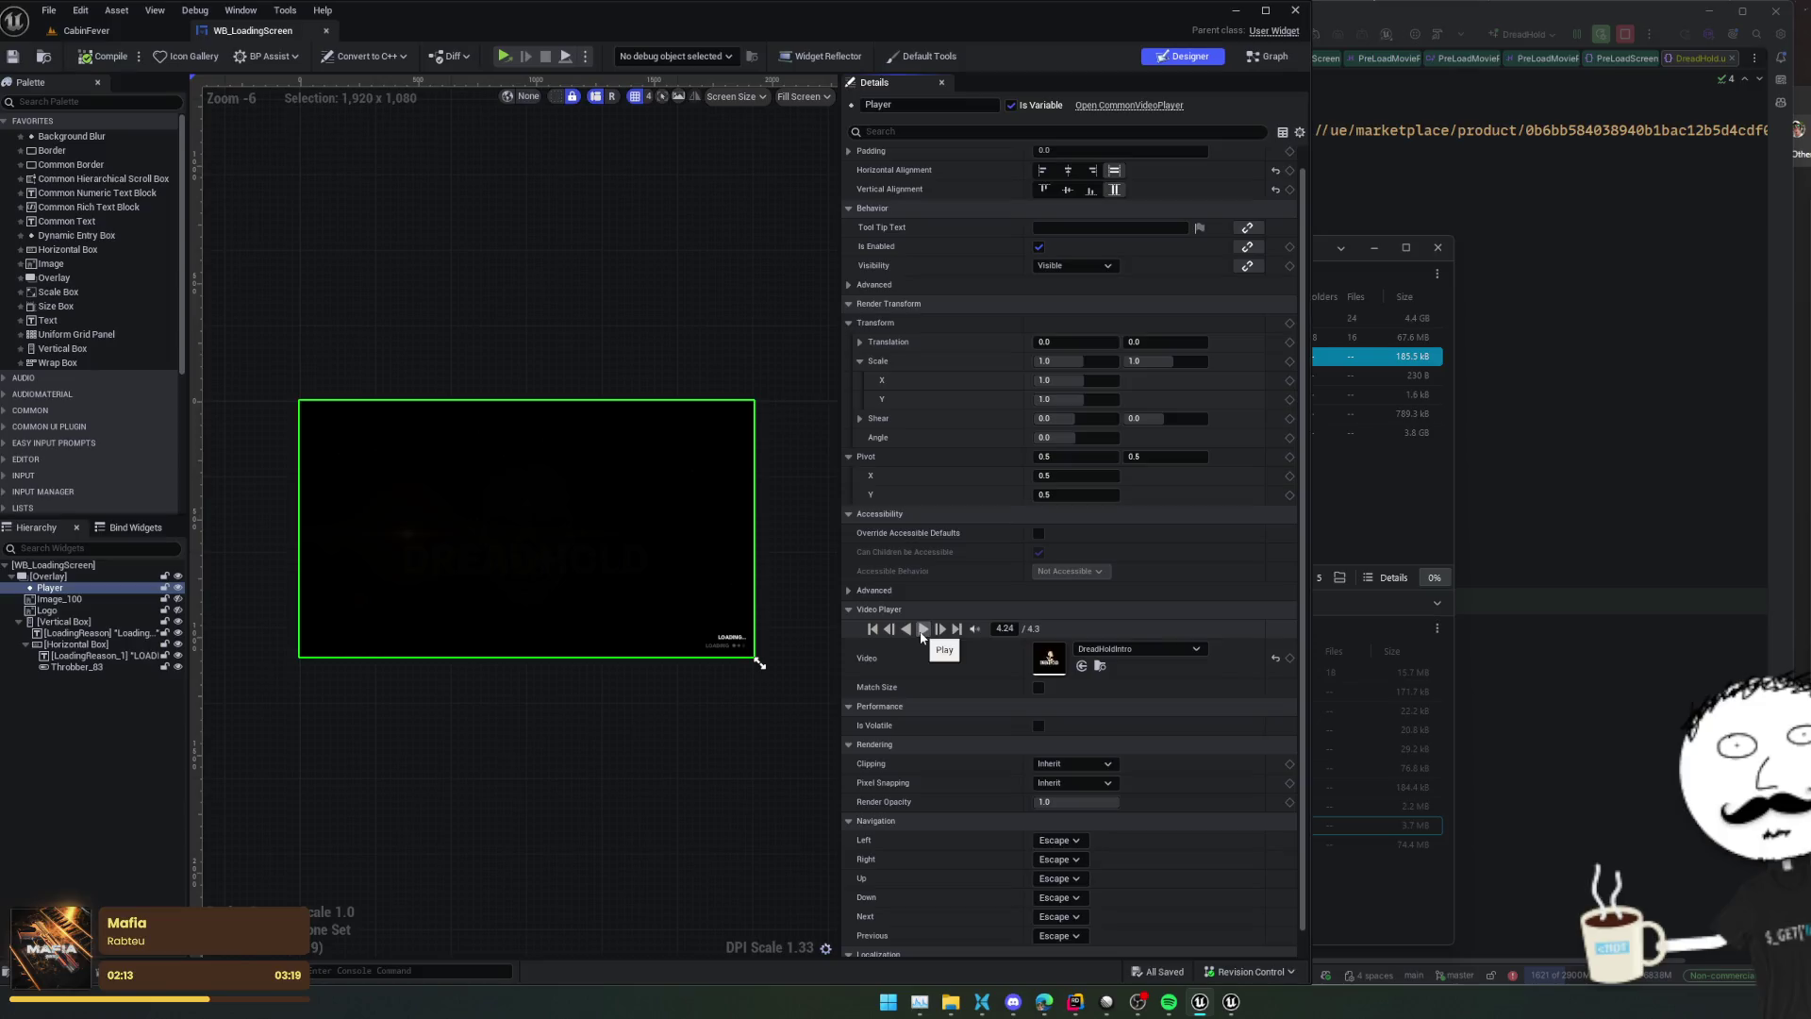
From the CabinFever editor, package DreadHold for Windows and open the resulting build folder
{"action": "left_click", "coordinate": [85, 30]}
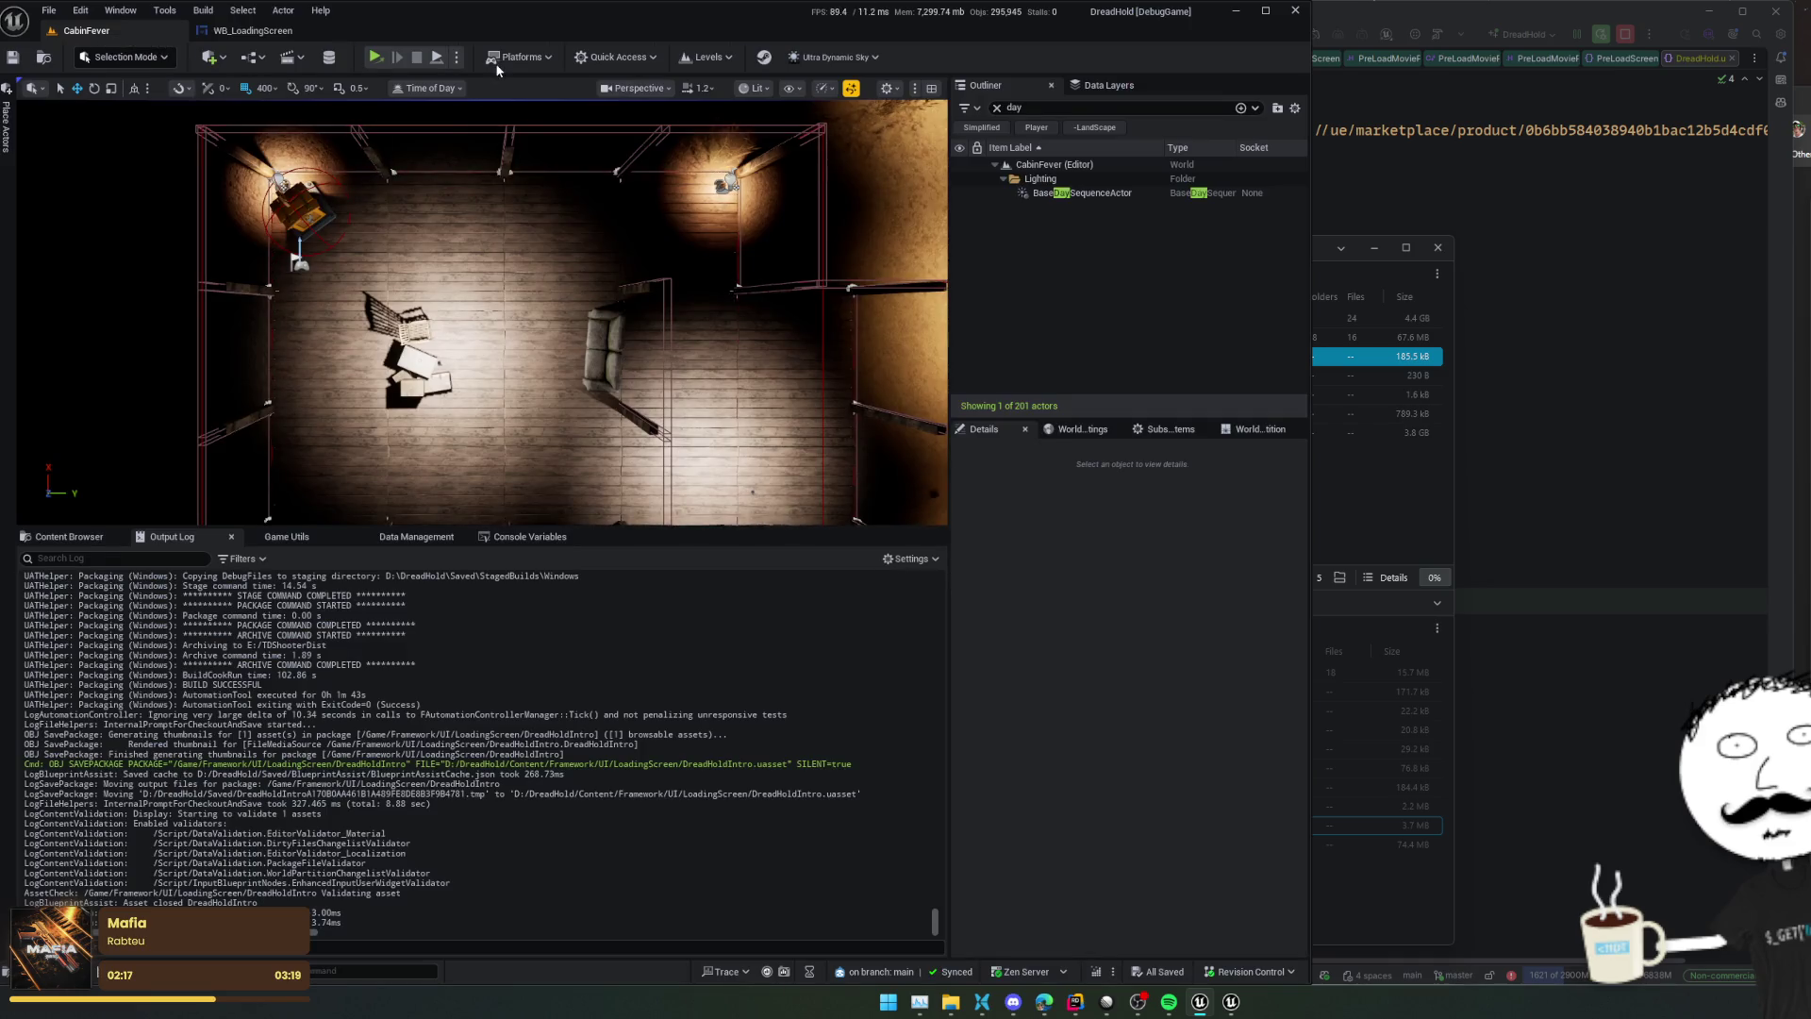
{"action": "left_click", "coordinate": [518, 56]}
{"action": "mouse_move", "coordinate": [613, 301]}
{"action": "left_click", "coordinate": [708, 337]}
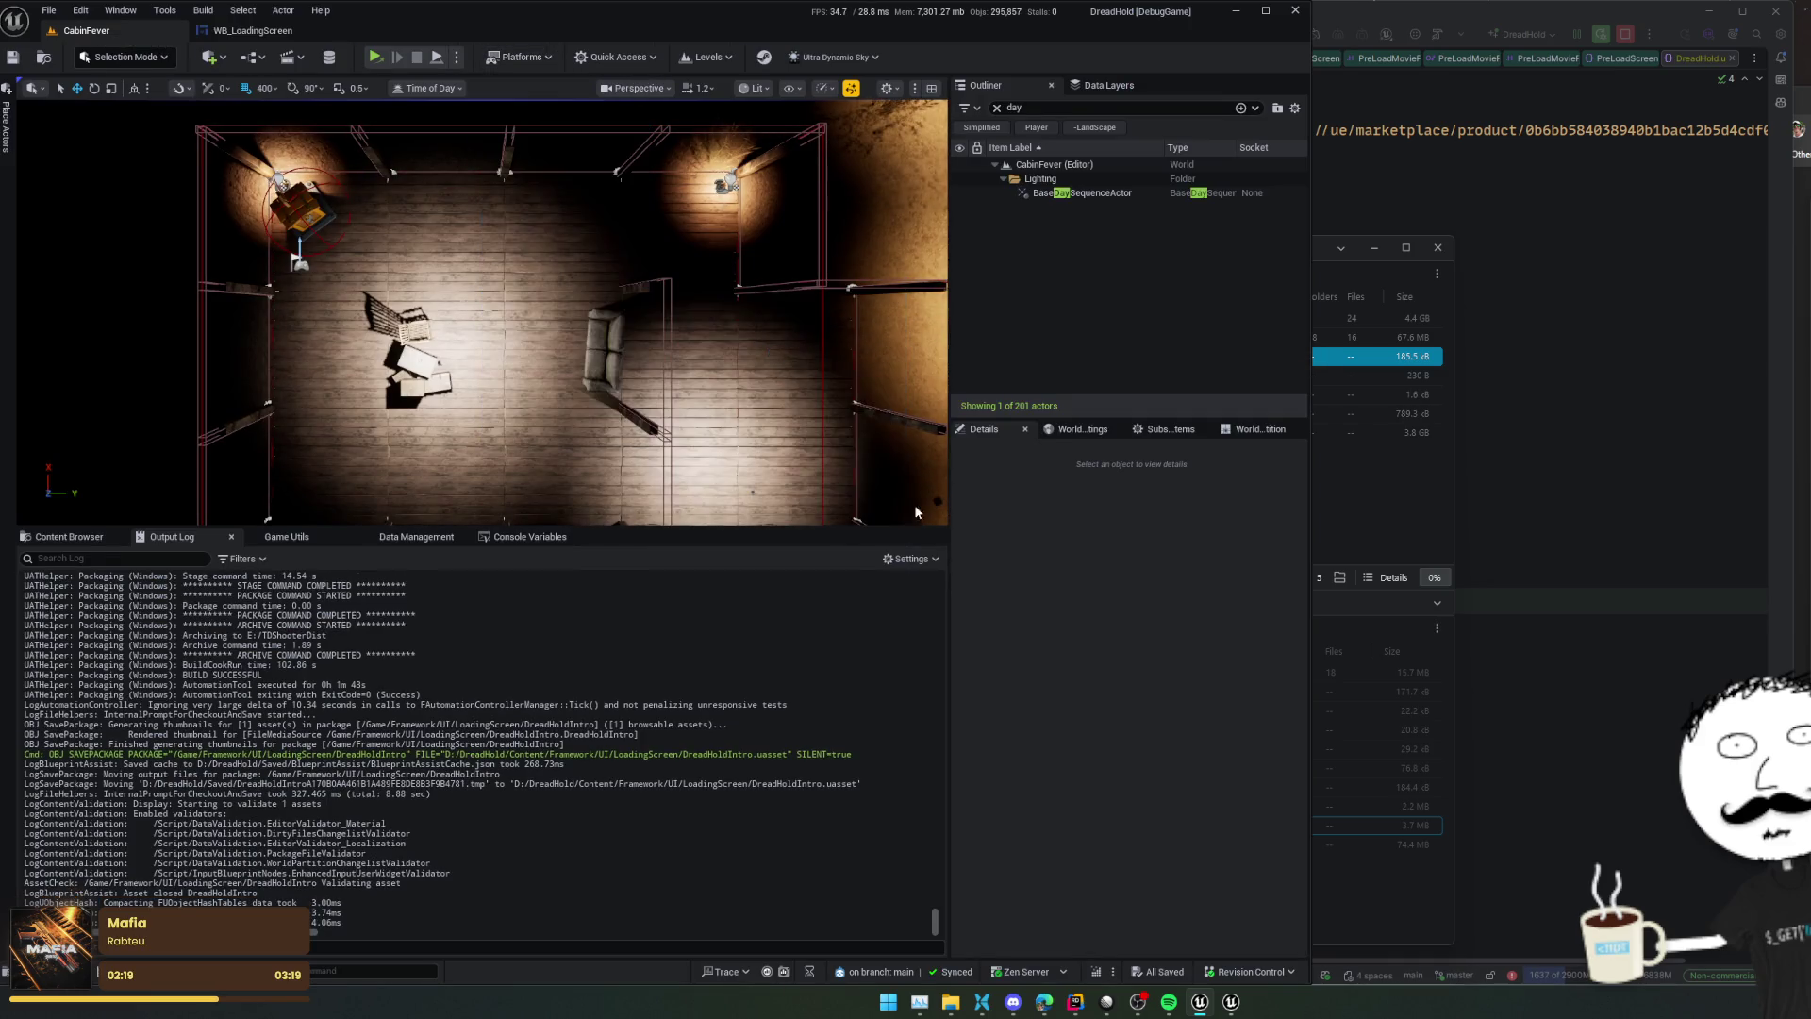
{"action": "left_click", "coordinate": [834, 653]}
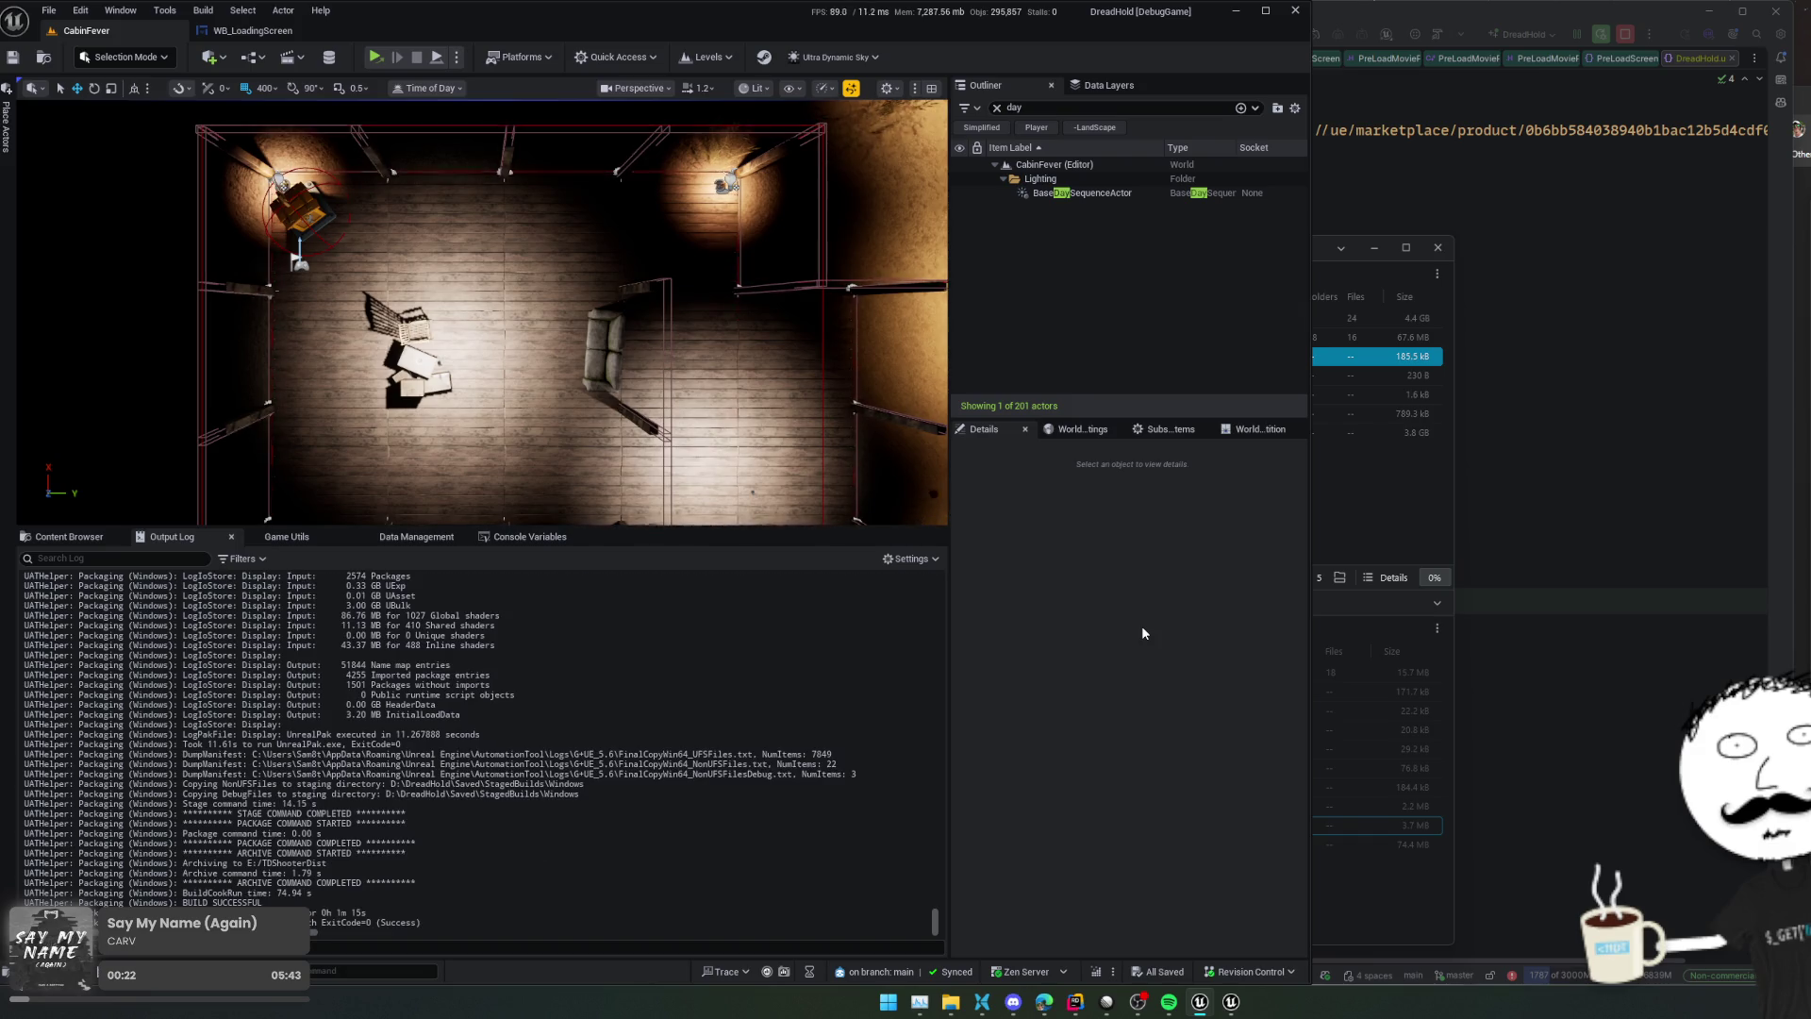
{"action": "left_click", "coordinate": [1441, 513]}
Run DreadHoldDemo.exe to view its loading screen, close the game, and return to WB_LoadingScreen
{"action": "left_click", "coordinate": [1025, 433]}
{"action": "left_click", "coordinate": [832, 356]}
{"action": "mouse_move", "coordinate": [832, 356]}
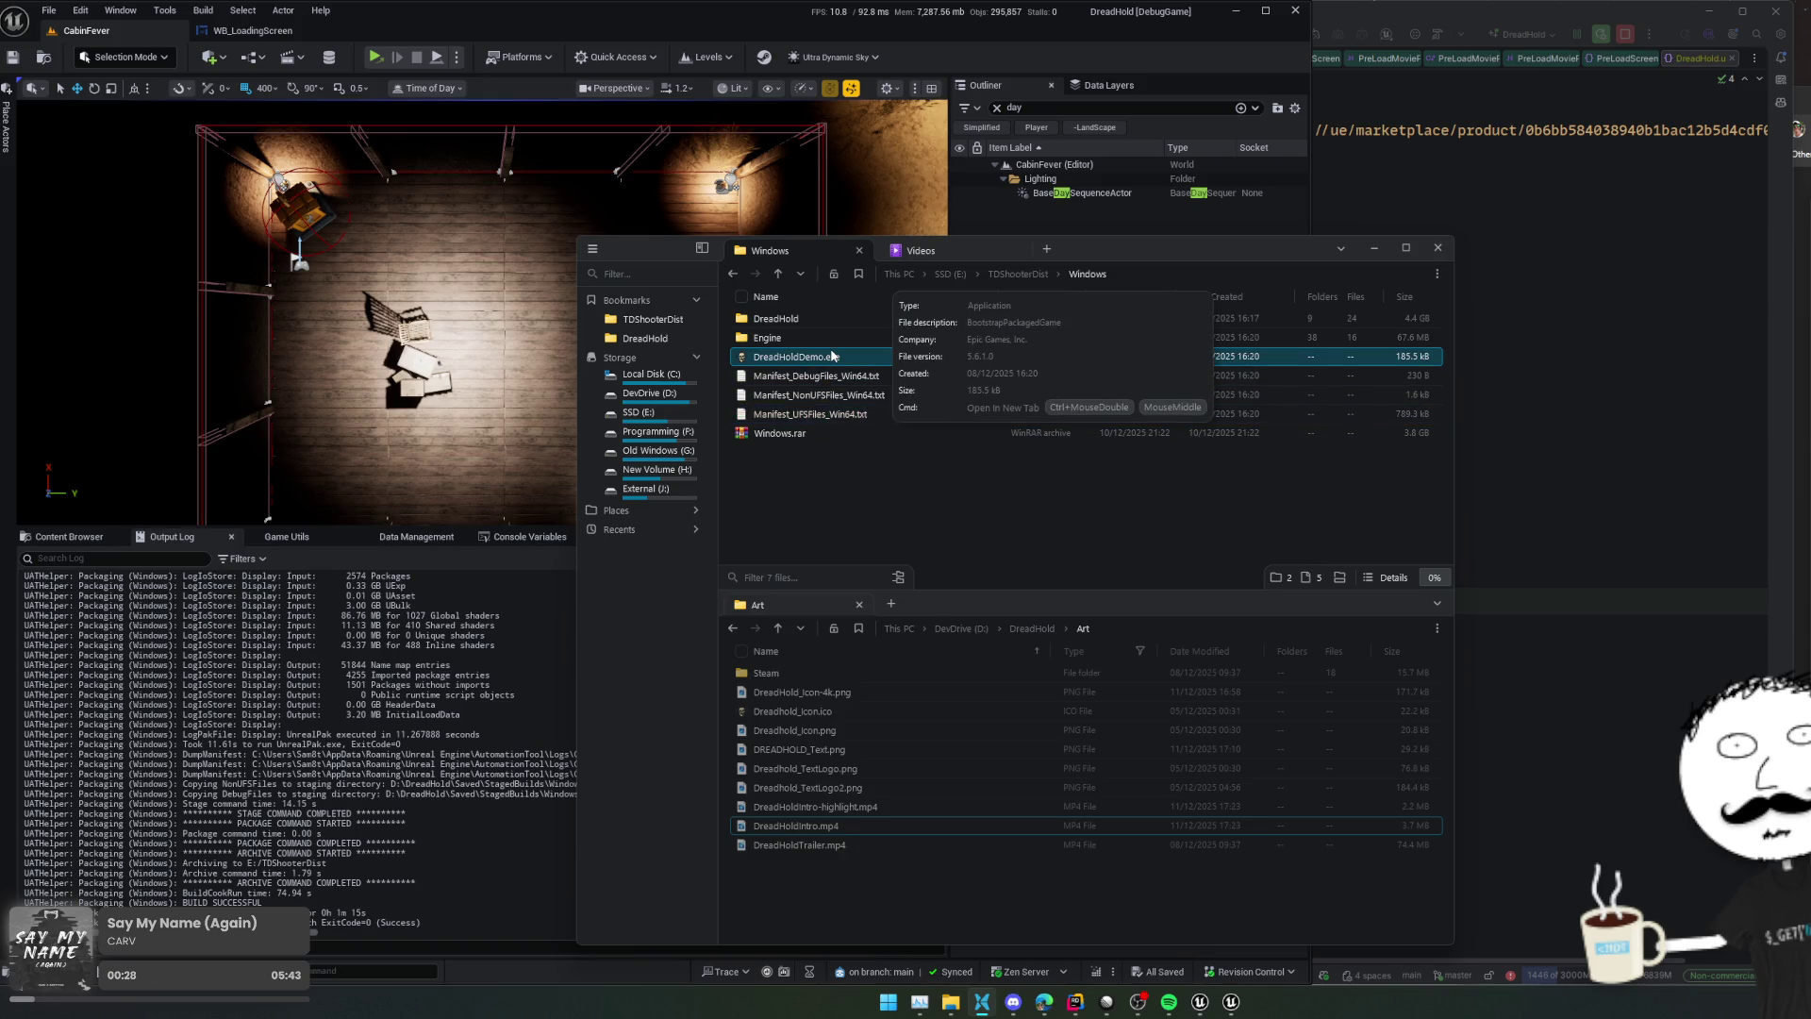
{"action": "double_click", "coordinate": [832, 355]}
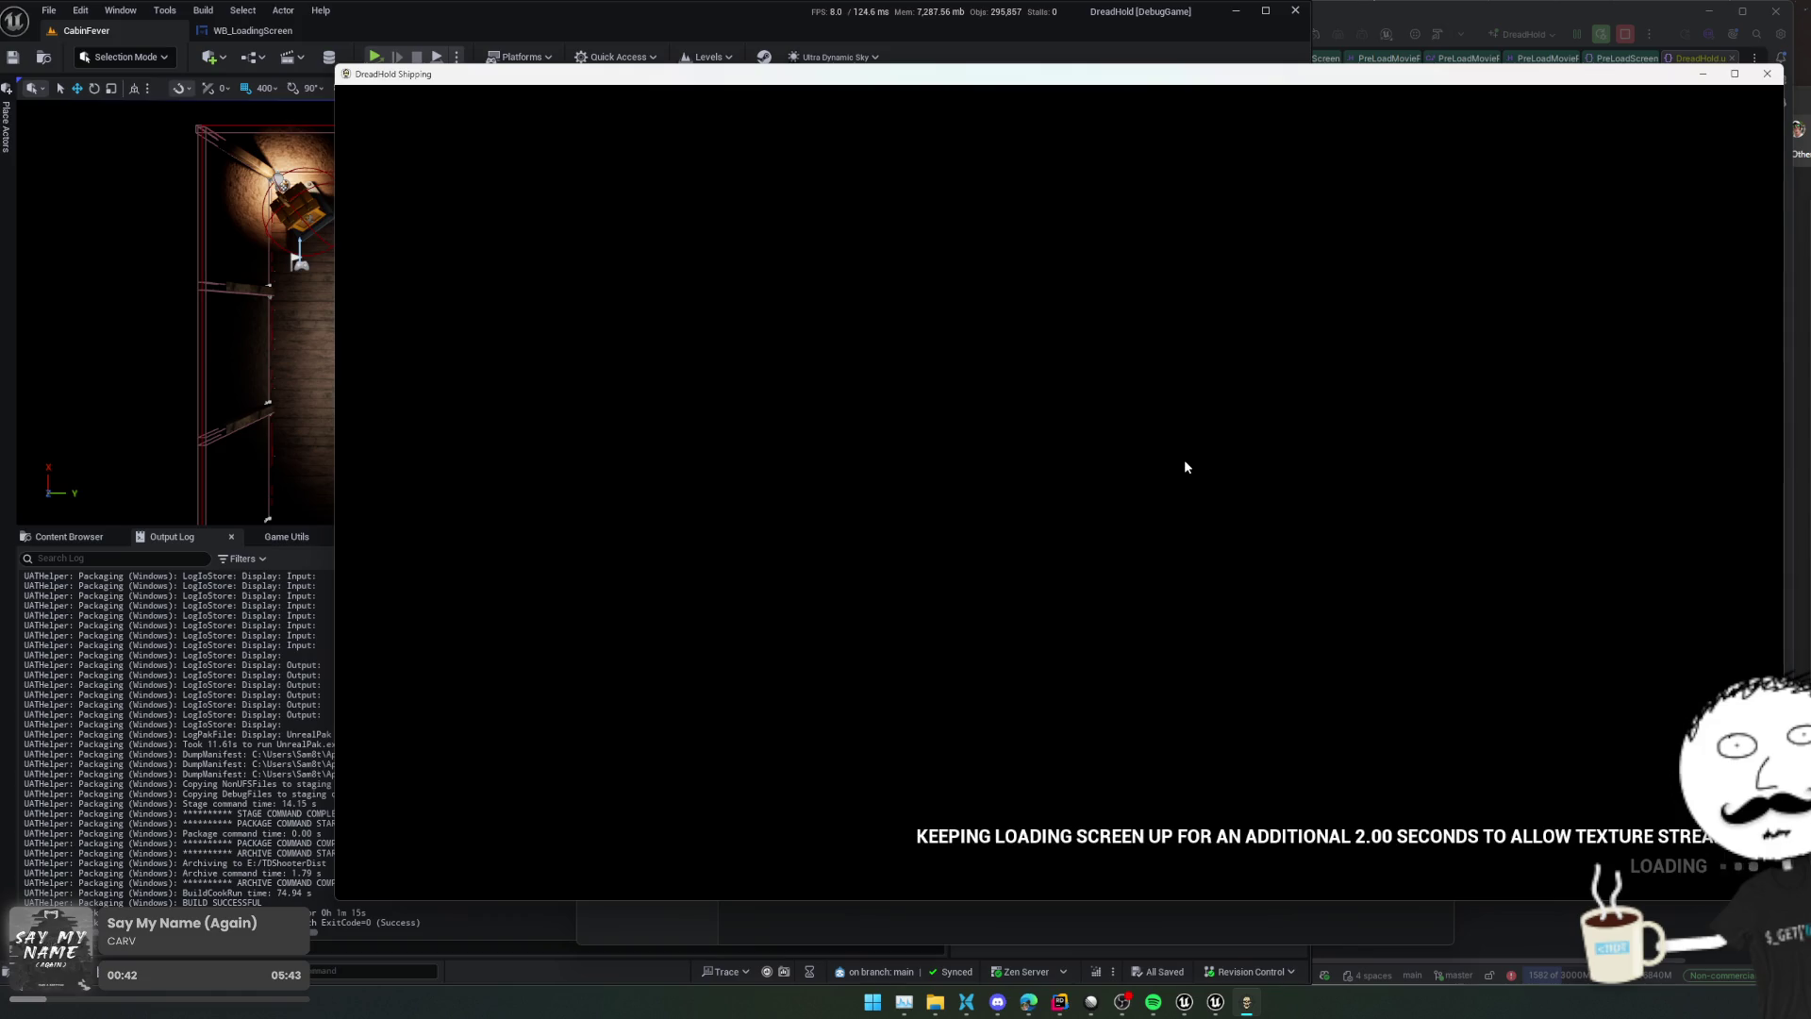
{"action": "left_click", "coordinate": [1765, 81]}
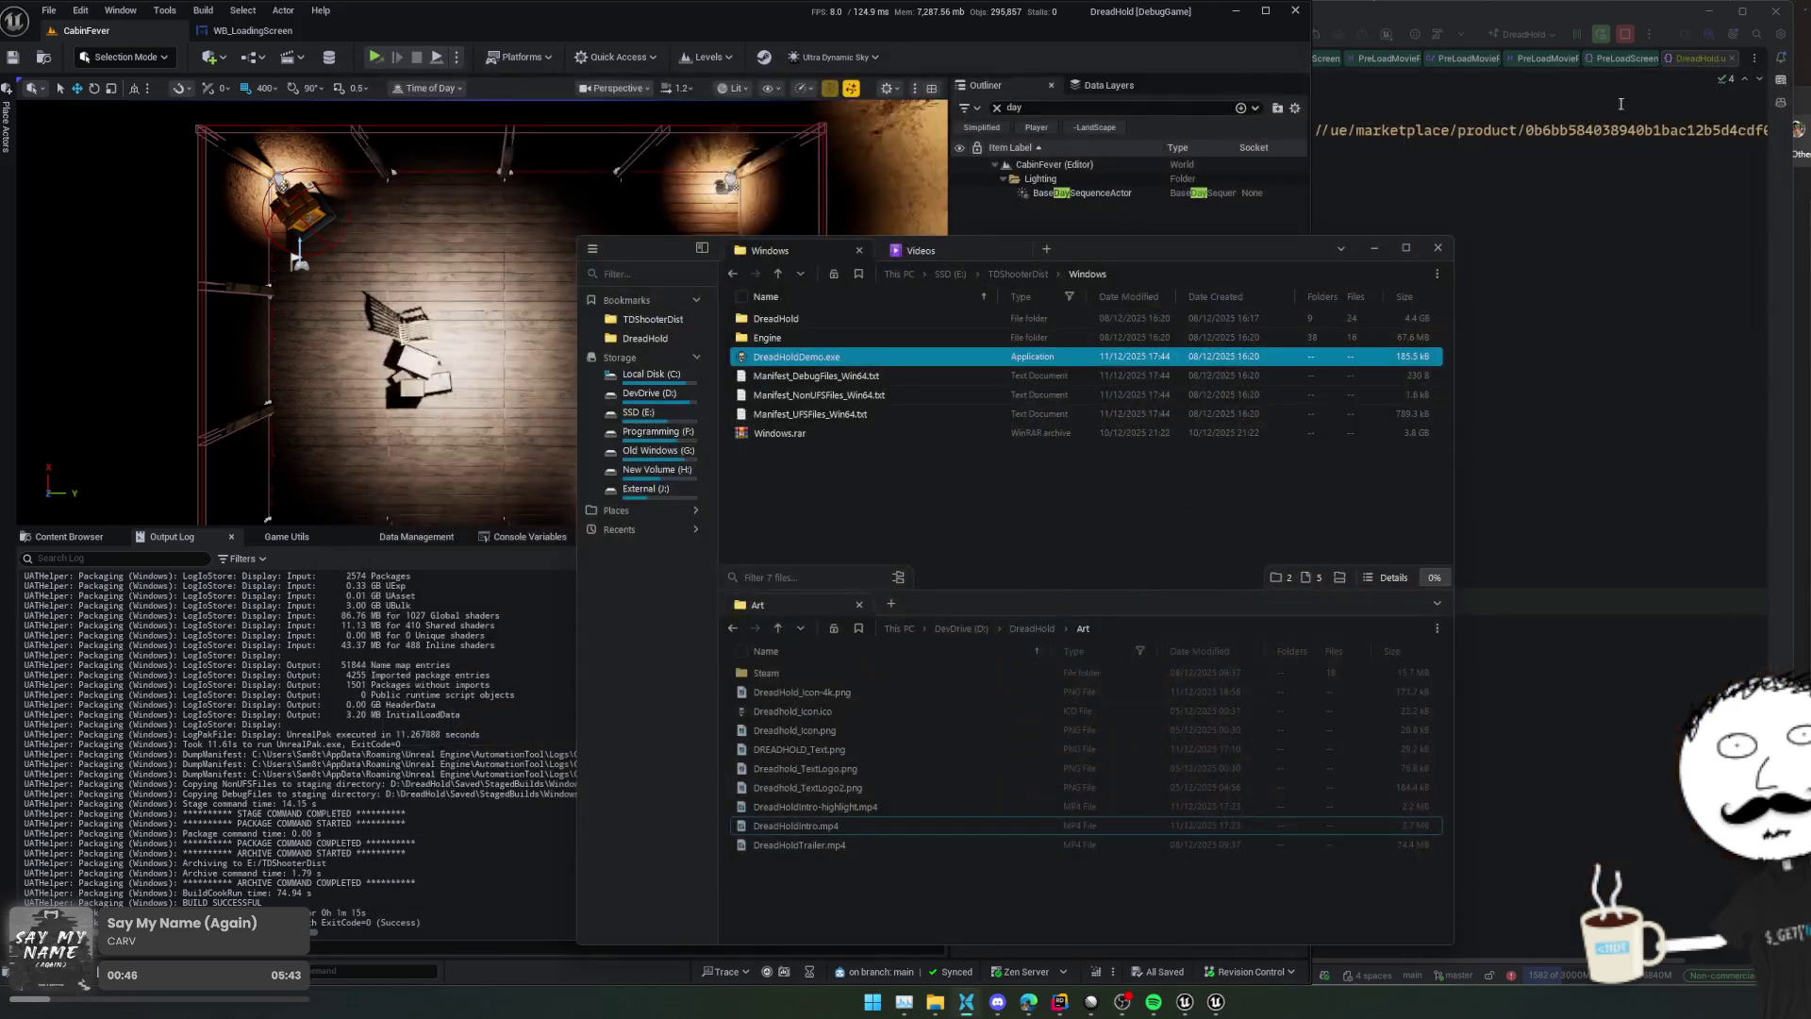
{"action": "left_click", "coordinate": [253, 30]}
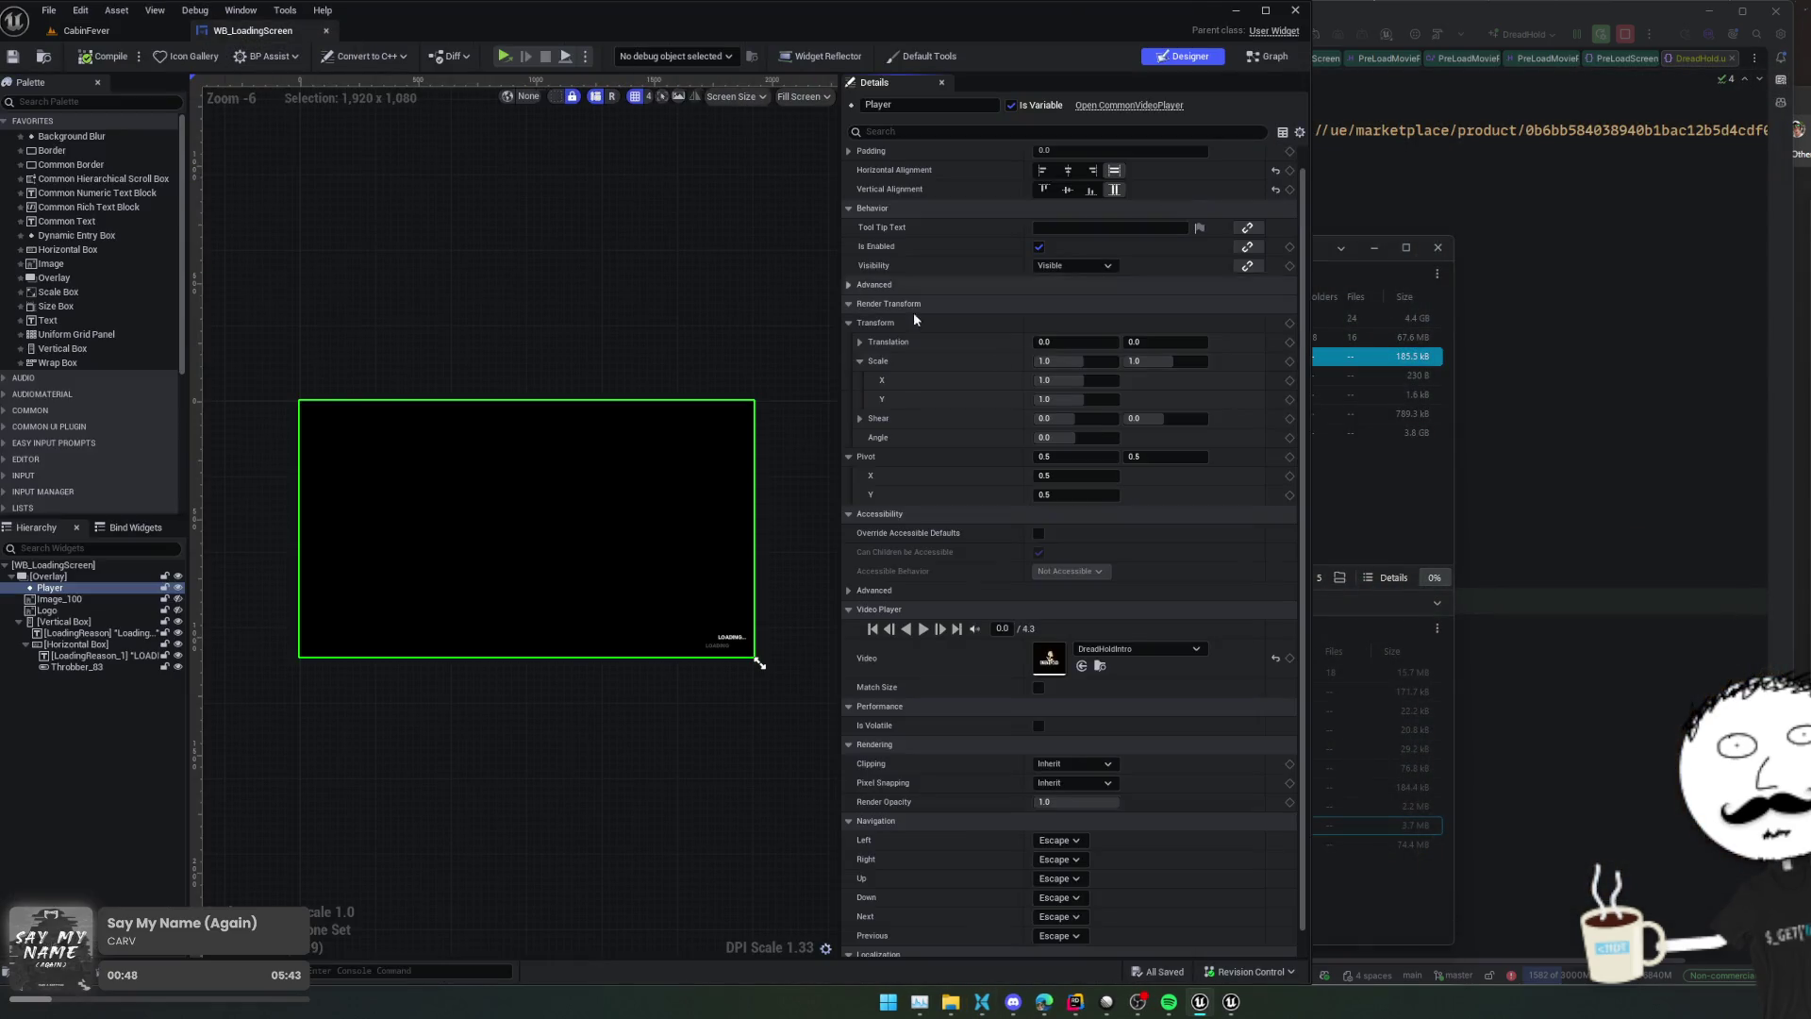
Set the DreadHoldIntro media source's File Path to ./Movies/Default_Startup.mp4 and save it
{"action": "double_click", "coordinate": [1043, 664]}
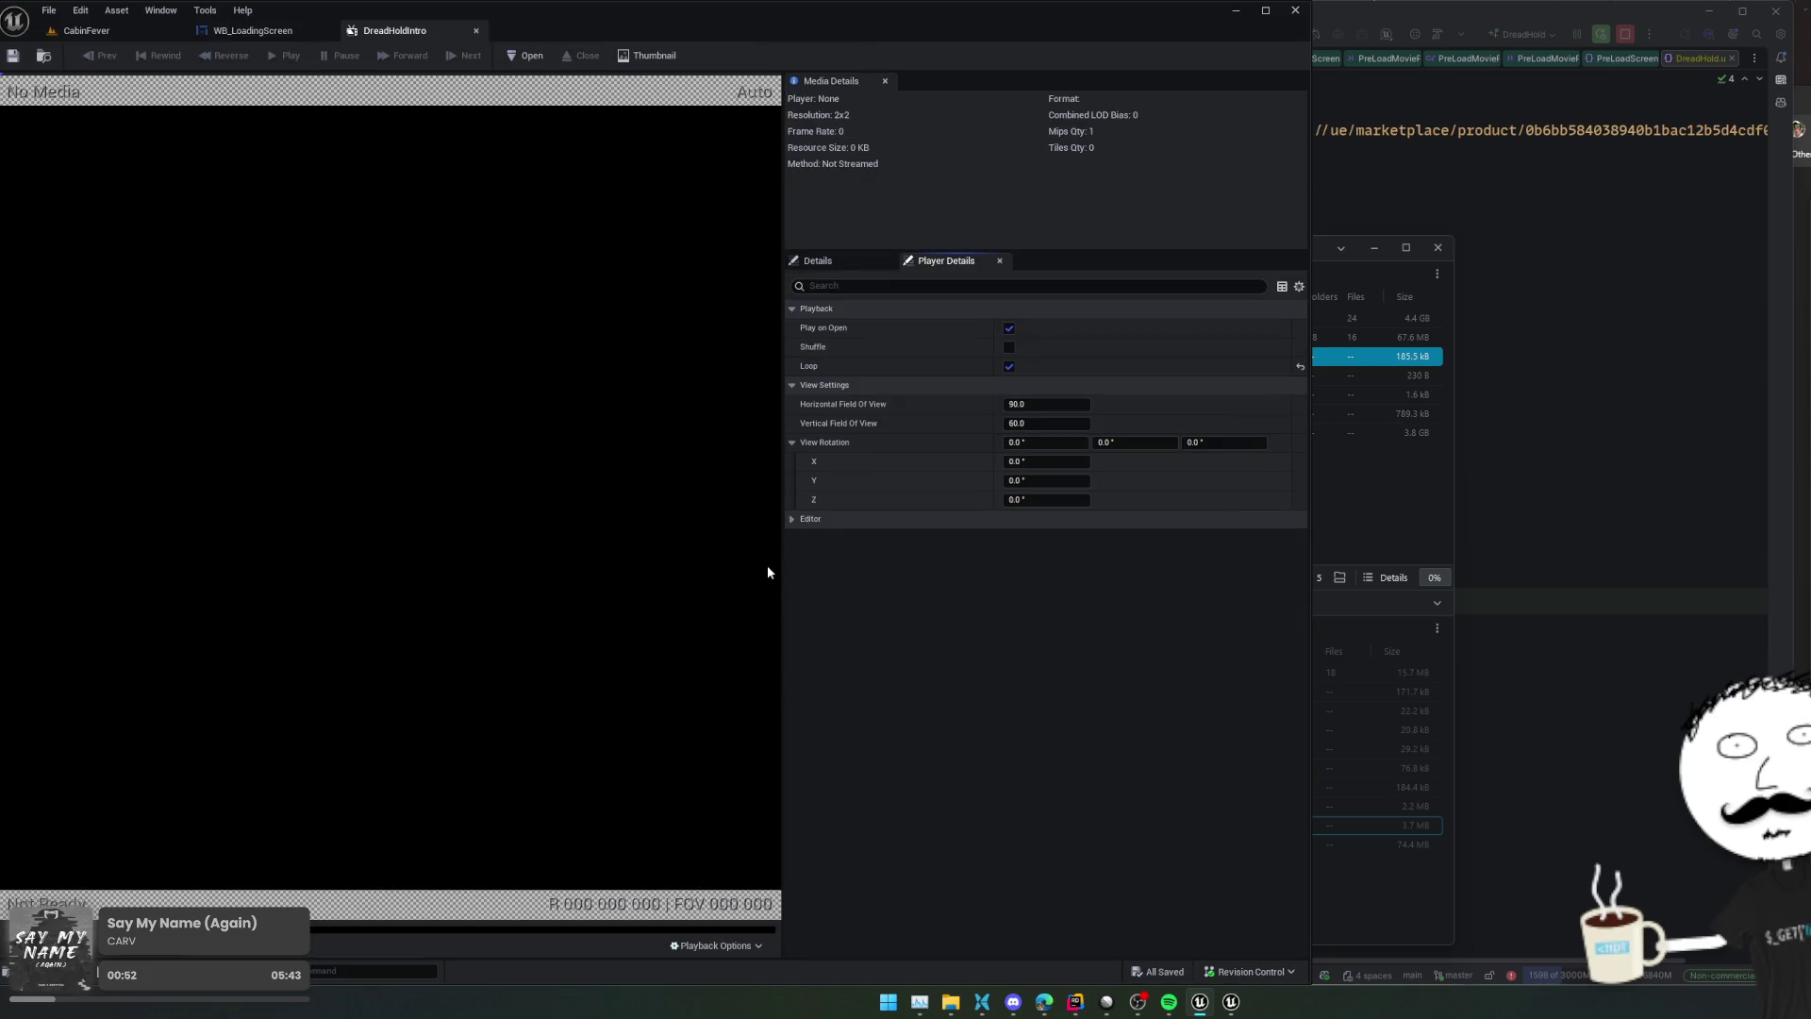
{"action": "left_click", "coordinate": [852, 263]}
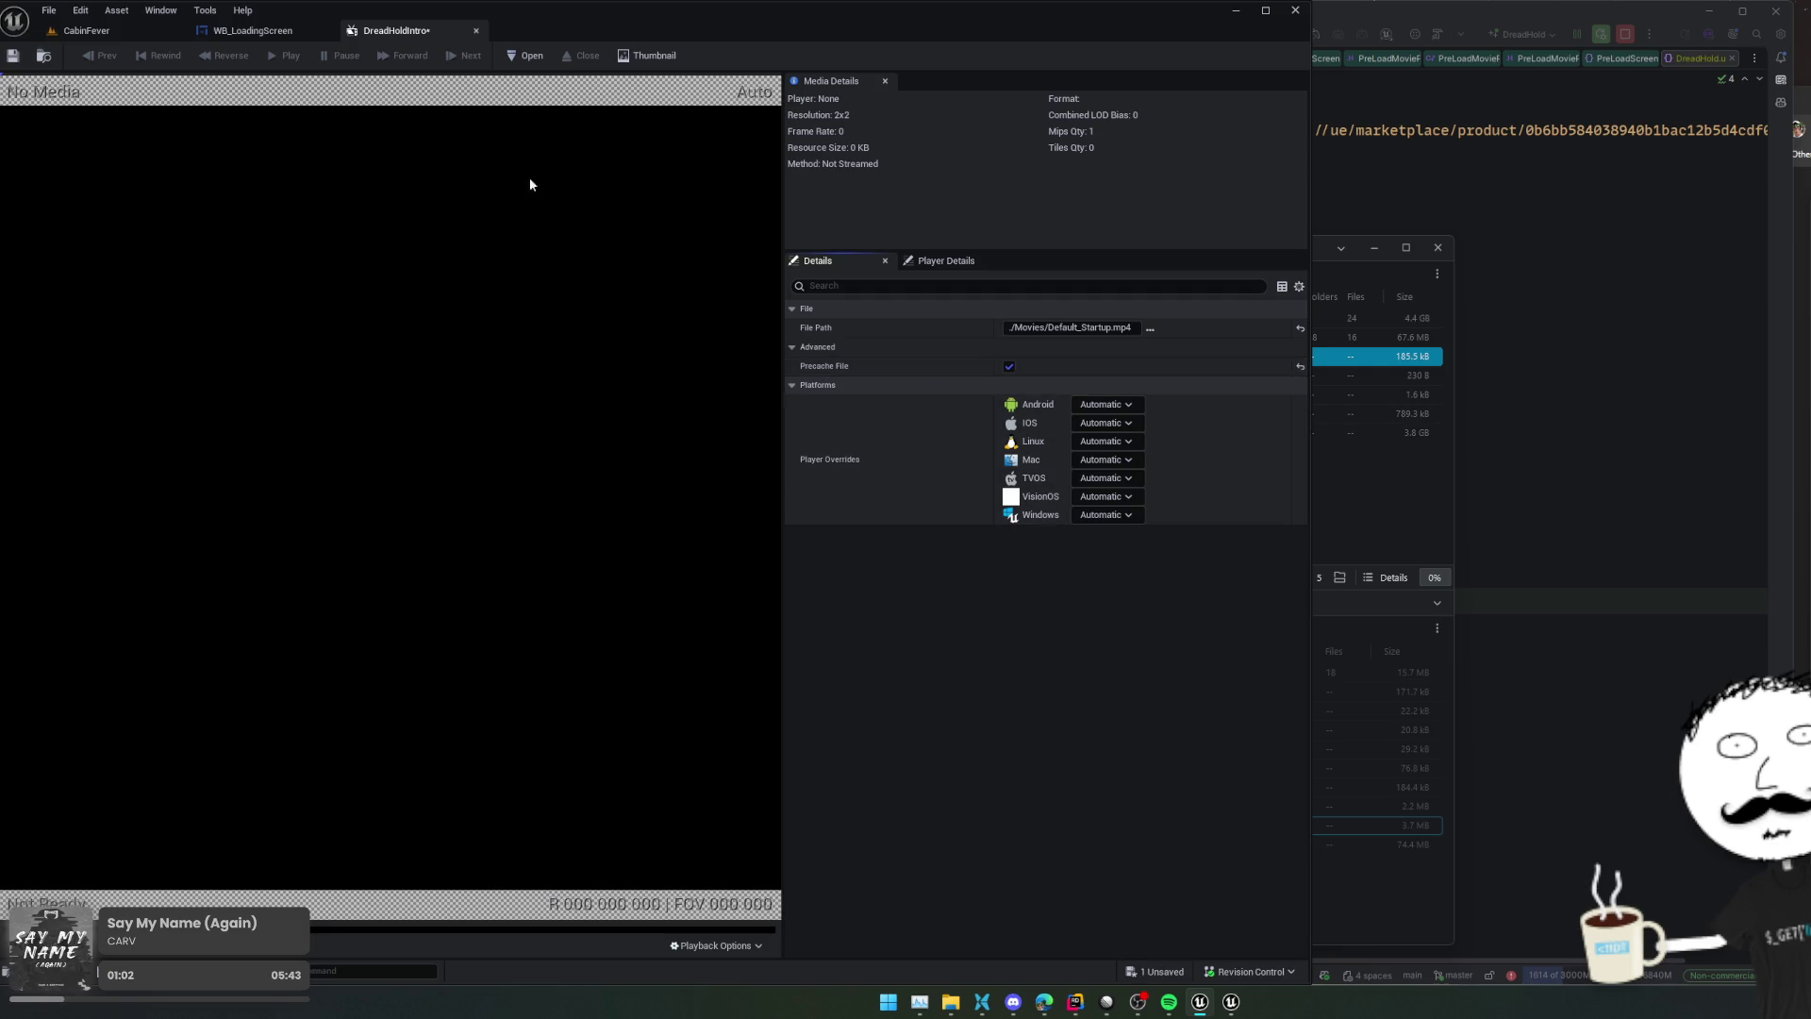
{"action": "left_click", "coordinate": [12, 56]}
Check the asset's File menu, close the DreadHoldIntro editor, and return to CabinFever
{"action": "left_click", "coordinate": [49, 11]}
{"action": "left_click", "coordinate": [49, 12]}
{"action": "left_click", "coordinate": [50, 13]}
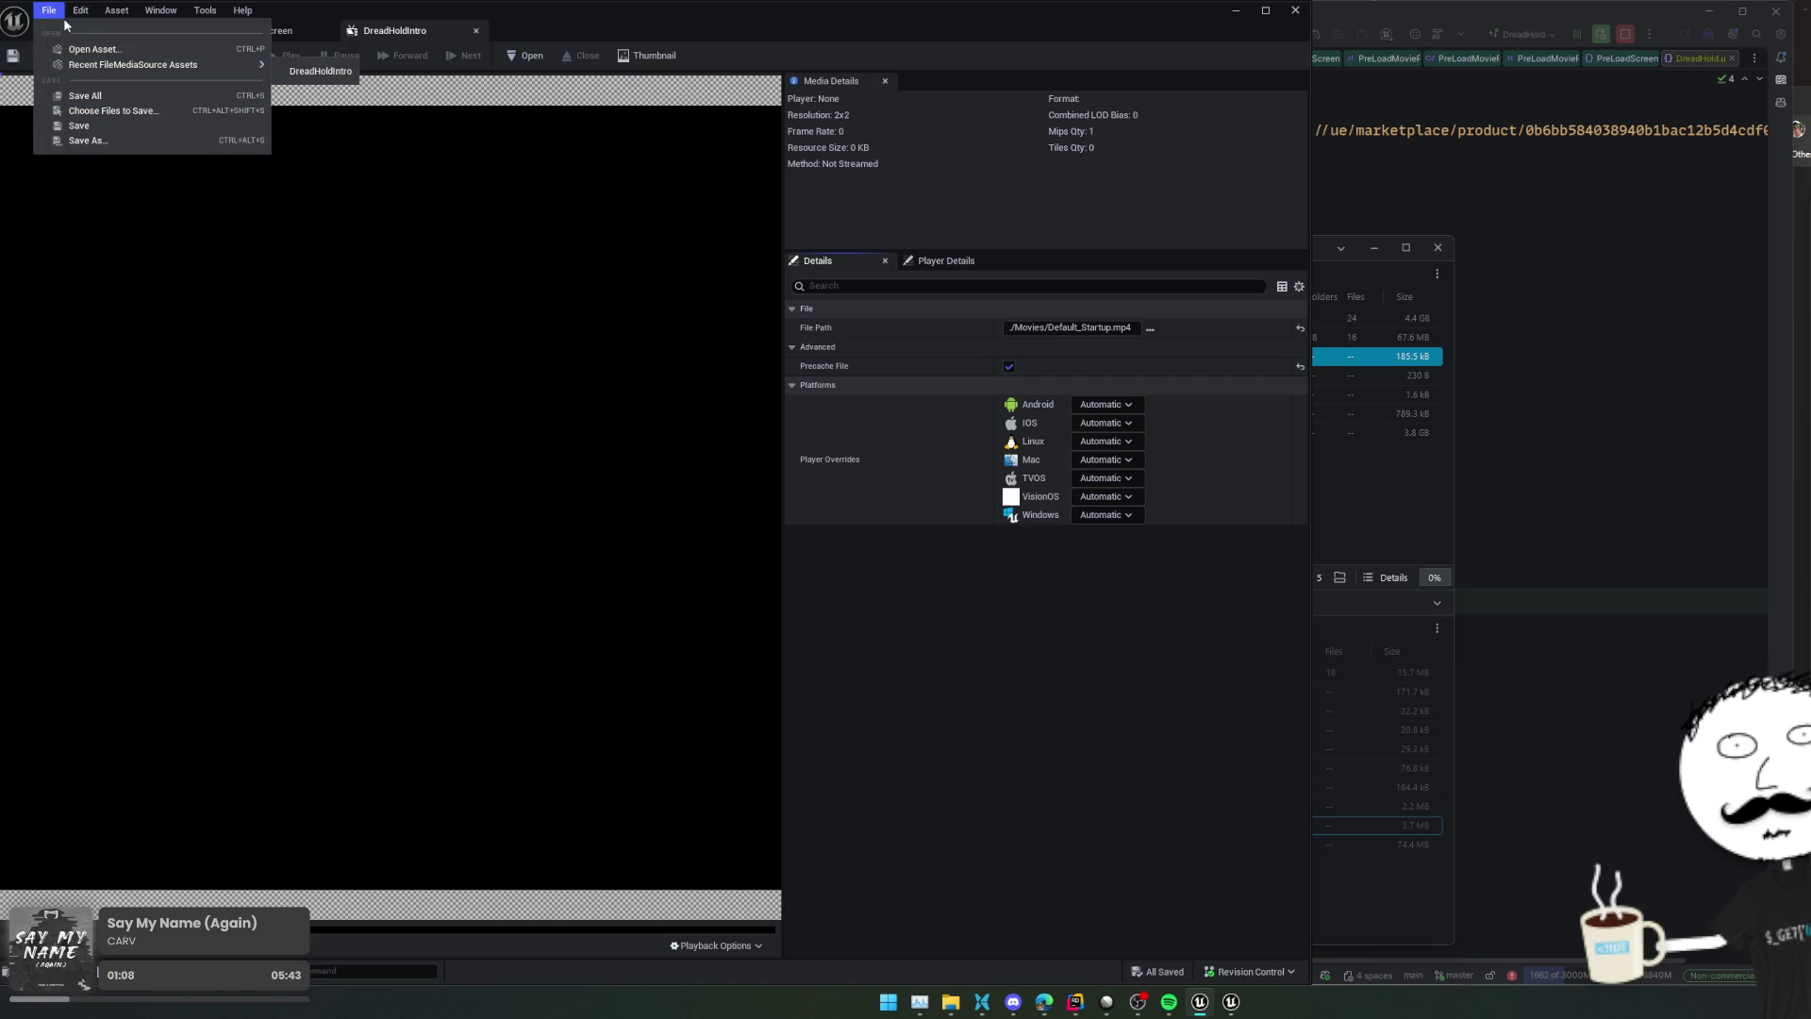
{"action": "left_click", "coordinate": [476, 31]}
{"action": "left_click", "coordinate": [76, 30]}
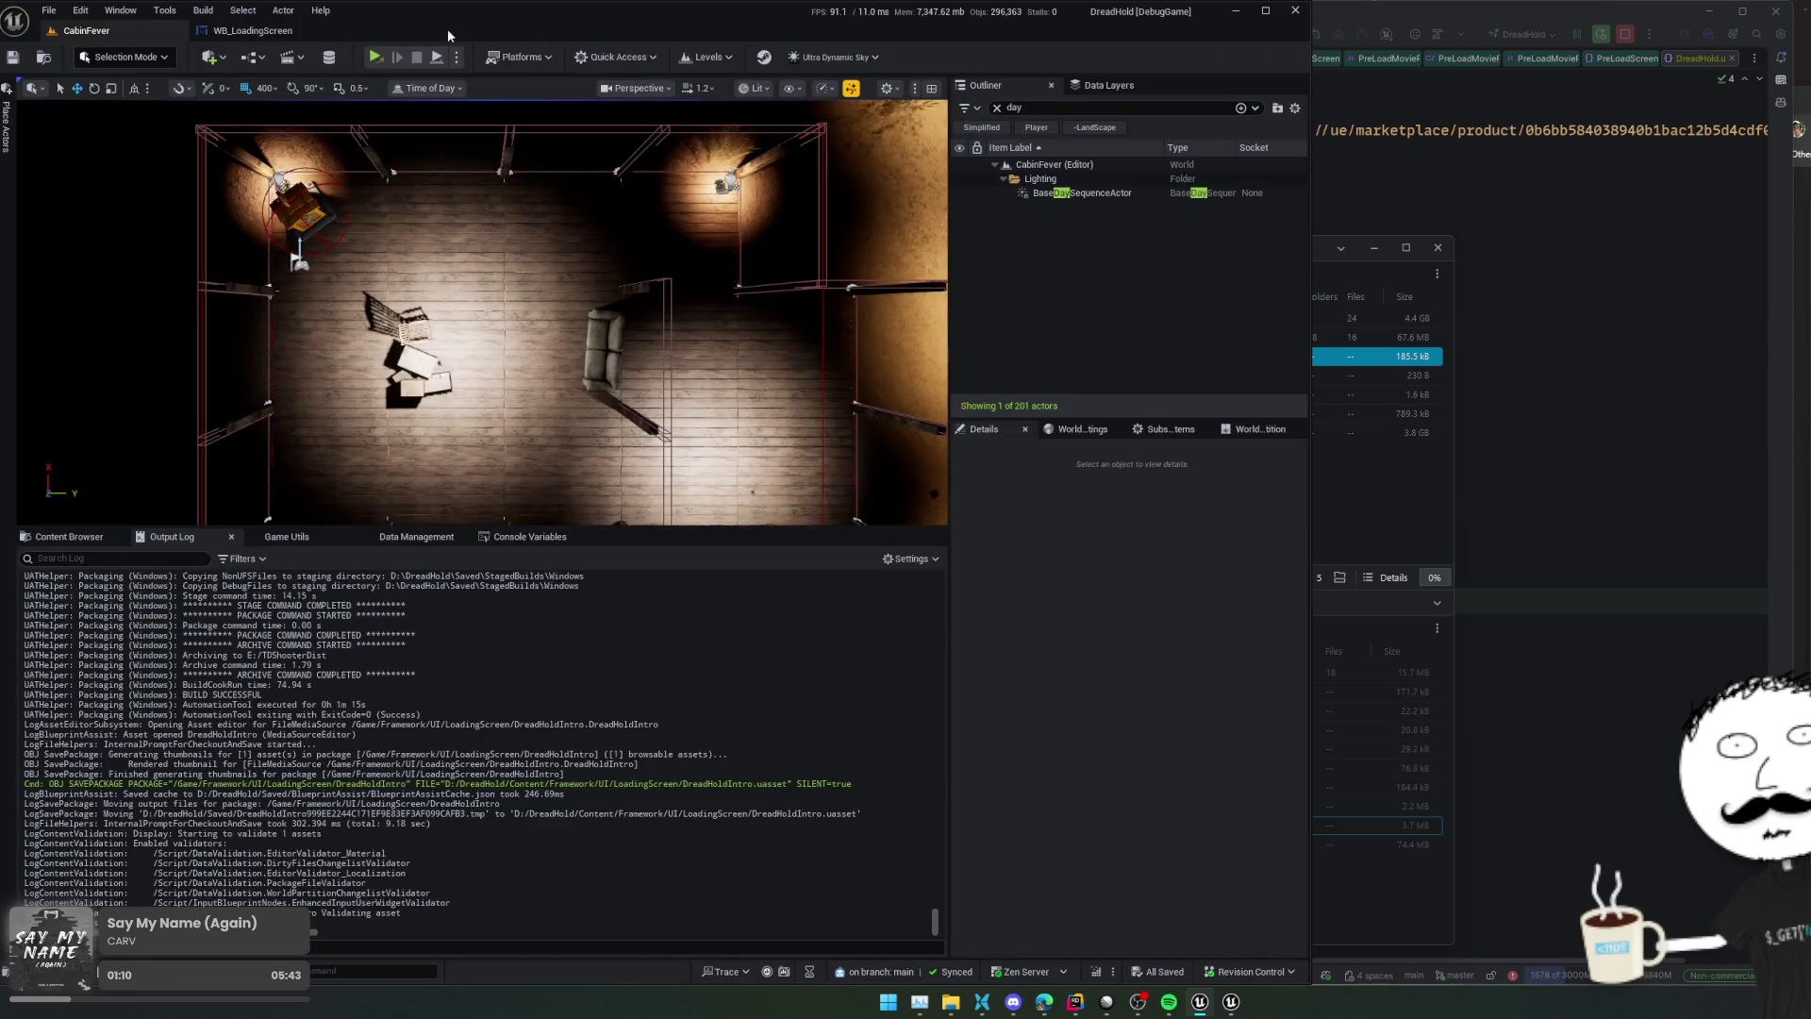
Open the Packaging project settings, collapse Ini Key Denylist, and scroll down to the movie options
{"action": "left_click", "coordinate": [645, 59]}
{"action": "left_click", "coordinate": [534, 62]}
{"action": "left_click", "coordinate": [534, 63]}
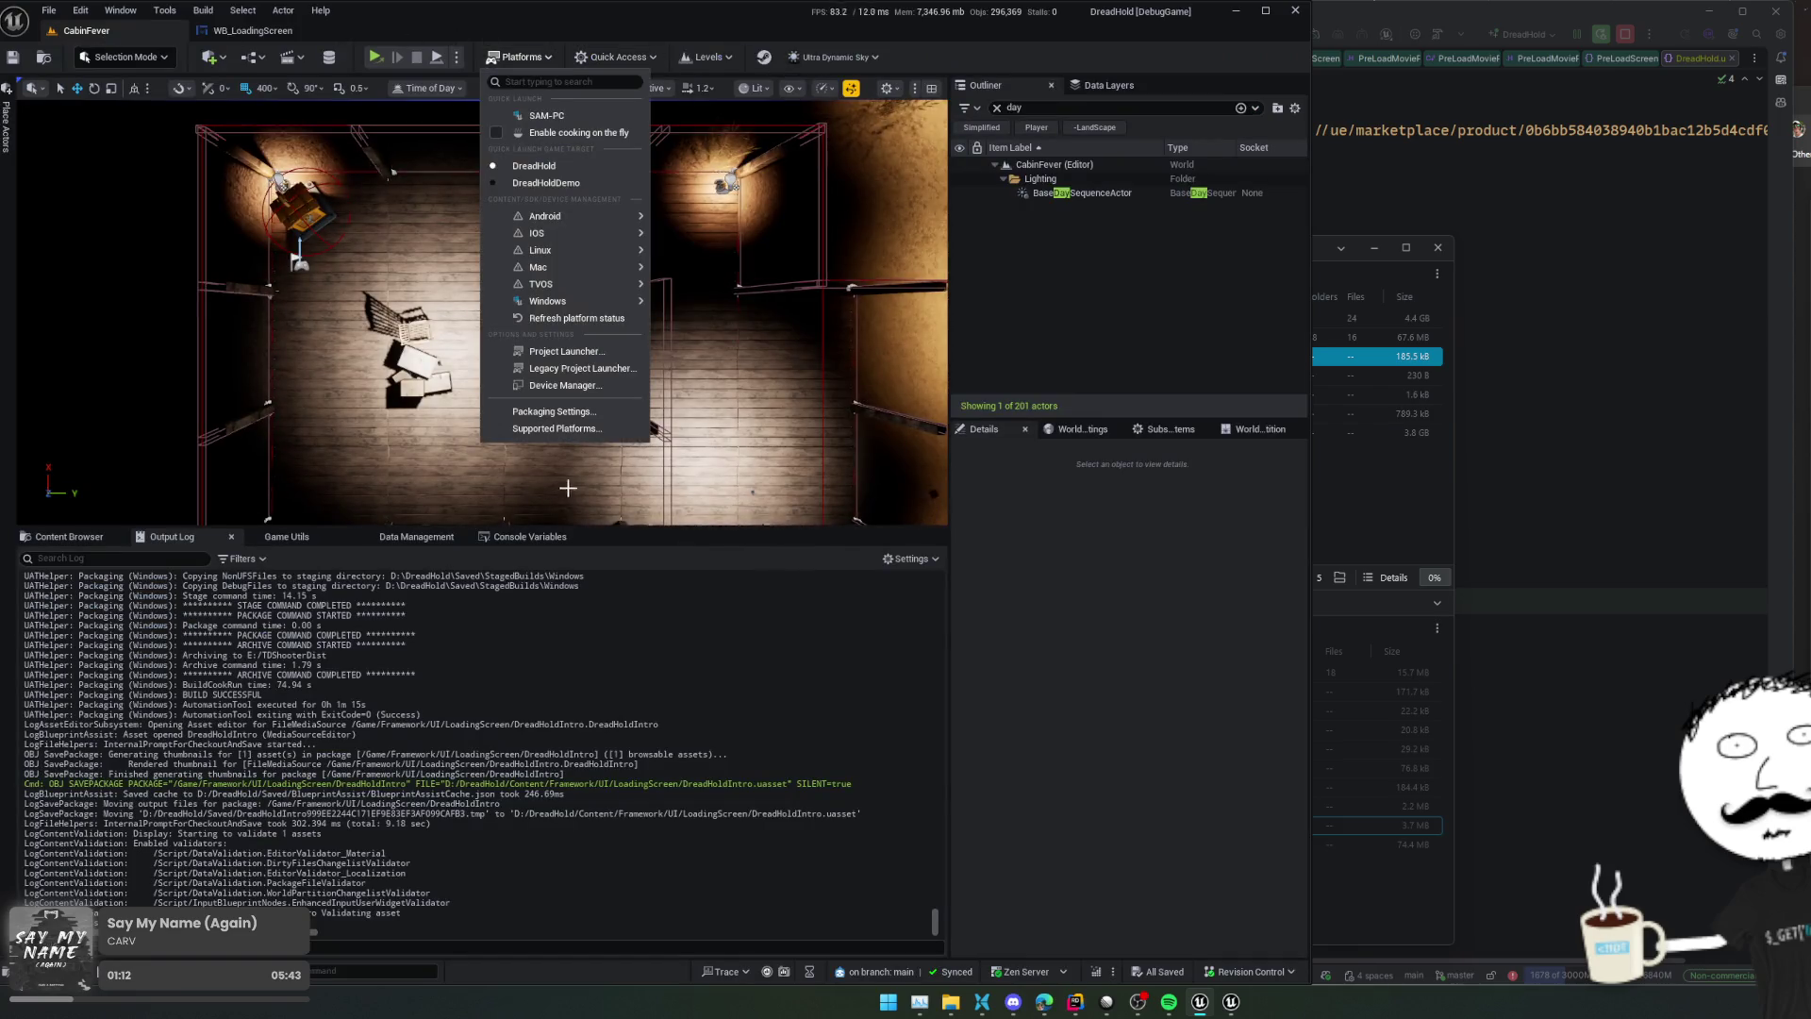
{"action": "left_click", "coordinate": [547, 412]}
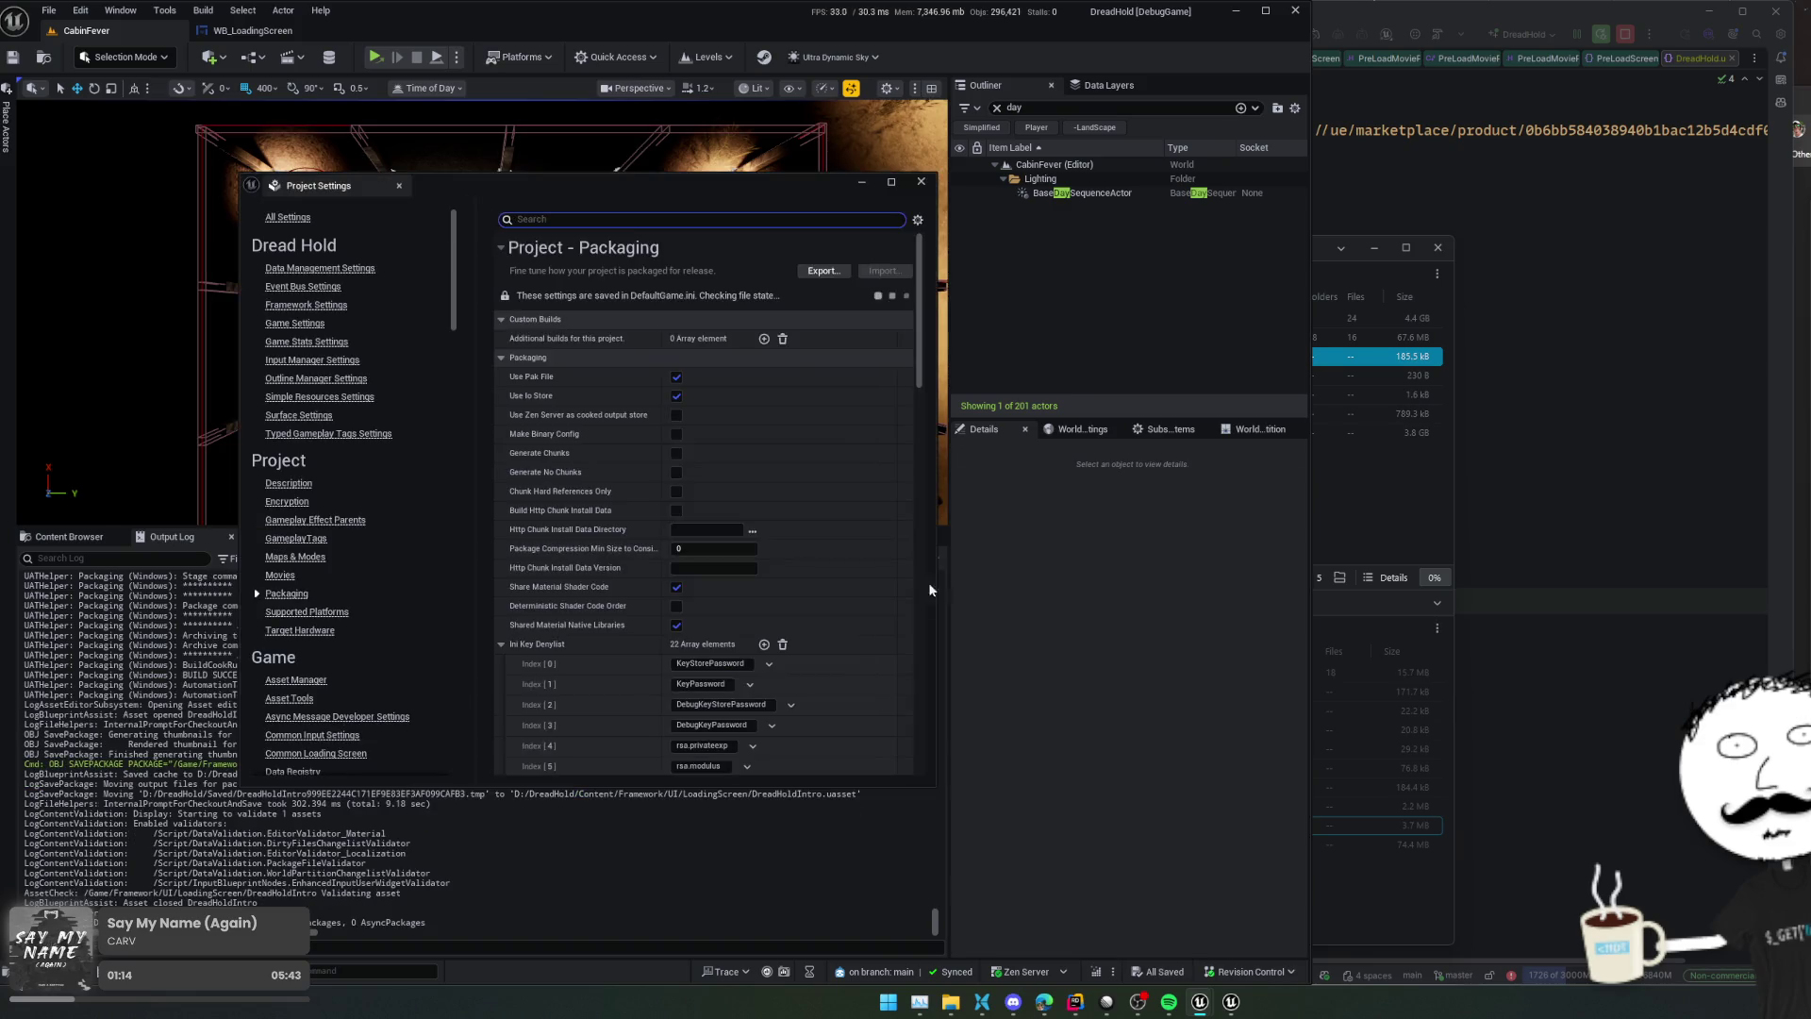
{"action": "scroll", "coordinate": [887, 595], "scroll_direction": "down", "scroll_amount": 2}
{"action": "left_click", "coordinate": [531, 610]}
{"action": "scroll", "coordinate": [547, 595], "scroll_direction": "down", "scroll_amount": 1}
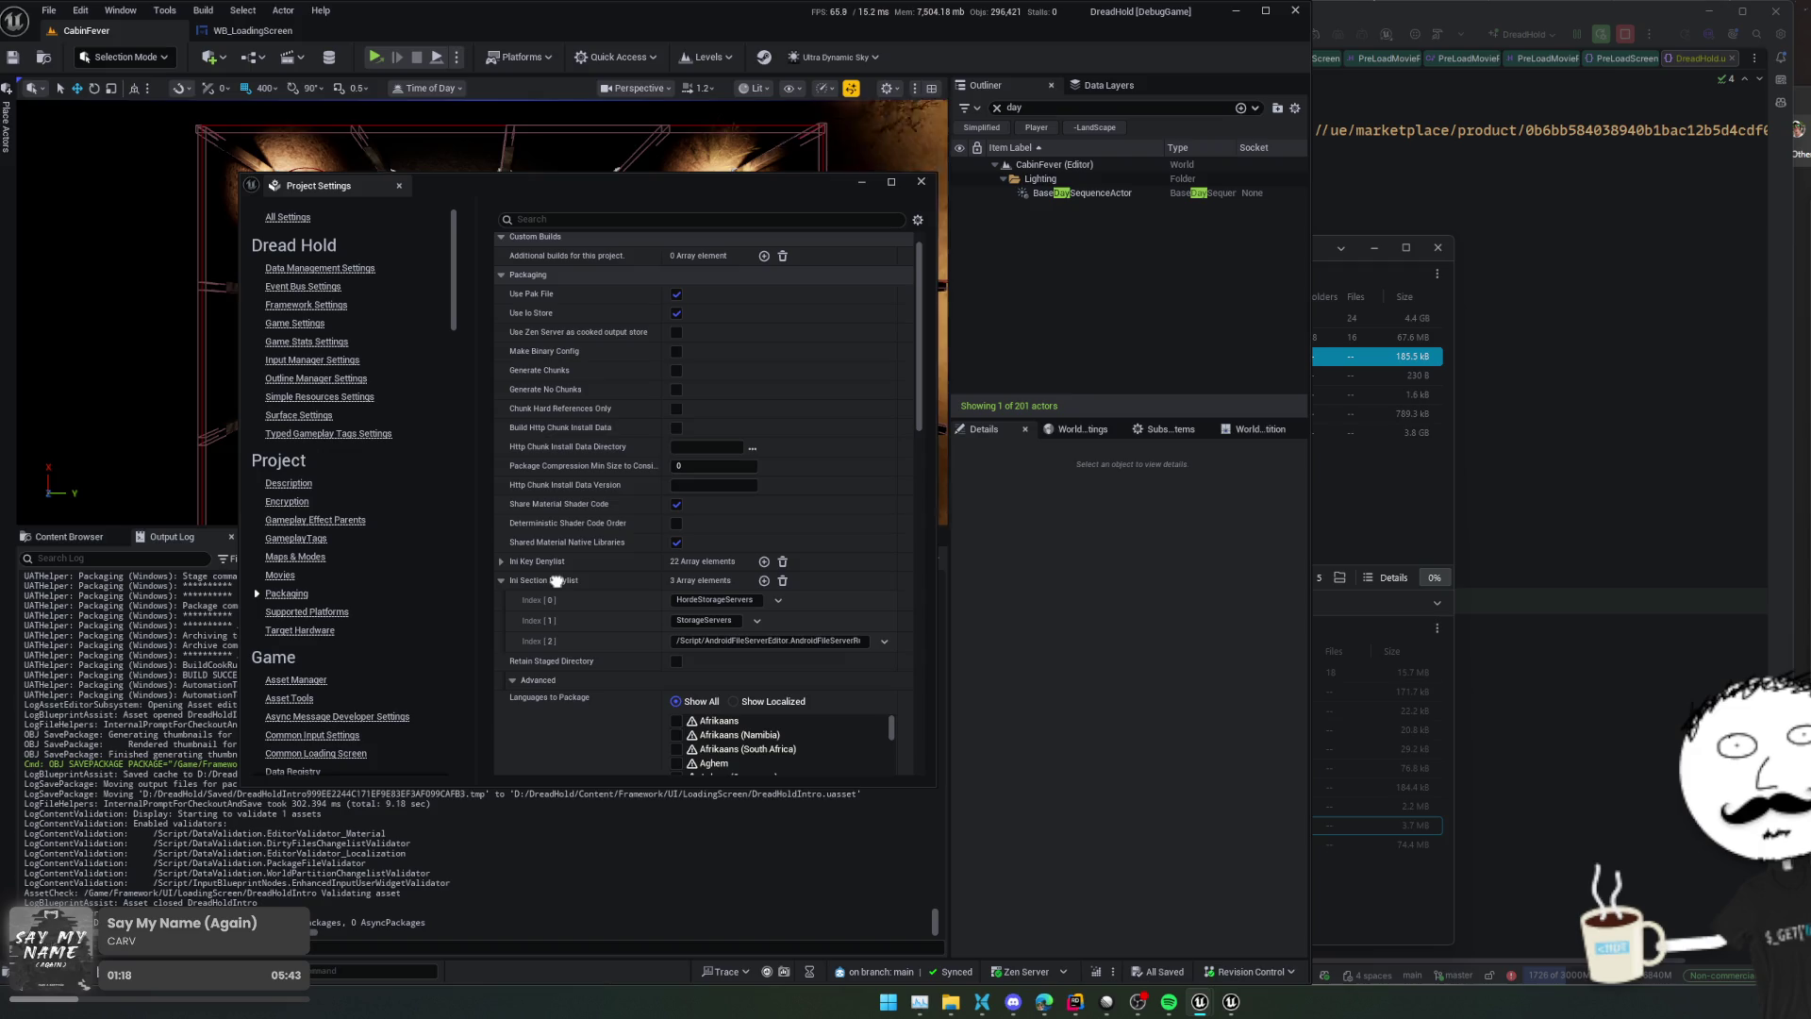
{"action": "scroll", "coordinate": [594, 651], "scroll_direction": "down", "scroll_amount": 5}
{"action": "scroll", "coordinate": [571, 408], "scroll_direction": "down", "scroll_amount": 9}
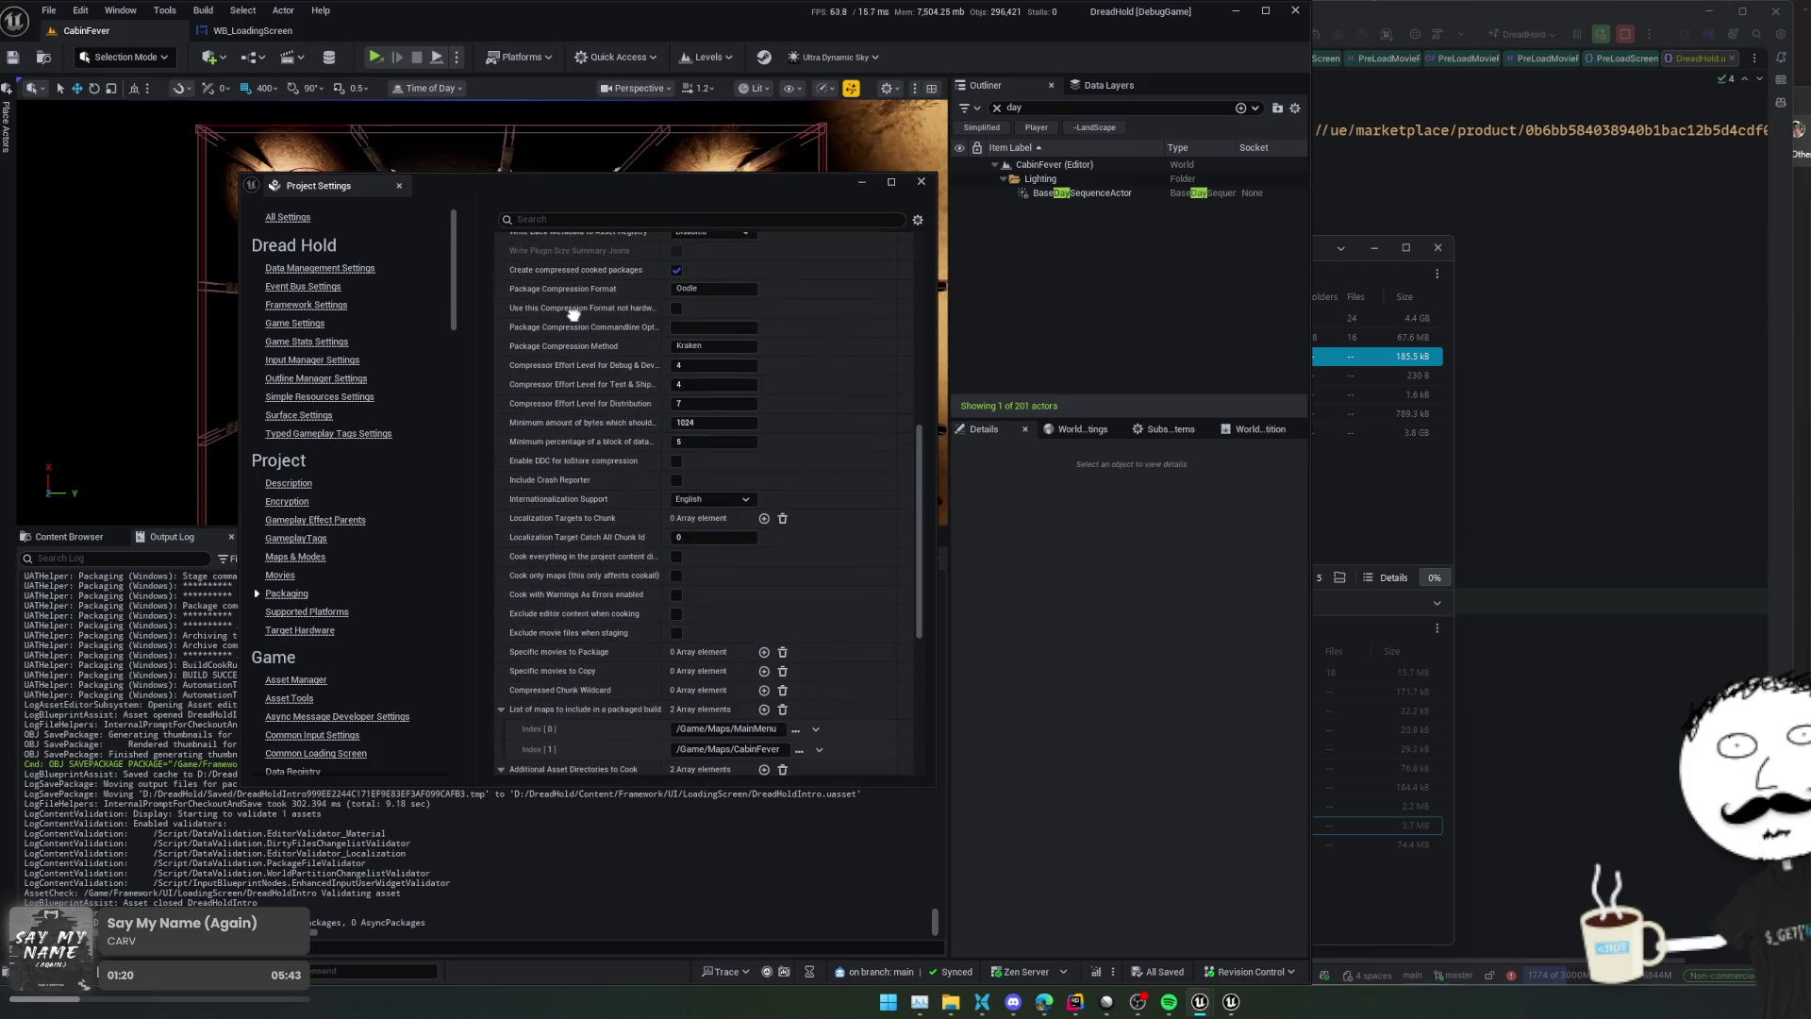
{"action": "scroll", "coordinate": [569, 396], "scroll_direction": "down", "scroll_amount": 1}
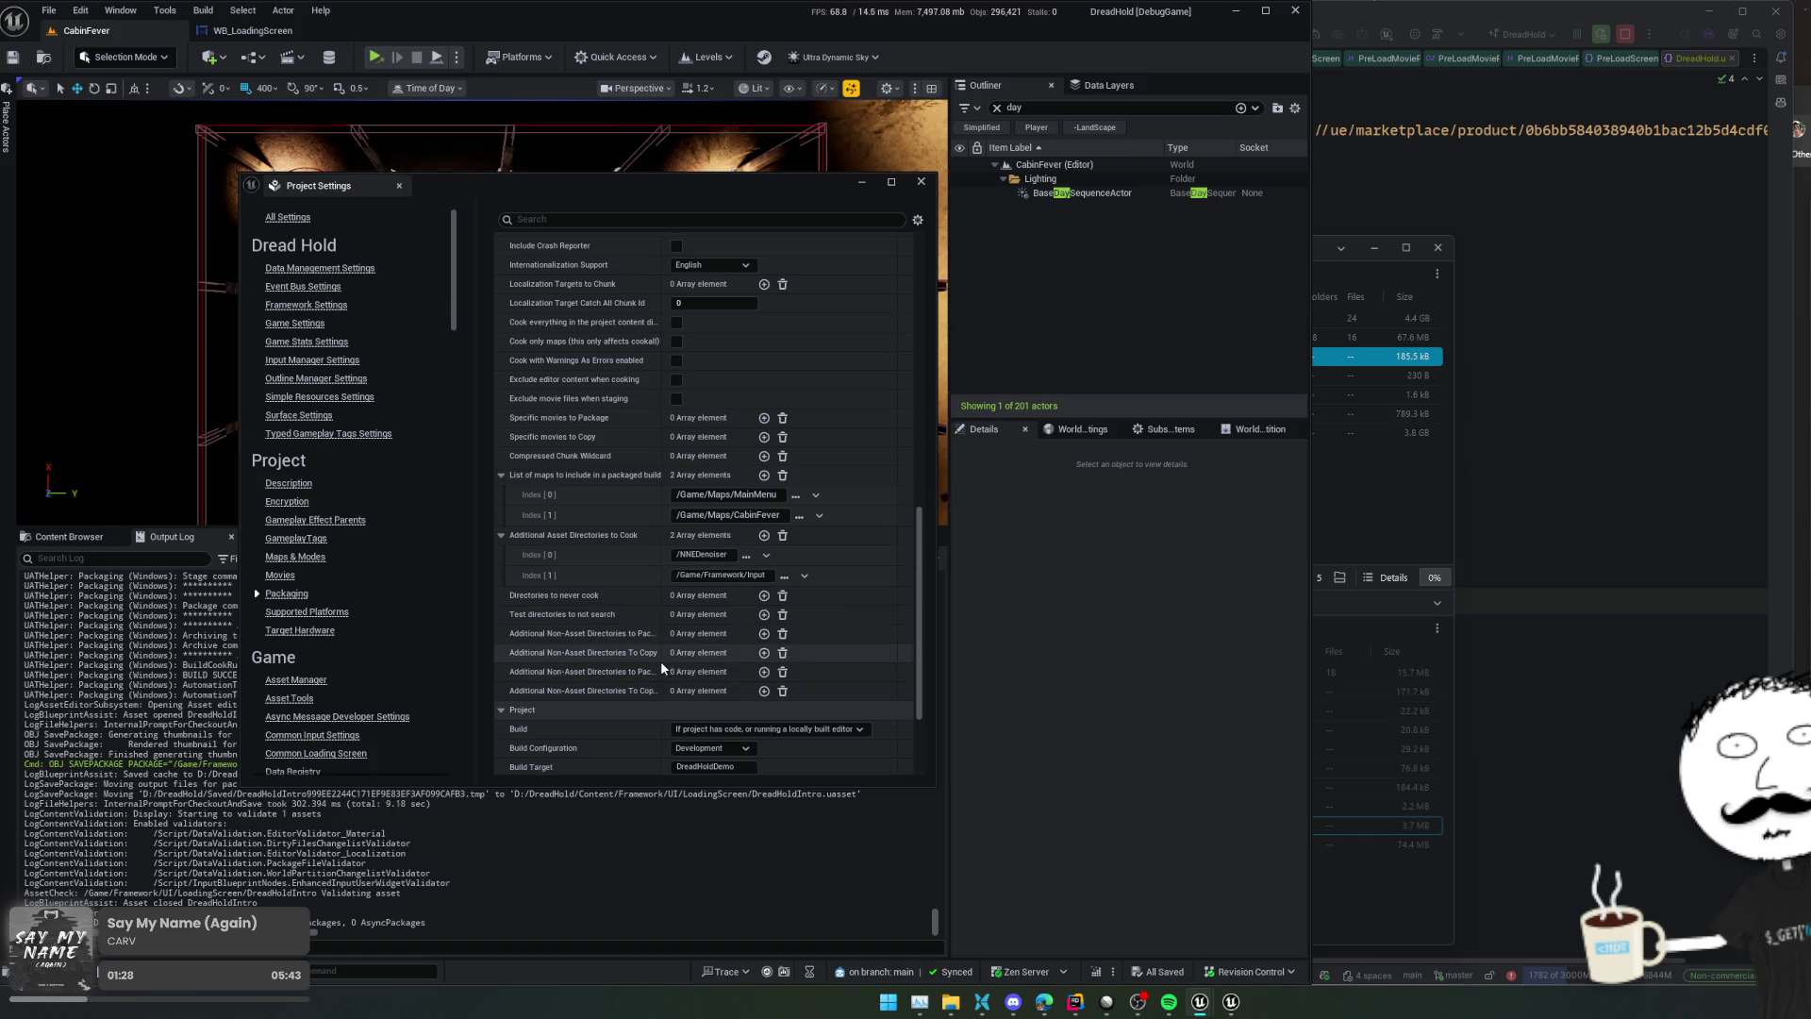
Widen the name column and add an empty entry to Specific movies to Package
{"action": "mouse_move", "coordinate": [662, 668]}
{"action": "left_mouse_down"}
{"action": "mouse_move", "coordinate": [763, 681]}
{"action": "mouse_move", "coordinate": [686, 679]}
{"action": "left_mouse_up"}
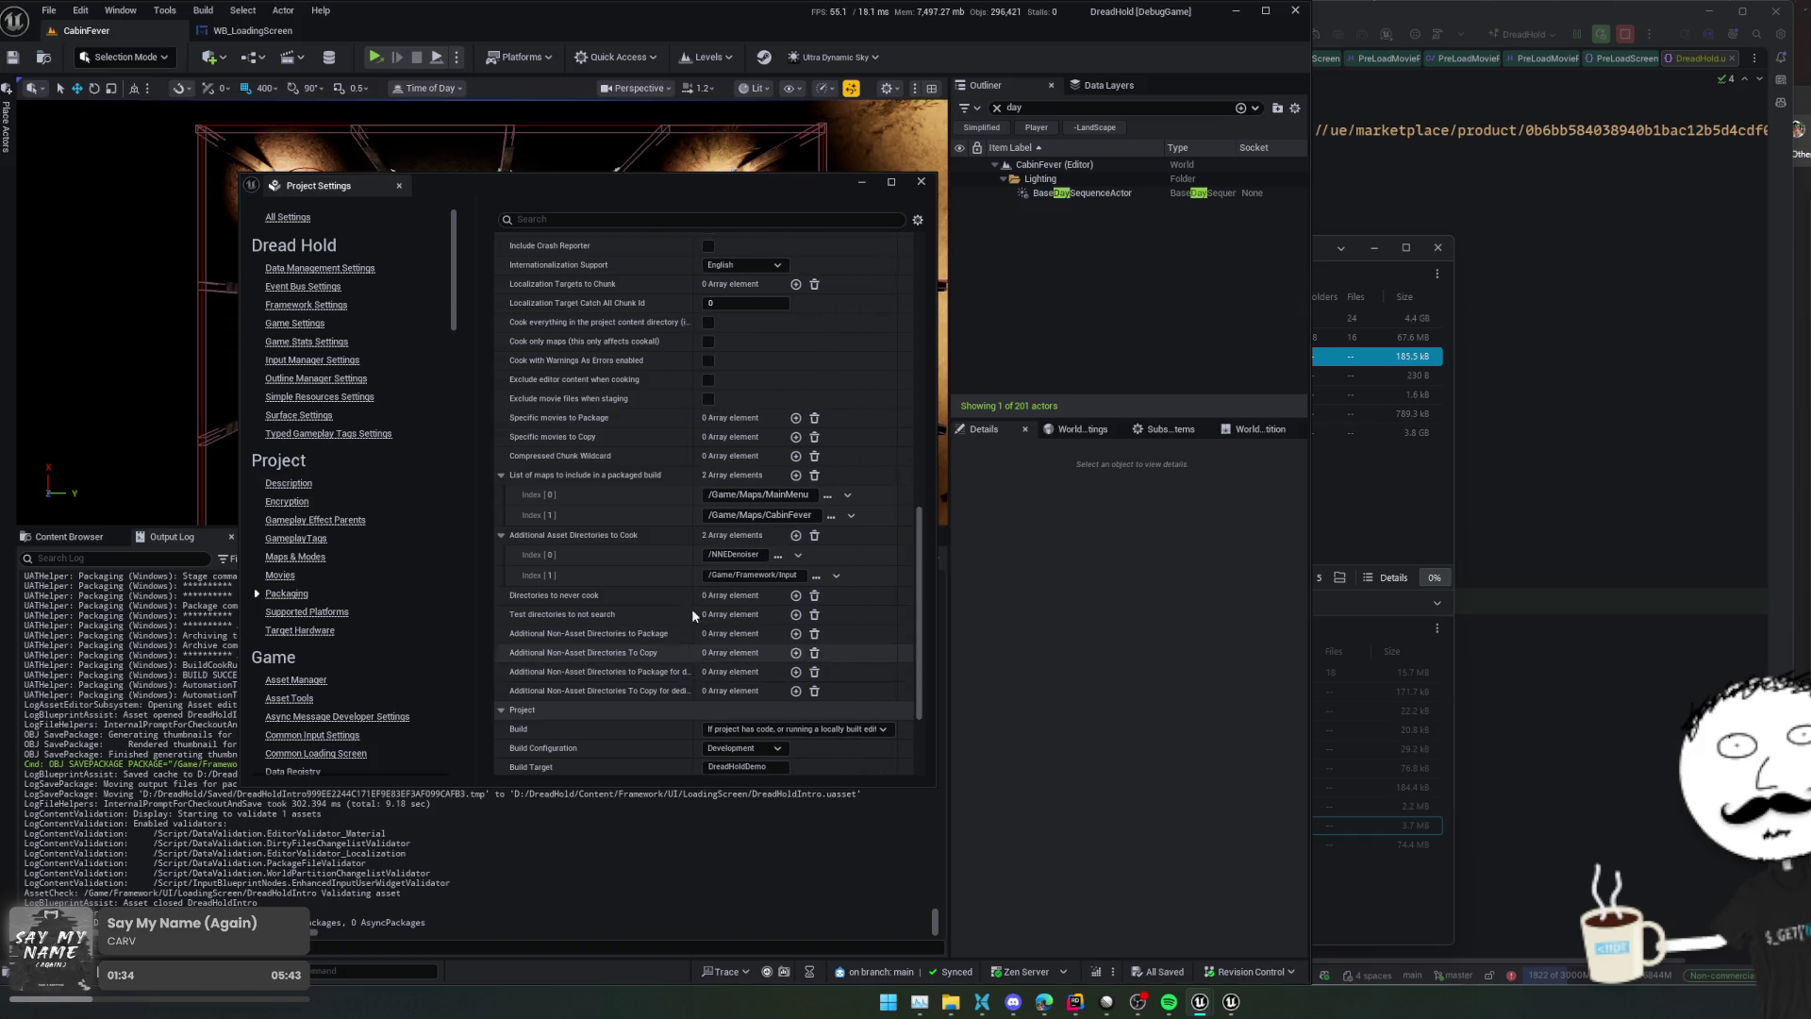
{"action": "left_click", "coordinate": [795, 417]}
{"action": "left_click", "coordinate": [779, 439]}
{"action": "left_click", "coordinate": [751, 438]}
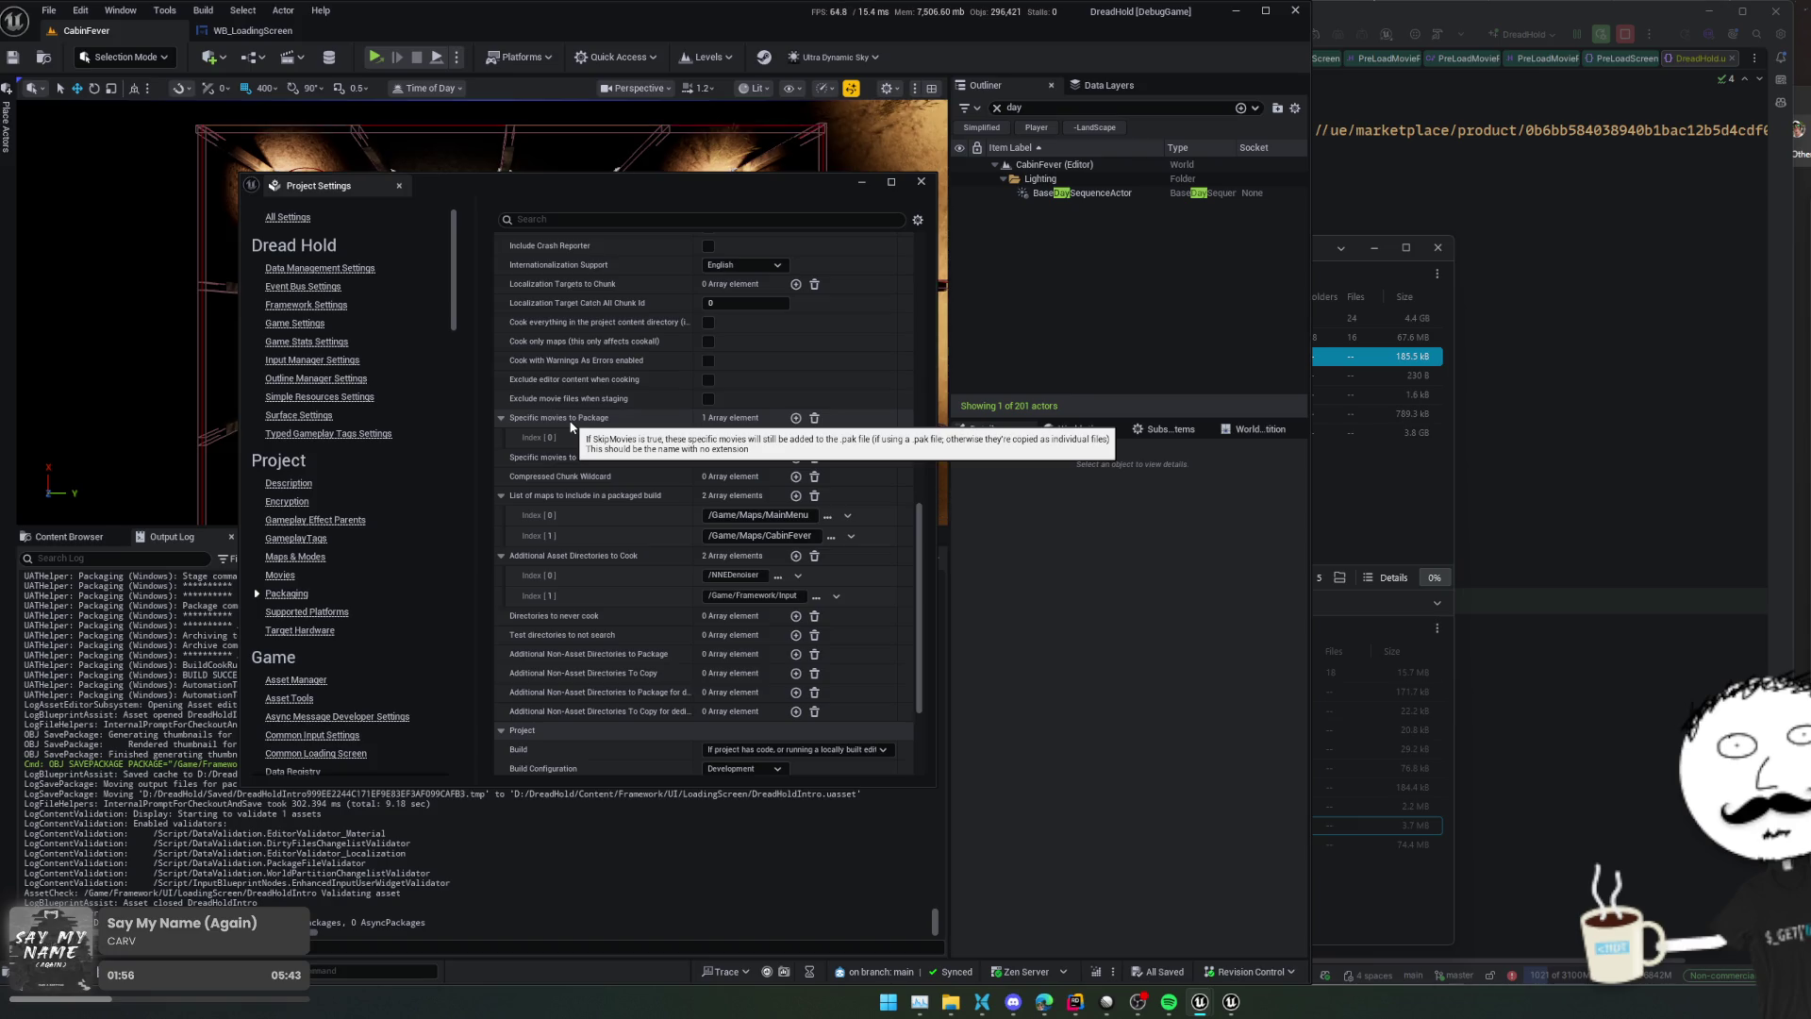
{"action": "left_click", "coordinate": [69, 535]}
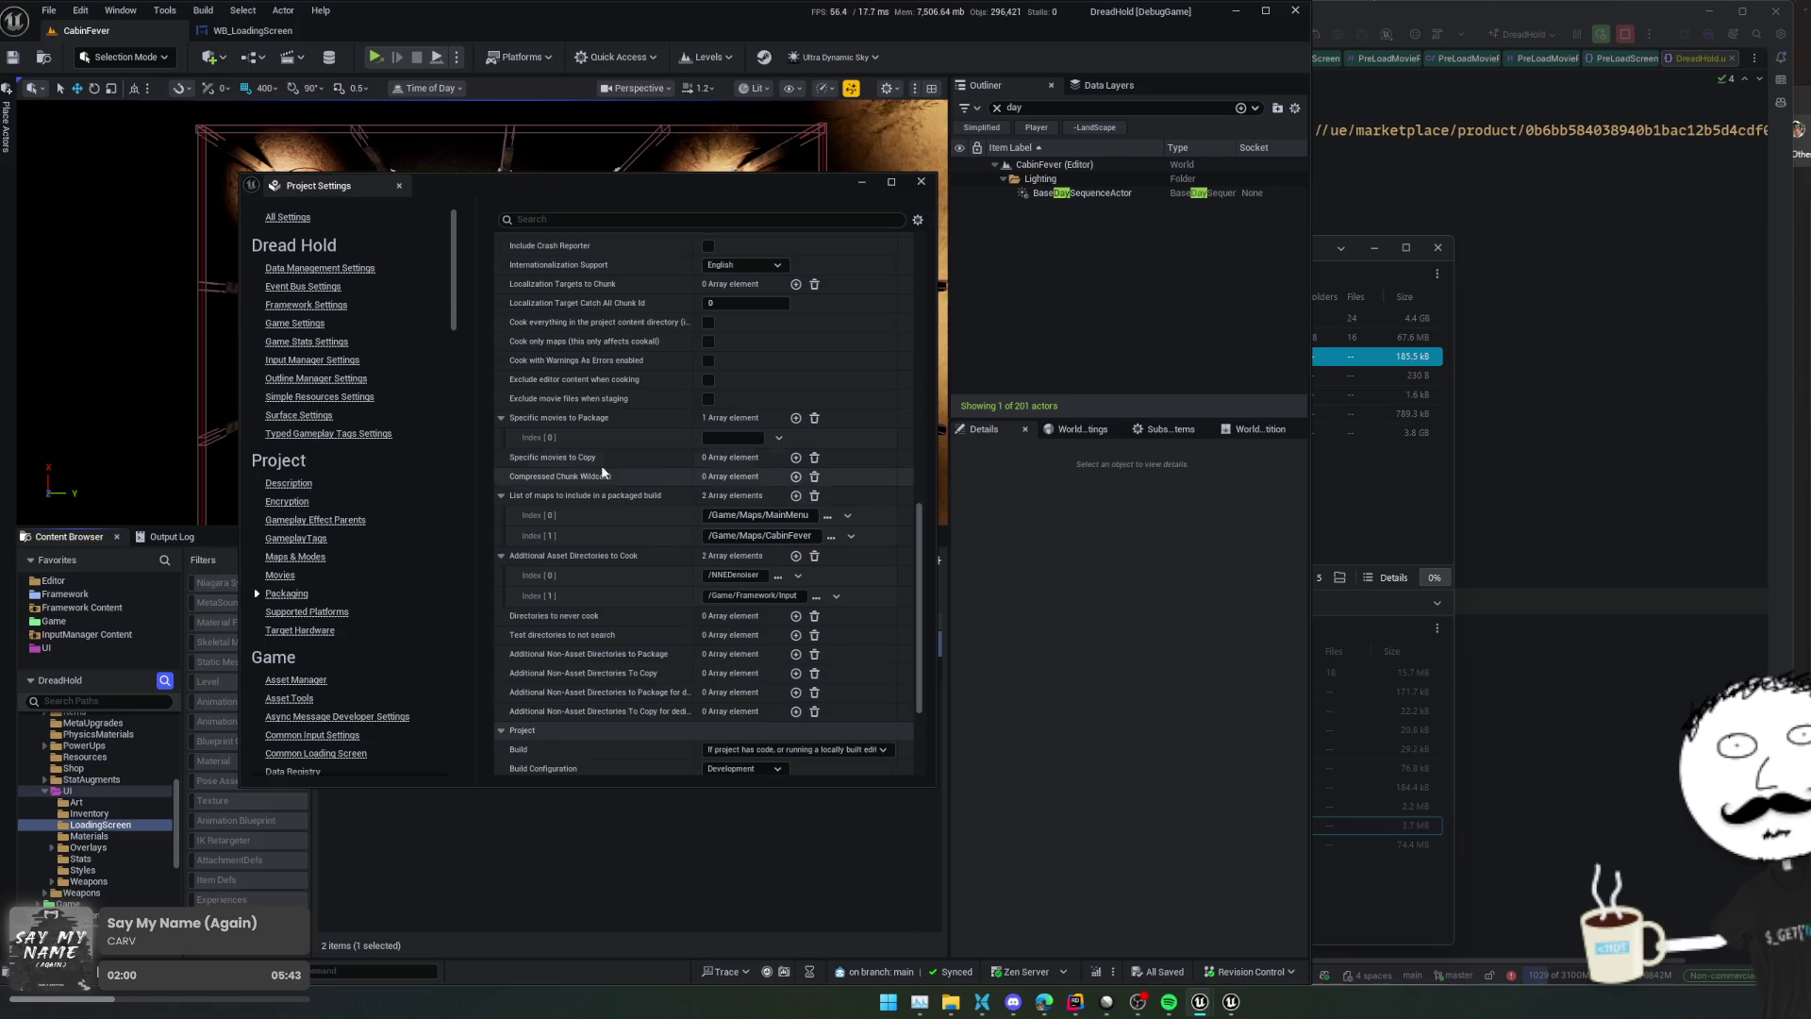
View the Movies content folder, then find Default_Startup.mp4 in DreadHold\Content\Movies and edit its name for copying
{"action": "scroll", "coordinate": [104, 811], "scroll_direction": "down", "scroll_amount": 5}
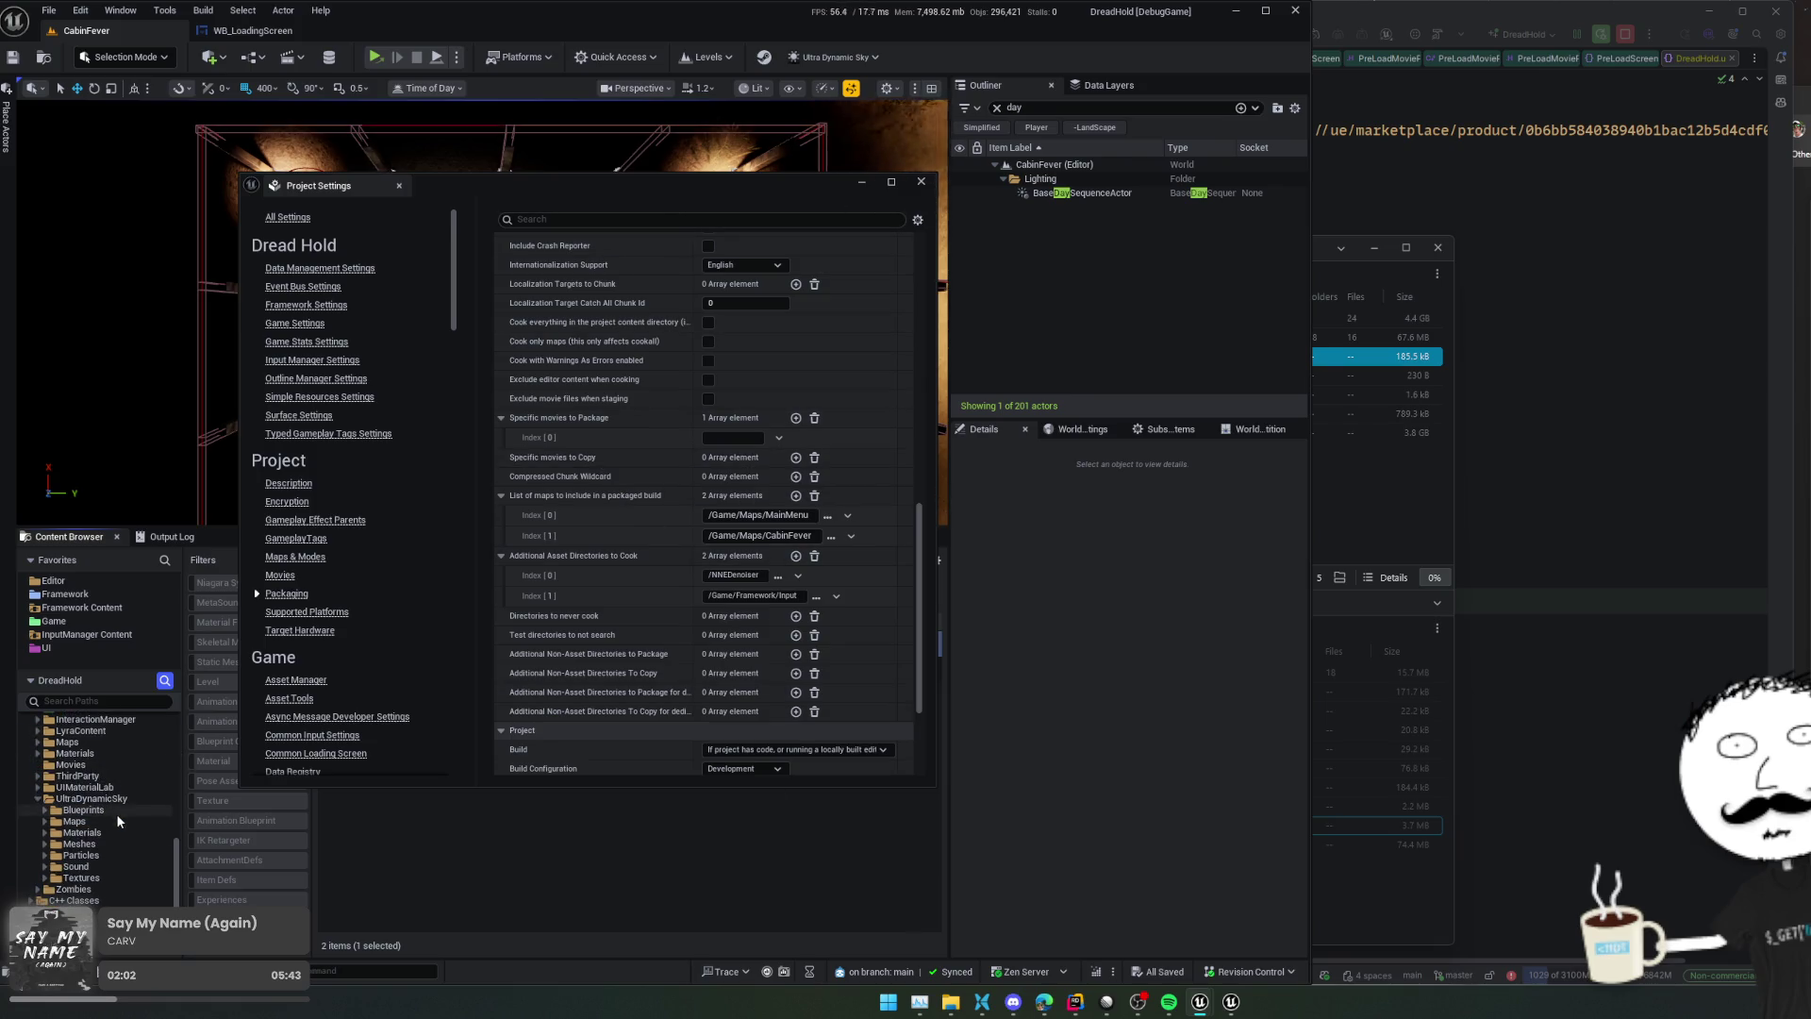
{"action": "left_click", "coordinate": [70, 764]}
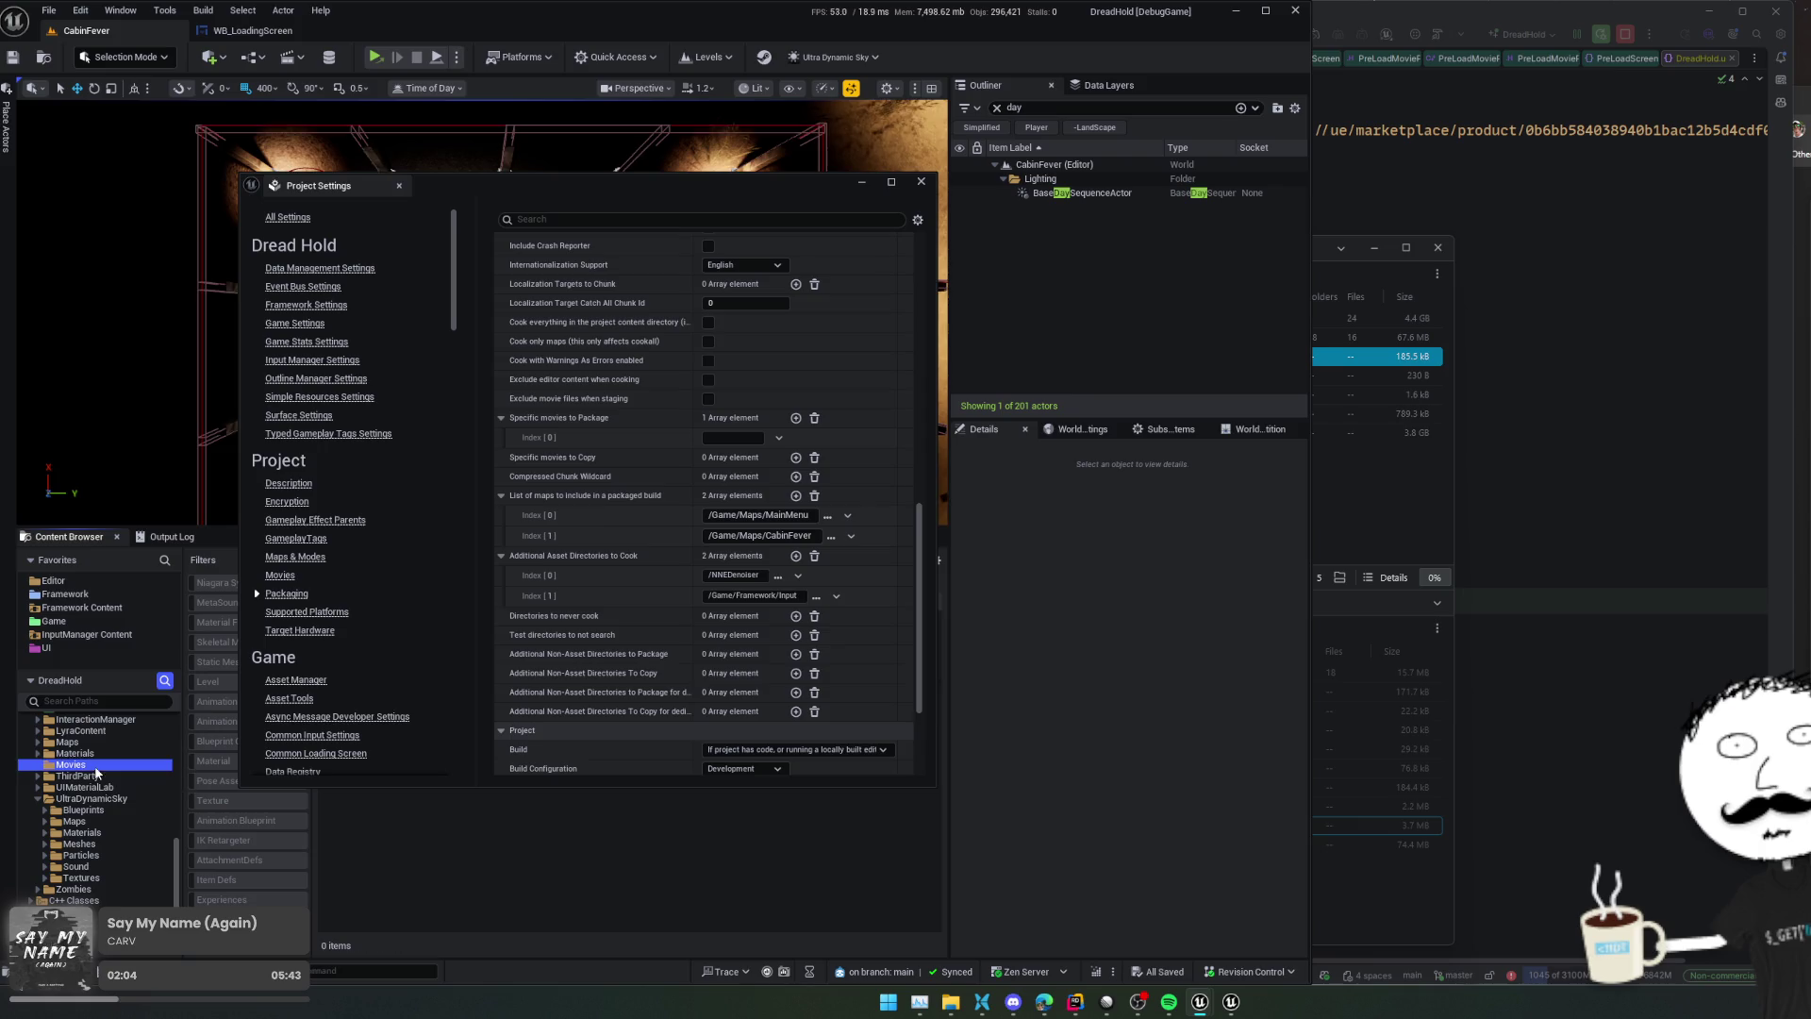
{"action": "left_click", "coordinate": [991, 1002]}
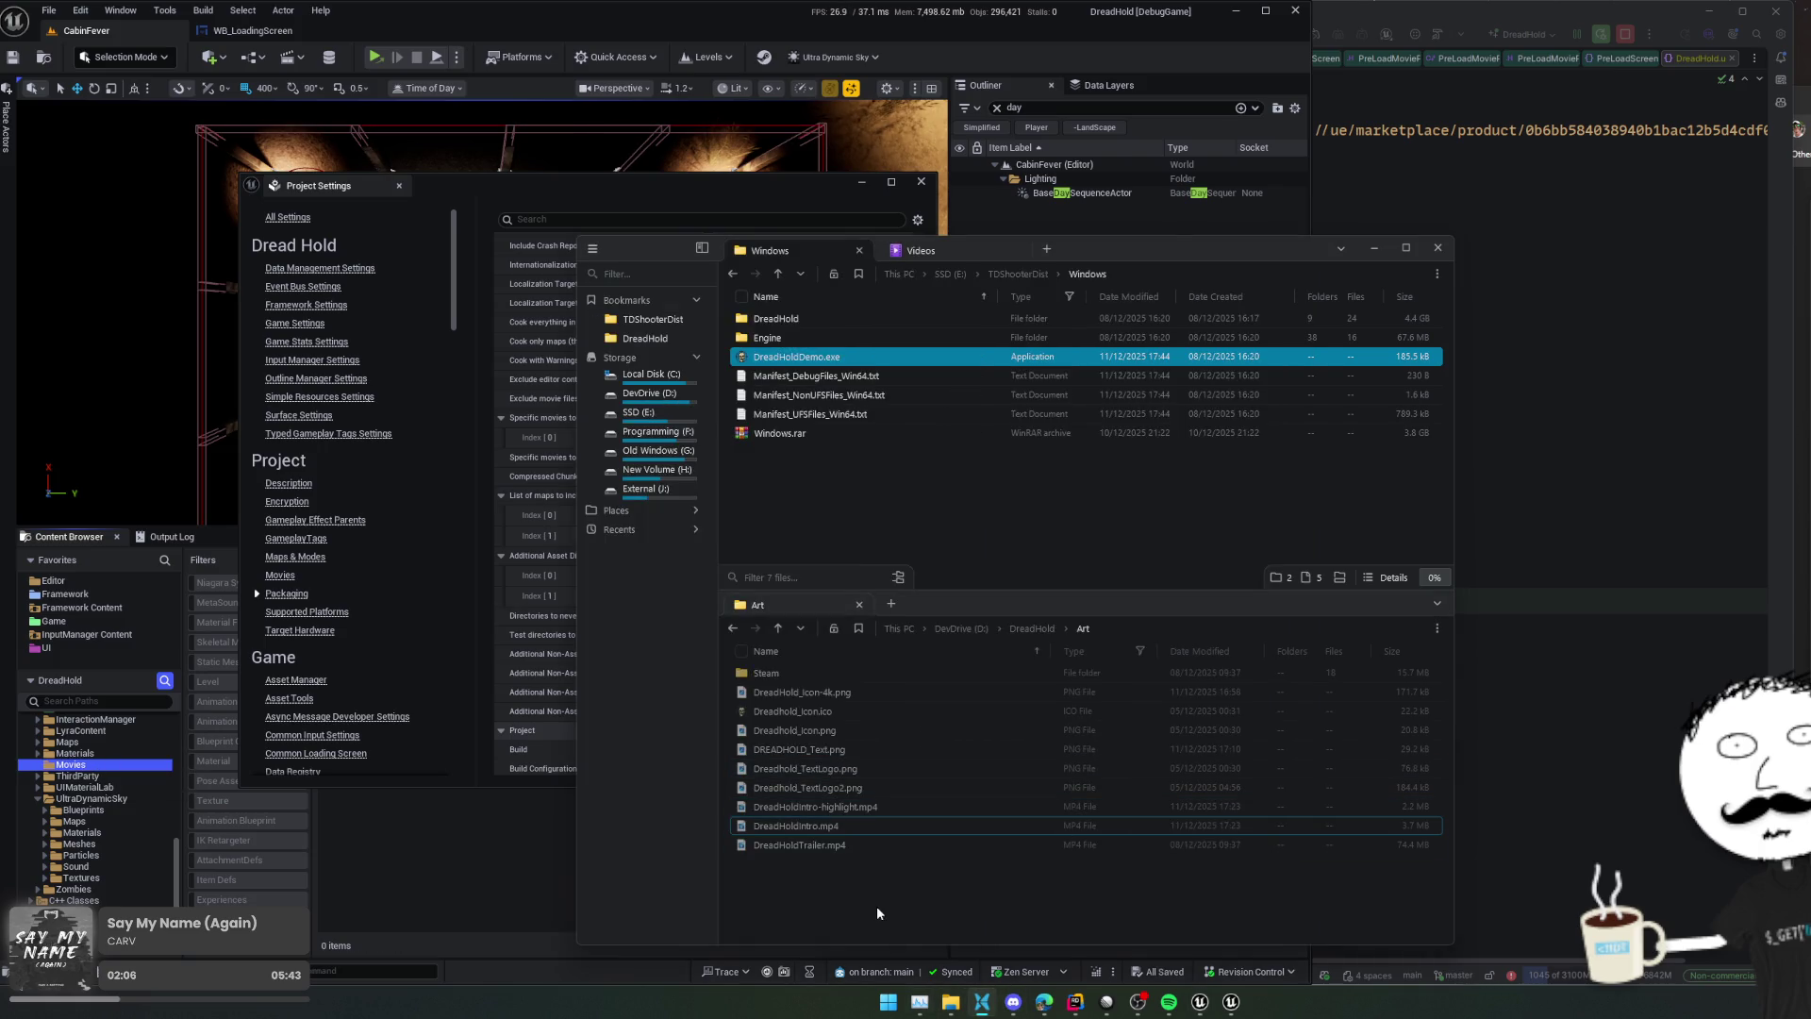
{"action": "left_click", "coordinate": [977, 535]}
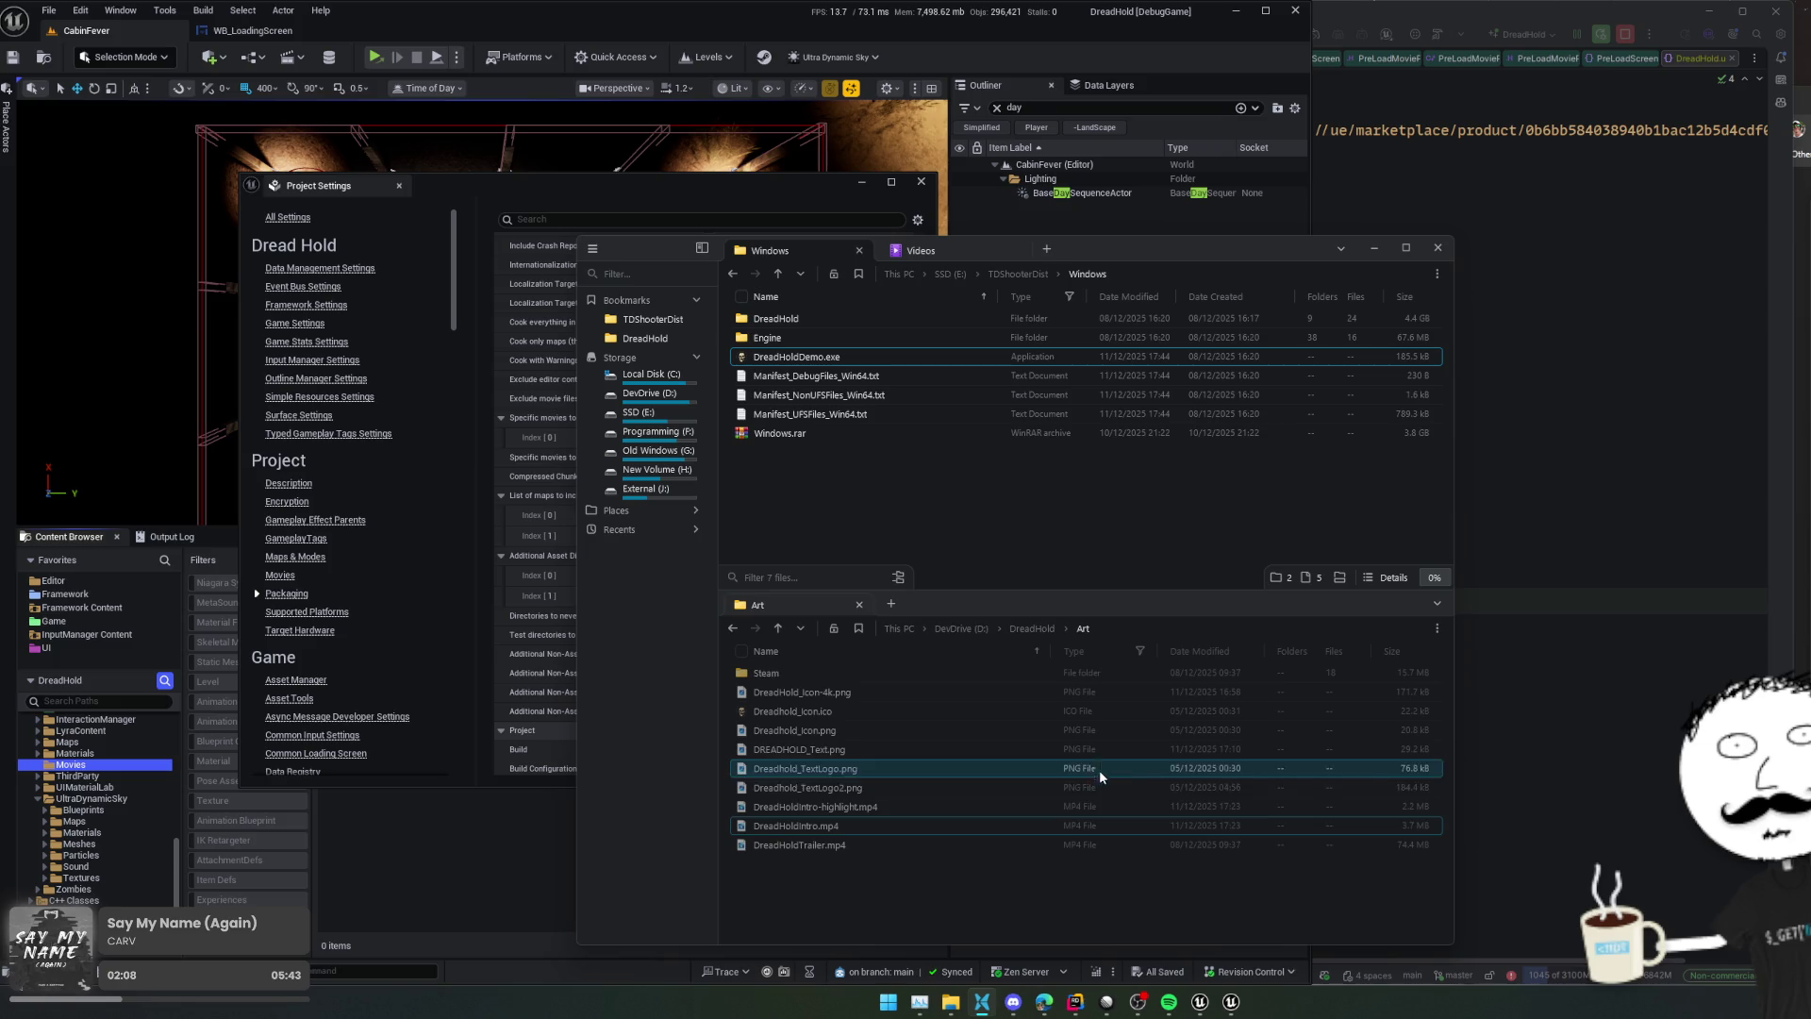
{"action": "left_click", "coordinate": [1024, 629]}
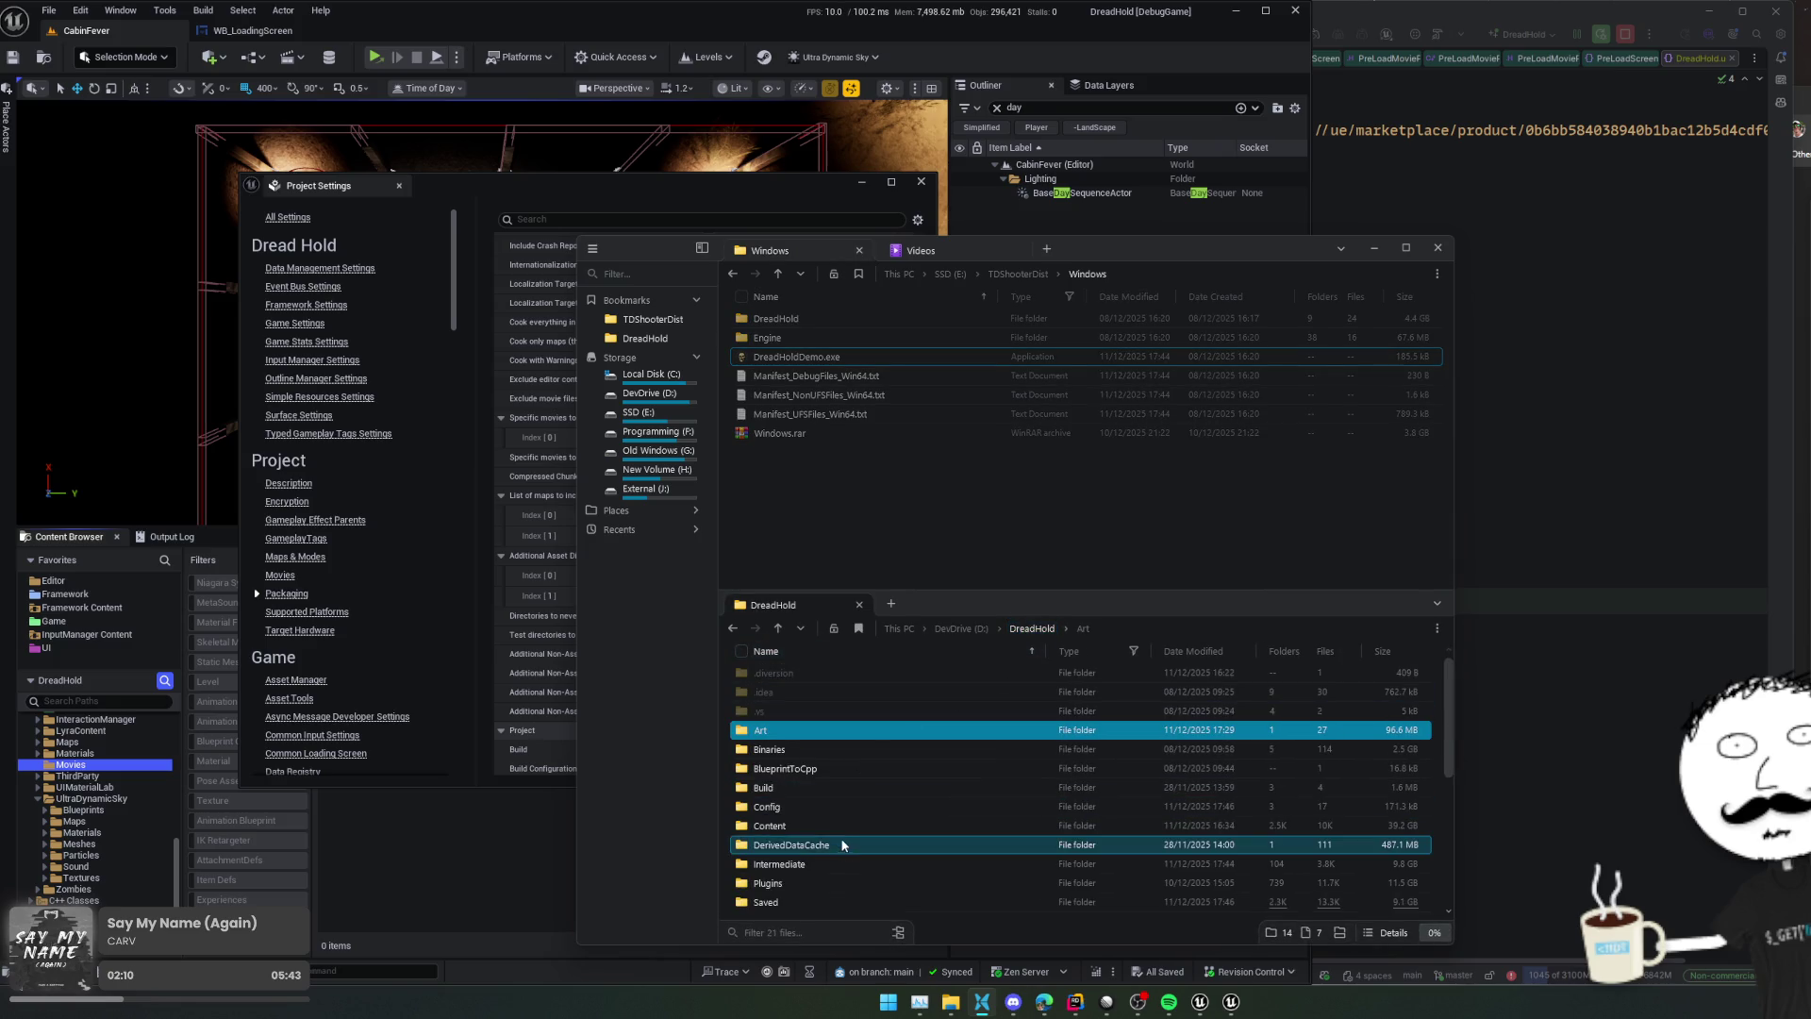
{"action": "scroll", "coordinate": [842, 842], "scroll_direction": "down", "scroll_amount": 2}
{"action": "double_click", "coordinate": [821, 741]}
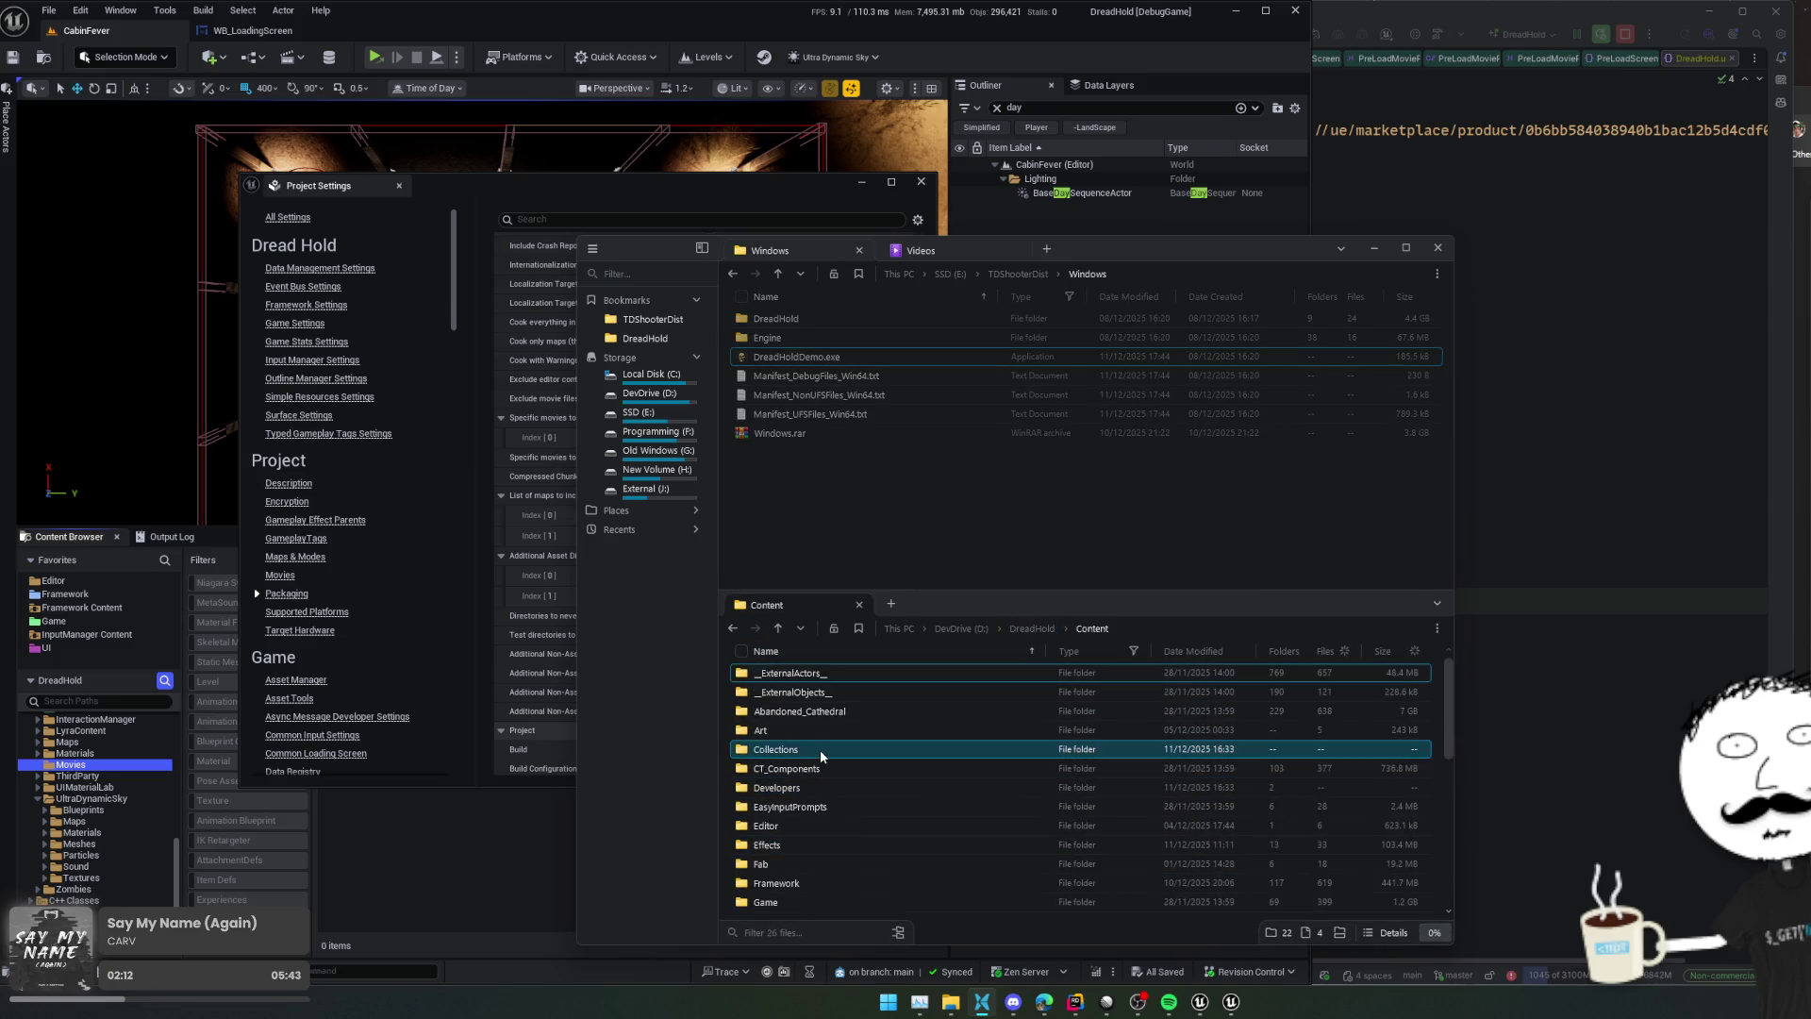
{"action": "double_click", "coordinate": [811, 845]}
{"action": "left_click", "coordinate": [801, 677]}
{"action": "key", "text": "F2"}
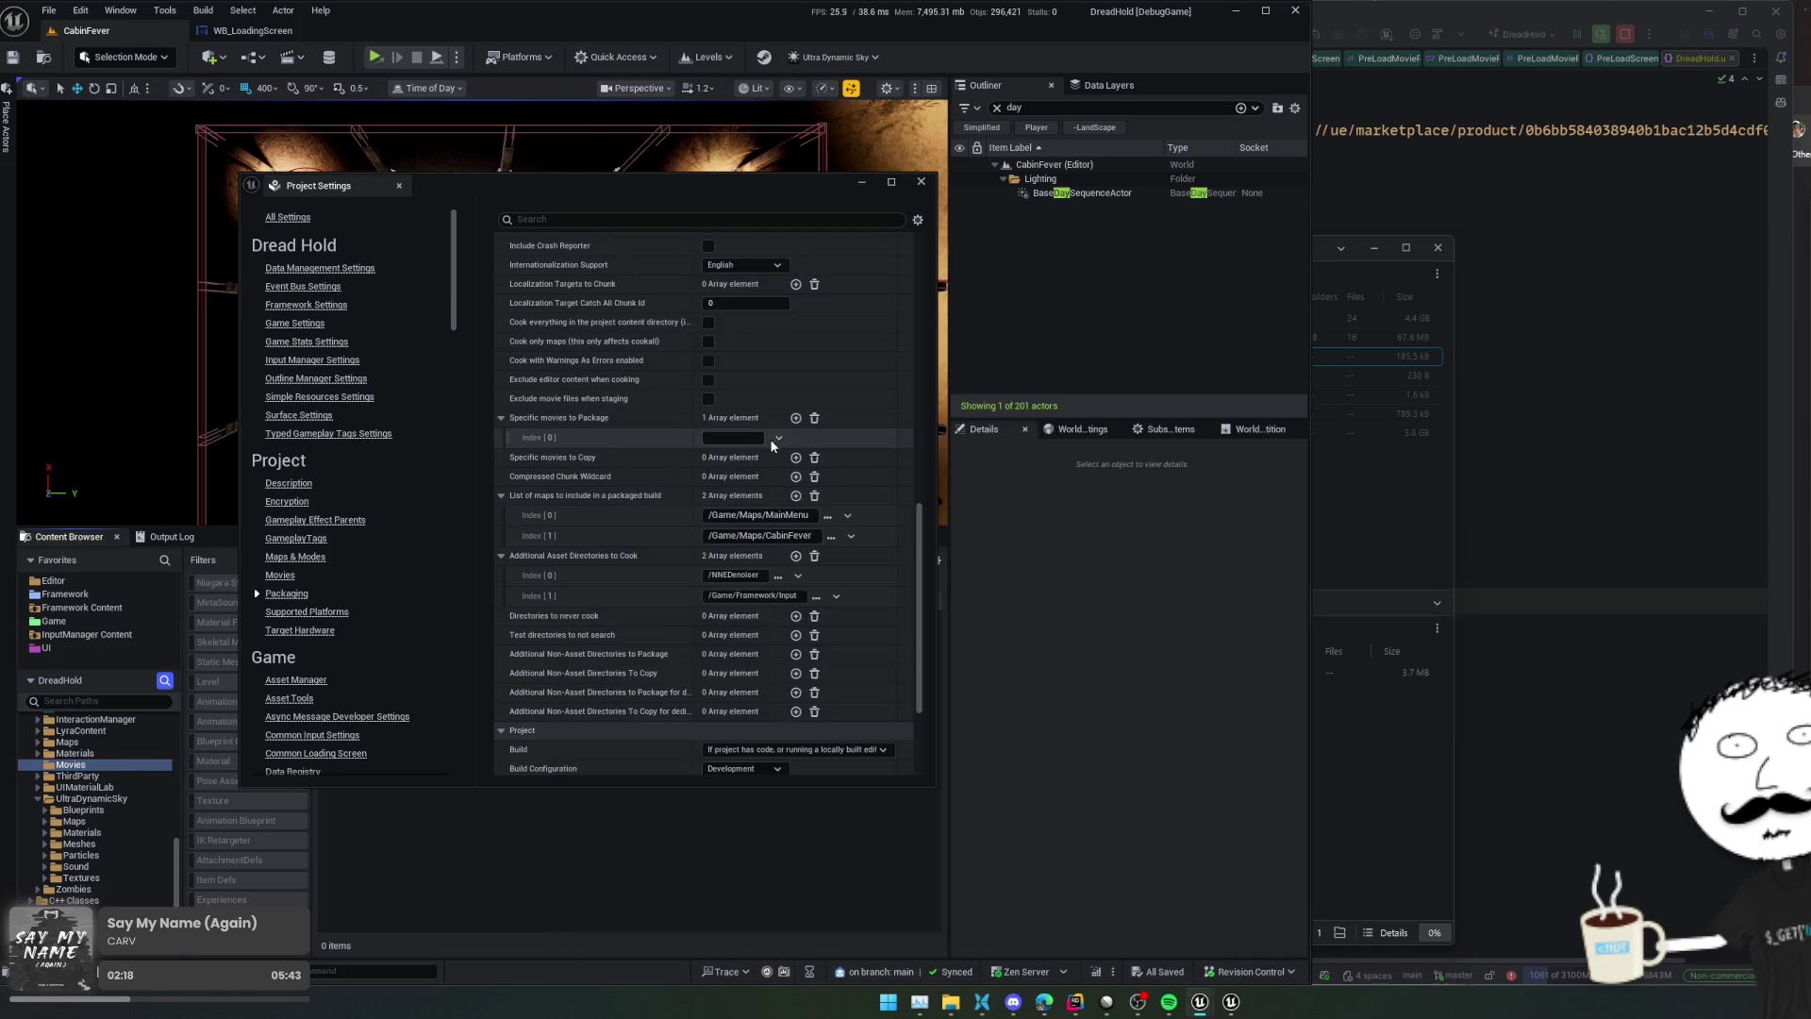
Paste Default_Startup into the movie entry and move the settings window aside to reveal the Content Browser
{"action": "type", "text": "Default_Startup"}
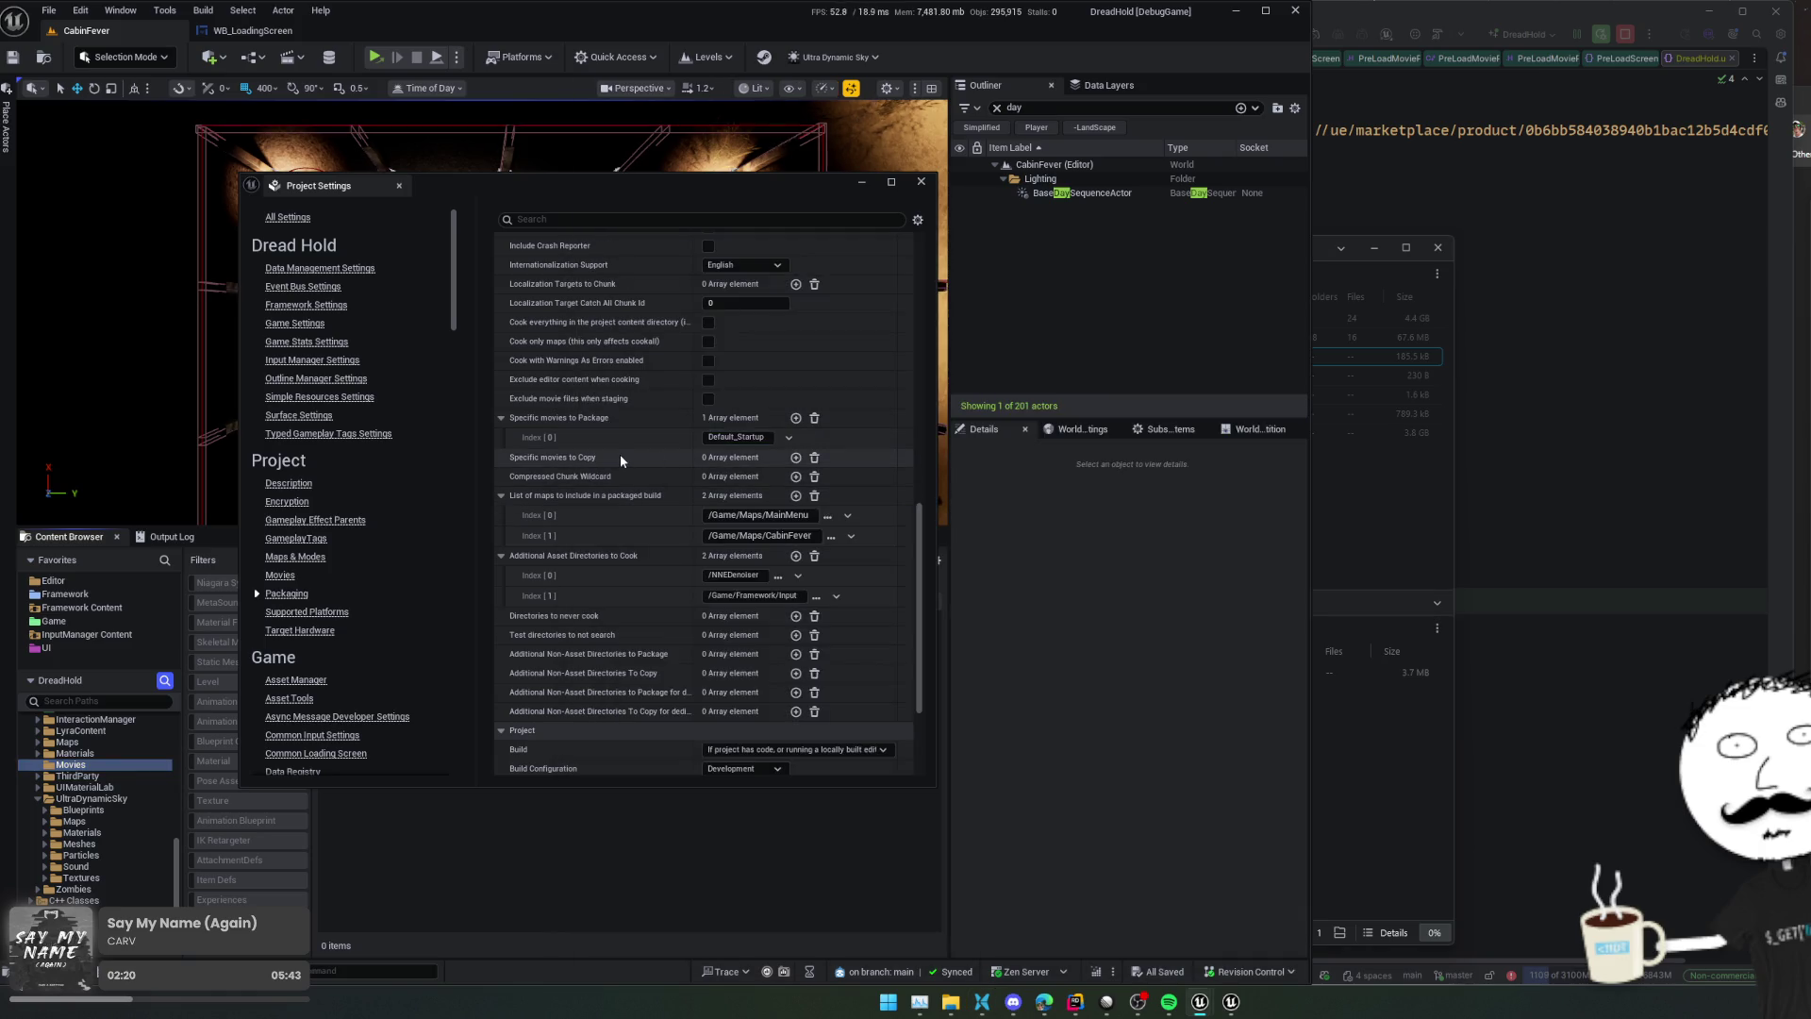
{"action": "mouse_move", "coordinate": [589, 461]}
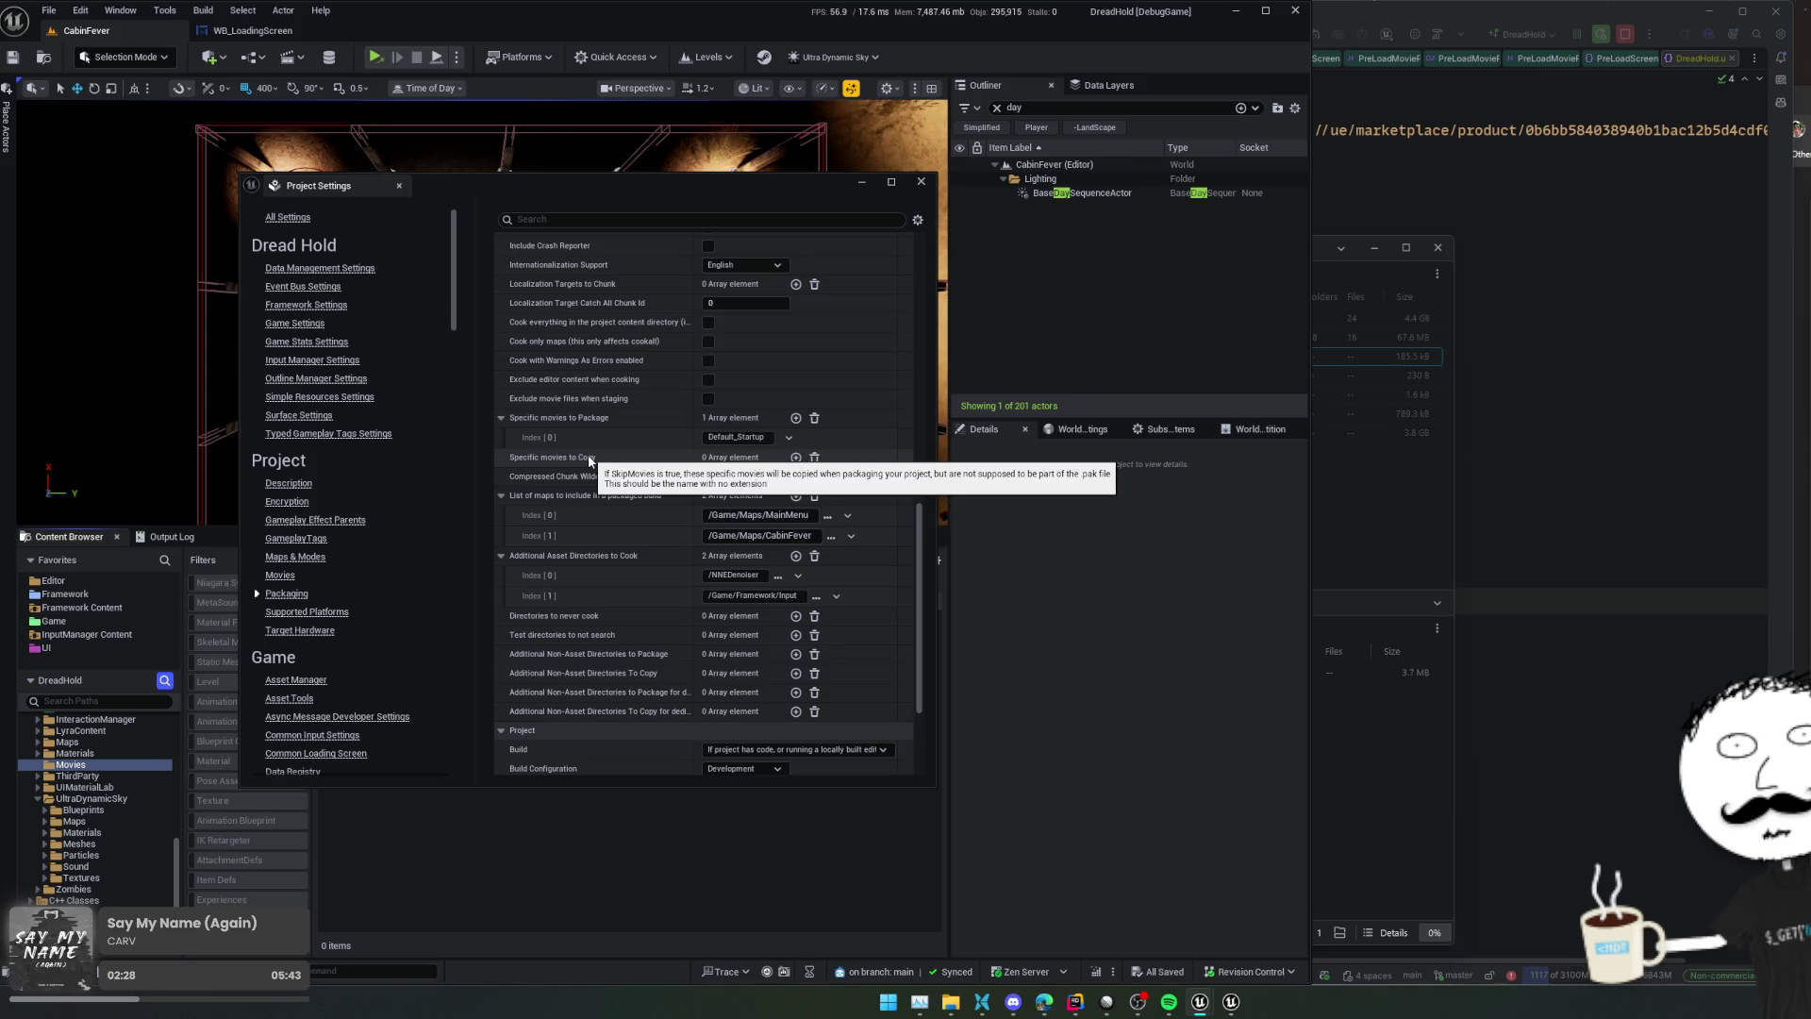
{"action": "scroll", "coordinate": [639, 484], "scroll_direction": "up", "scroll_amount": 2}
{"action": "scroll", "coordinate": [639, 484], "scroll_direction": "up", "scroll_amount": 6}
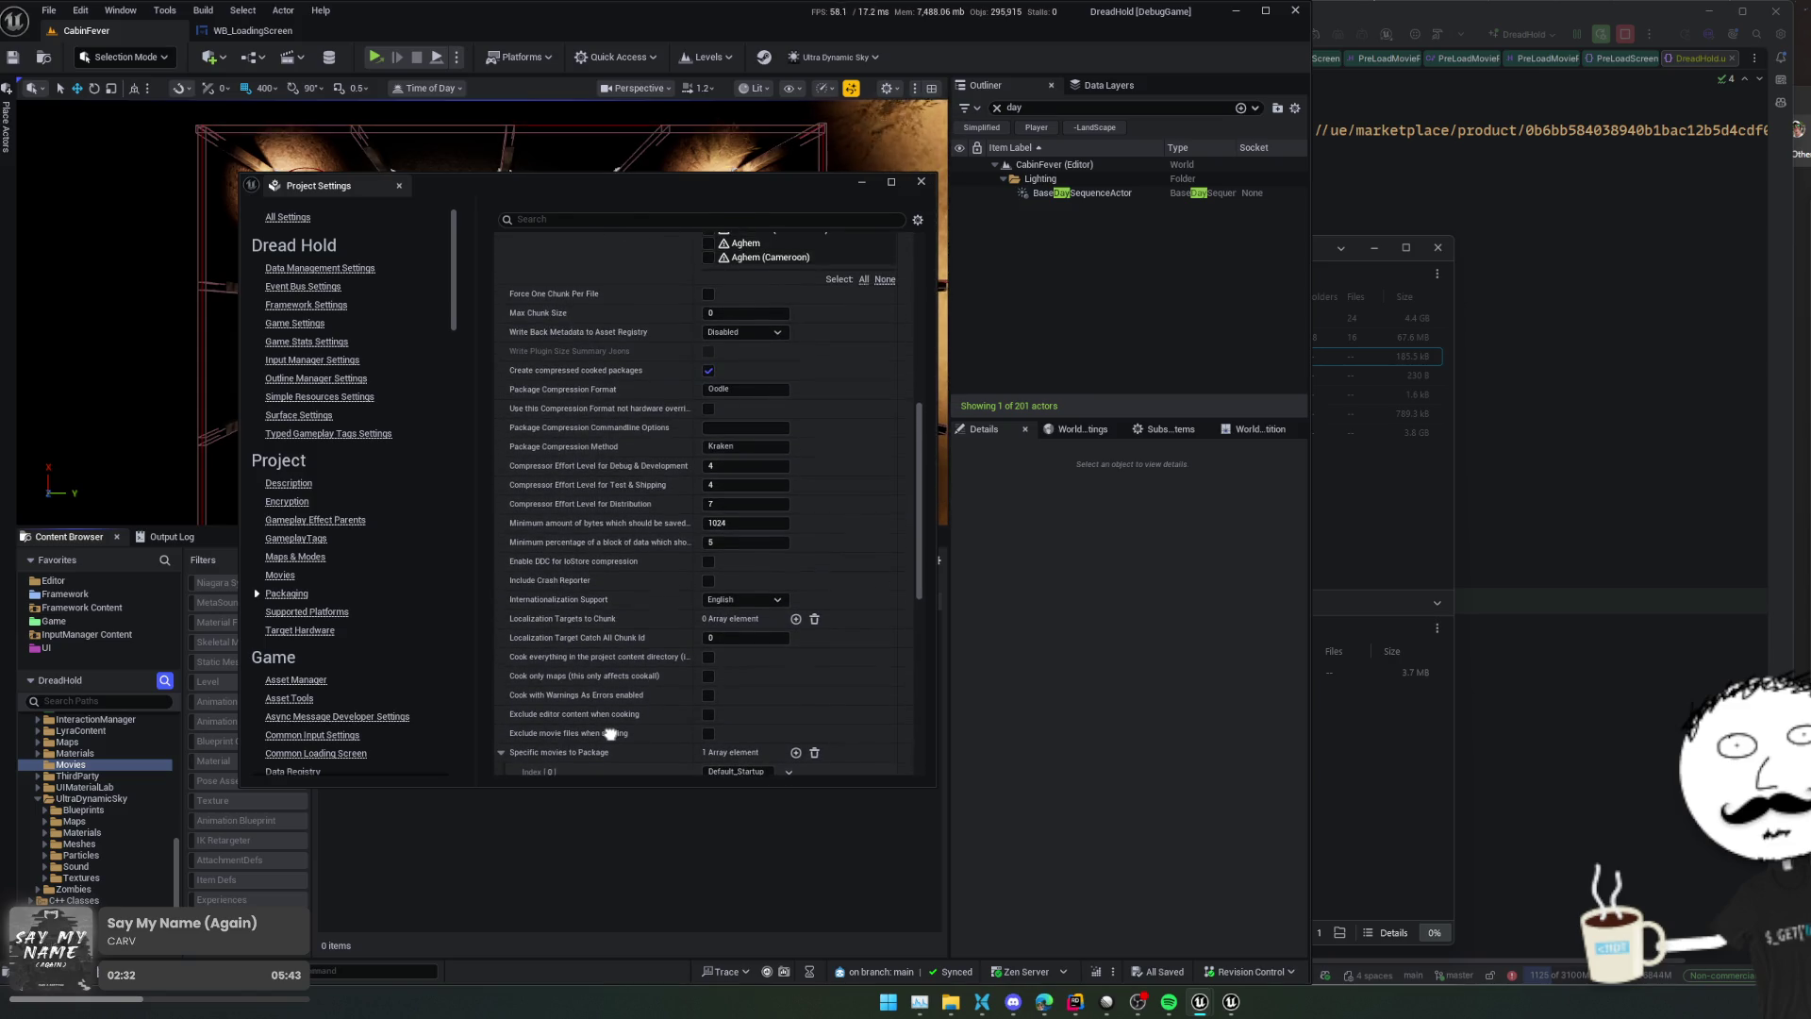
{"action": "scroll", "coordinate": [610, 733], "scroll_direction": "down", "scroll_amount": 10}
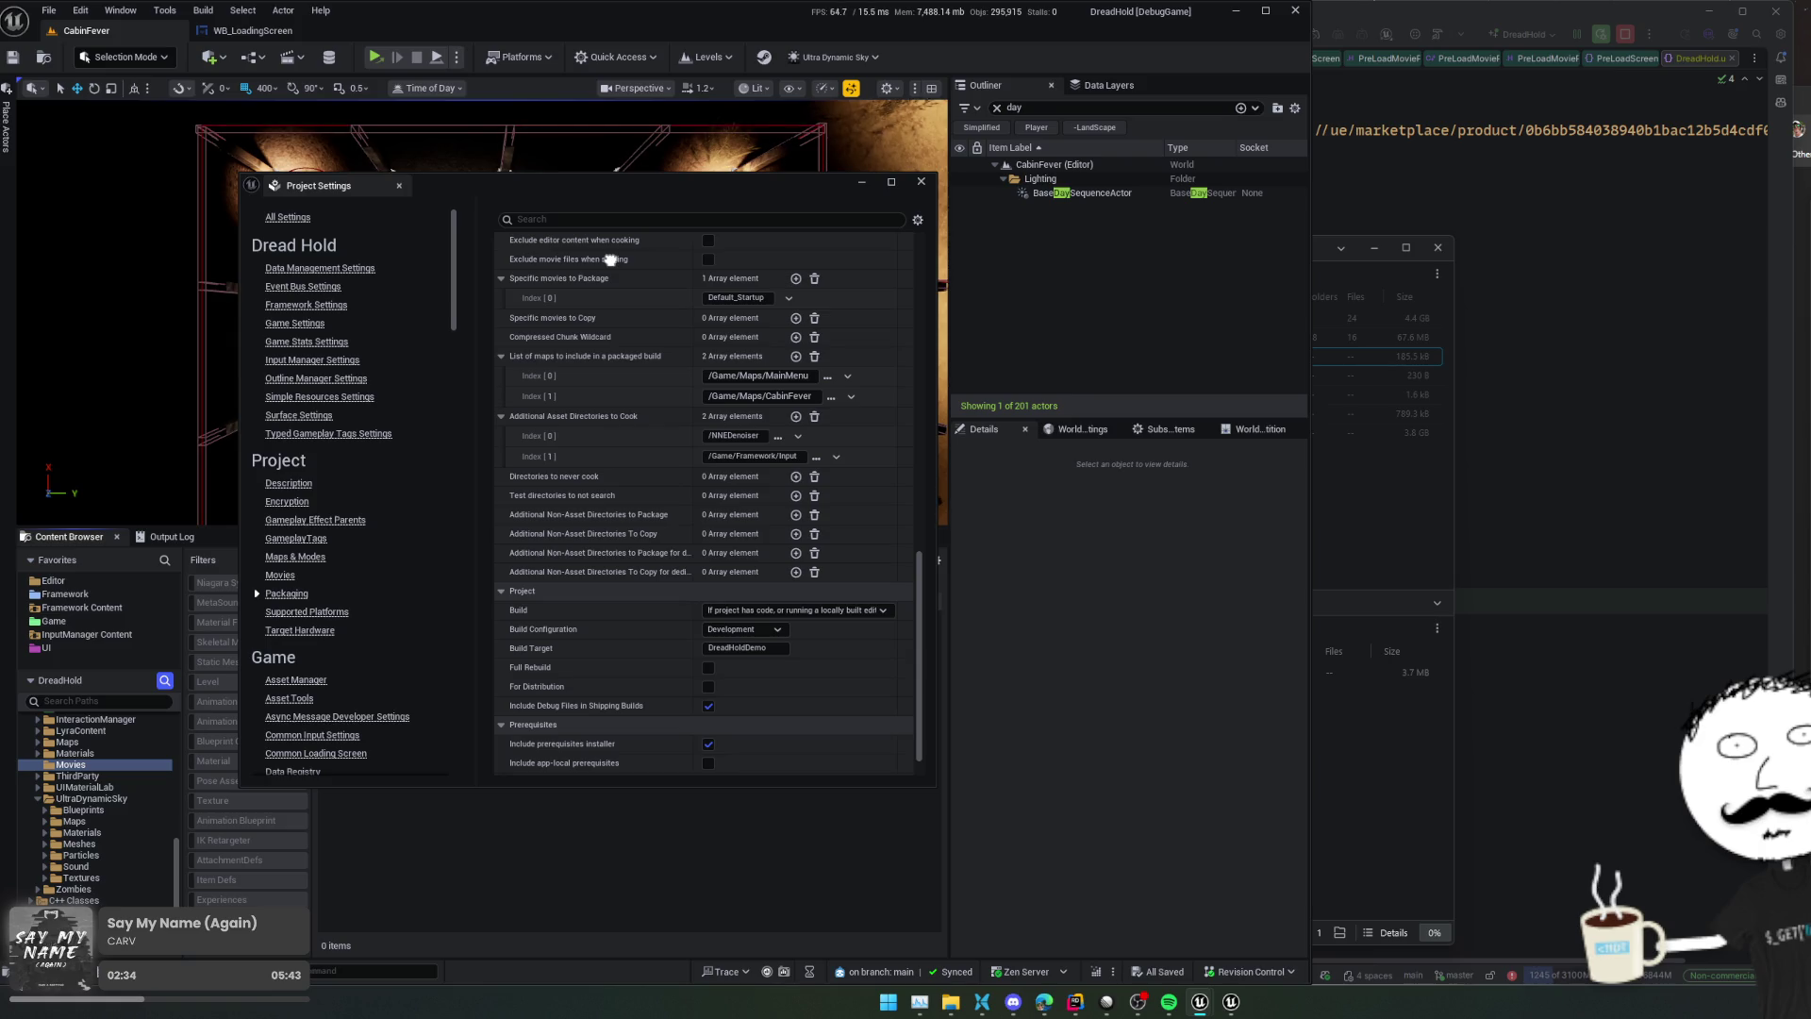
{"action": "scroll", "coordinate": [610, 259], "scroll_direction": "up", "scroll_amount": 3}
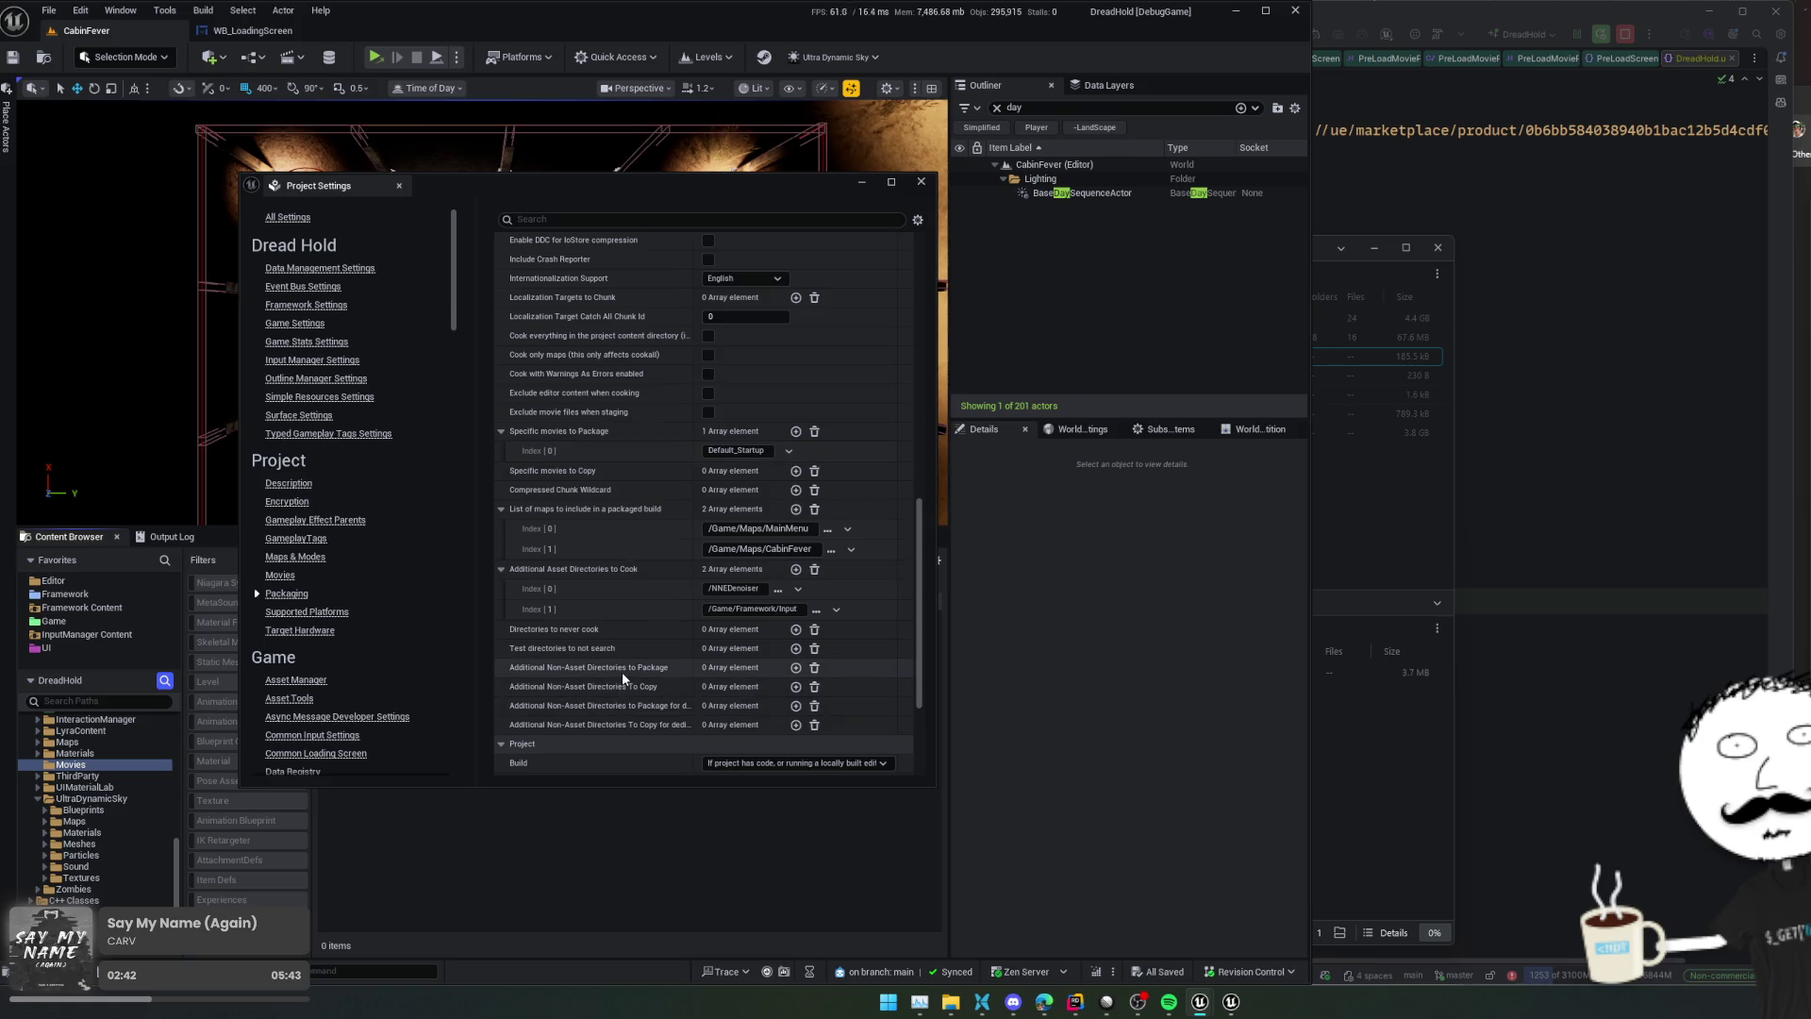
{"action": "mouse_move", "coordinate": [624, 674]}
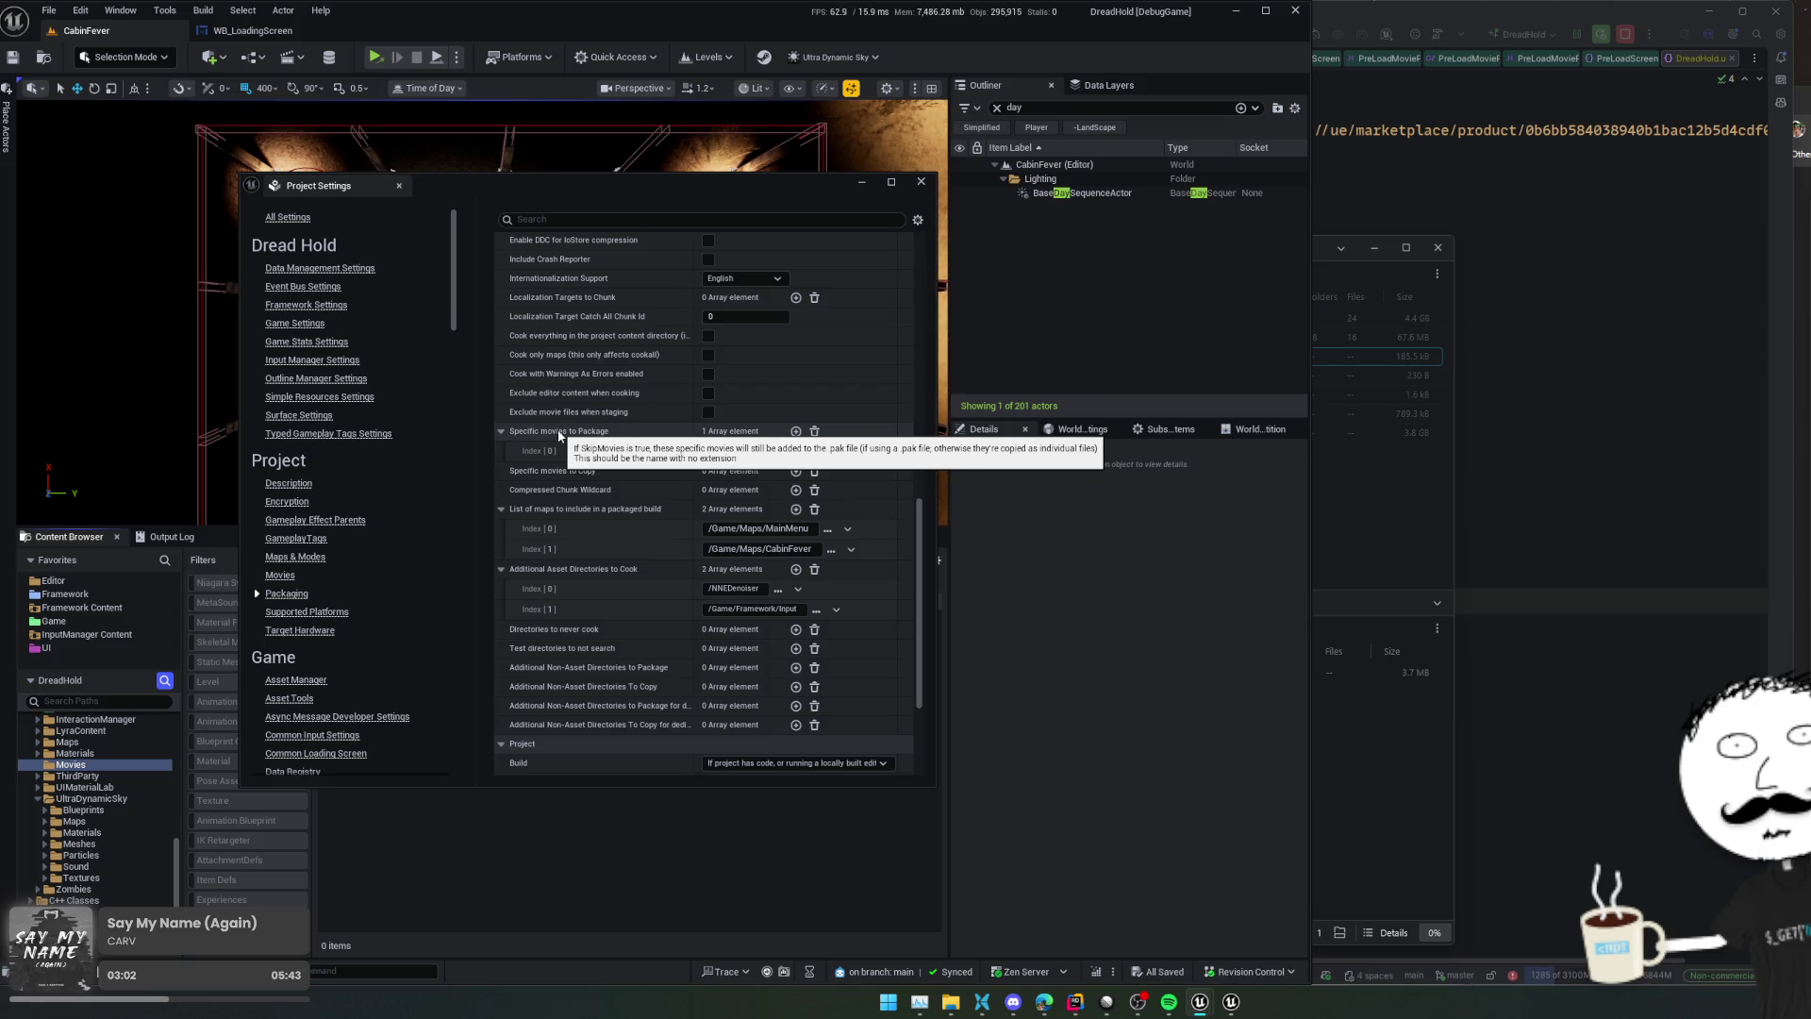
{"action": "left_click_drag", "start_coordinate": [644, 181], "coordinate": [1024, 179]}
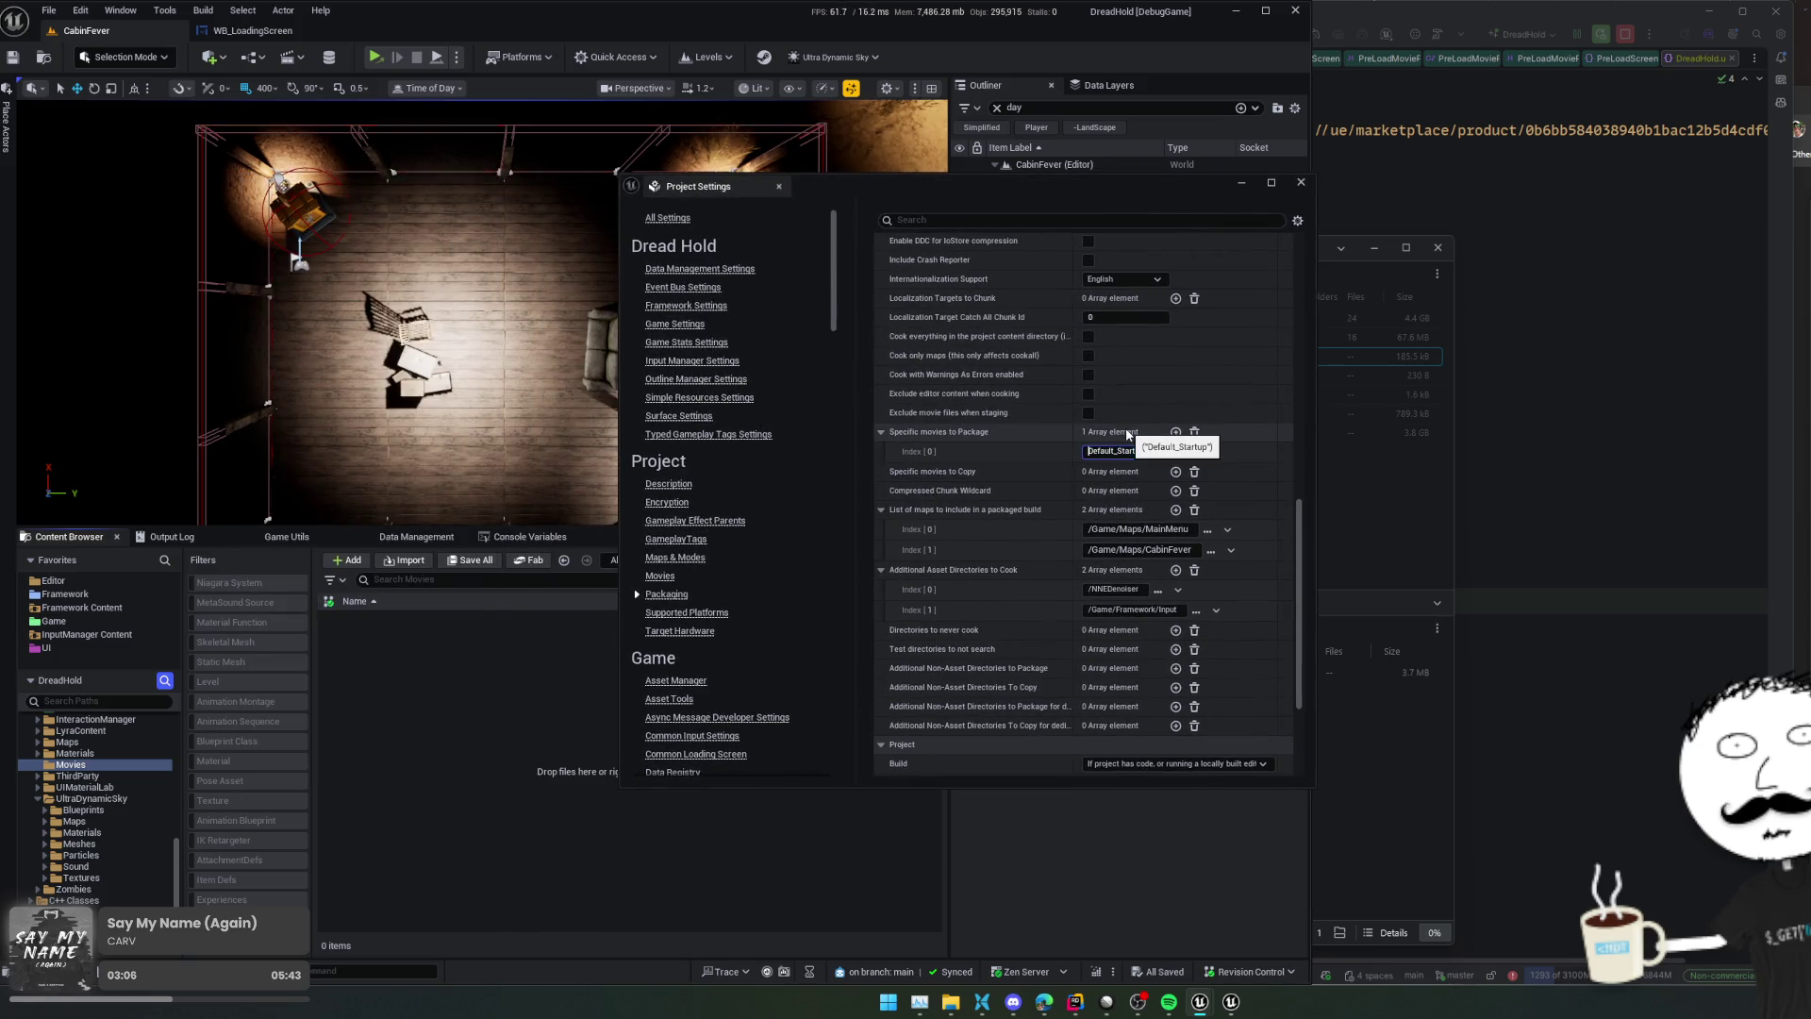
Commit Default_Startup as entry 0 and add /Movies/Default_Startup as entry 1
{"action": "key", "text": "BackSpace"}
{"action": "key", "text": "Return"}
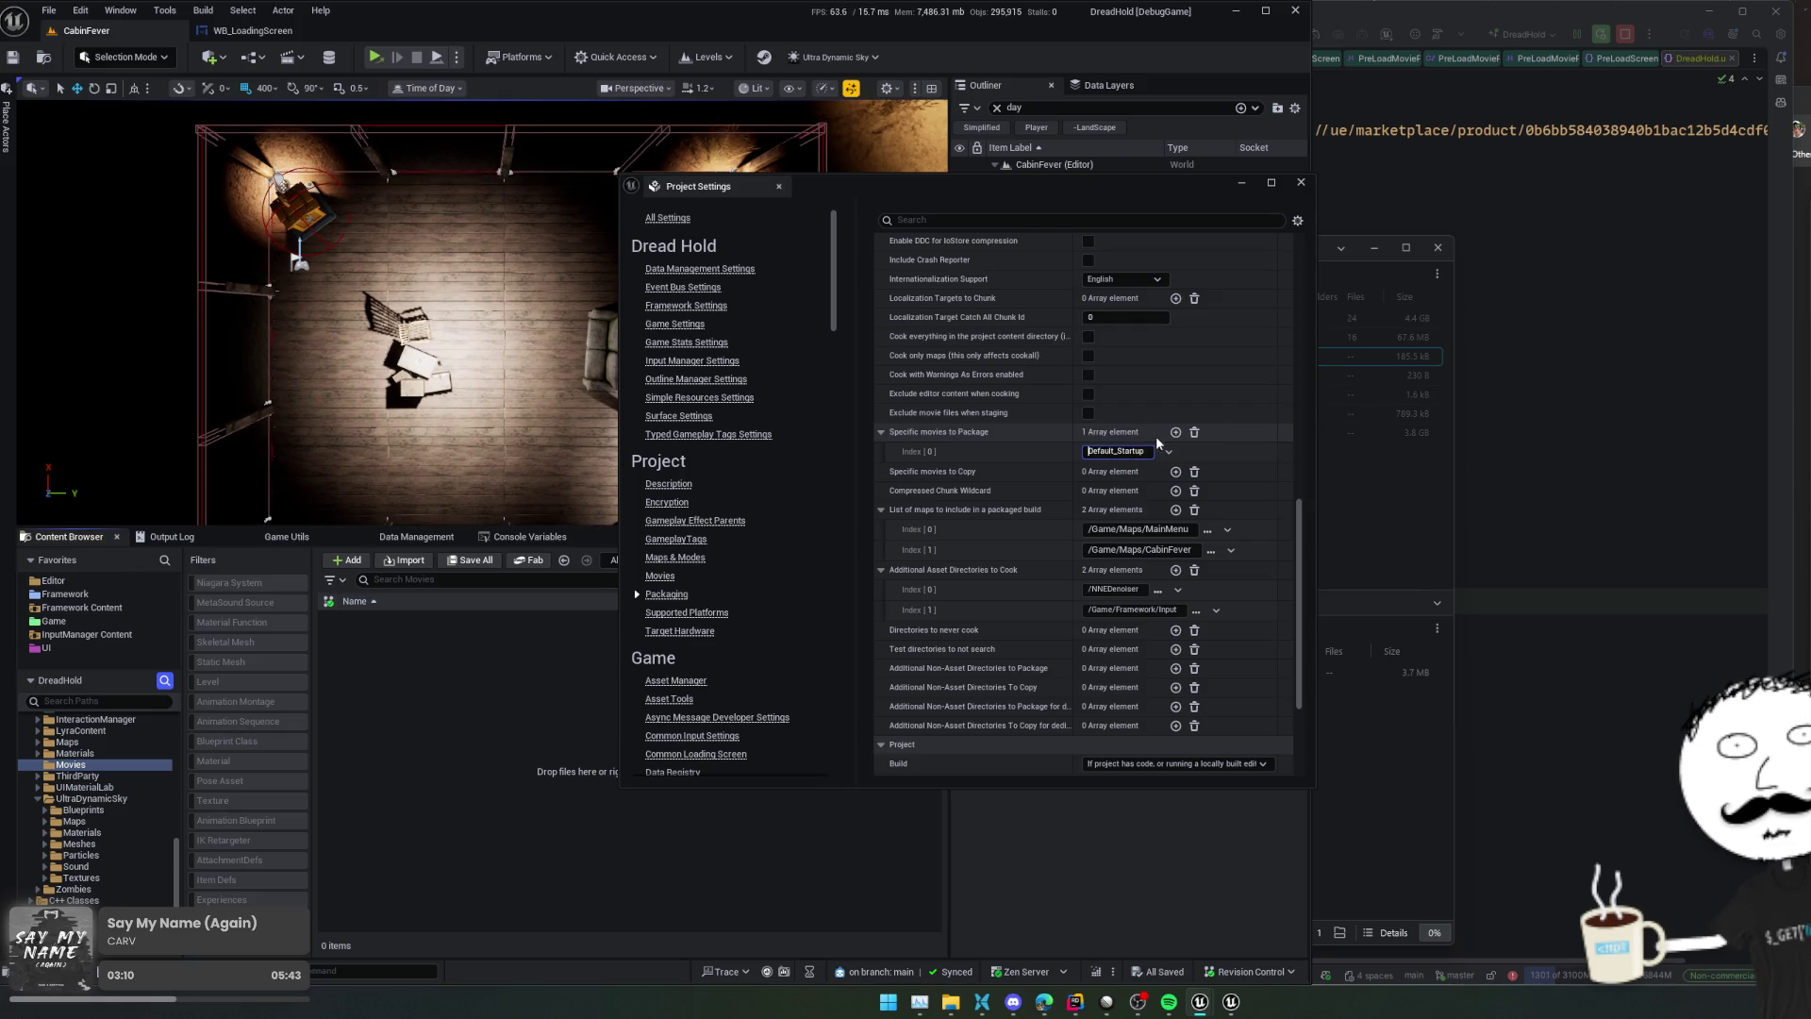
{"action": "left_click", "coordinate": [1176, 433]}
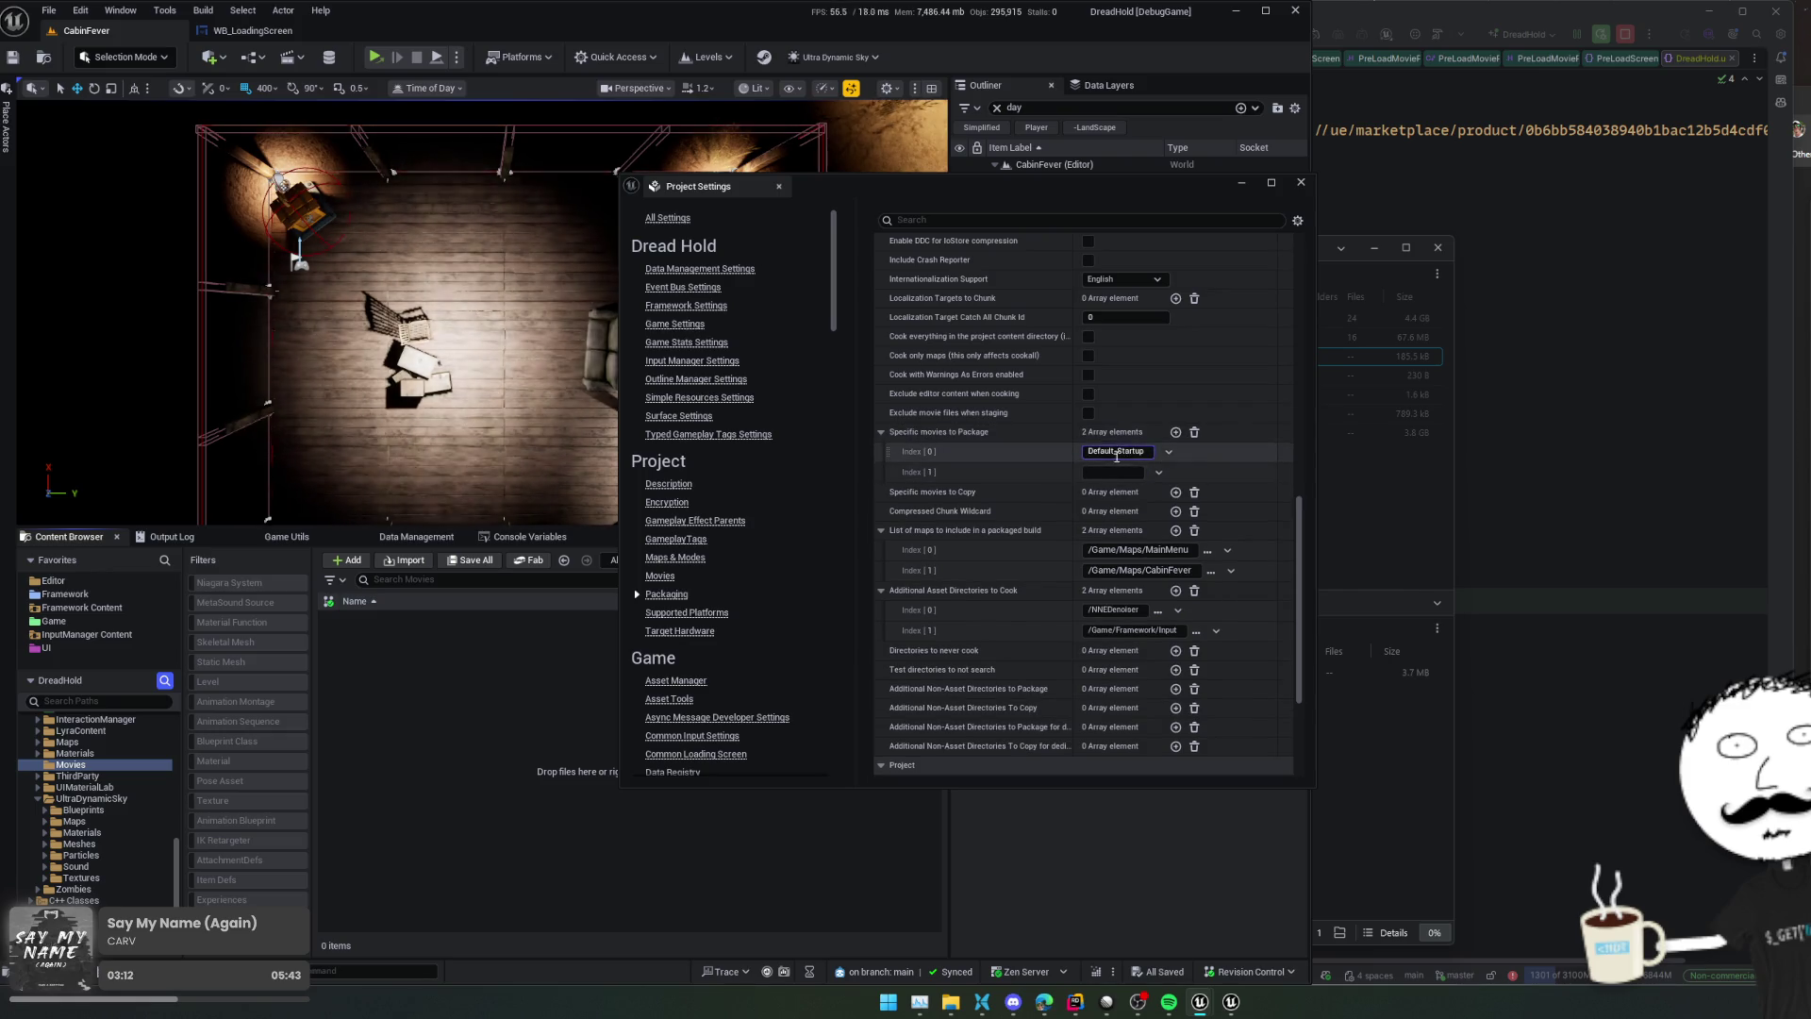
{"action": "left_click", "coordinate": [1114, 474]}
{"action": "type", "text": "M"}
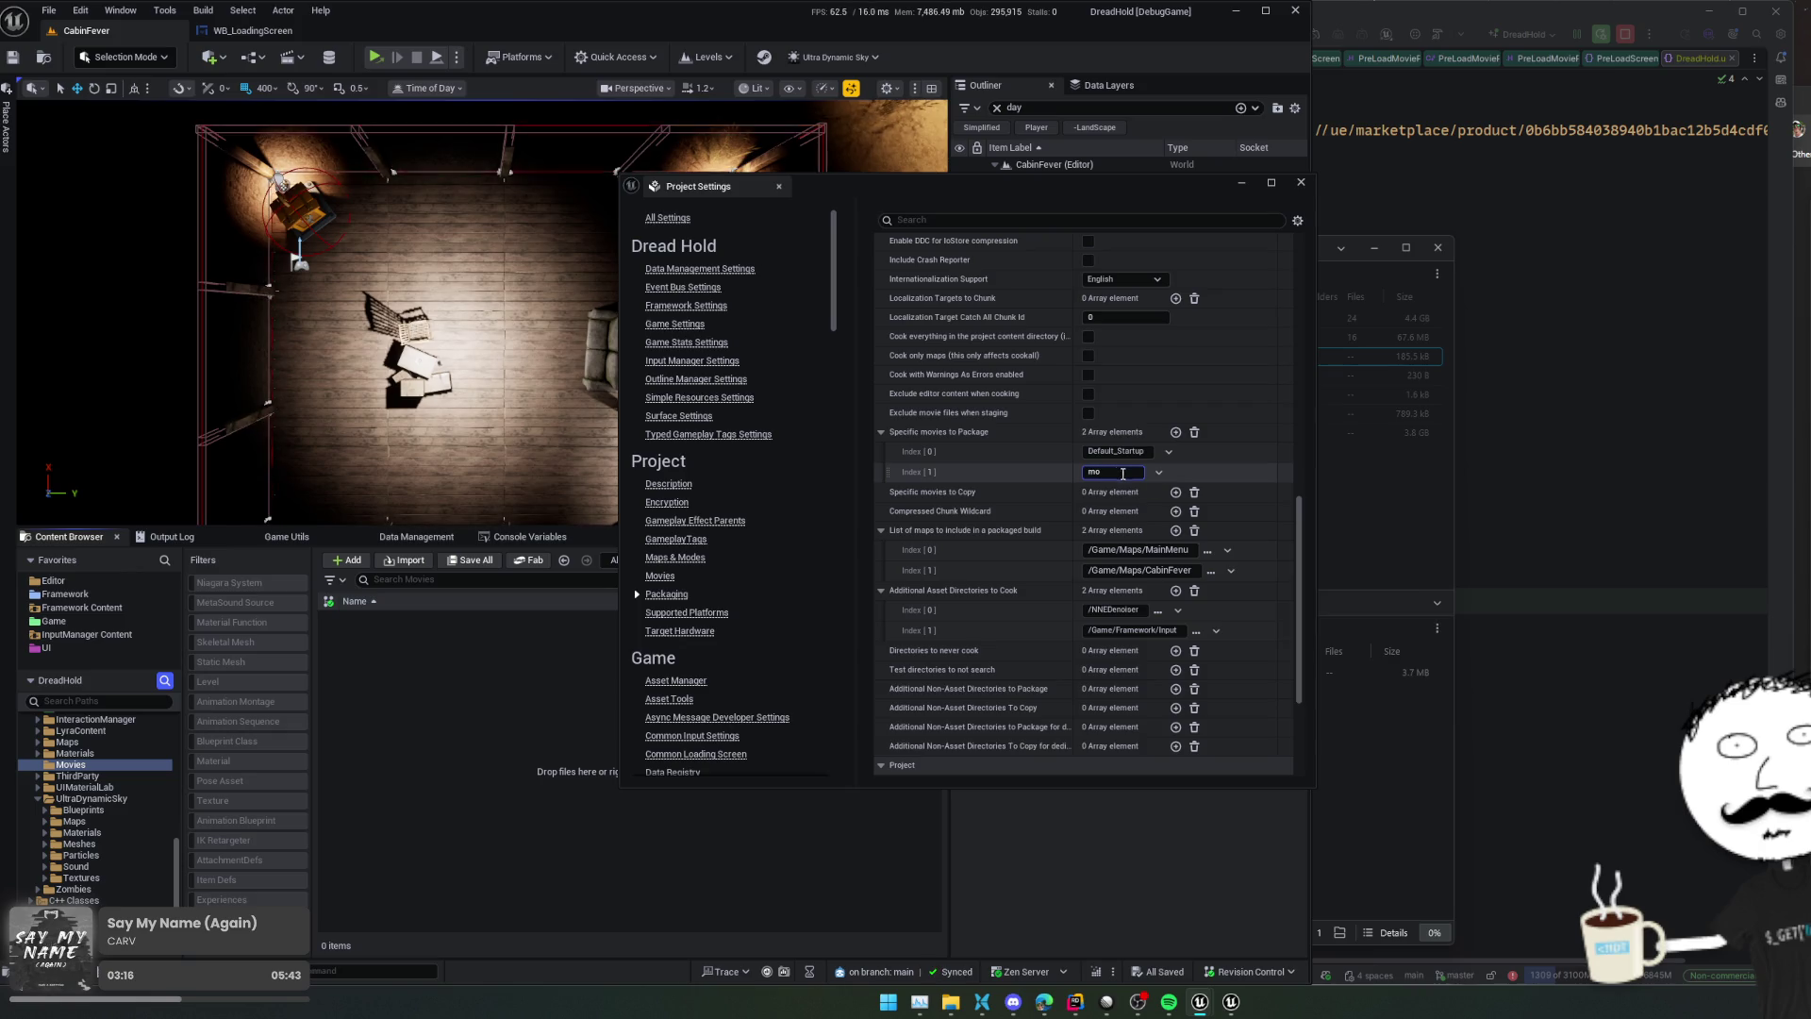
{"action": "left_click", "coordinate": [1381, 498]}
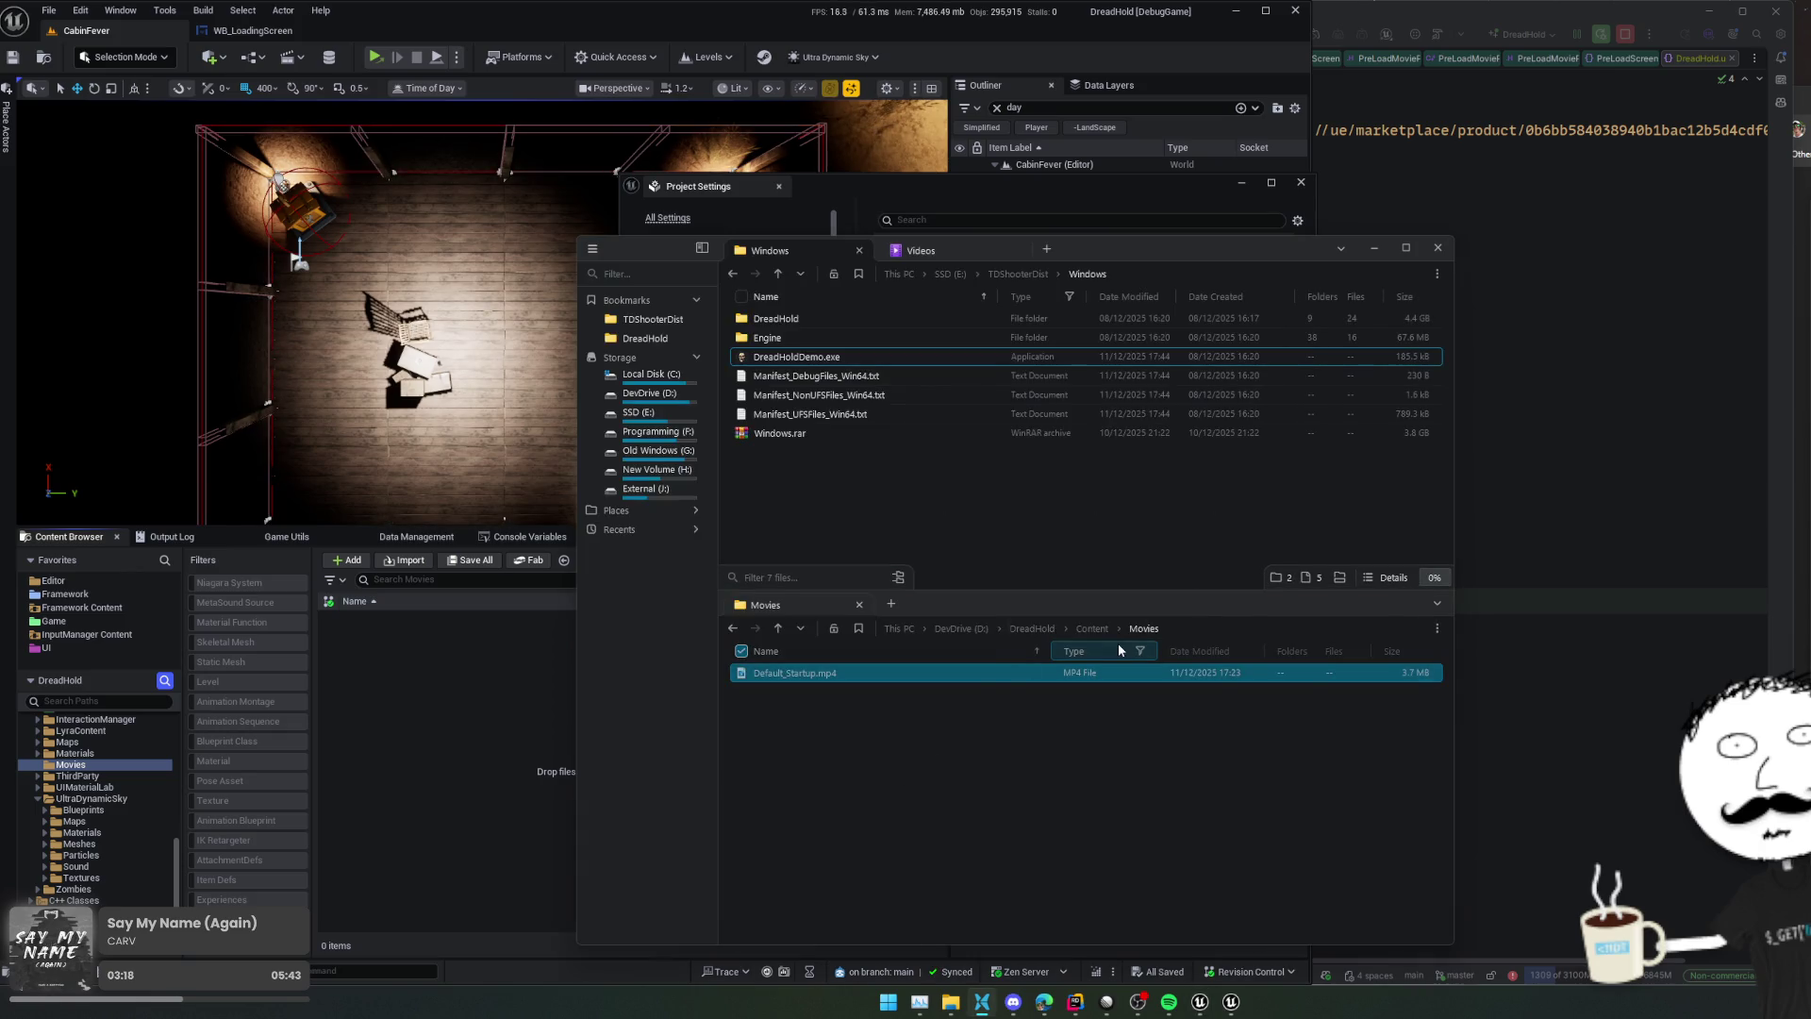
{"action": "key", "text": "alt+Tab"}
{"action": "left_click", "coordinate": [1121, 472]}
{"action": "type", "text": "oMovies/Default_Startup"}
{"action": "key", "text": "Home"}
{"action": "type", "text": "/"}
{"action": "key", "text": "ctrl+a"}
Add /Game/Movies/Default_Startup as the third movie entry, then glance at the Platforms menu
{"action": "left_click", "coordinate": [1175, 432]}
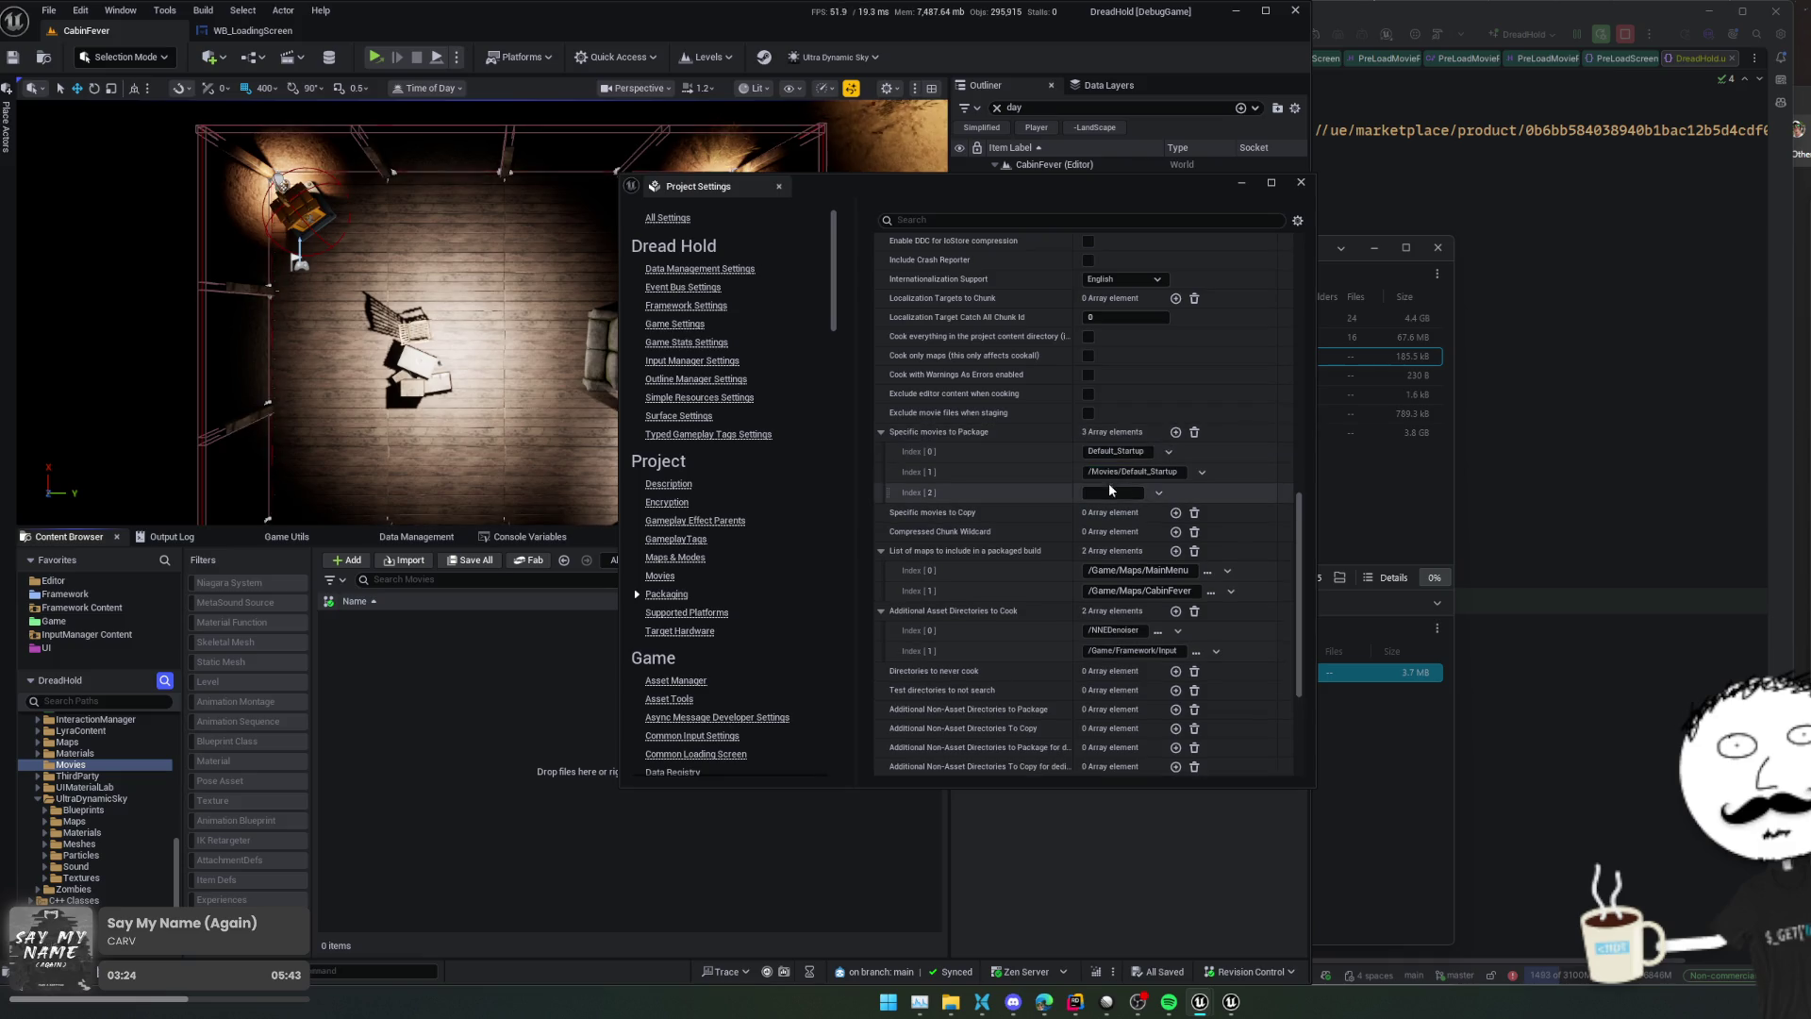
{"action": "type", "text": "me"}
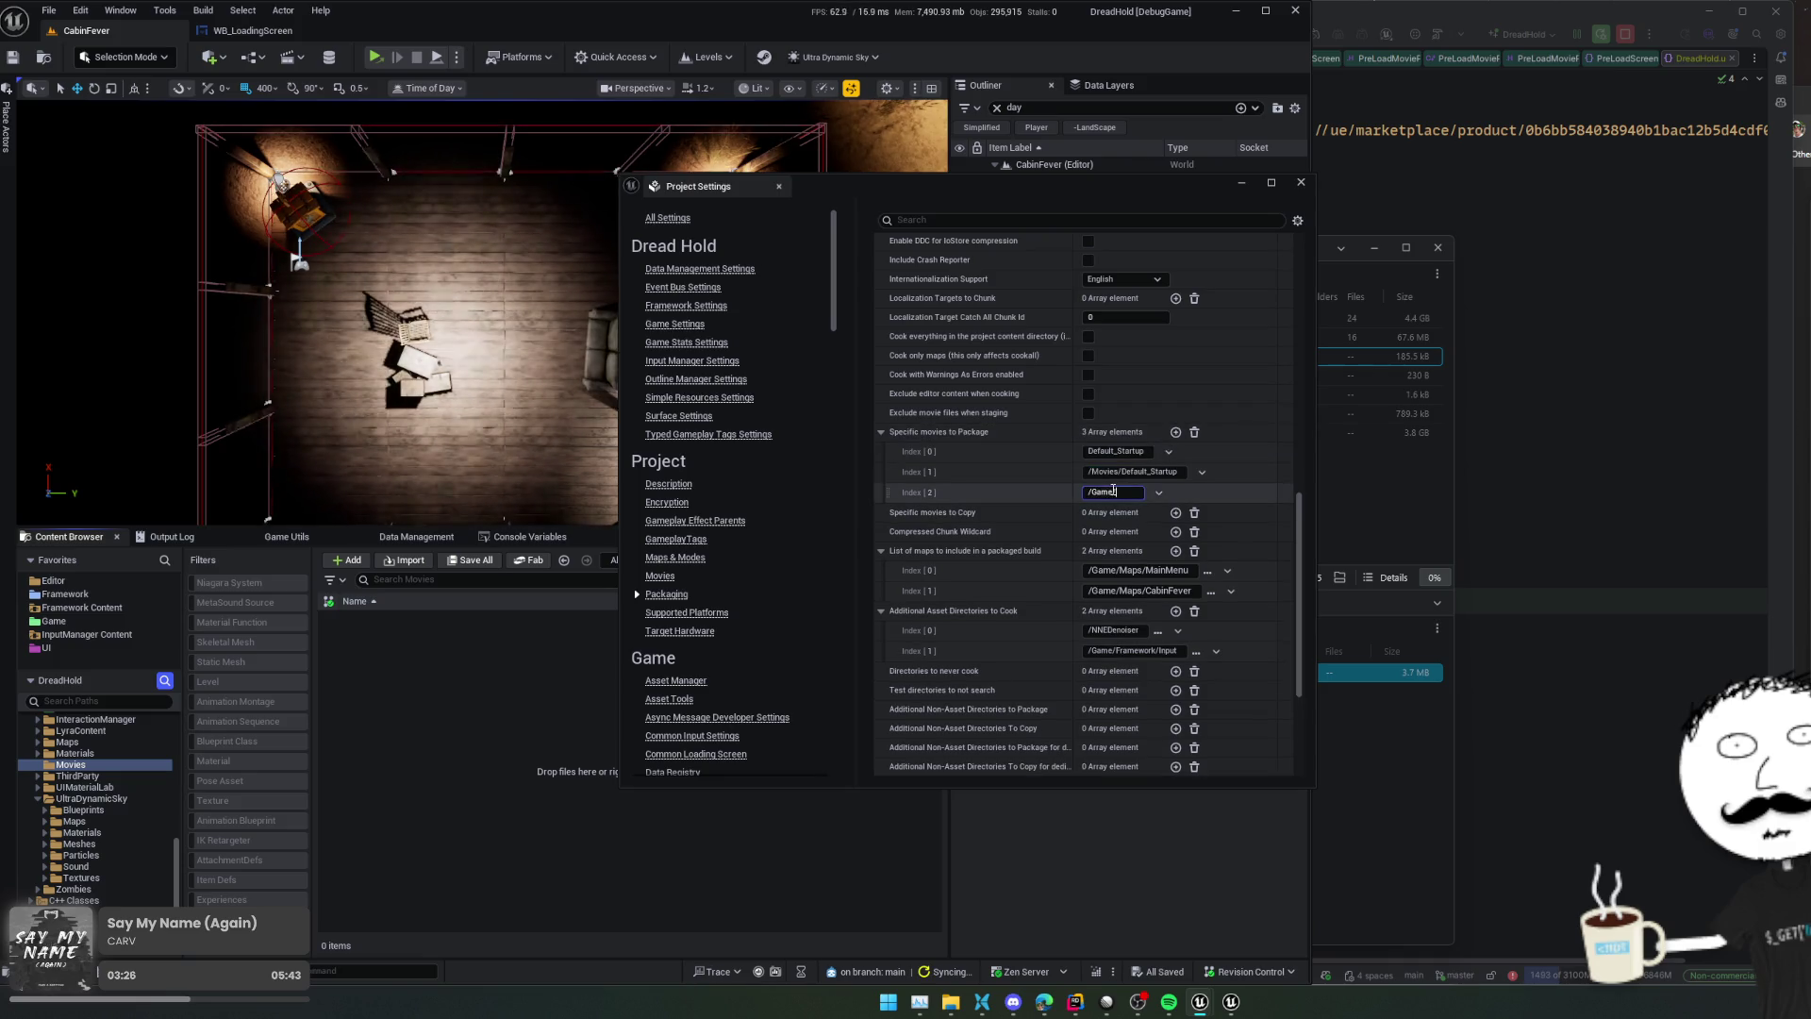
{"action": "type", "text": "/Movies/Default_Startup"}
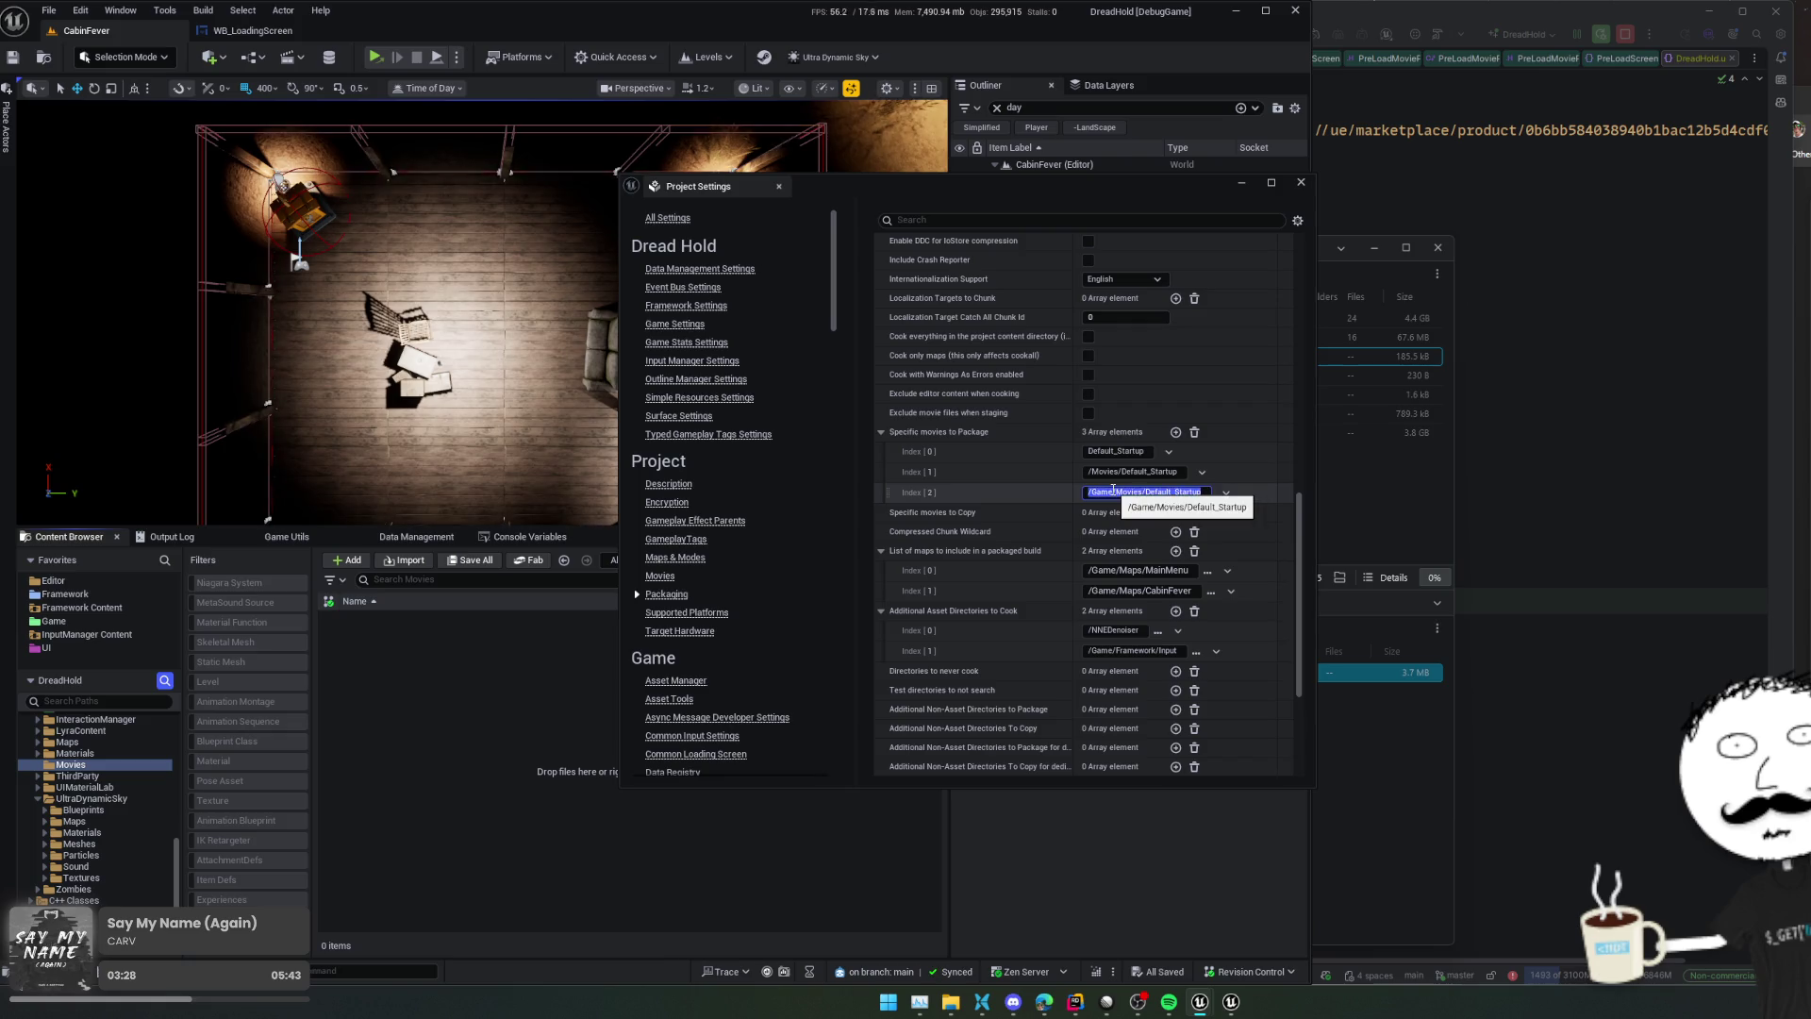
{"action": "key", "text": "Return"}
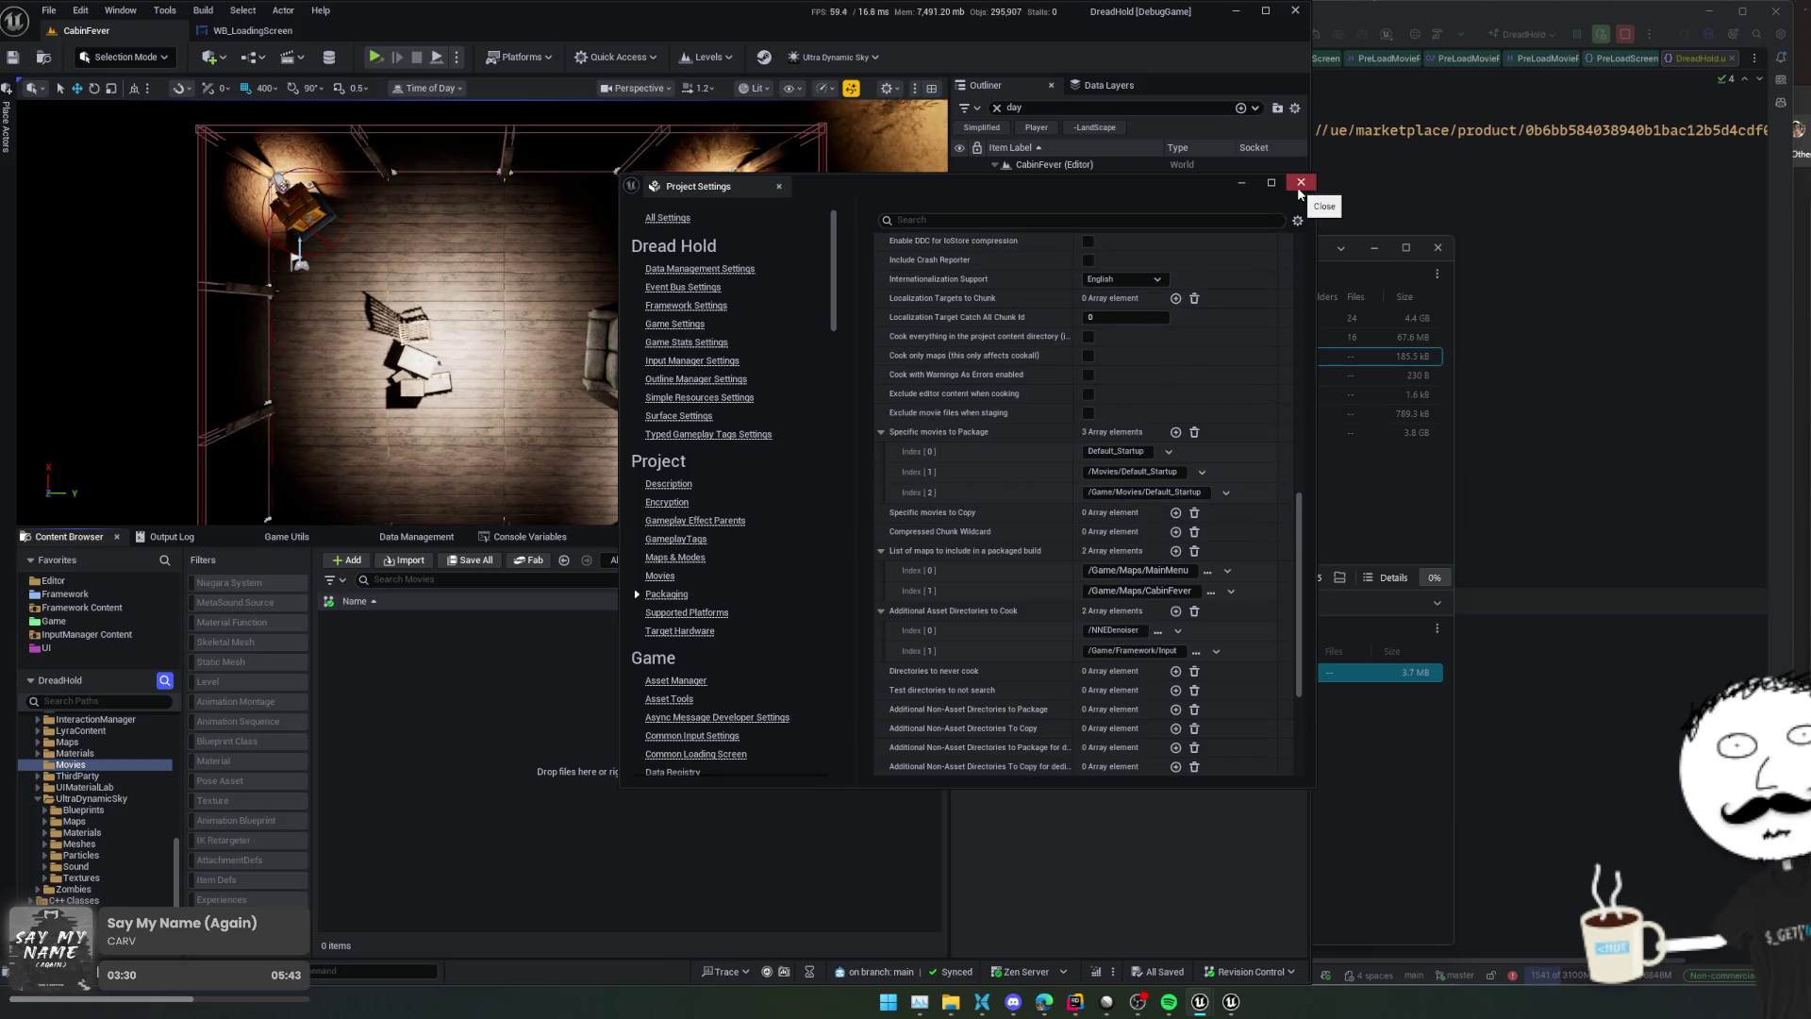
{"action": "left_click", "coordinate": [518, 60]}
{"action": "mouse_move", "coordinate": [585, 301]}
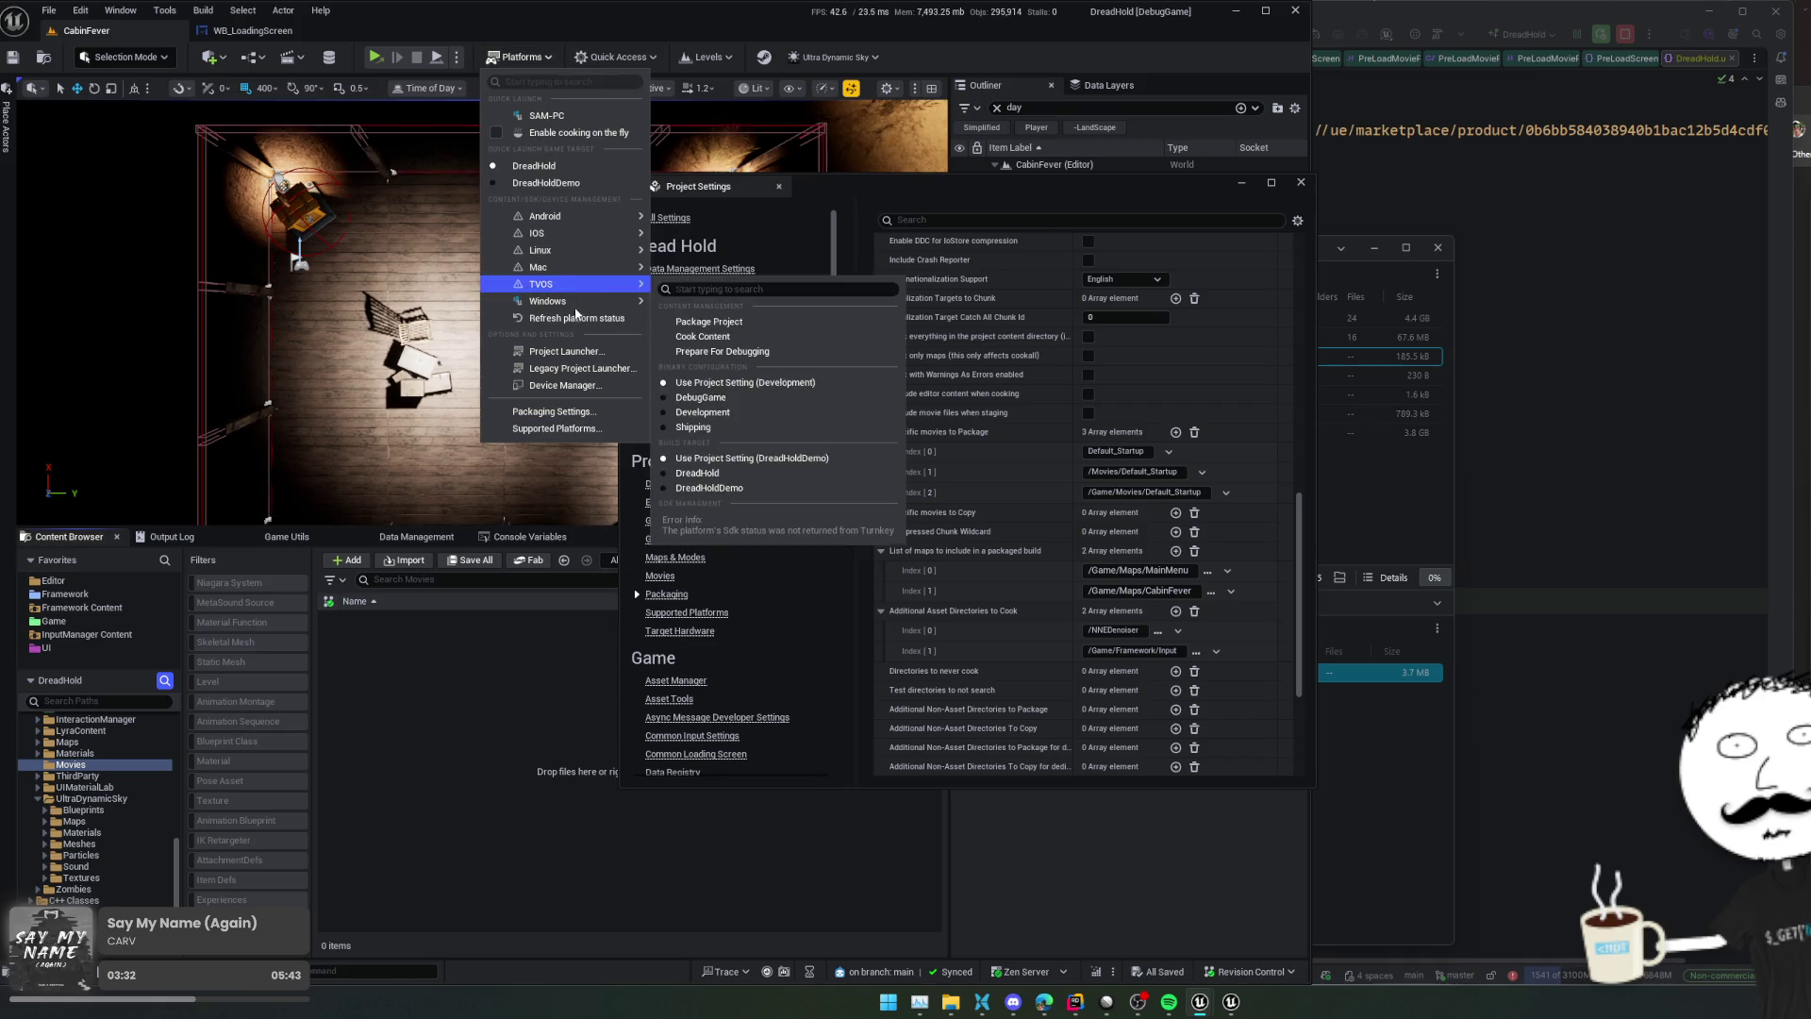
{"action": "left_click", "coordinate": [787, 355]}
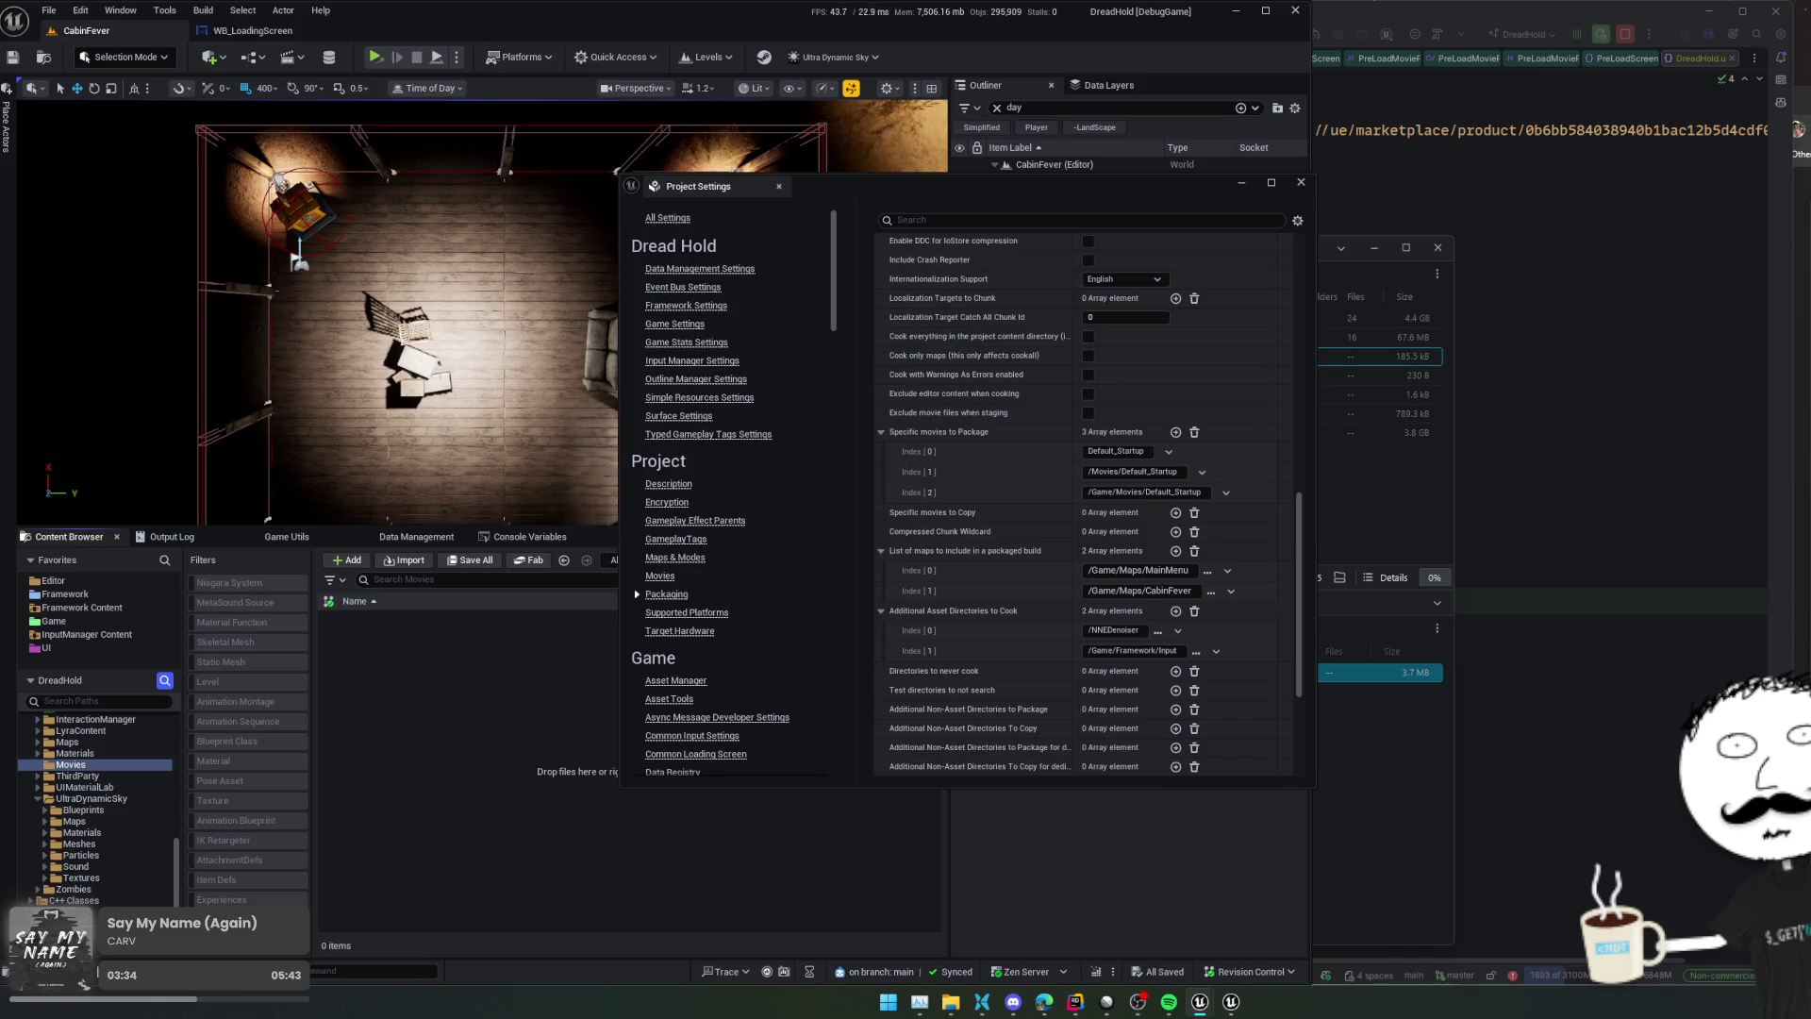
Start a Windows Package Project build, close Project Settings, and follow progress in the Output Log
{"action": "left_click", "coordinate": [517, 57]}
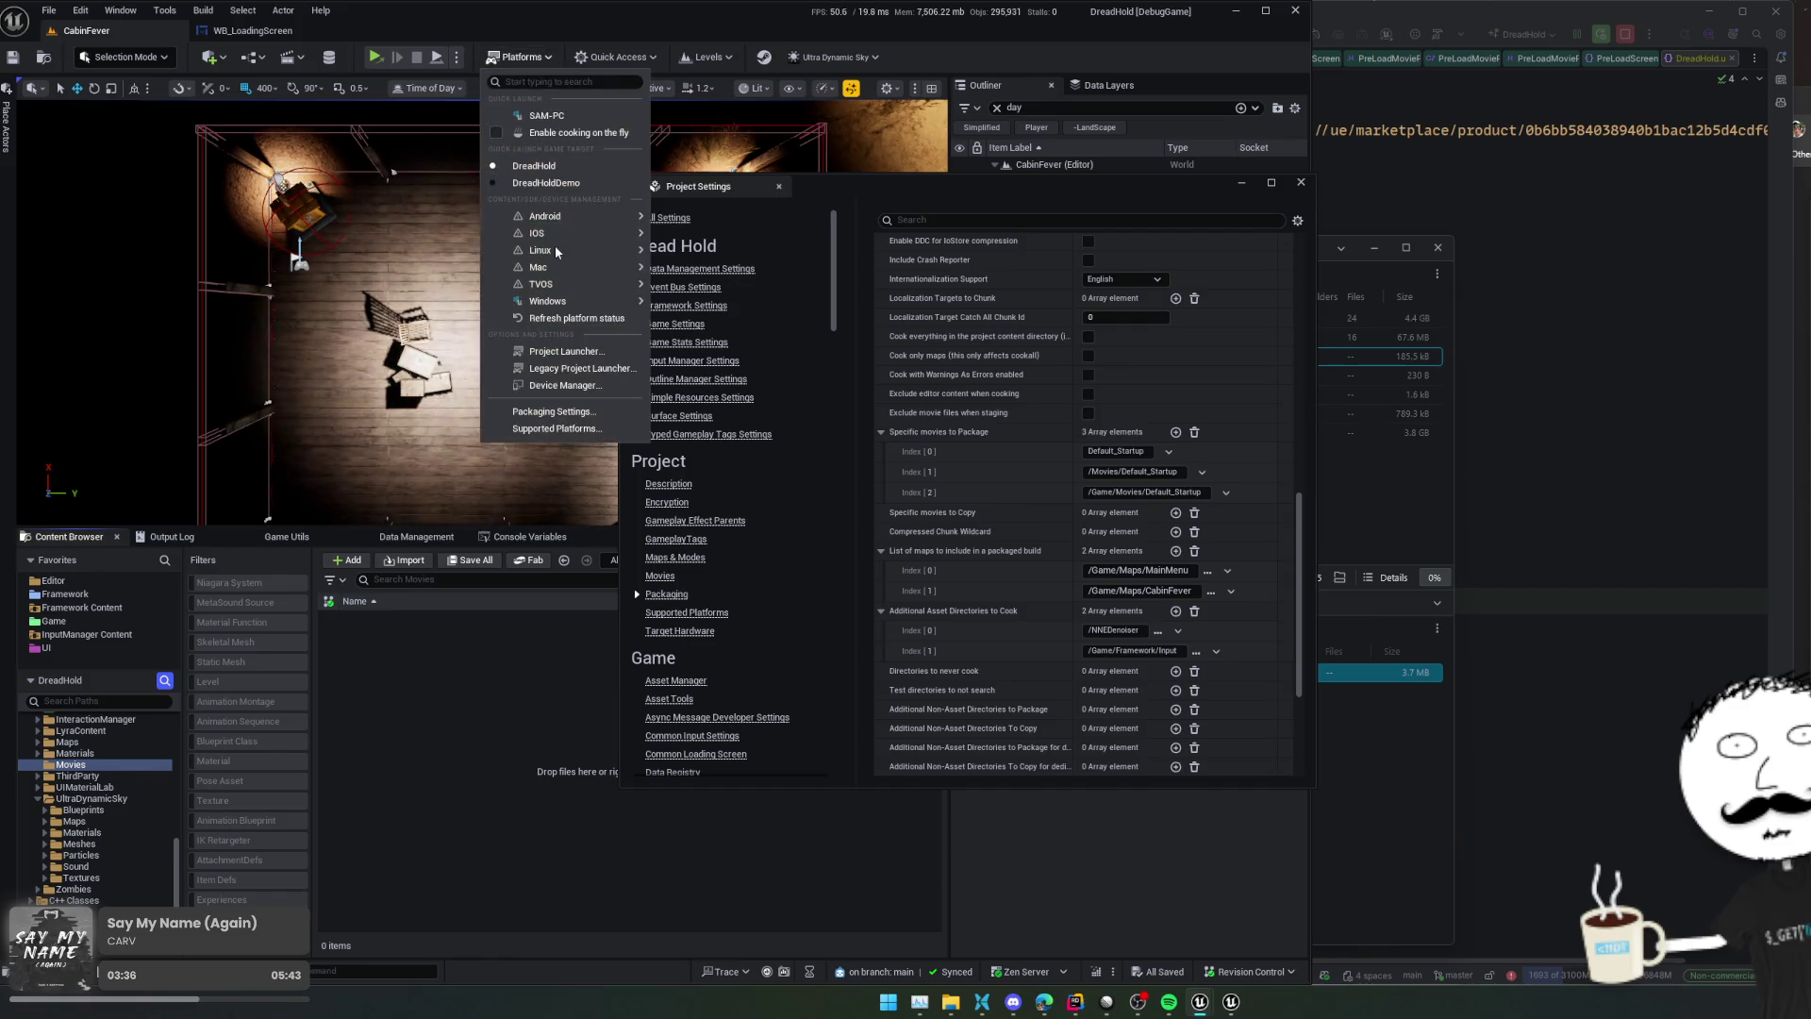
{"action": "mouse_move", "coordinate": [585, 300]}
{"action": "left_click", "coordinate": [731, 337]}
{"action": "left_click", "coordinate": [836, 657]}
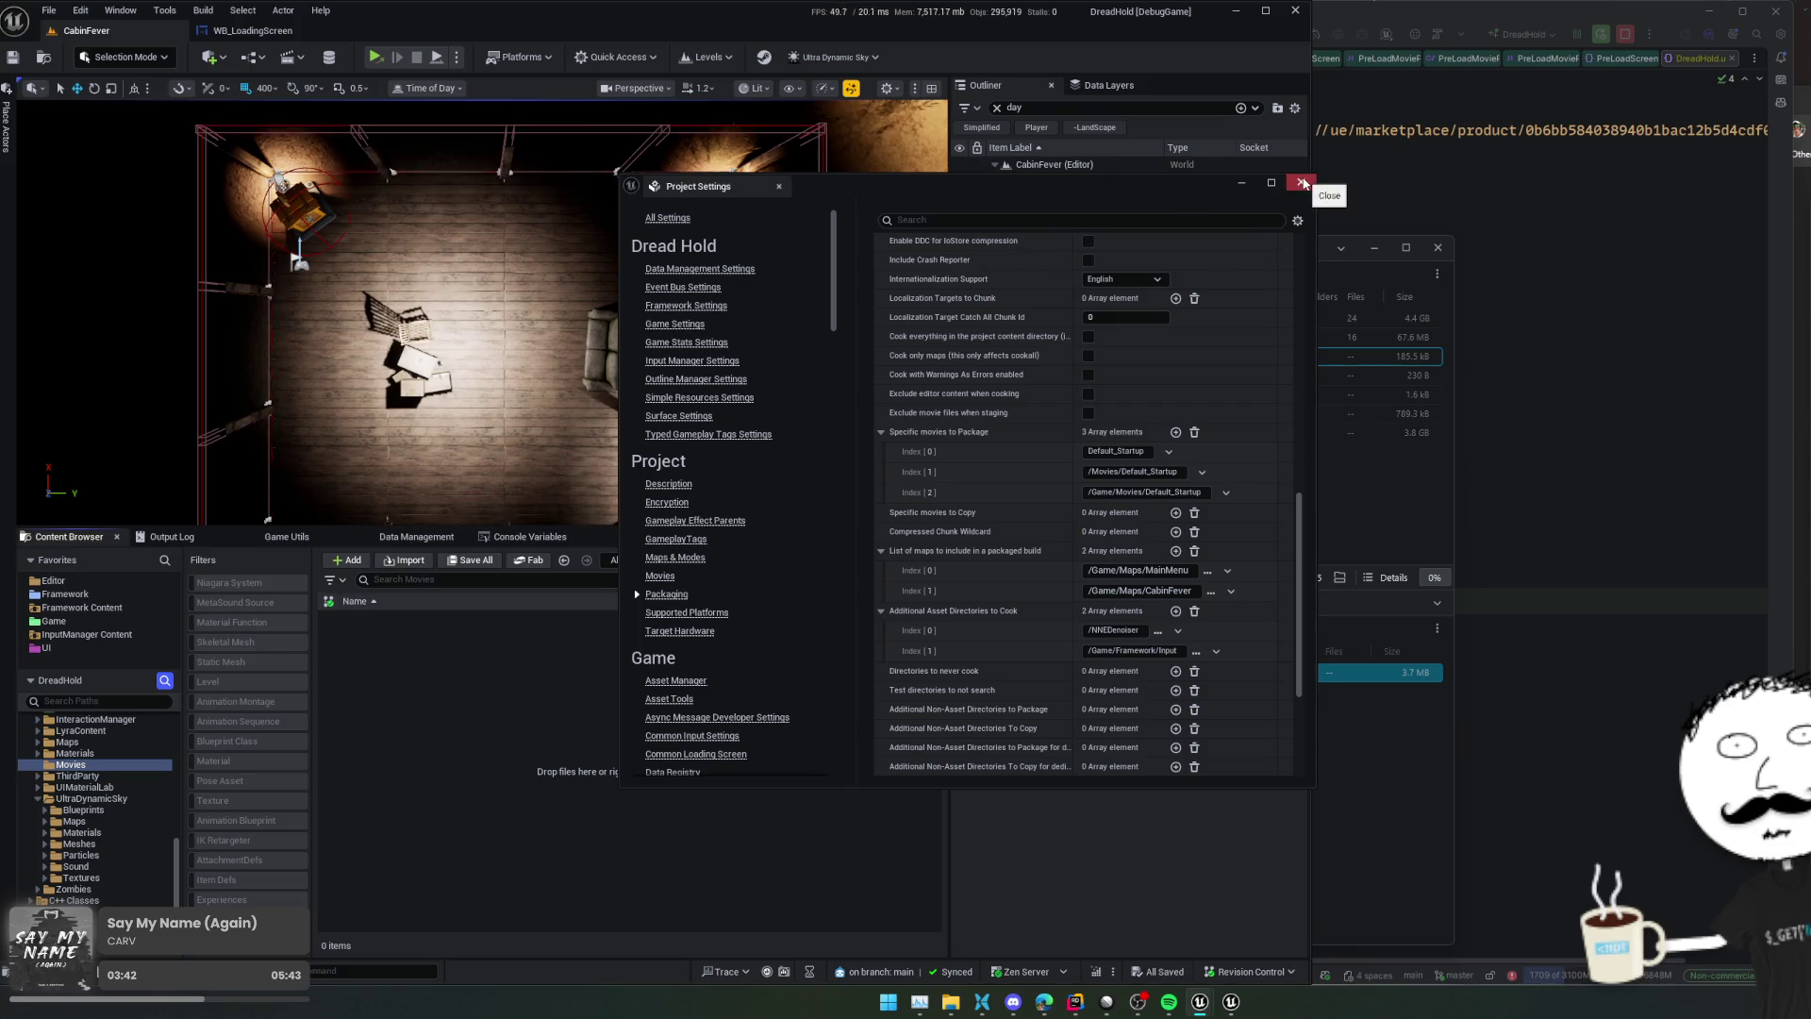
{"action": "left_click", "coordinate": [1300, 182]}
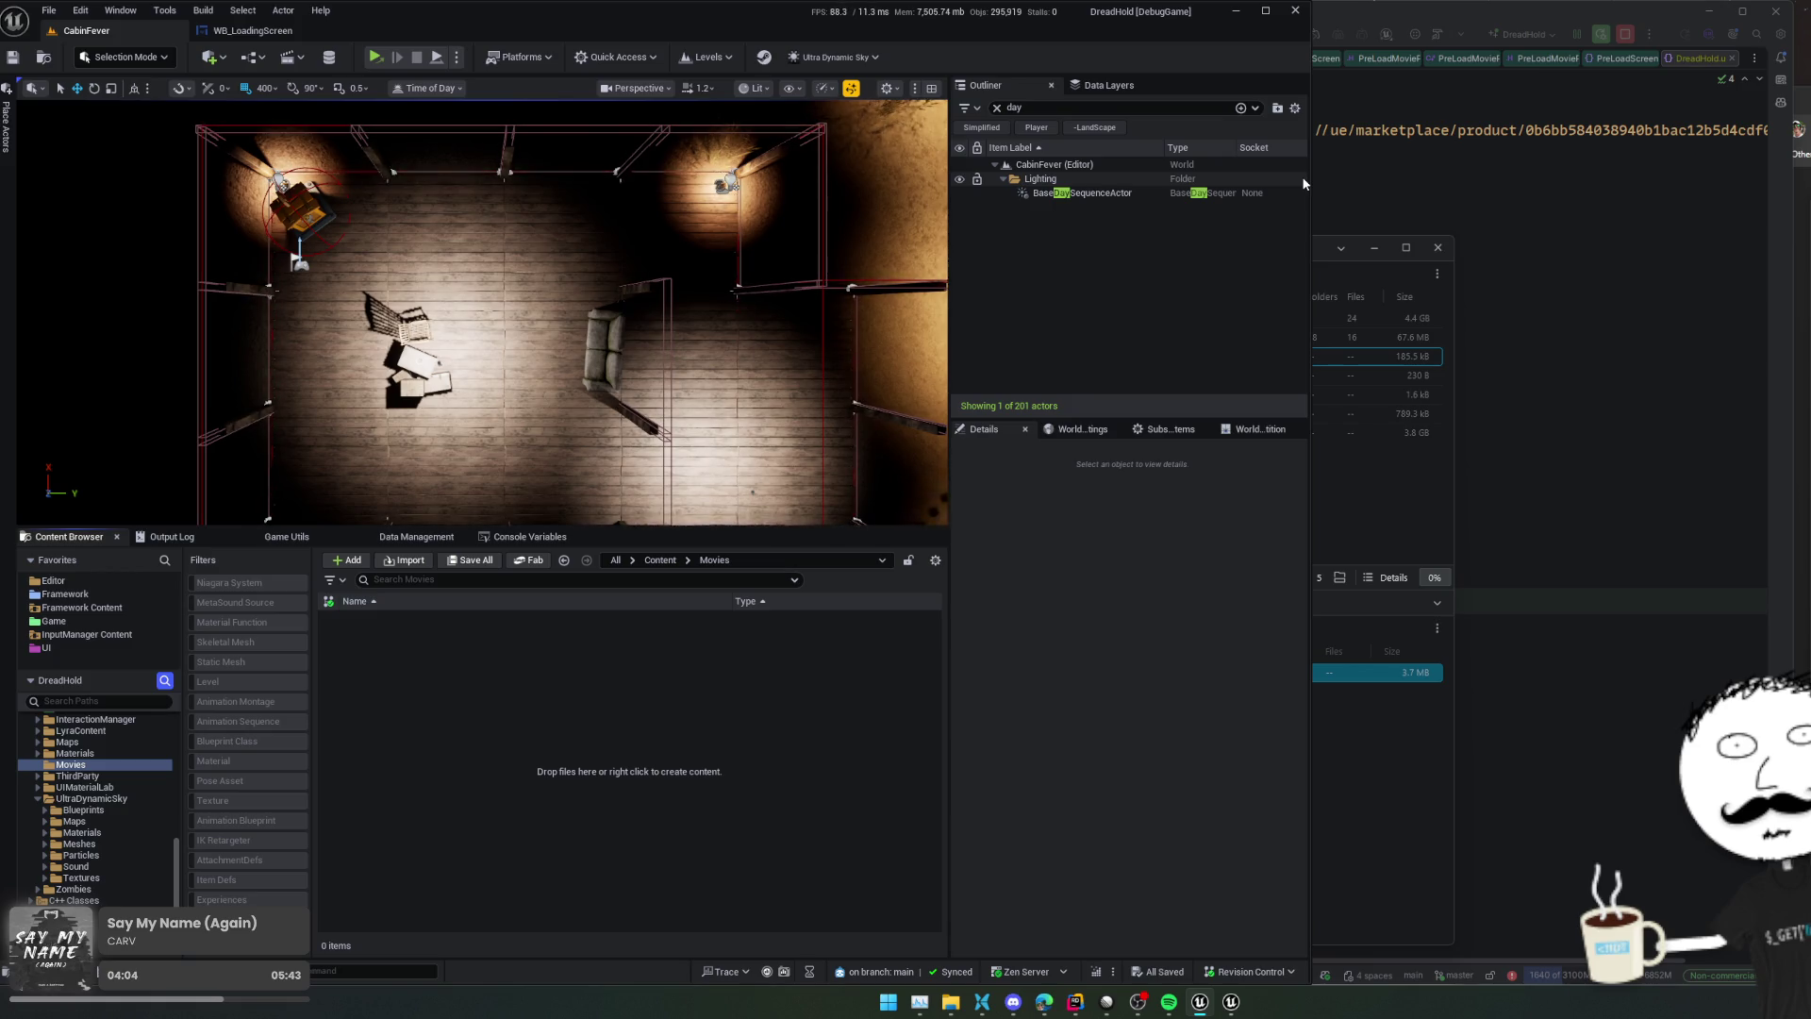
{"action": "left_click", "coordinate": [179, 535]}
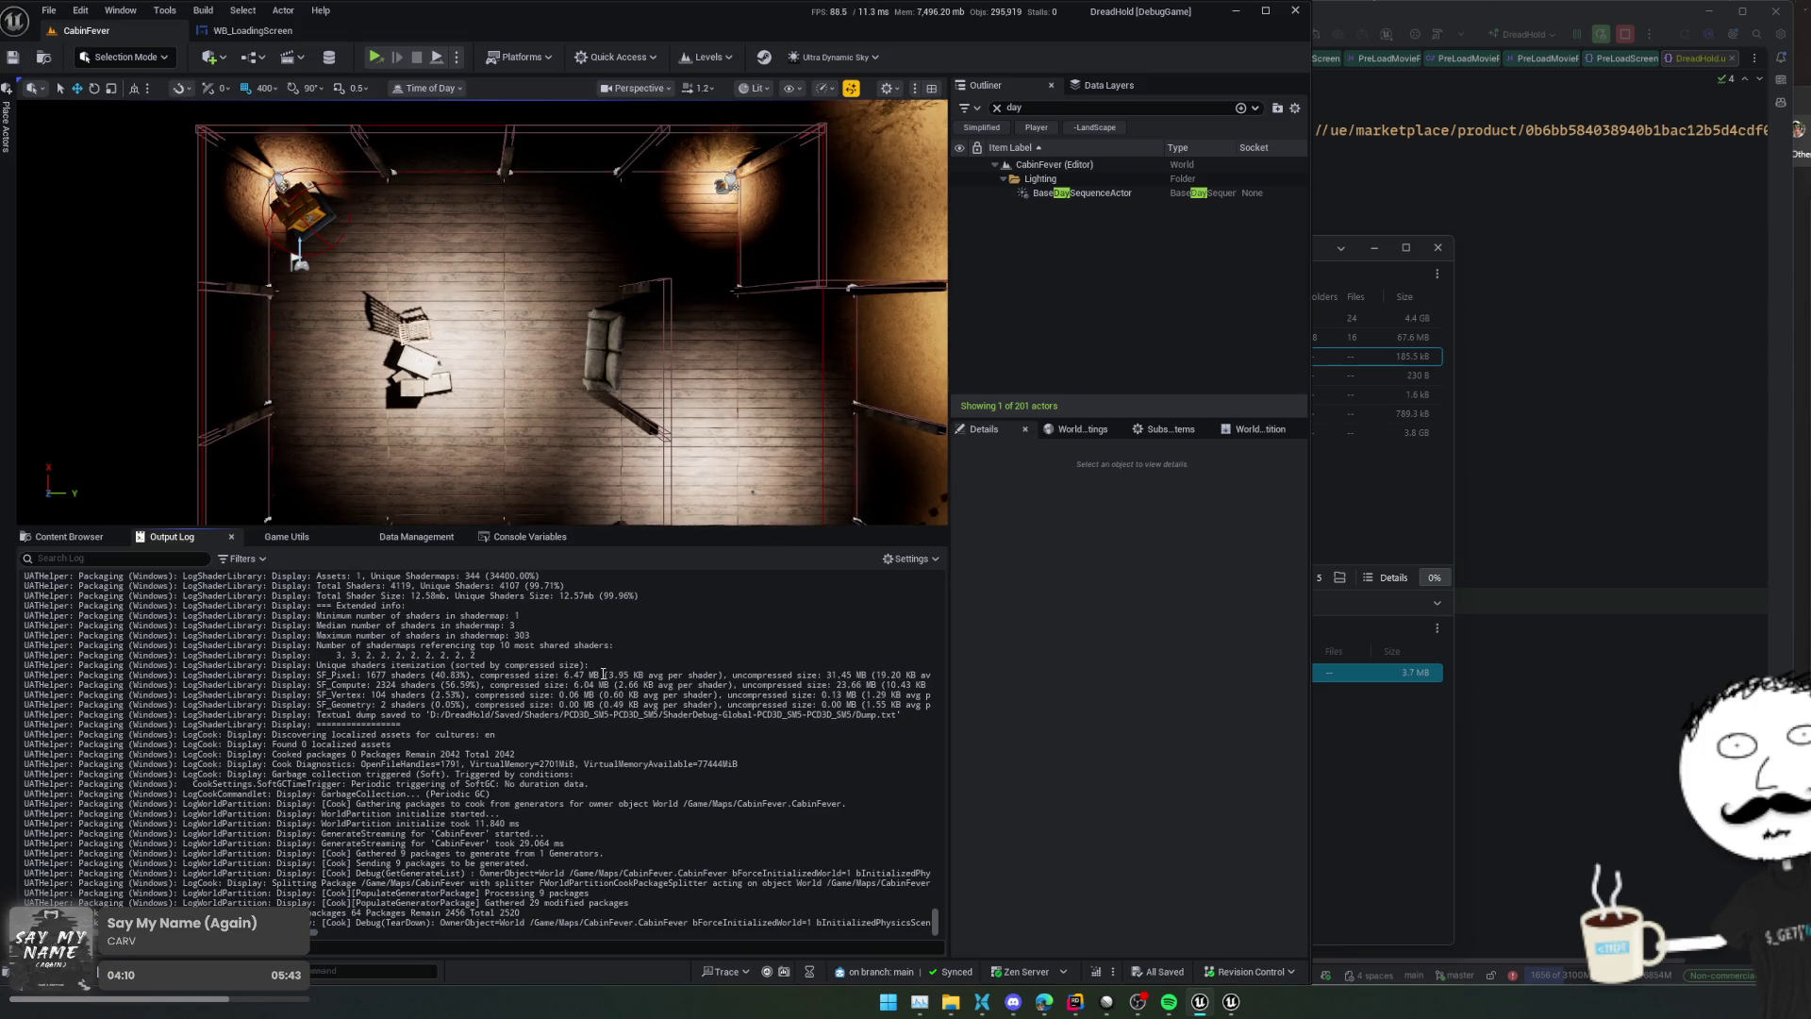
{"action": "key", "text": "alt+Tab"}
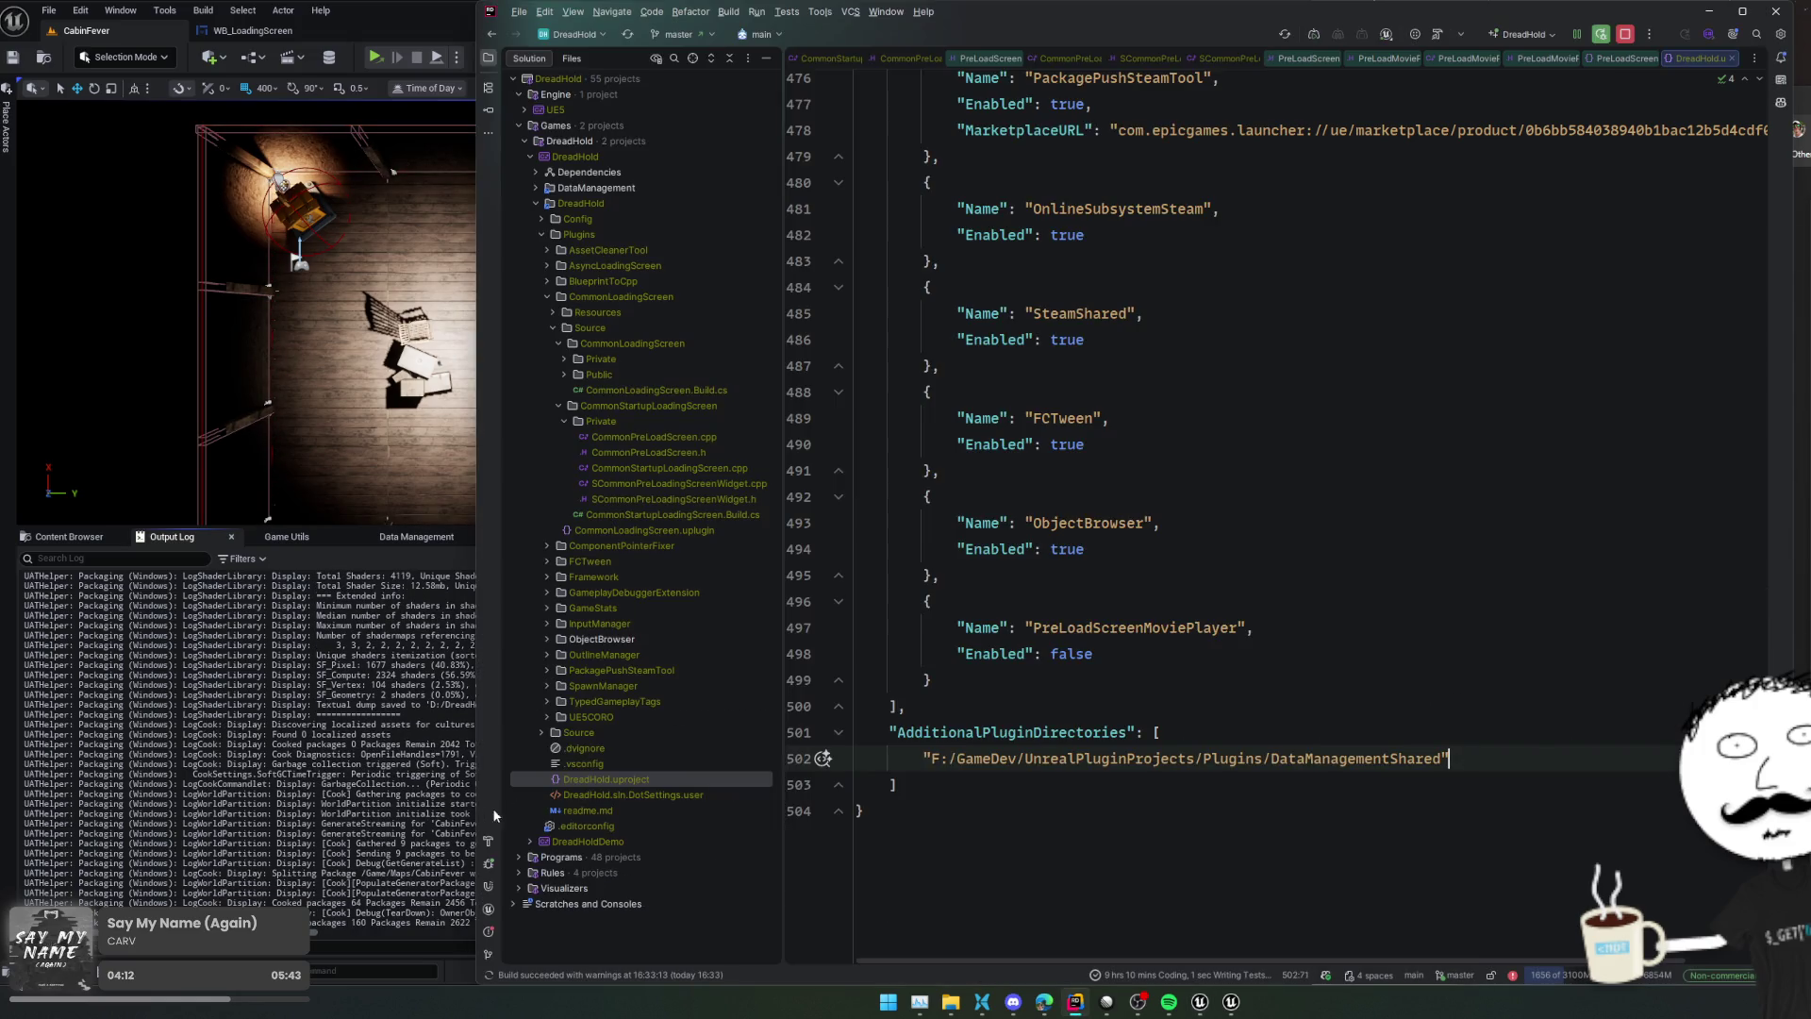
Search Rider's Unreal Editor log for 'Movies'
{"action": "left_click", "coordinate": [629, 892]}
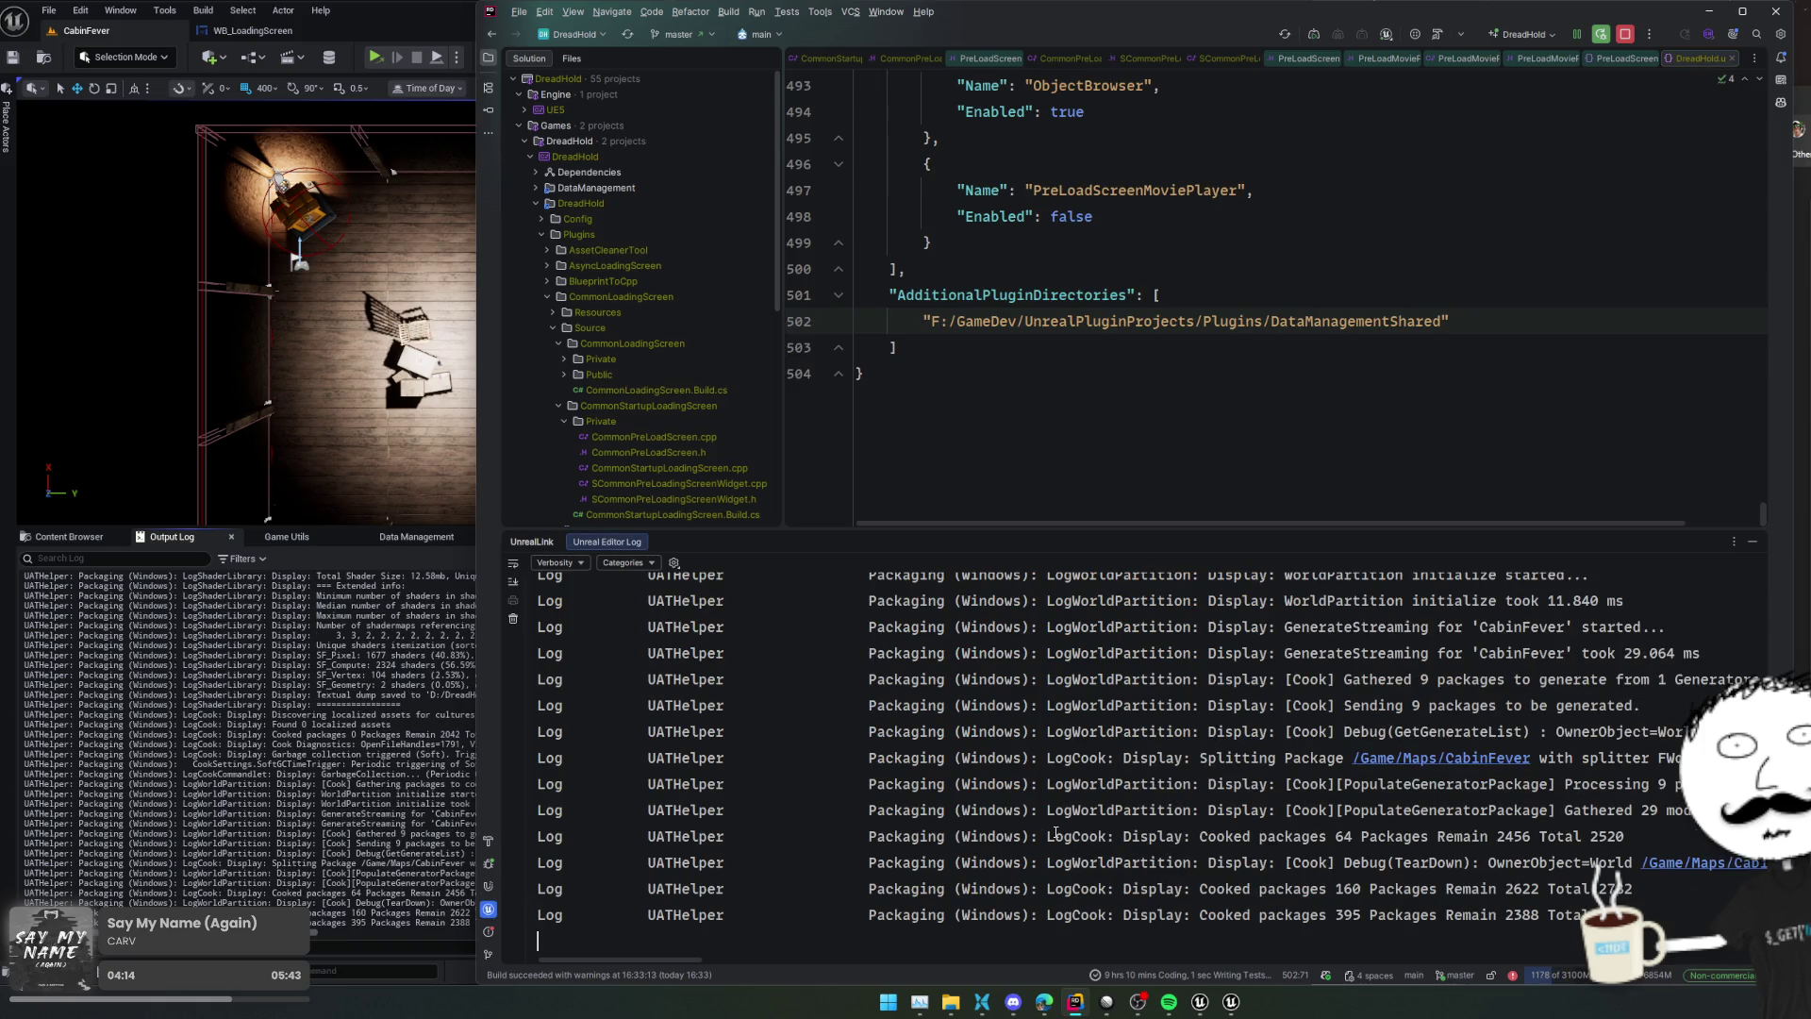
{"action": "key", "text": "ctrl+v"}
{"action": "key", "text": "ctrl+f"}
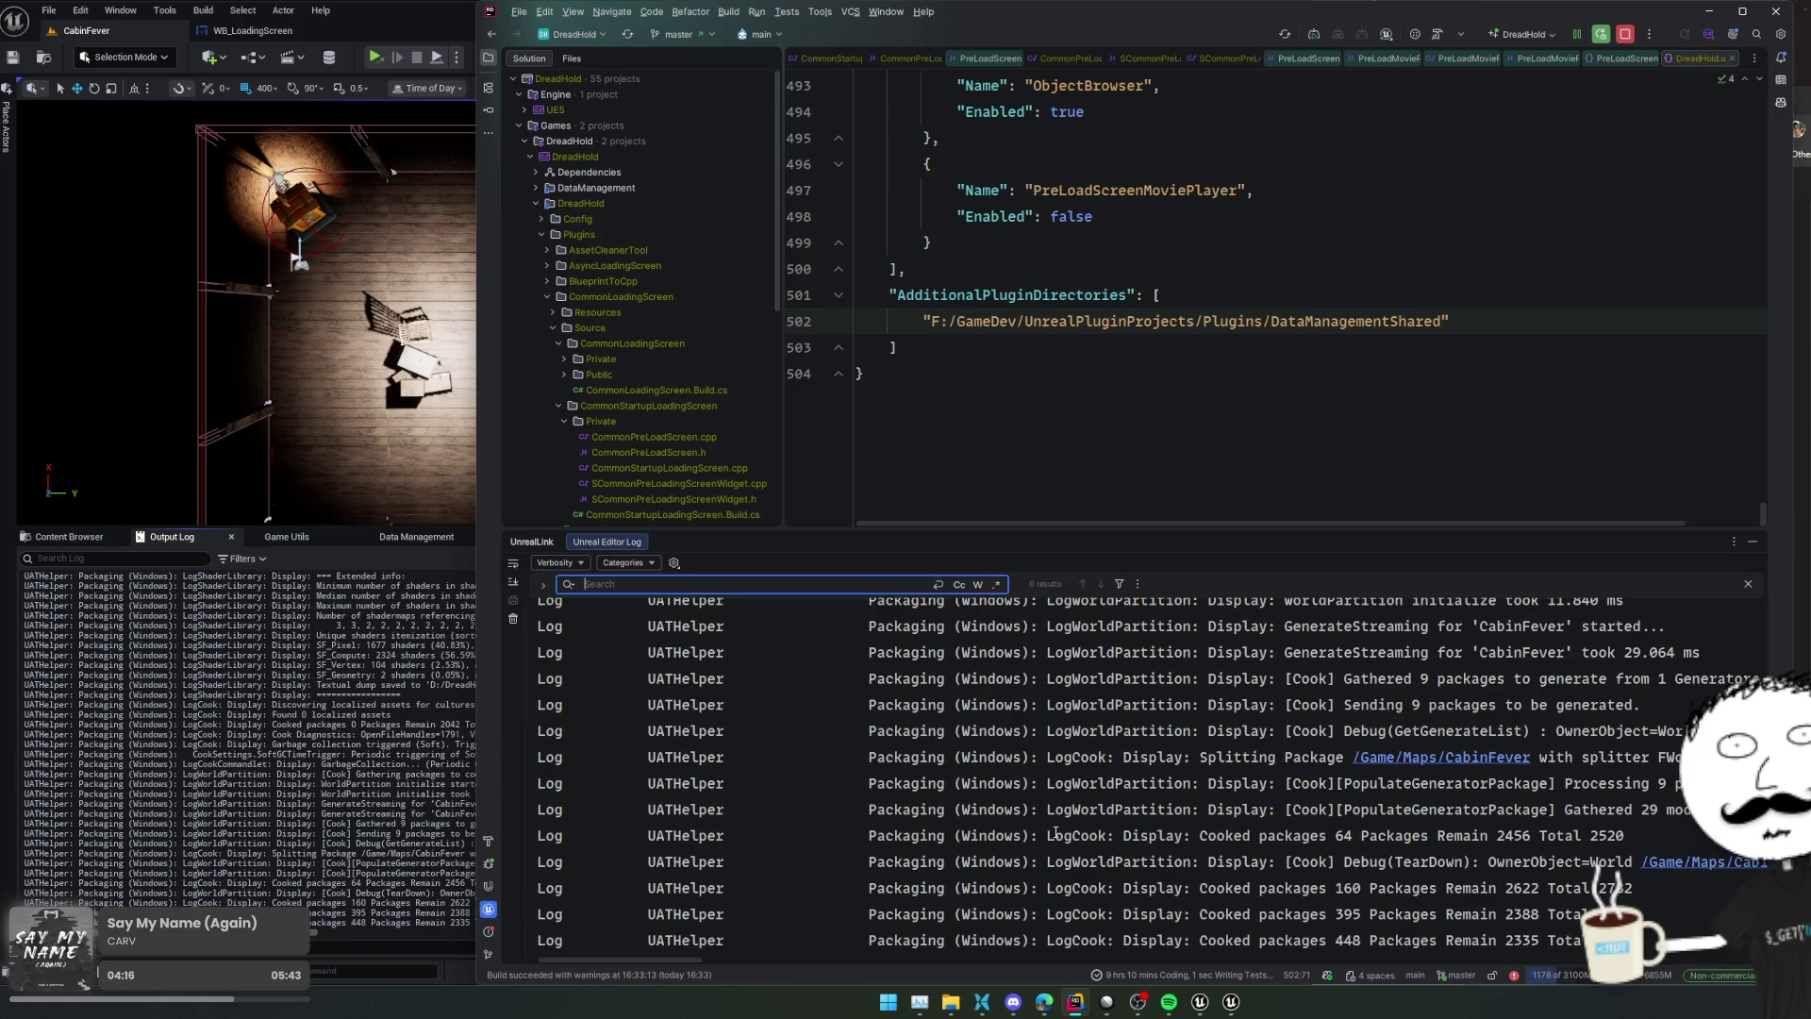
{"action": "type", "text": "Movies"}
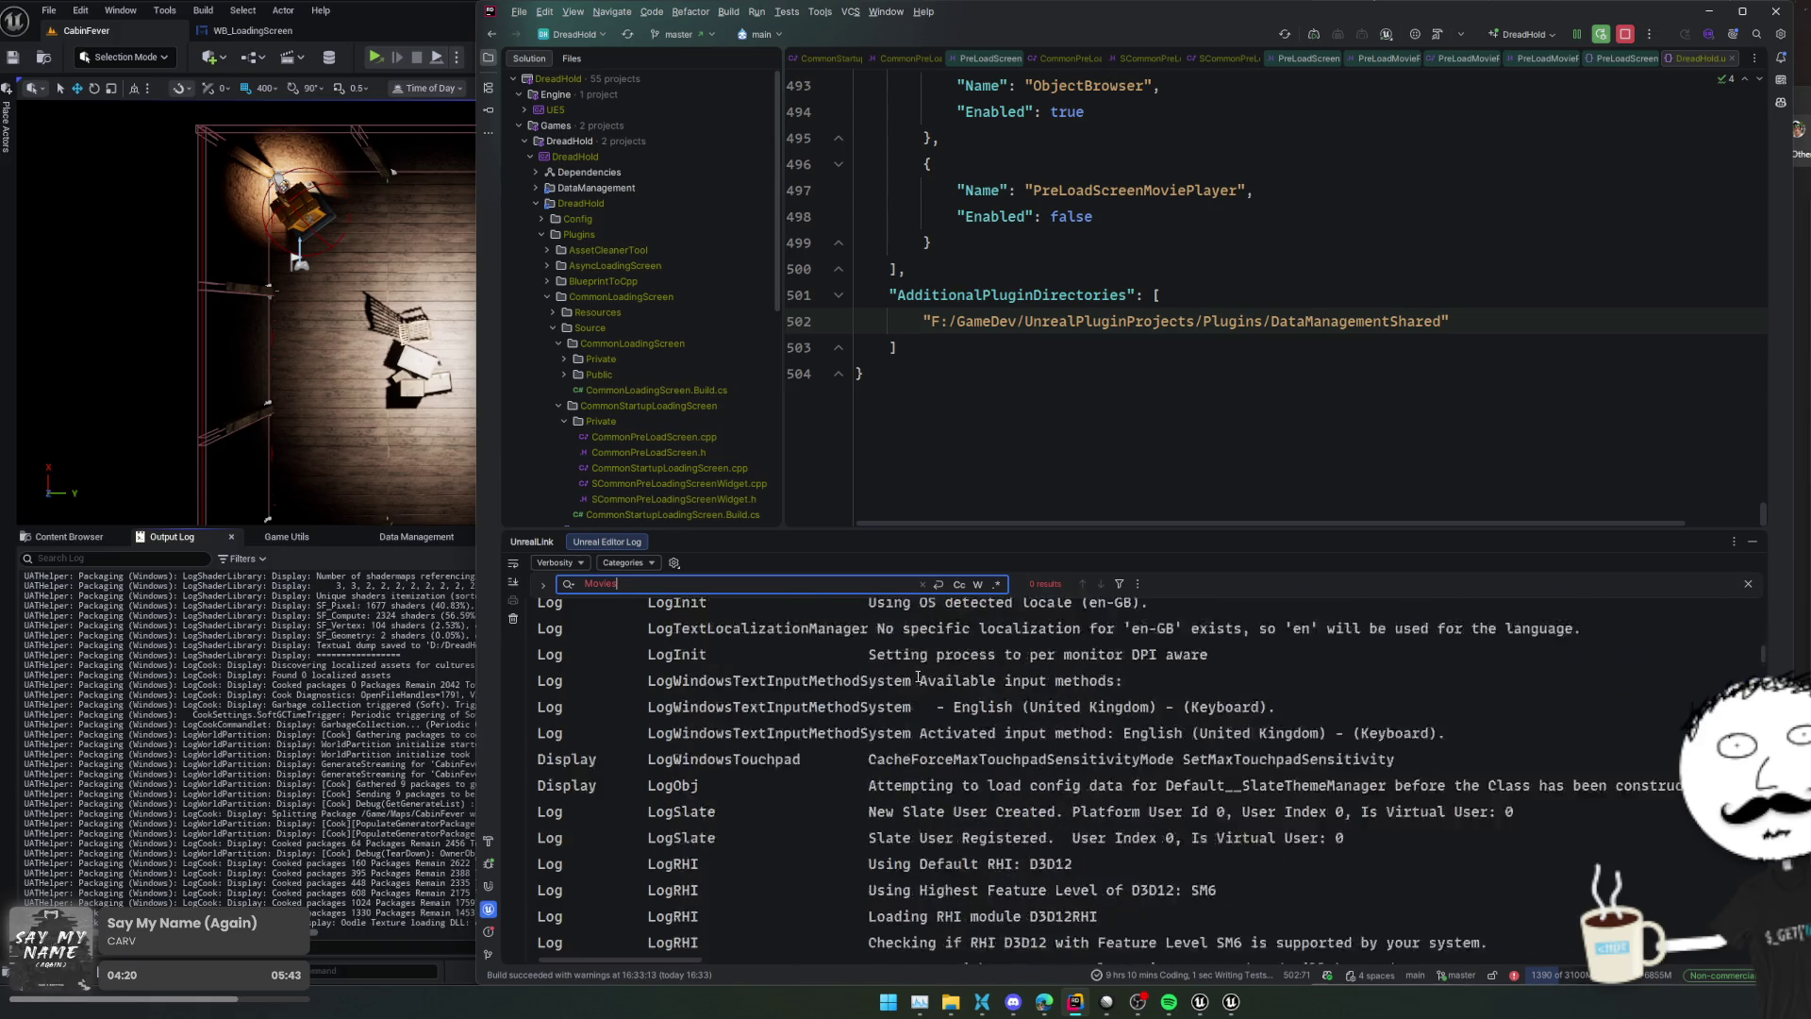
Clear the log, review the cook's error summary including the Diversion HTTP error, and return to Unreal
{"action": "right_click", "coordinate": [924, 698]}
{"action": "left_click", "coordinate": [1016, 818]}
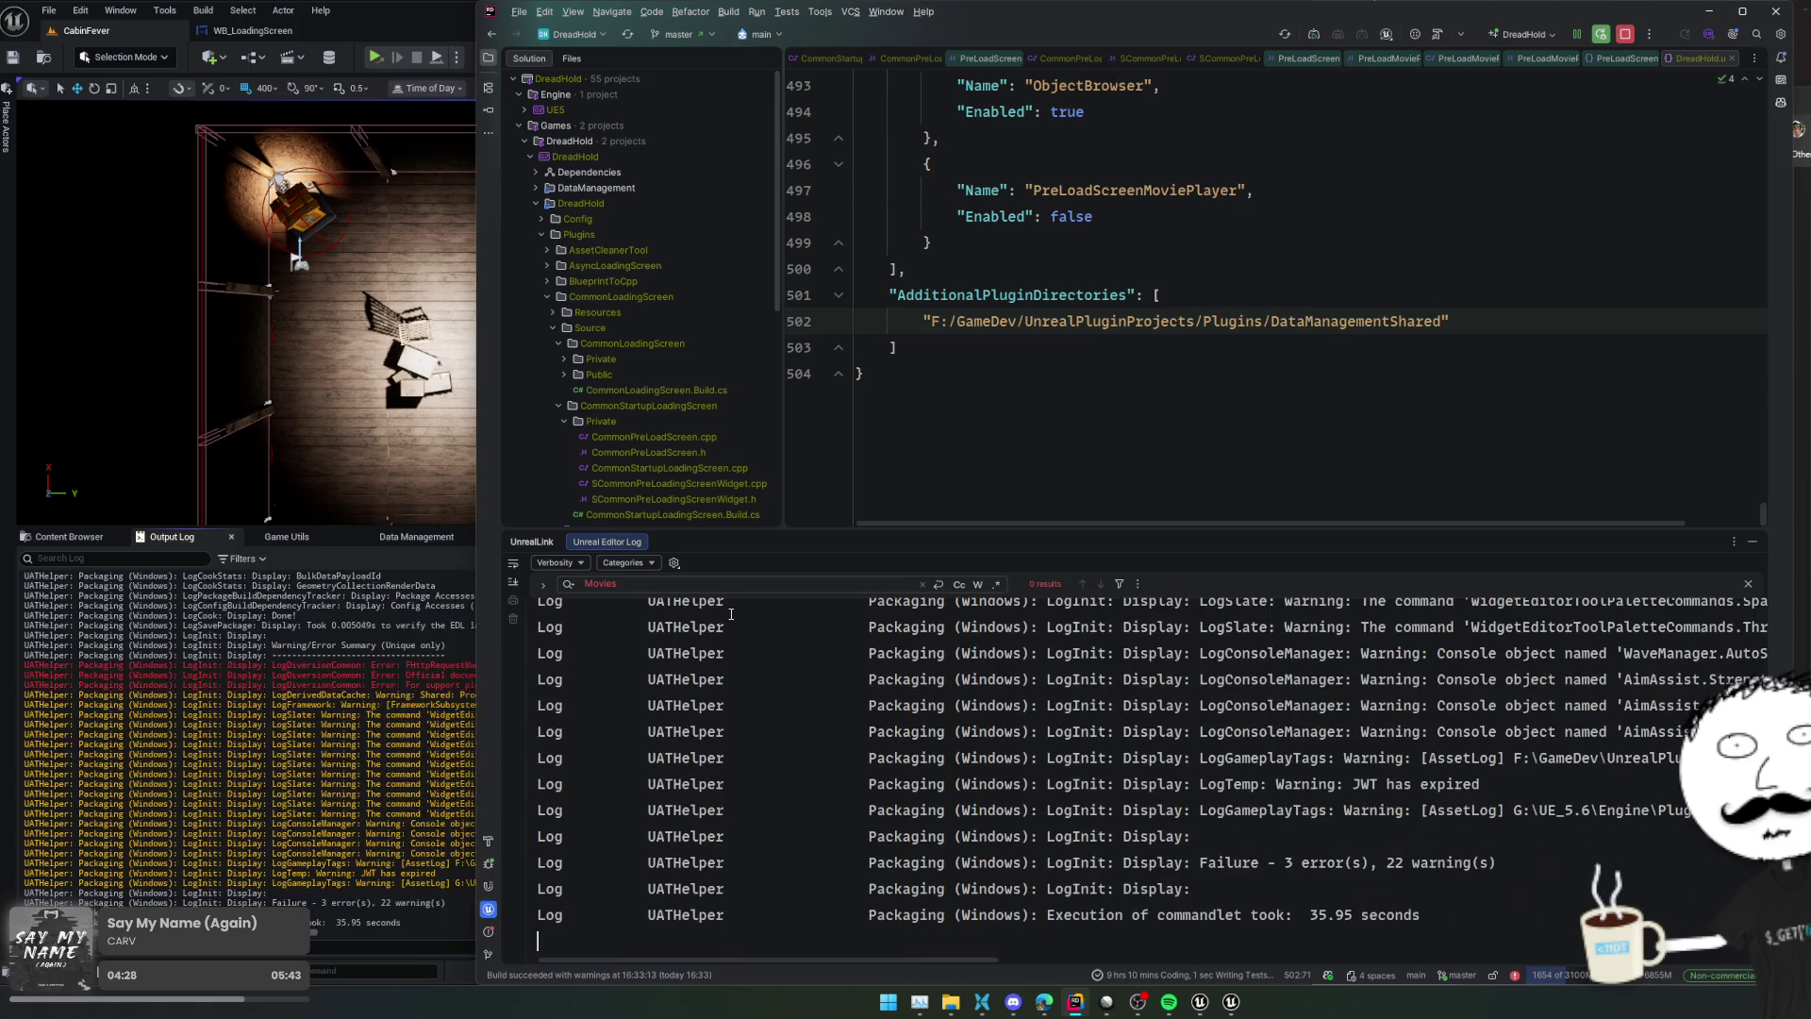
{"action": "scroll", "coordinate": [923, 722], "scroll_direction": "up", "scroll_amount": 1}
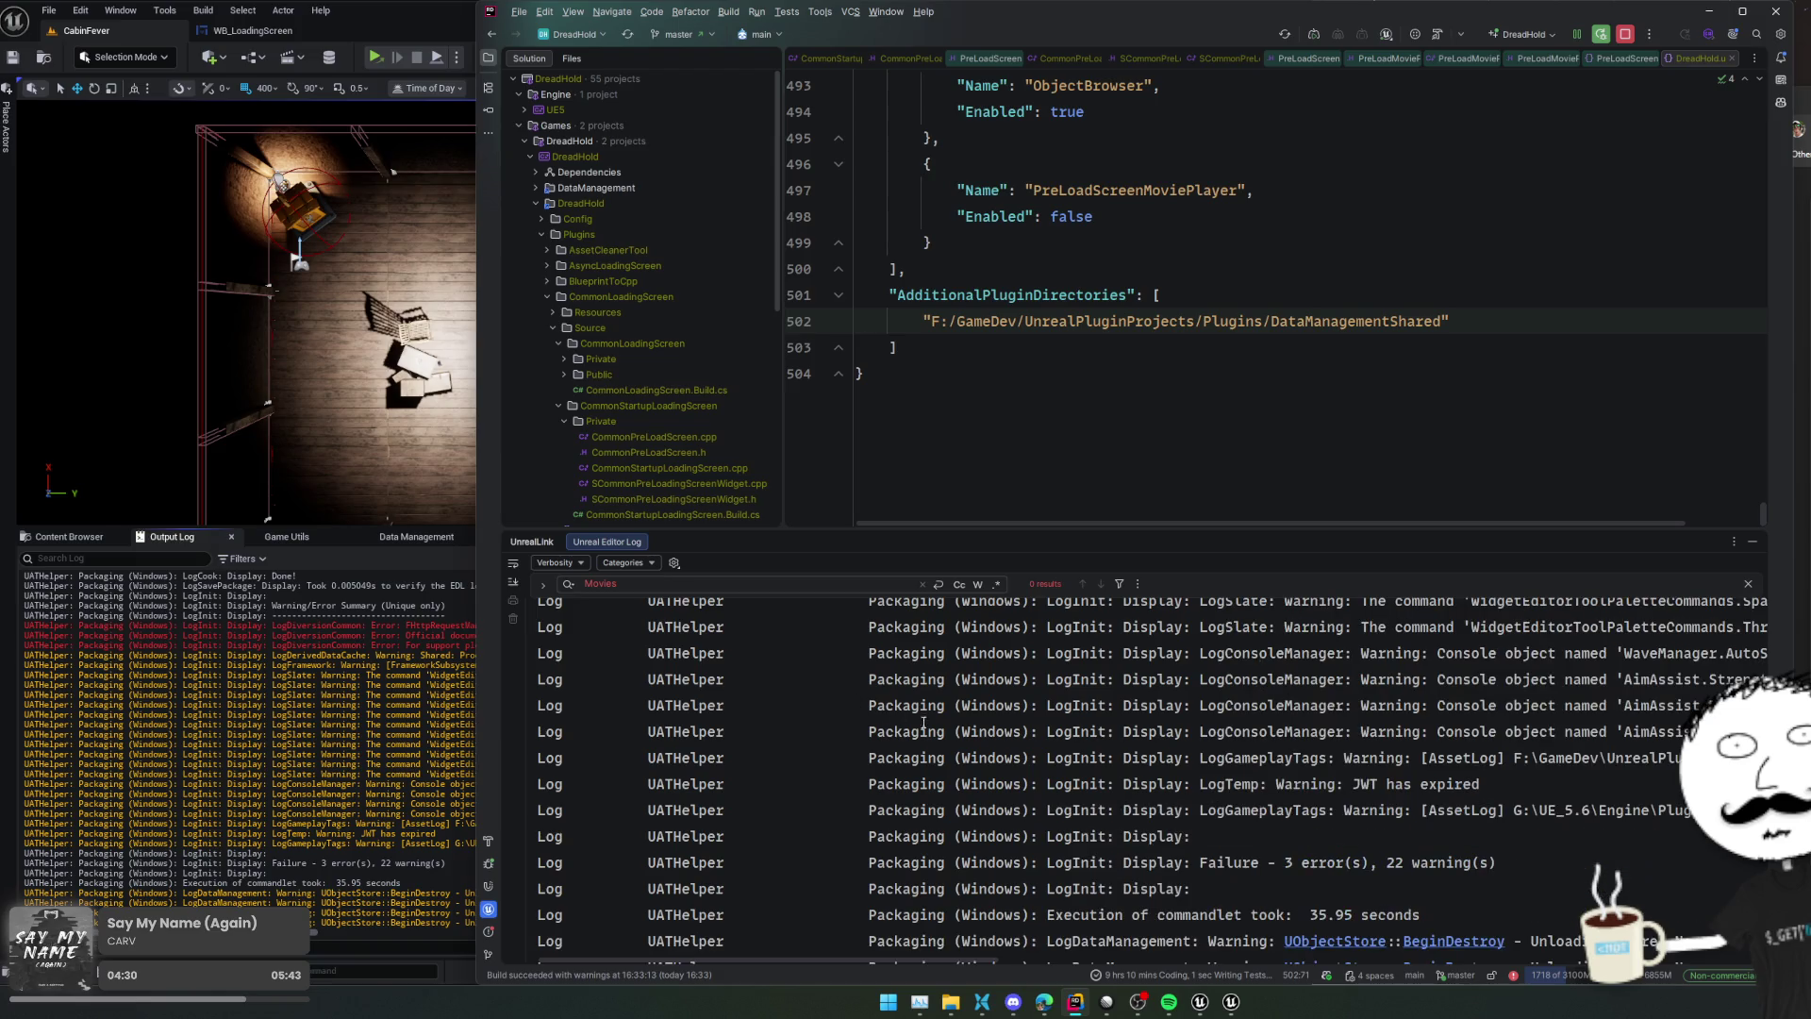
{"action": "scroll", "coordinate": [1247, 740], "scroll_direction": "right", "scroll_amount": 3}
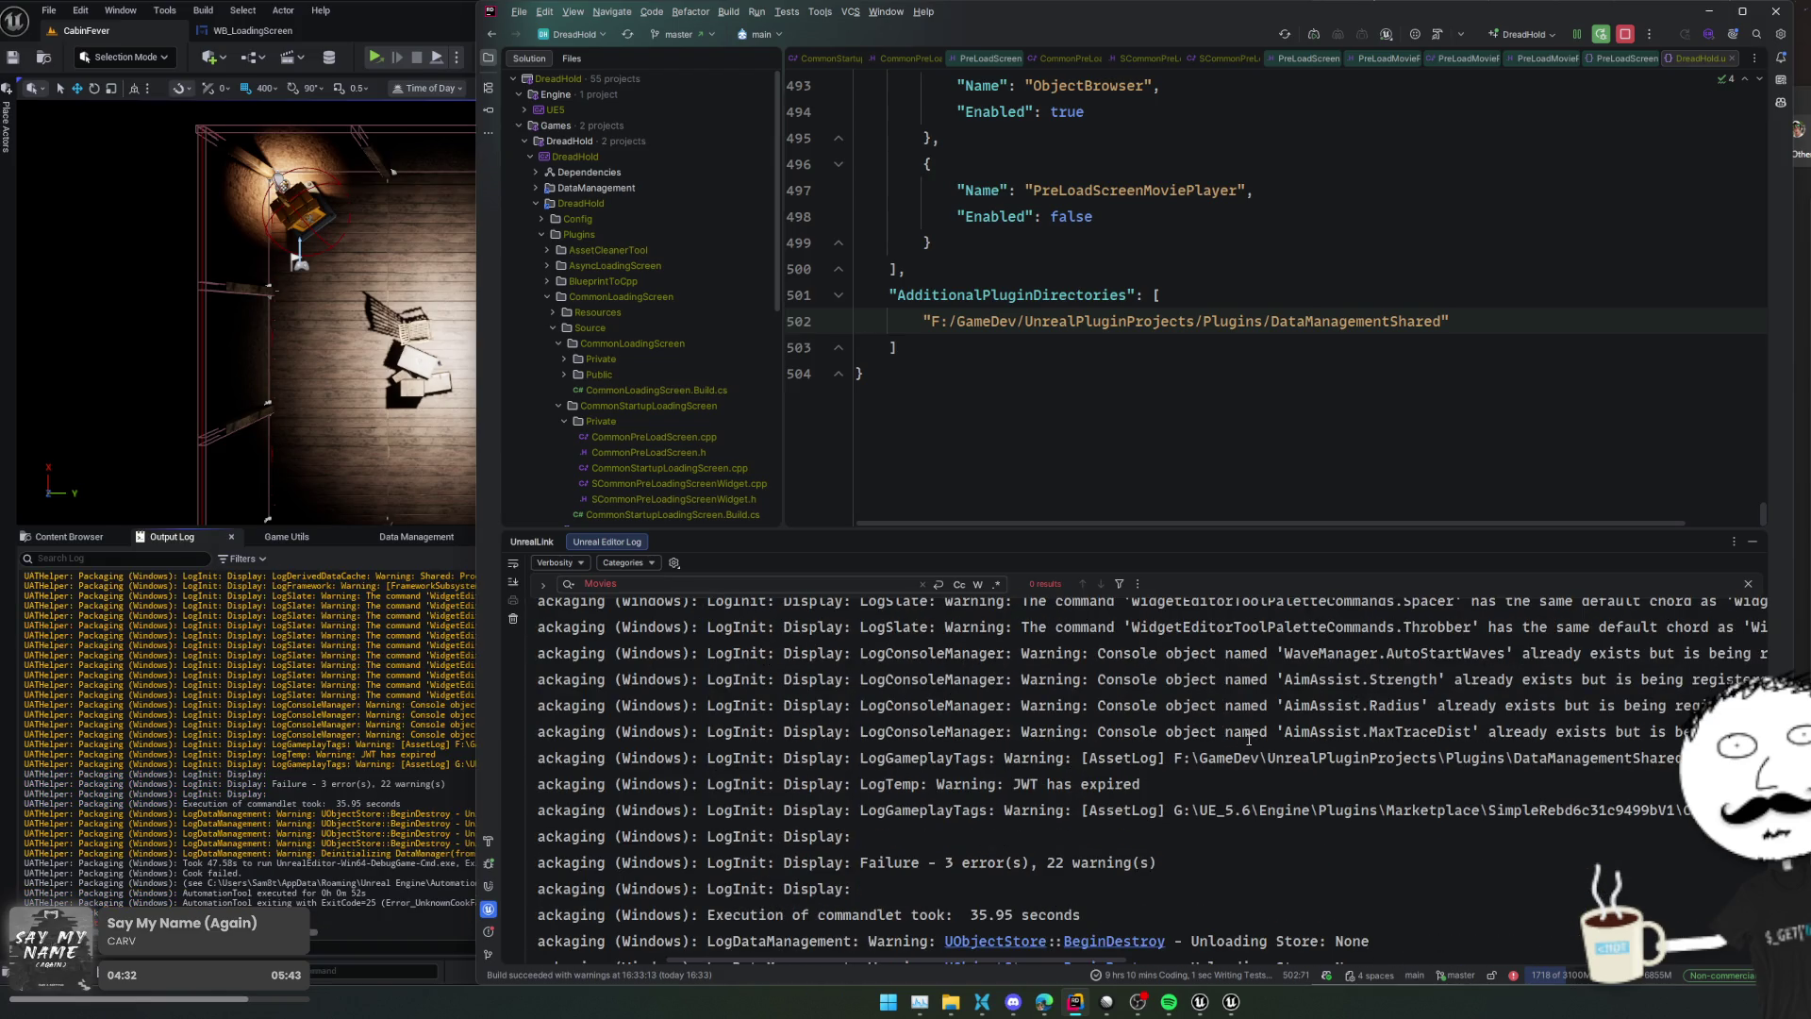
{"action": "scroll", "coordinate": [1248, 739], "scroll_direction": "up", "scroll_amount": 10}
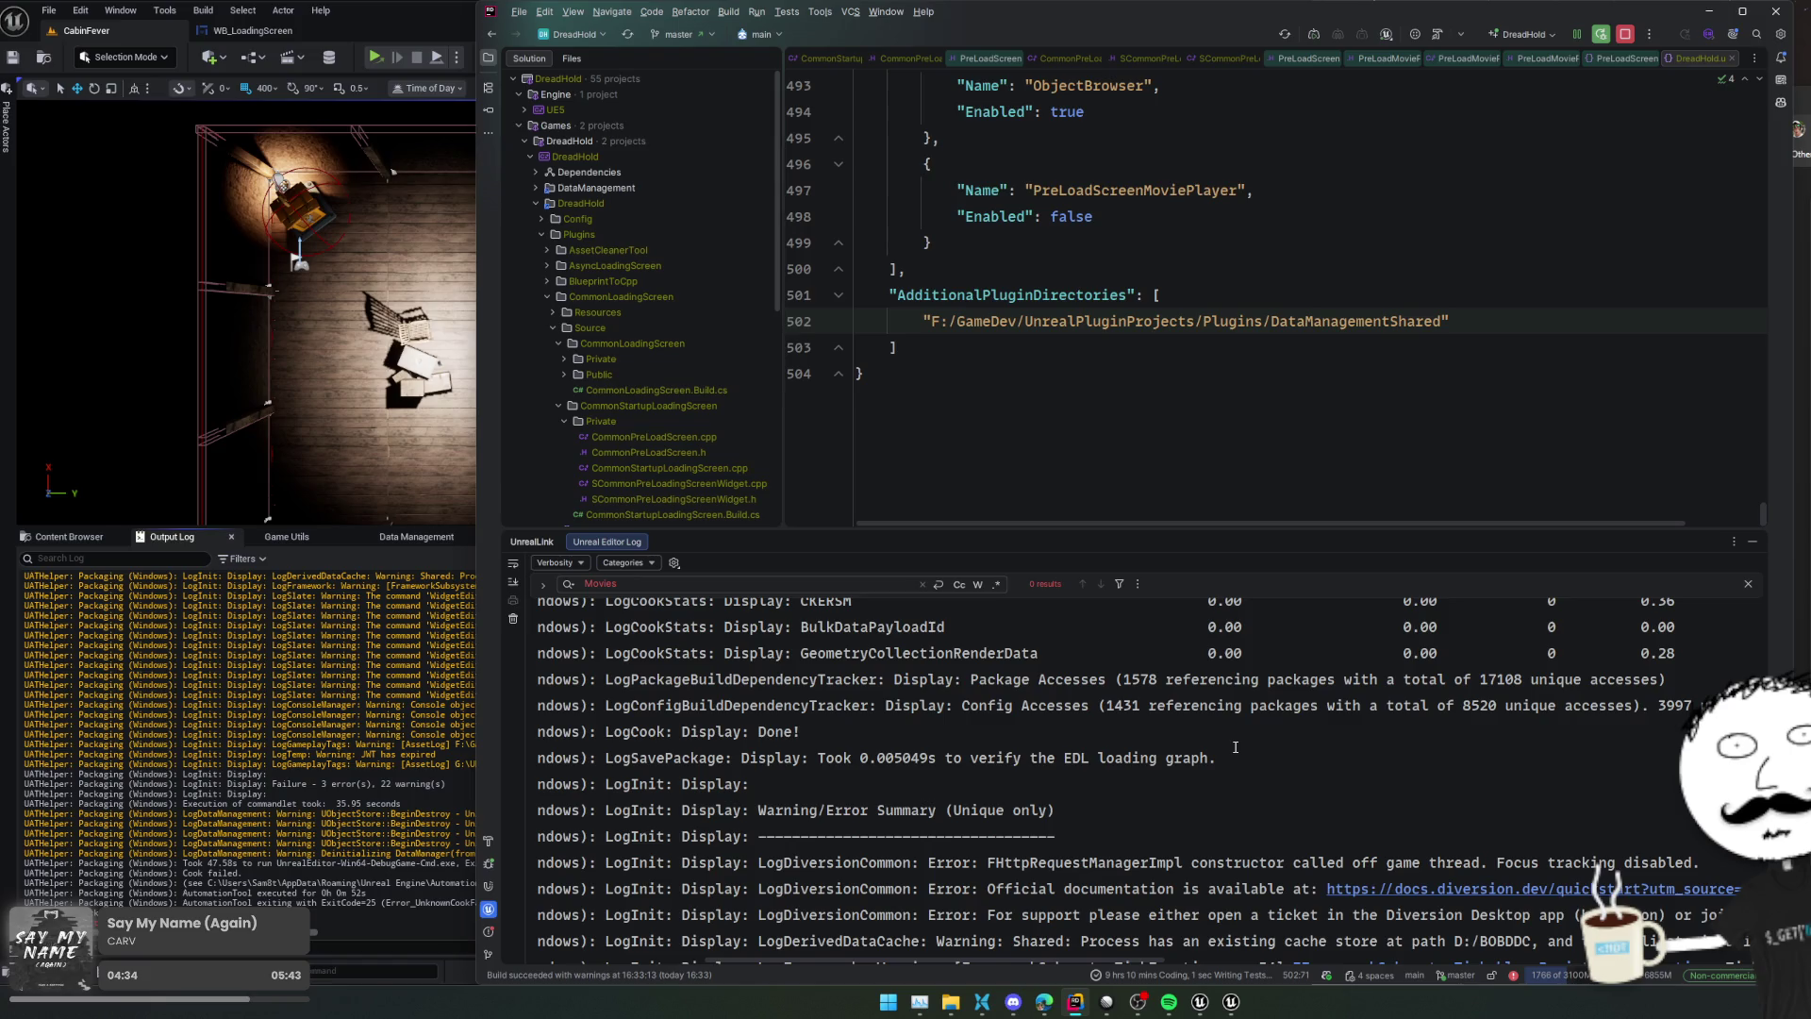
{"action": "scroll", "coordinate": [1235, 746], "scroll_direction": "down", "scroll_amount": 1}
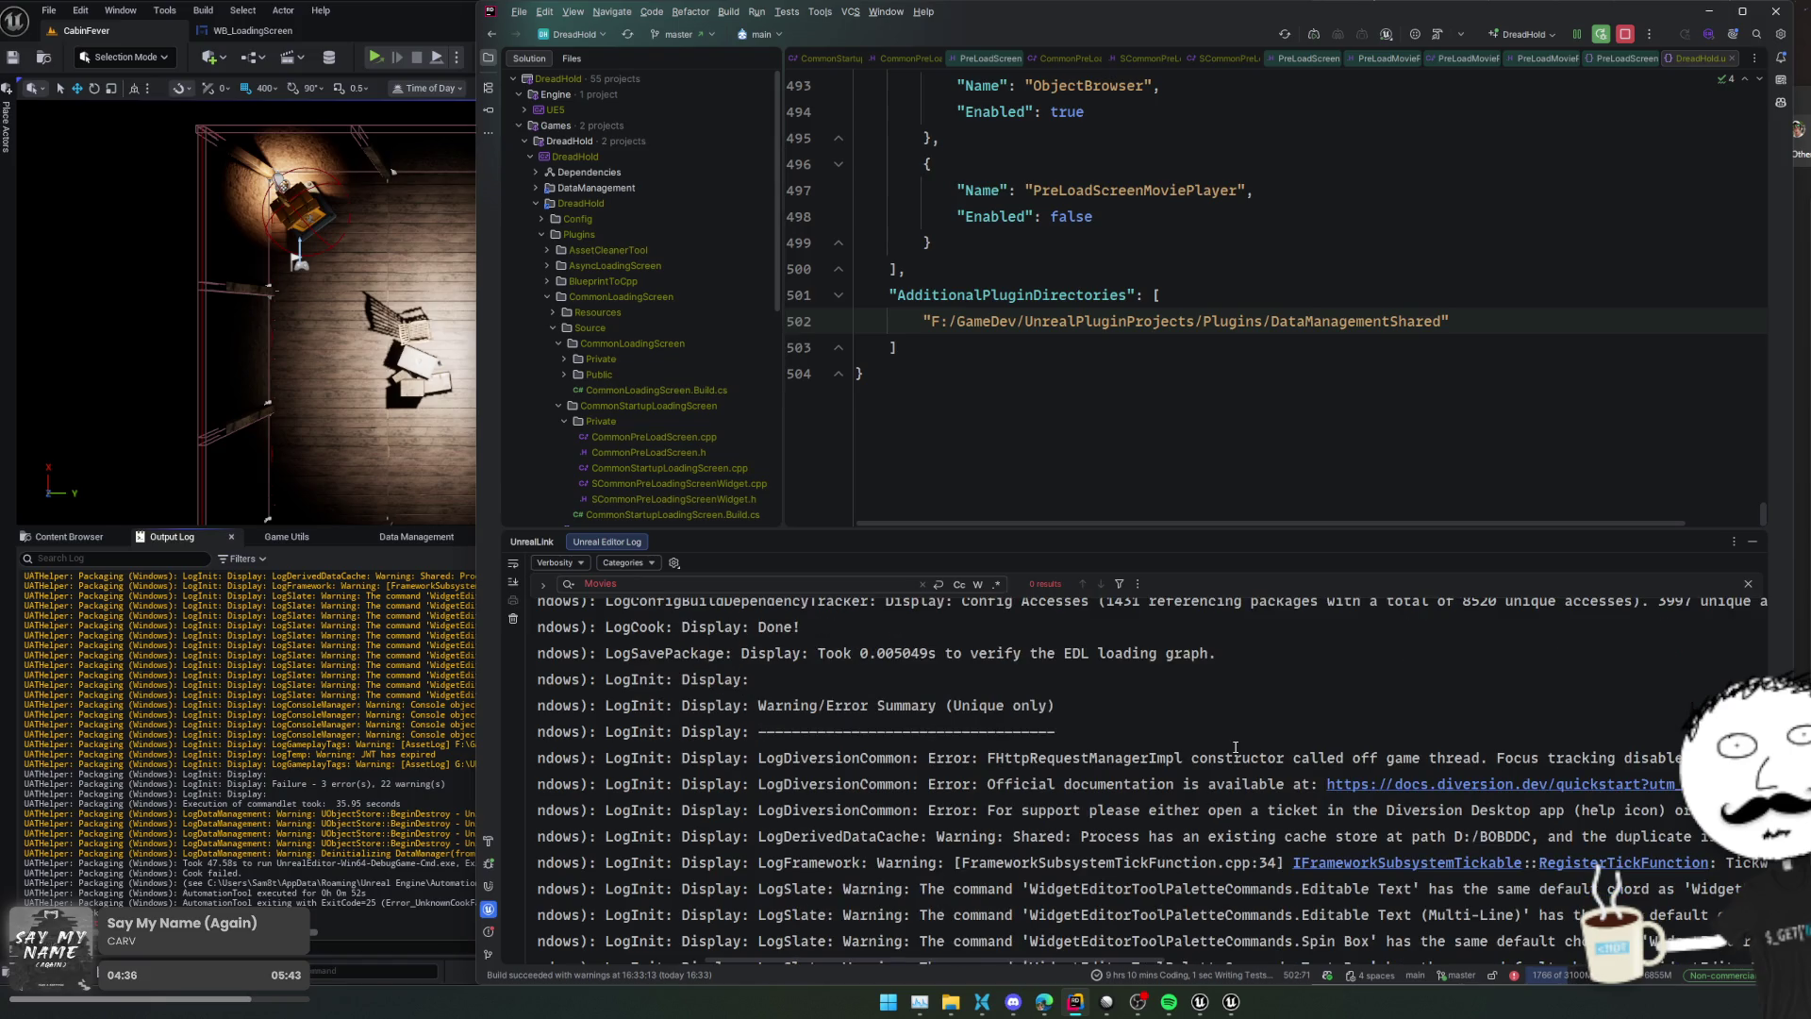
{"action": "triple_click", "coordinate": [1233, 755]}
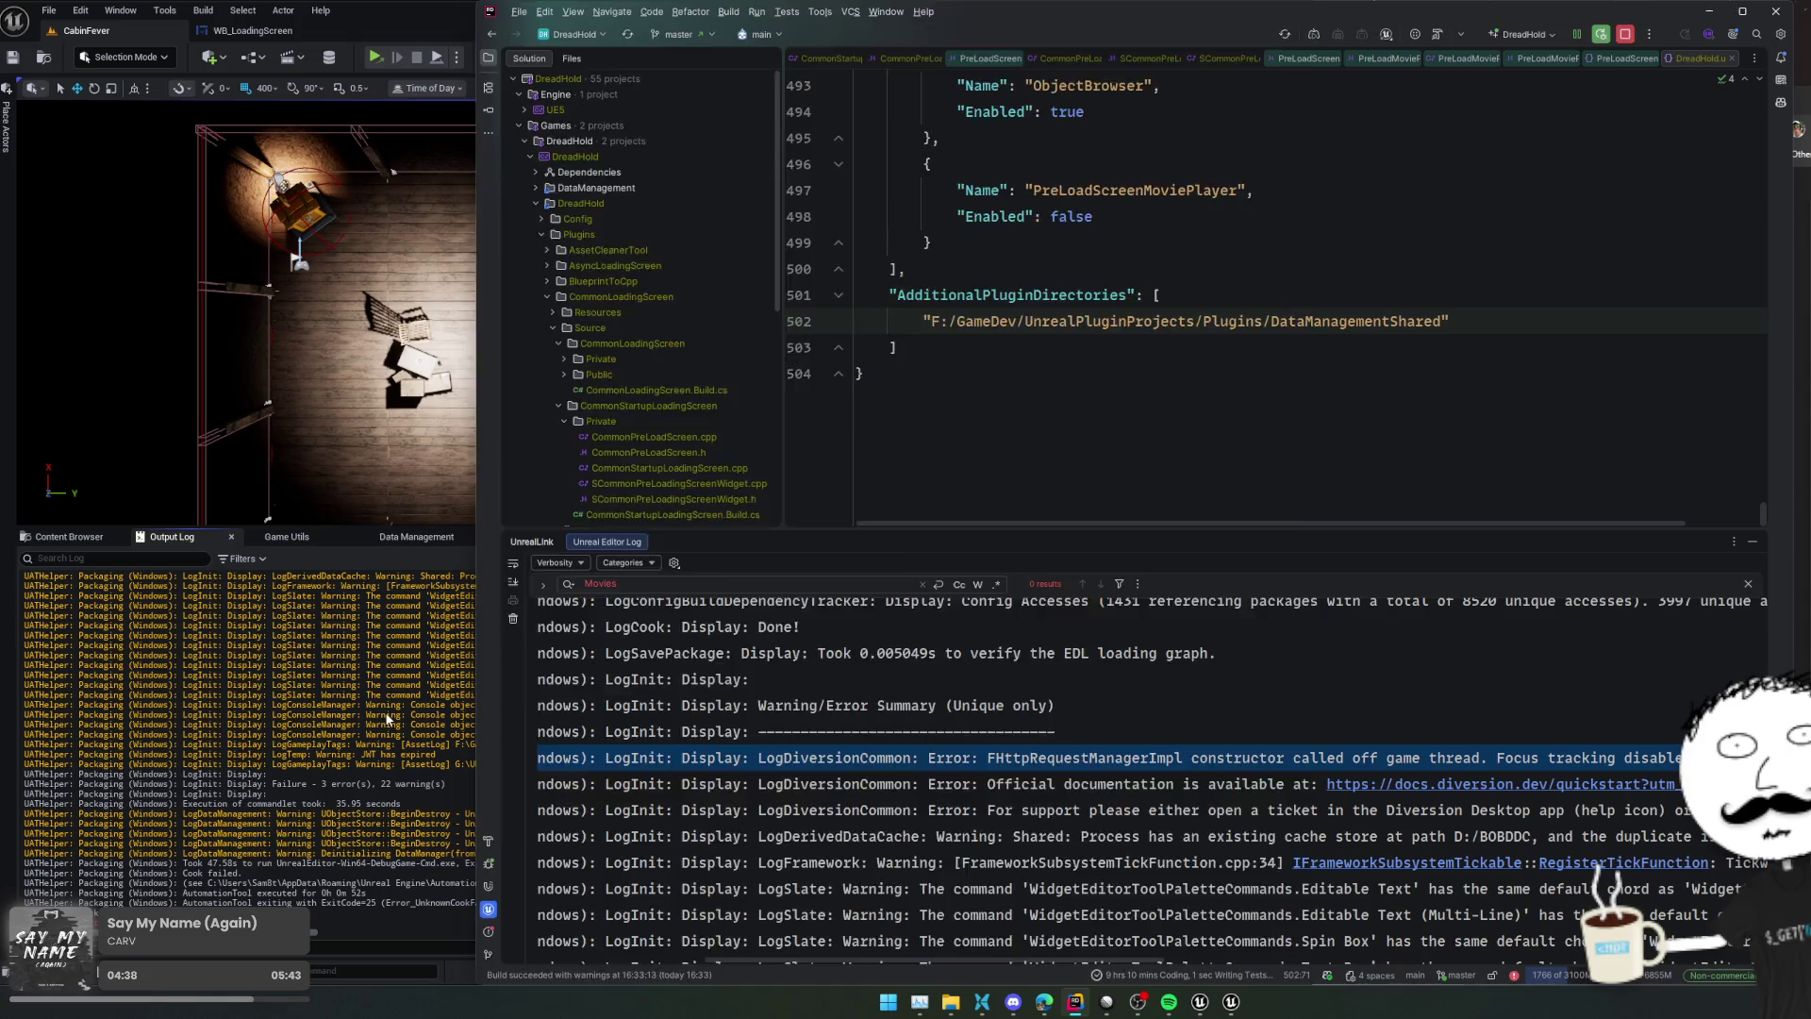
{"action": "left_click", "coordinate": [387, 719]}
{"action": "scroll", "coordinate": [514, 787], "scroll_direction": "up", "scroll_amount": 5}
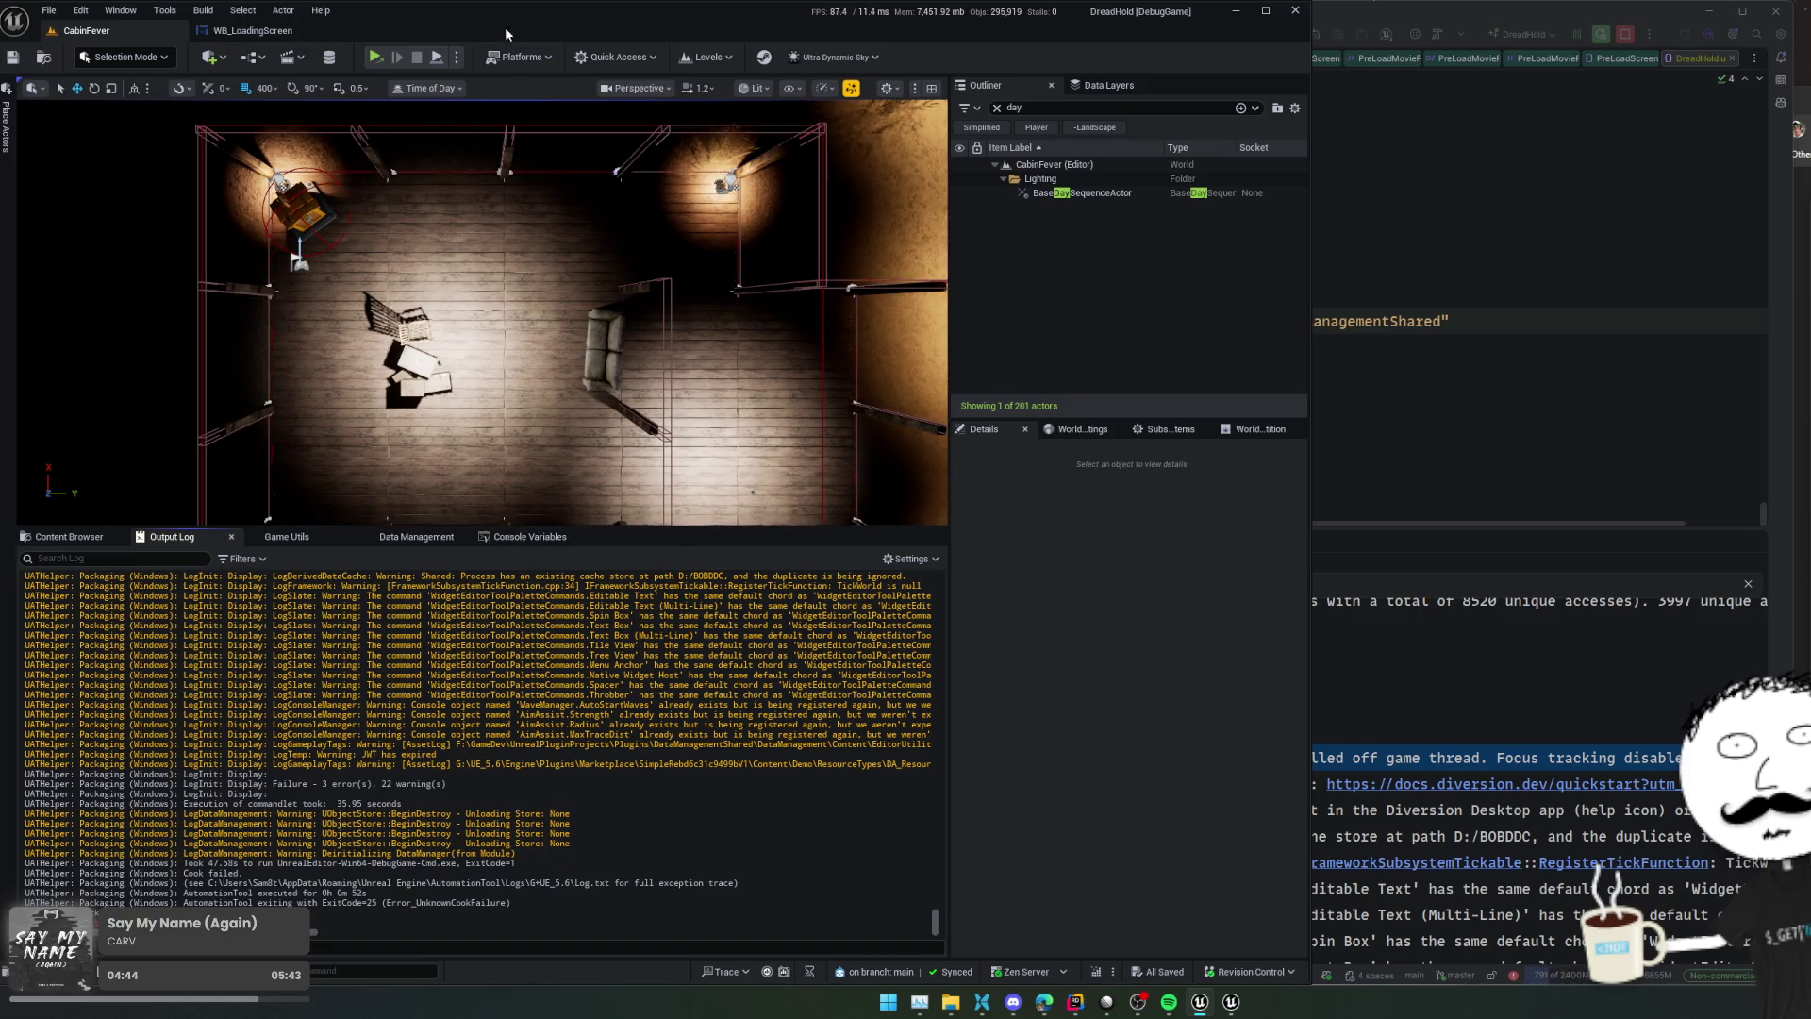
Package the project for Windows again and wait for BUILD SUCCESSFUL
{"action": "left_click", "coordinate": [519, 56]}
{"action": "mouse_move", "coordinate": [591, 304]}
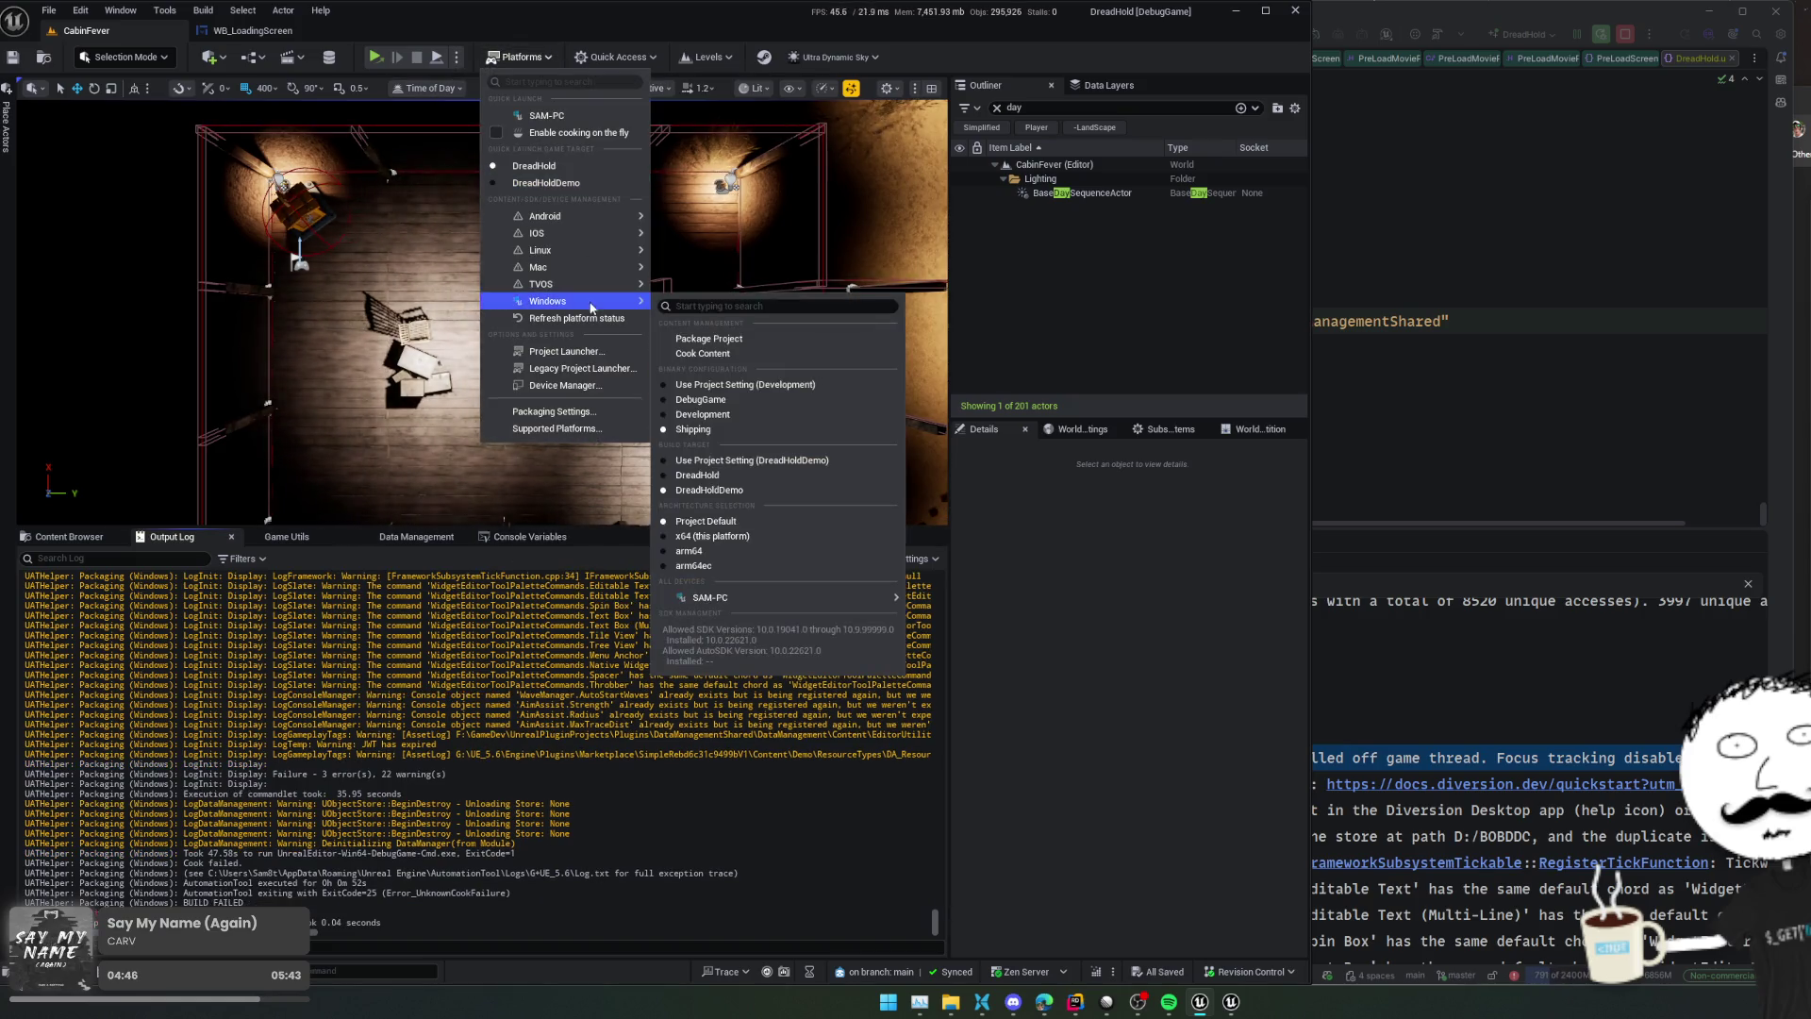
{"action": "left_click", "coordinate": [709, 337]}
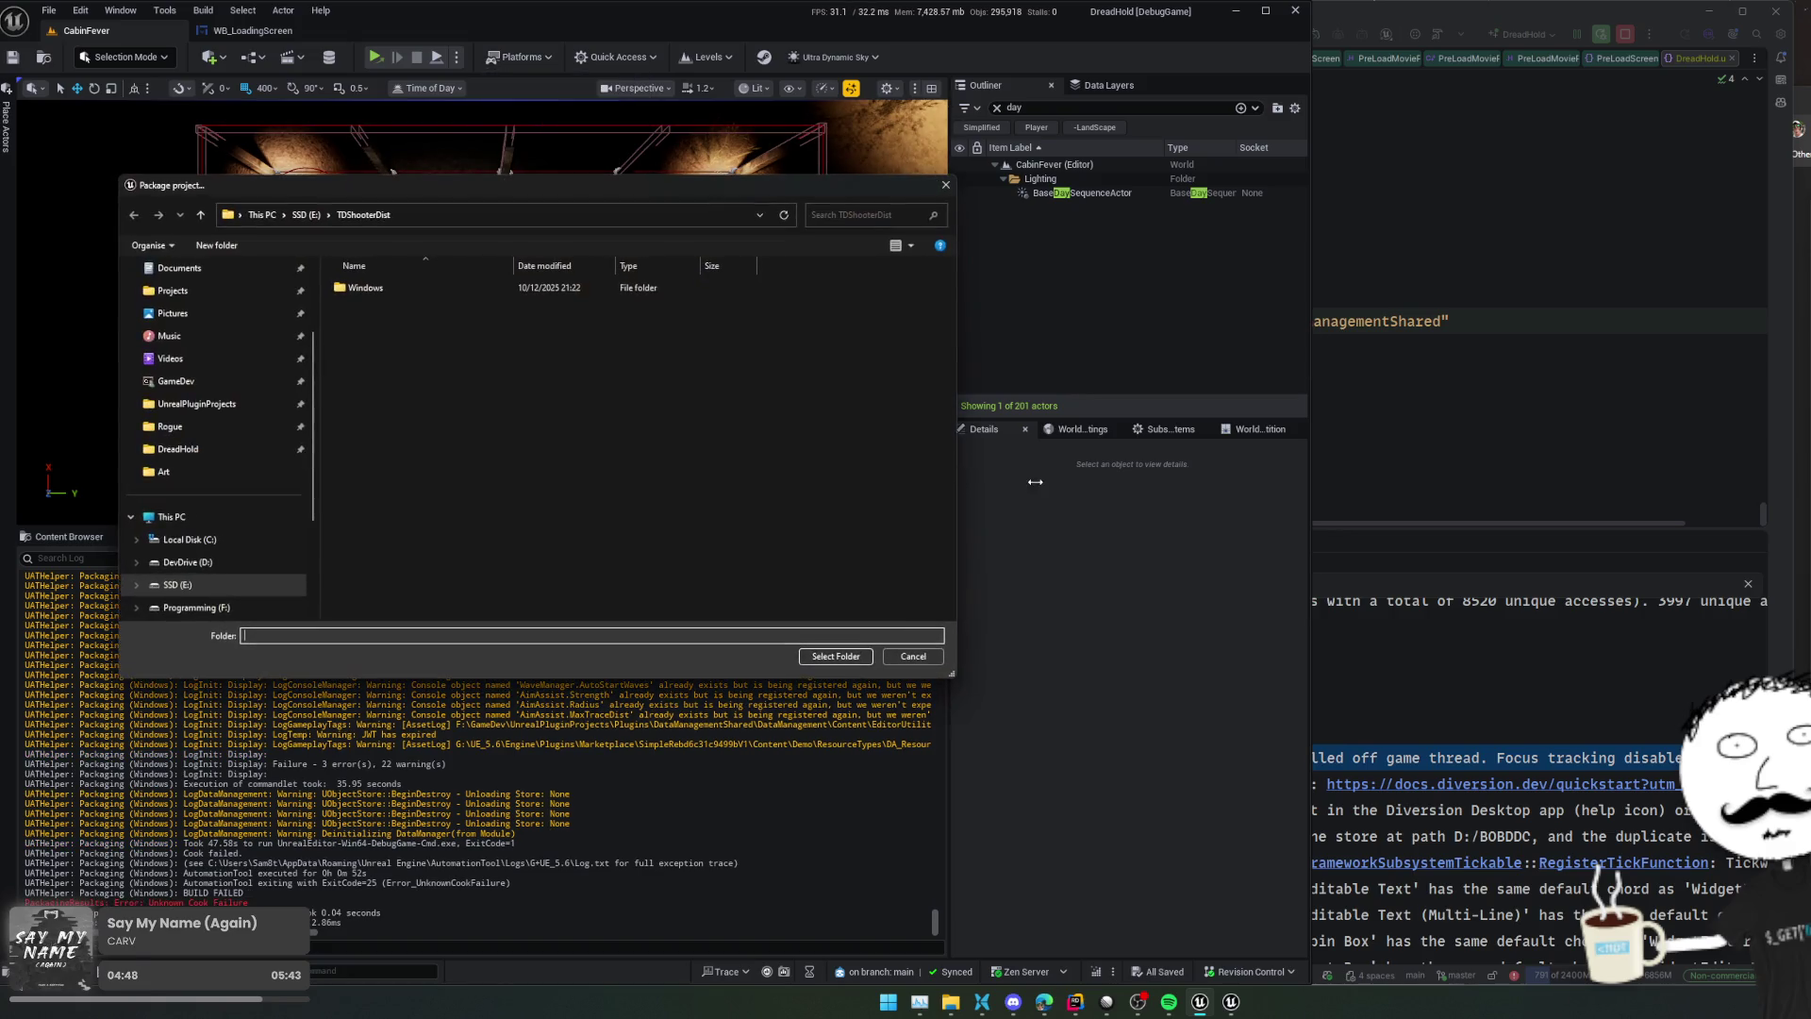
{"action": "left_click", "coordinate": [836, 656]}
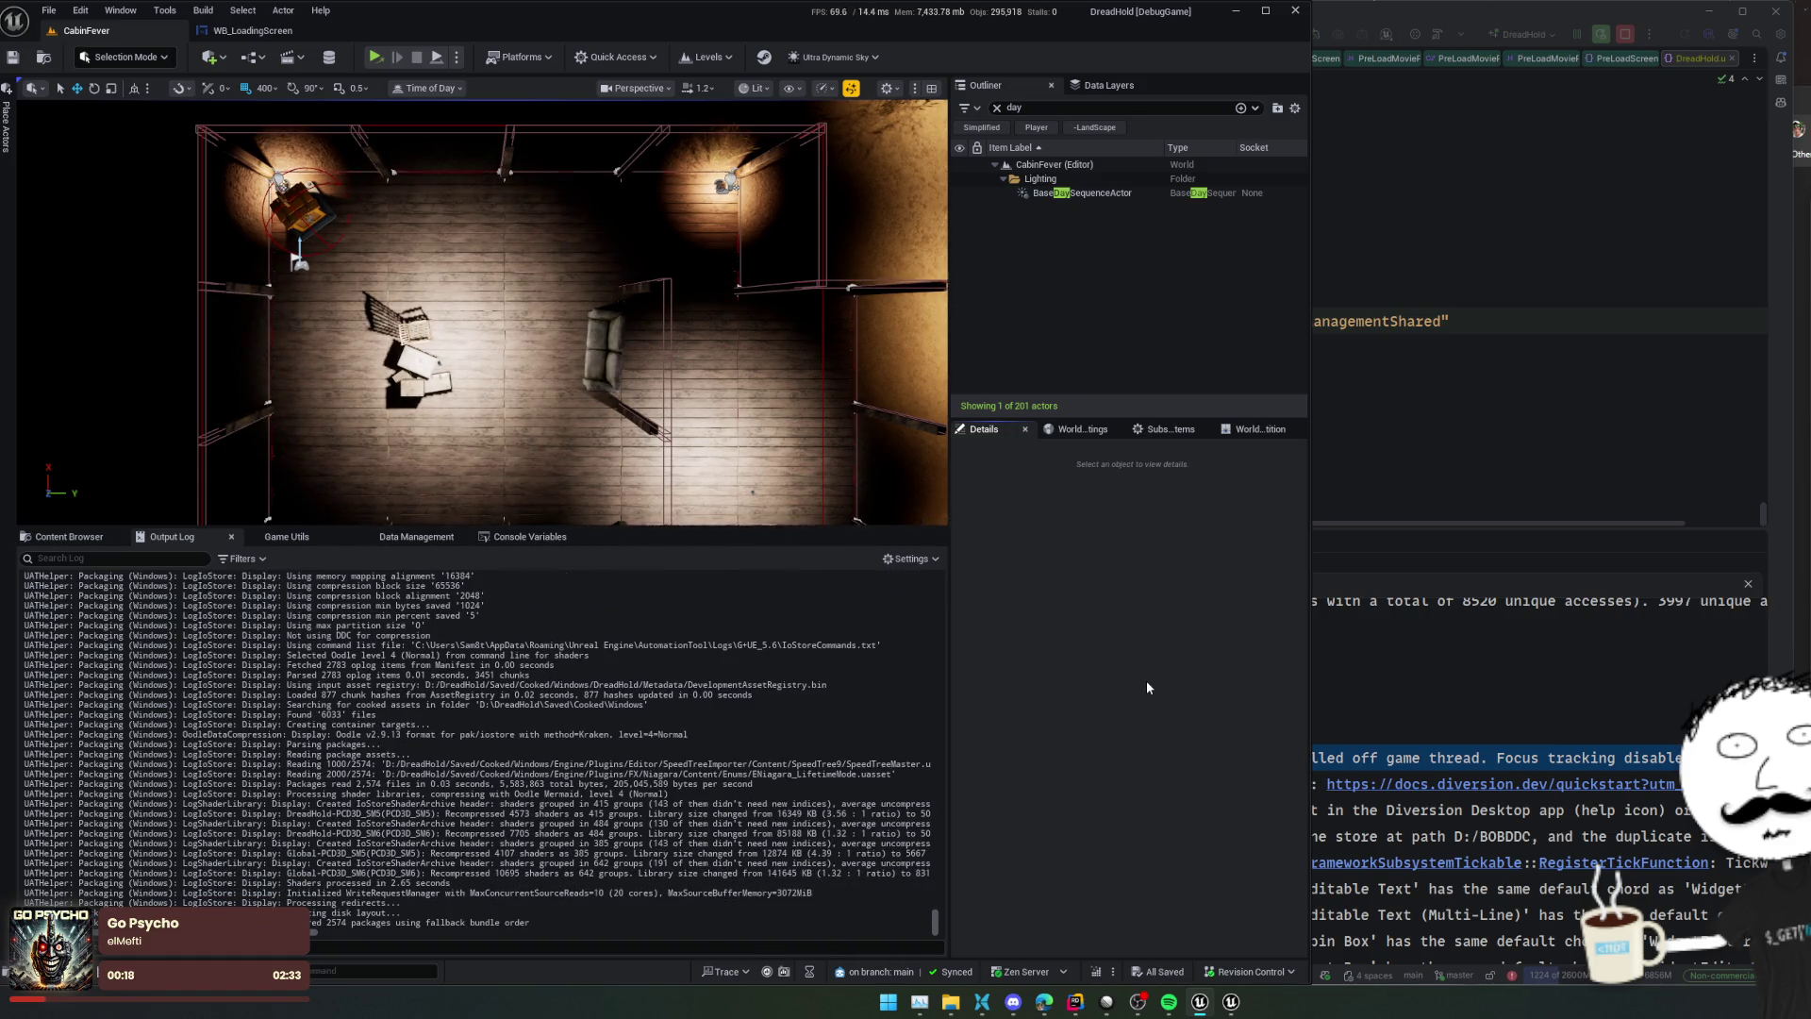
Look over the Platforms and Play options menus without changes, then open Downloads in File Explorer
{"action": "left_click", "coordinate": [509, 61]}
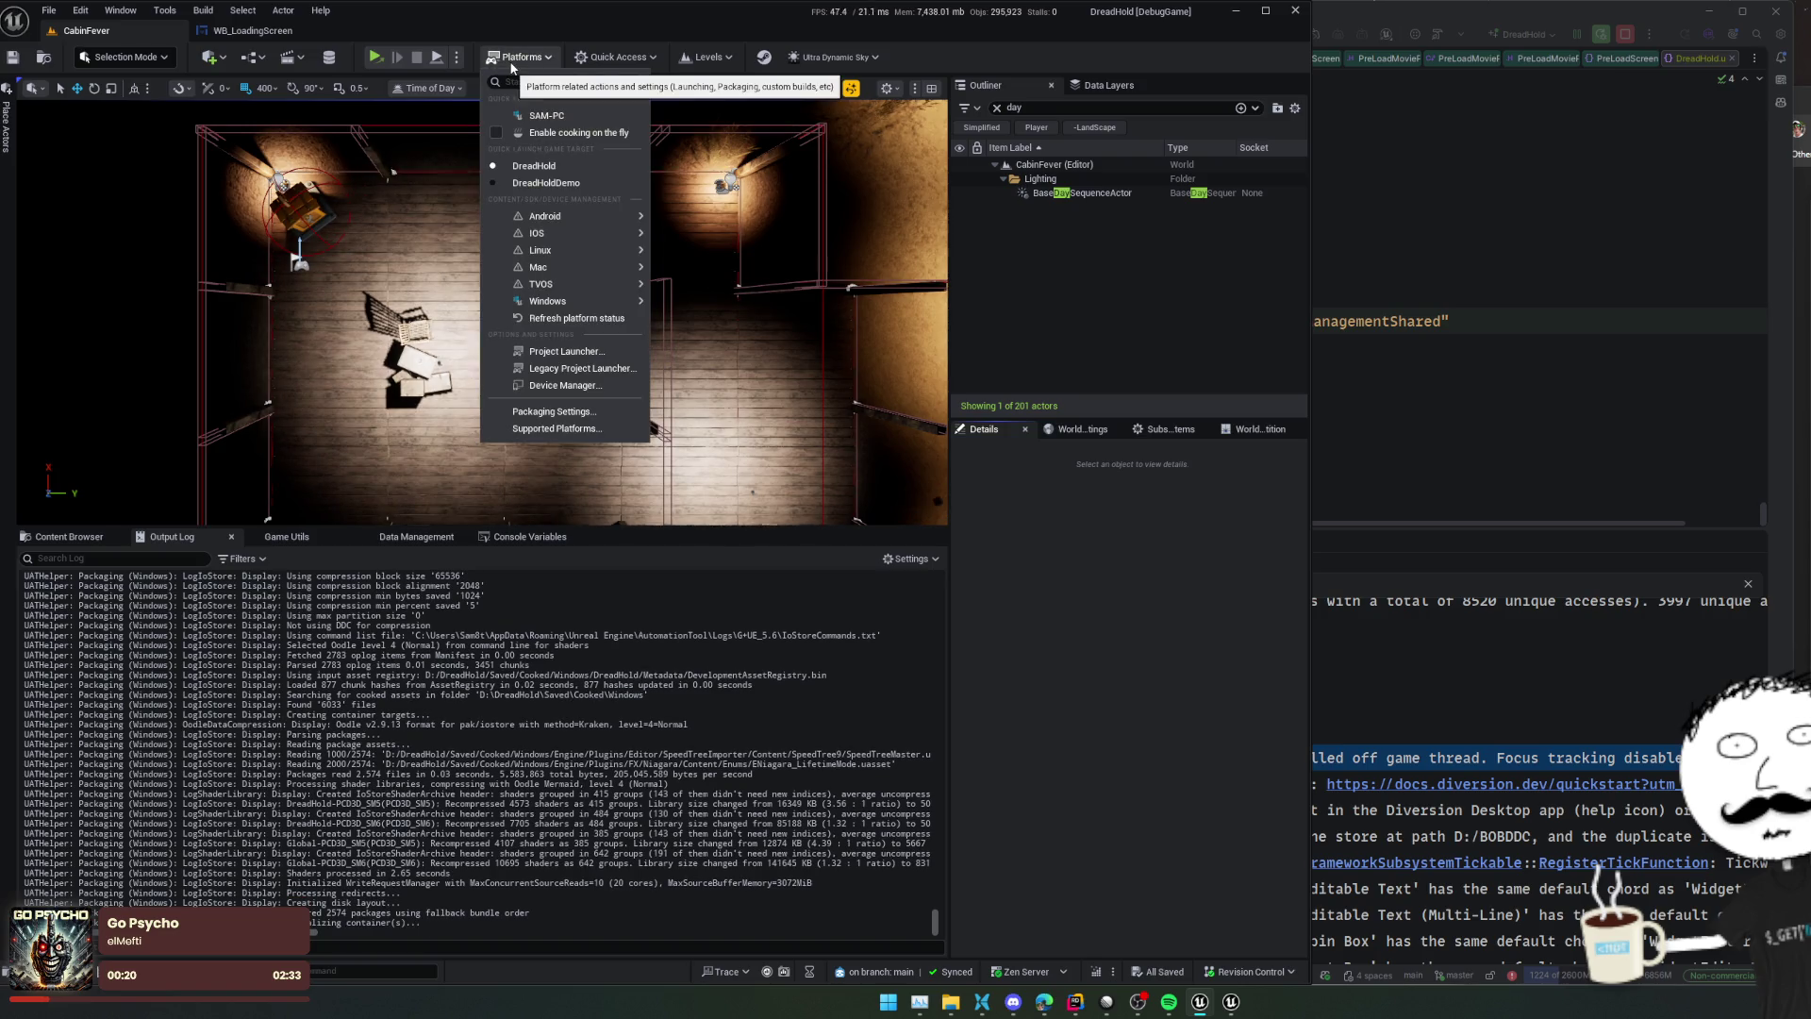
{"action": "left_click", "coordinate": [574, 63]}
{"action": "left_click", "coordinate": [517, 57]}
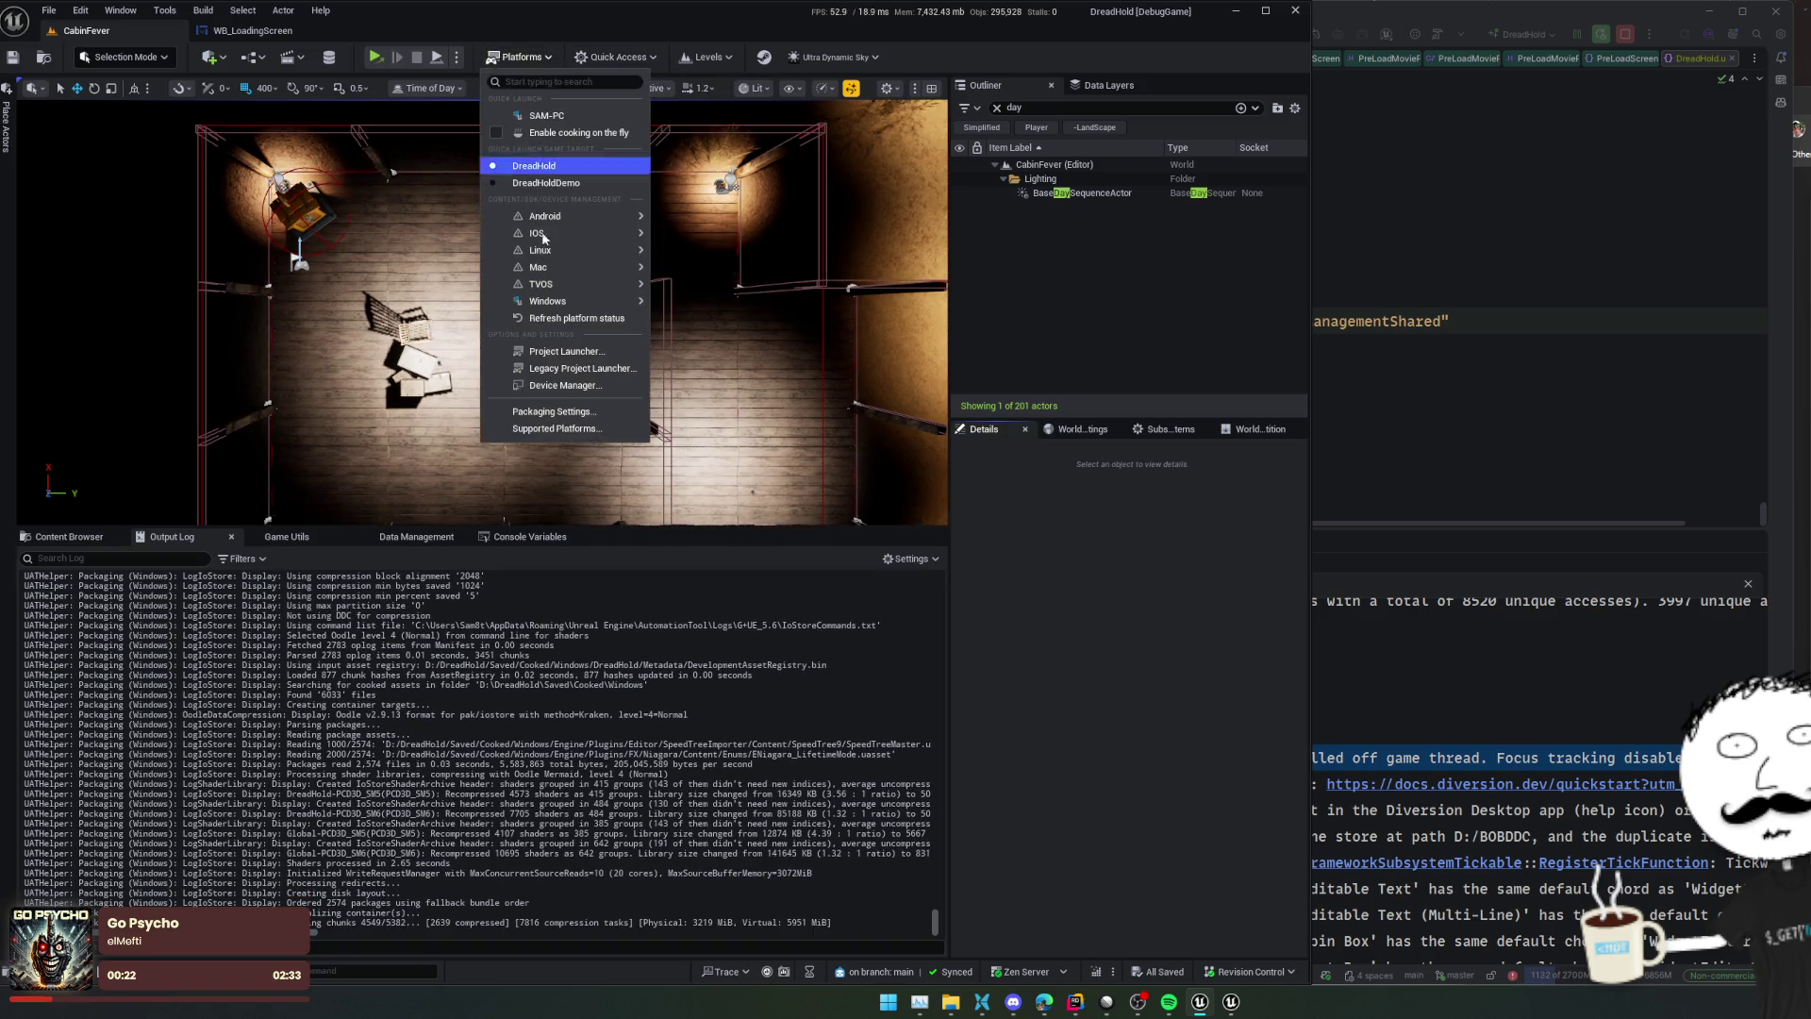
{"action": "mouse_move", "coordinate": [564, 293]}
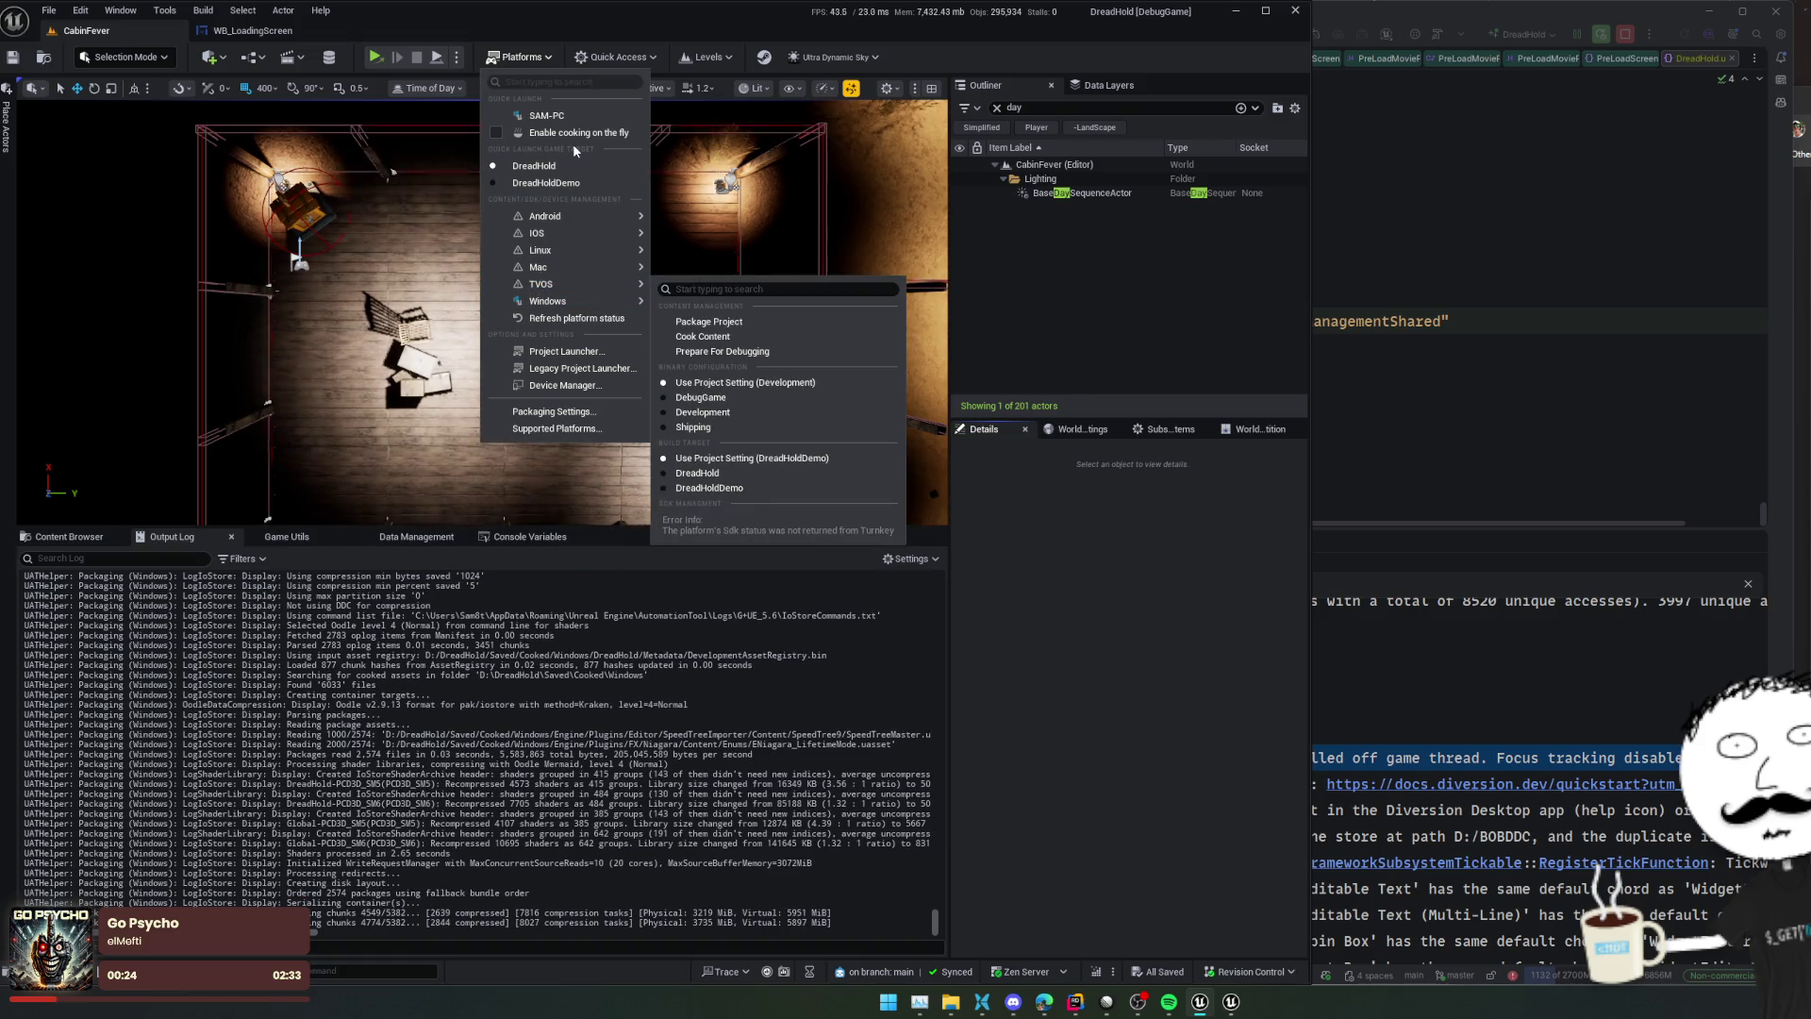
{"action": "left_click", "coordinate": [486, 57]}
{"action": "left_click", "coordinate": [457, 57]}
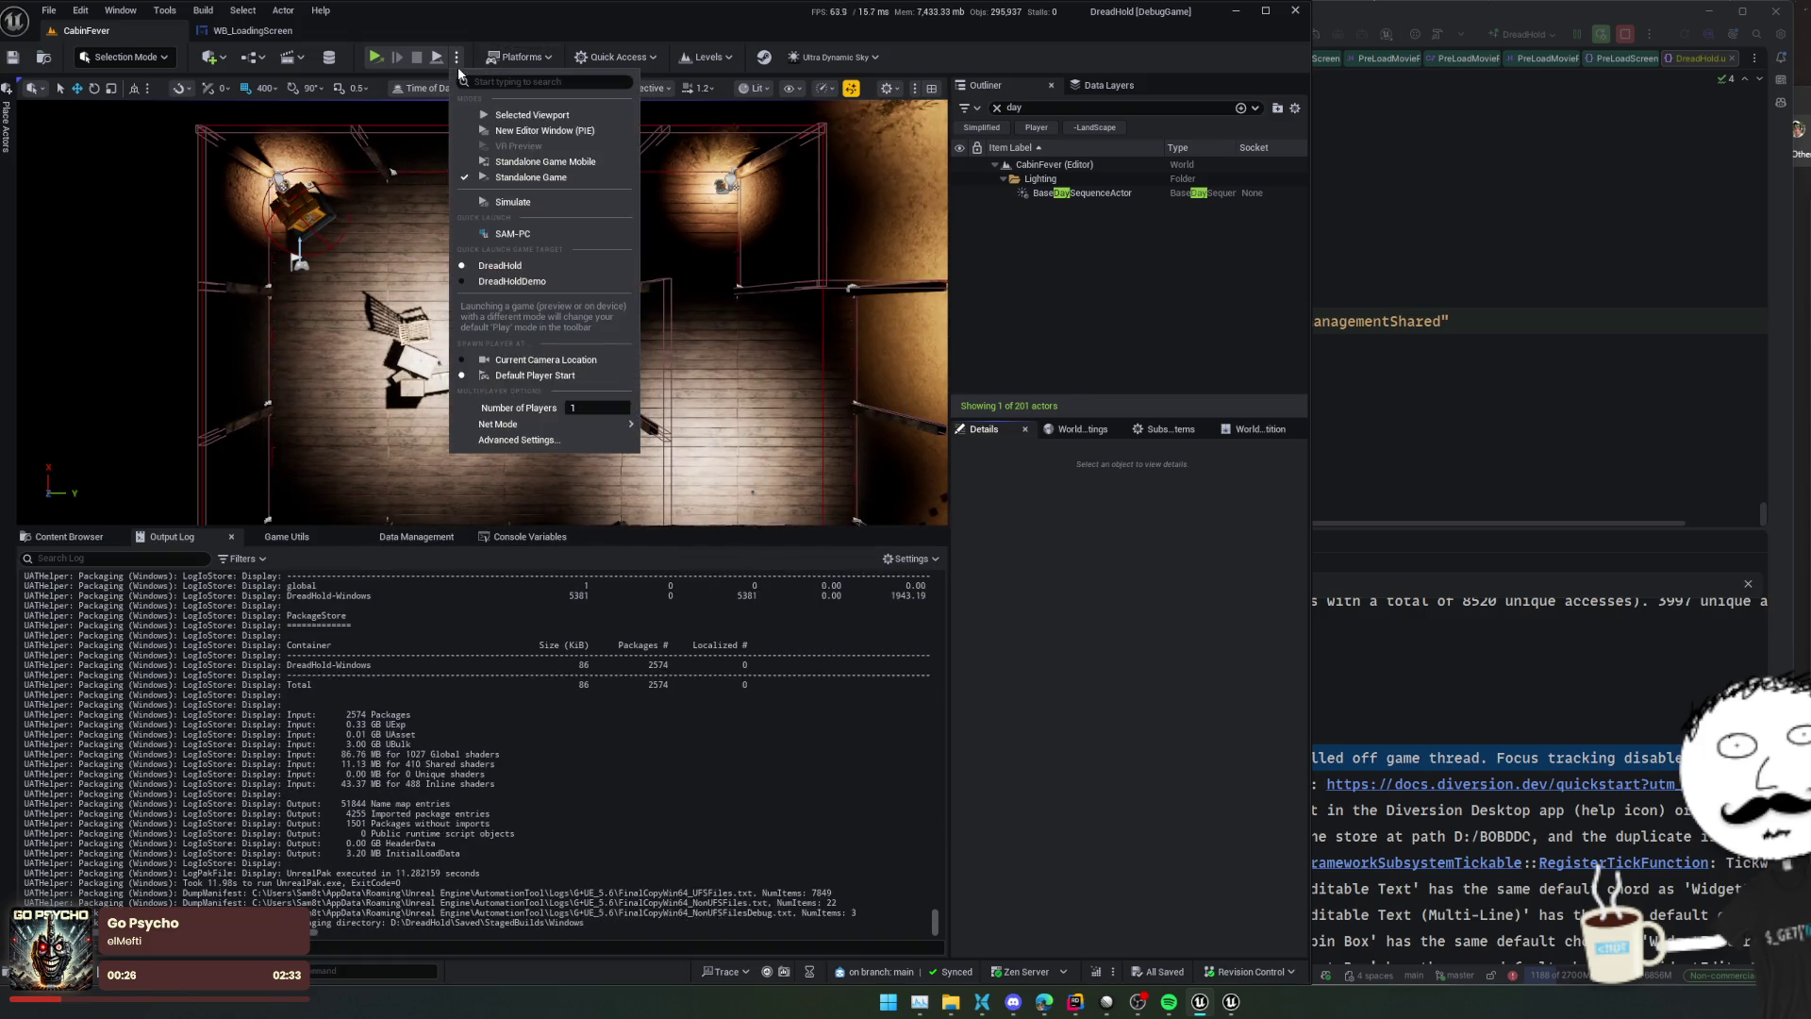
{"action": "left_click", "coordinate": [1135, 652]}
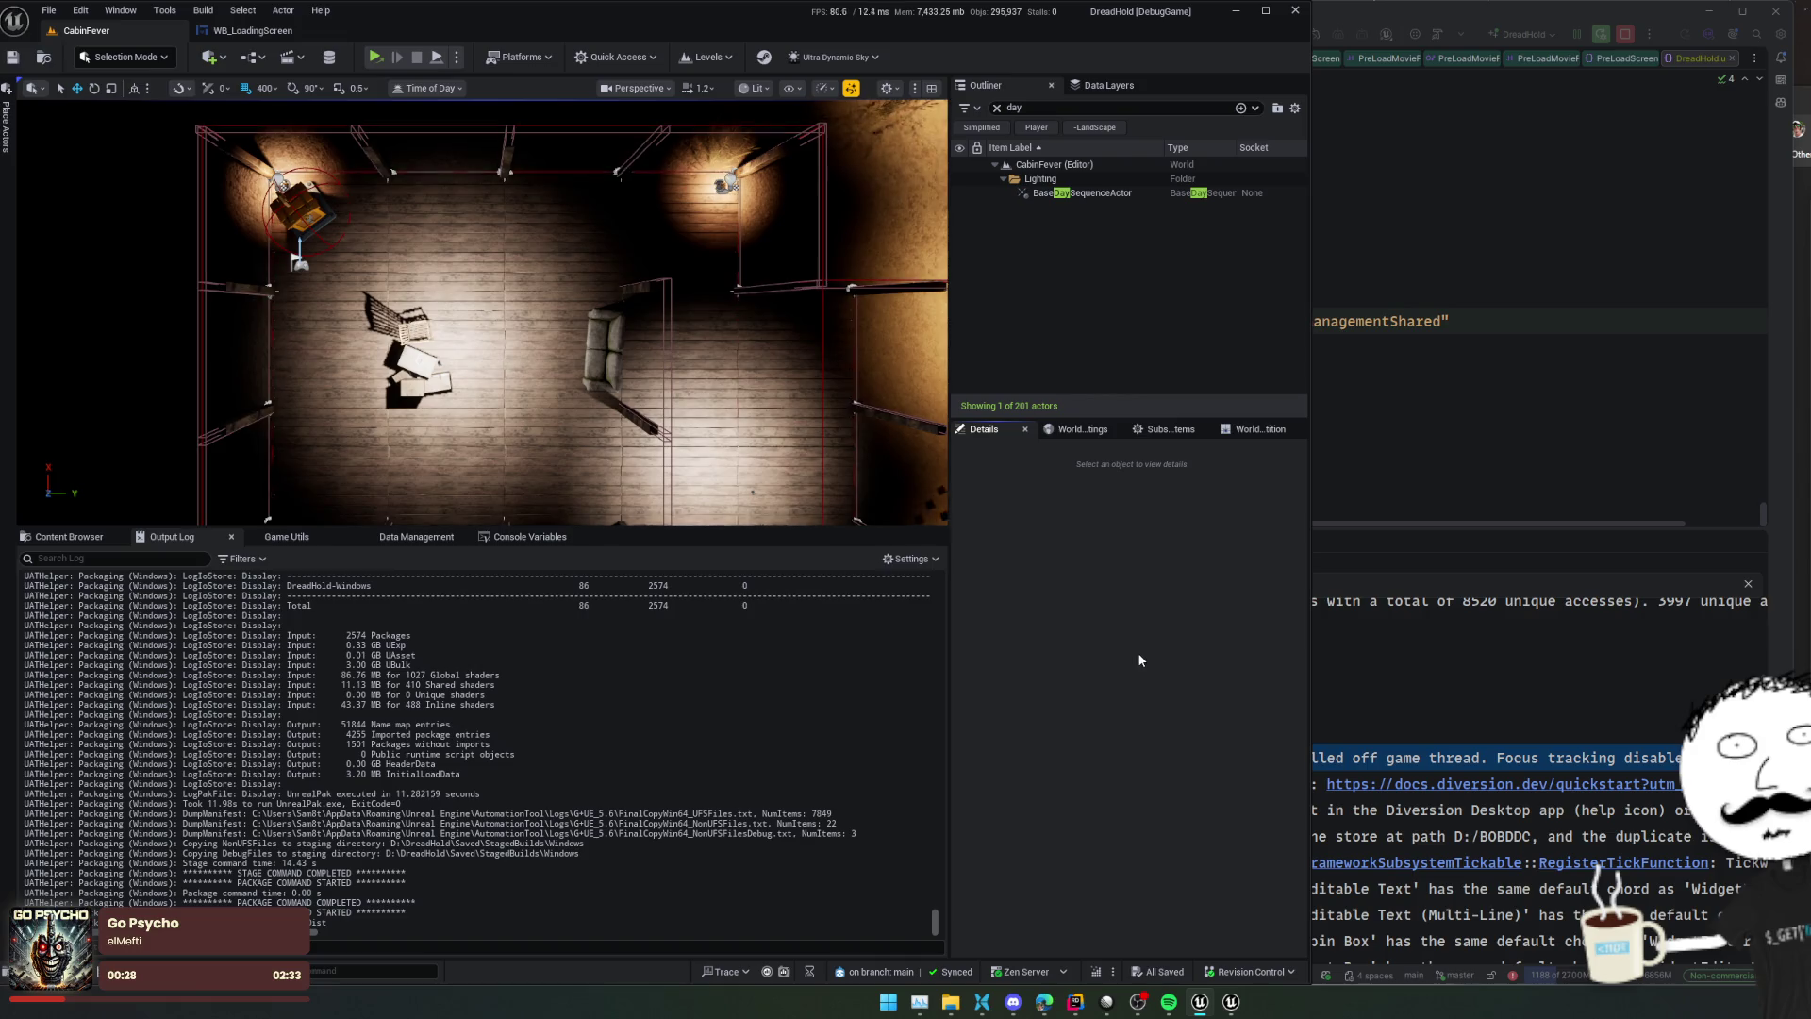
{"action": "left_click", "coordinate": [941, 1004]}
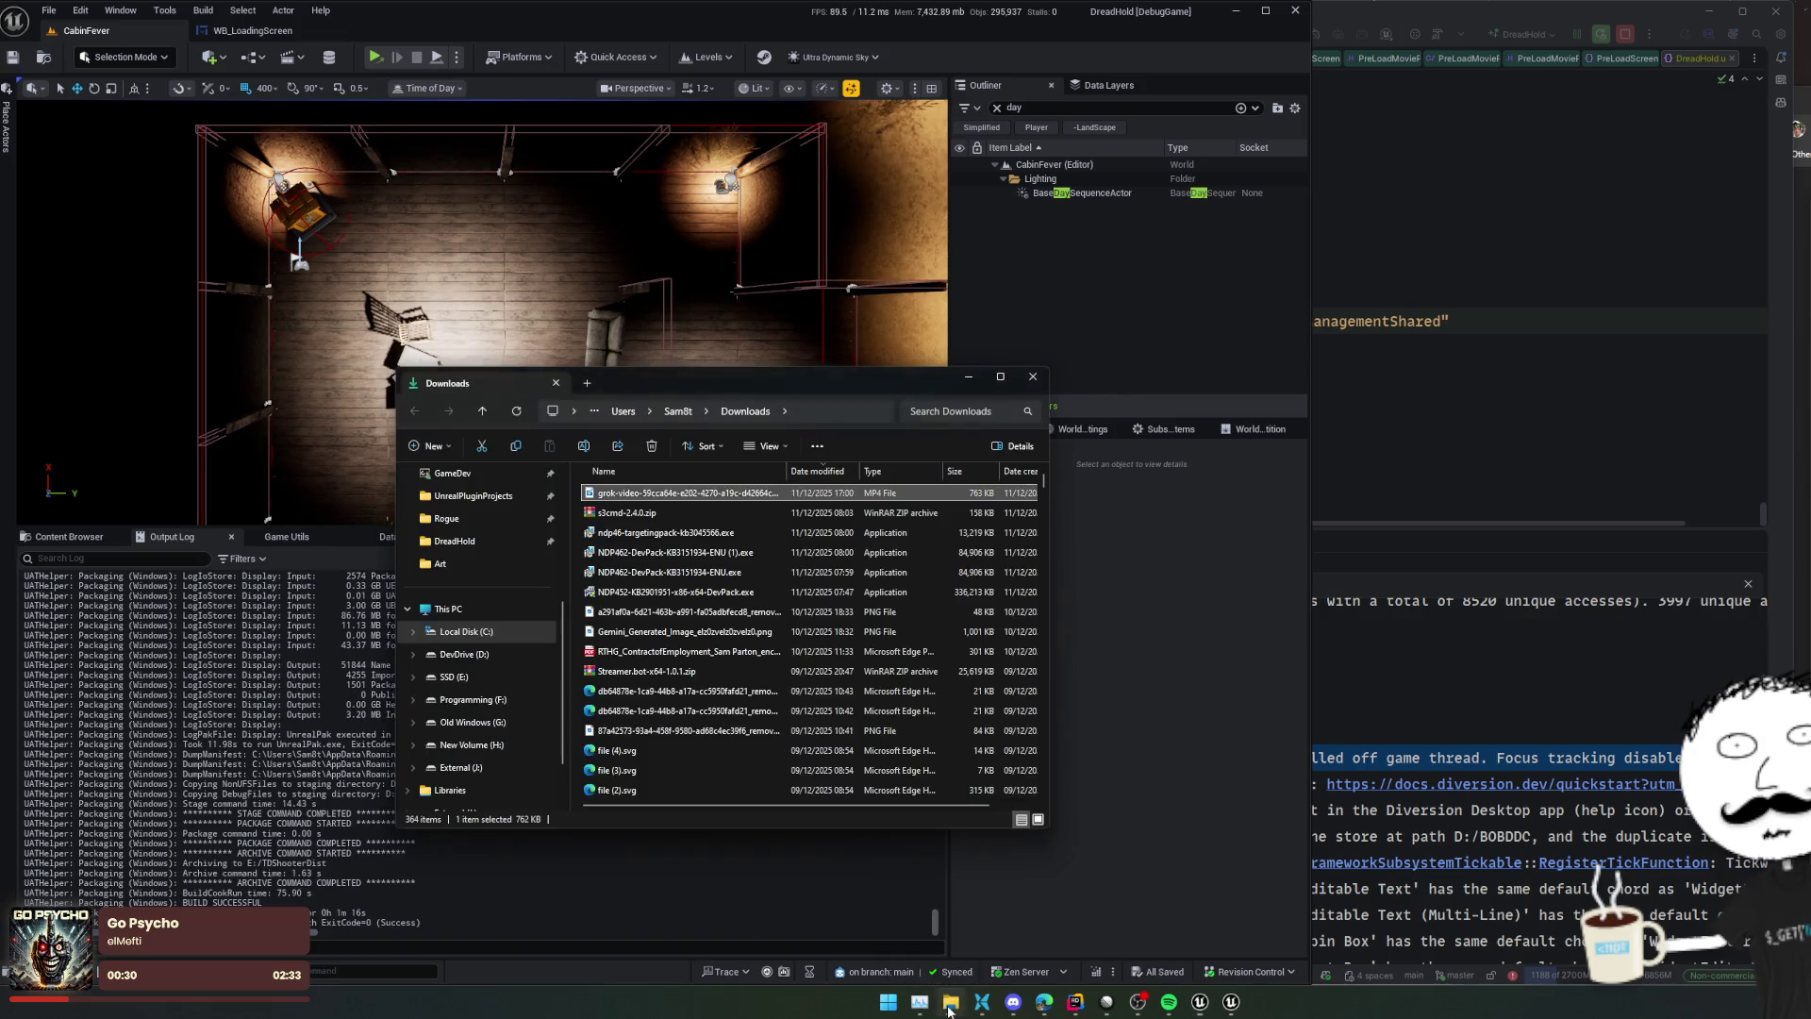
Launch DreadHoldDemo.exe from the TDShooterDist\Windows build folder in File Explorer
{"action": "left_click", "coordinate": [940, 1005]}
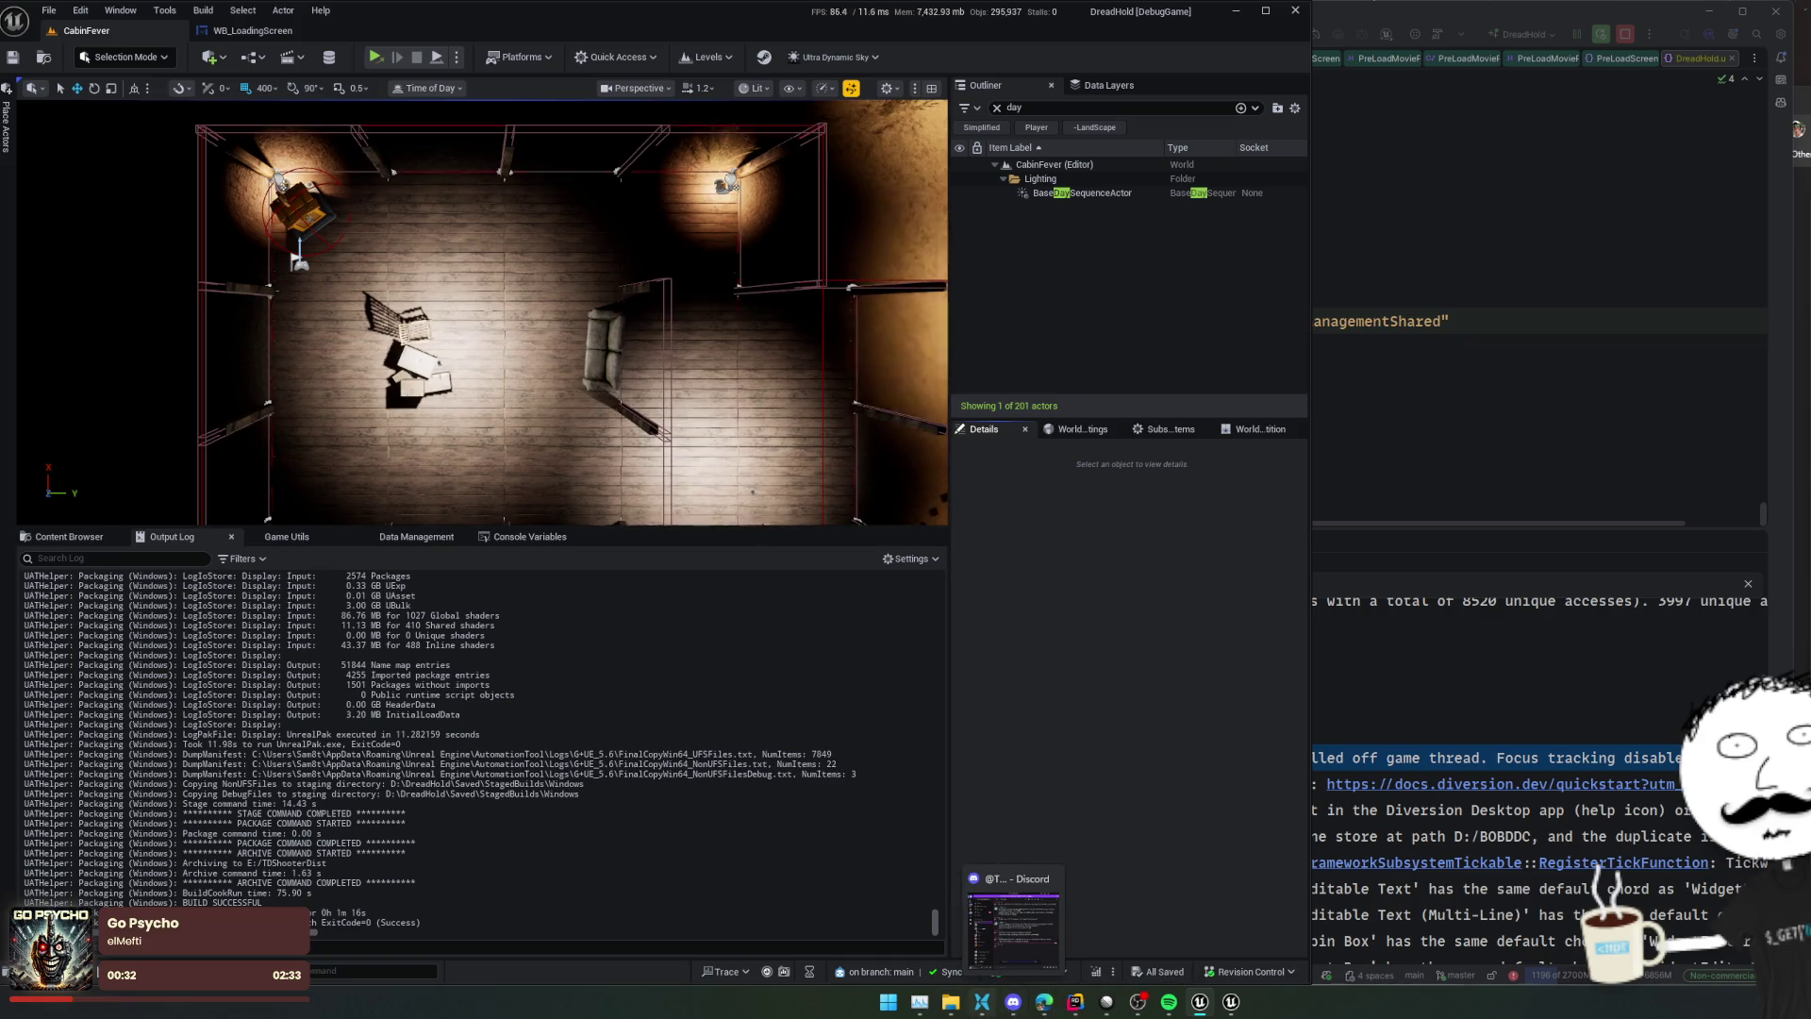
{"action": "left_click", "coordinate": [949, 1002]}
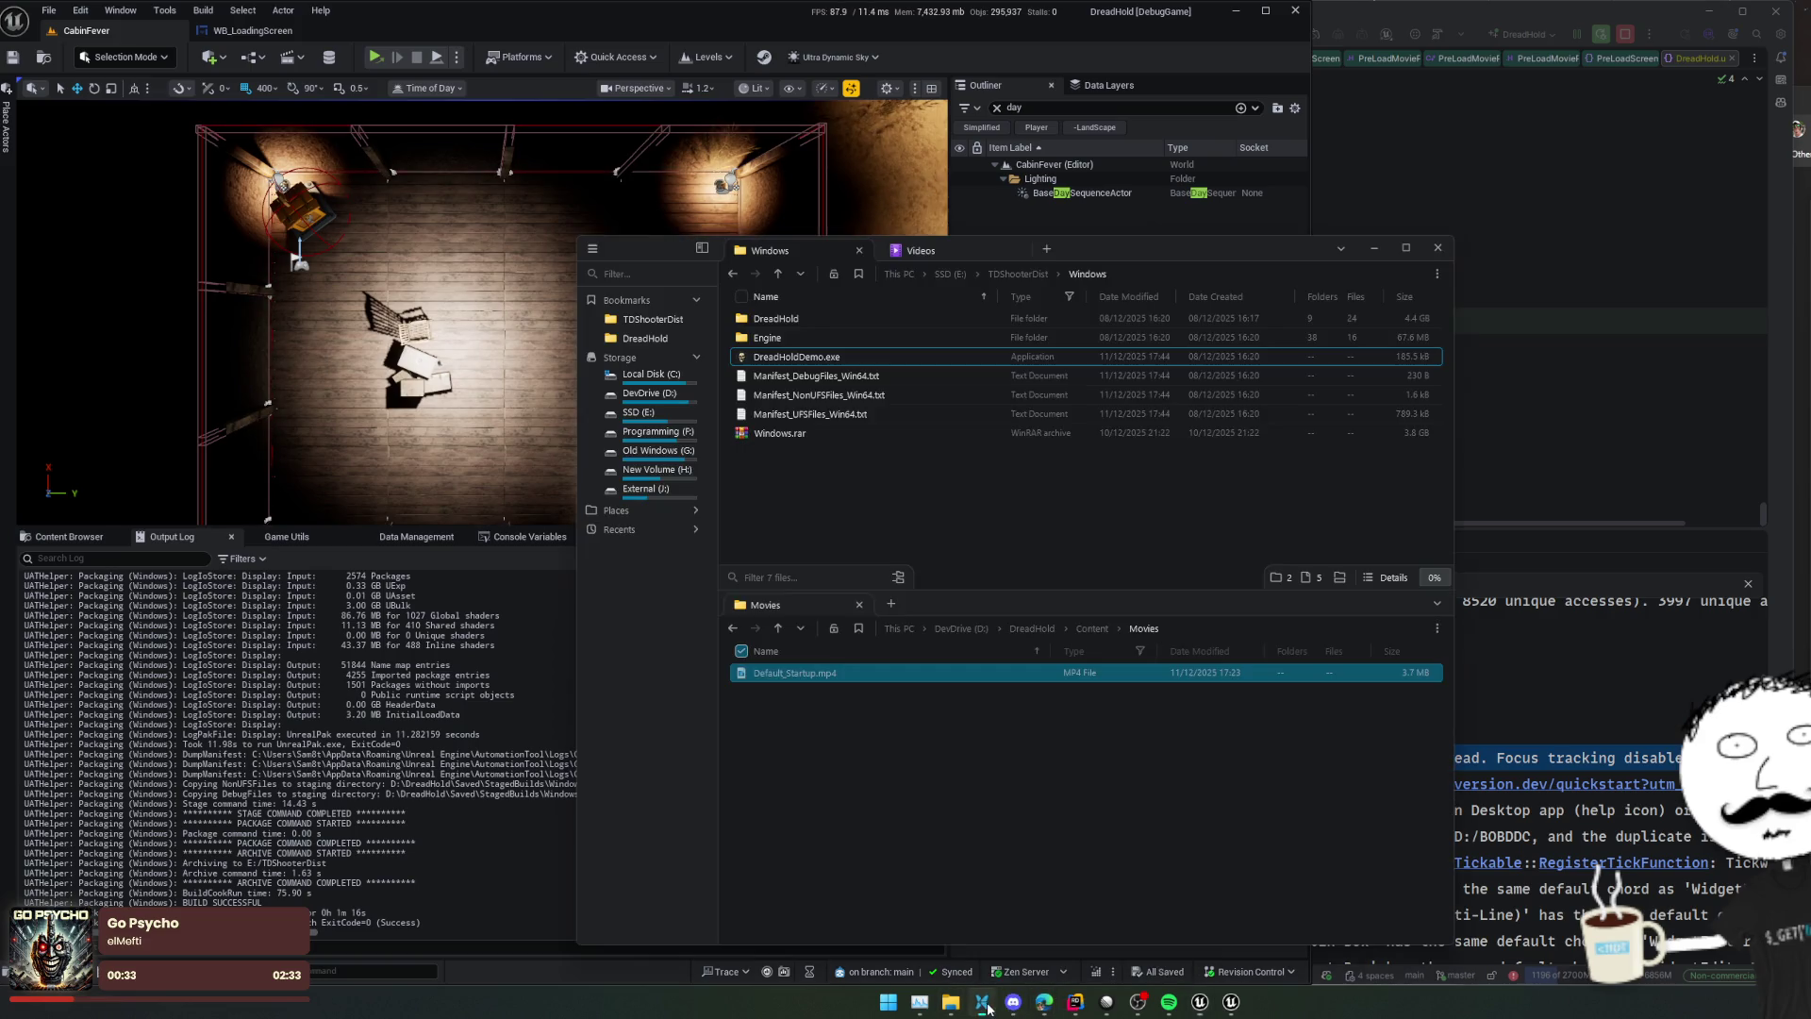
{"action": "double_click", "coordinate": [824, 356]}
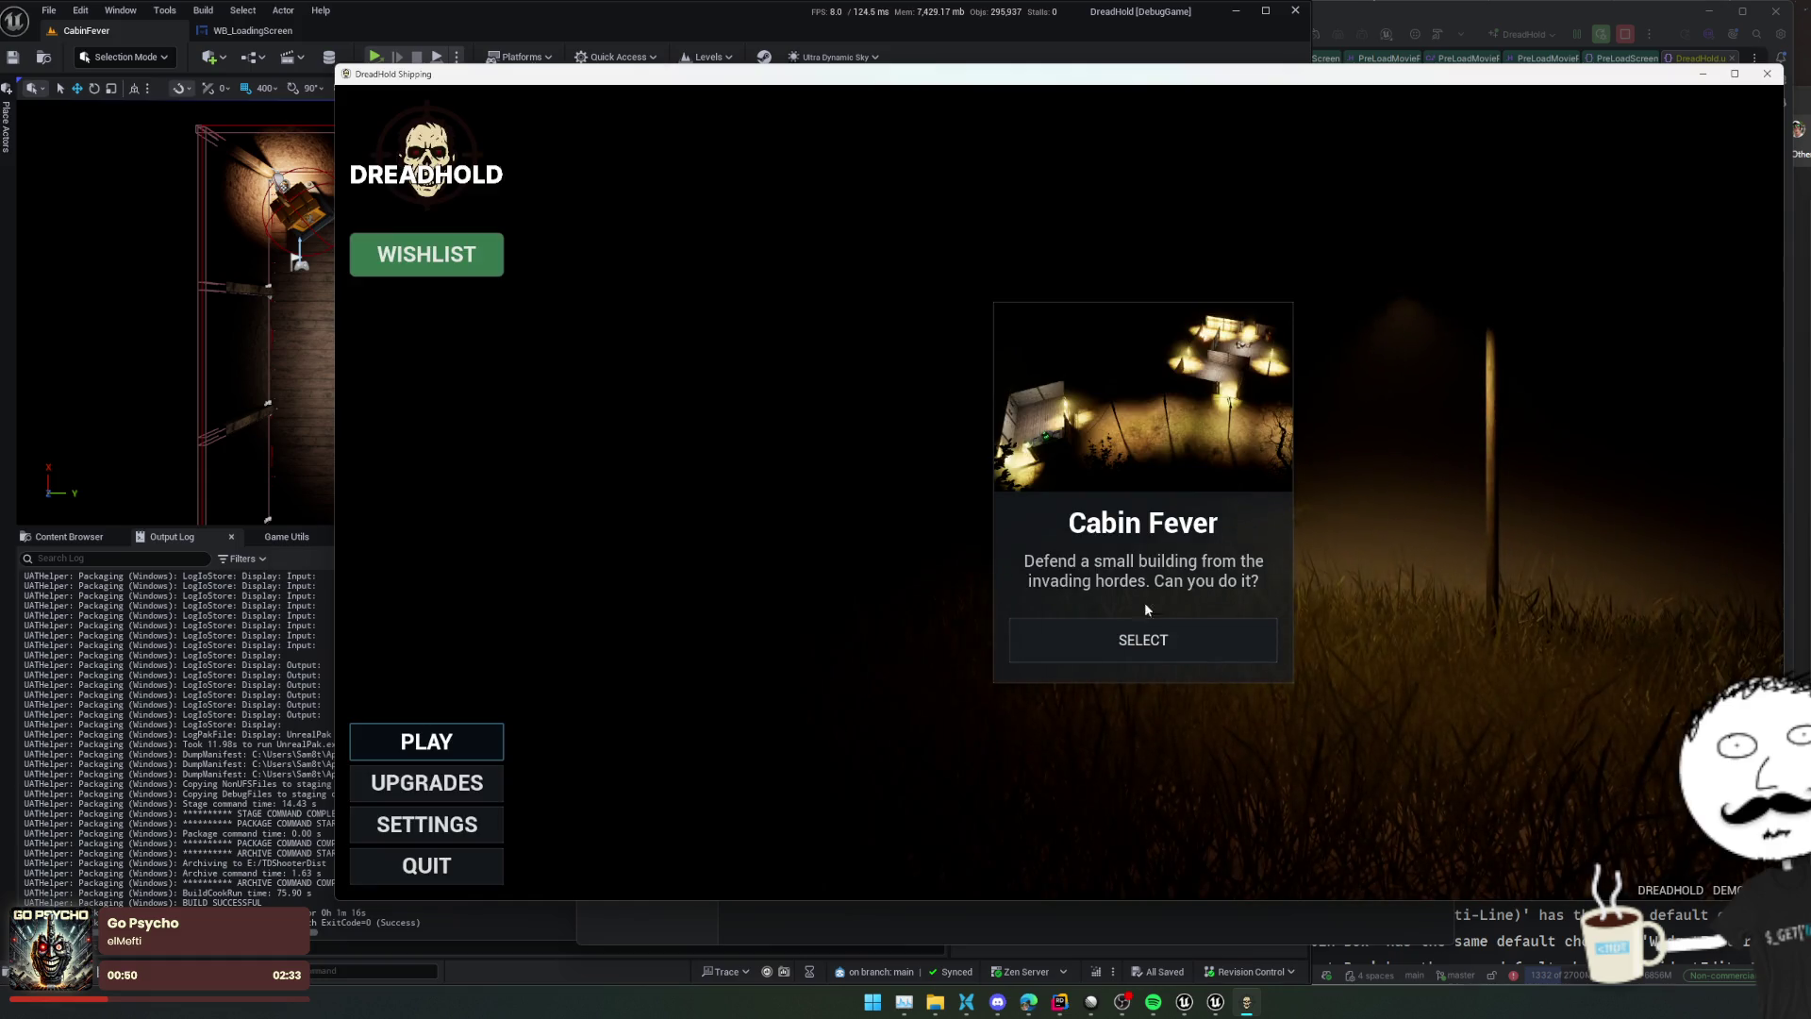
Select the Cabin Fever level, start the match, pause it with Esc and quit the game
{"action": "left_click", "coordinate": [1150, 647]}
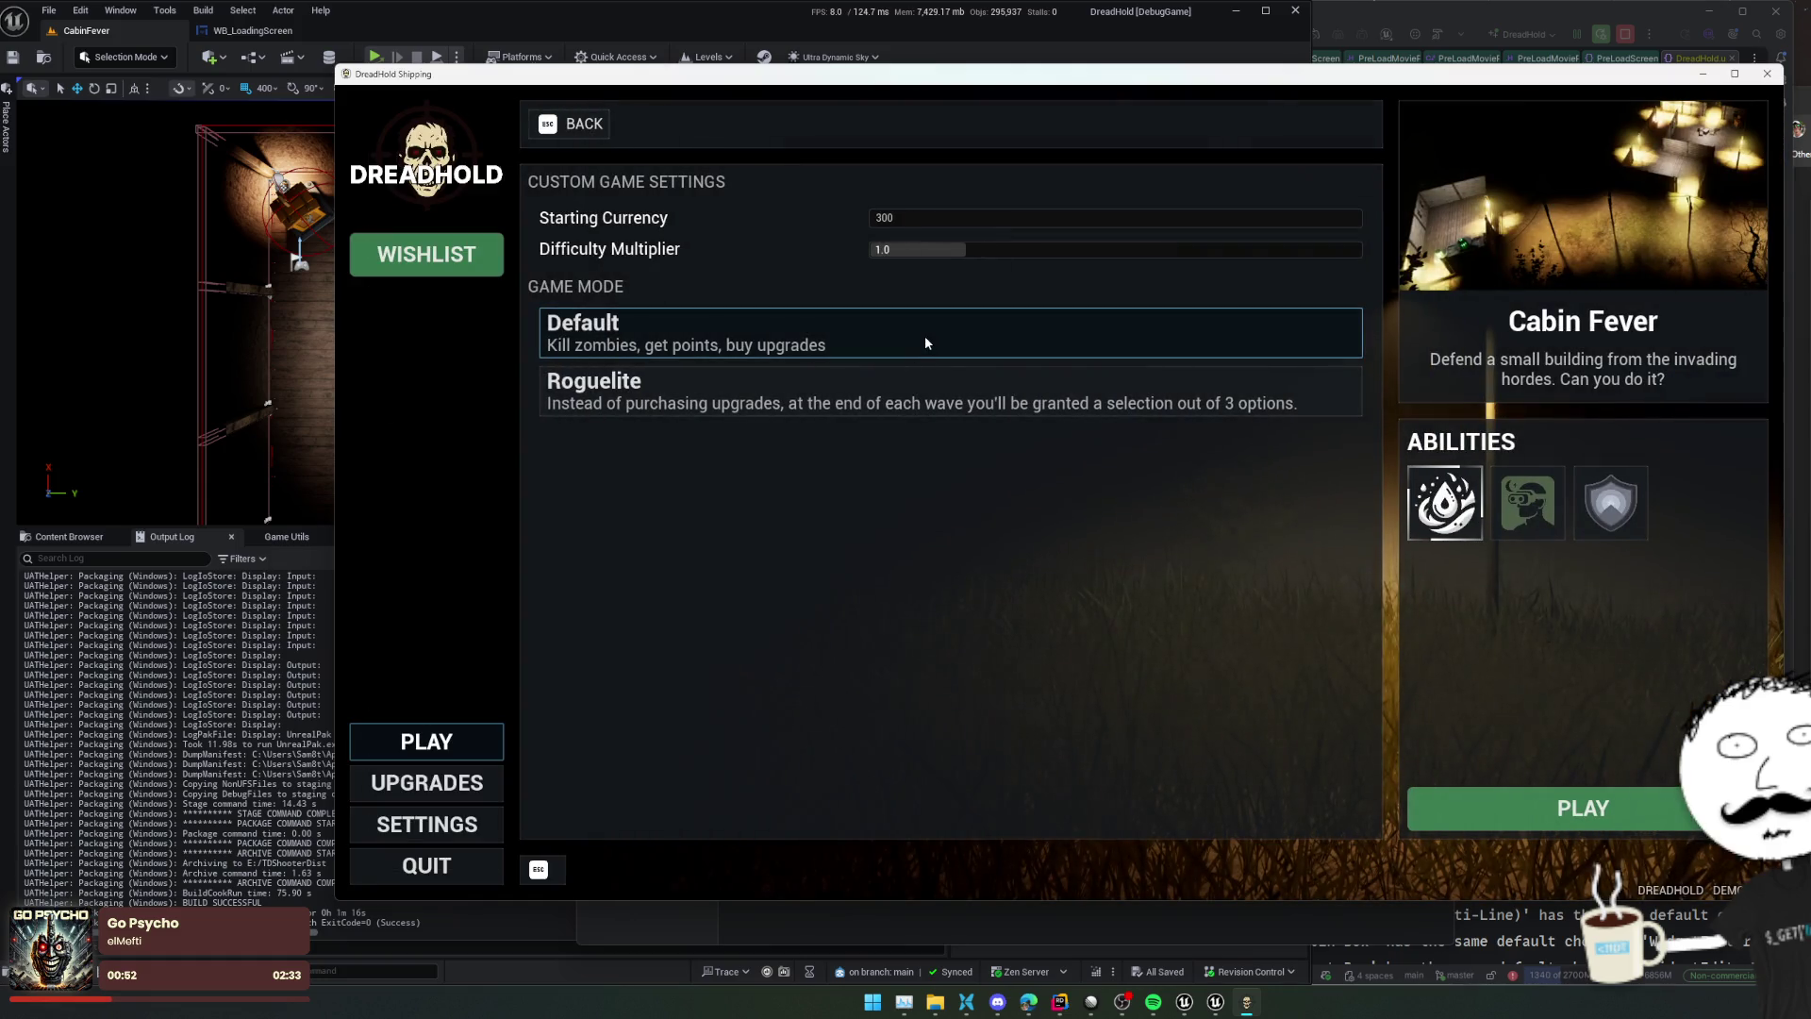
{"action": "left_click", "coordinate": [1556, 808]}
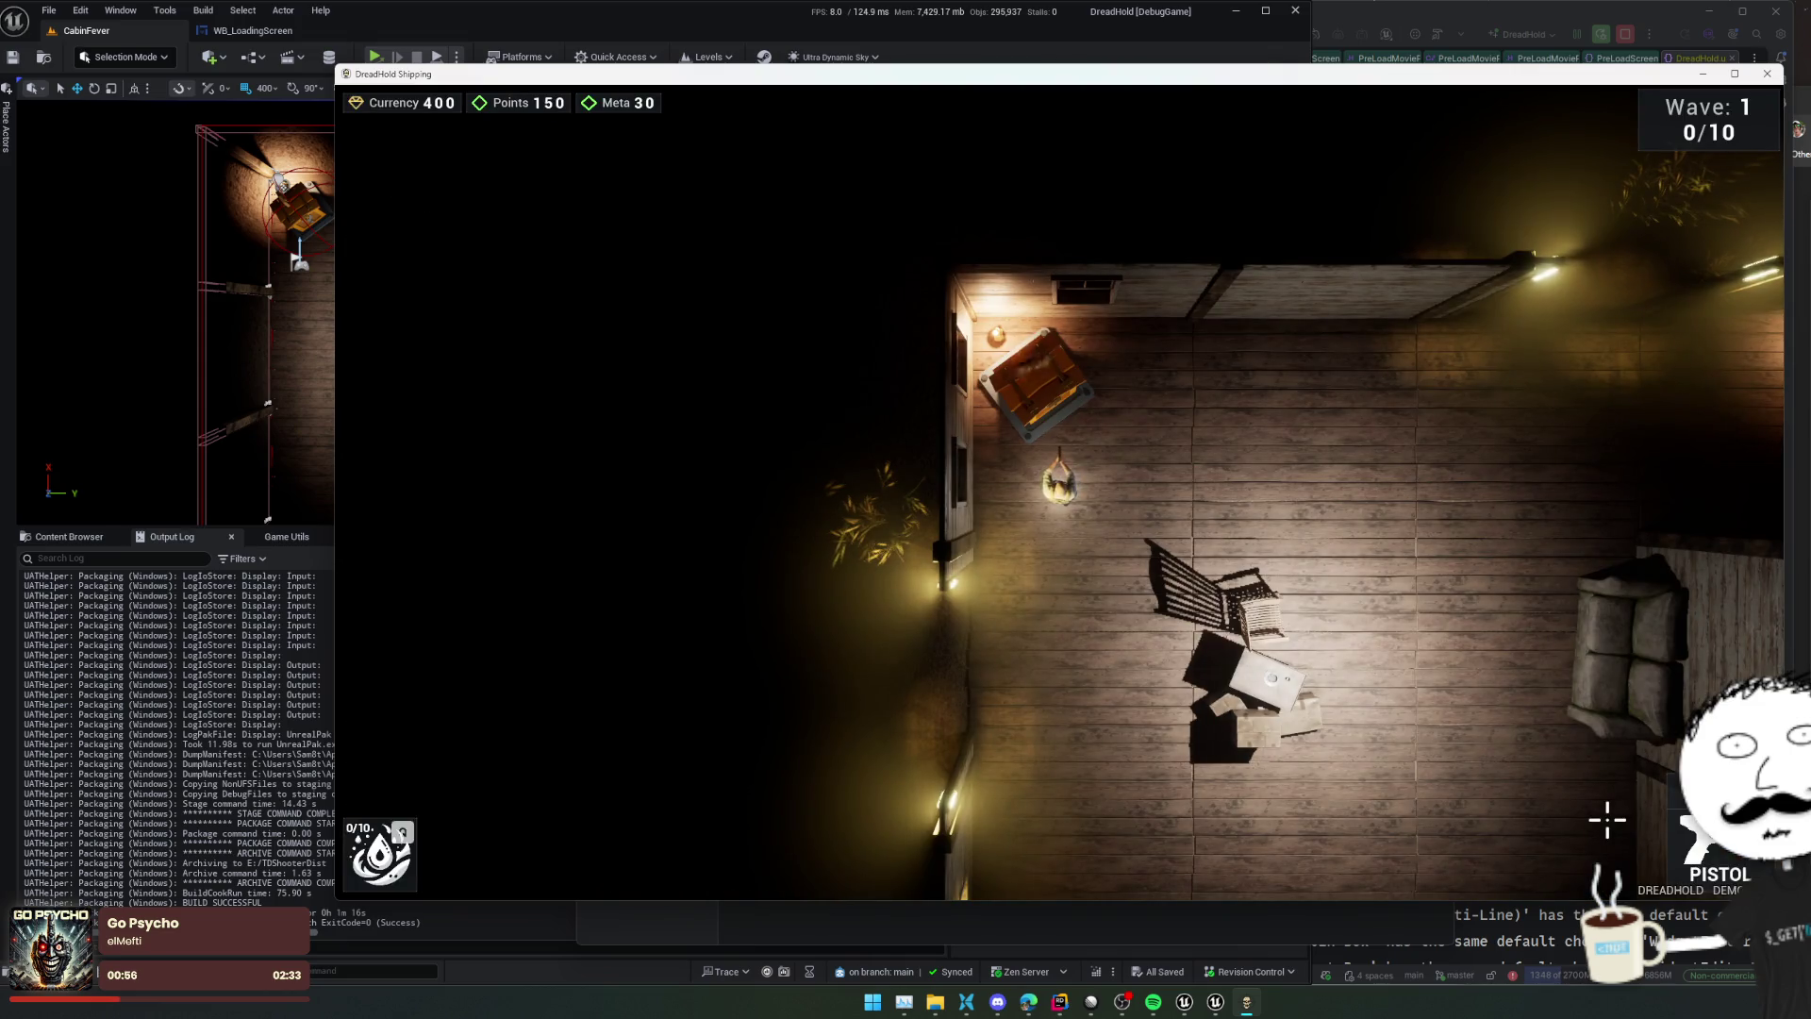
{"action": "key", "text": "Escape"}
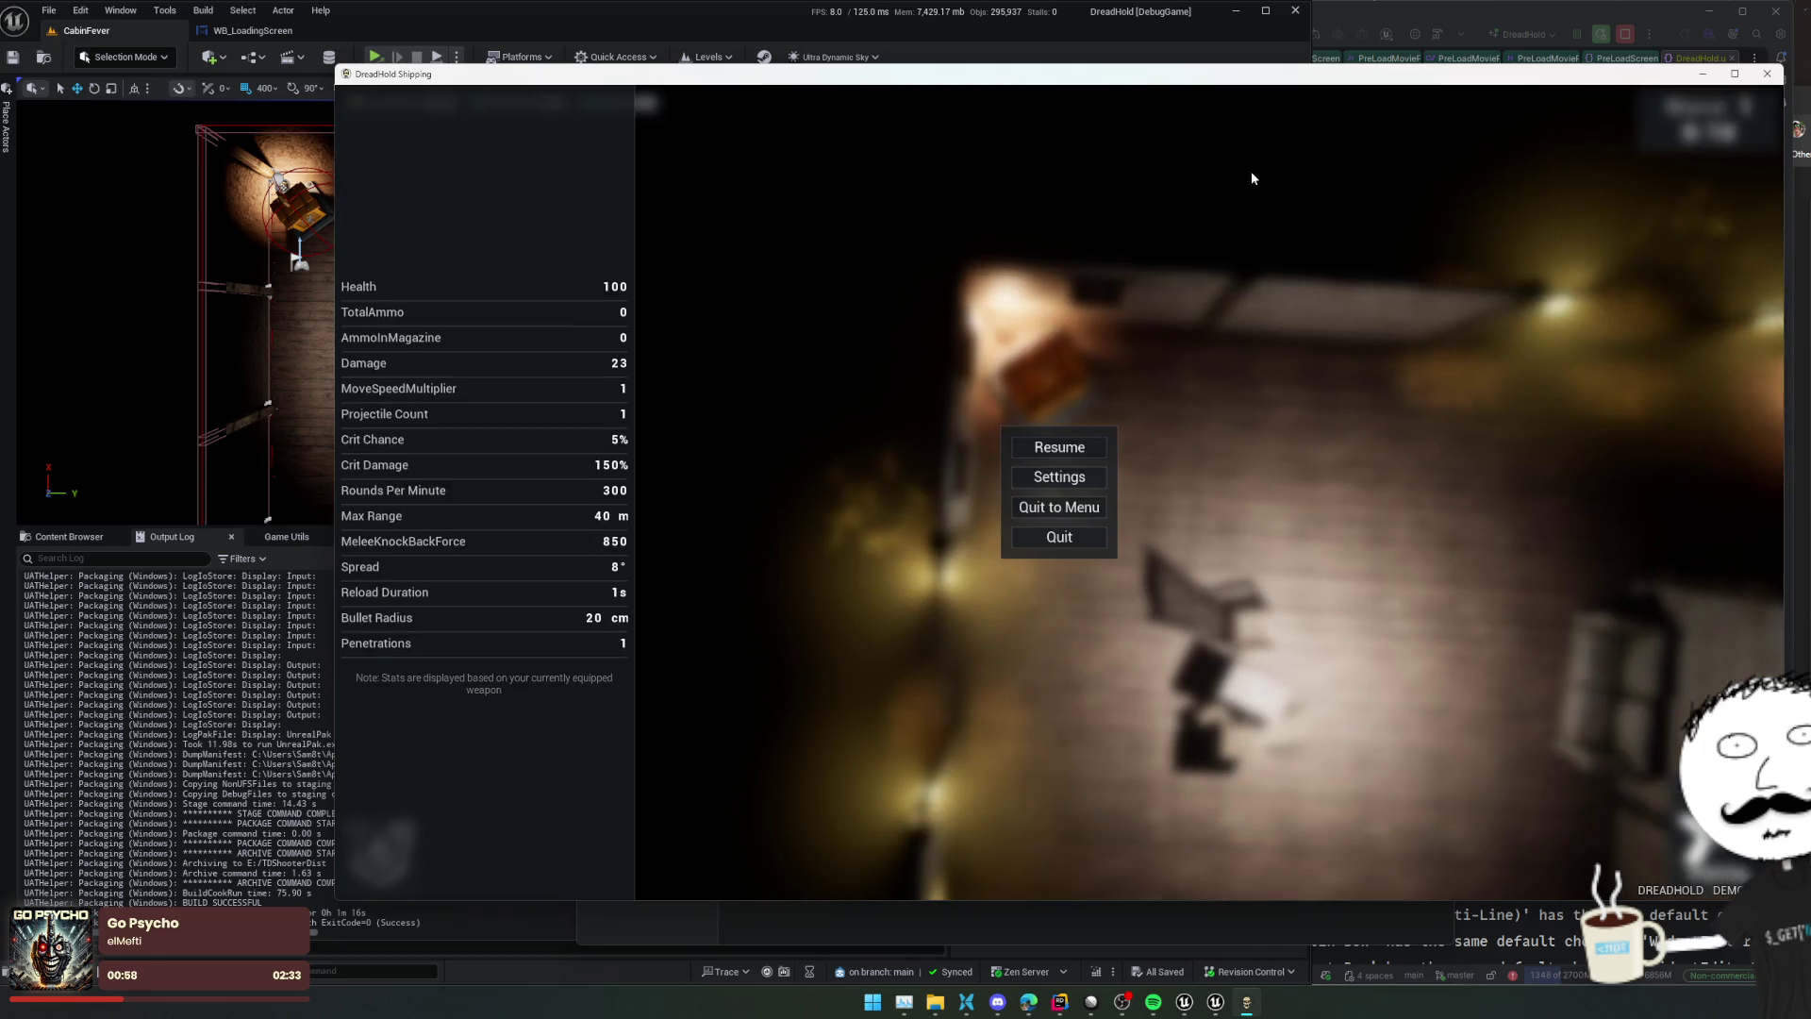
{"action": "left_click", "coordinate": [1765, 73]}
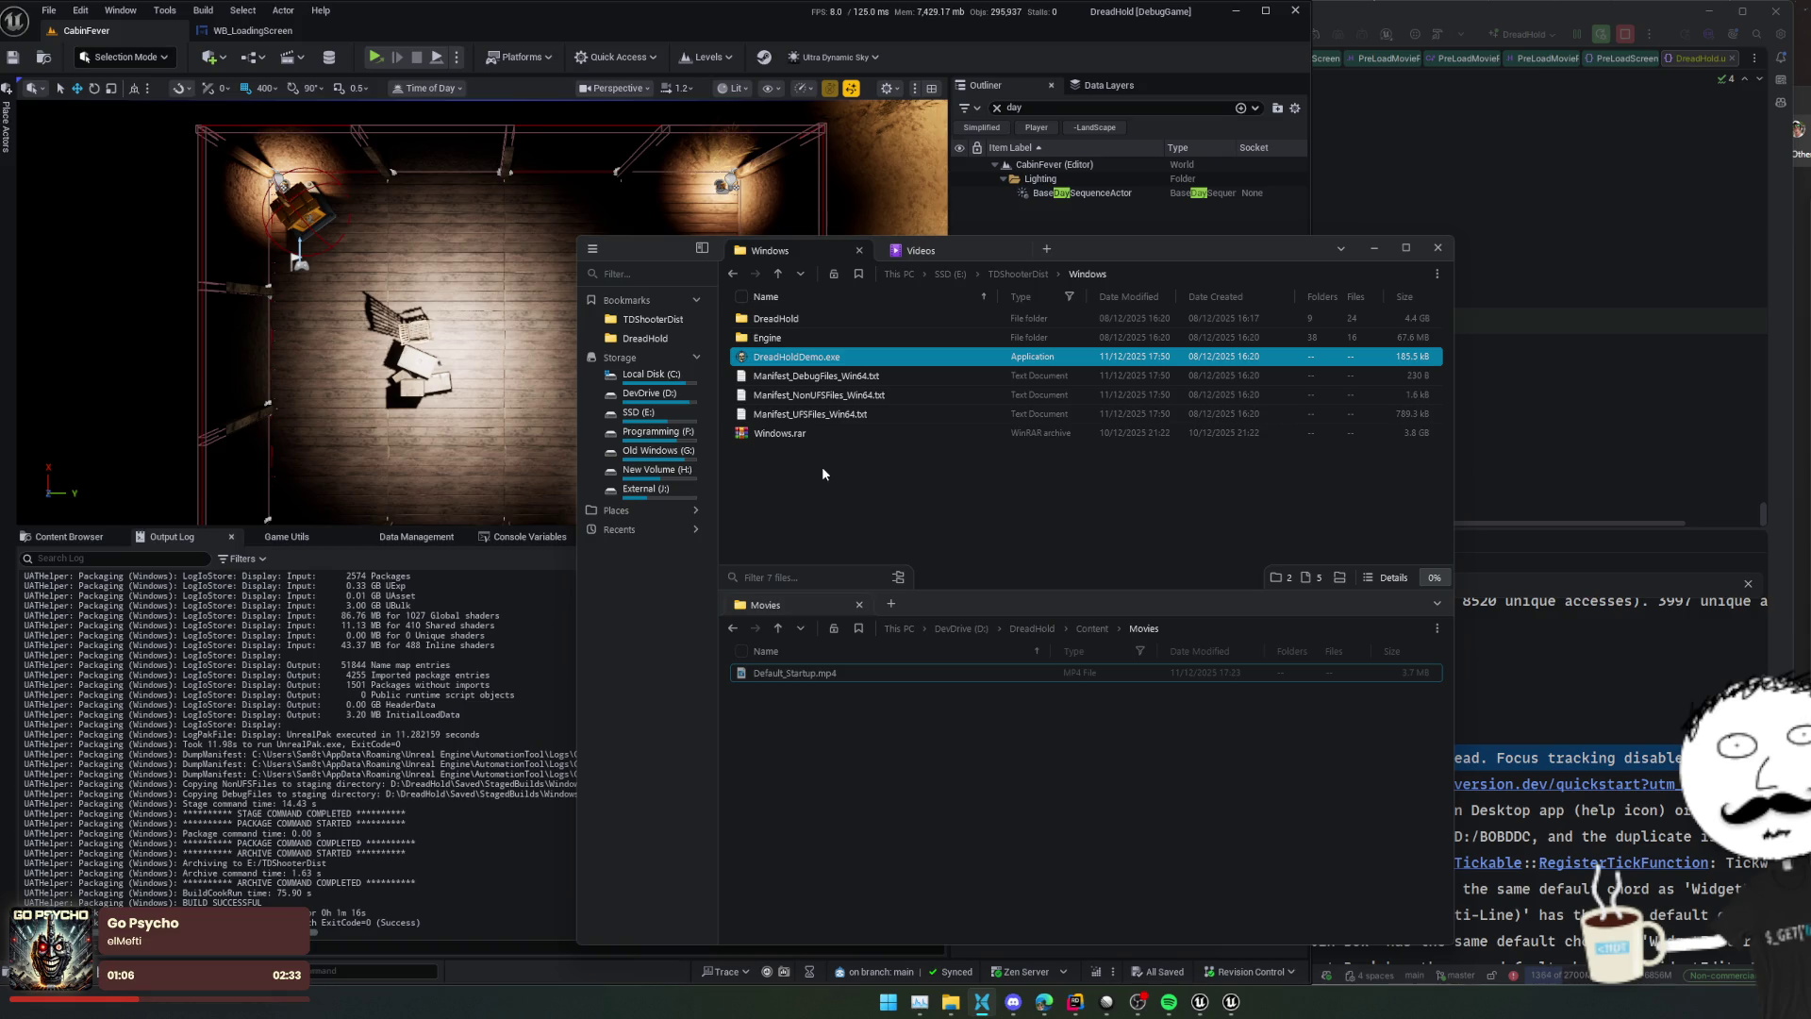
In Rider's Unreal Editor log, replace the Movies search term with 'Default'
{"action": "left_click", "coordinate": [1582, 717]}
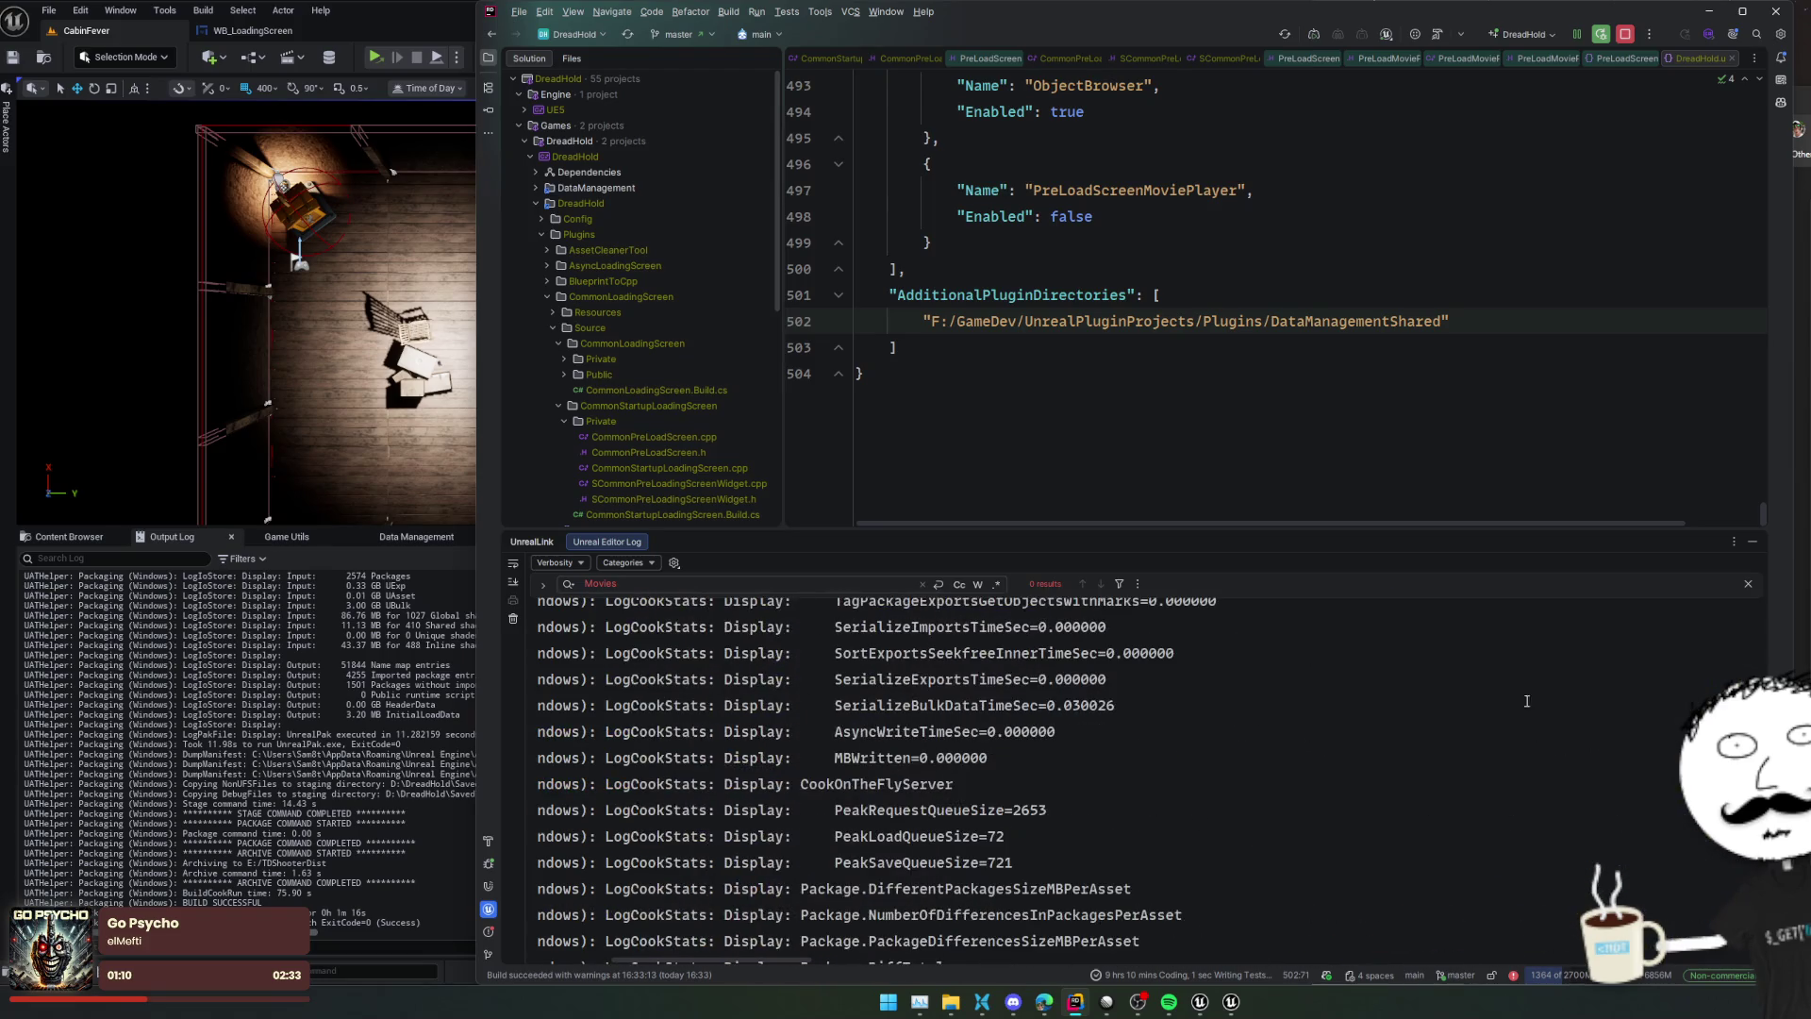
{"action": "left_click", "coordinate": [763, 581]}
{"action": "key", "text": "ctrl+a"}
{"action": "type", "text": "Default"}
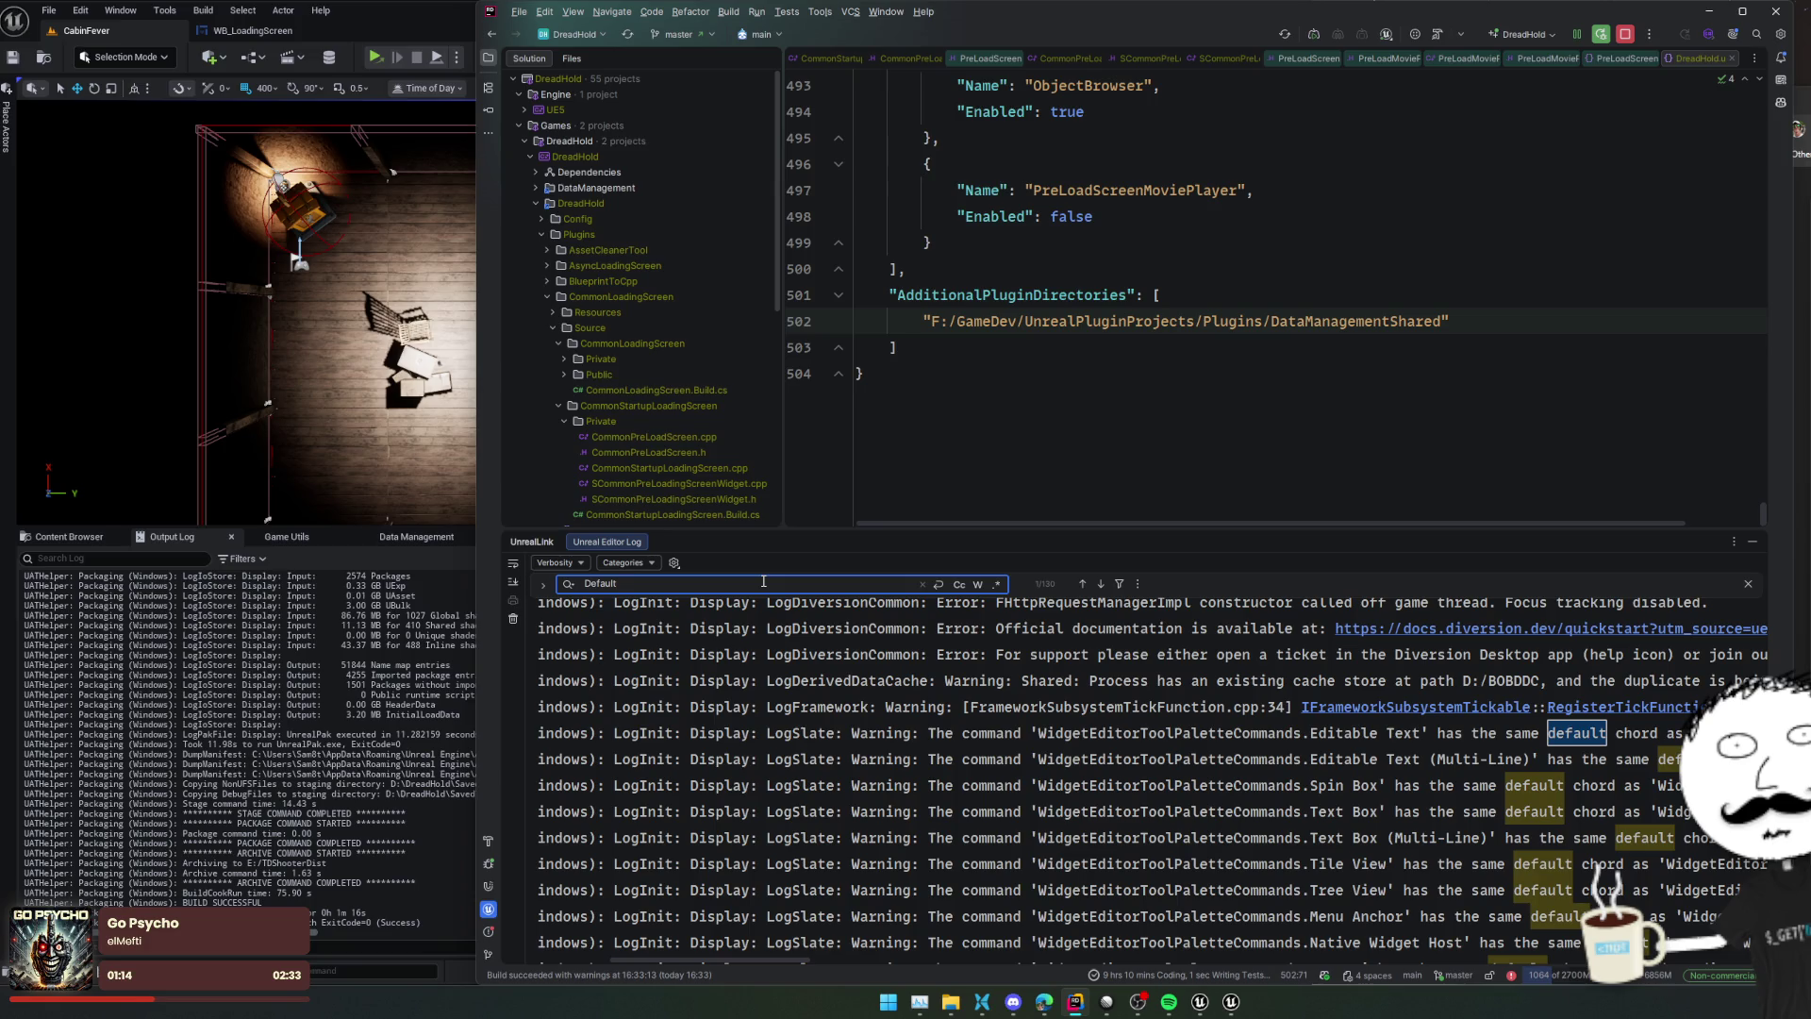
Step through the Default log matches, close the search and return to File Explorer
{"action": "key", "text": "Return"}
{"action": "key", "text": "Return"}
{"action": "key", "text": "Return"}
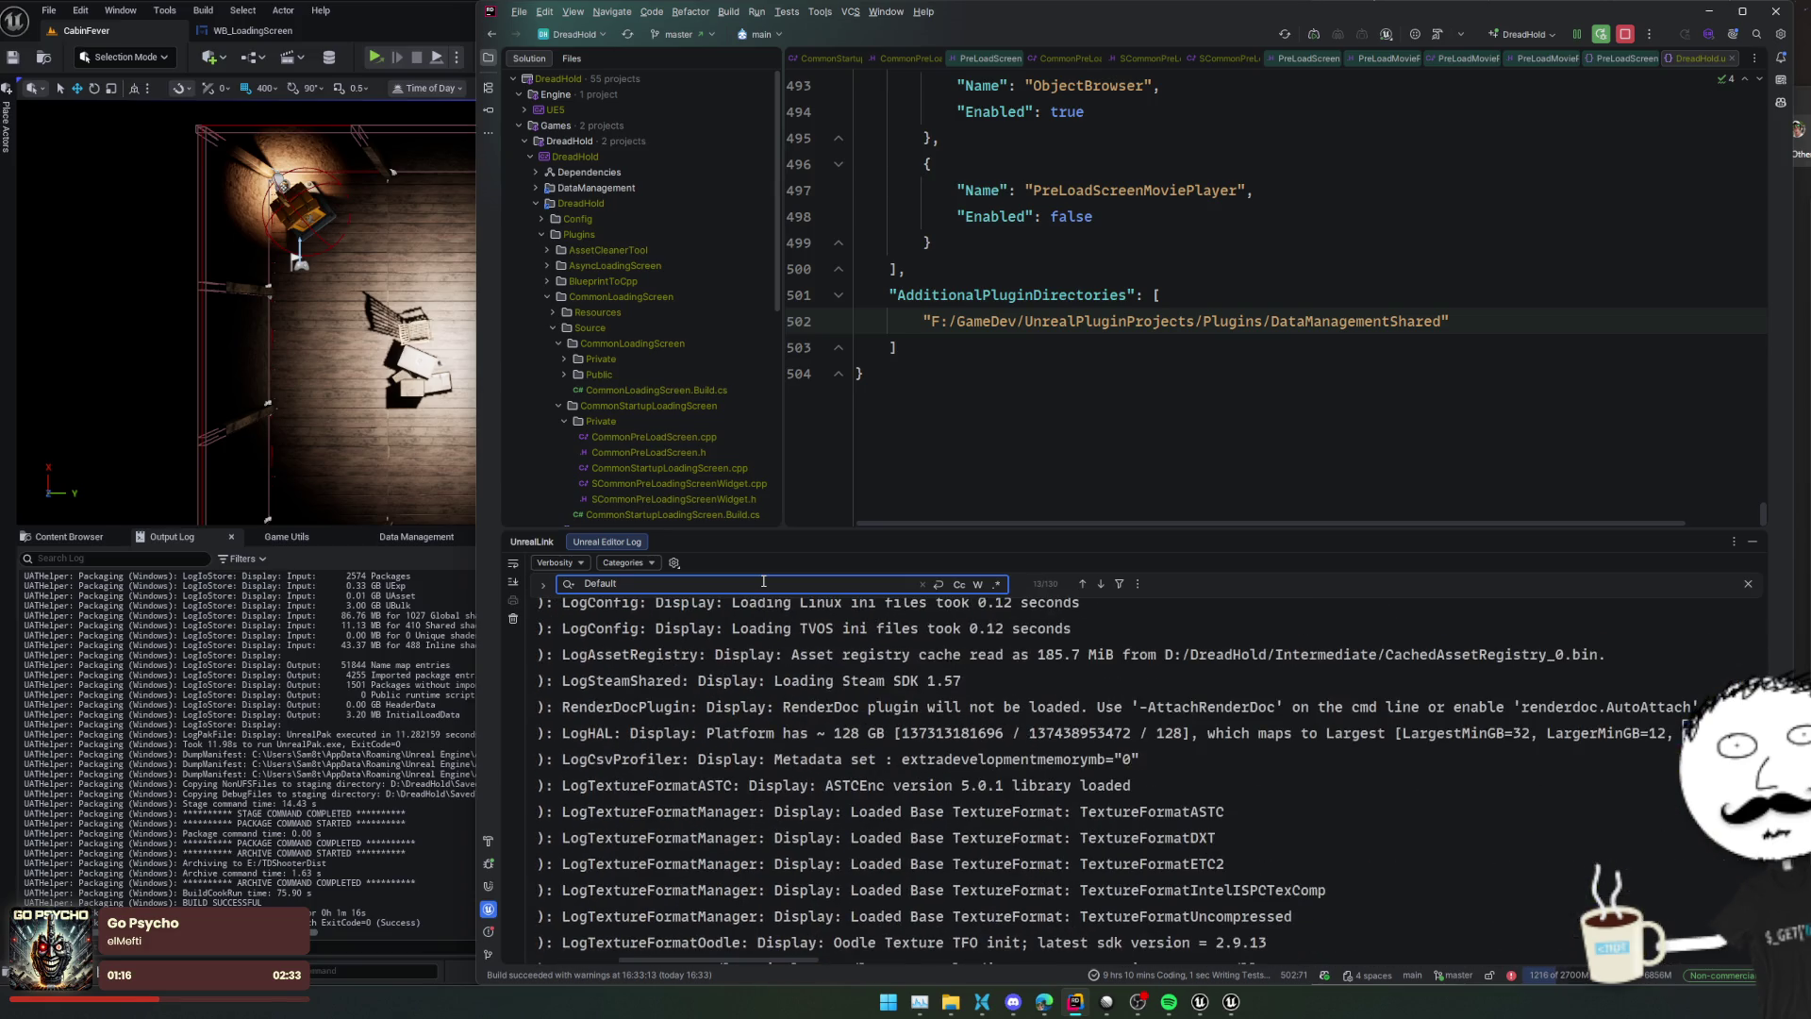
{"action": "key", "text": "Return"}
{"action": "key", "text": "Return"}
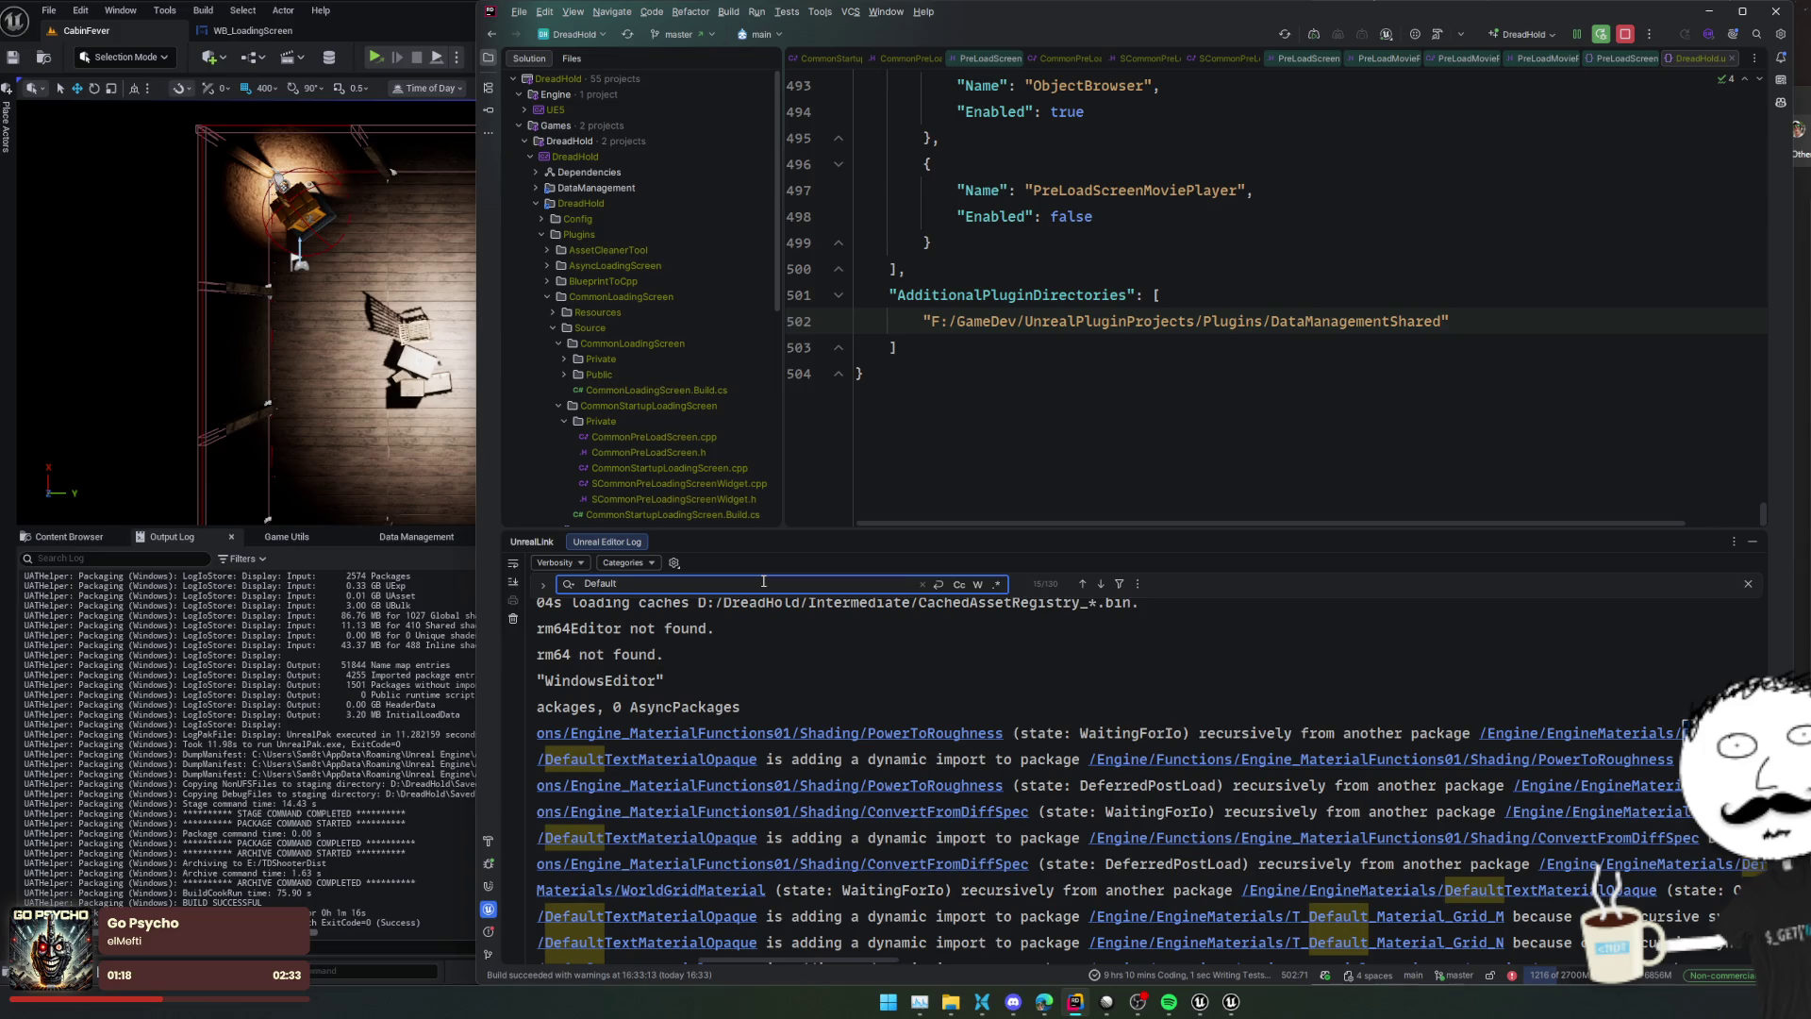
{"action": "key", "text": "Return"}
{"action": "key", "text": "Return"}
{"action": "key", "text": "Return"}
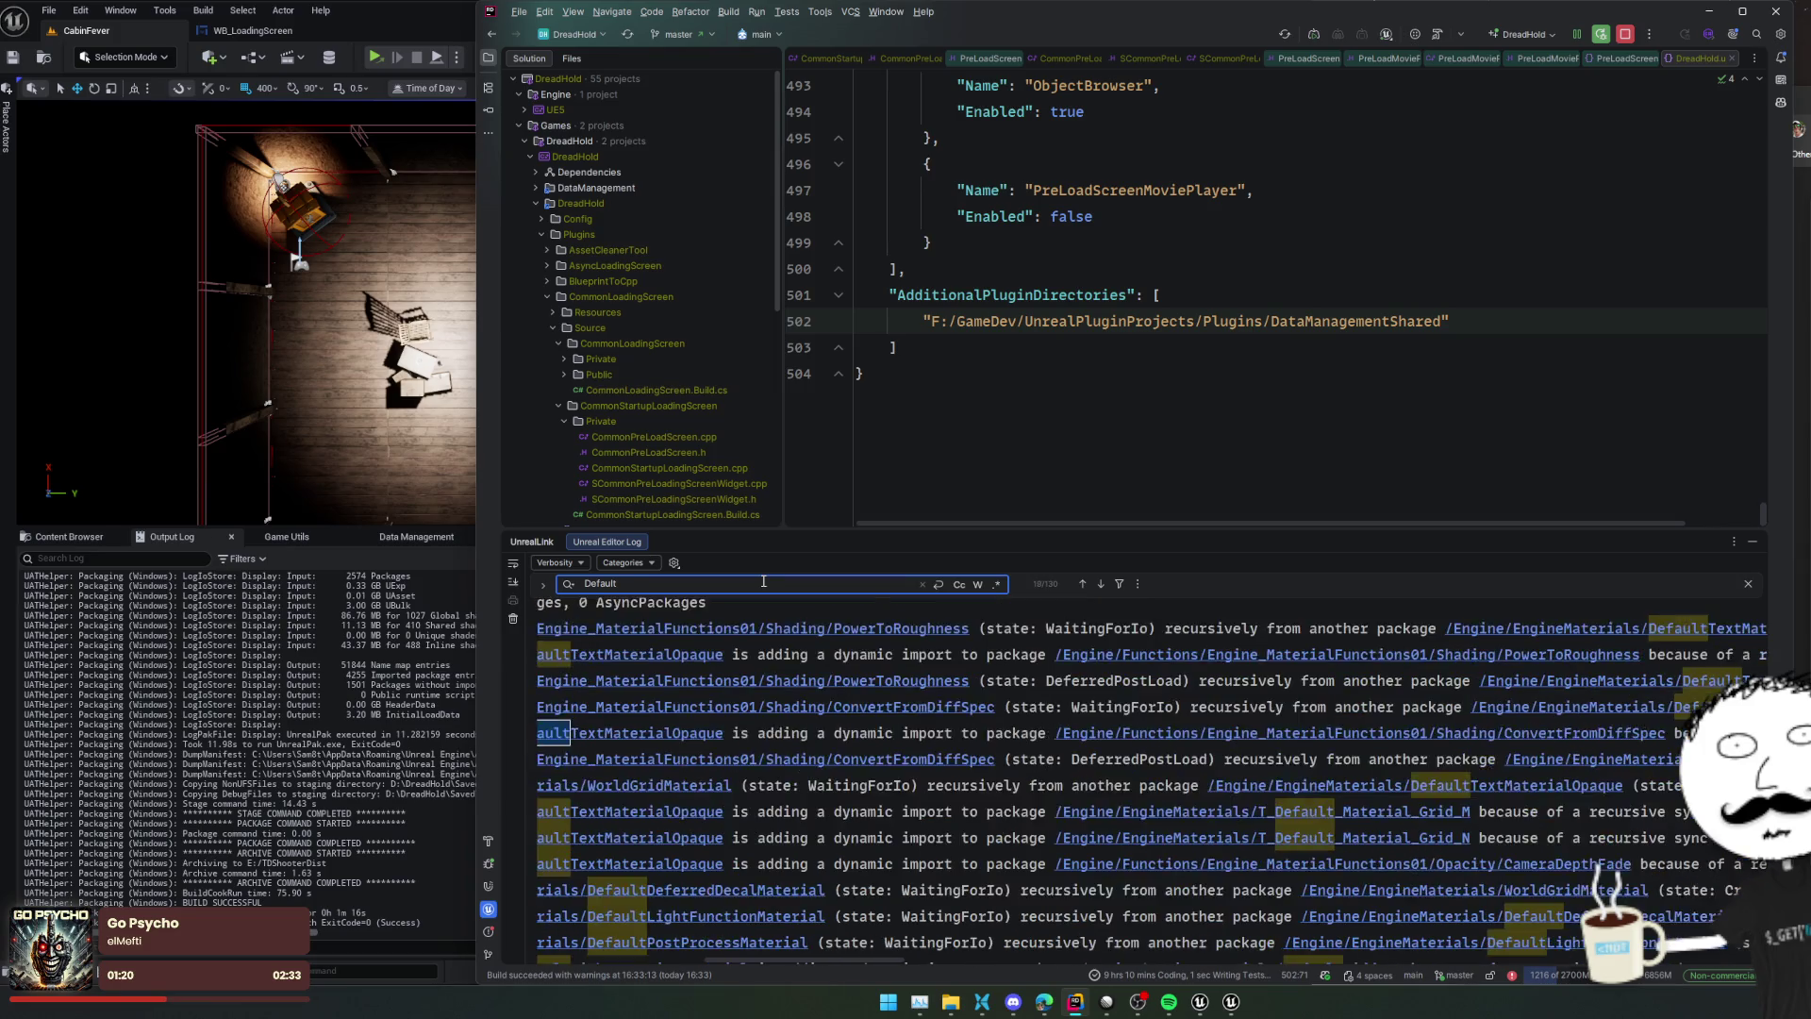
{"action": "key", "text": "Return"}
{"action": "key", "text": "Return"}
{"action": "key", "text": "Return"}
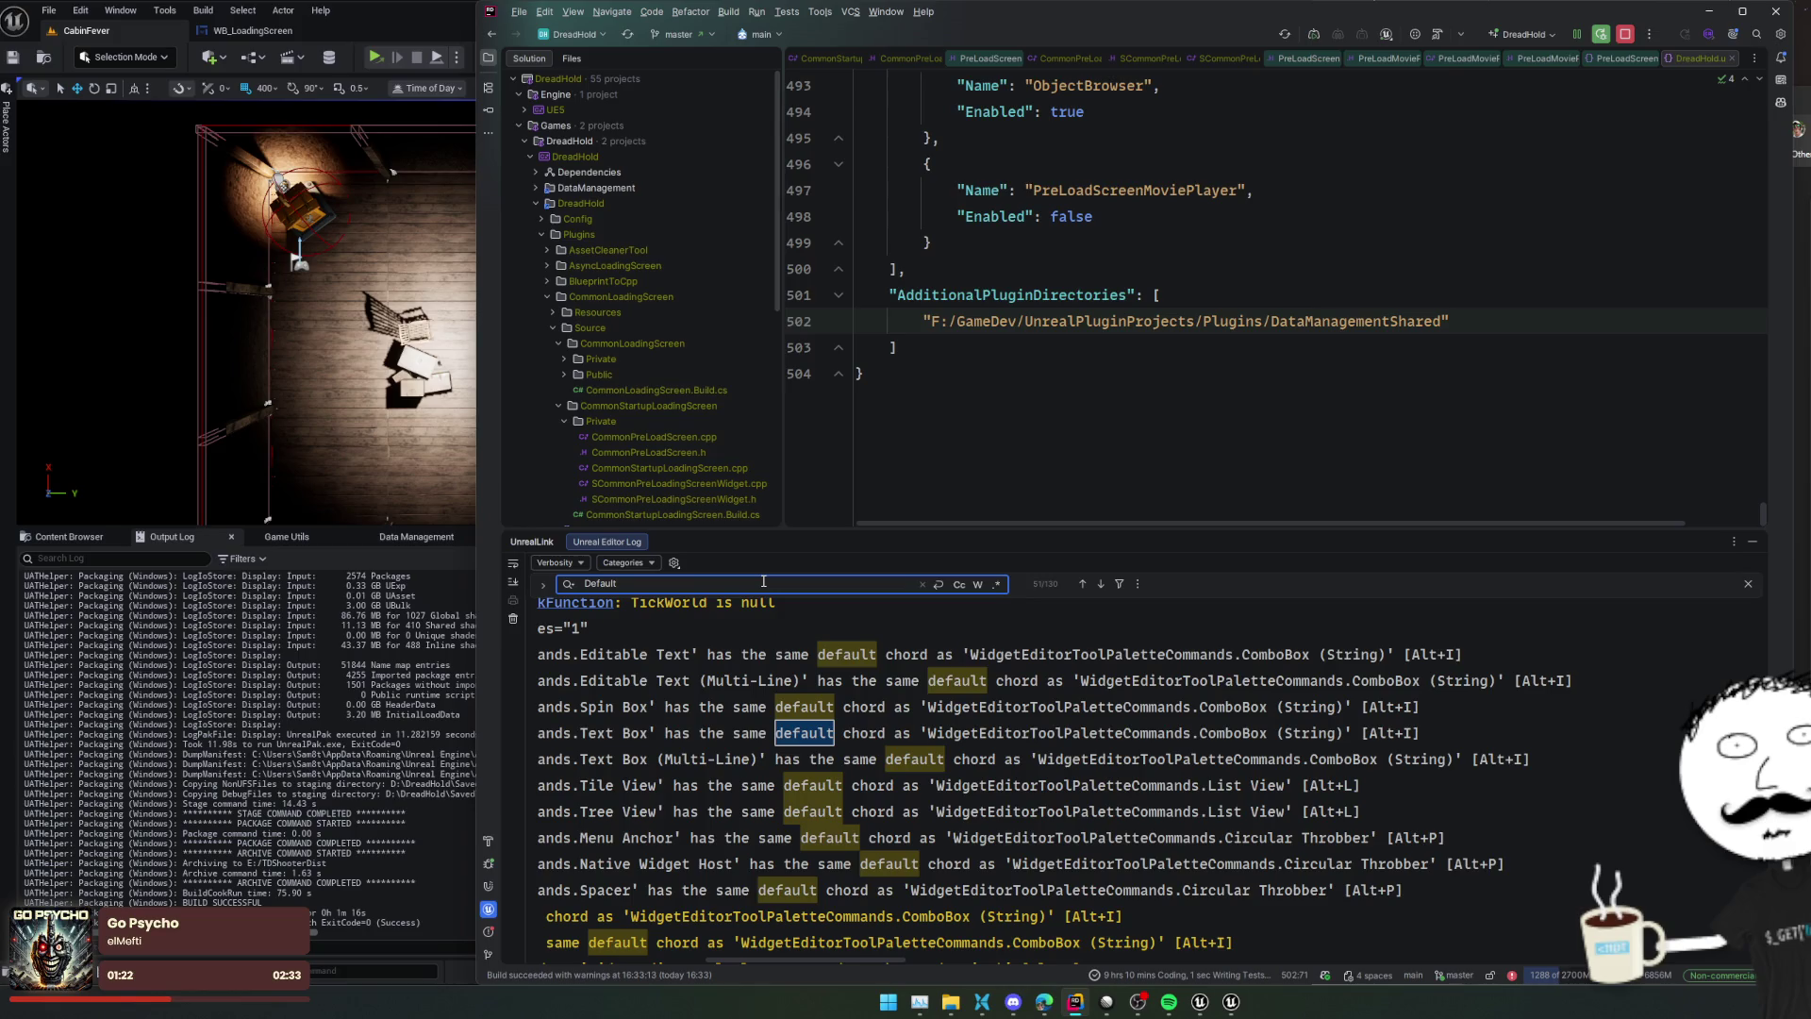
{"action": "key", "text": "Escape"}
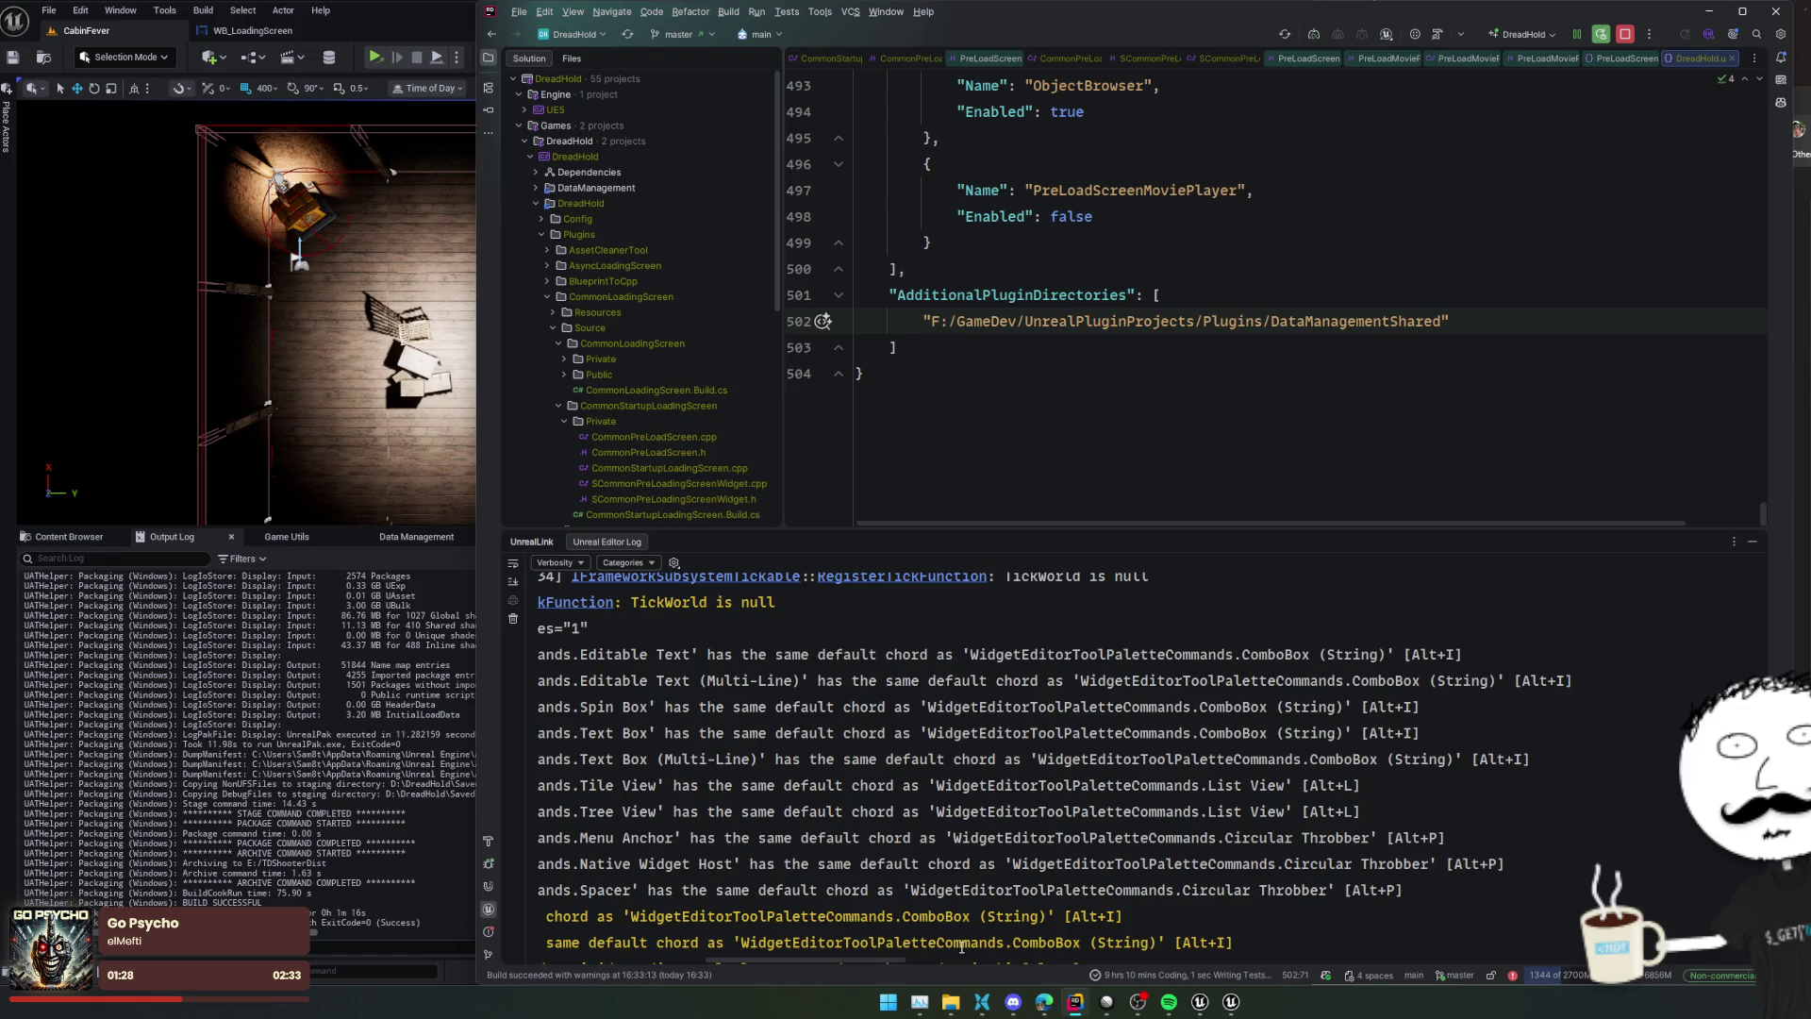
{"action": "left_click", "coordinate": [982, 1003]}
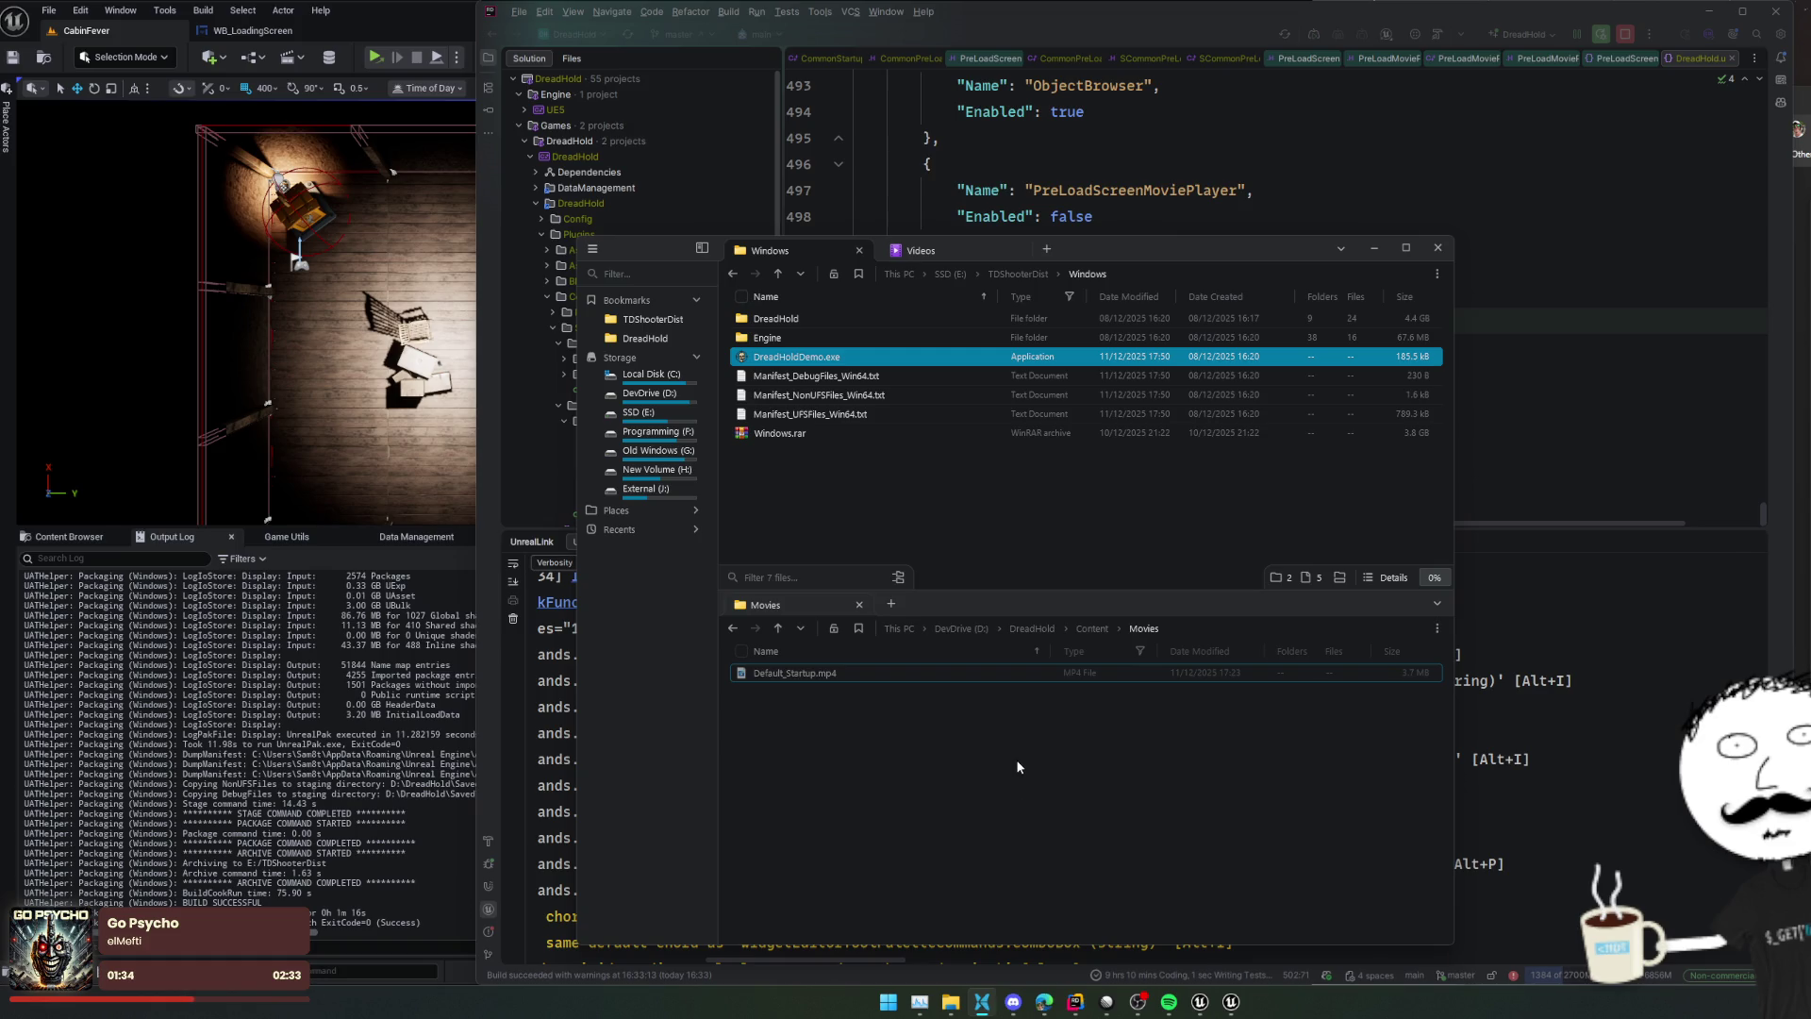
Return to Unreal and browse to Content/Framework/UI/LoadingScreen in the Content Browser
{"action": "left_click", "coordinate": [301, 813]}
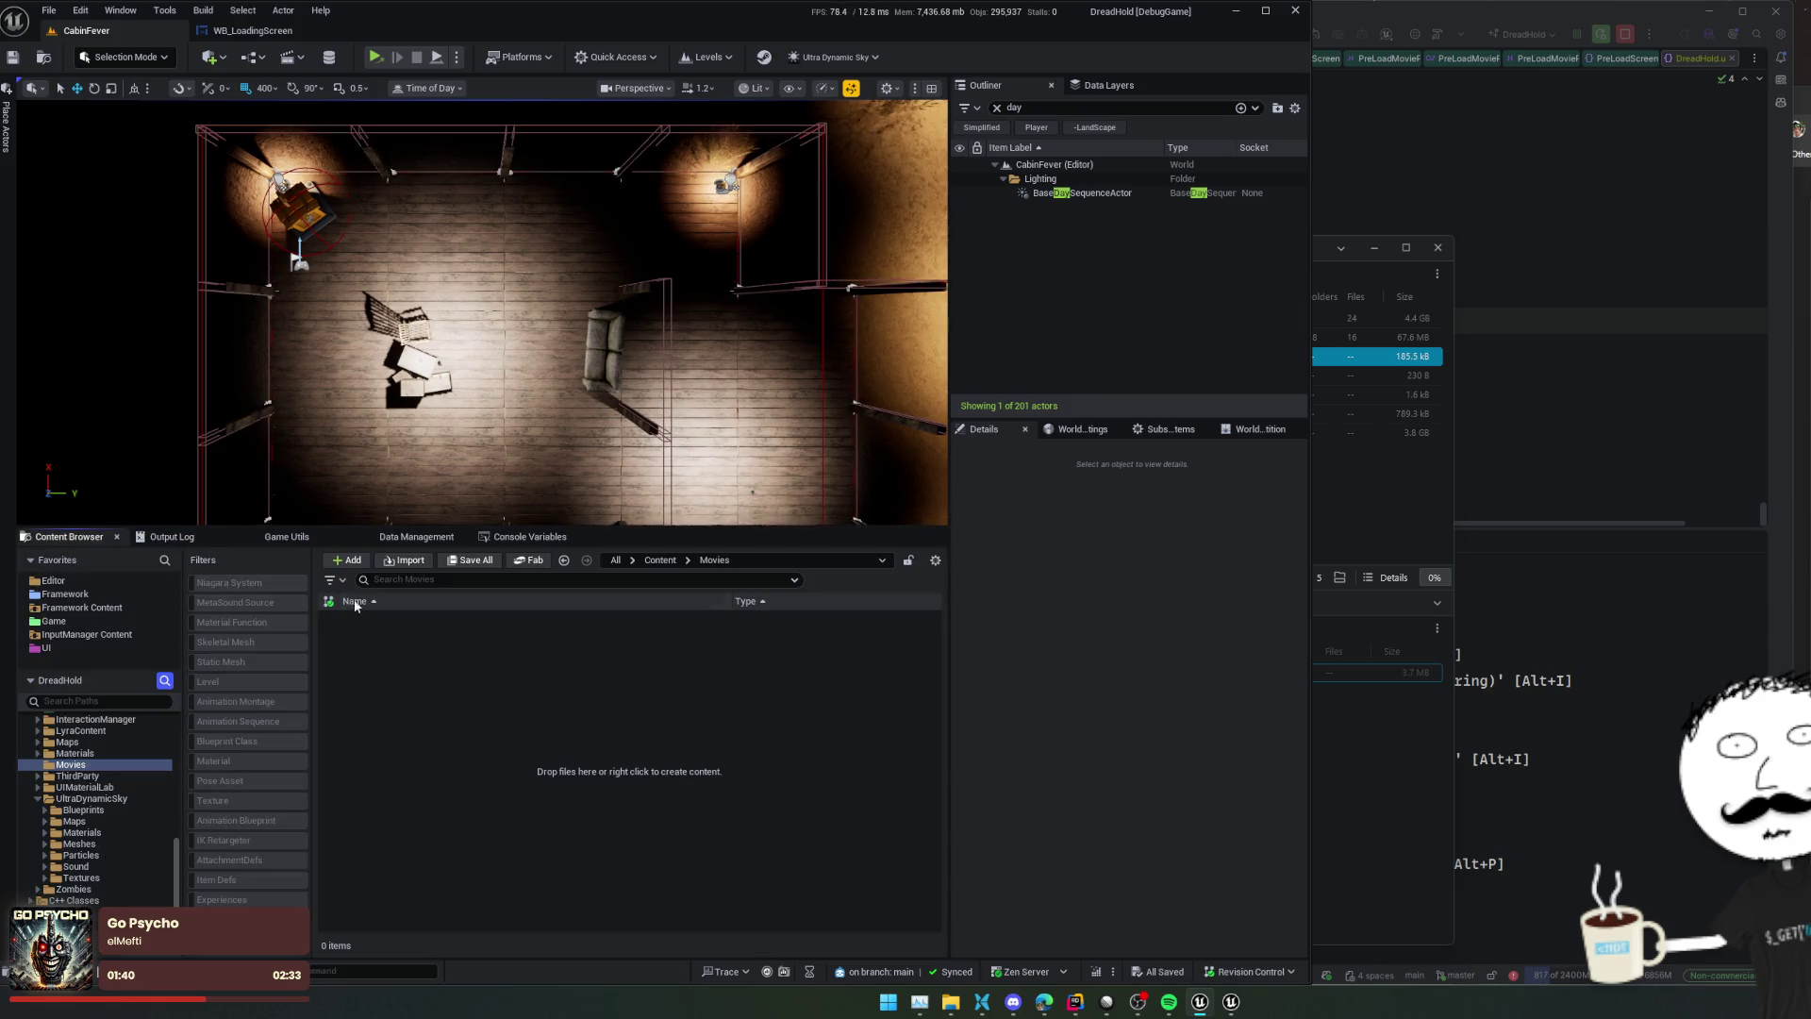
{"action": "mouse_move", "coordinate": [471, 647]}
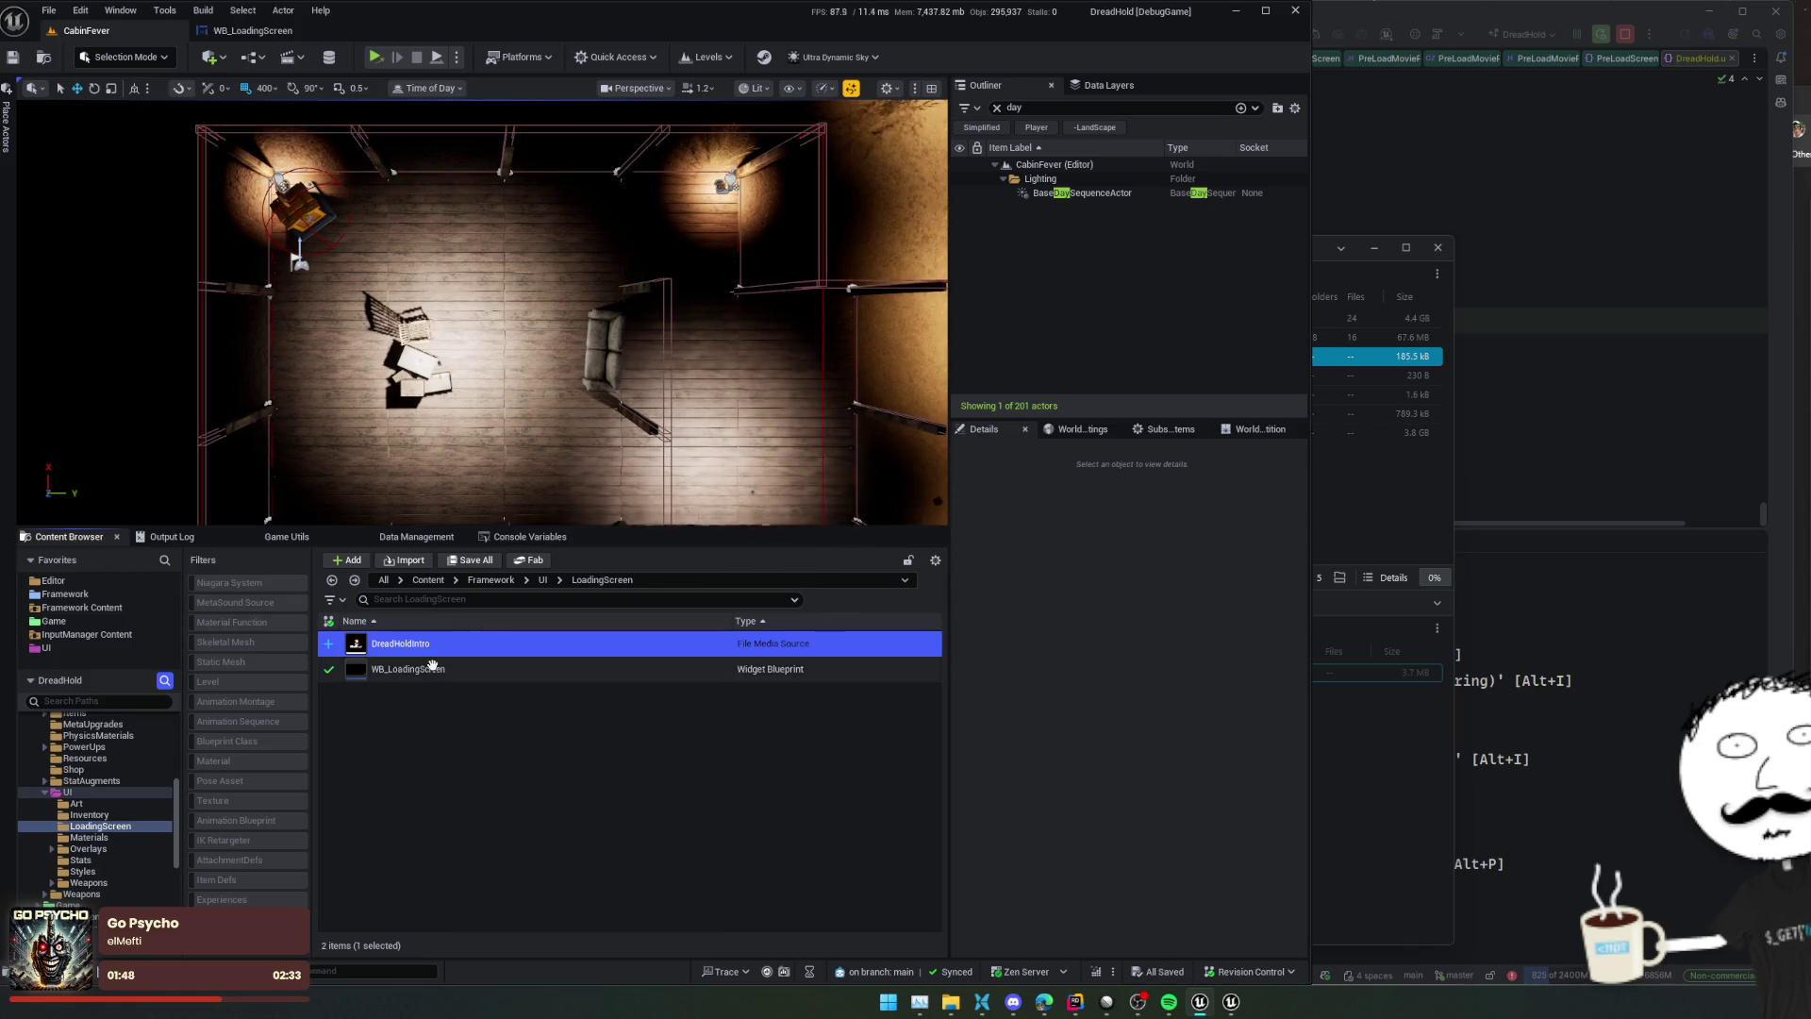
Open WB_LoadingScreen and view the UCommonVideoPlayer header in Rider
{"action": "double_click", "coordinate": [432, 665]}
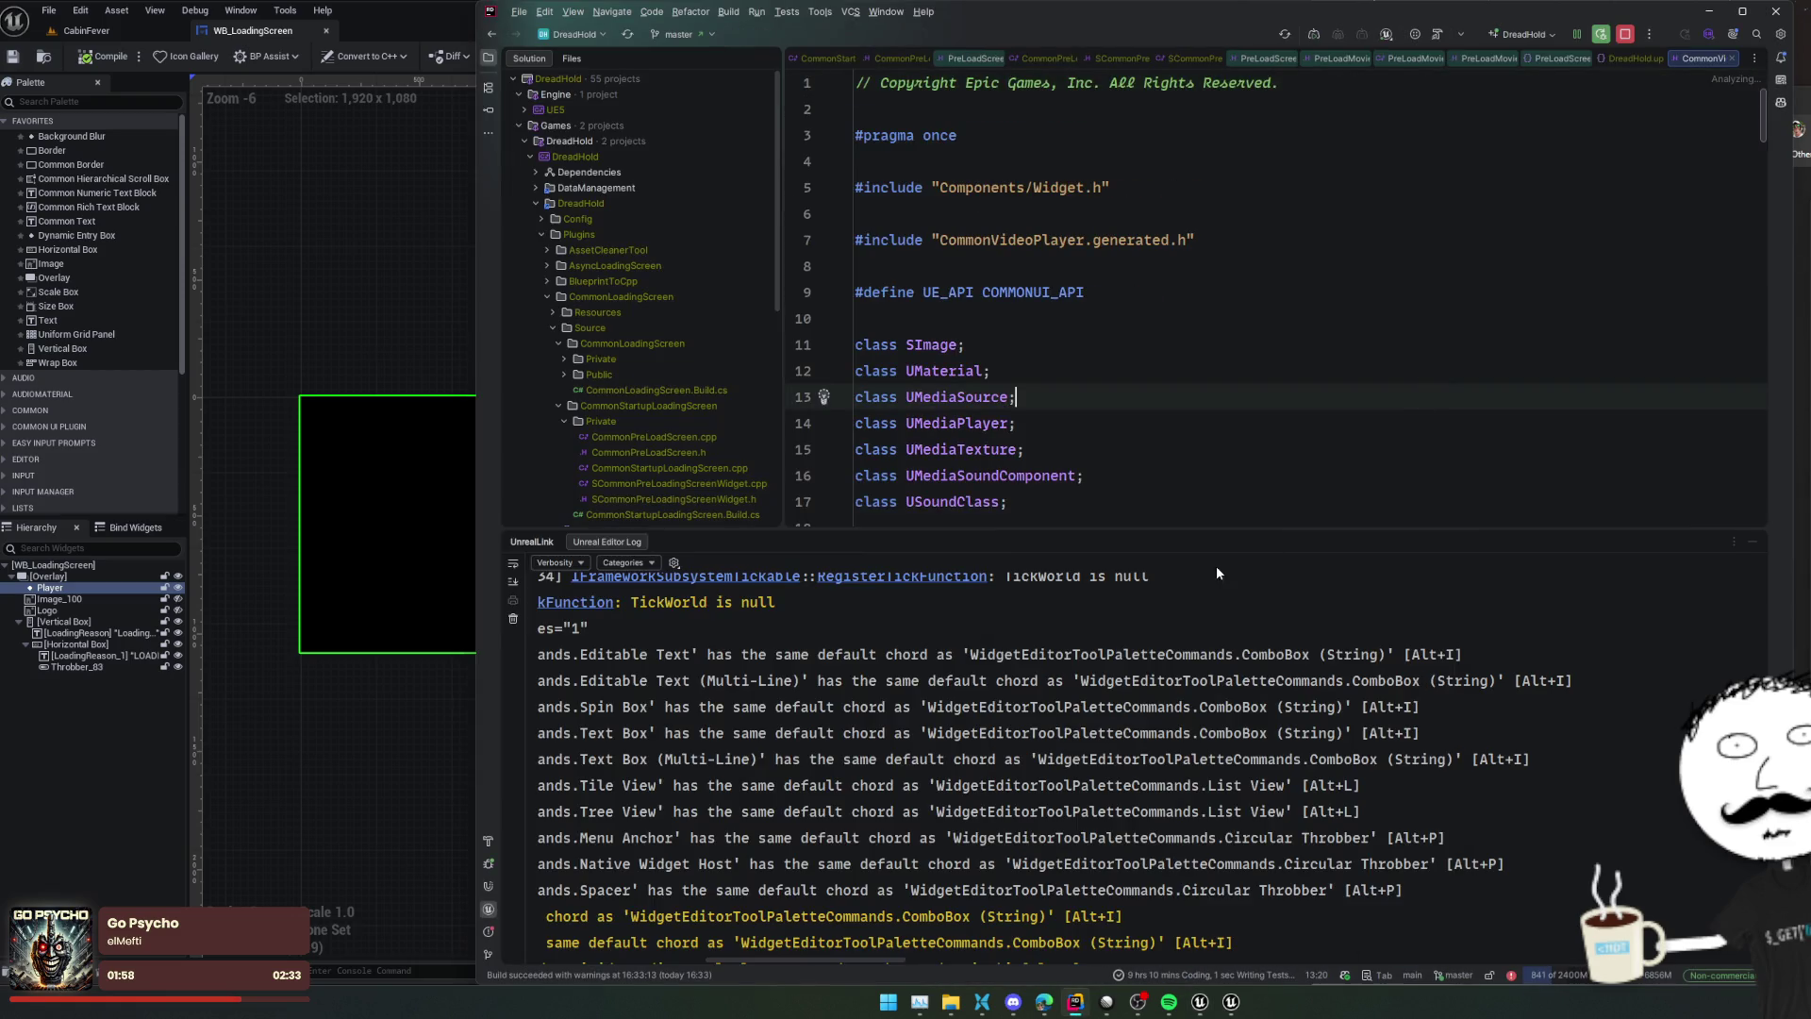
{"action": "scroll", "coordinate": [1149, 551], "scroll_direction": "down", "scroll_amount": 5}
{"action": "left_click", "coordinate": [1493, 514]}
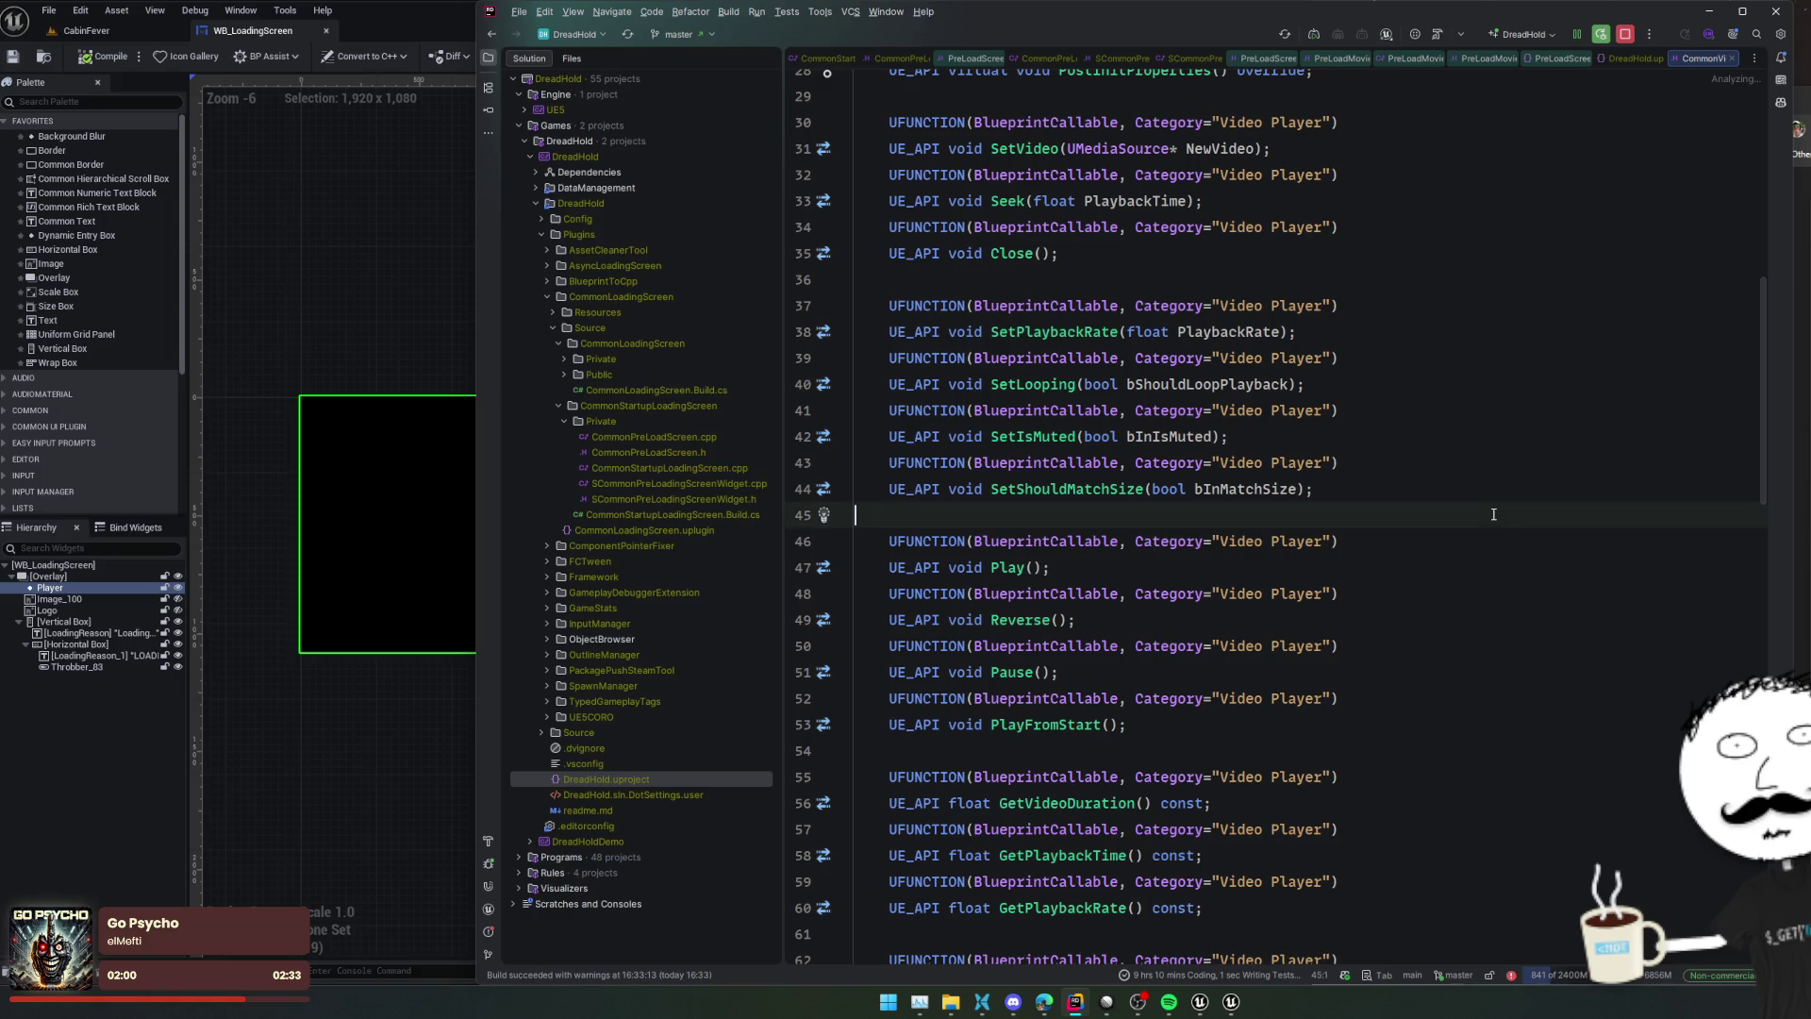
{"action": "scroll", "coordinate": [1493, 514], "scroll_direction": "up", "scroll_amount": 1}
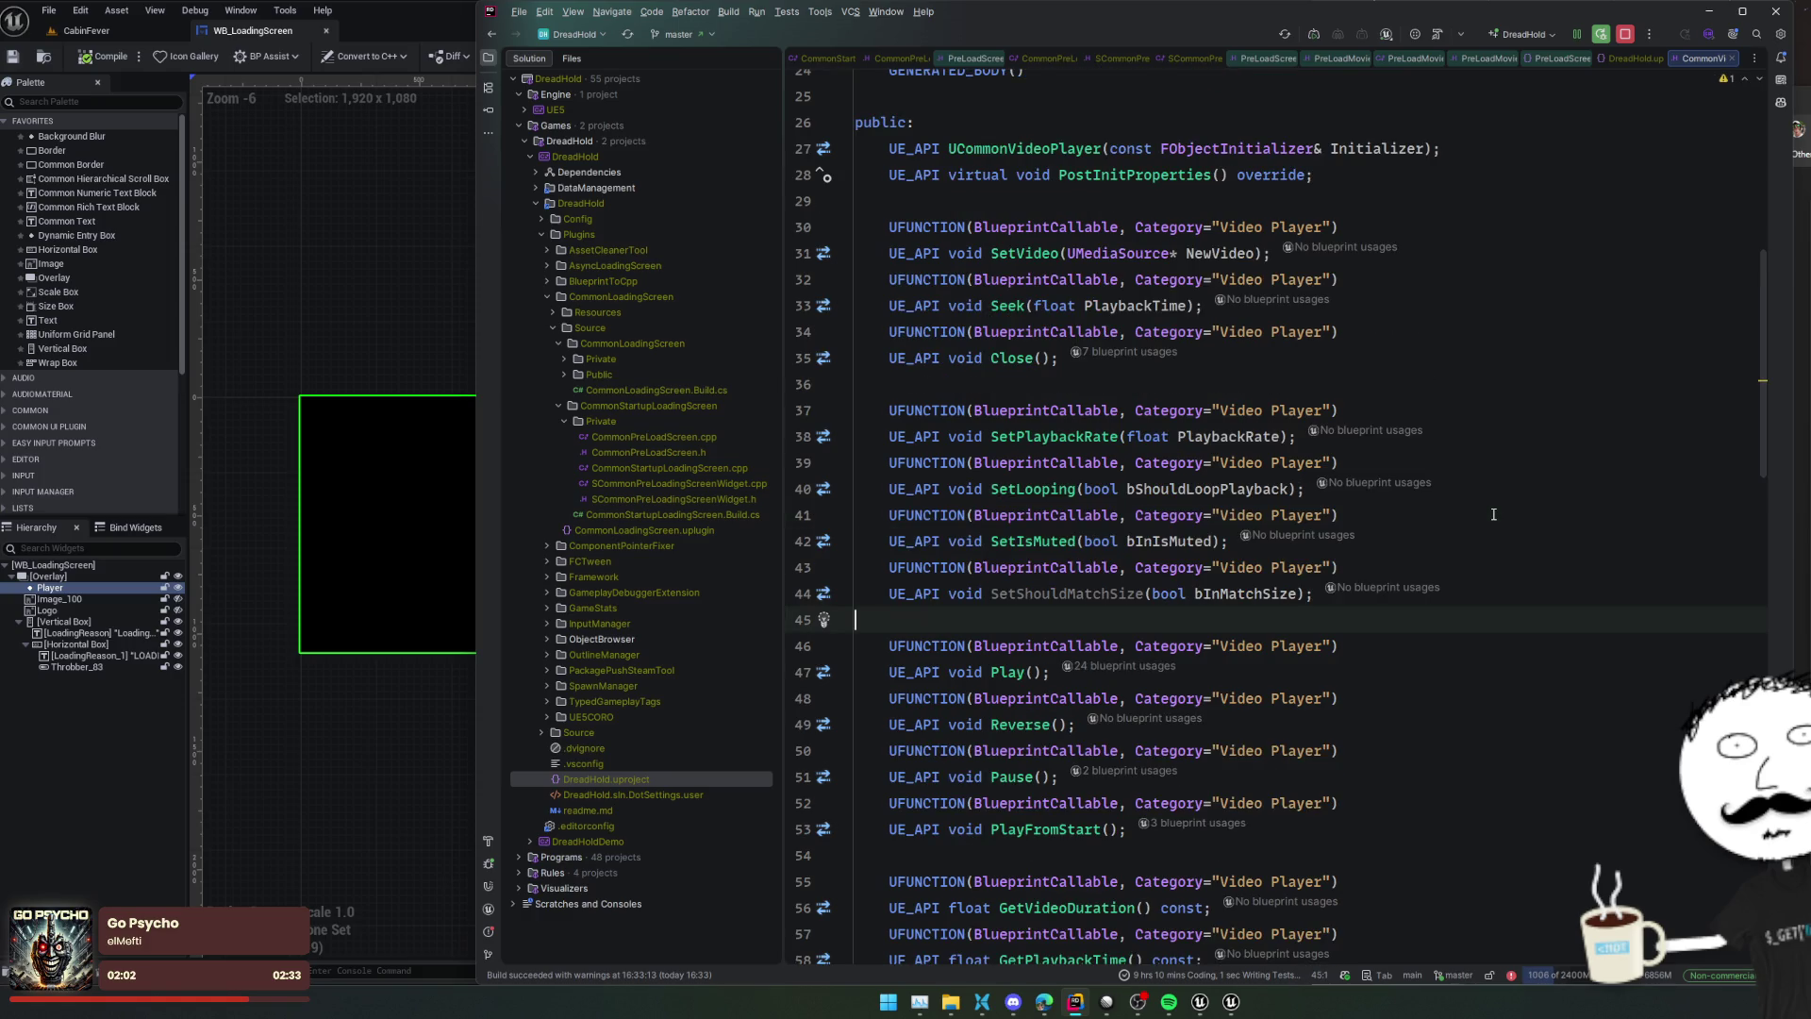
{"action": "scroll", "coordinate": [1493, 514], "scroll_direction": "up", "scroll_amount": 1}
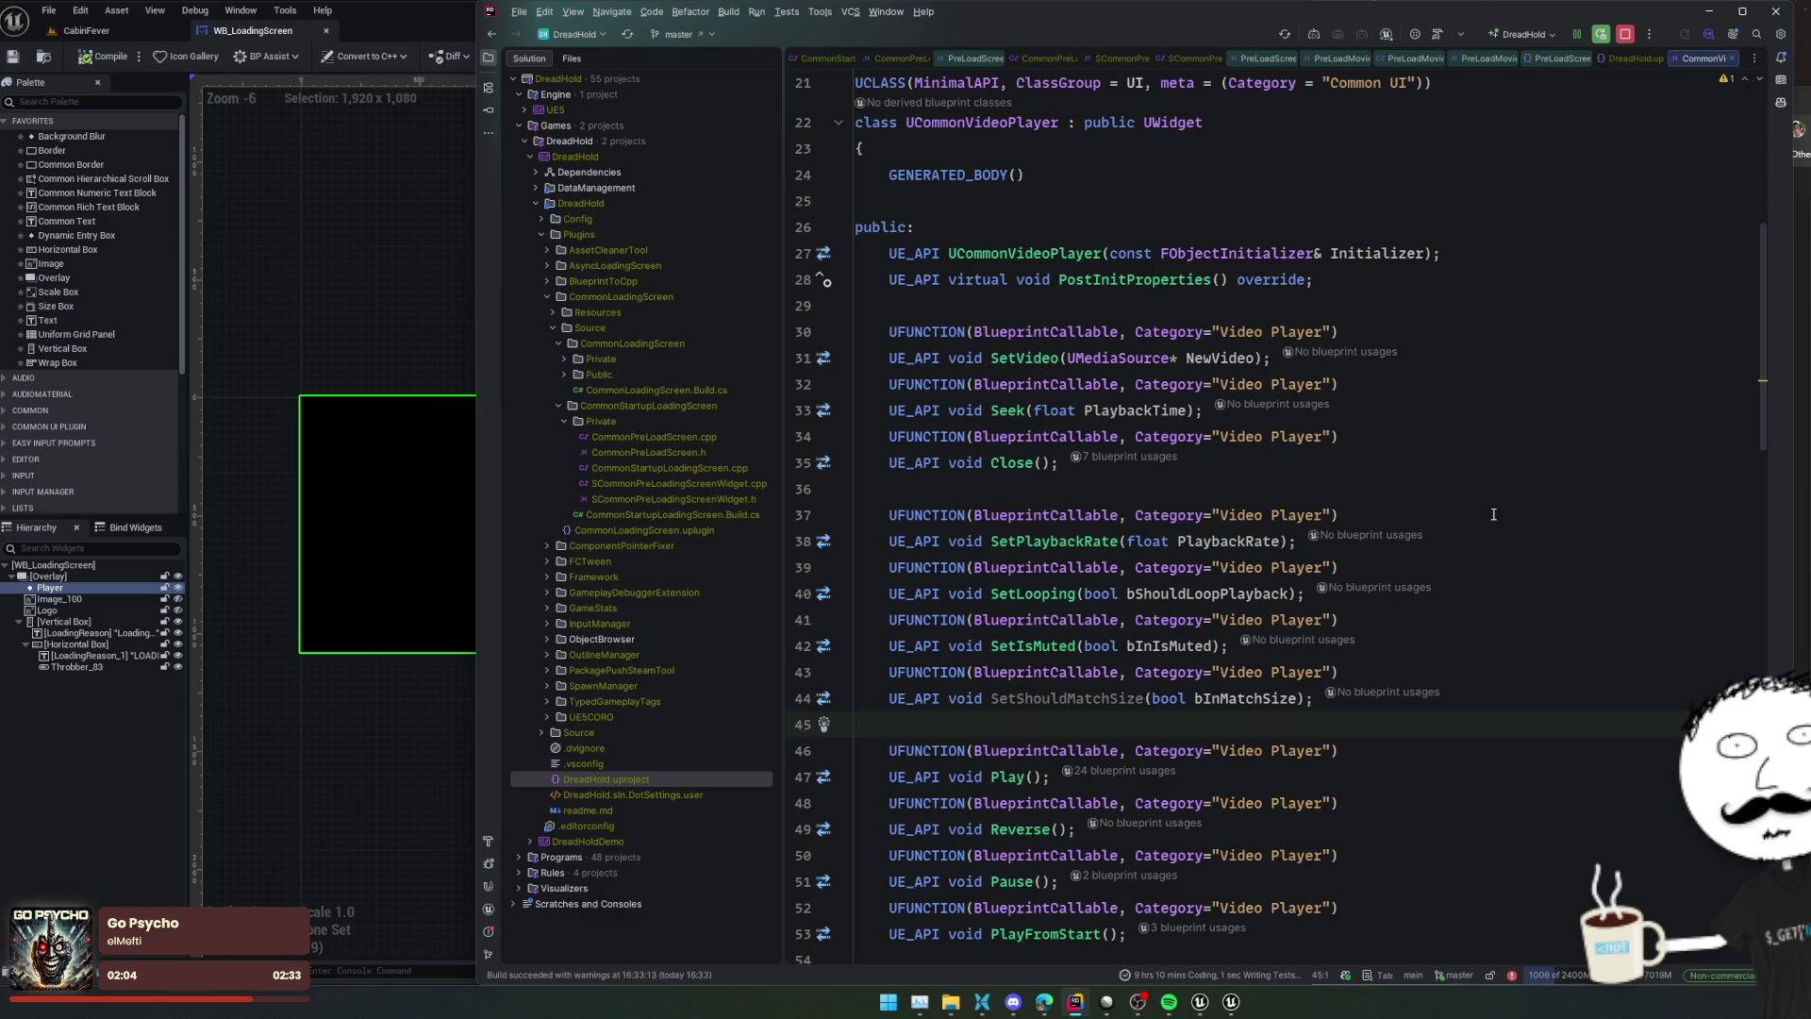
Read the header's Blueprint-callable functions like PlayFromStart, then show WB_LoadingScreen's Event Graph
{"action": "scroll", "coordinate": [1493, 514], "scroll_direction": "down", "scroll_amount": 2}
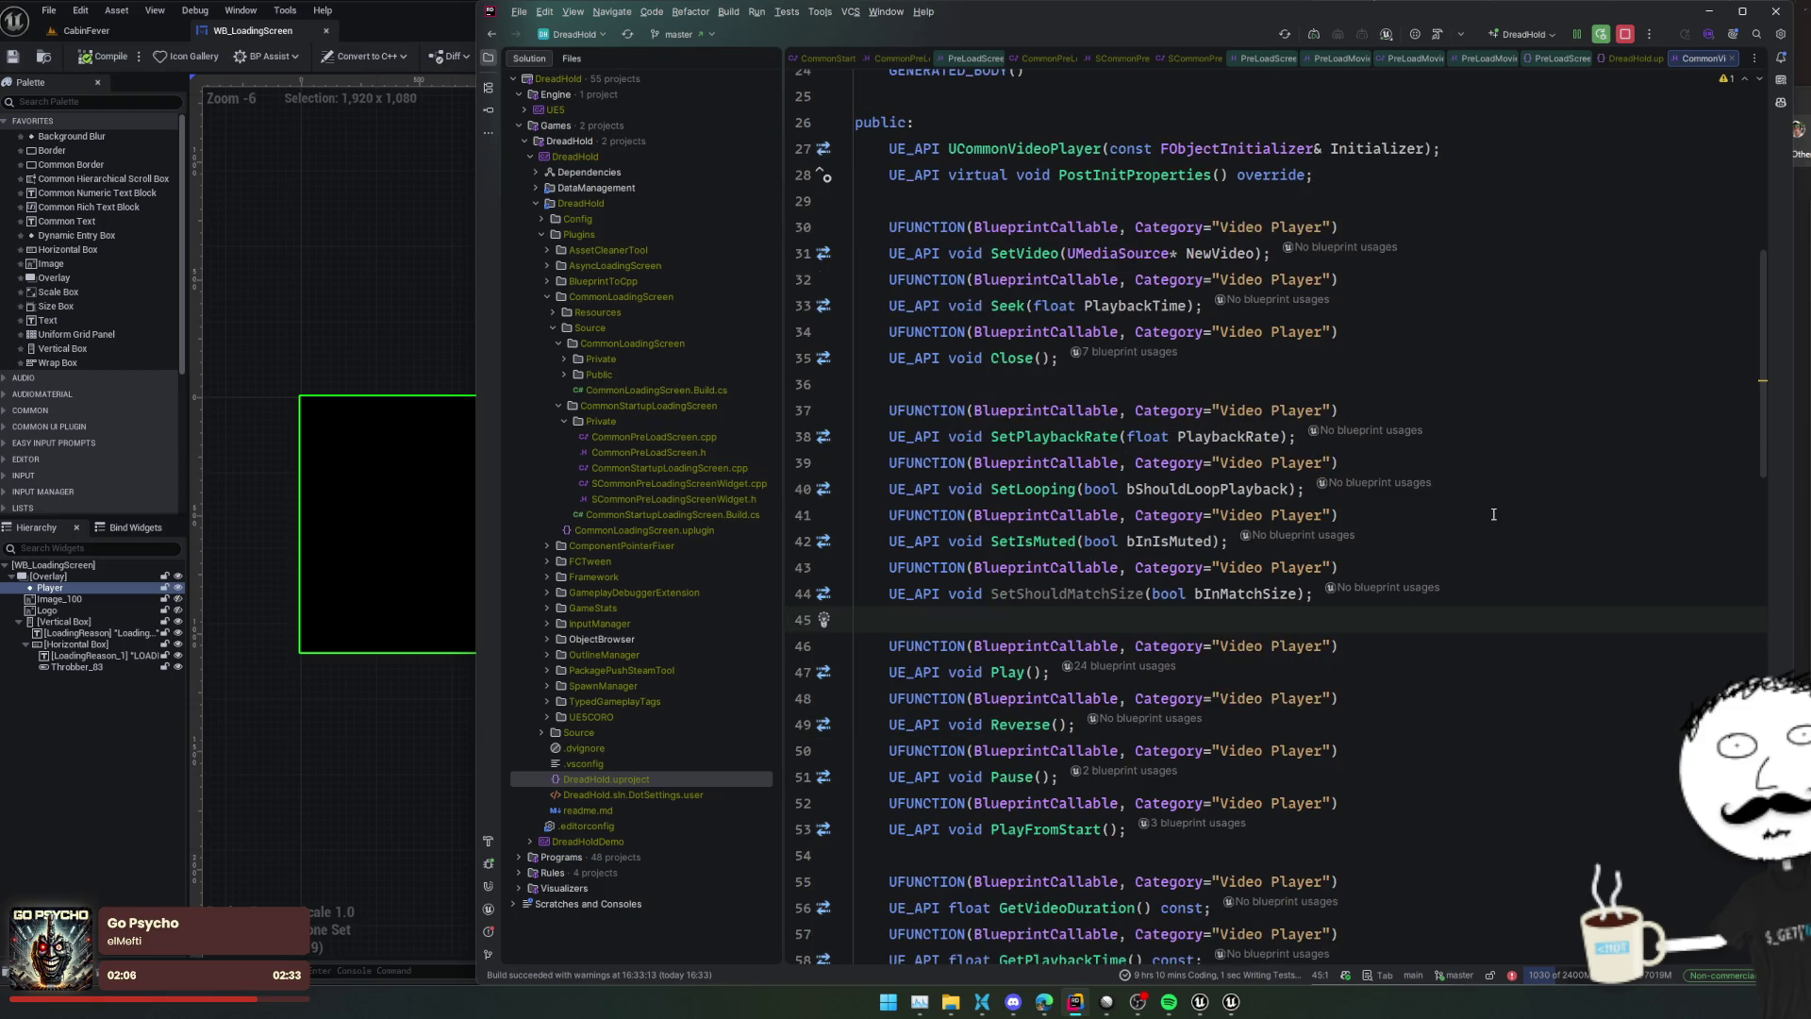
{"action": "scroll", "coordinate": [1494, 514], "scroll_direction": "down", "scroll_amount": 2}
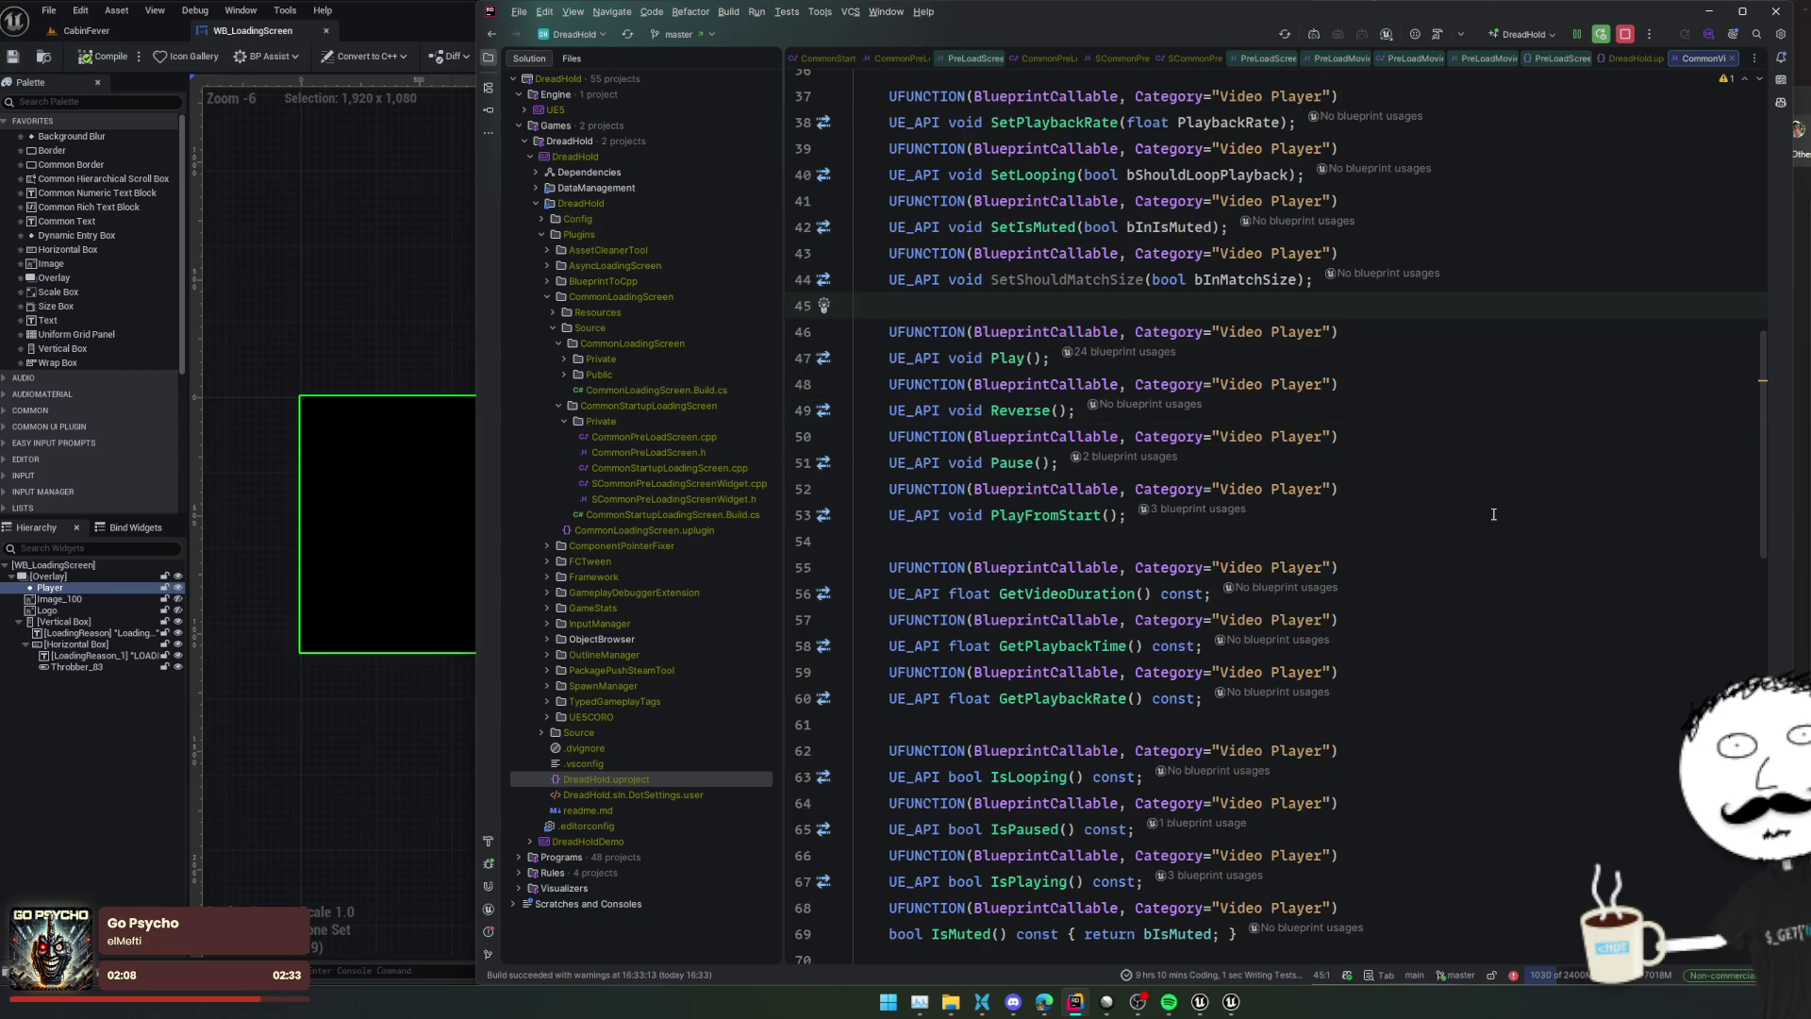
{"action": "scroll", "coordinate": [1493, 514], "scroll_direction": "down", "scroll_amount": 2}
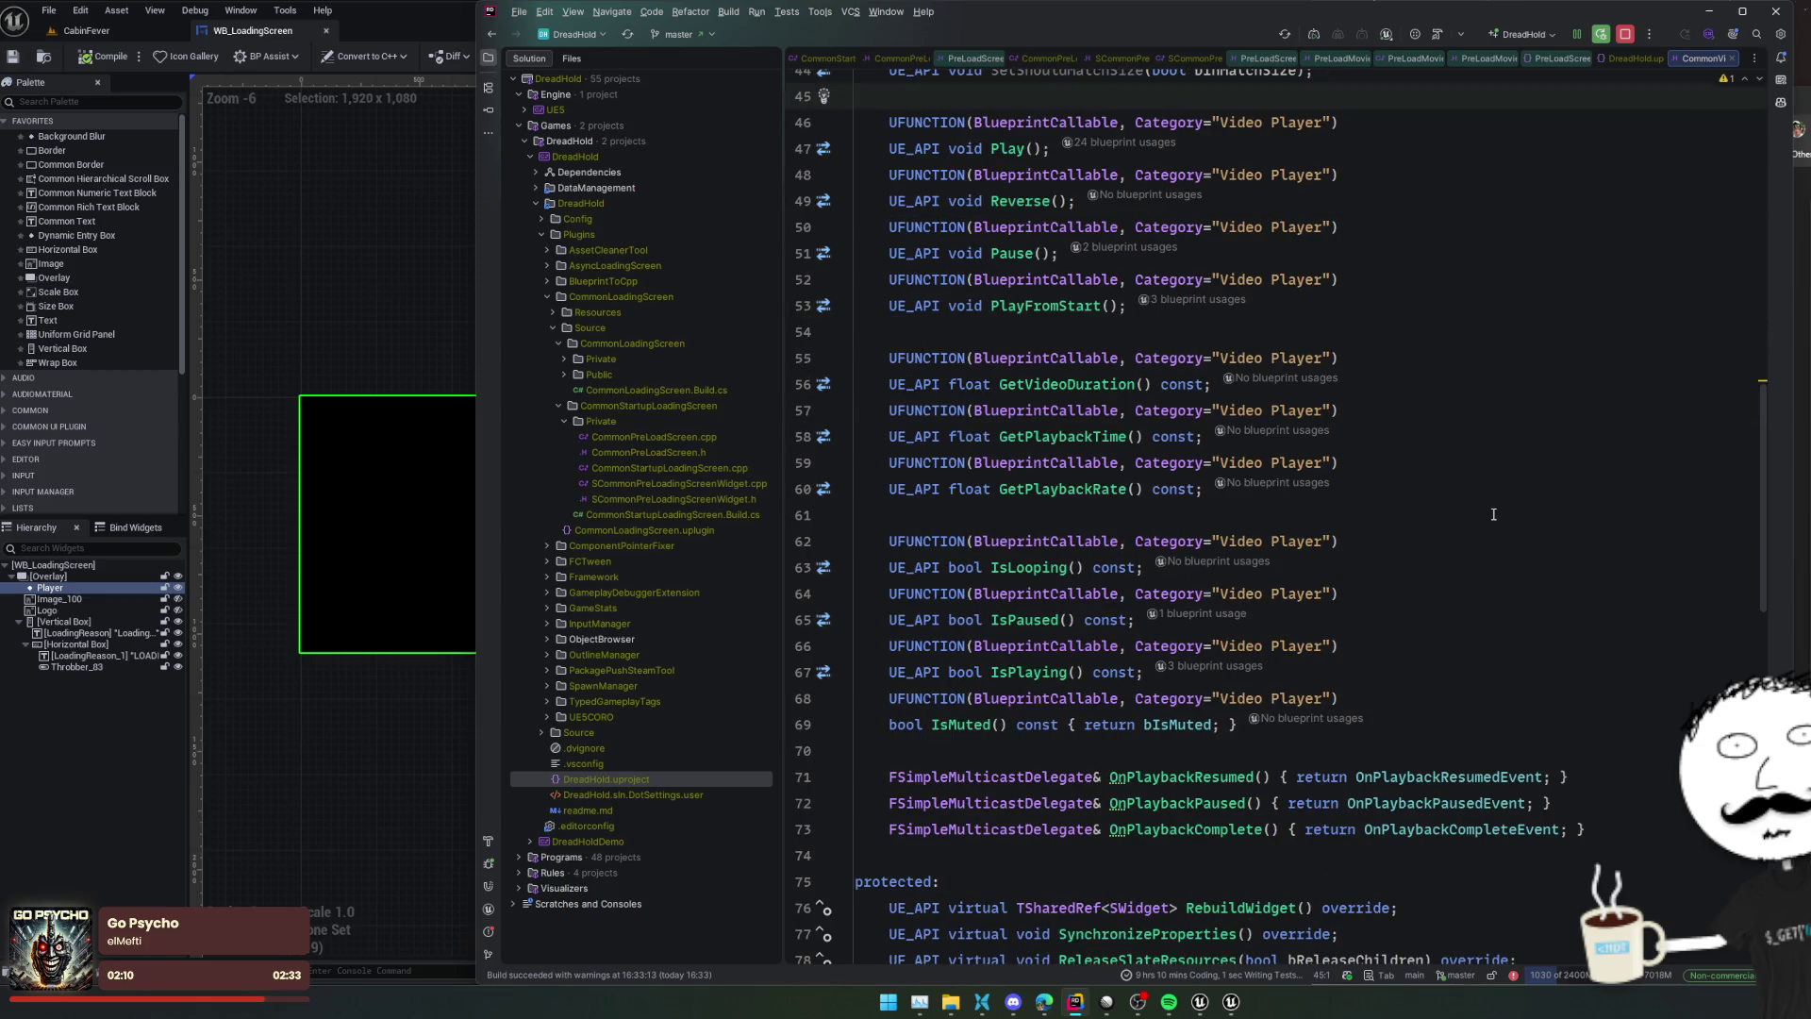
{"action": "scroll", "coordinate": [1493, 514], "scroll_direction": "down", "scroll_amount": 3}
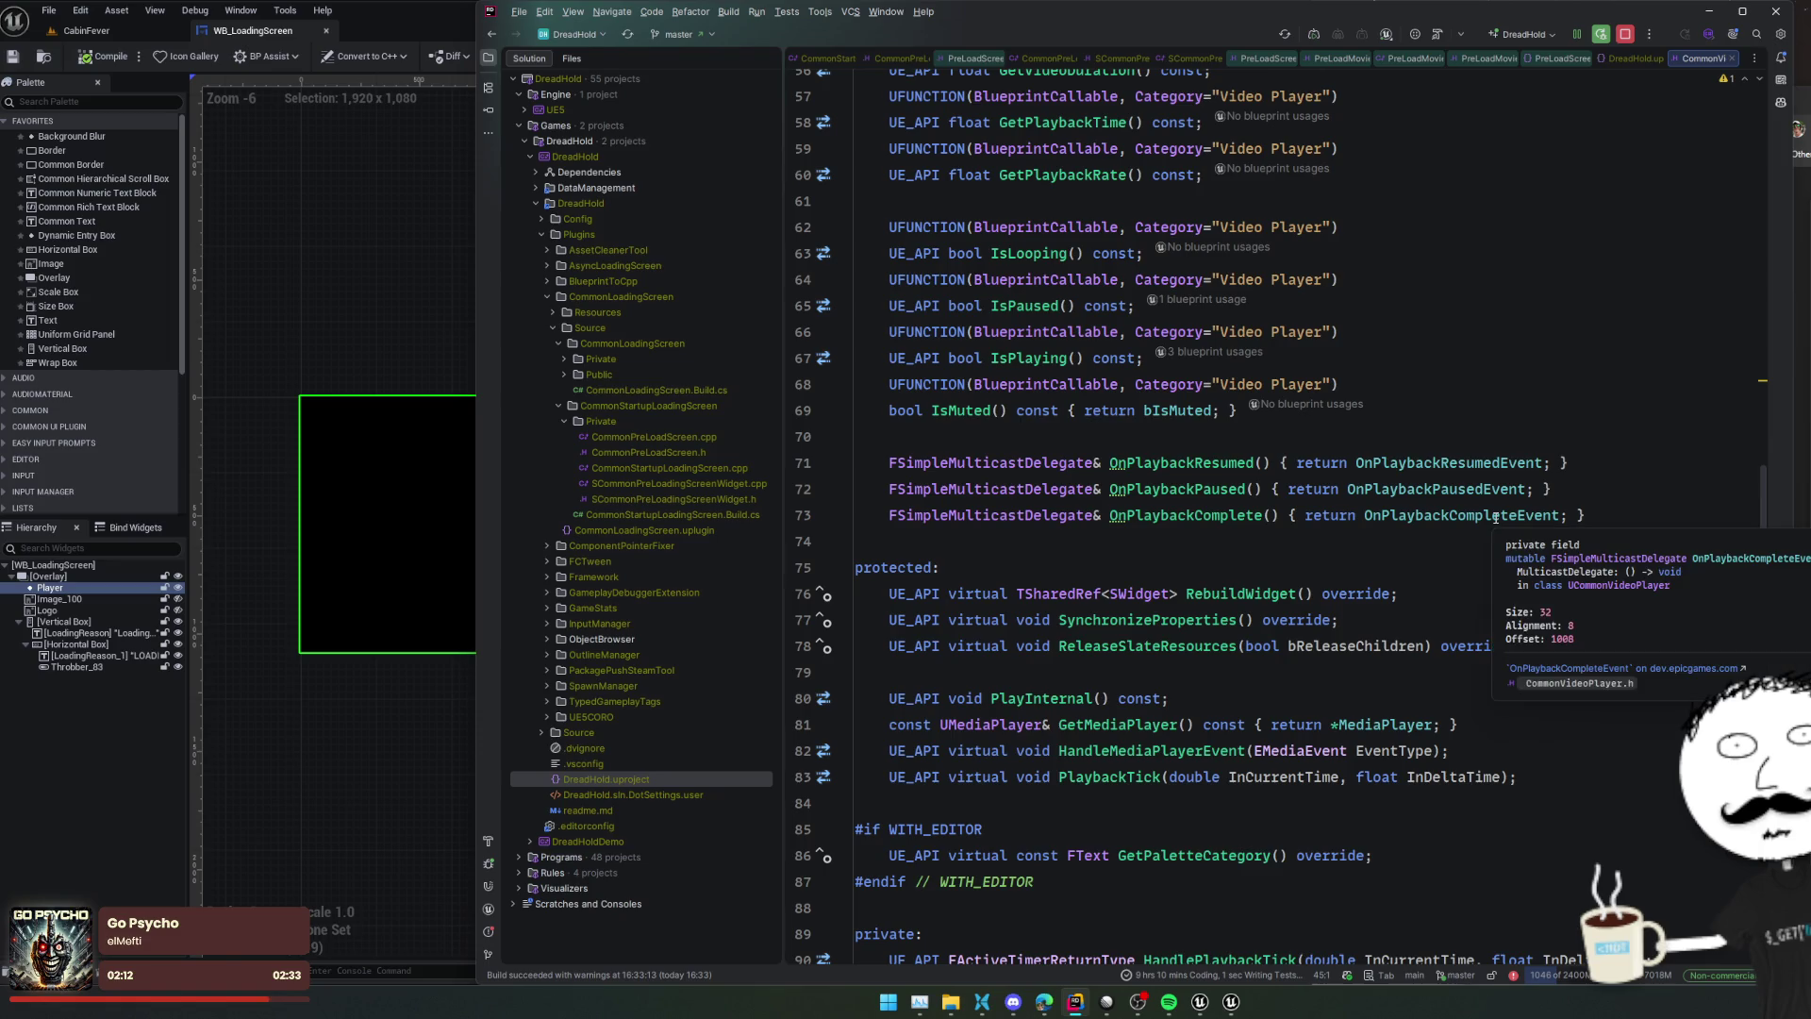
{"action": "scroll", "coordinate": [1495, 518], "scroll_direction": "up", "scroll_amount": 2}
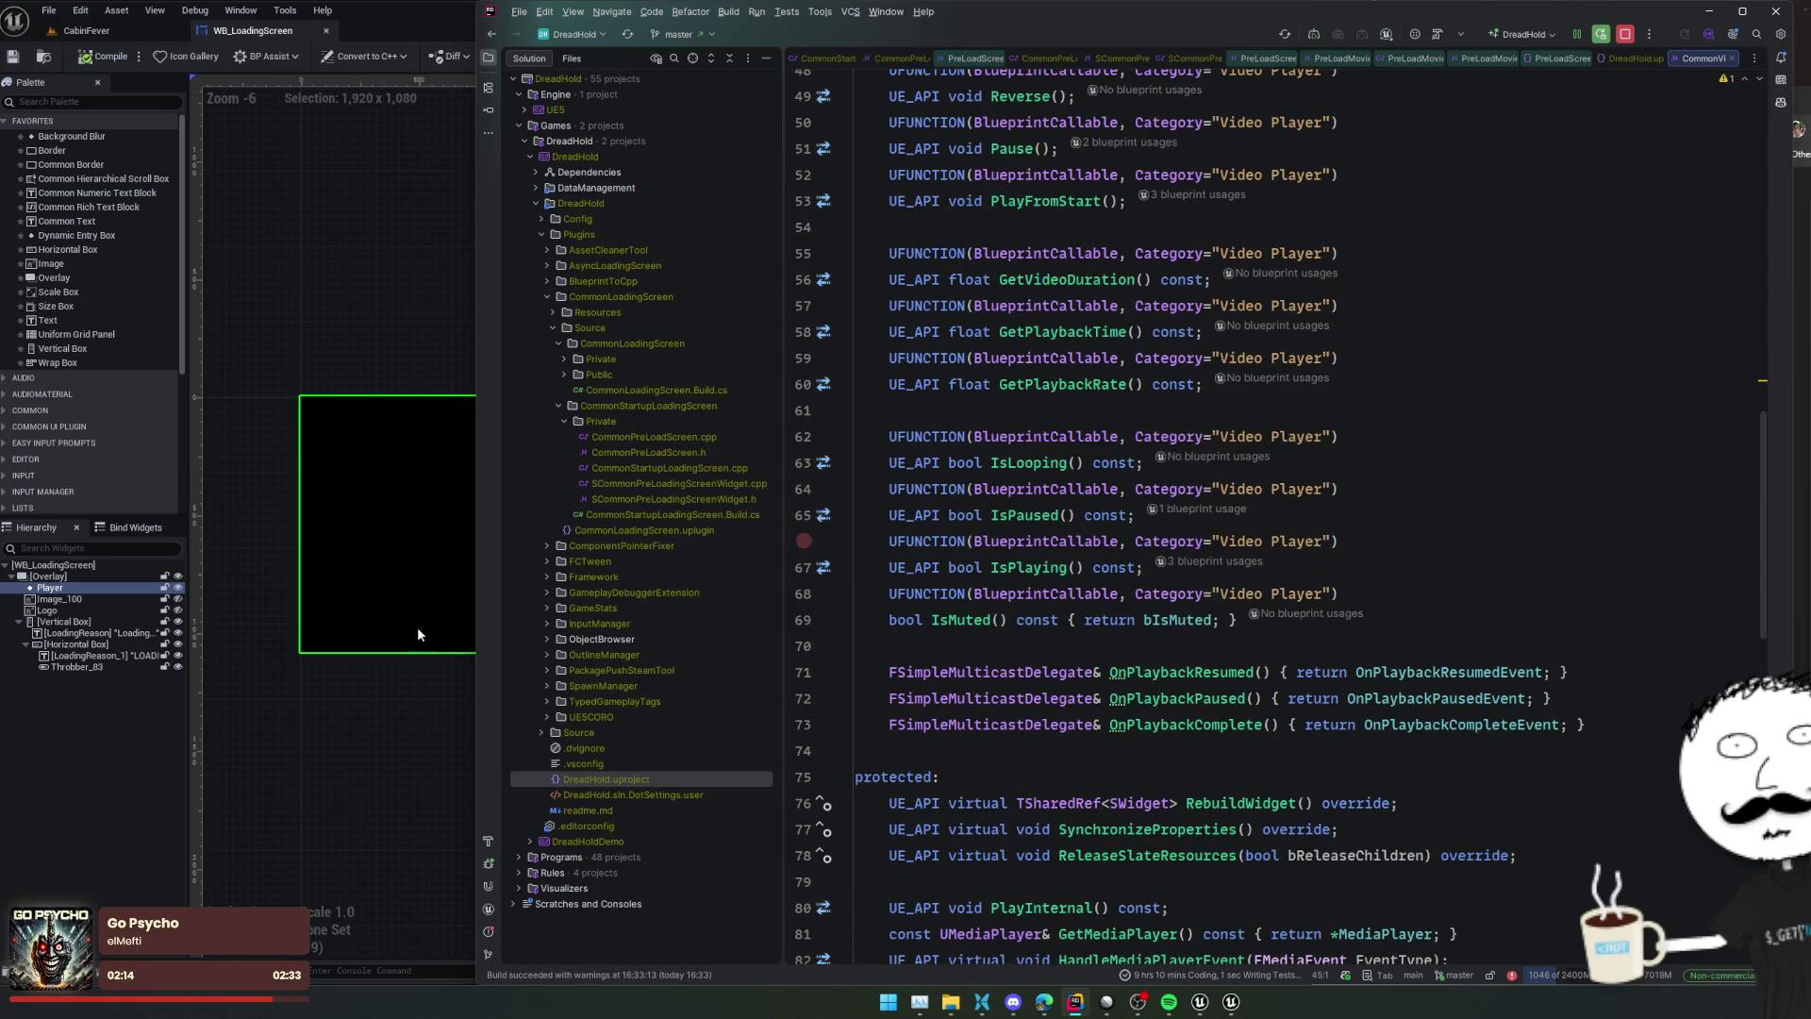
{"action": "left_click", "coordinate": [319, 653]}
{"action": "left_click", "coordinate": [1269, 56]}
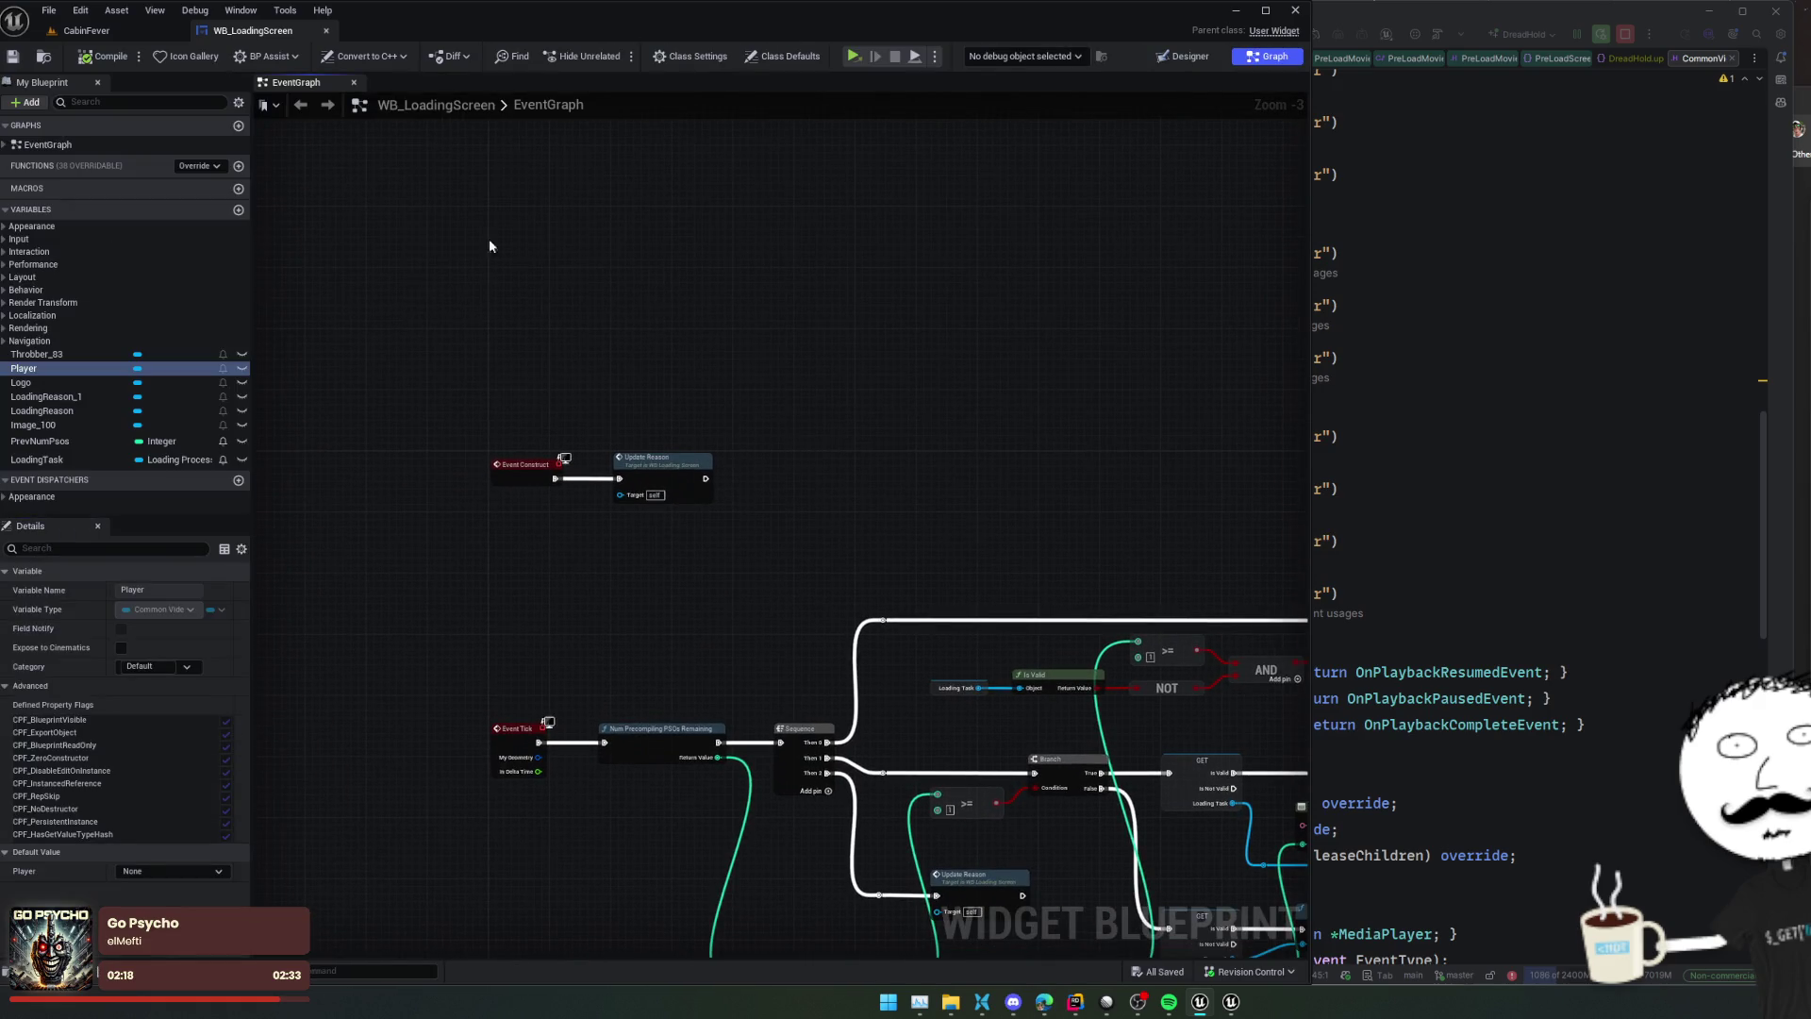
Make Event Construct call Play from Start on Player after Update Reason, and save WB_LoadingScreen
{"action": "mouse_move", "coordinate": [72, 368]}
{"action": "left_mouse_down"}
{"action": "mouse_move", "coordinate": [660, 603]}
{"action": "mouse_move", "coordinate": [777, 510]}
{"action": "left_mouse_up"}
{"action": "left_click", "coordinate": [649, 582]}
{"action": "type", "text": "play from"}
{"action": "key", "text": "Return"}
{"action": "scroll", "coordinate": [755, 510], "scroll_direction": "up", "scroll_amount": 2}
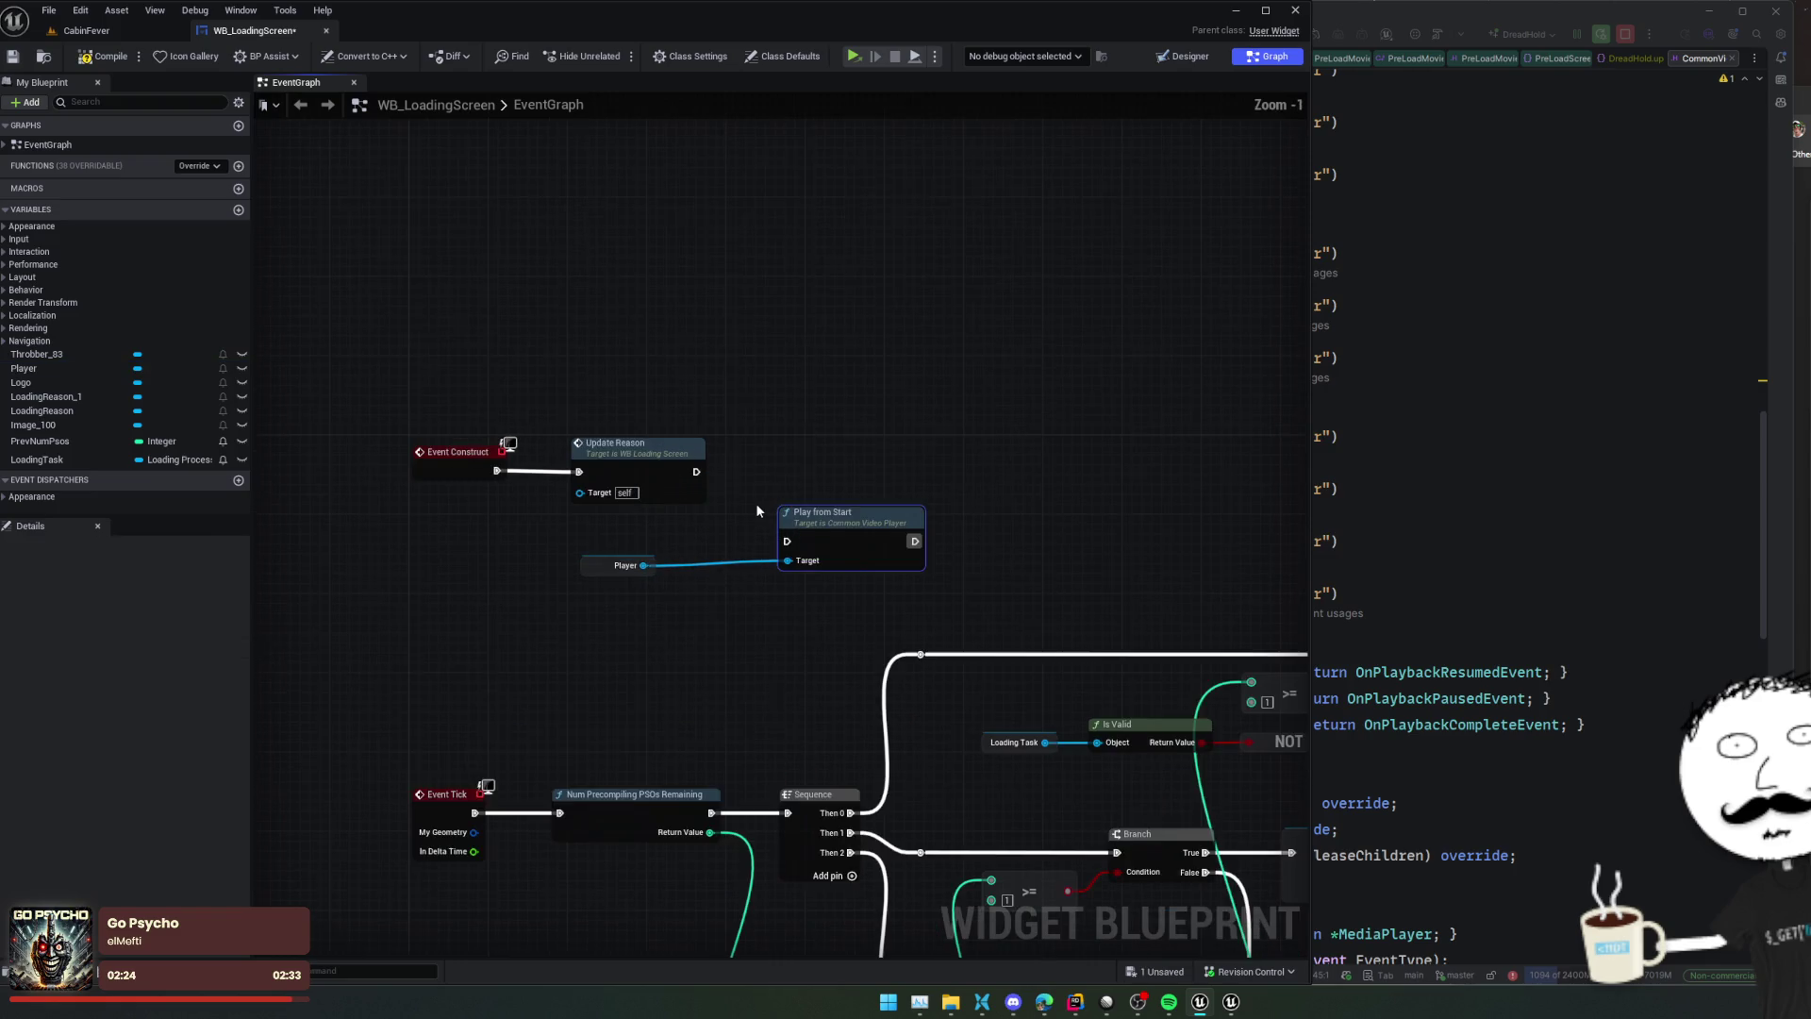
{"action": "left_click_drag", "start_coordinate": [696, 472], "coordinate": [787, 540]}
{"action": "key", "text": "ctrl+s"}
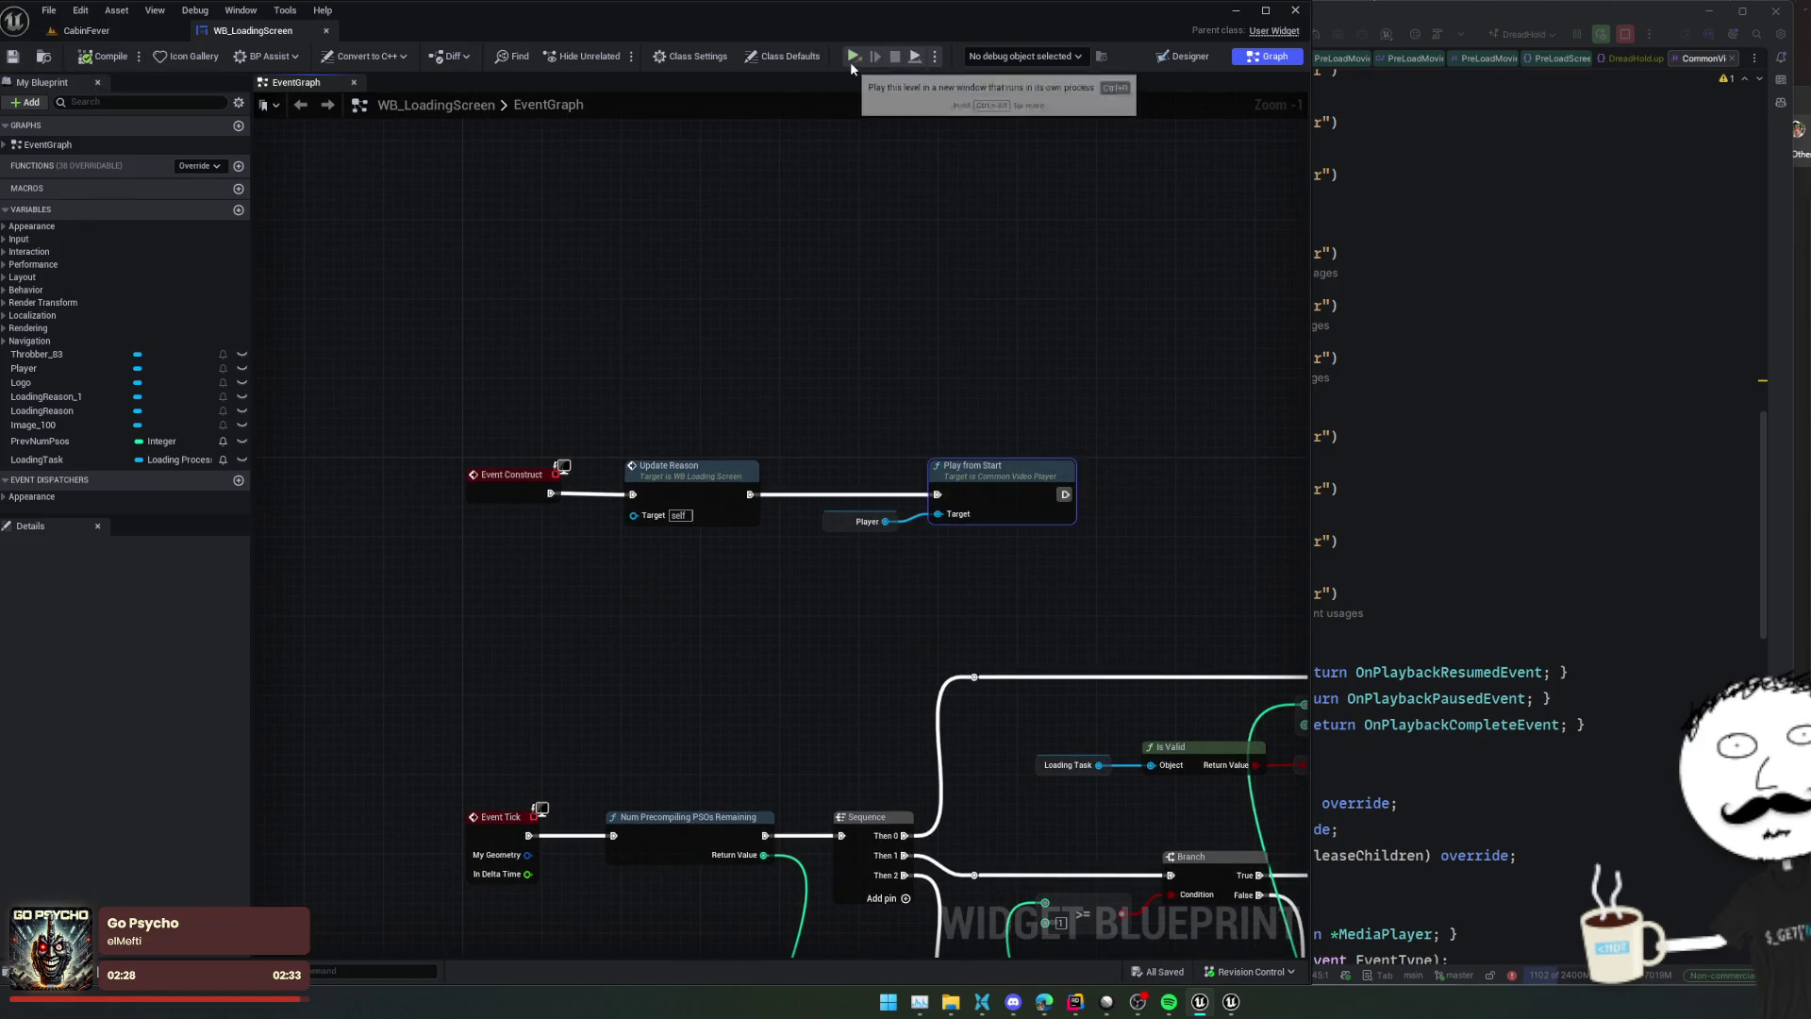
{"action": "left_click", "coordinate": [934, 57]}
{"action": "left_click", "coordinate": [1023, 129]}
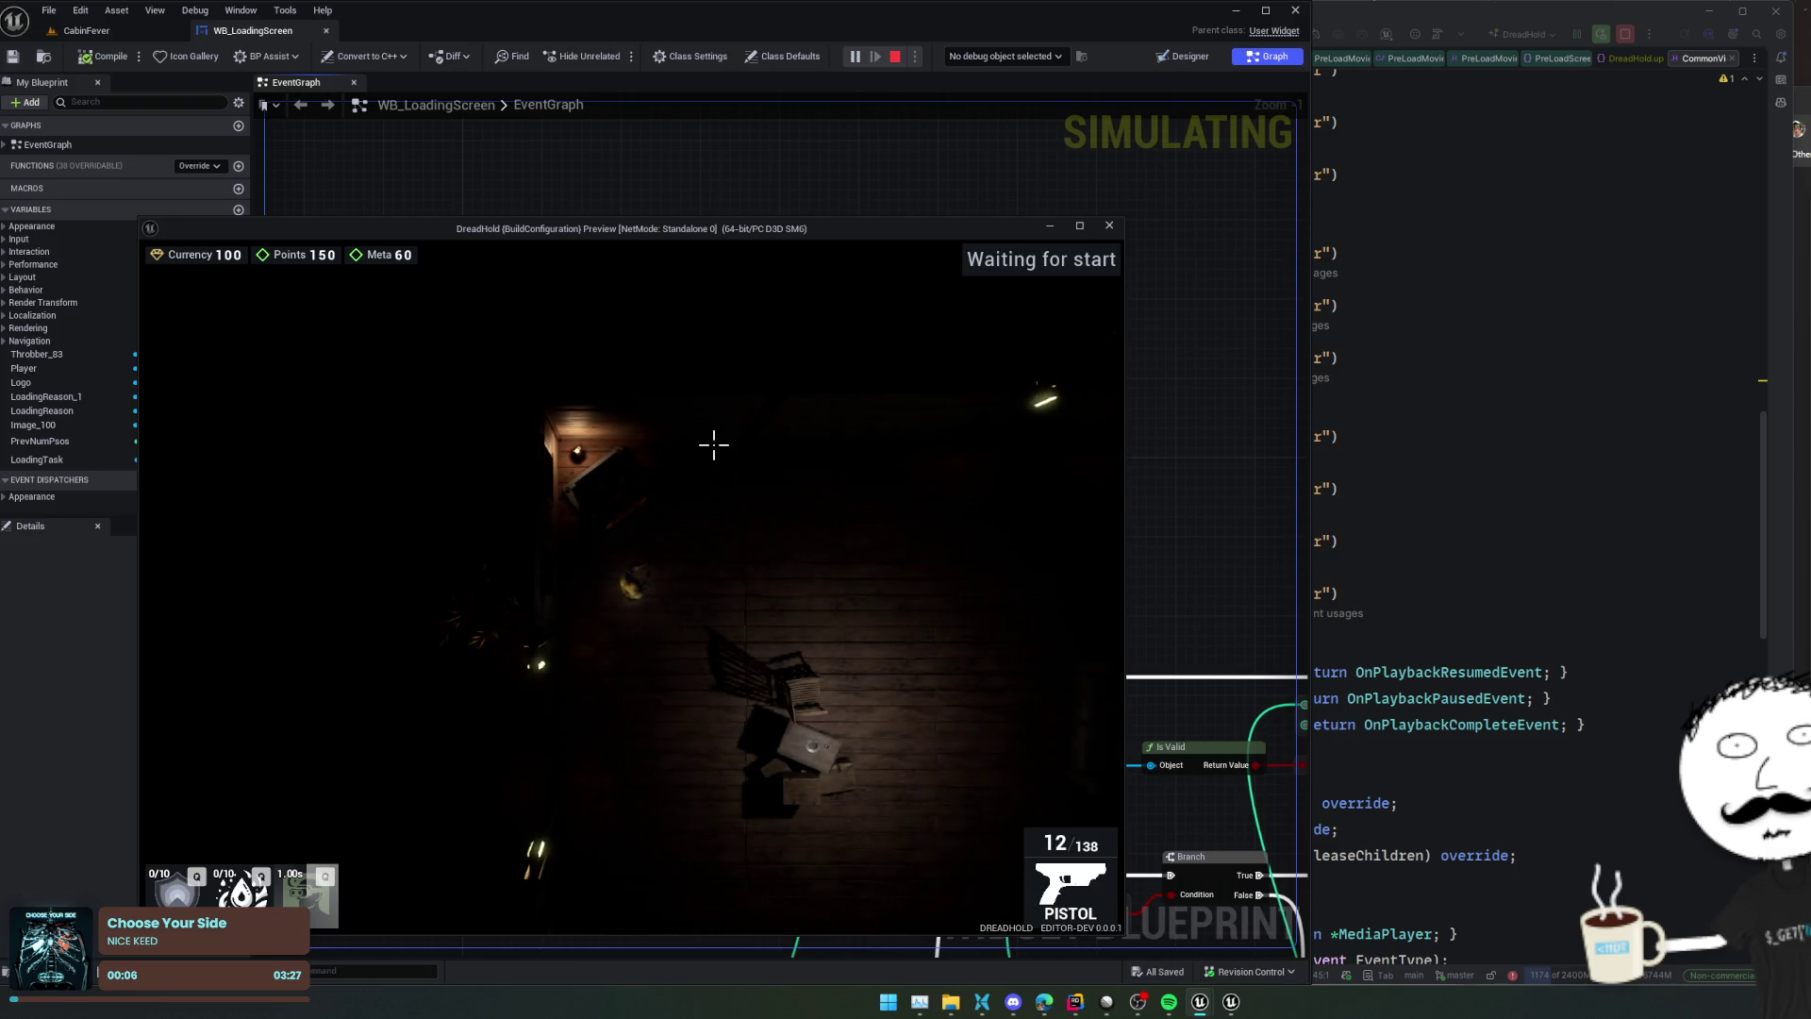
{"action": "key", "text": "grave"}
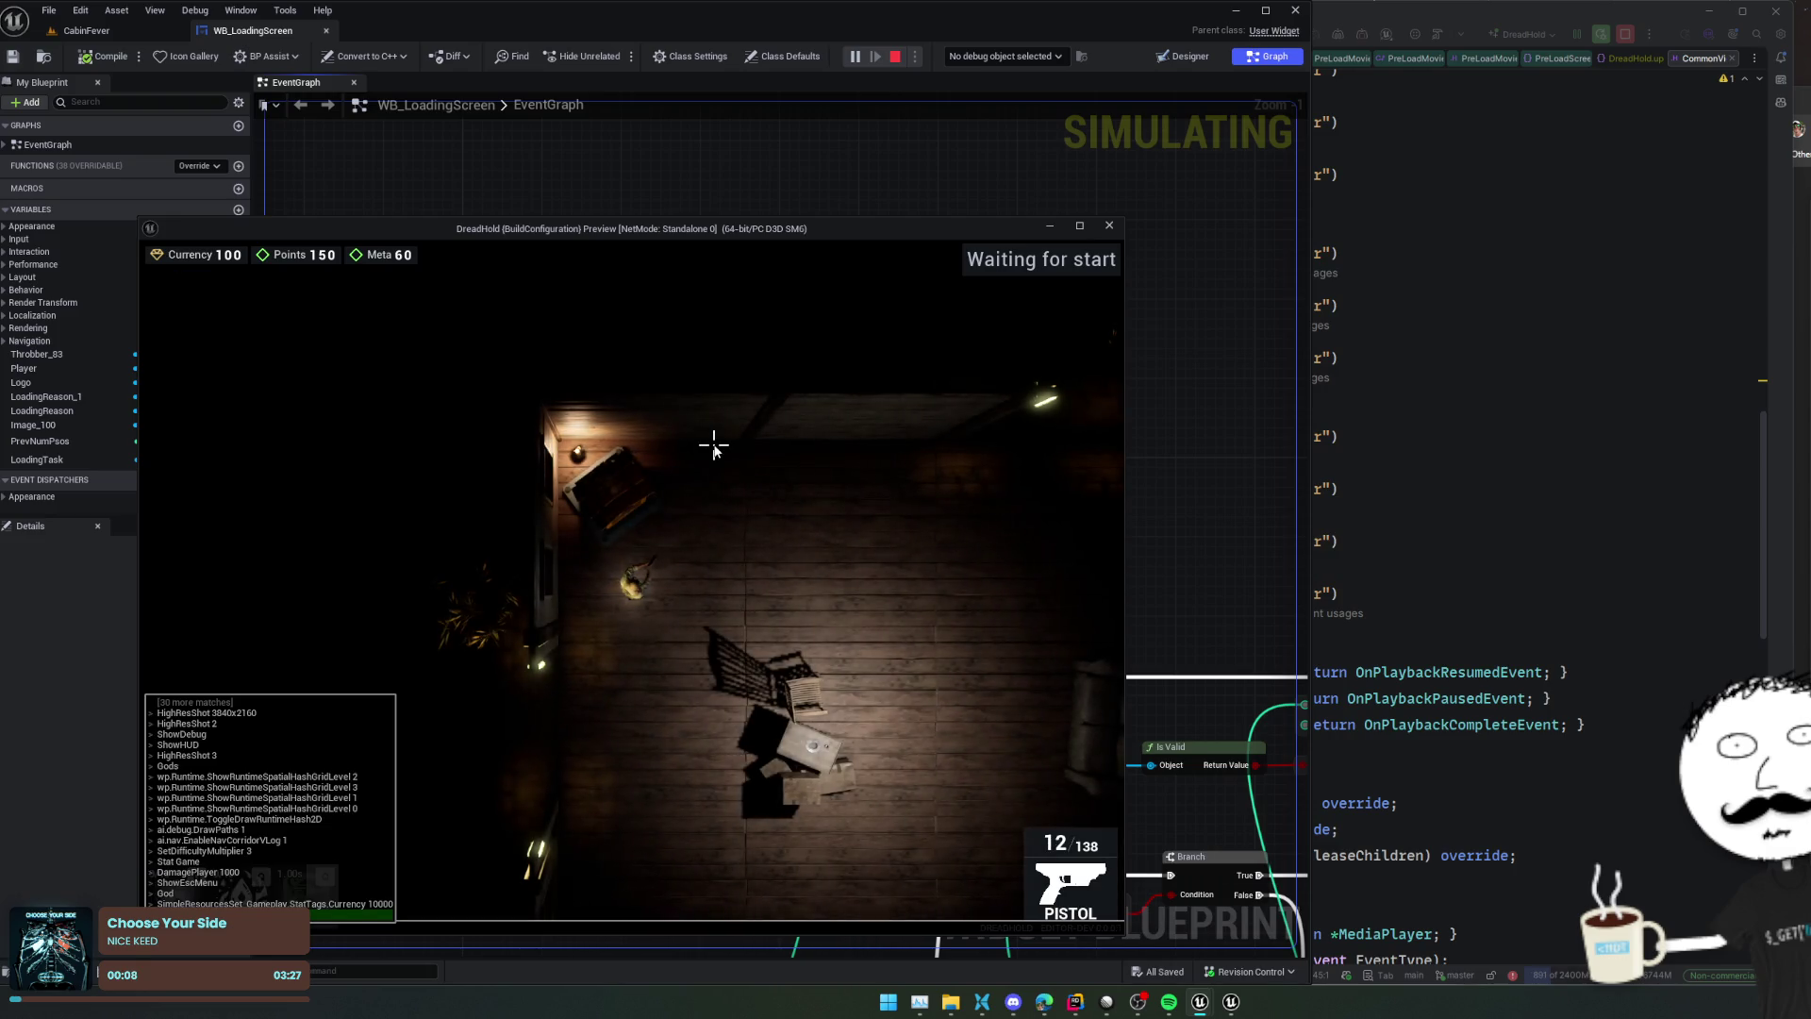
{"action": "key", "text": "Escape"}
{"action": "key", "text": "Escape"}
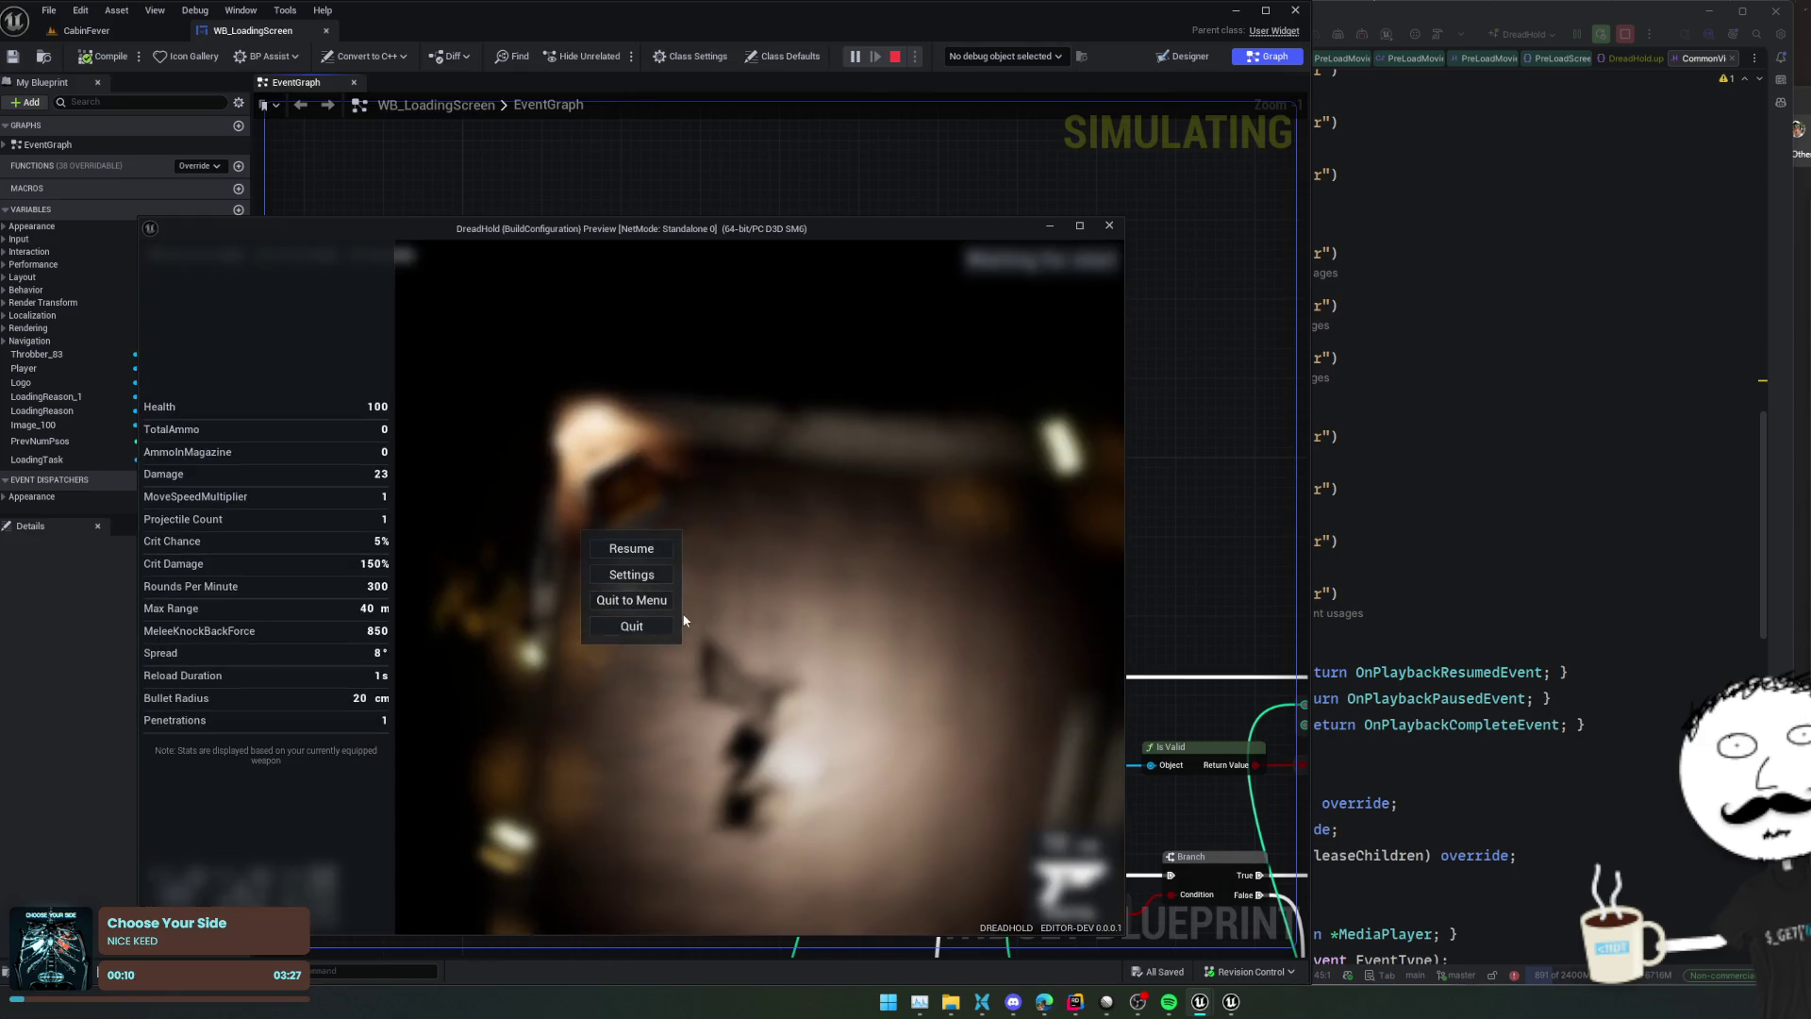
{"action": "left_click", "coordinate": [648, 626]}
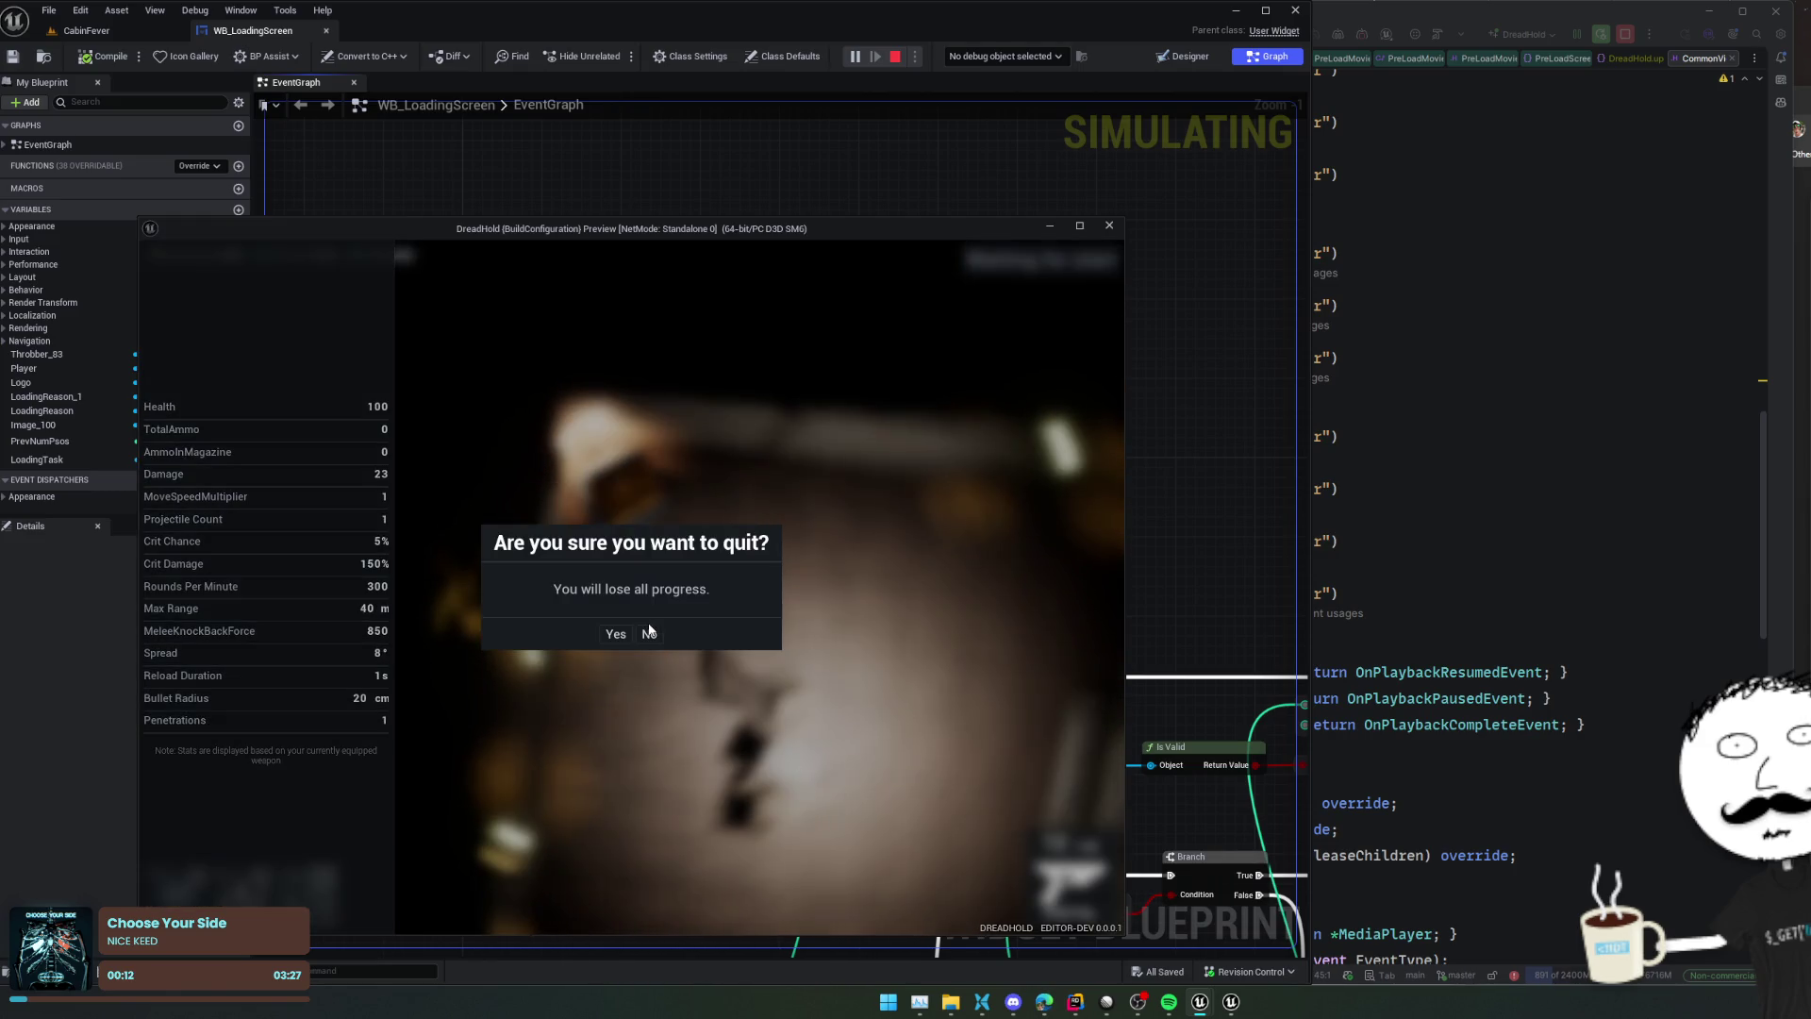
{"action": "left_click", "coordinate": [649, 634]}
{"action": "left_click", "coordinate": [649, 626]}
{"action": "left_click", "coordinate": [615, 634]}
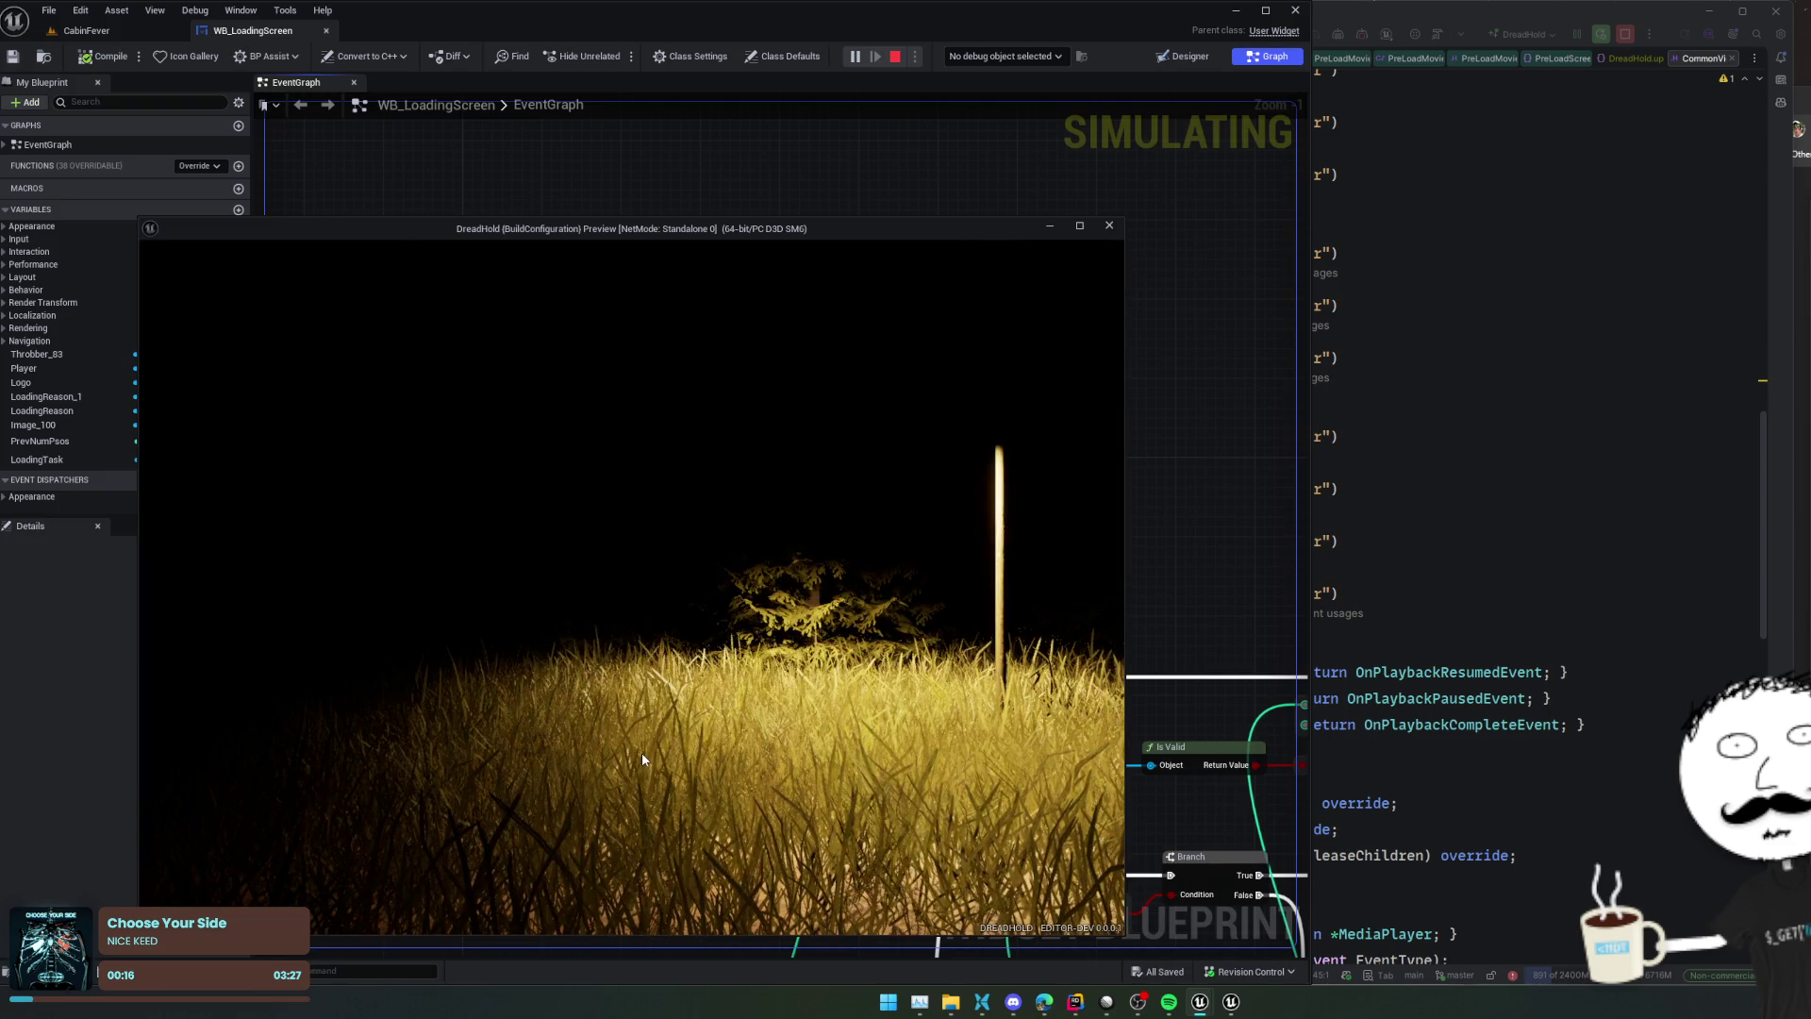
{"action": "left_click", "coordinate": [680, 717]}
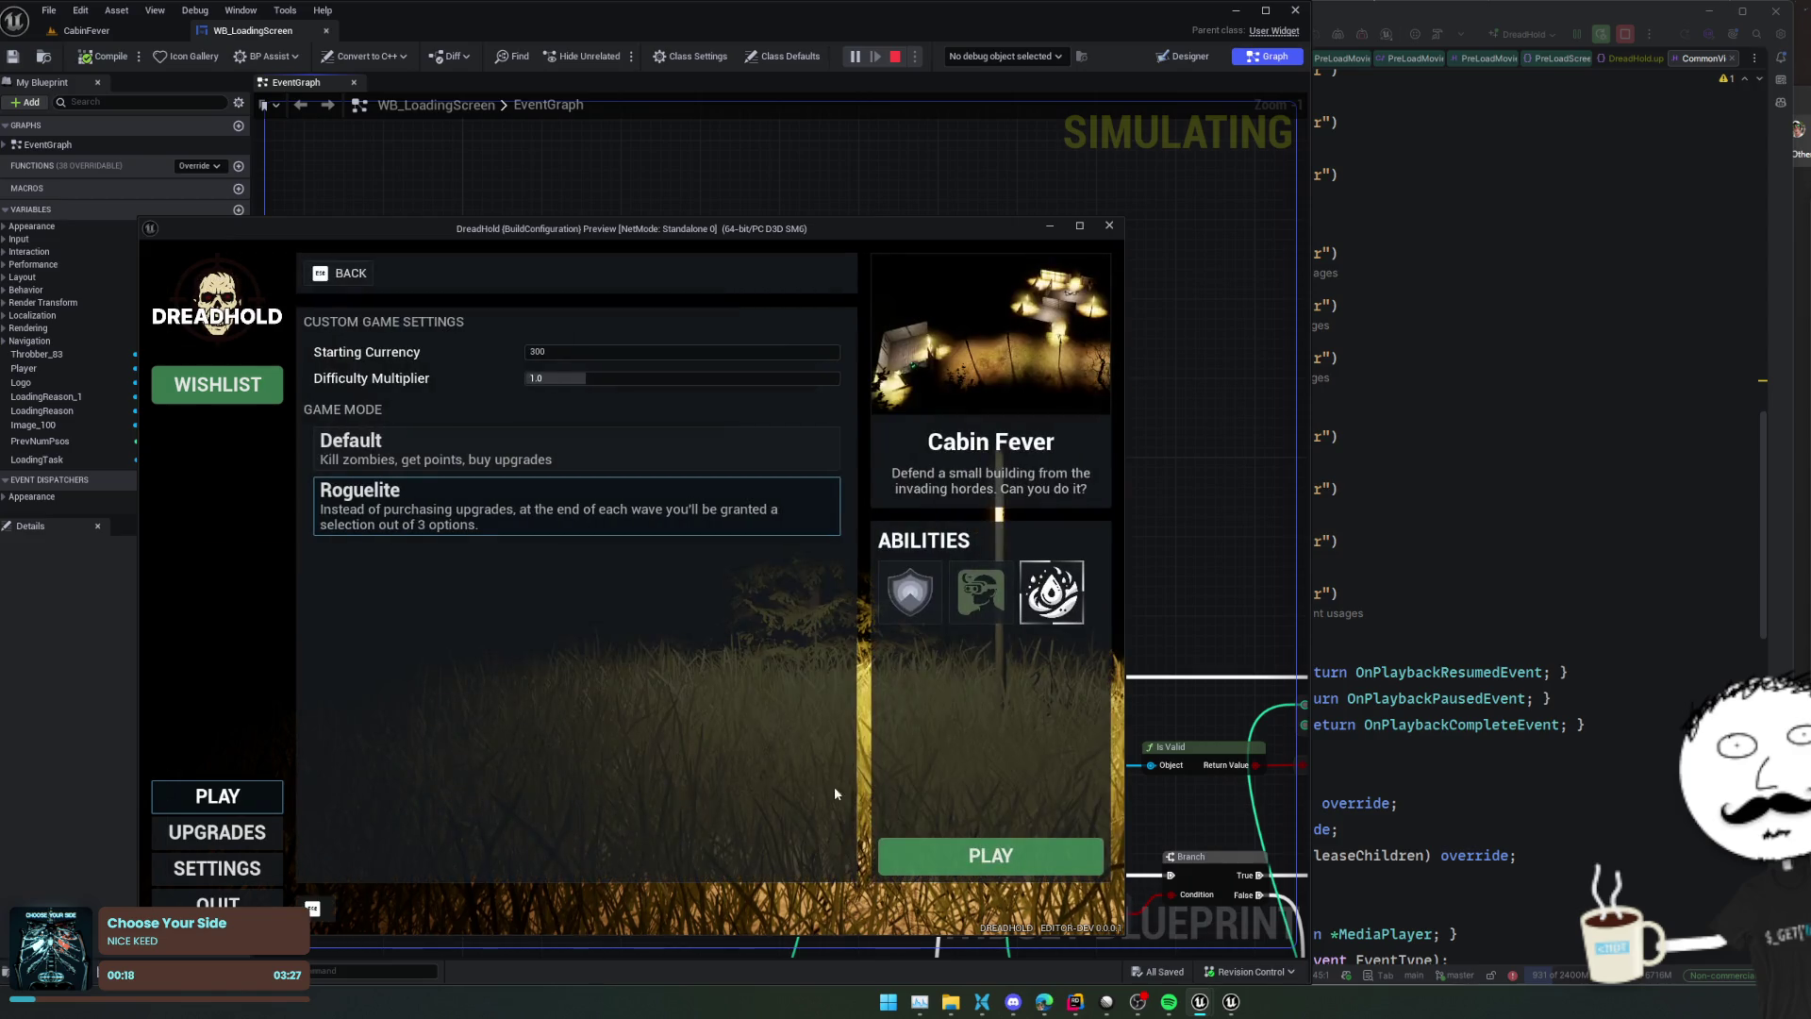
{"action": "left_click", "coordinate": [959, 844]}
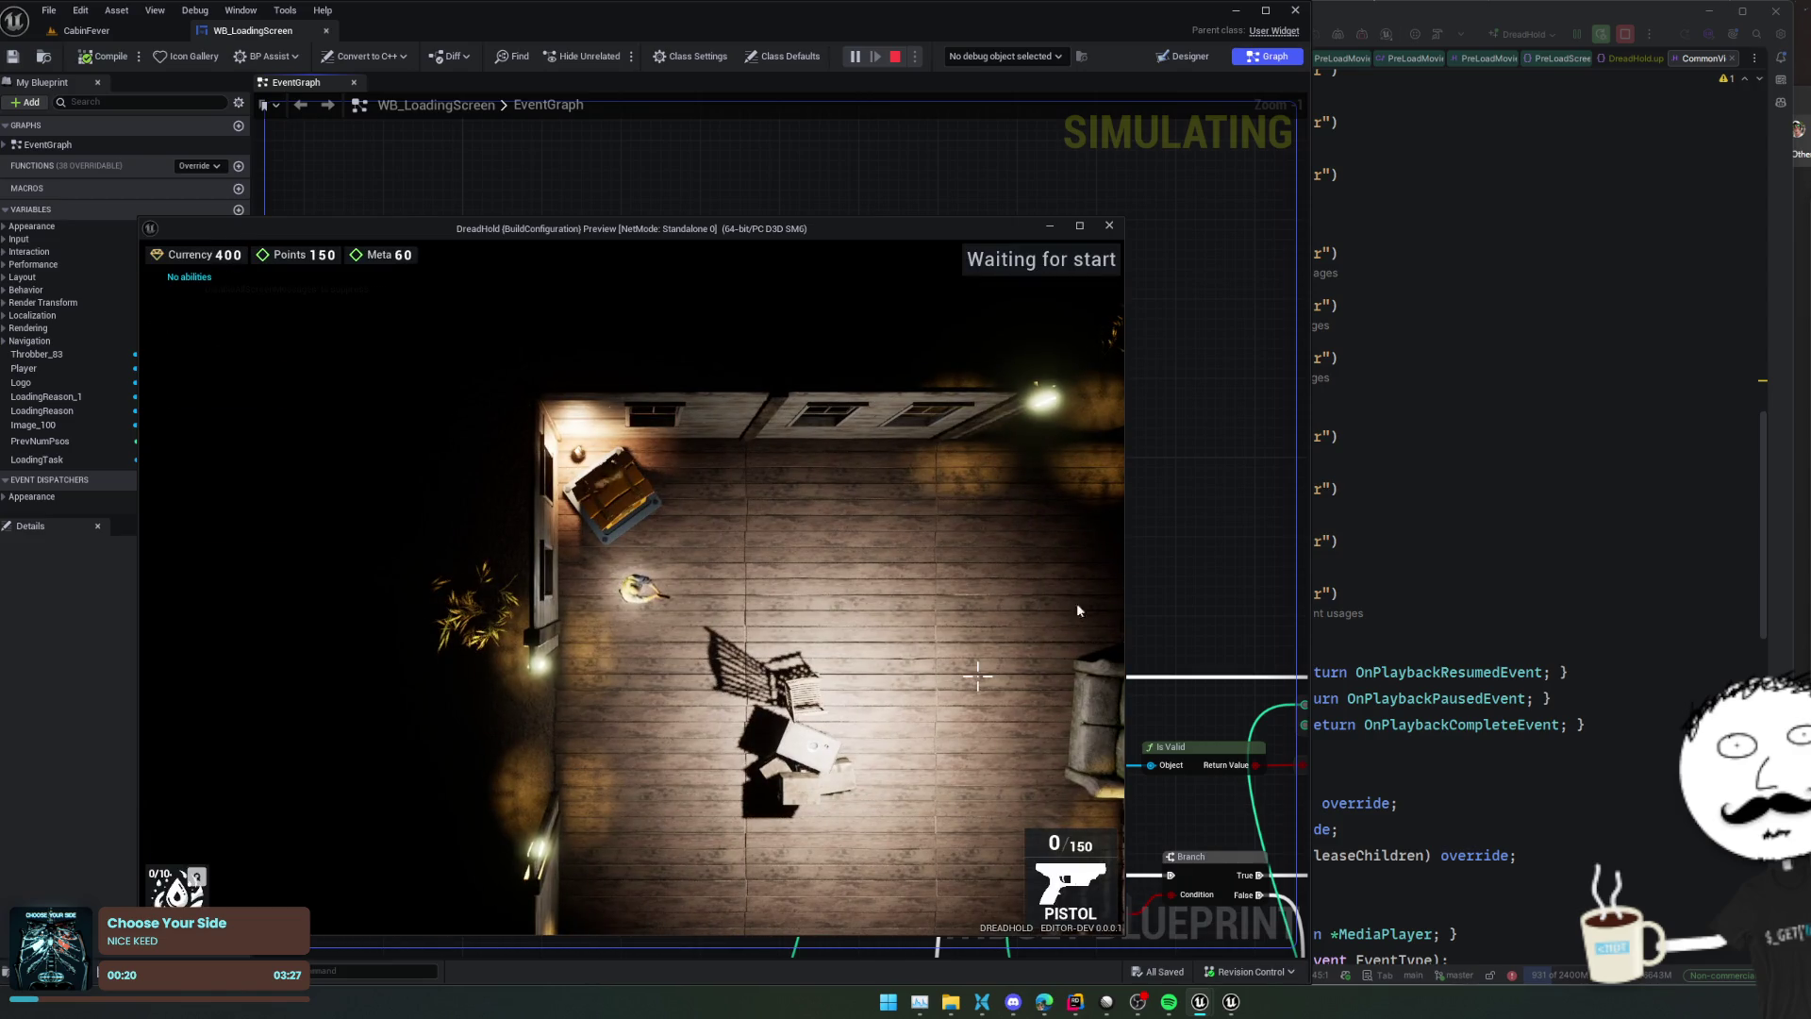
{"action": "left_click", "coordinate": [1110, 225]}
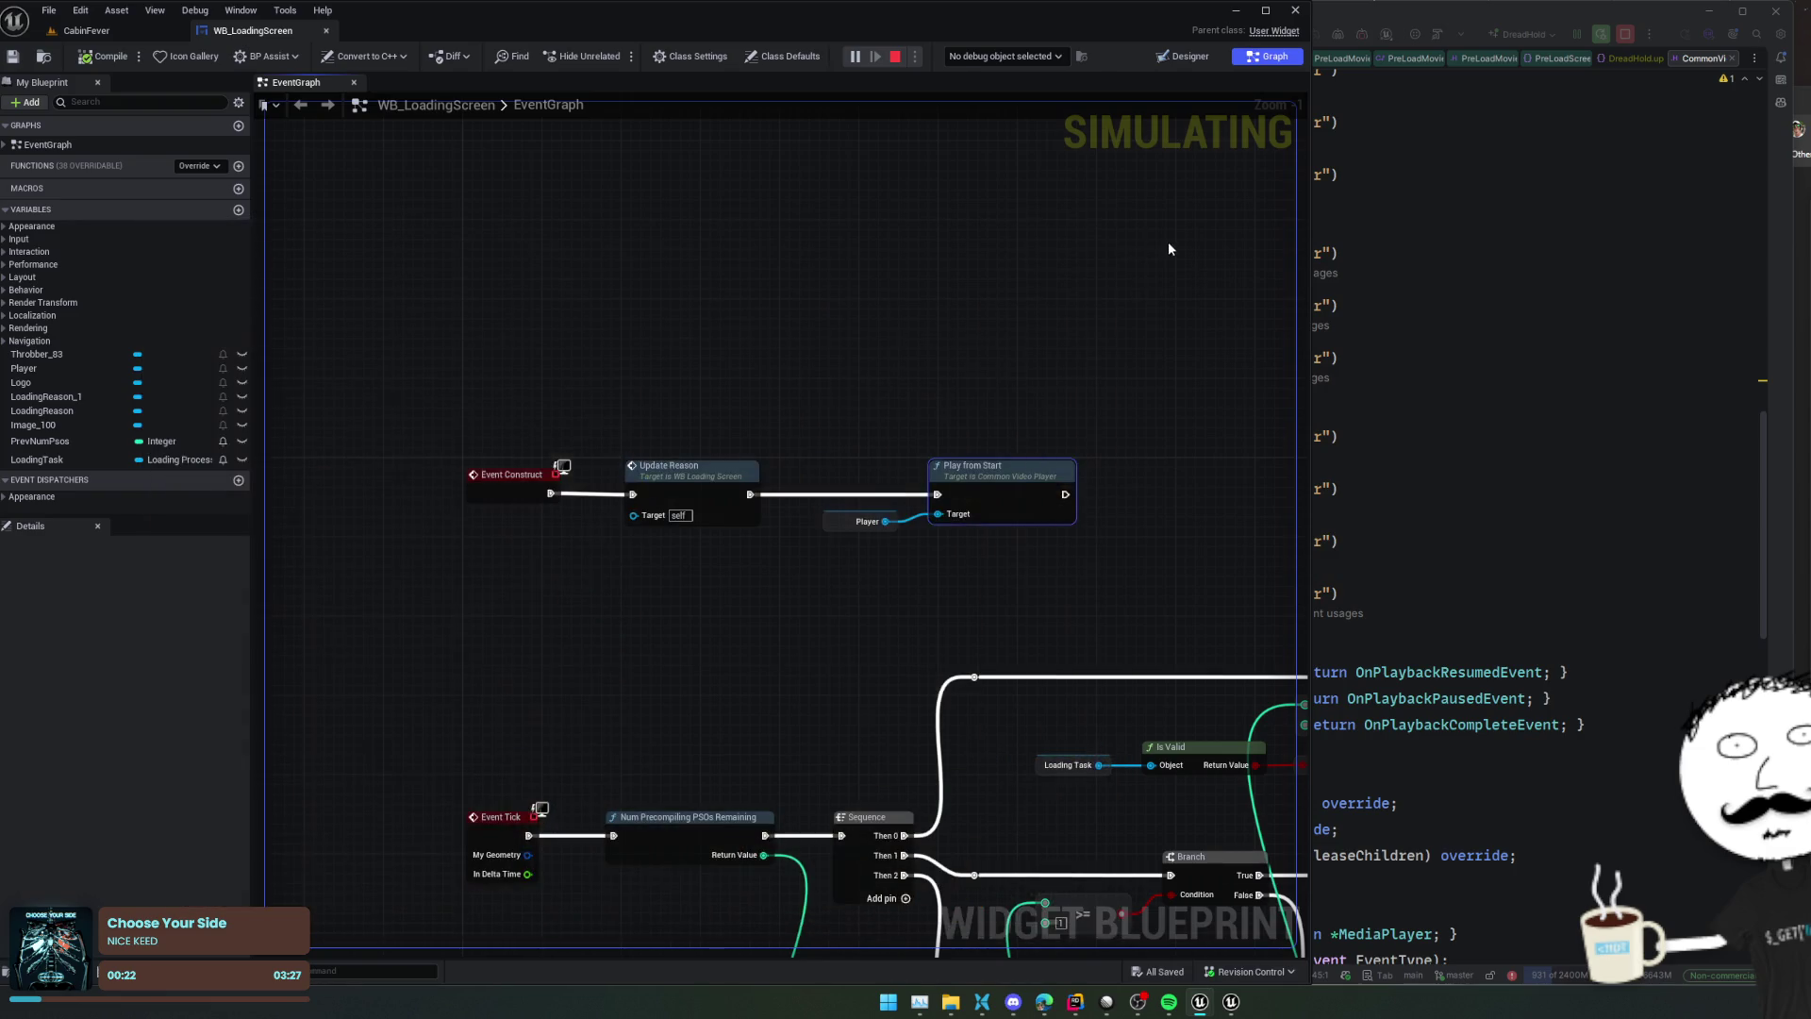
Pan the Event Graph upward, then switch WB_LoadingScreen to the Designer to inspect the Player widget
{"action": "left_click_drag", "start_coordinate": [857, 654], "coordinate": [802, 389]}
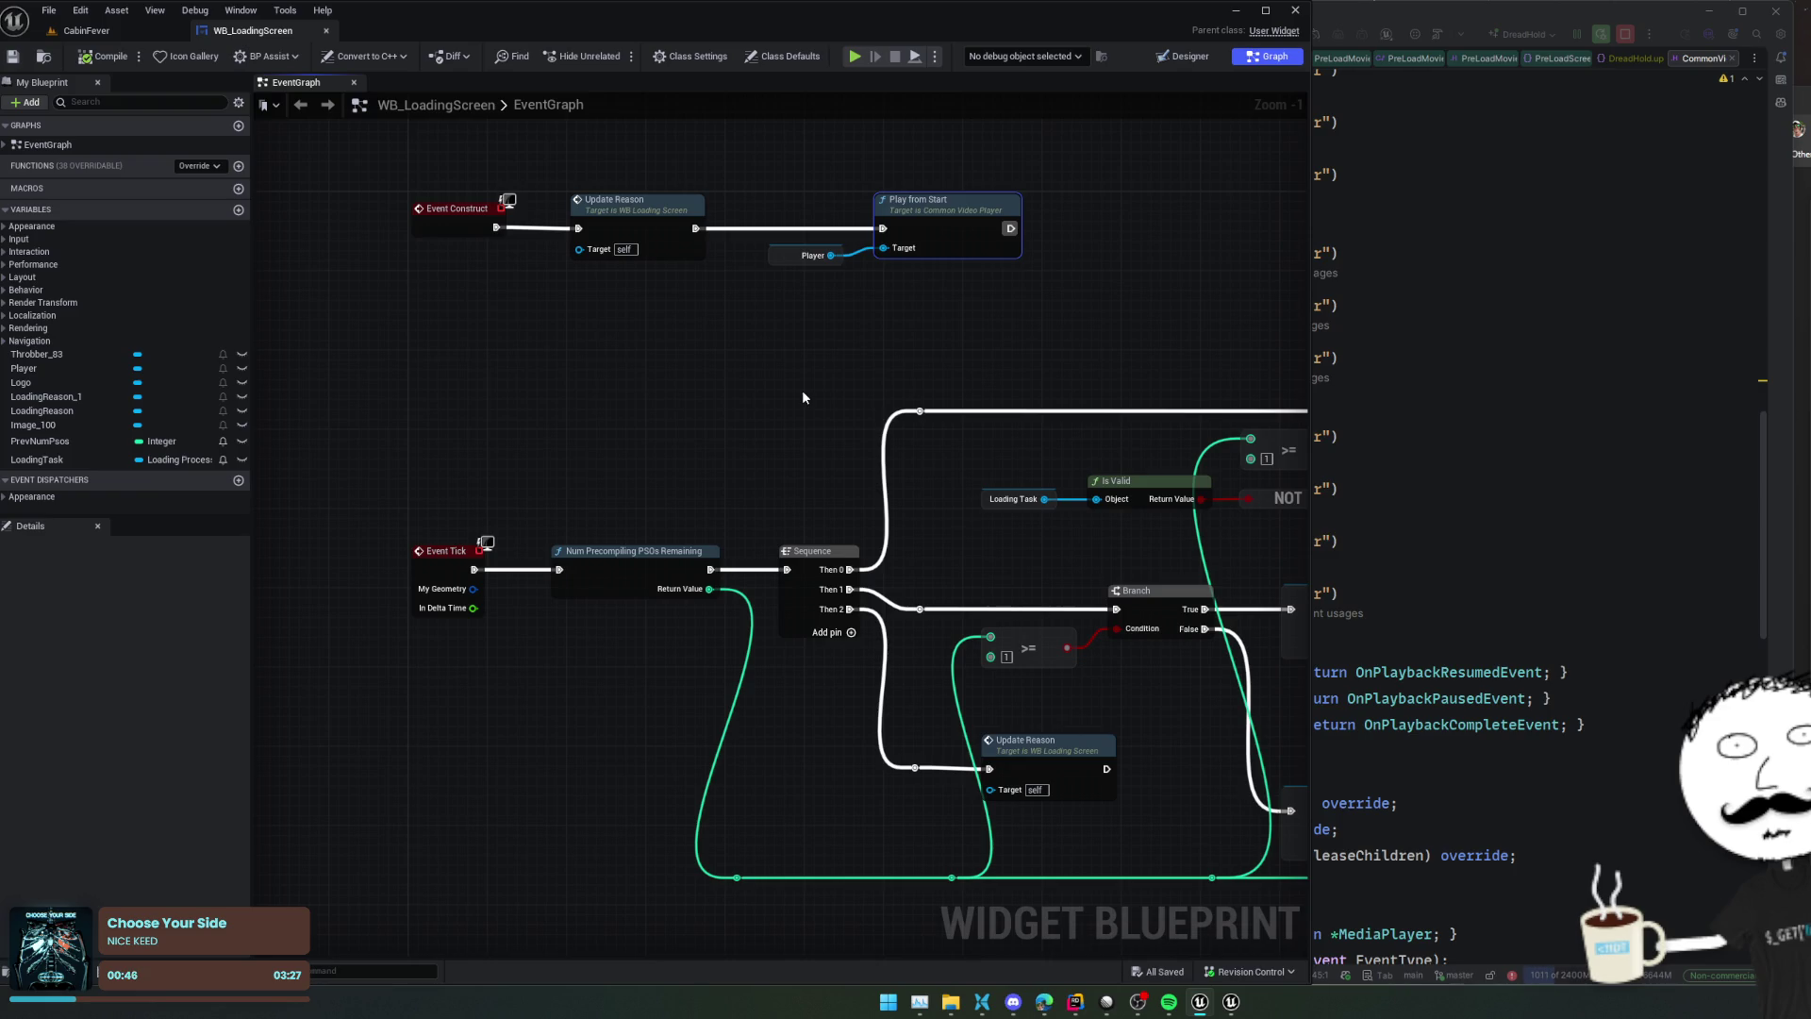
{"action": "left_click", "coordinate": [1184, 56]}
{"action": "scroll", "coordinate": [977, 405], "scroll_direction": "down", "scroll_amount": 2}
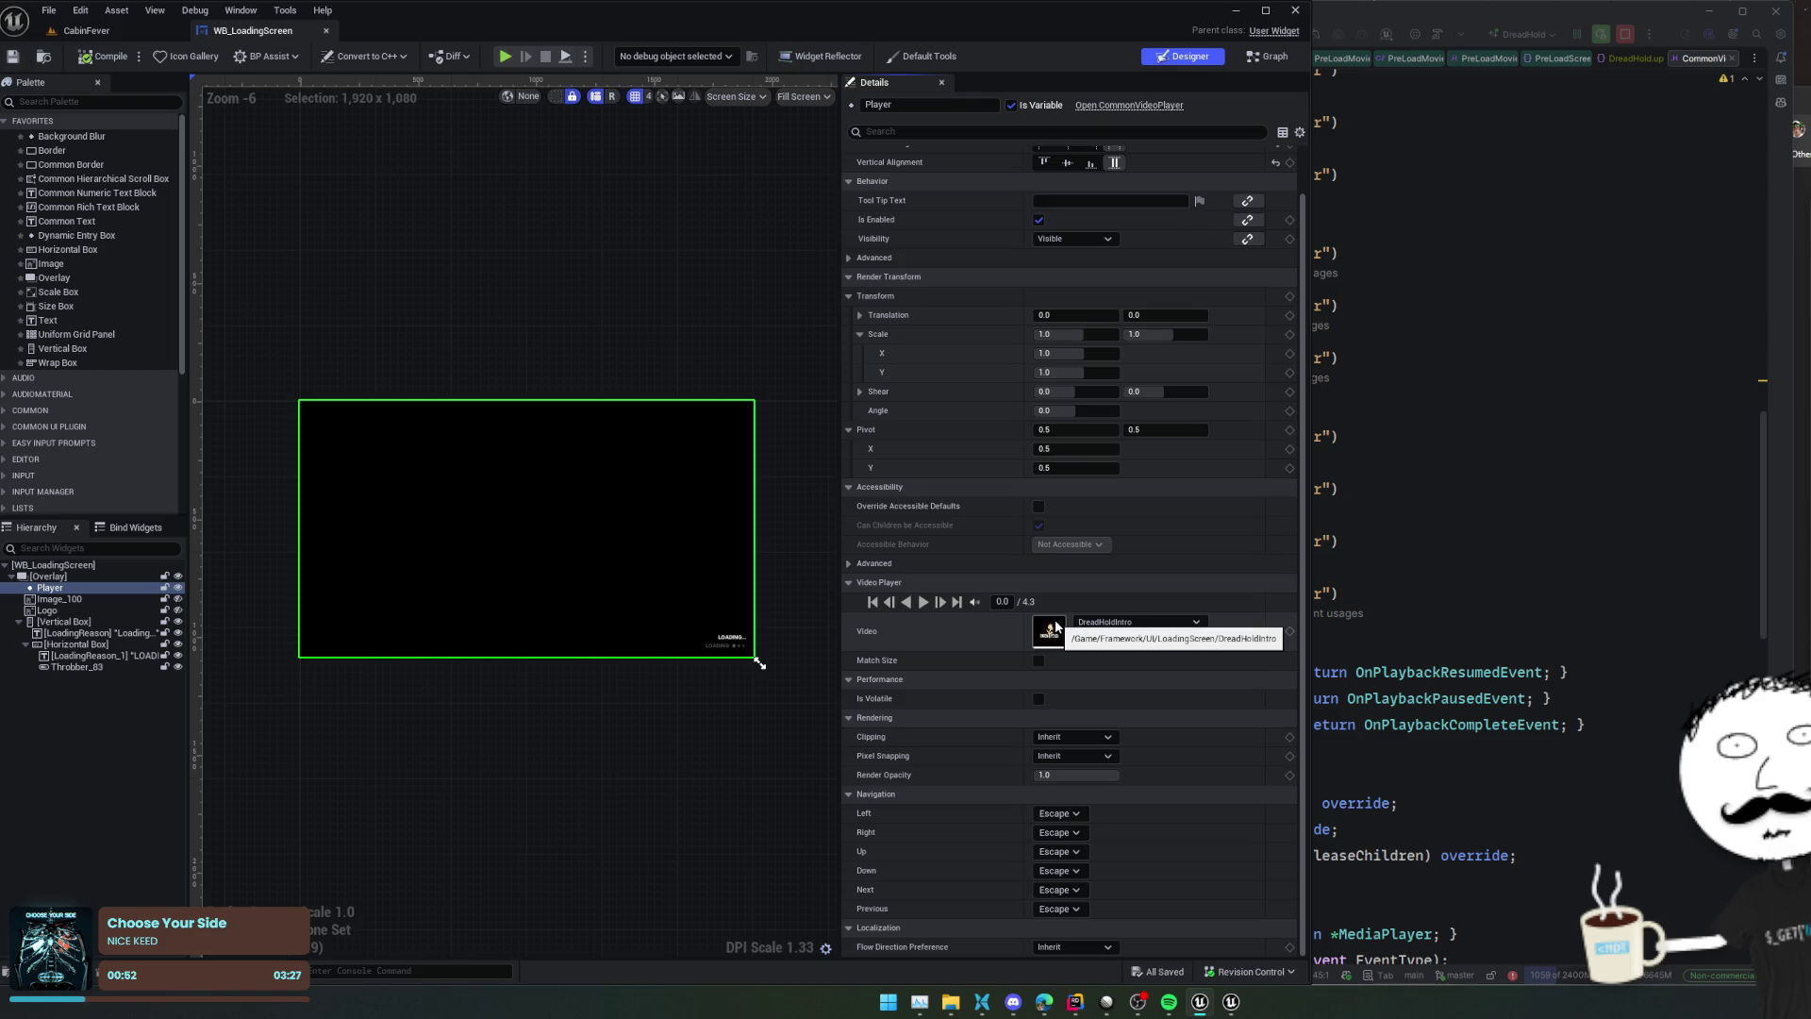
Open the DreadHoldIntro media source and show its media player Details settings
{"action": "double_click", "coordinate": [1051, 629]}
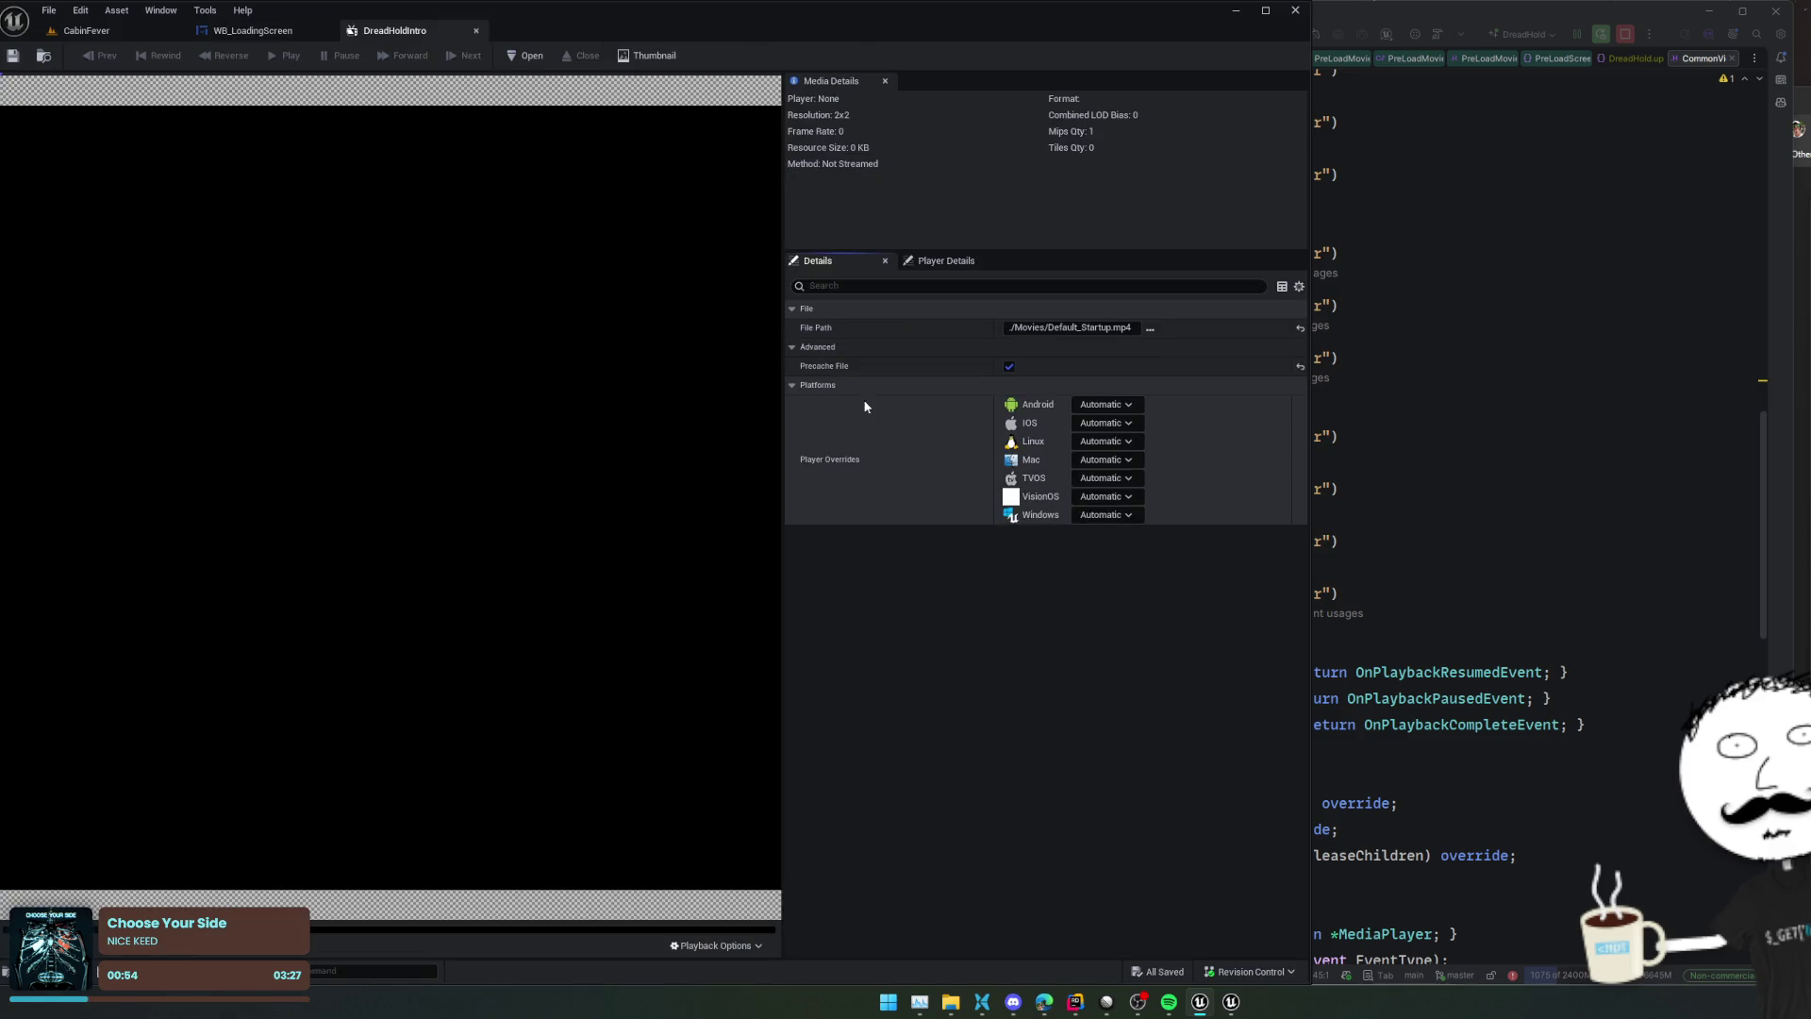
{"action": "left_click", "coordinate": [923, 263]}
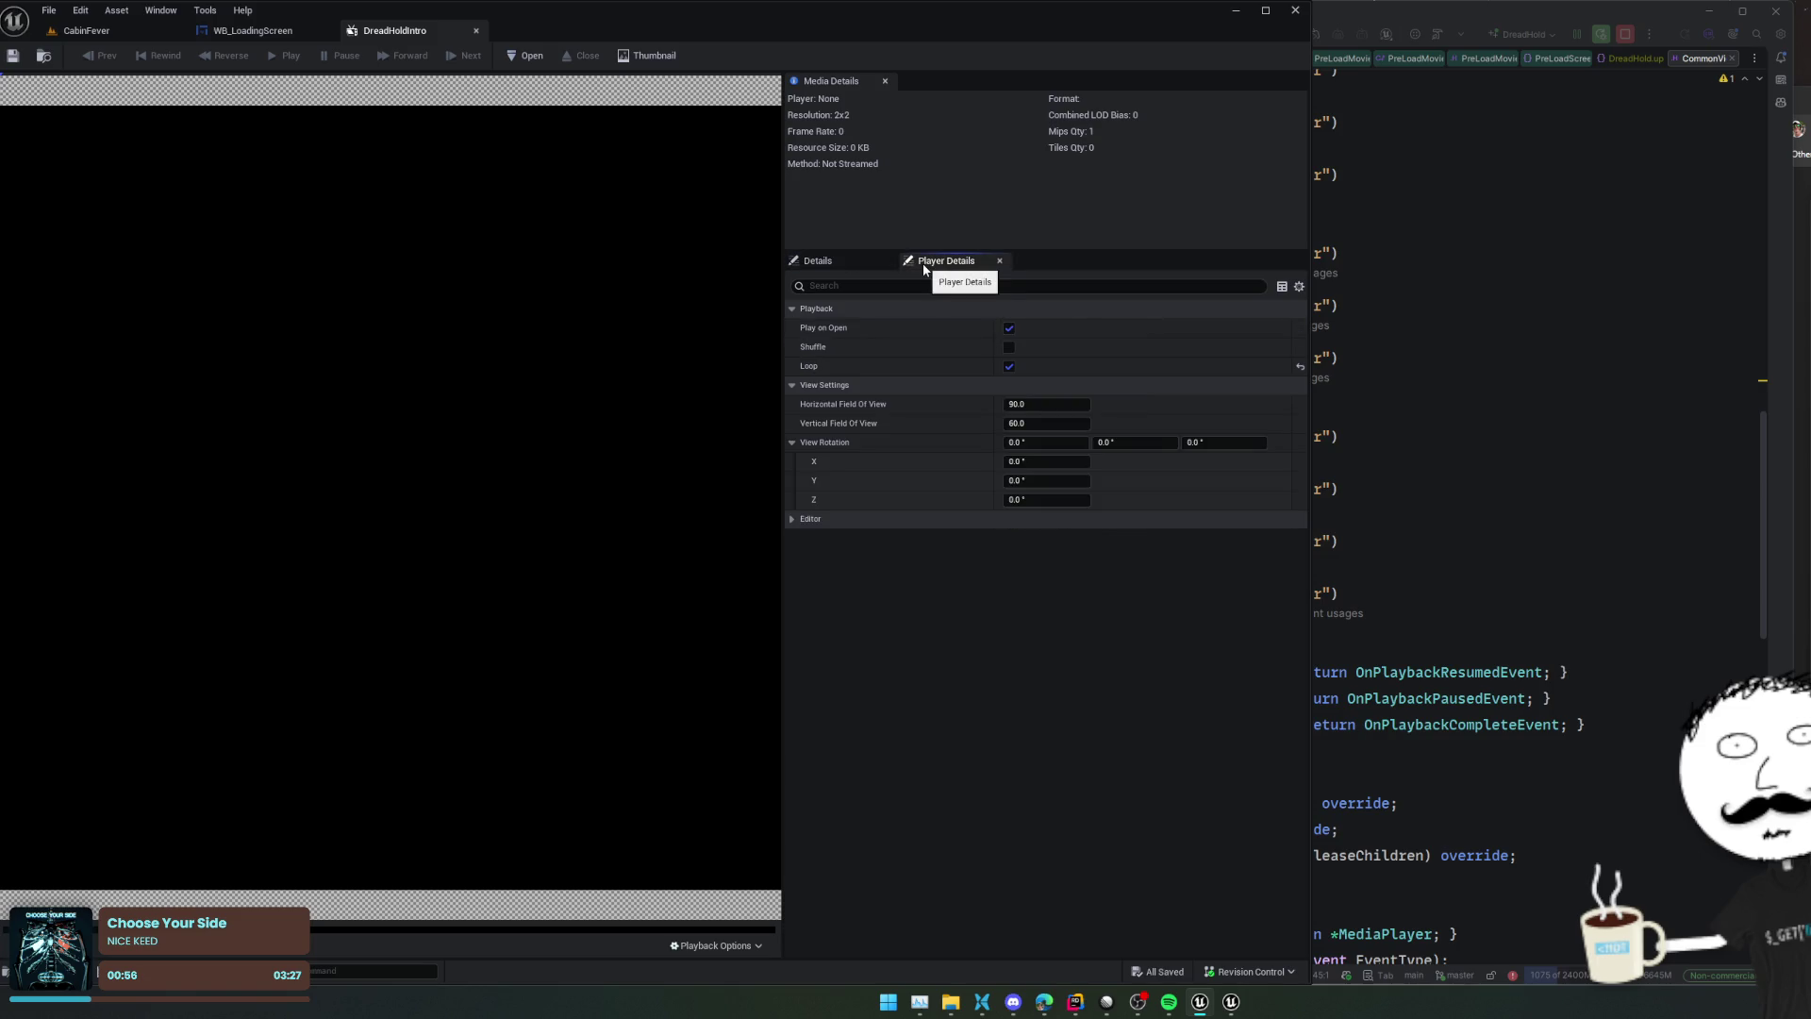
{"action": "mouse_move", "coordinate": [830, 332]}
In Rider, follow PlayFromStart into Play and SetPlaybackRate in CommonVideoPlayer.cpp
{"action": "key", "text": "alt+Tab"}
{"action": "scroll", "coordinate": [1101, 356], "scroll_direction": "up", "scroll_amount": 3}
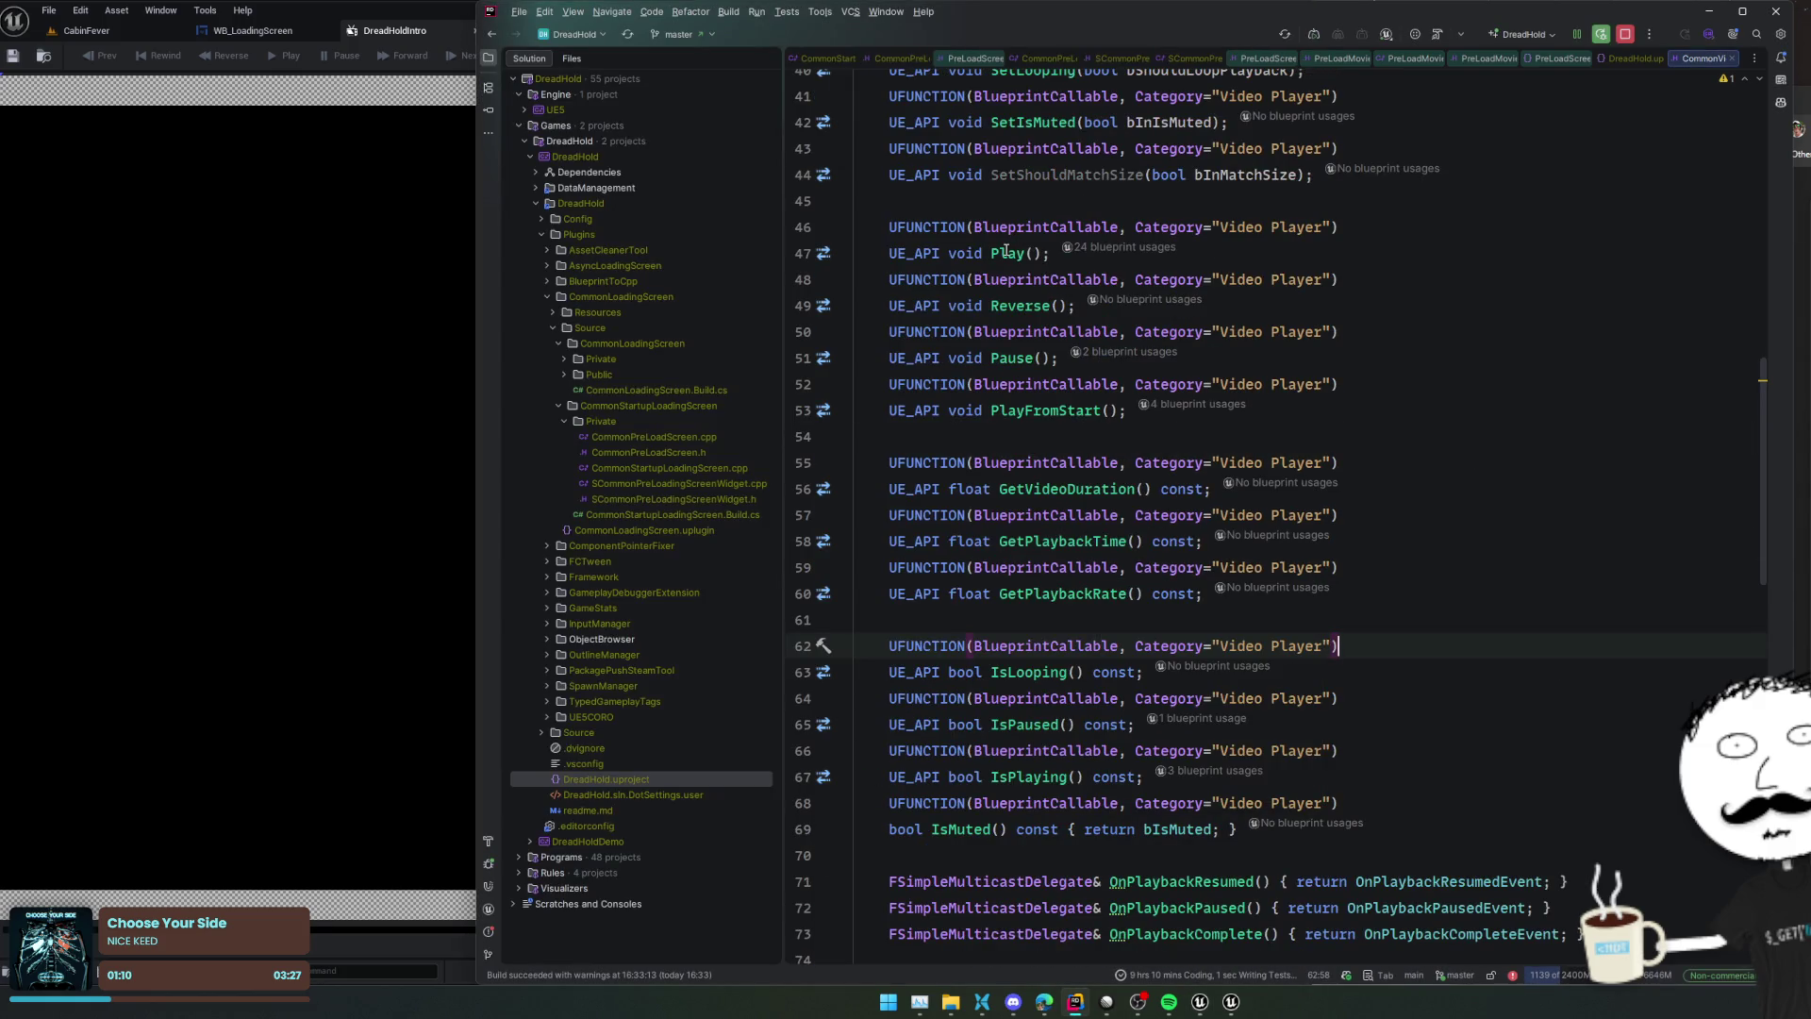
{"action": "left_click", "coordinate": [1038, 410], "text": "ctrl"}
{"action": "left_click", "coordinate": [921, 433]}
{"action": "key", "text": "Down"}
{"action": "key", "text": "Down"}
{"action": "left_click", "coordinate": [907, 461], "text": "ctrl"}
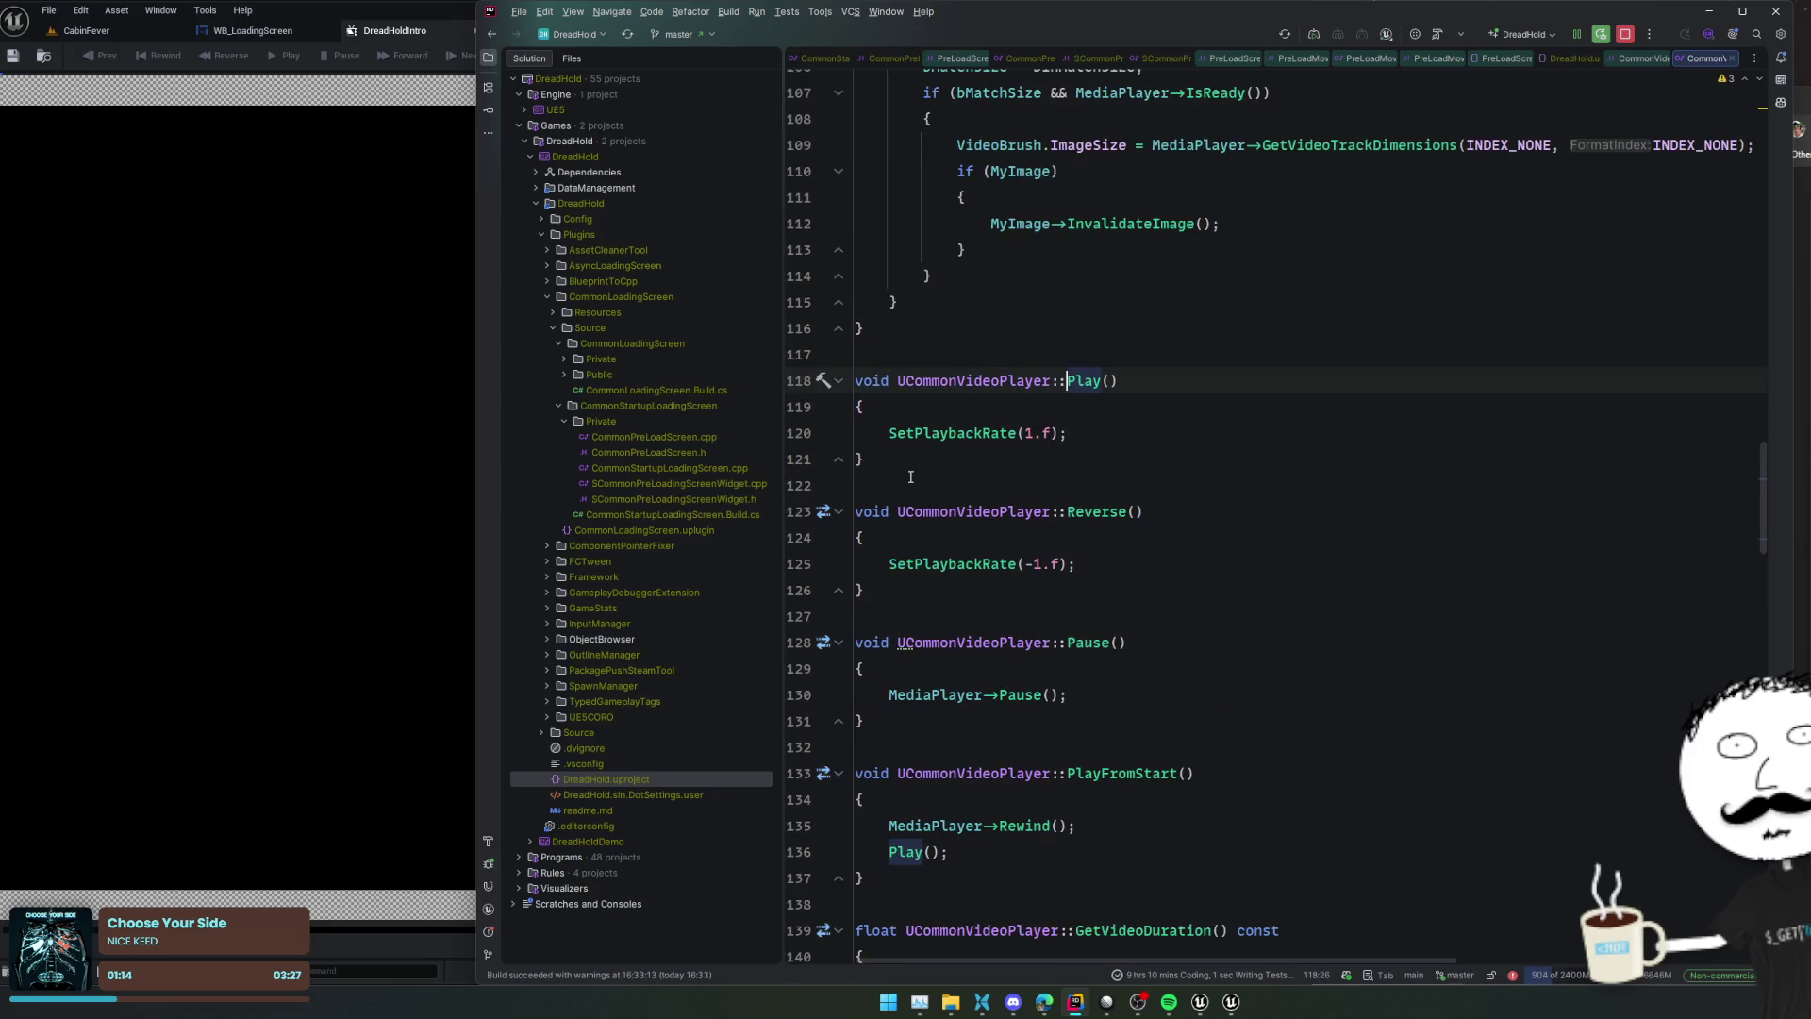
{"action": "left_click", "coordinate": [1009, 434], "text": "ctrl"}
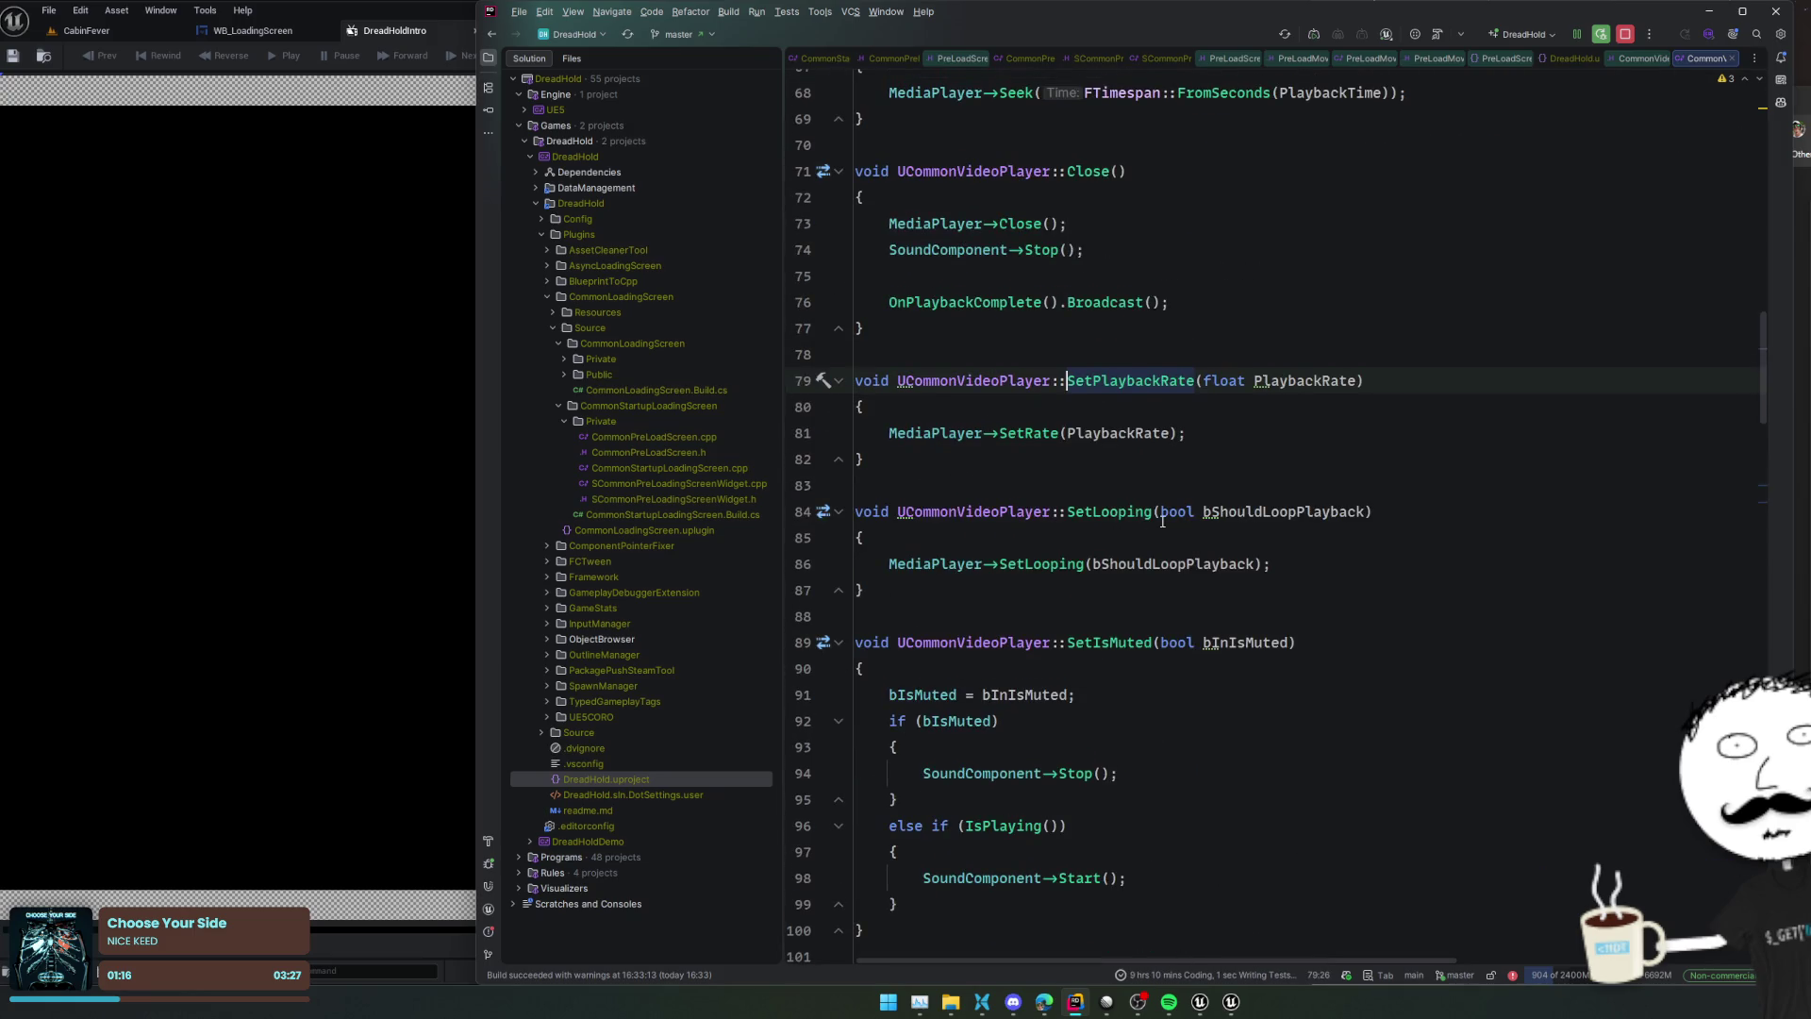
{"action": "left_click", "coordinate": [913, 433]}
Return to the header and select the SetVideo(UMediaSource* NewVideo) declaration
{"action": "scroll", "coordinate": [1220, 547], "scroll_direction": "down", "scroll_amount": 8}
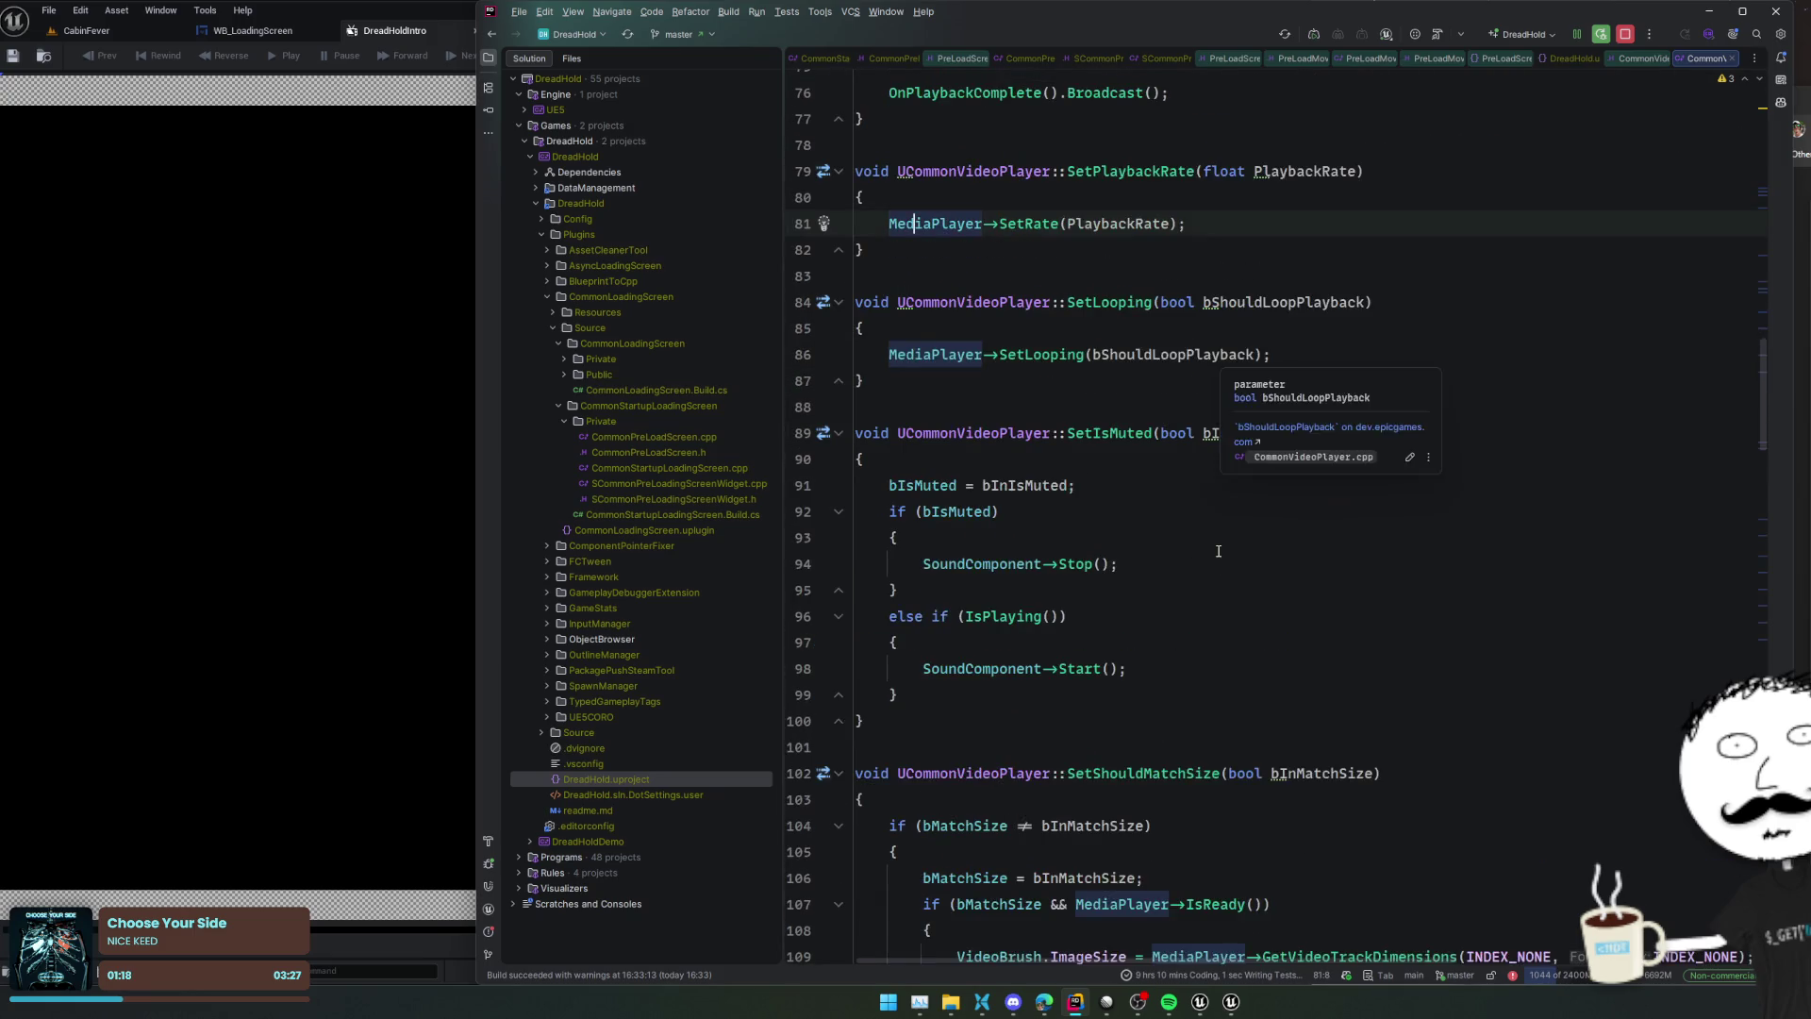
{"action": "scroll", "coordinate": [1220, 547], "scroll_direction": "down", "scroll_amount": 1}
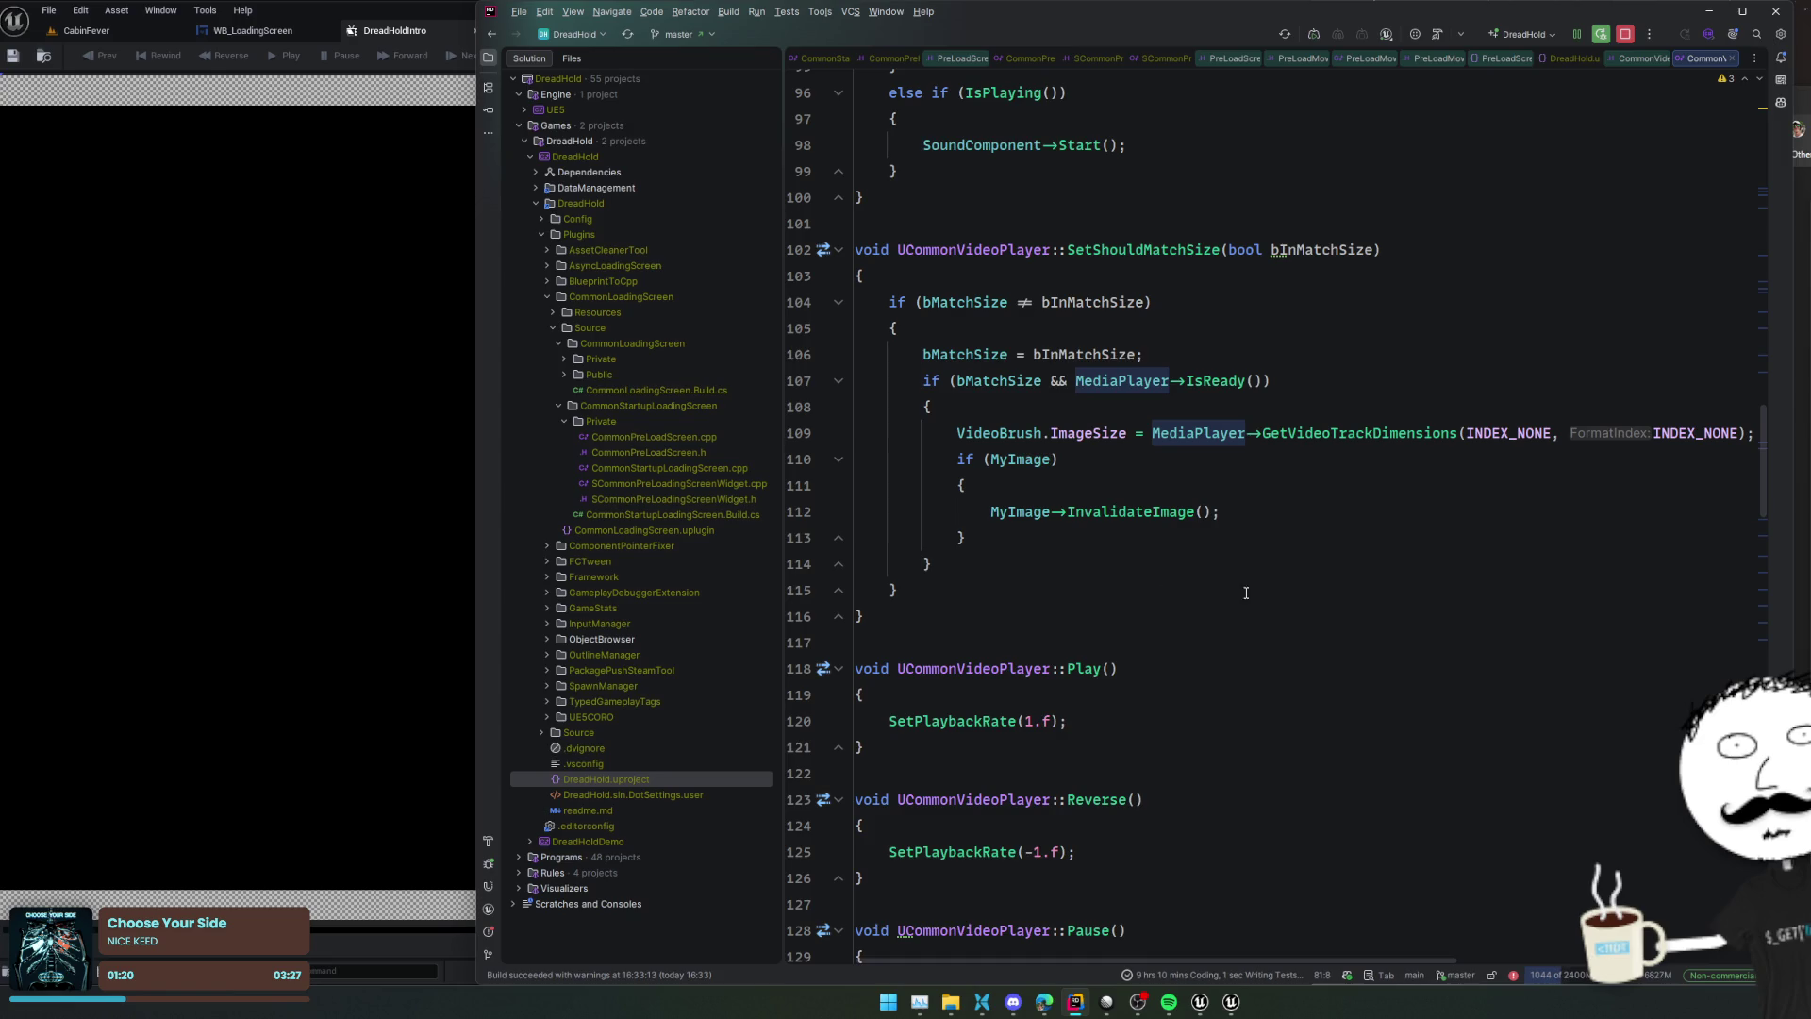
{"action": "scroll", "coordinate": [1245, 593], "scroll_direction": "down", "scroll_amount": 20}
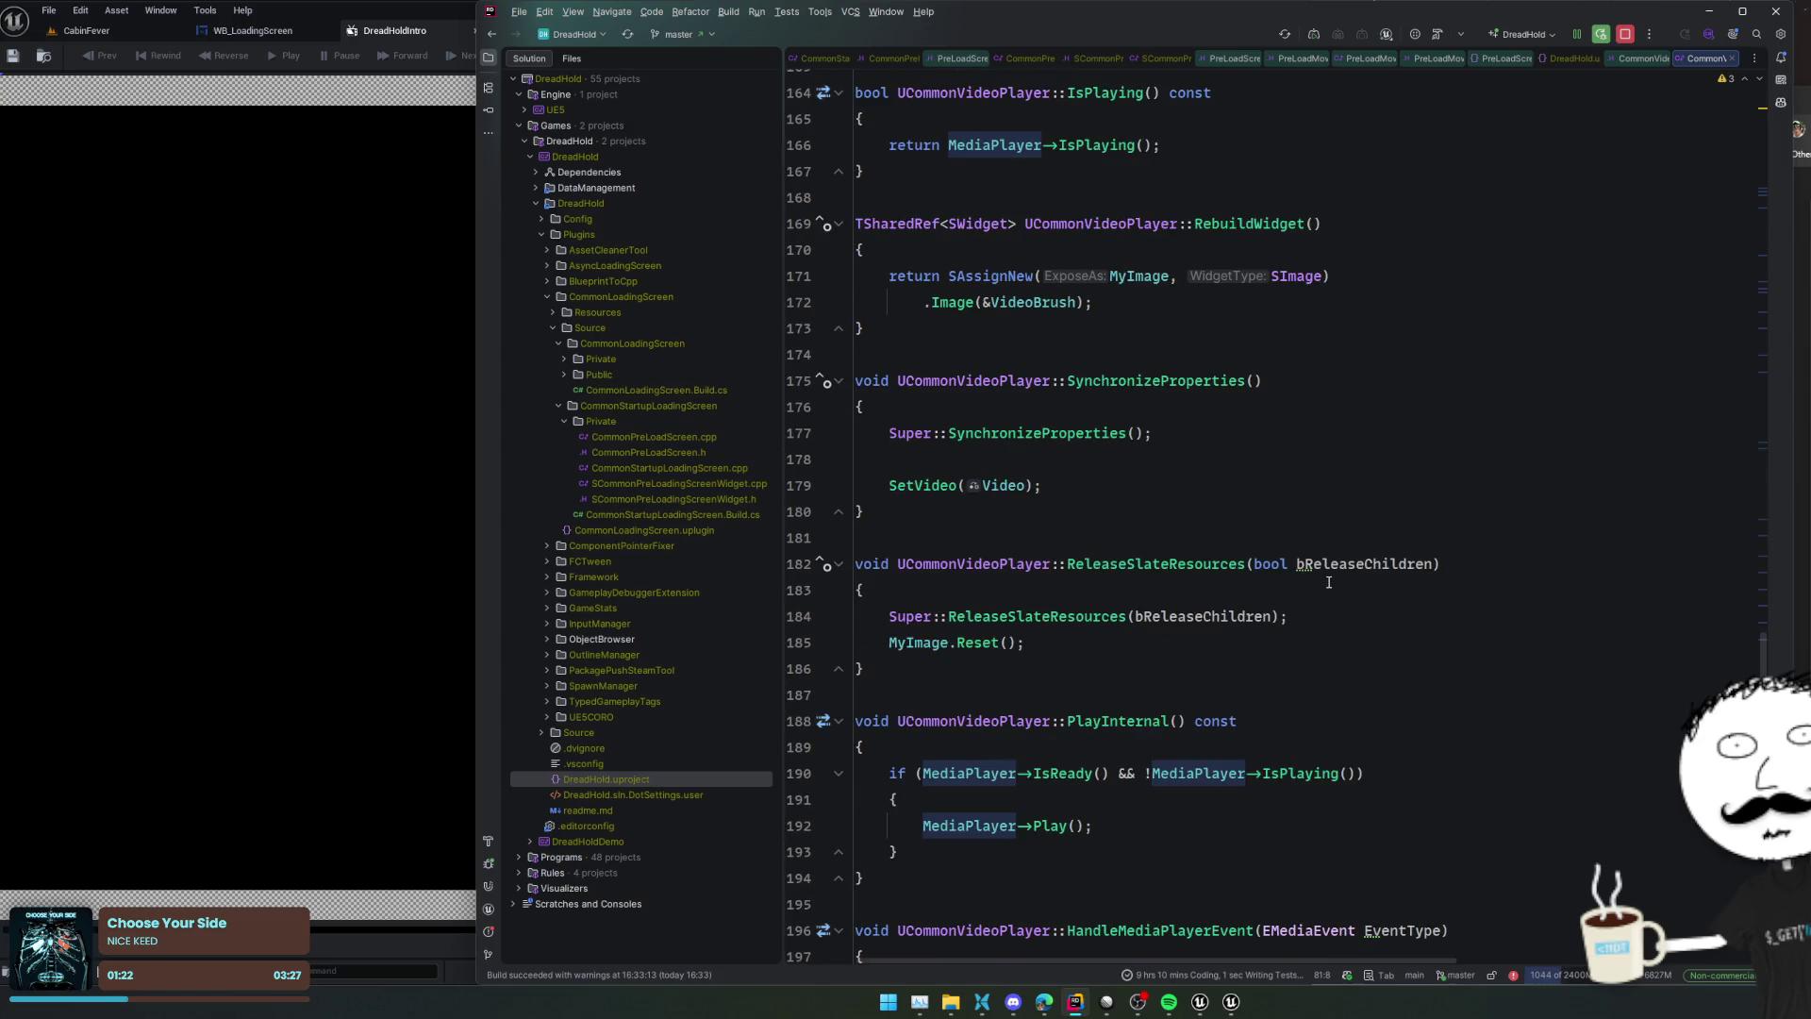
{"action": "left_click", "coordinate": [1195, 563], "text": "ctrl"}
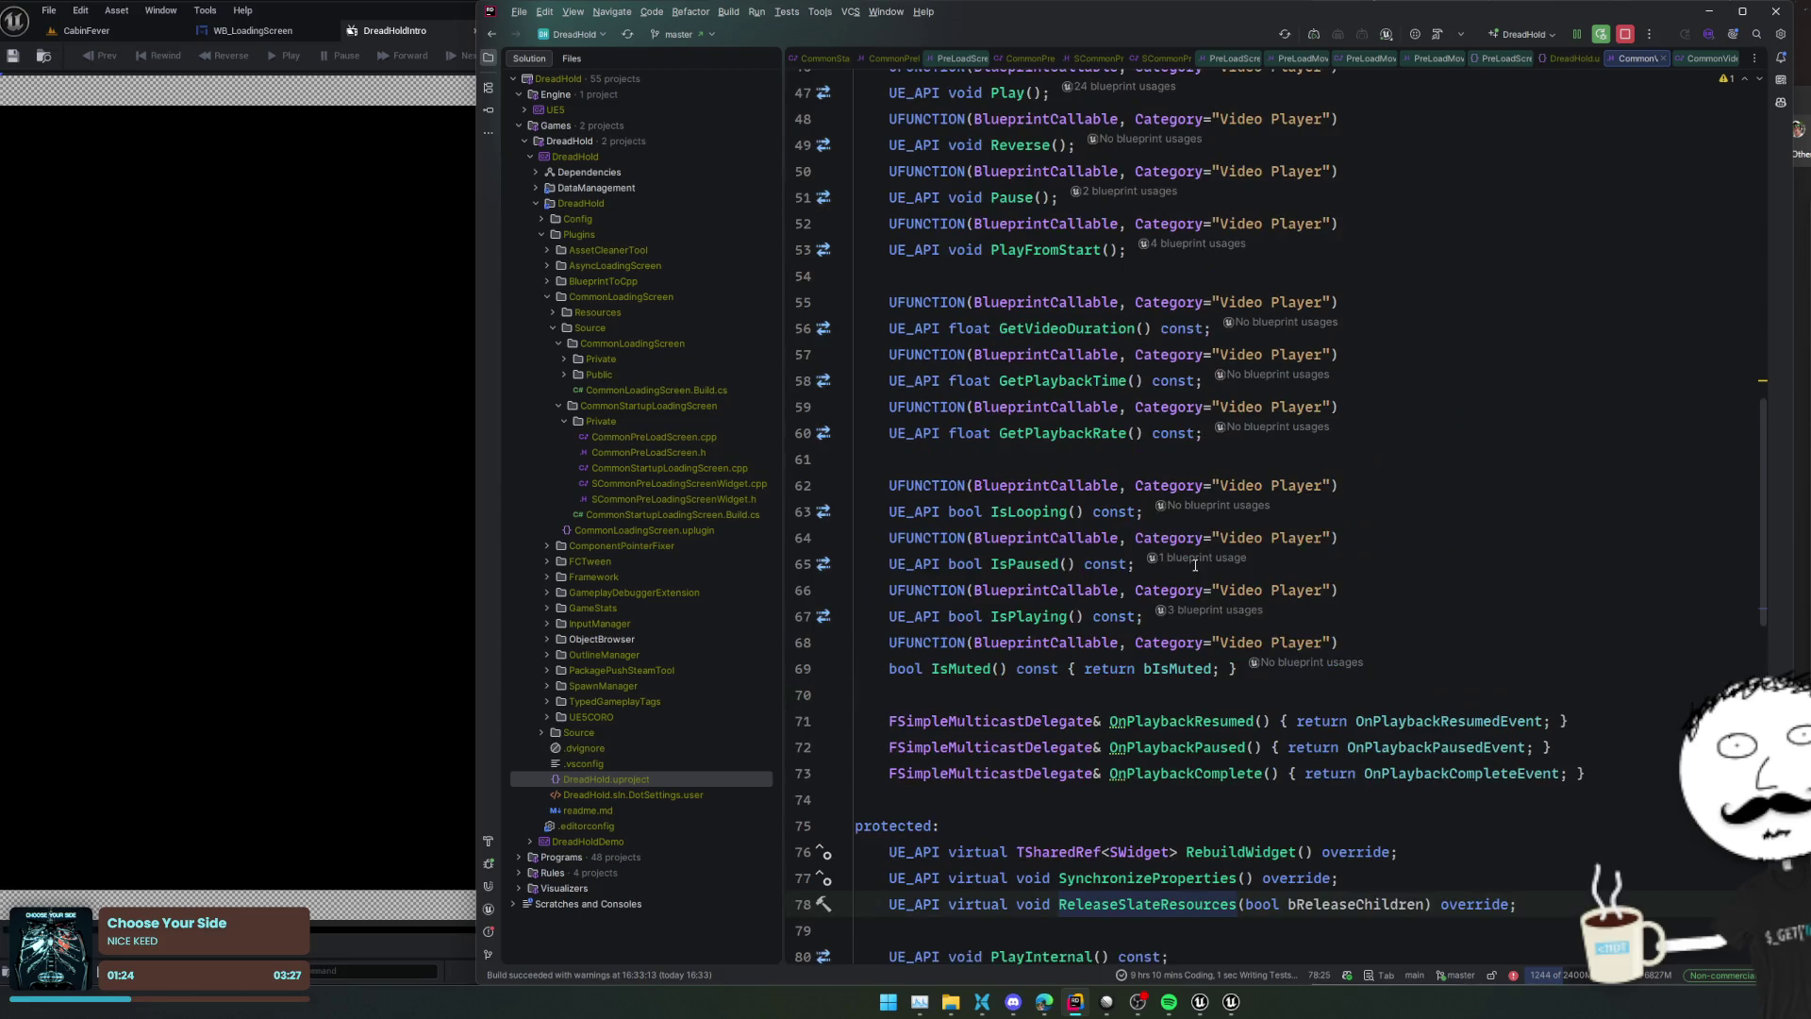
{"action": "scroll", "coordinate": [1195, 564], "scroll_direction": "down", "scroll_amount": 15}
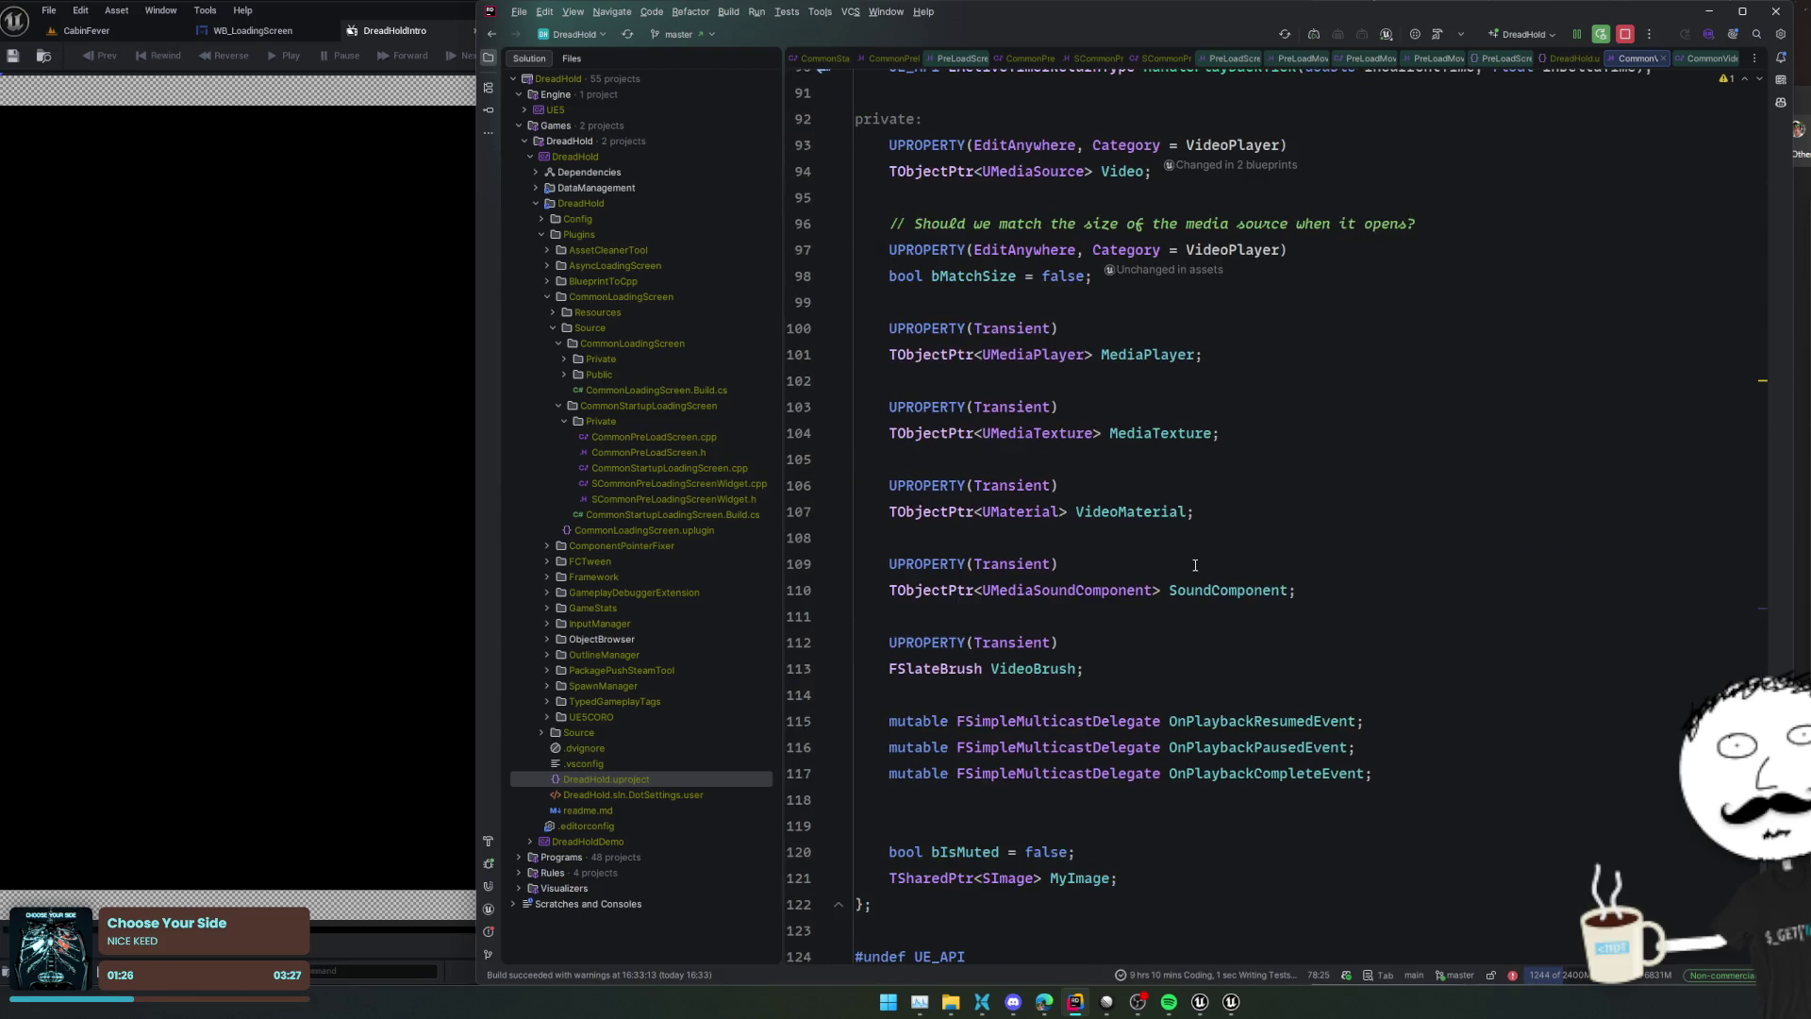
{"action": "scroll", "coordinate": [1195, 564], "scroll_direction": "up", "scroll_amount": 17}
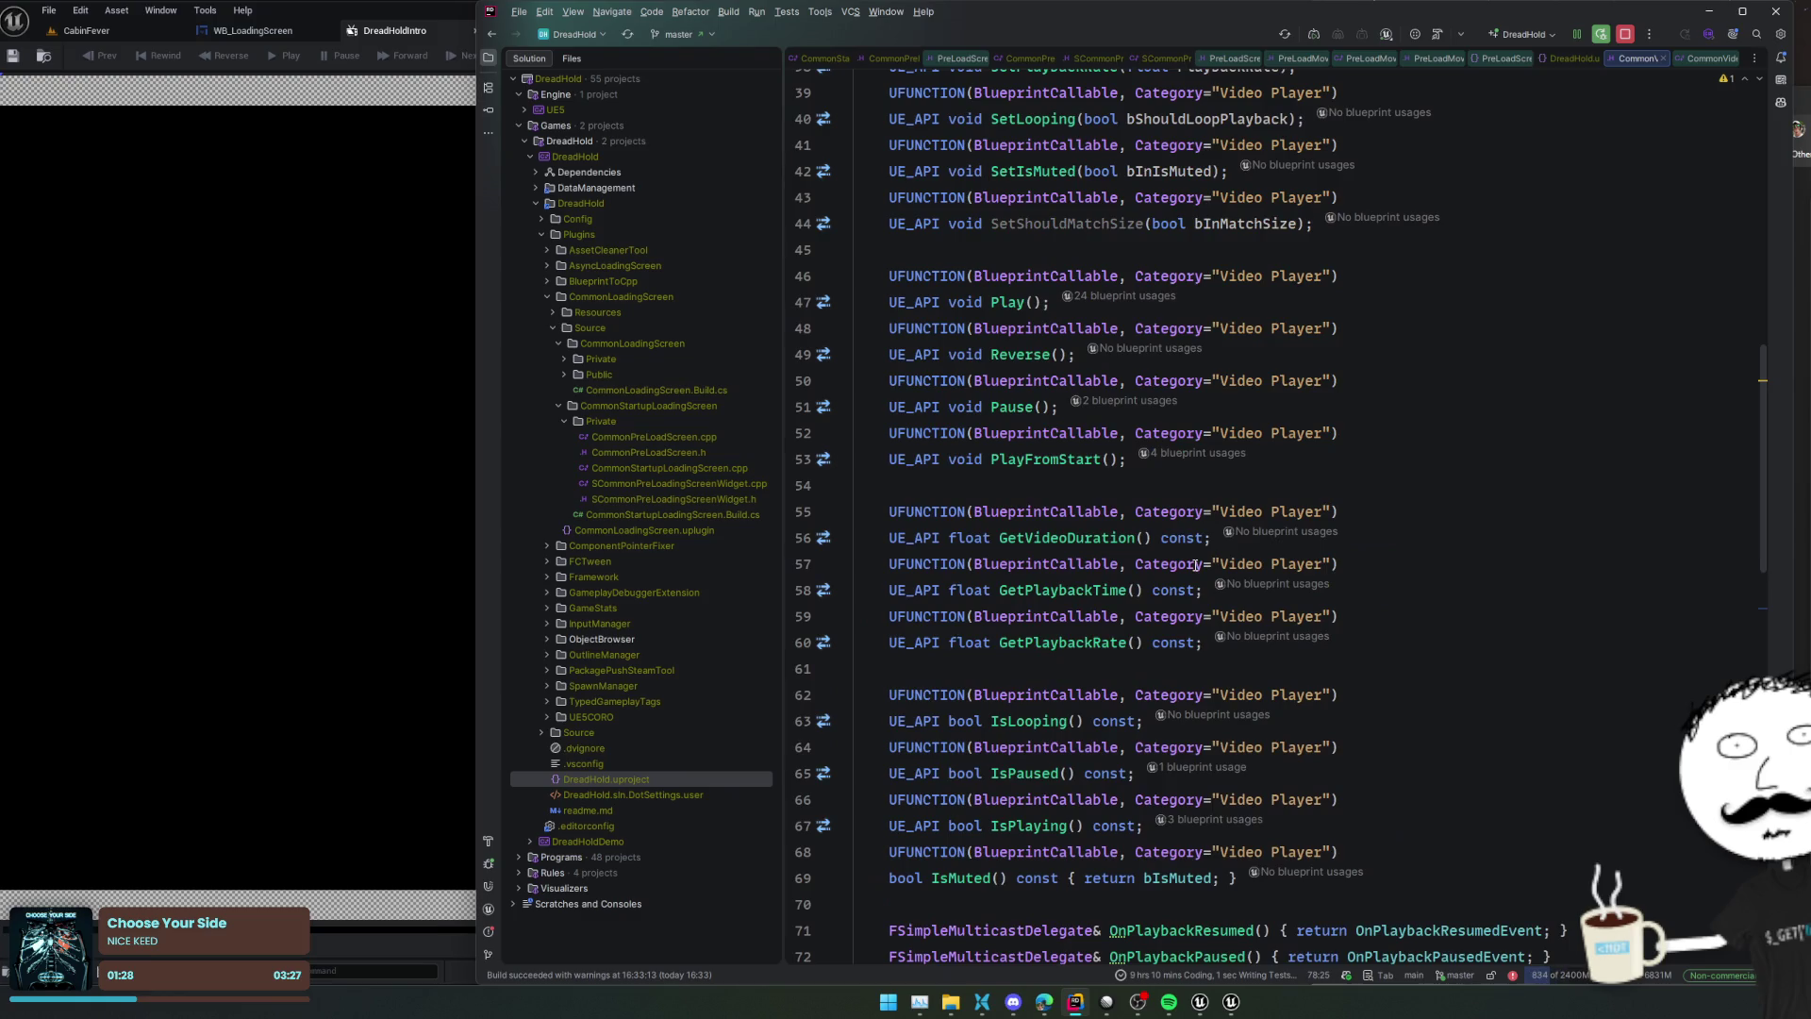
{"action": "scroll", "coordinate": [1195, 564], "scroll_direction": "up", "scroll_amount": 8}
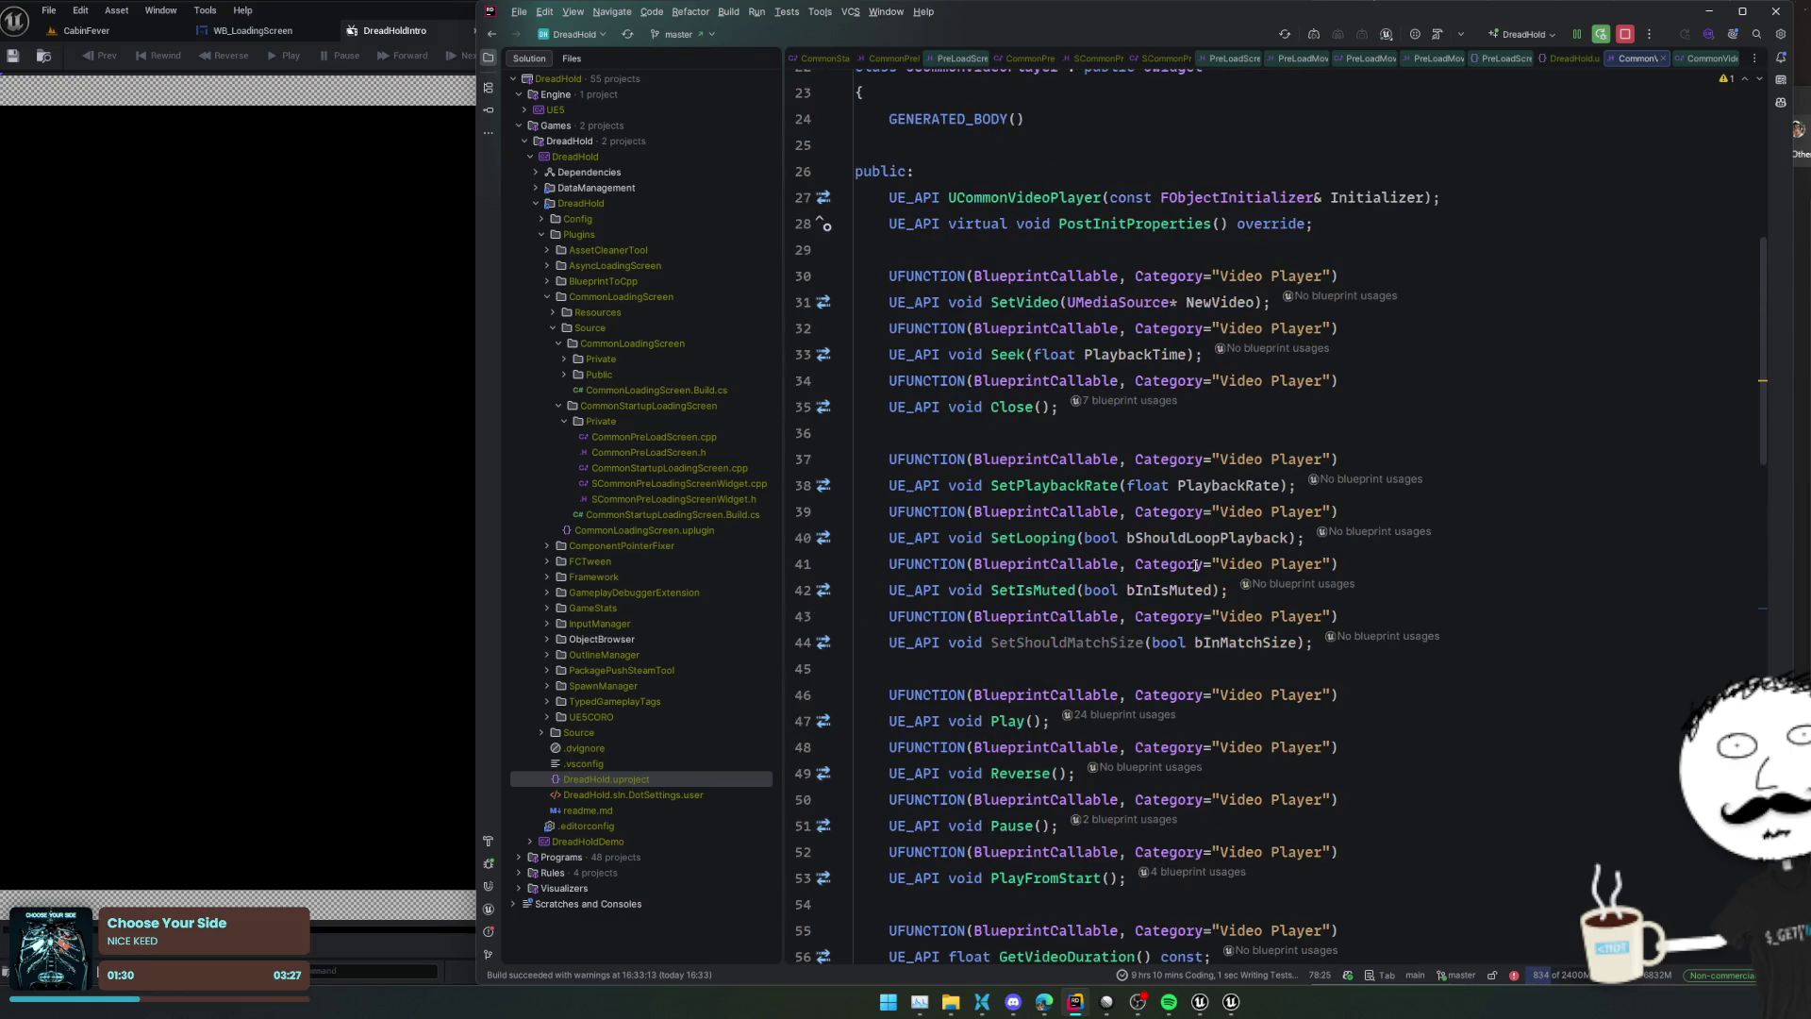
{"action": "left_click", "coordinate": [1024, 511]}
{"action": "double_click", "coordinate": [1024, 512]}
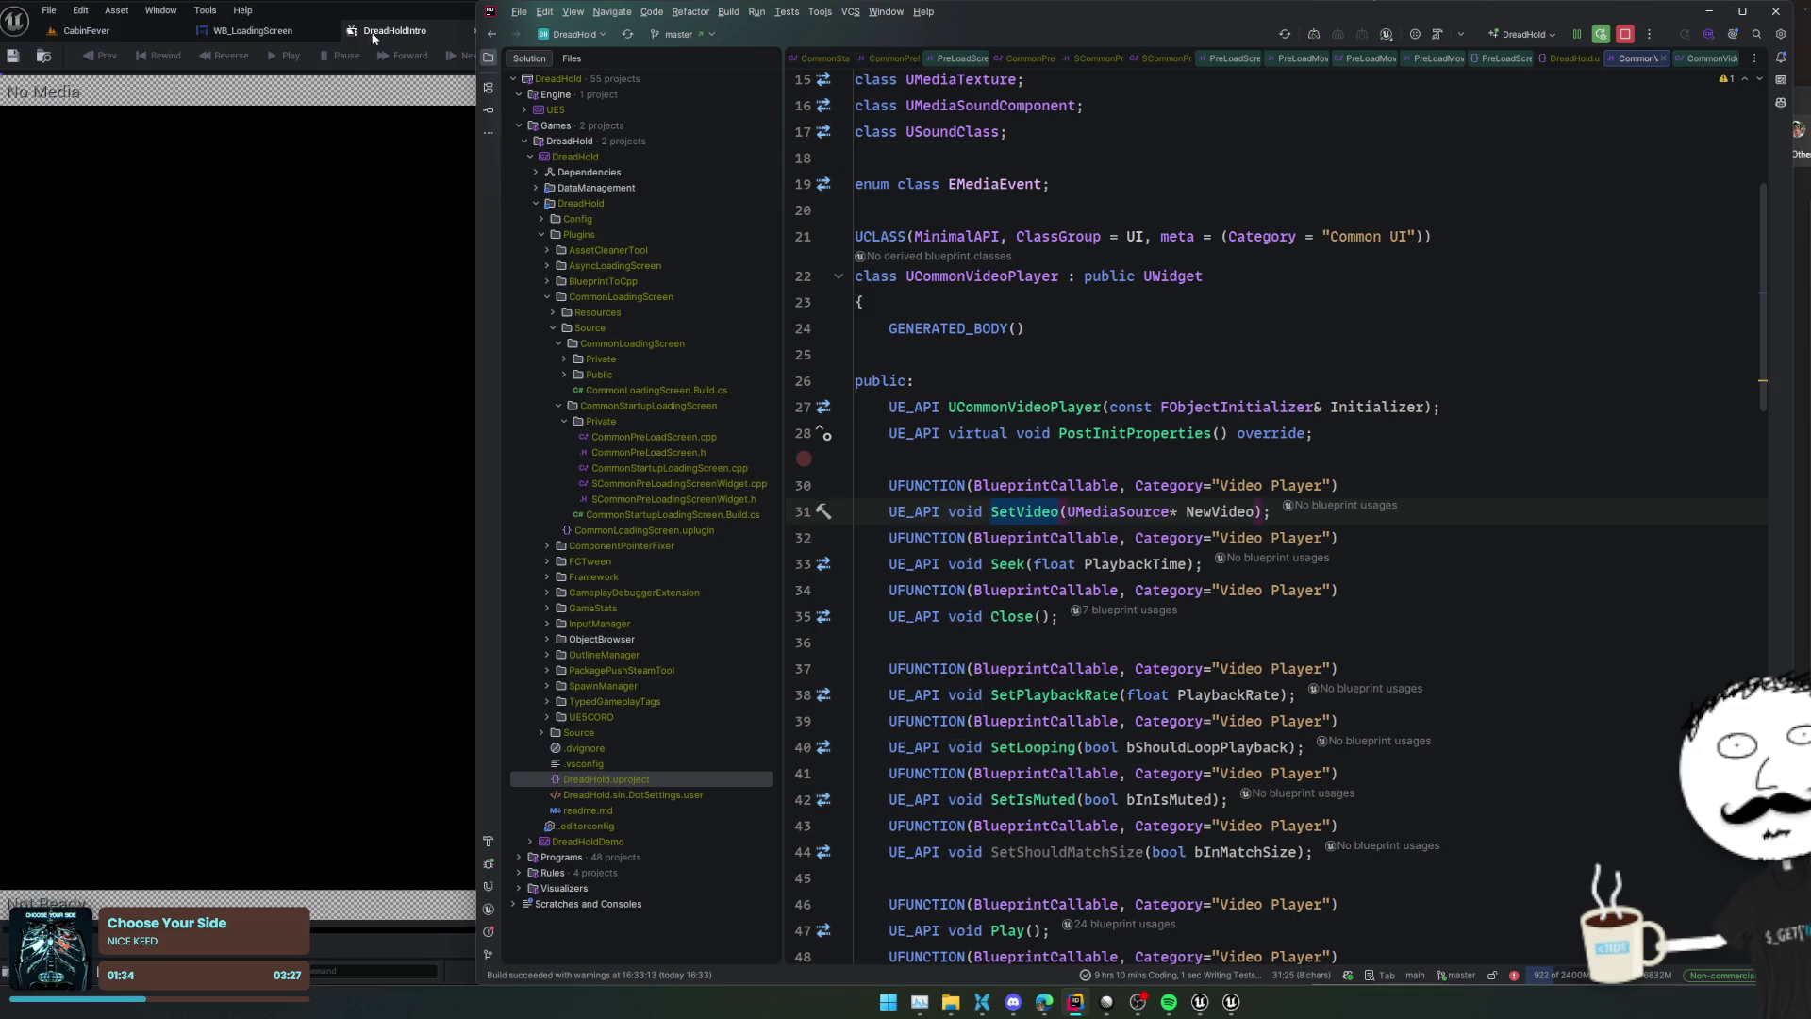
Add a Set Video node for the Player in WB_LoadingScreen's Event Graph
{"action": "left_click", "coordinate": [253, 31]}
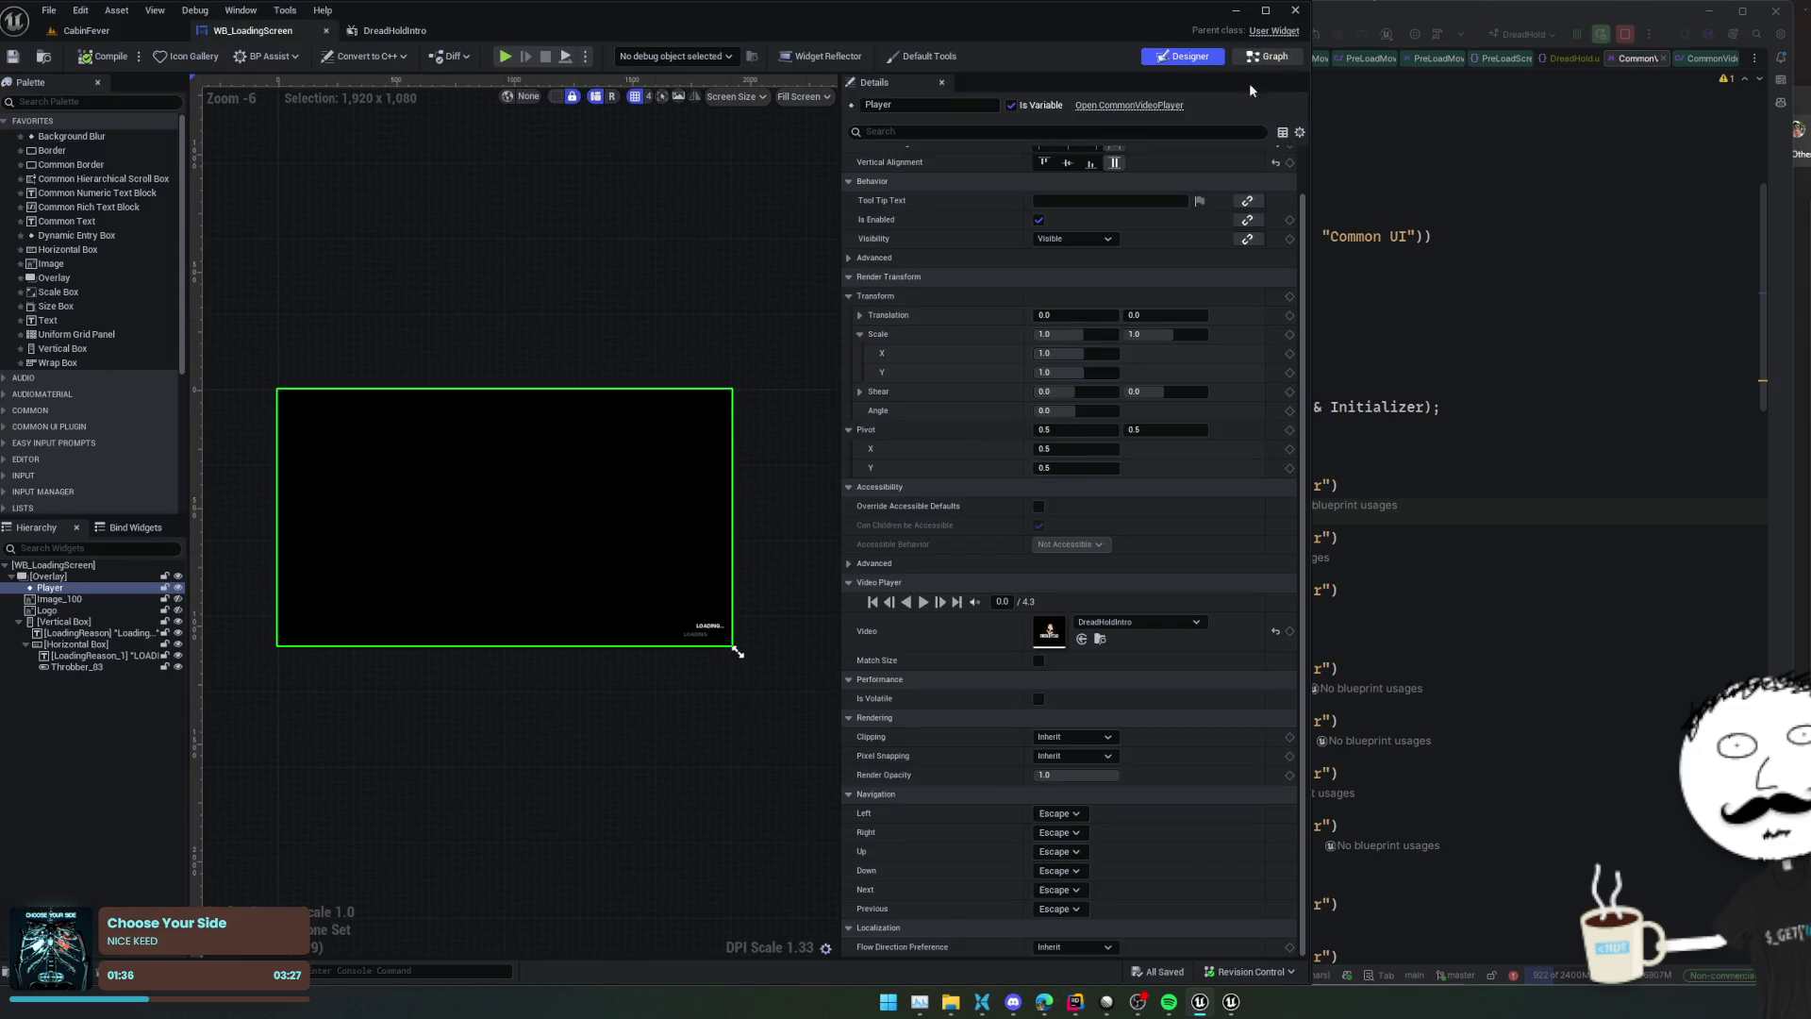
{"action": "left_click", "coordinate": [1268, 56]}
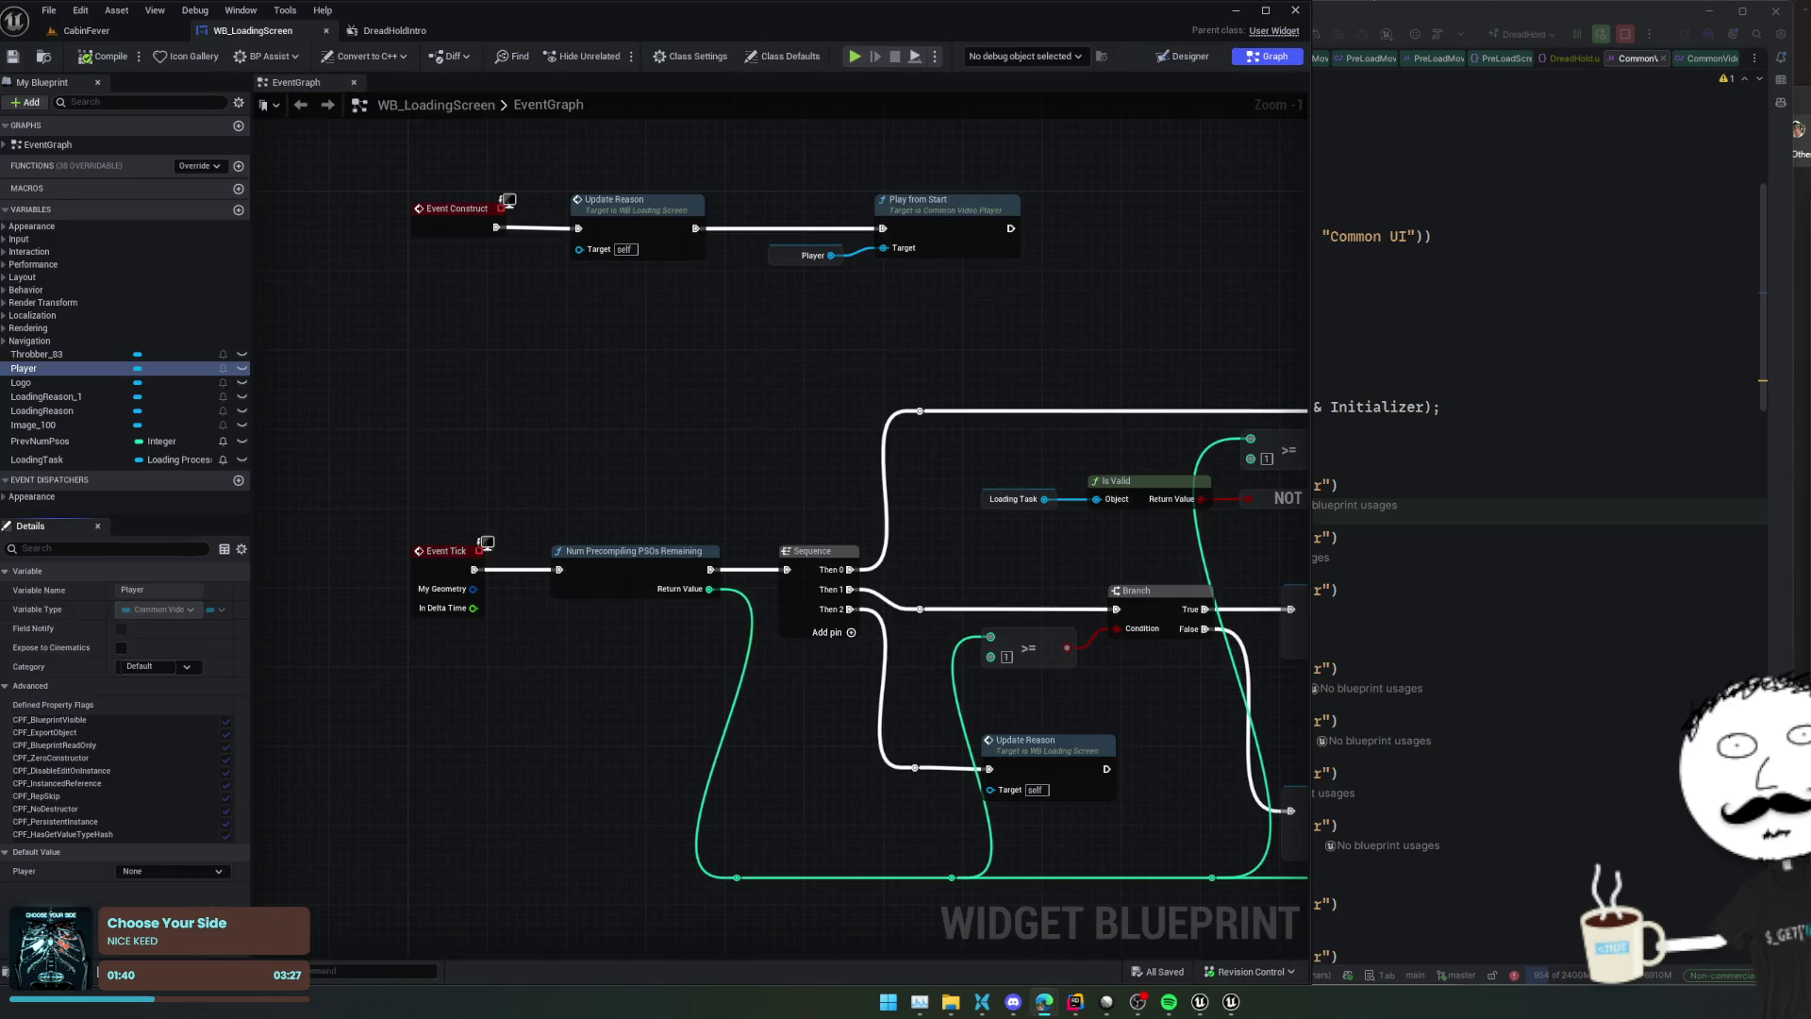
{"action": "left_click_drag", "start_coordinate": [837, 273], "coordinate": [893, 642]}
{"action": "type", "text": "set vid"}
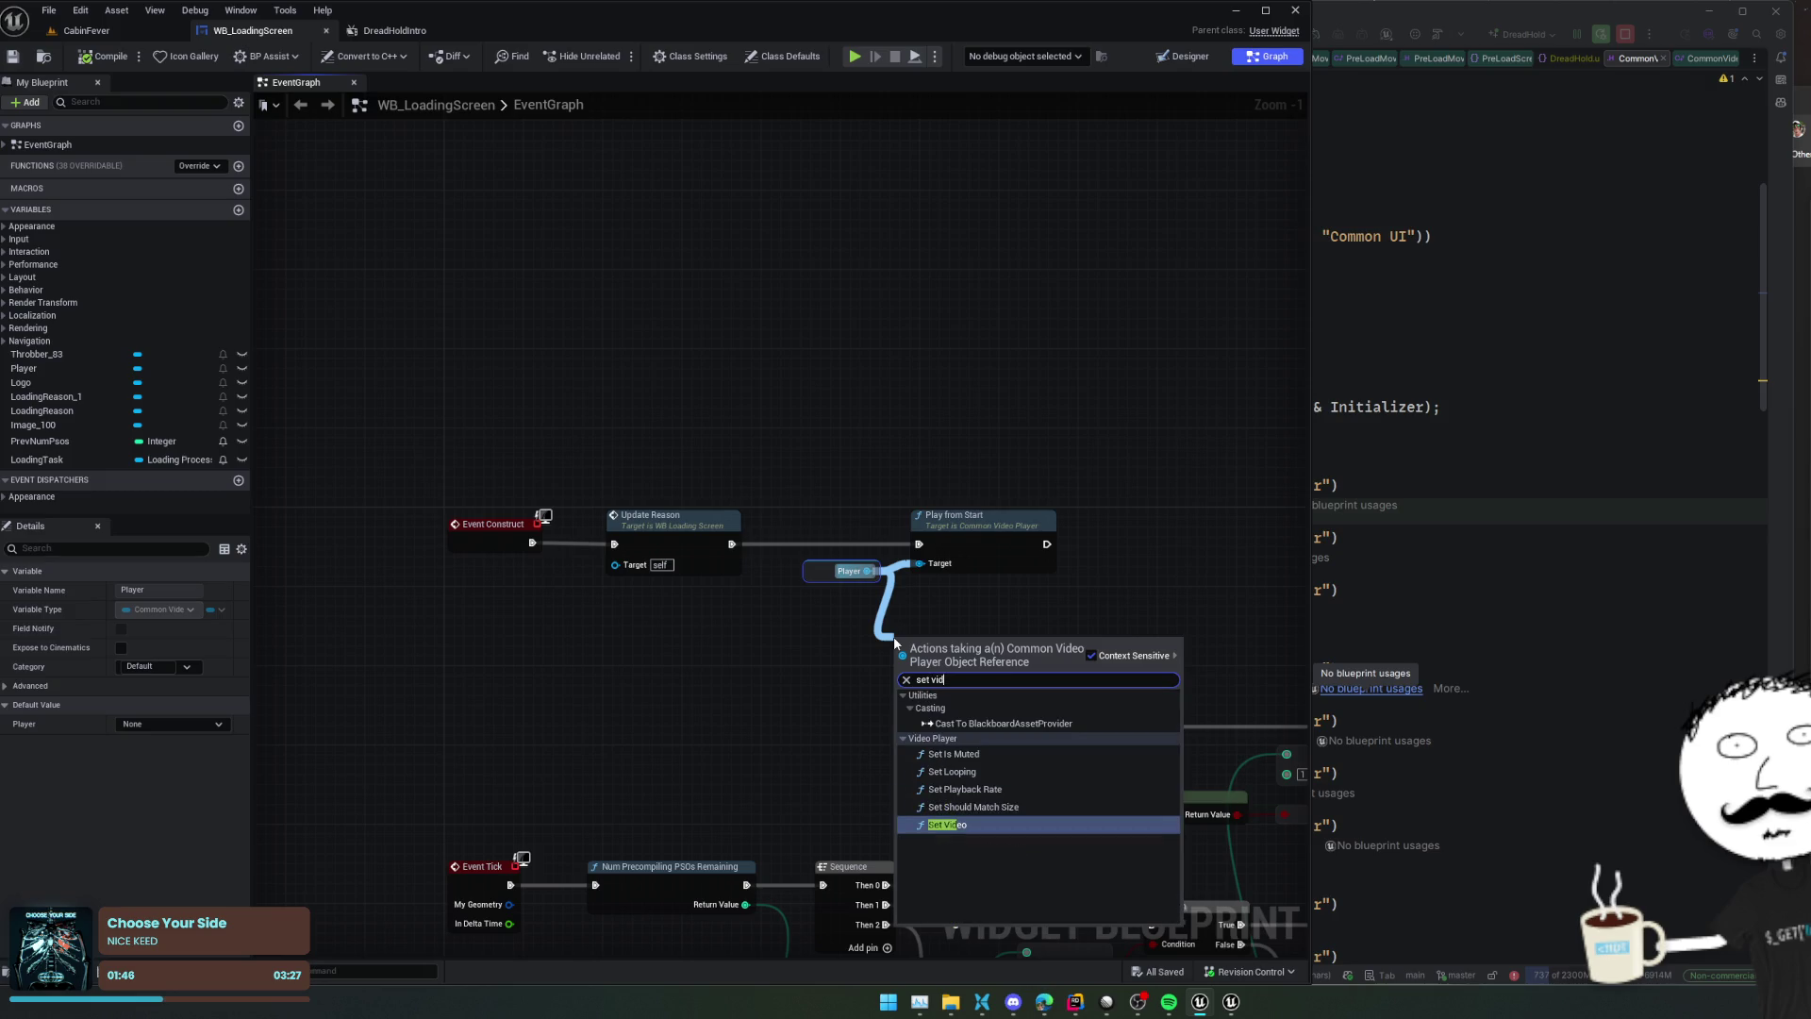
{"action": "key", "text": "Return"}
{"action": "left_click_drag", "start_coordinate": [933, 650], "coordinate": [933, 603]}
Wire Set Video with DreadHoldIntro between Update Reason and Play from Start, then save and compile
{"action": "right_click", "coordinate": [732, 543]}
{"action": "left_click", "coordinate": [789, 571]}
{"action": "mouse_move", "coordinate": [732, 544]}
{"action": "left_mouse_down"}
{"action": "mouse_move", "coordinate": [908, 568]}
{"action": "mouse_move", "coordinate": [911, 623]}
{"action": "left_mouse_up"}
{"action": "left_click_drag", "start_coordinate": [1042, 620], "coordinate": [918, 544]}
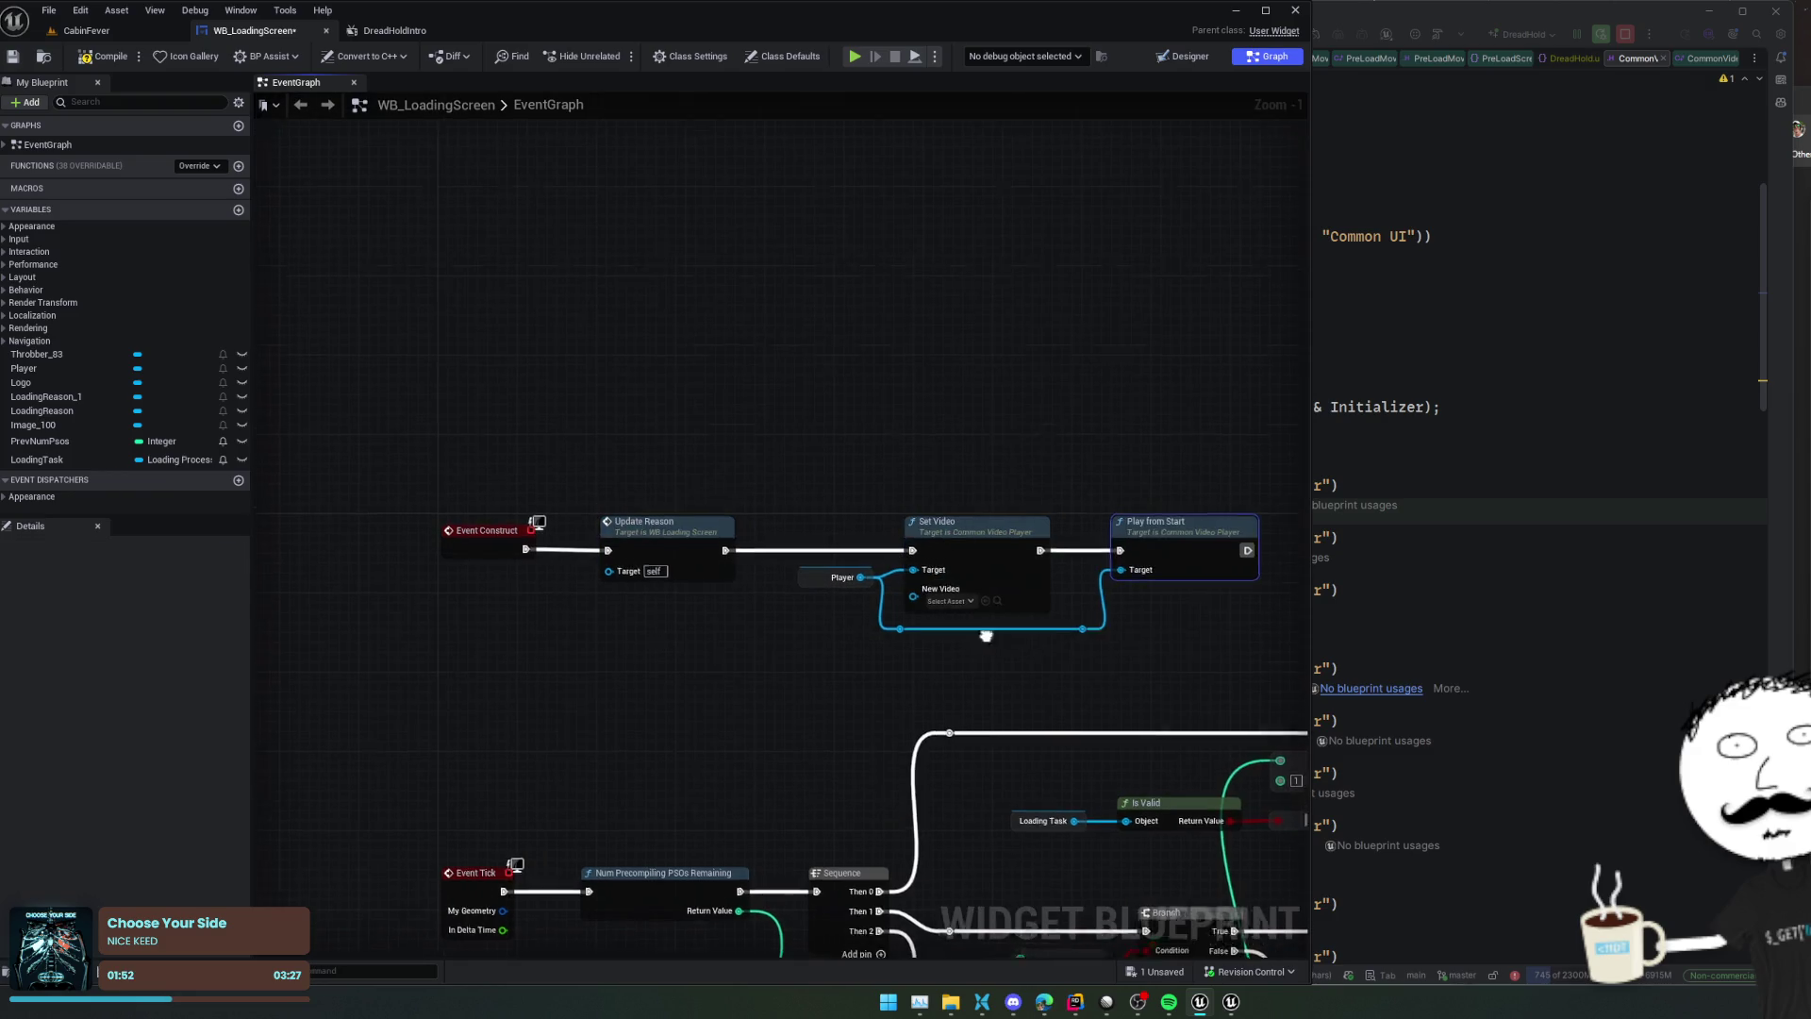
{"action": "left_click", "coordinate": [728, 634]}
{"action": "left_click", "coordinate": [831, 732]}
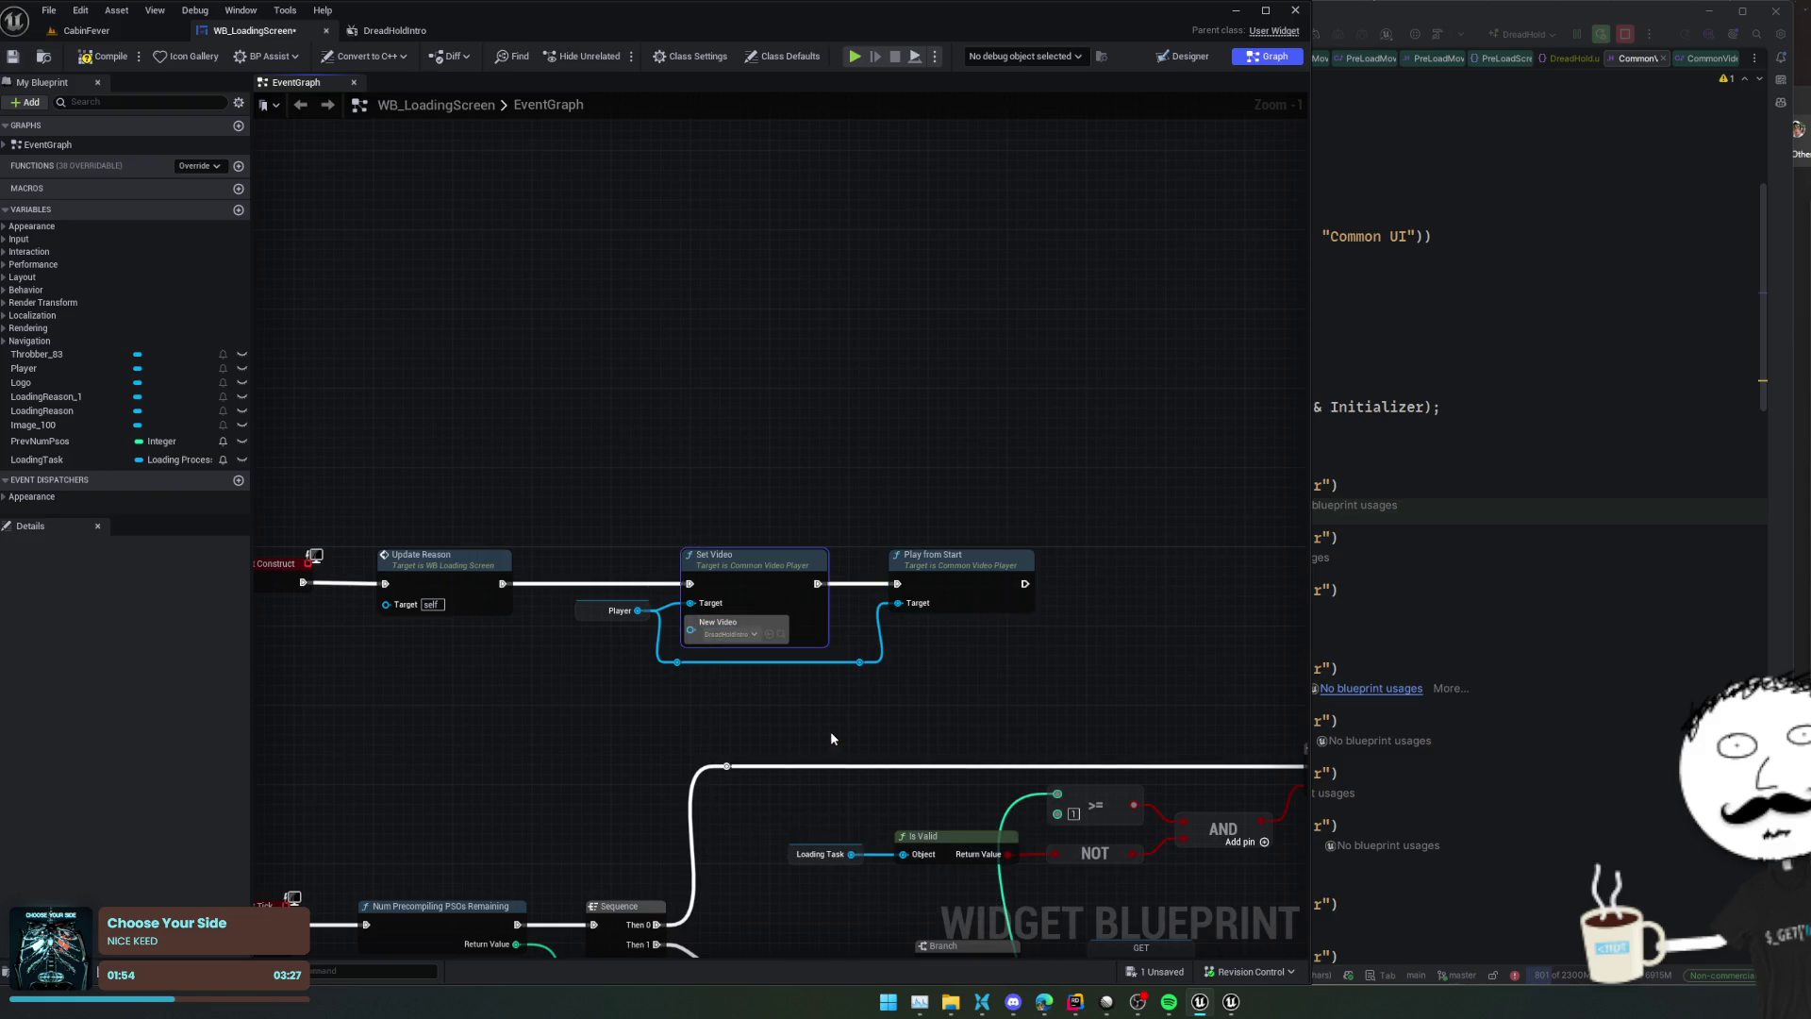
{"action": "key", "text": "ctrl+s"}
{"action": "left_click", "coordinate": [103, 57]}
{"action": "left_click", "coordinate": [121, 28]}
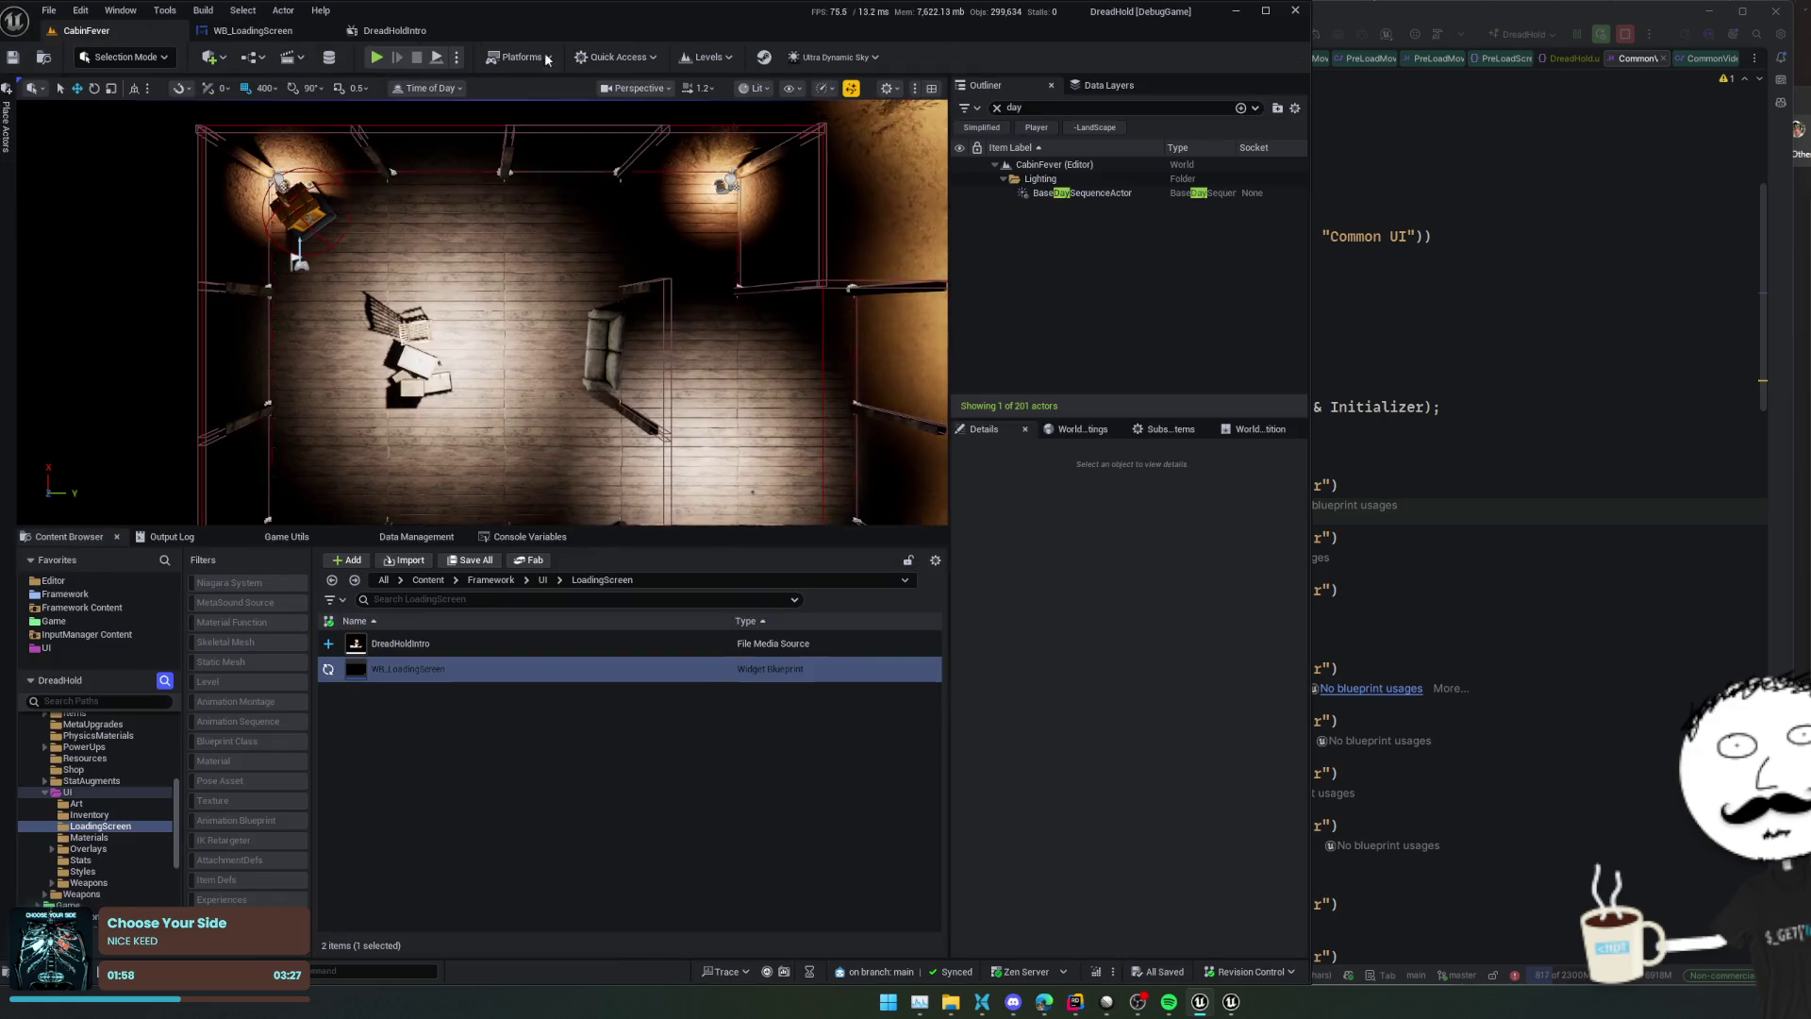
Load the MainMenu level from the Levels list, filtered by 'mainme', replacing CabinFever
{"action": "left_click", "coordinate": [727, 58]}
{"action": "type", "text": "mainme"}
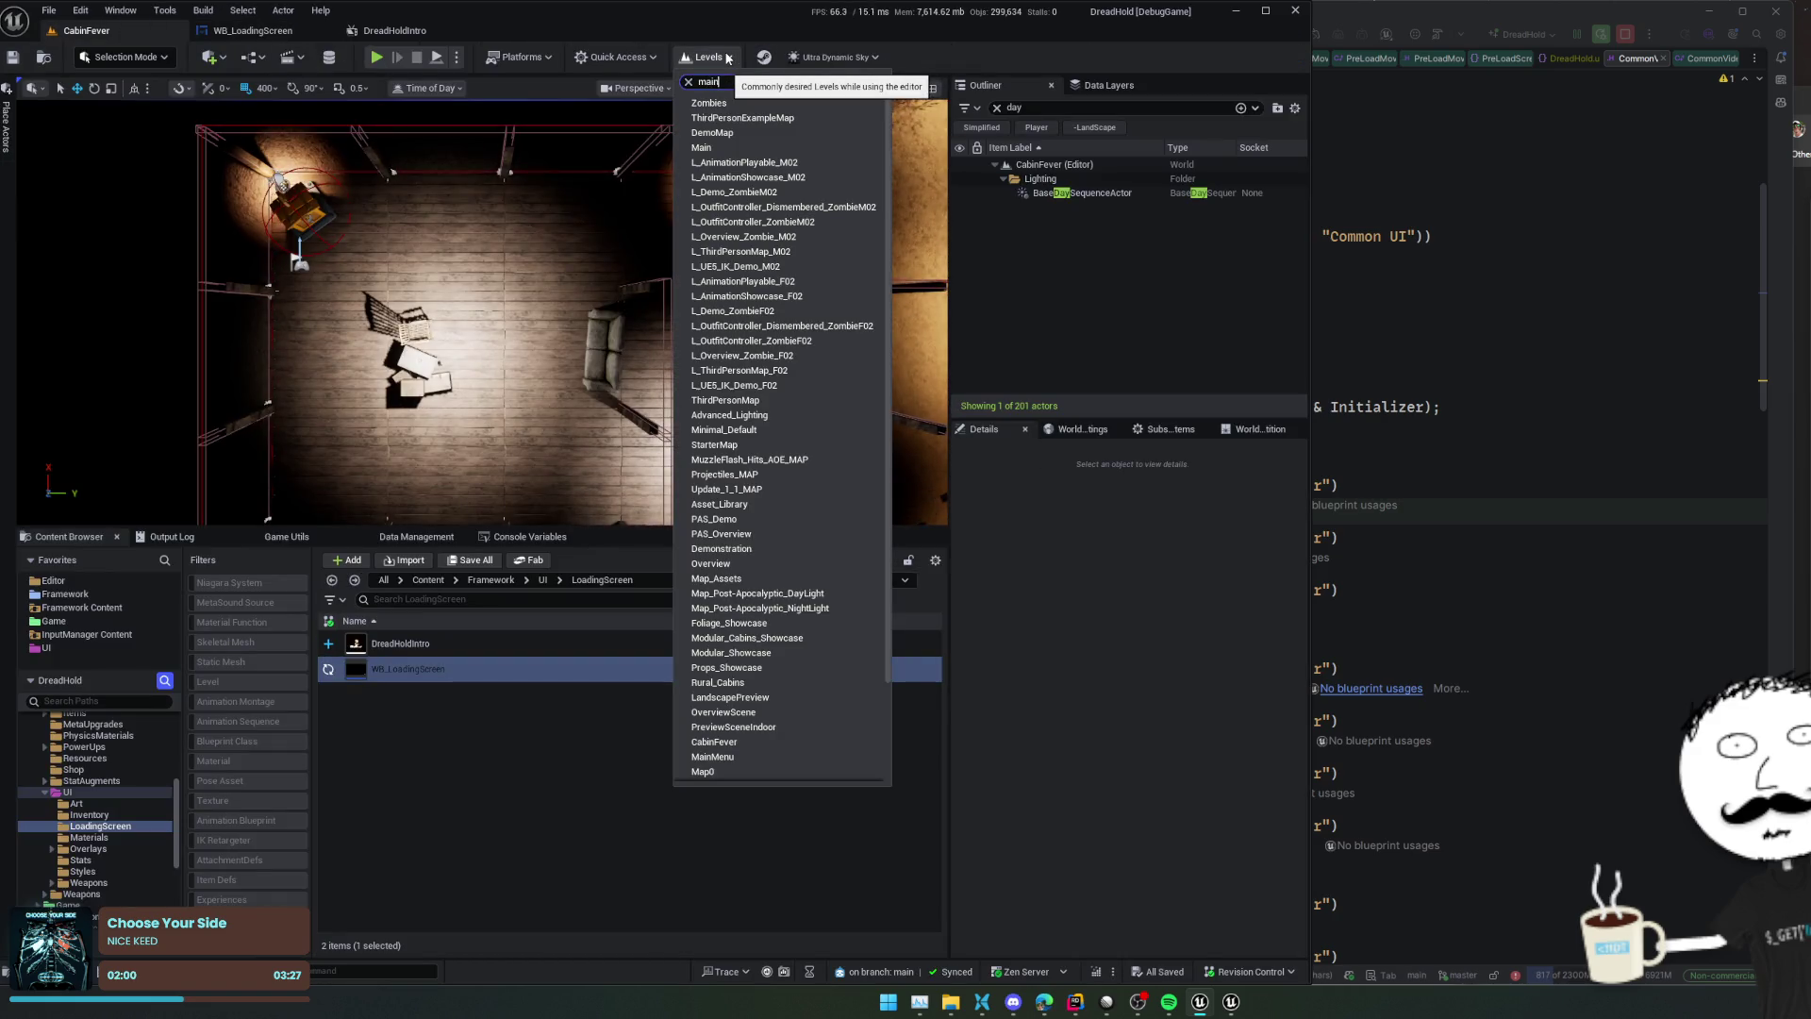
{"action": "key", "text": "Return"}
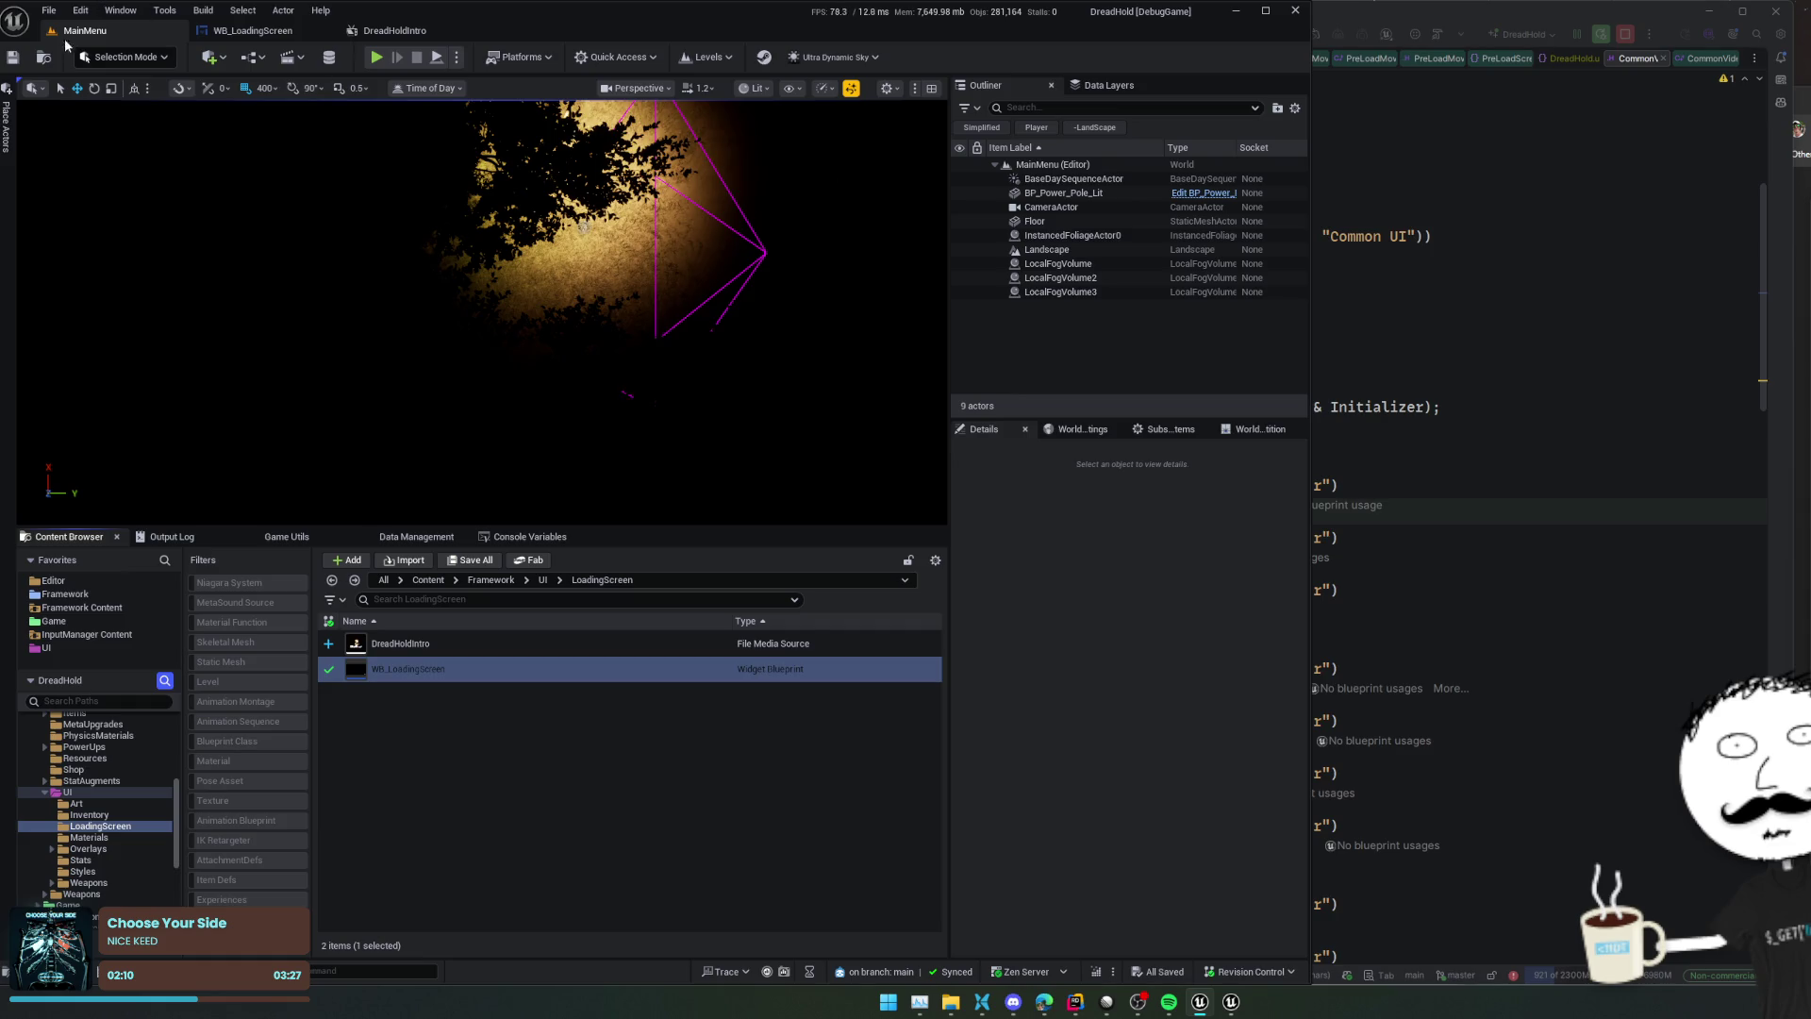
{"action": "left_click", "coordinate": [80, 10]}
Filter Project Settings by 'movie' after the 'start video' search finds nothing
{"action": "left_click", "coordinate": [174, 230]}
{"action": "type", "text": "s"}
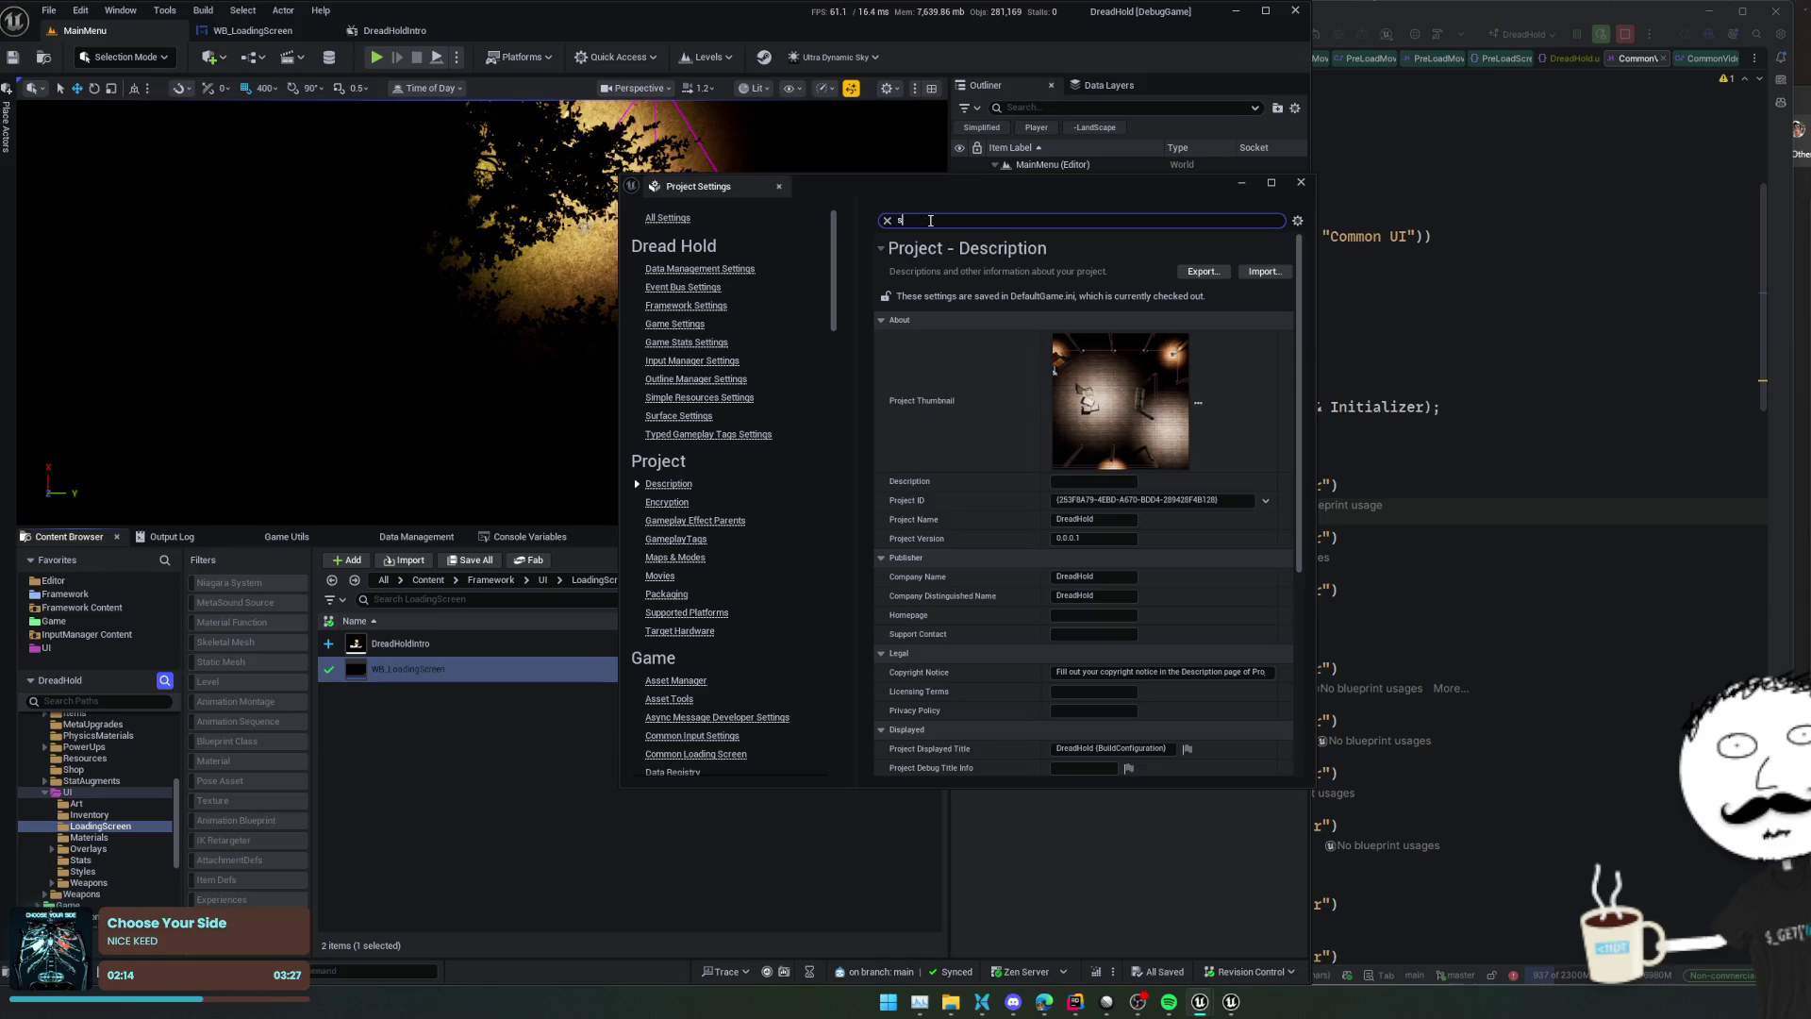
{"action": "type", "text": "tart video"}
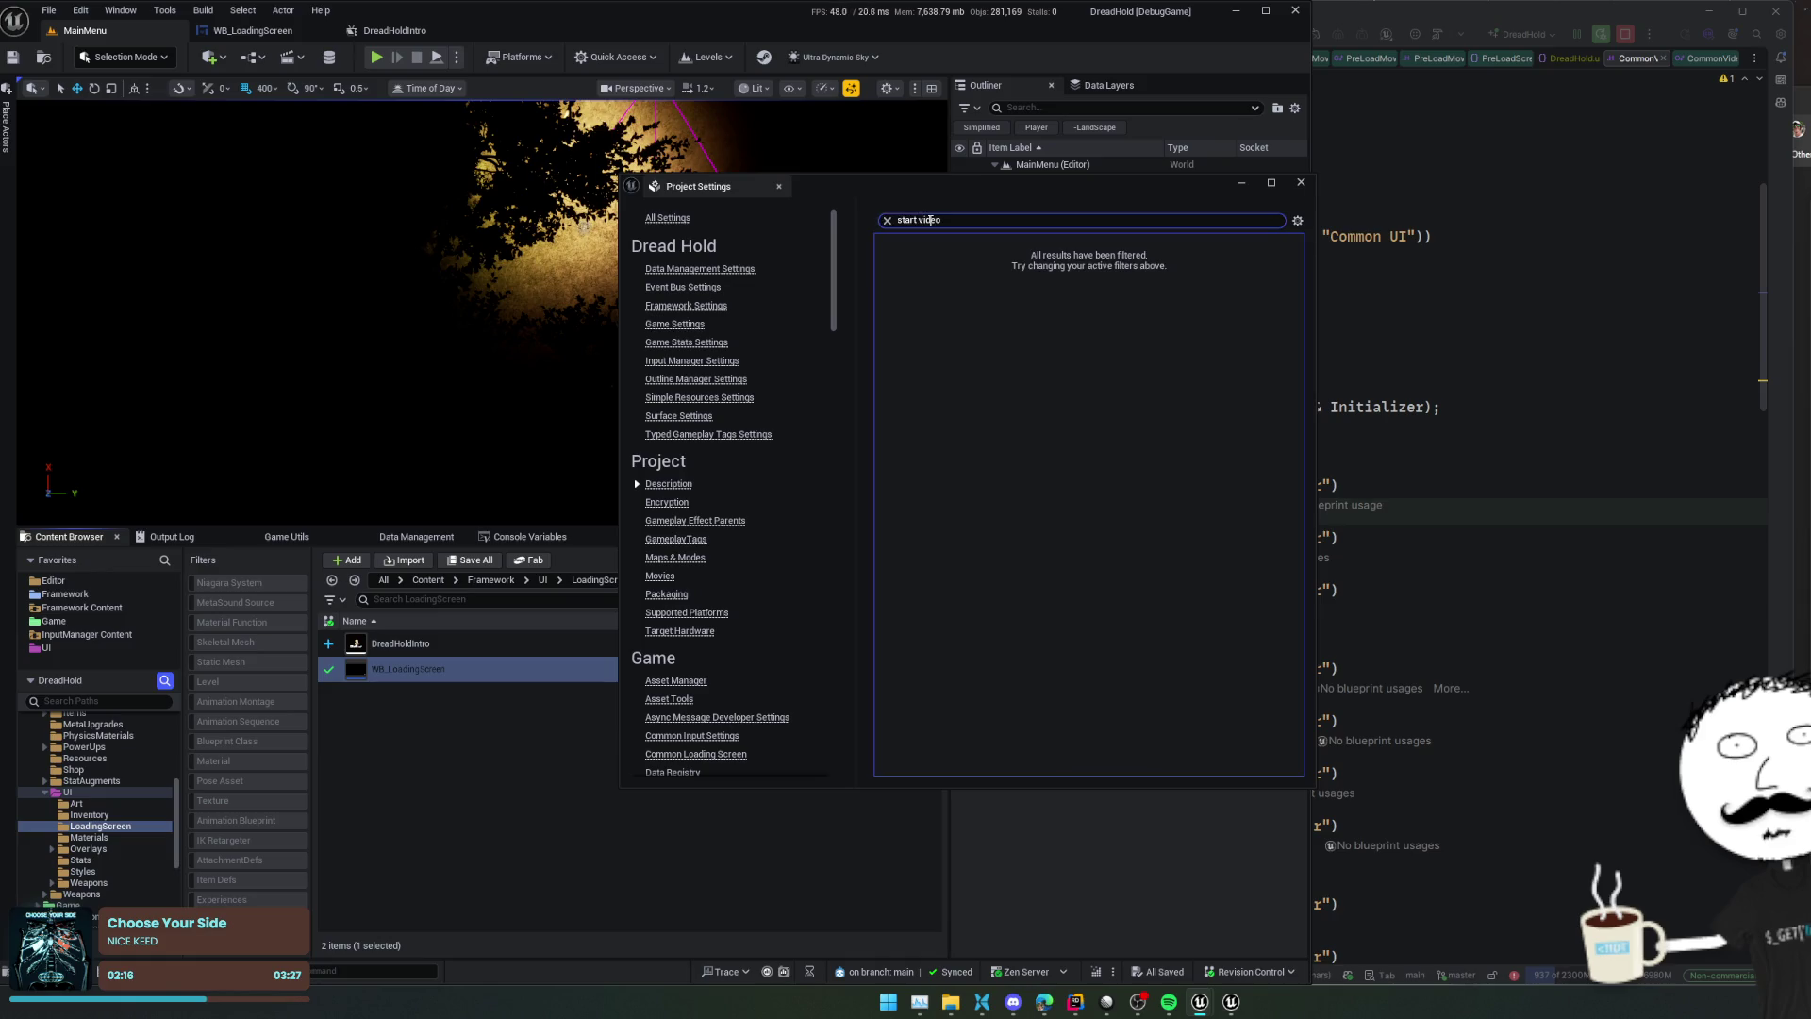
{"action": "key", "text": "ctrl+a"}
{"action": "type", "text": "movie"}
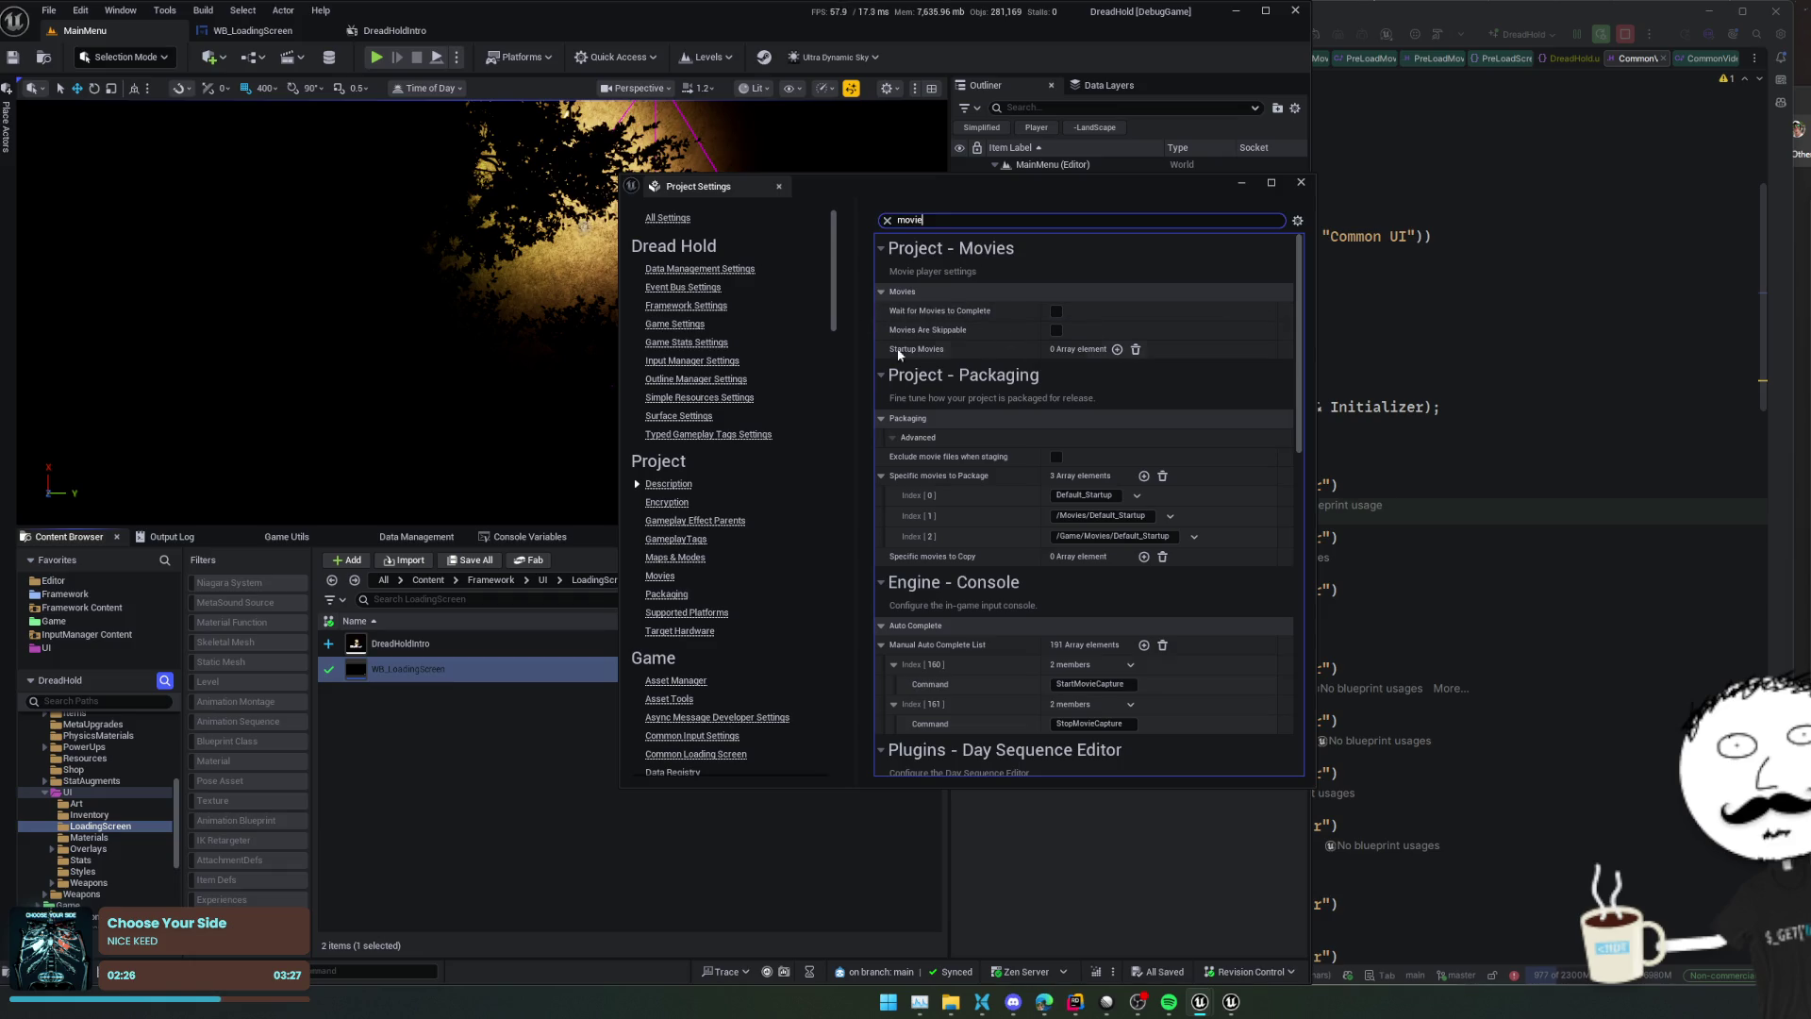
{"action": "scroll", "coordinate": [990, 340], "scroll_direction": "down", "scroll_amount": 1}
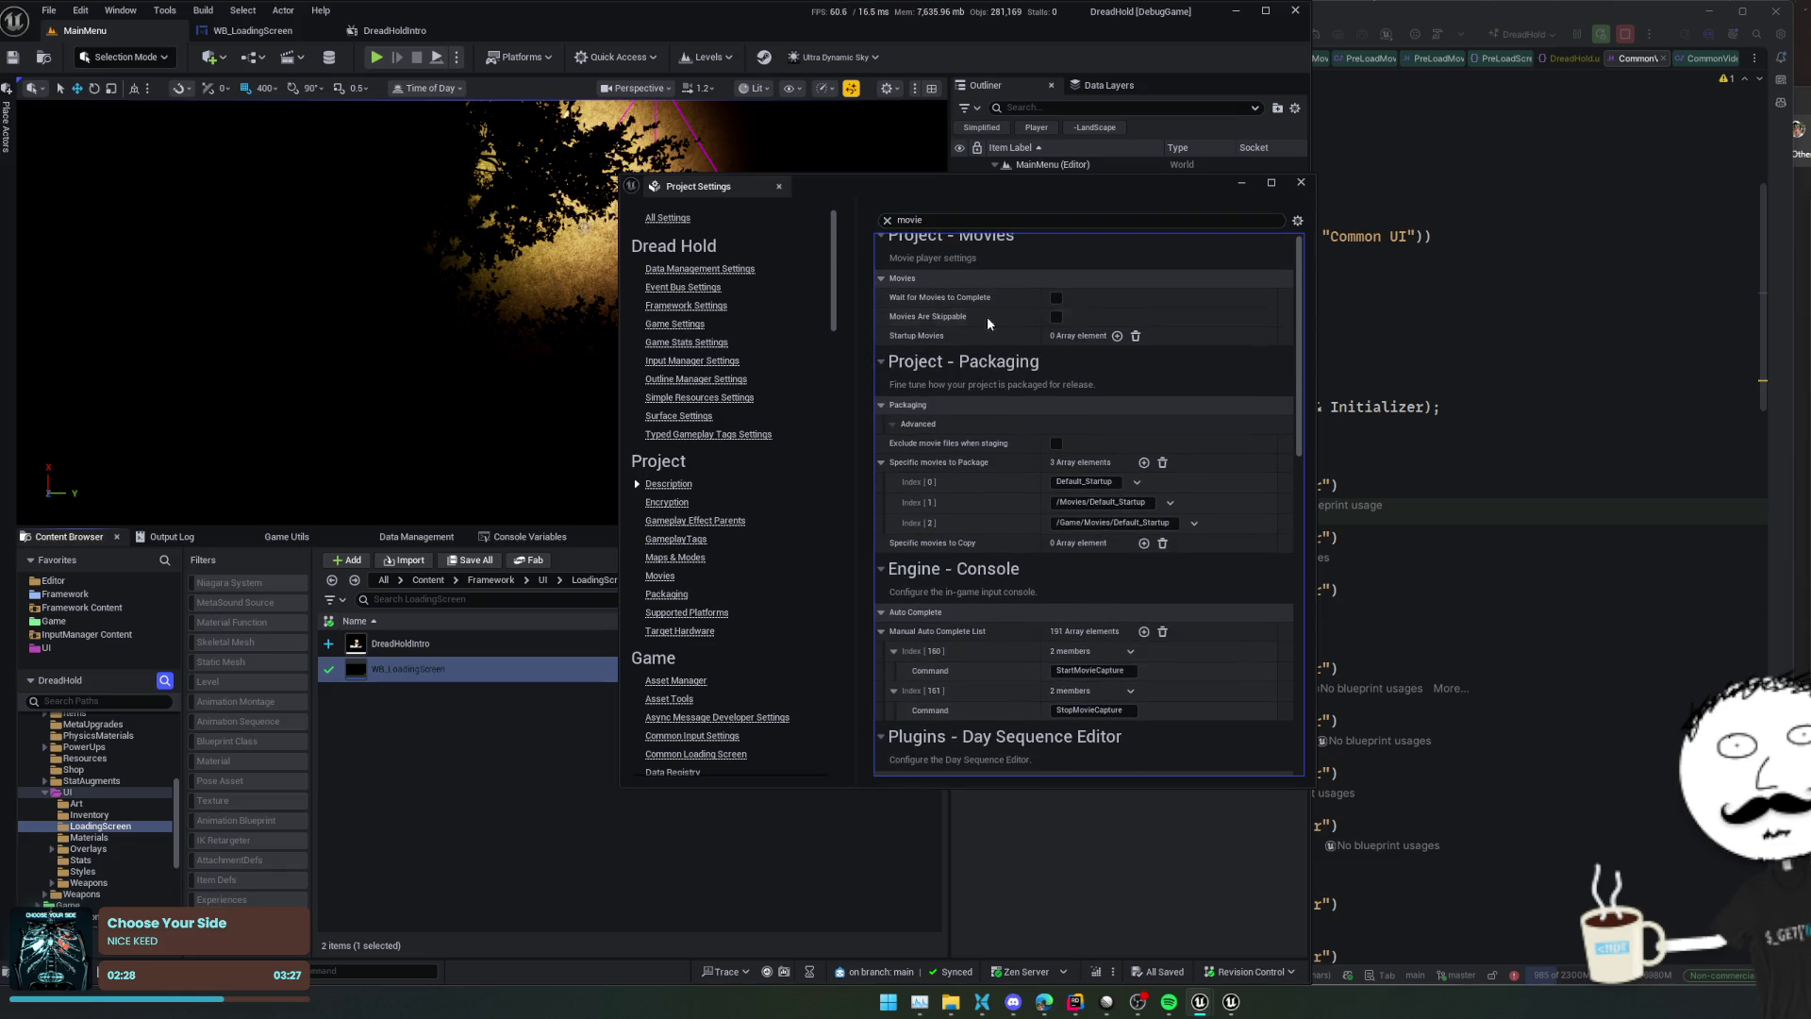
{"action": "scroll", "coordinate": [986, 315], "scroll_direction": "up", "scroll_amount": 1}
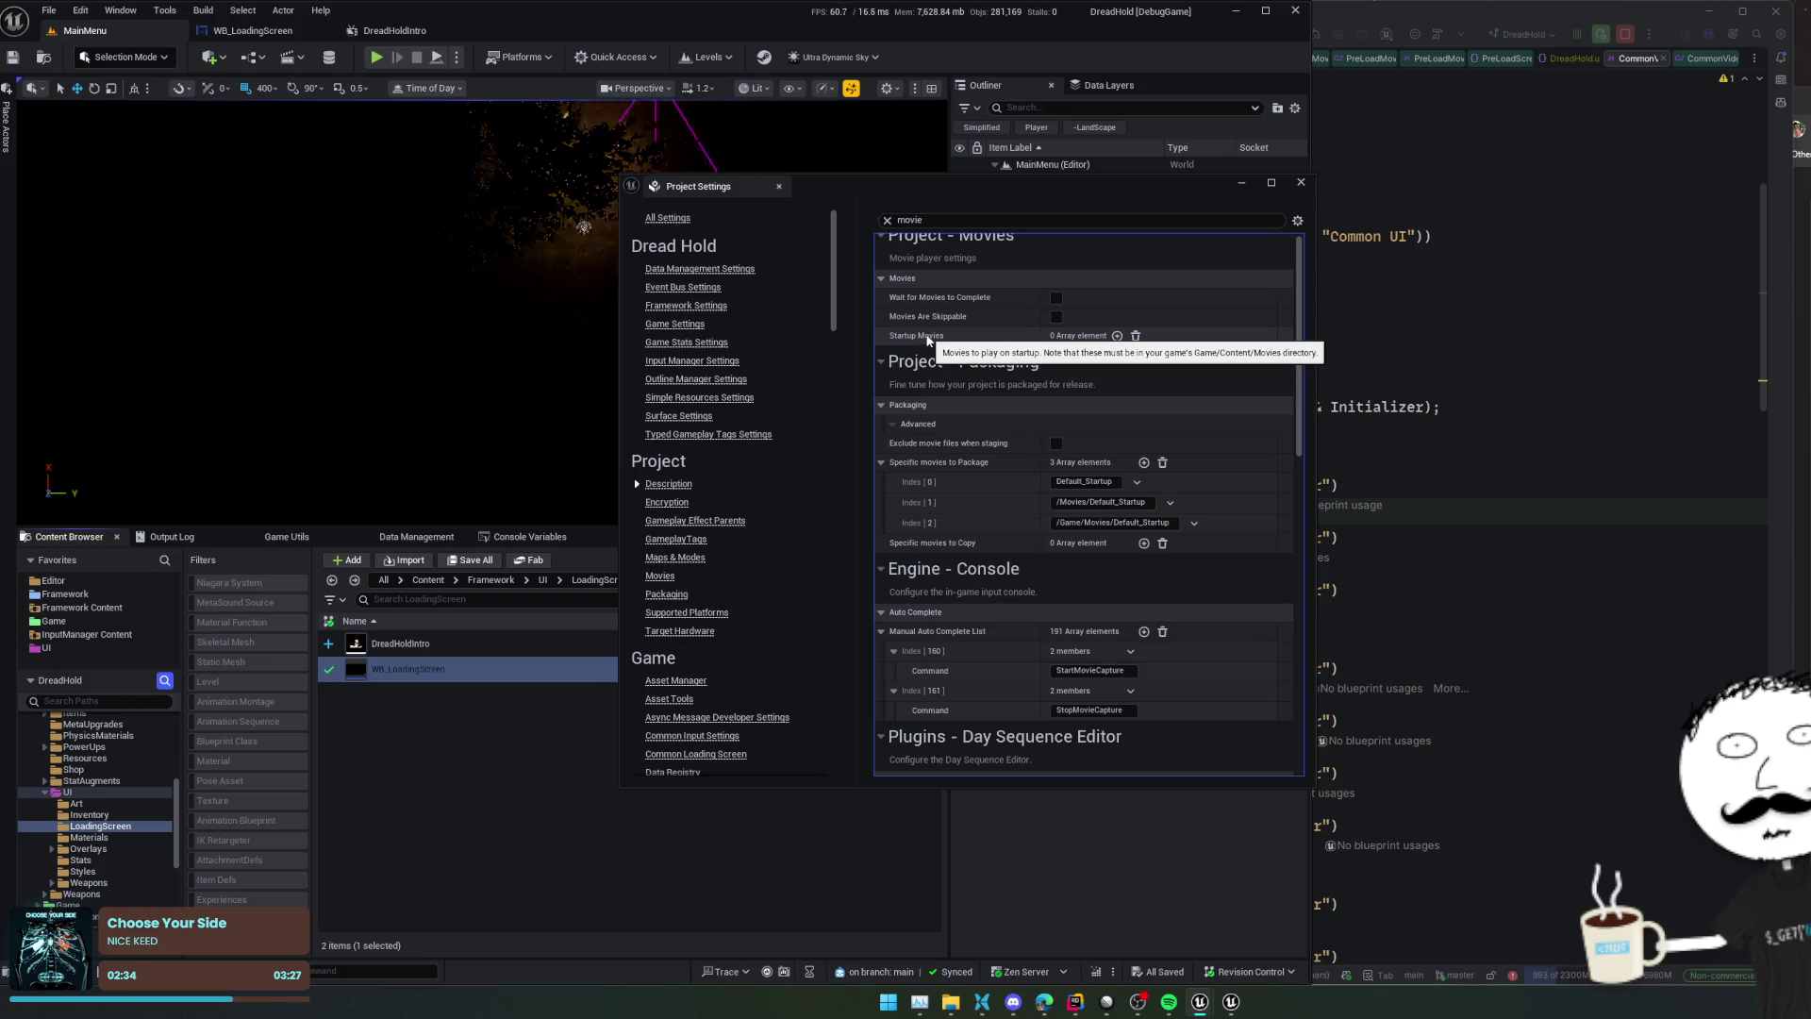
Collapse the Packaging, Console, Day and Level Sequence Editor sections to inspect Startup Movies
{"action": "left_click", "coordinate": [943, 366]}
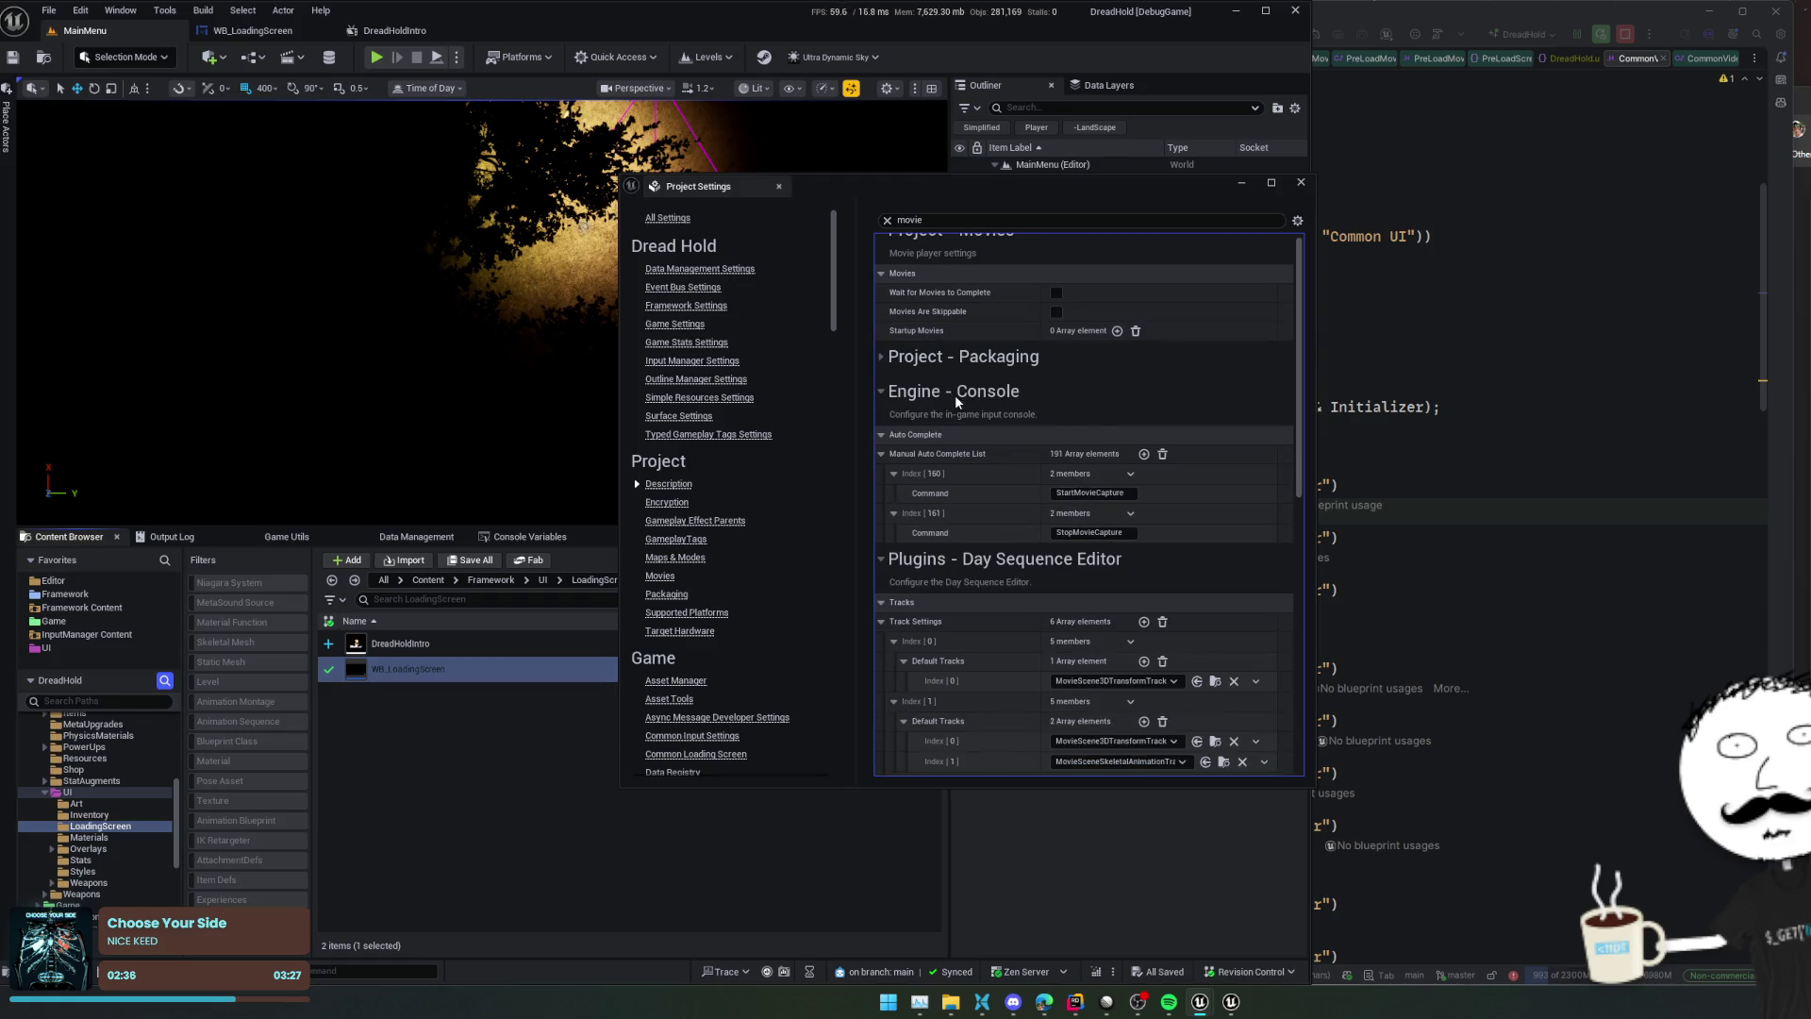
{"action": "left_click", "coordinate": [954, 392]}
{"action": "left_click", "coordinate": [985, 429]}
{"action": "left_click", "coordinate": [985, 462]}
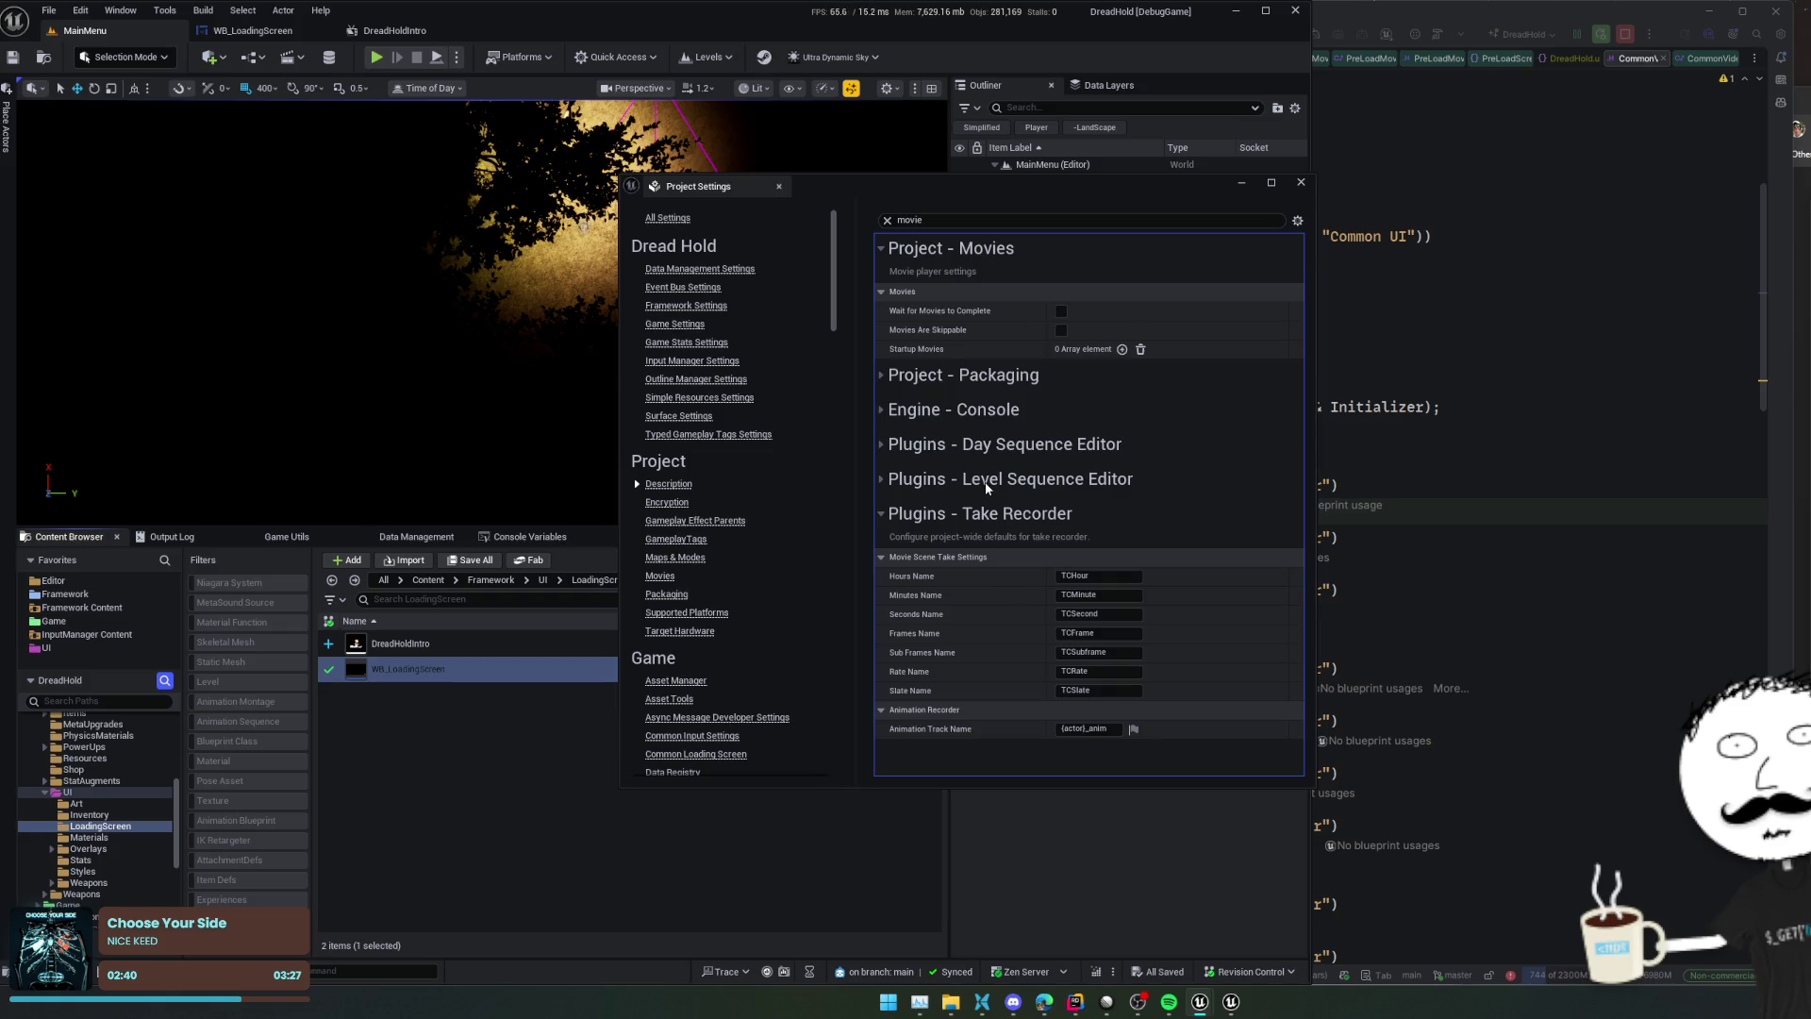
{"action": "scroll", "coordinate": [977, 387], "scroll_direction": "up", "scroll_amount": 1}
{"action": "scroll", "coordinate": [968, 382], "scroll_direction": "down", "scroll_amount": 1}
{"action": "mouse_move", "coordinate": [962, 318]}
Play-test from MainMenu into the Cabin Fever mission, then stop the session
{"action": "left_click_drag", "start_coordinate": [877, 195], "coordinate": [1304, 200]}
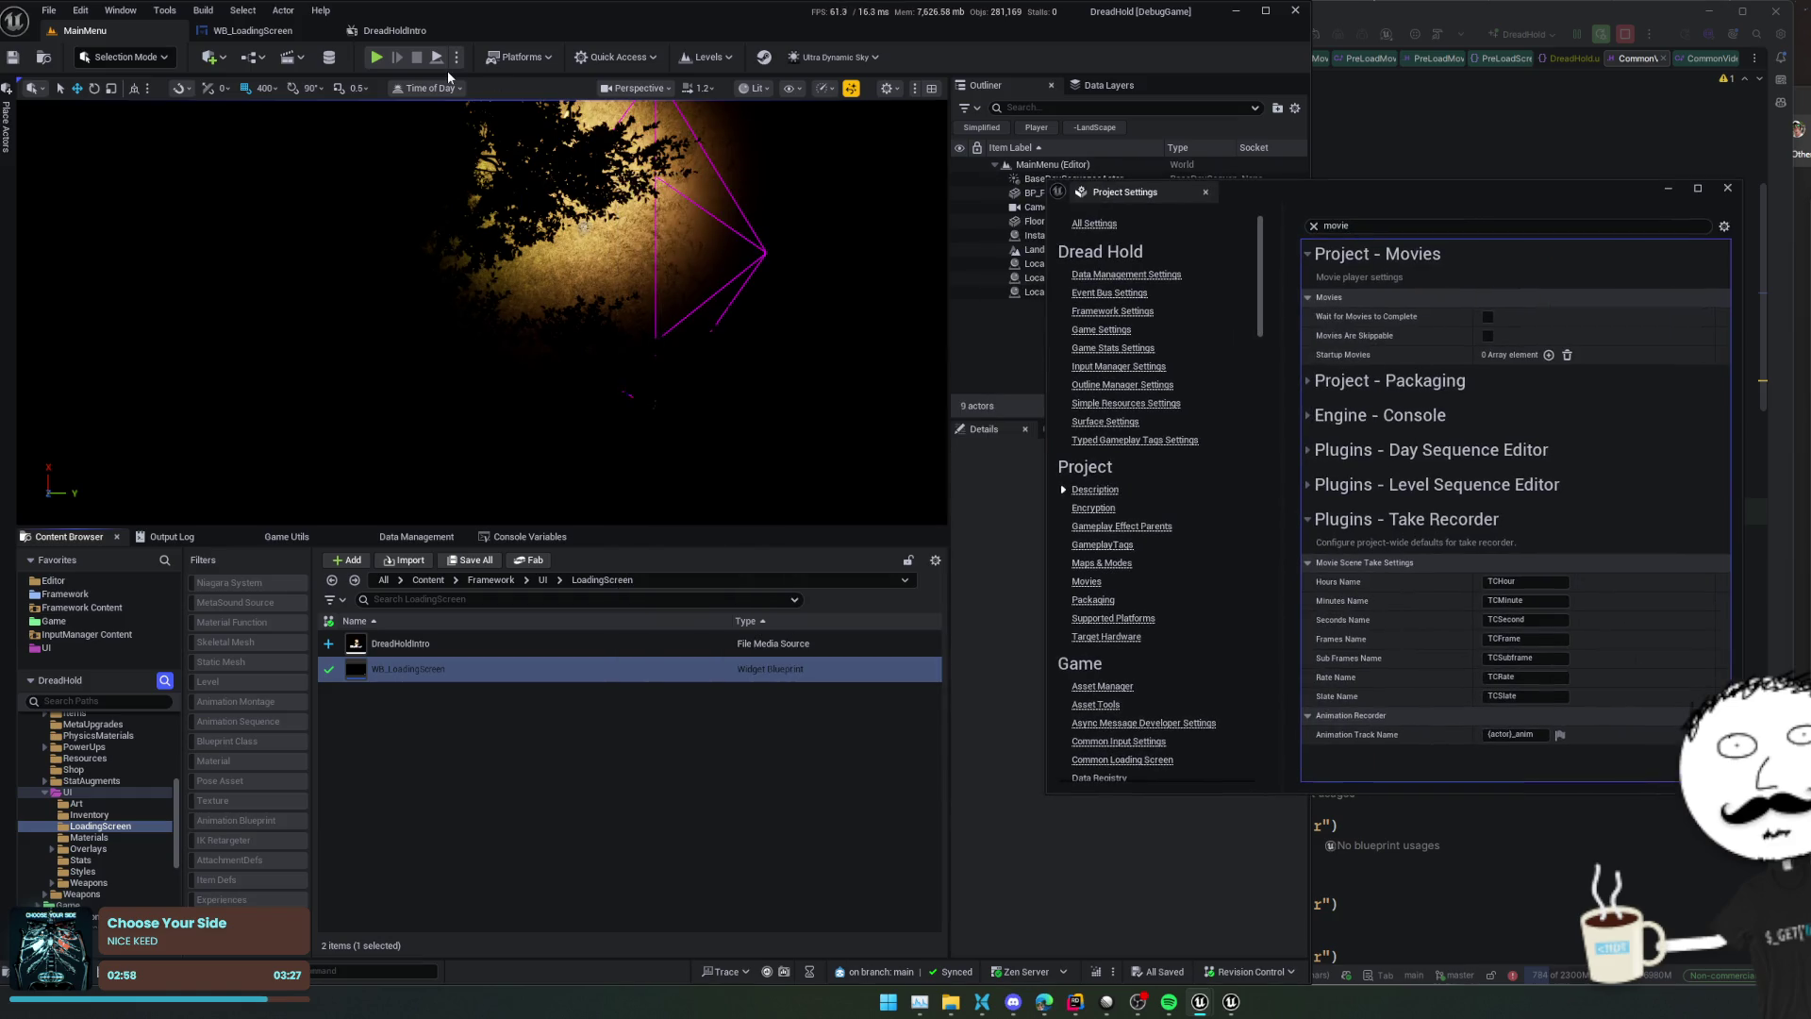
{"action": "left_click", "coordinate": [394, 31]}
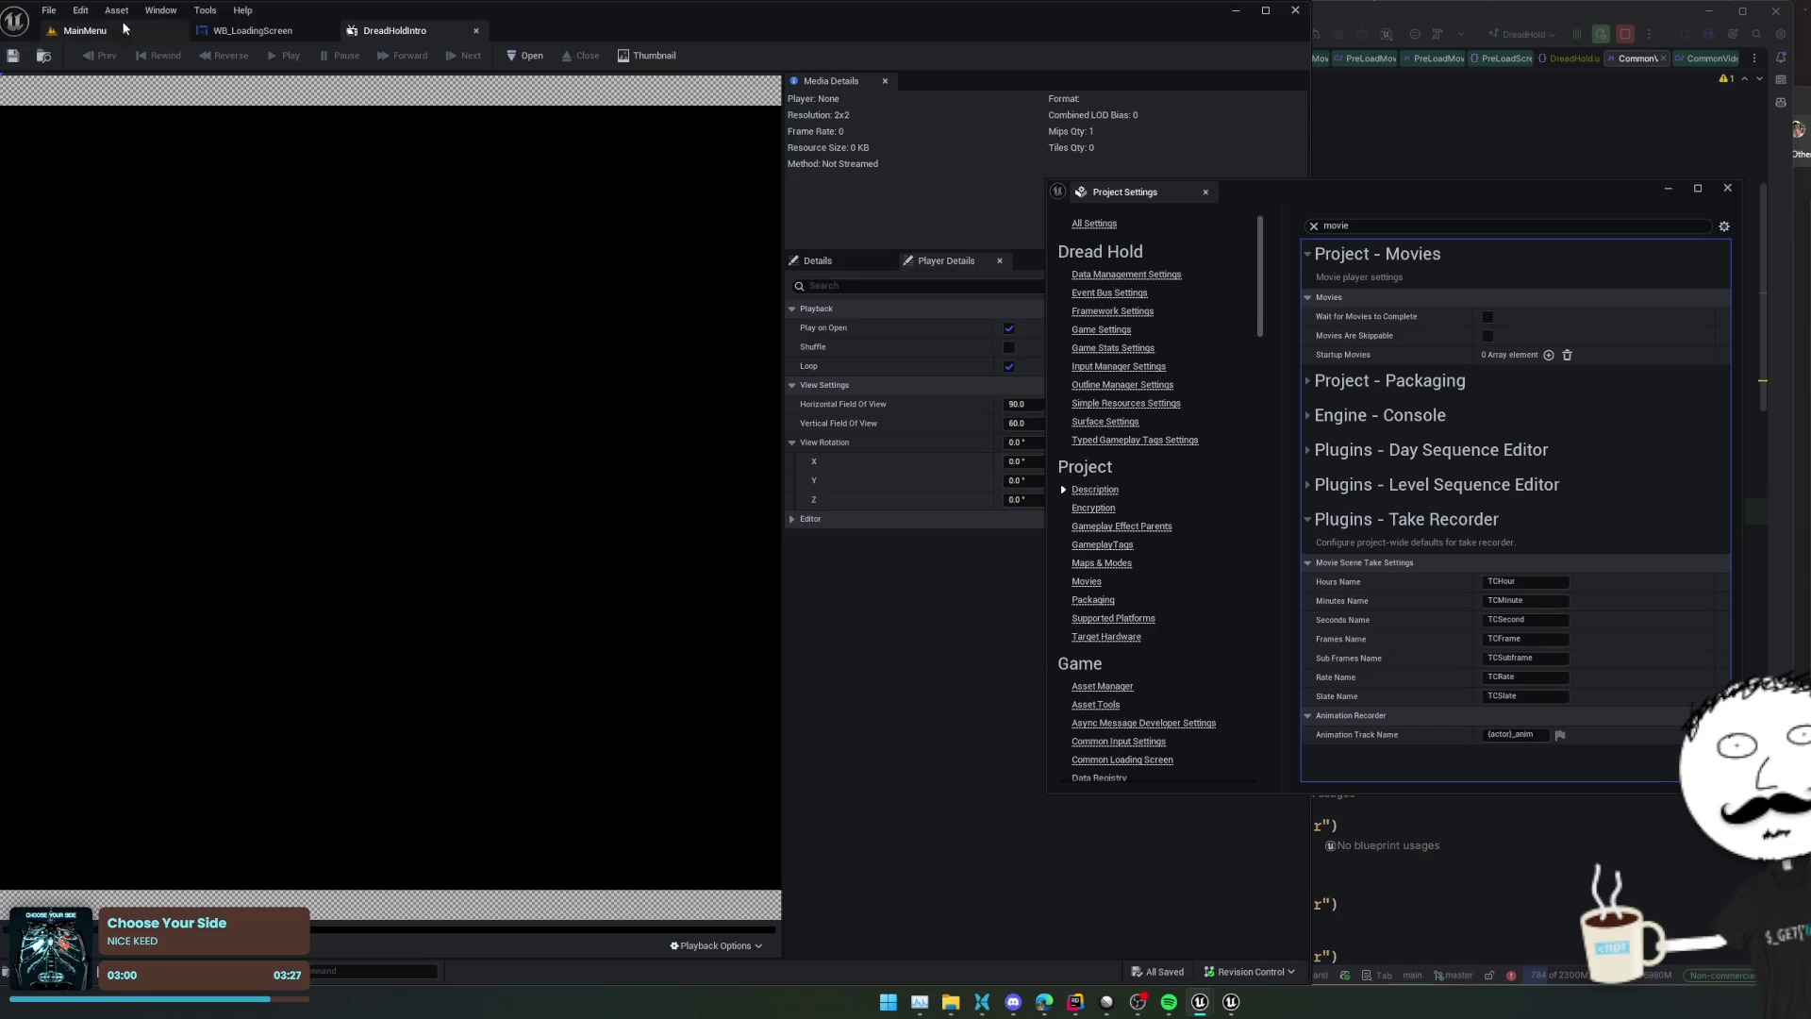
{"action": "left_click", "coordinate": [75, 30]}
{"action": "left_click", "coordinate": [376, 57]}
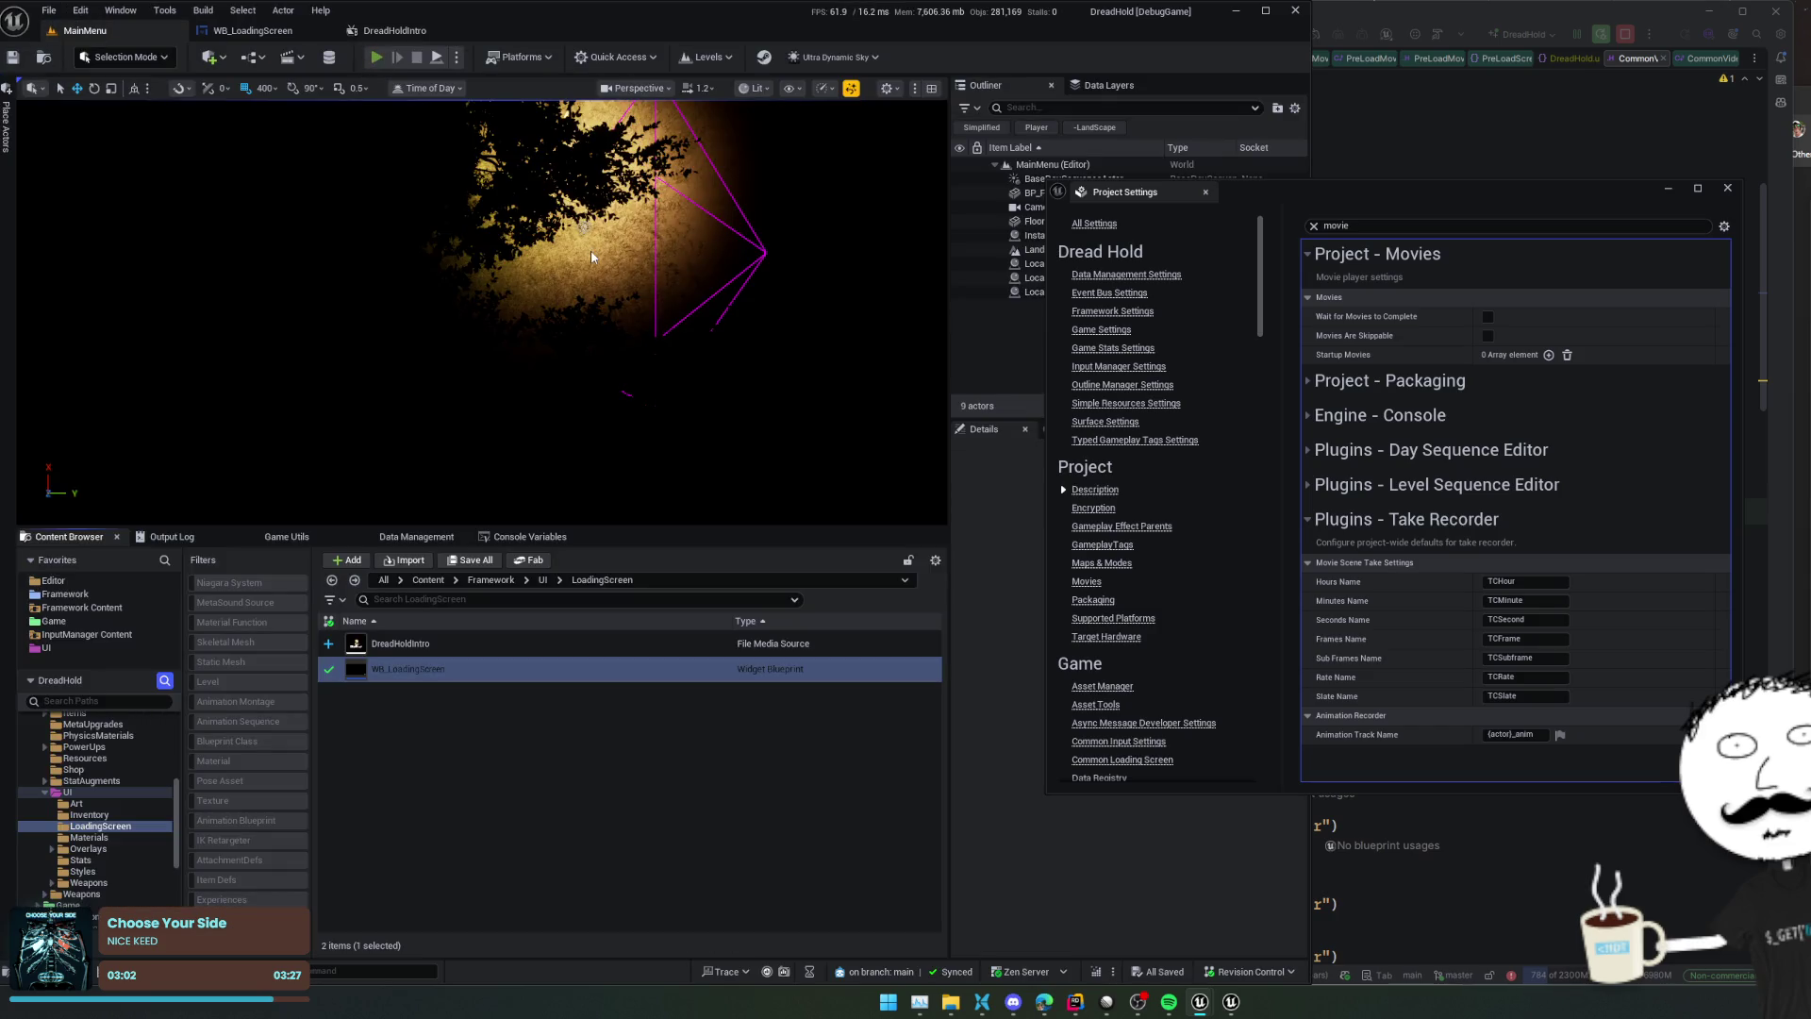
{"action": "left_click", "coordinate": [528, 388]}
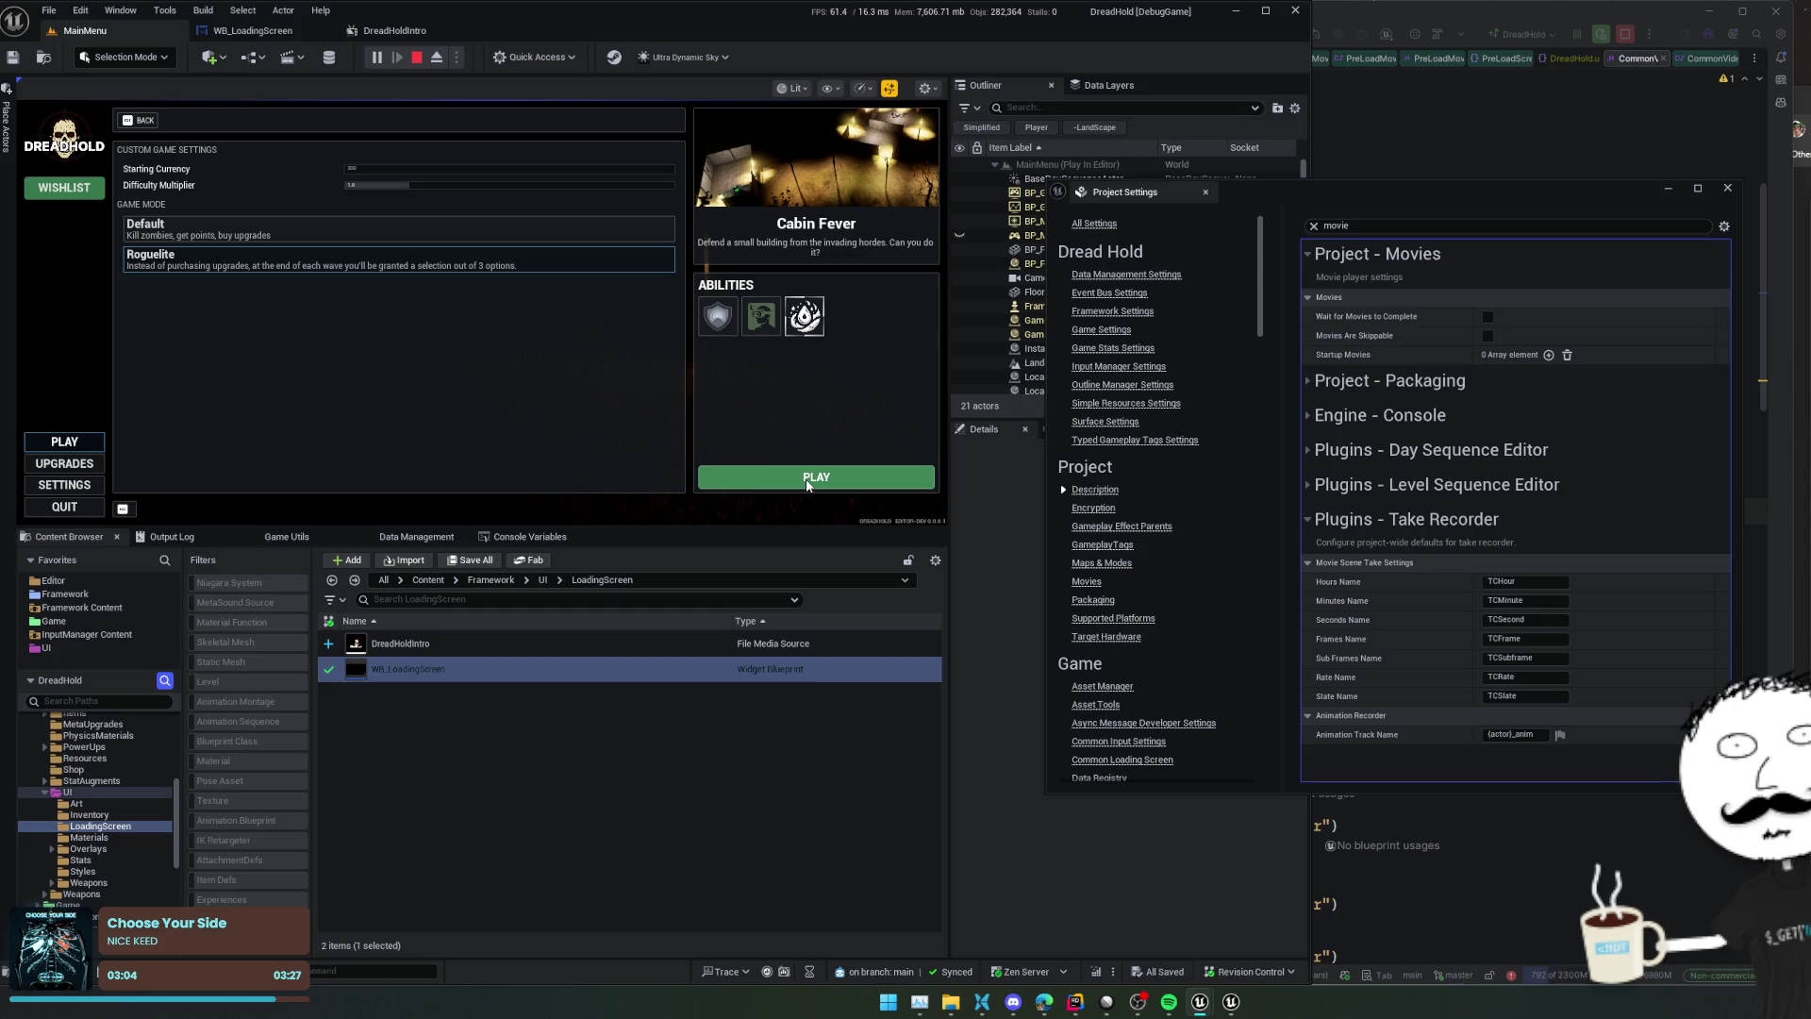
{"action": "left_click", "coordinate": [805, 476]}
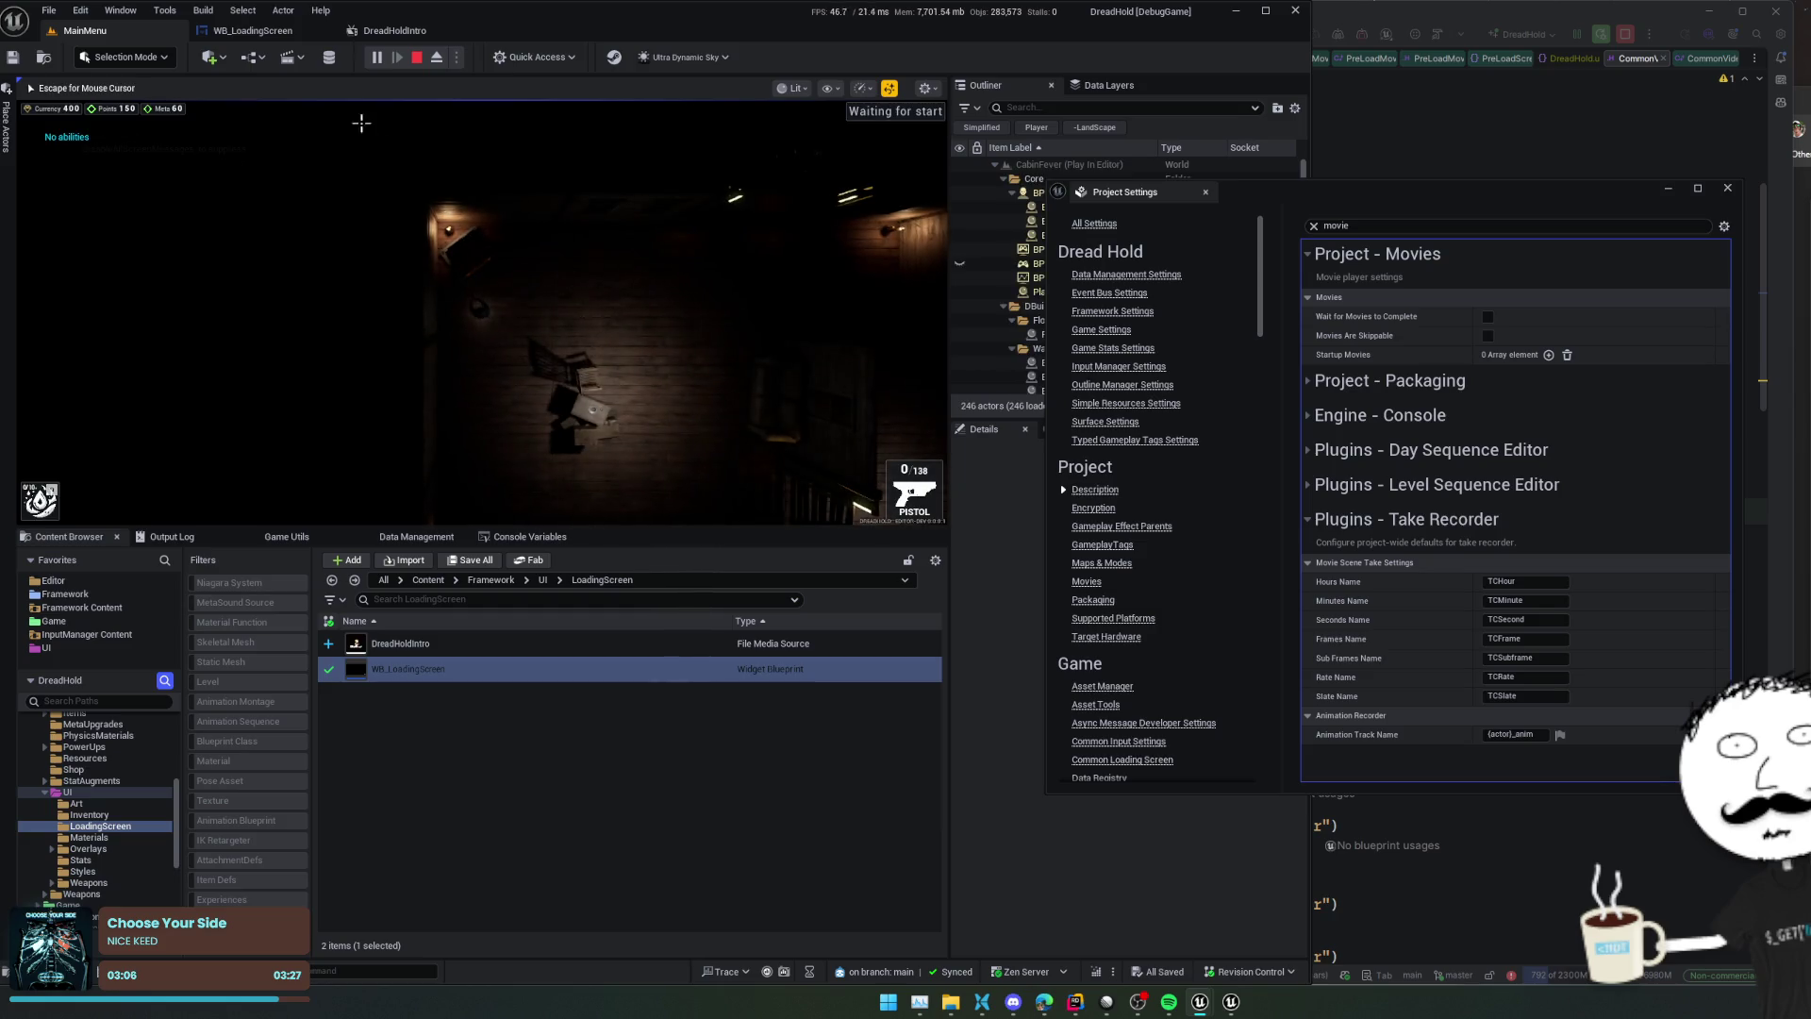
{"action": "left_click", "coordinate": [417, 57]}
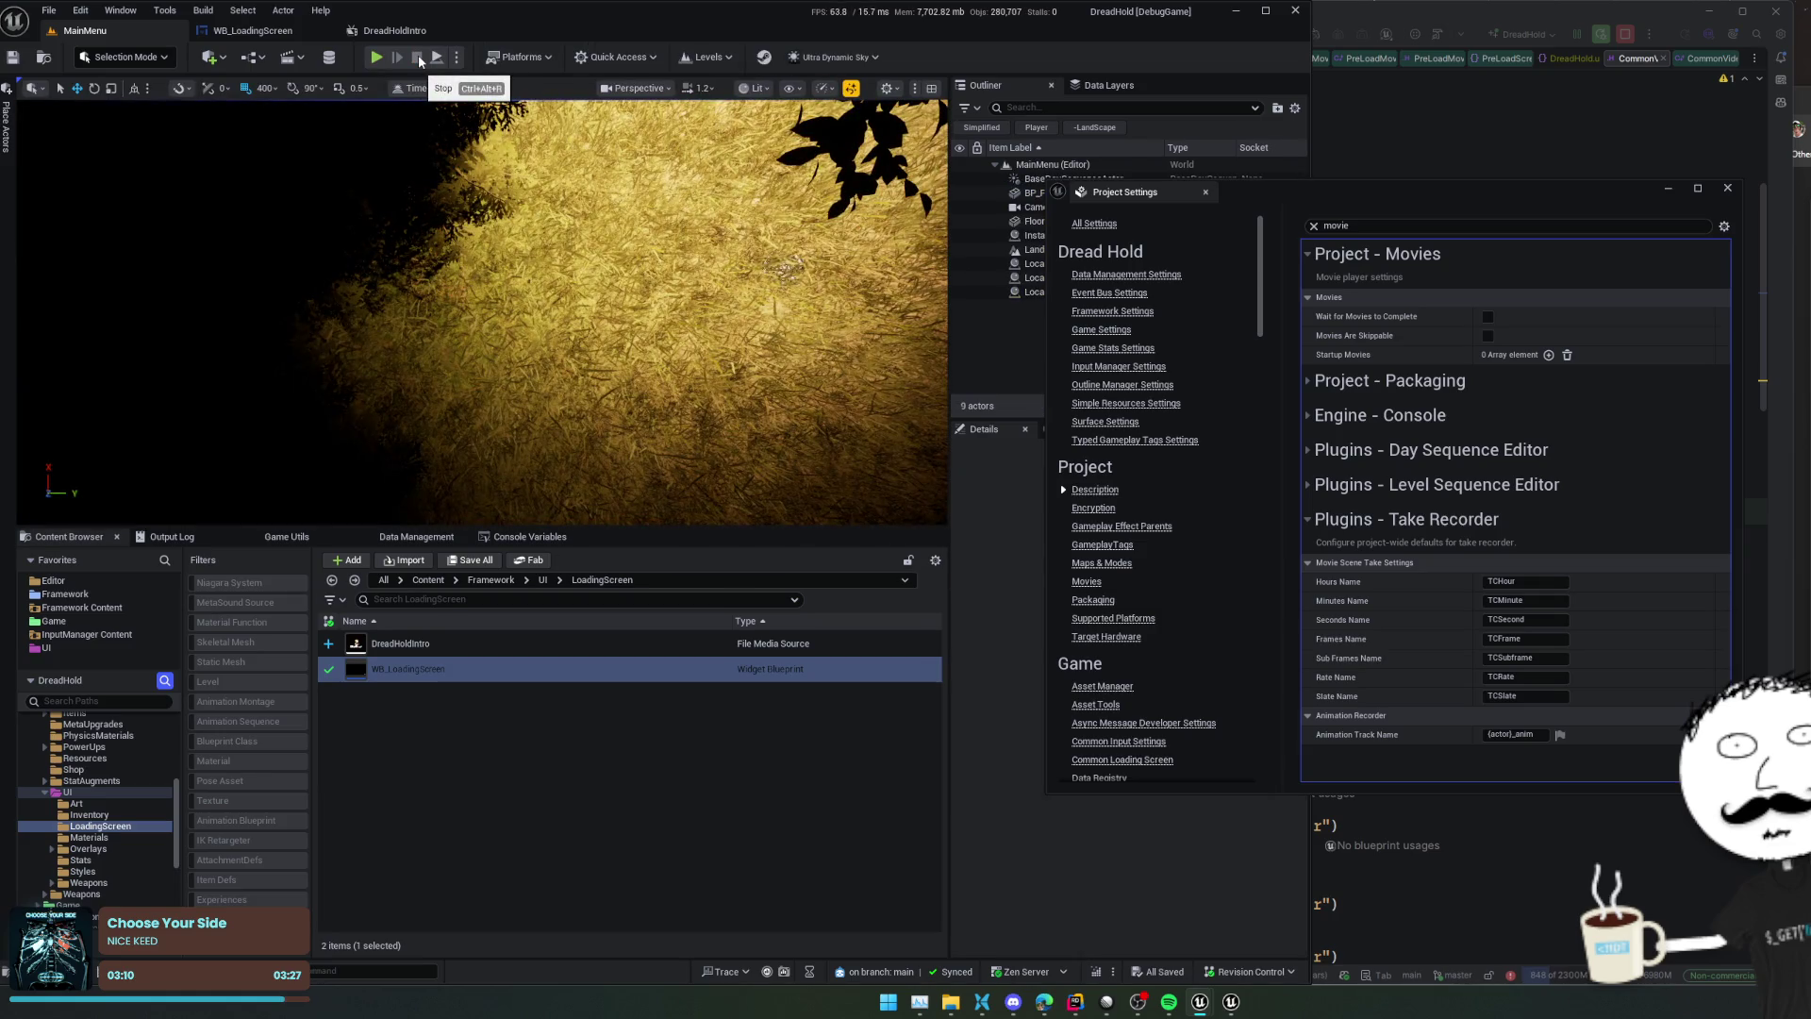
Check the WB_LoadingScreen event graph, then show the Output Log in the MainMenu editor
{"action": "left_click", "coordinate": [252, 30]}
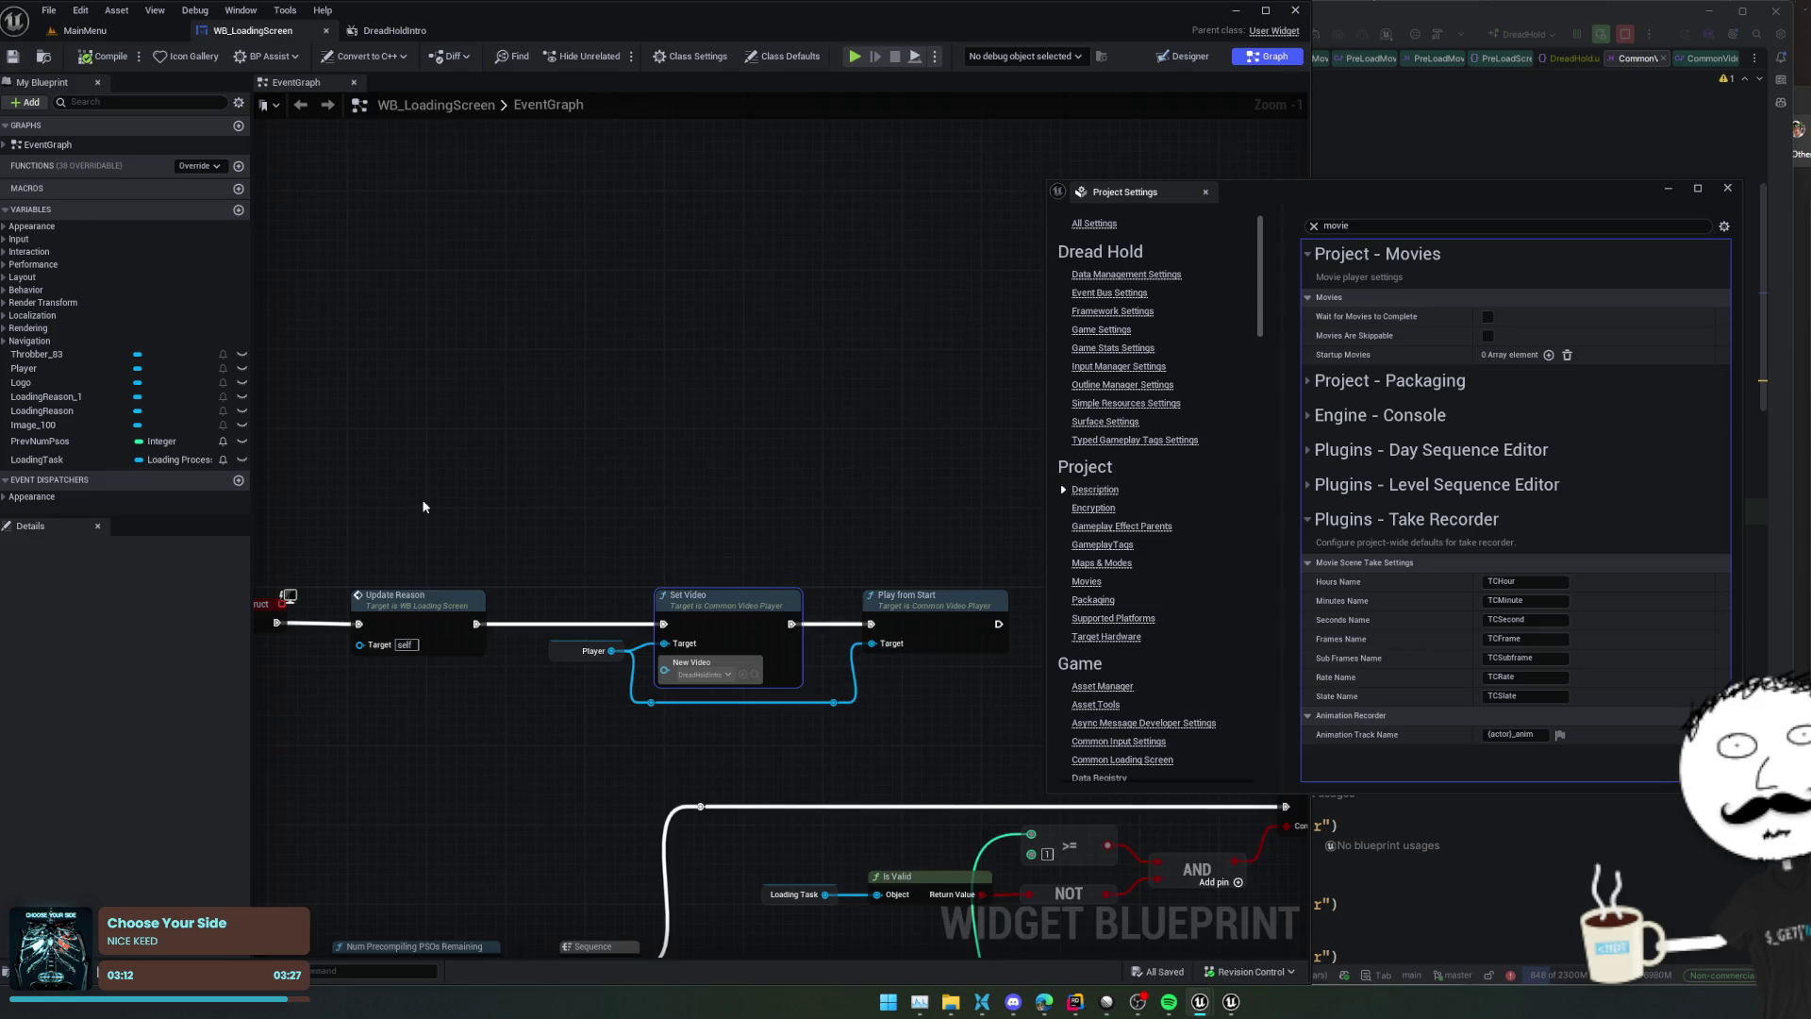
{"action": "left_click_drag", "start_coordinate": [424, 506], "coordinate": [422, 406]}
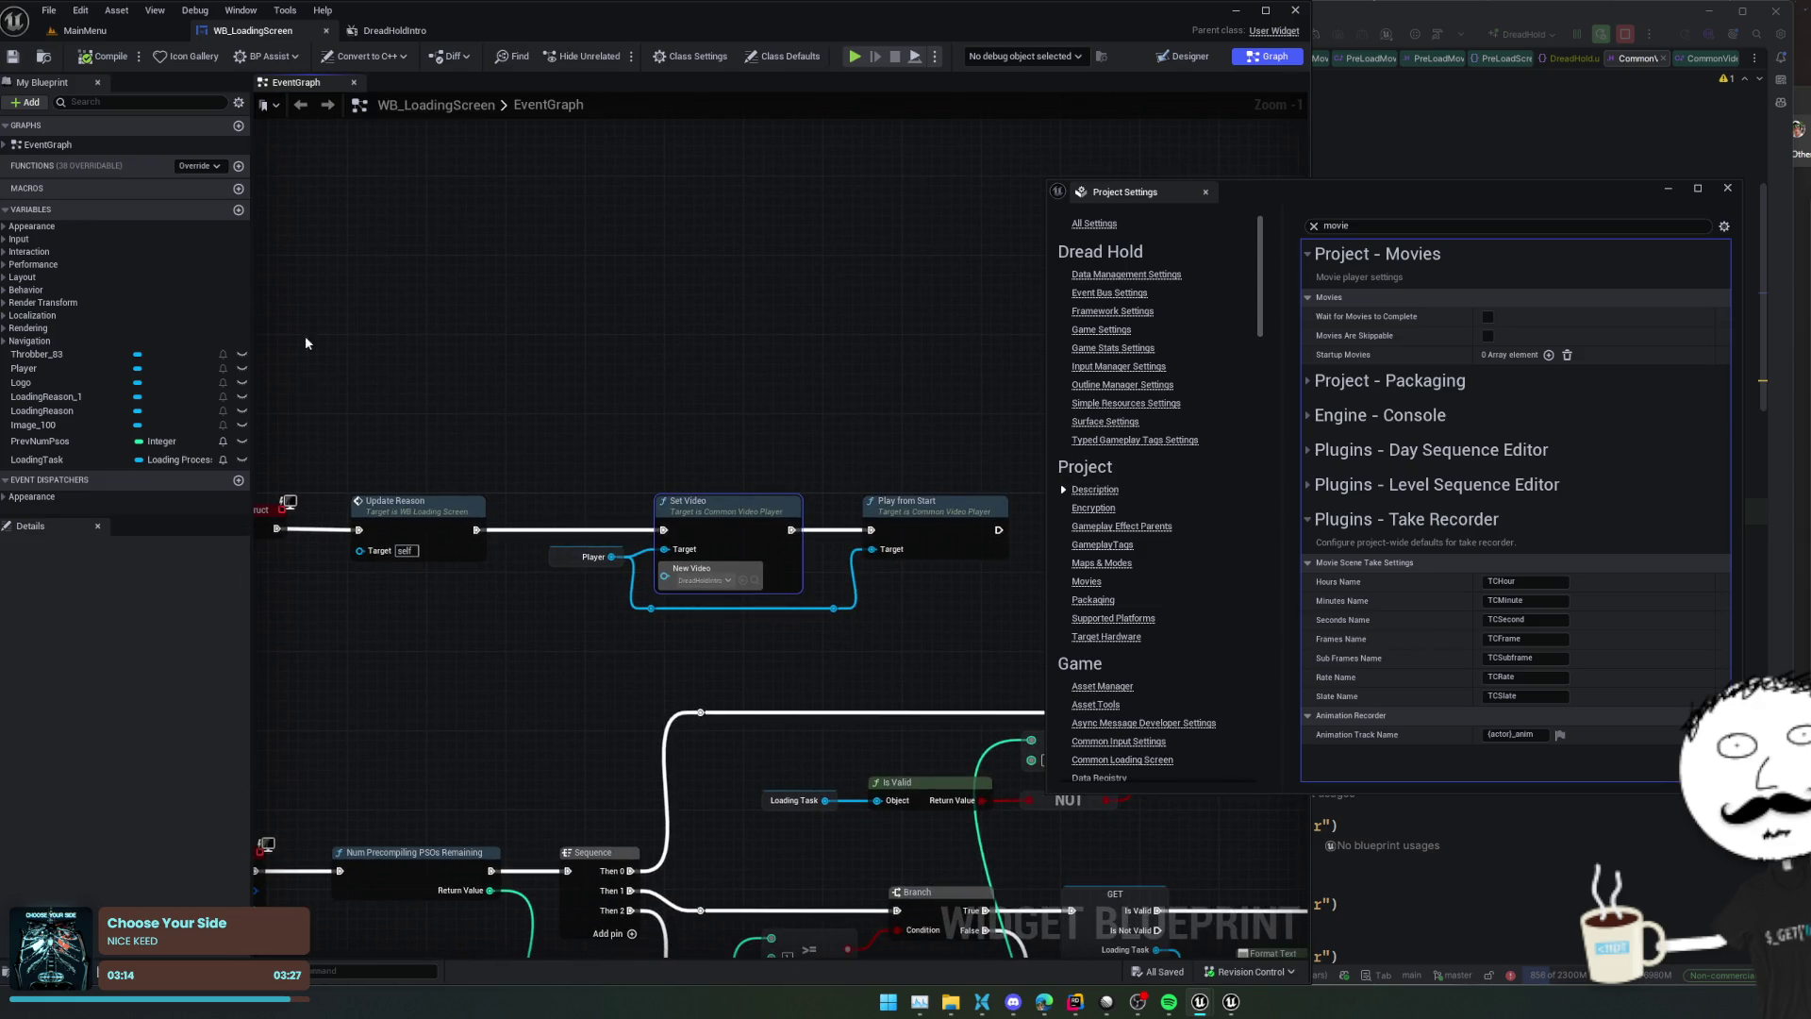
{"action": "left_click", "coordinate": [85, 30]}
{"action": "left_click", "coordinate": [172, 536]}
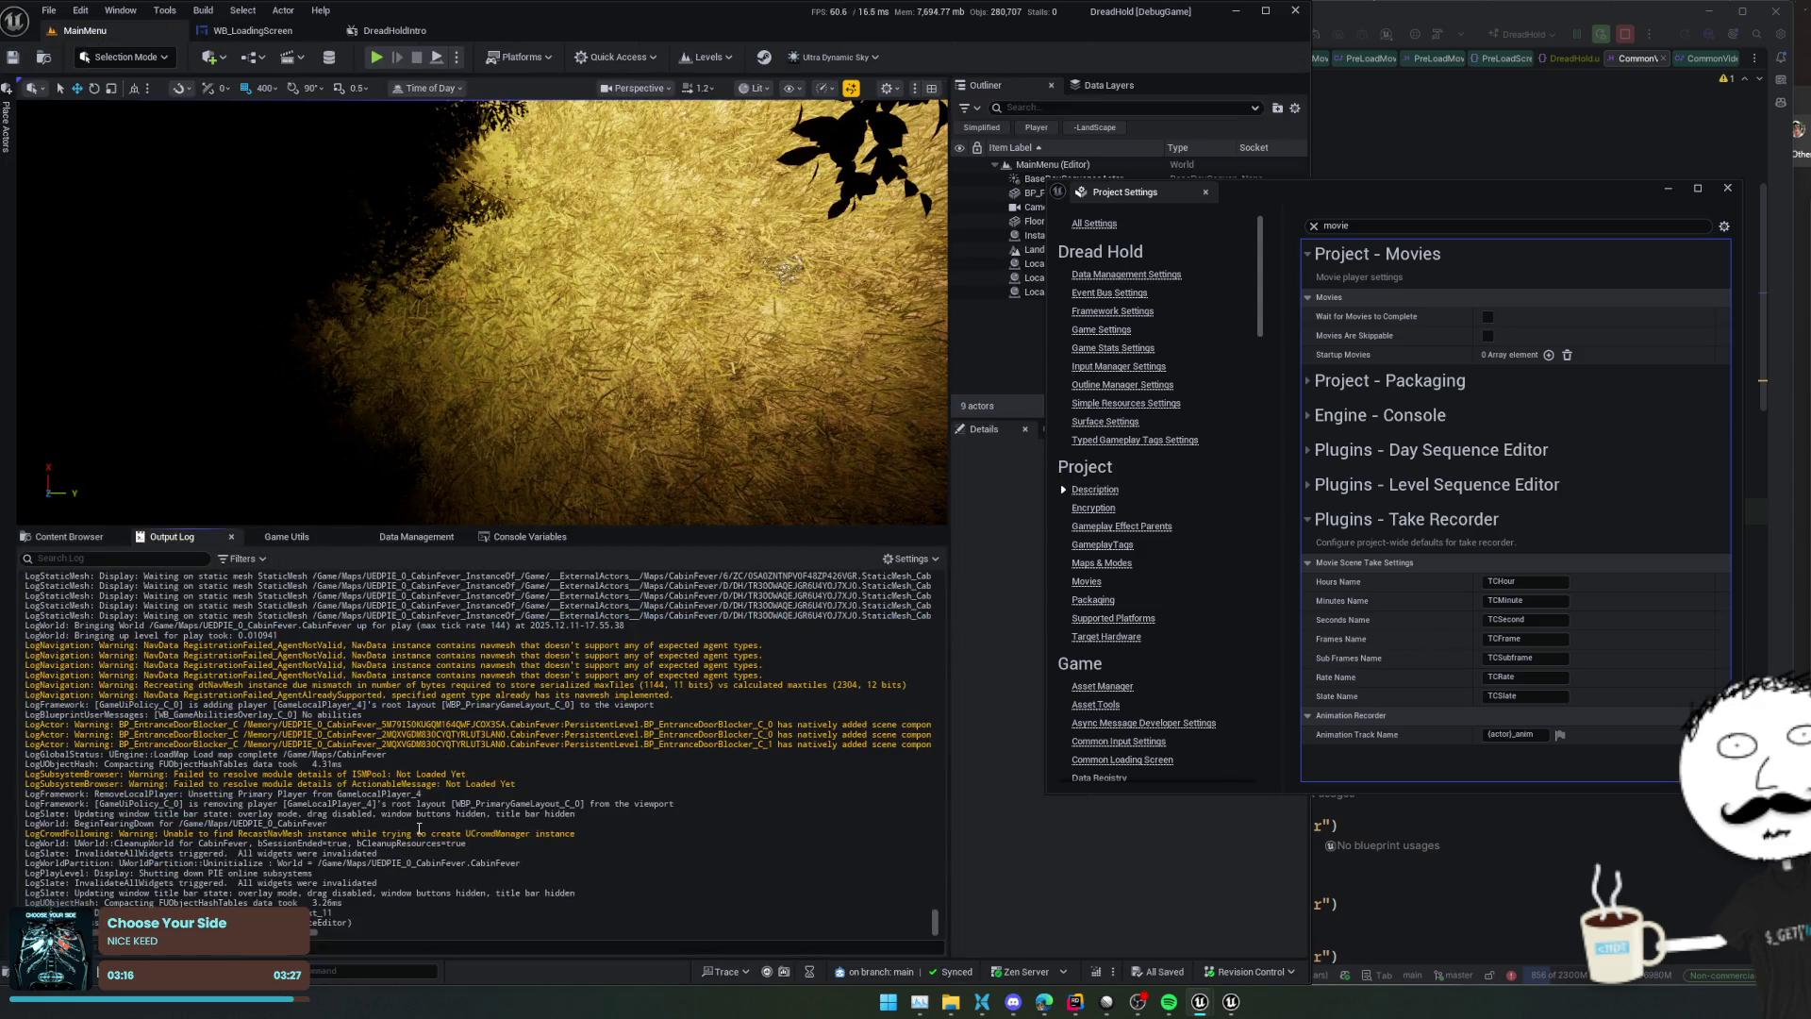
{"action": "scroll", "coordinate": [589, 684], "scroll_direction": "up", "scroll_amount": 2}
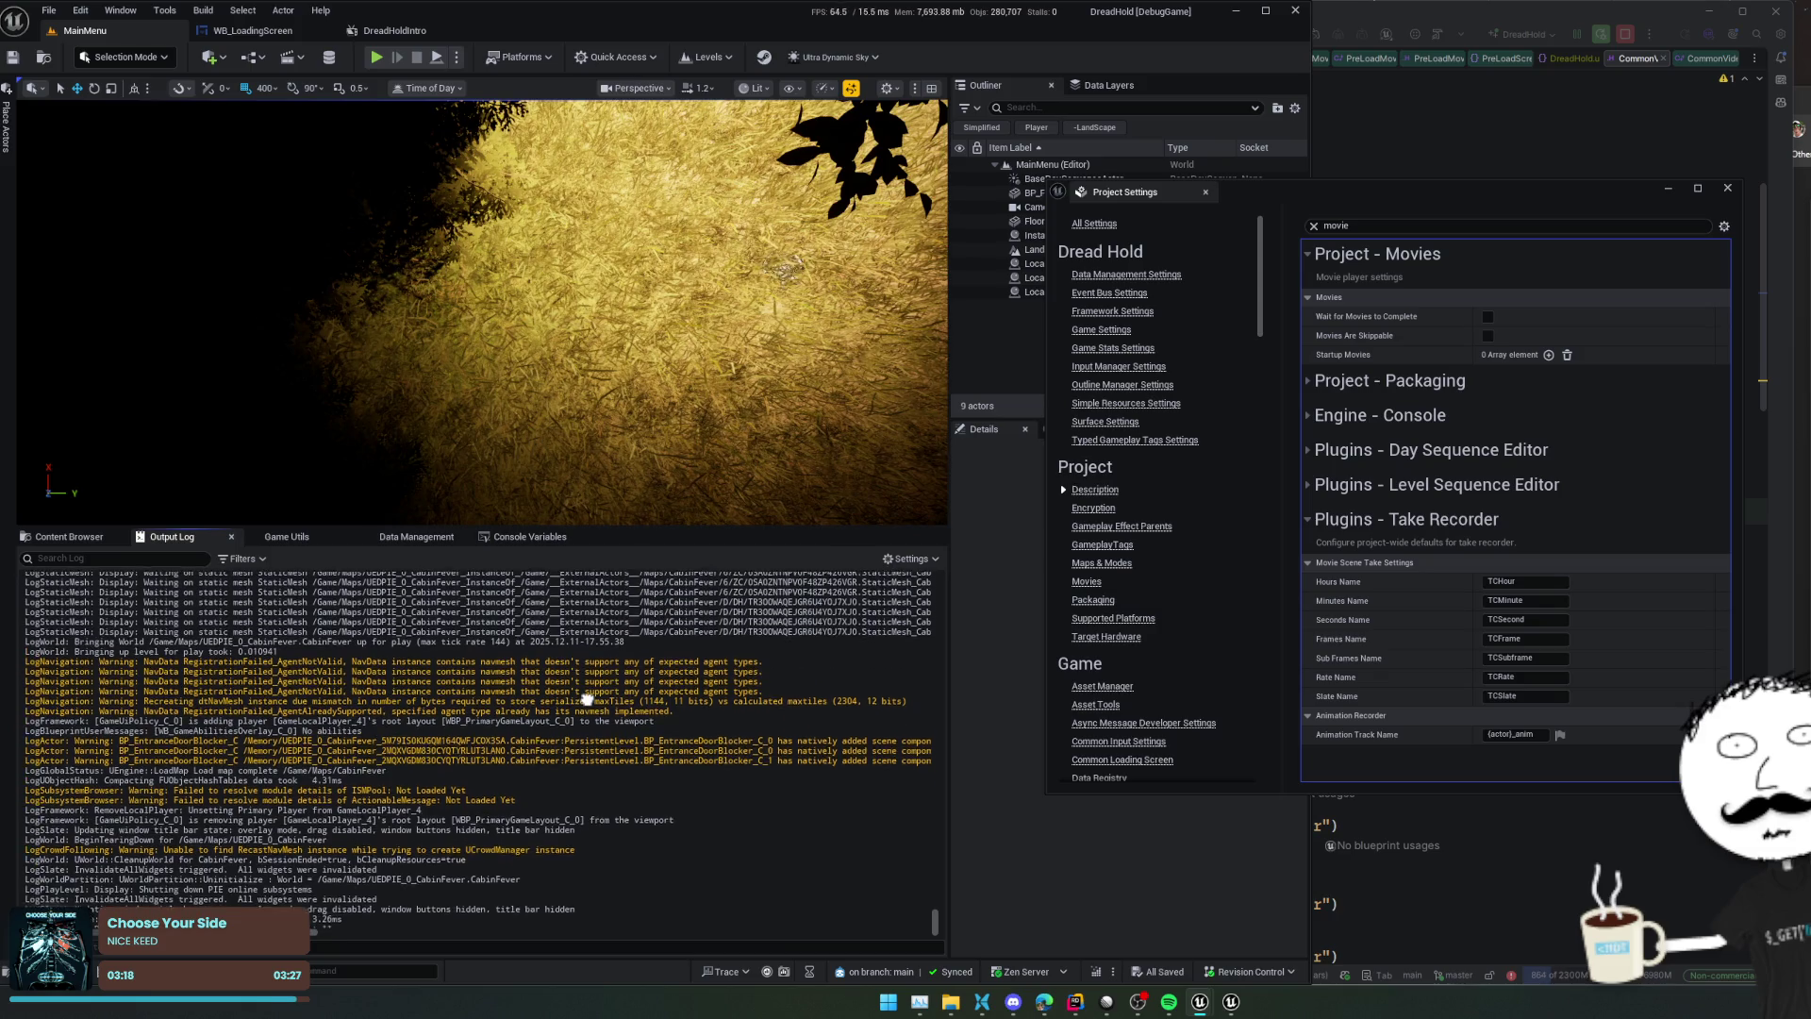
{"action": "scroll", "coordinate": [587, 724], "scroll_direction": "up", "scroll_amount": 3}
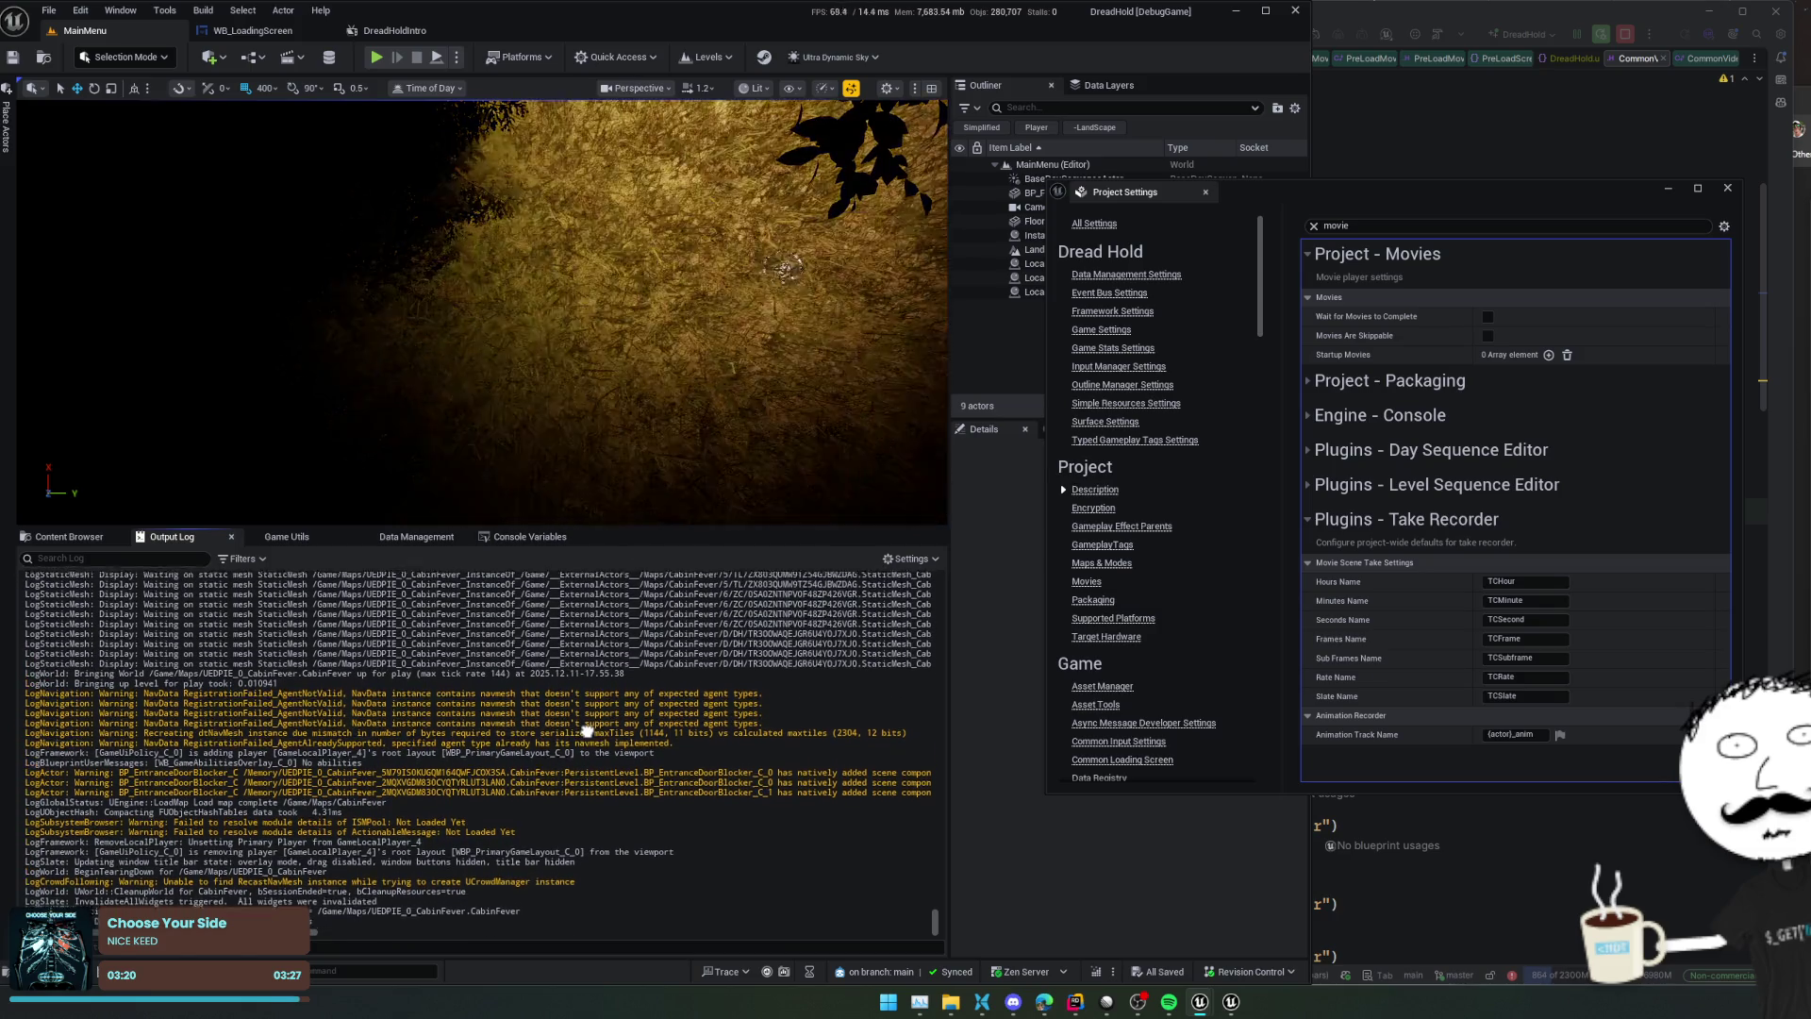
{"action": "scroll", "coordinate": [586, 769], "scroll_direction": "up", "scroll_amount": 4}
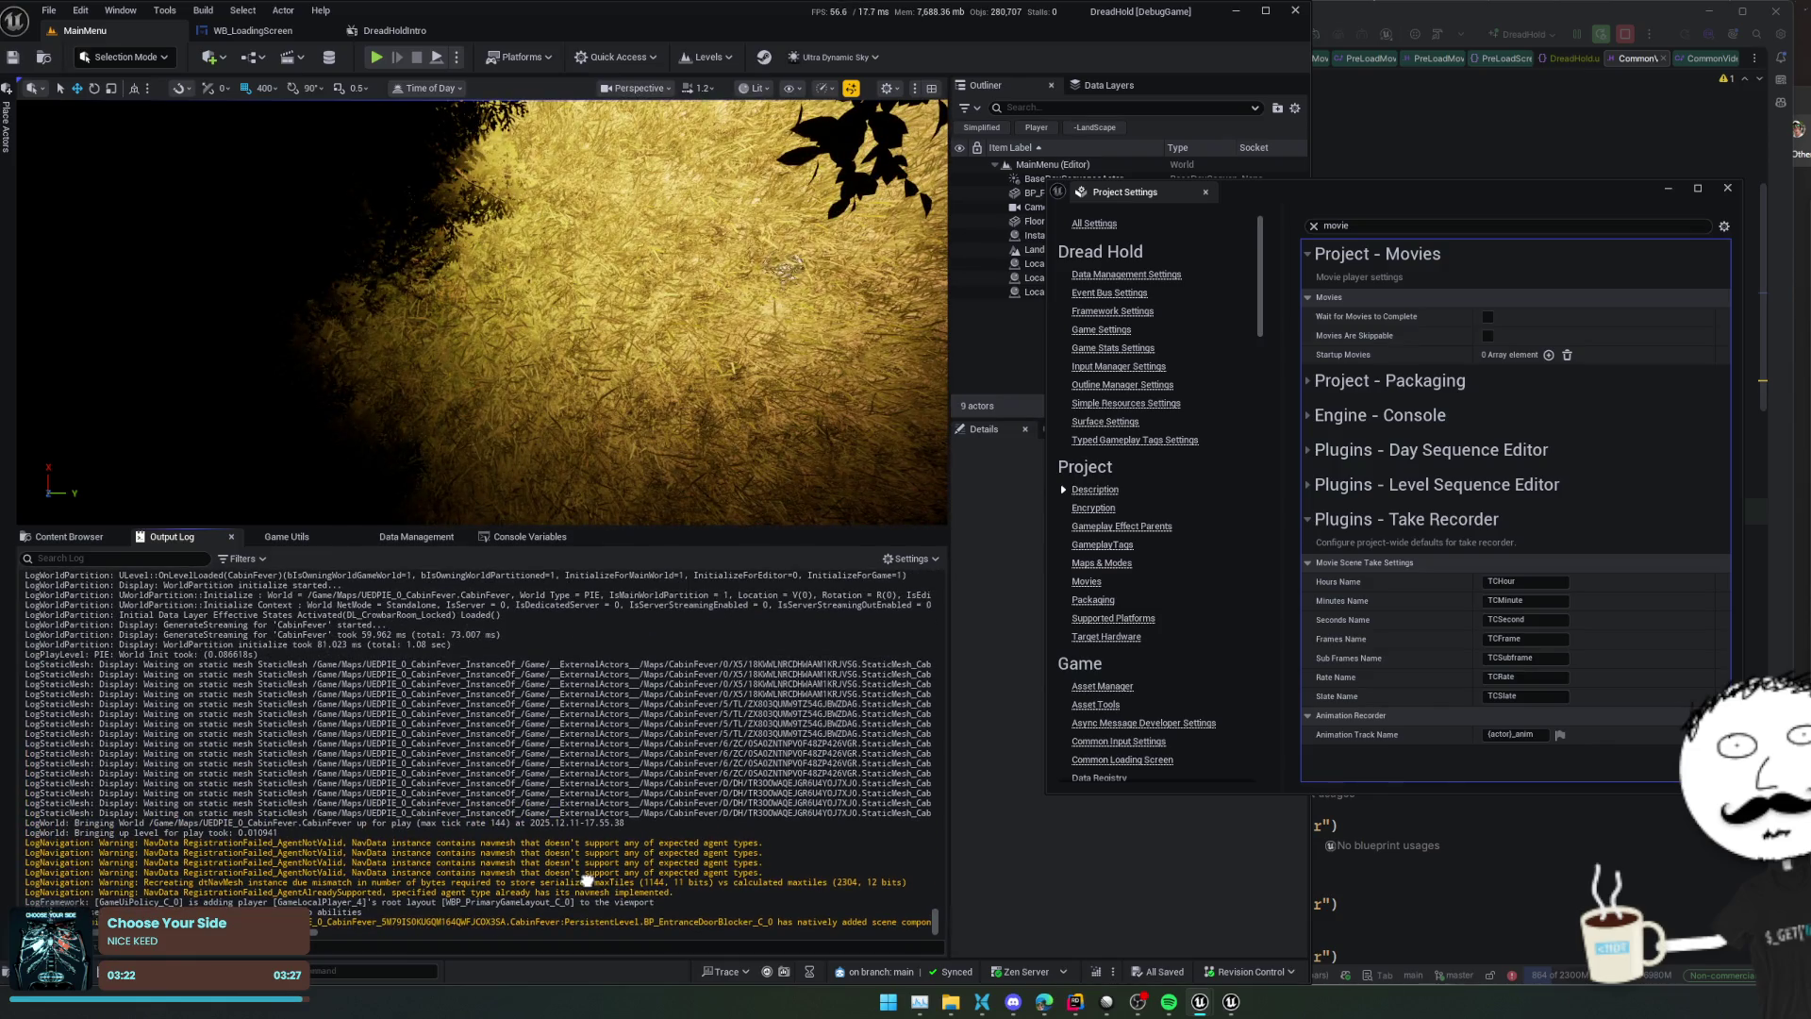
{"action": "scroll", "coordinate": [556, 854], "scroll_direction": "up", "scroll_amount": 5}
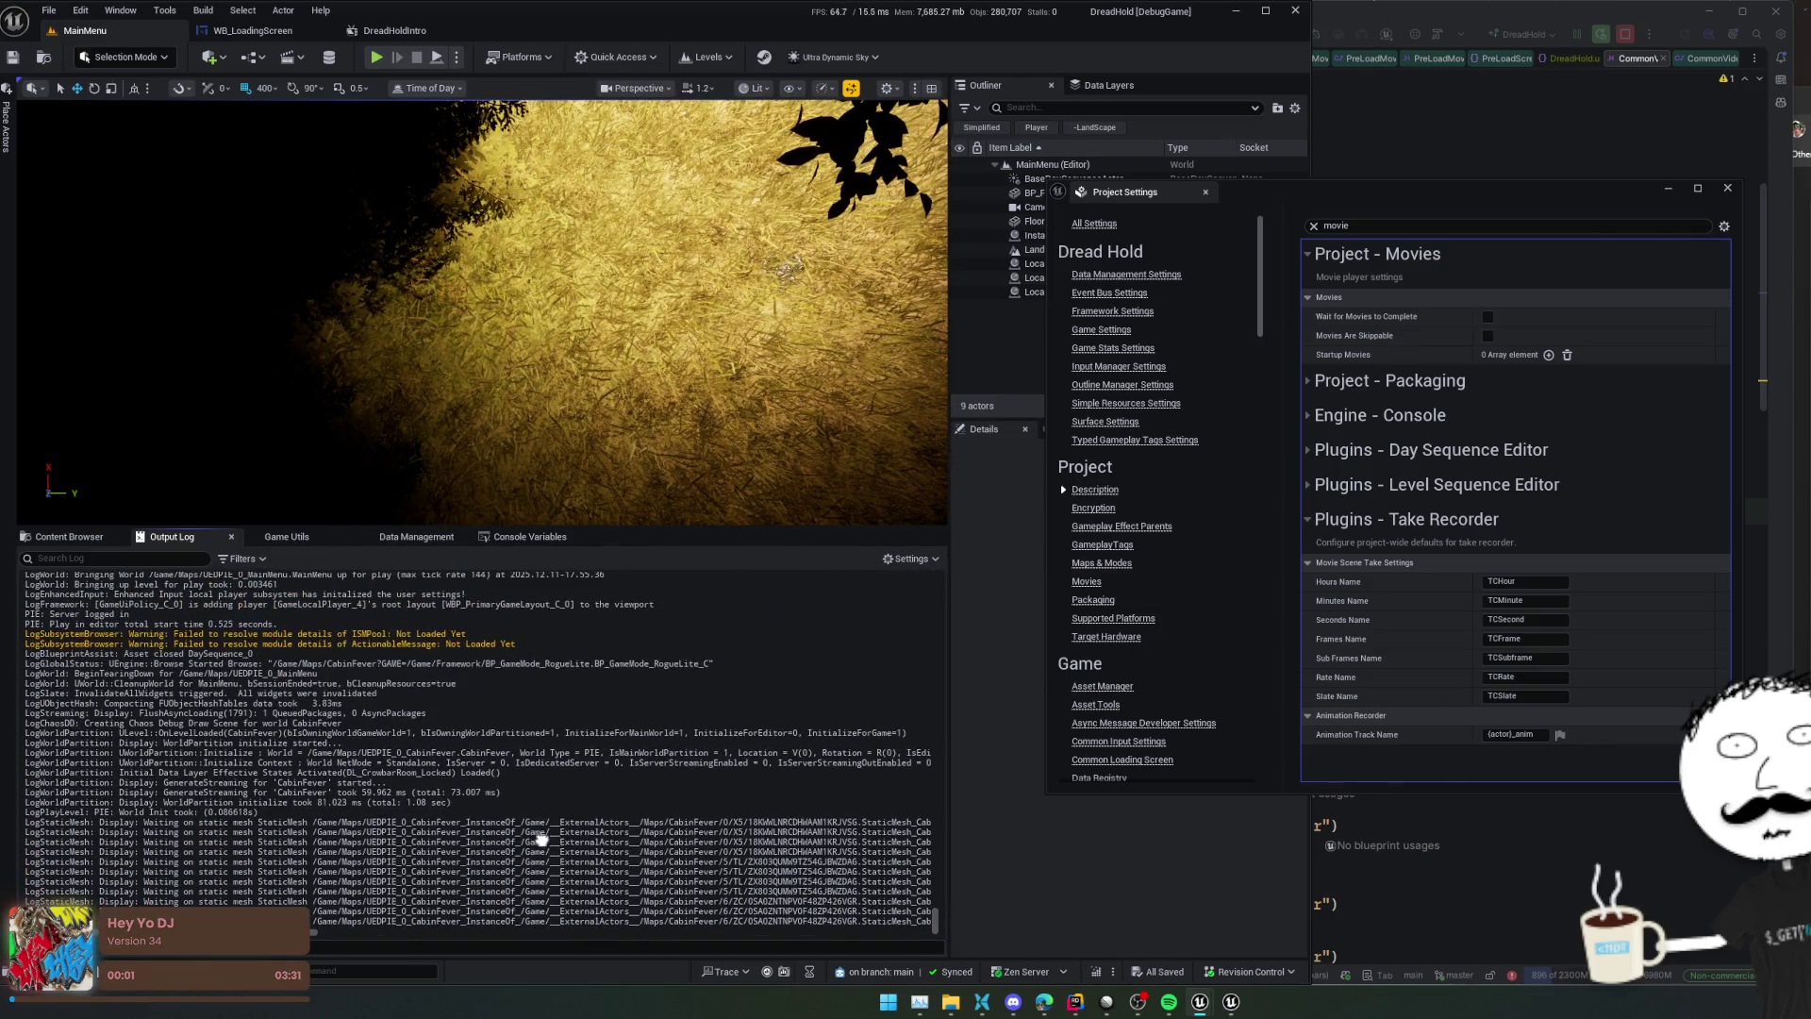
{"action": "scroll", "coordinate": [564, 739], "scroll_direction": "up", "scroll_amount": 3}
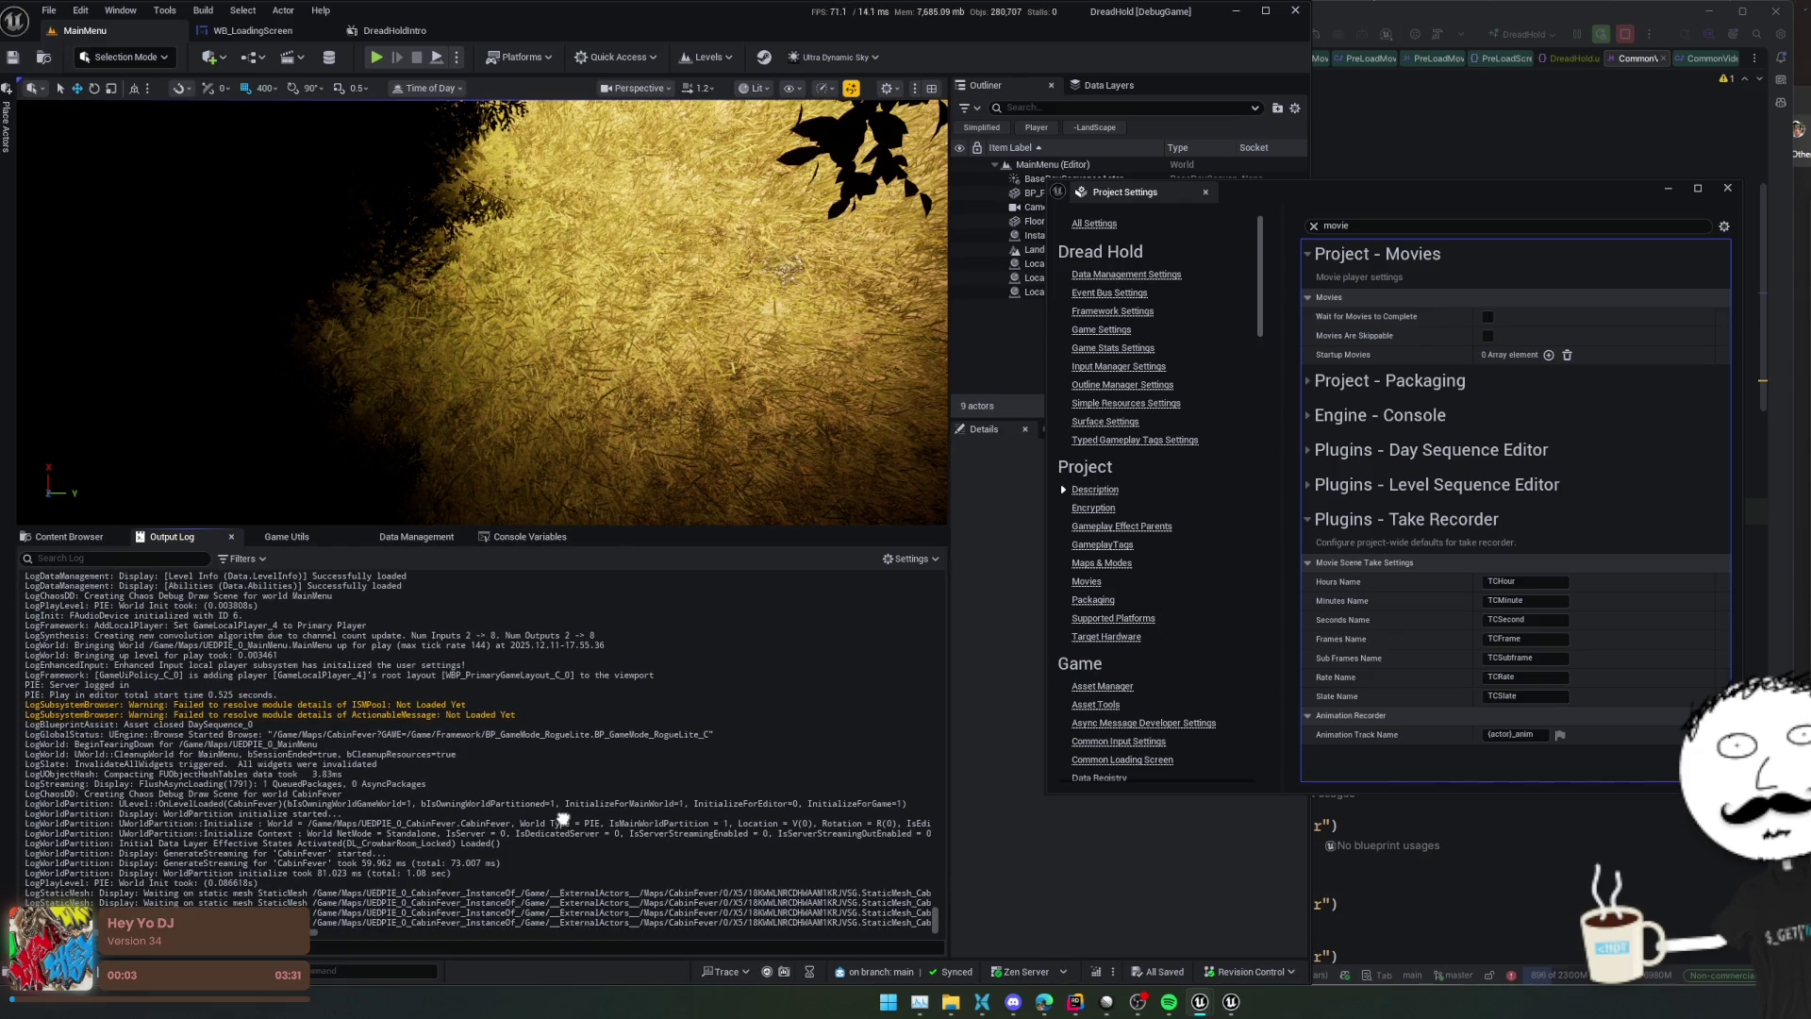
{"action": "scroll", "coordinate": [563, 819], "scroll_direction": "up", "scroll_amount": 5}
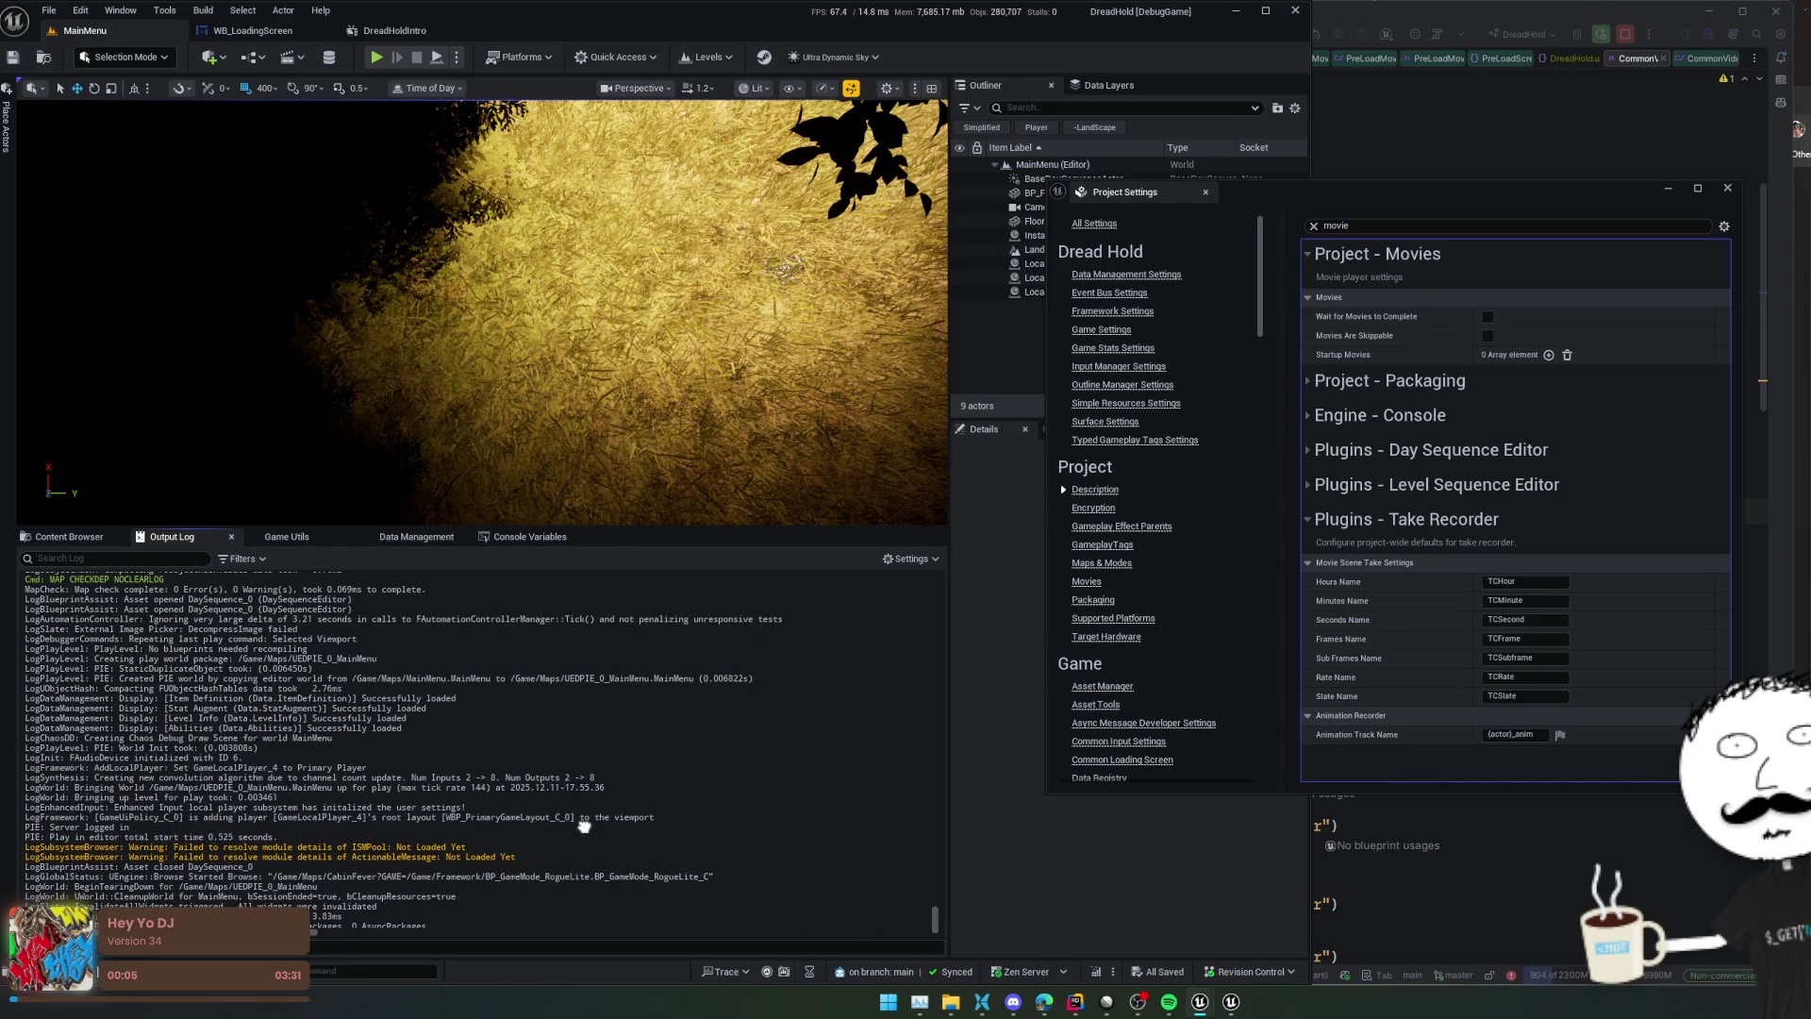
{"action": "scroll", "coordinate": [583, 830], "scroll_direction": "up", "scroll_amount": 2}
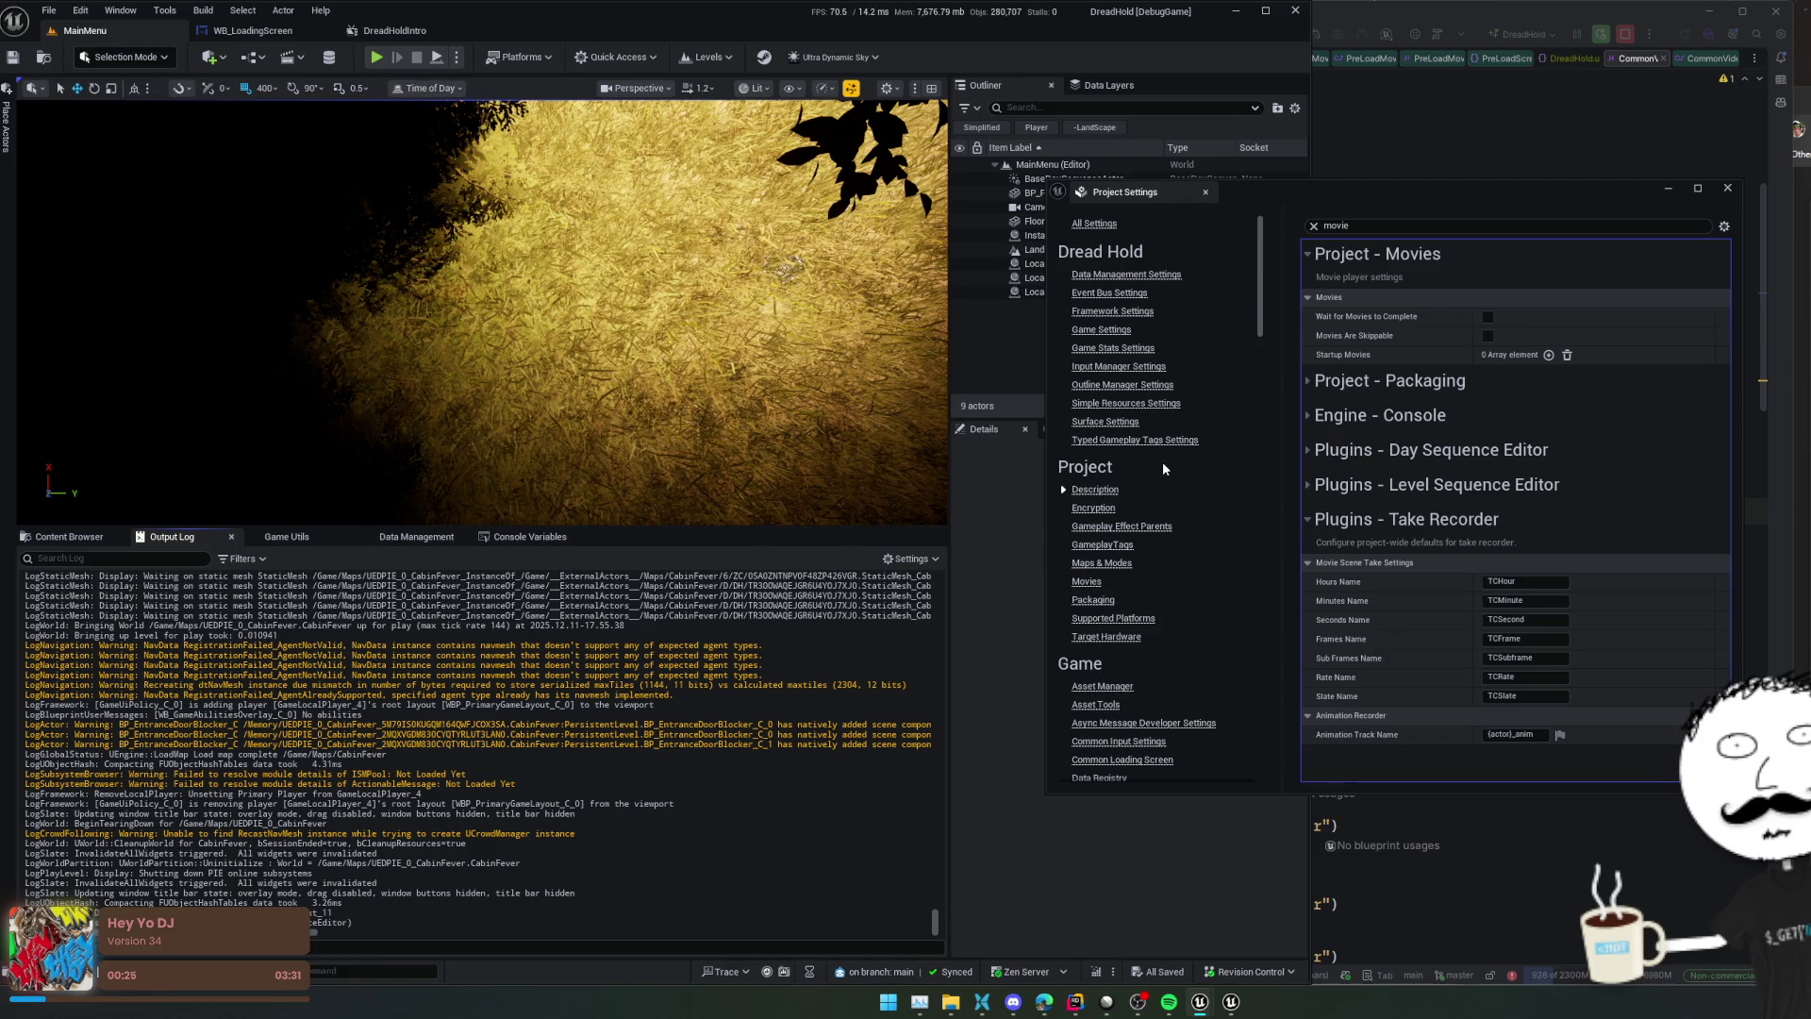
Tick hold-in-editor, set Hold Loading Screen Additional Secs to 5, and start a test play
{"action": "scroll", "coordinate": [1205, 395], "scroll_direction": "down", "scroll_amount": 2}
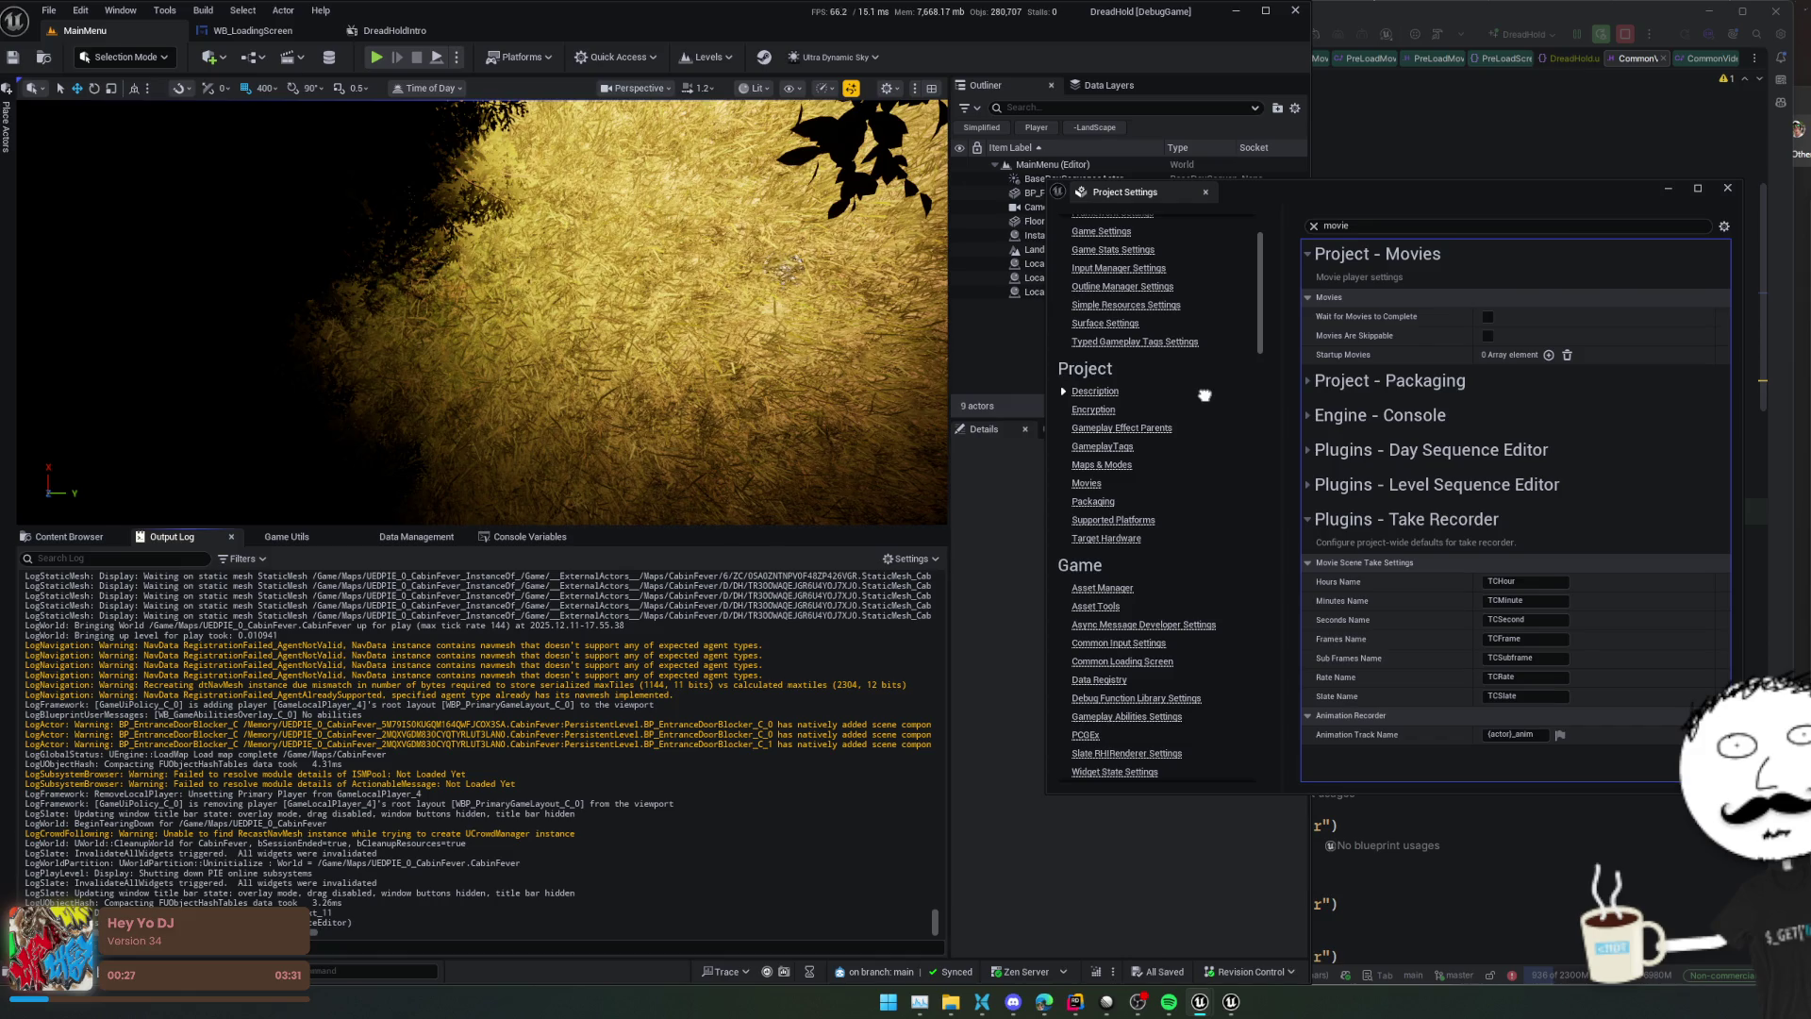
{"action": "left_click_drag", "start_coordinate": [1204, 395], "coordinate": [1200, 251]}
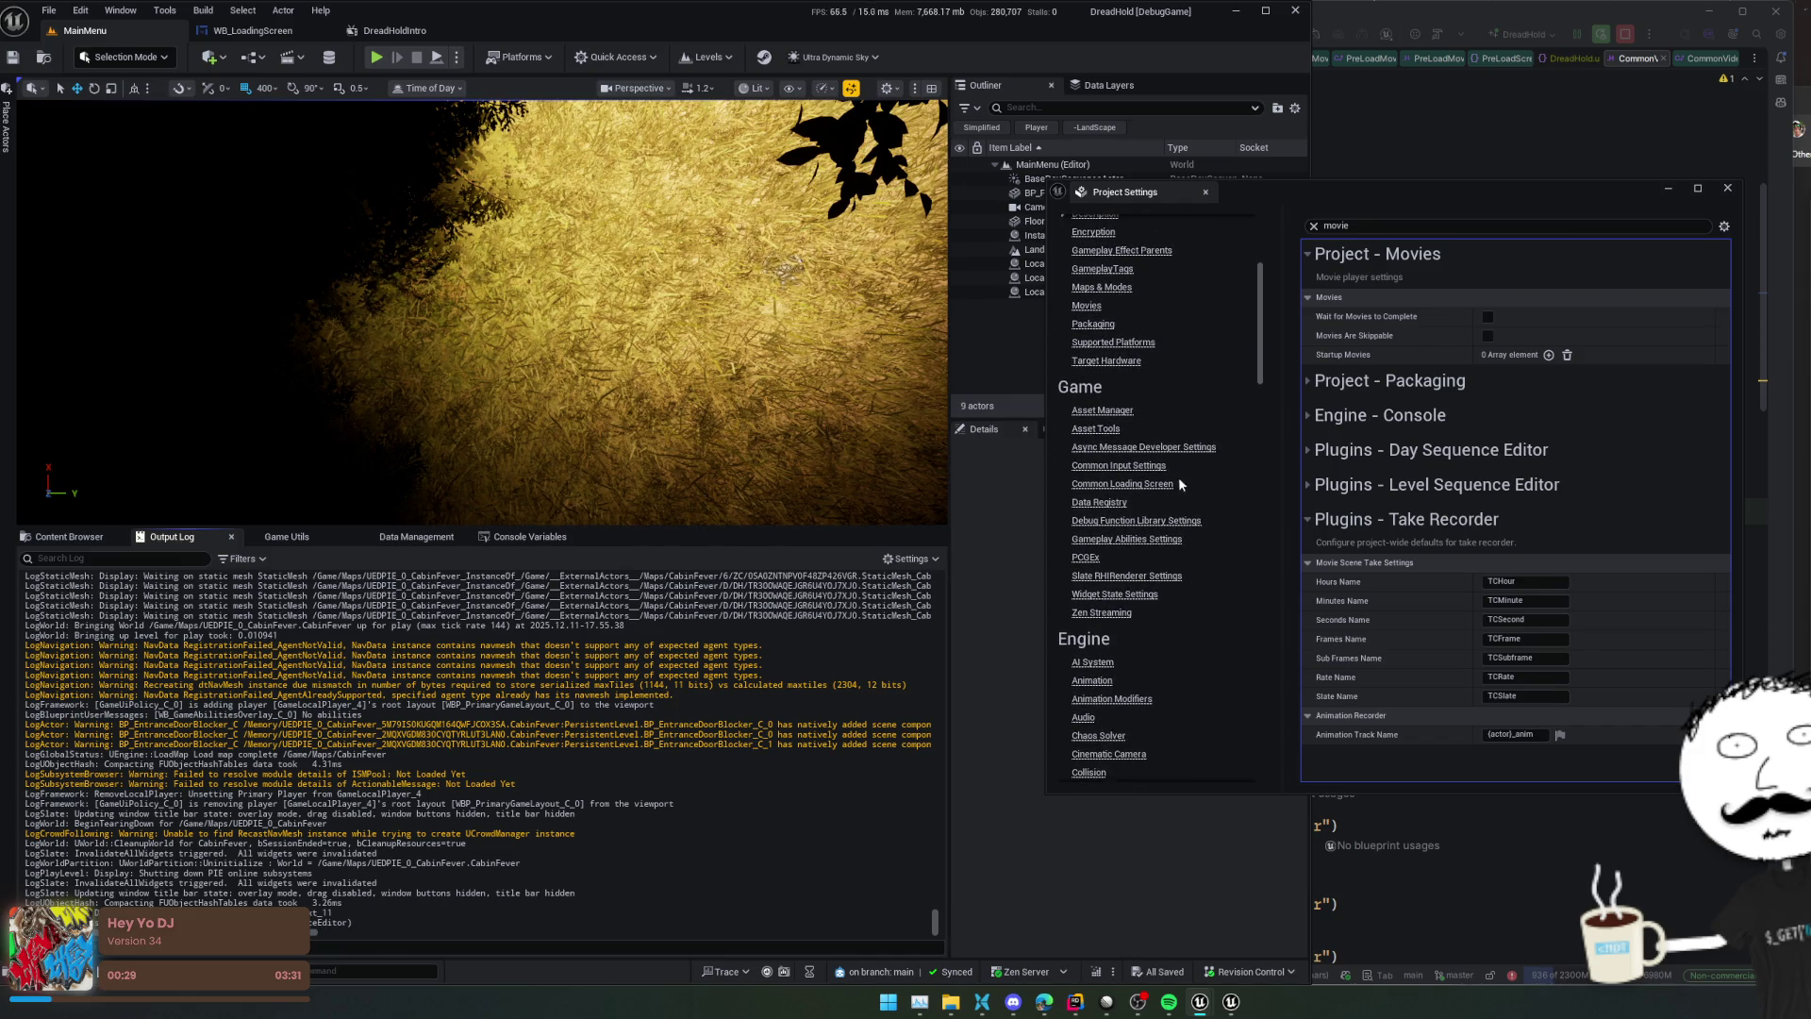
{"action": "left_click", "coordinate": [1169, 484]}
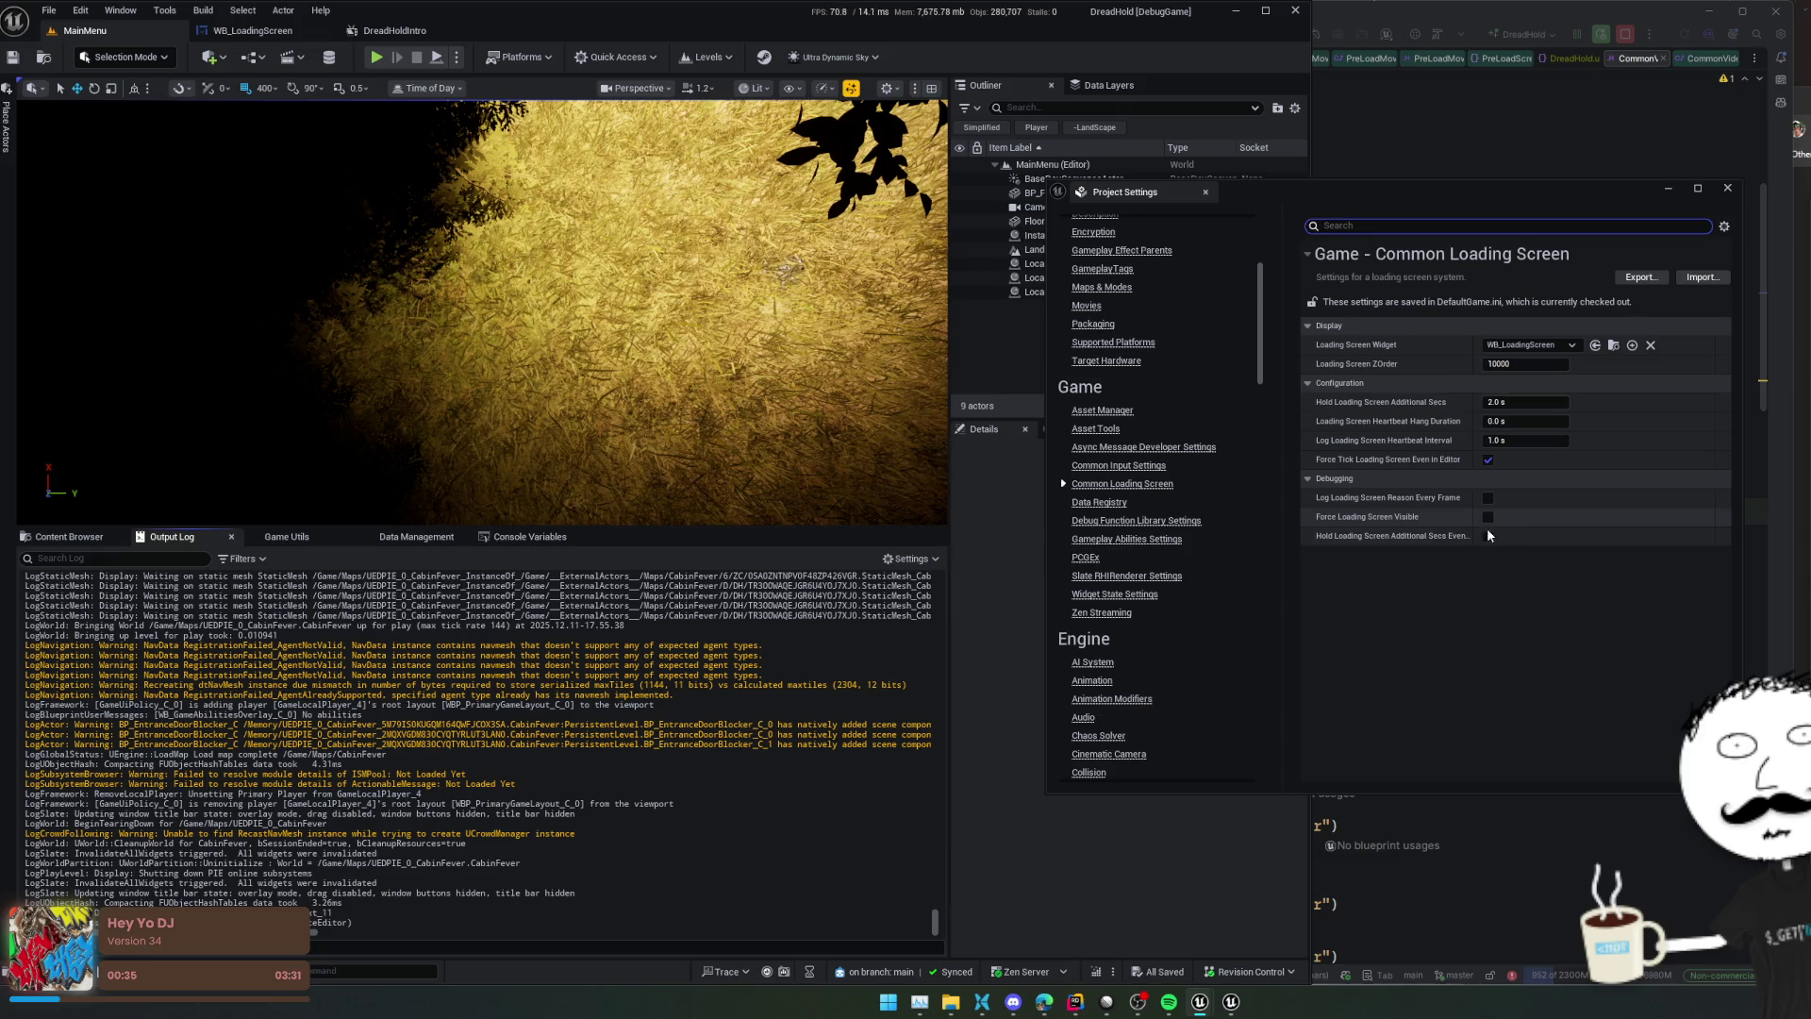
{"action": "left_click", "coordinate": [1487, 537]}
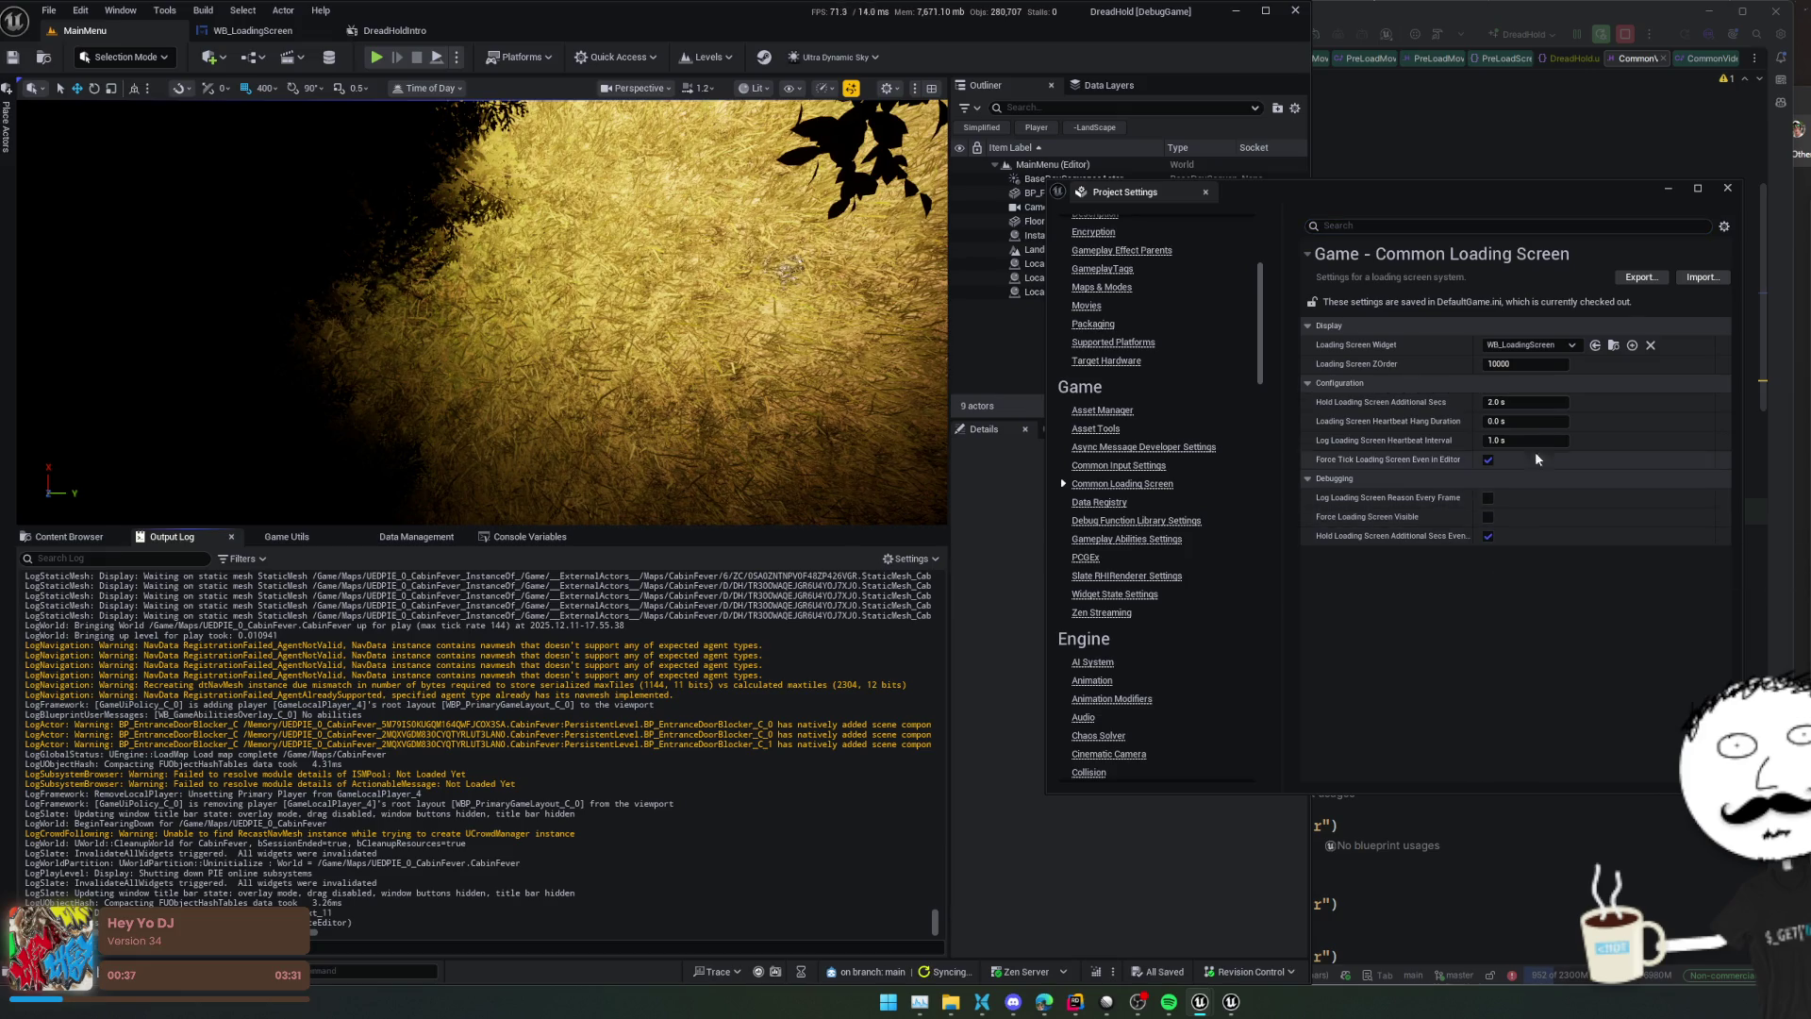
{"action": "left_click", "coordinate": [1534, 403]}
{"action": "type", "text": "5"}
{"action": "key", "text": "Return"}
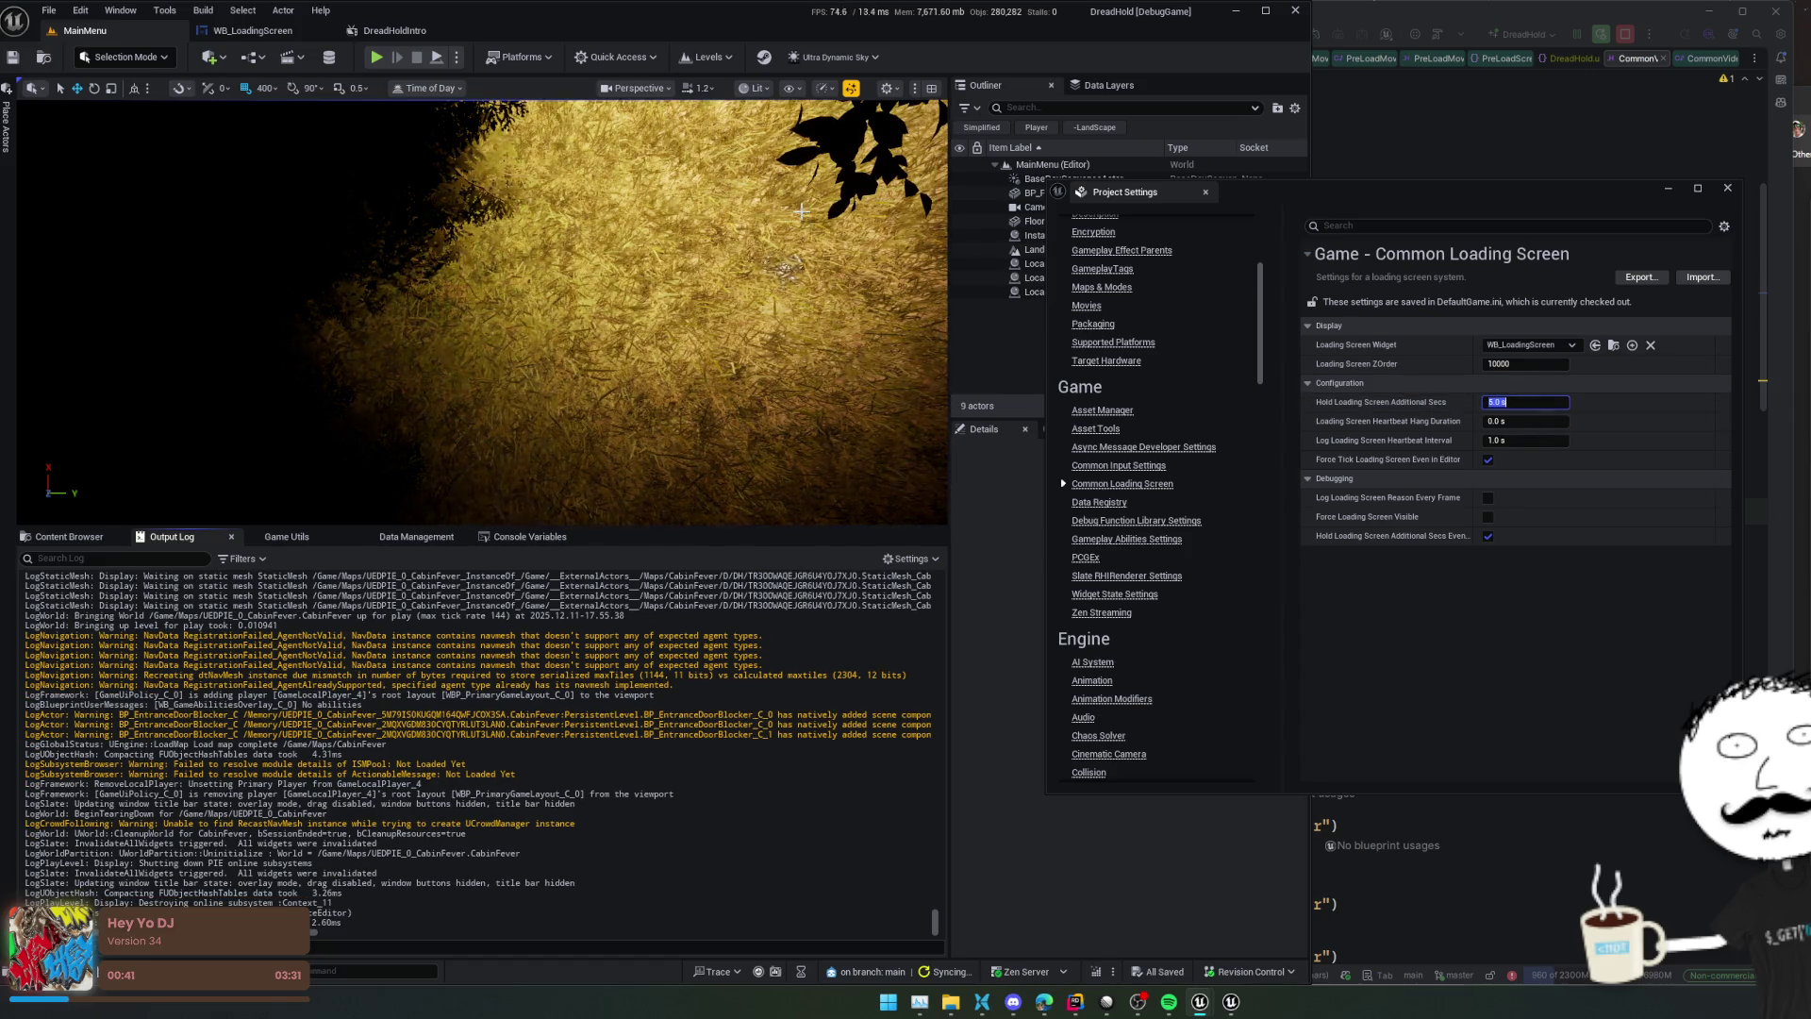
{"action": "left_click", "coordinate": [376, 57]}
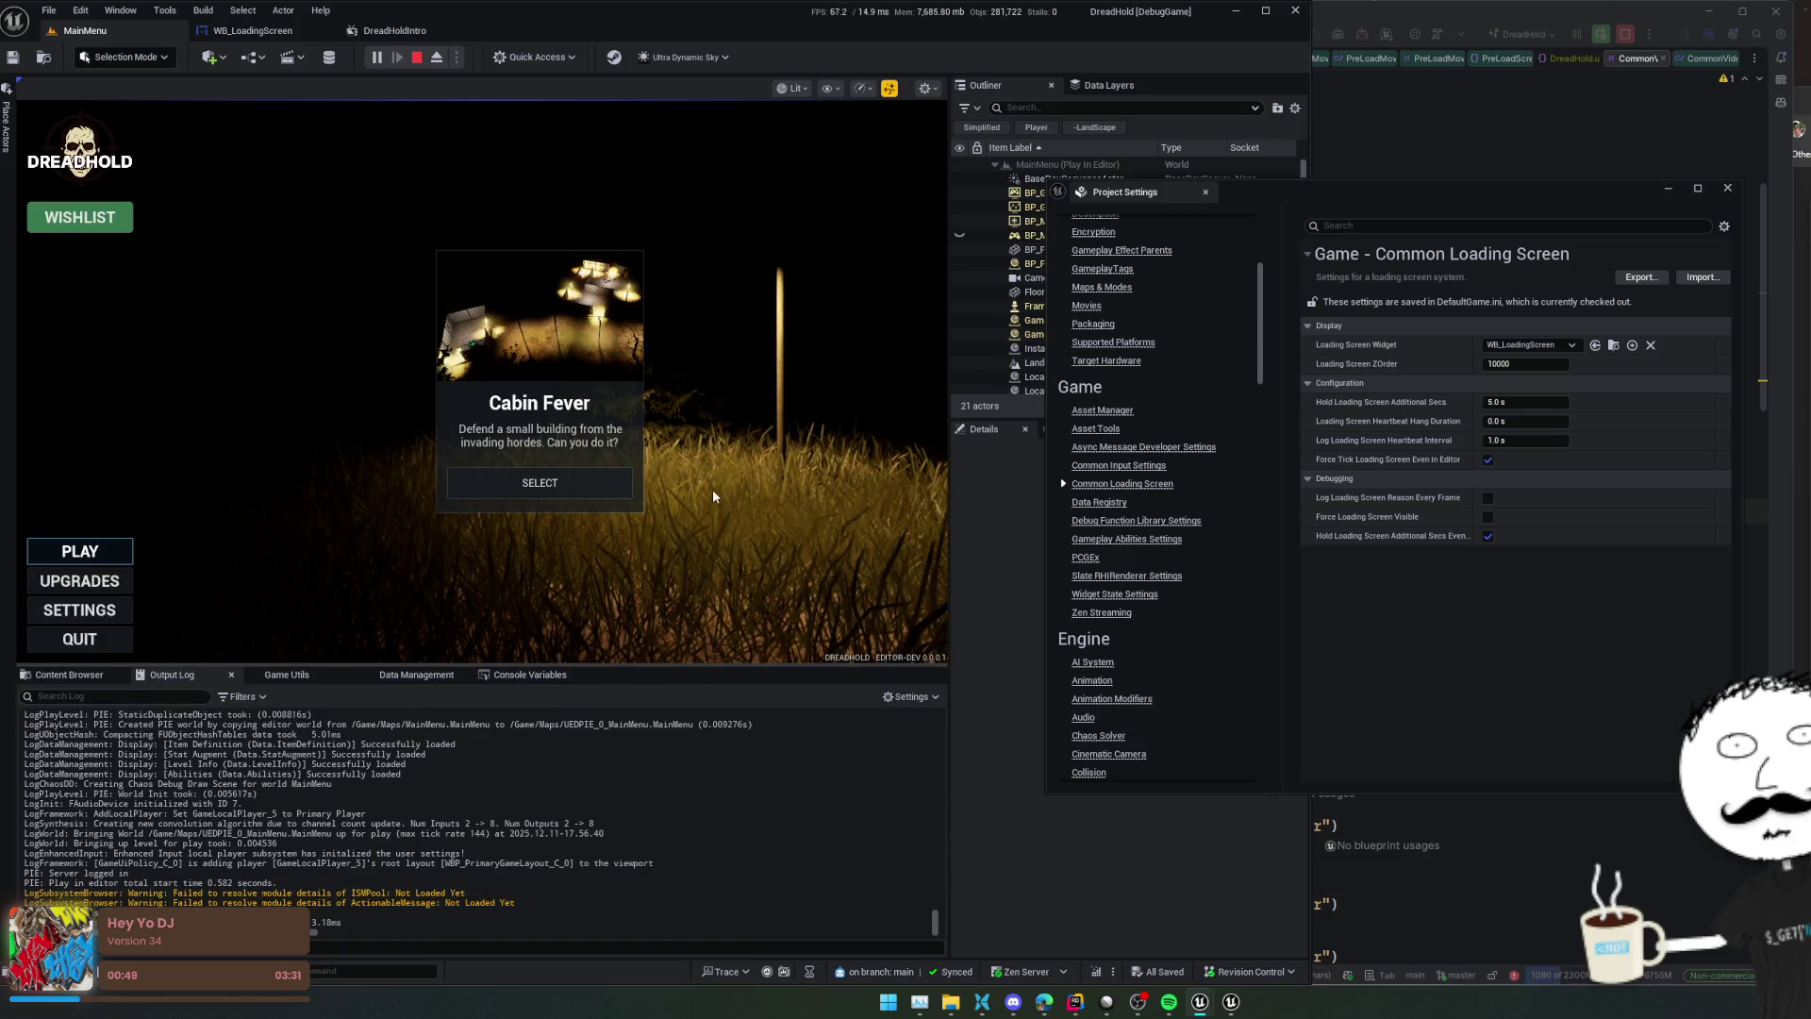
Frame the WB_LoadingScreen construct chain and open Play from Start's C++ source in Rider
{"action": "left_click", "coordinate": [253, 31]}
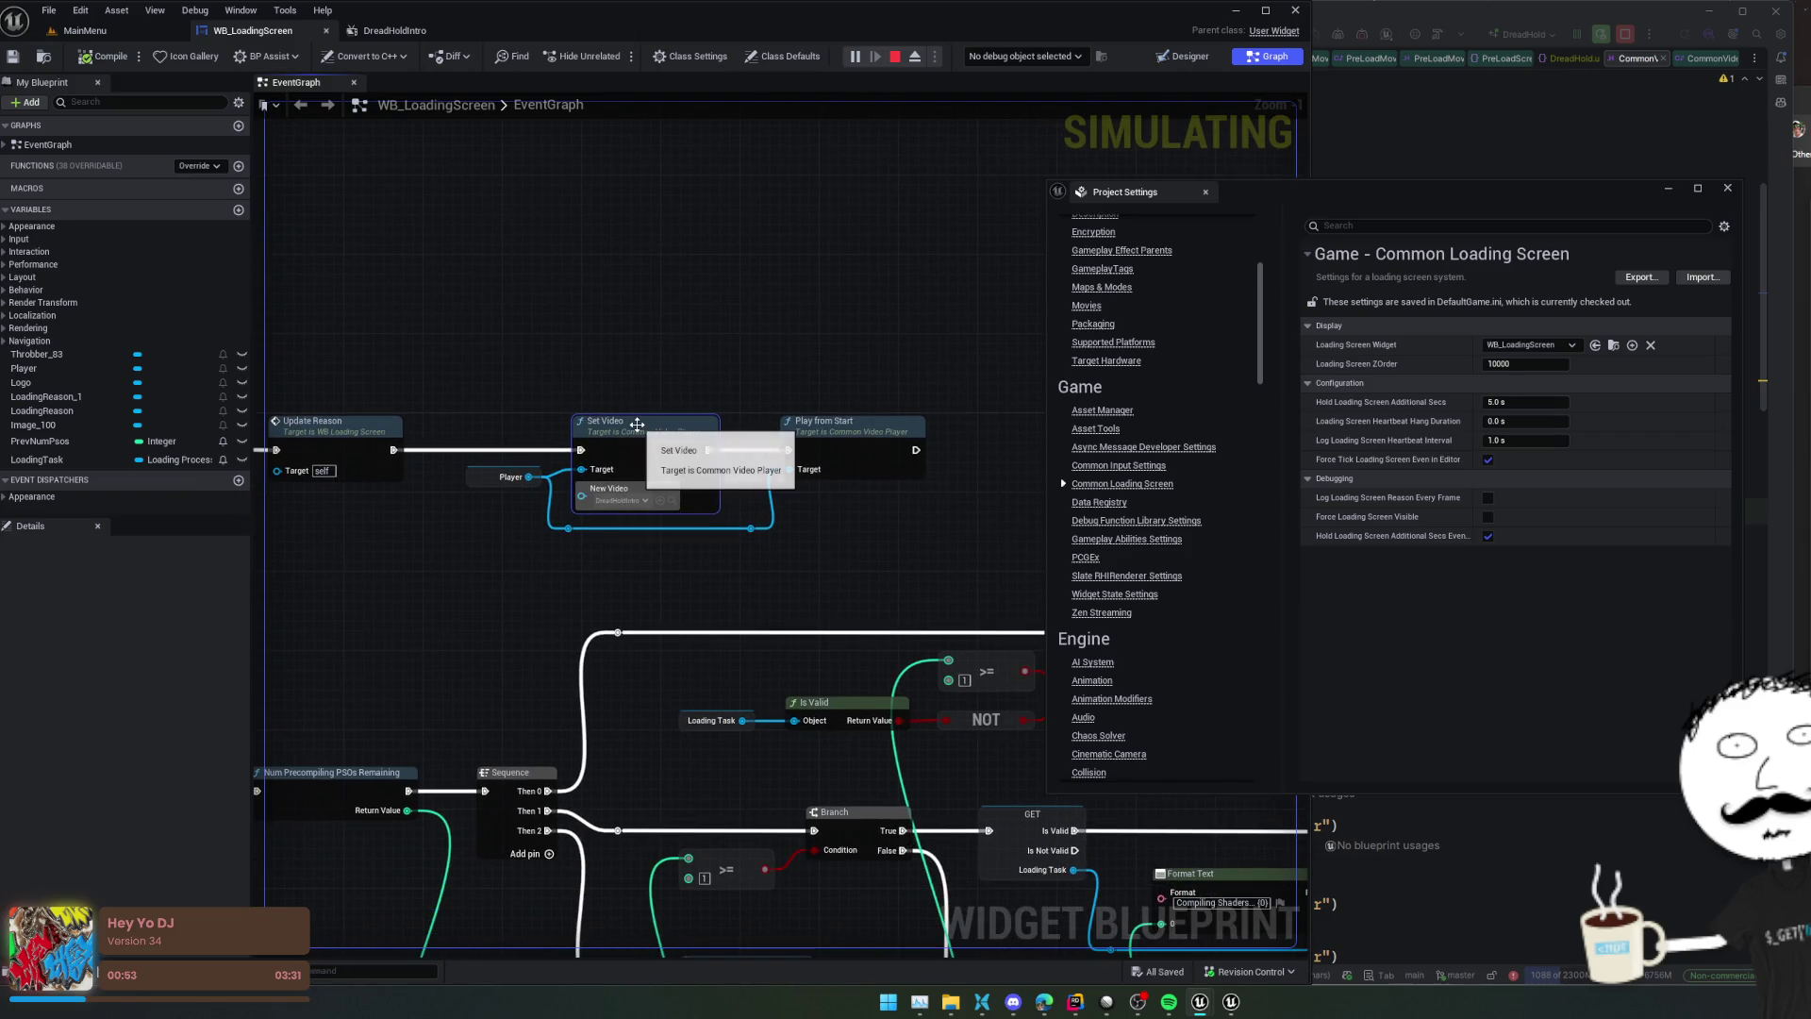
{"action": "right_click", "coordinate": [868, 349]}
{"action": "left_click", "coordinate": [687, 323]}
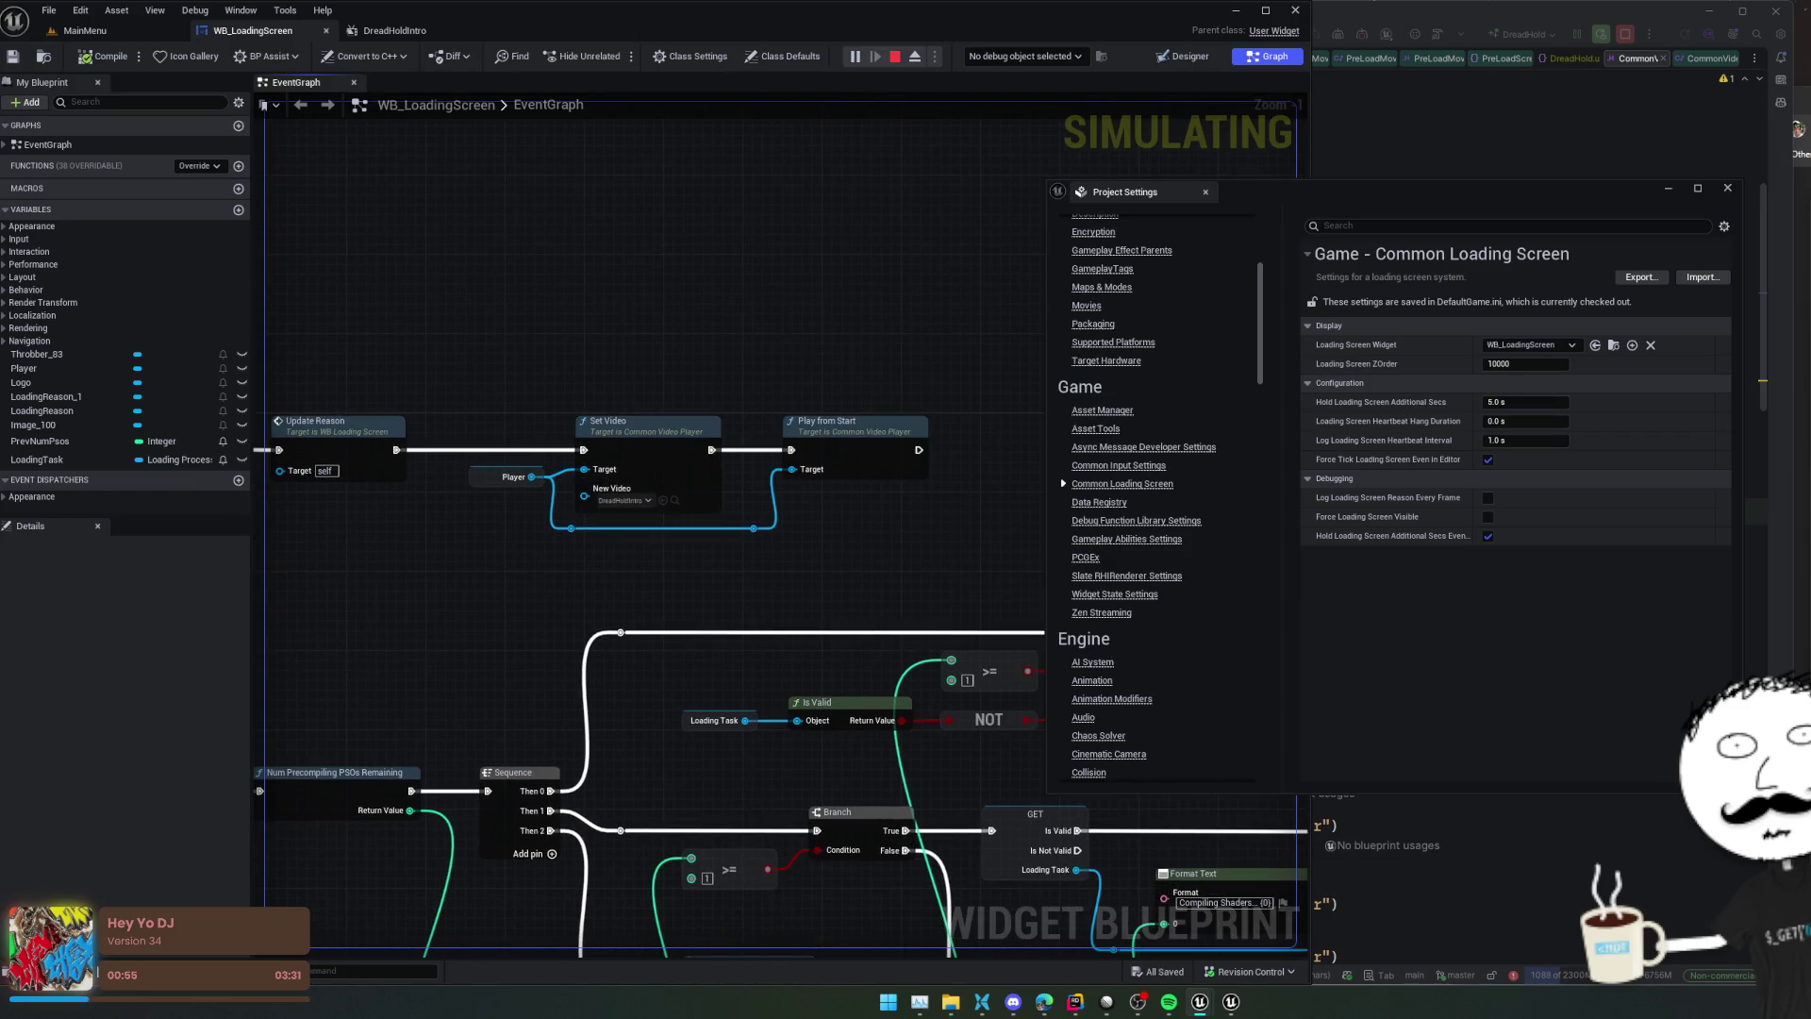
{"action": "scroll", "coordinate": [687, 296], "scroll_direction": "down", "scroll_amount": 1}
{"action": "left_click_drag", "start_coordinate": [688, 295], "coordinate": [752, 311]}
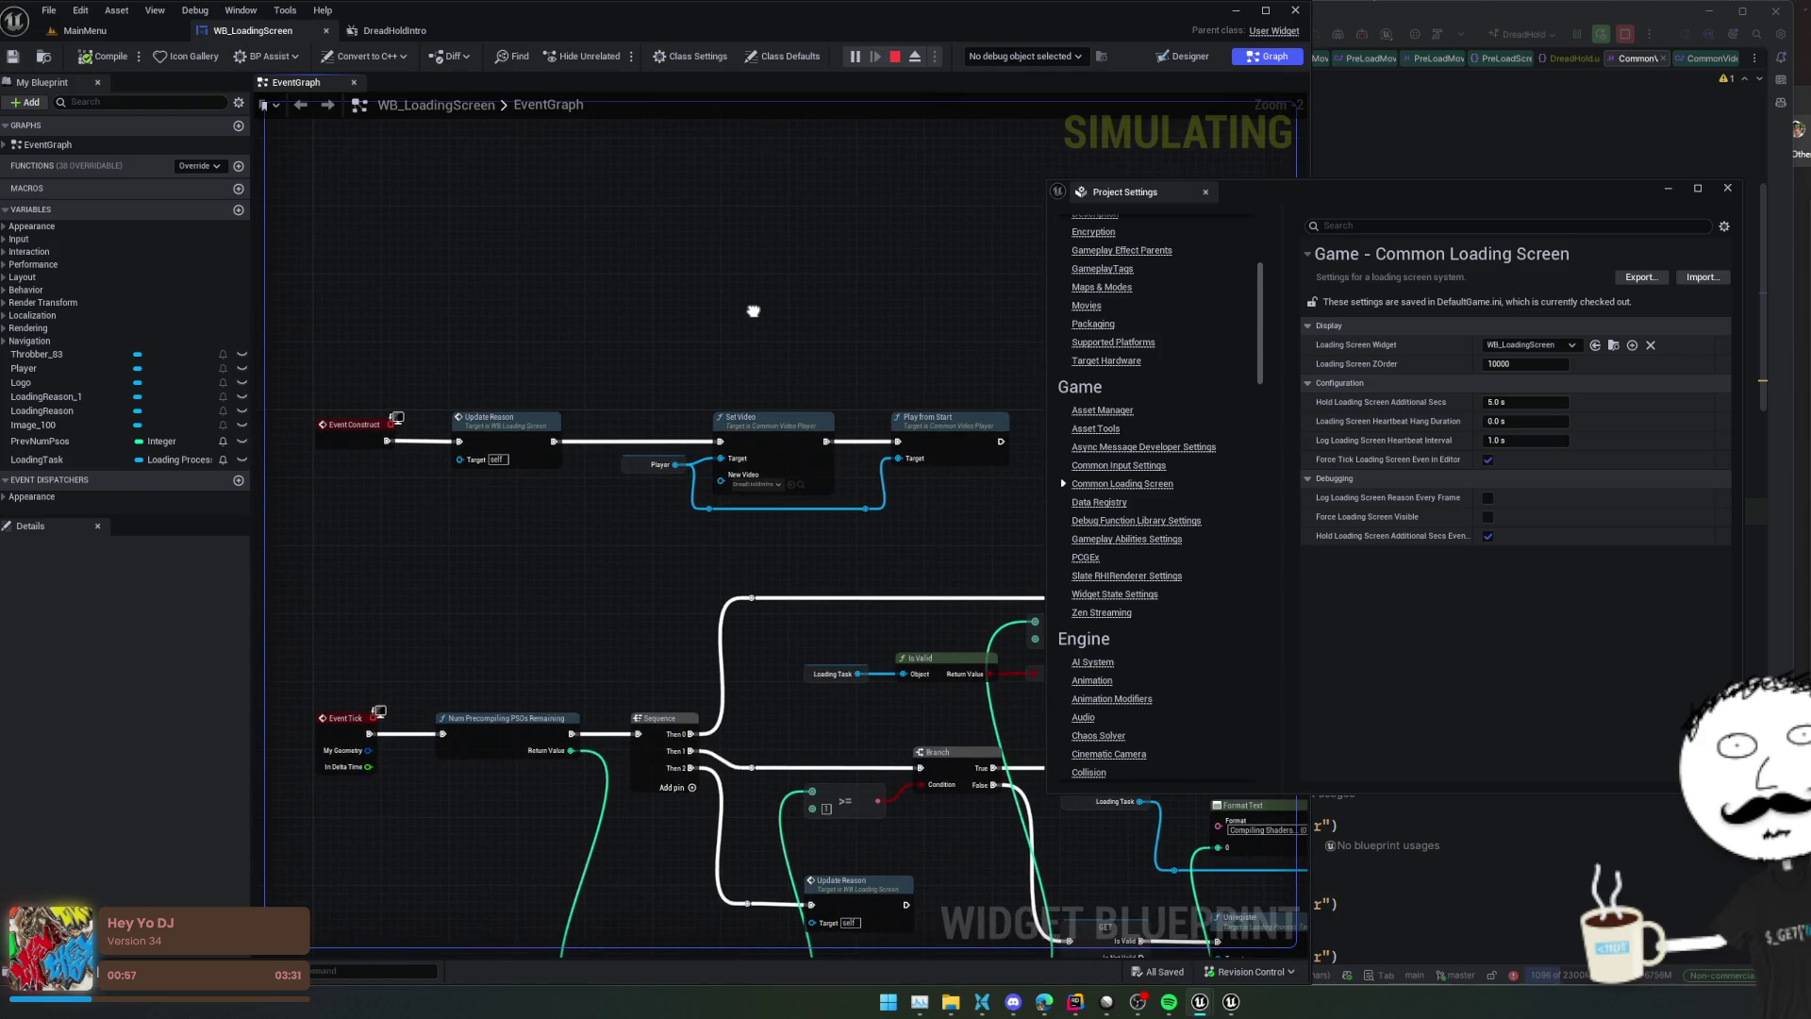
{"action": "double_click", "coordinate": [971, 431]}
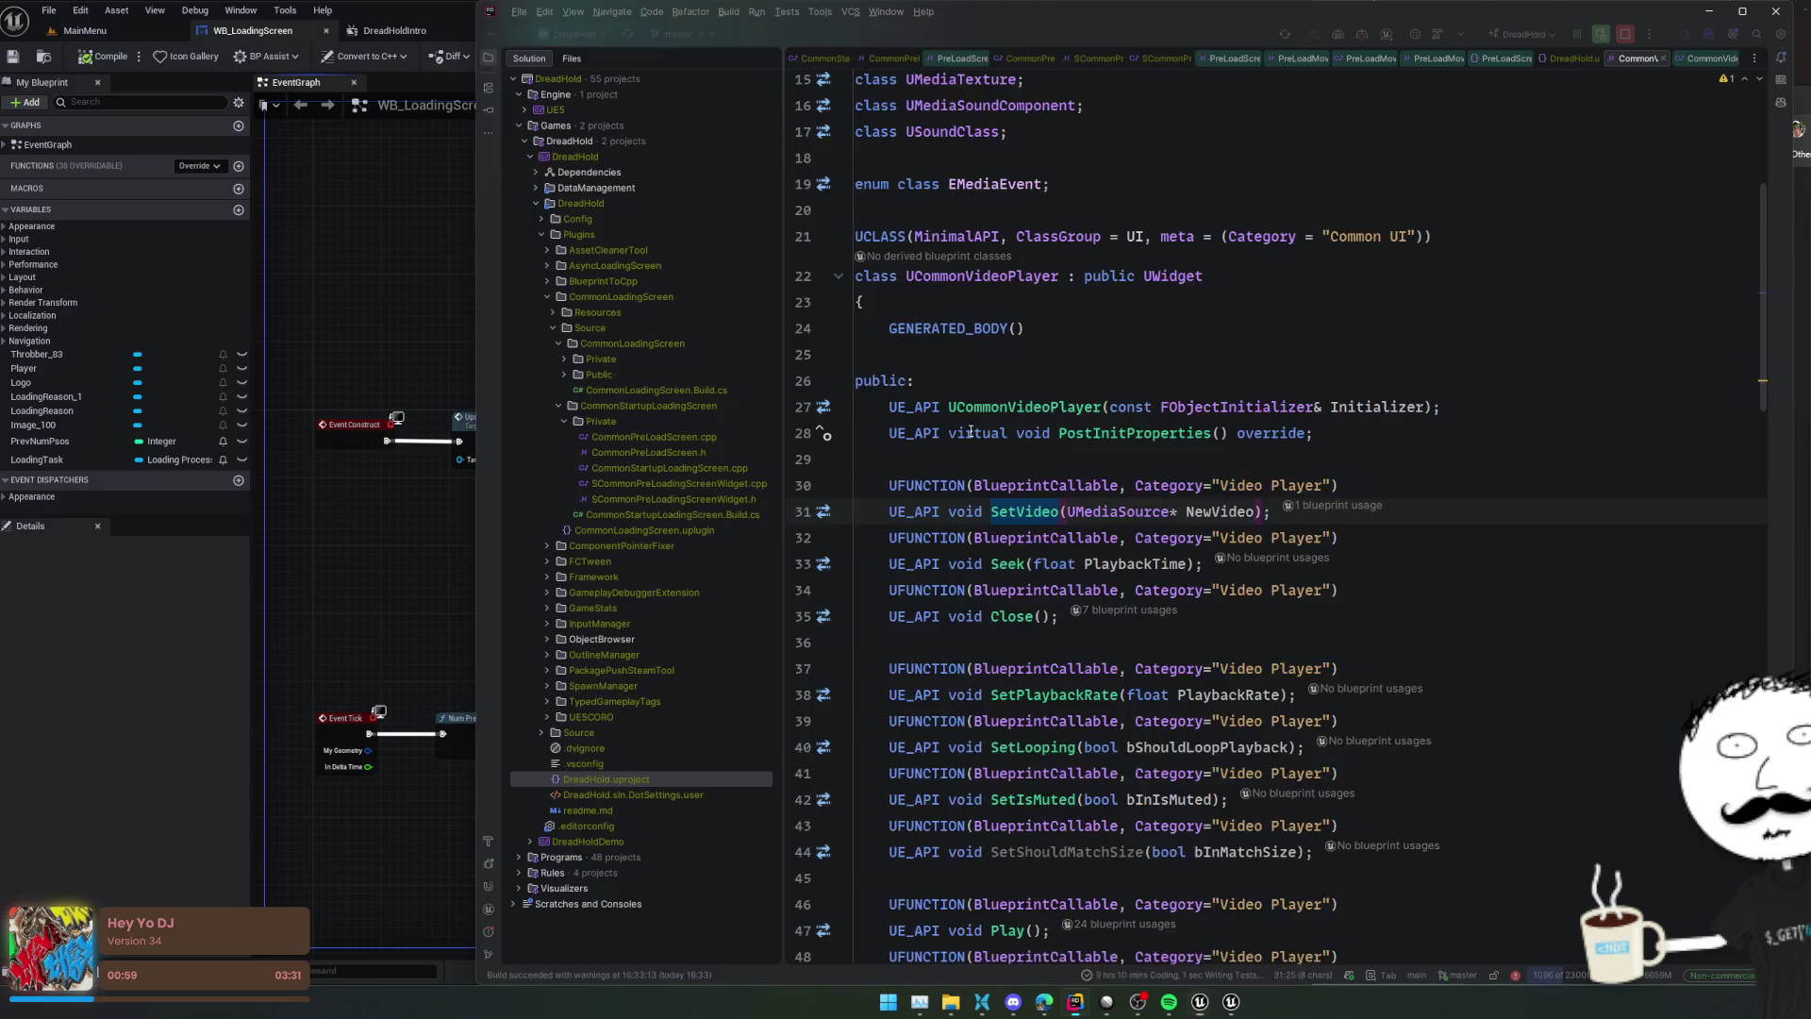
Jump to the Play and SetPlaybackRate definitions and read through CommonVideoPlayer.cpp
{"action": "left_click", "coordinate": [908, 432]}
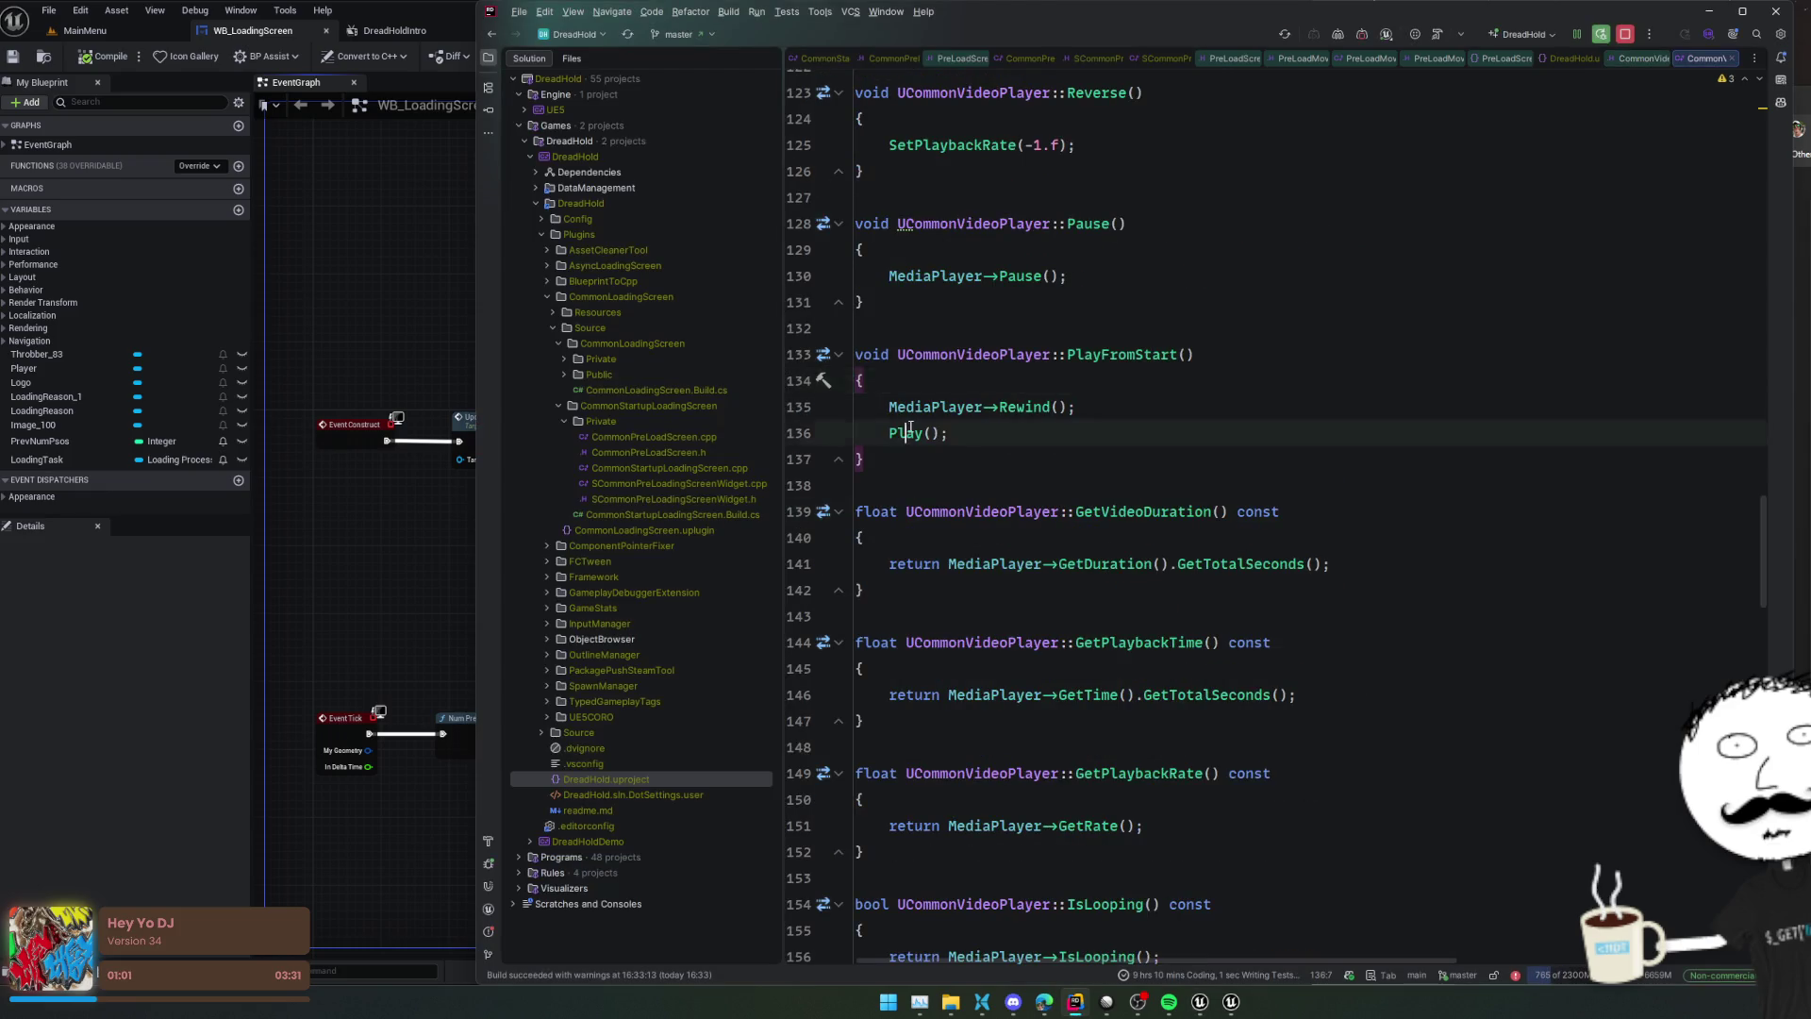
{"action": "left_click", "coordinate": [908, 432], "text": "ctrl"}
{"action": "left_click", "coordinate": [934, 312], "text": "ctrl"}
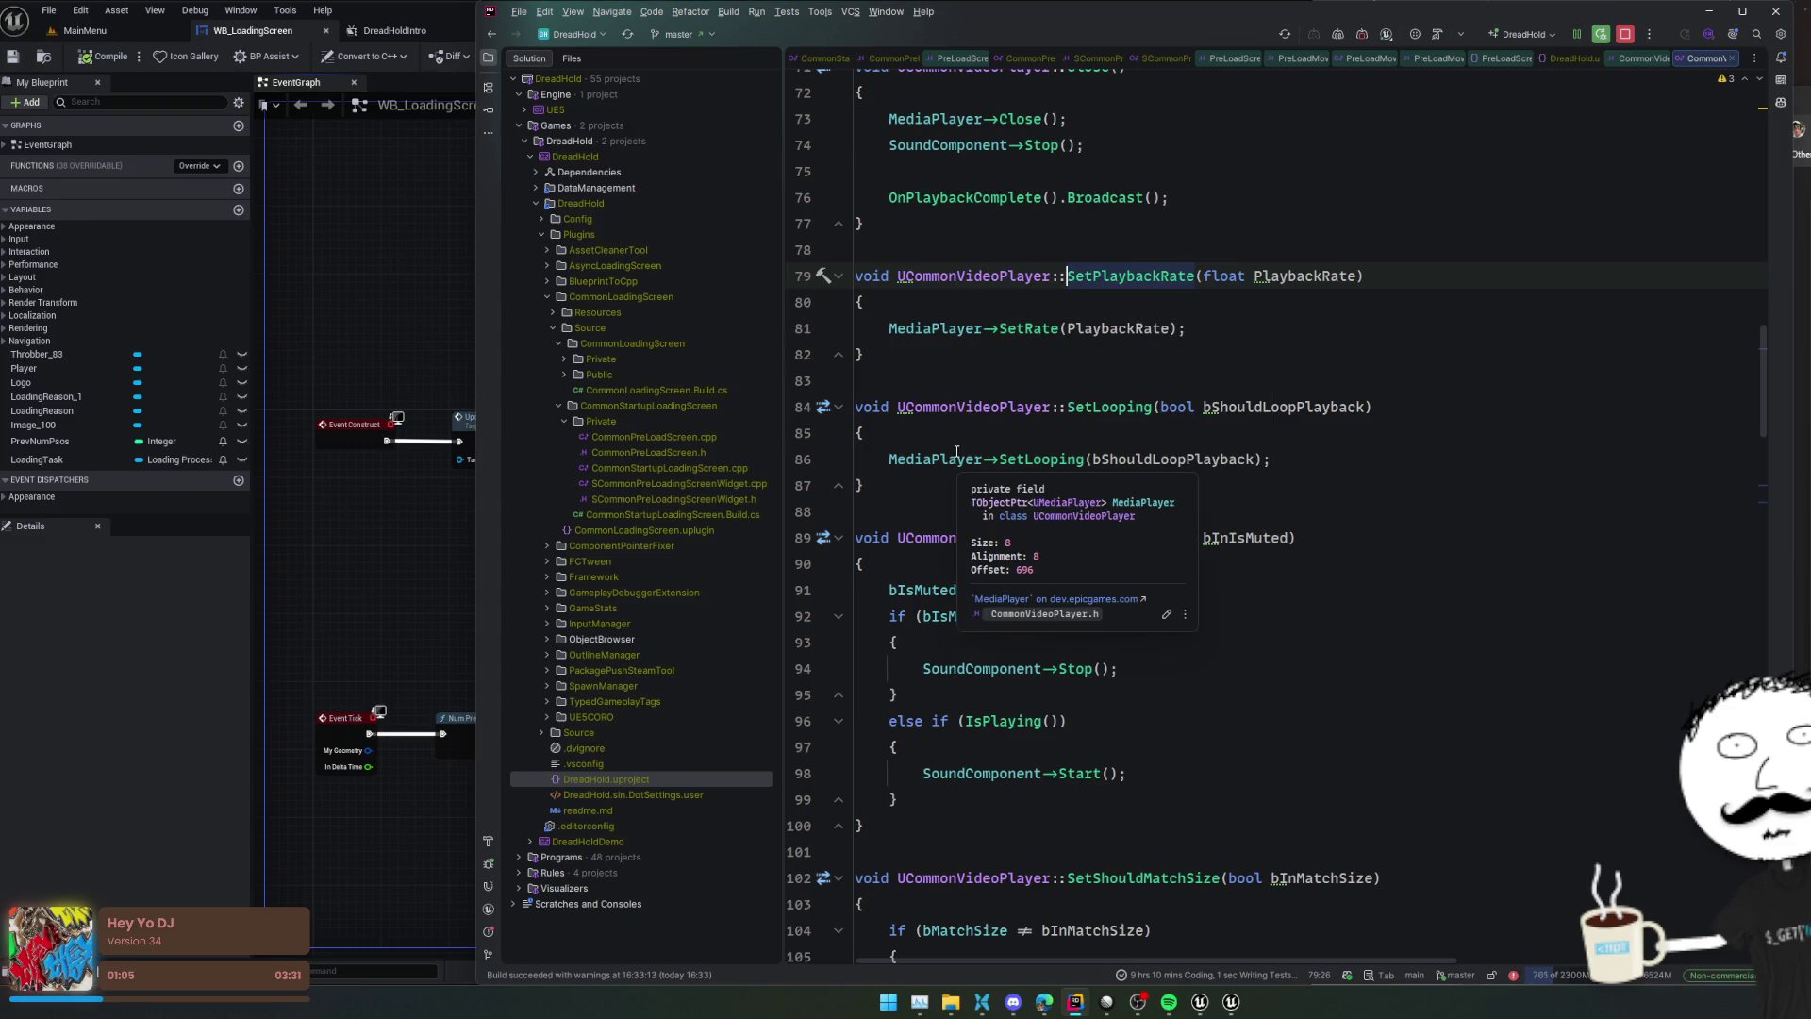
{"action": "scroll", "coordinate": [1426, 454], "scroll_direction": "down", "scroll_amount": 7}
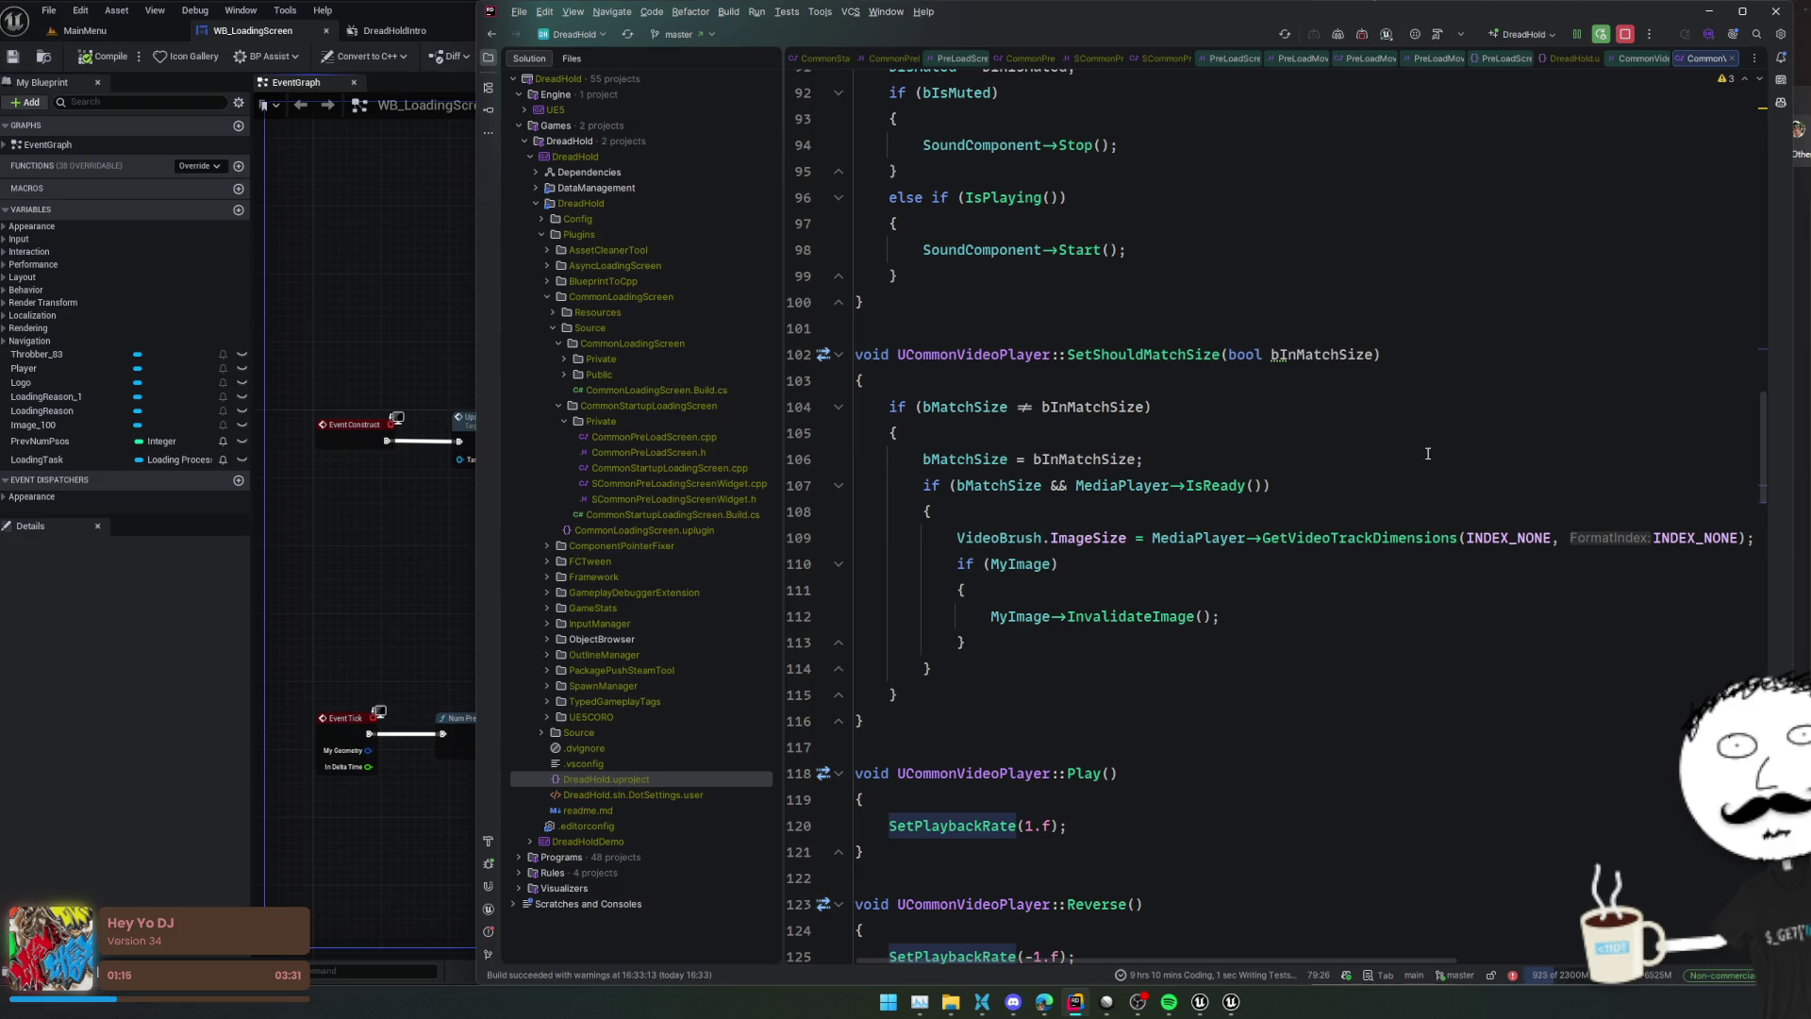
{"action": "scroll", "coordinate": [1427, 454], "scroll_direction": "down", "scroll_amount": 12}
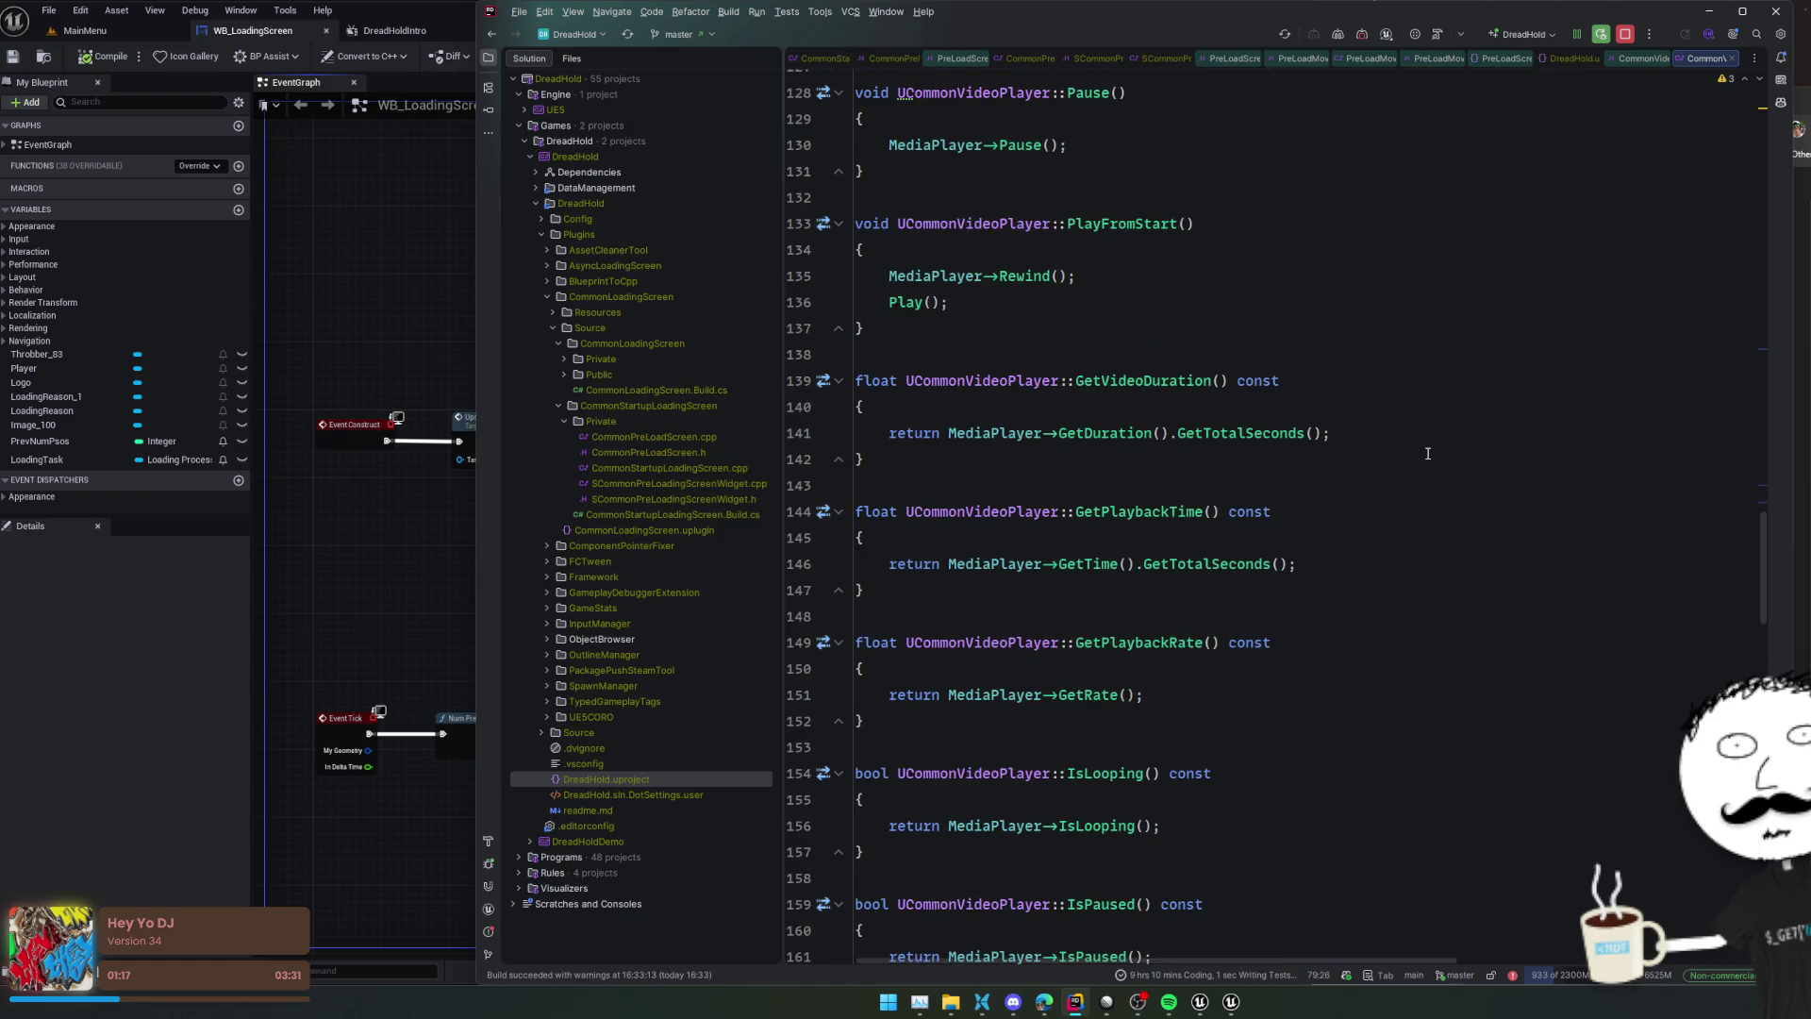
{"action": "scroll", "coordinate": [1427, 454], "scroll_direction": "down", "scroll_amount": 9}
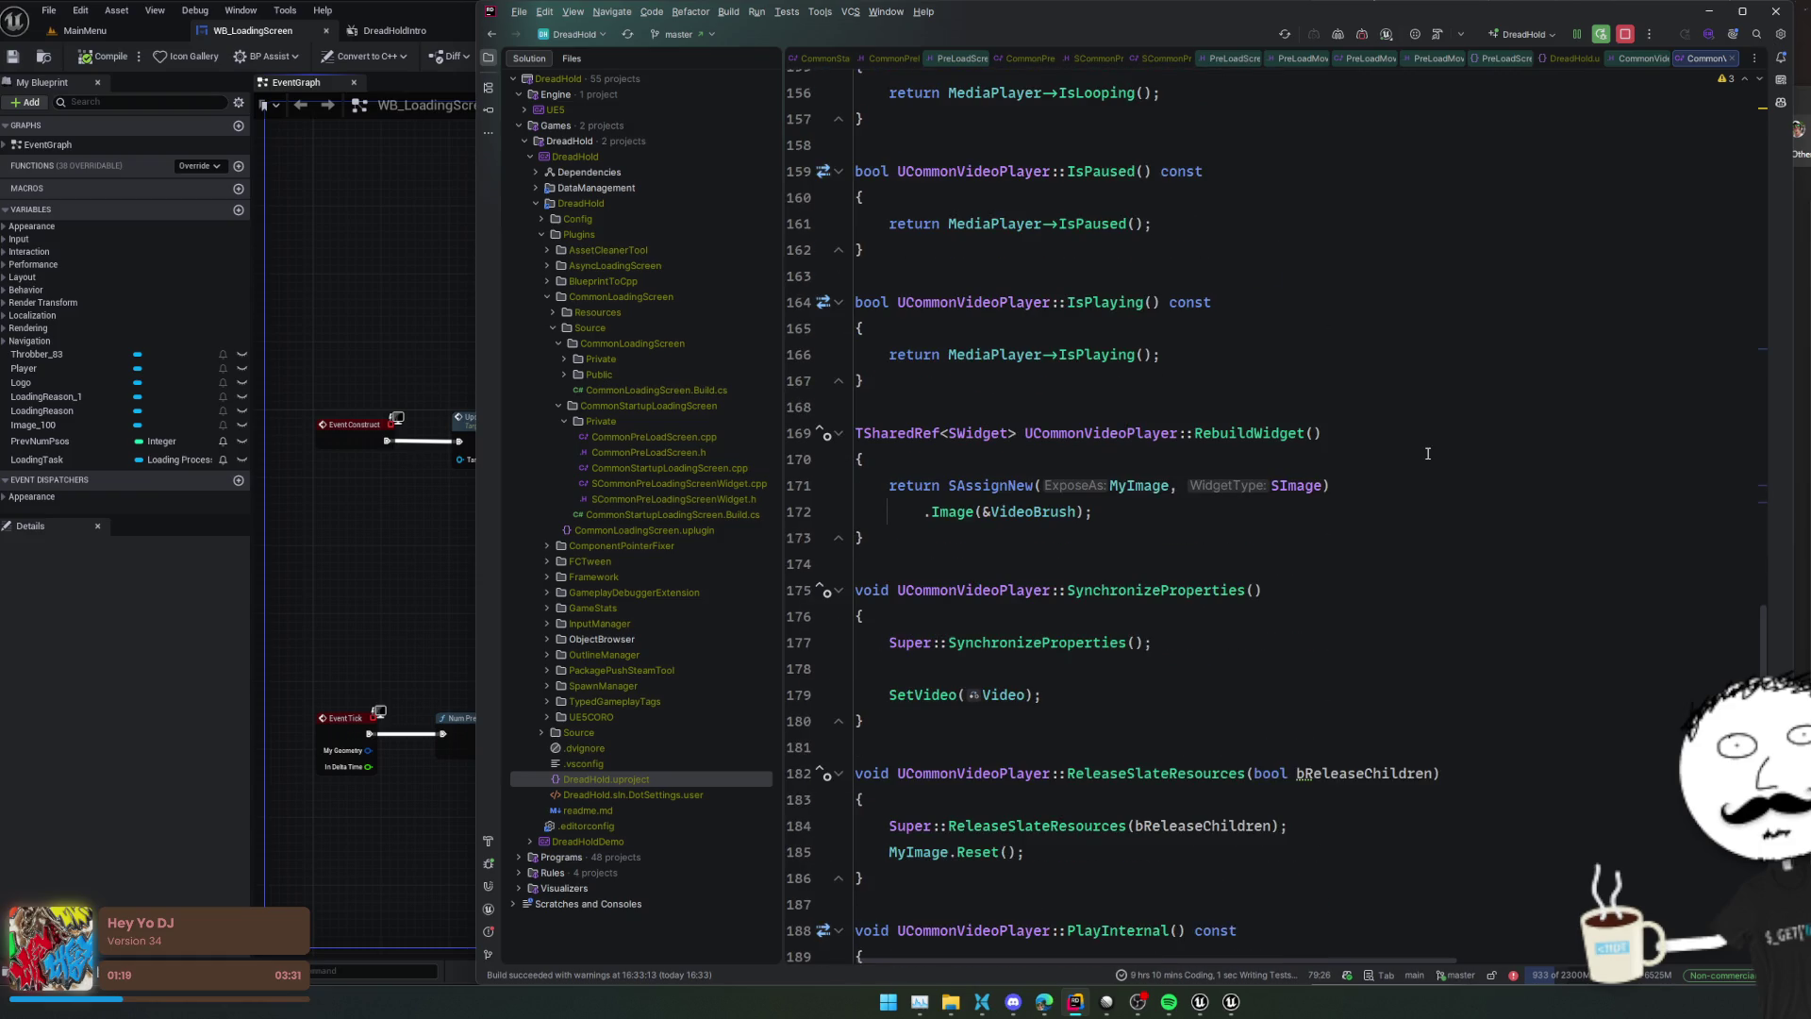
{"action": "scroll", "coordinate": [1427, 454], "scroll_direction": "down", "scroll_amount": 7}
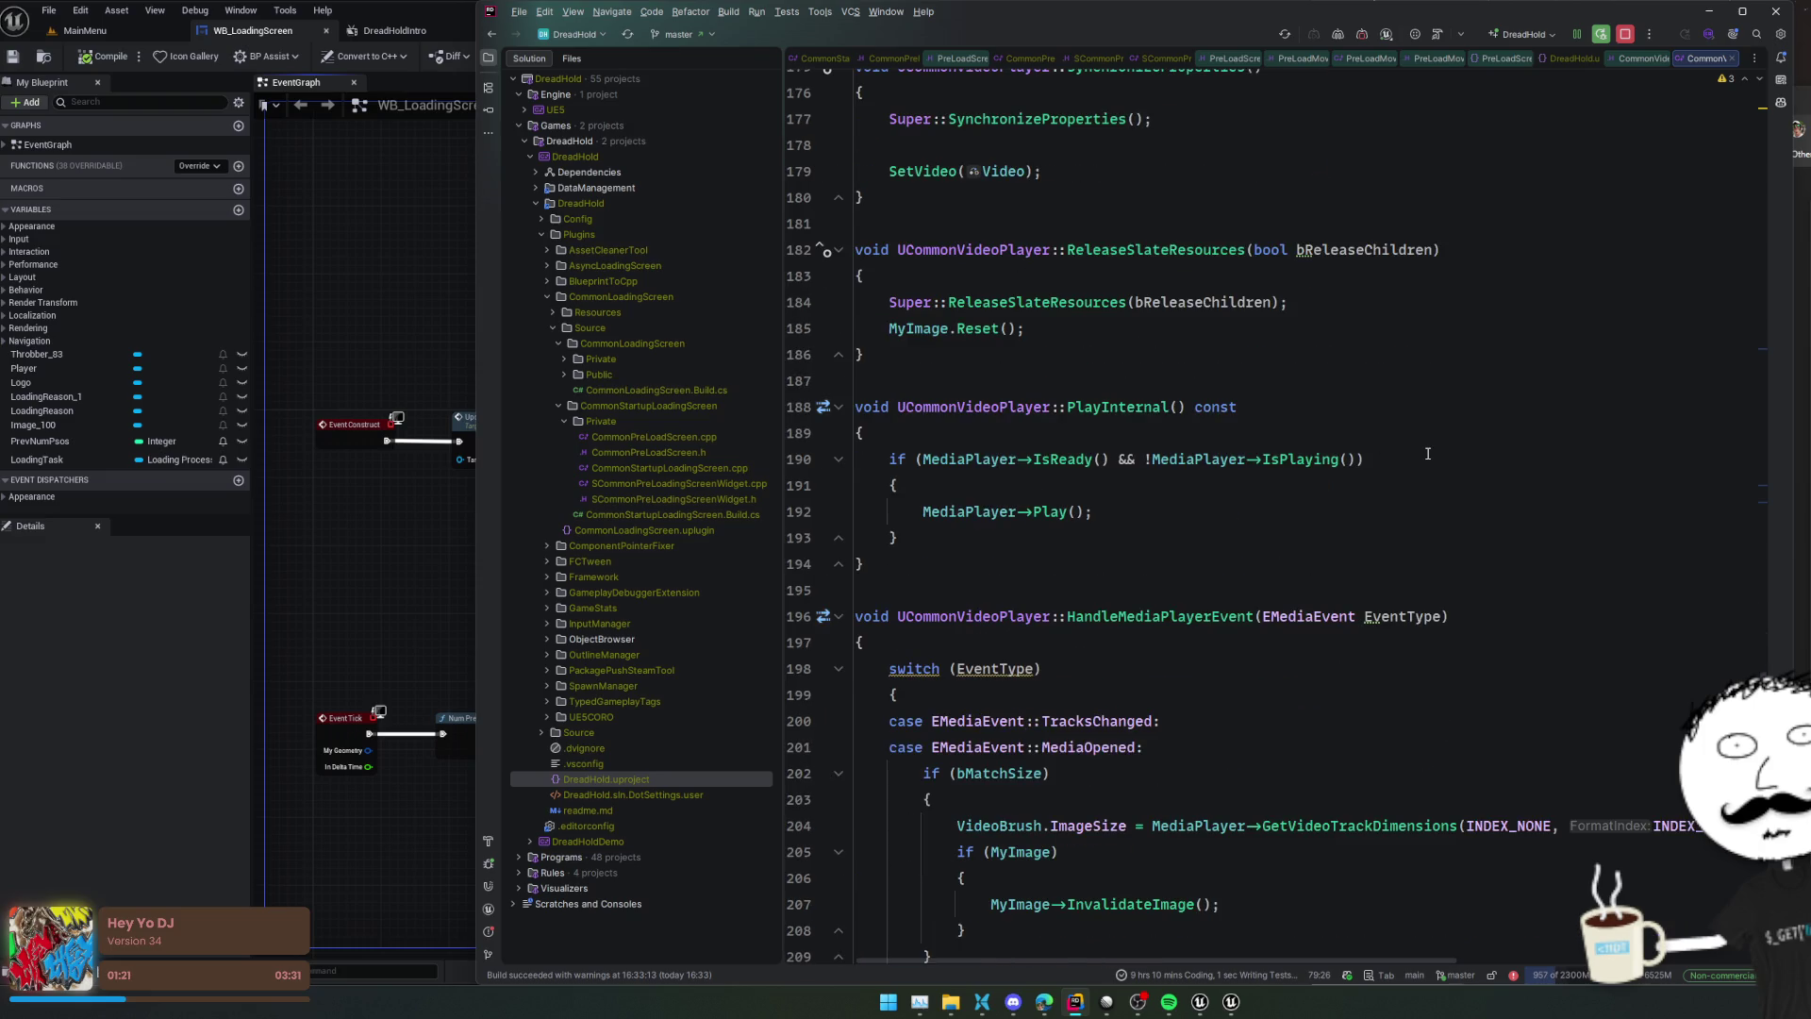
{"action": "key", "text": "alt+Tab"}
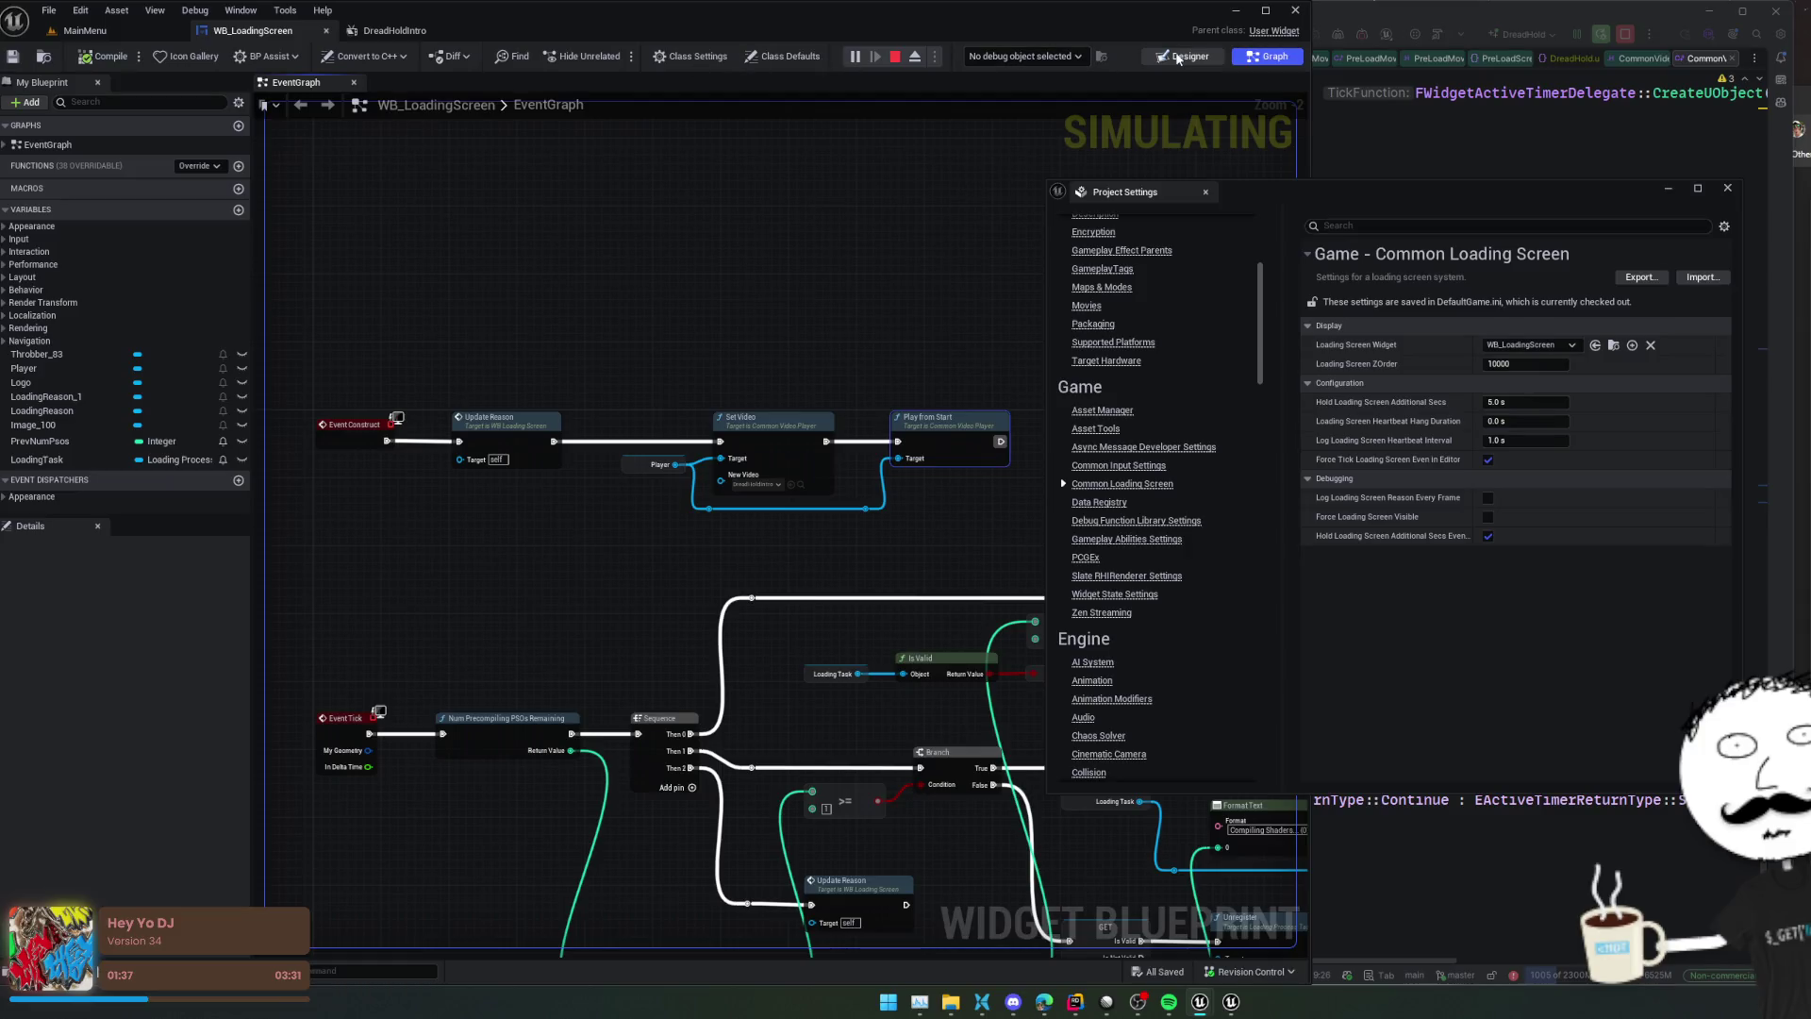
Stop simulation, tick Match Size on the video player in Designer, compile and save, then close the preview
{"action": "left_click", "coordinate": [1183, 56]}
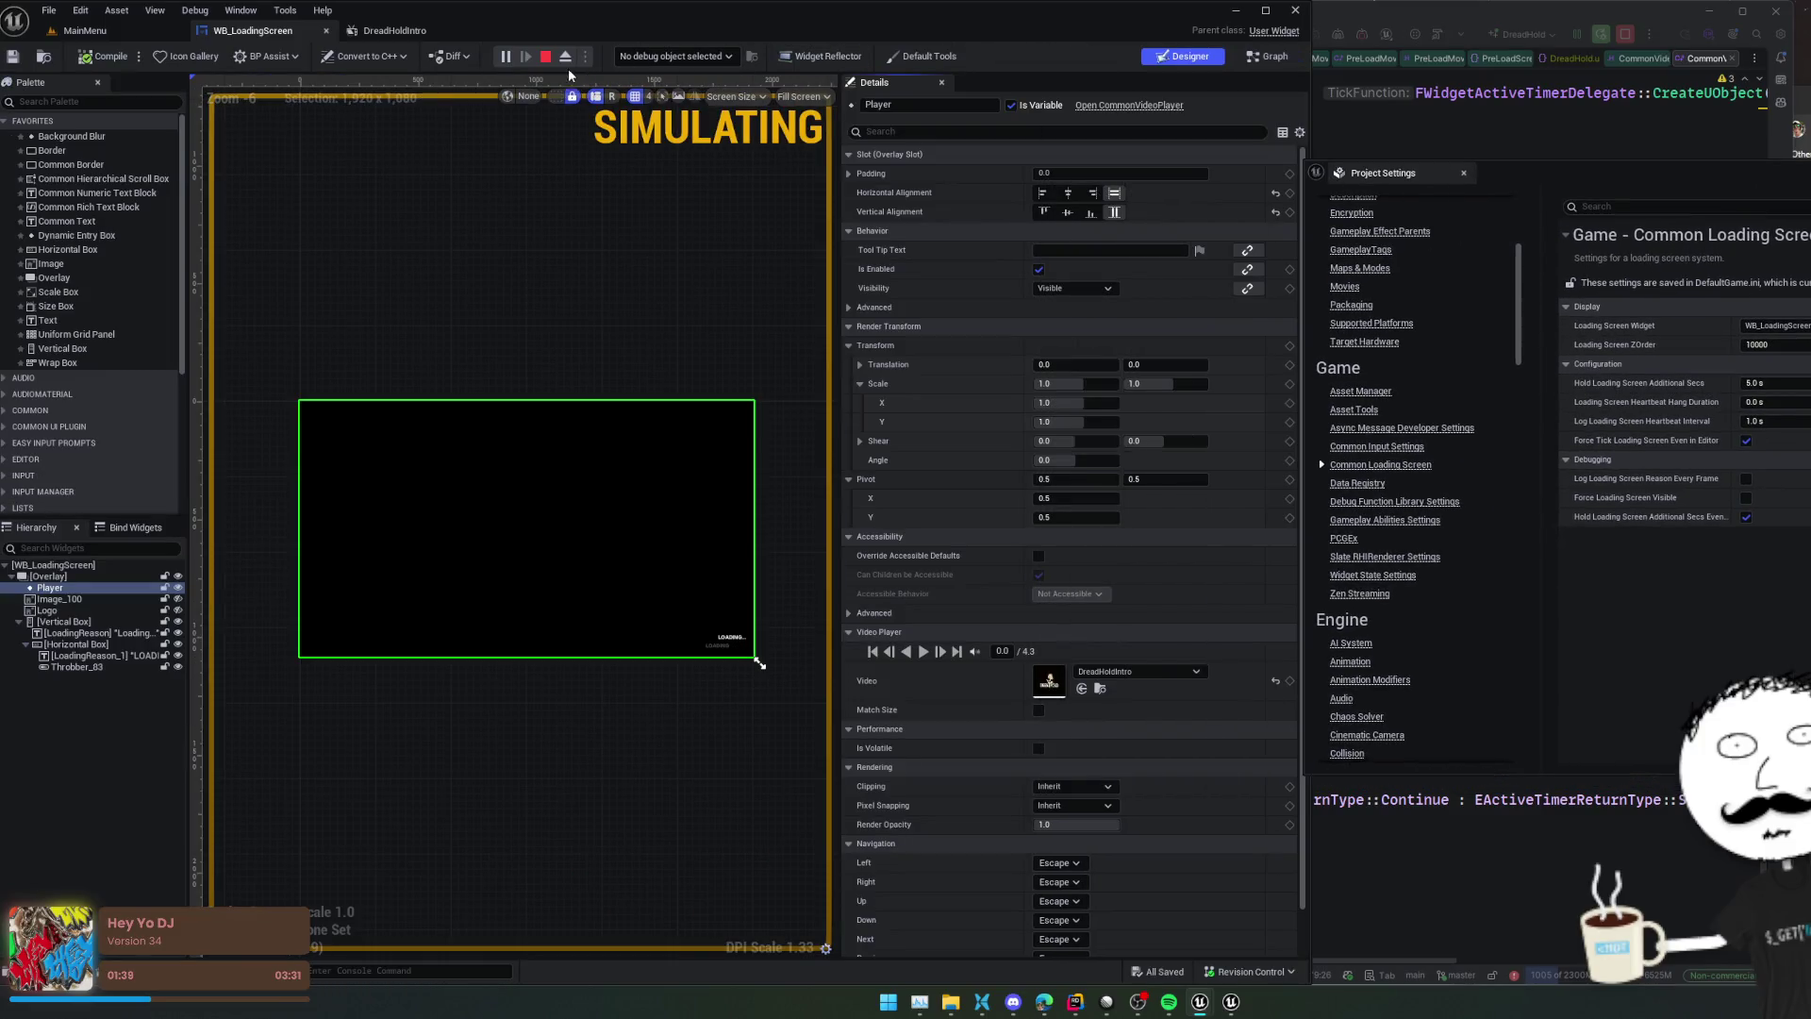
{"action": "left_click", "coordinate": [545, 55]}
{"action": "scroll", "coordinate": [953, 413], "scroll_direction": "down", "scroll_amount": 3}
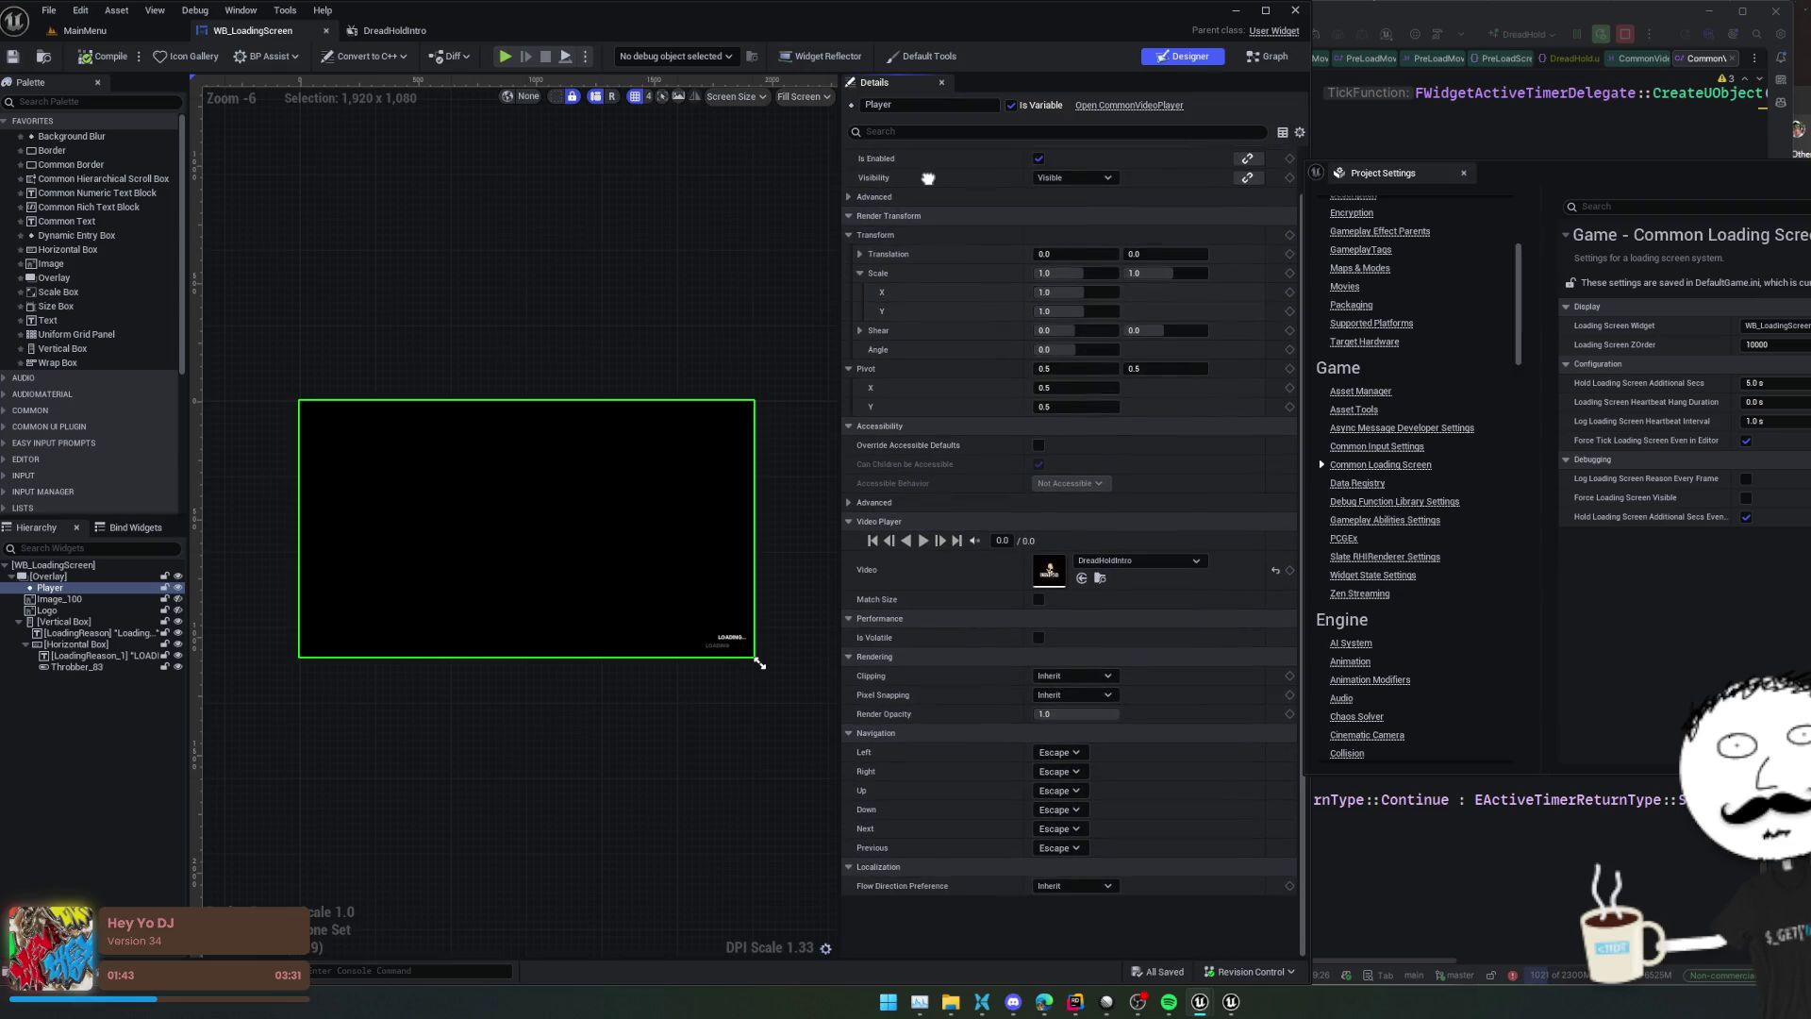
{"action": "scroll", "coordinate": [970, 622], "scroll_direction": "up", "scroll_amount": 2}
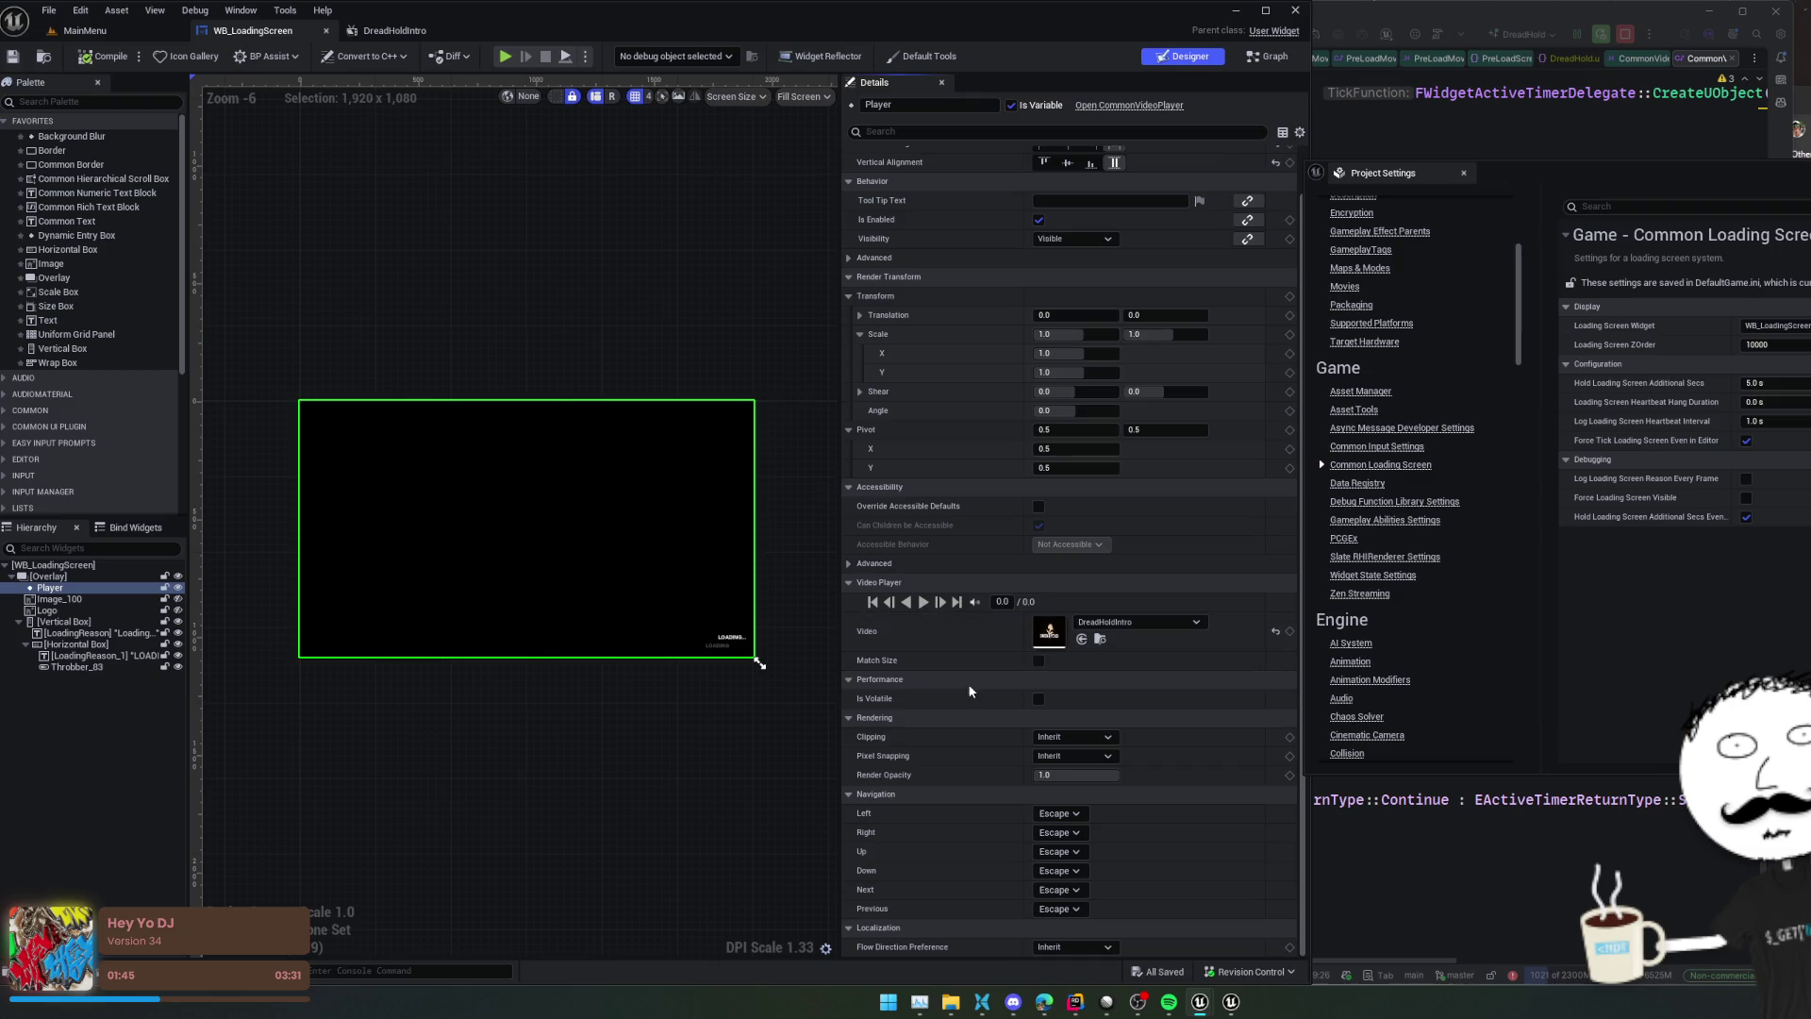
{"action": "left_click", "coordinate": [1038, 660]}
{"action": "left_click", "coordinate": [94, 57]}
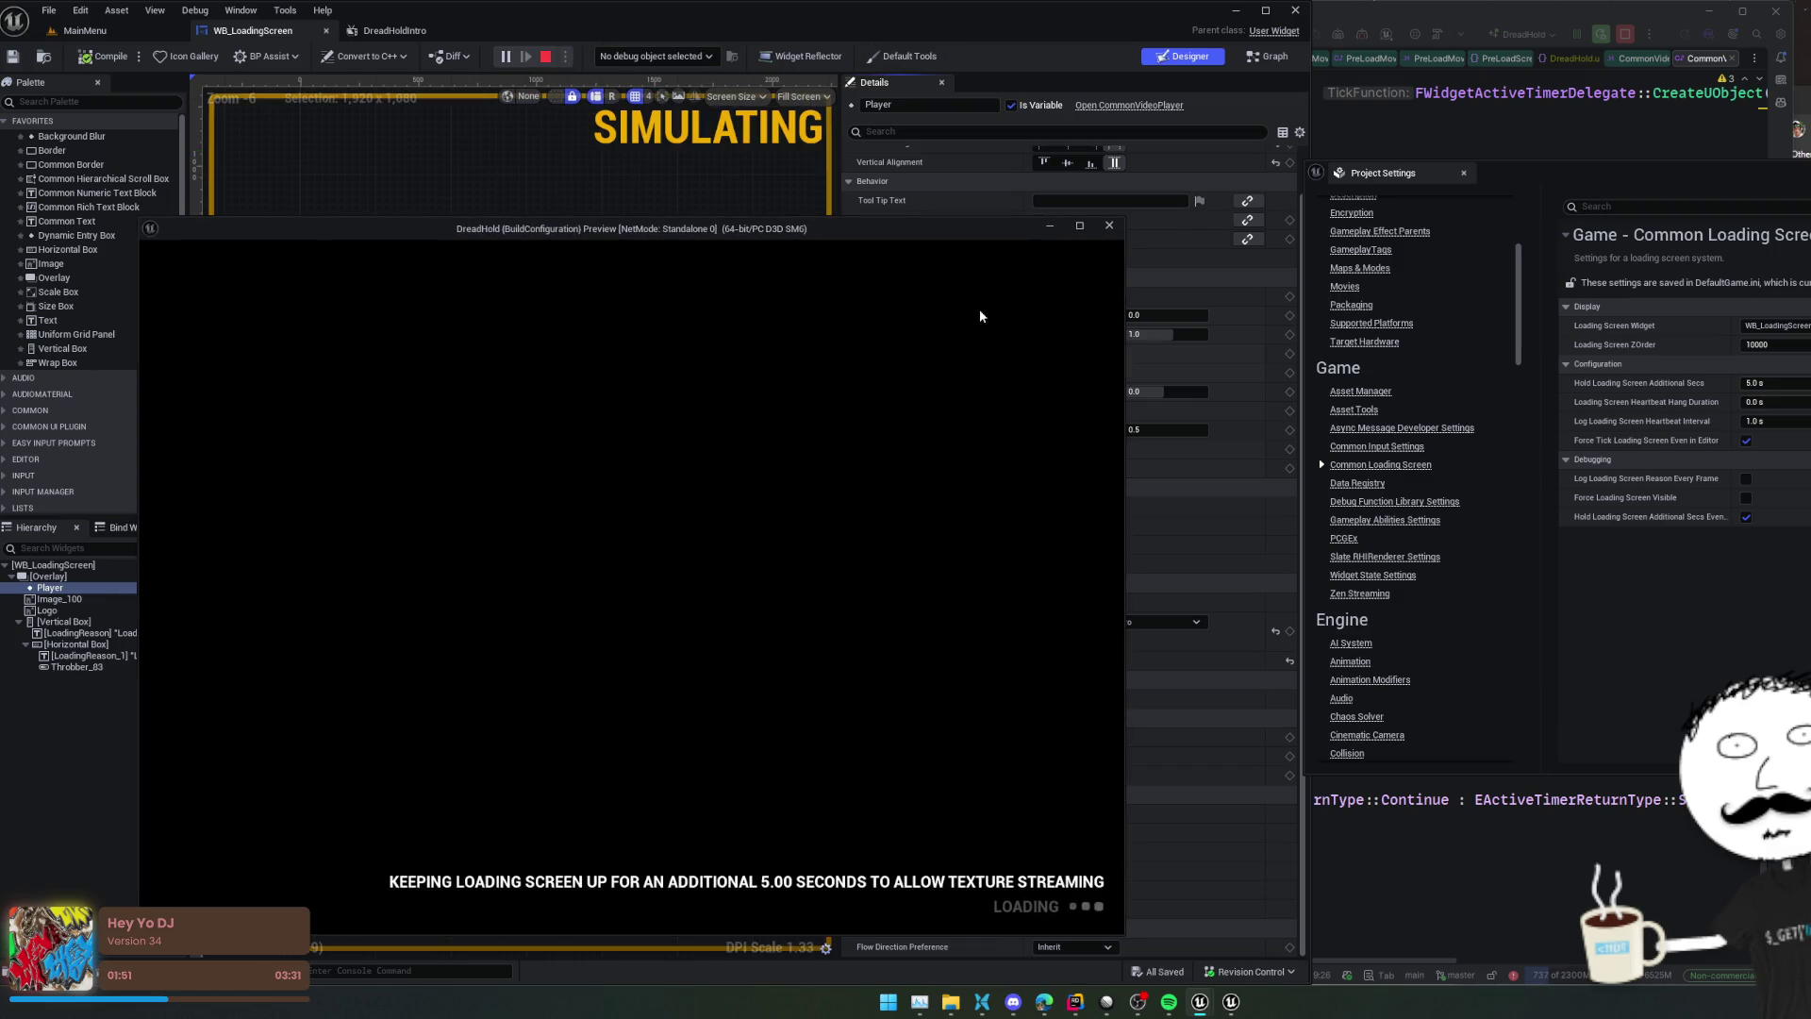
{"action": "left_click", "coordinate": [1104, 230]}
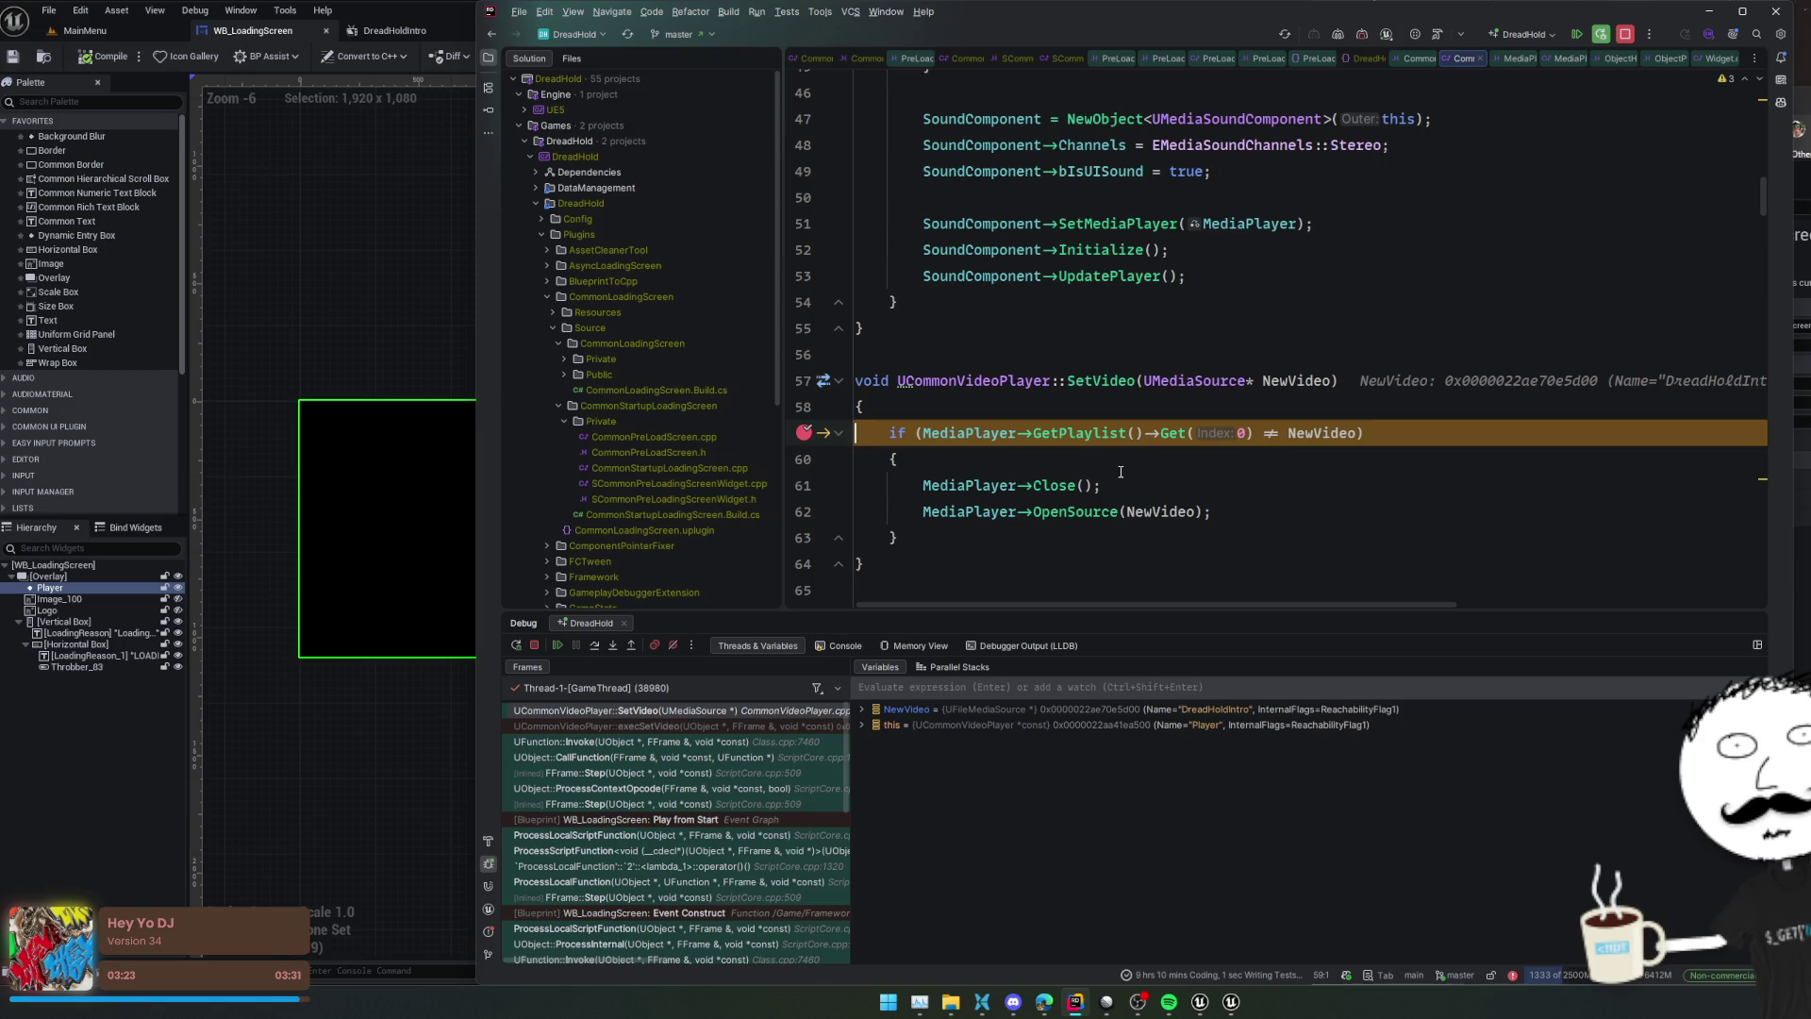
Expand MediaPlayer down to its Playlist items in the debugger popup
{"action": "scroll", "coordinate": [1123, 472], "scroll_direction": "down", "scroll_amount": 3}
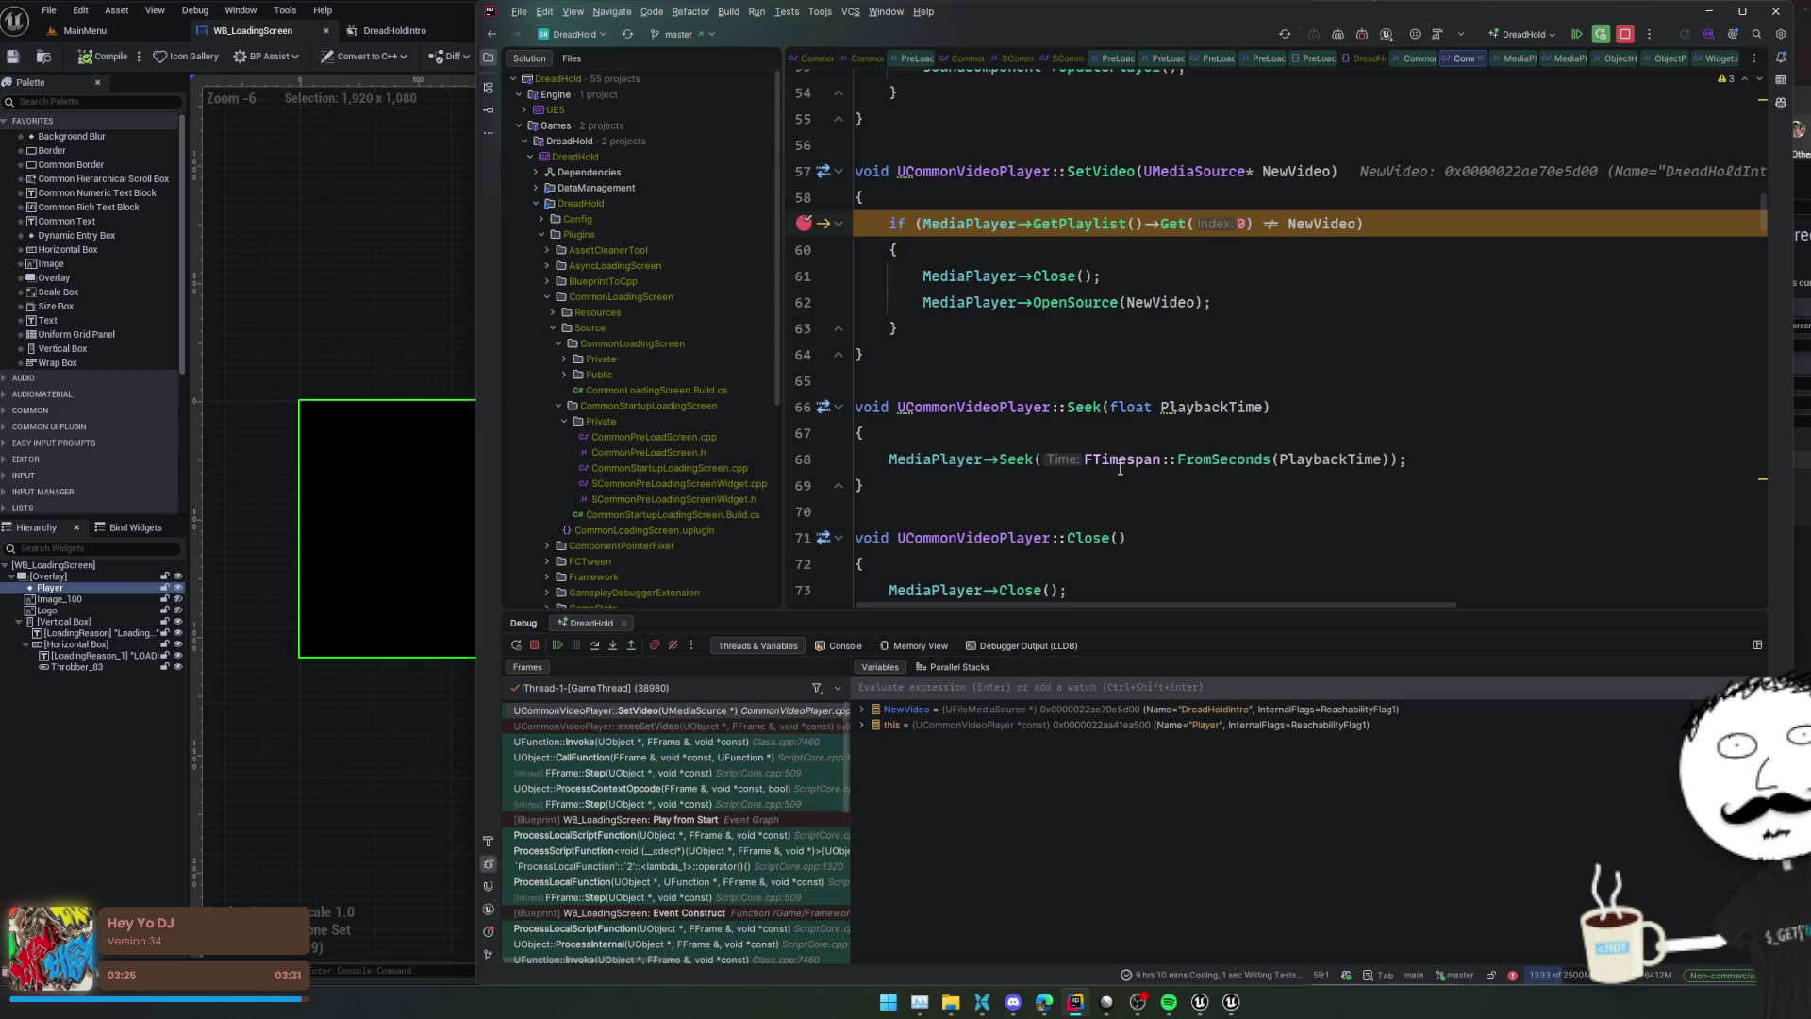
{"action": "mouse_move", "coordinate": [967, 223]}
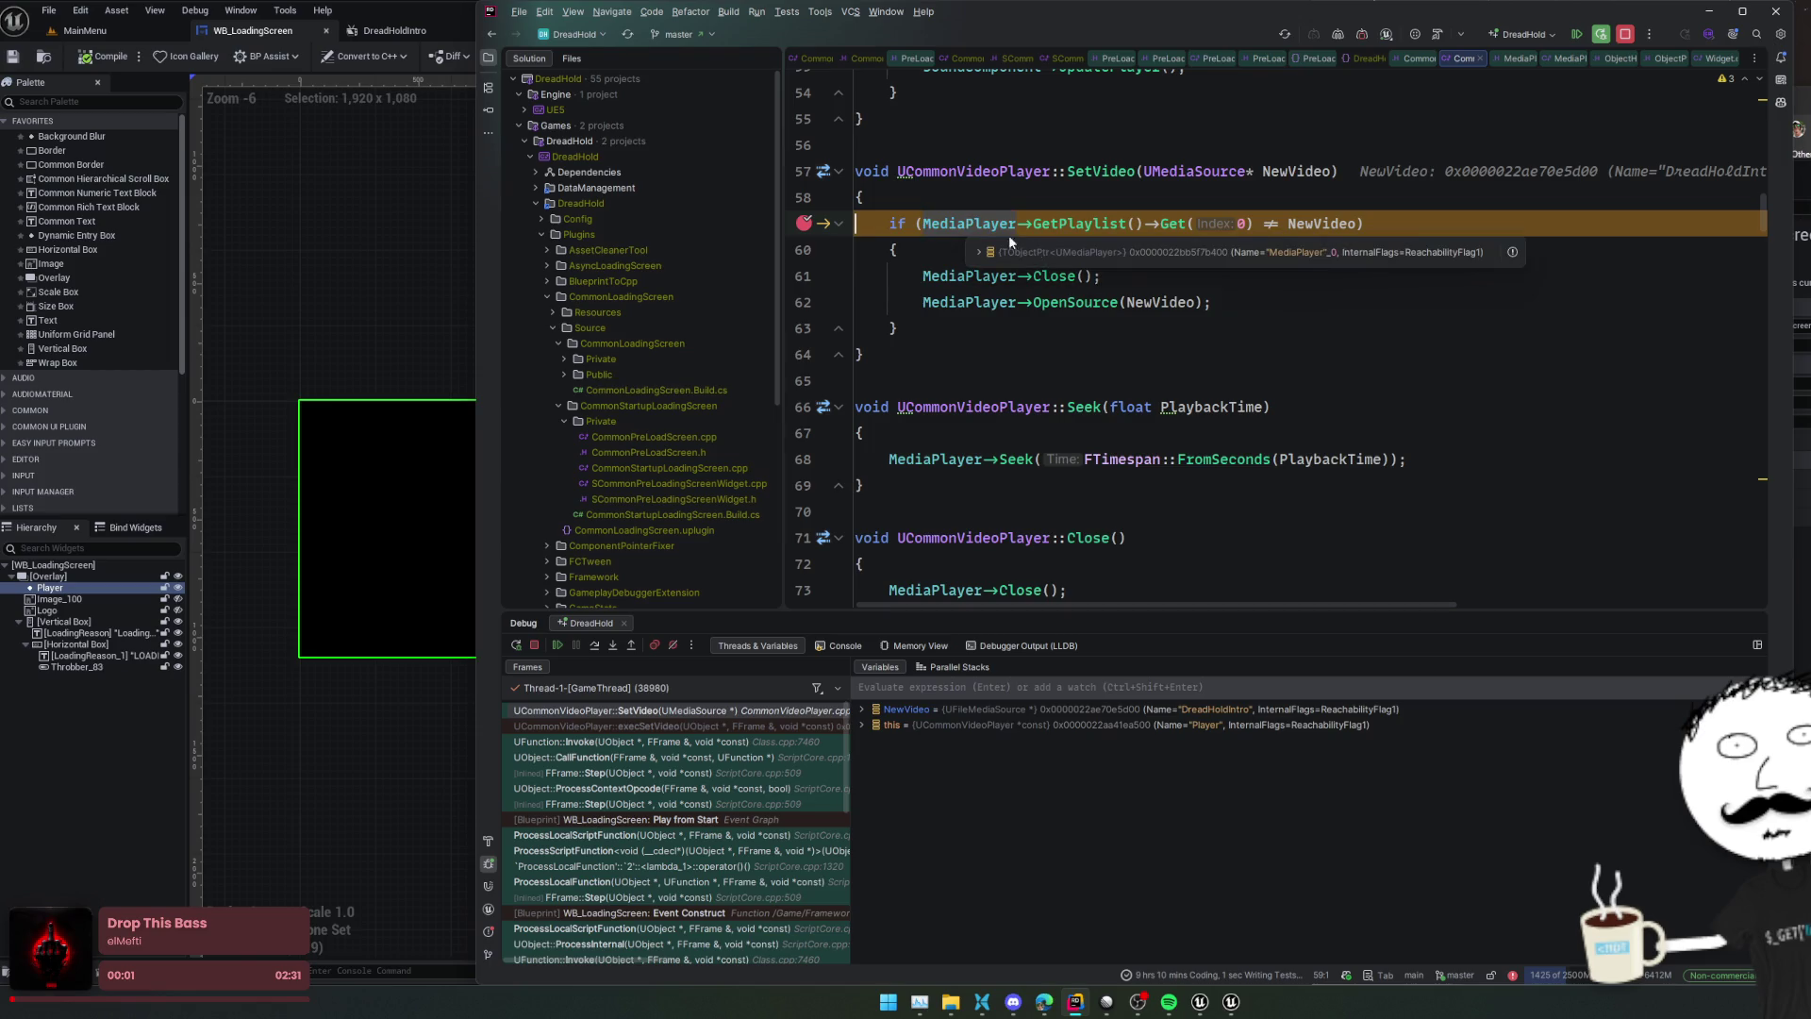
{"action": "left_click", "coordinate": [1029, 245]}
{"action": "left_click", "coordinate": [1044, 261]}
{"action": "double_click", "coordinate": [1079, 276]}
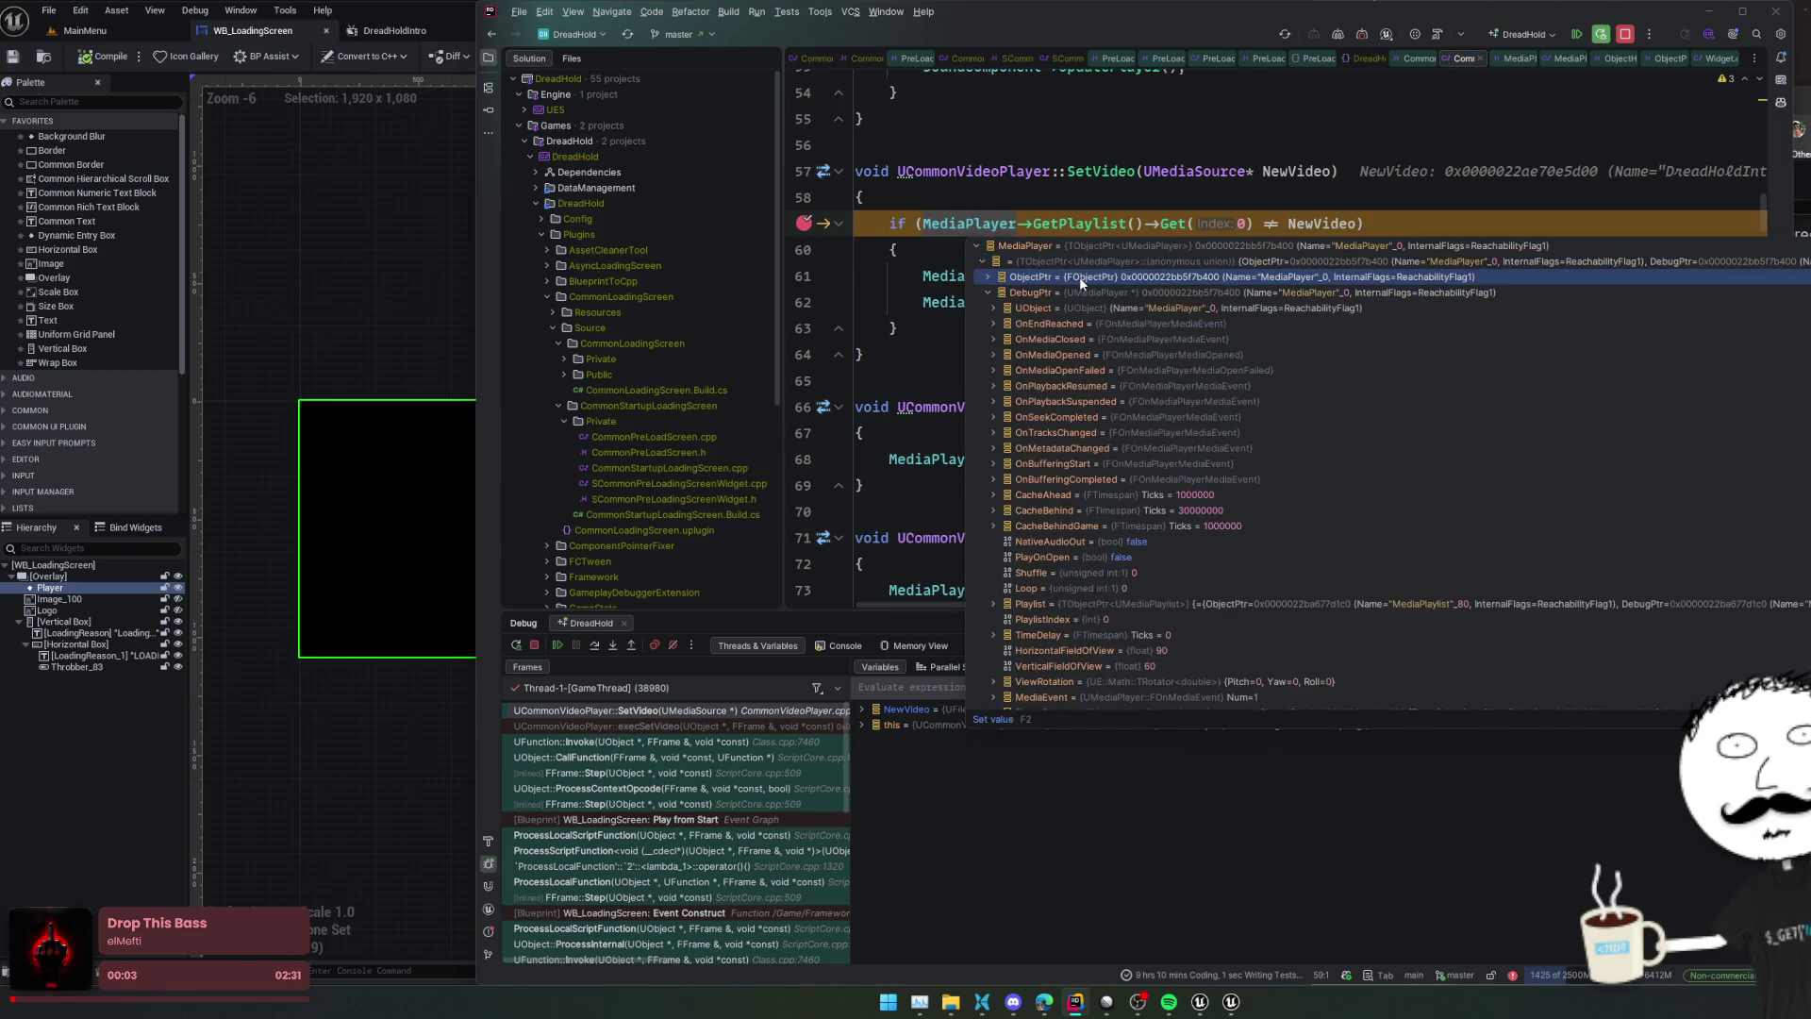
{"action": "double_click", "coordinate": [1077, 591]}
{"action": "double_click", "coordinate": [1081, 603]}
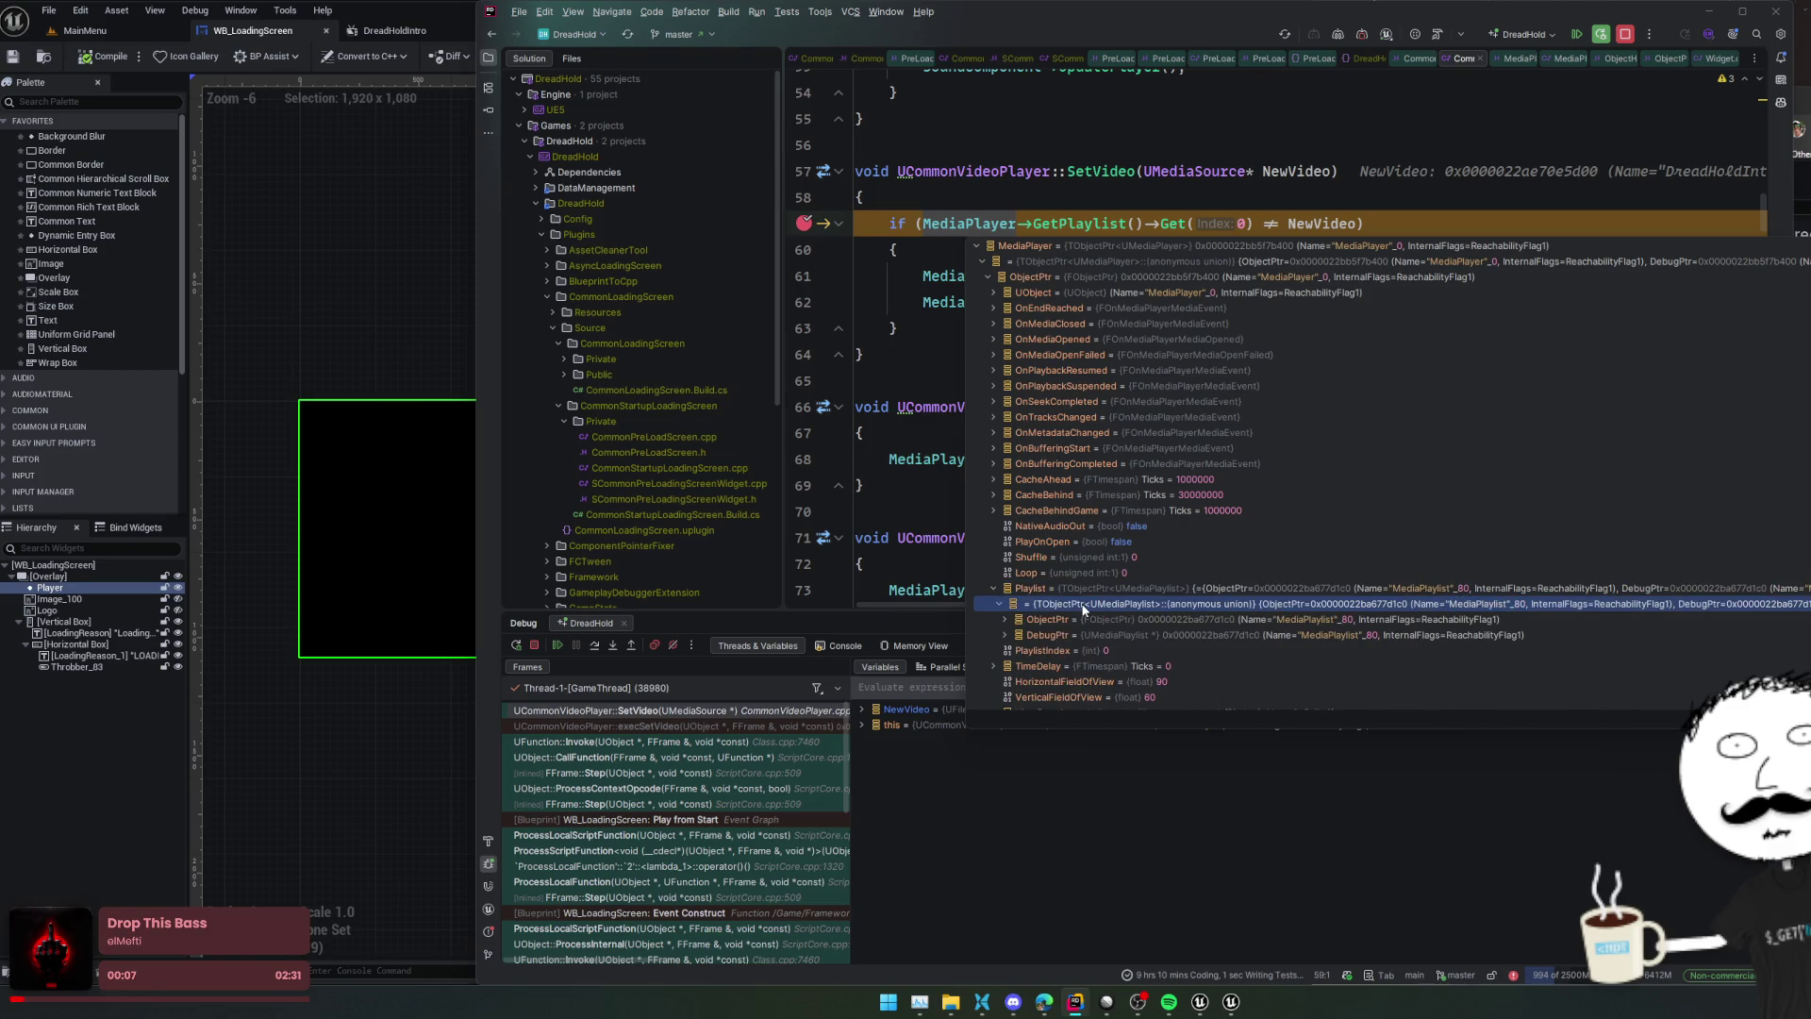
{"action": "double_click", "coordinate": [1073, 620]}
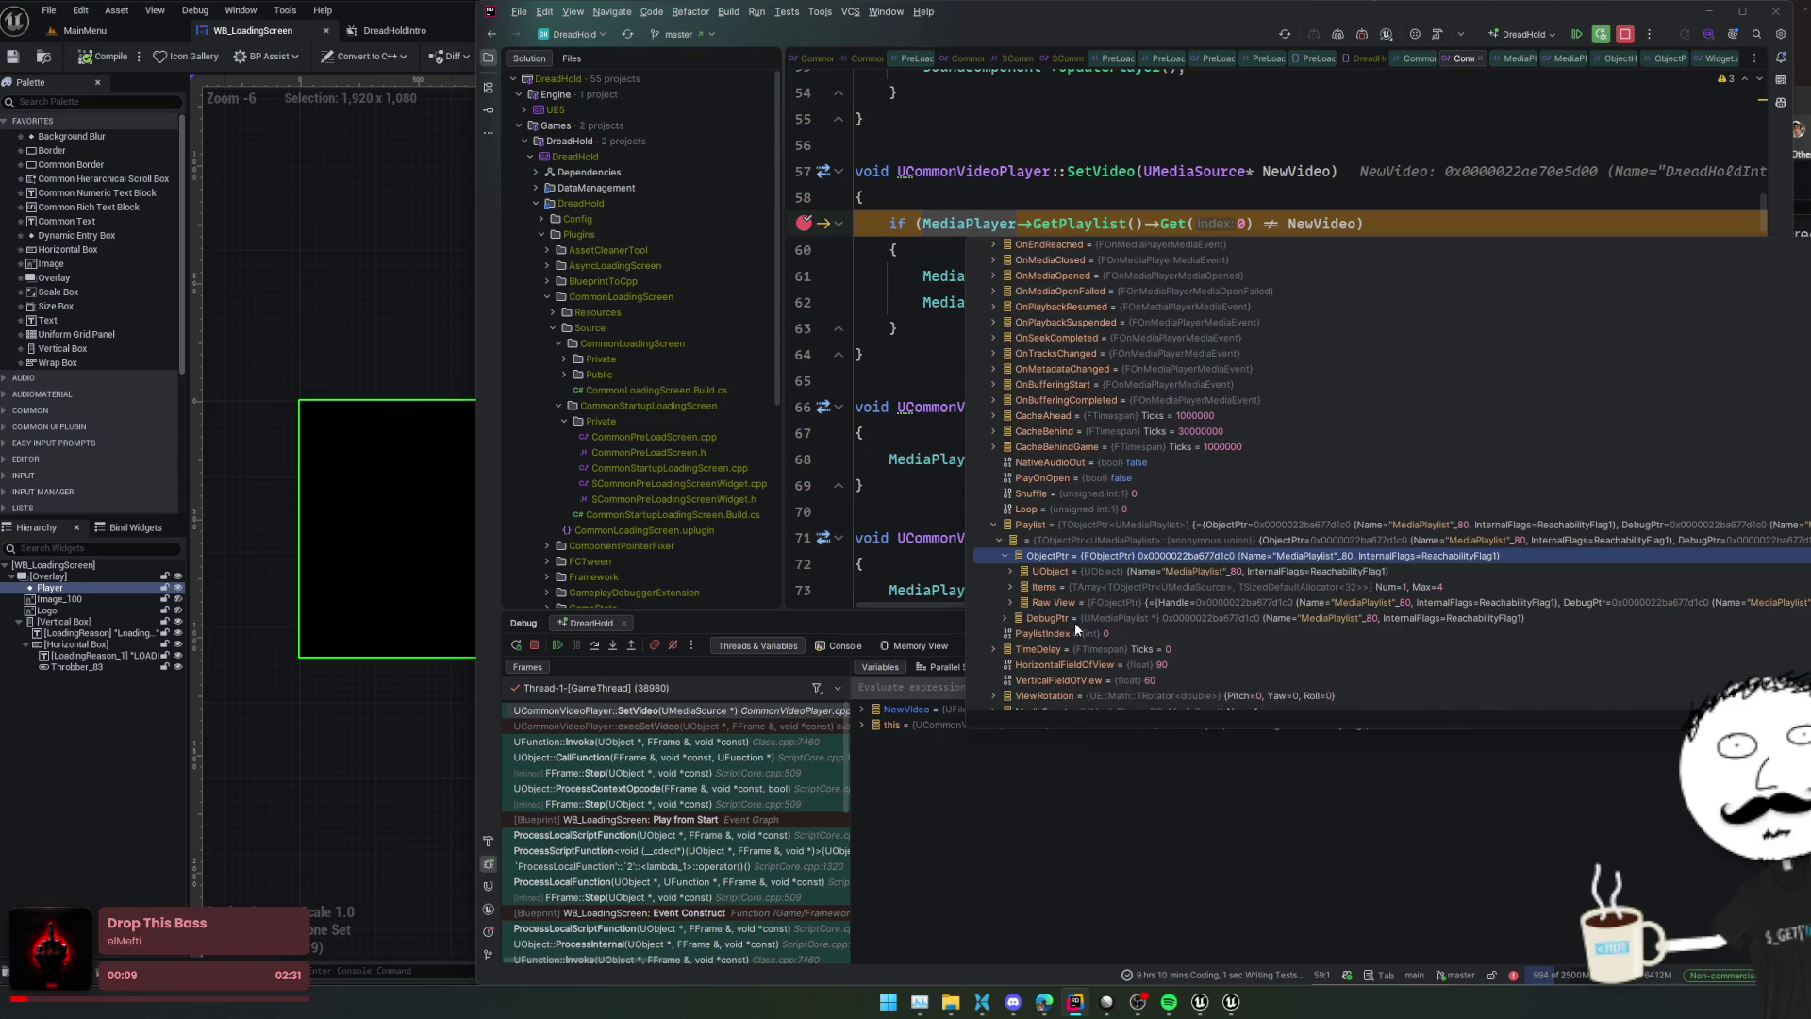
{"action": "left_click", "coordinate": [1321, 353]}
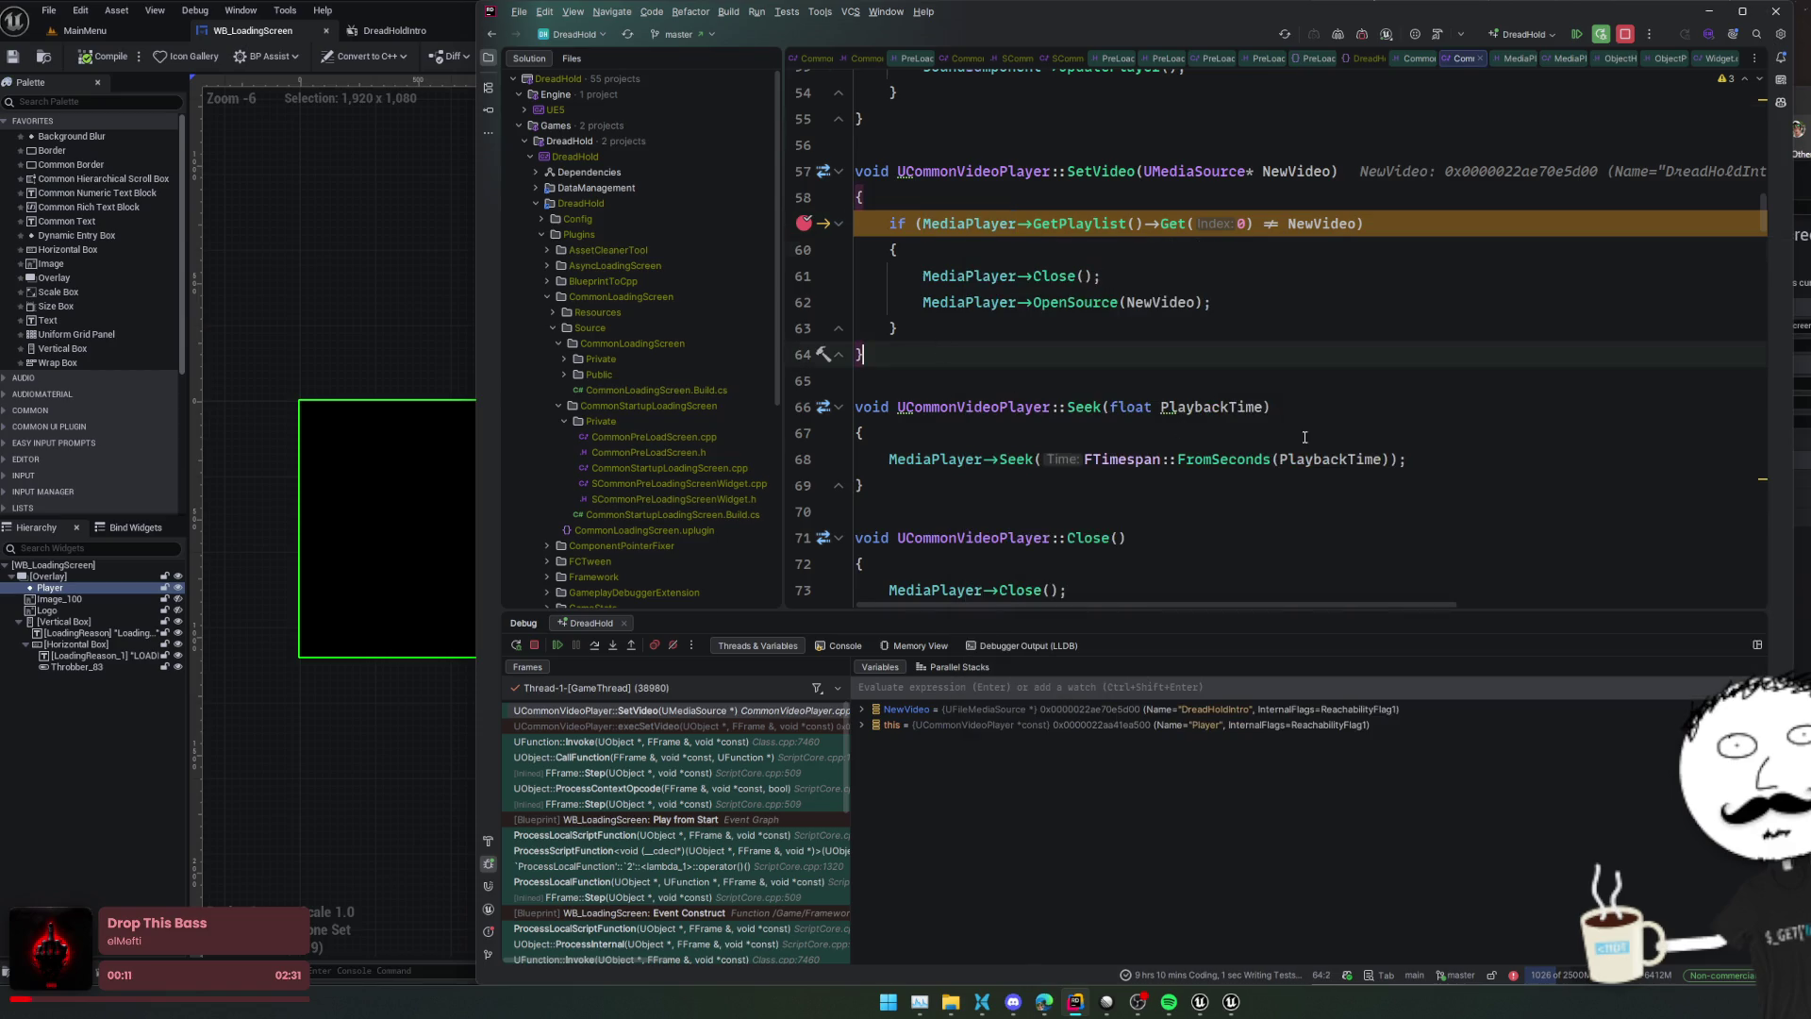
Add a breakpoint at line 104 in SetShouldMatchSize, move the SetVideo breakpoint to line 60, and resume
{"action": "scroll", "coordinate": [1320, 377], "scroll_direction": "down", "scroll_amount": 2}
{"action": "left_click", "coordinate": [1326, 418]}
{"action": "scroll", "coordinate": [1326, 418], "scroll_direction": "down", "scroll_amount": 4}
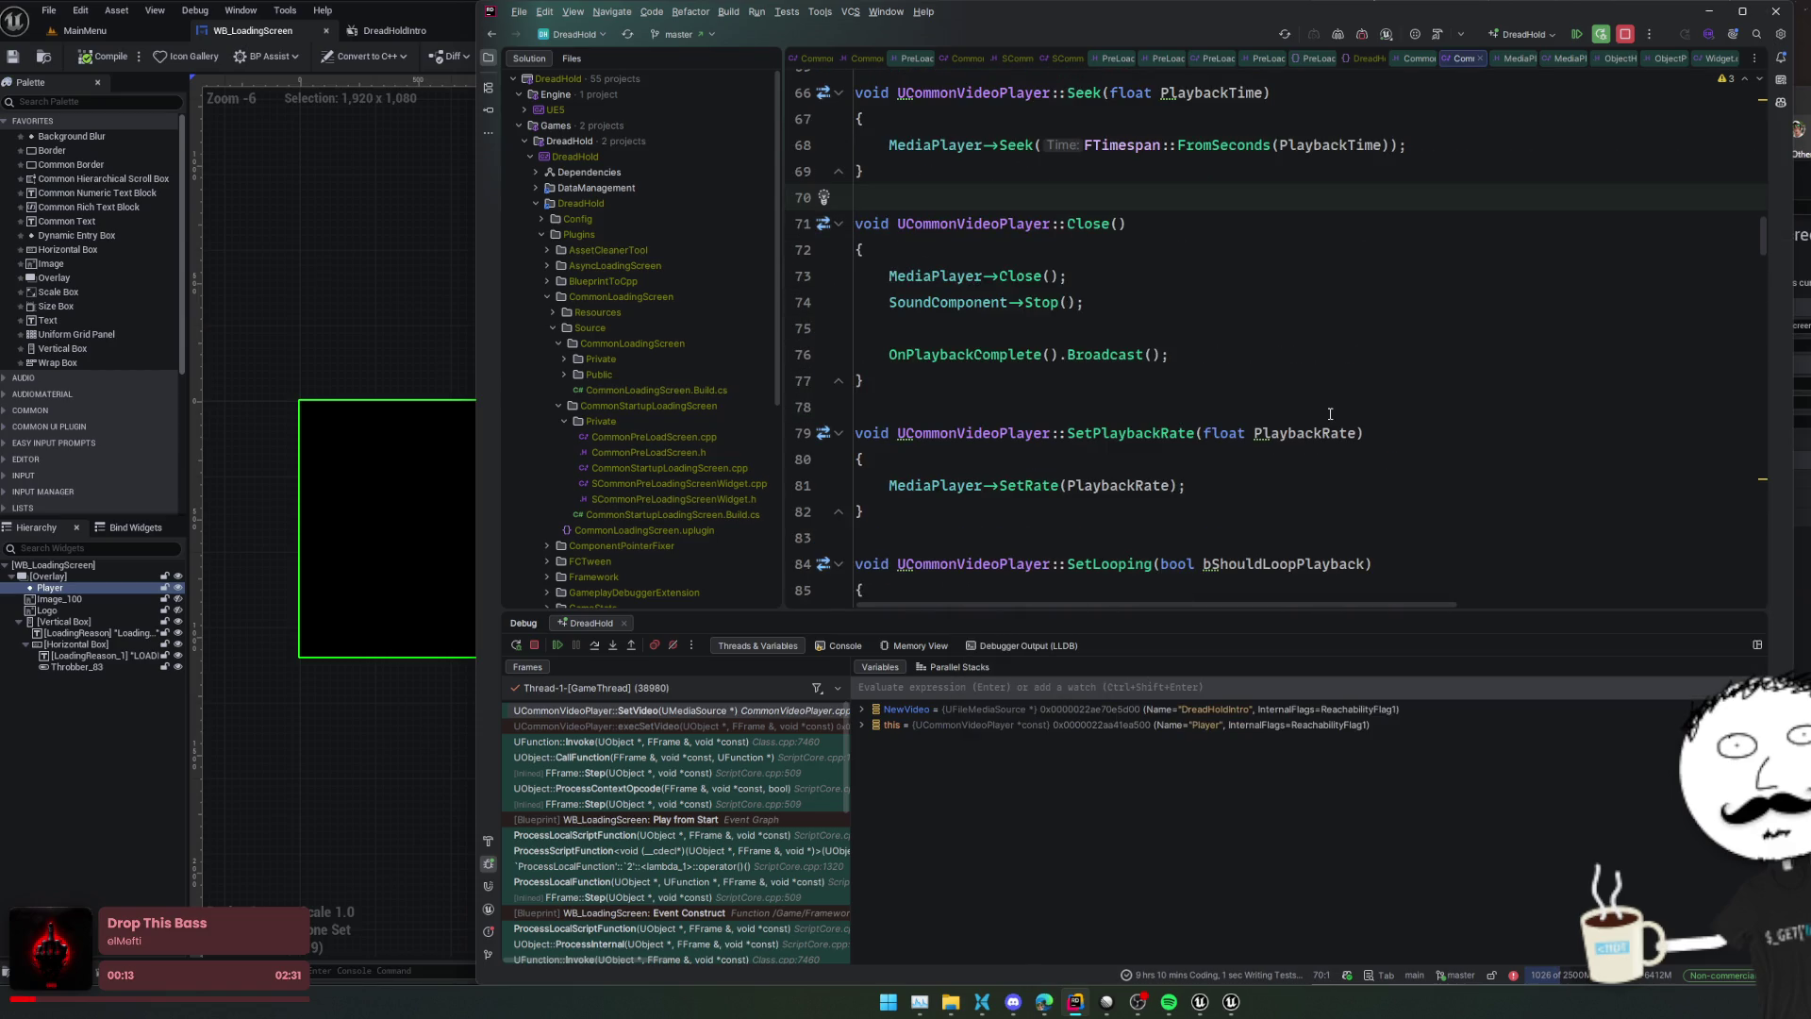
{"action": "scroll", "coordinate": [1426, 388], "scroll_direction": "down", "scroll_amount": 4}
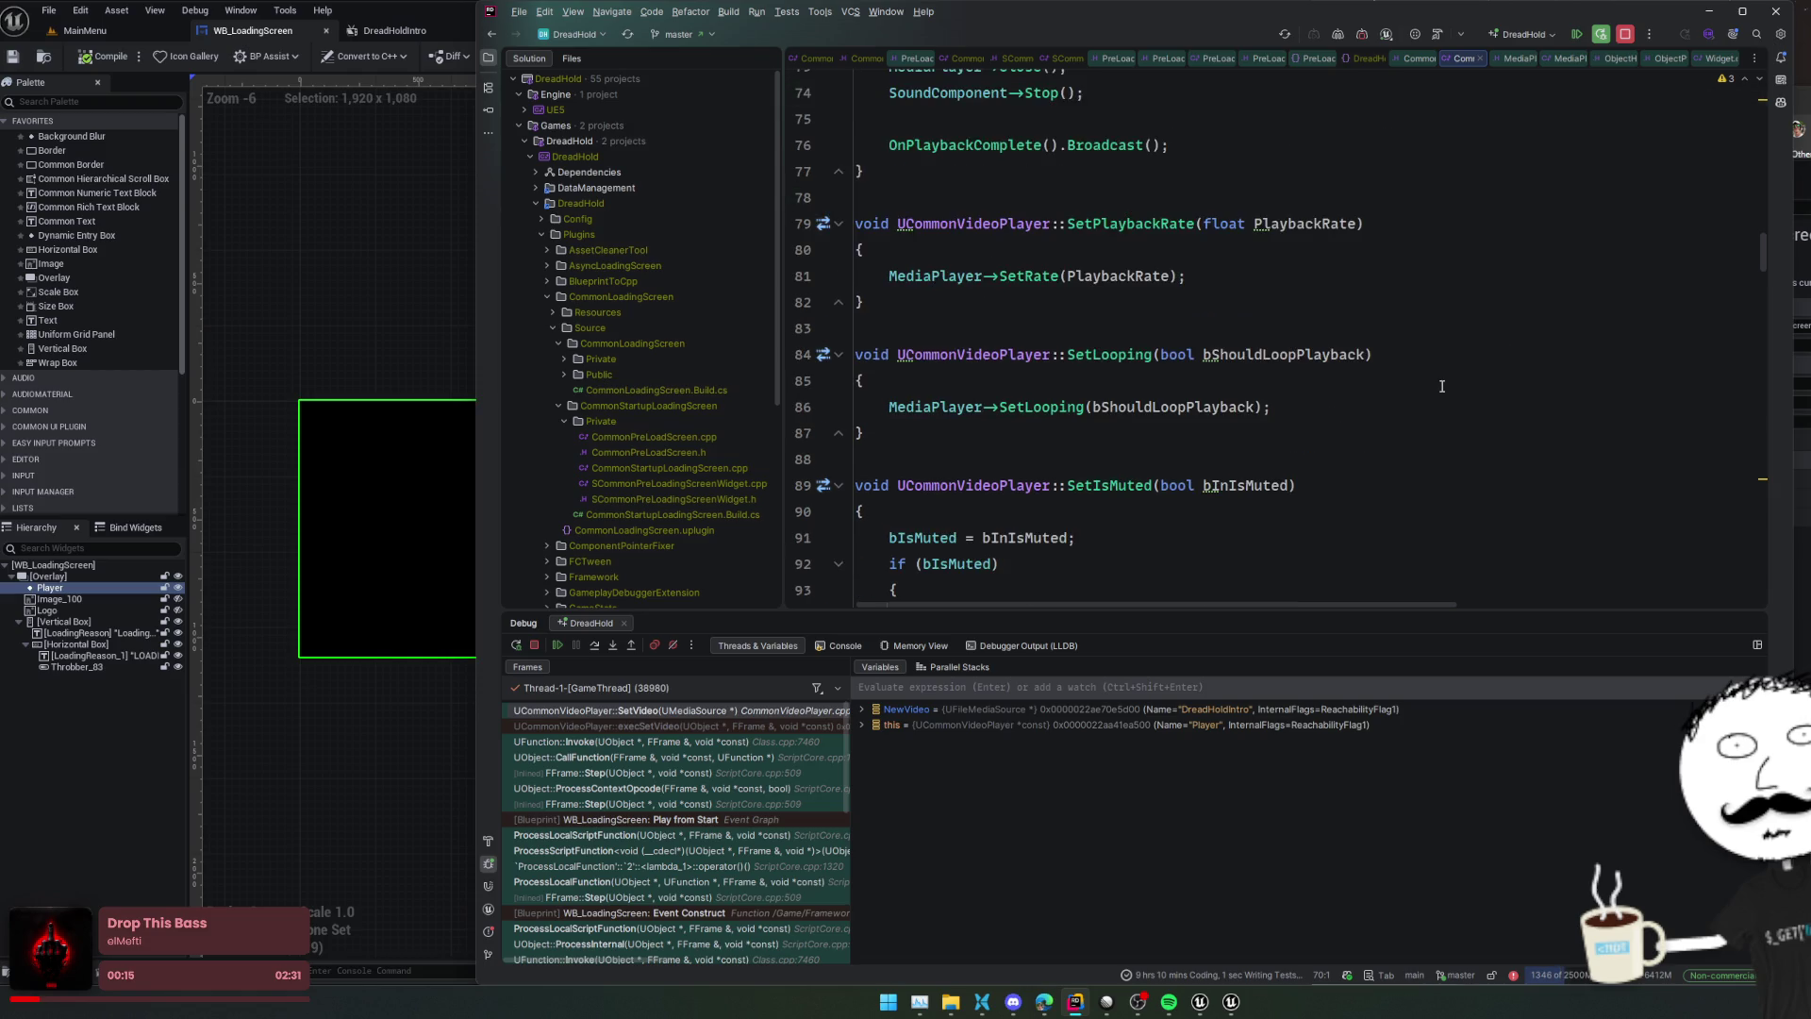
{"action": "scroll", "coordinate": [1442, 386], "scroll_direction": "down", "scroll_amount": 12}
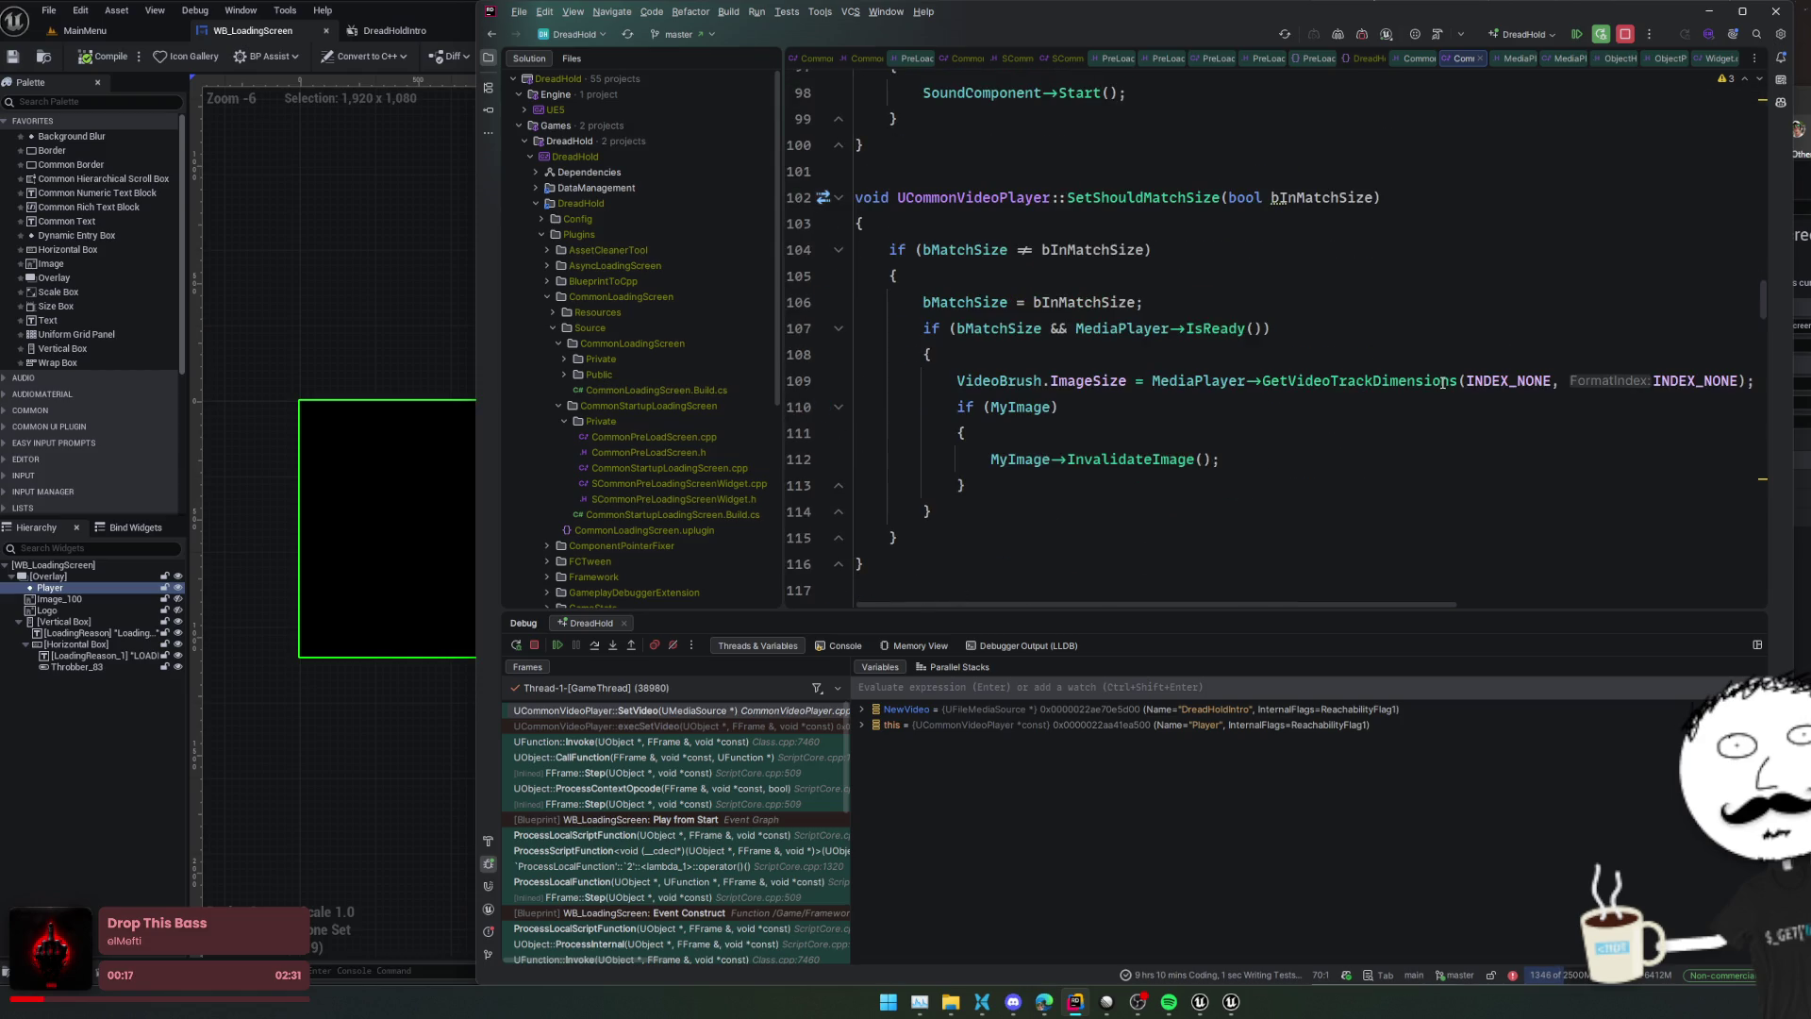
{"action": "left_click", "coordinate": [1226, 433]}
{"action": "left_click", "coordinate": [804, 249]}
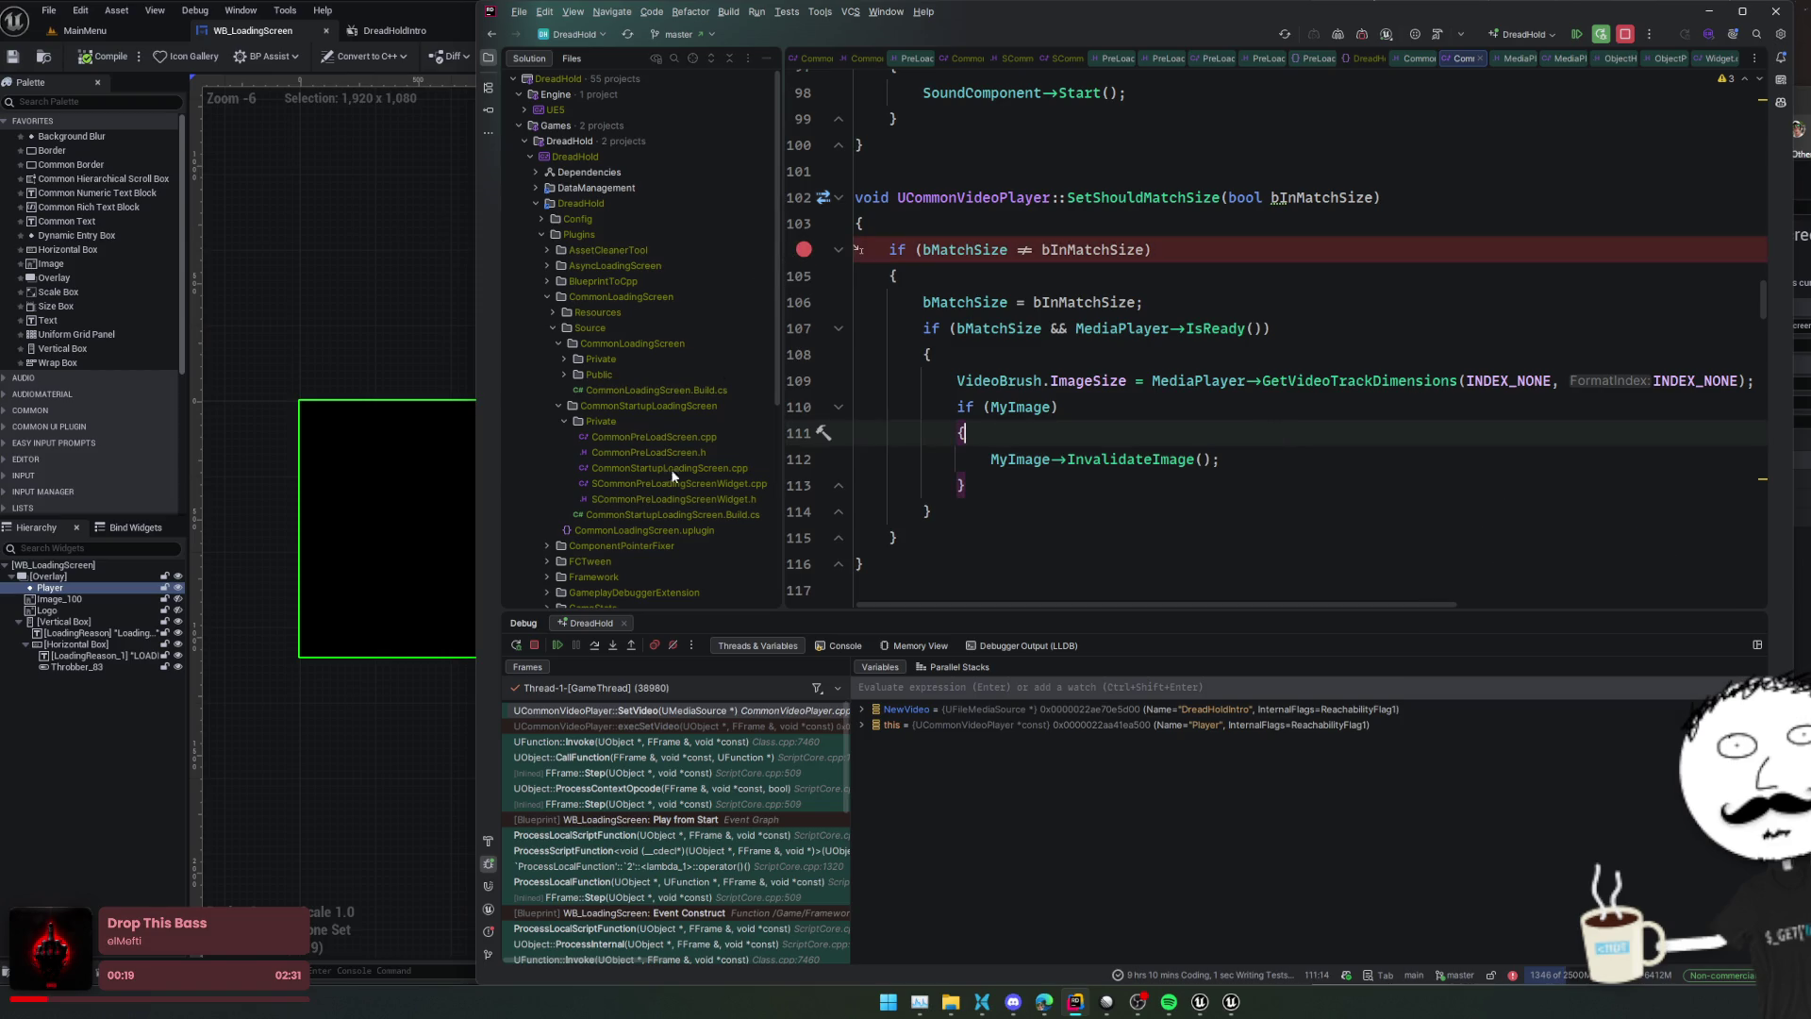
{"action": "left_click", "coordinate": [559, 644]}
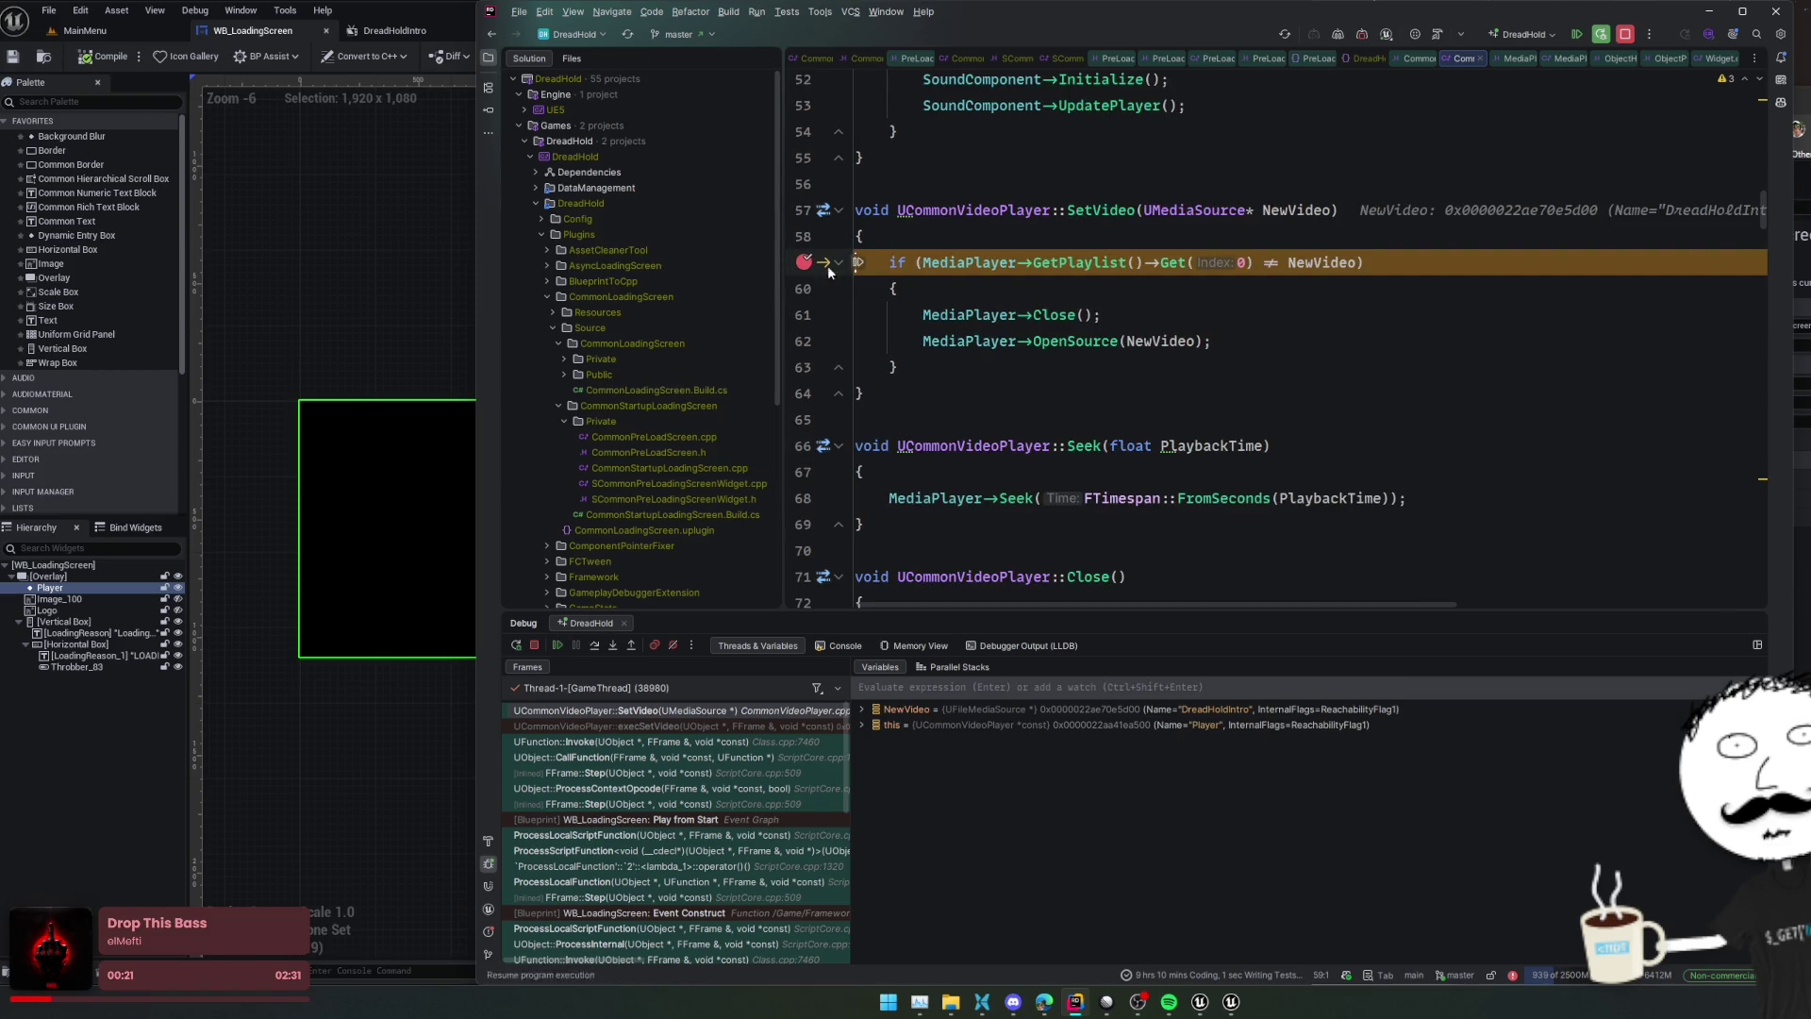
{"action": "left_click_drag", "start_coordinate": [805, 261], "coordinate": [804, 287]}
{"action": "left_click", "coordinate": [555, 645]}
Close the game preview and play the intro video while toggling Match Size off and on
{"action": "left_click", "coordinate": [376, 528]}
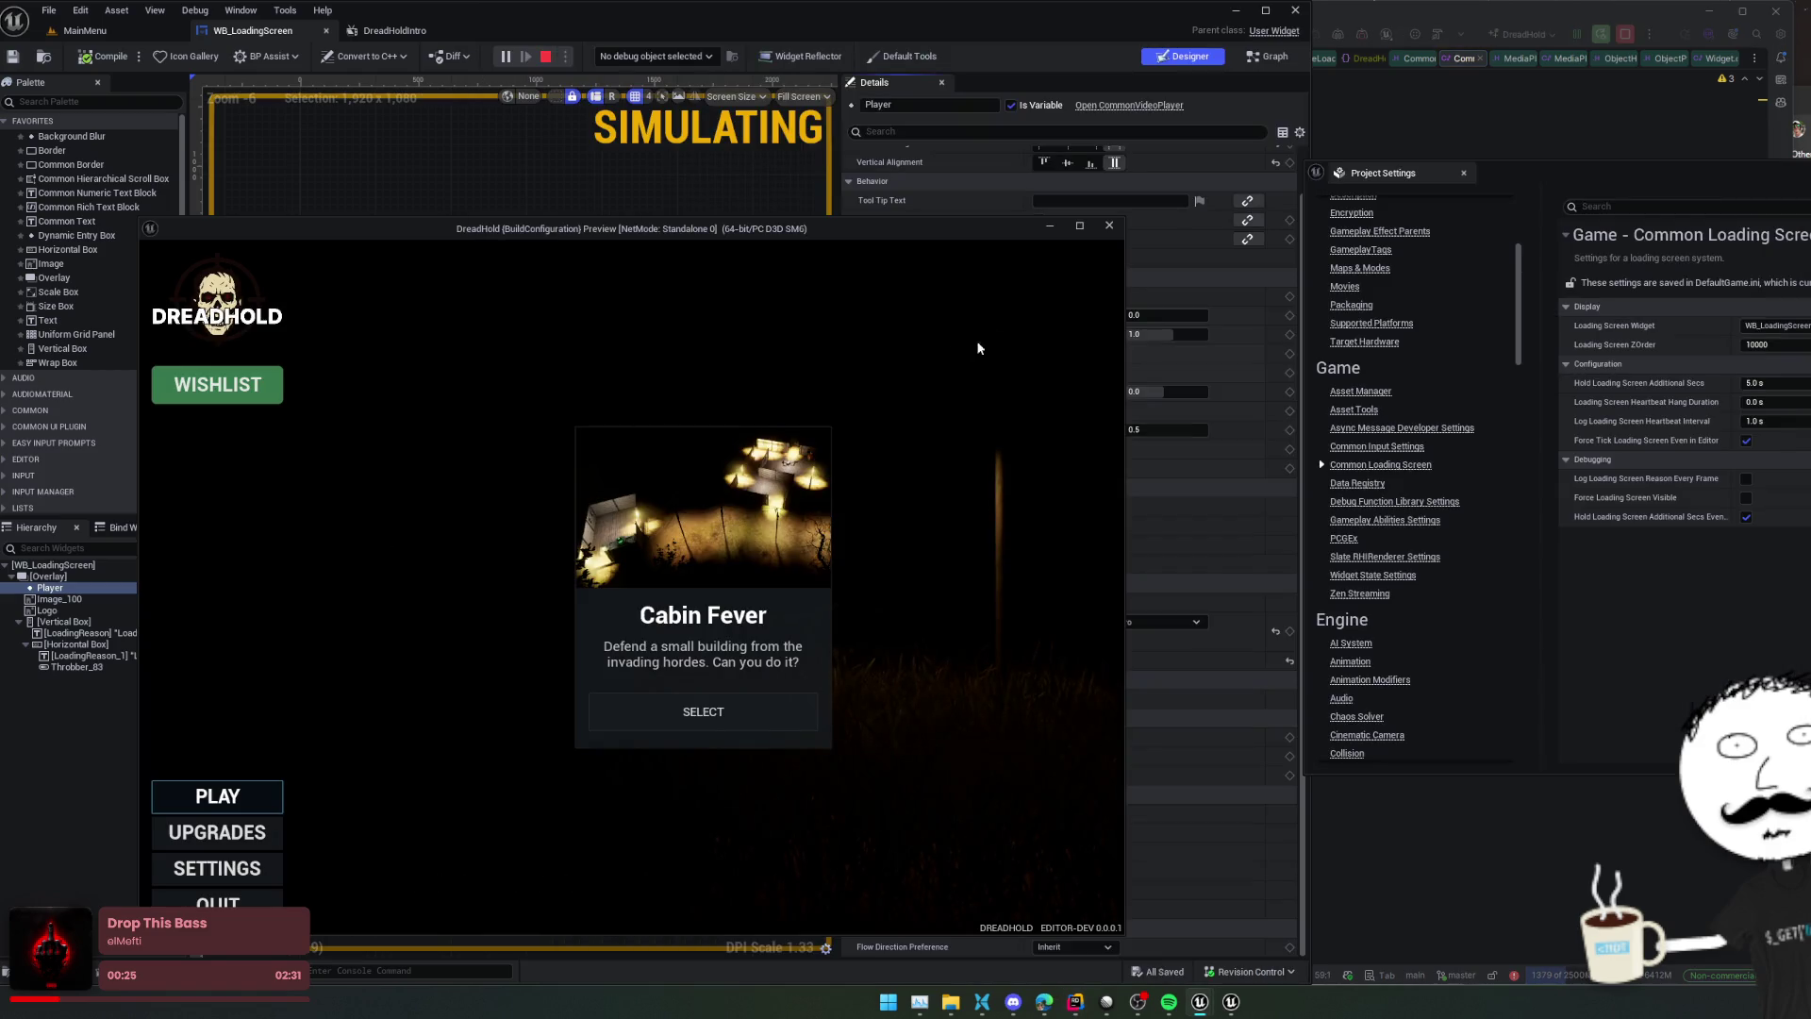
{"action": "left_click", "coordinate": [1109, 226]}
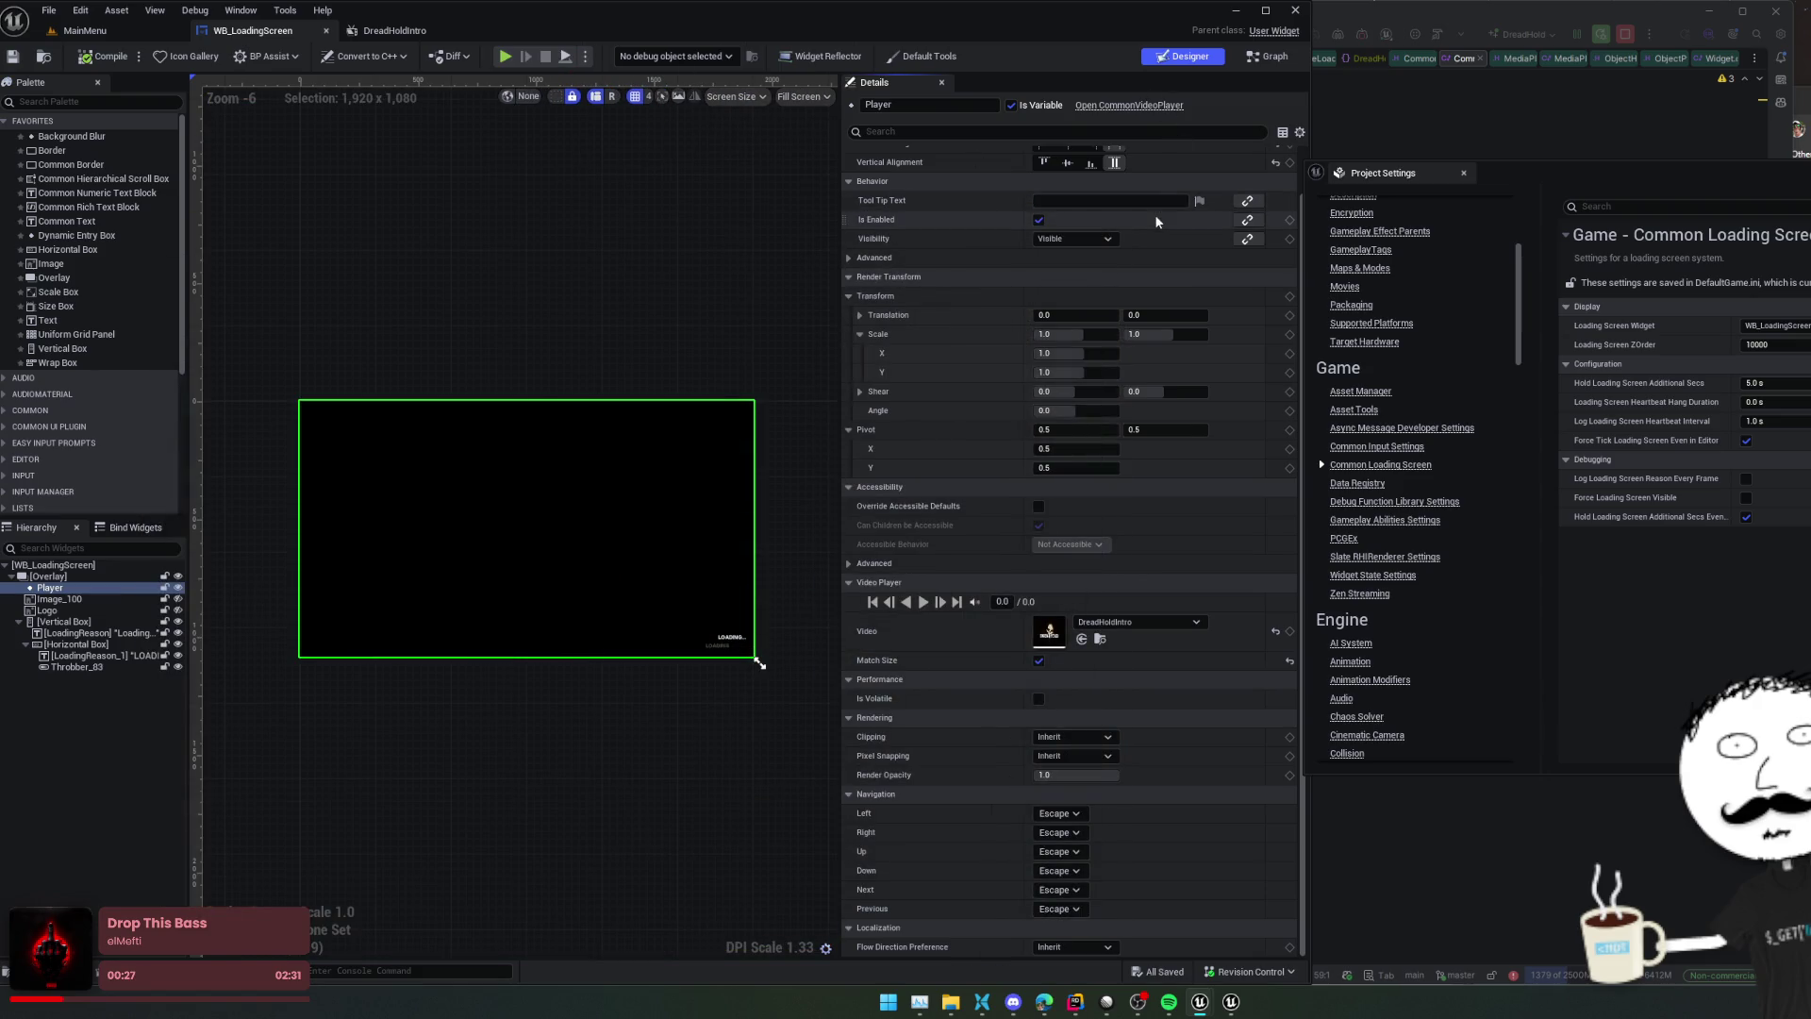
{"action": "scroll", "coordinate": [948, 327], "scroll_direction": "up", "scroll_amount": 2}
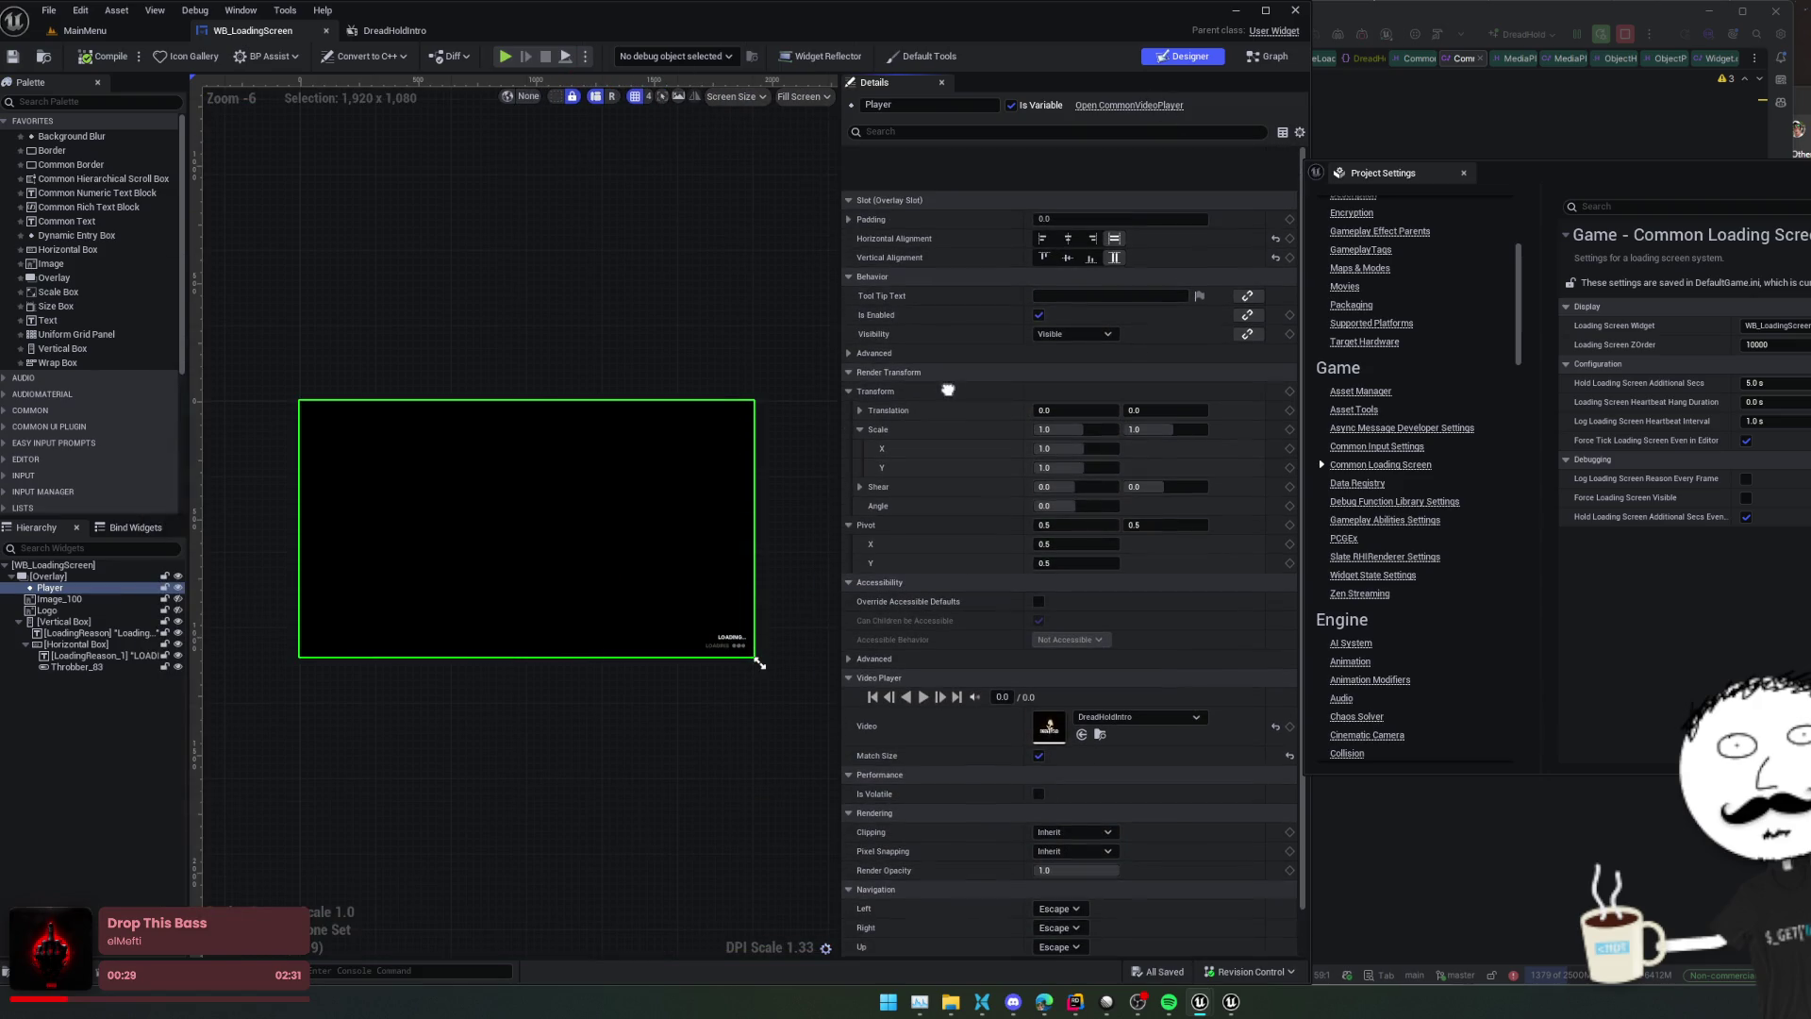
{"action": "scroll", "coordinate": [948, 327], "scroll_direction": "down", "scroll_amount": 2}
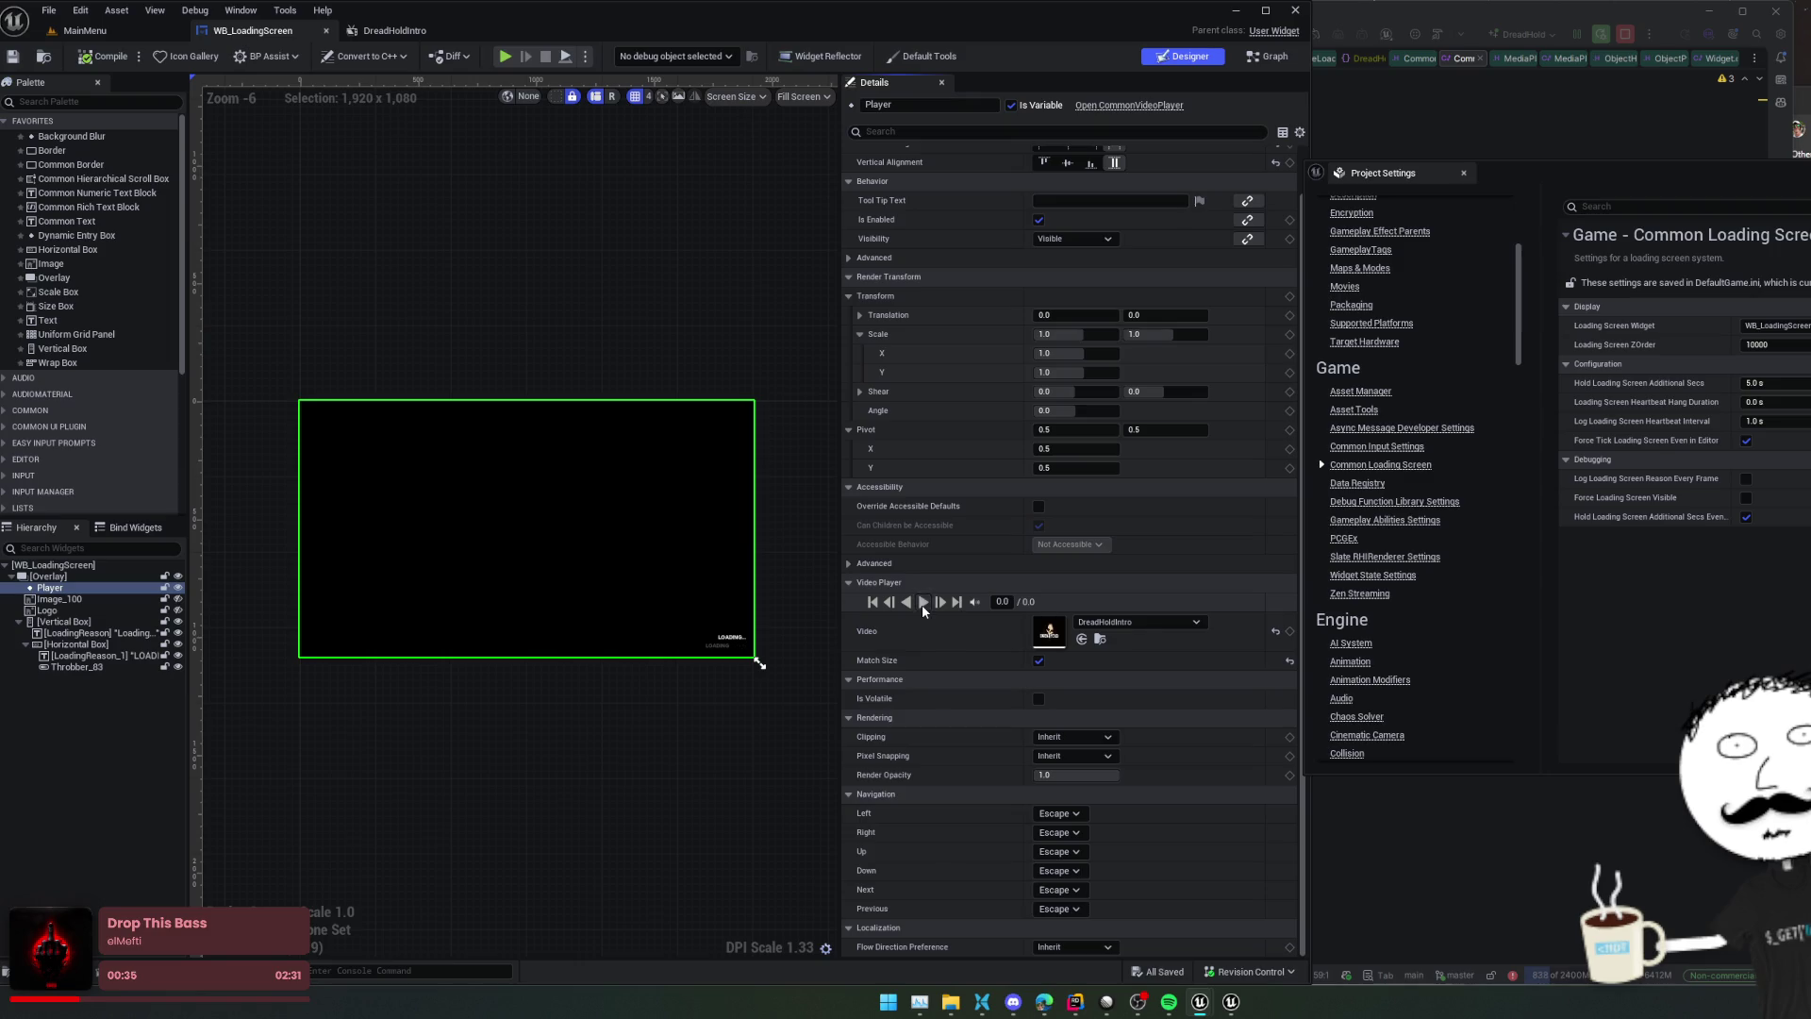
{"action": "left_click", "coordinate": [1037, 660]}
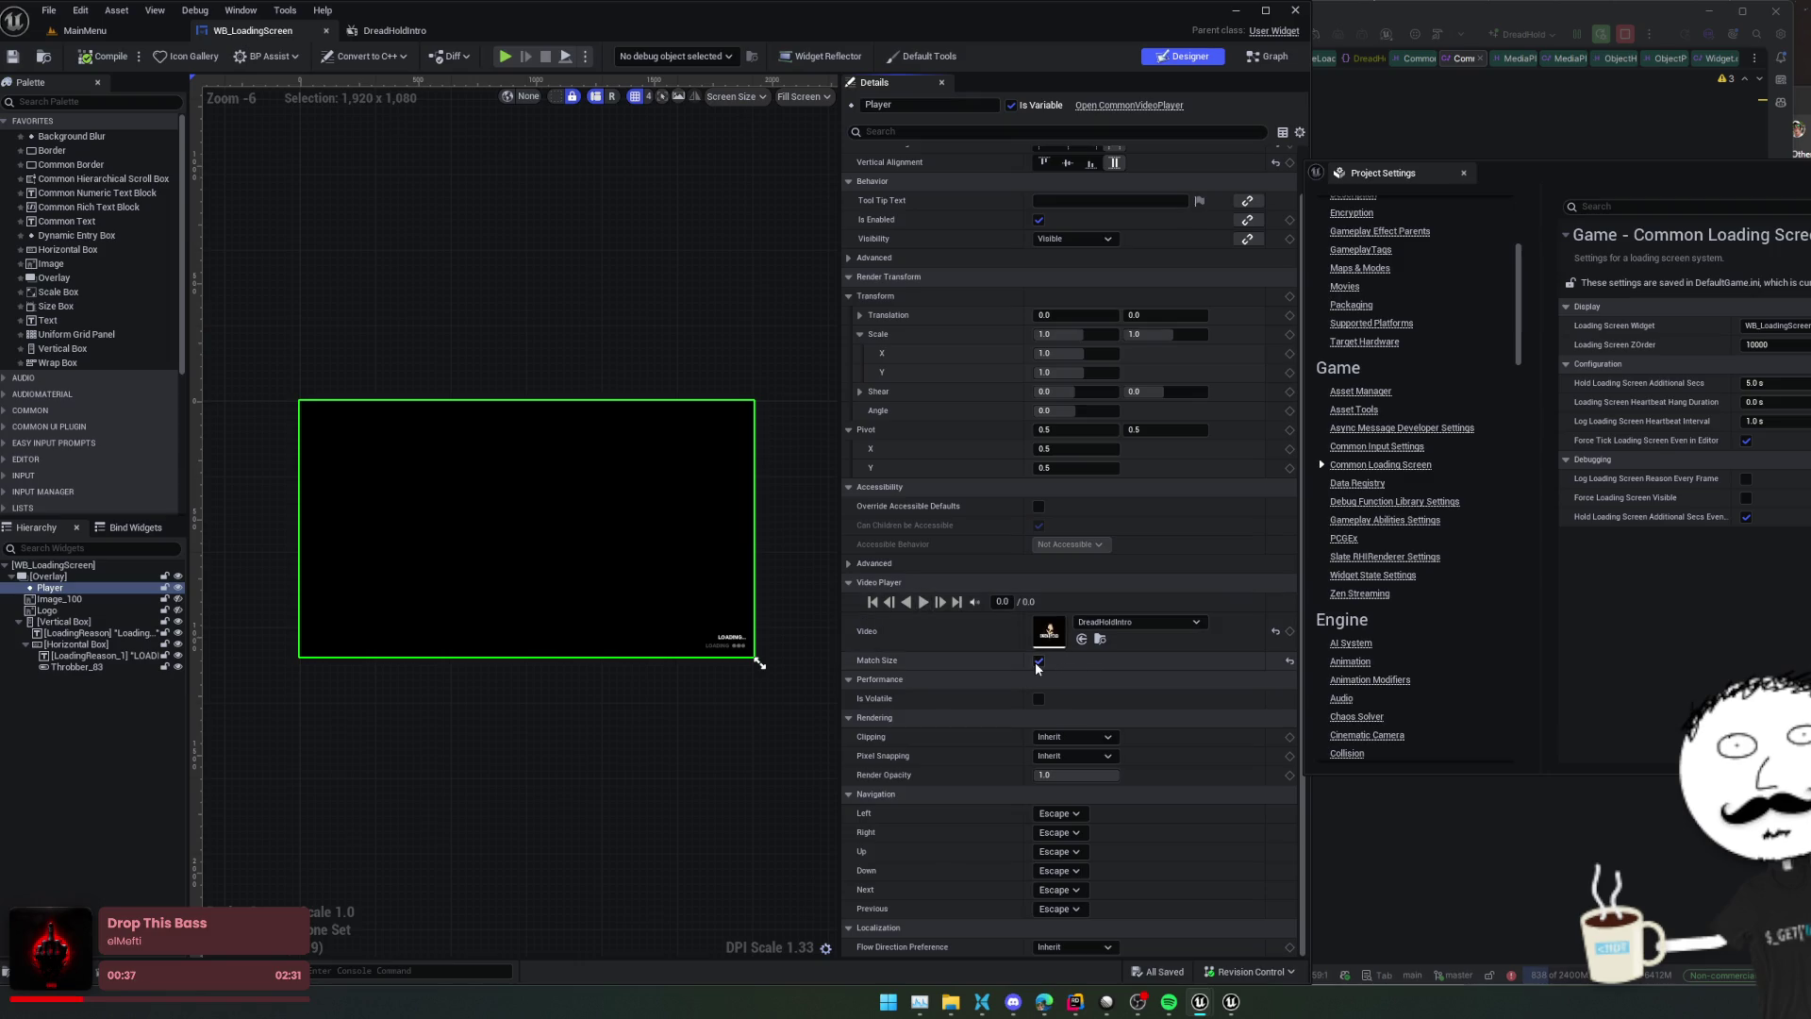
{"action": "left_click", "coordinate": [925, 602]}
{"action": "left_click", "coordinate": [1038, 660]}
{"action": "left_click", "coordinate": [924, 602]}
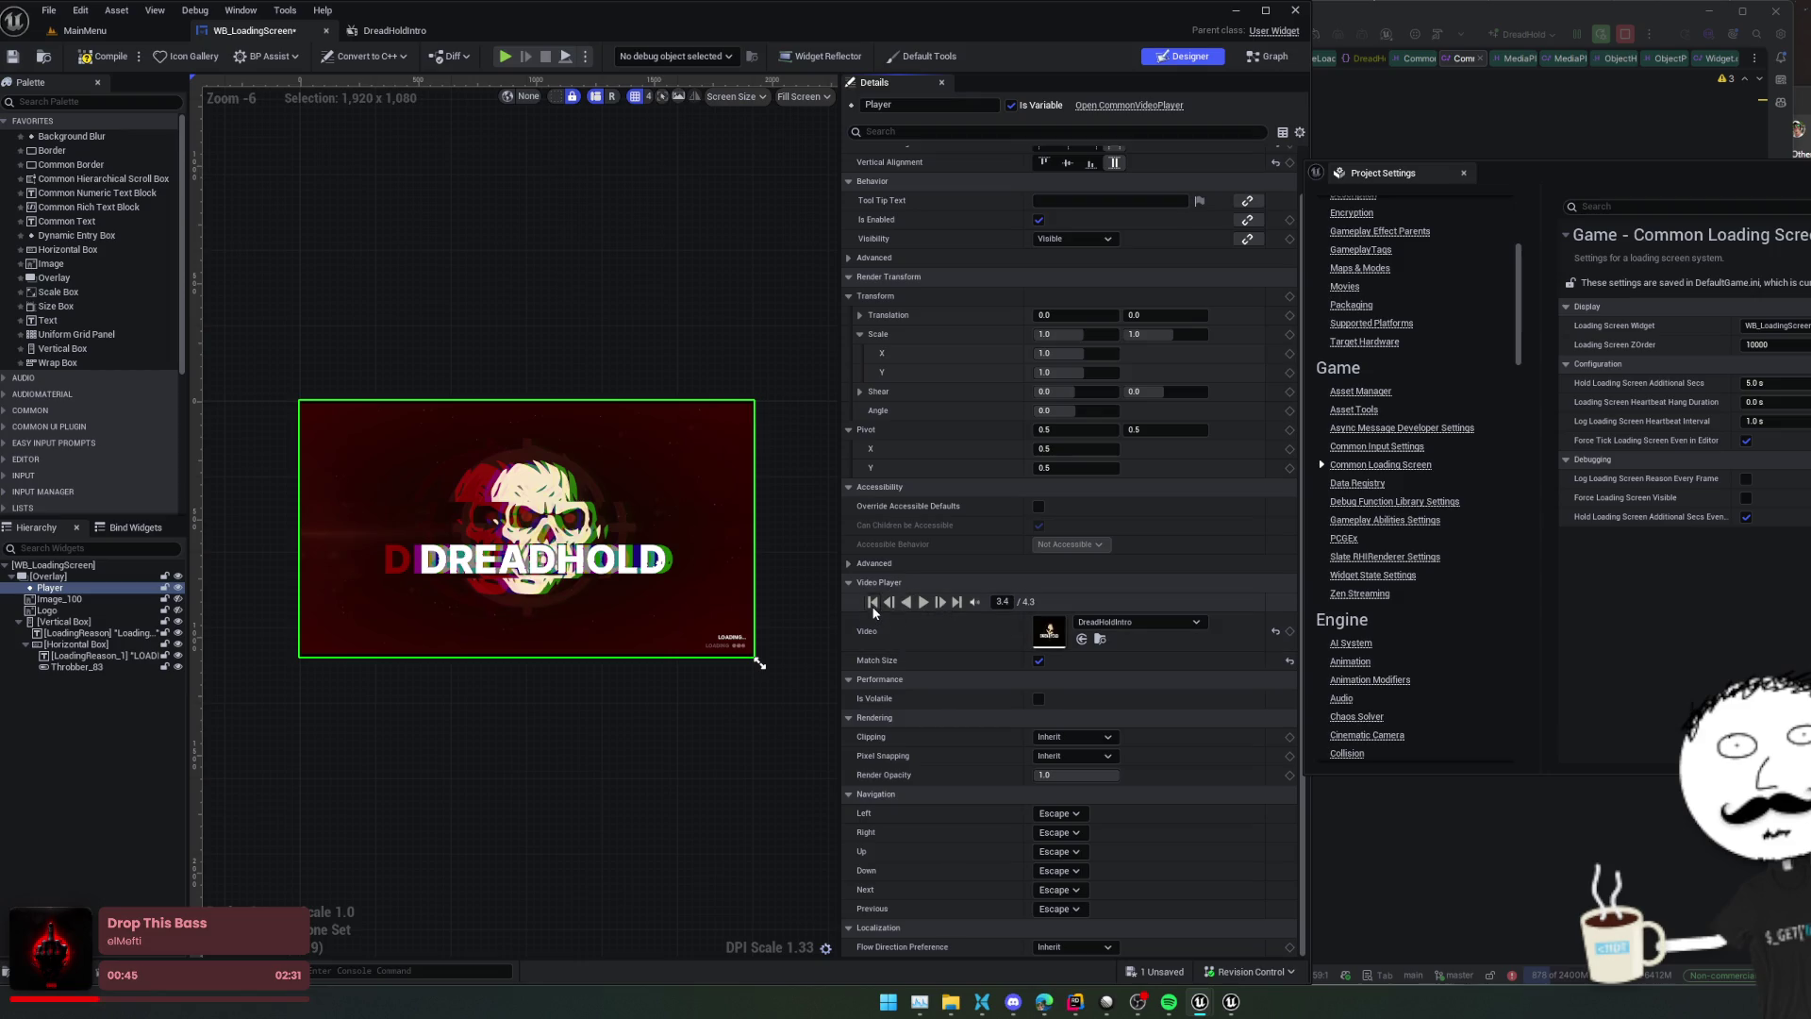
{"action": "left_click", "coordinate": [1039, 660]}
{"action": "left_click", "coordinate": [925, 605]}
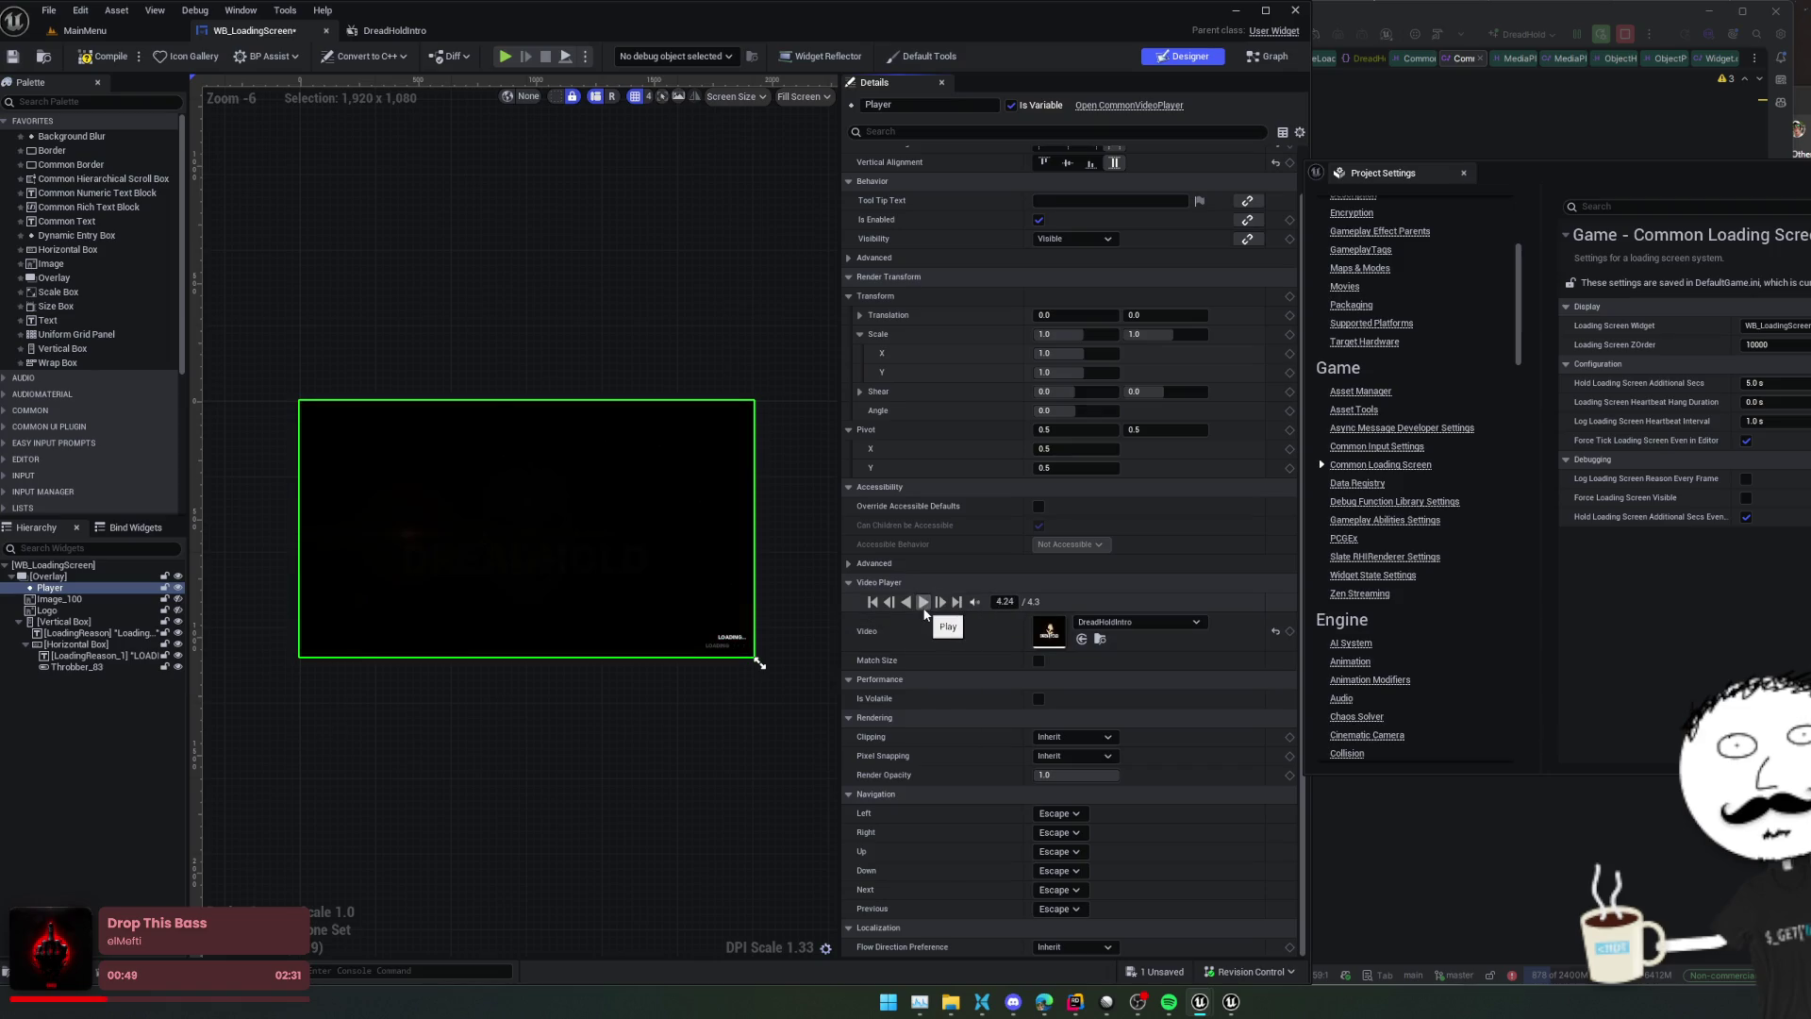
Compile and save WB_LoadingScreen, replay the DreadHoldIntro preview, and rewind it to the start
{"action": "left_click", "coordinate": [873, 603]}
{"action": "key", "text": "ctrl+s"}
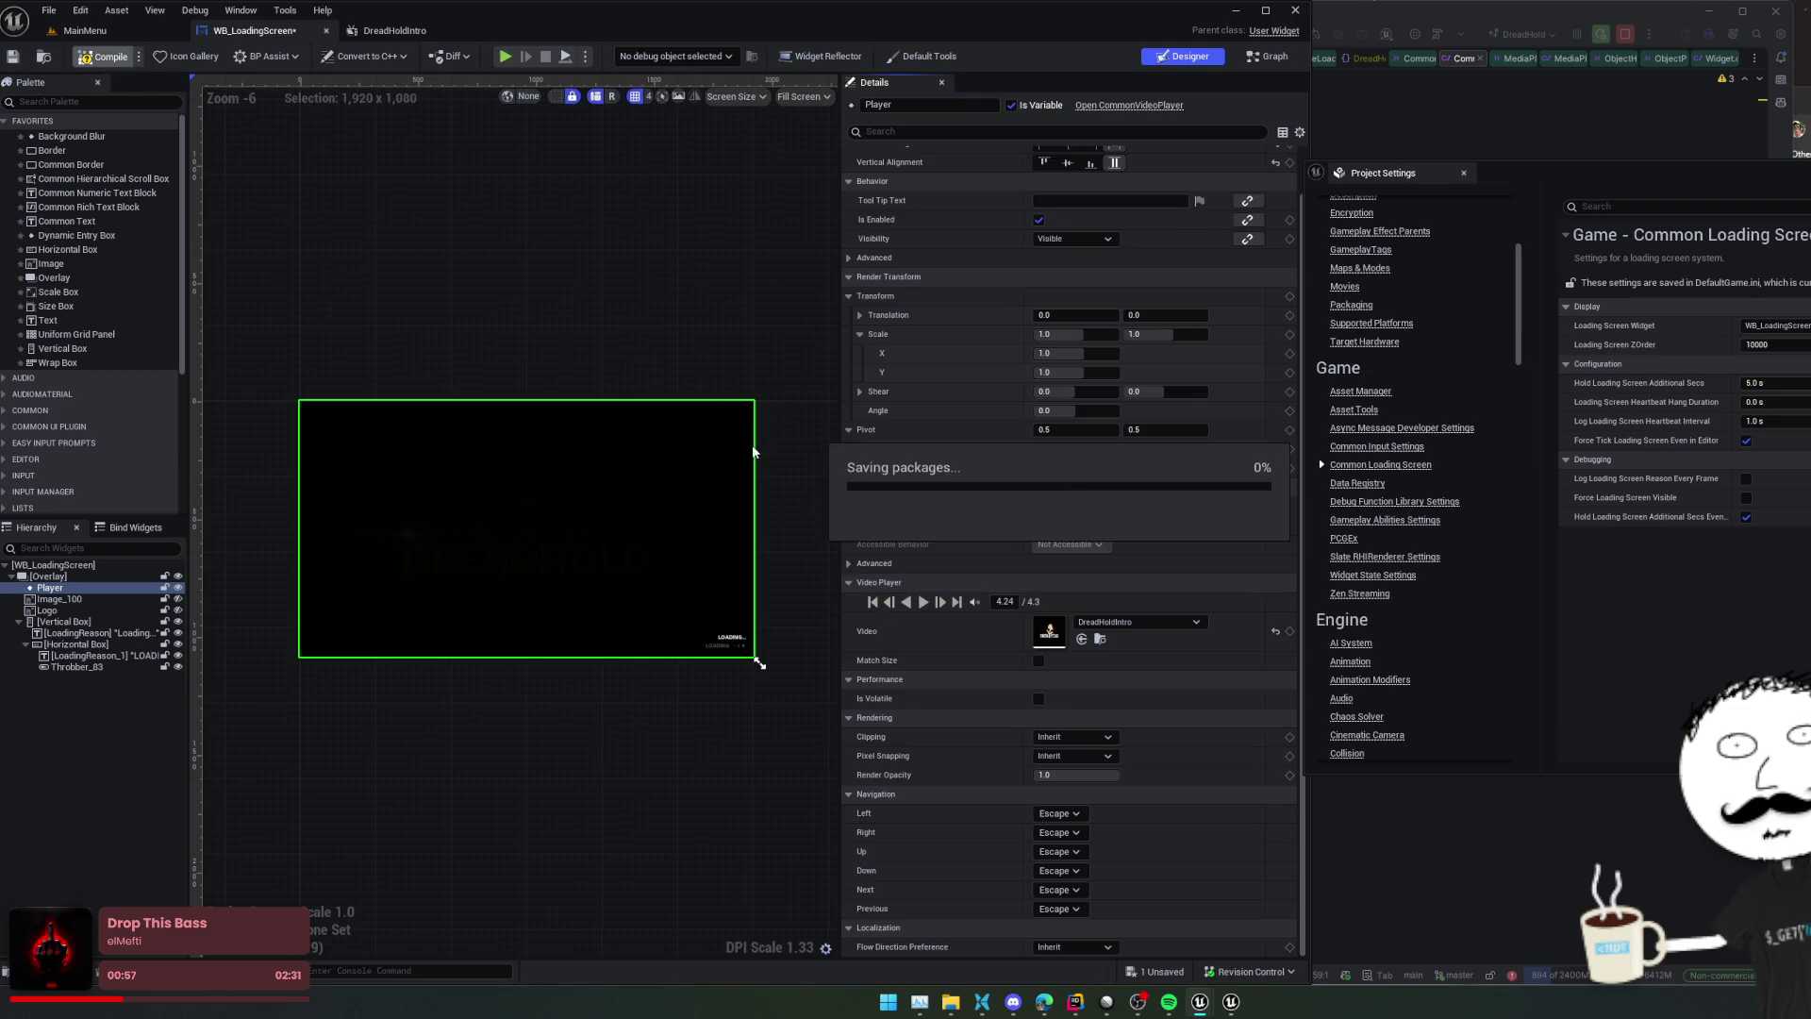
{"action": "left_click", "coordinate": [923, 602]}
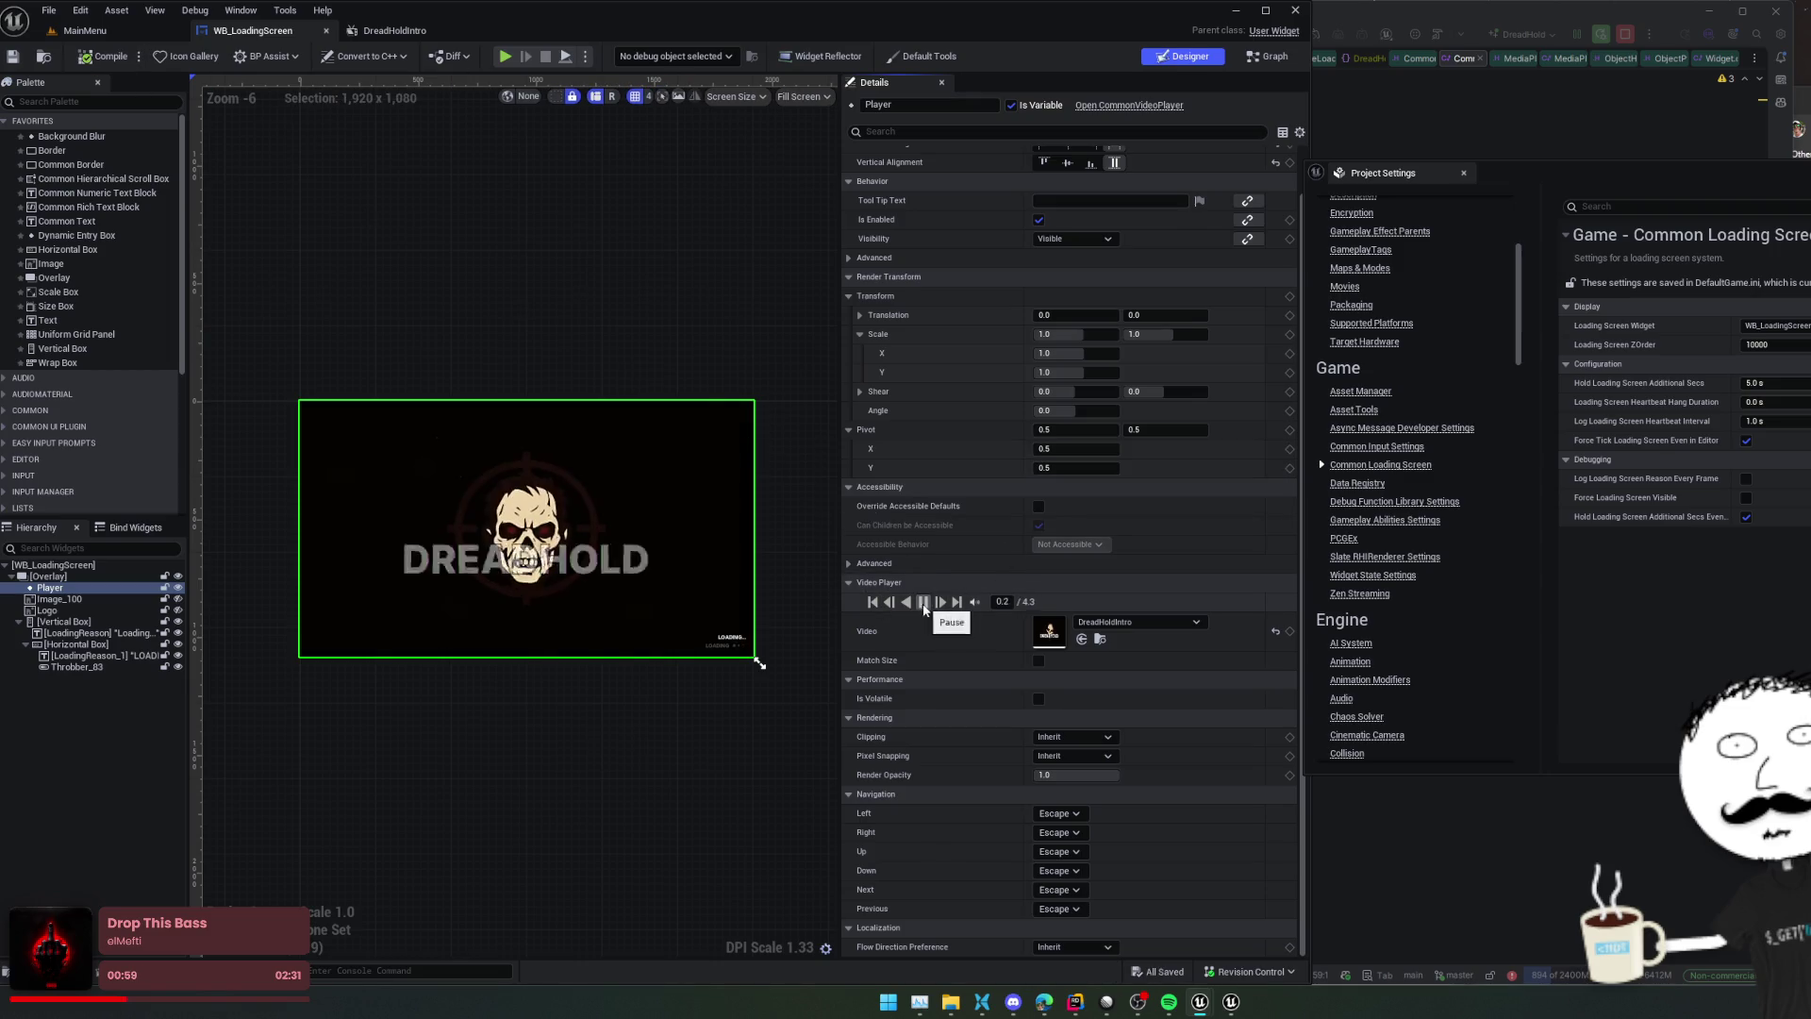
{"action": "left_click", "coordinate": [882, 607]}
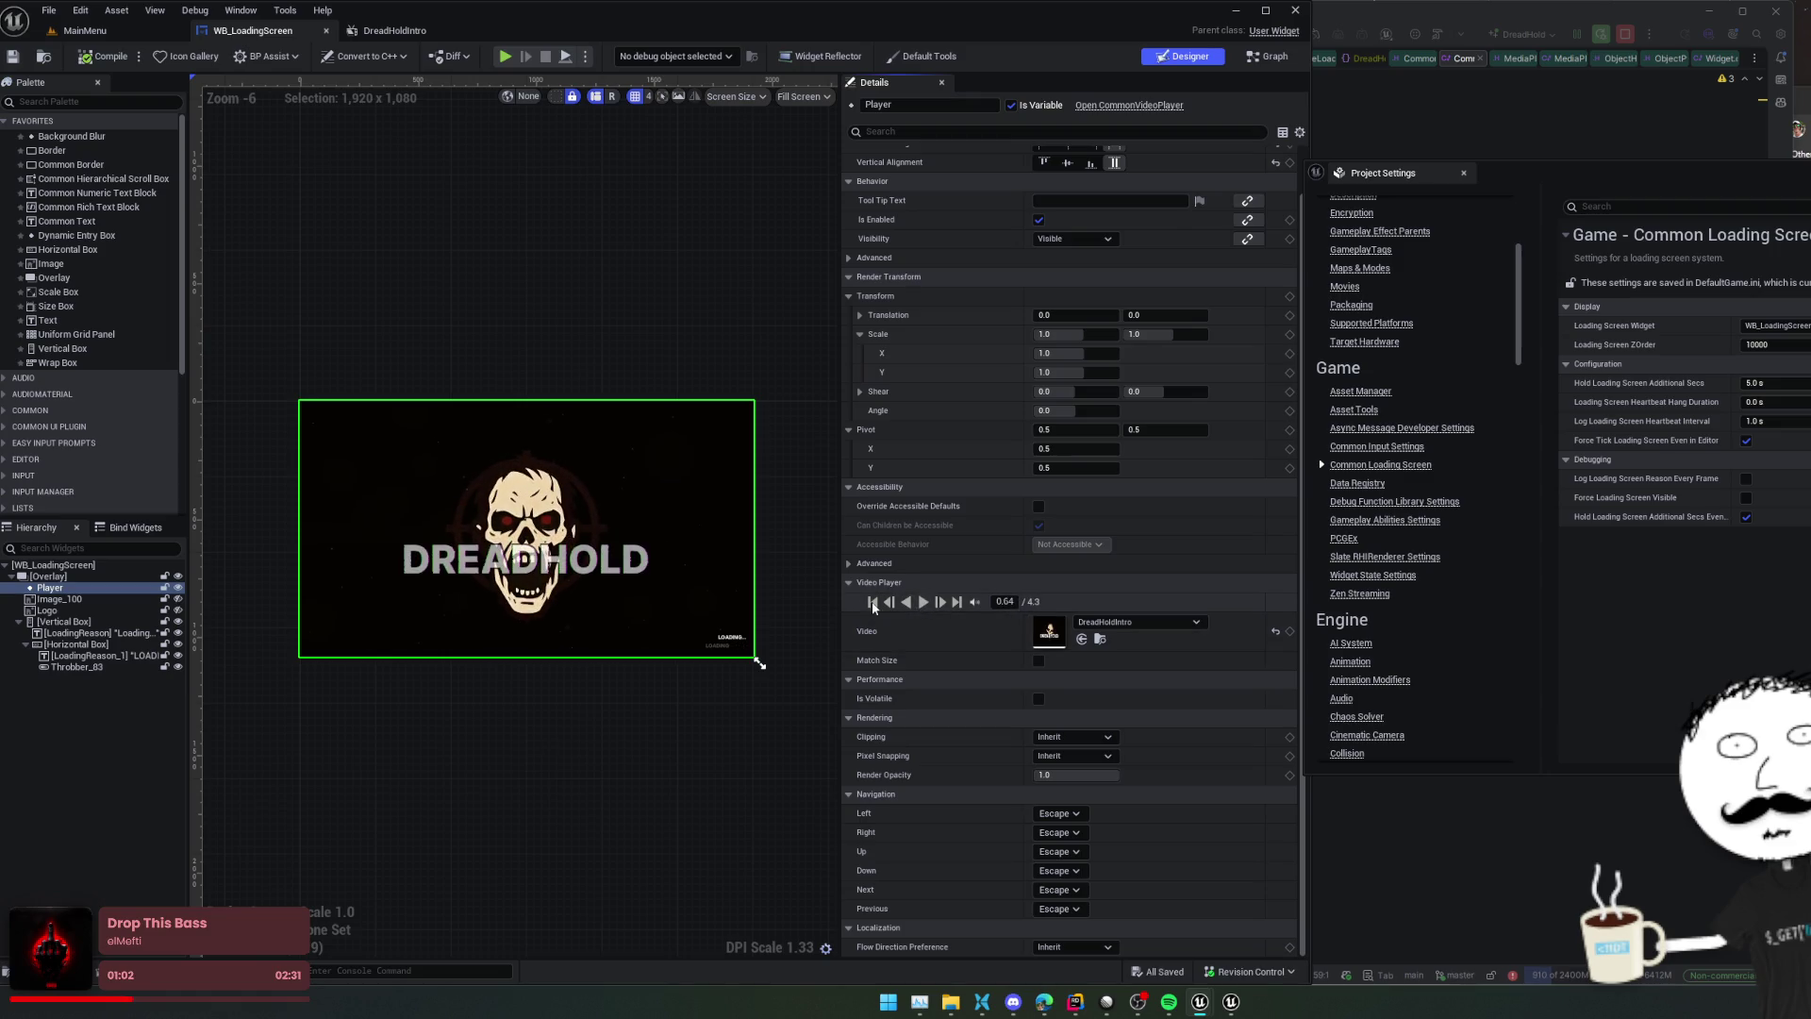
{"action": "left_click", "coordinate": [873, 603]}
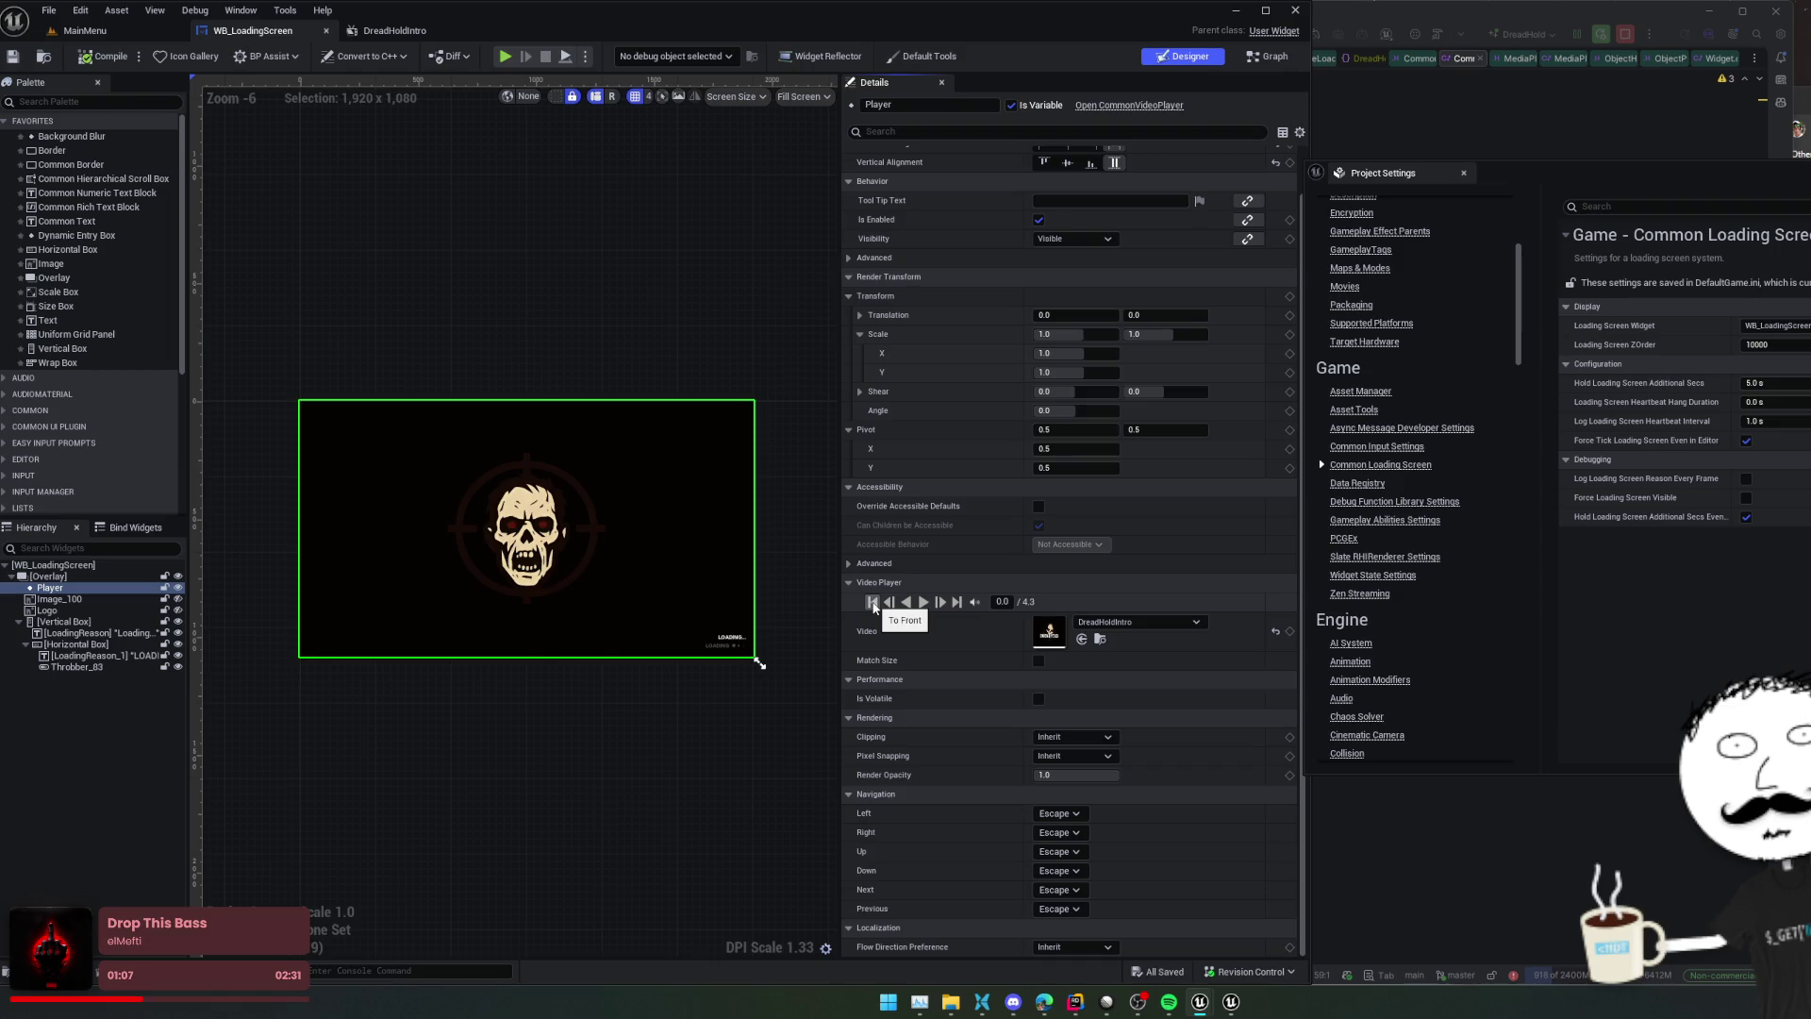
{"action": "scroll", "coordinate": [943, 660], "scroll_direction": "up", "scroll_amount": 2}
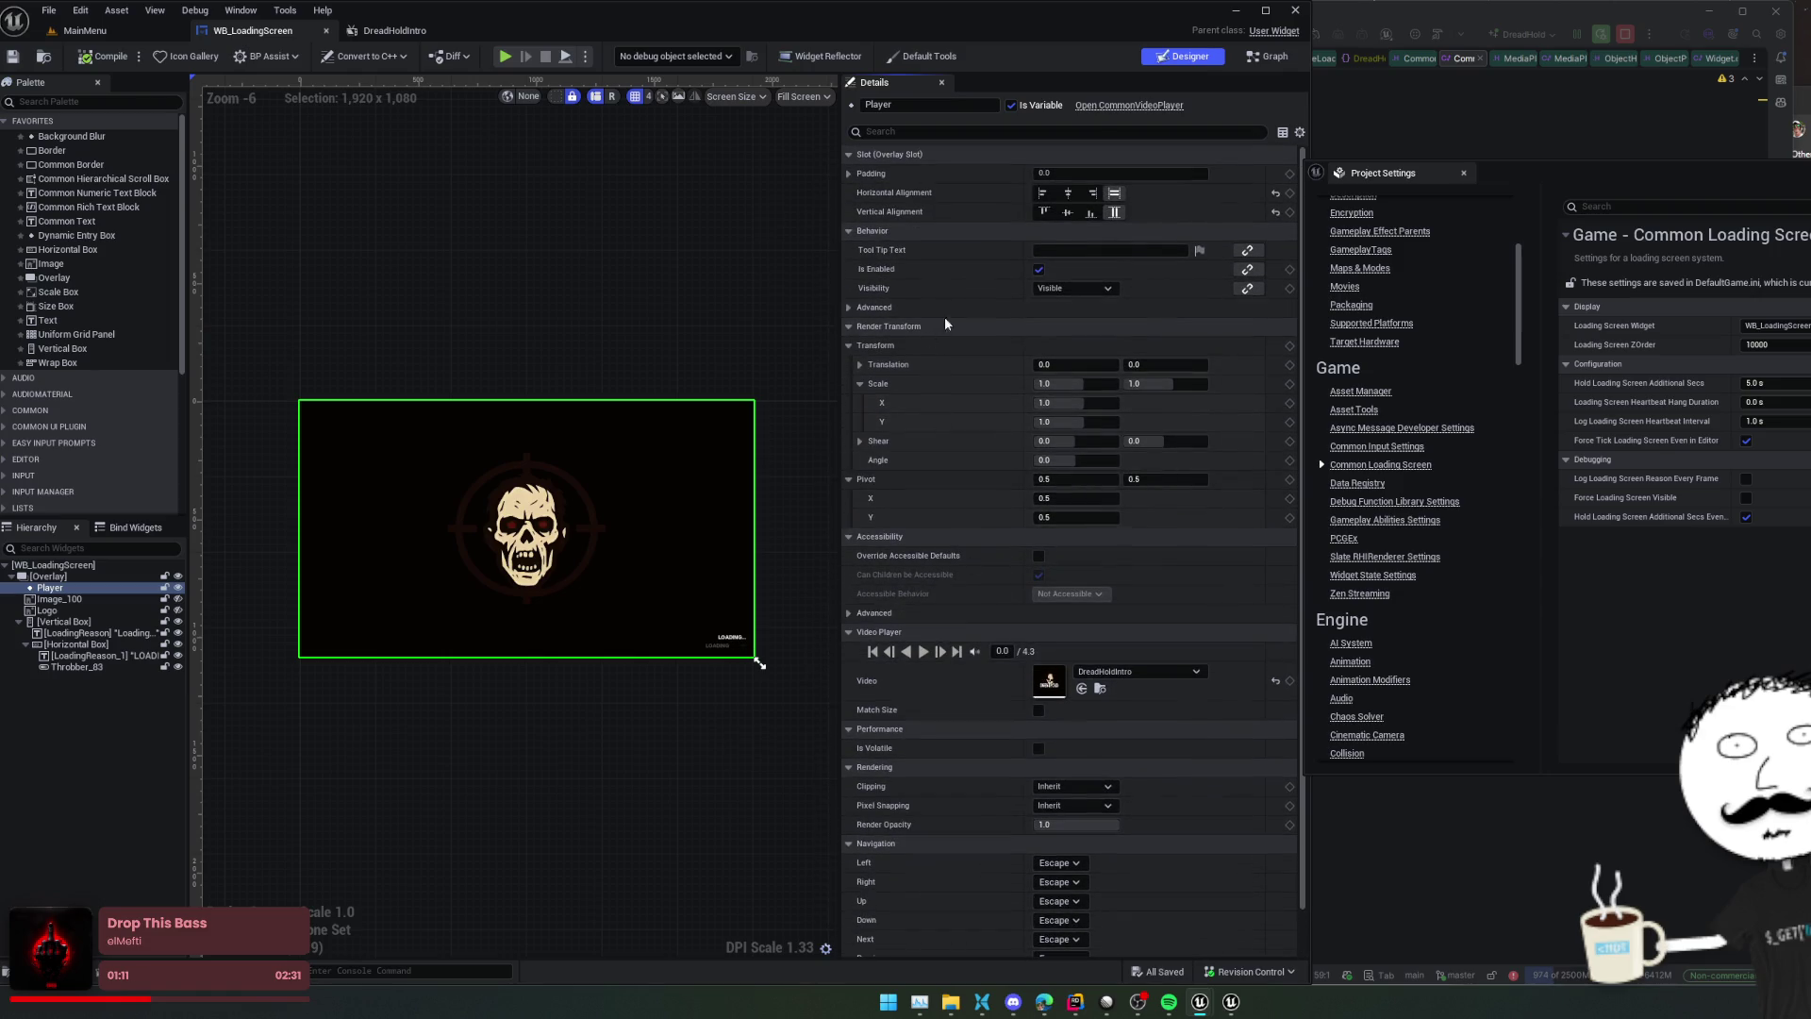
Review the video setup nodes in the WB_LoadingScreen event graph
{"action": "left_click", "coordinate": [1270, 55]}
{"action": "mouse_move", "coordinate": [729, 375]}
{"action": "left_mouse_down"}
{"action": "mouse_move", "coordinate": [769, 376]}
{"action": "mouse_move", "coordinate": [709, 202]}
{"action": "left_mouse_up"}
{"action": "scroll", "coordinate": [684, 382], "scroll_direction": "up", "scroll_amount": 1}
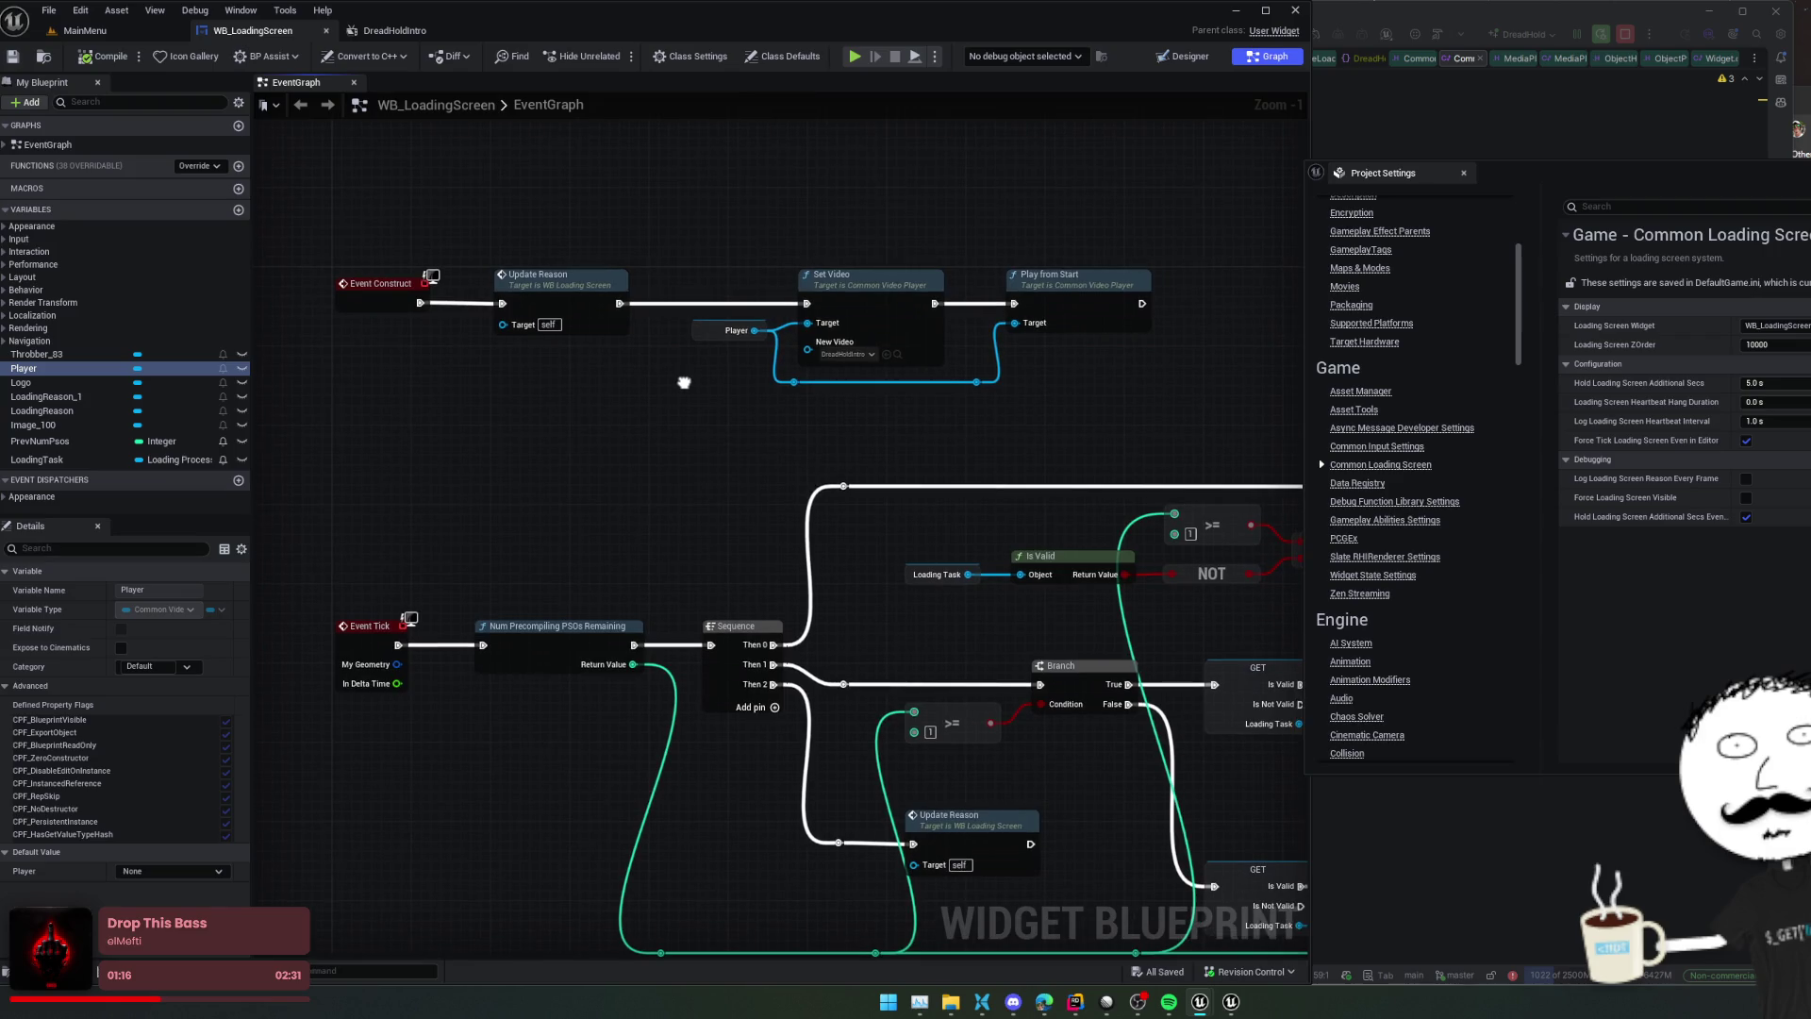
Layer Player above Logo, compile and save, and uncheck Precache File in DreadHoldIntro
{"action": "left_click", "coordinate": [1185, 63]}
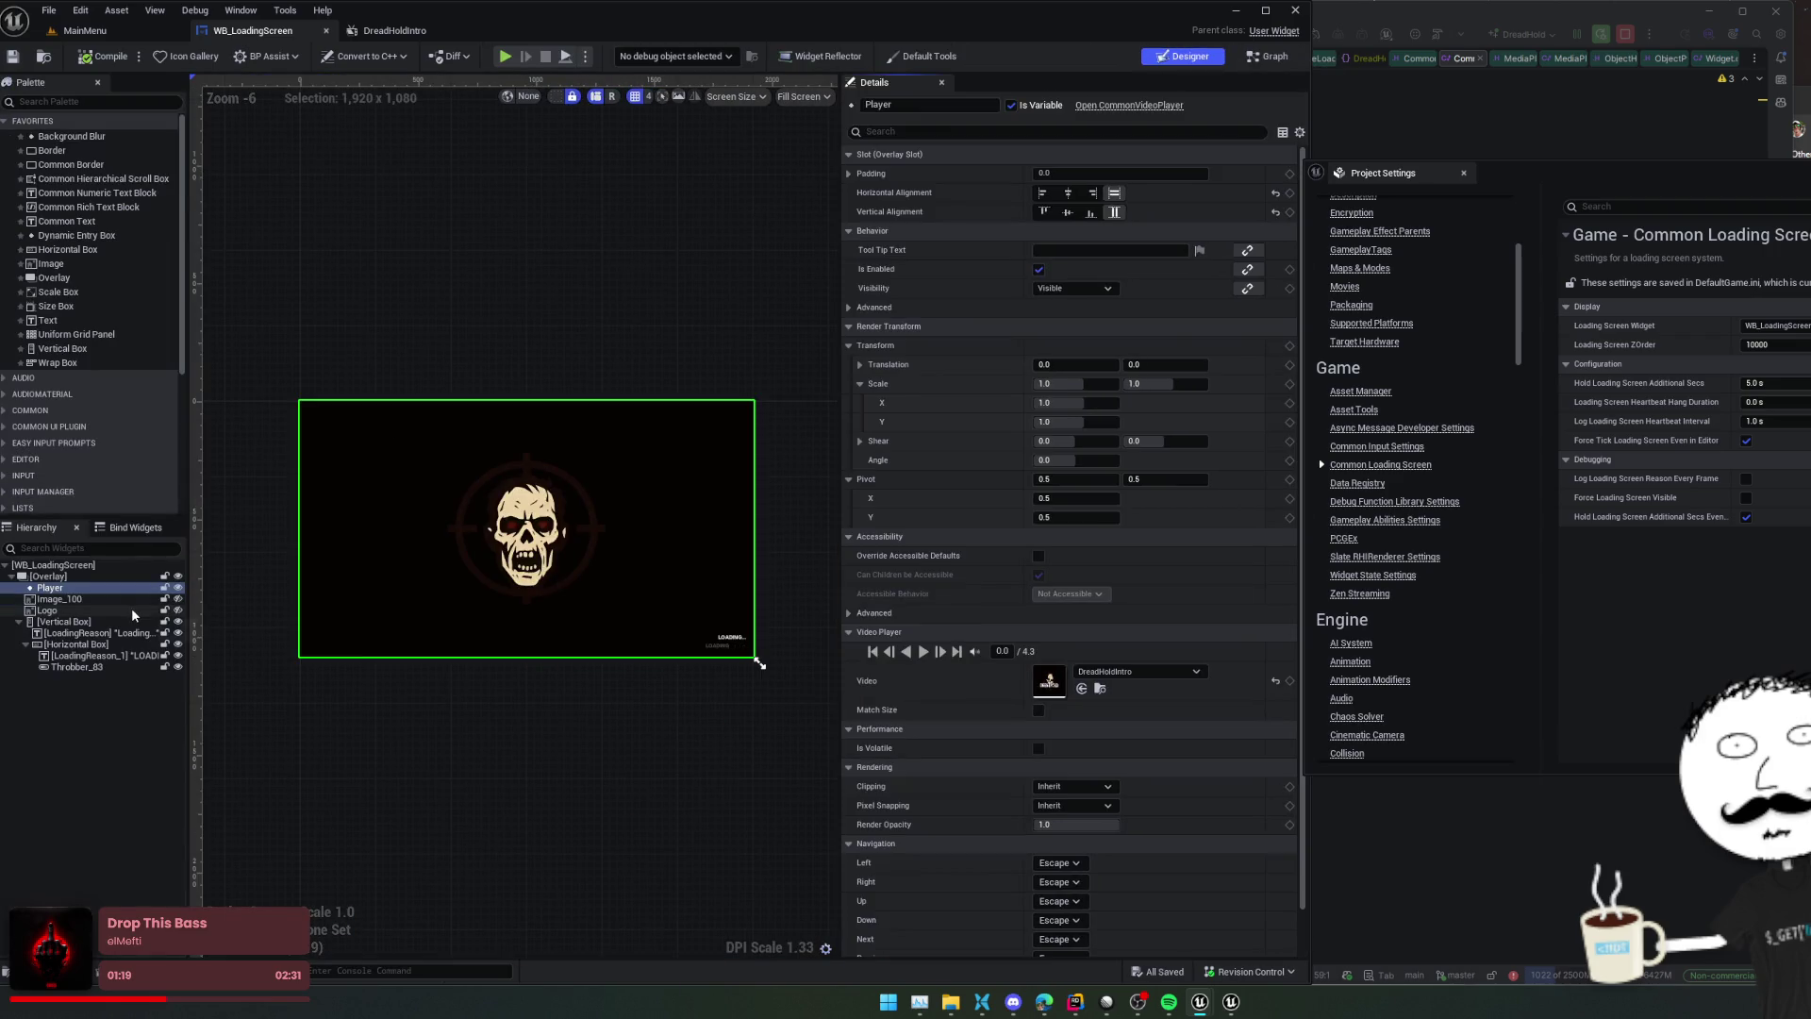
{"action": "left_click_drag", "start_coordinate": [52, 588], "coordinate": [85, 639]}
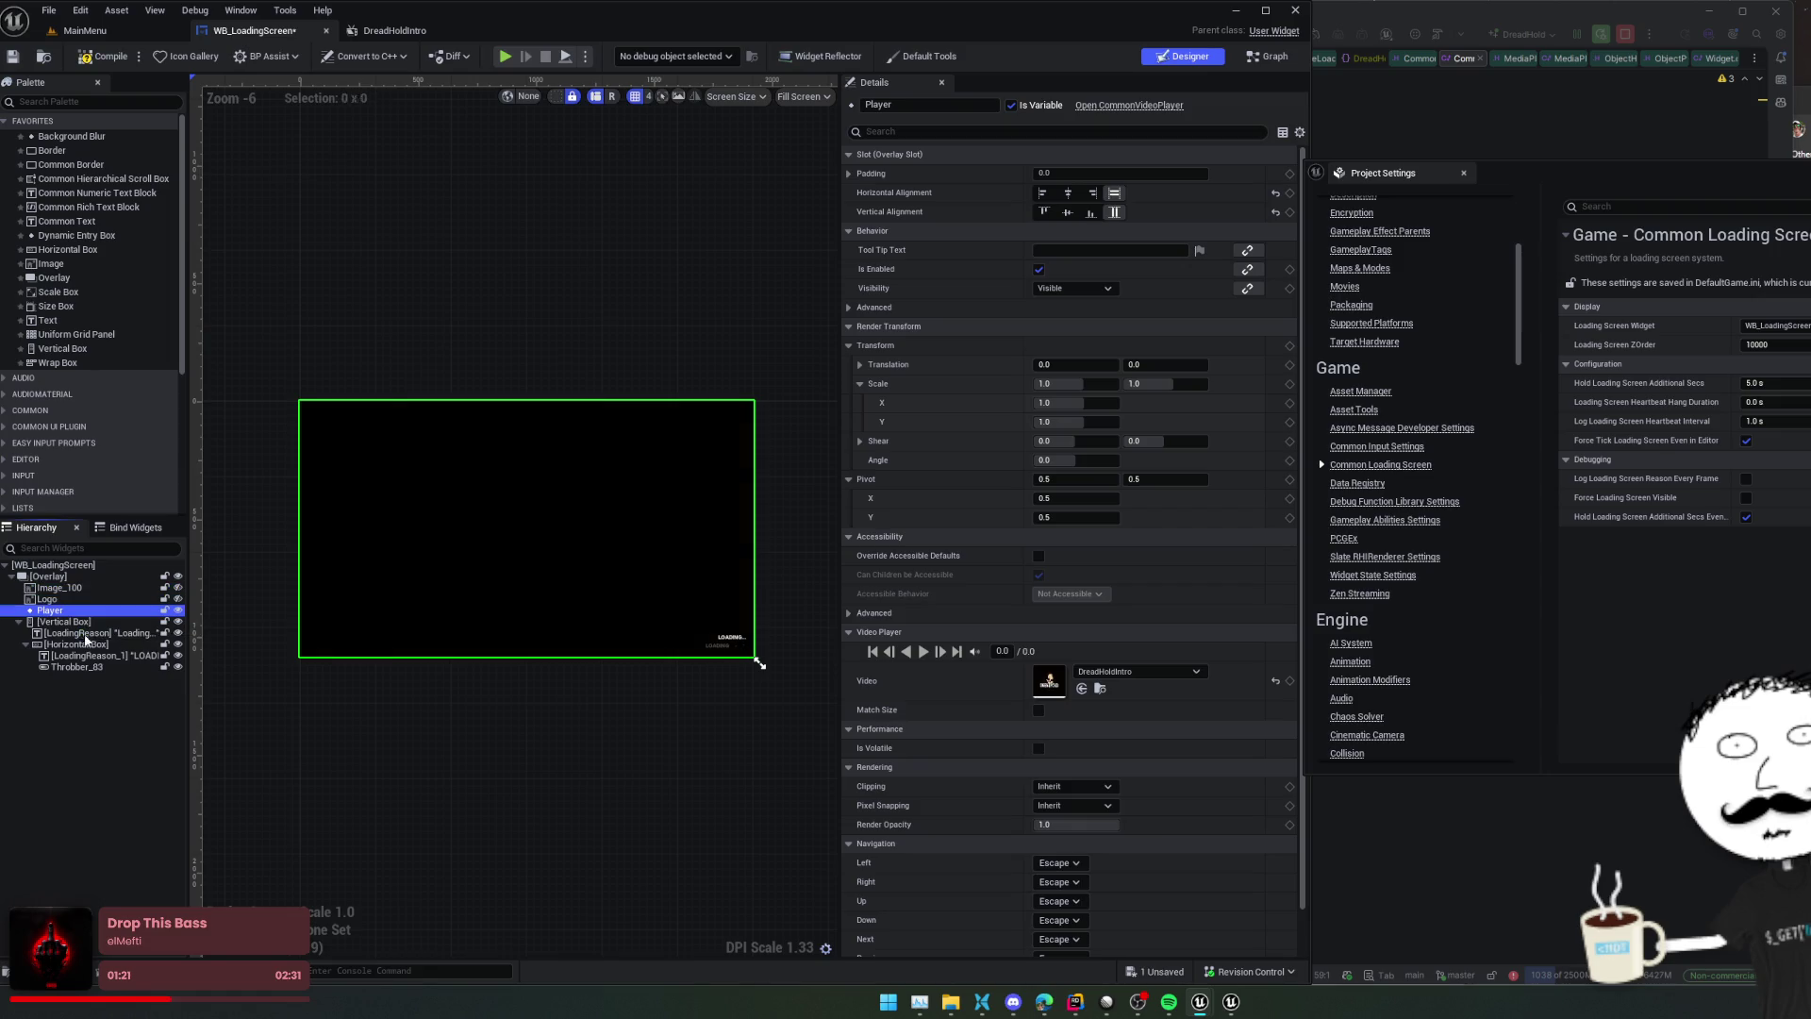
{"action": "left_click", "coordinate": [84, 643]}
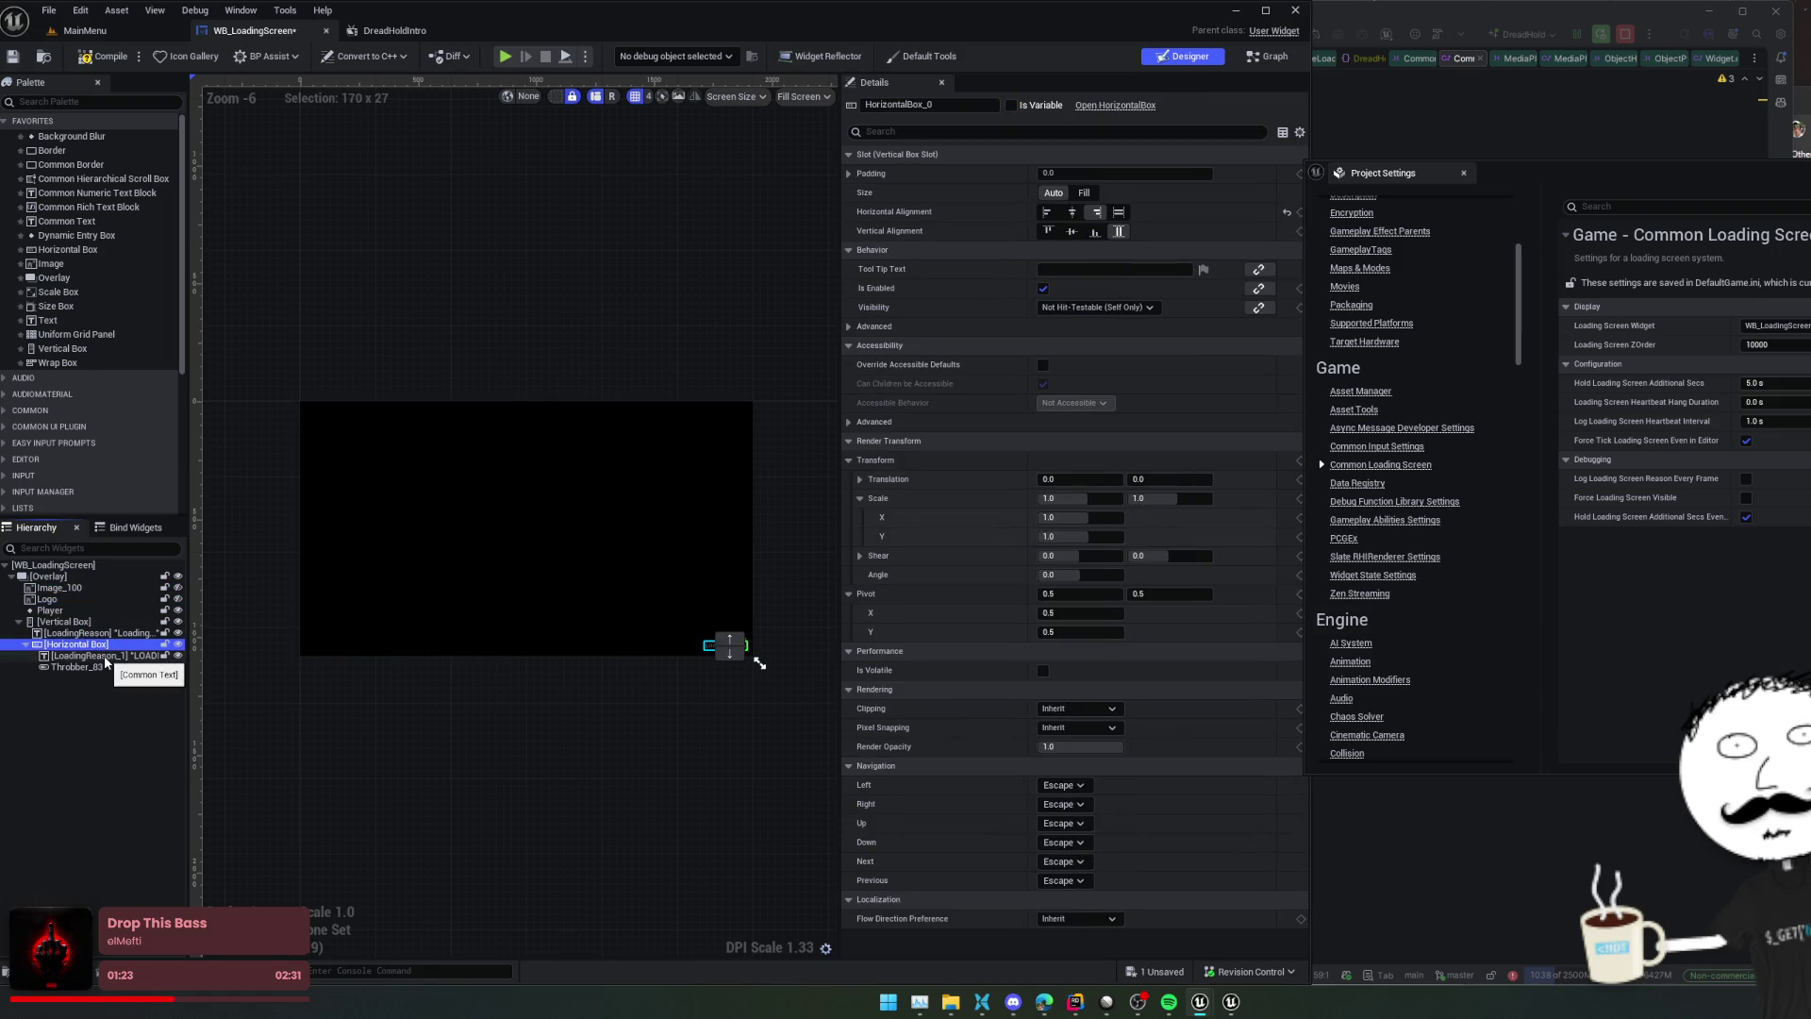
{"action": "left_click", "coordinate": [80, 611]}
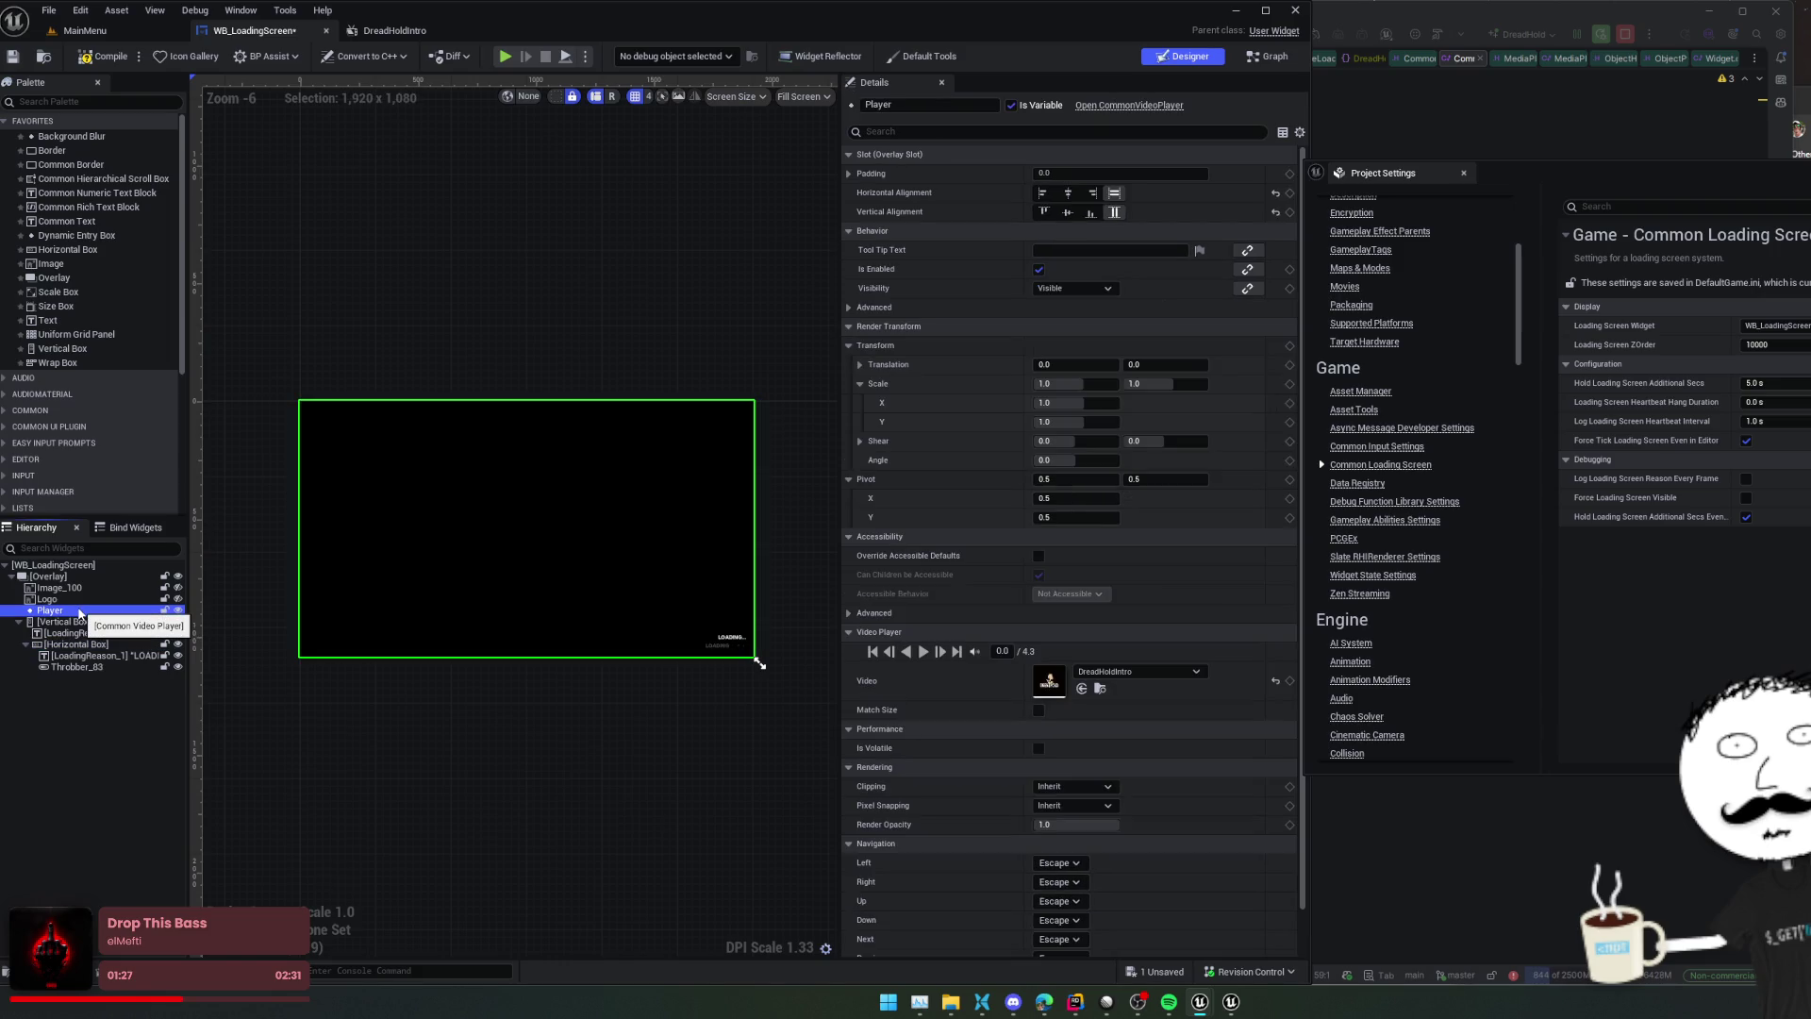
{"action": "left_click", "coordinate": [99, 56]}
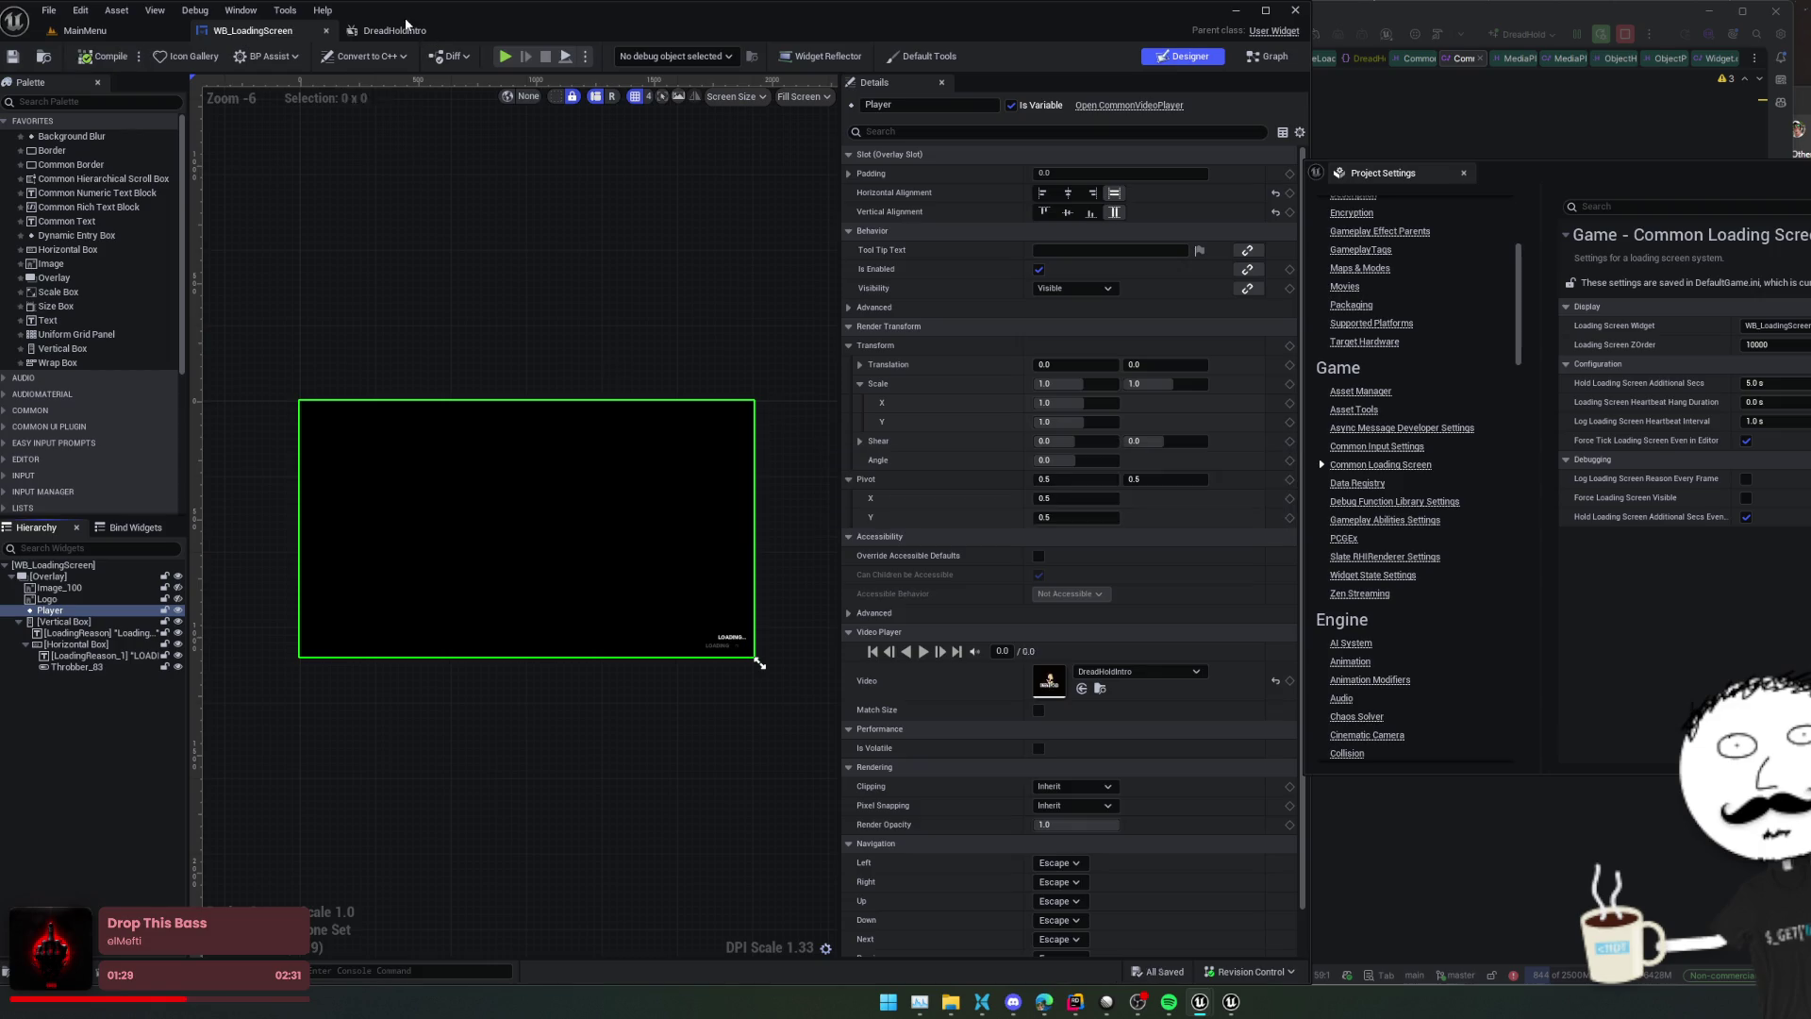
{"action": "left_click", "coordinate": [406, 25]}
{"action": "left_click", "coordinate": [1009, 367]}
Save DreadHoldIntro, then play the MainMenu level in the editor to test the loading screen
{"action": "left_click", "coordinate": [13, 56]}
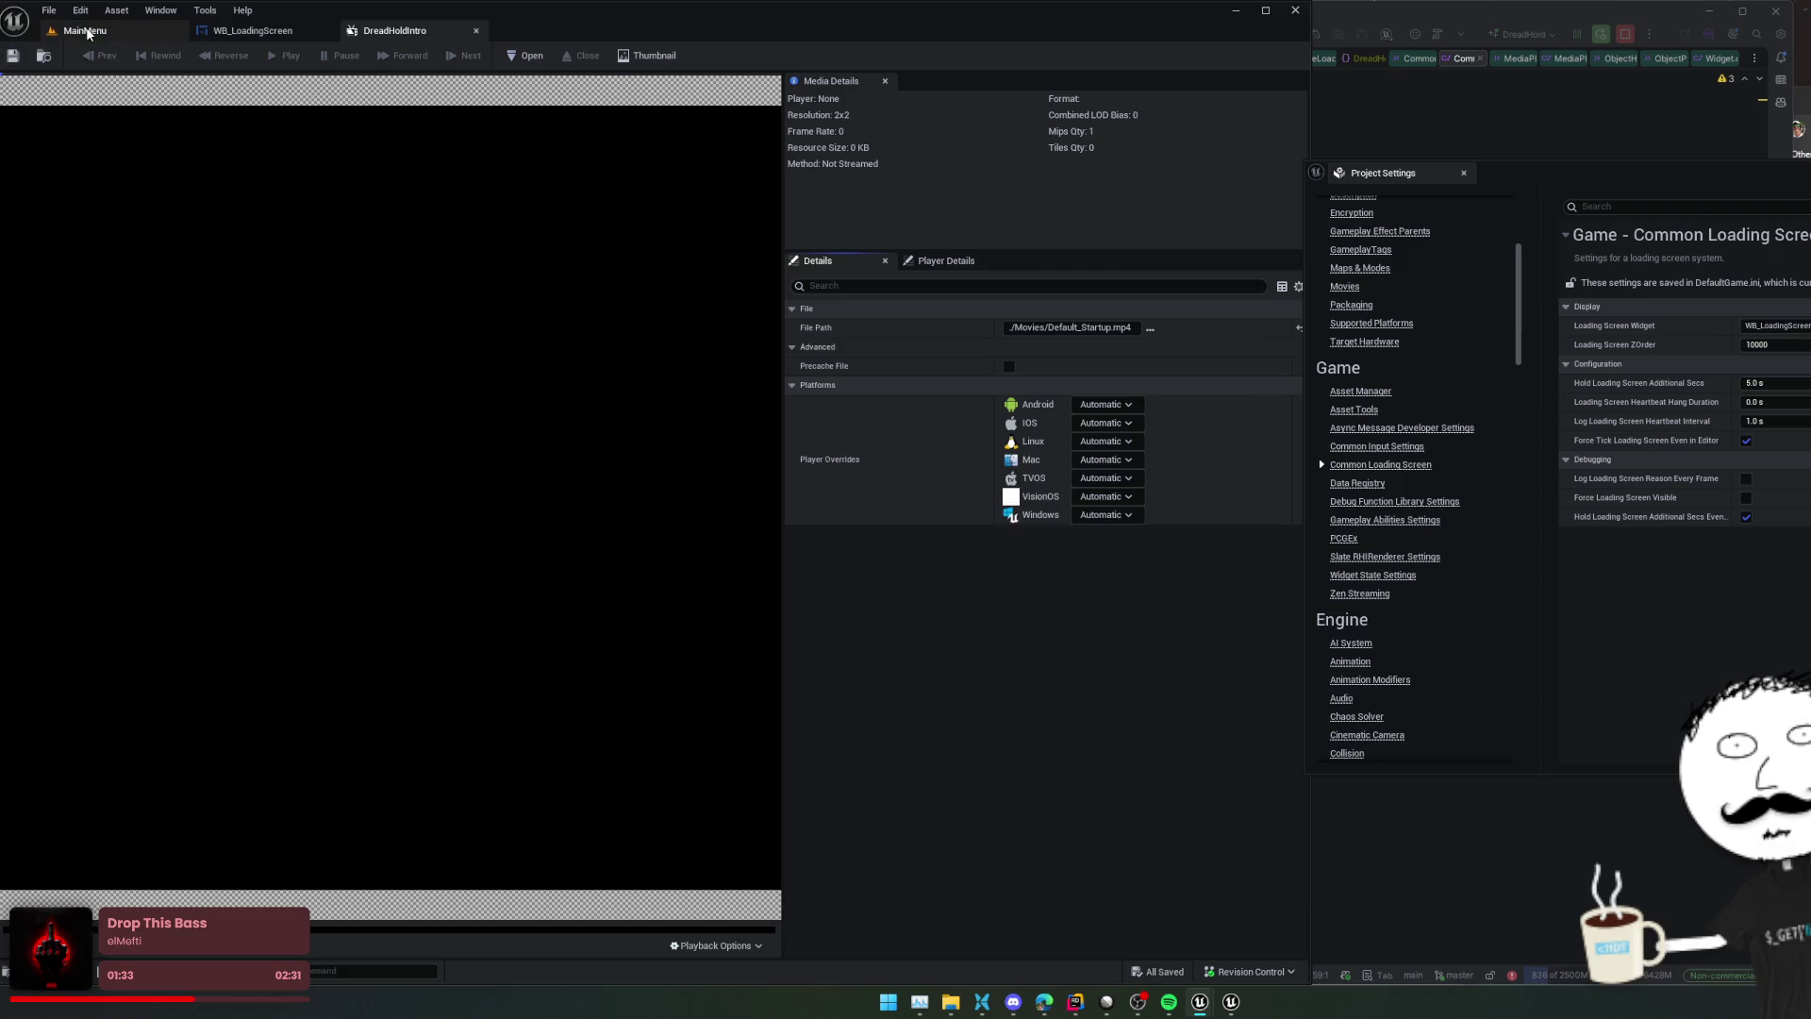
{"action": "left_click", "coordinate": [85, 32]}
{"action": "key", "text": "alt+p"}
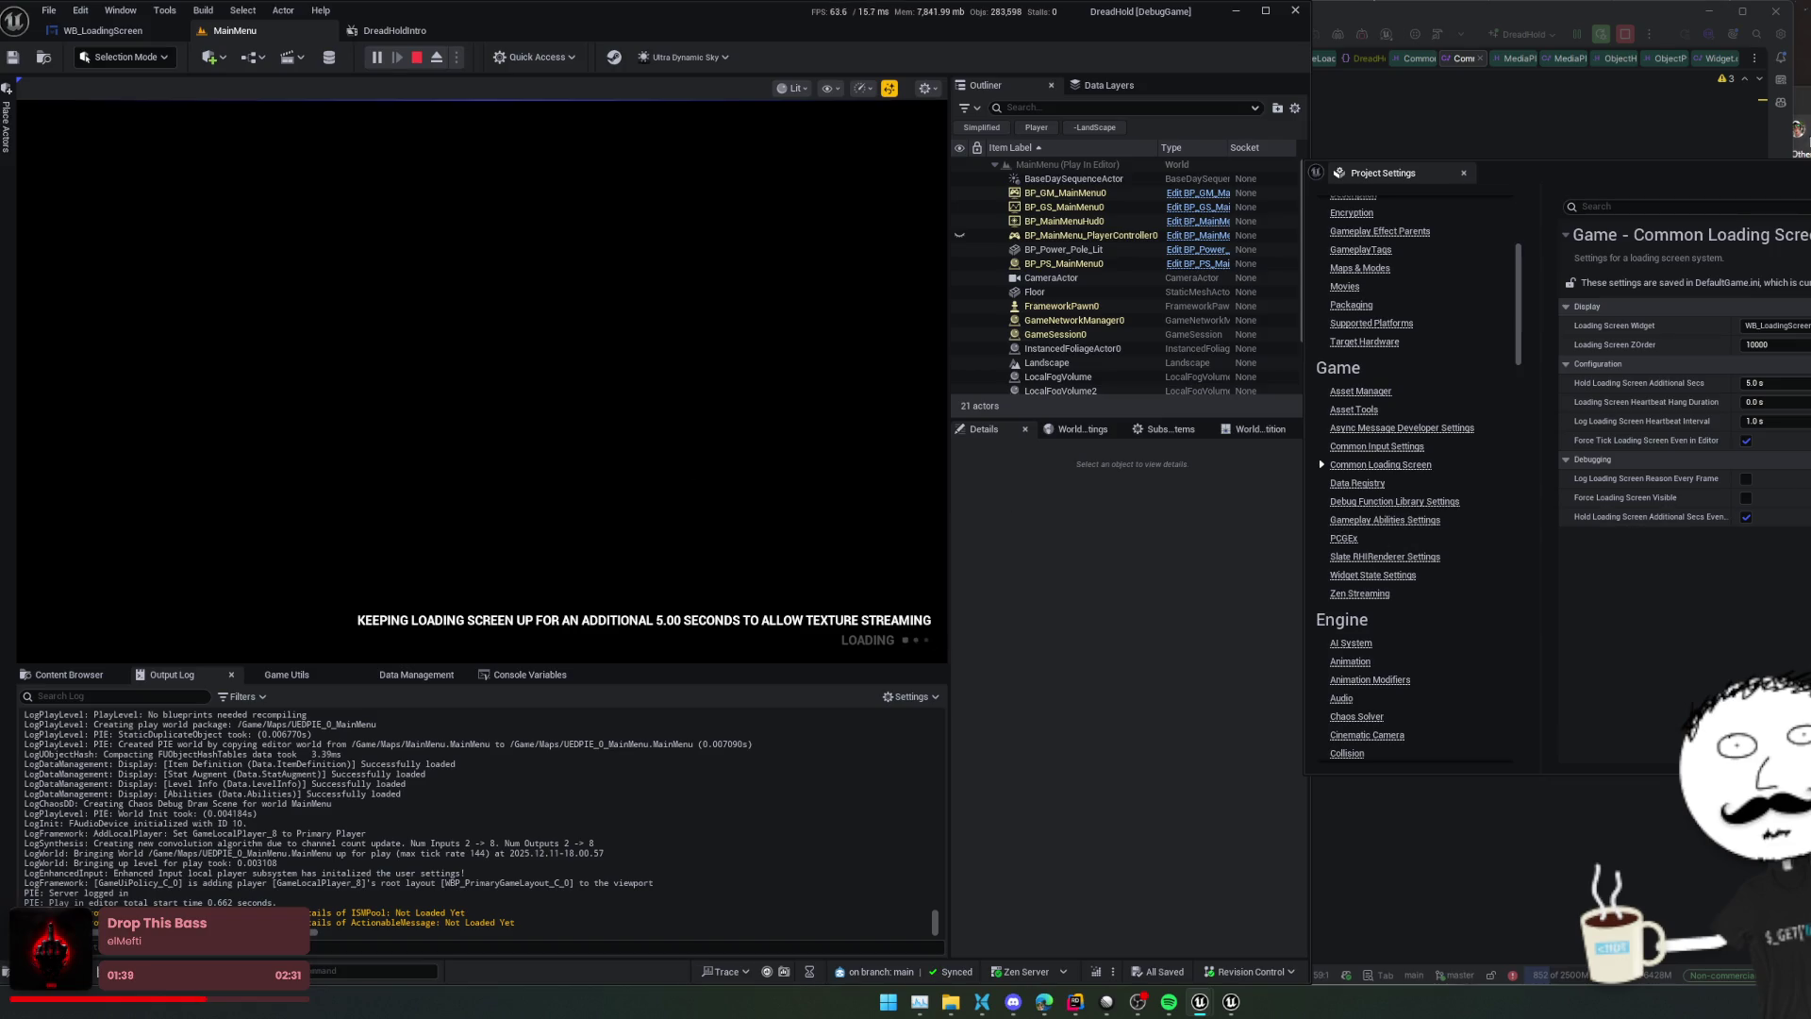
In the browser's address bar, enter the search 'ue common movie player doesnt work'
{"action": "mouse_move", "coordinate": [1044, 1001]}
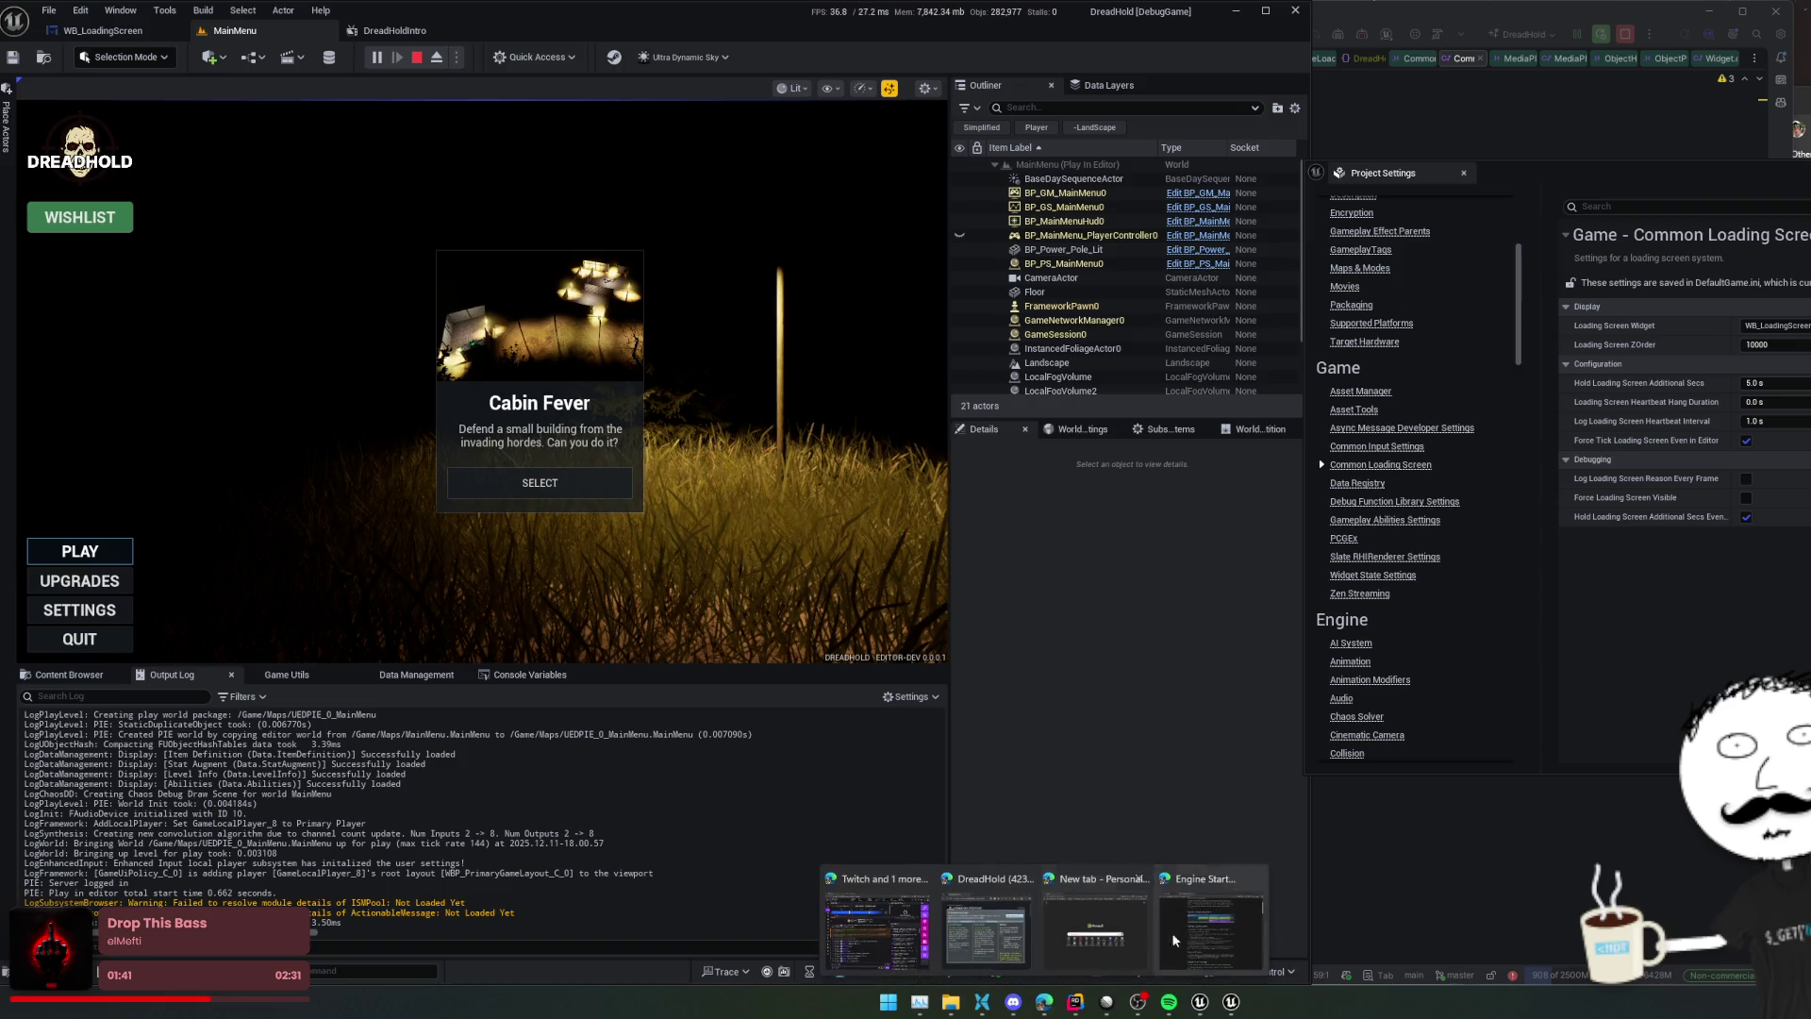
{"action": "left_click", "coordinate": [1174, 941]}
{"action": "left_click", "coordinate": [710, 184]}
{"action": "type", "text": "ue common movie player doesnt work"}
Run the search and read the 'UE5 Video Media player not working properly' thread, then return to DreadHoldIntro
{"action": "key", "text": "Return"}
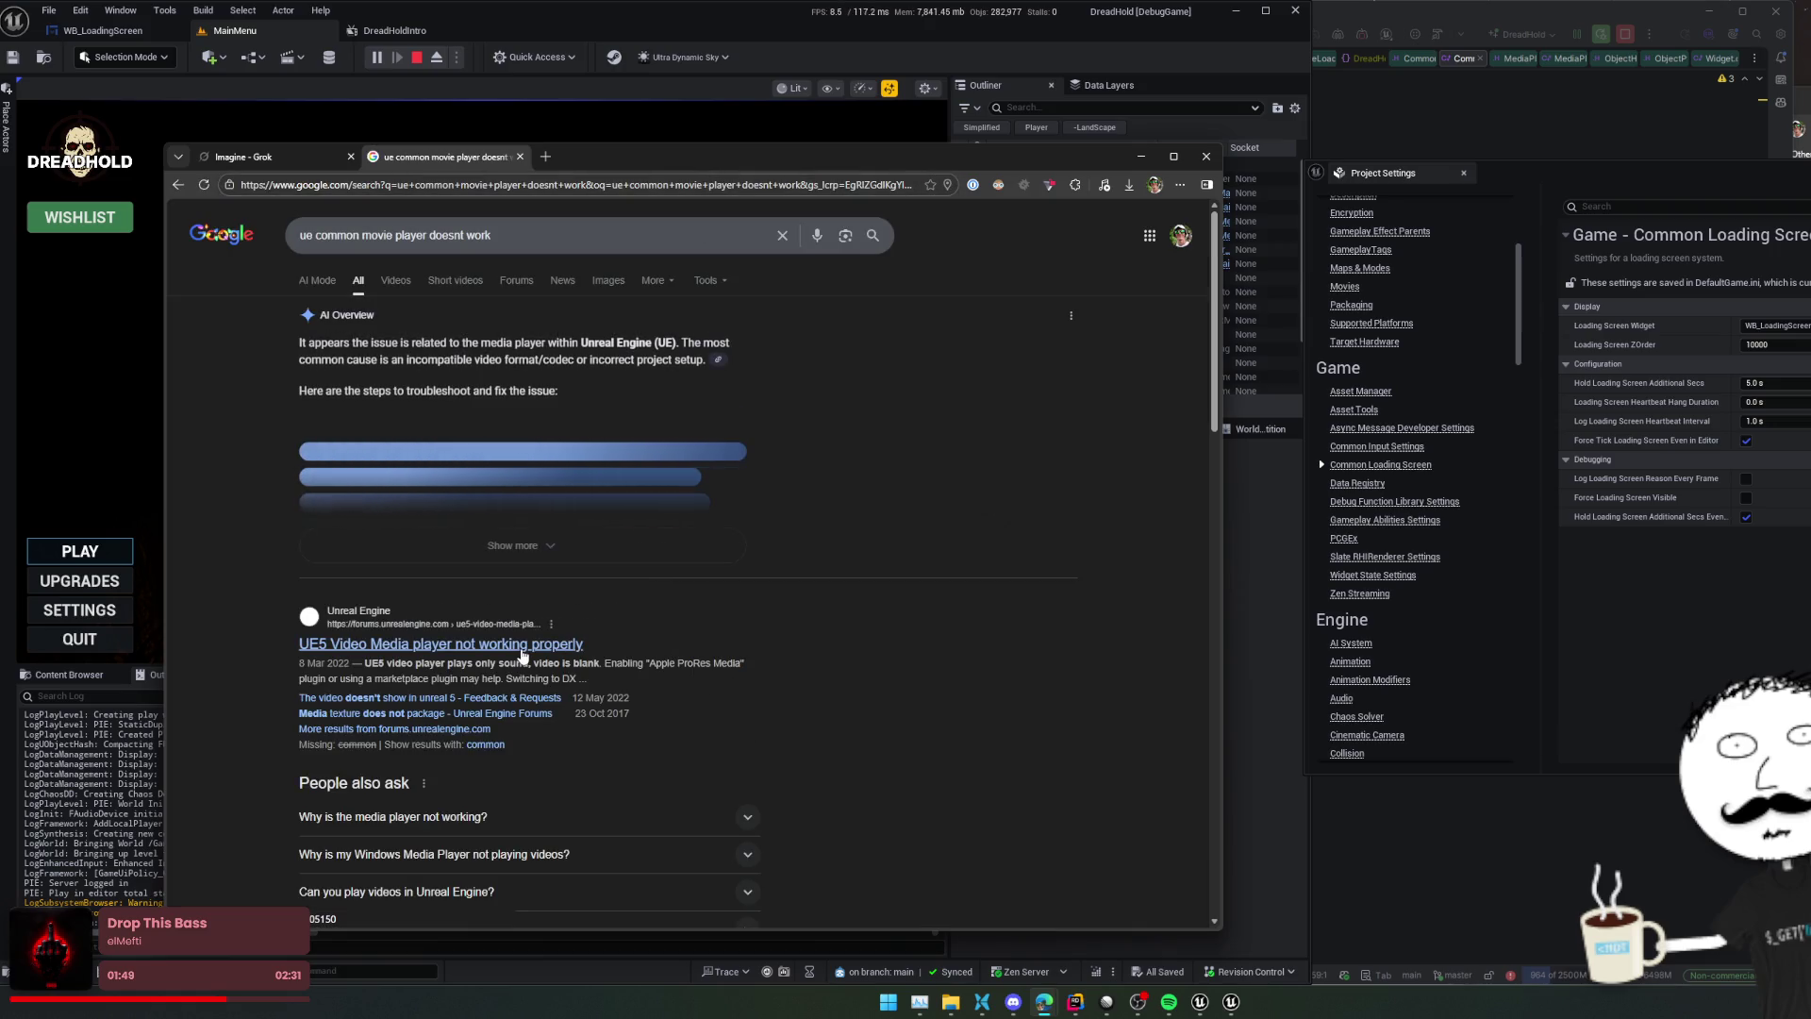
{"action": "left_click", "coordinate": [522, 651]}
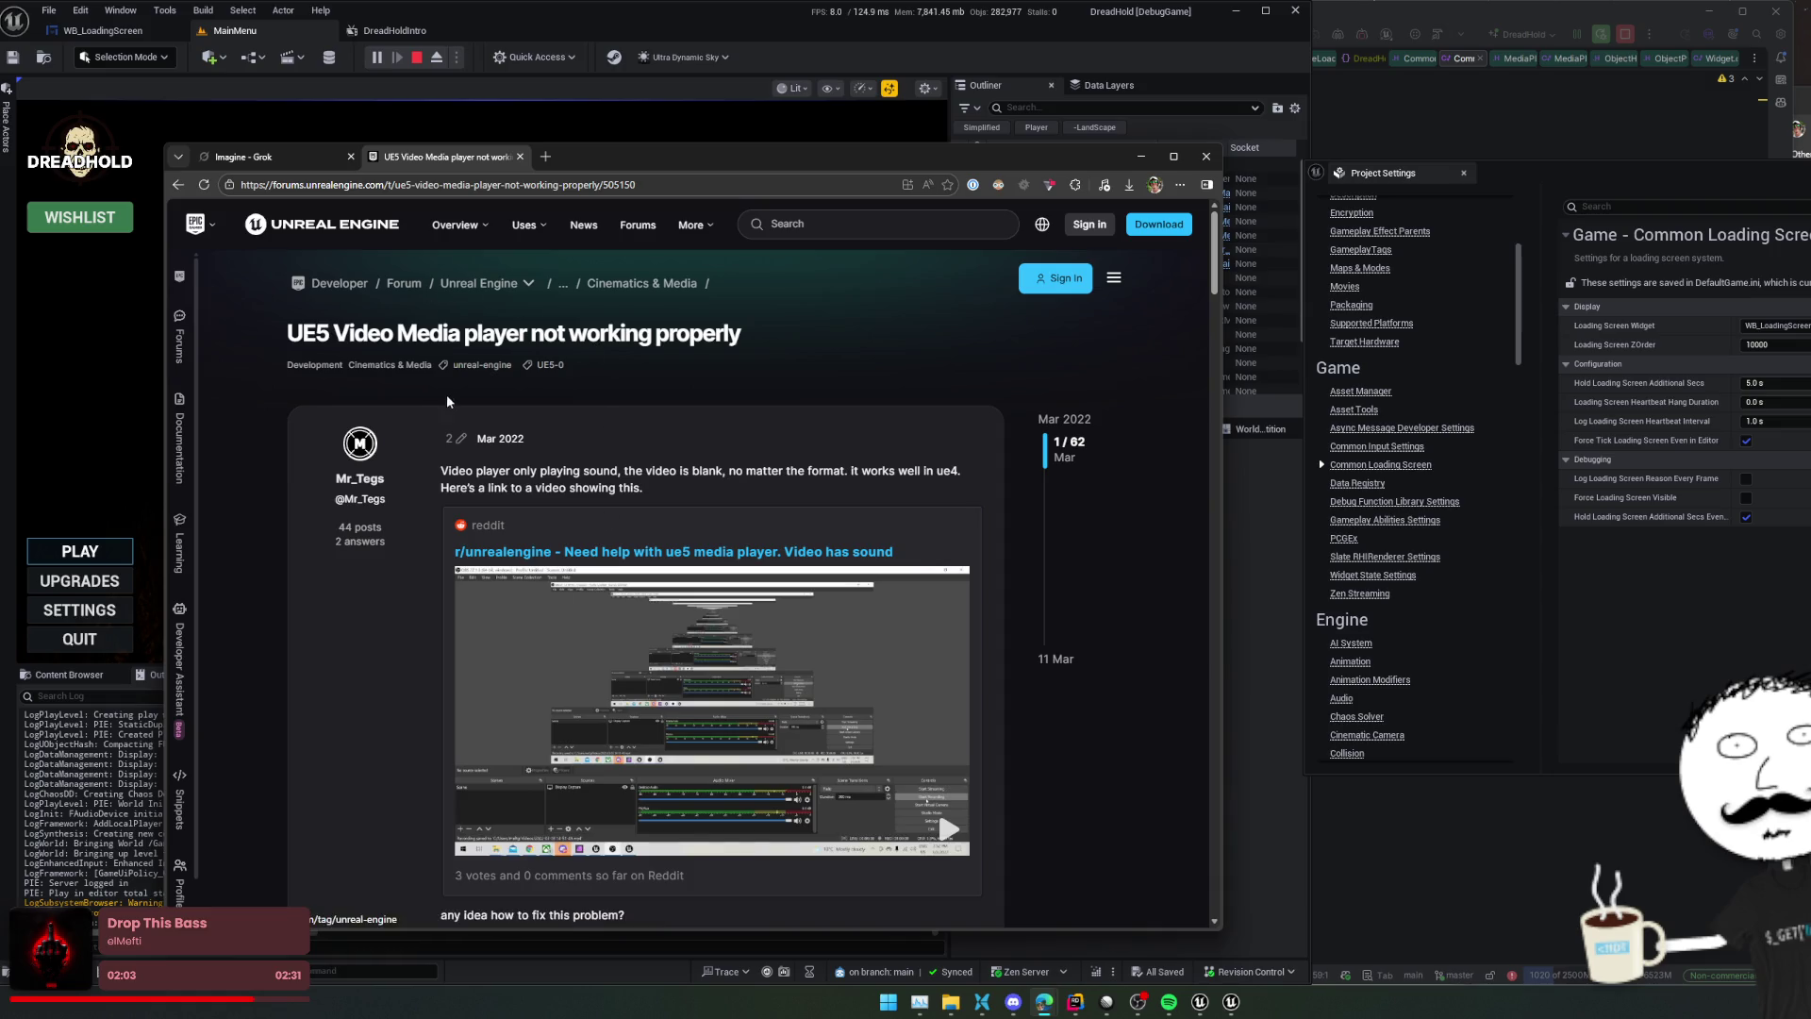
{"action": "left_click", "coordinate": [396, 30]}
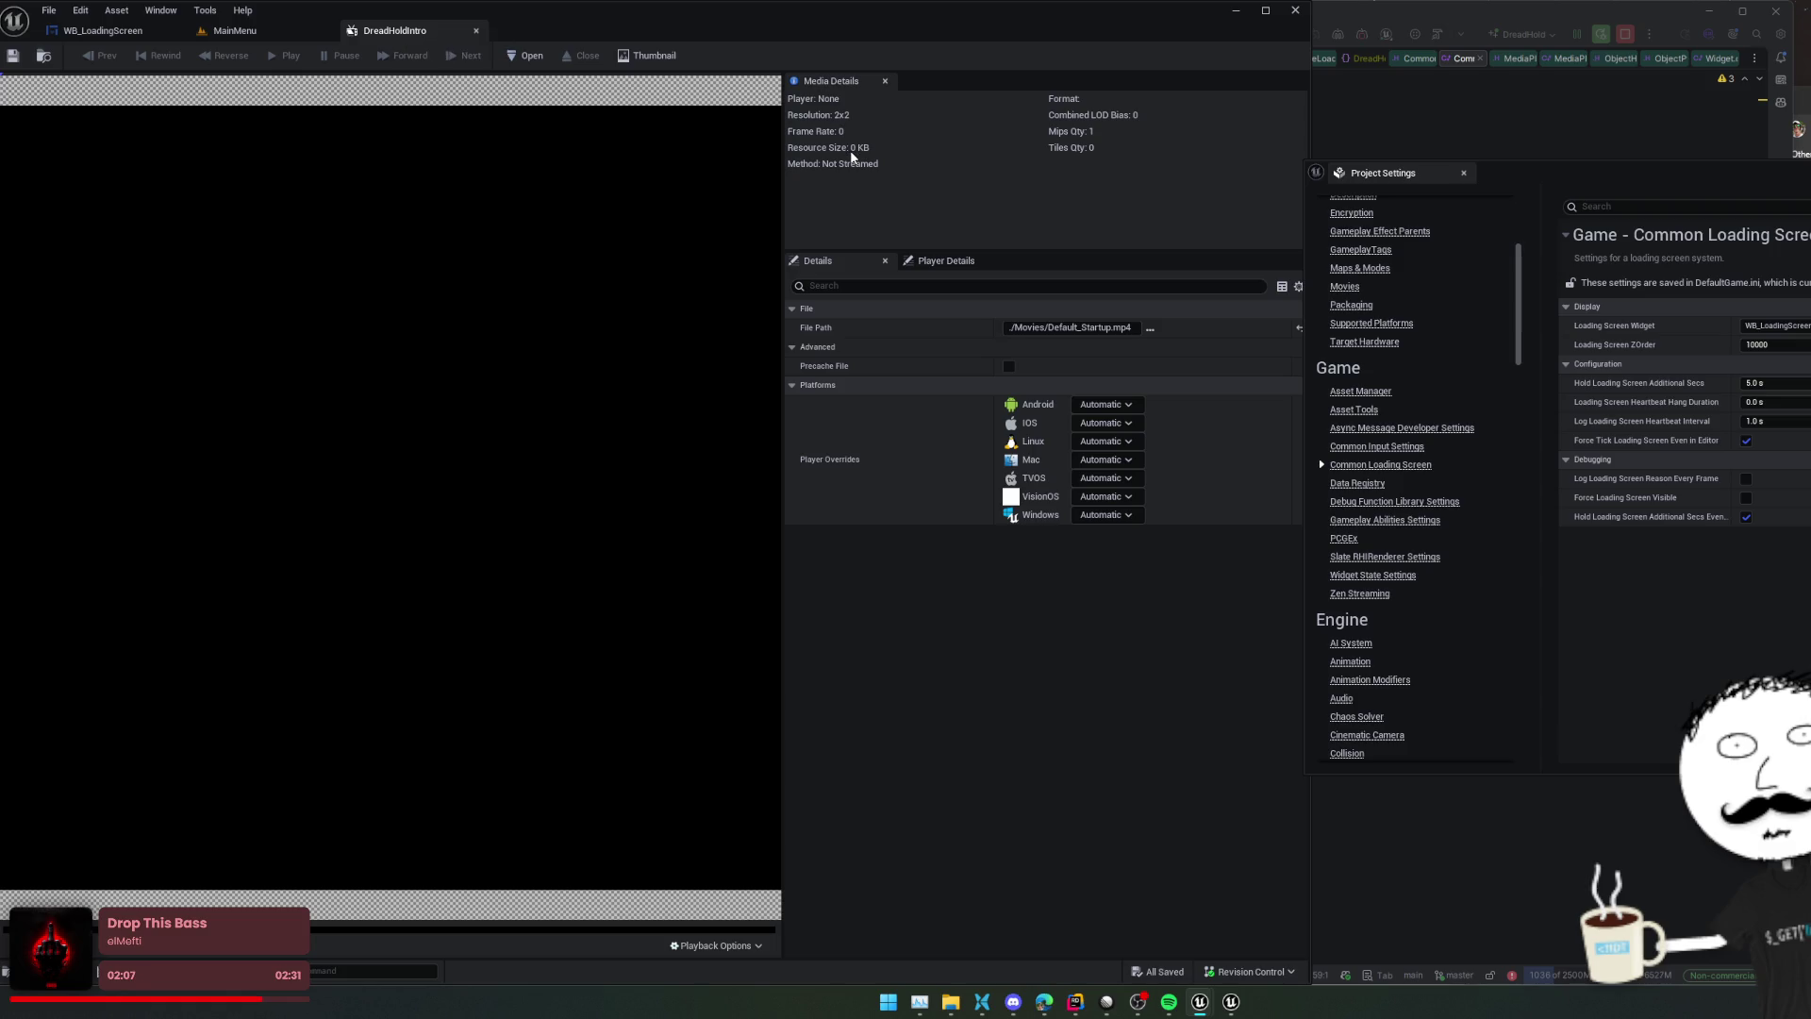
Review the player settings and the Windows media player override list, leaving them unchanged
{"action": "left_click", "coordinate": [929, 260]}
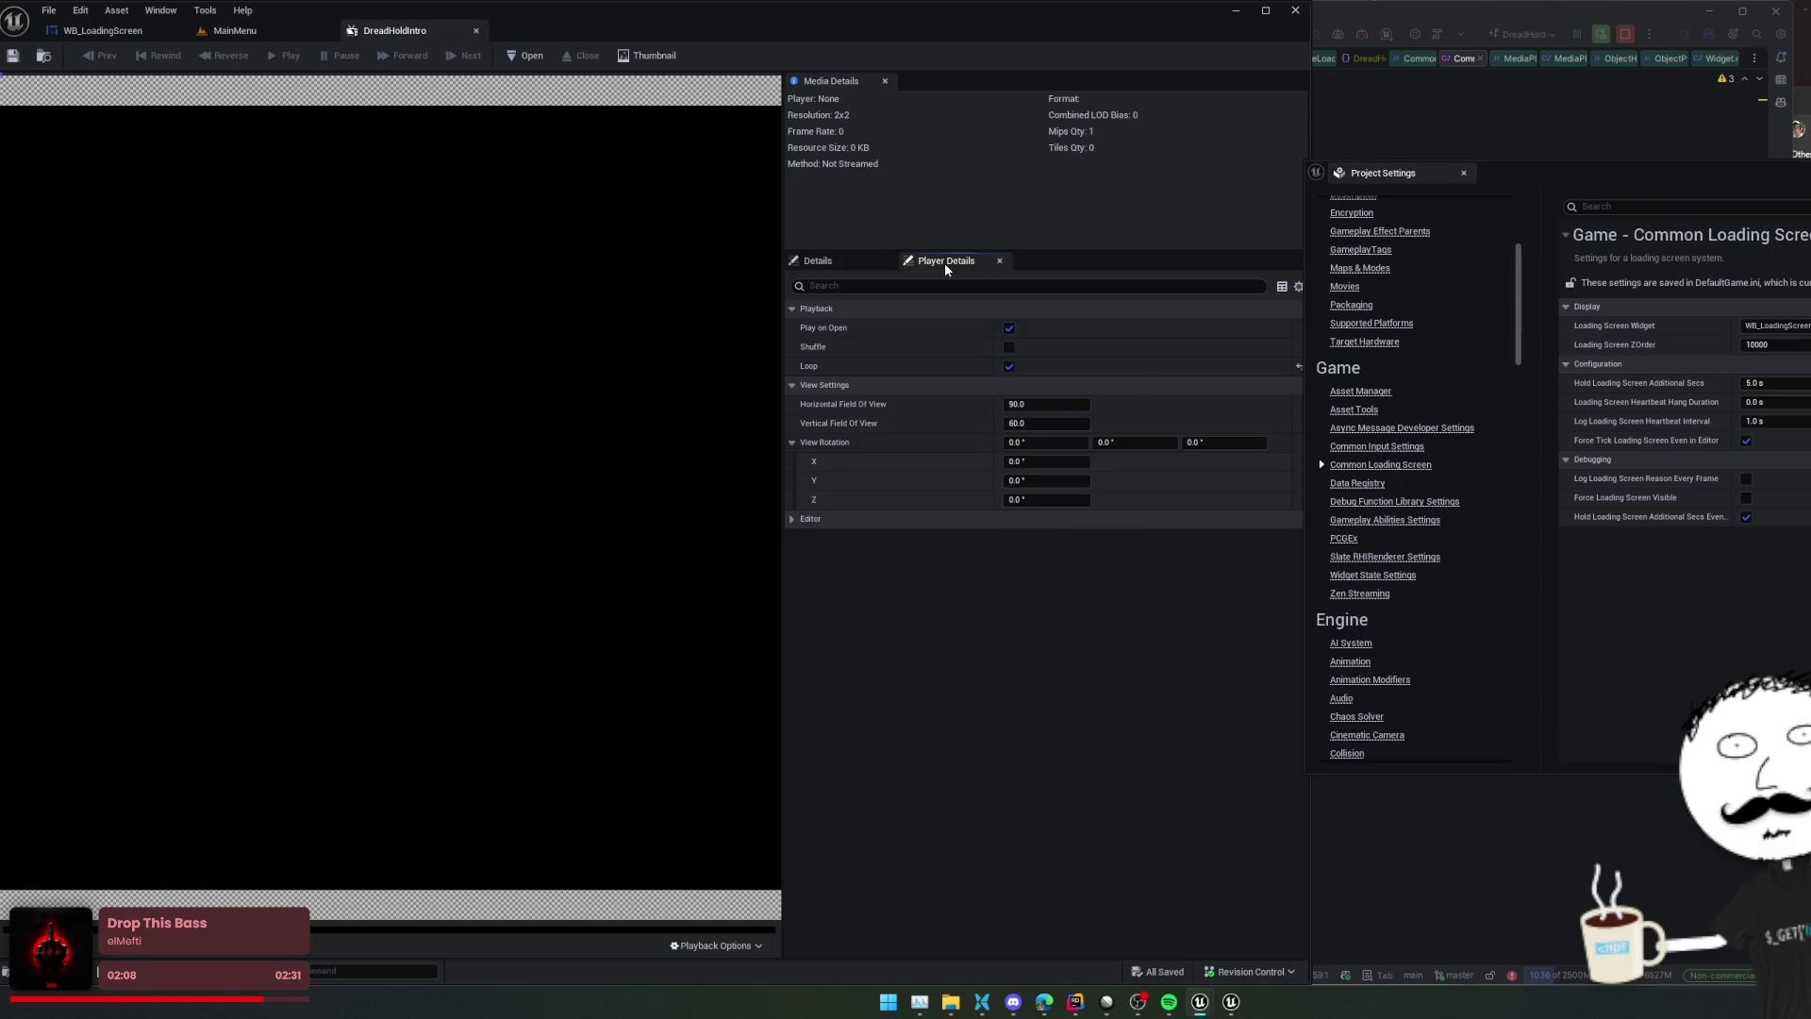
{"action": "left_click", "coordinate": [850, 258]}
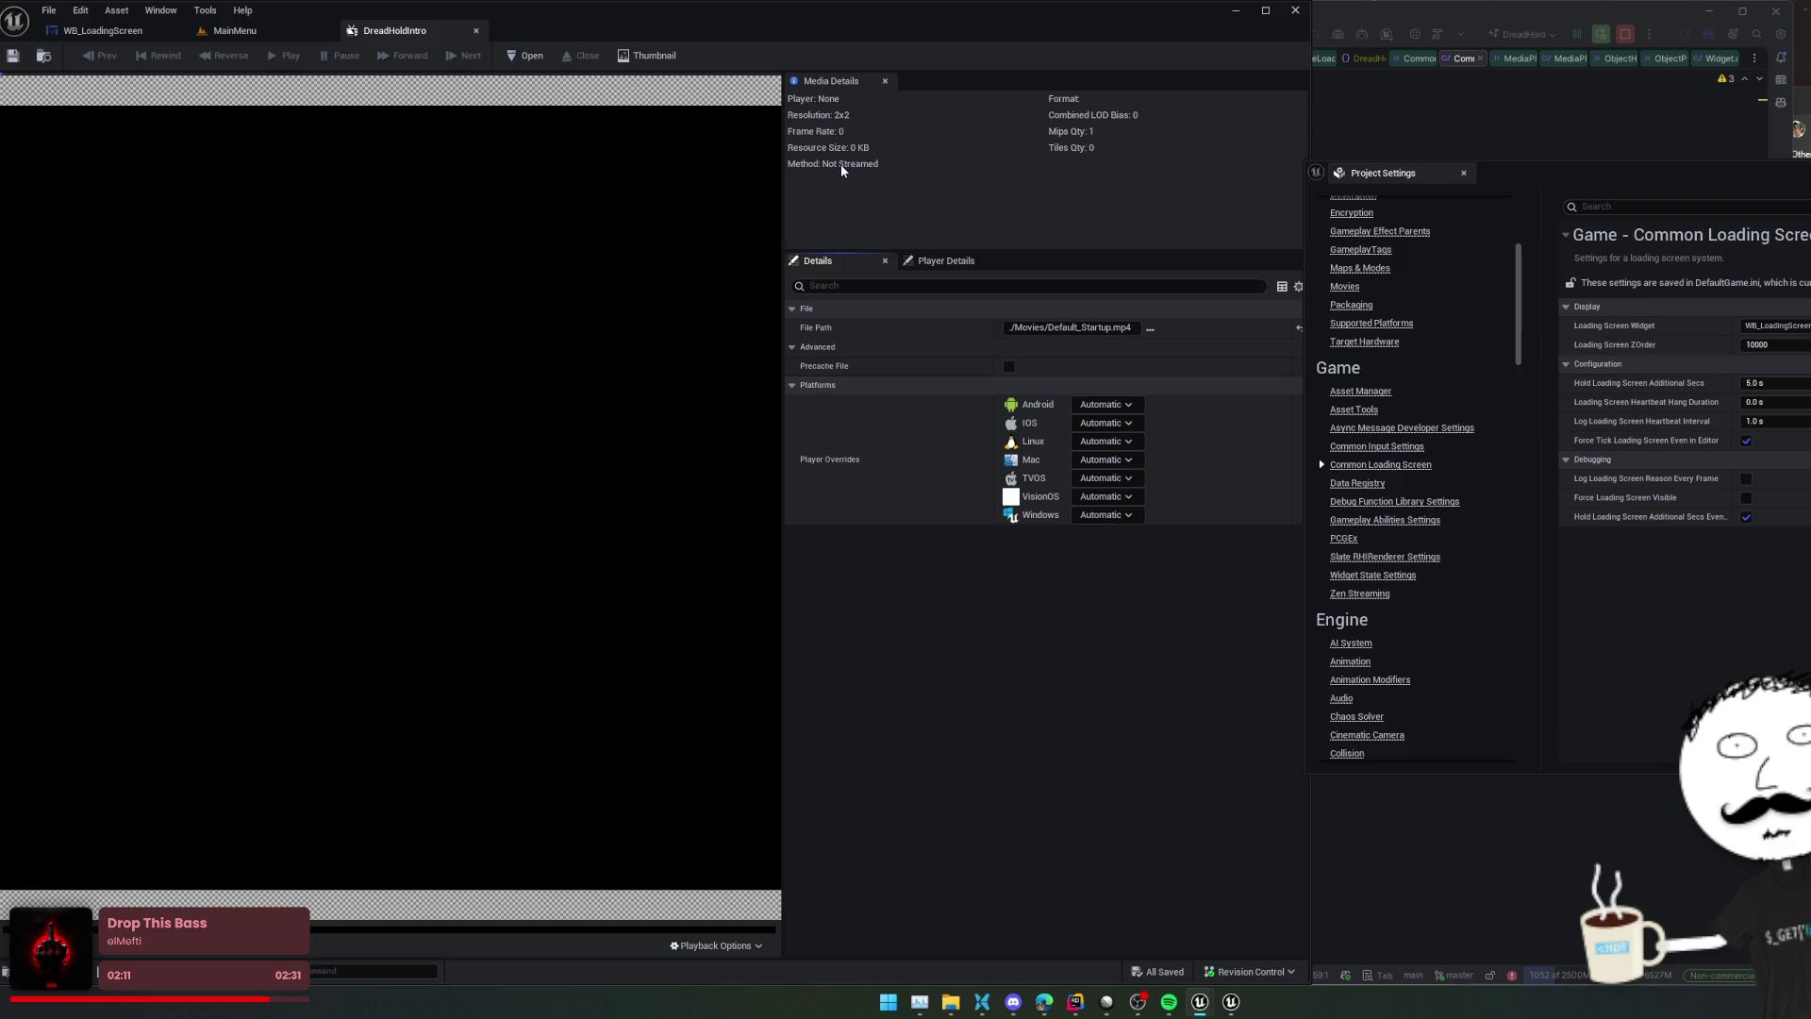
{"action": "left_click", "coordinate": [929, 261]}
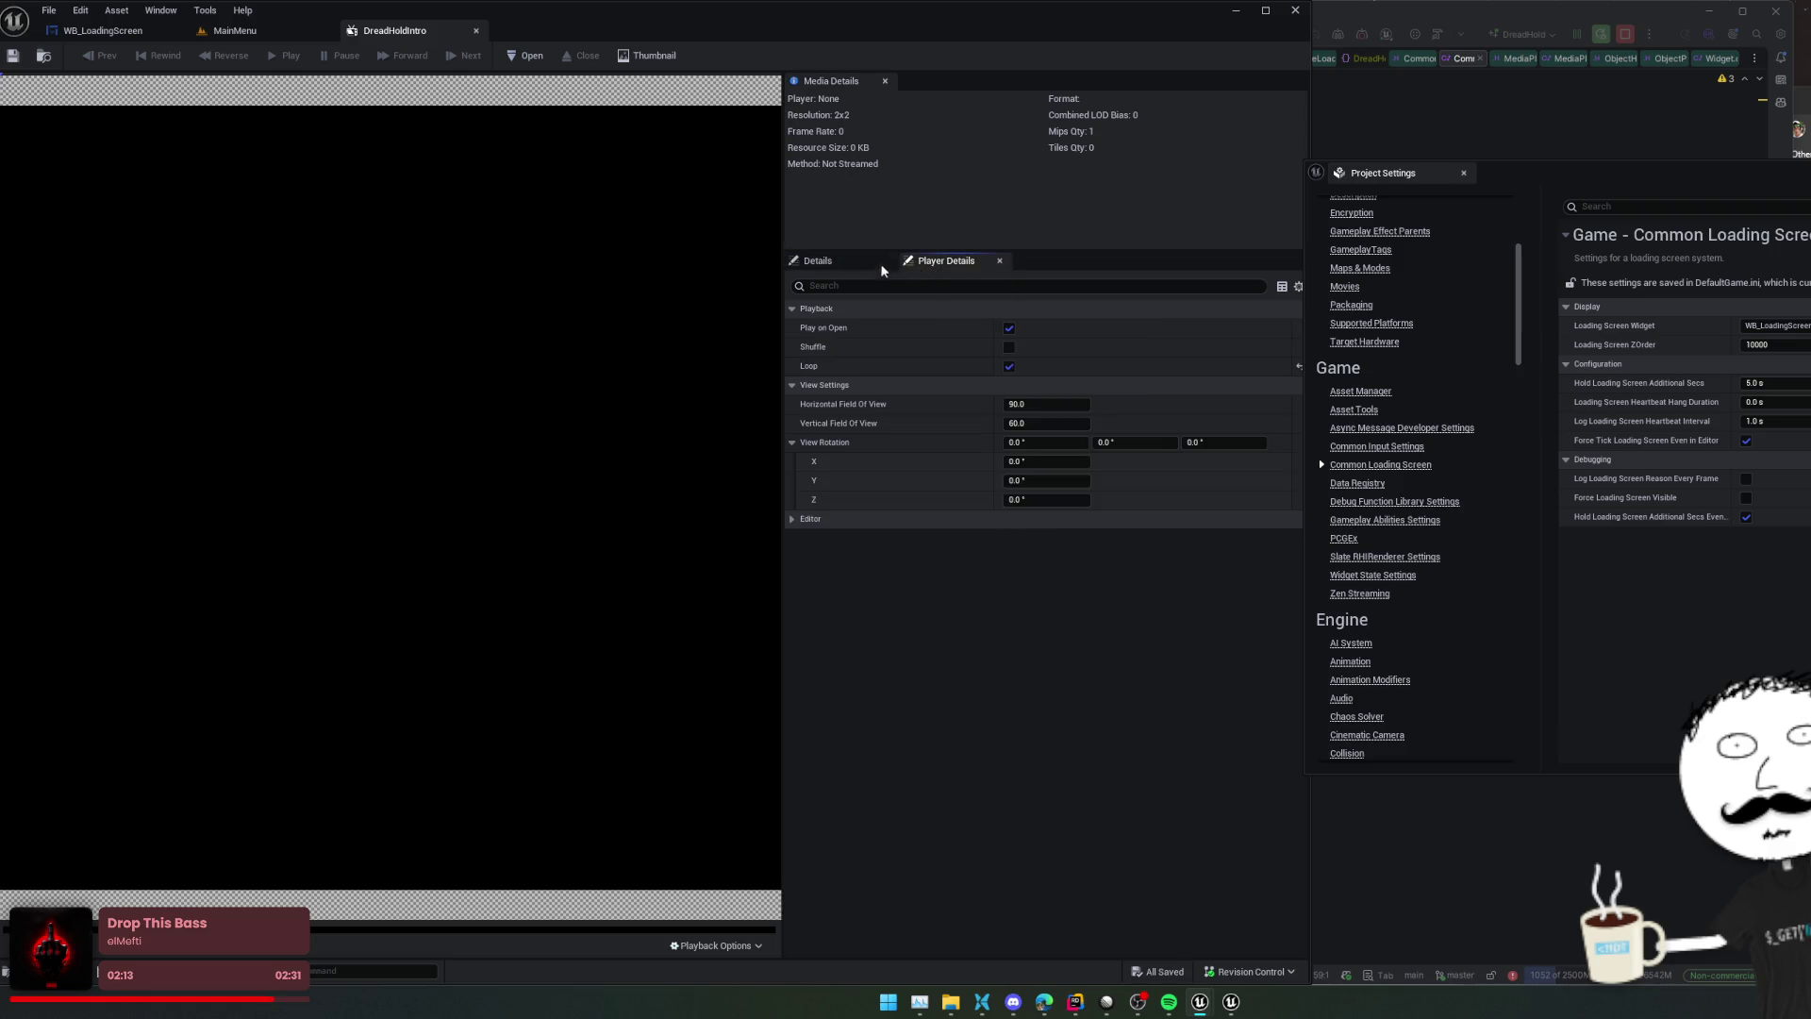
{"action": "left_click", "coordinate": [792, 519]}
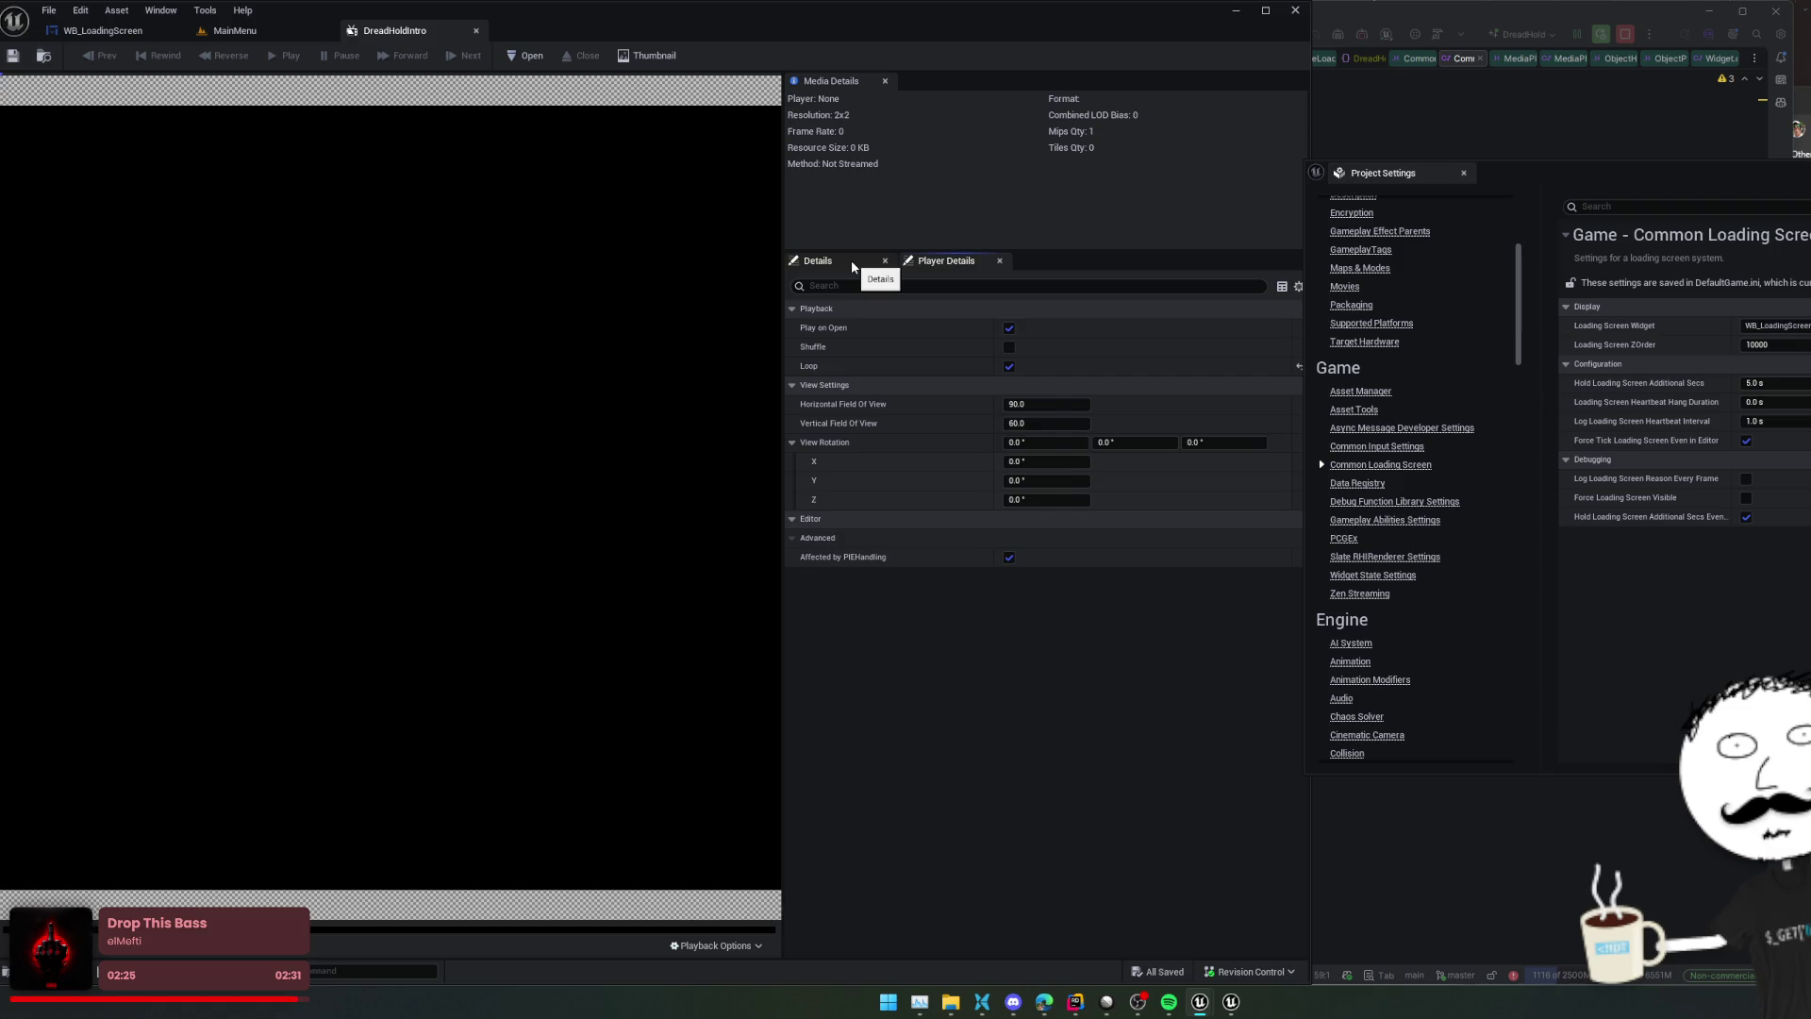
{"action": "left_click", "coordinate": [851, 263]}
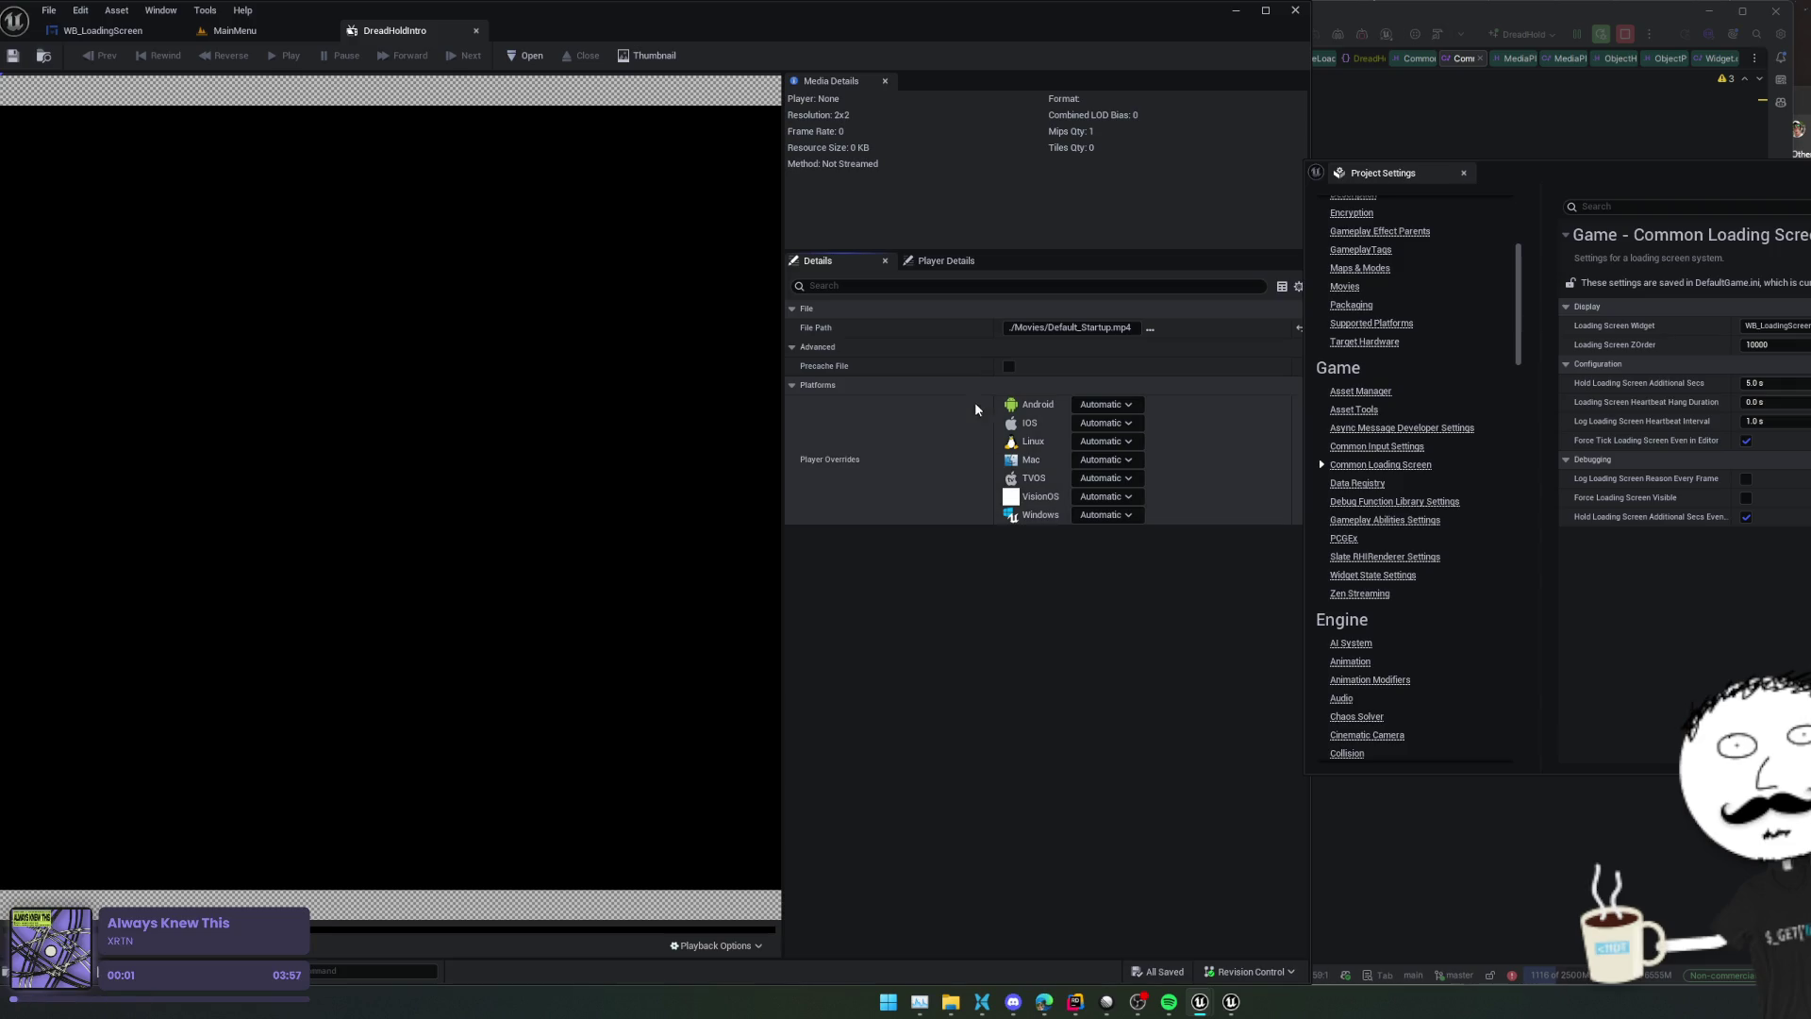
{"action": "left_click", "coordinate": [1133, 516]}
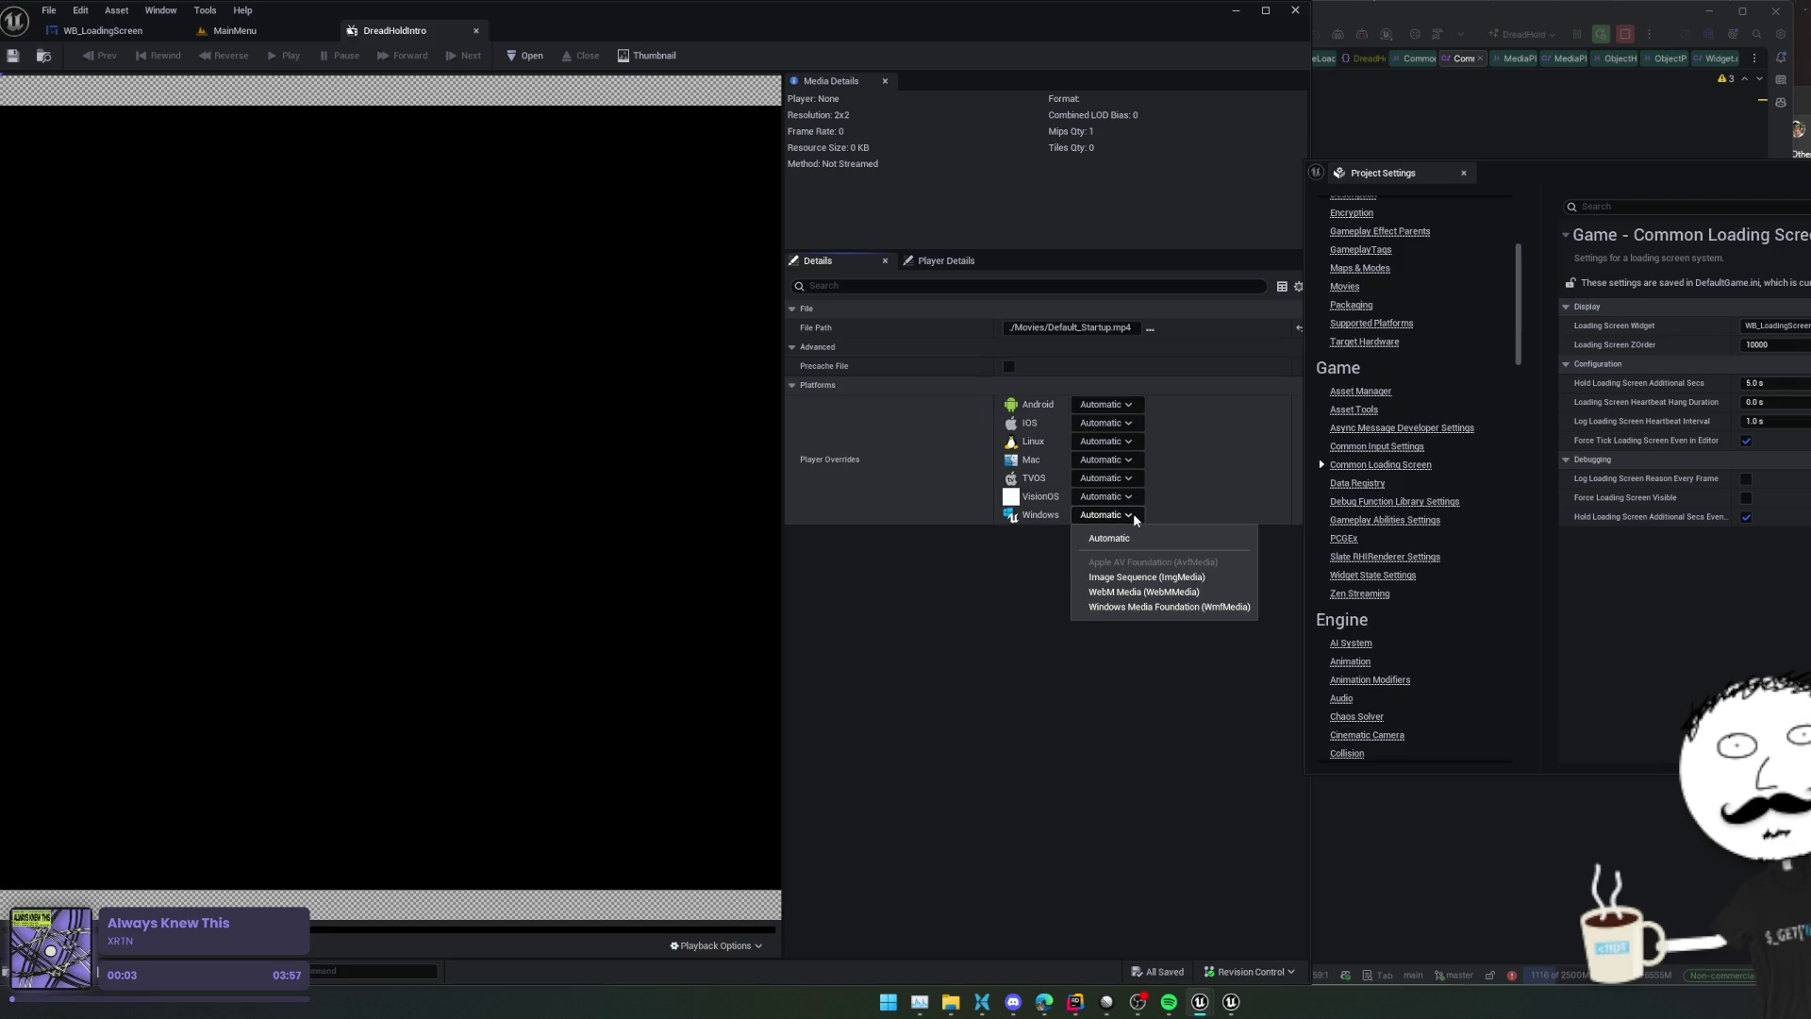
{"action": "left_click", "coordinate": [1135, 516]}
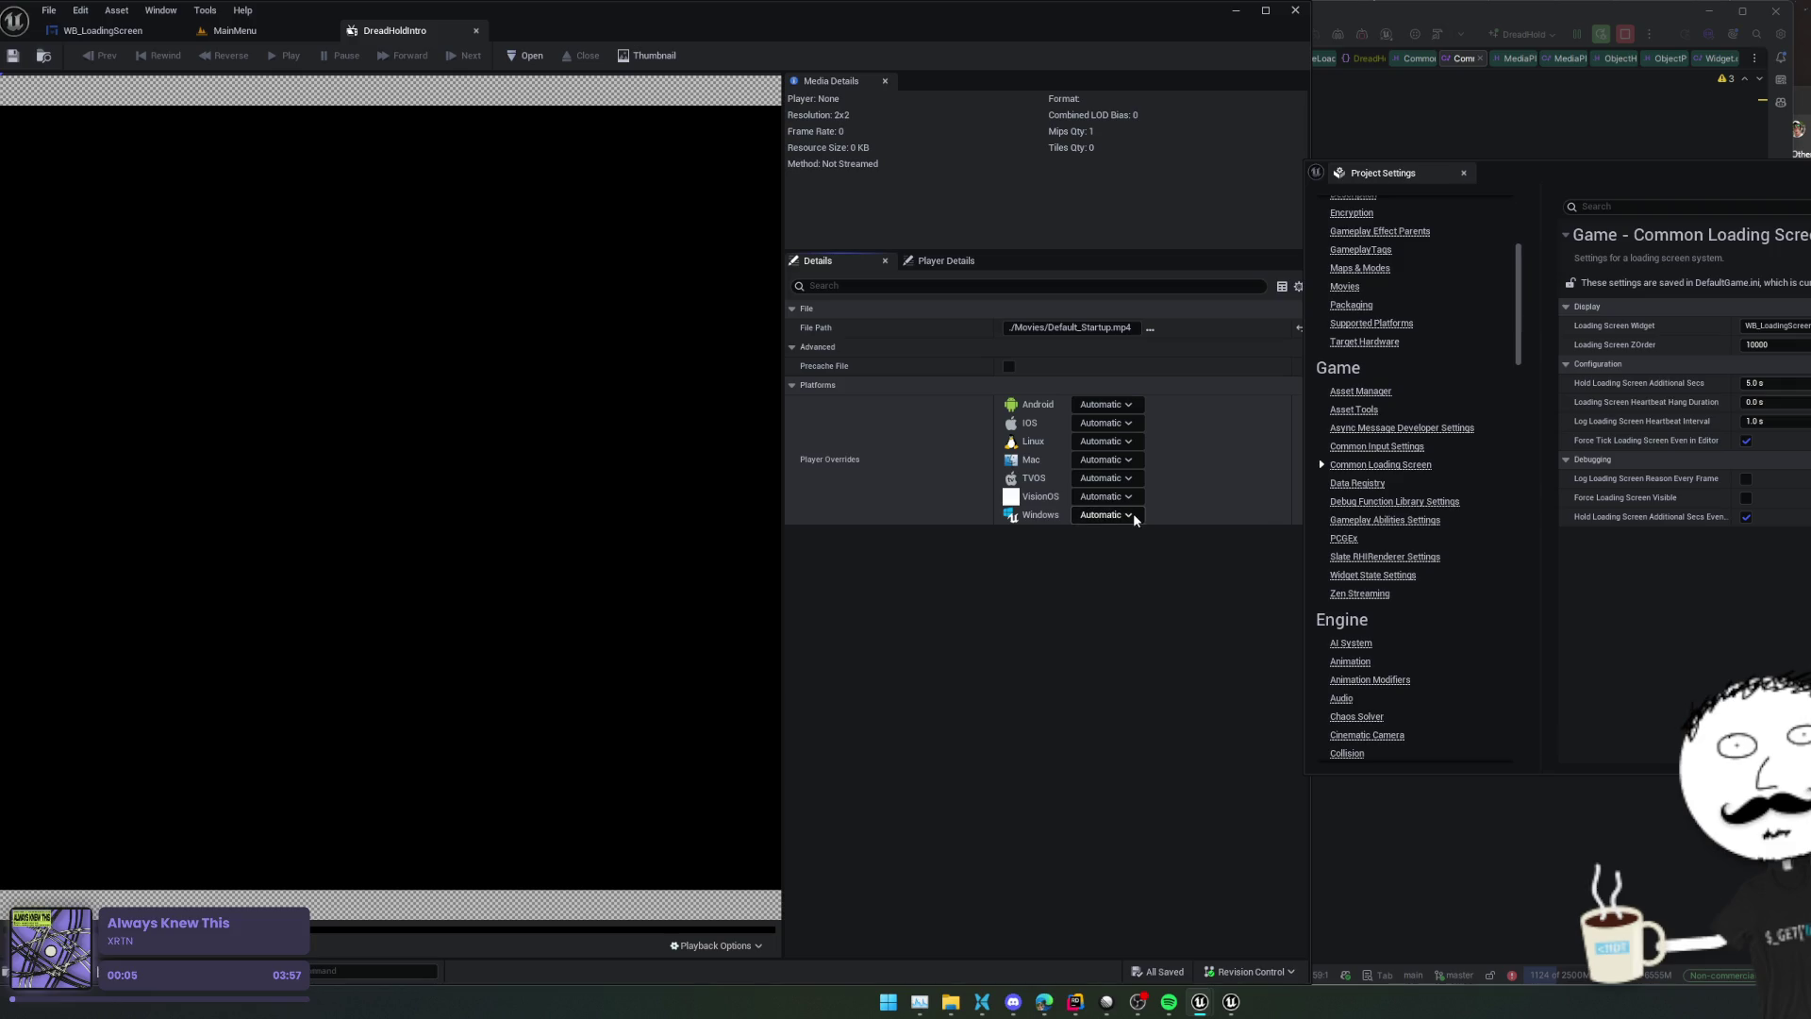
Check the preview playback options, then open Default_Startup.mp4 and pause it
{"action": "left_click", "coordinate": [749, 945]}
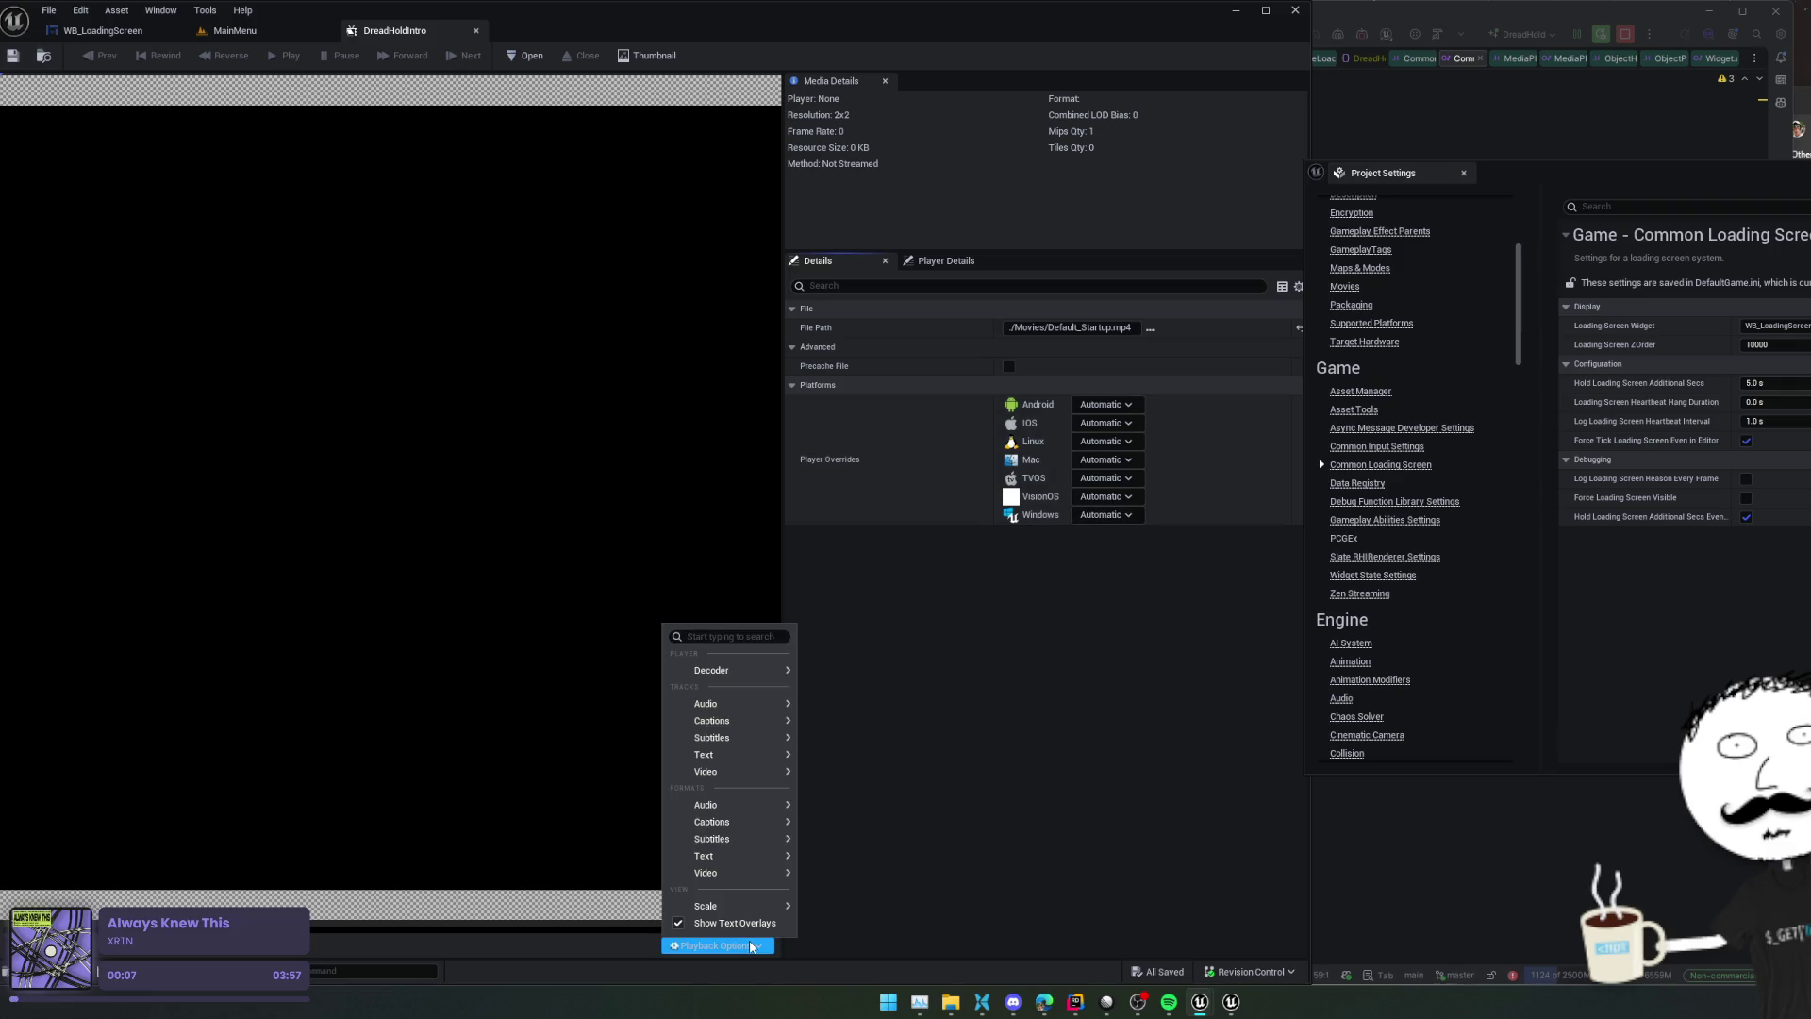
{"action": "mouse_move", "coordinate": [755, 671]}
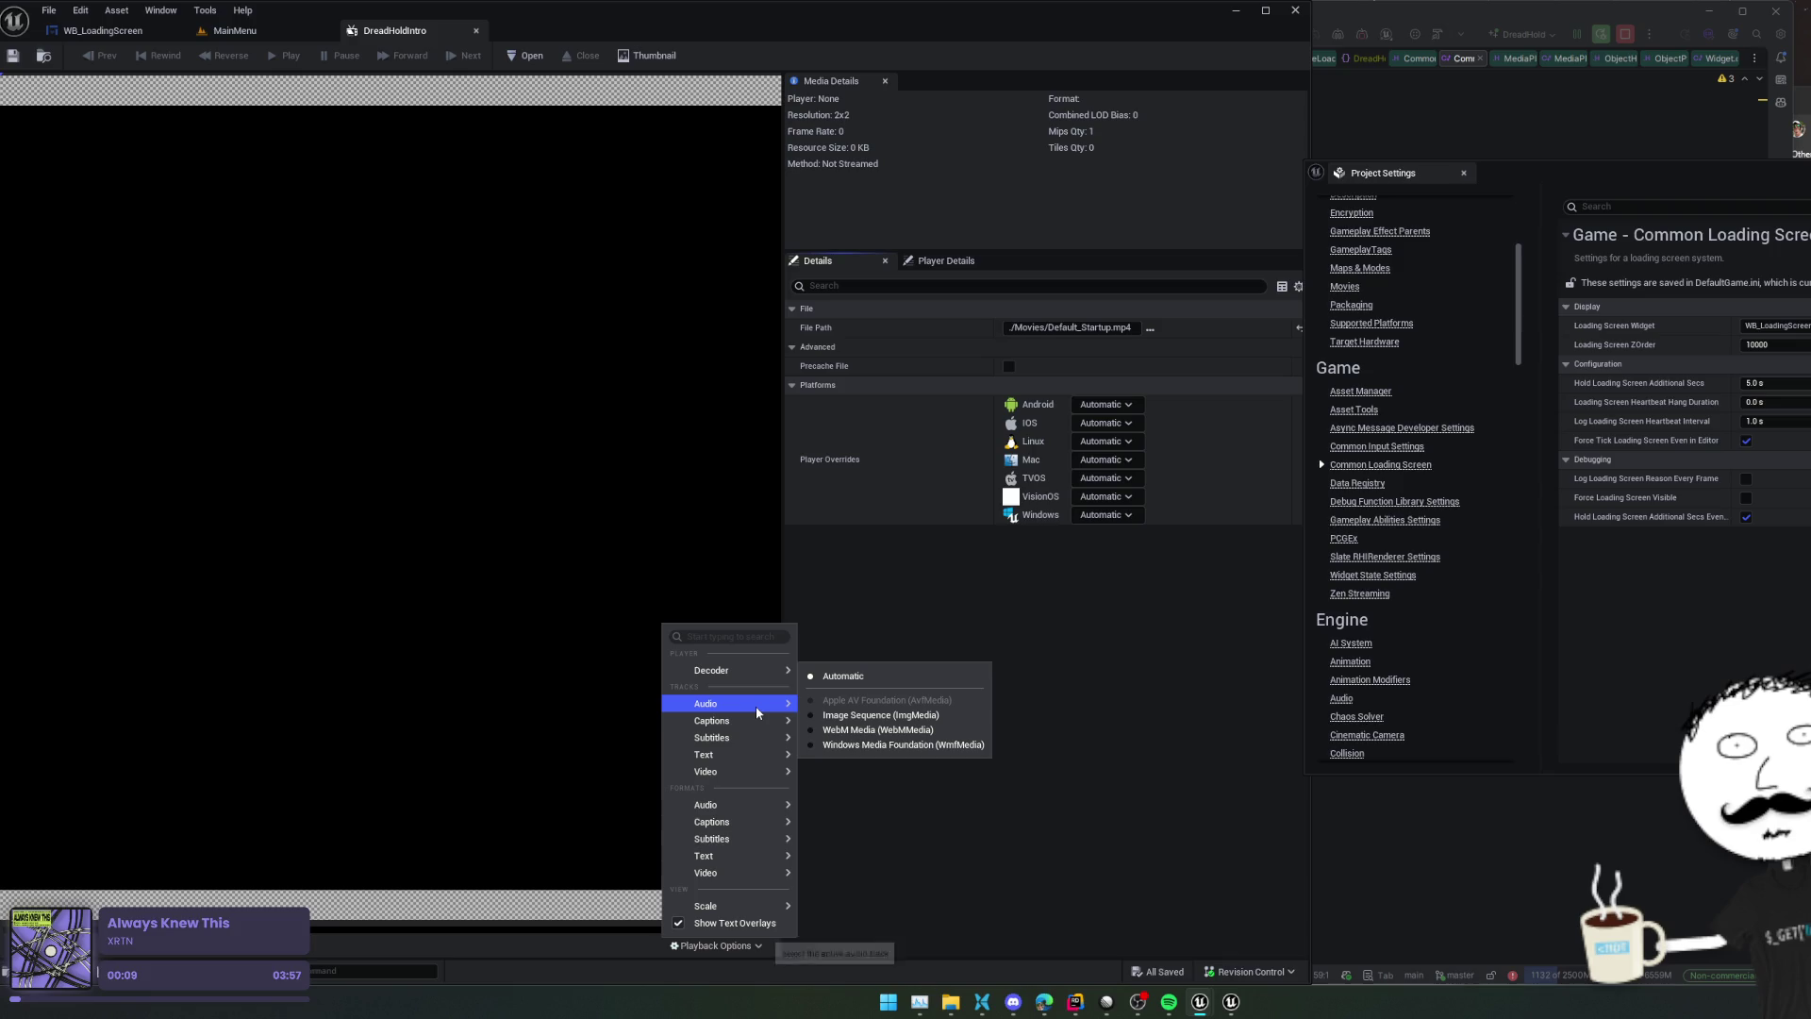
{"action": "mouse_move", "coordinate": [728, 913]}
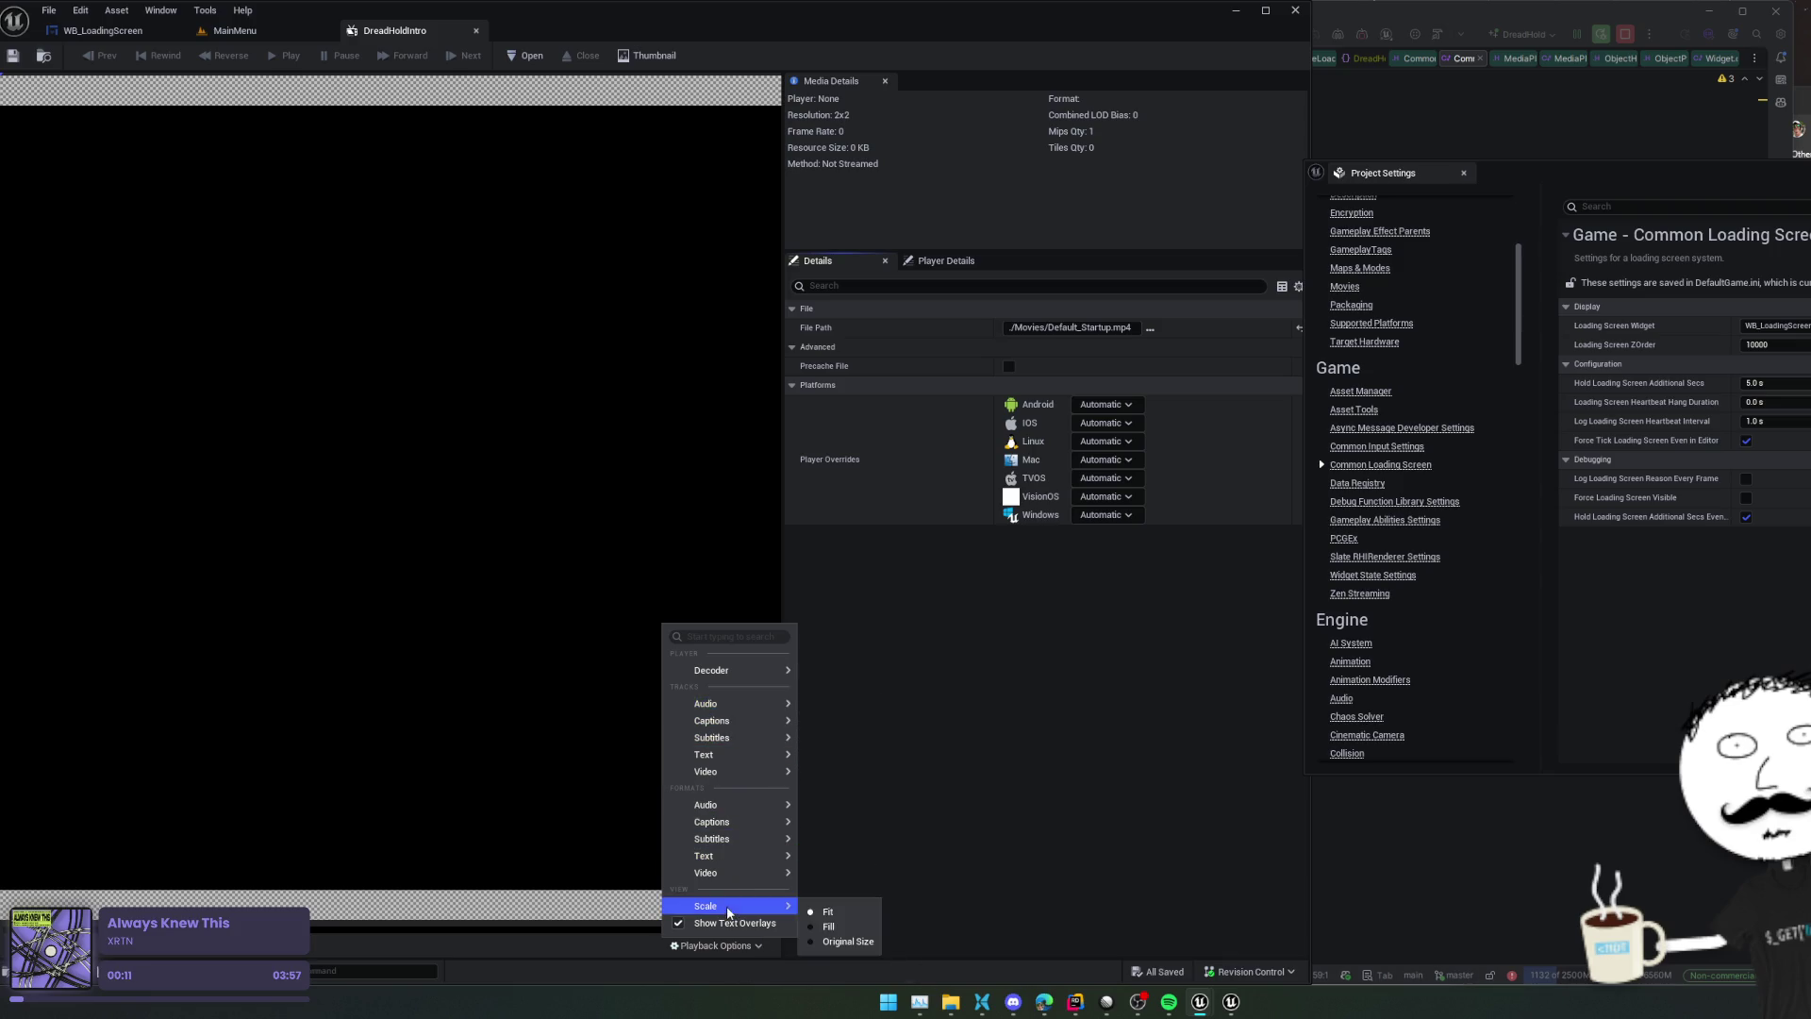
{"action": "left_click", "coordinate": [970, 760]}
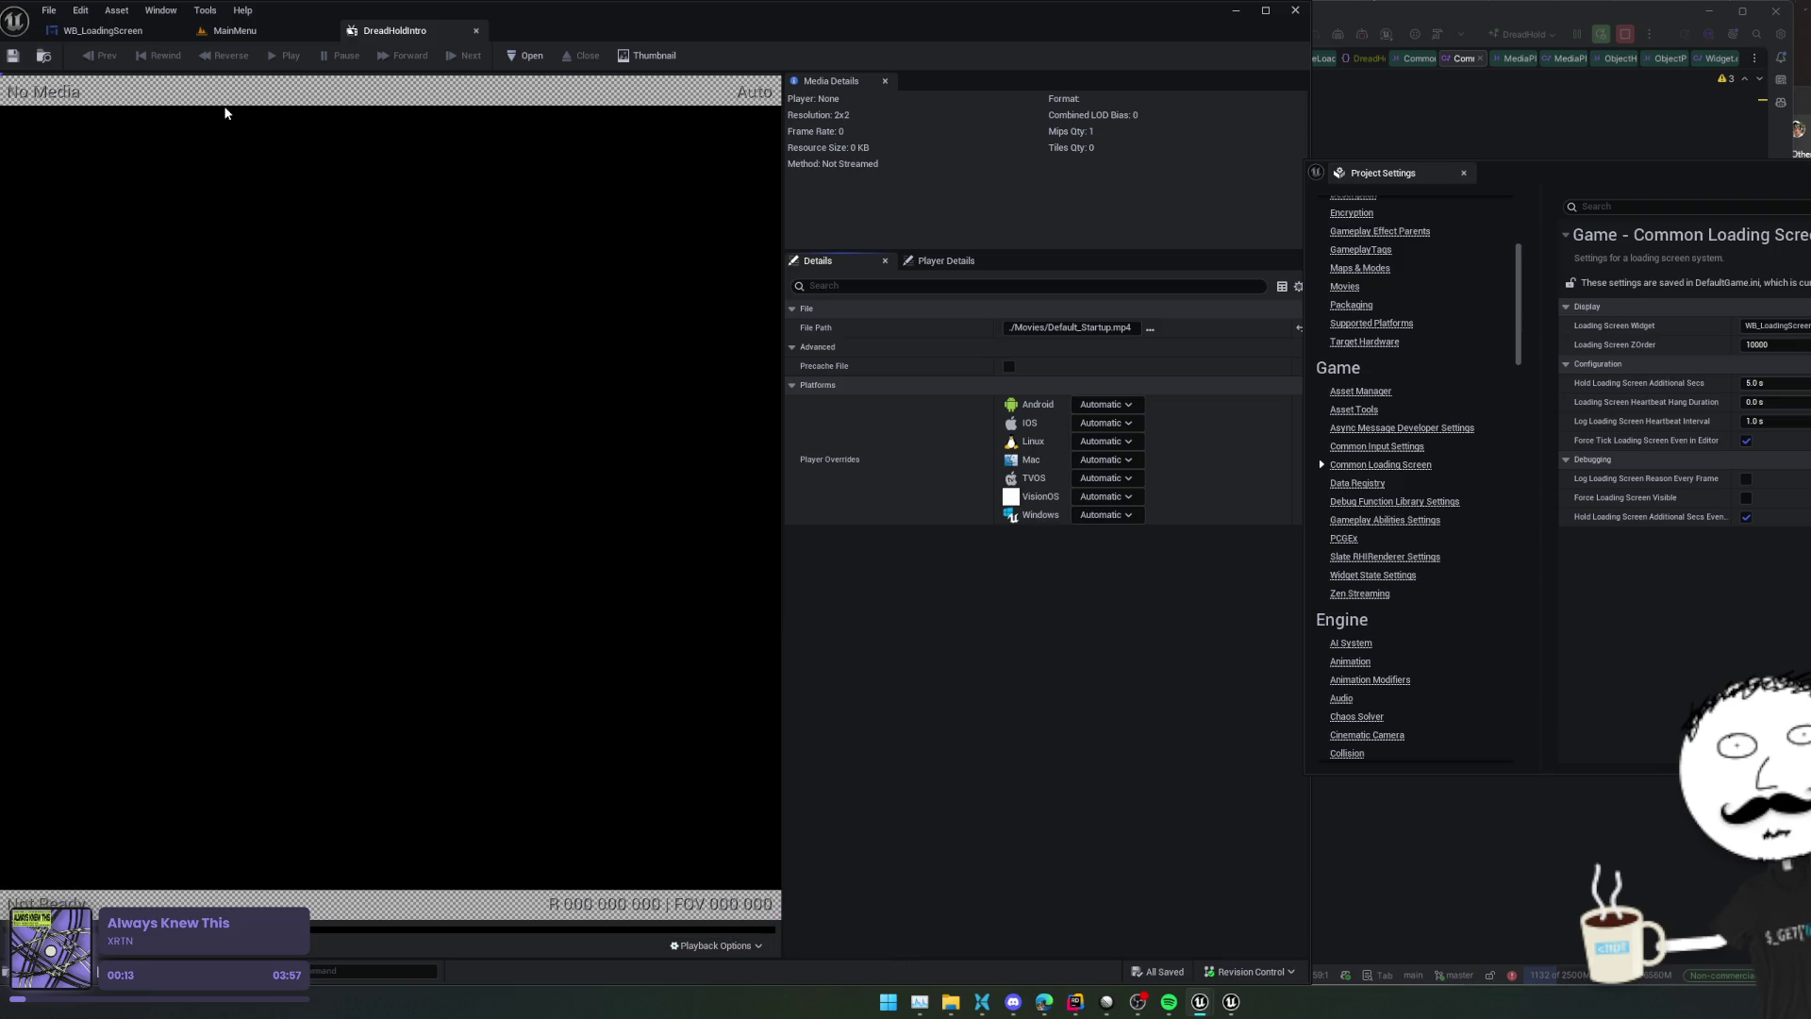
{"action": "left_click", "coordinate": [529, 56]}
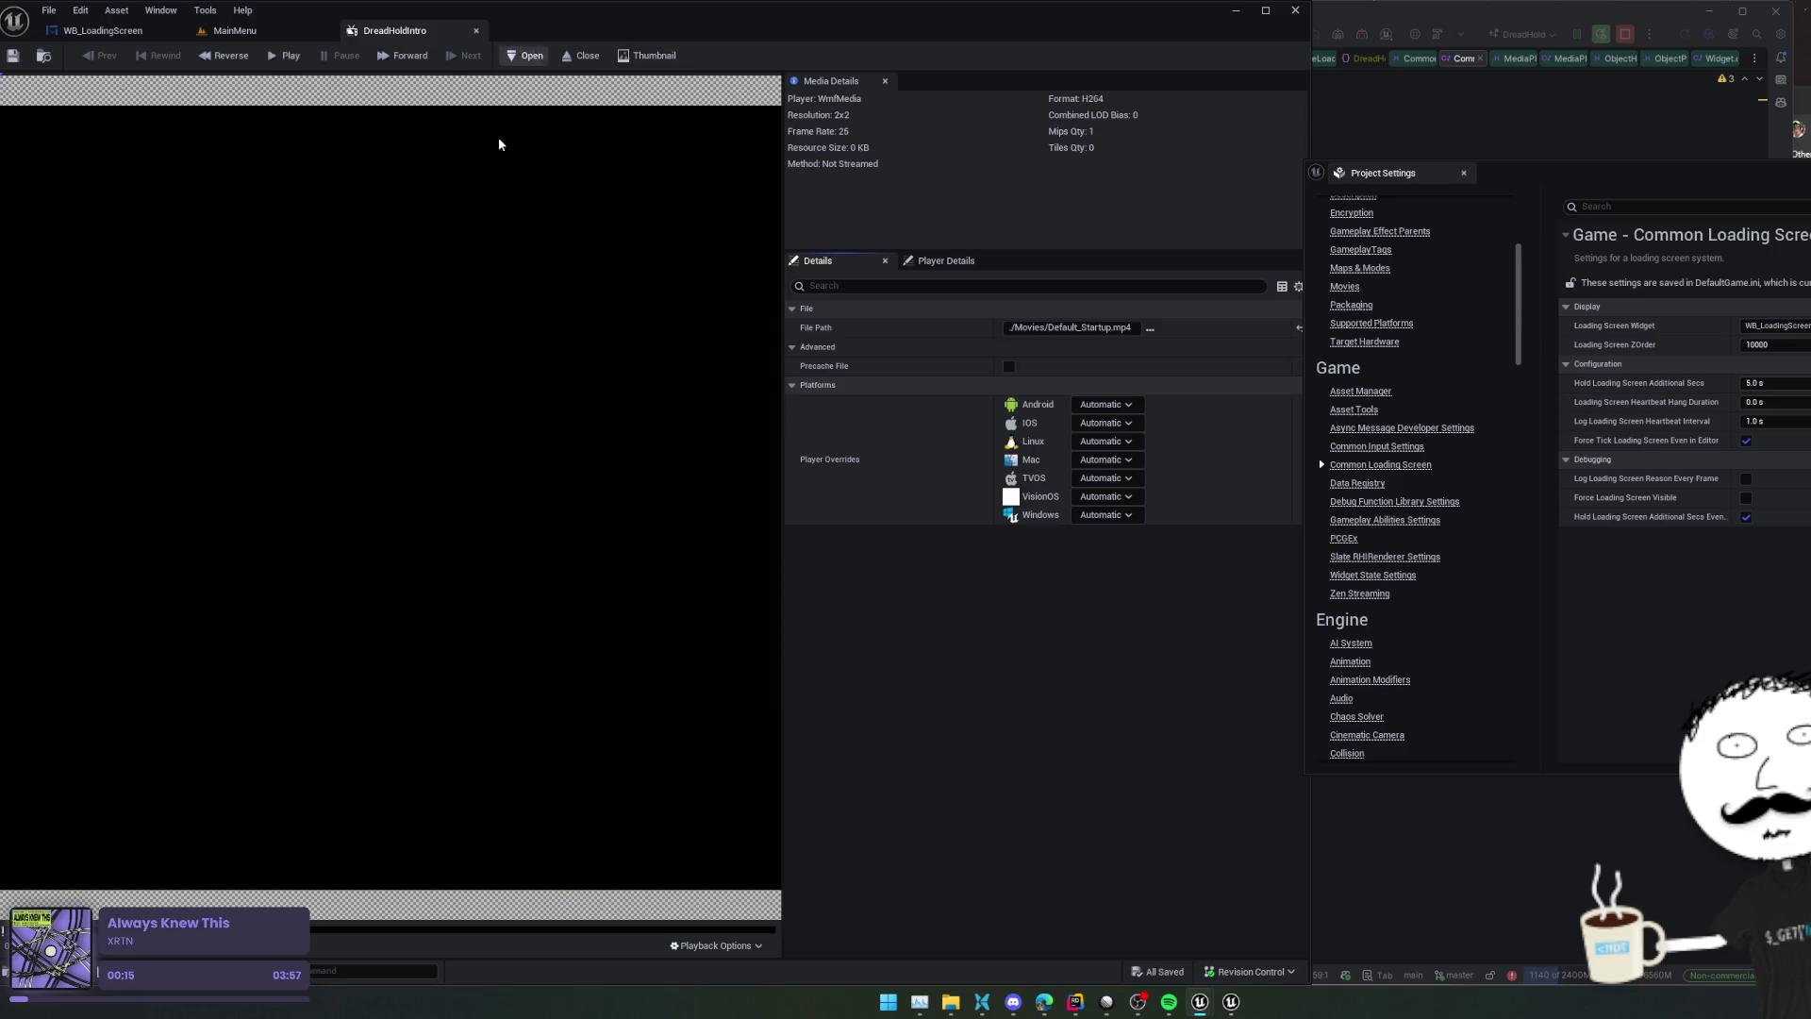
{"action": "left_click", "coordinate": [338, 57]}
Inspect the loaded media's details: WmfMedia at 1920x1080, 25 fps
{"action": "left_click", "coordinate": [883, 141]}
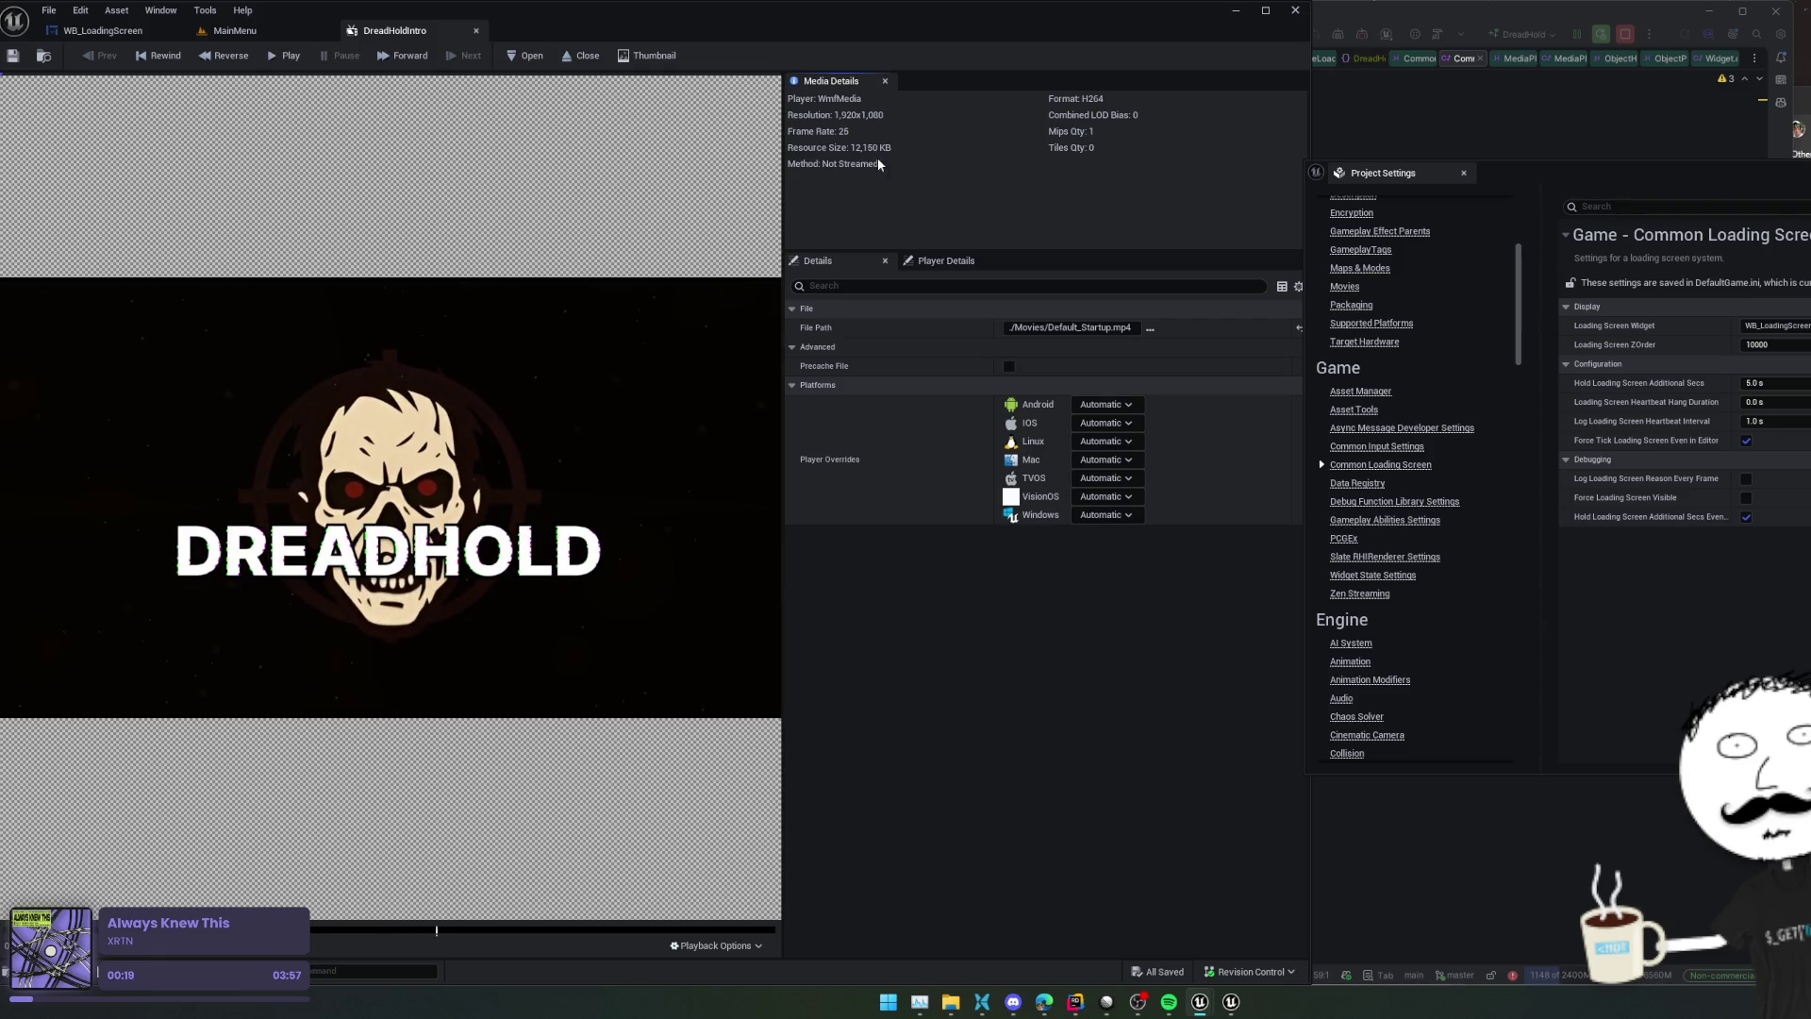
{"action": "left_click", "coordinate": [922, 264]}
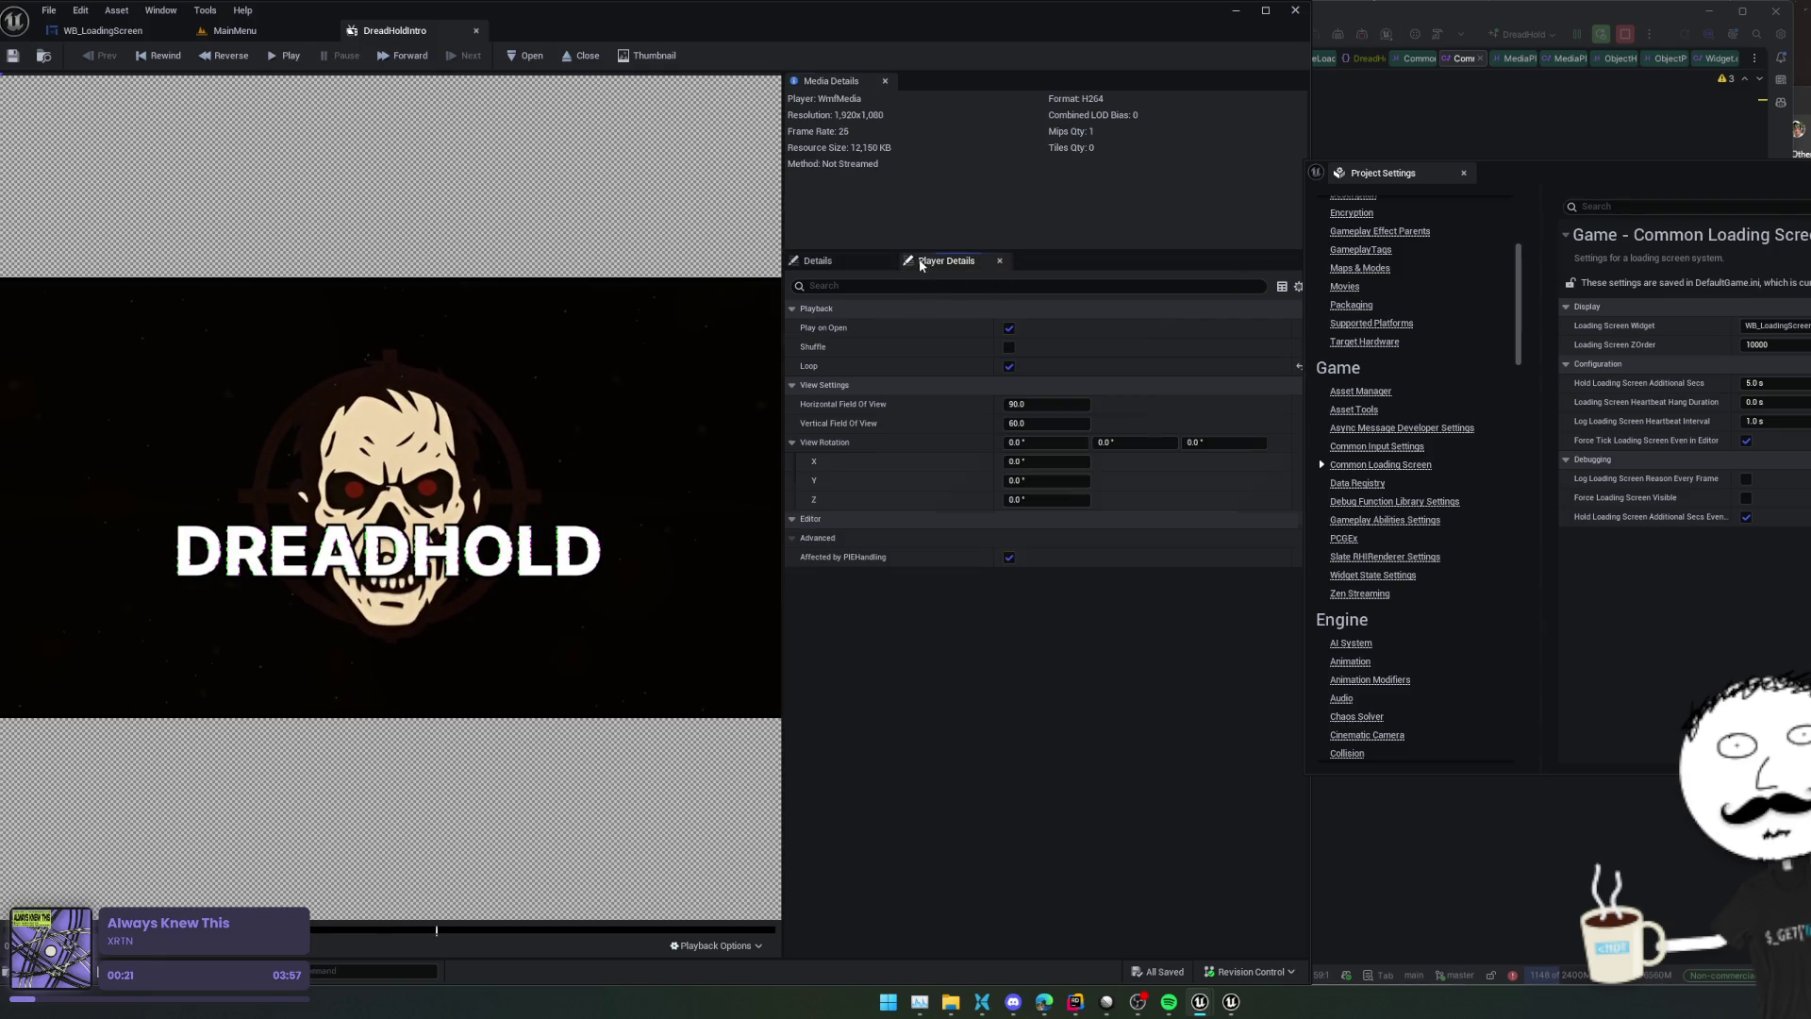
{"action": "left_click", "coordinate": [854, 263]}
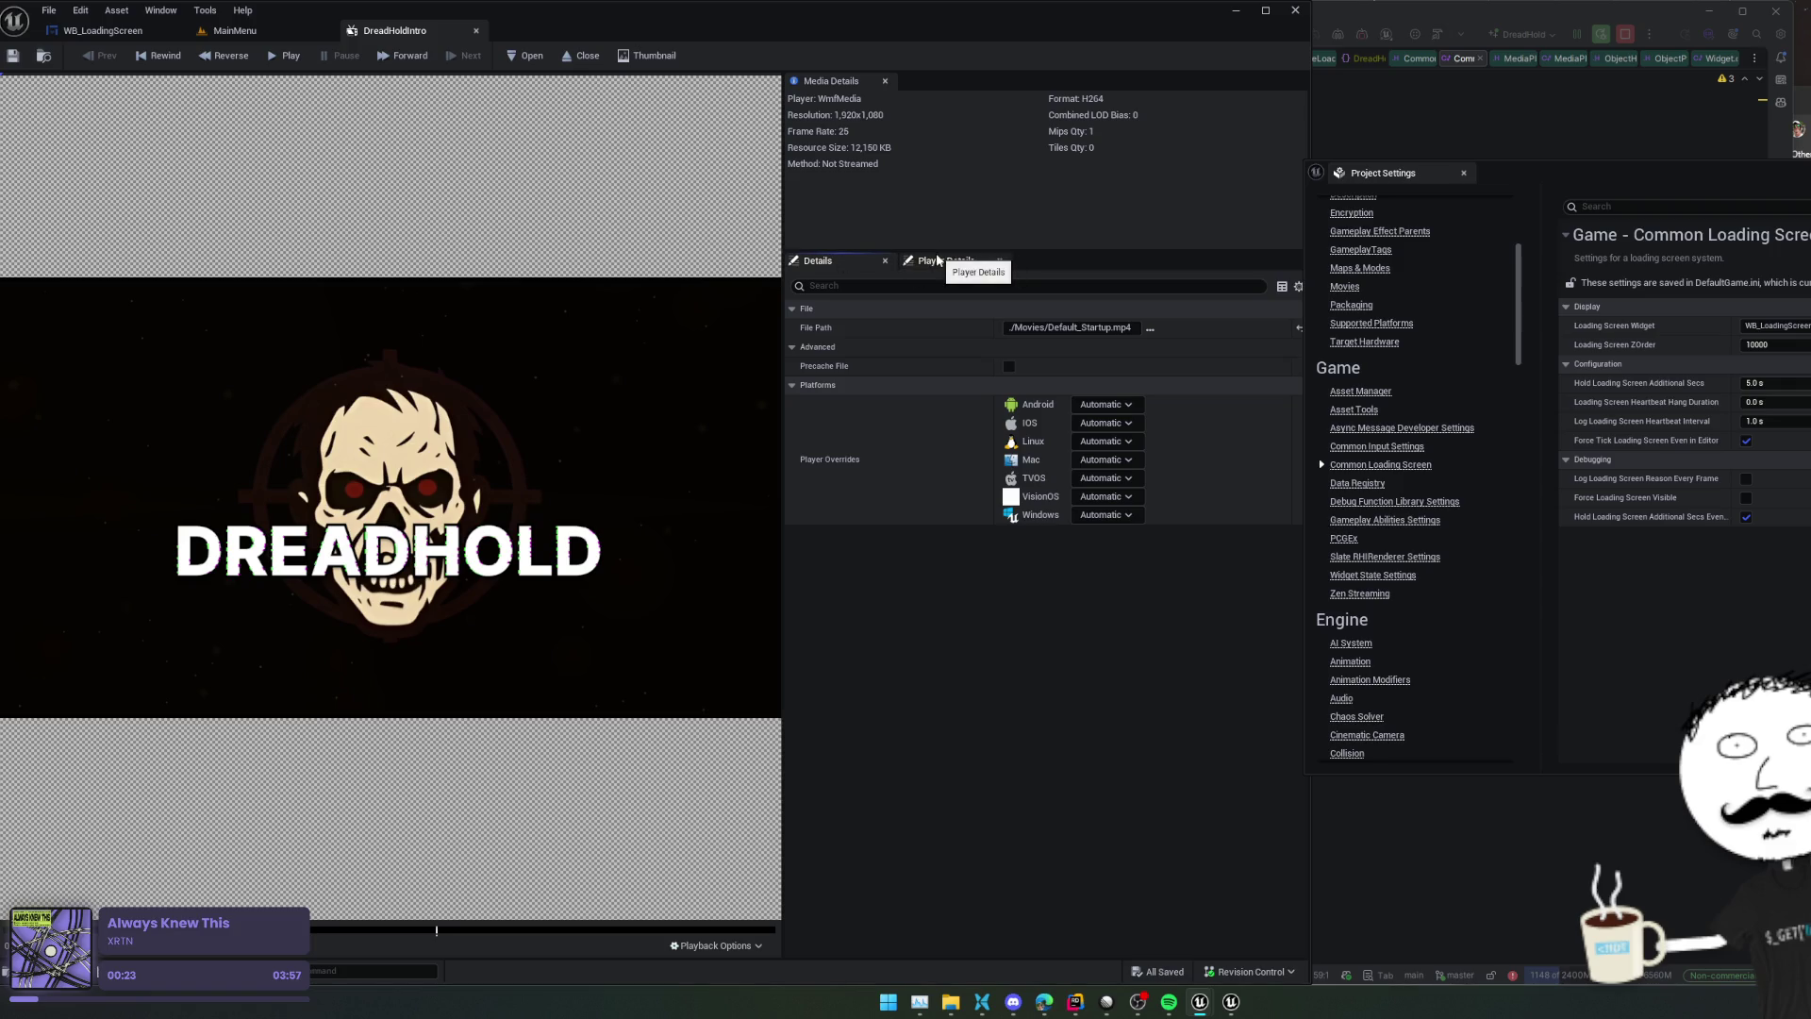
{"action": "left_click", "coordinate": [938, 260]}
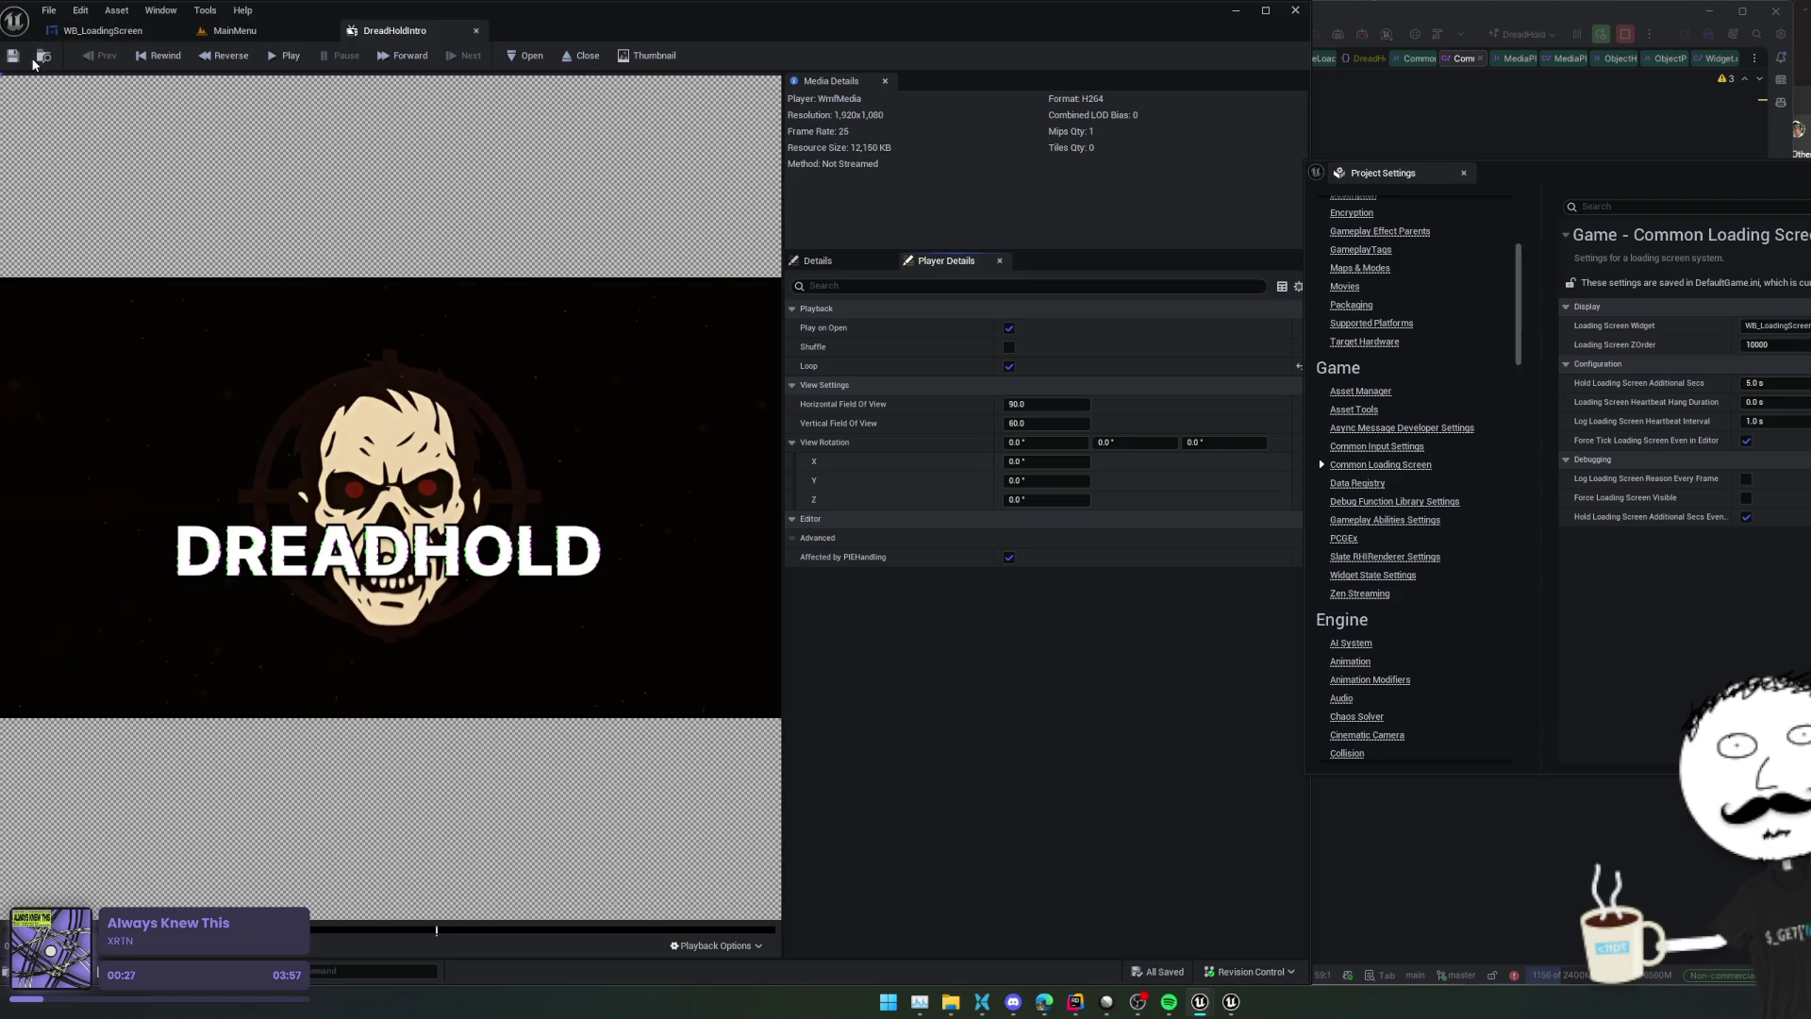
Stop the MainMenu play session and switch to the WB_LoadingScreen widget editor
{"action": "left_click", "coordinate": [281, 36]}
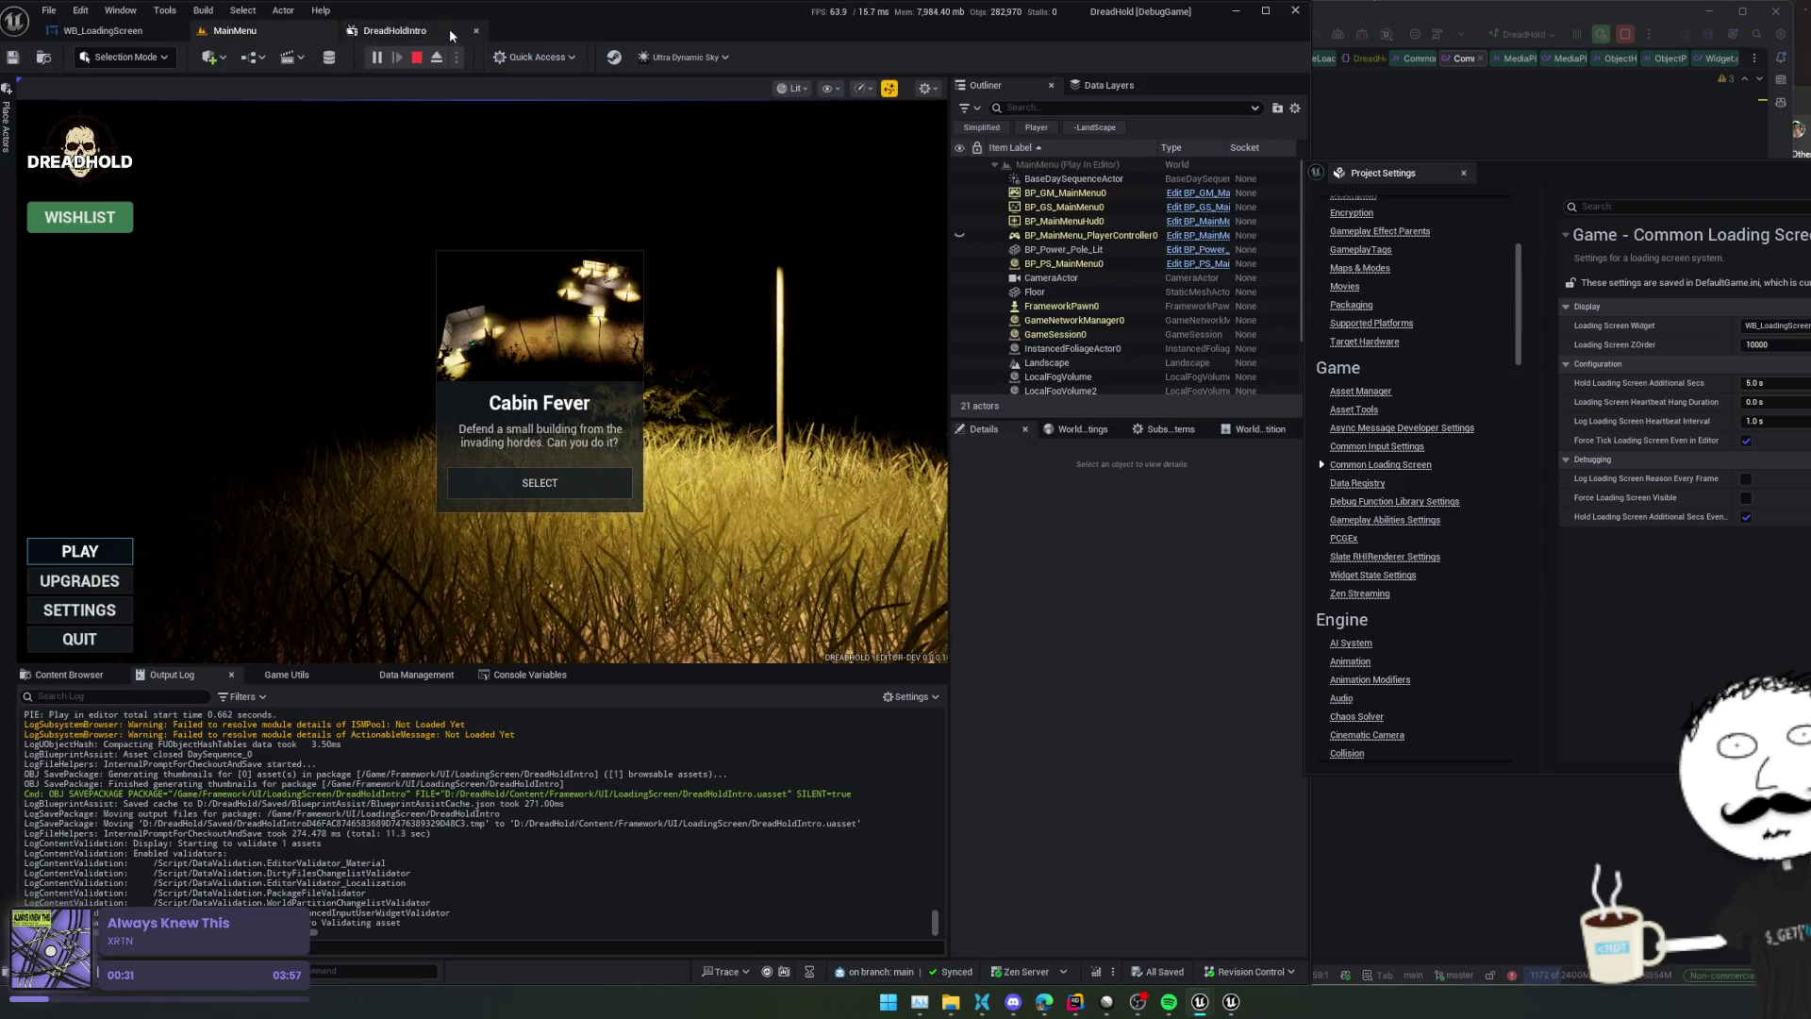
{"action": "left_click", "coordinate": [417, 57]}
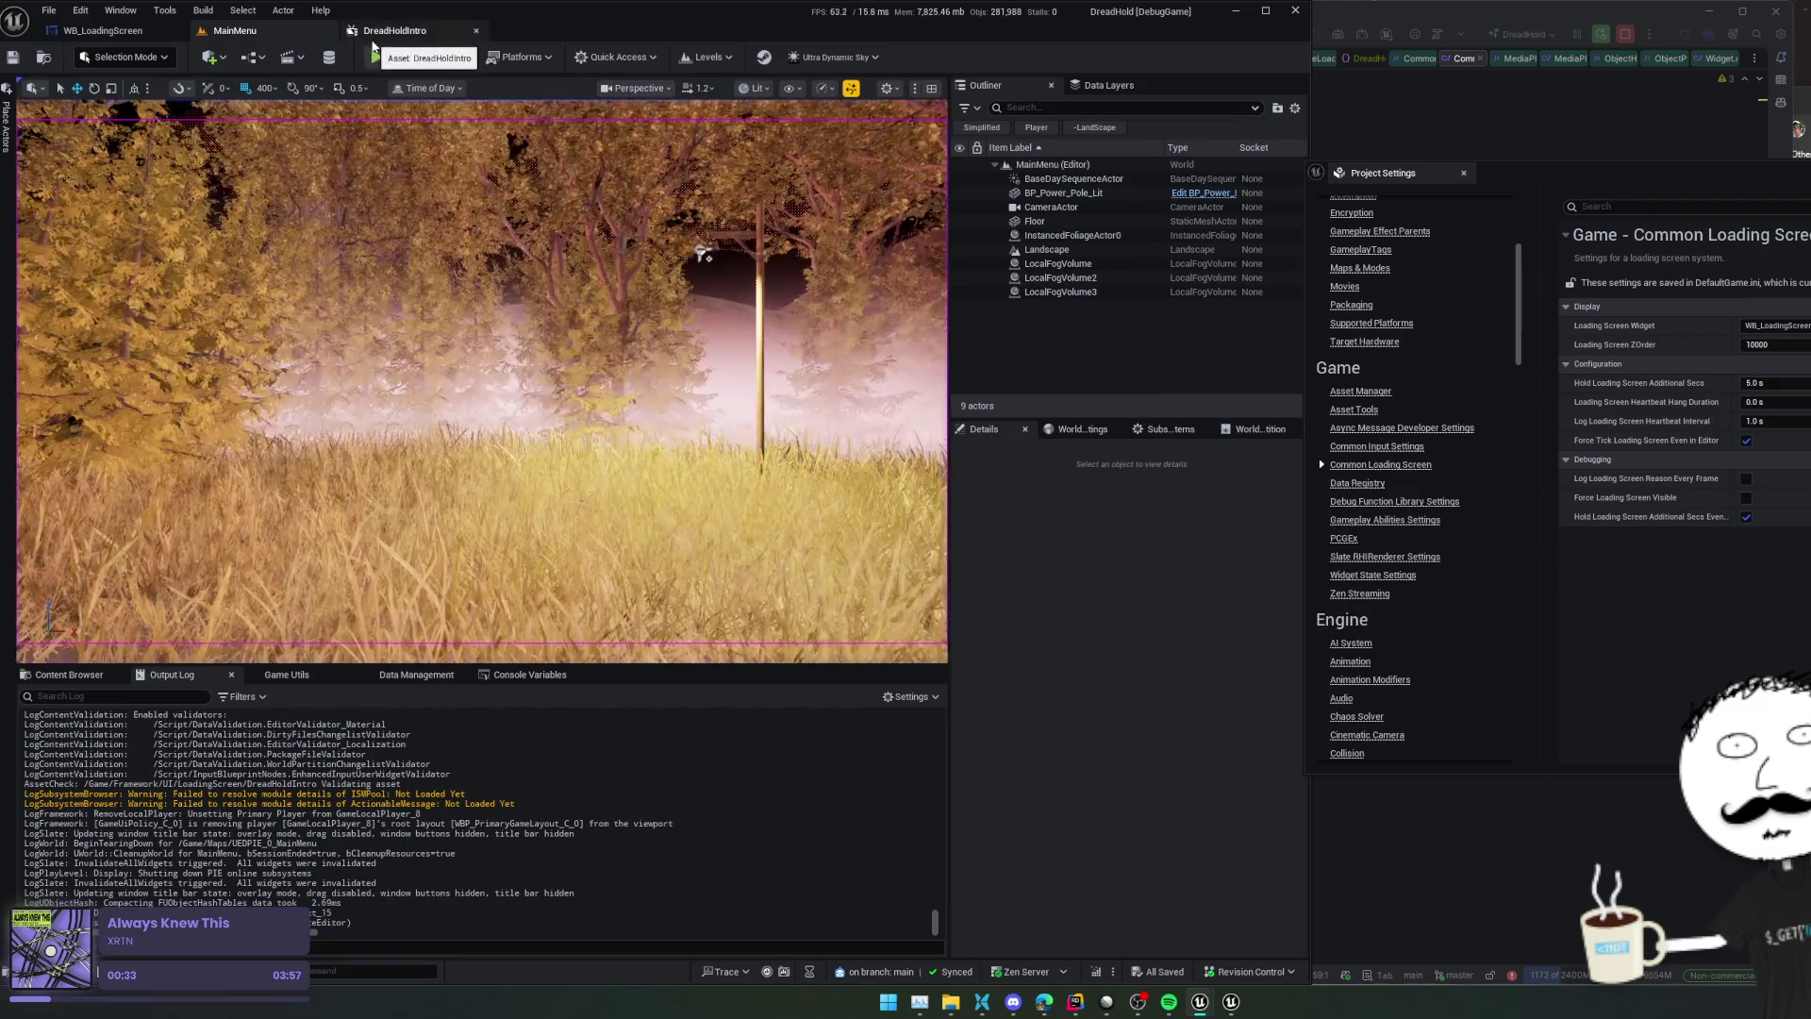
{"action": "left_click", "coordinate": [112, 34]}
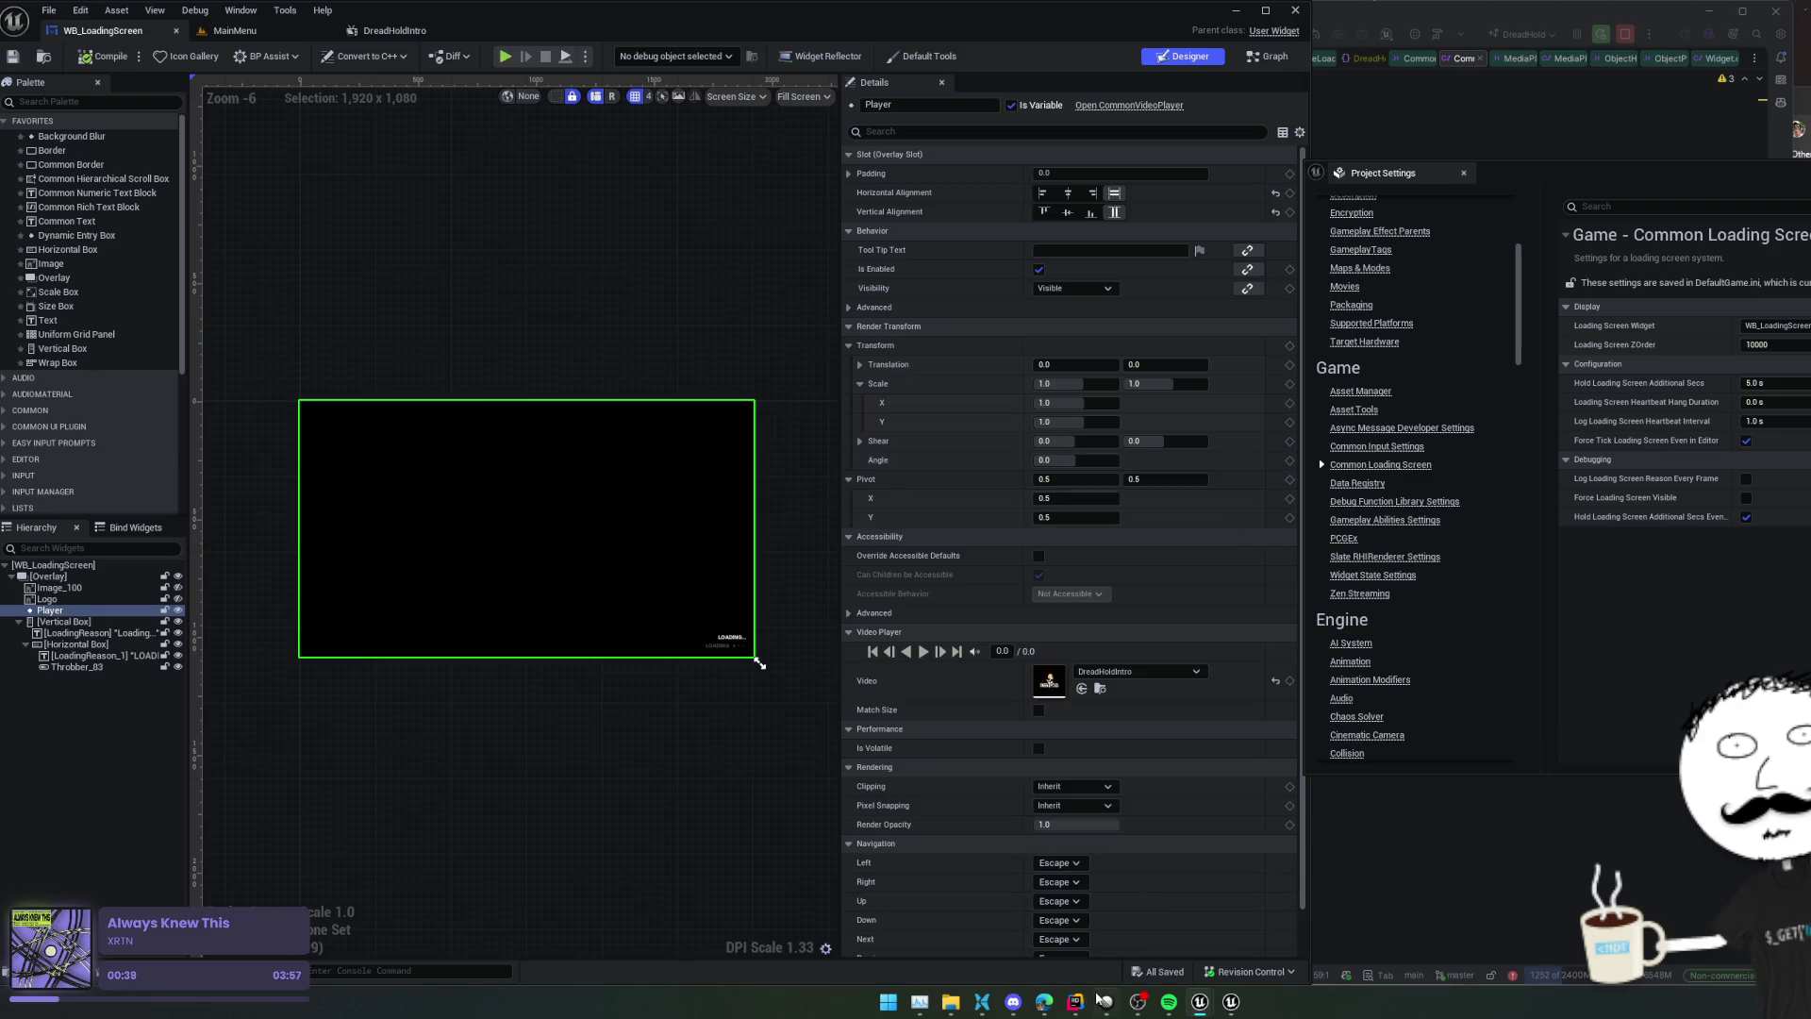
Bring the browser with the UE5 media player forum thread to the front
{"action": "left_click", "coordinate": [1068, 1004]}
{"action": "mouse_move", "coordinate": [1044, 1002]}
{"action": "left_click", "coordinate": [1047, 943]}
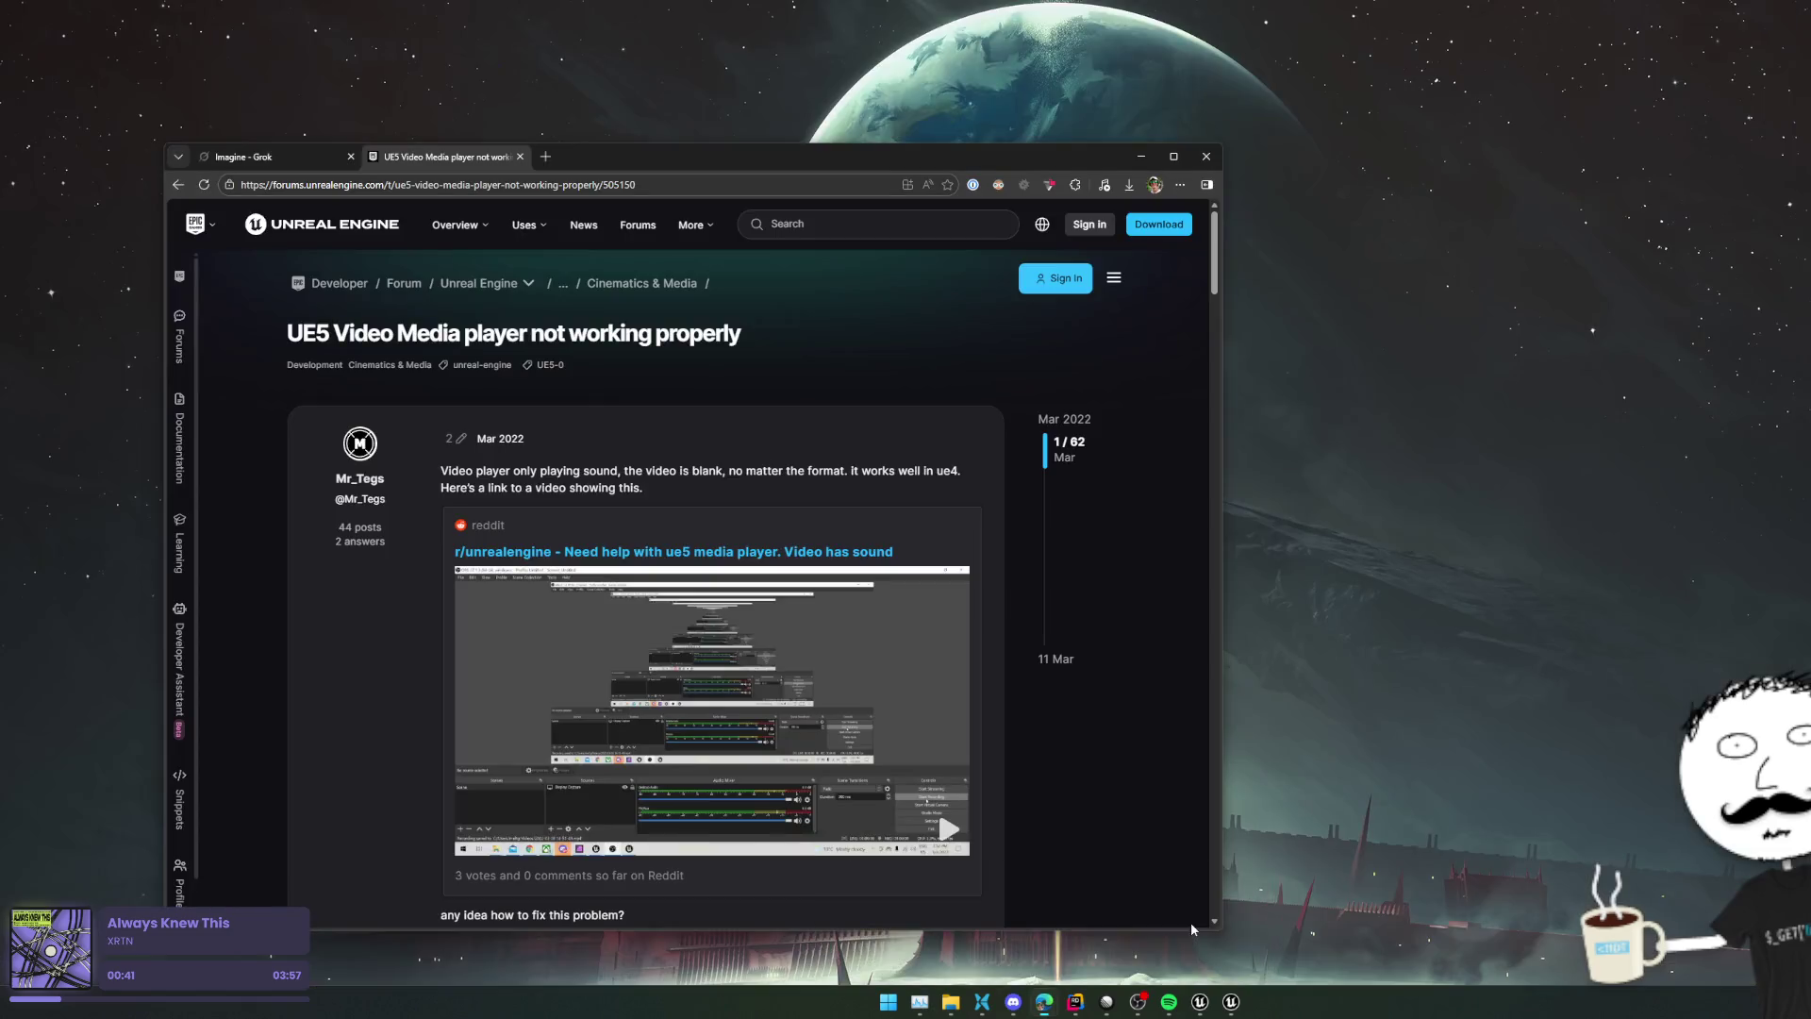
Read the blank-video replies in the forum thread, then go back to the Google results
{"action": "scroll", "coordinate": [414, 674], "scroll_direction": "down", "scroll_amount": 5}
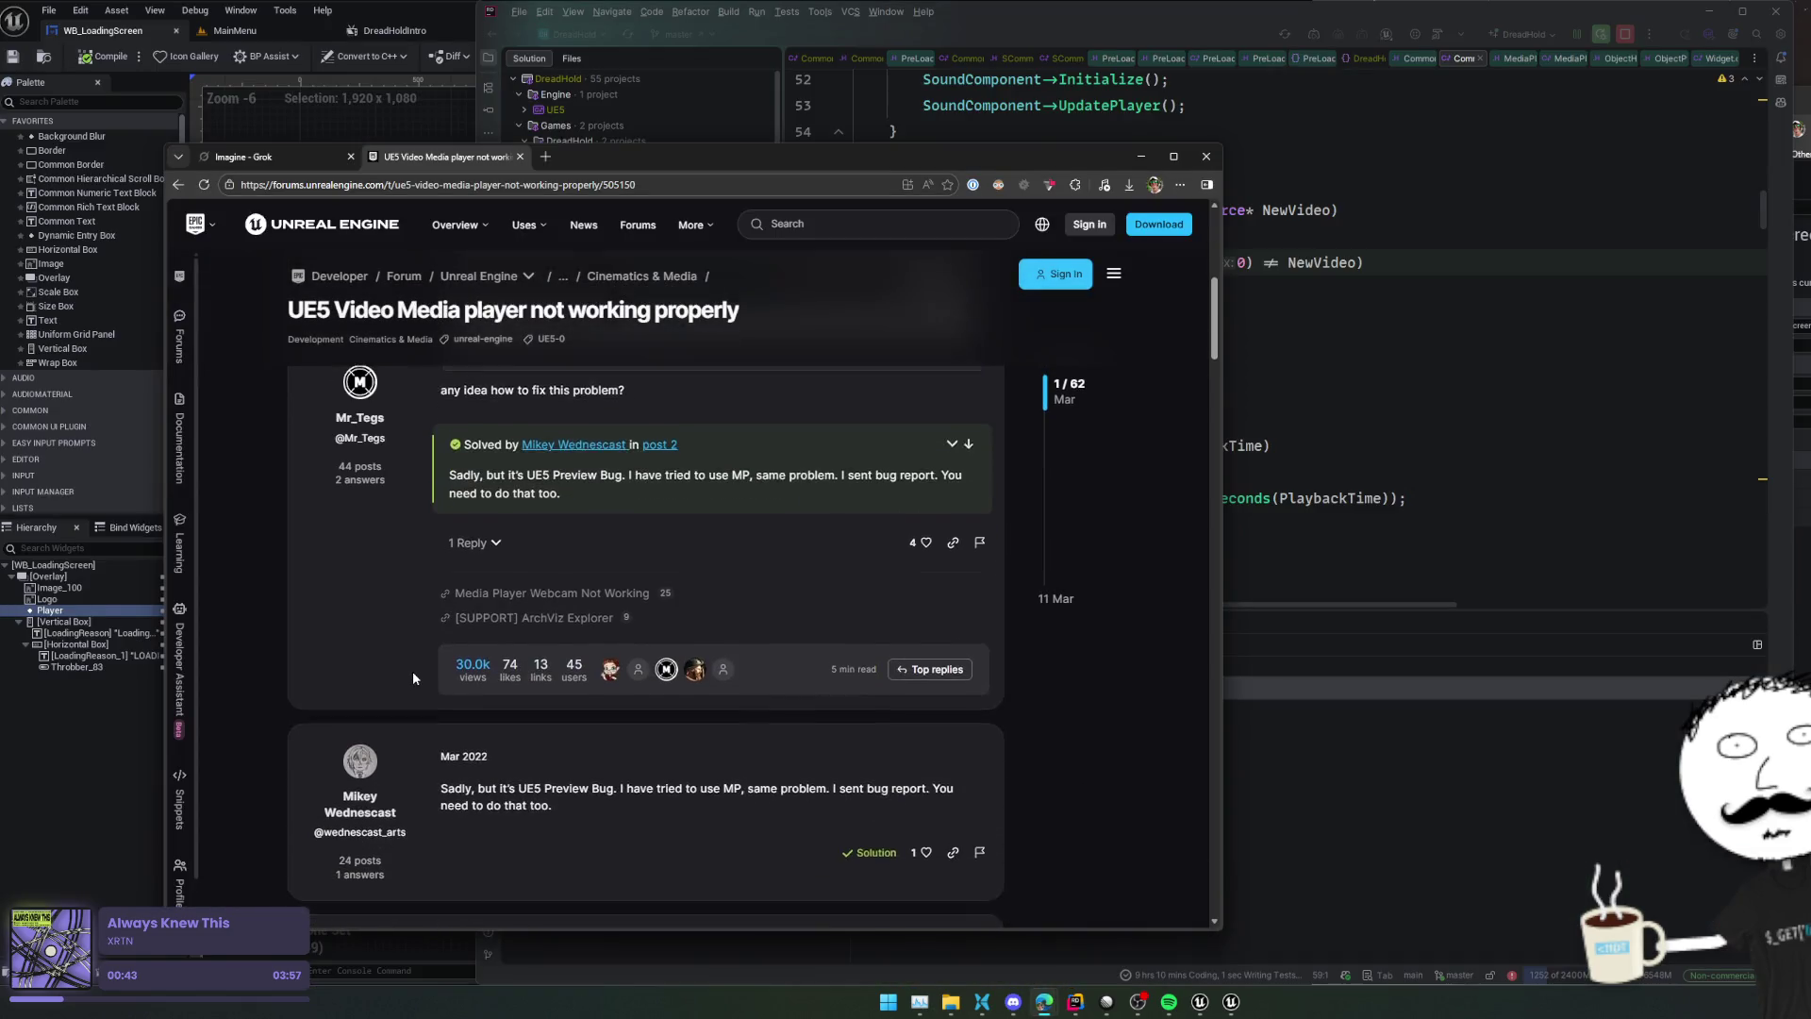
{"action": "scroll", "coordinate": [411, 670], "scroll_direction": "down", "scroll_amount": 4}
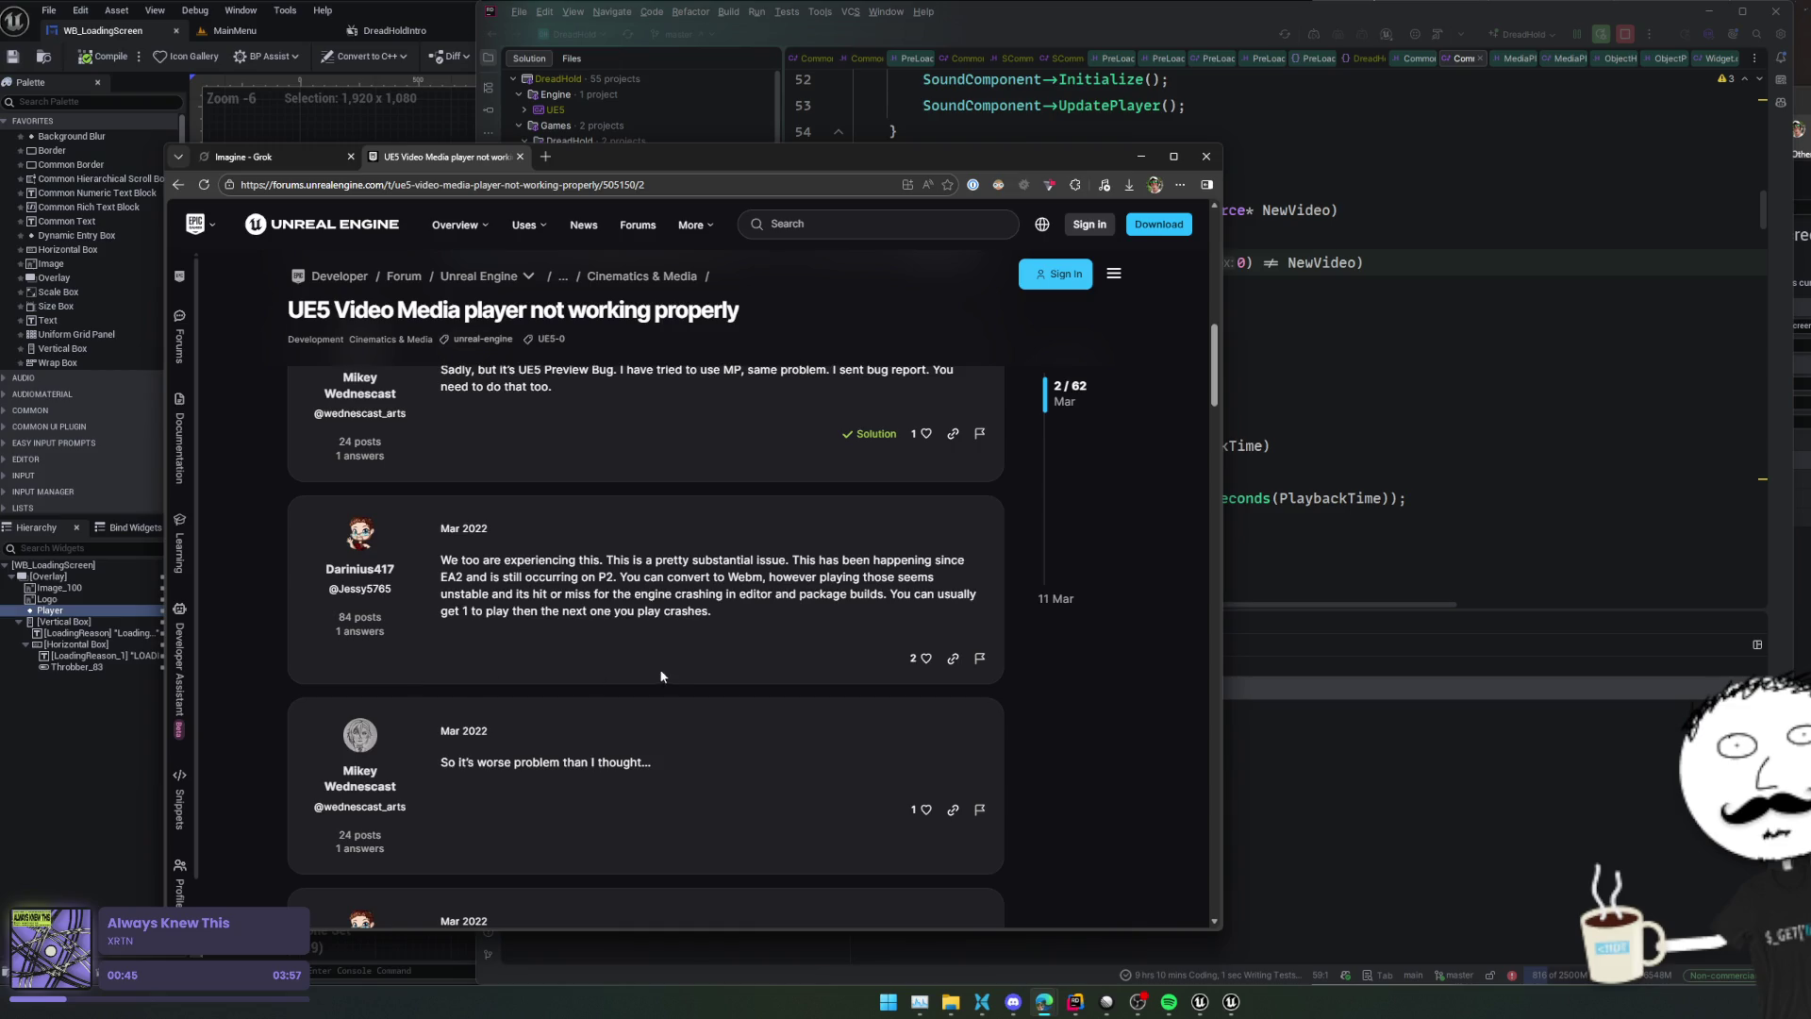
{"action": "scroll", "coordinate": [671, 666], "scroll_direction": "down", "scroll_amount": 6}
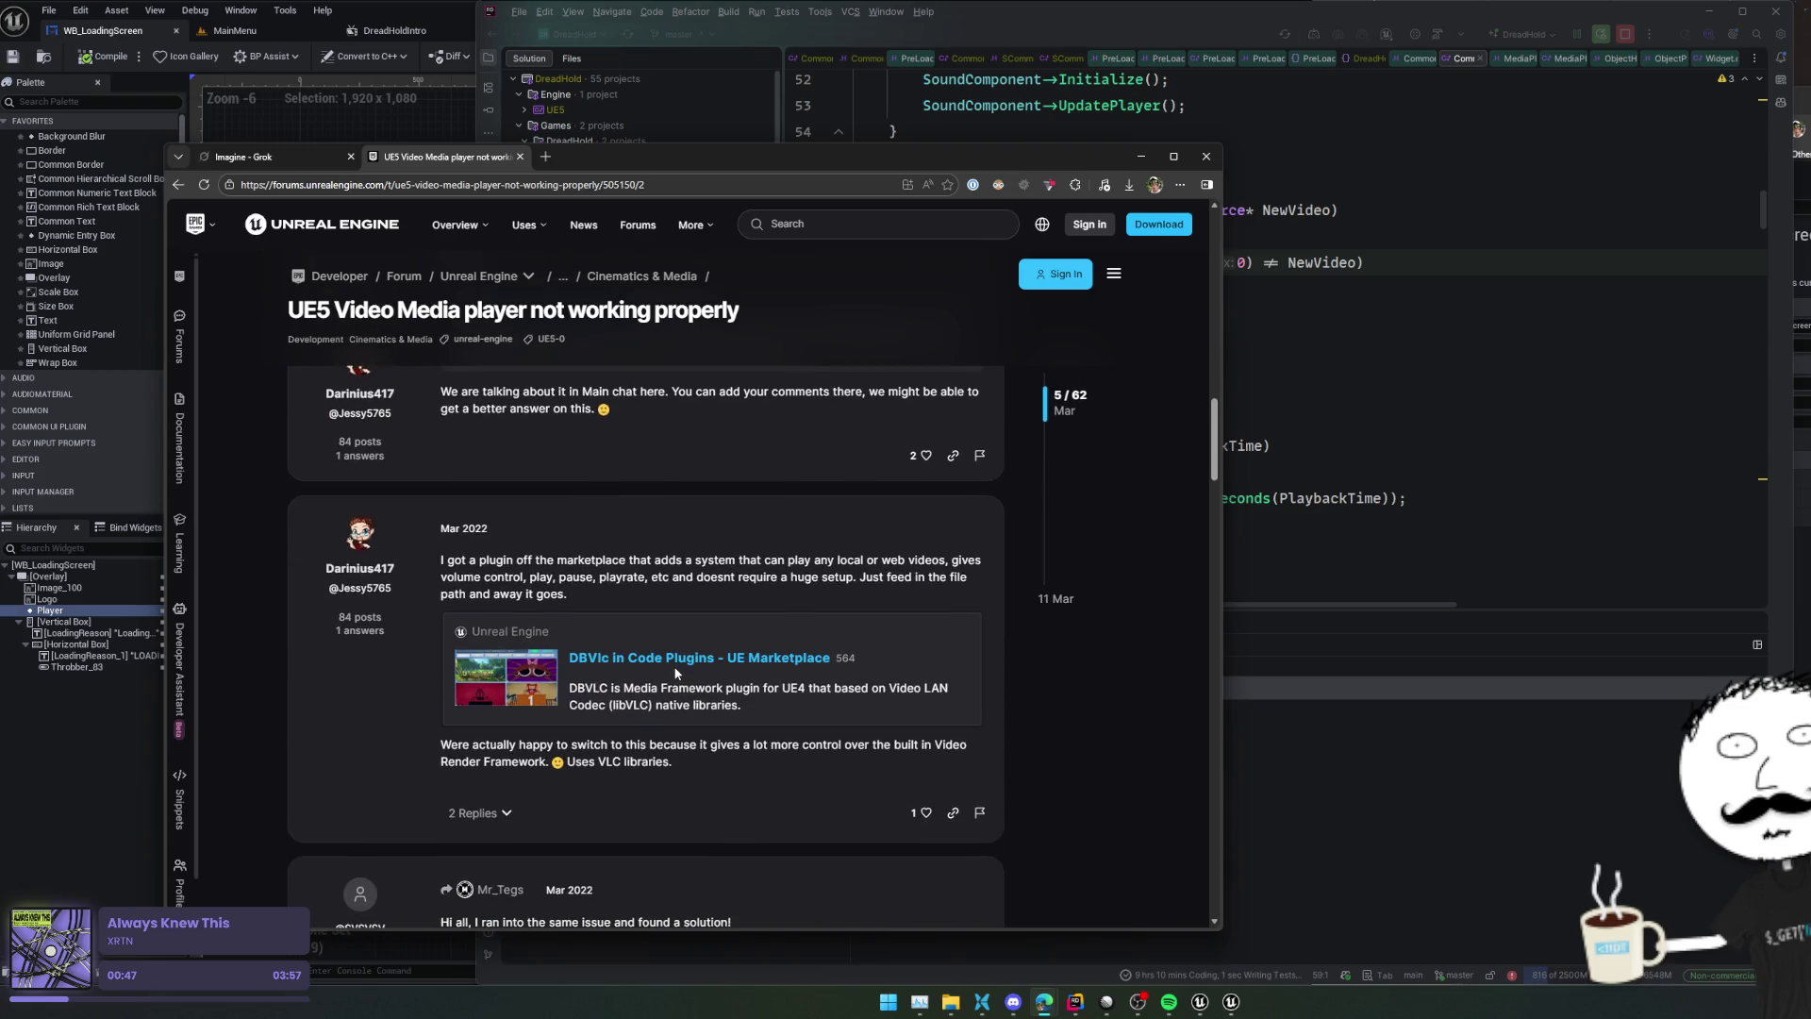
{"action": "key", "text": "alt+Left"}
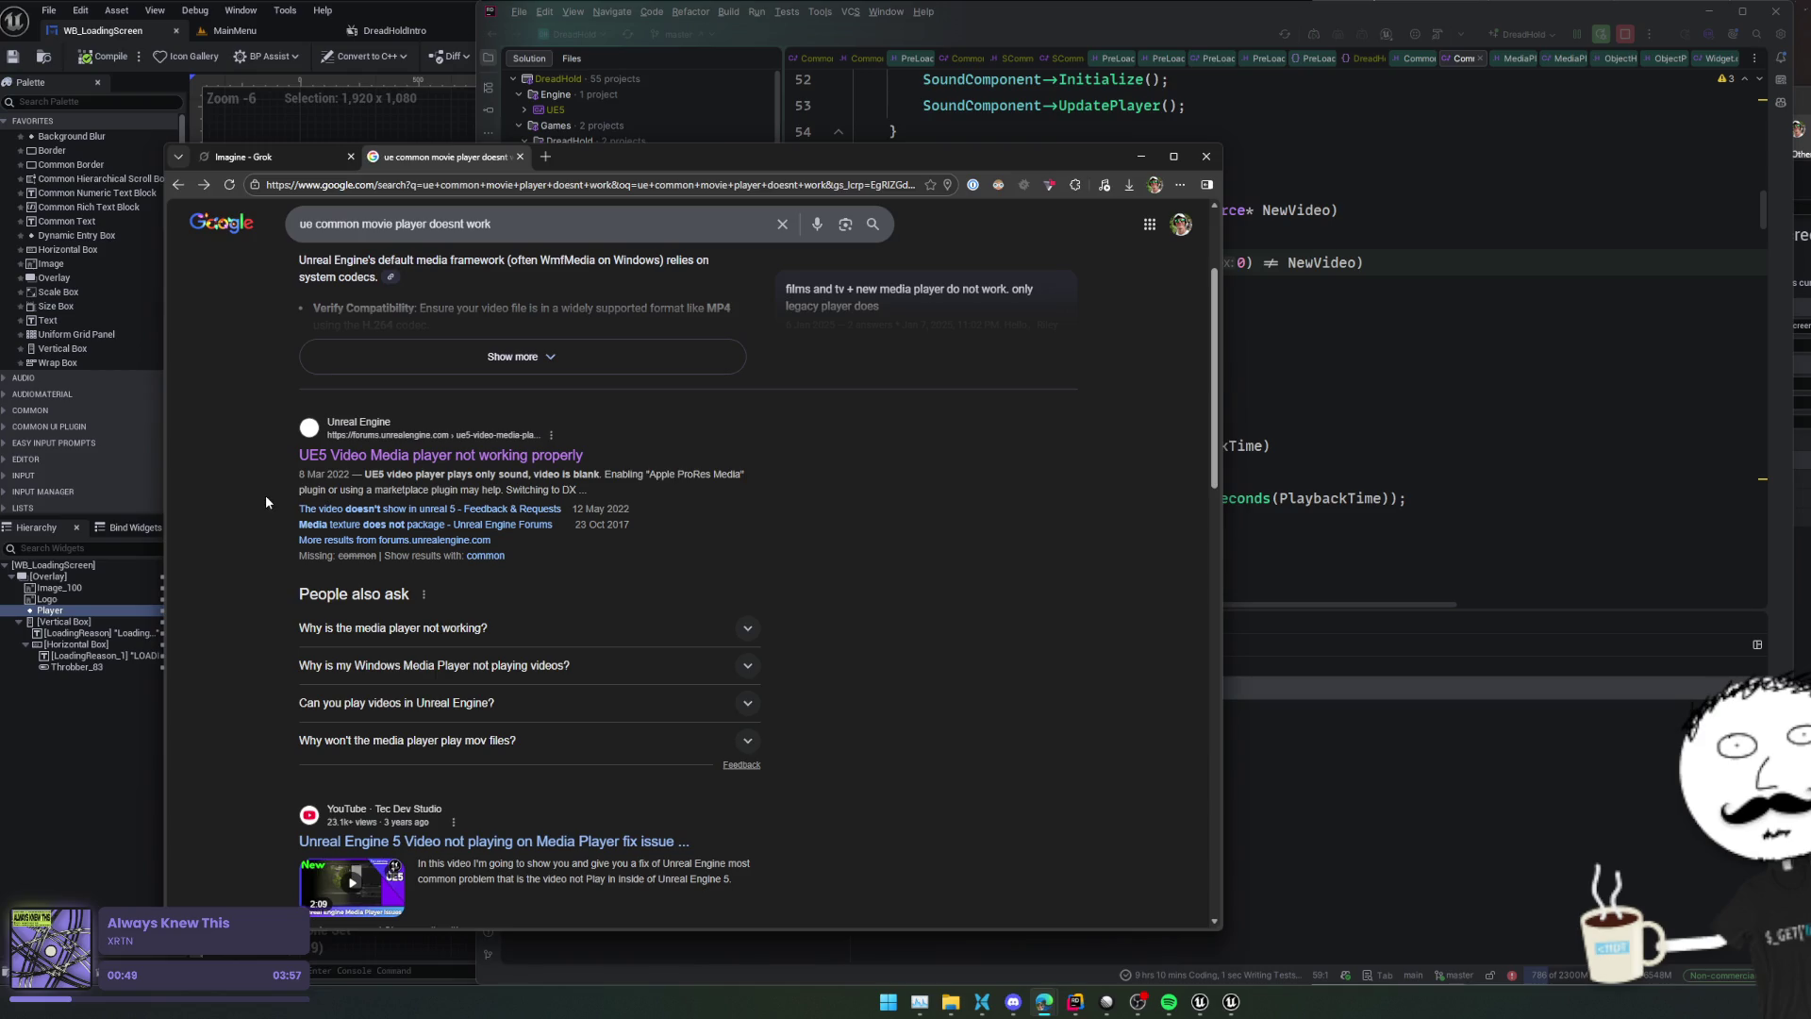
Read the second thread, then return to the results and locate Epic's 'Play a Video File' page
{"action": "scroll", "coordinate": [253, 615], "scroll_direction": "down", "scroll_amount": 1}
{"action": "scroll", "coordinate": [253, 615], "scroll_direction": "up", "scroll_amount": 1}
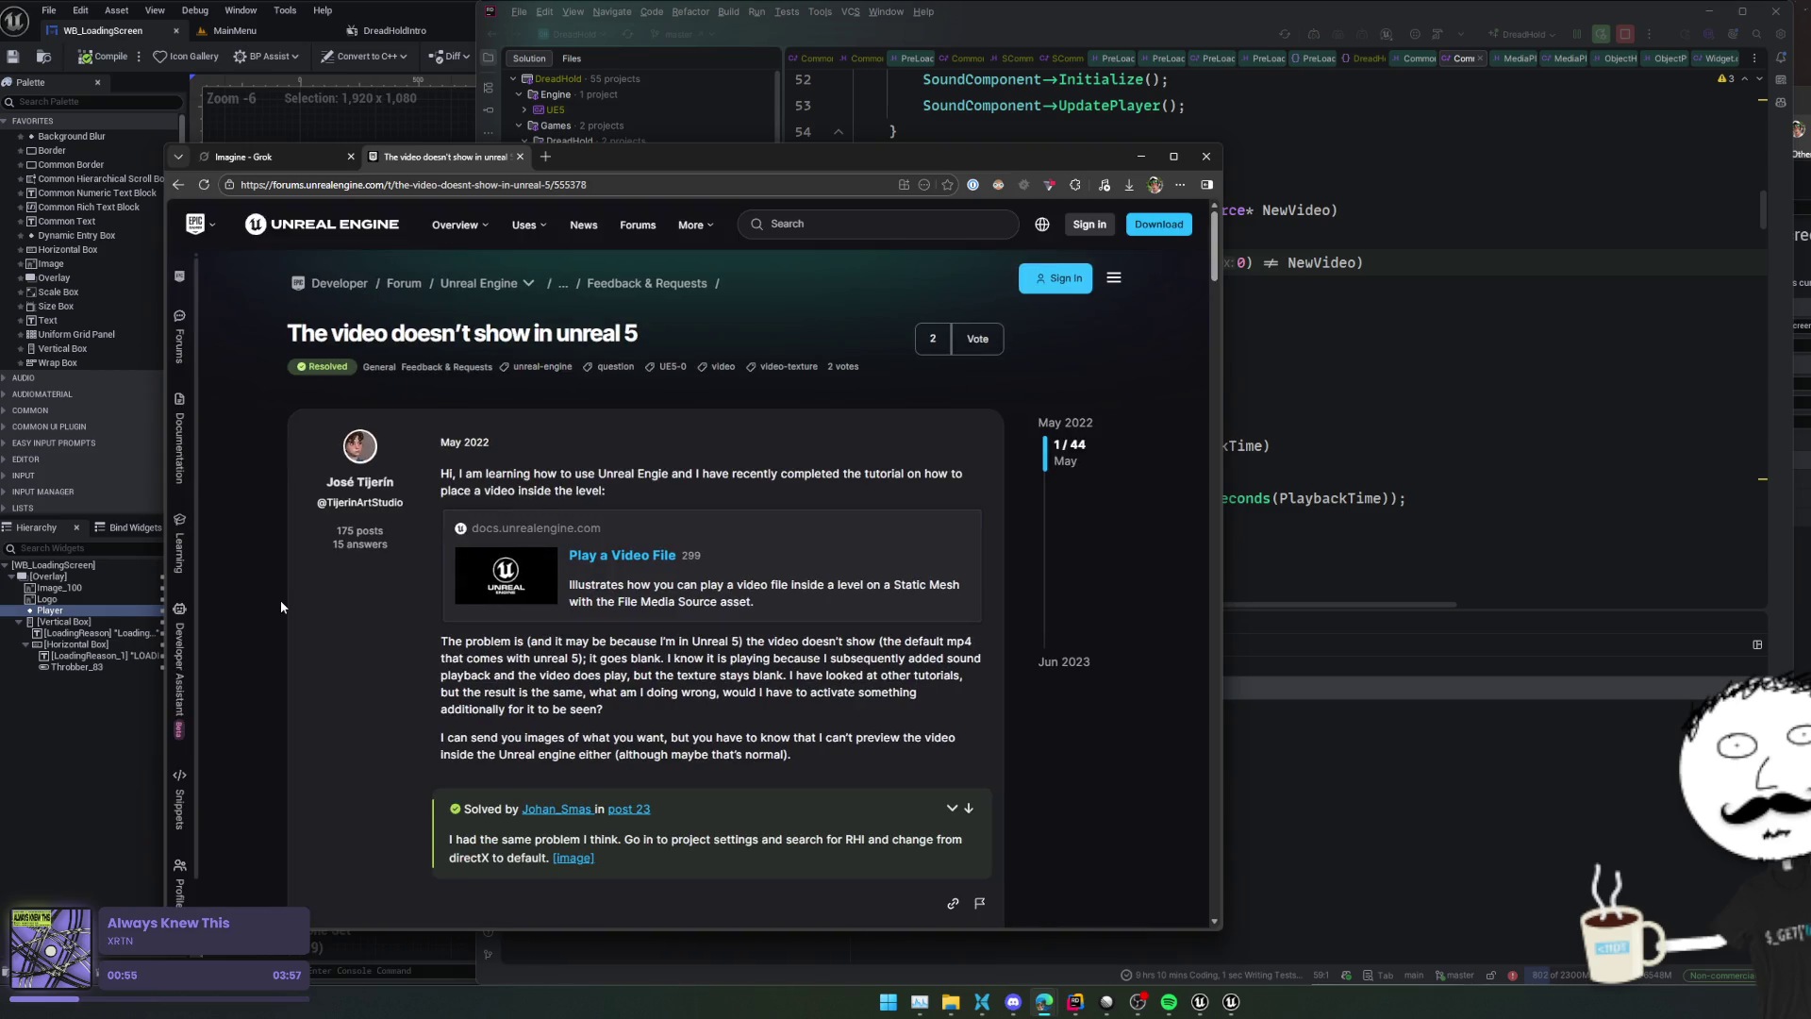
{"action": "scroll", "coordinate": [280, 600], "scroll_direction": "down", "scroll_amount": 10}
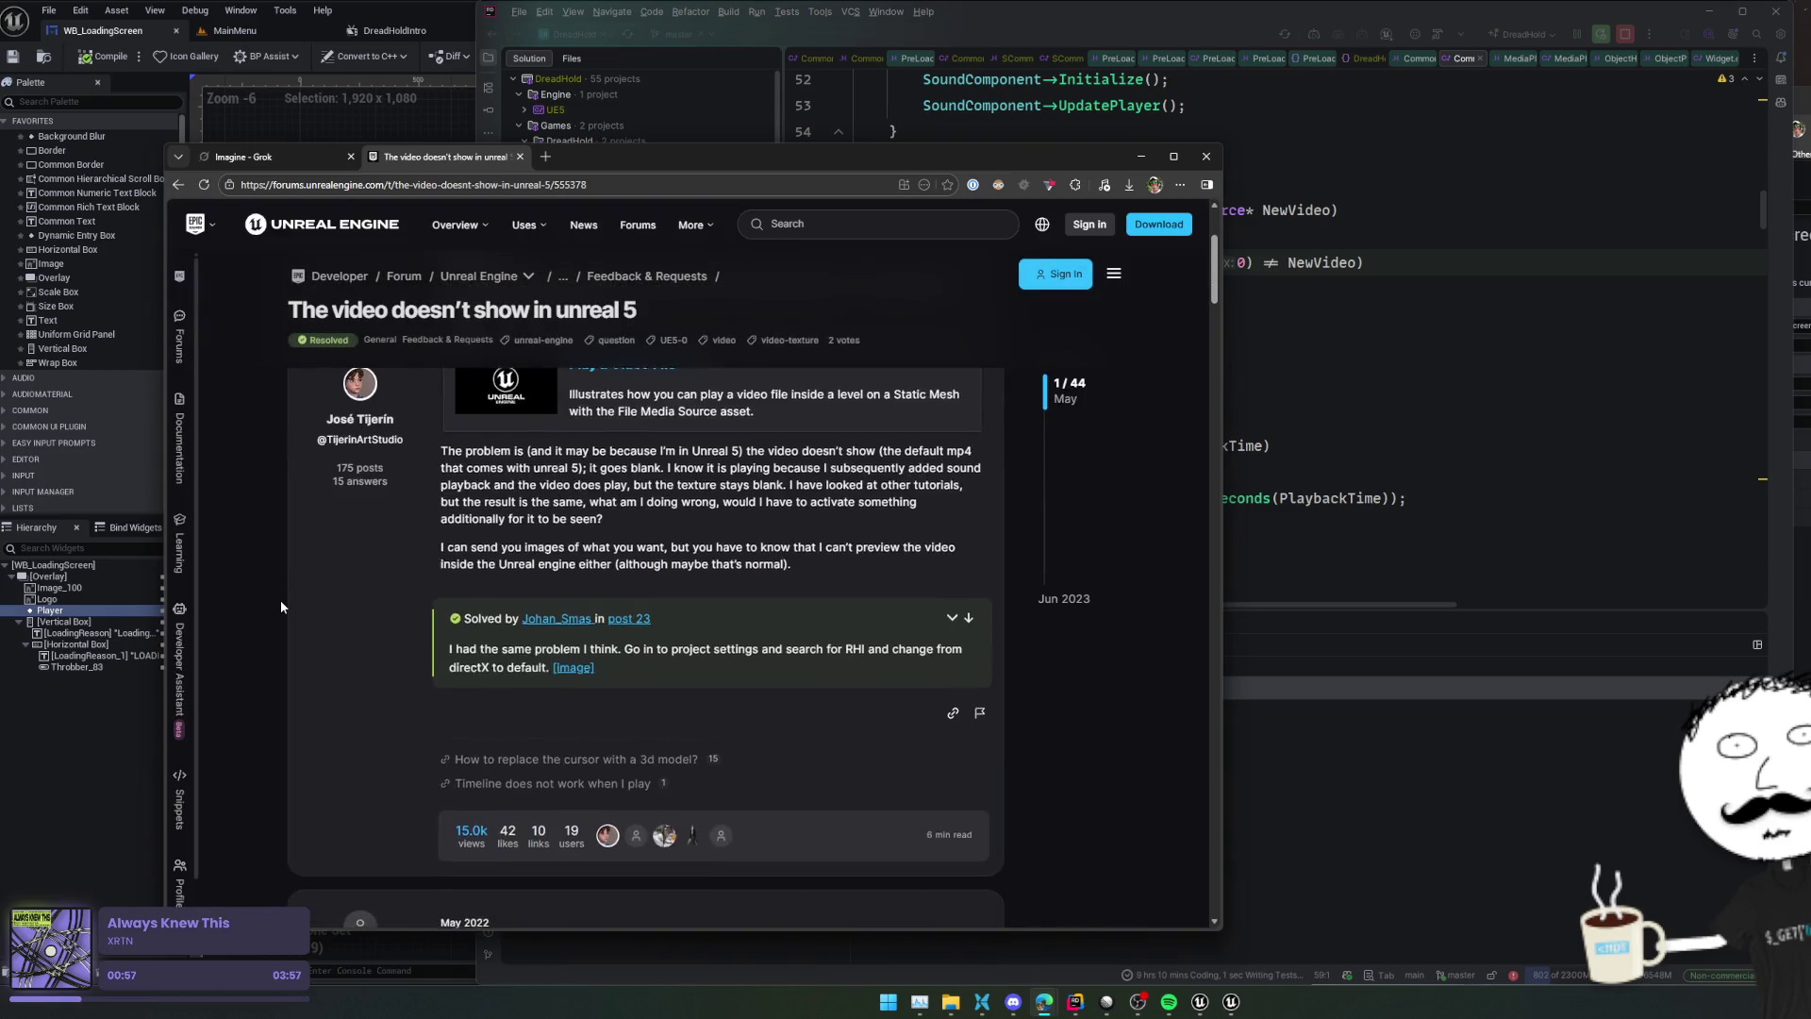
{"action": "scroll", "coordinate": [288, 592], "scroll_direction": "down", "scroll_amount": 3}
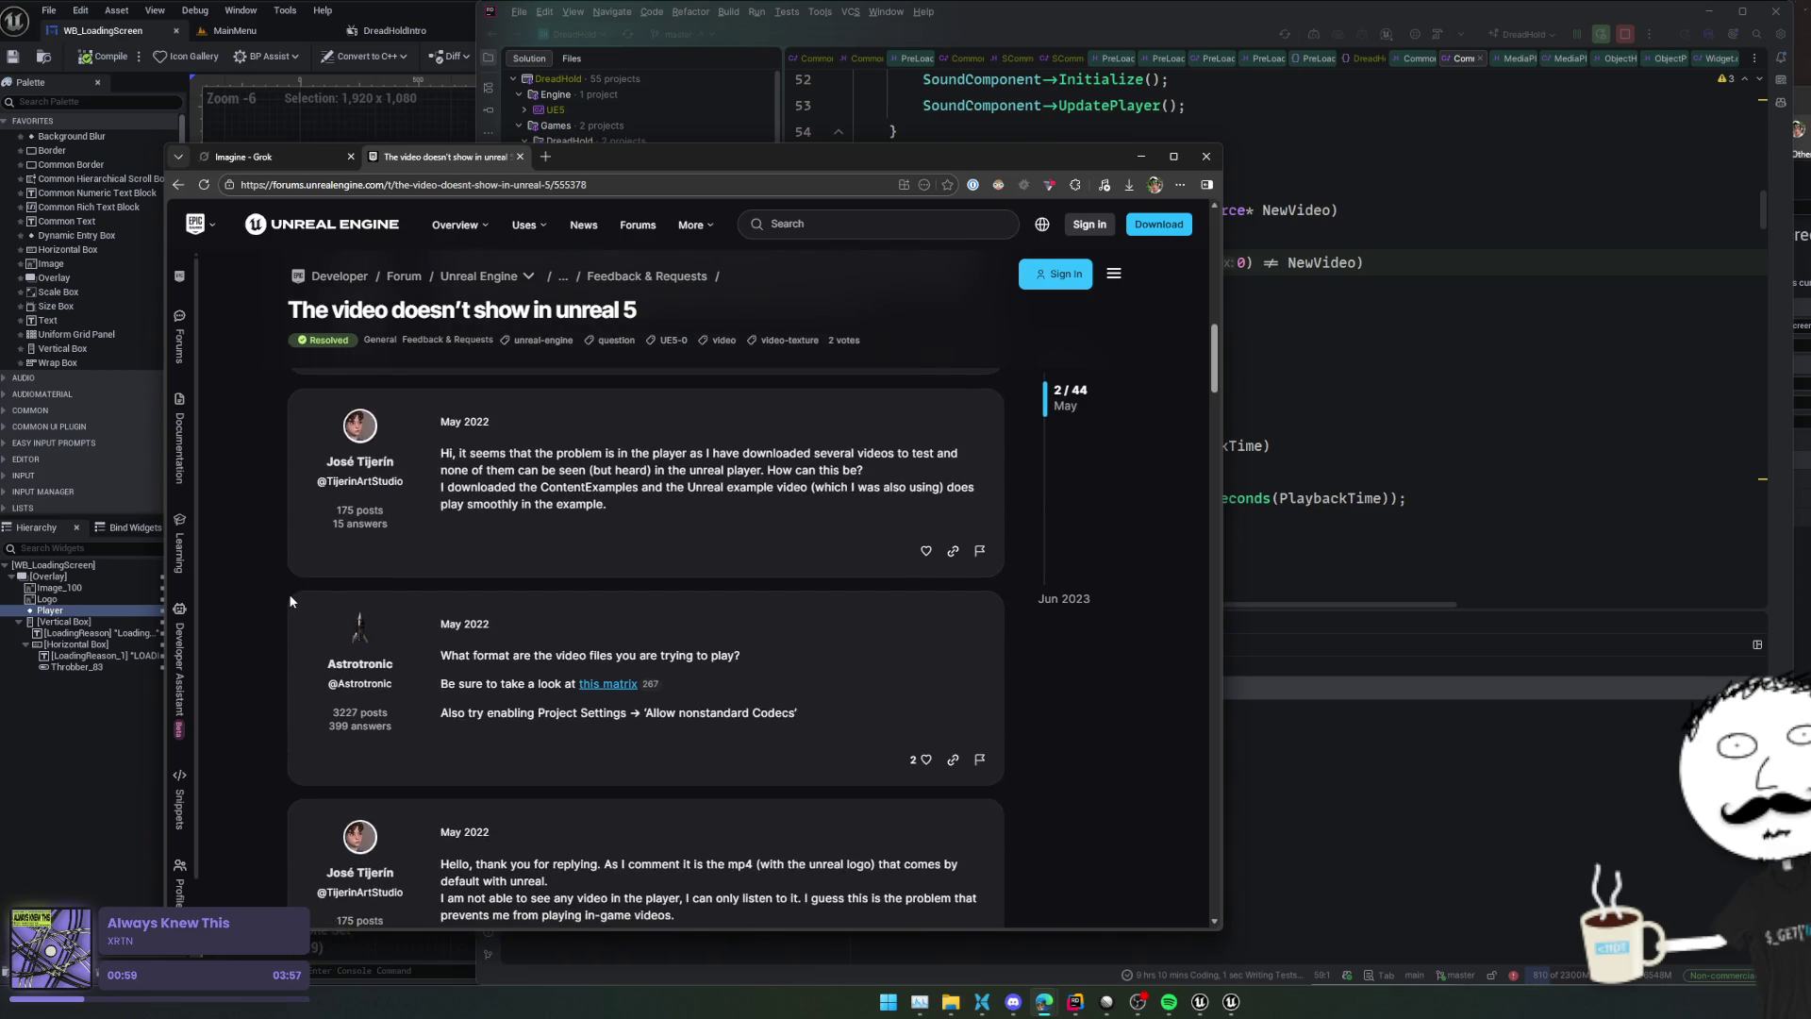
{"action": "key", "text": "alt+Left"}
{"action": "scroll", "coordinate": [298, 593], "scroll_direction": "down", "scroll_amount": 3}
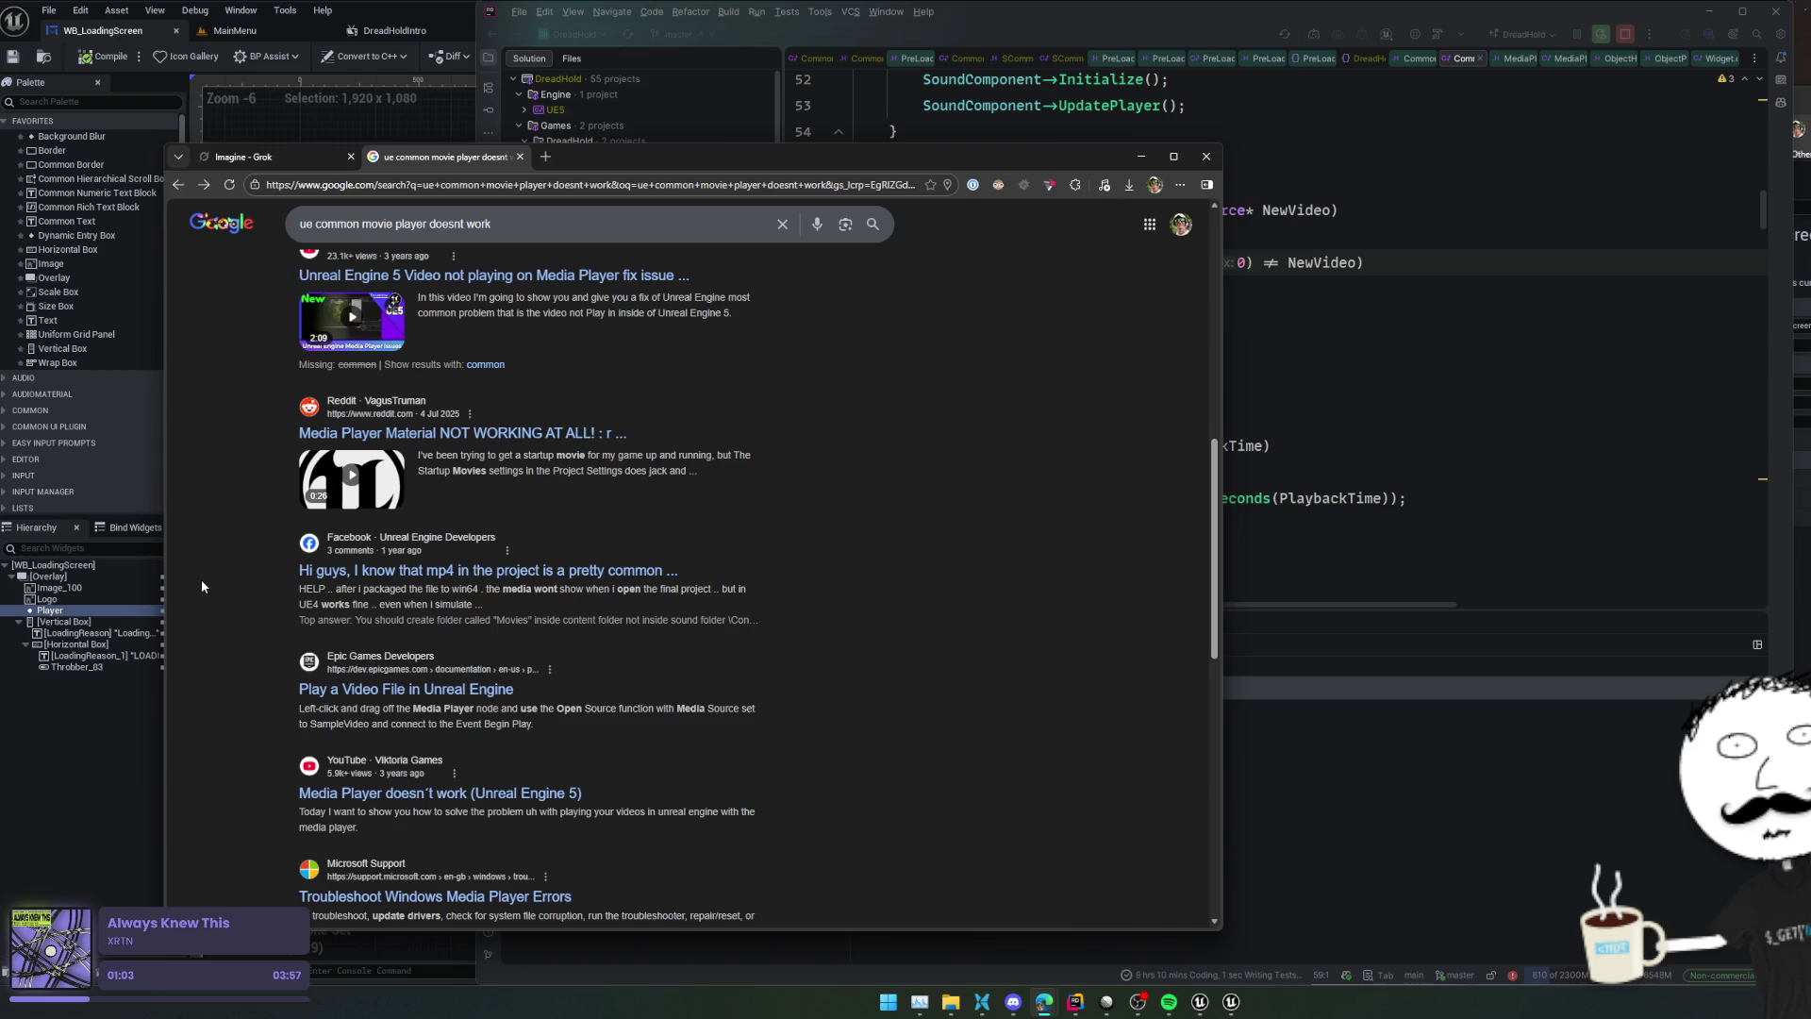
{"action": "scroll", "coordinate": [201, 586], "scroll_direction": "down", "scroll_amount": 1}
{"action": "scroll", "coordinate": [201, 586], "scroll_direction": "down", "scroll_amount": 1}
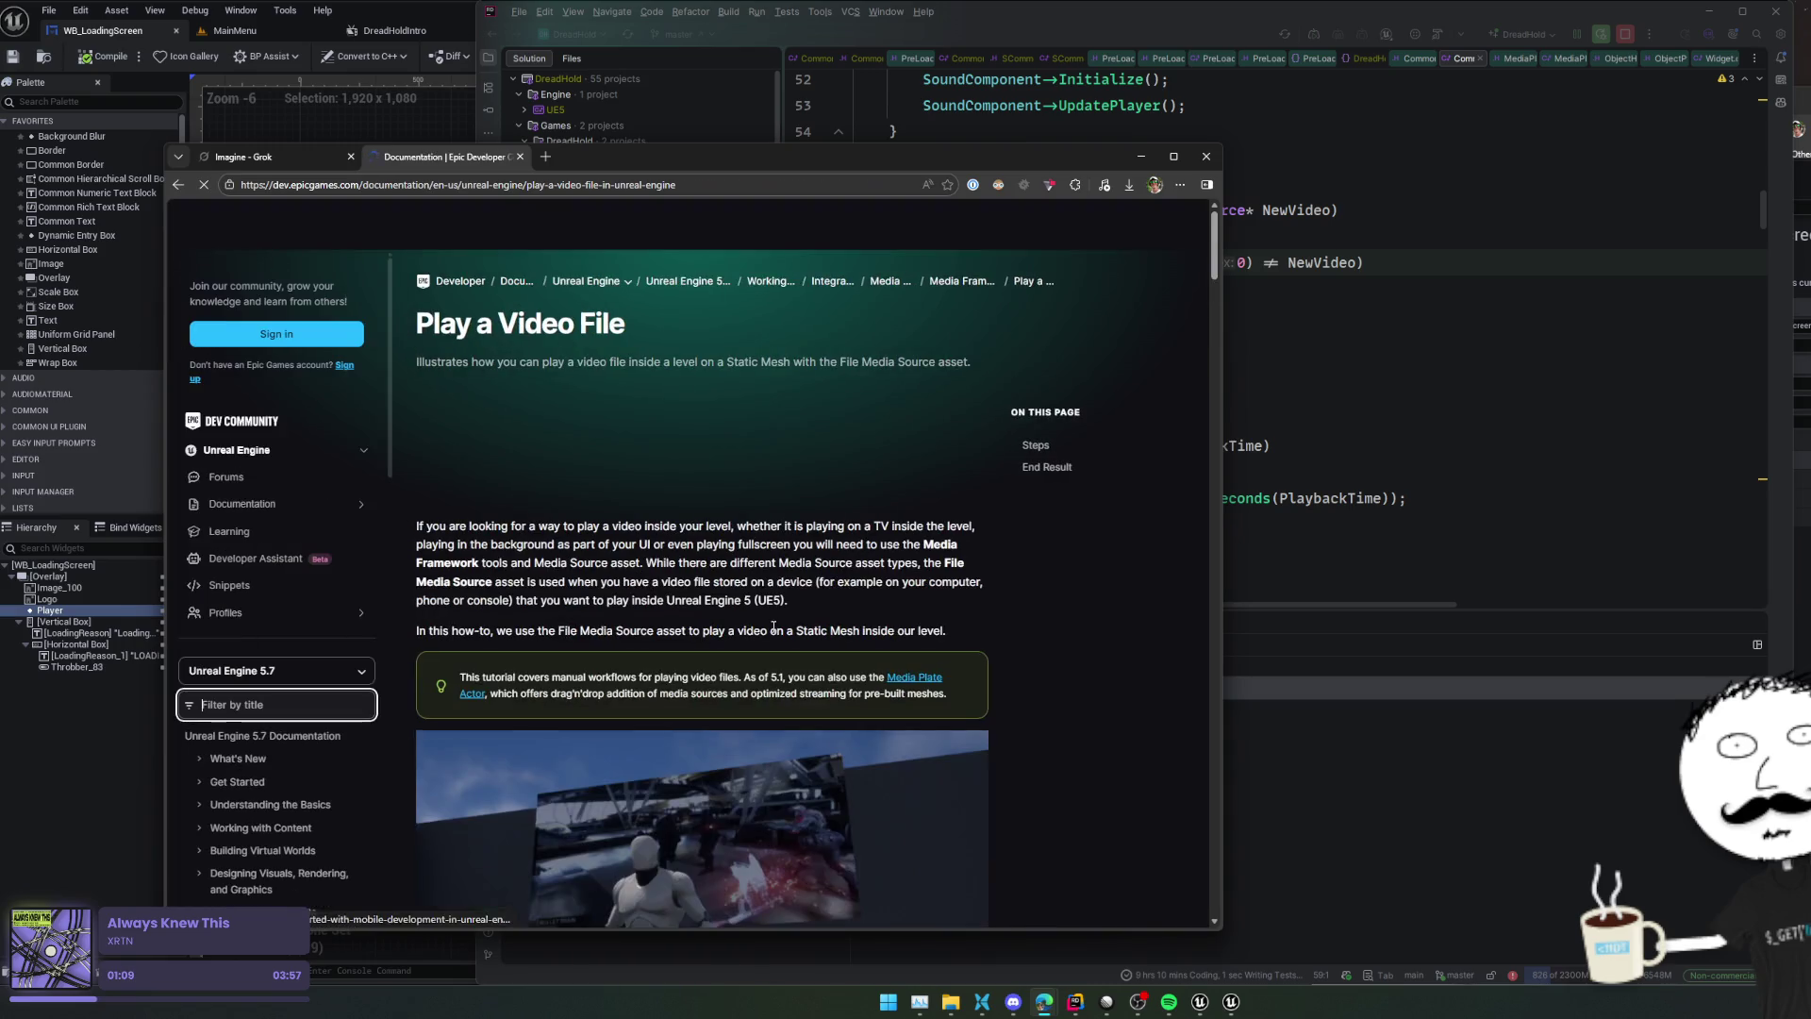
Read the Play a Video File guide's Media Player setup steps through End Result
{"action": "scroll", "coordinate": [773, 624], "scroll_direction": "down", "scroll_amount": 3}
{"action": "scroll", "coordinate": [1003, 637], "scroll_direction": "down", "scroll_amount": 15}
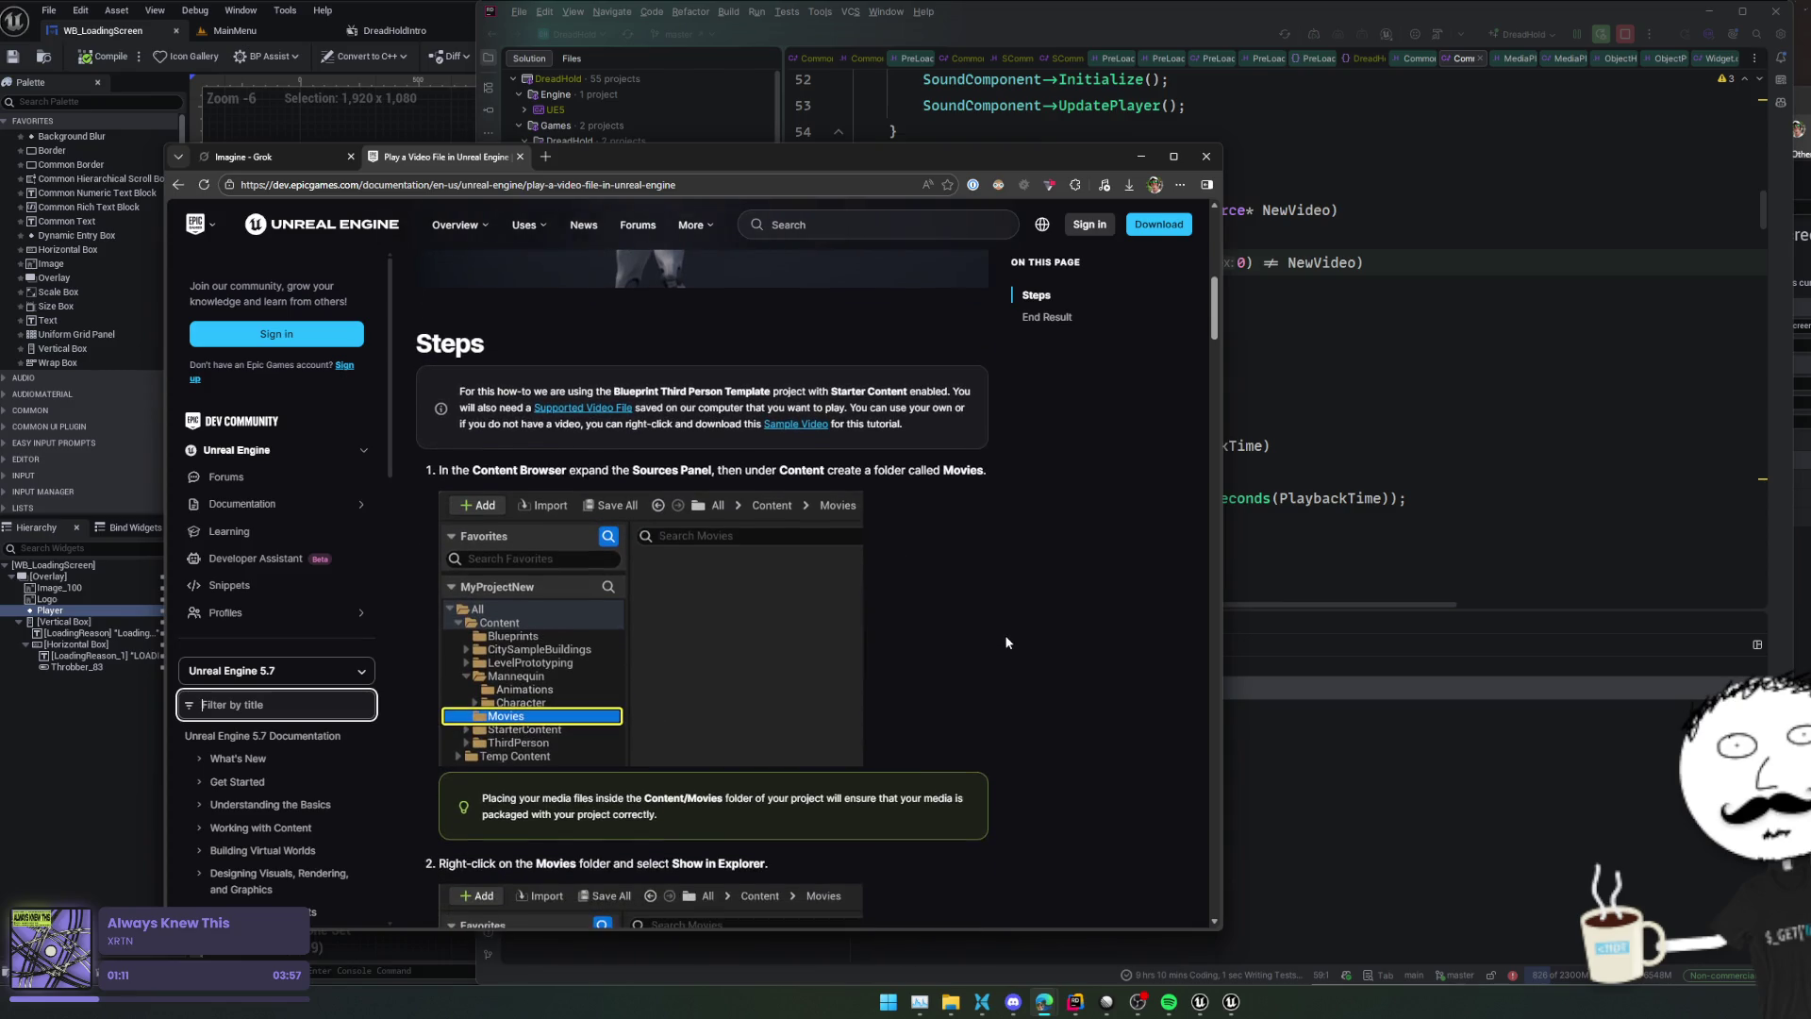
{"action": "scroll", "coordinate": [1008, 641], "scroll_direction": "down", "scroll_amount": 6}
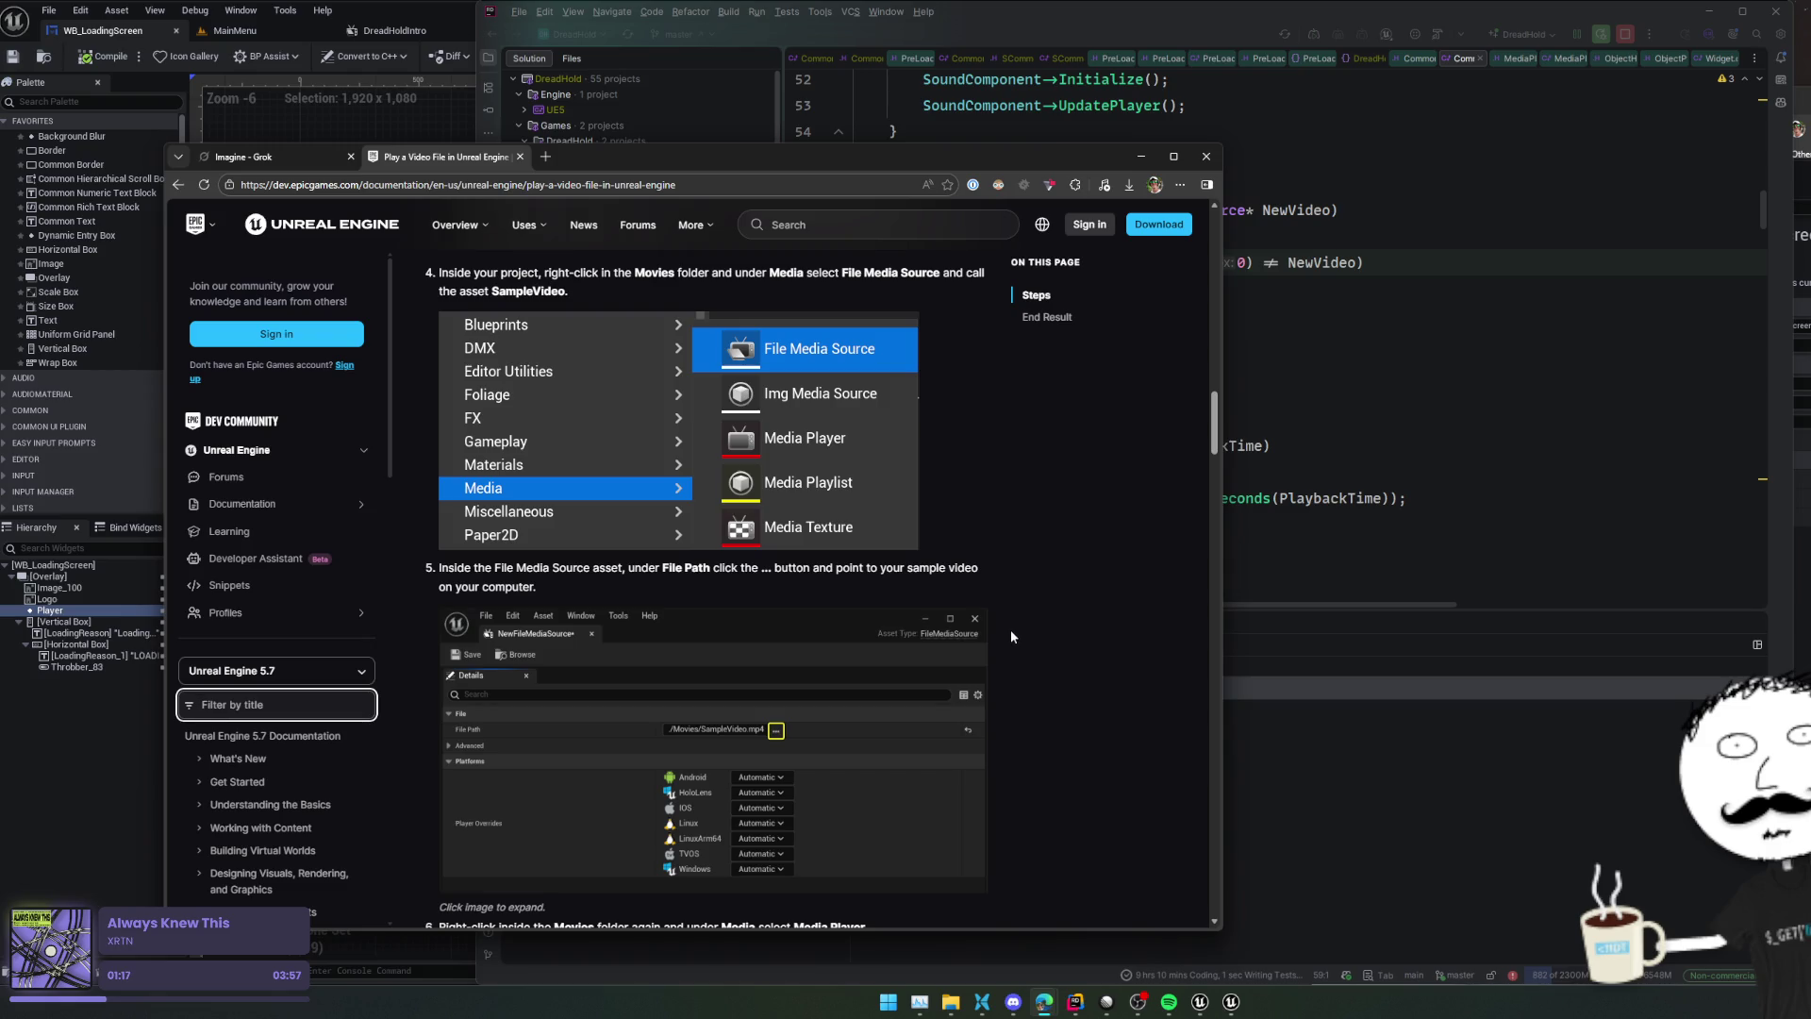
{"action": "scroll", "coordinate": [1011, 637], "scroll_direction": "down", "scroll_amount": 8}
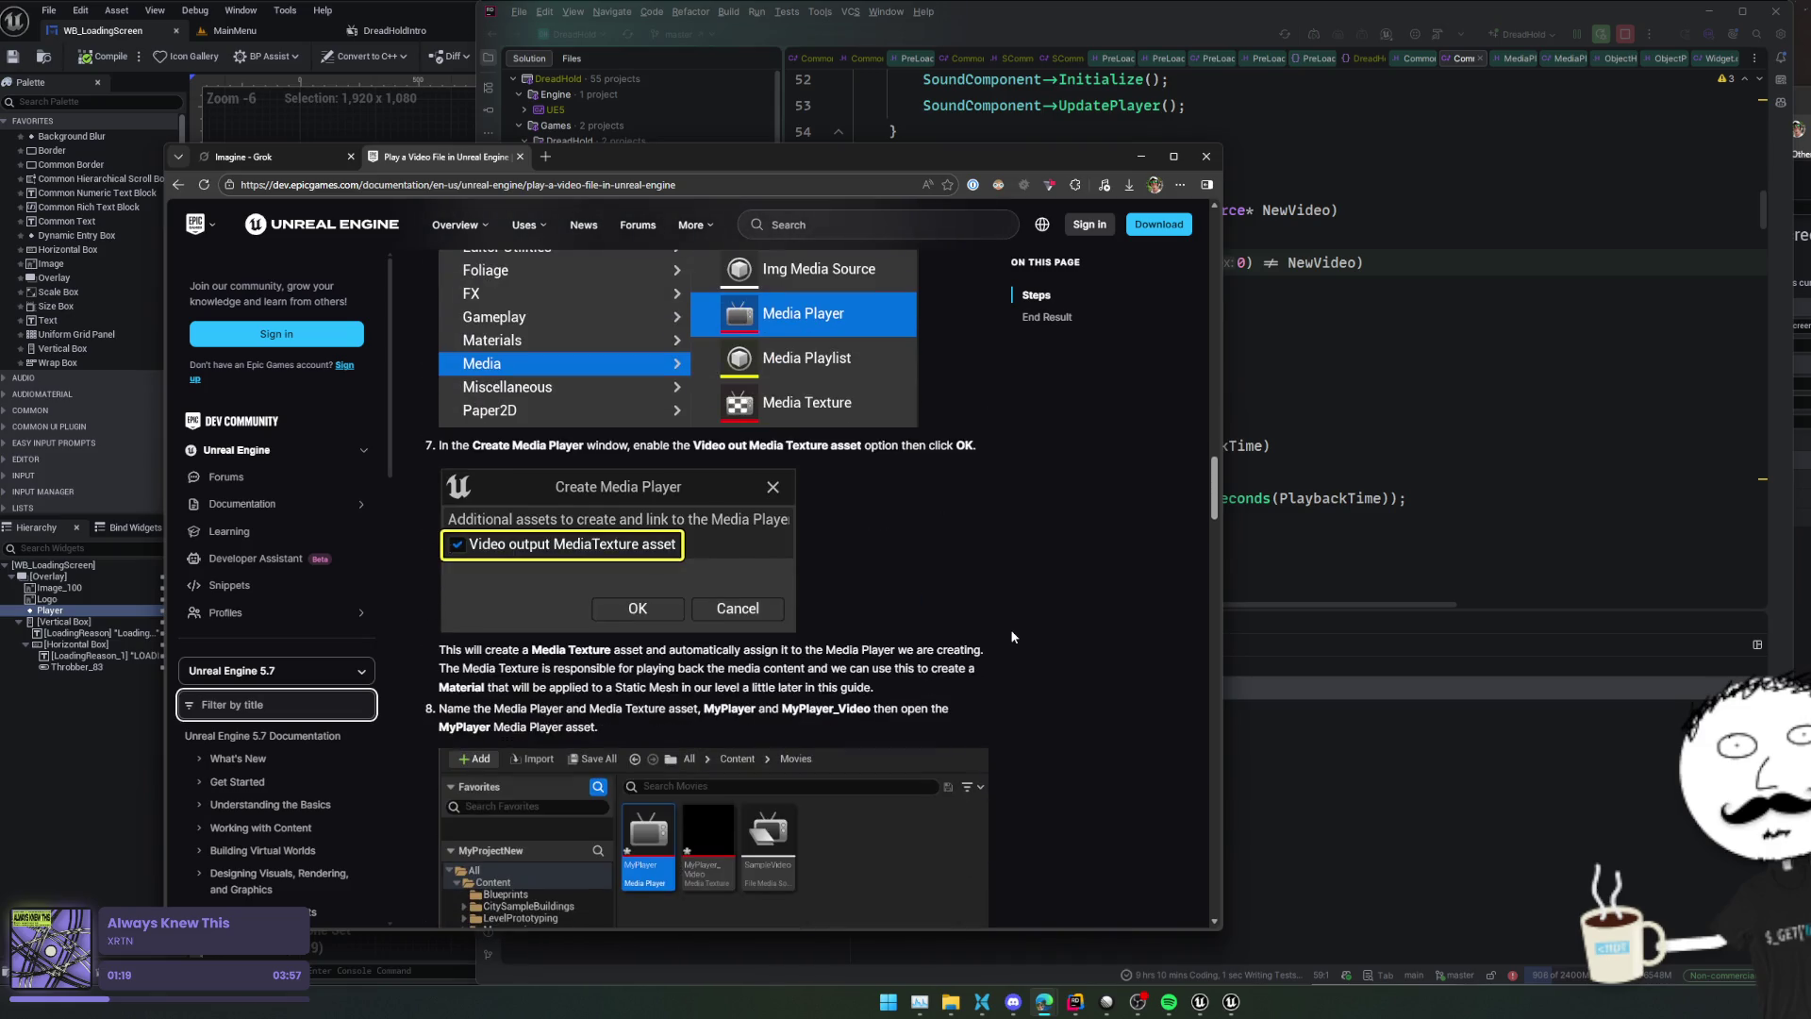
{"action": "scroll", "coordinate": [1012, 637], "scroll_direction": "up", "scroll_amount": 3}
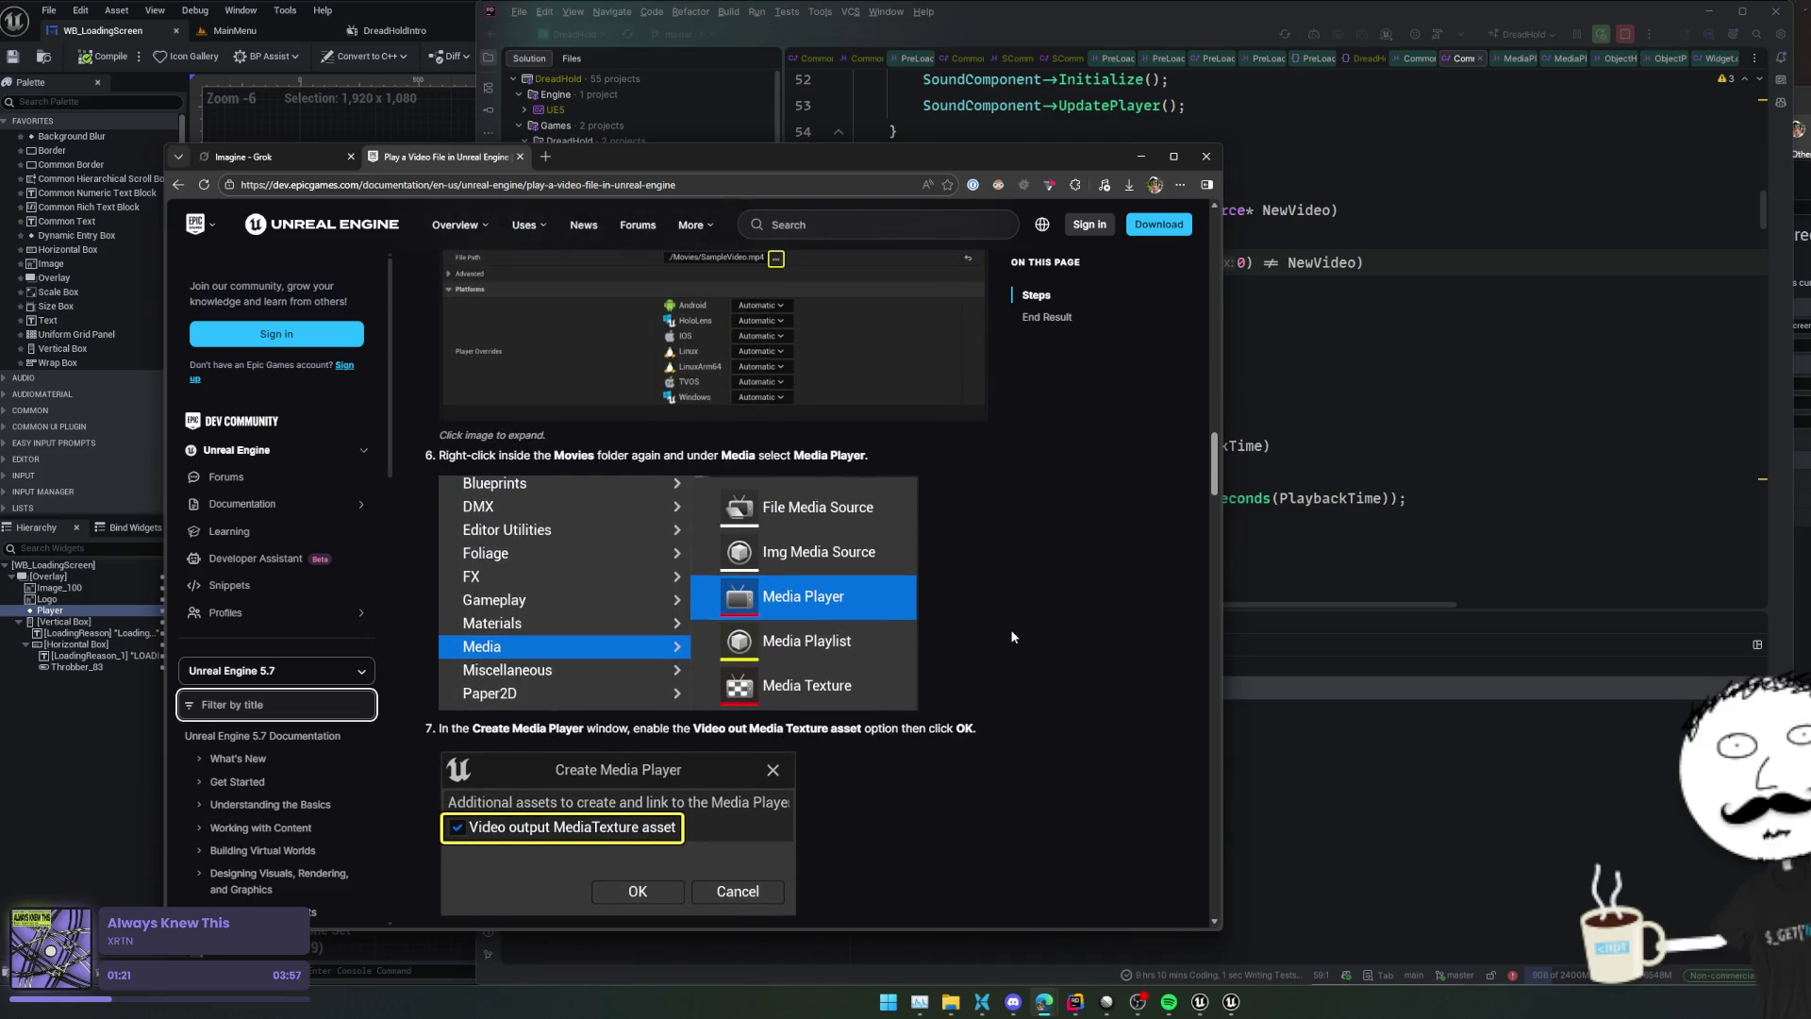
{"action": "scroll", "coordinate": [1012, 636], "scroll_direction": "down", "scroll_amount": 2}
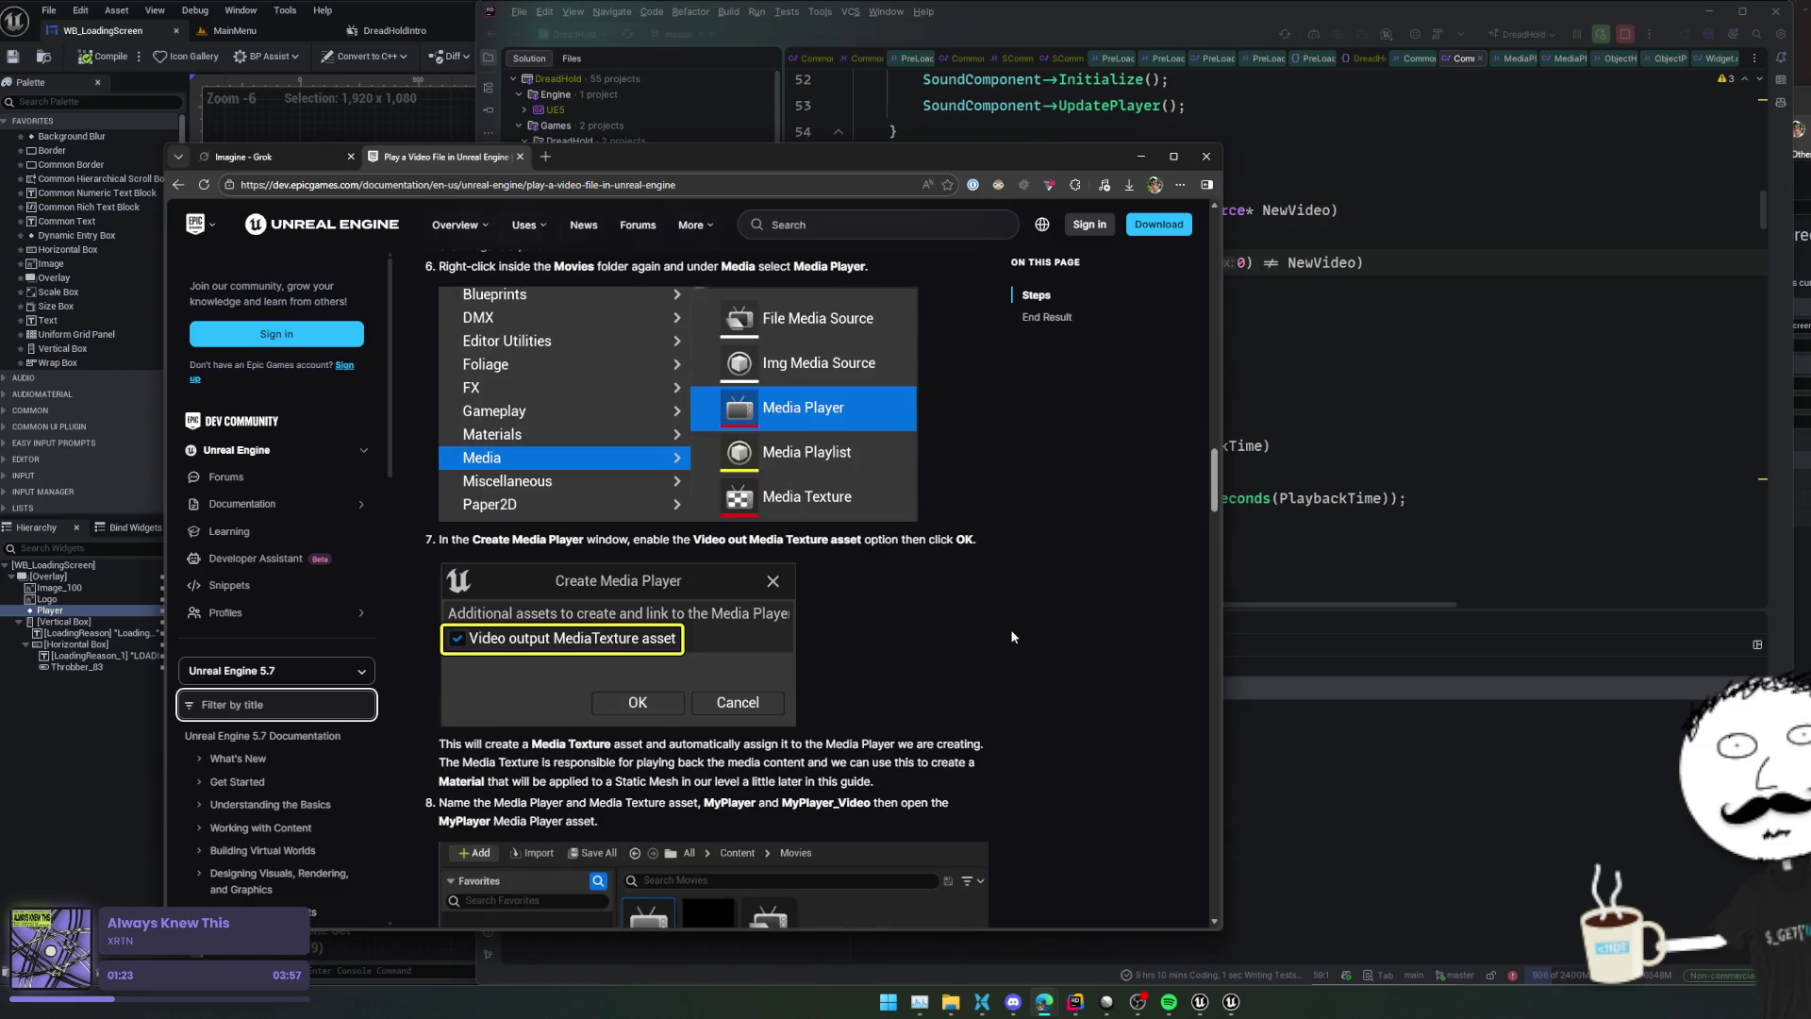
{"action": "scroll", "coordinate": [1012, 637], "scroll_direction": "down", "scroll_amount": 7}
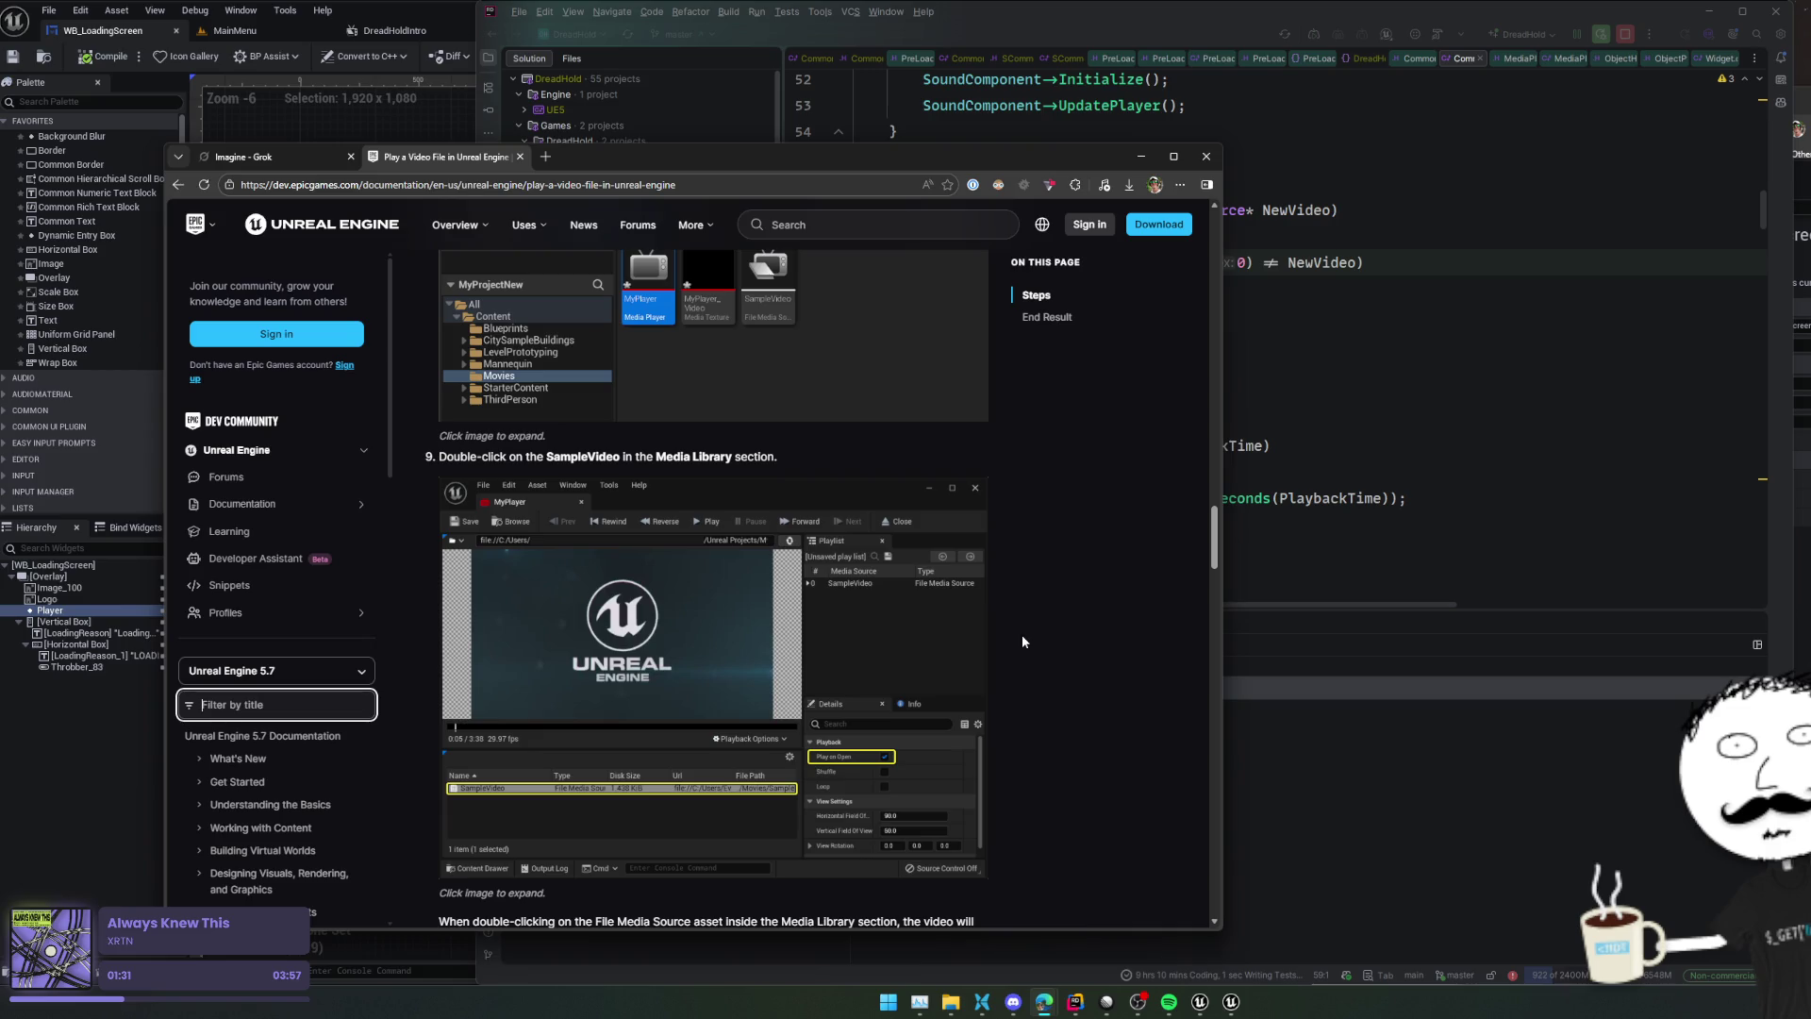
{"action": "scroll", "coordinate": [1022, 641], "scroll_direction": "down", "scroll_amount": 6}
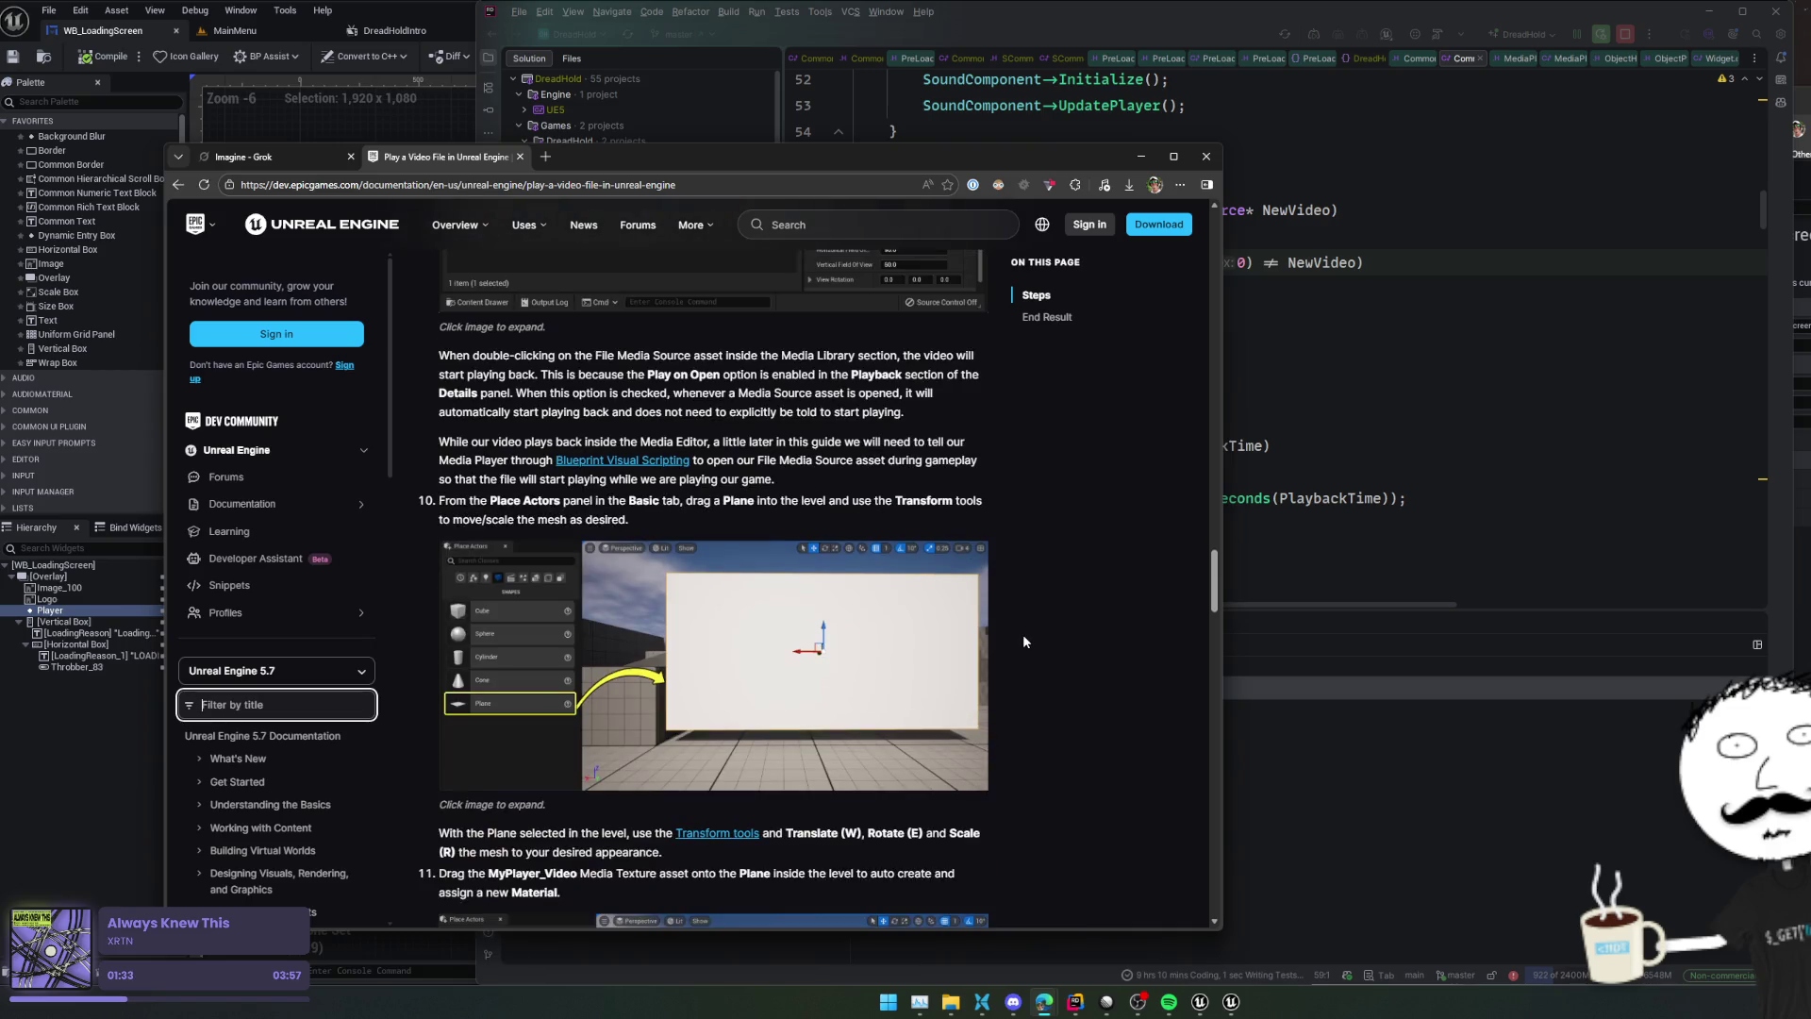
{"action": "scroll", "coordinate": [1023, 641], "scroll_direction": "down", "scroll_amount": 8}
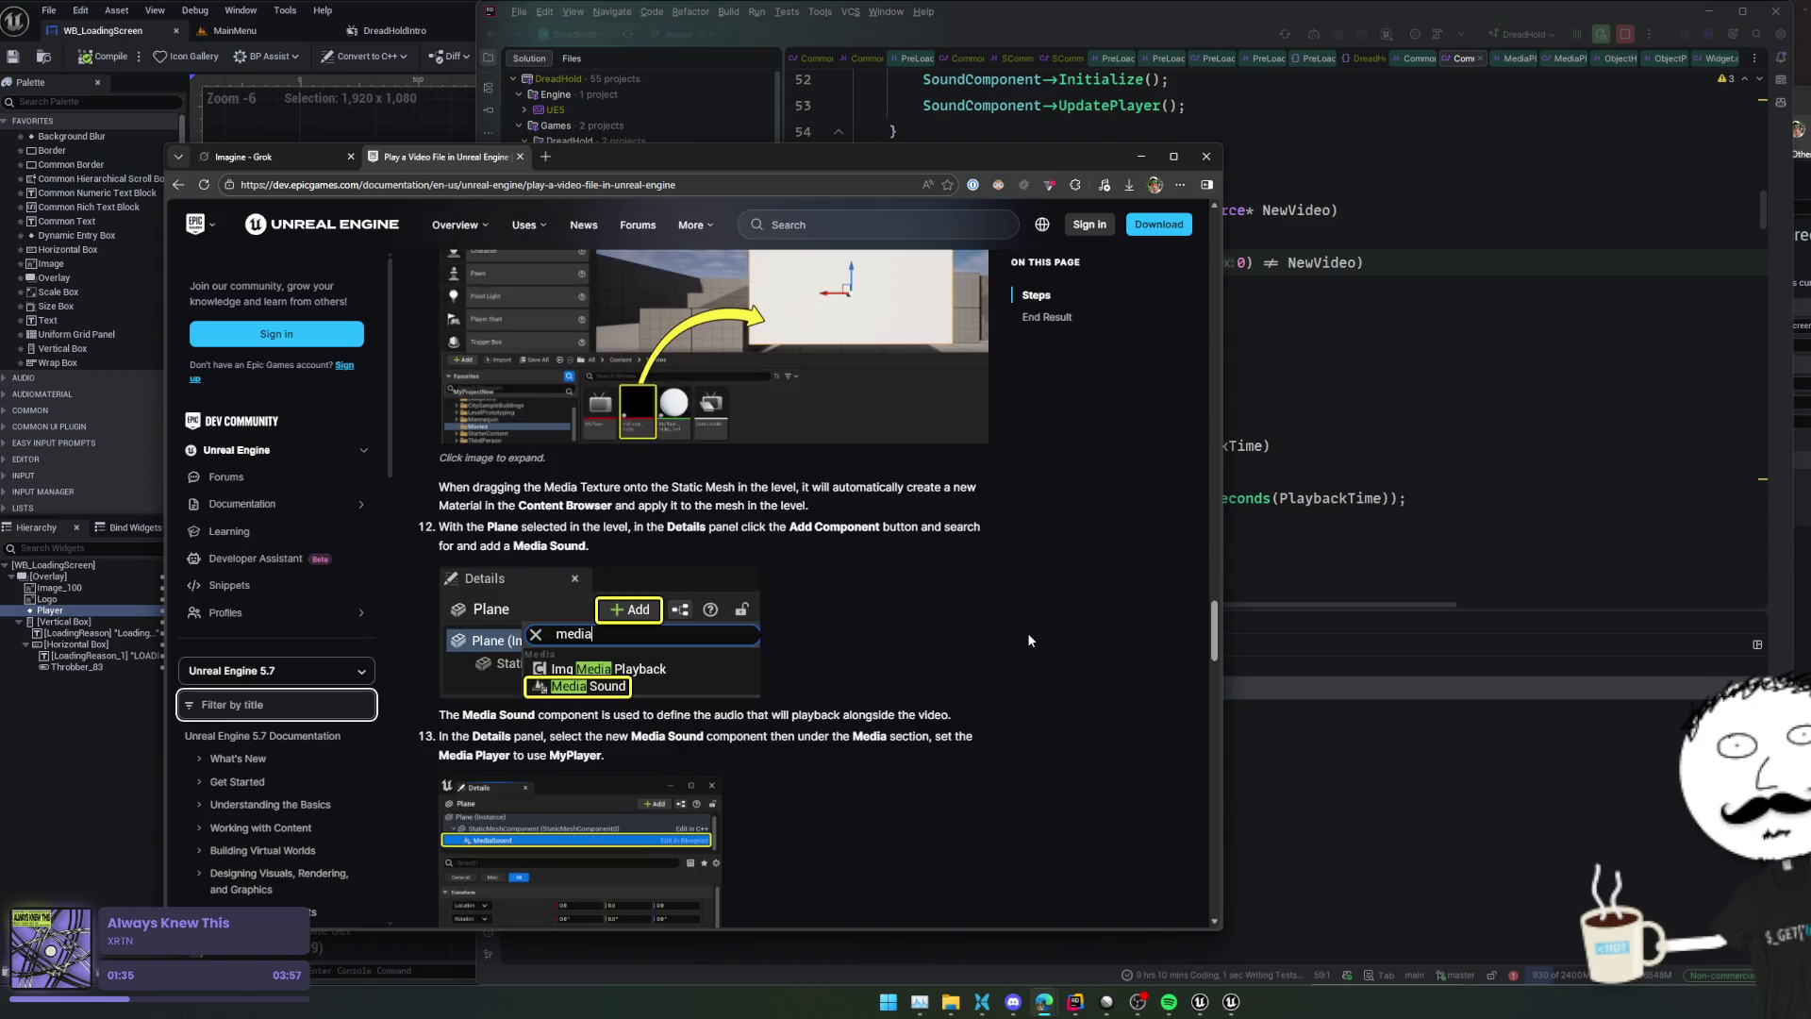
{"action": "scroll", "coordinate": [1029, 640], "scroll_direction": "down", "scroll_amount": 4}
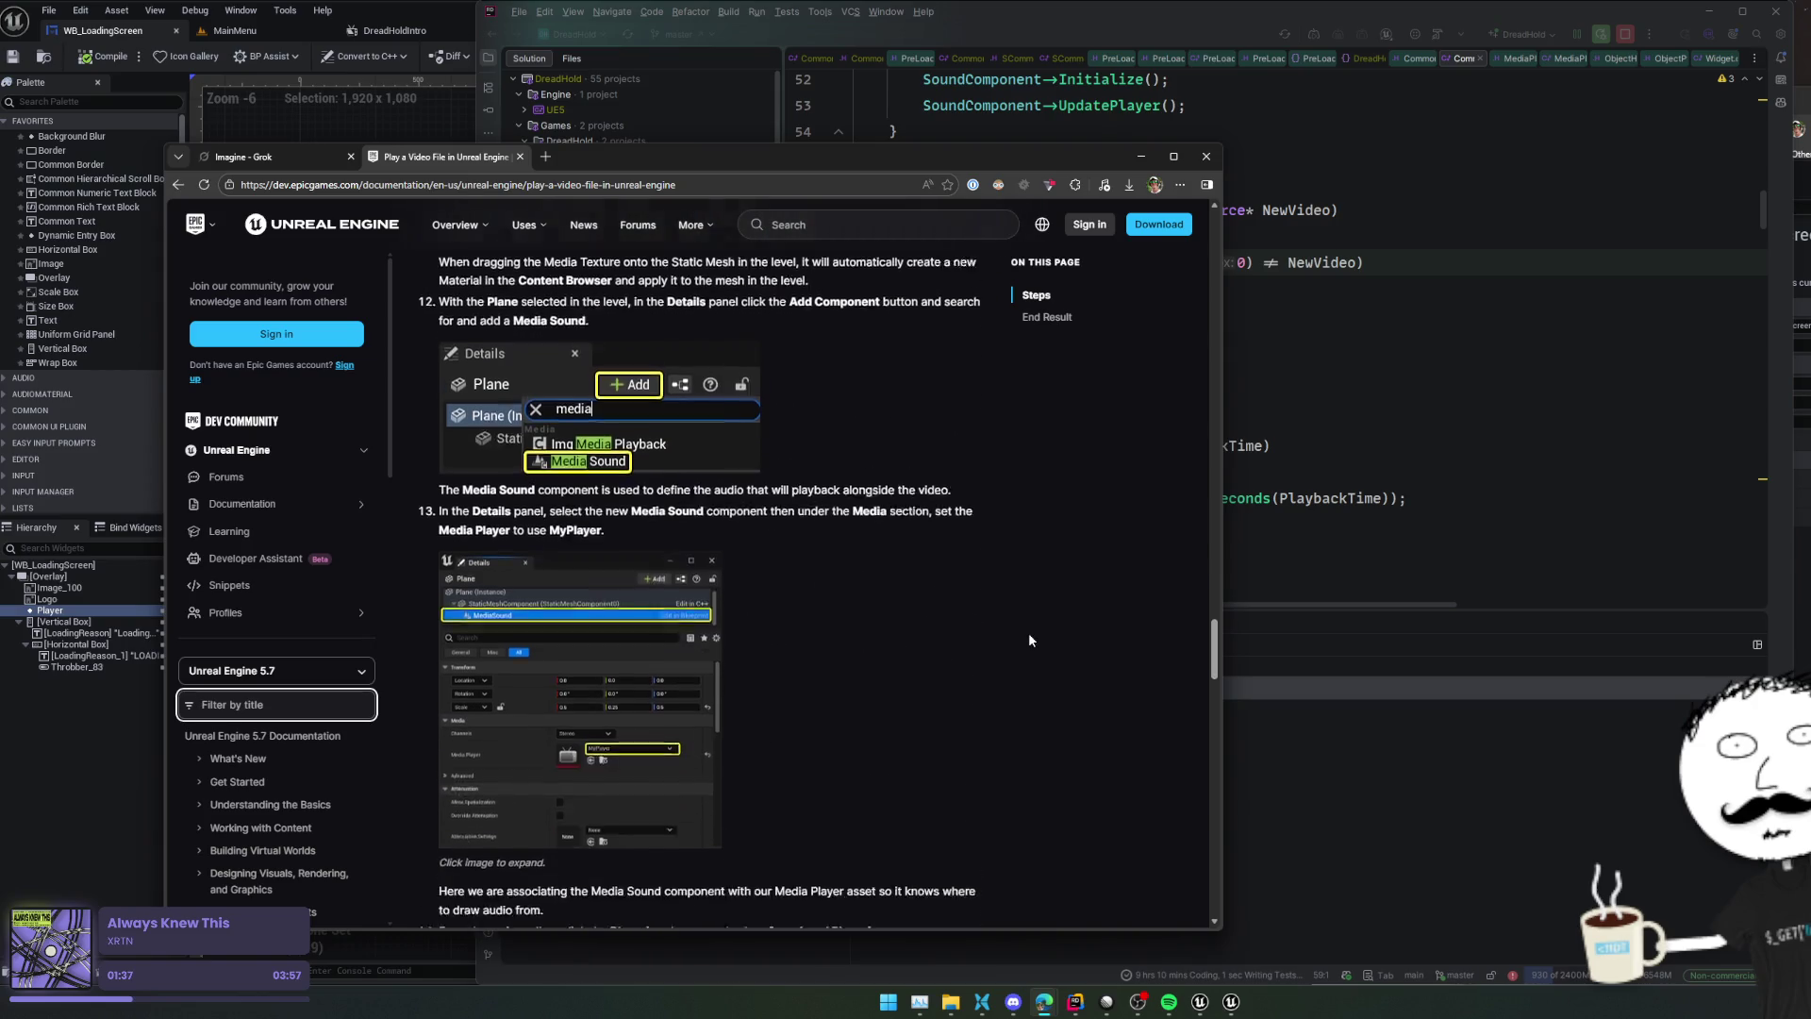
{"action": "scroll", "coordinate": [1030, 639], "scroll_direction": "down", "scroll_amount": 2}
{"action": "scroll", "coordinate": [1030, 640], "scroll_direction": "down", "scroll_amount": 5}
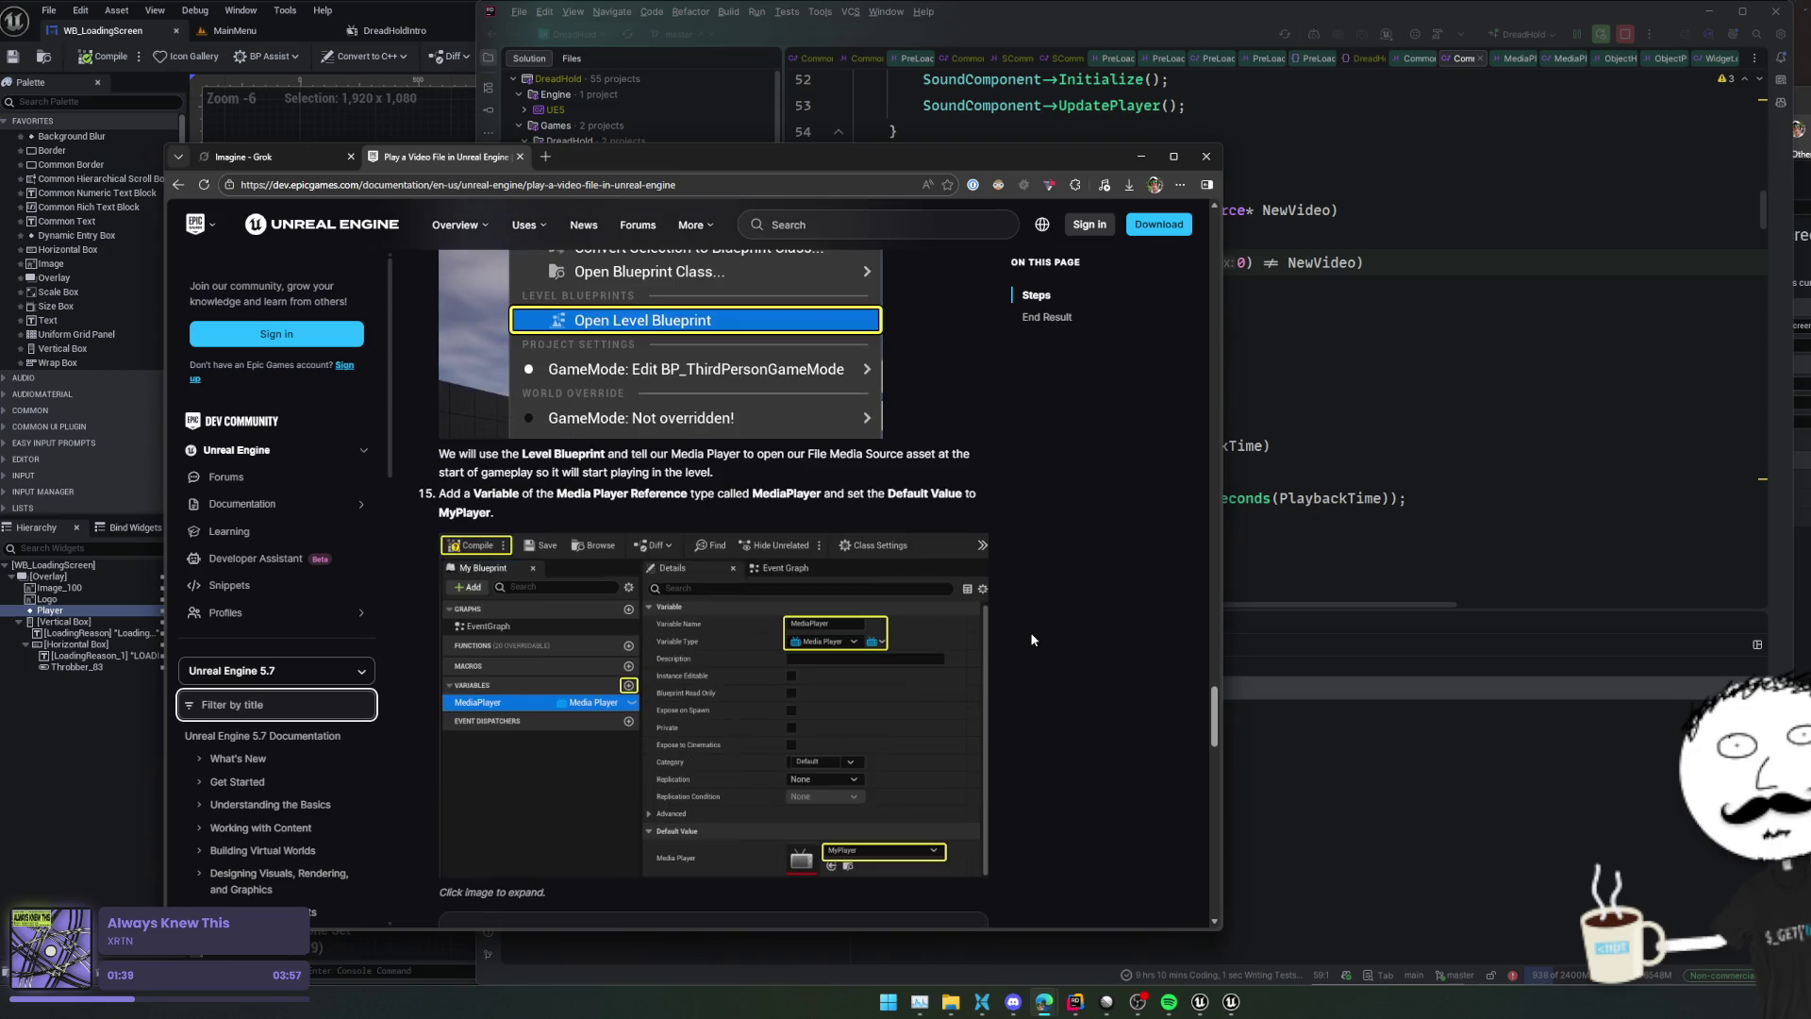
{"action": "scroll", "coordinate": [1031, 640], "scroll_direction": "down", "scroll_amount": 12}
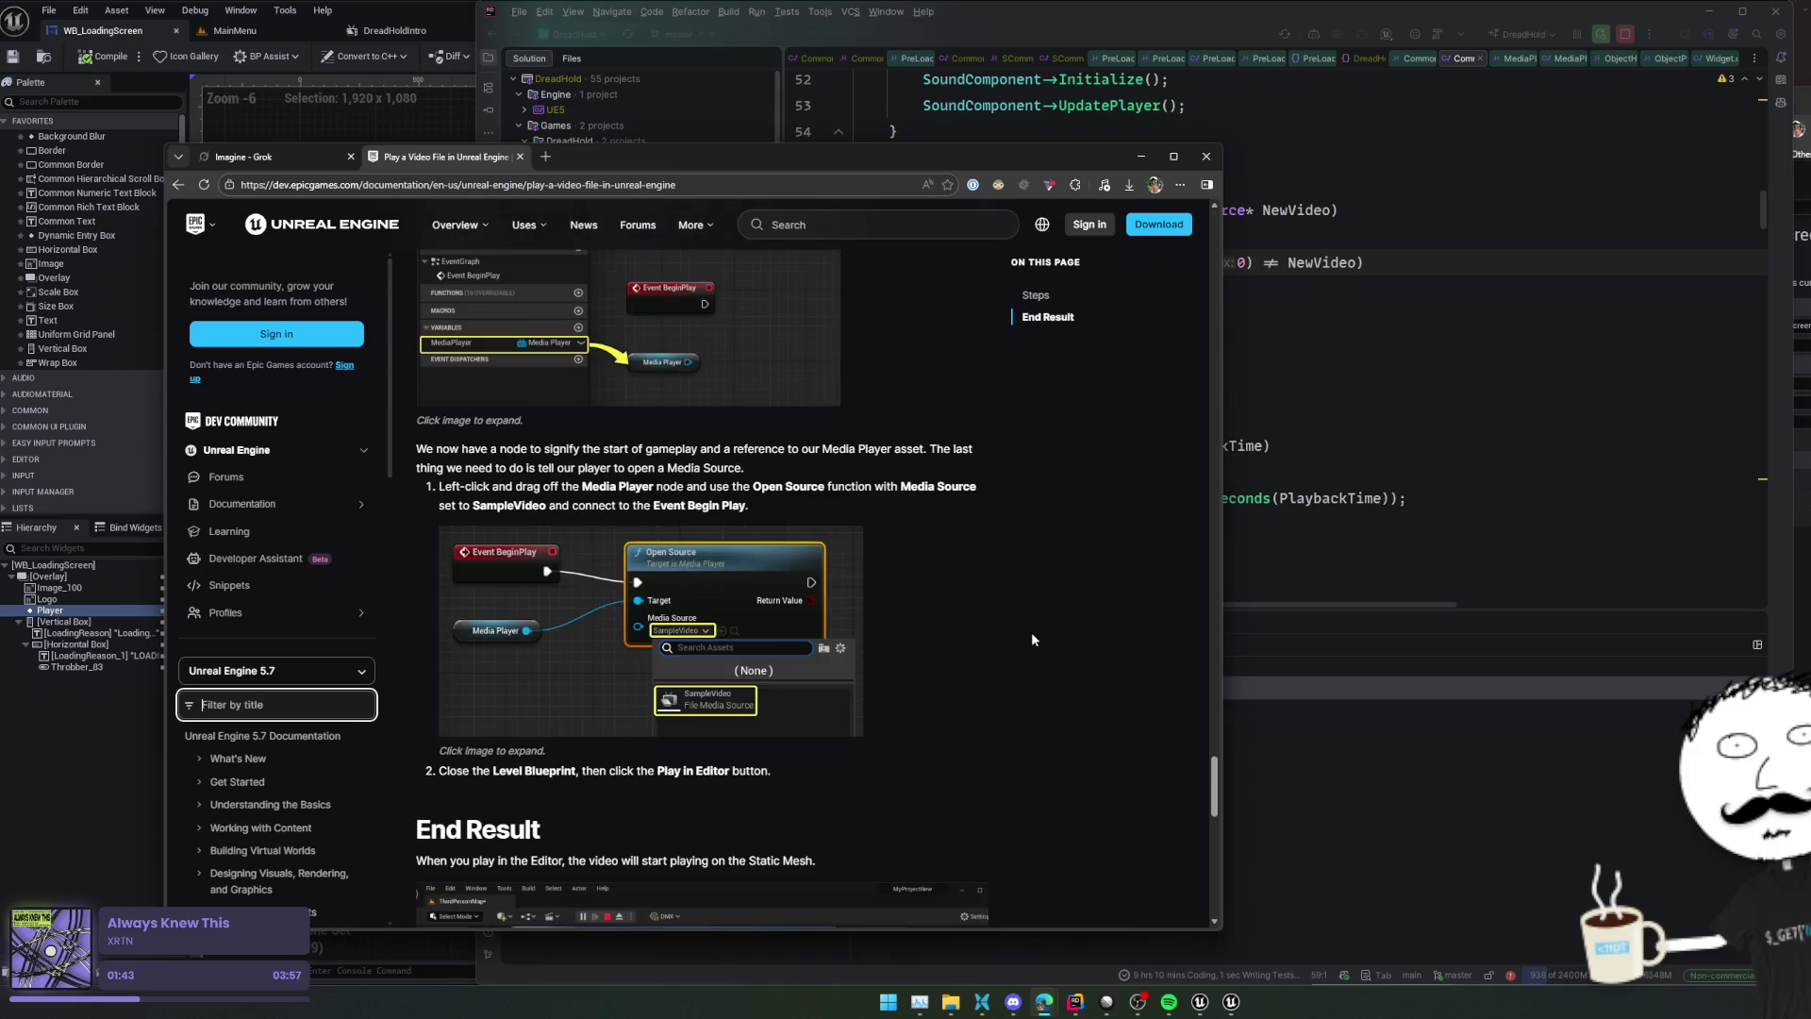
{"action": "scroll", "coordinate": [1031, 640], "scroll_direction": "down", "scroll_amount": 4}
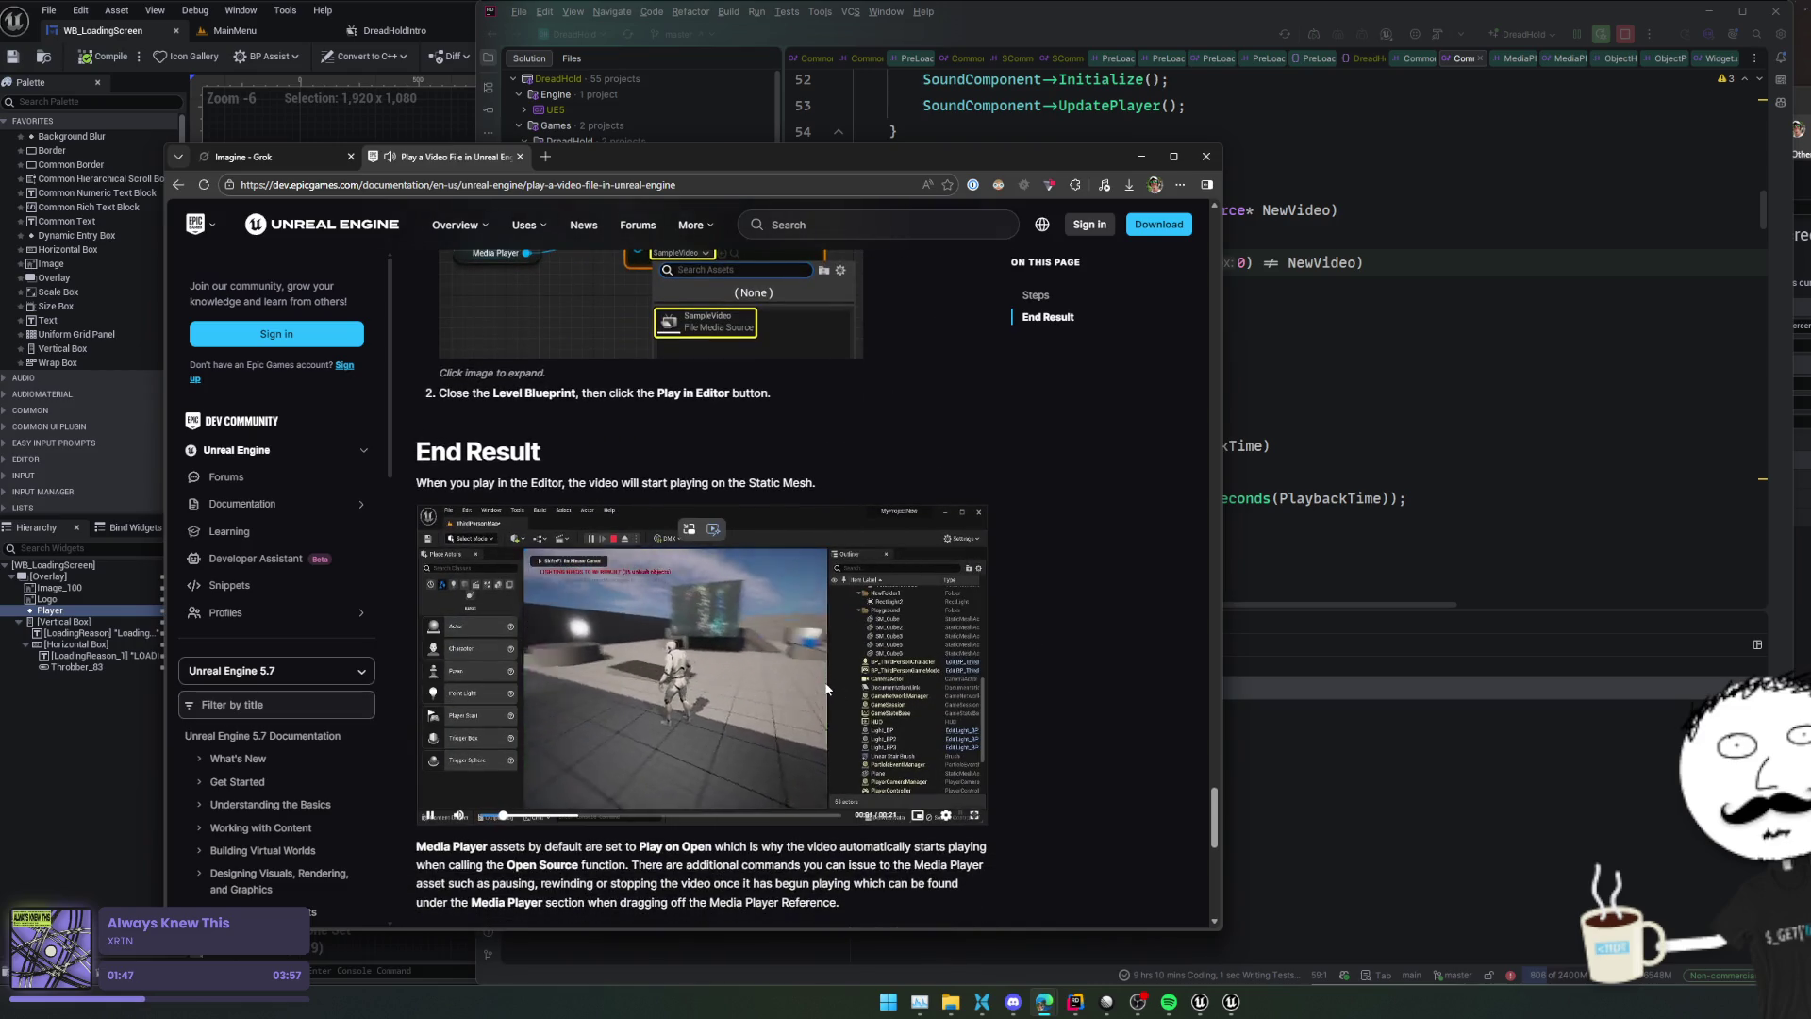
{"action": "scroll", "coordinate": [1120, 676], "scroll_direction": "down", "scroll_amount": 6}
{"action": "scroll", "coordinate": [1122, 660], "scroll_direction": "up", "scroll_amount": 15}
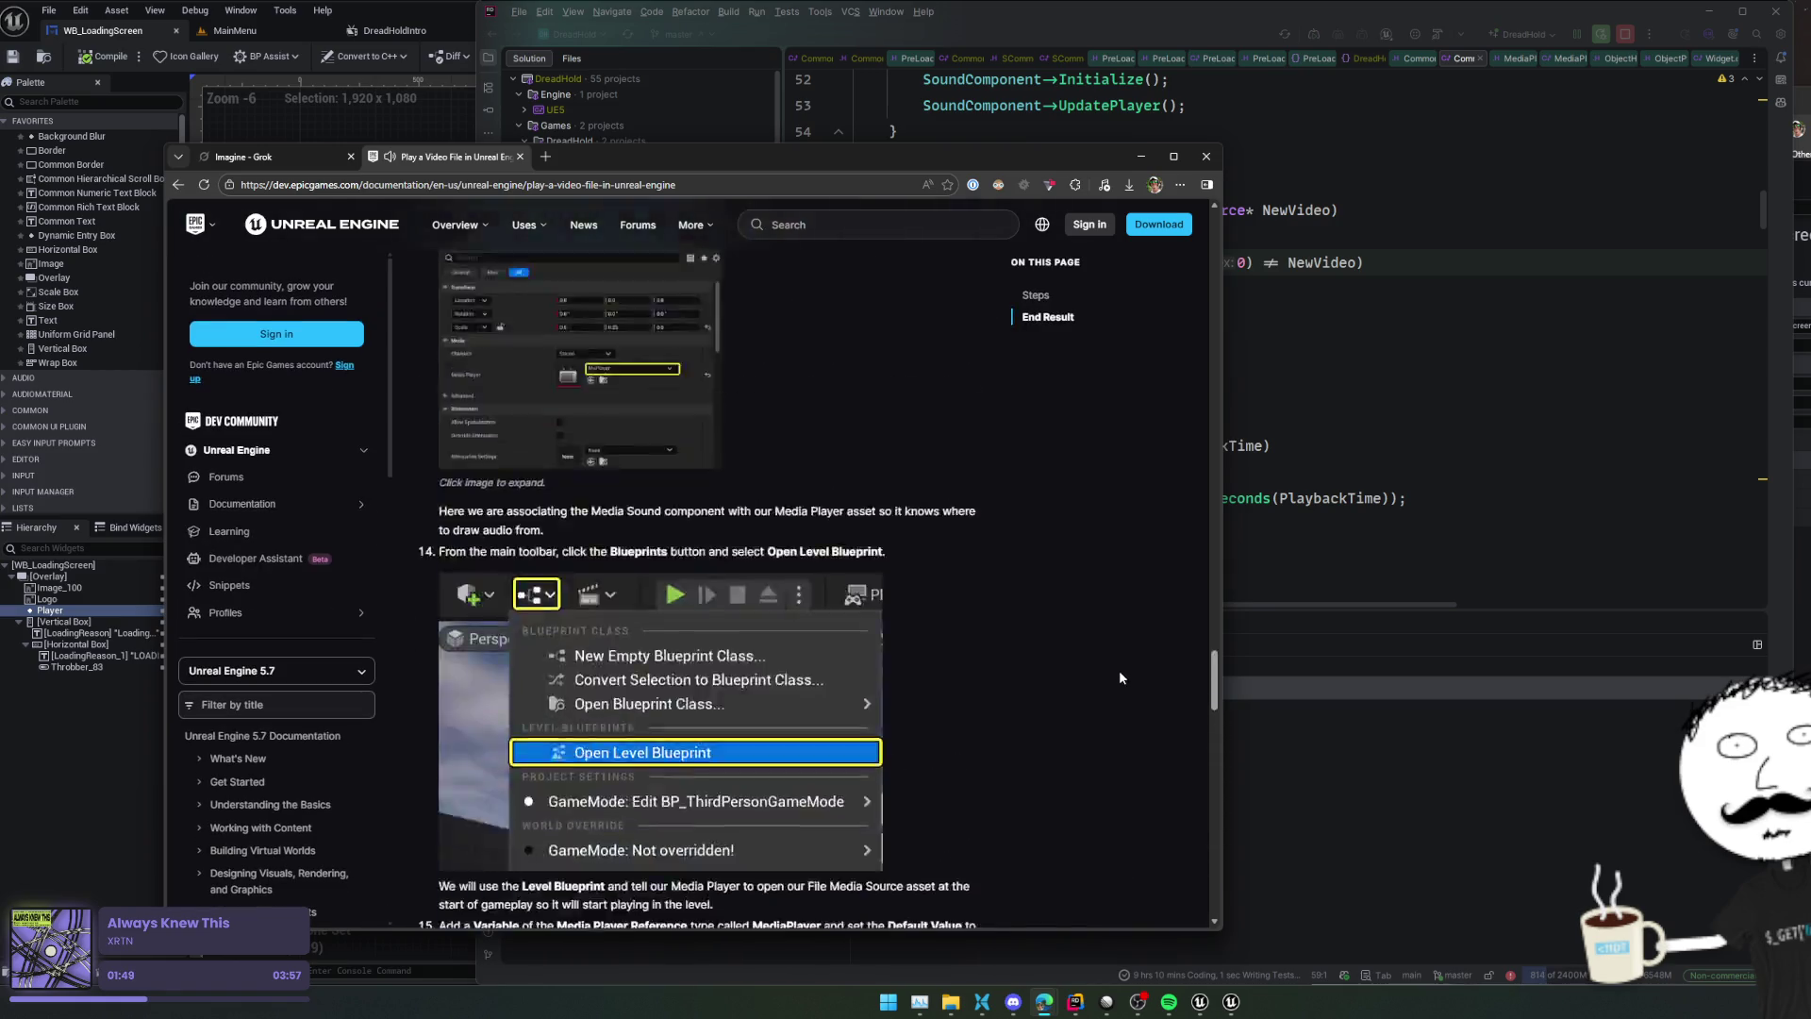
{"action": "scroll", "coordinate": [1118, 677], "scroll_direction": "up", "scroll_amount": 5}
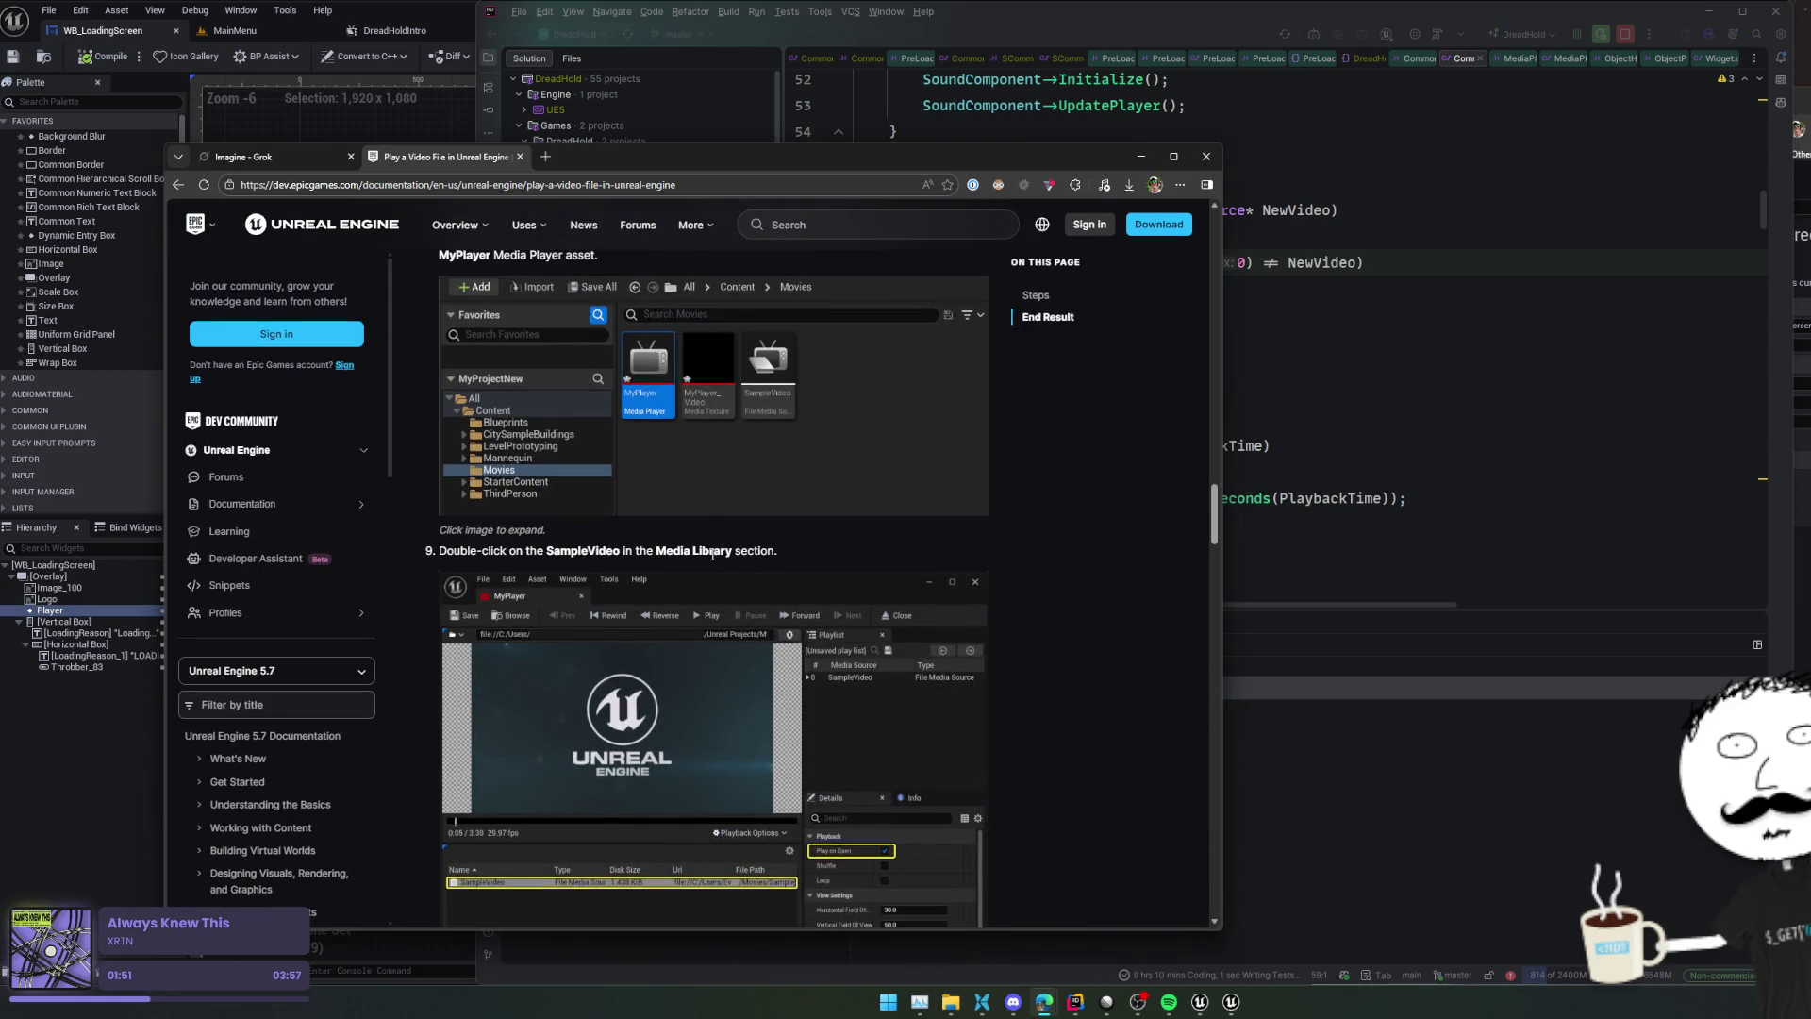
{"action": "scroll", "coordinate": [712, 555], "scroll_direction": "up", "scroll_amount": 7}
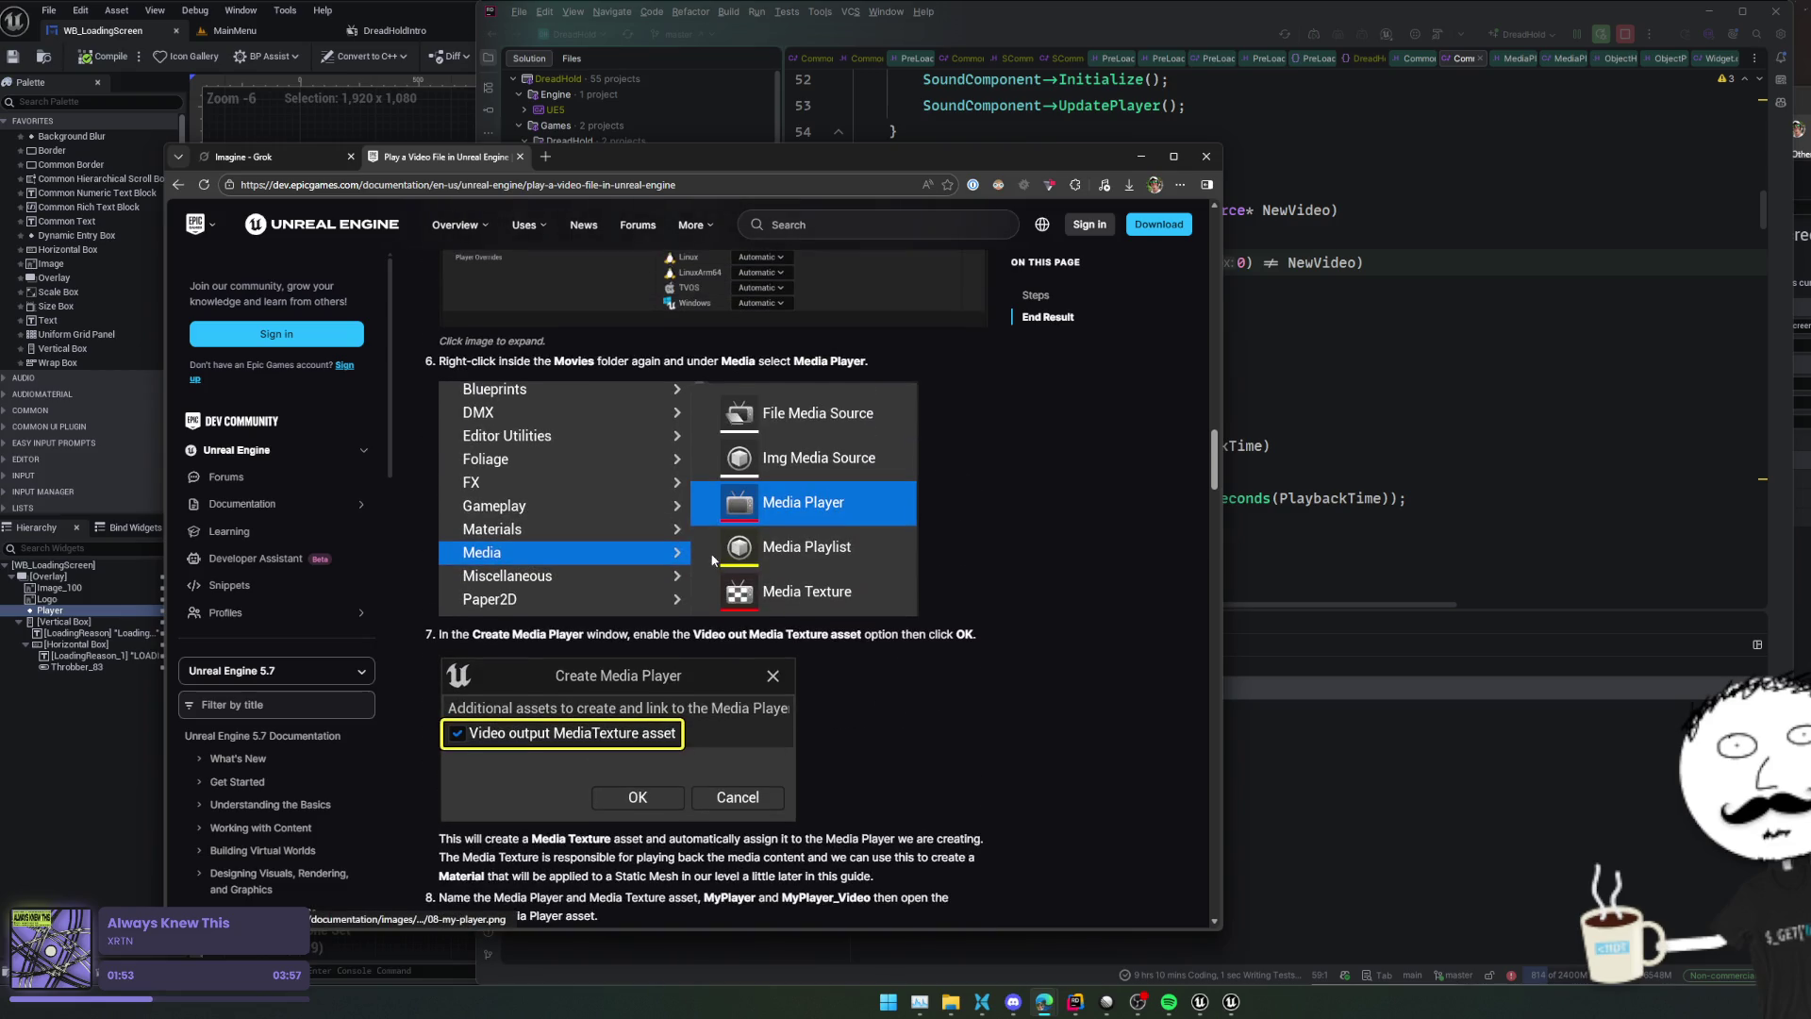
Check the other browser tab, then return to Unreal's MainMenu level
{"action": "left_click", "coordinate": [321, 157]}
{"action": "left_click", "coordinate": [408, 161]}
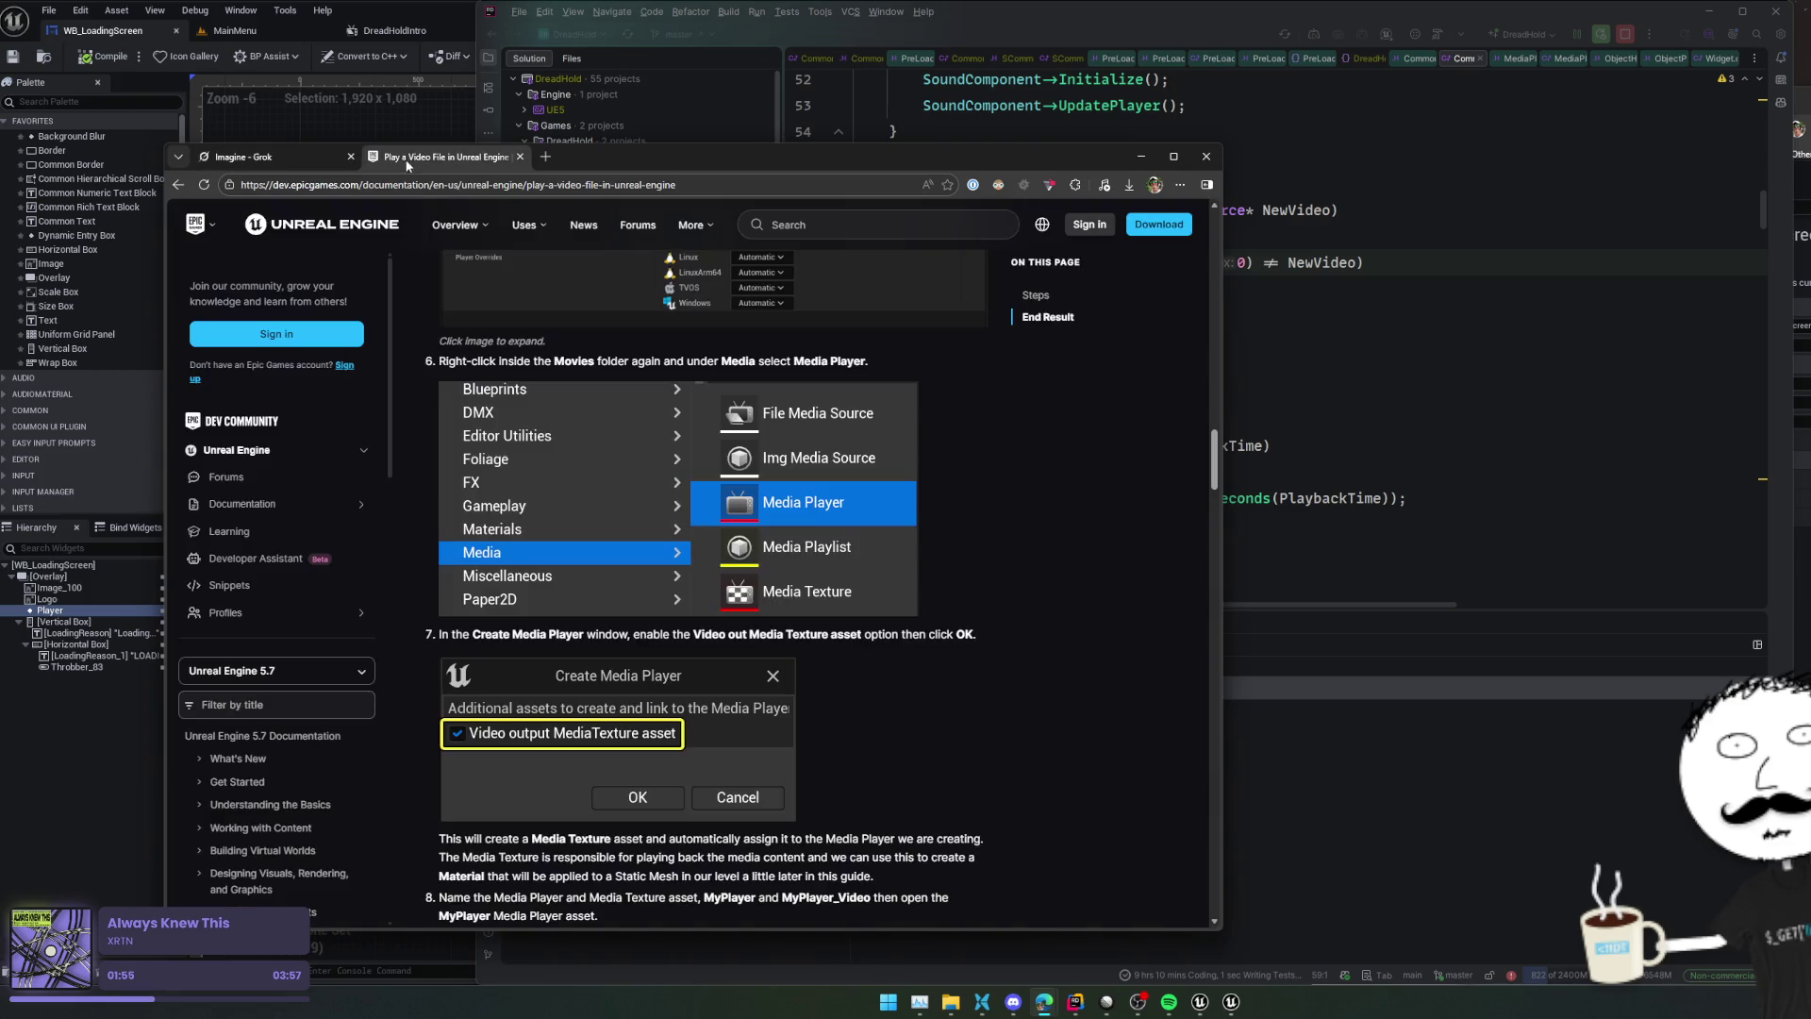
{"action": "left_click", "coordinate": [153, 34]}
{"action": "left_click", "coordinate": [235, 30]}
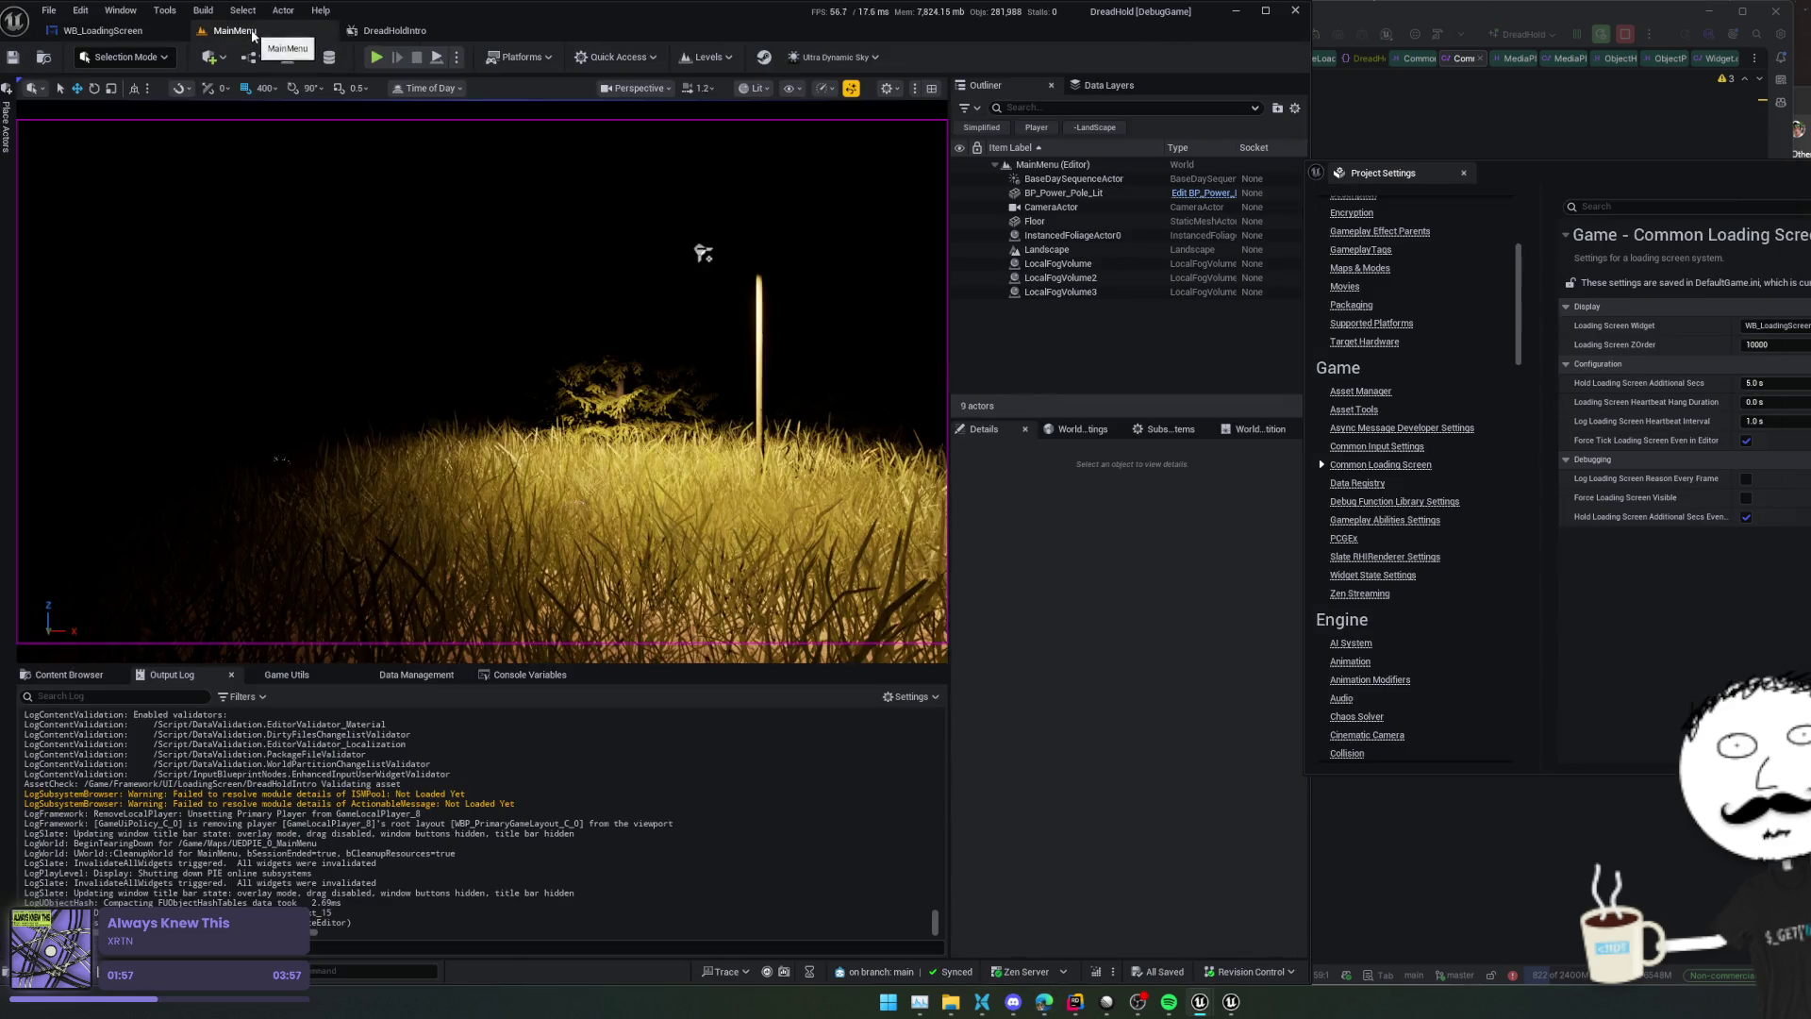
In the LoadingScreen content folder's create menu, filter by 'medi' to list Media Player
{"action": "left_click", "coordinate": [78, 681]}
{"action": "right_click", "coordinate": [430, 856]}
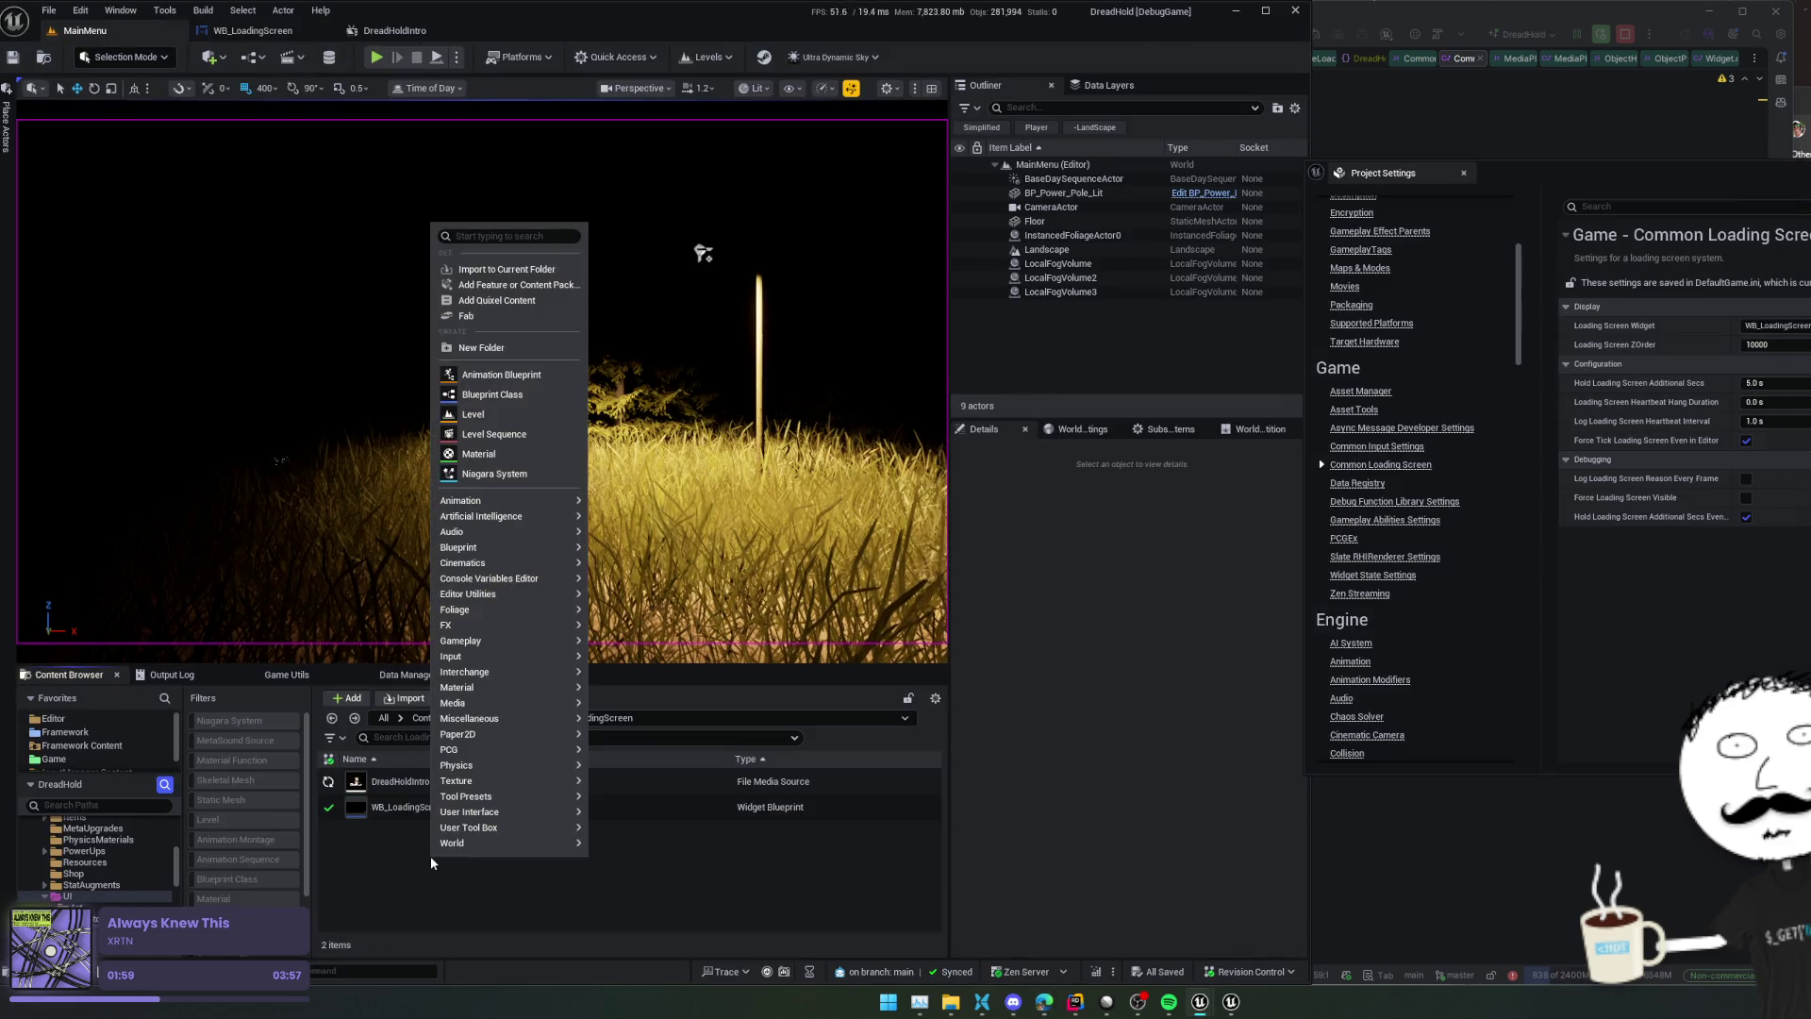
{"action": "type", "text": "medi"}
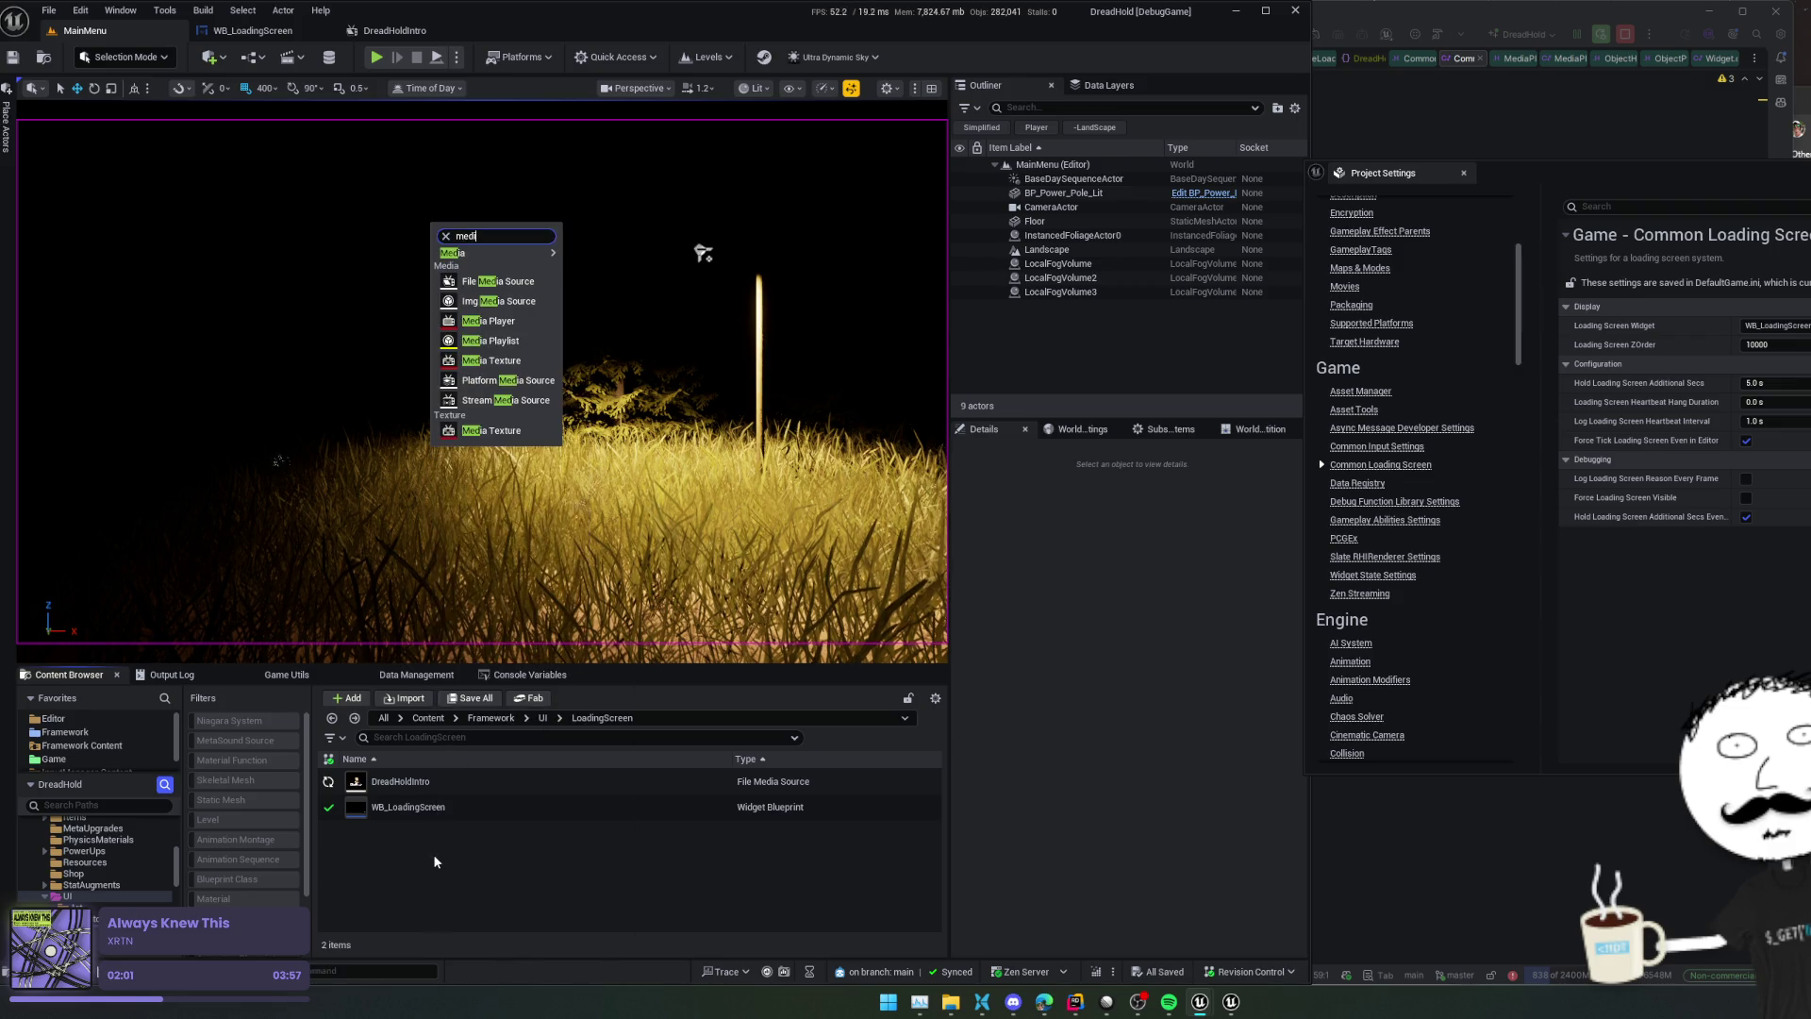
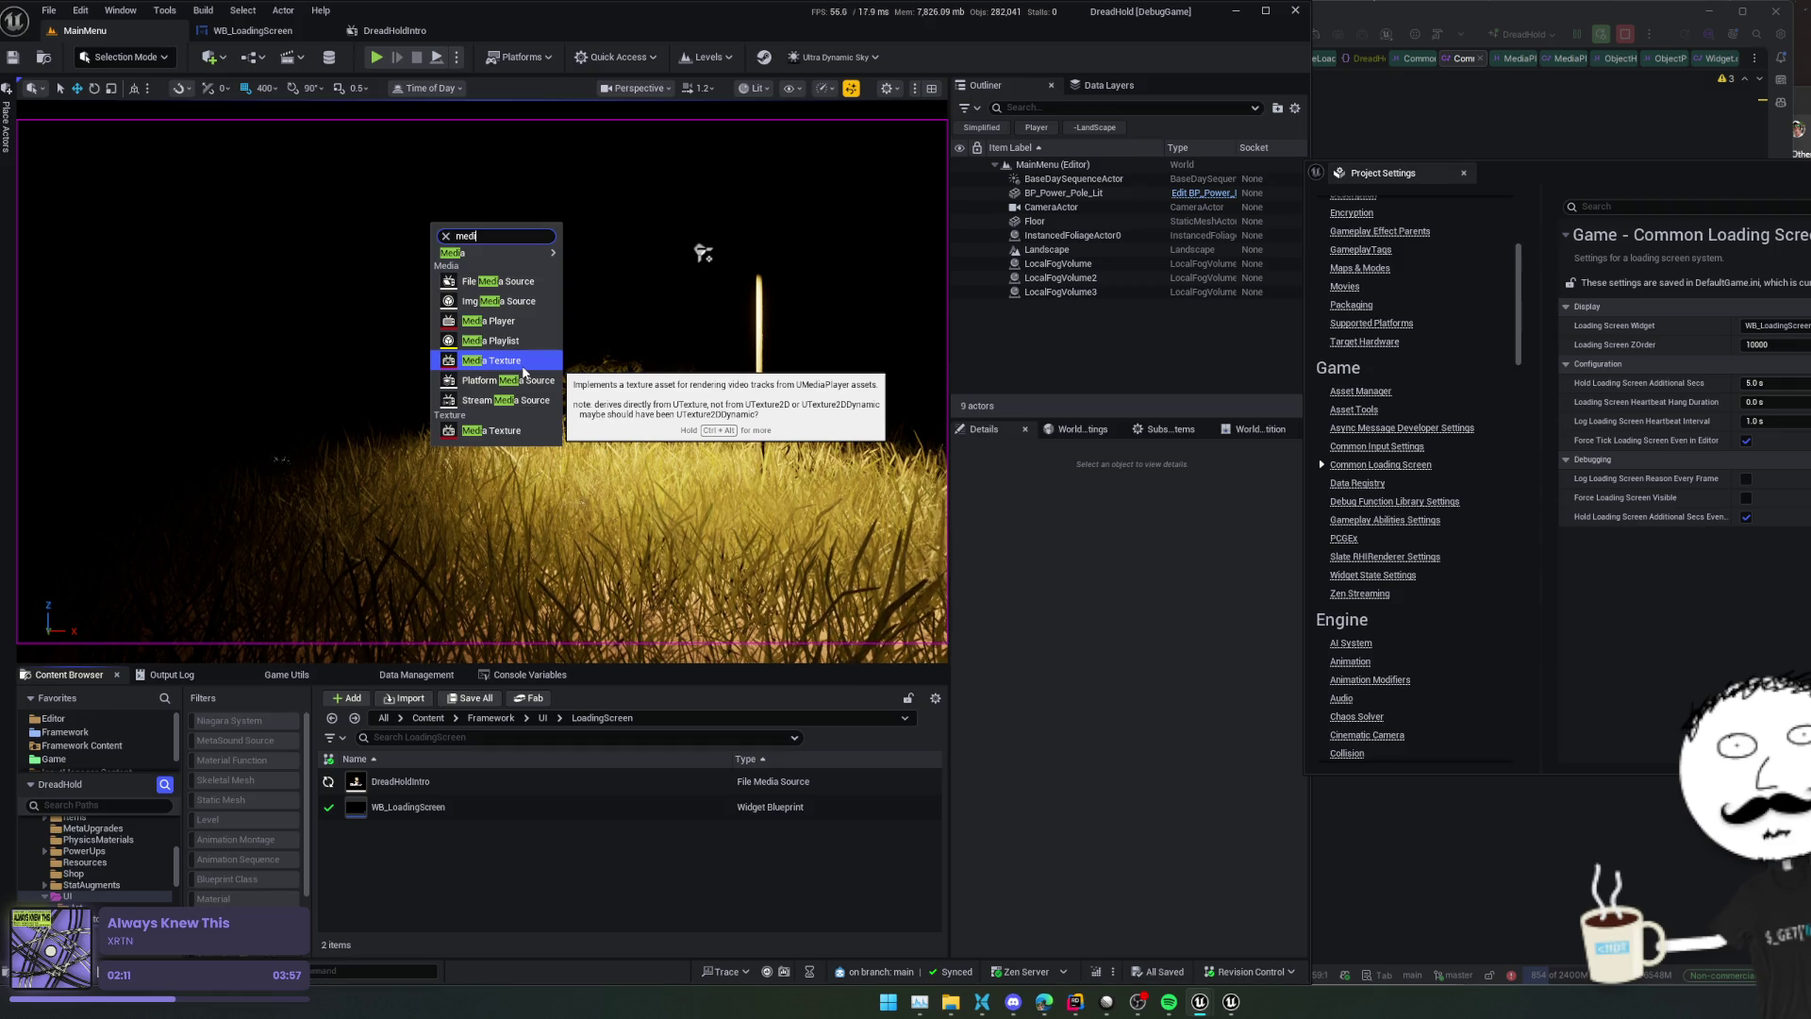
Create NewMediaTexture in LoadingScreen, start a new Media Player for it, then cancel its Save As
{"action": "left_click", "coordinate": [524, 360]}
{"action": "key", "text": "Return"}
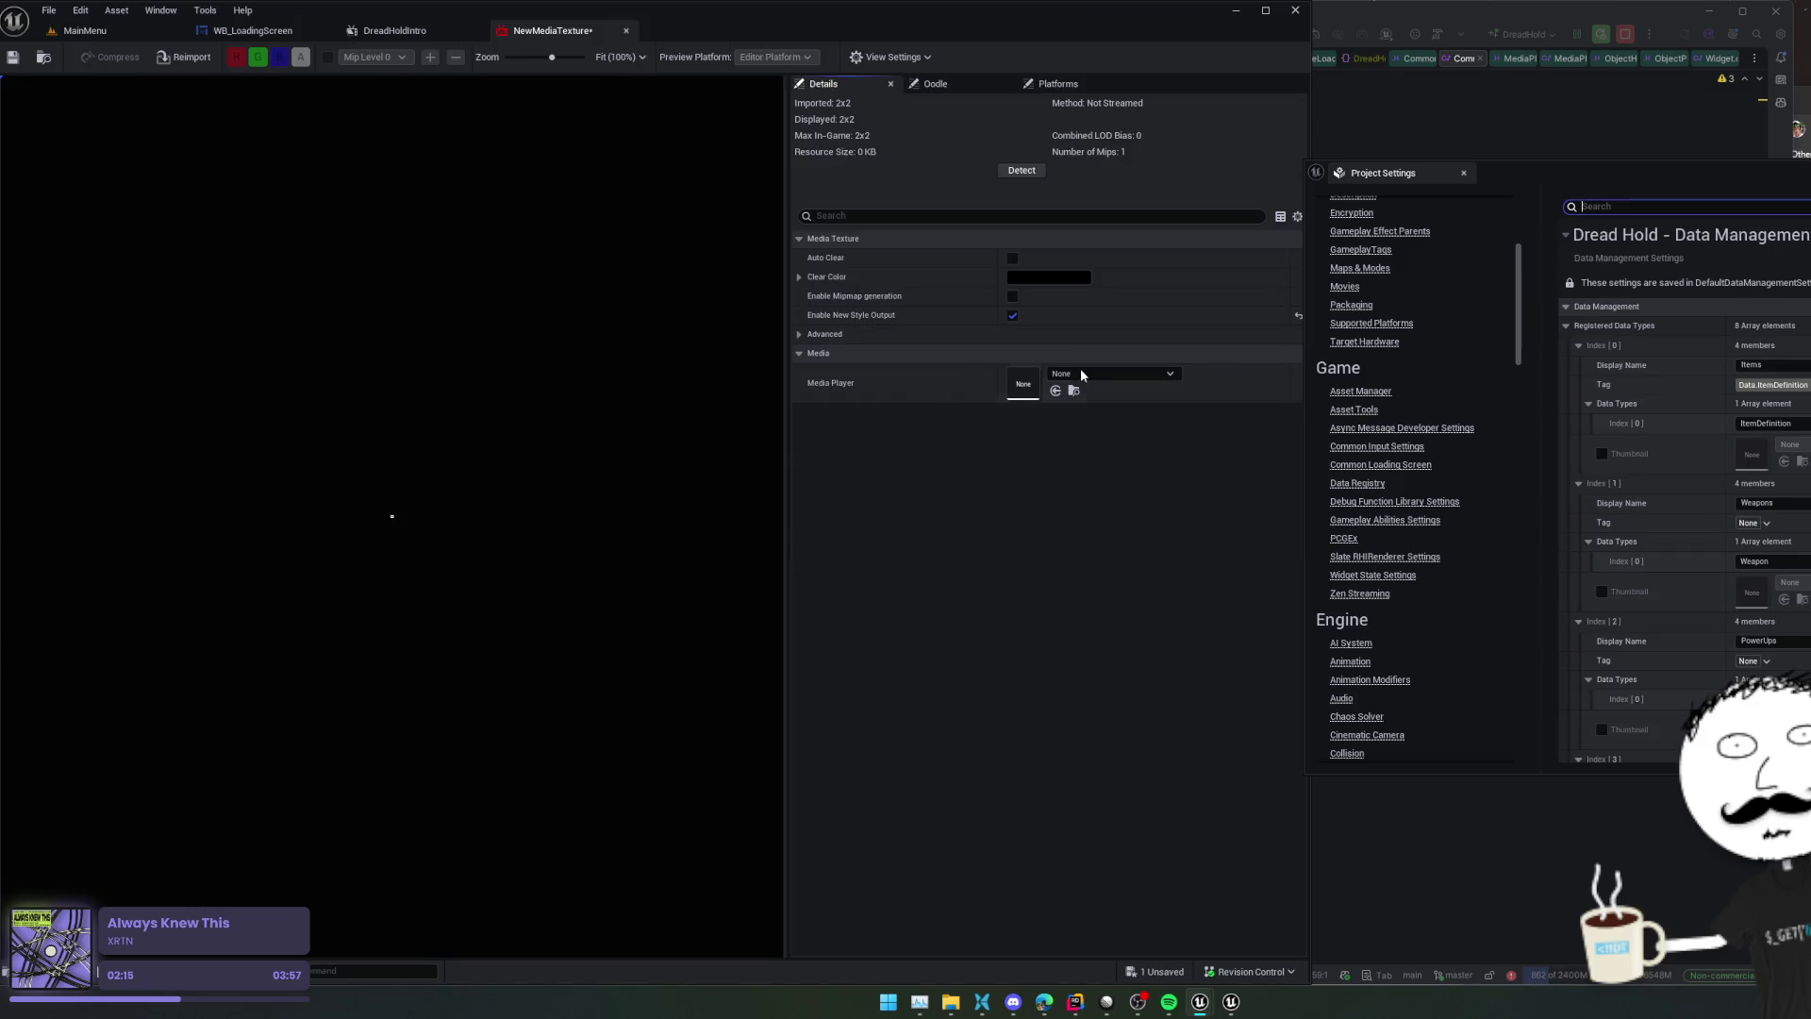
{"action": "left_click", "coordinate": [1083, 371]}
{"action": "left_click", "coordinate": [1107, 410]}
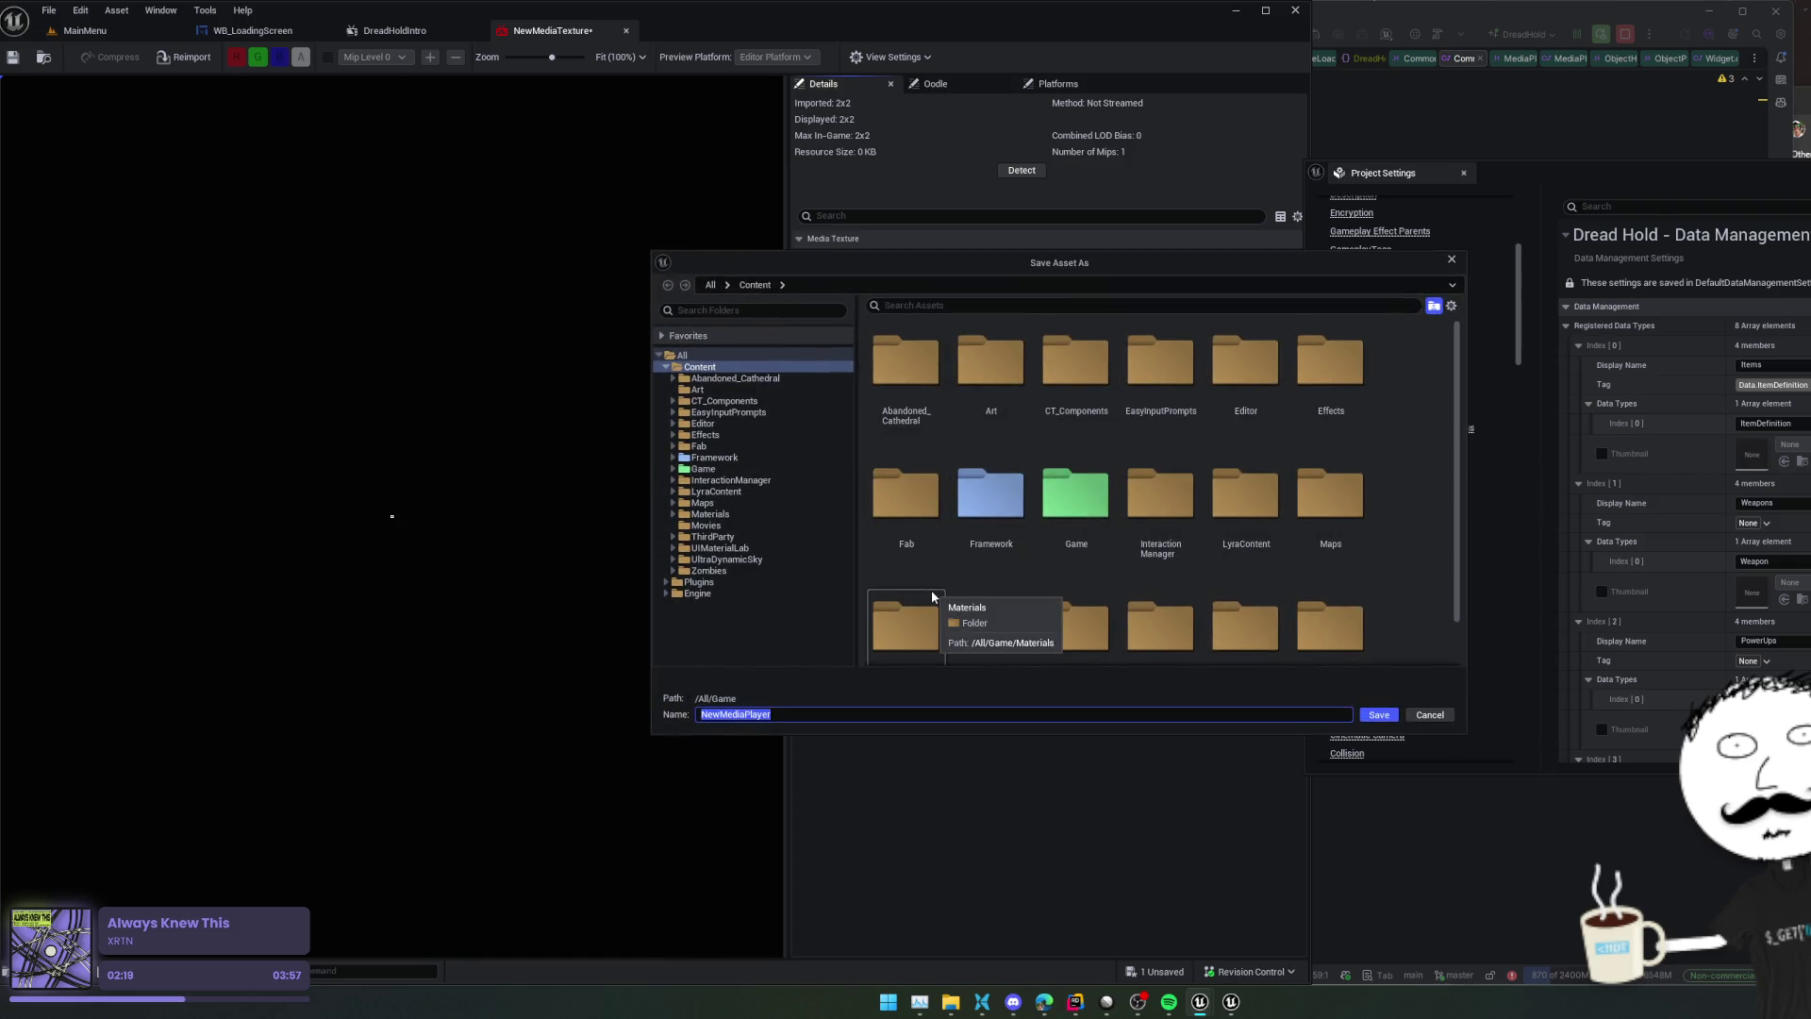
{"action": "left_click", "coordinate": [1452, 261]}
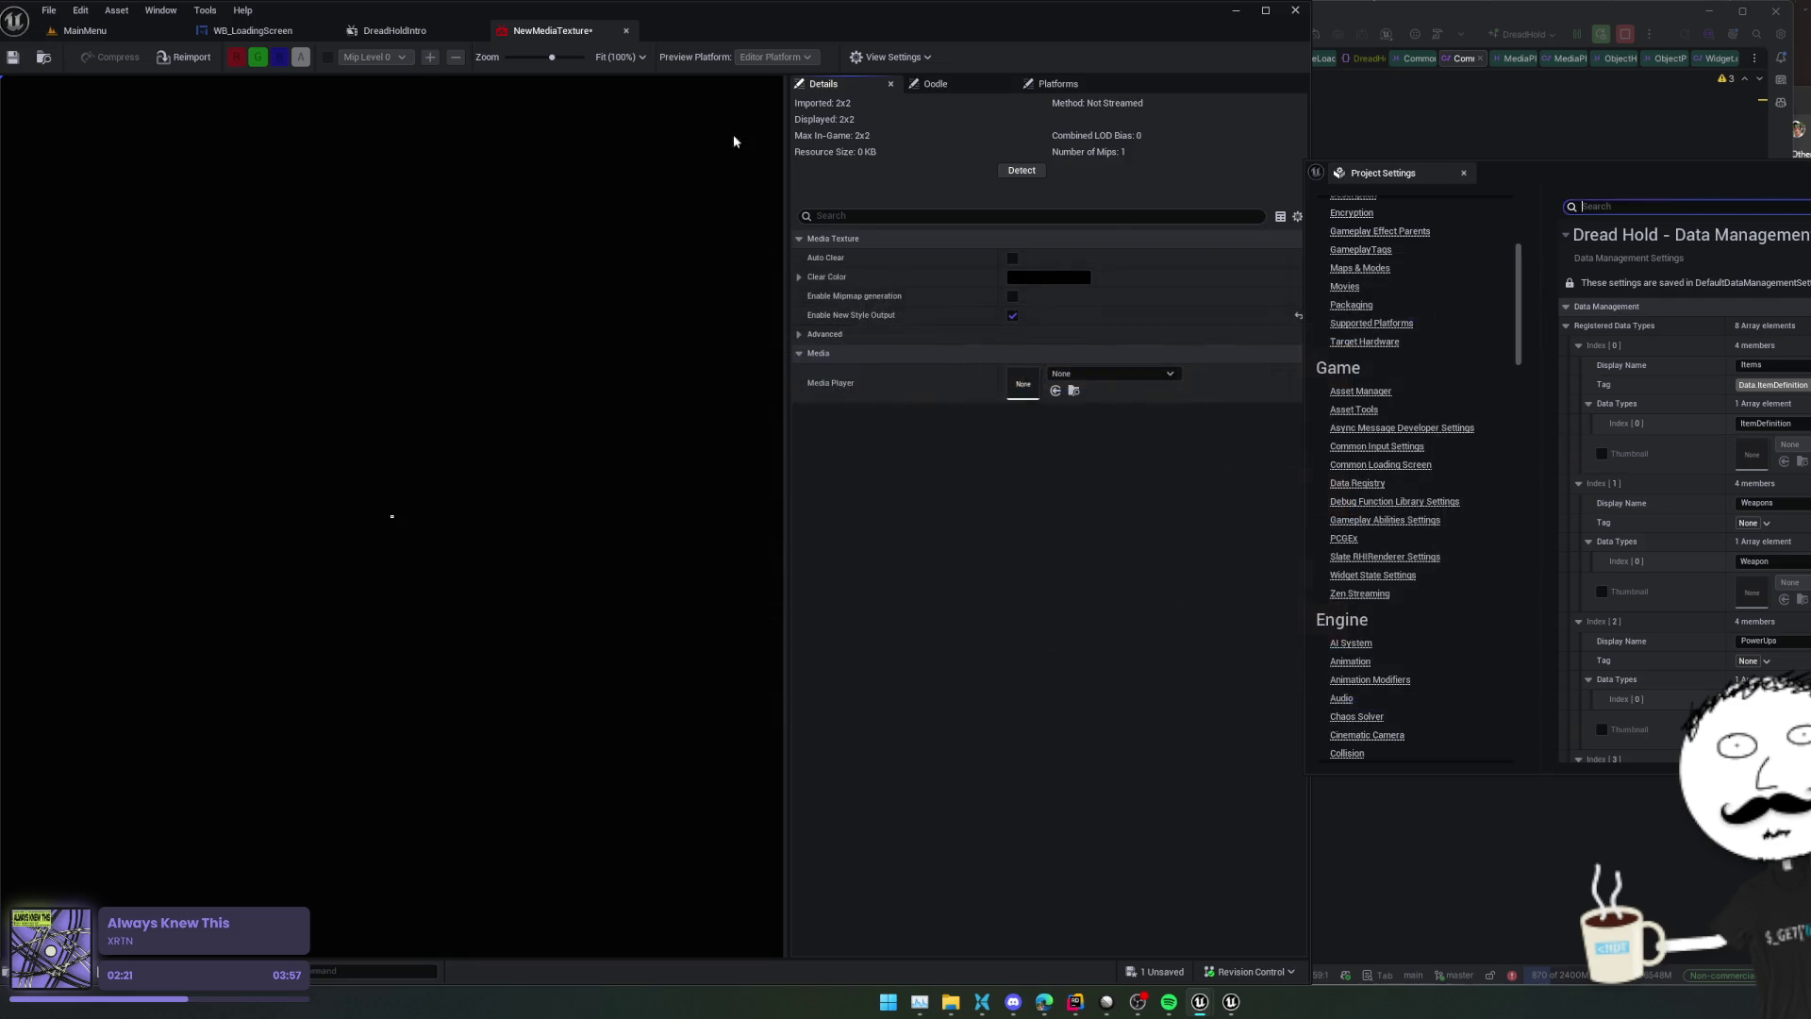
{"action": "left_click", "coordinate": [85, 30]}
Create a Media Player asset in LoadingScreen with the default name NewMediaPlayer
{"action": "right_click", "coordinate": [471, 869]}
{"action": "type", "text": "media"}
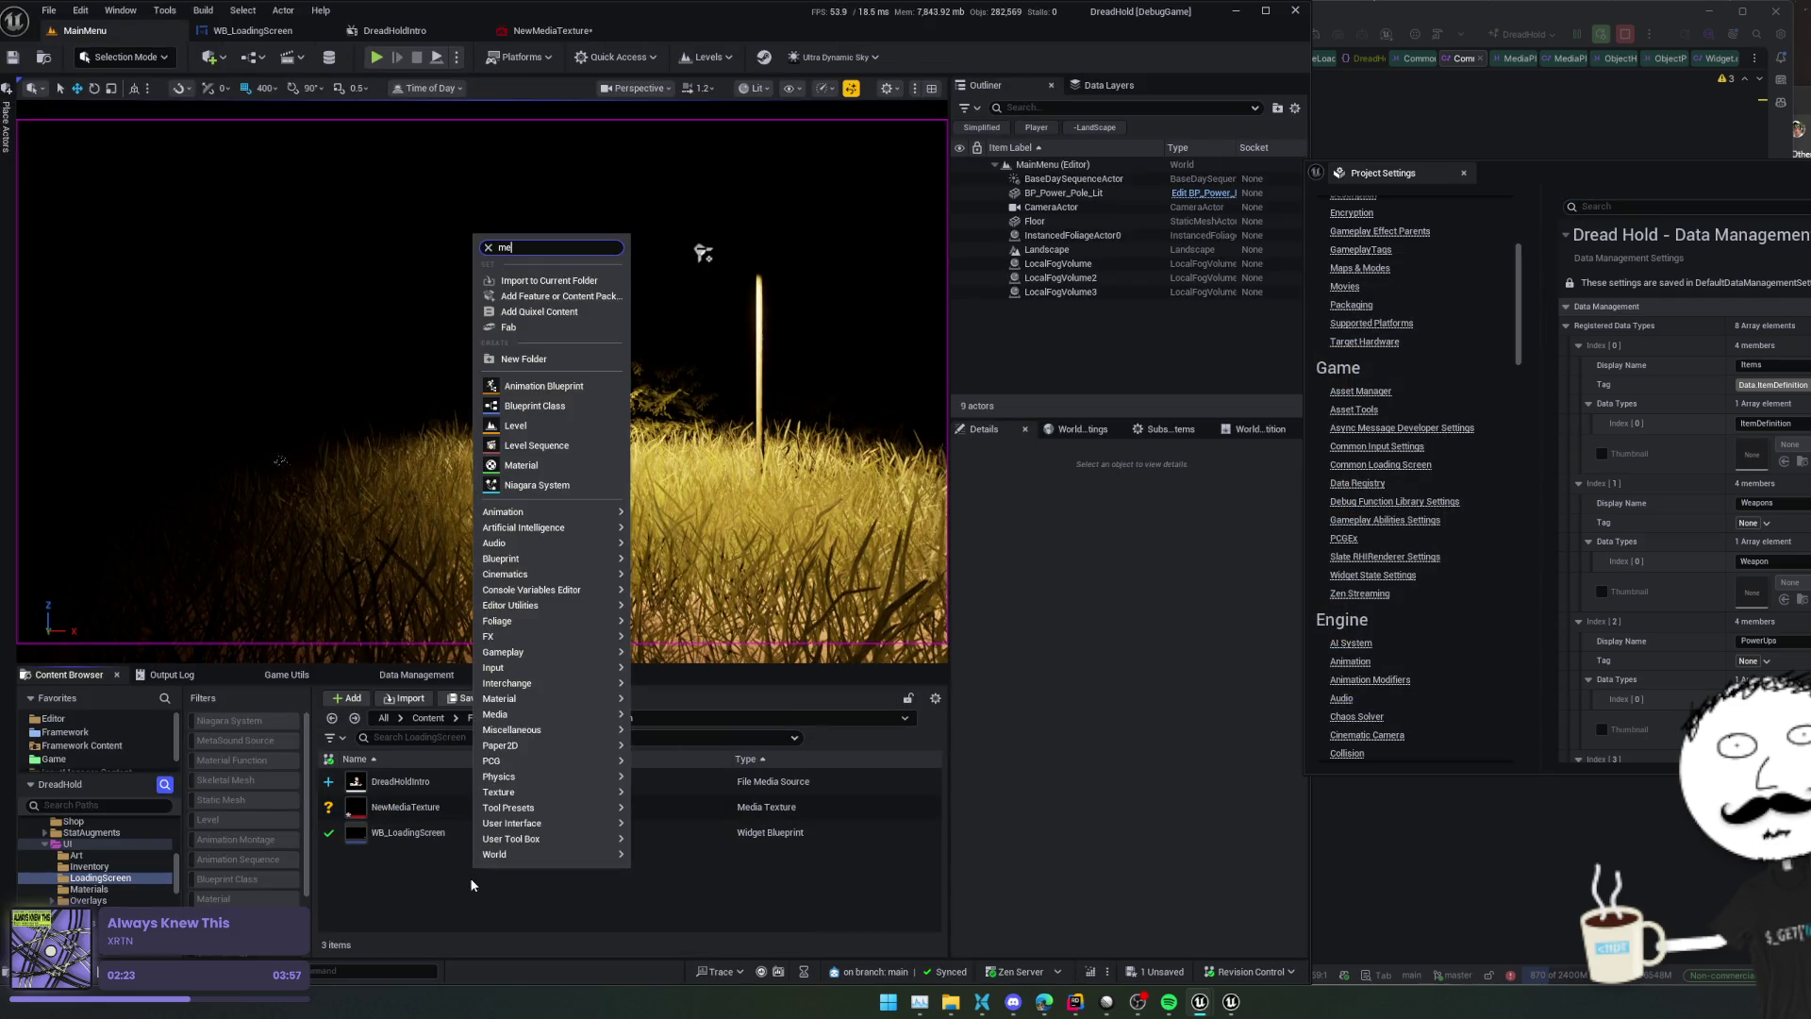
{"action": "key", "text": "Down"}
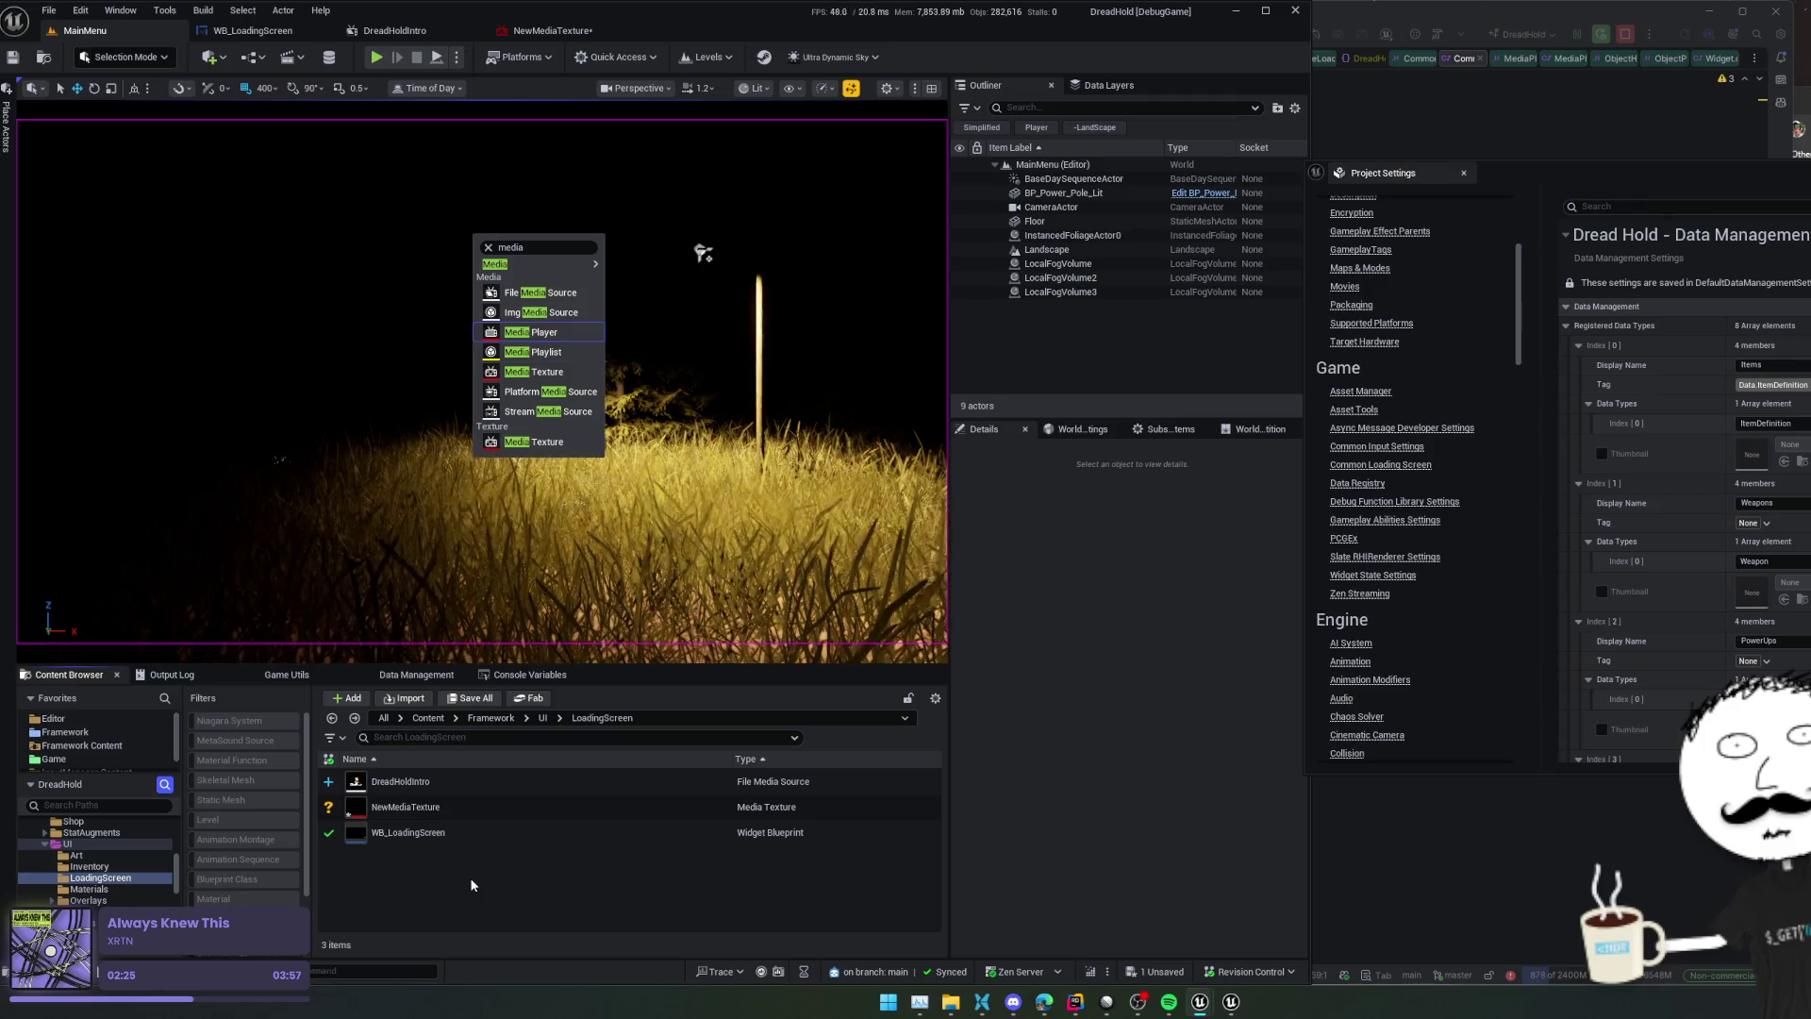
{"action": "key", "text": "Return"}
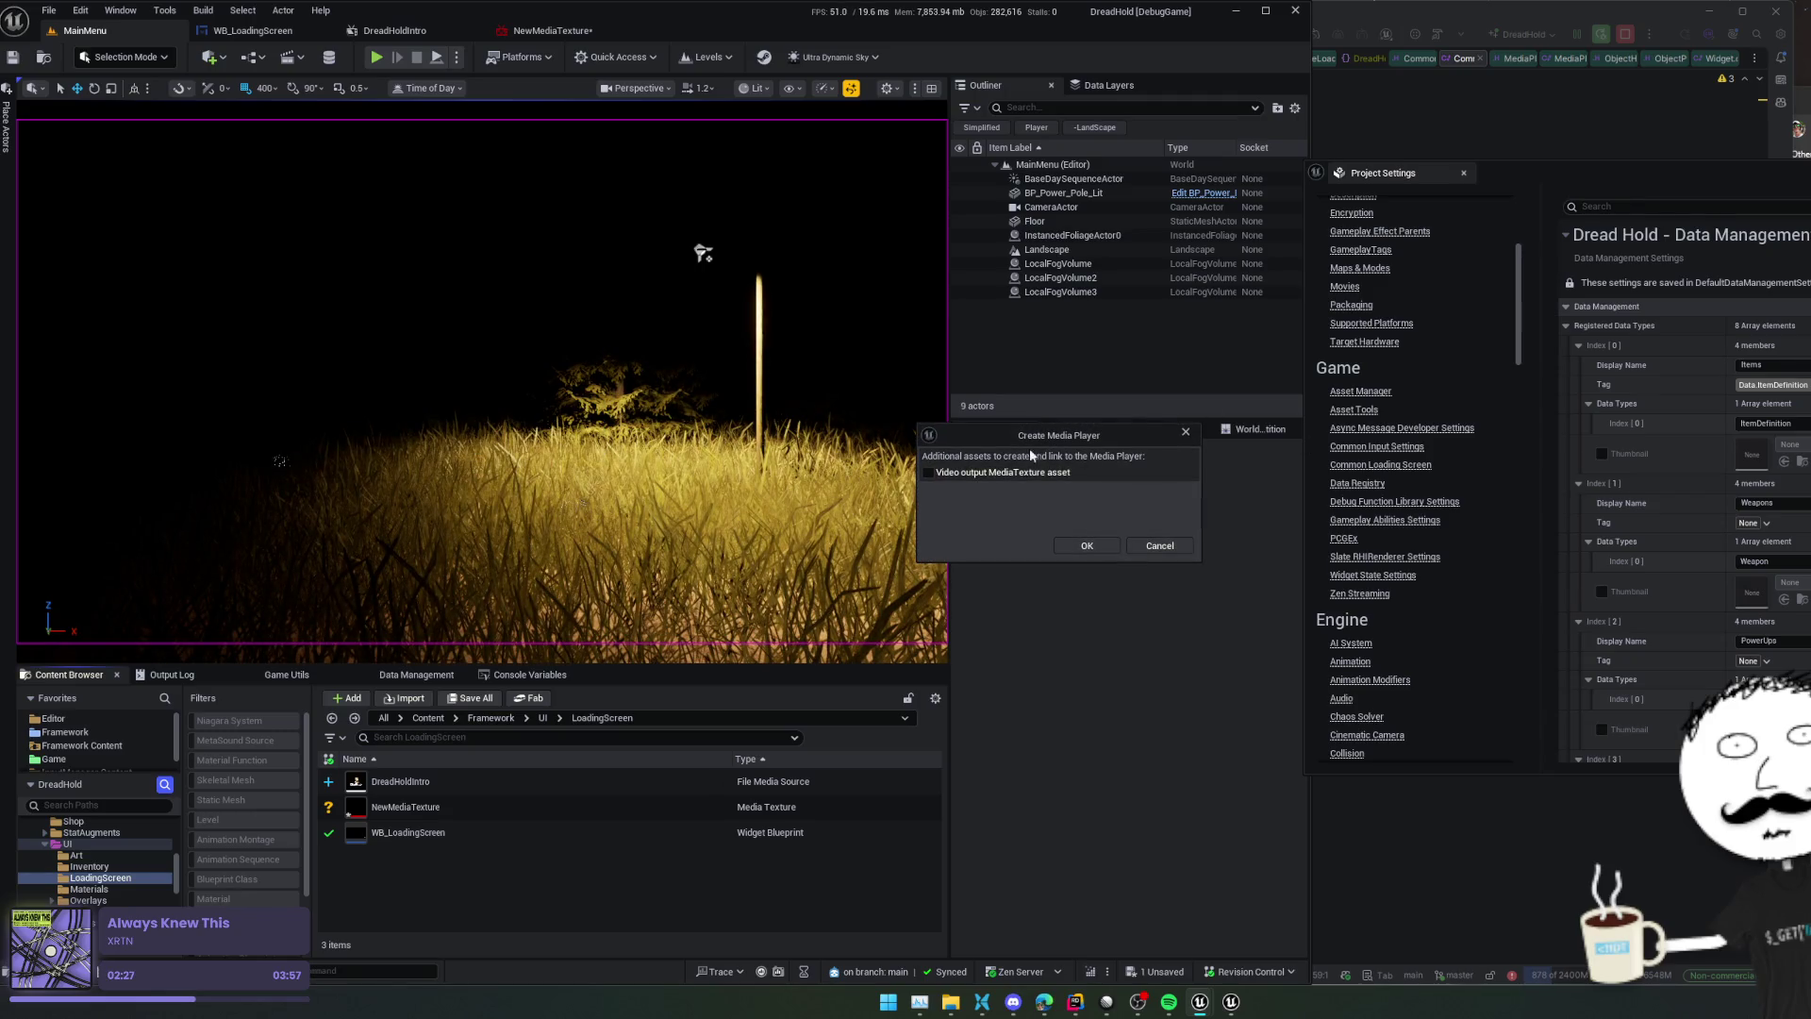
{"action": "left_click", "coordinate": [1087, 545]}
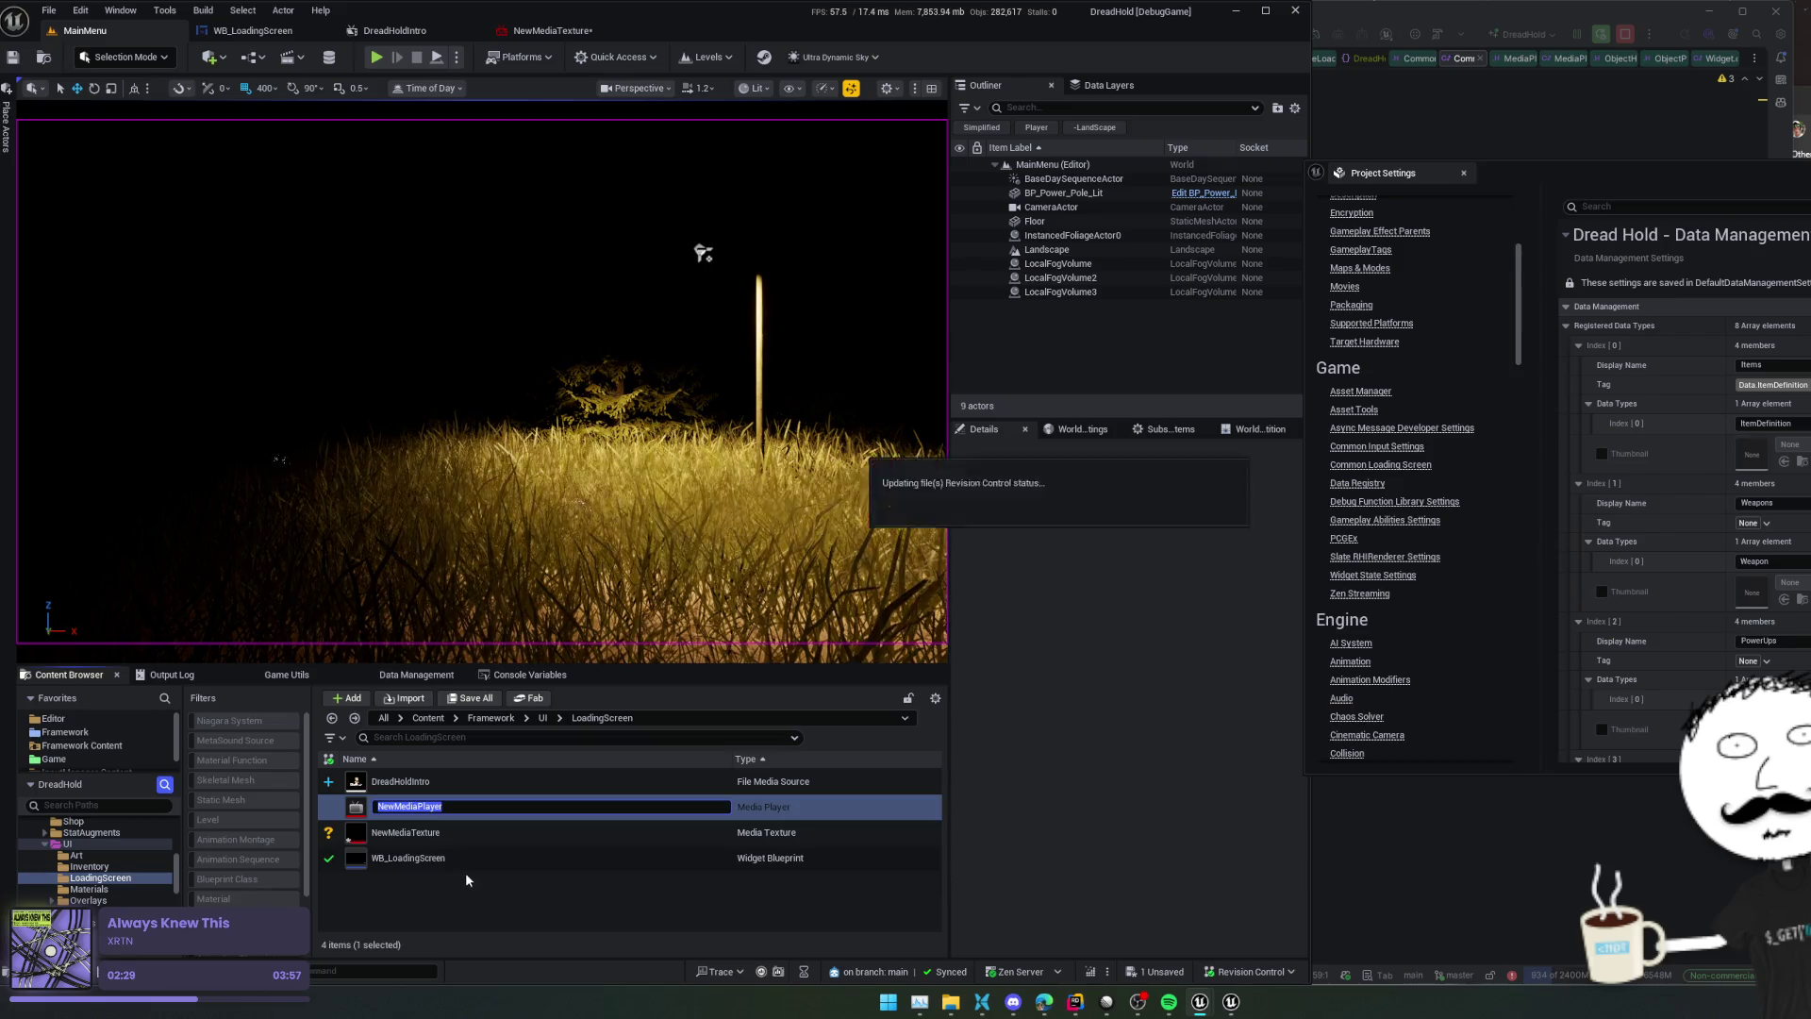
{"action": "key", "text": "Return"}
In NewMediaPlayer, load and play DreadHoldIntro, save, and close the editor
{"action": "double_click", "coordinate": [429, 807]}
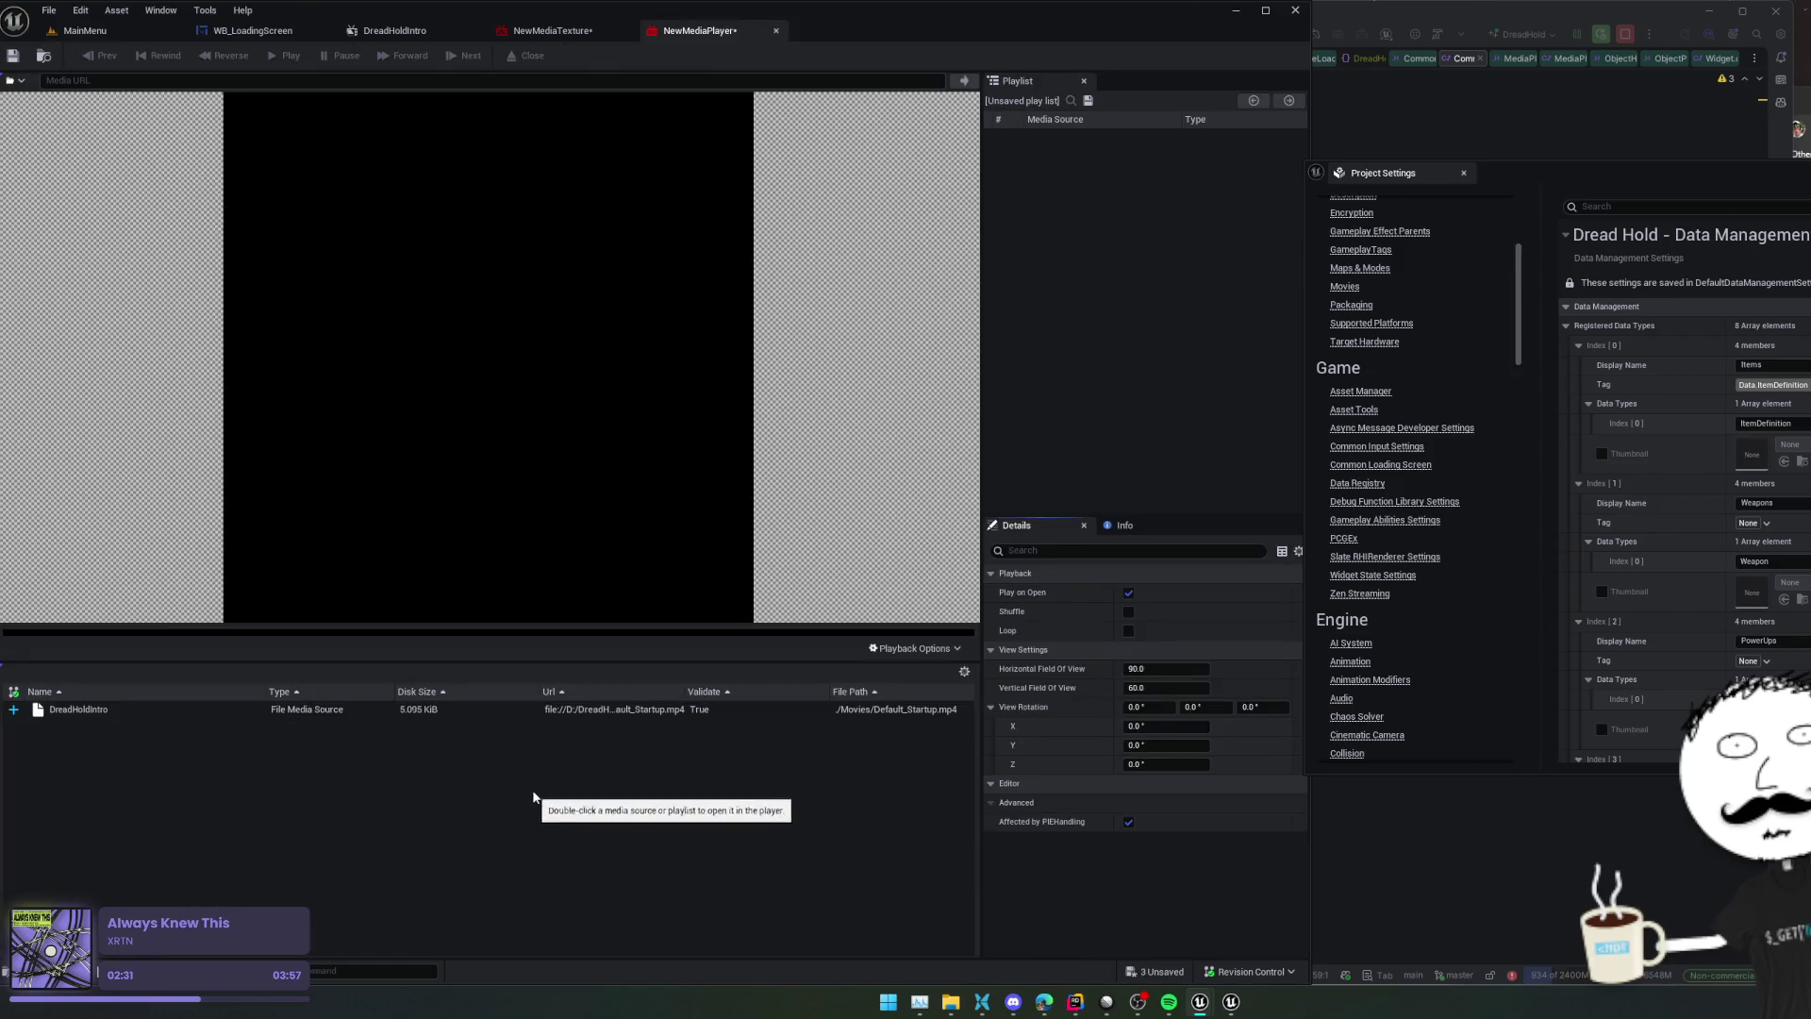
{"action": "double_click", "coordinate": [628, 713]}
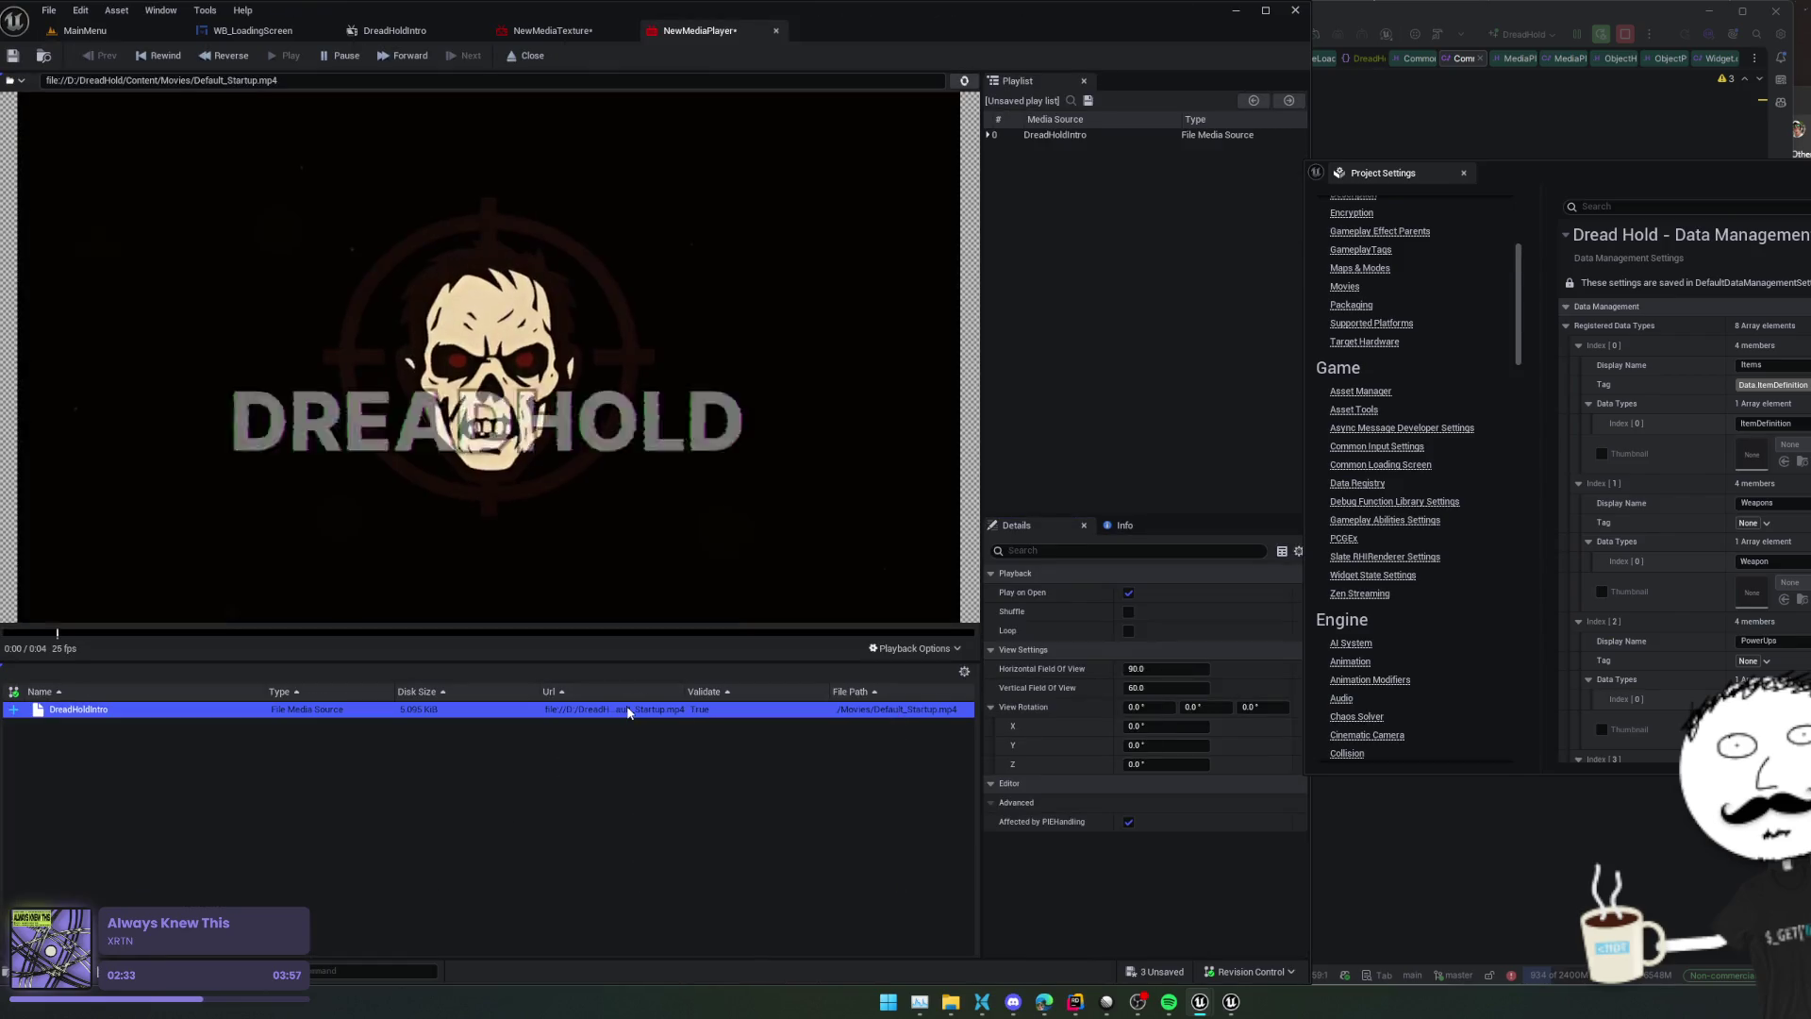
{"action": "scroll", "coordinate": [1081, 565], "scroll_direction": "down", "scroll_amount": 1}
{"action": "scroll", "coordinate": [1066, 547], "scroll_direction": "up", "scroll_amount": 1}
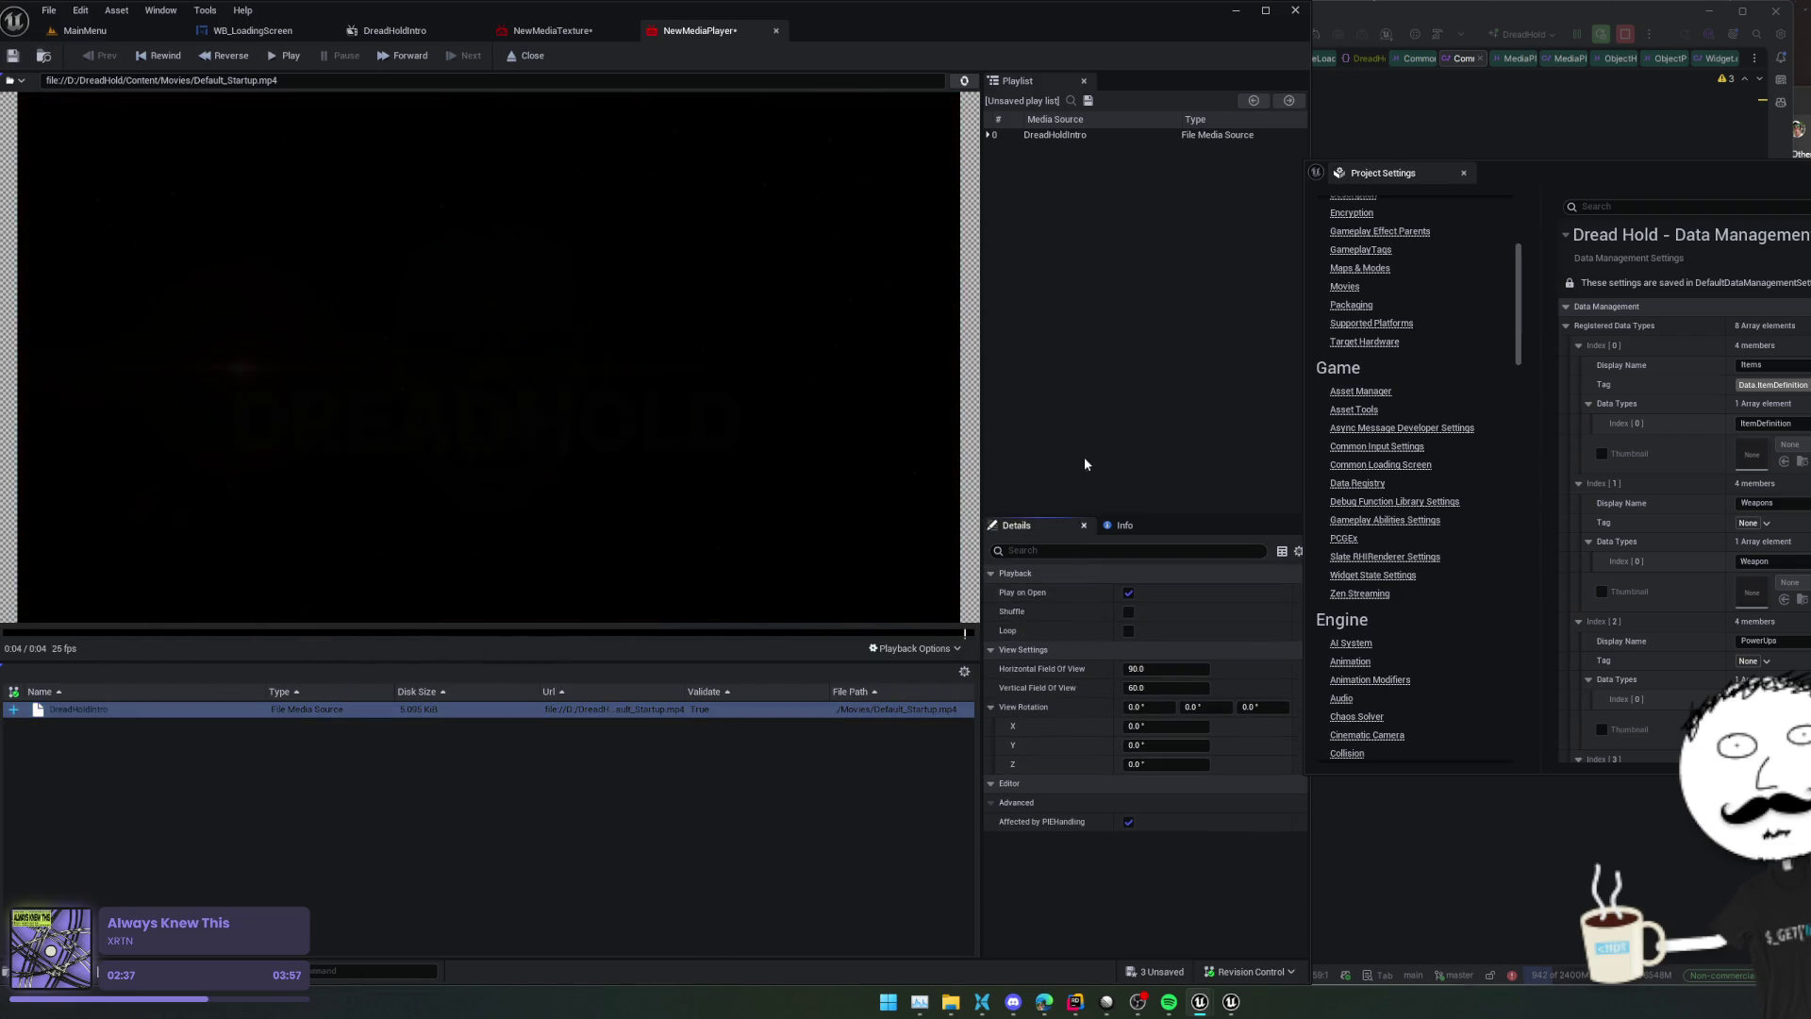
{"action": "left_click", "coordinate": [992, 135]}
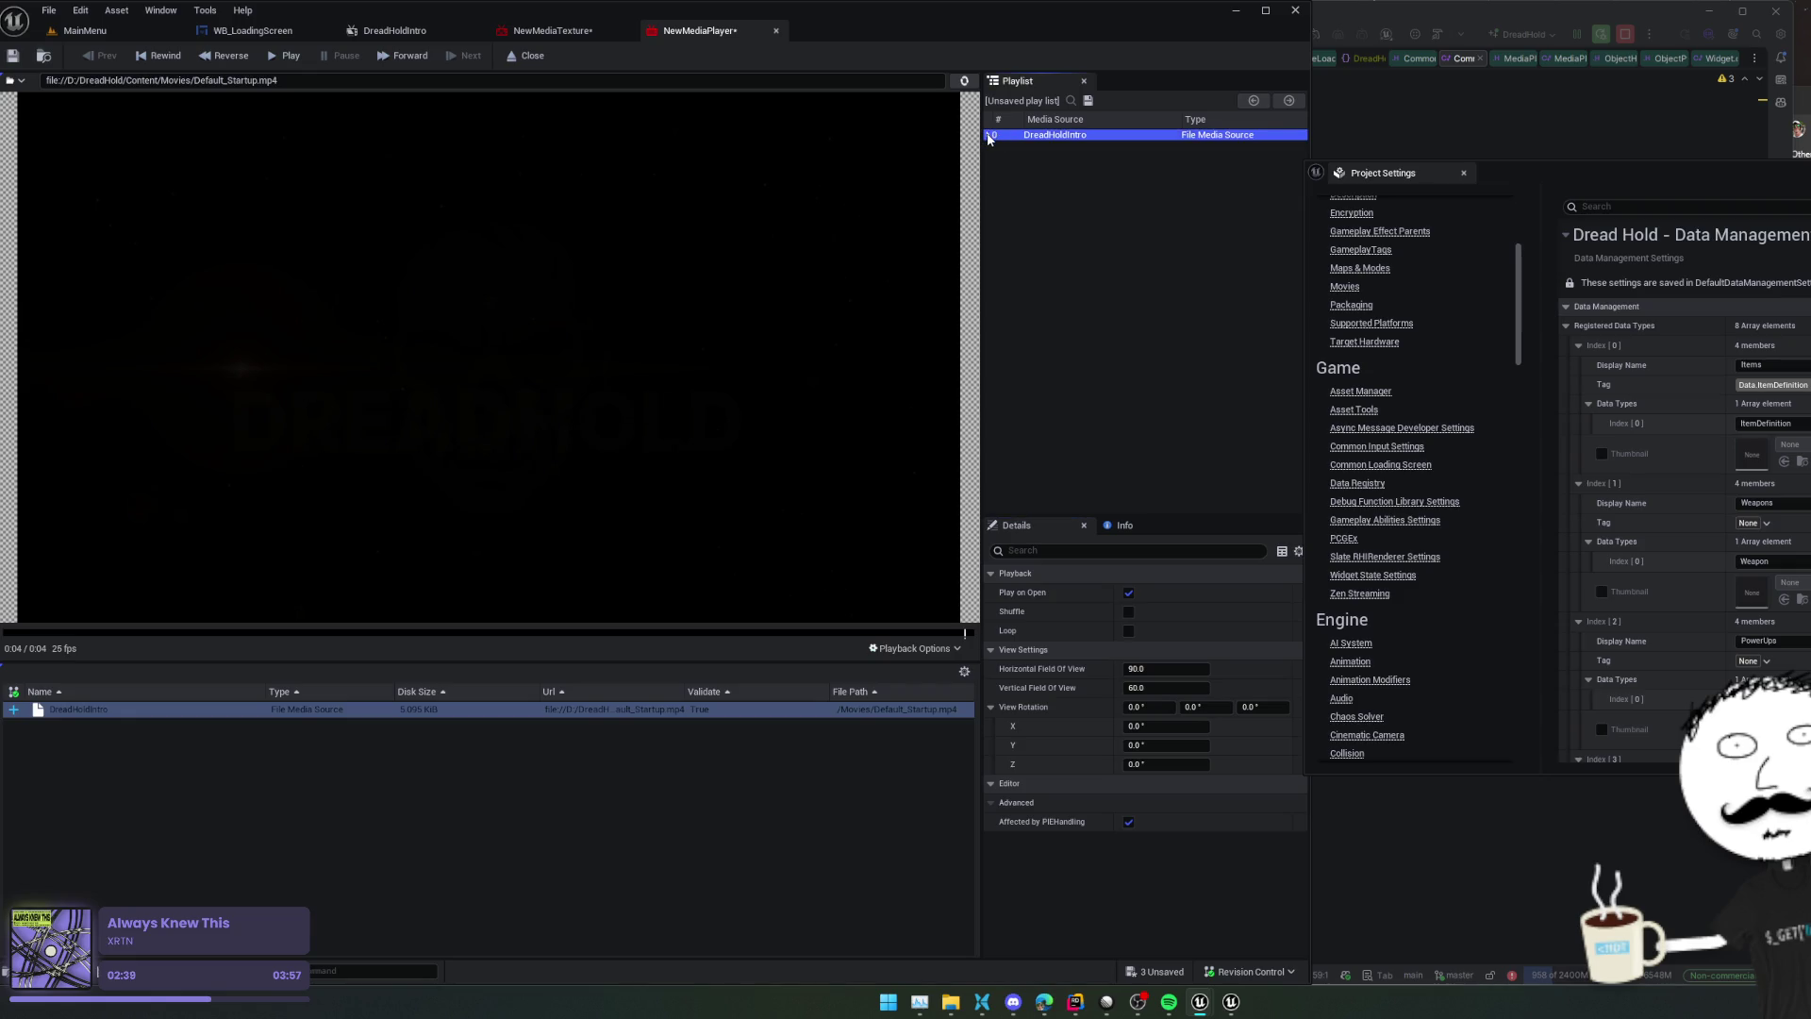
{"action": "double_click", "coordinate": [990, 138]}
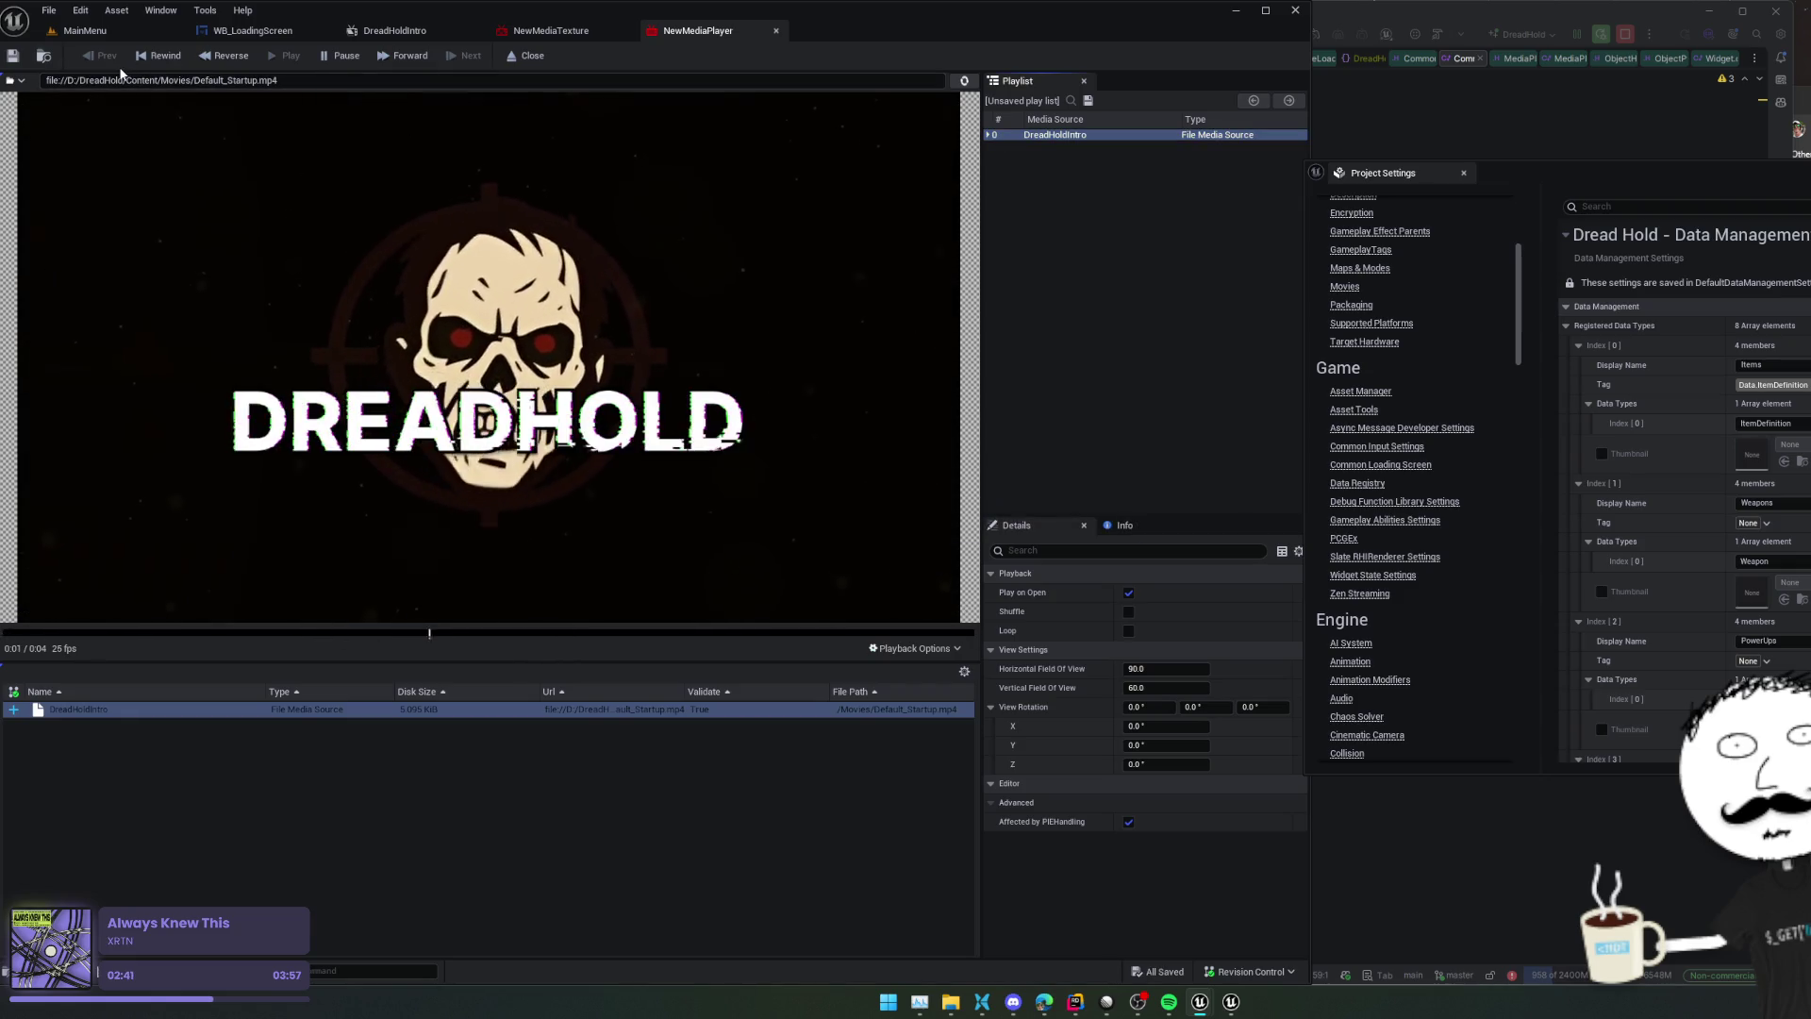
{"action": "left_click", "coordinate": [13, 57]}
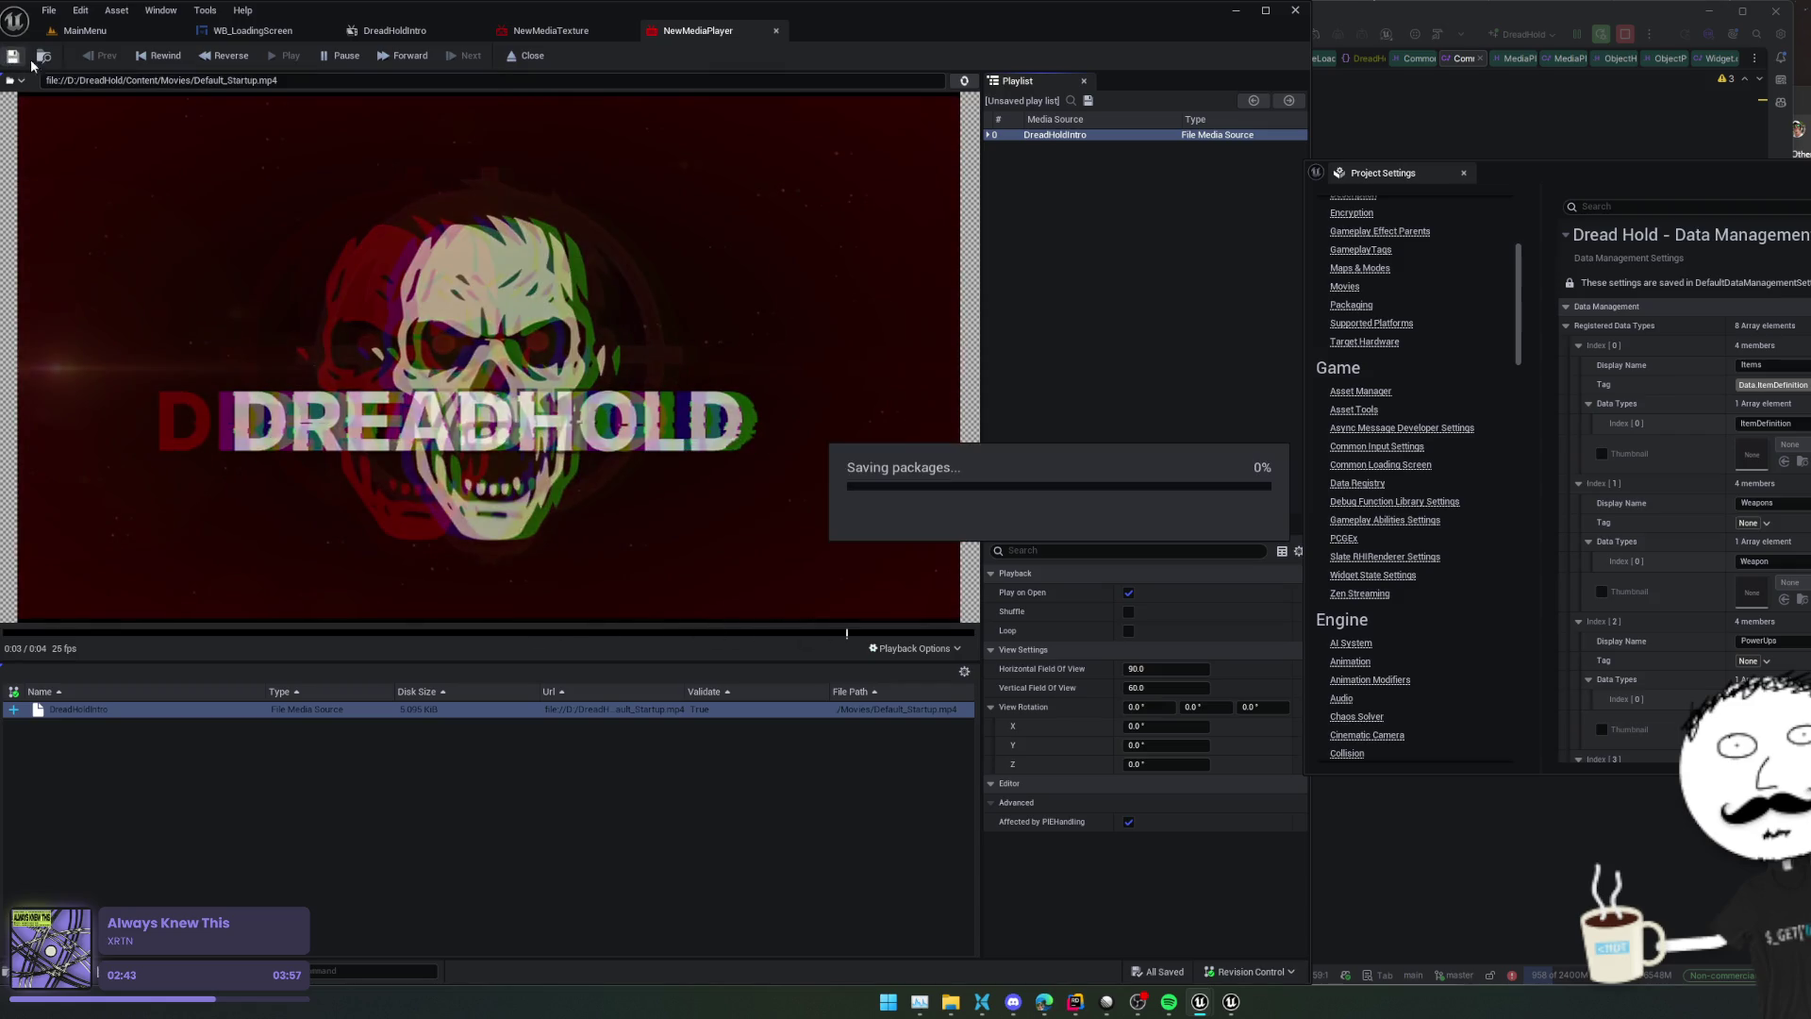
{"action": "left_click", "coordinate": [776, 31]}
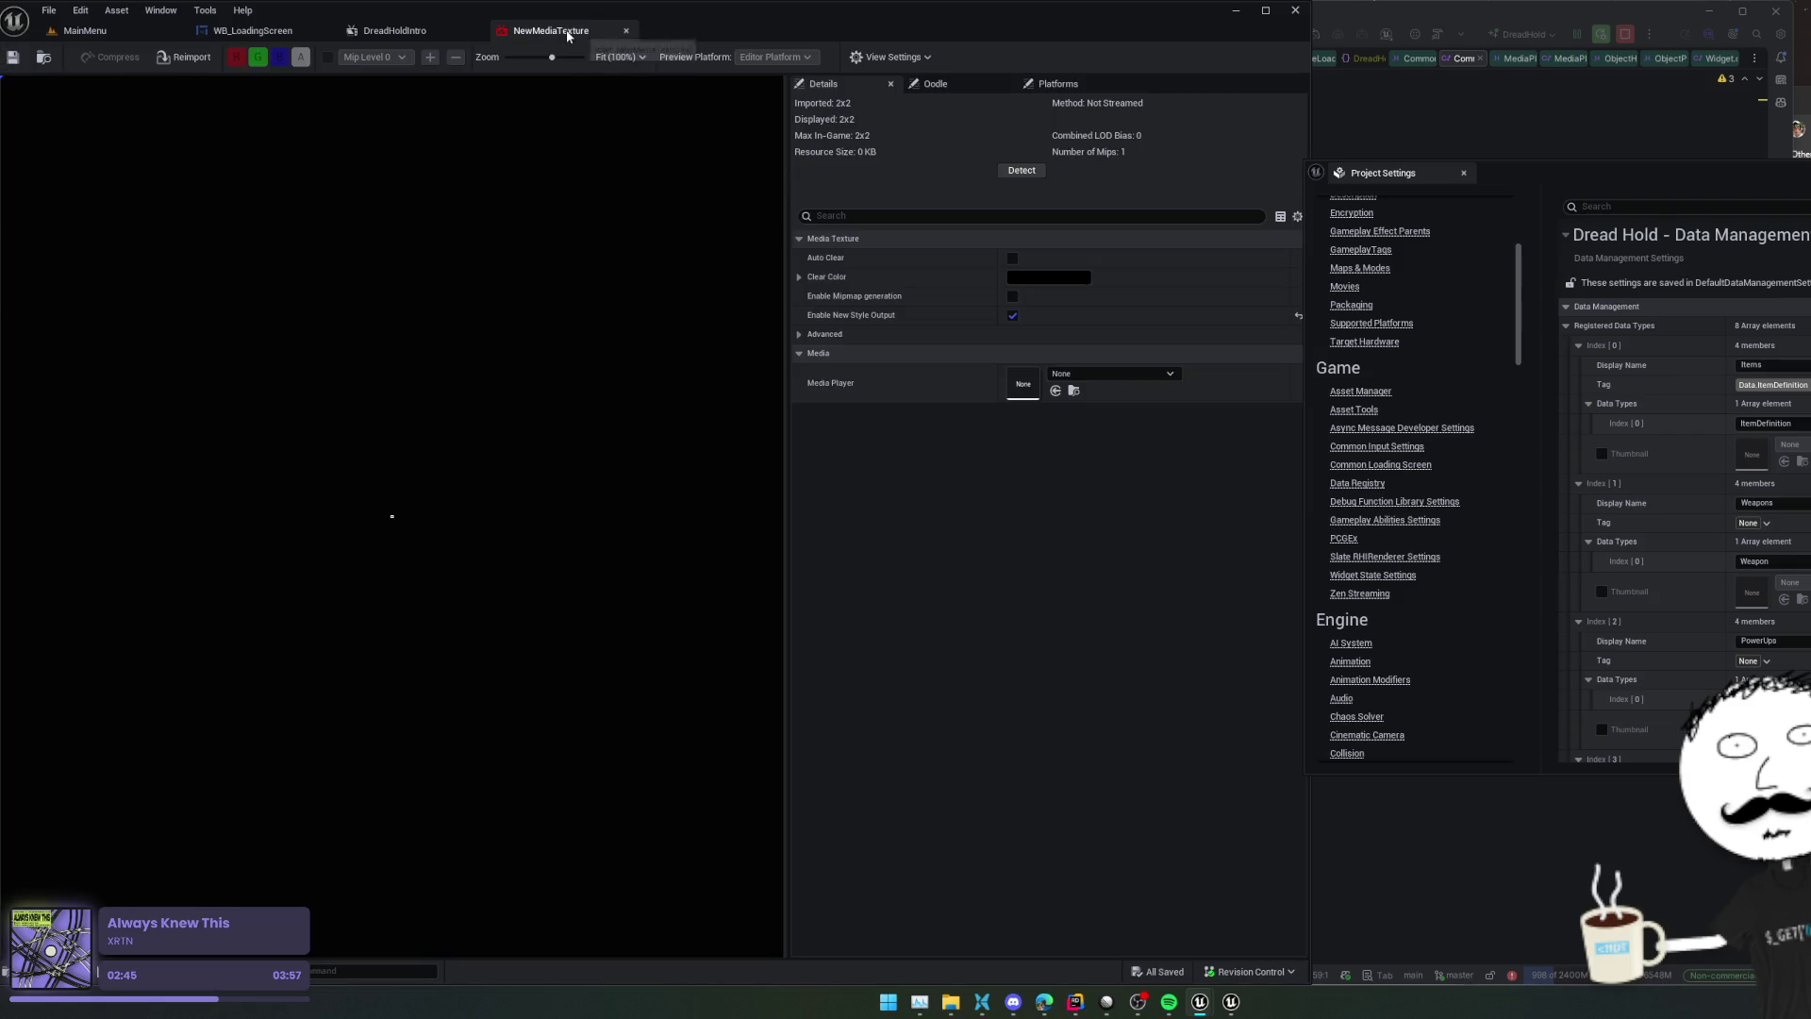
Set NewMediaTexture's Media Player to NewMediaPlayer and save the texture
{"action": "left_click", "coordinate": [1101, 372]}
{"action": "left_click", "coordinate": [1157, 571]}
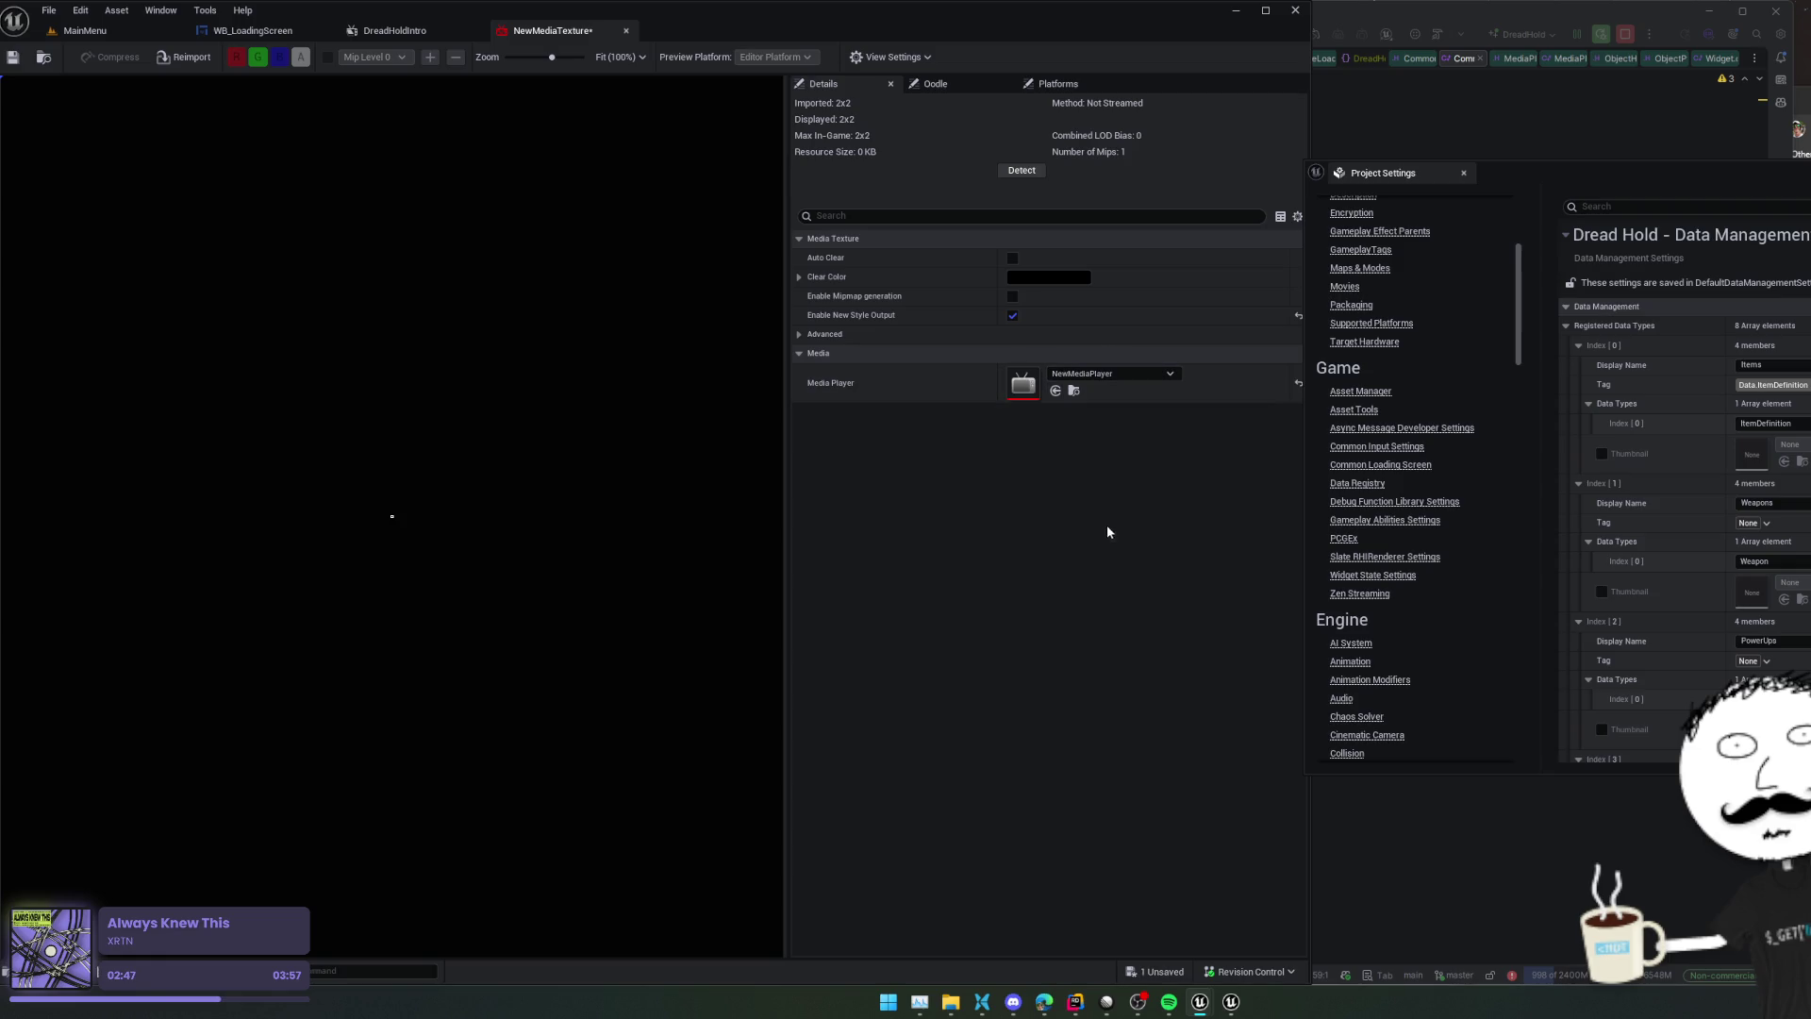
{"action": "key", "text": "ctrl+s"}
{"action": "key", "text": "ctrl+s"}
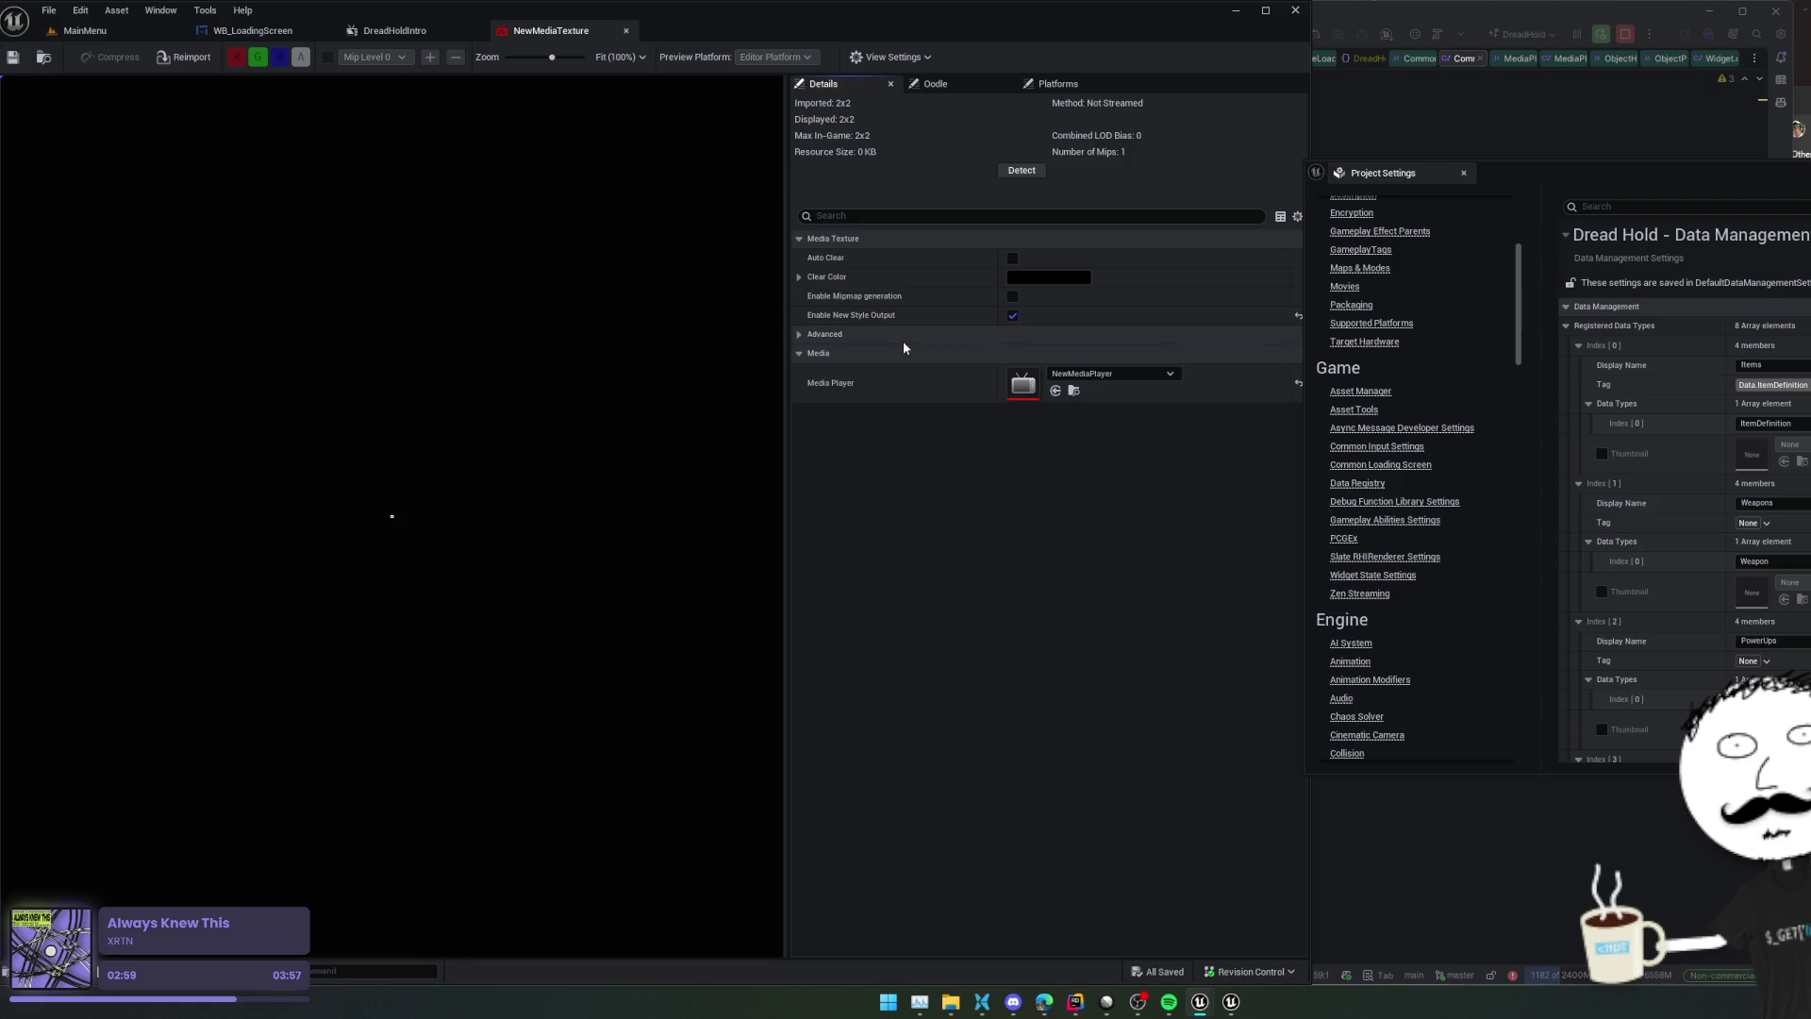
Look through NewMediaTexture's Oodle and per-platform settings, then return to its details
{"action": "left_click", "coordinate": [939, 85]}
{"action": "left_click", "coordinate": [1038, 85]}
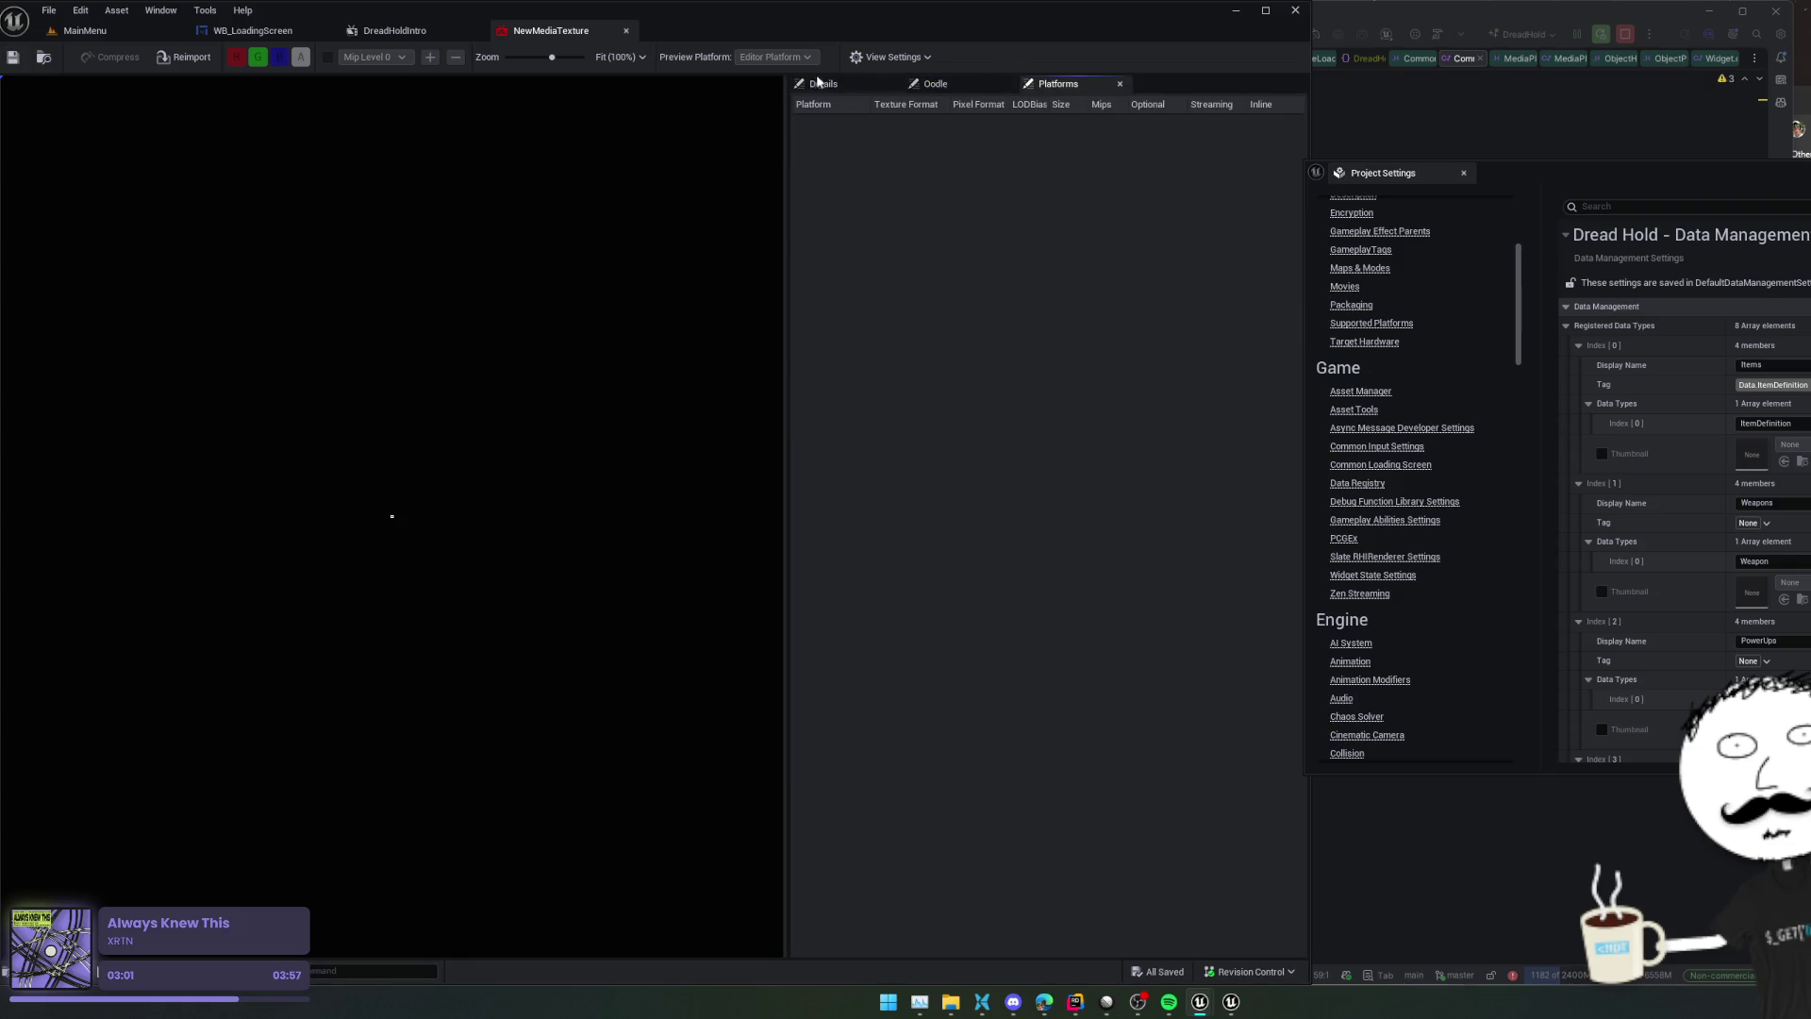
{"action": "left_click", "coordinate": [818, 83]}
{"action": "left_click", "coordinate": [891, 57]}
Bring up DreadHoldIntro and the WB_LoadingScreen Player widget's video choice
{"action": "left_click", "coordinate": [459, 31]}
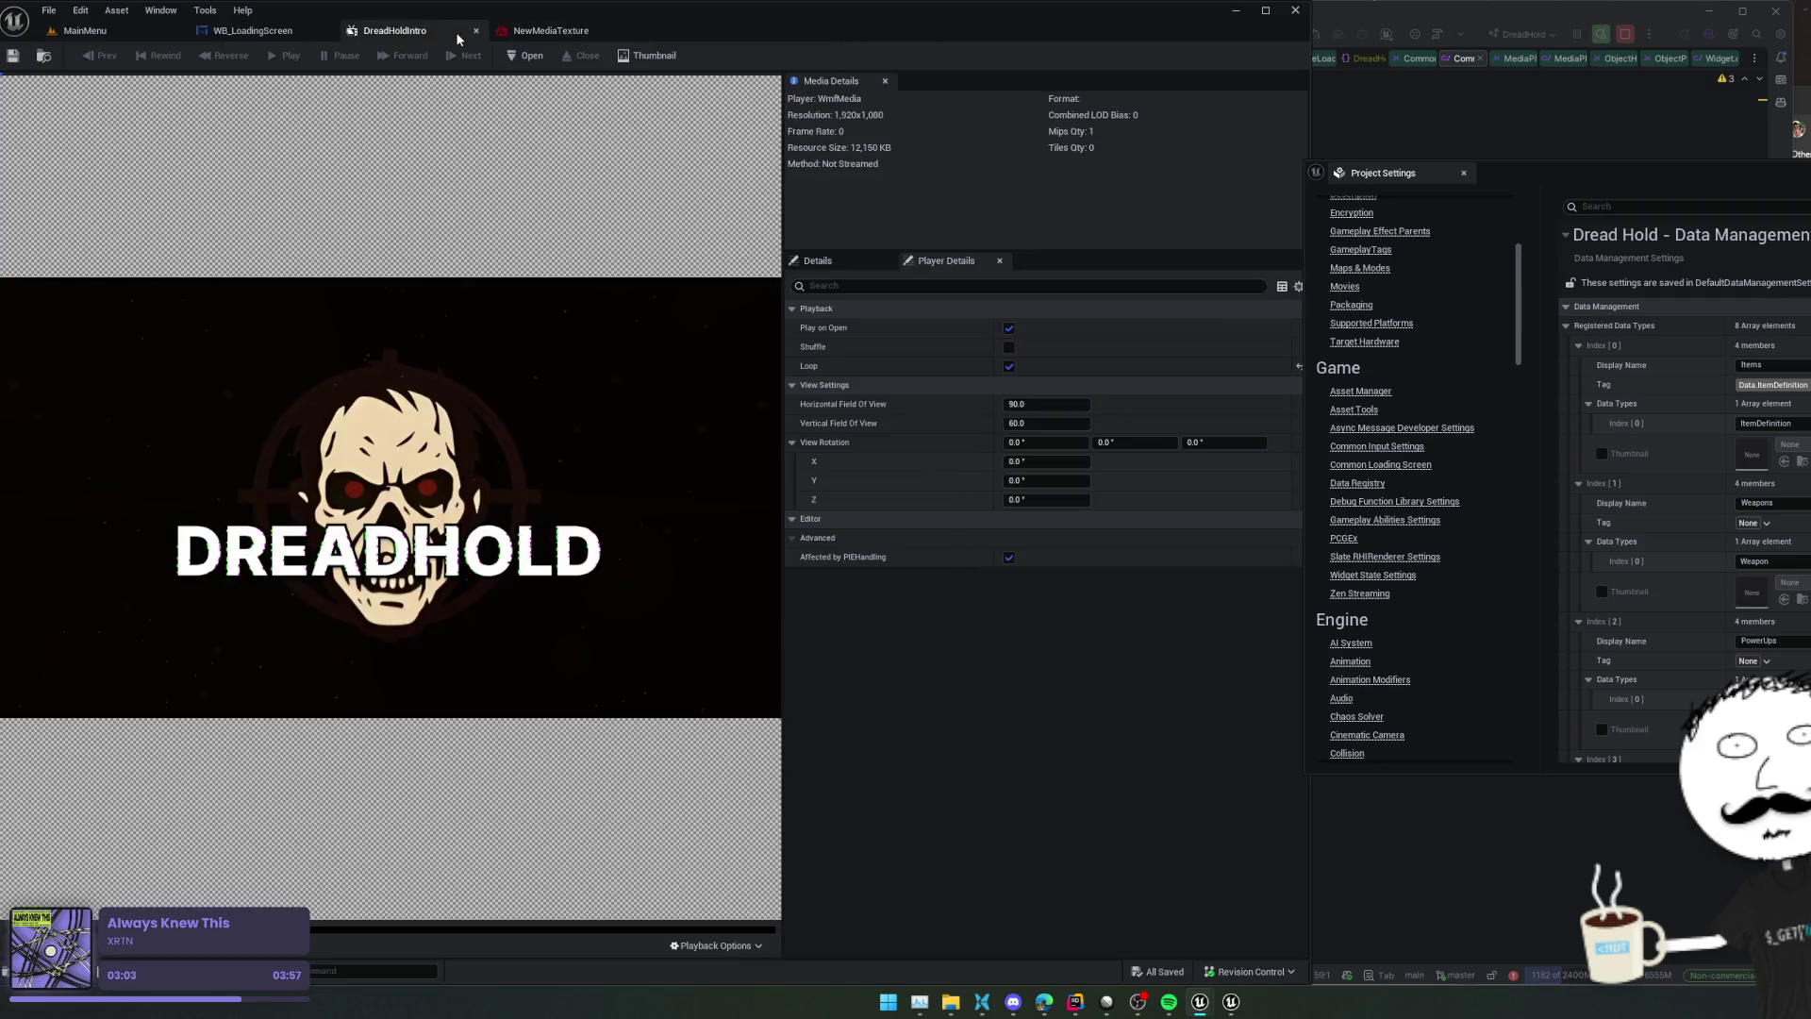
{"action": "left_click", "coordinate": [255, 31]}
{"action": "left_click", "coordinate": [1118, 672]}
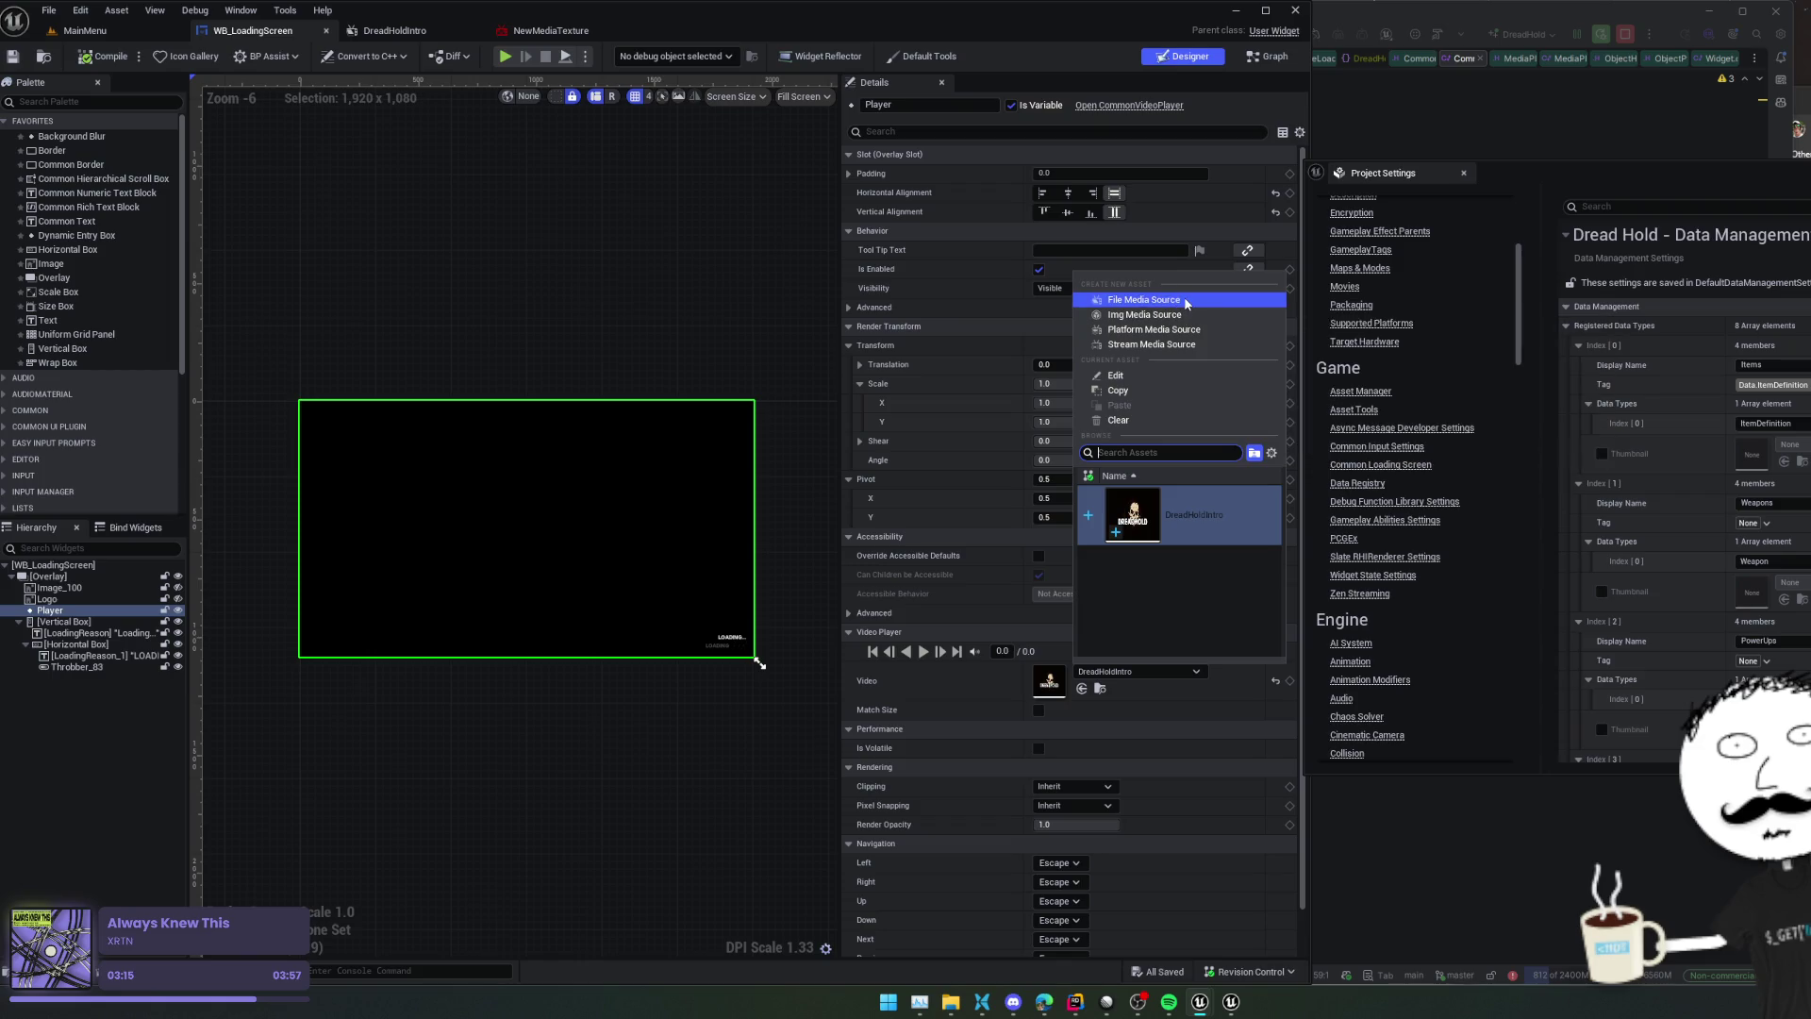
Leave the Player widget's video unchanged, then move Project Settings into view and filter by 'media'
{"action": "mouse_move", "coordinate": [1114, 530]}
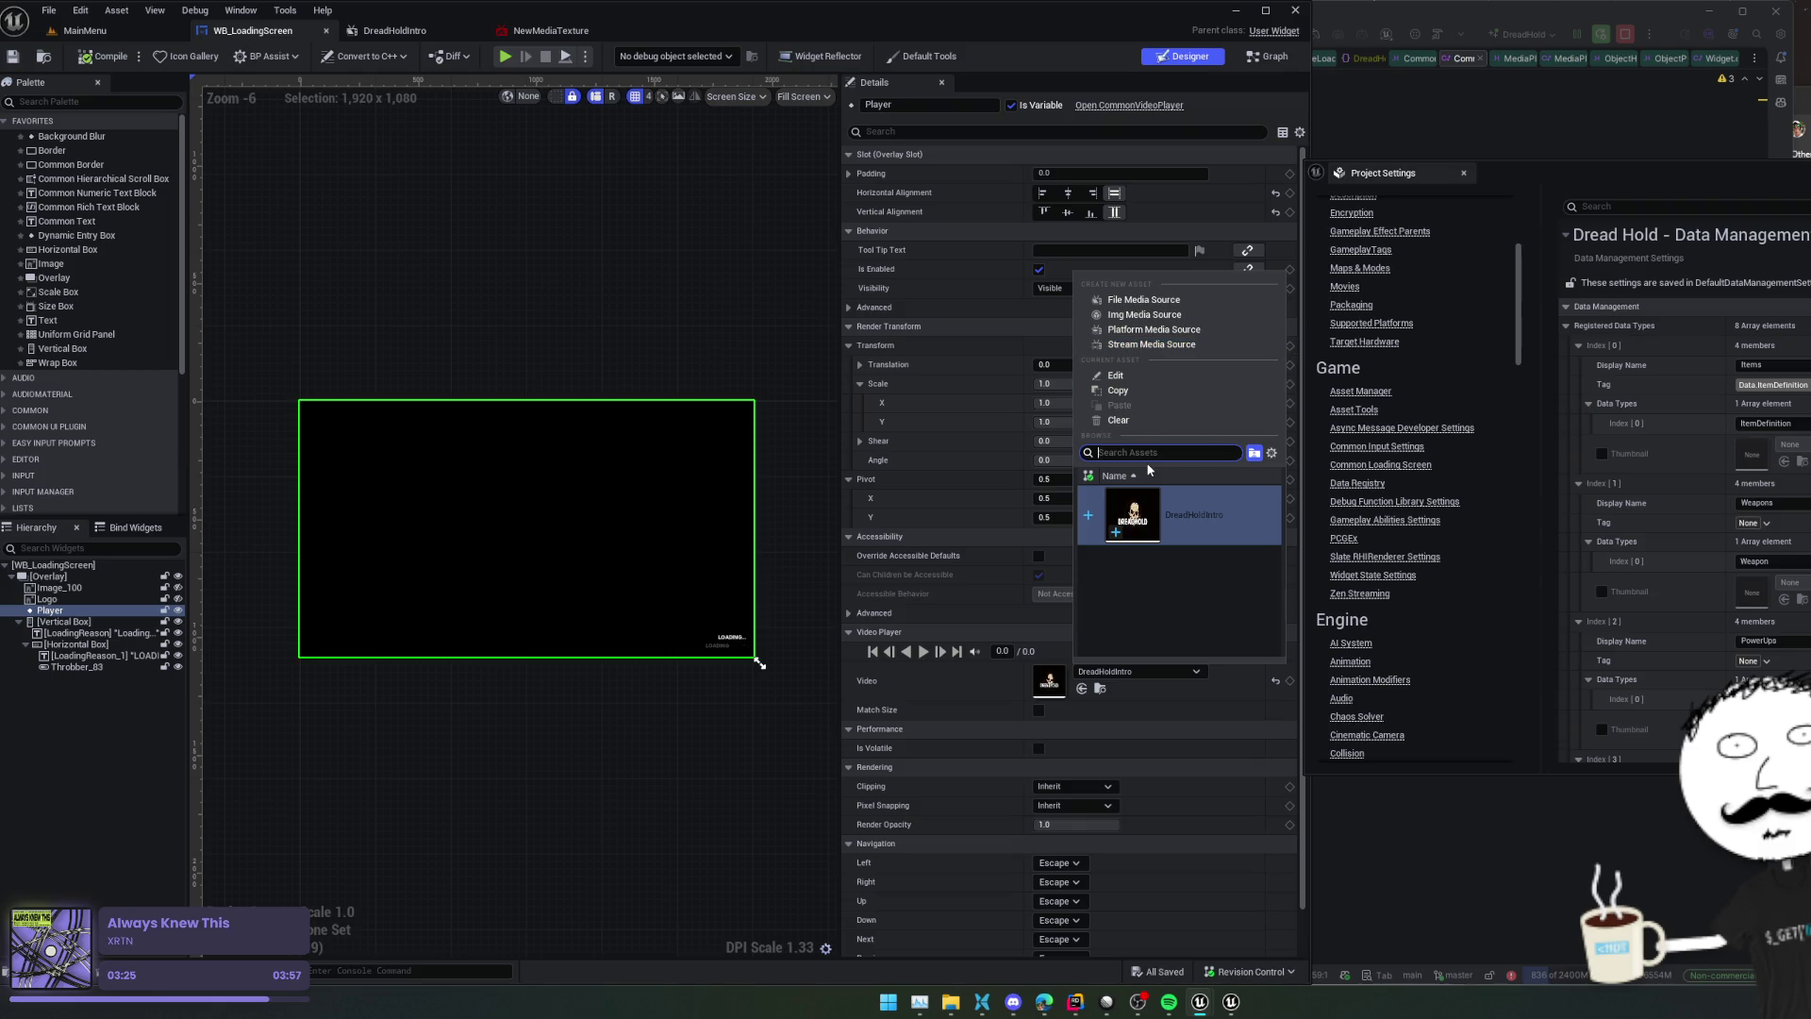
{"action": "left_click", "coordinate": [928, 293]}
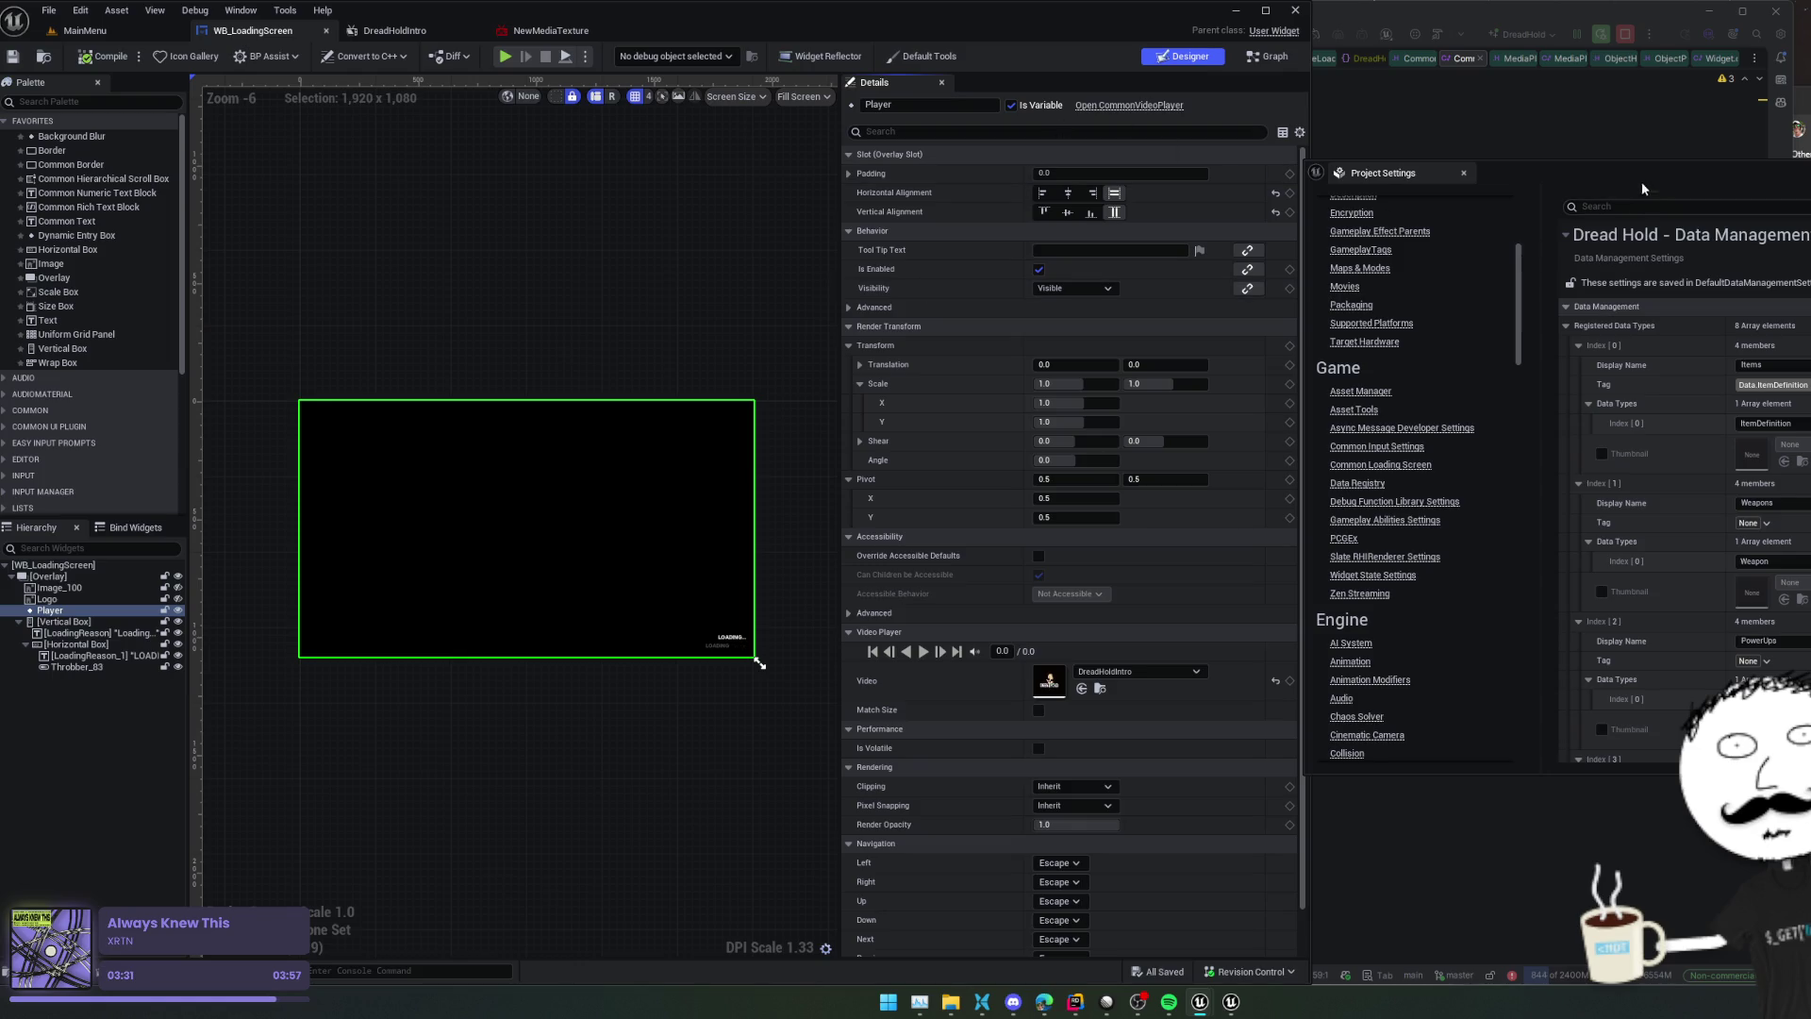
{"action": "left_click_drag", "start_coordinate": [1641, 181], "coordinate": [1338, 178]}
{"action": "type", "text": "media"}
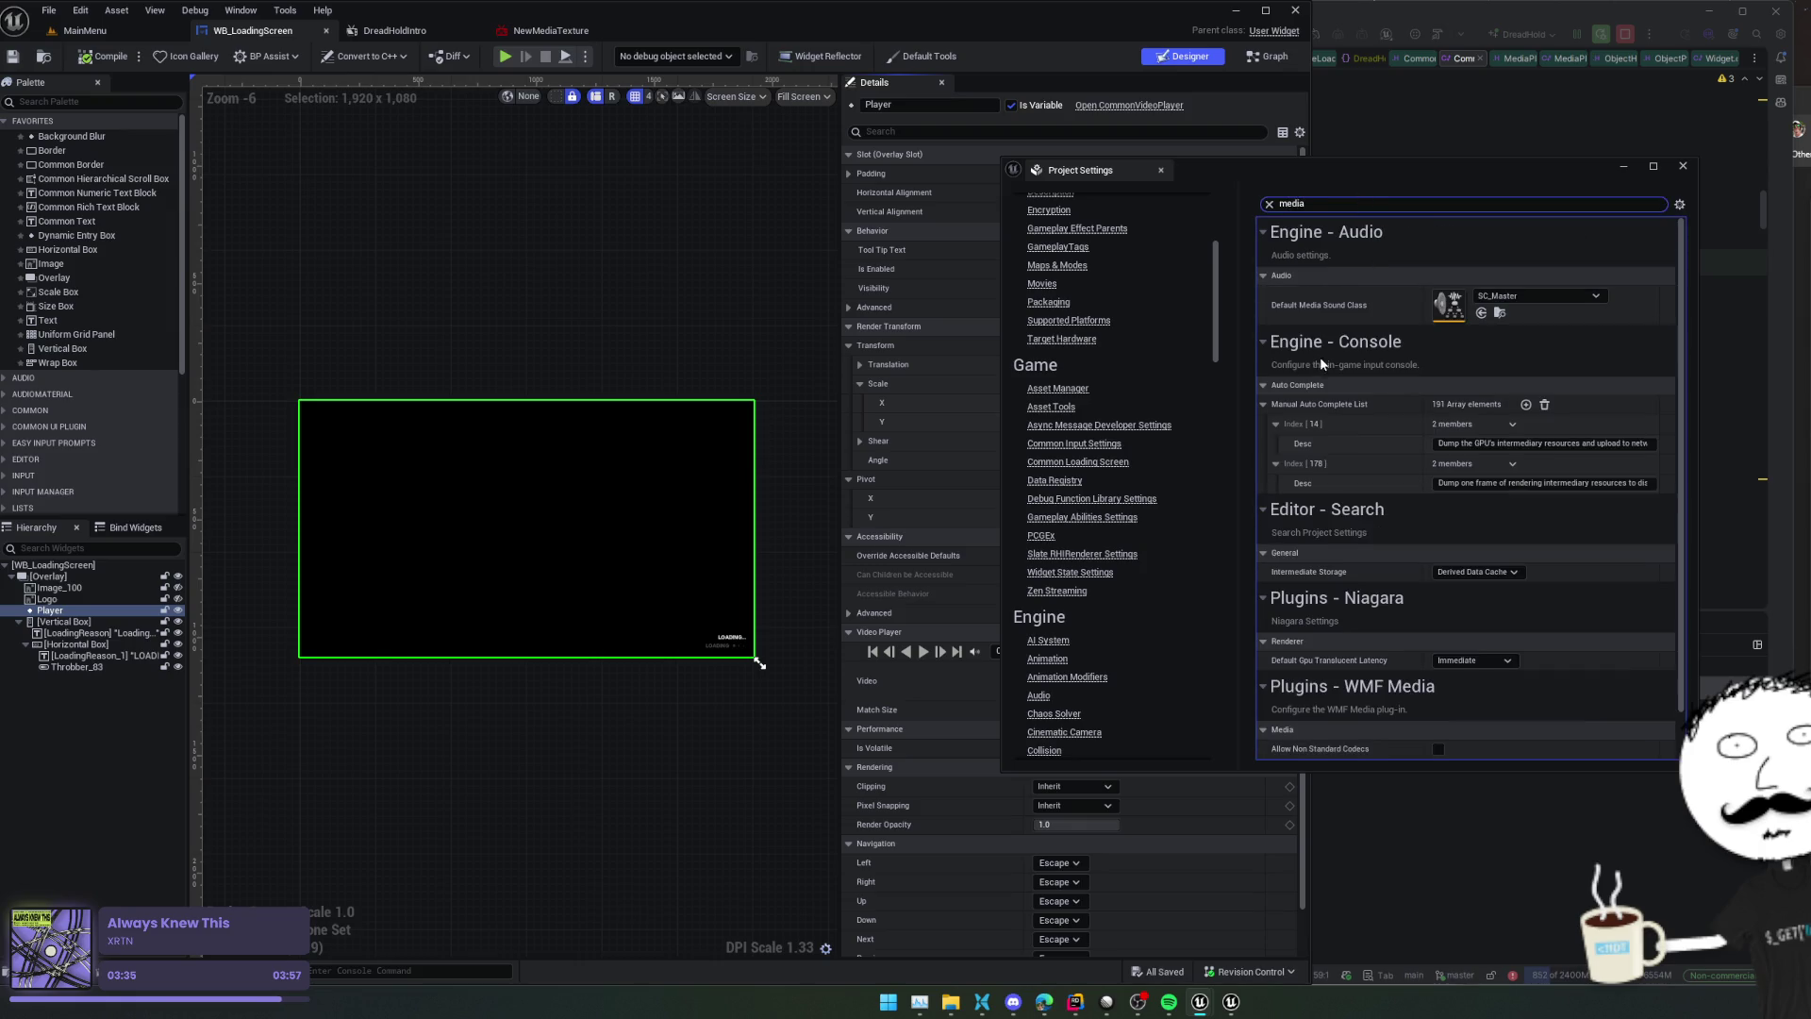
Search Project Settings for 'movie', enable Wait for Movies to Complete, and add a Startup Movies entry
{"action": "scroll", "coordinate": [1321, 363], "scroll_direction": "down", "scroll_amount": 1}
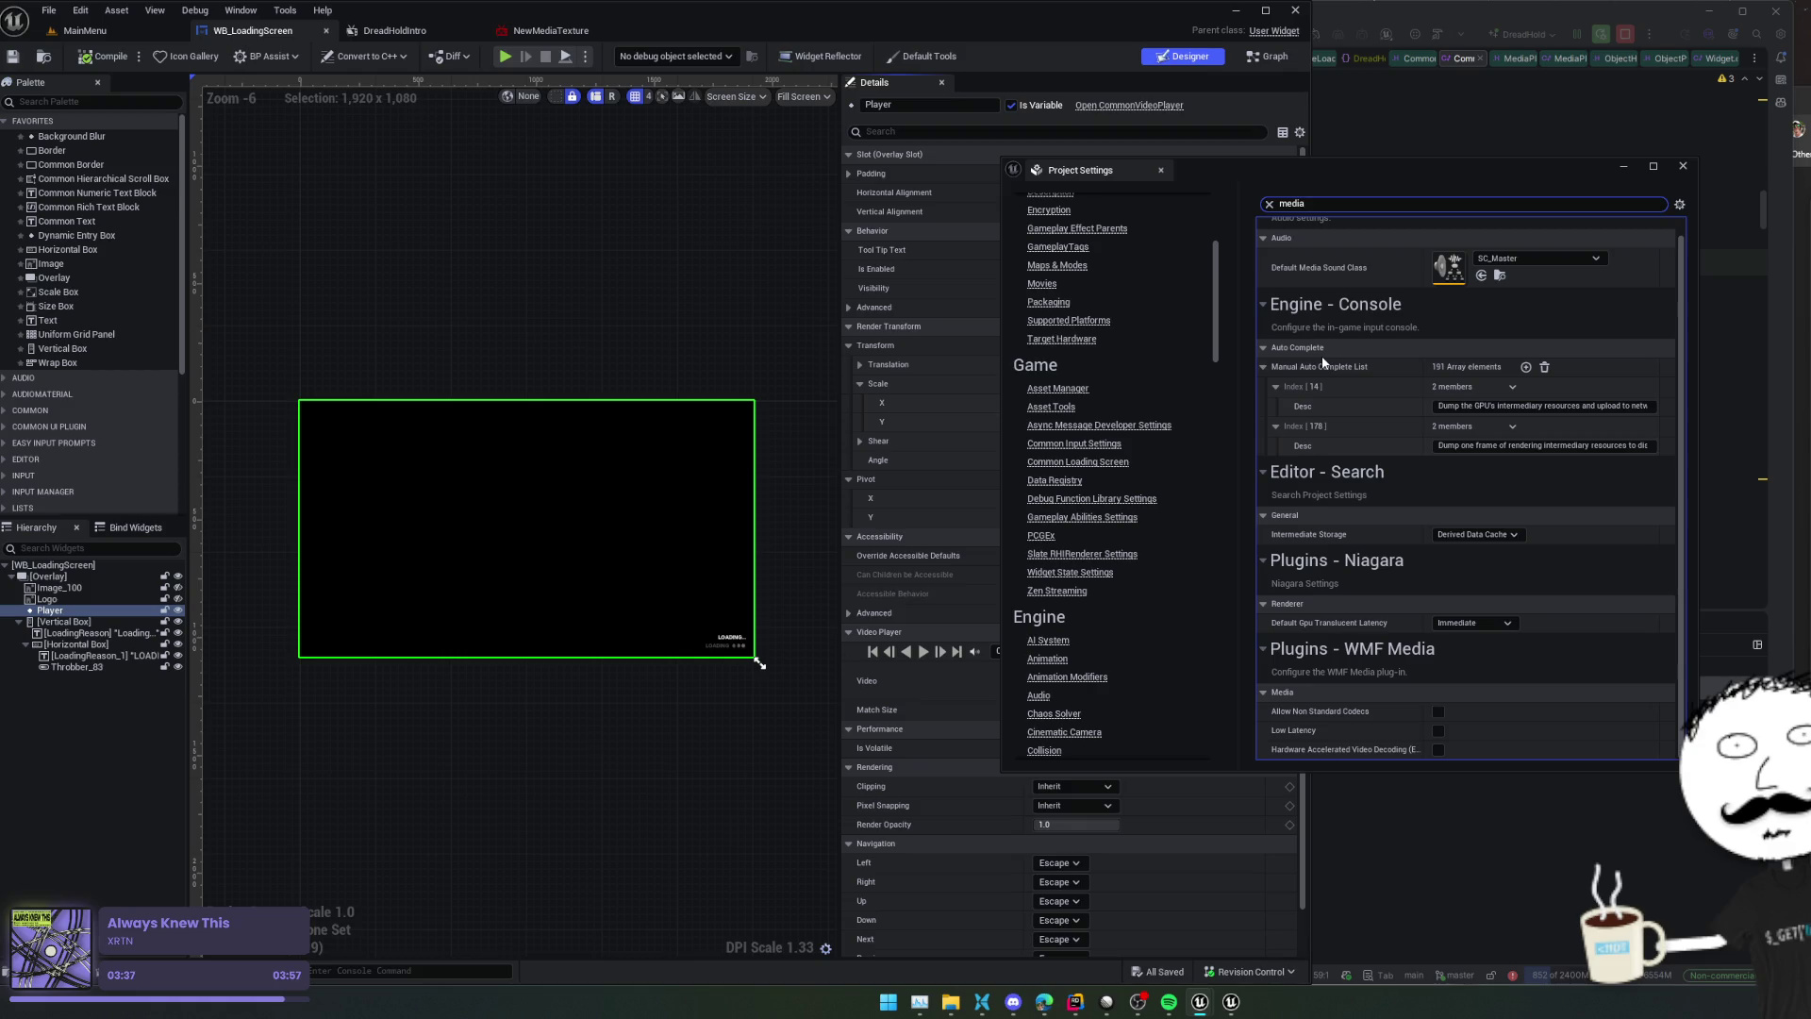
{"action": "key", "text": "ctrl+a"}
{"action": "type", "text": "movie"}
{"action": "scroll", "coordinate": [1386, 288], "scroll_direction": "up", "scroll_amount": 2}
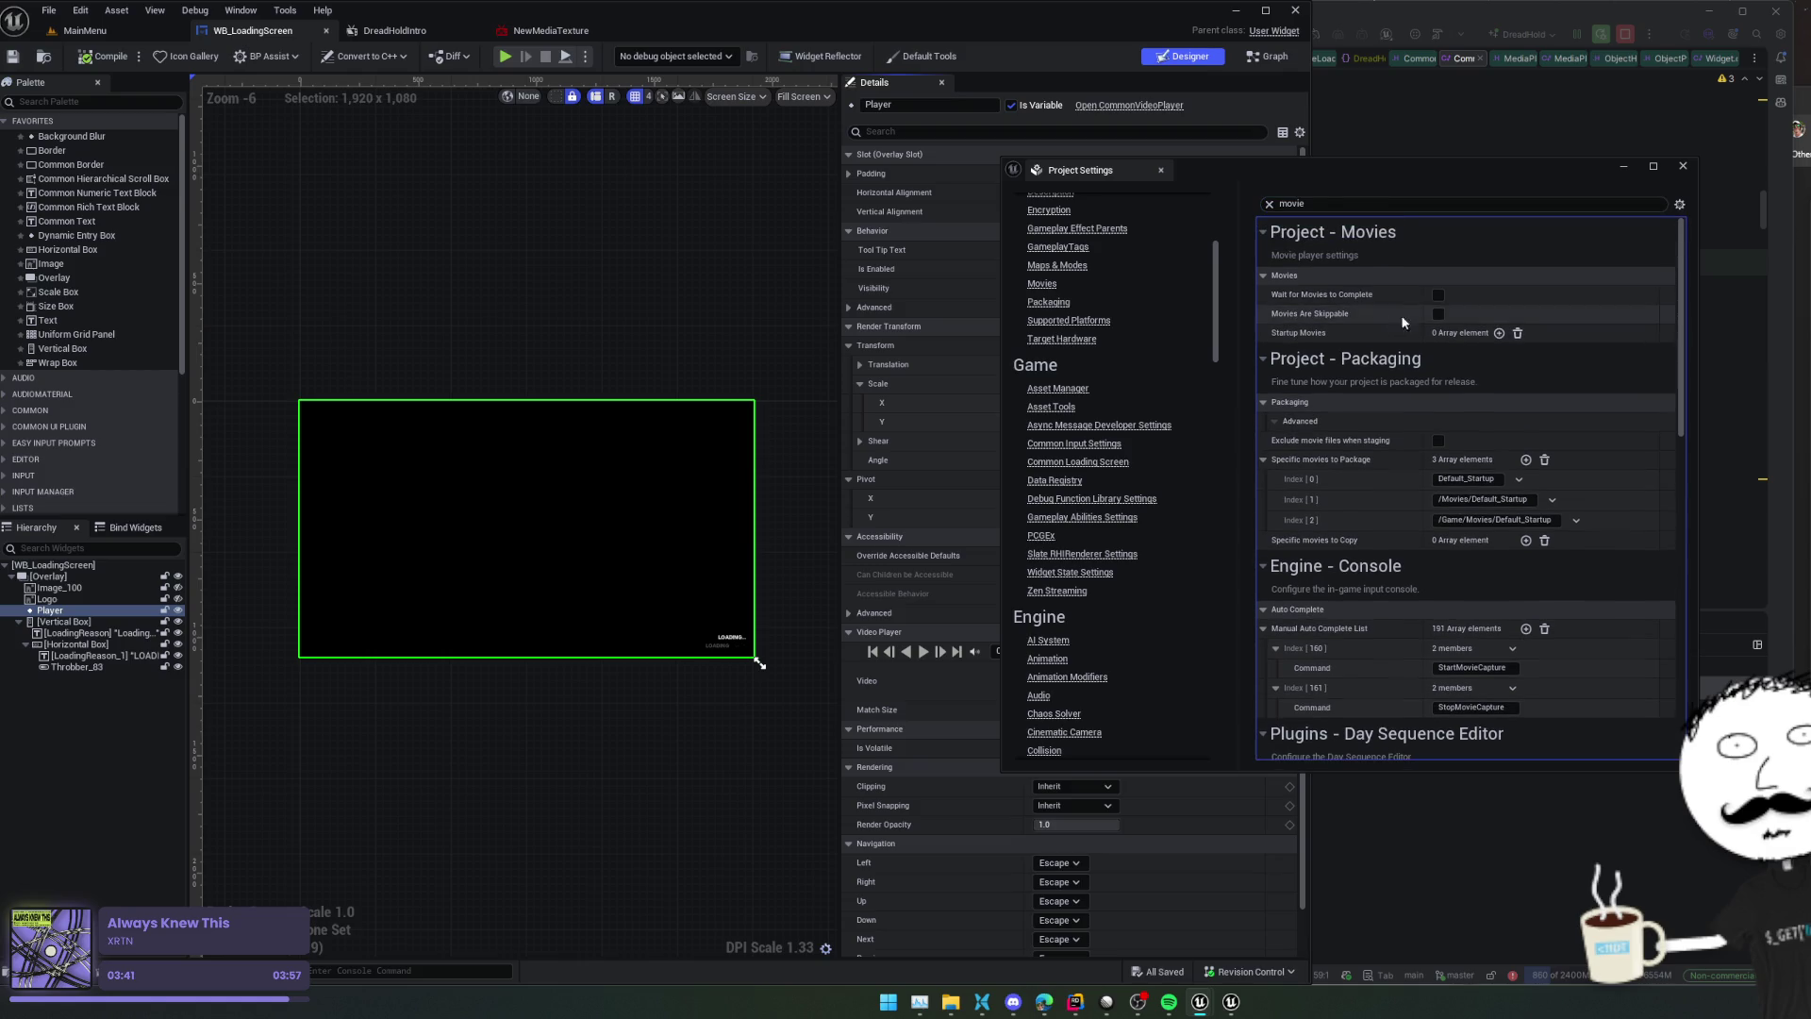
{"action": "left_click", "coordinate": [1438, 295]}
{"action": "left_click", "coordinate": [1498, 333]}
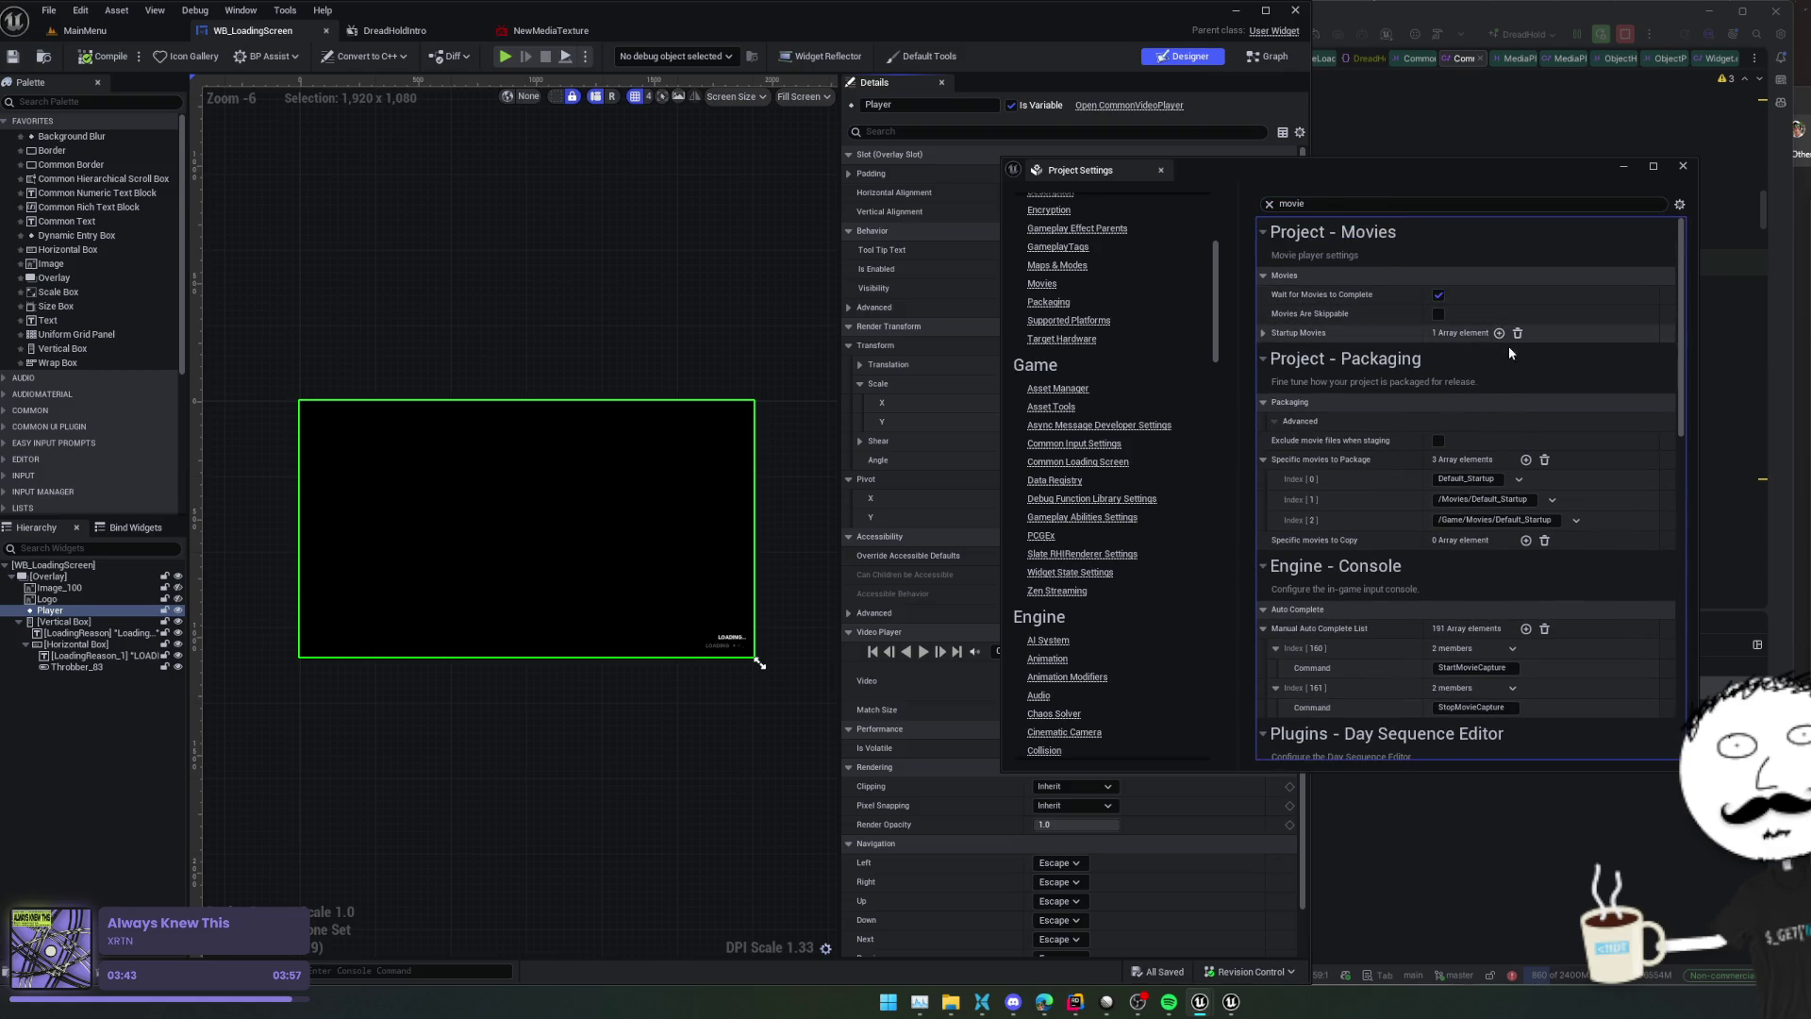
{"action": "left_click", "coordinate": [1343, 337]}
{"action": "left_click", "coordinate": [1491, 356]}
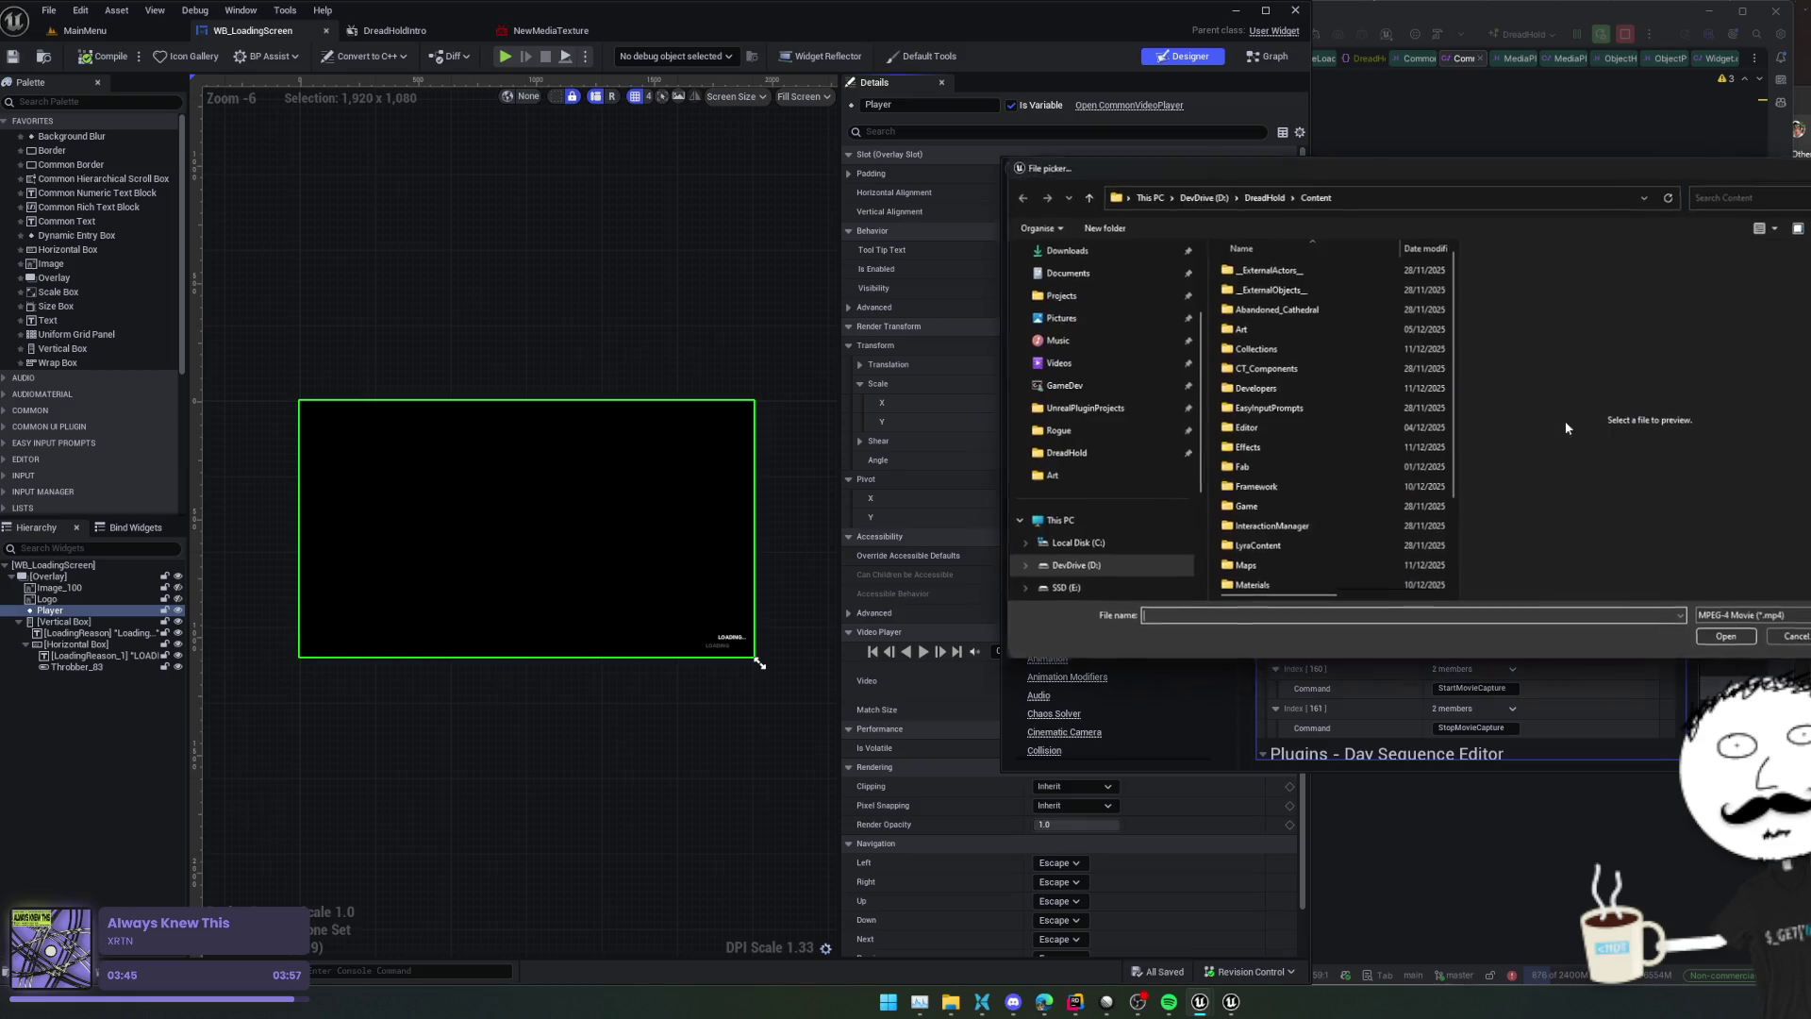
Set the first startup movie to Default_Startup.mp4 from the project's Content/Movies folder
{"action": "left_click", "coordinate": [1333, 420]}
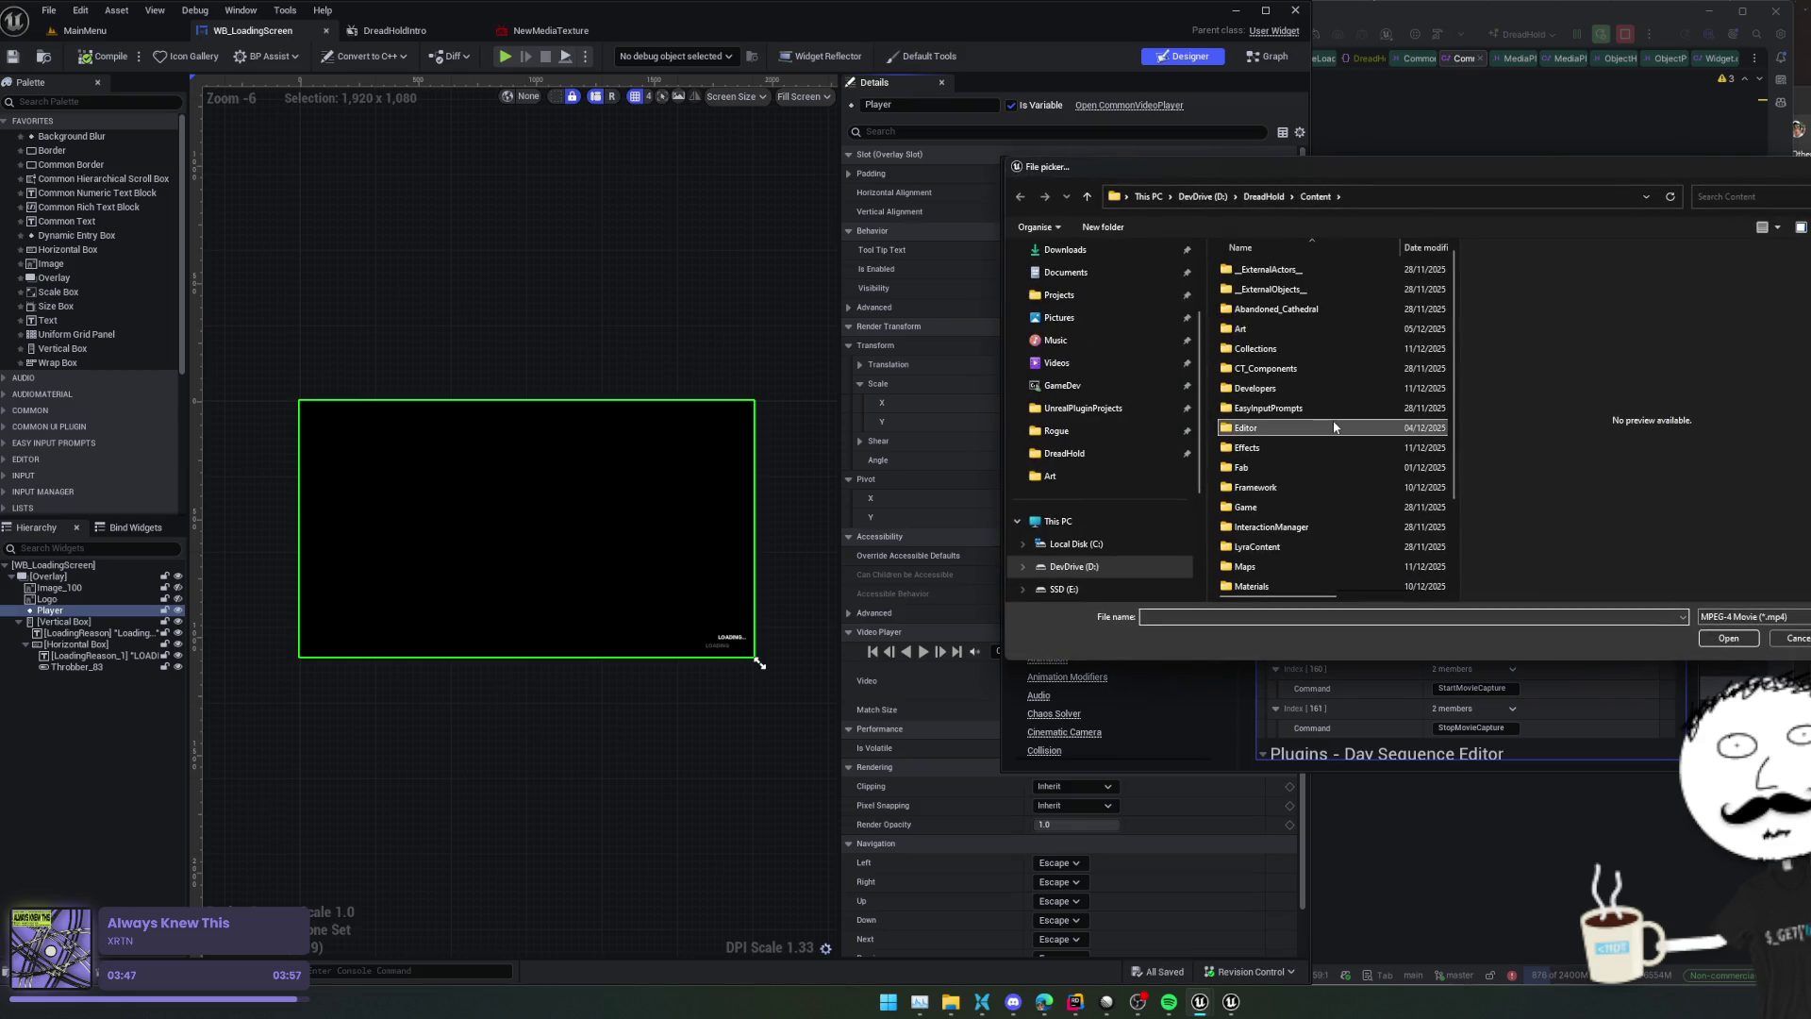
{"action": "scroll", "coordinate": [1332, 420], "scroll_direction": "down", "scroll_amount": 2}
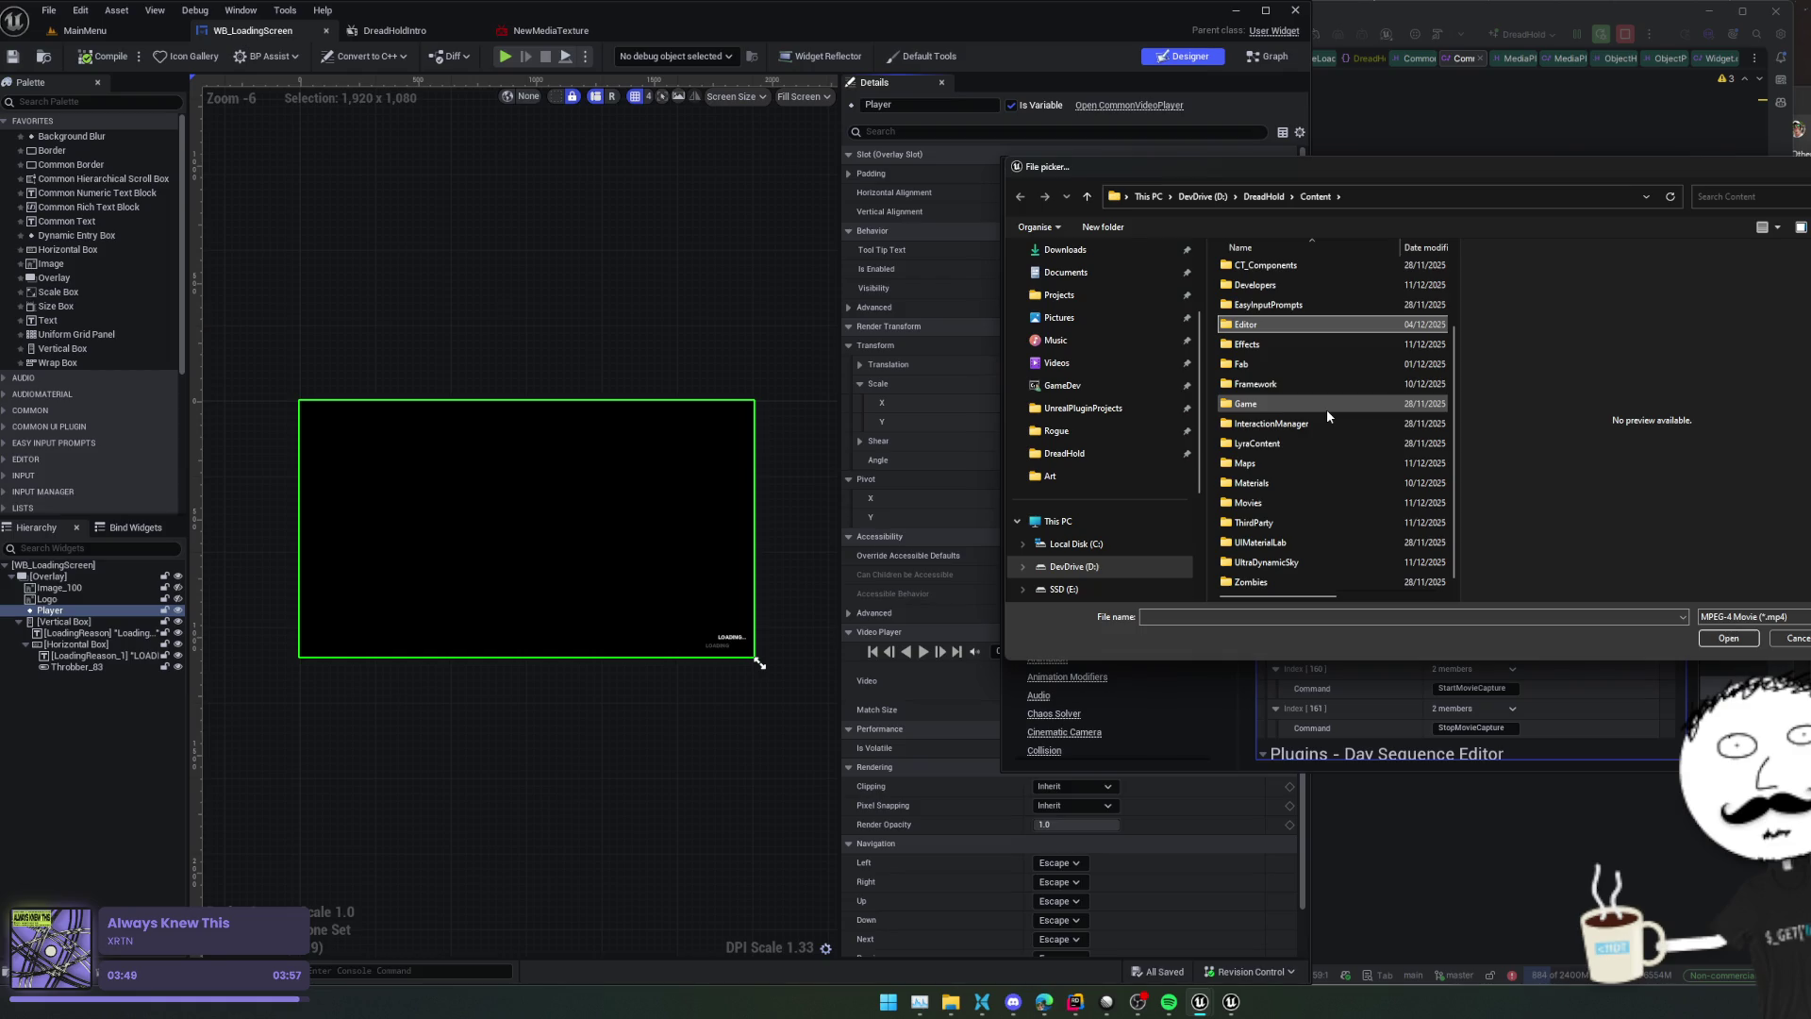
{"action": "key", "text": "alt+Up"}
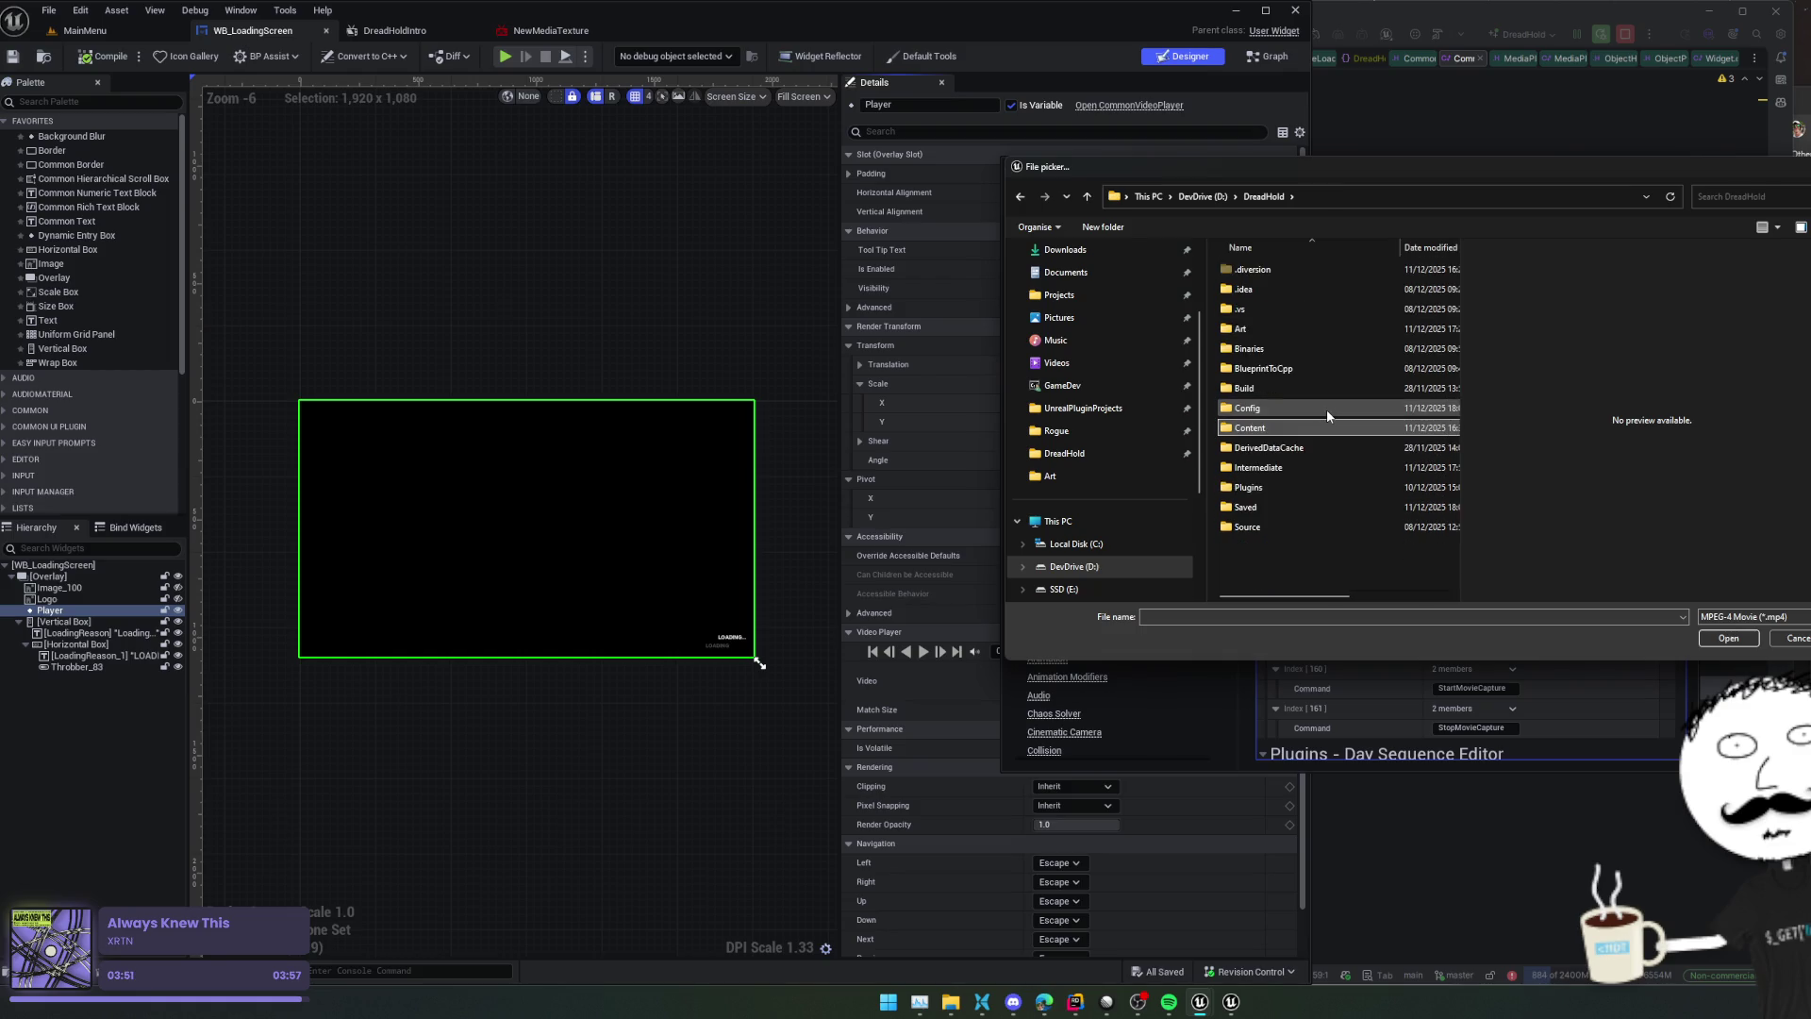
{"action": "key", "text": "Return"}
{"action": "double_click", "coordinate": [1311, 477]}
{"action": "key", "text": "Down"}
{"action": "key", "text": "Return"}
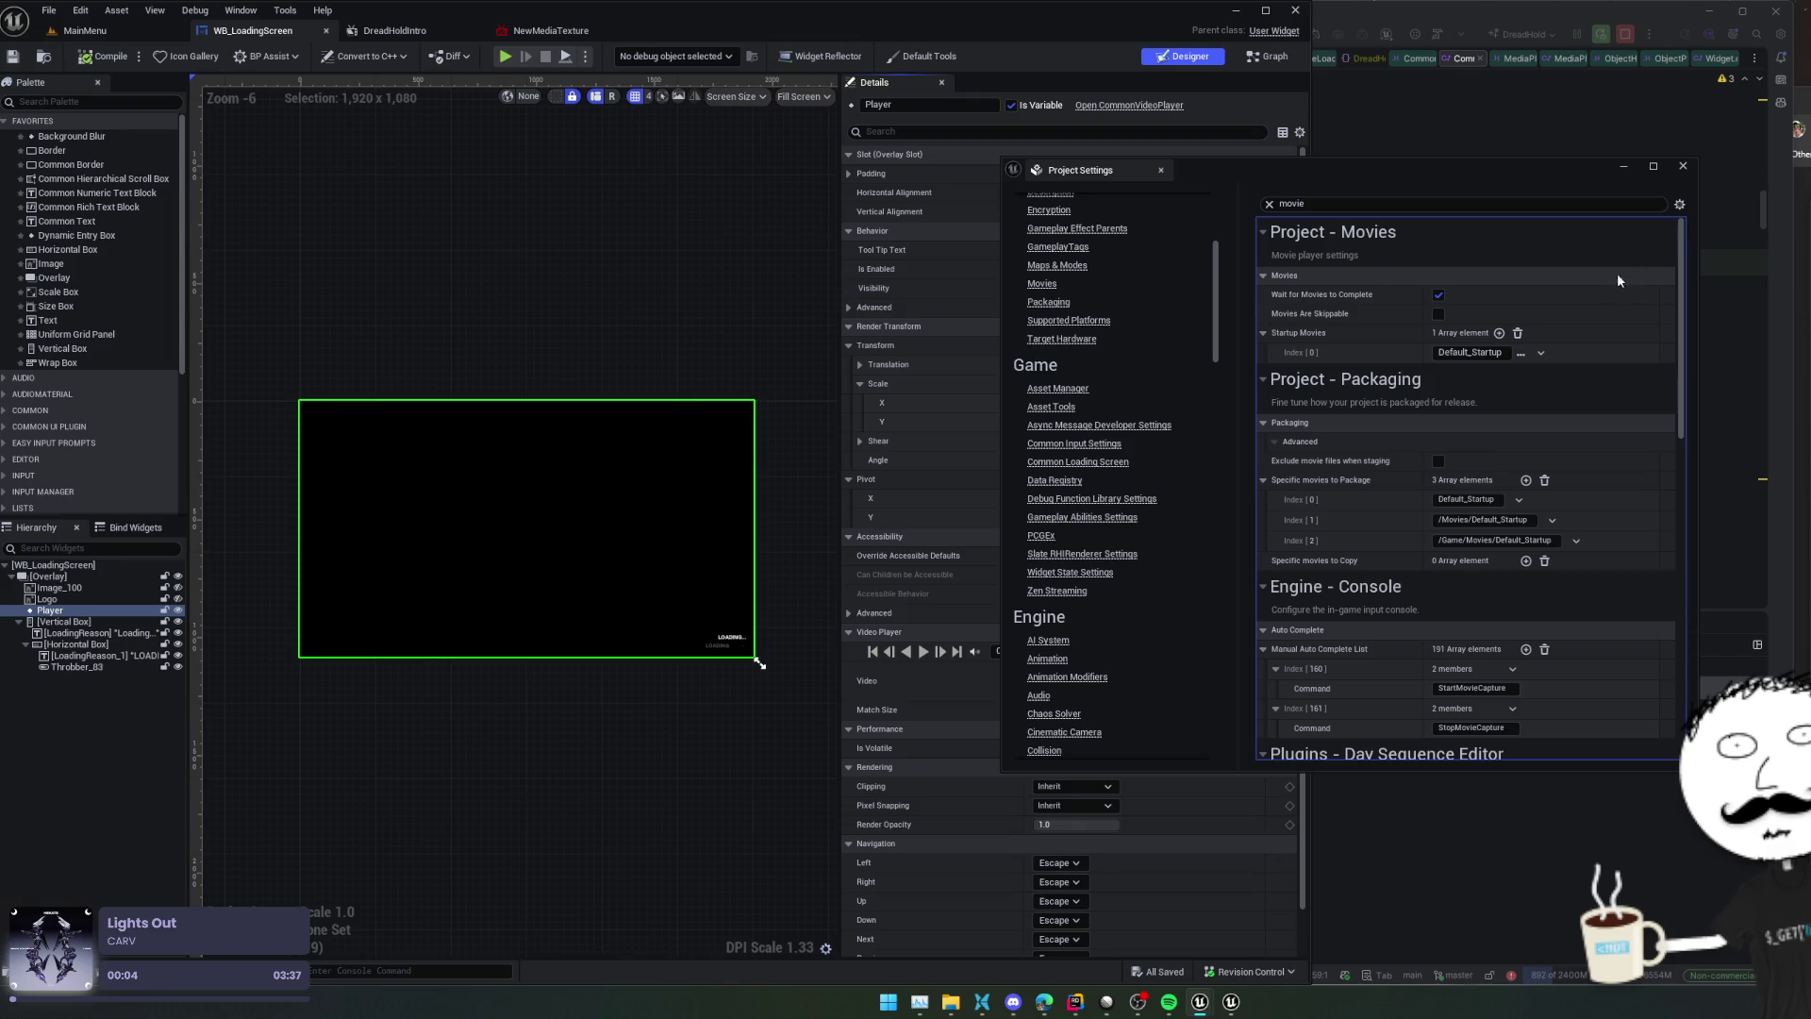
{"action": "left_click_drag", "start_coordinate": [1469, 351], "coordinate": [1592, 351]}
{"action": "left_click", "coordinate": [1364, 340]}
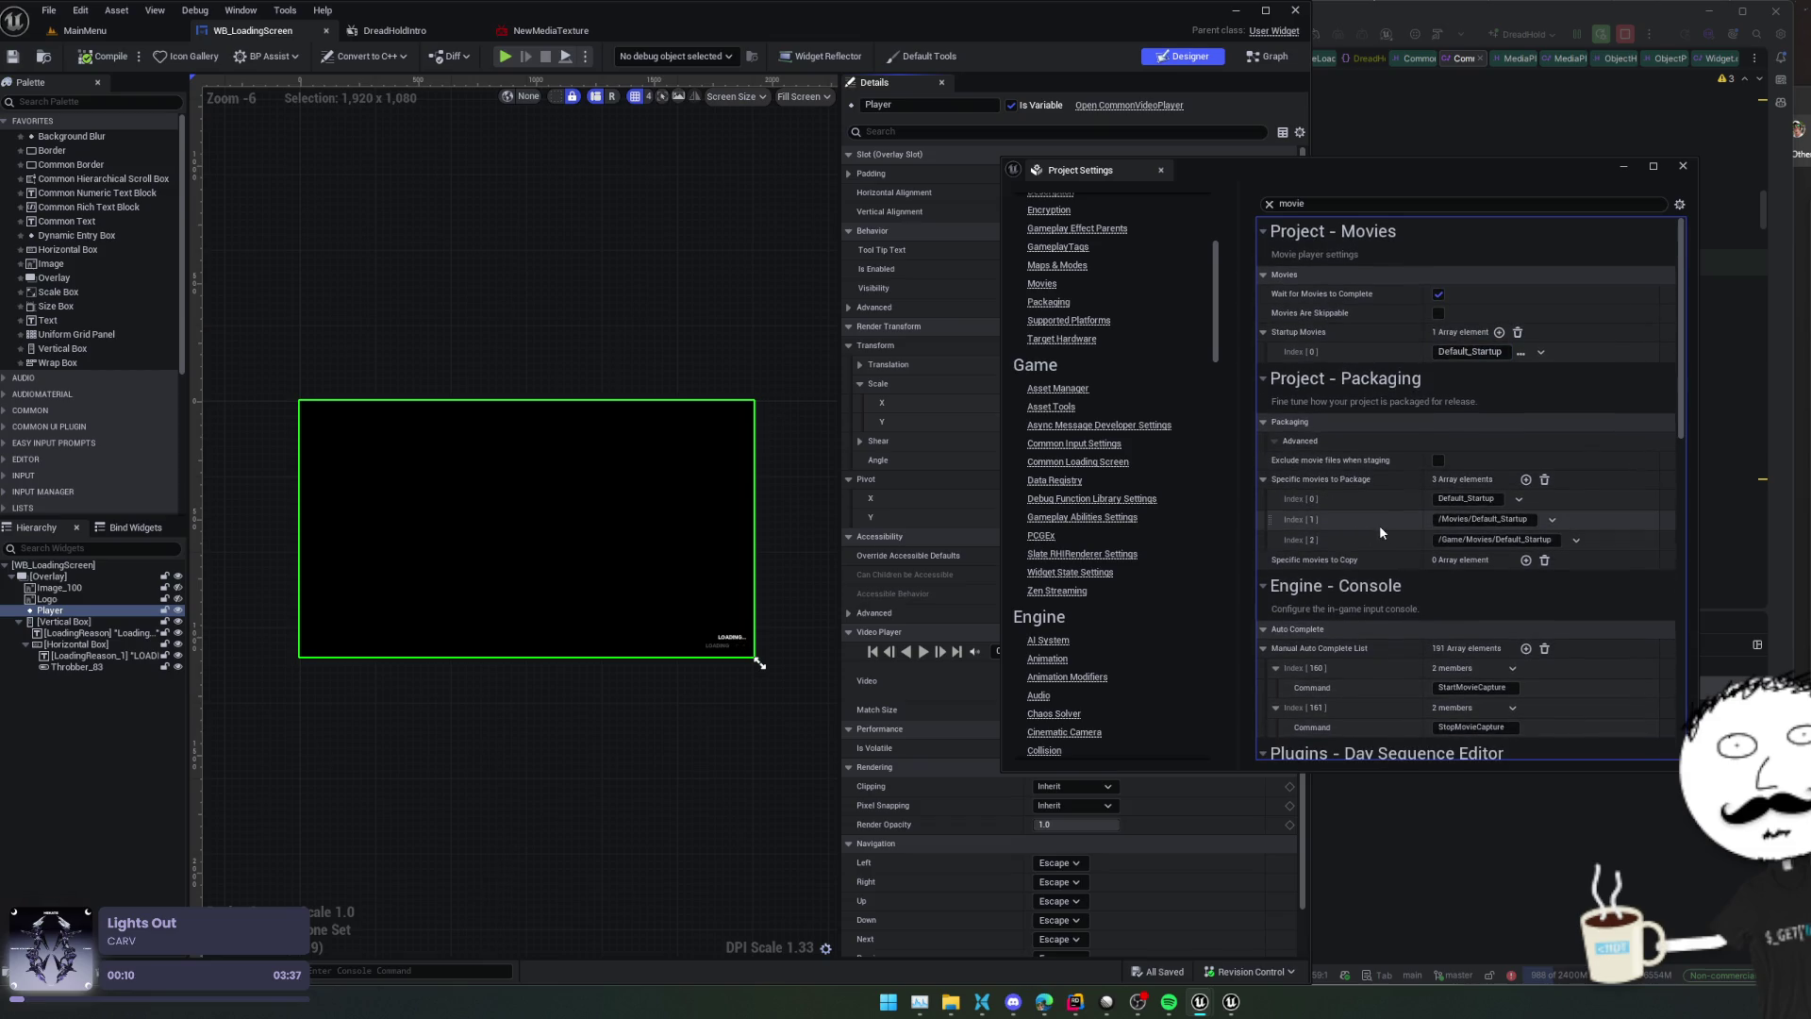
Close Project Settings, compile WB_LoadingScreen, save all assets, and return to MainMenu
{"action": "scroll", "coordinate": [1380, 531], "scroll_direction": "down", "scroll_amount": 3}
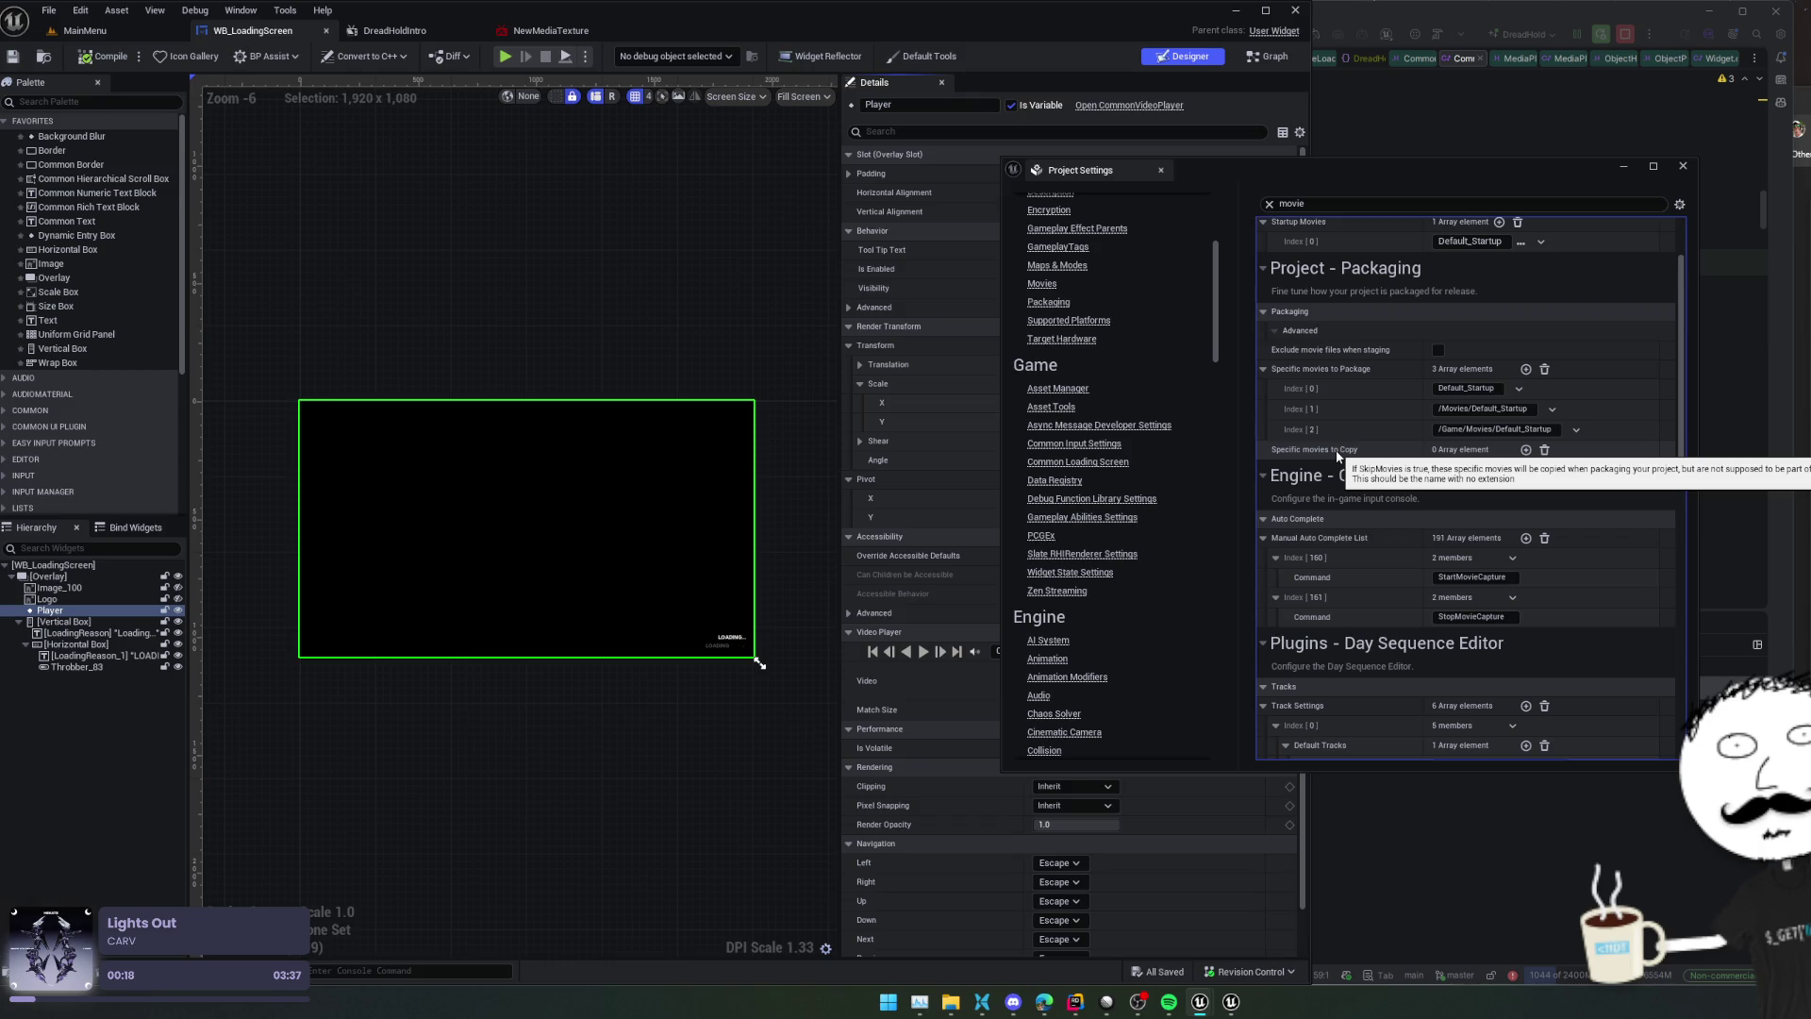
{"action": "left_click", "coordinate": [1682, 165]}
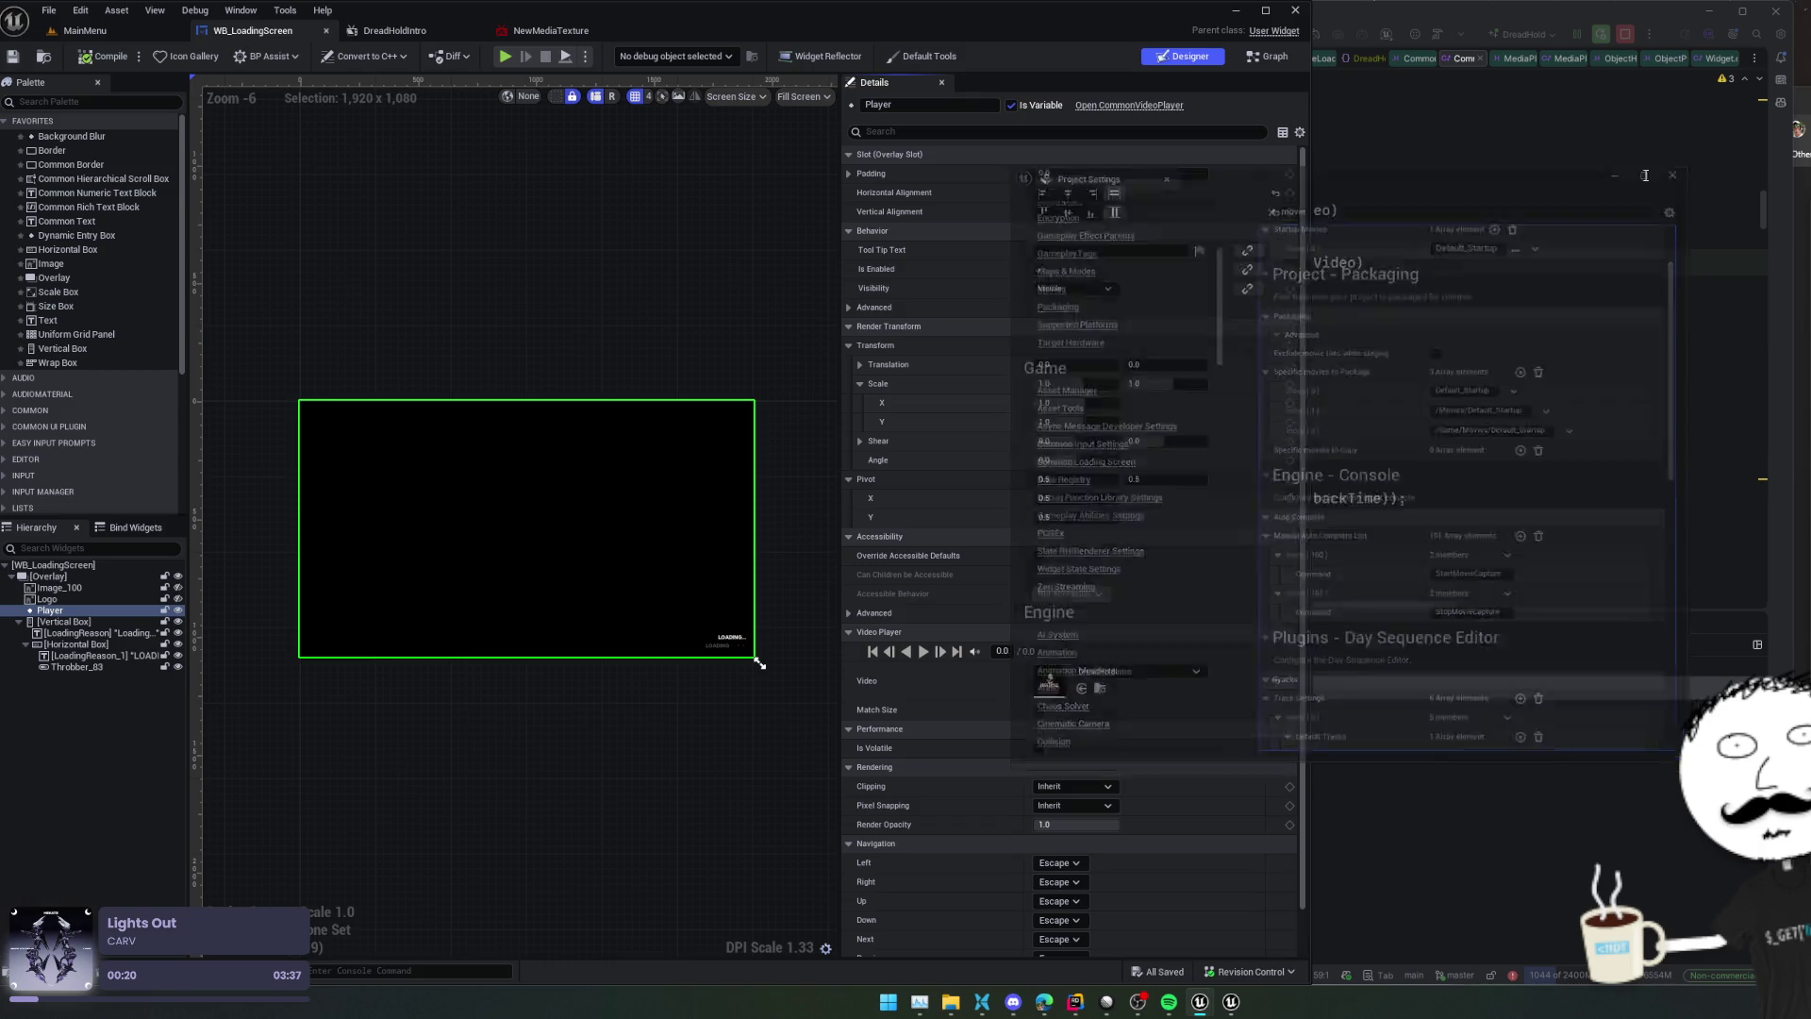
{"action": "left_click", "coordinate": [101, 63]}
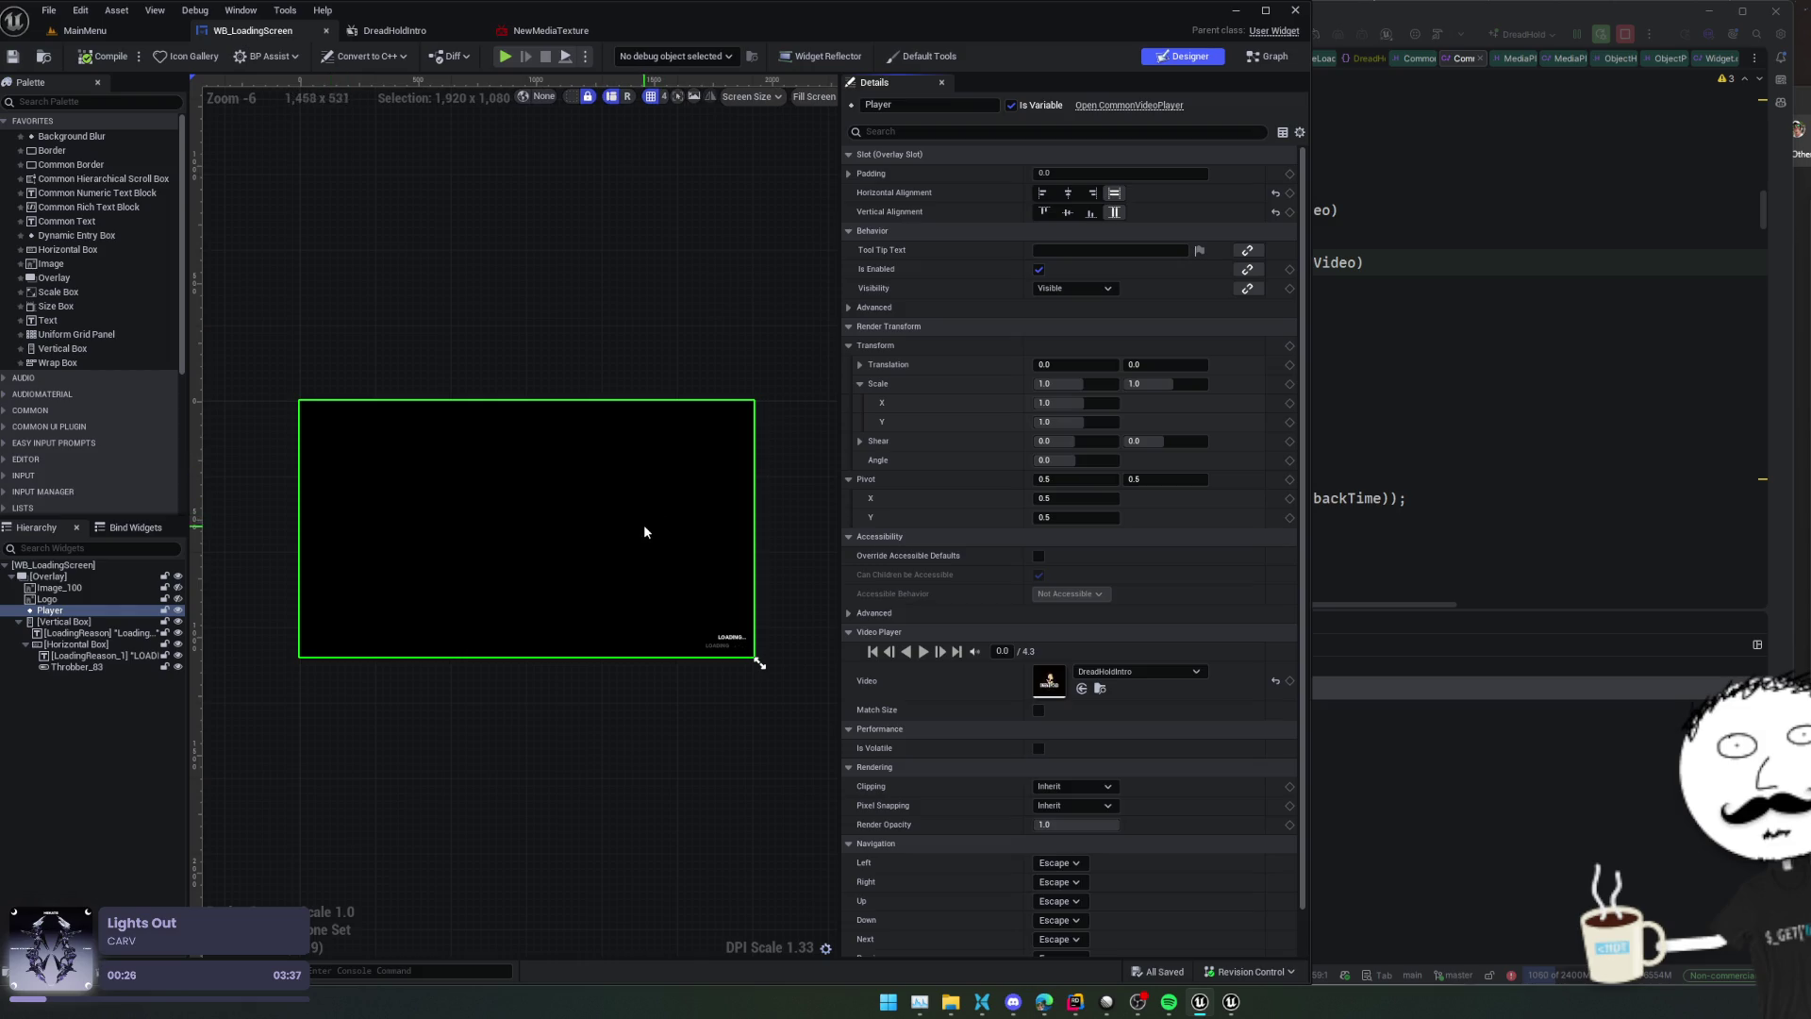
{"action": "left_click", "coordinate": [10, 56]}
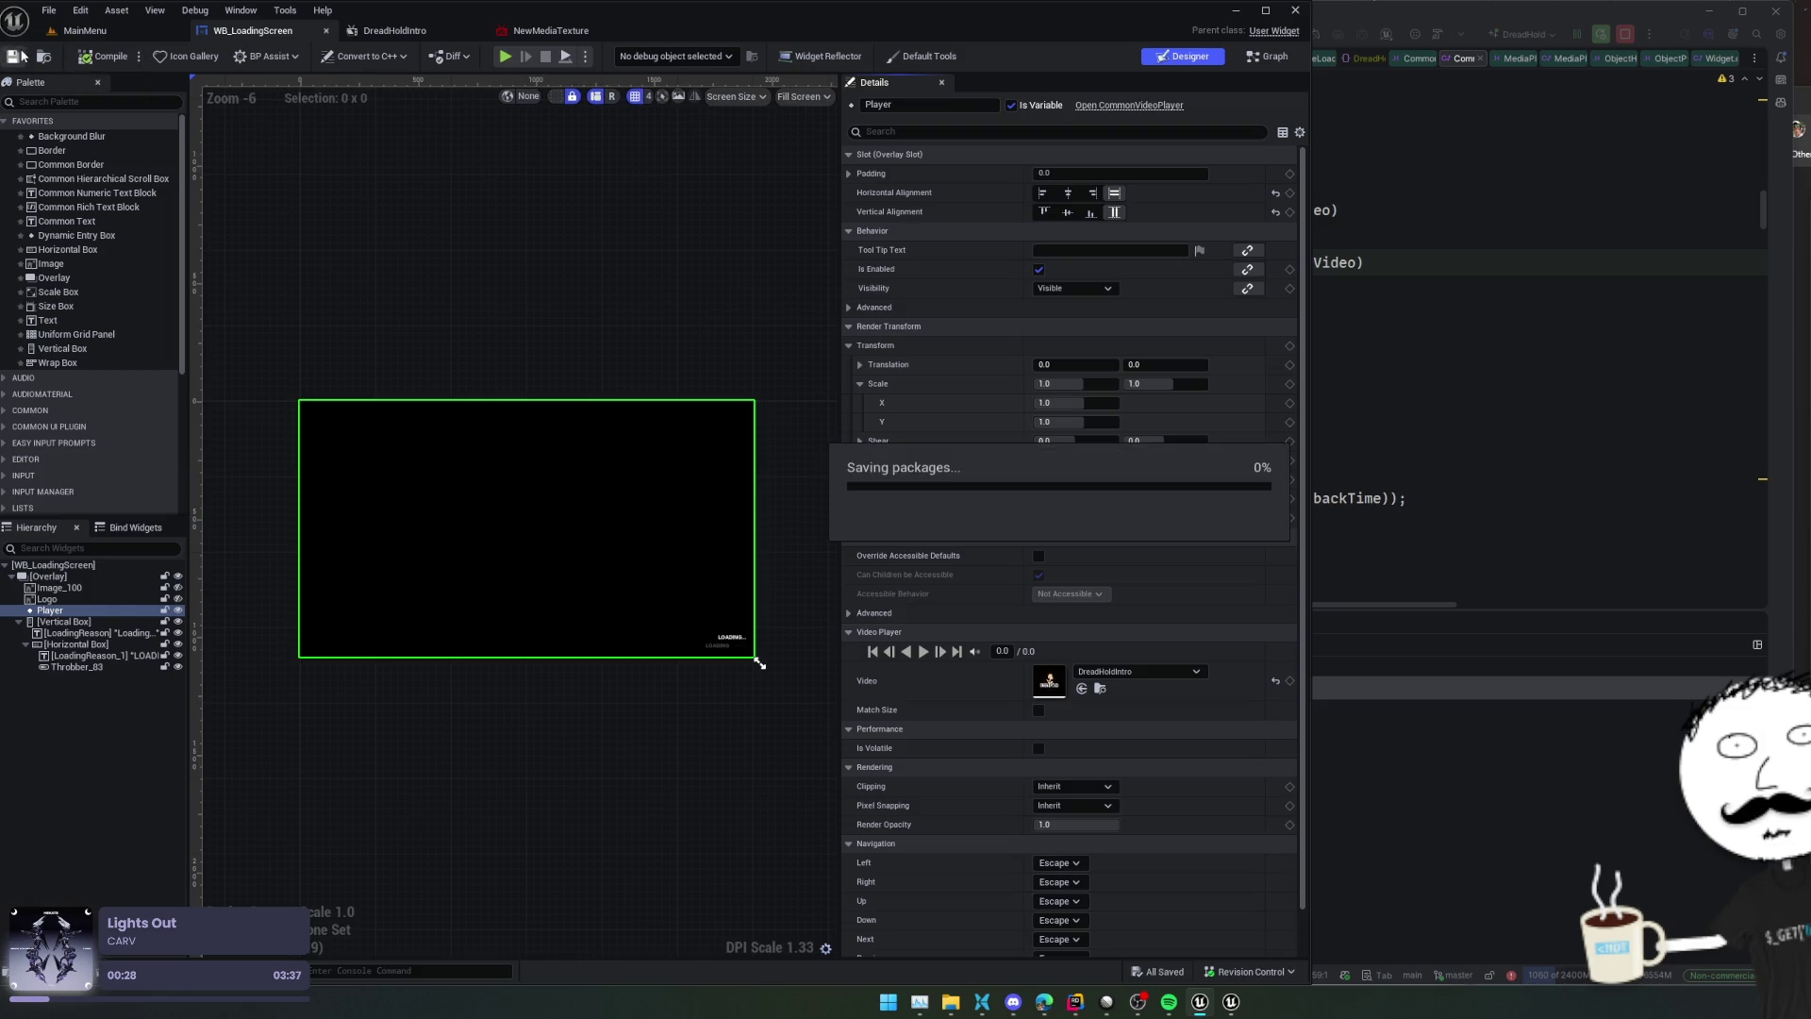
{"action": "left_click", "coordinate": [97, 34]}
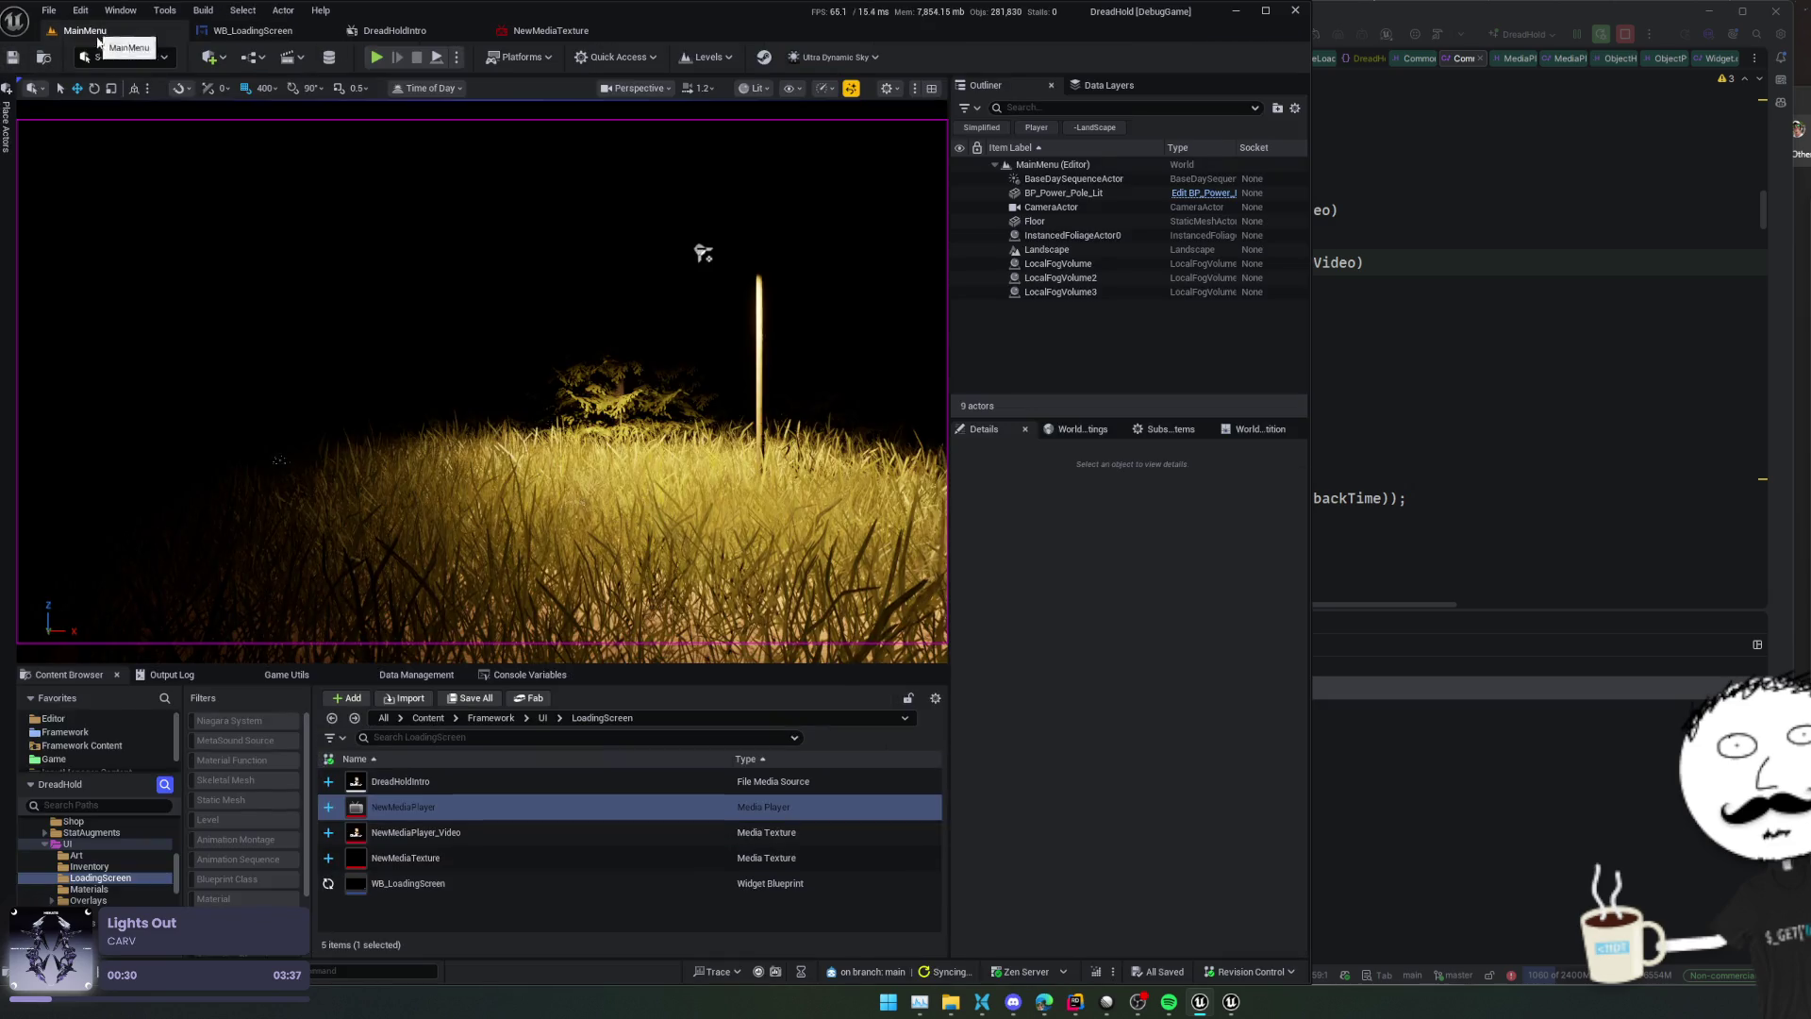
Begin Windows packaging, cancel the output folder picker, and bring Rider to the front
{"action": "left_click", "coordinate": [519, 57]}
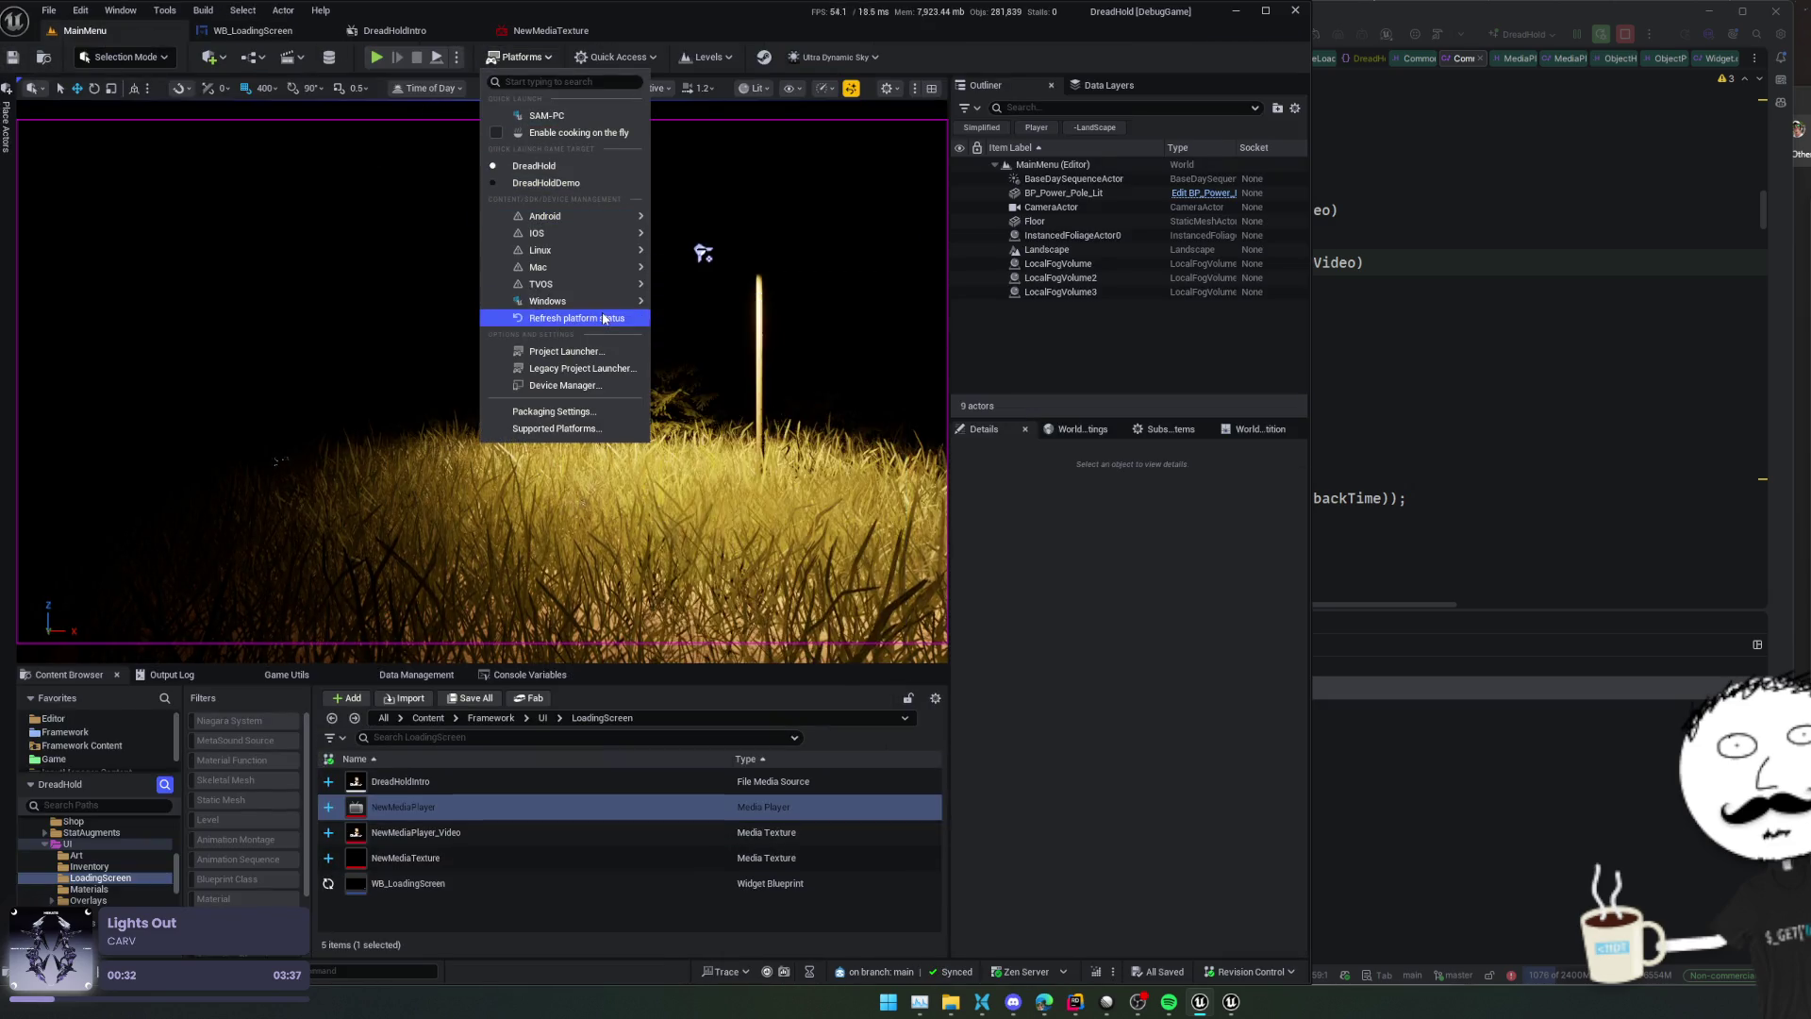
{"action": "left_click", "coordinate": [709, 323]}
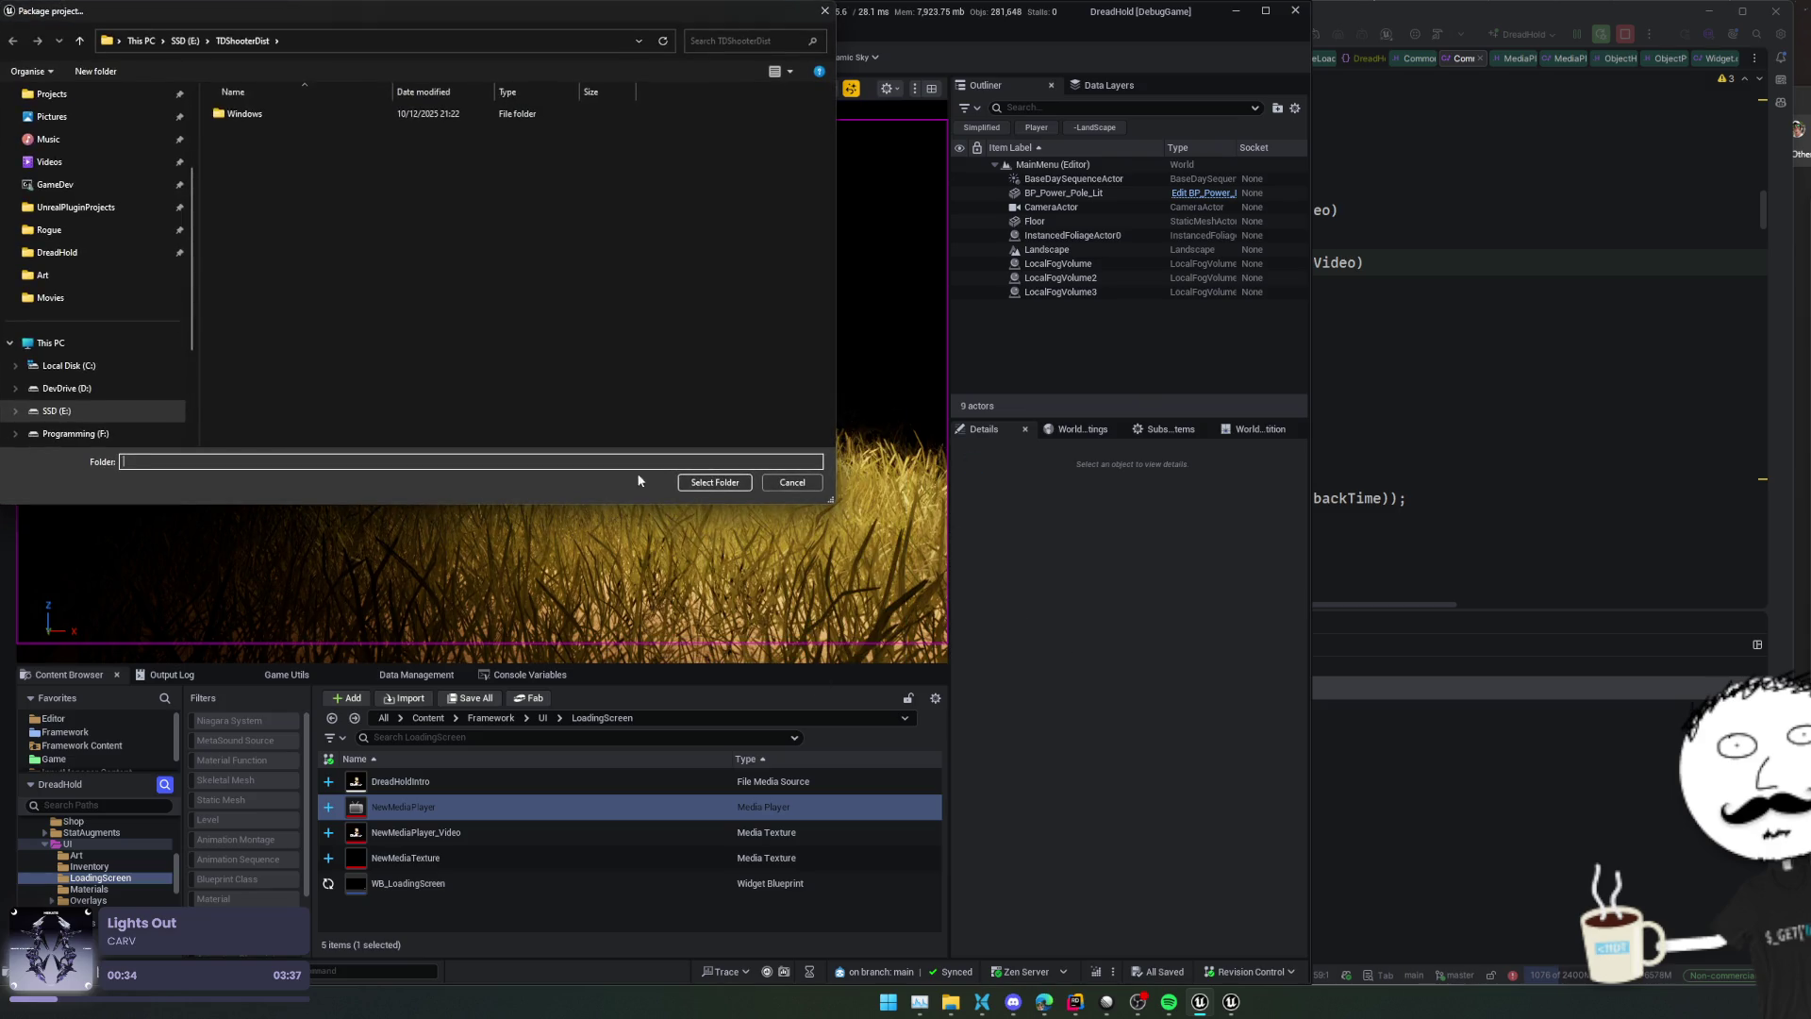
{"action": "key", "text": "Escape"}
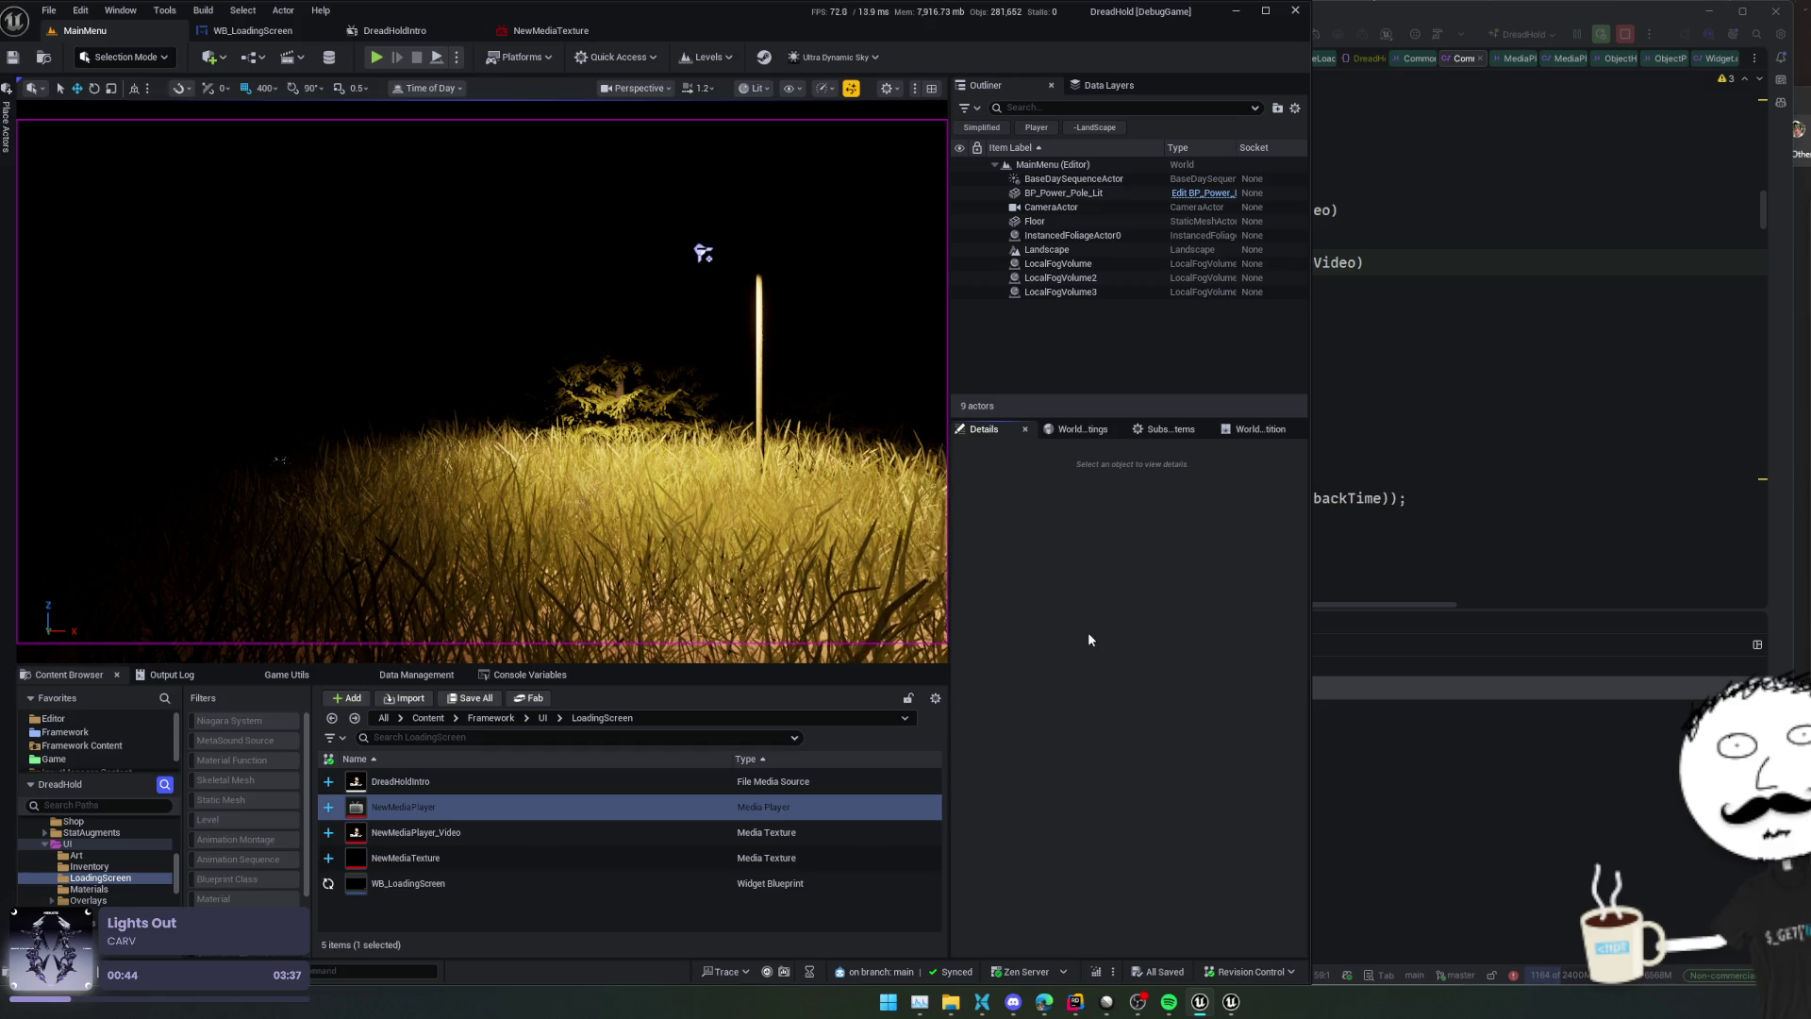
{"action": "left_click", "coordinate": [1378, 314]}
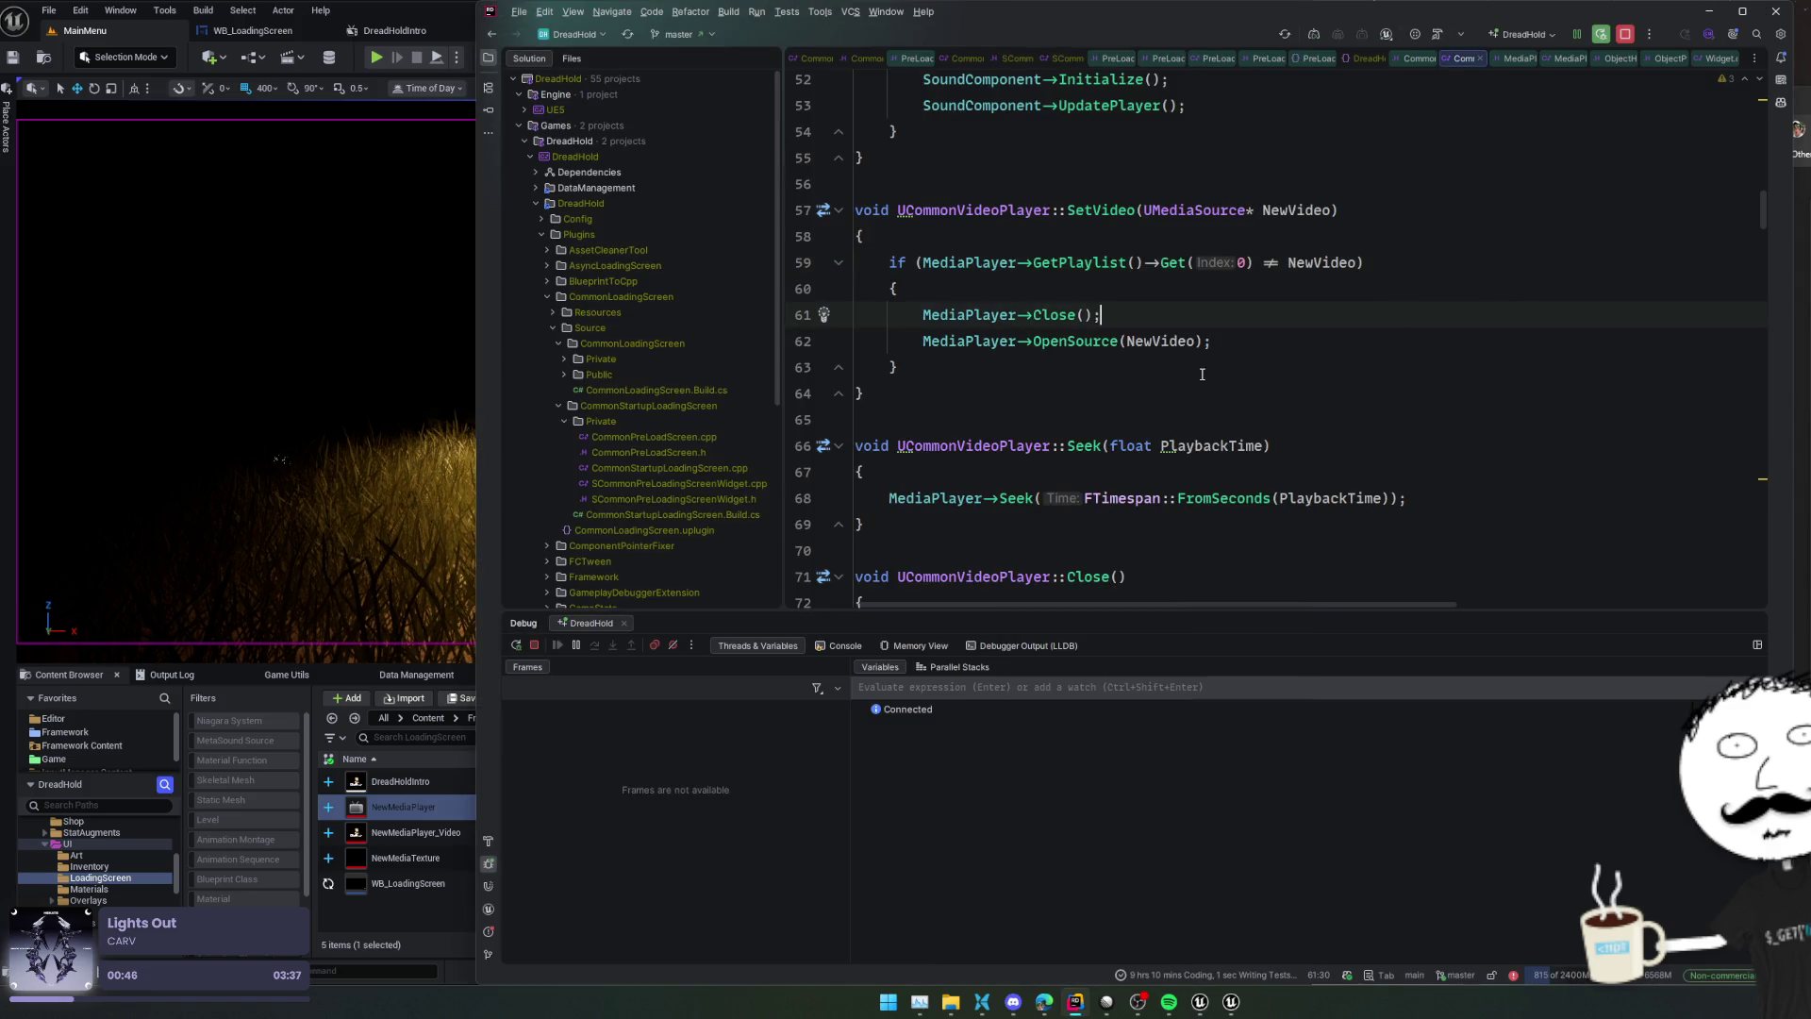
Step from the media player's OpenSource call into OpenSourceInternal and read through it
{"action": "left_click", "coordinate": [1070, 349], "text": "ctrl"}
{"action": "left_click", "coordinate": [1079, 328], "text": "ctrl"}
{"action": "scroll", "coordinate": [1079, 327], "scroll_direction": "down", "scroll_amount": 4}
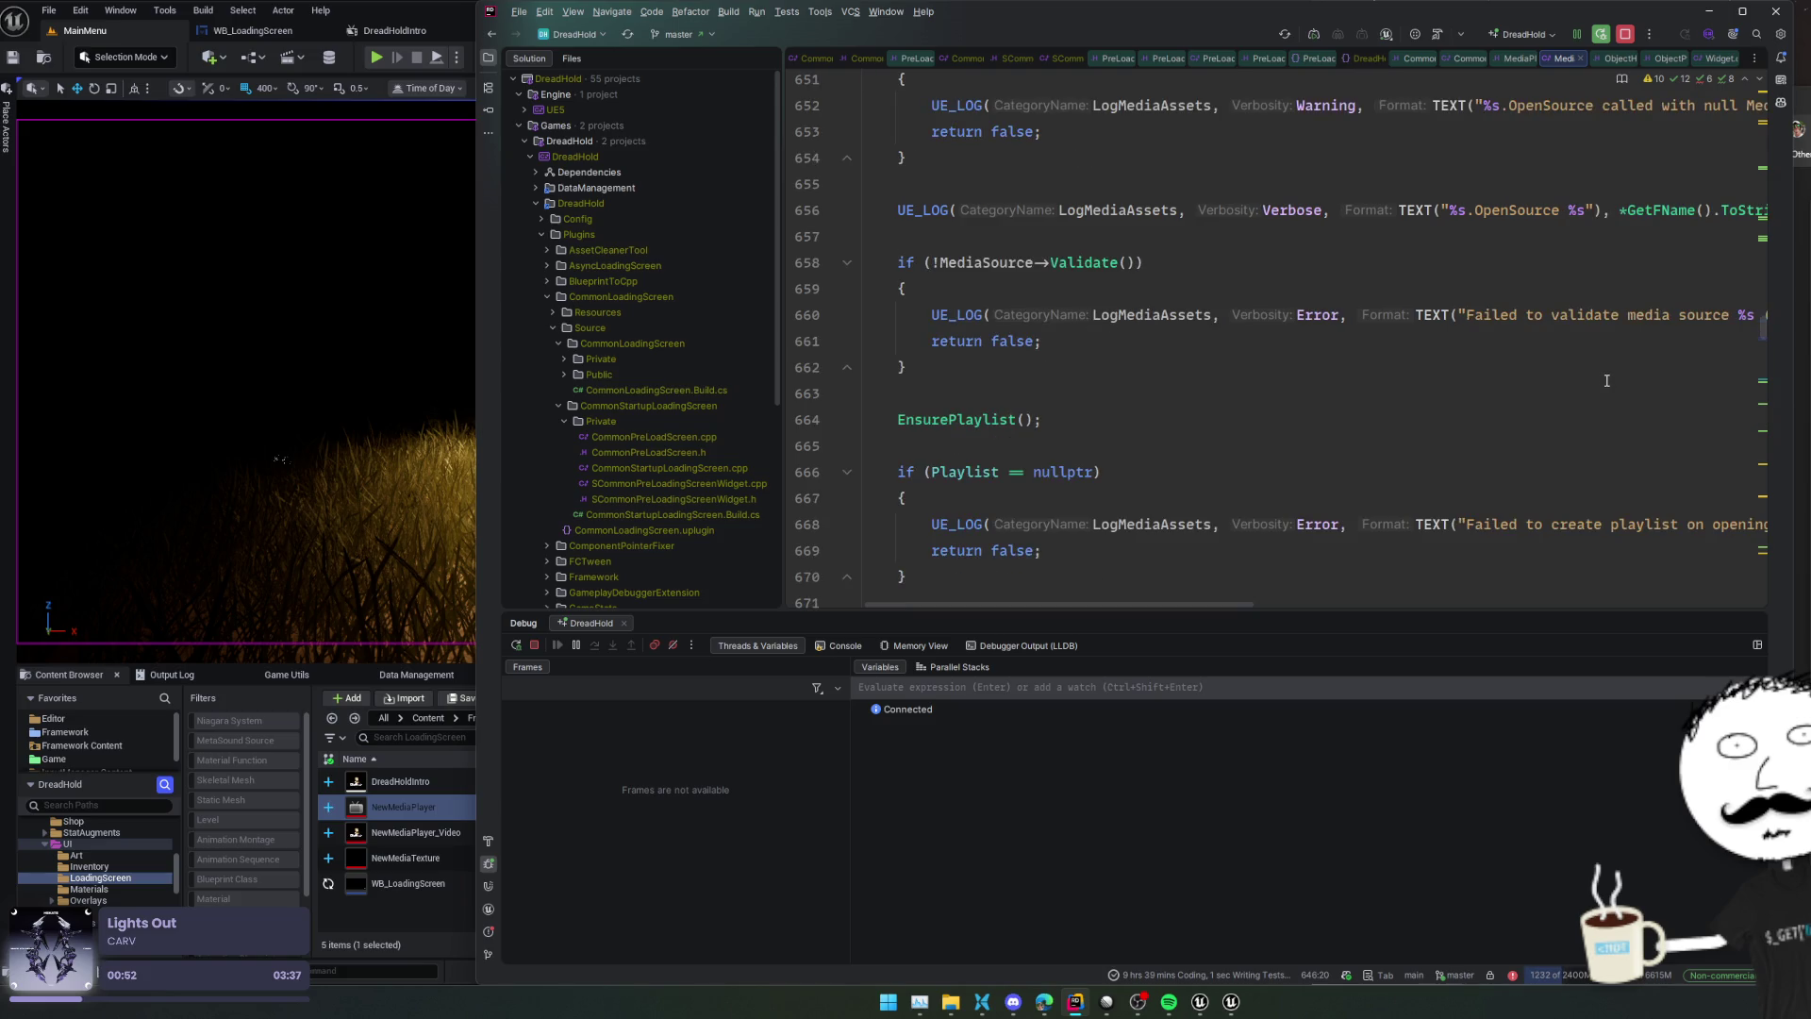
{"action": "scroll", "coordinate": [1606, 380], "scroll_direction": "down", "scroll_amount": 7}
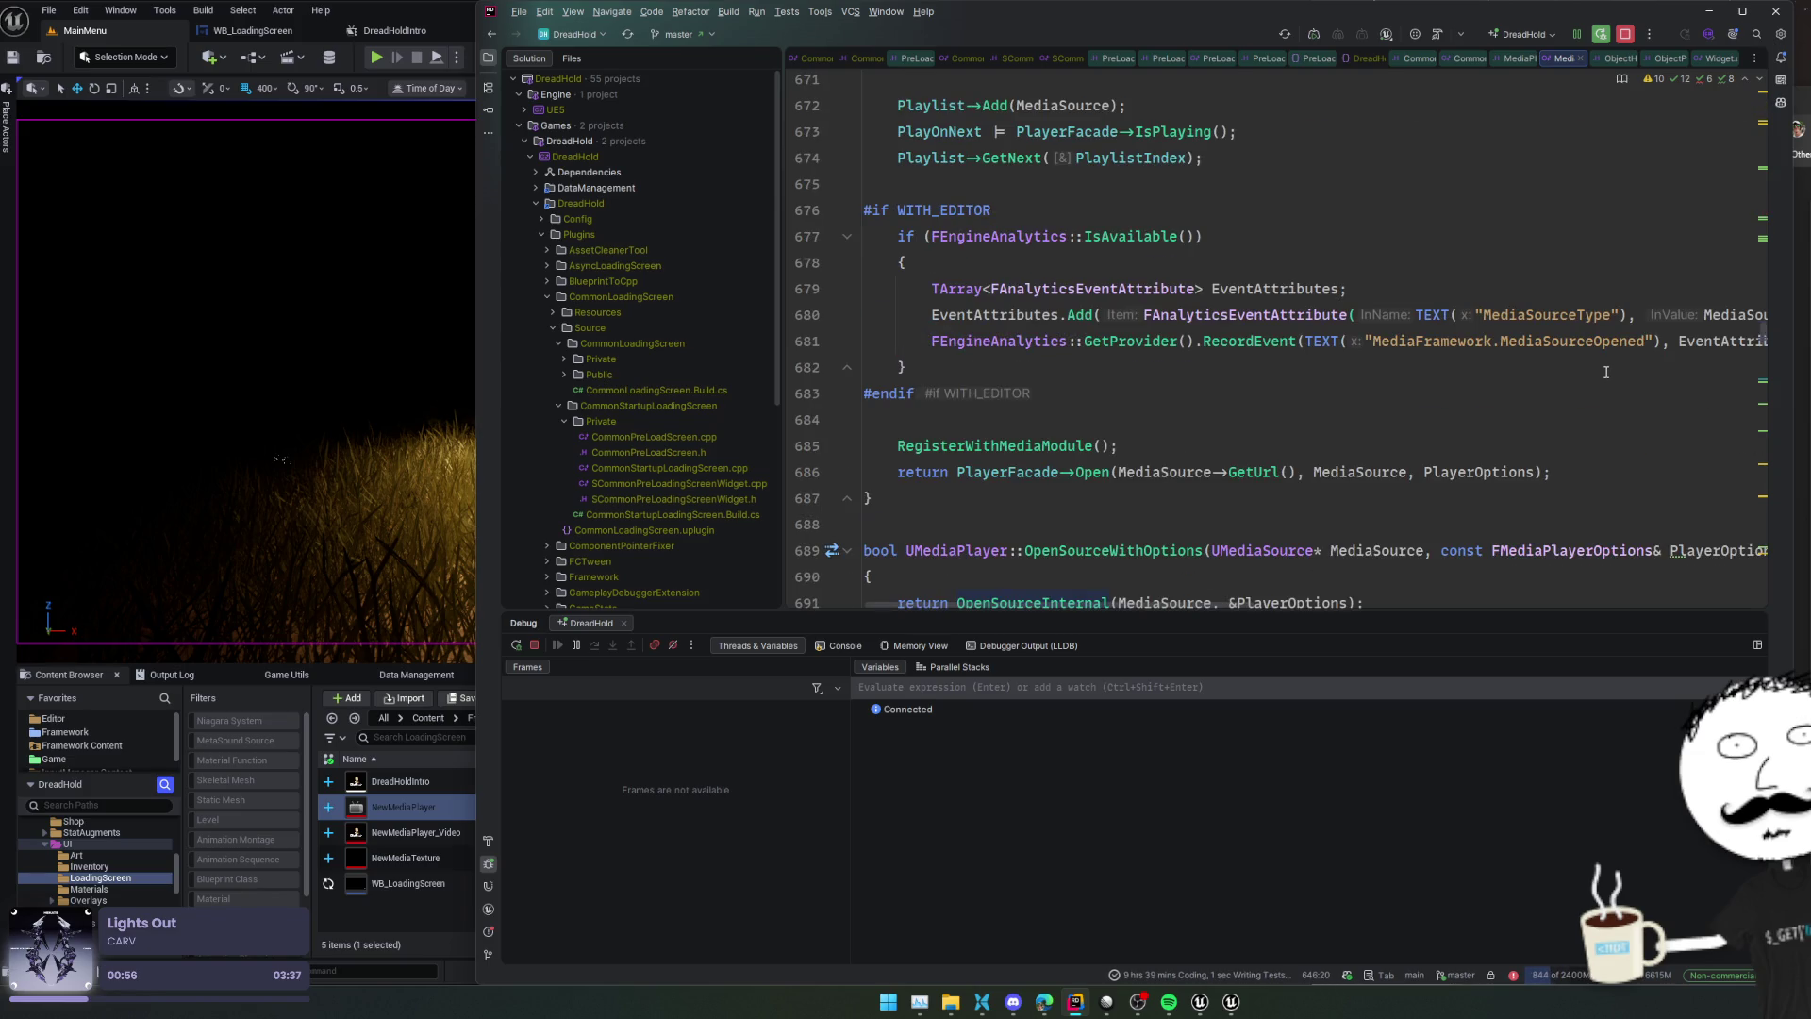
{"action": "scroll", "coordinate": [1516, 347], "scroll_direction": "down", "scroll_amount": 1}
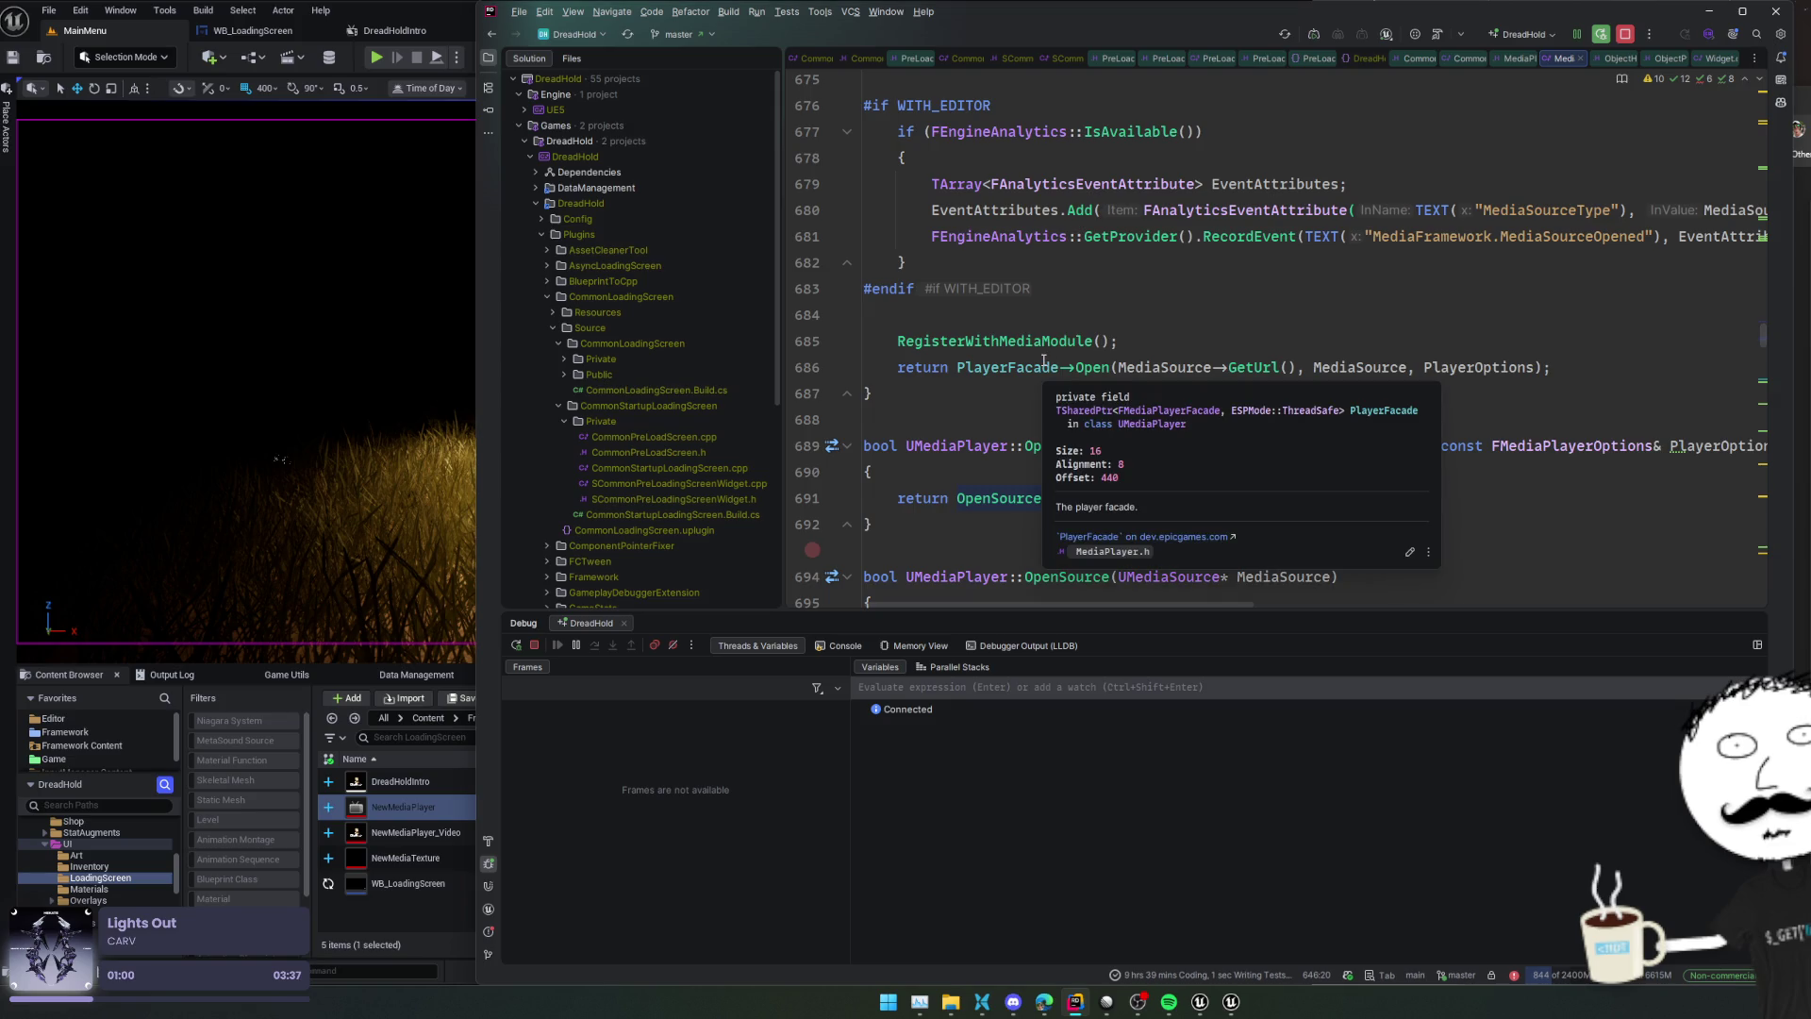
Follow the facade Open call on line 686 into FMediaPlayerFacade::Open and read it
{"action": "left_click", "coordinate": [1093, 366]}
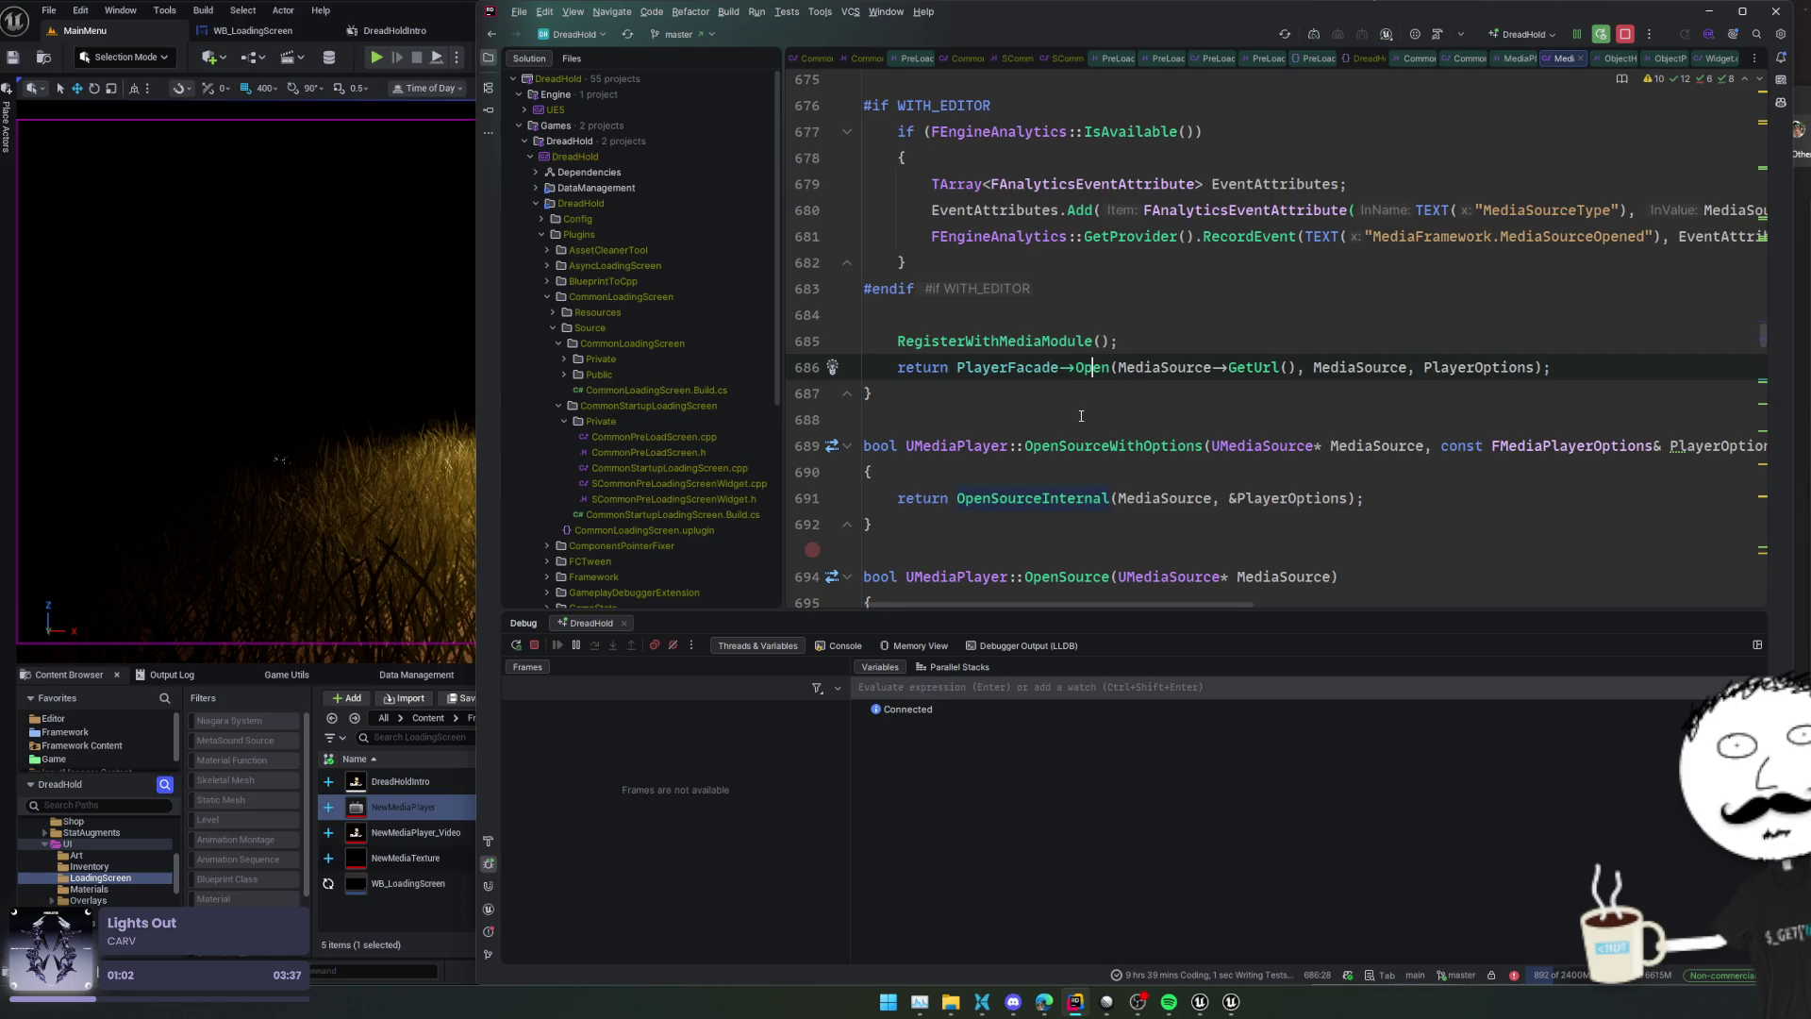
{"action": "left_click", "coordinate": [1081, 368], "text": "ctrl"}
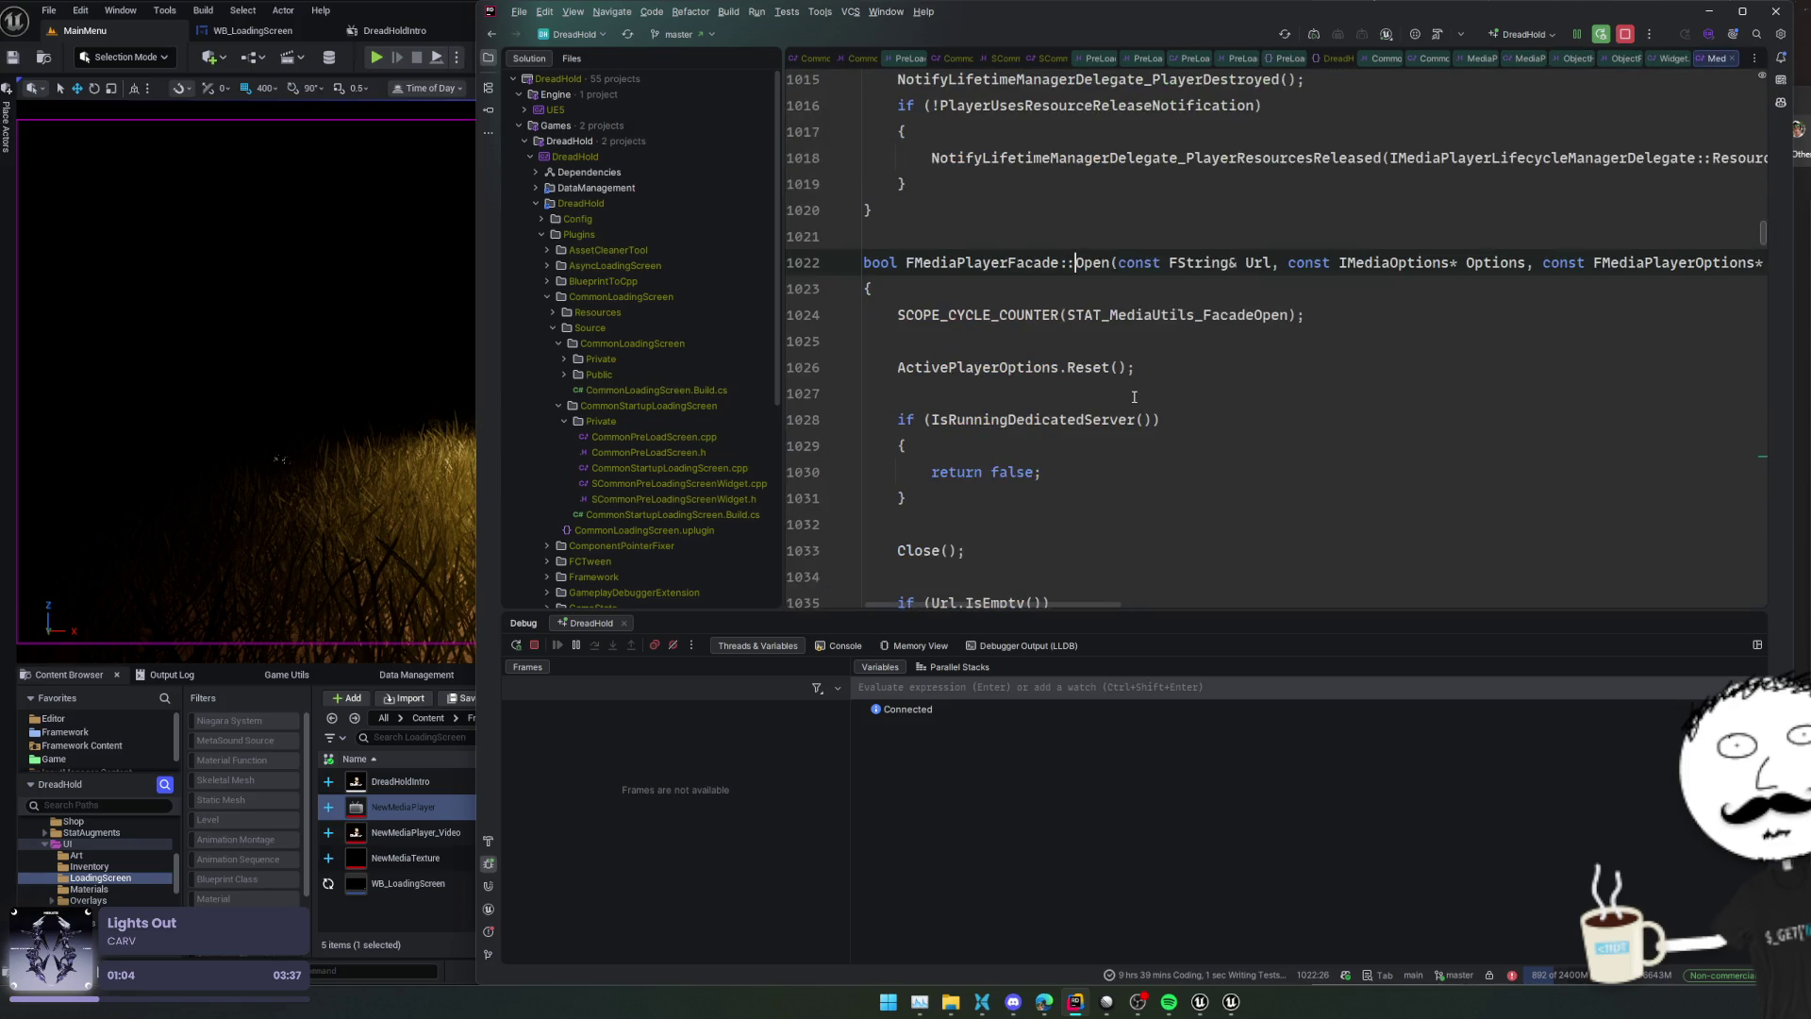
{"action": "scroll", "coordinate": [1302, 364], "scroll_direction": "down", "scroll_amount": 1}
{"action": "left_click", "coordinate": [1307, 364]}
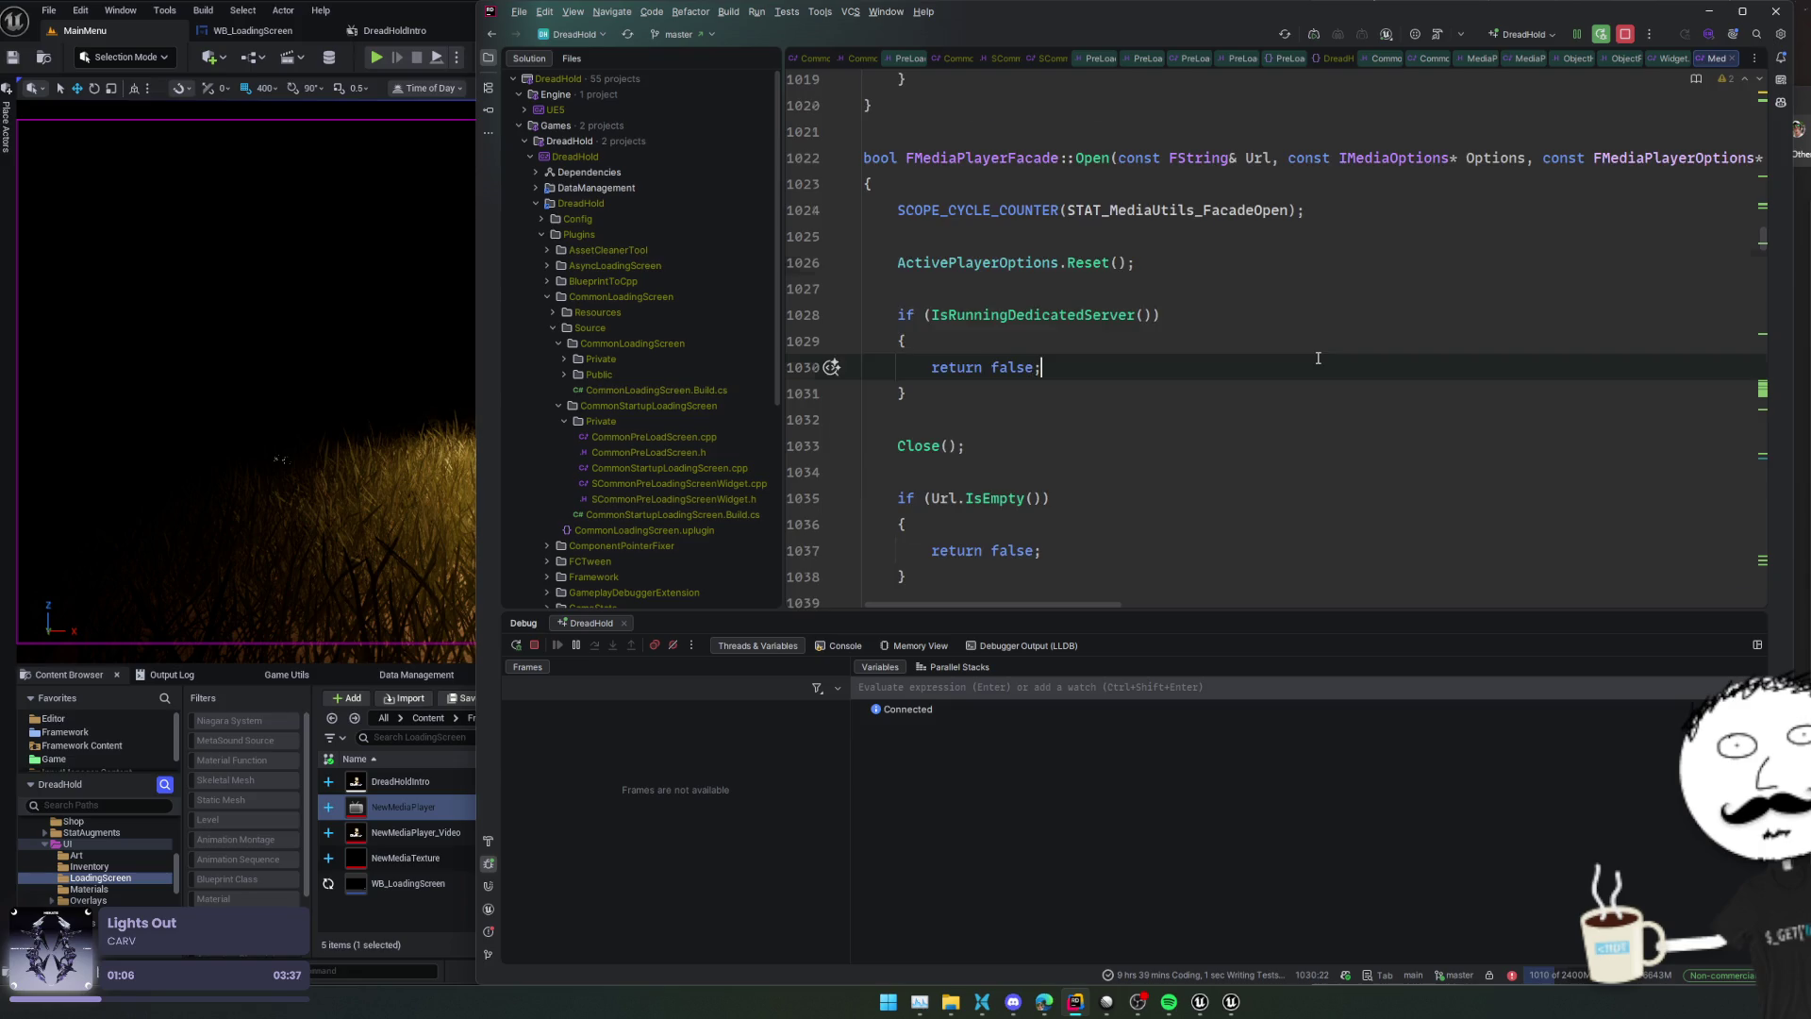
{"action": "scroll", "coordinate": [1318, 358], "scroll_direction": "down", "scroll_amount": 2}
{"action": "scroll", "coordinate": [1318, 358], "scroll_direction": "down", "scroll_amount": 2}
{"action": "scroll", "coordinate": [1319, 355], "scroll_direction": "down", "scroll_amount": 2}
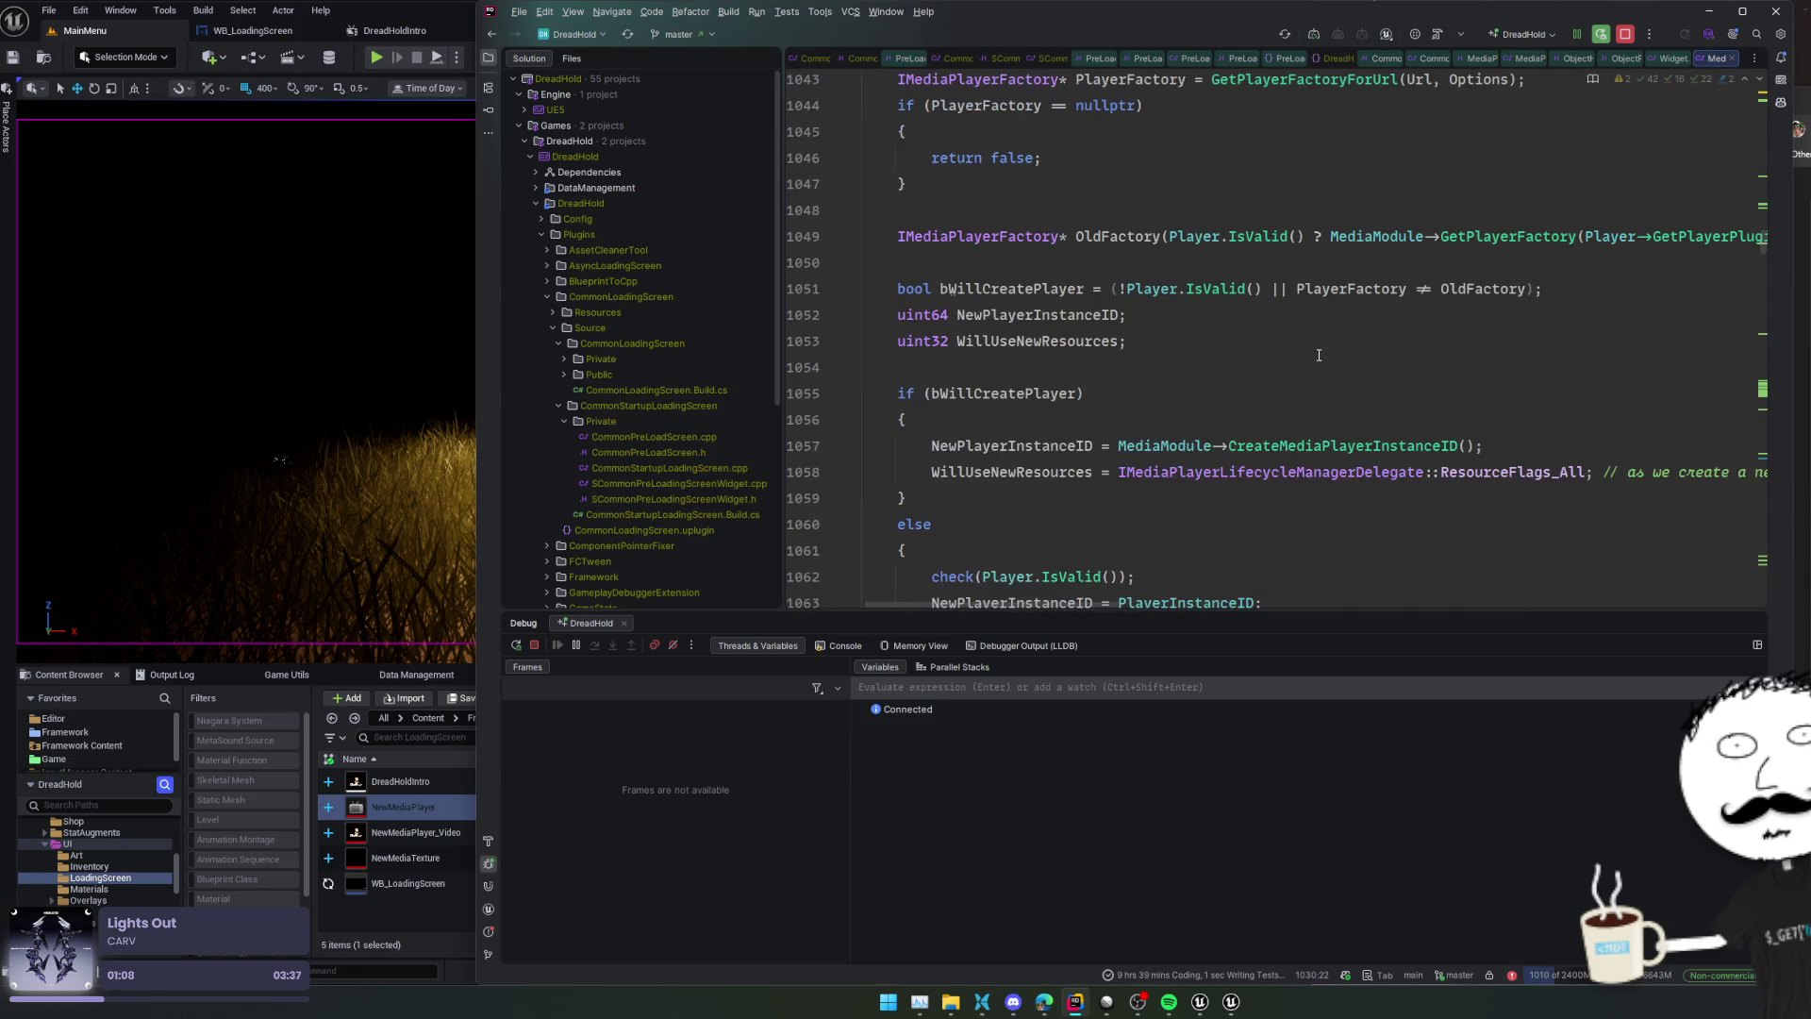
{"action": "scroll", "coordinate": [1319, 355], "scroll_direction": "down", "scroll_amount": 2}
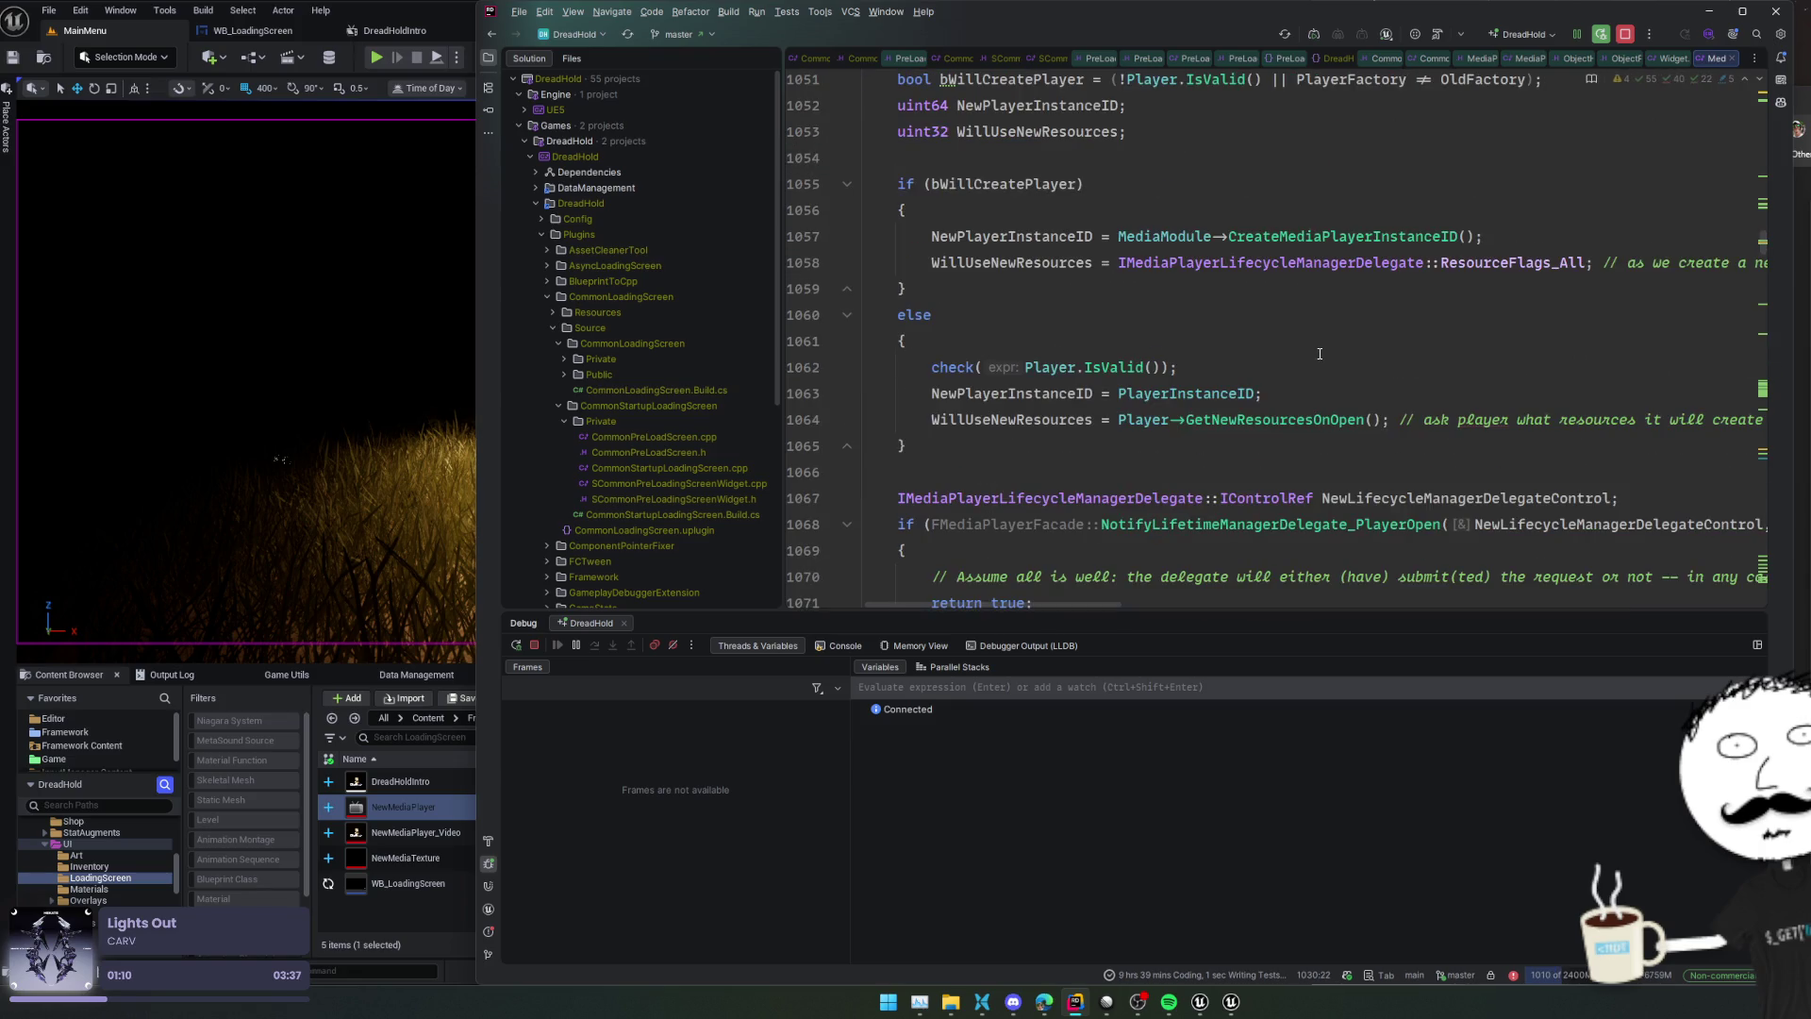
{"action": "scroll", "coordinate": [1320, 354], "scroll_direction": "down", "scroll_amount": 1}
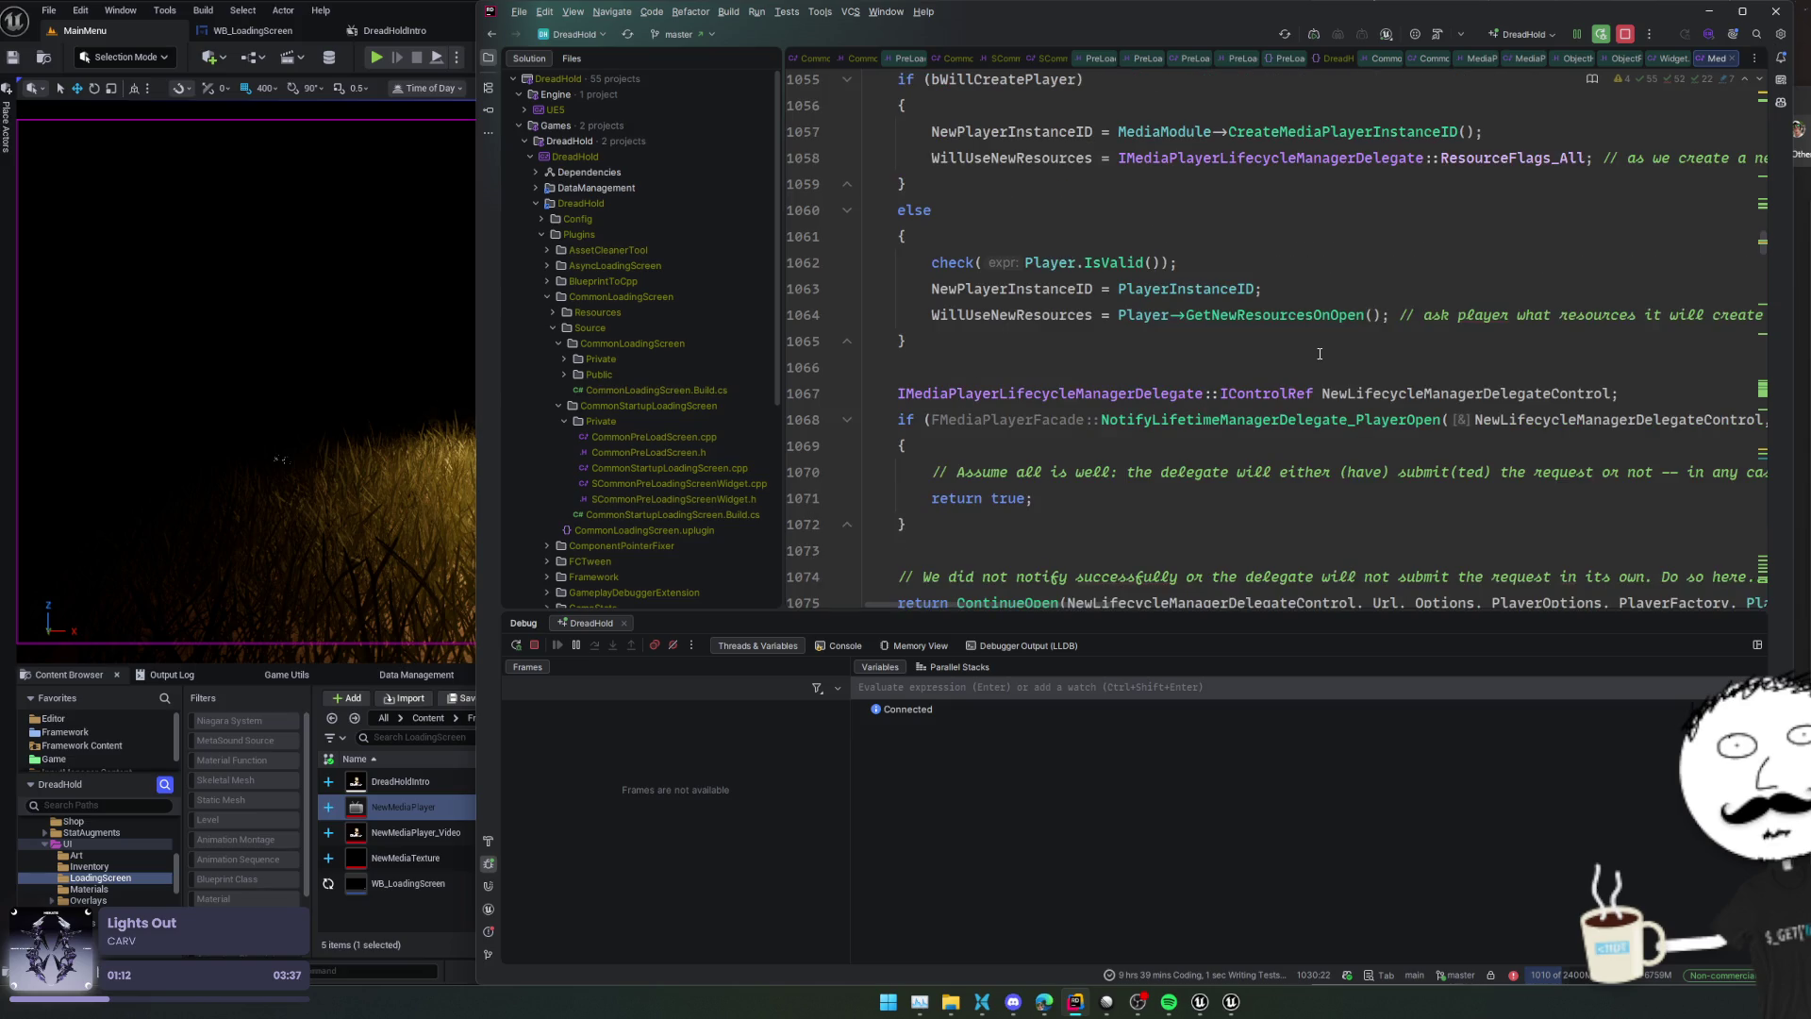
{"action": "scroll", "coordinate": [1320, 354], "scroll_direction": "down", "scroll_amount": 2}
Navigate back twice to UCommonVideoPlayer::SetShouldMatchSize and dismiss the line 104 highlight
{"action": "key", "text": "ctrl+alt+Left"}
{"action": "key", "text": "ctrl+alt+Left"}
{"action": "key", "text": "ctrl+alt+Left"}
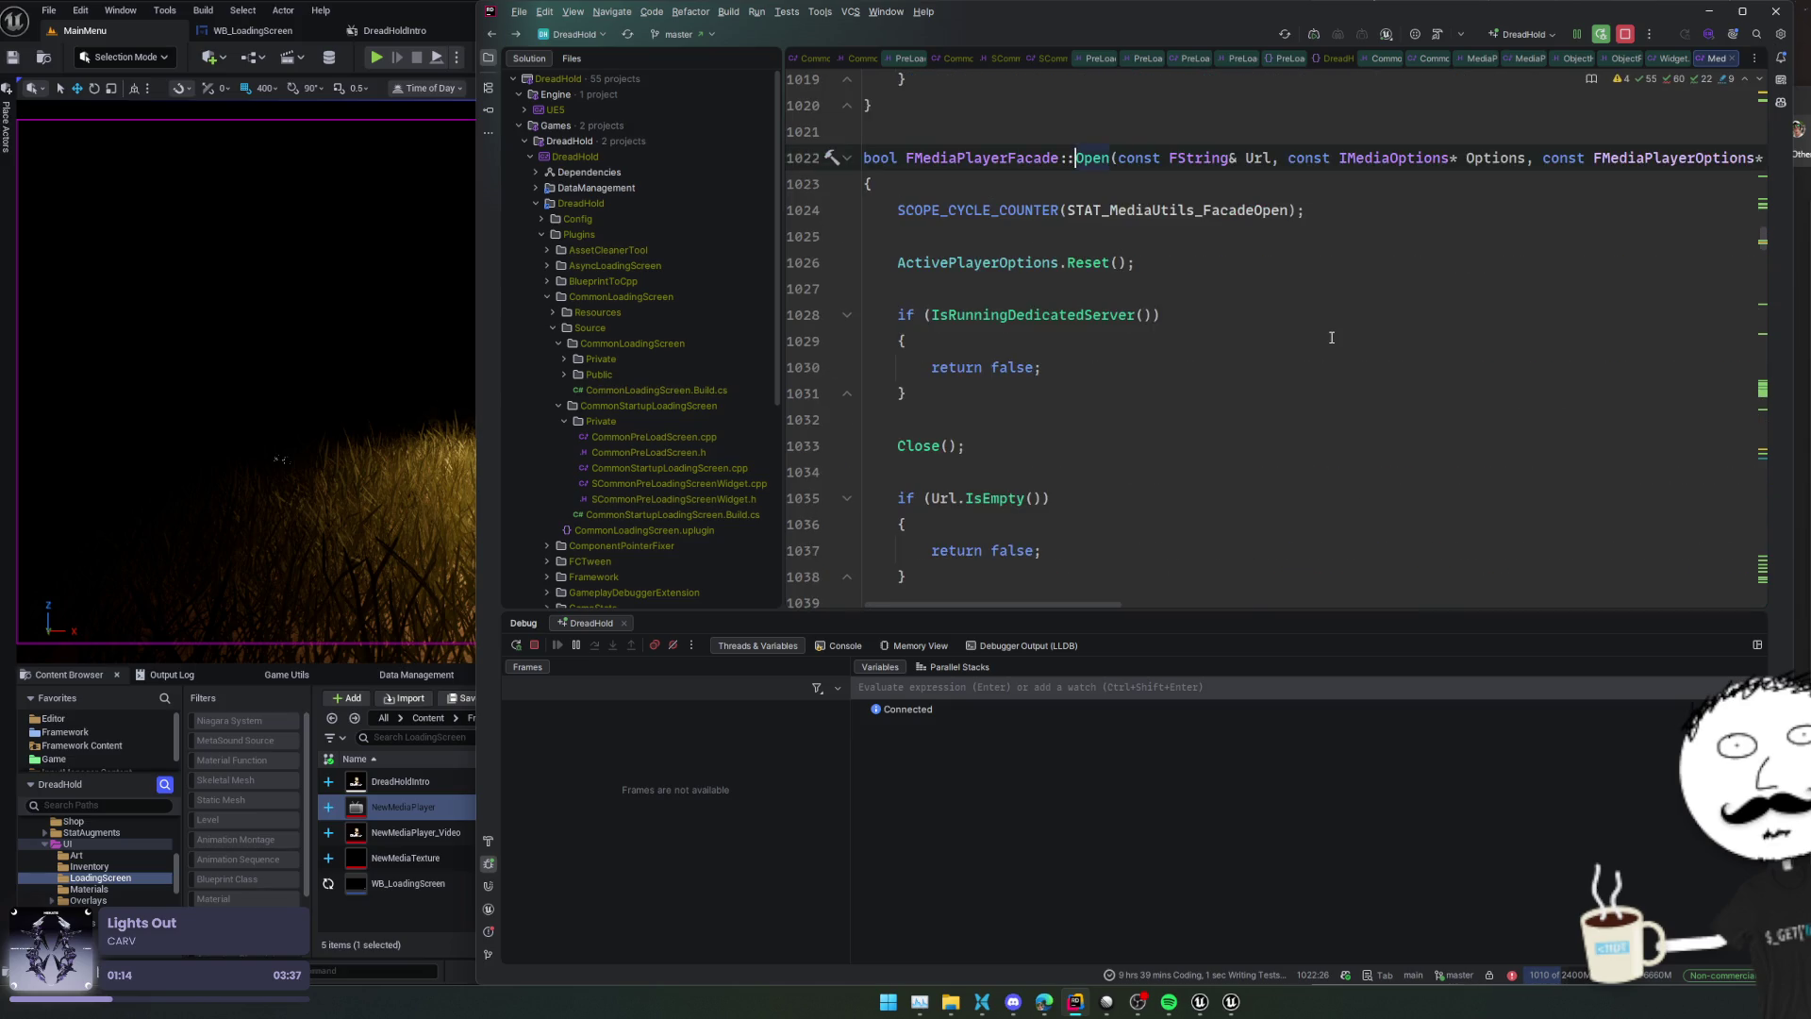
{"action": "key", "text": "ctrl+alt+Left"}
{"action": "key", "text": "ctrl+alt+Left"}
{"action": "key", "text": "ctrl+alt+Left"}
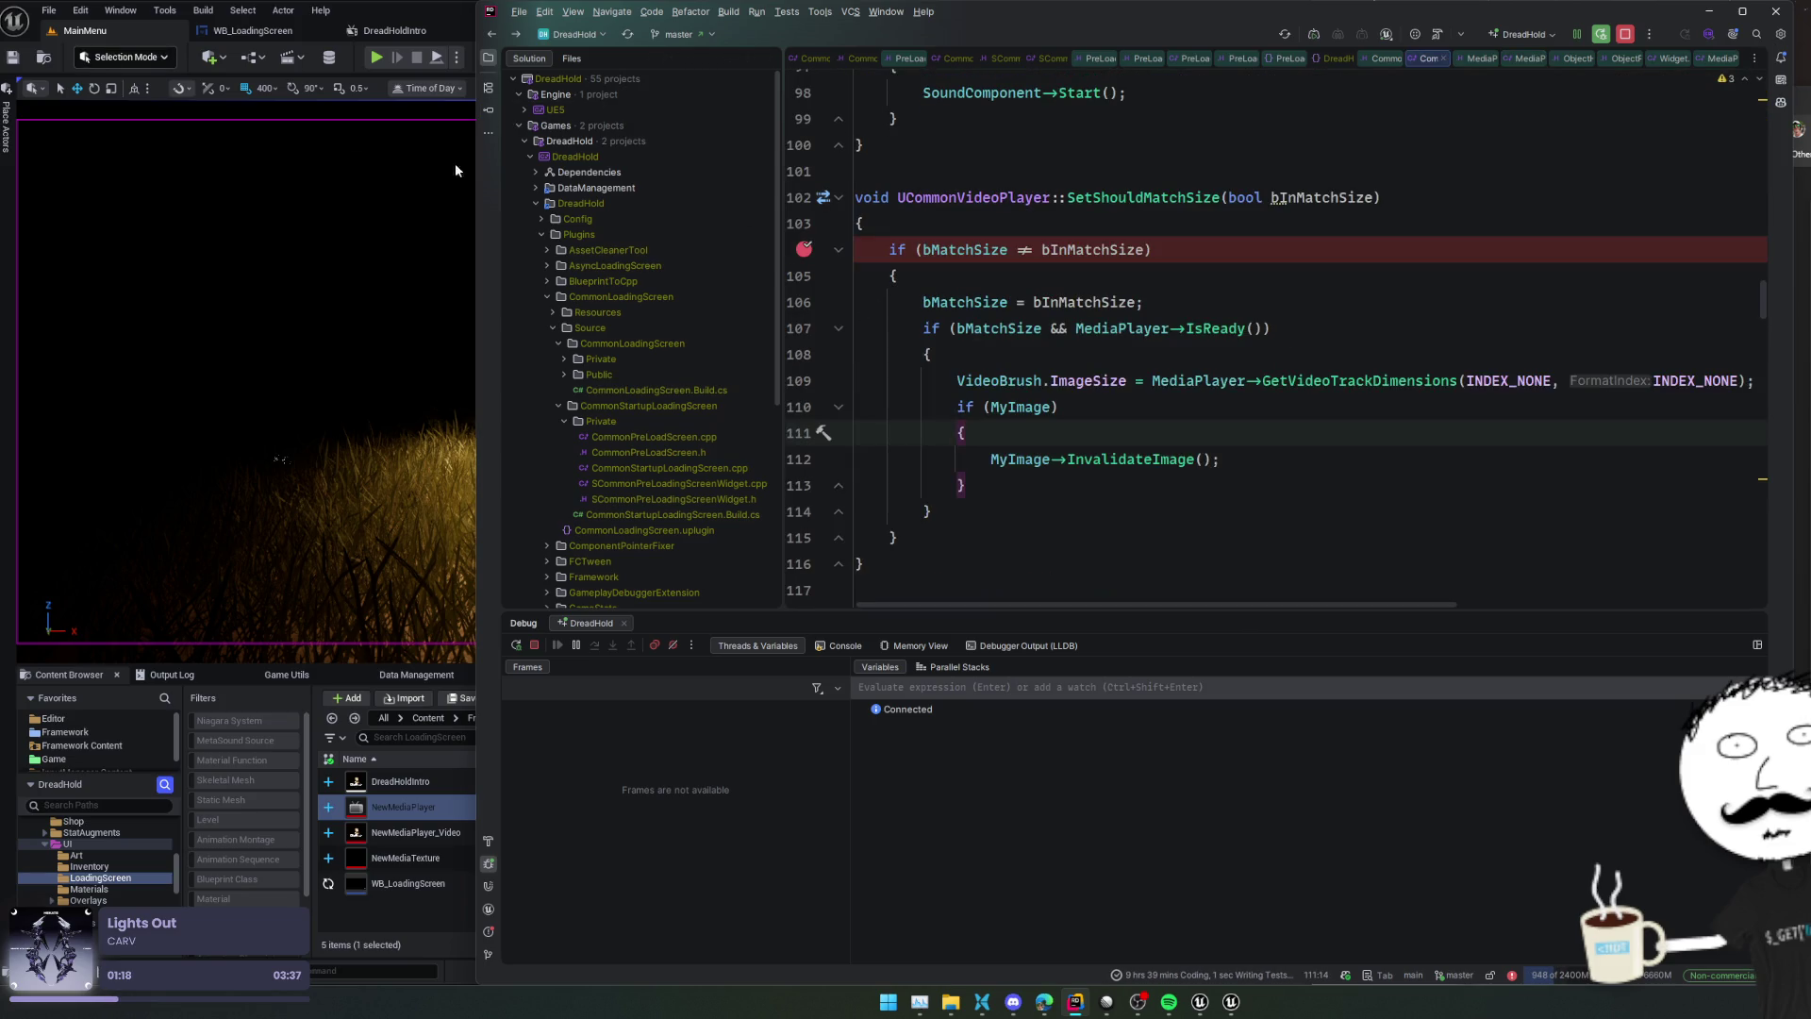
{"action": "left_click", "coordinate": [804, 249]}
Return to the Unreal Editor and open Project Settings from the Edit menu
{"action": "left_click", "coordinate": [121, 10]}
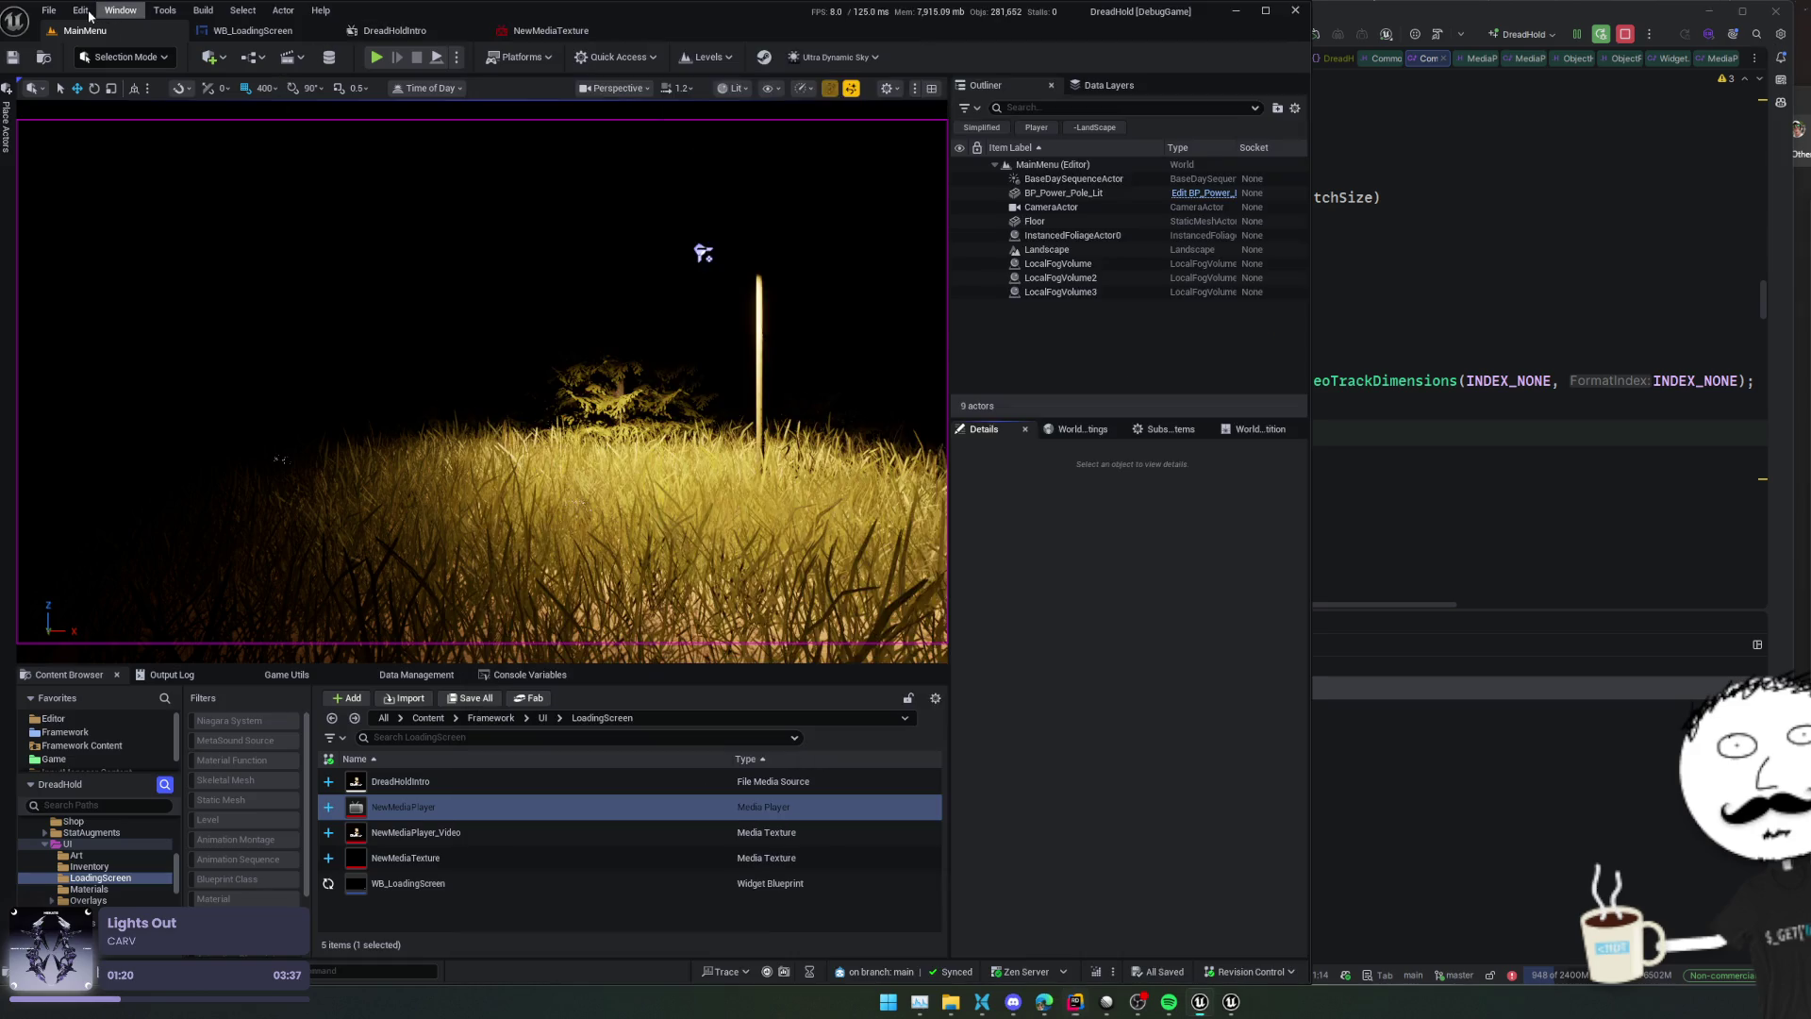
{"action": "left_click", "coordinate": [87, 12]}
{"action": "left_click", "coordinate": [154, 244]}
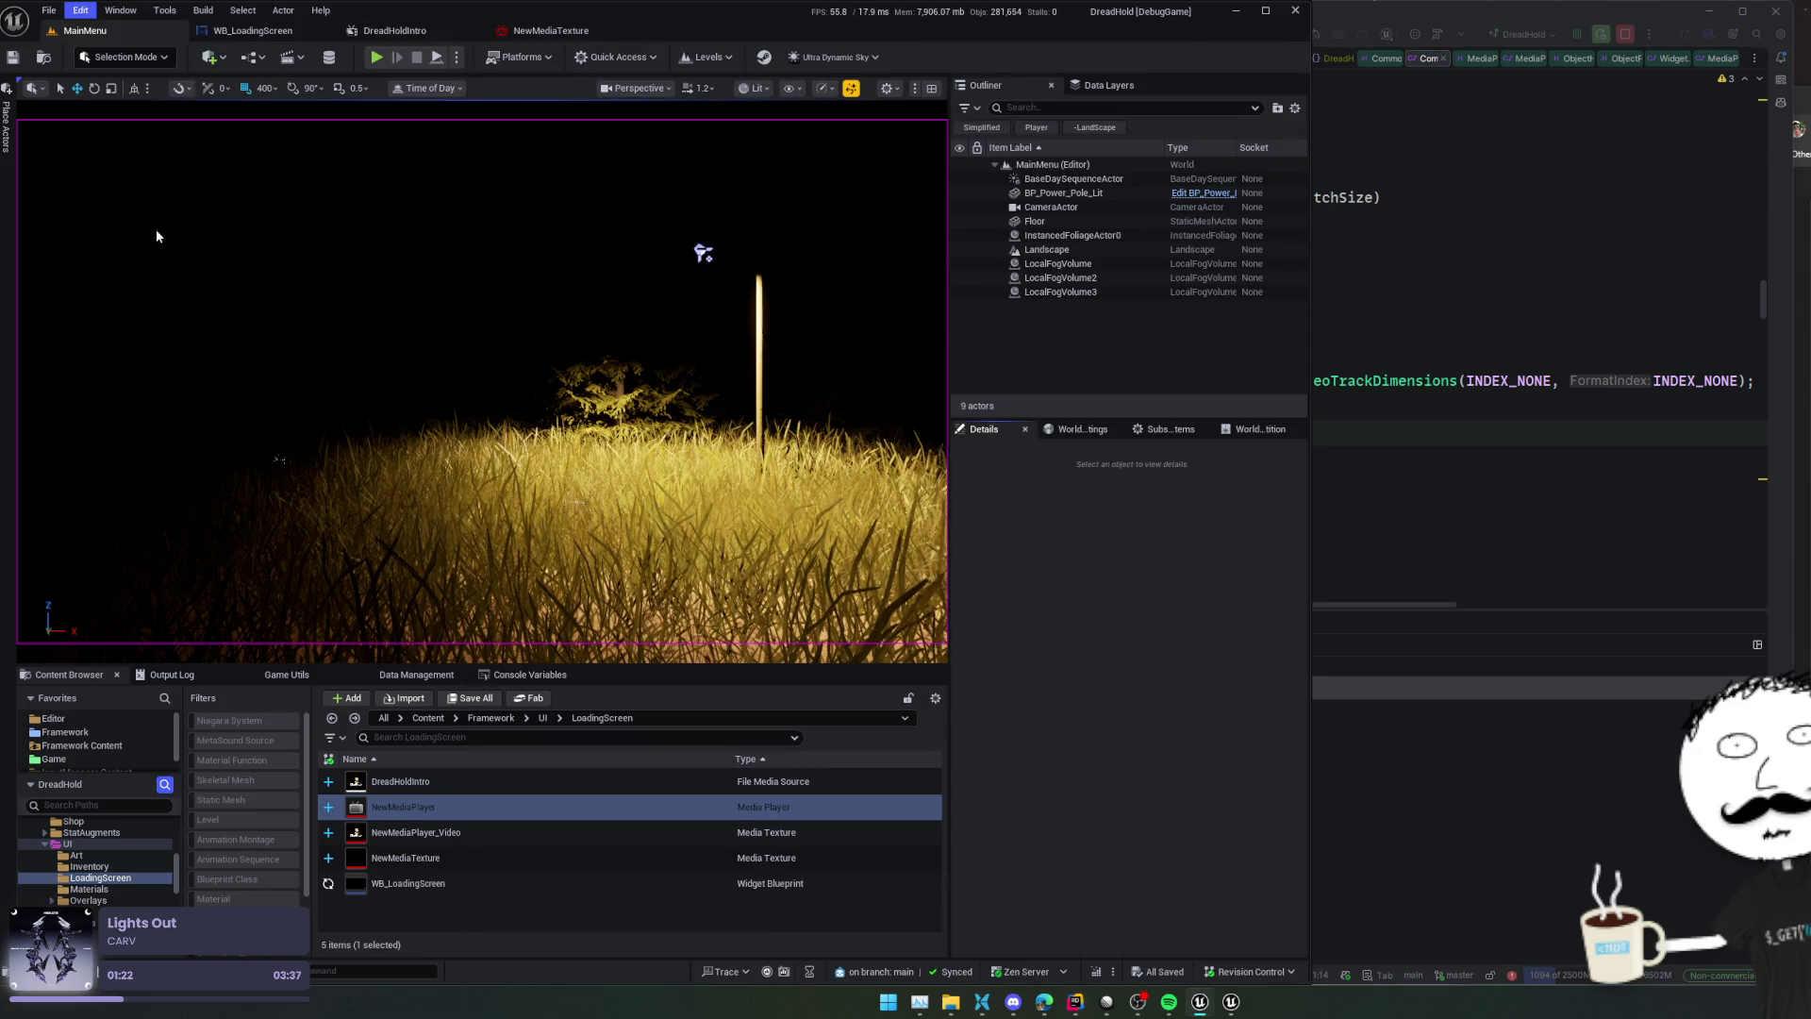
{"action": "scroll", "coordinate": [1122, 425], "scroll_direction": "down", "scroll_amount": 15}
{"action": "scroll", "coordinate": [1107, 258], "scroll_direction": "down", "scroll_amount": 15}
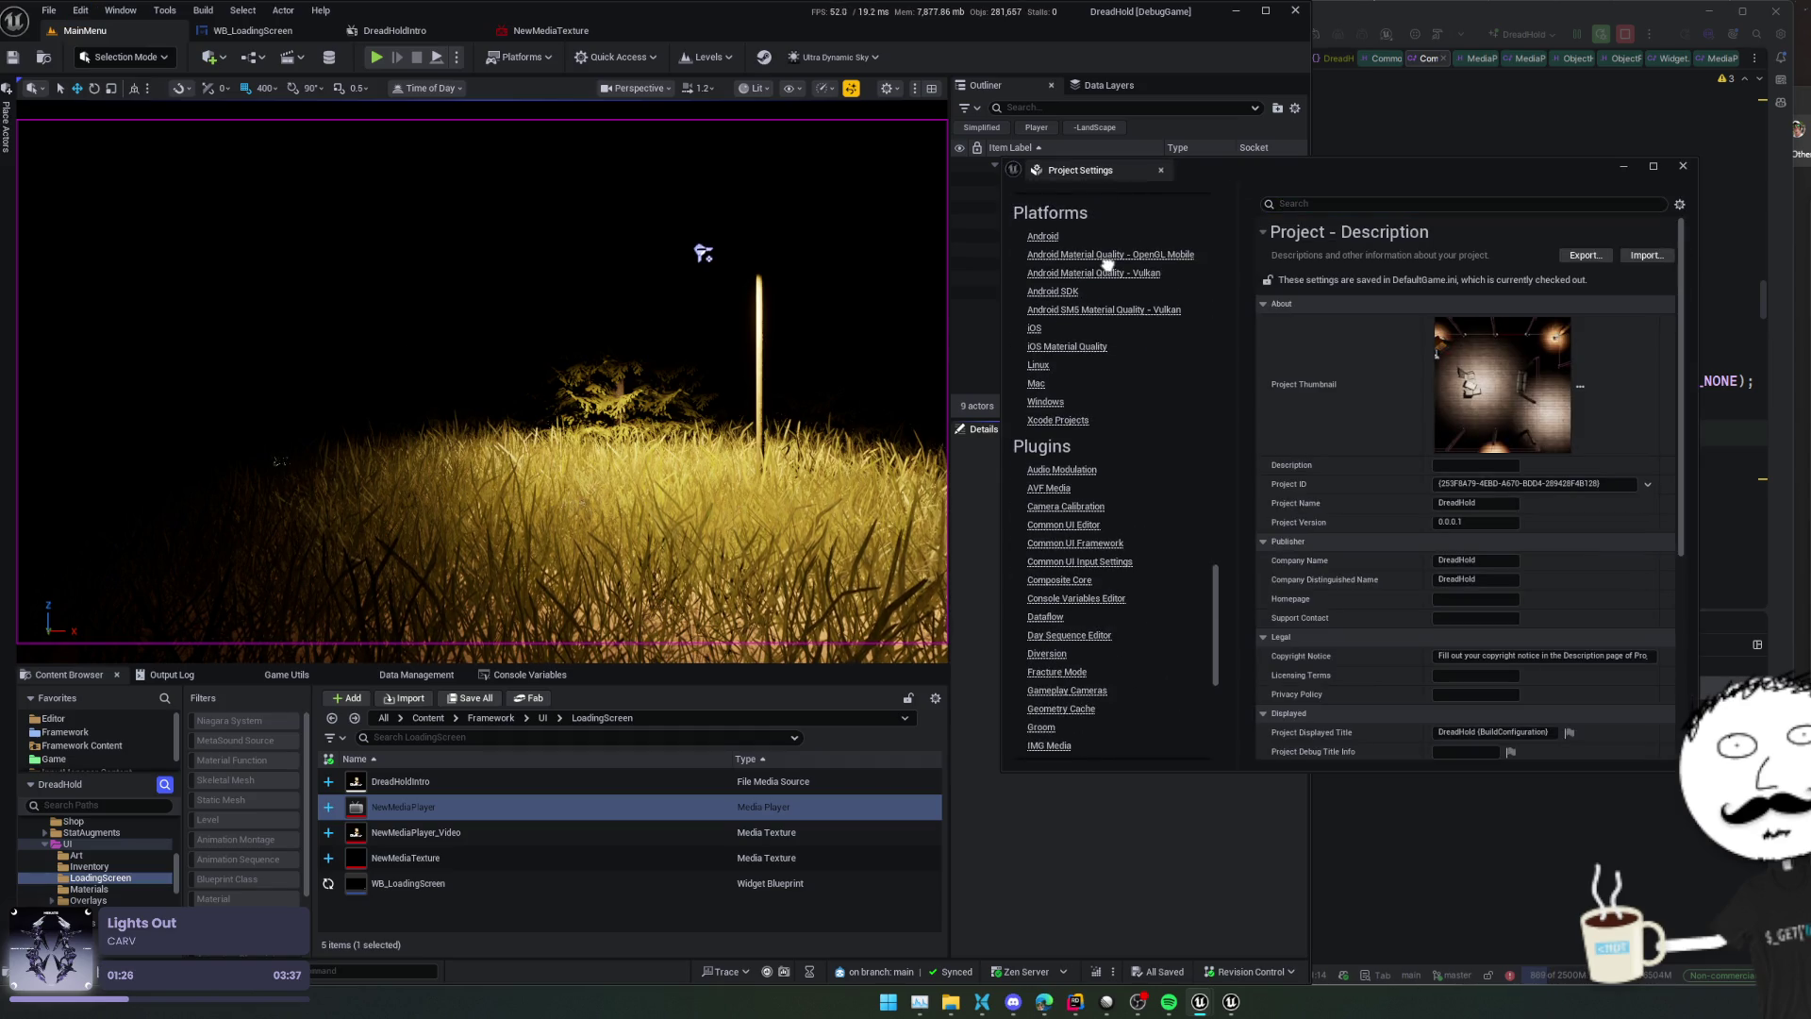
{"action": "scroll", "coordinate": [1104, 476], "scroll_direction": "down", "scroll_amount": 5}
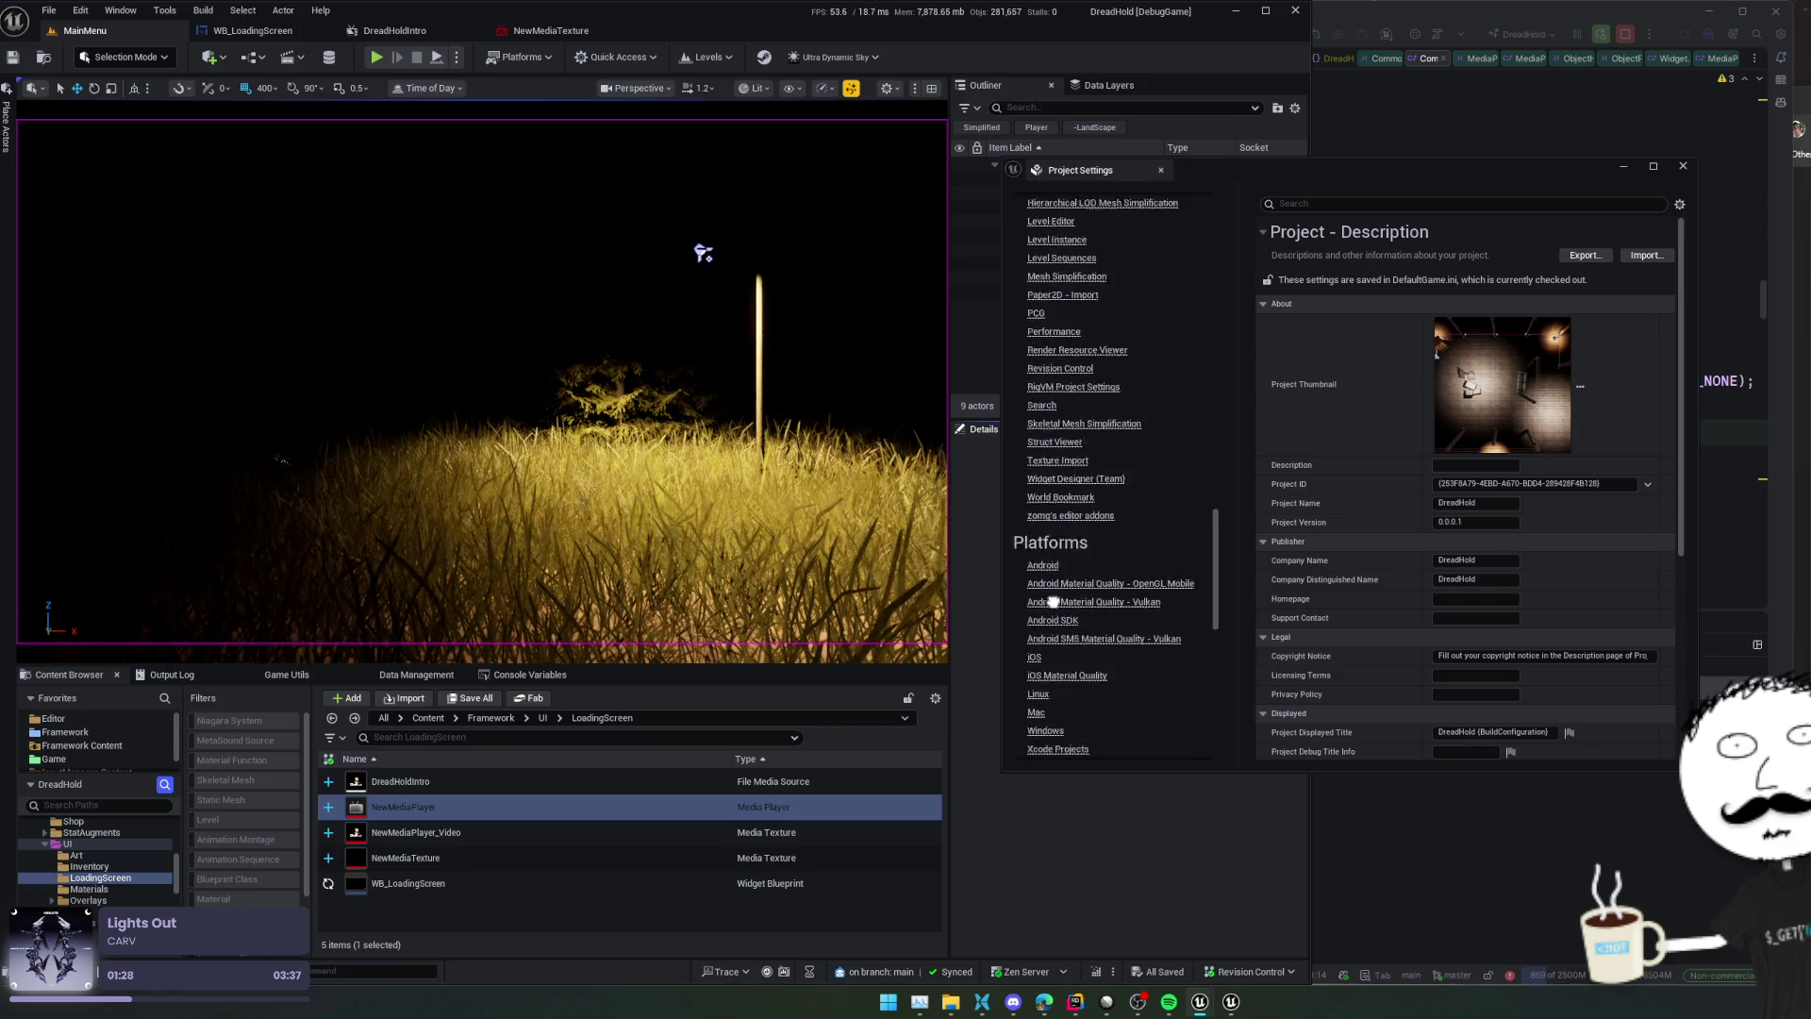
{"action": "scroll", "coordinate": [1146, 411], "scroll_direction": "up", "scroll_amount": 2}
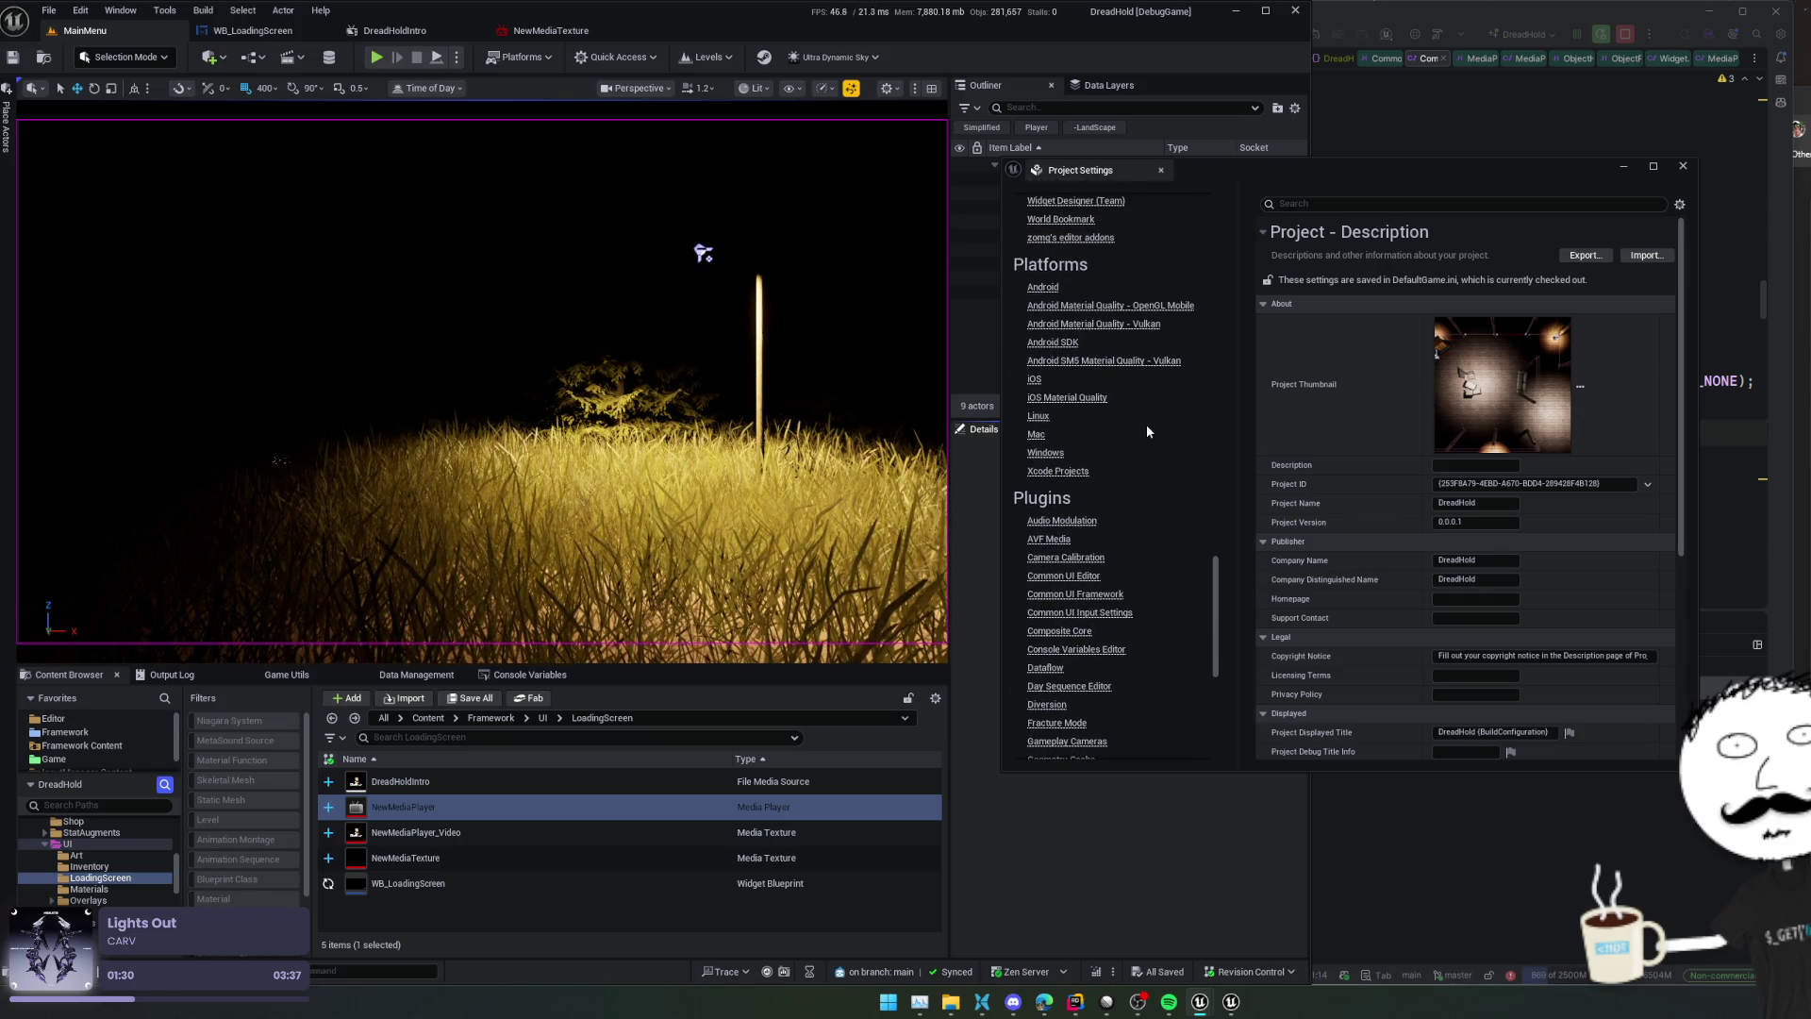
Show the Windows platform settings and scroll through its audio section
{"action": "left_click", "coordinate": [1055, 455]}
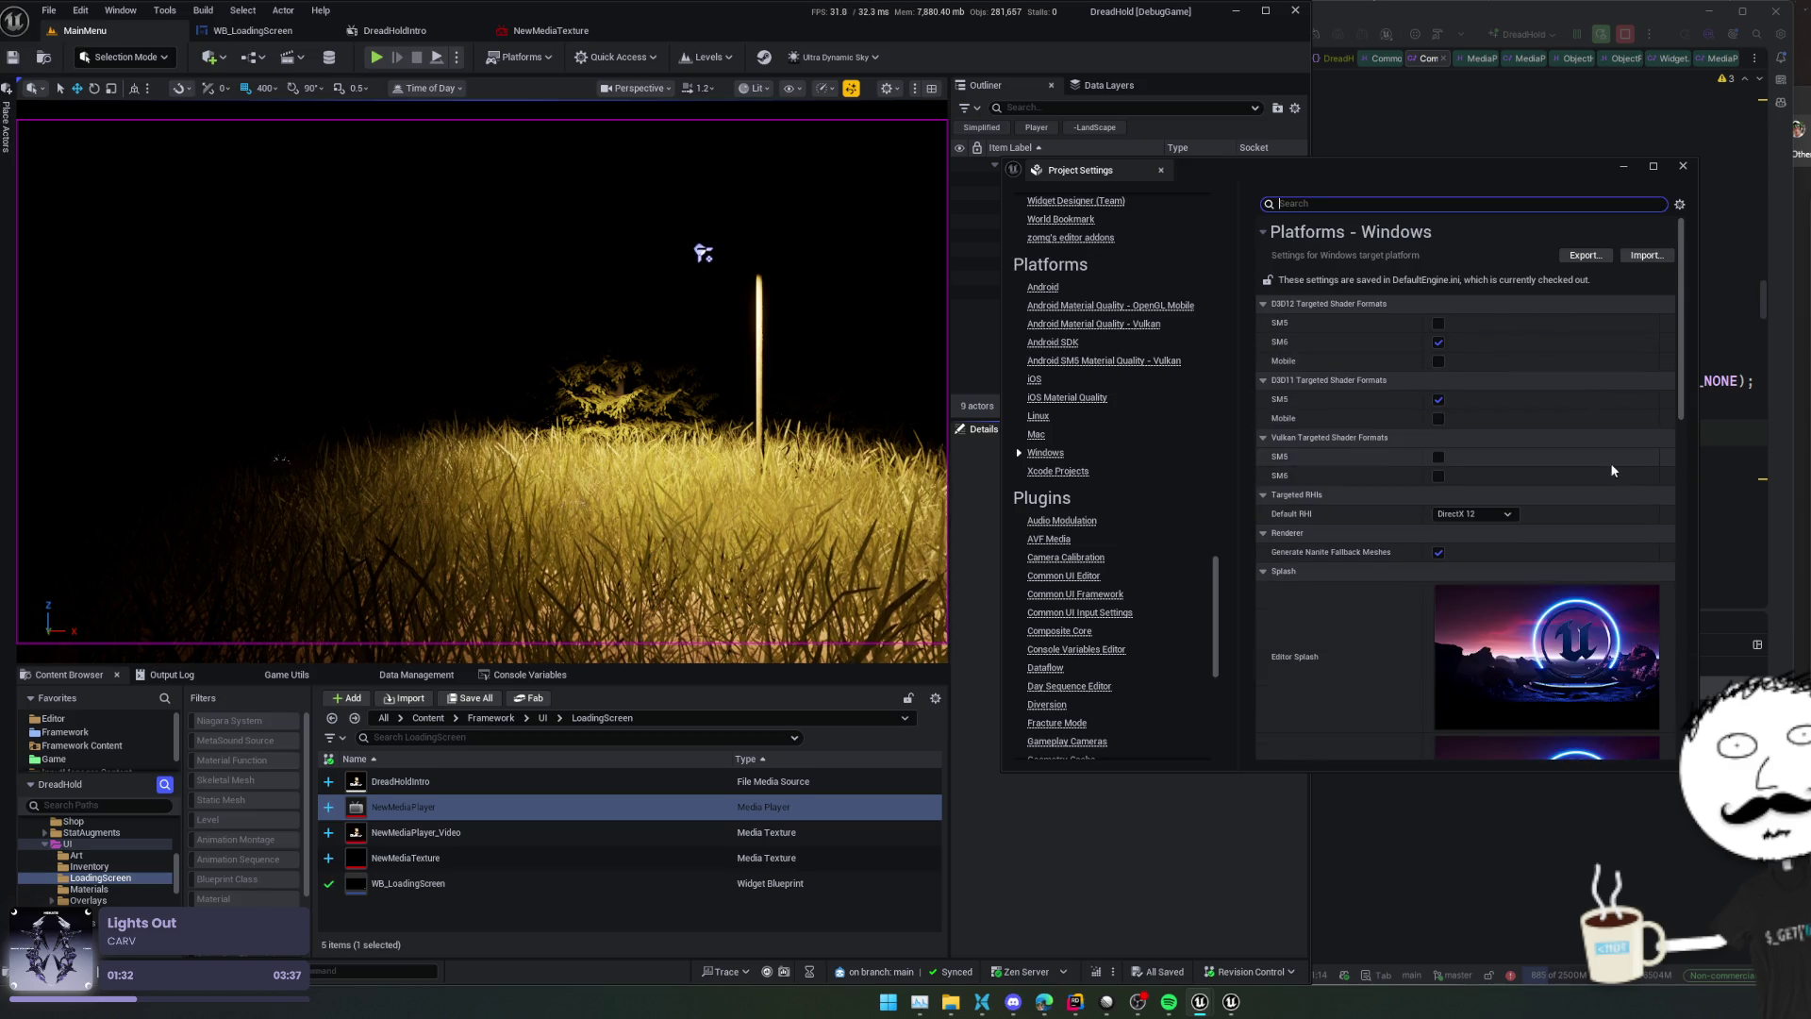
{"action": "scroll", "coordinate": [1587, 265], "scroll_direction": "down", "scroll_amount": 4}
{"action": "scroll", "coordinate": [1395, 554], "scroll_direction": "down", "scroll_amount": 10}
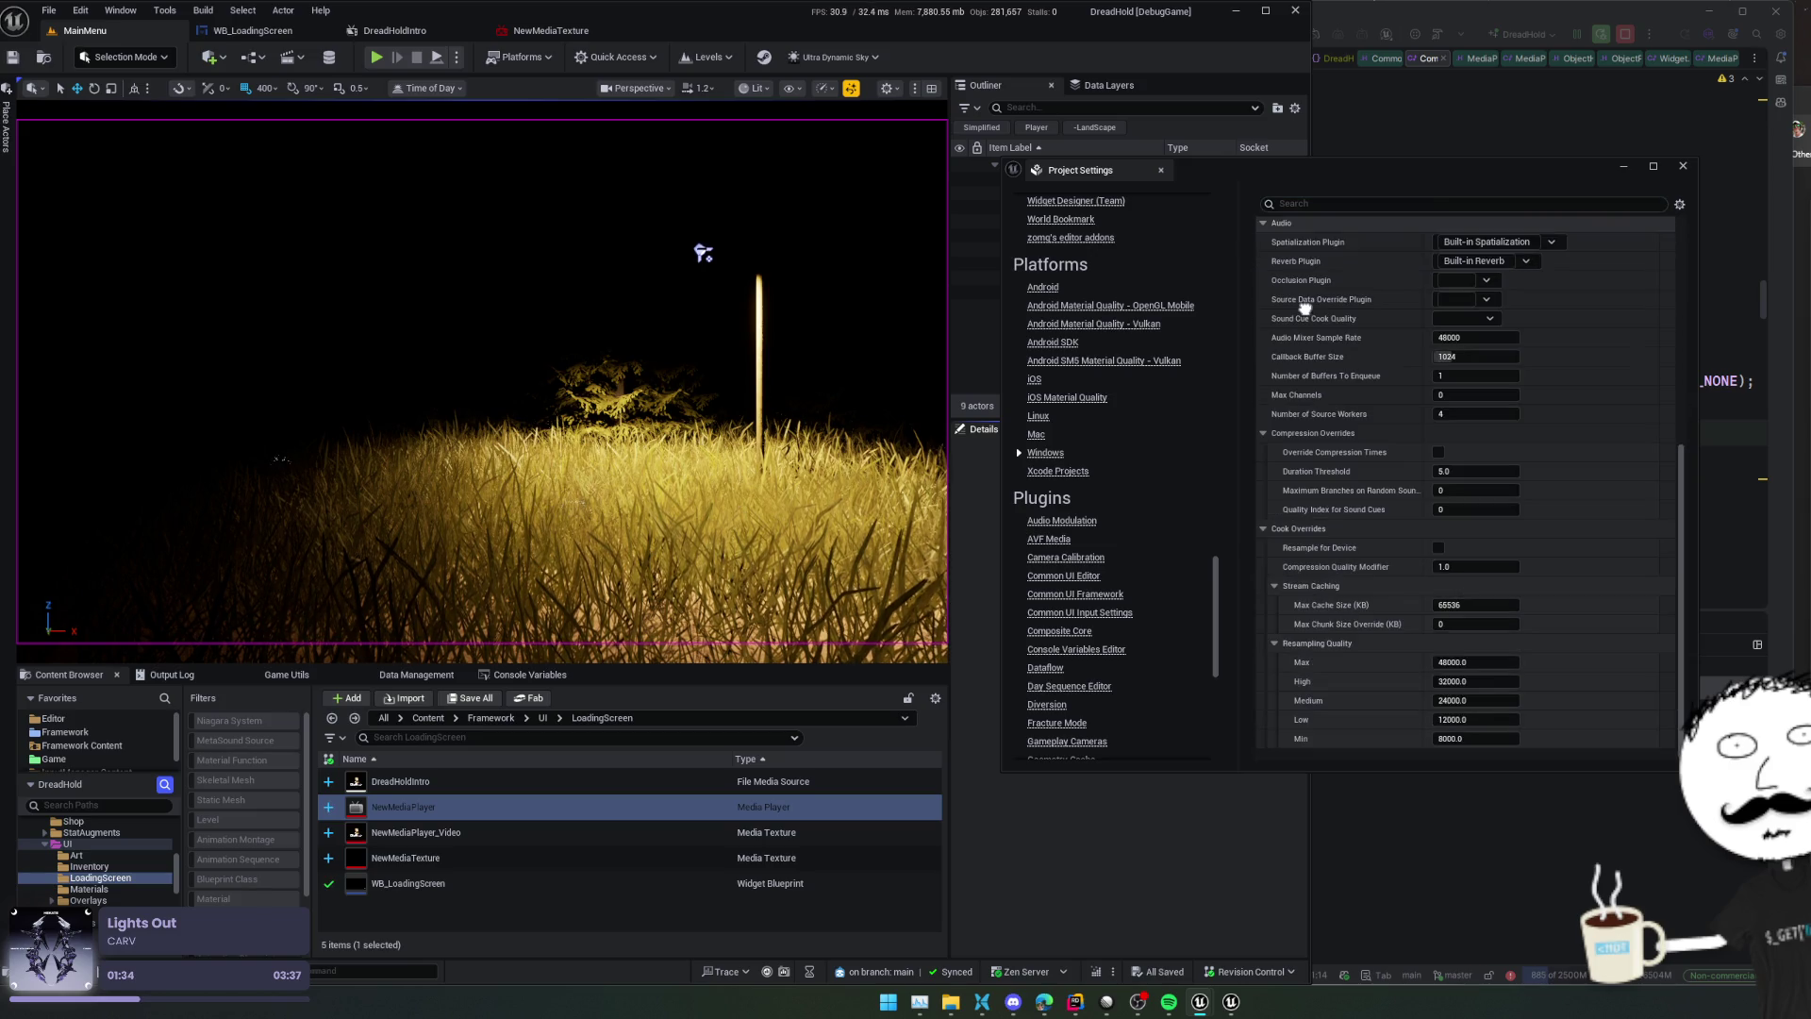
{"action": "scroll", "coordinate": [1304, 304], "scroll_direction": "up", "scroll_amount": 1}
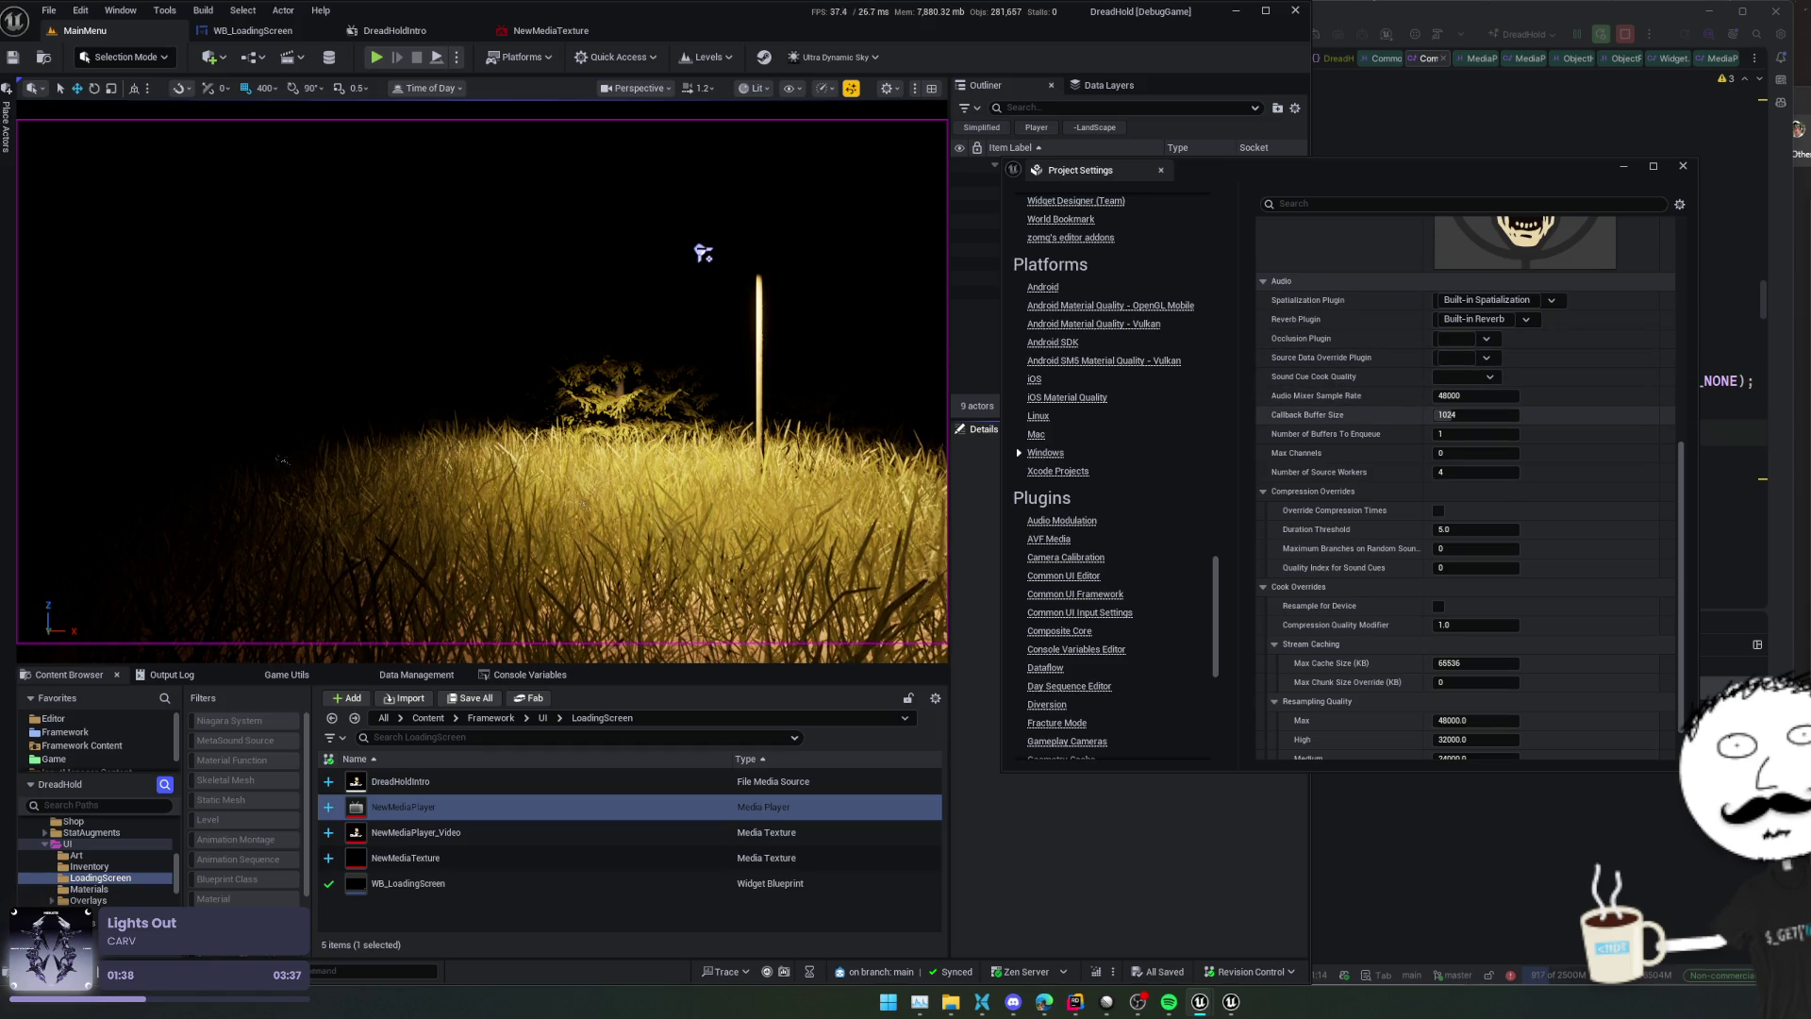
{"action": "scroll", "coordinate": [1359, 259], "scroll_direction": "down", "scroll_amount": 2}
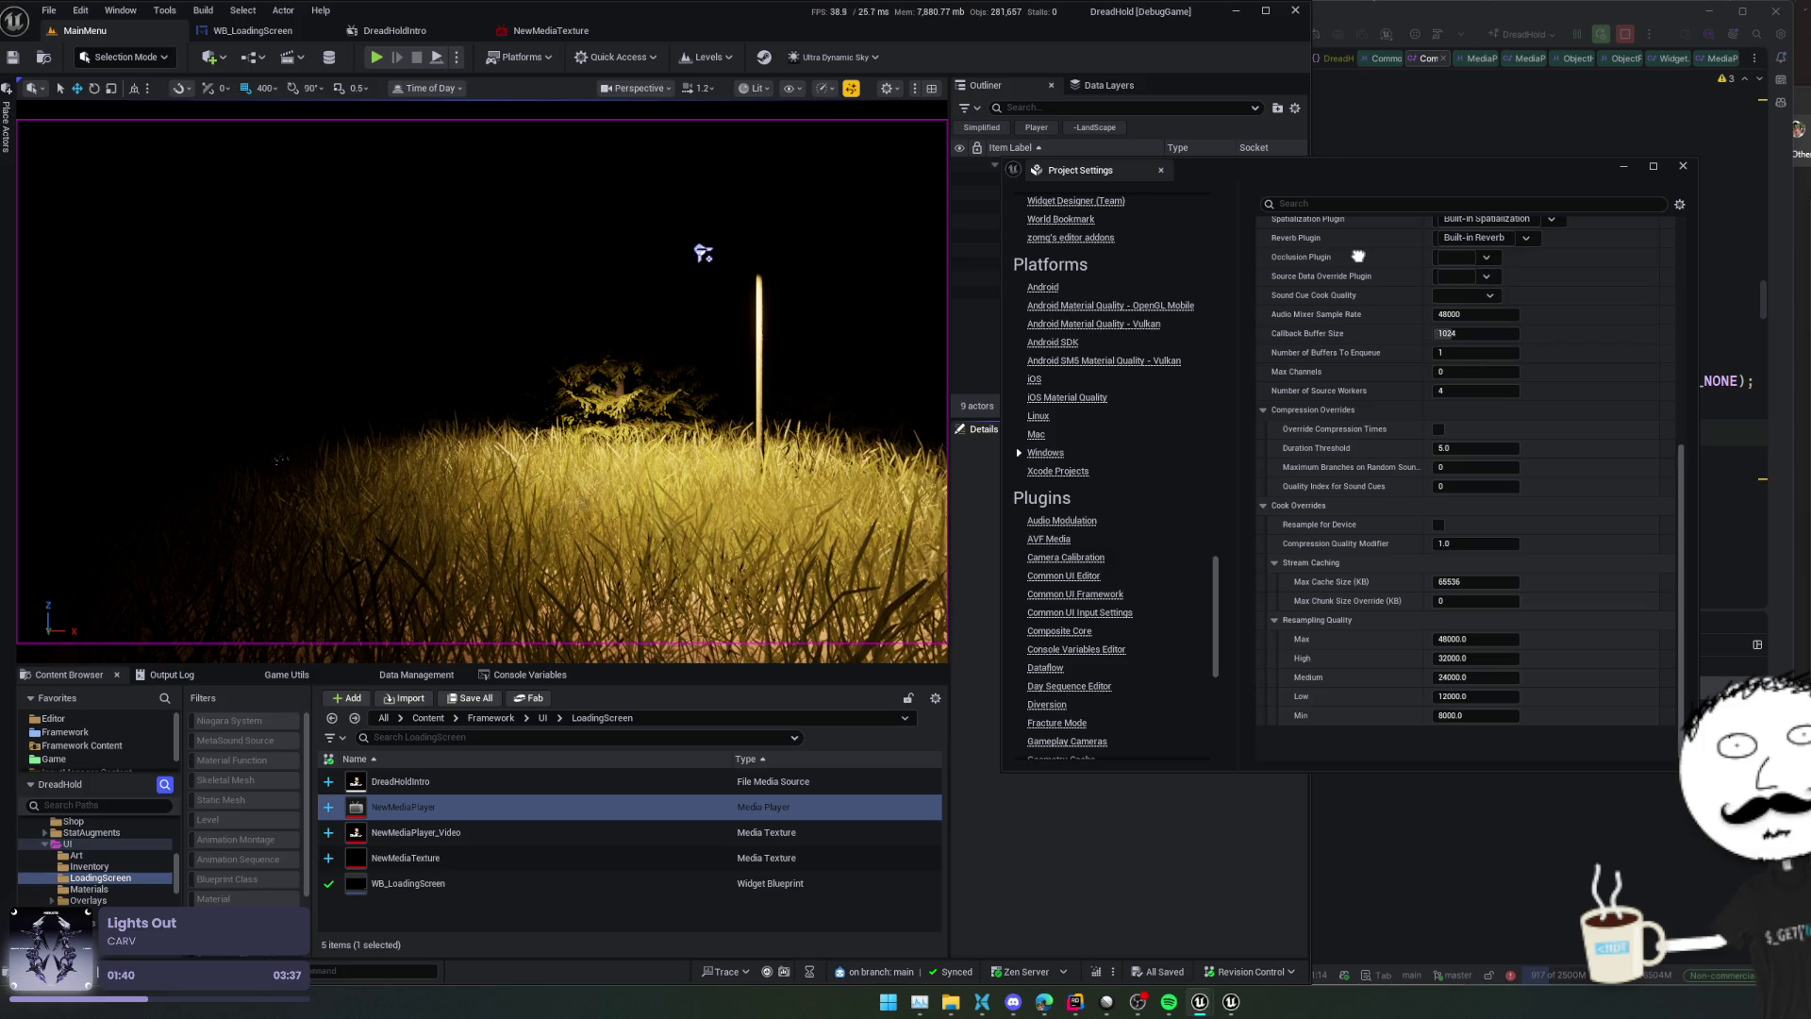
{"action": "scroll", "coordinate": [1358, 468], "scroll_direction": "up", "scroll_amount": 4}
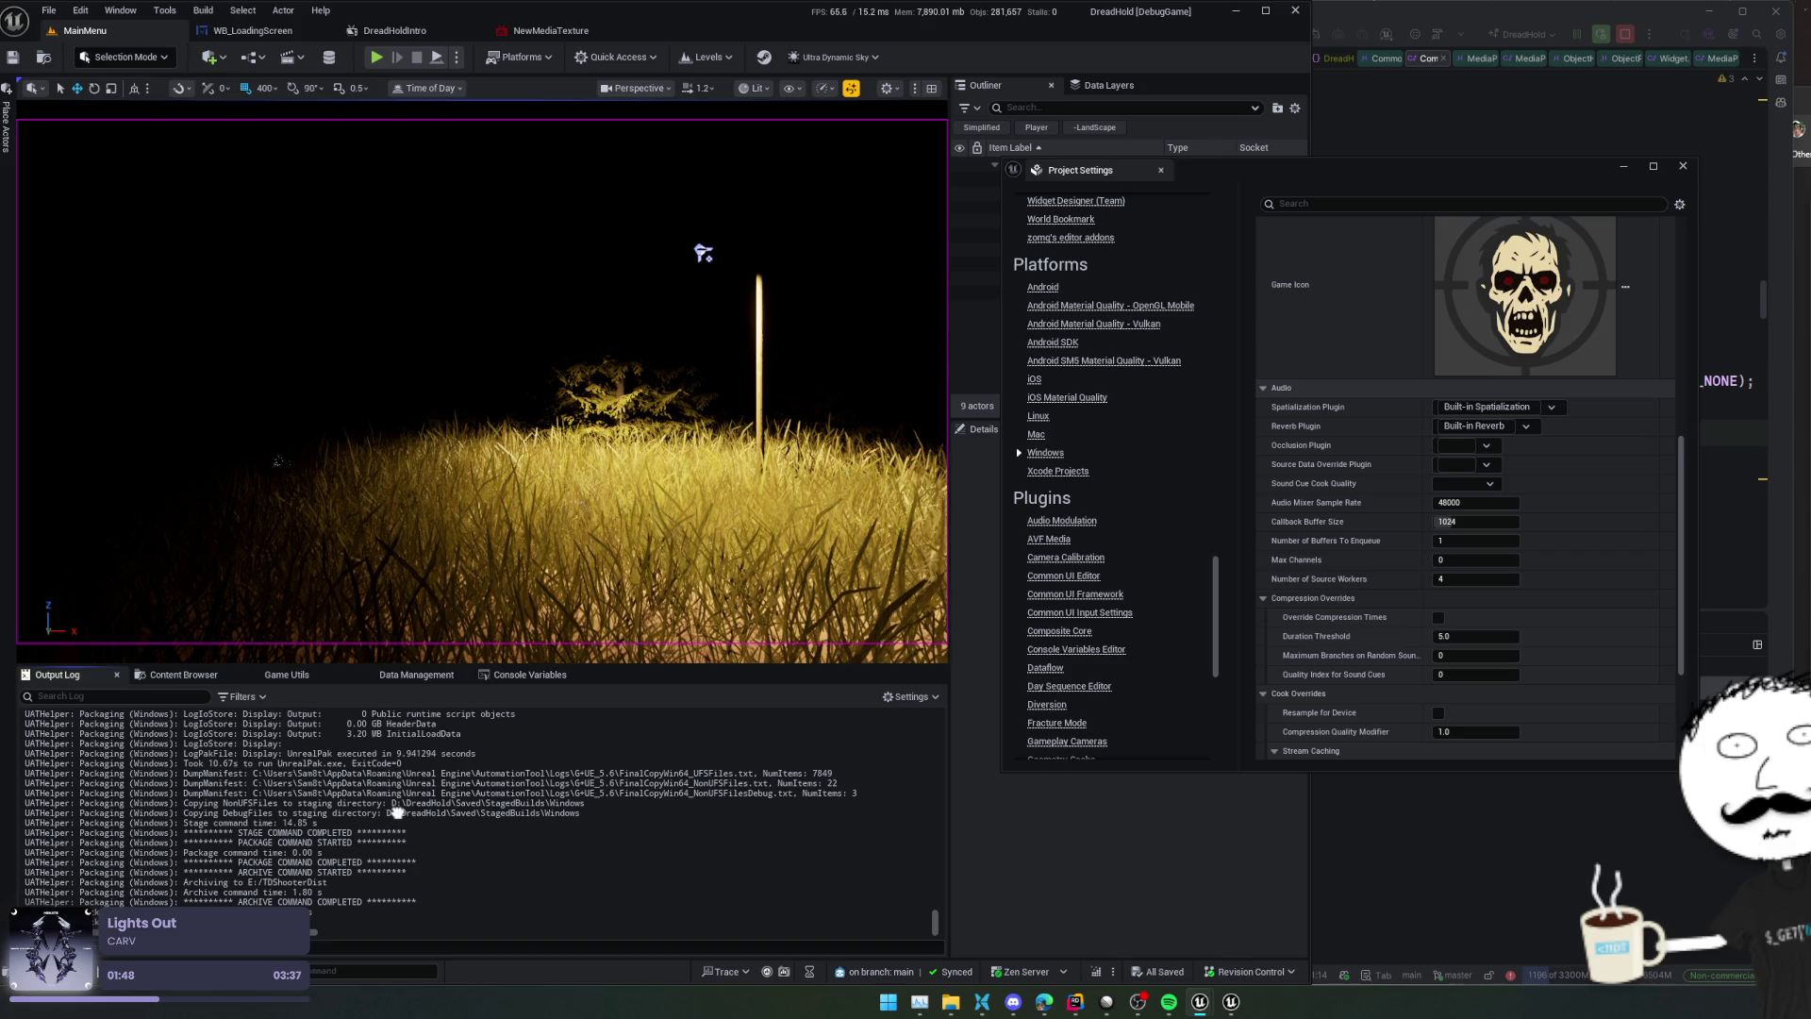
{"action": "left_click", "coordinate": [981, 1001]}
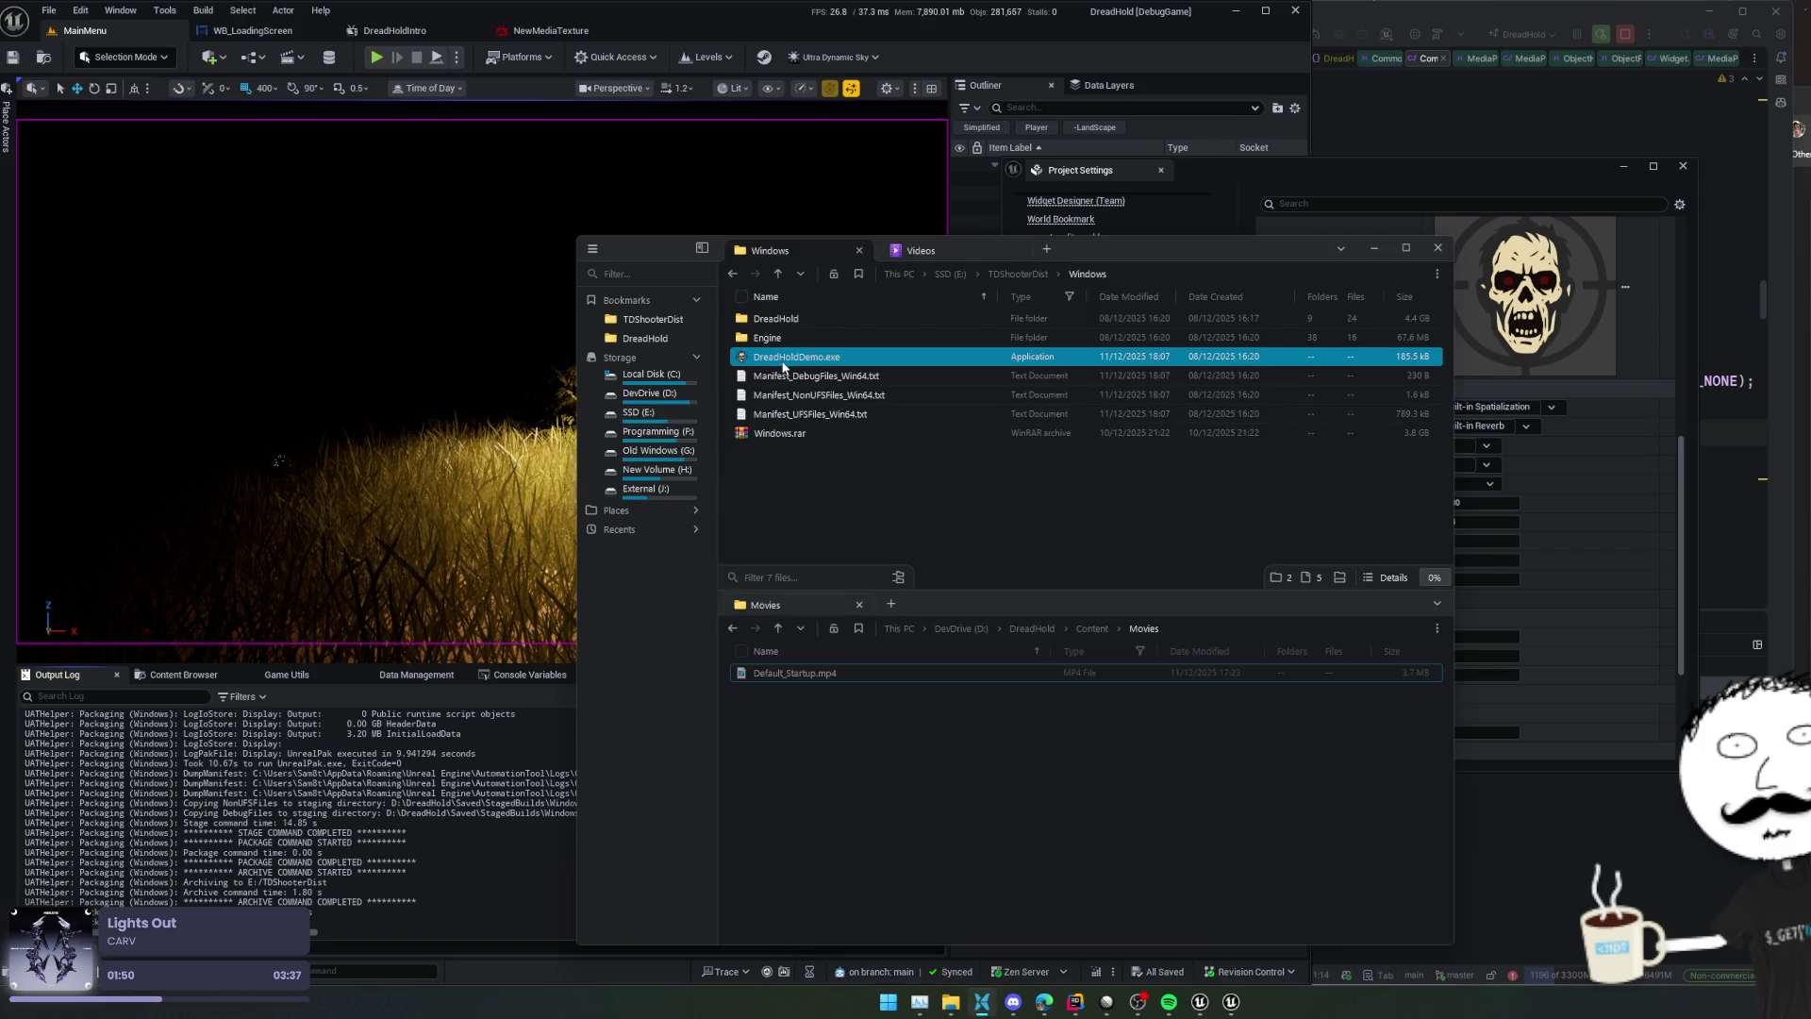
{"action": "double_click", "coordinate": [782, 366]}
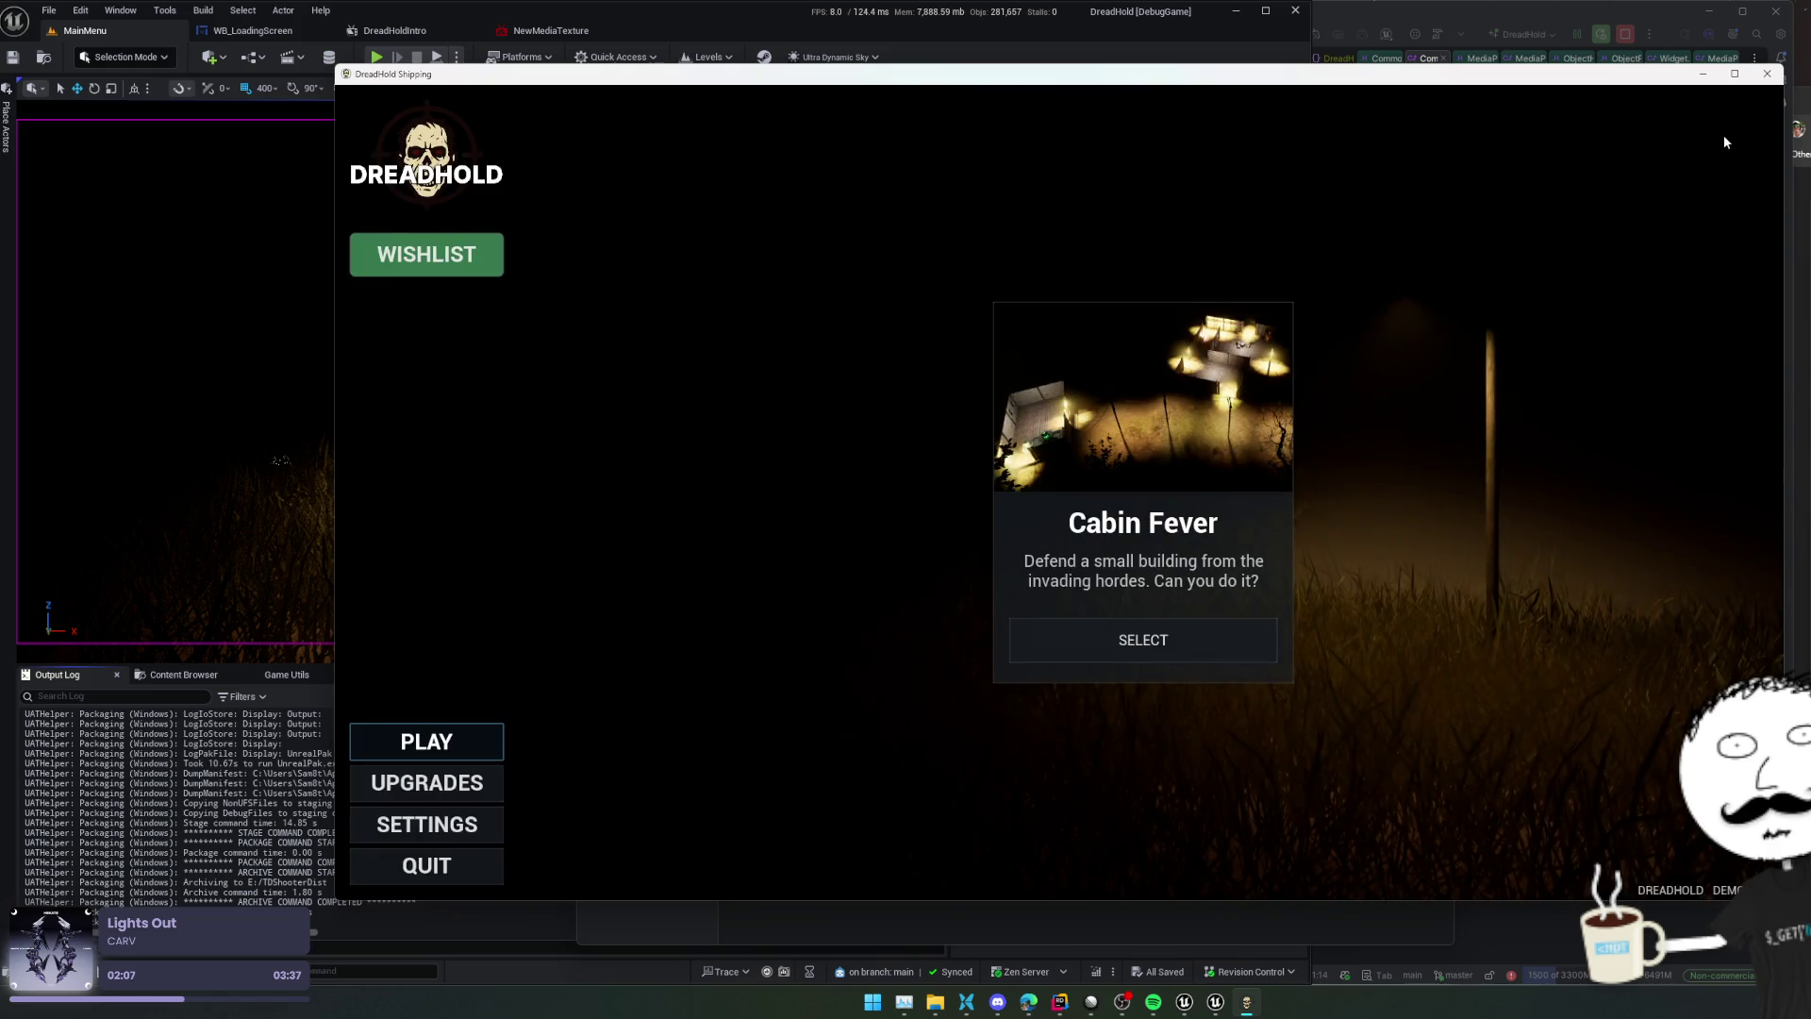
{"action": "left_click", "coordinate": [1769, 74]}
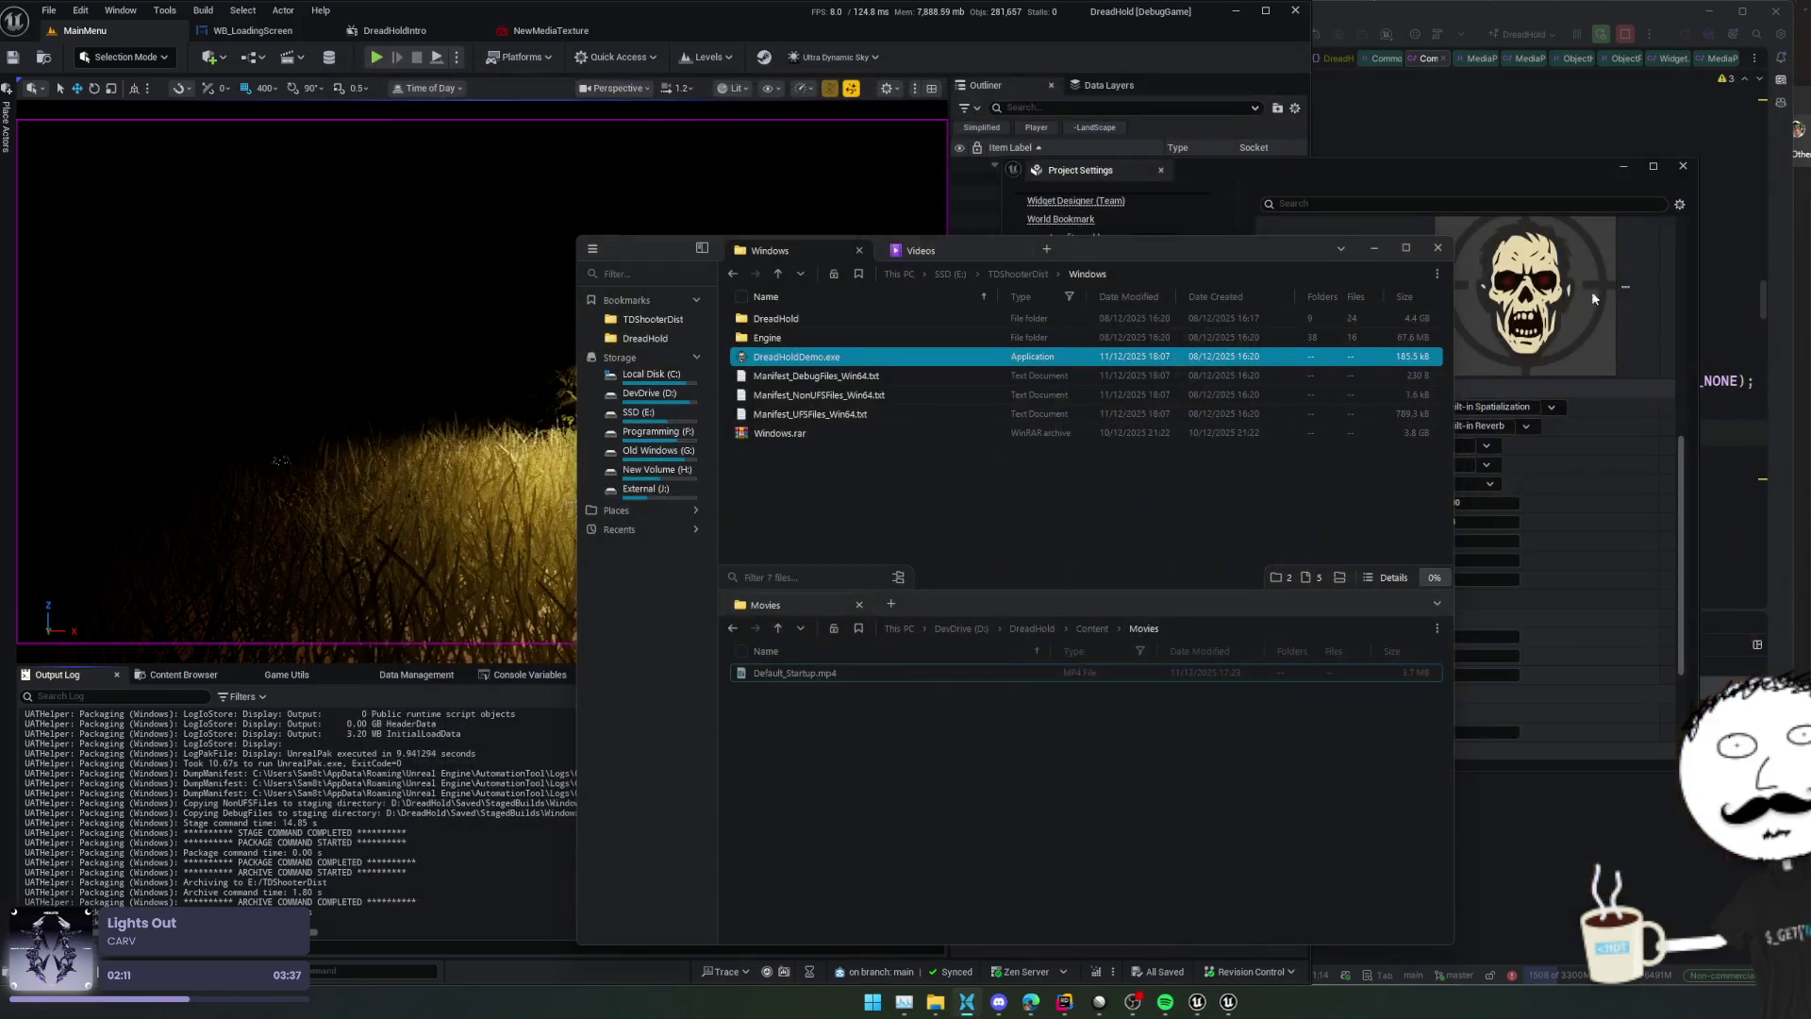
{"action": "left_click", "coordinate": [1453, 426]}
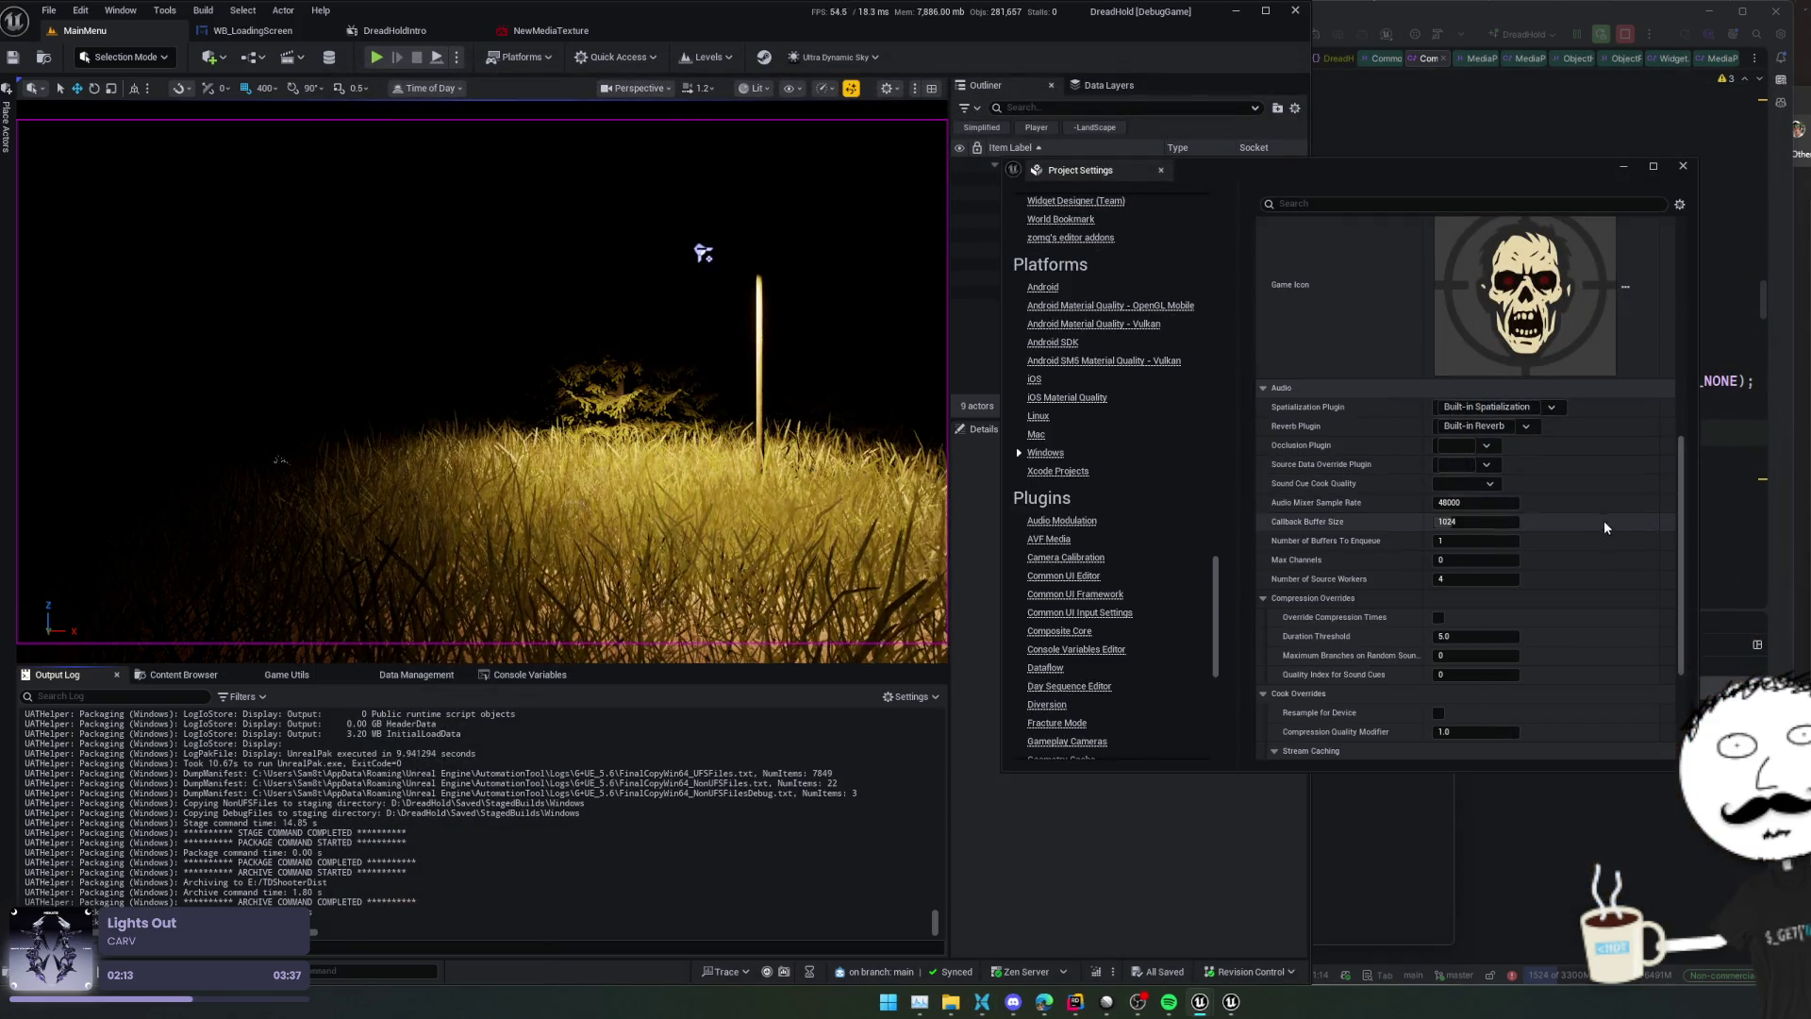
Delete the NewMediaTexture and NewMediaPlayer_Video media textures from LoadingScreen
{"action": "scroll", "coordinate": [1587, 444], "scroll_direction": "down", "scroll_amount": 2}
{"action": "left_click", "coordinate": [183, 674]}
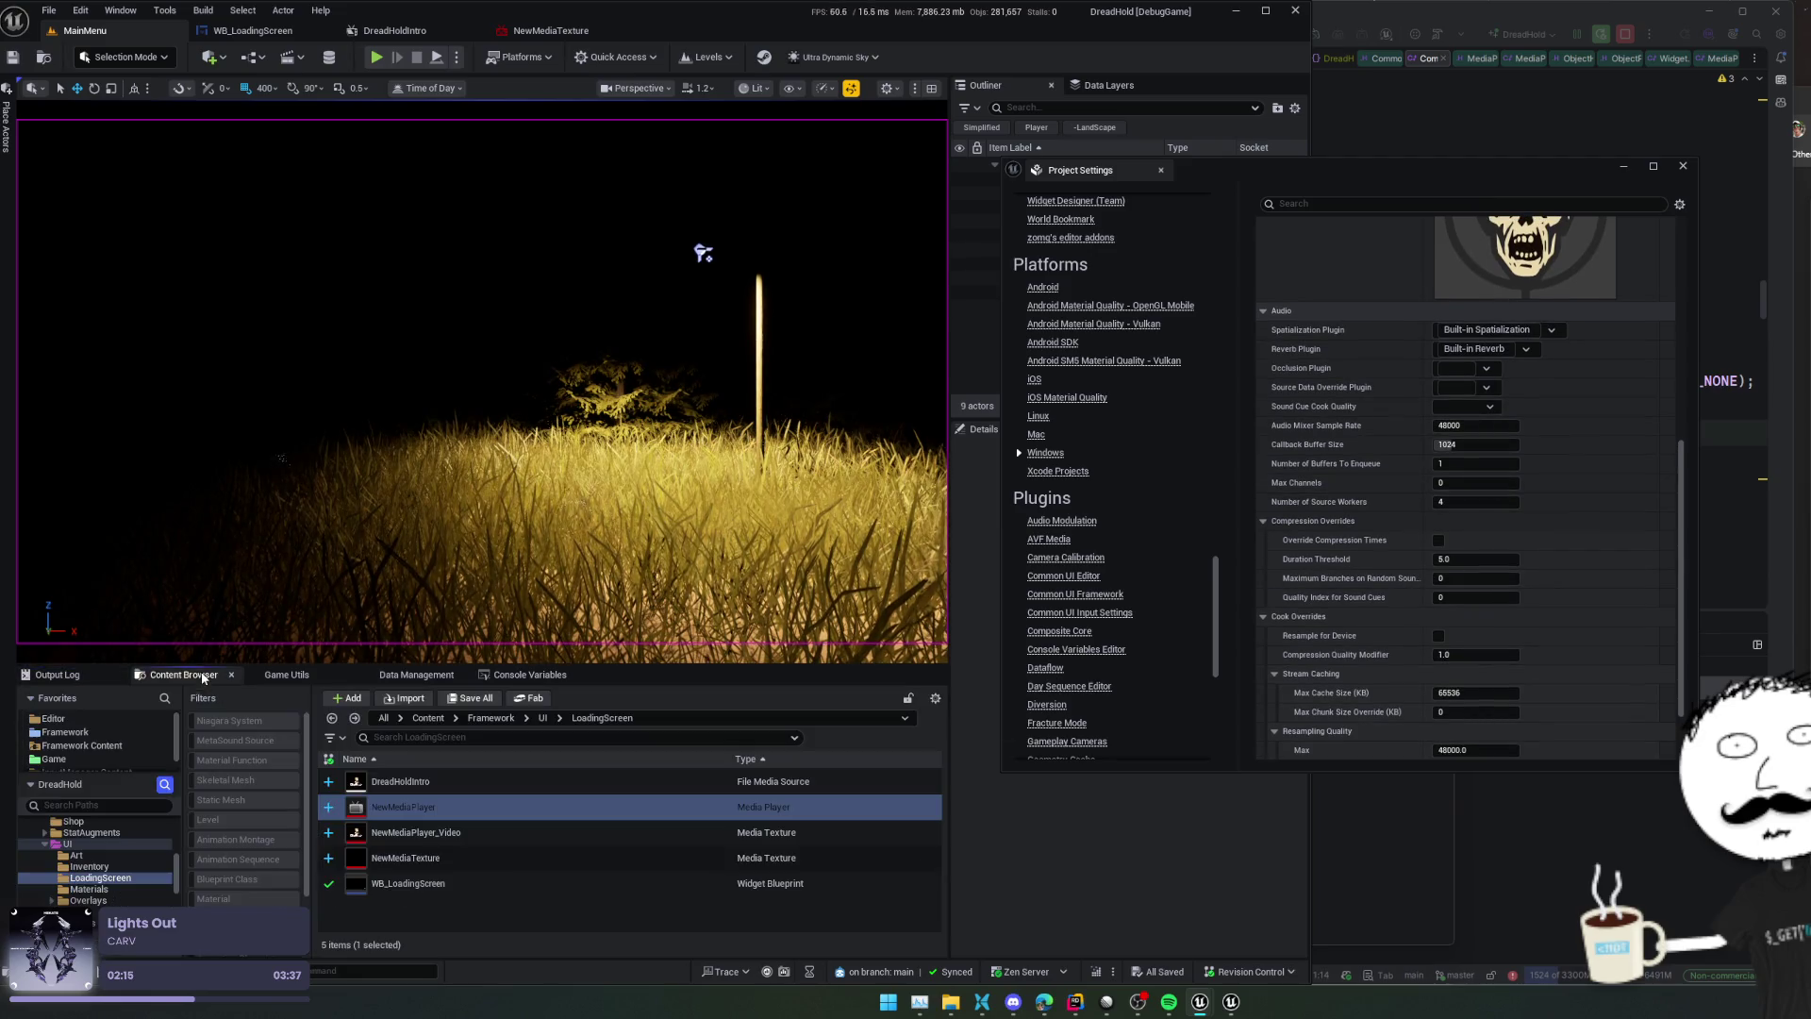
{"action": "left_click", "coordinate": [544, 856]}
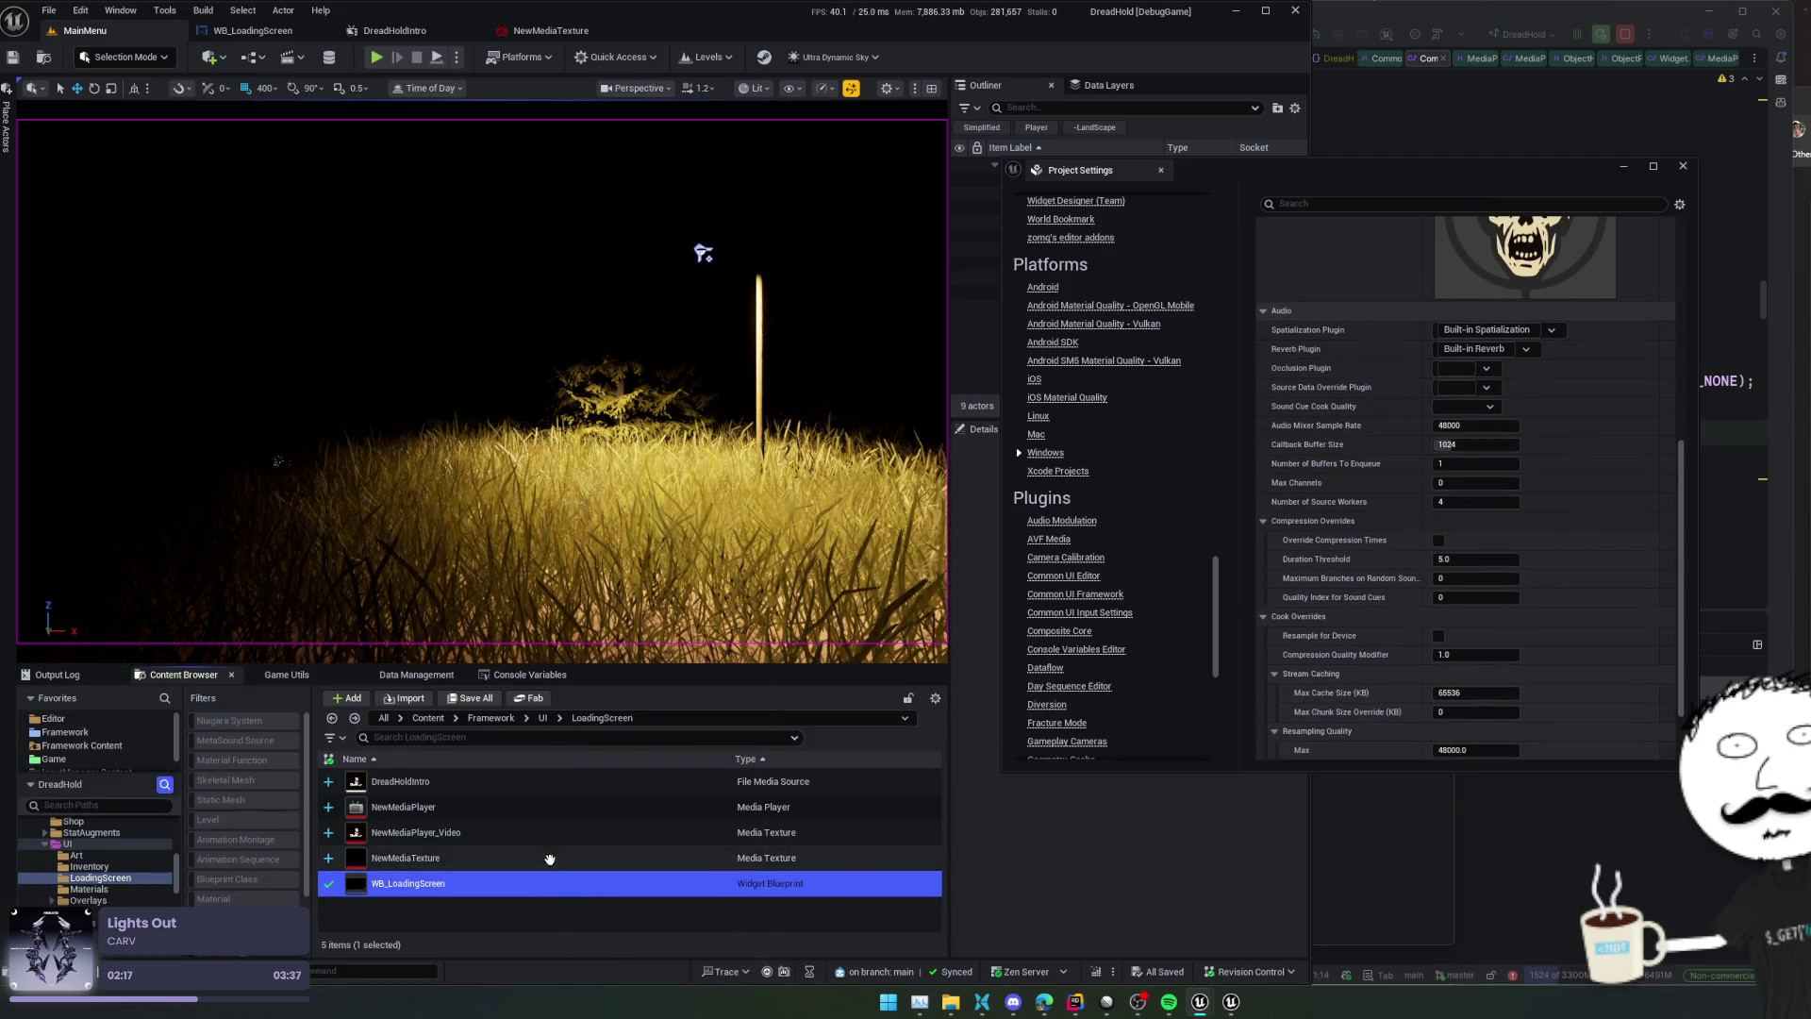
{"action": "left_click", "coordinate": [571, 808], "text": "ctrl"}
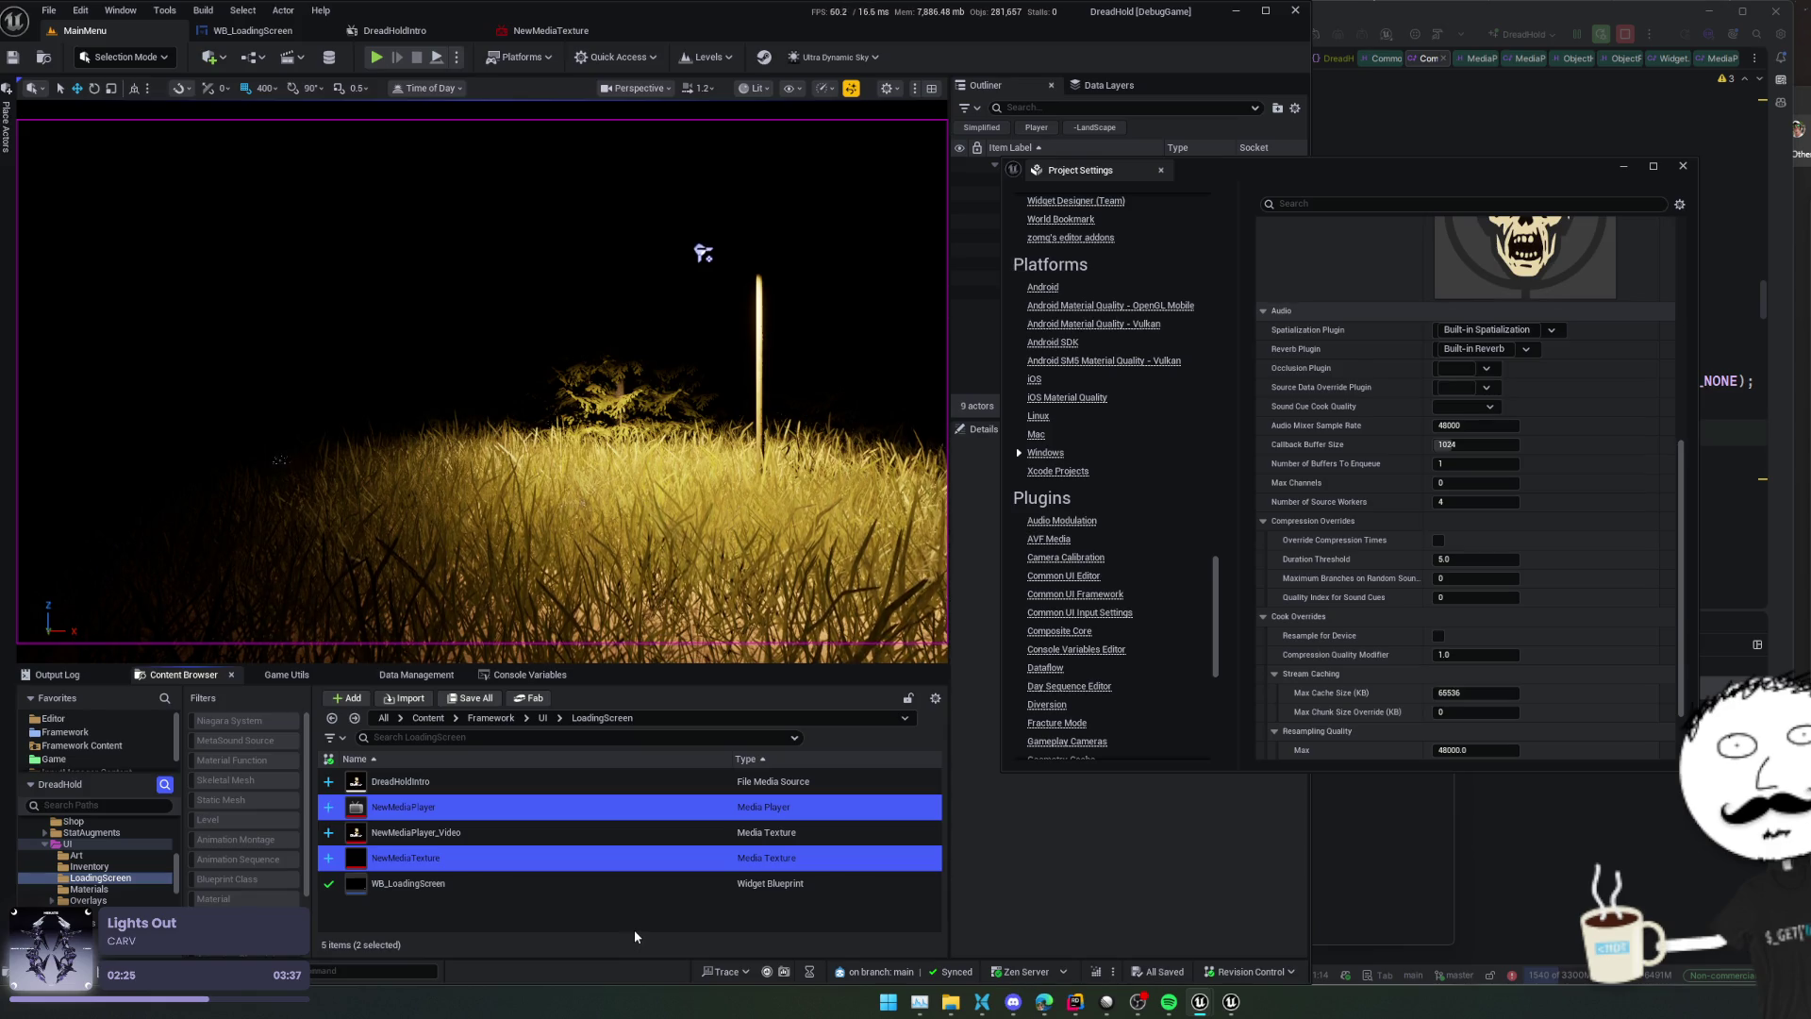
{"action": "left_click", "coordinate": [583, 868]}
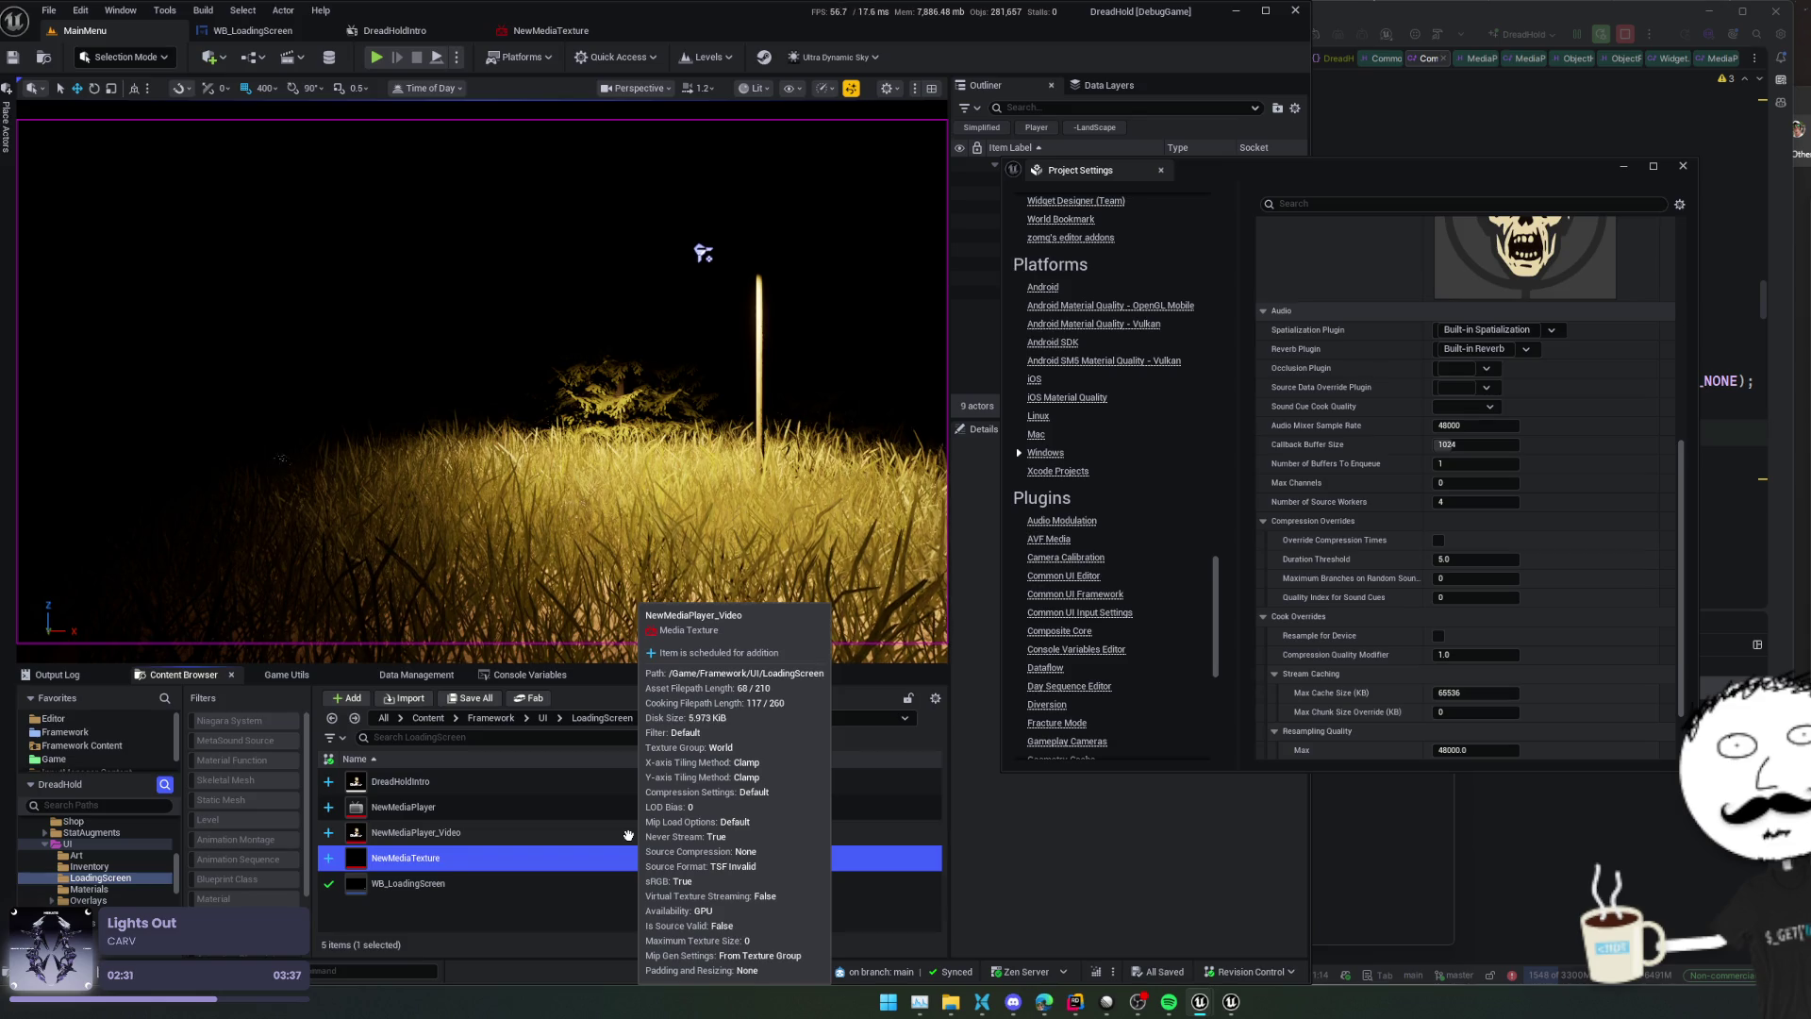
{"action": "left_click", "coordinate": [628, 836], "text": "ctrl"}
{"action": "key", "text": "Delete"}
{"action": "key", "text": "Escape"}
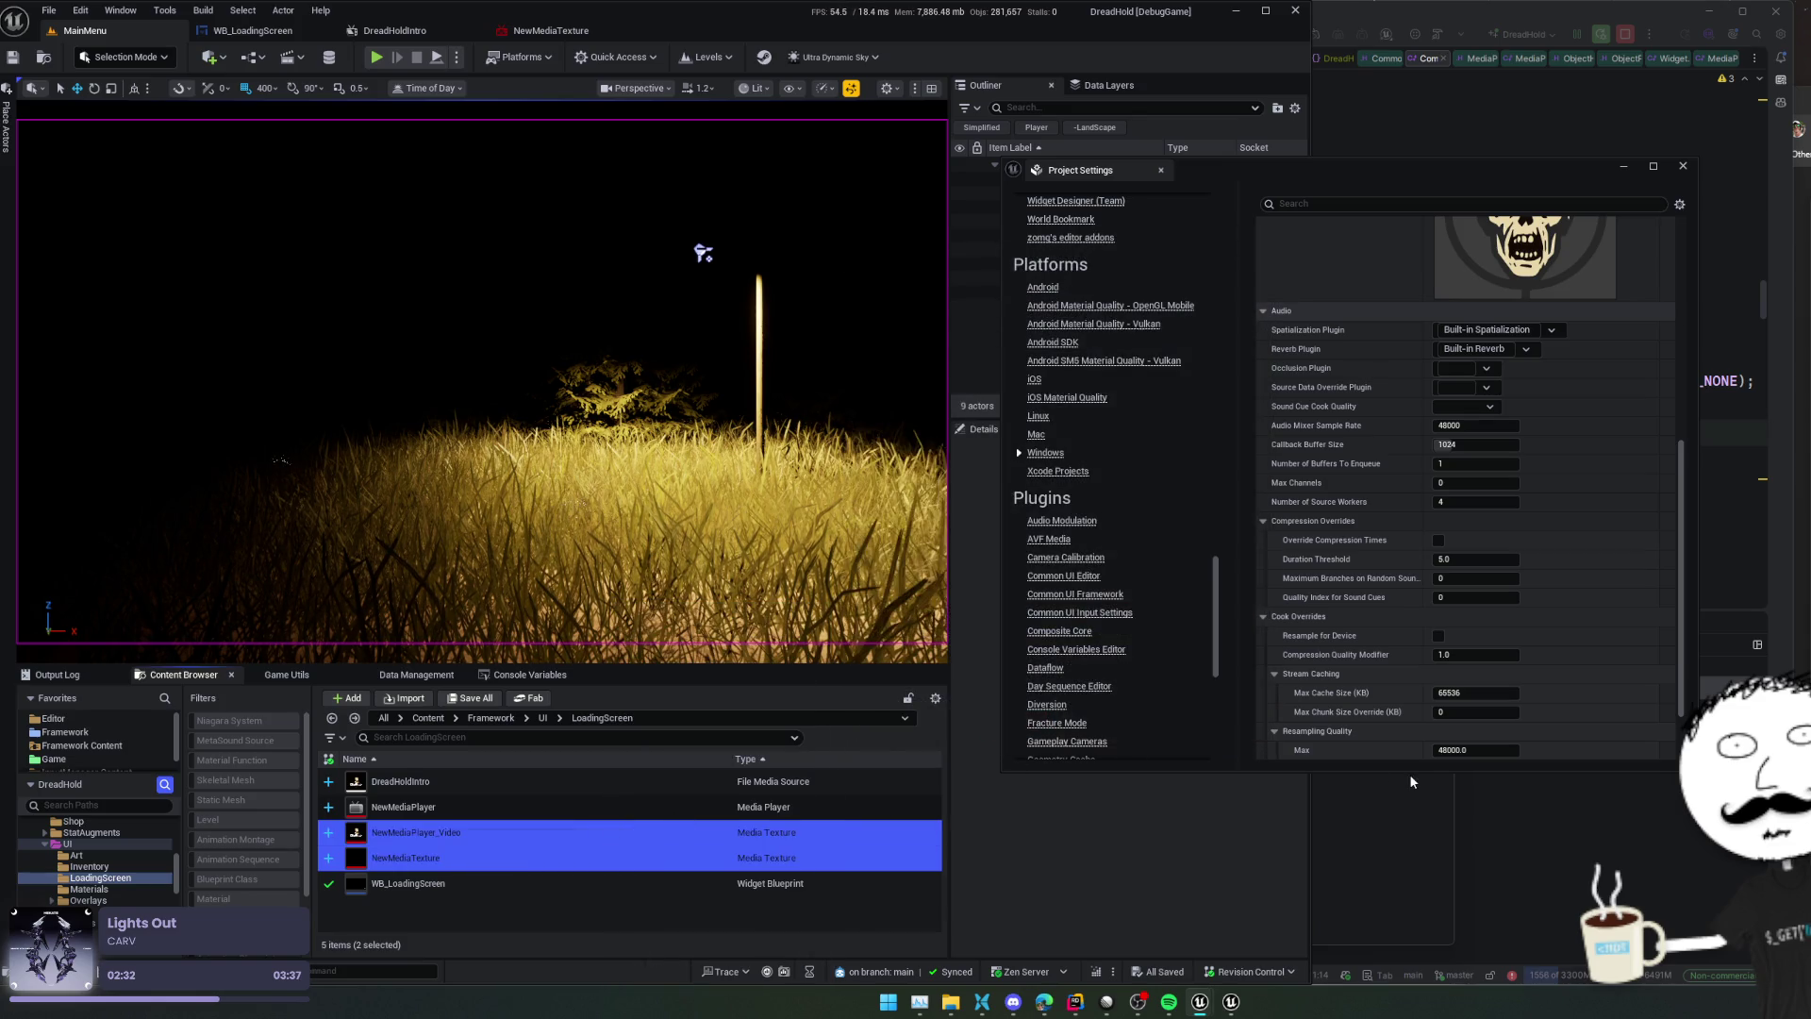
{"action": "key", "text": "Delete"}
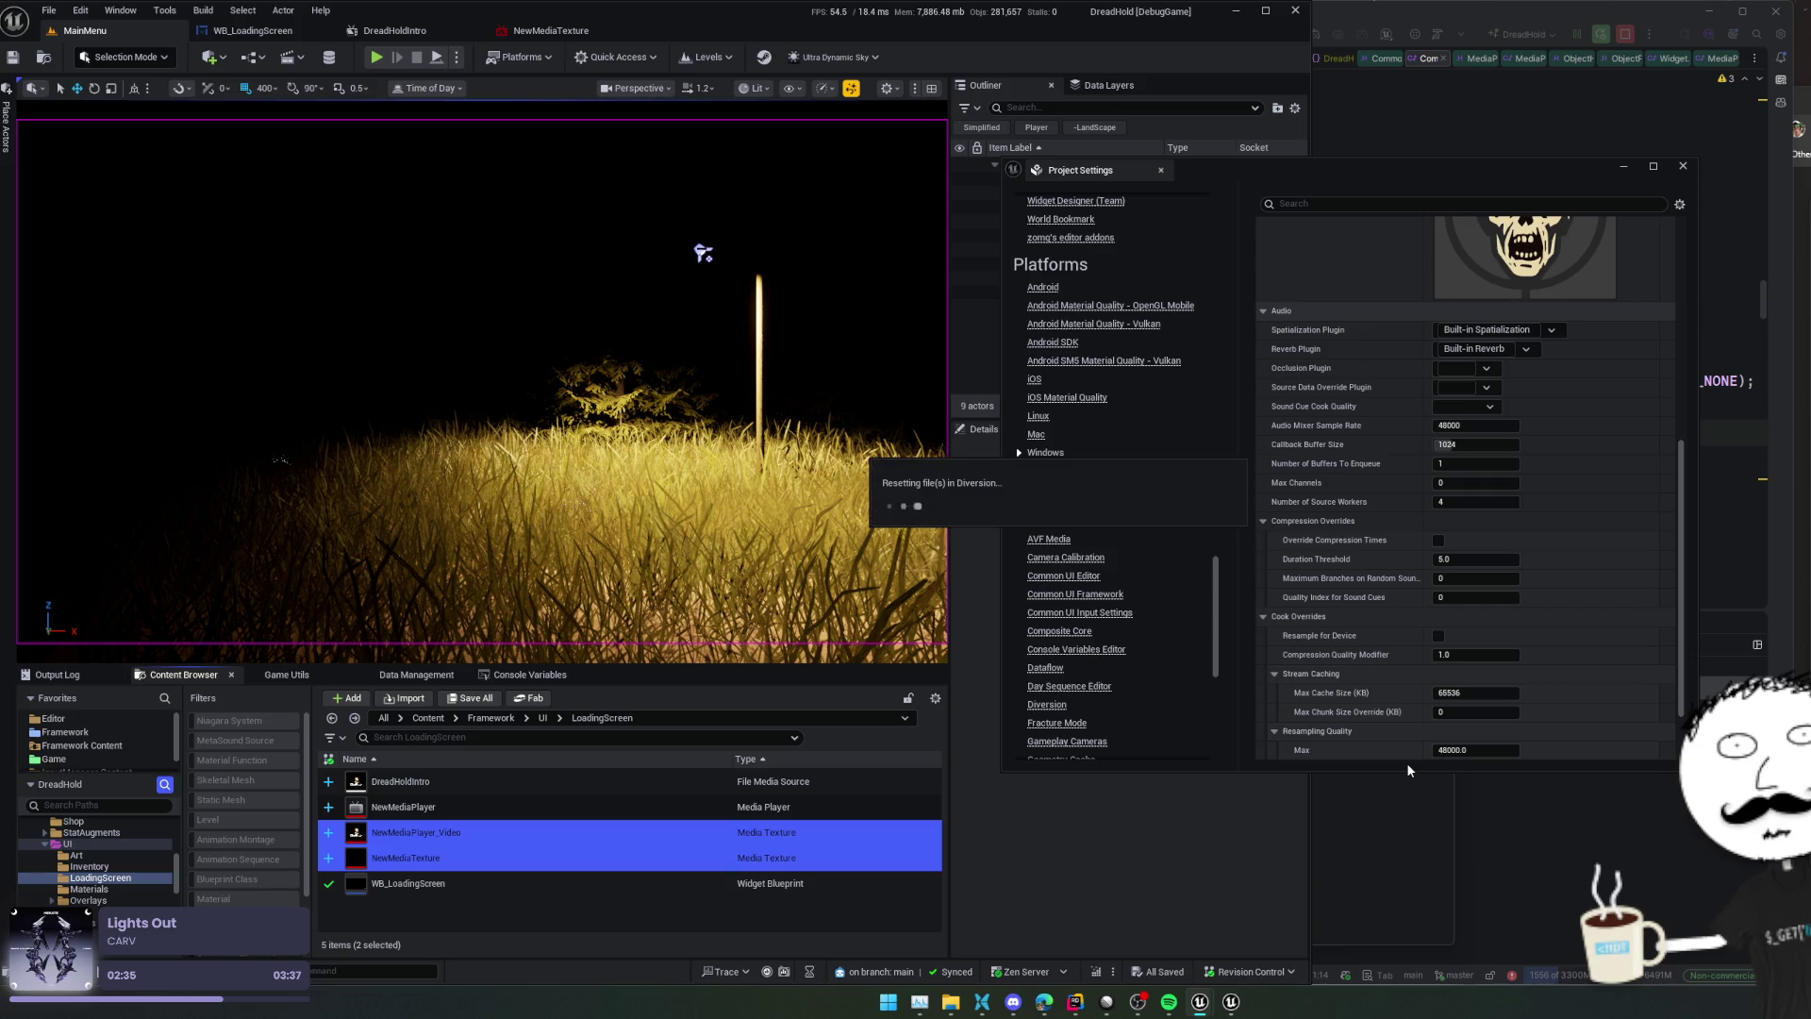
{"action": "key", "text": "Return"}
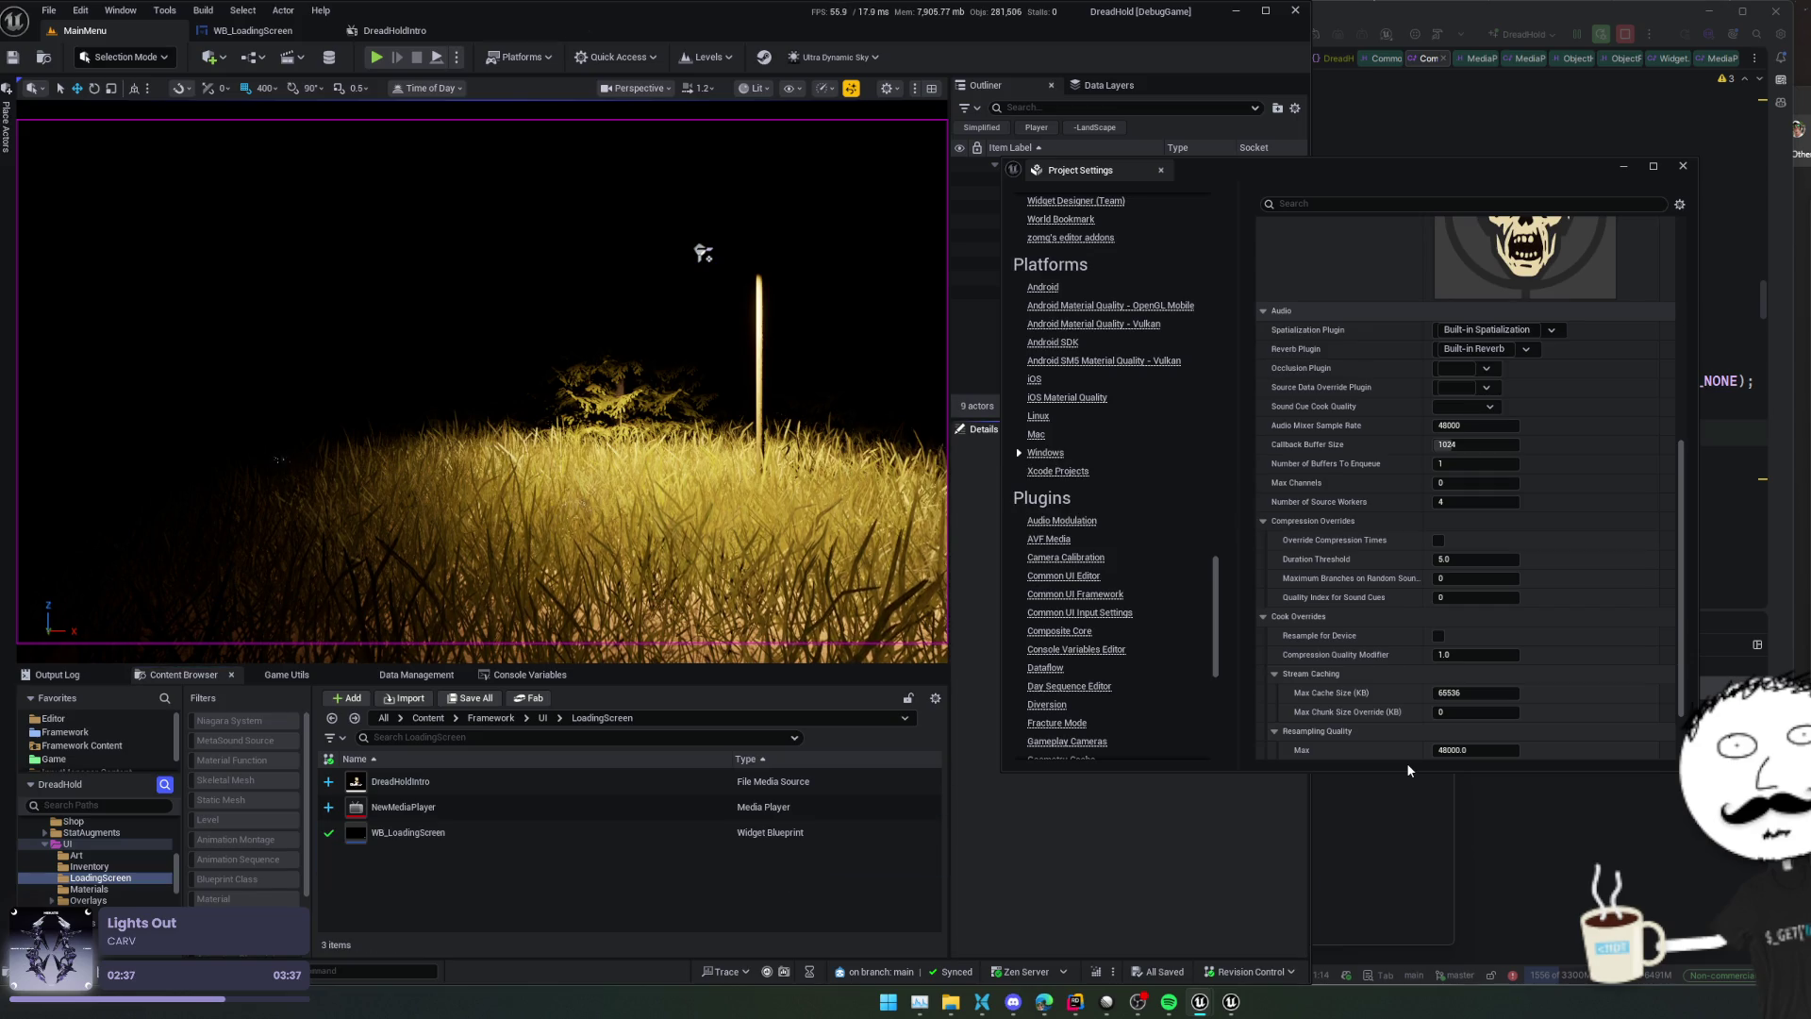
Inspect NewMediaPlayer, close its editor, and revert it so it leaves the project
{"action": "double_click", "coordinate": [542, 807]}
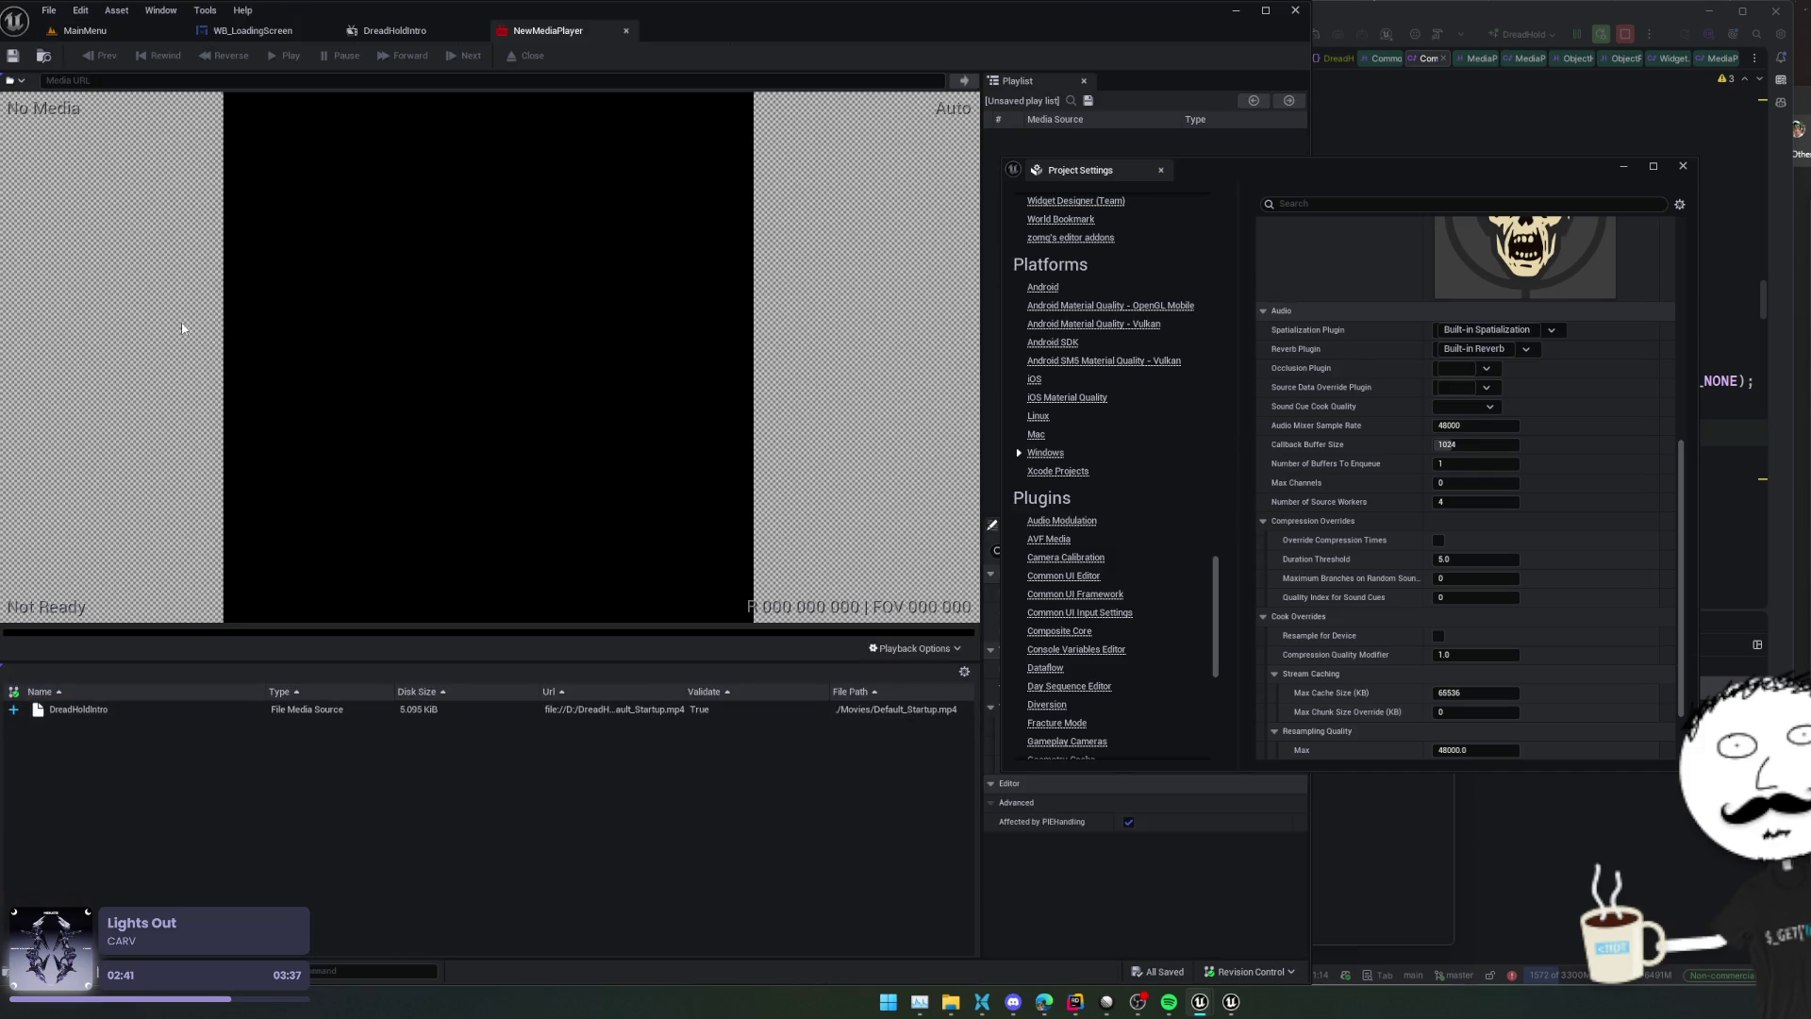
{"action": "left_click", "coordinate": [626, 30]}
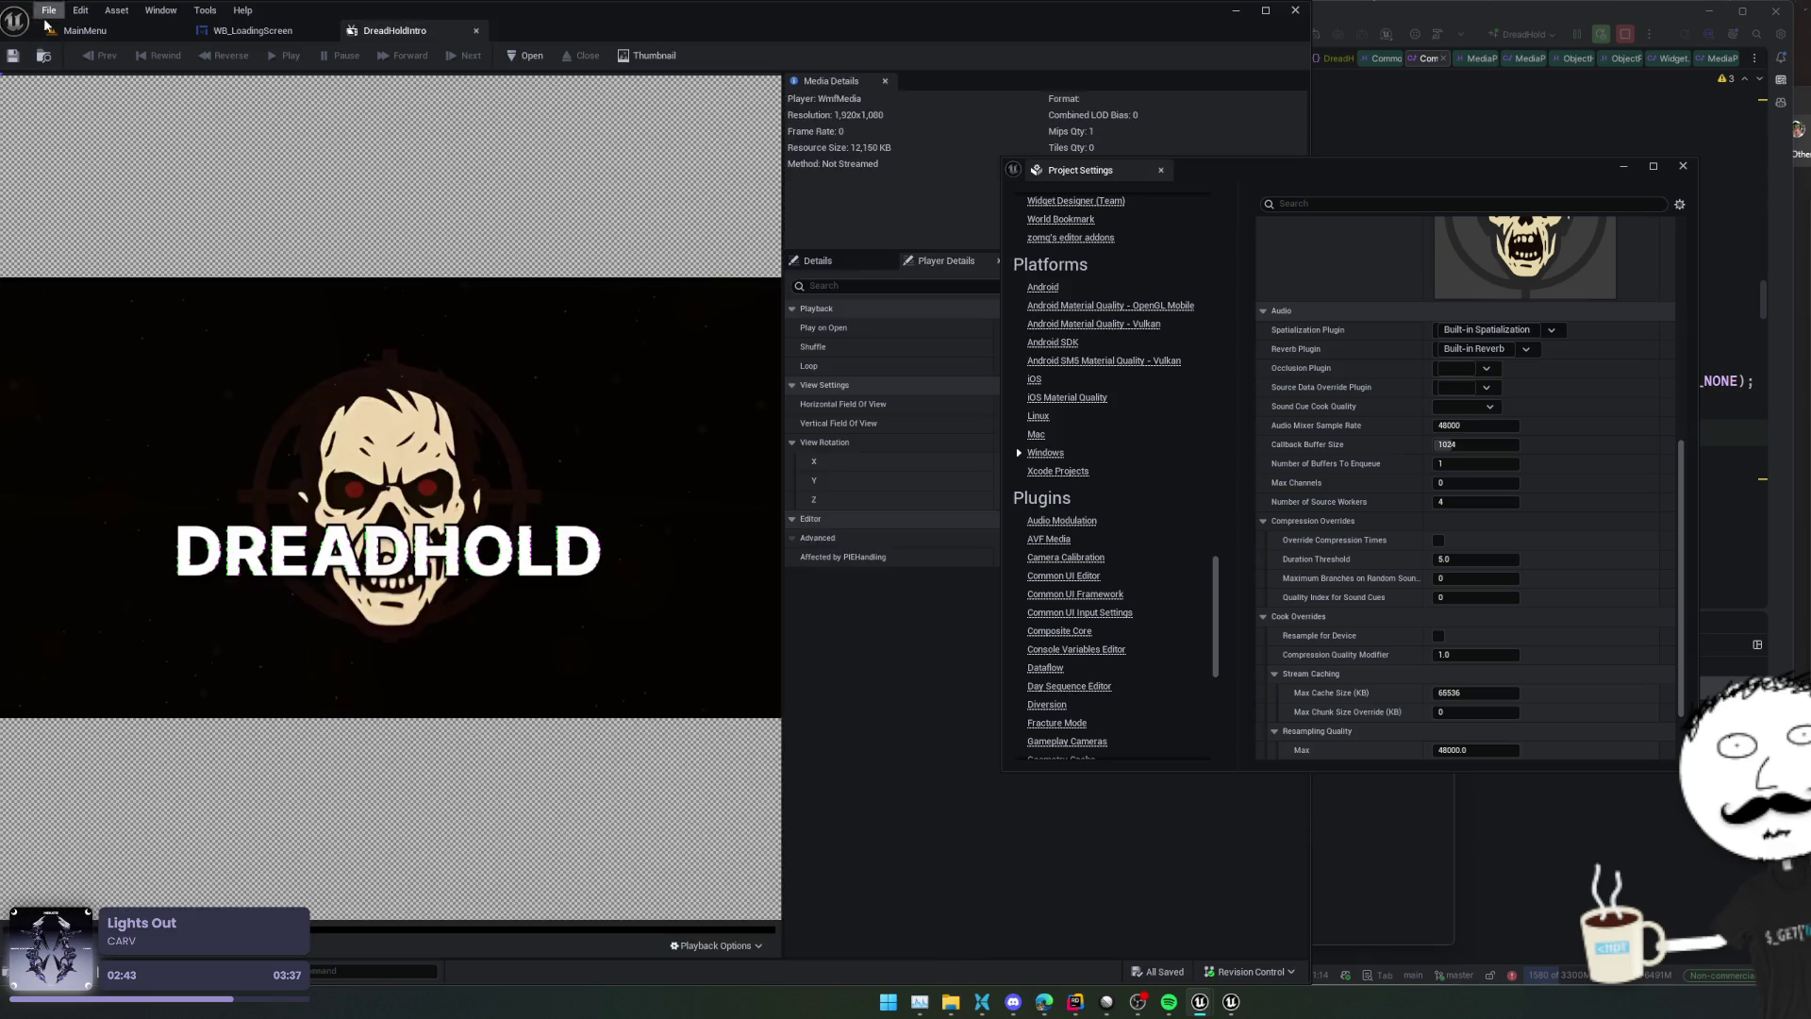
{"action": "left_click", "coordinate": [85, 31]}
{"action": "left_click", "coordinate": [934, 729]}
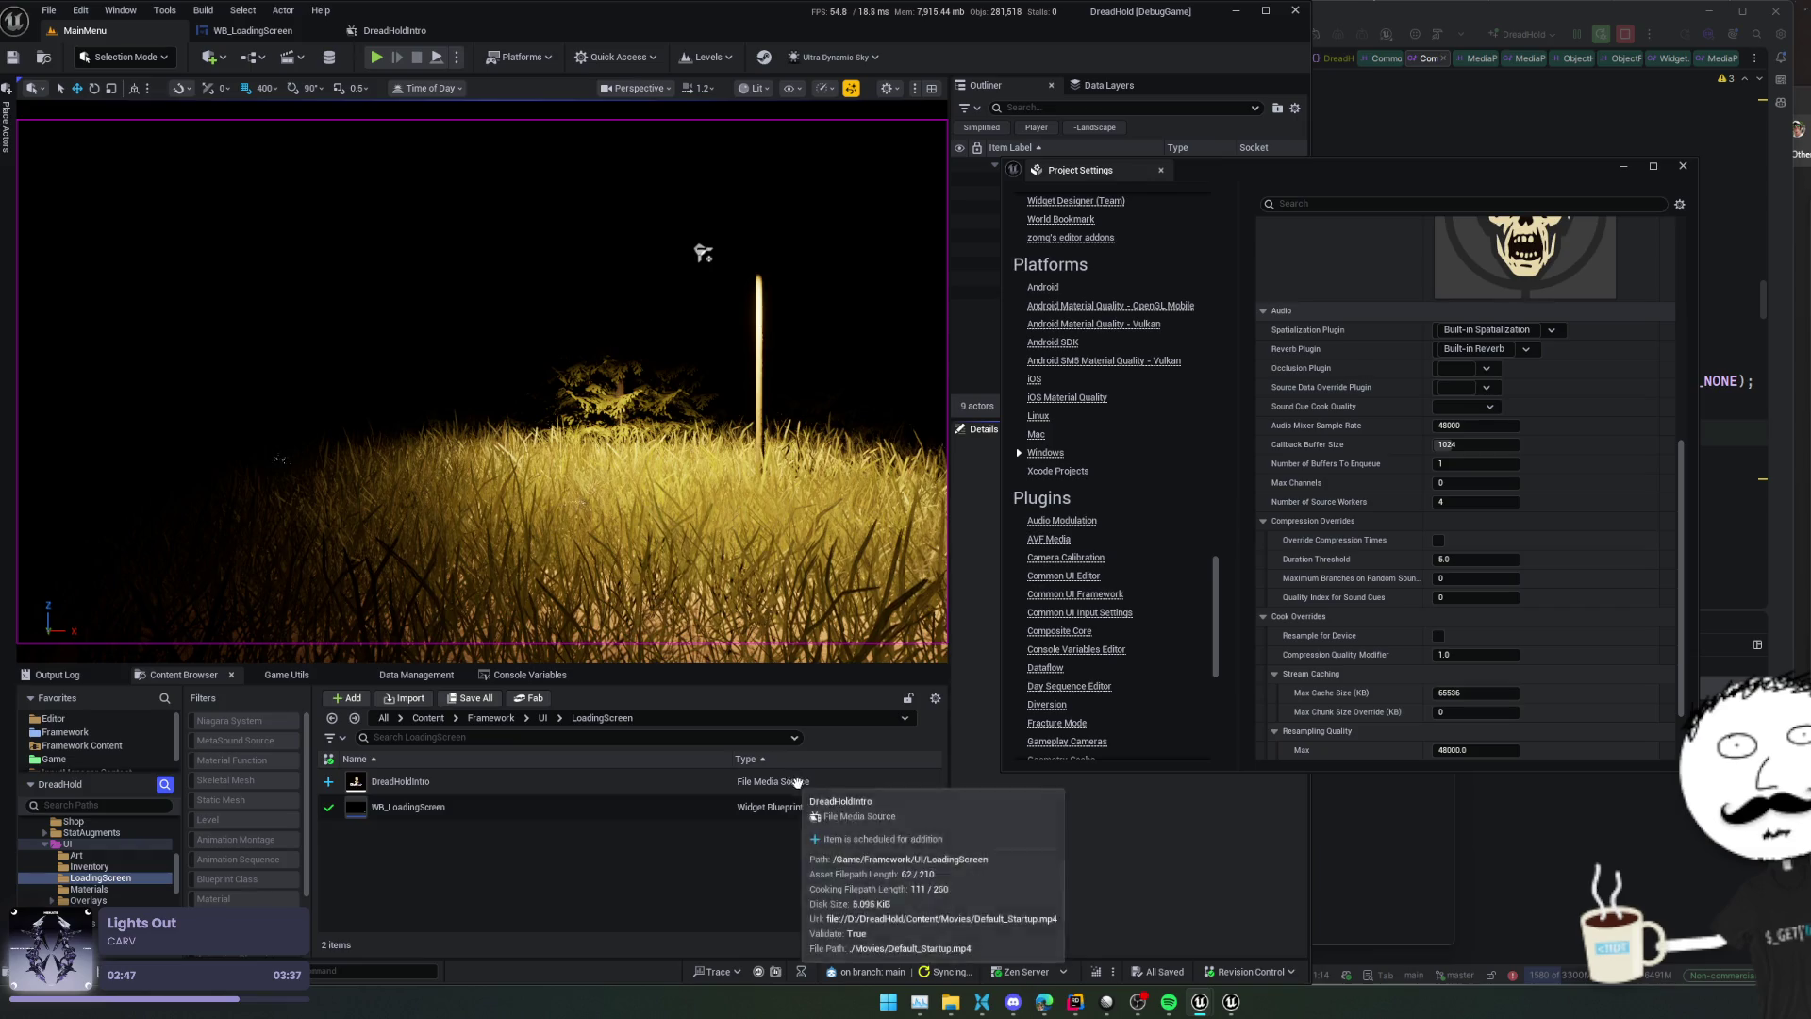
Search the web for 'ue file media source doesnt play' and scan the results
{"action": "mouse_move", "coordinate": [1047, 1007]}
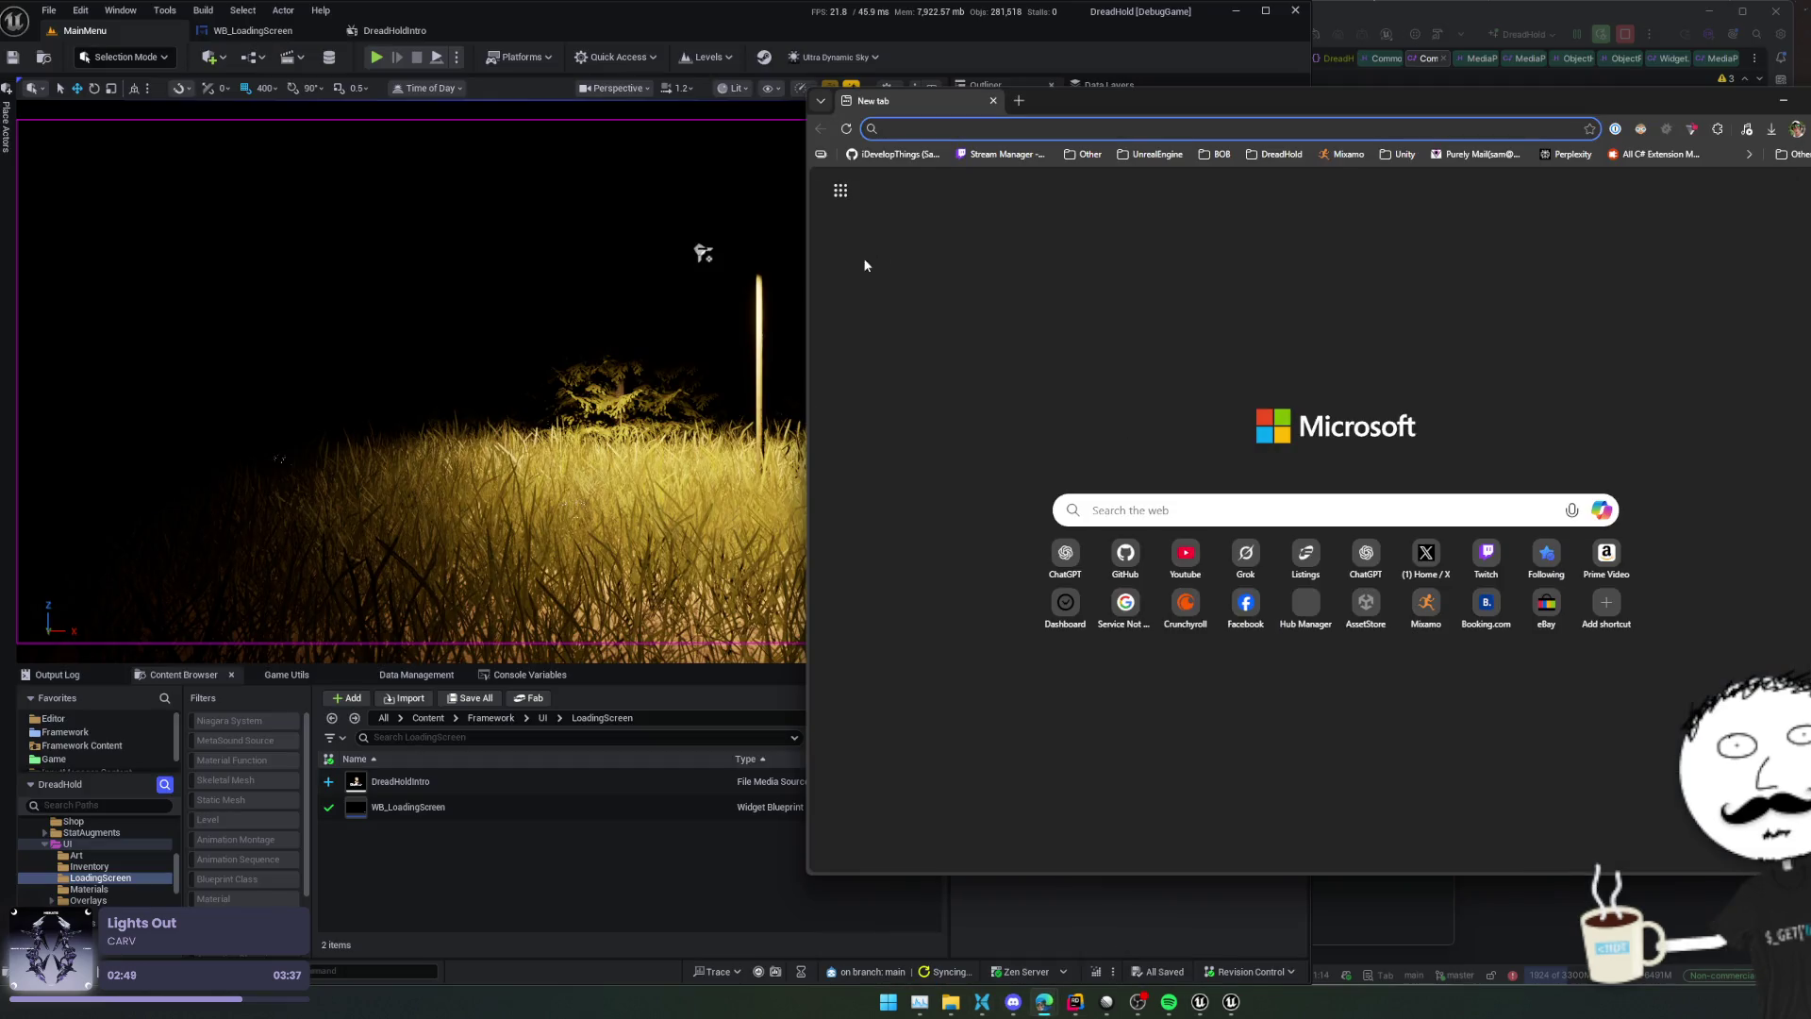
{"action": "type", "text": "ue file me"}
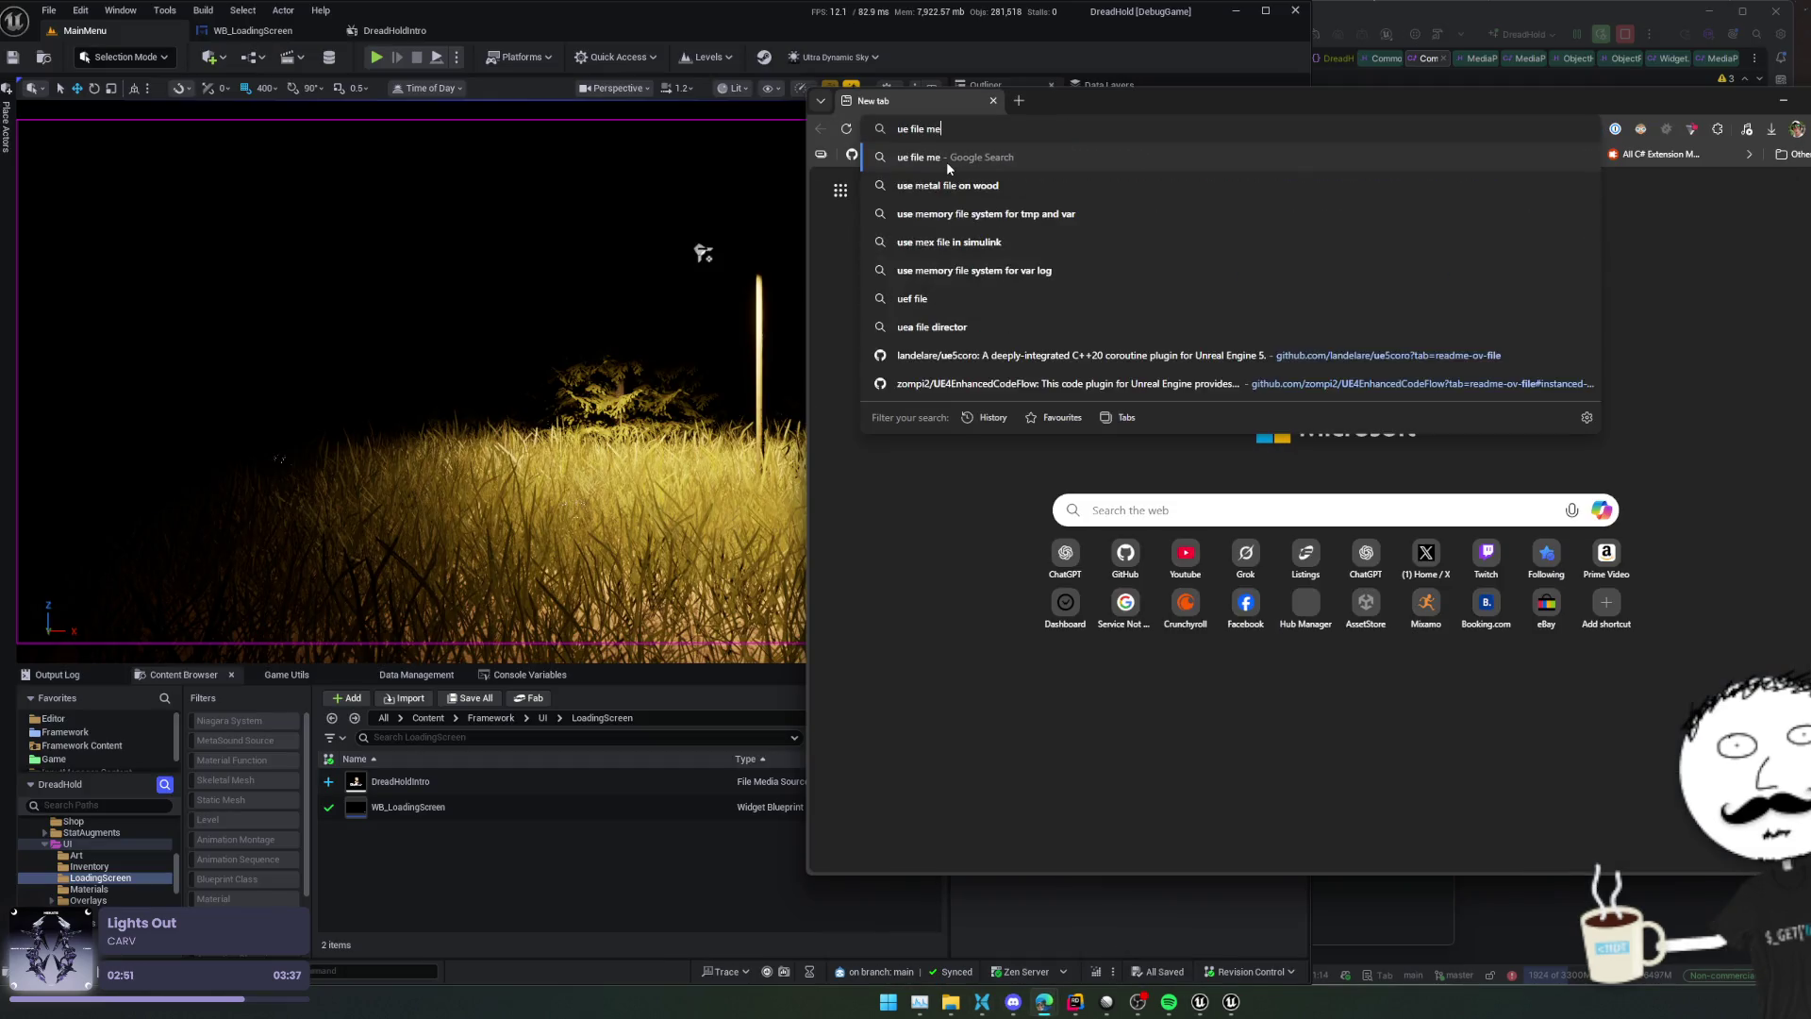
{"action": "type", "text": "dia source doesnt play"}
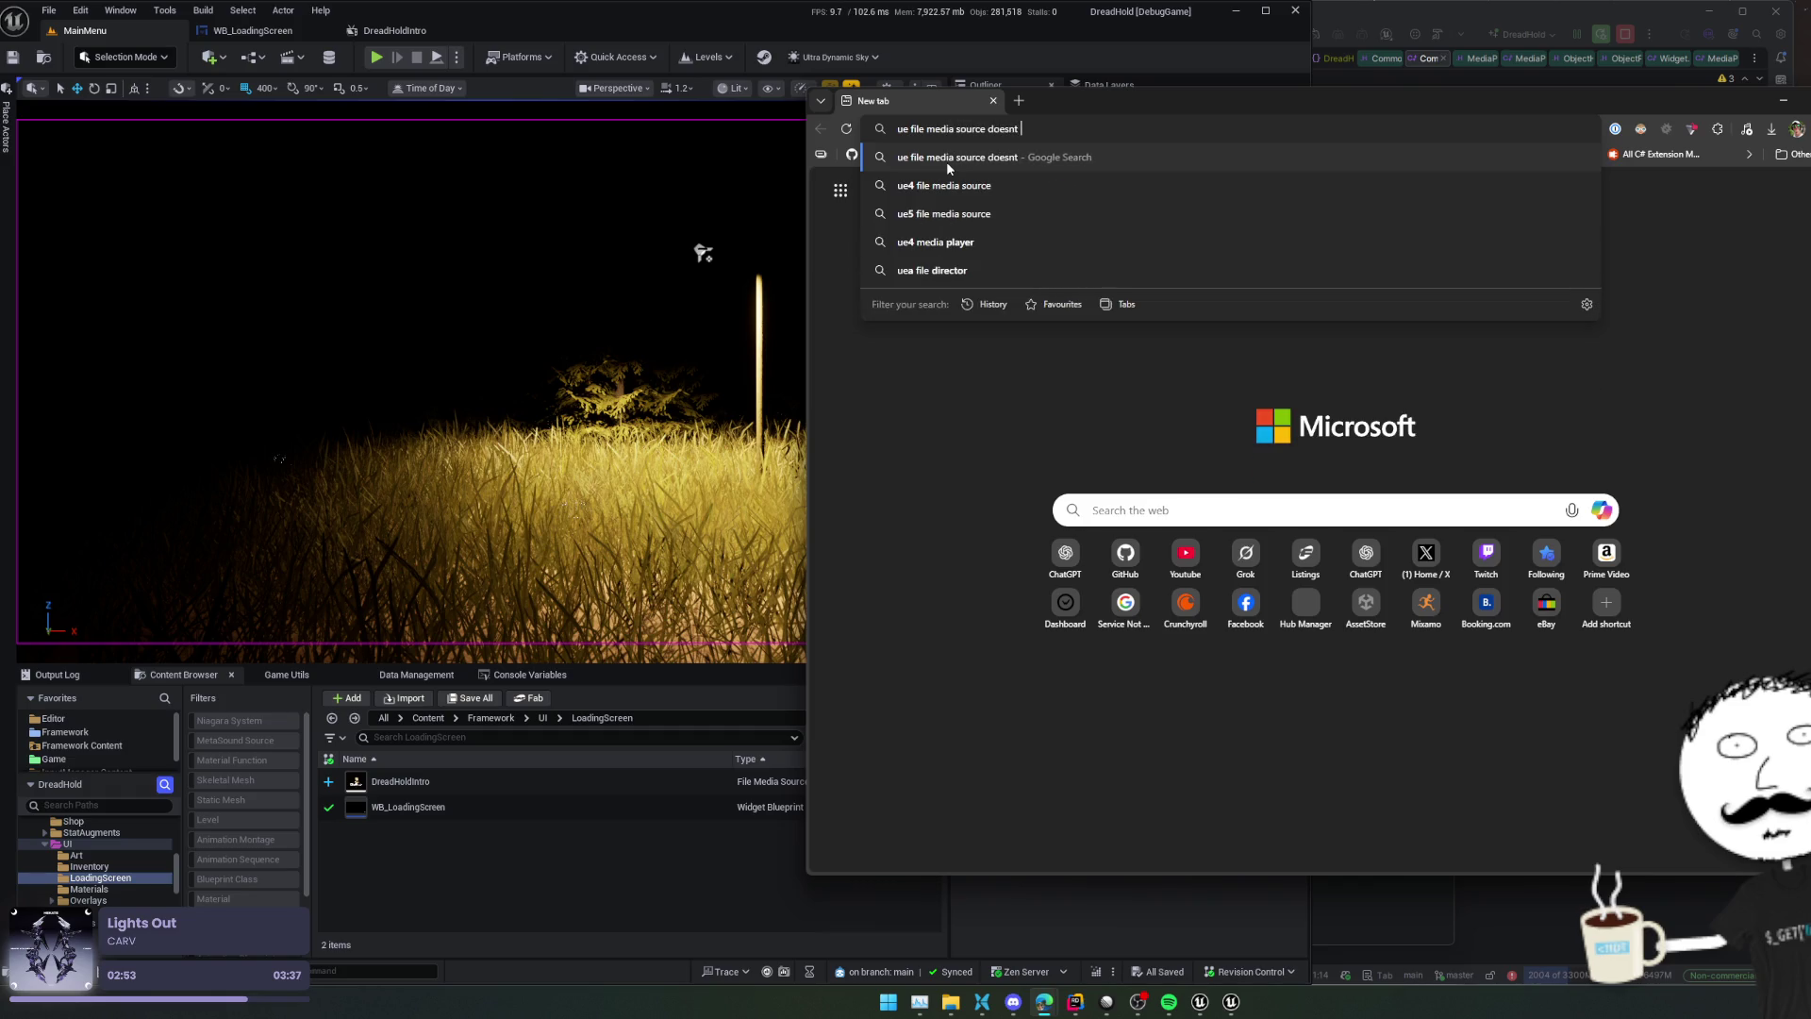
{"action": "key", "text": "Return"}
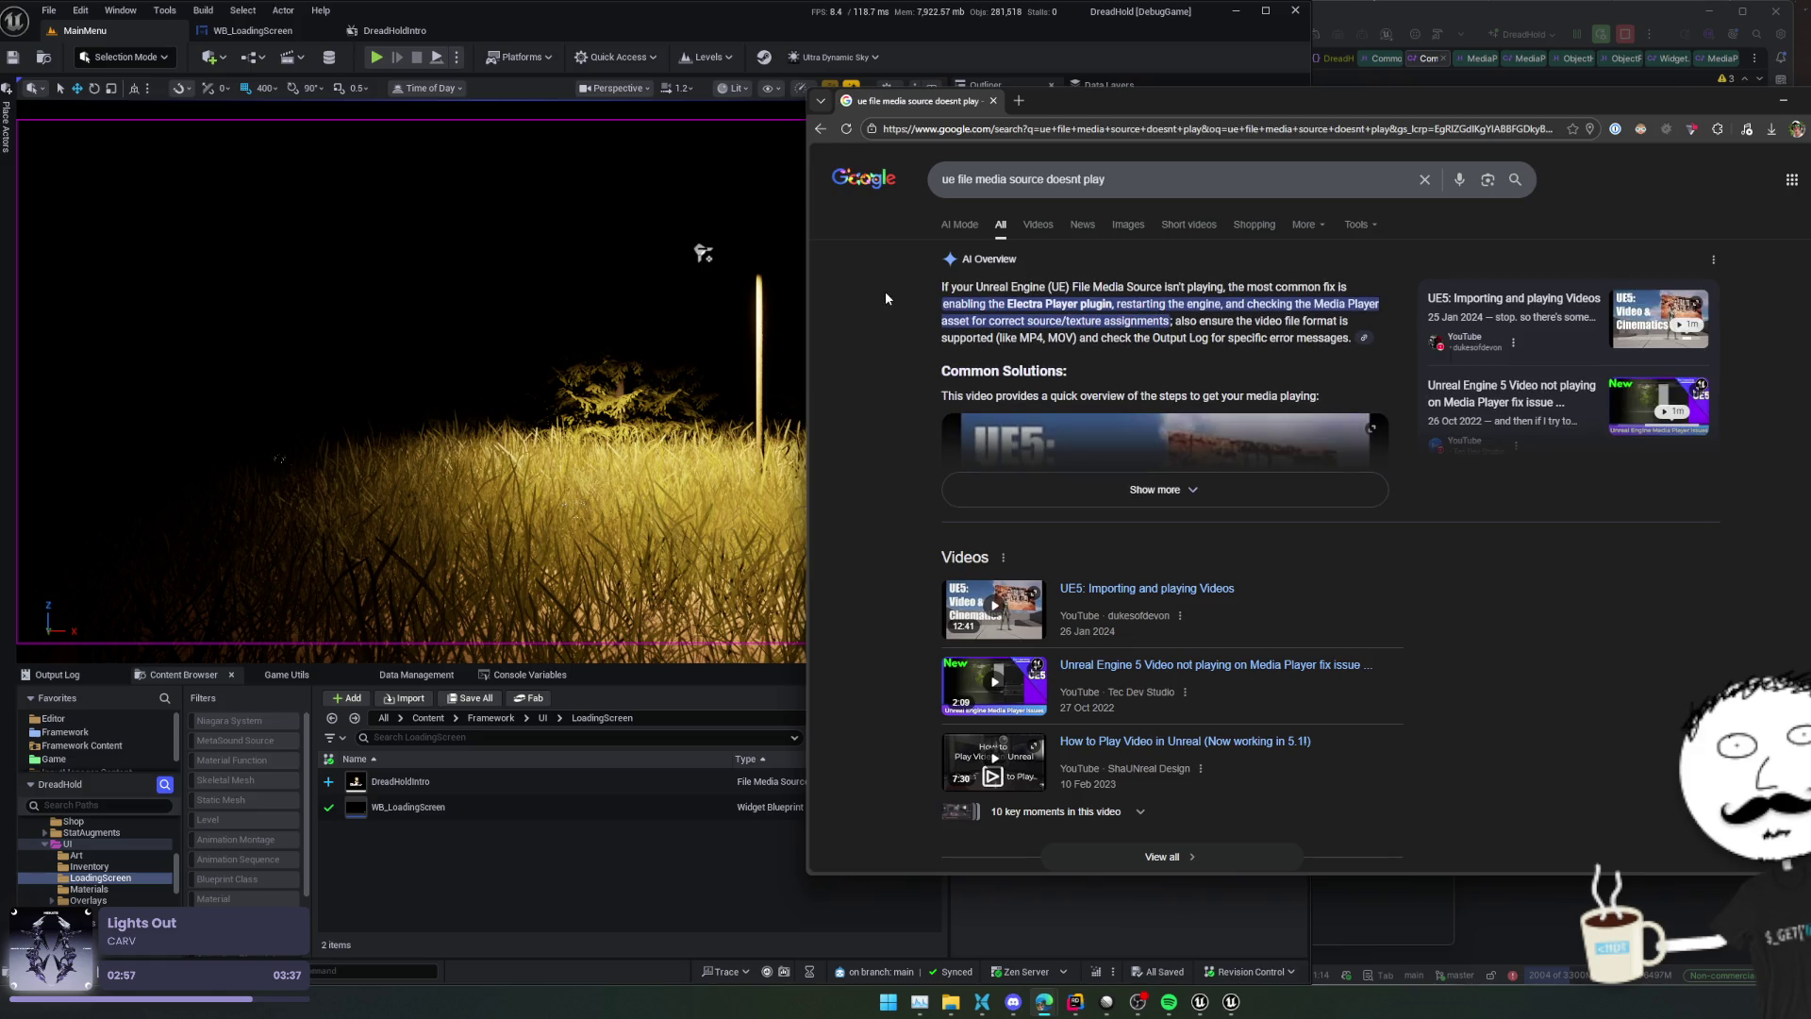
{"action": "scroll", "coordinate": [885, 298], "scroll_direction": "down", "scroll_amount": 4}
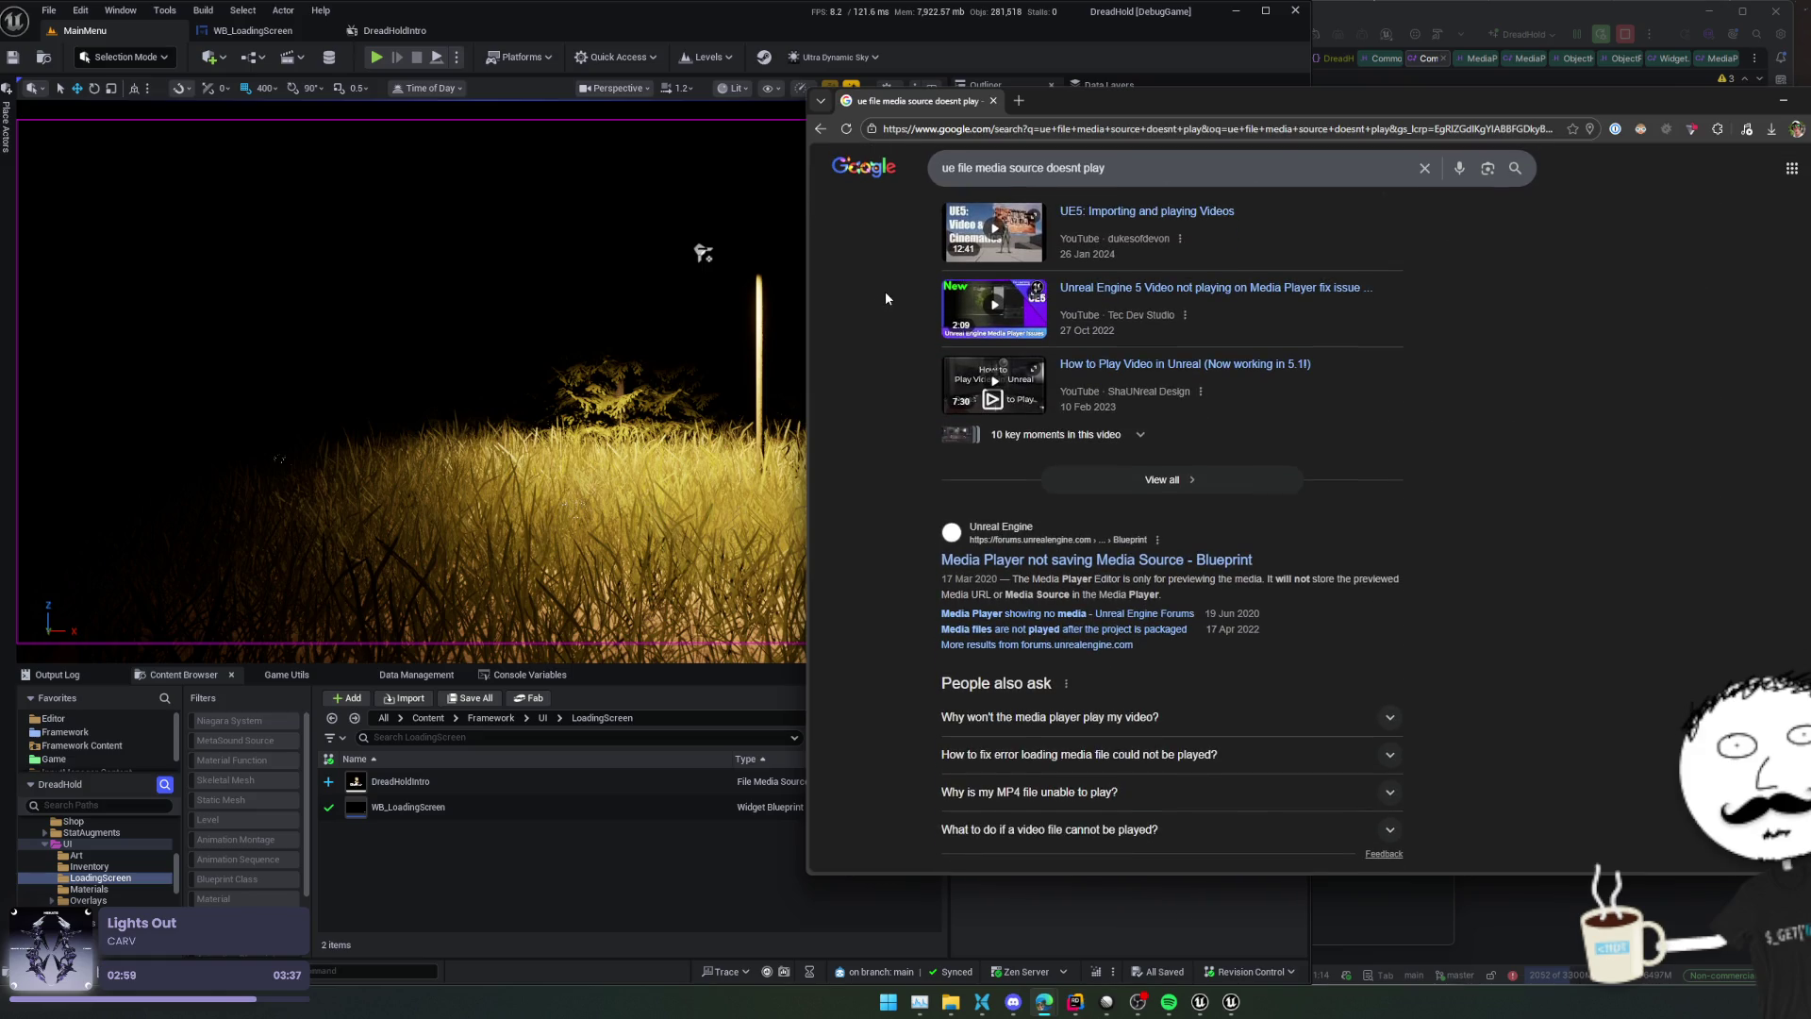
{"action": "scroll", "coordinate": [885, 298], "scroll_direction": "down", "scroll_amount": 3}
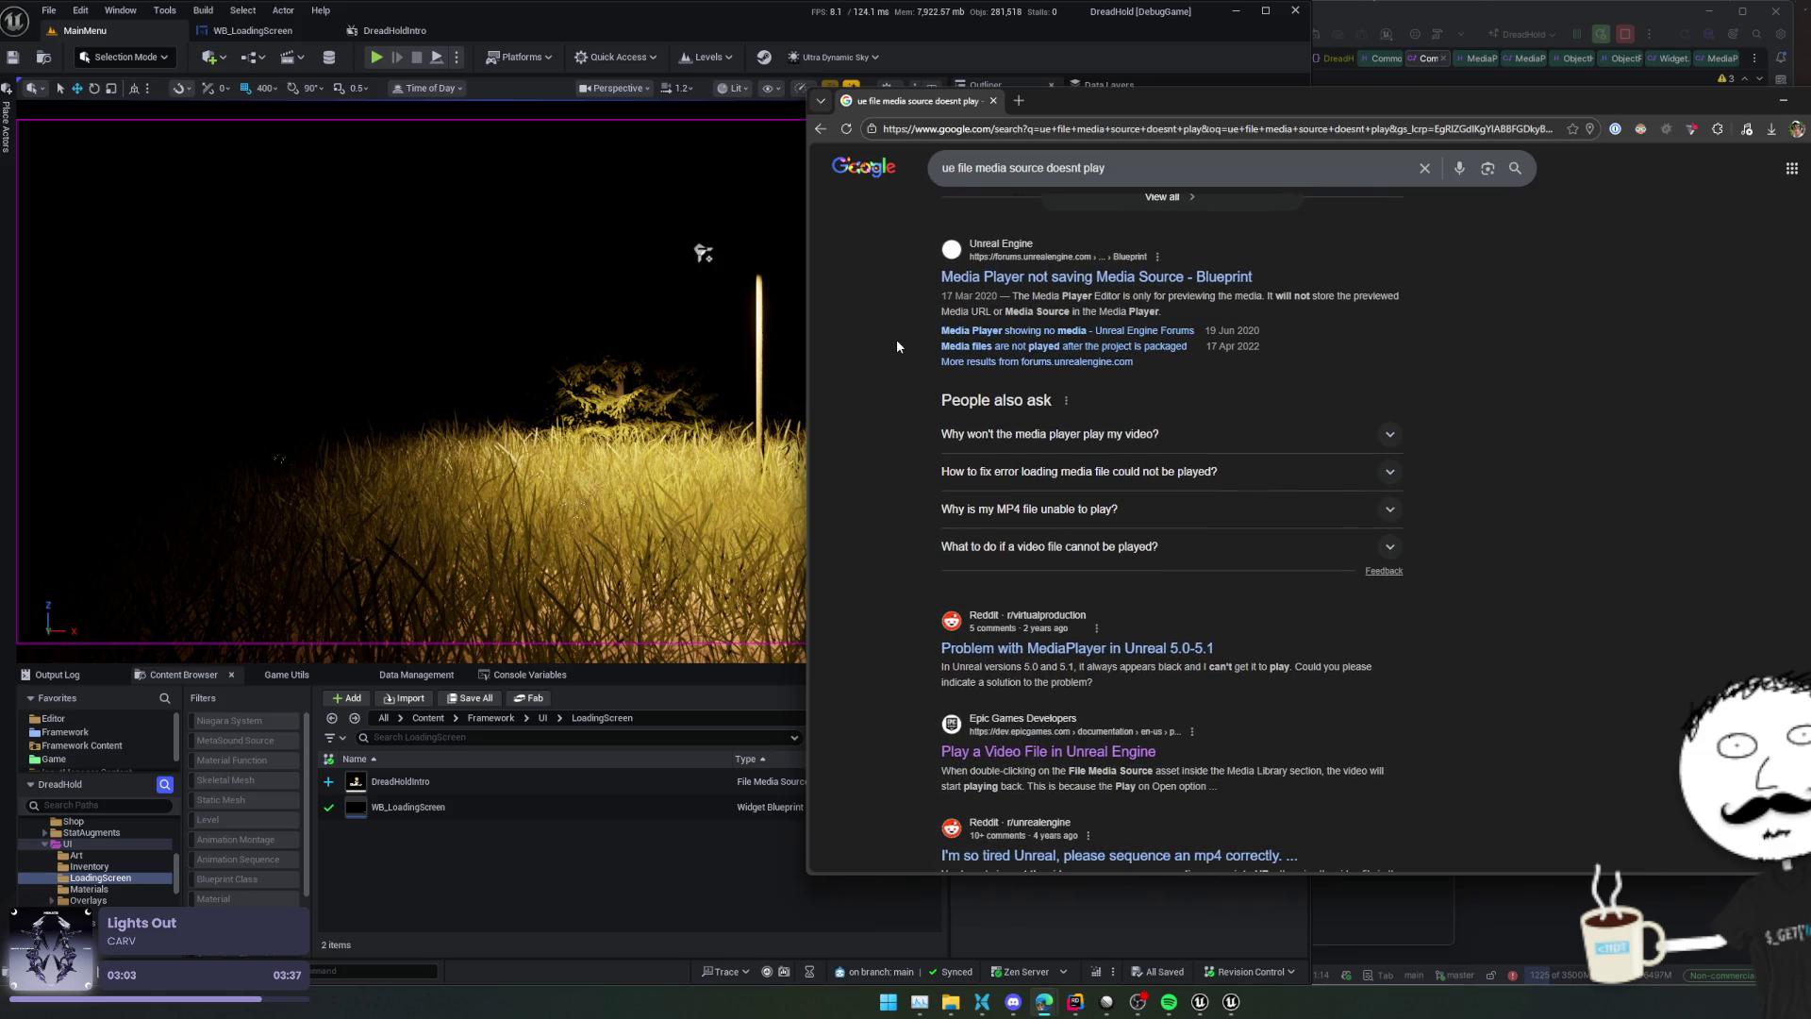
{"action": "scroll", "coordinate": [897, 342], "scroll_direction": "down", "scroll_amount": 2}
{"action": "scroll", "coordinate": [897, 341], "scroll_direction": "down", "scroll_amount": 1}
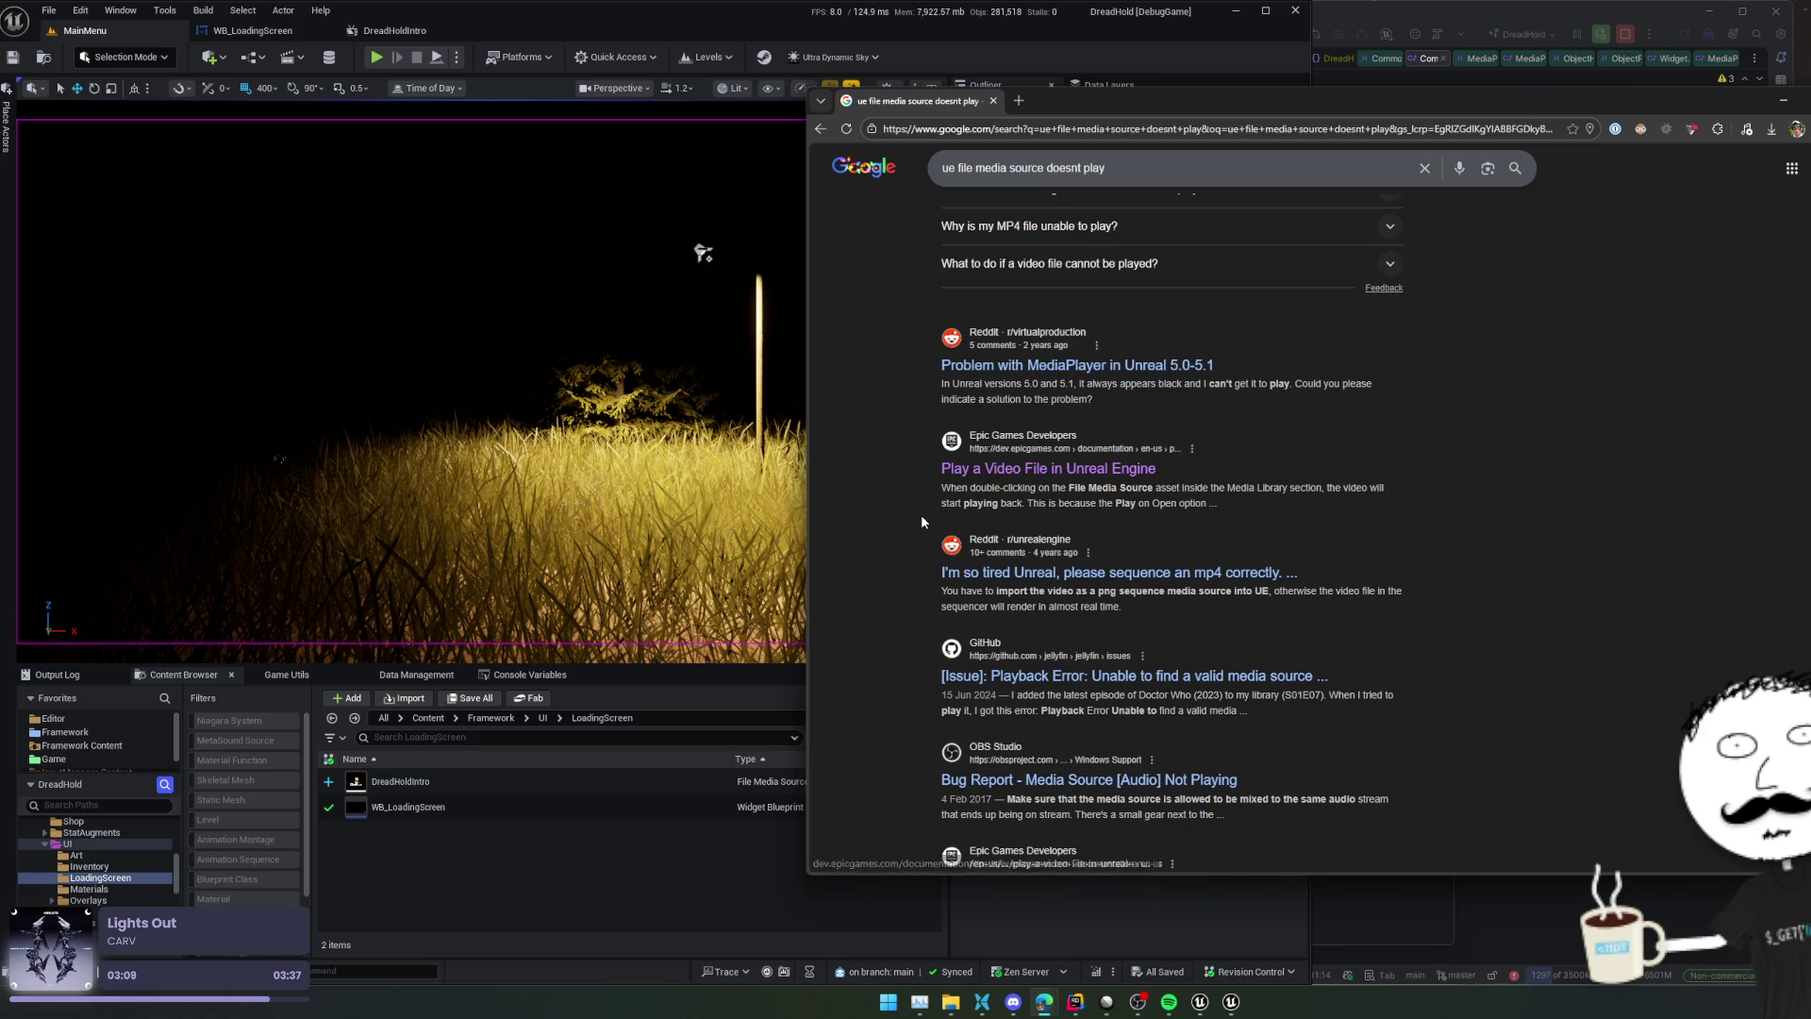
{"action": "scroll", "coordinate": [920, 513], "scroll_direction": "up", "scroll_amount": 5}
Read the forum thread 'Media Player showing no media', then return to the results
{"action": "left_click", "coordinate": [1034, 520]}
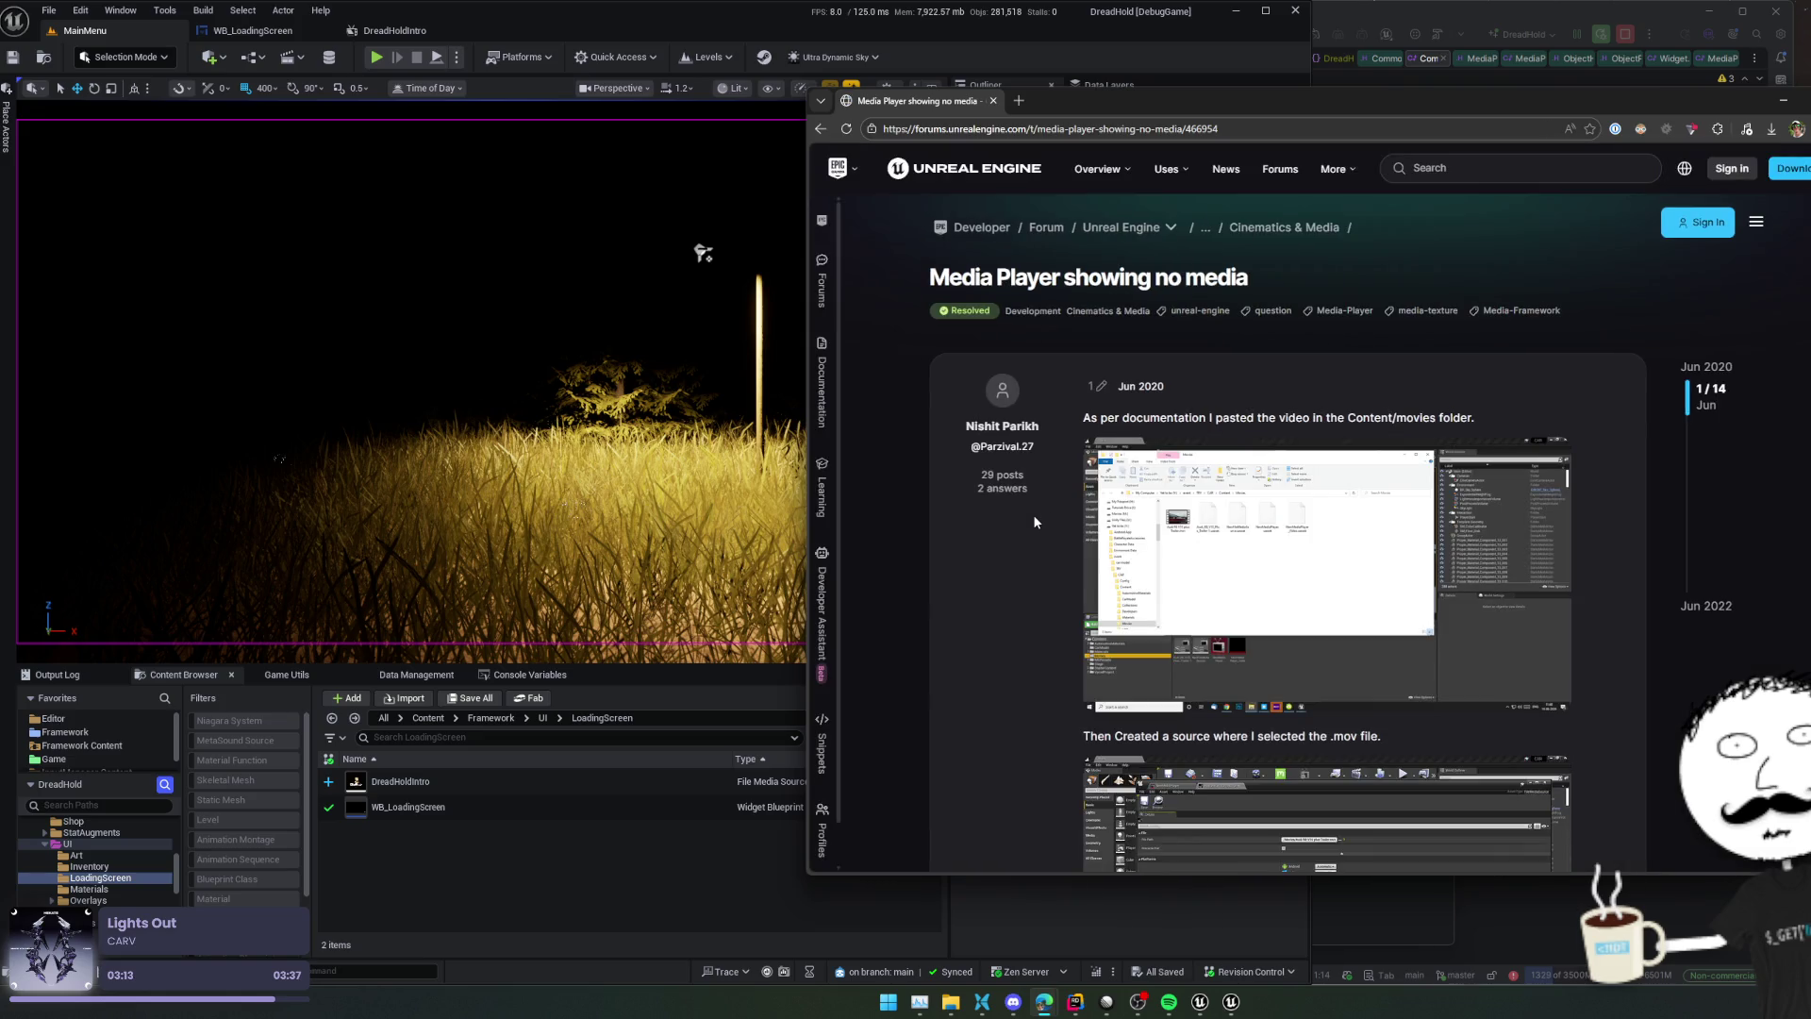
{"action": "scroll", "coordinate": [1035, 520], "scroll_direction": "down", "scroll_amount": 3}
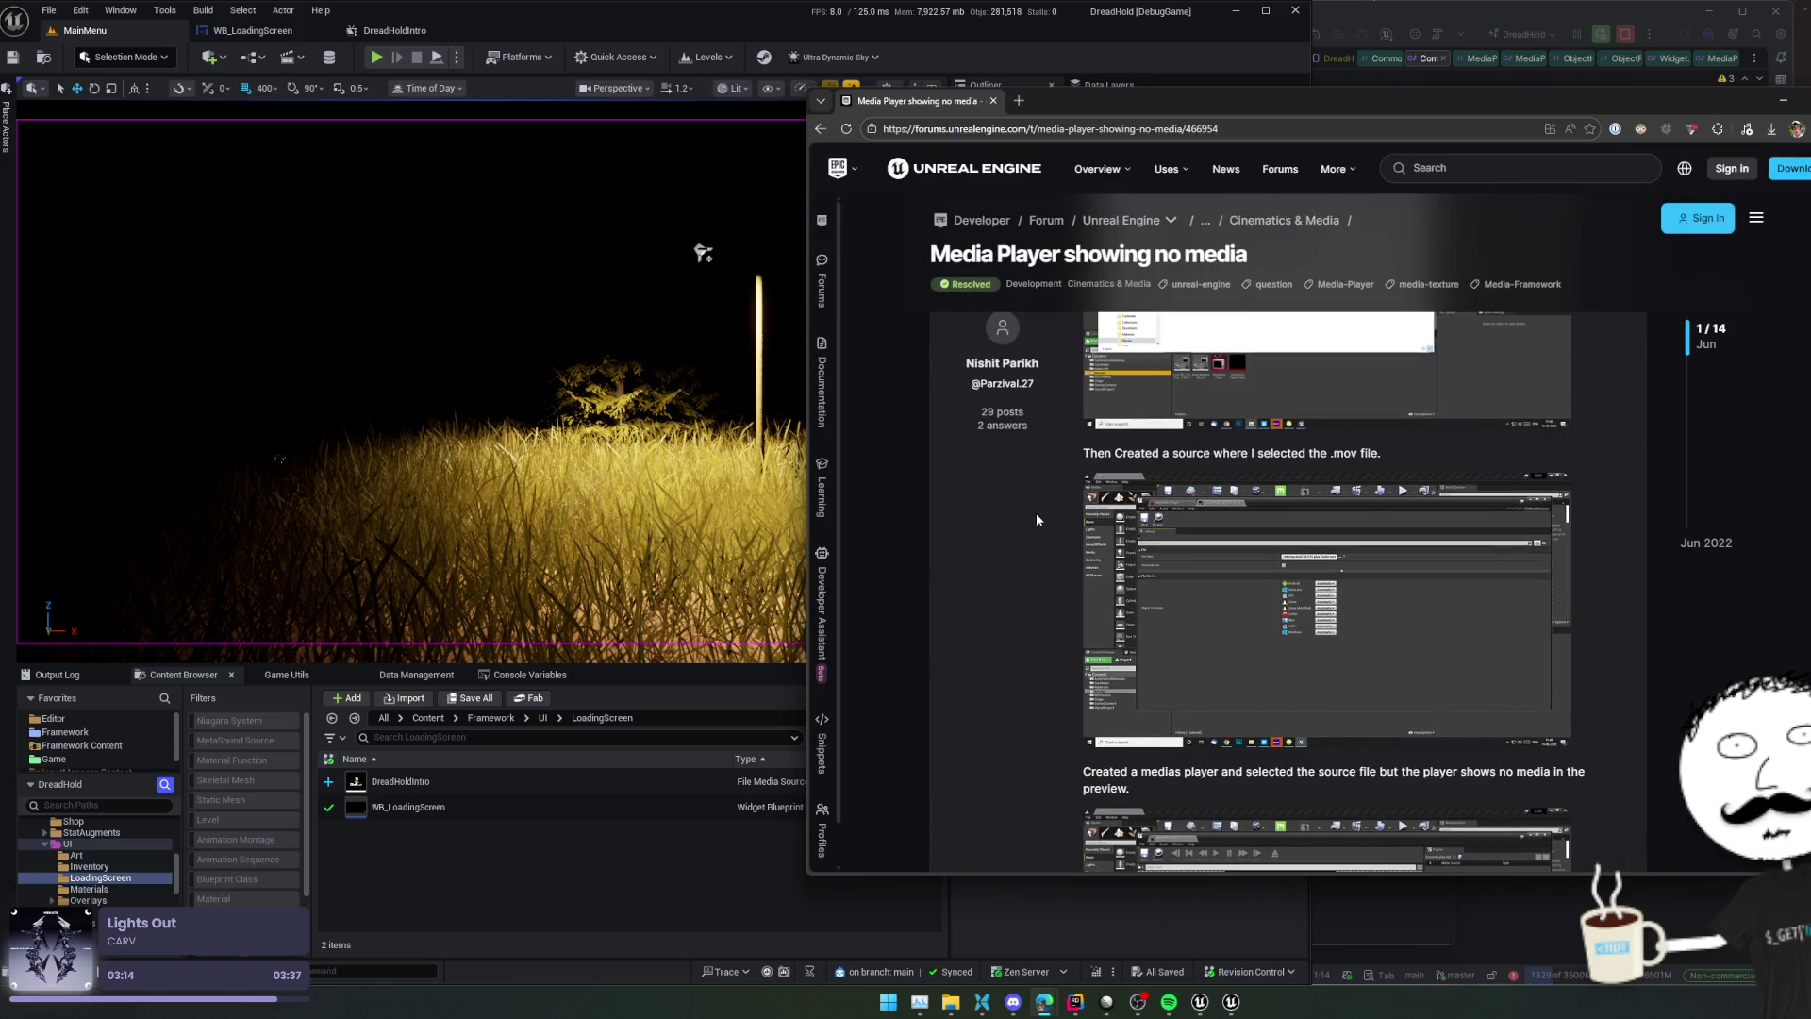
{"action": "scroll", "coordinate": [1036, 517], "scroll_direction": "down", "scroll_amount": 6}
{"action": "scroll", "coordinate": [1040, 511], "scroll_direction": "down", "scroll_amount": 10}
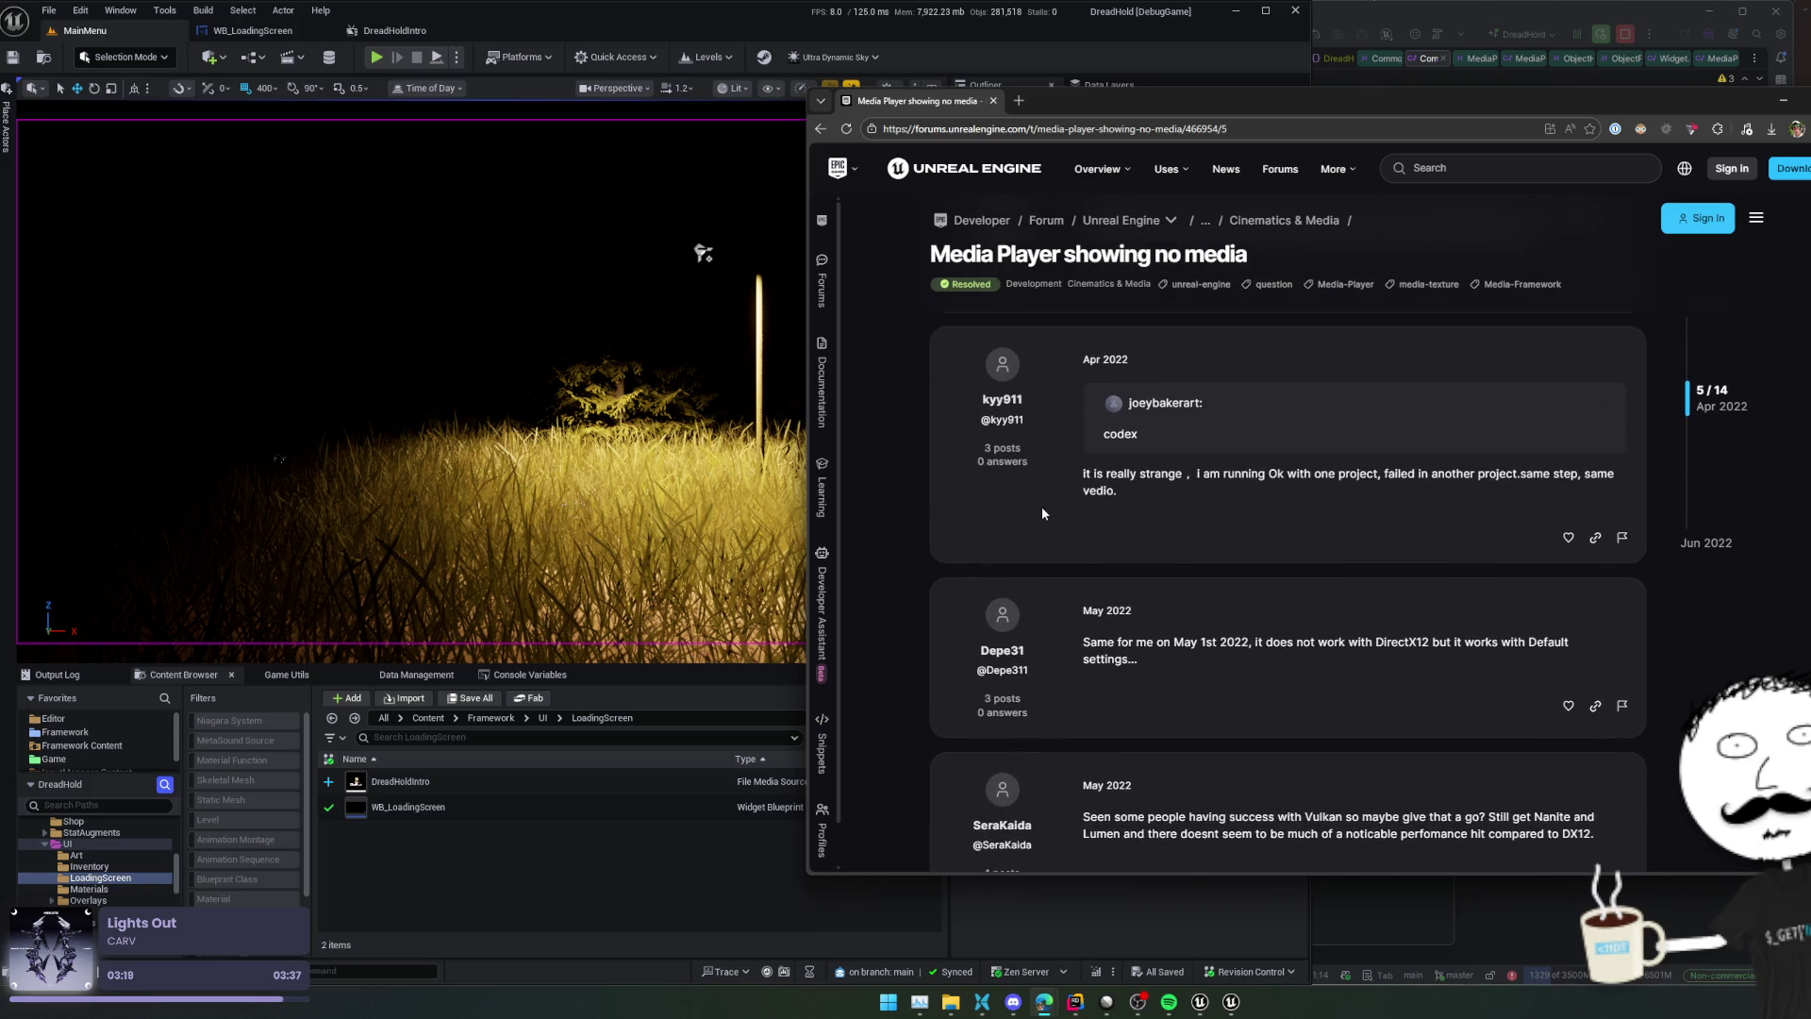
{"action": "scroll", "coordinate": [1042, 510], "scroll_direction": "down", "scroll_amount": 6}
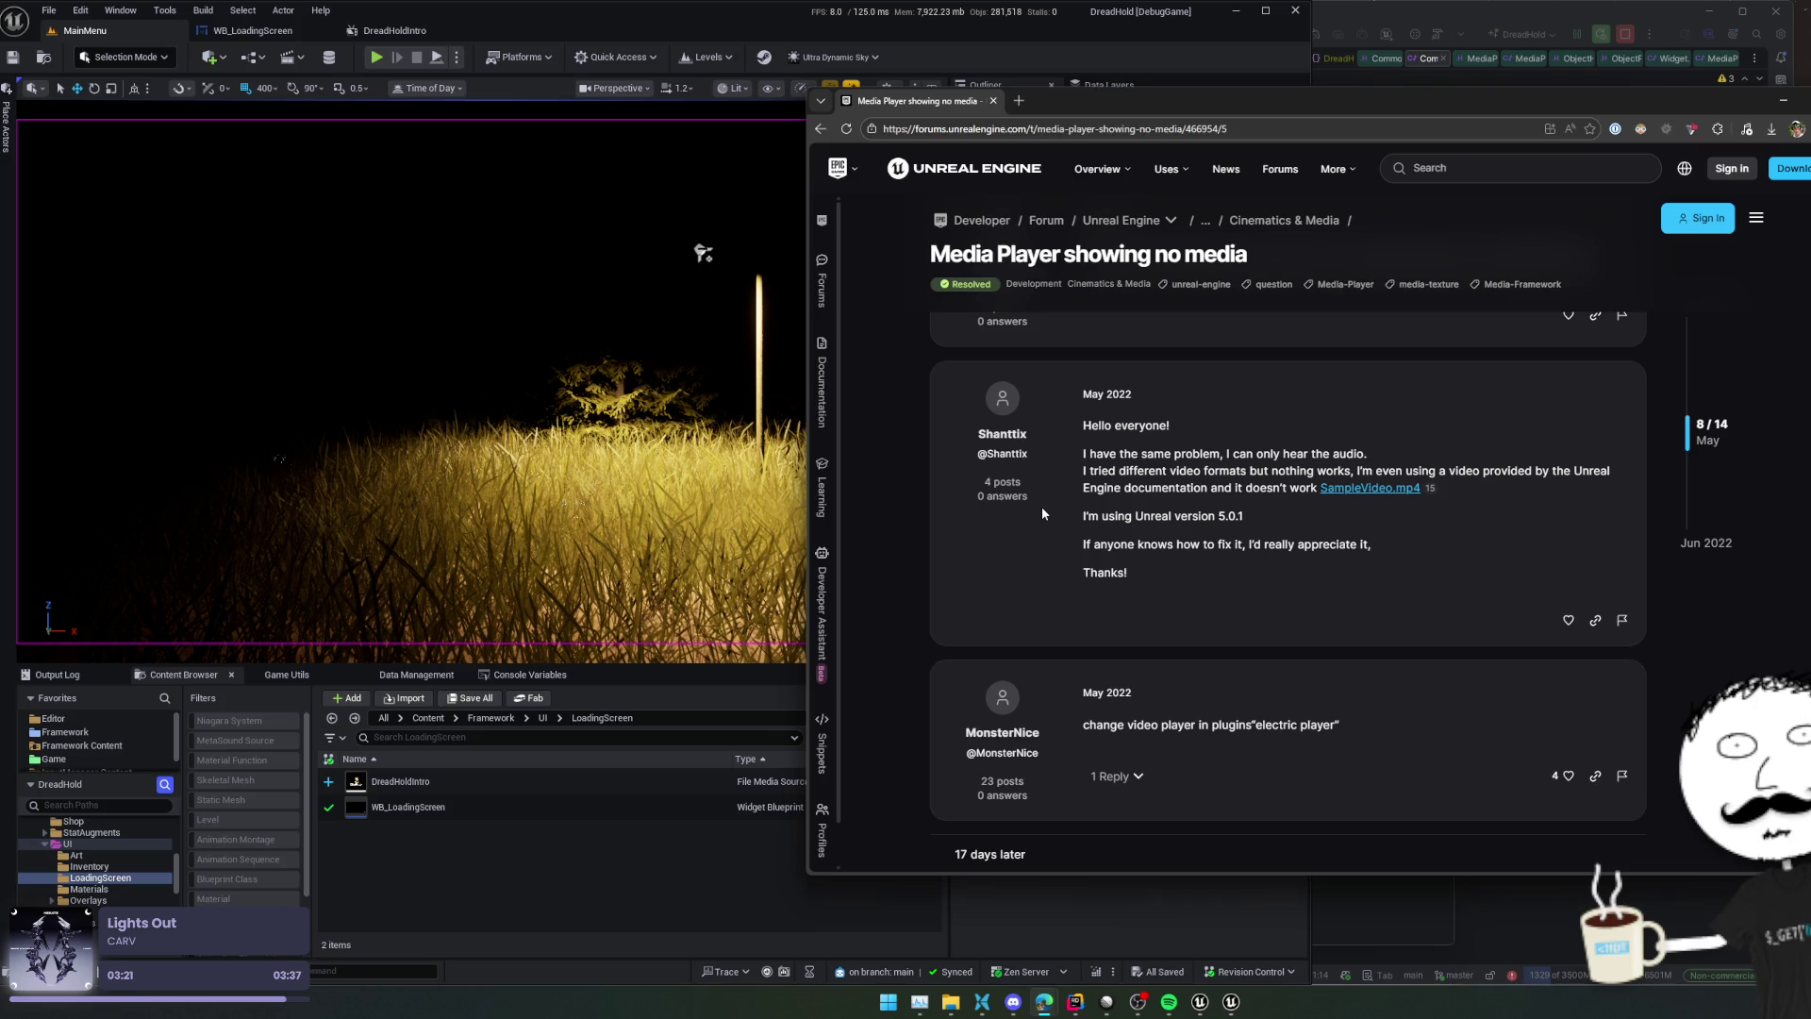
{"action": "scroll", "coordinate": [1042, 506], "scroll_direction": "down", "scroll_amount": 8}
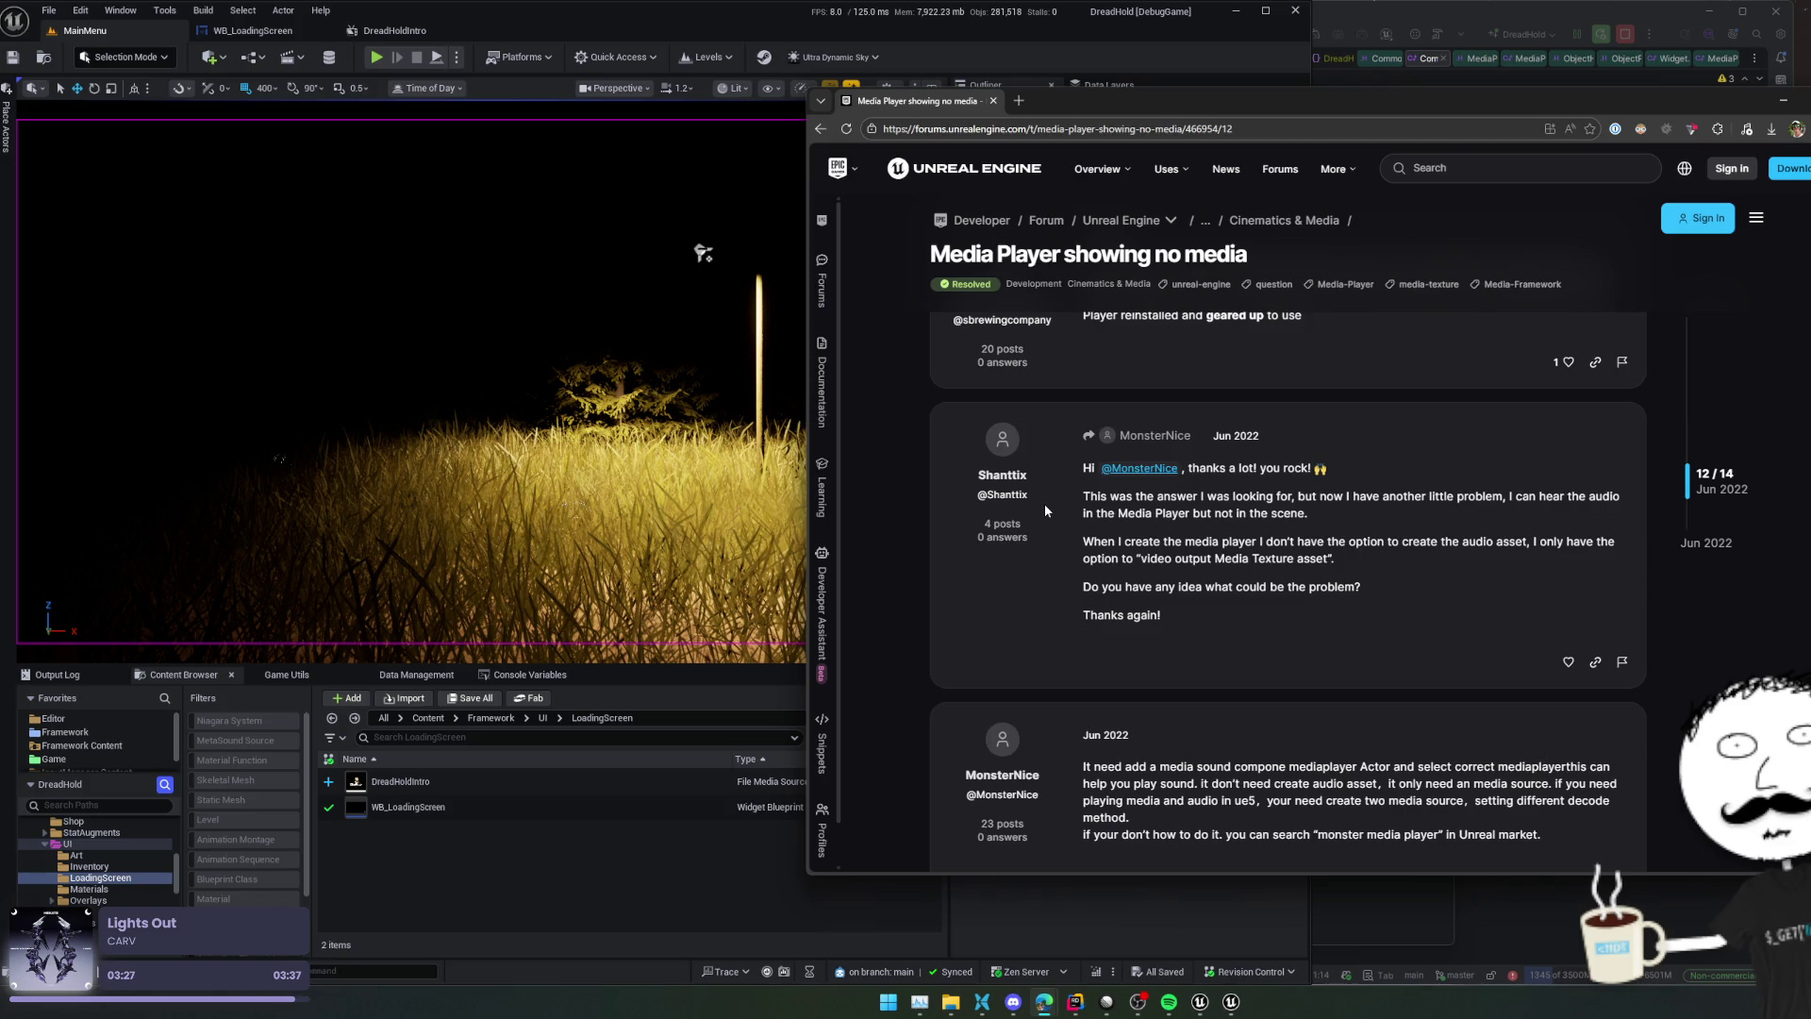
{"action": "scroll", "coordinate": [1045, 510], "scroll_direction": "down", "scroll_amount": 3}
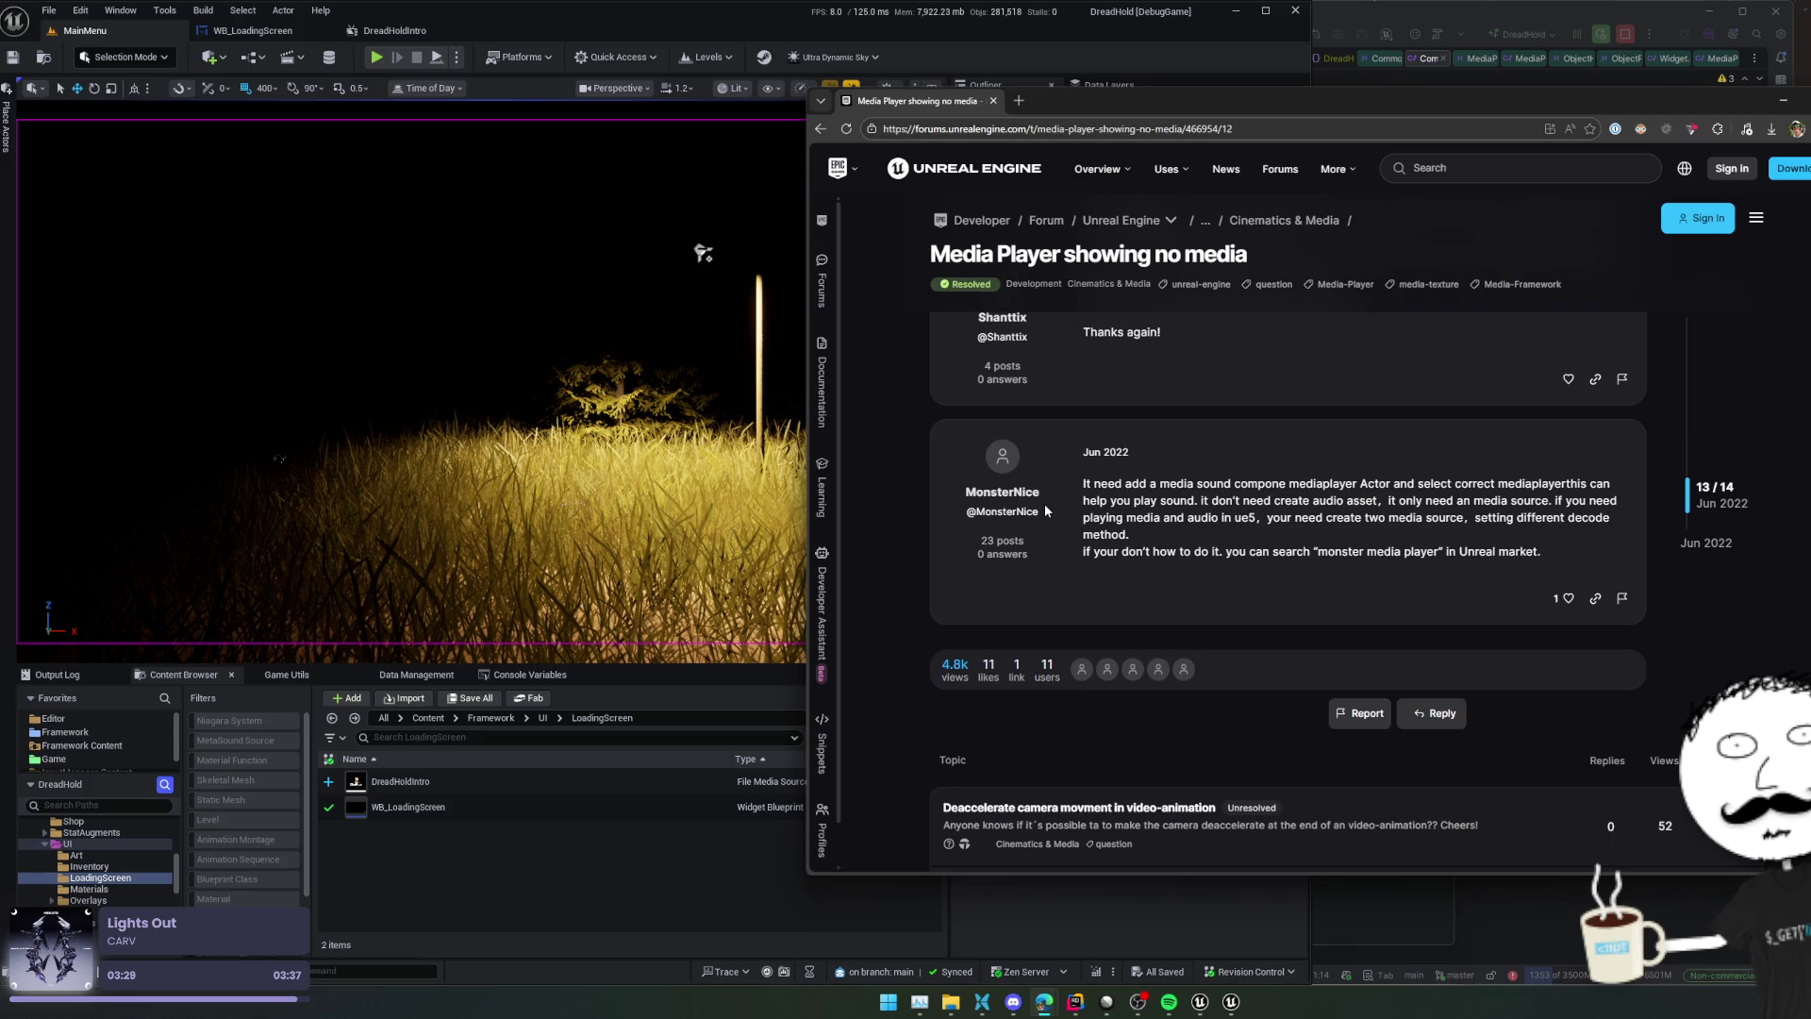
{"action": "key", "text": "alt+Left"}
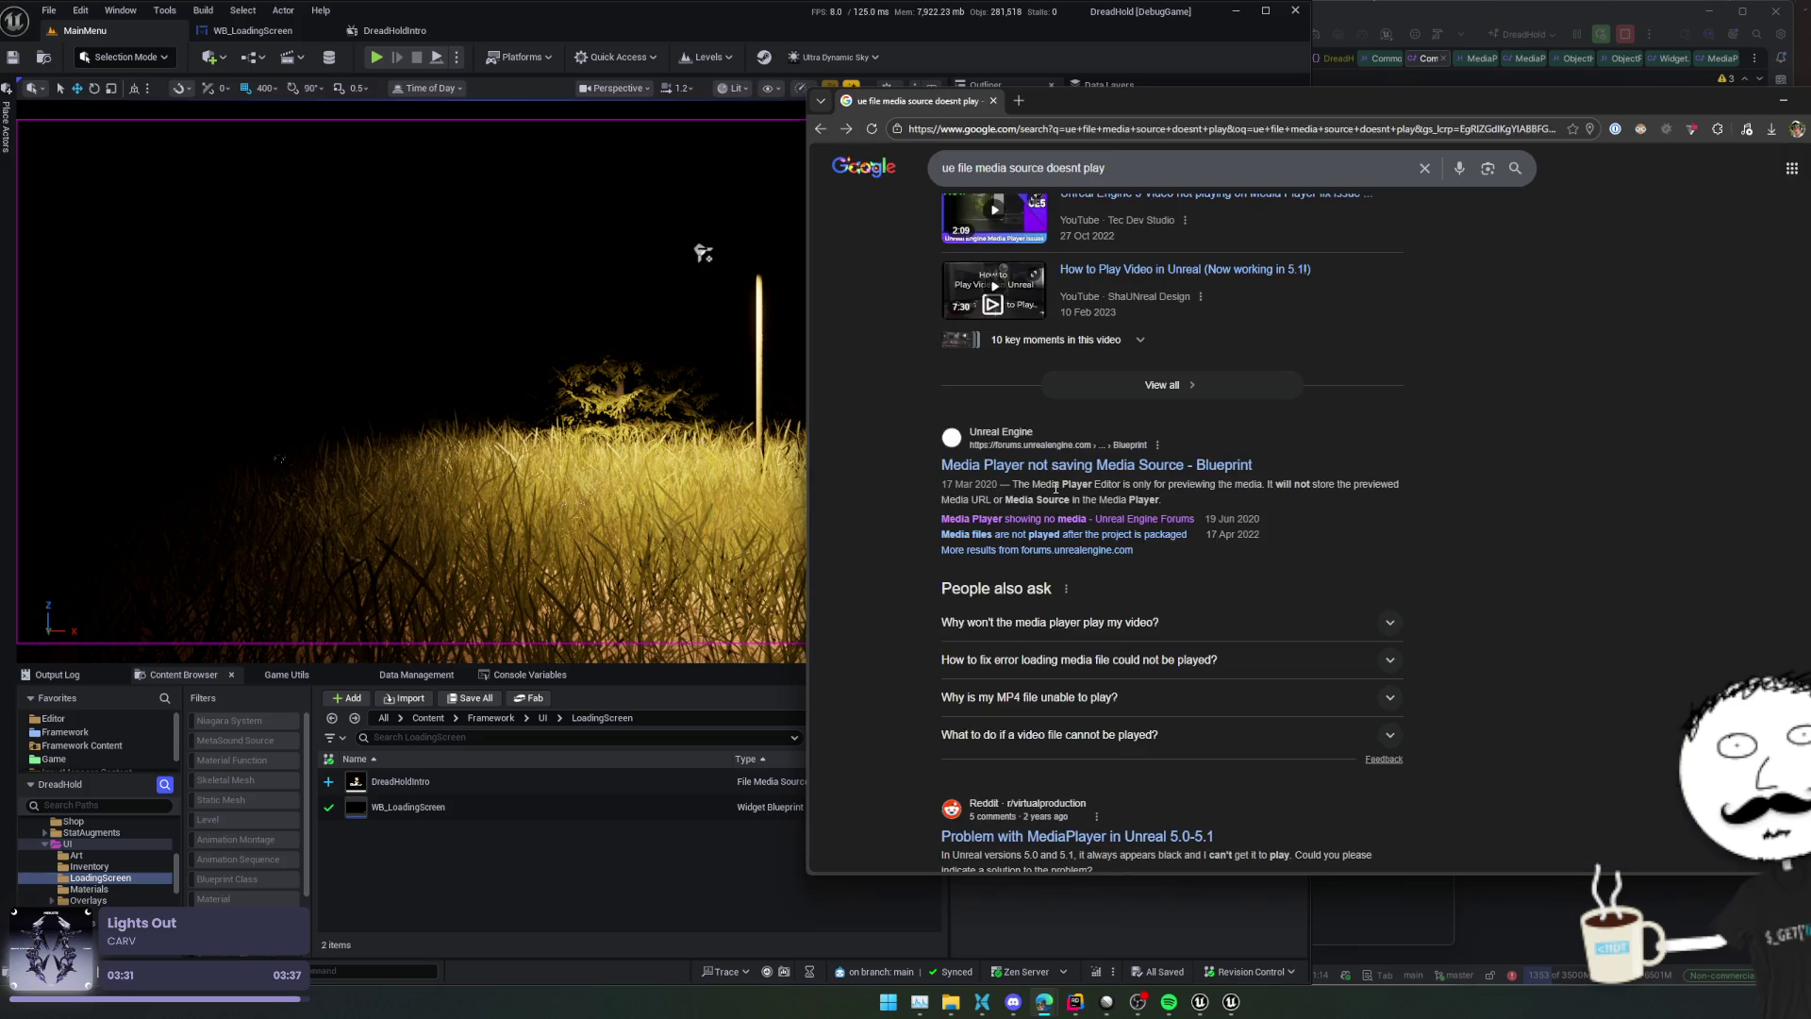
Scroll further through the search results, then go back from them
{"action": "scroll", "coordinate": [1056, 487], "scroll_direction": "down", "scroll_amount": 5}
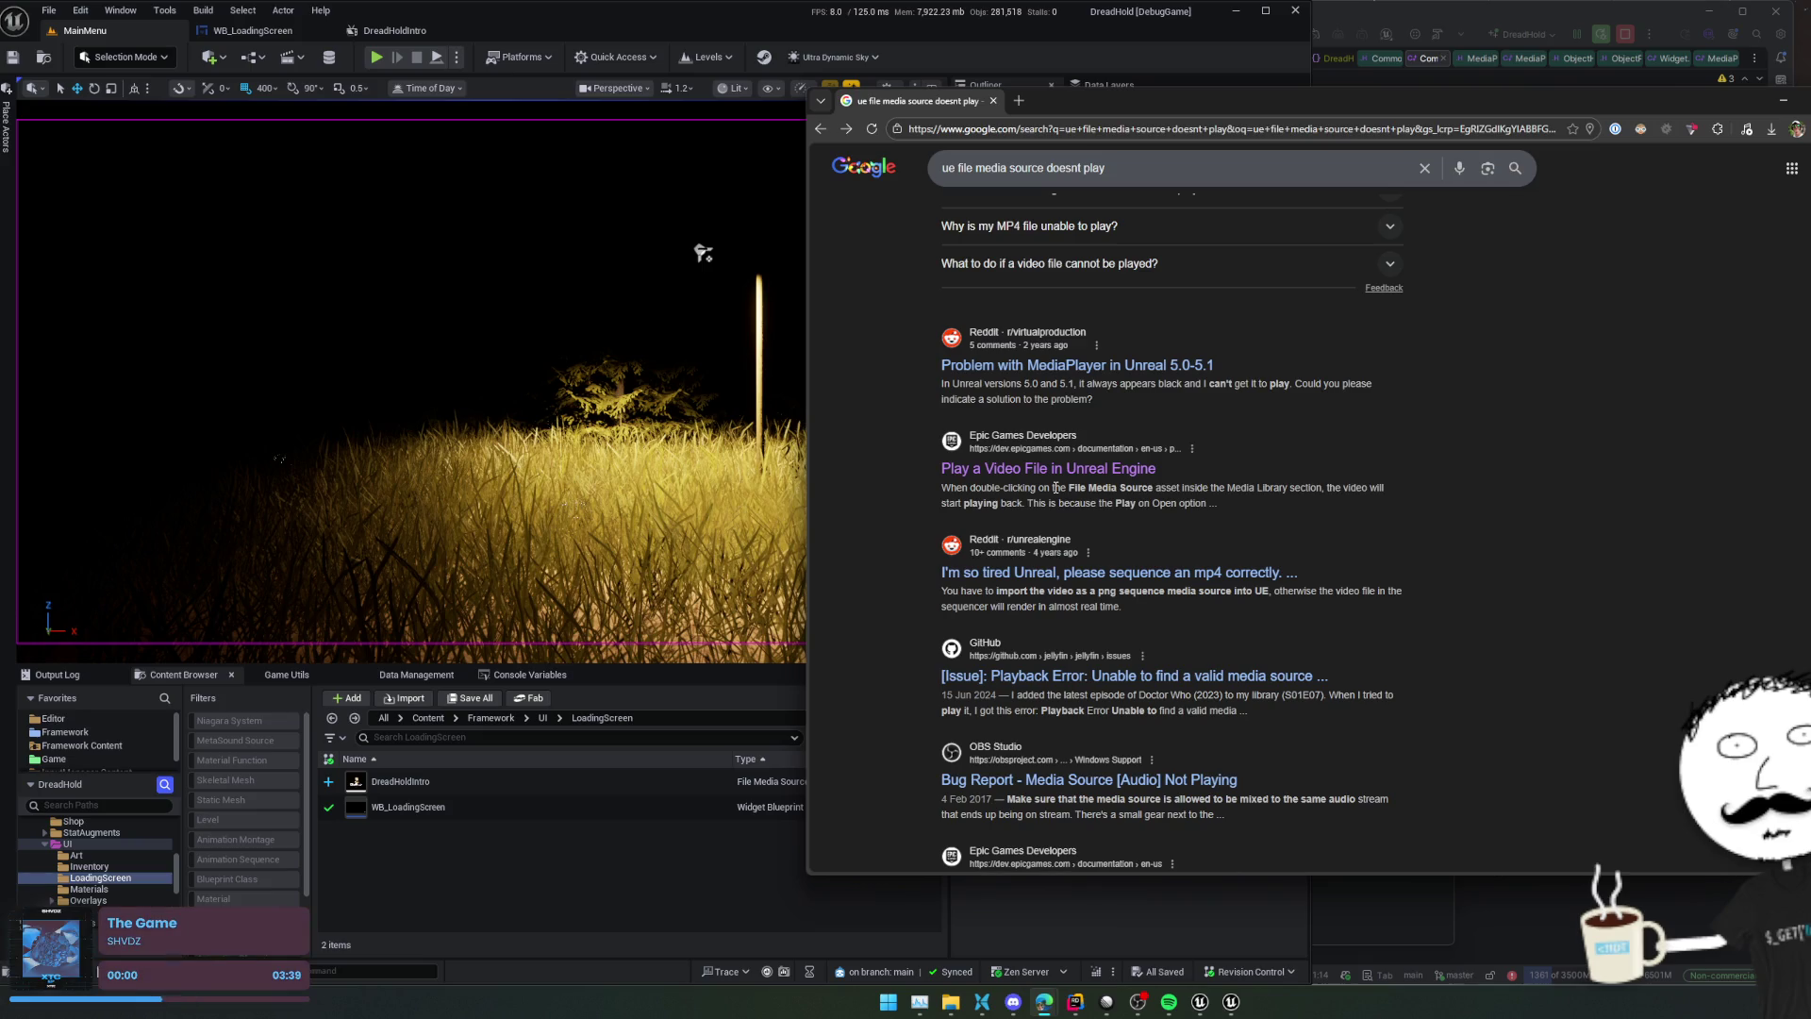
{"action": "scroll", "coordinate": [1055, 488], "scroll_direction": "down", "scroll_amount": 1}
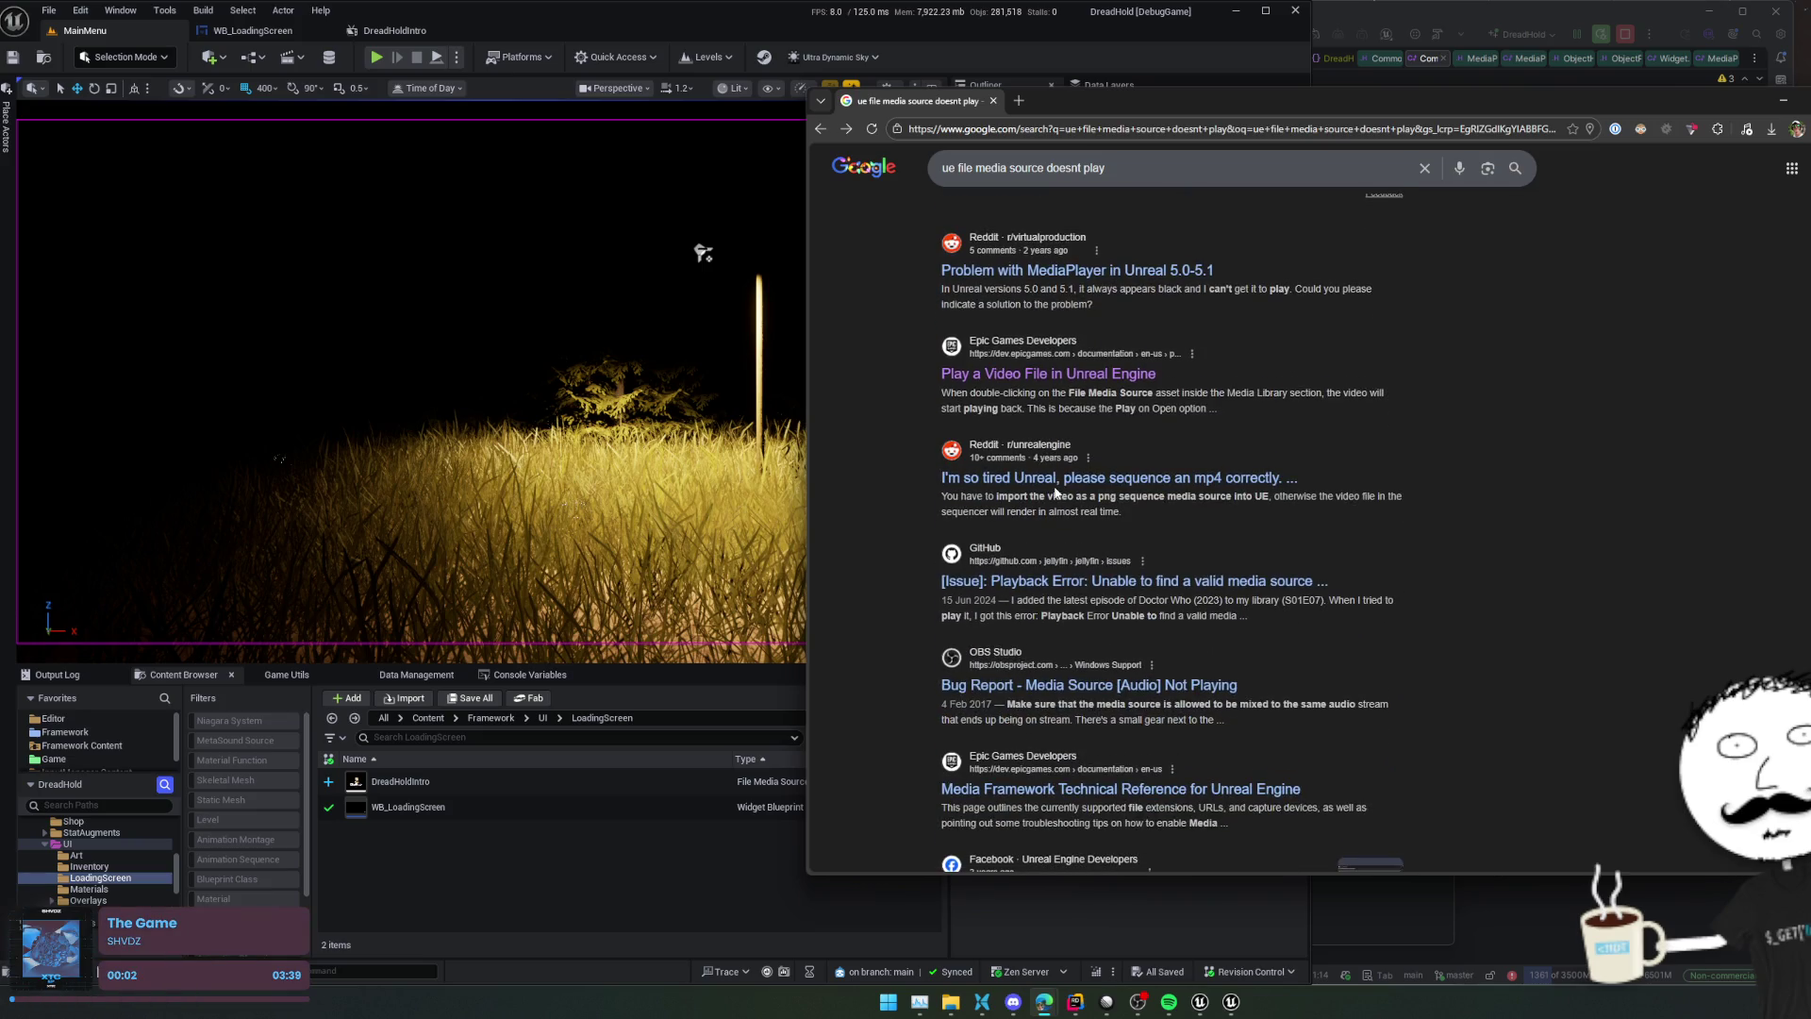
{"action": "scroll", "coordinate": [1055, 491], "scroll_direction": "down", "scroll_amount": 1}
{"action": "scroll", "coordinate": [892, 521], "scroll_direction": "down", "scroll_amount": 4}
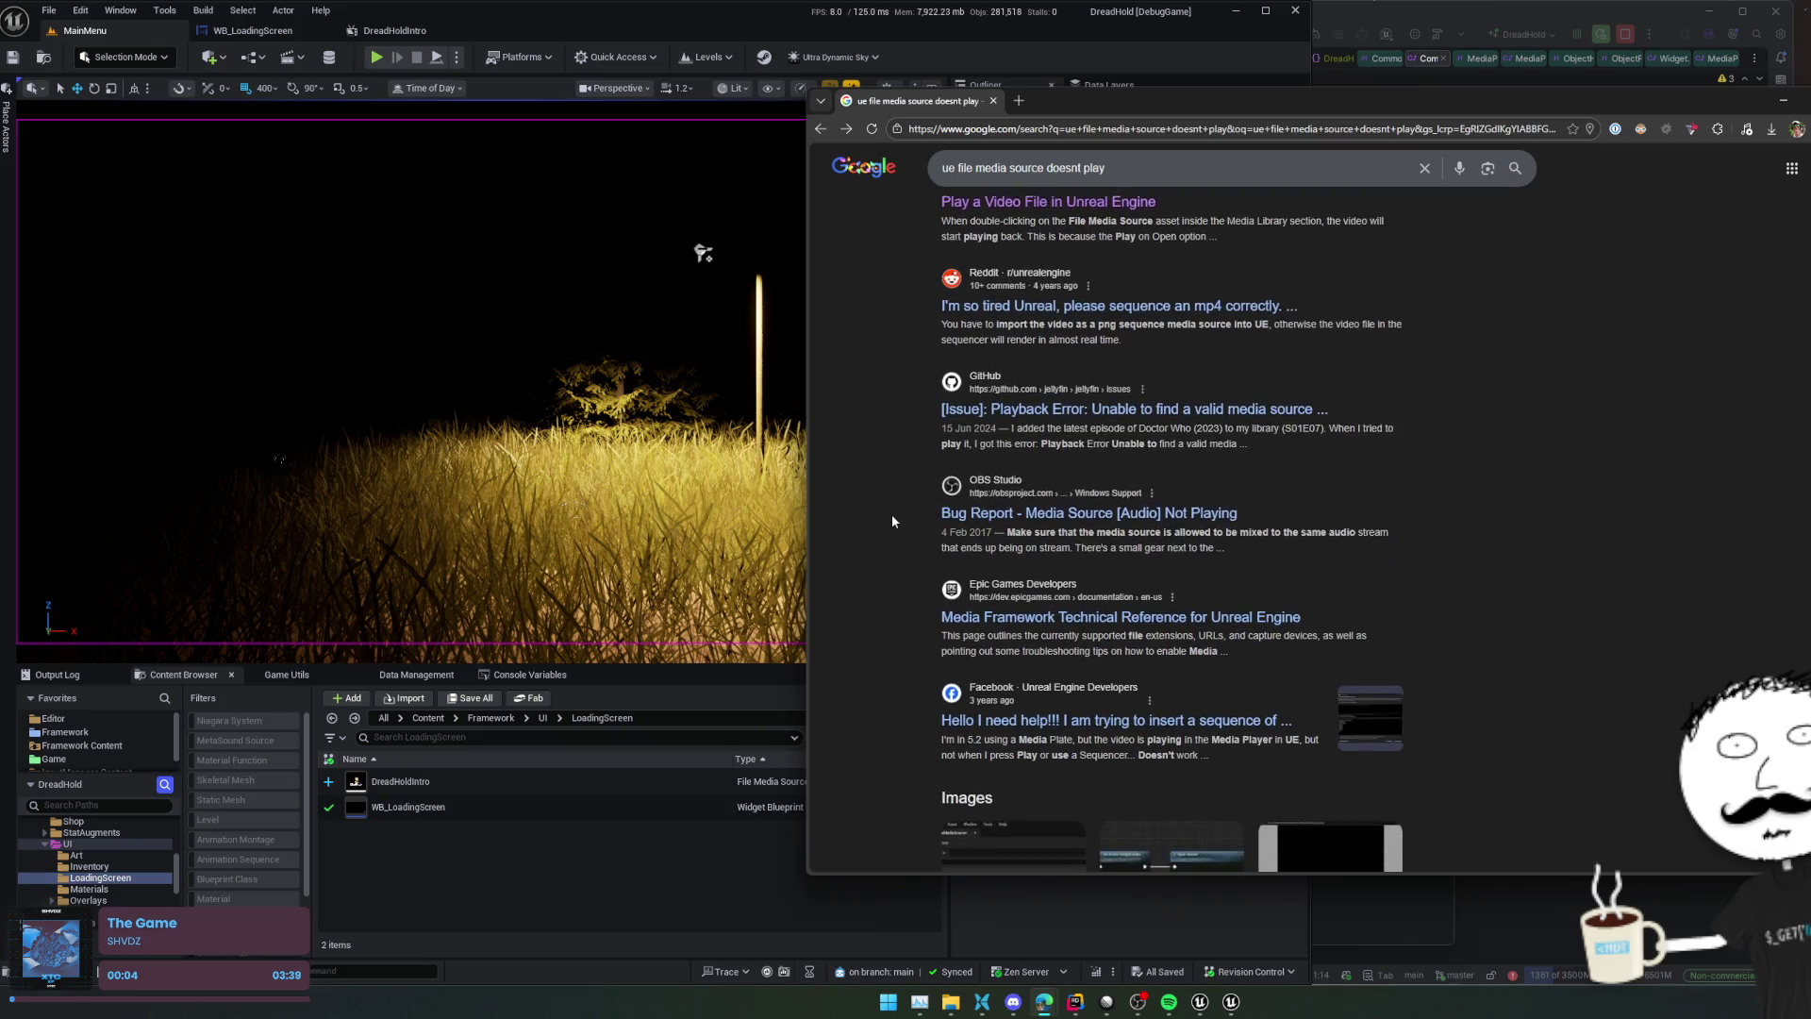
{"action": "scroll", "coordinate": [892, 521], "scroll_direction": "down", "scroll_amount": 3}
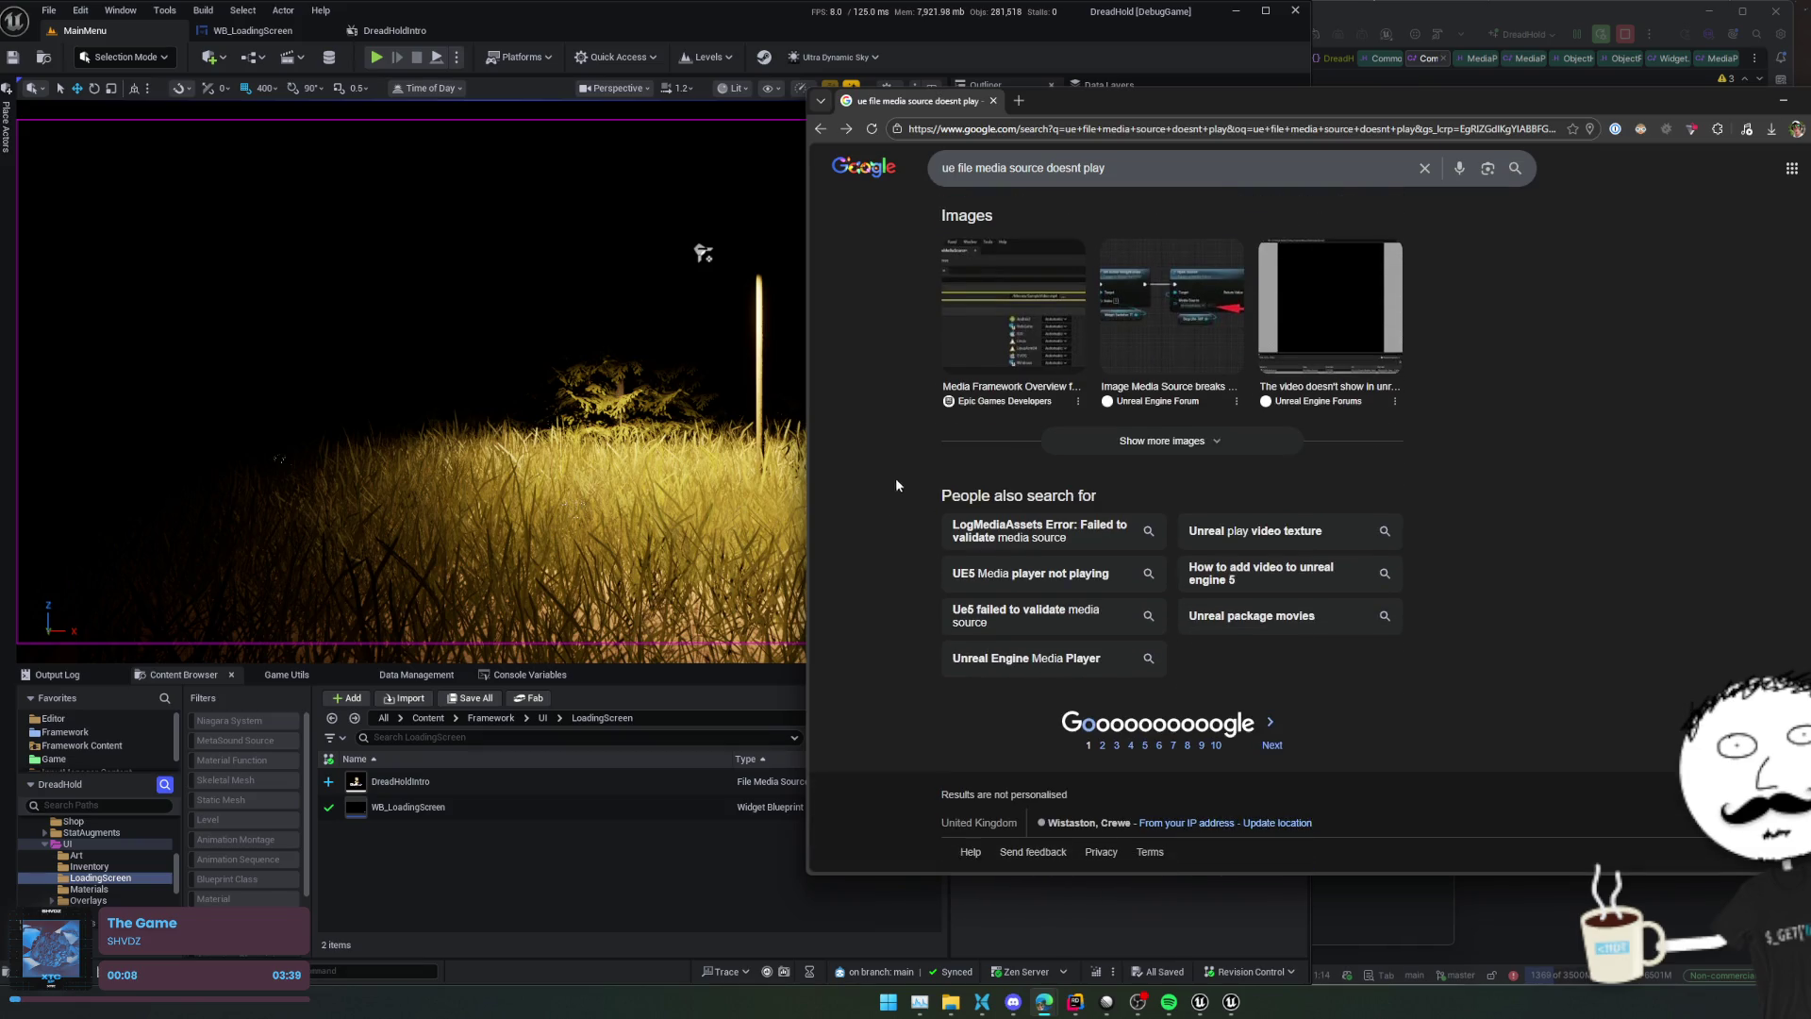
{"action": "key", "text": "alt+Left"}
Bring Rider's video player source to the front via the Unreal and Explorer windows
{"action": "left_click", "coordinate": [1085, 59]}
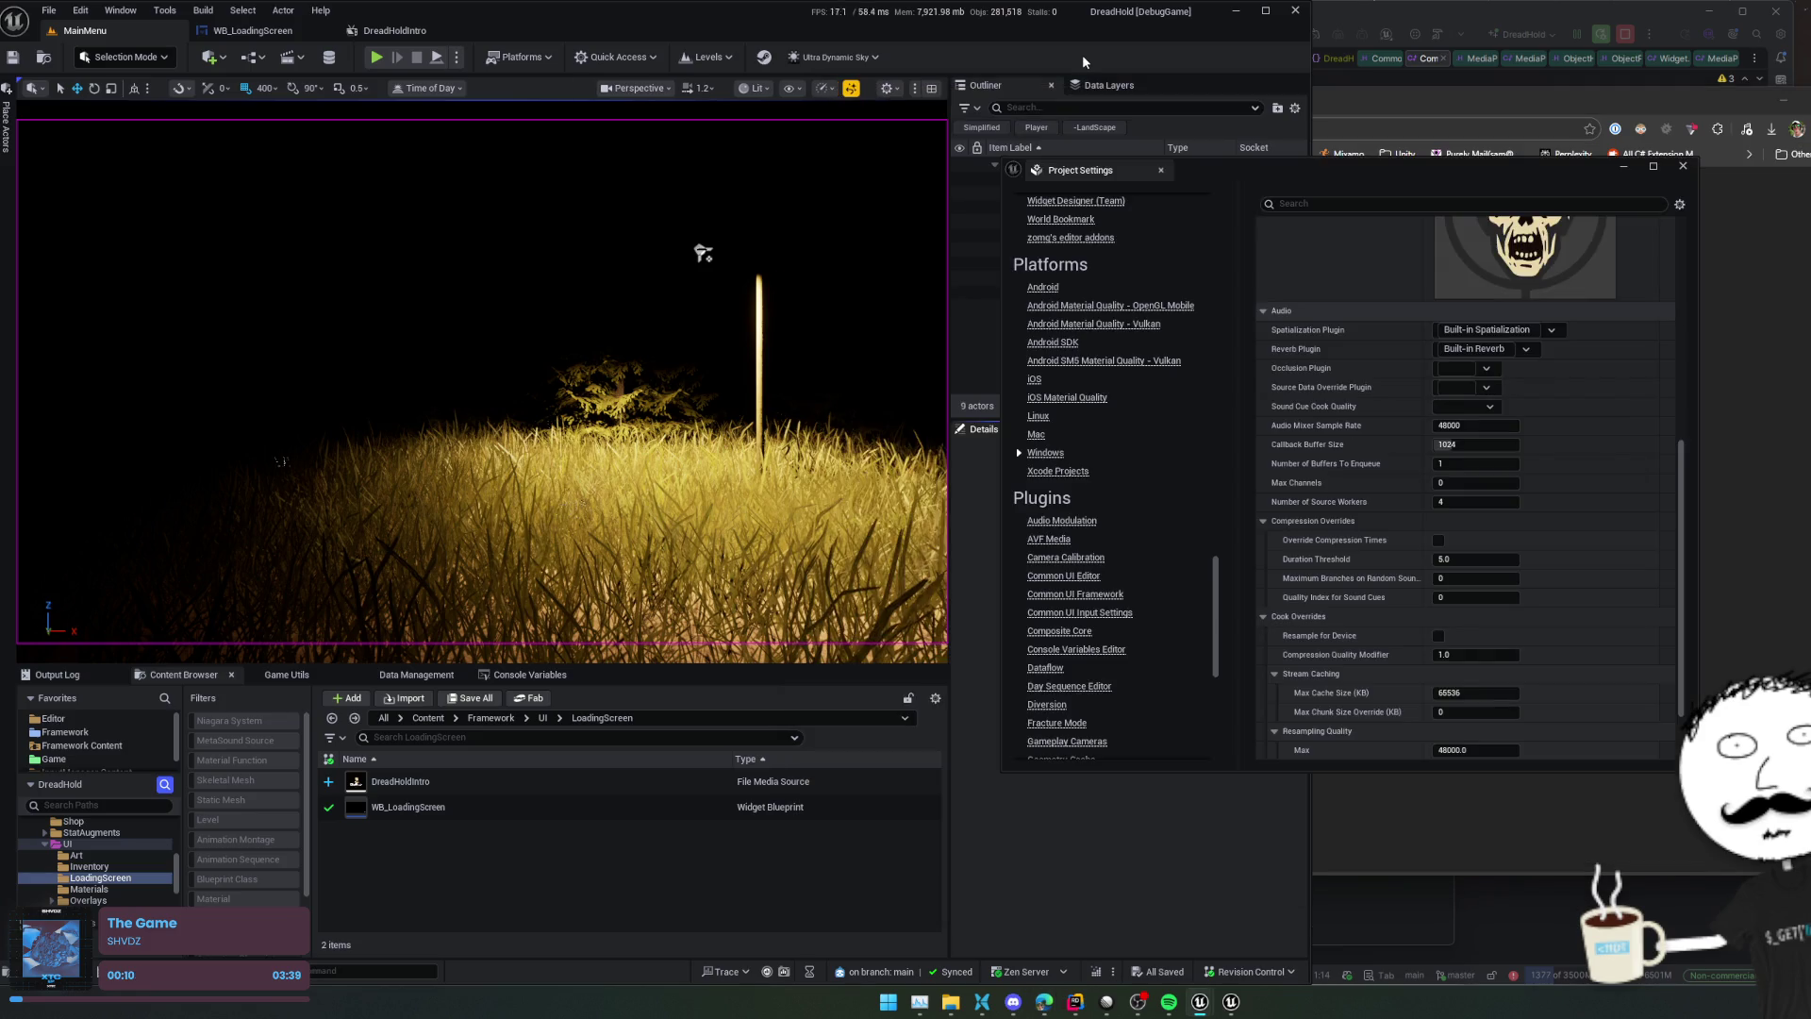
{"action": "left_click", "coordinate": [1364, 836]}
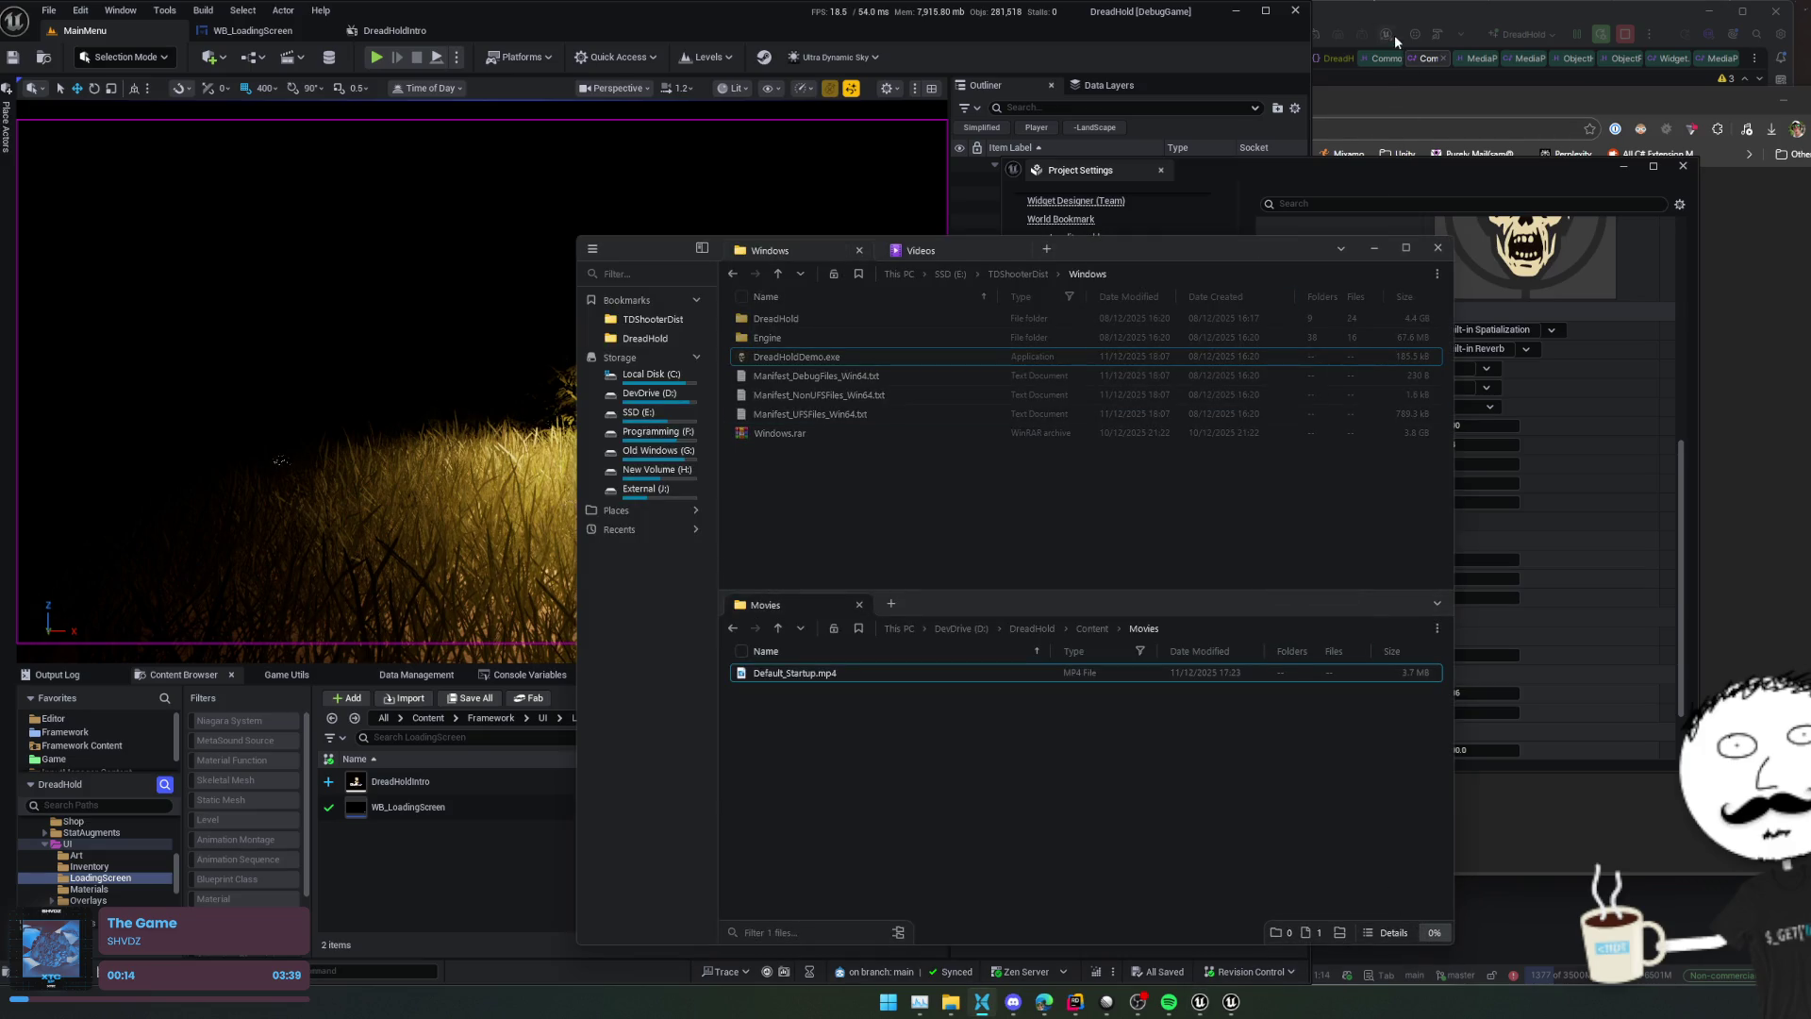
{"action": "left_click", "coordinate": [1407, 15]}
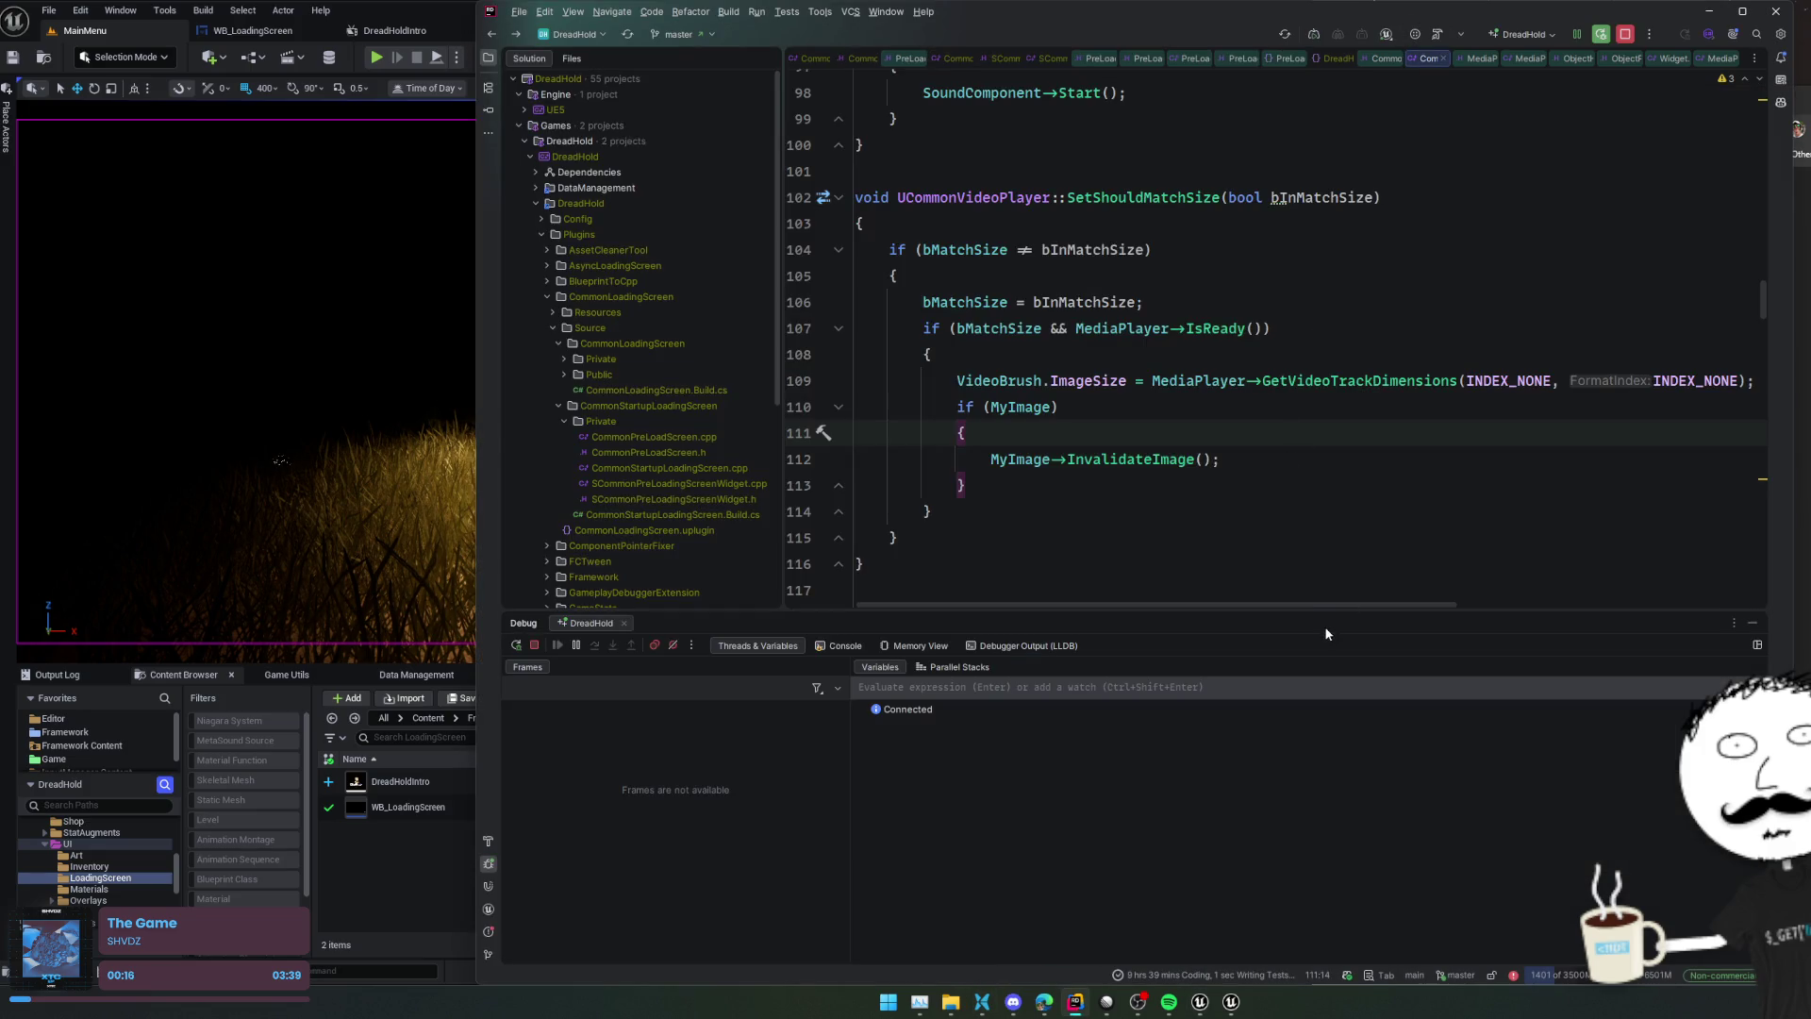
Close the Debug panel and the PreLoadScreen.h tab, and check the movie player .uplugin descriptor
{"action": "key", "text": "alt+5"}
{"action": "left_click", "coordinate": [1106, 58]}
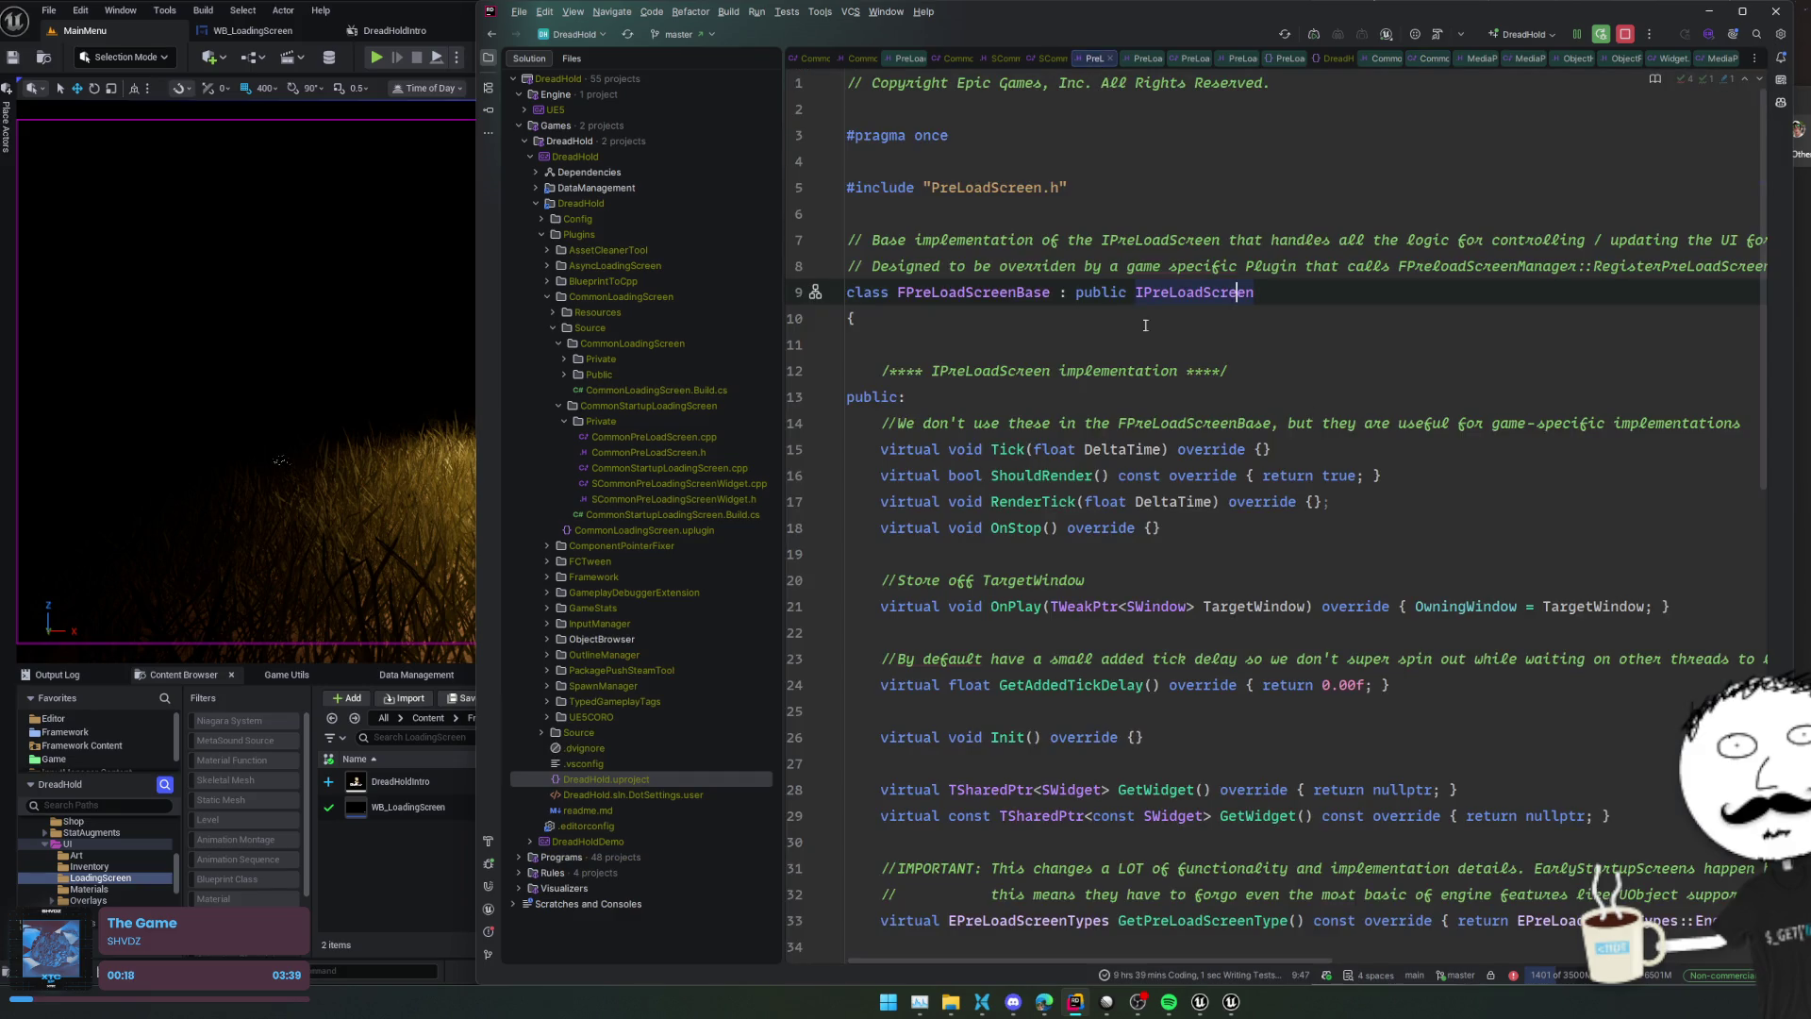
{"action": "left_click", "coordinate": [1110, 59]}
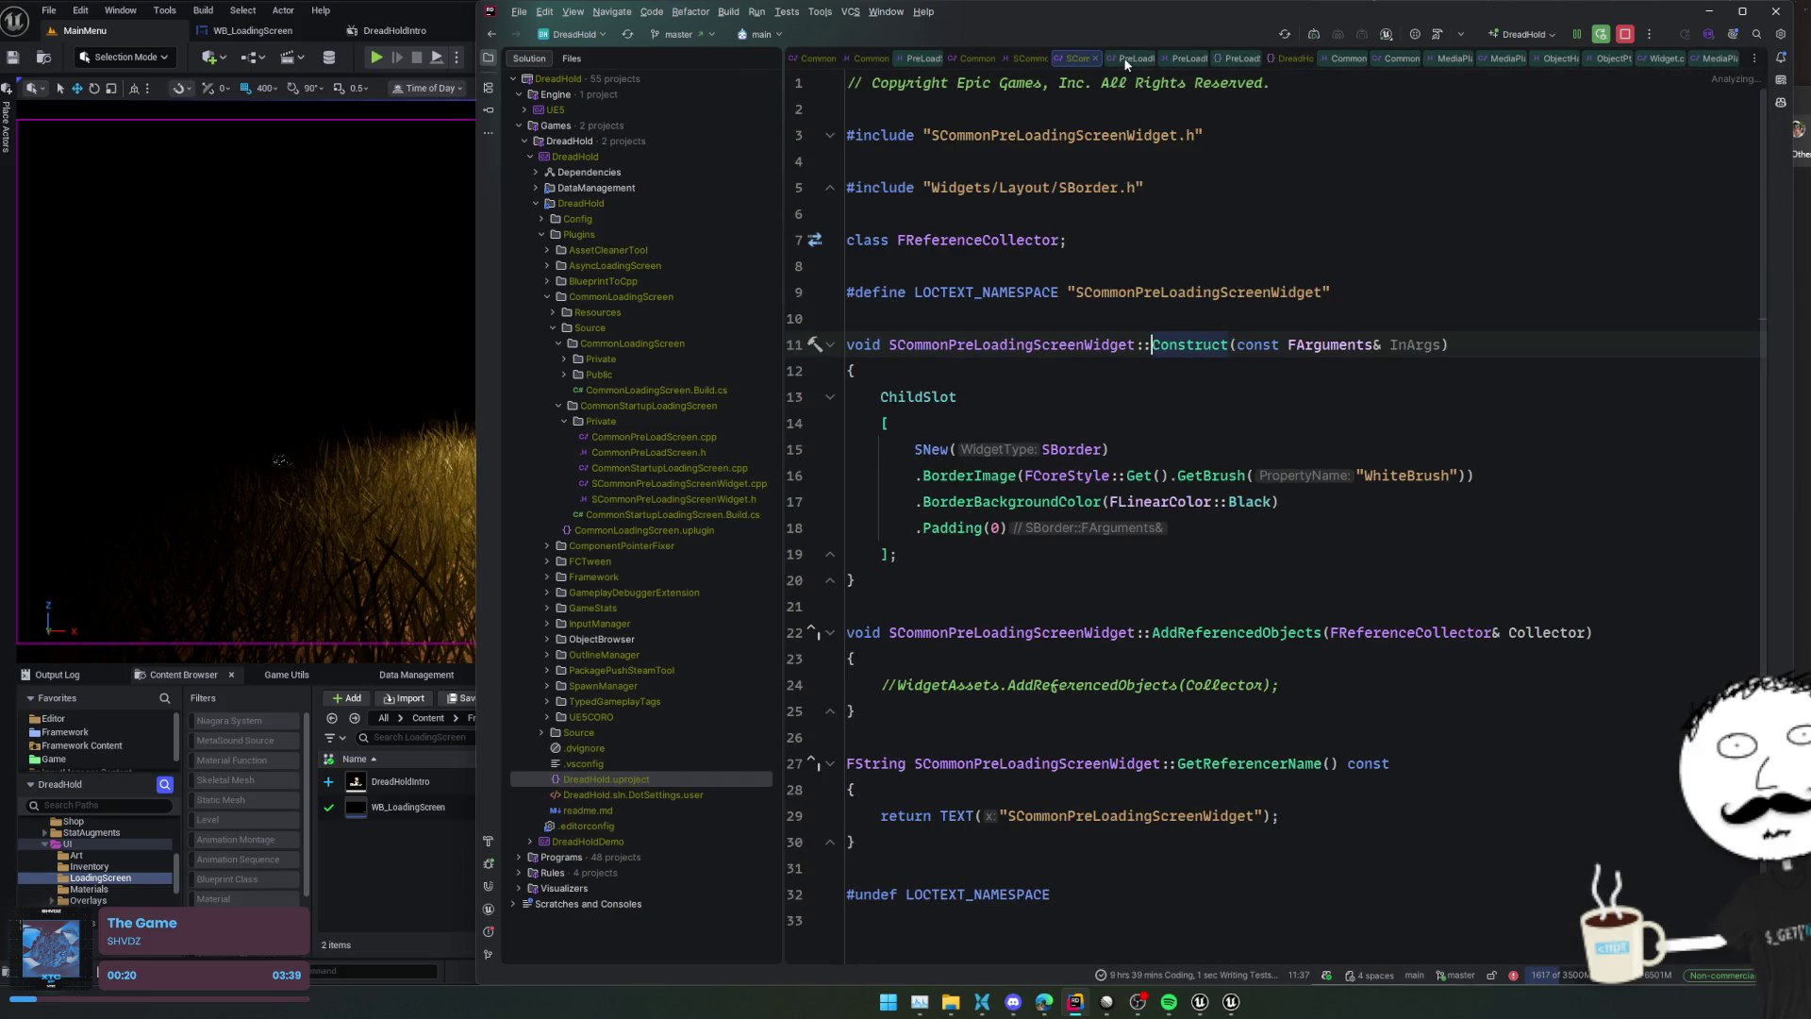
{"action": "left_click", "coordinate": [1162, 62]}
{"action": "left_click", "coordinate": [1205, 59]}
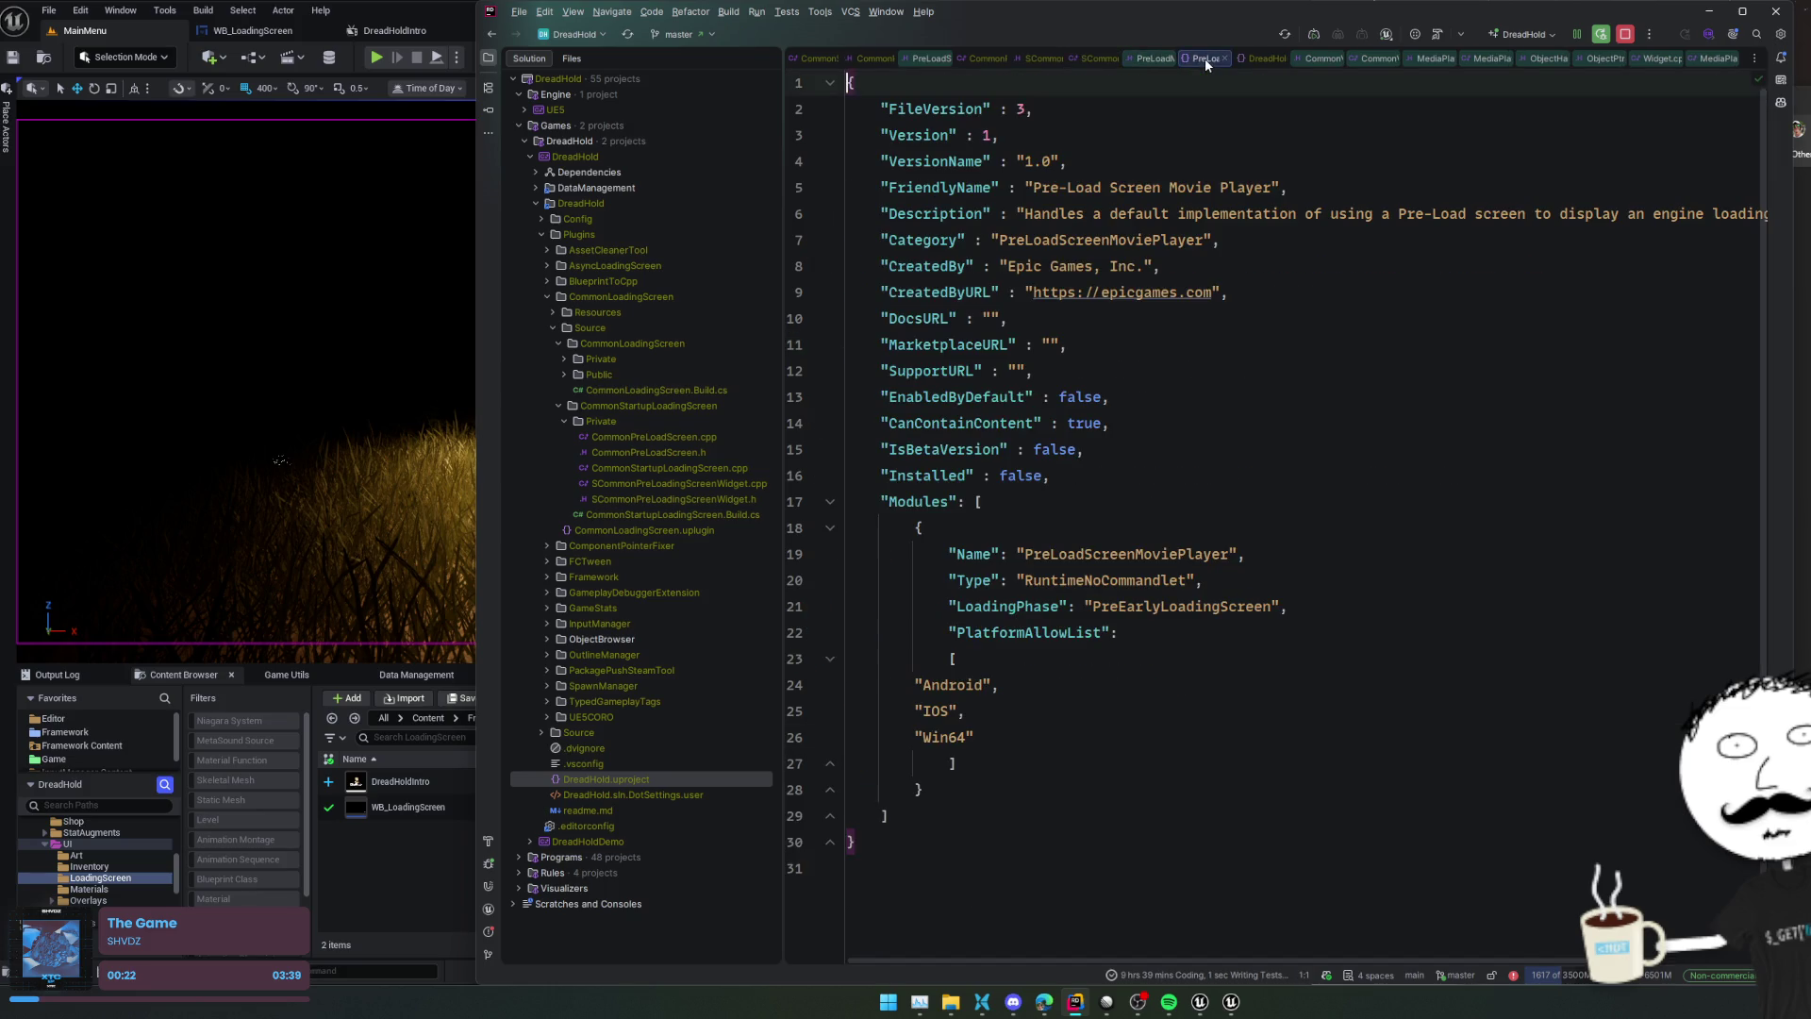
{"action": "left_click", "coordinate": [1158, 62]}
Open RegisterMovieStreamer's .cpp definition and review the StartupModule registration code at line 42
{"action": "left_click", "coordinate": [1100, 606], "text": "ctrl"}
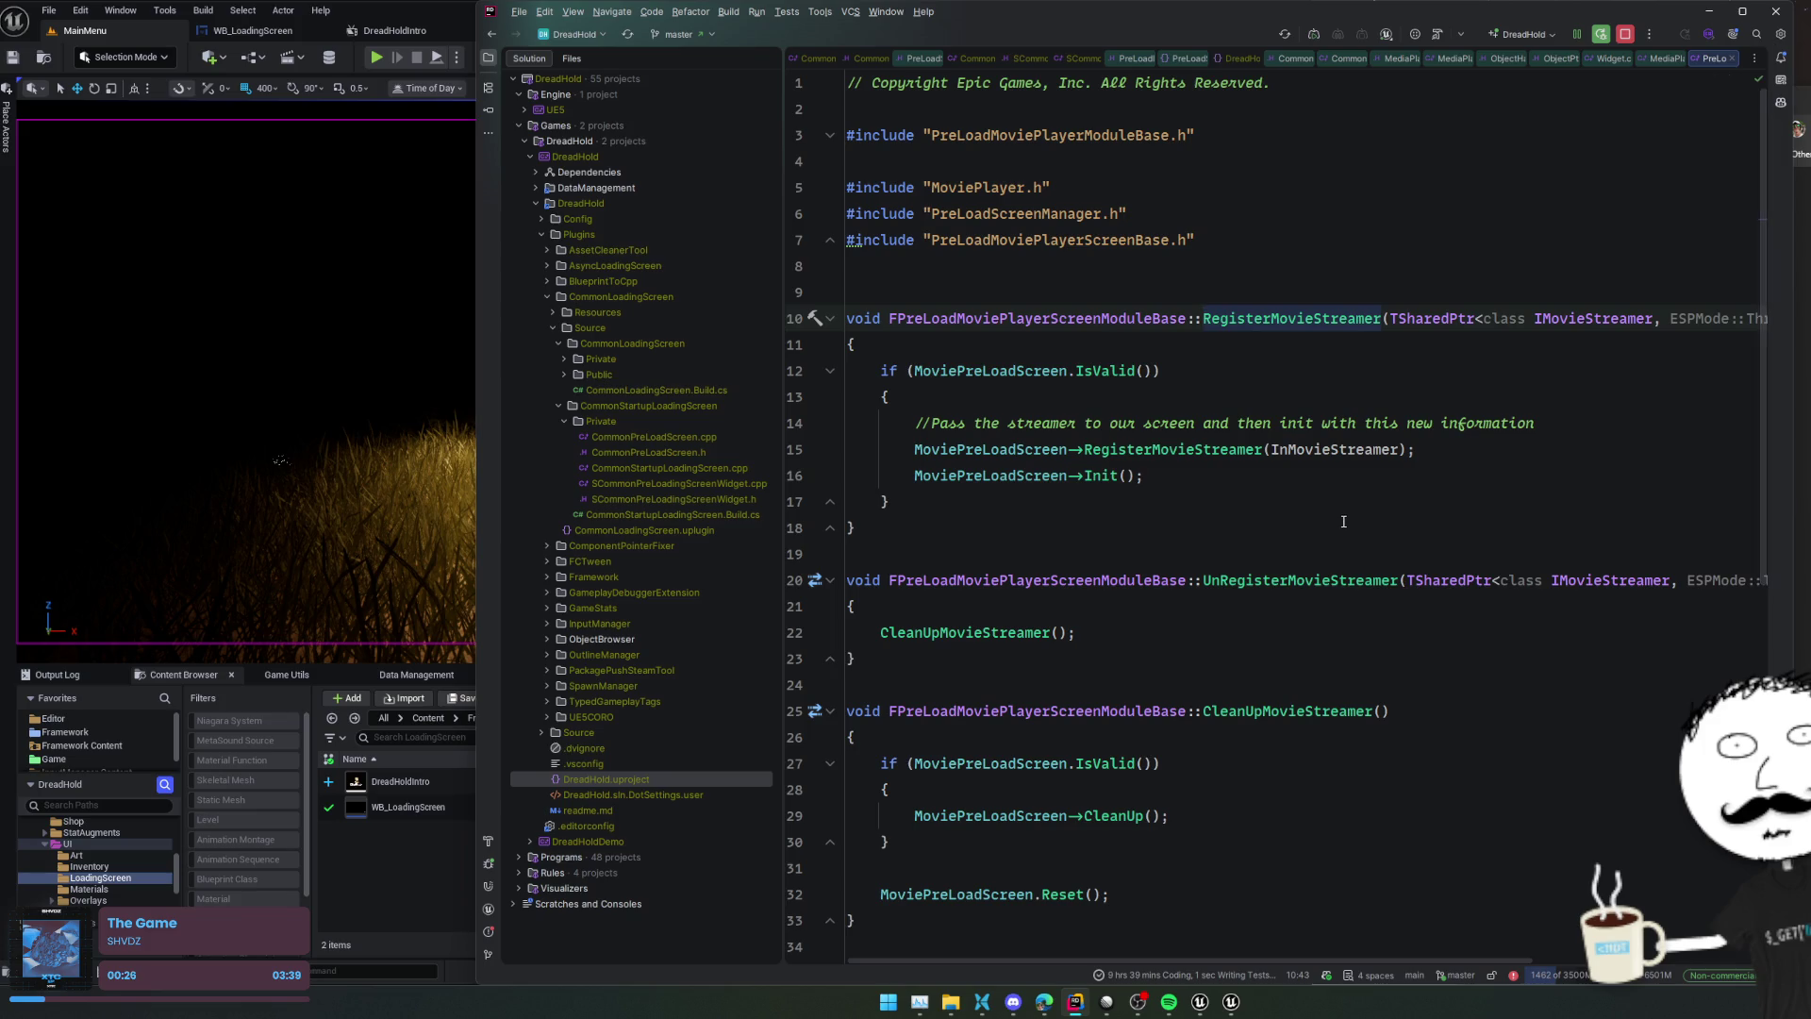
{"action": "scroll", "coordinate": [1344, 520], "scroll_direction": "down", "scroll_amount": 8}
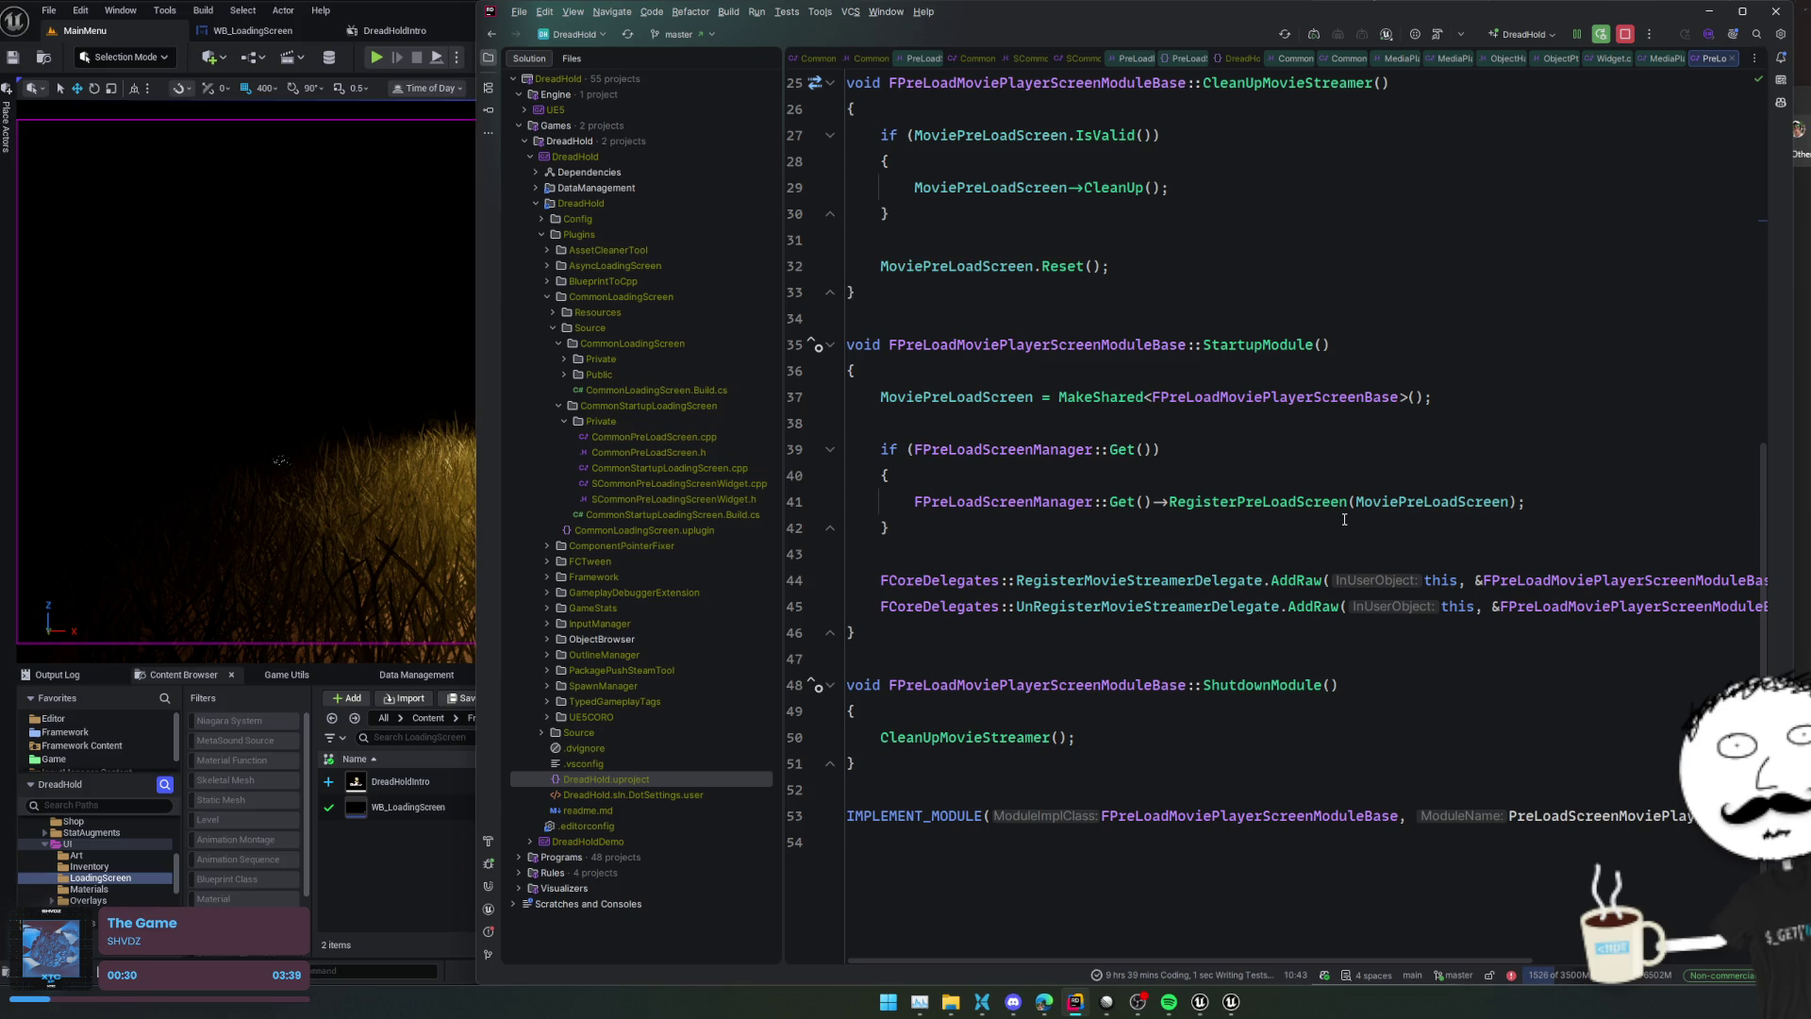
{"action": "left_click", "coordinate": [1313, 530]}
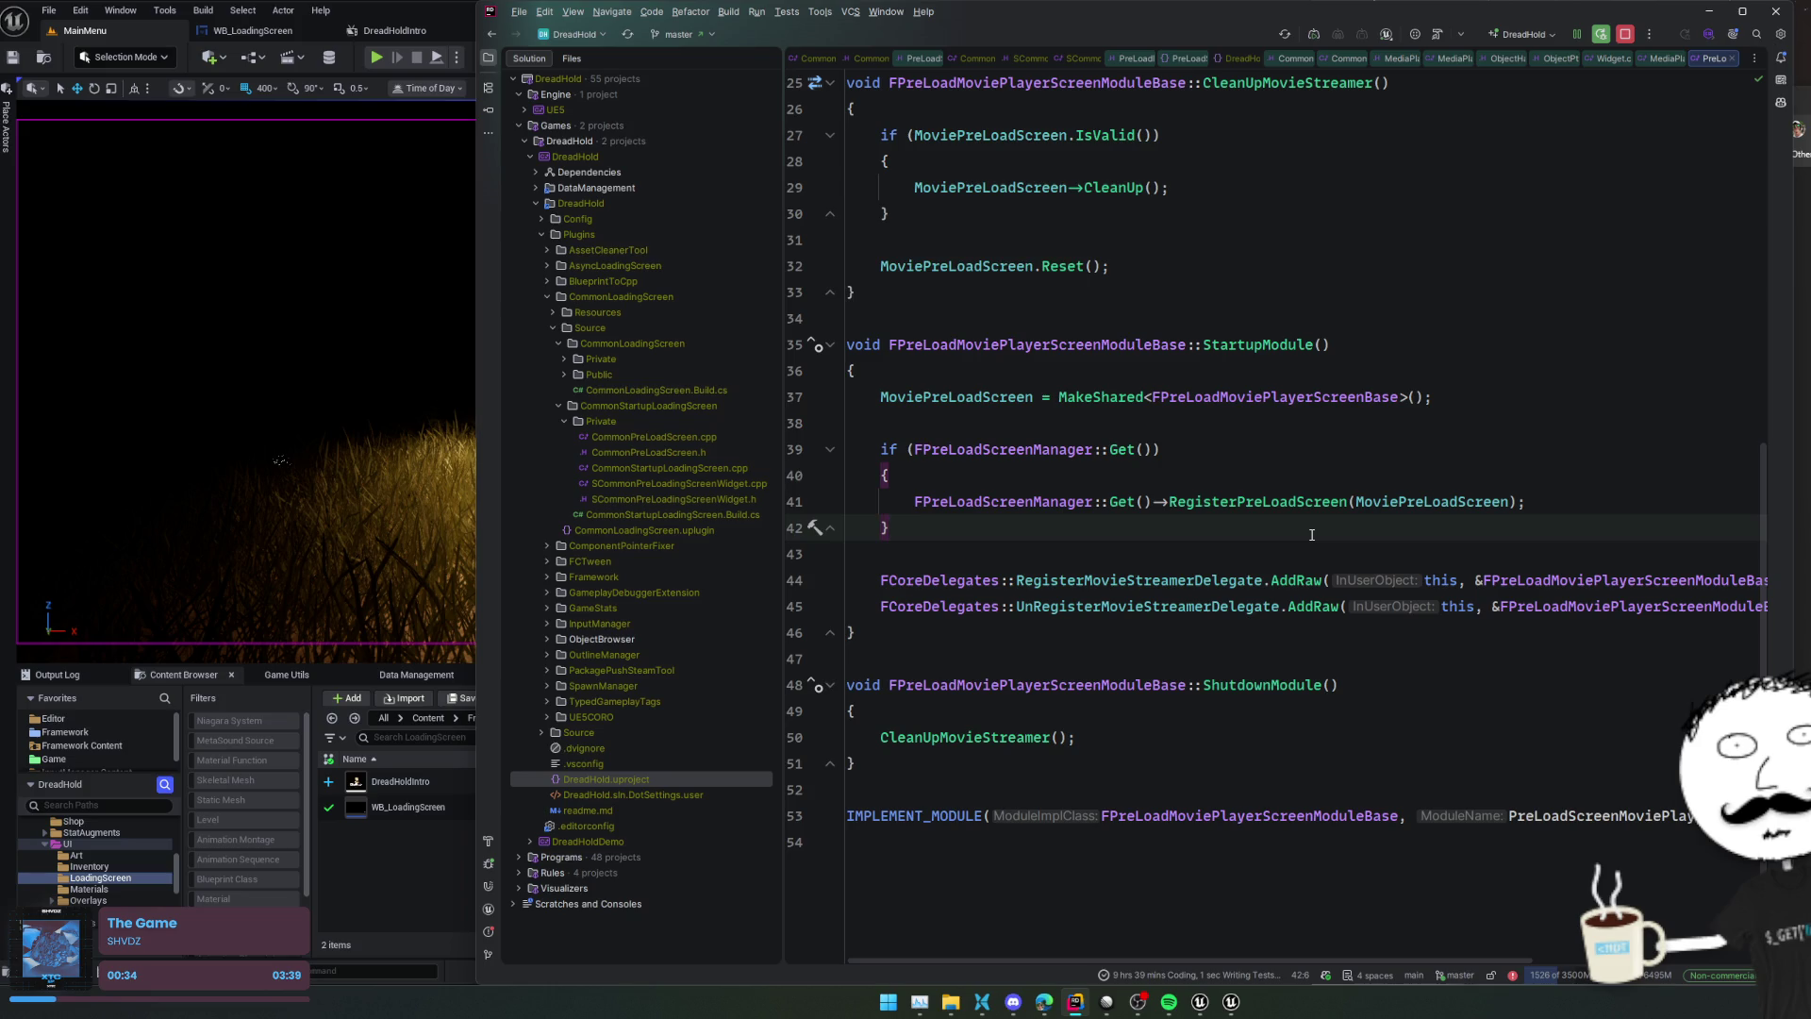
{"action": "left_click", "coordinate": [1303, 401], "text": "ctrl"}
Open the FPreLoadMoviePlayerScreenBase implementation and review Init's SDefaultPreLoadScreenMovieBorder creation on line 112
{"action": "key", "text": "ctrl+alt+Home"}
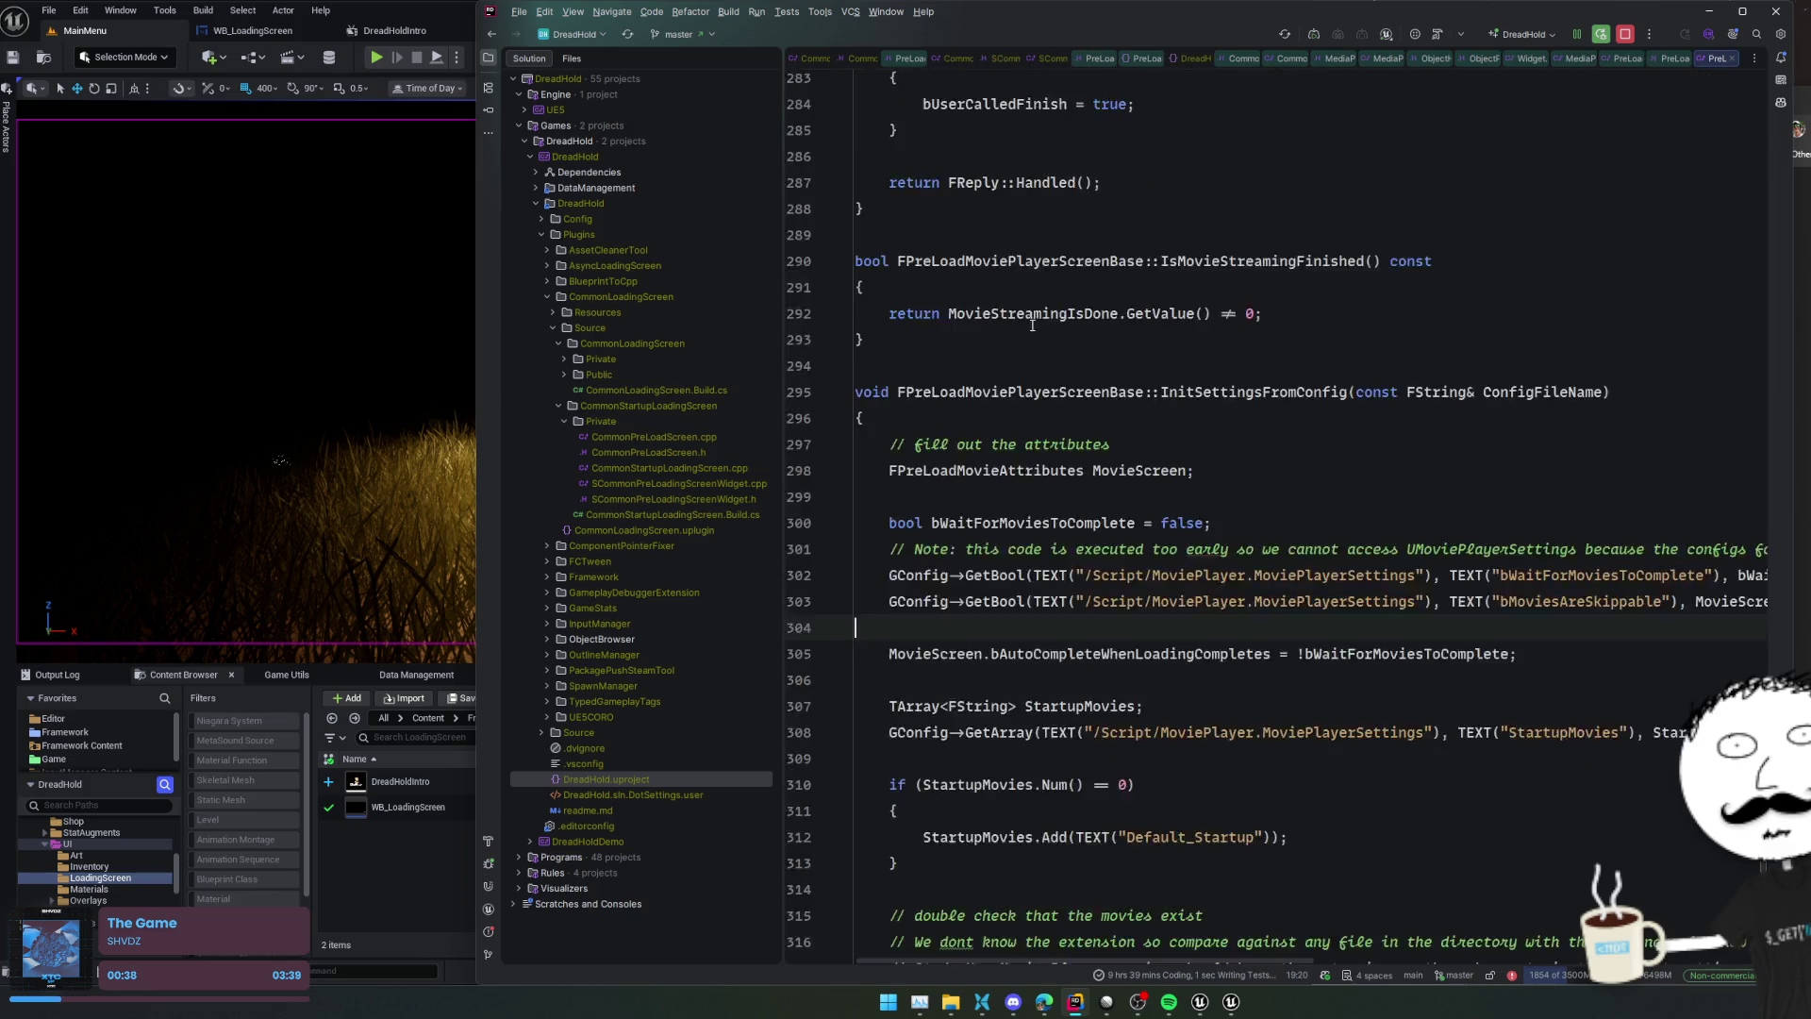
{"action": "scroll", "coordinate": [1132, 396], "scroll_direction": "down", "scroll_amount": 7}
{"action": "scroll", "coordinate": [1281, 462], "scroll_direction": "up", "scroll_amount": 15}
{"action": "scroll", "coordinate": [1281, 462], "scroll_direction": "up", "scroll_amount": 10}
{"action": "scroll", "coordinate": [1281, 469], "scroll_direction": "up", "scroll_amount": 20}
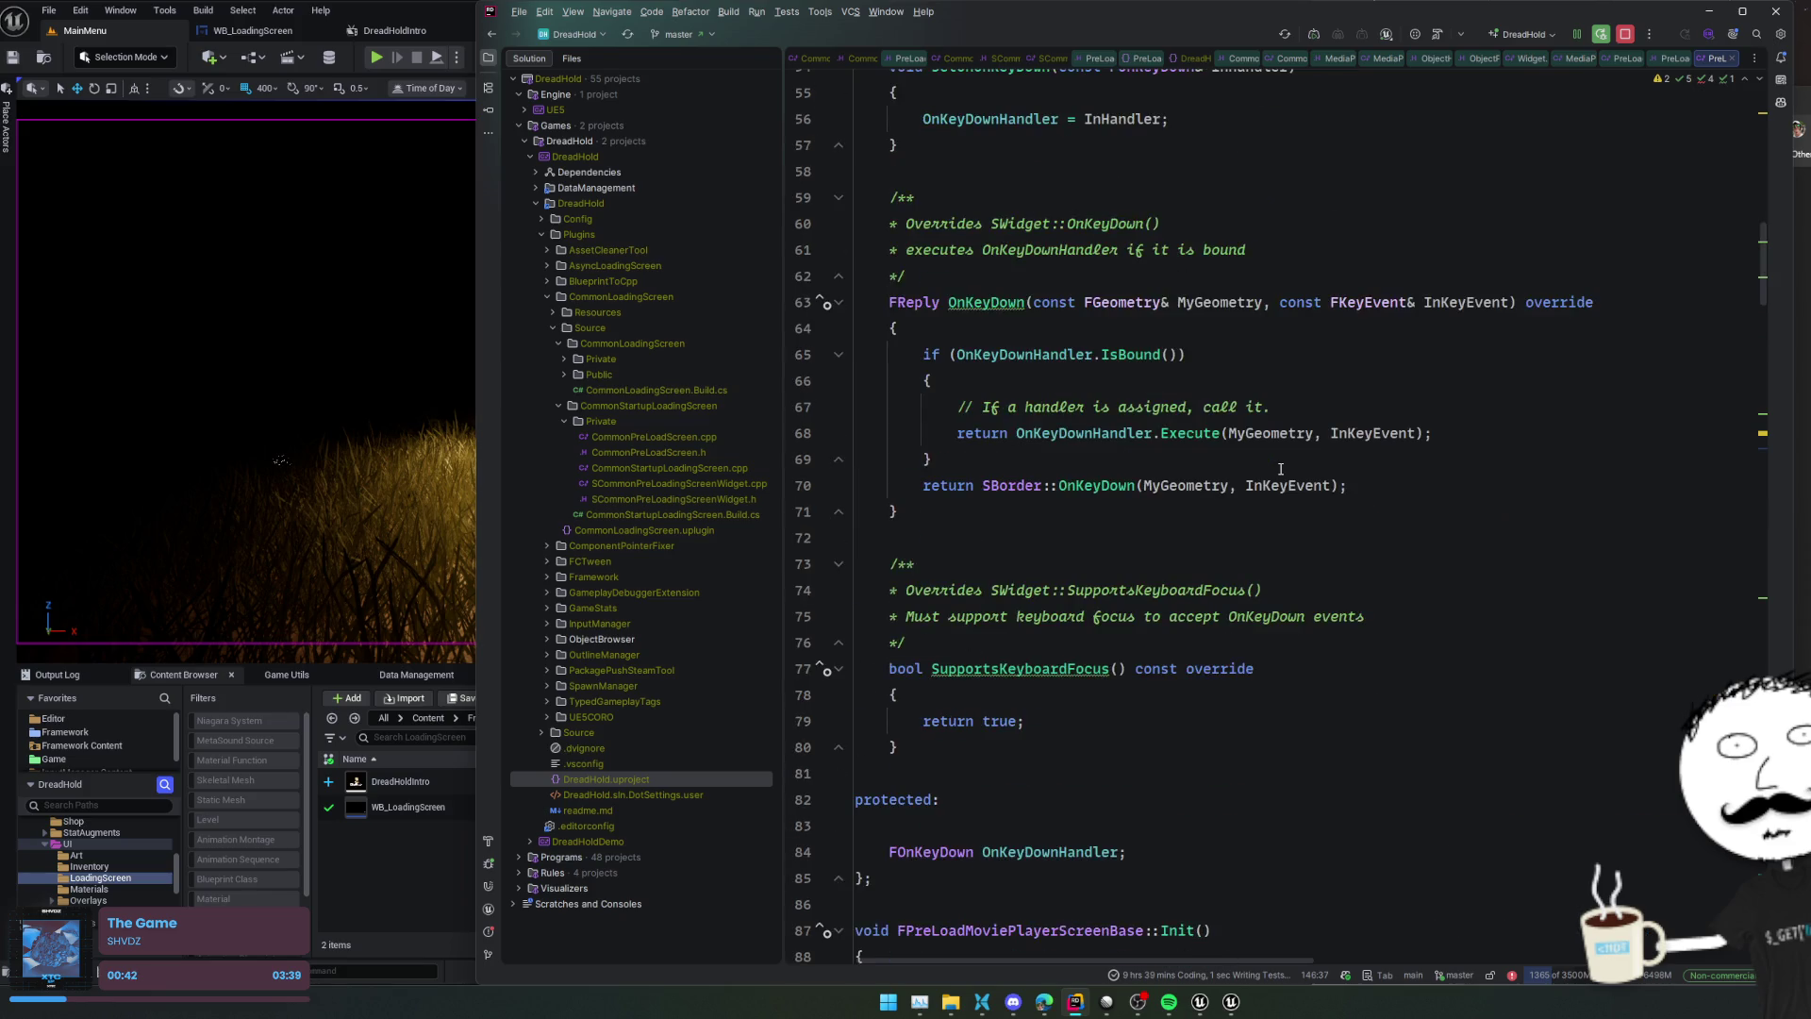
{"action": "scroll", "coordinate": [1281, 469], "scroll_direction": "down", "scroll_amount": 20}
{"action": "scroll", "coordinate": [1280, 468], "scroll_direction": "up", "scroll_amount": 2}
{"action": "scroll", "coordinate": [1281, 469], "scroll_direction": "down", "scroll_amount": 1}
{"action": "scroll", "coordinate": [1281, 468], "scroll_direction": "down", "scroll_amount": 1}
{"action": "left_click", "coordinate": [1280, 469]}
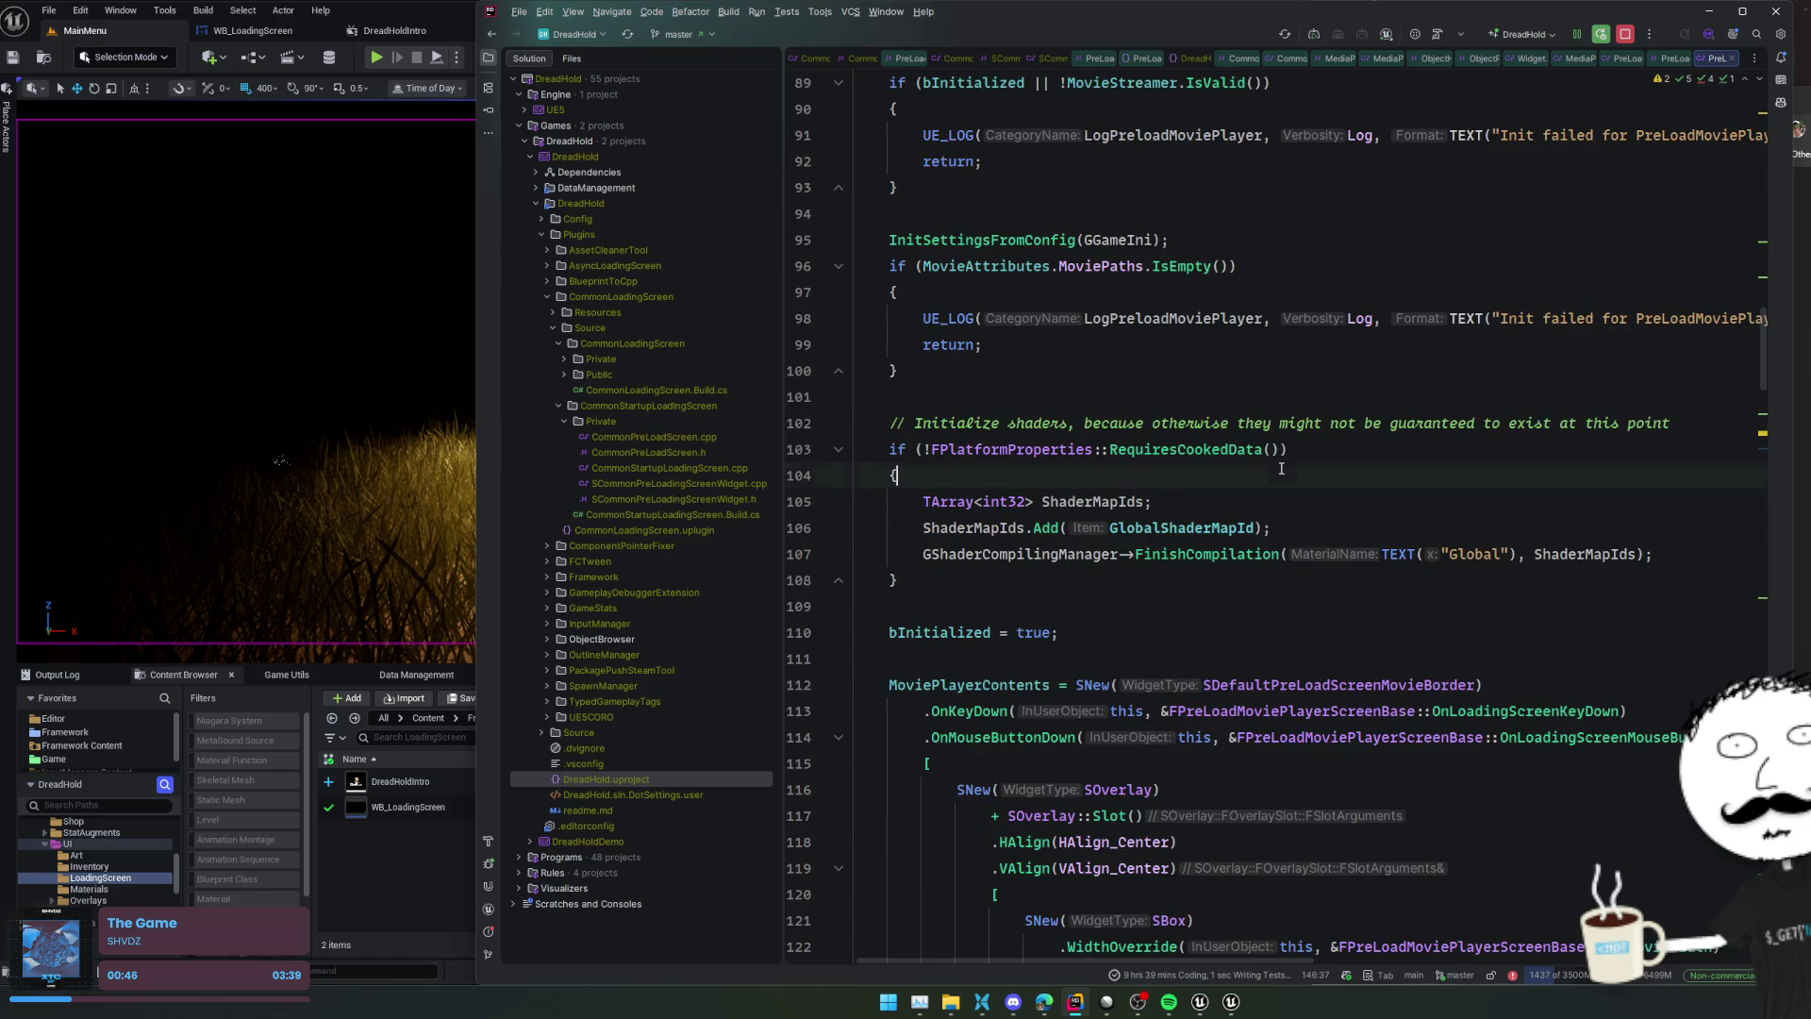
{"action": "scroll", "coordinate": [1281, 468], "scroll_direction": "down", "scroll_amount": 3}
{"action": "left_click", "coordinate": [1277, 475]}
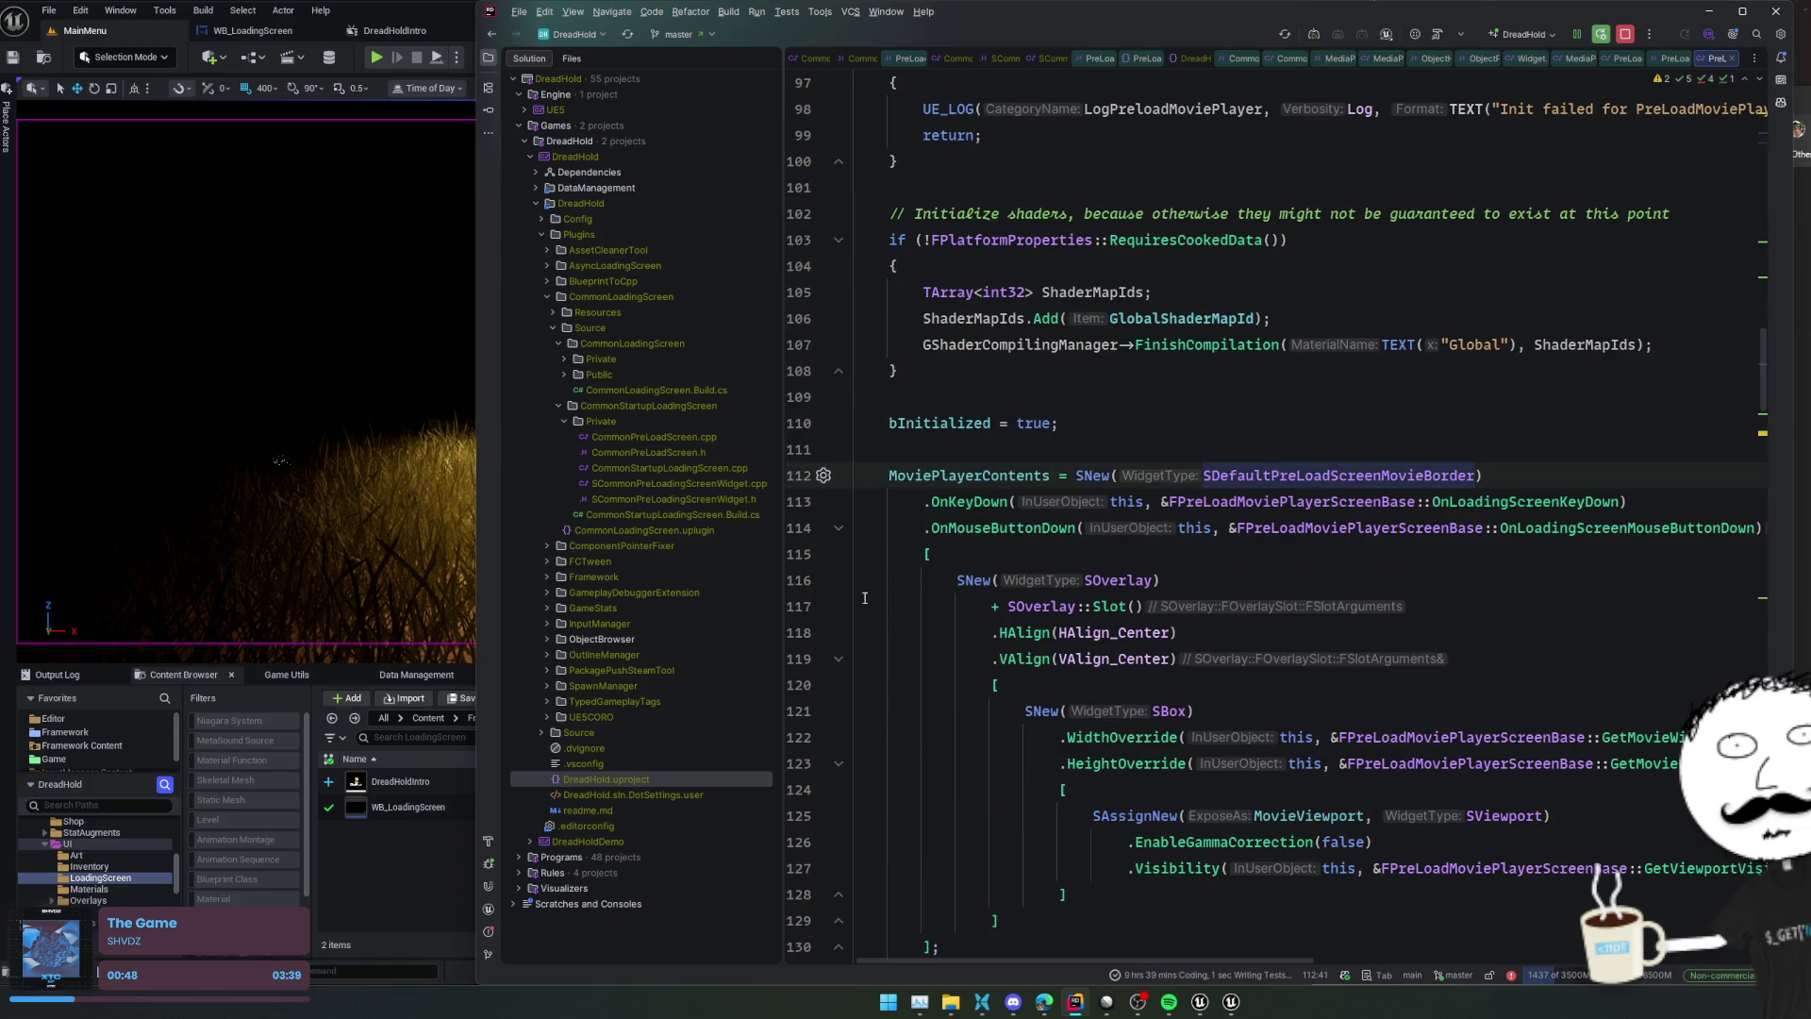
{"action": "scroll", "coordinate": [877, 587], "scroll_direction": "down", "scroll_amount": 3}
{"action": "scroll", "coordinate": [873, 589], "scroll_direction": "down", "scroll_amount": 1}
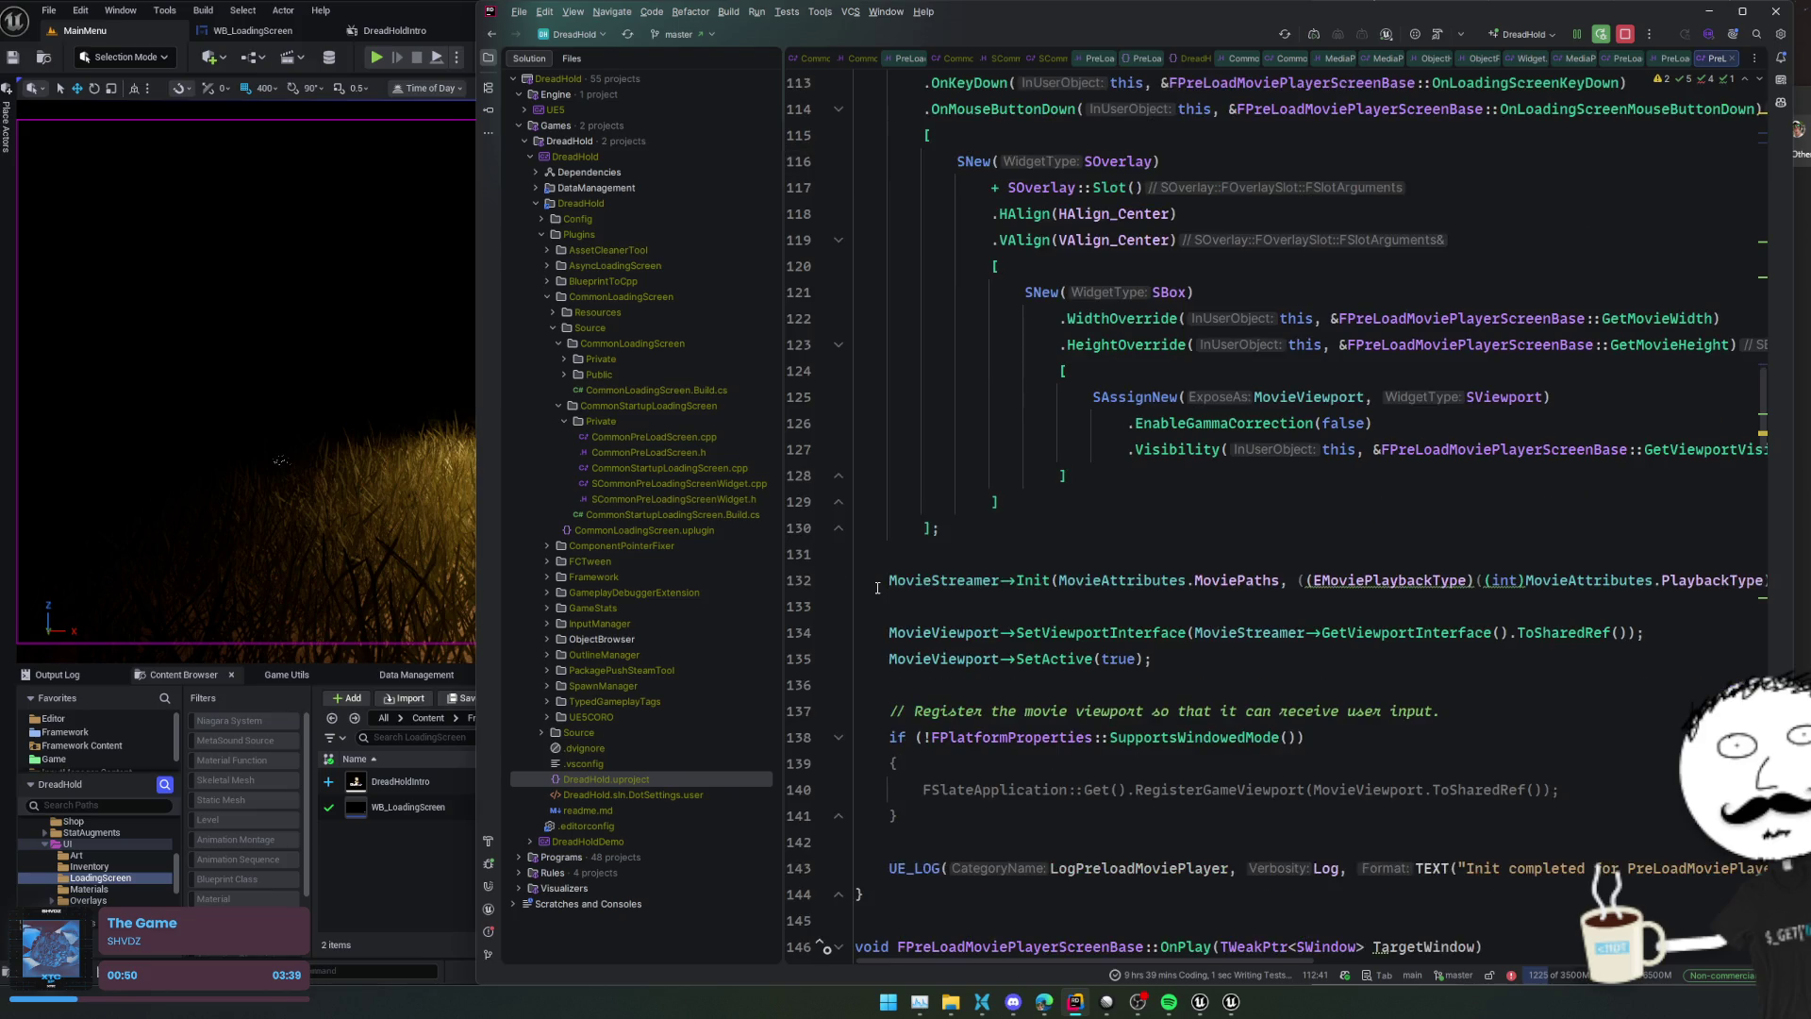
{"action": "scroll", "coordinate": [858, 594], "scroll_direction": "down", "scroll_amount": 1}
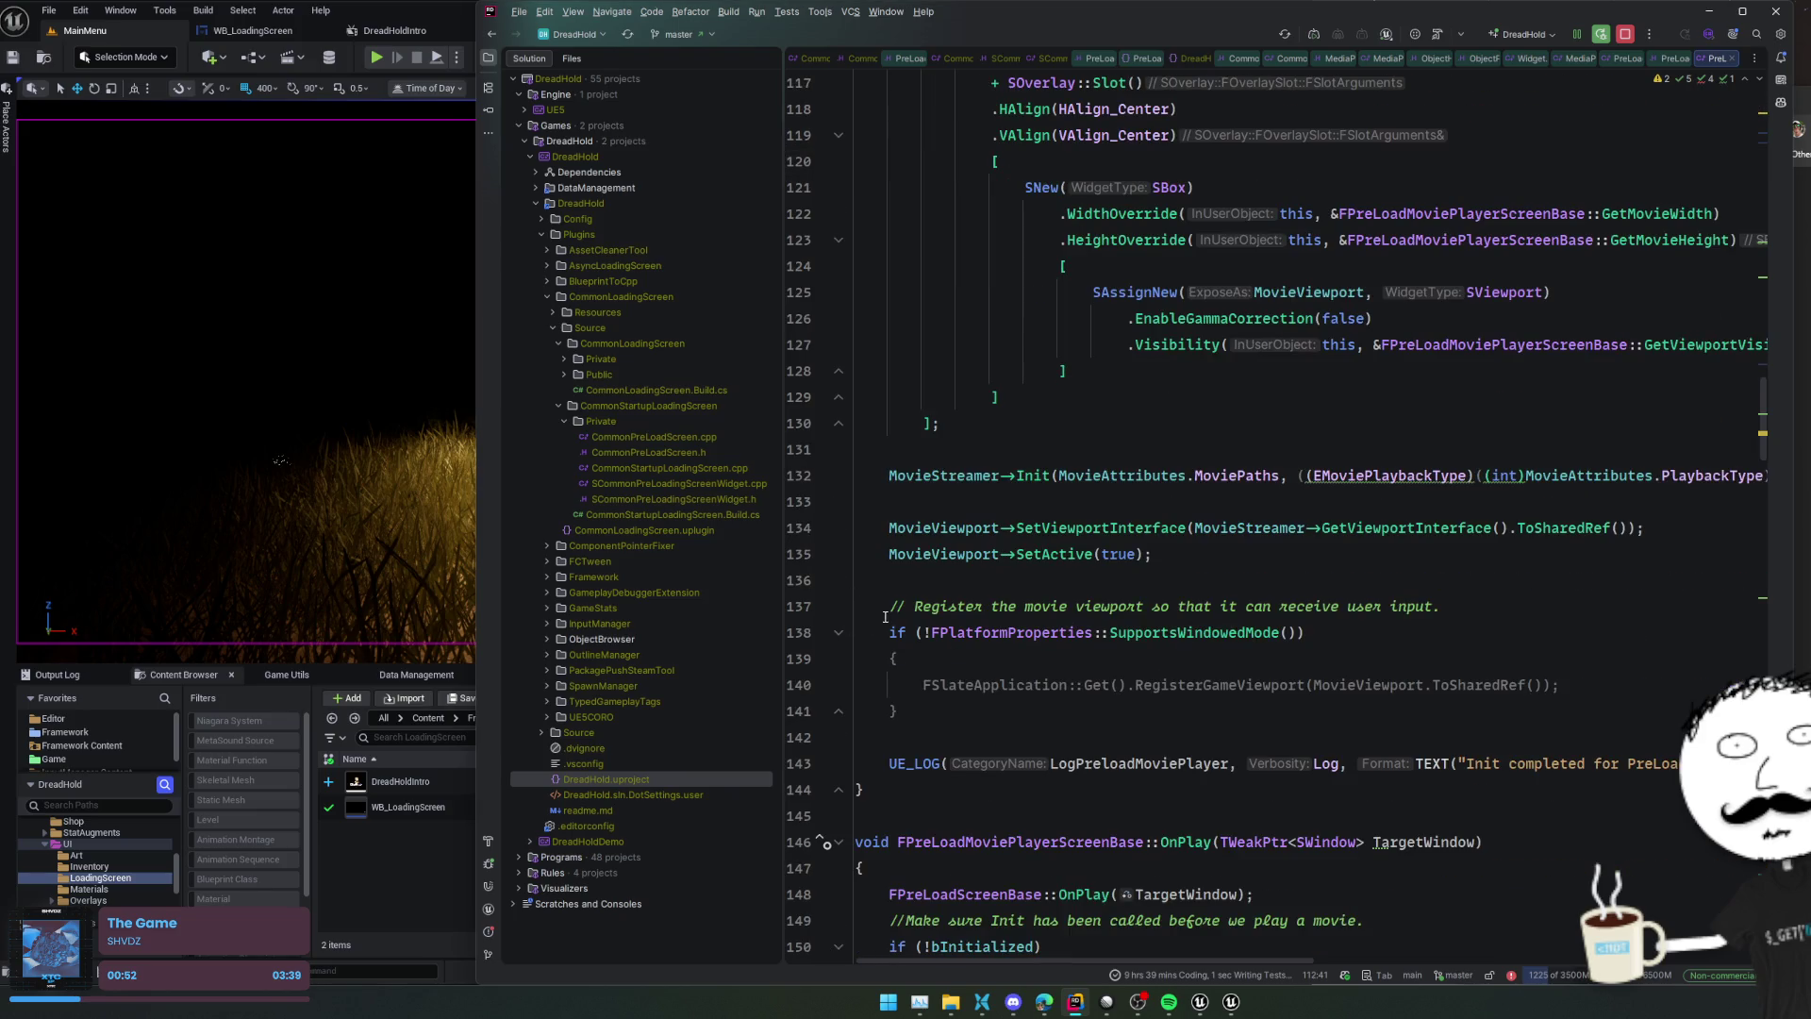
Highlight the MovieAttributes usages and follow them through the playback code
{"action": "left_click", "coordinate": [1149, 488]}
{"action": "scroll", "coordinate": [1149, 487], "scroll_direction": "down", "scroll_amount": 2}
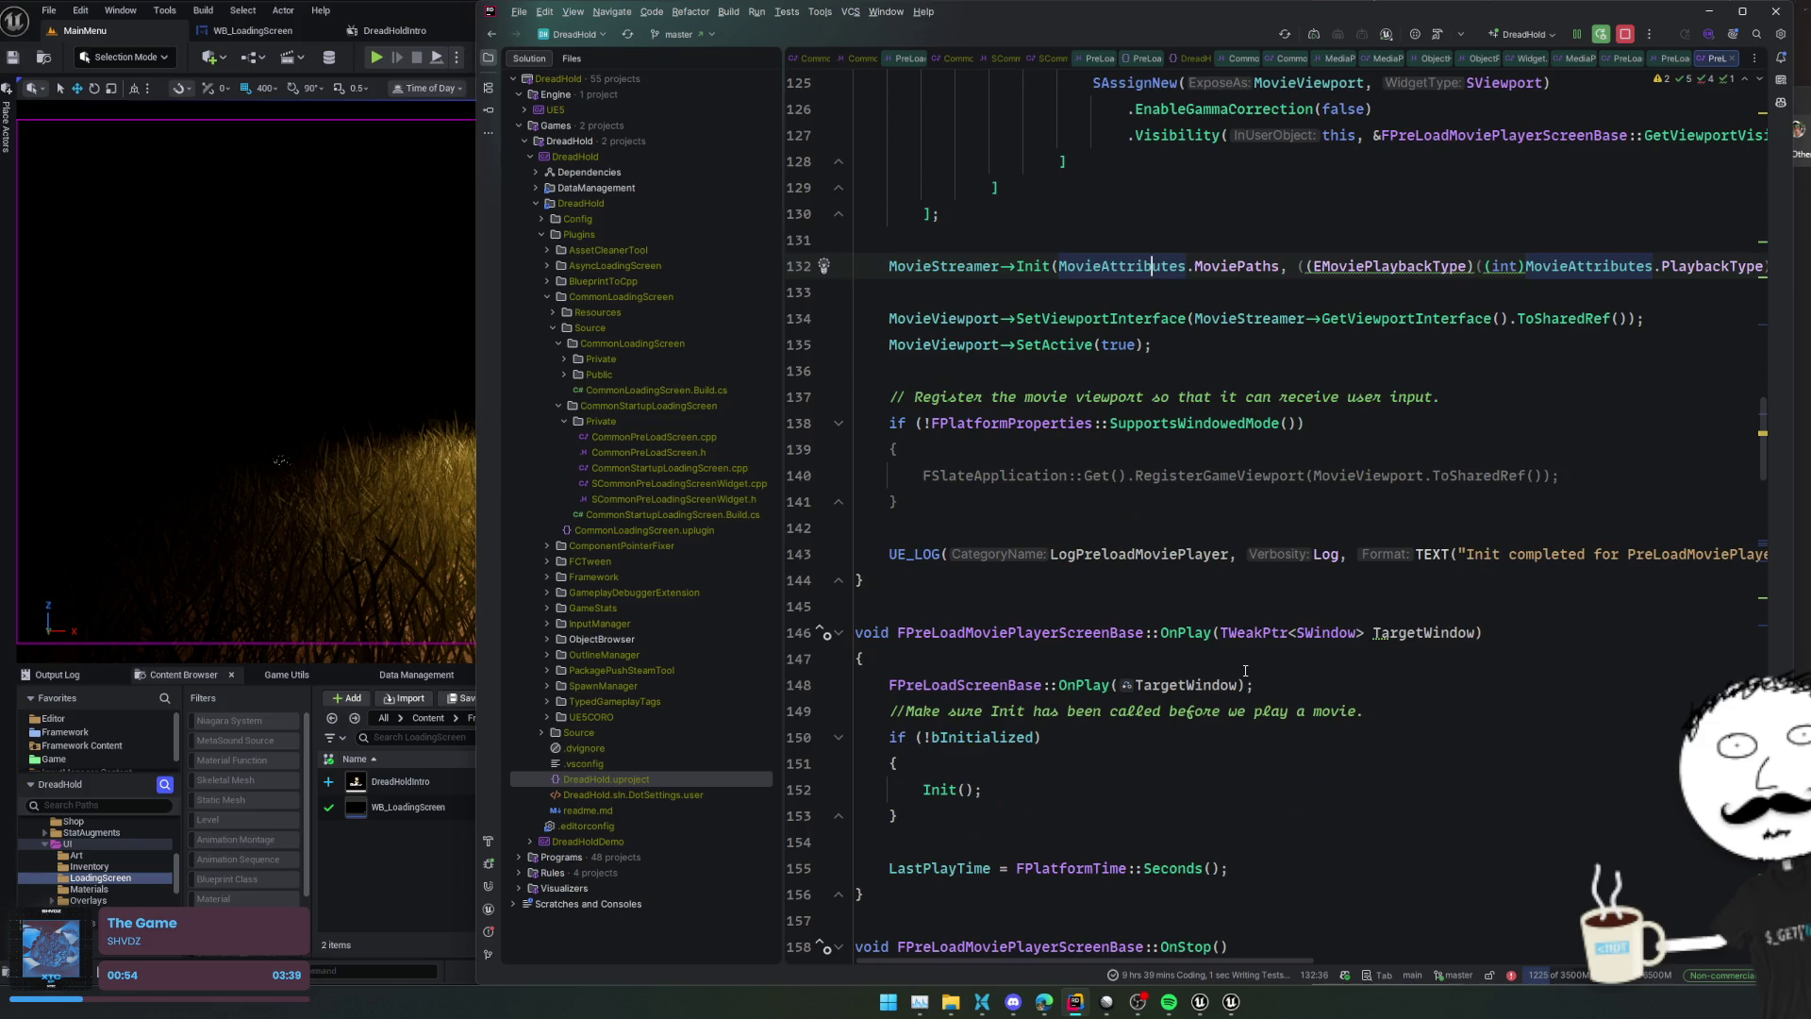
{"action": "scroll", "coordinate": [1506, 692], "scroll_direction": "down", "scroll_amount": 8}
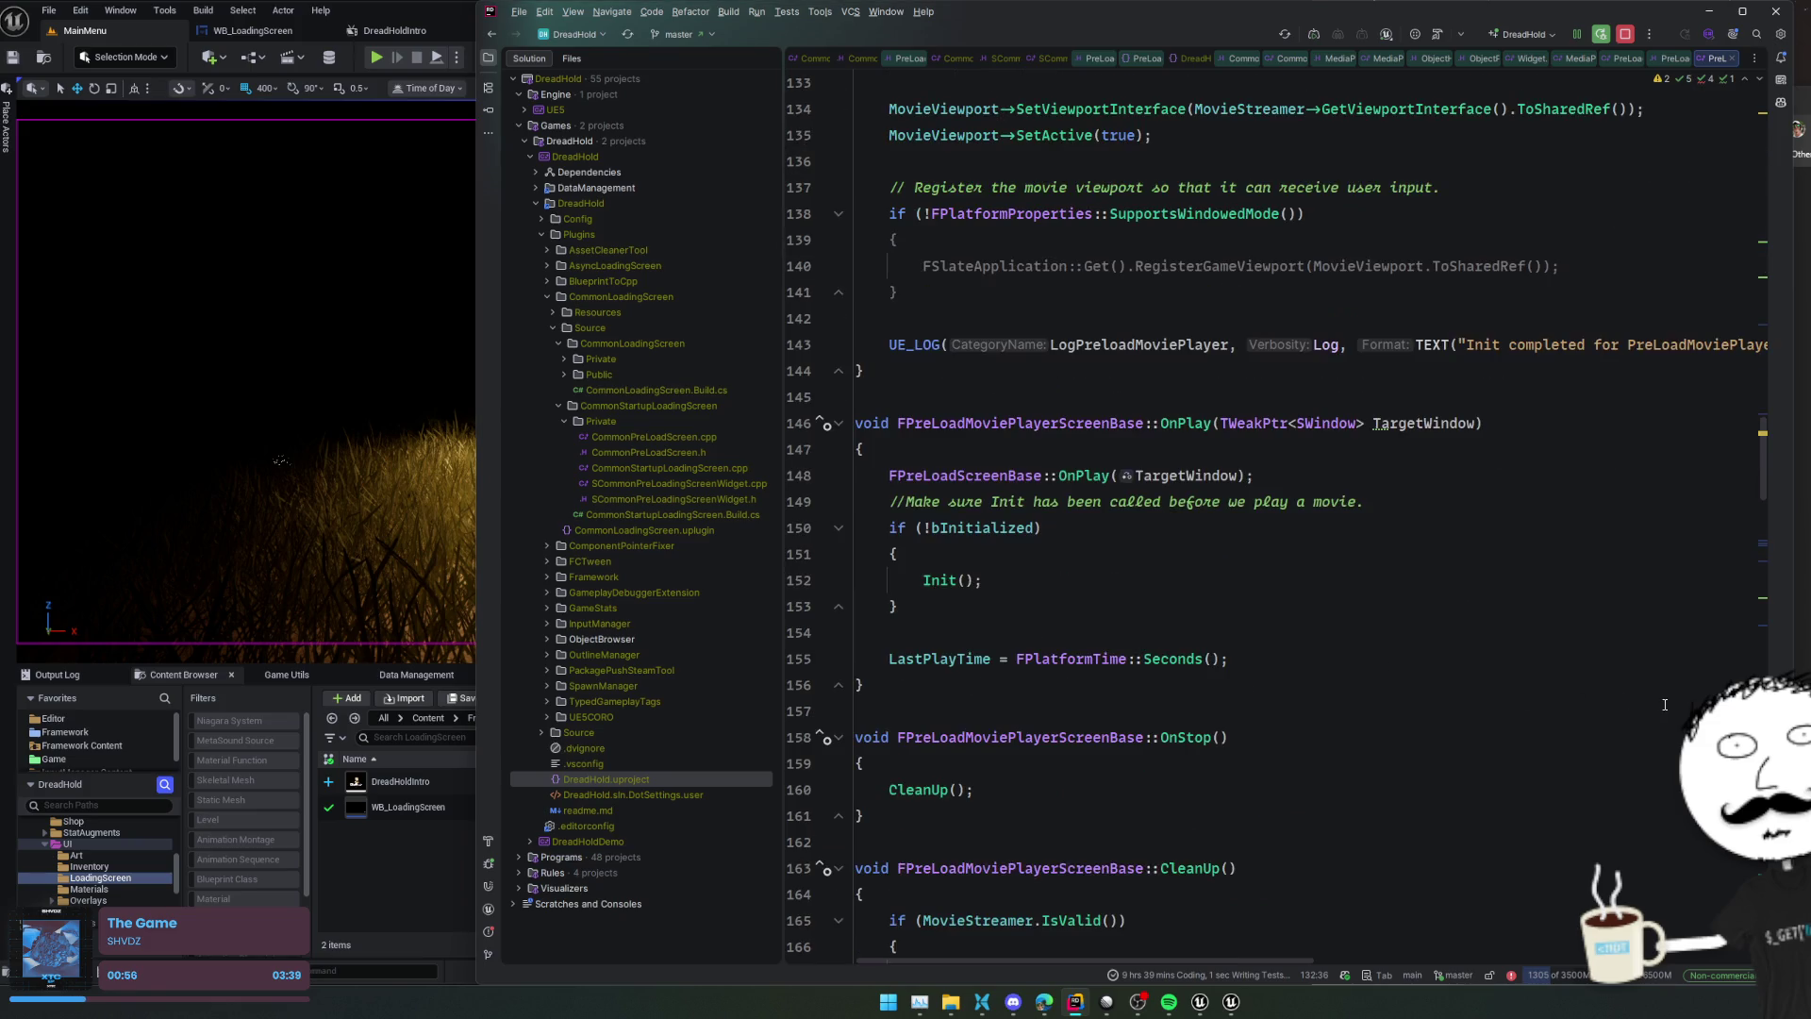
{"action": "scroll", "coordinate": [1667, 696], "scroll_direction": "down", "scroll_amount": 13}
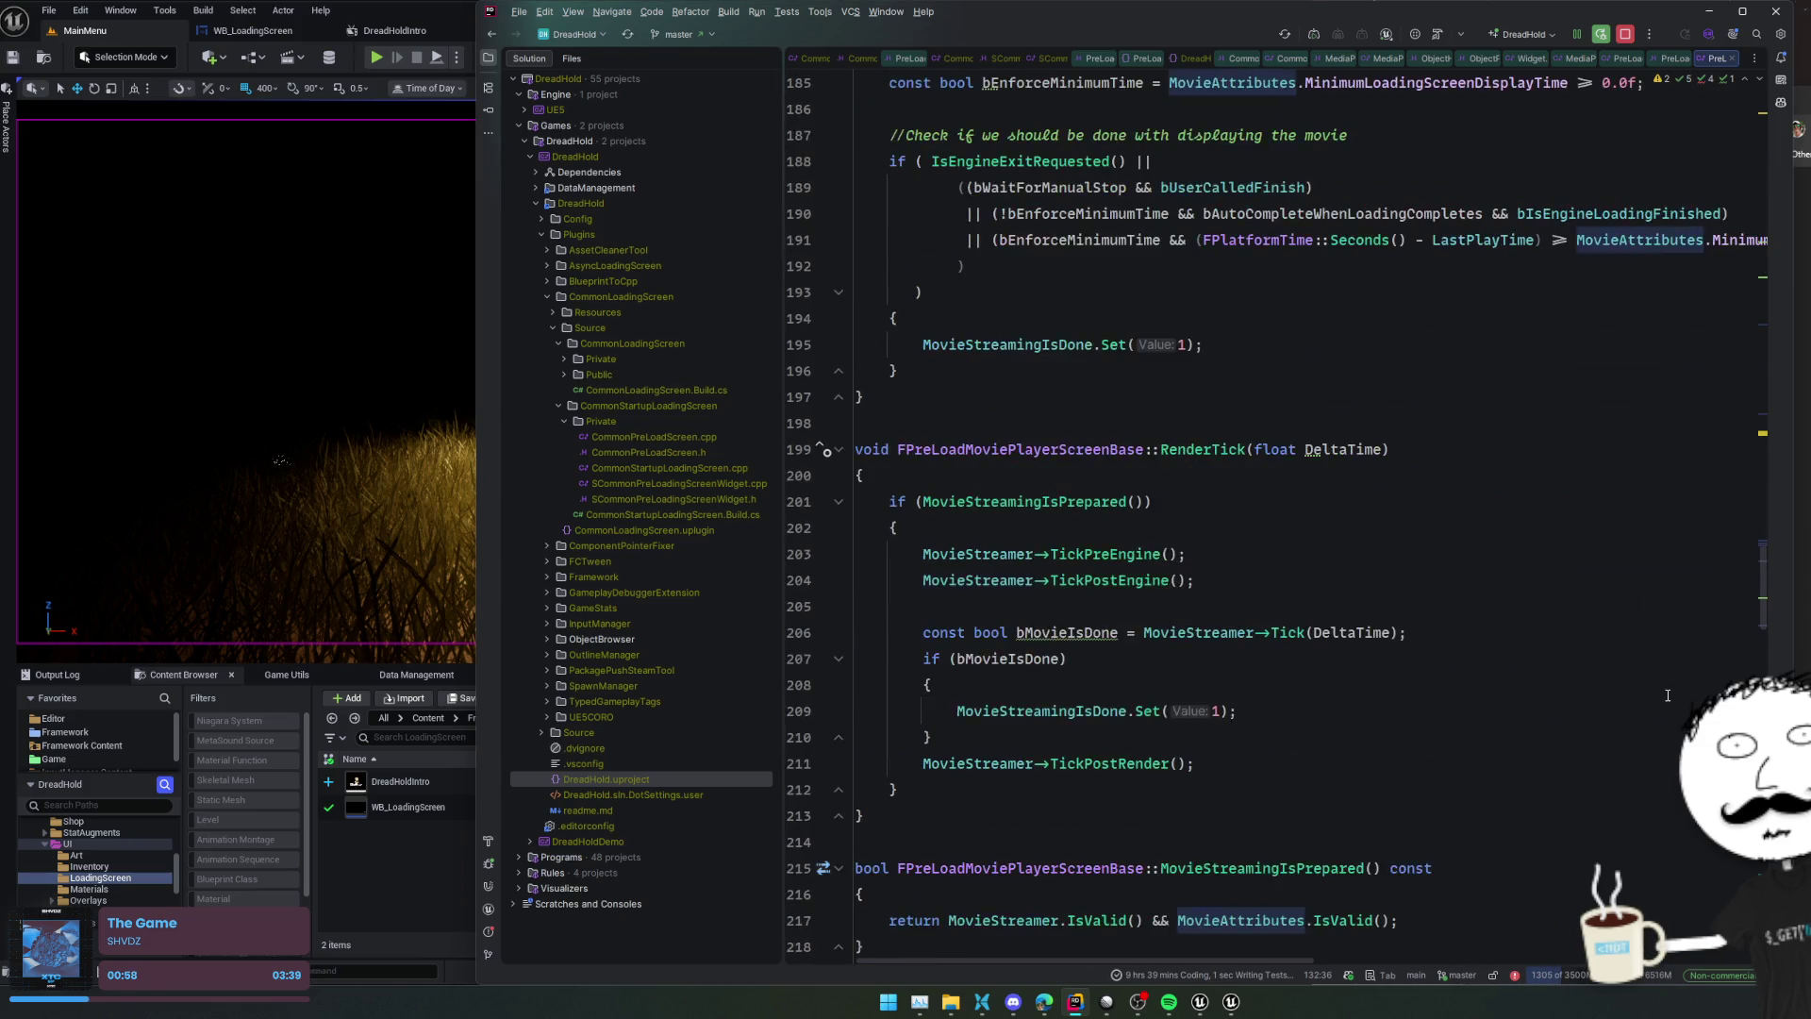
{"action": "scroll", "coordinate": [1668, 696], "scroll_direction": "down", "scroll_amount": 8}
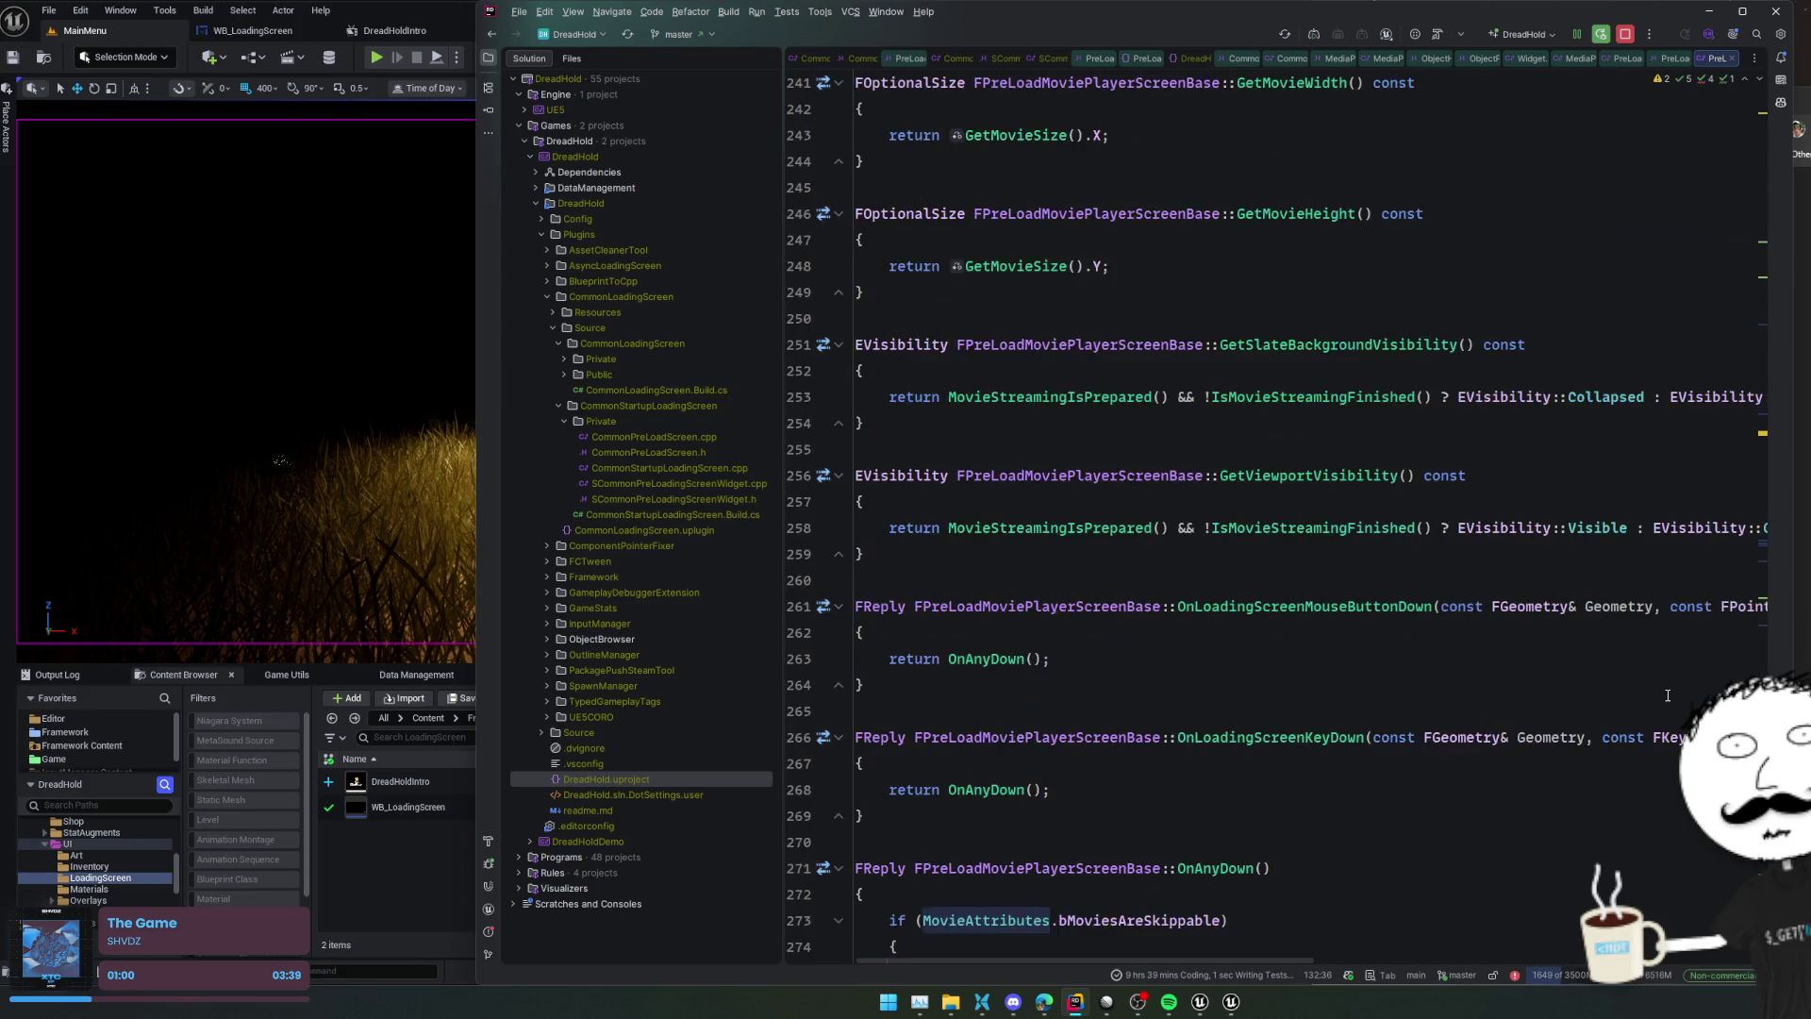
{"action": "scroll", "coordinate": [1668, 696], "scroll_direction": "down", "scroll_amount": 4}
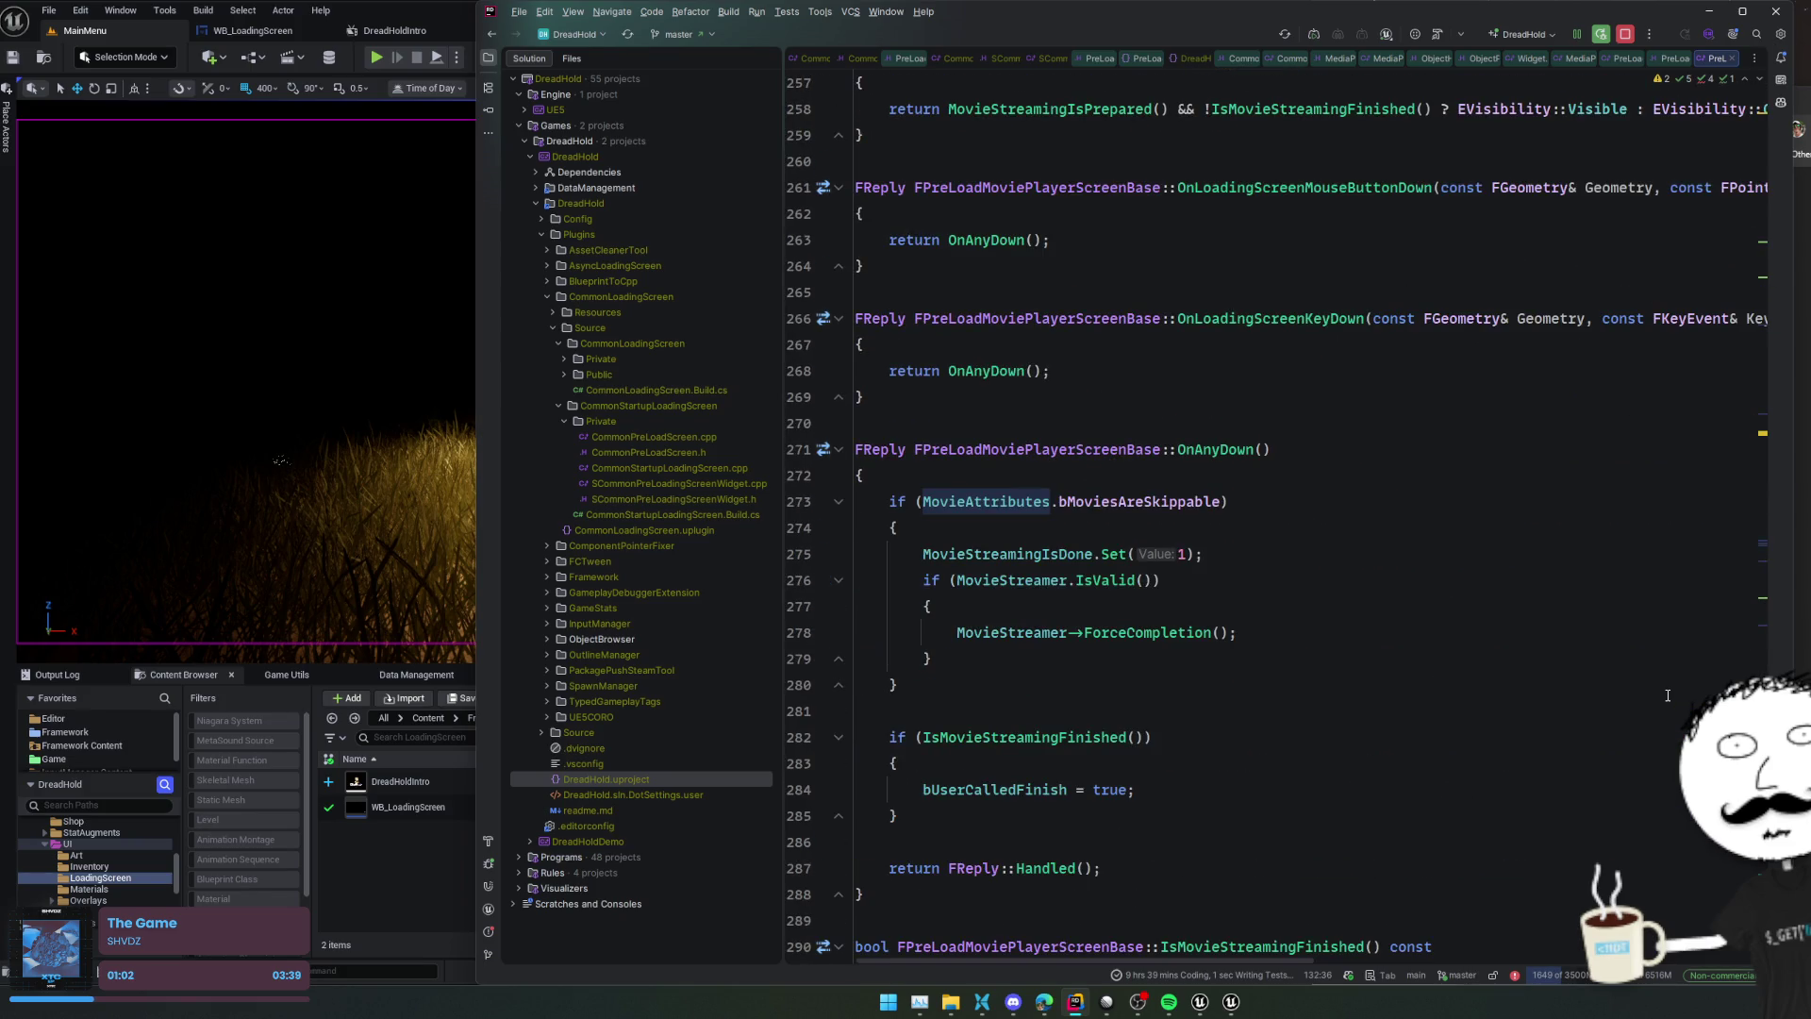
{"action": "scroll", "coordinate": [1666, 693], "scroll_direction": "down", "scroll_amount": 6}
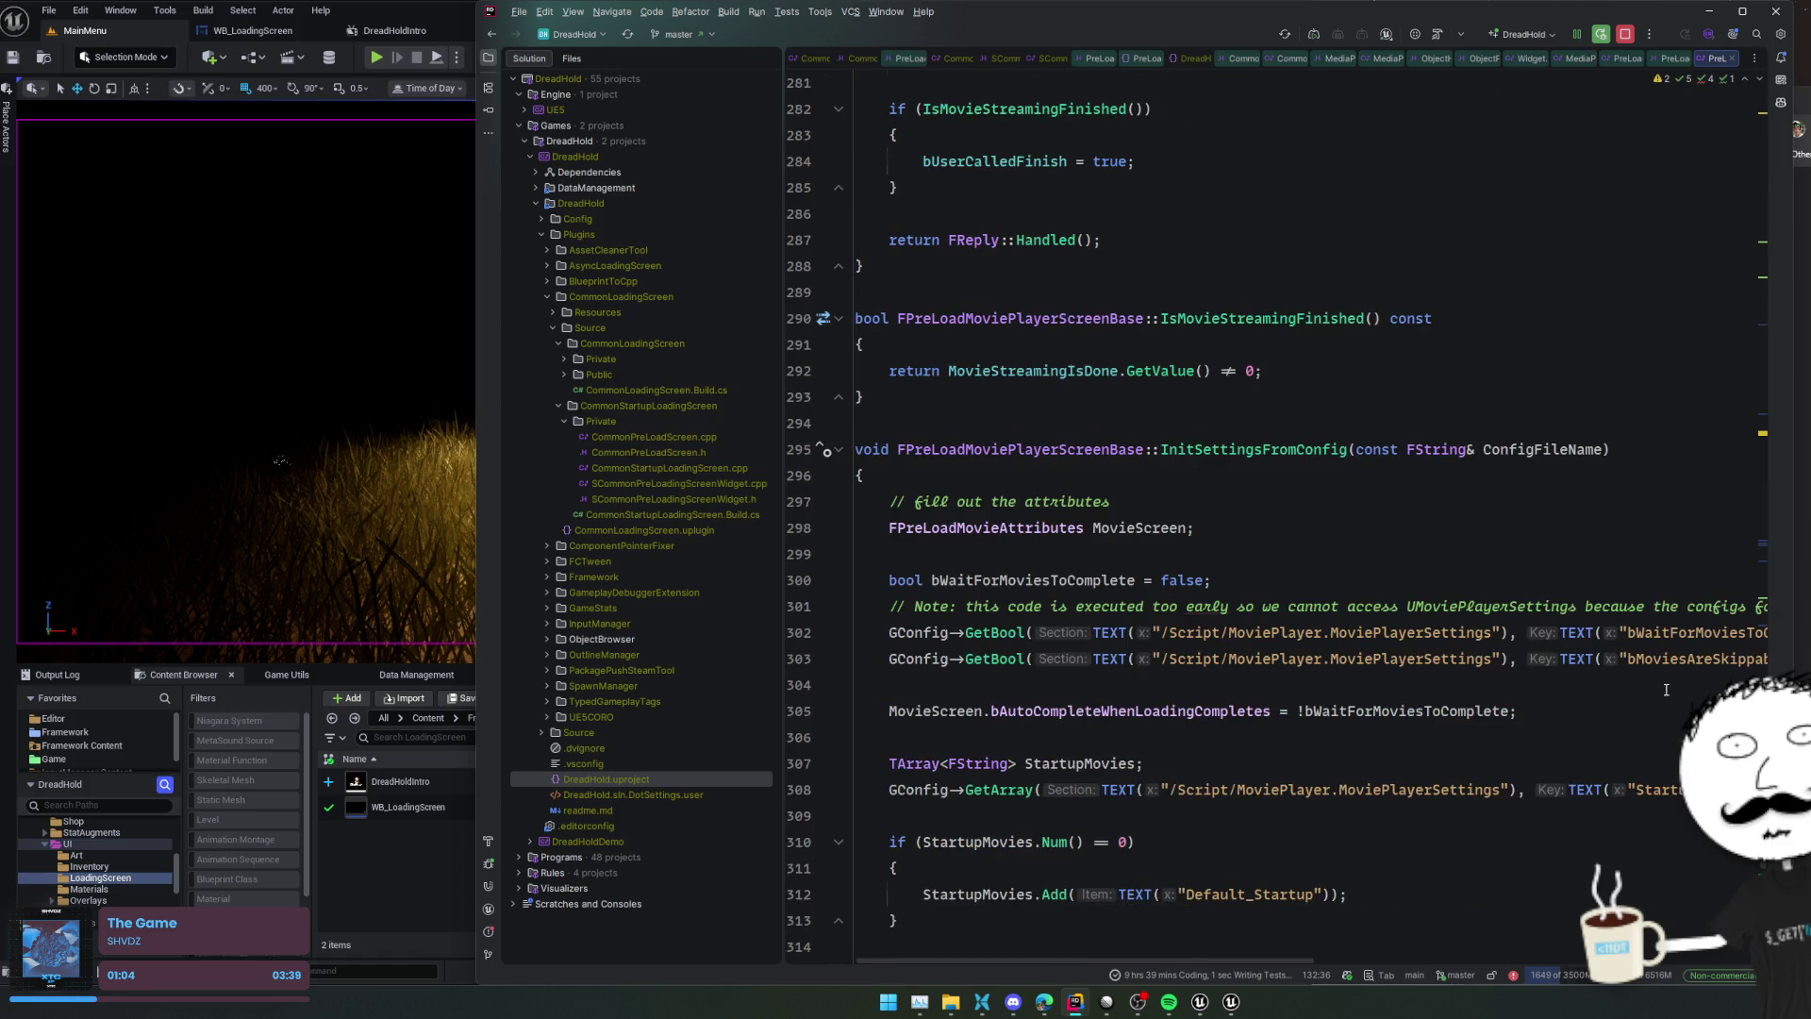
{"action": "scroll", "coordinate": [1665, 689], "scroll_direction": "down", "scroll_amount": 2}
{"action": "key", "text": "ctrl+z"}
{"action": "key", "text": "ctrl+z"}
{"action": "key", "text": "ctrl+z"}
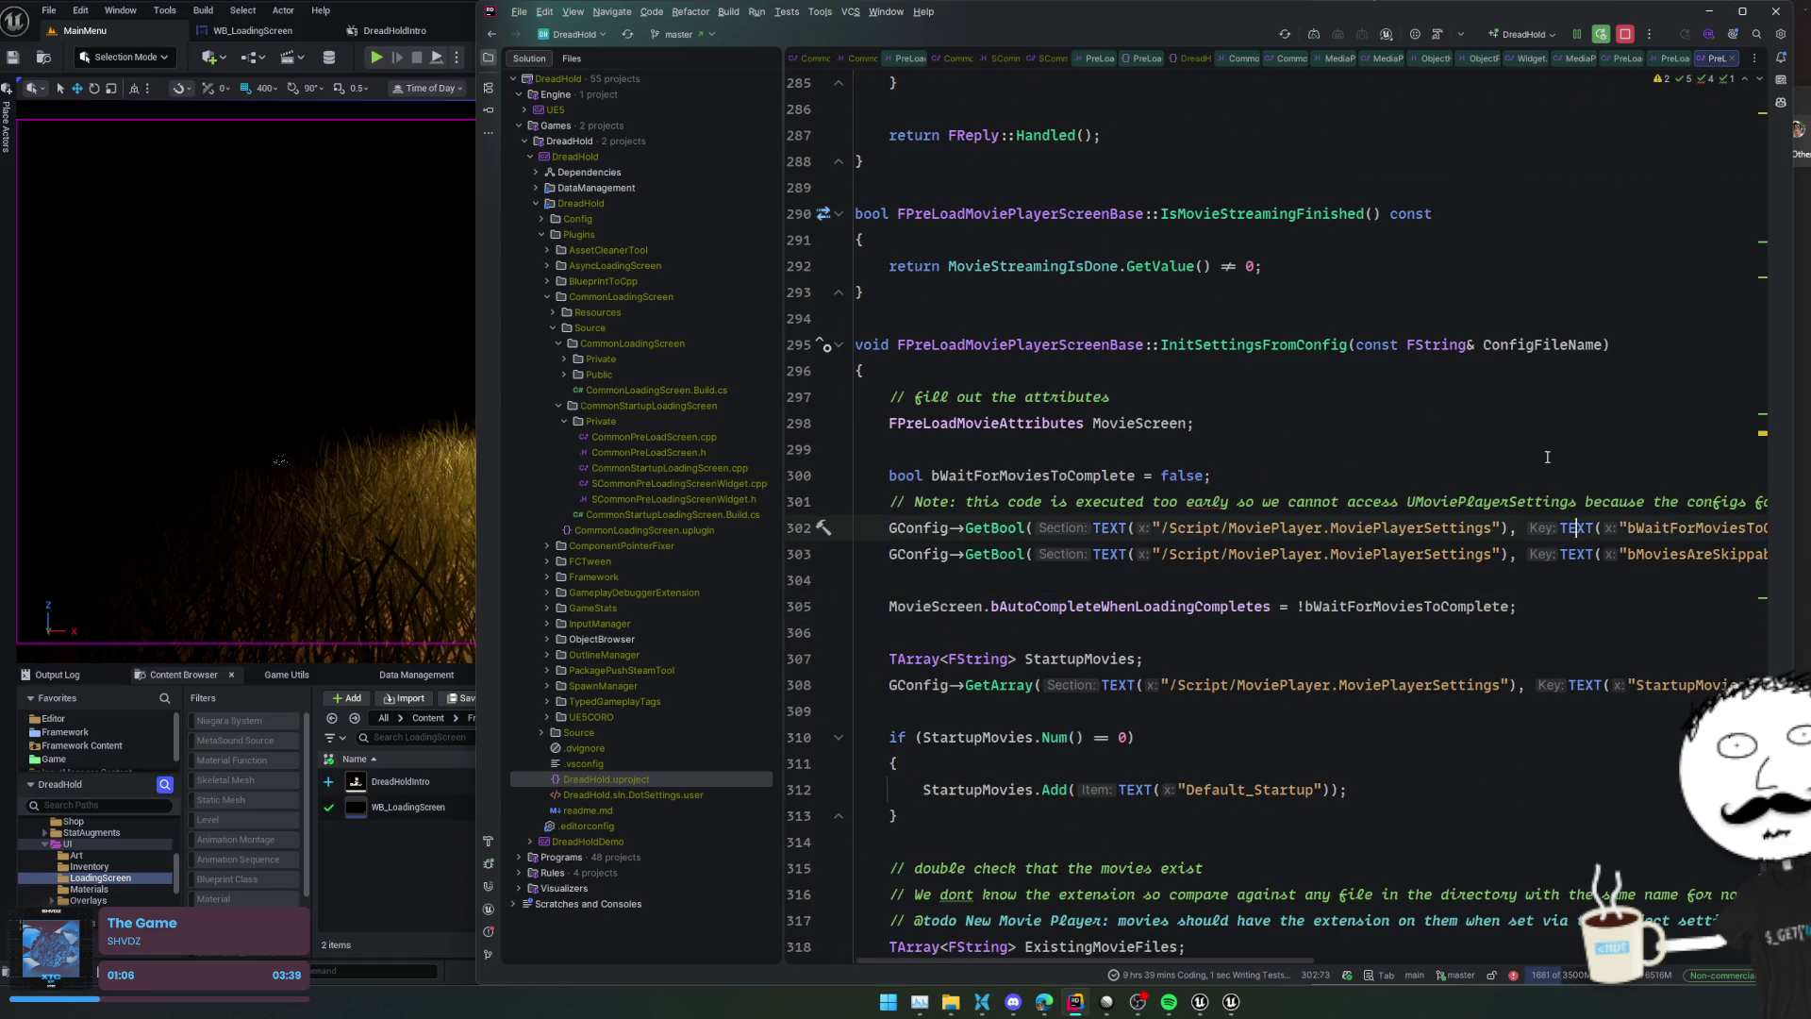
{"action": "scroll", "coordinate": [1508, 619], "scroll_direction": "down", "scroll_amount": 2}
Review the startup-movie lookup: the bHasValidMovie declaration and ContainsByPredicate check on lines 321-324
{"action": "left_click", "coordinate": [1508, 608]}
{"action": "scroll", "coordinate": [1509, 609], "scroll_direction": "down", "scroll_amount": 2}
{"action": "left_click", "coordinate": [1509, 605]}
{"action": "scroll", "coordinate": [1509, 605], "scroll_direction": "down", "scroll_amount": 1}
{"action": "left_click", "coordinate": [1523, 577]}
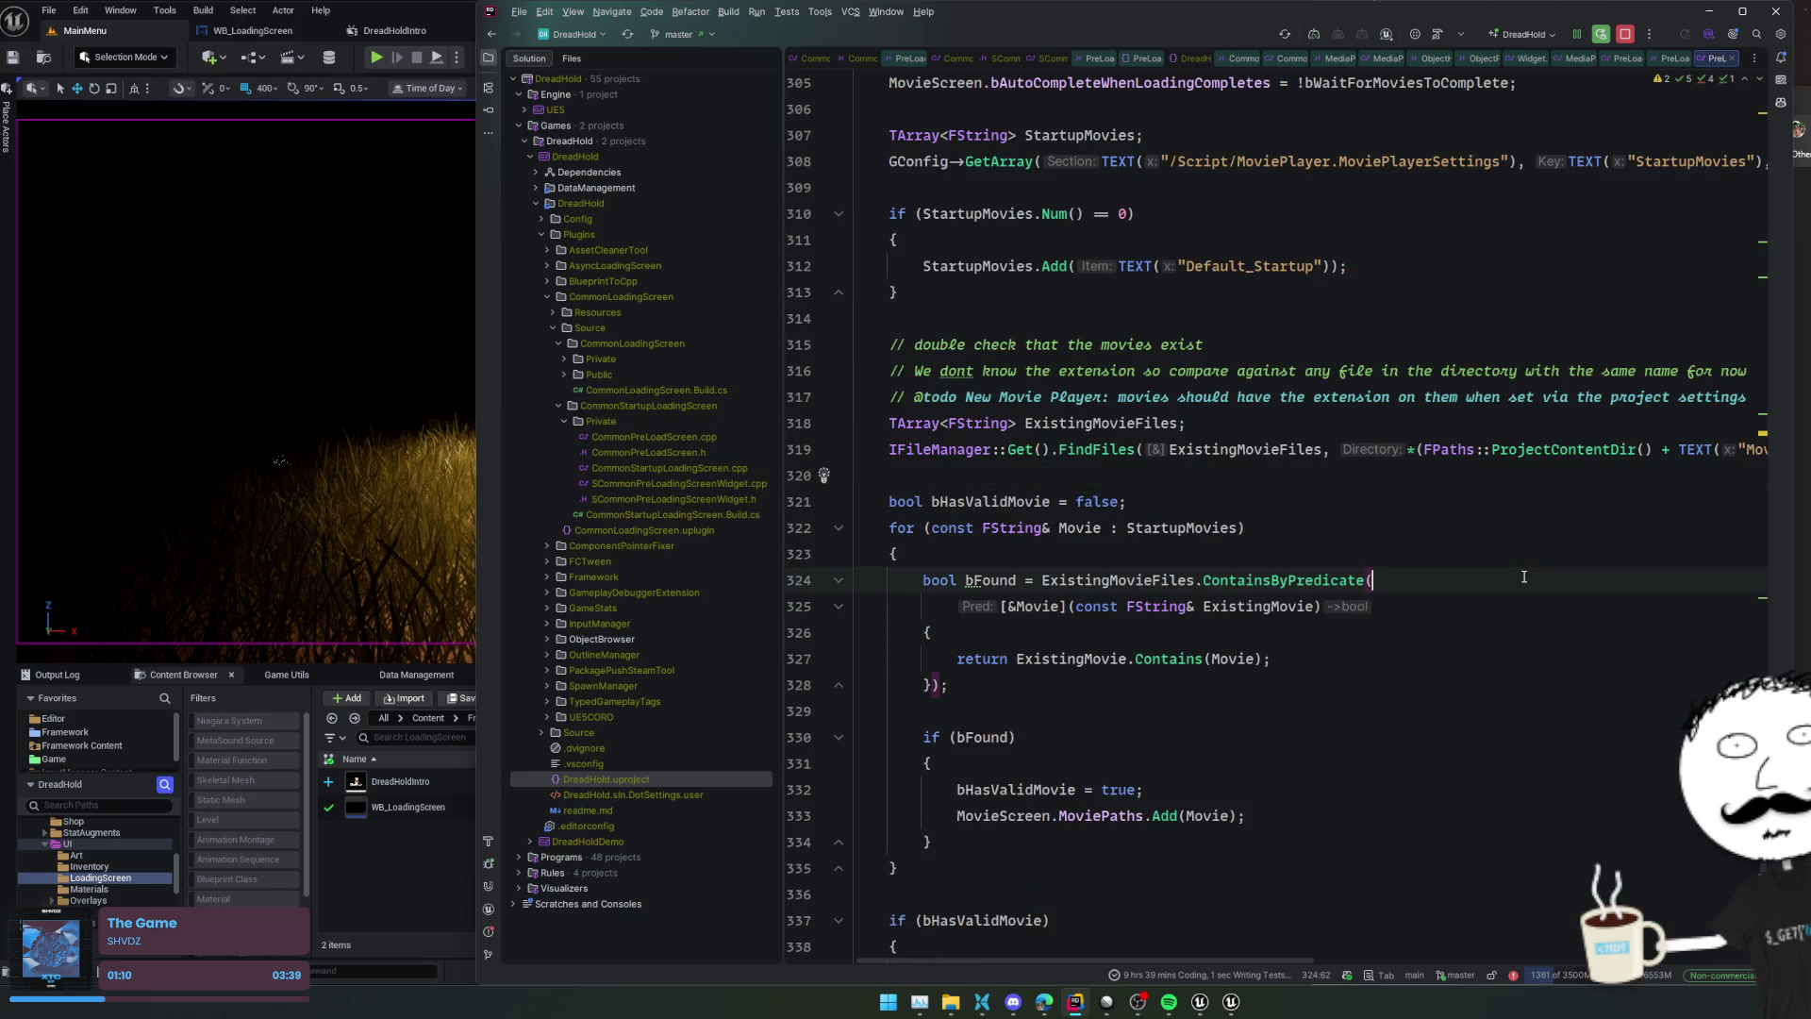
{"action": "scroll", "coordinate": [1523, 576], "scroll_direction": "down", "scroll_amount": 3}
{"action": "left_click", "coordinate": [1523, 576]}
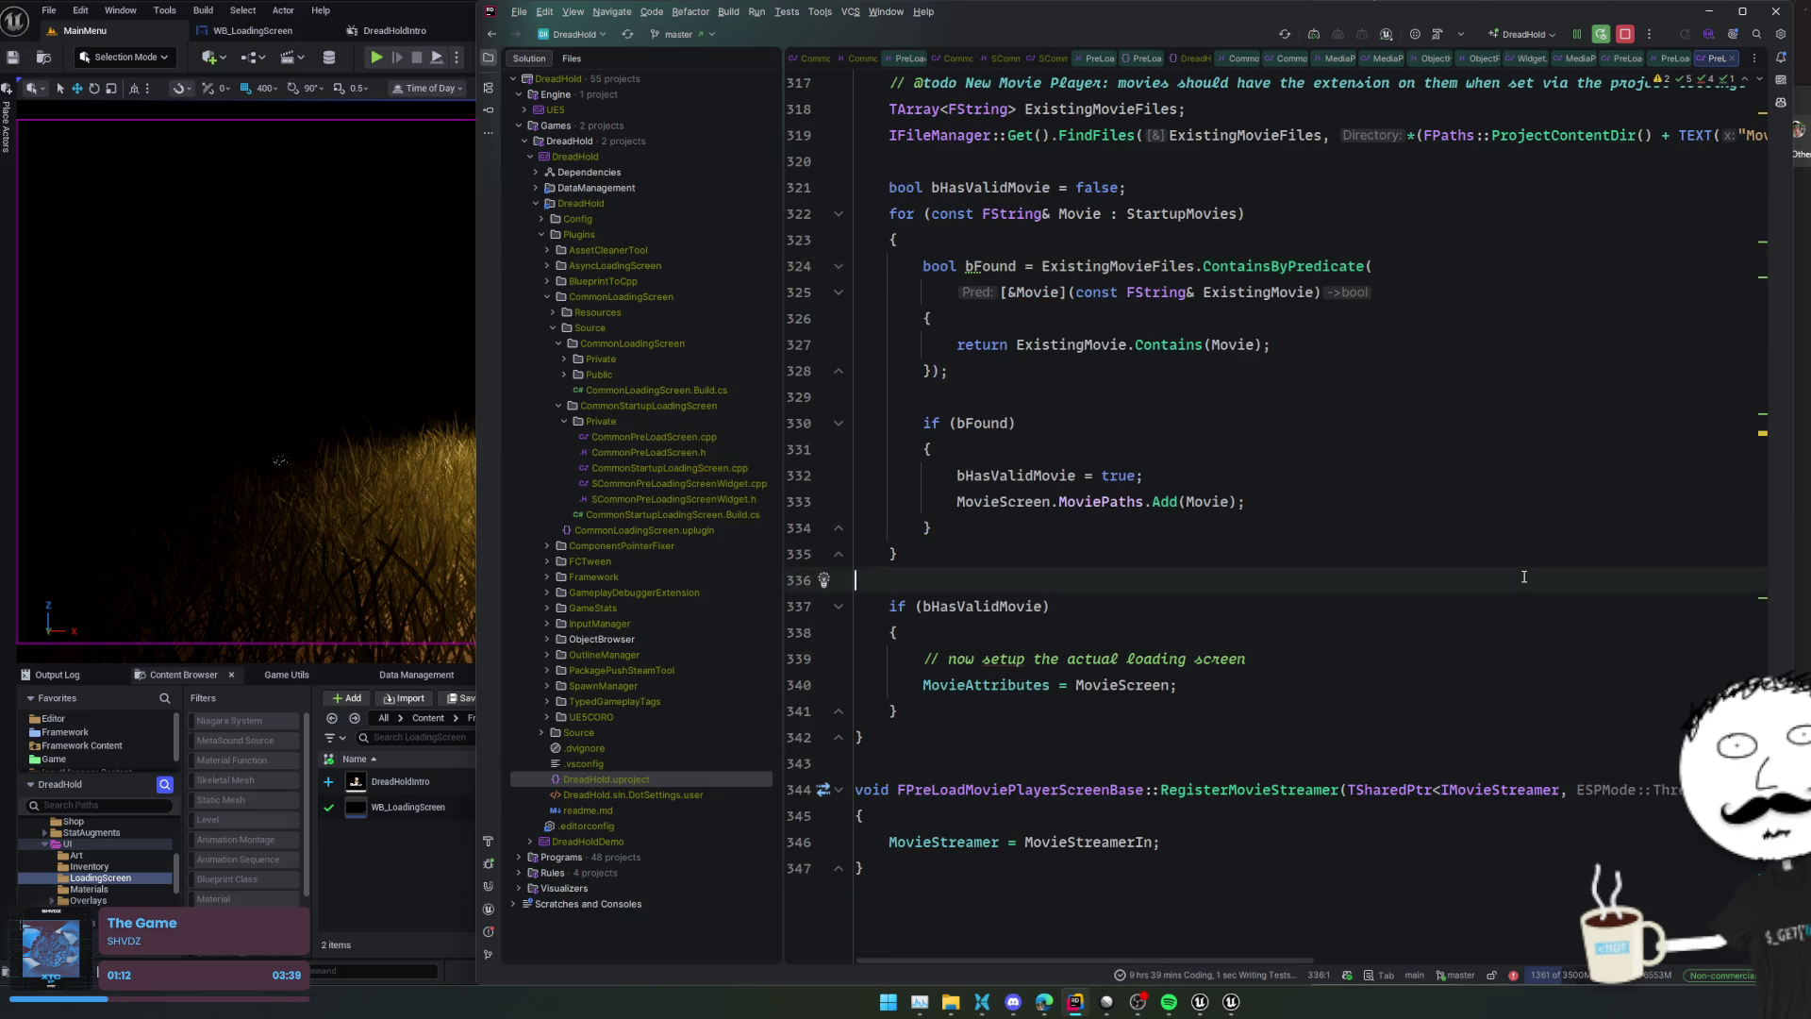
{"action": "scroll", "coordinate": [1523, 576], "scroll_direction": "up", "scroll_amount": 20}
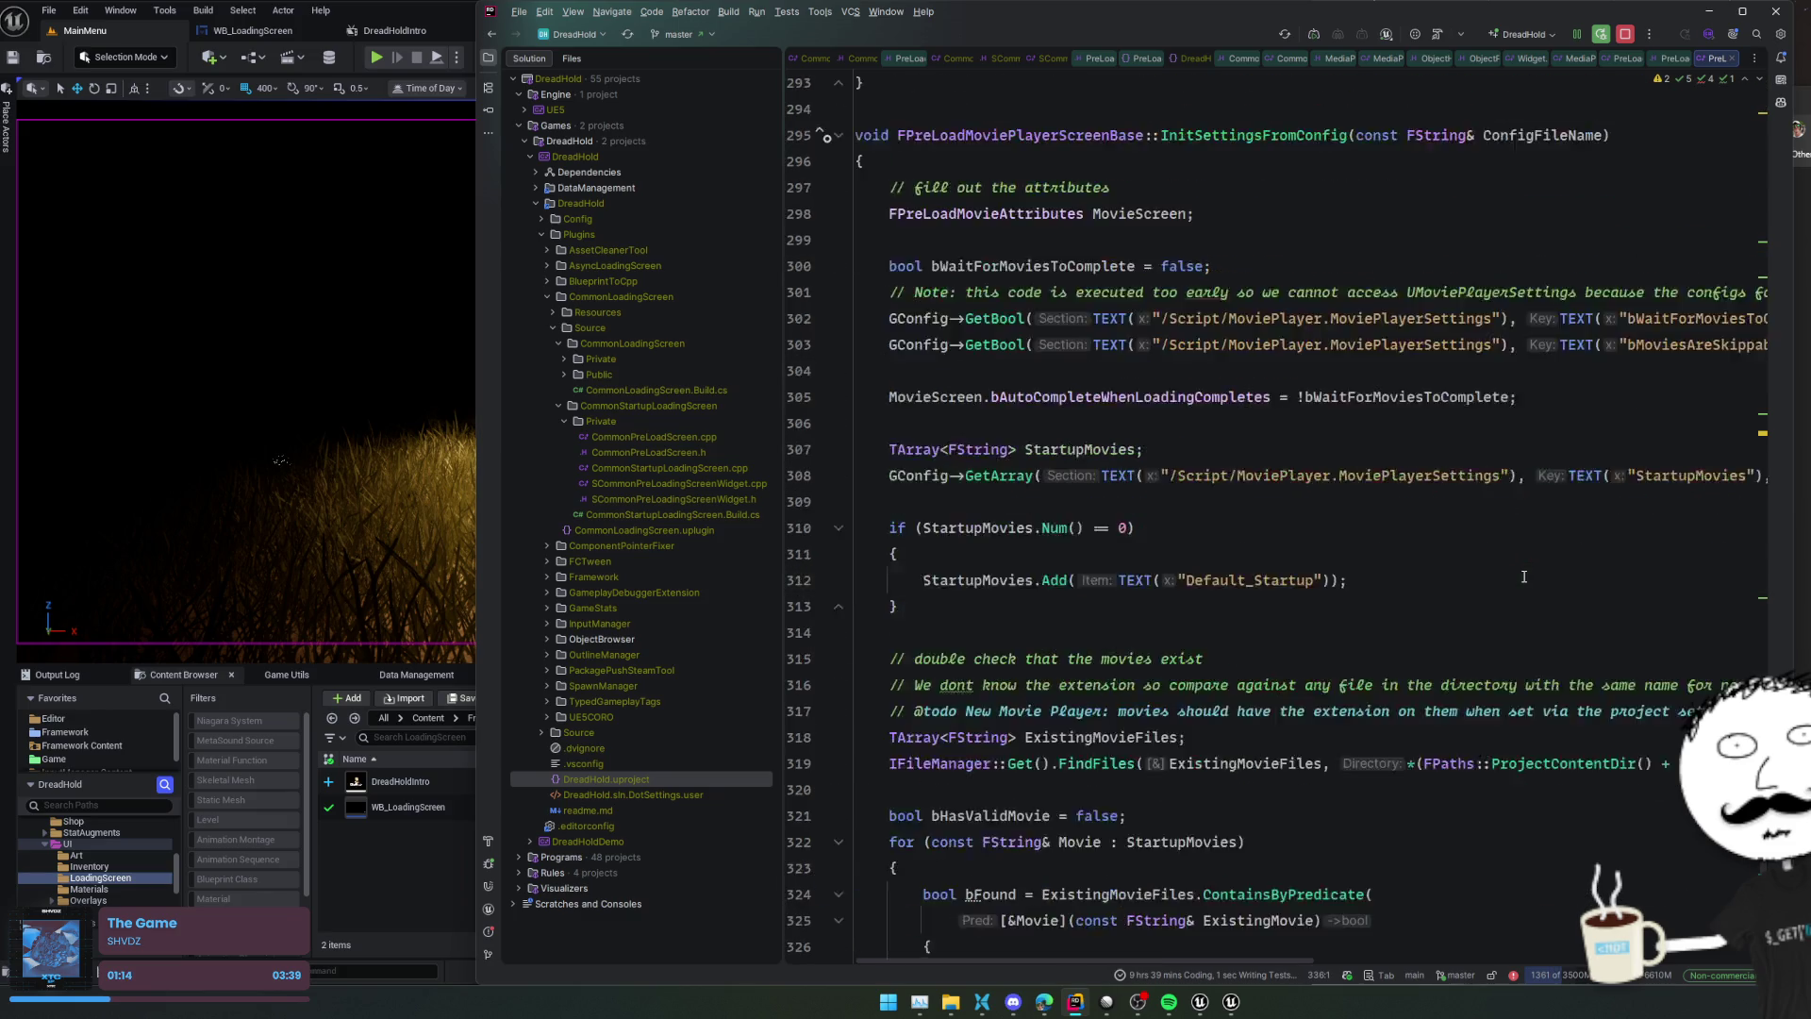
{"action": "scroll", "coordinate": [1548, 675], "scroll_direction": "up", "scroll_amount": 10}
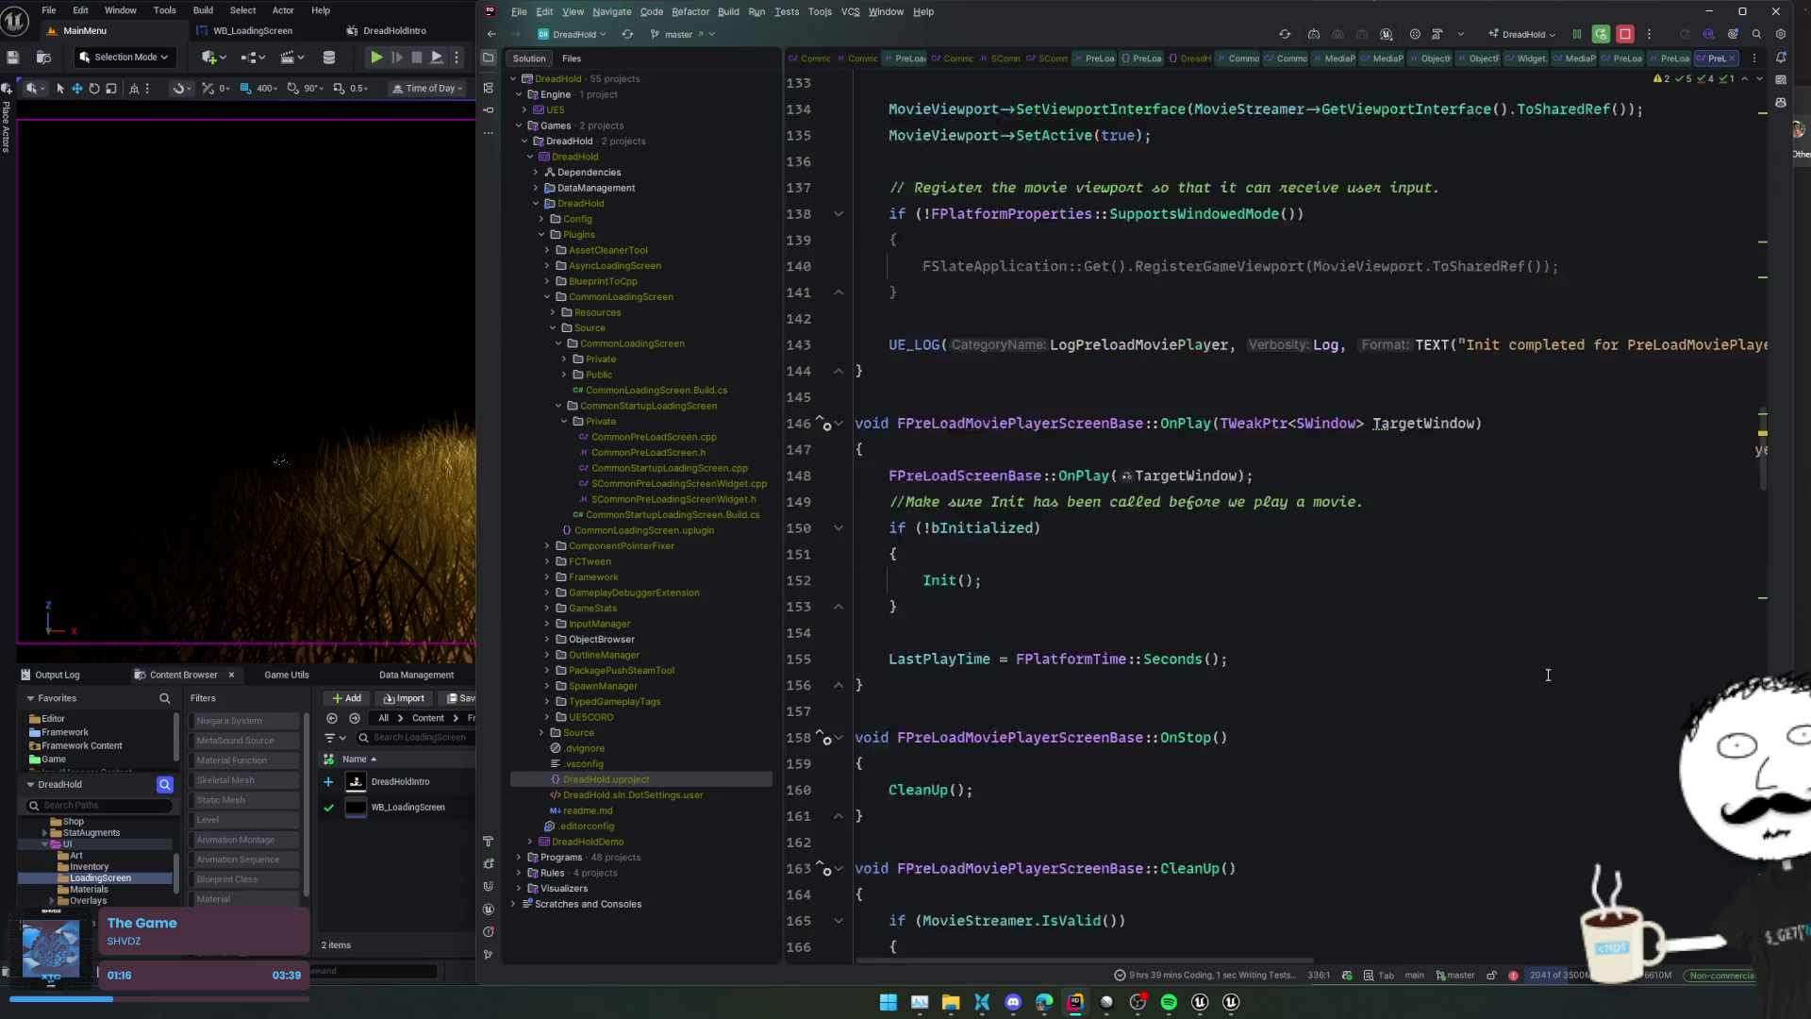
Review the SViewport creation on line 125 and select the cooked-data shader compilation block near line 102
{"action": "left_click", "coordinate": [1548, 676]}
{"action": "left_click", "coordinate": [1506, 710]}
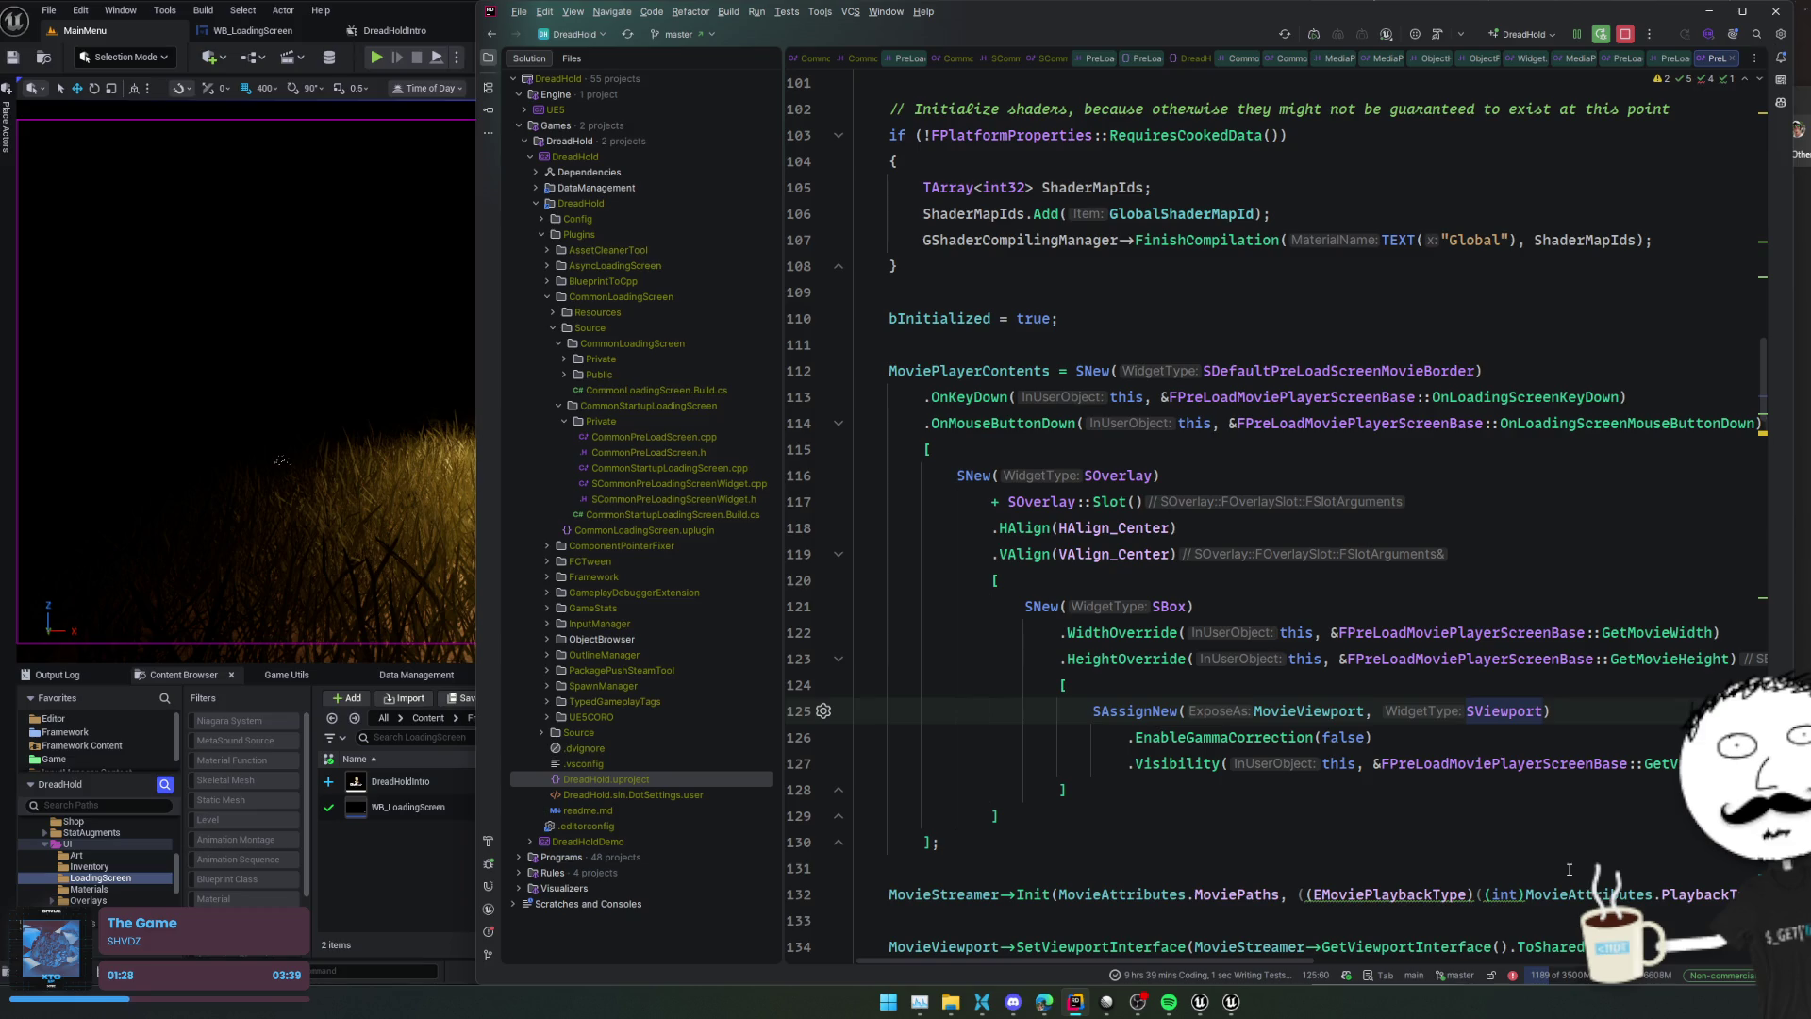
{"action": "left_click", "coordinate": [1542, 778]}
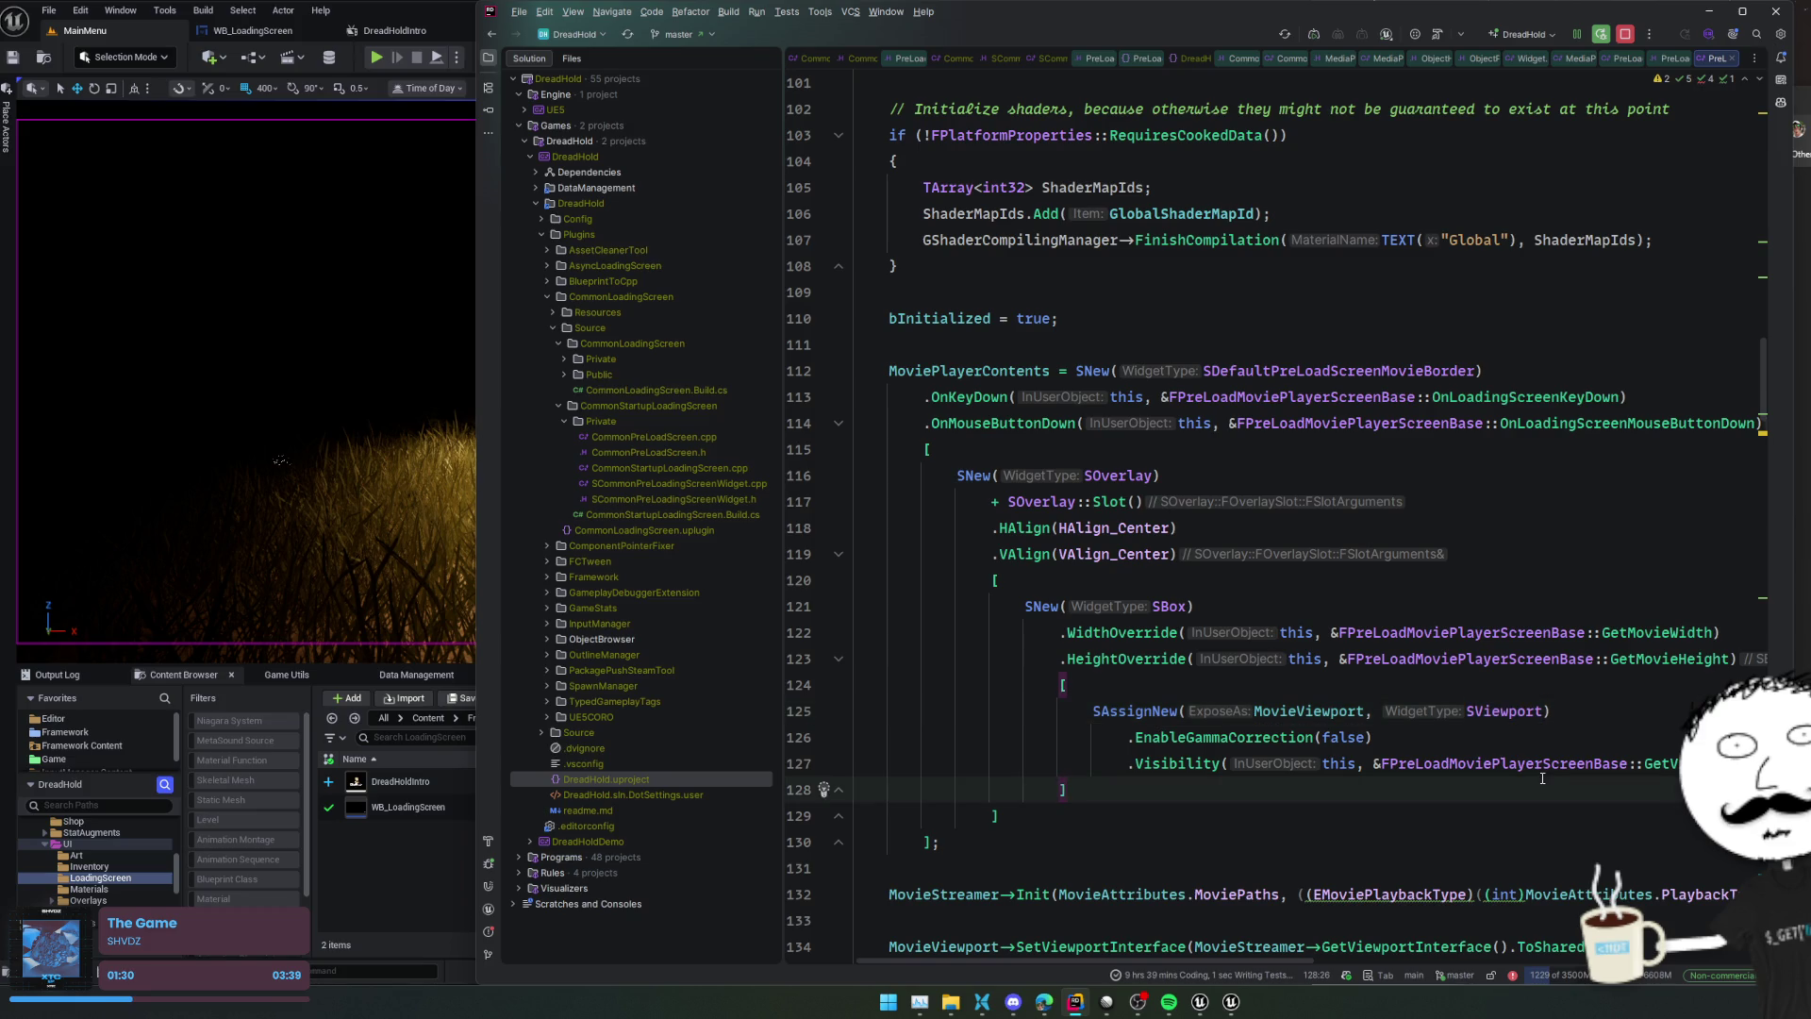
{"action": "scroll", "coordinate": [1542, 778], "scroll_direction": "up", "scroll_amount": 3}
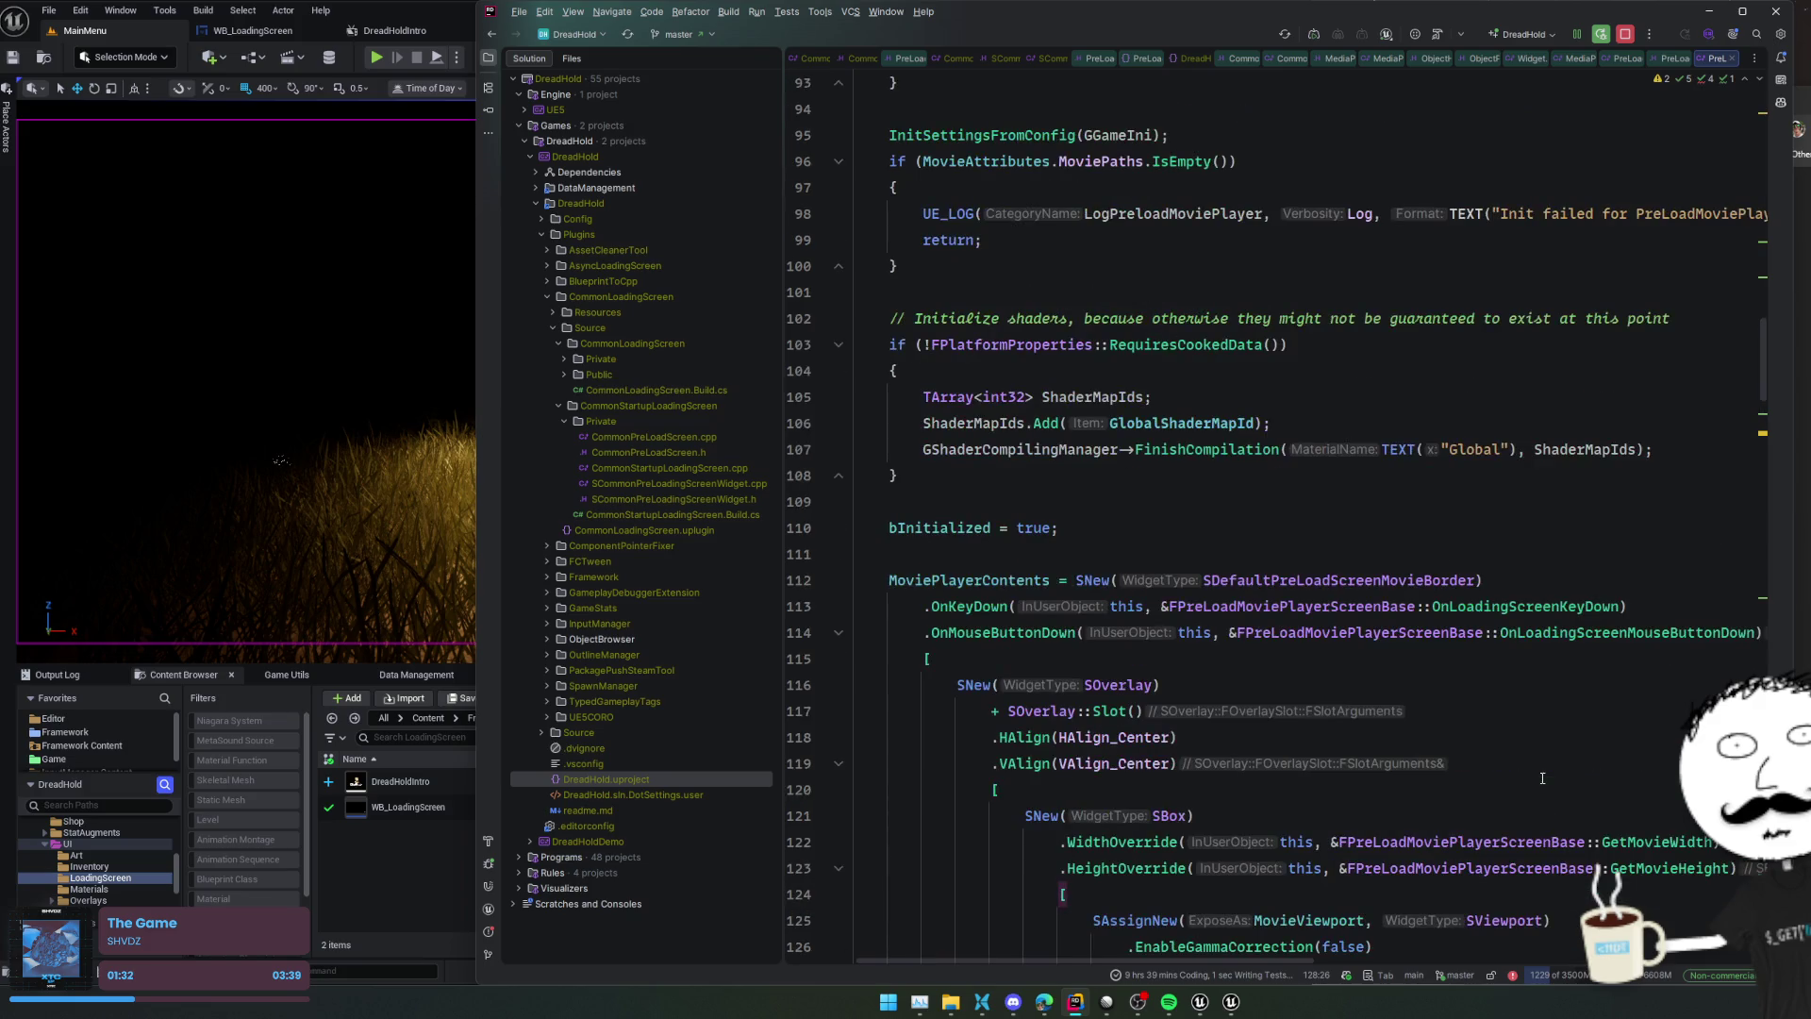
{"action": "scroll", "coordinate": [1542, 778], "scroll_direction": "up", "scroll_amount": 2}
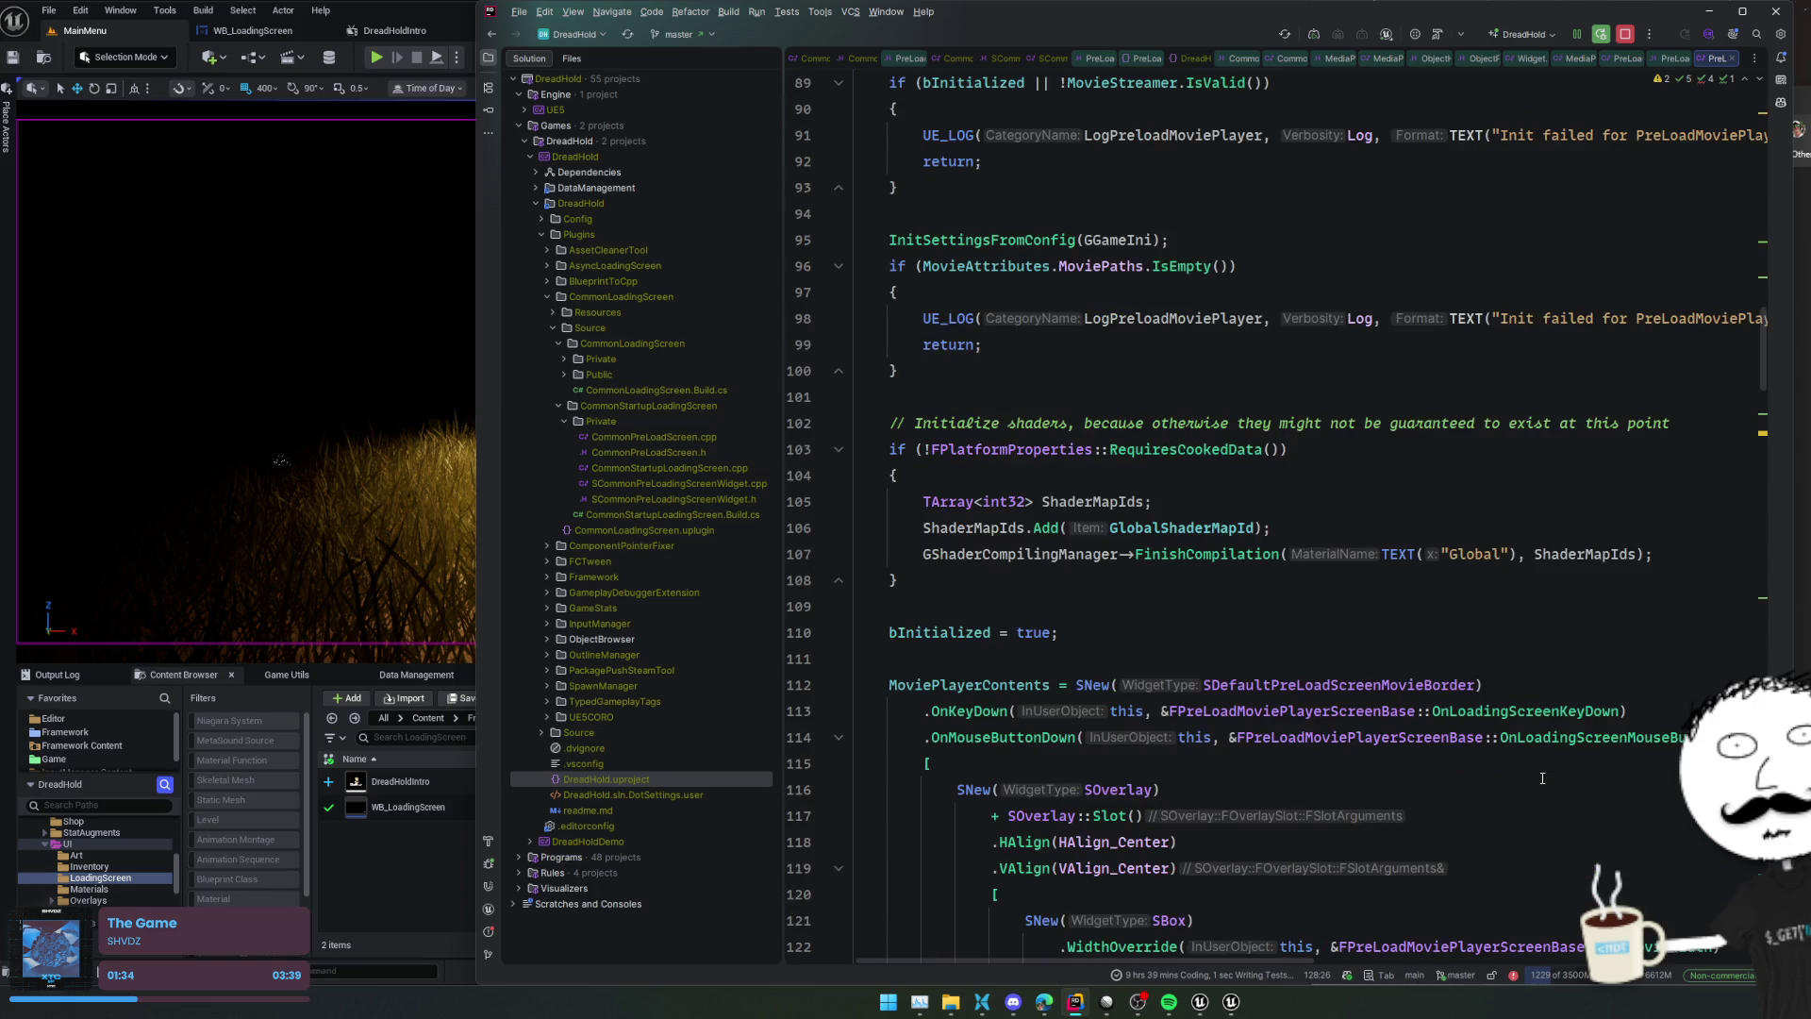
{"action": "scroll", "coordinate": [1542, 778], "scroll_direction": "up", "scroll_amount": 2}
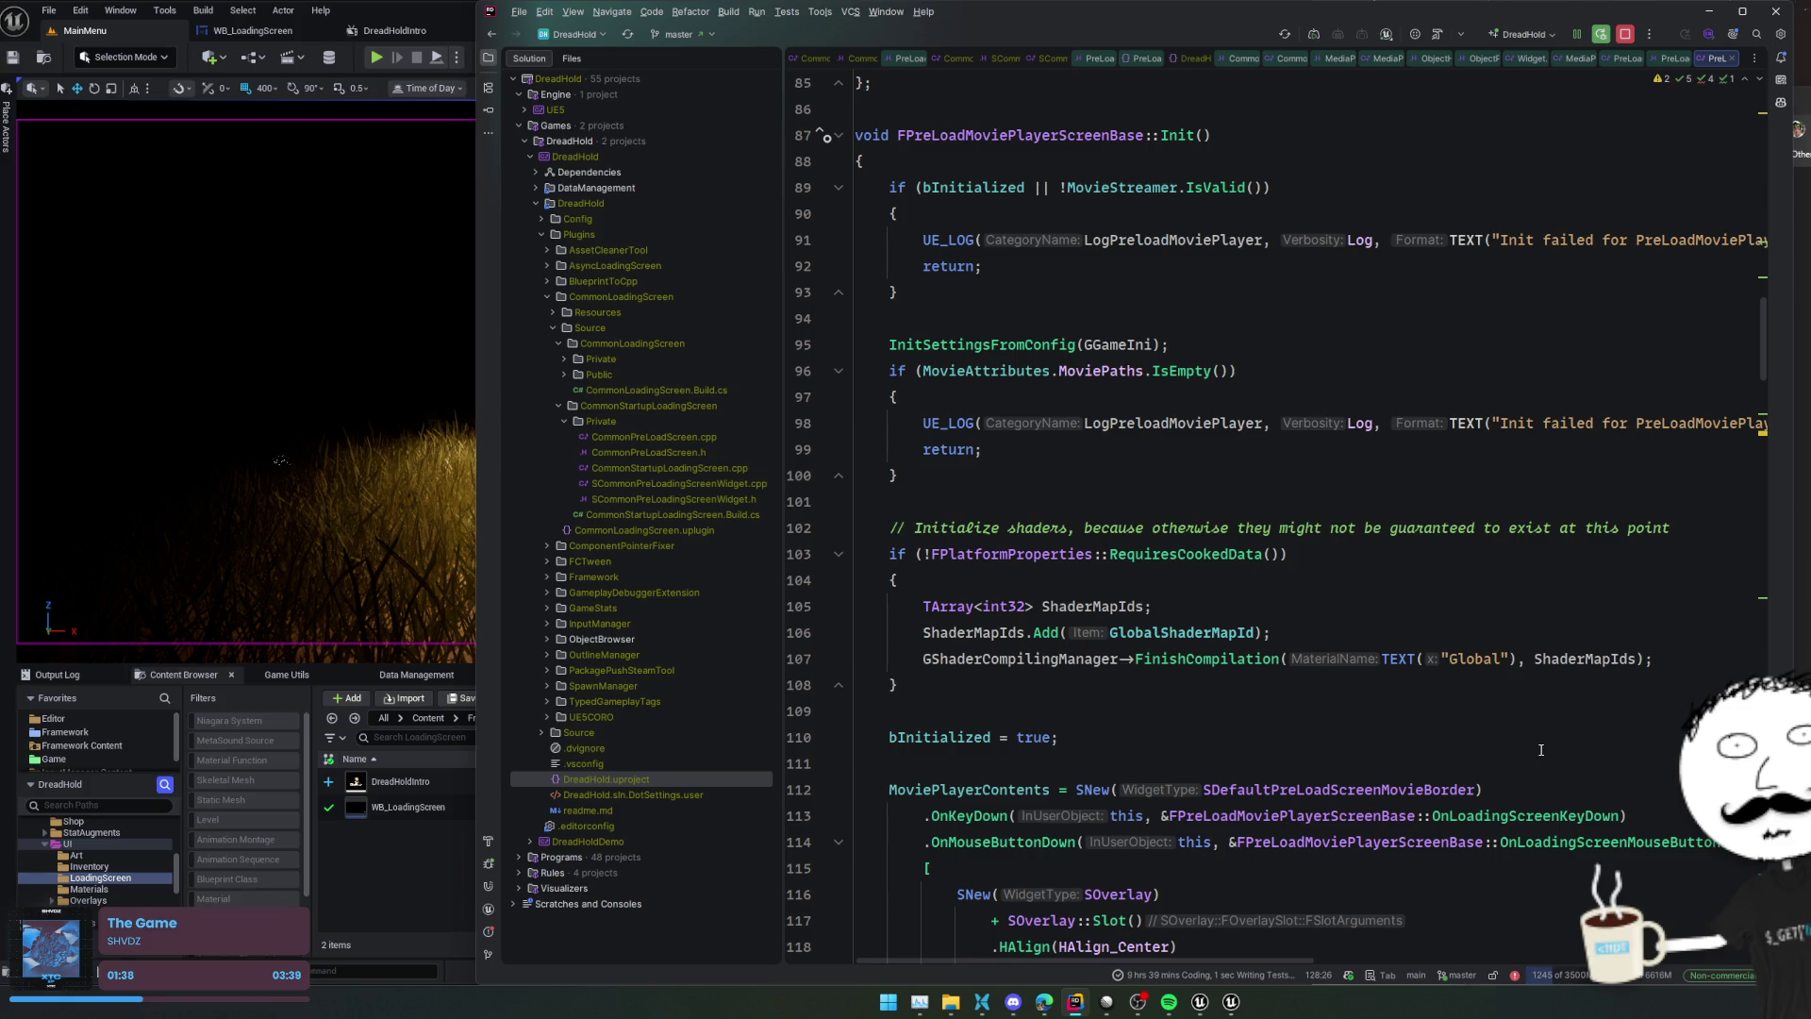
{"action": "left_click", "coordinate": [1473, 529]}
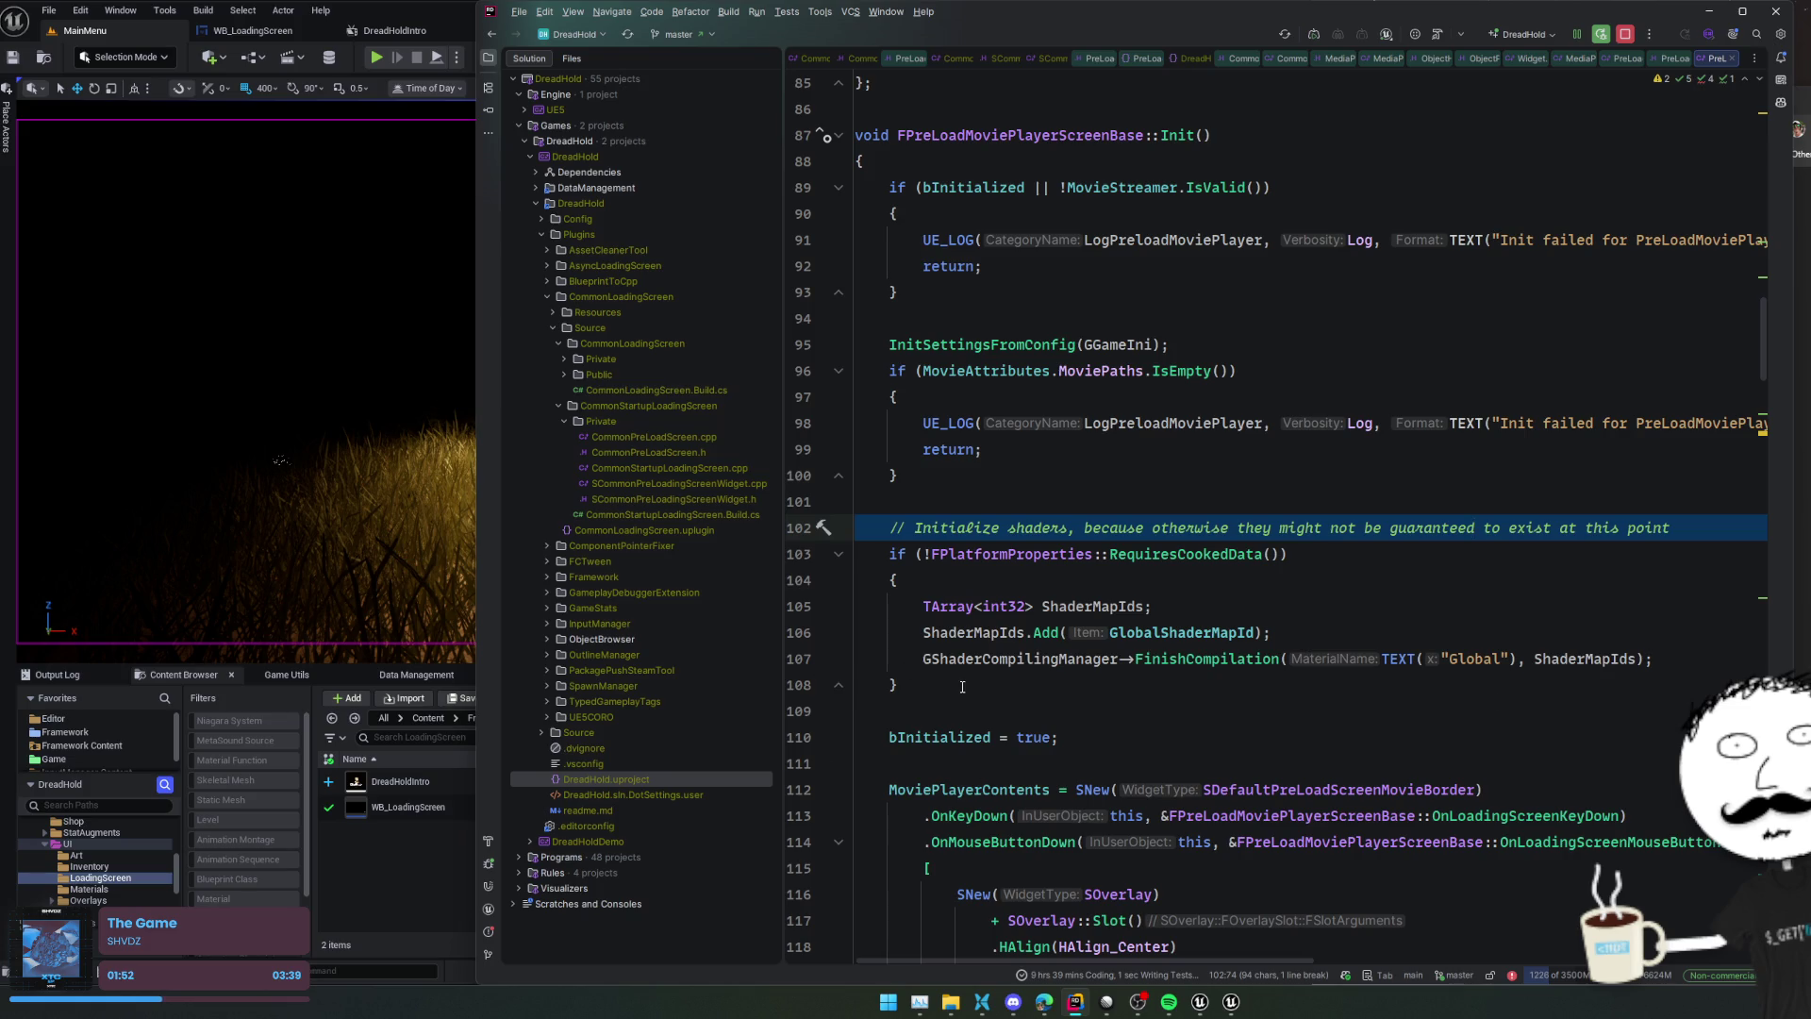
{"action": "left_click_drag", "start_coordinate": [962, 687], "coordinate": [799, 551]}
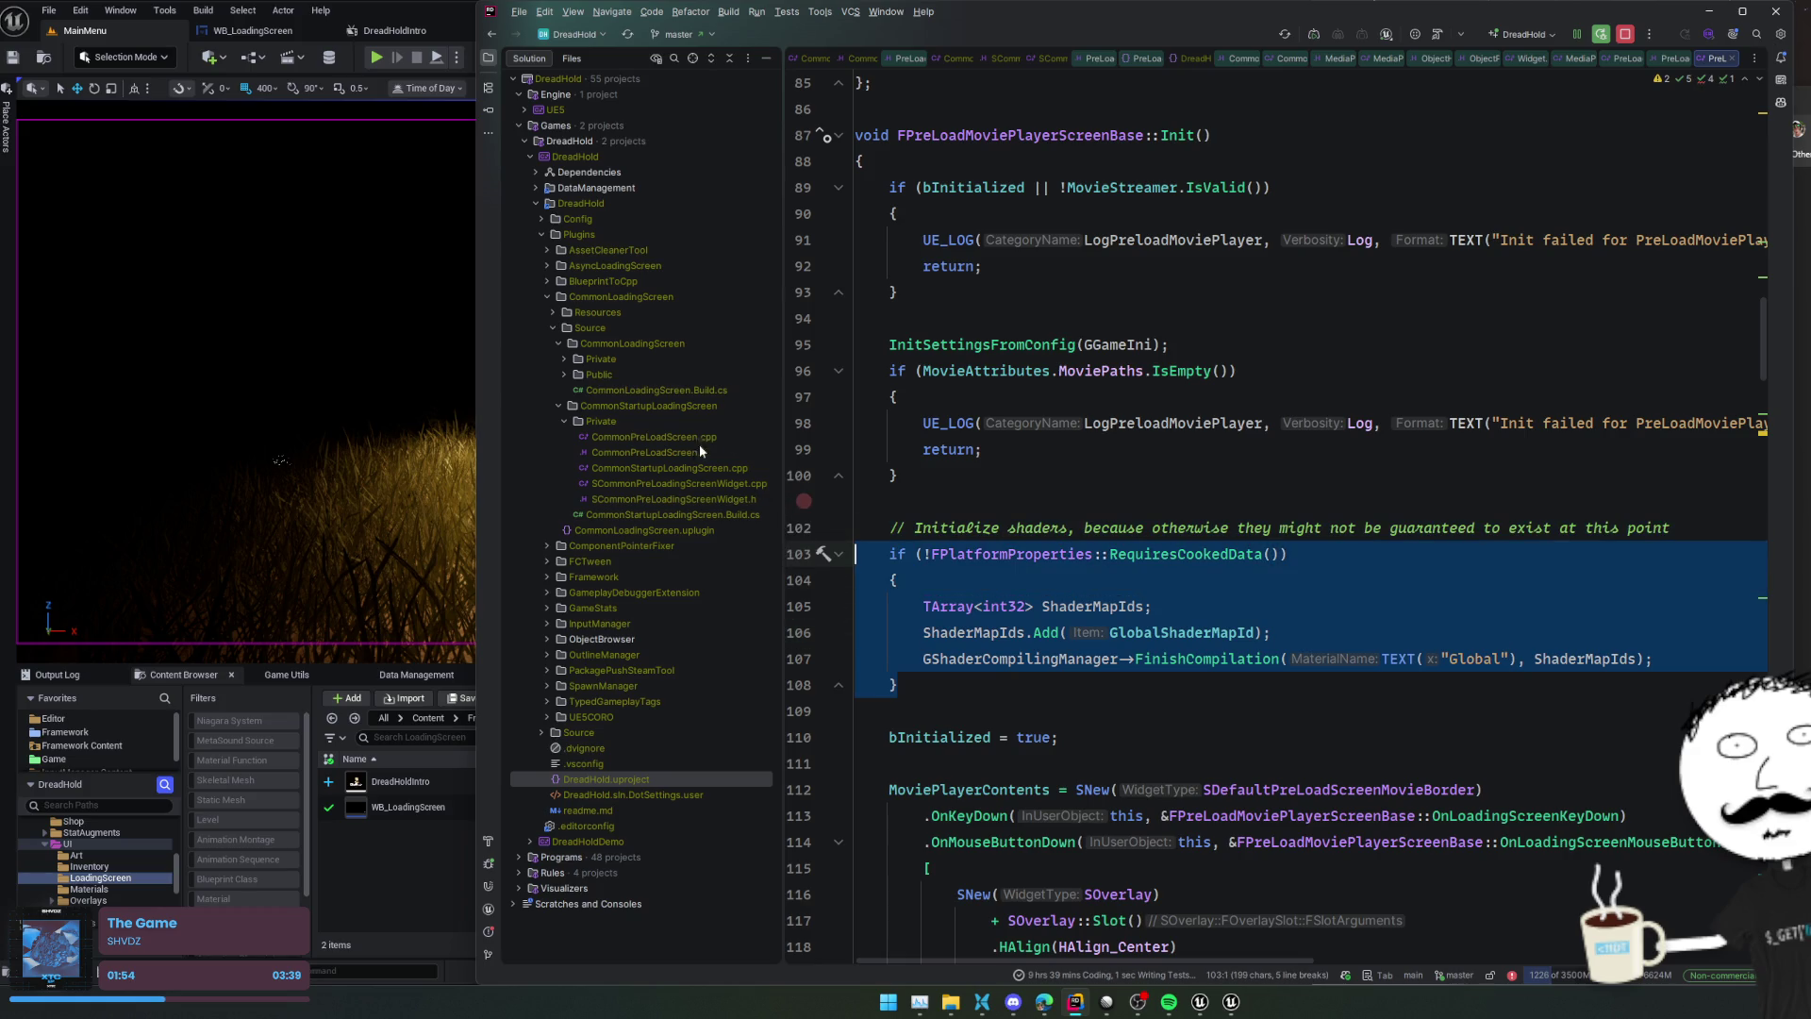
{"action": "scroll", "coordinate": [1132, 528], "scroll_direction": "up", "scroll_amount": 3}
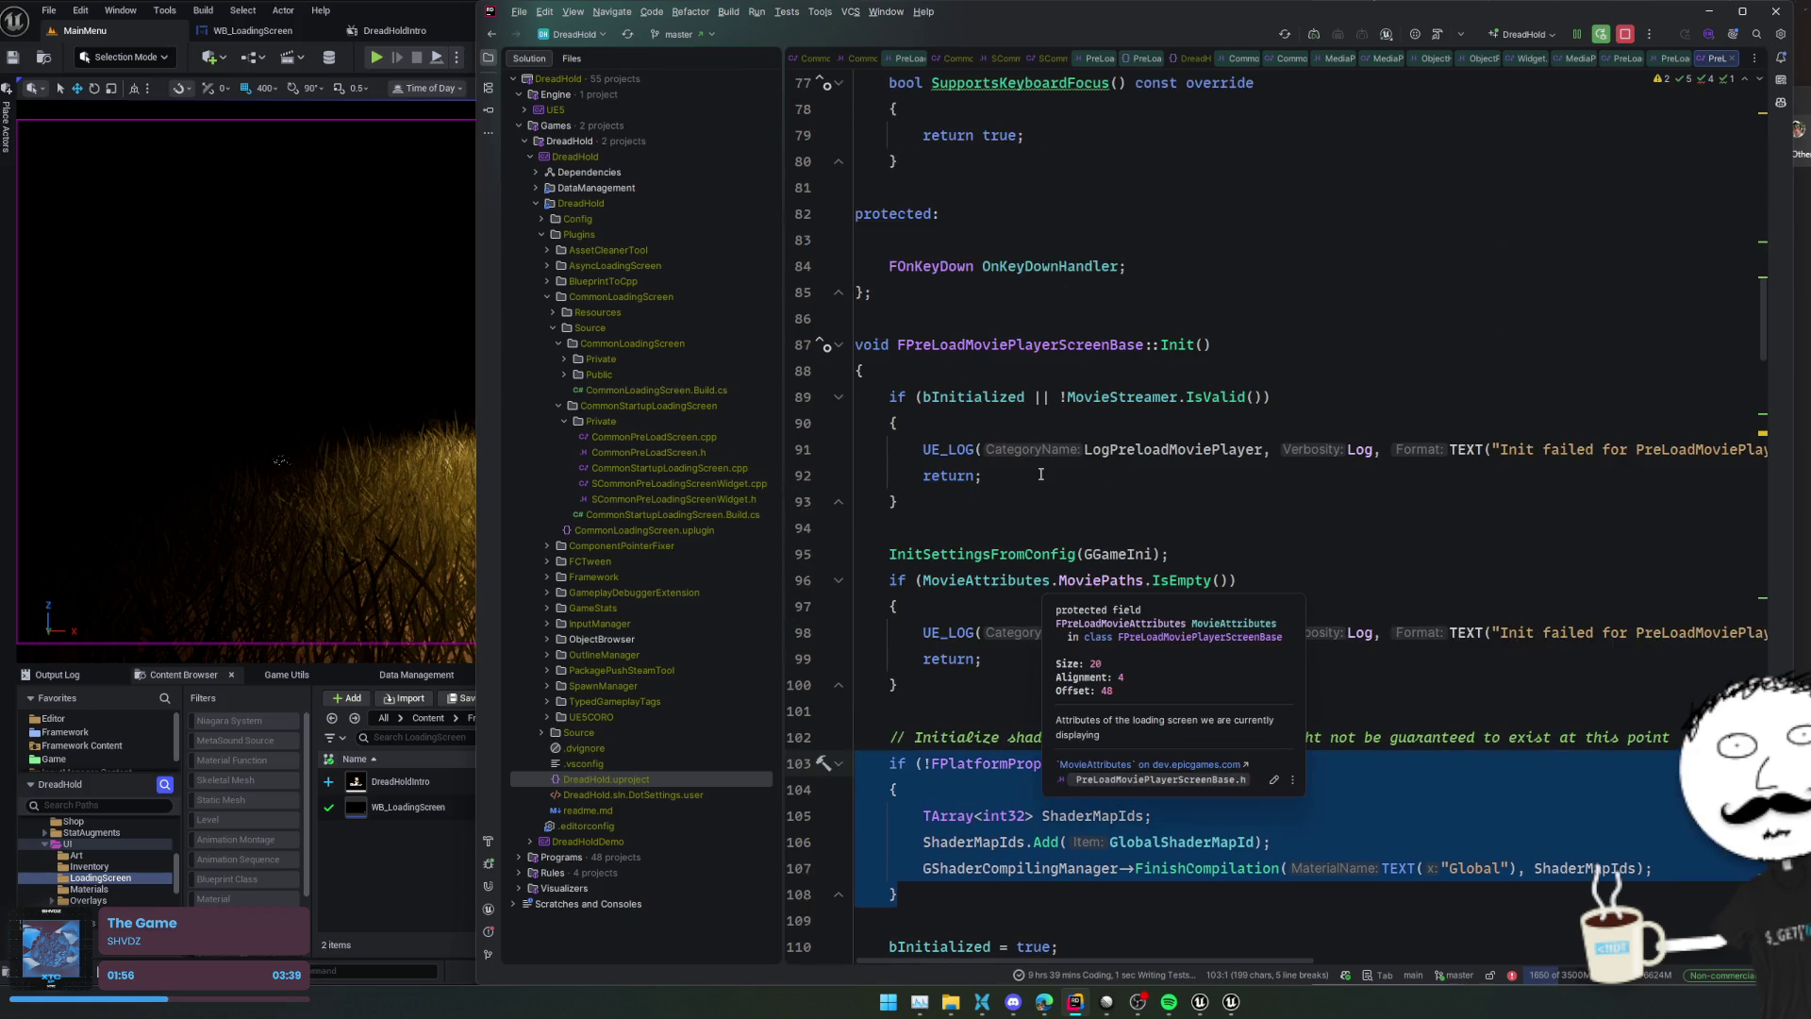
Open CommonStartupLoadingScreen.cpp, inspect the preload screen's Init and SCommonPreLoadingScreenWidget, and expand Private and Public
{"action": "double_click", "coordinate": [713, 468]}
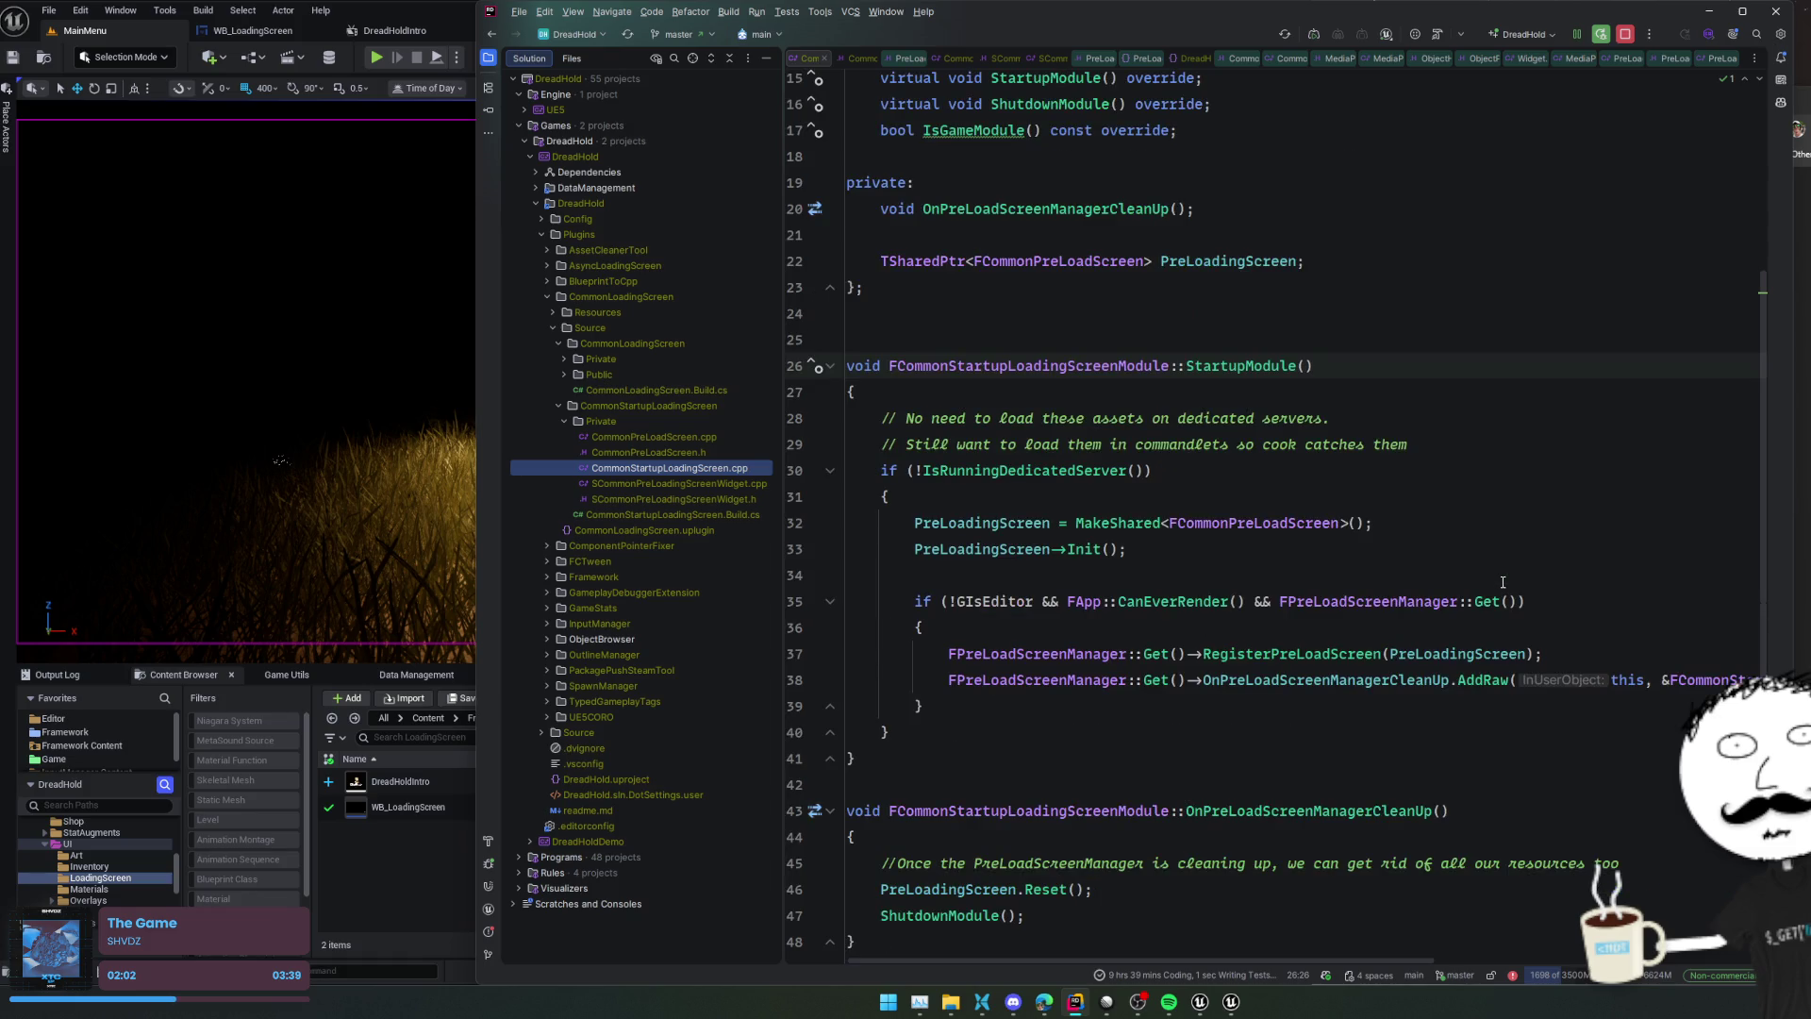
{"action": "scroll", "coordinate": [1502, 582], "scroll_direction": "down", "scroll_amount": 2}
{"action": "left_click", "coordinate": [1457, 549]}
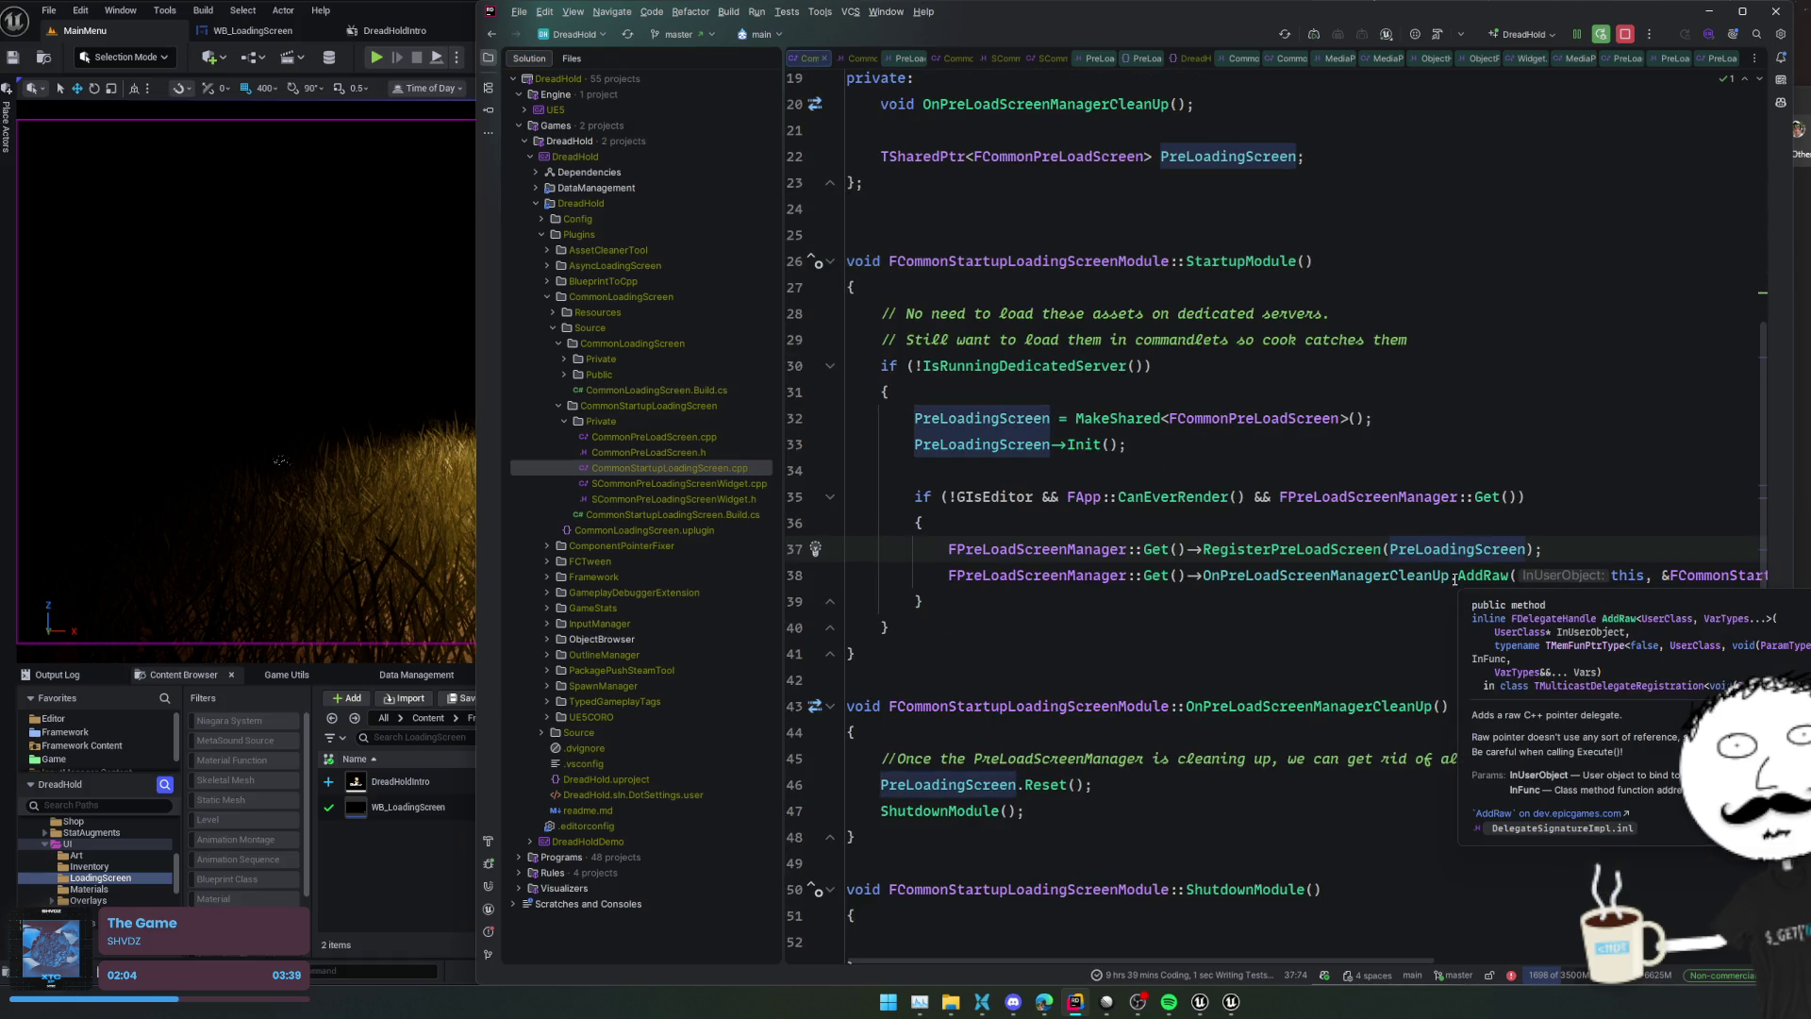
{"action": "left_click", "coordinate": [1094, 446], "text": "ctrl"}
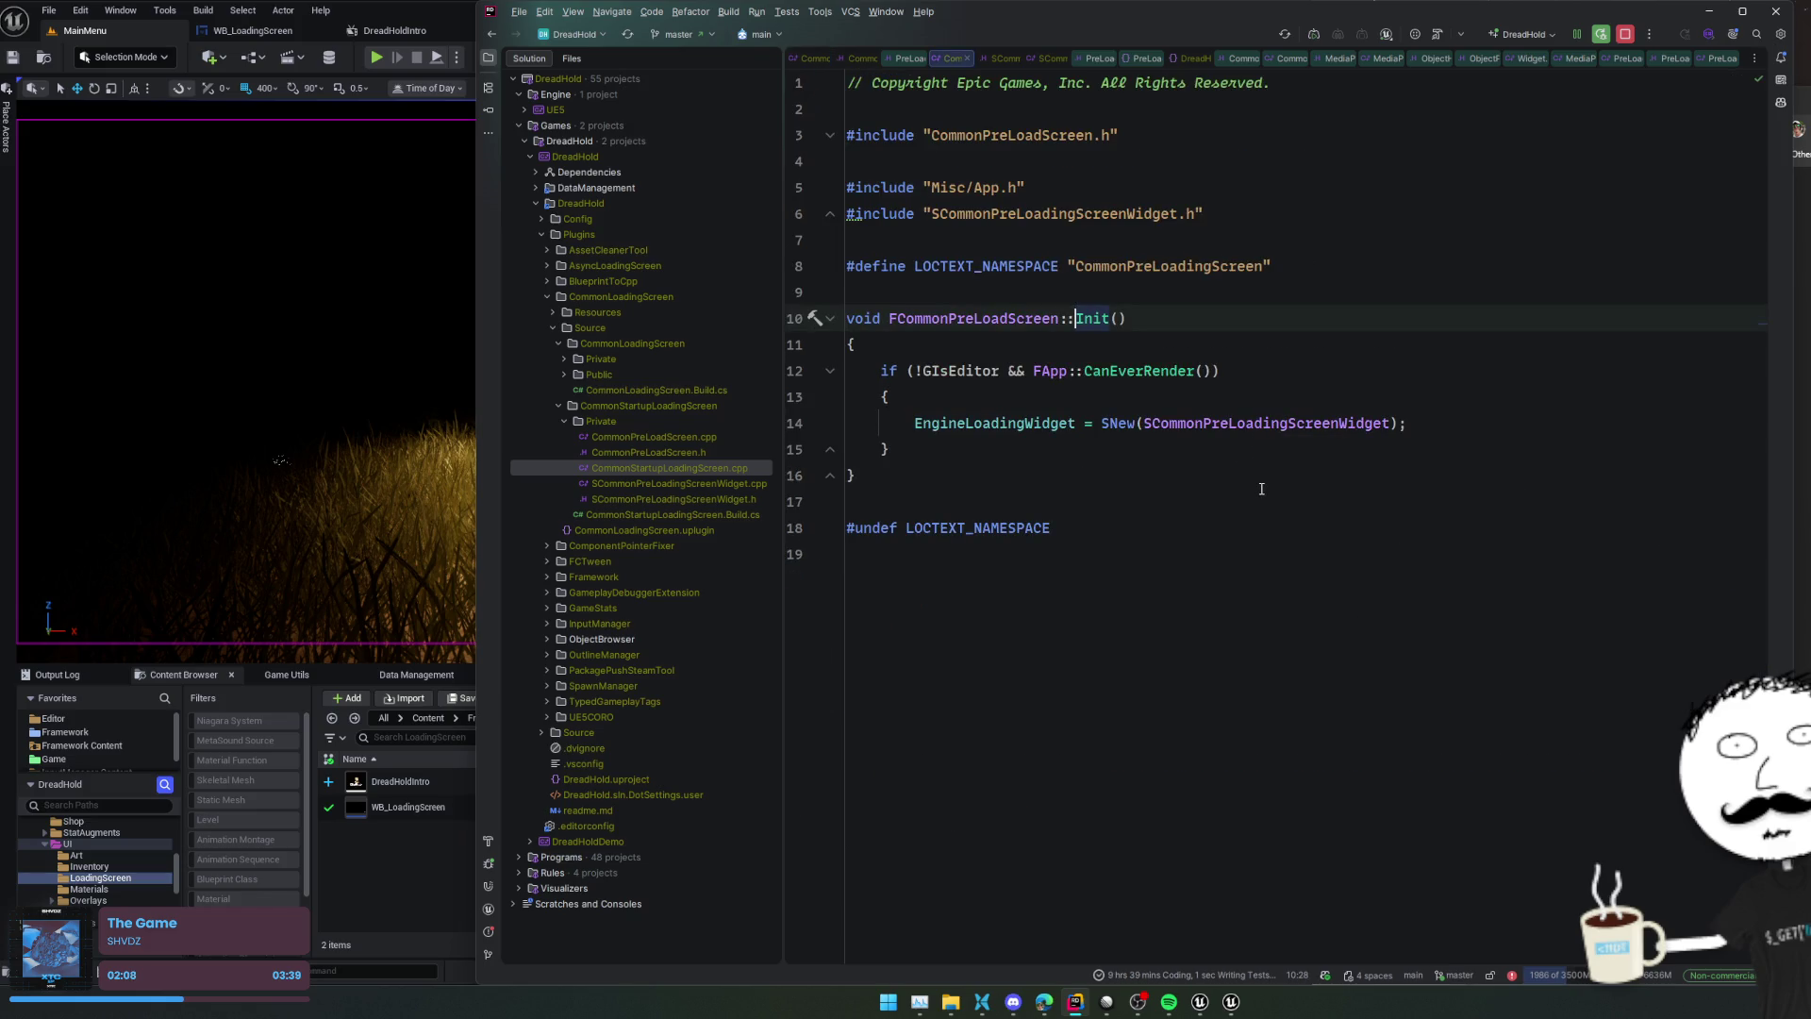
{"action": "left_click", "coordinate": [1293, 423], "text": "ctrl"}
{"action": "key", "text": "ctrl+alt+Left"}
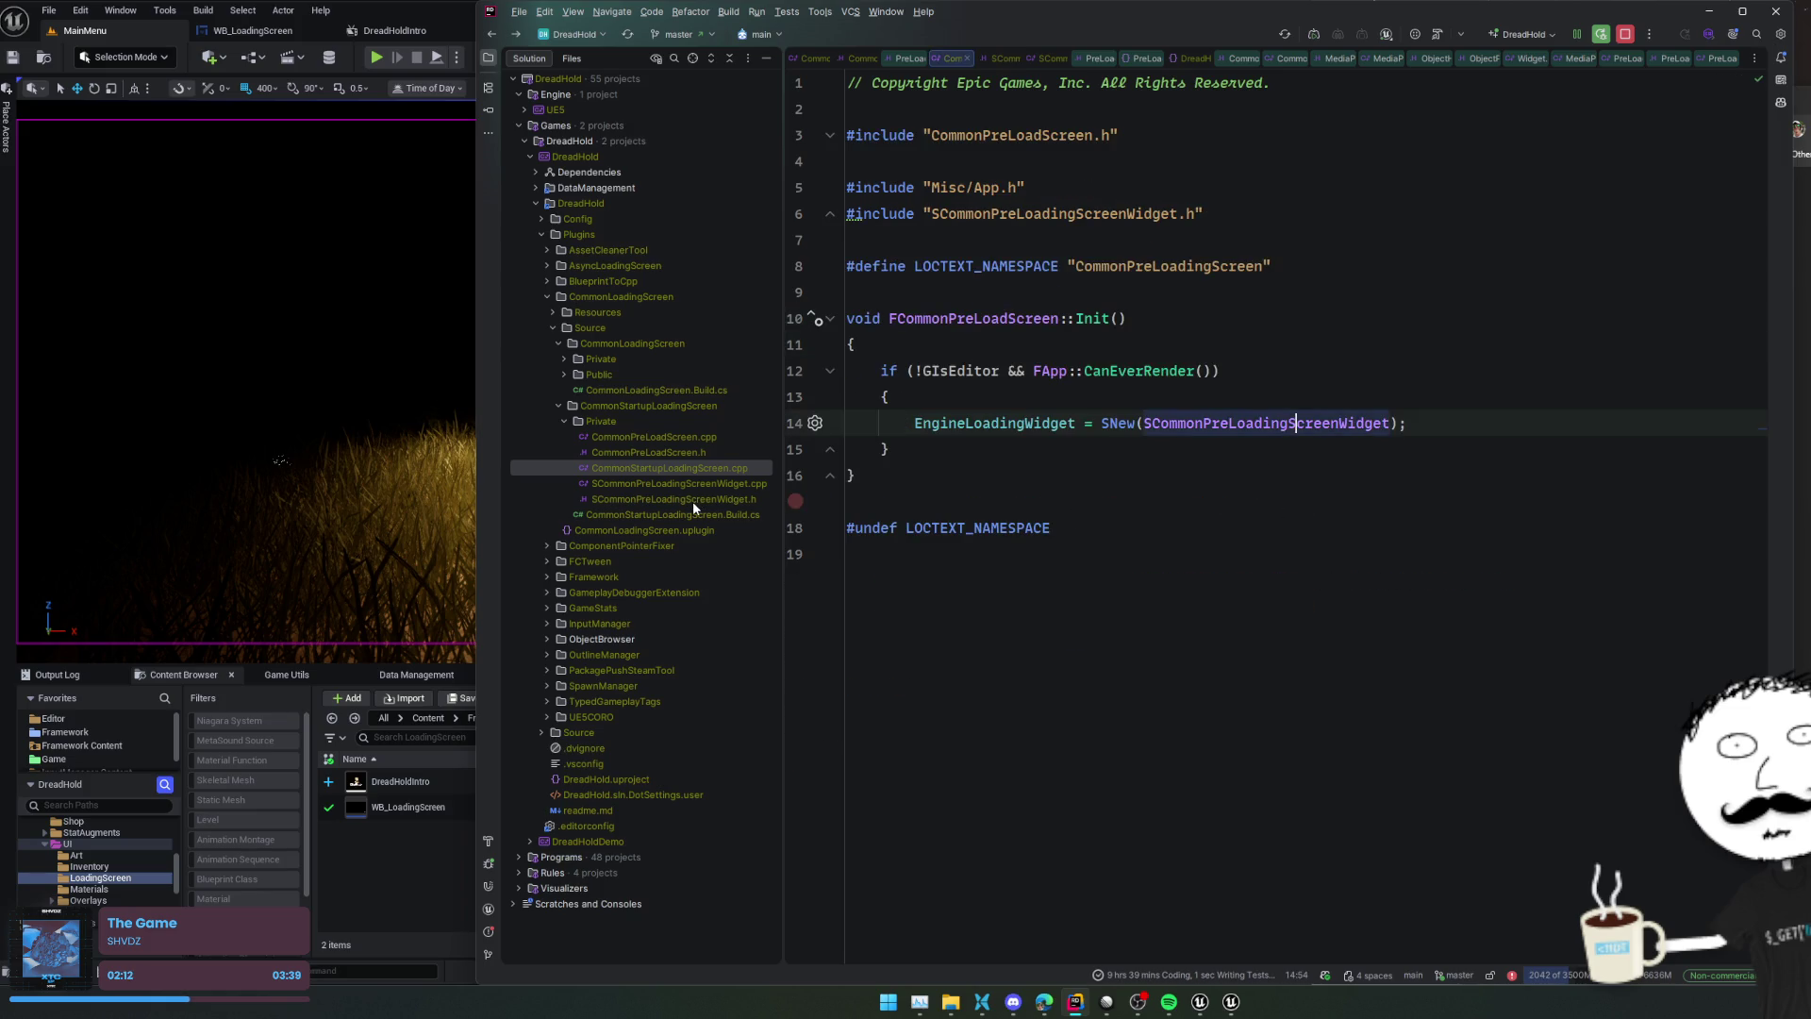
{"action": "left_click", "coordinate": [692, 501]}
{"action": "left_click", "coordinate": [700, 470]}
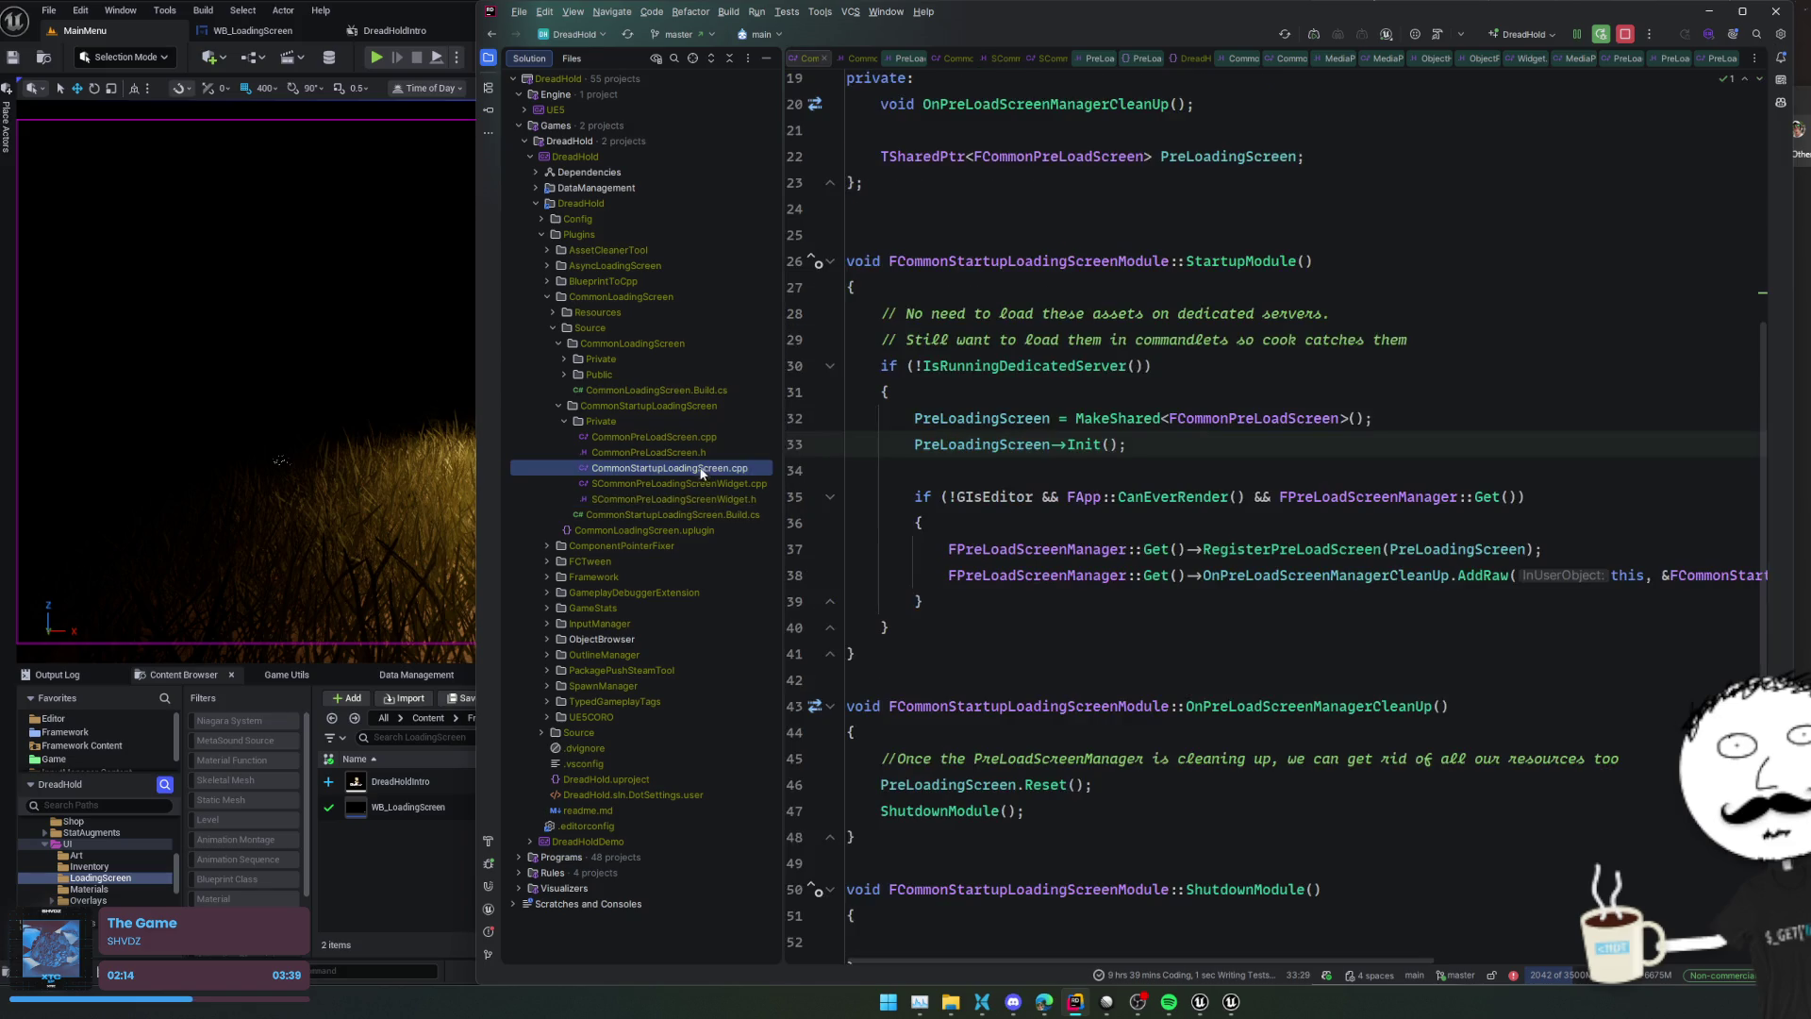
{"action": "double_click", "coordinate": [672, 362]}
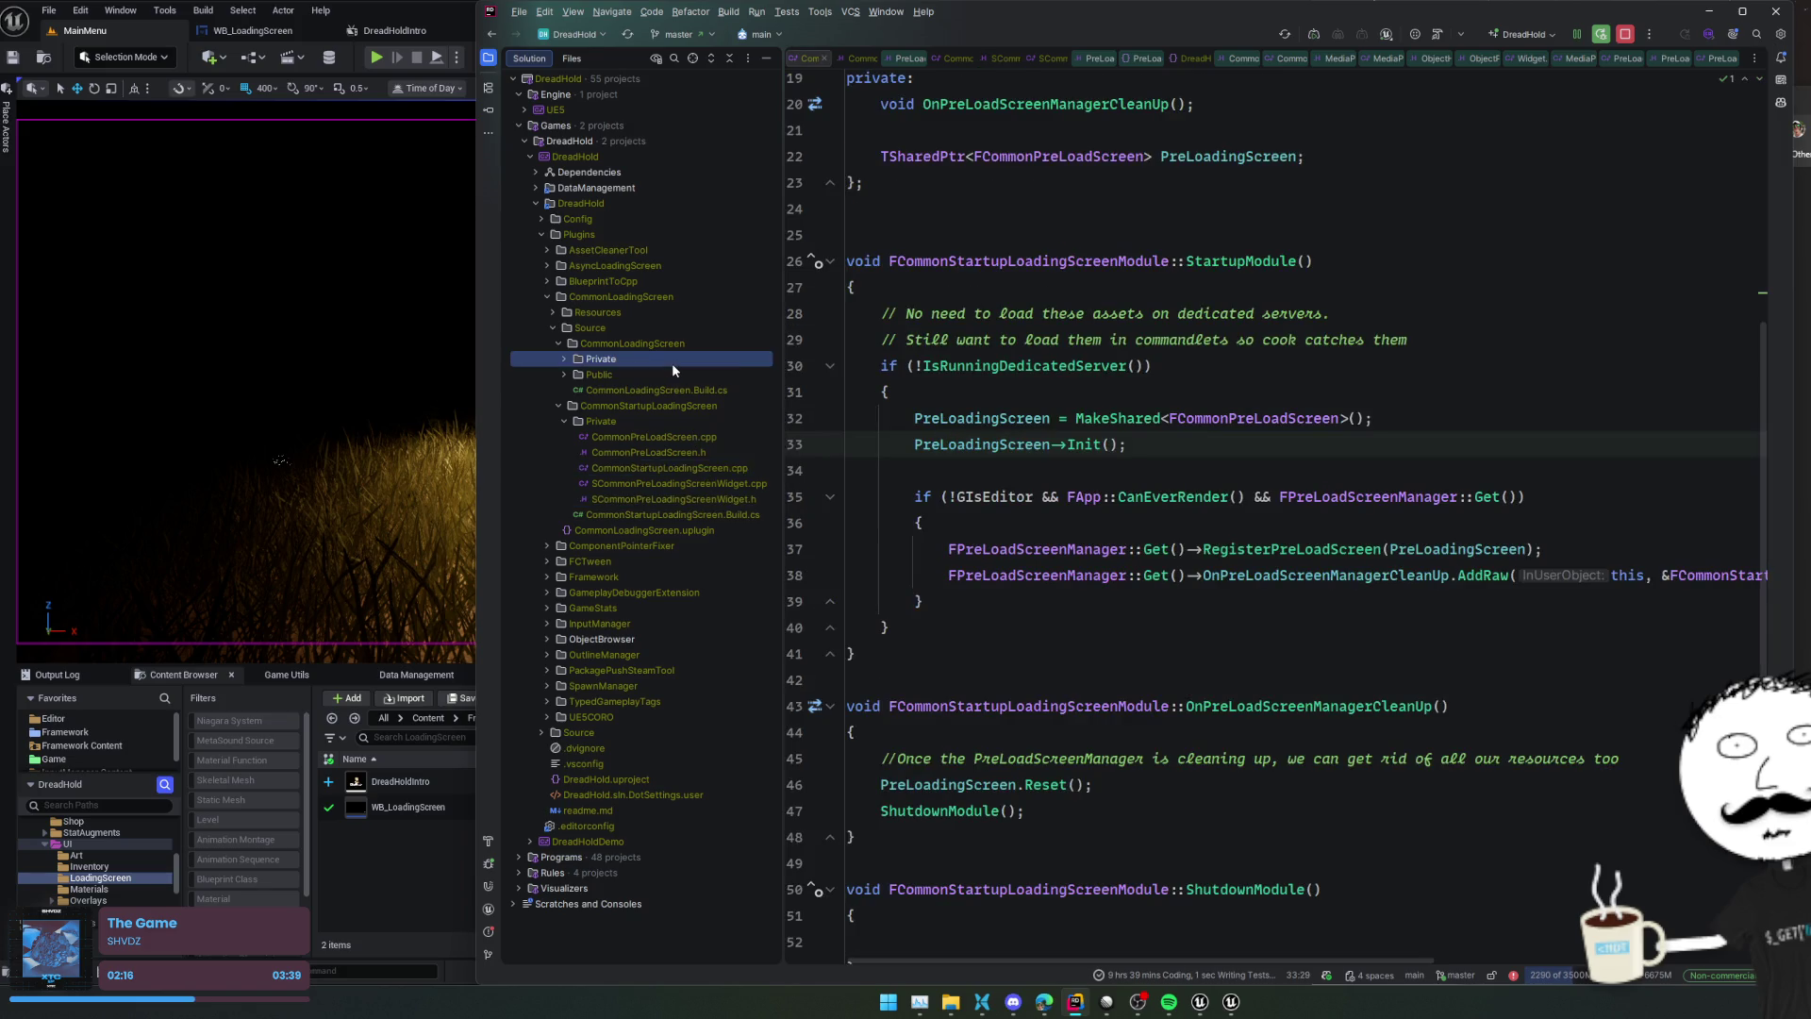
{"action": "double_click", "coordinate": [672, 435]}
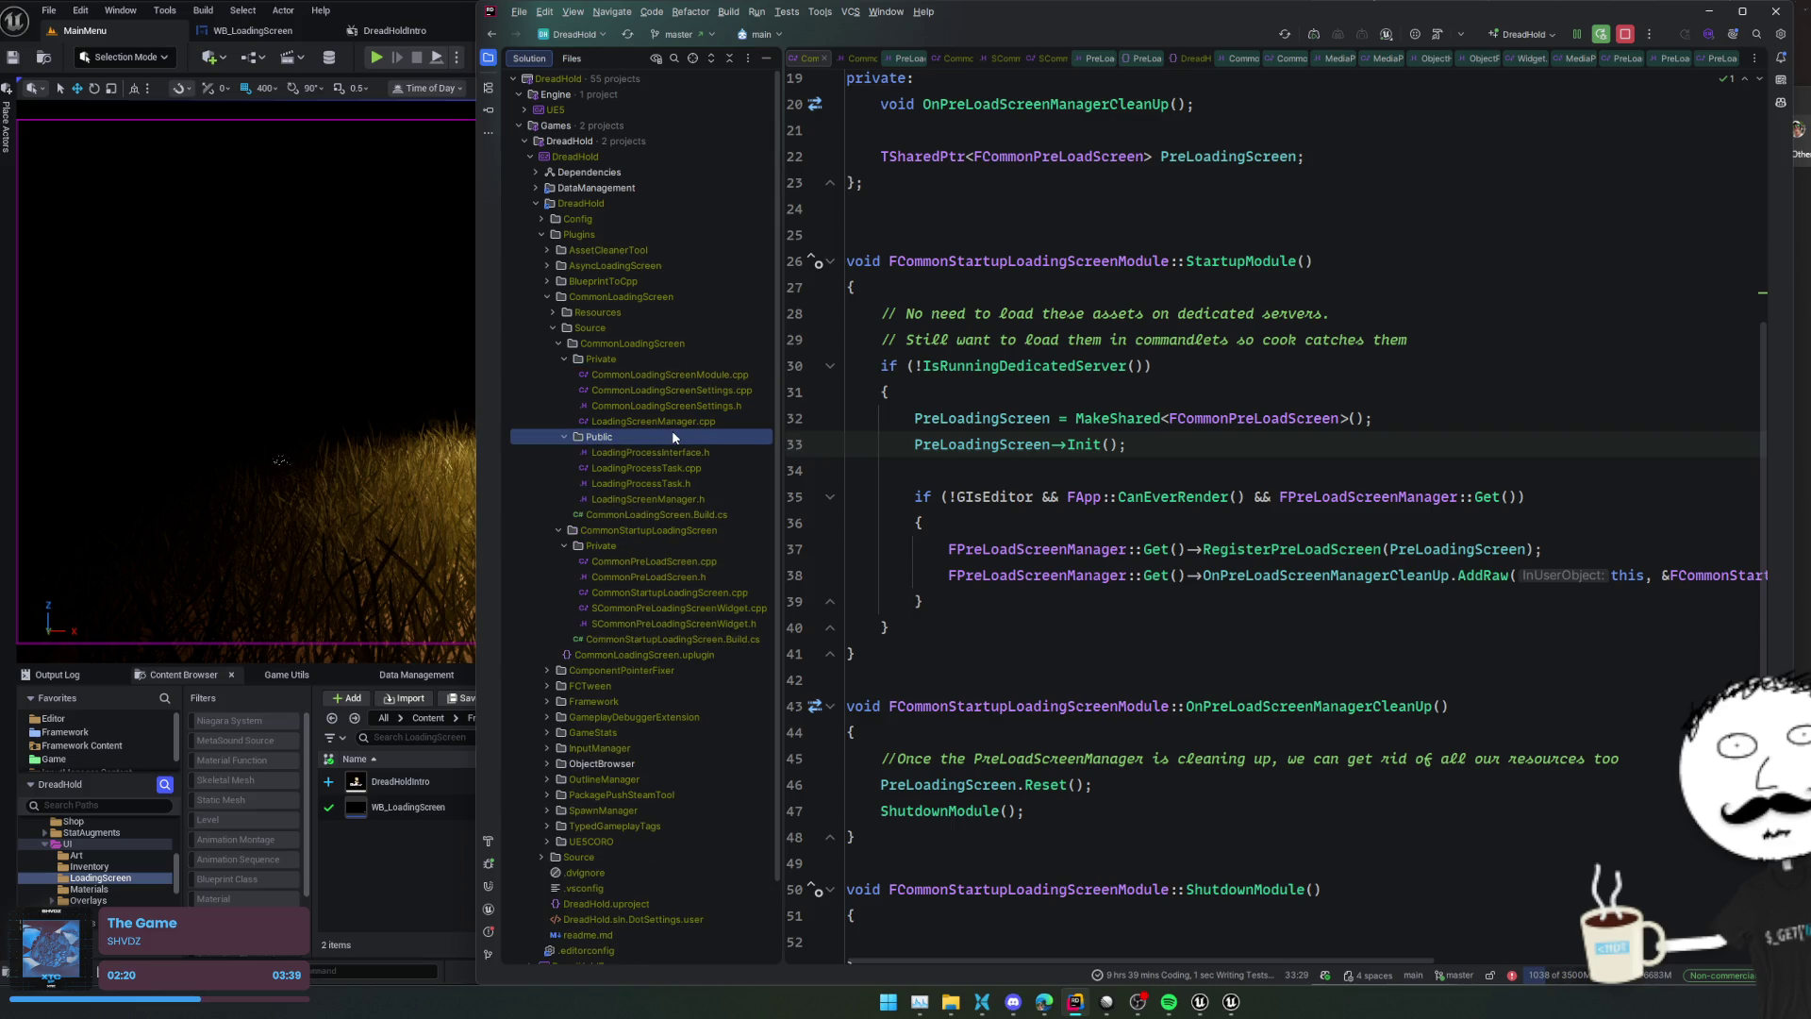
Open LoadingScreenManager.h and read through its declarations
{"action": "double_click", "coordinate": [659, 498]}
{"action": "scroll", "coordinate": [1004, 571], "scroll_direction": "down", "scroll_amount": 8}
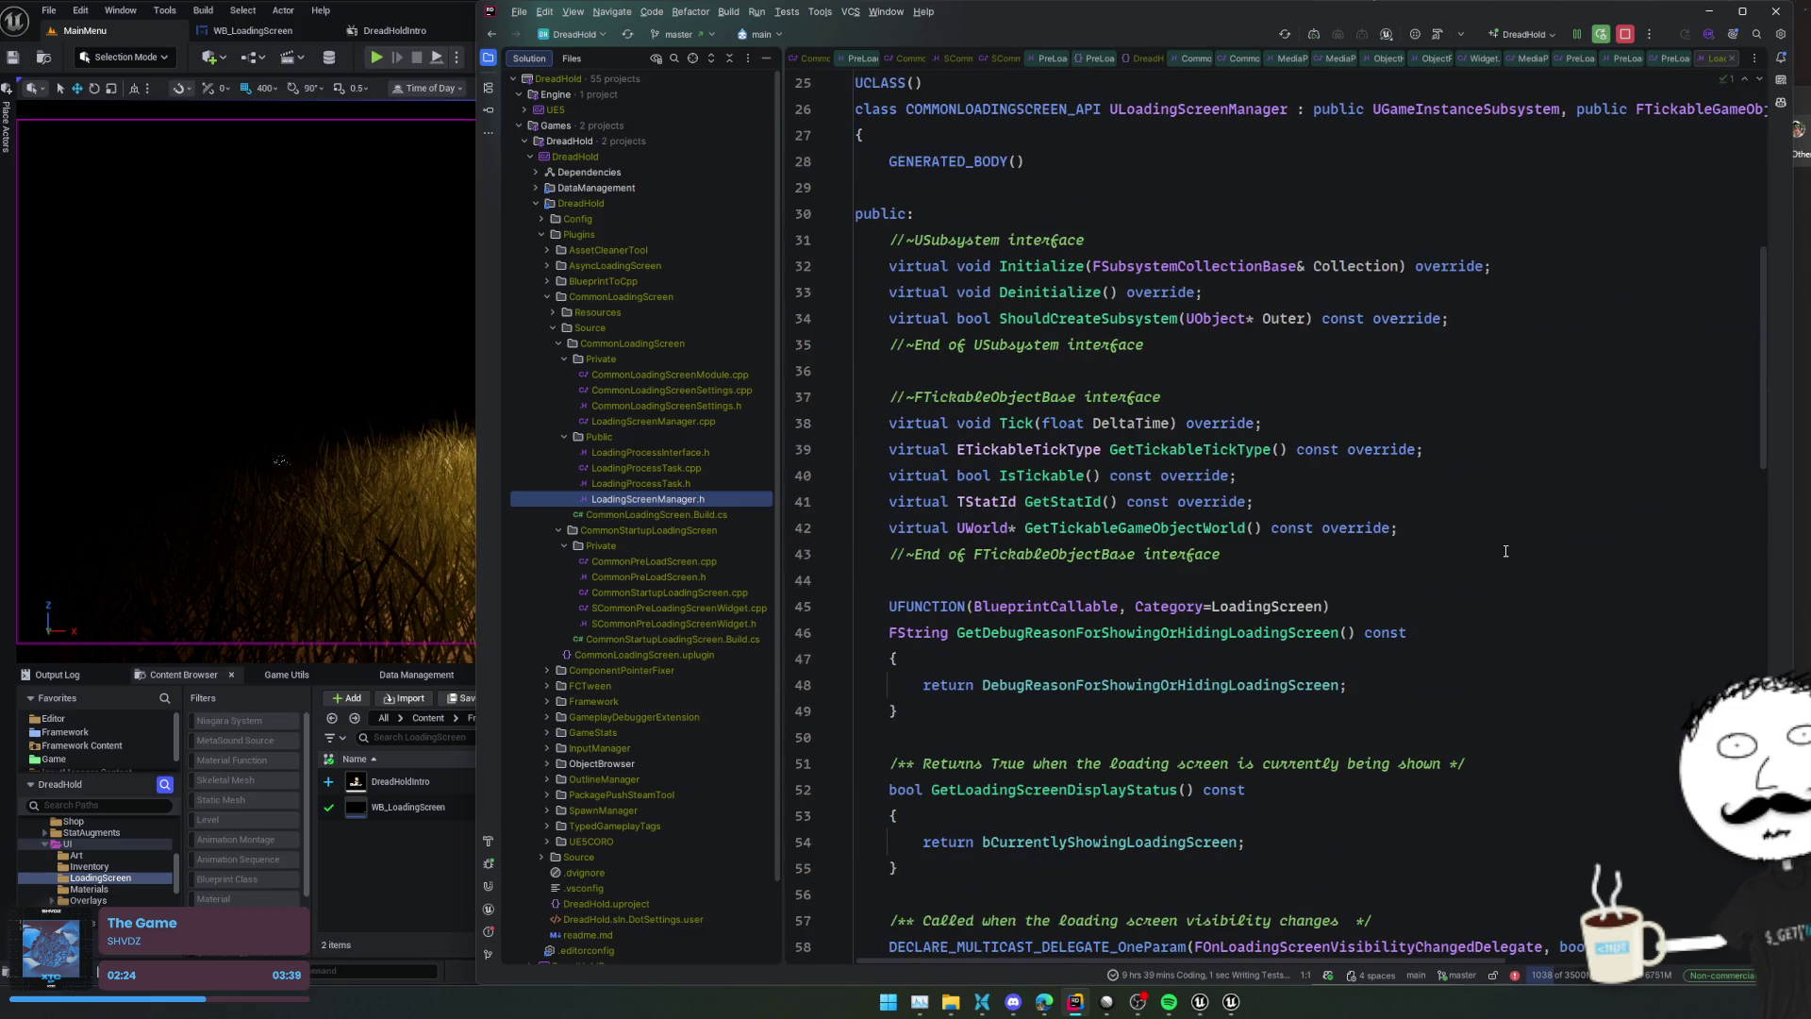
{"action": "scroll", "coordinate": [1505, 550], "scroll_direction": "down", "scroll_amount": 8}
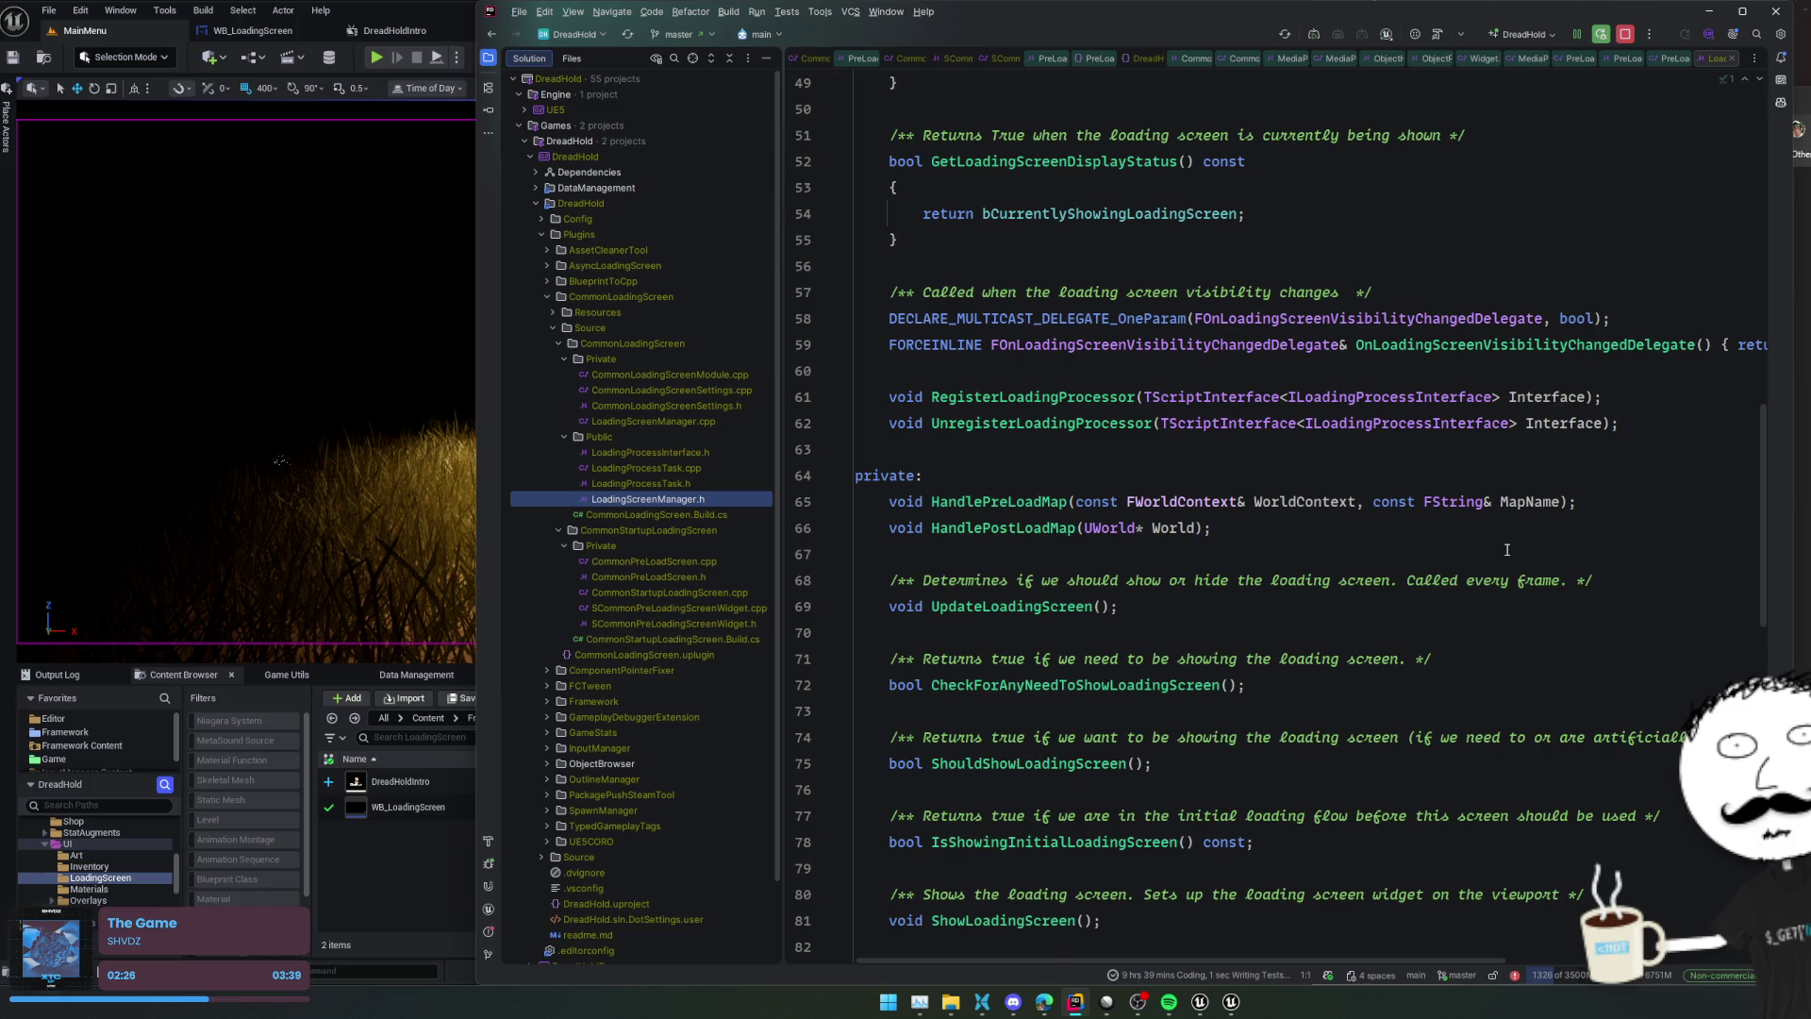
{"action": "scroll", "coordinate": [1506, 550], "scroll_direction": "down", "scroll_amount": 3}
{"action": "scroll", "coordinate": [1506, 550], "scroll_direction": "down", "scroll_amount": 7}
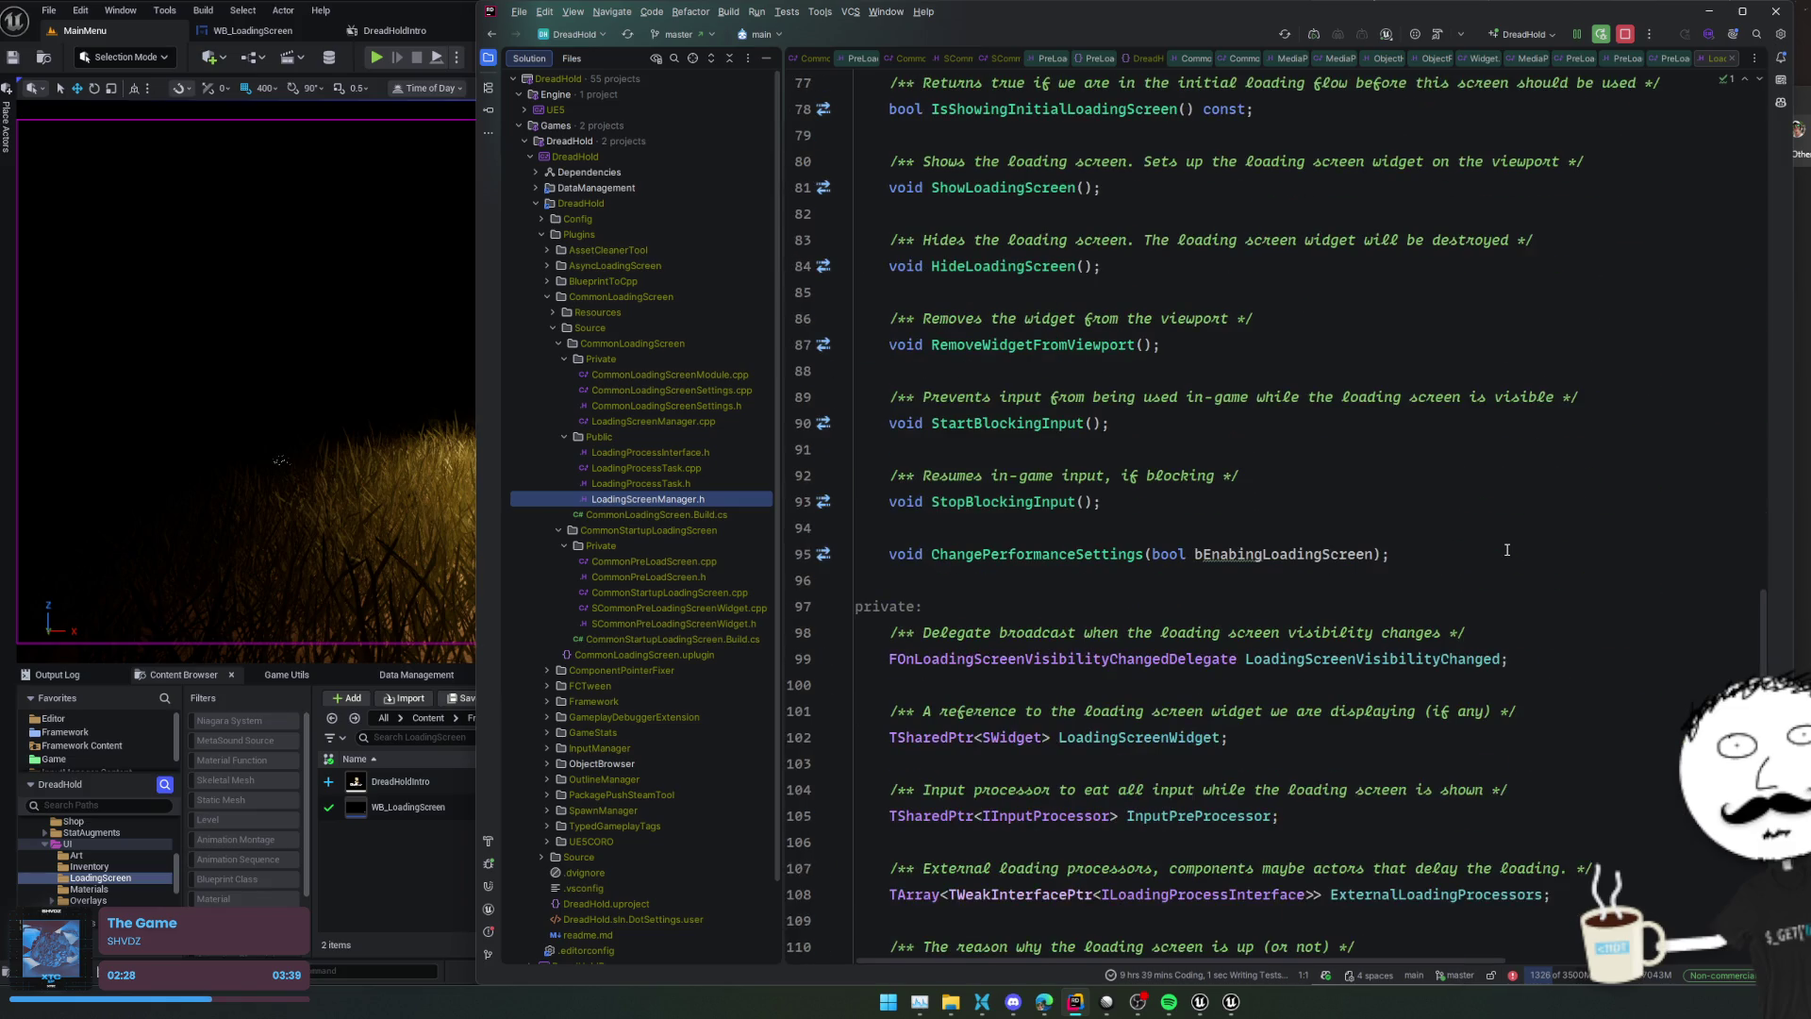
{"action": "scroll", "coordinate": [1507, 550], "scroll_direction": "down", "scroll_amount": 3}
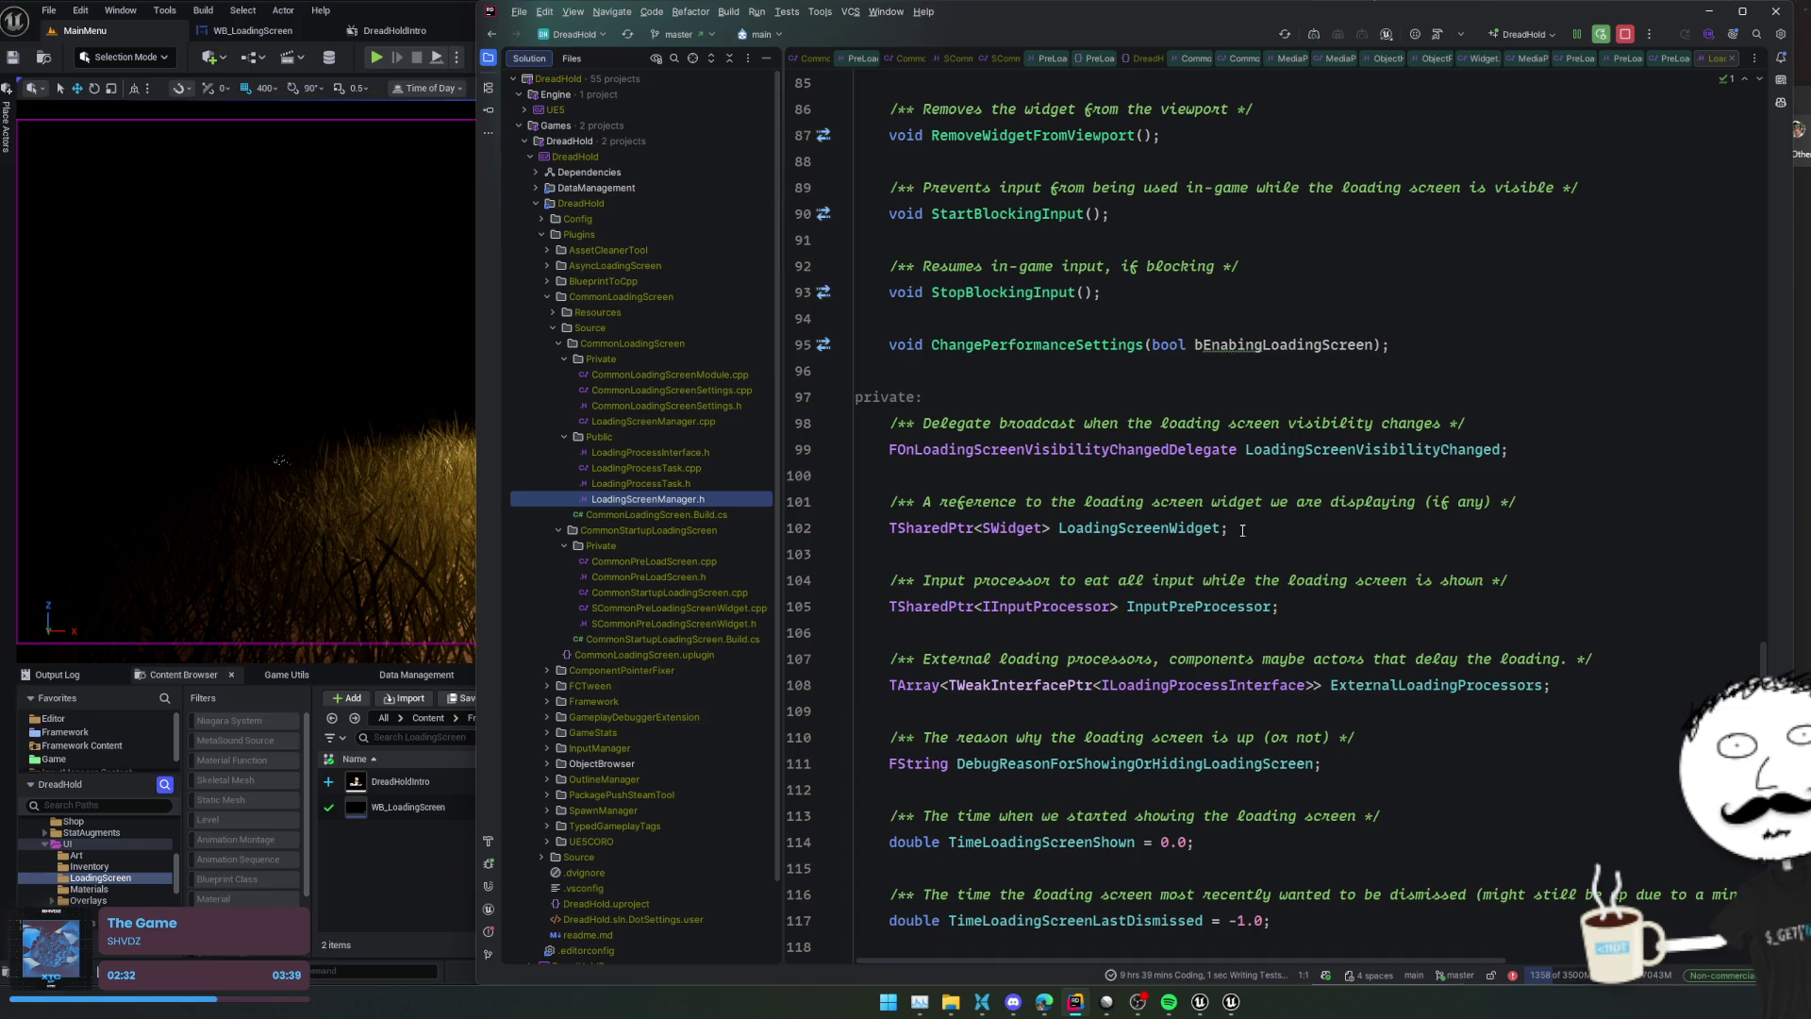
{"action": "scroll", "coordinate": [1143, 539], "scroll_direction": "up", "scroll_amount": 15}
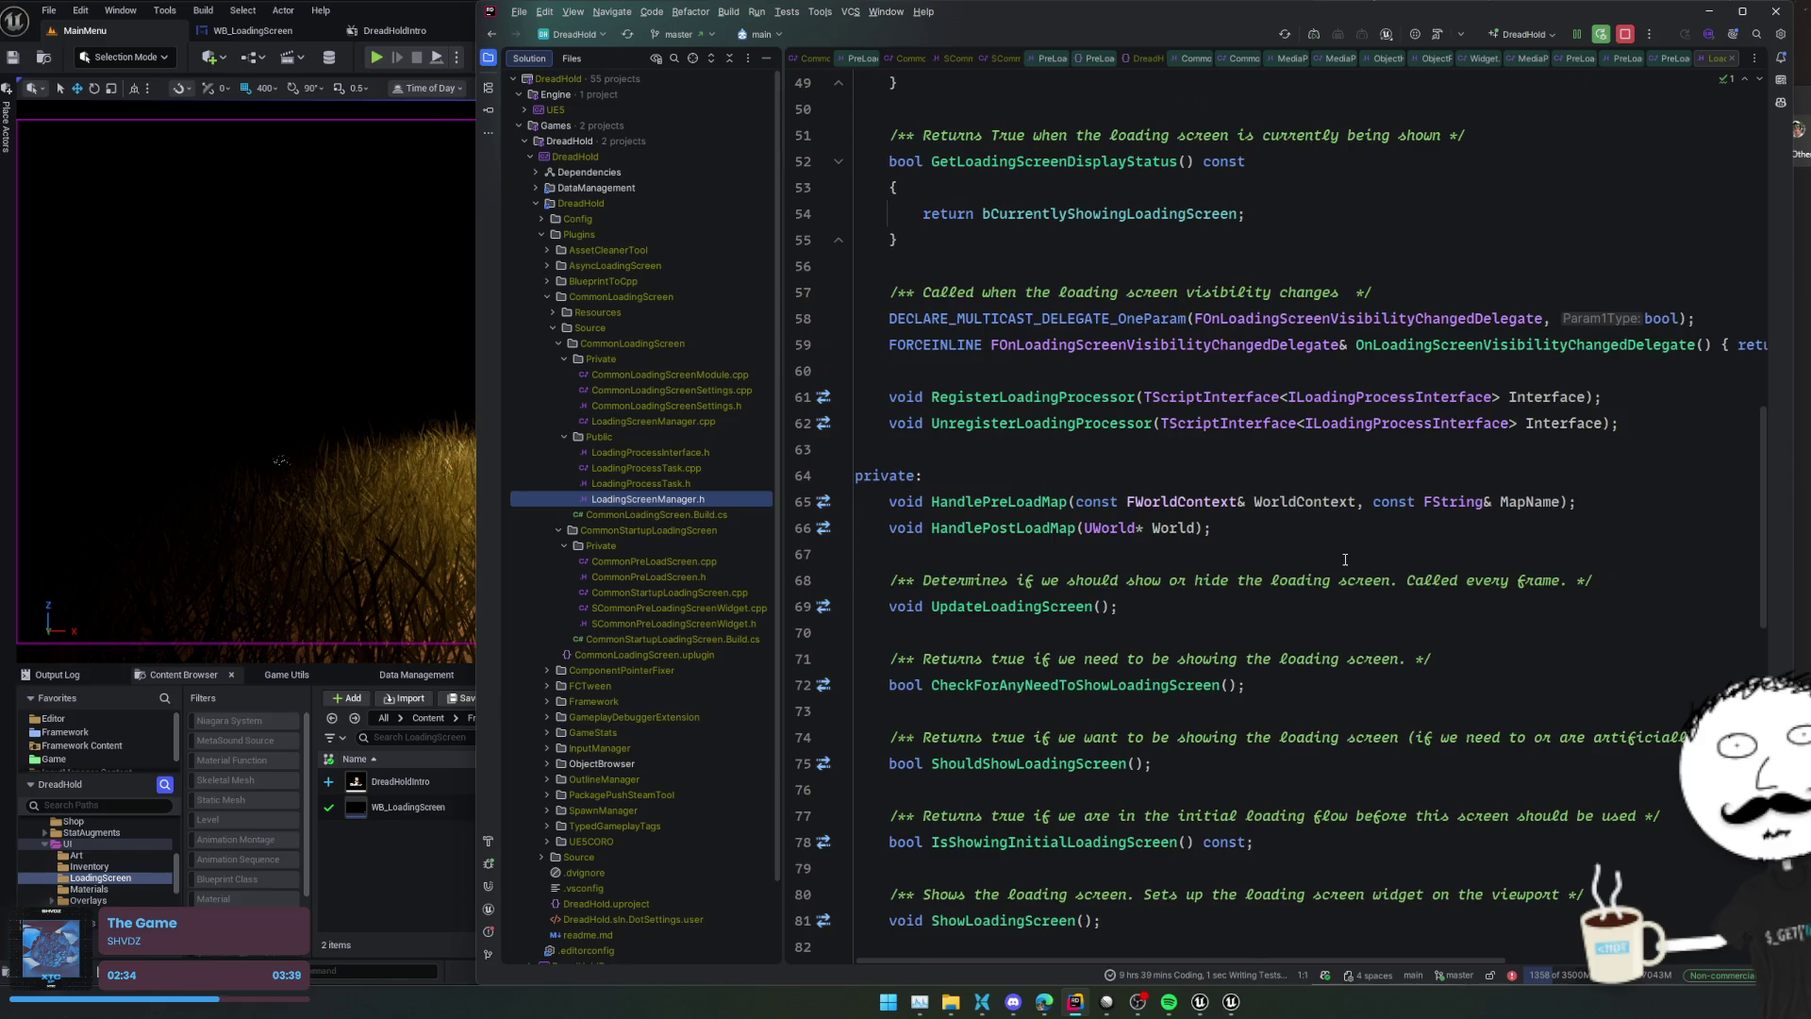
Check the RegisterLoadingProcessor implementation, then go to the HandlePreLoadMap definition
{"action": "left_click", "coordinate": [1072, 508], "text": "ctrl"}
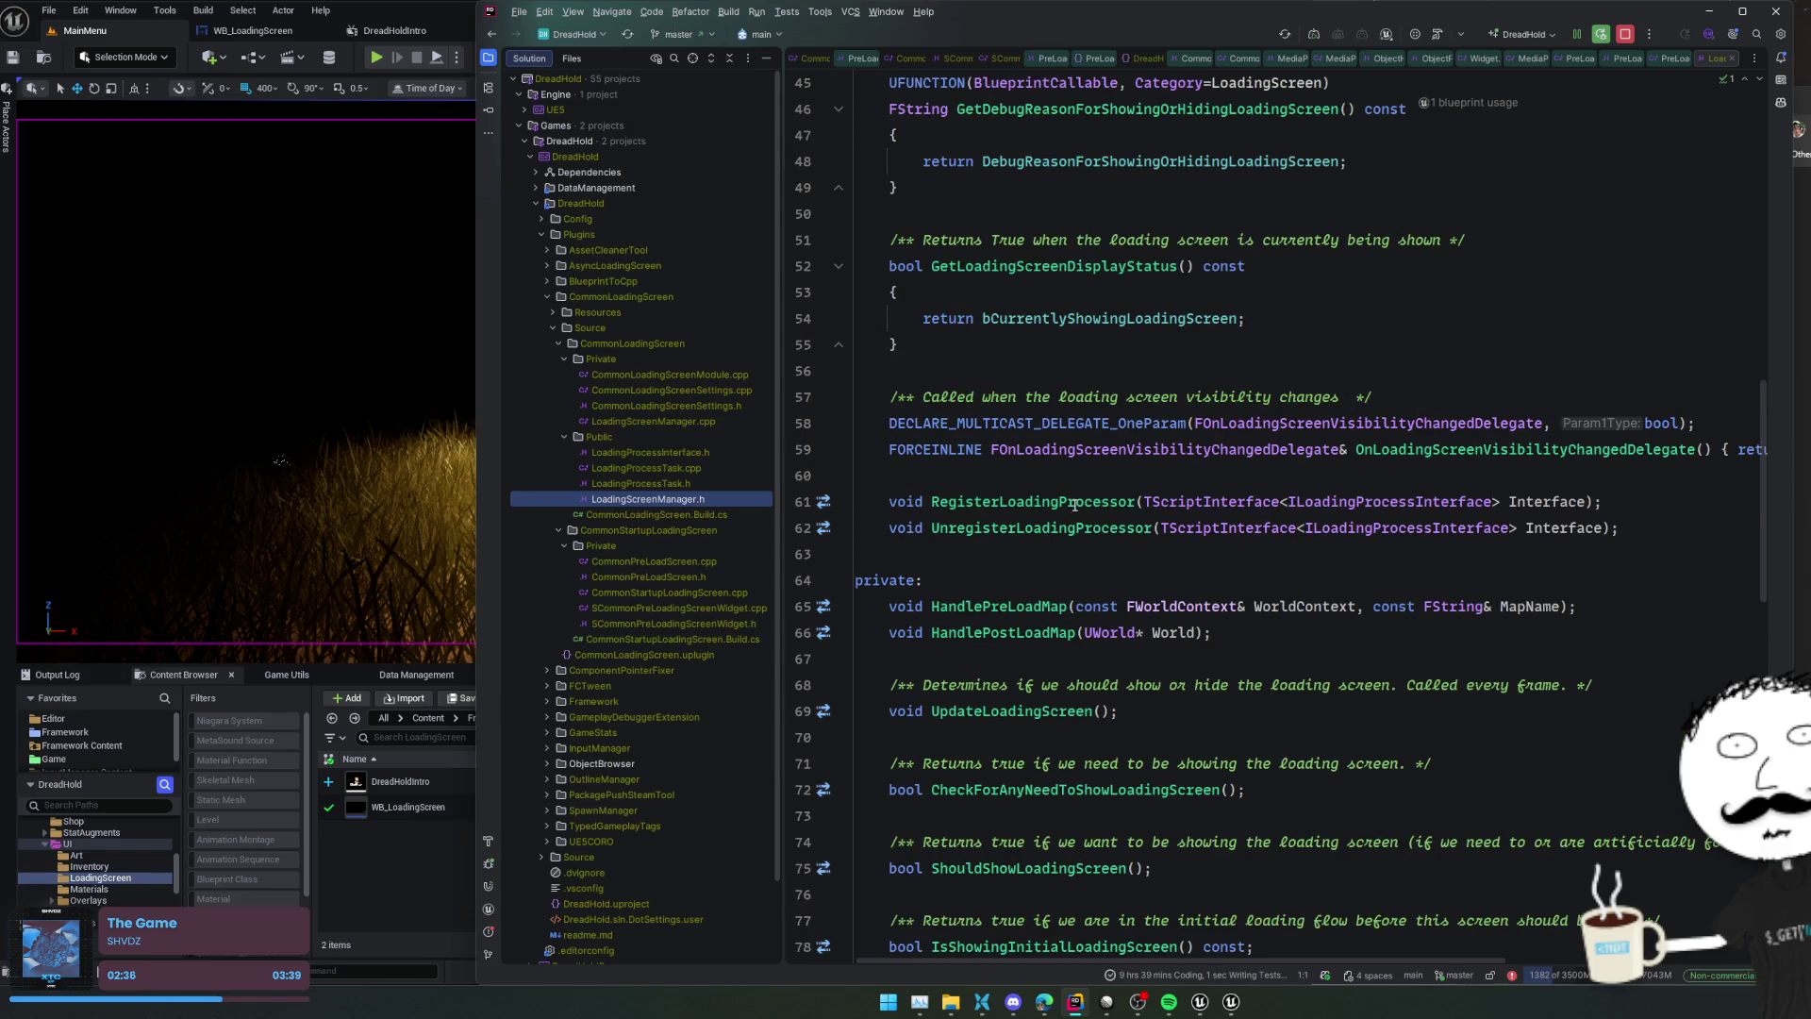
{"action": "key", "text": "ctrl+alt+Left"}
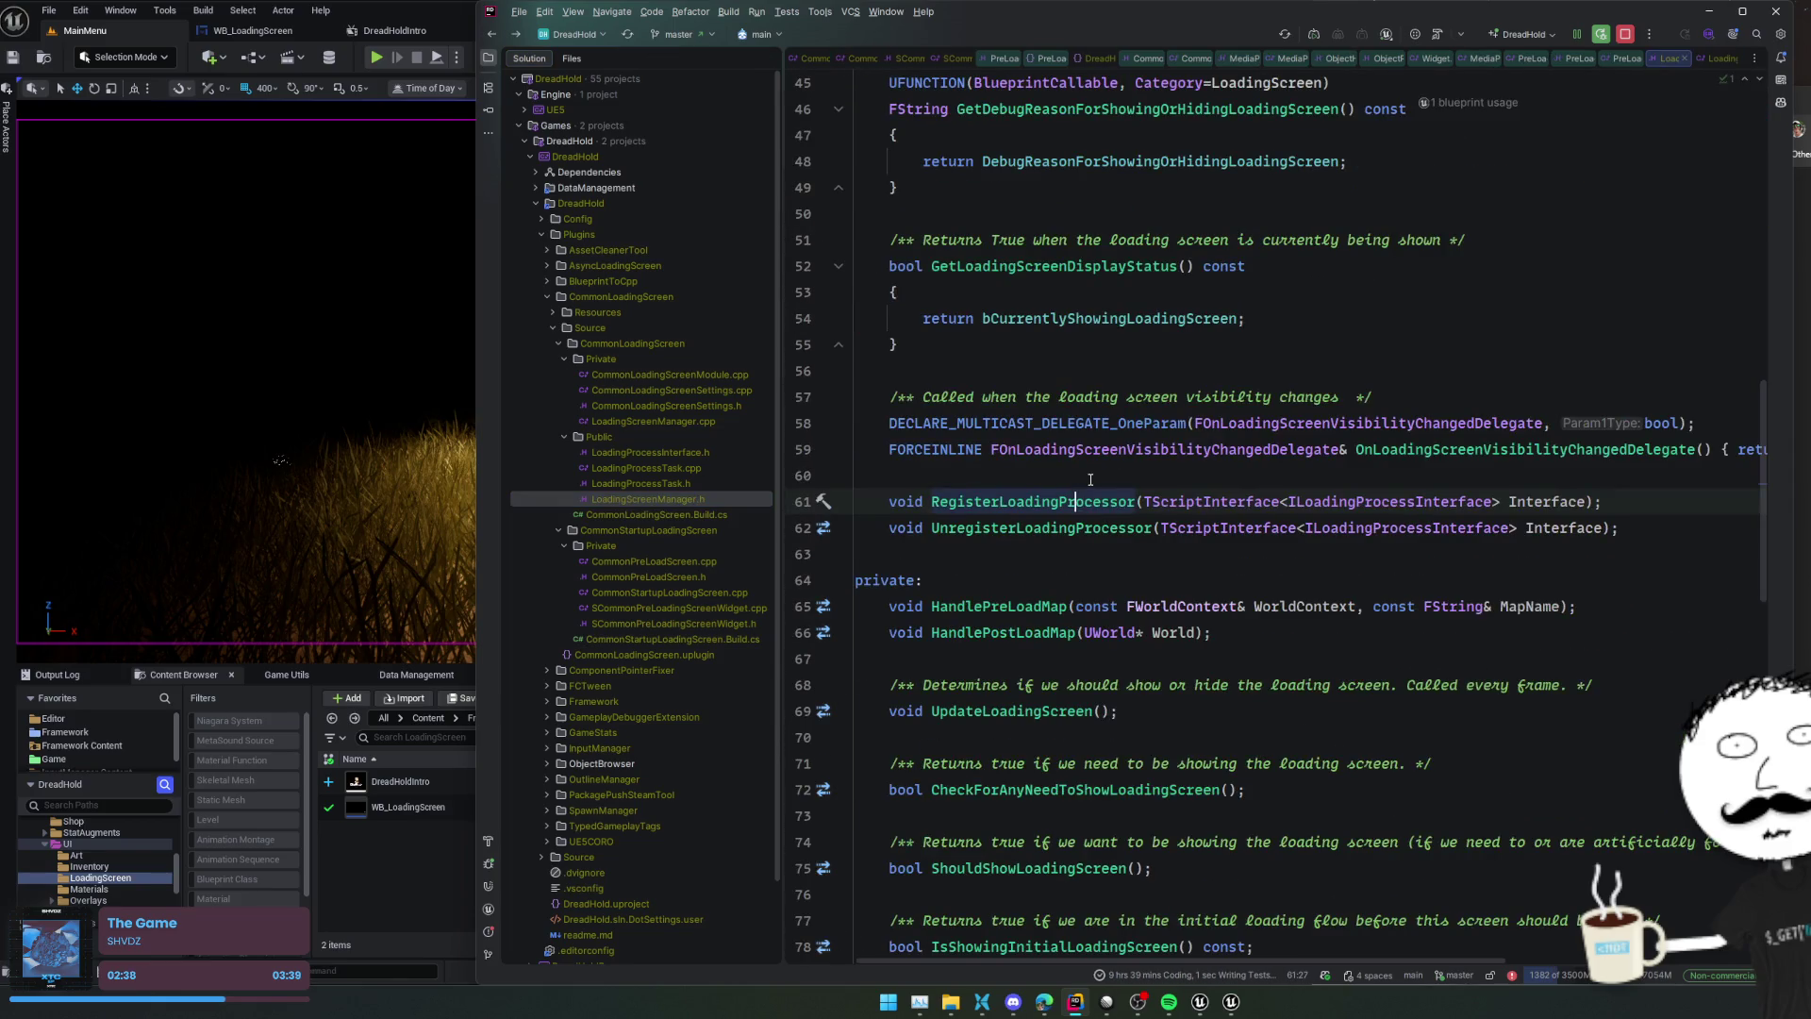
{"action": "scroll", "coordinate": [1090, 480], "scroll_direction": "down", "scroll_amount": 2}
{"action": "left_click", "coordinate": [1018, 501], "text": "ctrl"}
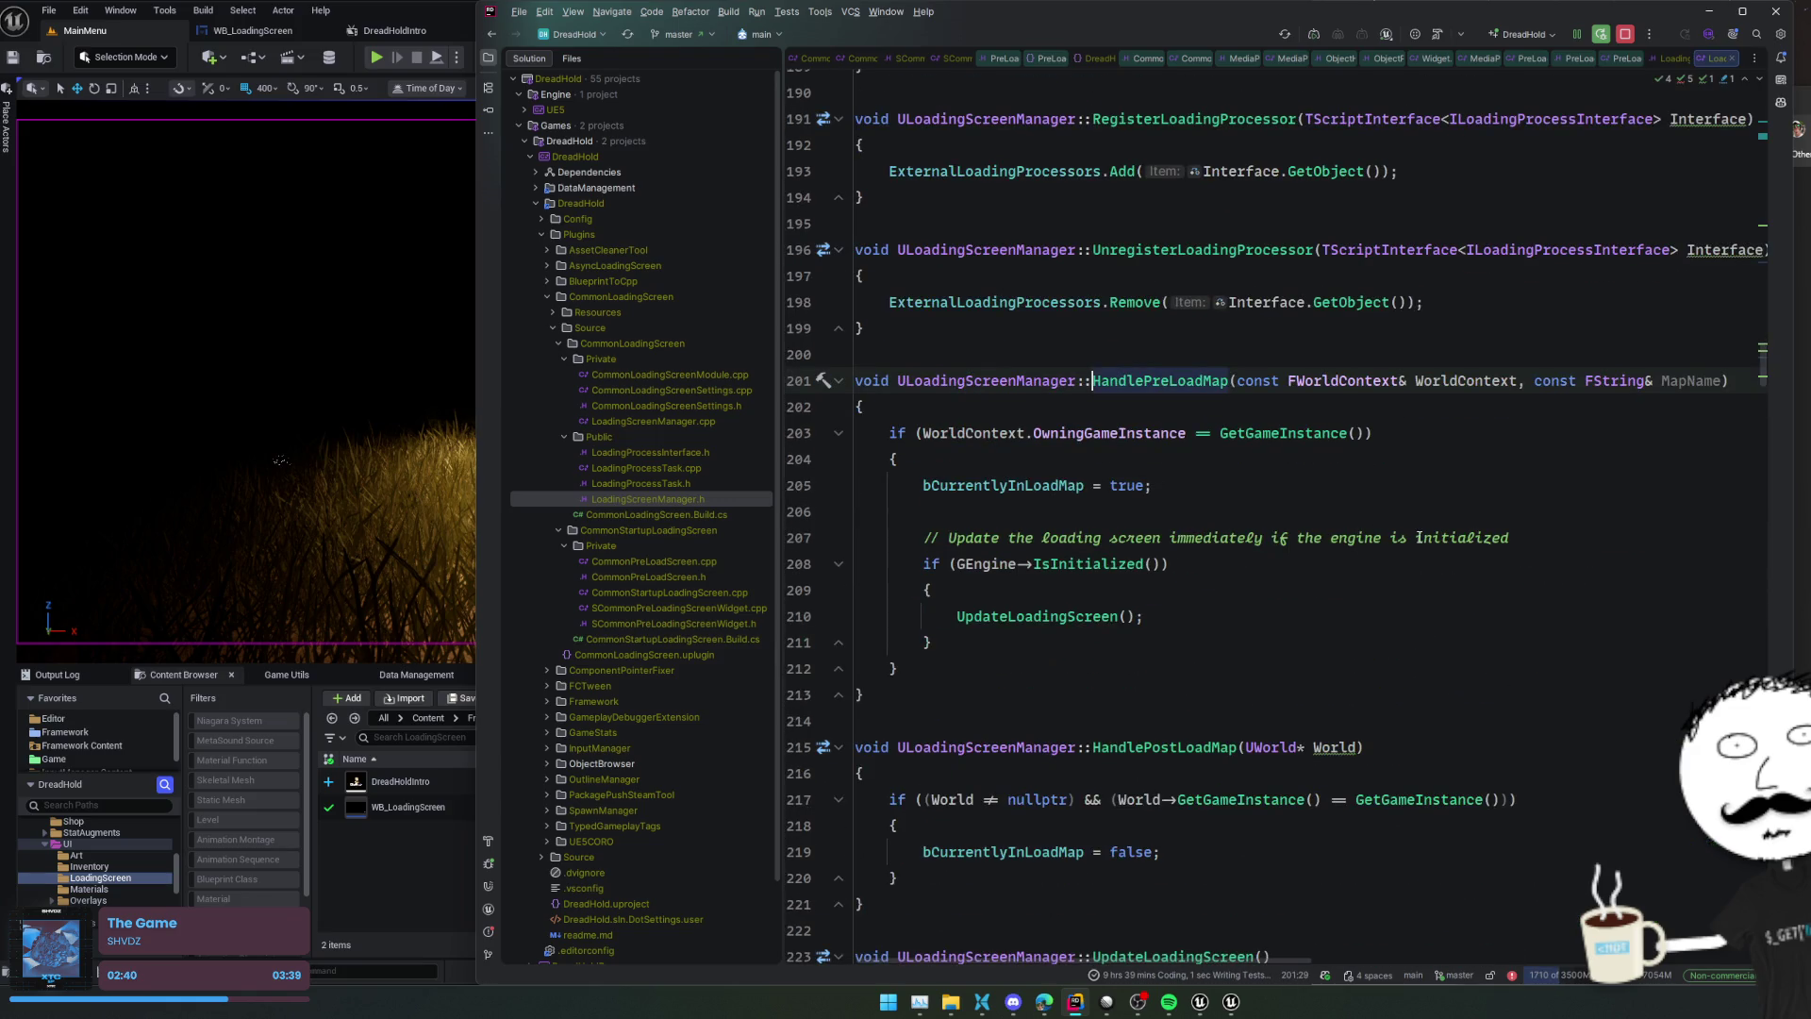
{"action": "left_click", "coordinate": [1091, 598]}
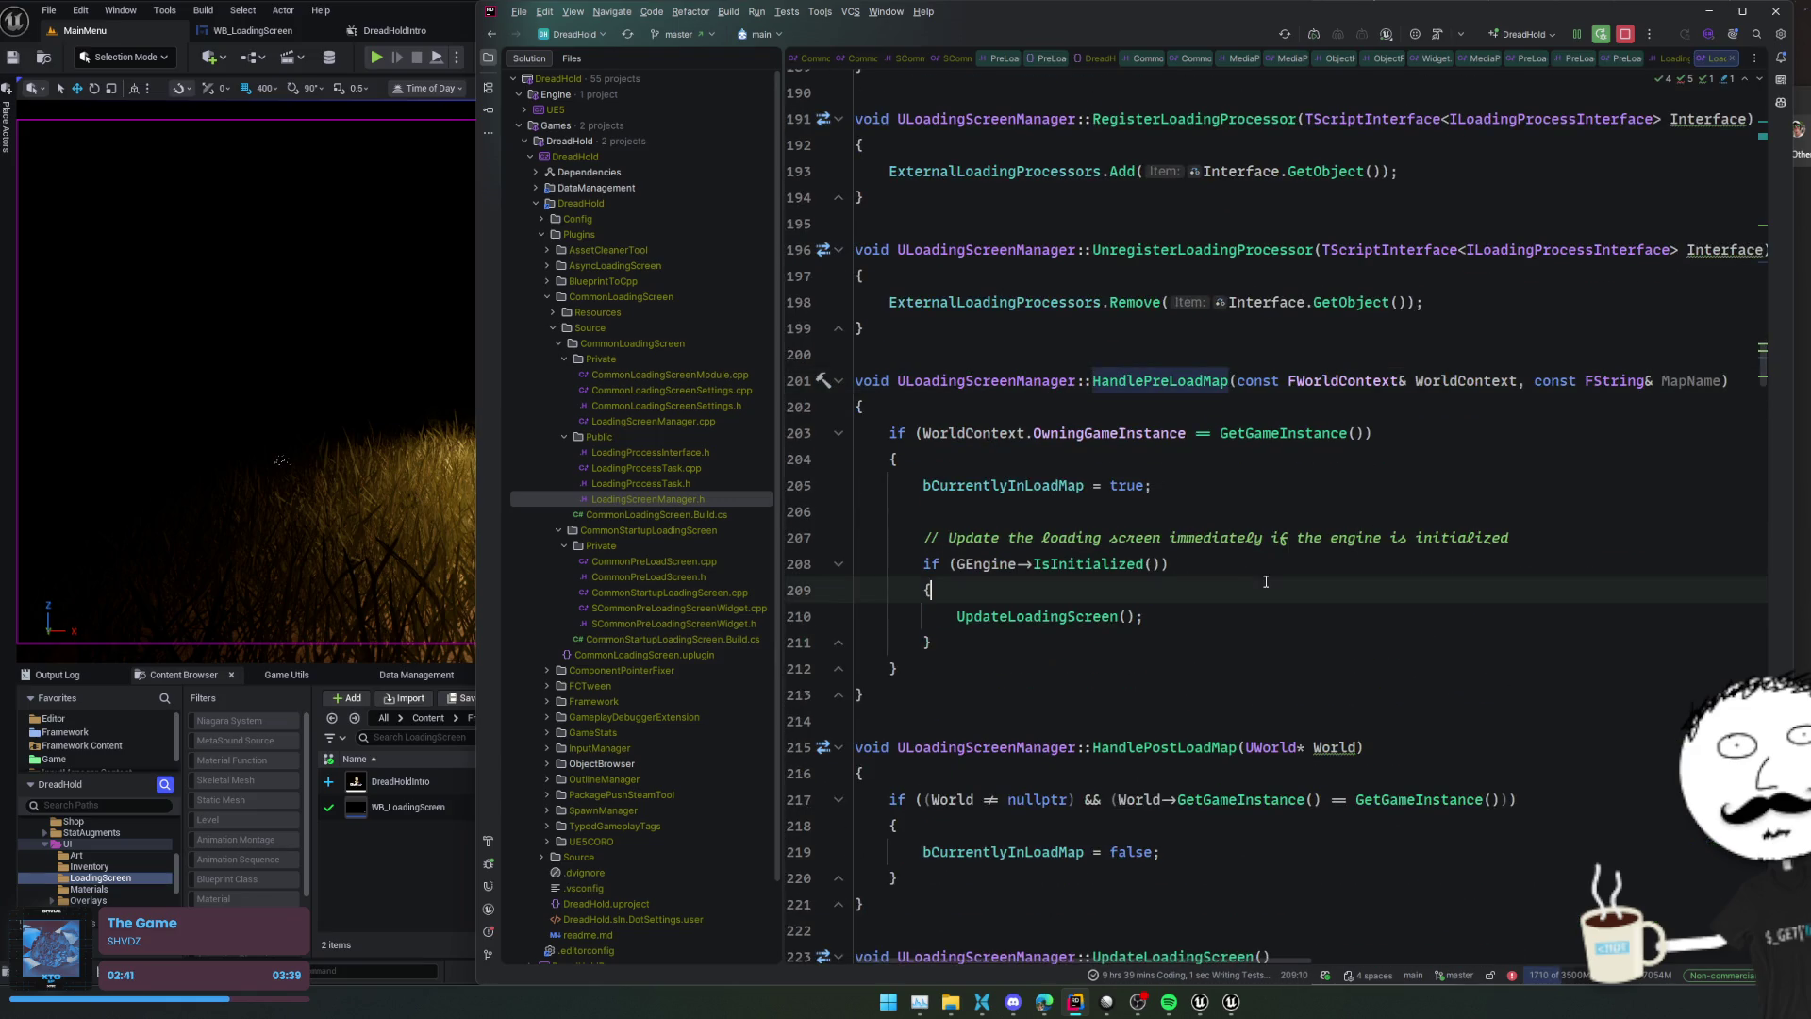
{"action": "left_click", "coordinate": [1091, 614], "text": "ctrl"}
{"action": "left_click", "coordinate": [1566, 566]}
{"action": "scroll", "coordinate": [1572, 565], "scroll_direction": "down", "scroll_amount": 2}
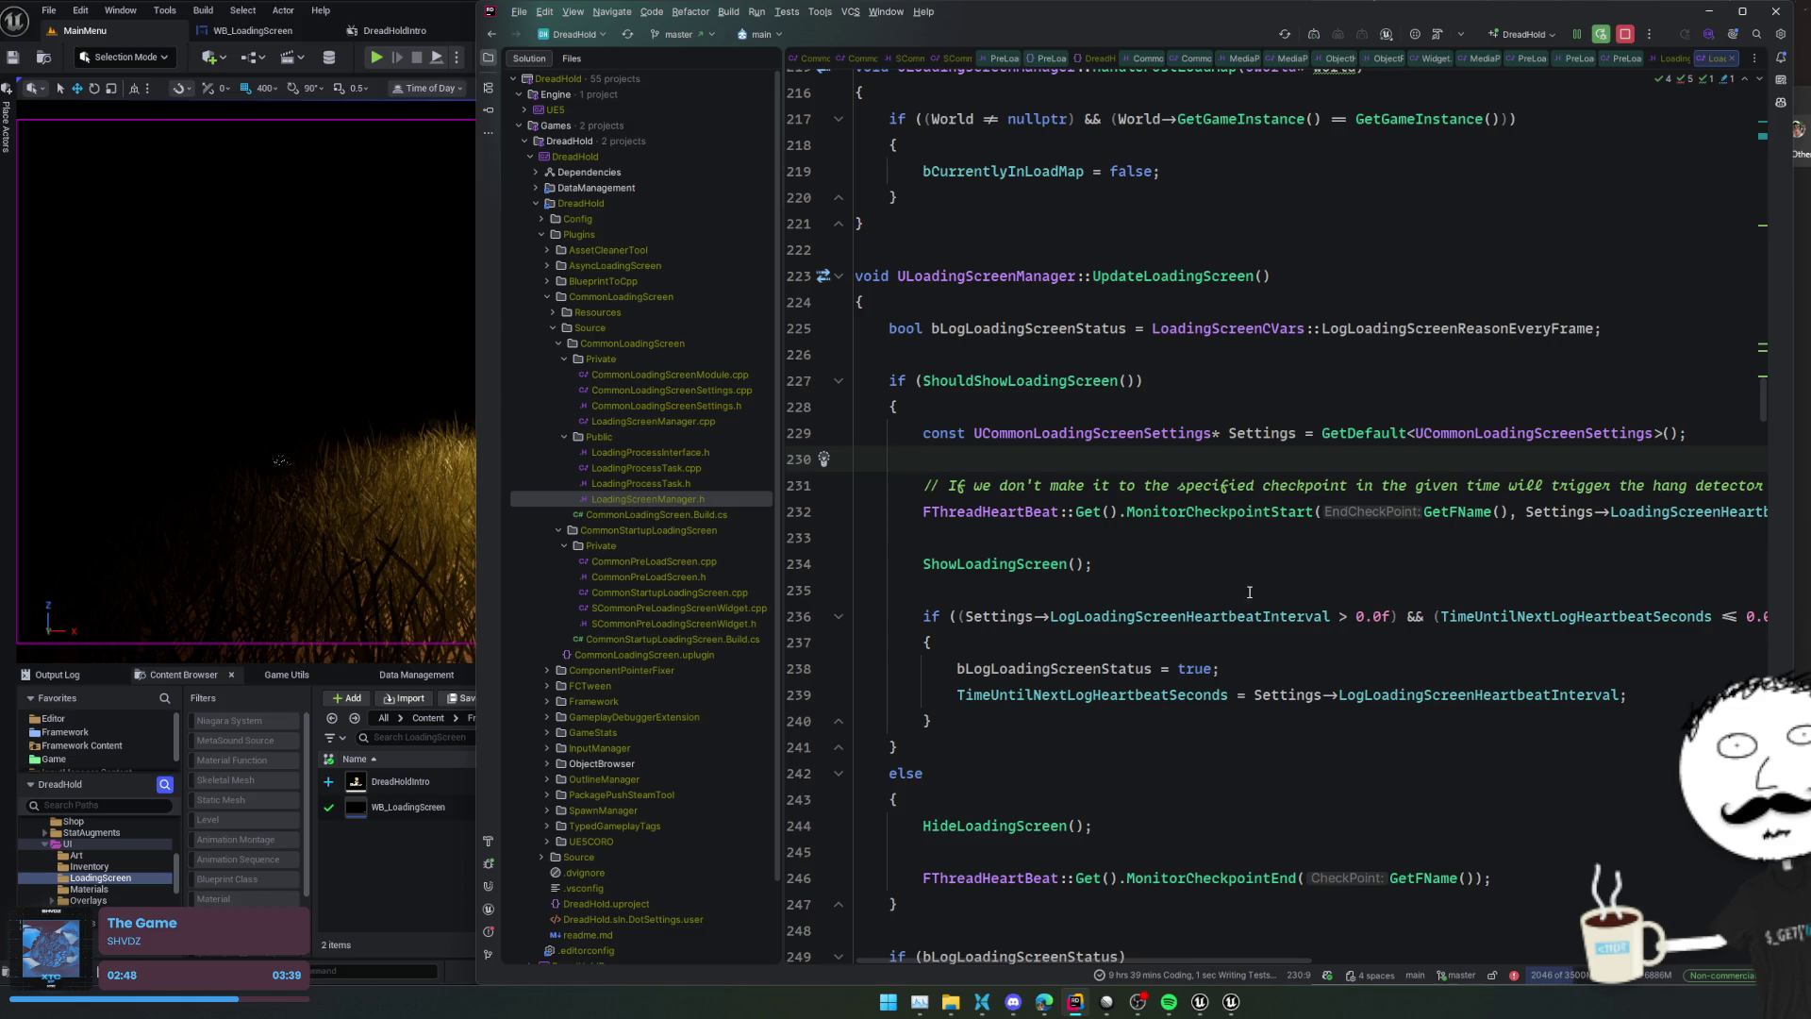
{"action": "left_click", "coordinate": [1038, 563], "text": "ctrl"}
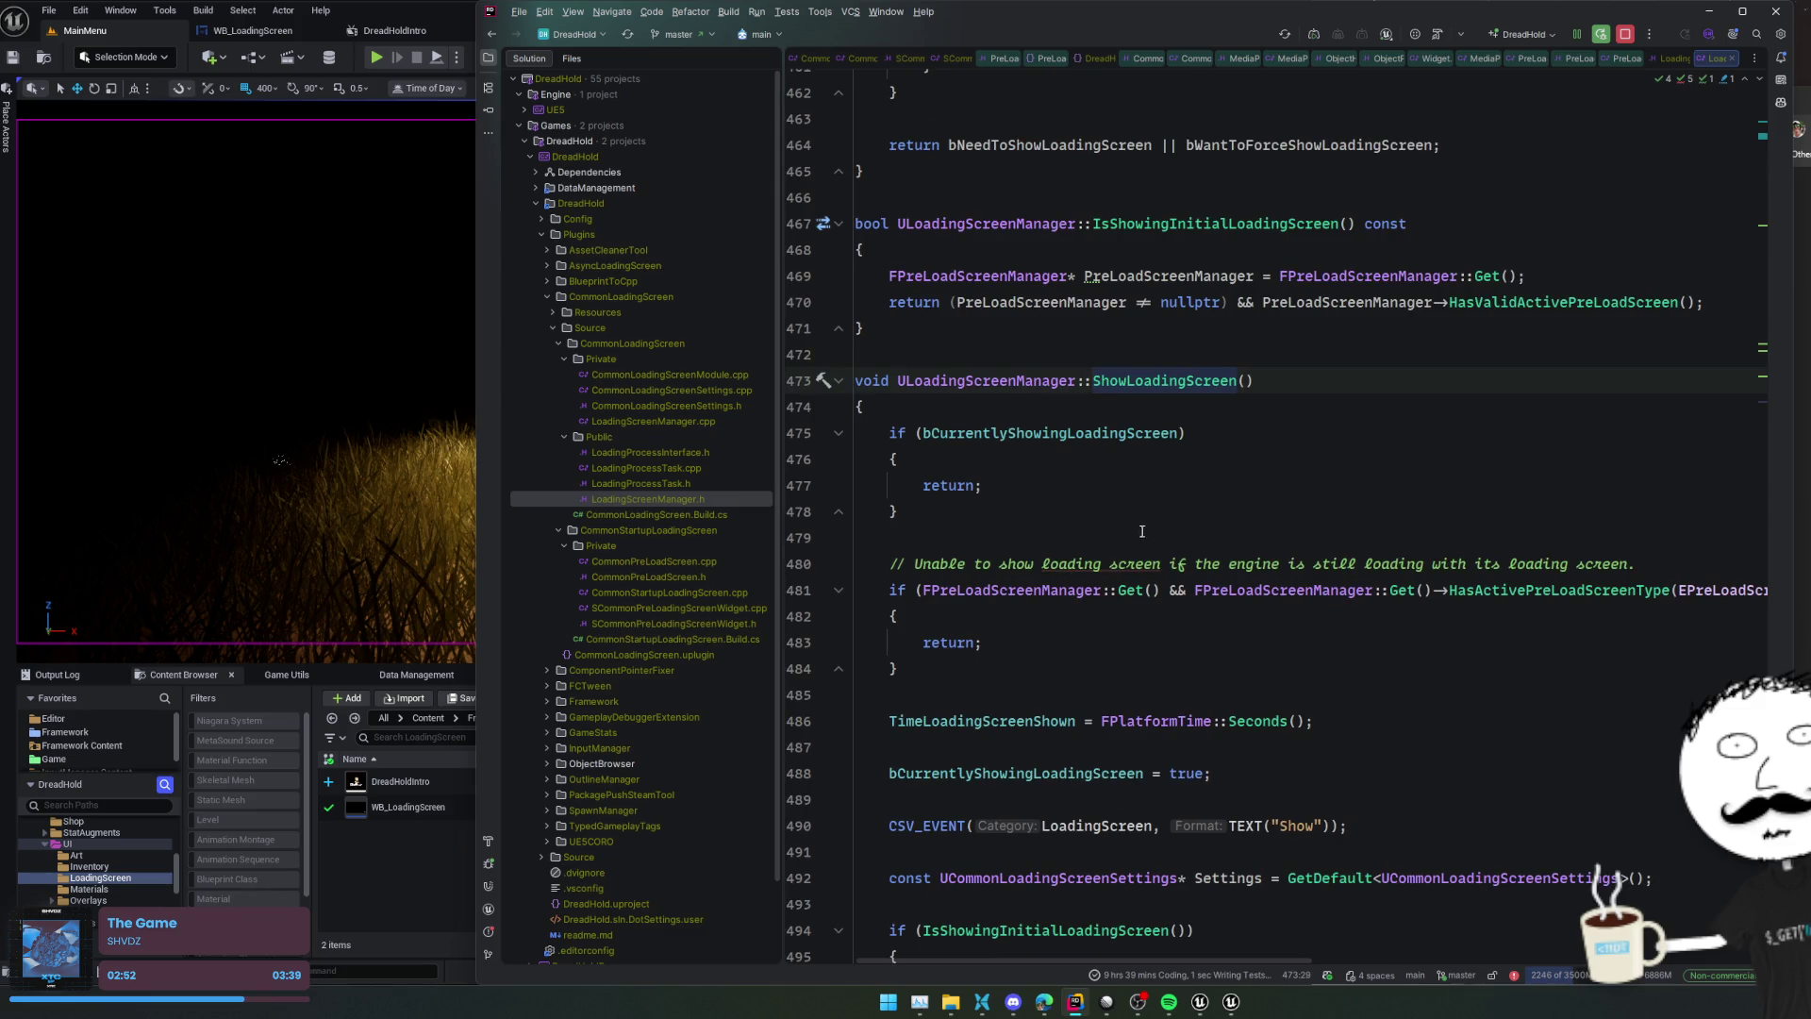
{"action": "scroll", "coordinate": [1503, 498], "scroll_direction": "down", "scroll_amount": 2}
{"action": "left_click", "coordinate": [1503, 498]}
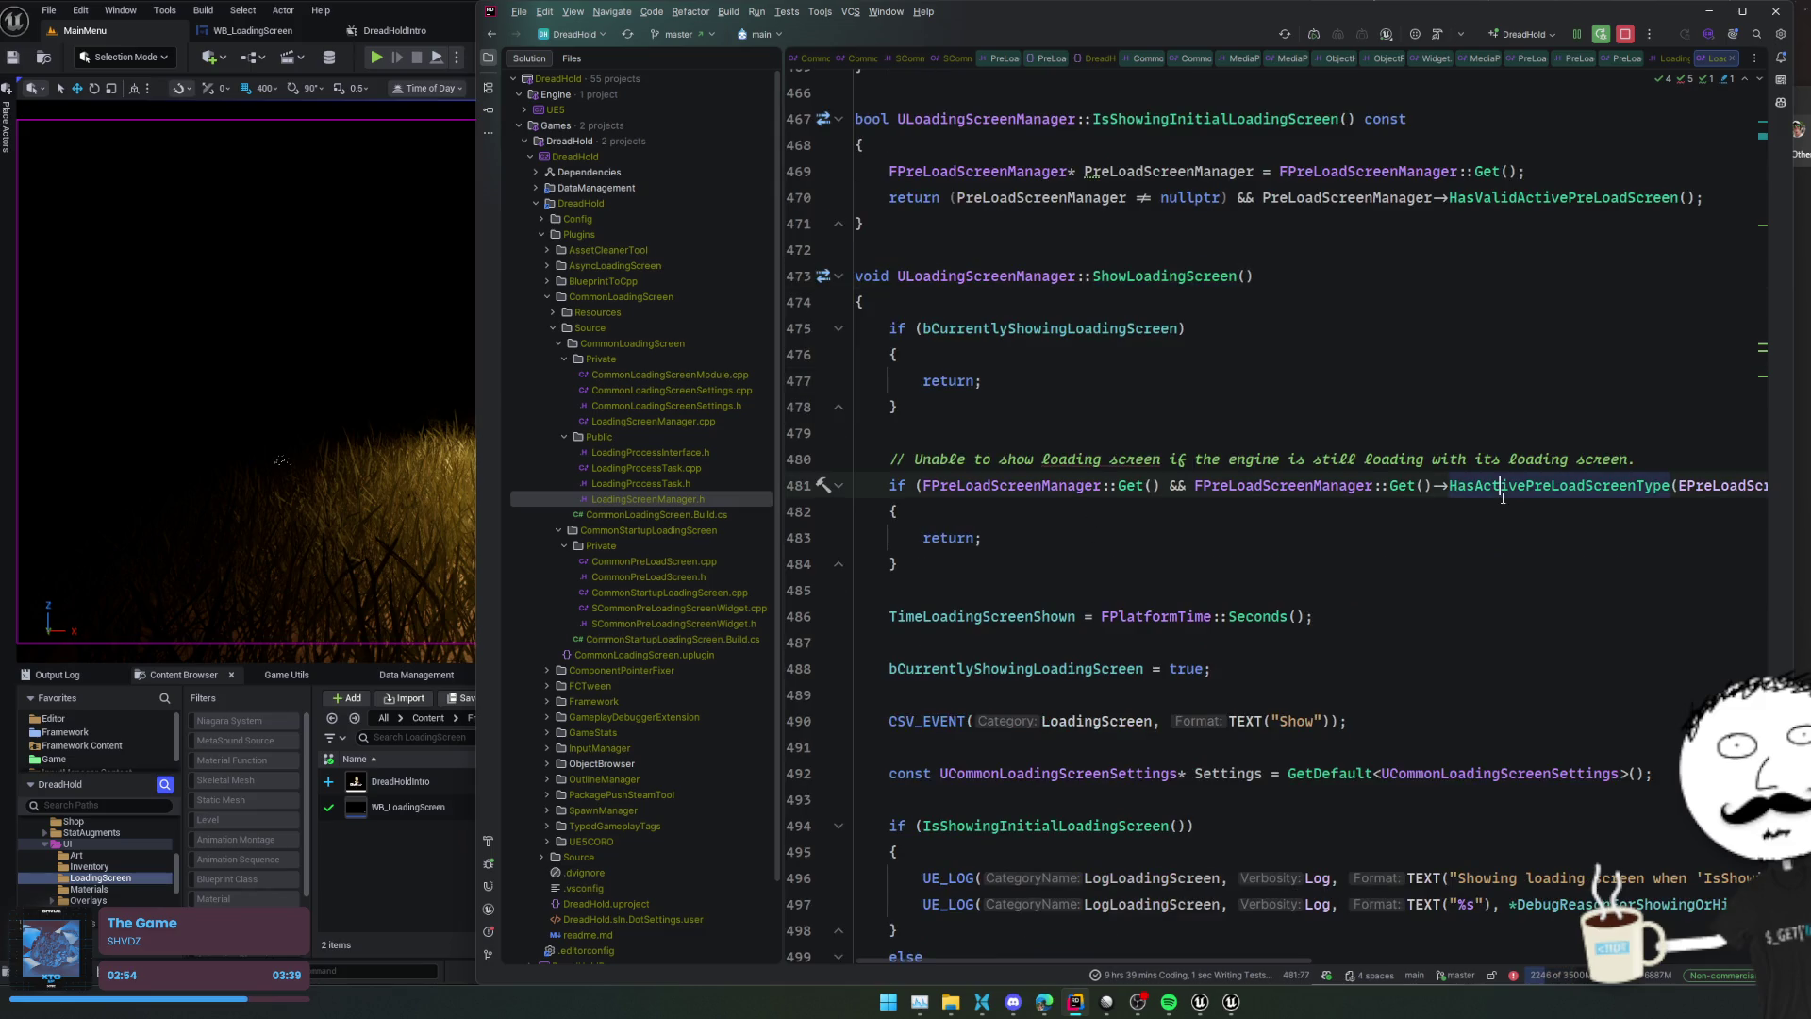
{"action": "key", "text": "End"}
{"action": "key", "text": "Home"}
{"action": "key", "text": "End"}
{"action": "key", "text": "Home"}
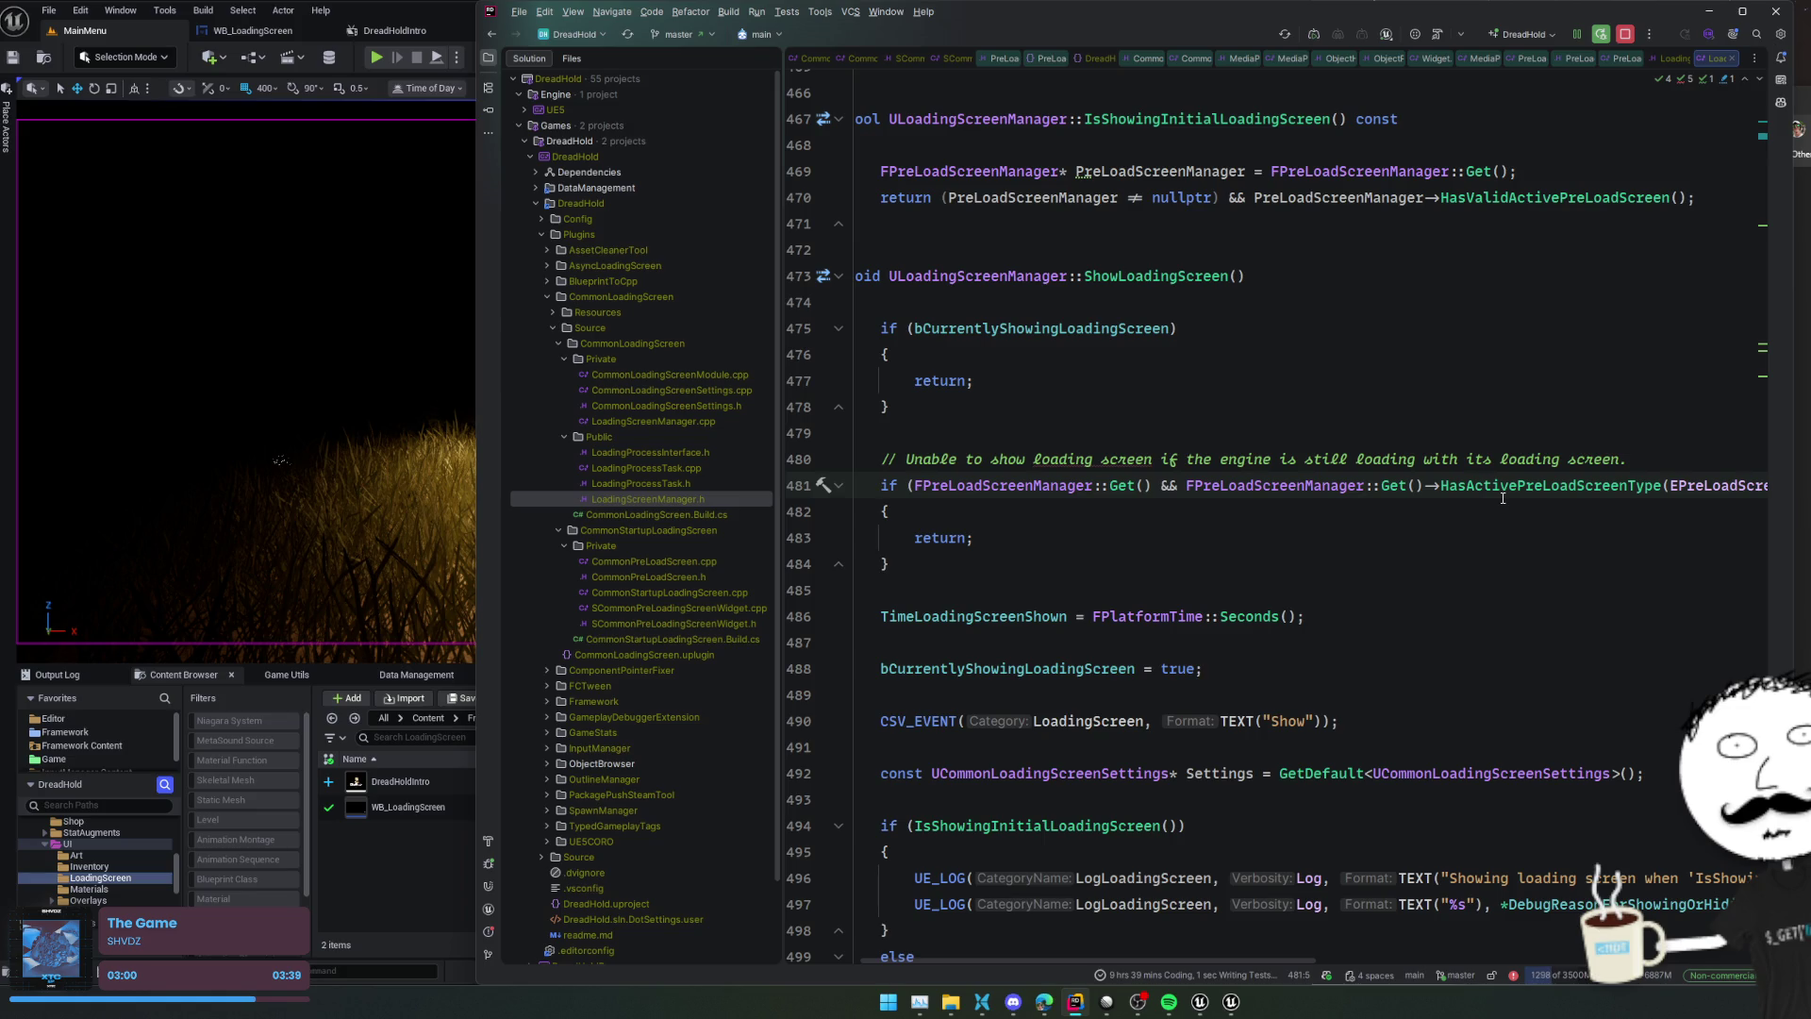
{"action": "scroll", "coordinate": [1503, 498], "scroll_direction": "down", "scroll_amount": 2}
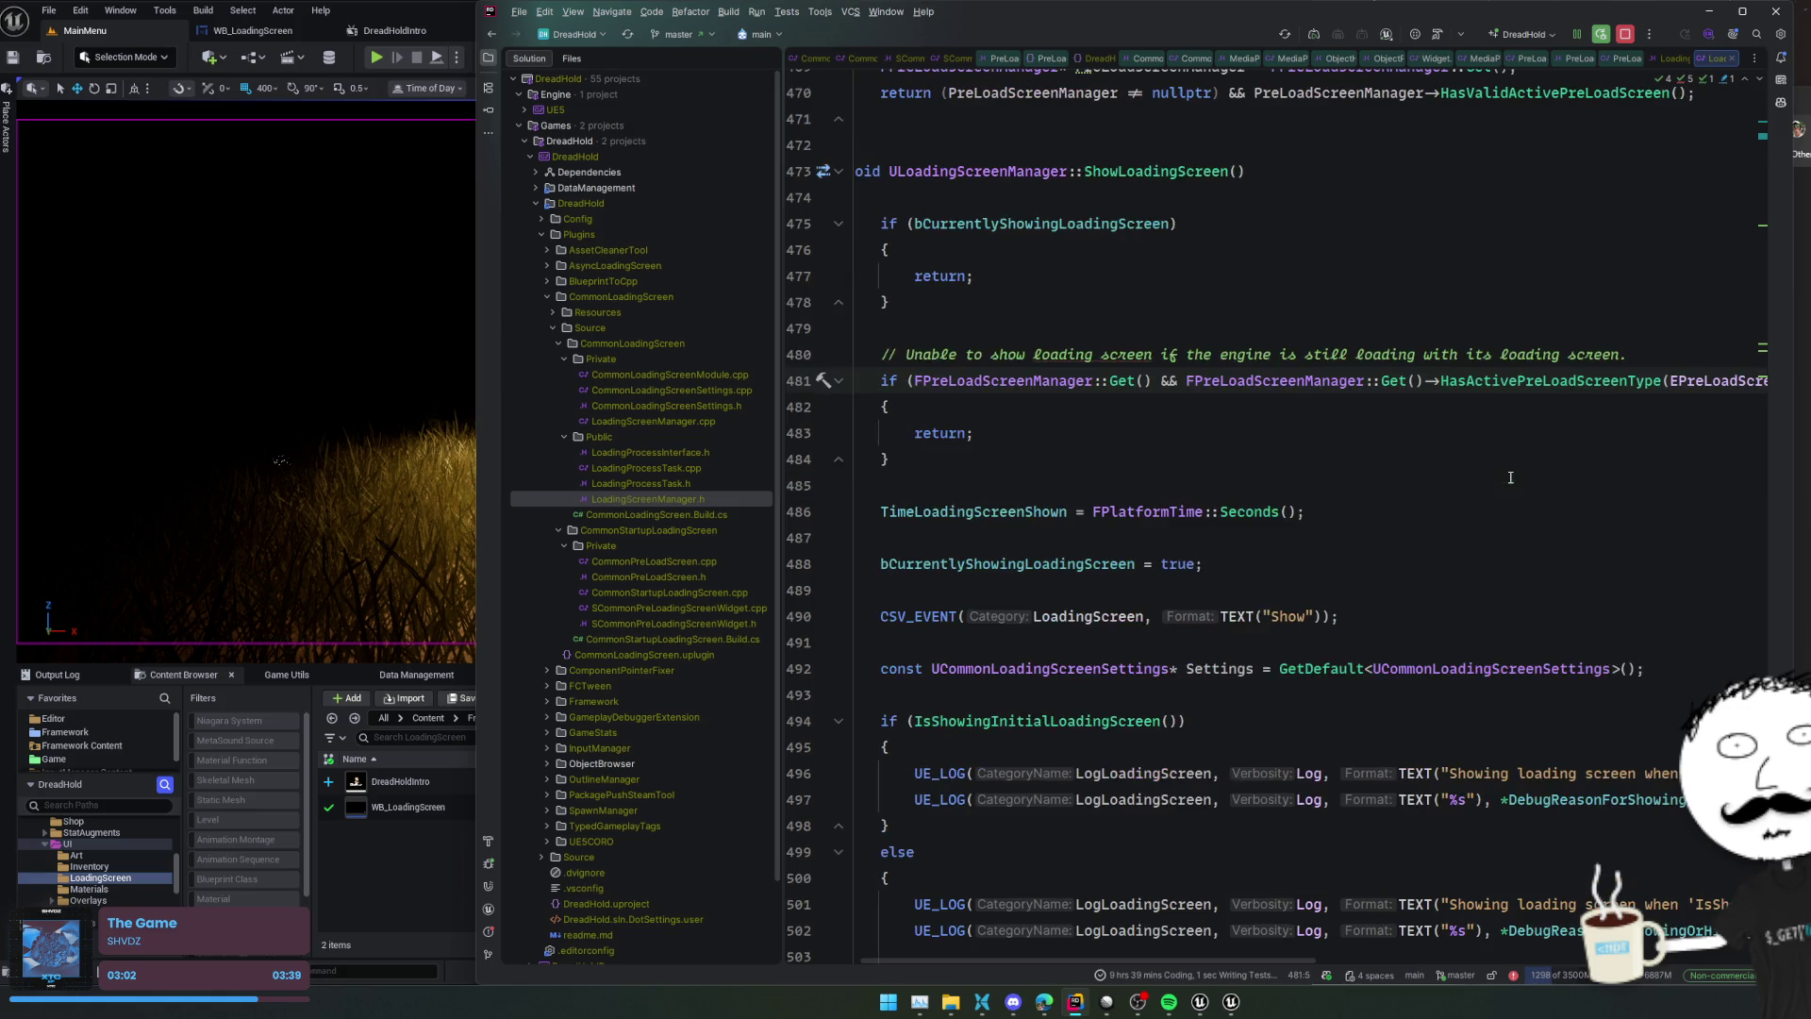
{"action": "scroll", "coordinate": [1508, 479], "scroll_direction": "down", "scroll_amount": 2}
{"action": "scroll", "coordinate": [1615, 500], "scroll_direction": "down", "scroll_amount": 2}
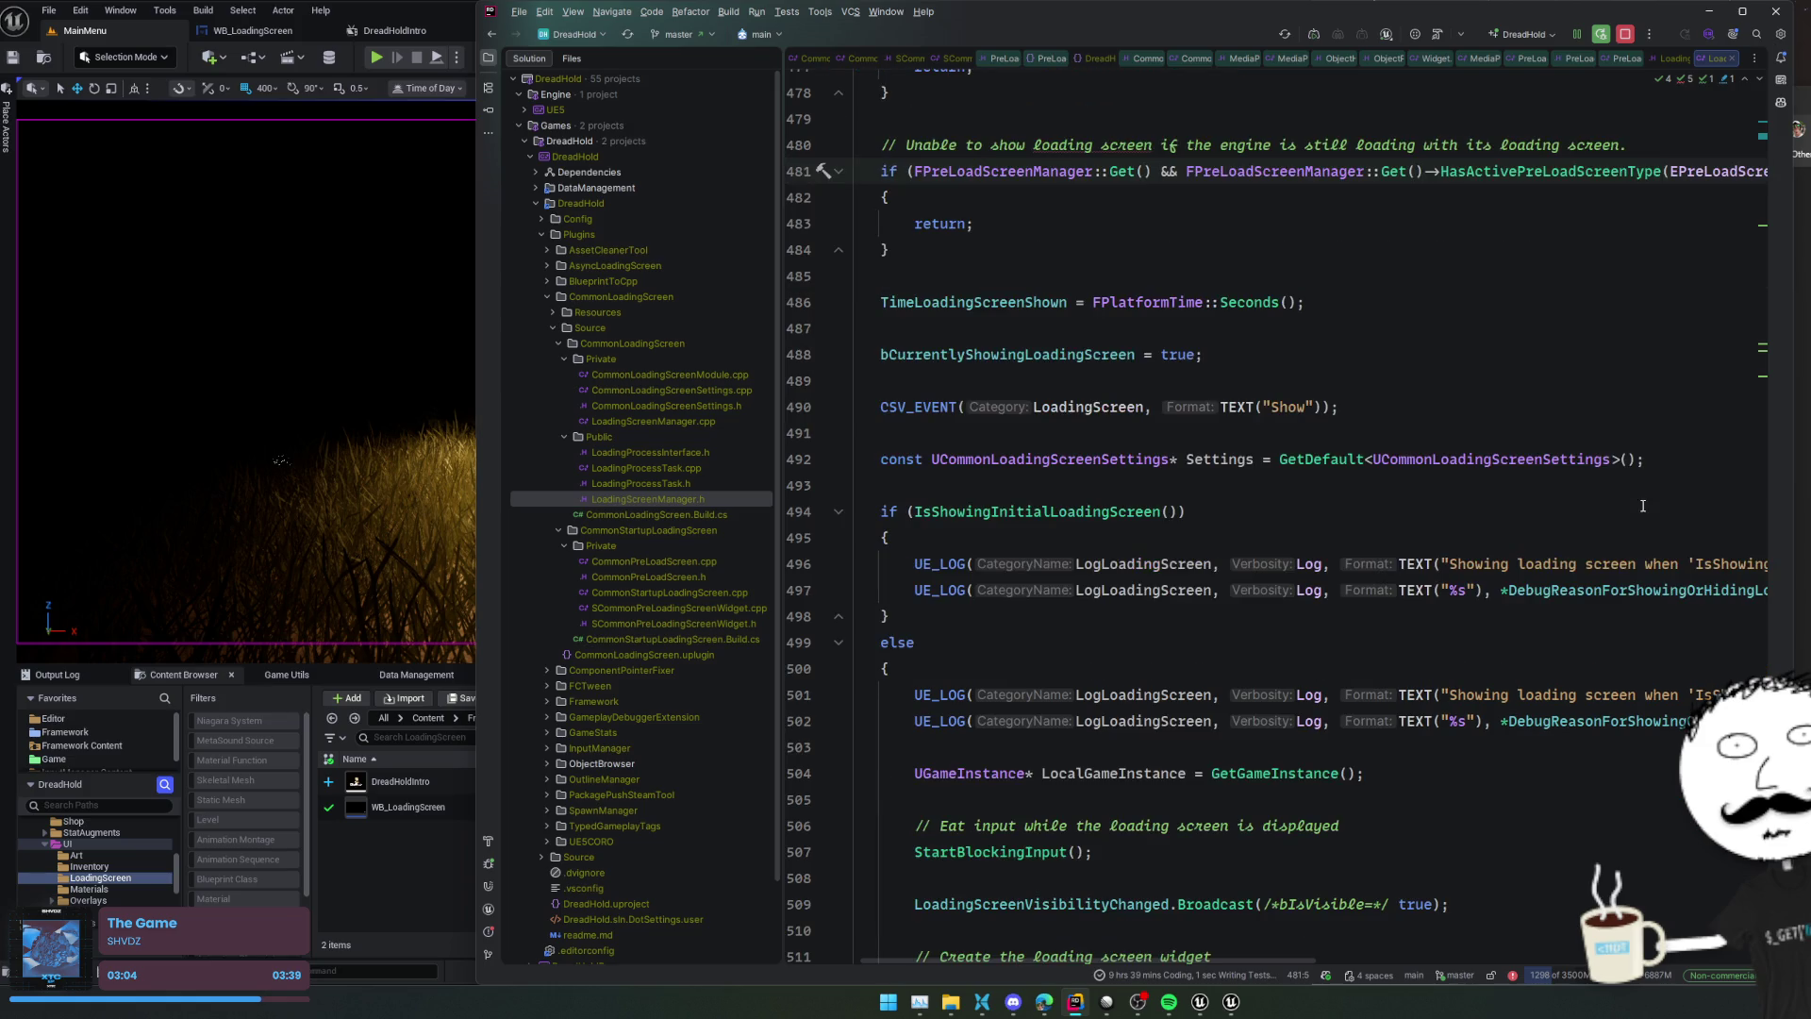
{"action": "scroll", "coordinate": [1660, 515], "scroll_direction": "down", "scroll_amount": 2}
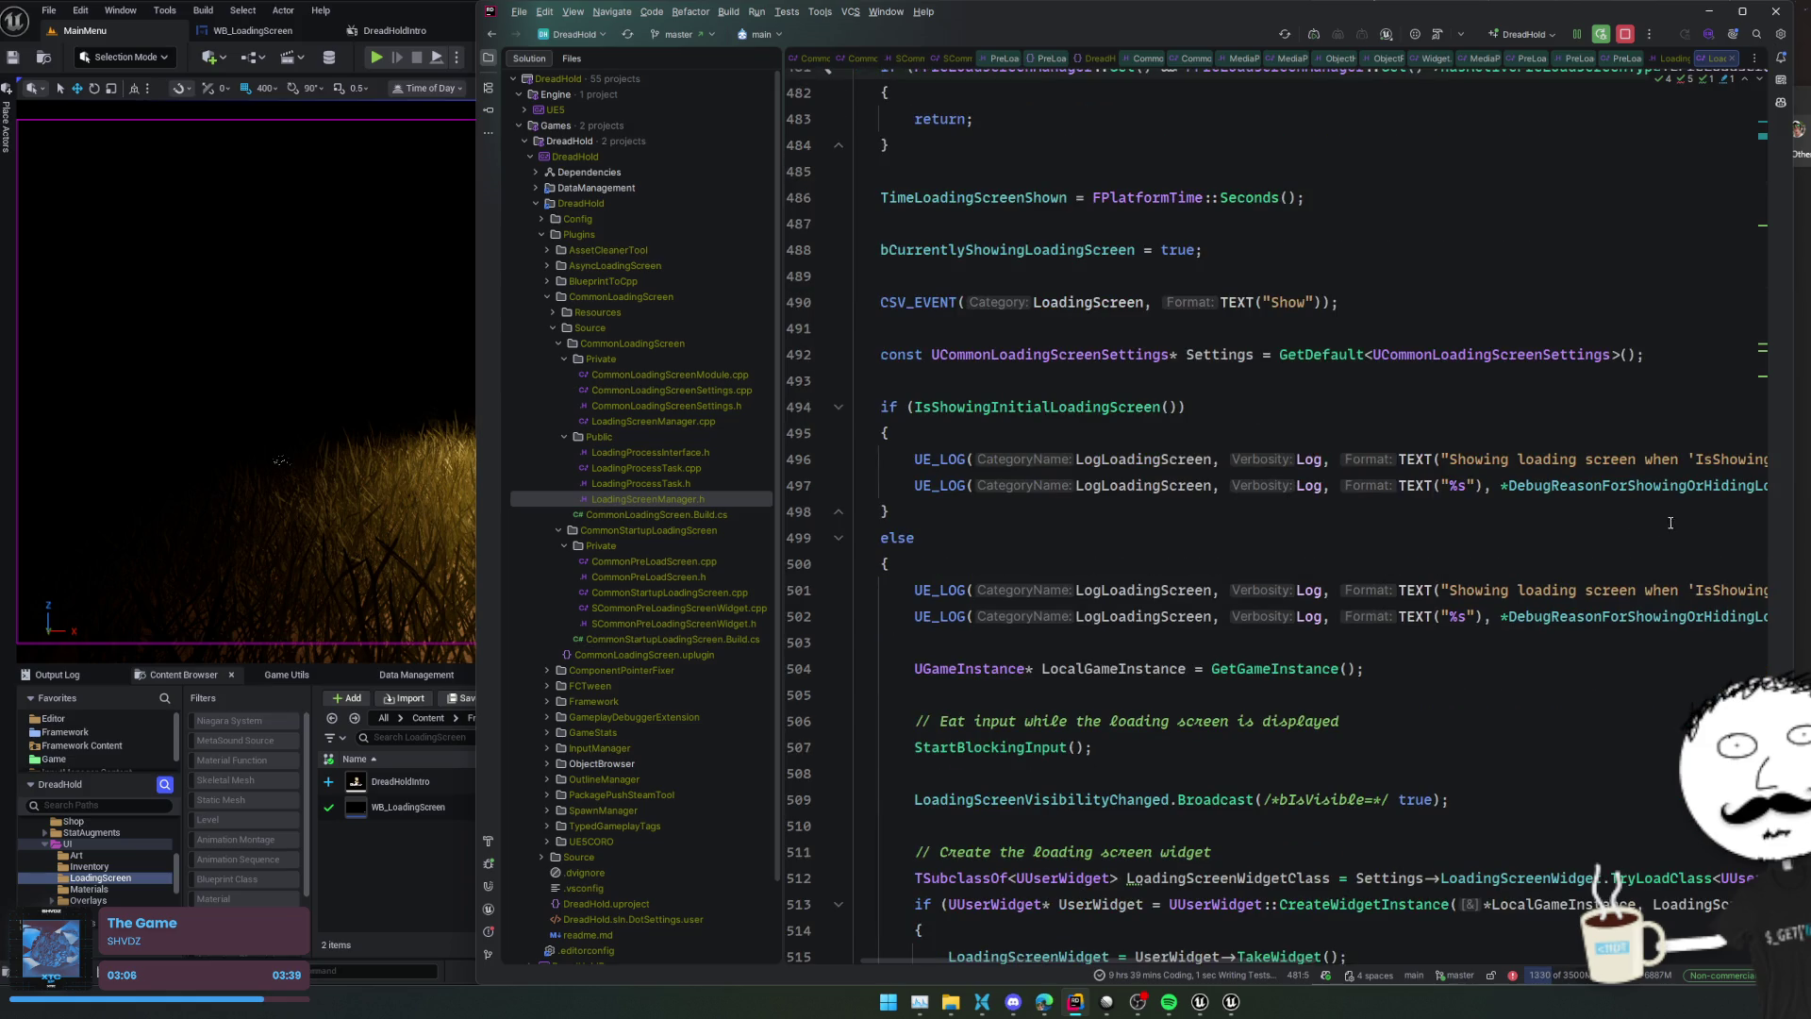
{"action": "scroll", "coordinate": [1641, 512], "scroll_direction": "down", "scroll_amount": 6}
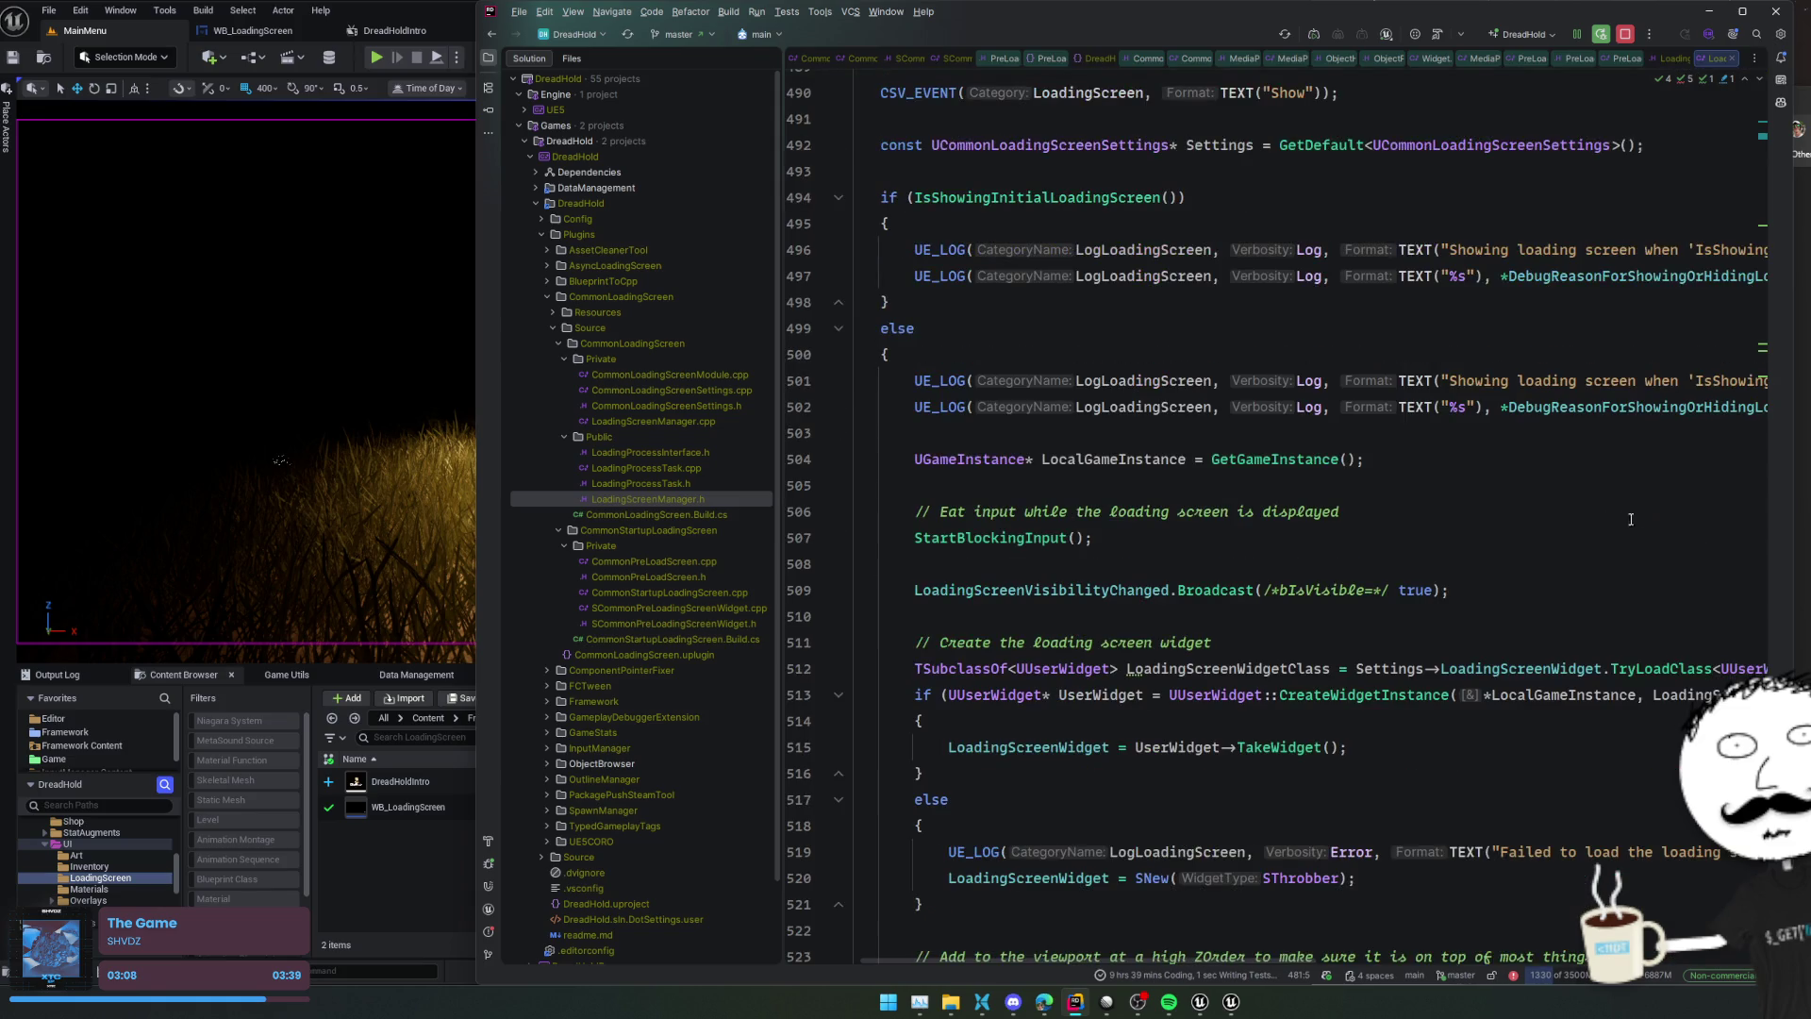
{"action": "left_click", "coordinate": [1614, 491]}
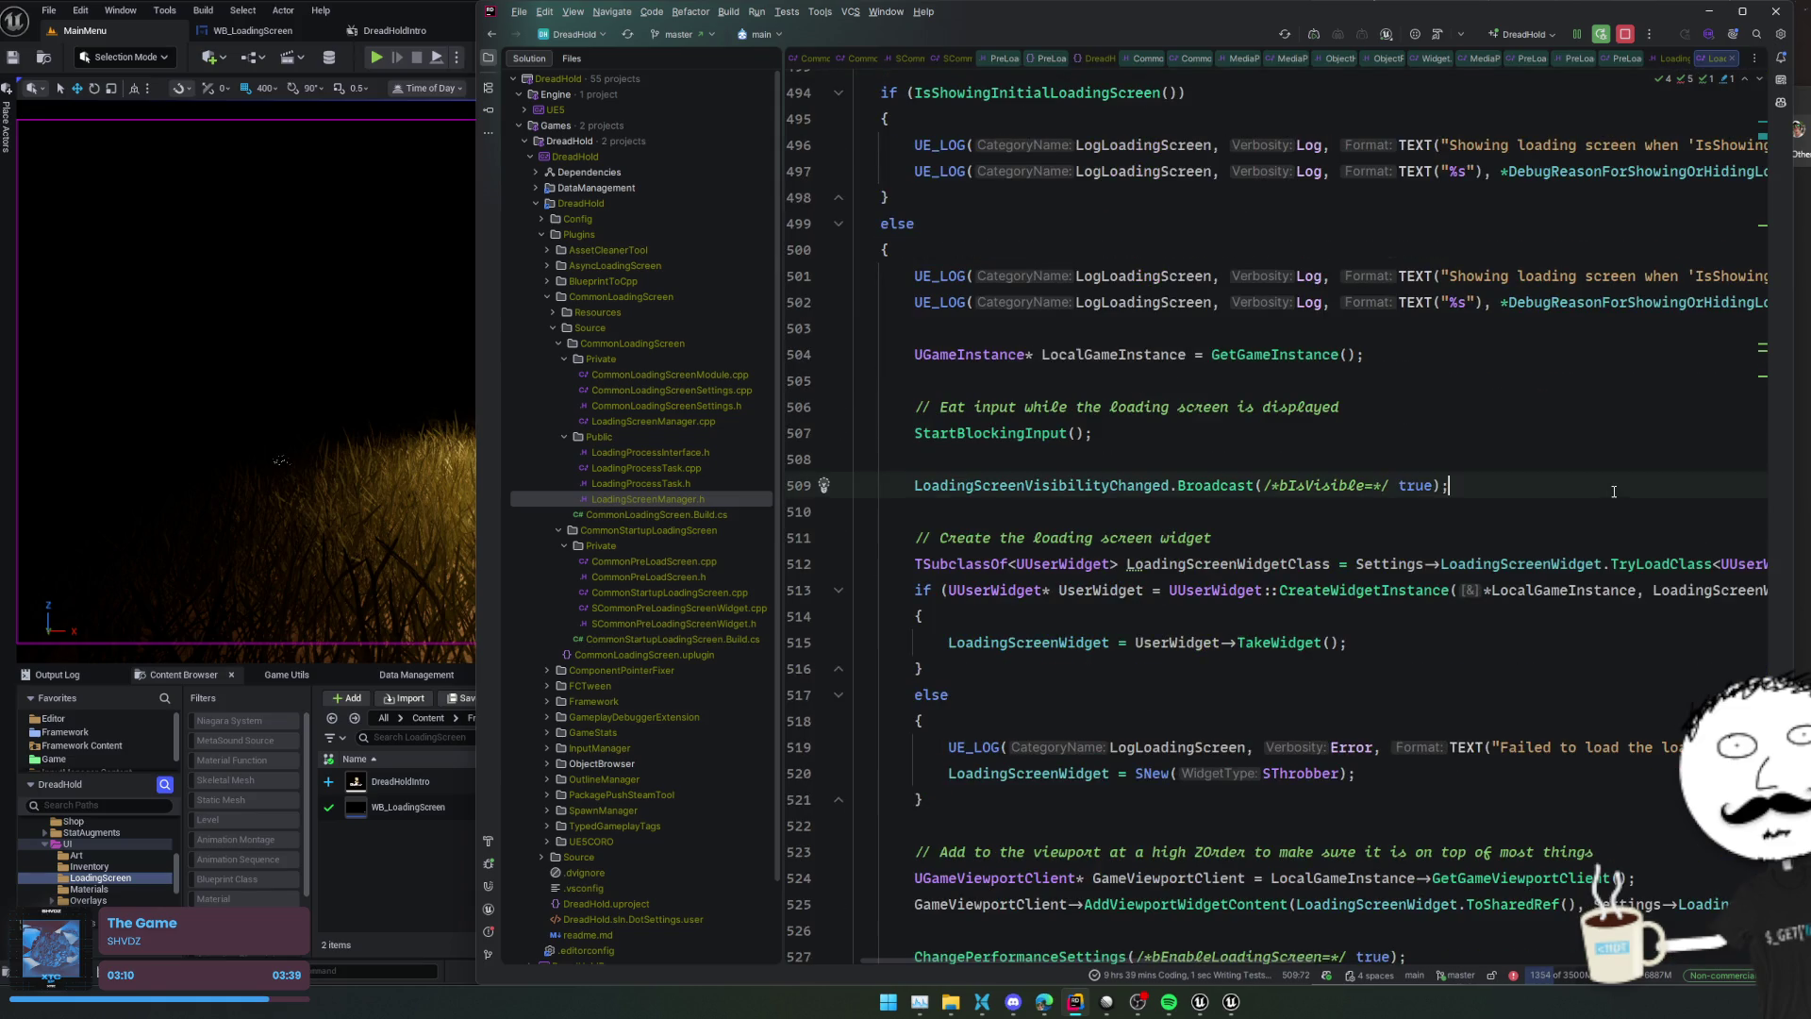
{"action": "scroll", "coordinate": [1684, 473], "scroll_direction": "down", "scroll_amount": 2}
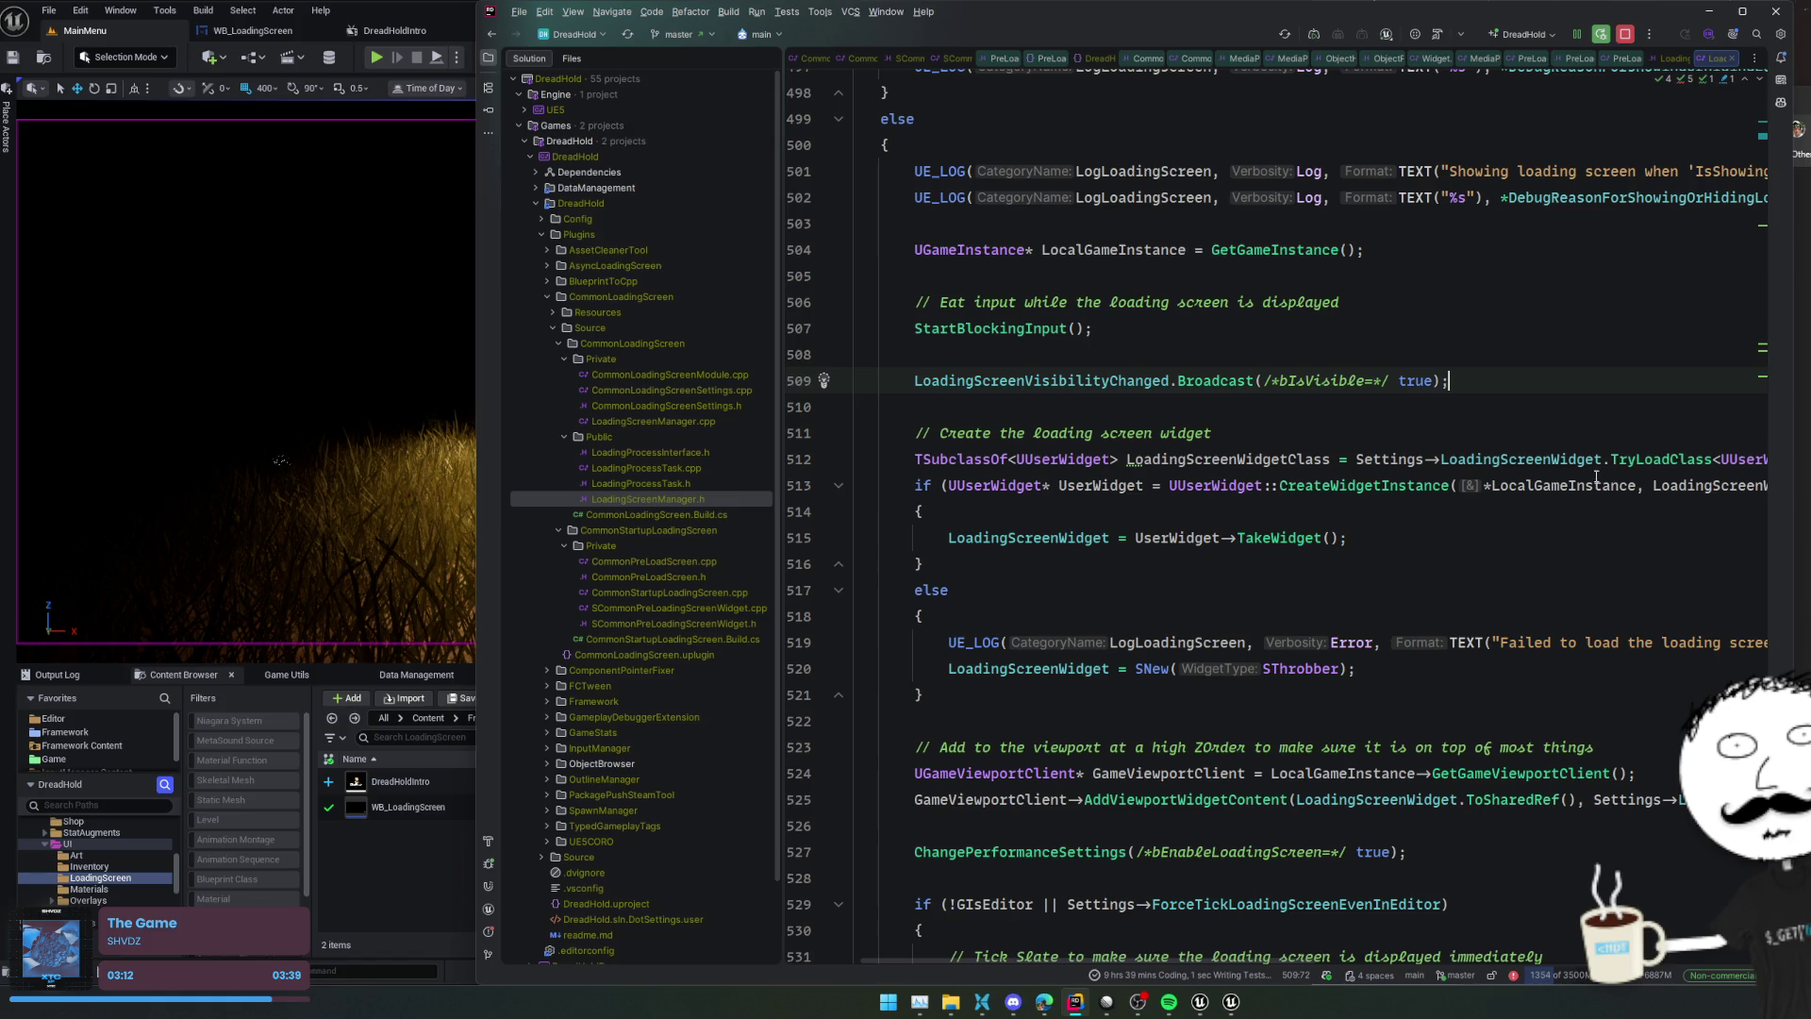
{"action": "scroll", "coordinate": [1627, 481], "scroll_direction": "down", "scroll_amount": 4}
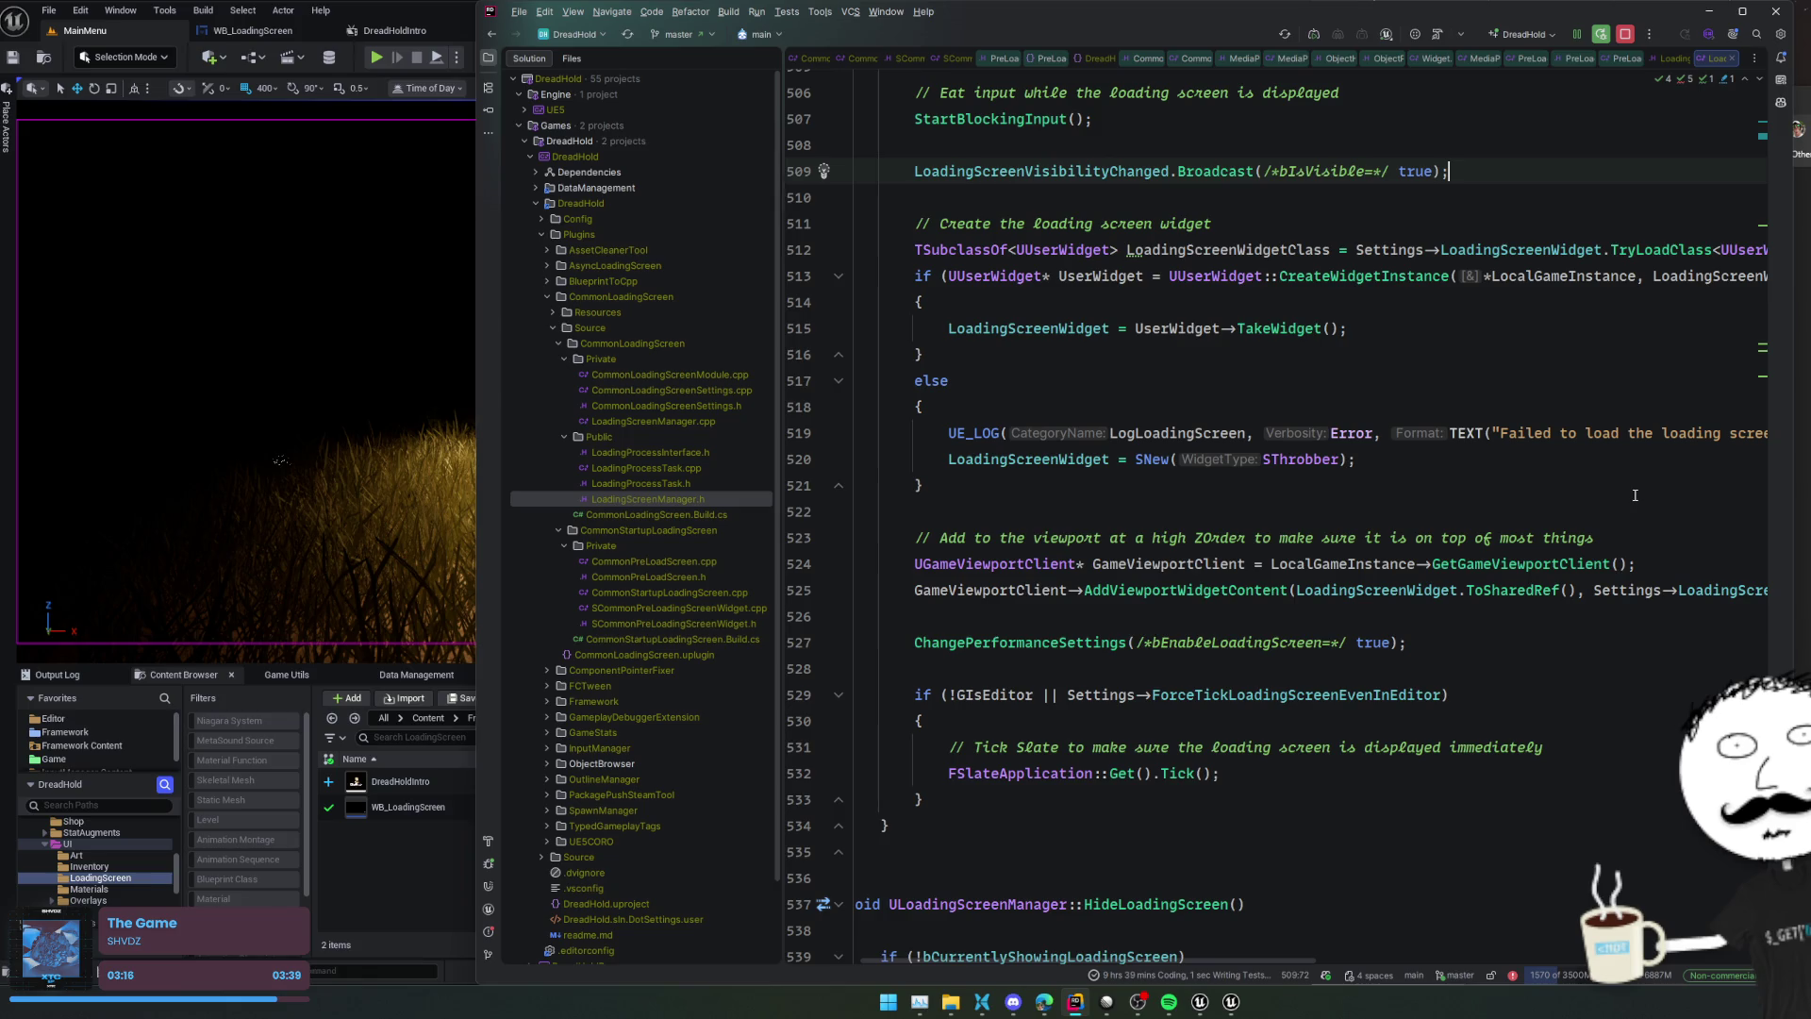
{"action": "scroll", "coordinate": [1635, 494], "scroll_direction": "up", "scroll_amount": 4}
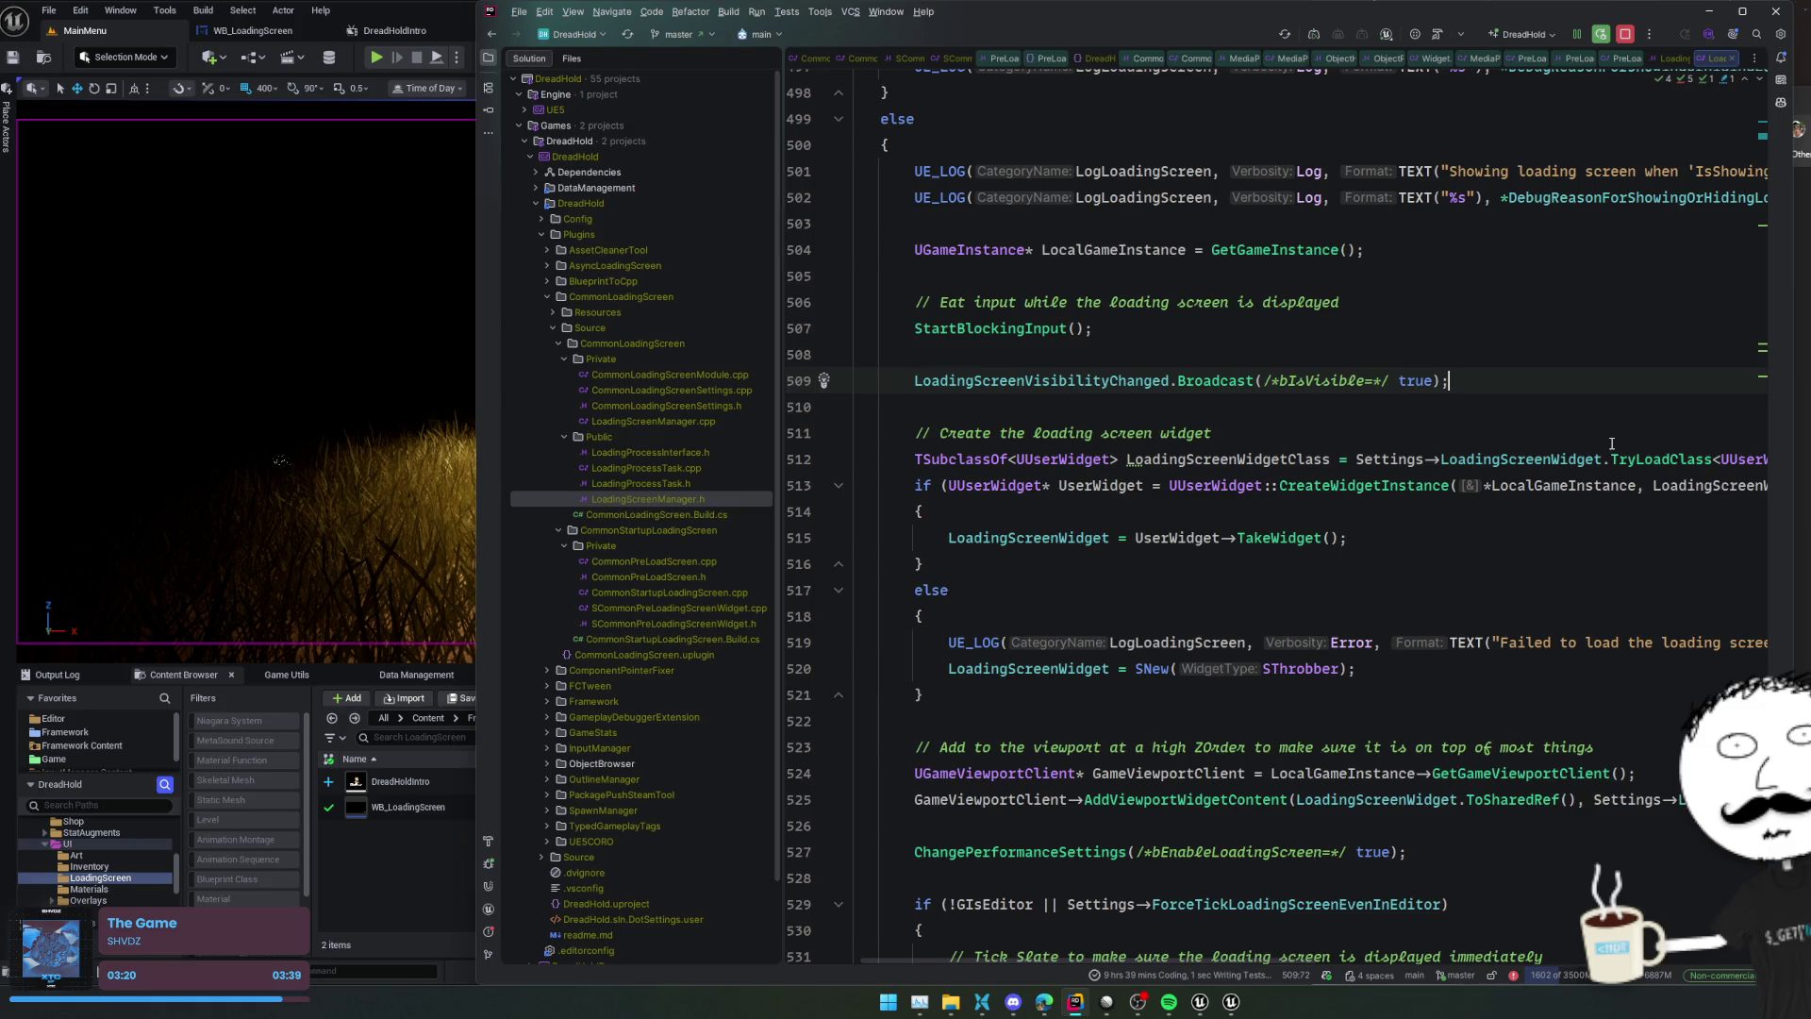
Paste the RequiresCookedData shader-compilation block below the visibility broadcast and add the missing GShaderCompilingManager include
{"action": "key", "text": "Return"}
{"action": "key", "text": "Return"}
{"action": "type", "text": "if (!FPlatformProperties::RequiresCookedData())         {             TArray<int32> ShaderMapIds;             ShaderMapIds.Add(GlobalShaderMapId);             GShaderCompilingManager->FinishCompilation(TEXT(\"Global\"), ShaderMapIds);         }"}
{"action": "left_click", "coordinate": [1058, 539]}
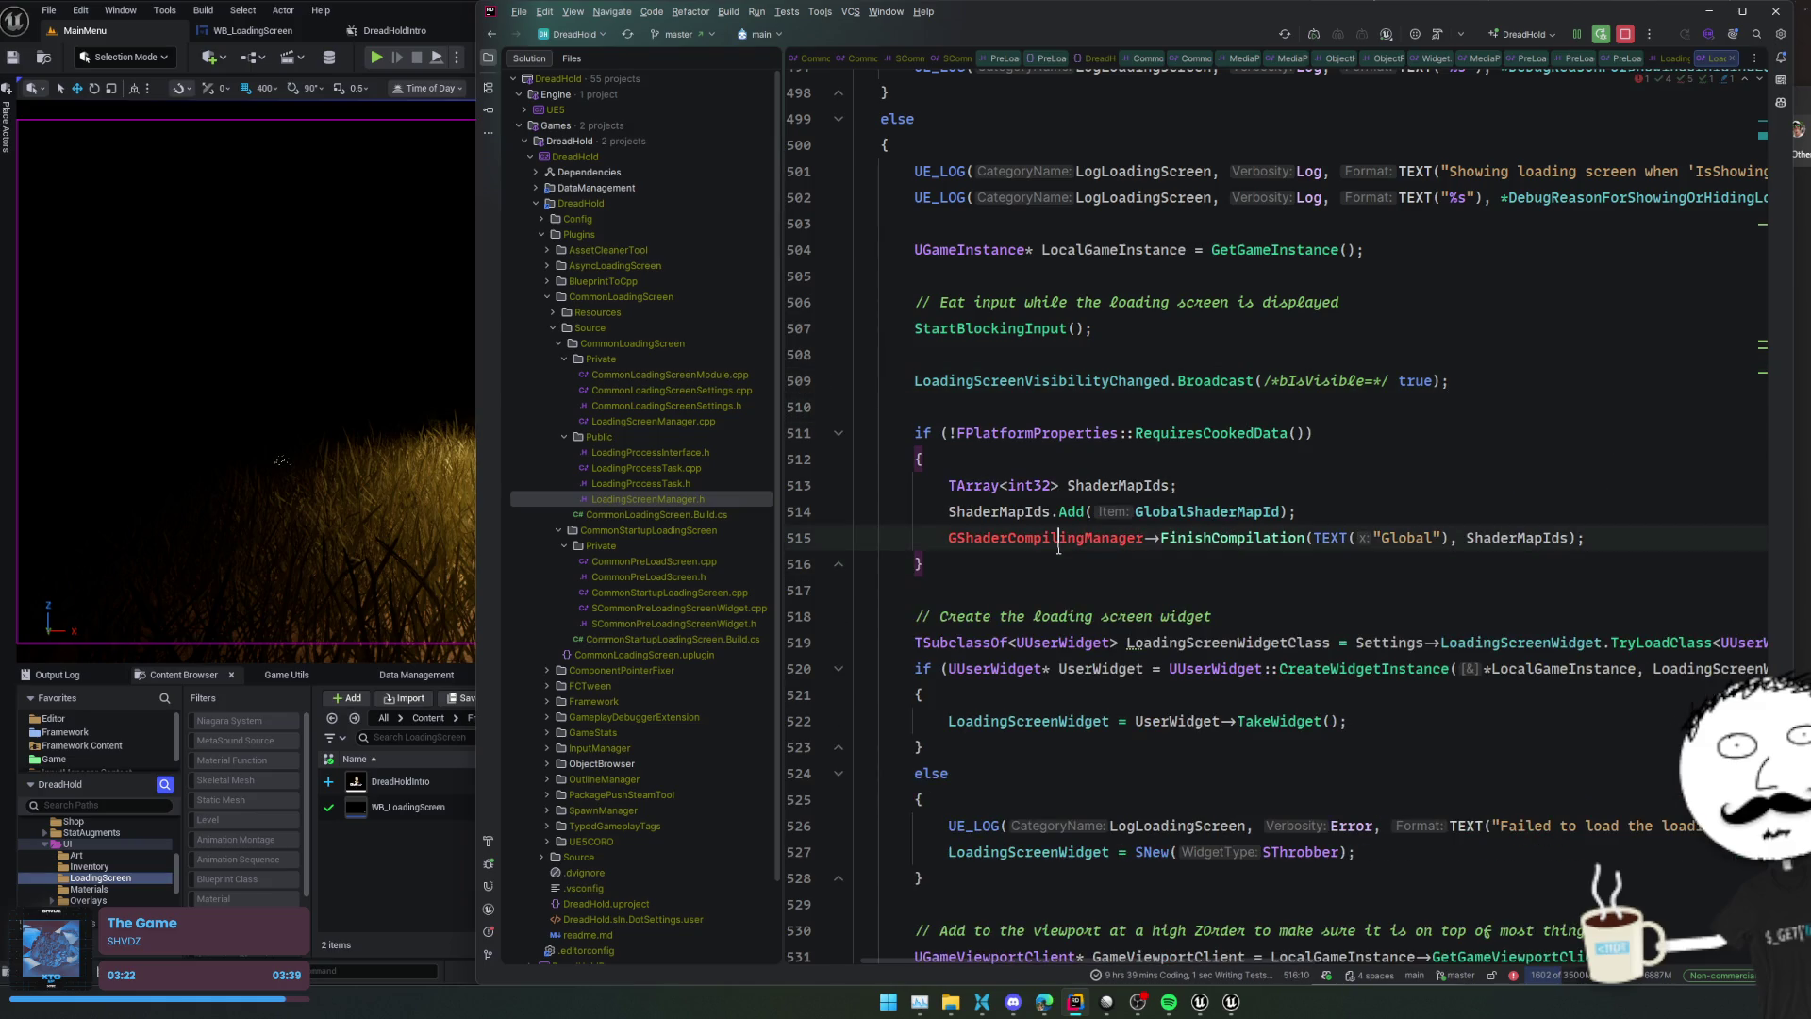
{"action": "key", "text": "alt+Return"}
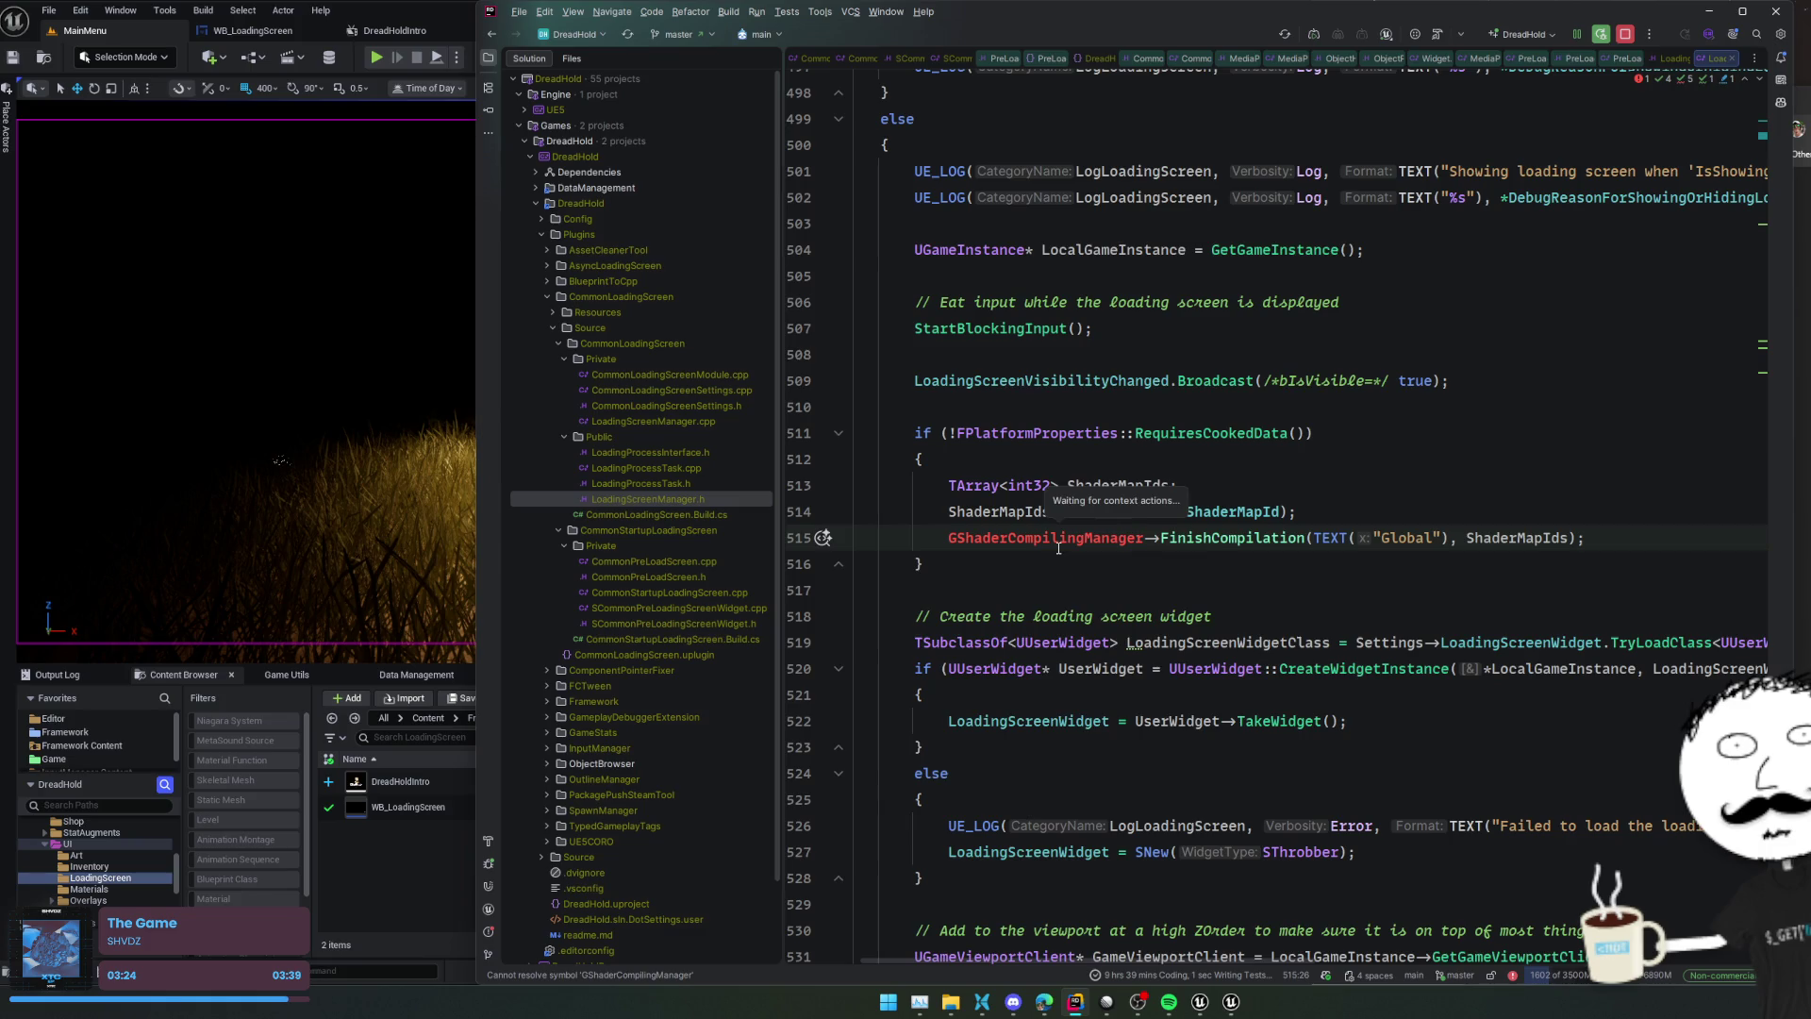
{"action": "key", "text": "Return"}
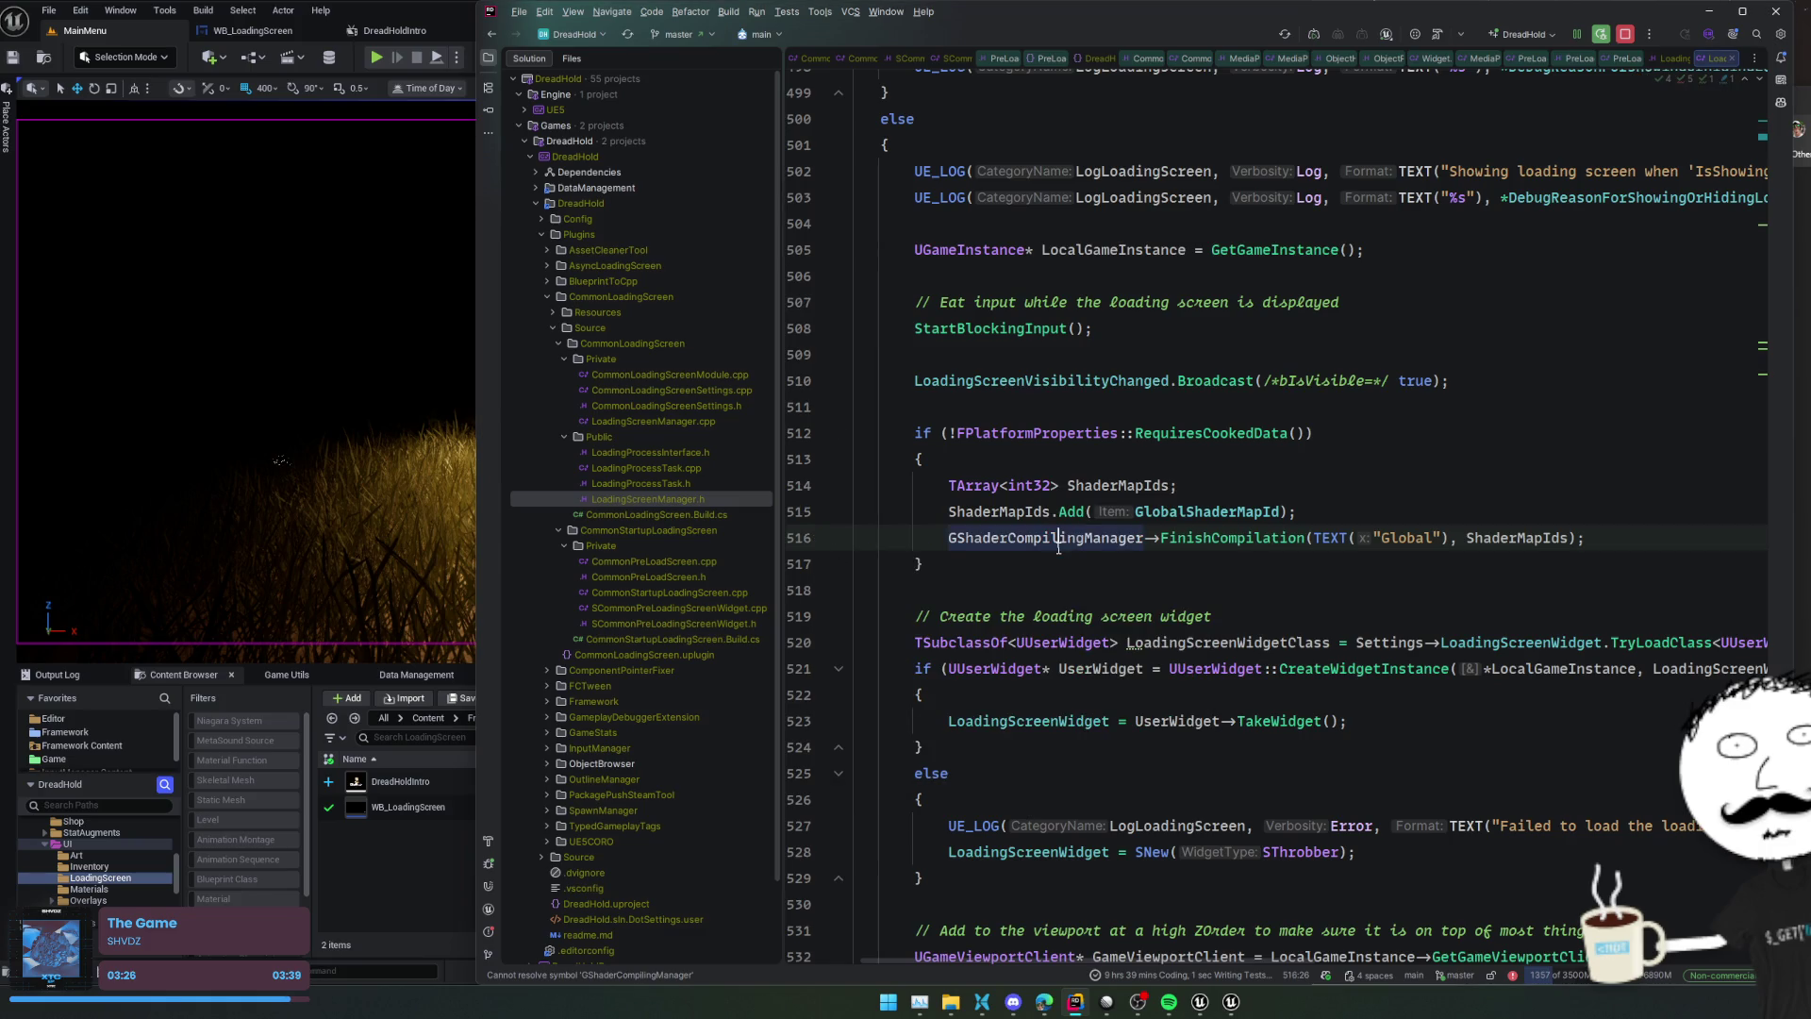
Inspect GShaderCompilingManager's header and .cpp declarations, then Live Coding-compile LoadingScreenManager.cpp into the editor
{"action": "left_click", "coordinate": [1060, 537], "text": "ctrl"}
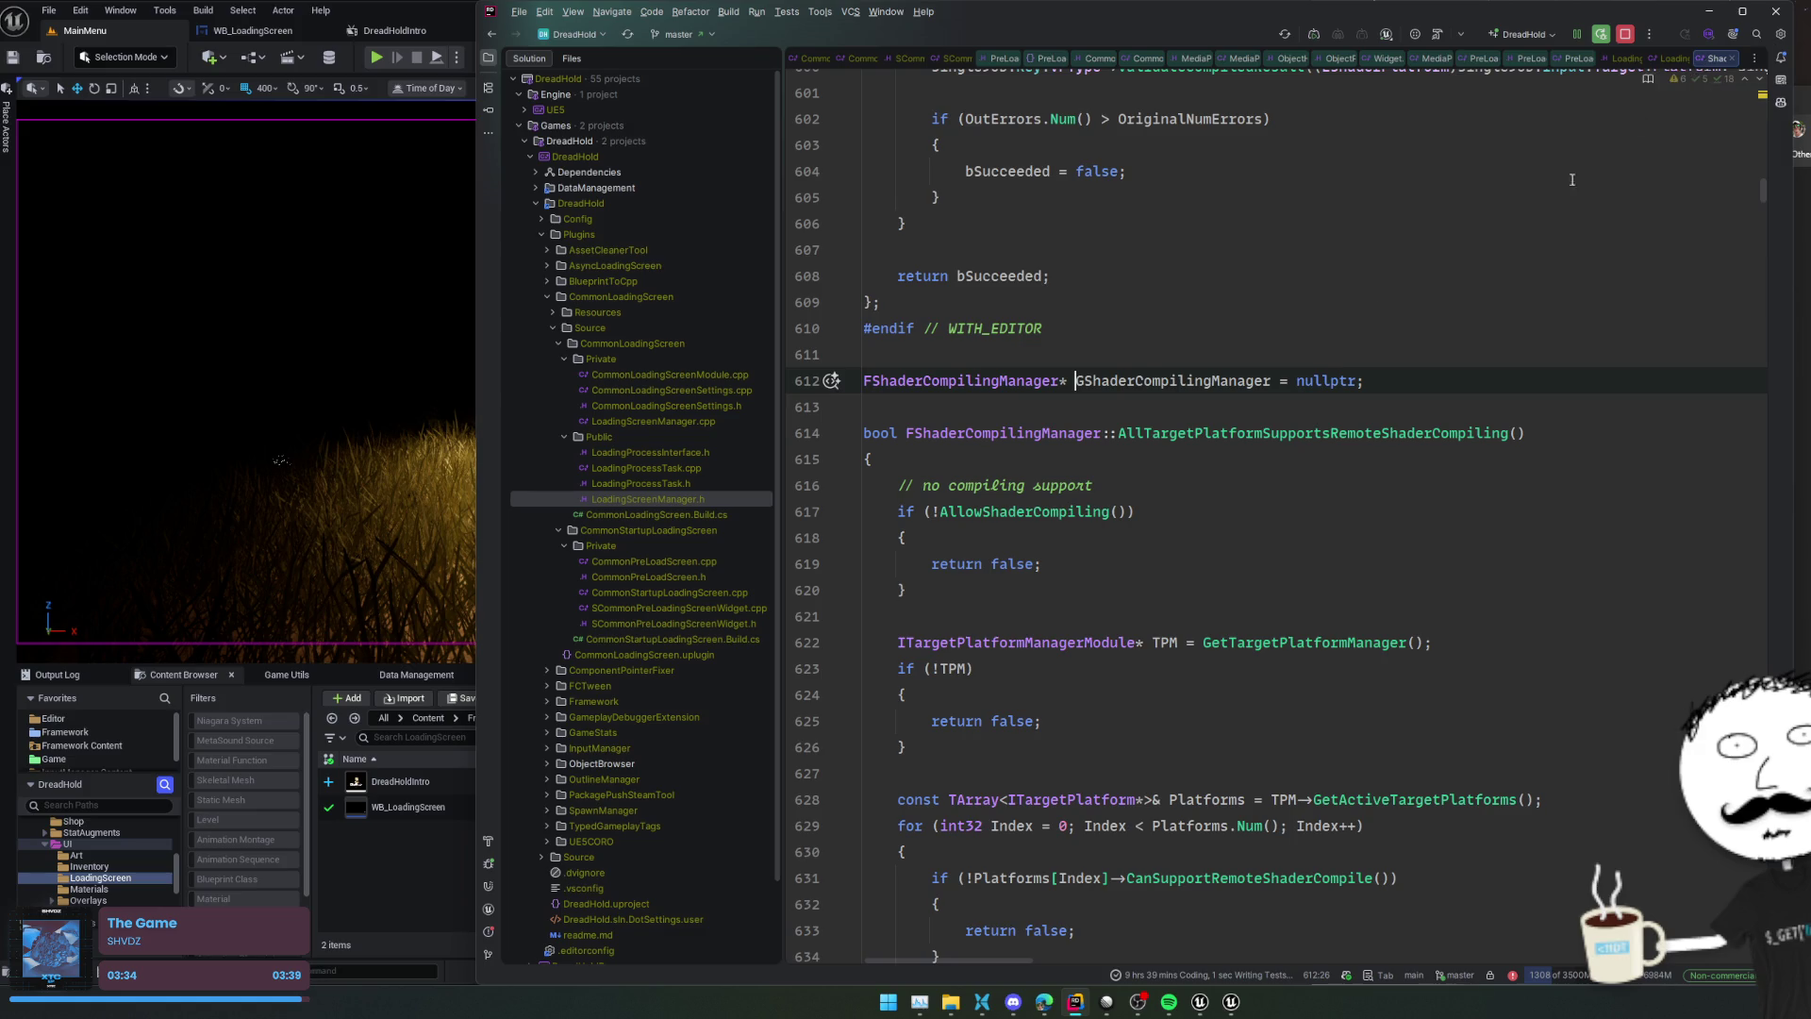
{"action": "left_click", "coordinate": [1143, 380], "text": "ctrl"}
{"action": "key", "text": "Return"}
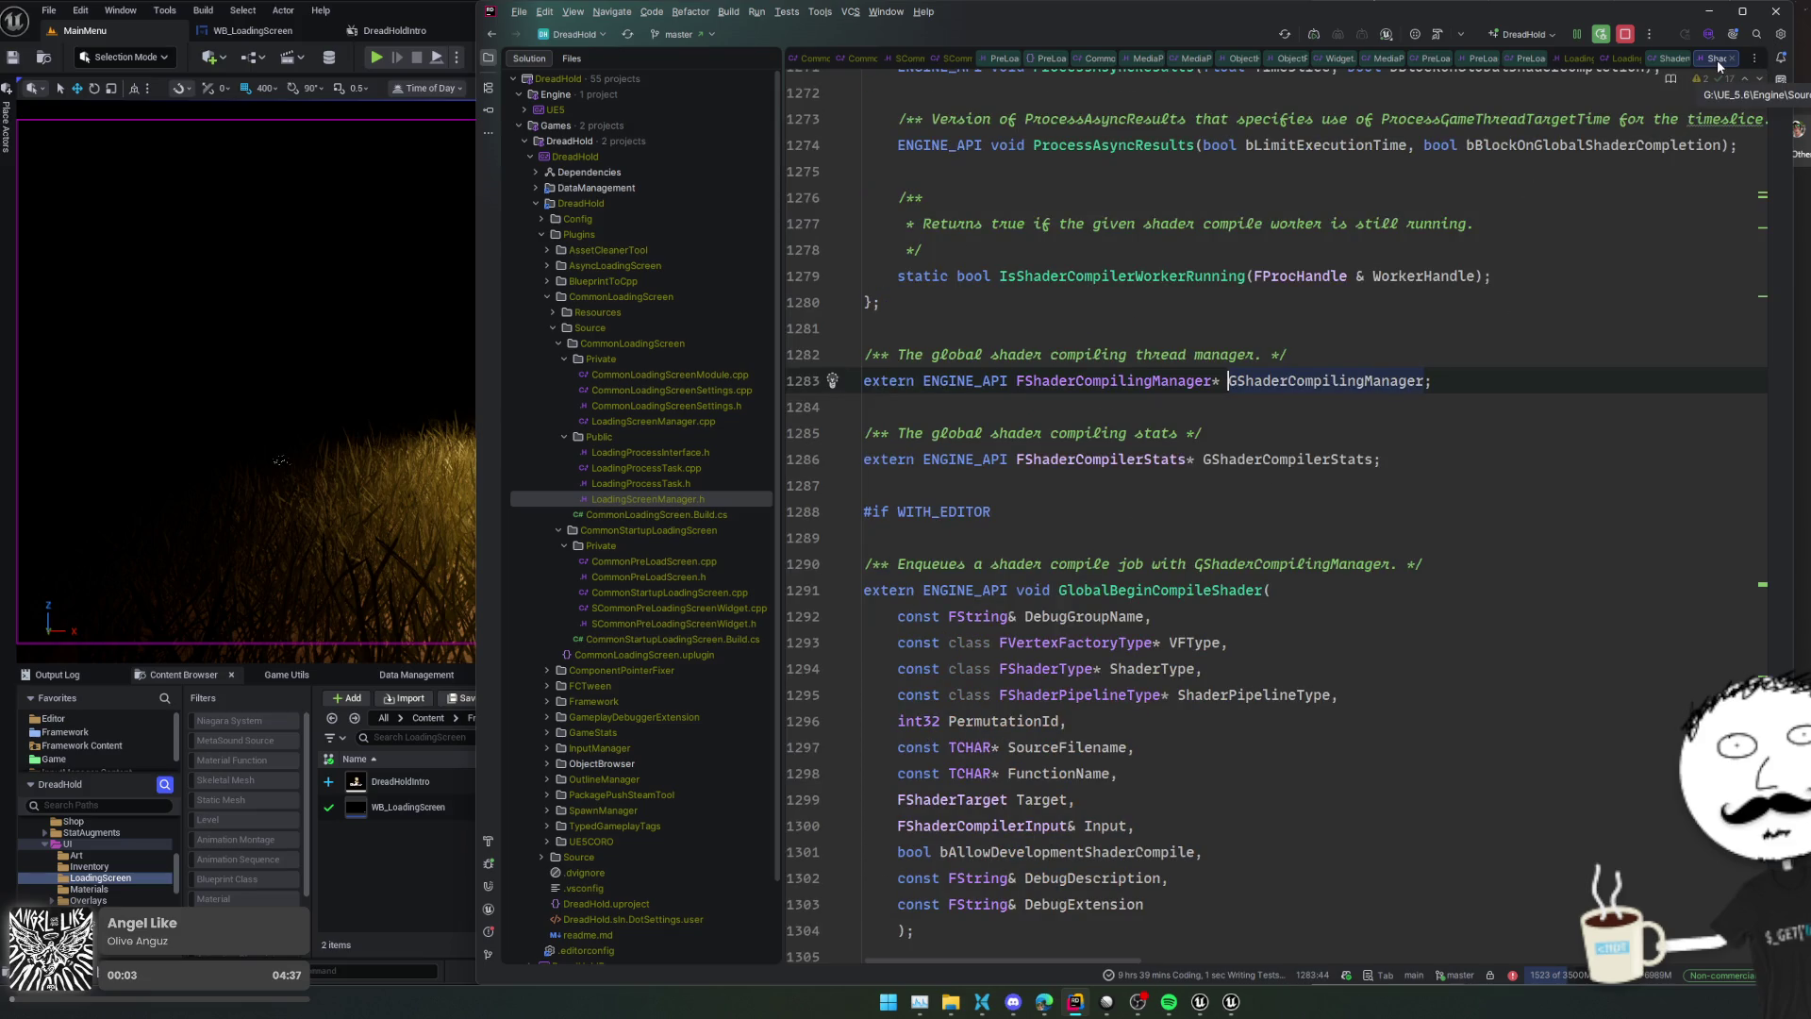
{"action": "key", "text": "ctrl+b"}
{"action": "key", "text": "ctrl+alt+Left"}
{"action": "key", "text": "ctrl+alt+Left"}
{"action": "left_click", "coordinate": [1361, 405]}
{"action": "key", "text": "ctrl+alt+F11"}
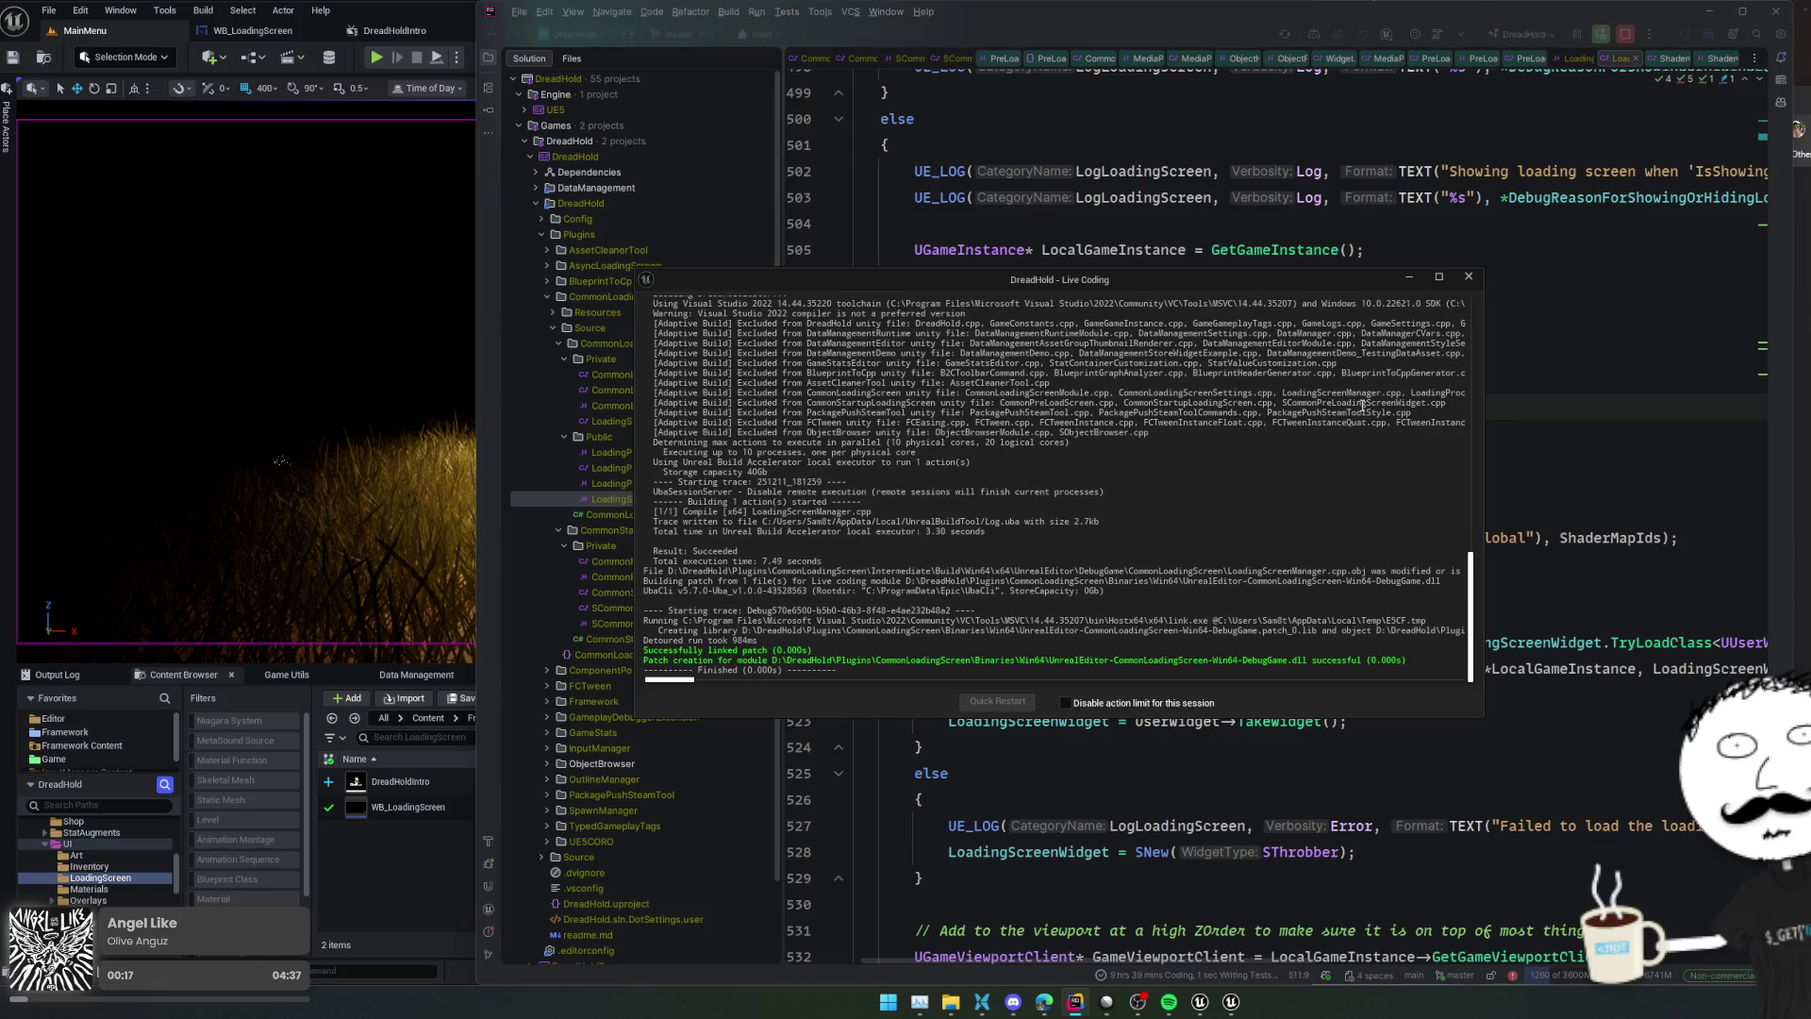
Set a breakpoint on the game-instance lookup, then play-test Cabin Fever from the main menu and stop
{"action": "left_click", "coordinate": [803, 223]}
{"action": "left_click", "coordinate": [422, 13]}
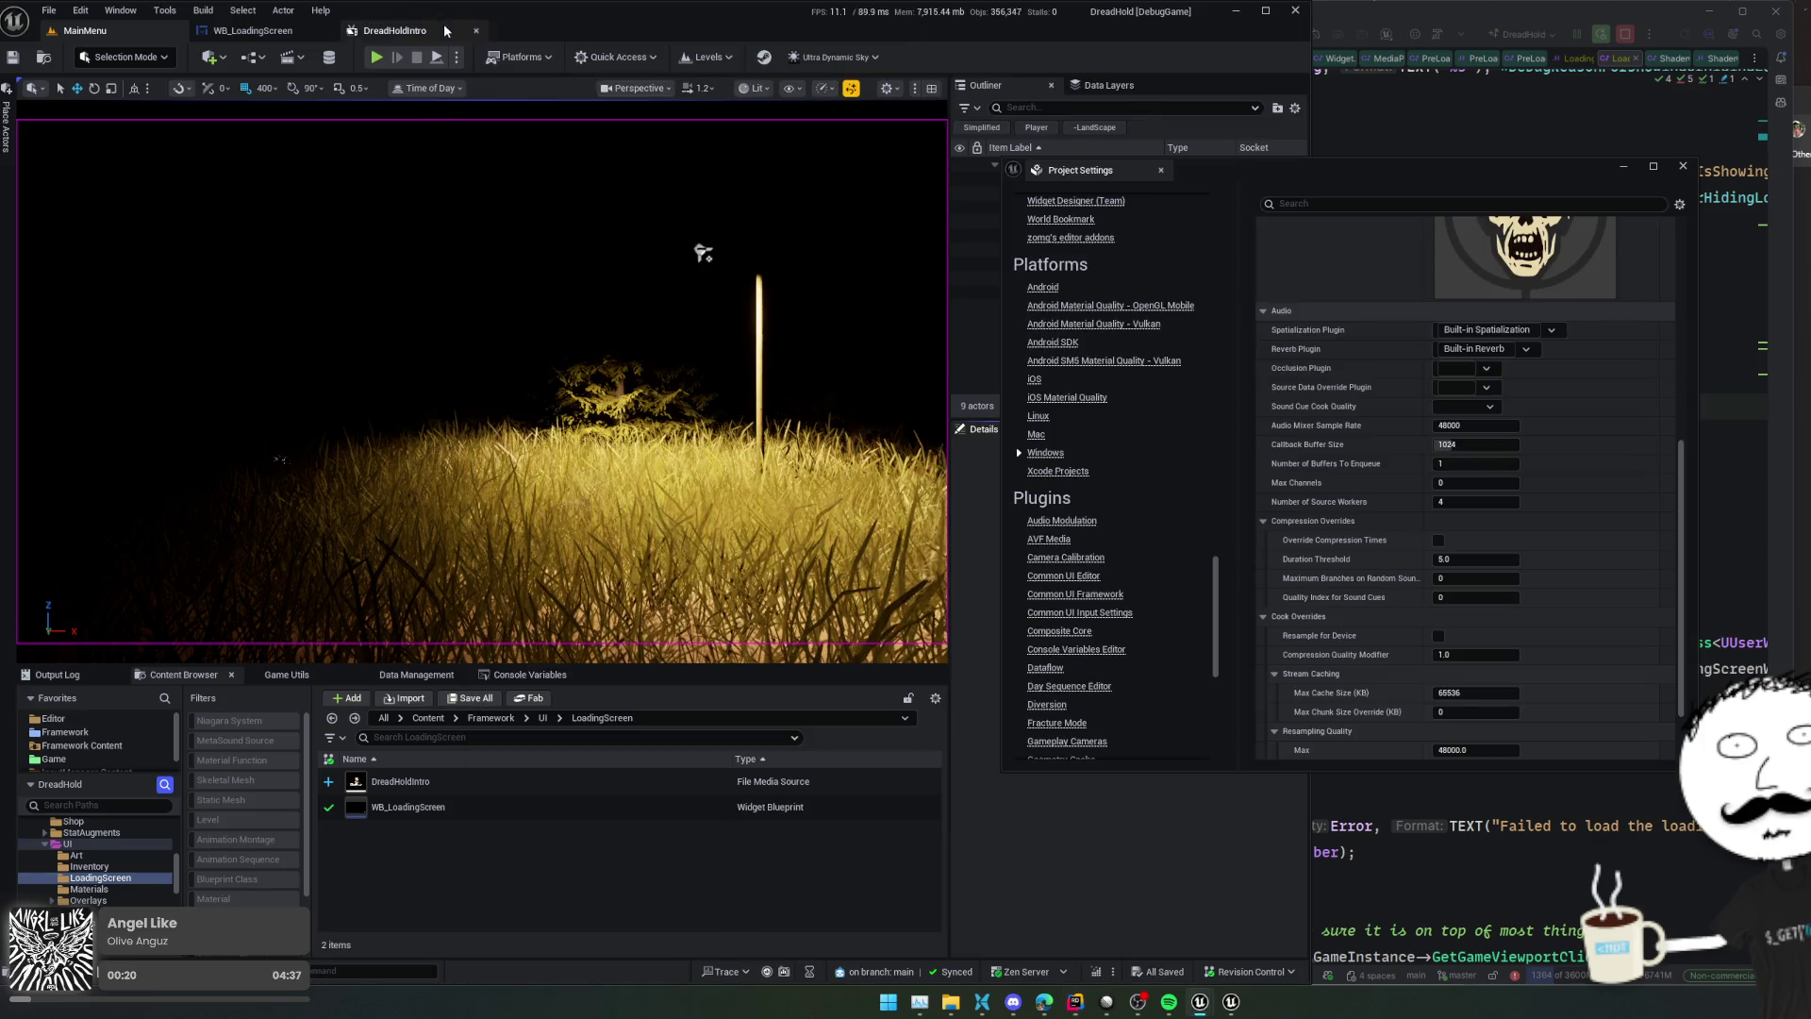
{"action": "left_click", "coordinate": [377, 60]}
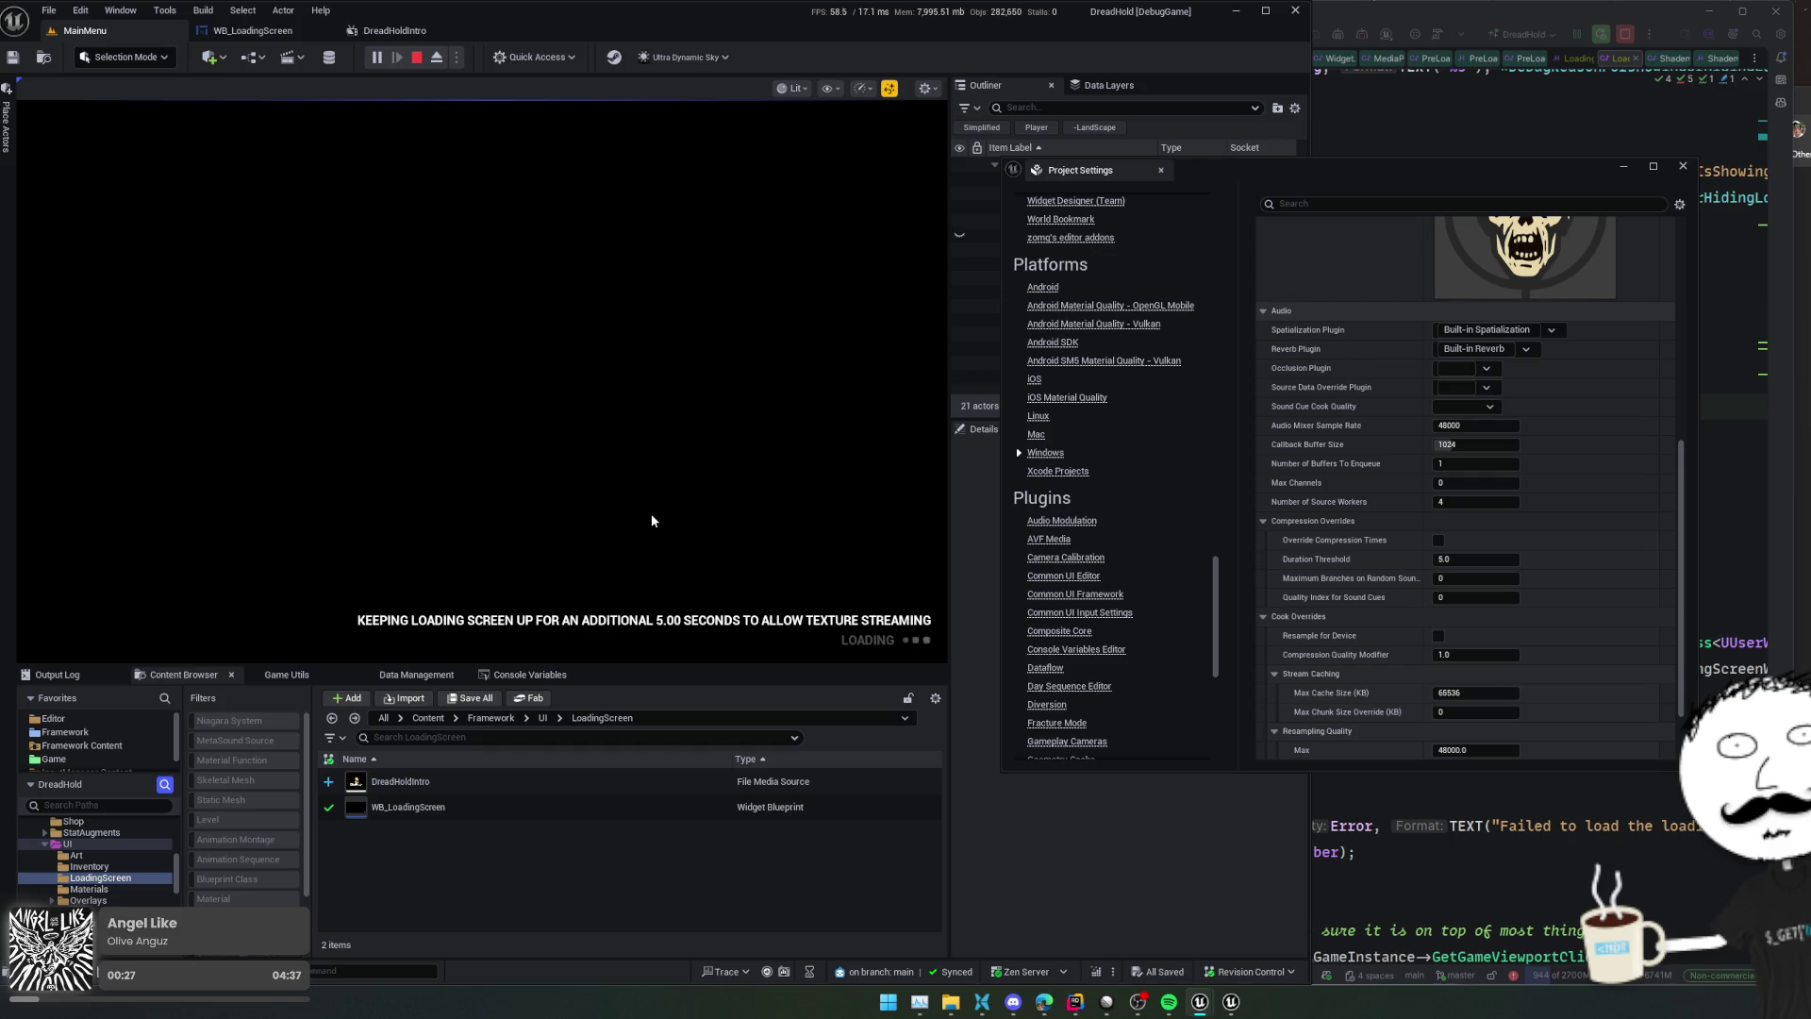
{"action": "left_click", "coordinate": [586, 476]}
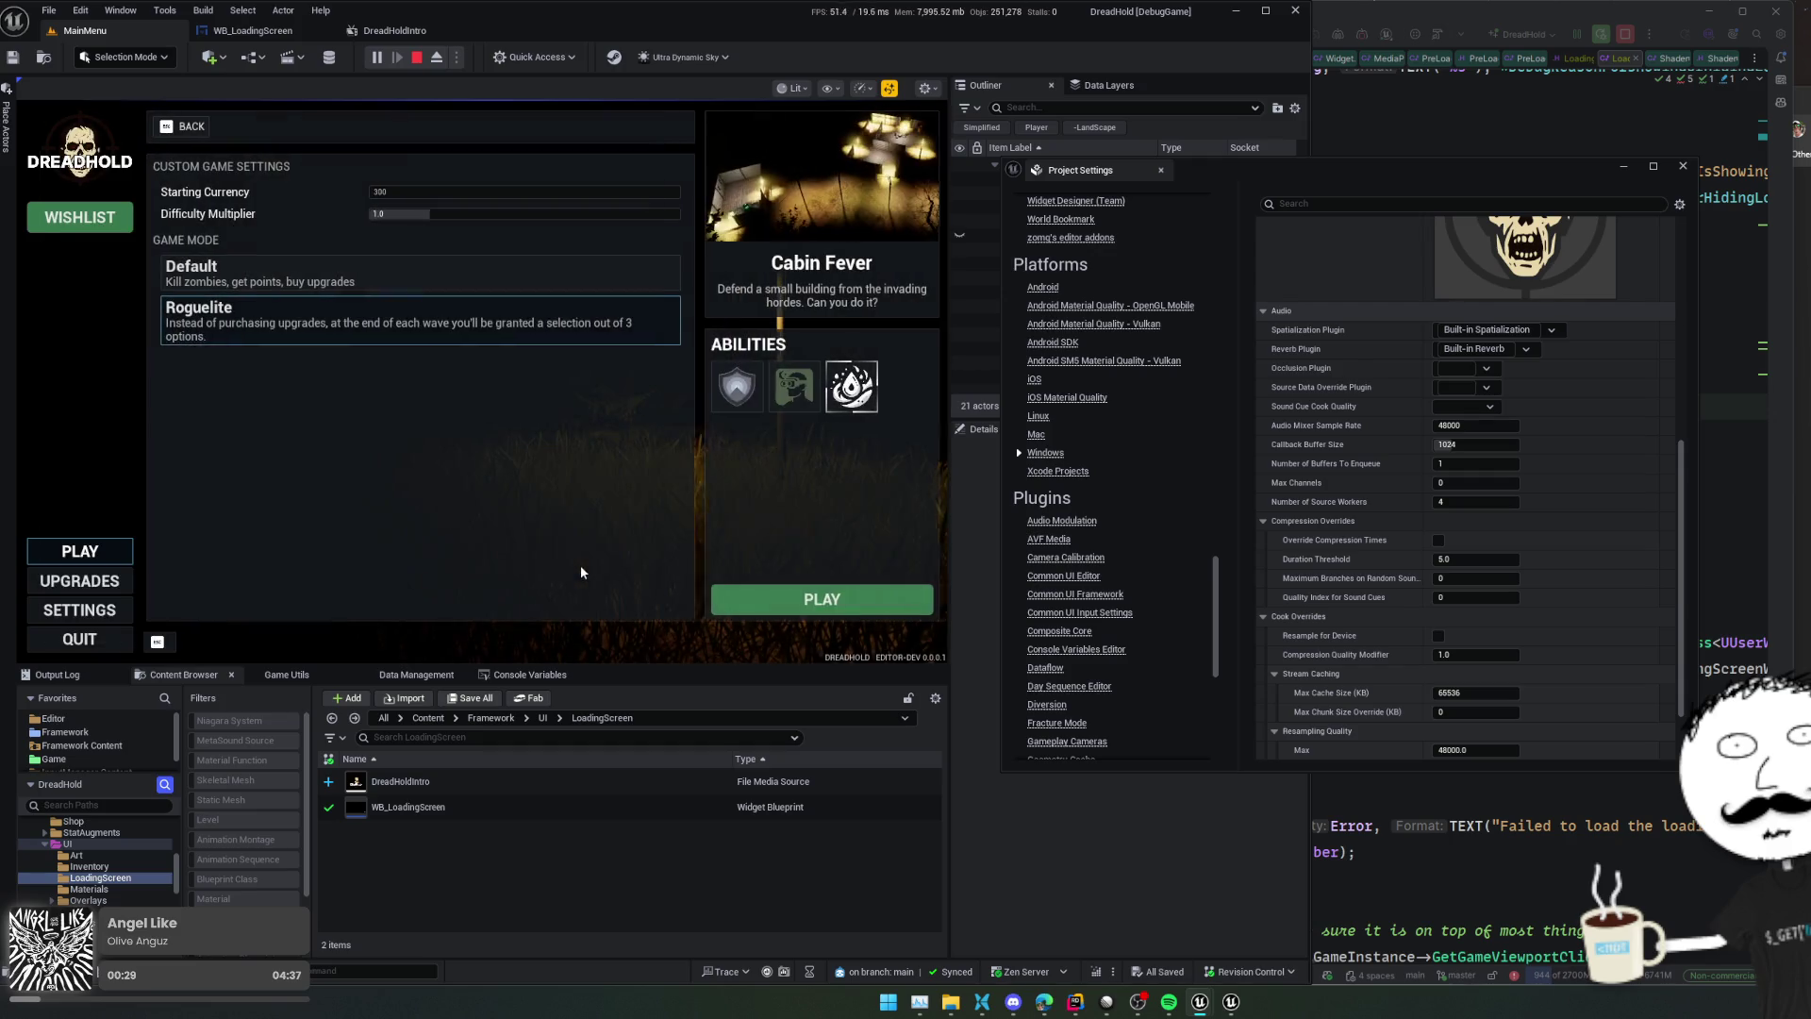
{"action": "left_click", "coordinate": [798, 603]}
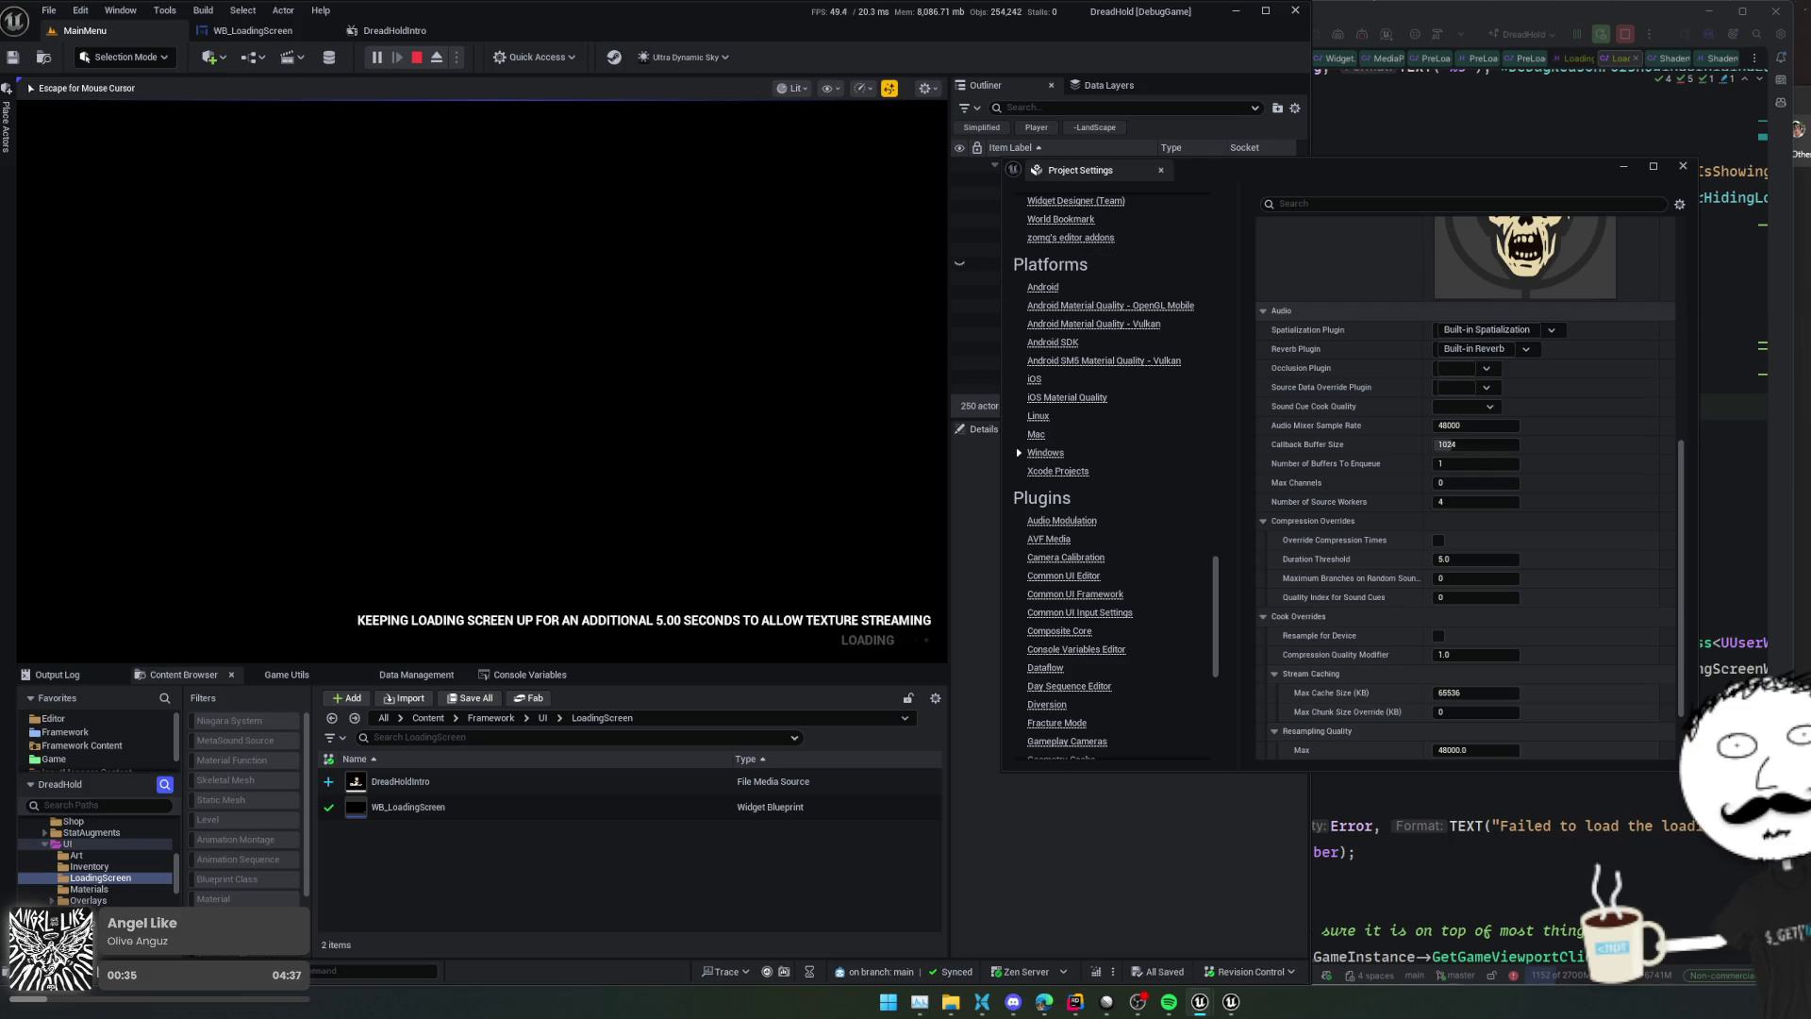
{"action": "key", "text": "Escape"}
{"action": "left_click", "coordinate": [419, 58]}
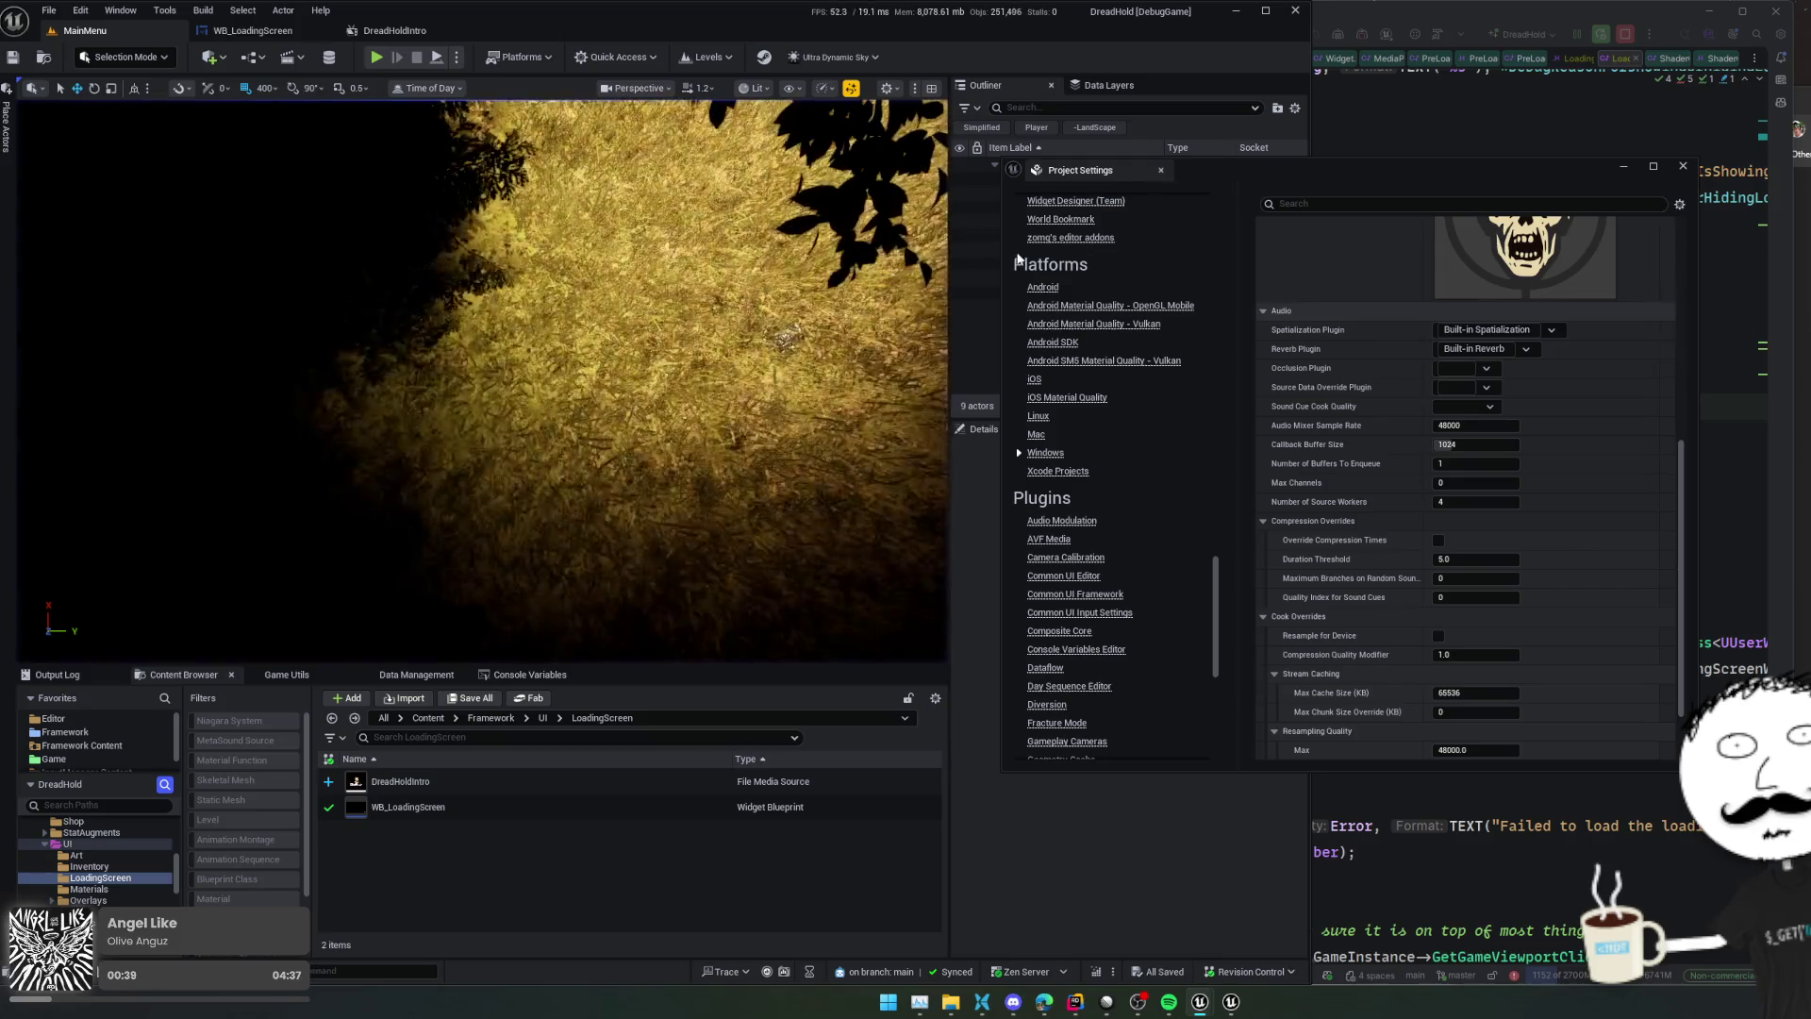
{"action": "scroll", "coordinate": [1150, 593], "scroll_direction": "up", "scroll_amount": 6}
{"action": "scroll", "coordinate": [1151, 592], "scroll_direction": "up", "scroll_amount": 12}
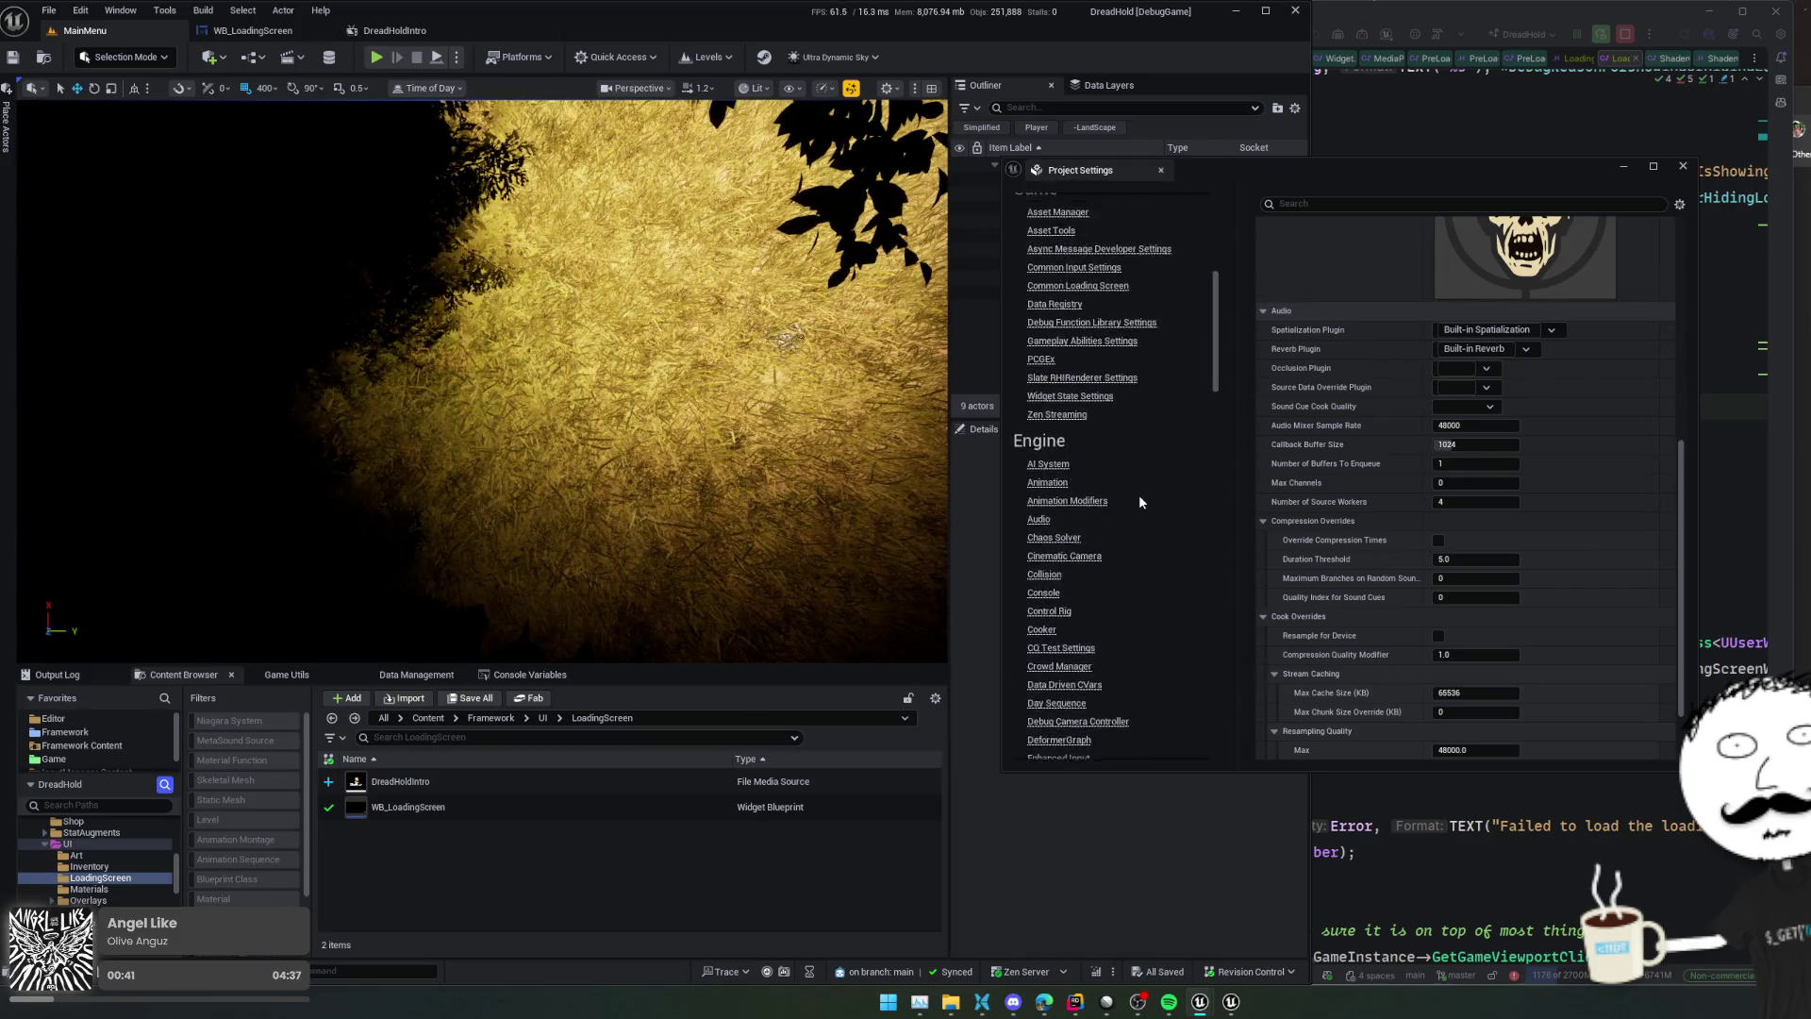
{"action": "scroll", "coordinate": [1153, 475], "scroll_direction": "up", "scroll_amount": 1}
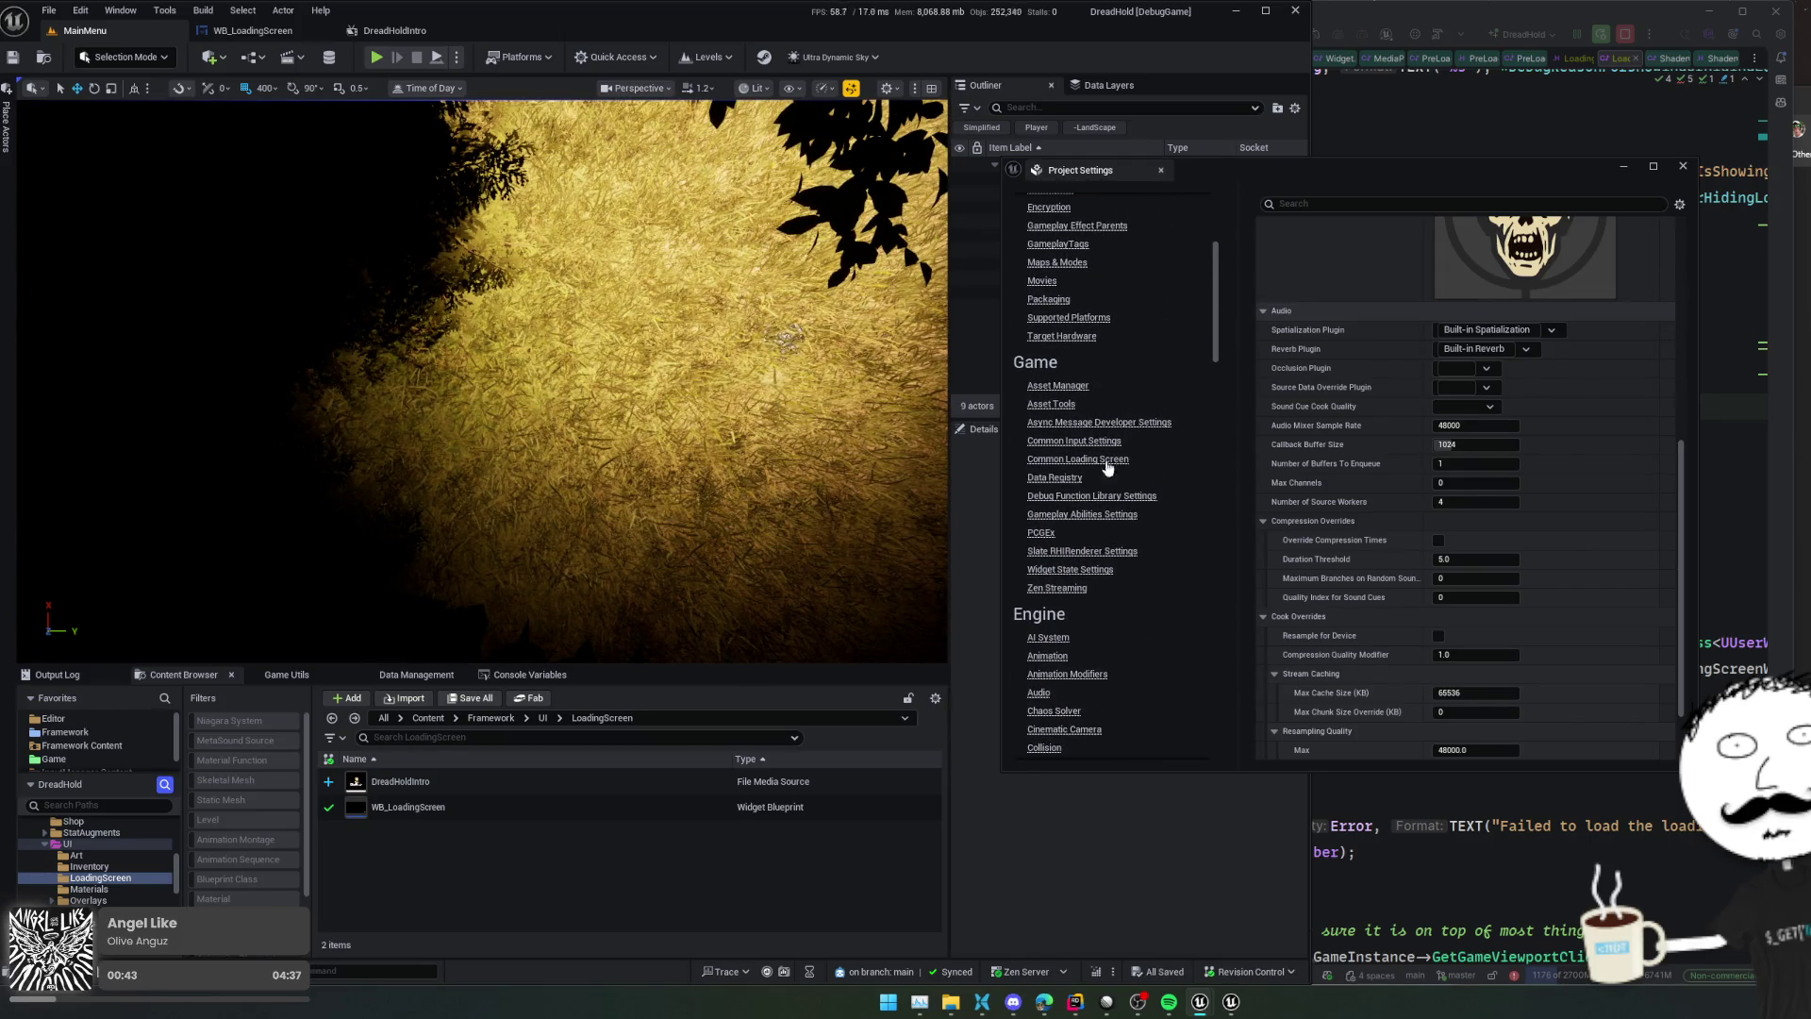
In Common Loading Screen settings, disable the debug extra hold and set Additional Secs to 2
{"action": "left_click", "coordinate": [1108, 461]}
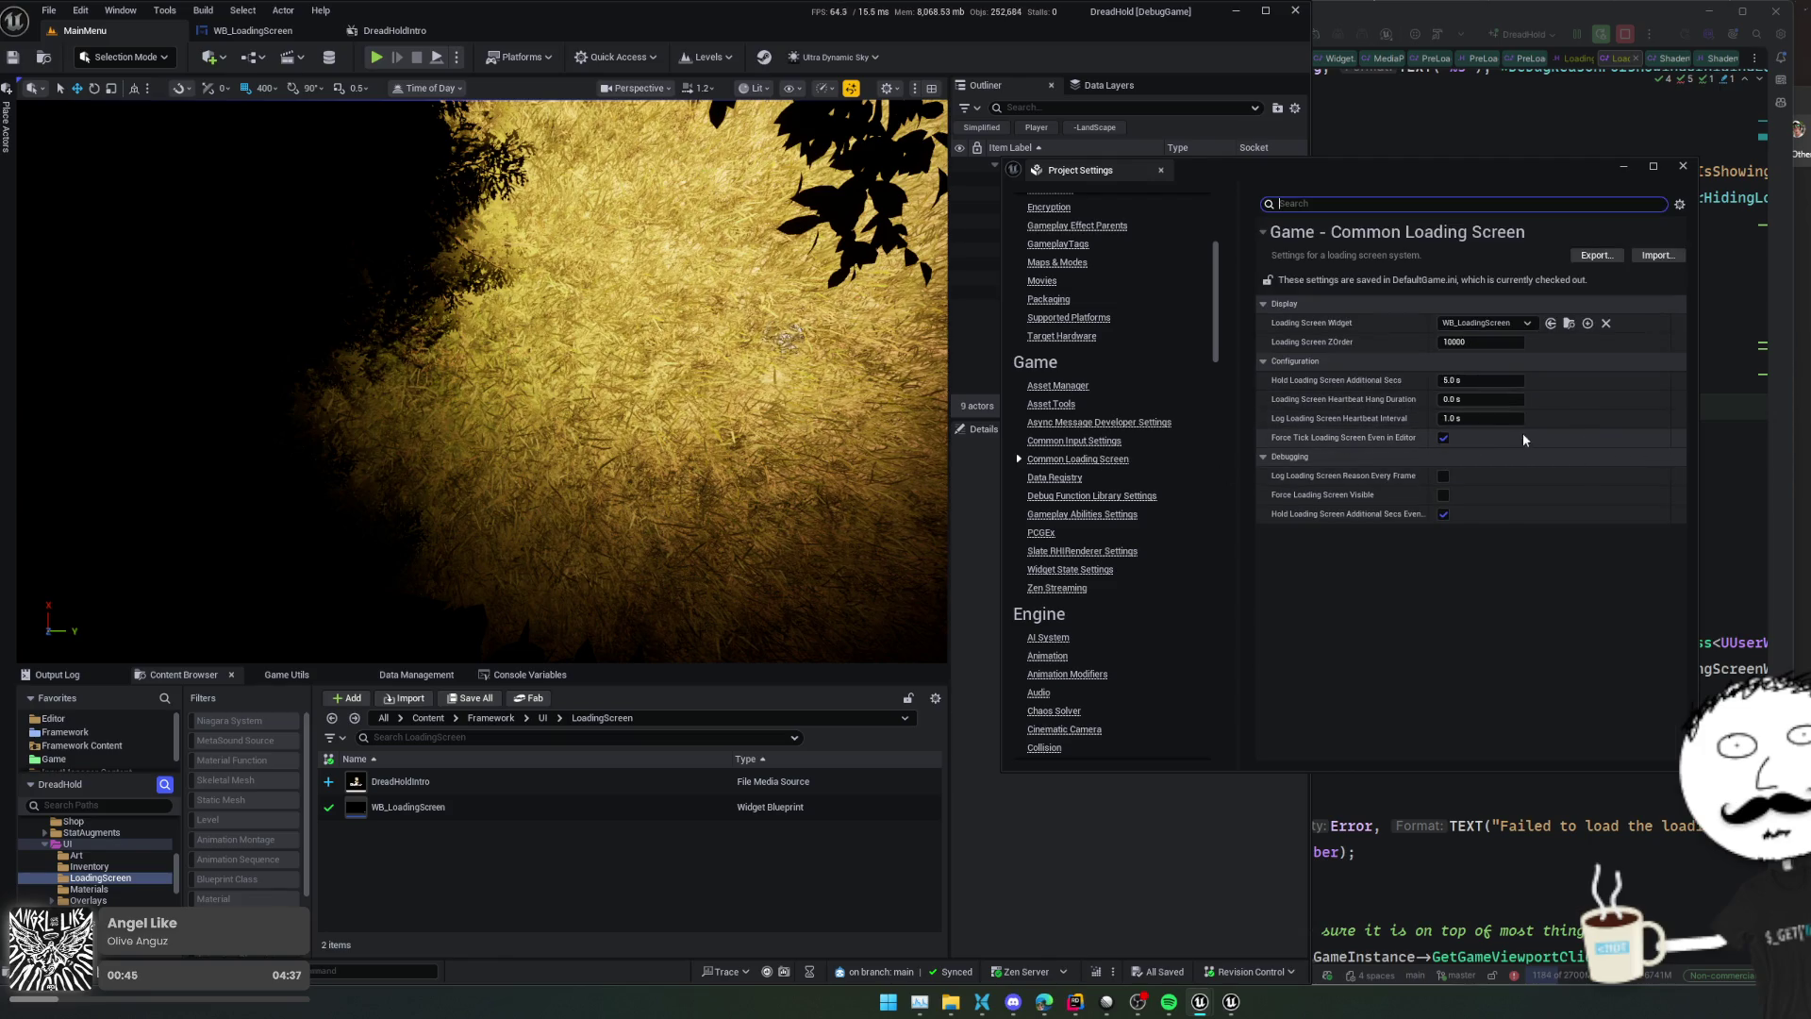
{"action": "left_click", "coordinate": [1444, 515]}
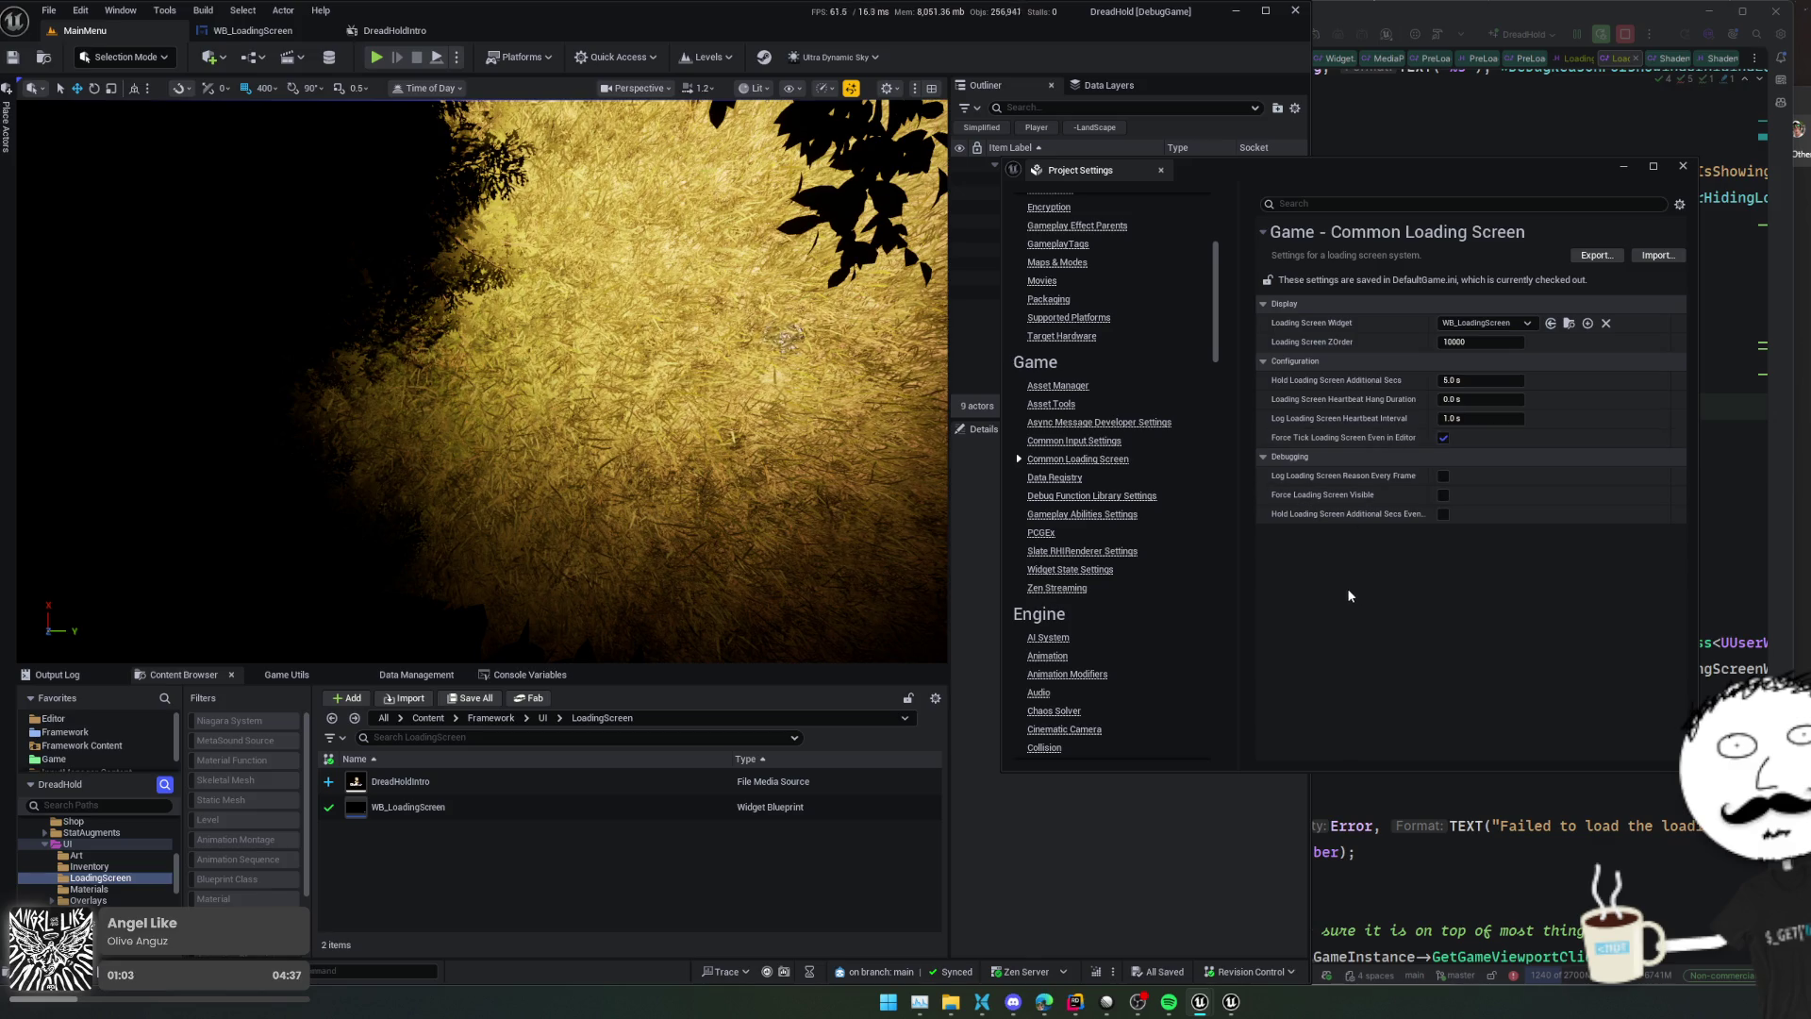
{"action": "left_click", "coordinate": [1485, 380]}
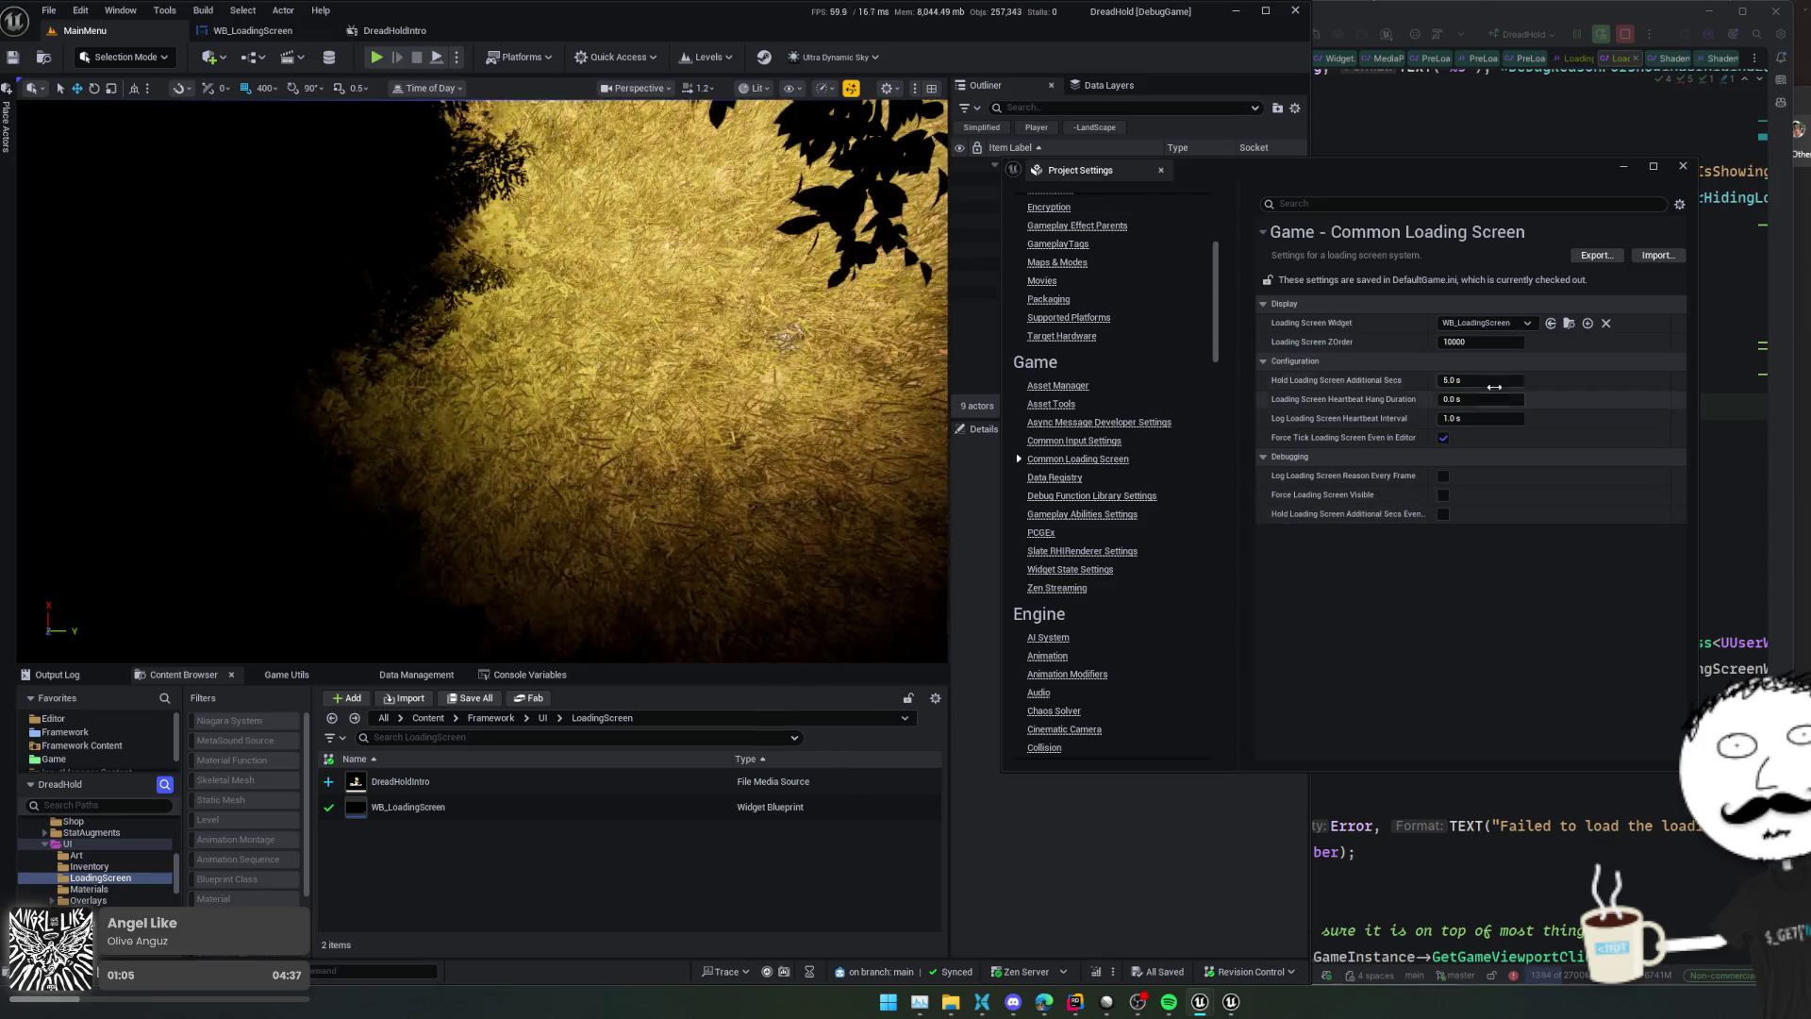
{"action": "type", "text": "2"}
{"action": "key", "text": "Return"}
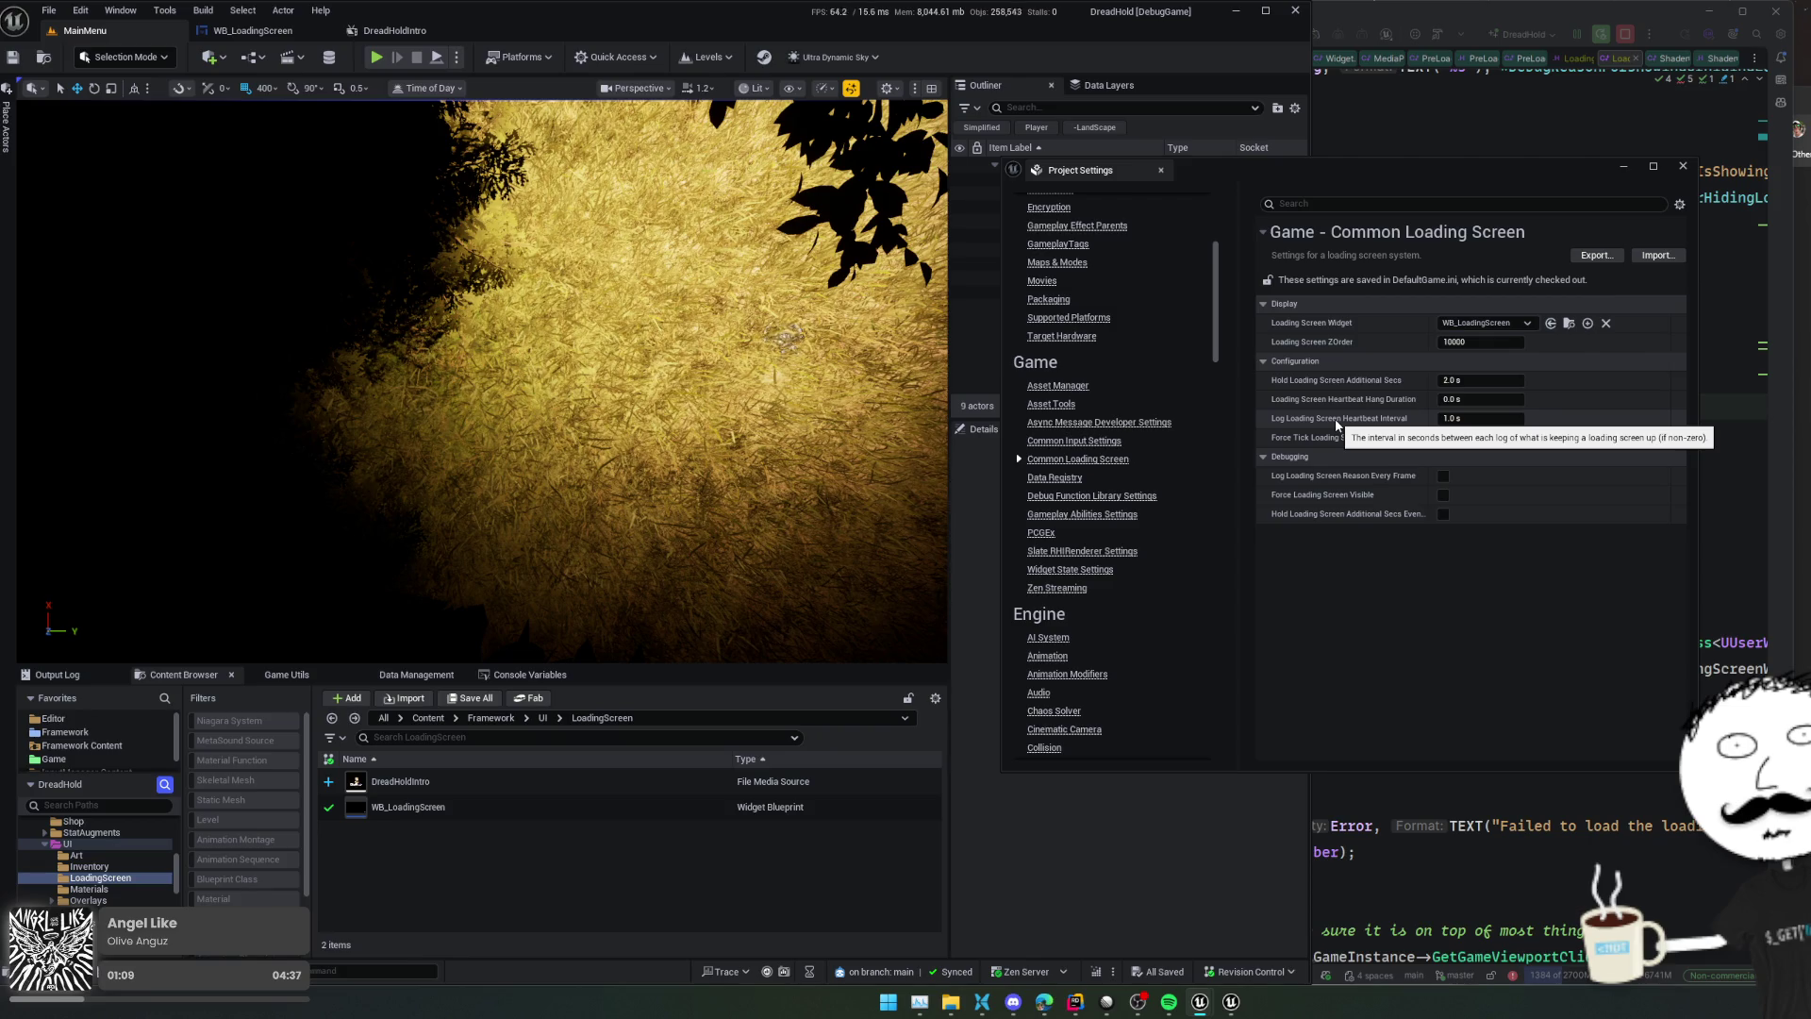
{"action": "left_click", "coordinate": [519, 57]}
Package the project for Windows into the TDShooterDist folder, then bring up the Movies settings page
{"action": "mouse_move", "coordinate": [572, 302]}
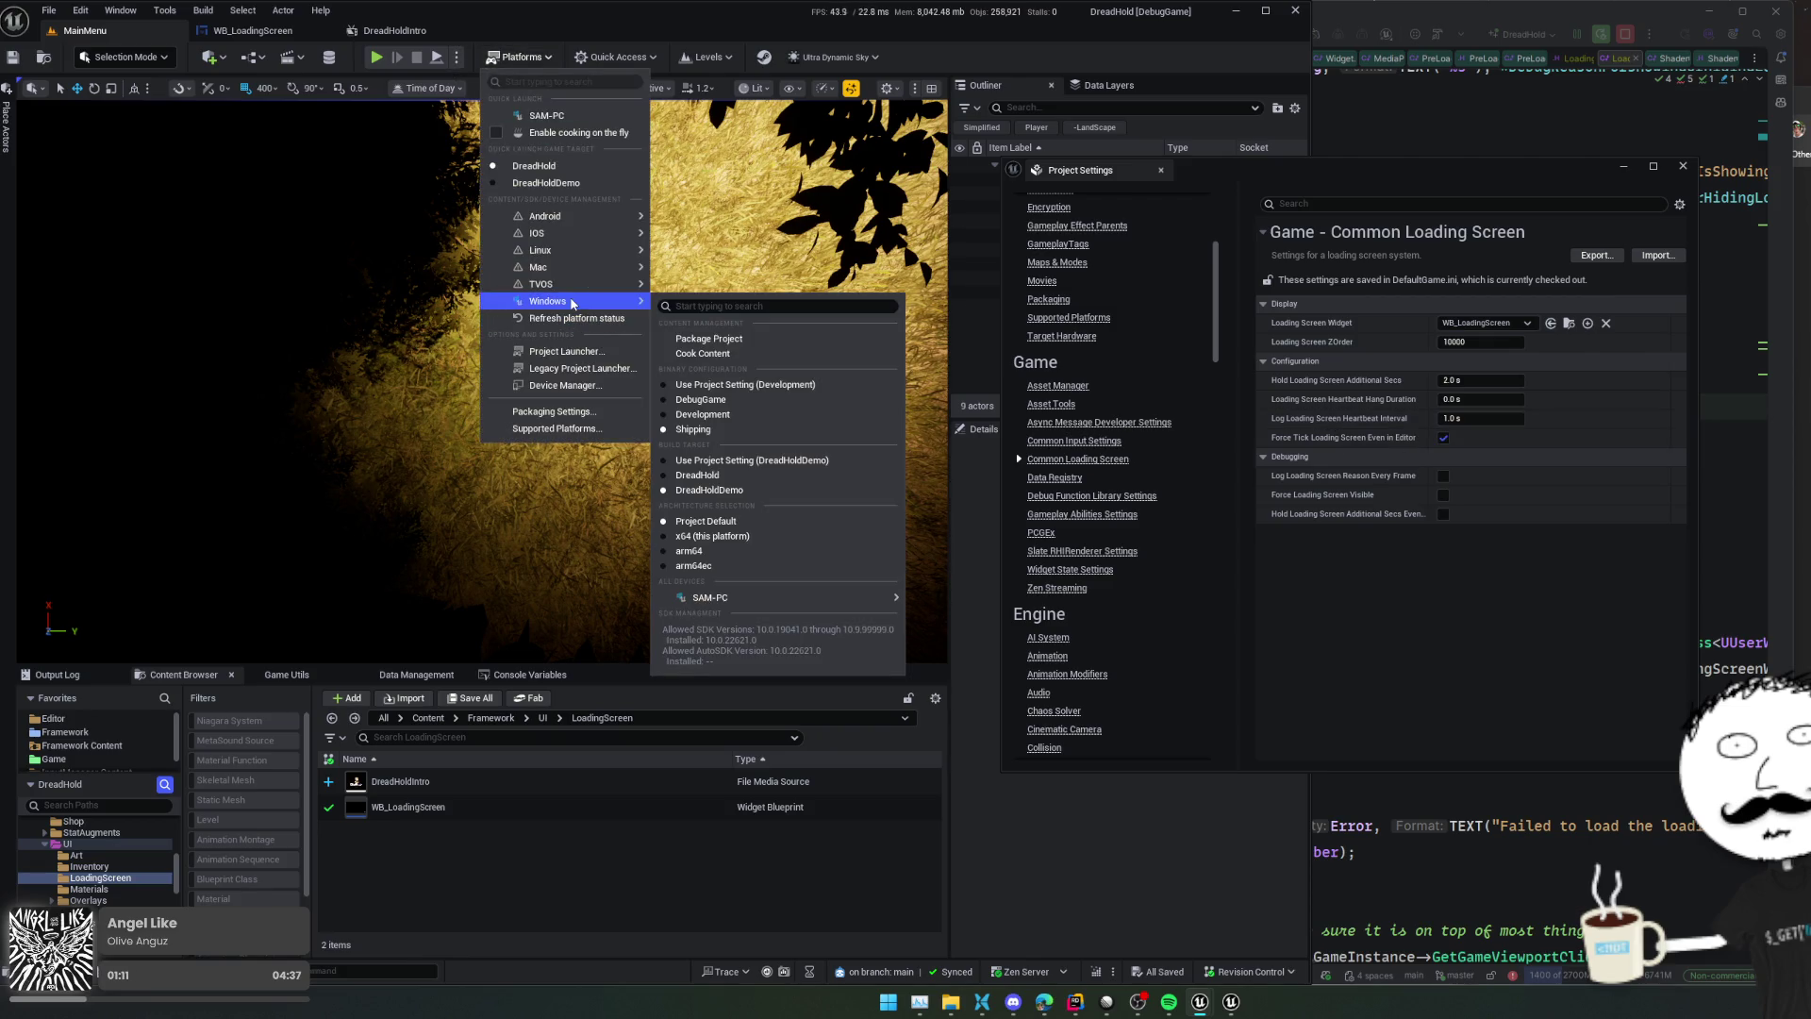
{"action": "left_click", "coordinate": [717, 337]}
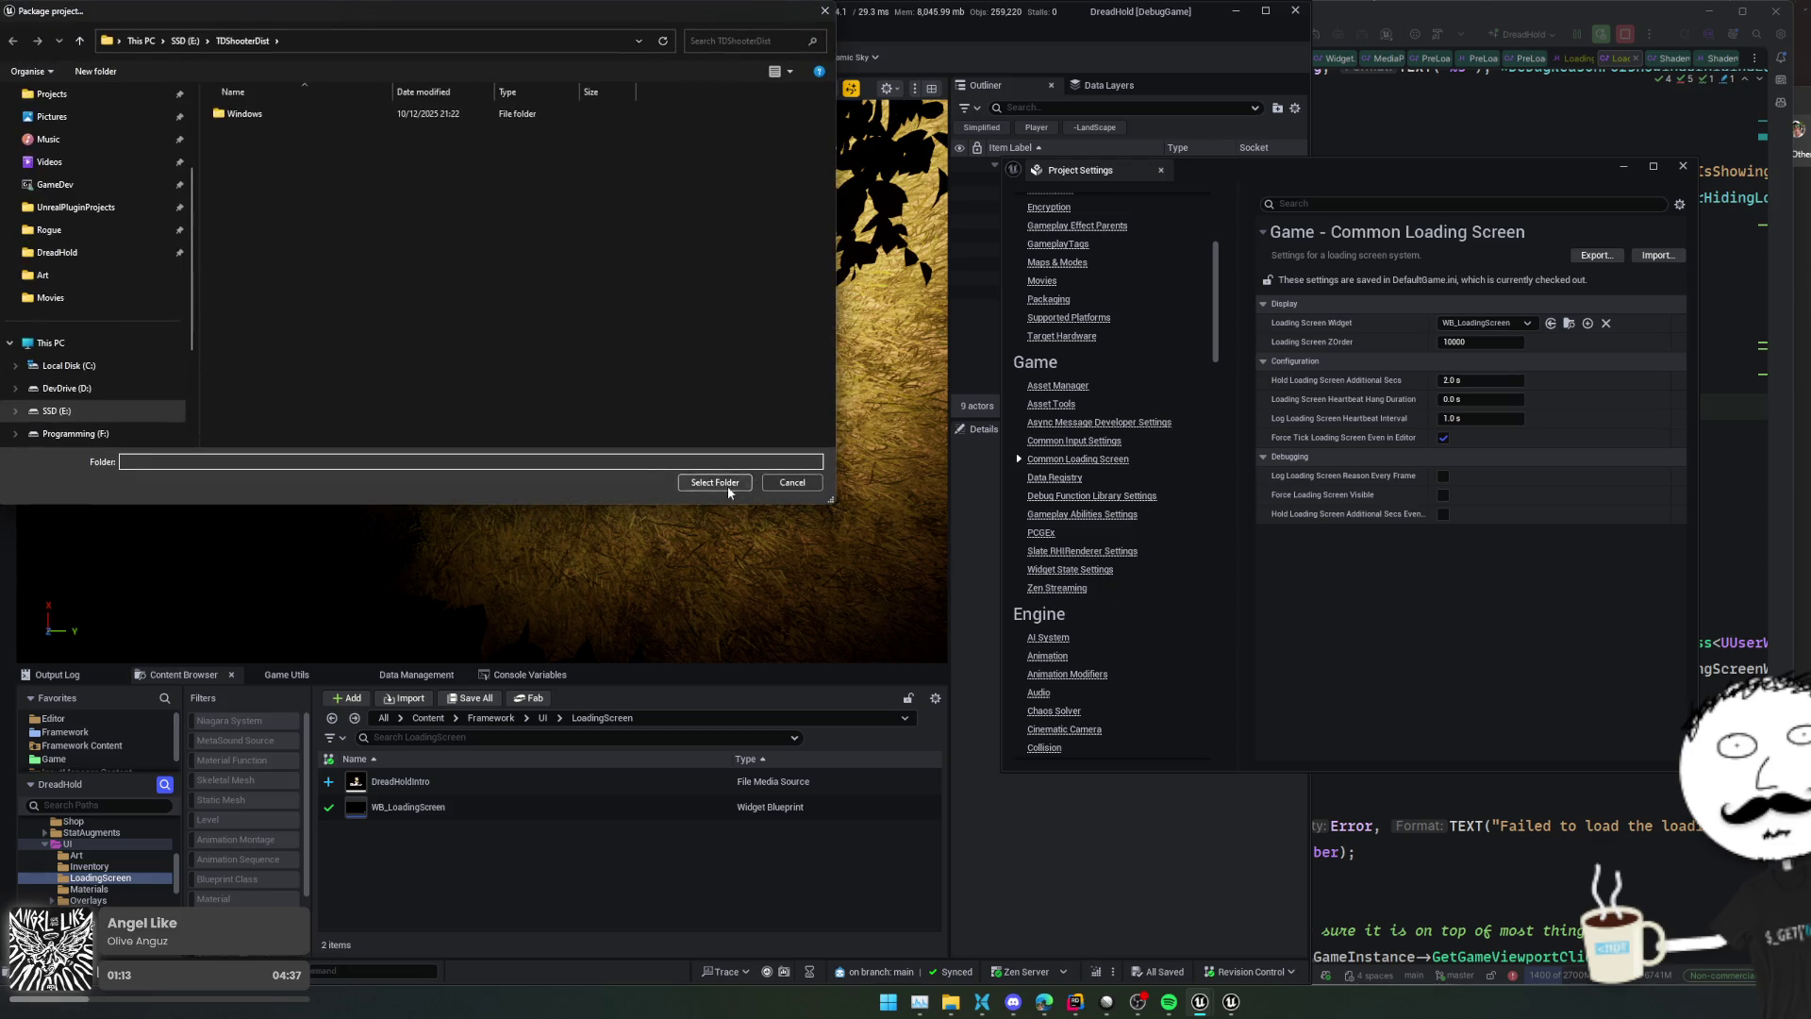
{"action": "left_click", "coordinate": [714, 482]}
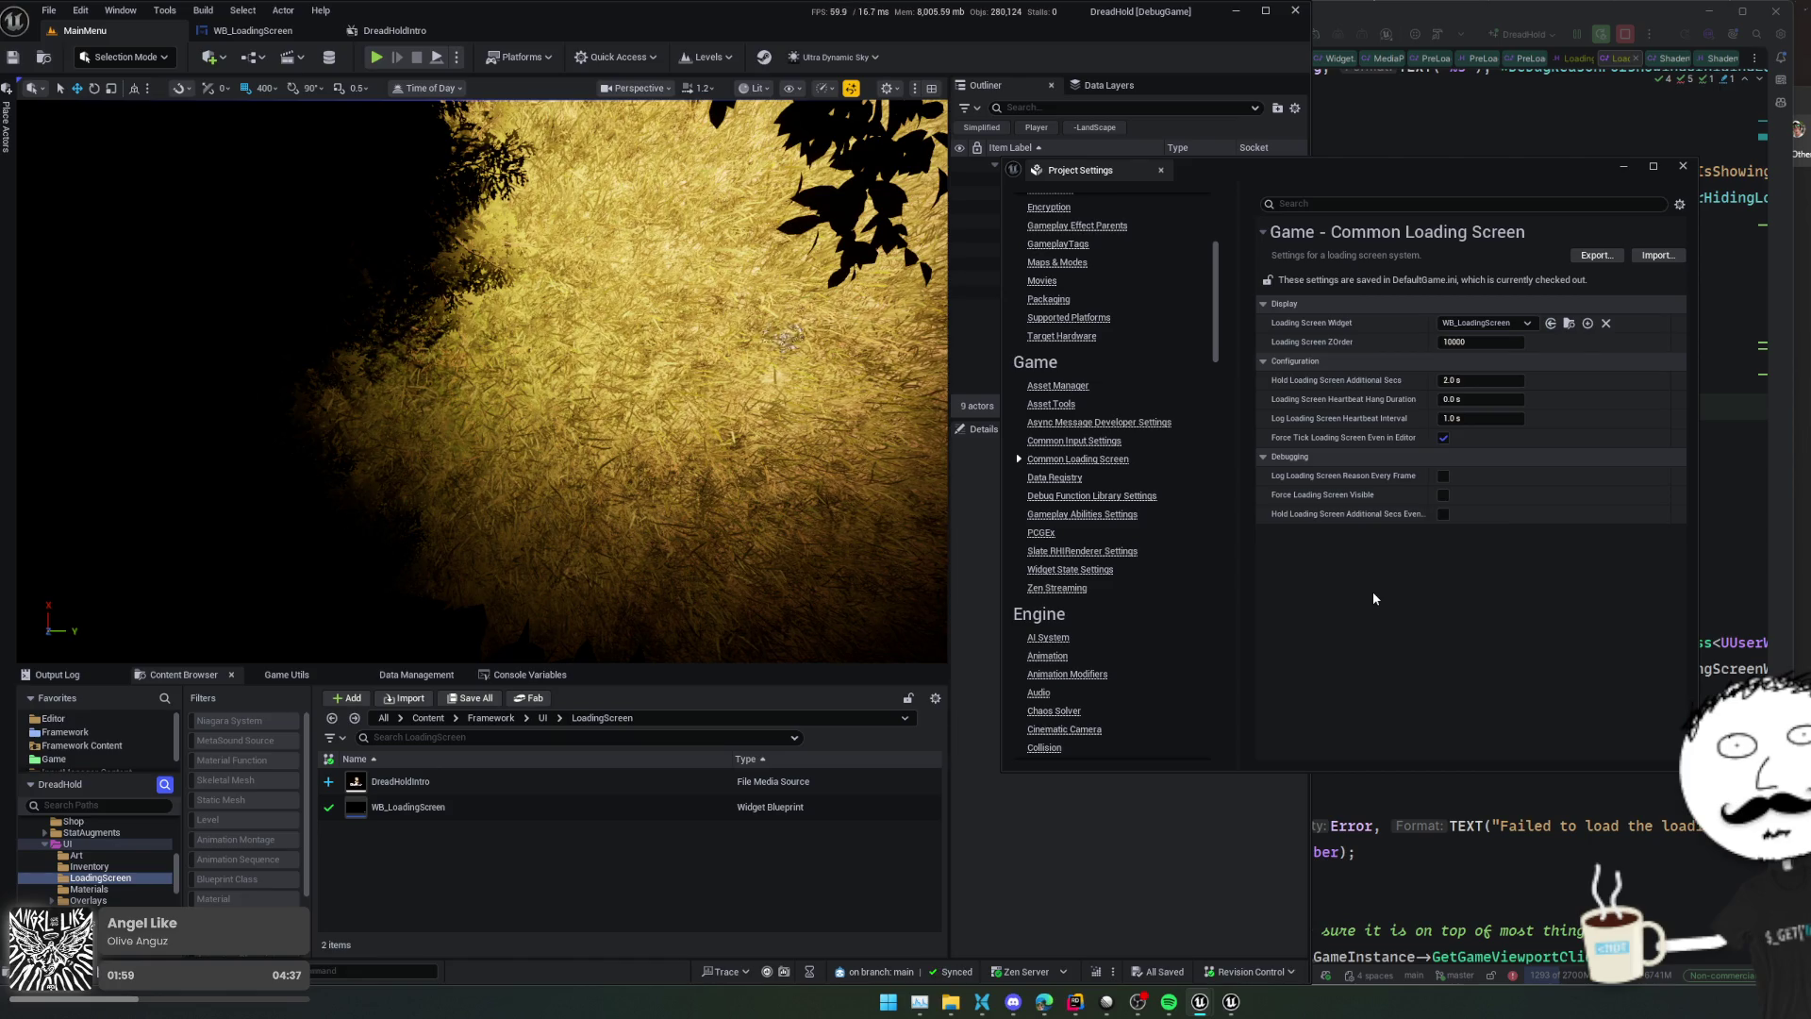
{"action": "left_click", "coordinate": [1039, 282]}
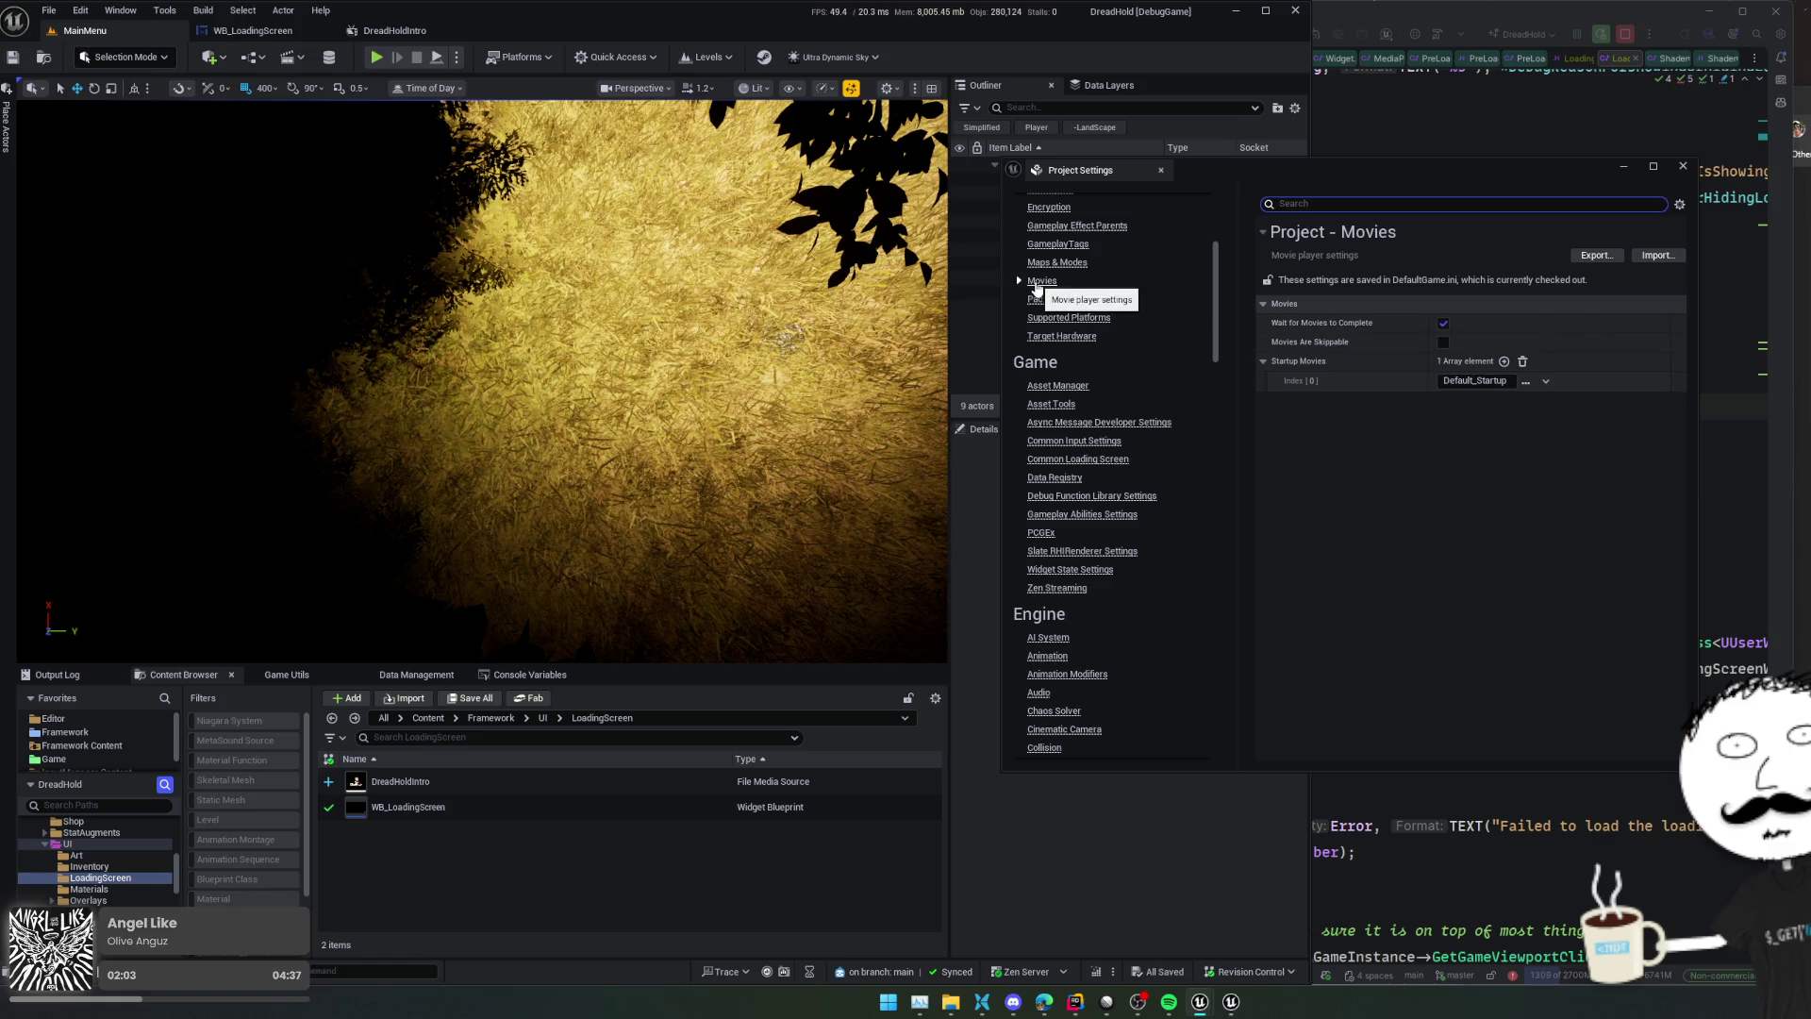
{"action": "left_click", "coordinate": [1046, 299]}
{"action": "scroll", "coordinate": [1335, 293], "scroll_direction": "down", "scroll_amount": 5}
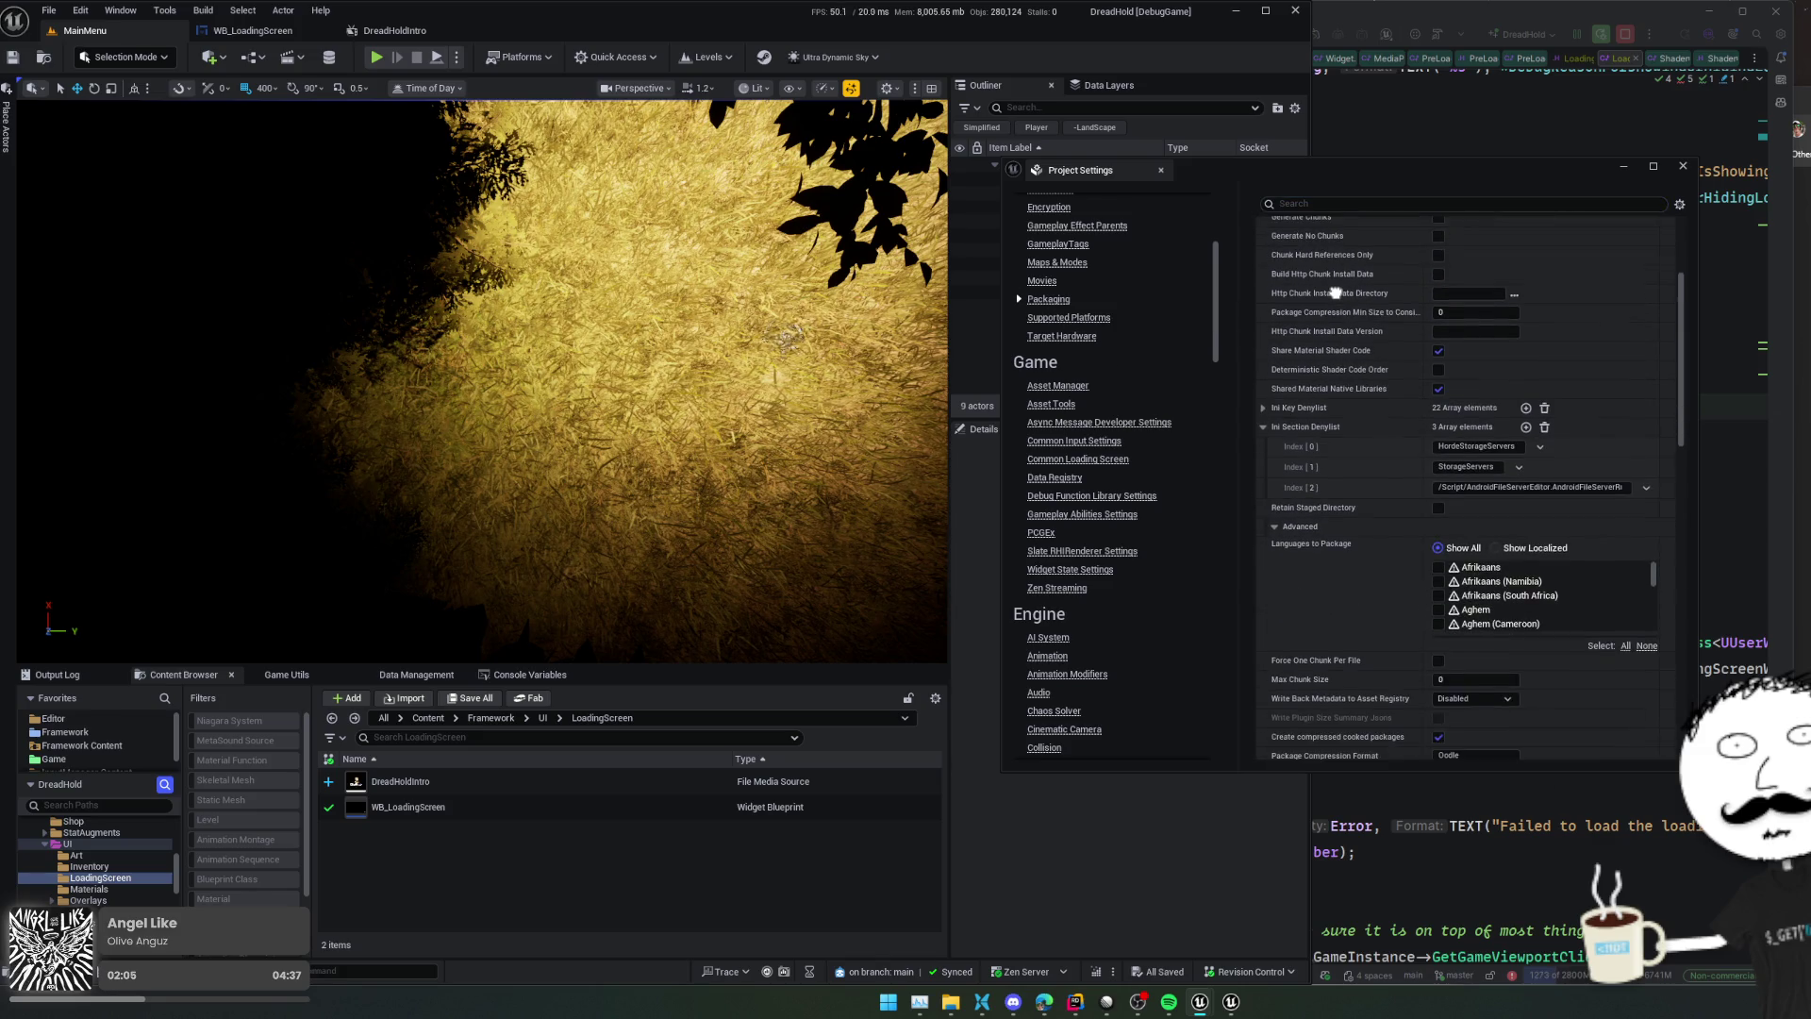
{"action": "scroll", "coordinate": [1336, 293], "scroll_direction": "down", "scroll_amount": 10}
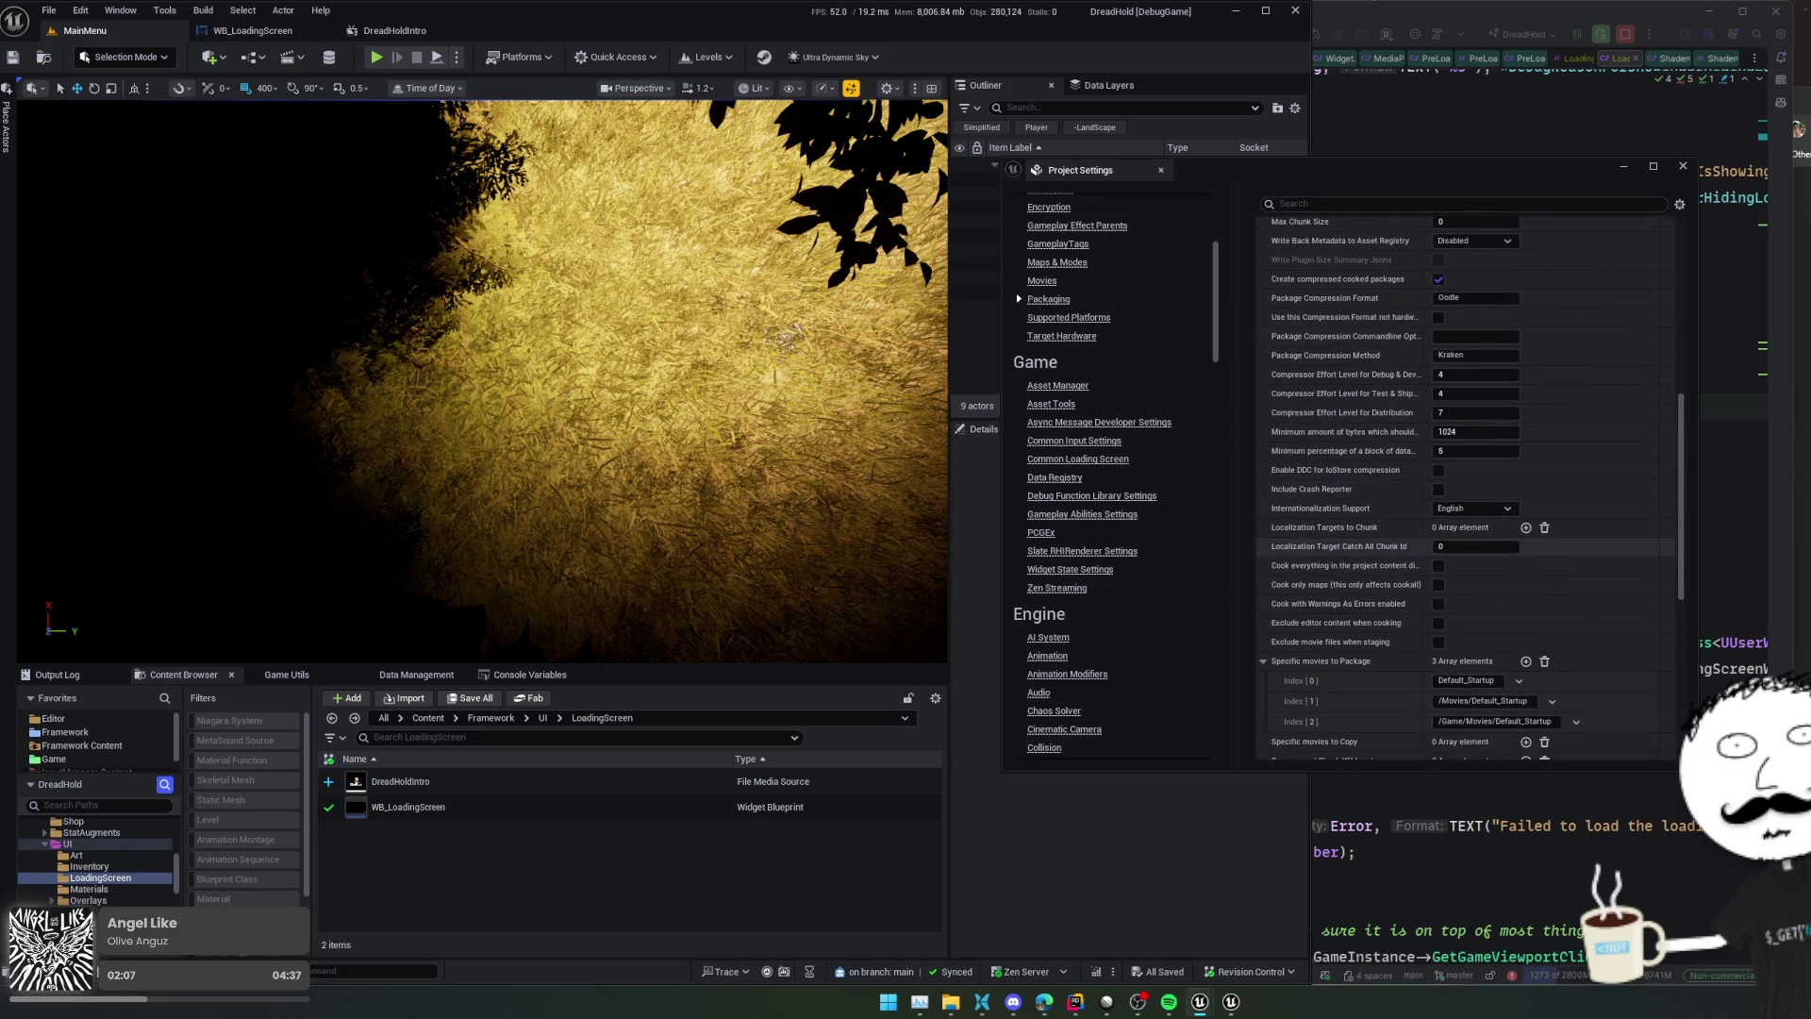
{"action": "scroll", "coordinate": [1258, 268], "scroll_direction": "down", "scroll_amount": 5}
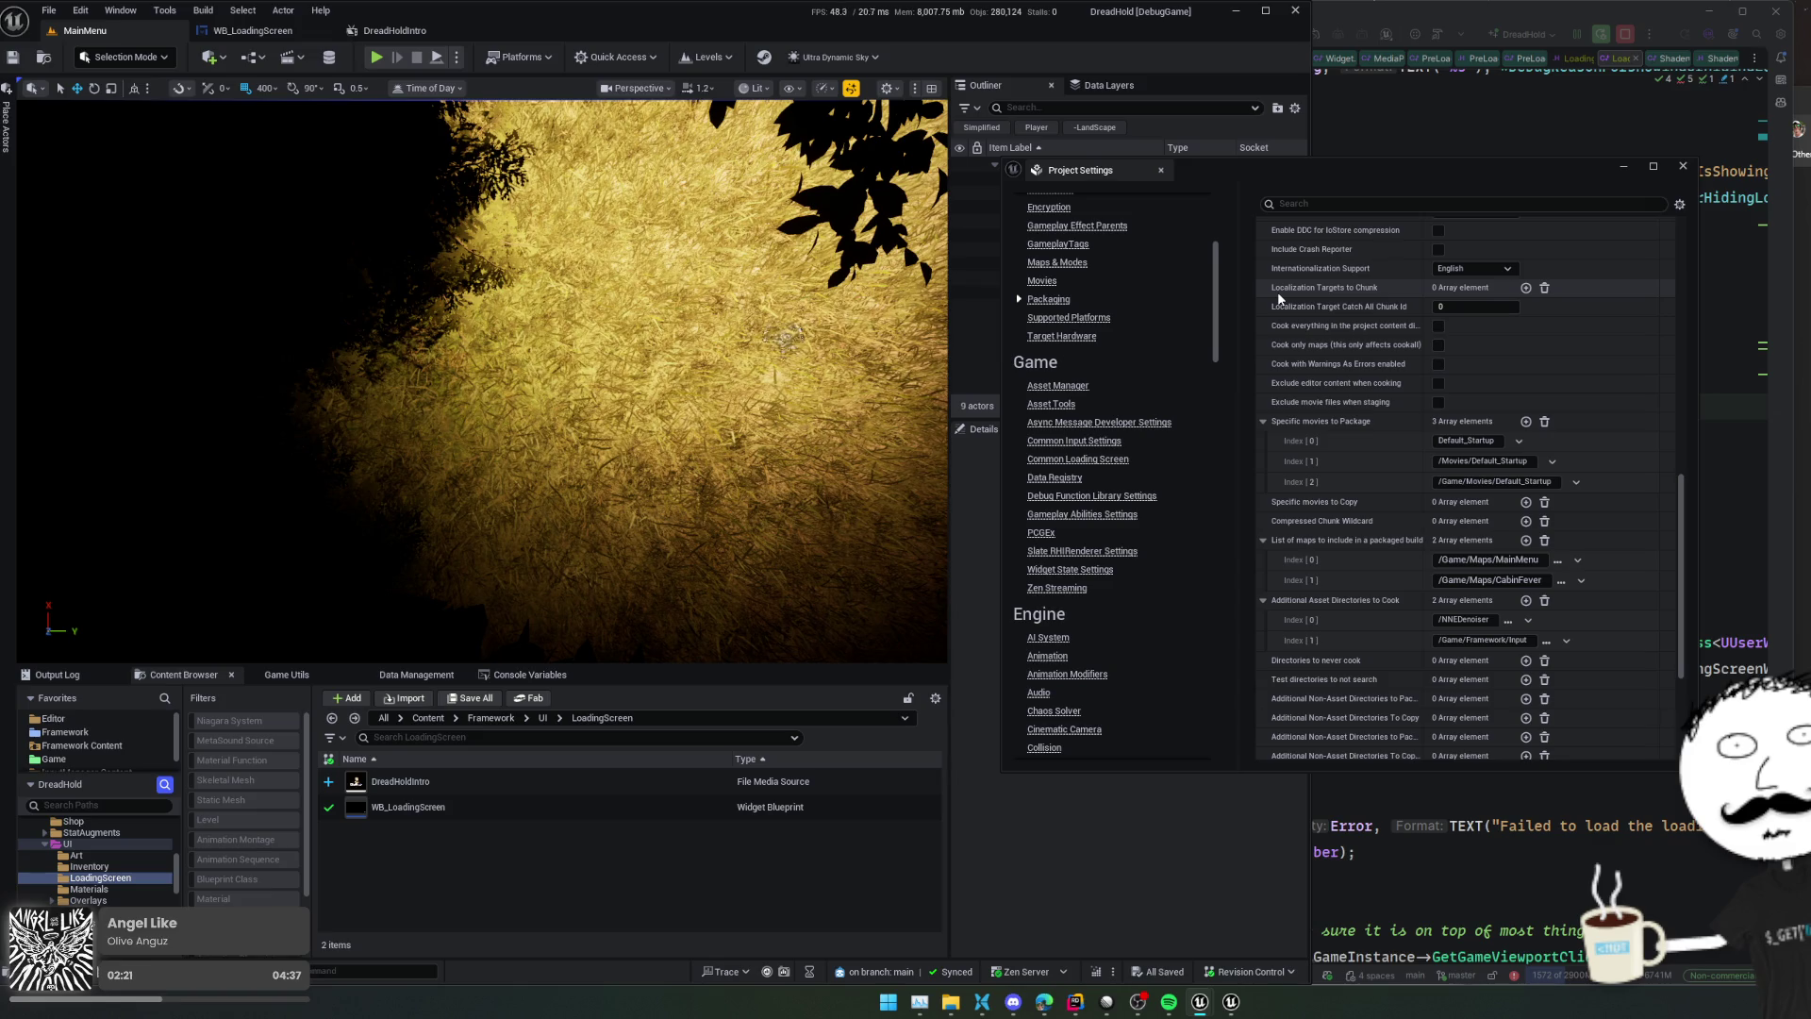
{"action": "mouse_move", "coordinate": [1317, 506]}
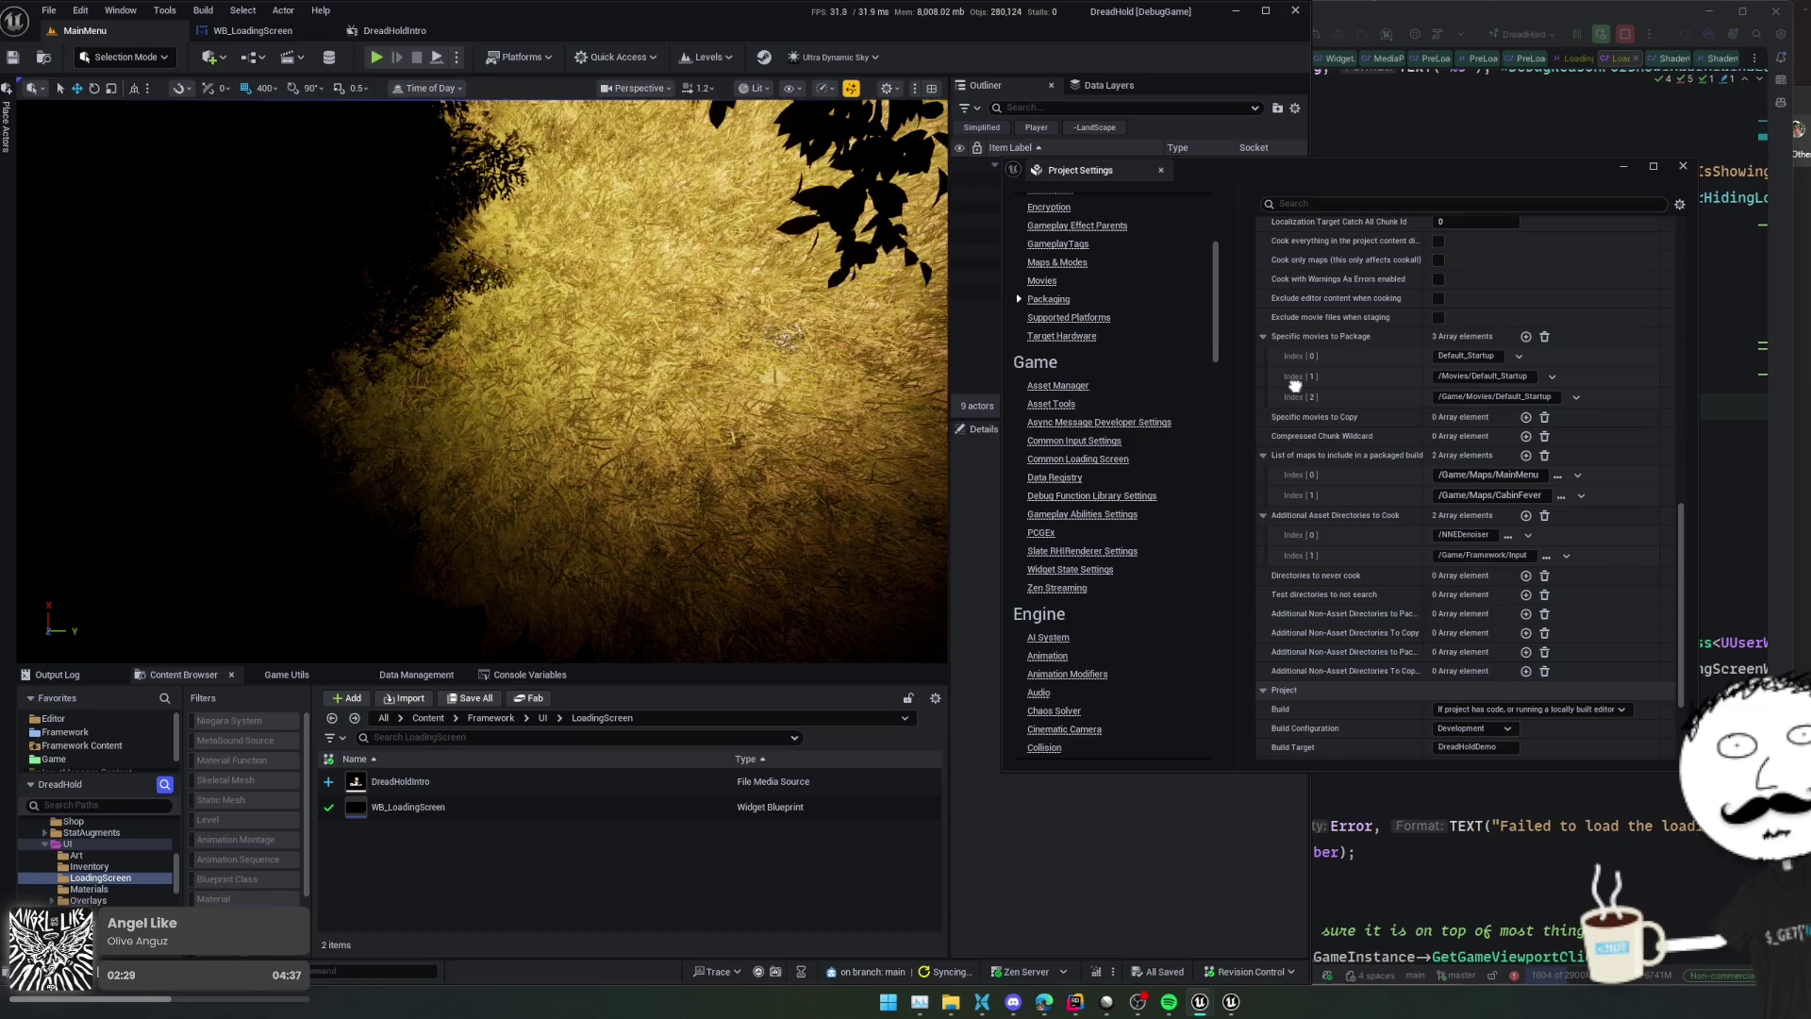
{"action": "scroll", "coordinate": [1295, 390], "scroll_direction": "down", "scroll_amount": 2}
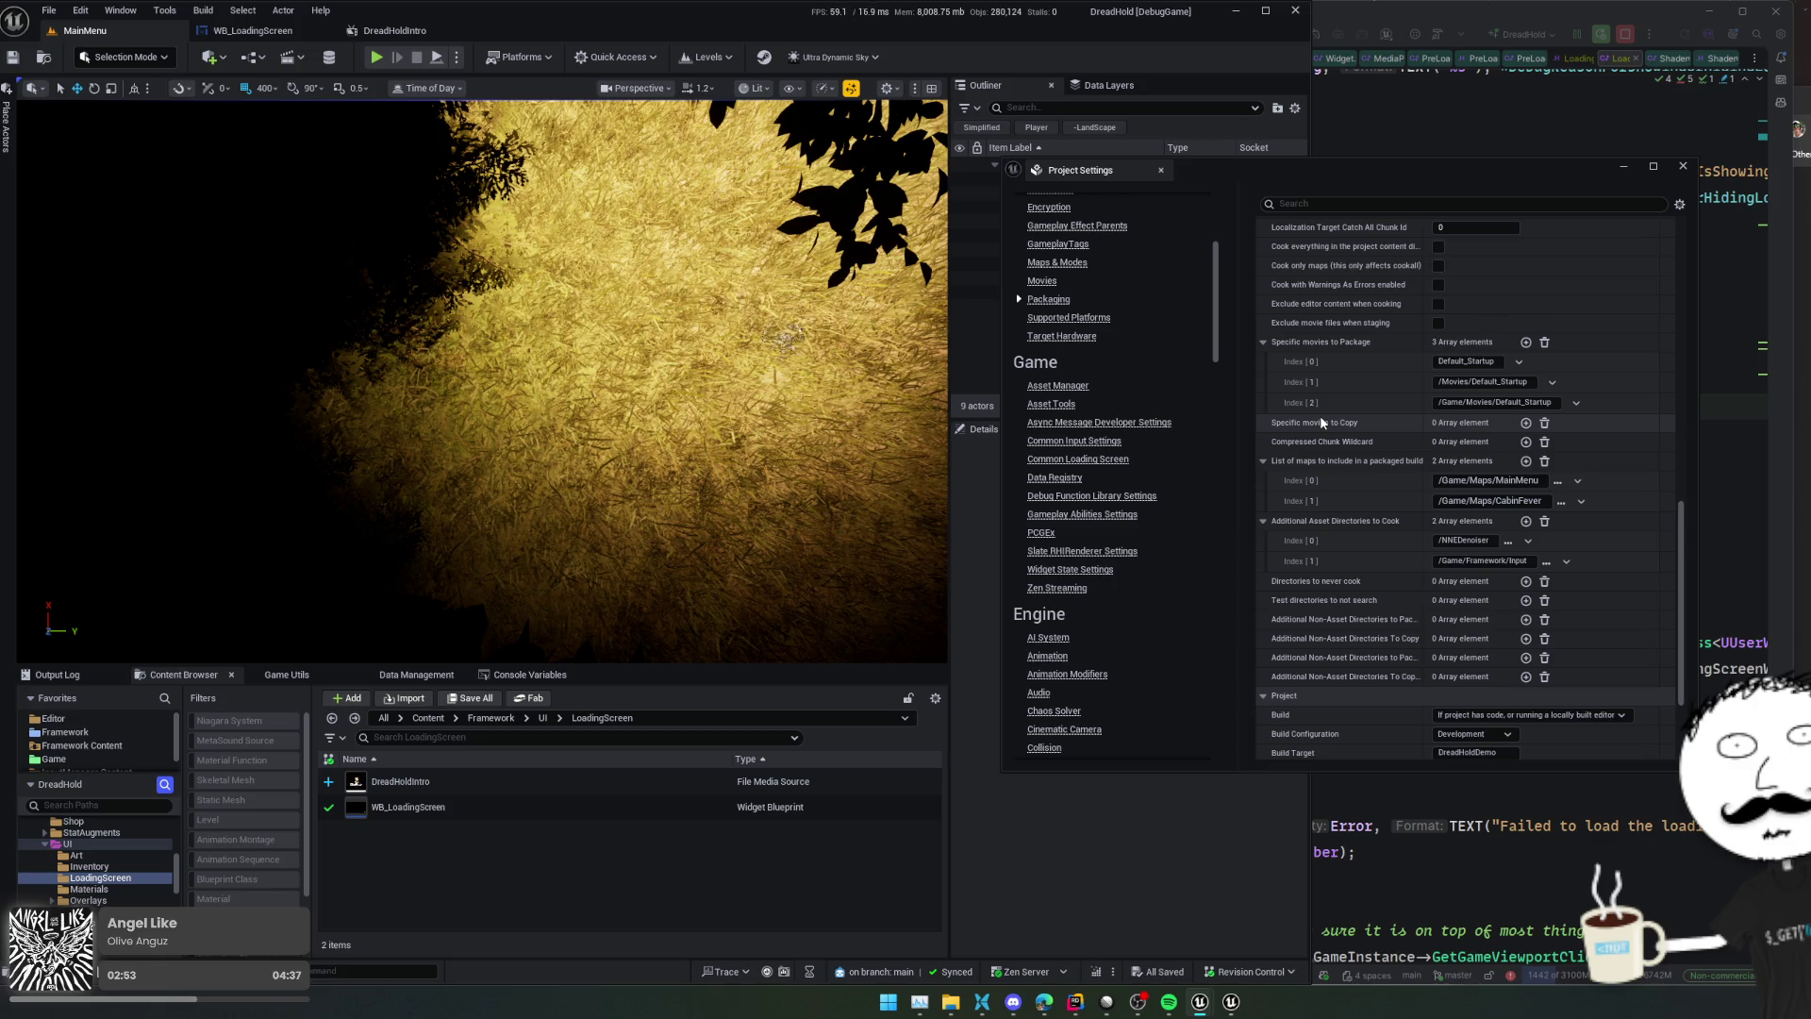
{"action": "left_click", "coordinate": [982, 1002]}
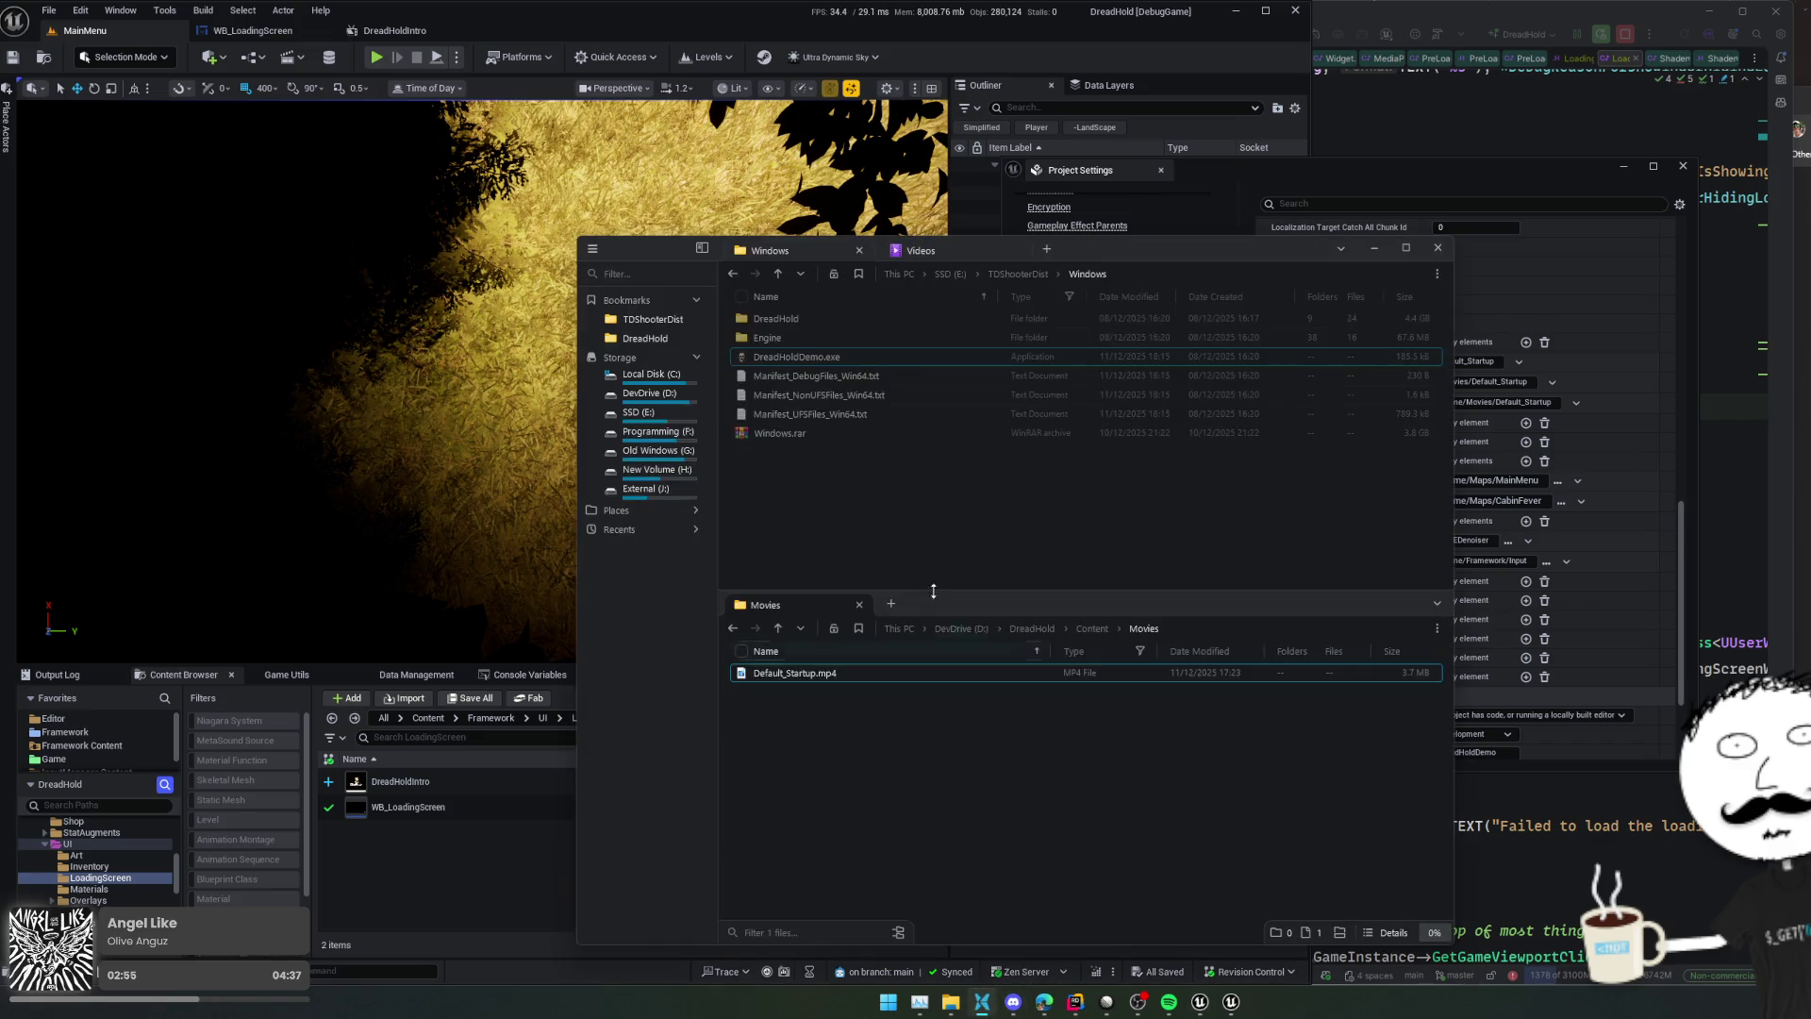
Launch the packaged DreadHoldDemo.exe and quit it with Alt+F4 once the main menu appears
{"action": "left_click", "coordinate": [828, 360]}
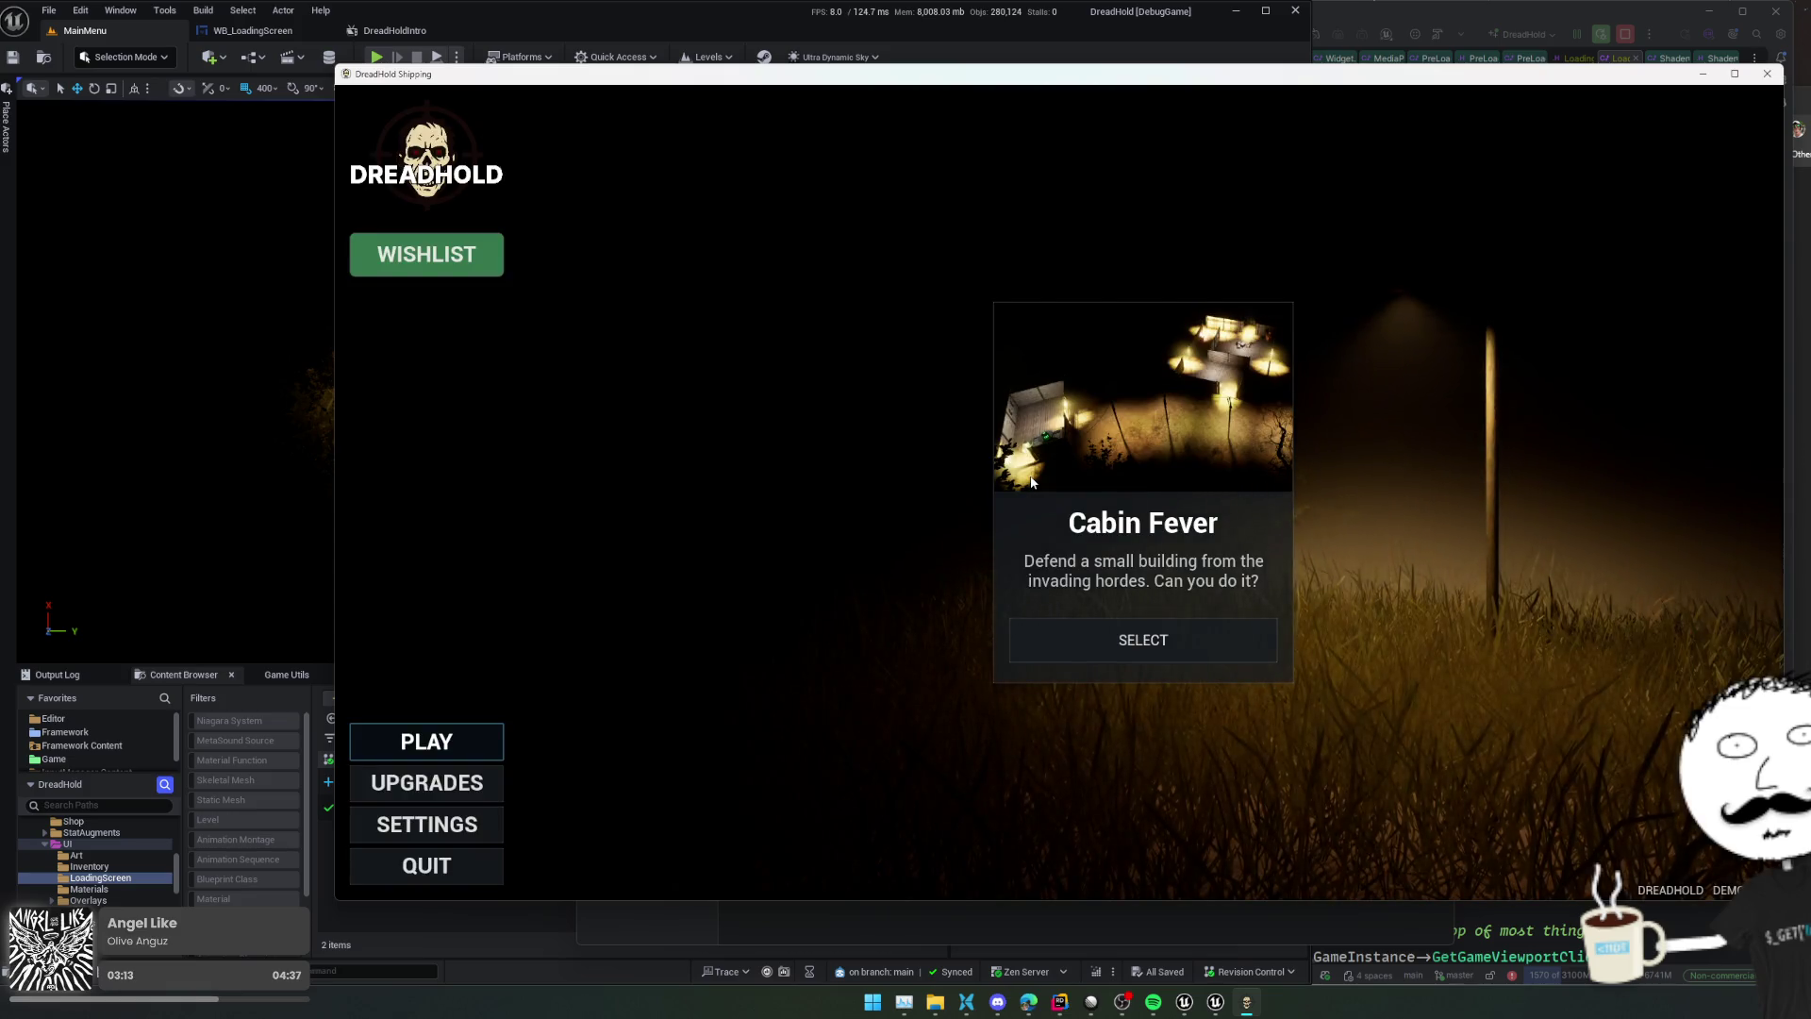
{"action": "key", "text": "alt+F4"}
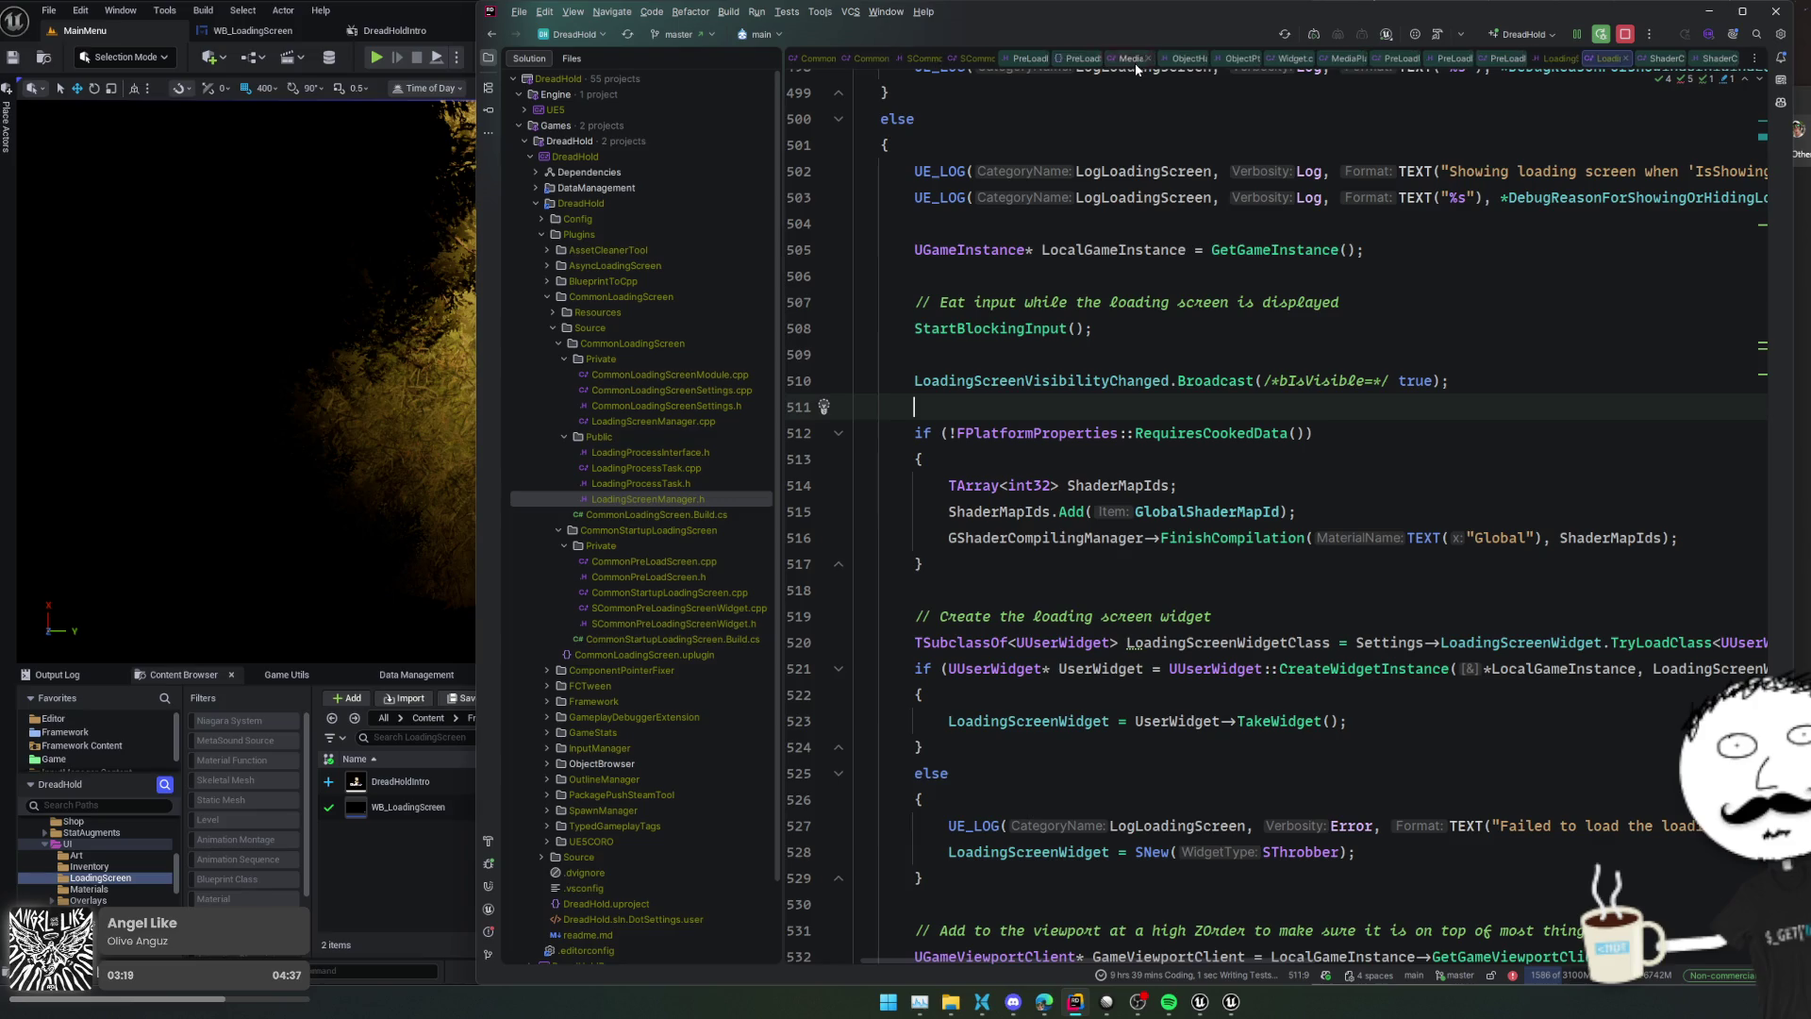
Set a breakpoint on line 511 and set PreLoadScreenMoviePlayer's Enabled to true in DreadHold.uproject
{"action": "left_click", "coordinate": [803, 407]}
{"action": "scroll", "coordinate": [713, 488], "scroll_direction": "down", "scroll_amount": 2}
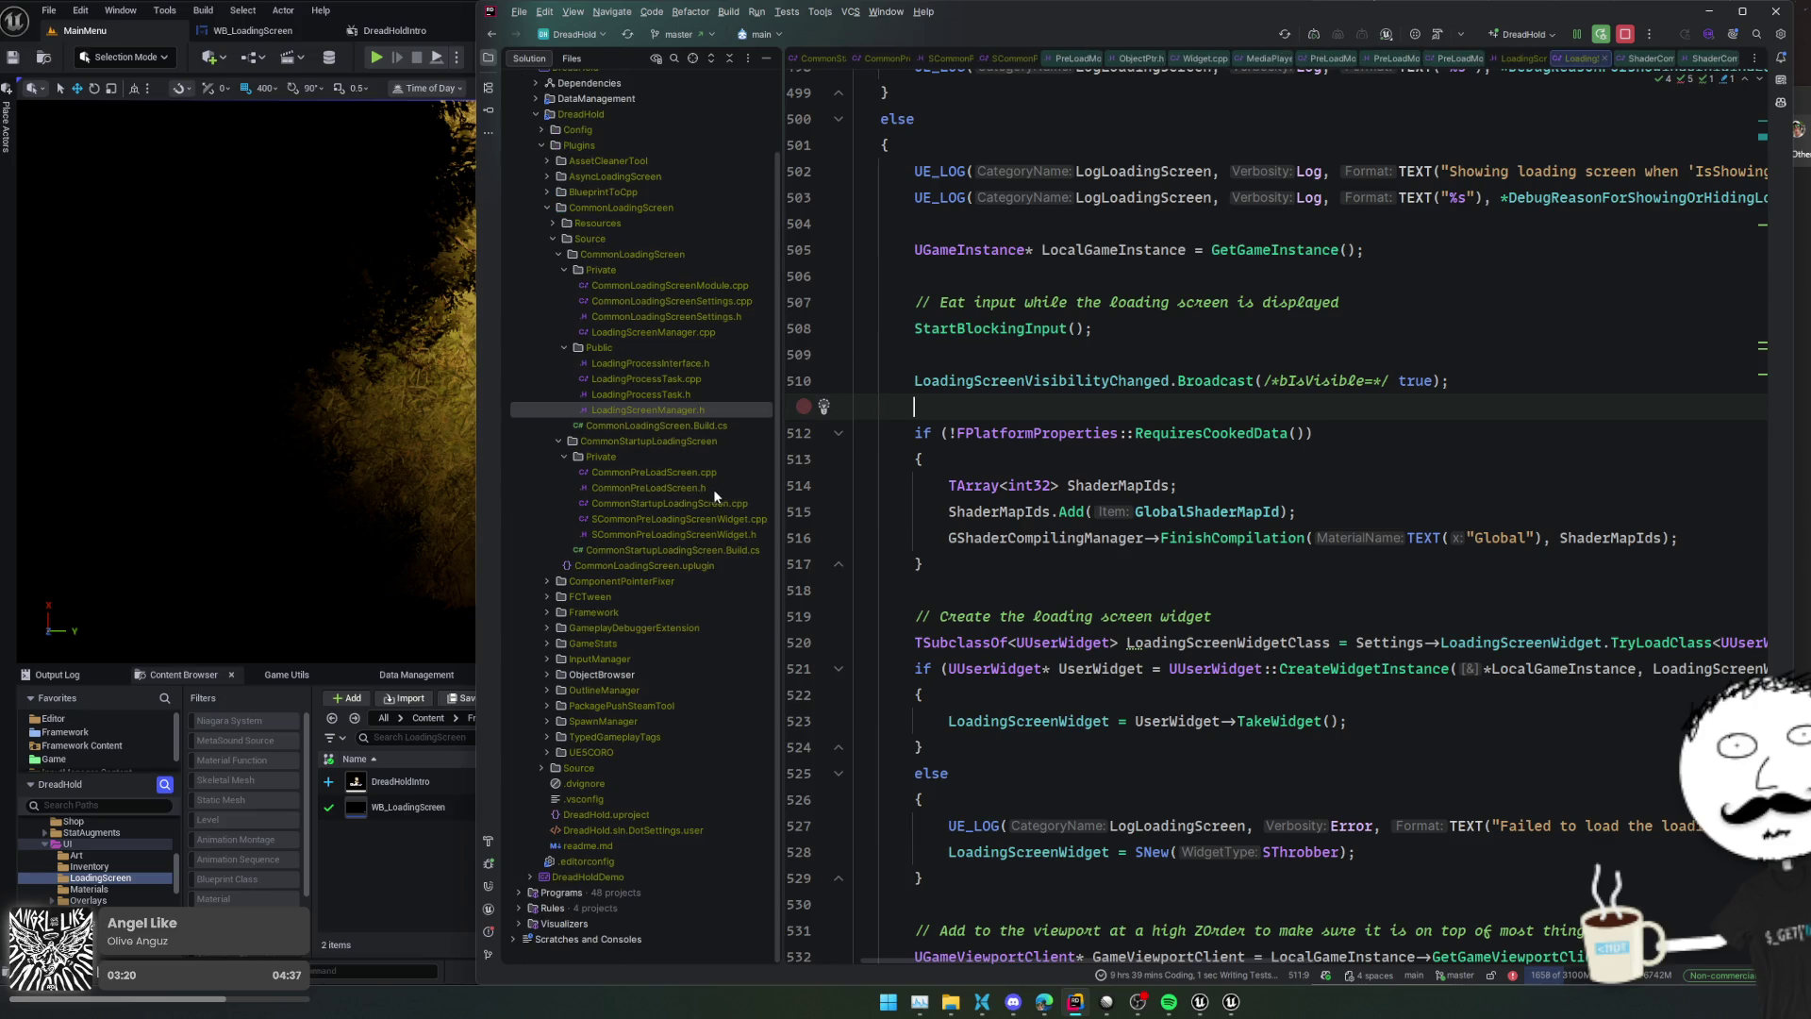
{"action": "left_click", "coordinate": [631, 814]}
{"action": "double_click", "coordinate": [688, 813]}
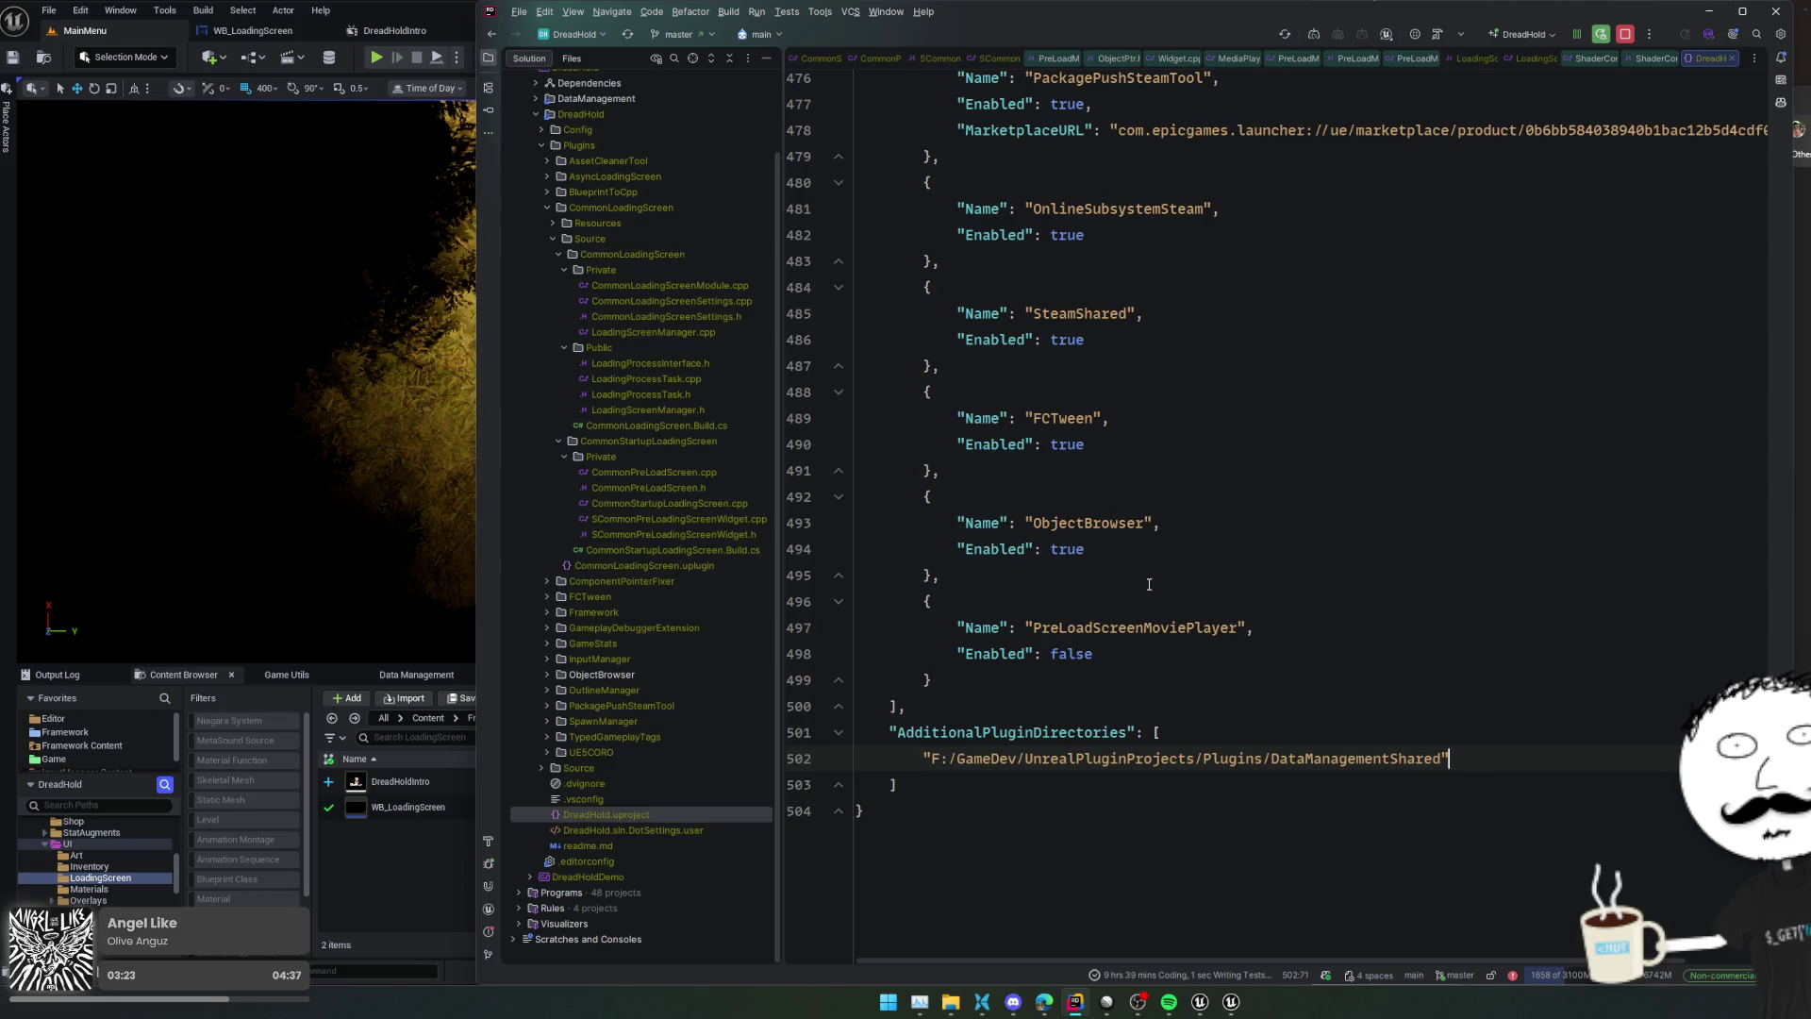
{"action": "double_click", "coordinate": [1072, 653]}
{"action": "type", "text": "true"}
{"action": "key", "text": "Home"}
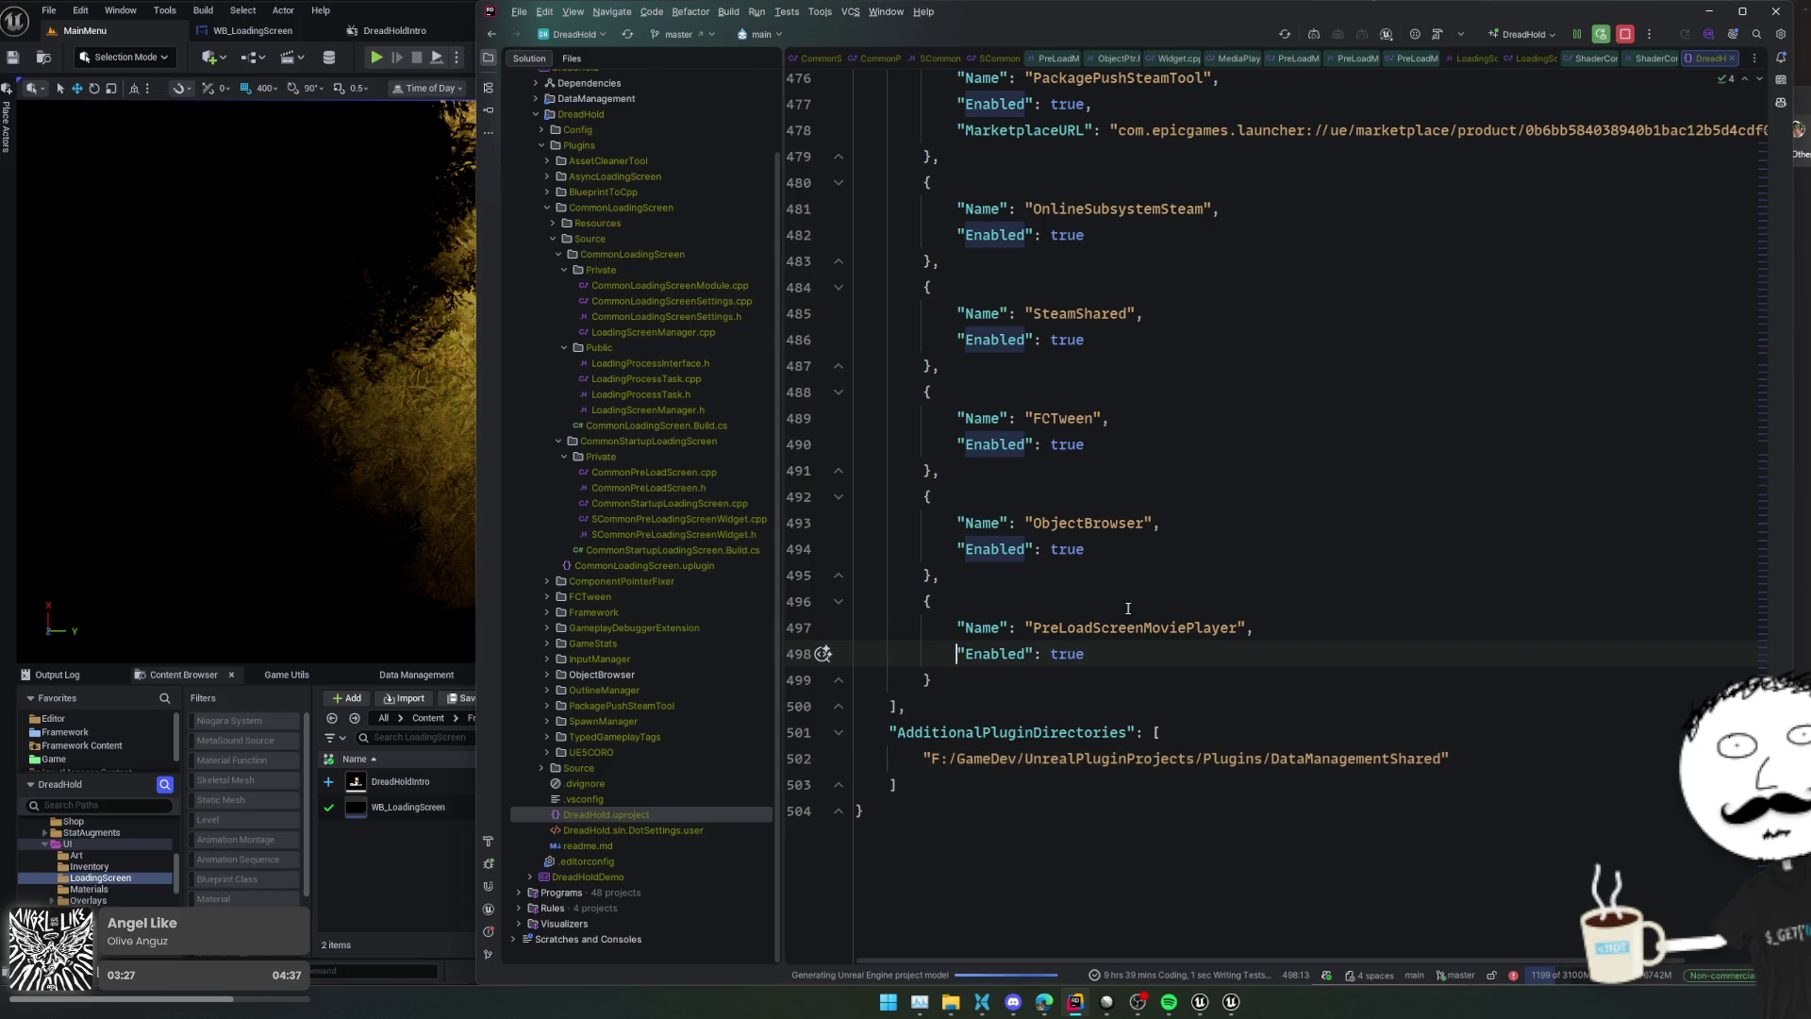
Inspect the PreLoadScreenMoviePlayer plugin definition, CommonStartupLoadingScreen.Build.cs and CommonLoadingScreen.uplugin, then return to Unreal
{"action": "left_click", "coordinate": [1169, 626], "text": "ctrl"}
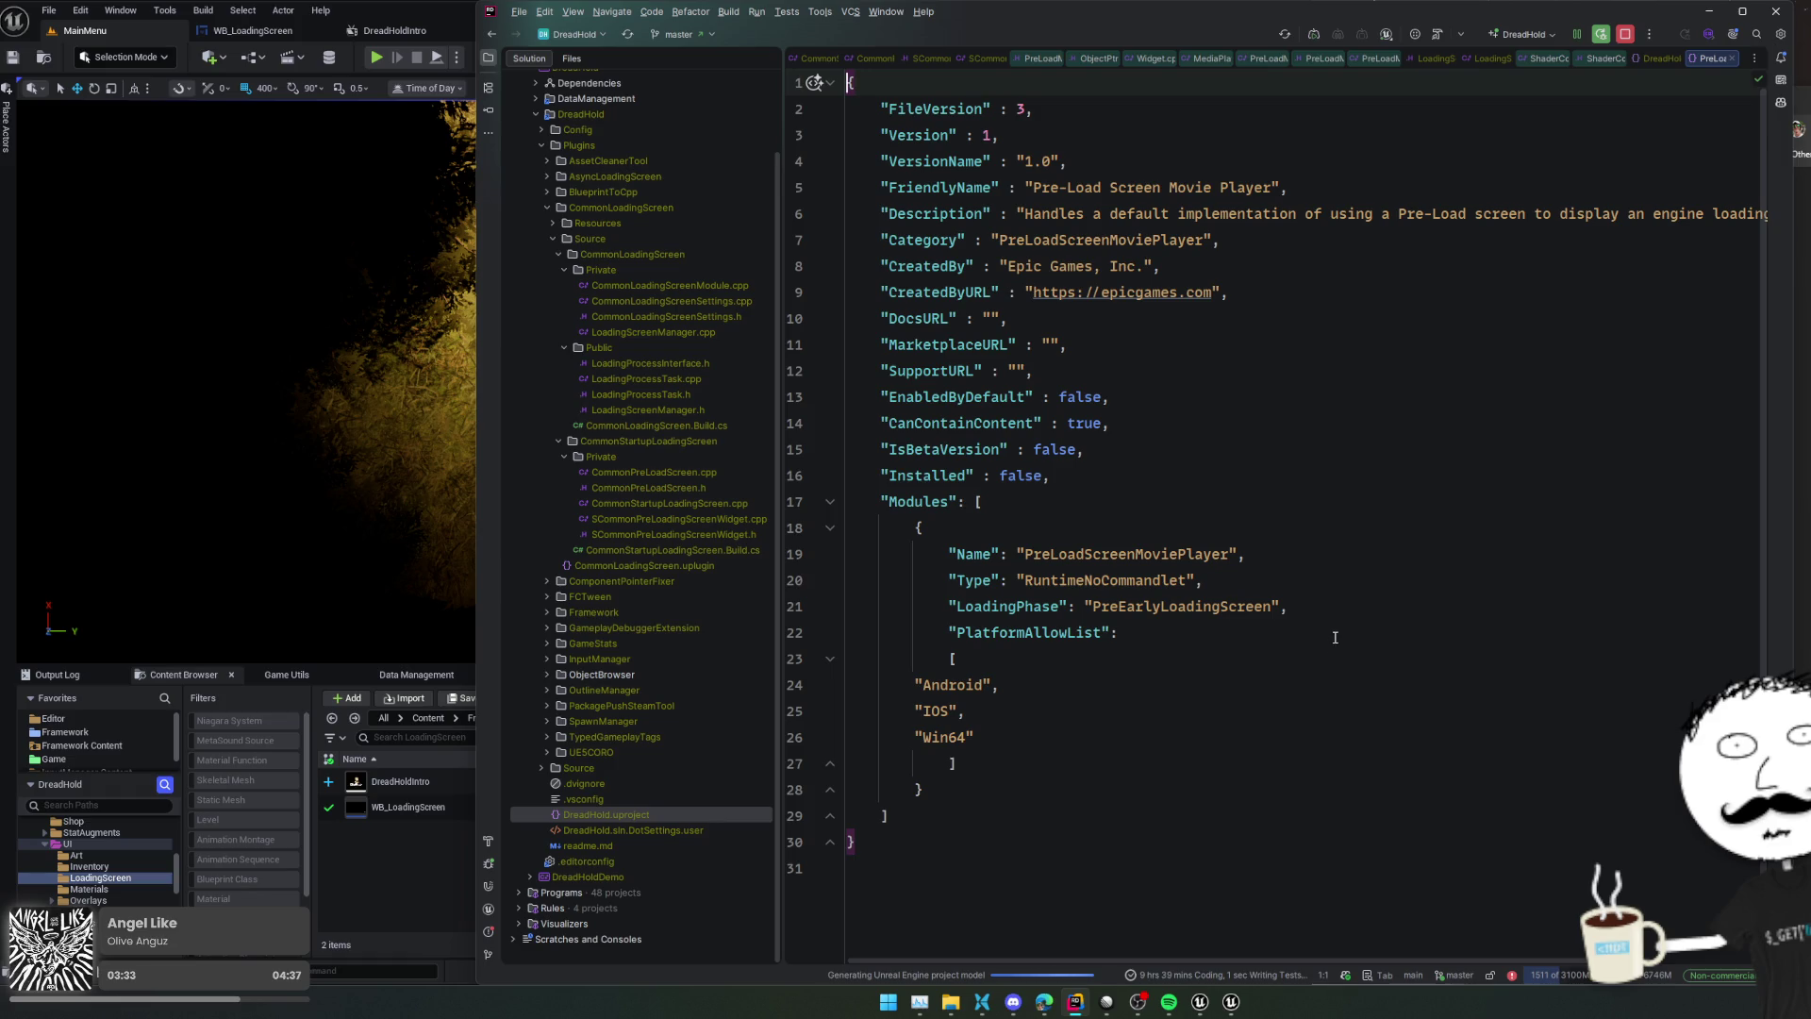
{"action": "key", "text": "ctrl+alt+Left"}
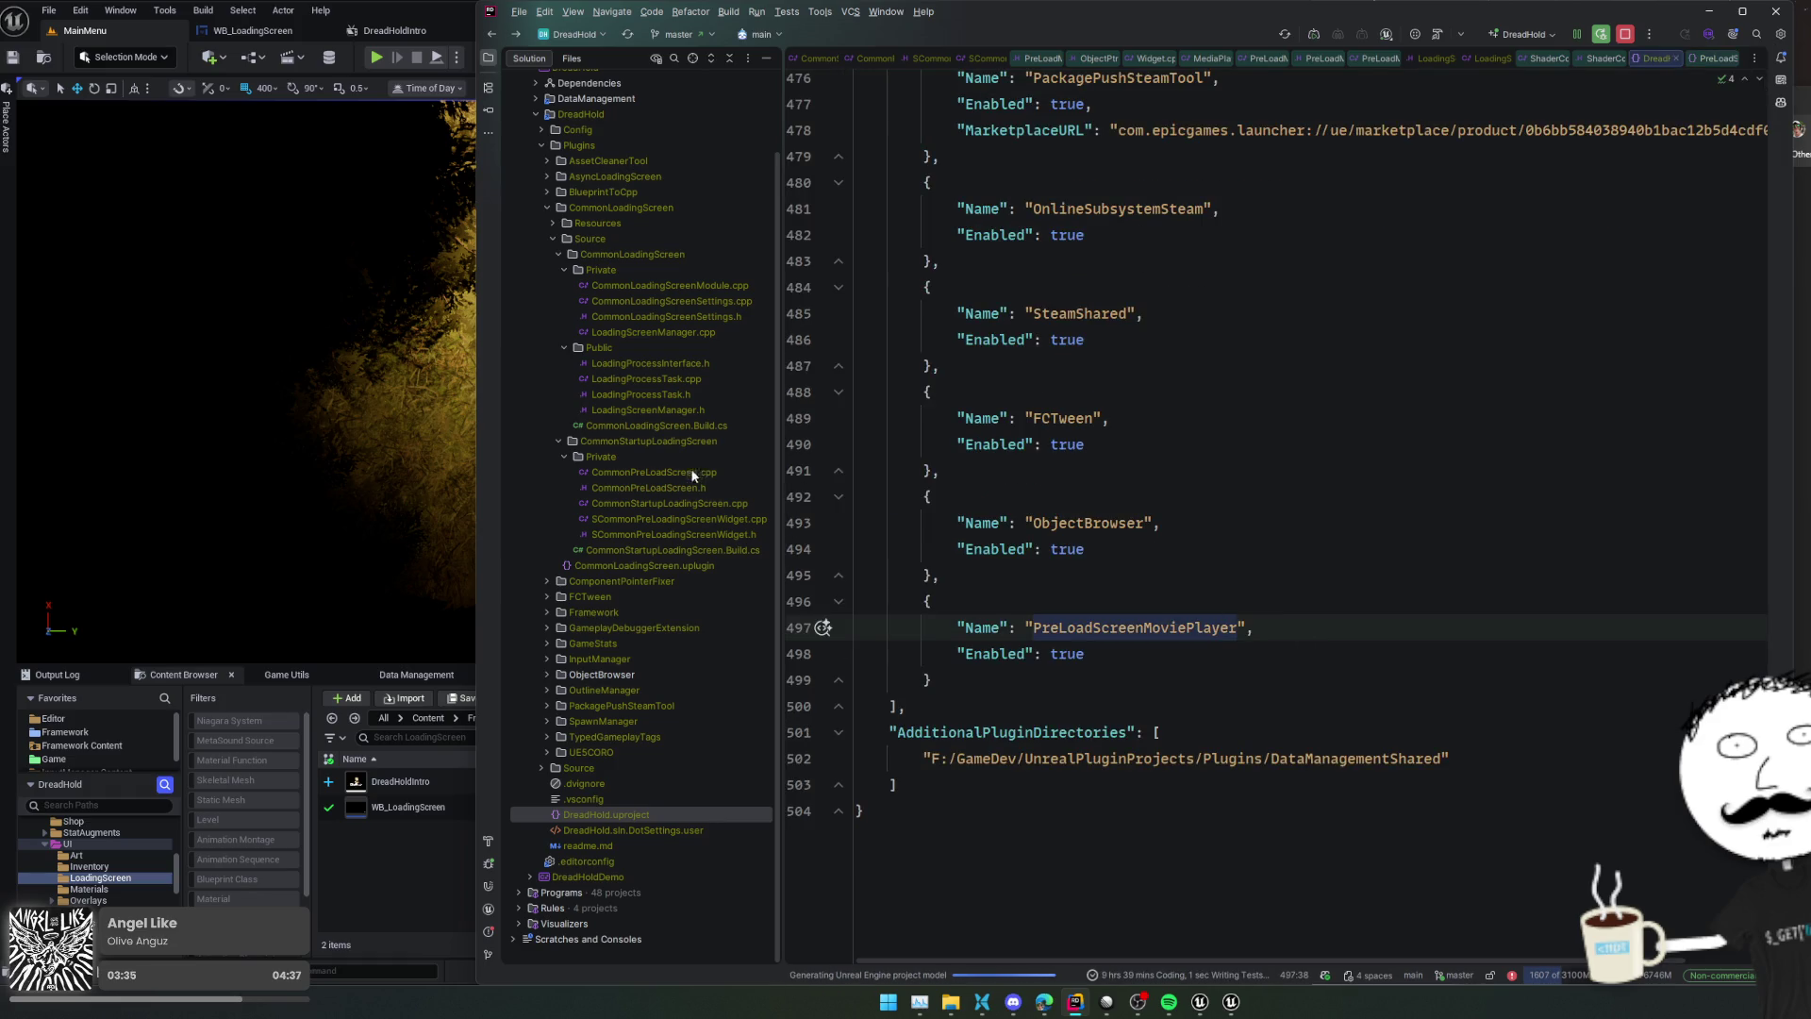
{"action": "double_click", "coordinate": [681, 550]}
{"action": "left_click", "coordinate": [687, 566]}
{"action": "double_click", "coordinate": [687, 566]}
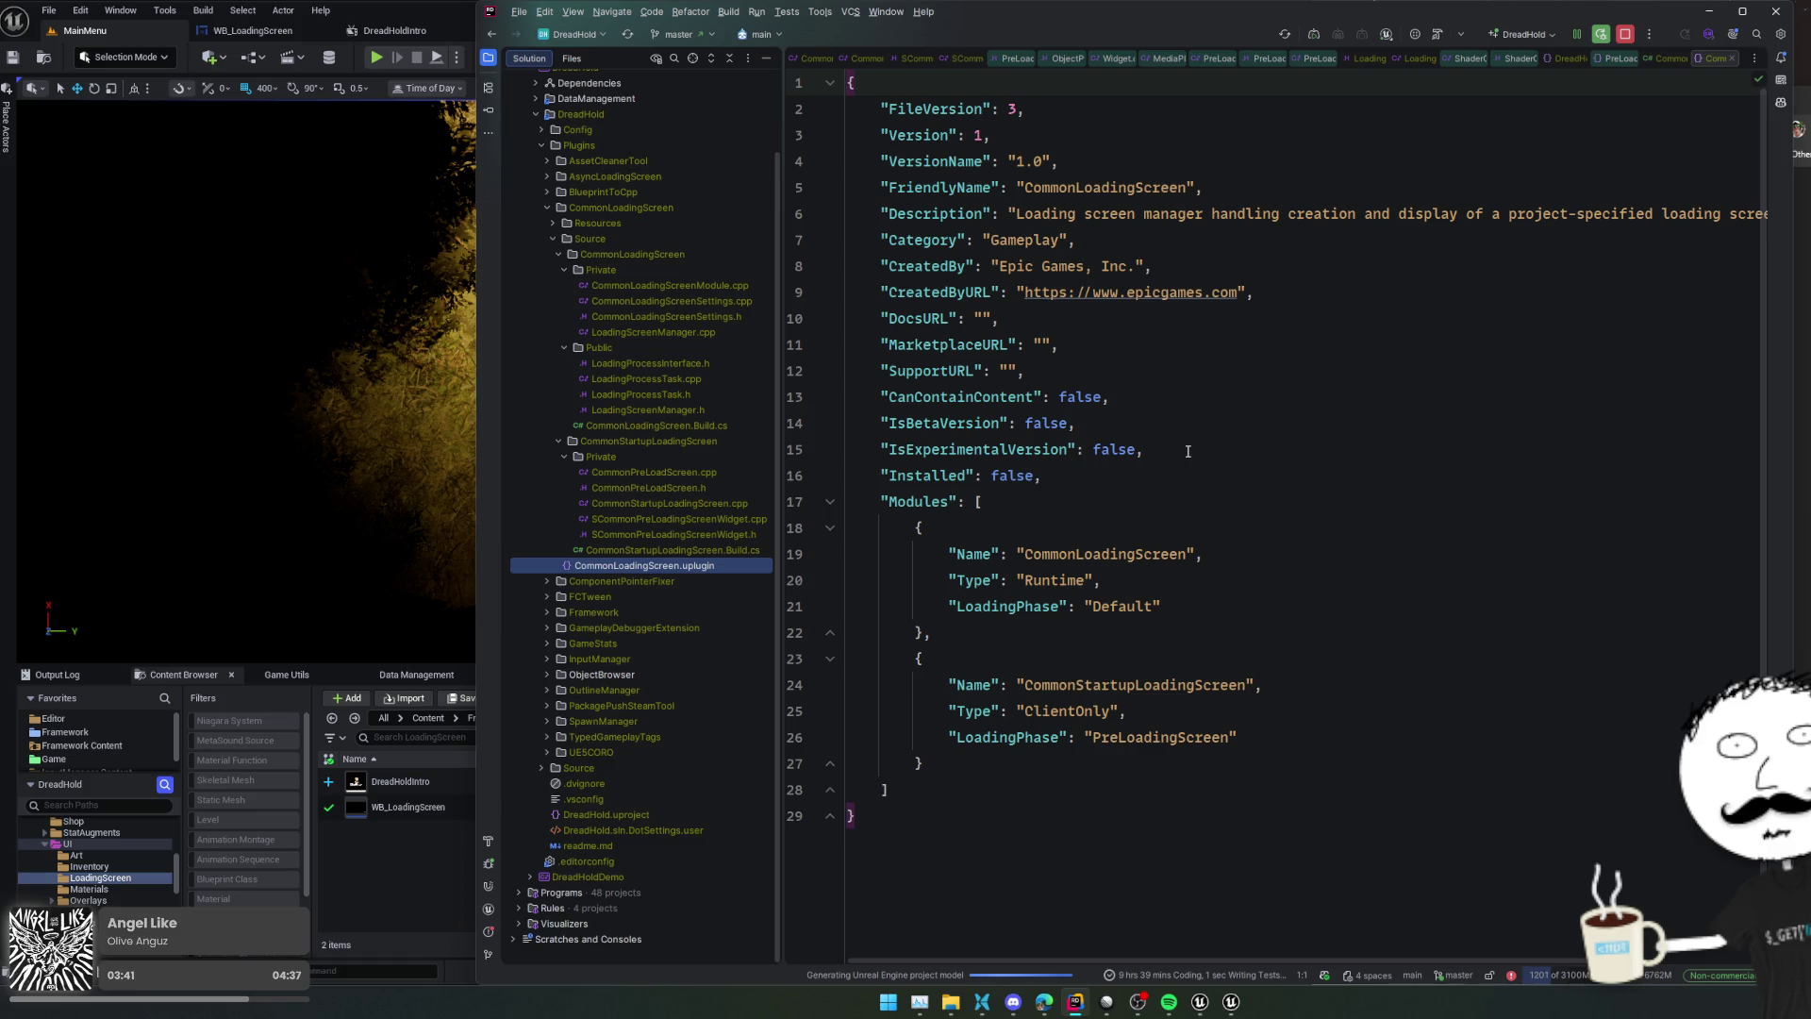
{"action": "key", "text": "ctrl+Tab"}
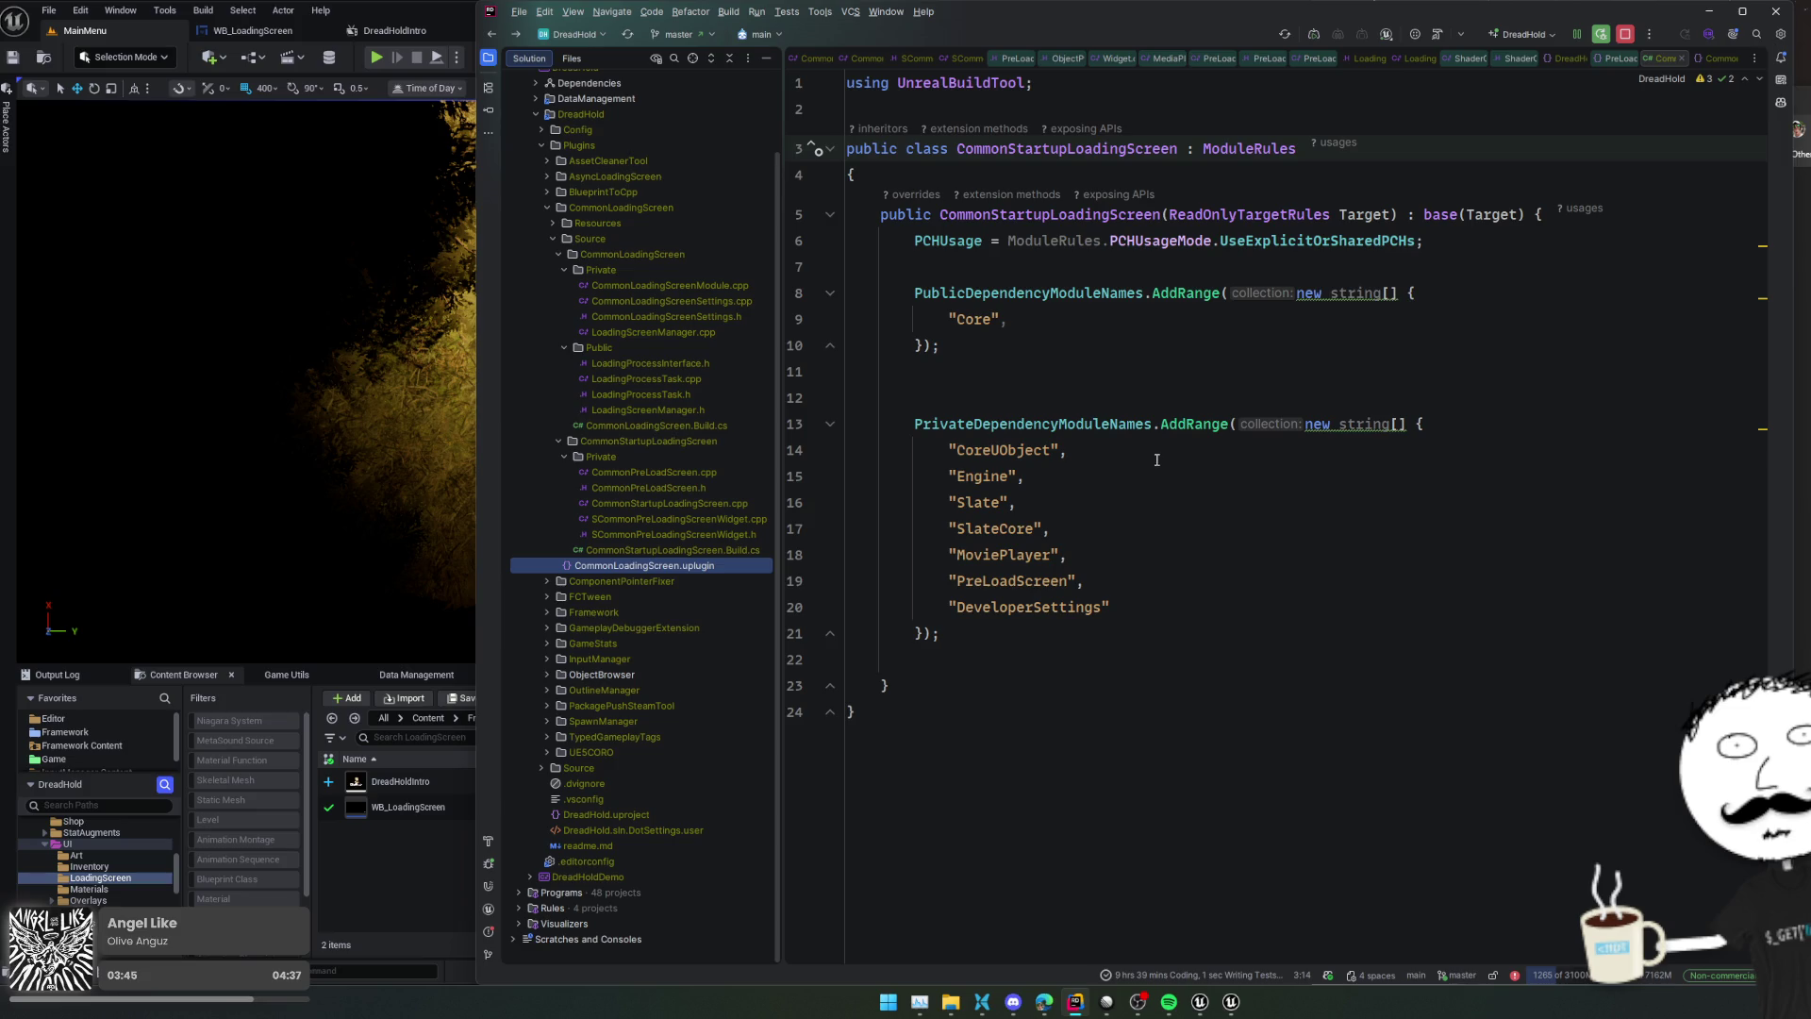
{"action": "left_click", "coordinate": [426, 49]}
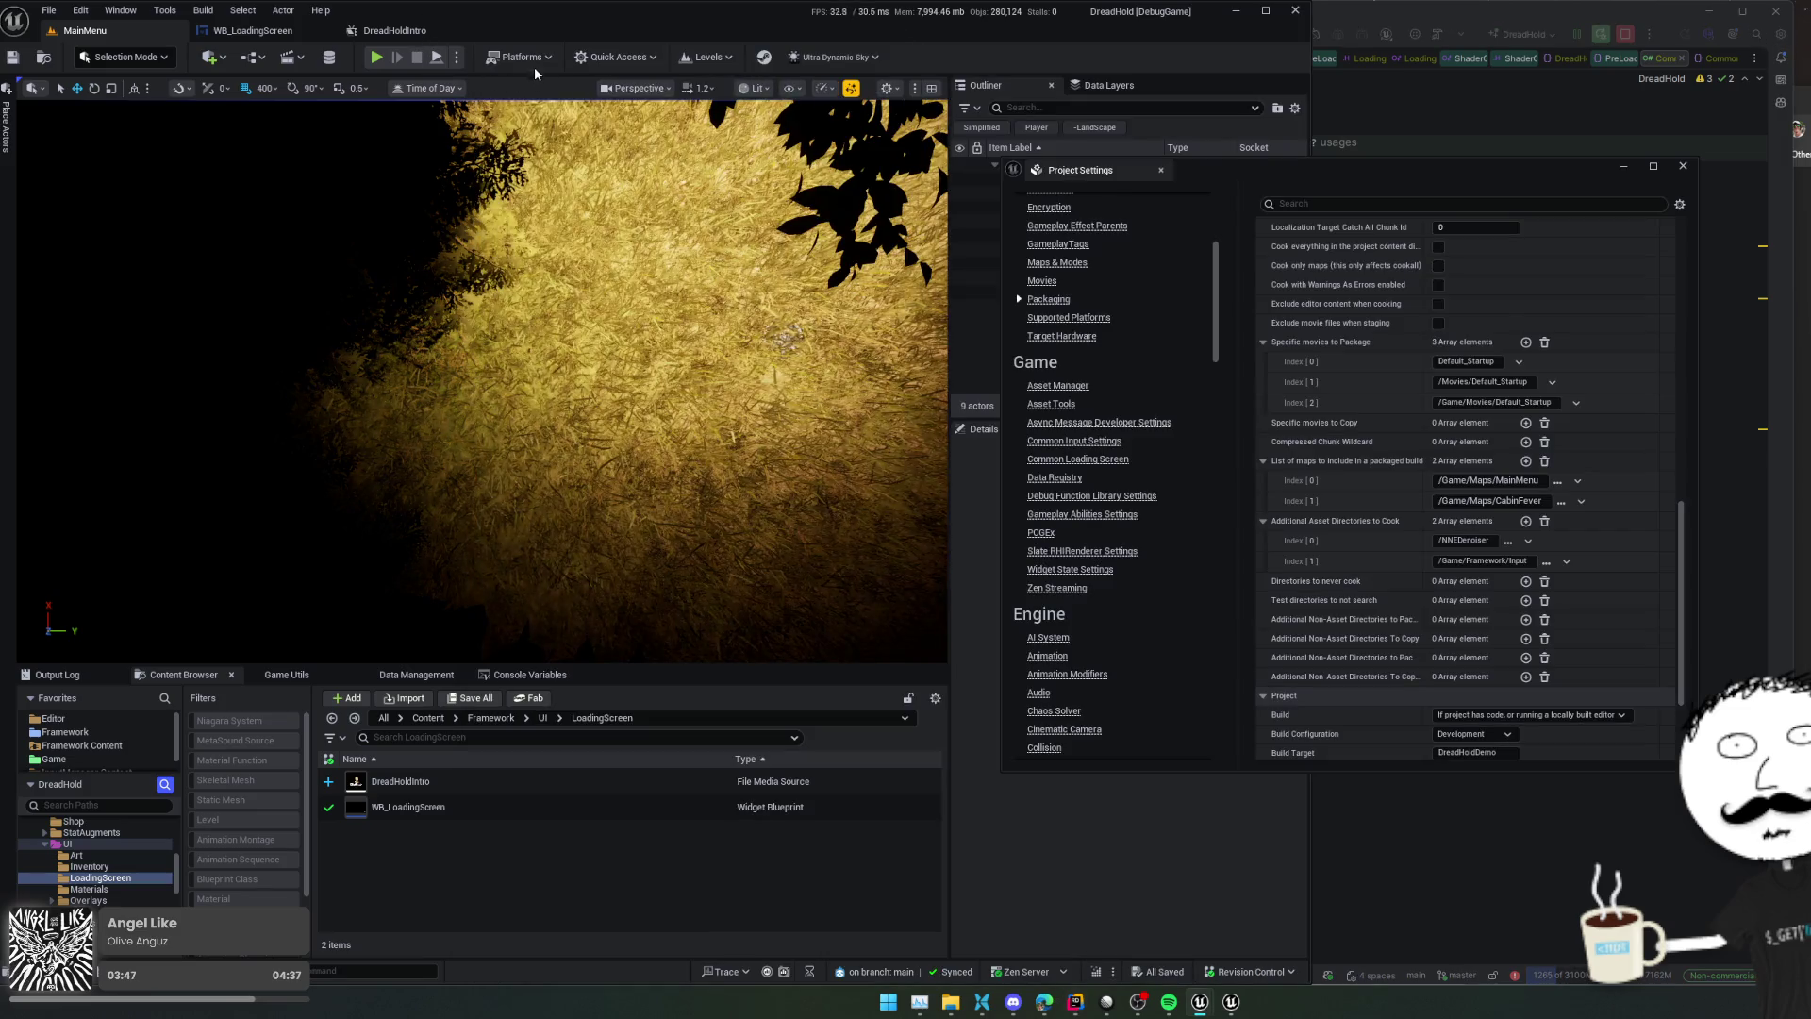
Package the project for Windows into the TDShooterDist output folder, then return to Rider
{"action": "left_click", "coordinate": [519, 56]}
{"action": "mouse_move", "coordinate": [566, 301]}
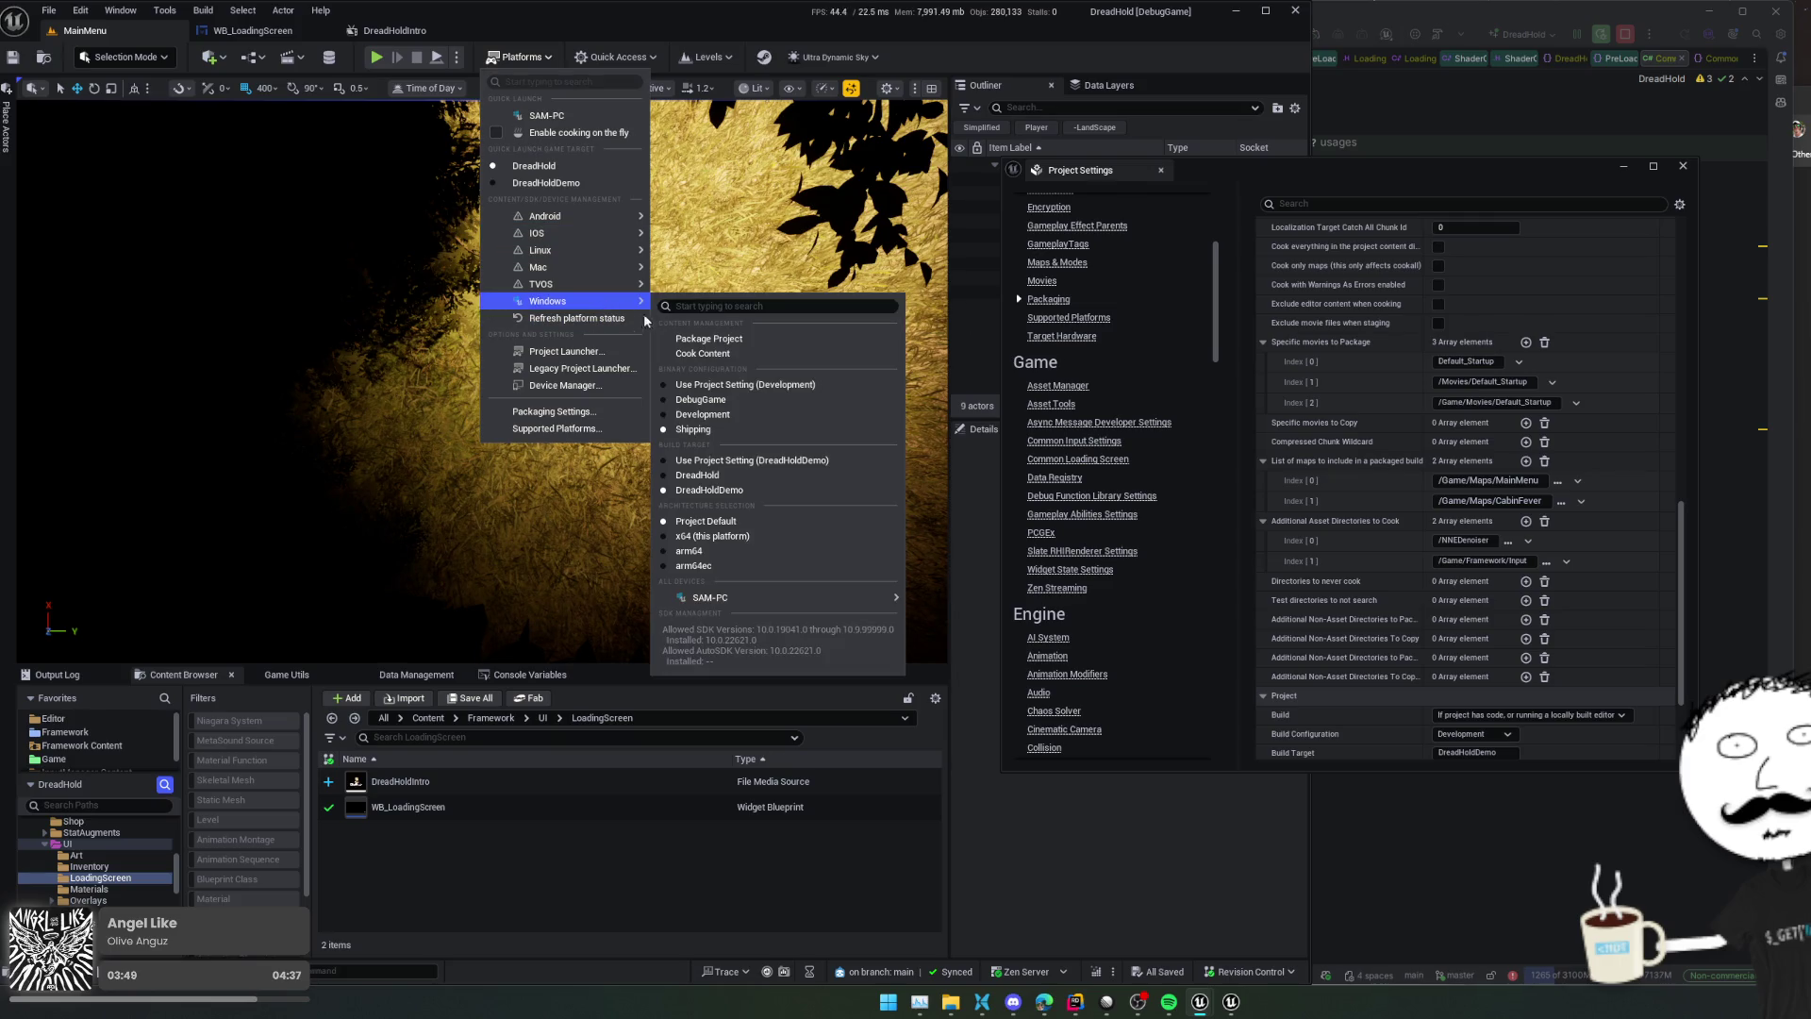
{"action": "left_click", "coordinate": [717, 340]}
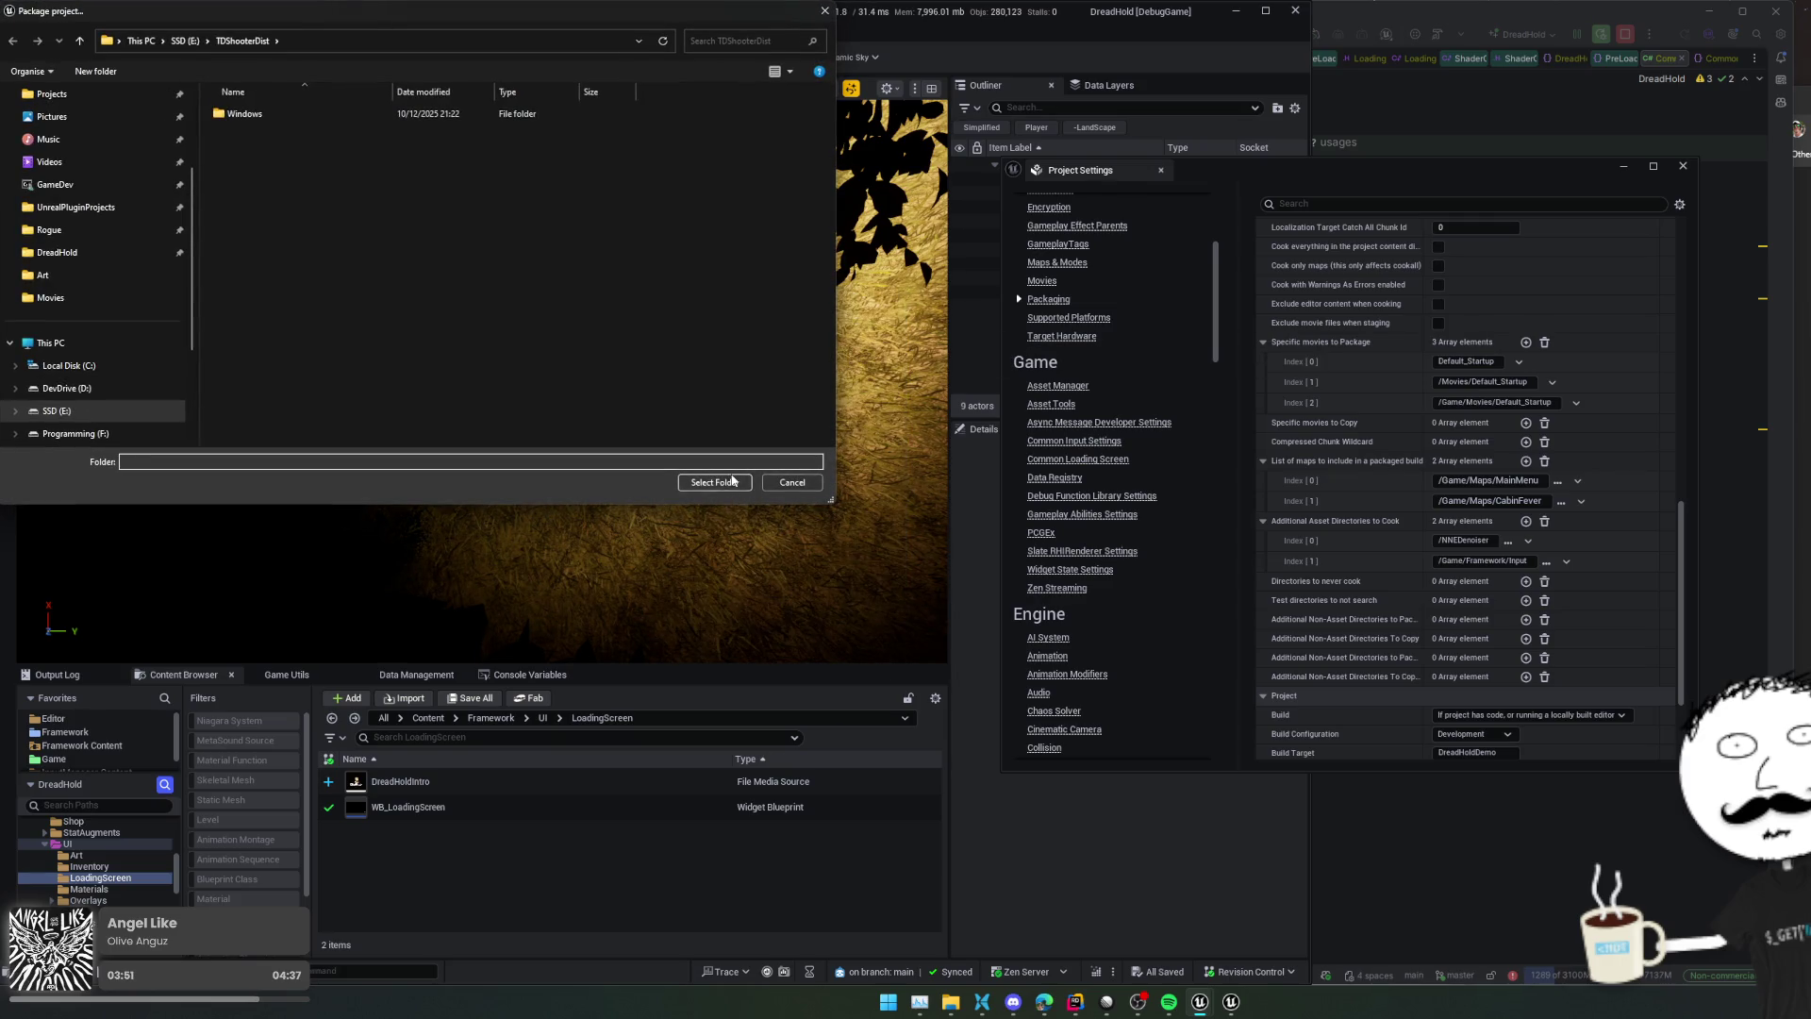
{"action": "left_click", "coordinate": [731, 476]}
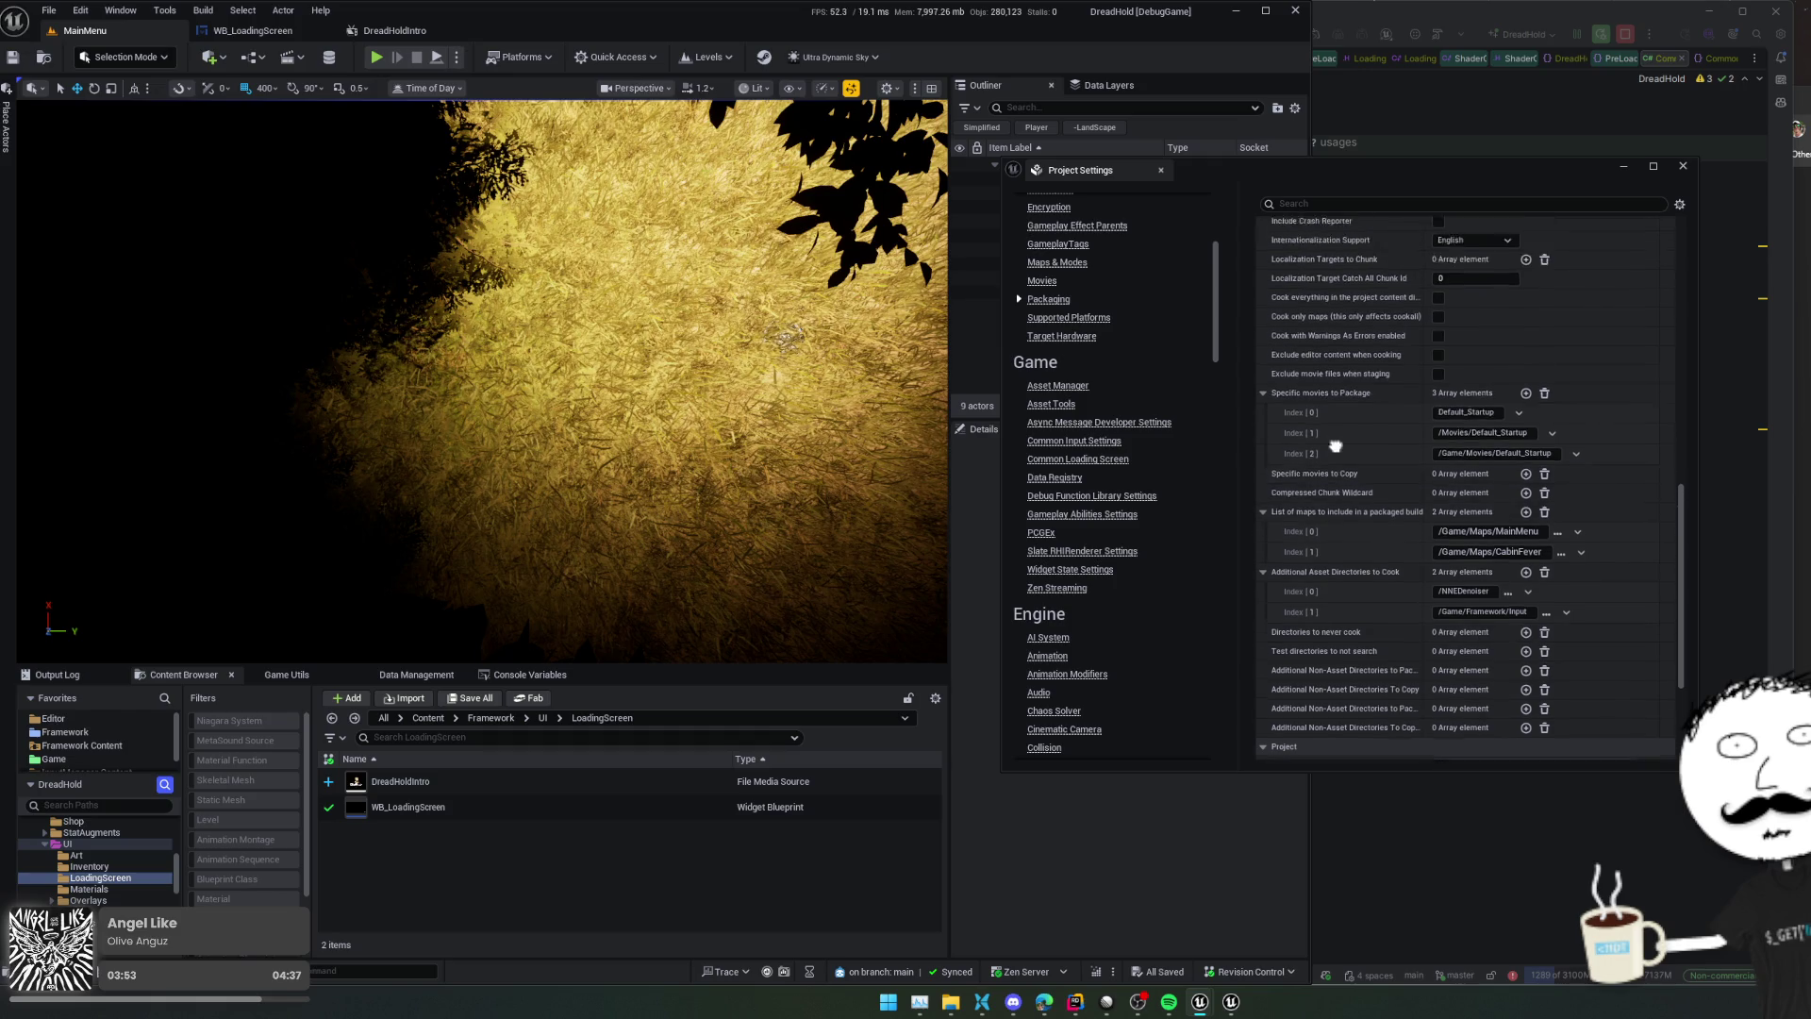
{"action": "scroll", "coordinate": [1336, 584], "scroll_direction": "down", "scroll_amount": 3}
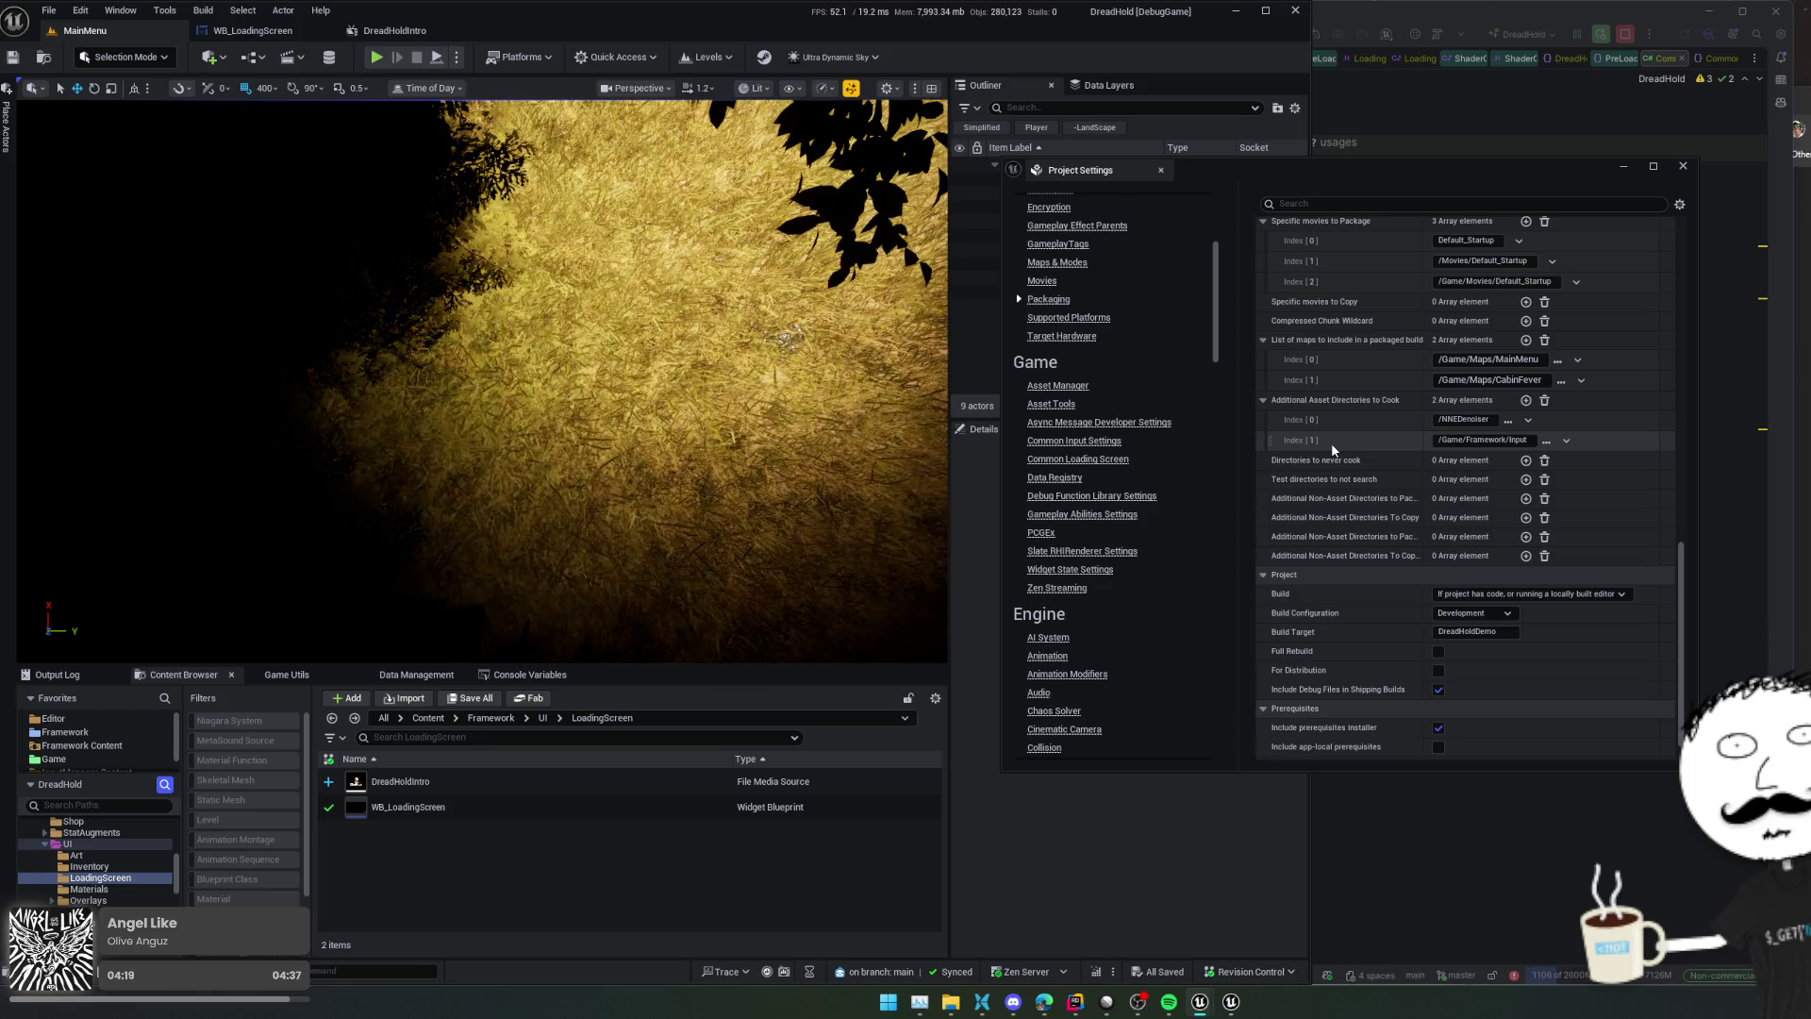
{"action": "left_click", "coordinate": [1468, 141]}
Review the open pre-load screen sources and close an unneeded file tab
{"action": "left_click", "coordinate": [966, 59]}
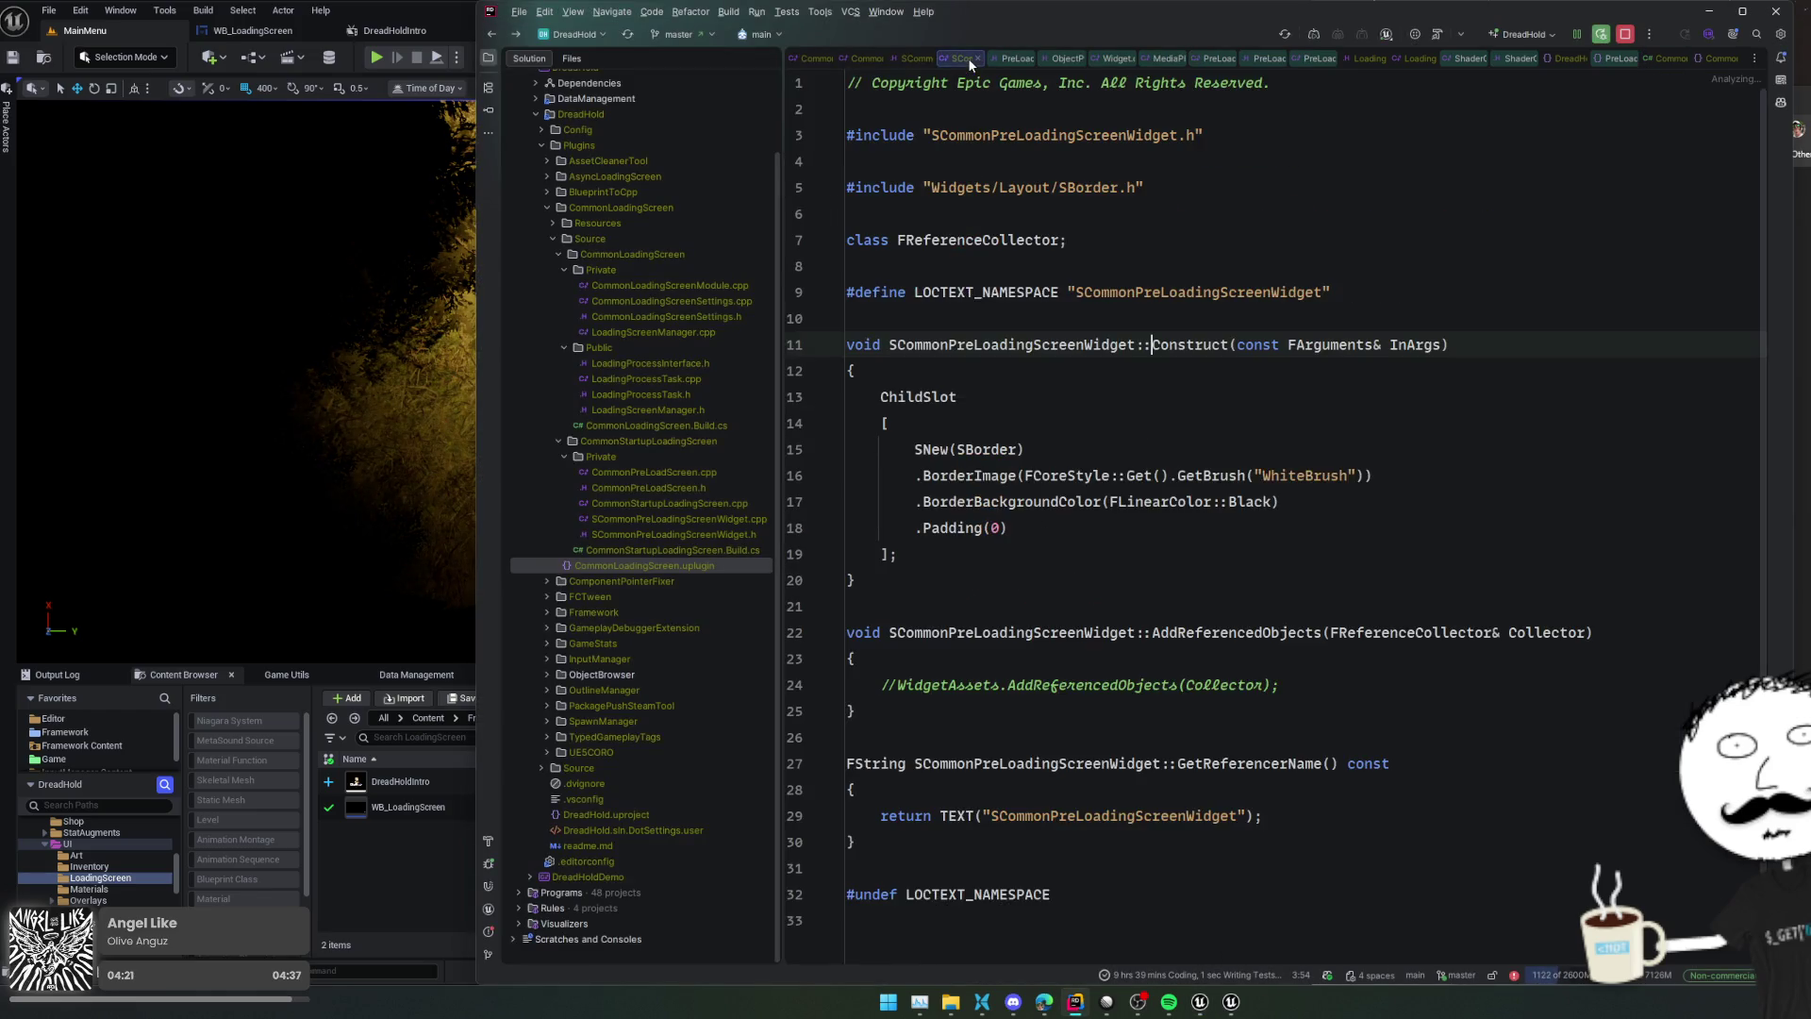
{"action": "left_click", "coordinate": [859, 57]}
{"action": "left_click", "coordinate": [827, 58]}
{"action": "left_click", "coordinate": [1150, 243]}
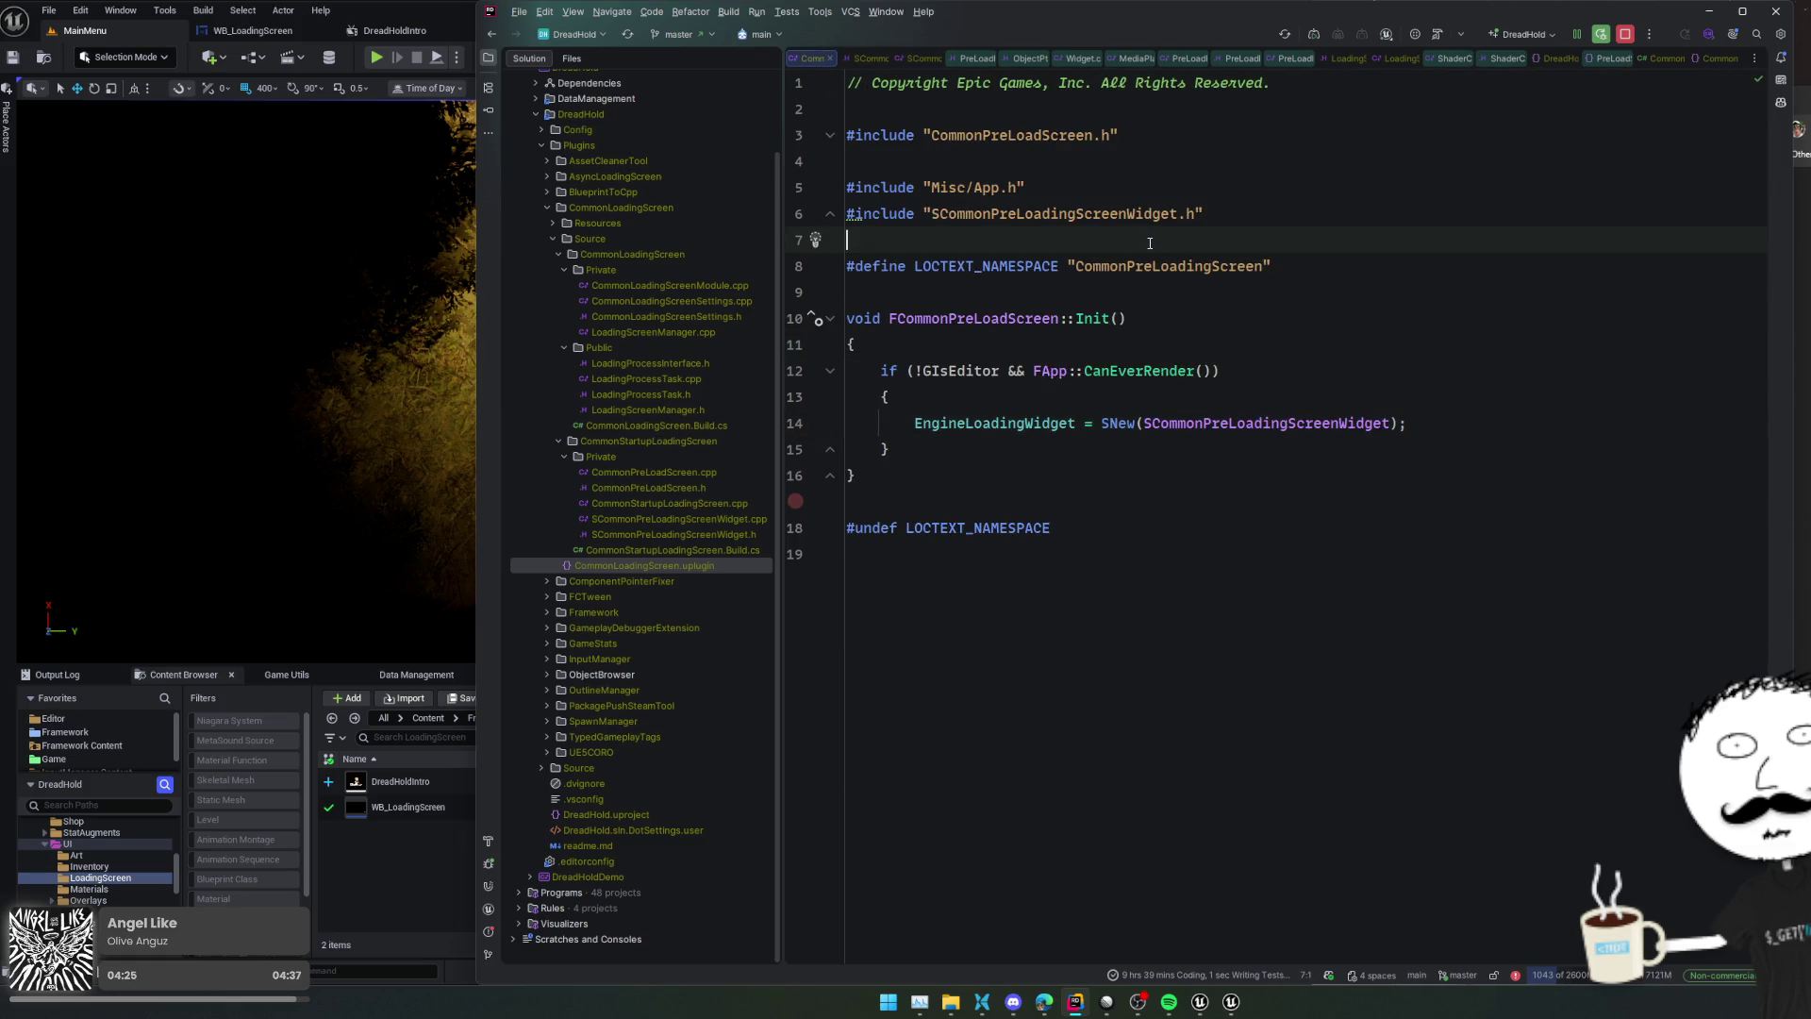
Open CommonVideoPlayer.h via a CommonMoviePlayer search and select the UCommonVideoPlayer class name
{"action": "key", "text": "ctrl+t"}
{"action": "type", "text": "Common"}
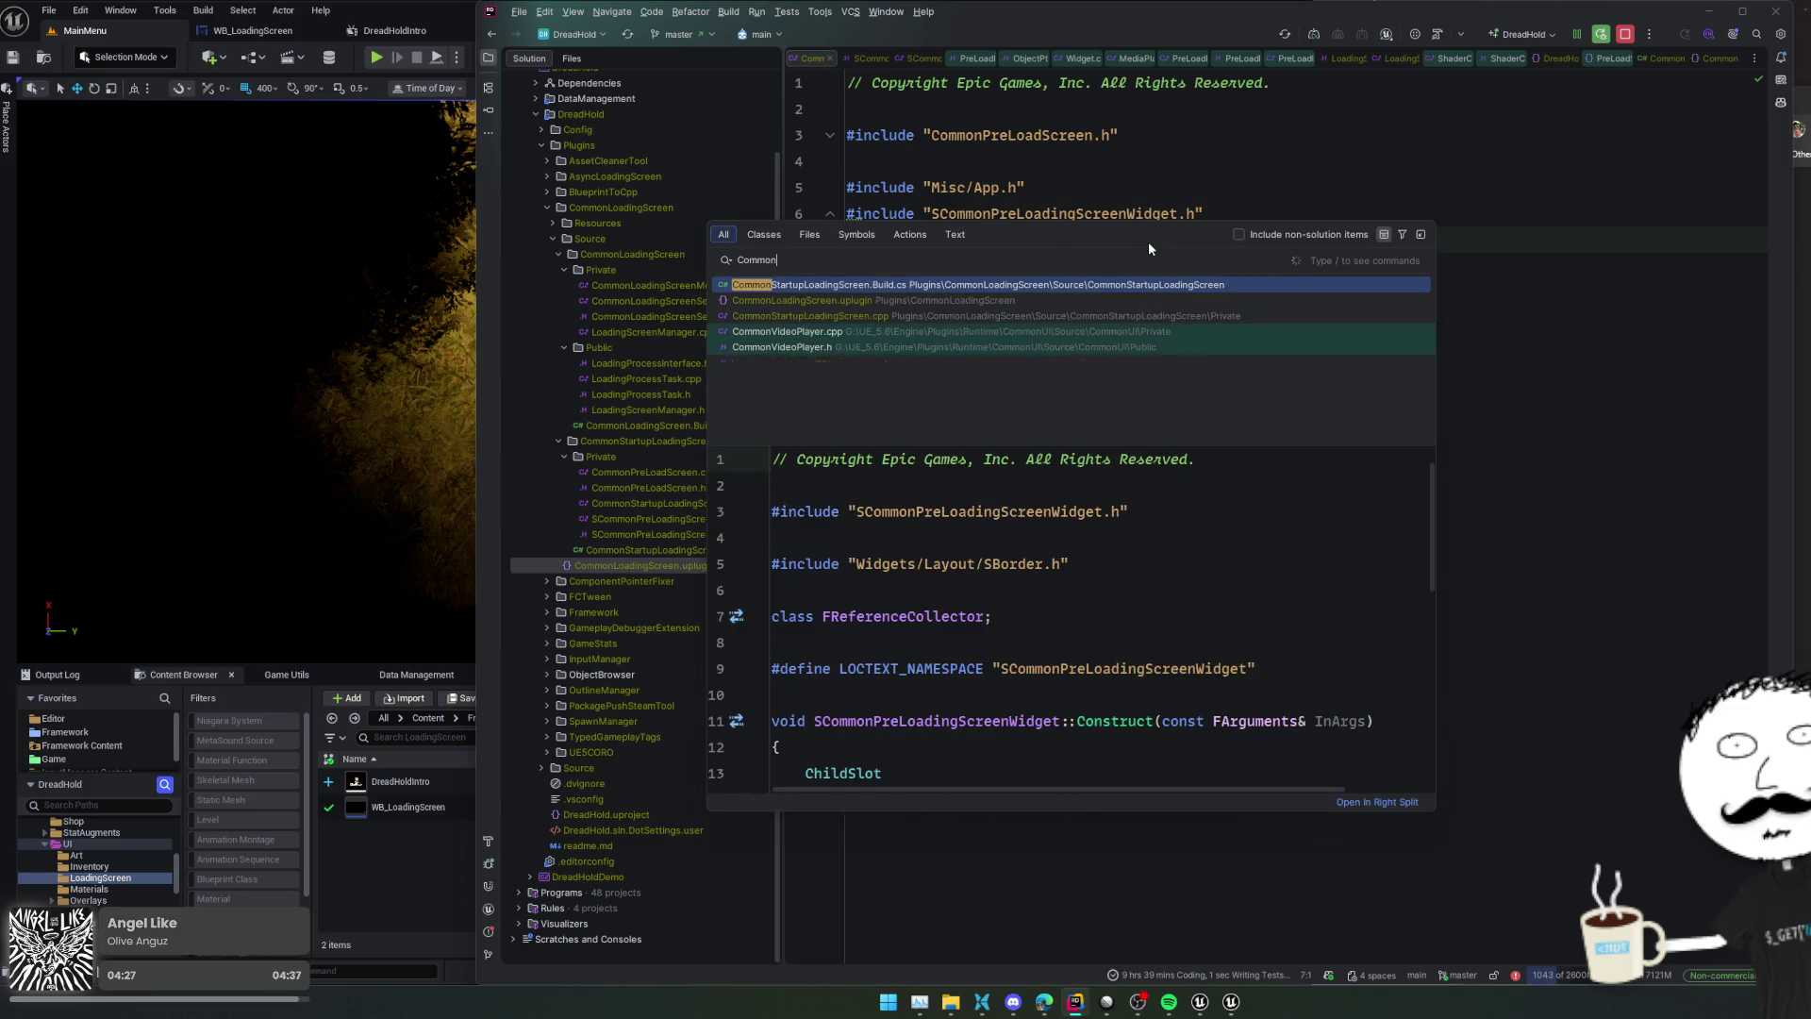
{"action": "type", "text": "MoviePlayer"}
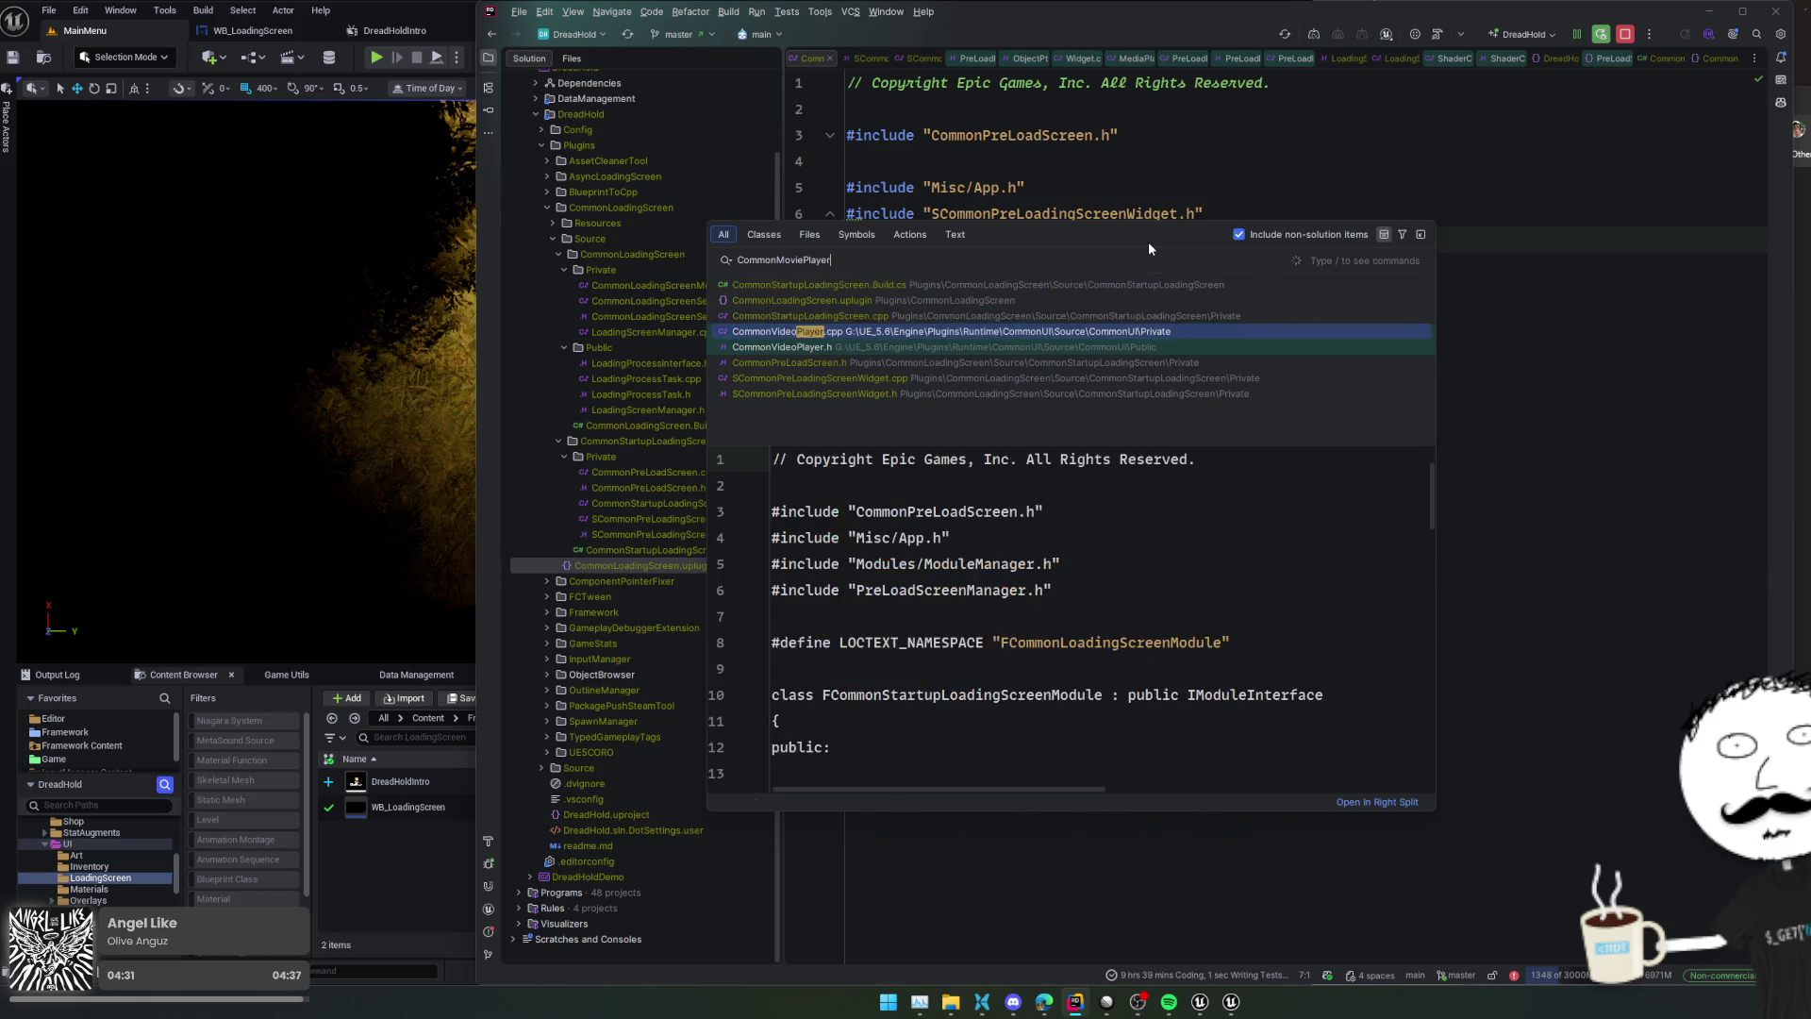
{"action": "key", "text": "Escape"}
{"action": "scroll", "coordinate": [1016, 526], "scroll_direction": "up", "scroll_amount": 7}
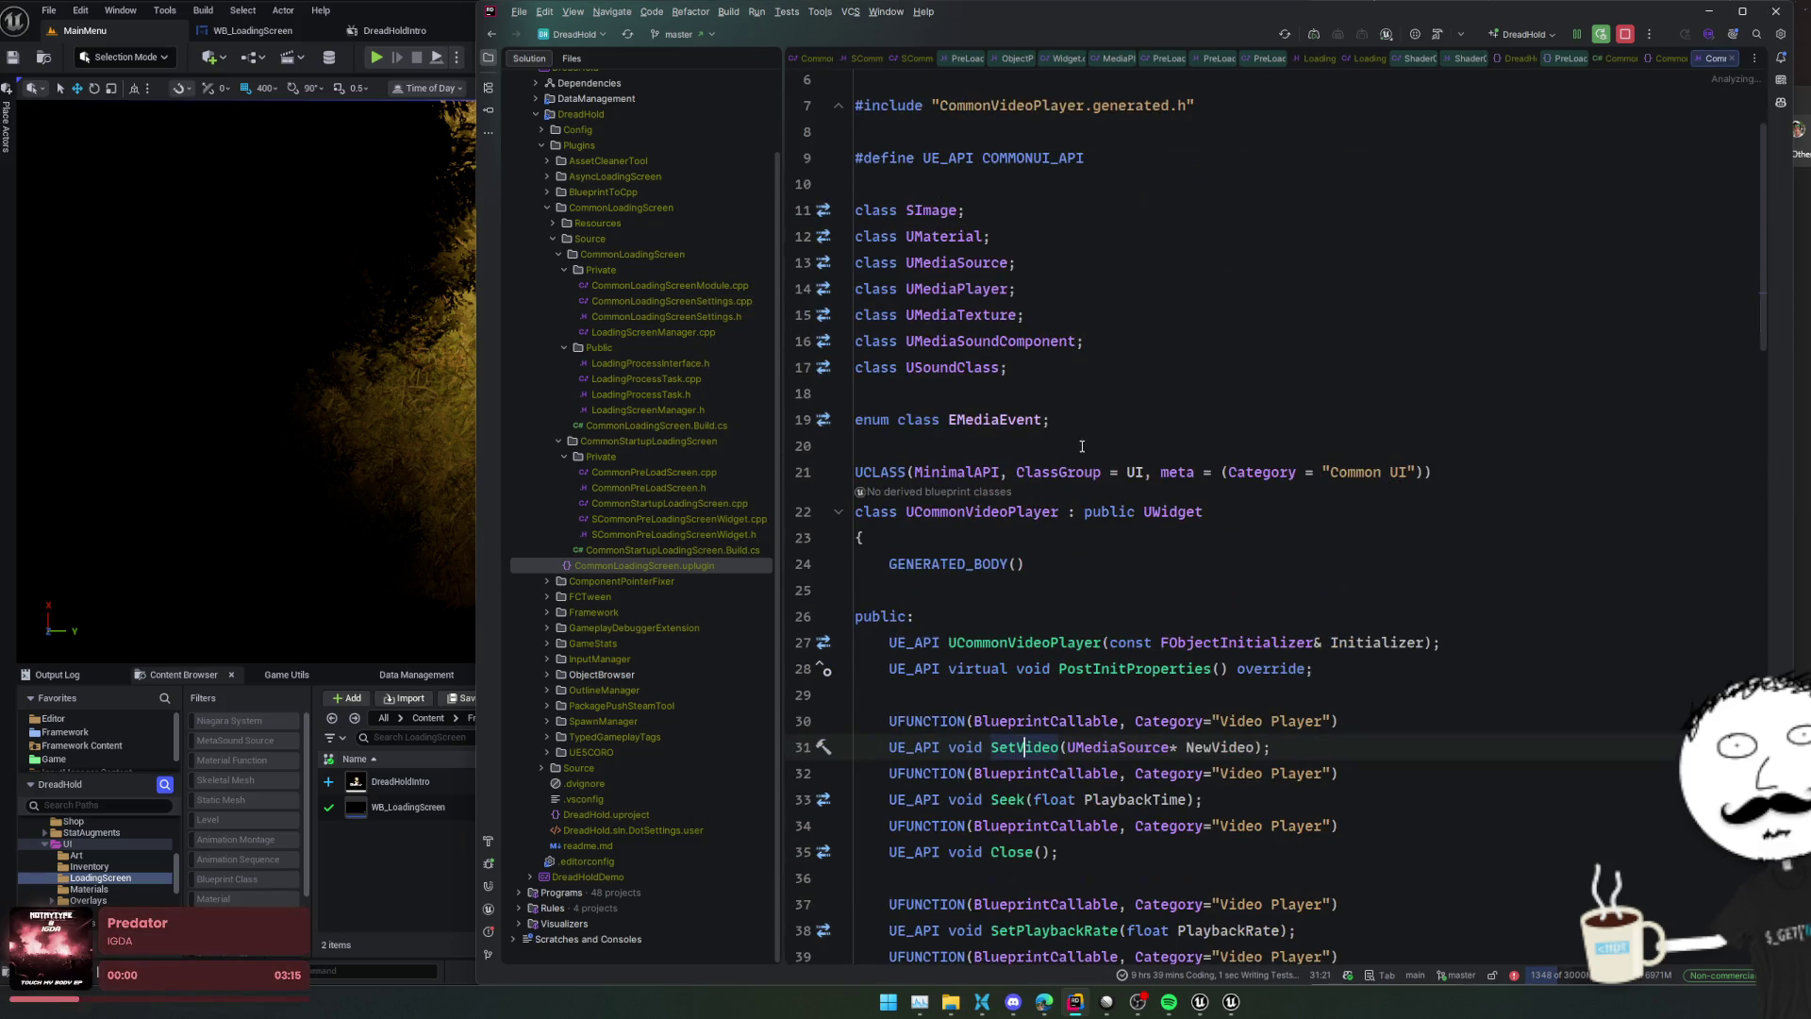
{"action": "double_click", "coordinate": [1014, 514]}
{"action": "key", "text": "ctrl+c"}
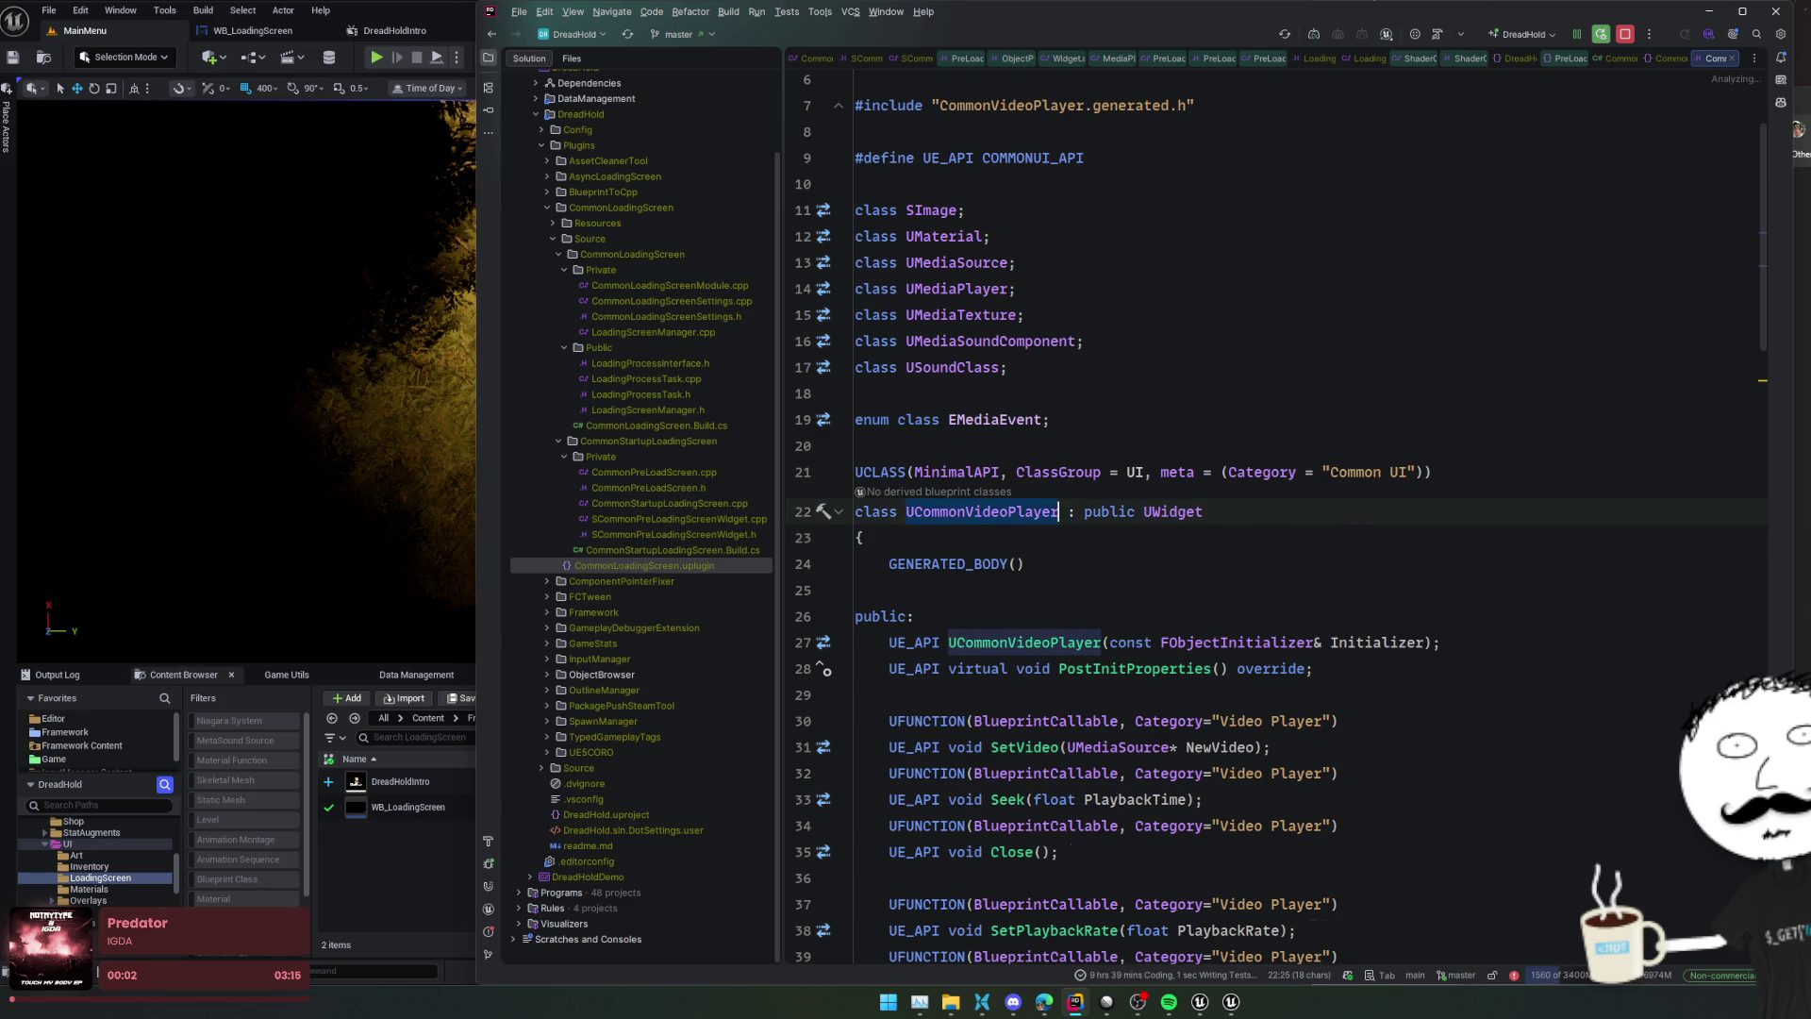
{"action": "key", "text": "alt+Tab"}
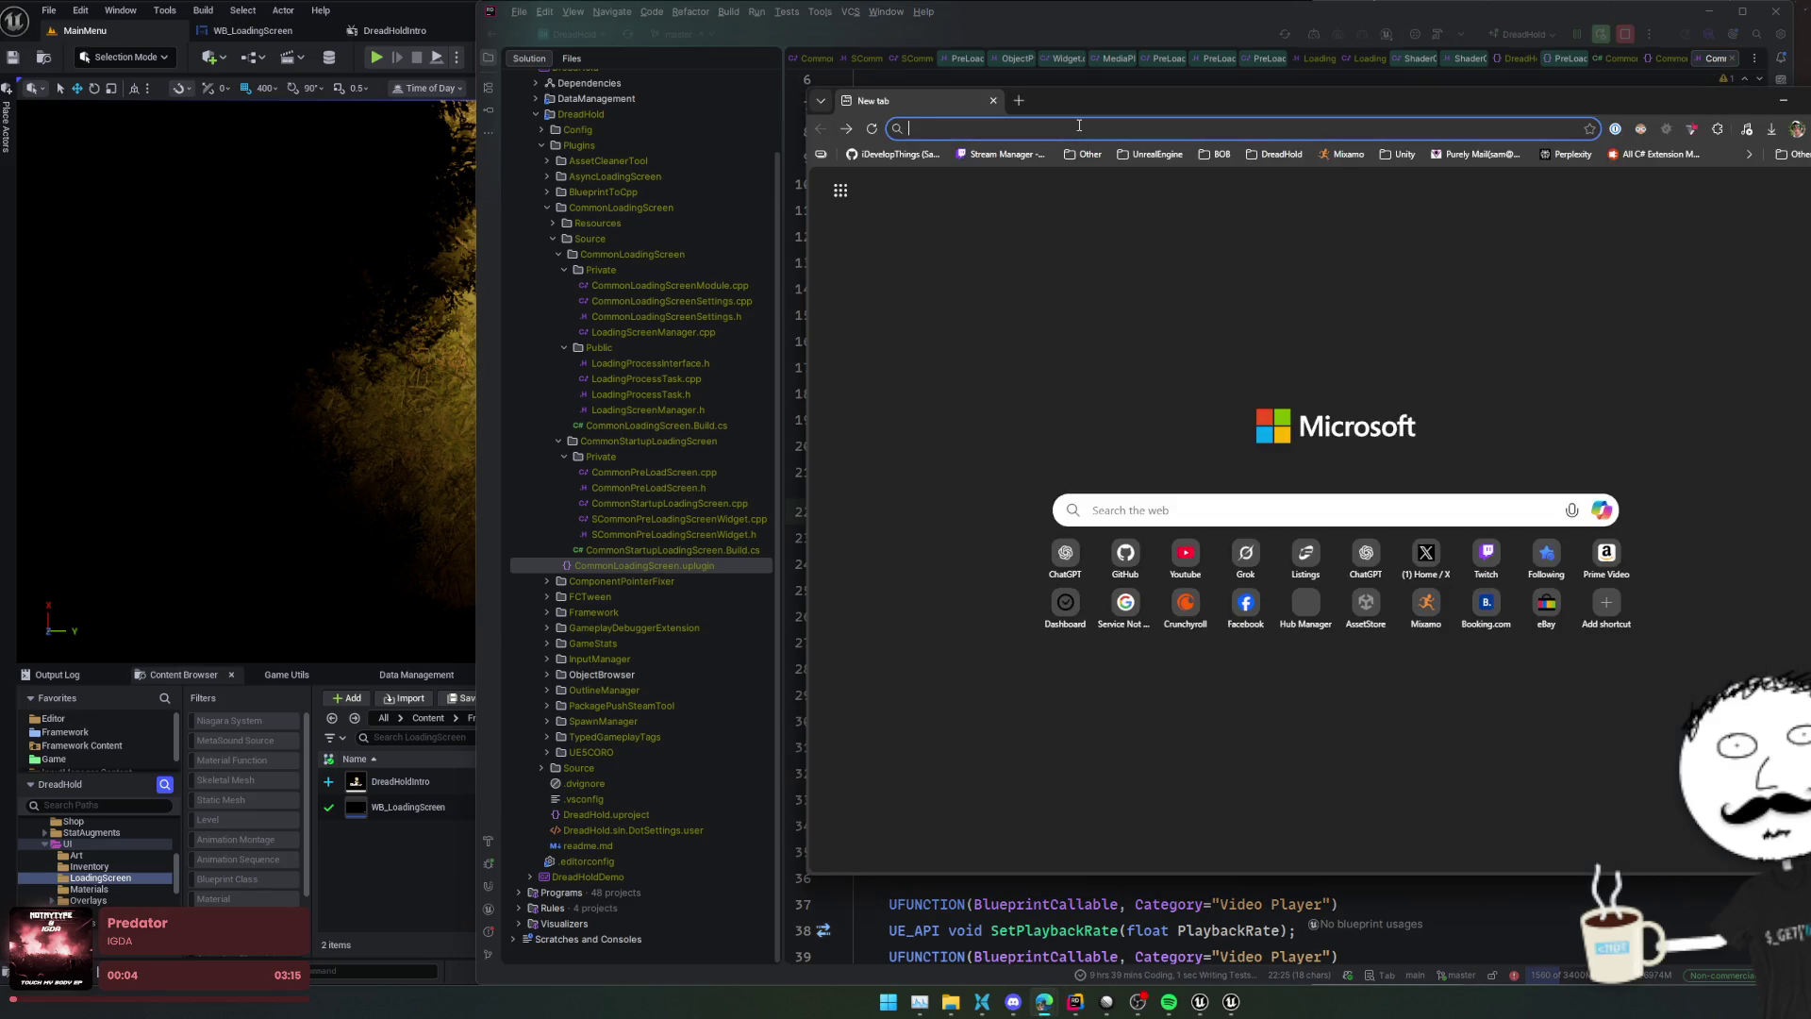
Search Google for 'UE CommonVideoPlayer issues', built from the copied class name
{"action": "key", "text": "ctrl+v"}
{"action": "key", "text": "ctrl+a"}
{"action": "key", "text": "BackSpace"}
{"action": "type", "text": "UE"}
{"action": "key", "text": "ctrl+v"}
{"action": "key", "text": "Delete"}
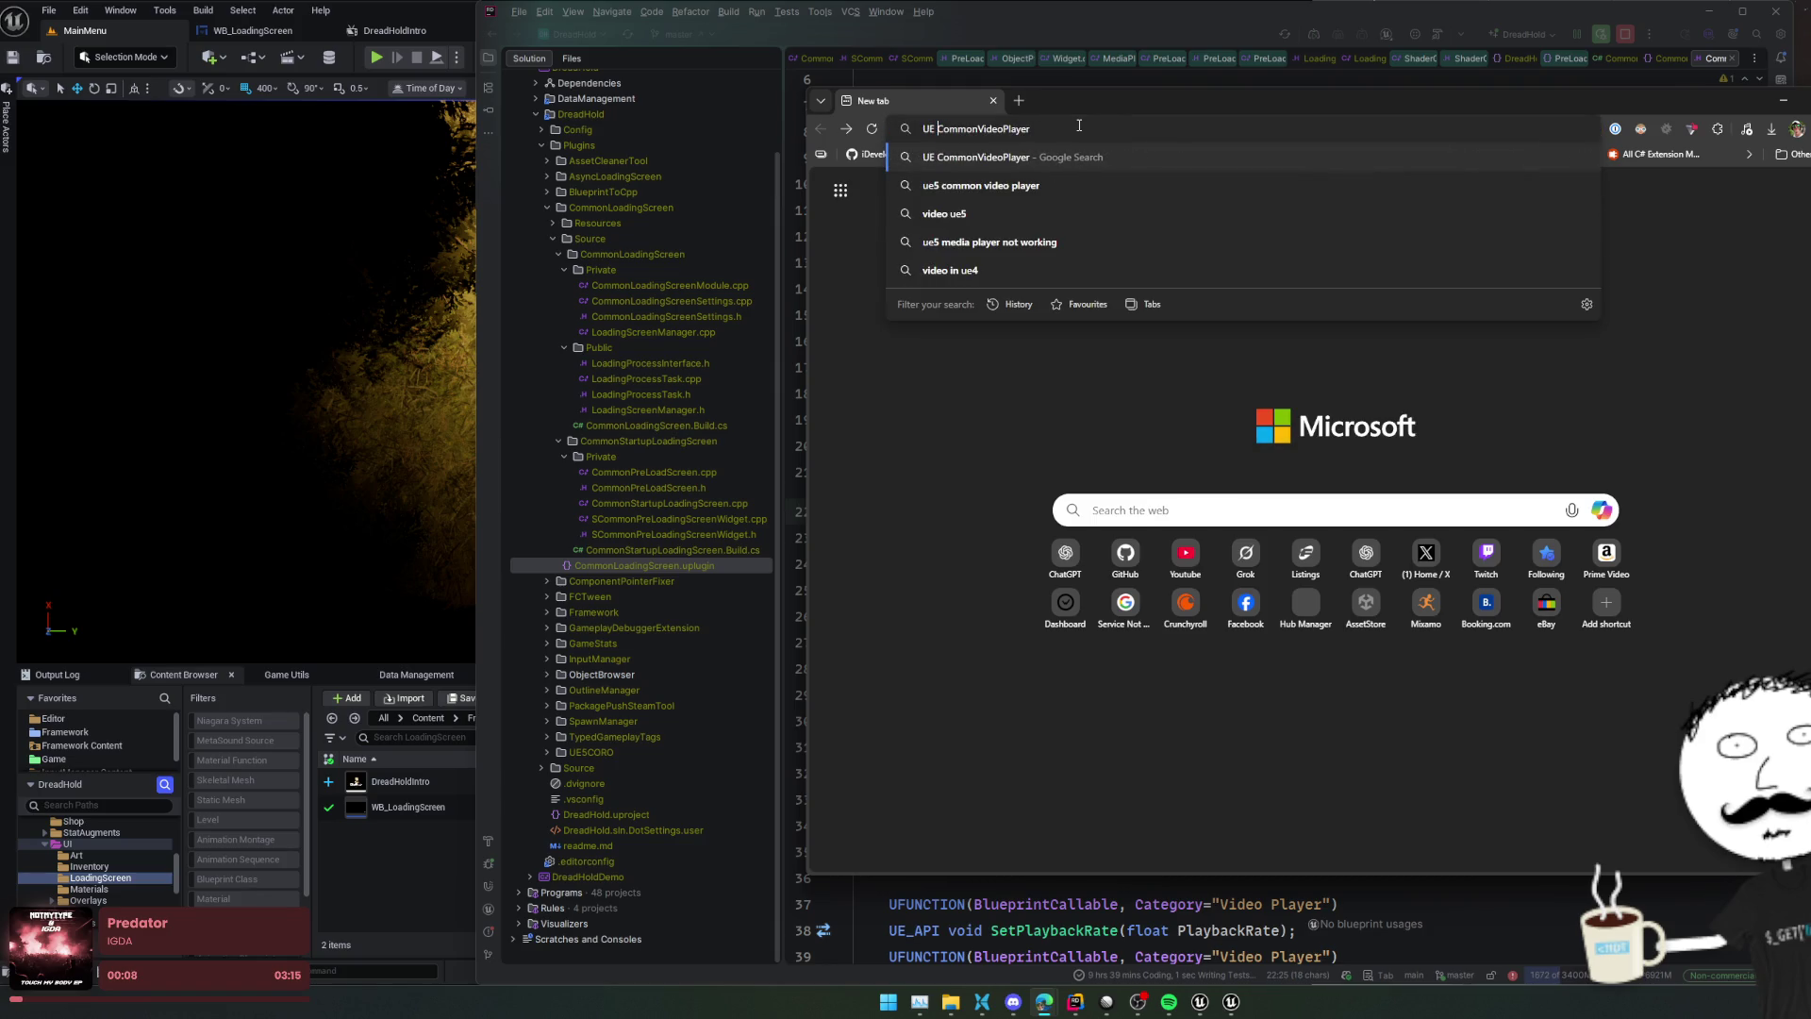
{"action": "key", "text": "End"}
{"action": "type", "text": "issues"}
{"action": "key", "text": "Return"}
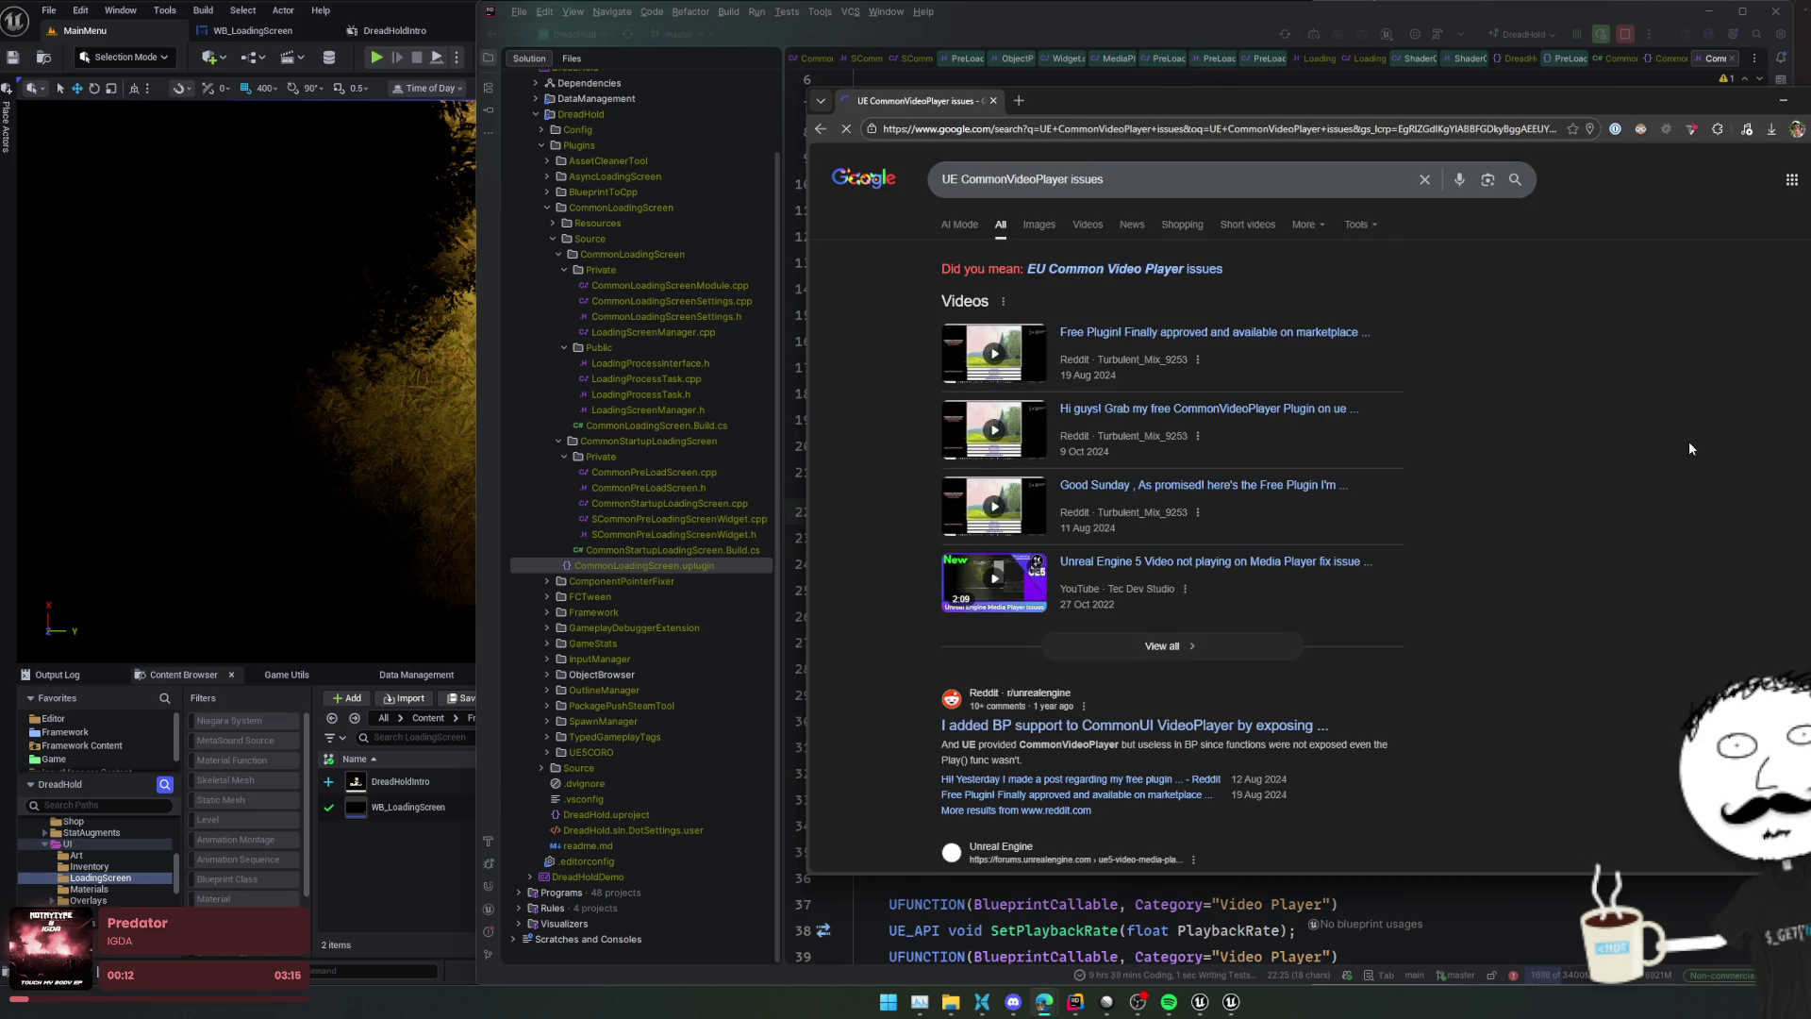
Scroll the results and open the Reddit post on CommonUI VideoPlayer BP support
{"action": "scroll", "coordinate": [1688, 440], "scroll_direction": "down", "scroll_amount": 3}
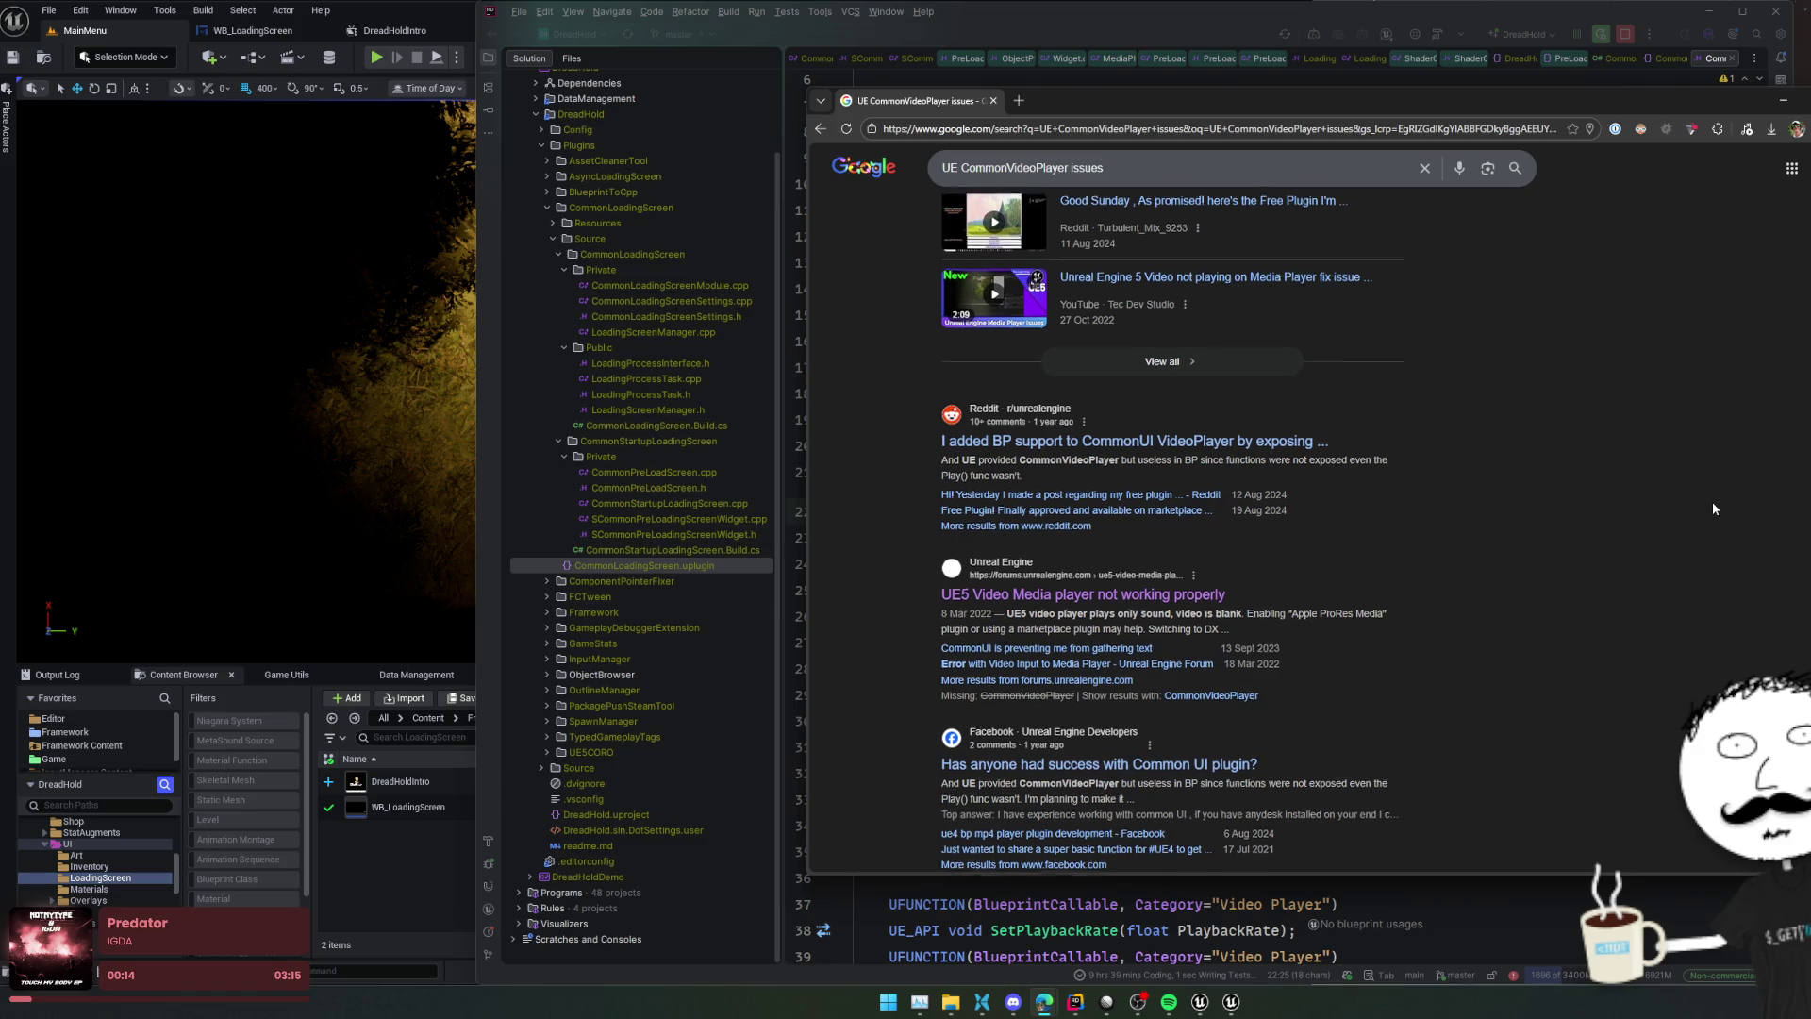
{"action": "scroll", "coordinate": [1714, 509], "scroll_direction": "down", "scroll_amount": 1}
{"action": "scroll", "coordinate": [1714, 506], "scroll_direction": "down", "scroll_amount": 1}
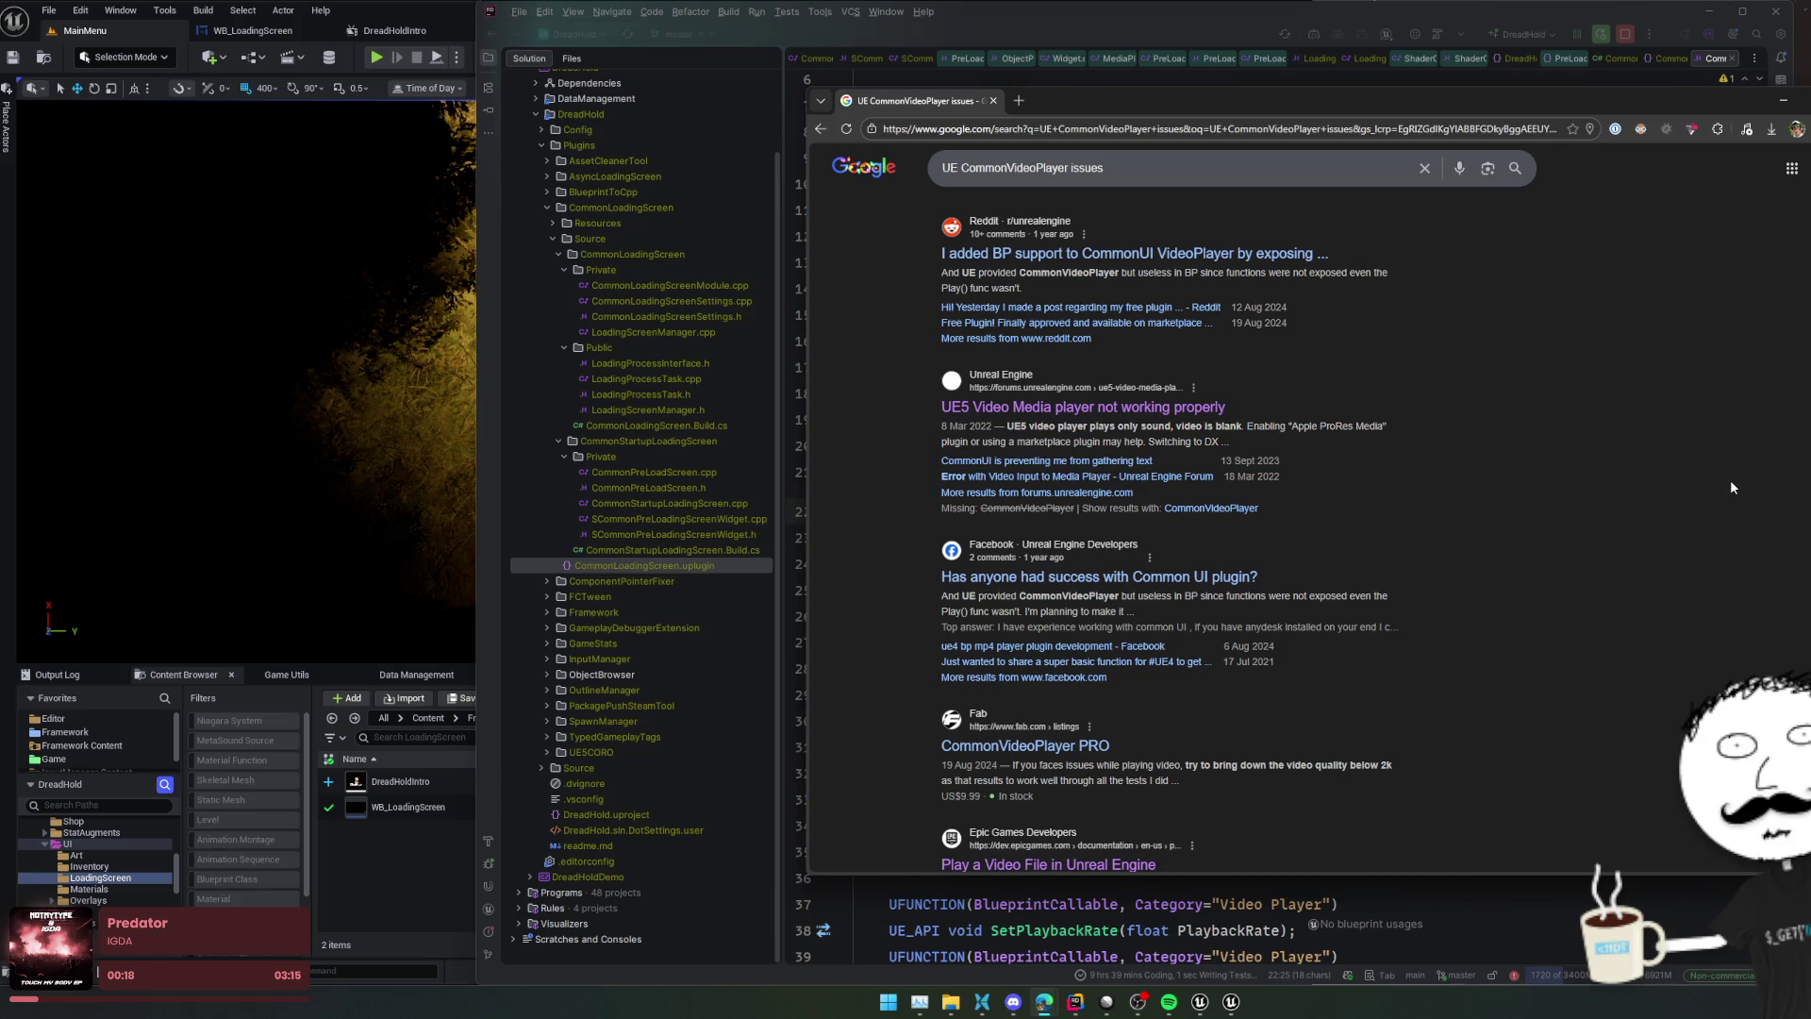
{"action": "scroll", "coordinate": [1731, 487], "scroll_direction": "down", "scroll_amount": 2}
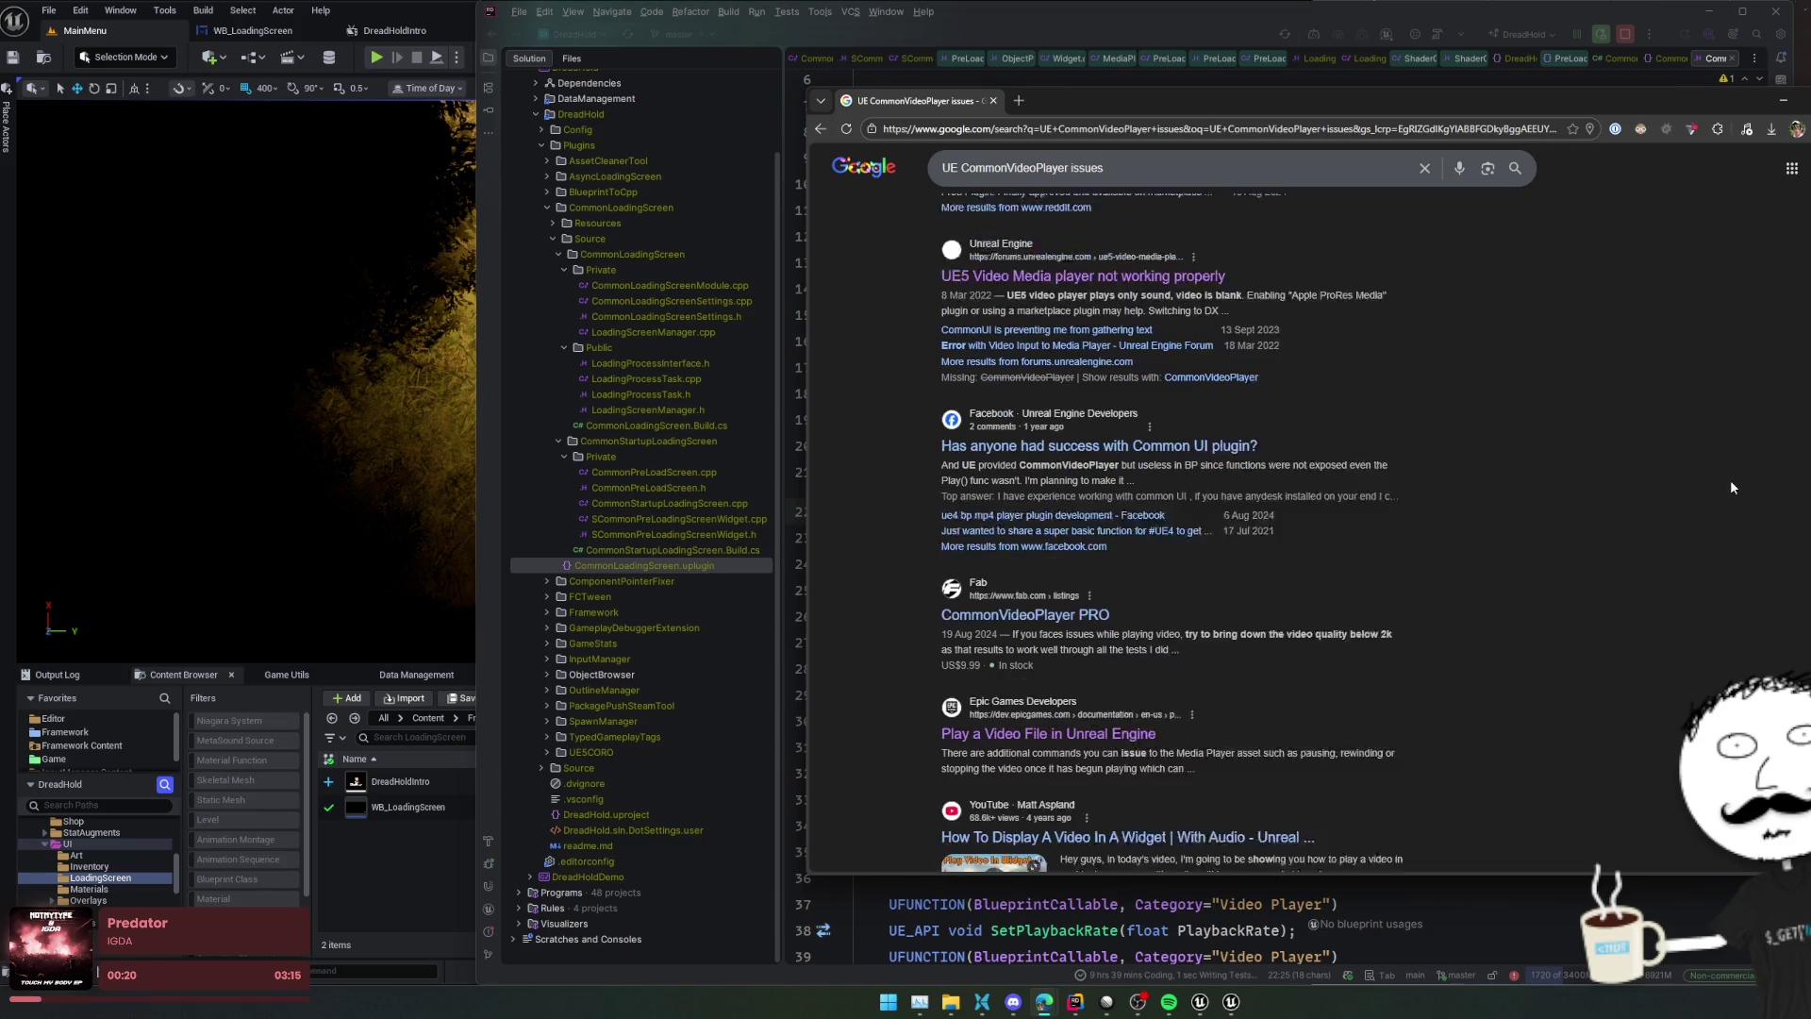
{"action": "scroll", "coordinate": [1732, 487], "scroll_direction": "down", "scroll_amount": 3}
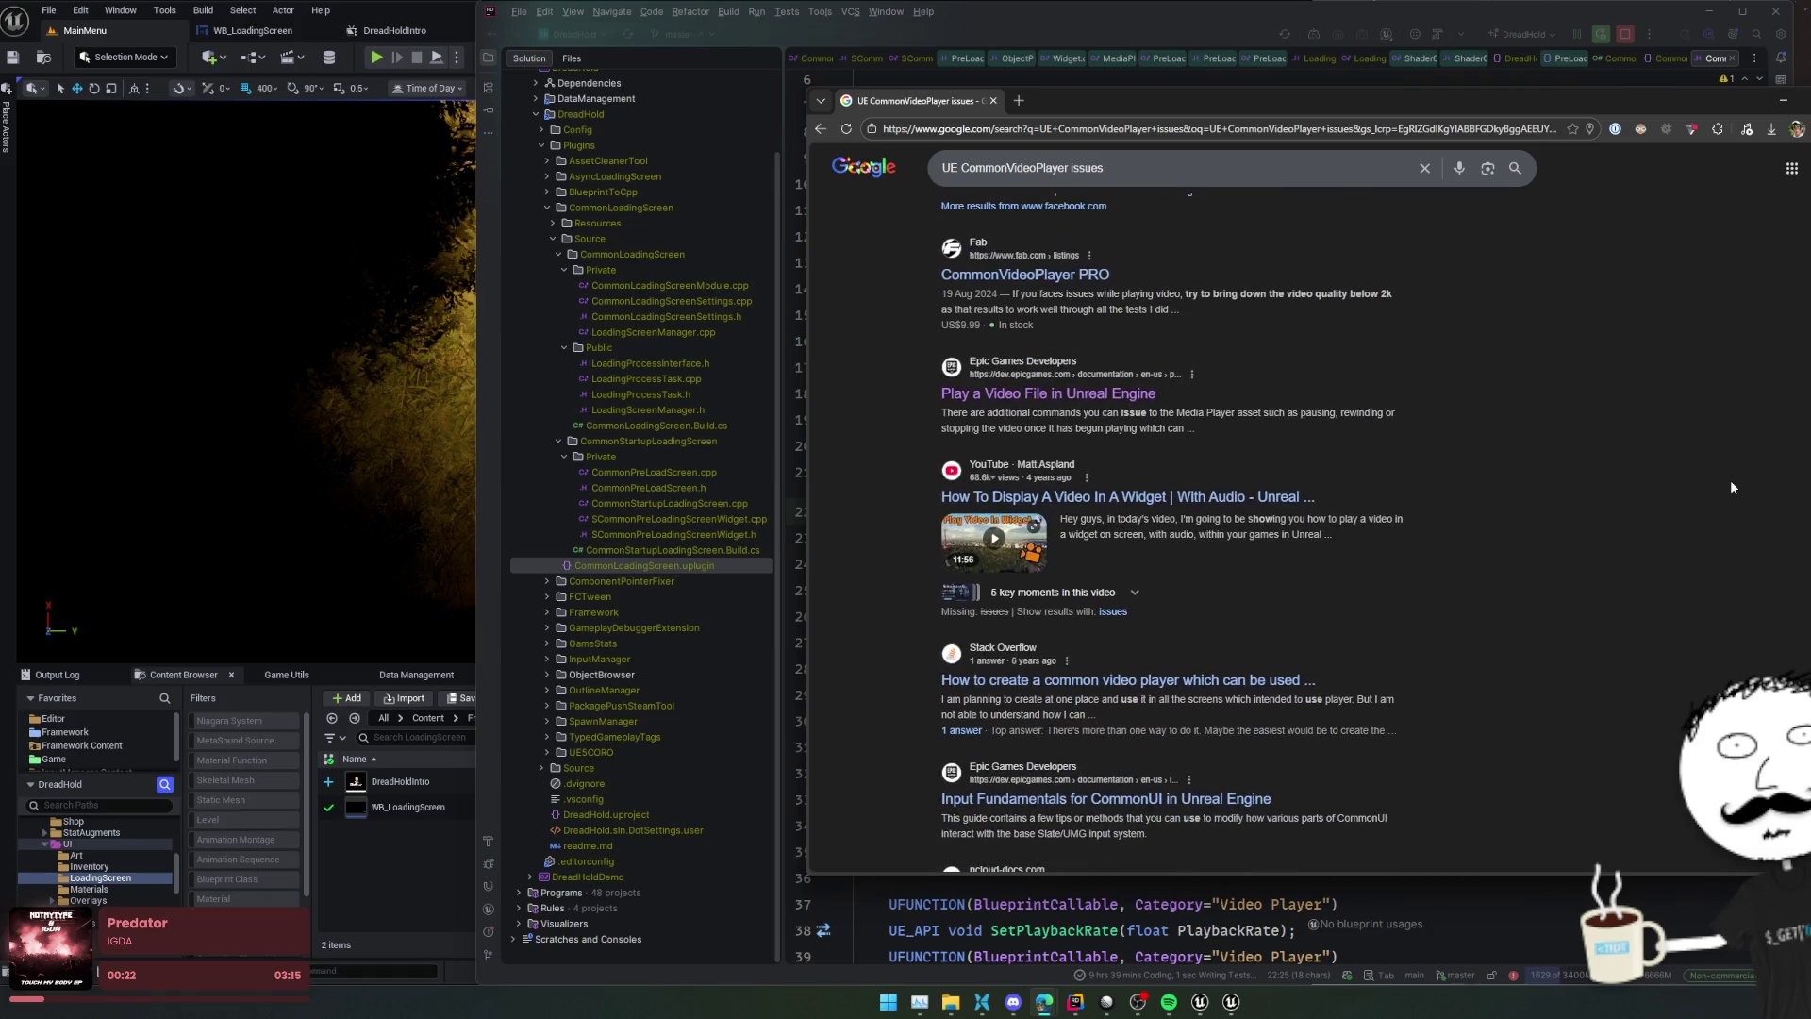
{"action": "scroll", "coordinate": [1729, 479], "scroll_direction": "down", "scroll_amount": 1}
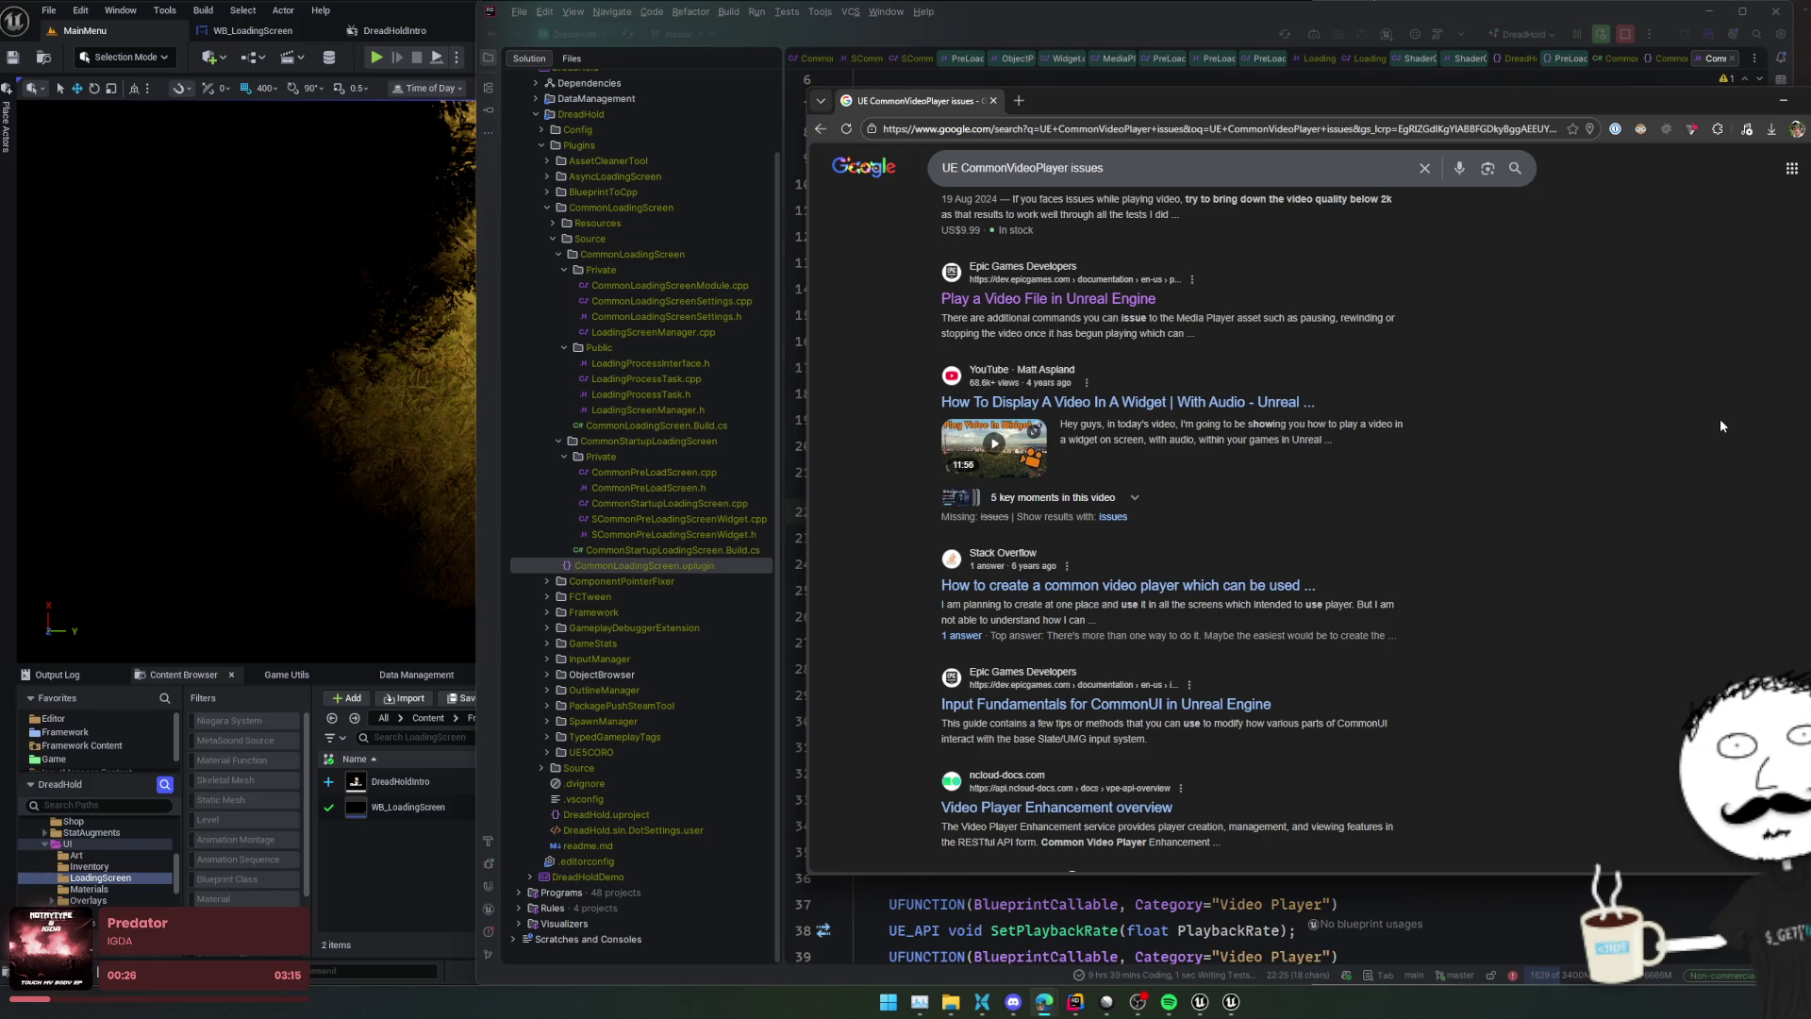
{"action": "scroll", "coordinate": [1649, 516], "scroll_direction": "up", "scroll_amount": 7}
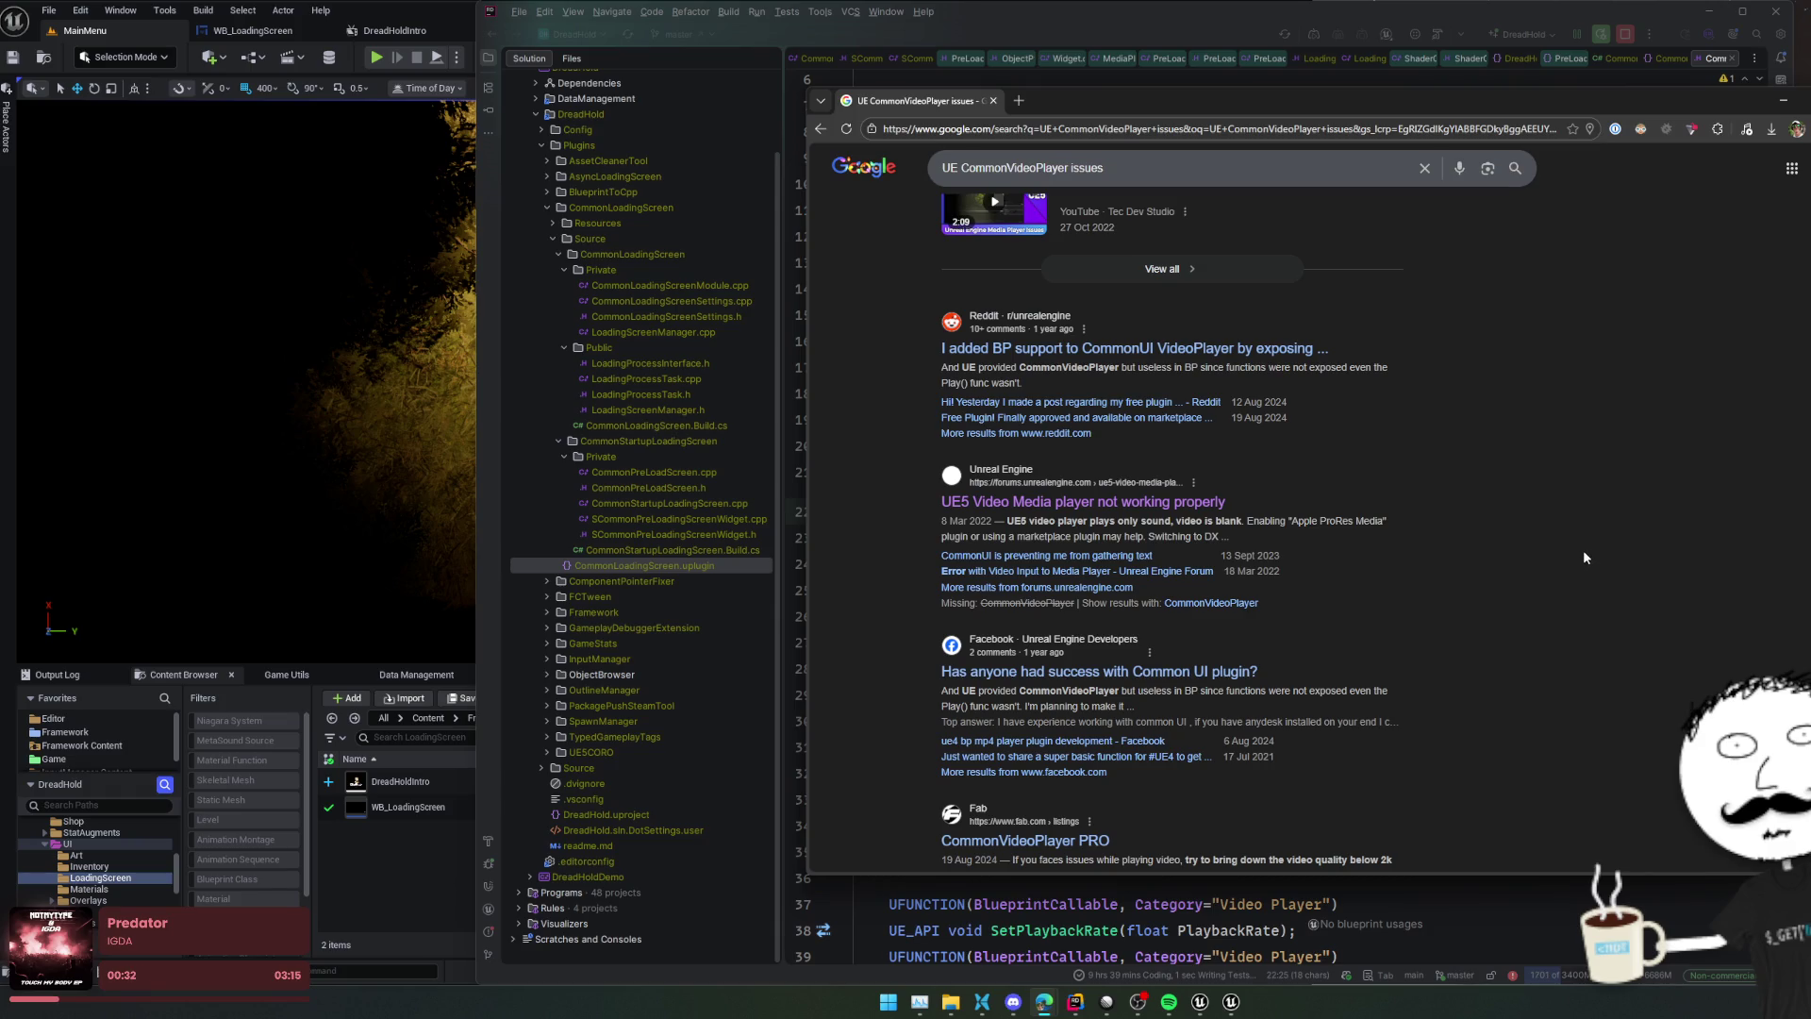
{"action": "scroll", "coordinate": [1559, 532], "scroll_direction": "up", "scroll_amount": 1}
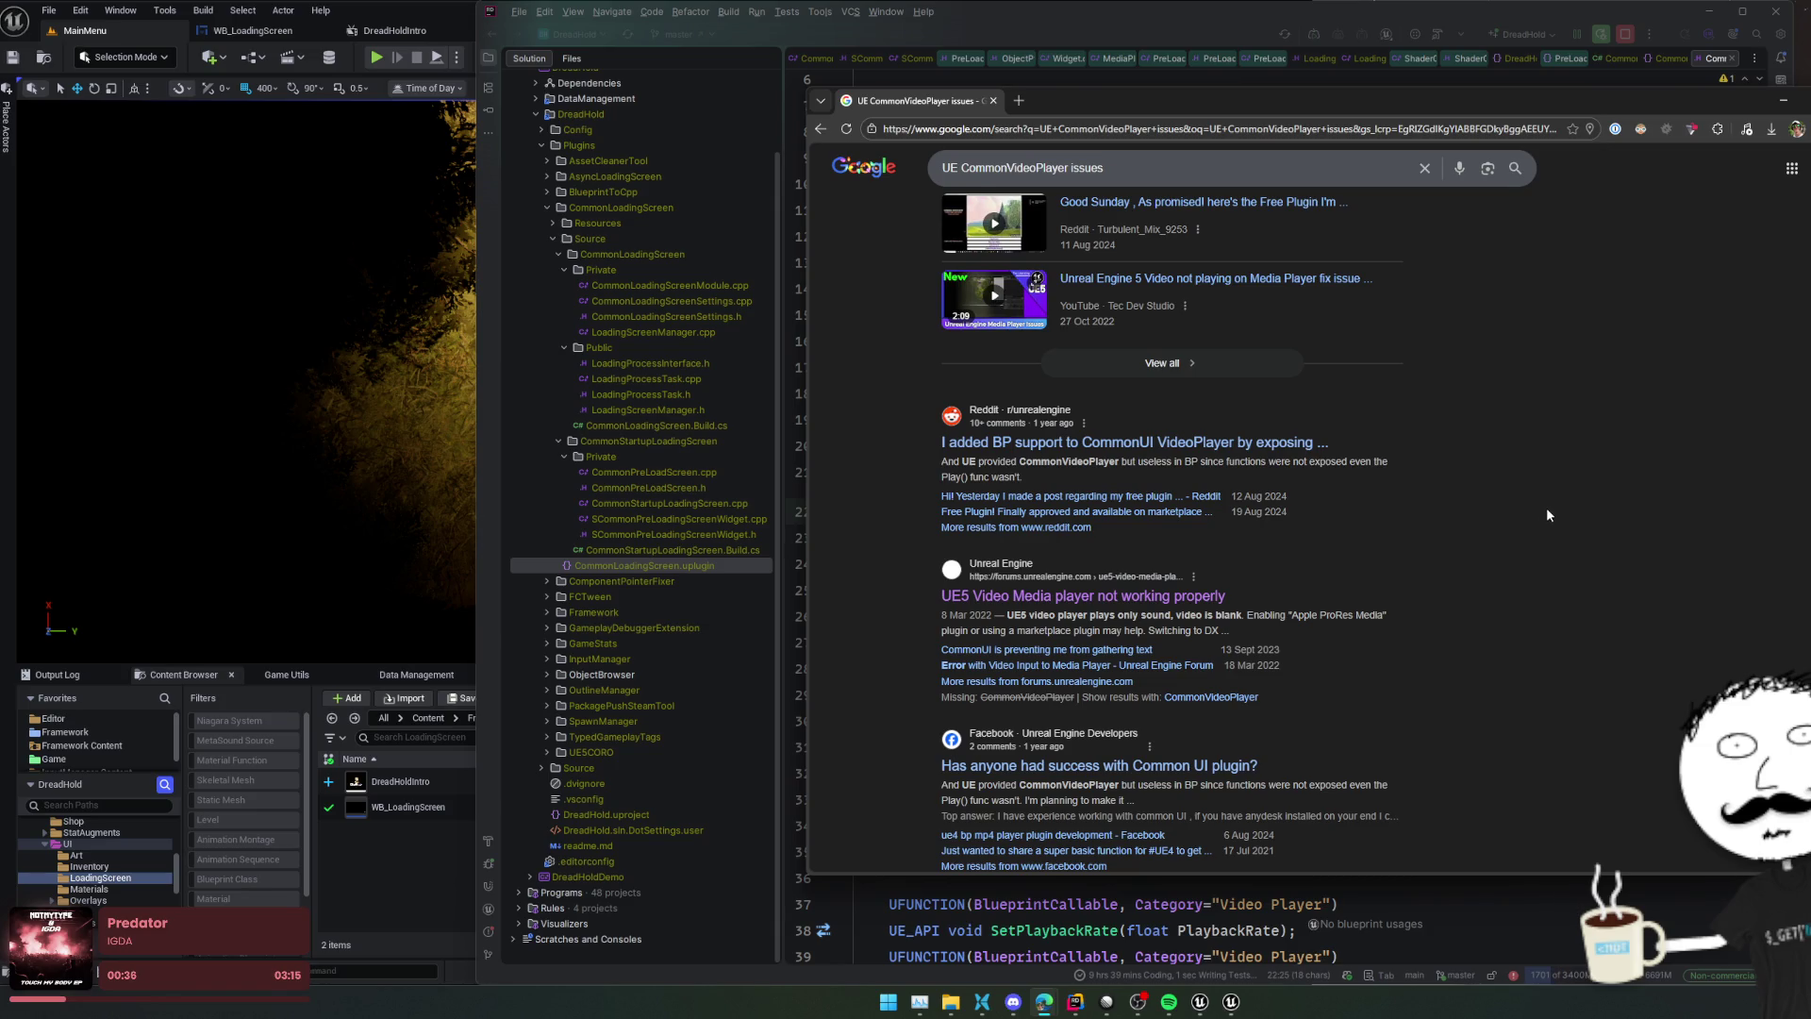
{"action": "left_click", "coordinate": [1264, 447]}
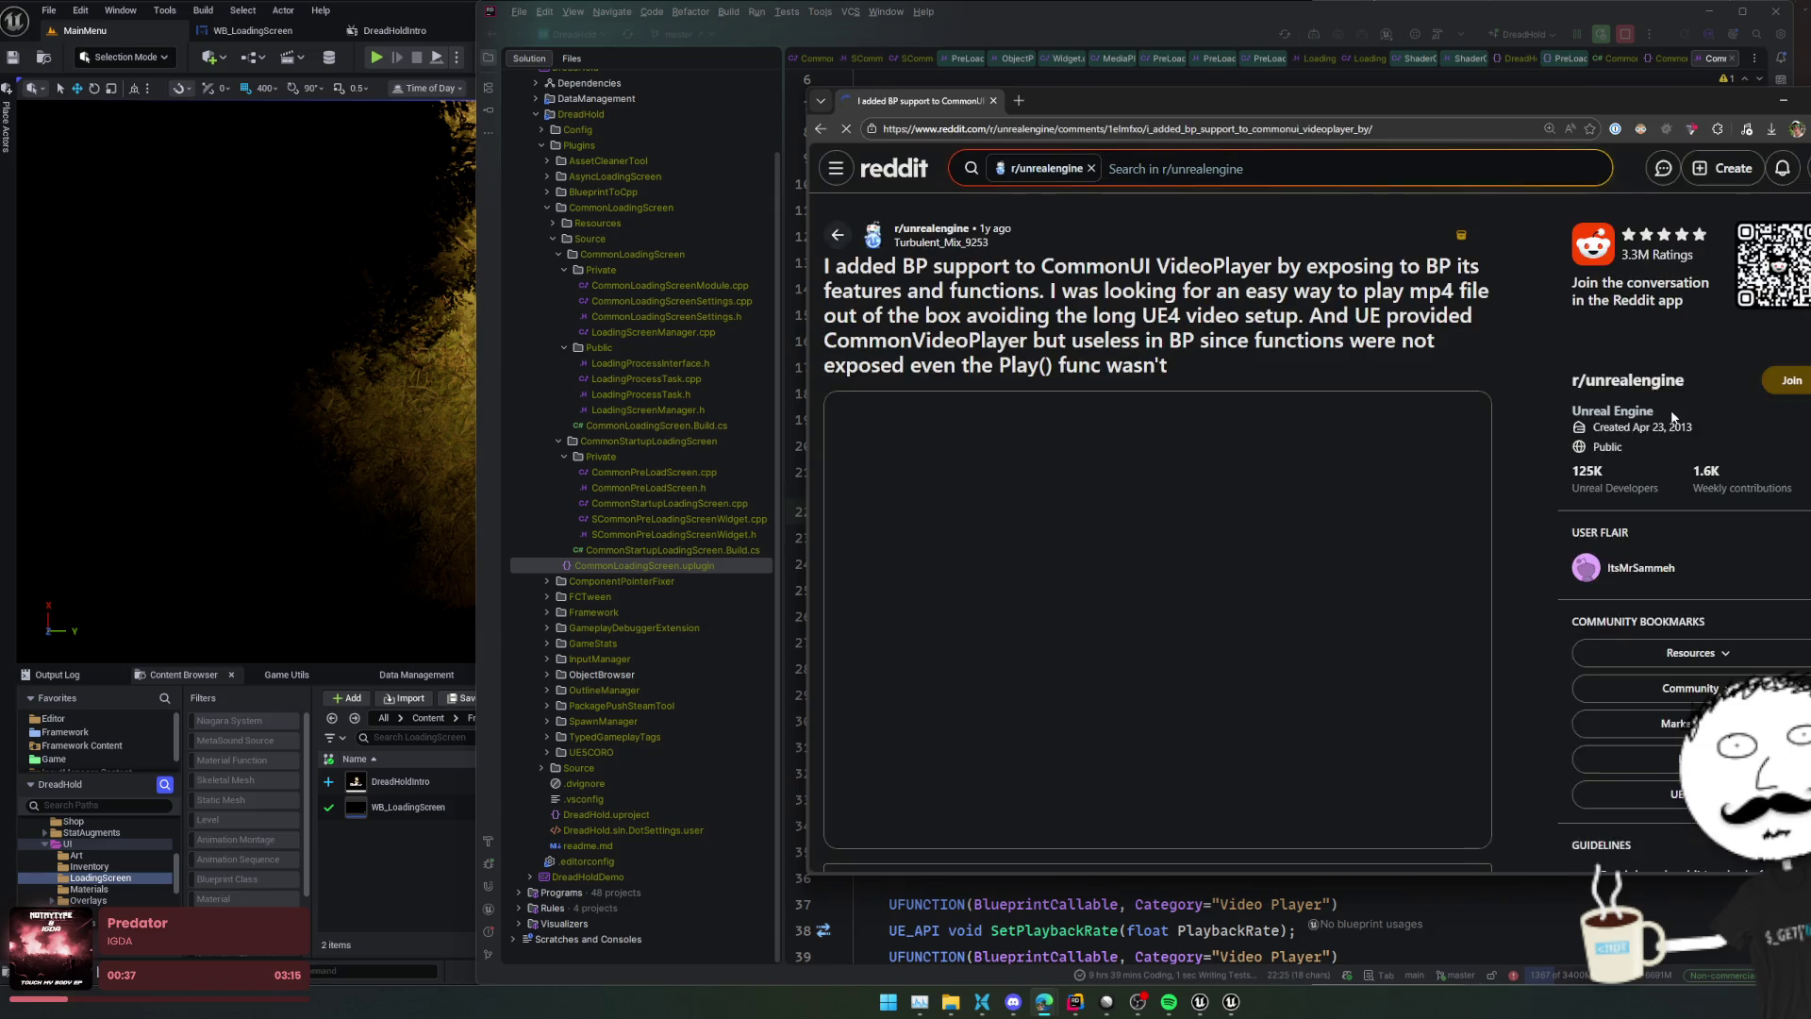
Read down the Reddit comments about the free CommonVideoPlayer BP plugin, then go to File Explorer
{"action": "scroll", "coordinate": [1577, 410], "scroll_direction": "down", "scroll_amount": 15}
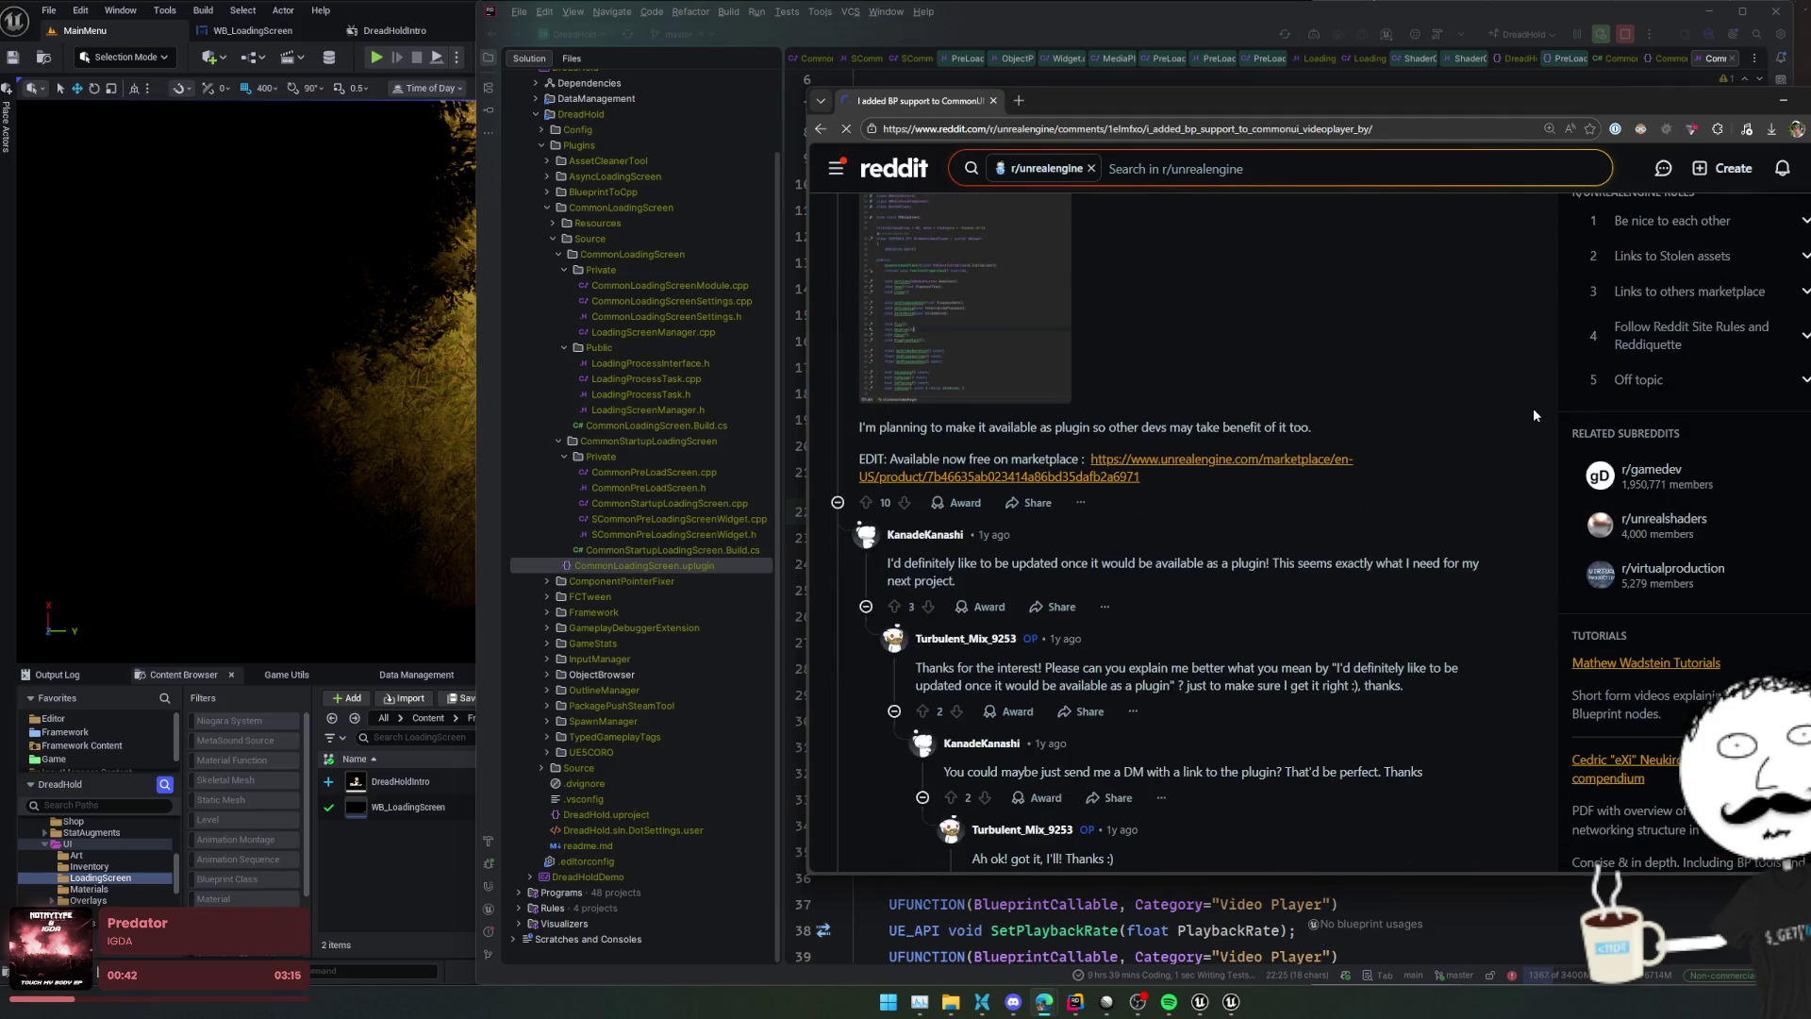
{"action": "scroll", "coordinate": [1531, 408], "scroll_direction": "down", "scroll_amount": 5}
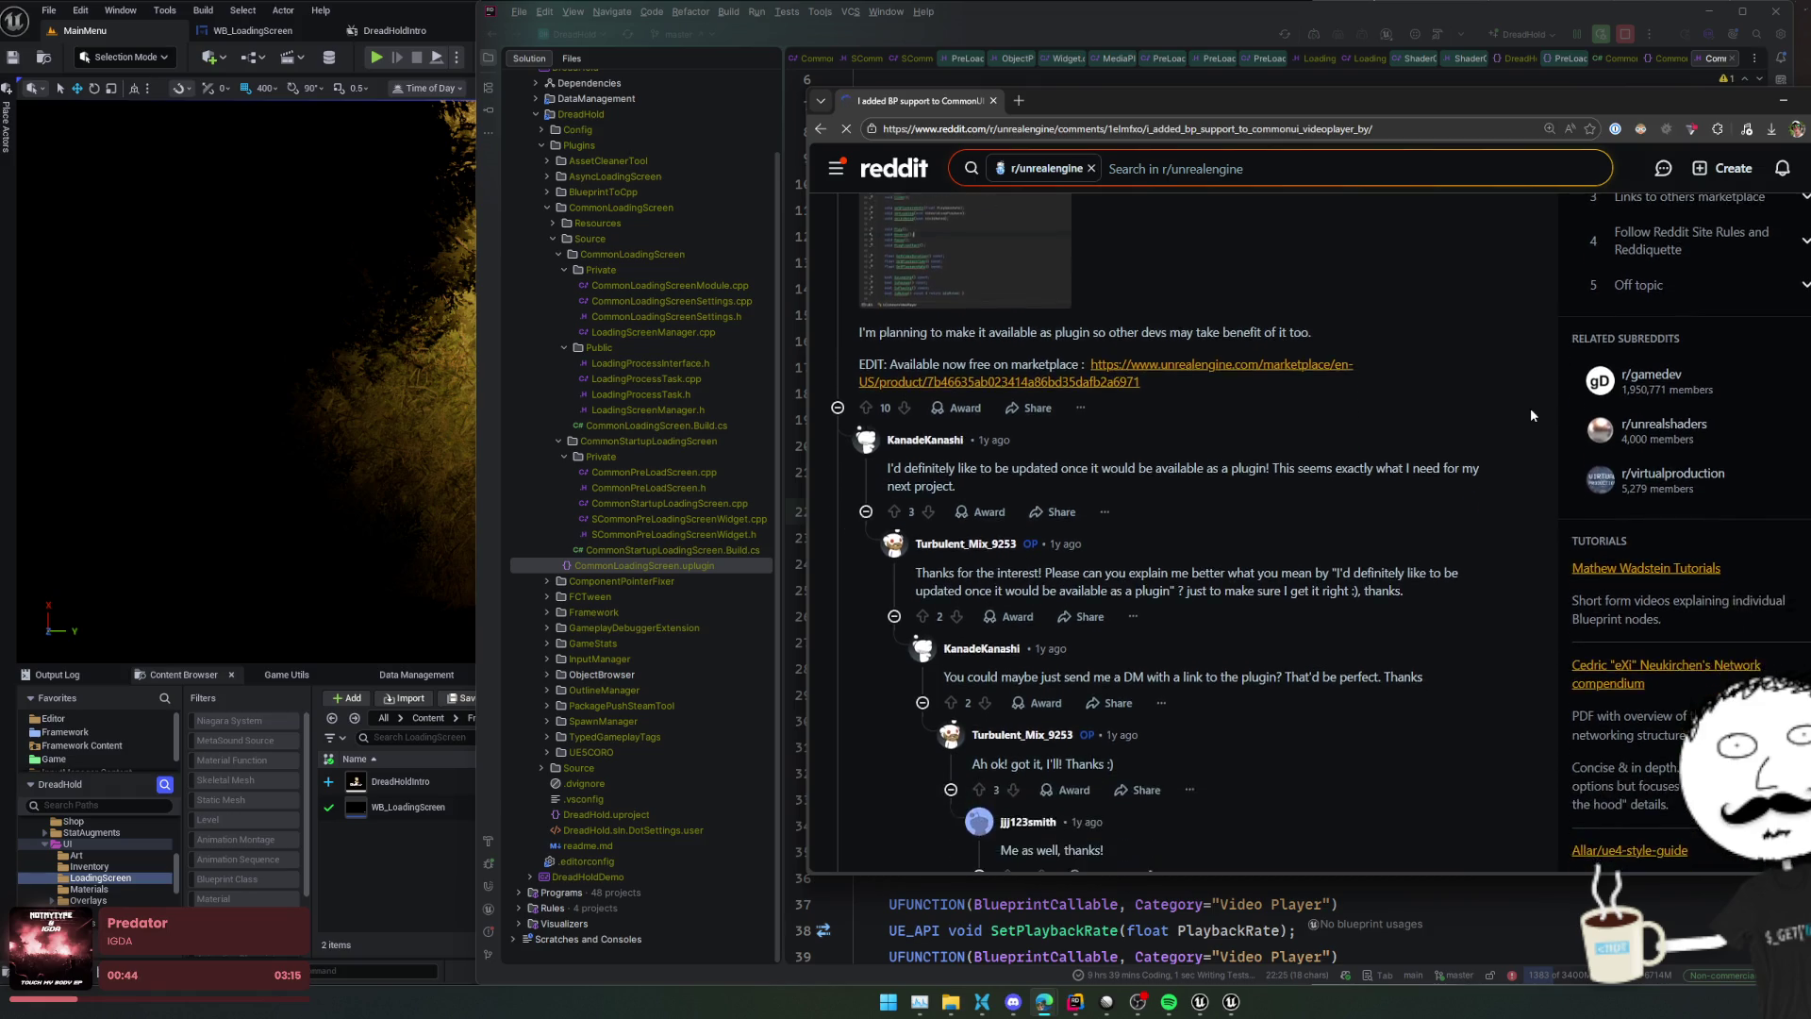
{"action": "scroll", "coordinate": [1530, 407], "scroll_direction": "down", "scroll_amount": 3}
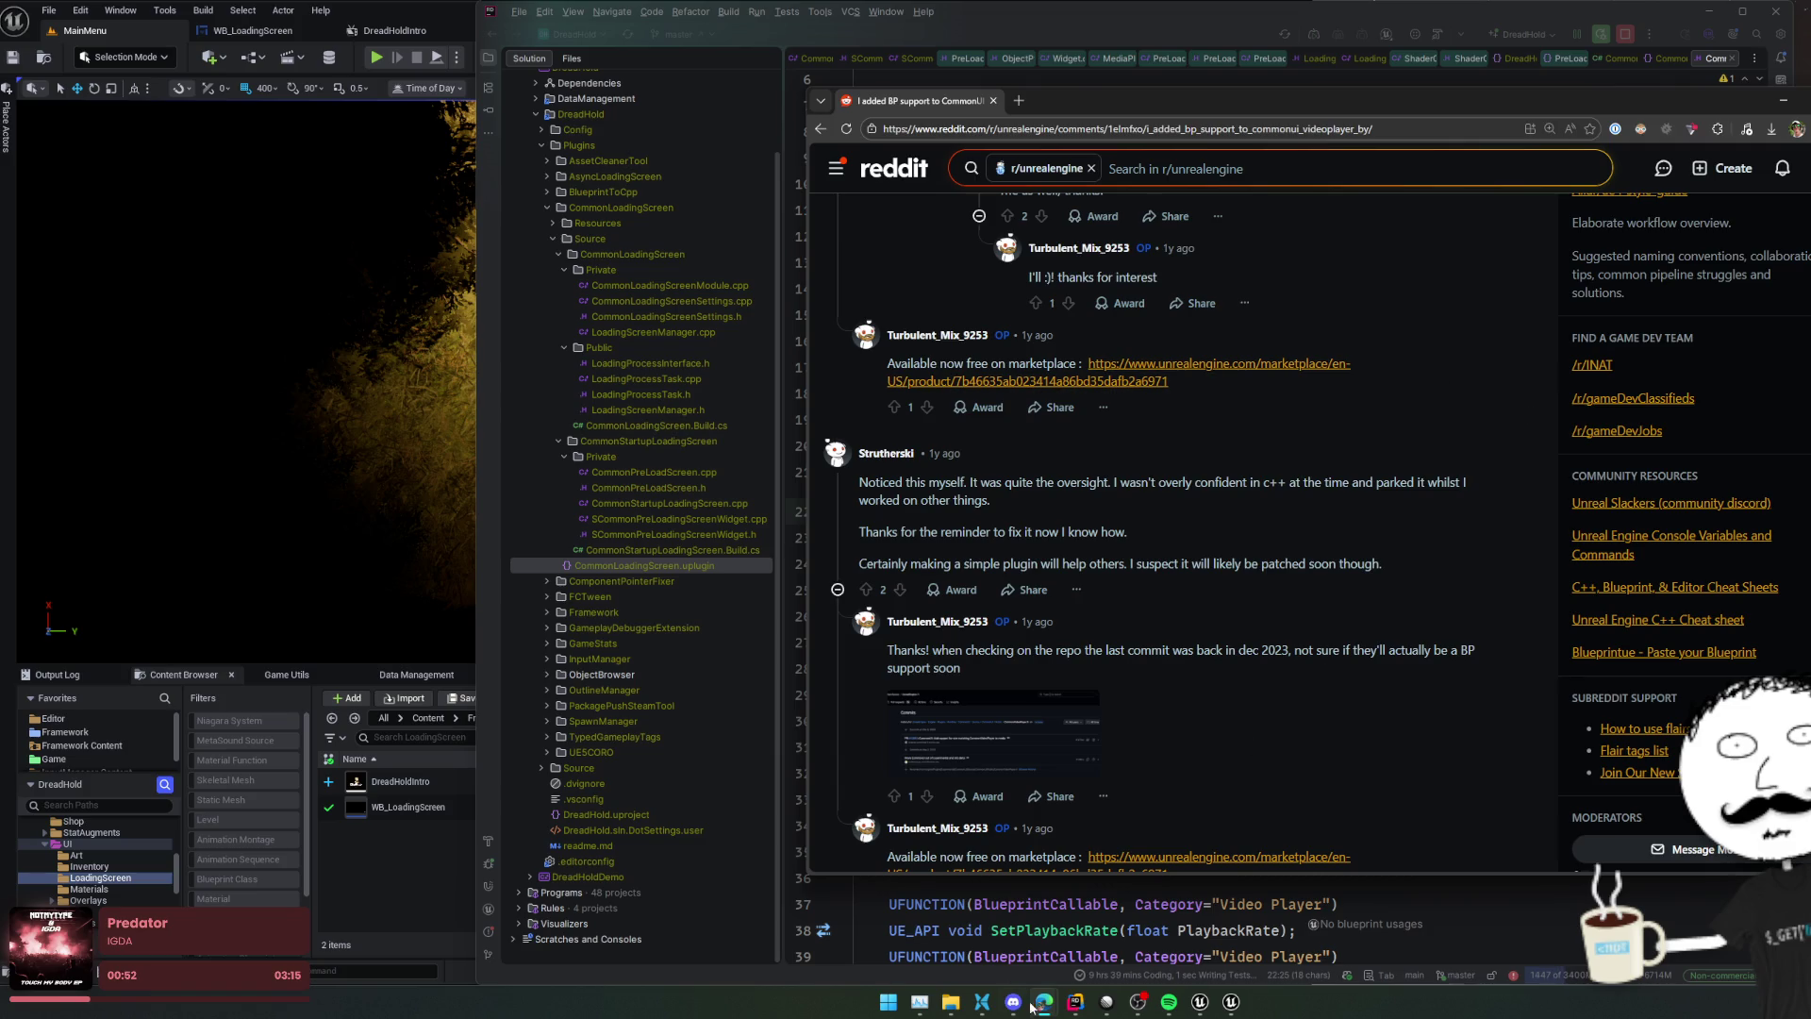
{"action": "left_click", "coordinate": [982, 1001]}
Launch DreadHoldDemo.exe to reproduce the FRenderResource crash, then return to Rider
{"action": "double_click", "coordinate": [826, 356]}
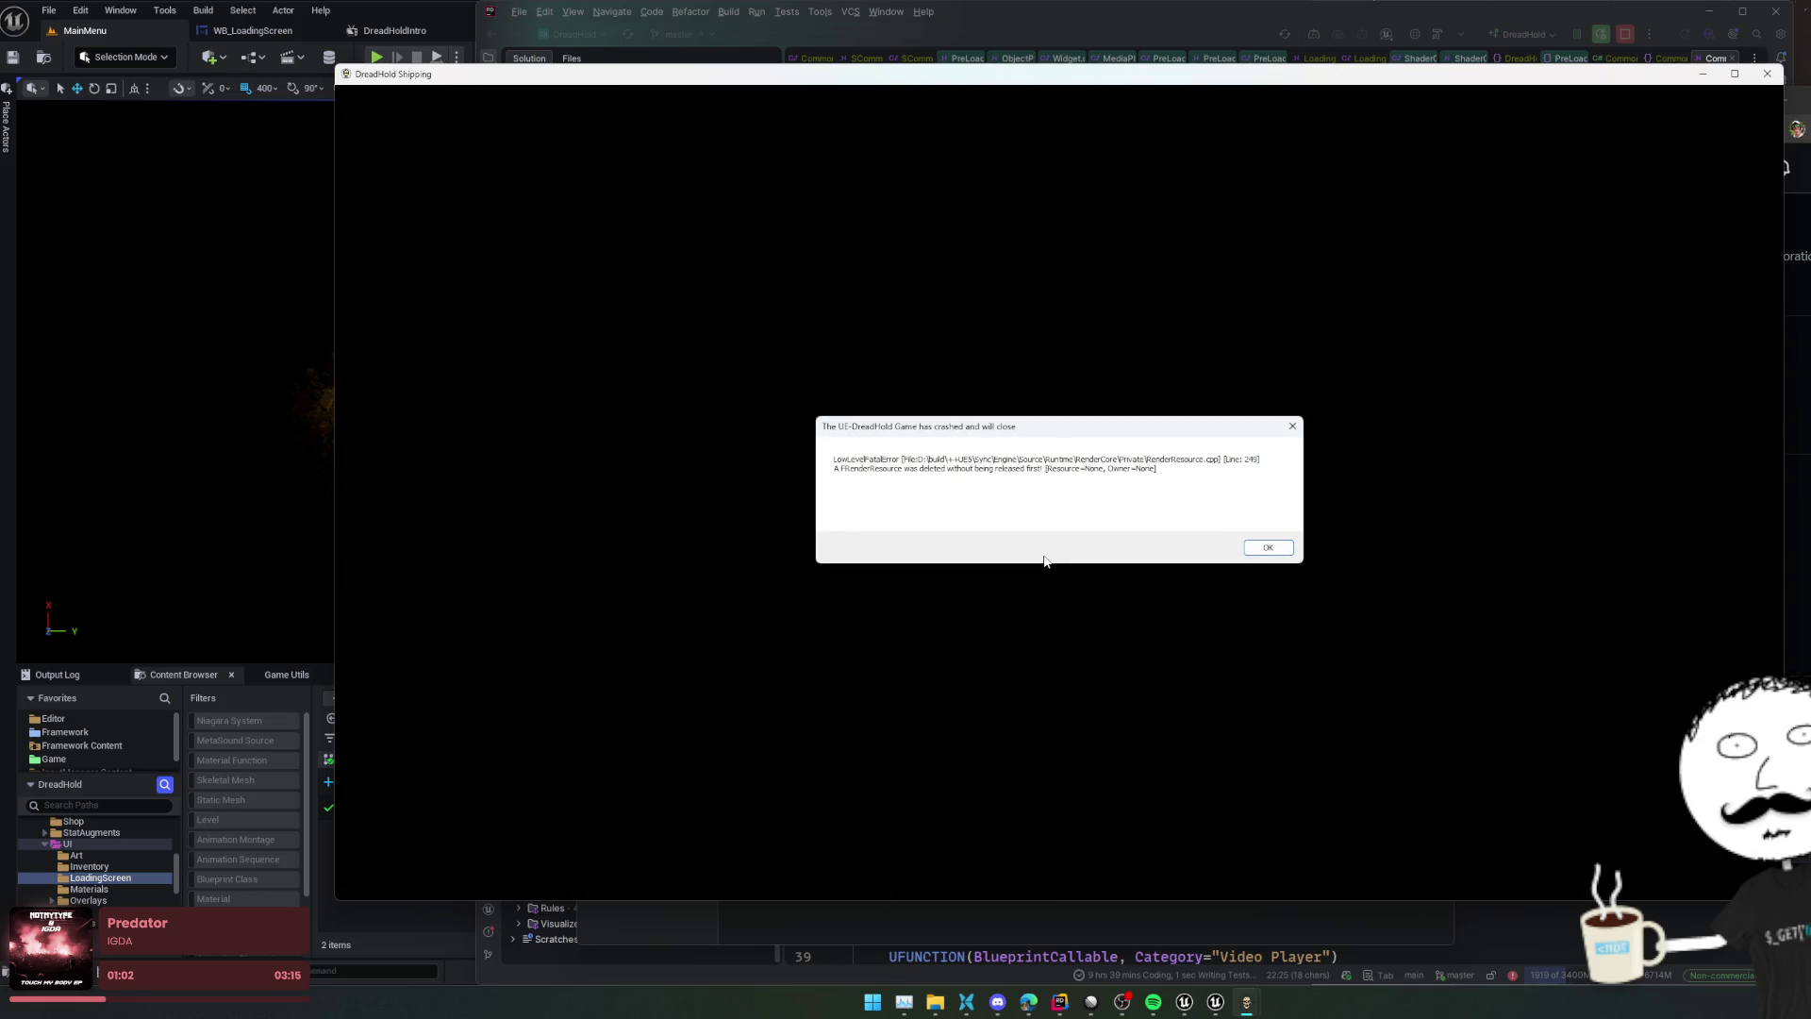
{"action": "left_click", "coordinate": [1664, 36]}
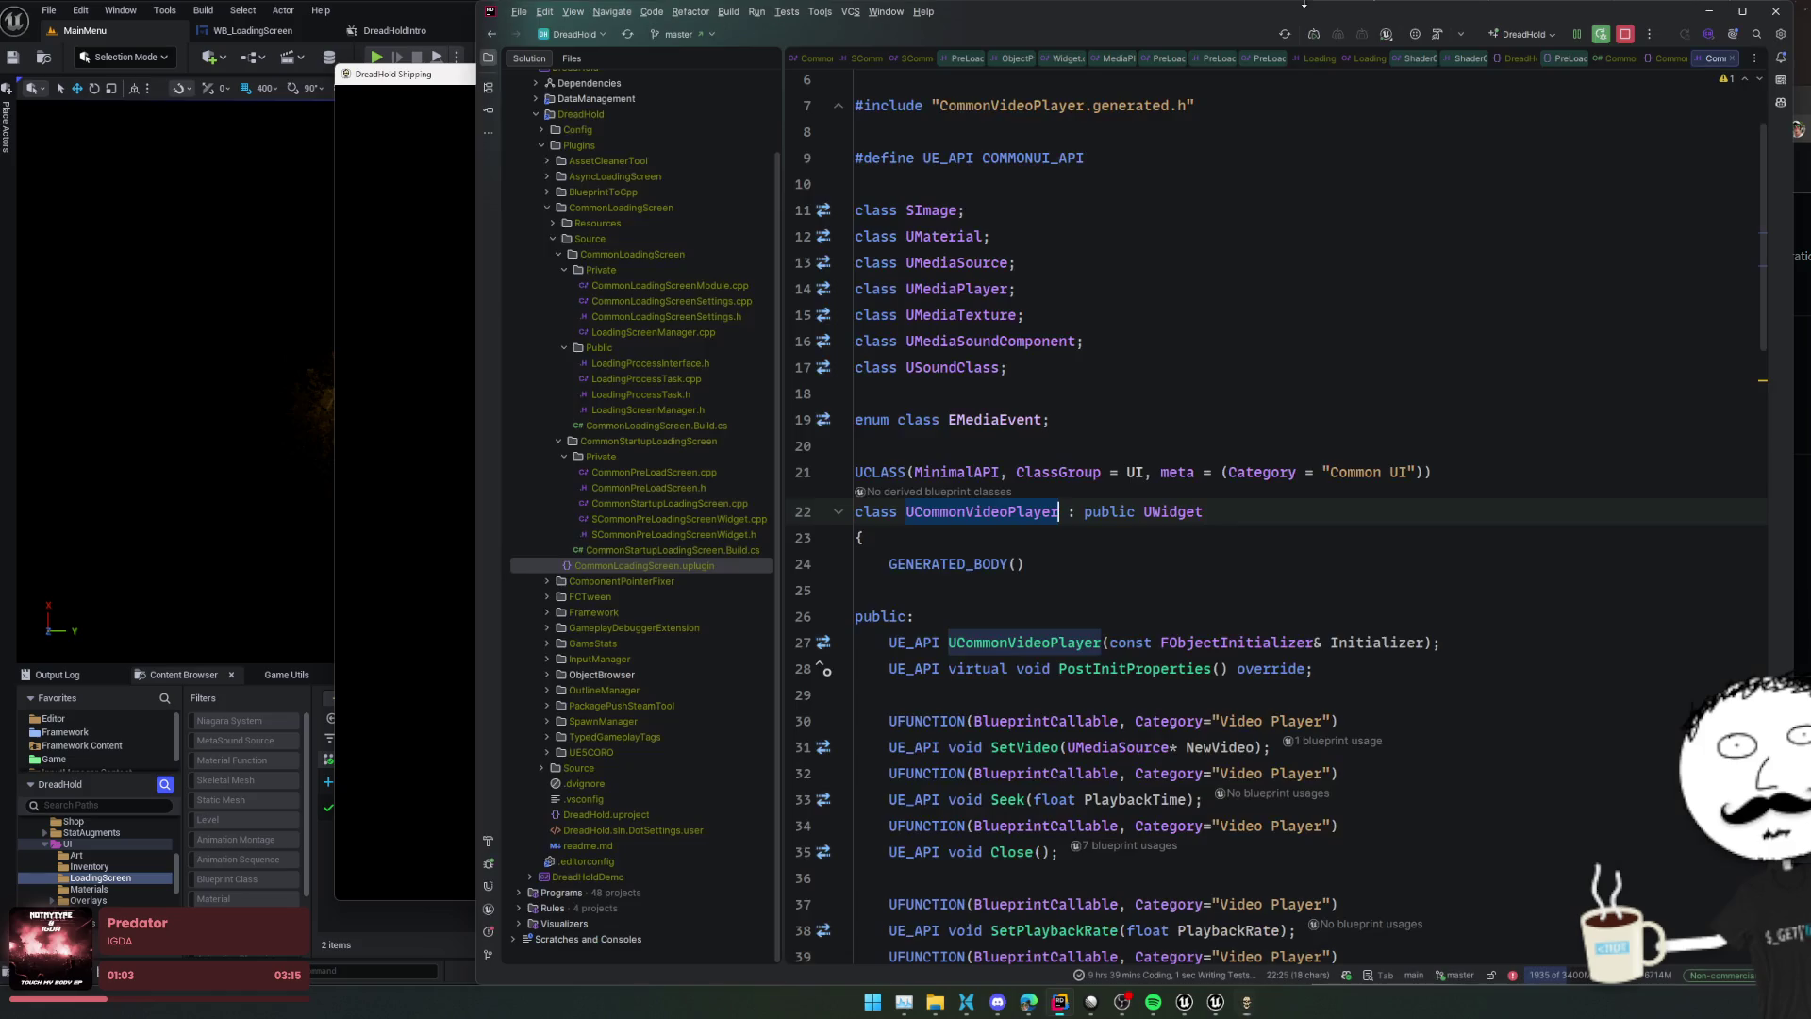
Attach LLDB to the DreadHoldDemo-Win64-Shipping process found by filtering for 'dreadhold'
{"action": "left_click", "coordinate": [1651, 36]}
{"action": "left_click", "coordinate": [1726, 77]}
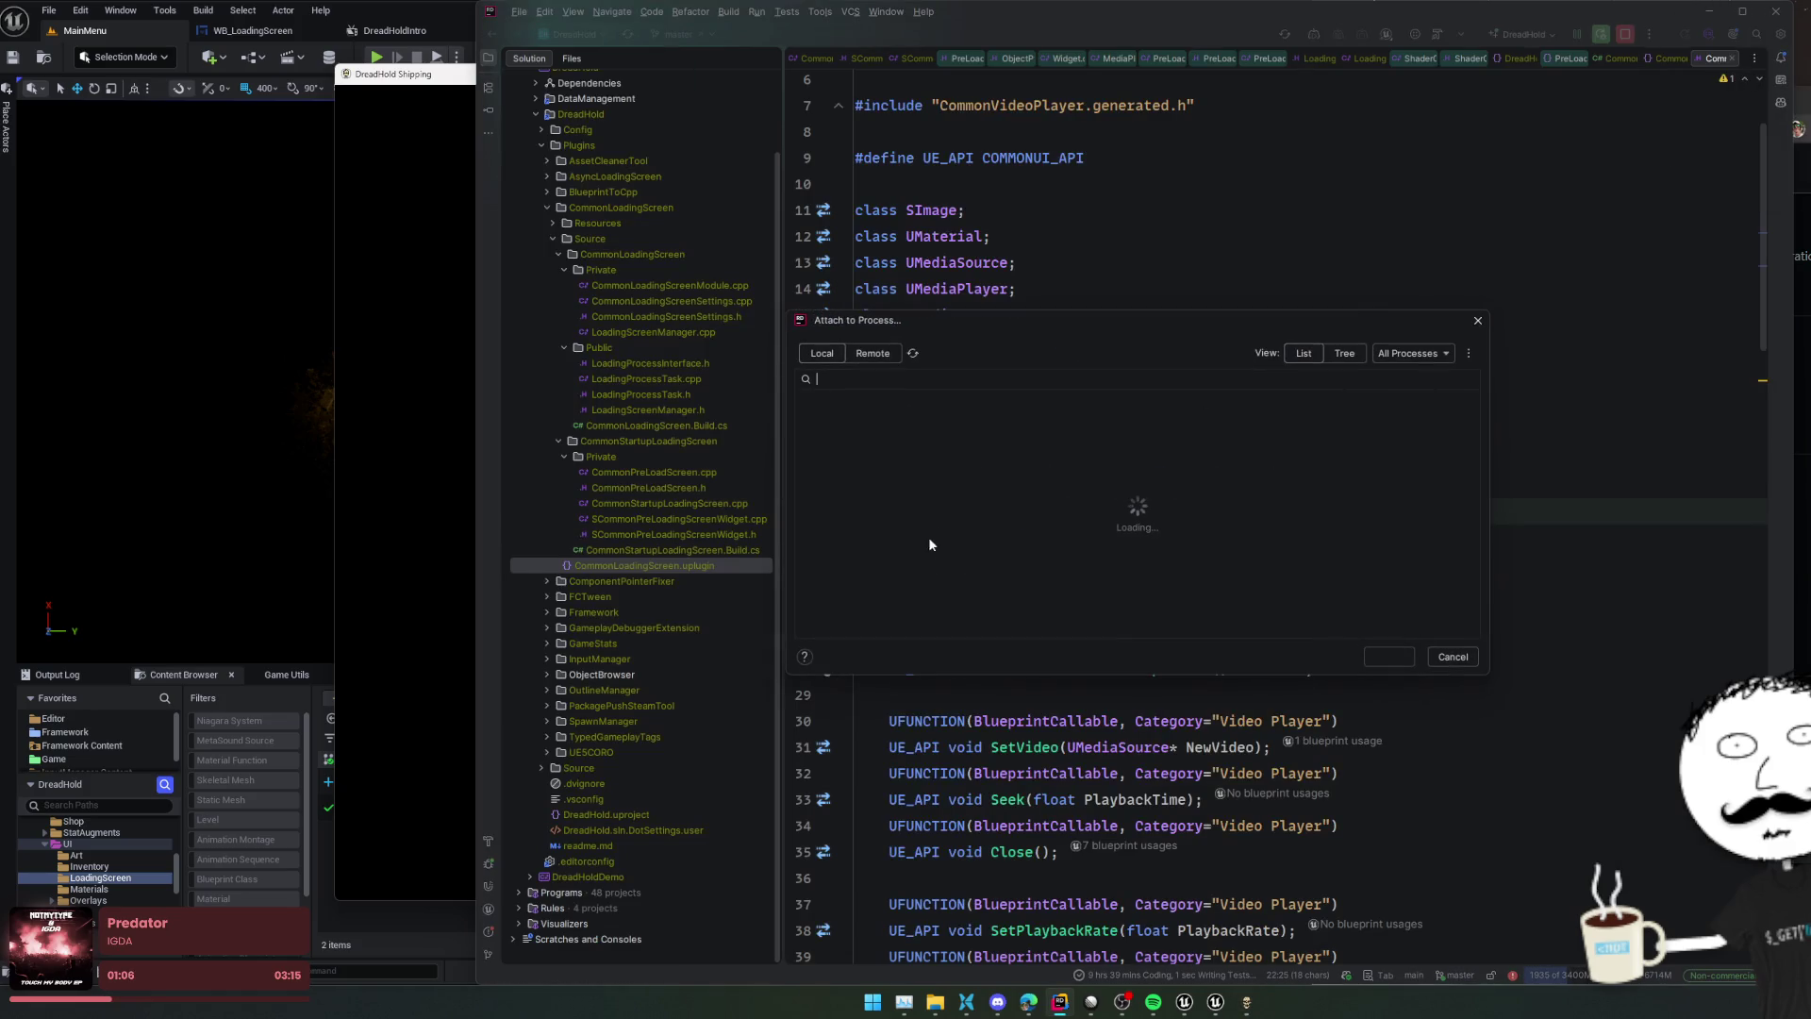
{"action": "type", "text": "d"}
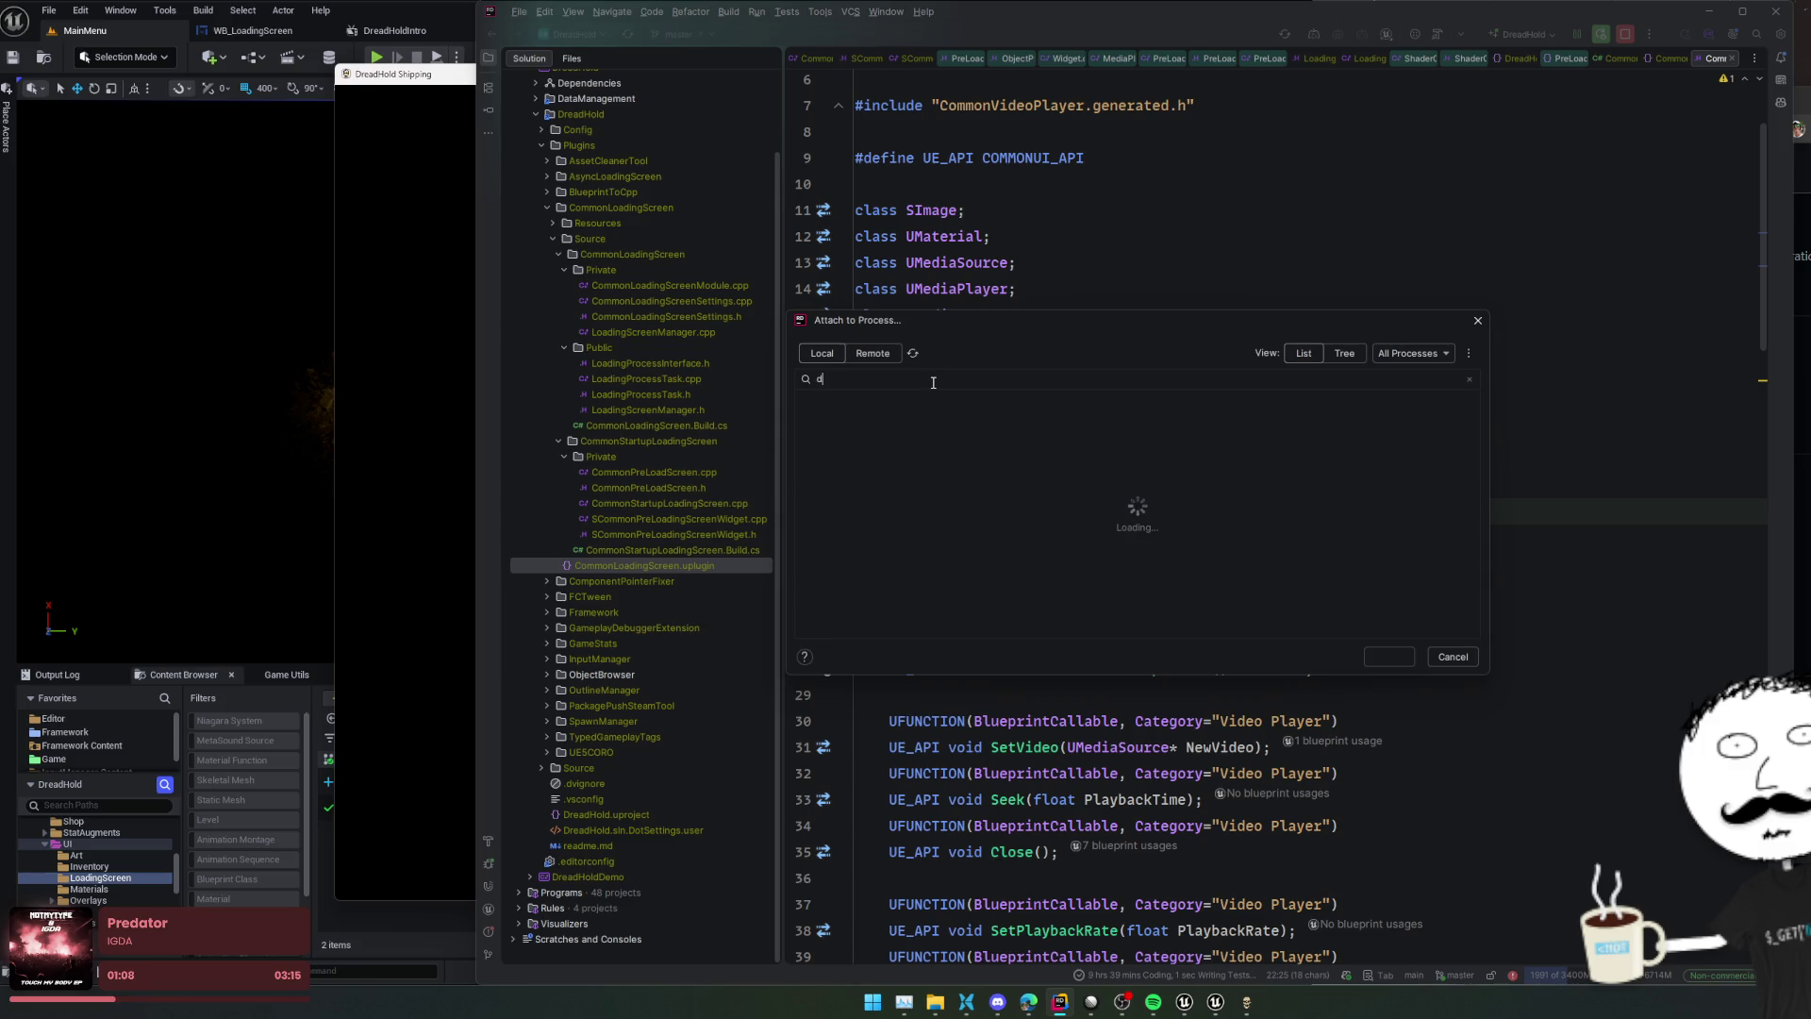
{"action": "type", "text": "readhold"}
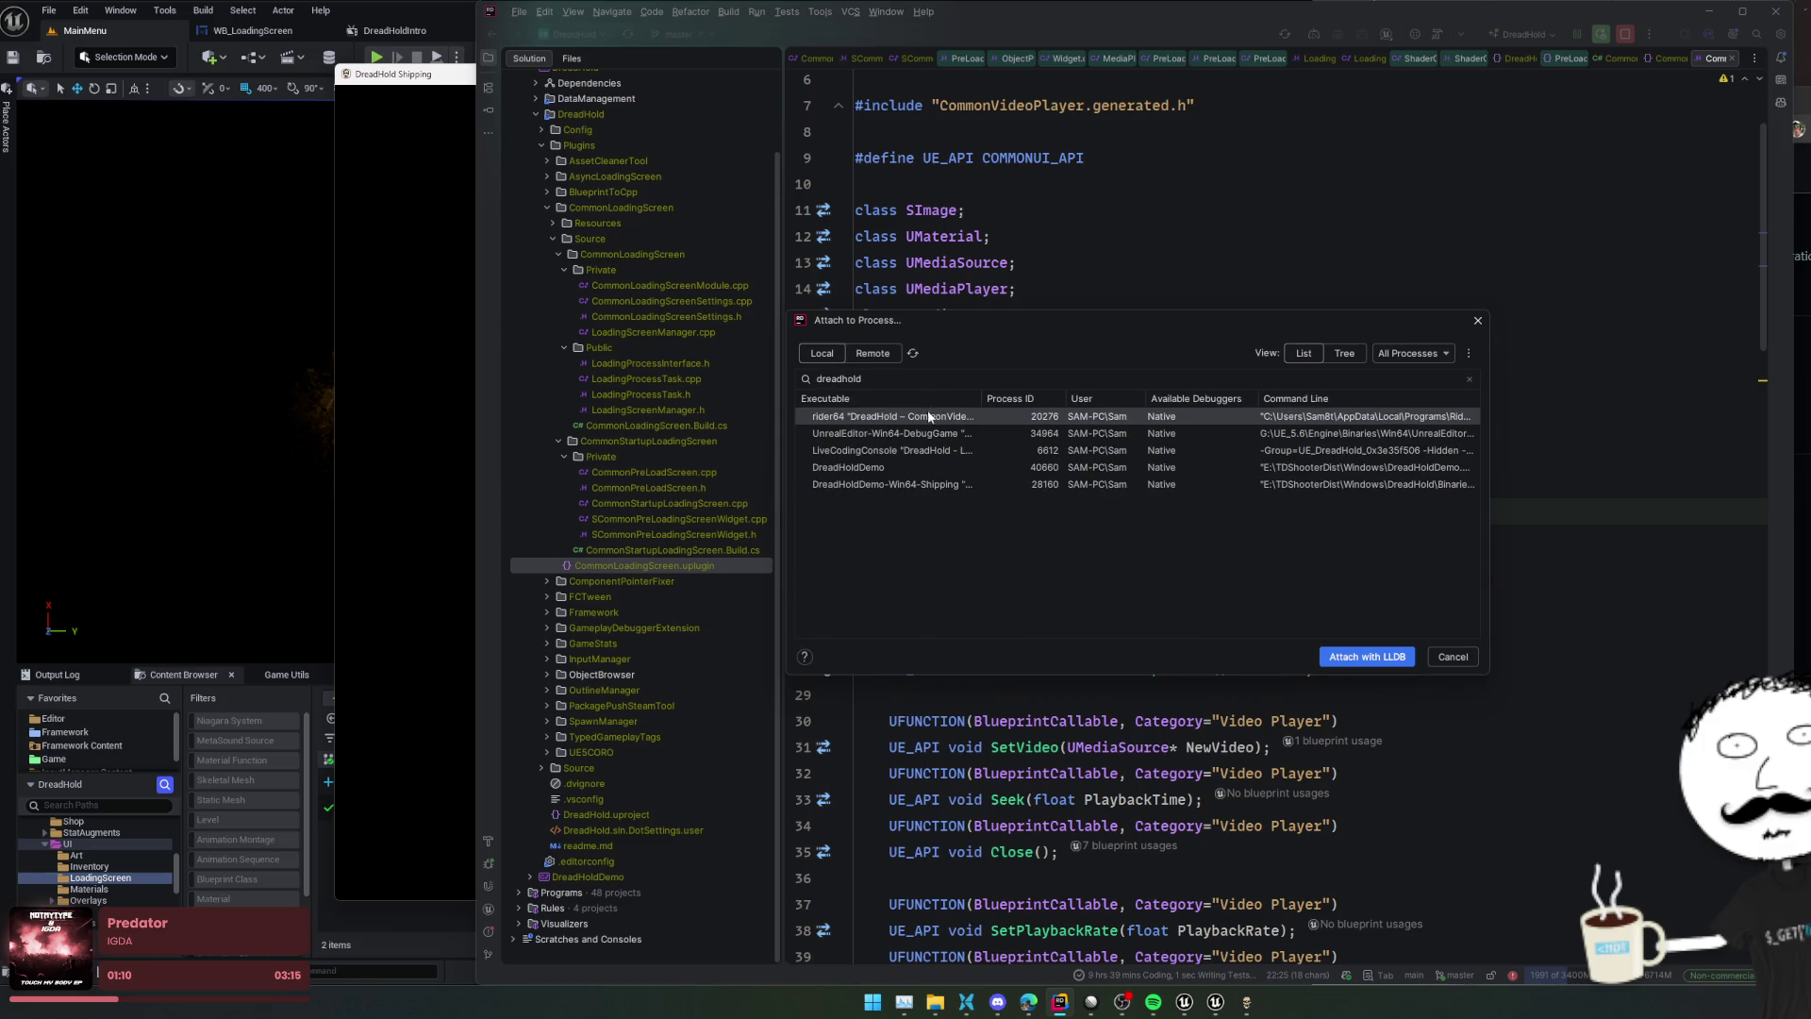
{"action": "left_click", "coordinate": [922, 484]}
{"action": "left_click", "coordinate": [1345, 655]}
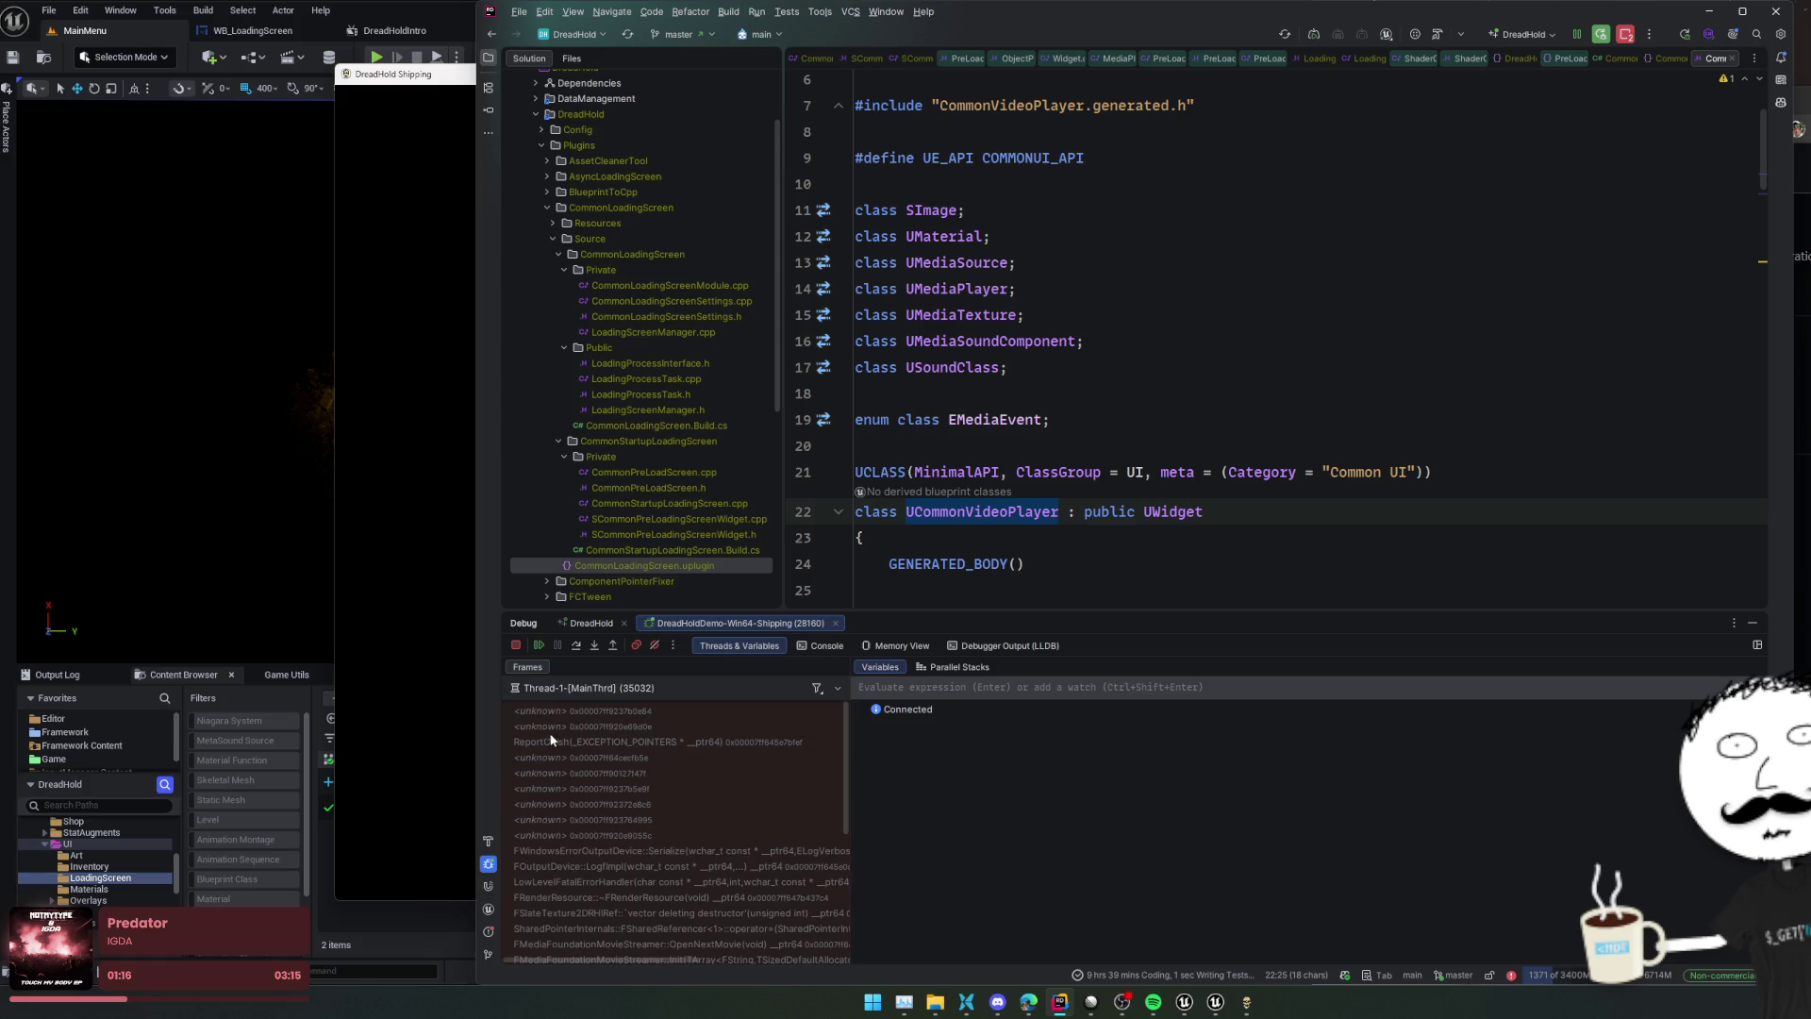
Scroll the crash call stack and select the FDefaultGameMoviePlayer::OnPreLoadMap frame
{"action": "scroll", "coordinate": [736, 741], "scroll_direction": "down", "scroll_amount": 4}
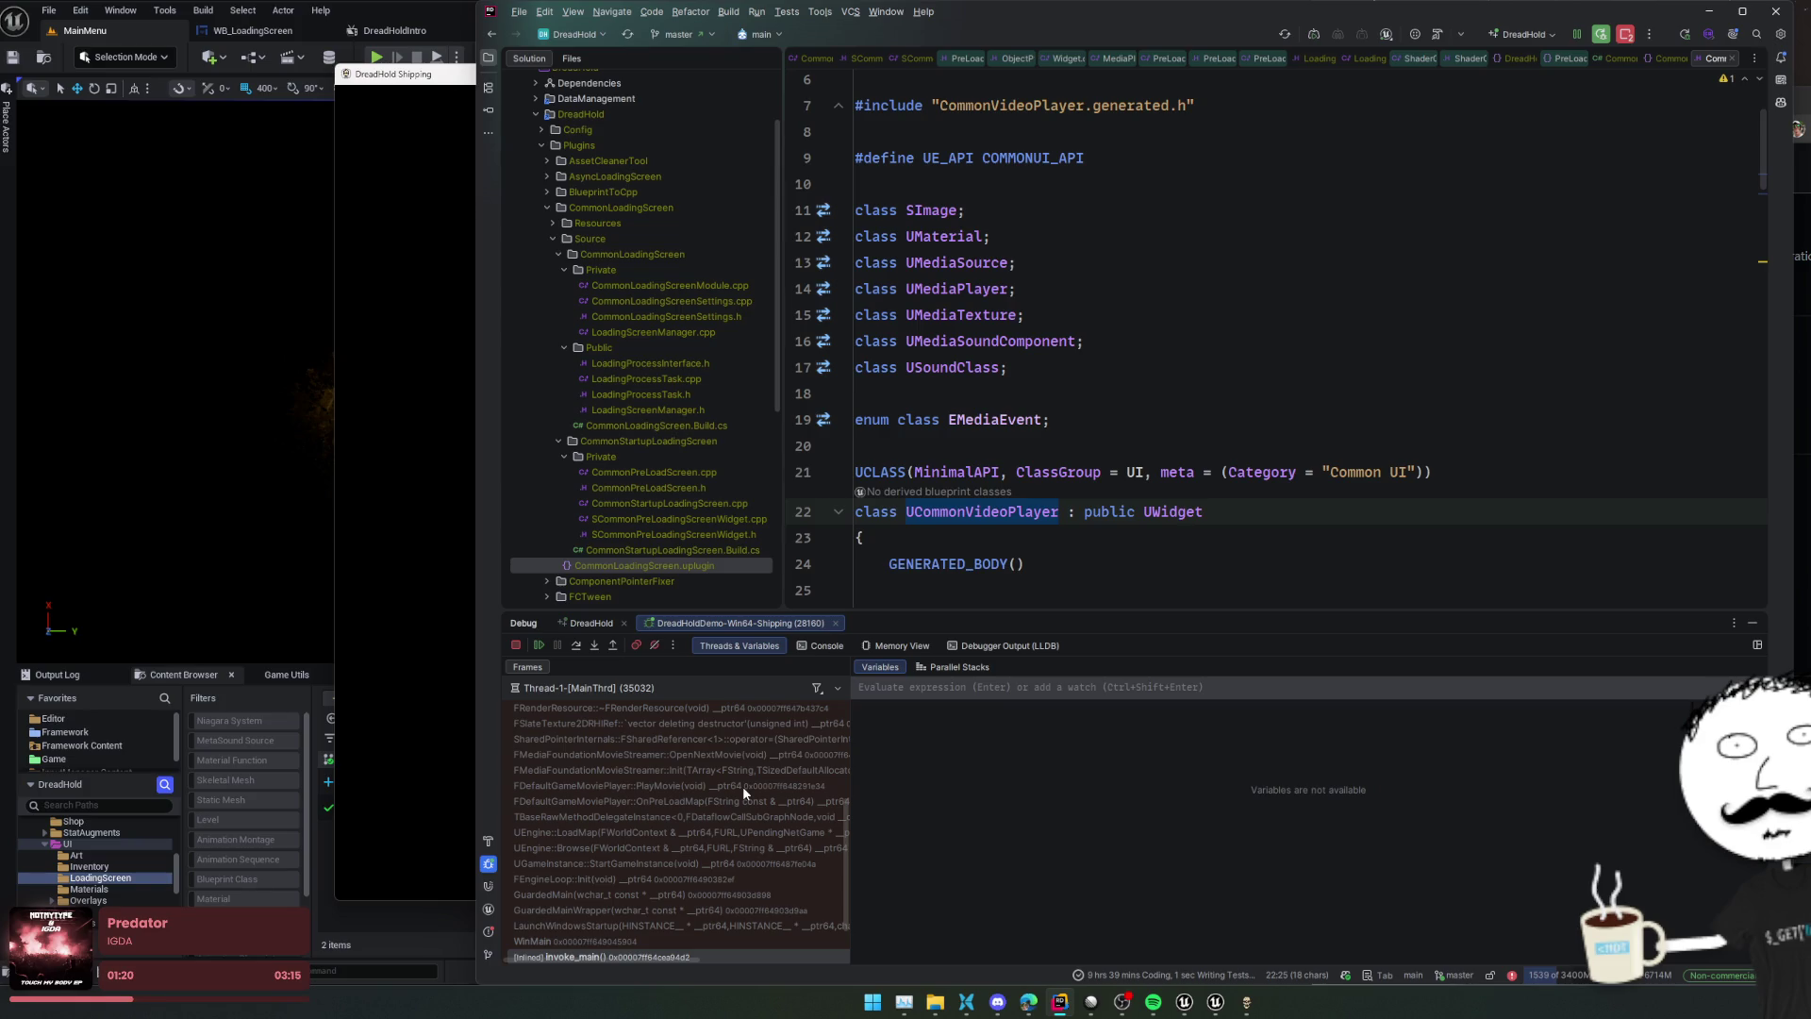
{"action": "scroll", "coordinate": [743, 785], "scroll_direction": "up", "scroll_amount": 1}
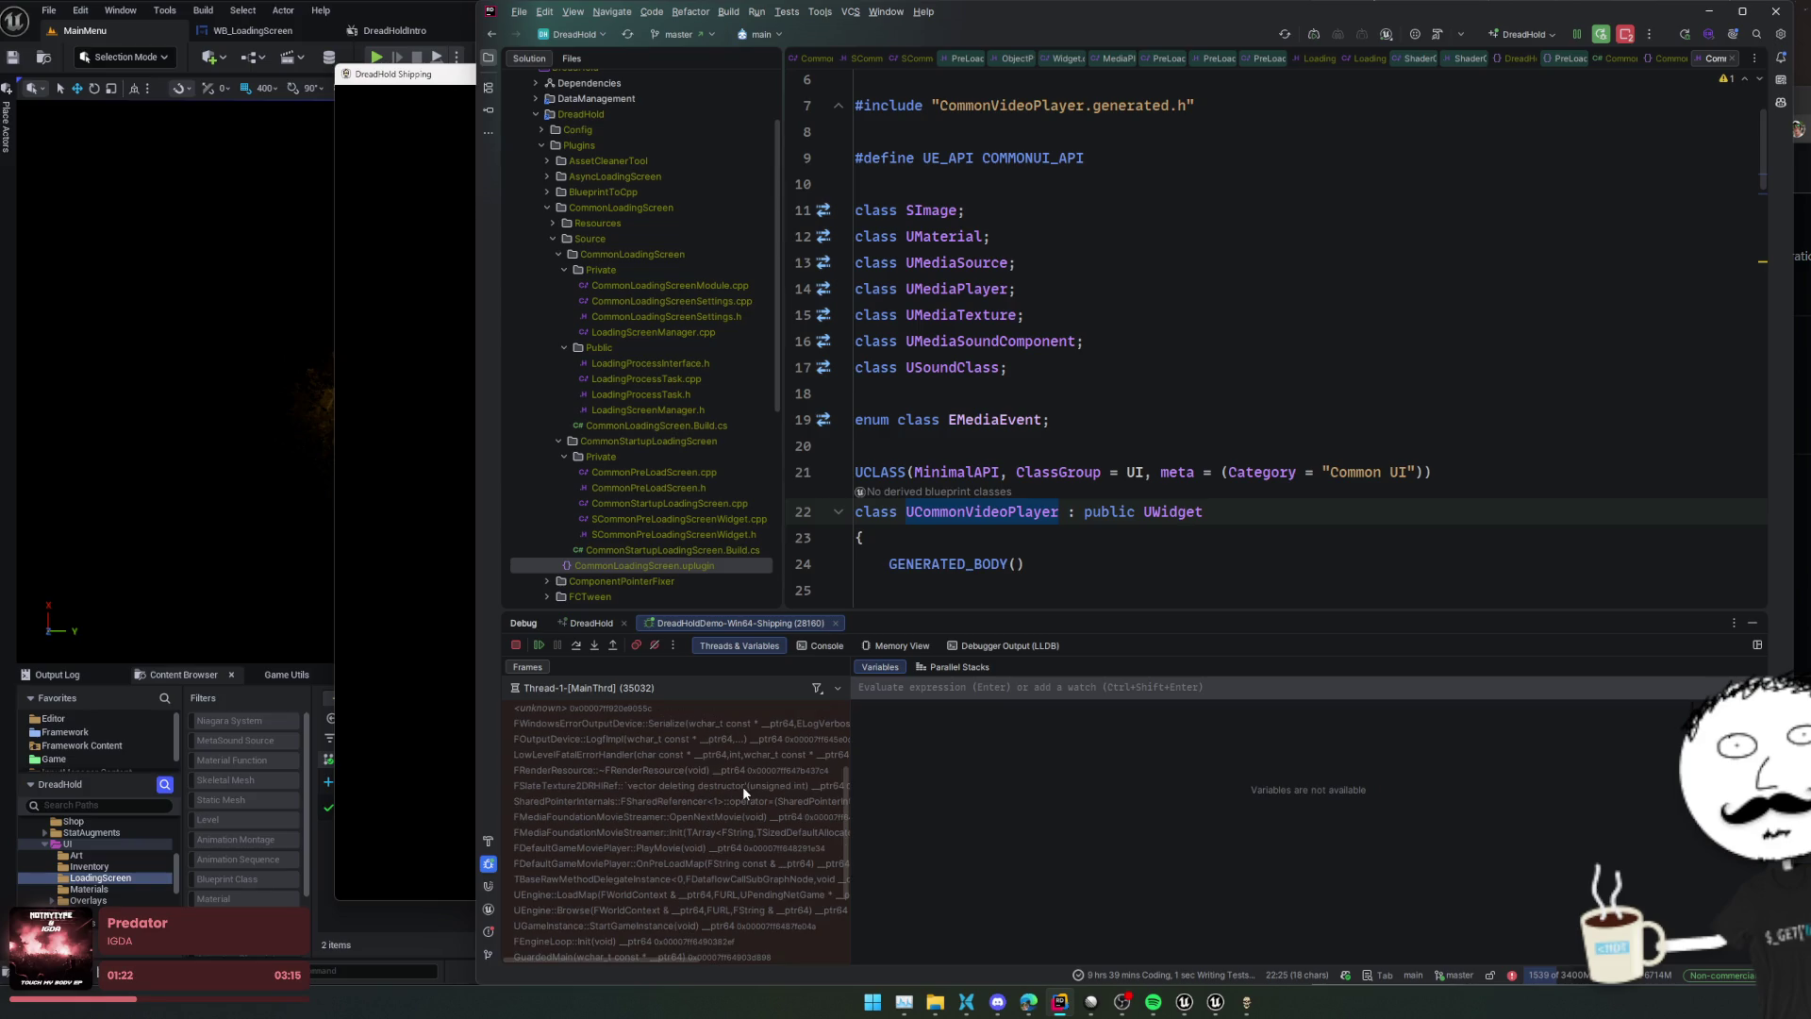
{"action": "scroll", "coordinate": [743, 785], "scroll_direction": "down", "scroll_amount": 3}
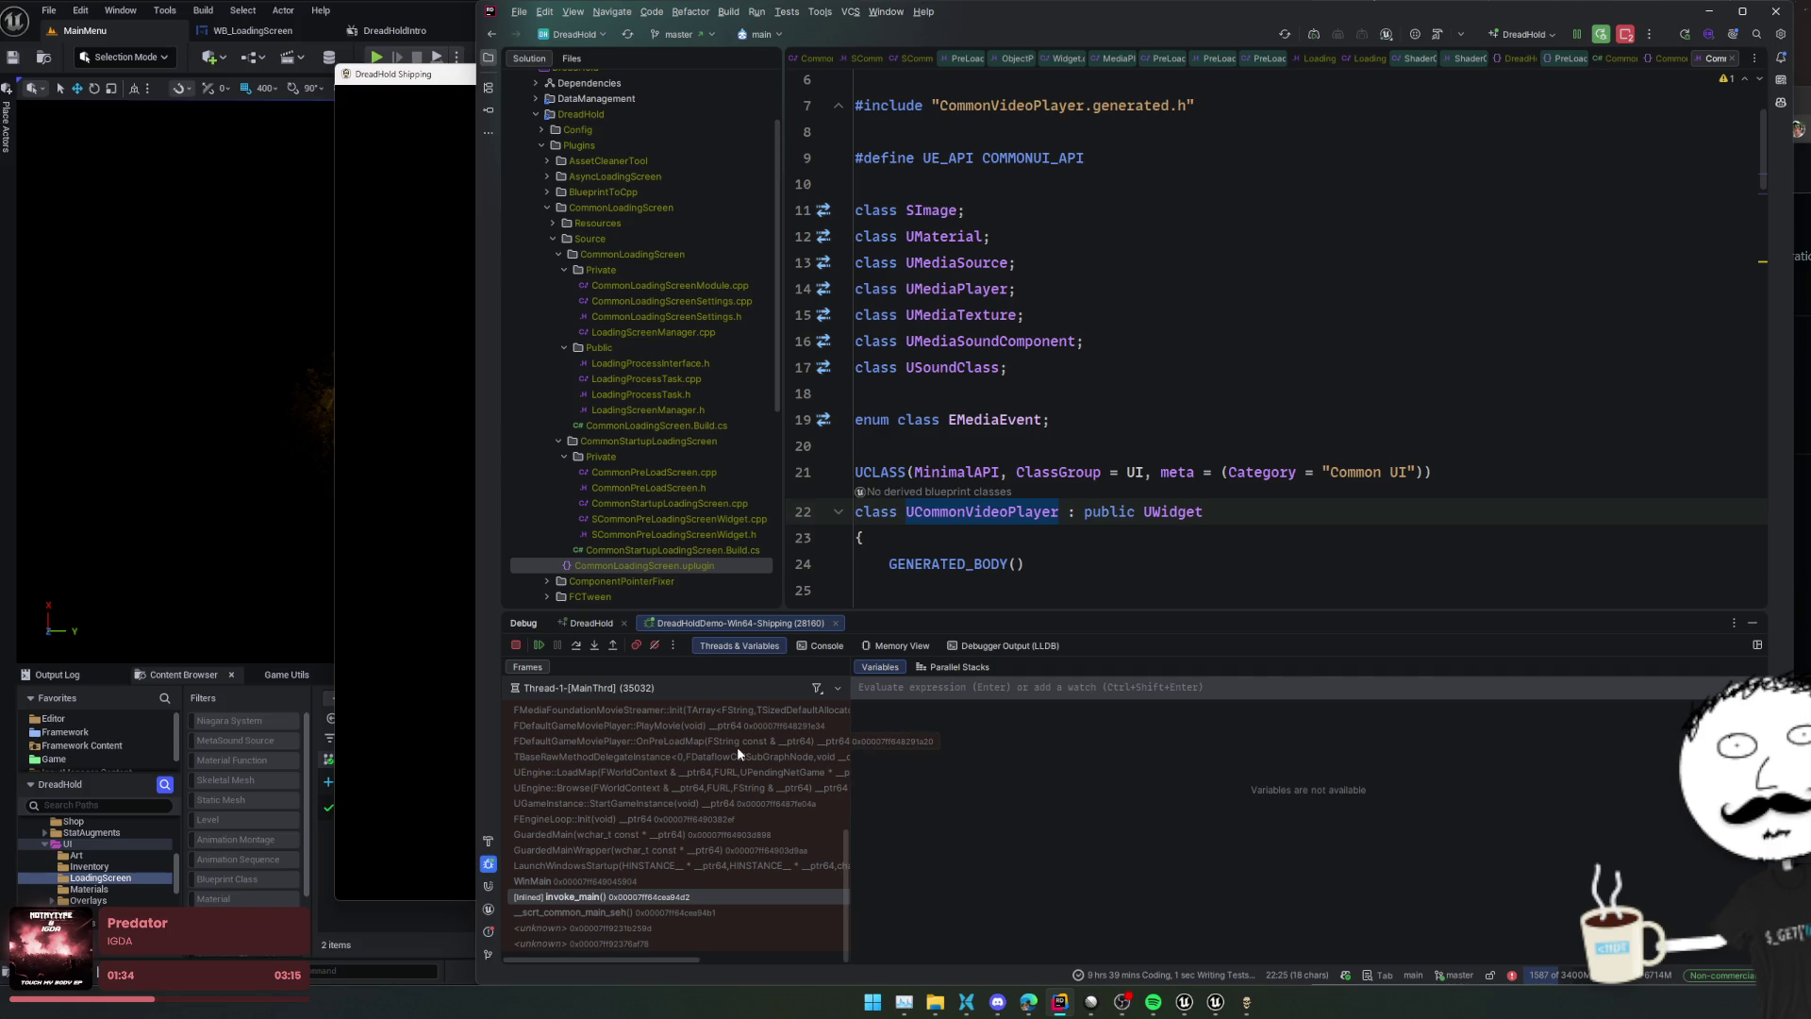
{"action": "scroll", "coordinate": [738, 745], "scroll_direction": "up", "scroll_amount": 2}
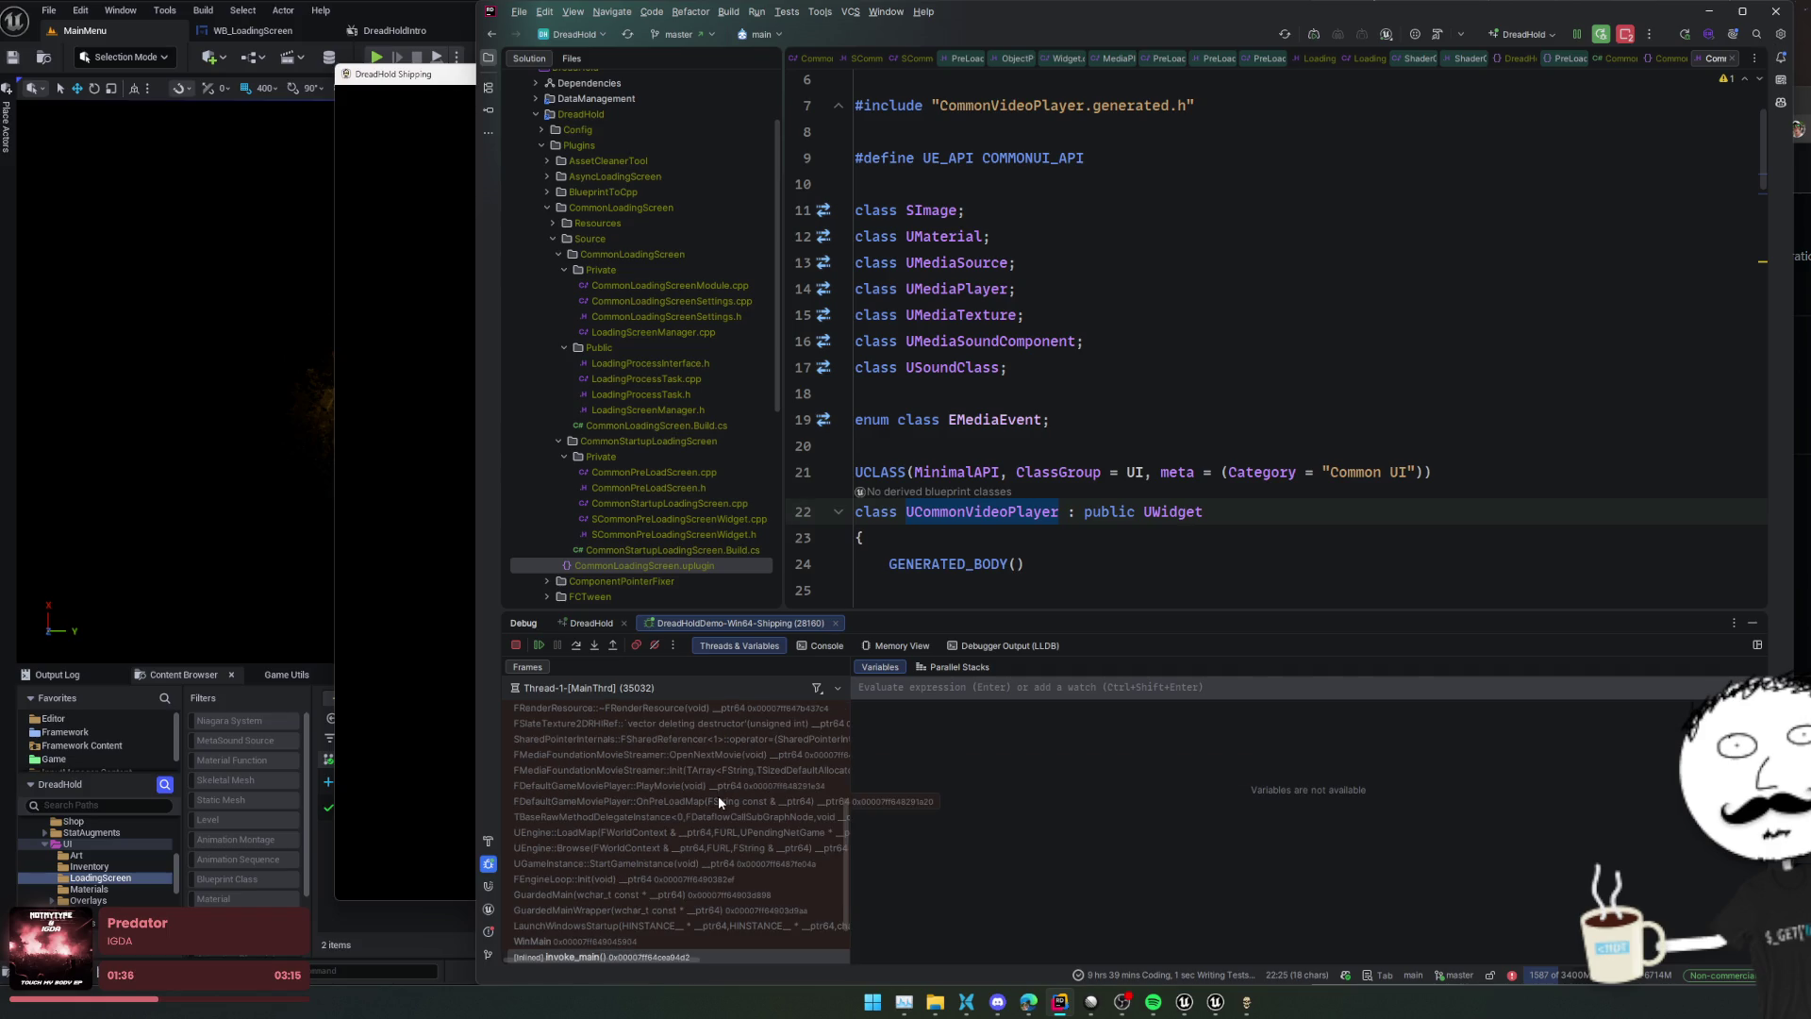
{"action": "left_click", "coordinate": [719, 801]}
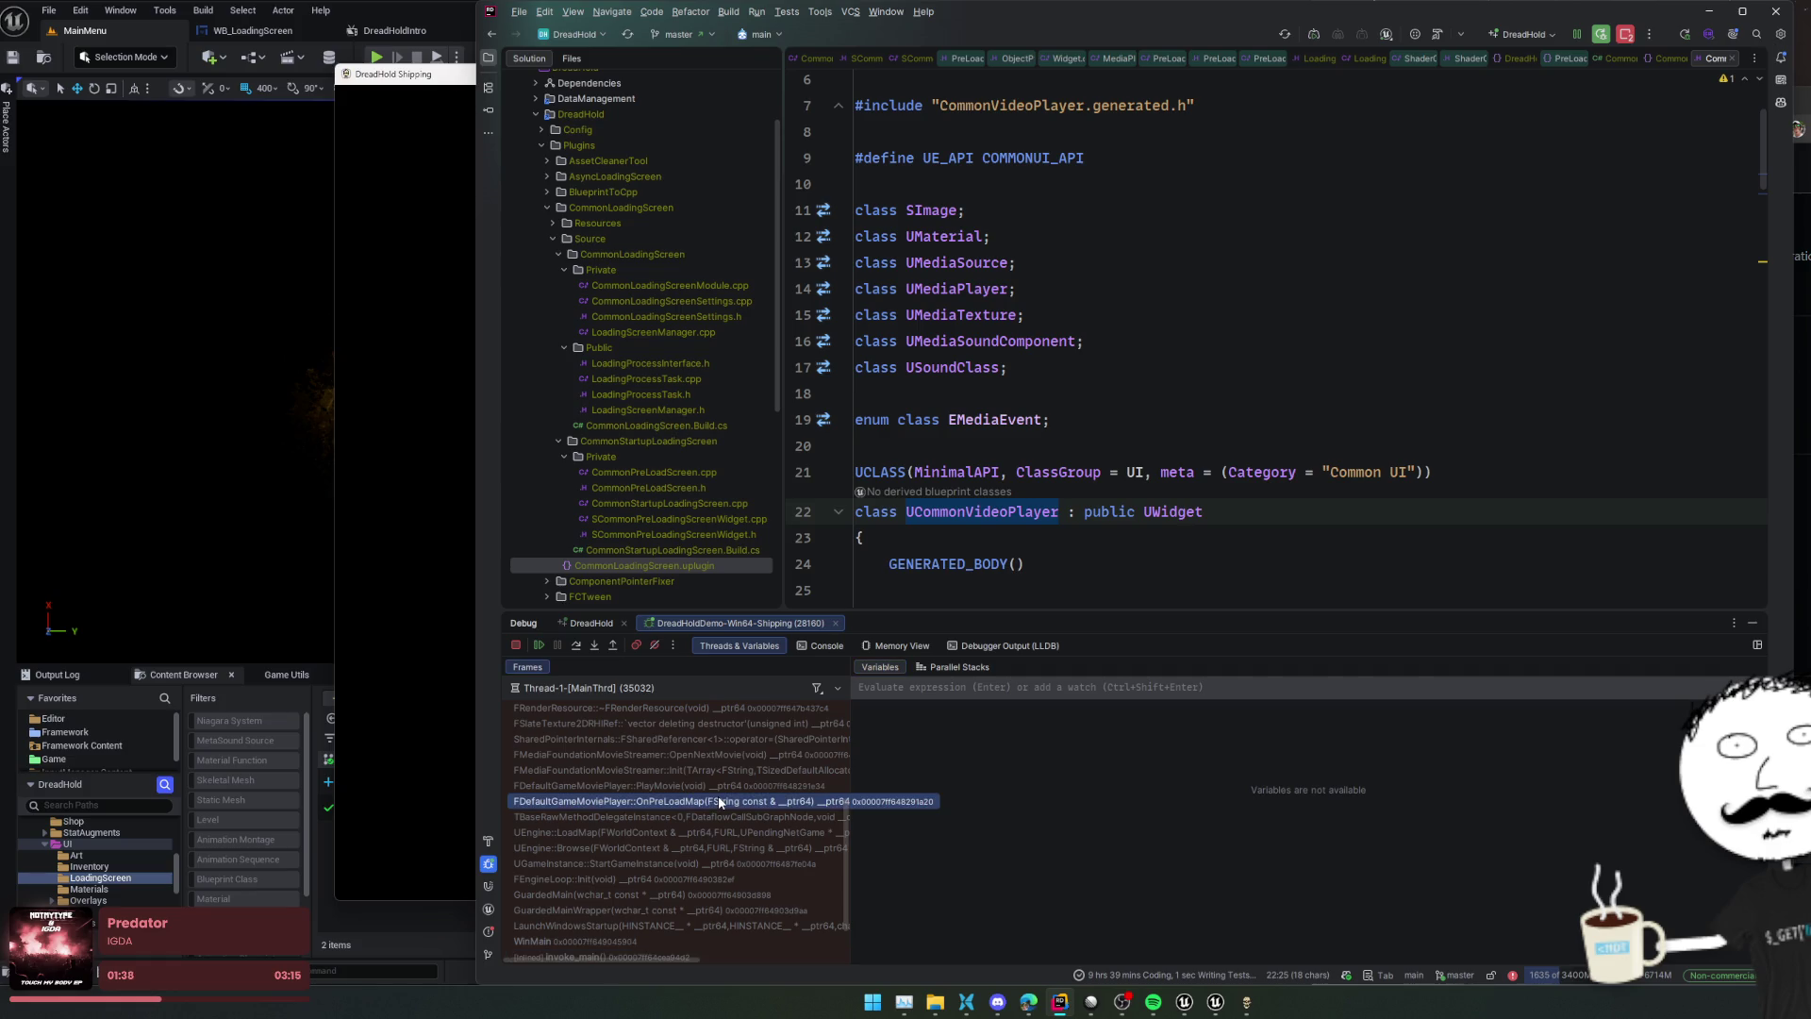
{"action": "right_click", "coordinate": [719, 801]}
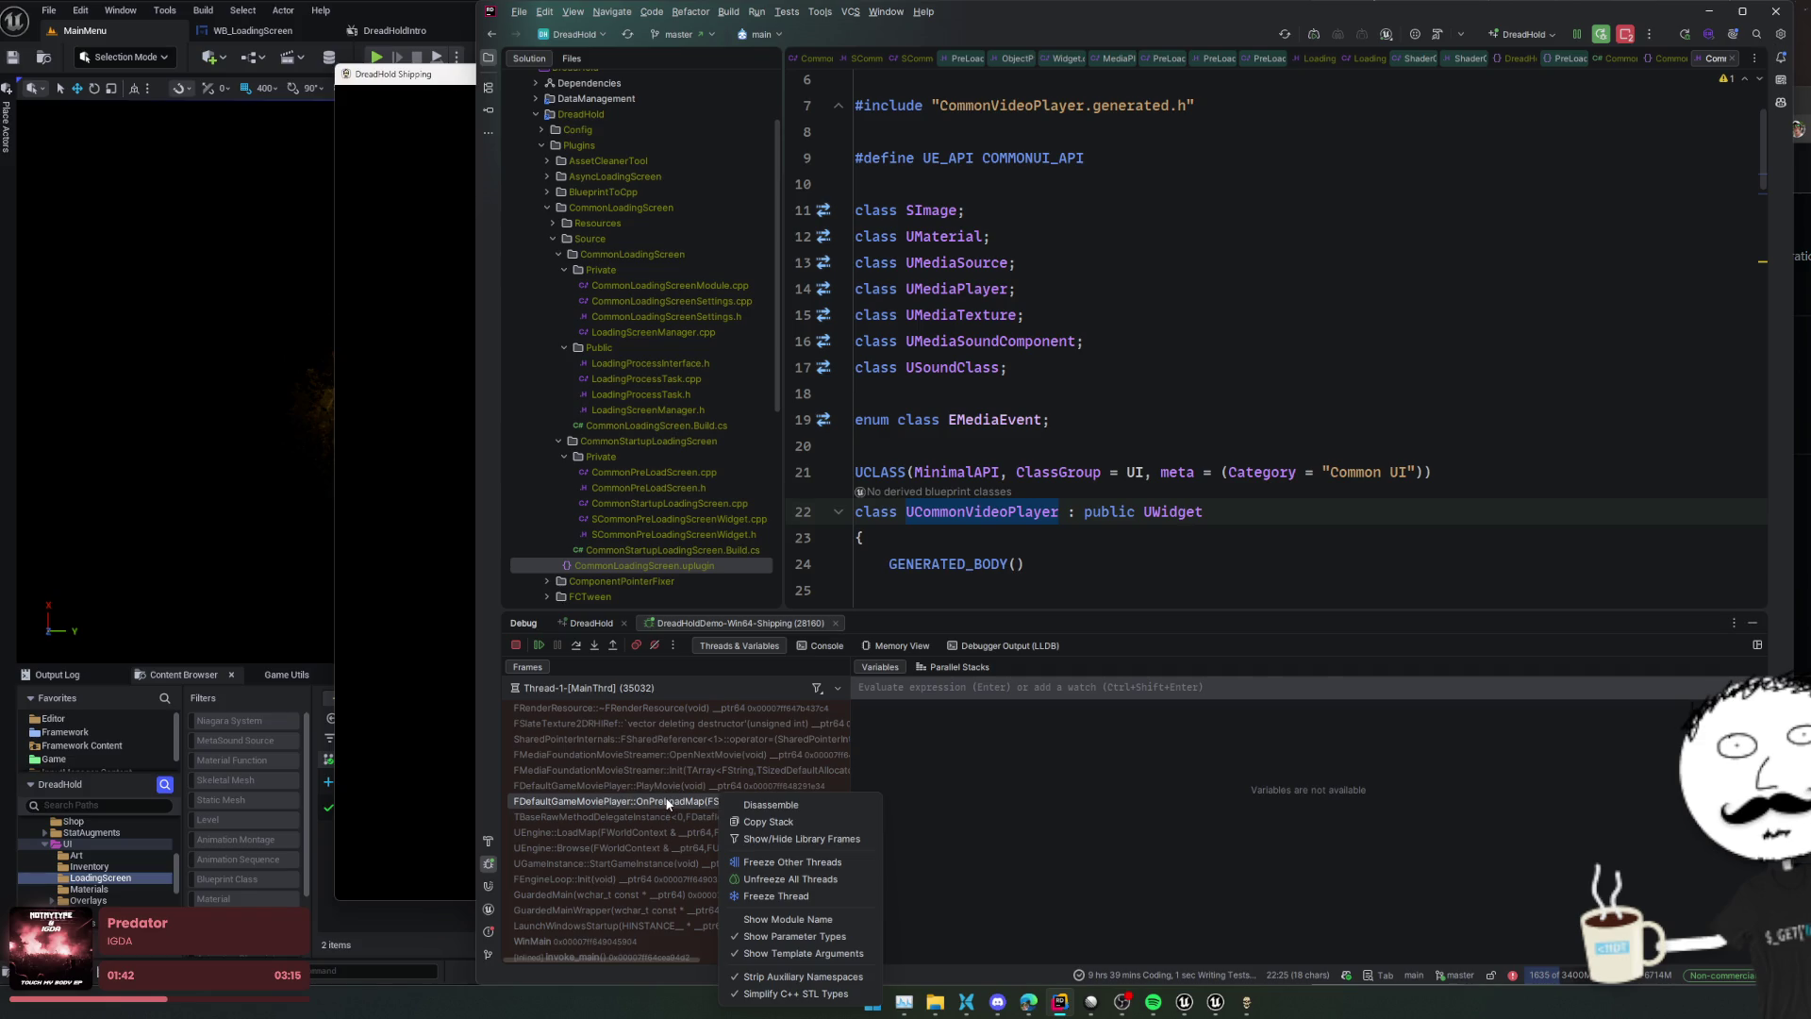
{"action": "key", "text": "Escape"}
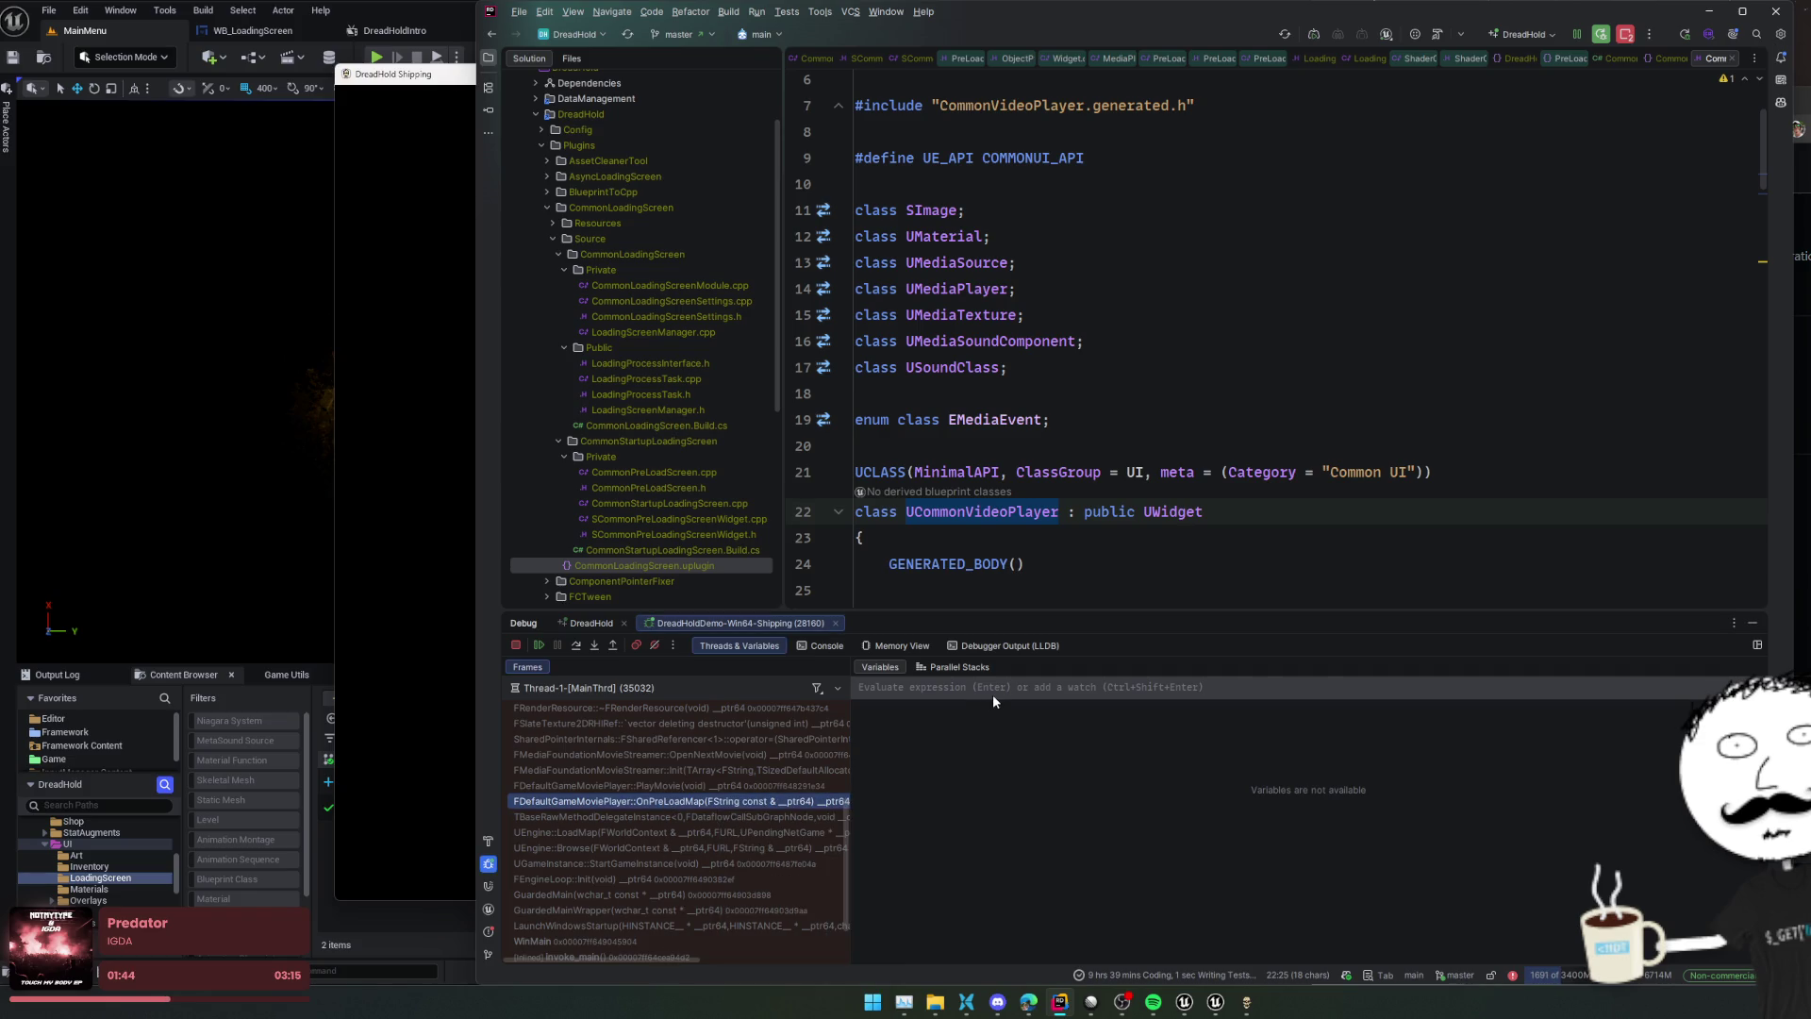
{"action": "left_click", "coordinate": [1249, 395]}
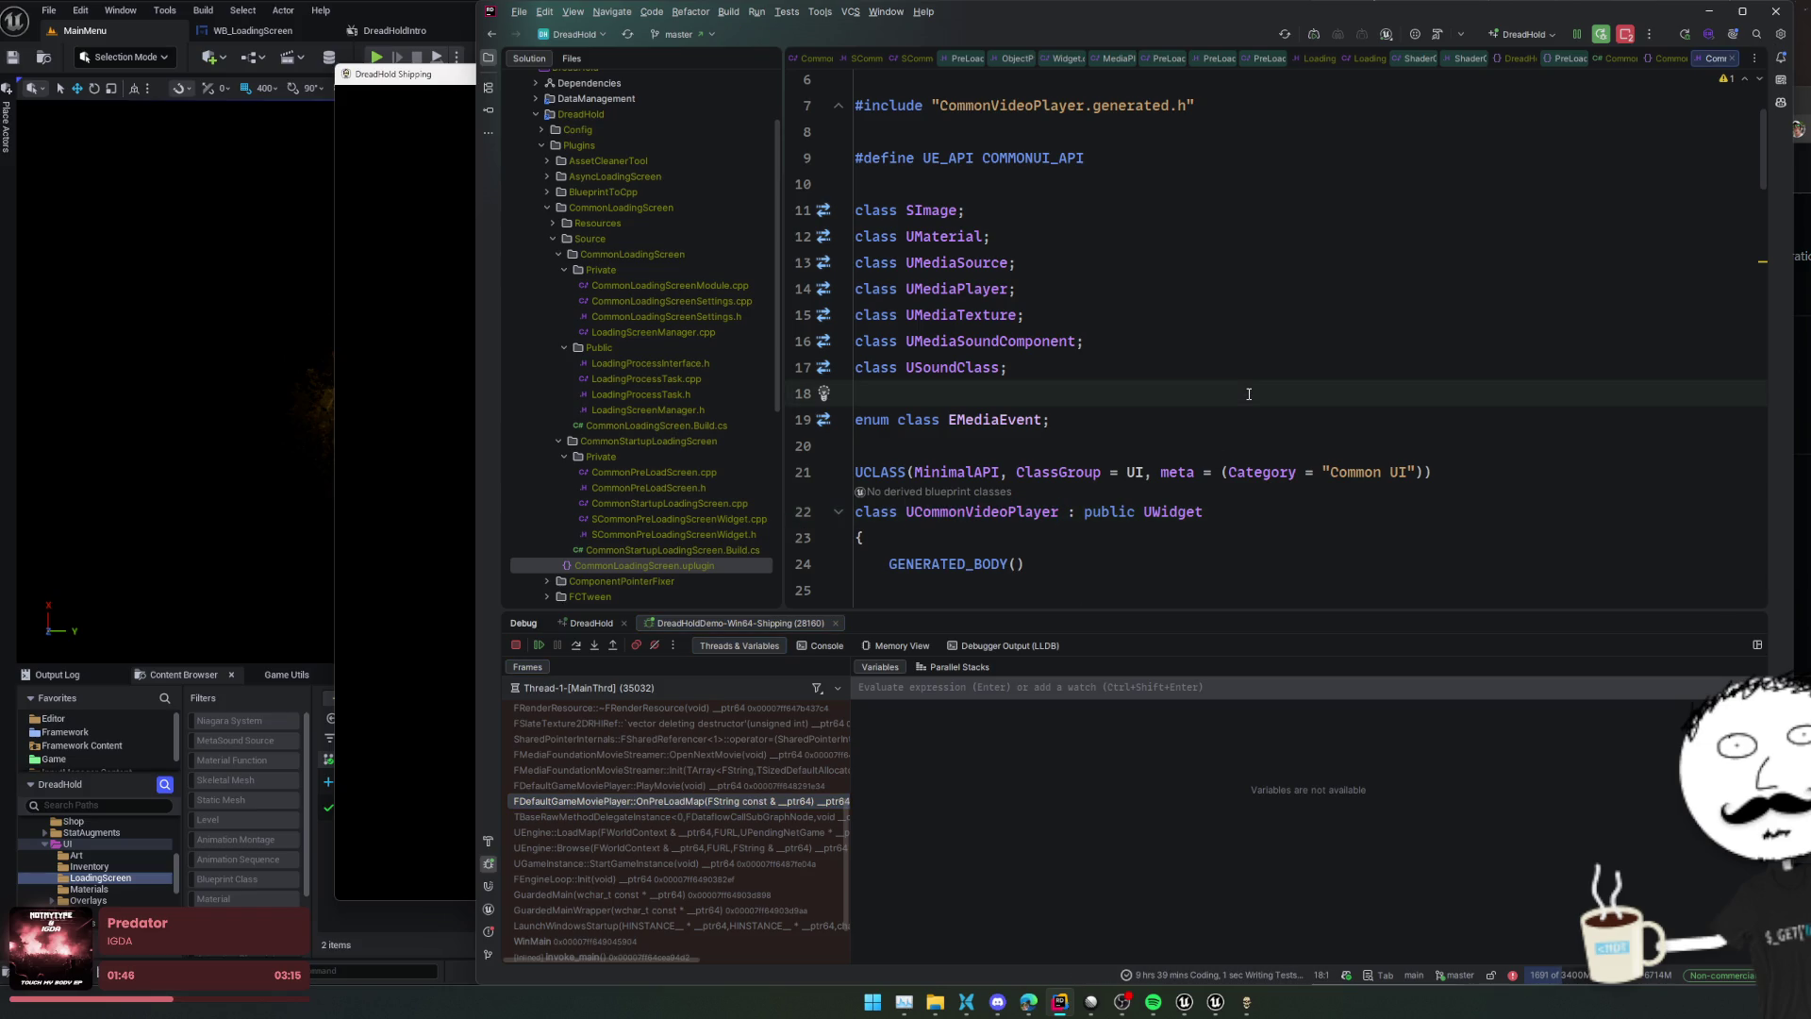
Open DefaultGameMoviePlayer.h and go to the FDefaultGameMoviePlayer class declaration
{"action": "key", "text": "ctrl+t"}
{"action": "type", "text": "FDefaultGa"}
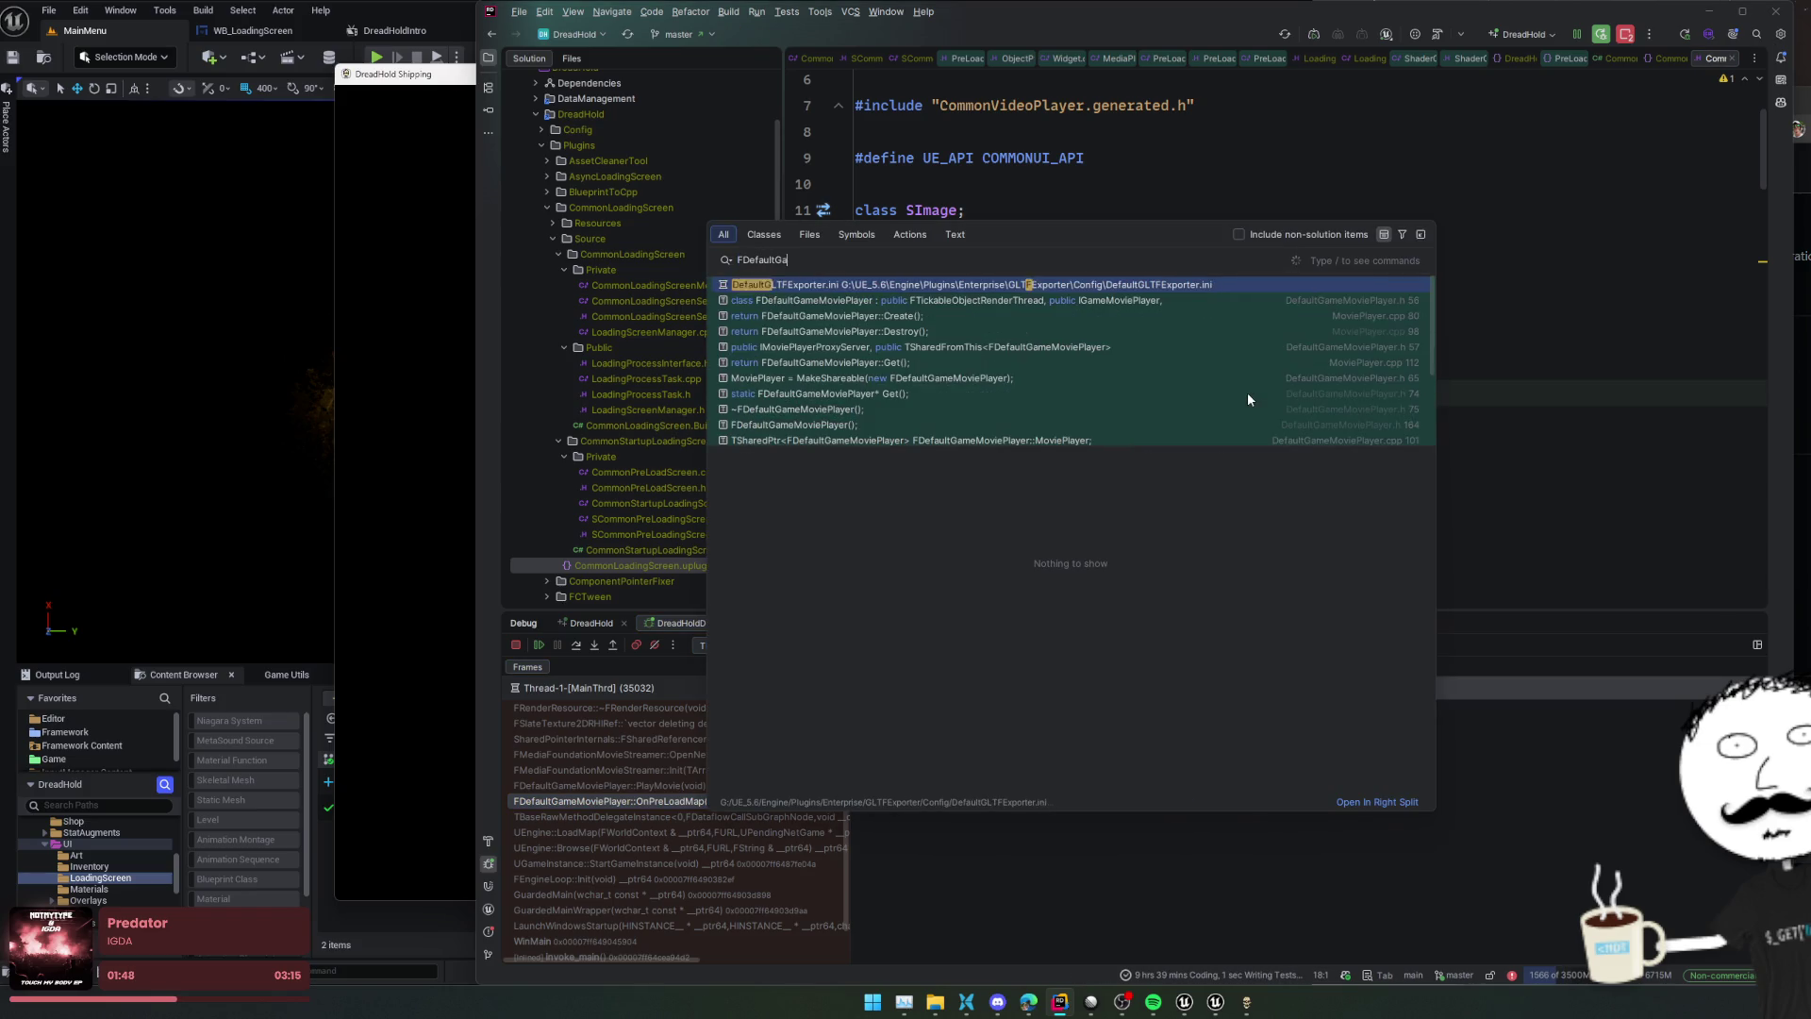
{"action": "type", "text": "meMoviePl"}
{"action": "key", "text": "Return"}
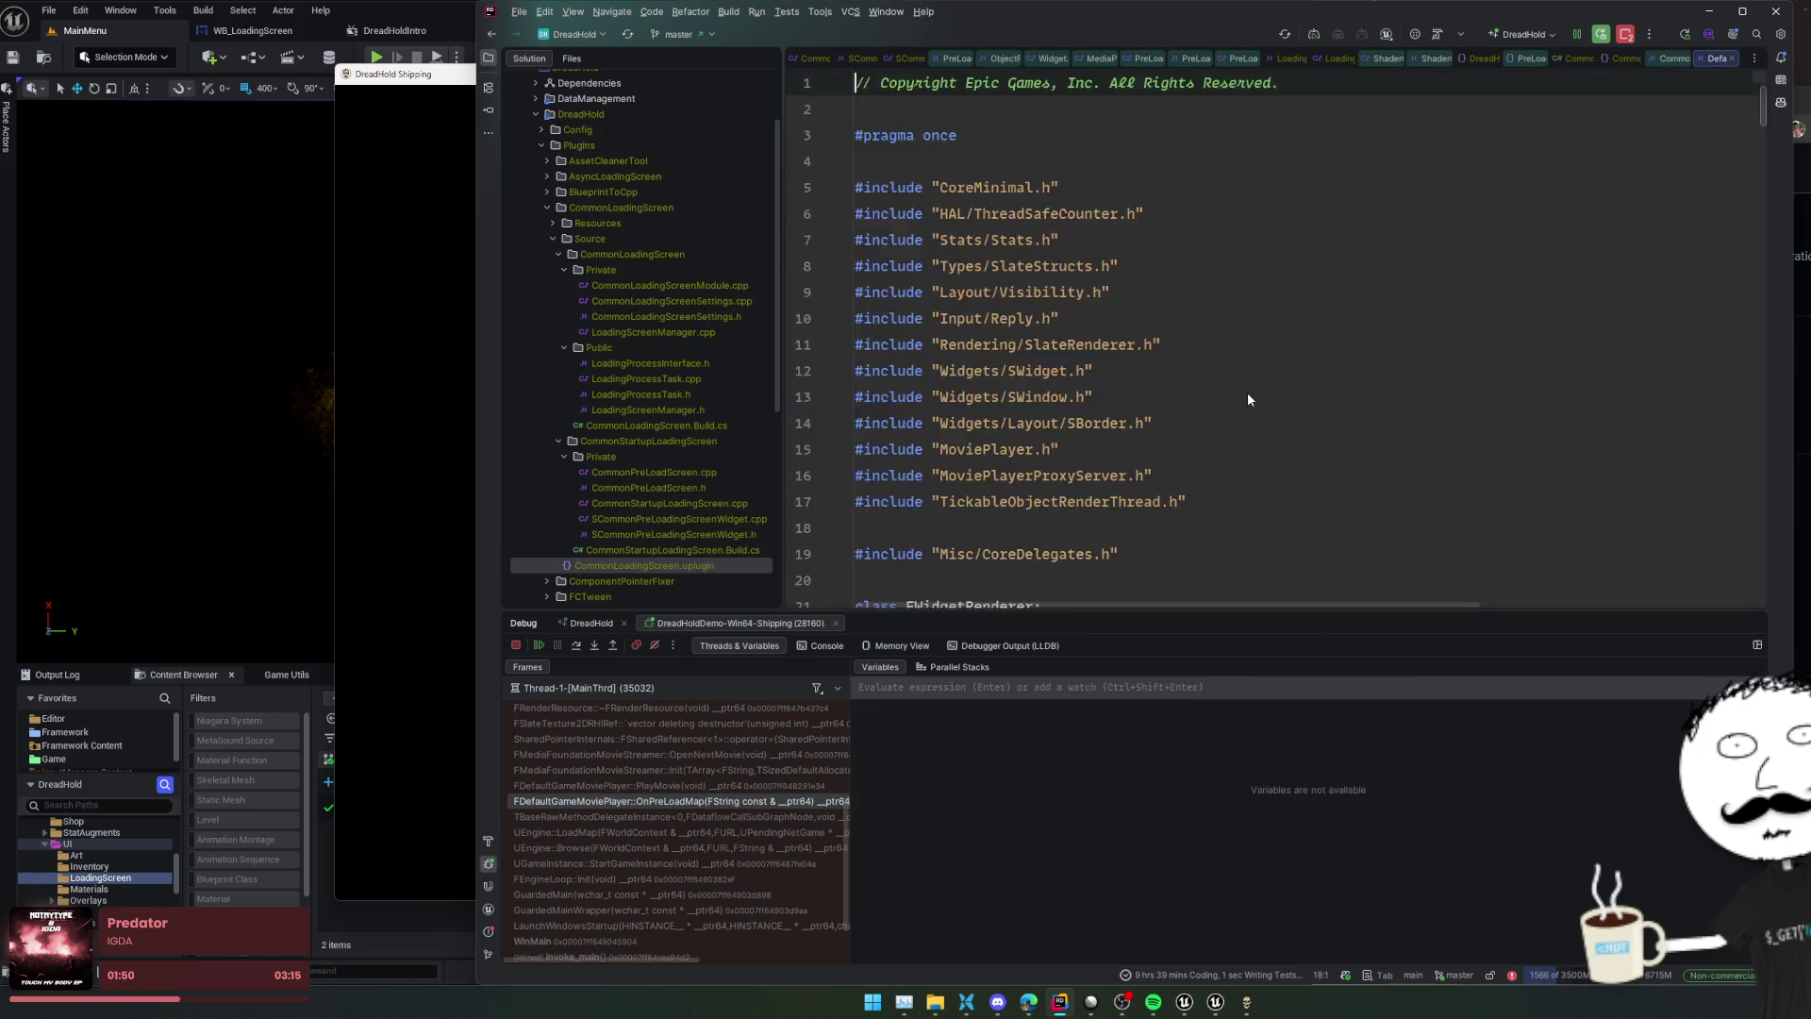
{"action": "left_click", "coordinate": [1297, 369]}
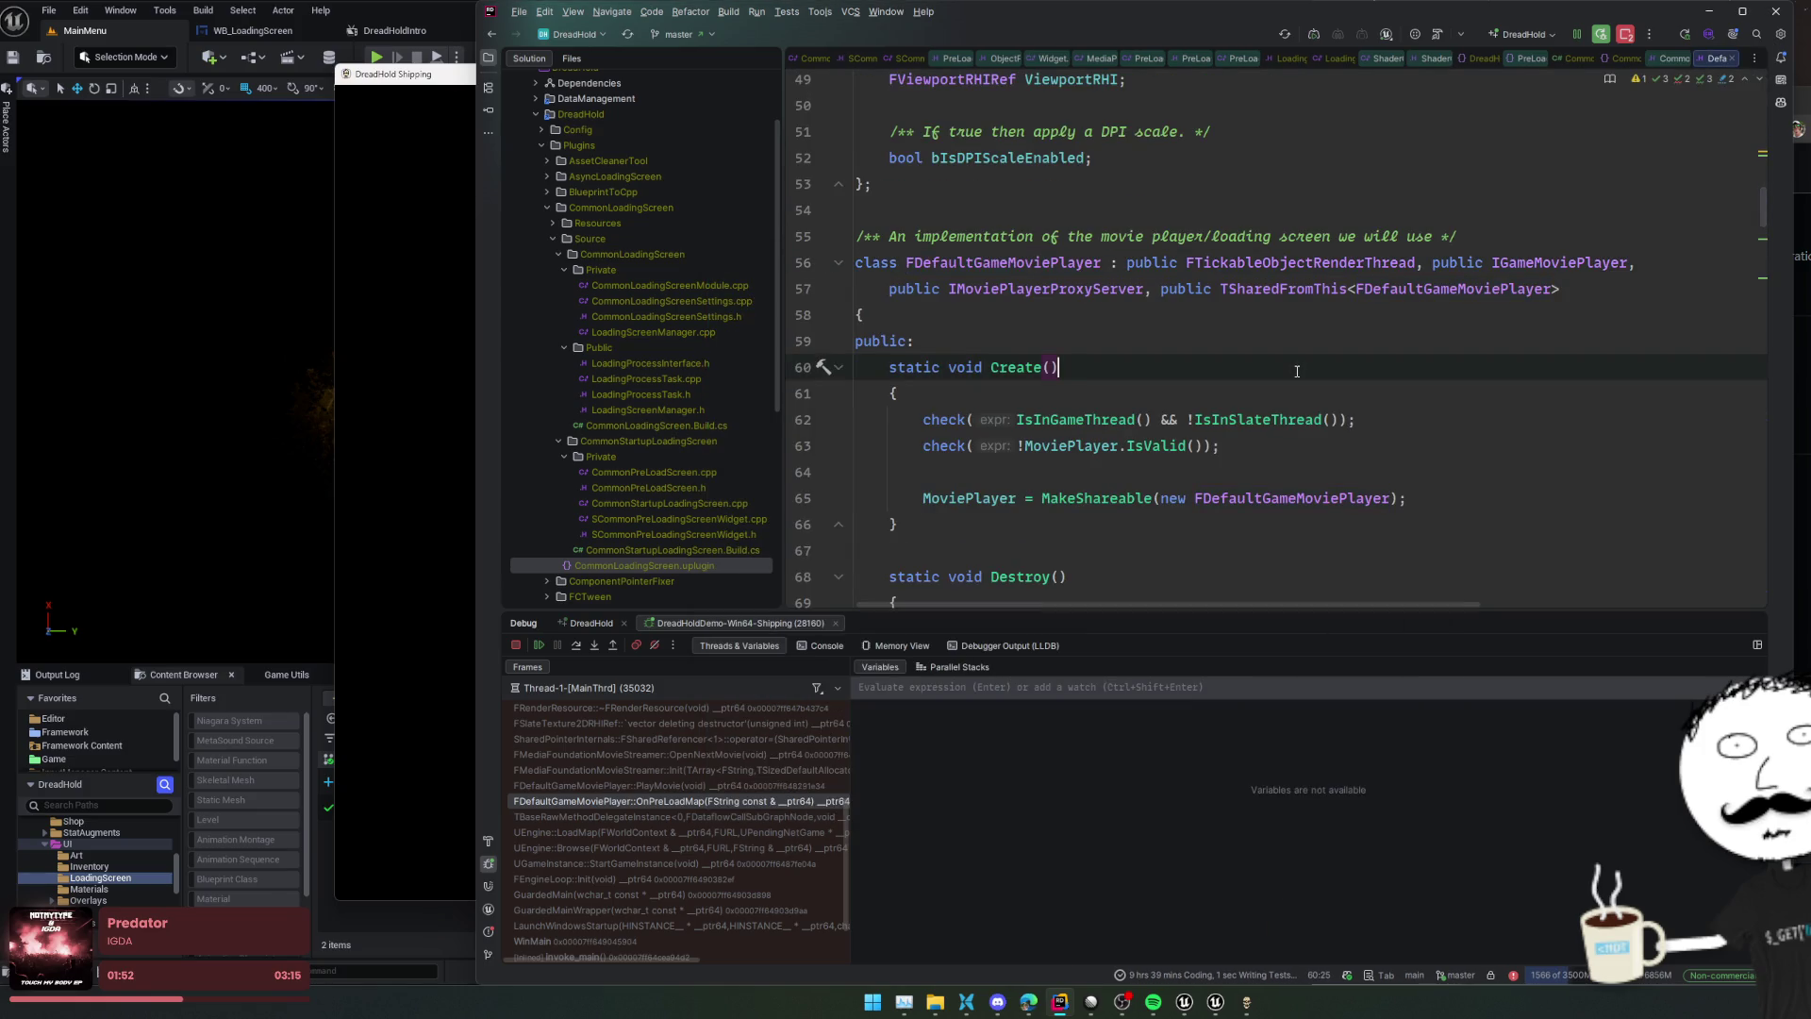
{"action": "scroll", "coordinate": [1301, 368], "scroll_direction": "up", "scroll_amount": 3}
{"action": "scroll", "coordinate": [1309, 363], "scroll_direction": "up", "scroll_amount": 3}
{"action": "scroll", "coordinate": [1308, 363], "scroll_direction": "down", "scroll_amount": 6}
Find OnPreLoadMap in the header, jump to its implementation, then to PlayMovie's definition
{"action": "key", "text": "ctrl+f"}
{"action": "type", "text": "OnPre"}
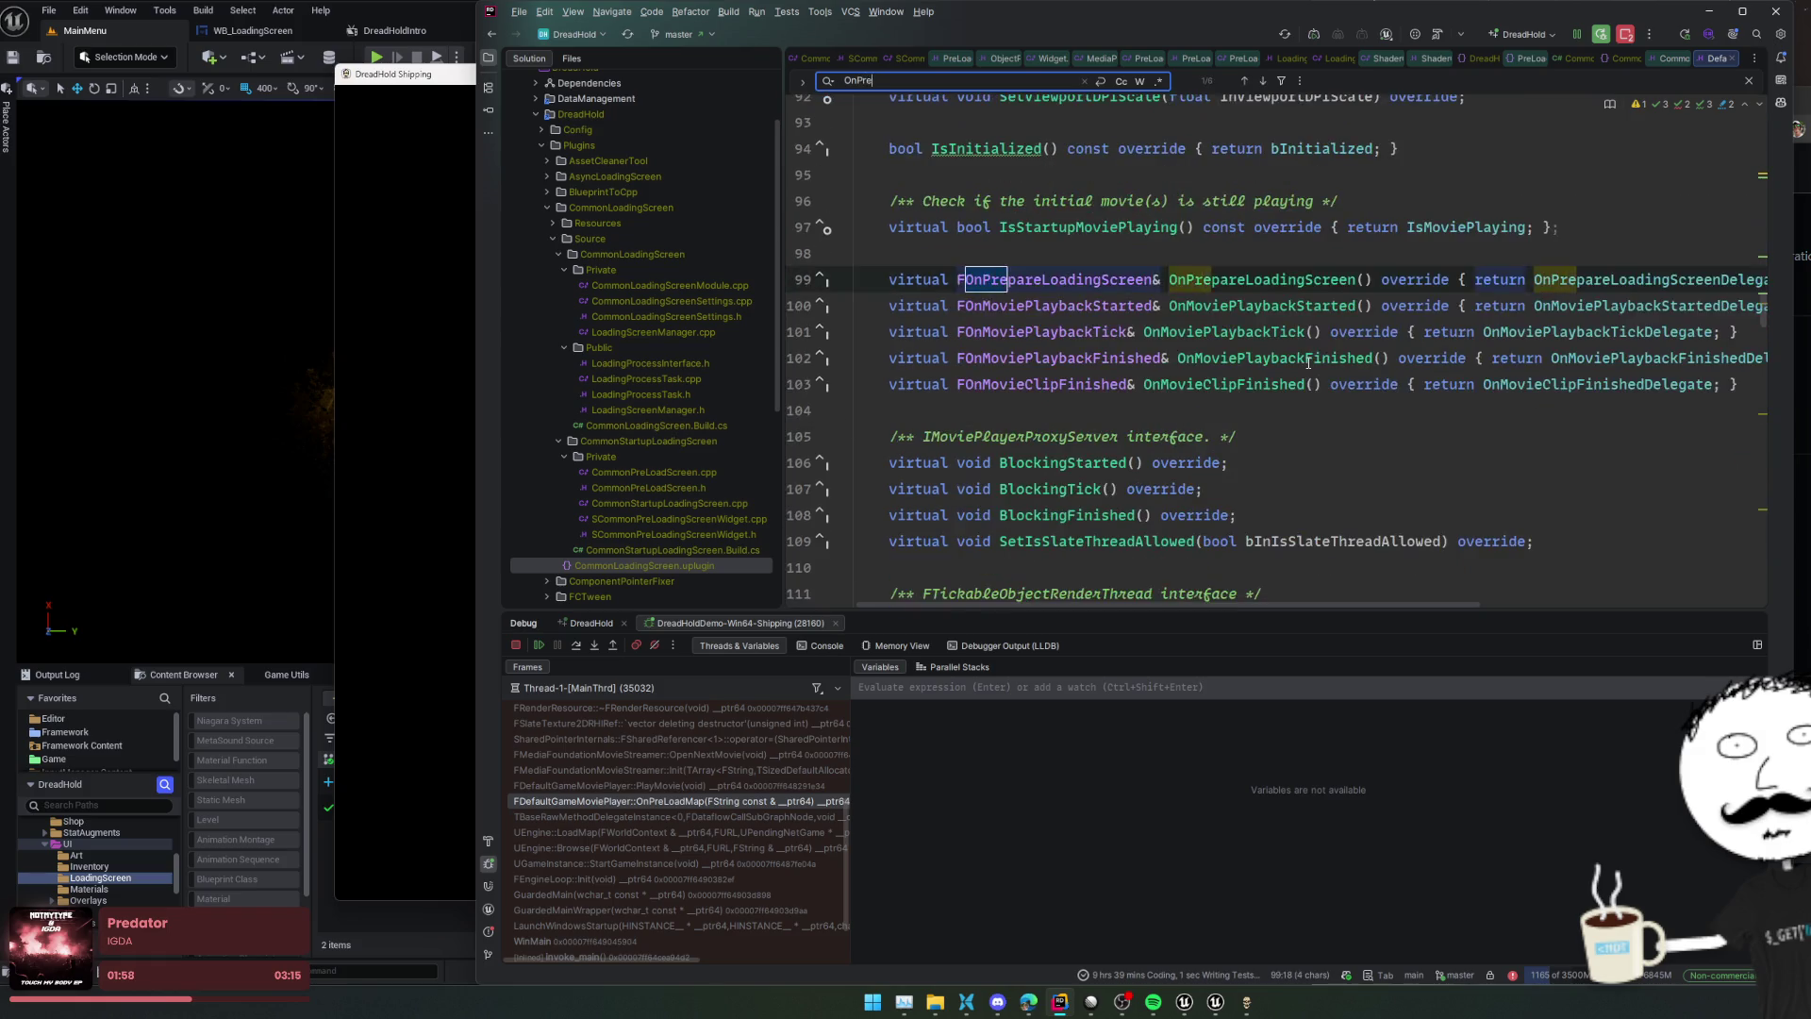
{"action": "type", "text": "LoadMap"}
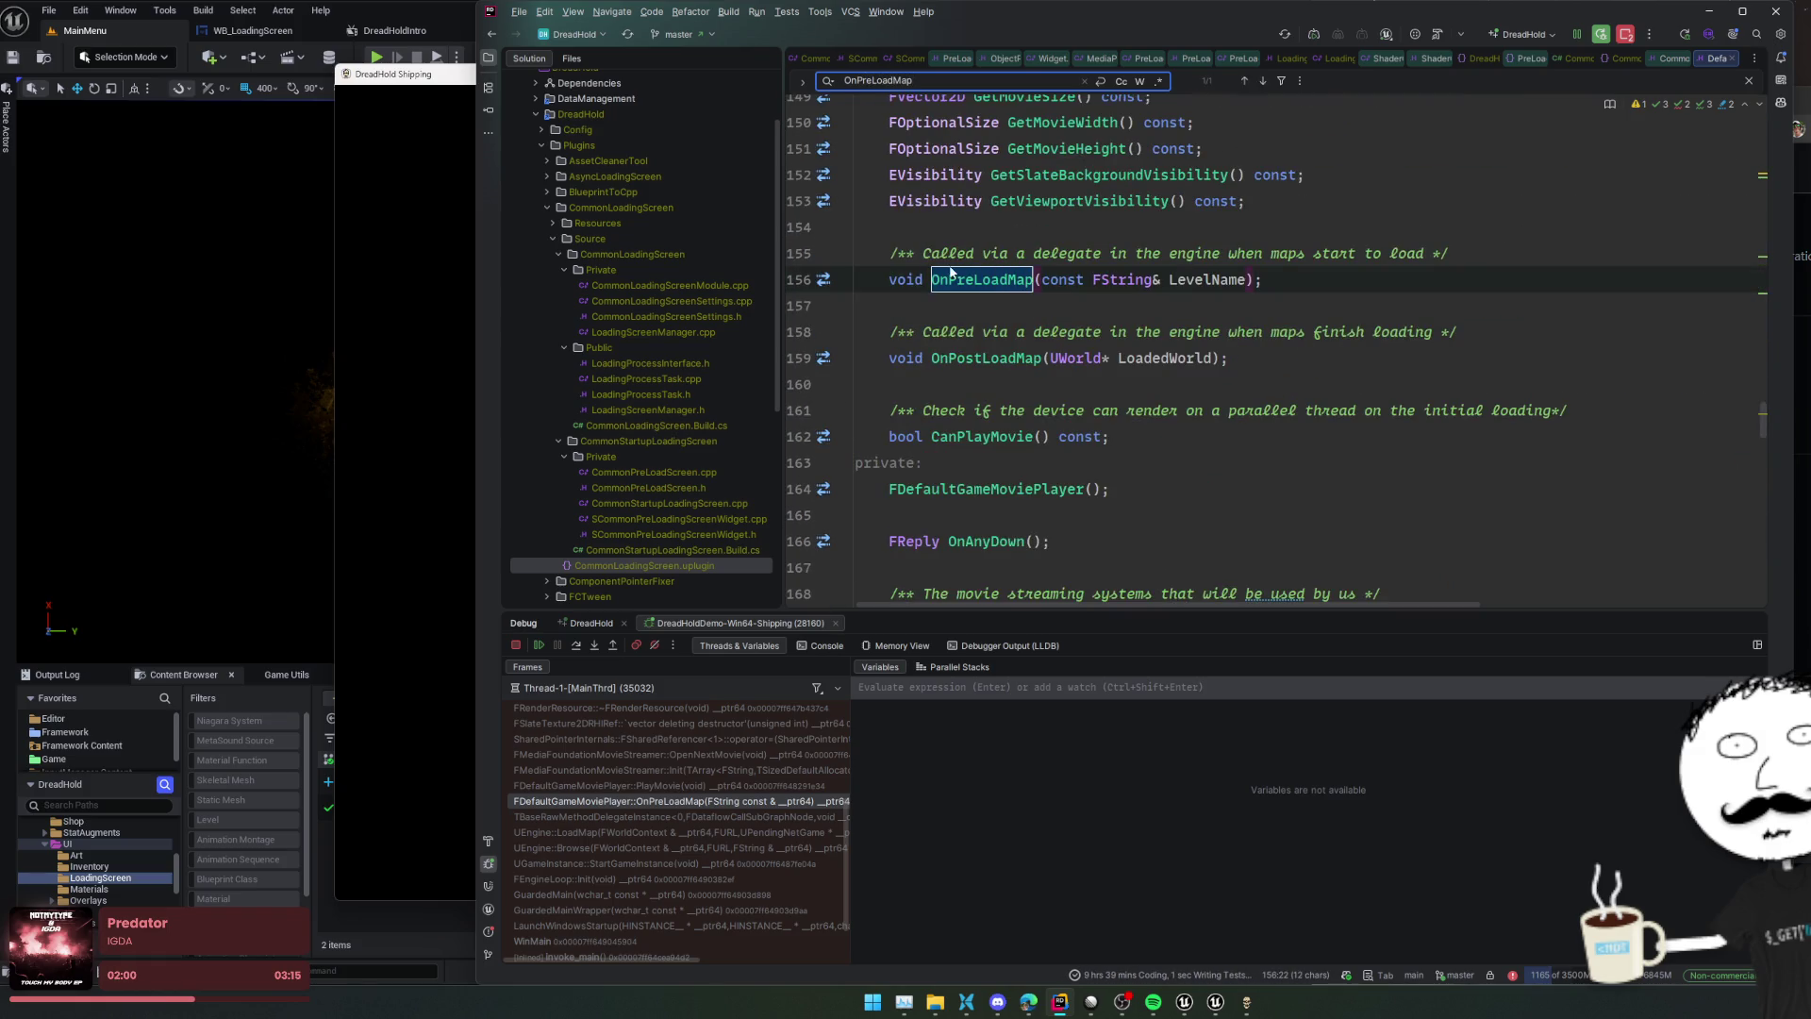
{"action": "left_click", "coordinate": [960, 275], "text": "ctrl"}
{"action": "left_click", "coordinate": [1509, 367]}
{"action": "left_click", "coordinate": [1539, 395]}
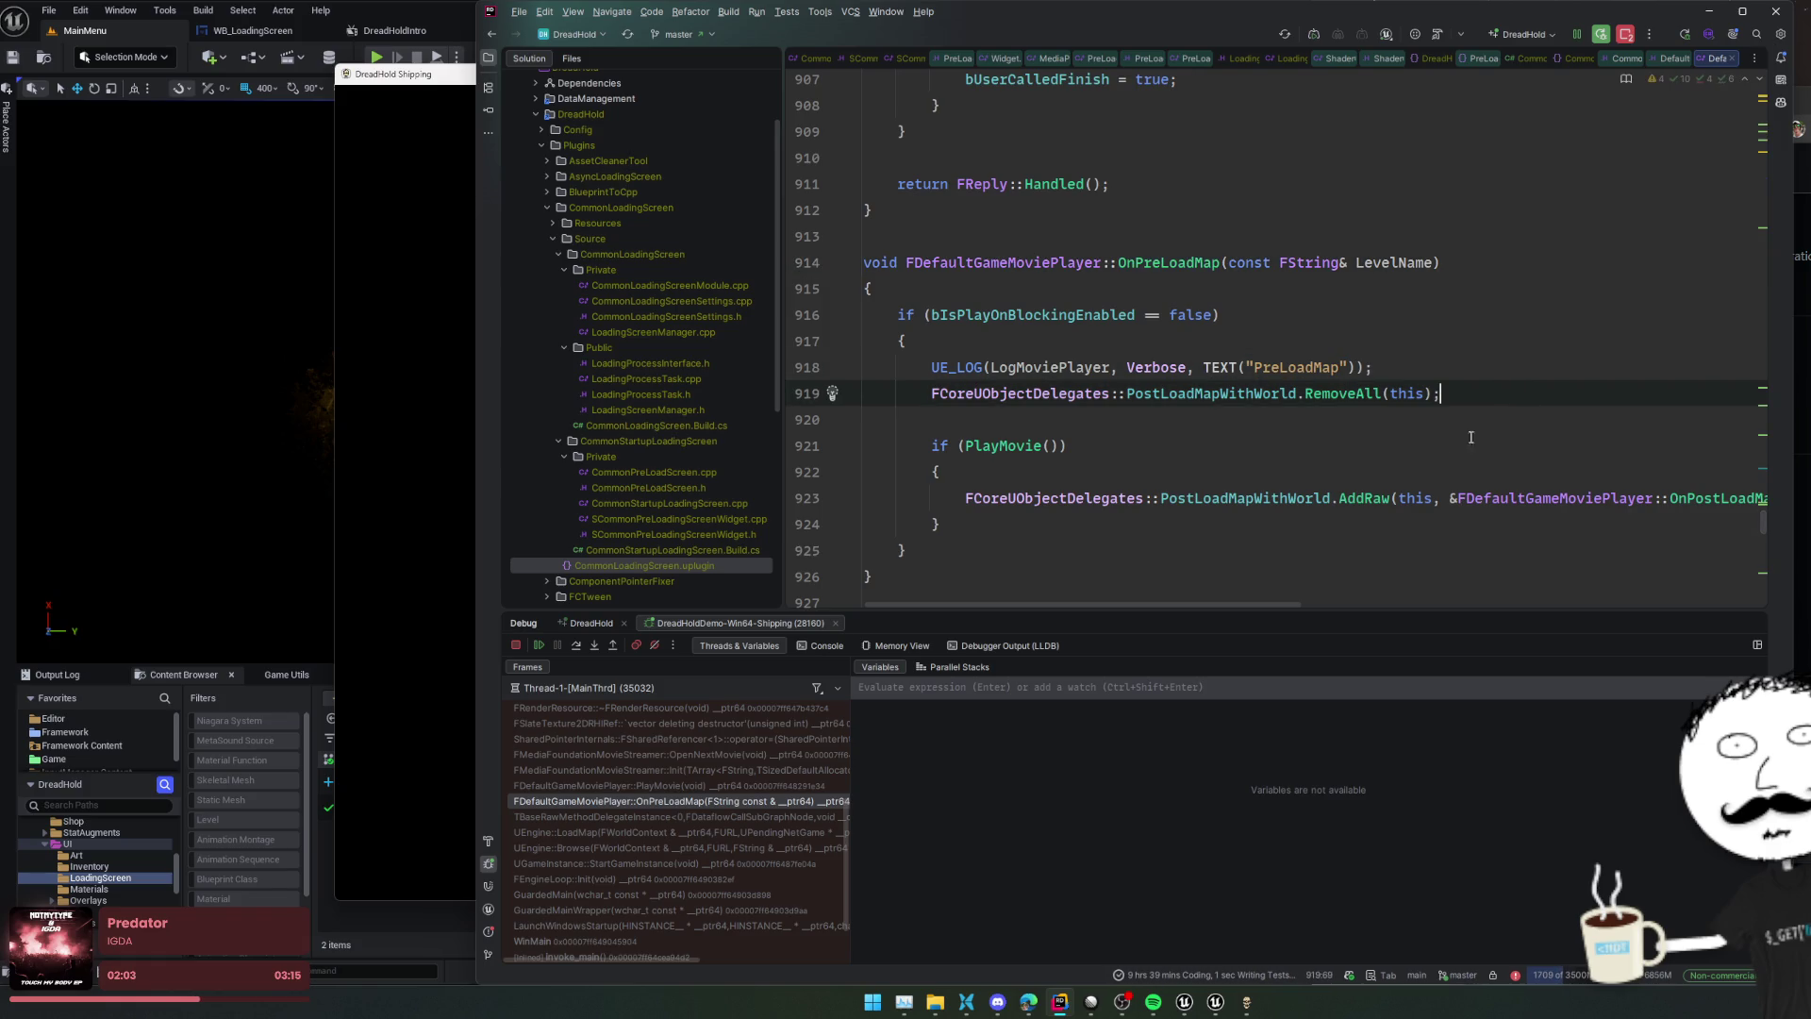
{"action": "scroll", "coordinate": [1330, 483], "scroll_direction": "down", "scroll_amount": 1}
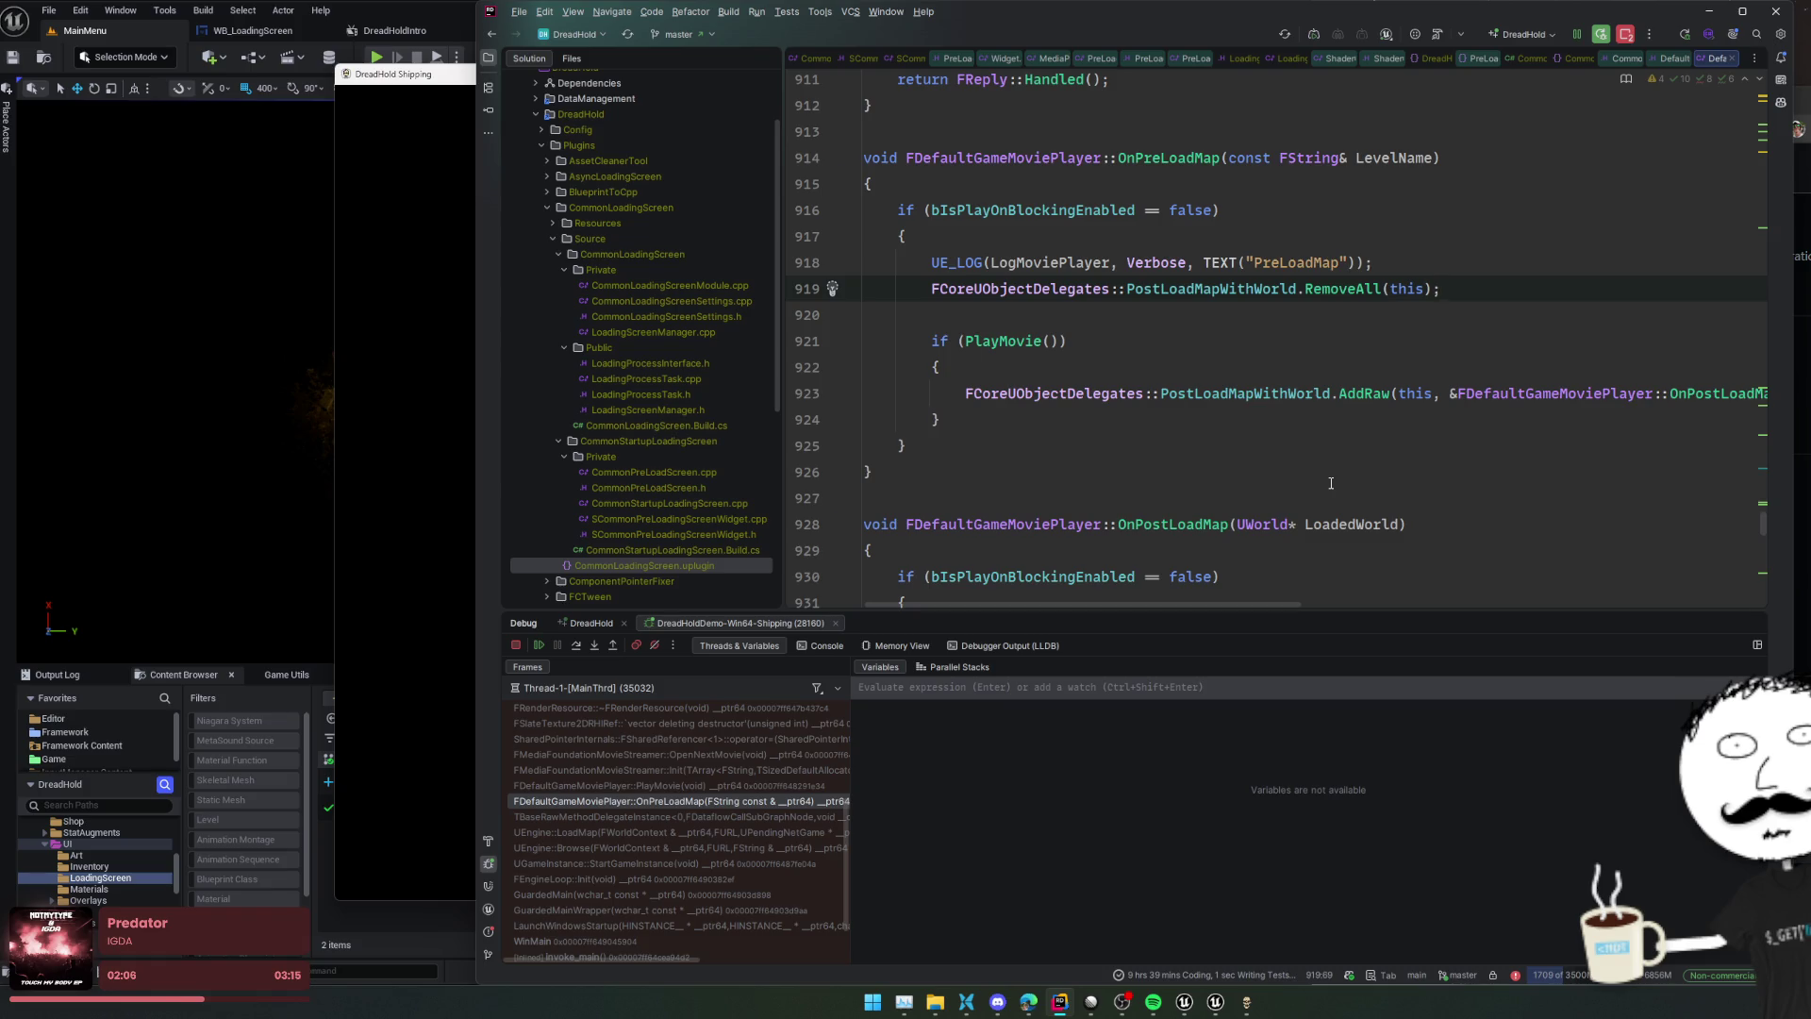
{"action": "left_click", "coordinate": [1002, 340], "text": "ctrl"}
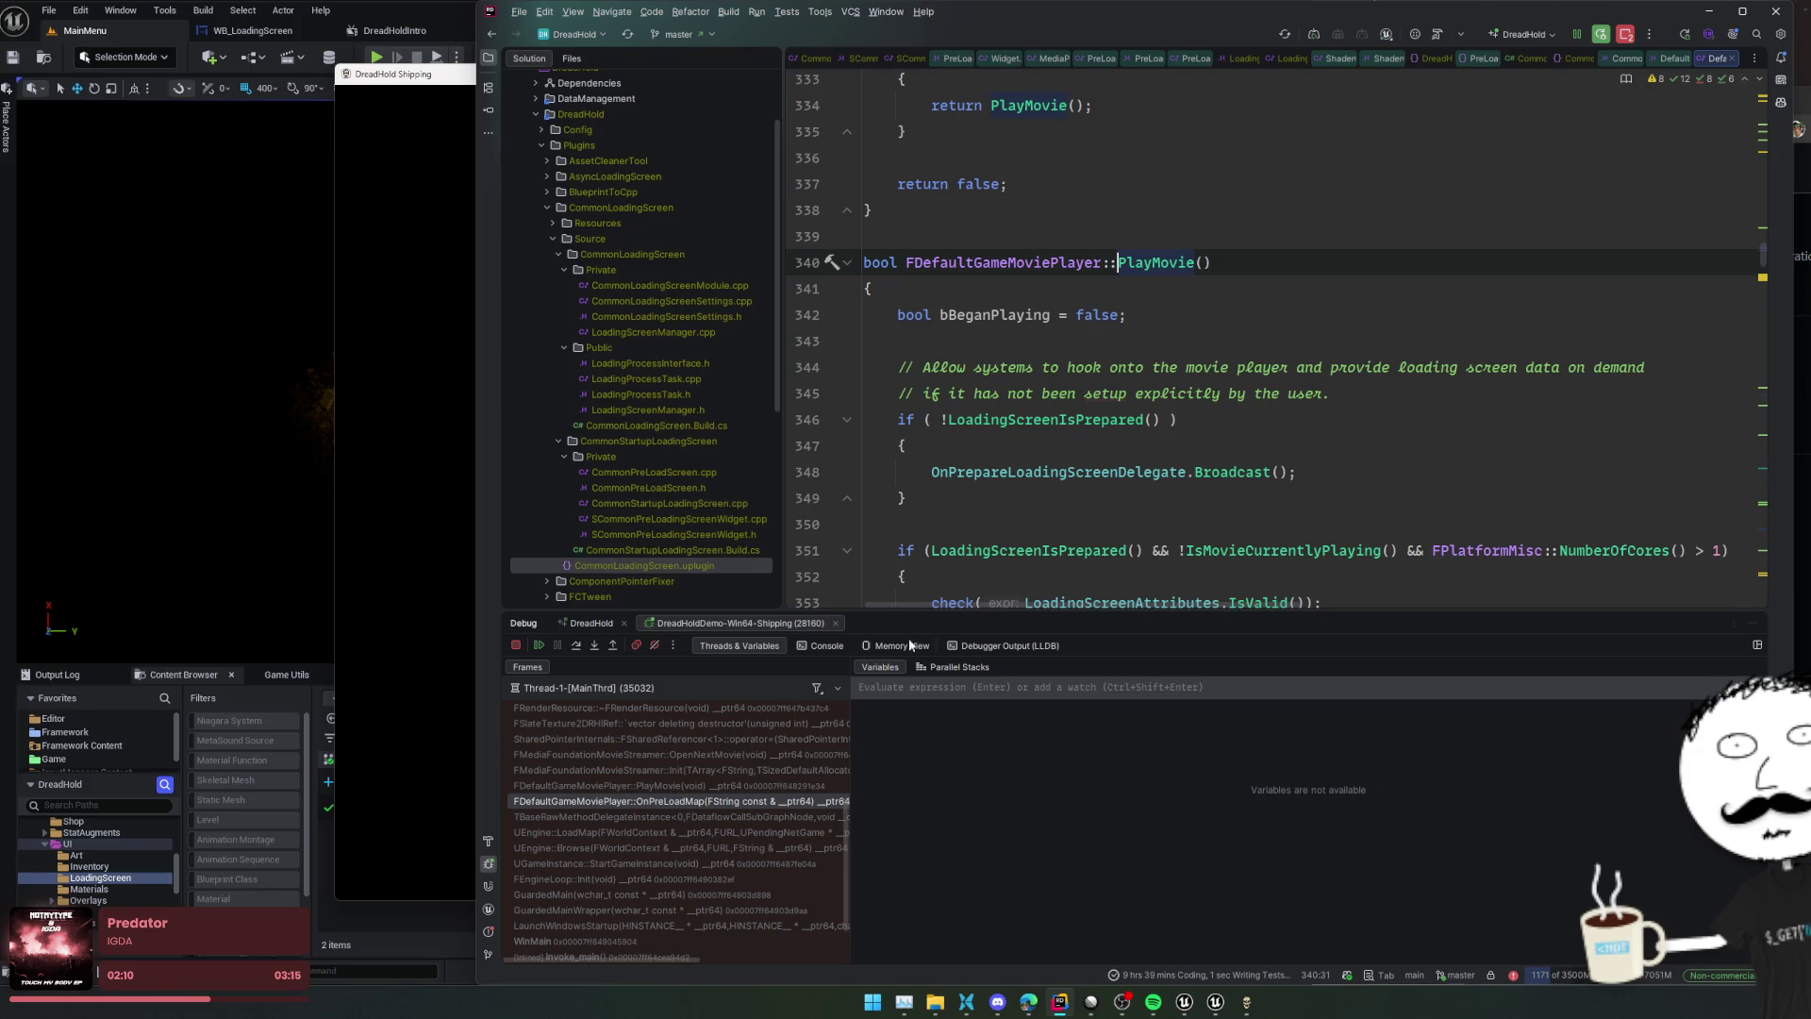
Select the streamer Init and OpenNextMovie frames and read down through PlayMovie
{"action": "left_click", "coordinate": [760, 773]}
{"action": "left_click", "coordinate": [767, 752]}
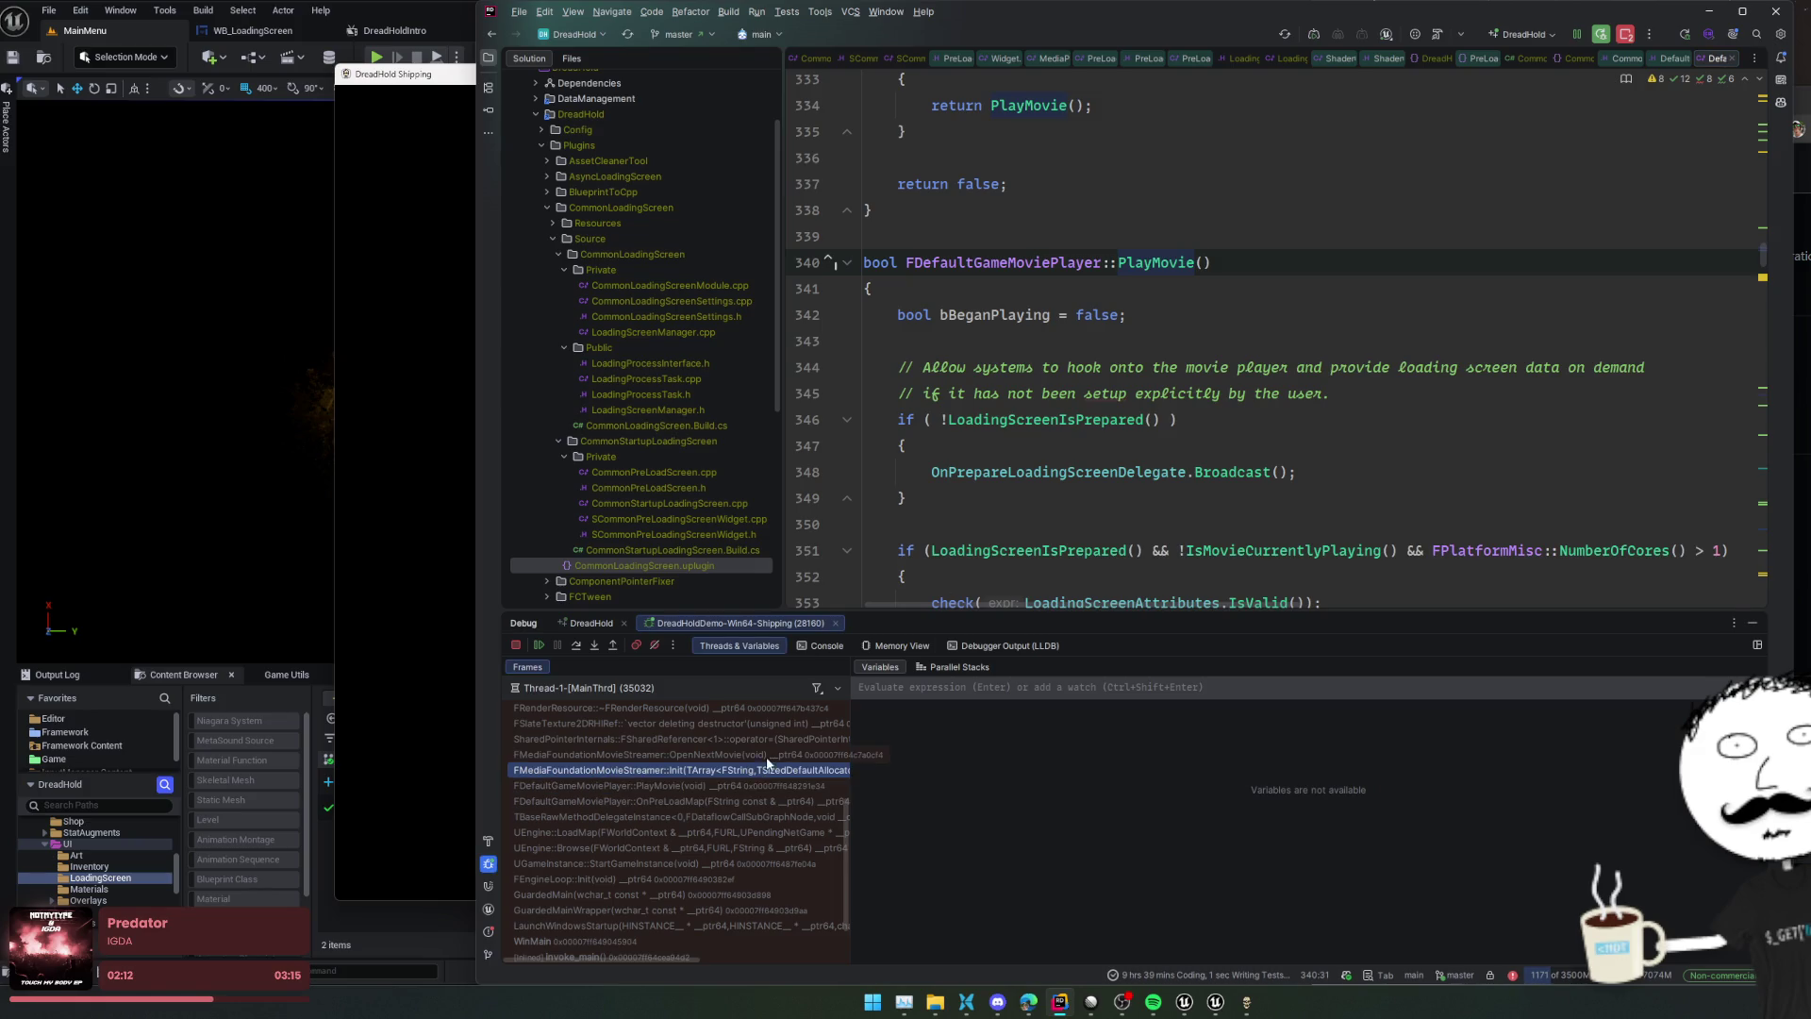
{"action": "scroll", "coordinate": [768, 755], "scroll_direction": "up", "scroll_amount": 2}
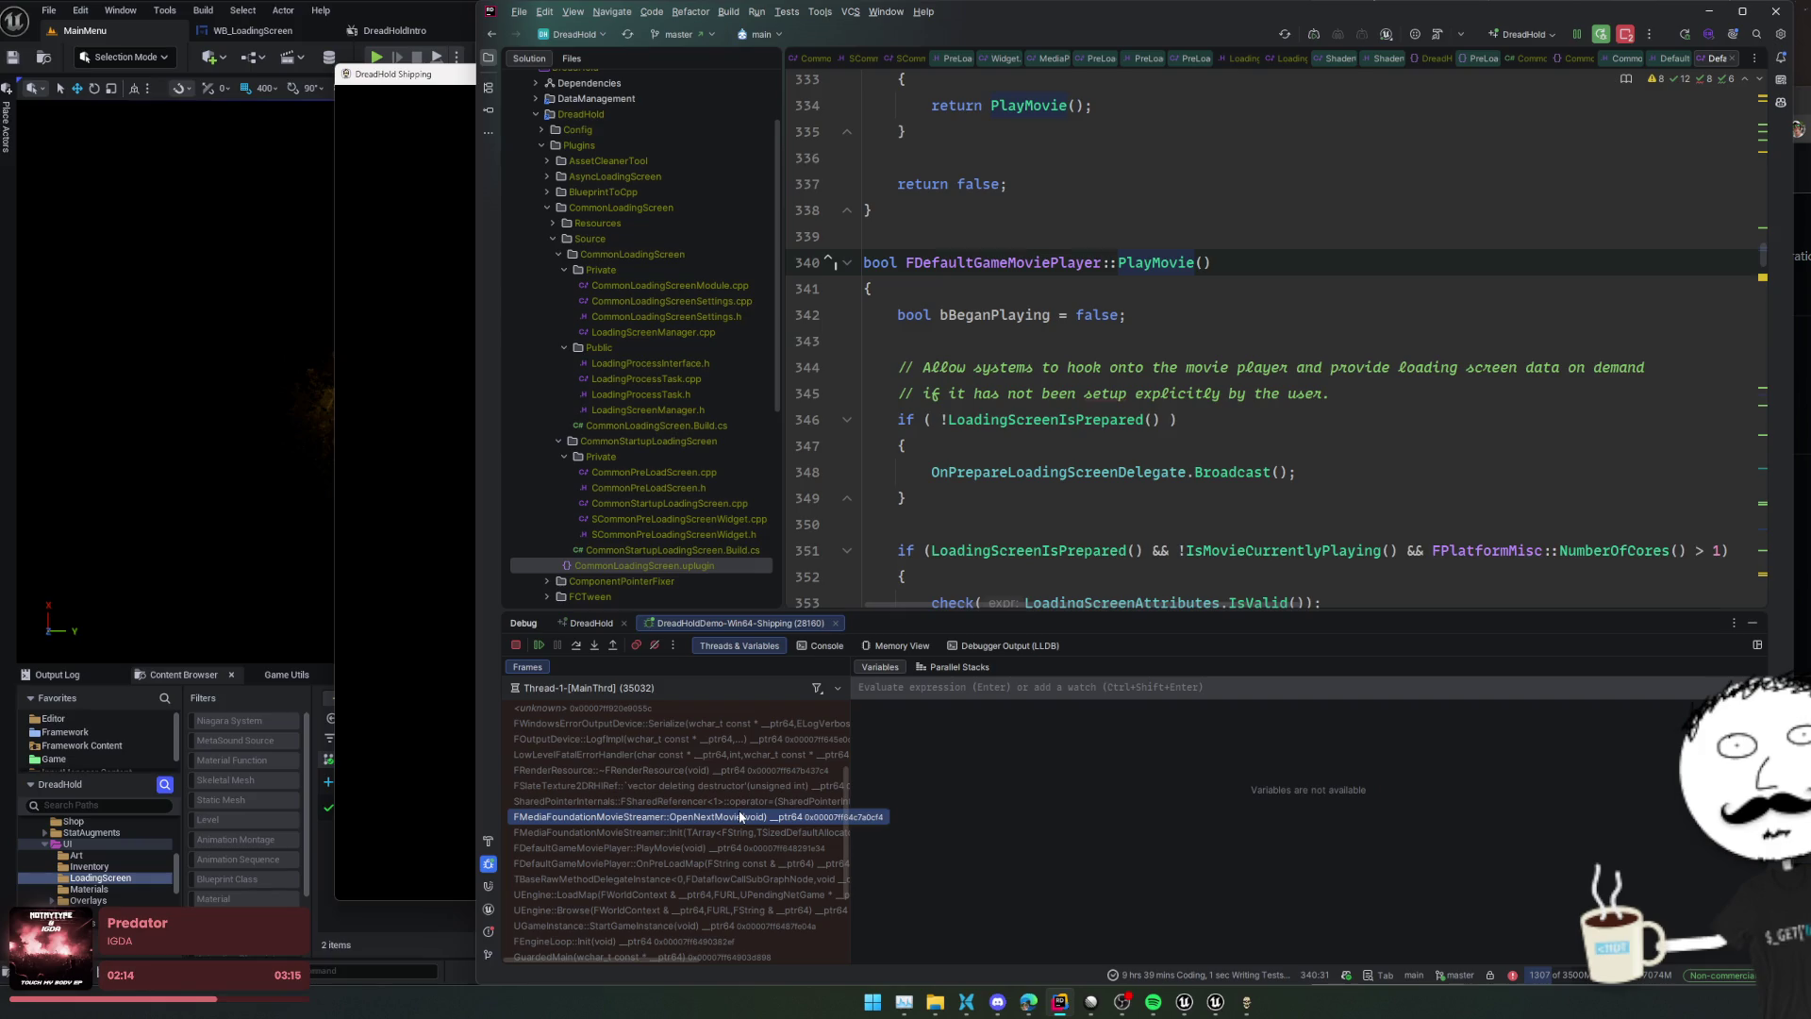
{"action": "scroll", "coordinate": [1412, 324], "scroll_direction": "down", "scroll_amount": 2}
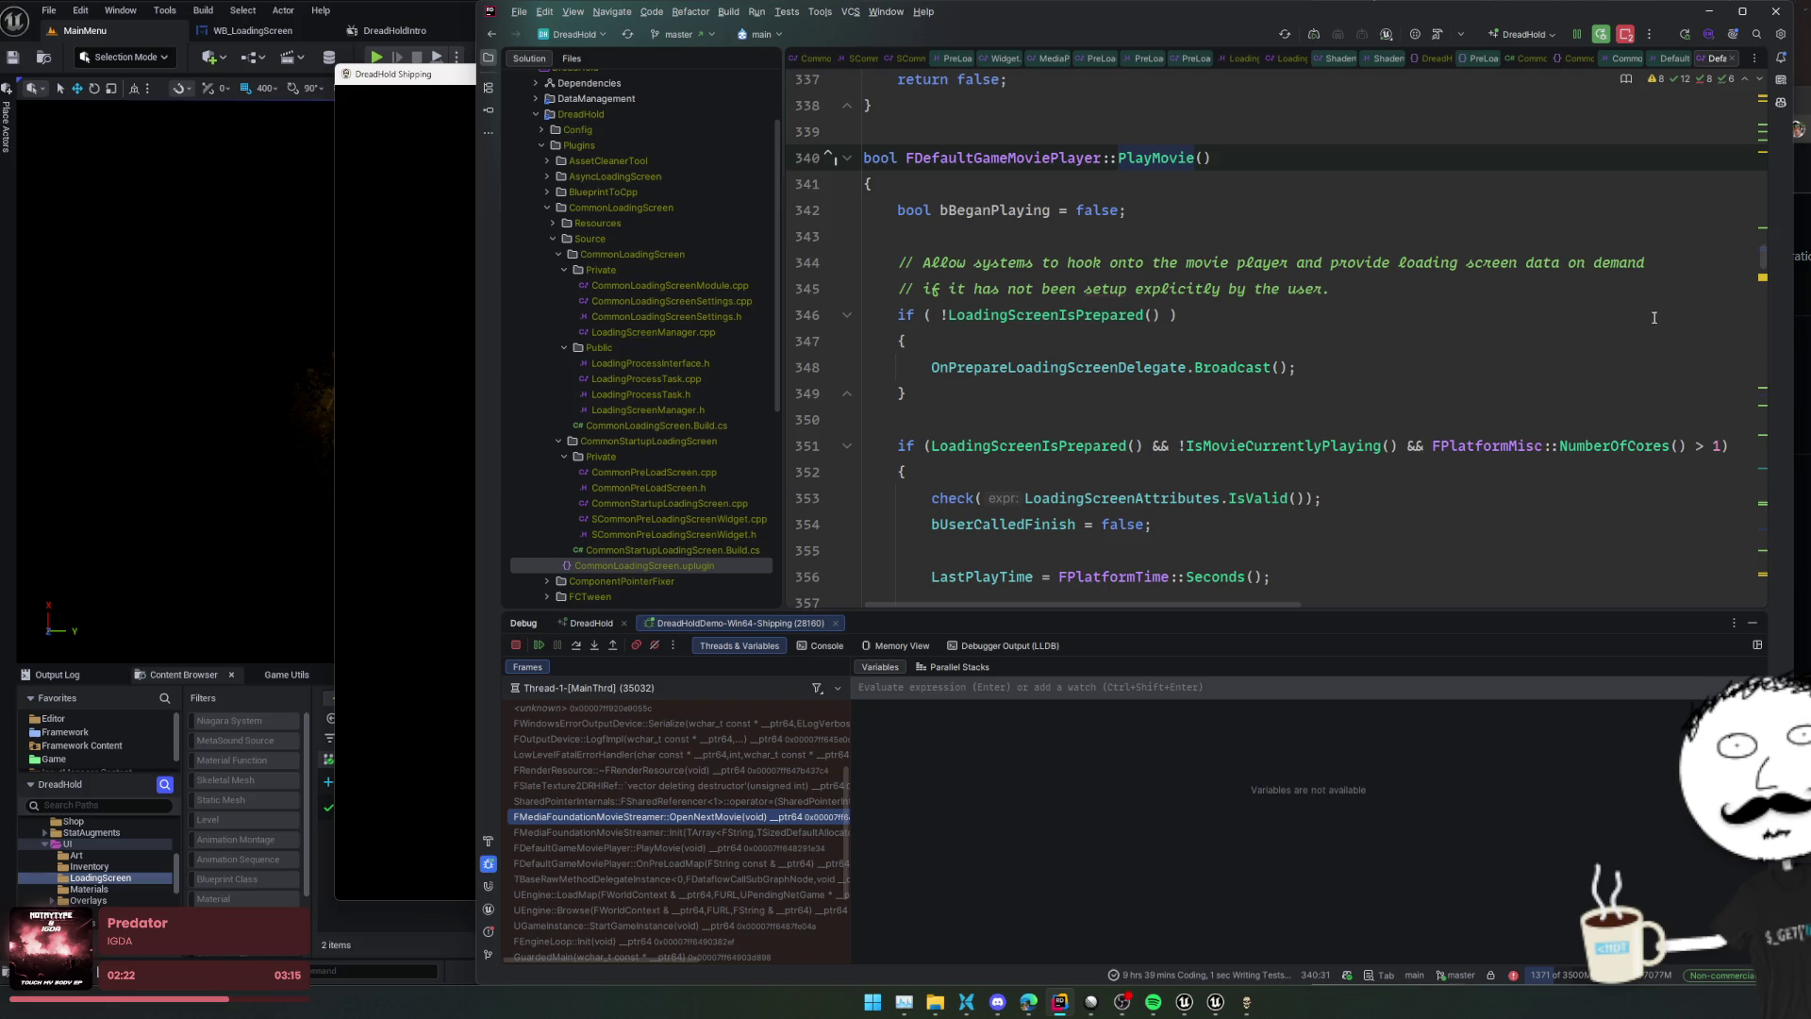
{"action": "scroll", "coordinate": [1658, 344], "scroll_direction": "down", "scroll_amount": 2}
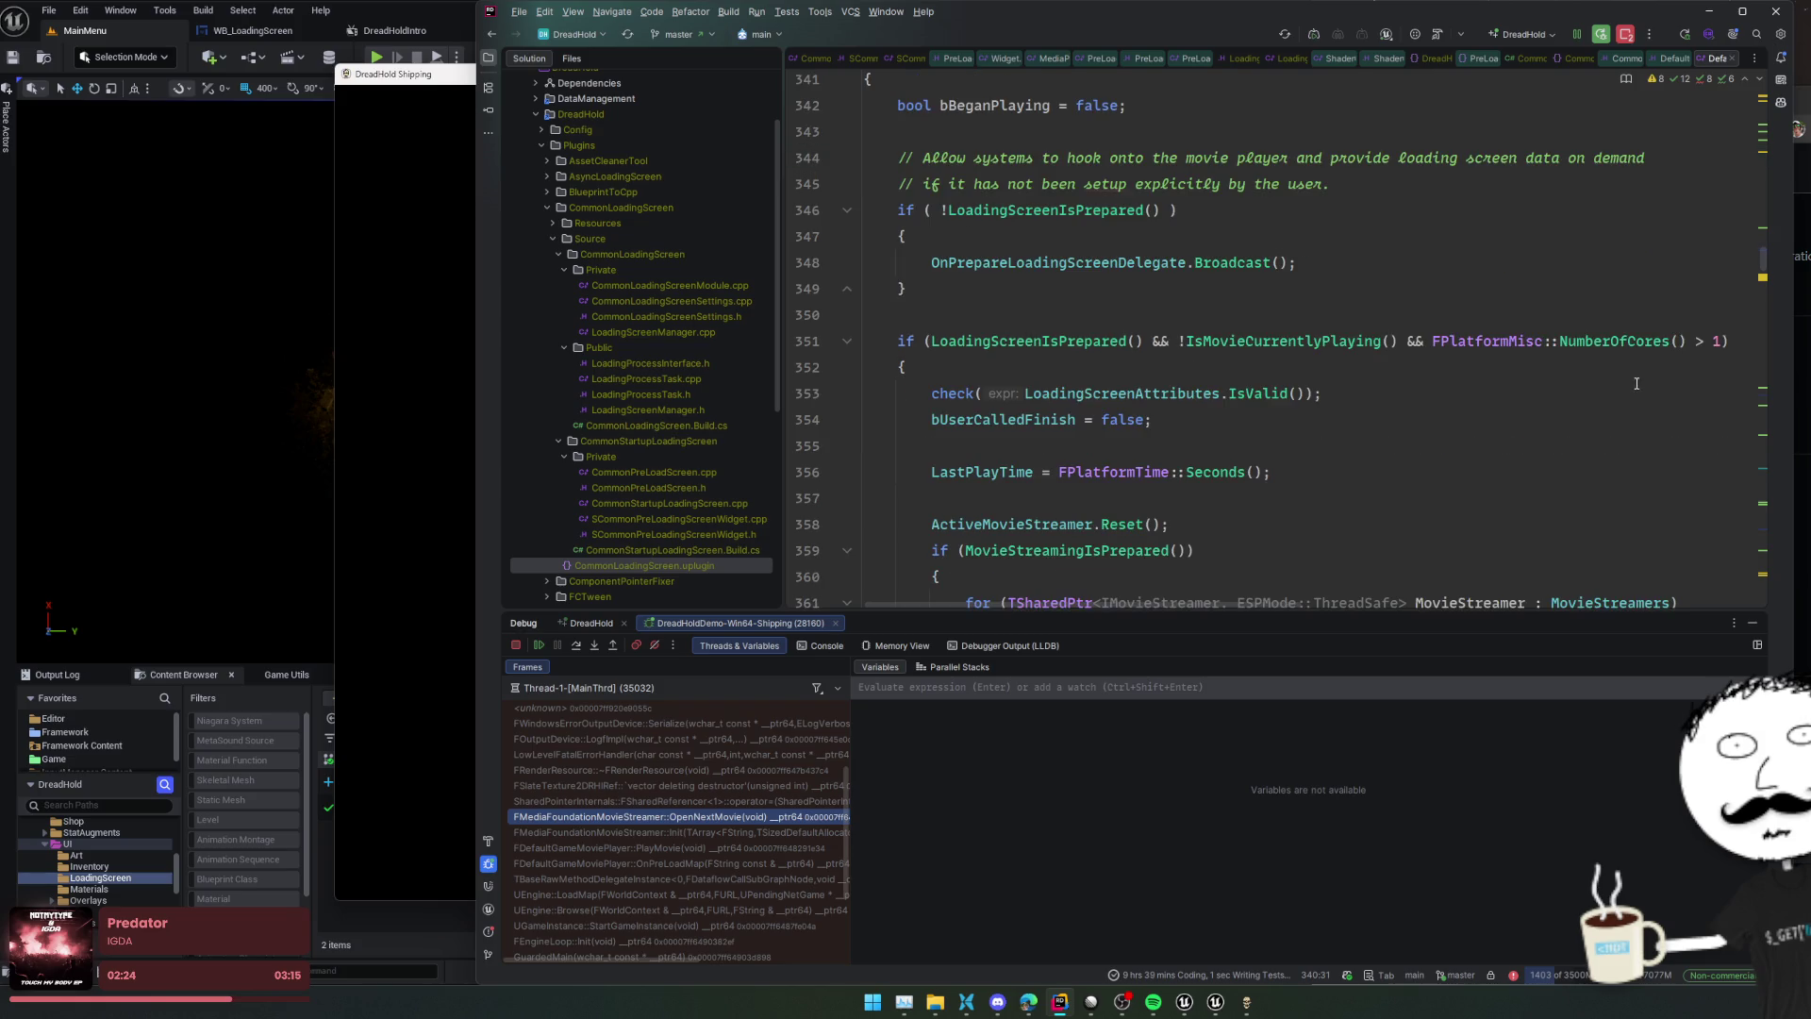
{"action": "scroll", "coordinate": [1634, 389], "scroll_direction": "down", "scroll_amount": 2}
{"action": "scroll", "coordinate": [1590, 404], "scroll_direction": "down", "scroll_amount": 2}
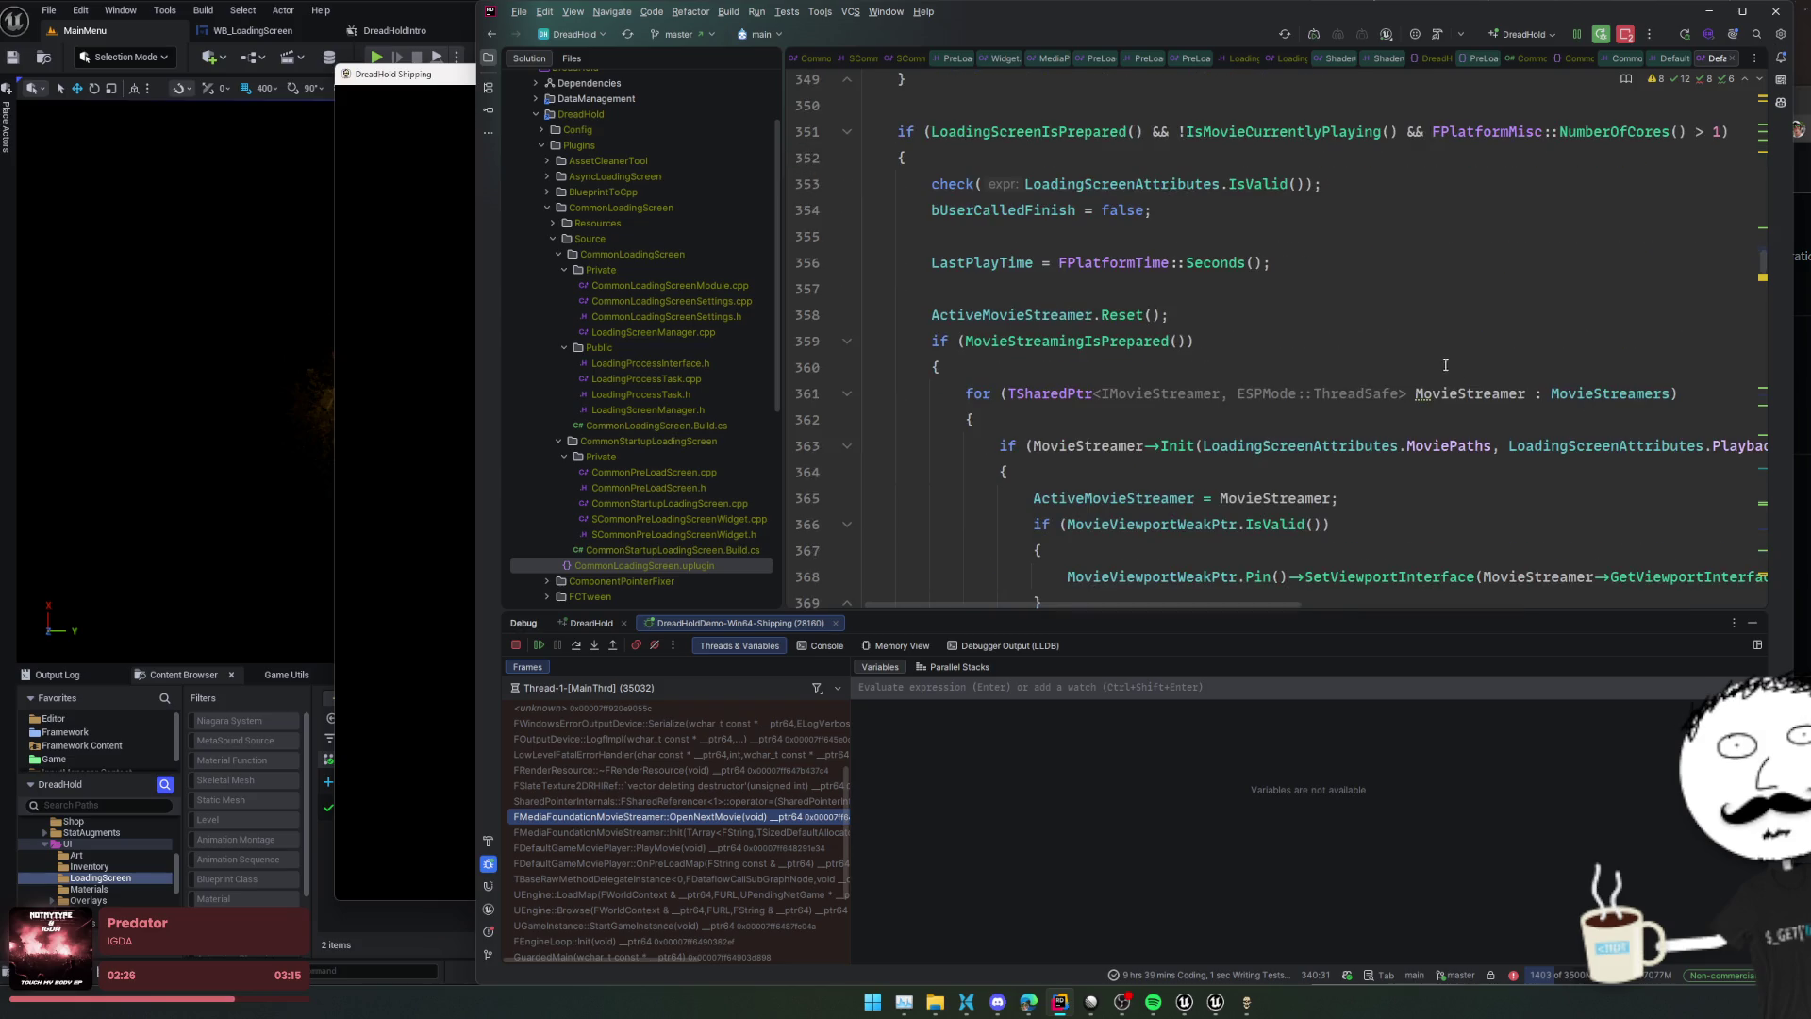
{"action": "scroll", "coordinate": [1550, 389], "scroll_direction": "down", "scroll_amount": 2}
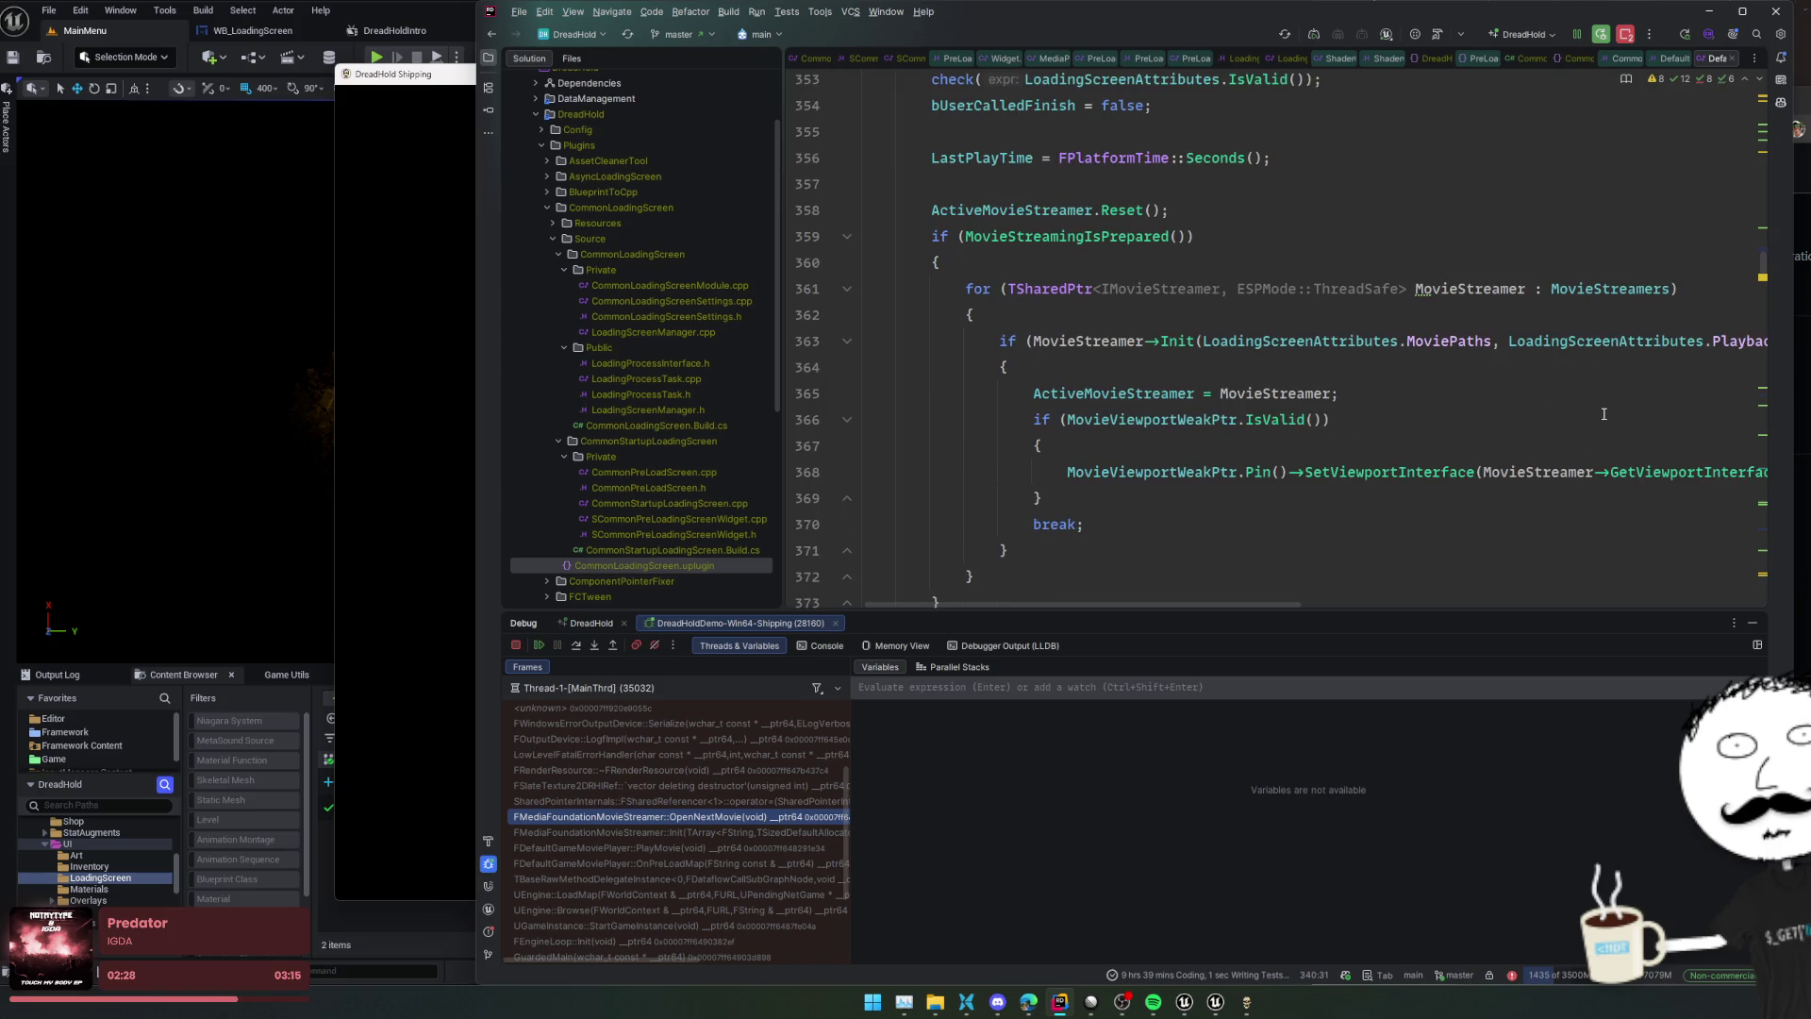
{"action": "scroll", "coordinate": [1646, 416], "scroll_direction": "down", "scroll_amount": 2}
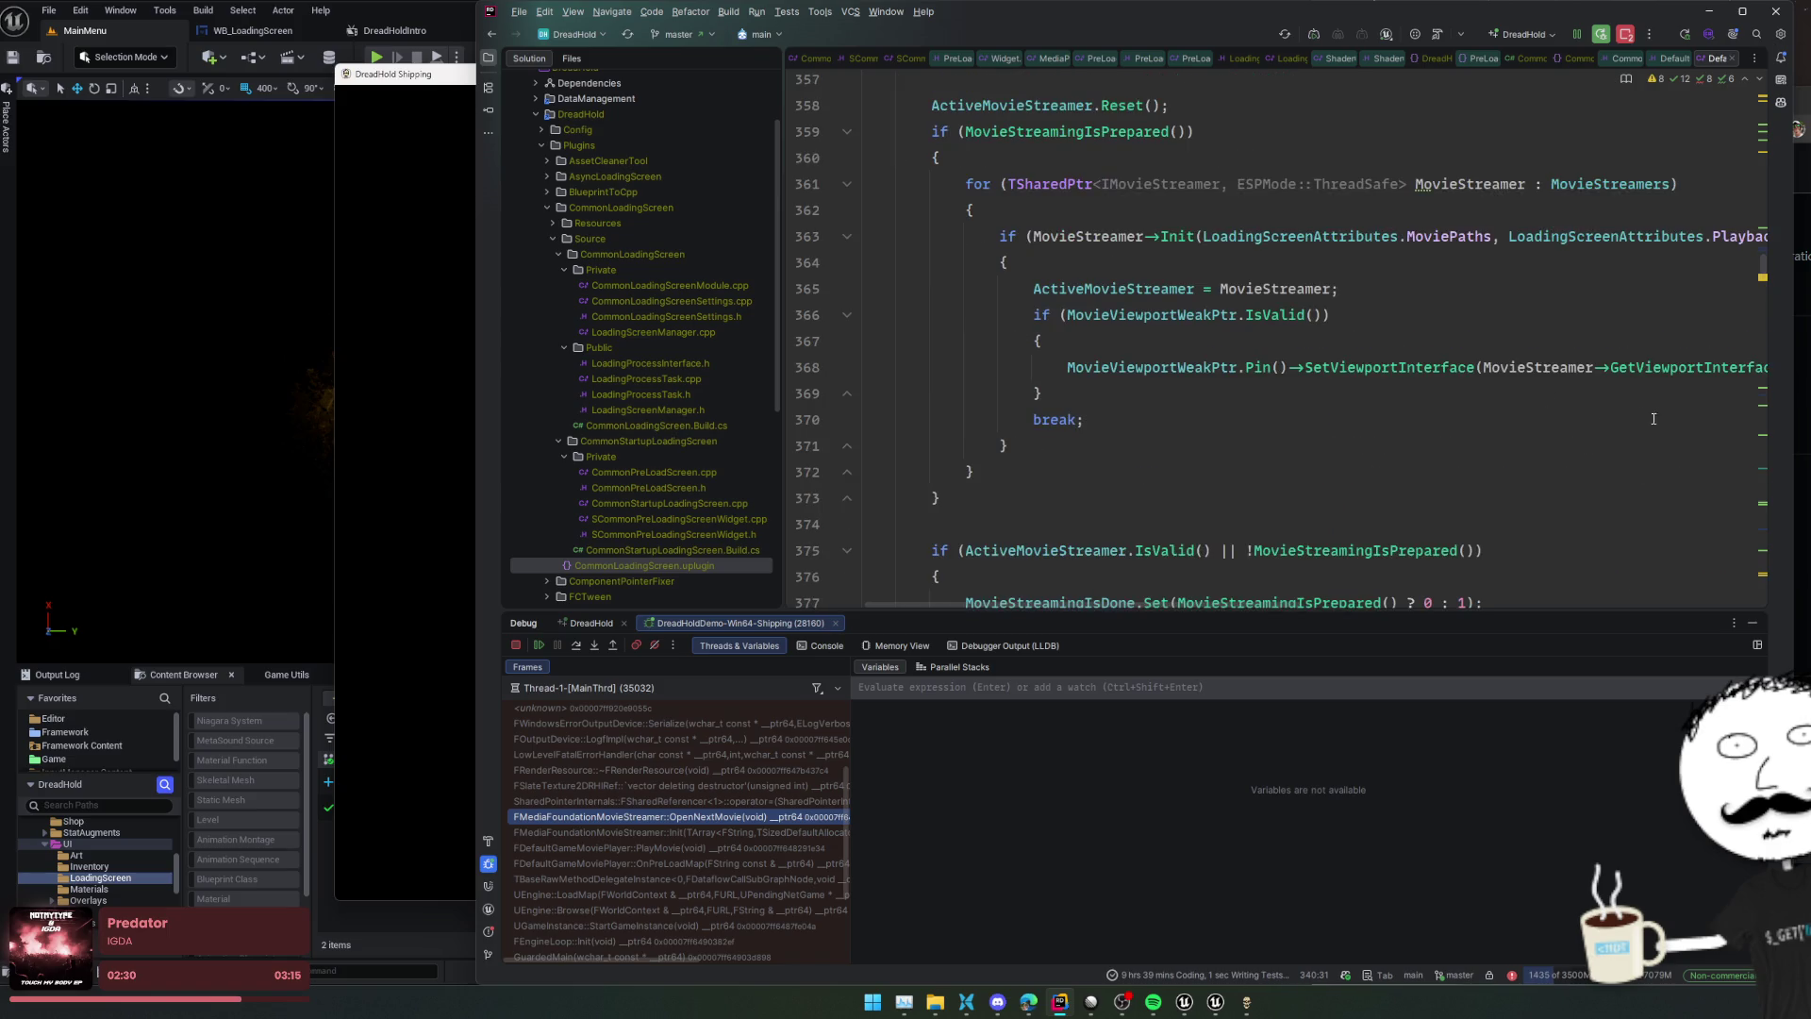
{"action": "scroll", "coordinate": [1670, 417], "scroll_direction": "down", "scroll_amount": 2}
Close the SCommonPreLoadingScreenWidget.cpp tab and another no-longer-needed source file
{"action": "scroll", "coordinate": [1665, 420], "scroll_direction": "up", "scroll_amount": 2}
{"action": "scroll", "coordinate": [1654, 425], "scroll_direction": "down", "scroll_amount": 4}
{"action": "scroll", "coordinate": [1653, 425], "scroll_direction": "down", "scroll_amount": 4}
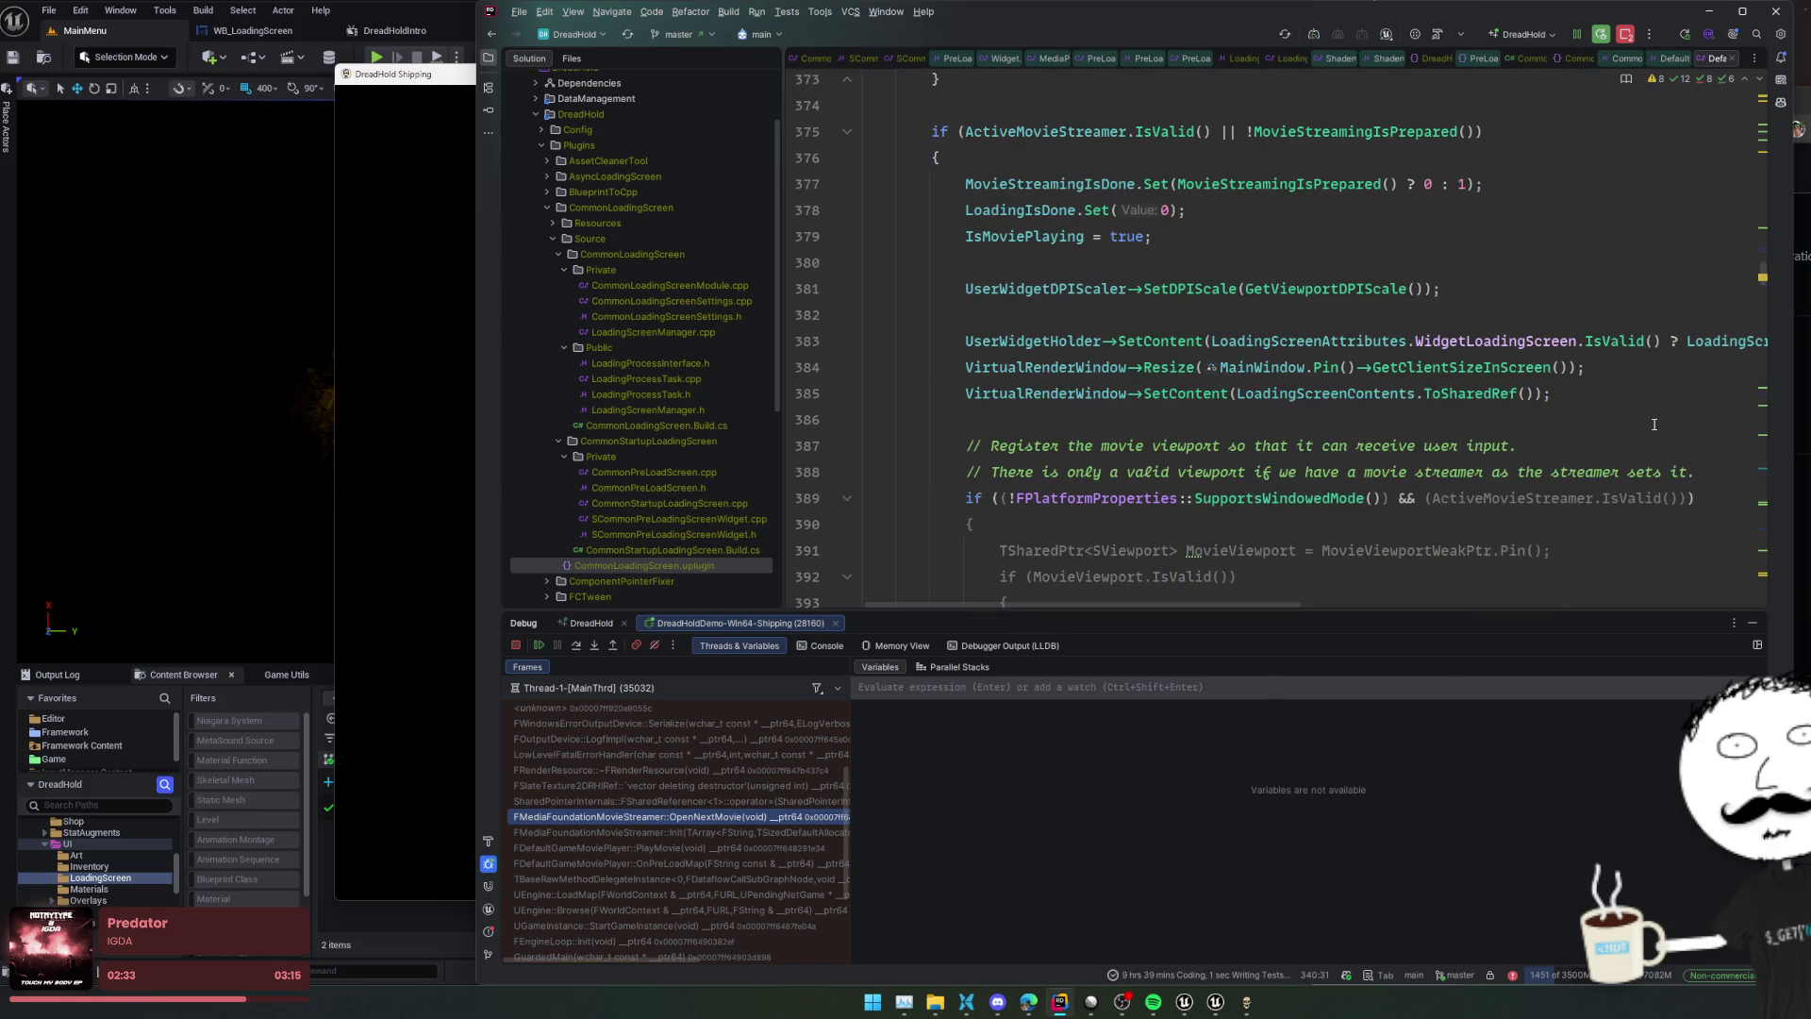
{"action": "left_click", "coordinate": [919, 58]}
{"action": "left_click", "coordinate": [922, 64]}
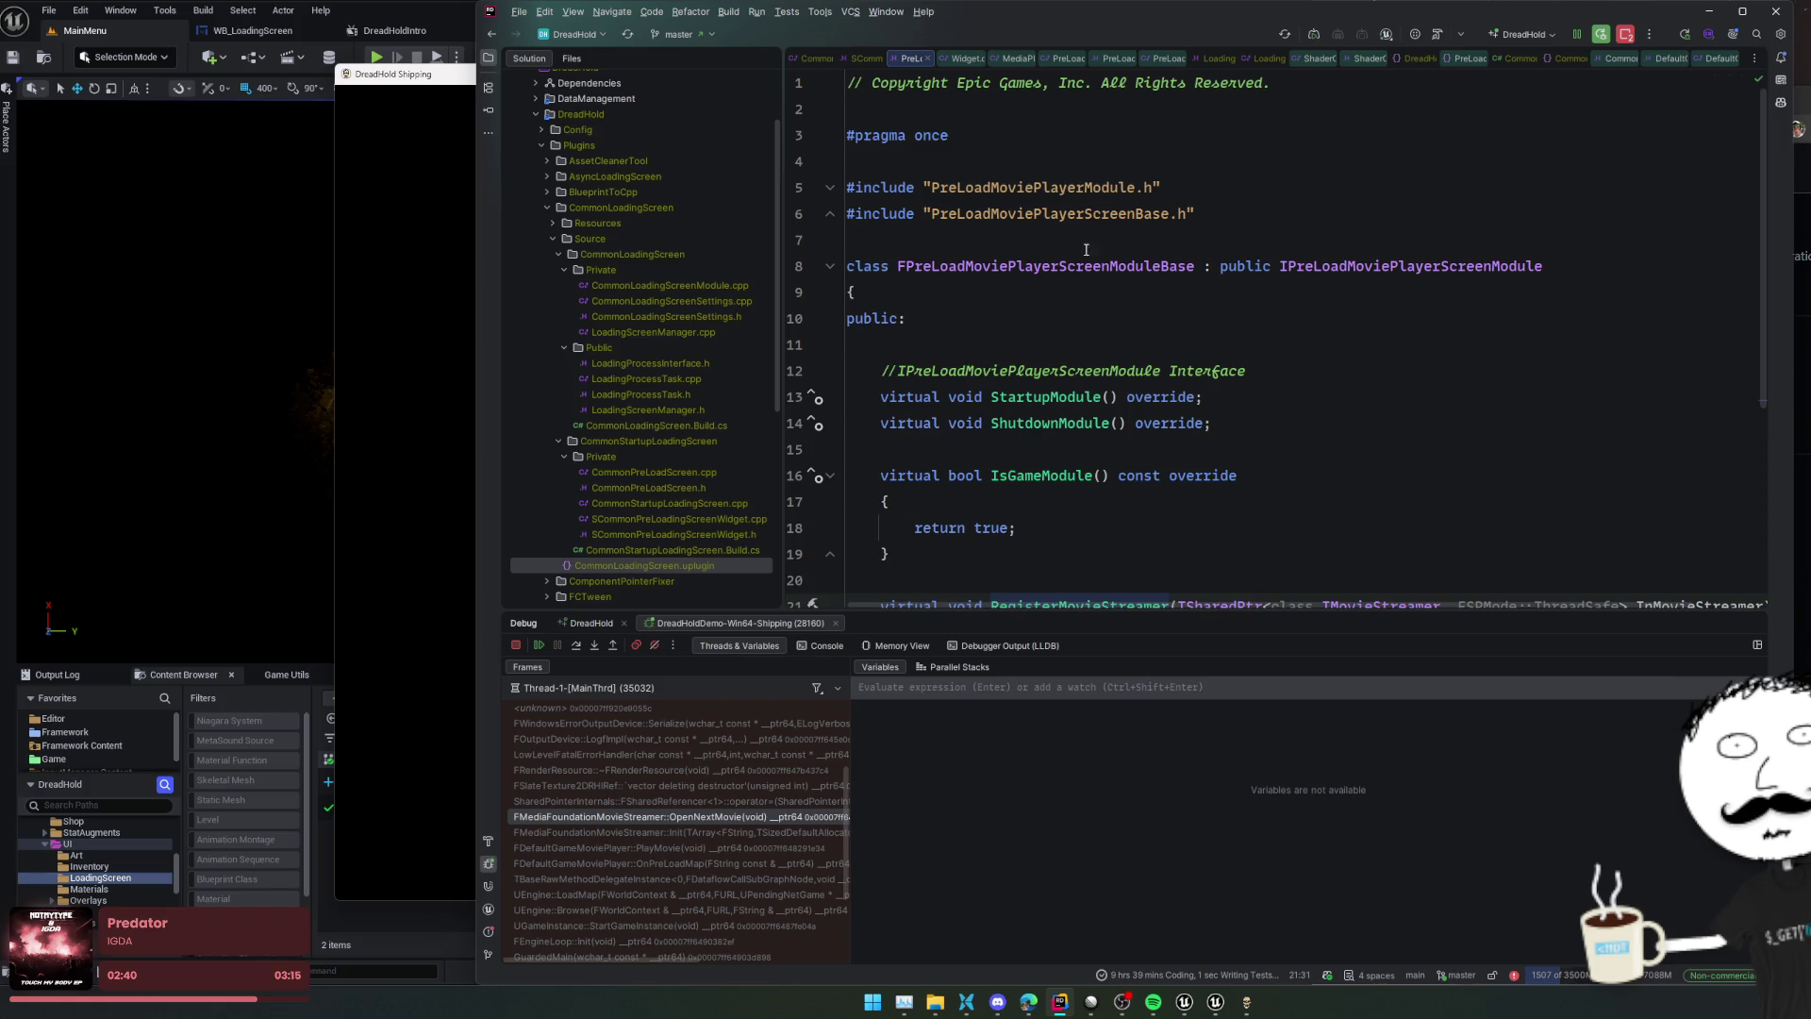
Open DreadHold.uproject's plugin list and the PreLoadScreenMoviePlayer.uplugin descriptor
{"action": "left_click", "coordinate": [692, 58]}
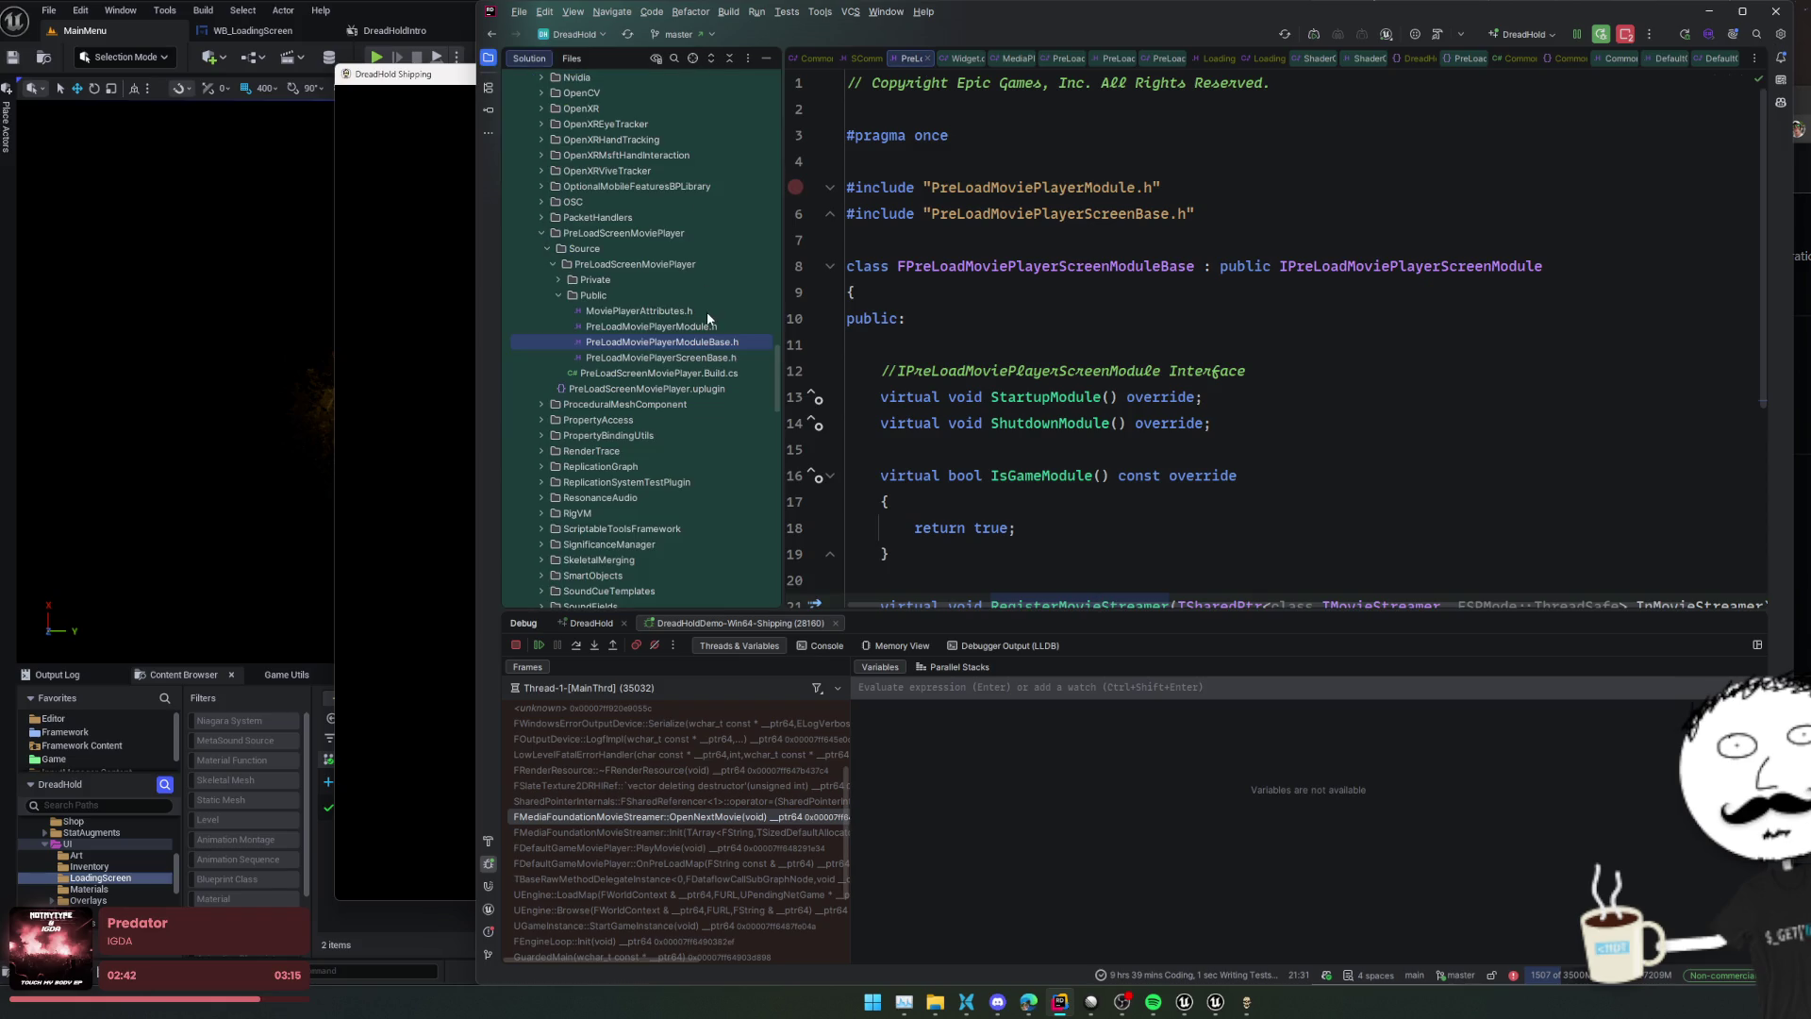
{"action": "left_click", "coordinate": [701, 233]}
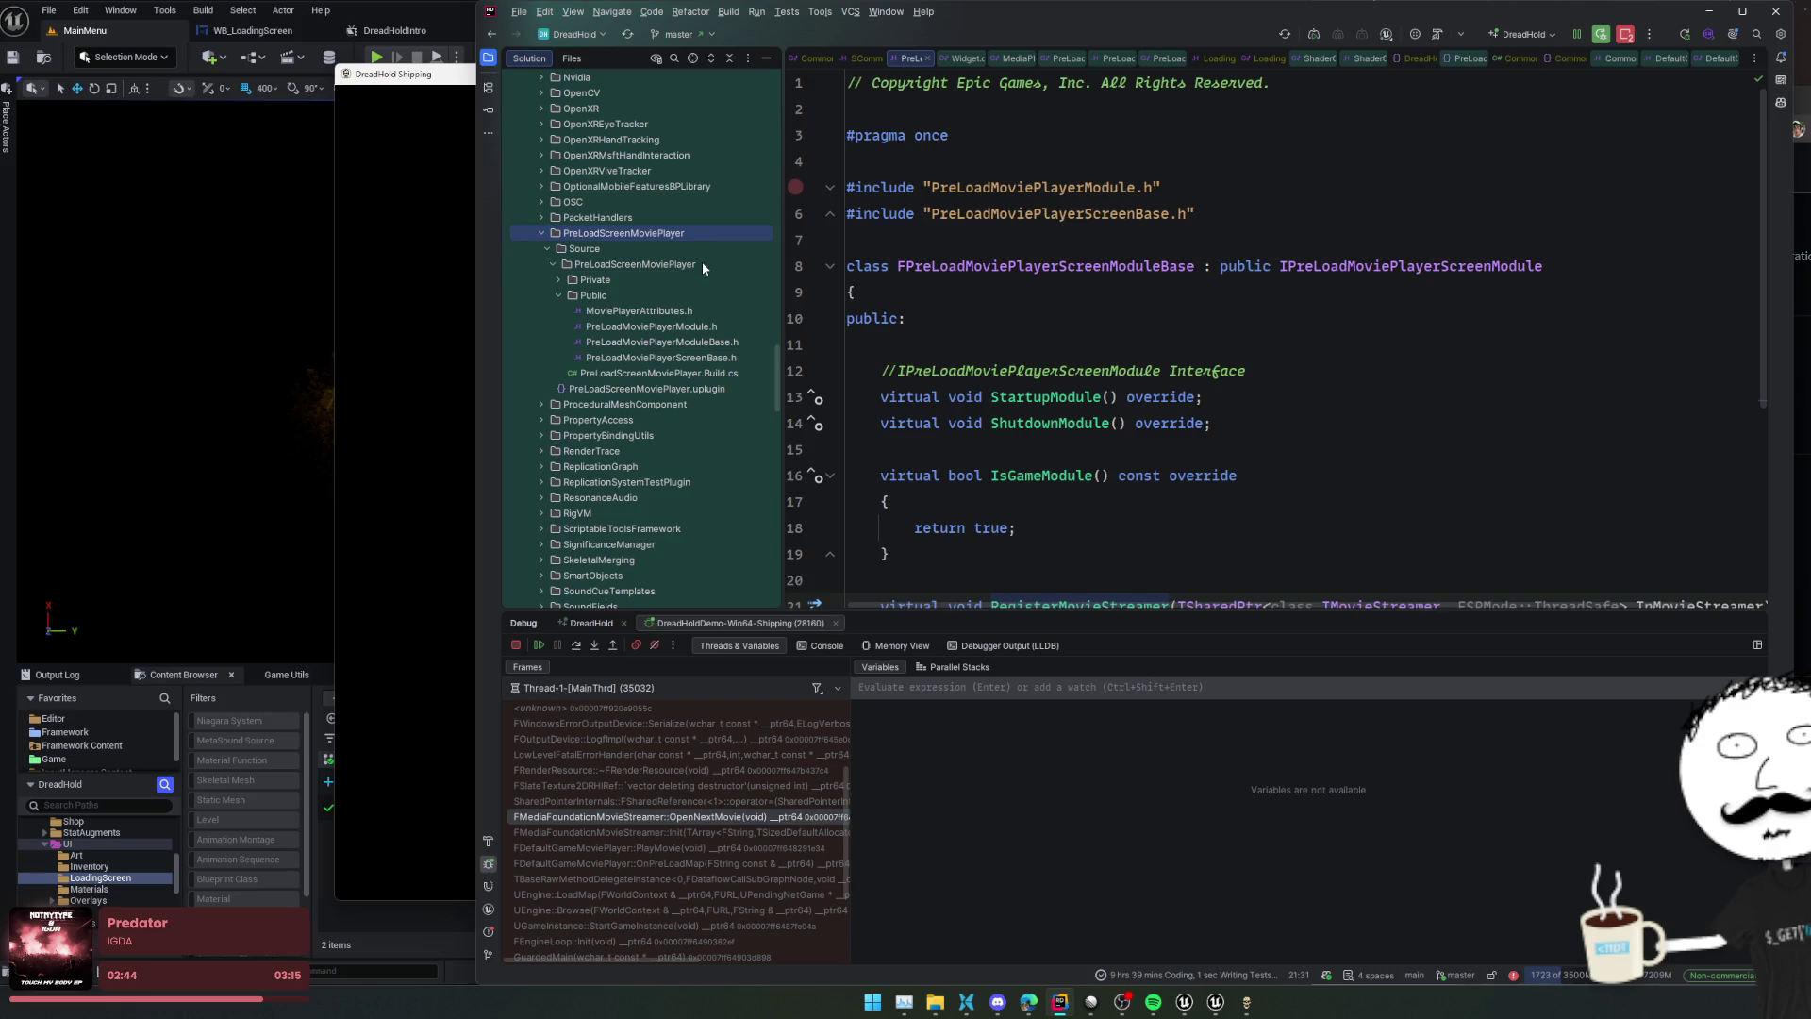
{"action": "left_click", "coordinate": [795, 187]}
{"action": "left_click", "coordinate": [1418, 61]}
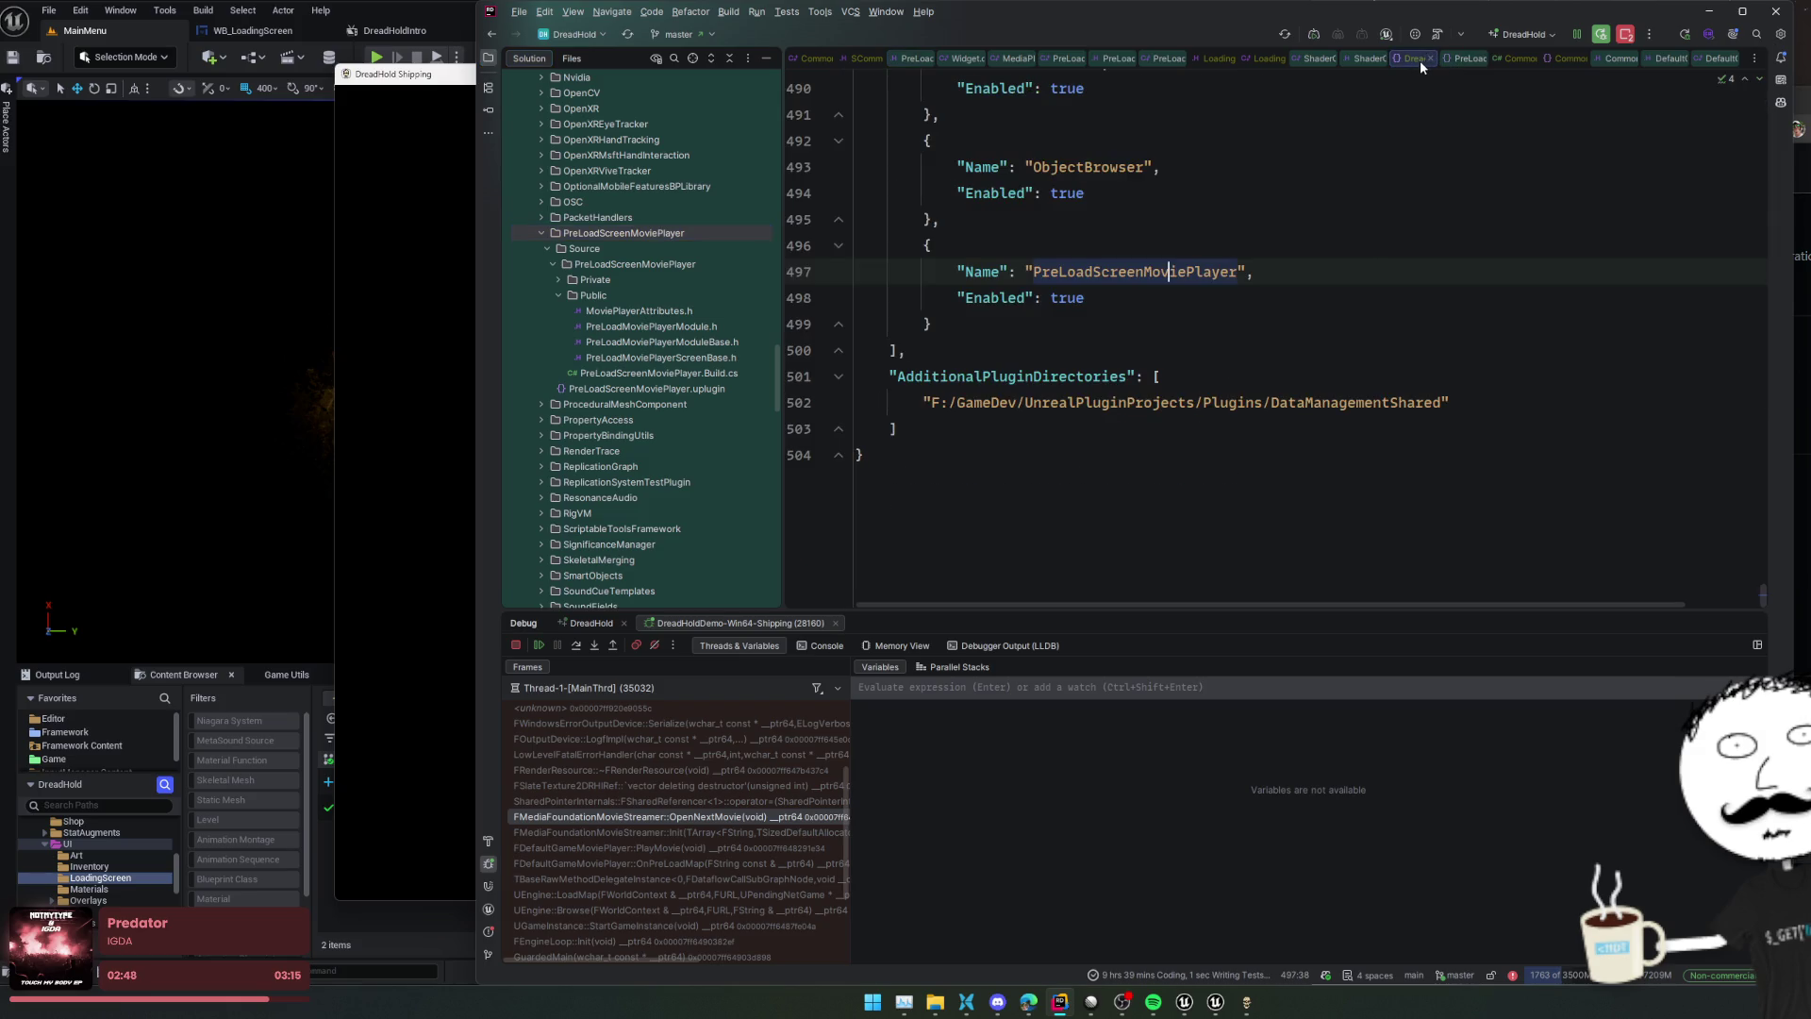
{"action": "left_click", "coordinate": [1185, 272], "text": "ctrl"}
Open PreLoadMoviePlayerScreenBase.cpp from the plugin's Private folder, then view the loading-screen header
{"action": "left_click", "coordinate": [692, 58]}
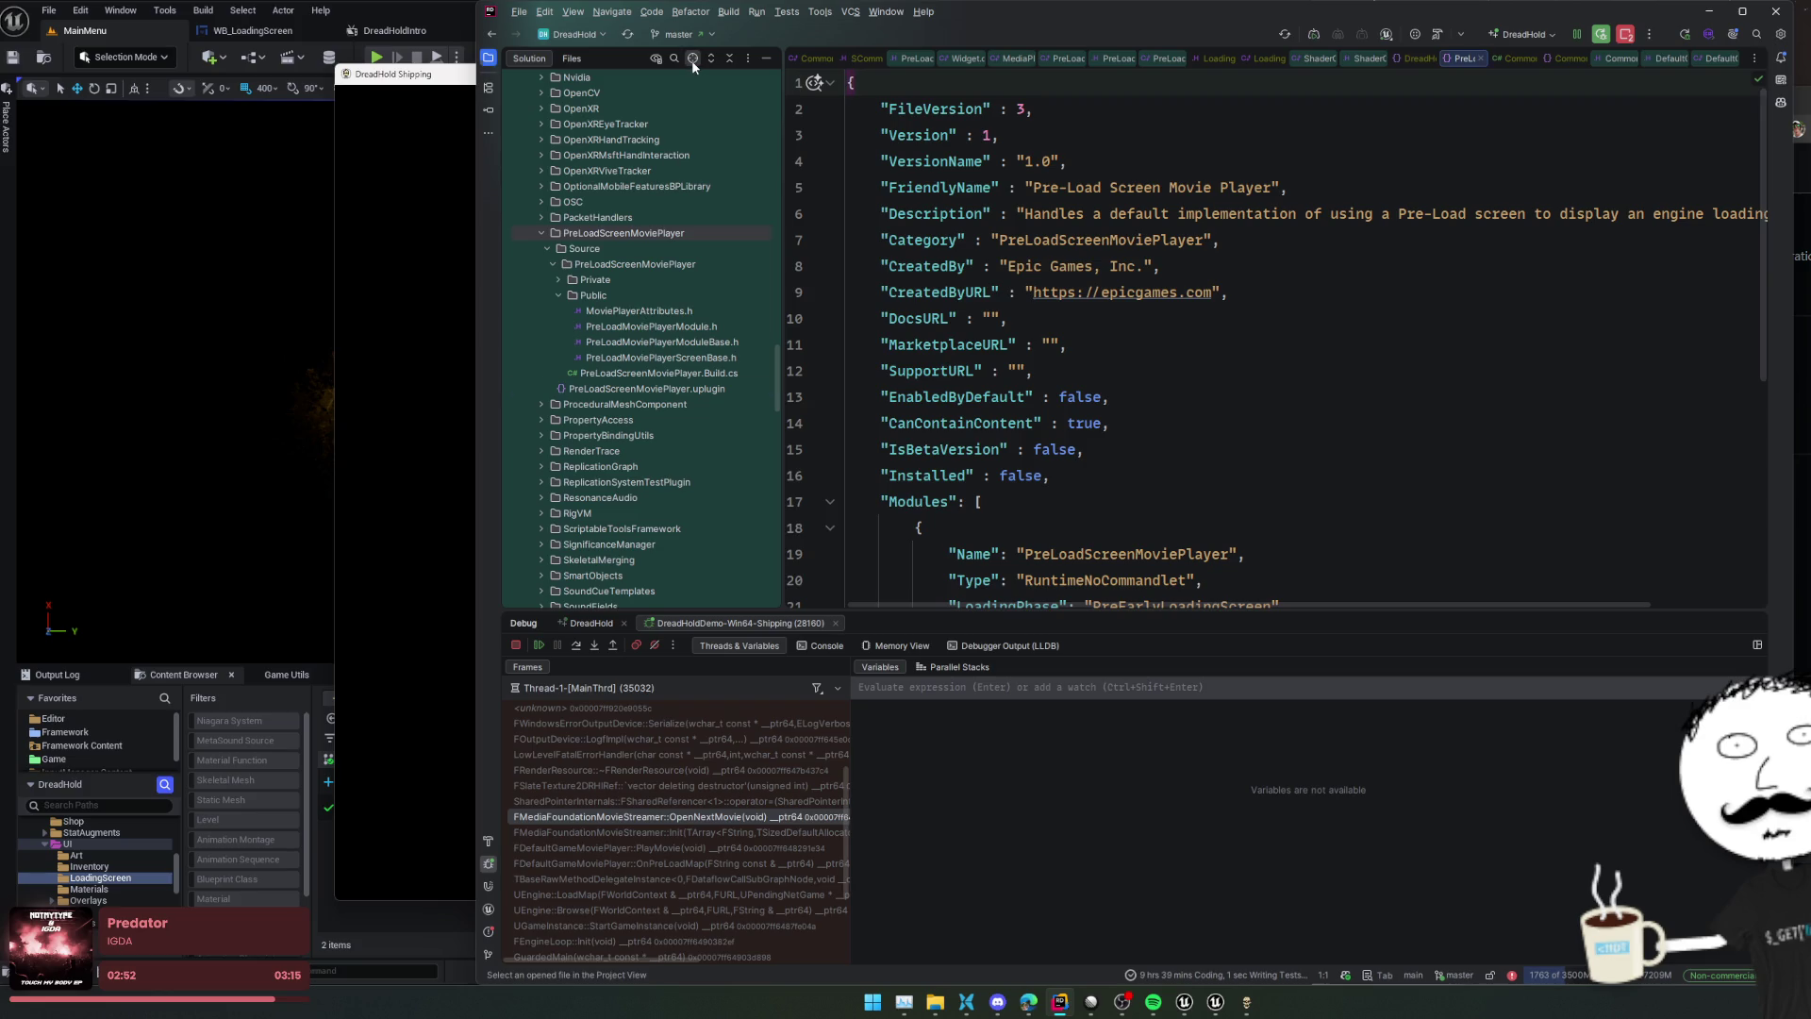
{"action": "scroll", "coordinate": [1052, 267], "scroll_direction": "down", "scroll_amount": 4}
{"action": "scroll", "coordinate": [1453, 313], "scroll_direction": "up", "scroll_amount": 3}
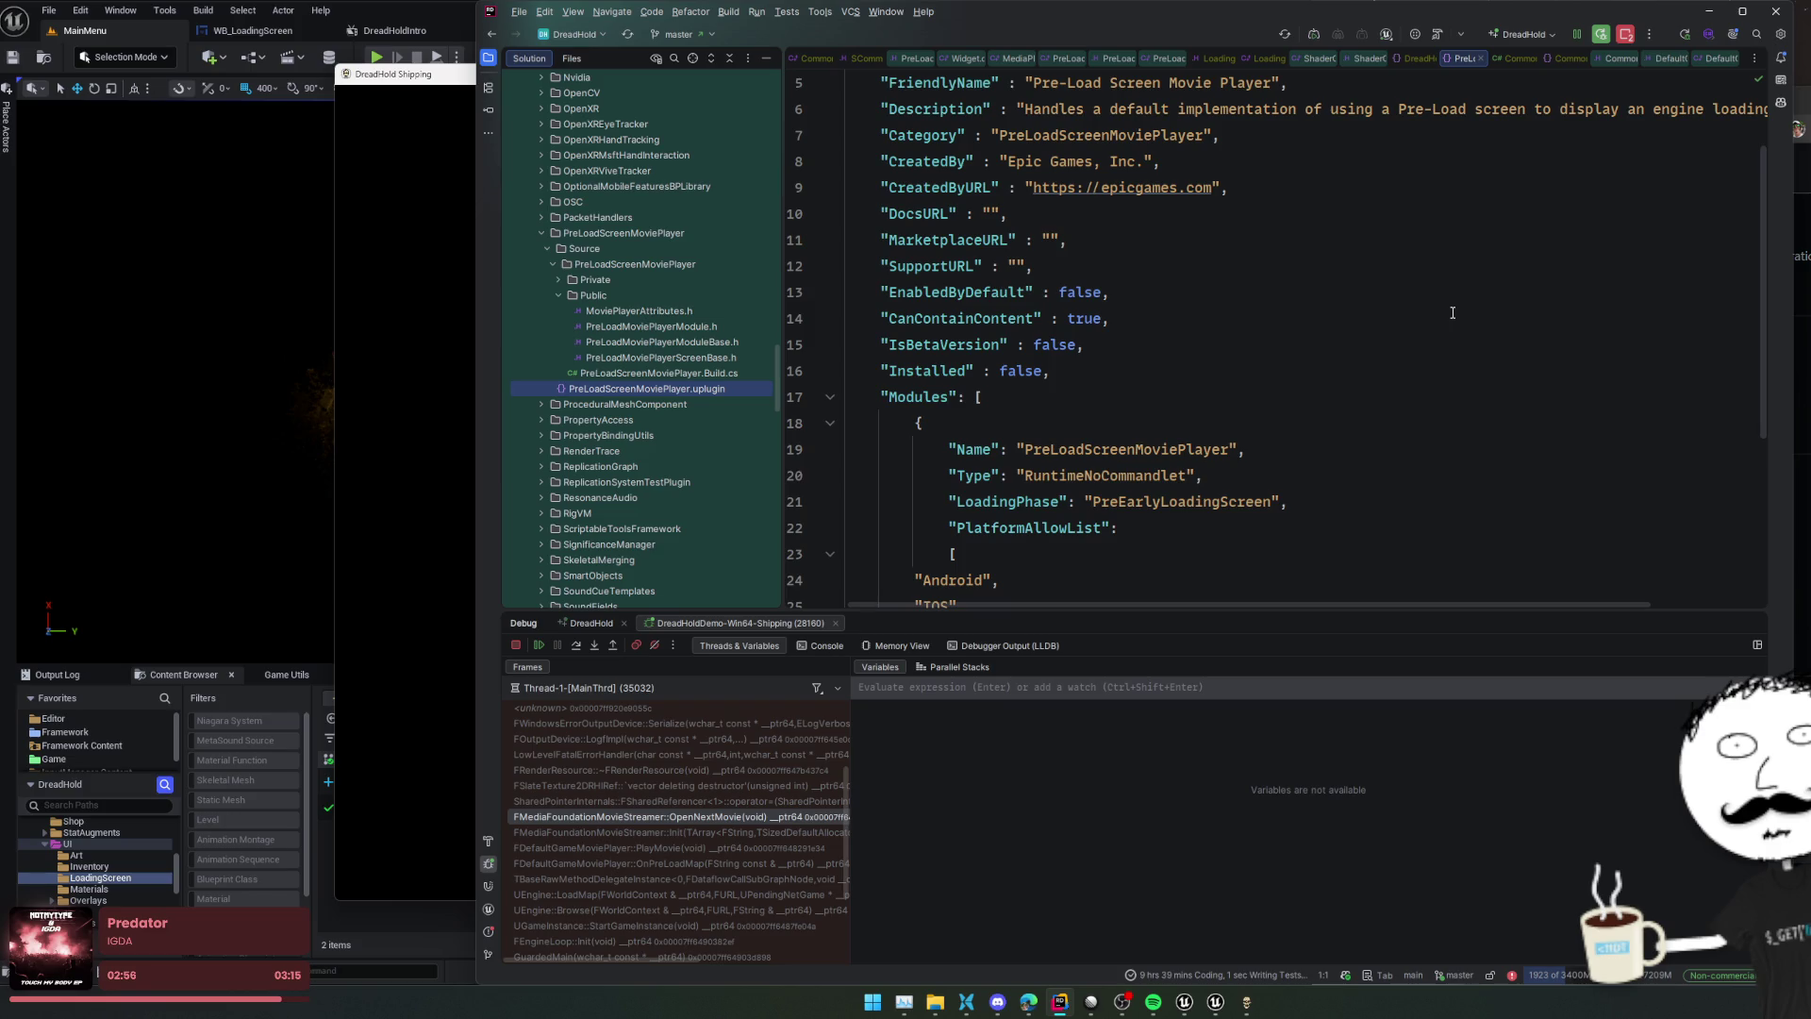
{"action": "double_click", "coordinate": [632, 277]}
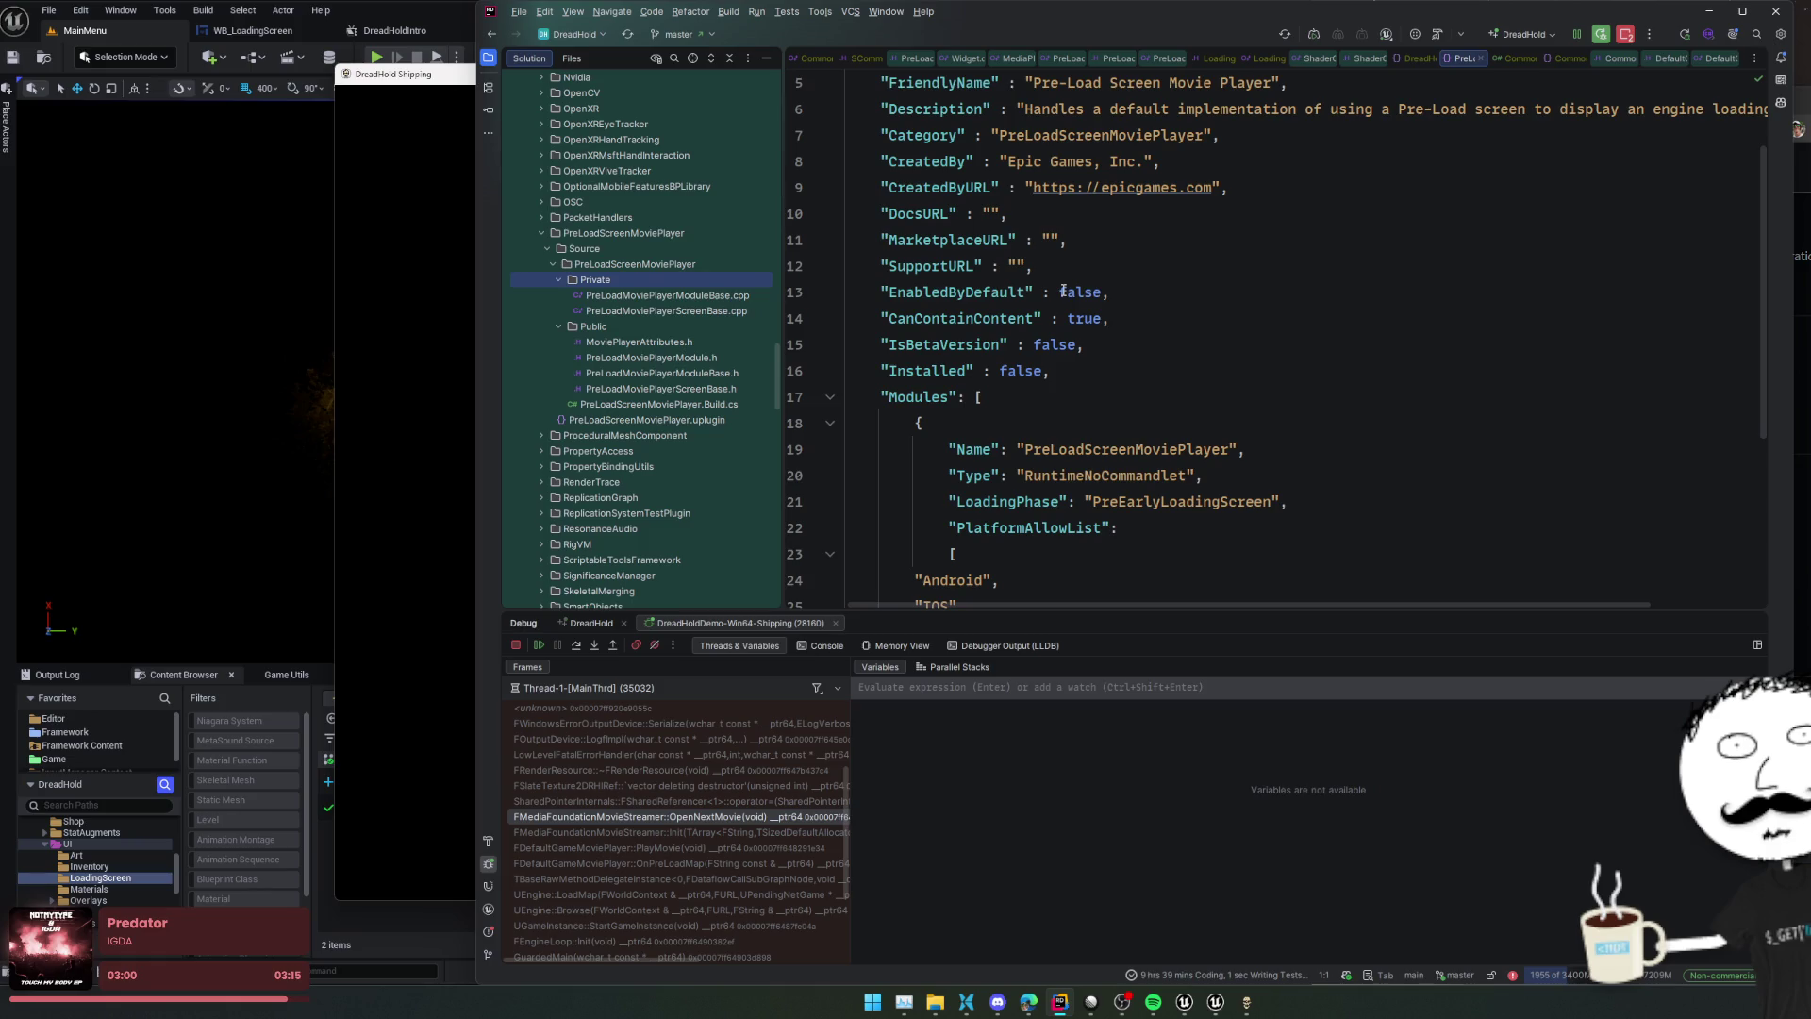
{"action": "double_click", "coordinate": [666, 311]}
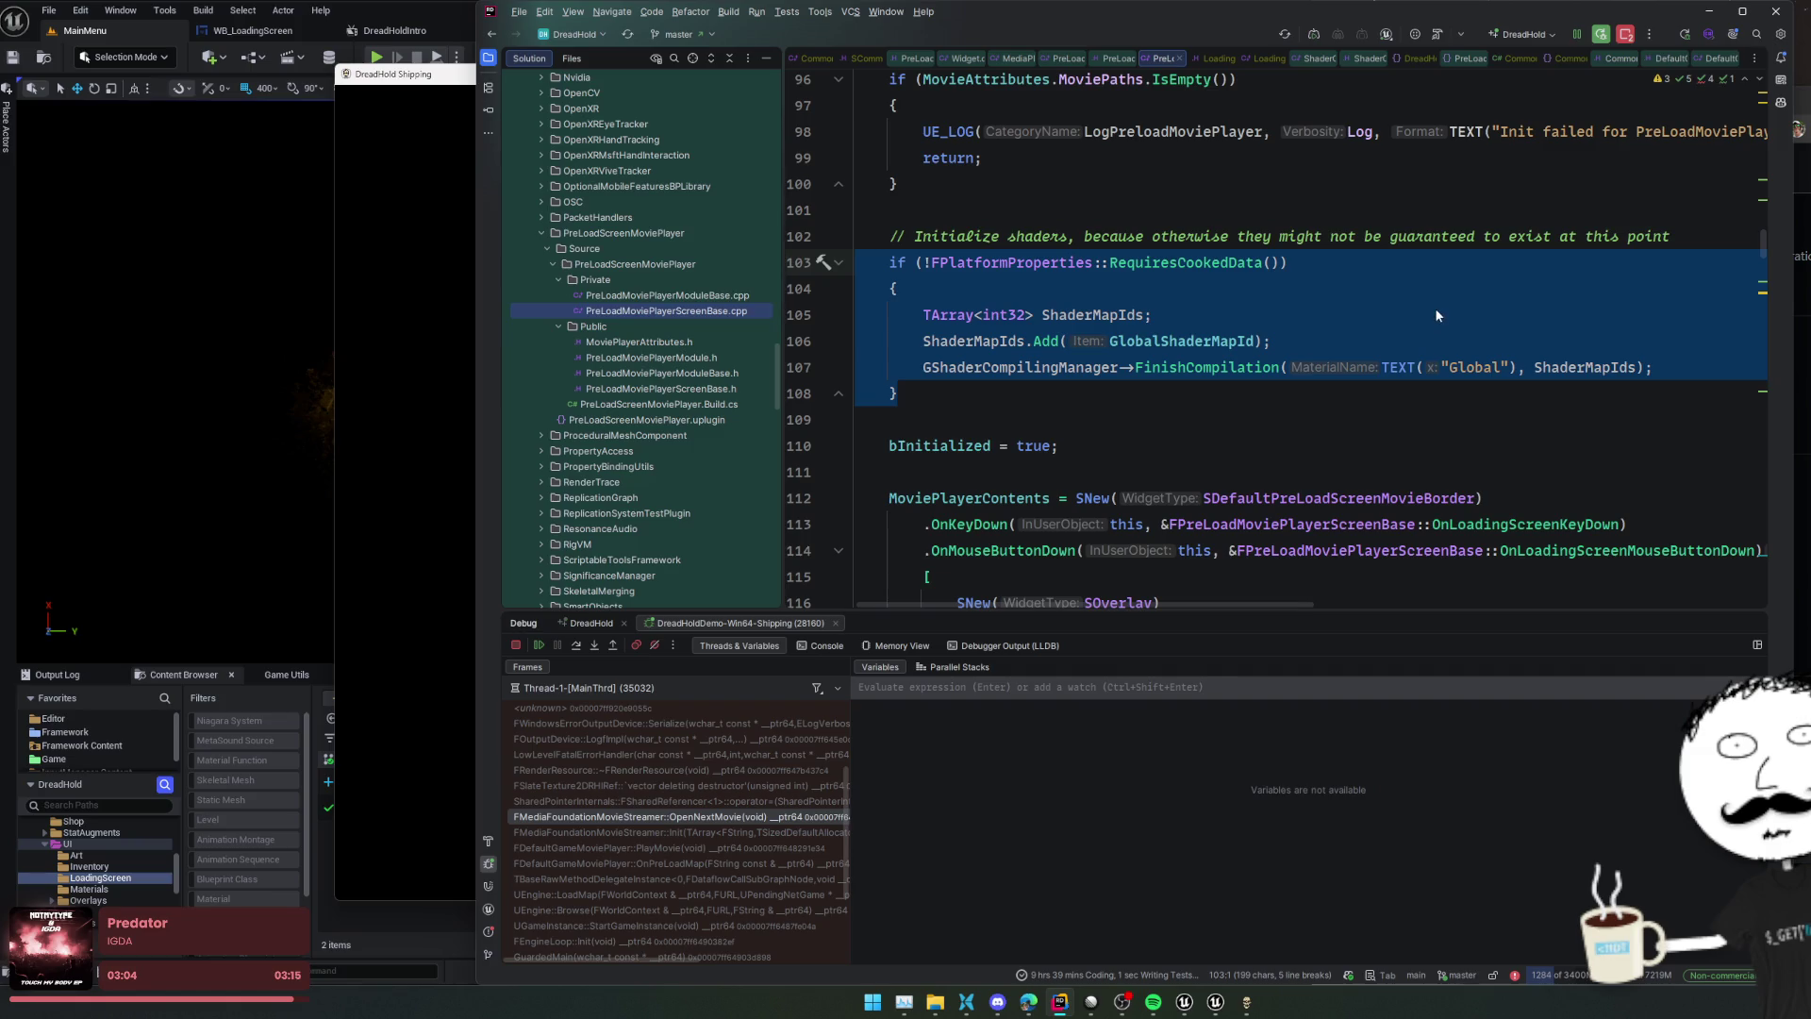
{"action": "scroll", "coordinate": [1436, 312], "scroll_direction": "up", "scroll_amount": 4}
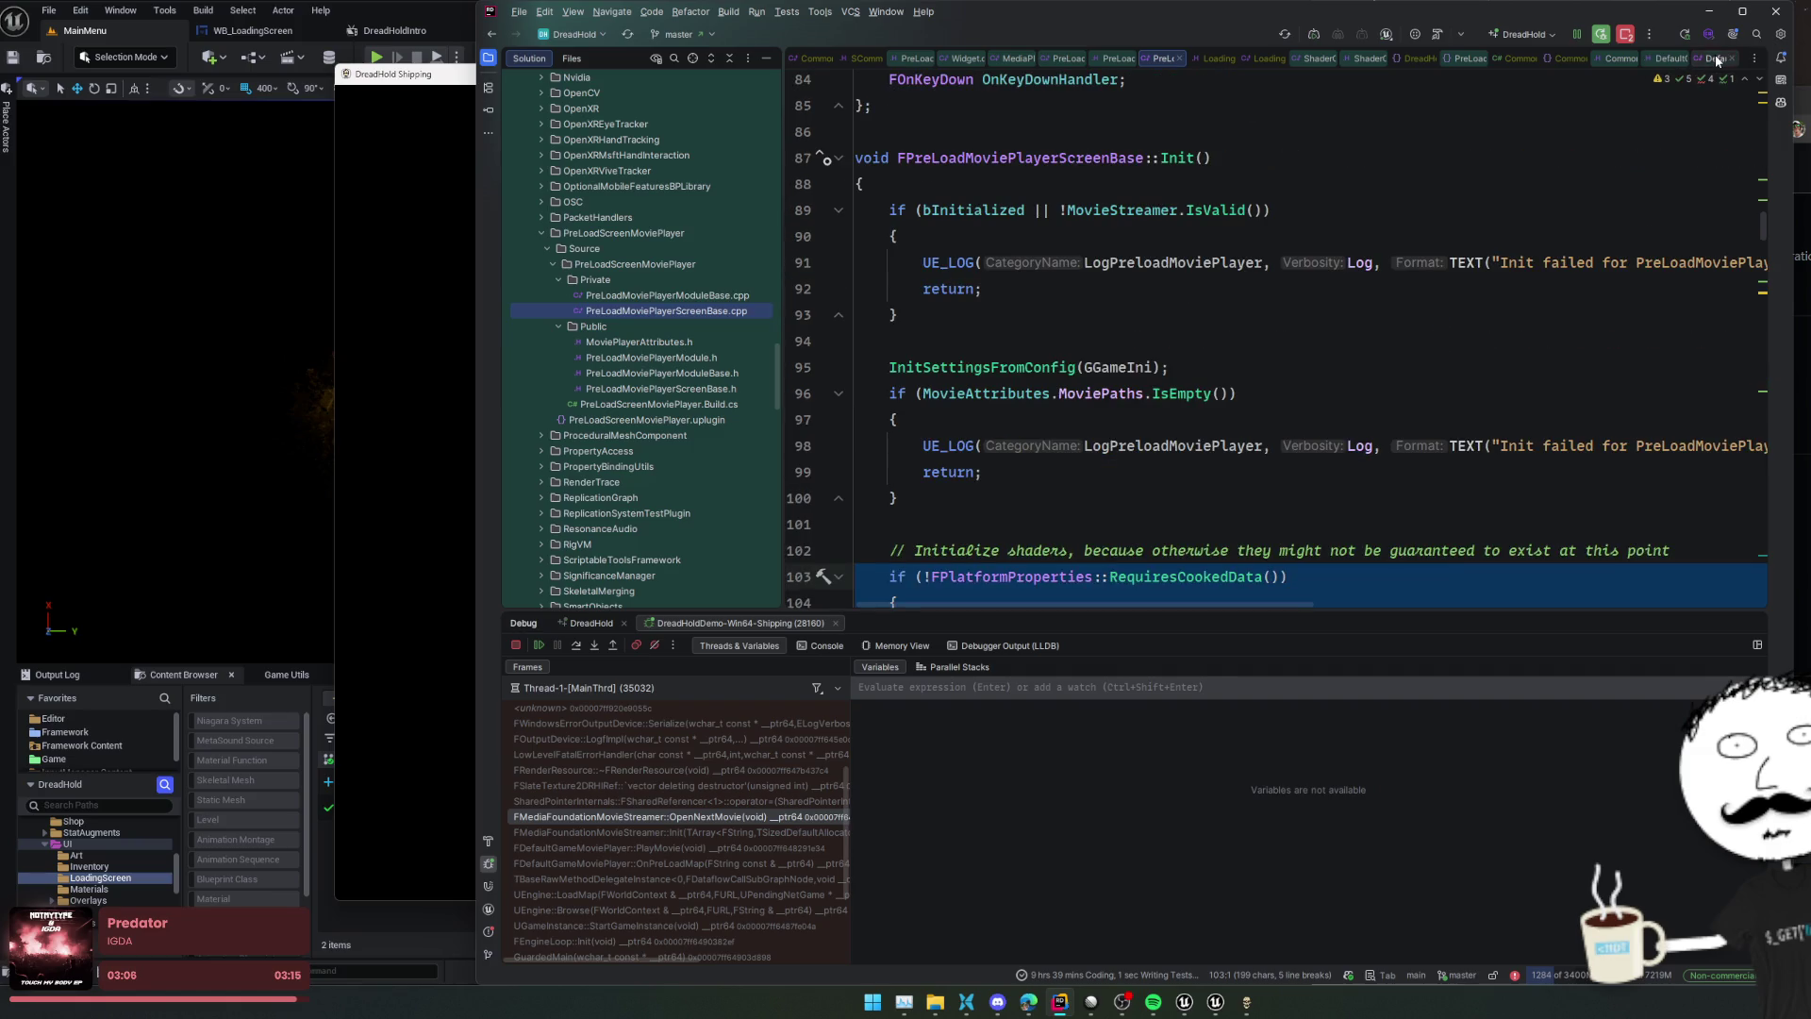
{"action": "left_click", "coordinate": [1011, 57]}
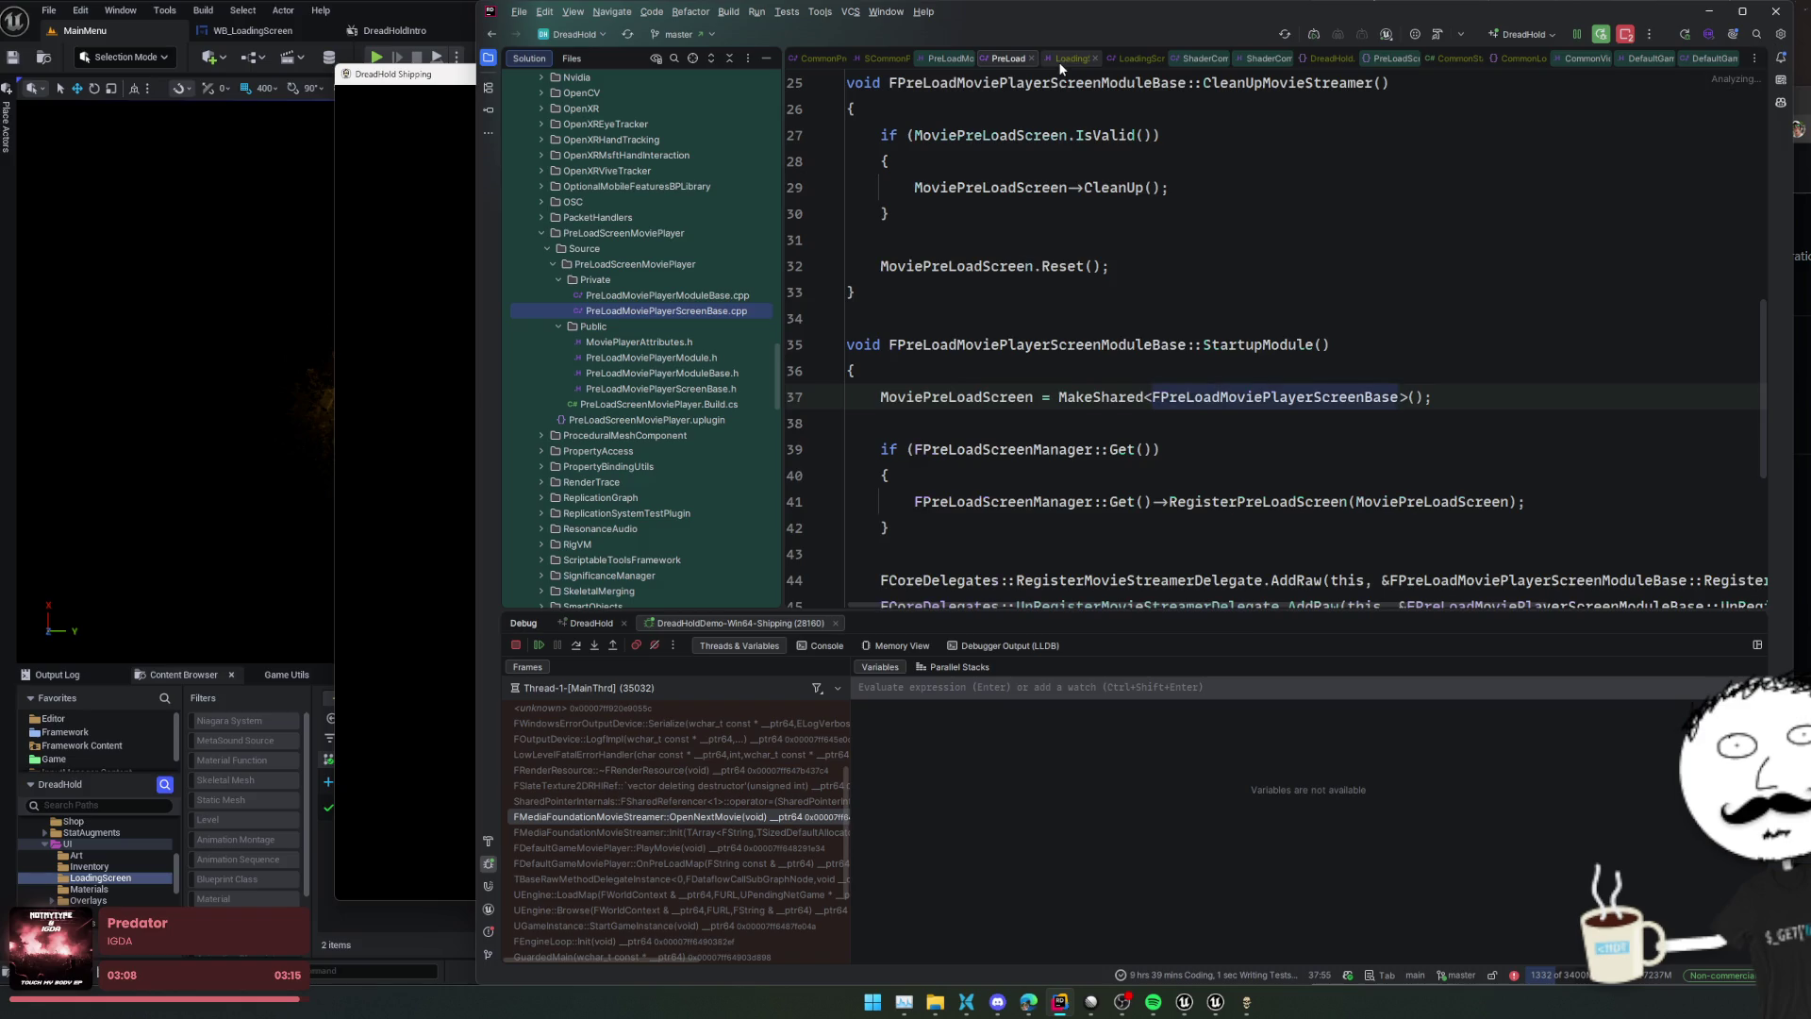
{"action": "left_click", "coordinate": [1066, 59]}
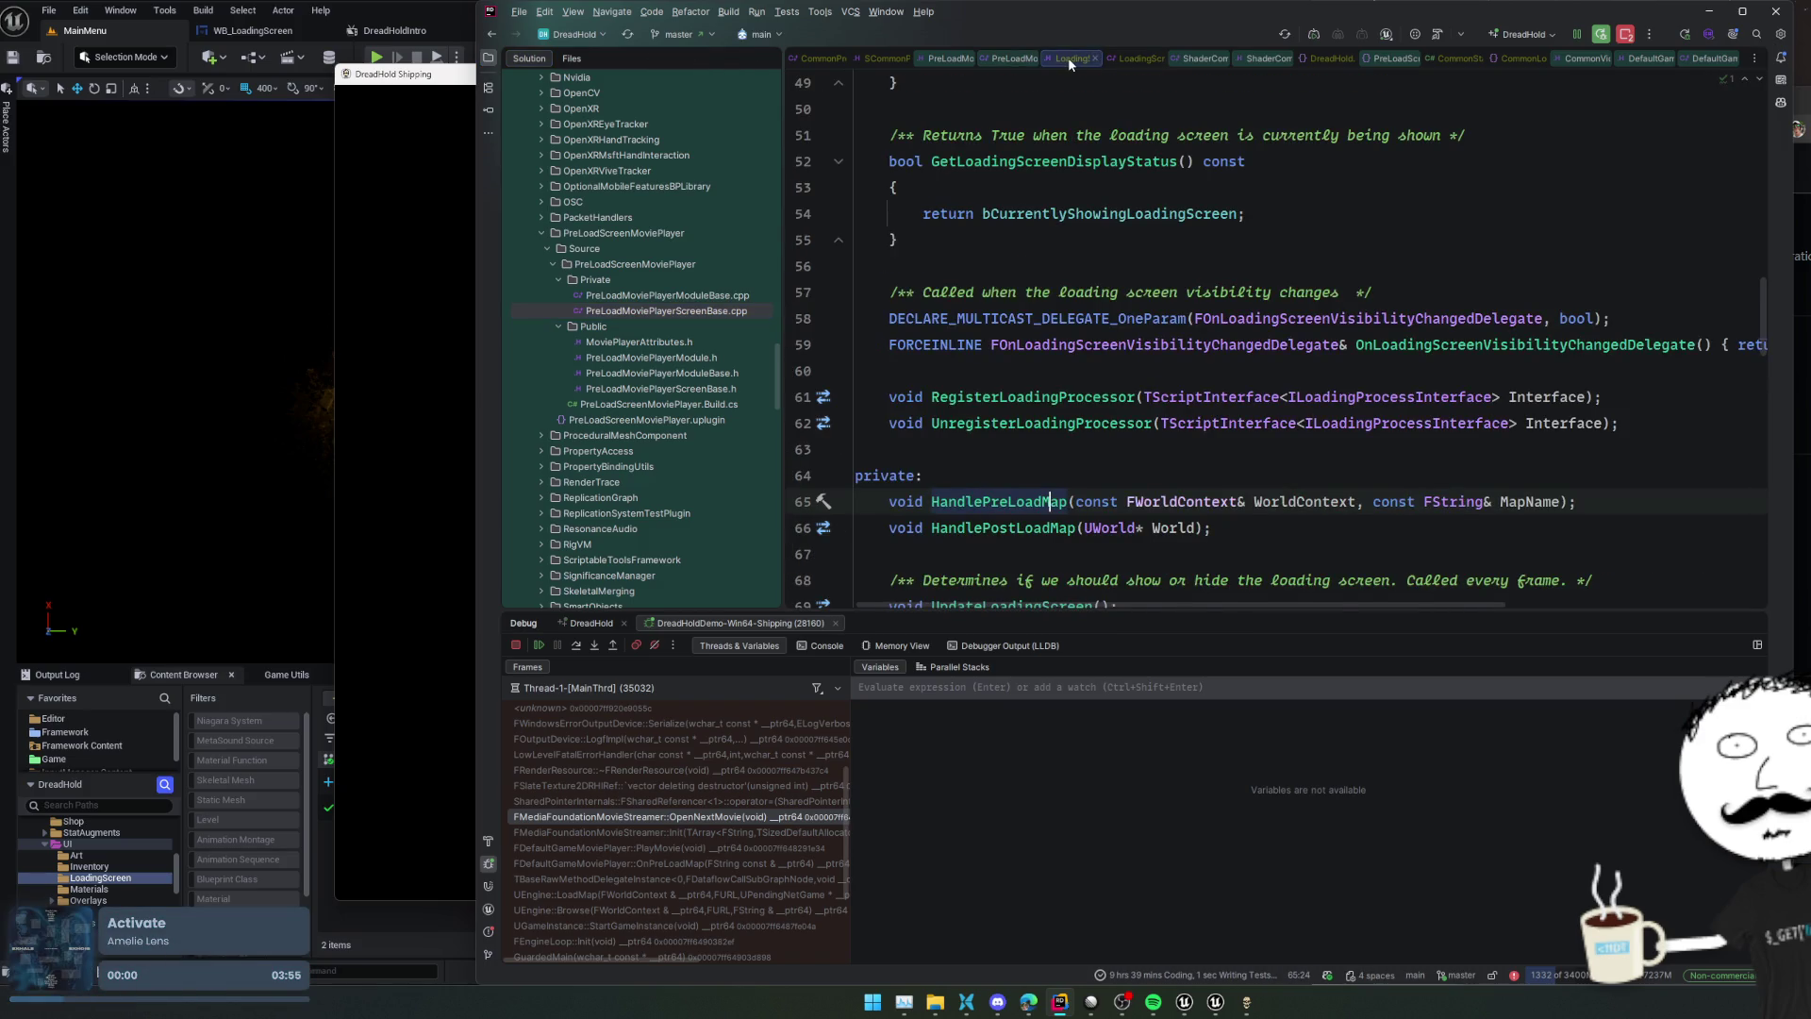
Close the unneeded Rider tabs: project, plugin, loading-screen and CommonVideoPlayer header files
{"action": "middle_click", "coordinate": [1067, 56]}
{"action": "middle_click", "coordinate": [1068, 57]}
{"action": "middle_click", "coordinate": [1069, 59]}
{"action": "middle_click", "coordinate": [1076, 57]}
{"action": "middle_click", "coordinate": [1089, 55]}
{"action": "middle_click", "coordinate": [1098, 58]}
{"action": "middle_click", "coordinate": [1179, 60]}
{"action": "middle_click", "coordinate": [1217, 59]}
{"action": "middle_click", "coordinate": [1240, 57]}
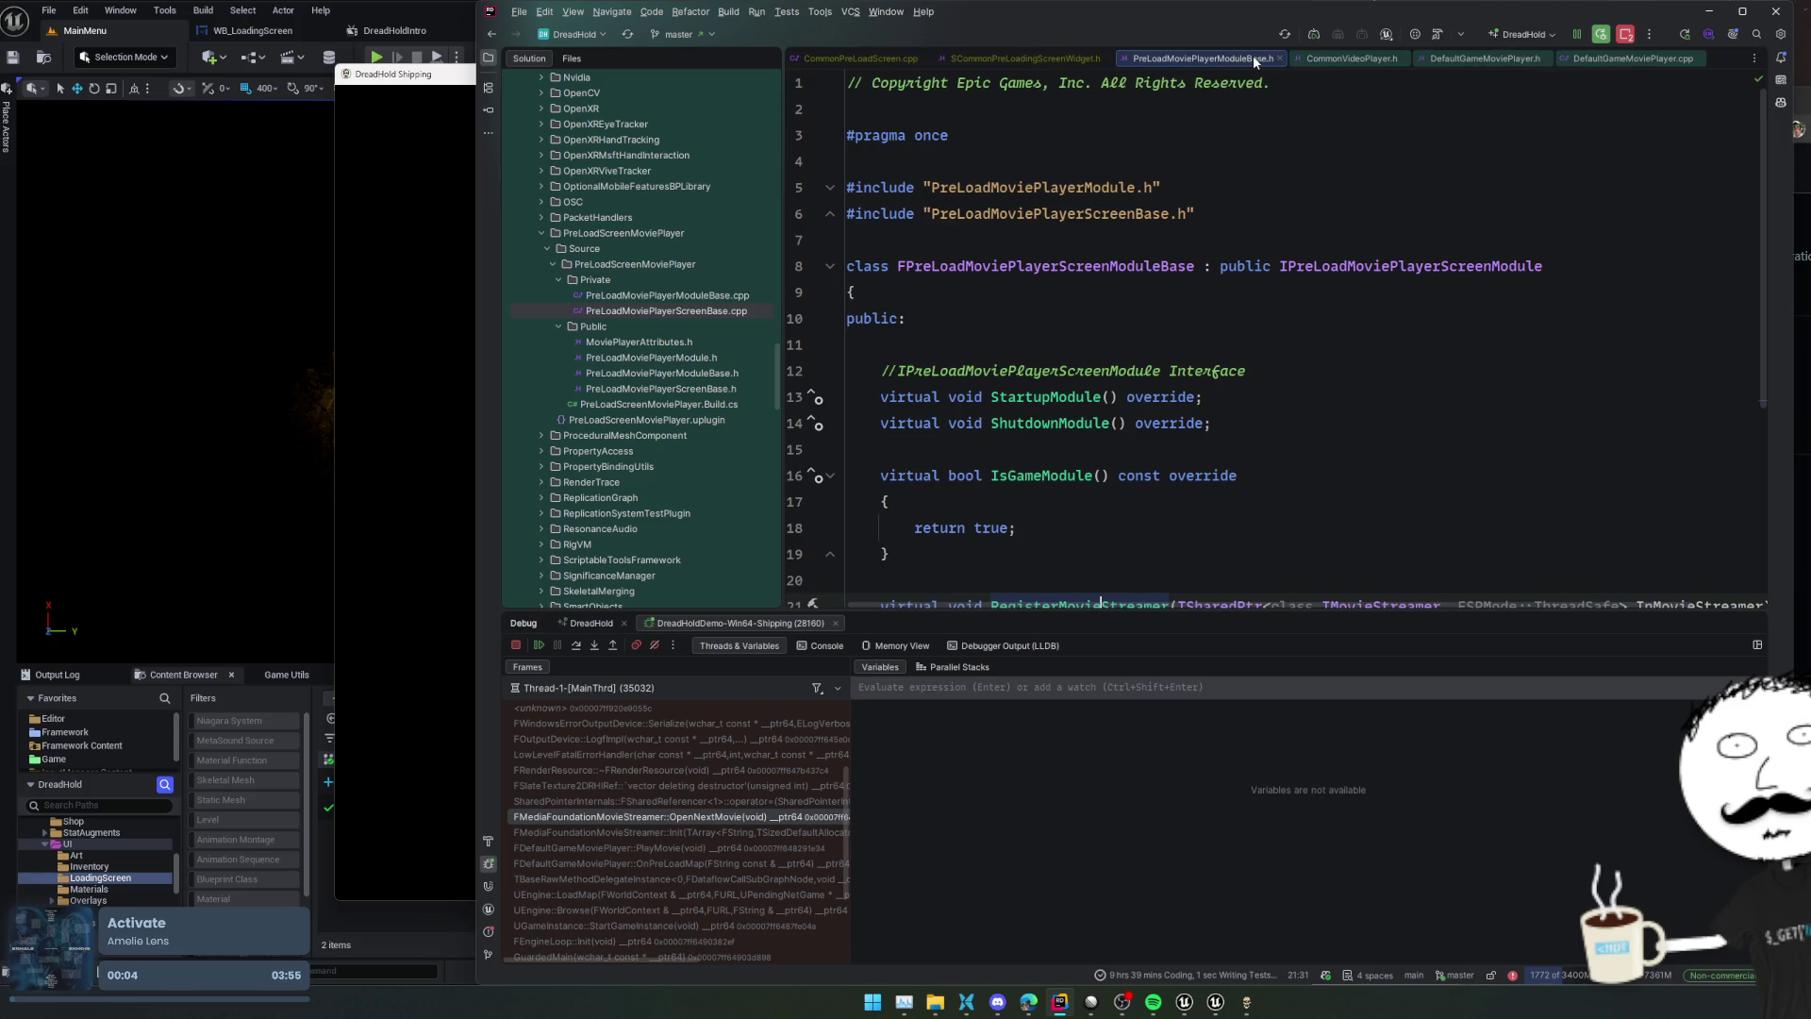
{"action": "middle_click", "coordinate": [1348, 58]}
Open DefaultGameMoviePlayer.cpp and scroll to where PlayMovie returns bBeganPlaying
{"action": "left_click", "coordinate": [1377, 59]}
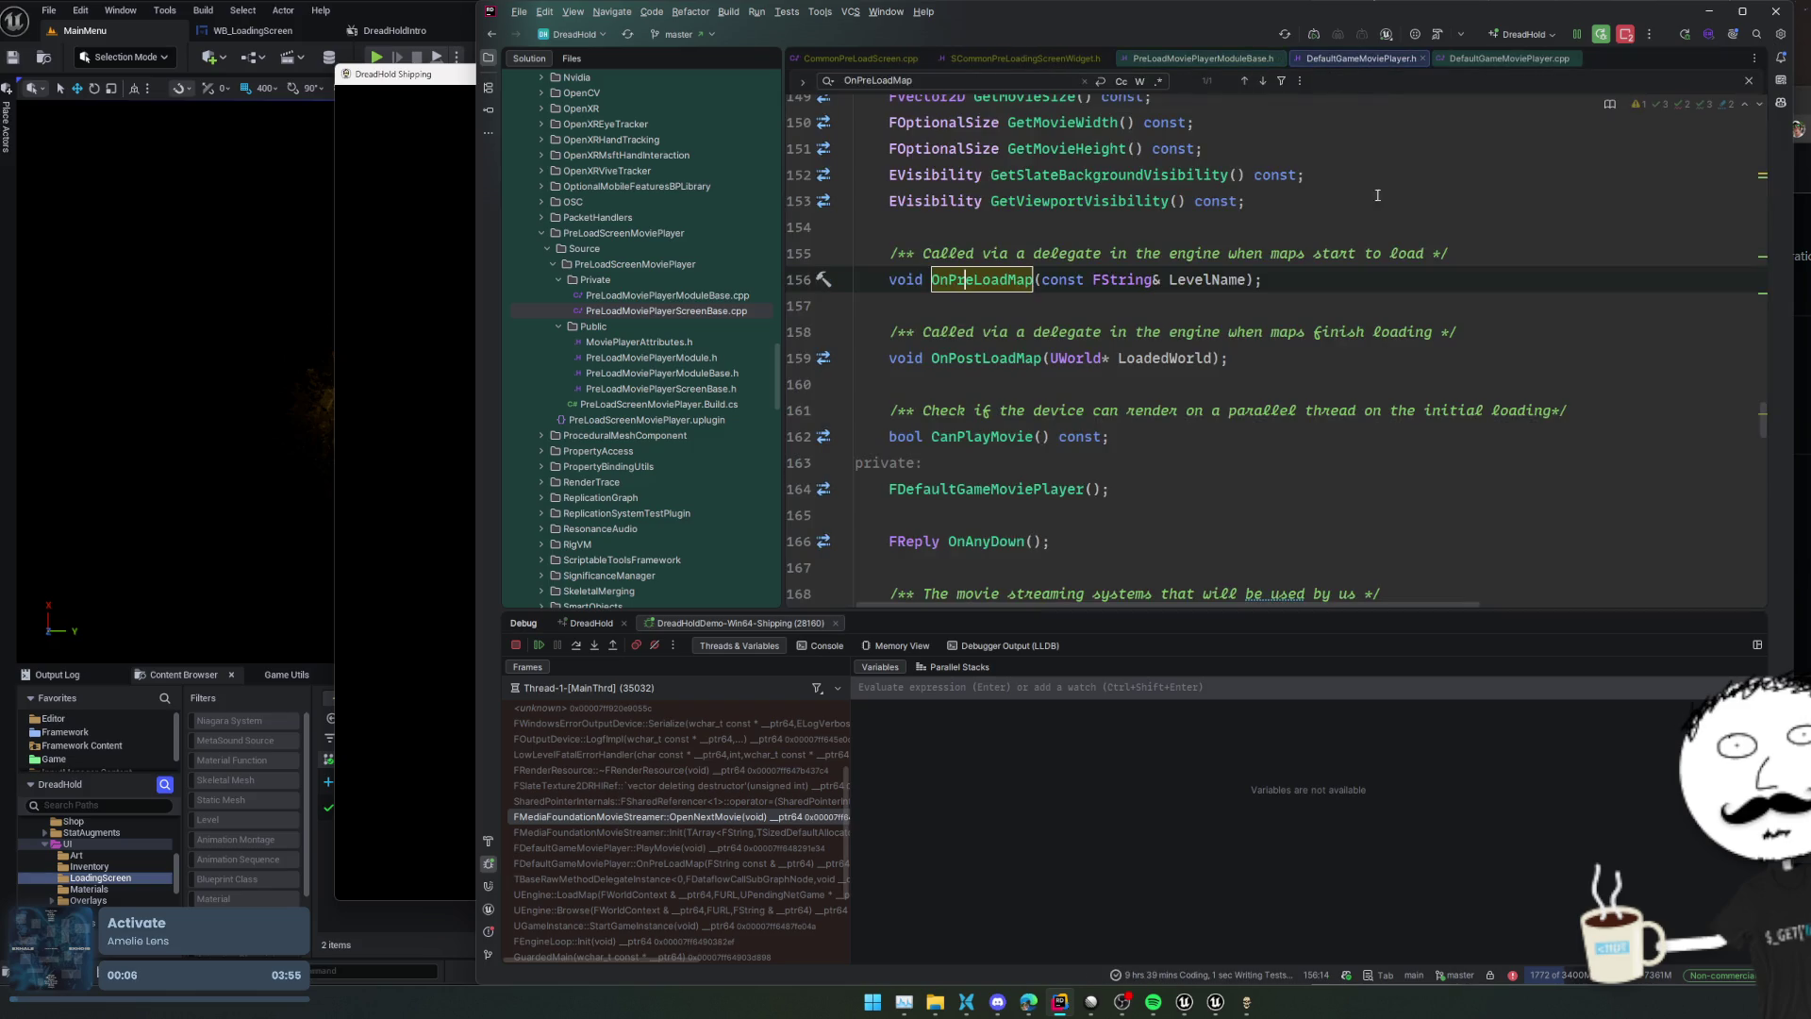
{"action": "left_click", "coordinate": [1500, 59]}
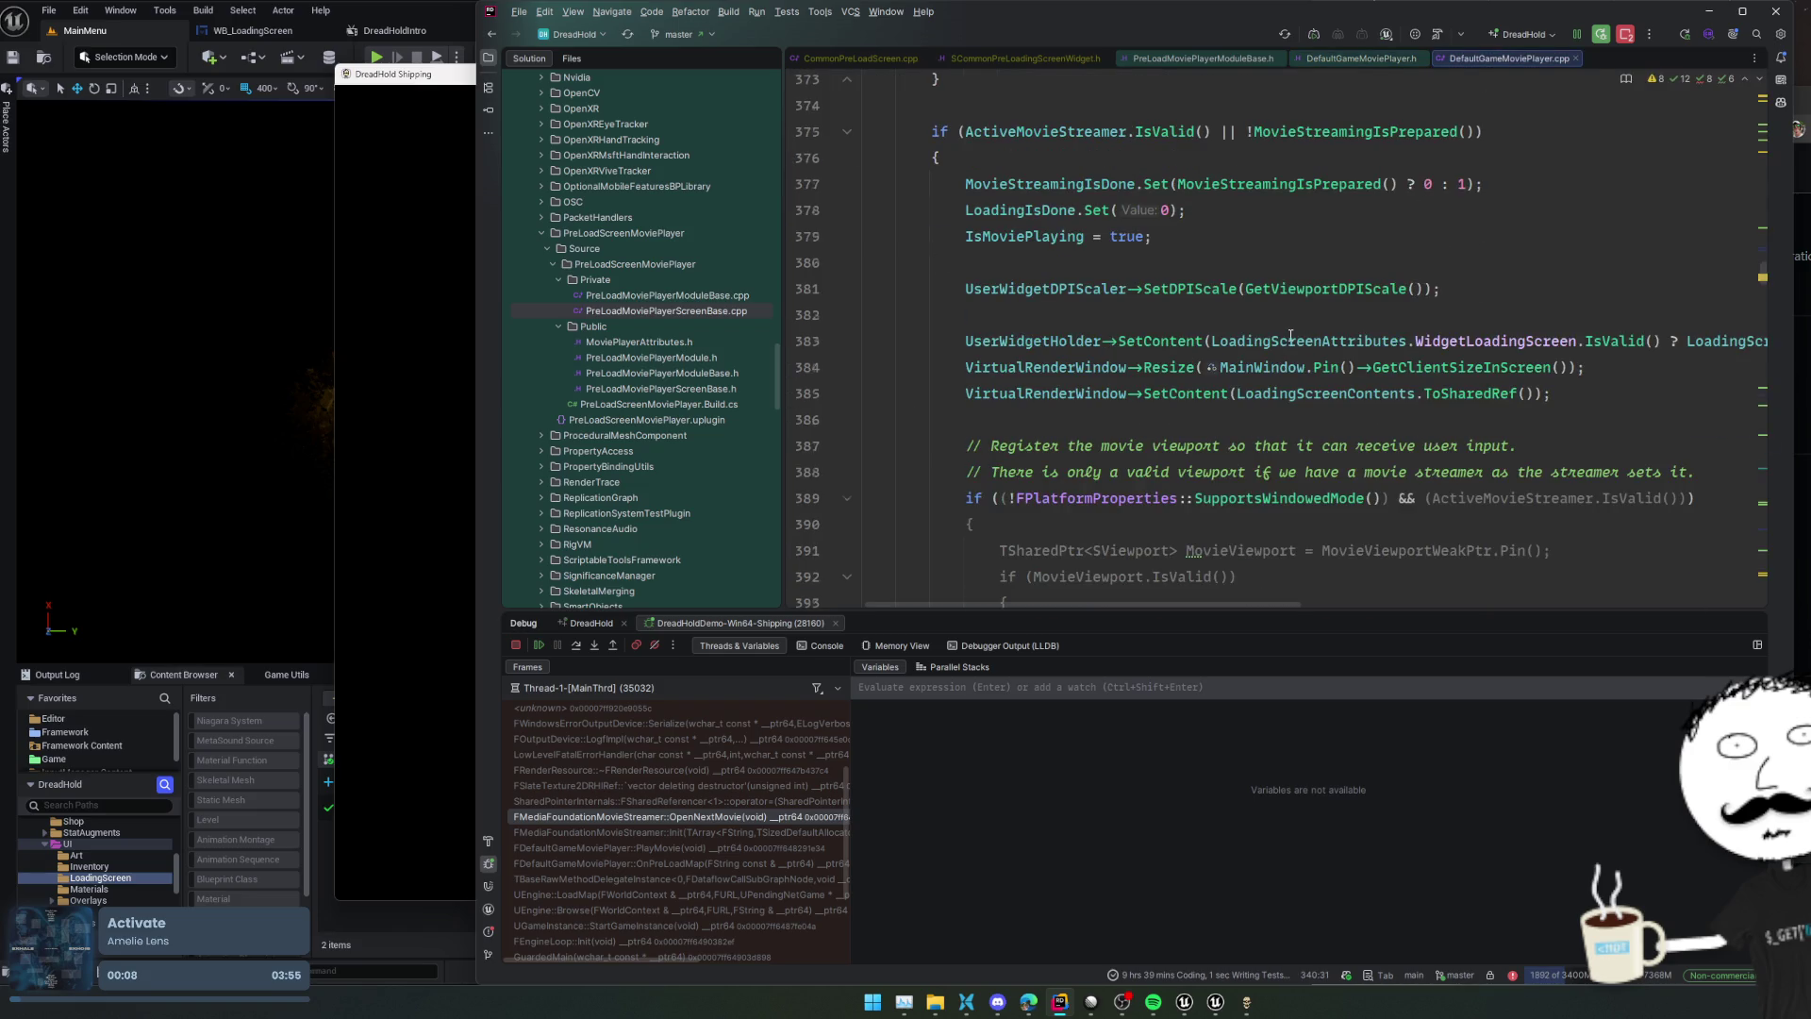
{"action": "scroll", "coordinate": [1290, 336], "scroll_direction": "up", "scroll_amount": 4}
{"action": "scroll", "coordinate": [1290, 333], "scroll_direction": "up", "scroll_amount": 7}
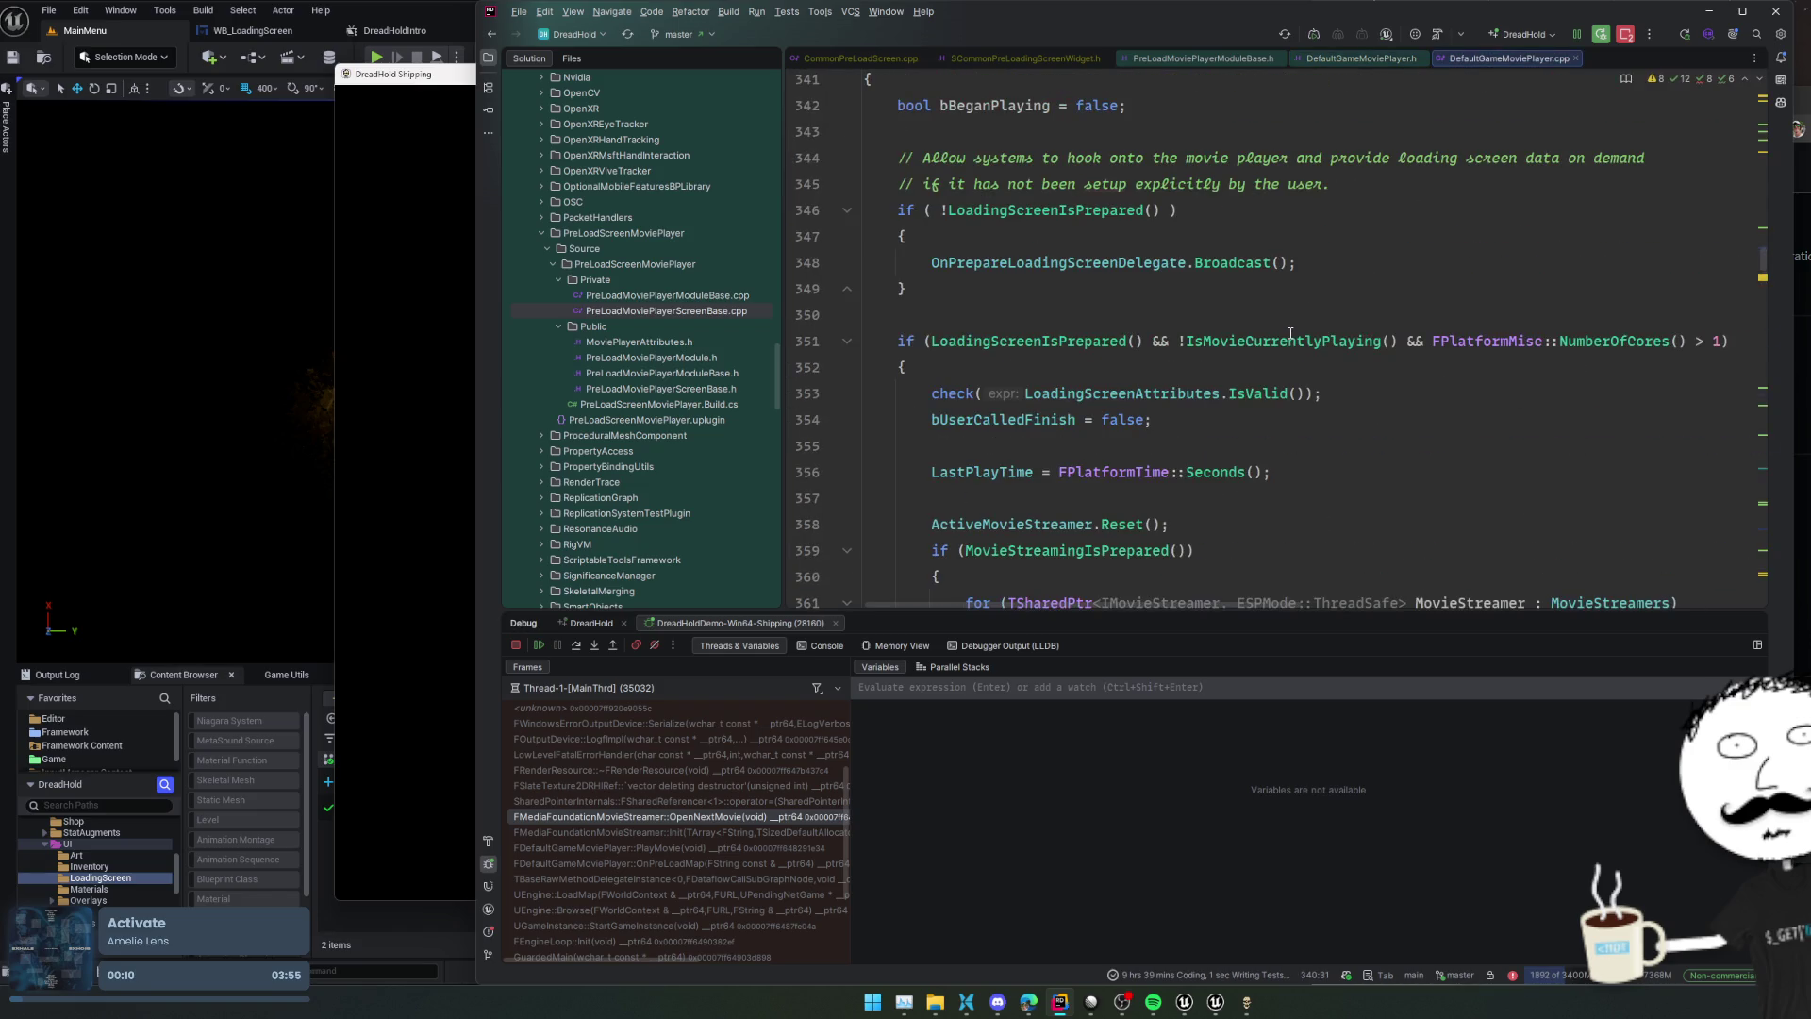
{"action": "scroll", "coordinate": [1290, 333], "scroll_direction": "up", "scroll_amount": 3}
{"action": "scroll", "coordinate": [1290, 333], "scroll_direction": "down", "scroll_amount": 4}
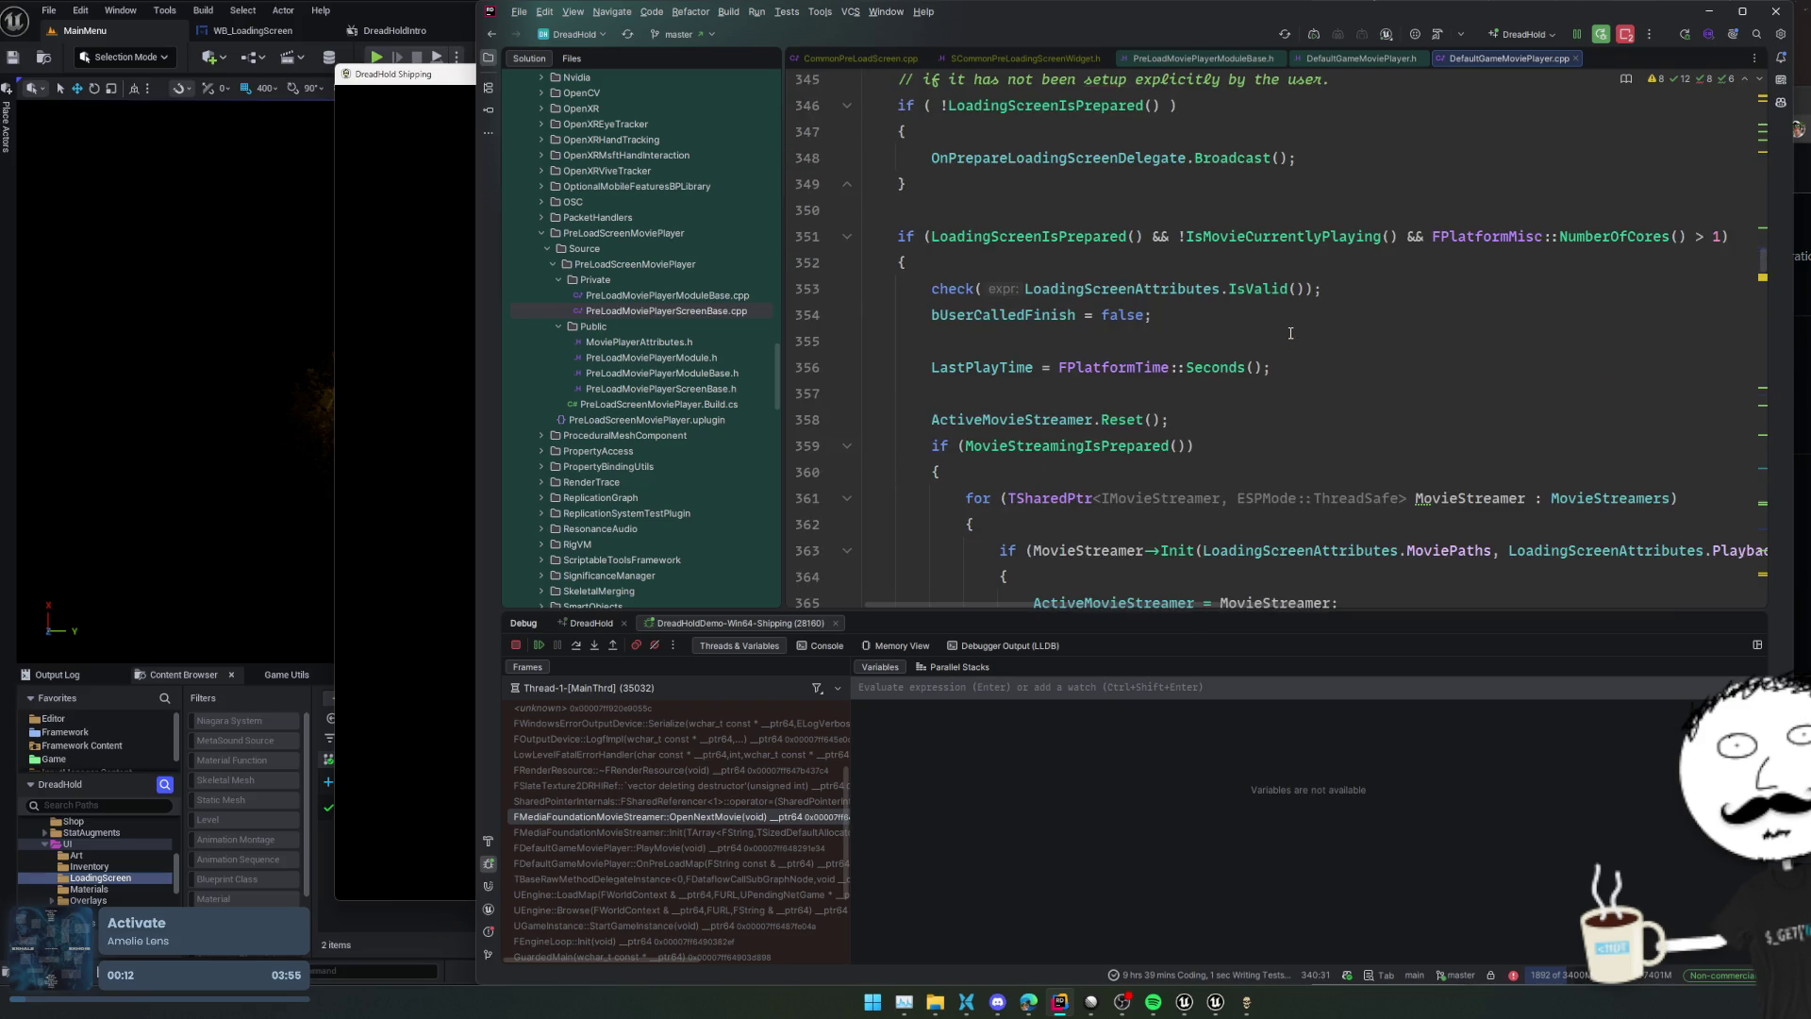
{"action": "scroll", "coordinate": [917, 352], "scroll_direction": "down", "scroll_amount": 9}
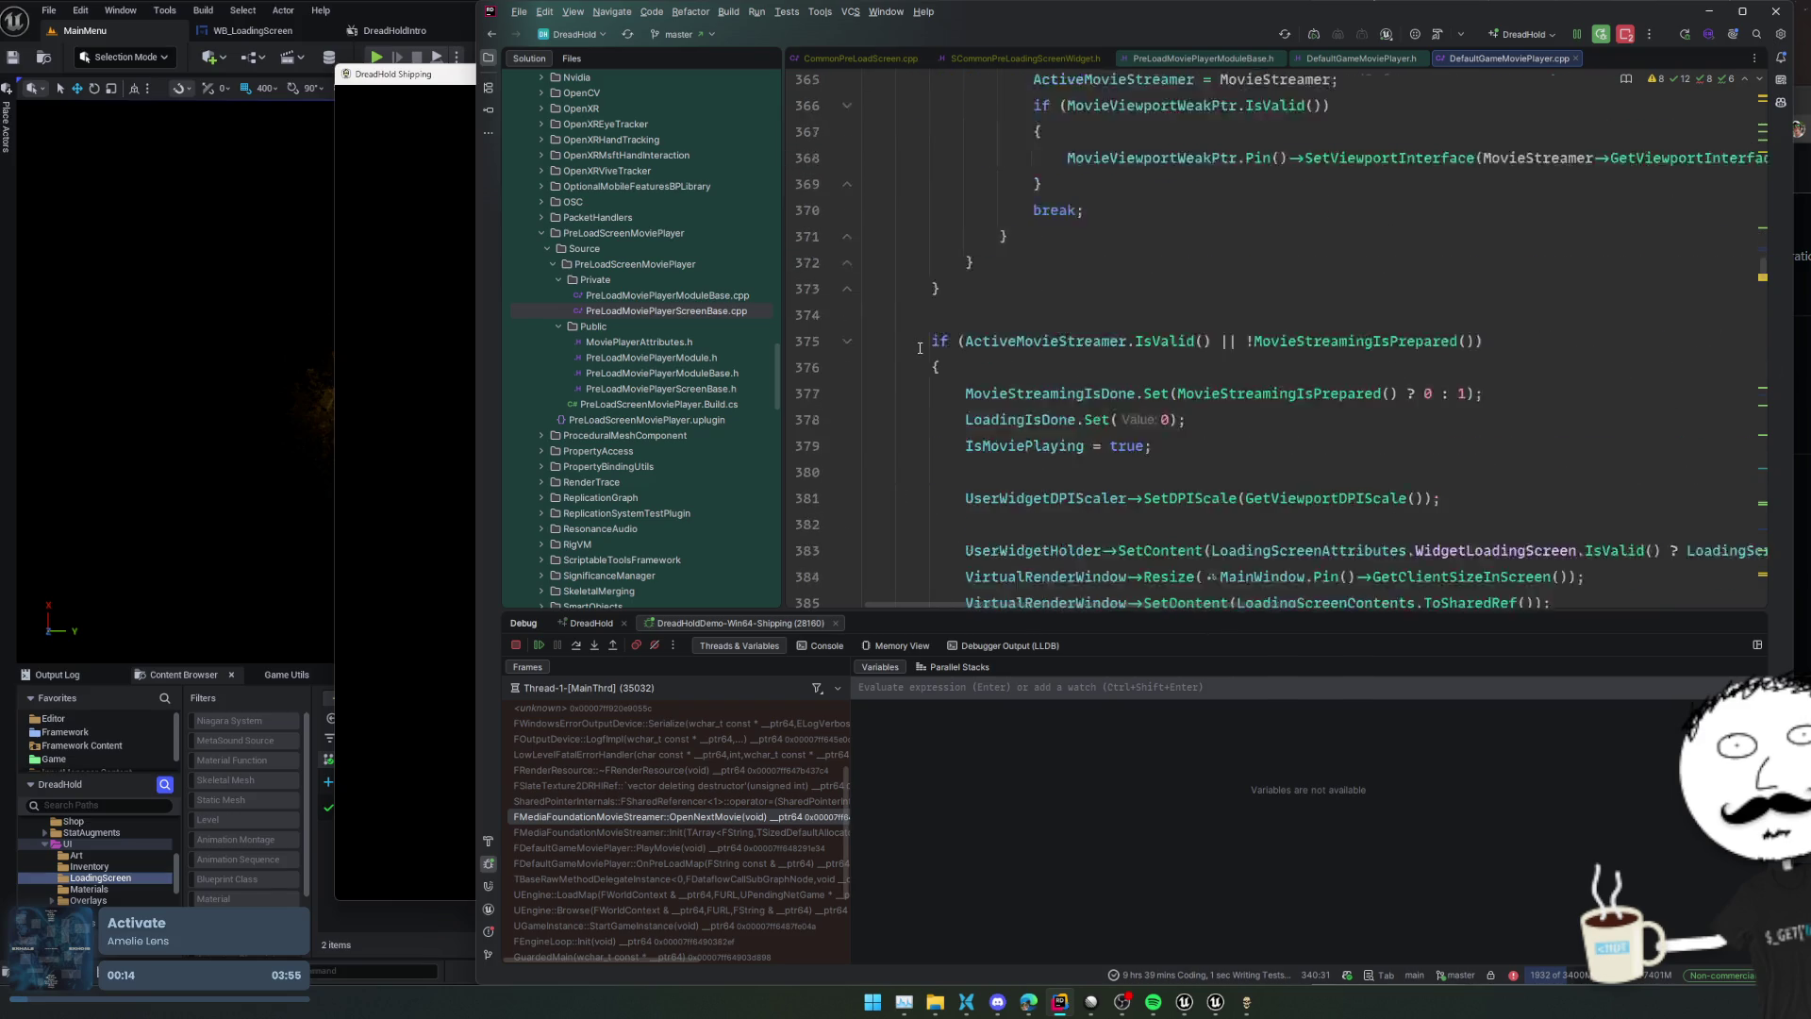
{"action": "scroll", "coordinate": [919, 348], "scroll_direction": "down", "scroll_amount": 1}
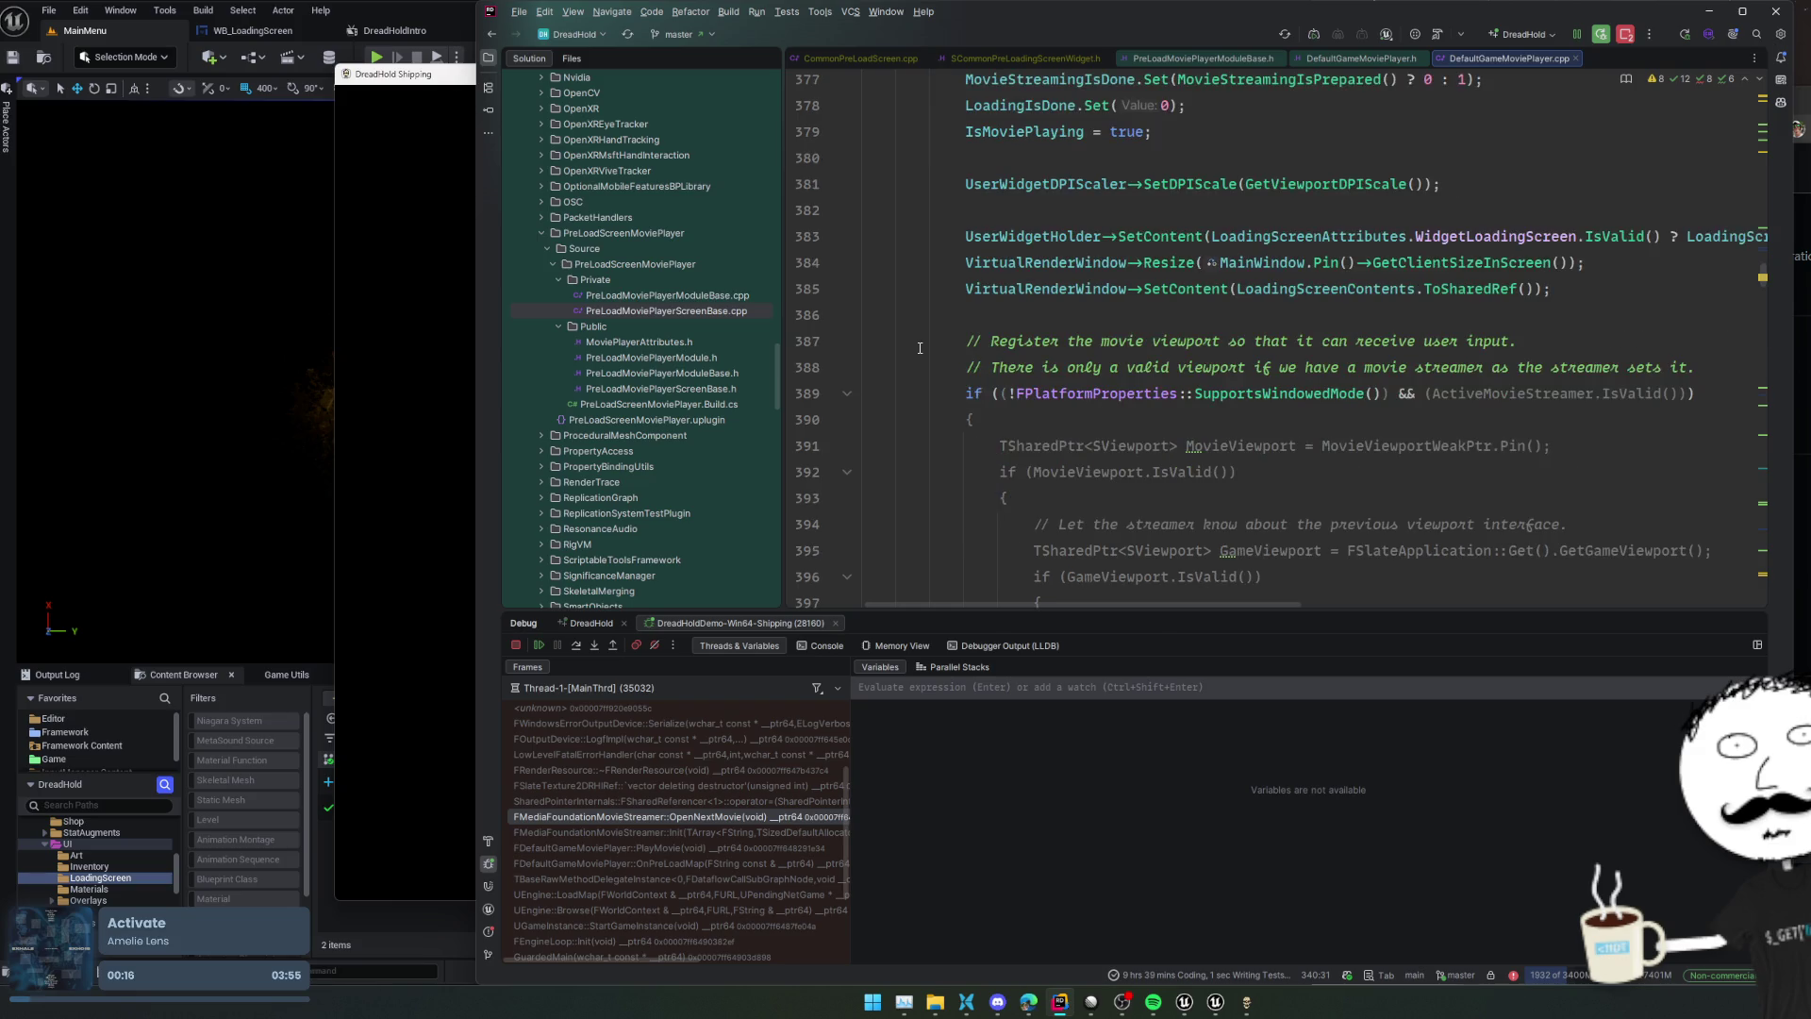
{"action": "scroll", "coordinate": [920, 348], "scroll_direction": "down", "scroll_amount": 1}
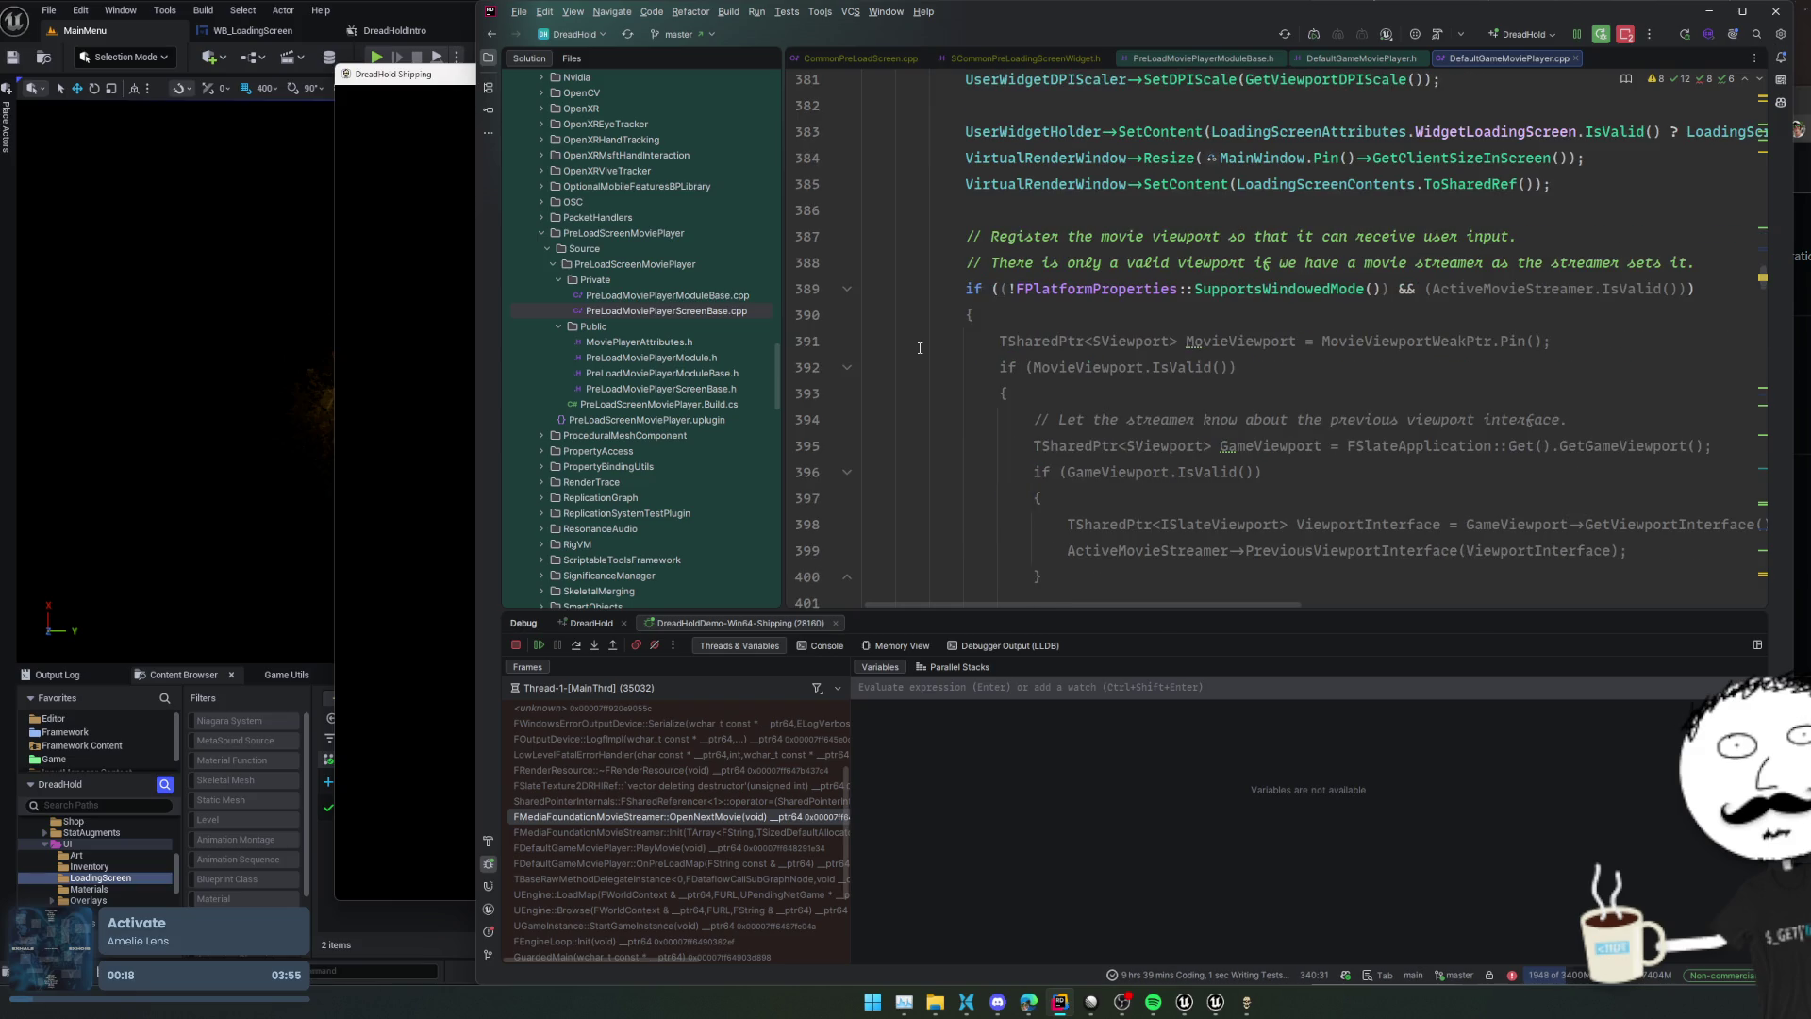
{"action": "scroll", "coordinate": [920, 348], "scroll_direction": "down", "scroll_amount": 5}
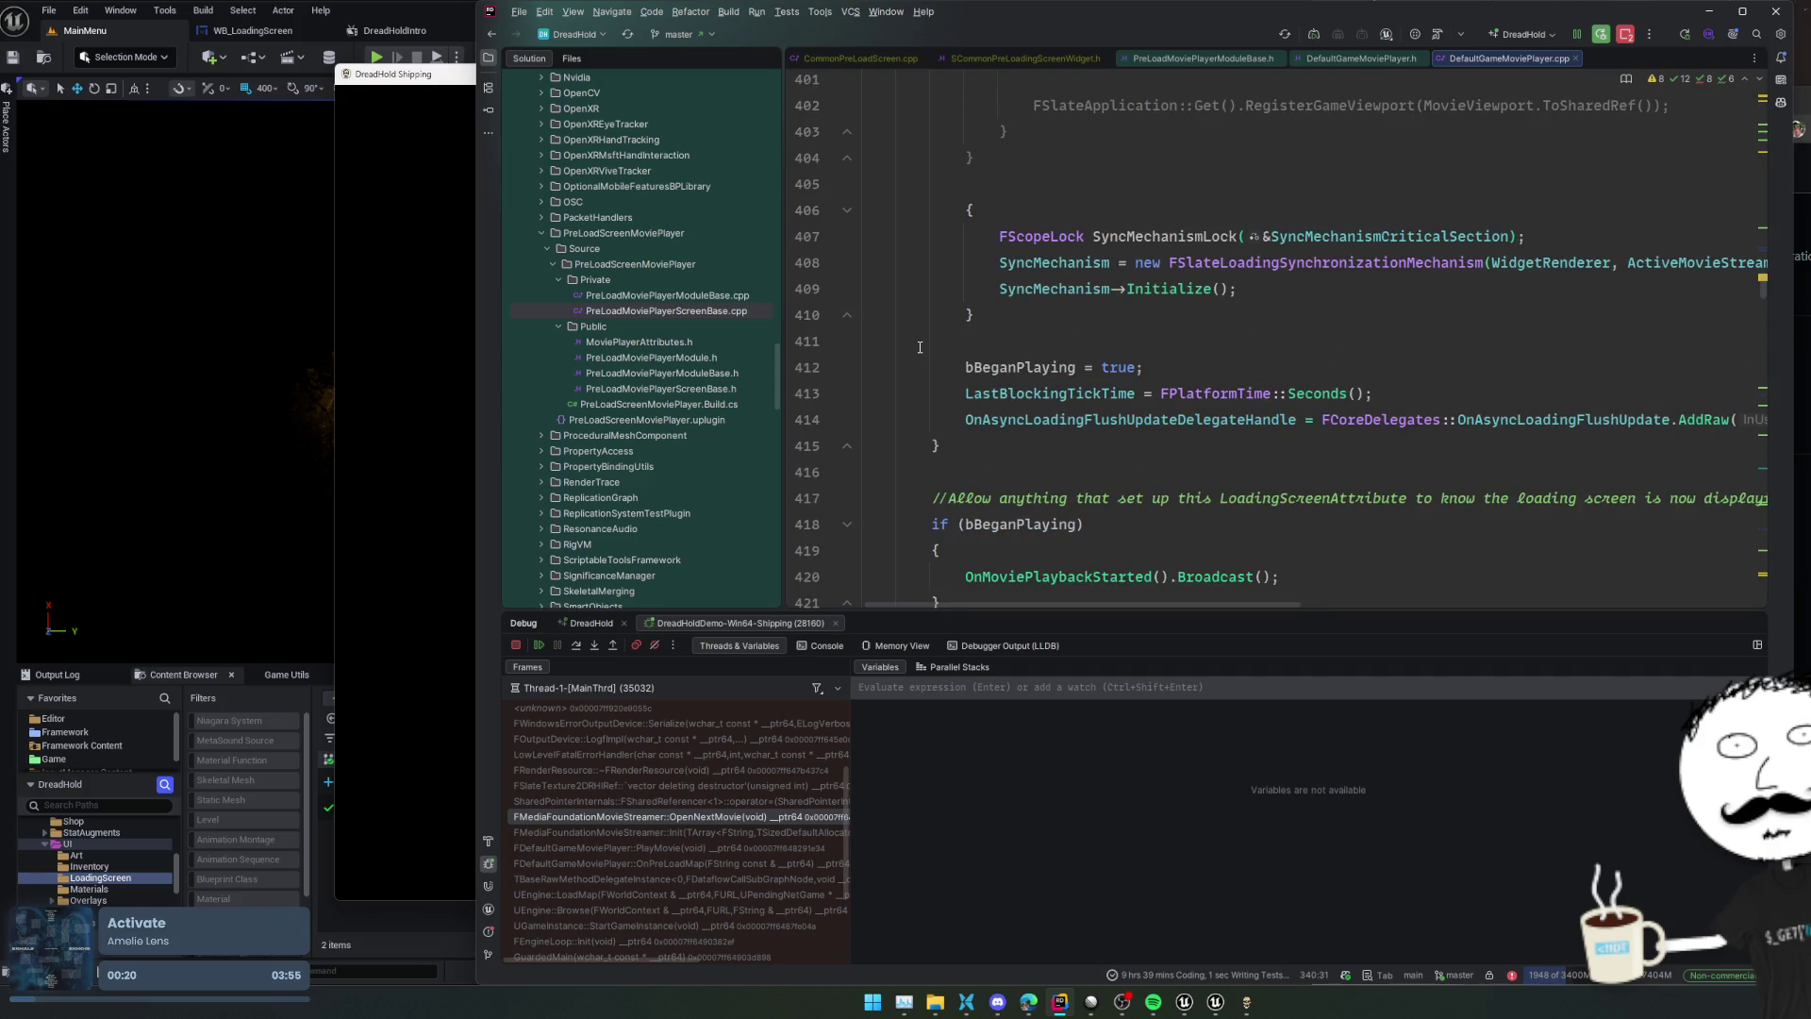
{"action": "scroll", "coordinate": [920, 348], "scroll_direction": "down", "scroll_amount": 2}
Select the PlayMovie frame in the crash call stack and start an in-file search
{"action": "mouse_move", "coordinate": [1032, 462]}
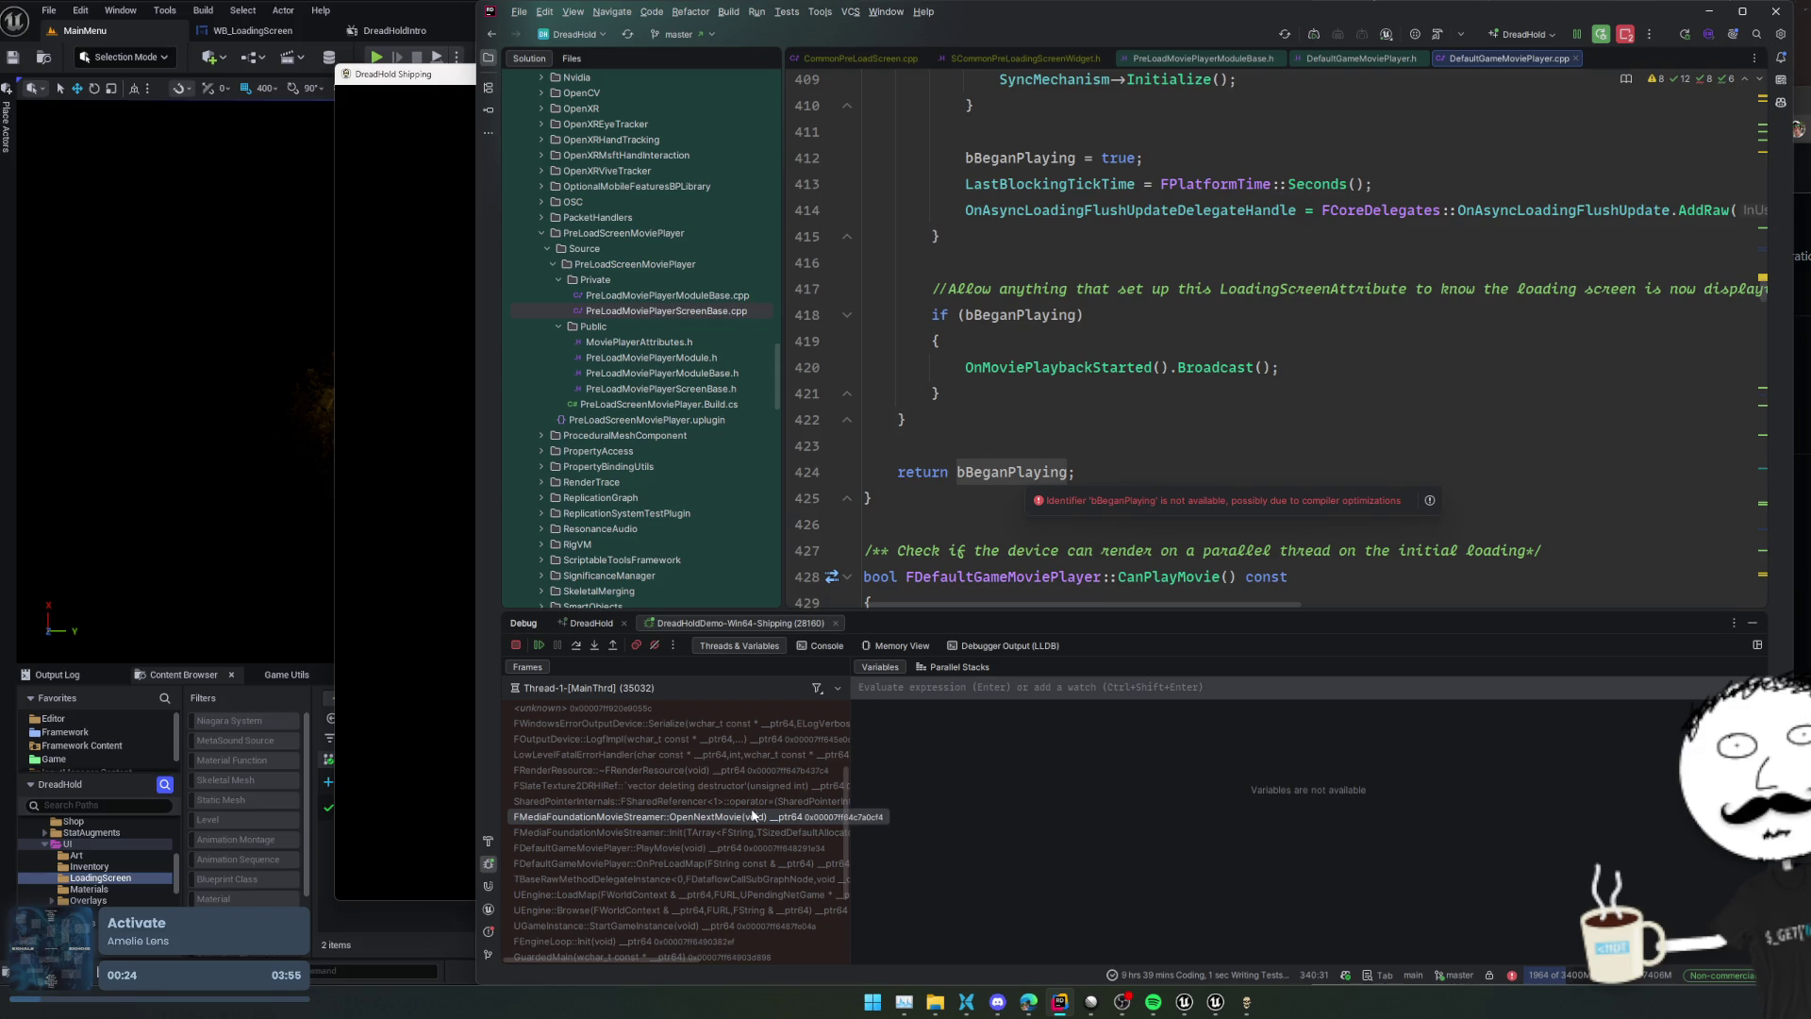
{"action": "left_click", "coordinate": [1226, 442]}
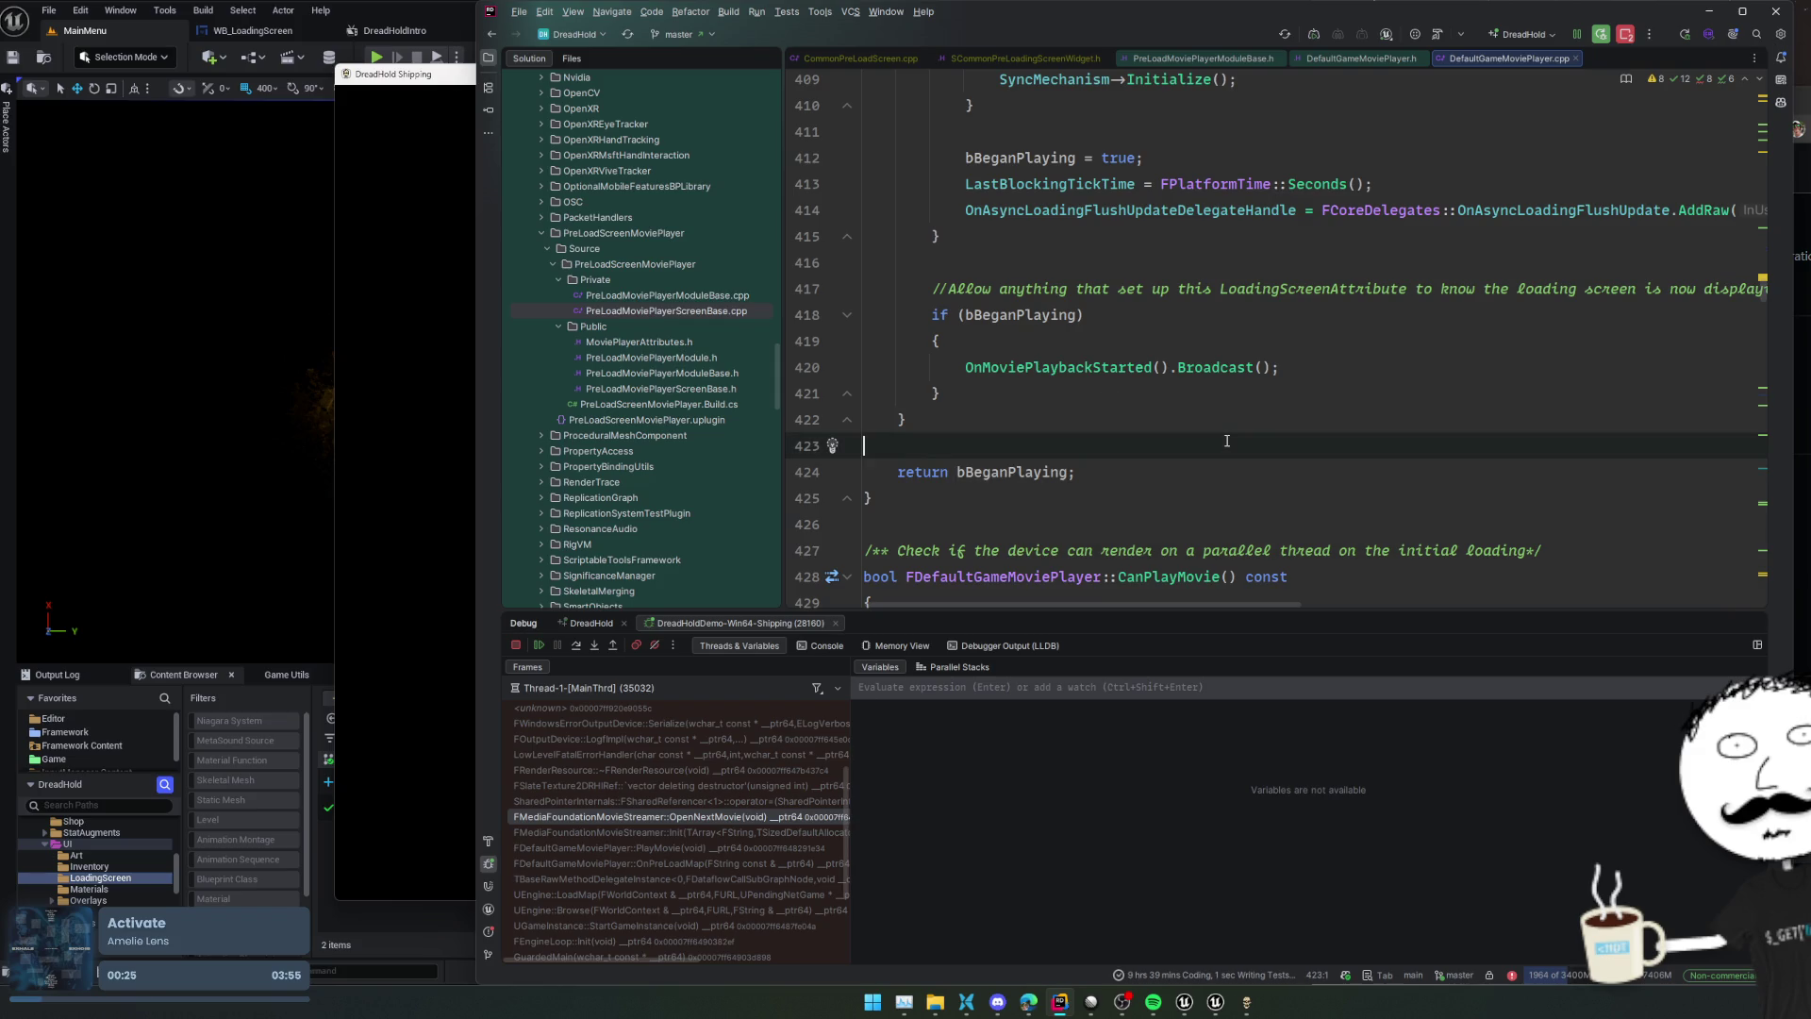
{"action": "left_click", "coordinate": [687, 848]}
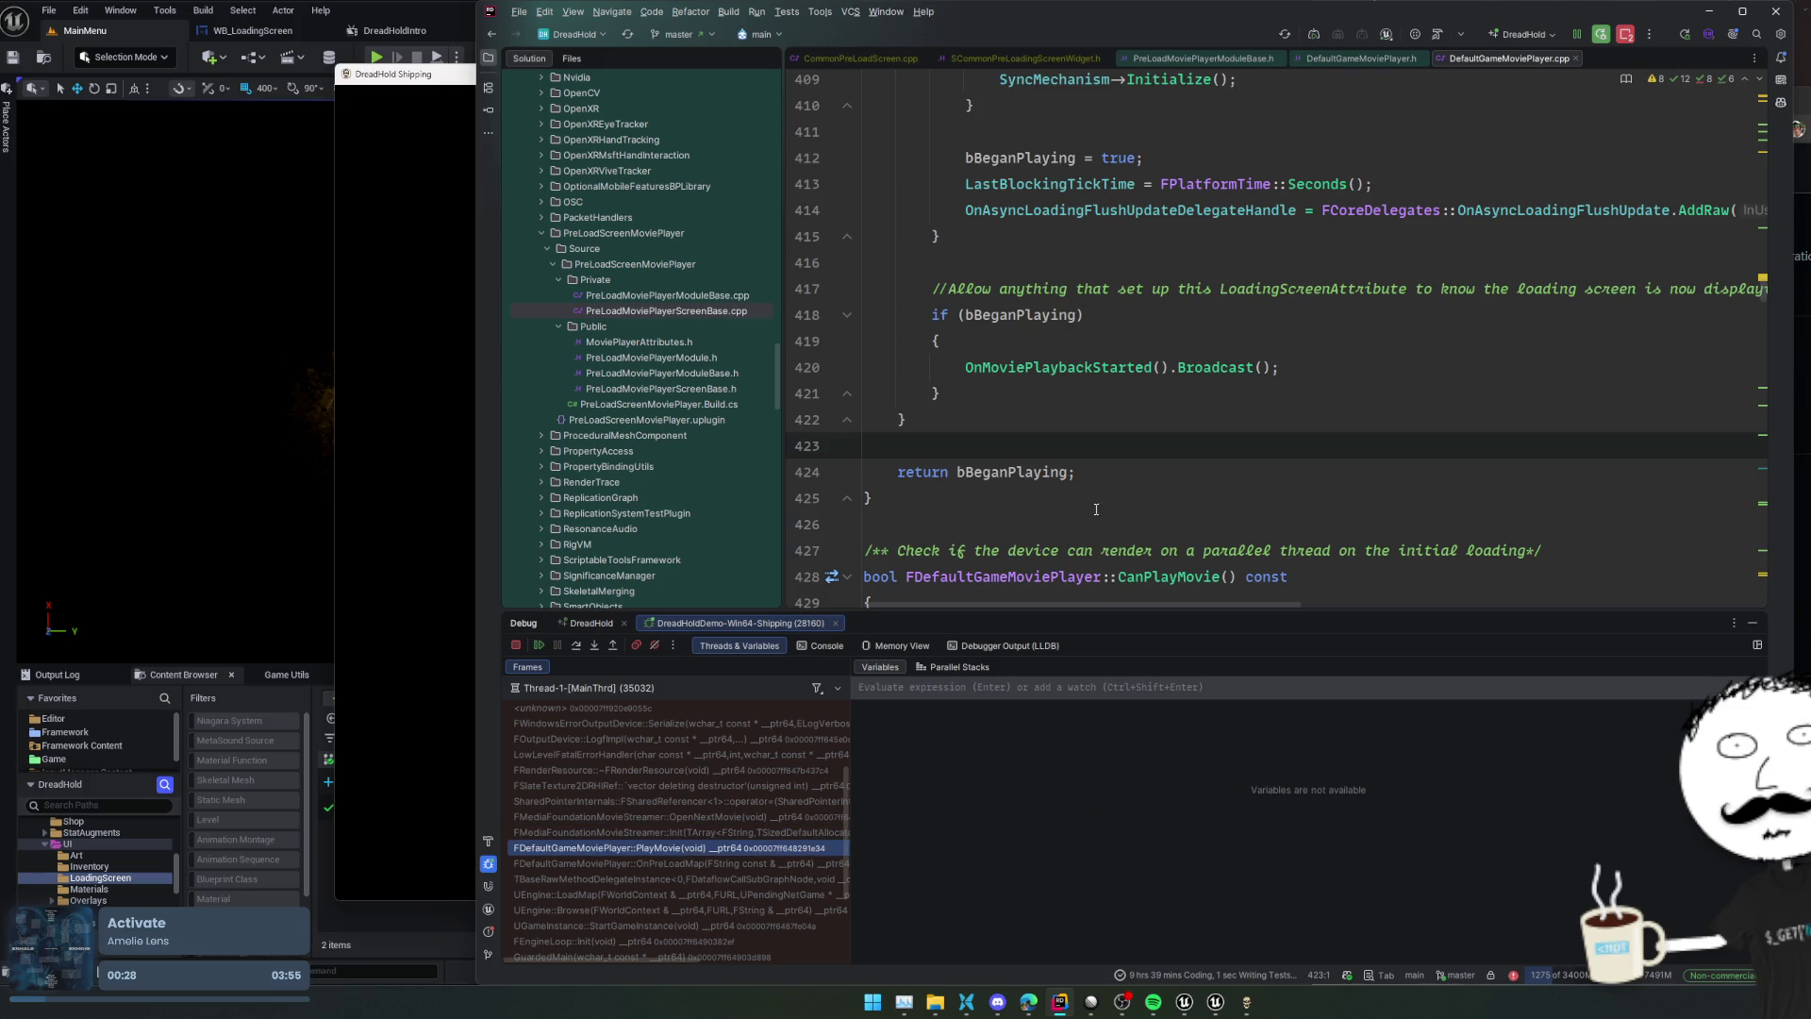
{"action": "key", "text": "ctrl+f"}
Search for PlayMovie, locate its MovieStreamer->Init call, and open Init's declaration in MoviePlayer.h
{"action": "type", "text": "Play"}
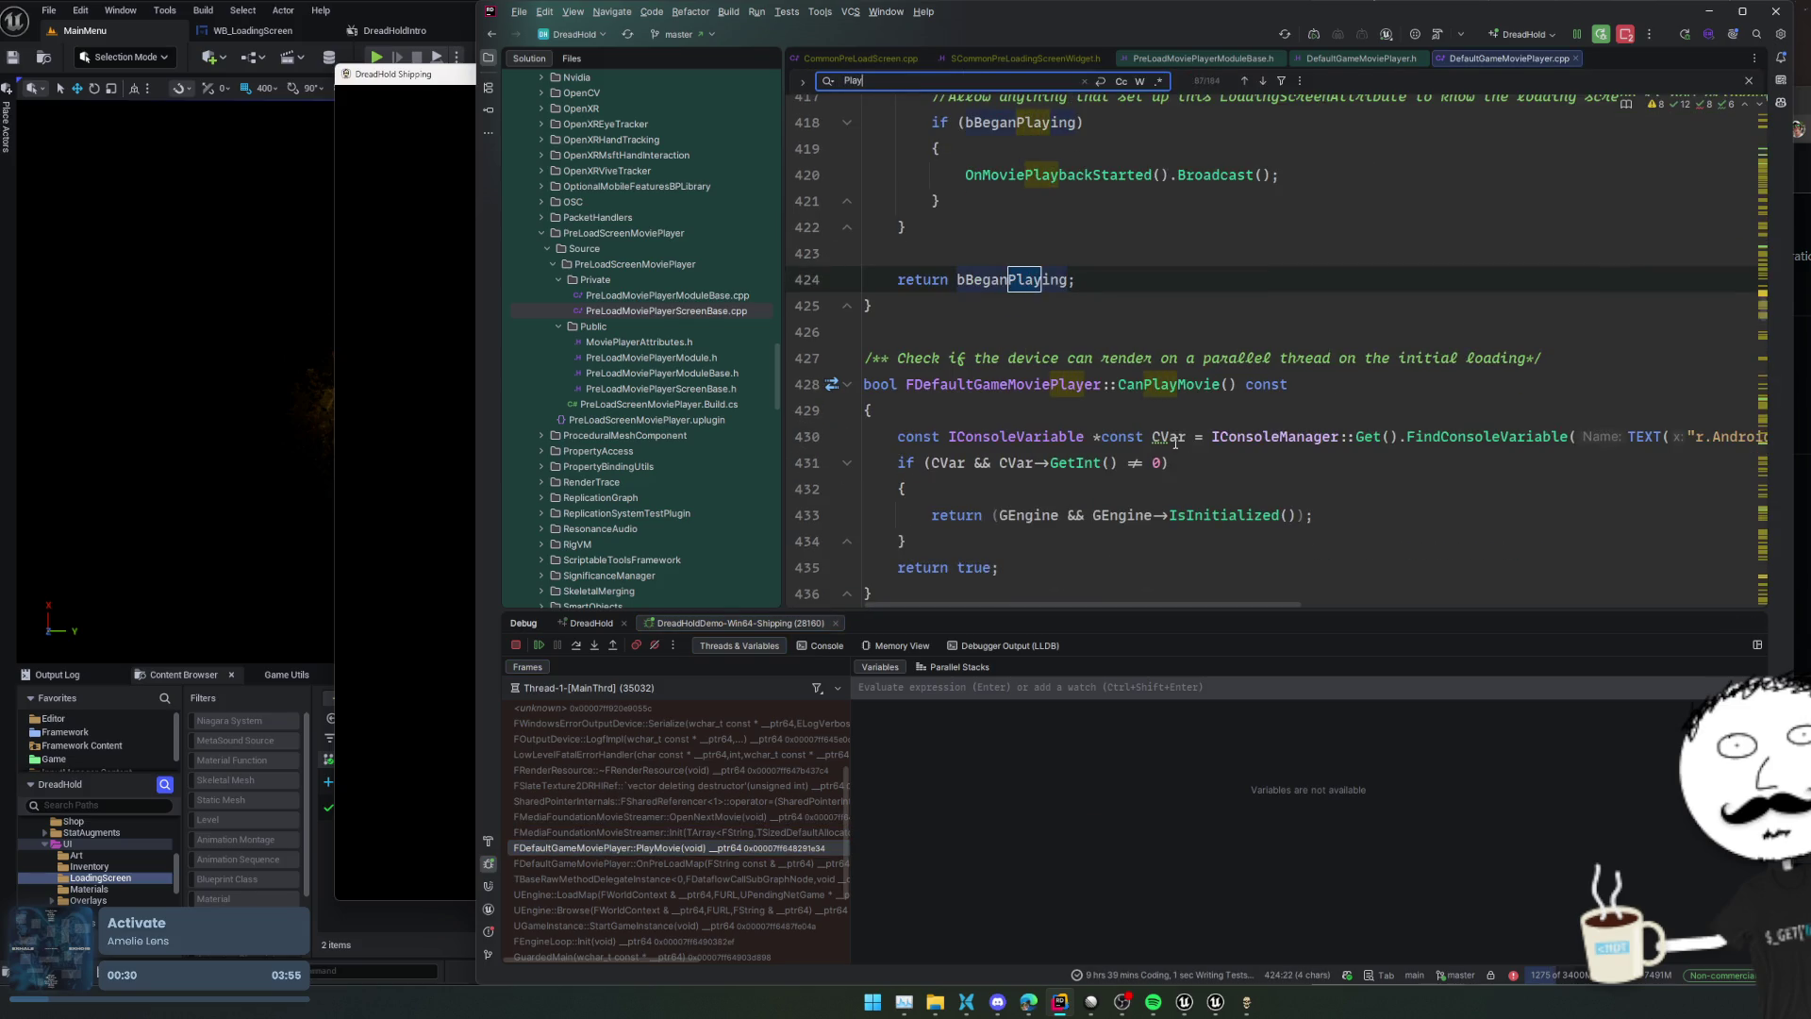
{"action": "type", "text": "Movie"}
{"action": "key", "text": "shift+Return"}
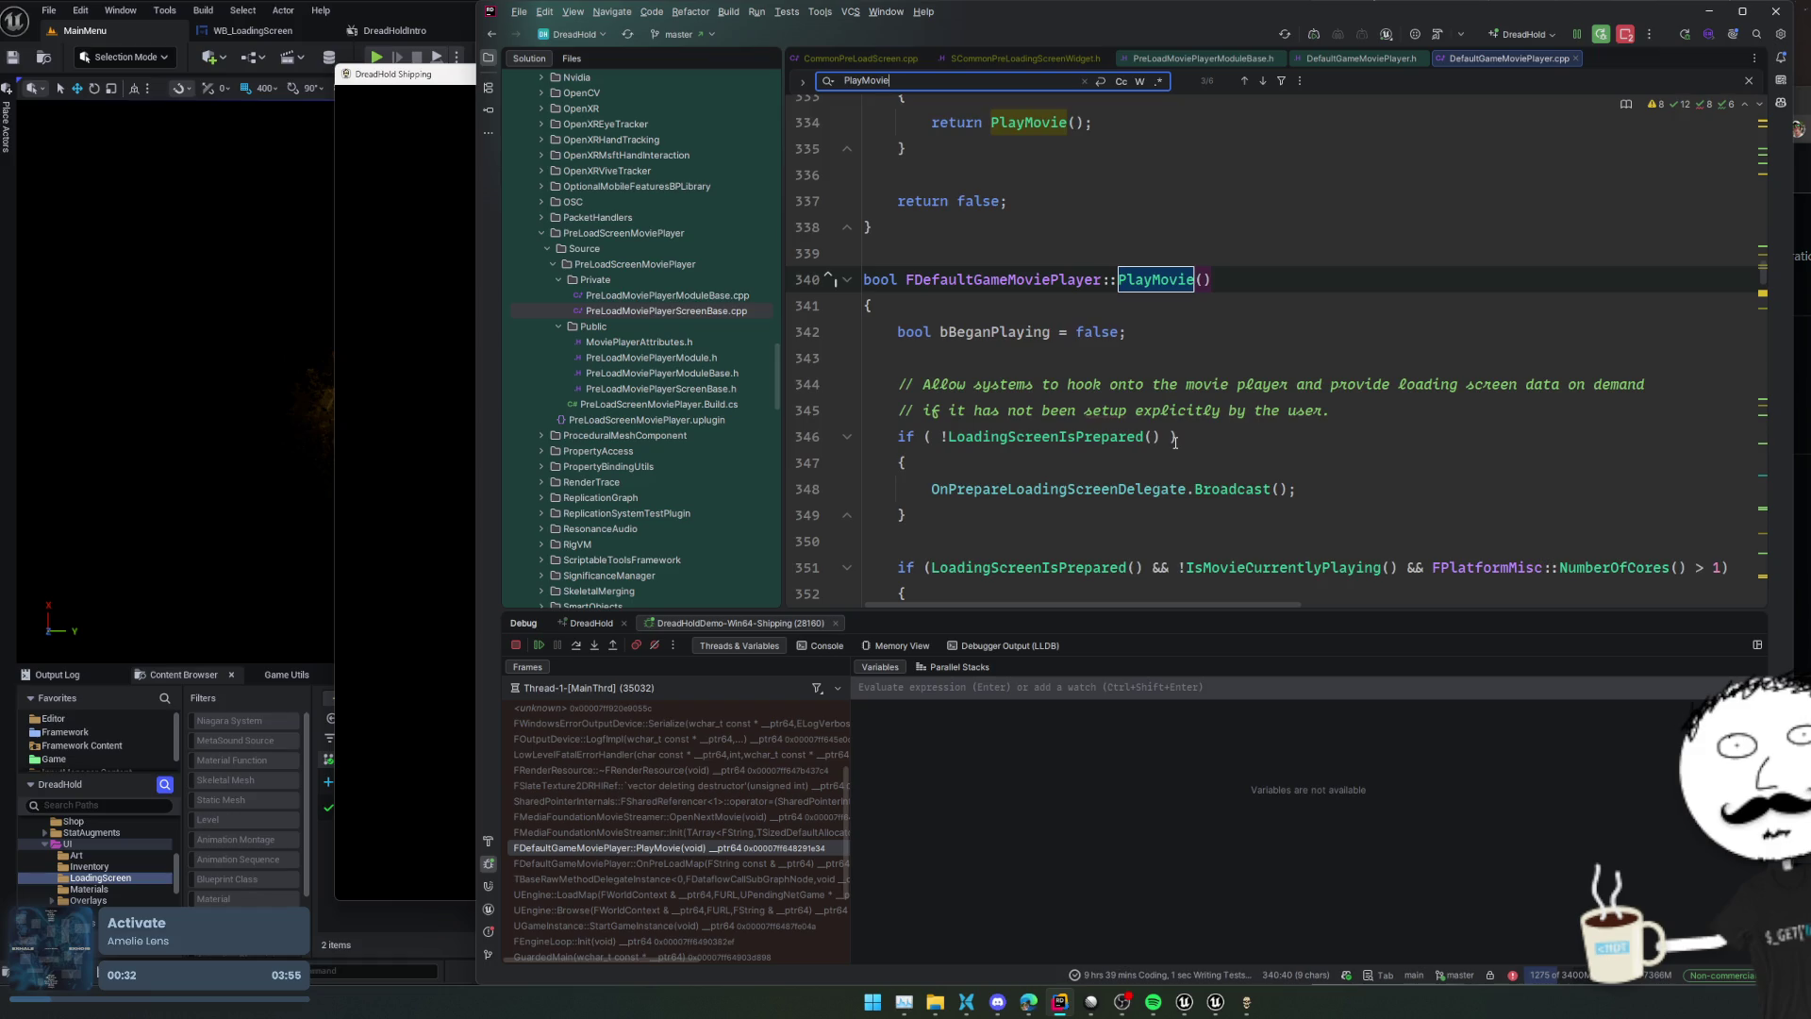
{"action": "scroll", "coordinate": [1175, 442], "scroll_direction": "down", "scroll_amount": 2}
{"action": "scroll", "coordinate": [1175, 449], "scroll_direction": "down", "scroll_amount": 2}
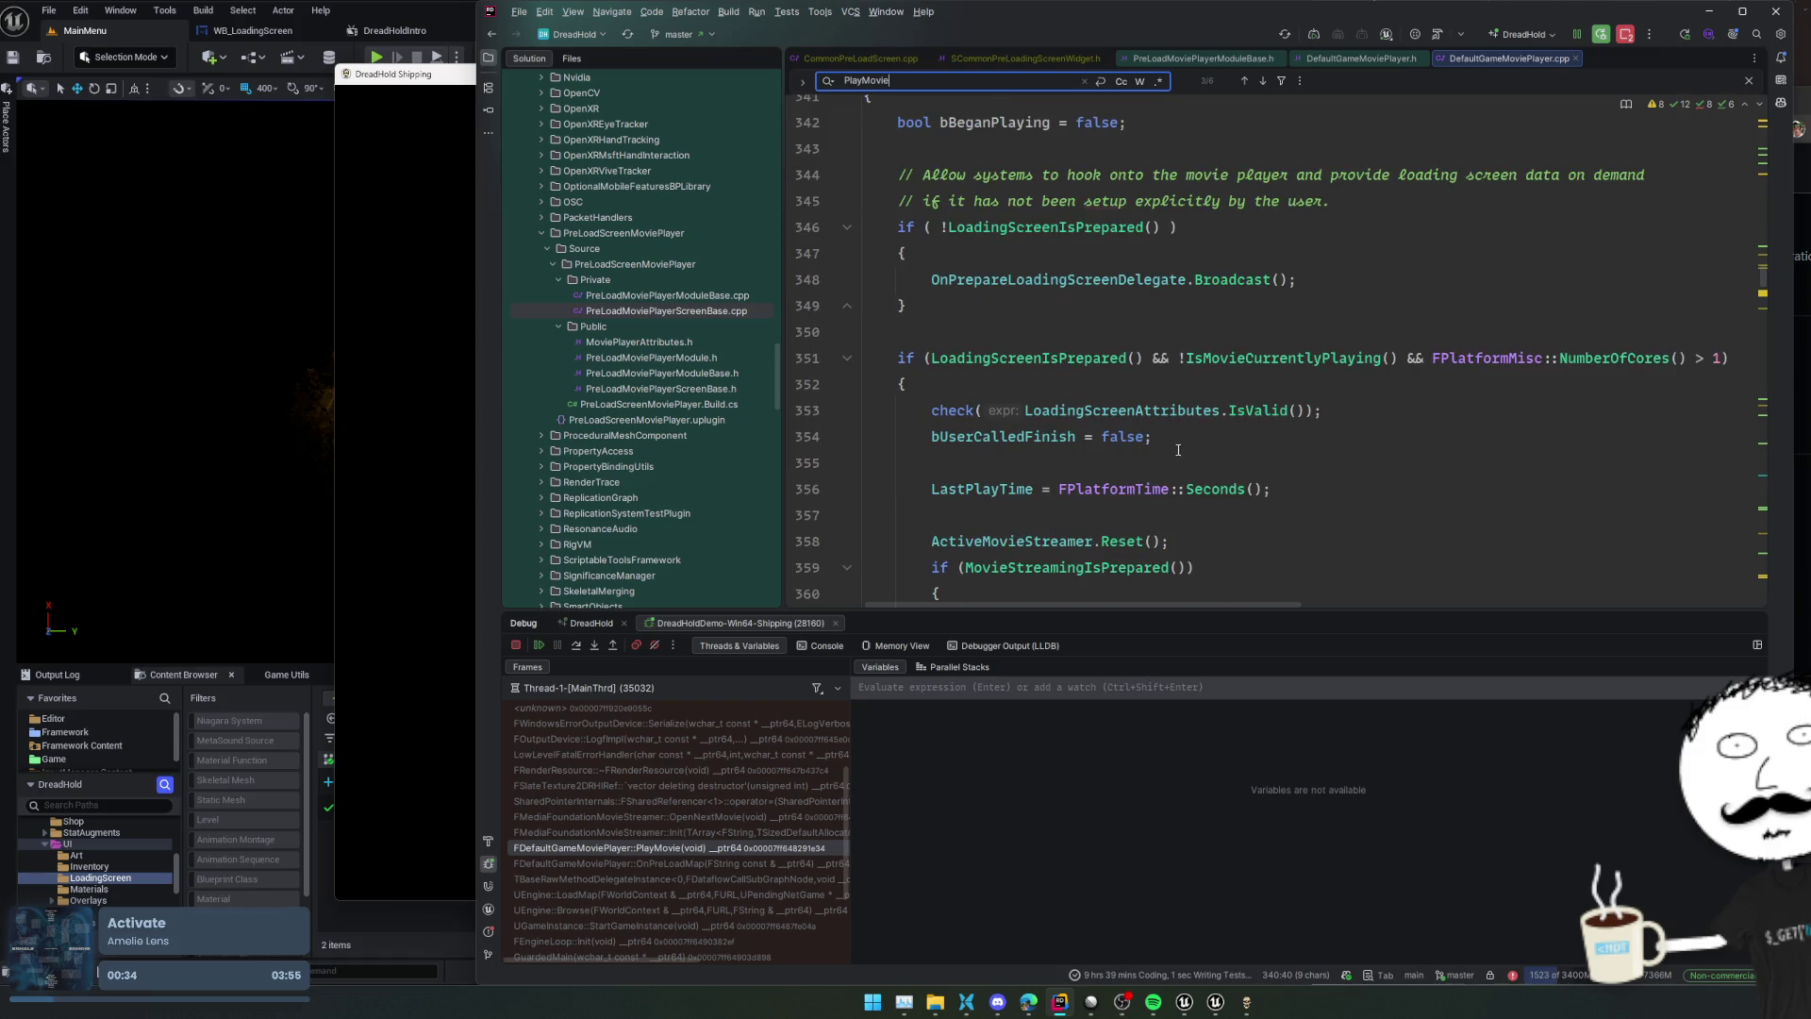
{"action": "scroll", "coordinate": [1424, 482], "scroll_direction": "down", "scroll_amount": 2}
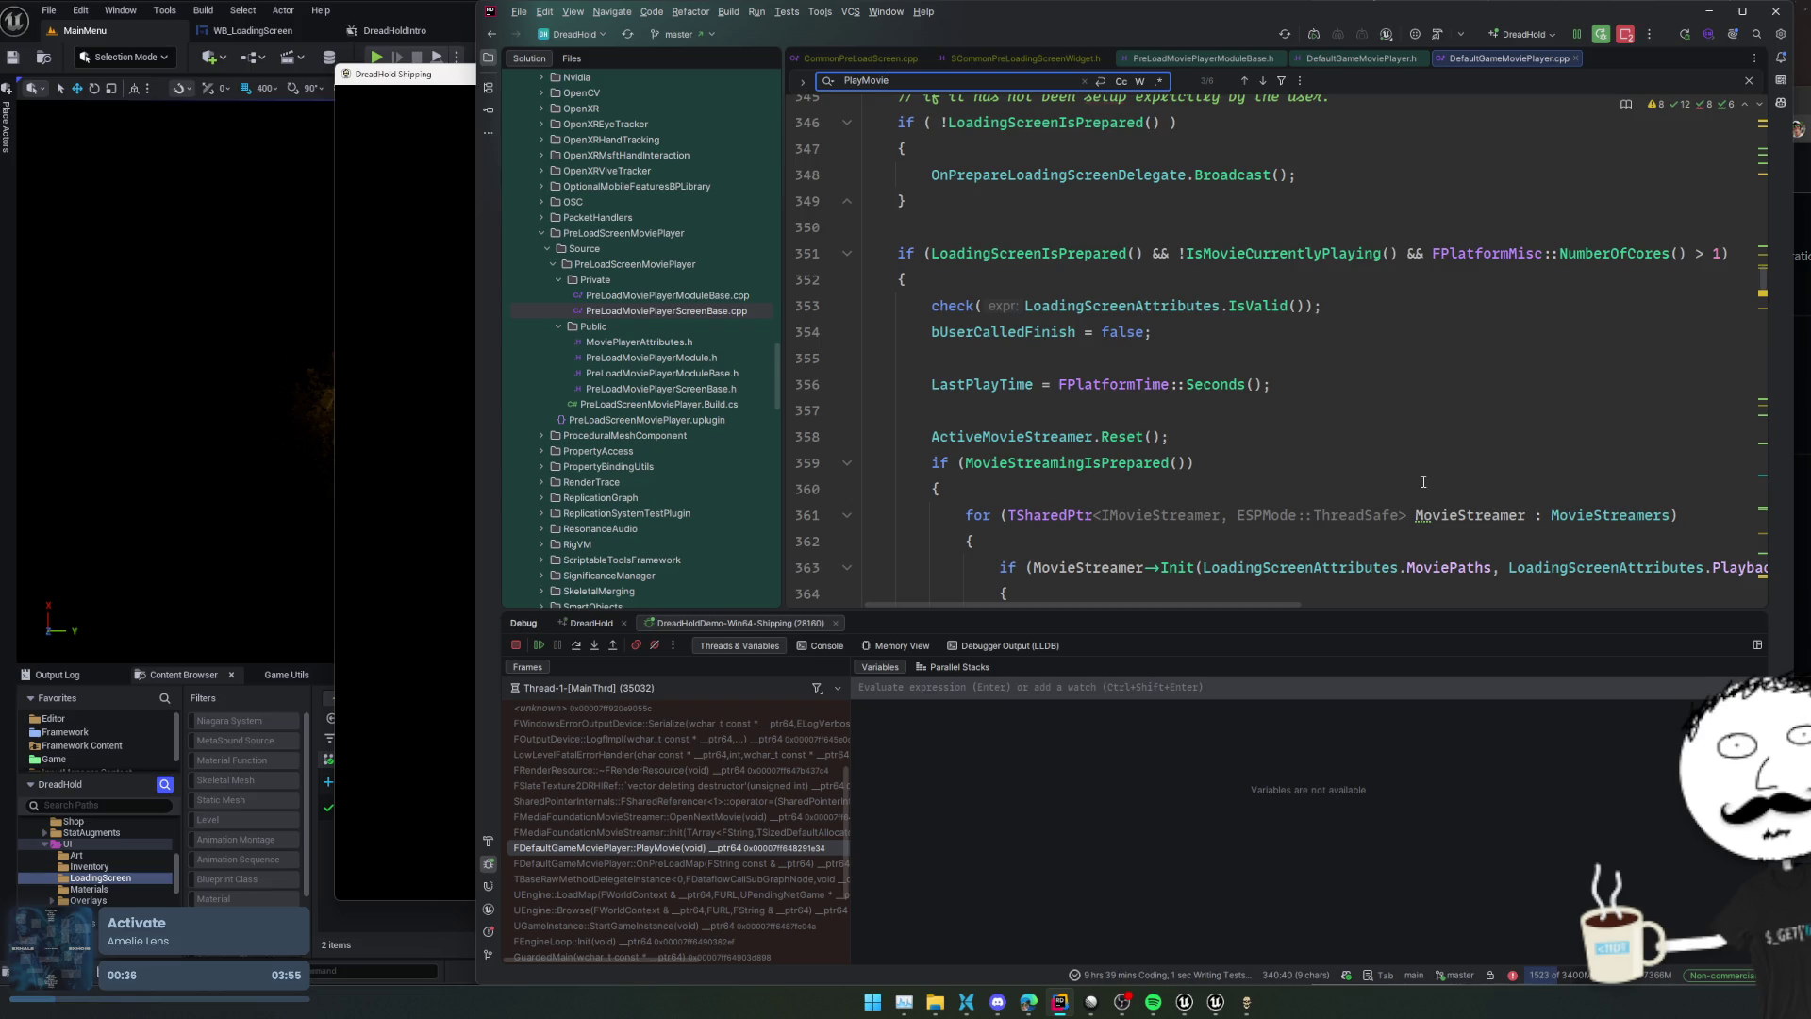
{"action": "scroll", "coordinate": [1423, 482], "scroll_direction": "down", "scroll_amount": 2}
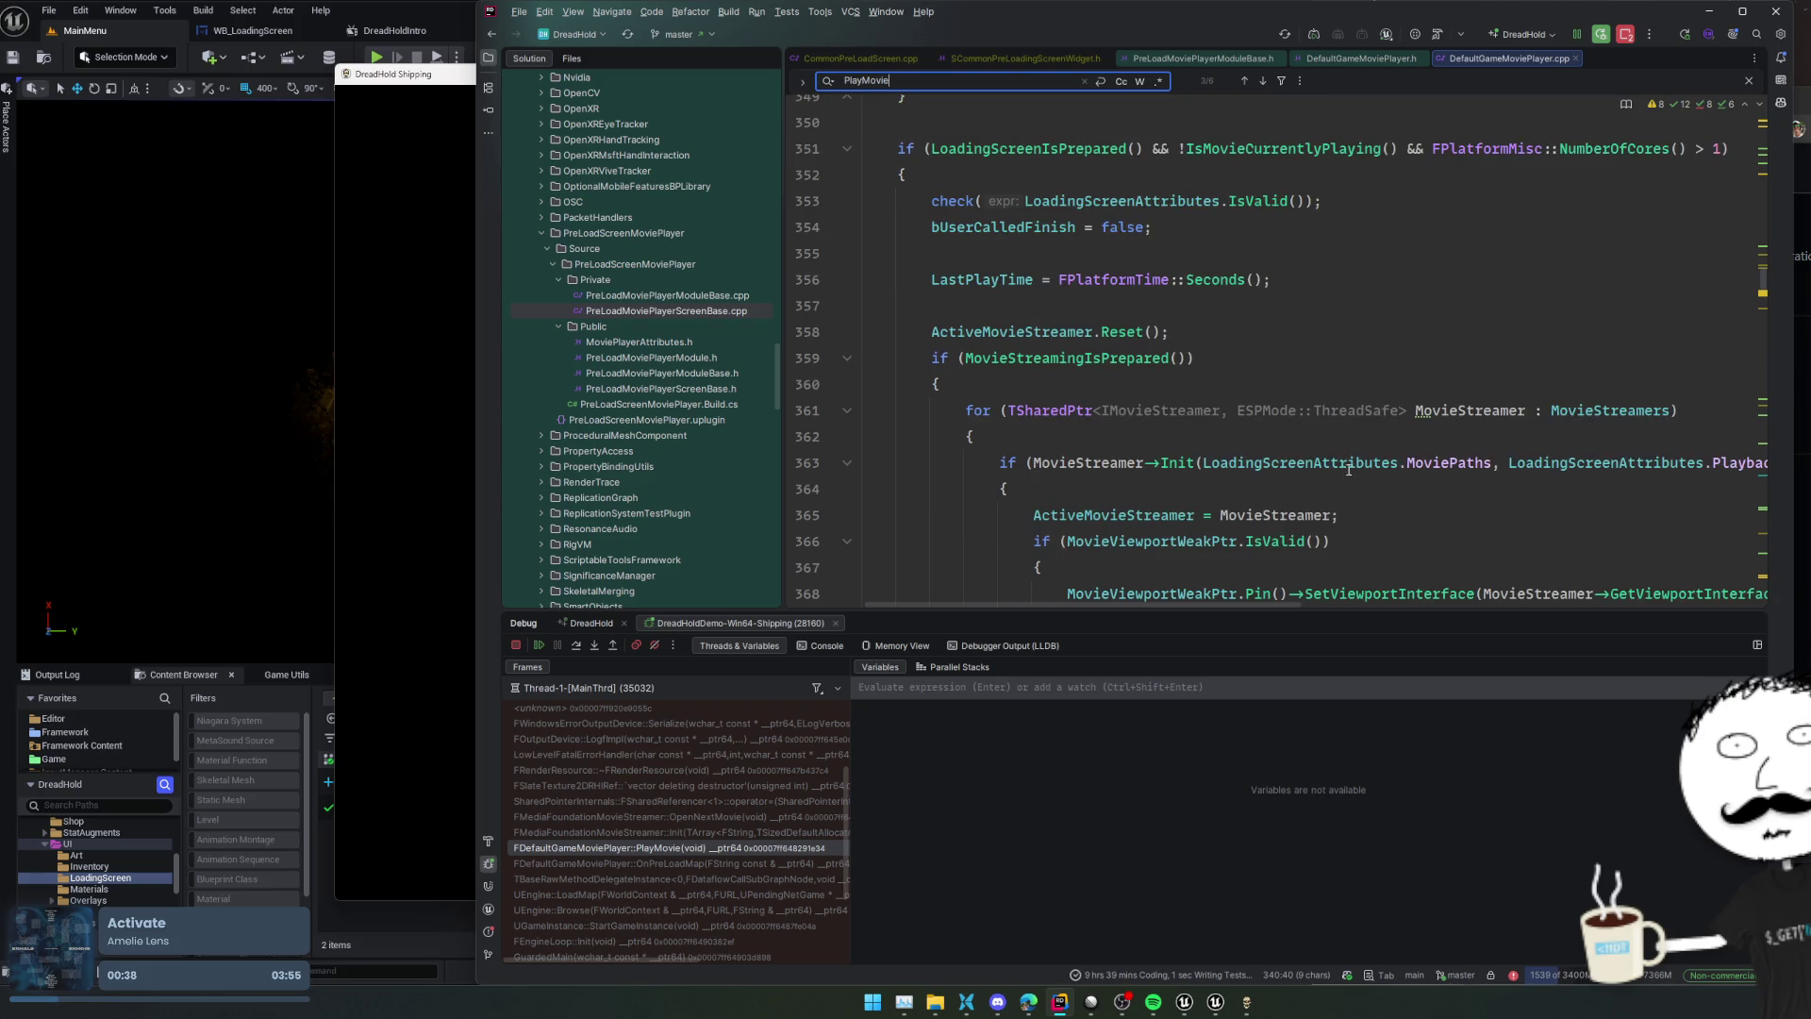
{"action": "left_click", "coordinate": [1185, 462], "text": "ctrl"}
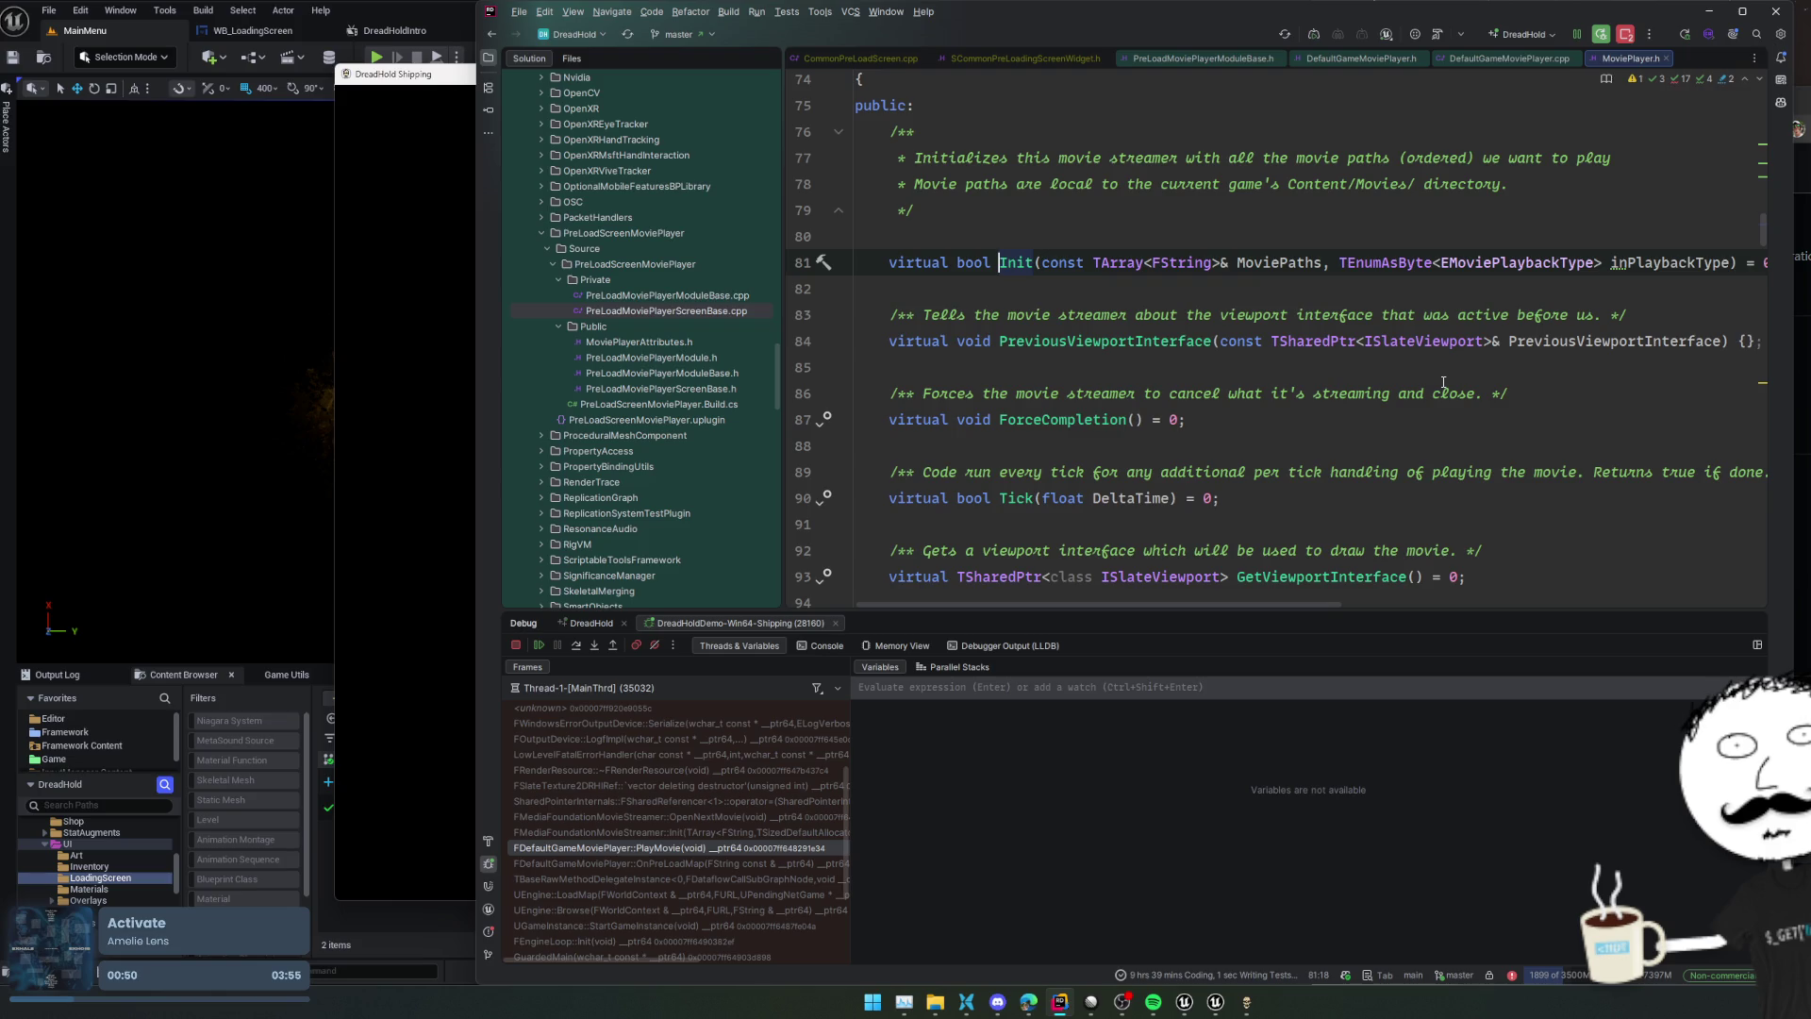
Open FMediaFoundationMovieStreamer's Init implementation in WindowsMovieStreamer.cpp and read through it
{"action": "left_click", "coordinate": [1014, 264], "text": "ctrl"}
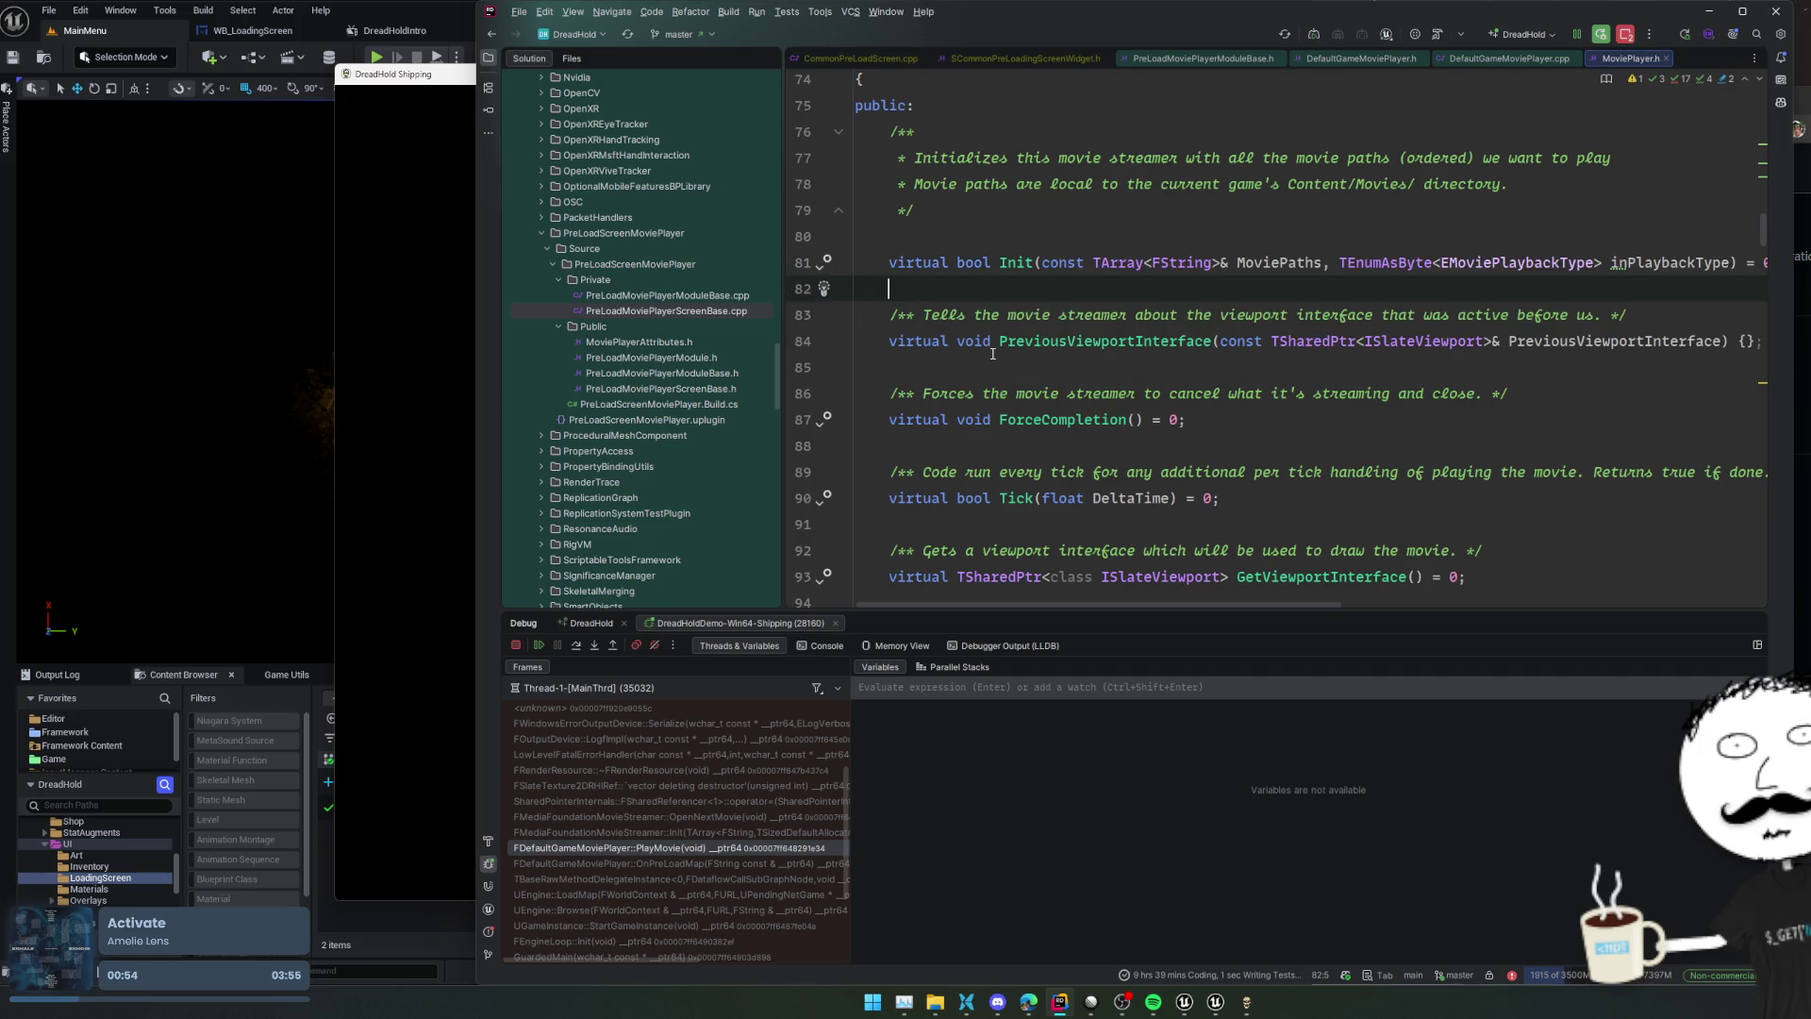
{"action": "left_click", "coordinate": [1157, 263]}
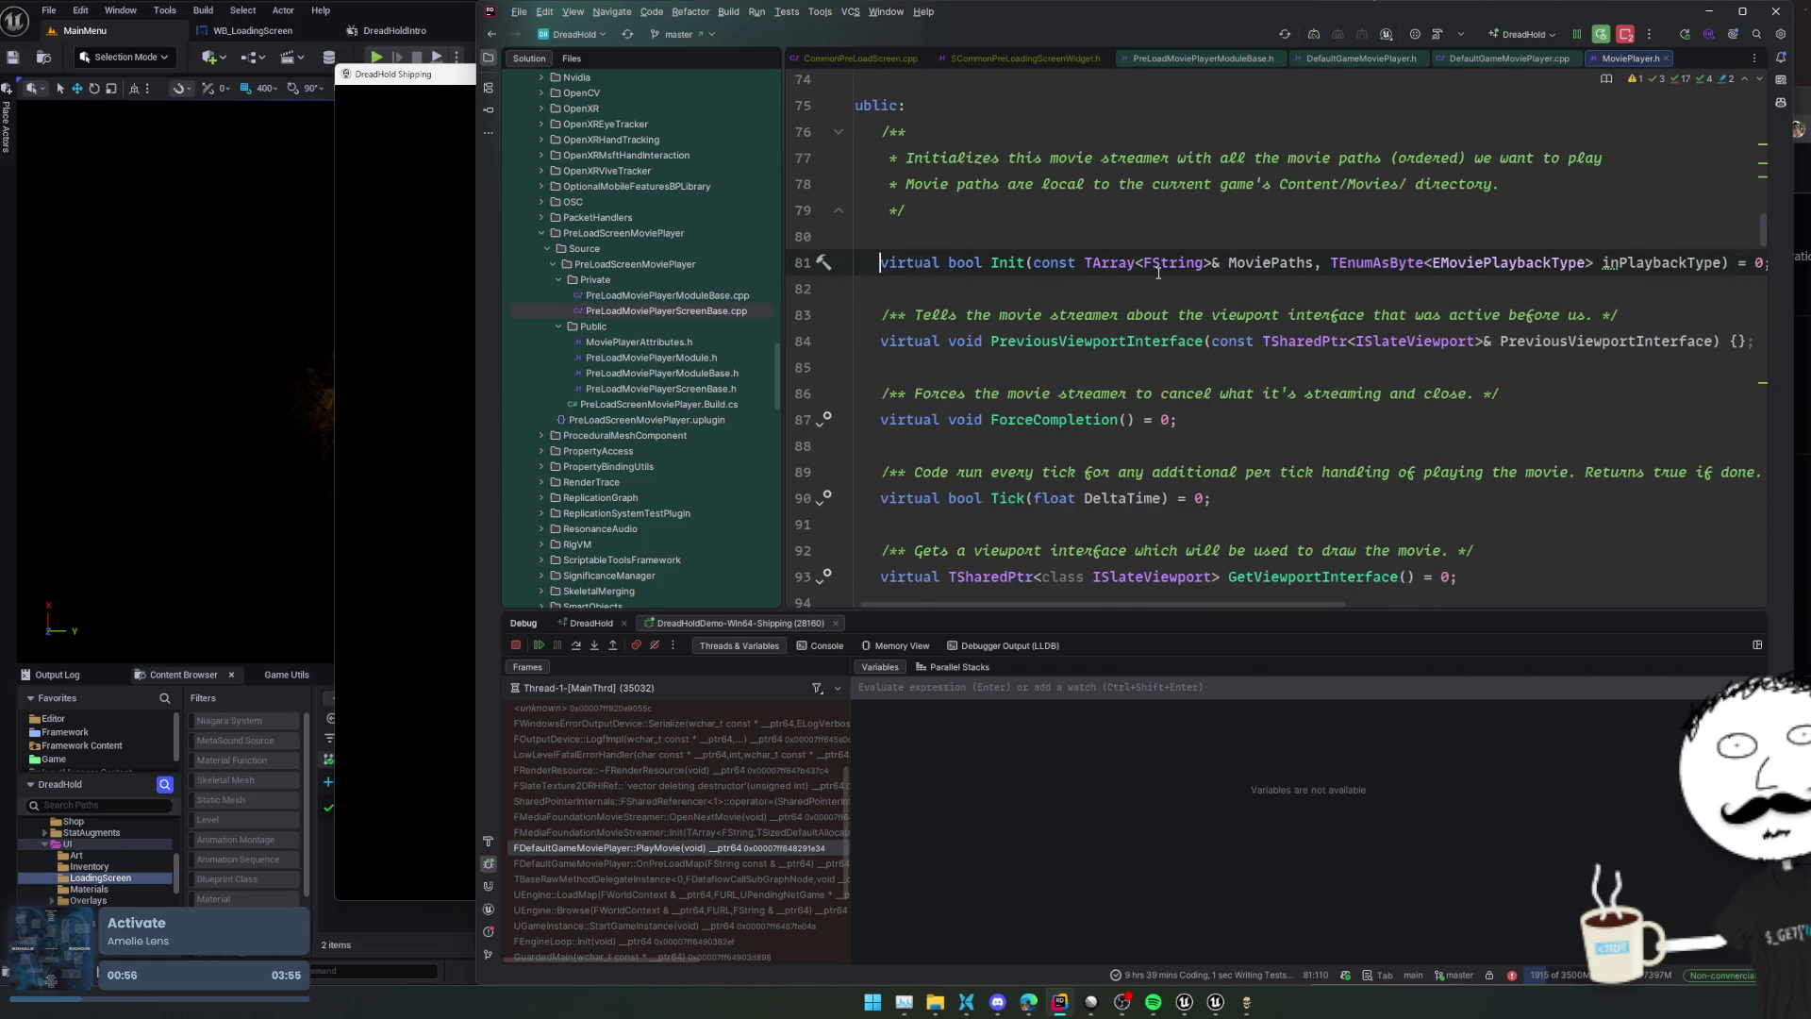
{"action": "left_click", "coordinate": [1102, 288]}
{"action": "left_click", "coordinate": [825, 262]}
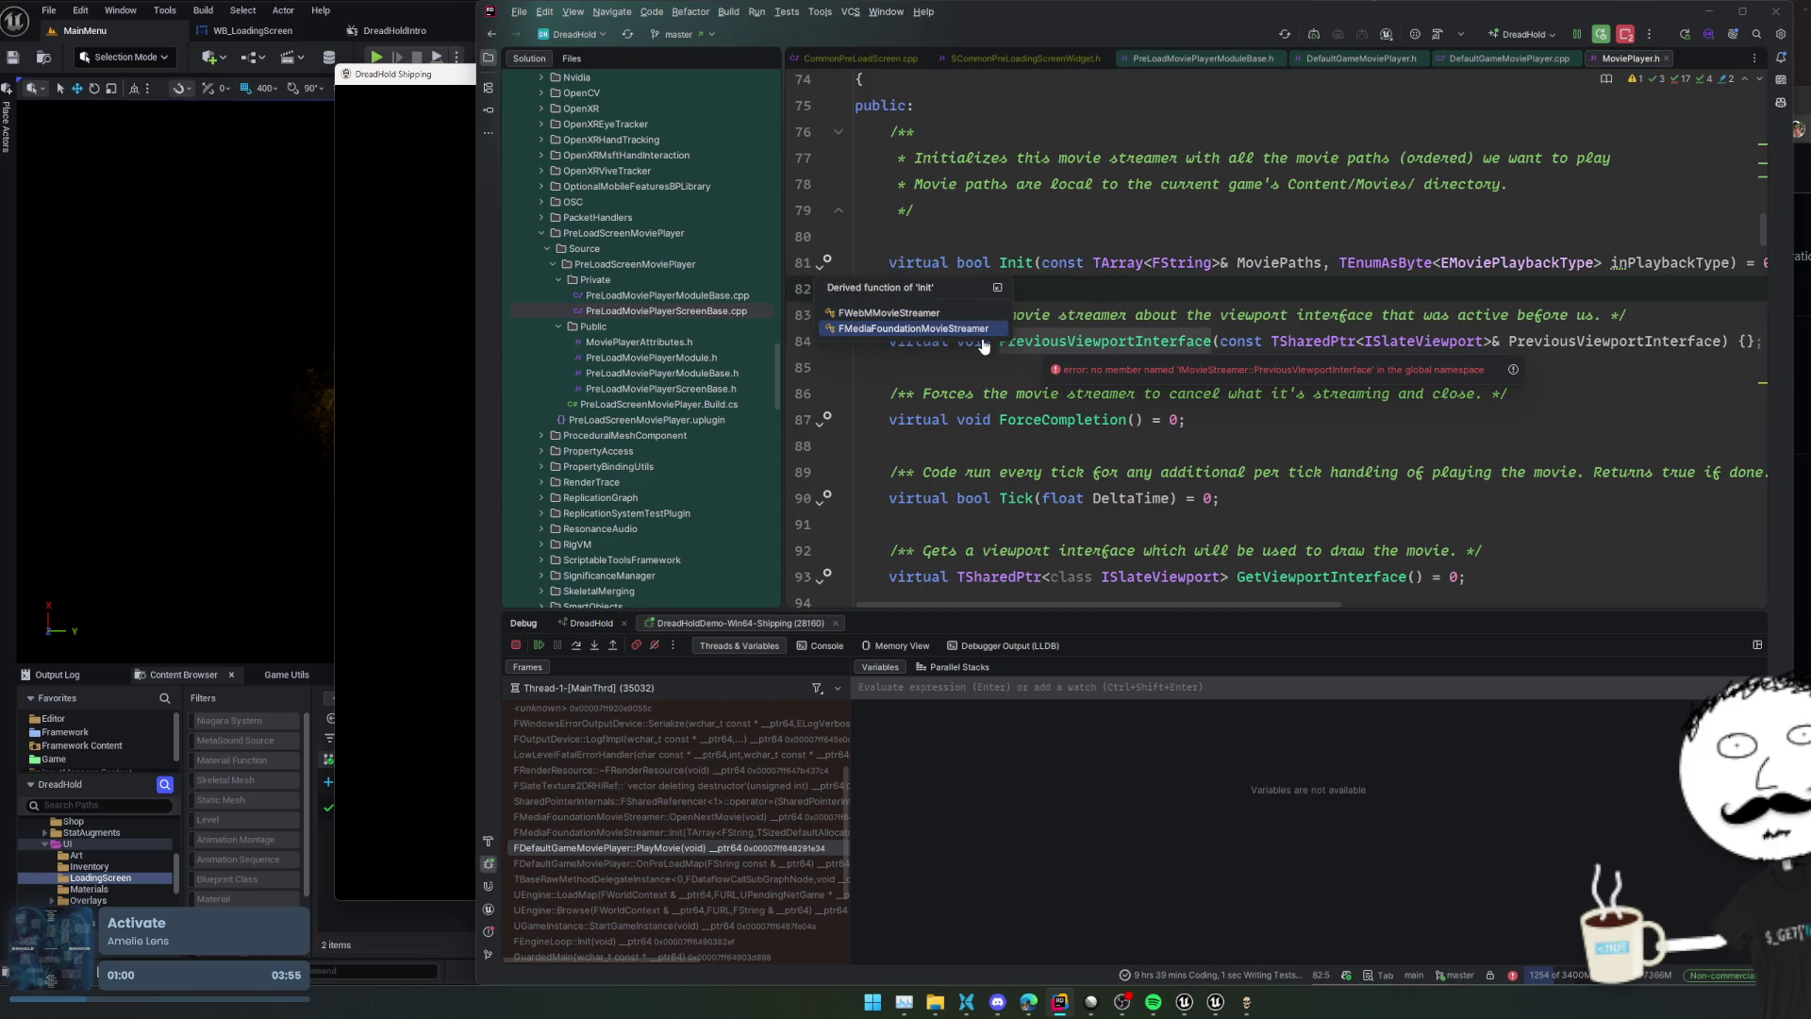
{"action": "left_click", "coordinate": [986, 330]}
{"action": "scroll", "coordinate": [1336, 484], "scroll_direction": "down", "scroll_amount": 3}
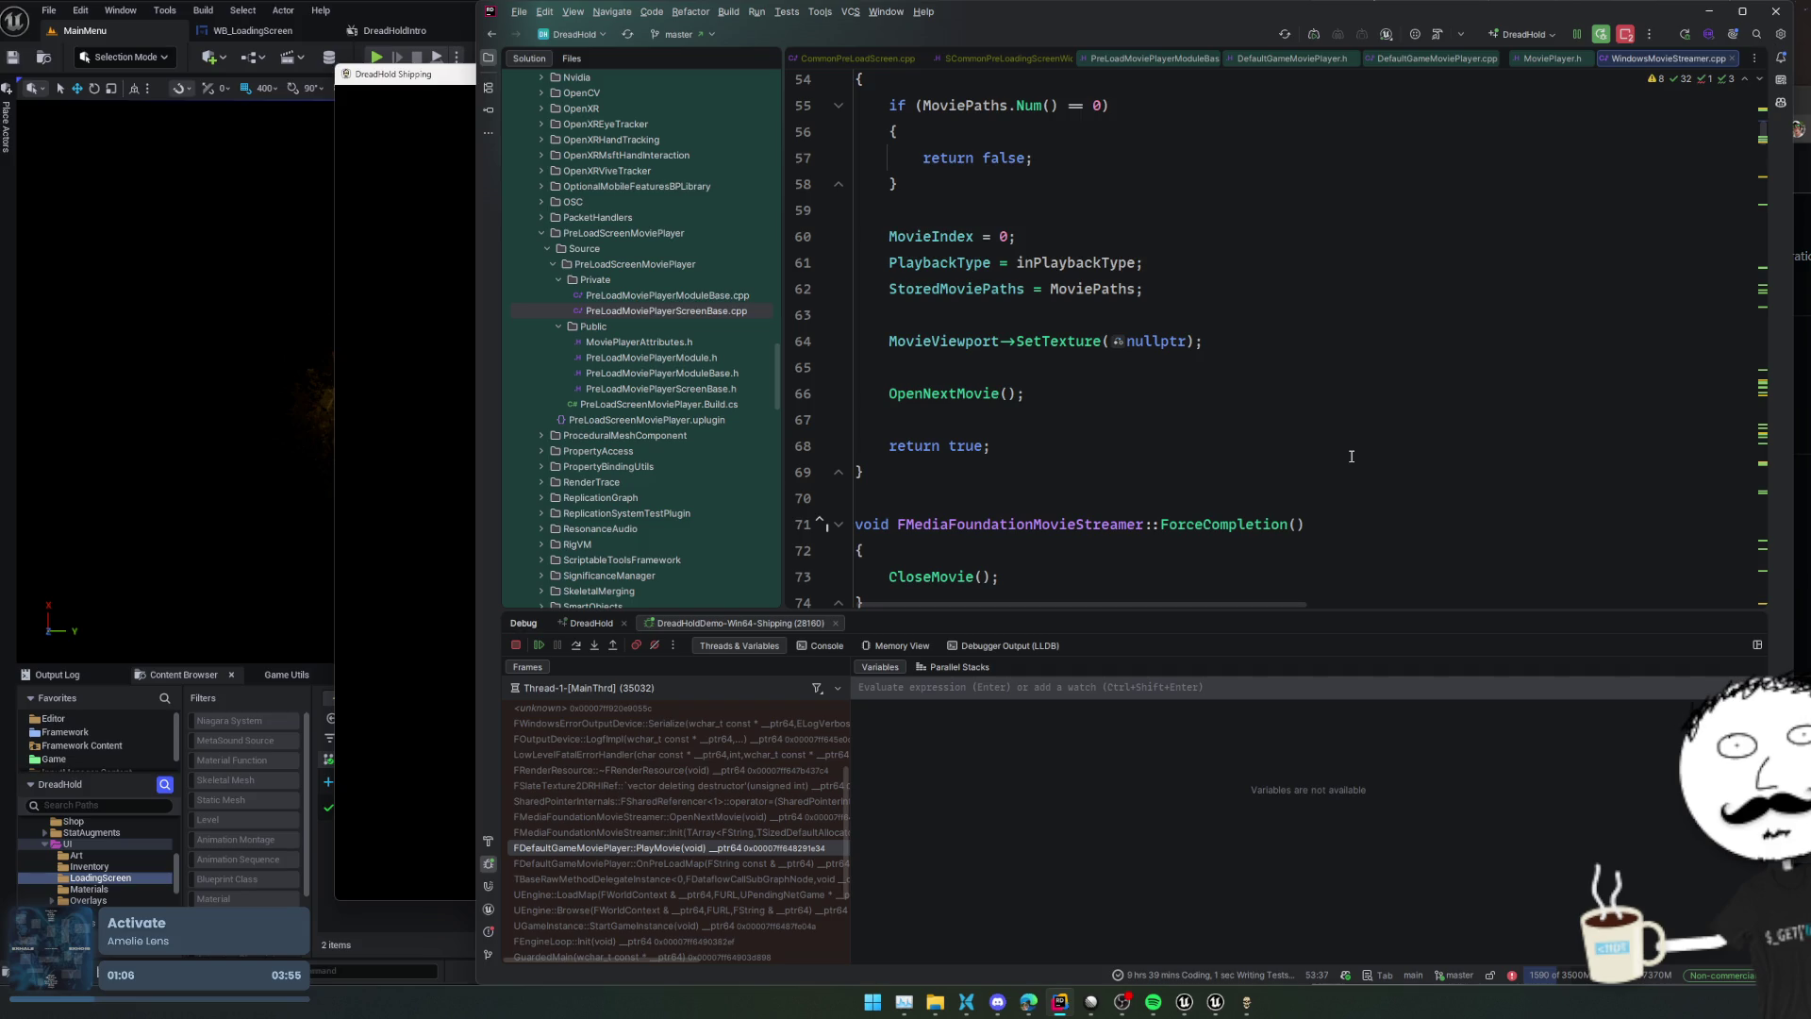
{"action": "scroll", "coordinate": [1251, 370], "scroll_direction": "down", "scroll_amount": 10}
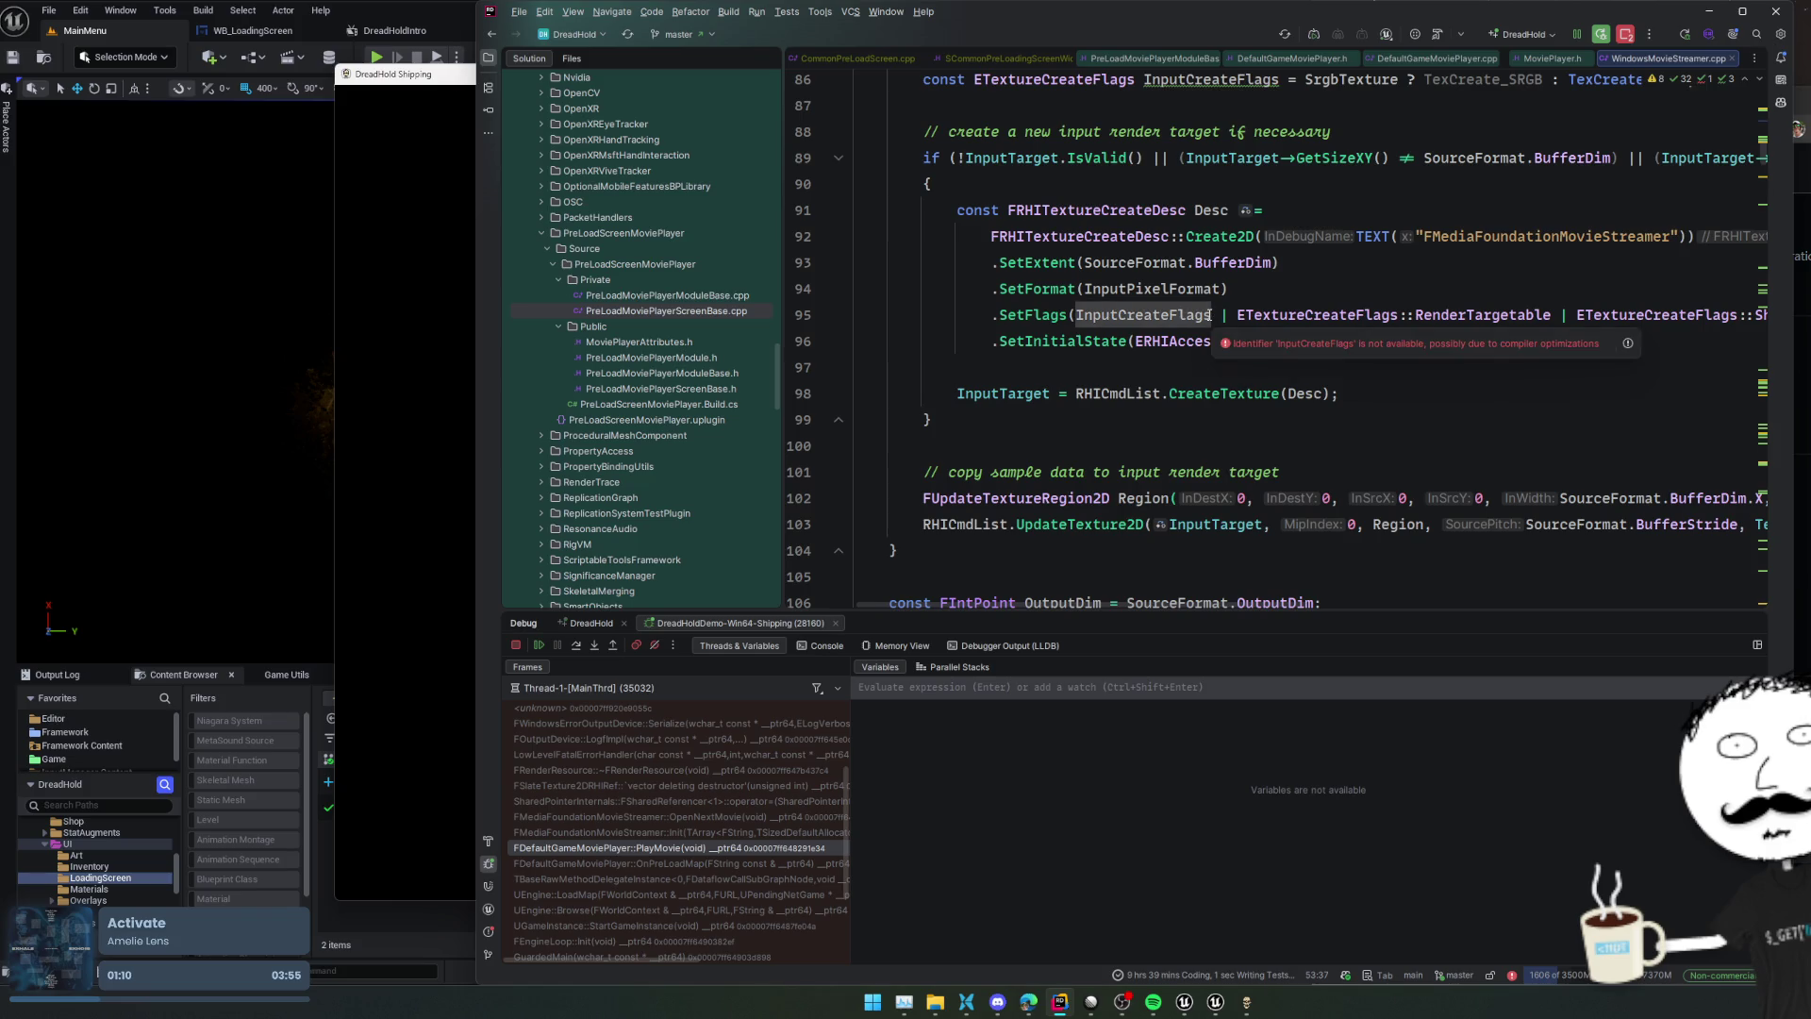
{"action": "scroll", "coordinate": [1213, 326], "scroll_direction": "up", "scroll_amount": 3}
Navigate back to the preload module's StartupModule and set a breakpoint on line 42
{"action": "key", "text": "ctrl+alt+Left"}
{"action": "key", "text": "ctrl+alt+Left"}
{"action": "key", "text": "ctrl+alt+Left"}
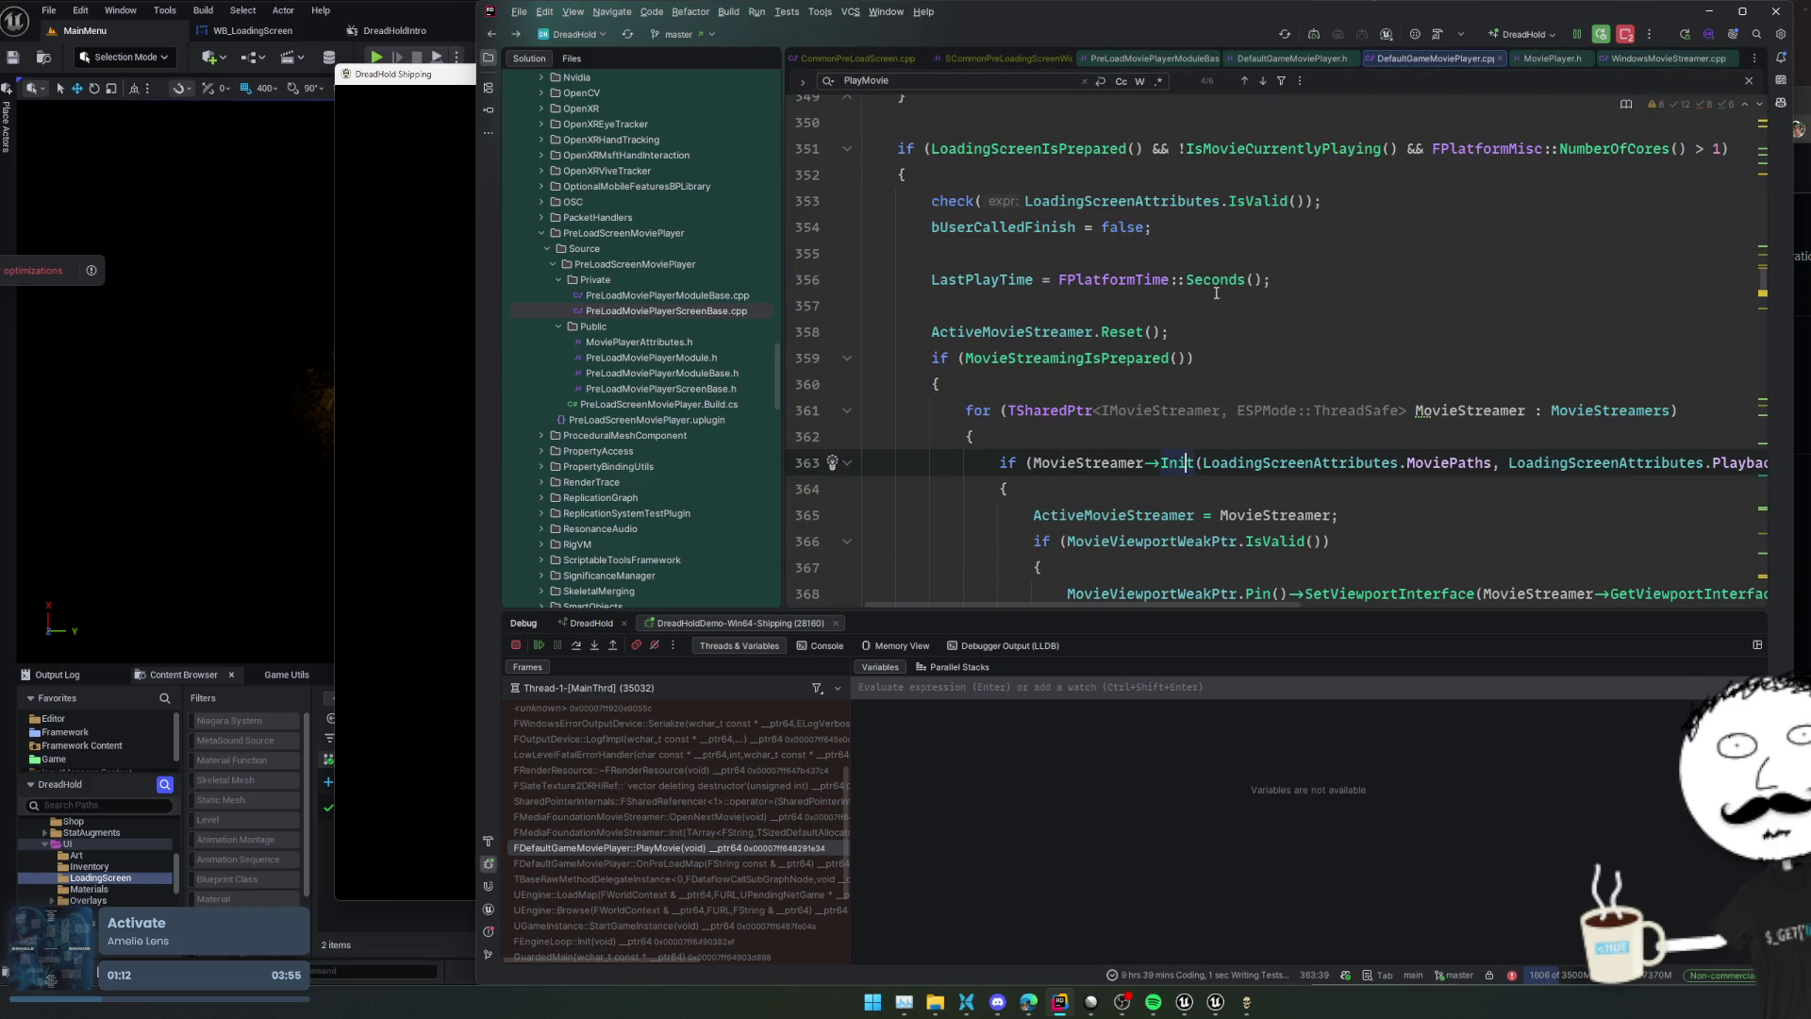
{"action": "key", "text": "ctrl+alt+Left"}
{"action": "key", "text": "ctrl+alt+Left"}
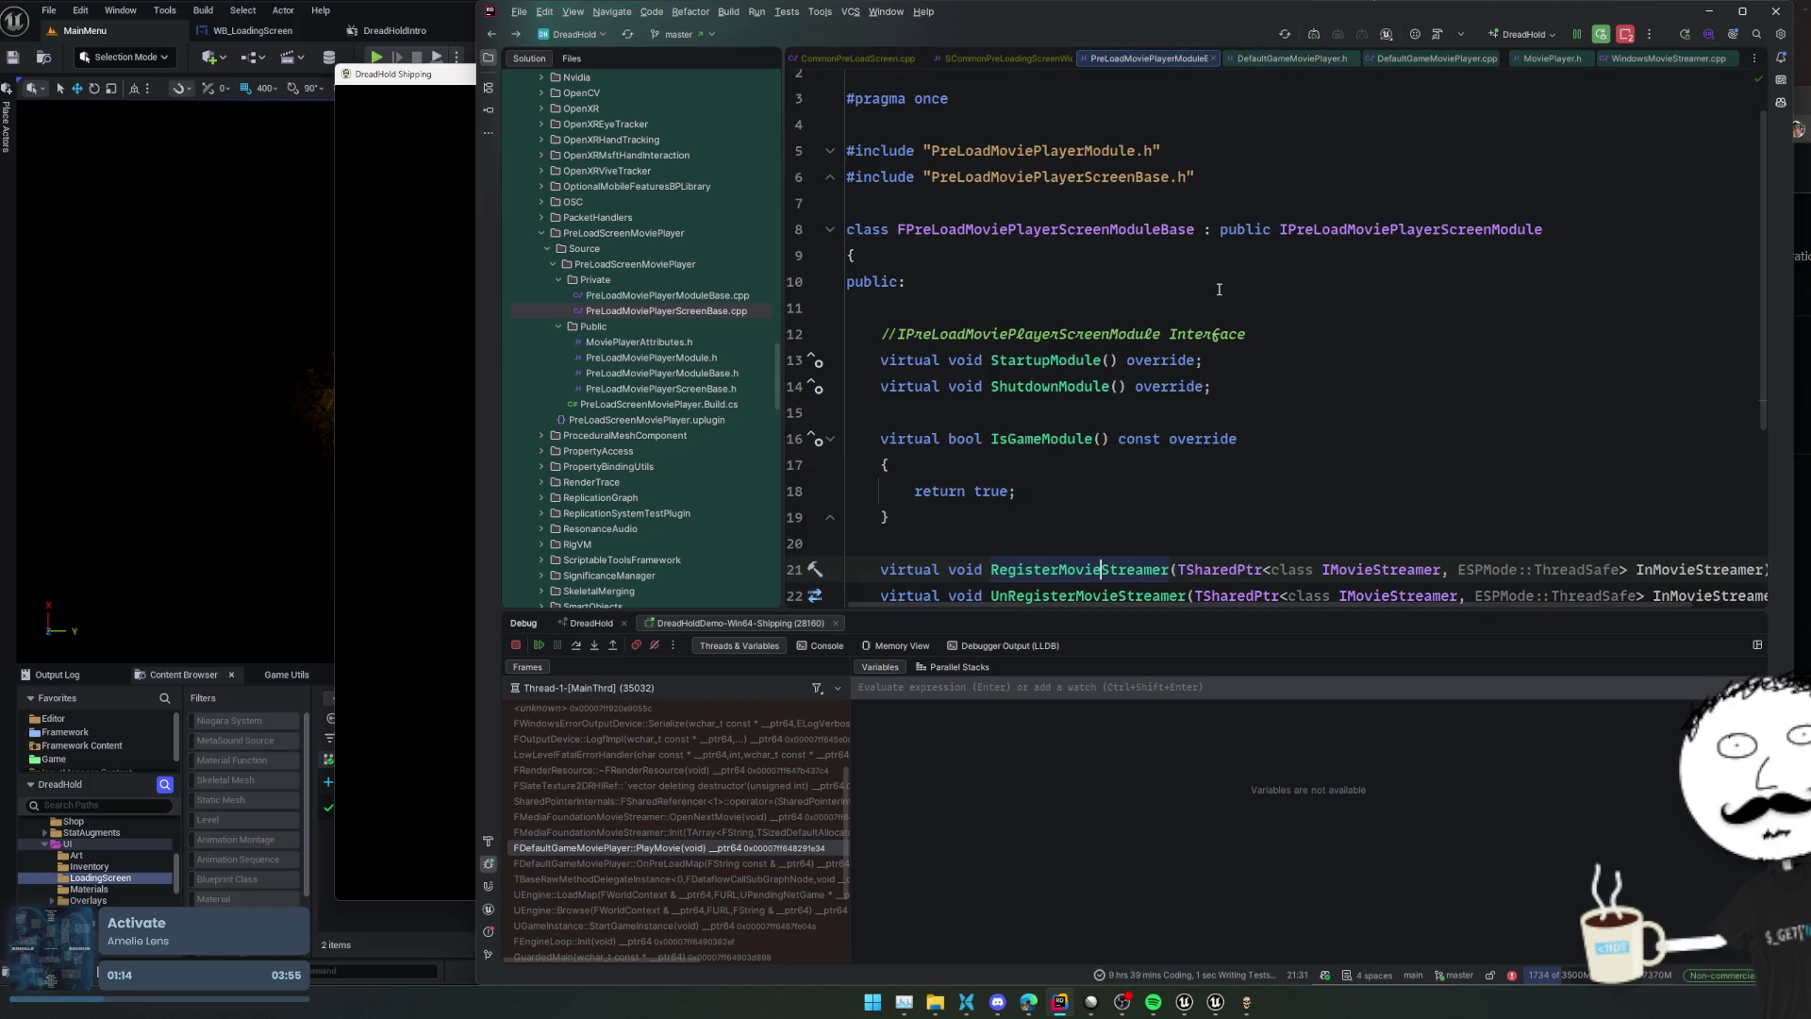
{"action": "key", "text": "ctrl+alt+Left"}
{"action": "key", "text": "ctrl+alt+Right"}
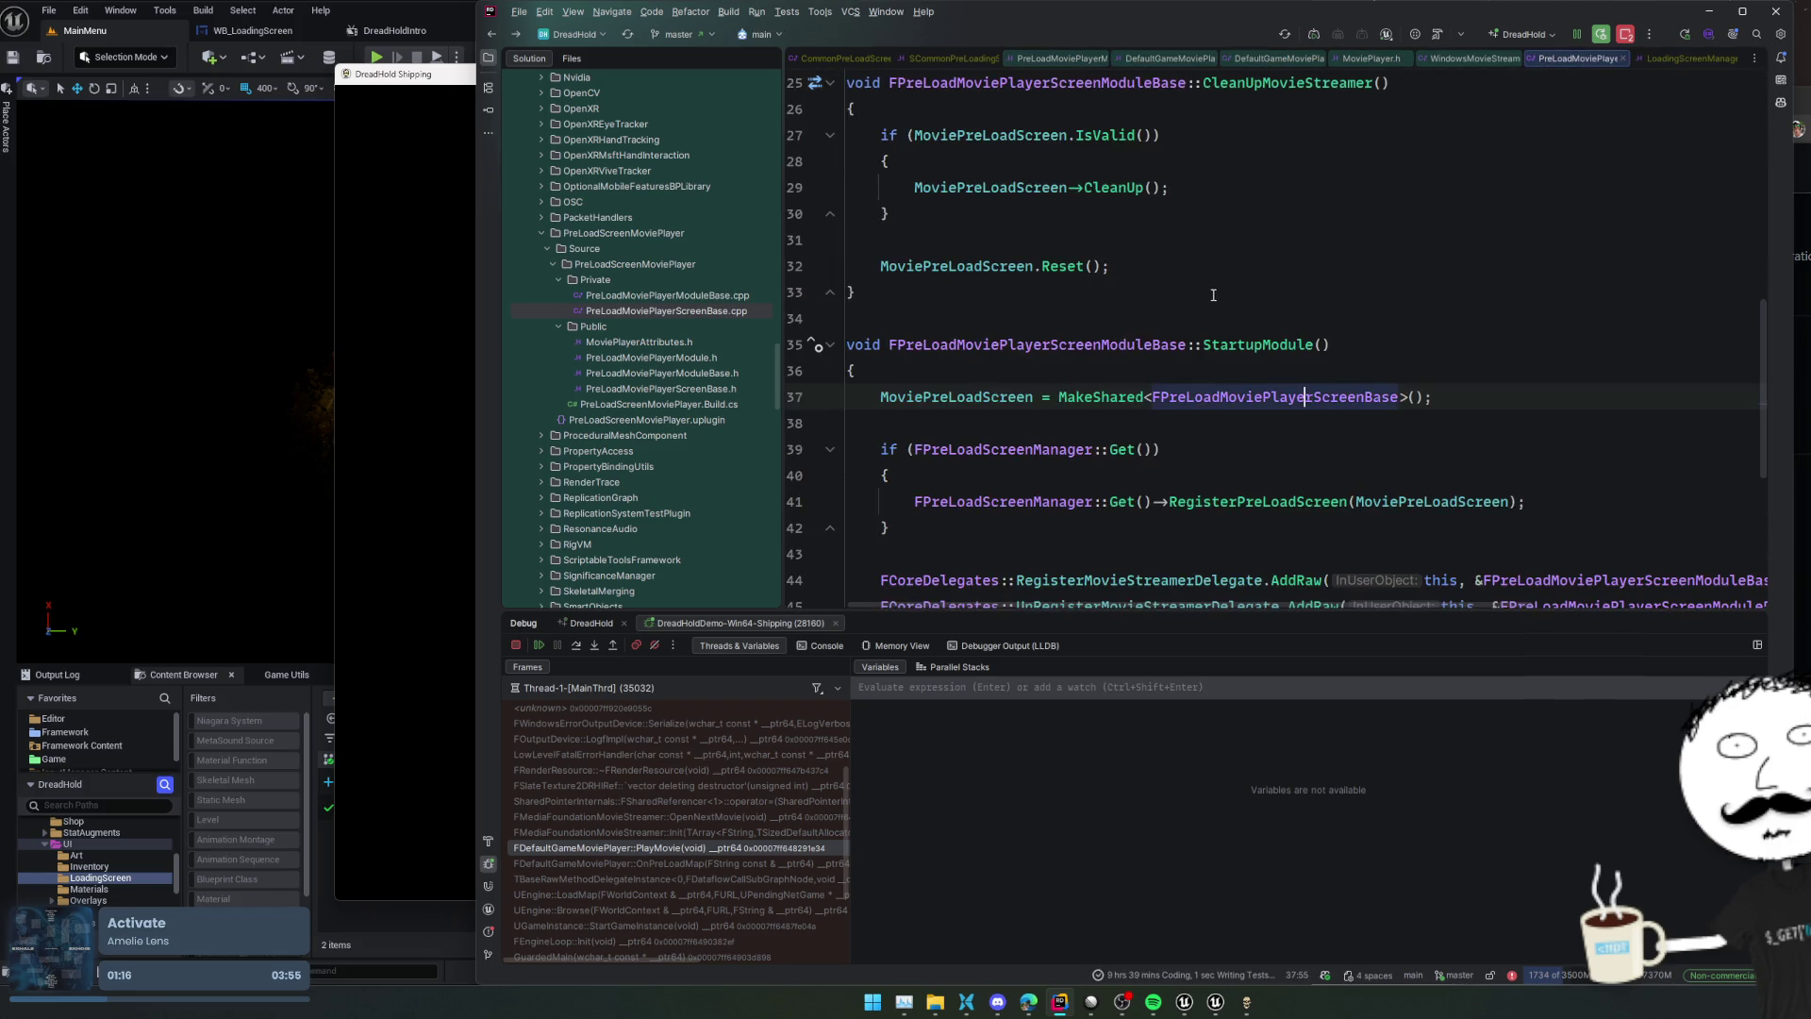
{"action": "left_click", "coordinate": [796, 527]}
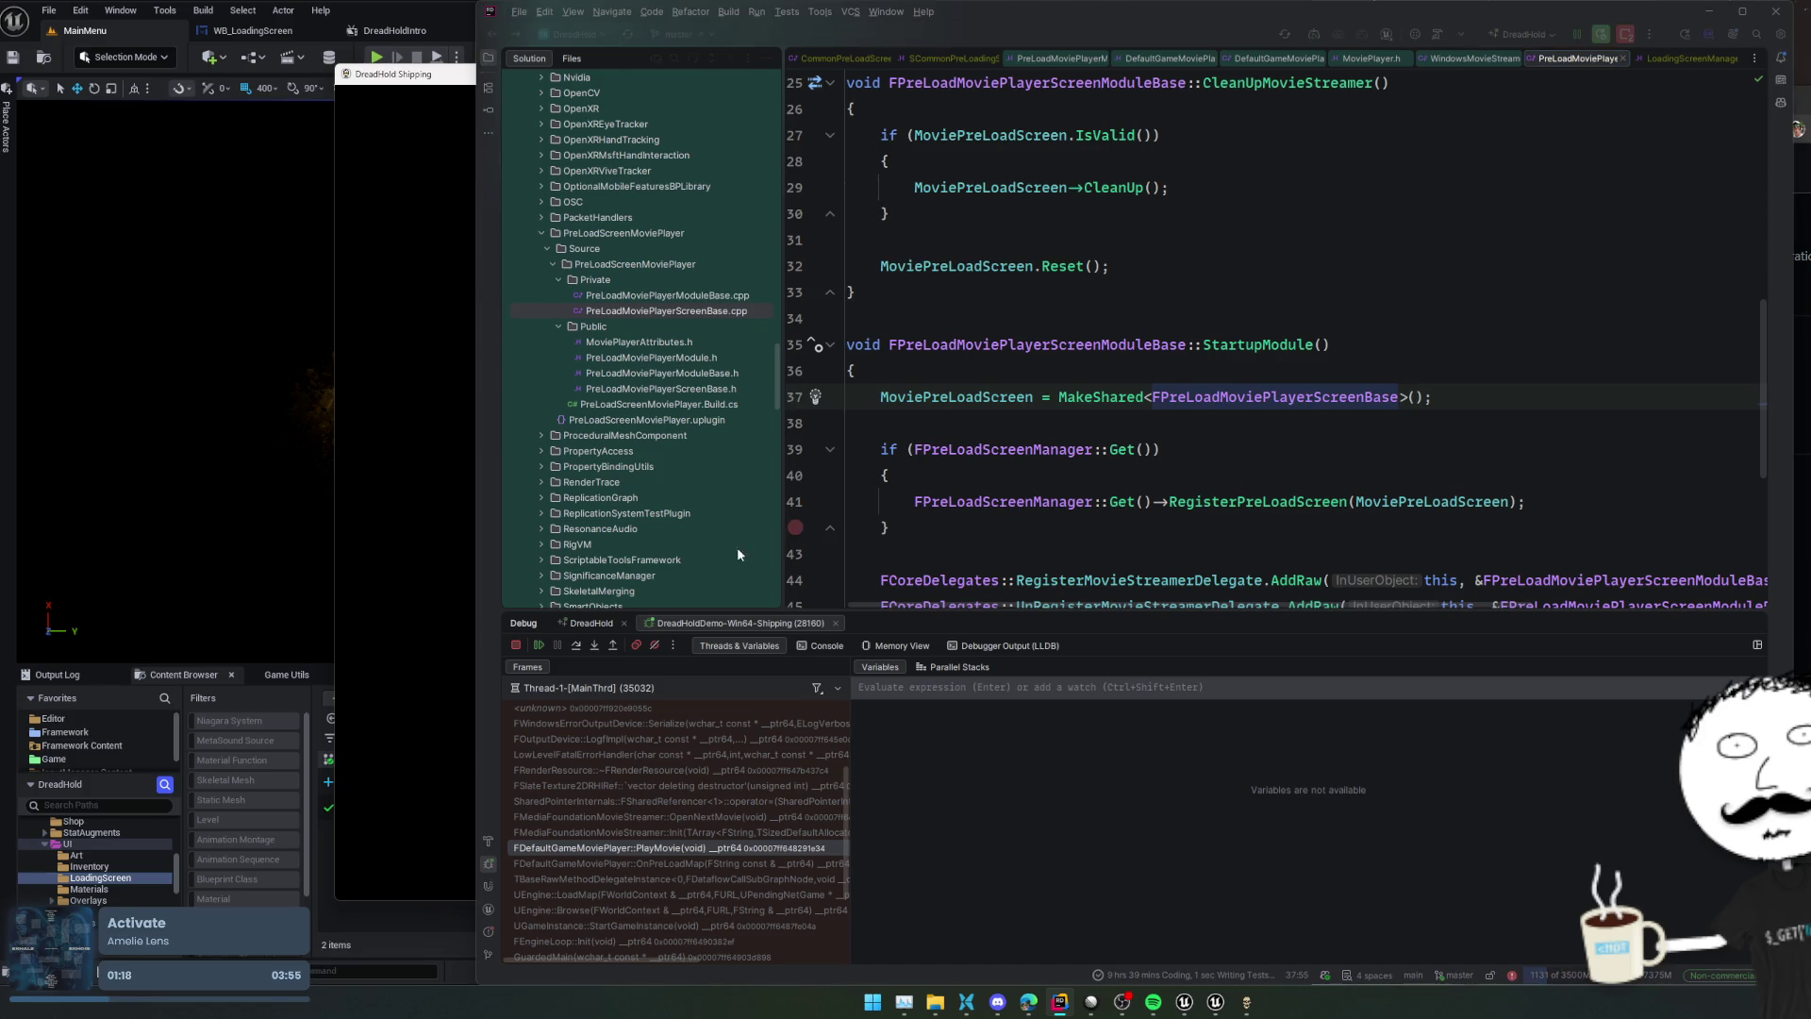
Stop the DreadHold debug session and return to the Unreal packaging settings
{"action": "left_click", "coordinate": [517, 645]}
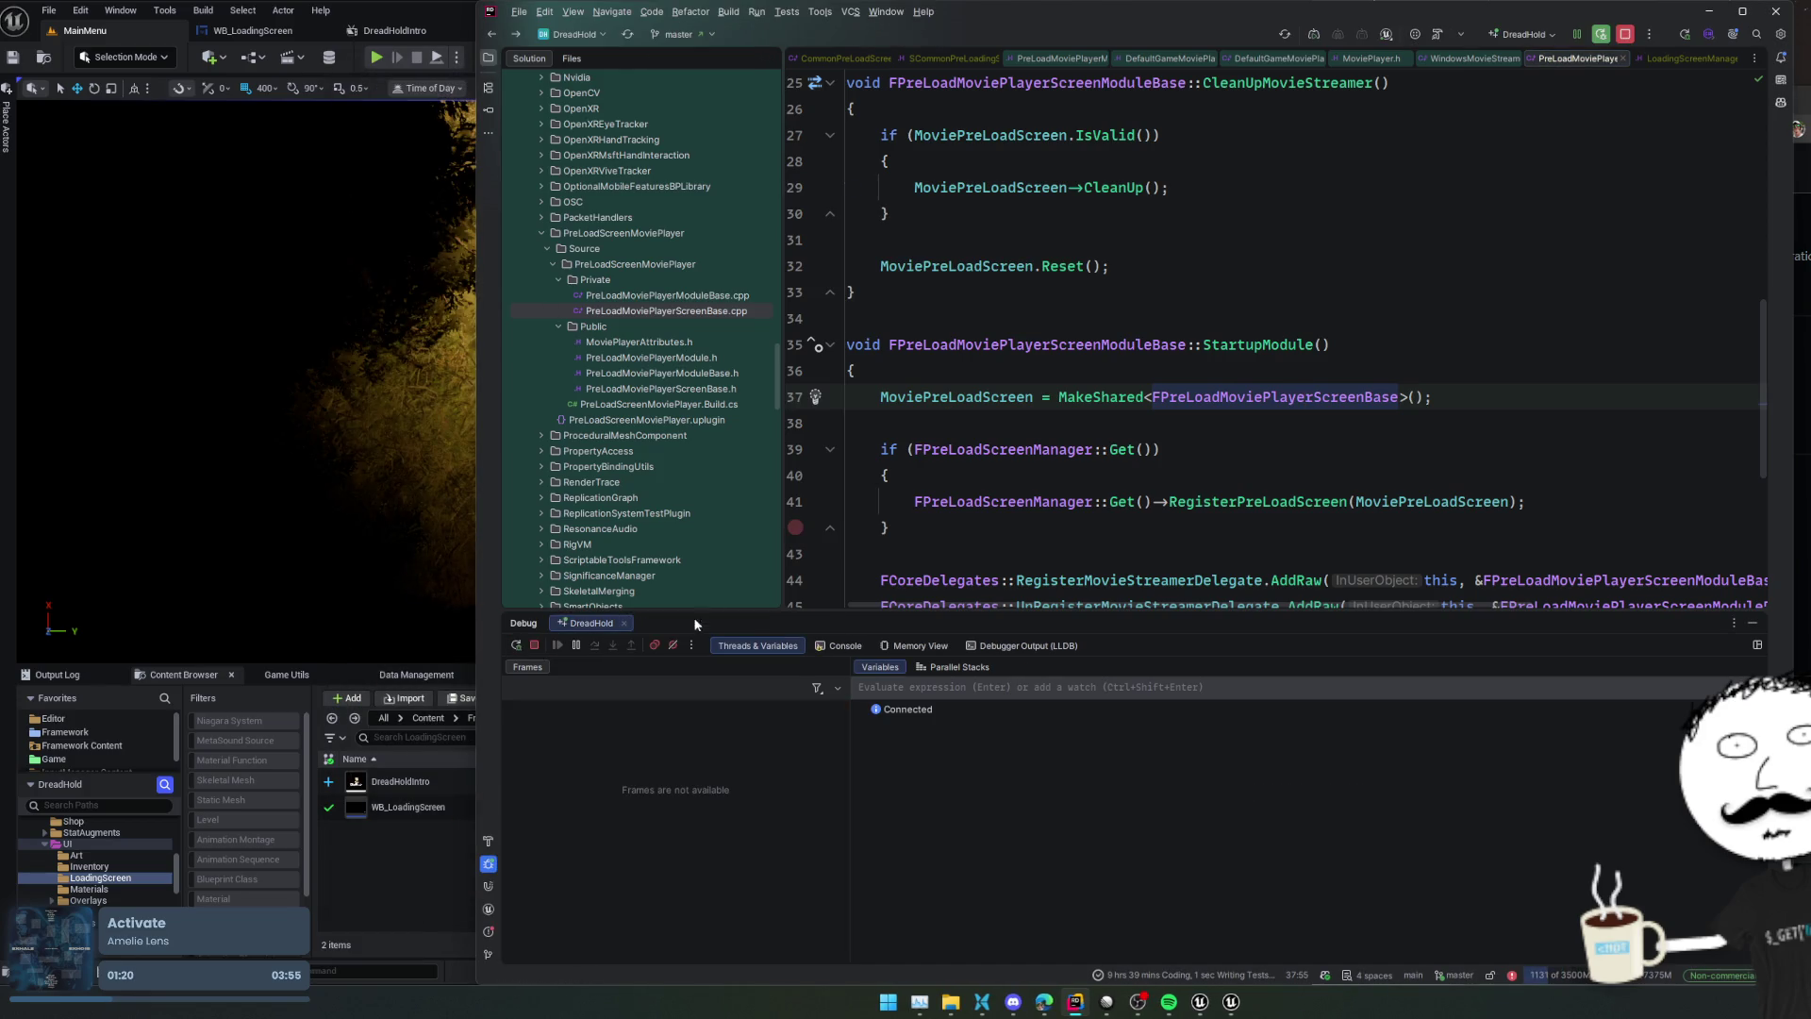
{"action": "left_click", "coordinate": [124, 35]}
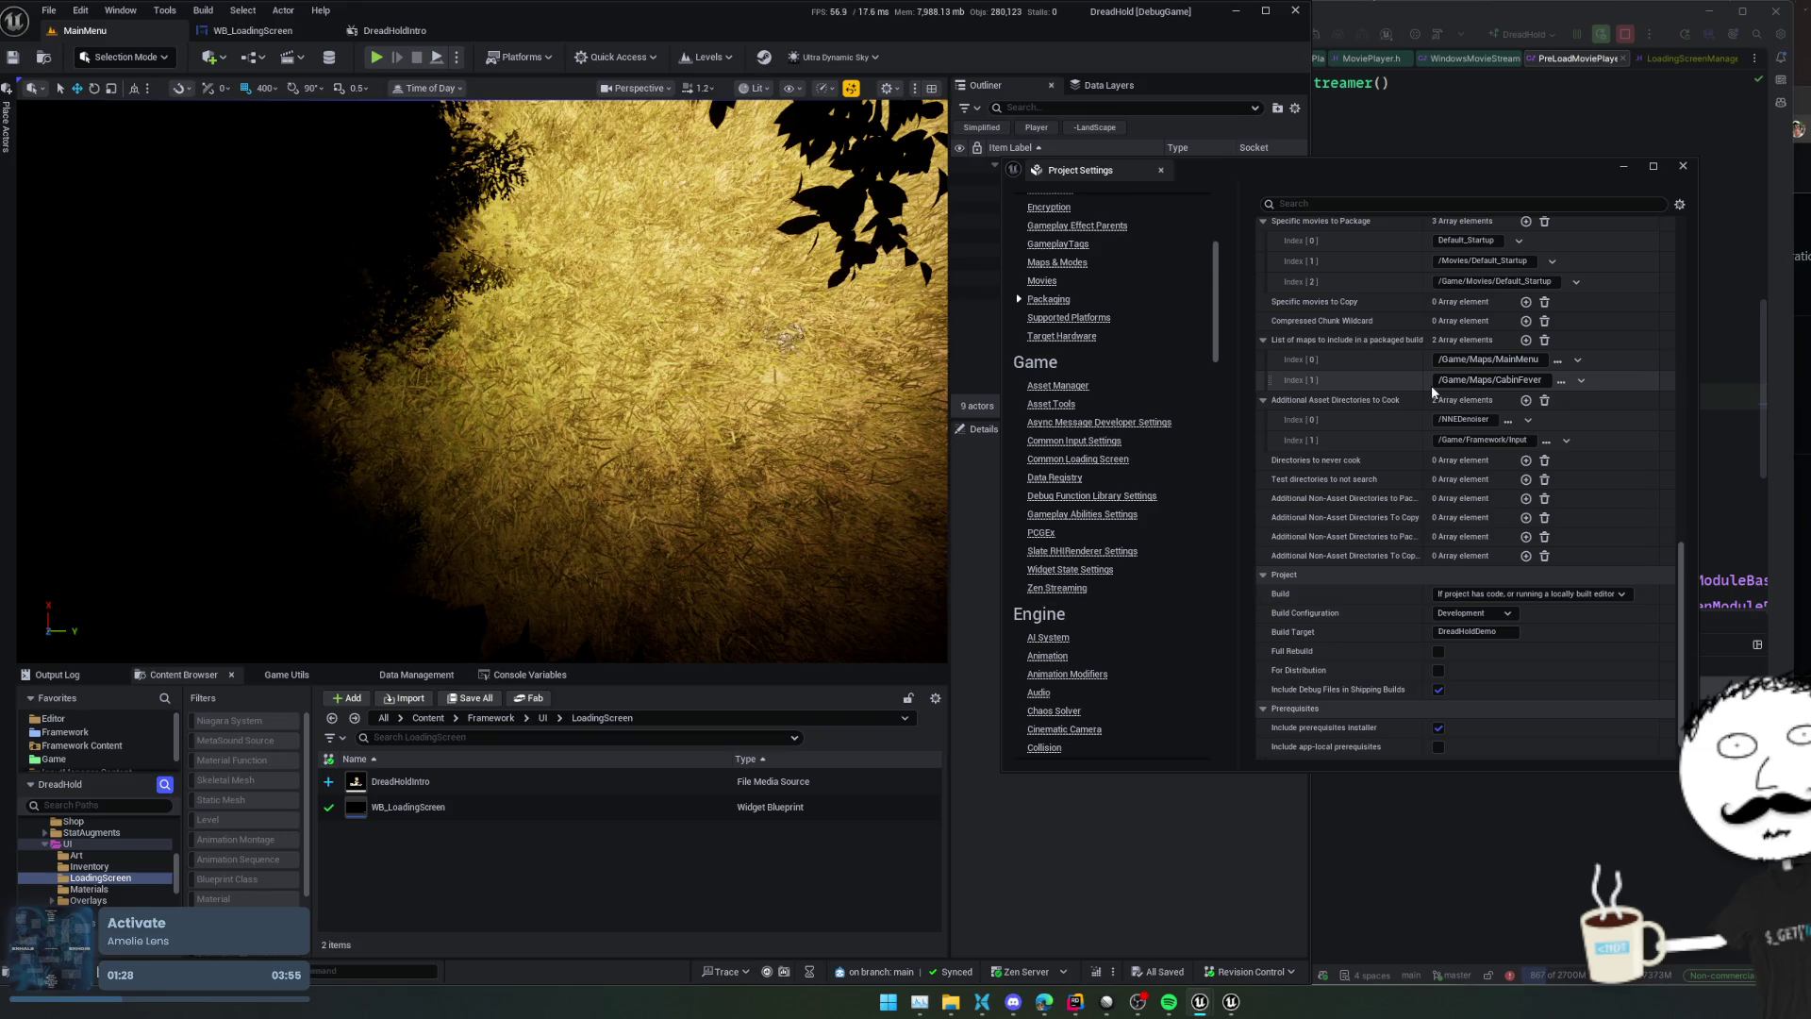
Google 'ue preload movie player' and read the expanded AI Overview
{"action": "key", "text": "alt+Tab"}
{"action": "left_click", "coordinate": [1213, 125]}
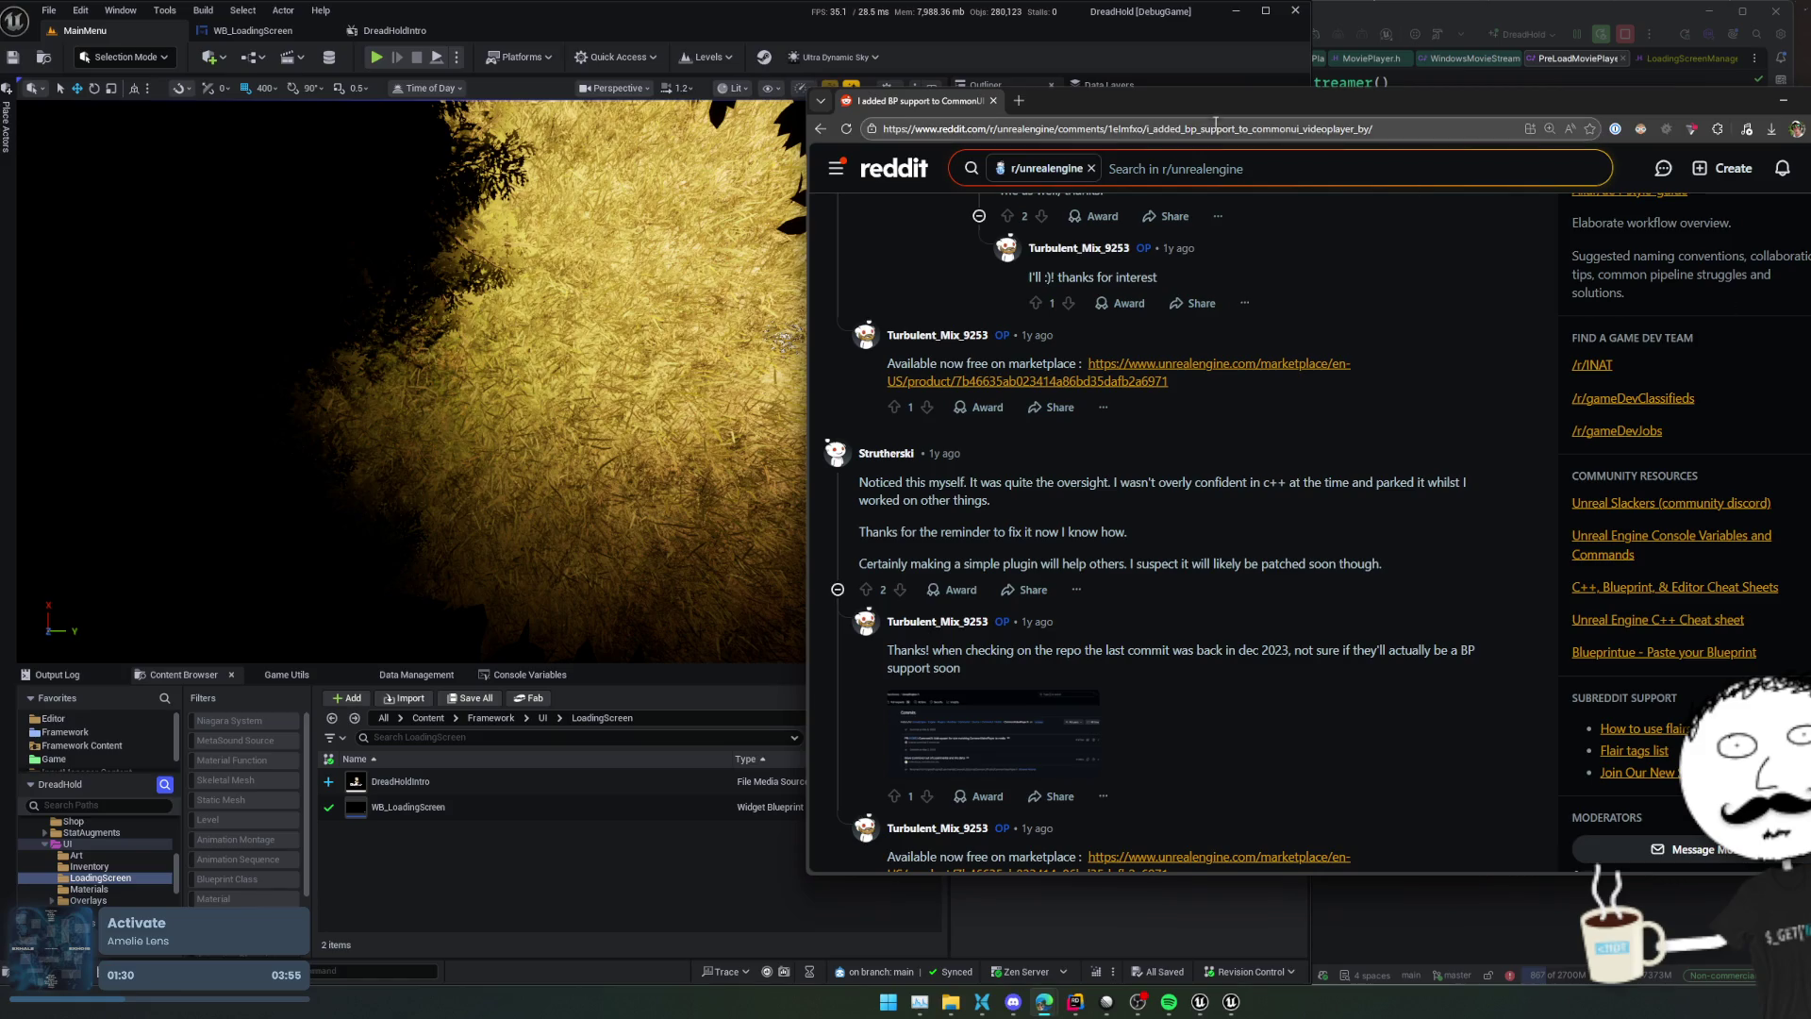
{"action": "type", "text": "ue pre"}
{"action": "type", "text": "load movie player"}
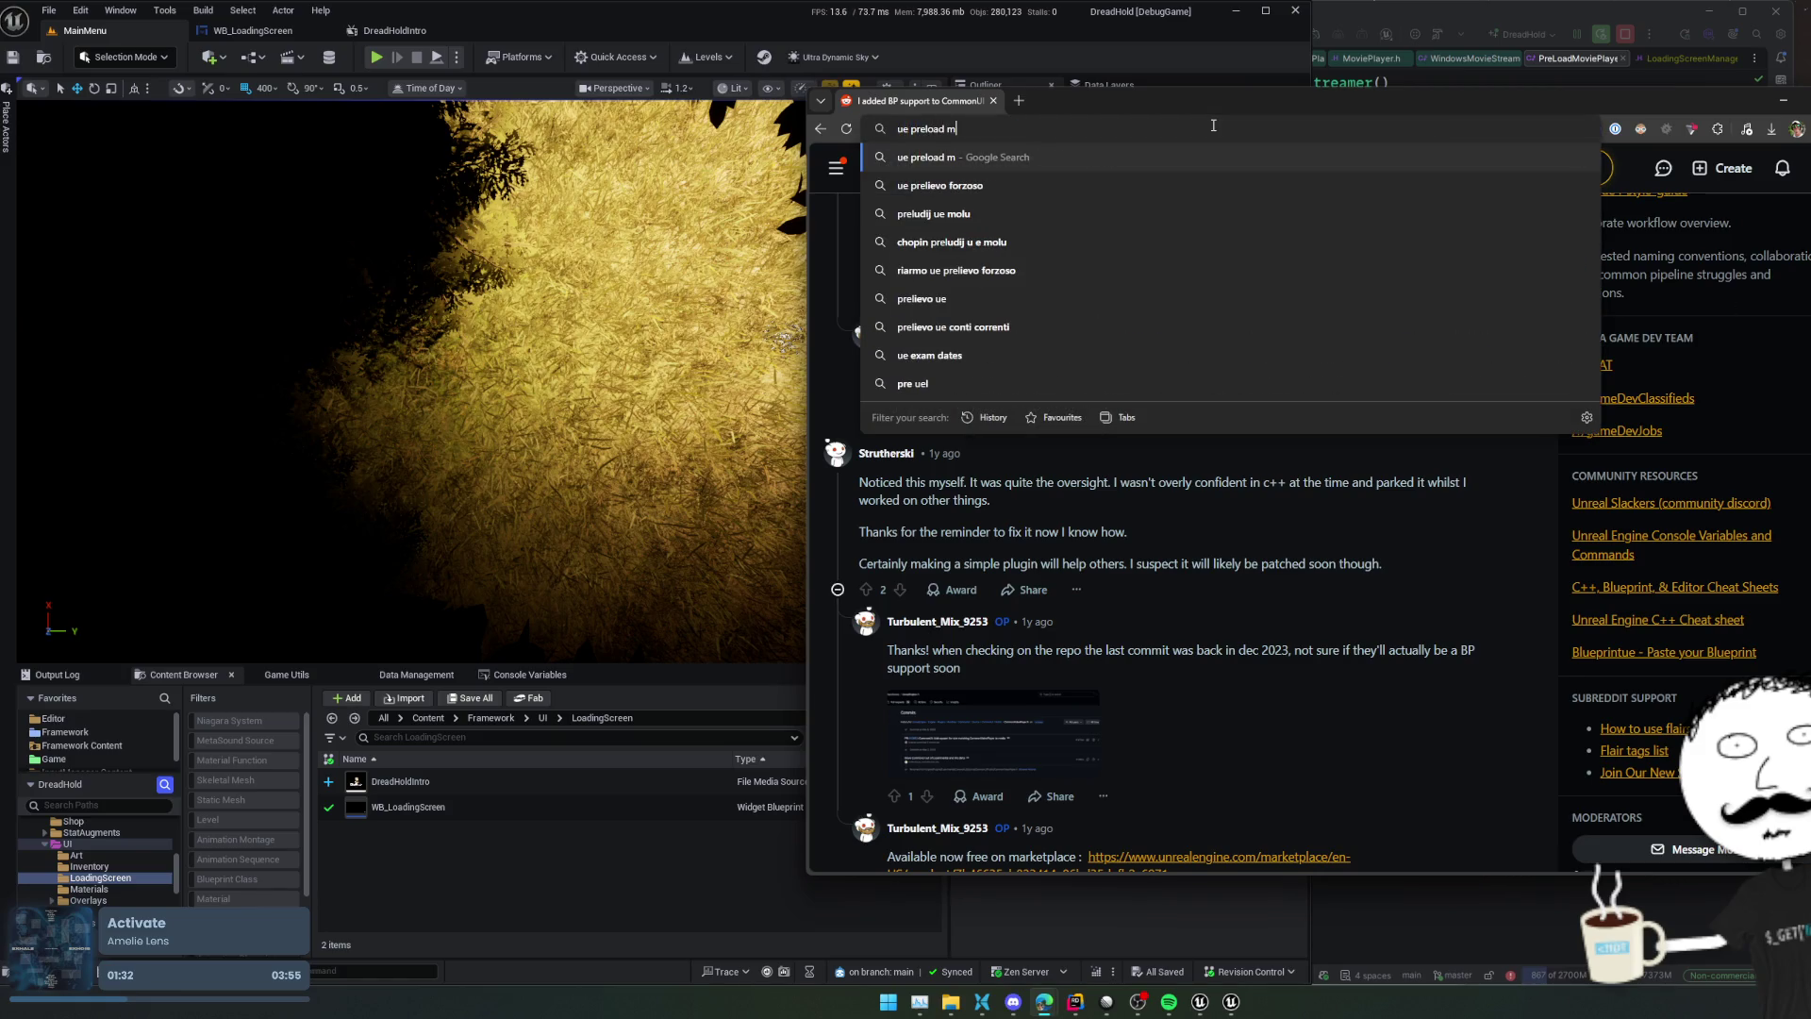
{"action": "key", "text": "Return"}
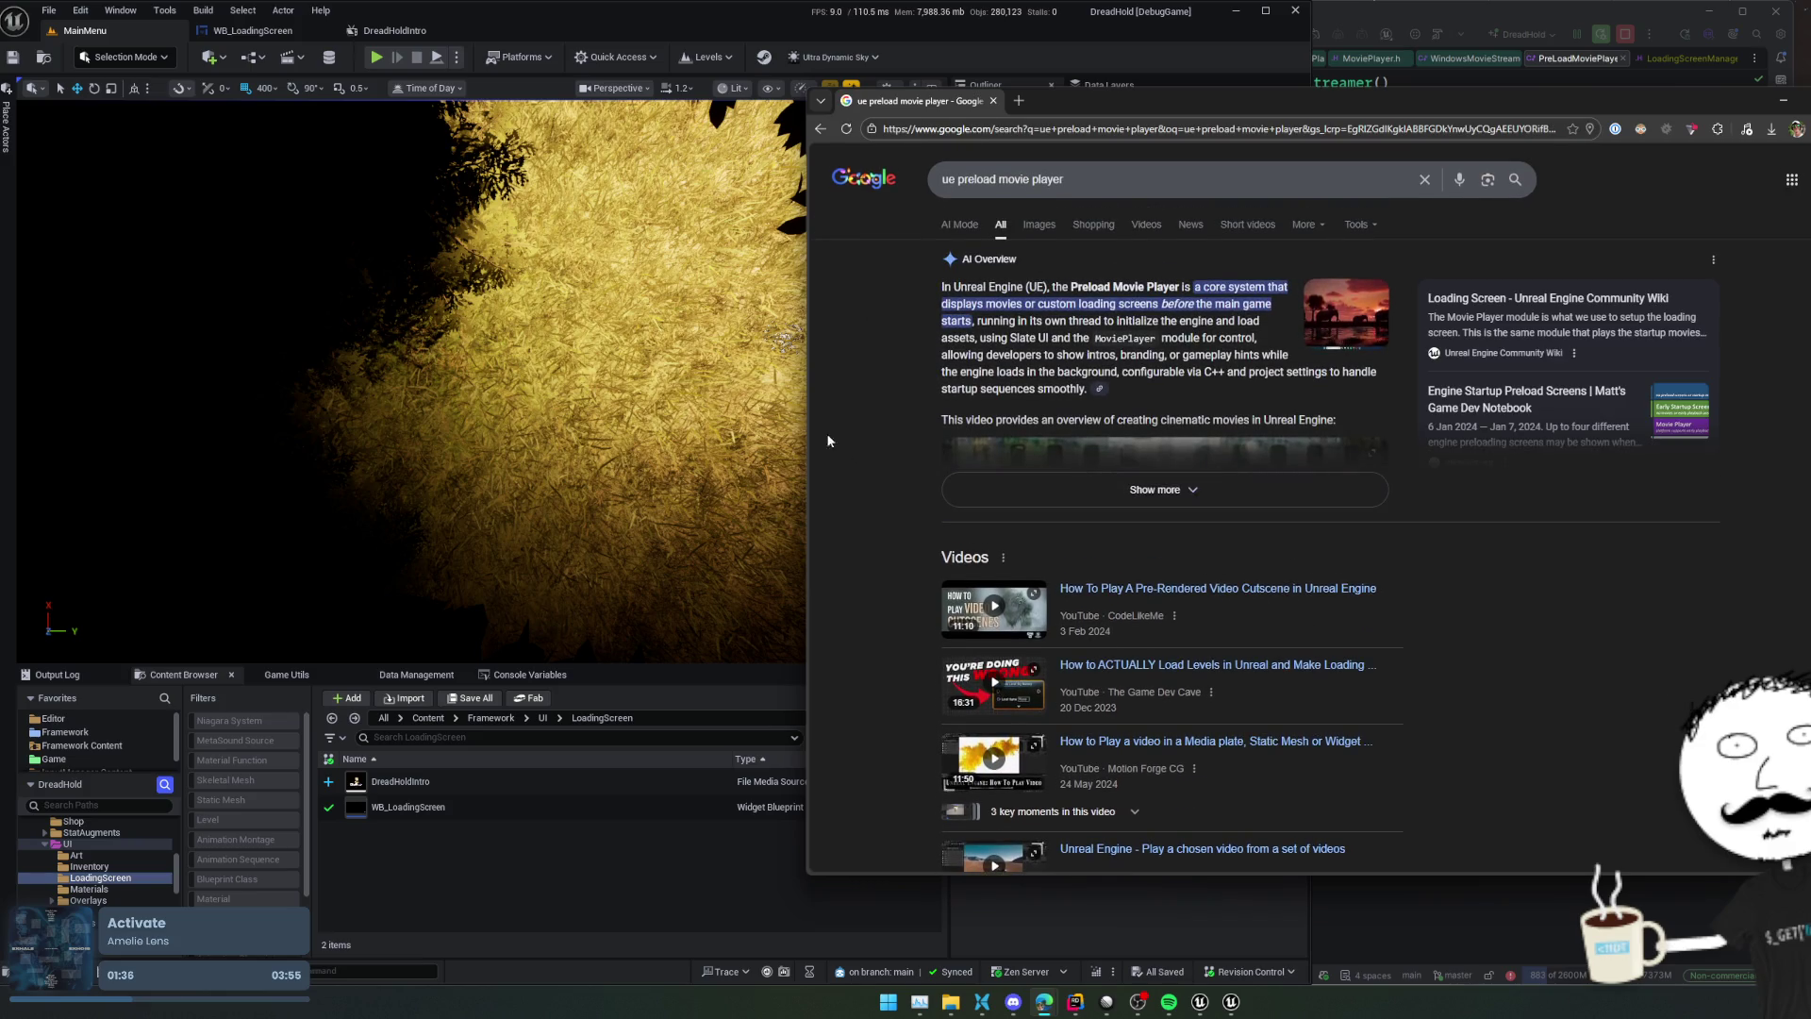
{"action": "left_click", "coordinate": [1056, 497]}
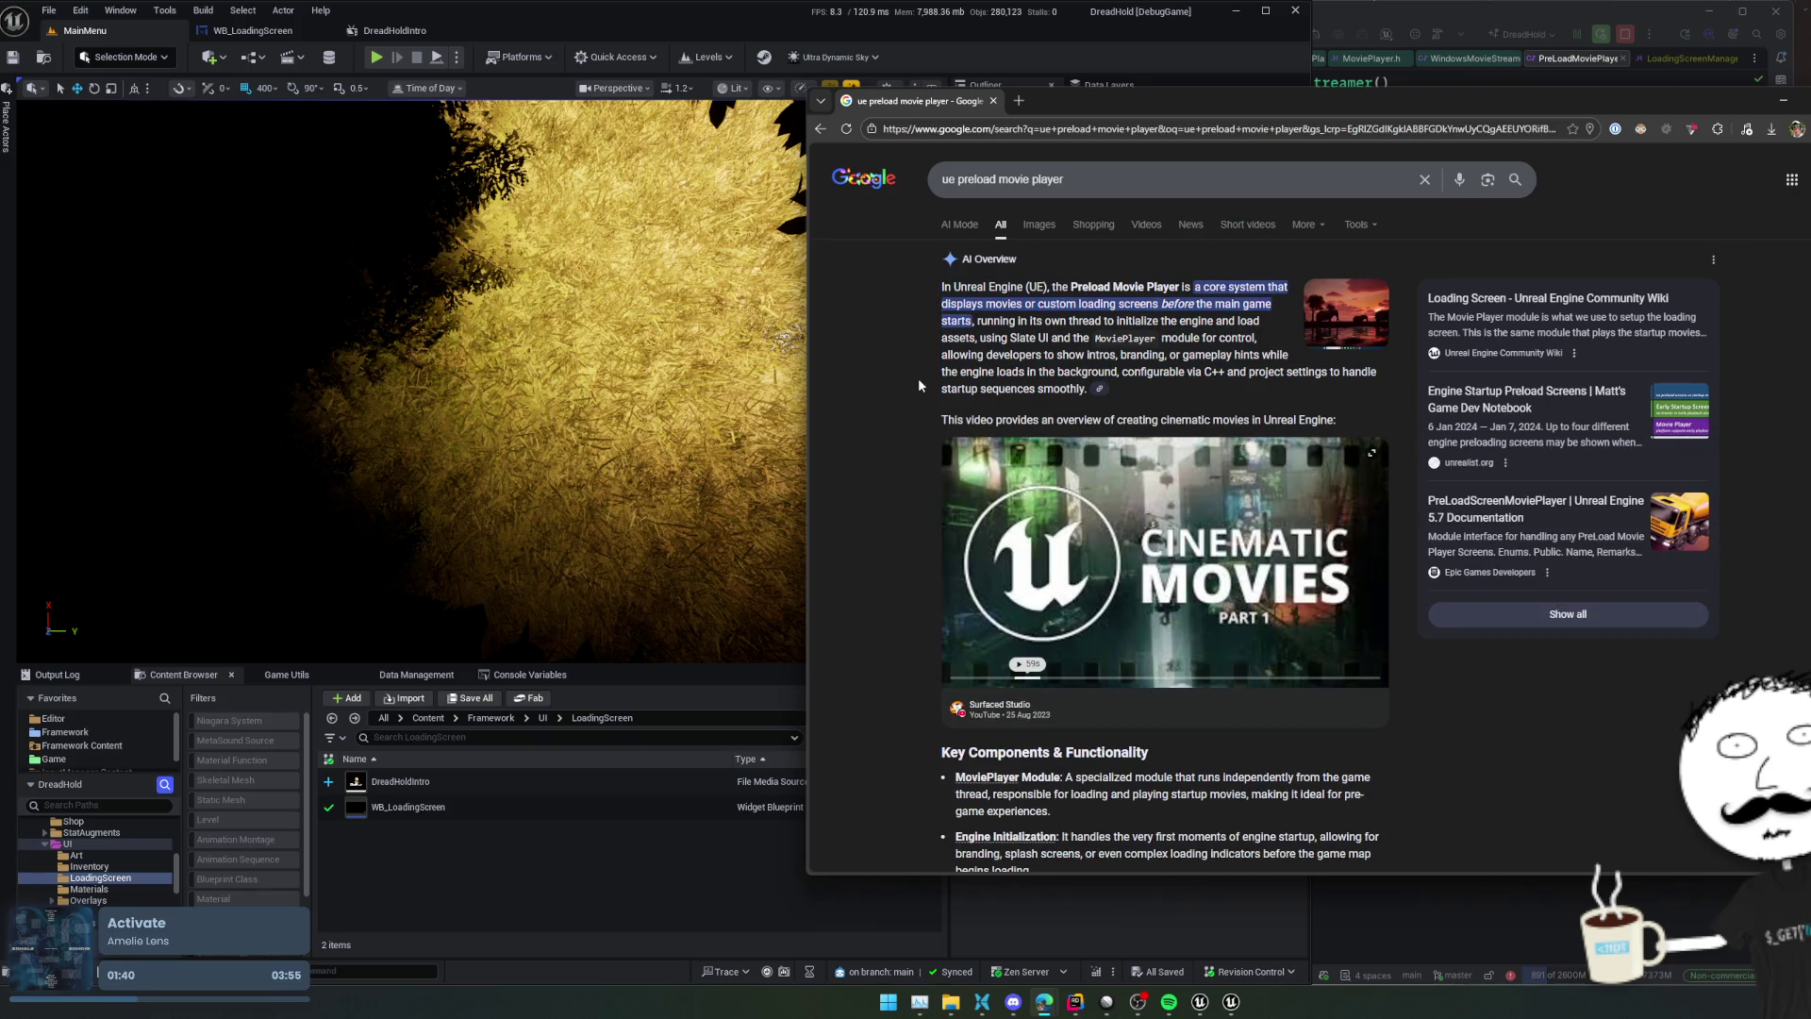
{"action": "scroll", "coordinate": [922, 387], "scroll_direction": "down", "scroll_amount": 5}
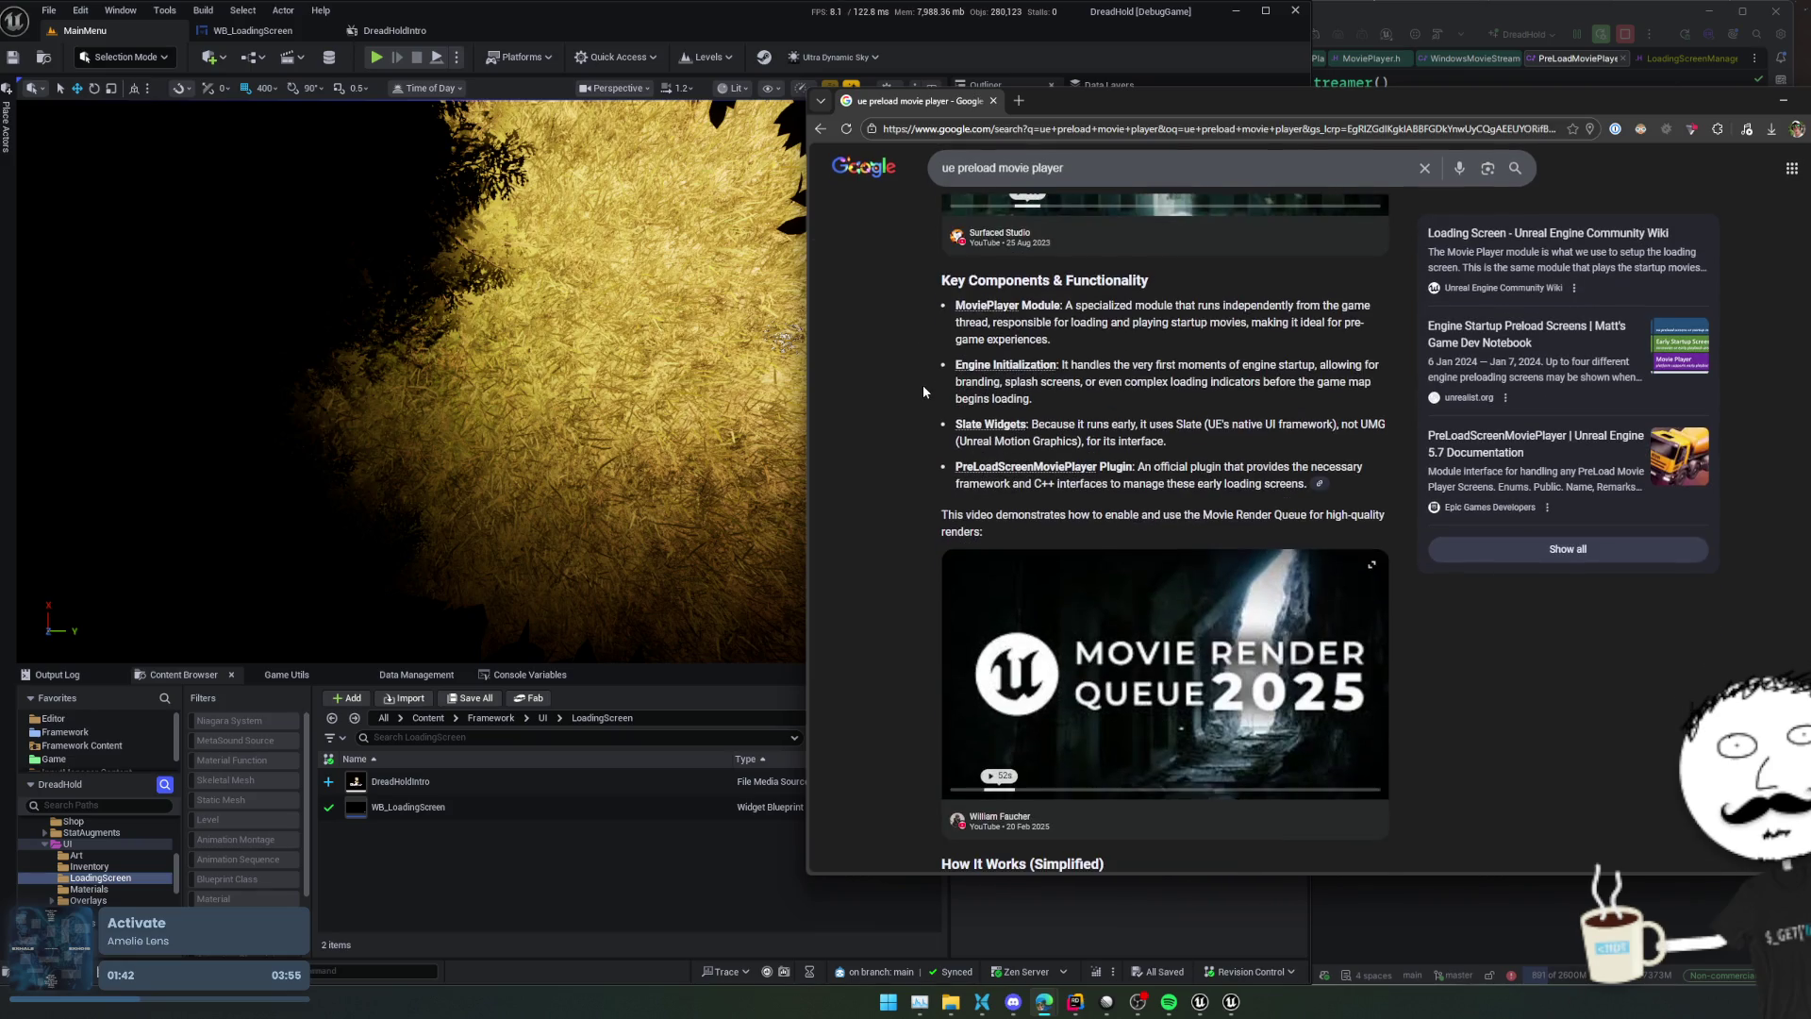
{"action": "scroll", "coordinate": [922, 385], "scroll_direction": "down", "scroll_amount": 5}
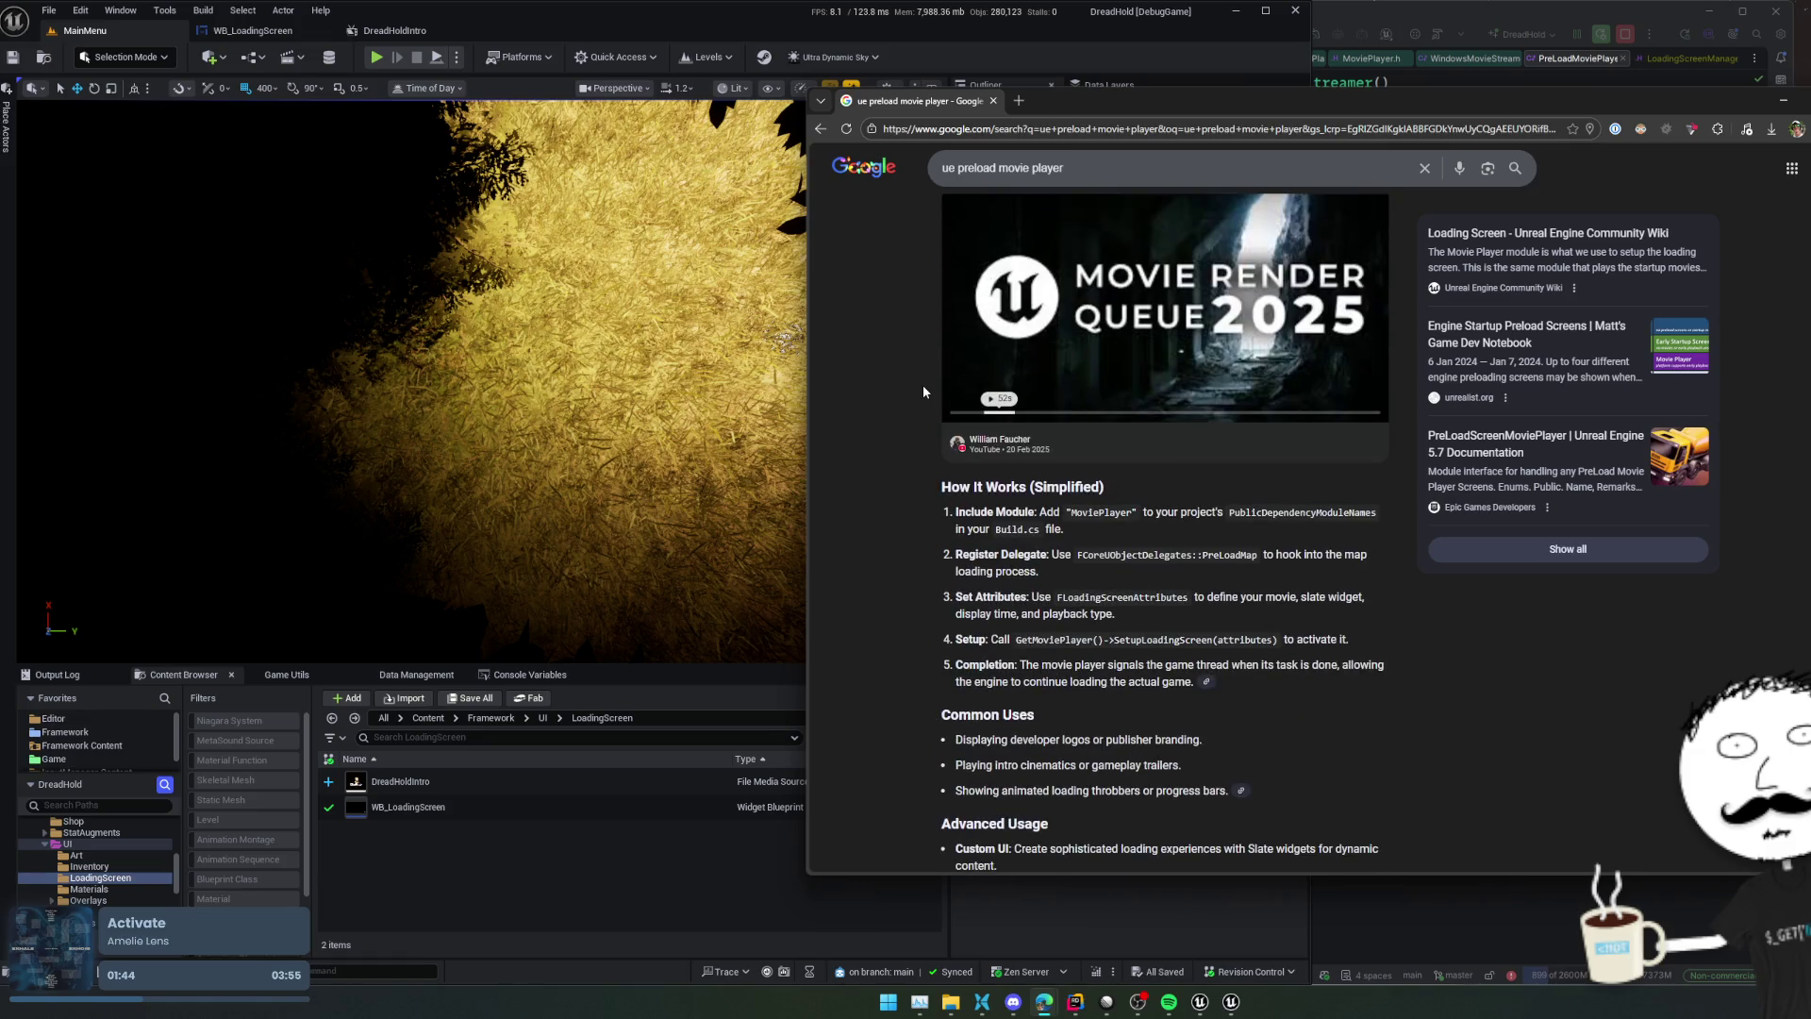
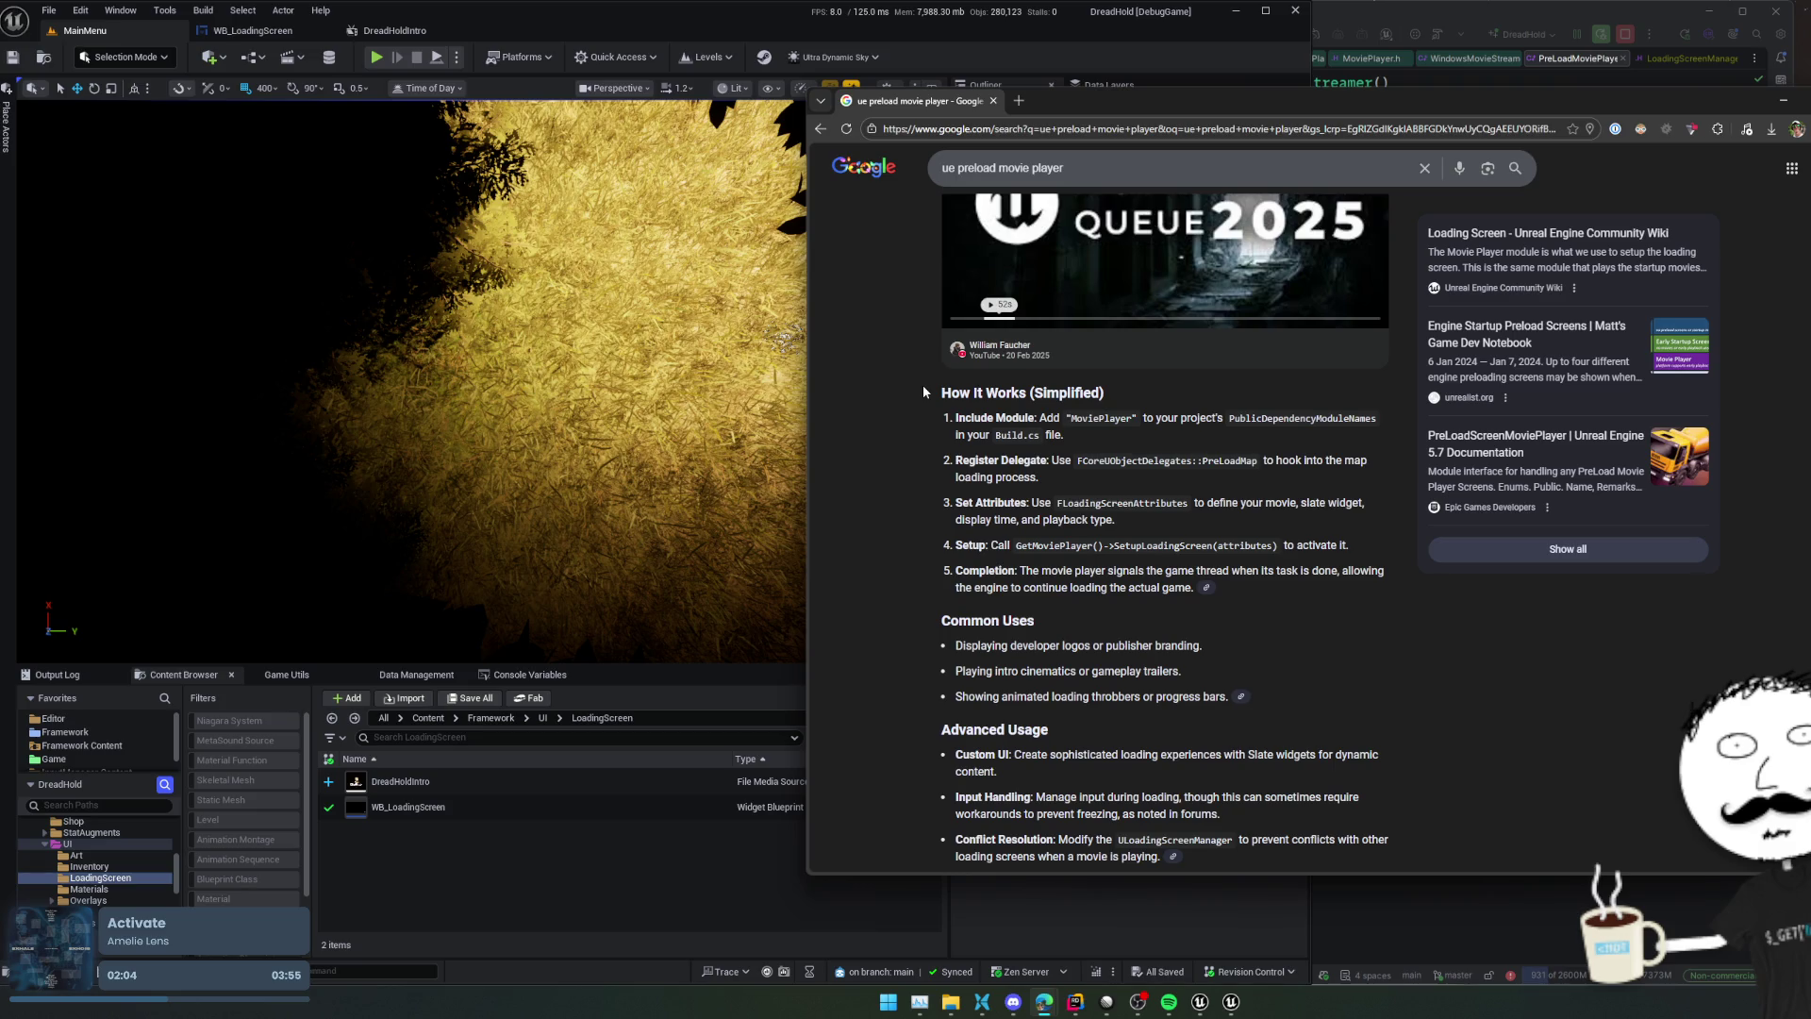
Skim the 'ue preload movie player' results, select the MoviePlayer module name, then return to Rider
{"action": "scroll", "coordinate": [901, 396], "scroll_direction": "down", "scroll_amount": 2}
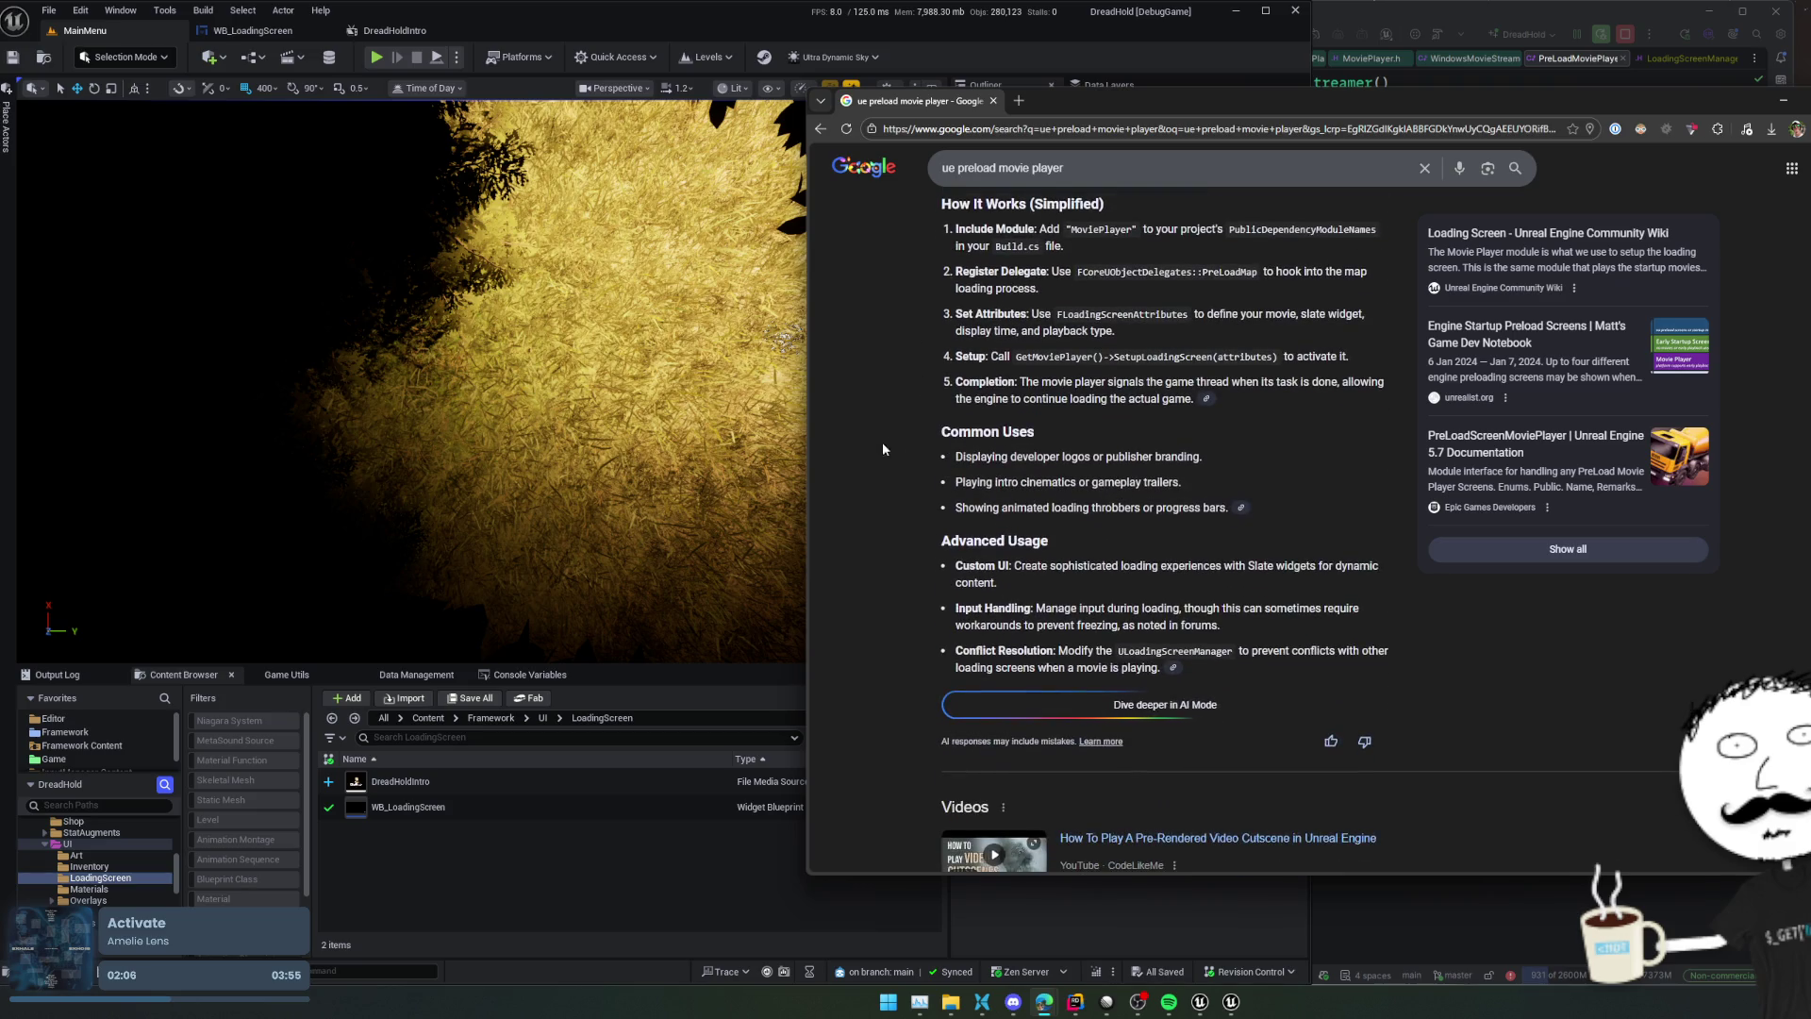
{"action": "scroll", "coordinate": [874, 467], "scroll_direction": "down", "scroll_amount": 10}
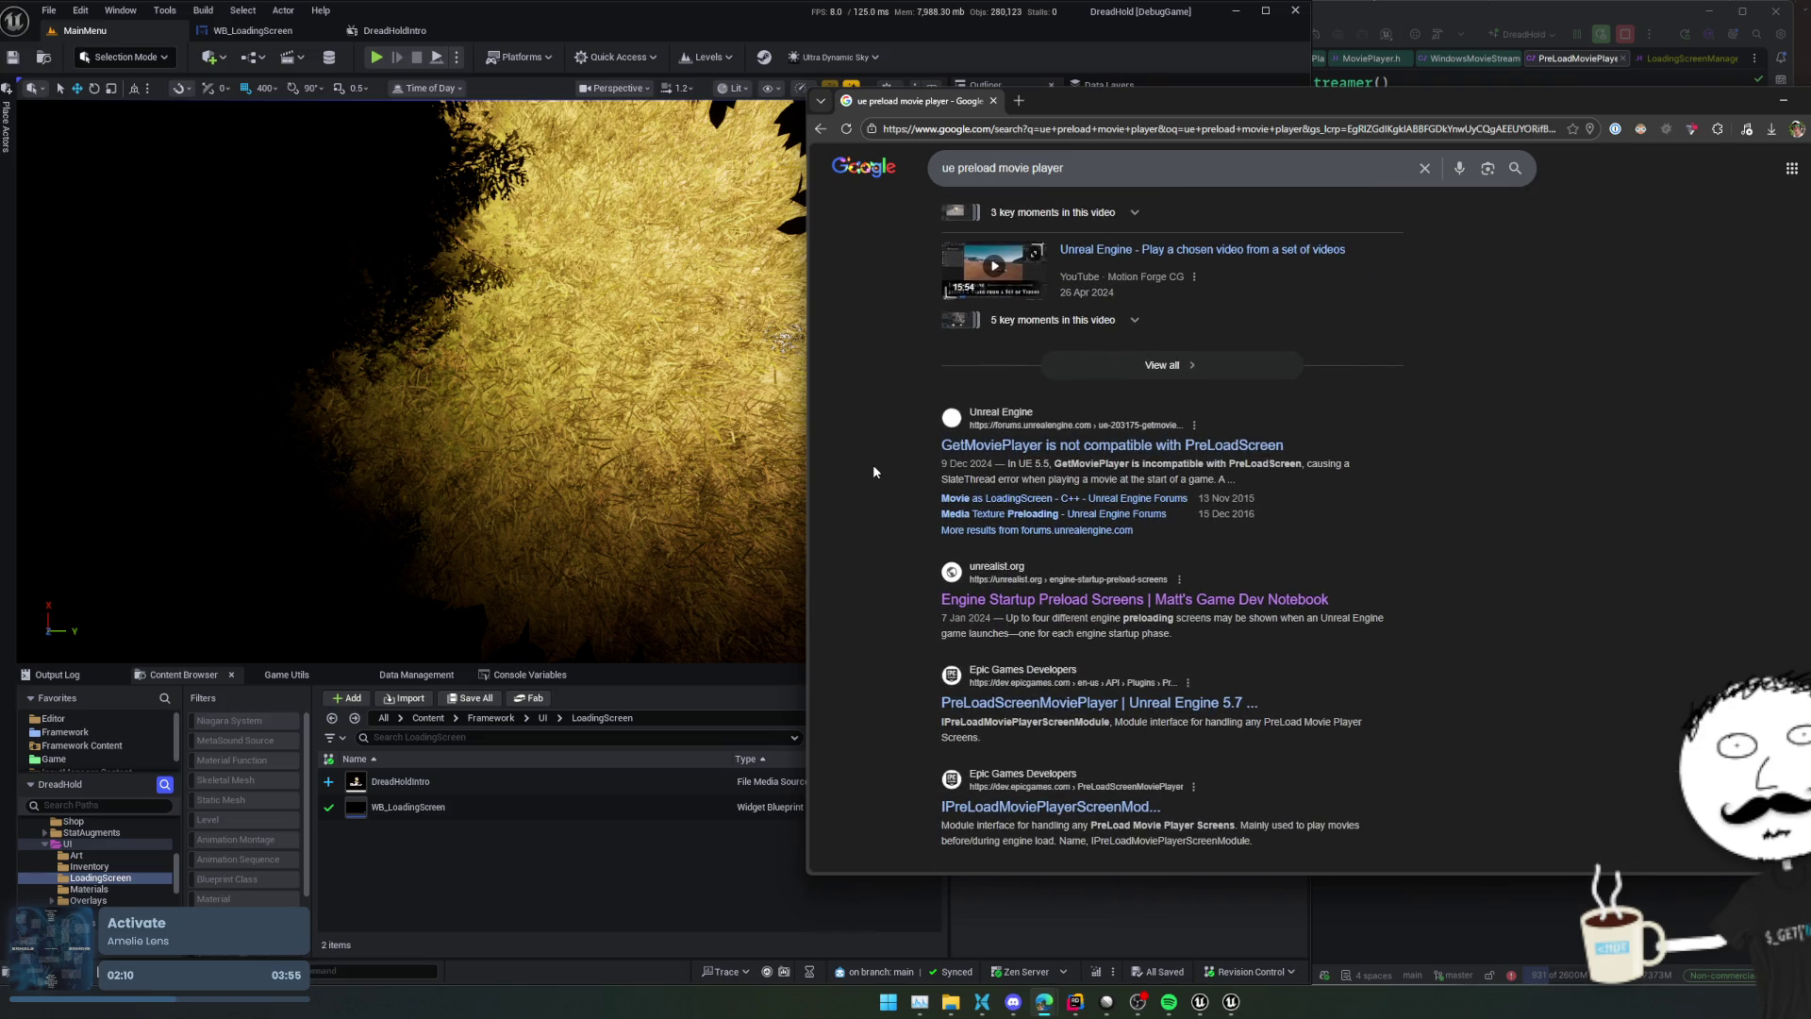
{"action": "scroll", "coordinate": [874, 472], "scroll_direction": "up", "scroll_amount": 6}
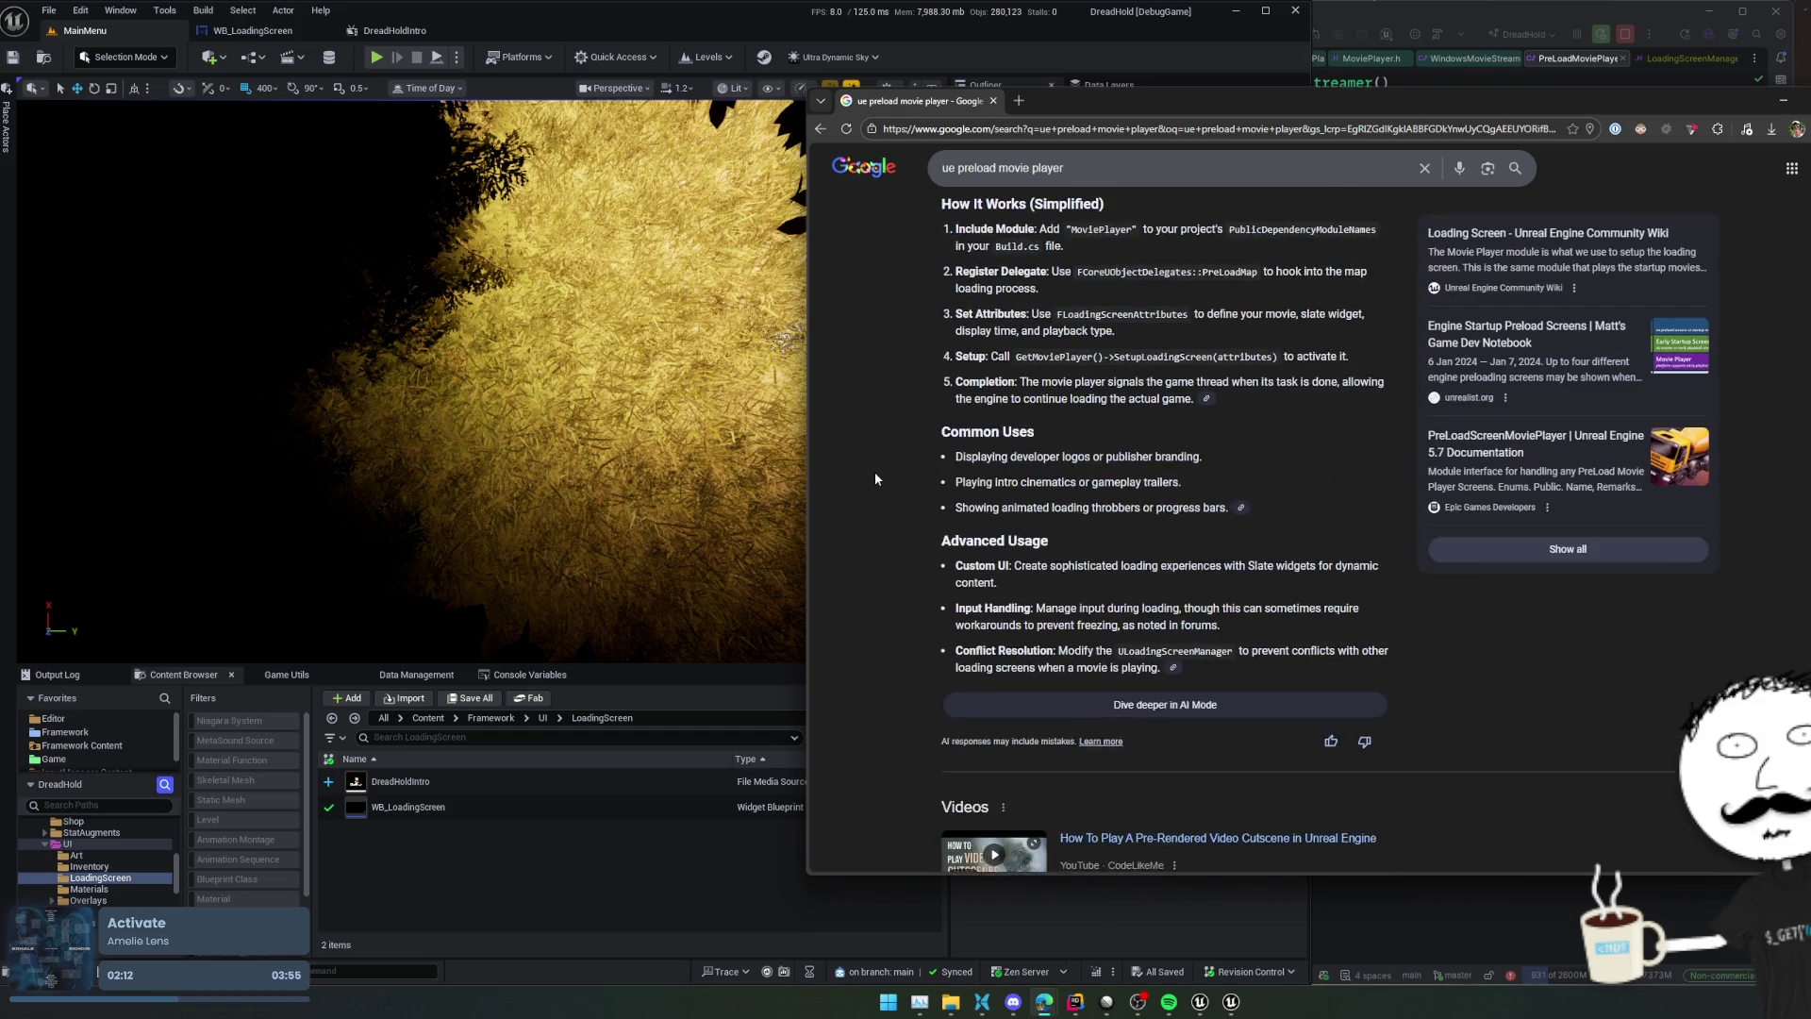
{"action": "scroll", "coordinate": [875, 474], "scroll_direction": "down", "scroll_amount": 1}
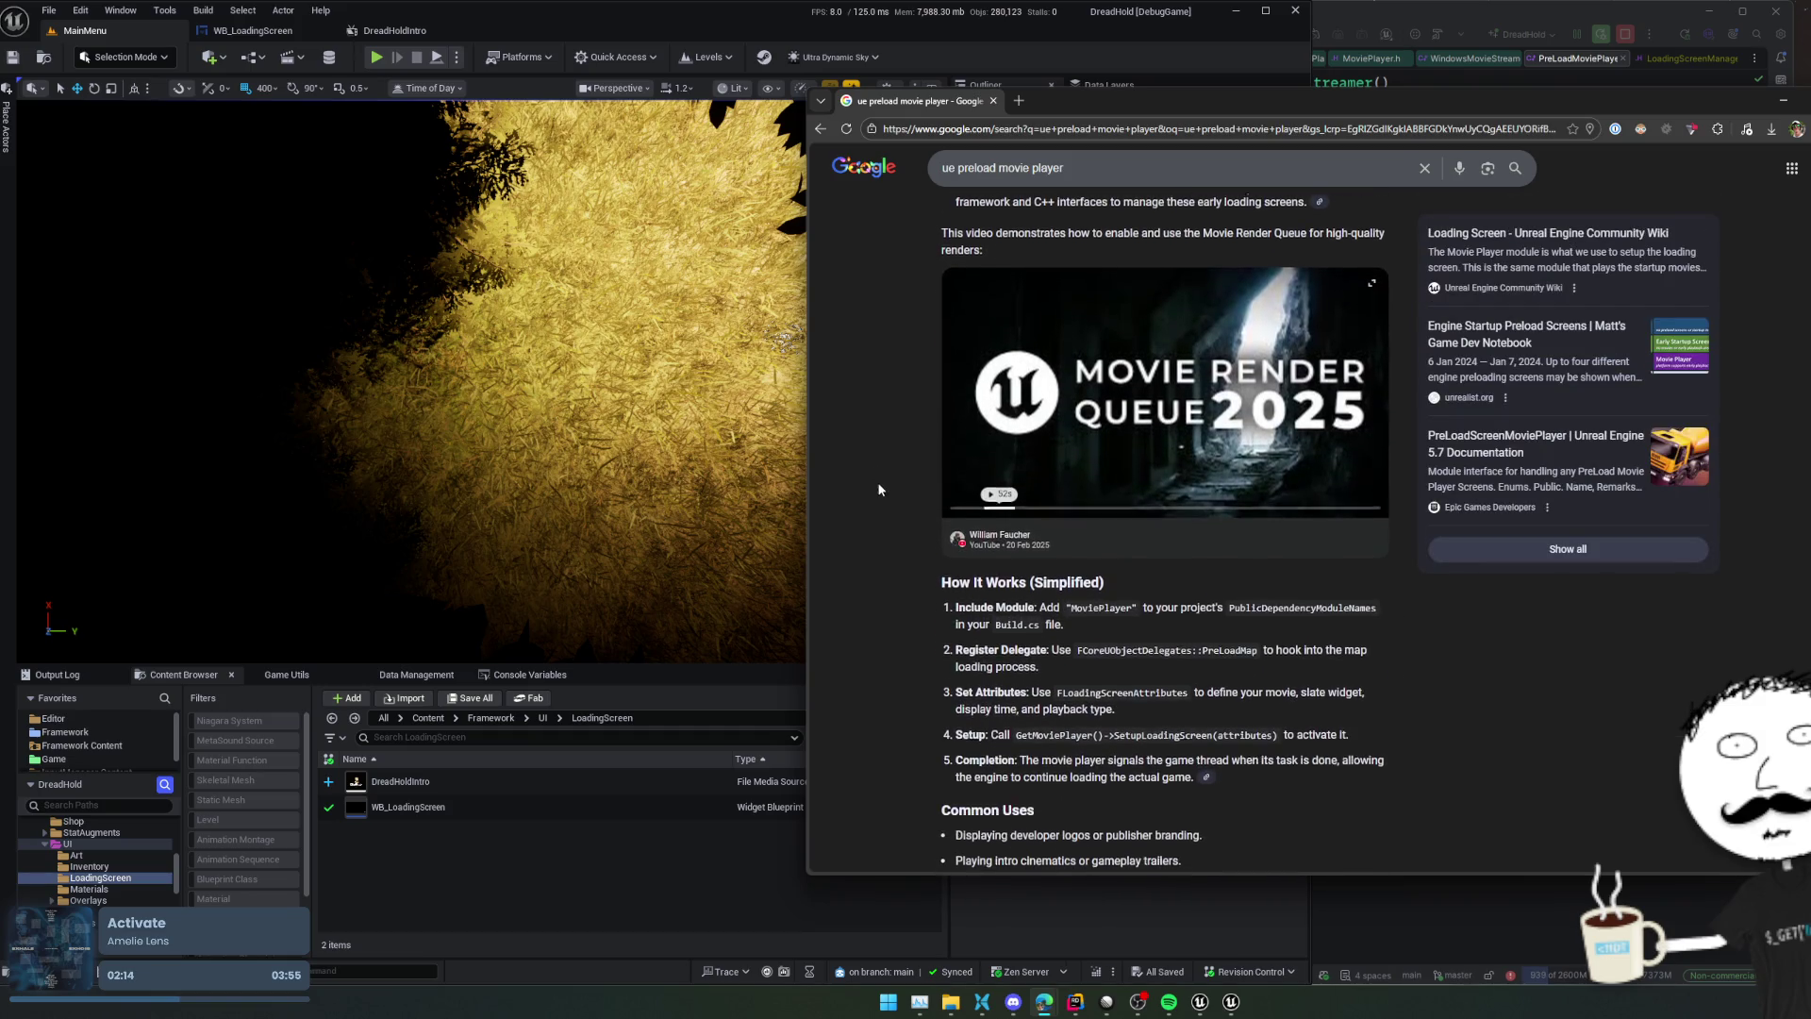
{"action": "double_click", "coordinate": [1111, 607]}
{"action": "left_click_drag", "start_coordinate": [1481, 92], "coordinate": [1481, 2]}
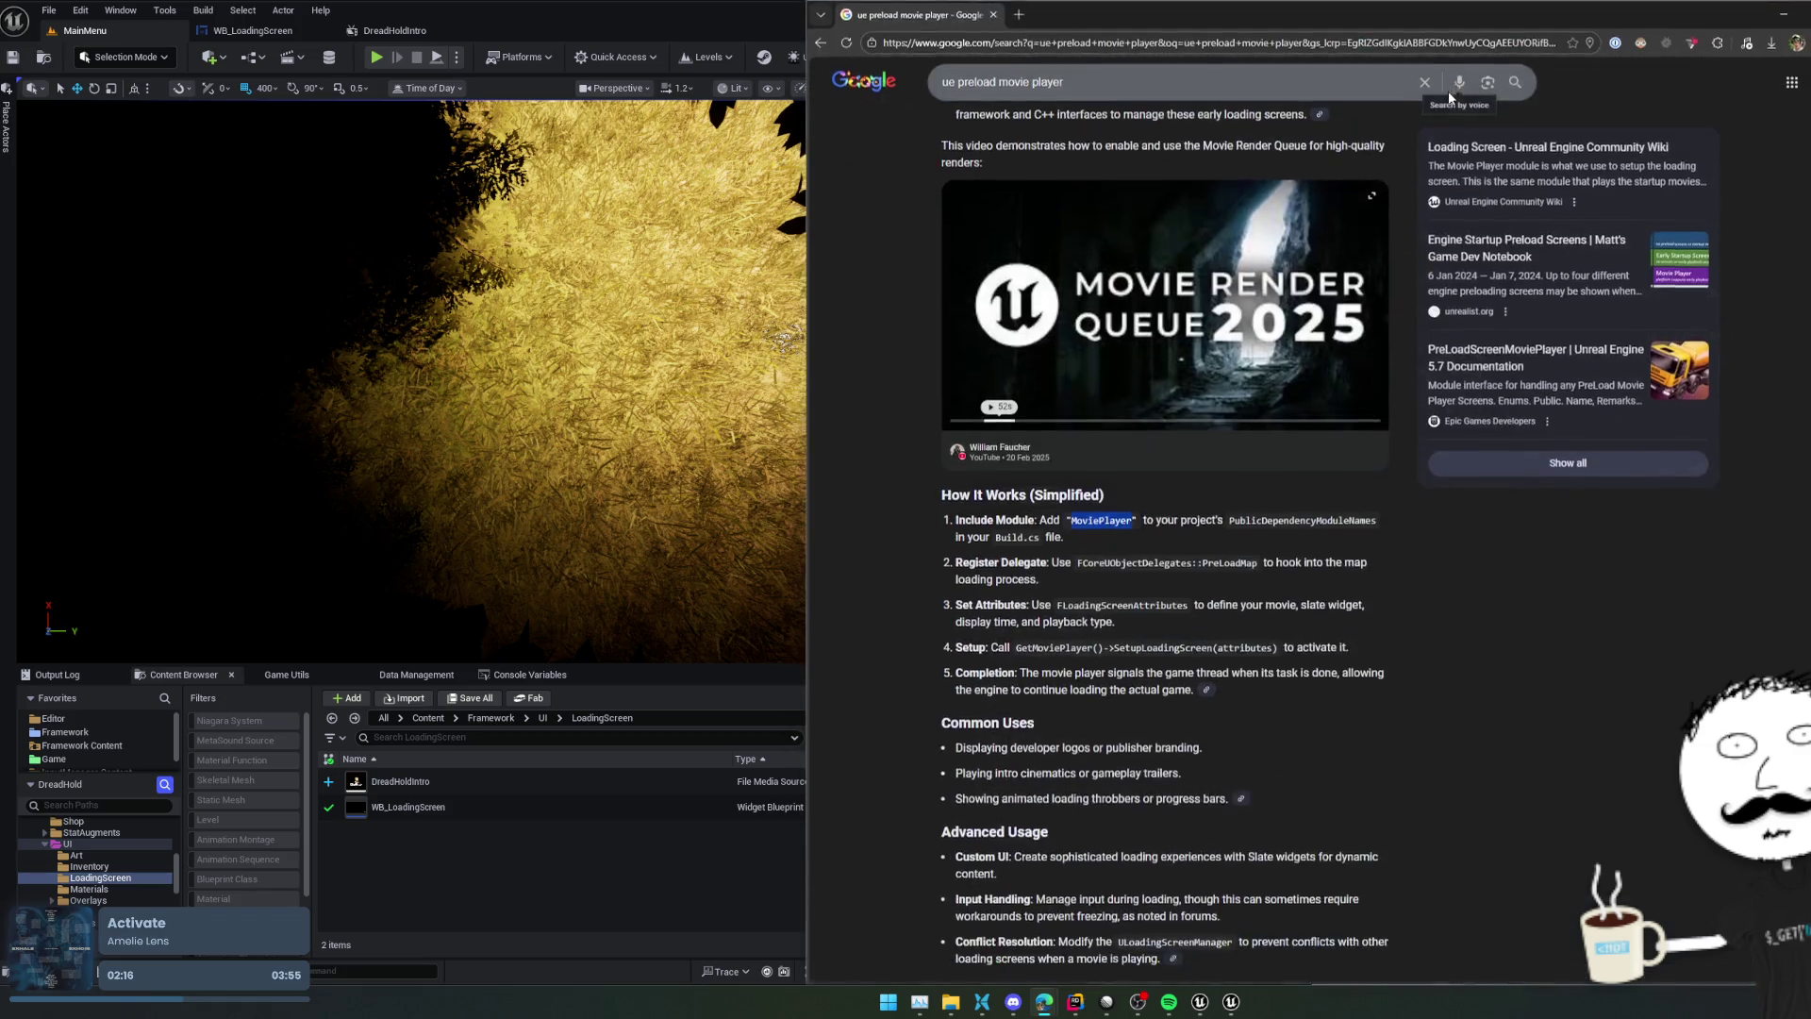
{"action": "key", "text": "alt+Tab"}
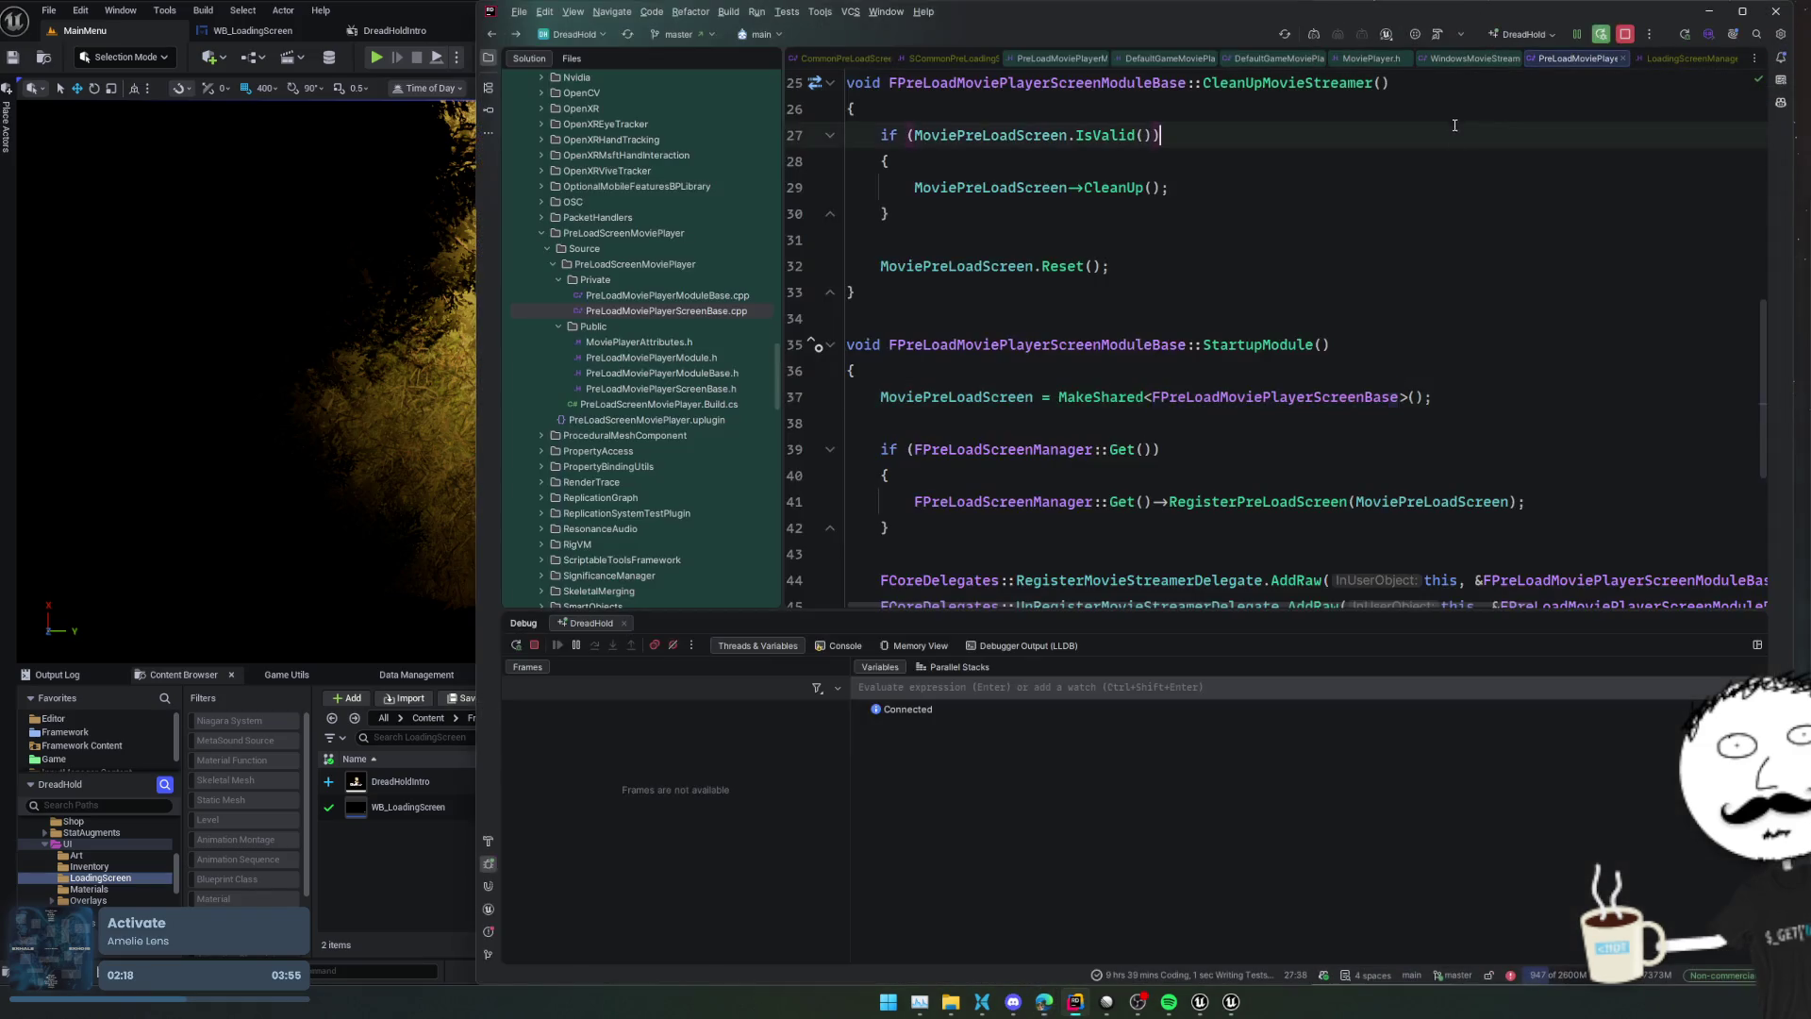
Open the DreadHold.uproject project file in Rider
{"action": "left_click", "coordinate": [1196, 501]}
{"action": "left_click", "coordinate": [1066, 187]}
{"action": "scroll", "coordinate": [614, 400], "scroll_direction": "down", "scroll_amount": 20}
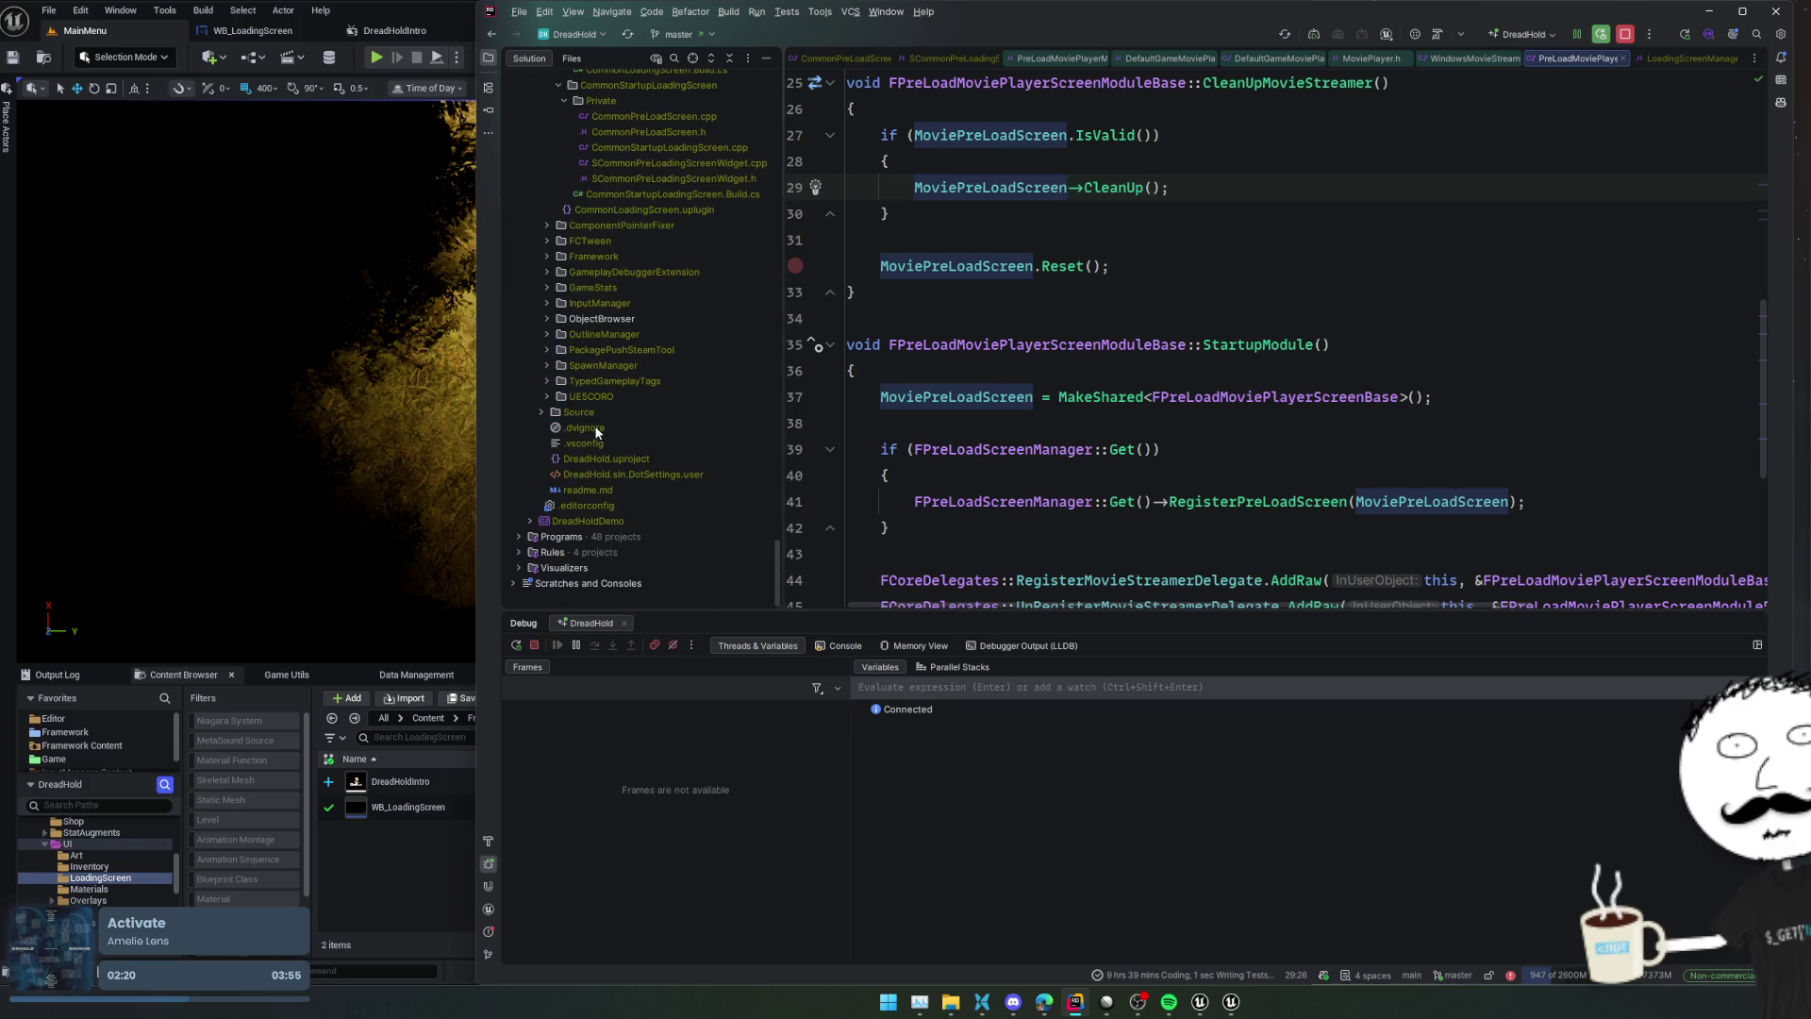
{"action": "double_click", "coordinate": [630, 458]}
Duplicate the ObjectBrowser plugin entry and rename the copy to MoviePlayer
{"action": "left_click", "coordinate": [1051, 246]}
{"action": "left_click", "coordinate": [1095, 230]}
{"action": "key", "text": "shift+Up"}
{"action": "key", "text": "shift+Up"}
{"action": "key", "text": "shift+Up"}
{"action": "key", "text": "ctrl+d"}
{"action": "double_click", "coordinate": [1079, 271]}
{"action": "type", "text": "MoviePlayer"}
Check the MoviePlayer matches in the file, then switch back to Unreal Editor
{"action": "key", "text": "ctrl+f"}
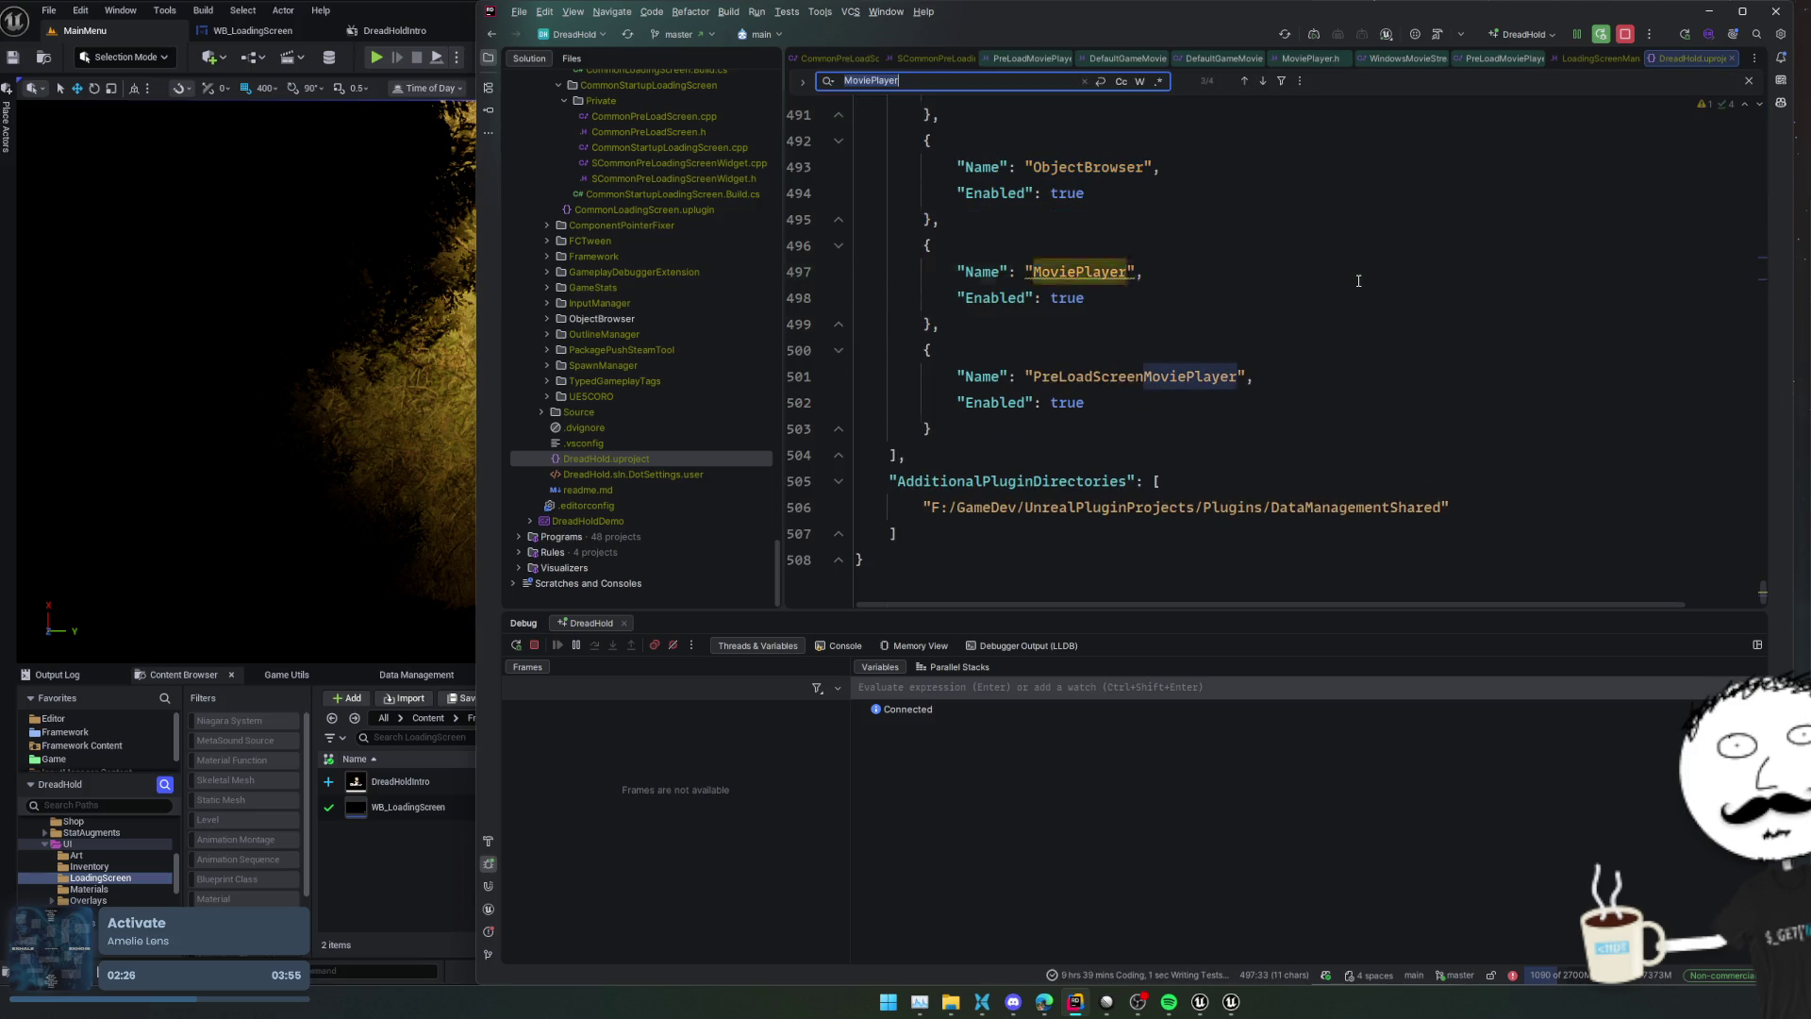
{"action": "key", "text": "shift+Return"}
{"action": "key", "text": "shift+Return"}
{"action": "key", "text": "Return"}
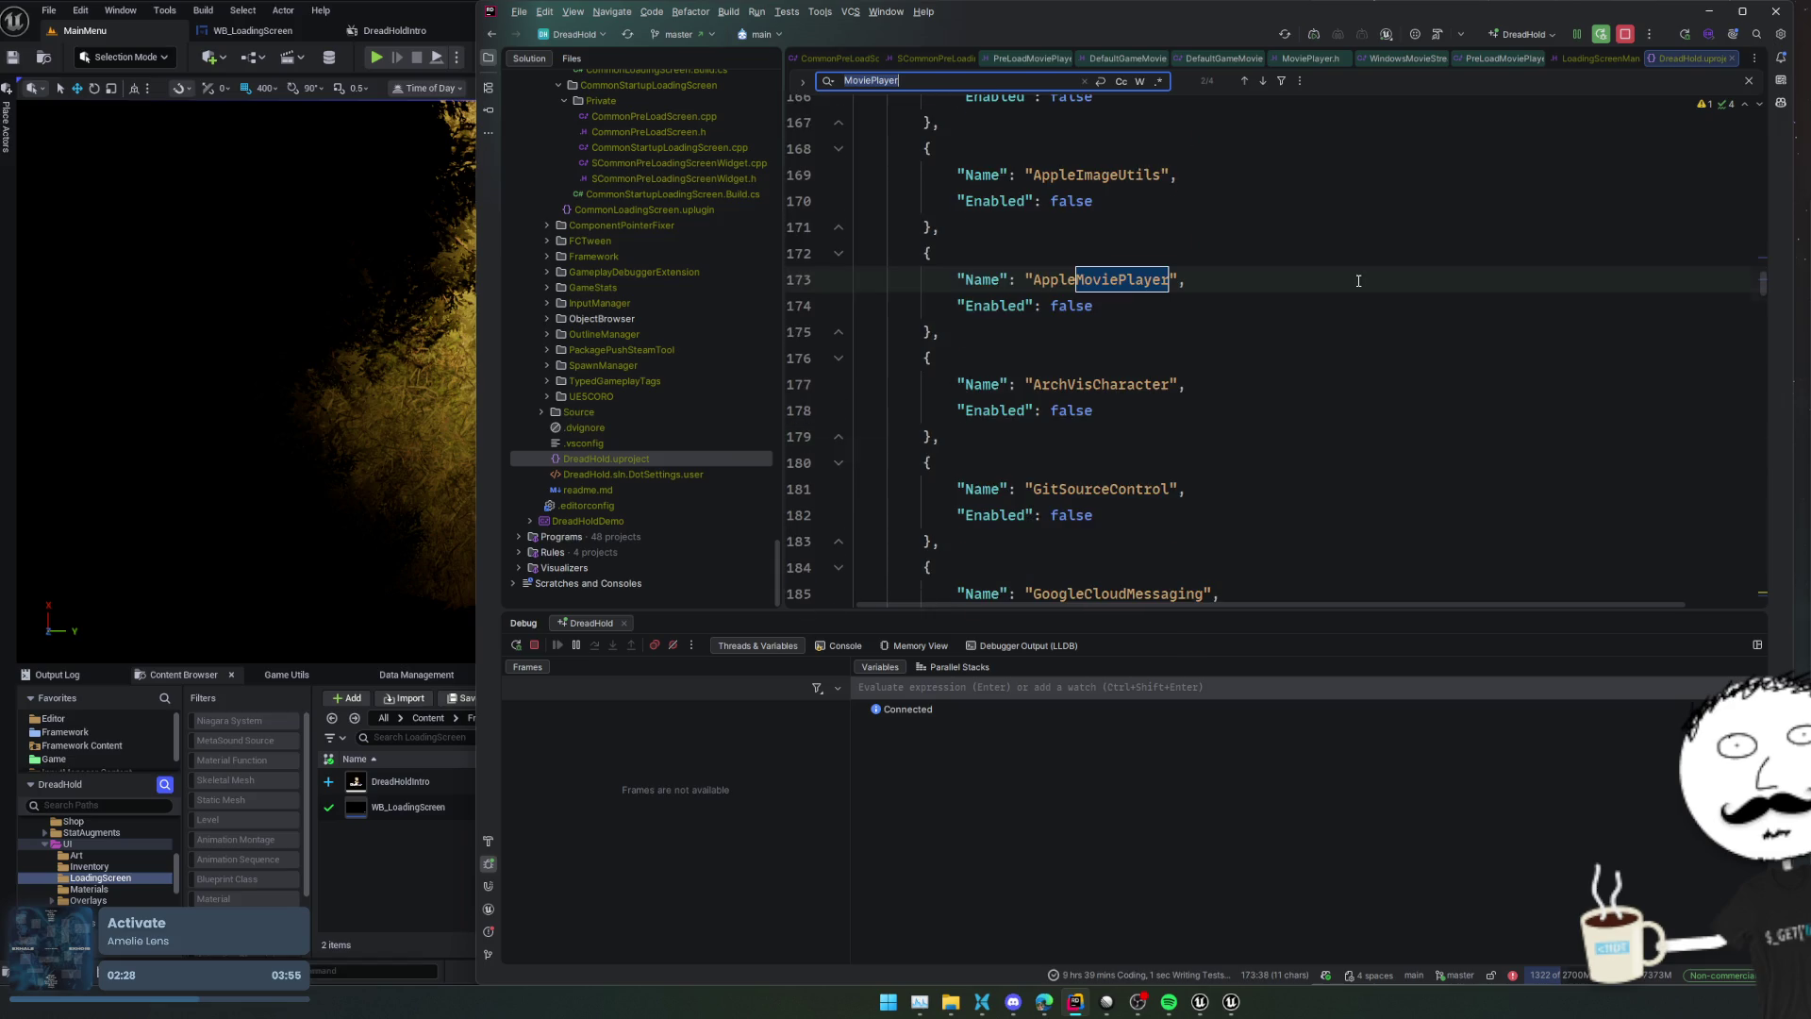
{"action": "key", "text": "shift+Return"}
{"action": "key", "text": "shift+Return"}
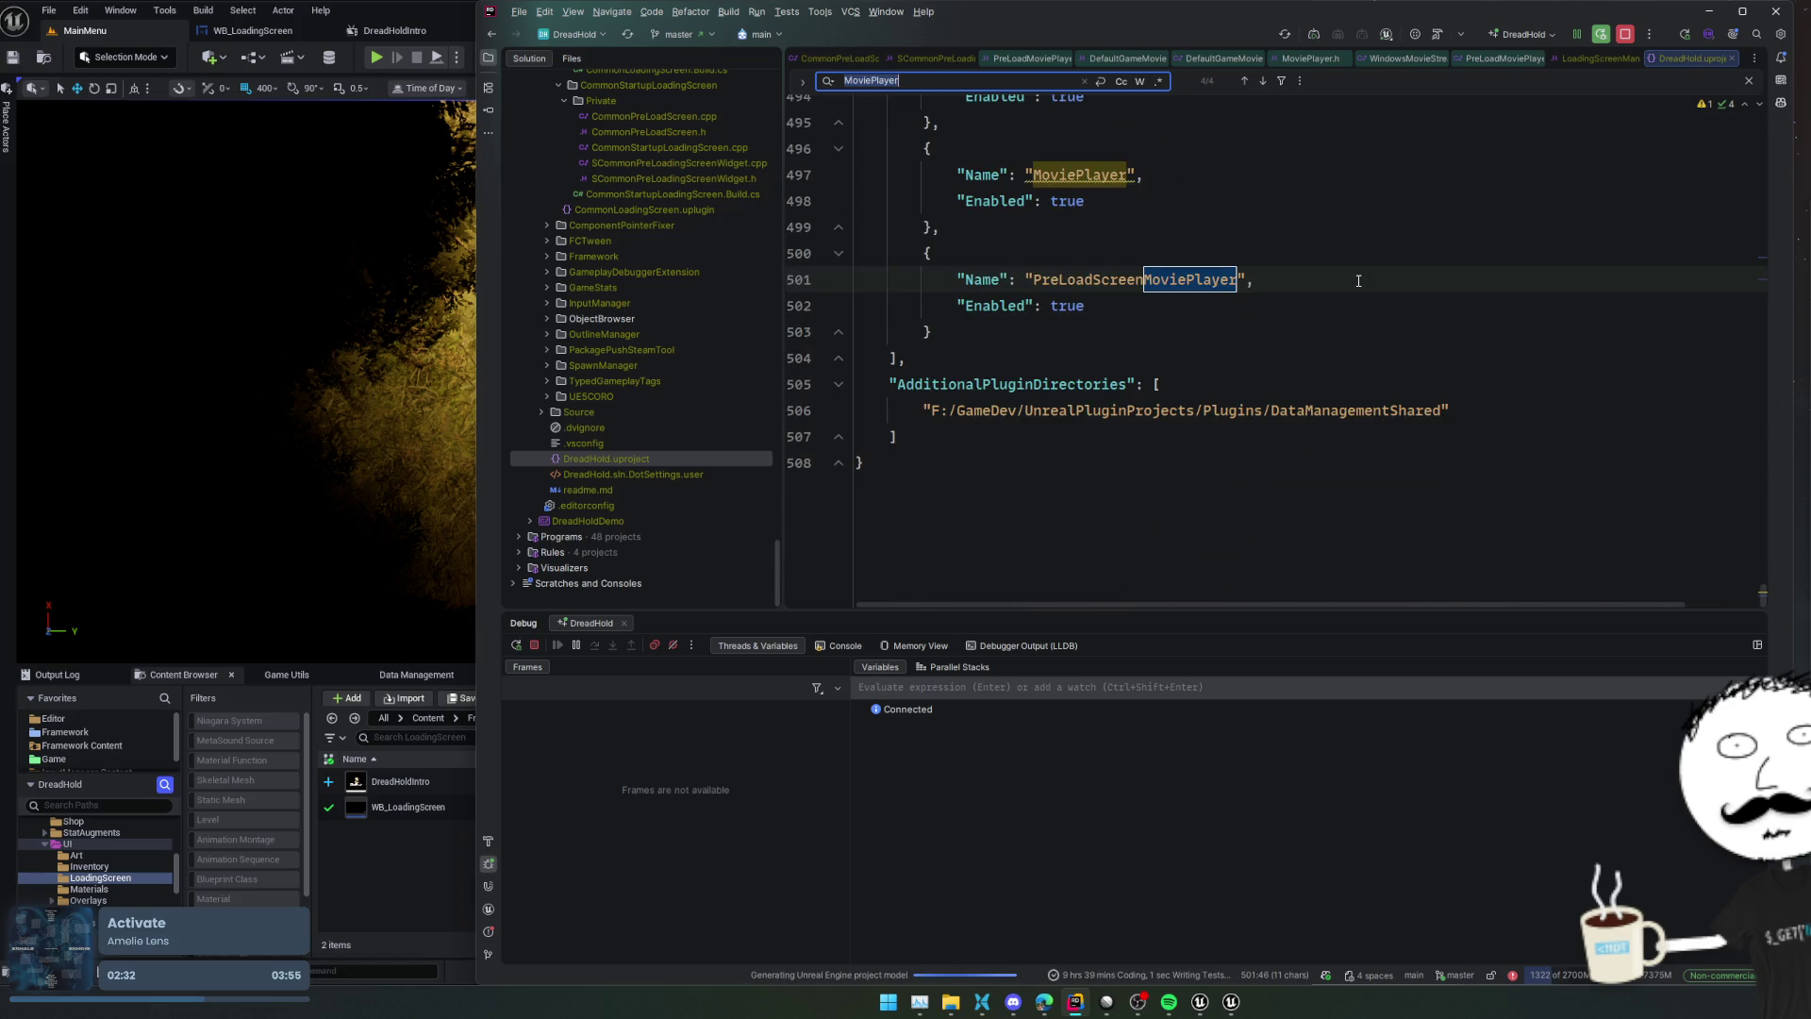
{"action": "key", "text": "Escape"}
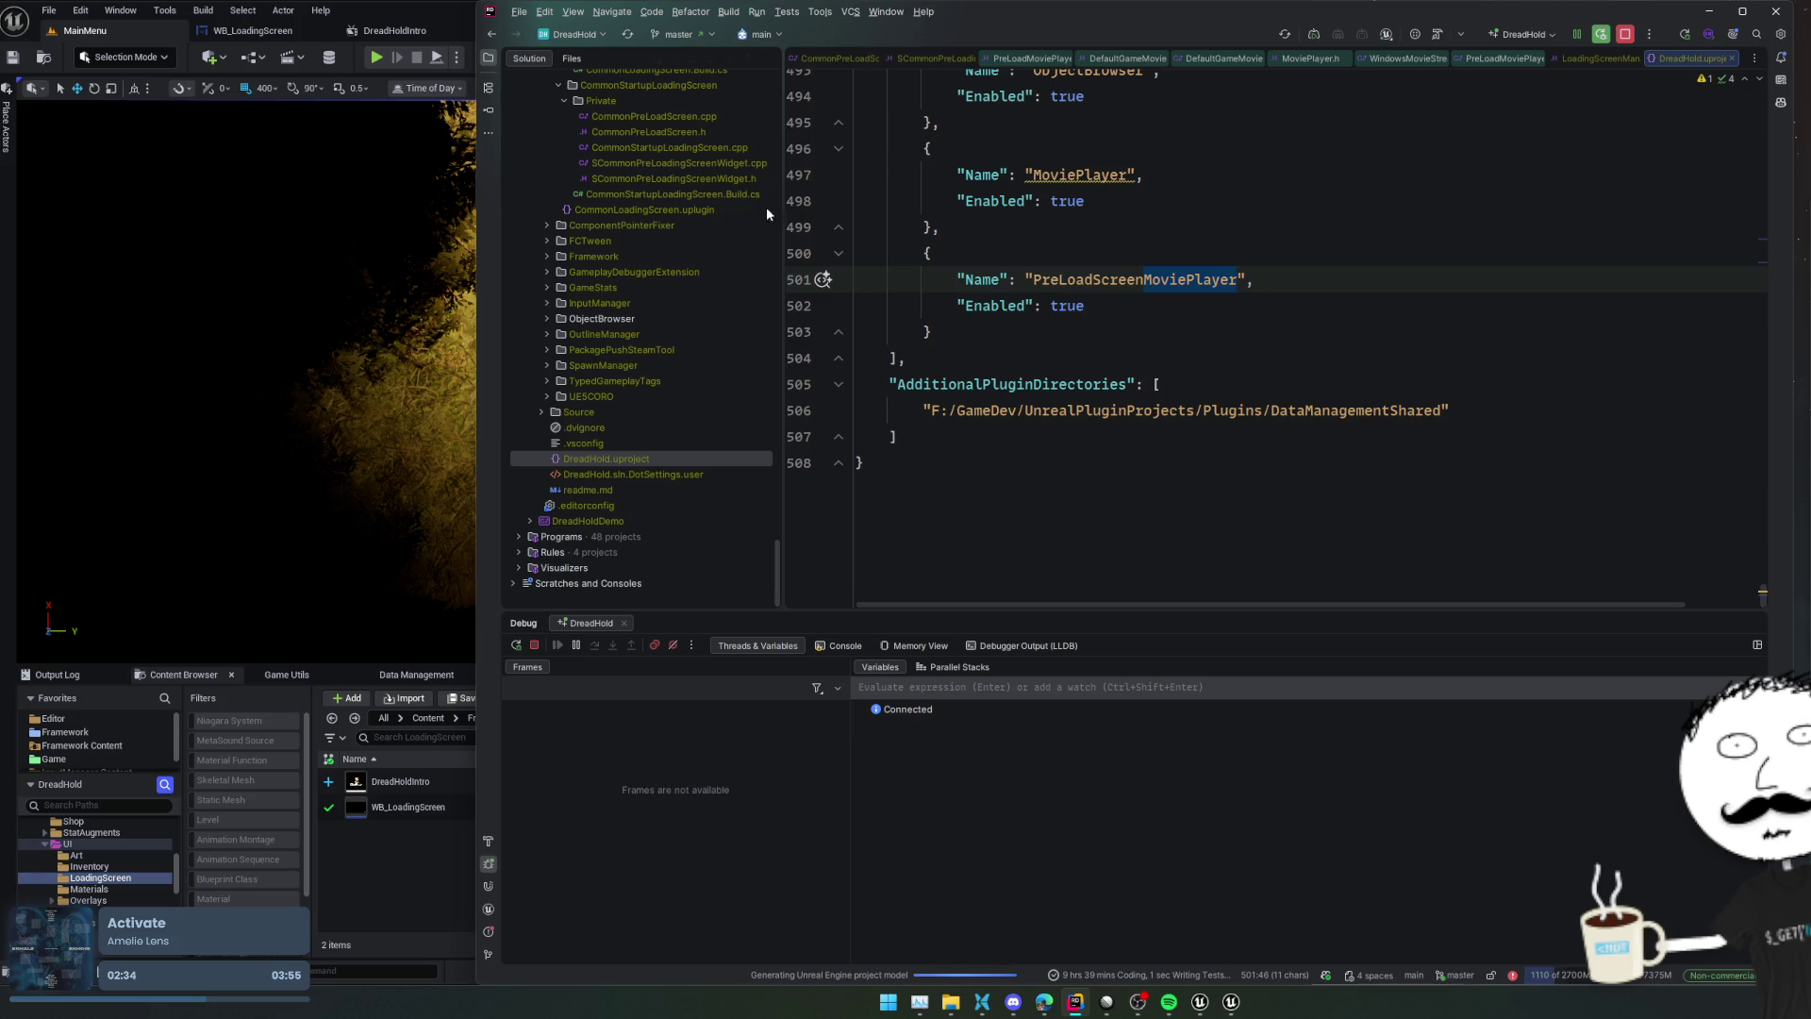
{"action": "left_click", "coordinate": [85, 20]}
{"action": "left_click", "coordinate": [81, 10]}
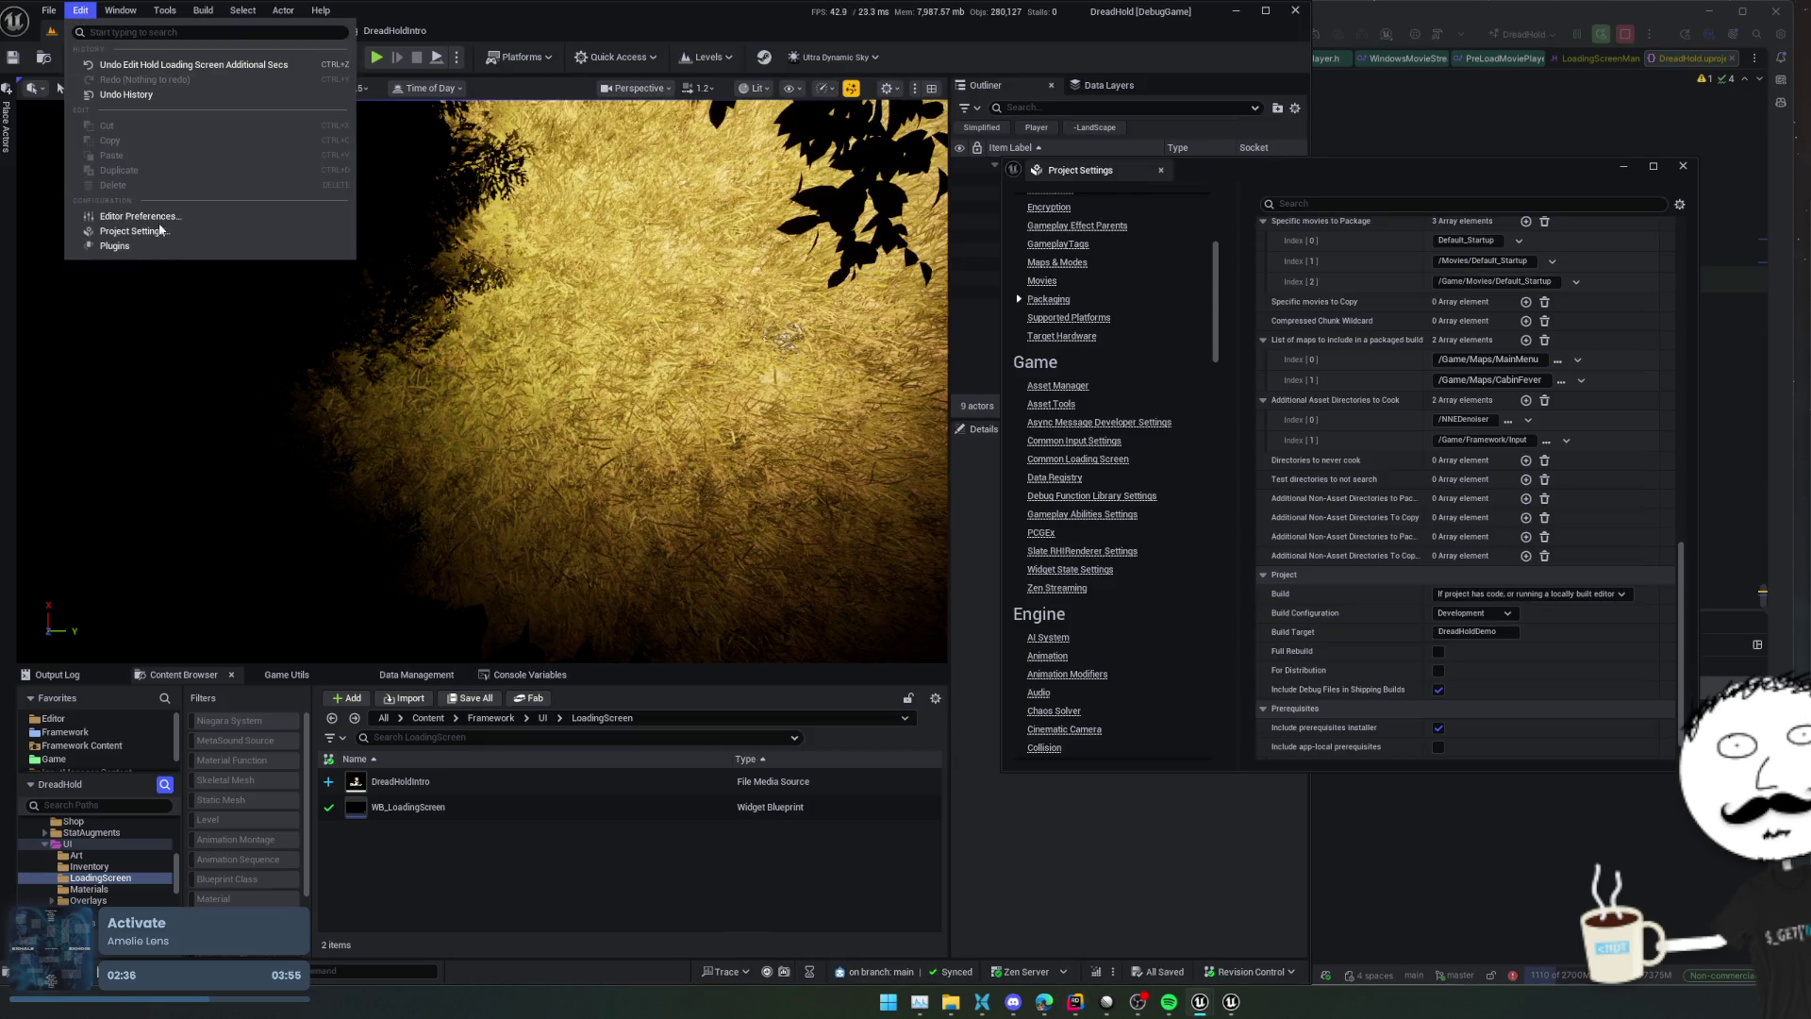
Open the Plugins window and filter it by 'media'
{"action": "left_click", "coordinate": [112, 247]}
{"action": "type", "text": "media"}
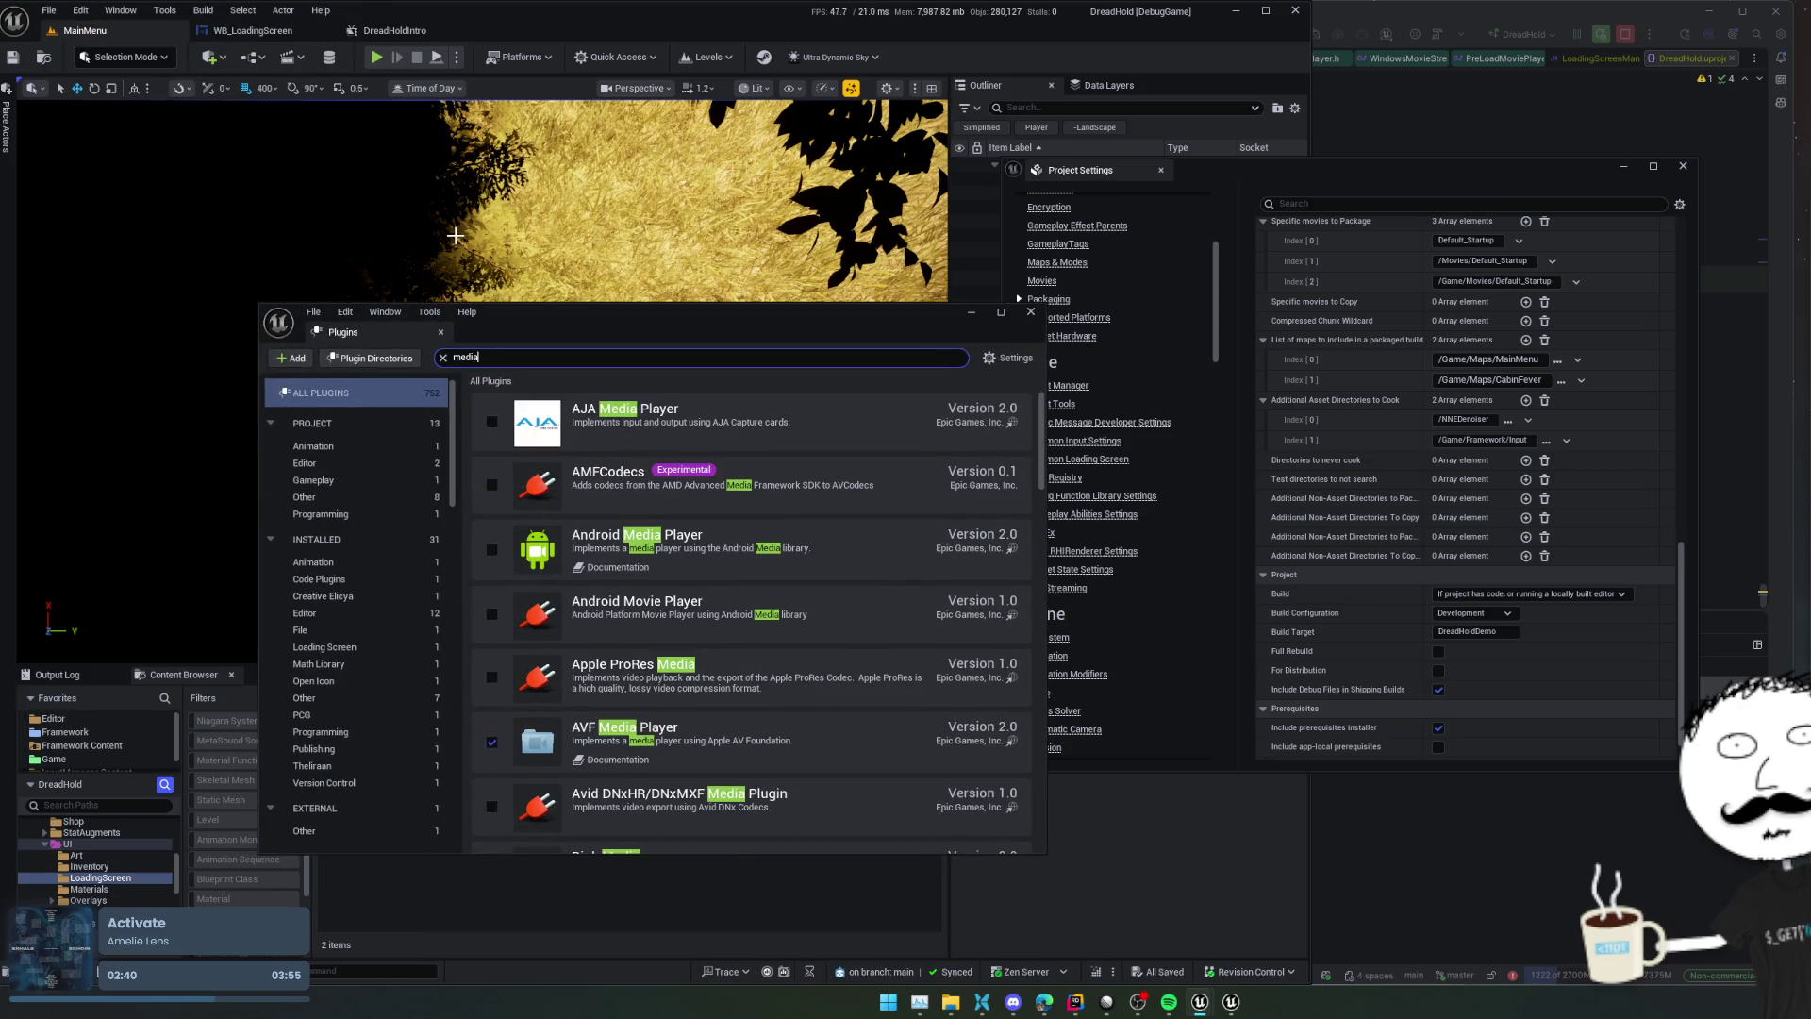
{"action": "scroll", "coordinate": [714, 513], "scroll_direction": "down", "scroll_amount": 1}
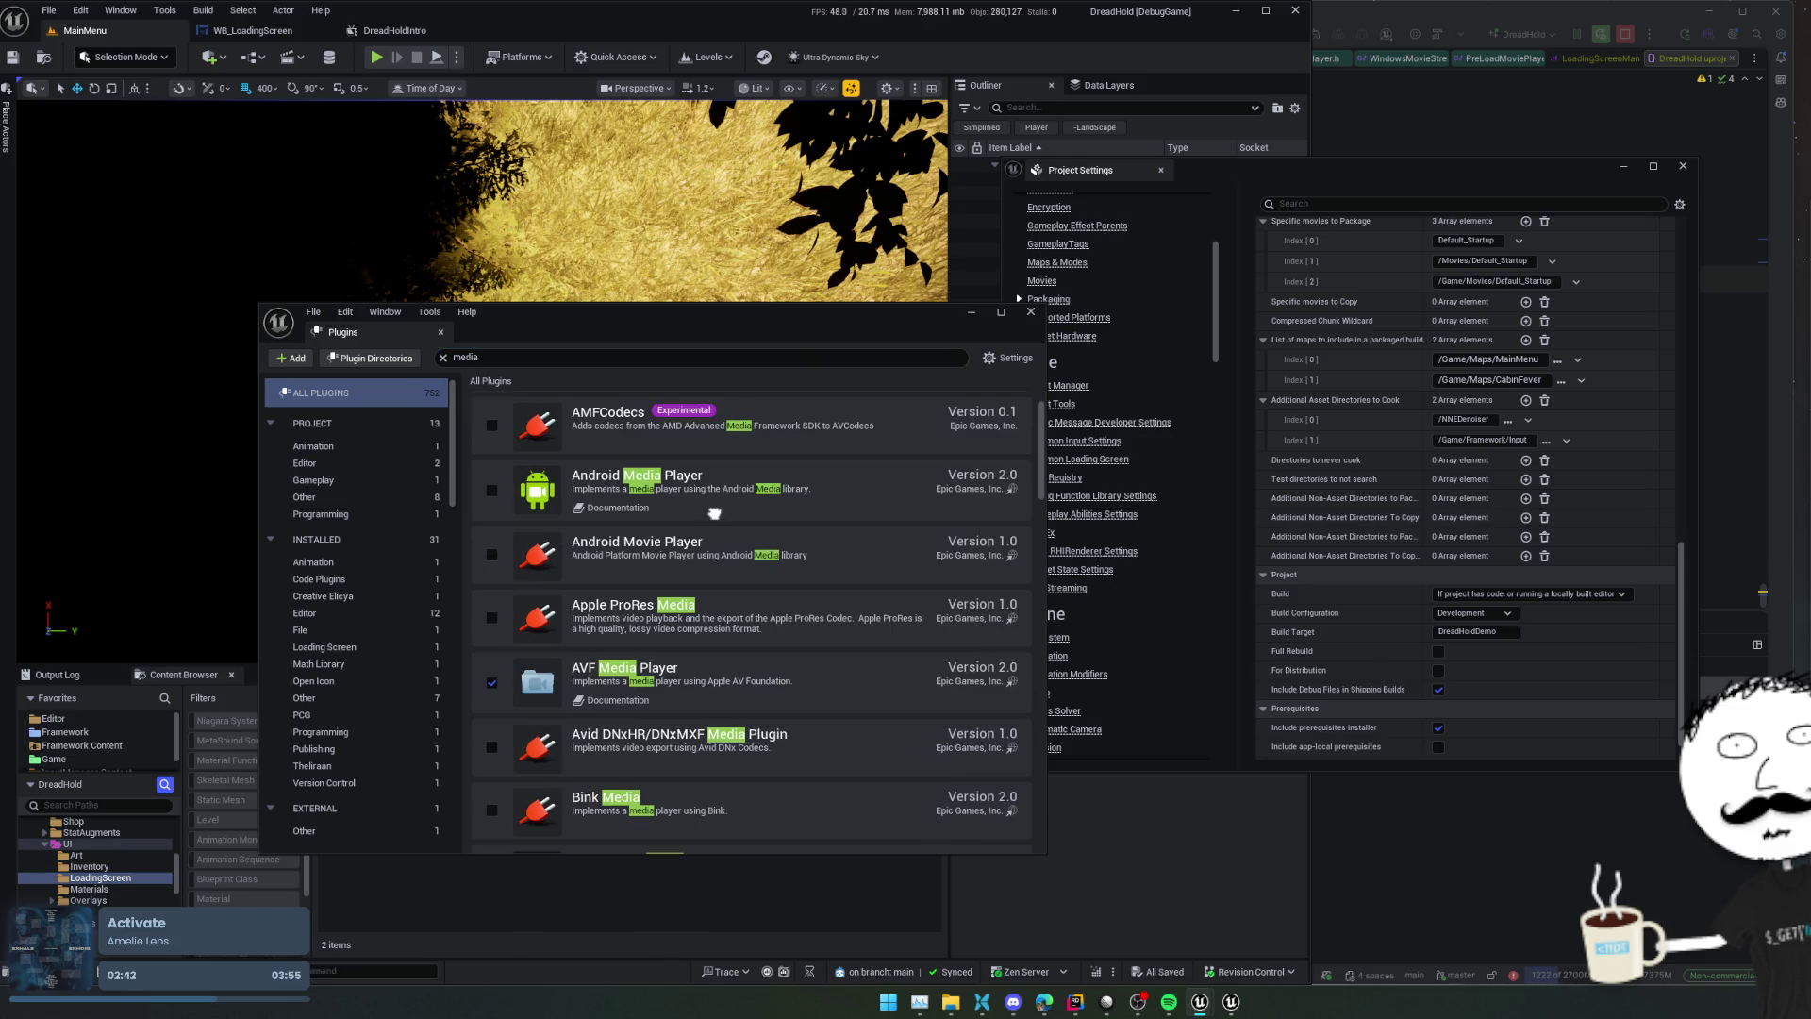
{"action": "scroll", "coordinate": [714, 513], "scroll_direction": "down", "scroll_amount": 4}
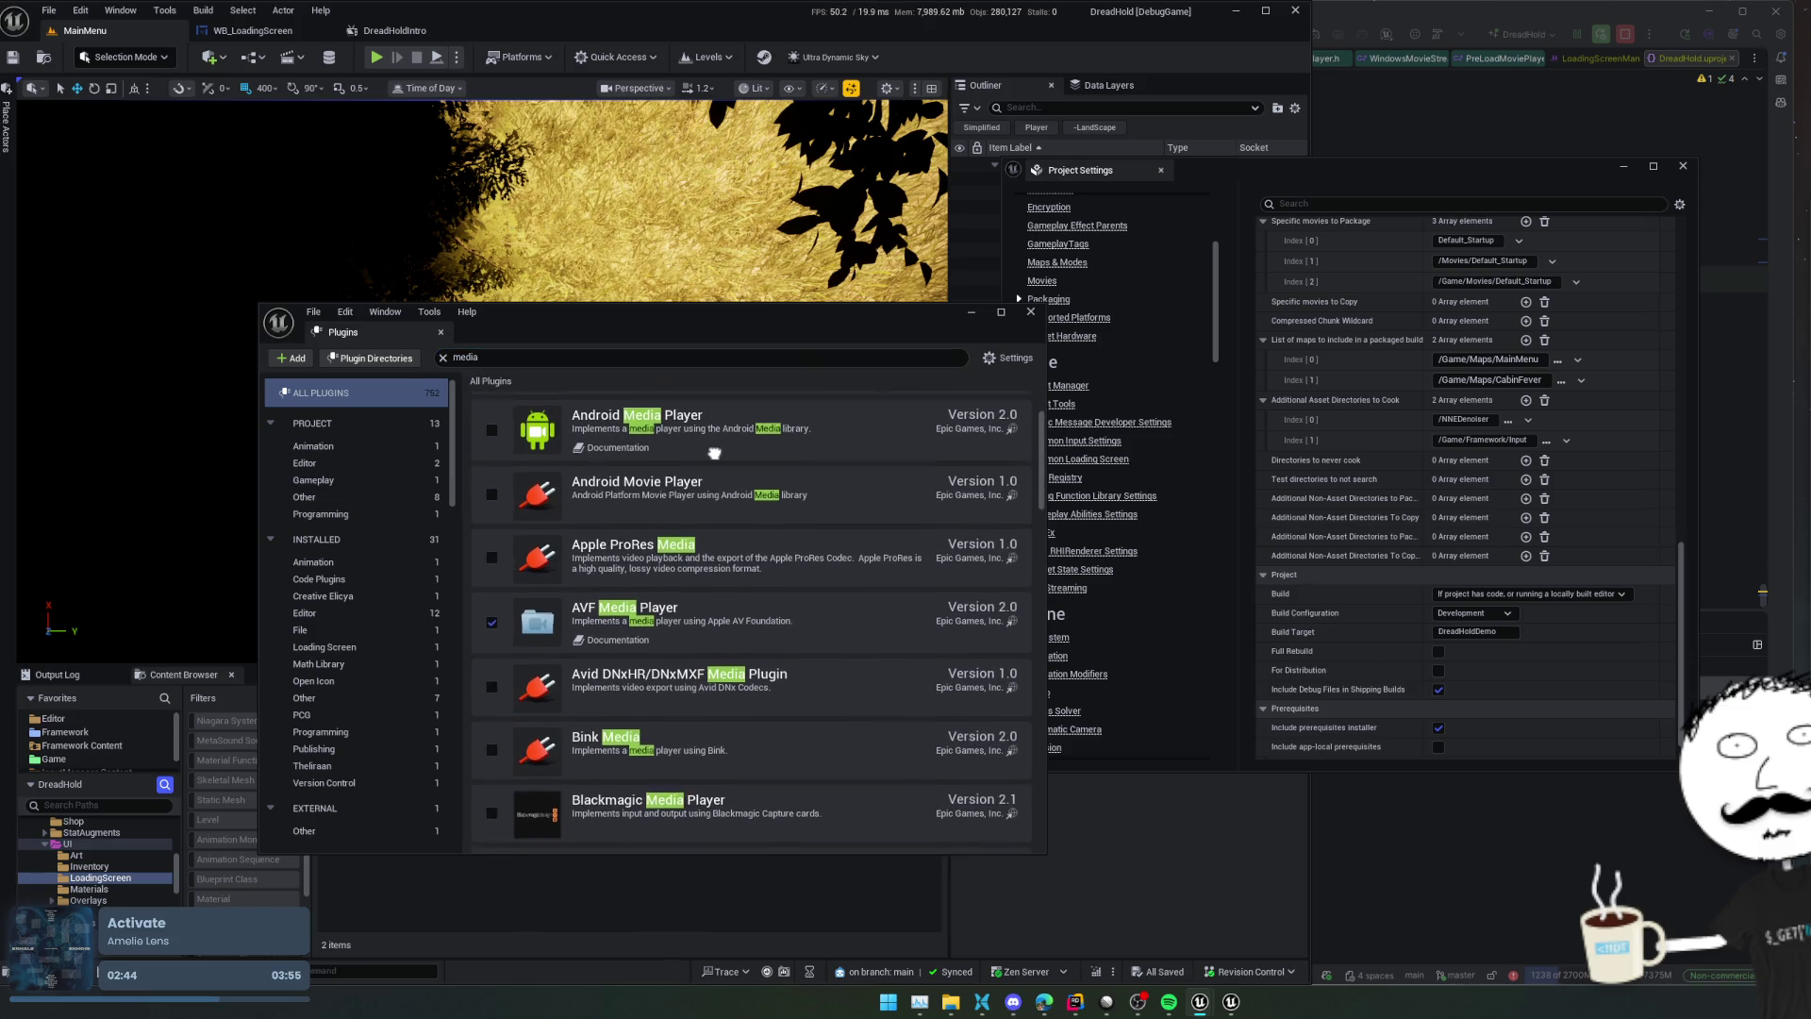
{"action": "scroll", "coordinate": [755, 623], "scroll_direction": "down", "scroll_amount": 2}
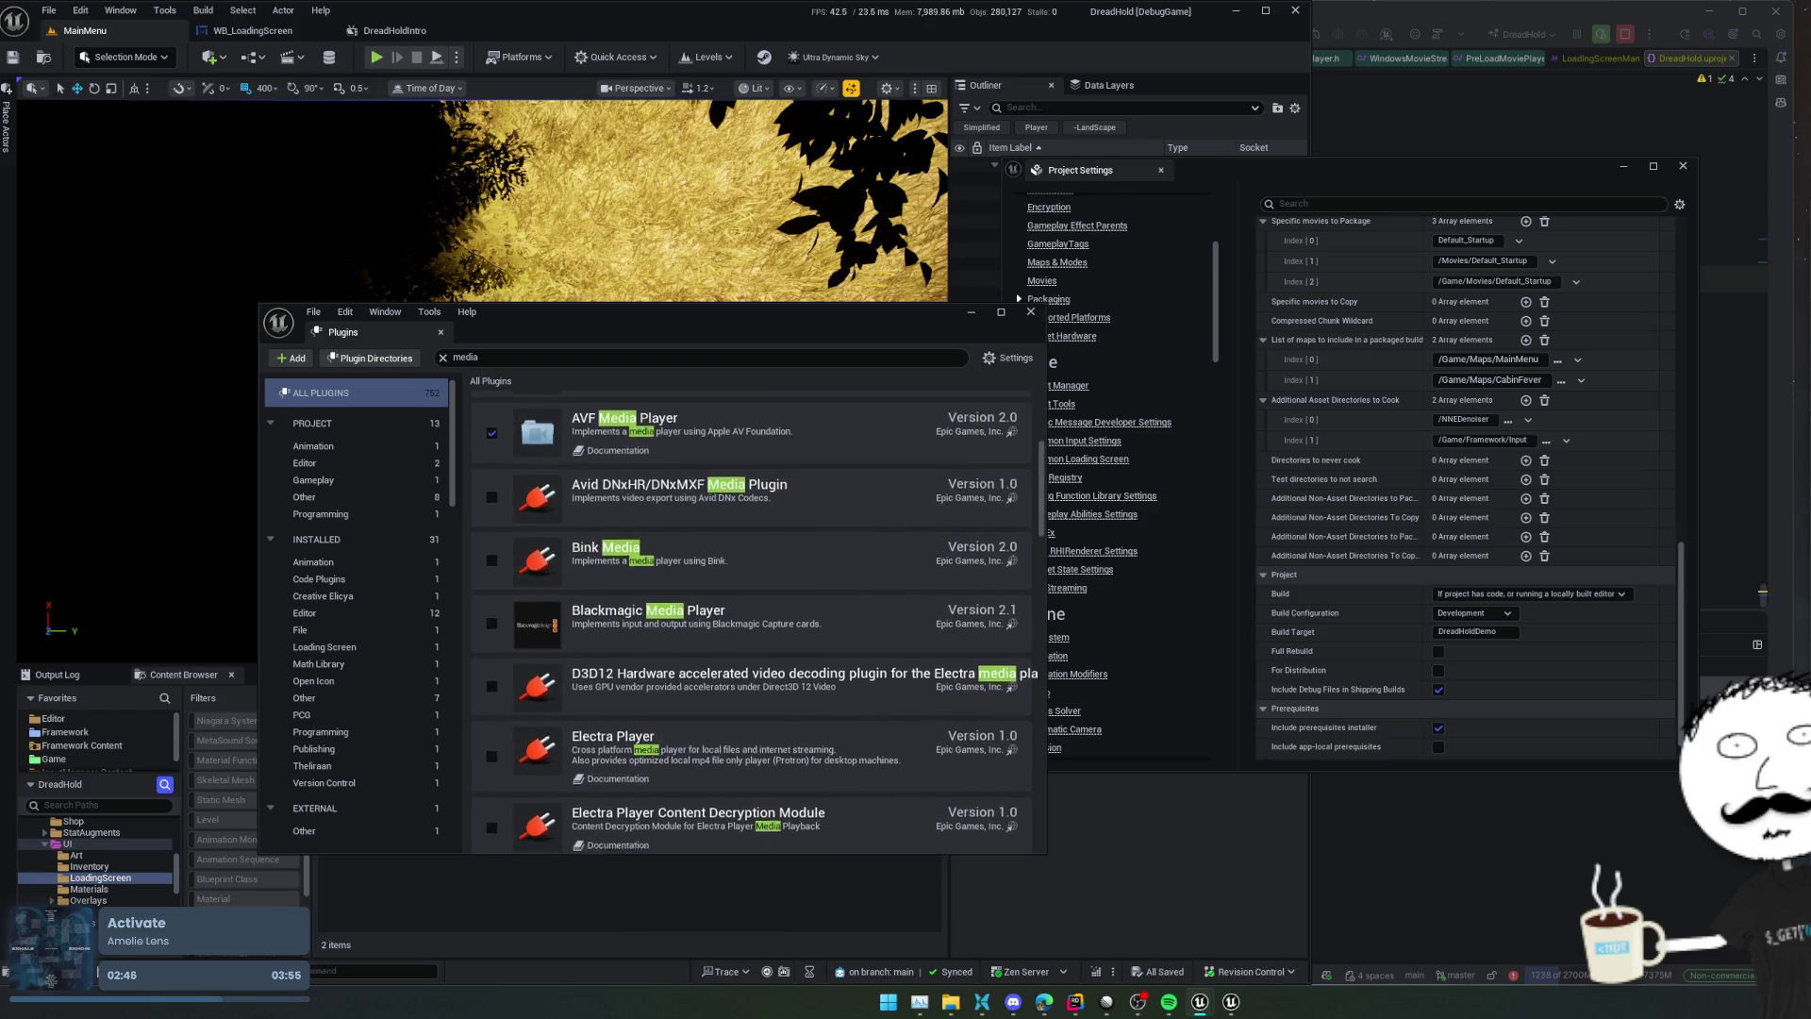
{"action": "scroll", "coordinate": [720, 609], "scroll_direction": "down", "scroll_amount": 1}
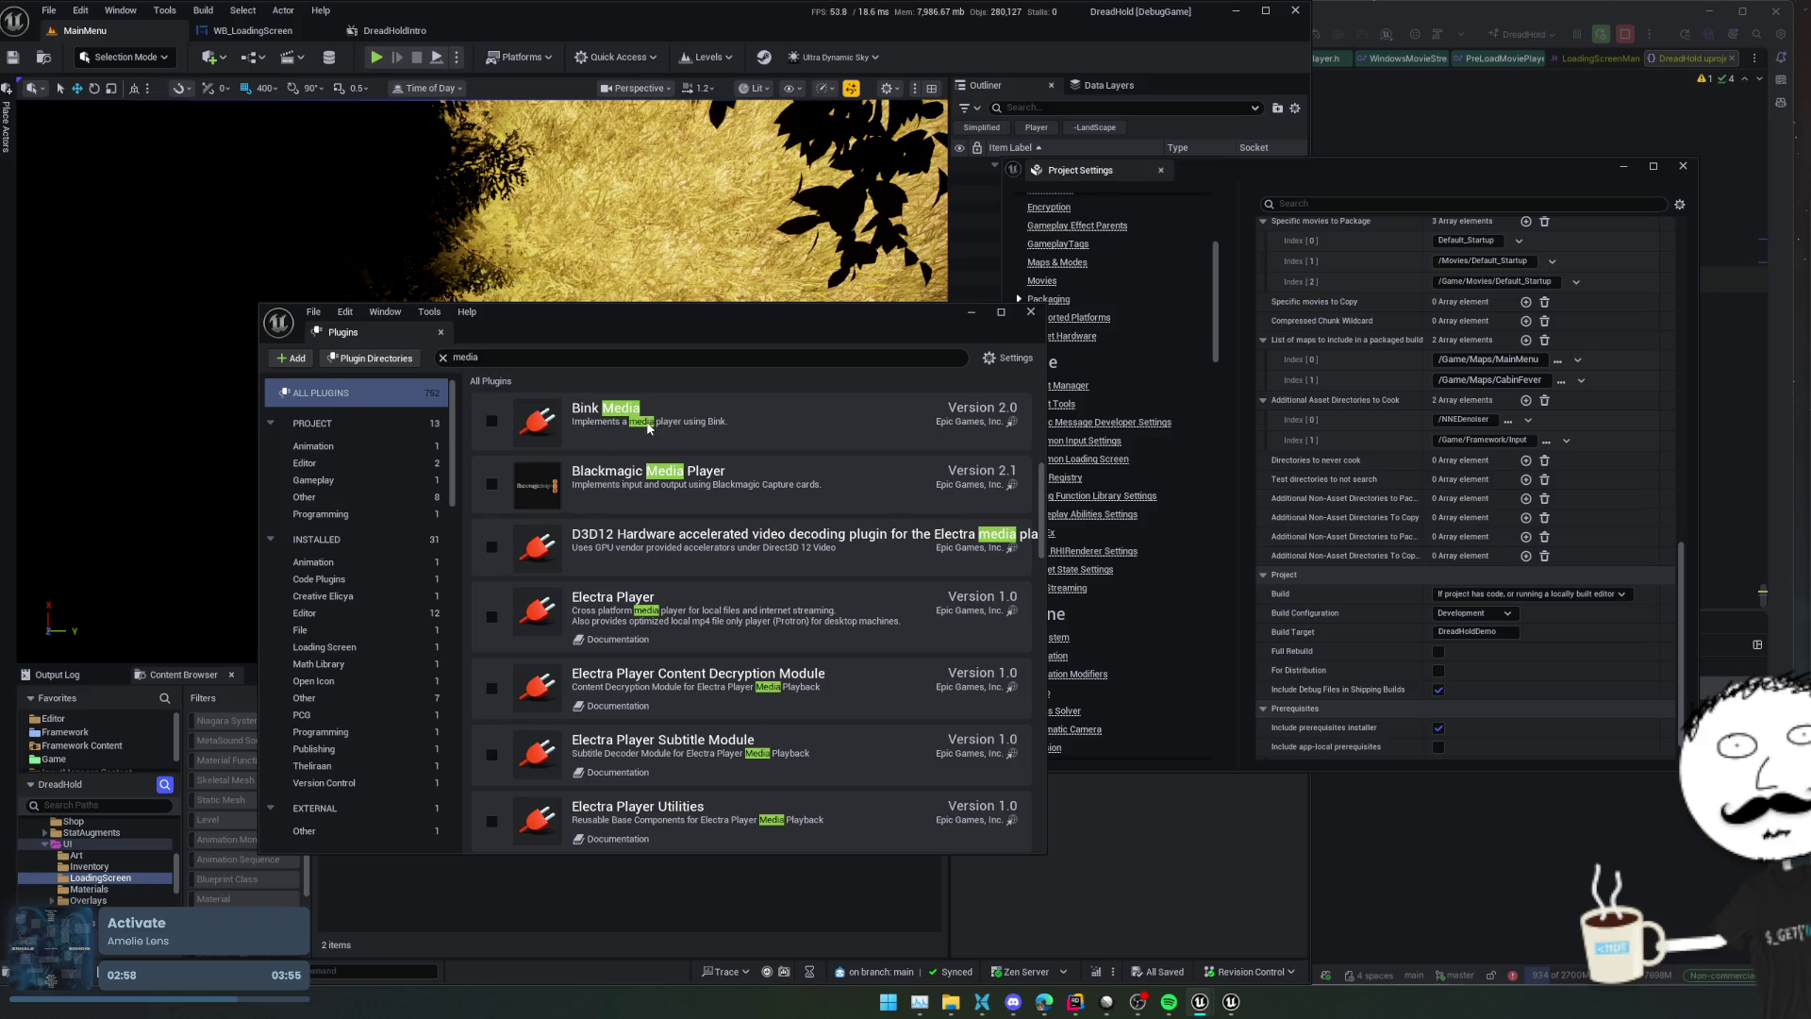
Browse the media plugins, such as Bink Media and Electra Player, for a video player
{"action": "scroll", "coordinate": [648, 425], "scroll_direction": "down", "scroll_amount": 5}
{"action": "scroll", "coordinate": [751, 623], "scroll_direction": "down", "scroll_amount": 4}
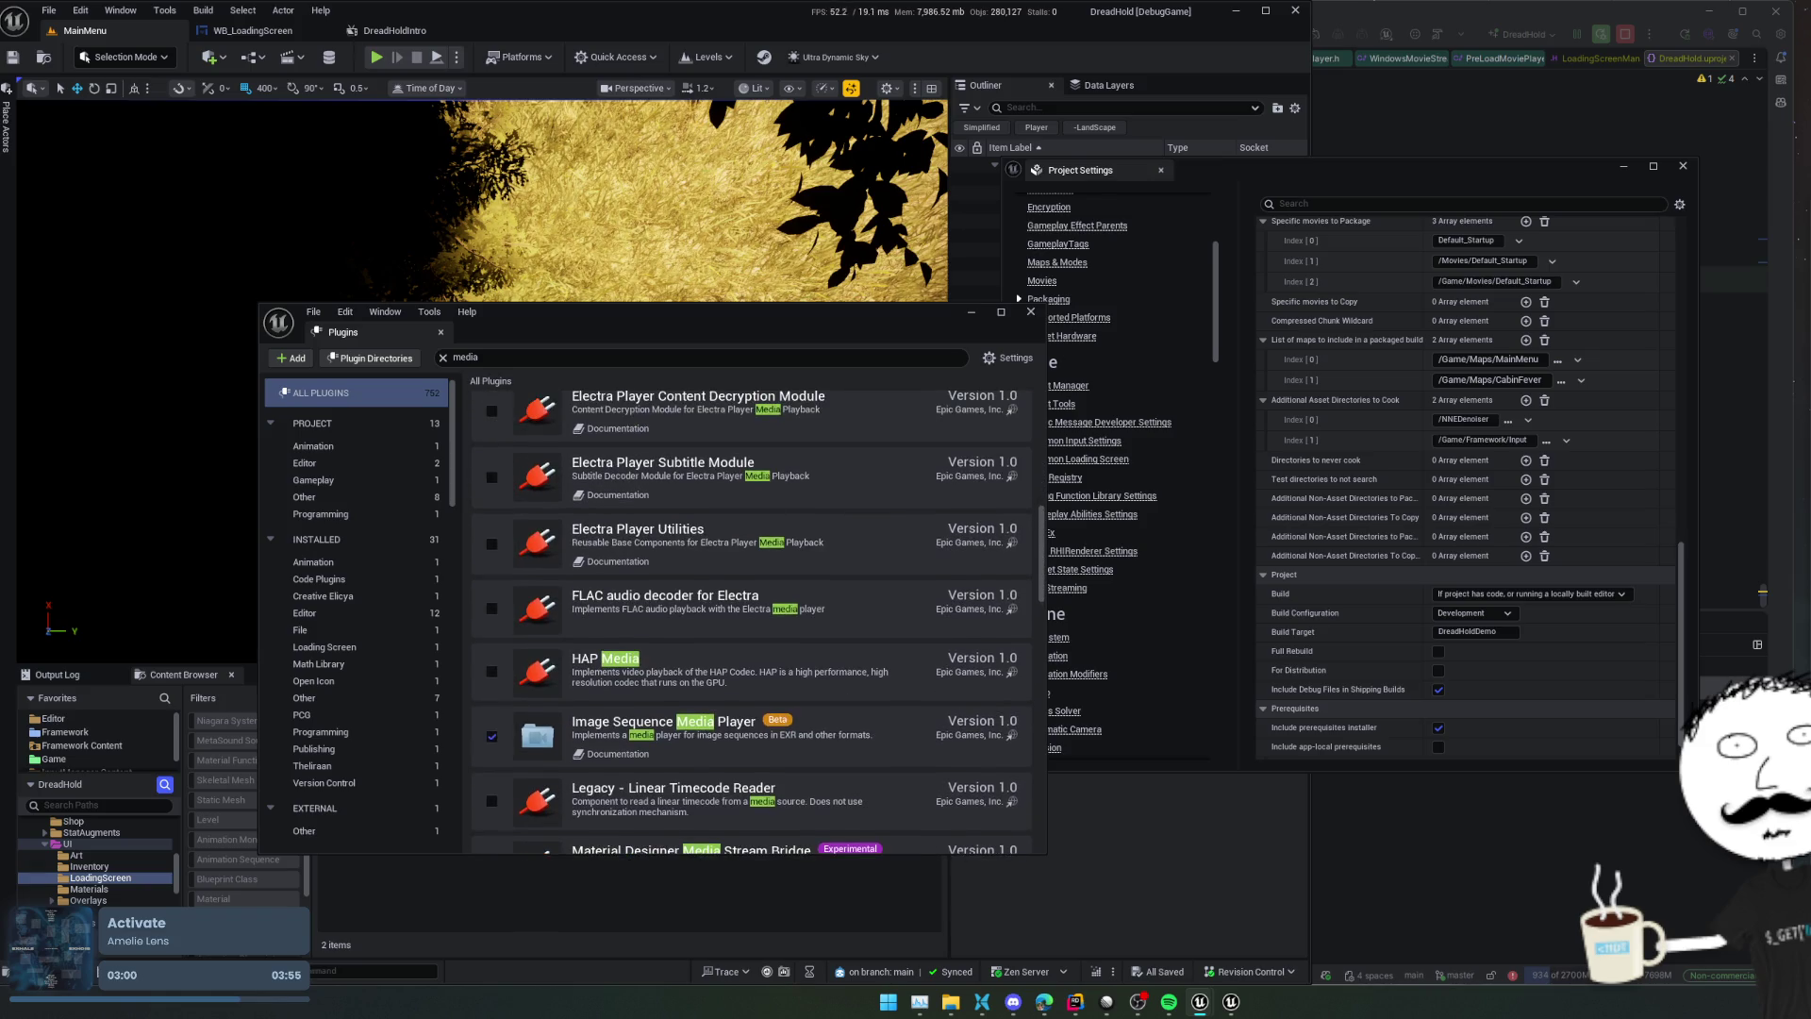
{"action": "scroll", "coordinate": [751, 621], "scroll_direction": "down", "scroll_amount": 1}
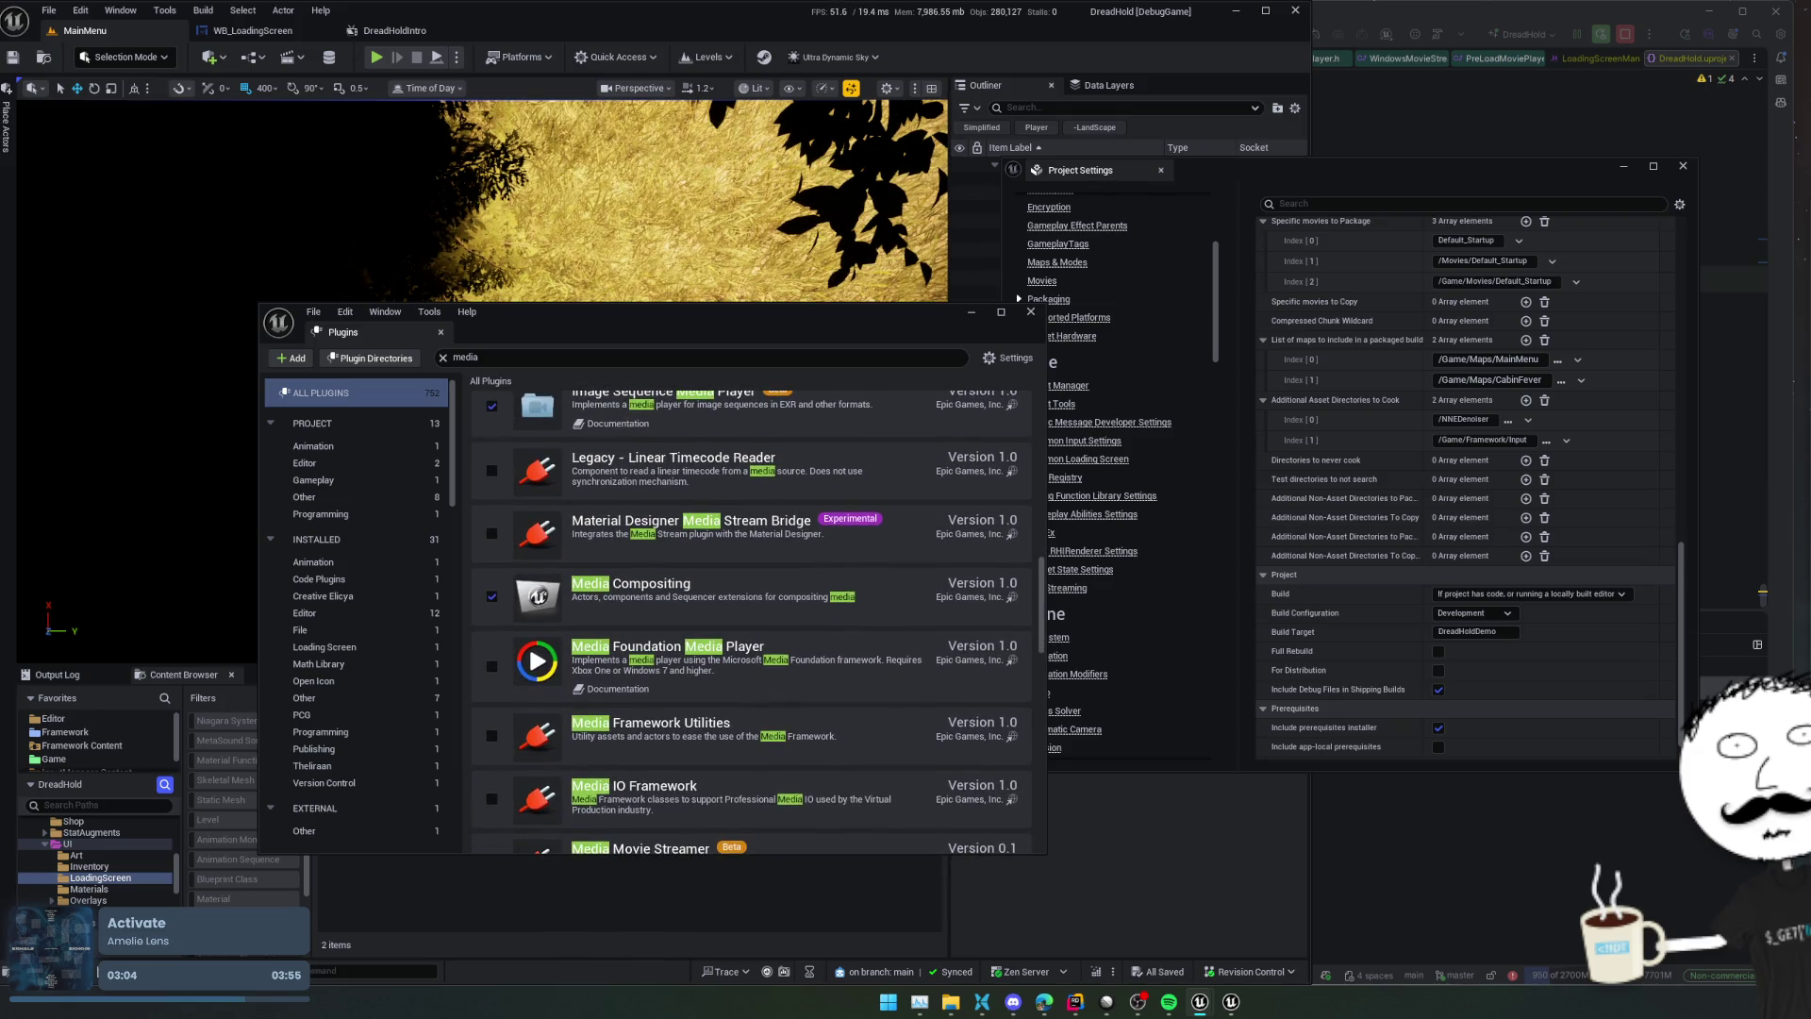
{"action": "scroll", "coordinate": [751, 623], "scroll_direction": "down", "scroll_amount": 1}
{"action": "scroll", "coordinate": [649, 391], "scroll_direction": "down", "scroll_amount": 2}
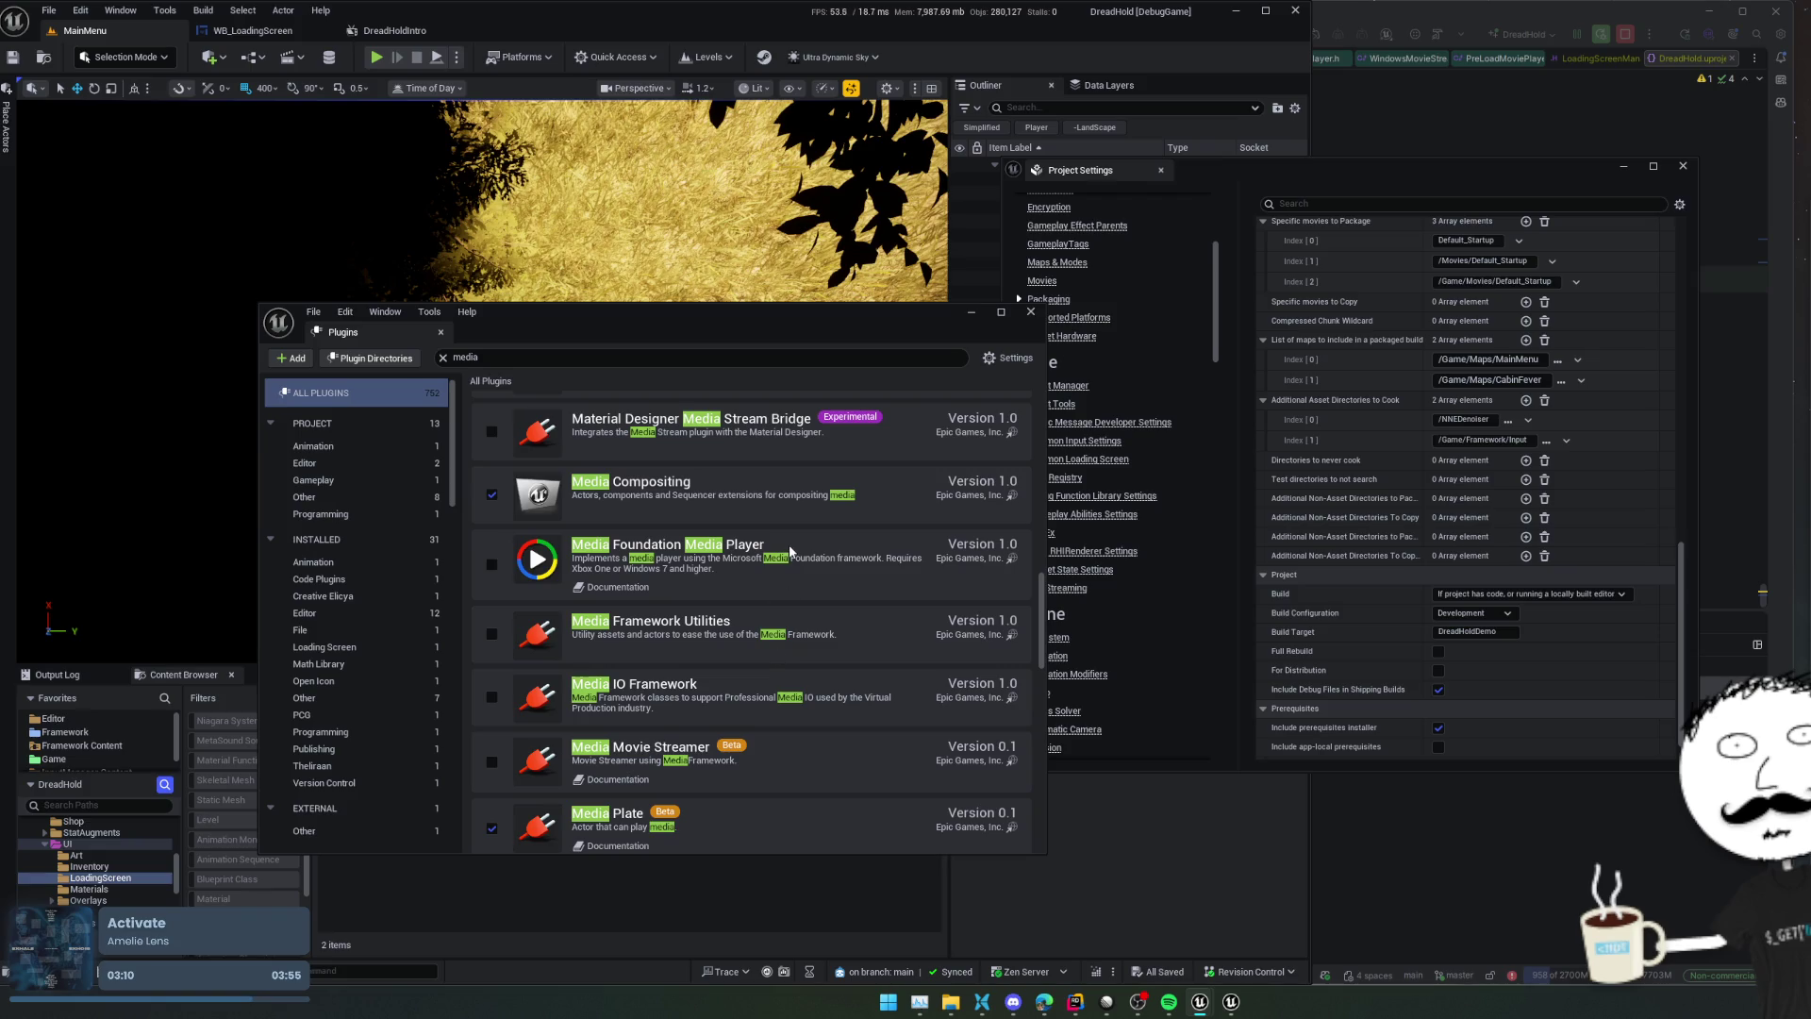
{"action": "scroll", "coordinate": [764, 482], "scroll_direction": "down", "scroll_amount": 1}
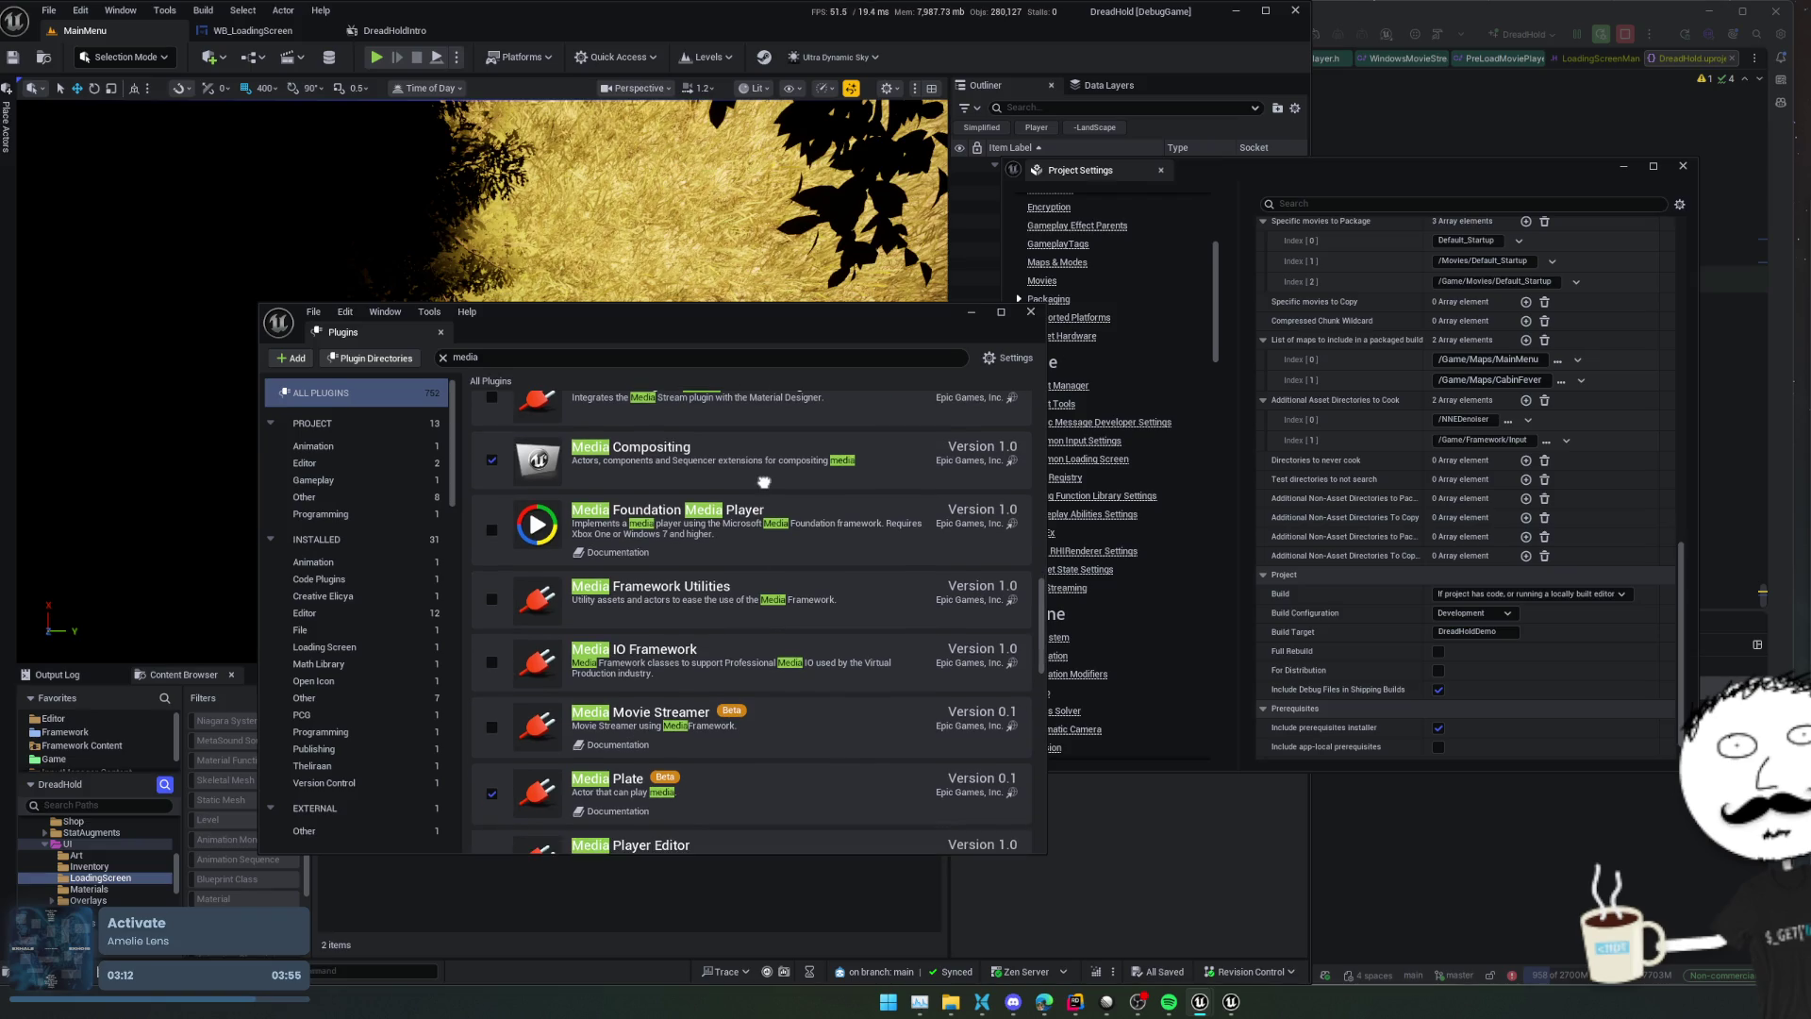
{"action": "scroll", "coordinate": [764, 482], "scroll_direction": "down", "scroll_amount": 5}
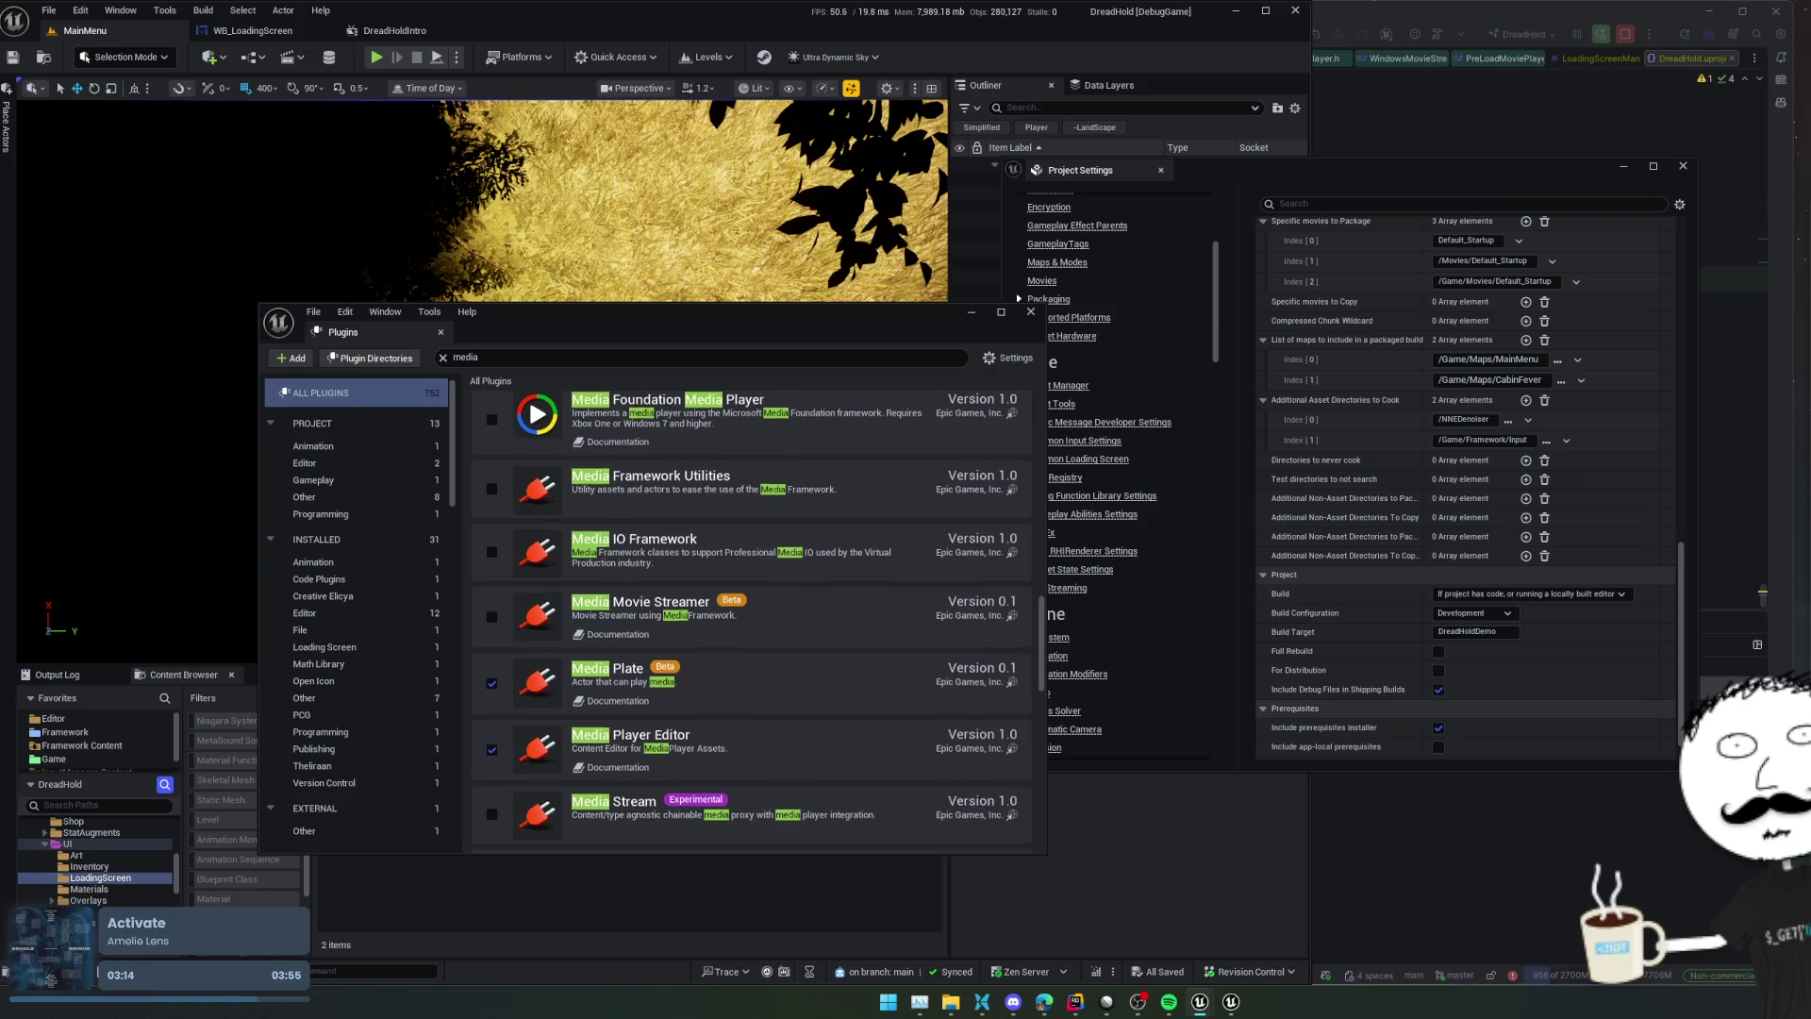
{"action": "scroll", "coordinate": [764, 482], "scroll_direction": "down", "scroll_amount": 1}
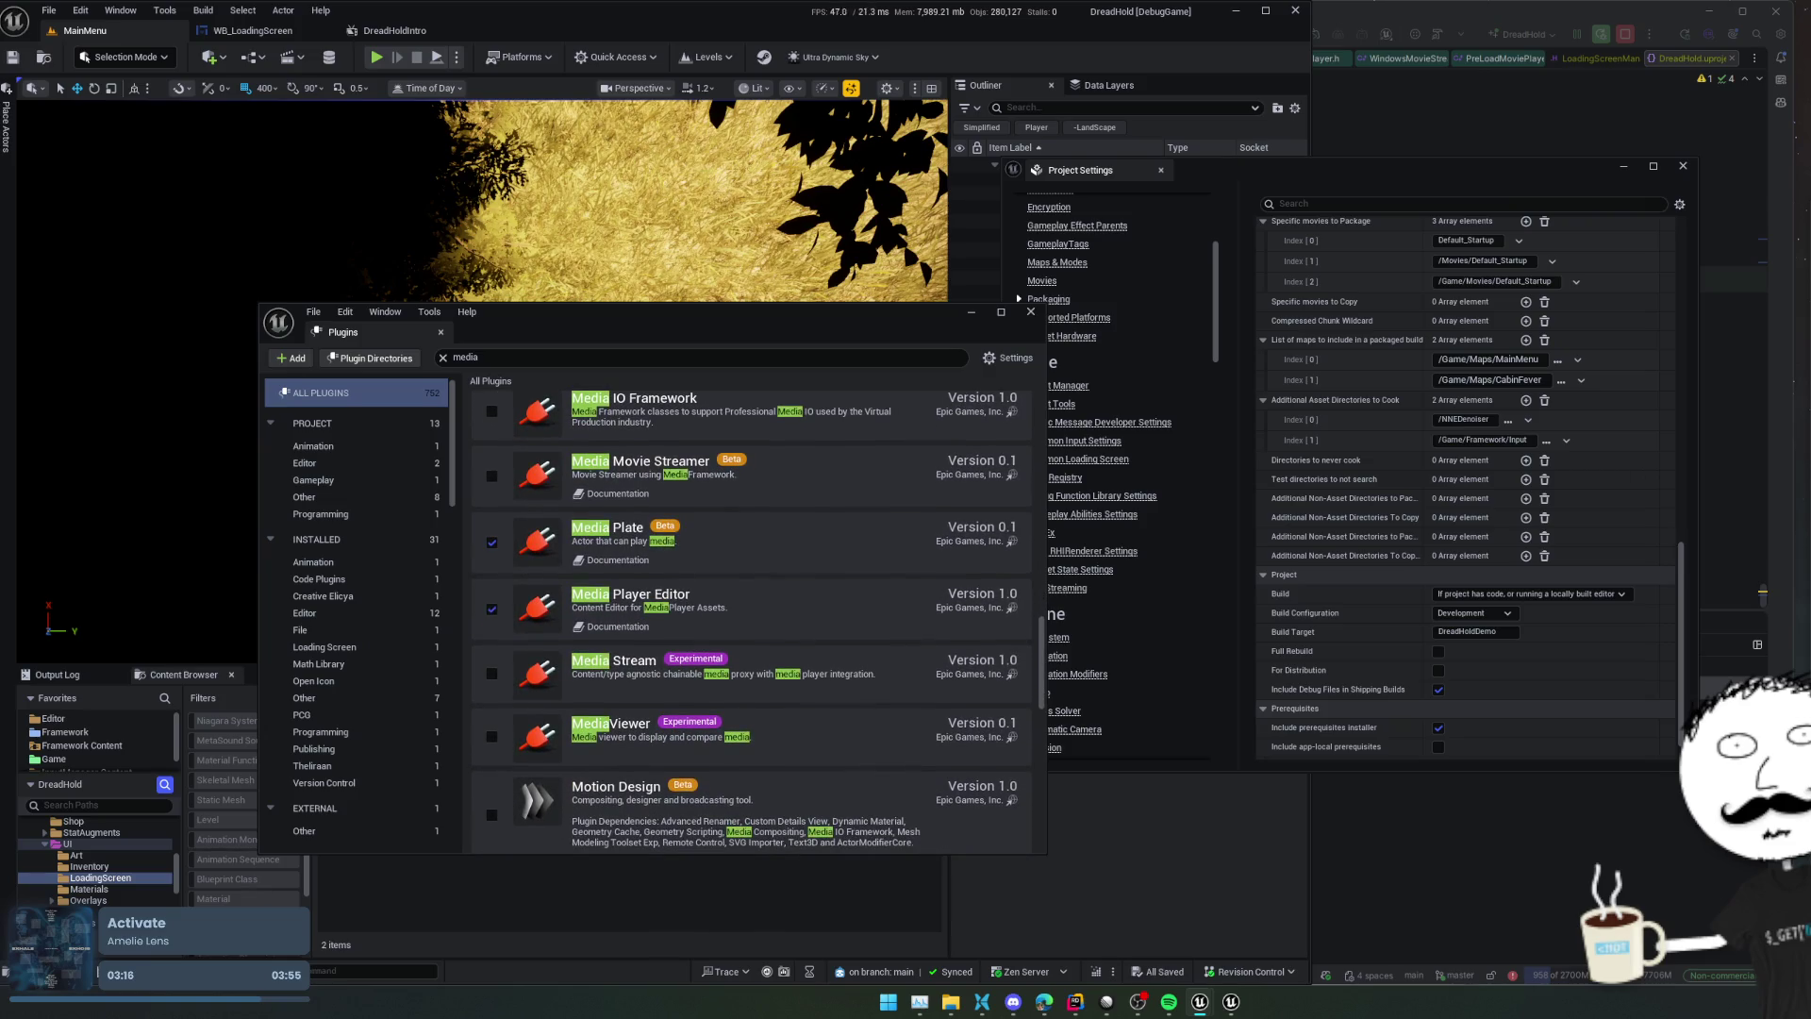
{"action": "scroll", "coordinate": [863, 793], "scroll_direction": "down", "scroll_amount": 8}
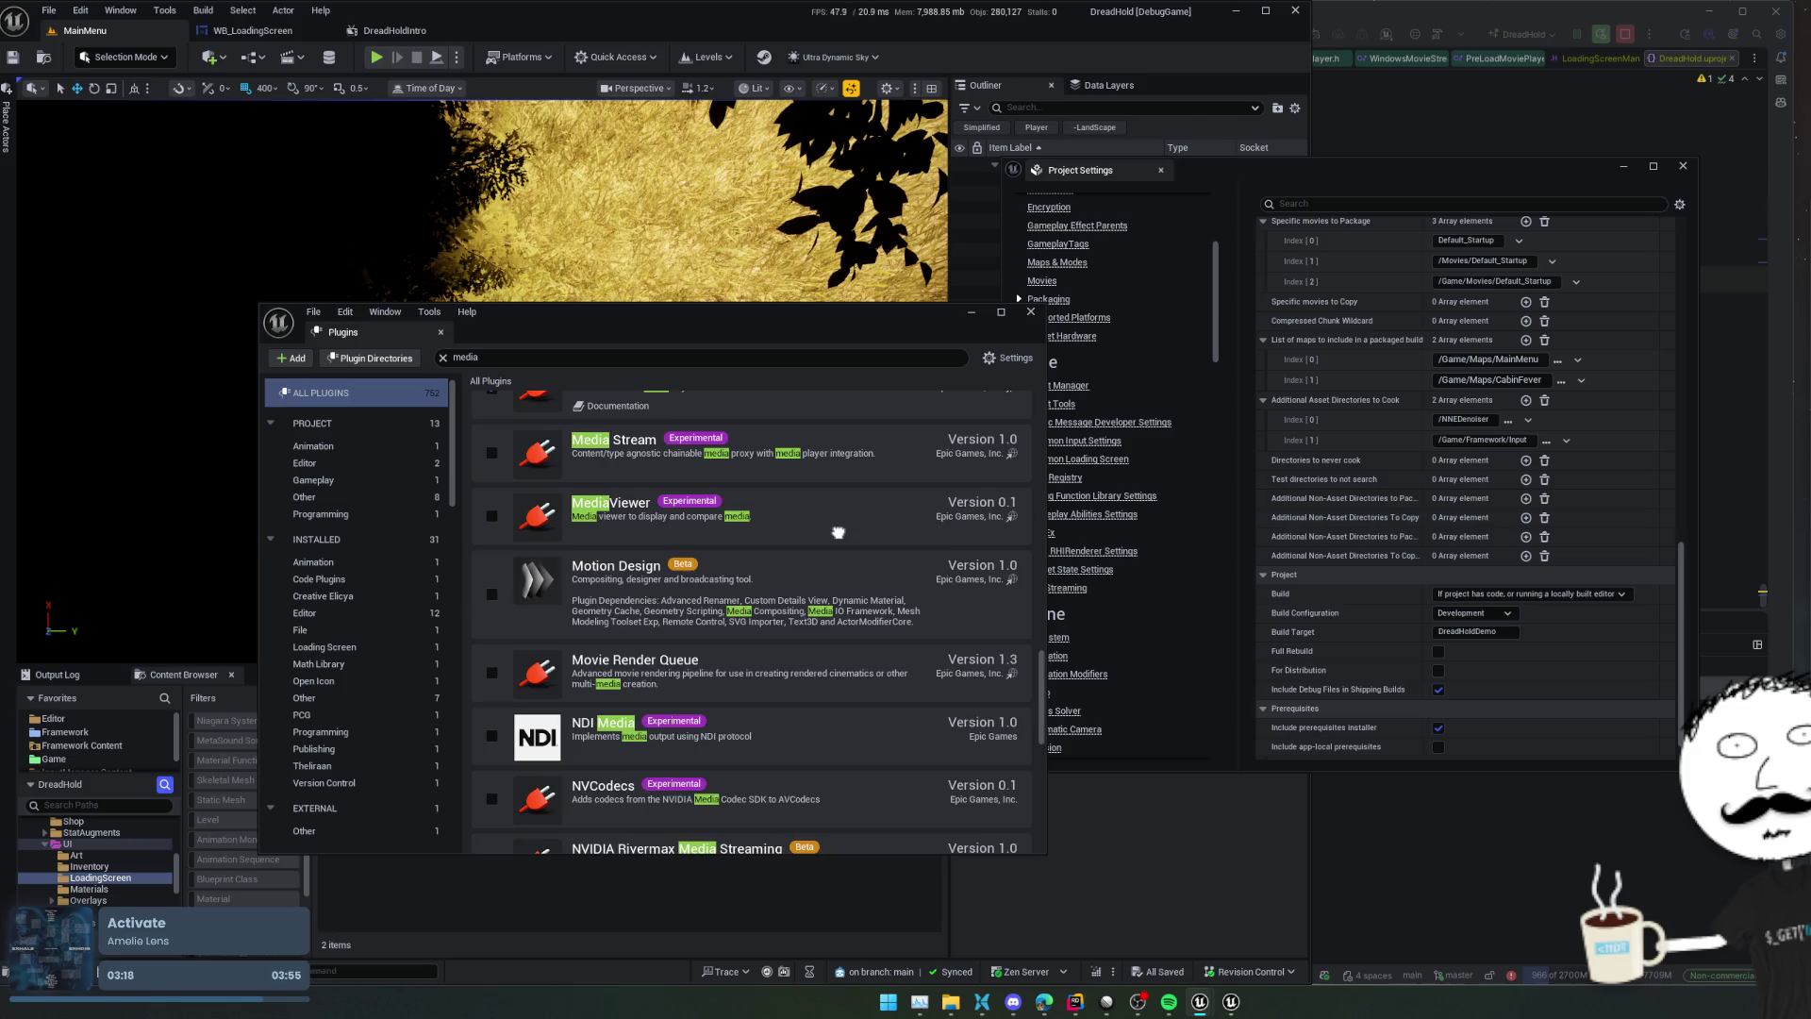
{"action": "scroll", "coordinate": [837, 403], "scroll_direction": "down", "scroll_amount": 4}
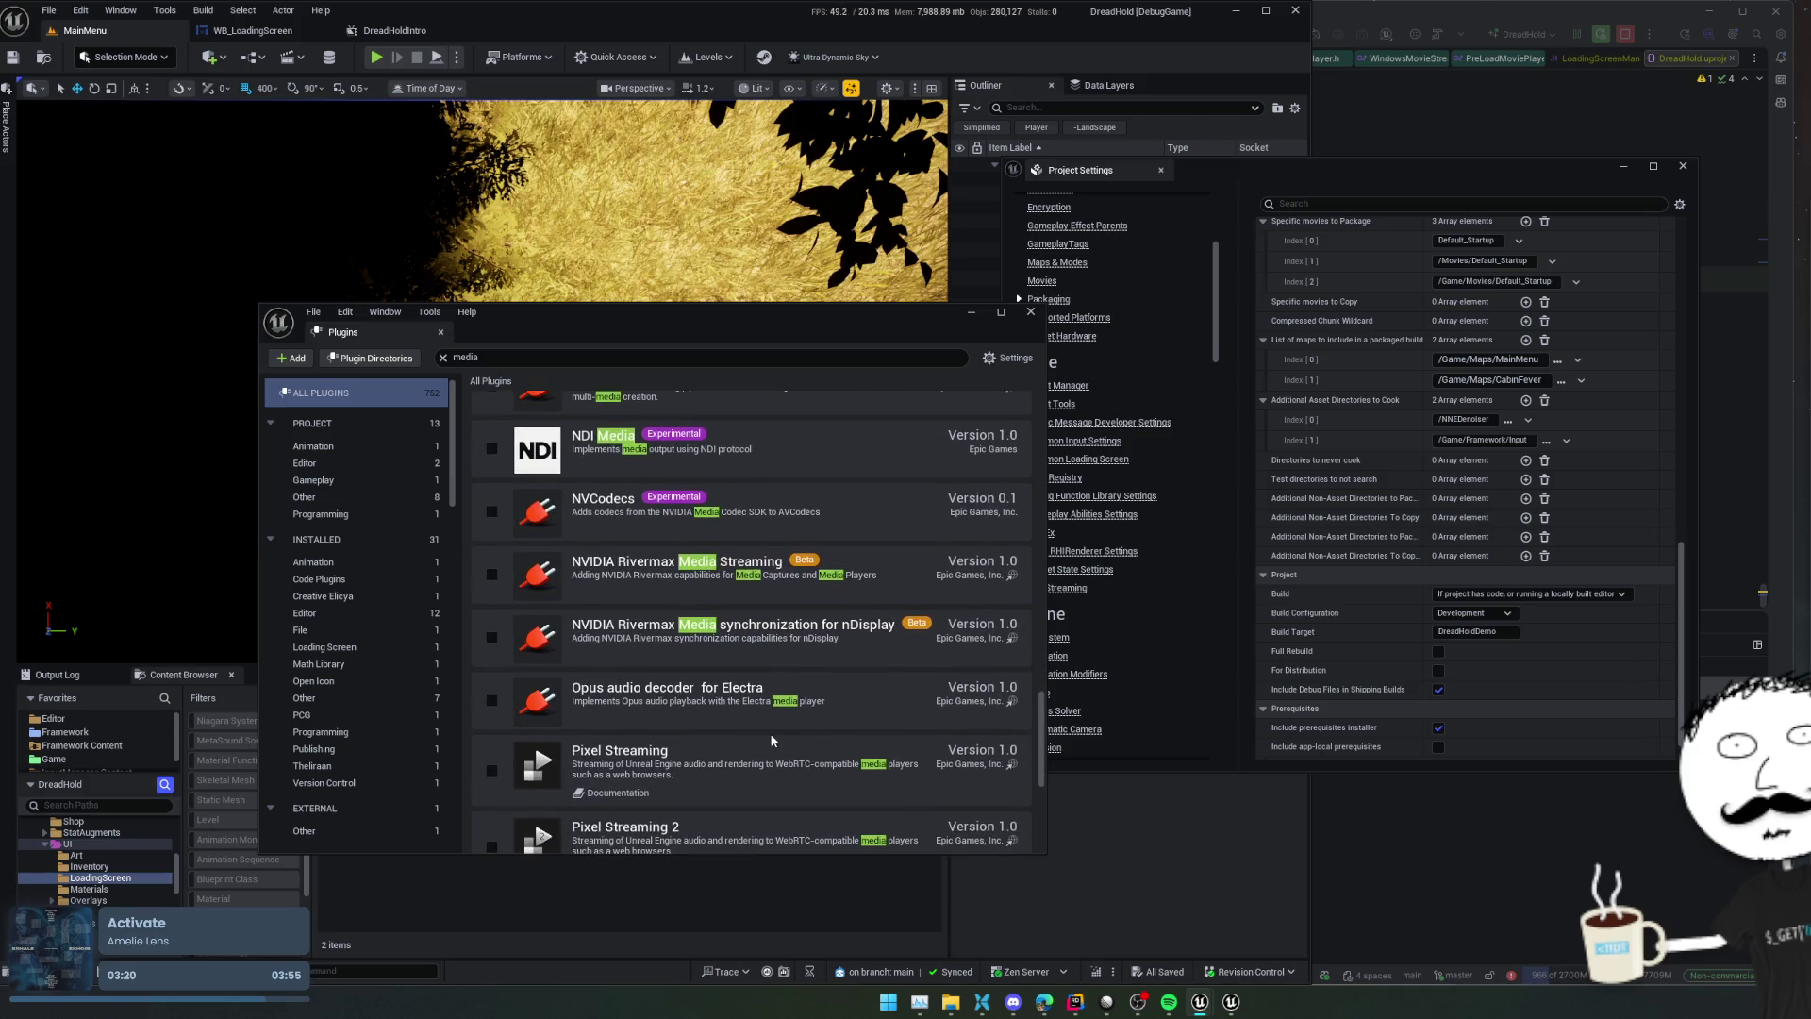
{"action": "scroll", "coordinate": [771, 737], "scroll_direction": "down", "scroll_amount": 7}
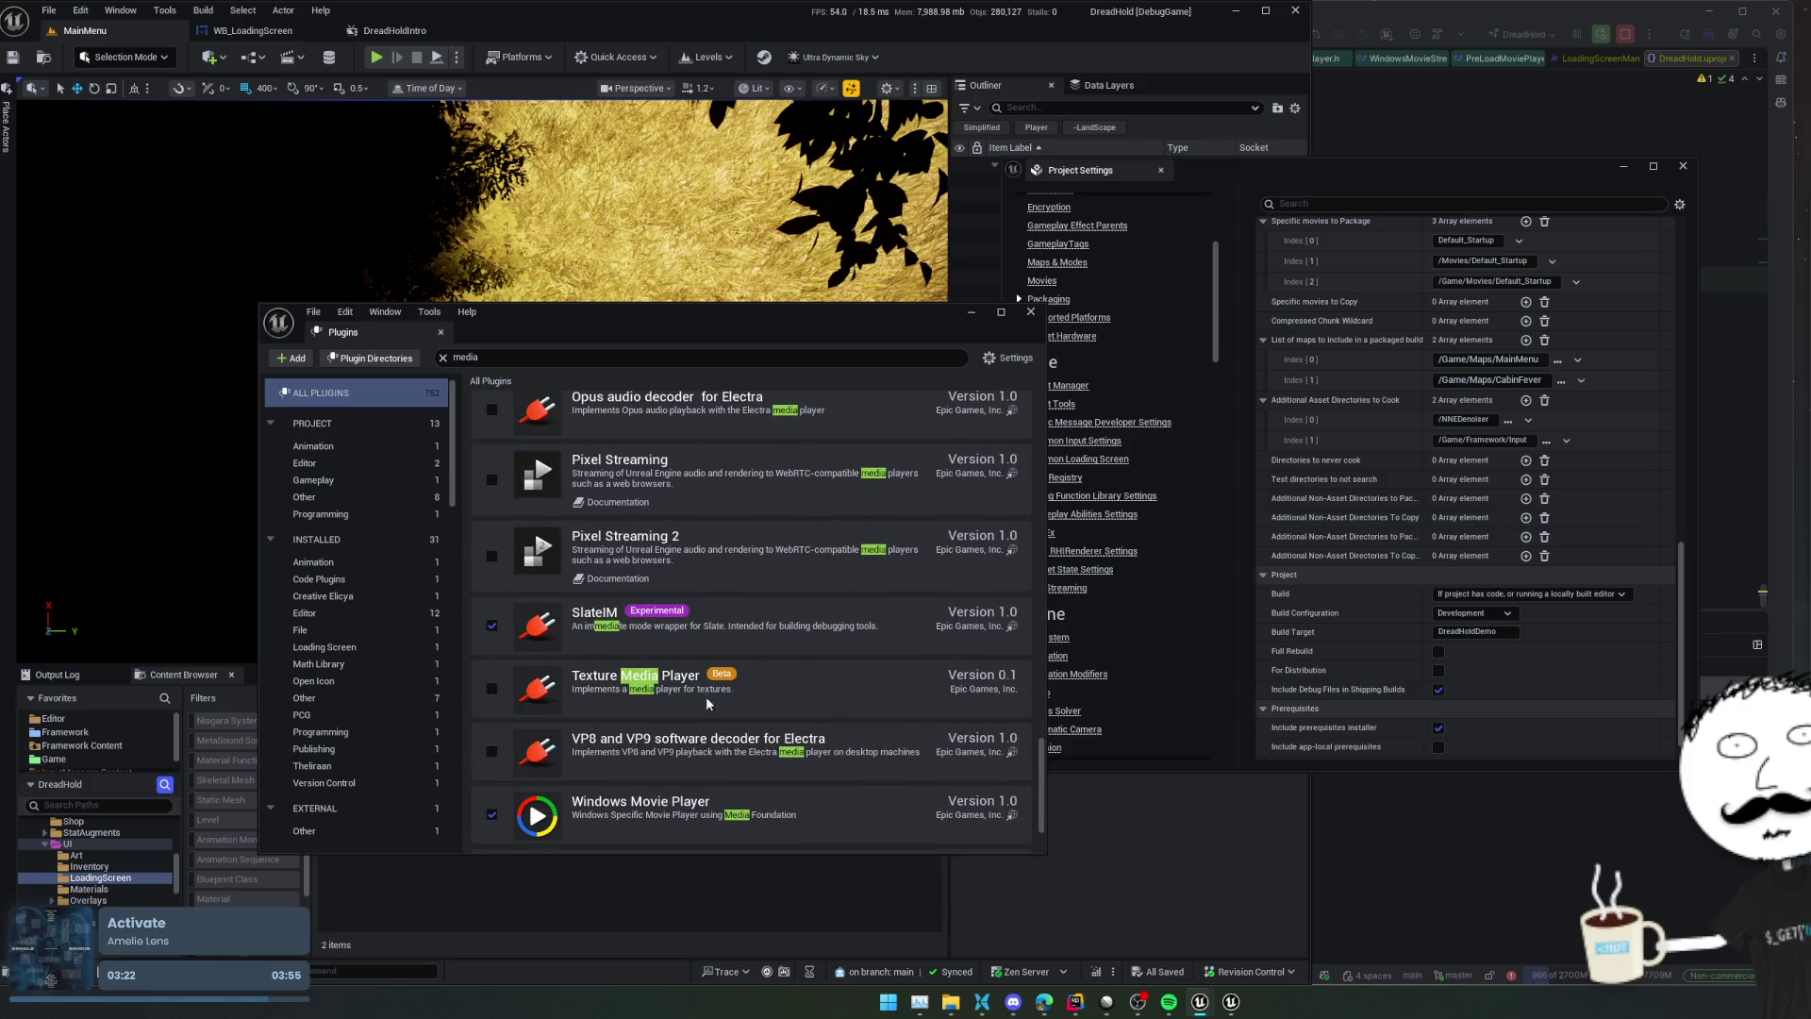
{"action": "scroll", "coordinate": [676, 665], "scroll_direction": "down", "scroll_amount": 1}
{"action": "scroll", "coordinate": [676, 665], "scroll_direction": "down", "scroll_amount": 3}
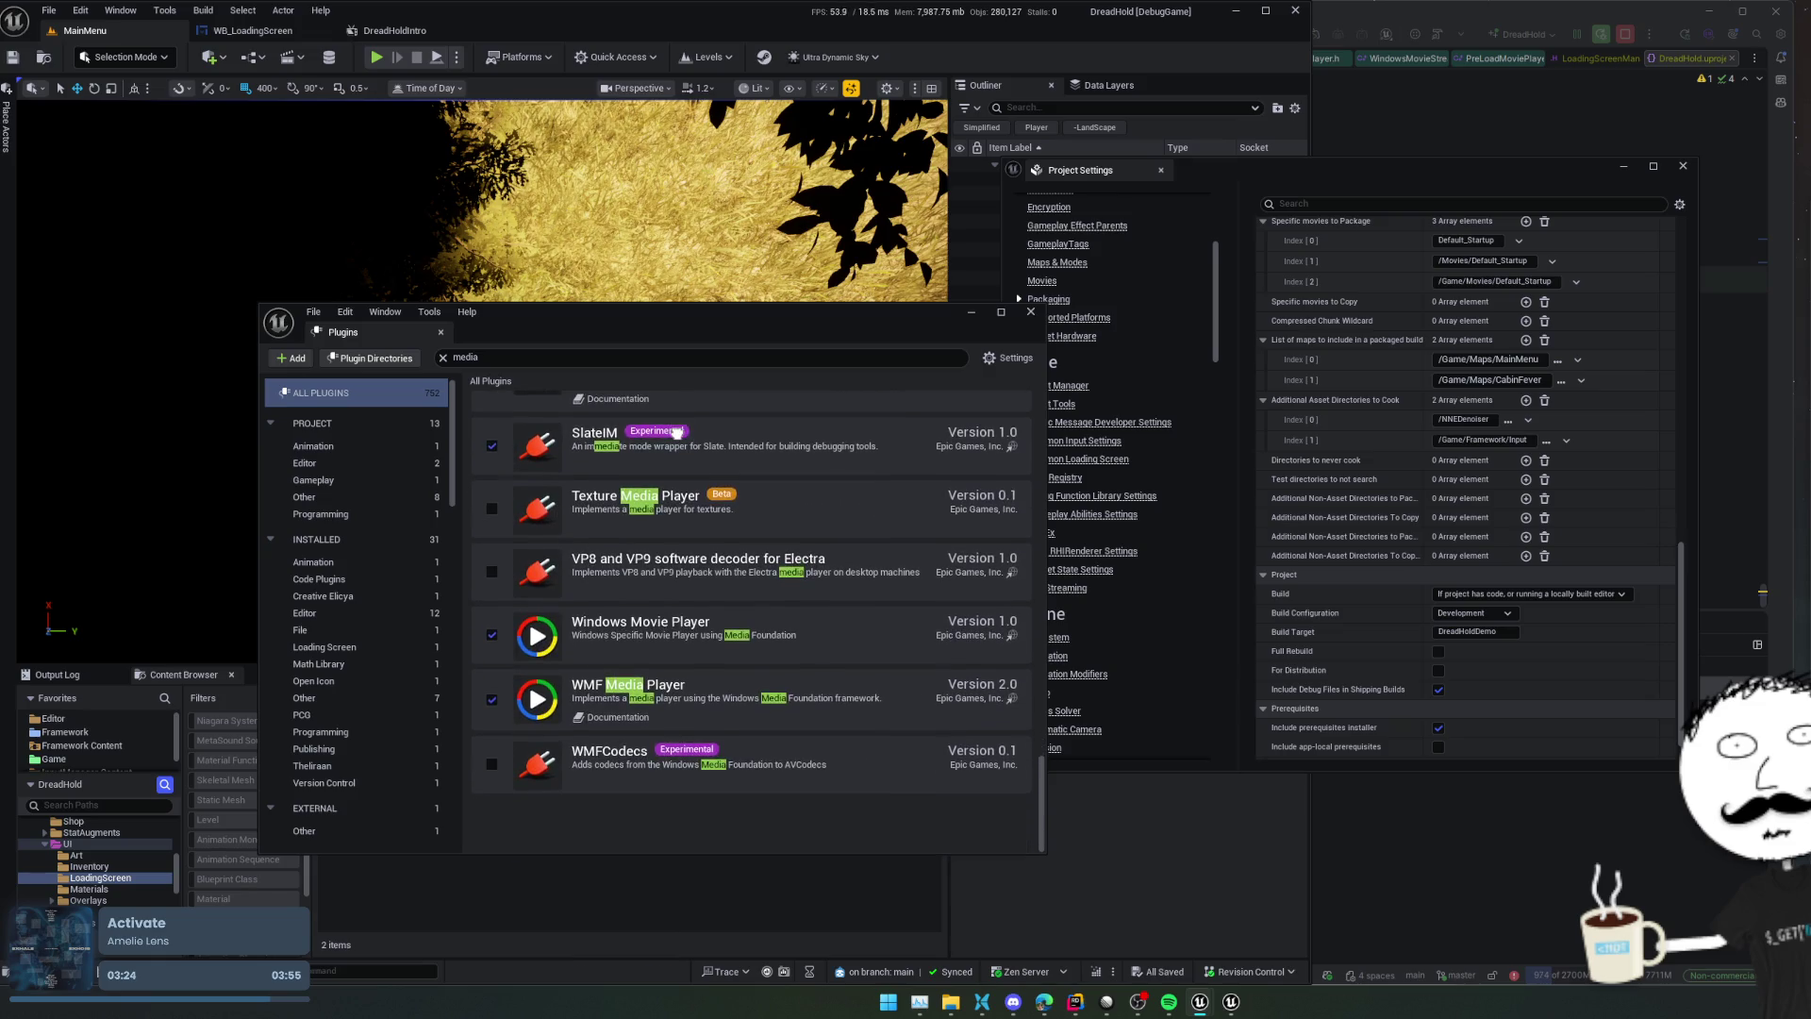
{"action": "scroll", "coordinate": [677, 626], "scroll_direction": "up", "scroll_amount": 2}
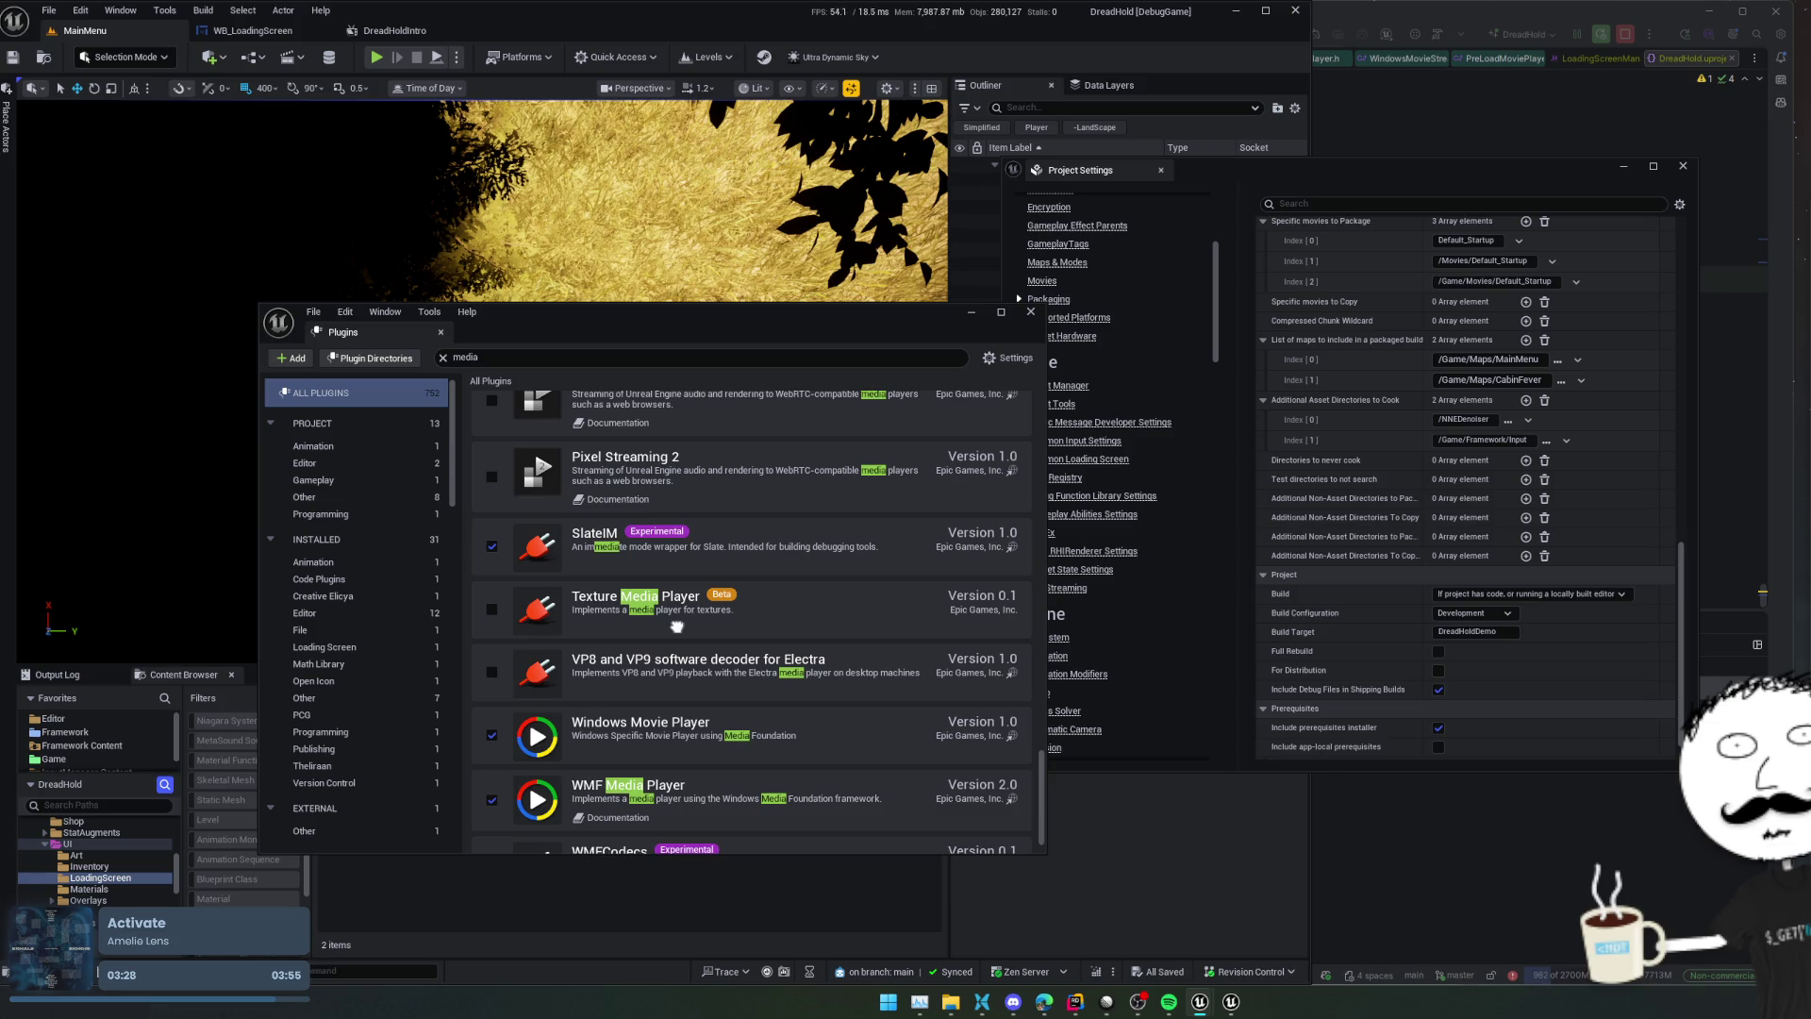
{"action": "scroll", "coordinate": [676, 627], "scroll_direction": "up", "scroll_amount": 15}
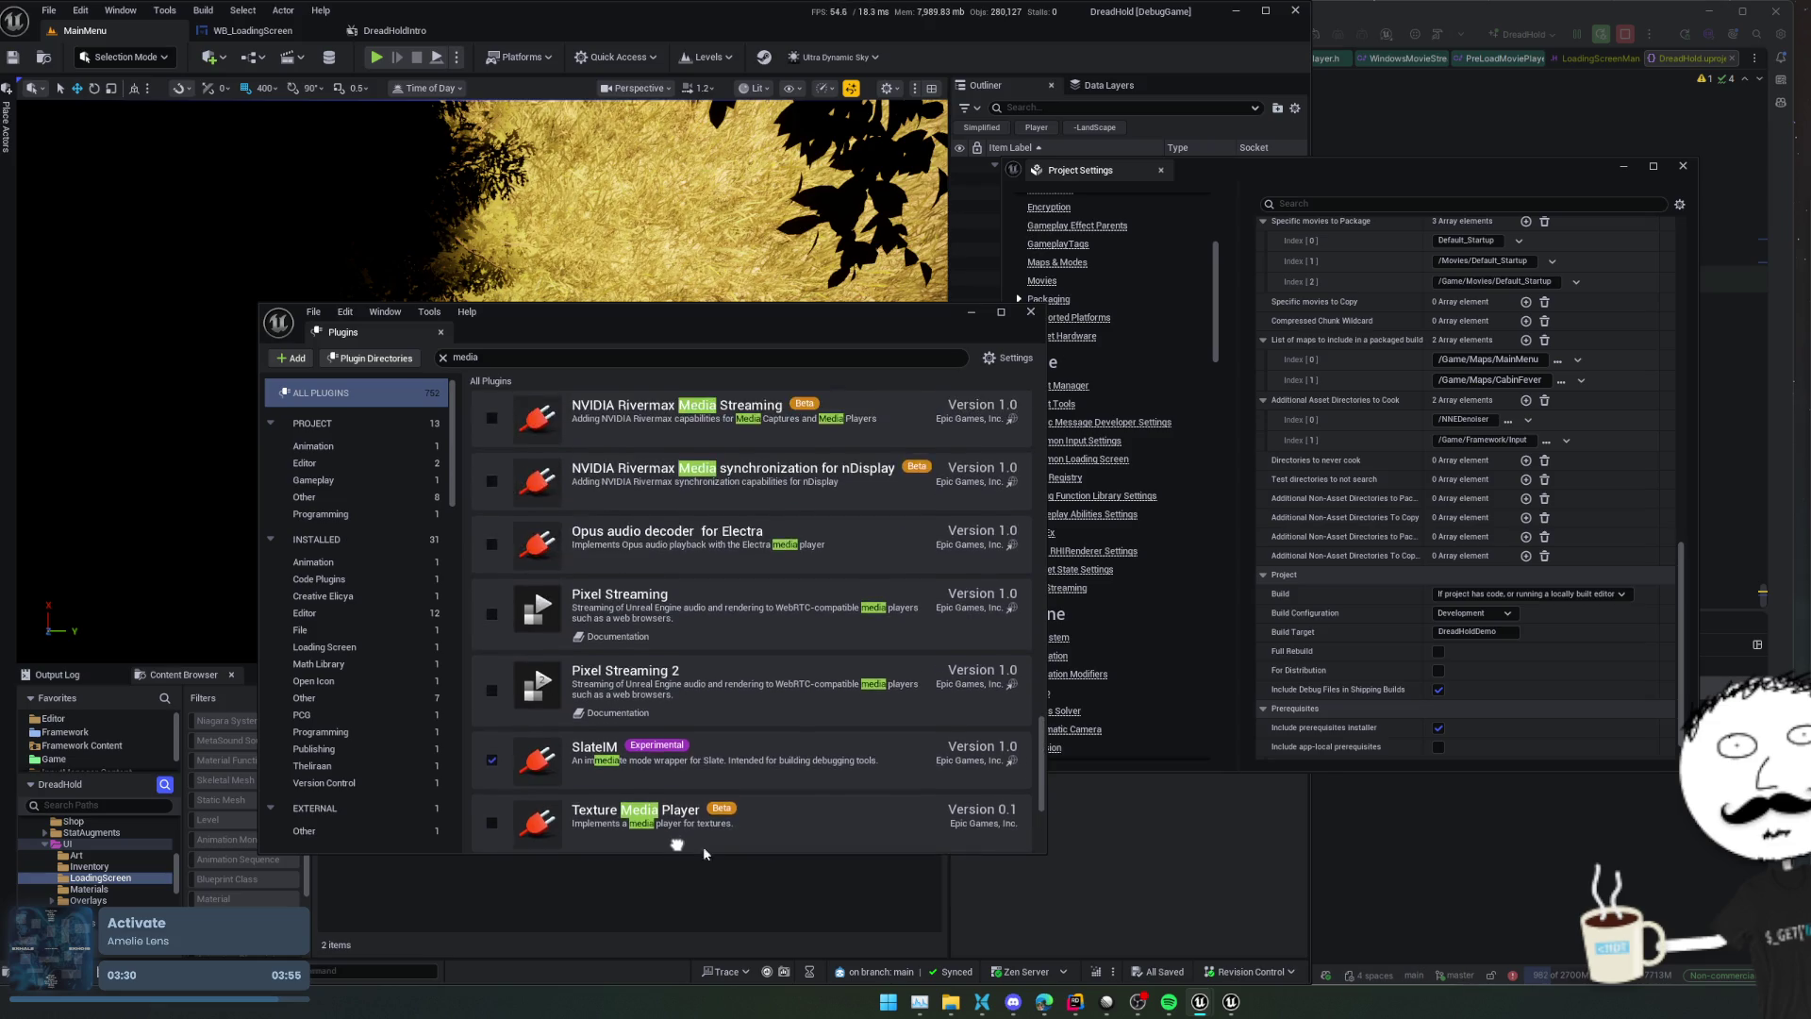
{"action": "scroll", "coordinate": [730, 736], "scroll_direction": "up", "scroll_amount": 10}
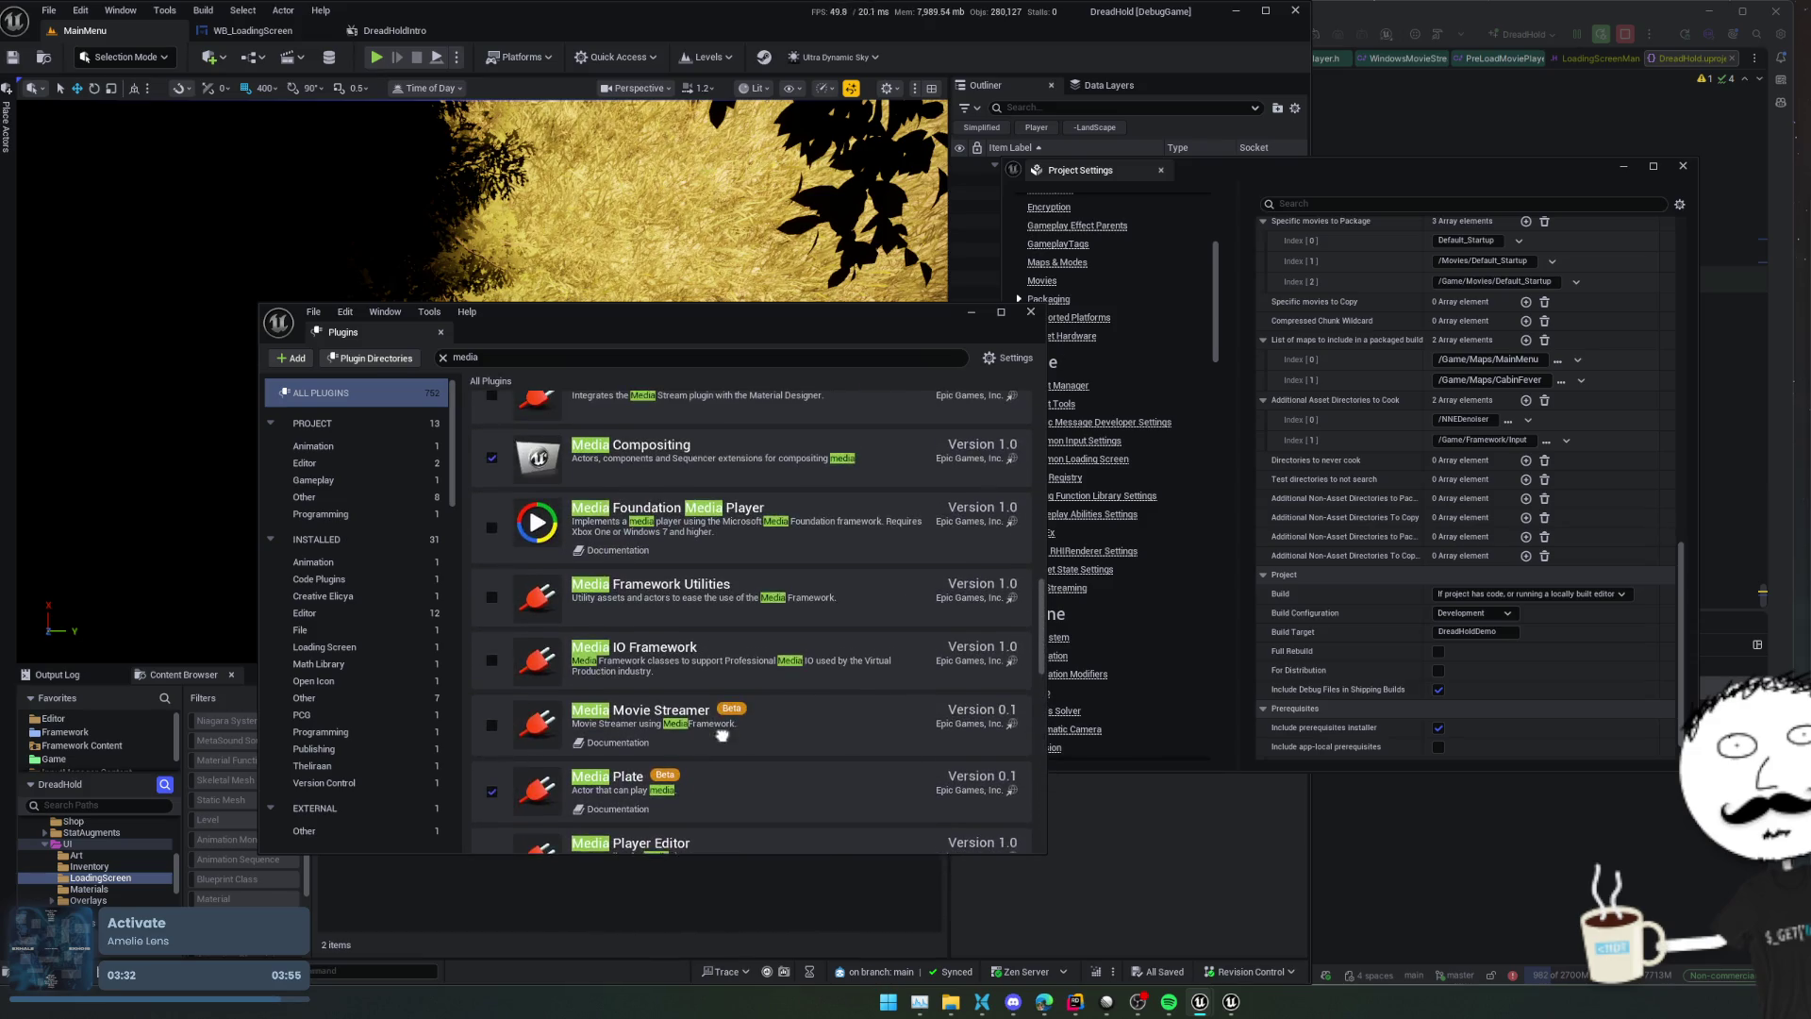
{"action": "scroll", "coordinate": [809, 723], "scroll_direction": "up", "scroll_amount": 7}
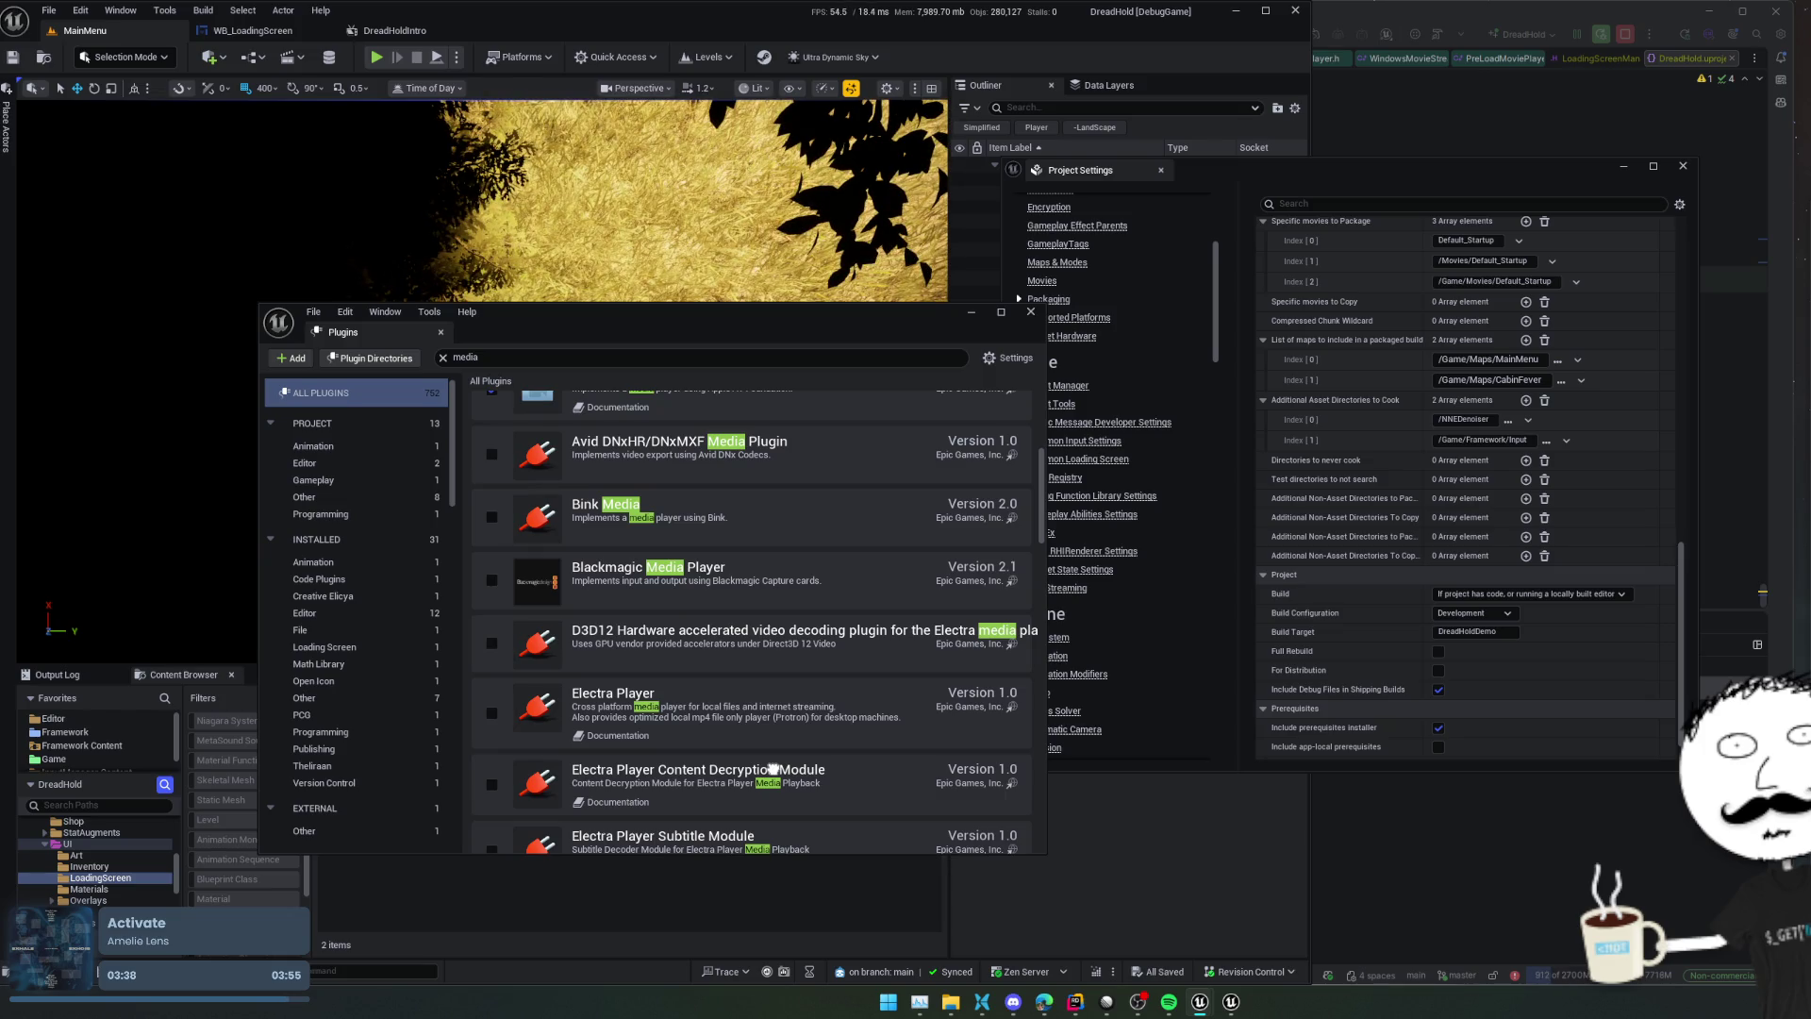
{"action": "scroll", "coordinate": [774, 768], "scroll_direction": "up", "scroll_amount": 3}
Search plugins for 'media fou' and enable Media Foundation Media Player
{"action": "left_click", "coordinate": [544, 357]}
{"action": "type", "text": "fou"}
{"action": "key", "text": "BackSpace"}
{"action": "key", "text": "BackSpace"}
{"action": "key", "text": "BackSpace"}
{"action": "type", "text": "mediat found"}
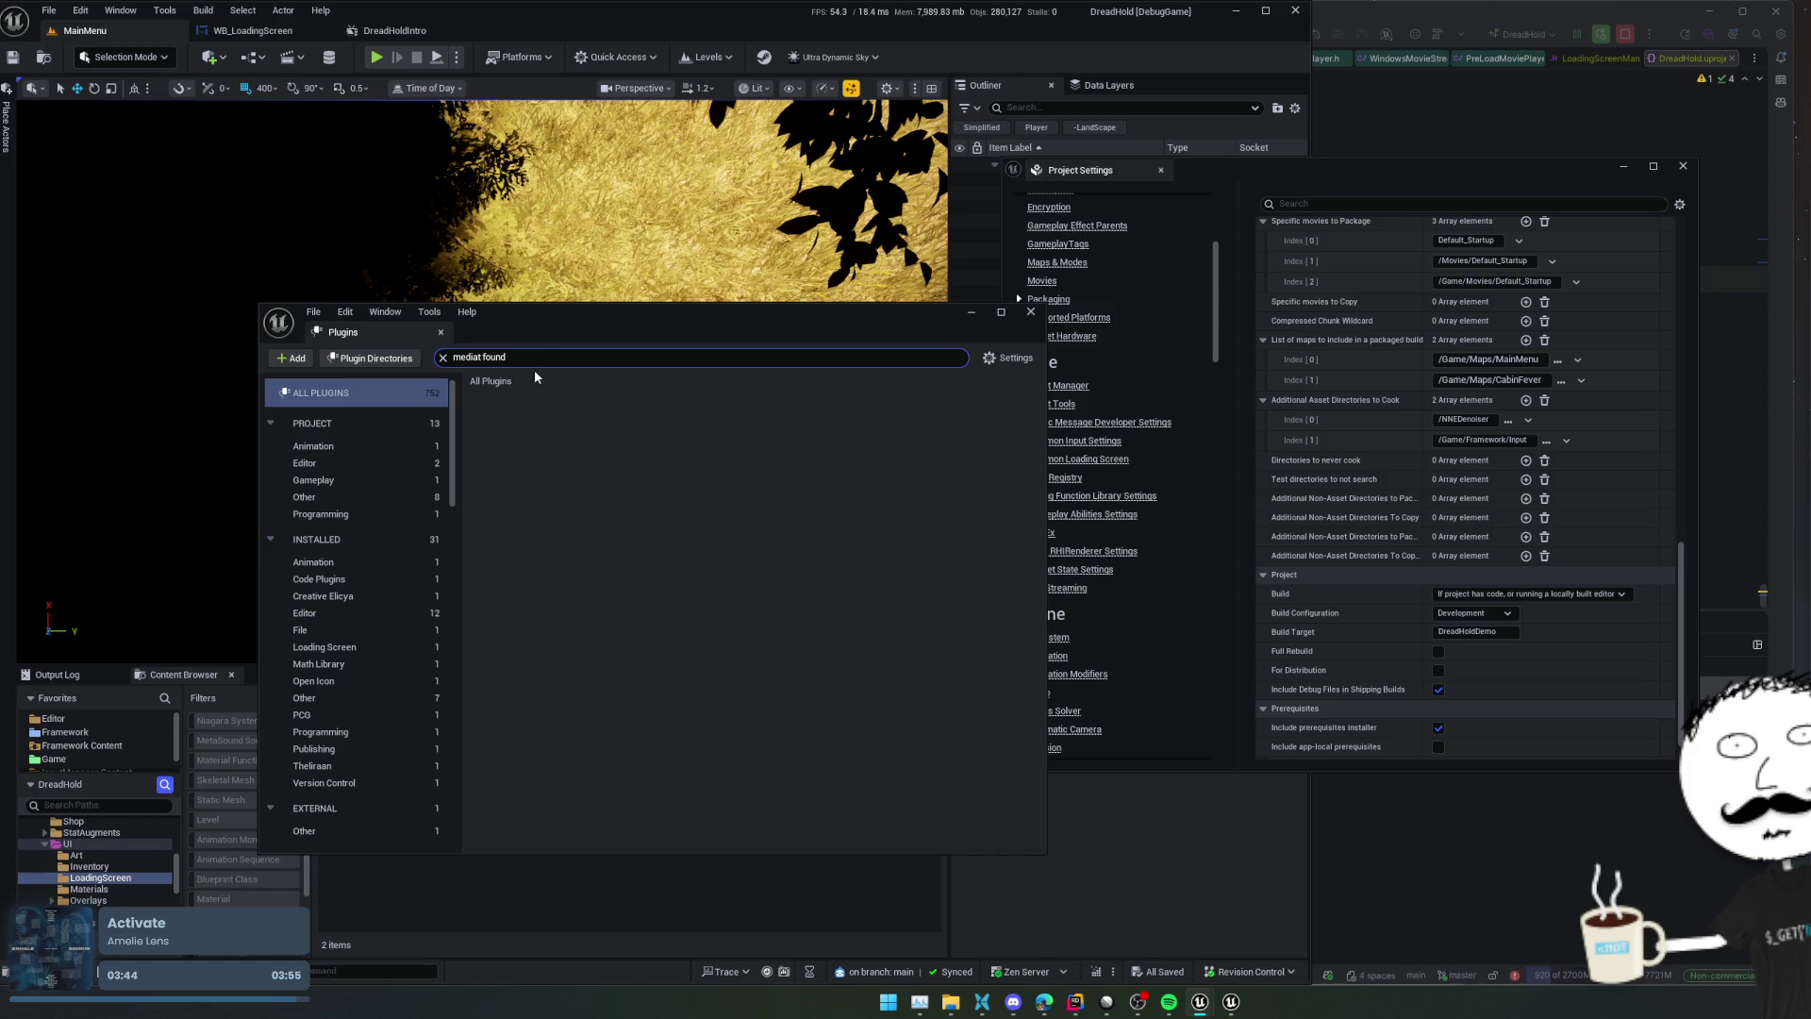
{"action": "key", "text": "BackSpace"}
{"action": "key", "text": "BackSpace"}
{"action": "key", "text": "BackSpace"}
{"action": "key", "text": "BackSpace"}
{"action": "key", "text": "BackSpace"}
{"action": "key", "text": "BackSpace"}
{"action": "key", "text": "BackSpace"}
{"action": "type", "text": " fou"}
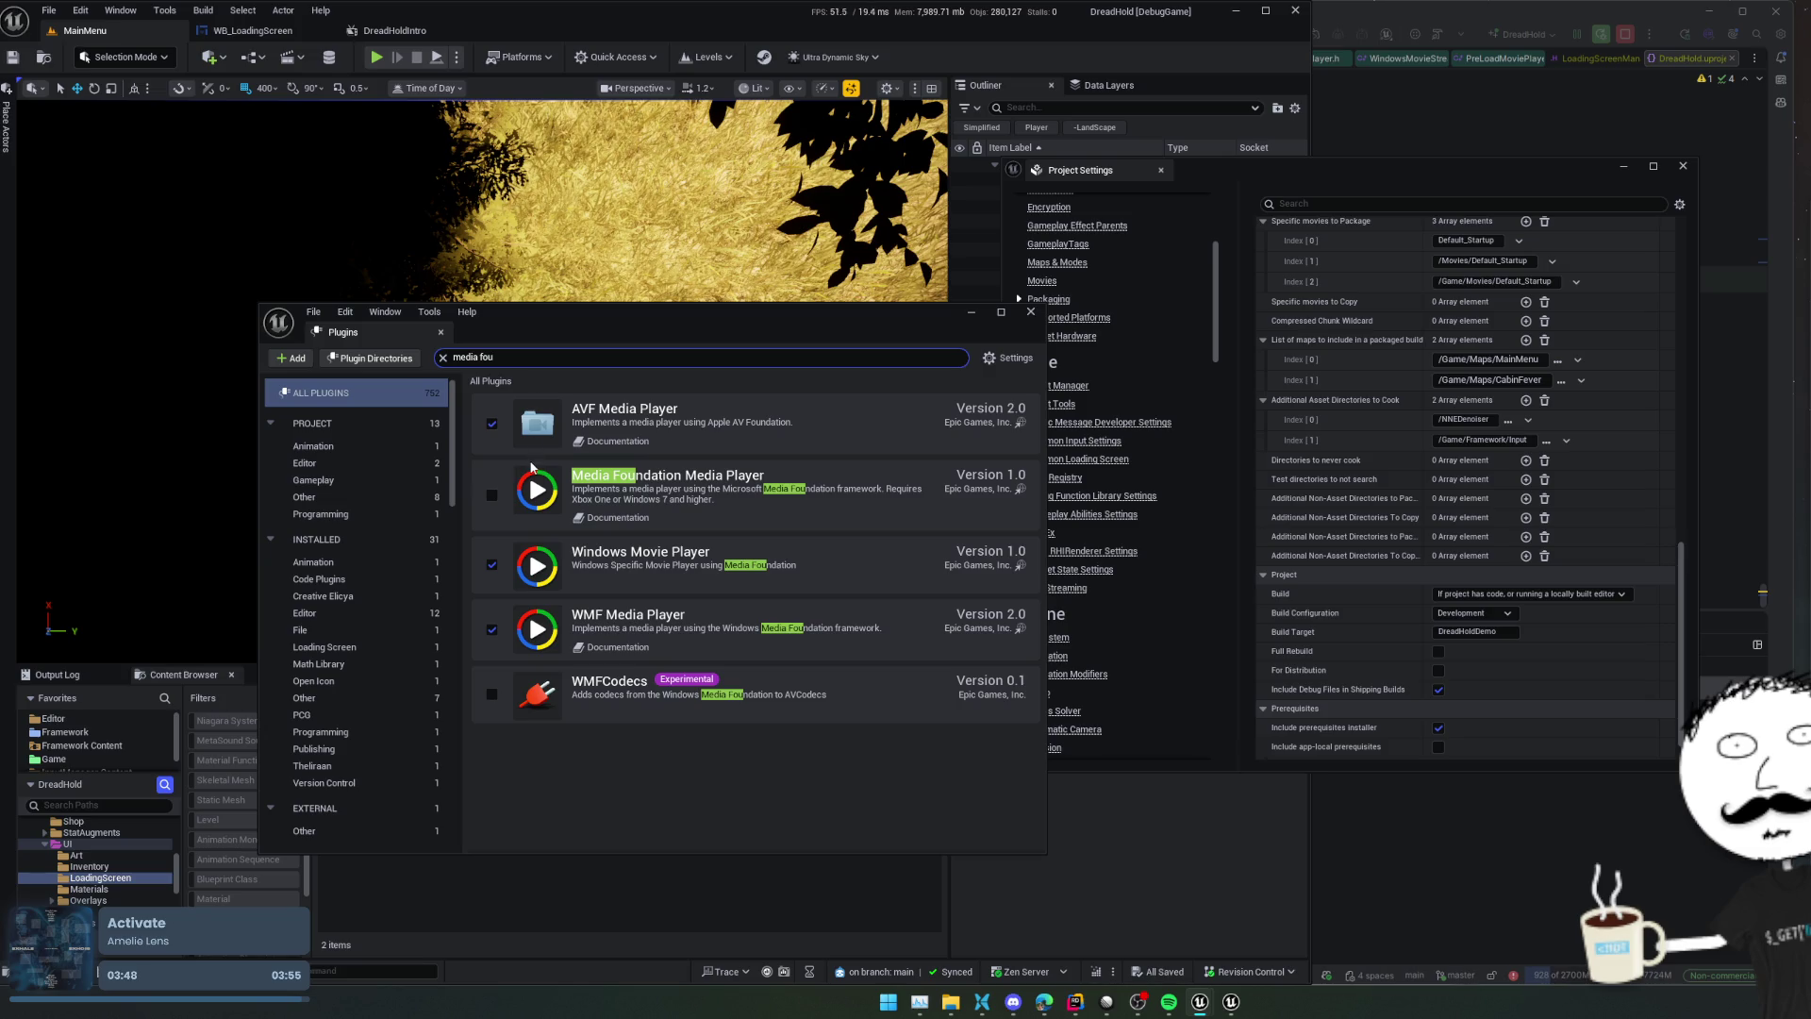
{"action": "left_click", "coordinate": [492, 494]}
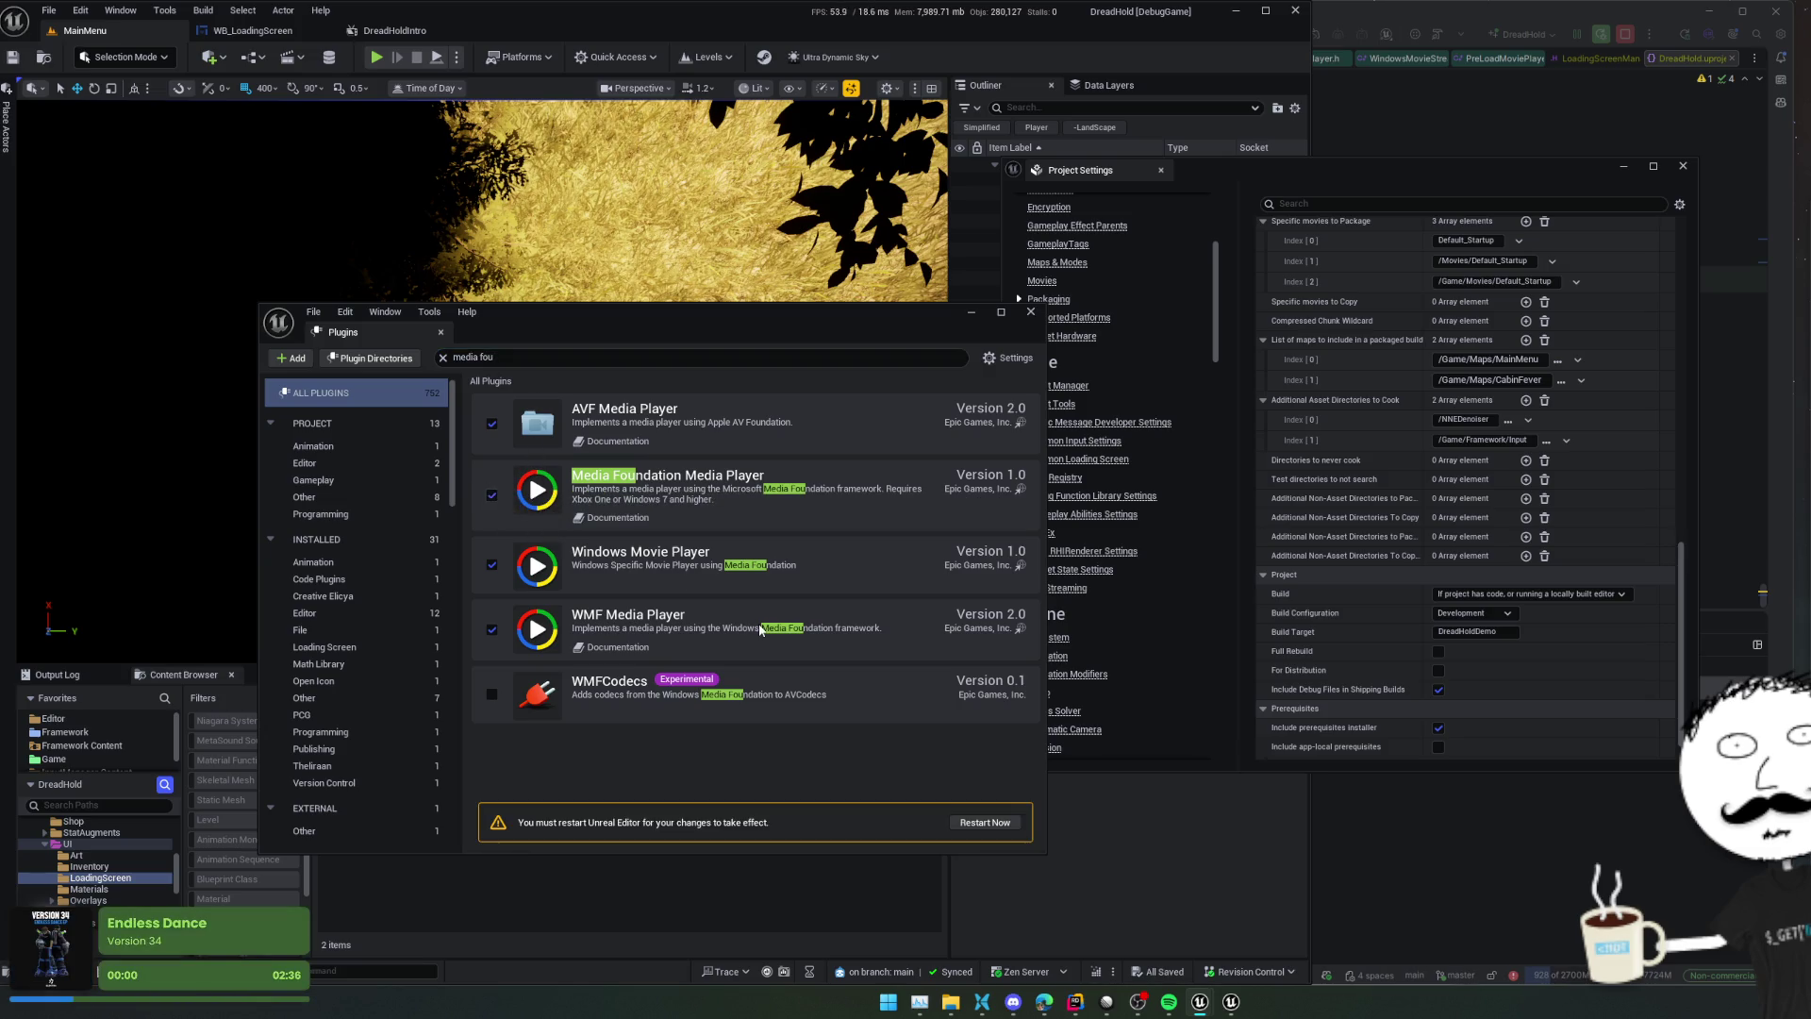
{"action": "left_click", "coordinate": [623, 518]}
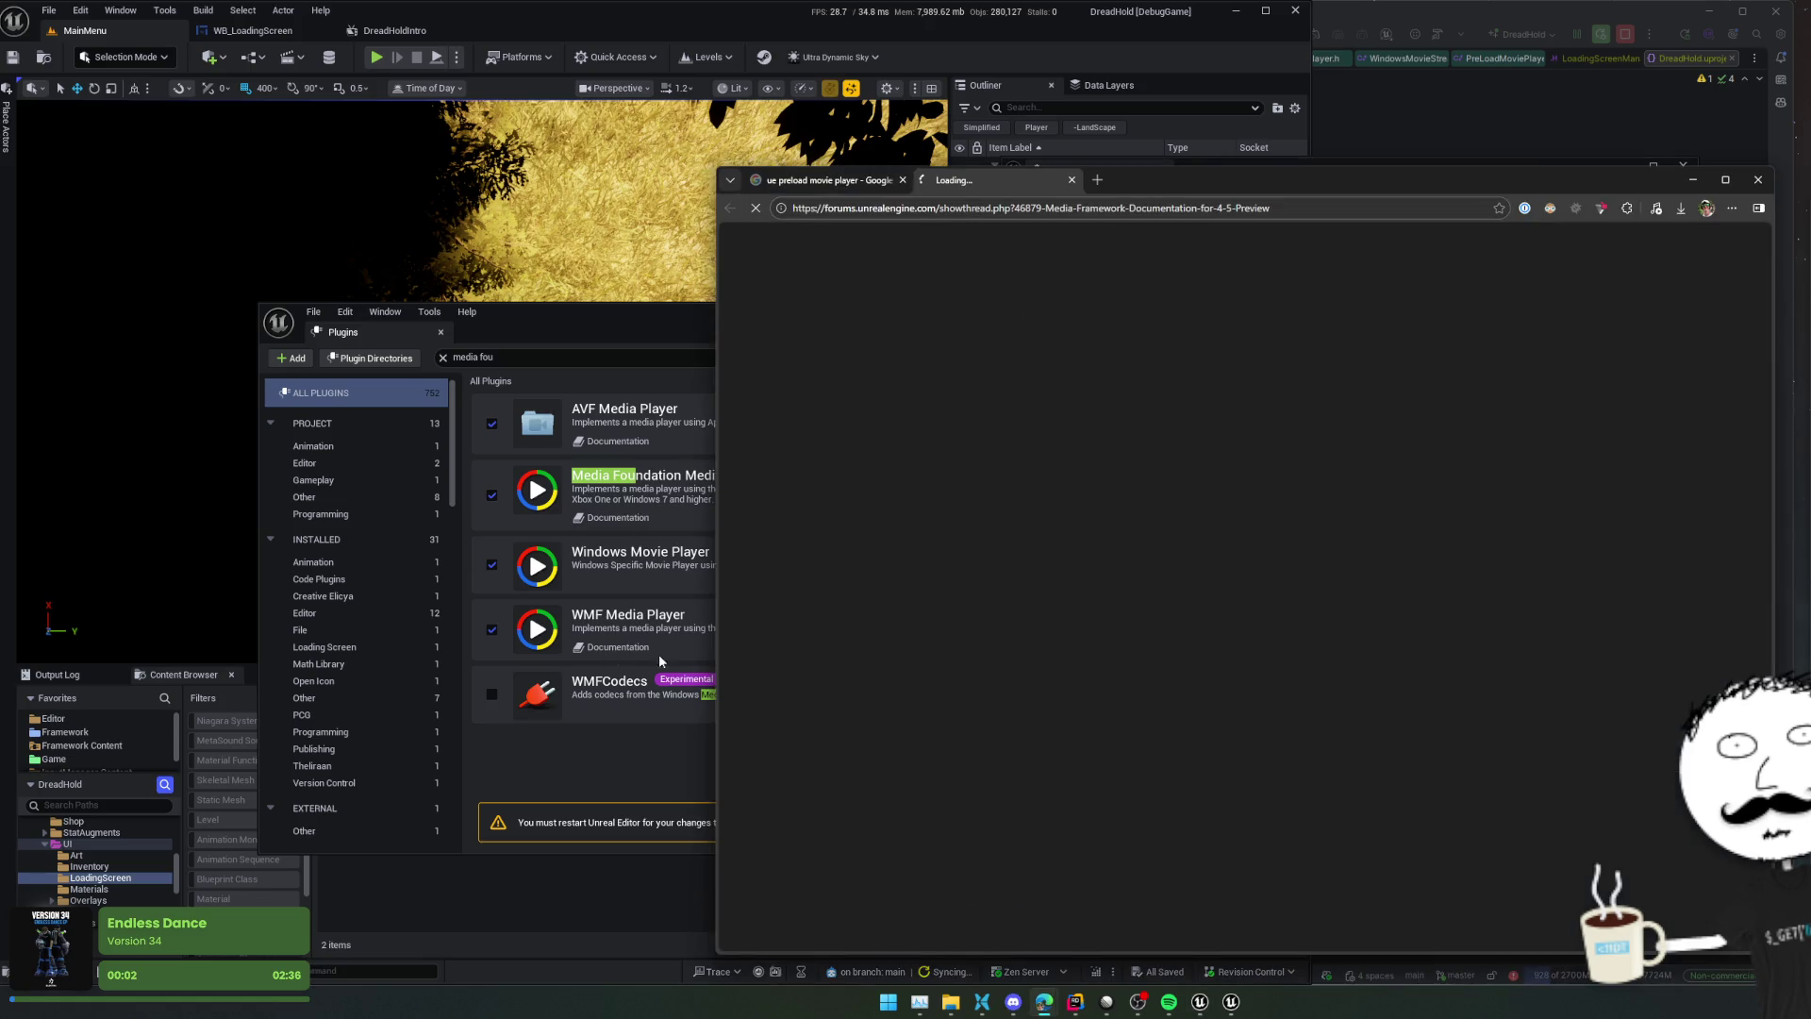
{"action": "left_click", "coordinate": [620, 776]}
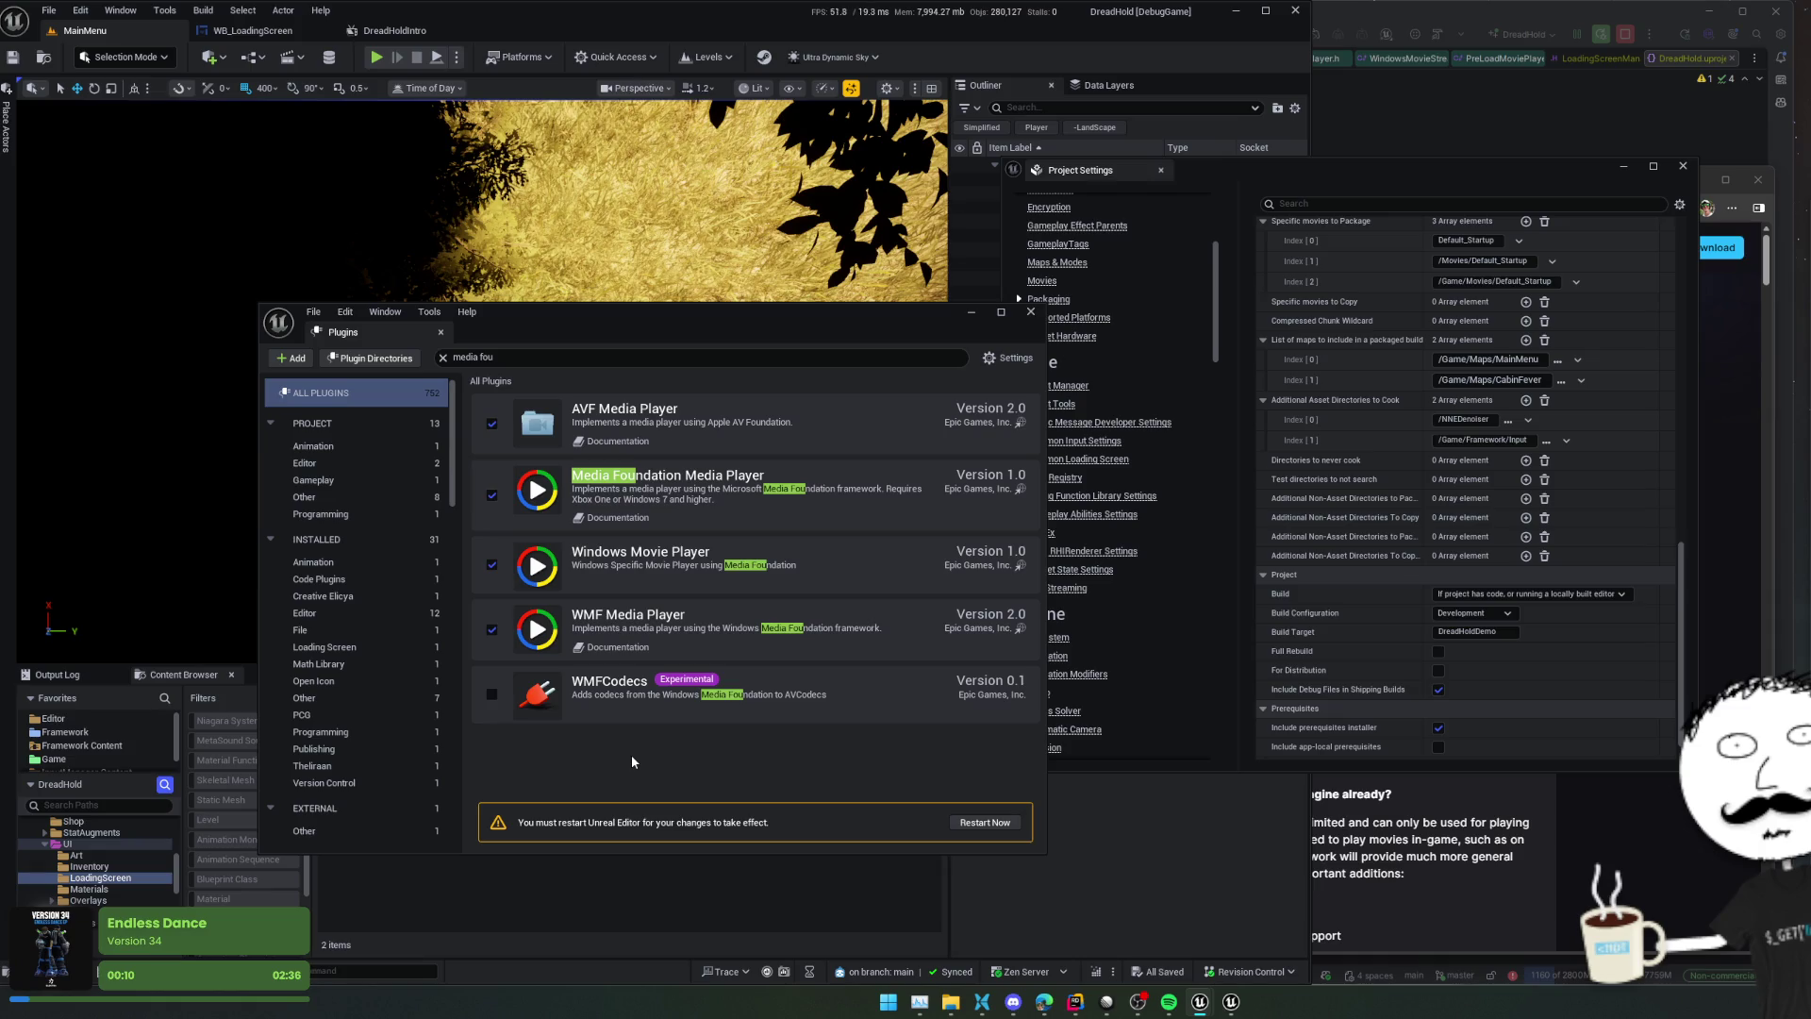
Enable the experimental WMFCodecs plugin, then close Plugins and Project Settings
{"action": "left_click", "coordinate": [484, 692]}
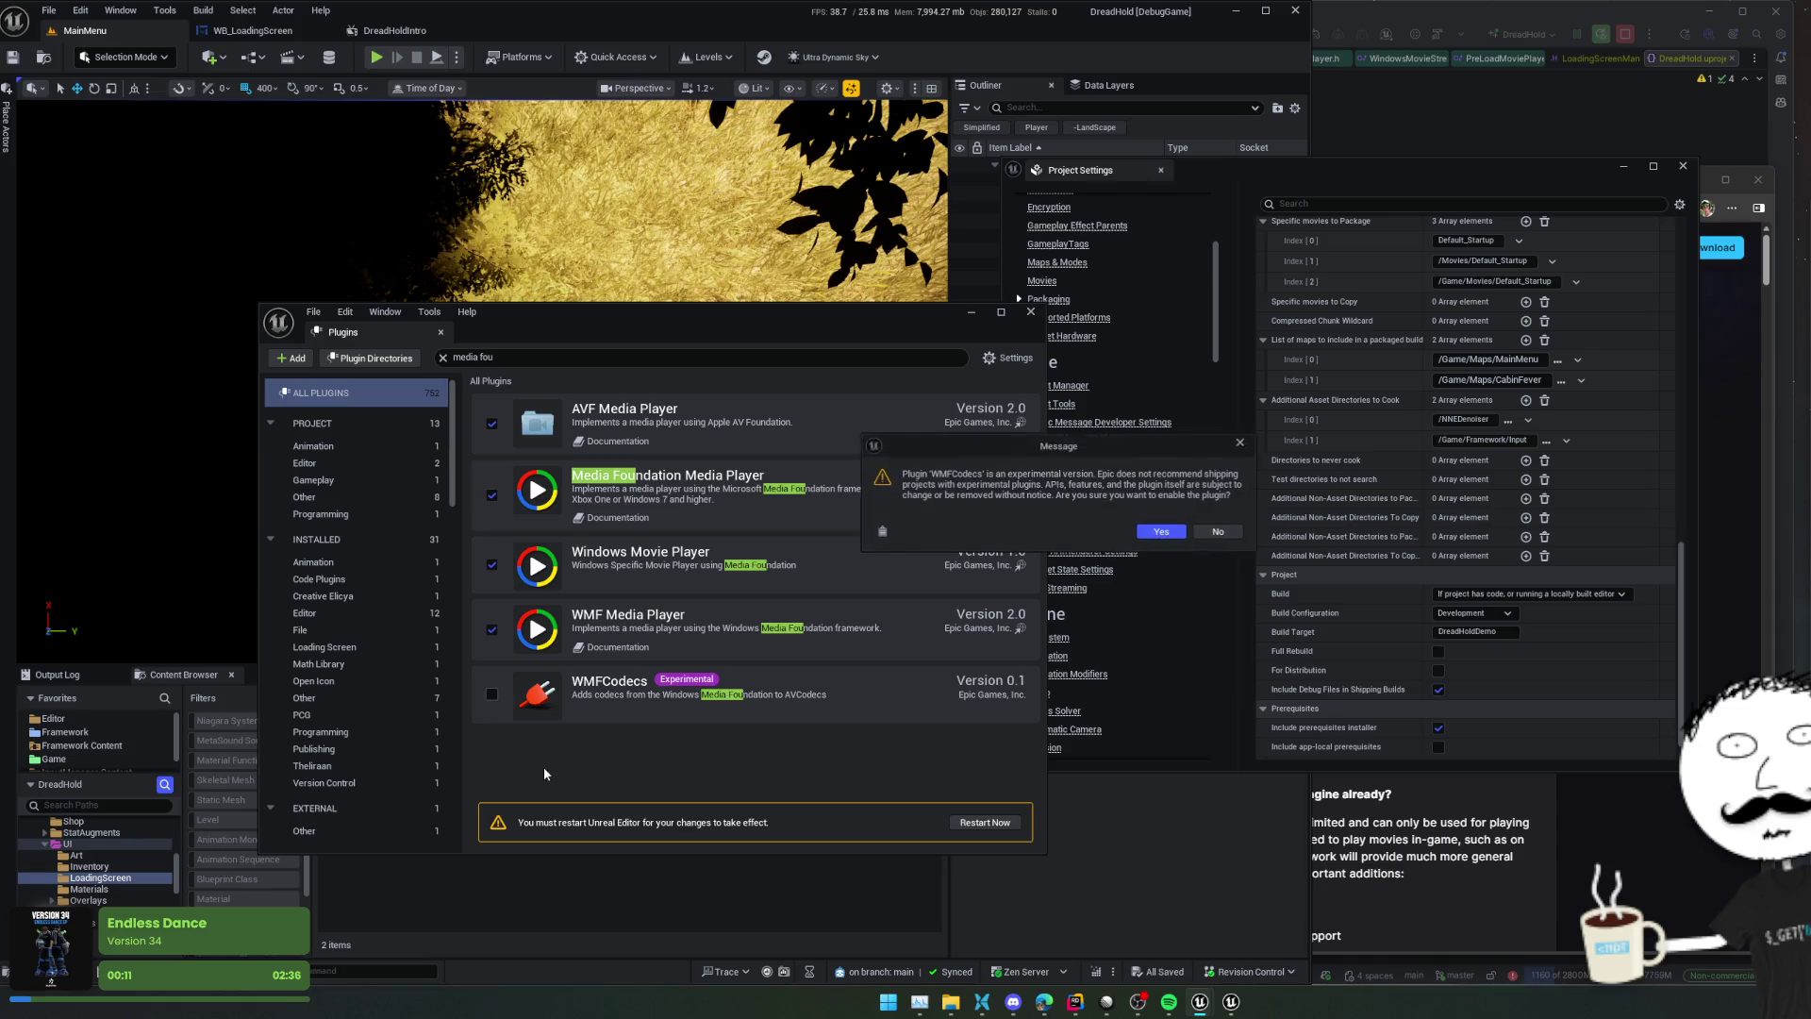
{"action": "left_click", "coordinate": [1161, 533]}
{"action": "left_click", "coordinate": [1031, 311]}
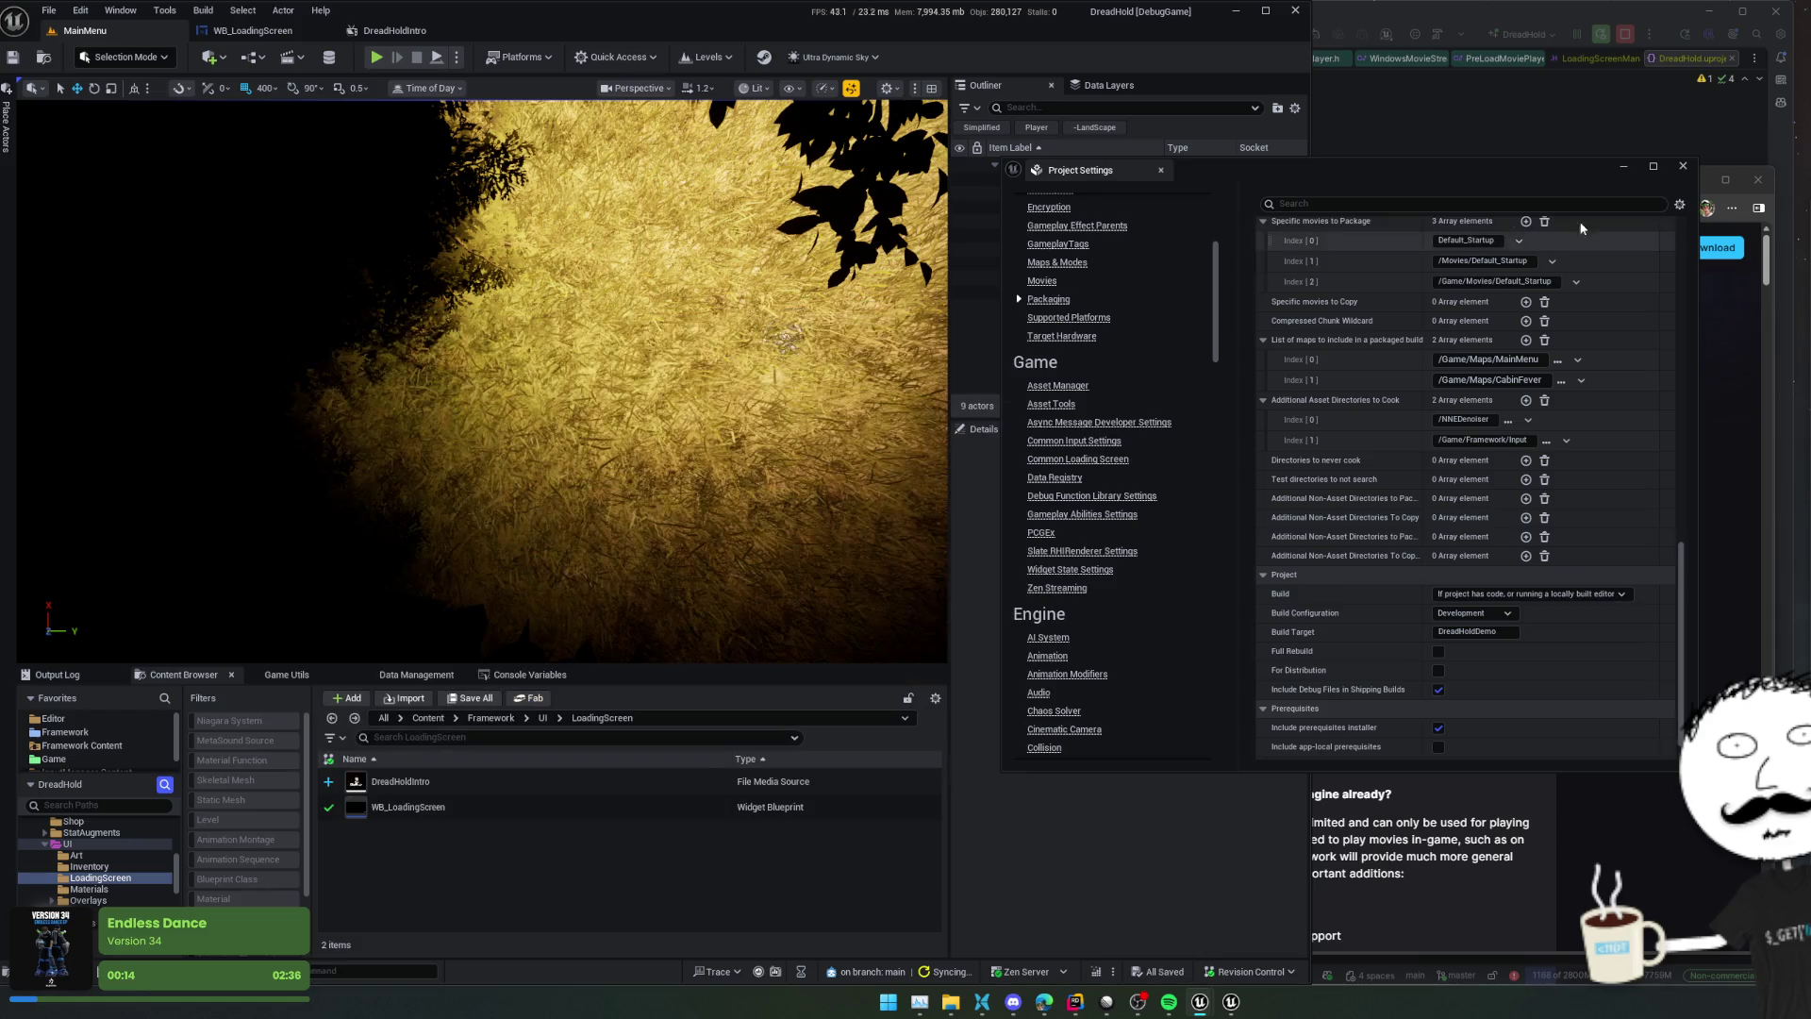
{"action": "left_click", "coordinate": [1679, 171]}
{"action": "left_click", "coordinate": [1469, 366]}
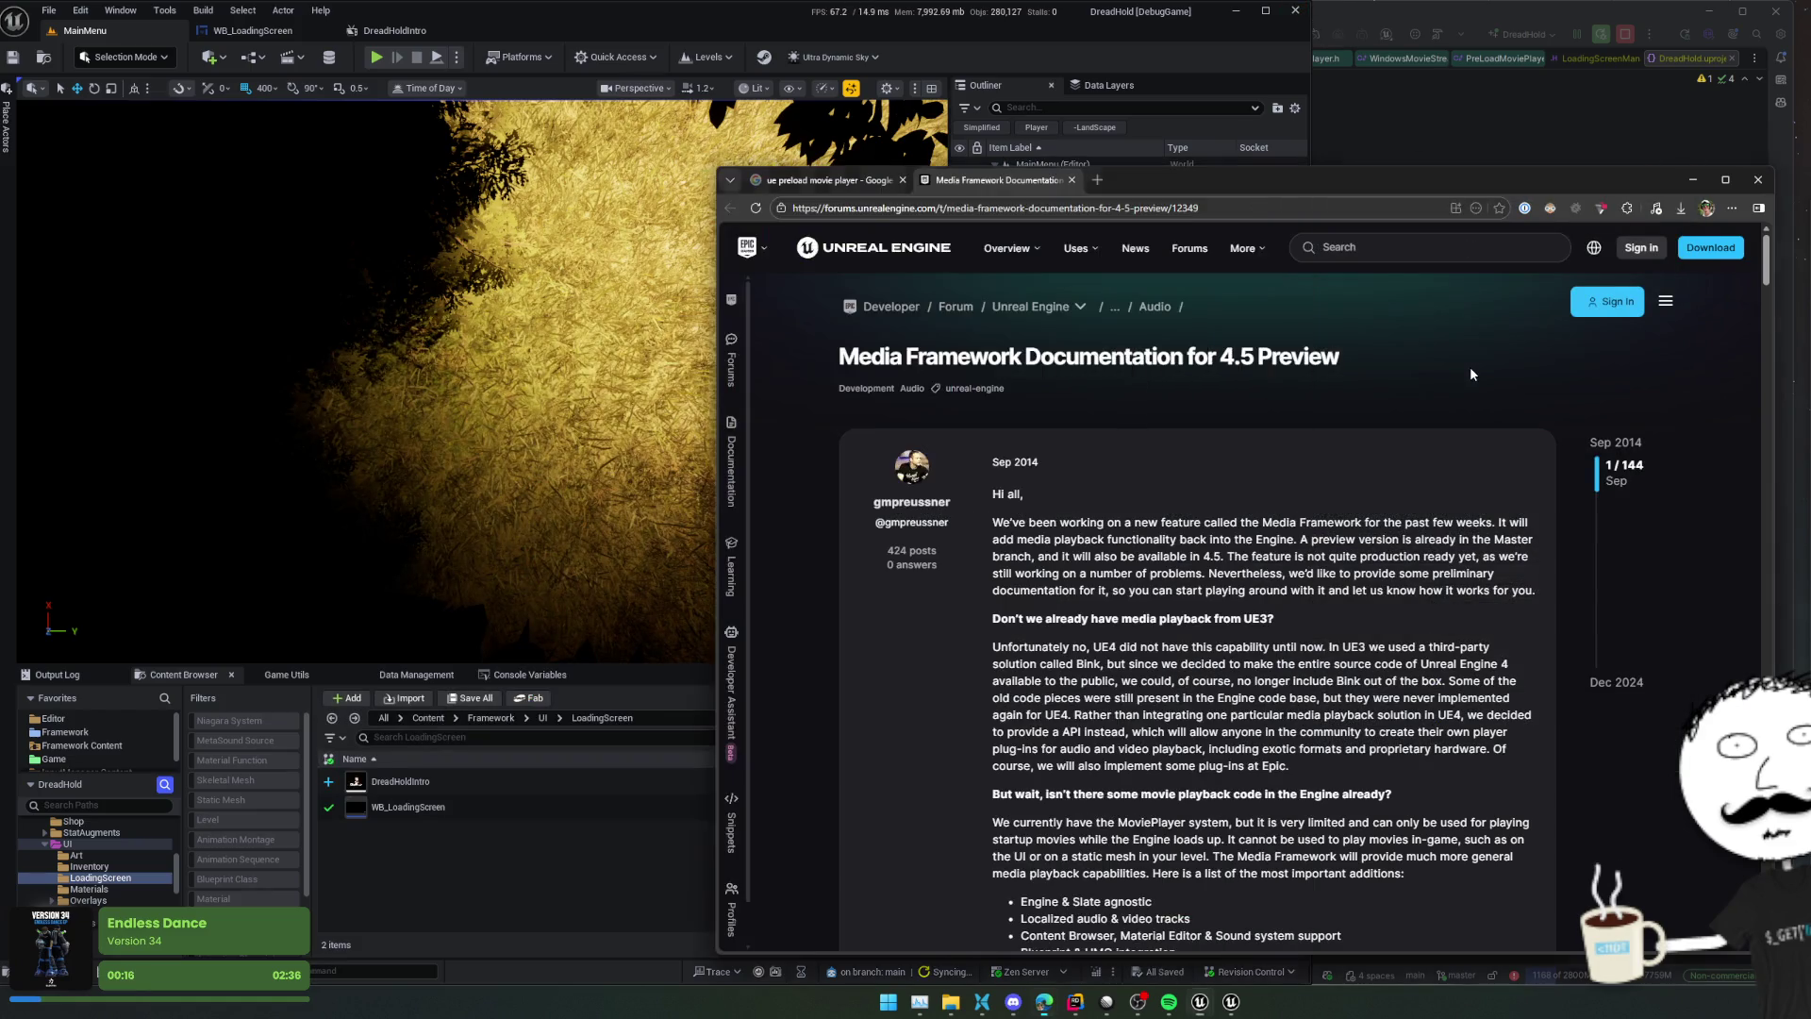
{"action": "scroll", "coordinate": [1440, 358], "scroll_direction": "down", "scroll_amount": 5}
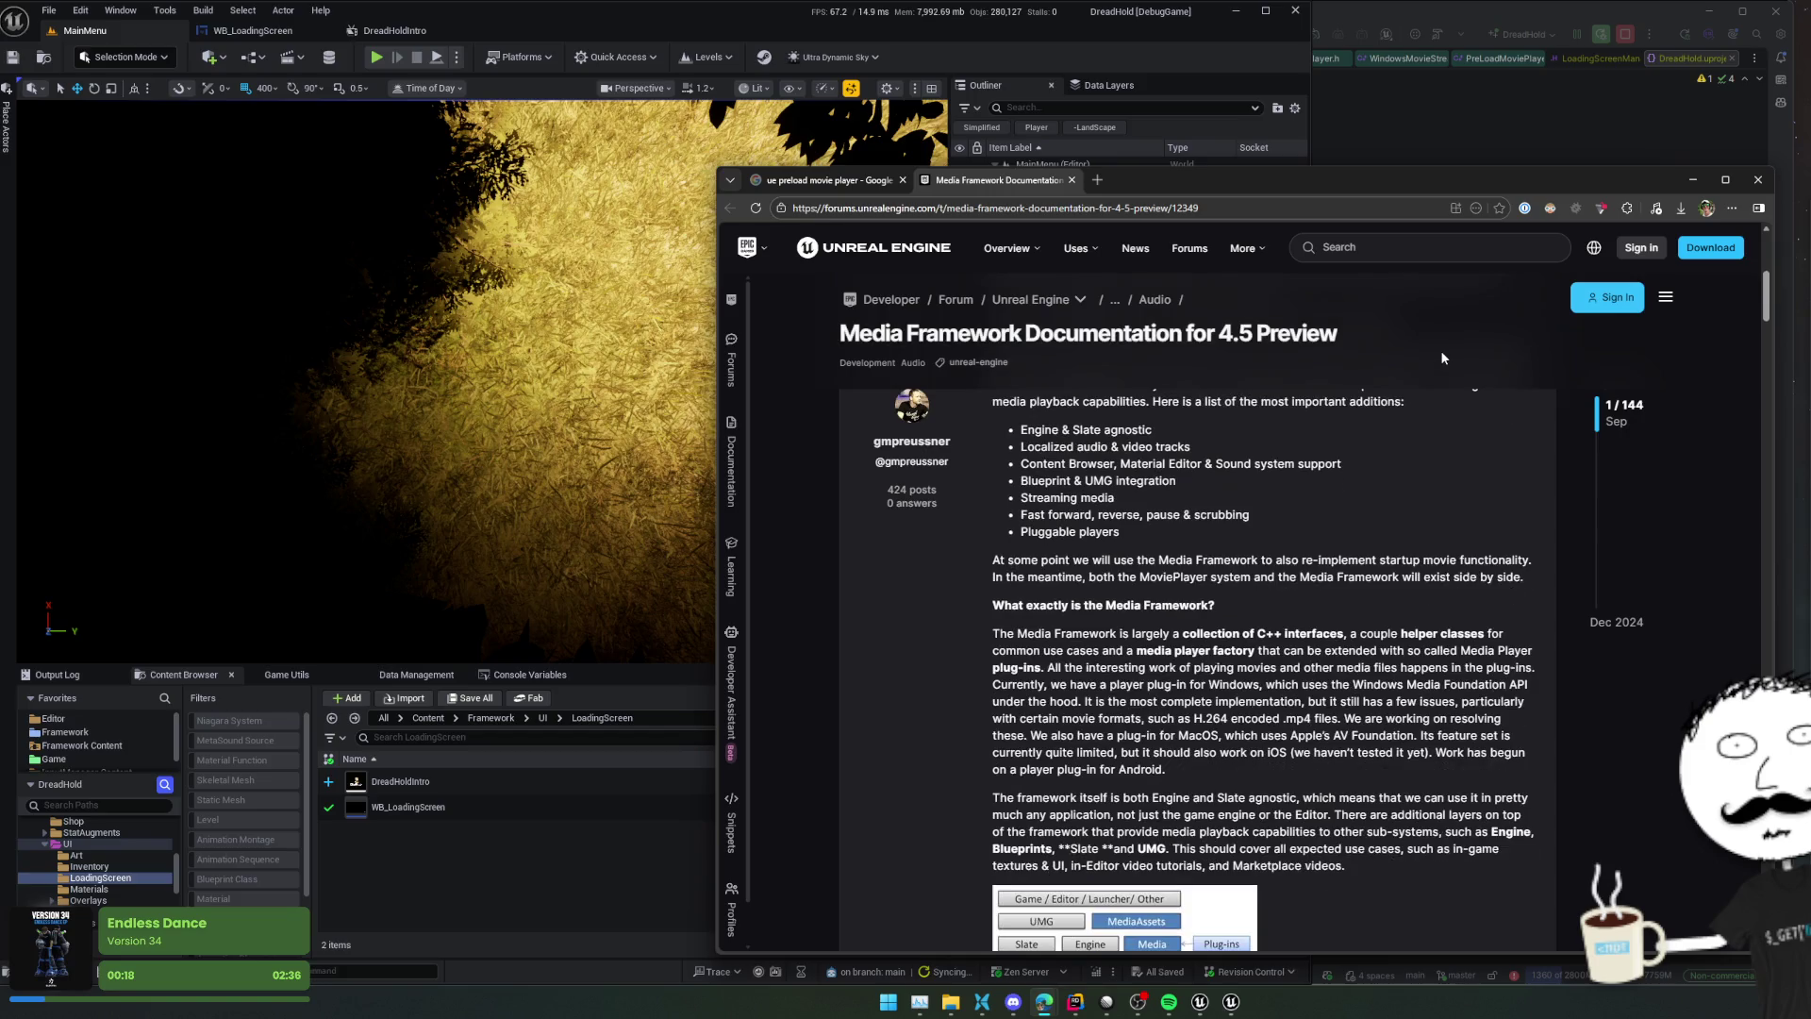
{"action": "scroll", "coordinate": [1441, 358], "scroll_direction": "down", "scroll_amount": 5}
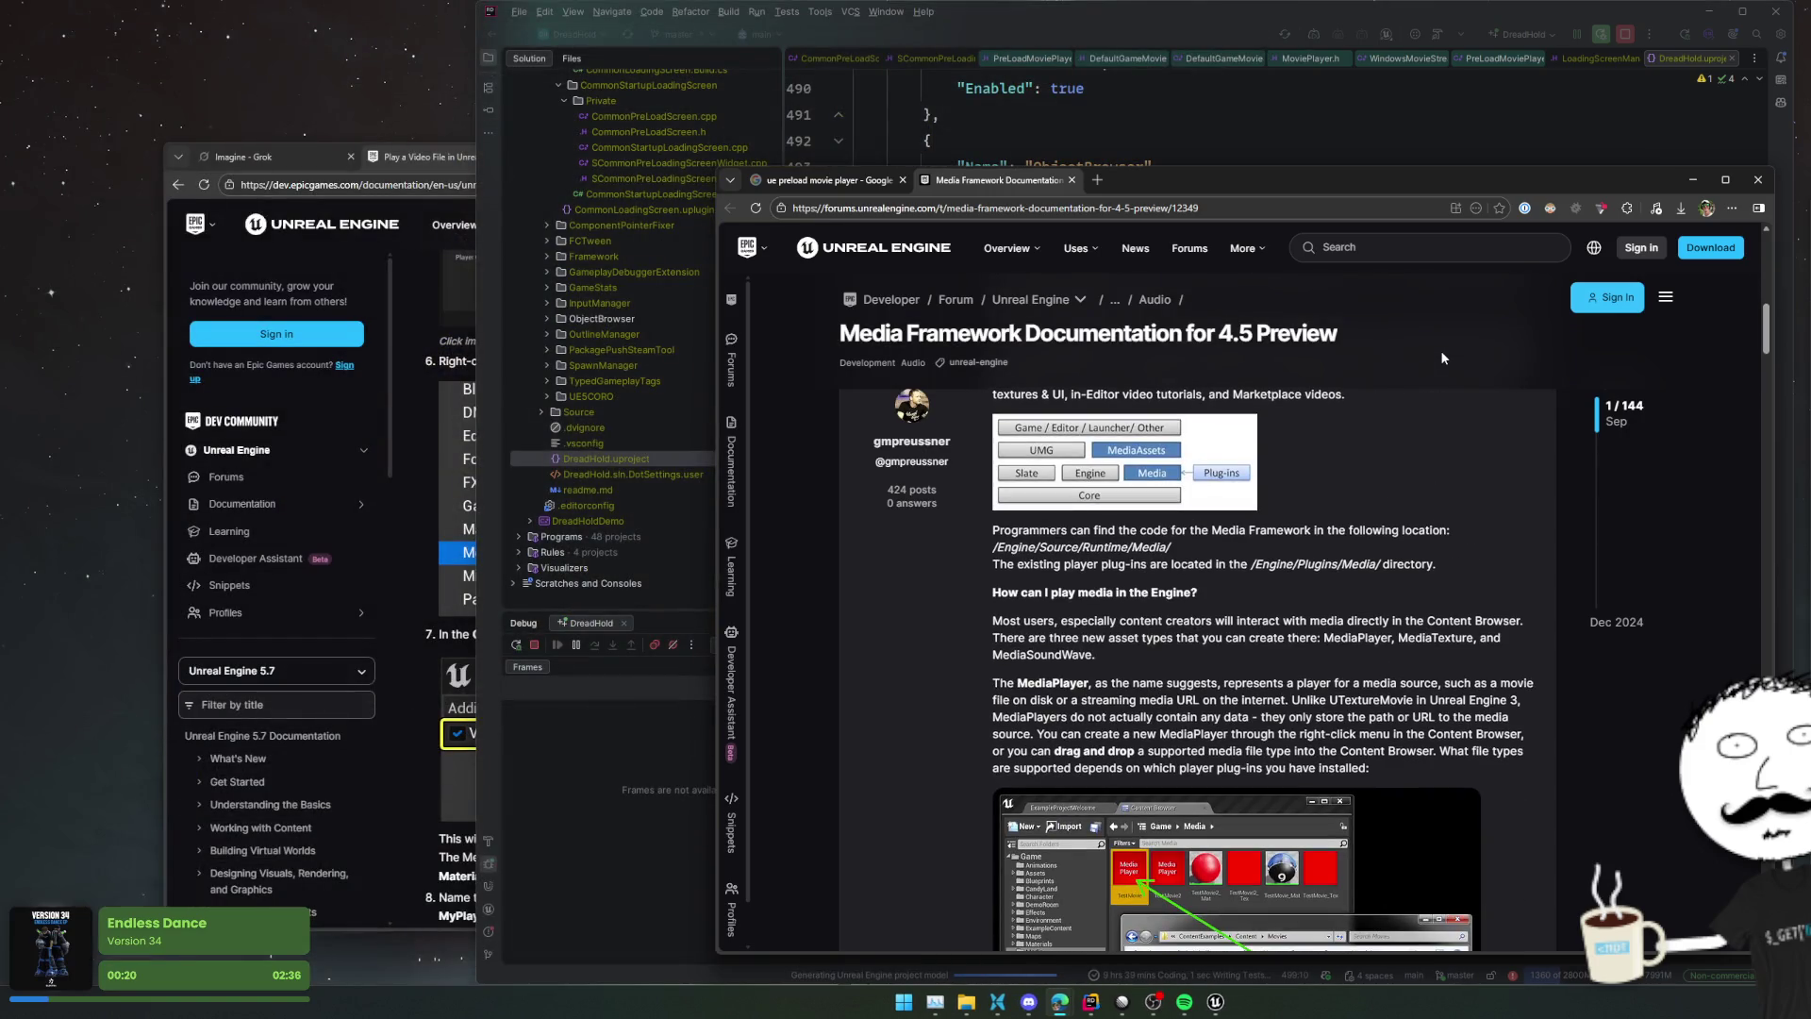
{"action": "scroll", "coordinate": [1442, 358], "scroll_direction": "down", "scroll_amount": 4}
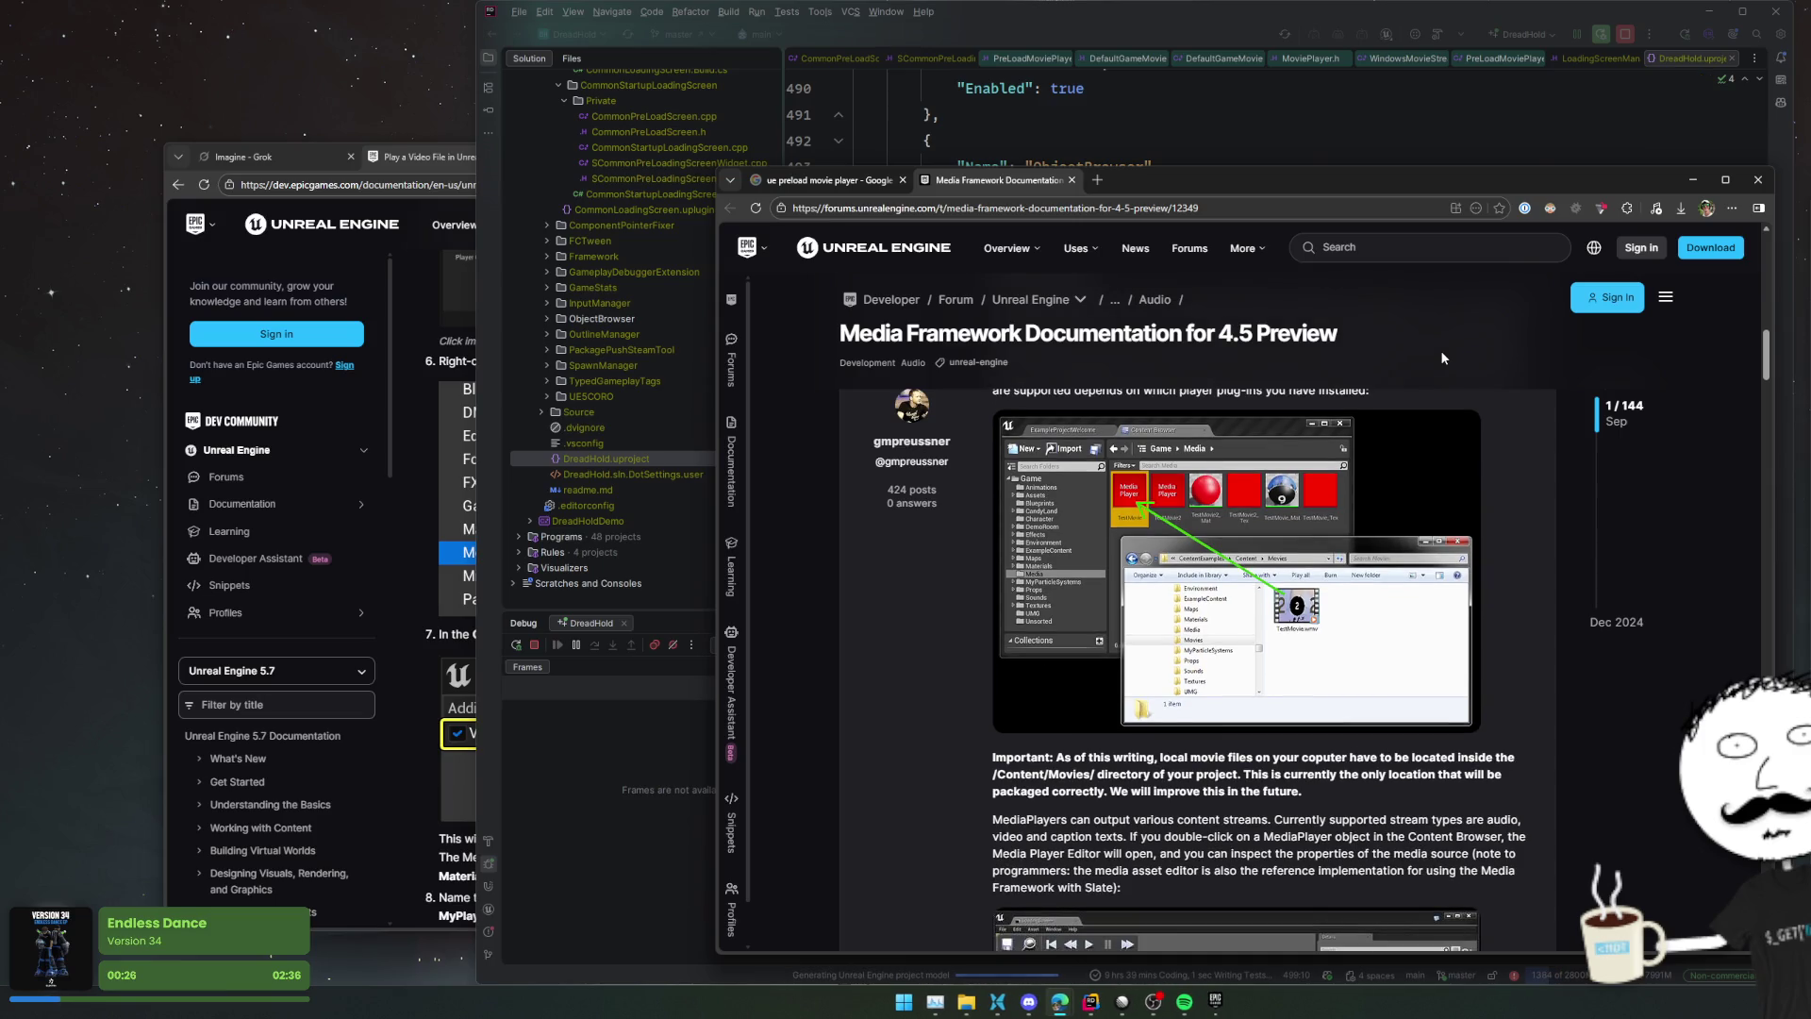
{"action": "scroll", "coordinate": [1441, 358], "scroll_direction": "down", "scroll_amount": 1}
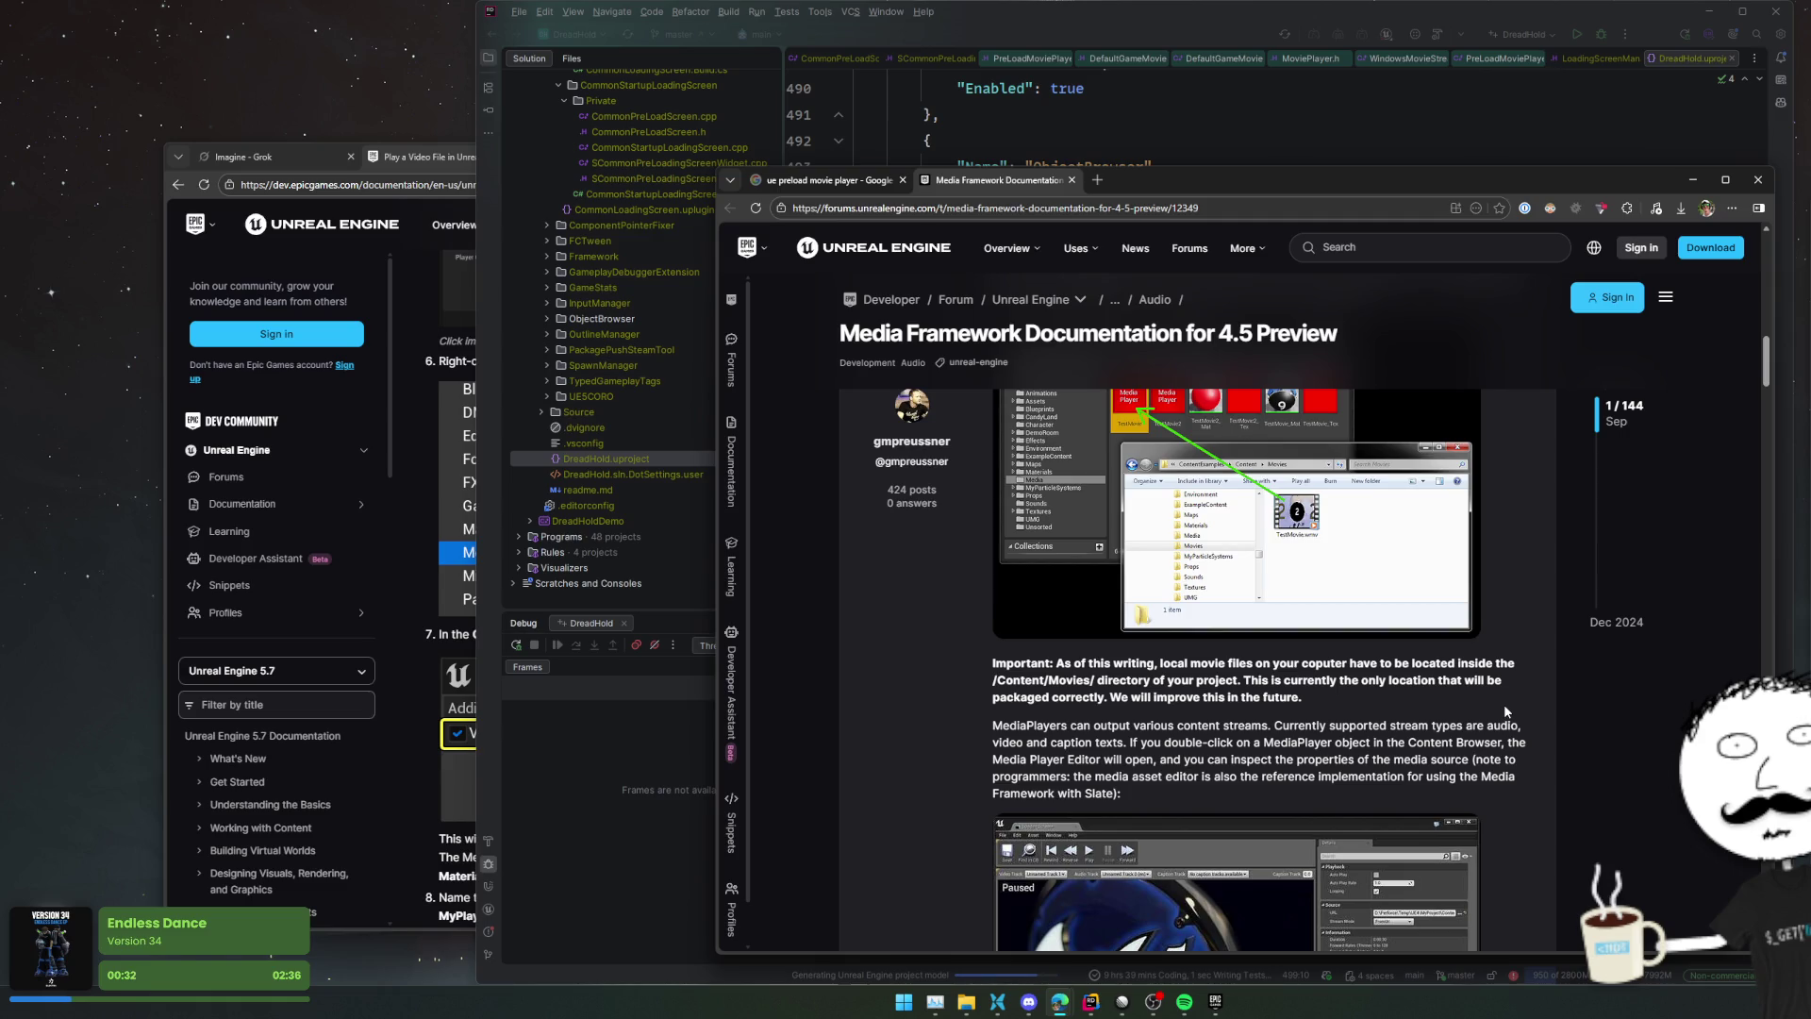
{"action": "scroll", "coordinate": [1506, 700], "scroll_direction": "down", "scroll_amount": 3}
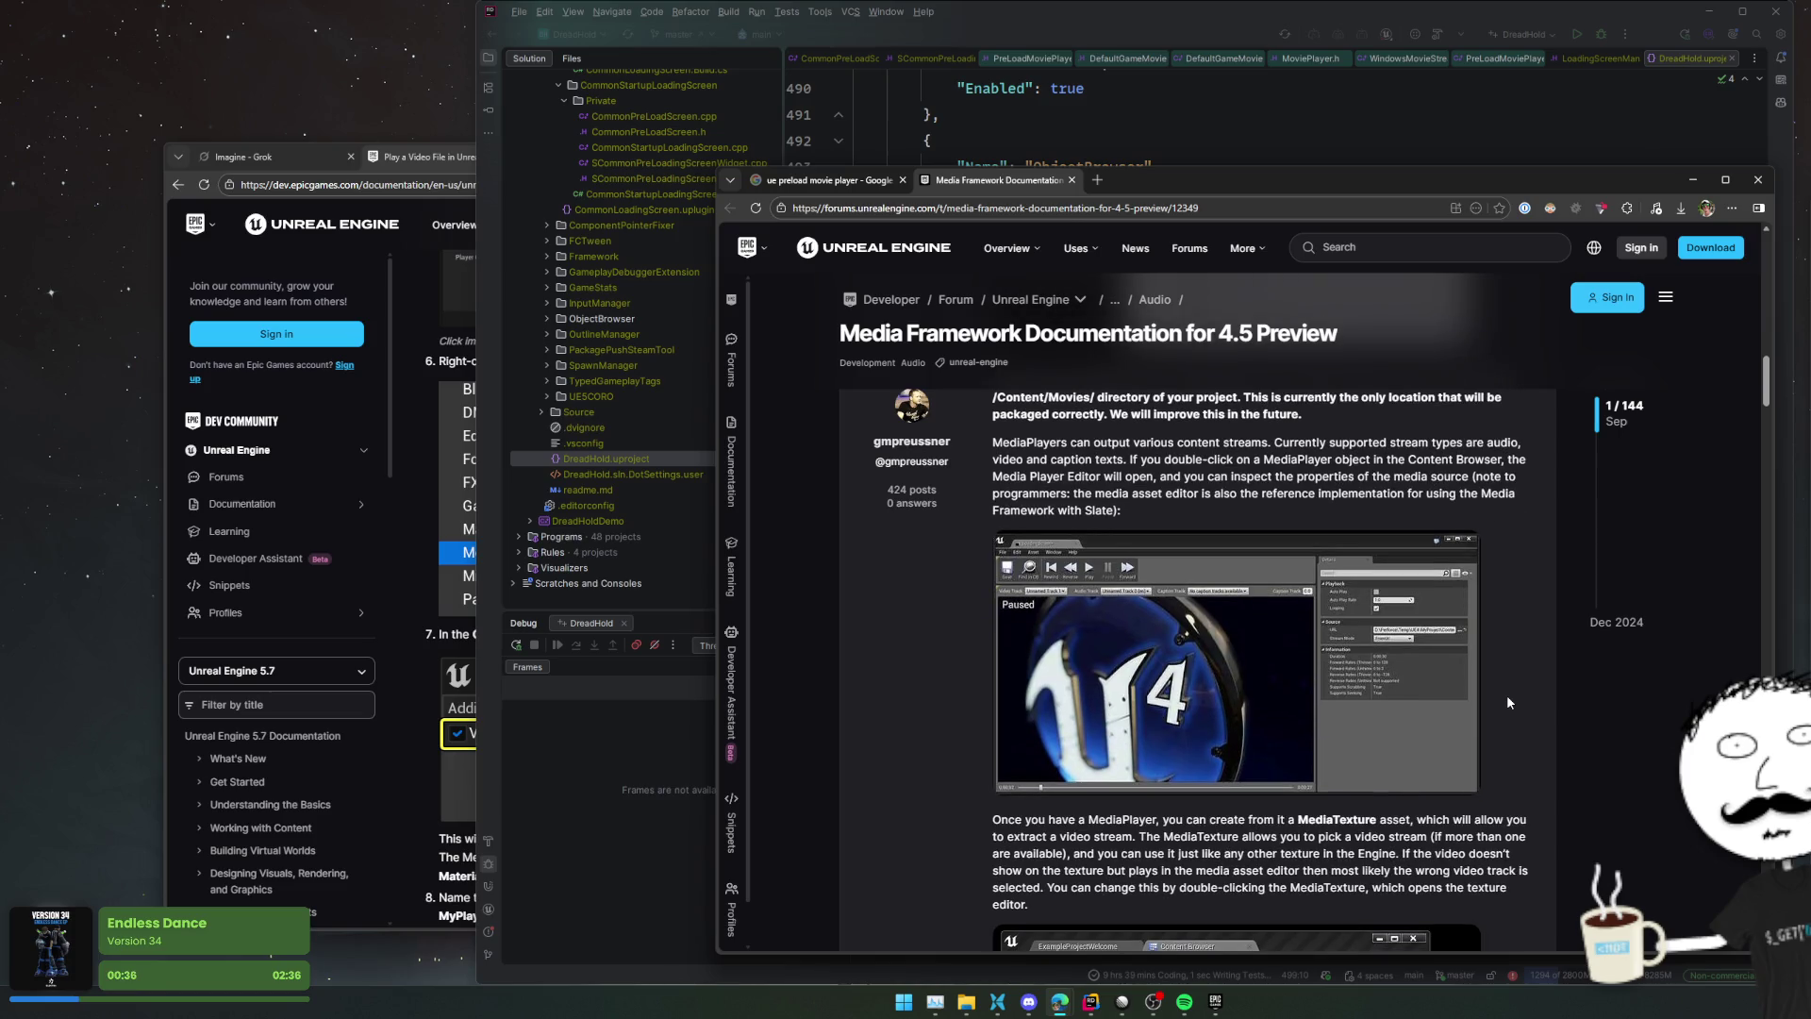
{"action": "scroll", "coordinate": [1507, 694], "scroll_direction": "down", "scroll_amount": 4}
{"action": "scroll", "coordinate": [1508, 689], "scroll_direction": "down", "scroll_amount": 6}
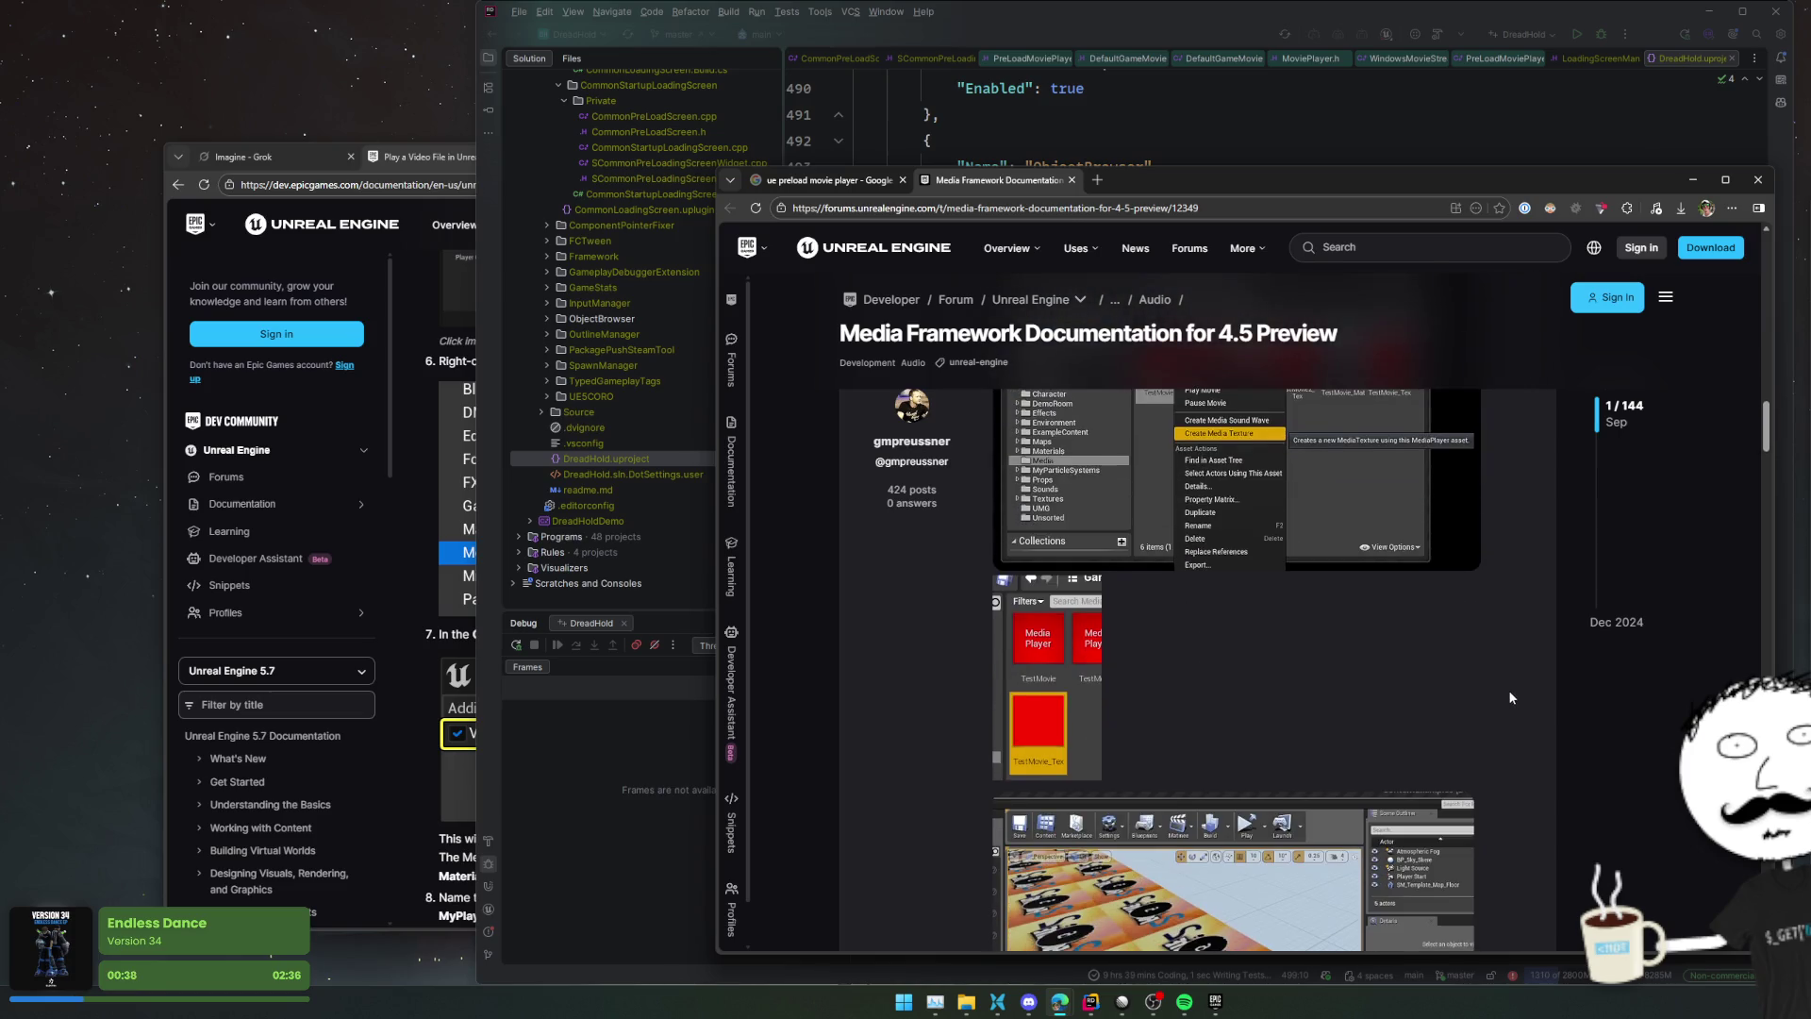
{"action": "scroll", "coordinate": [1510, 695], "scroll_direction": "down", "scroll_amount": 10}
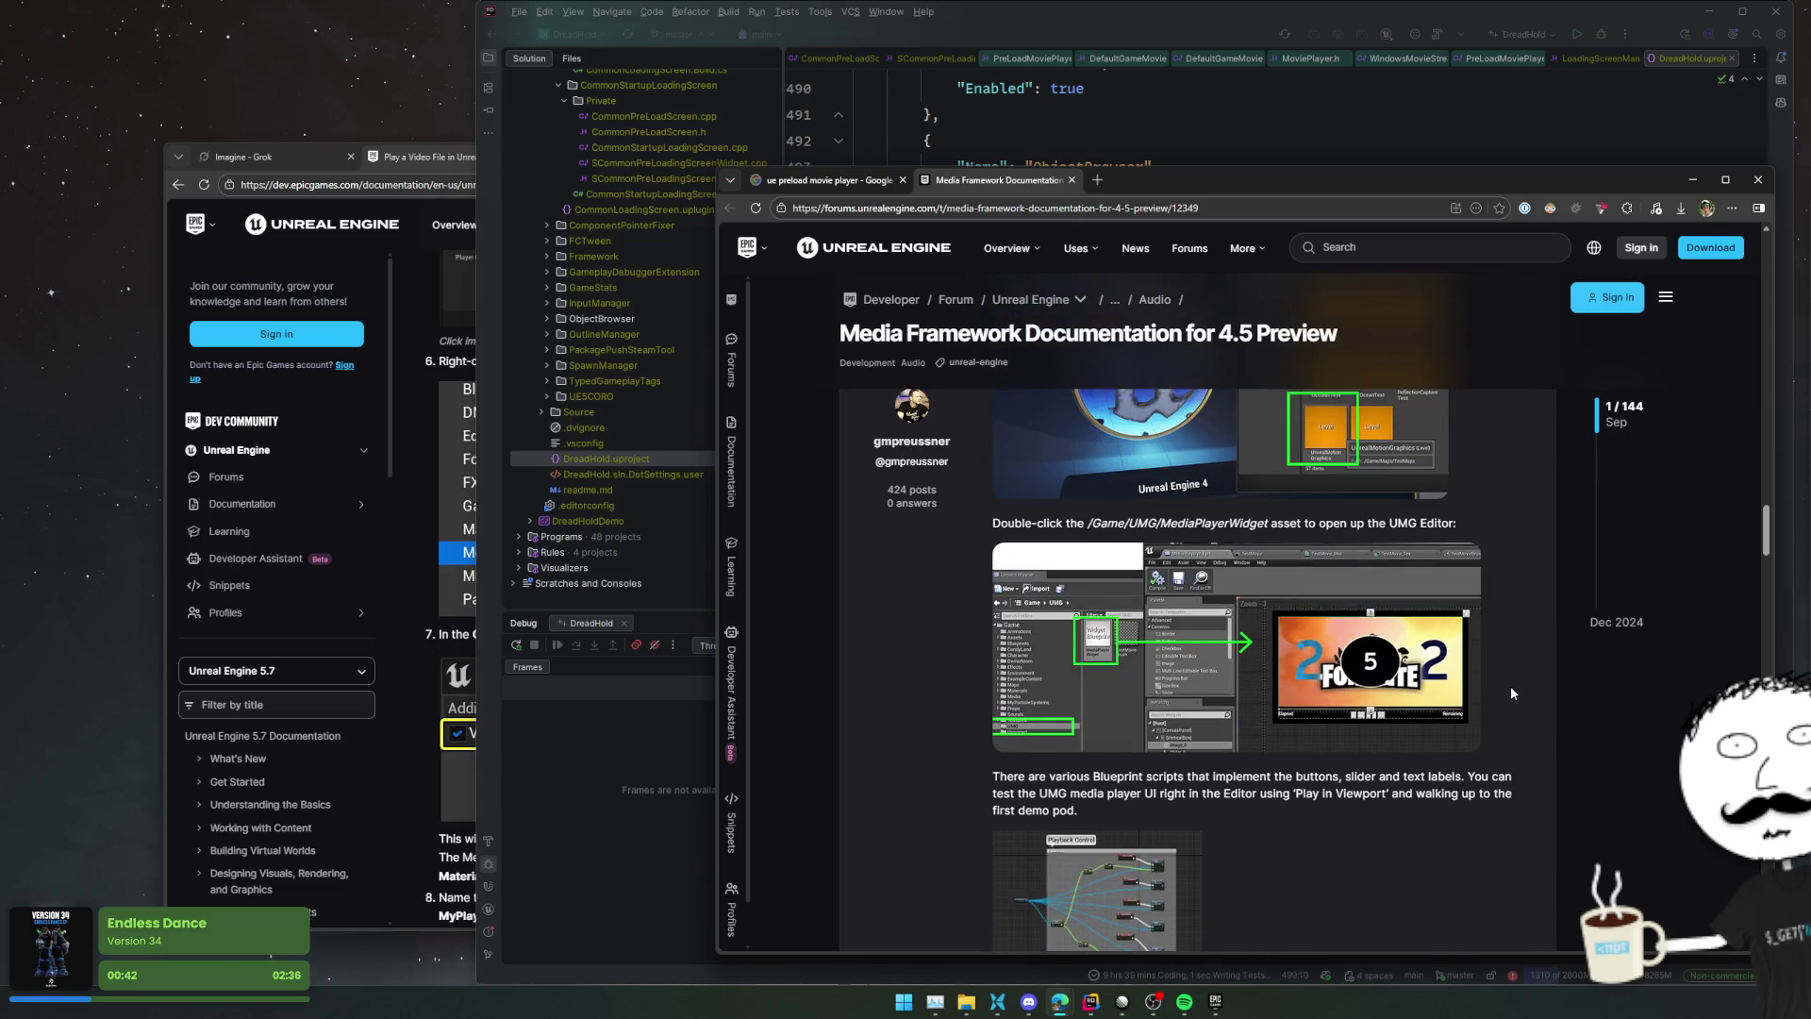
{"action": "scroll", "coordinate": [1509, 691], "scroll_direction": "up", "scroll_amount": 4}
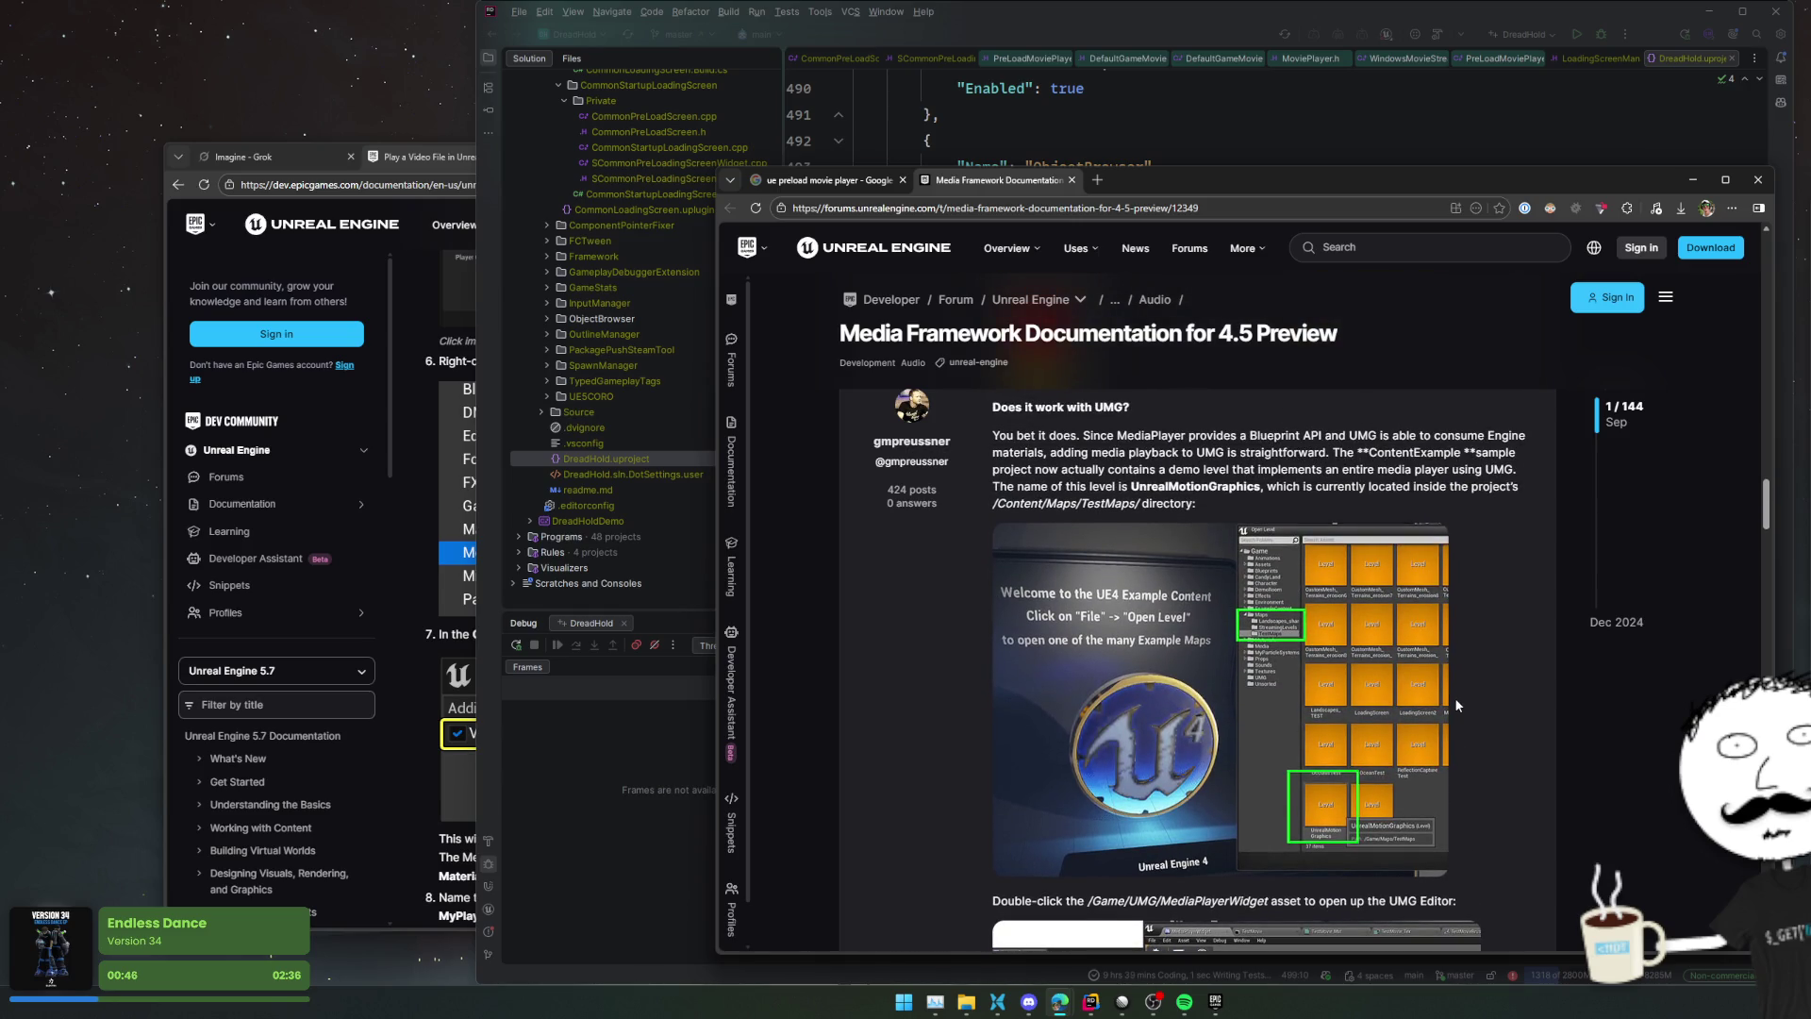
{"action": "scroll", "coordinate": [1455, 704], "scroll_direction": "down", "scroll_amount": 3}
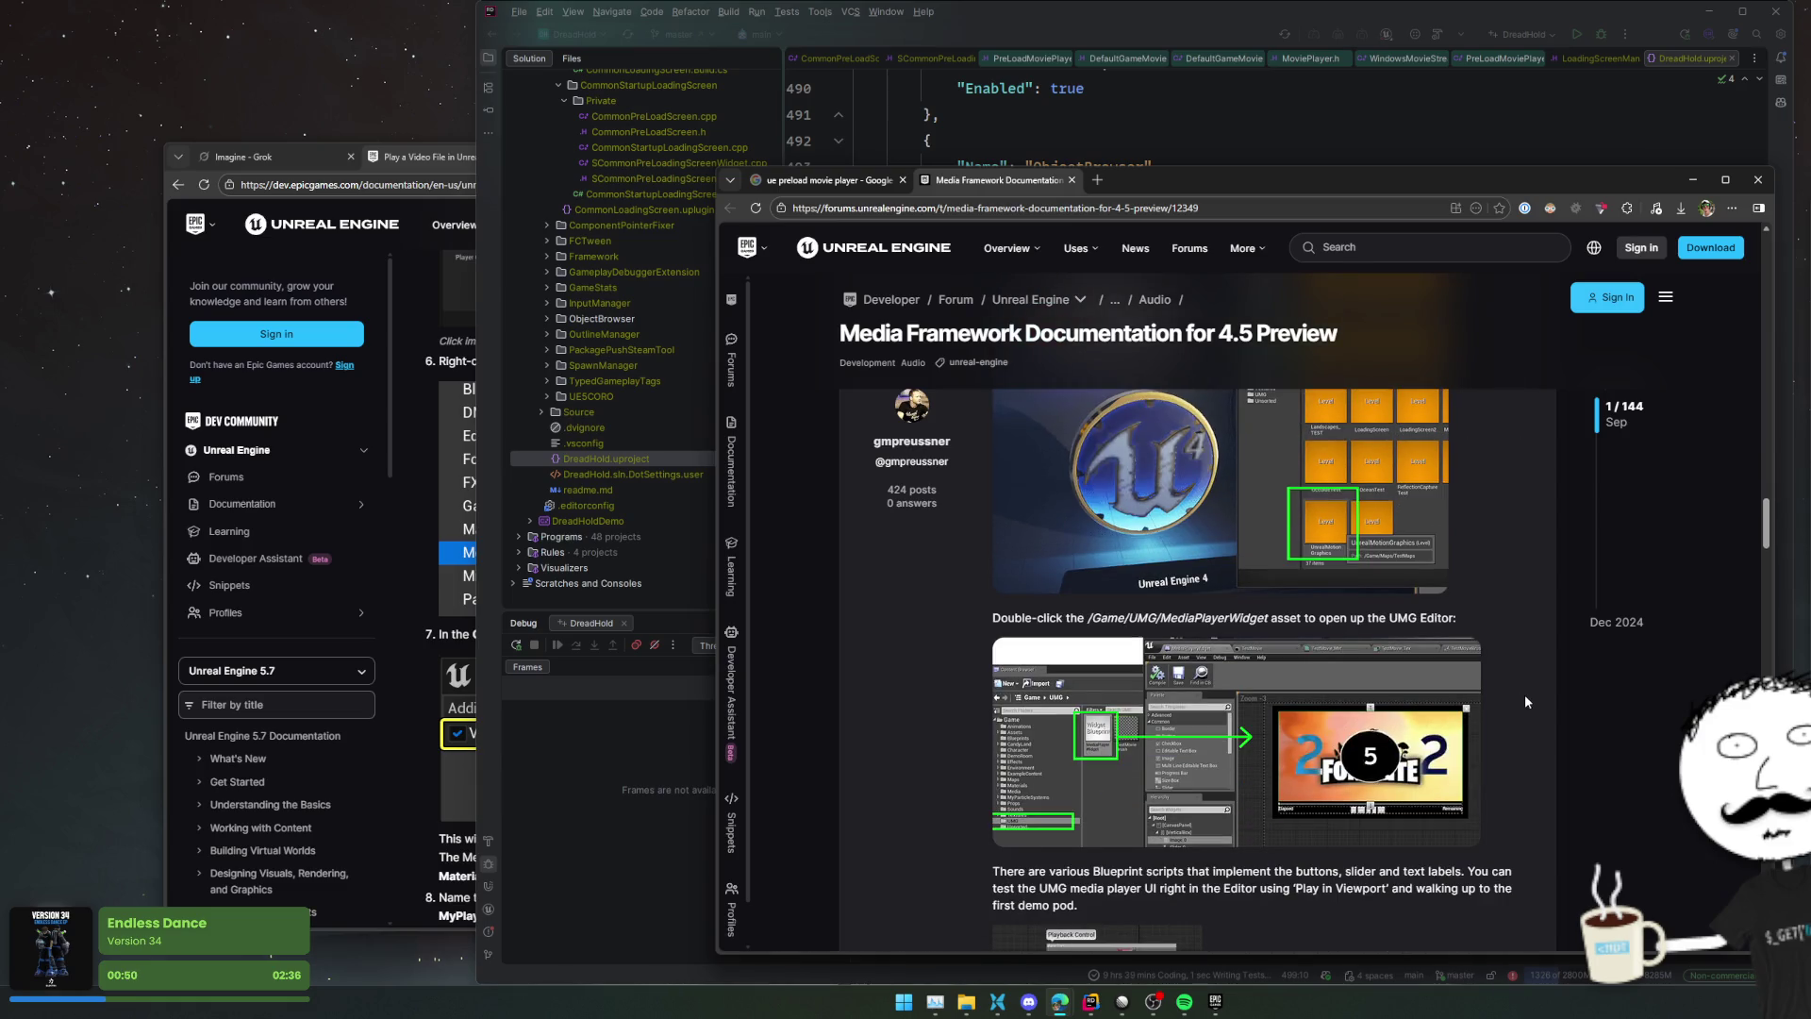
{"action": "scroll", "coordinate": [1524, 694], "scroll_direction": "down", "scroll_amount": 5}
{"action": "scroll", "coordinate": [1465, 592], "scroll_direction": "down", "scroll_amount": 4}
{"action": "scroll", "coordinate": [1465, 591], "scroll_direction": "down", "scroll_amount": 4}
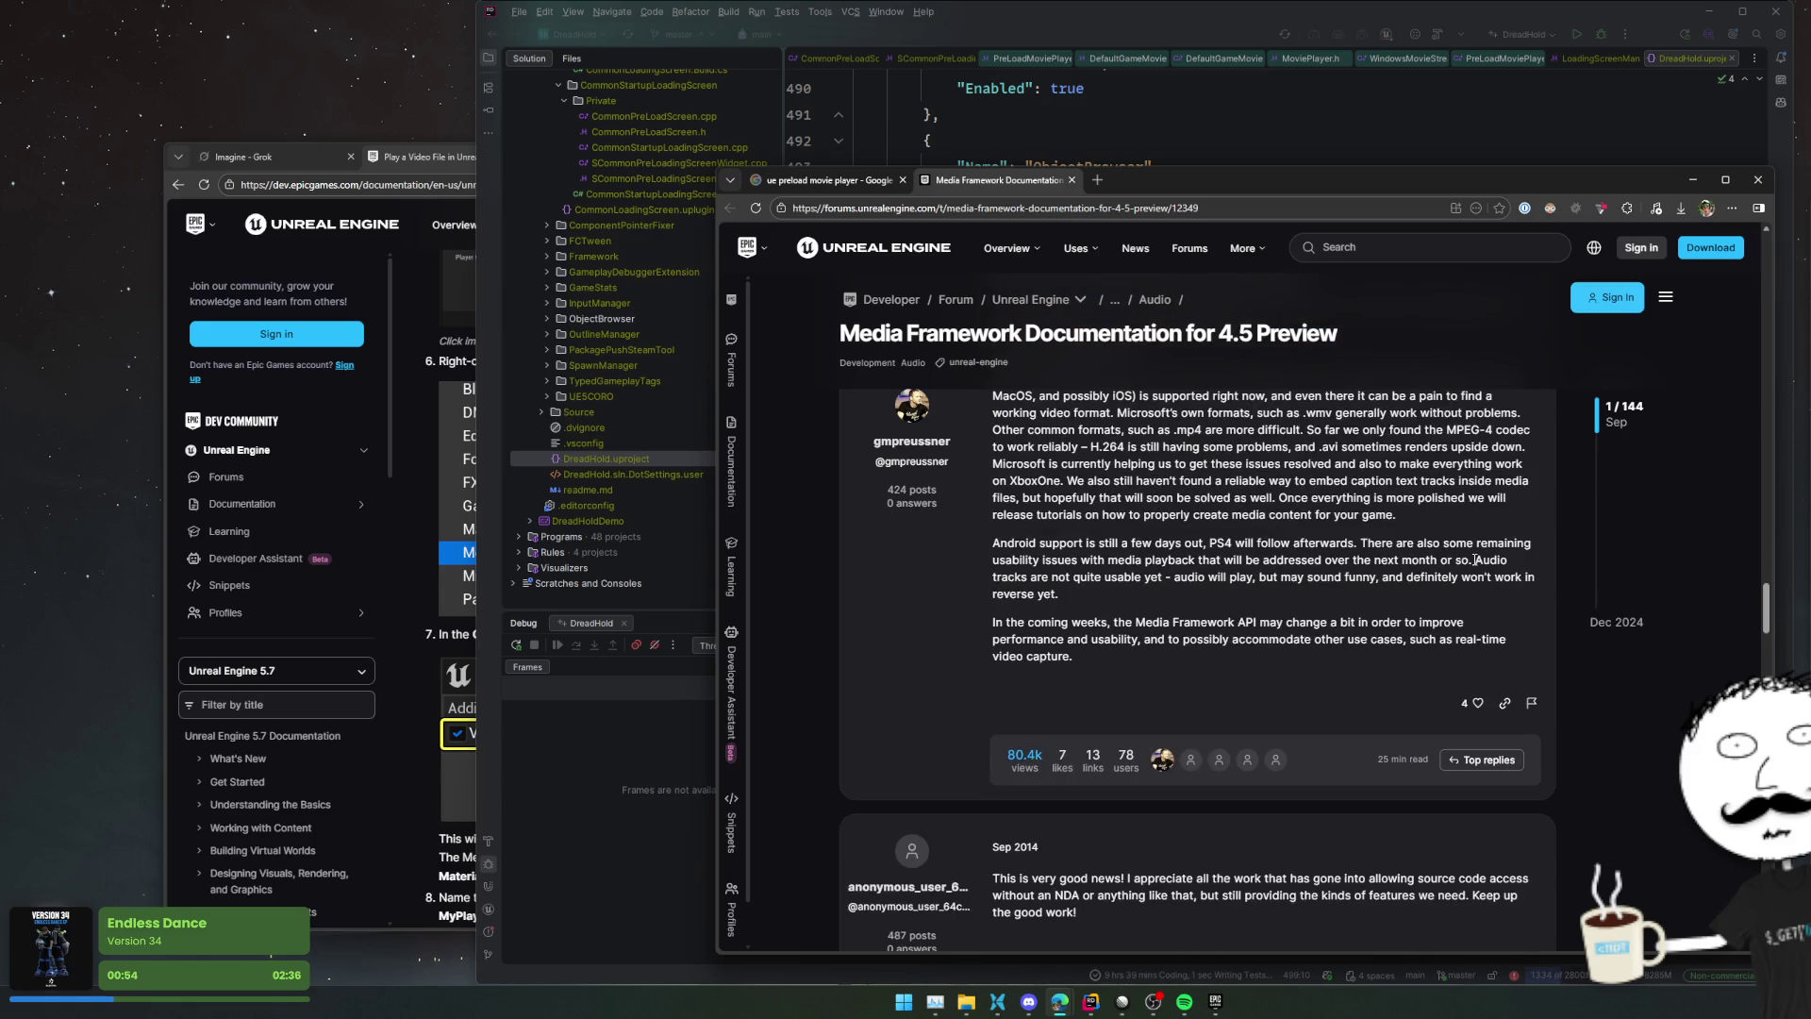
Close the Epic Games Launcher and bring up DreadHold.uproject's plugin list in Rider
{"action": "left_click", "coordinate": [1300, 19]}
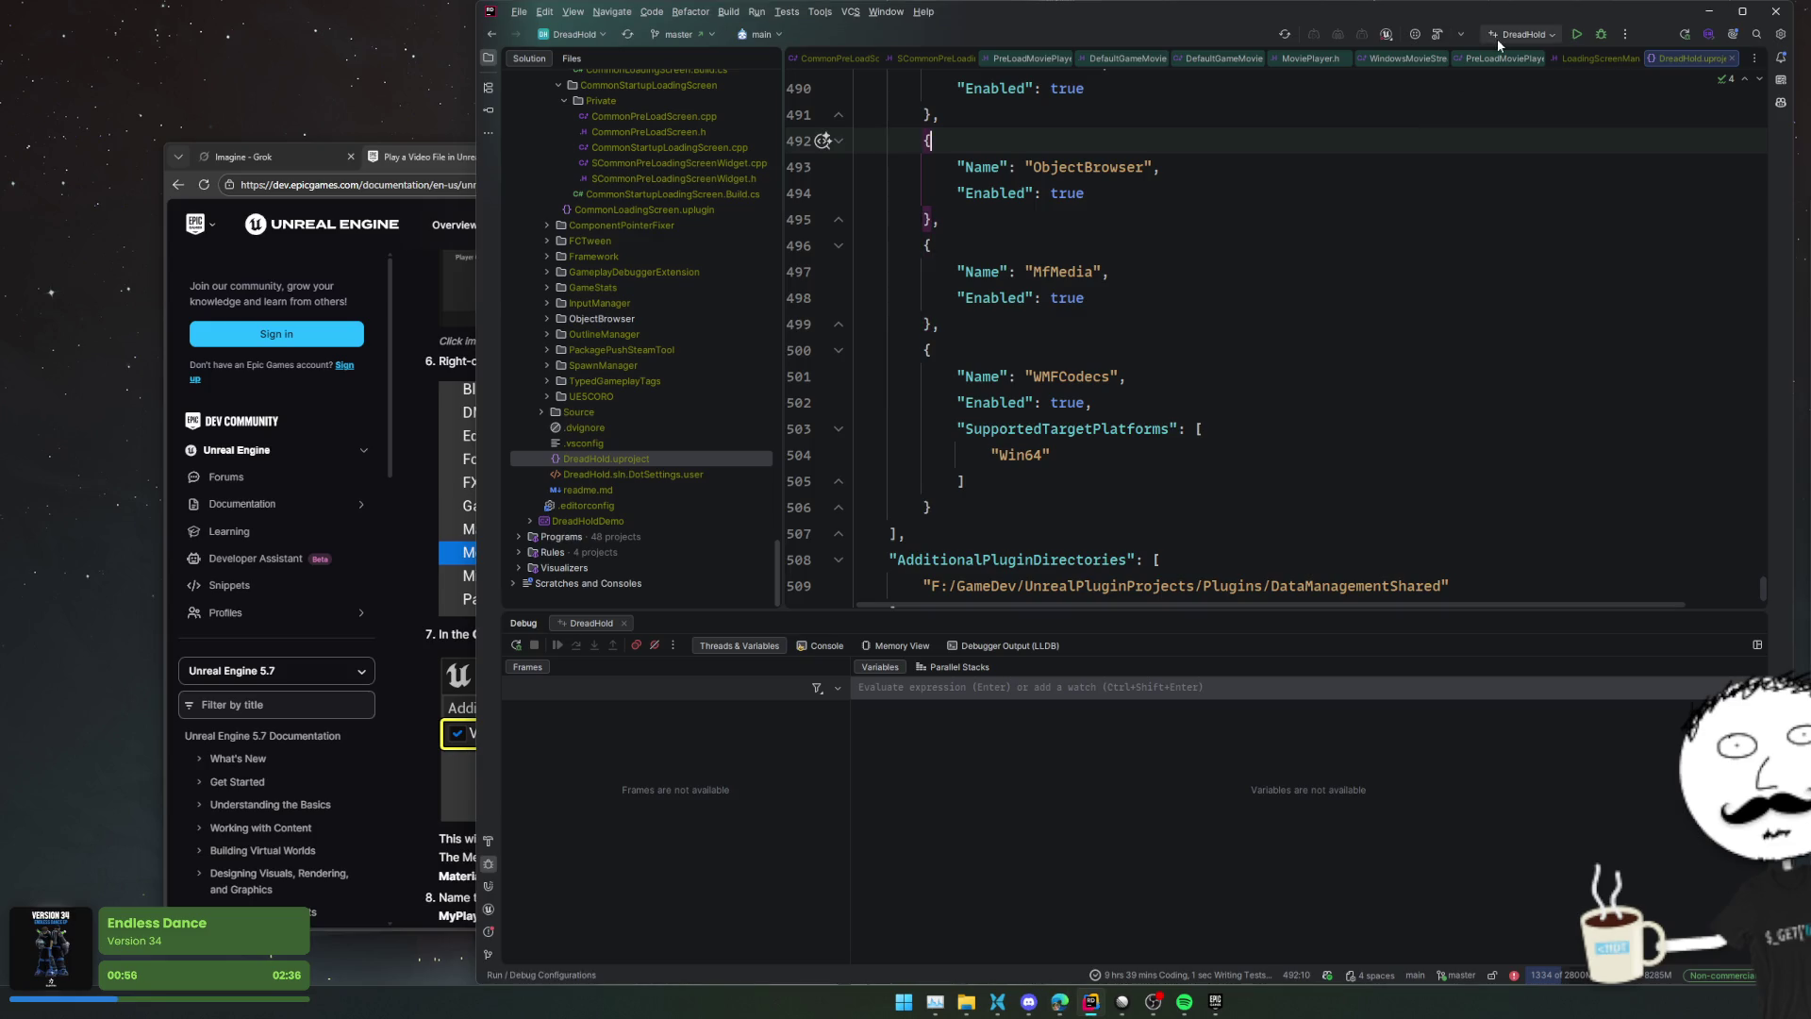
{"action": "left_click", "coordinate": [1280, 347]}
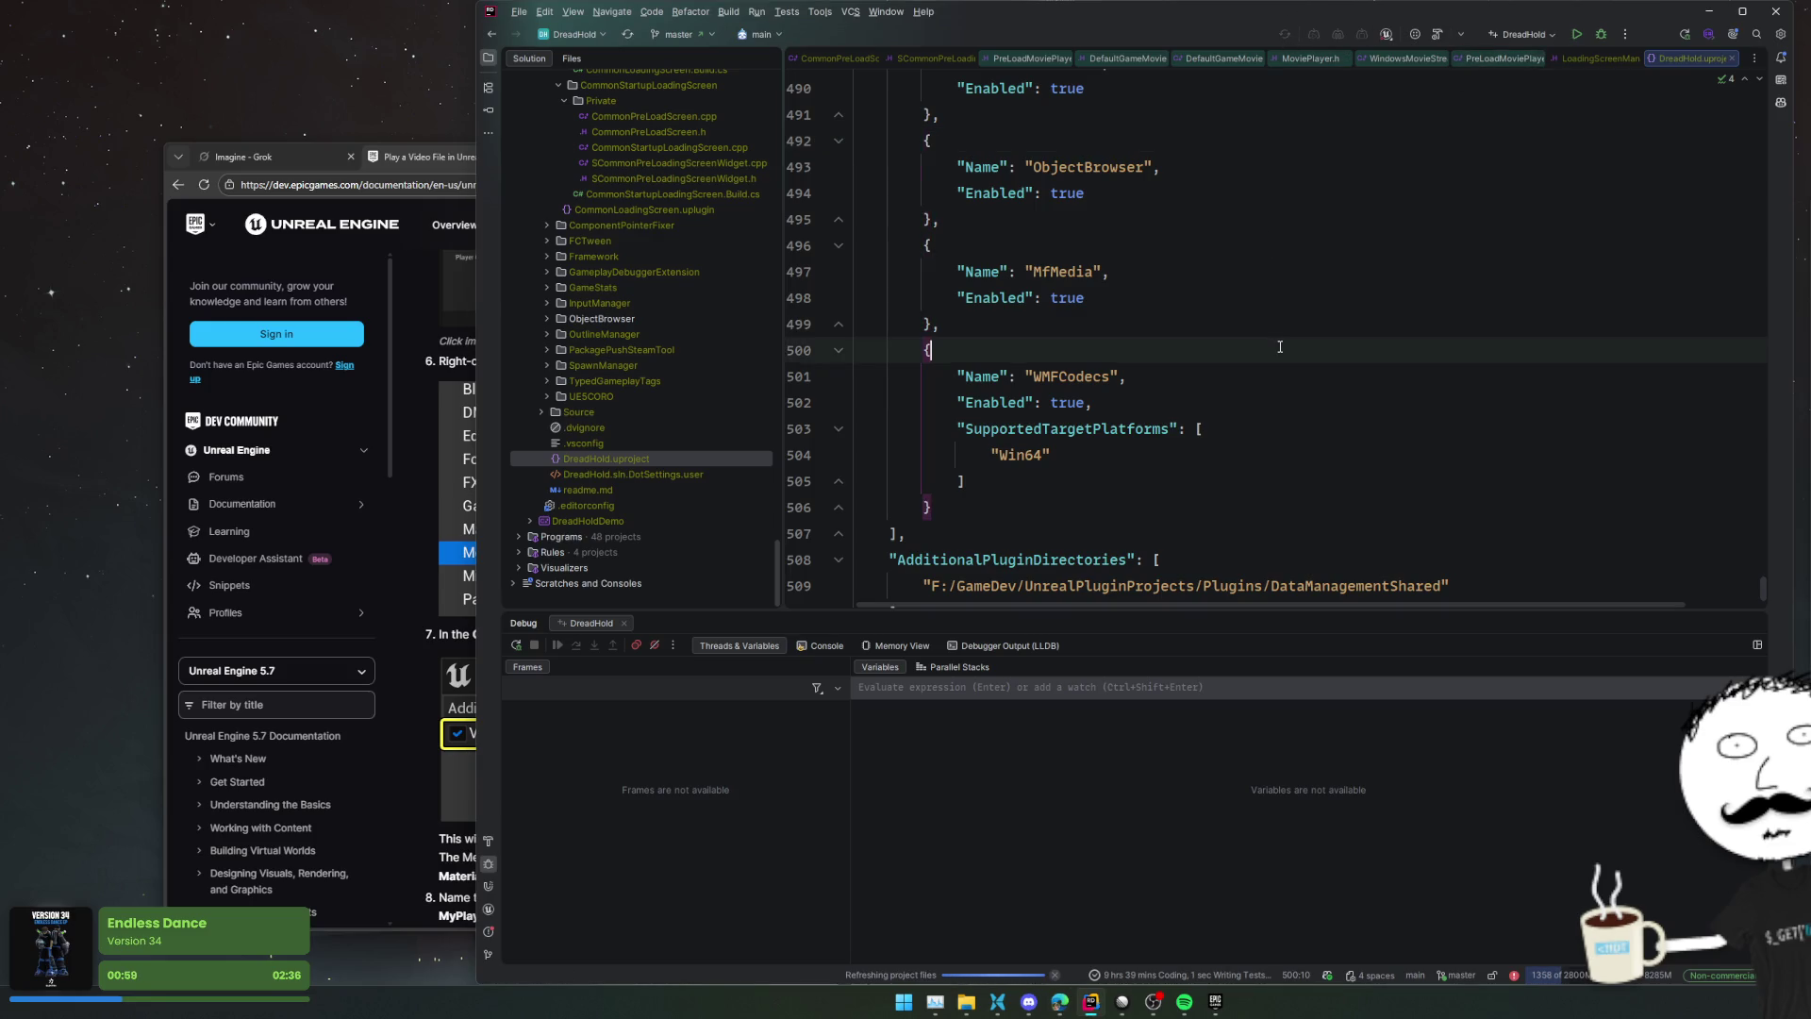
{"action": "right_click", "coordinate": [1215, 1001]}
{"action": "left_click", "coordinate": [1217, 967]}
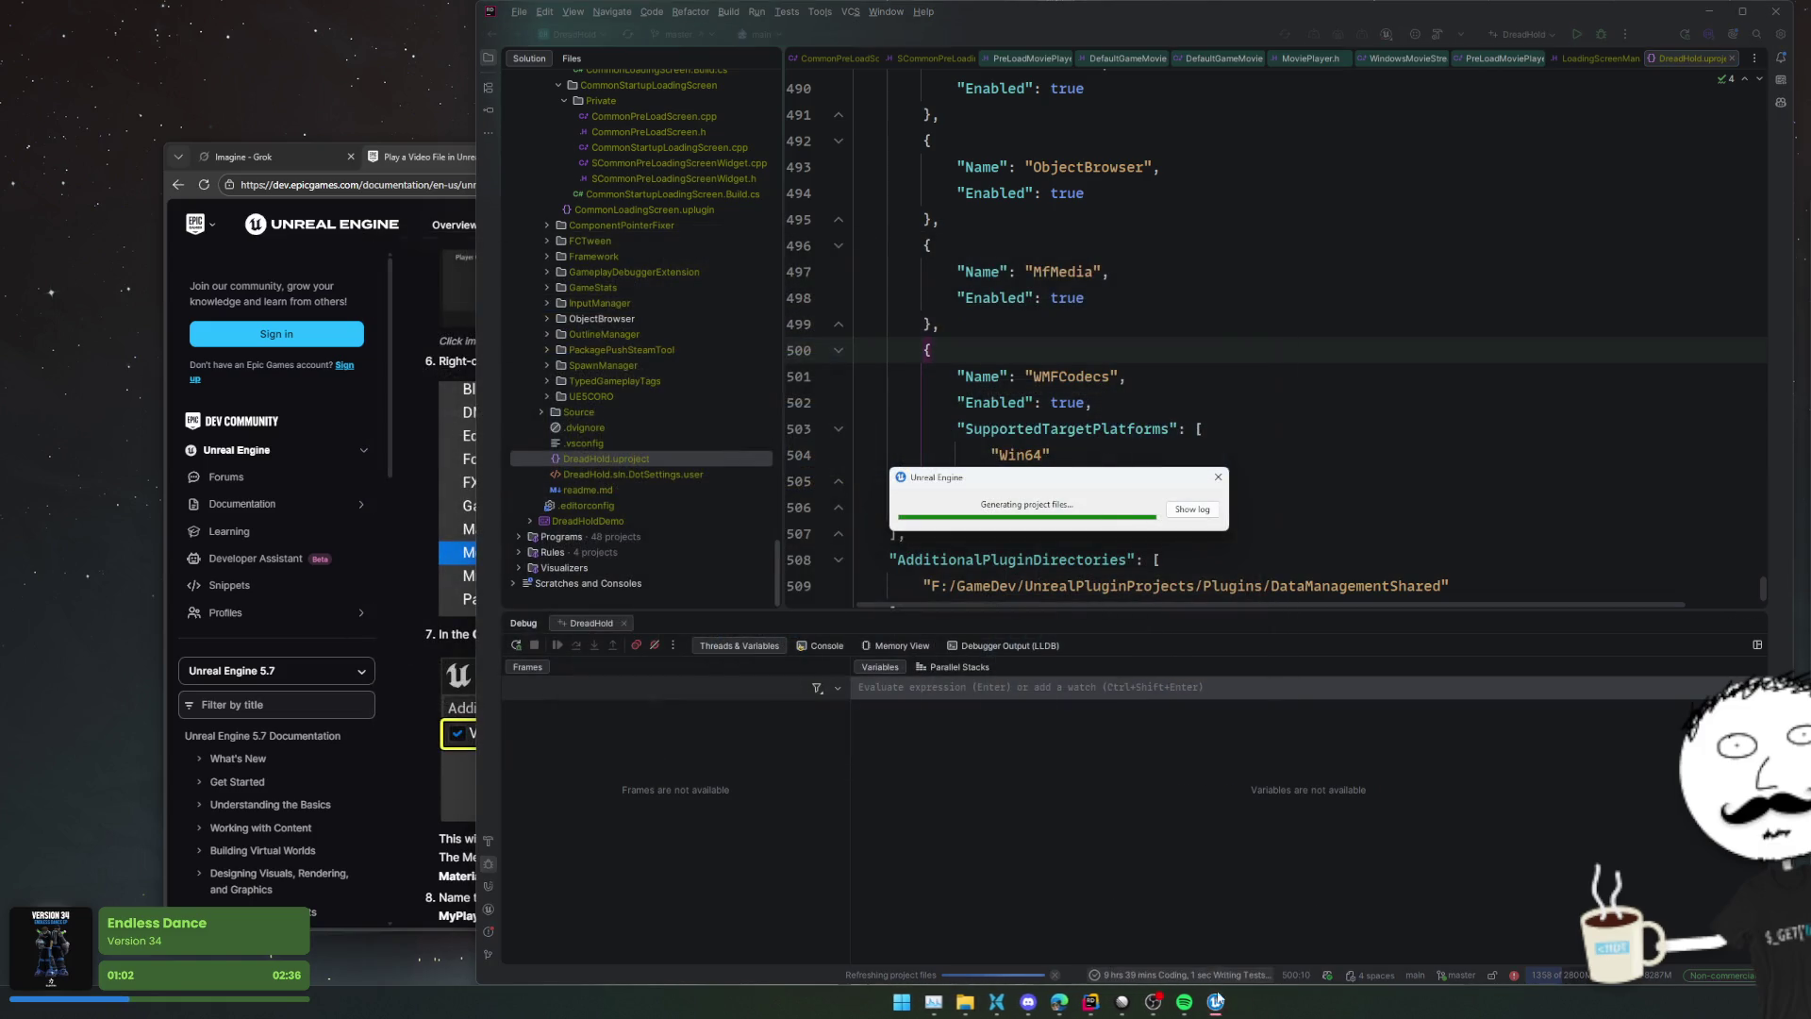
{"action": "scroll", "coordinate": [1396, 491], "scroll_direction": "down", "scroll_amount": 2}
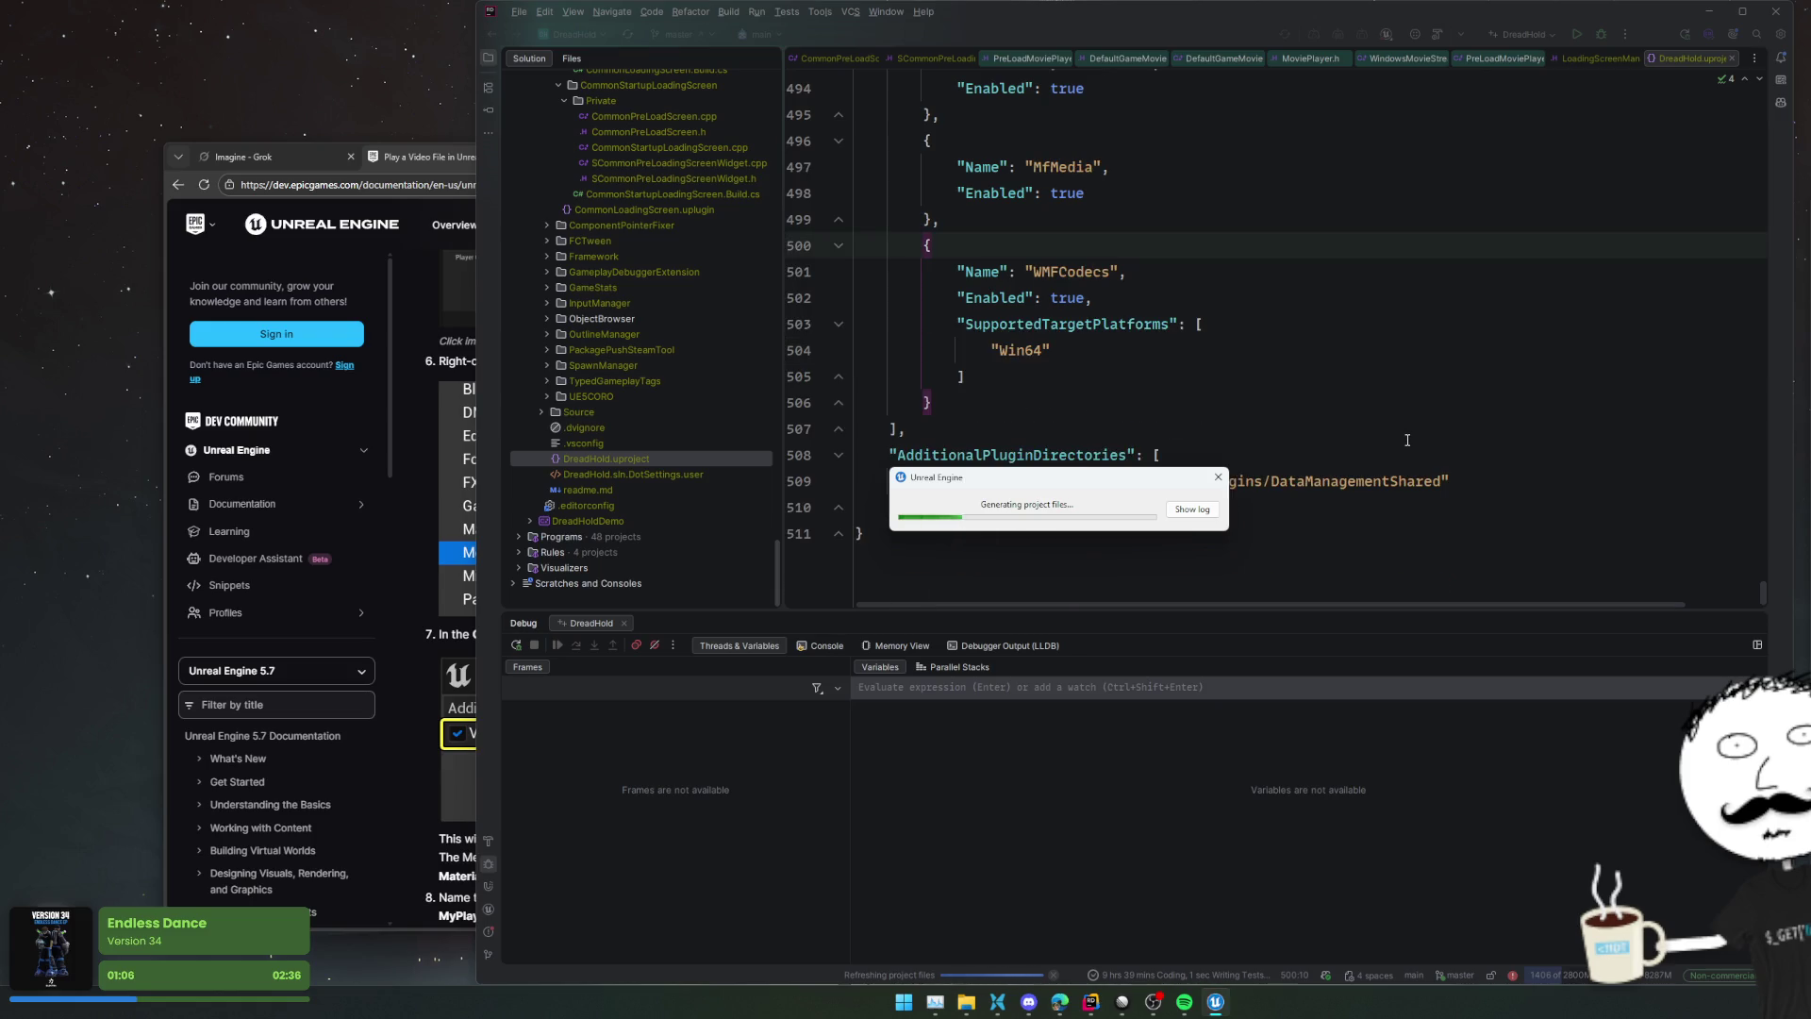
{"action": "scroll", "coordinate": [1406, 441], "scroll_direction": "up", "scroll_amount": 4}
{"action": "scroll", "coordinate": [1443, 396], "scroll_direction": "up", "scroll_amount": 2}
{"action": "scroll", "coordinate": [1476, 361], "scroll_direction": "down", "scroll_amount": 2}
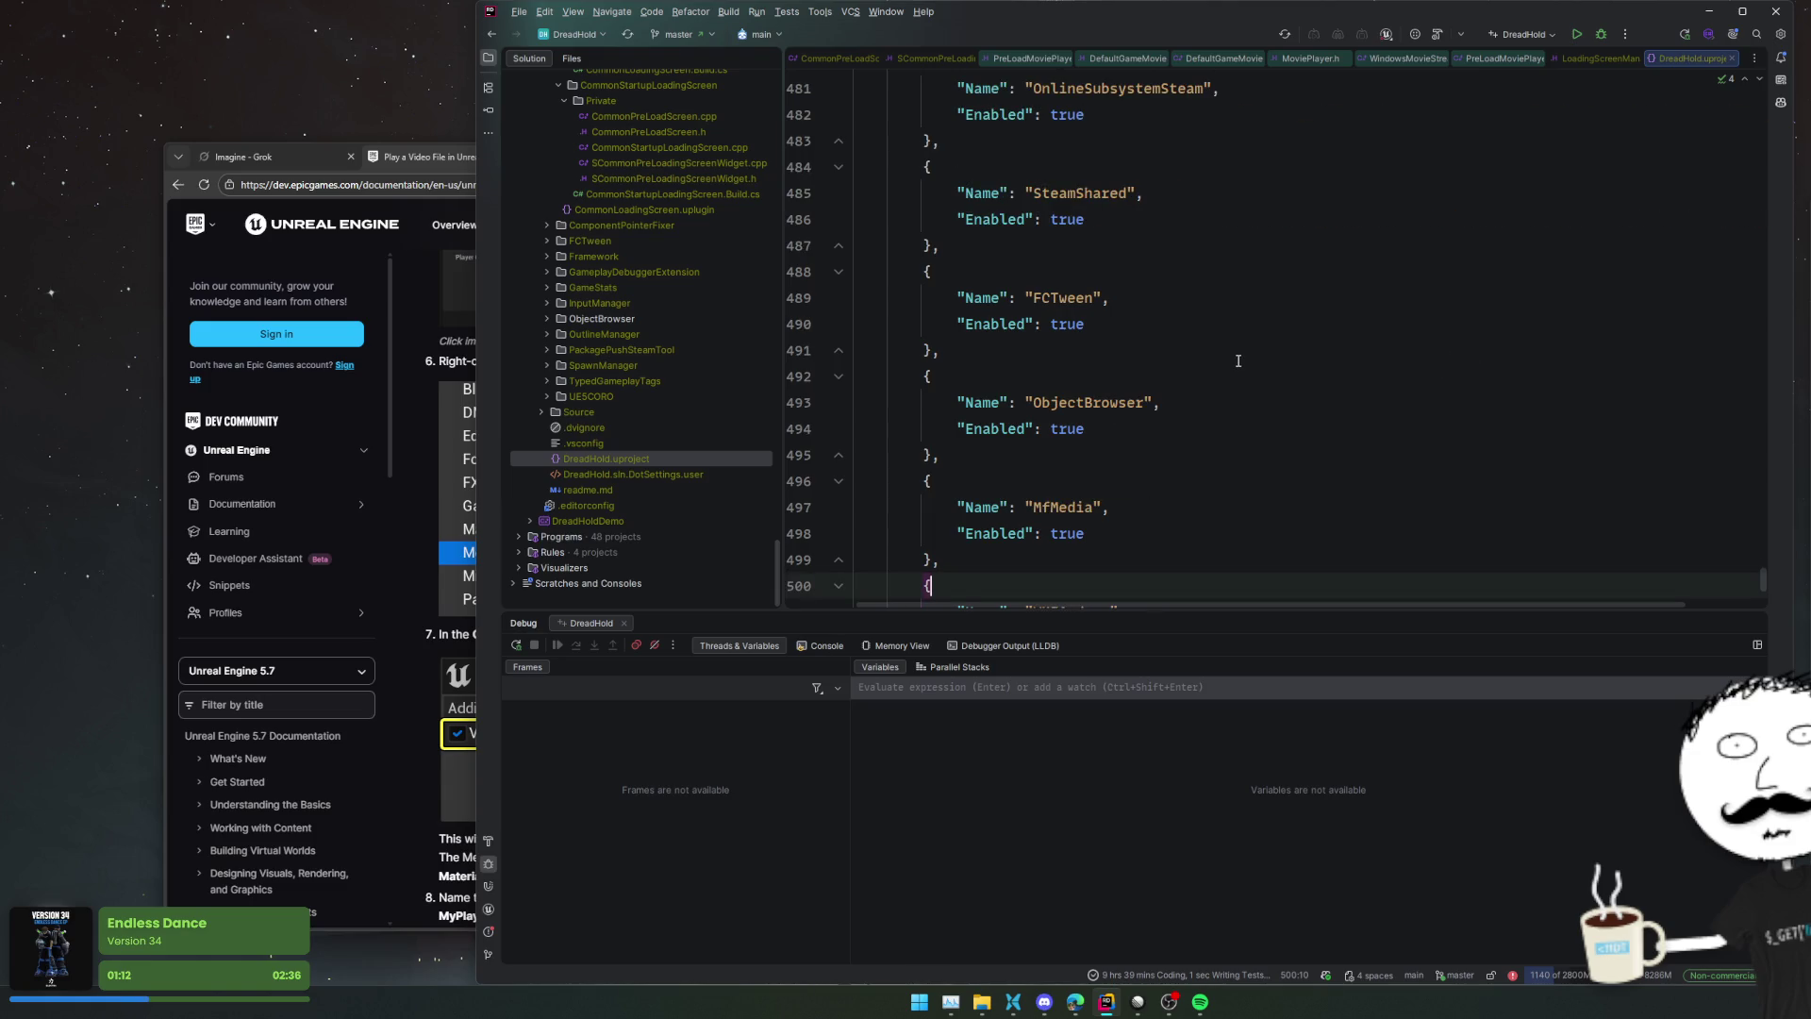
Try duplicating the FCTween entry as MoviePlay, then undo it
{"action": "left_click_drag", "start_coordinate": [979, 344], "coordinate": [985, 242]}
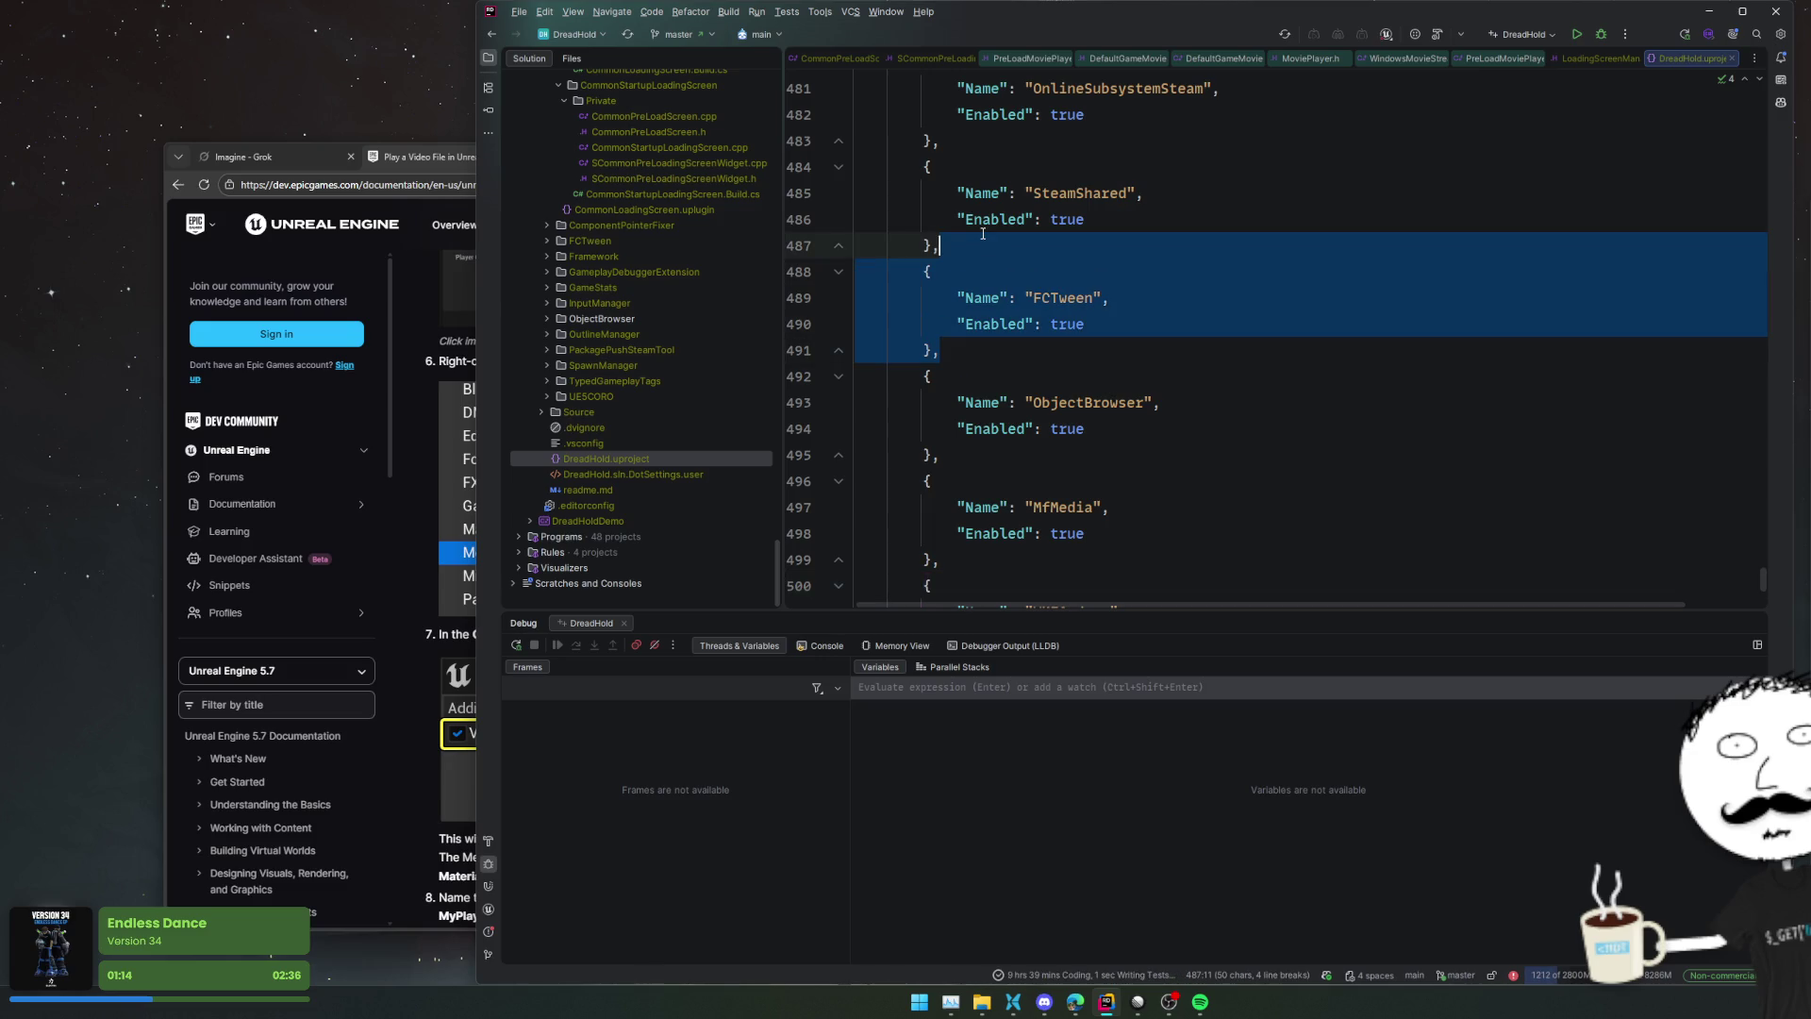
{"action": "key", "text": "ctrl+d"}
{"action": "double_click", "coordinate": [1049, 401]}
{"action": "type", "text": "MoviePla"}
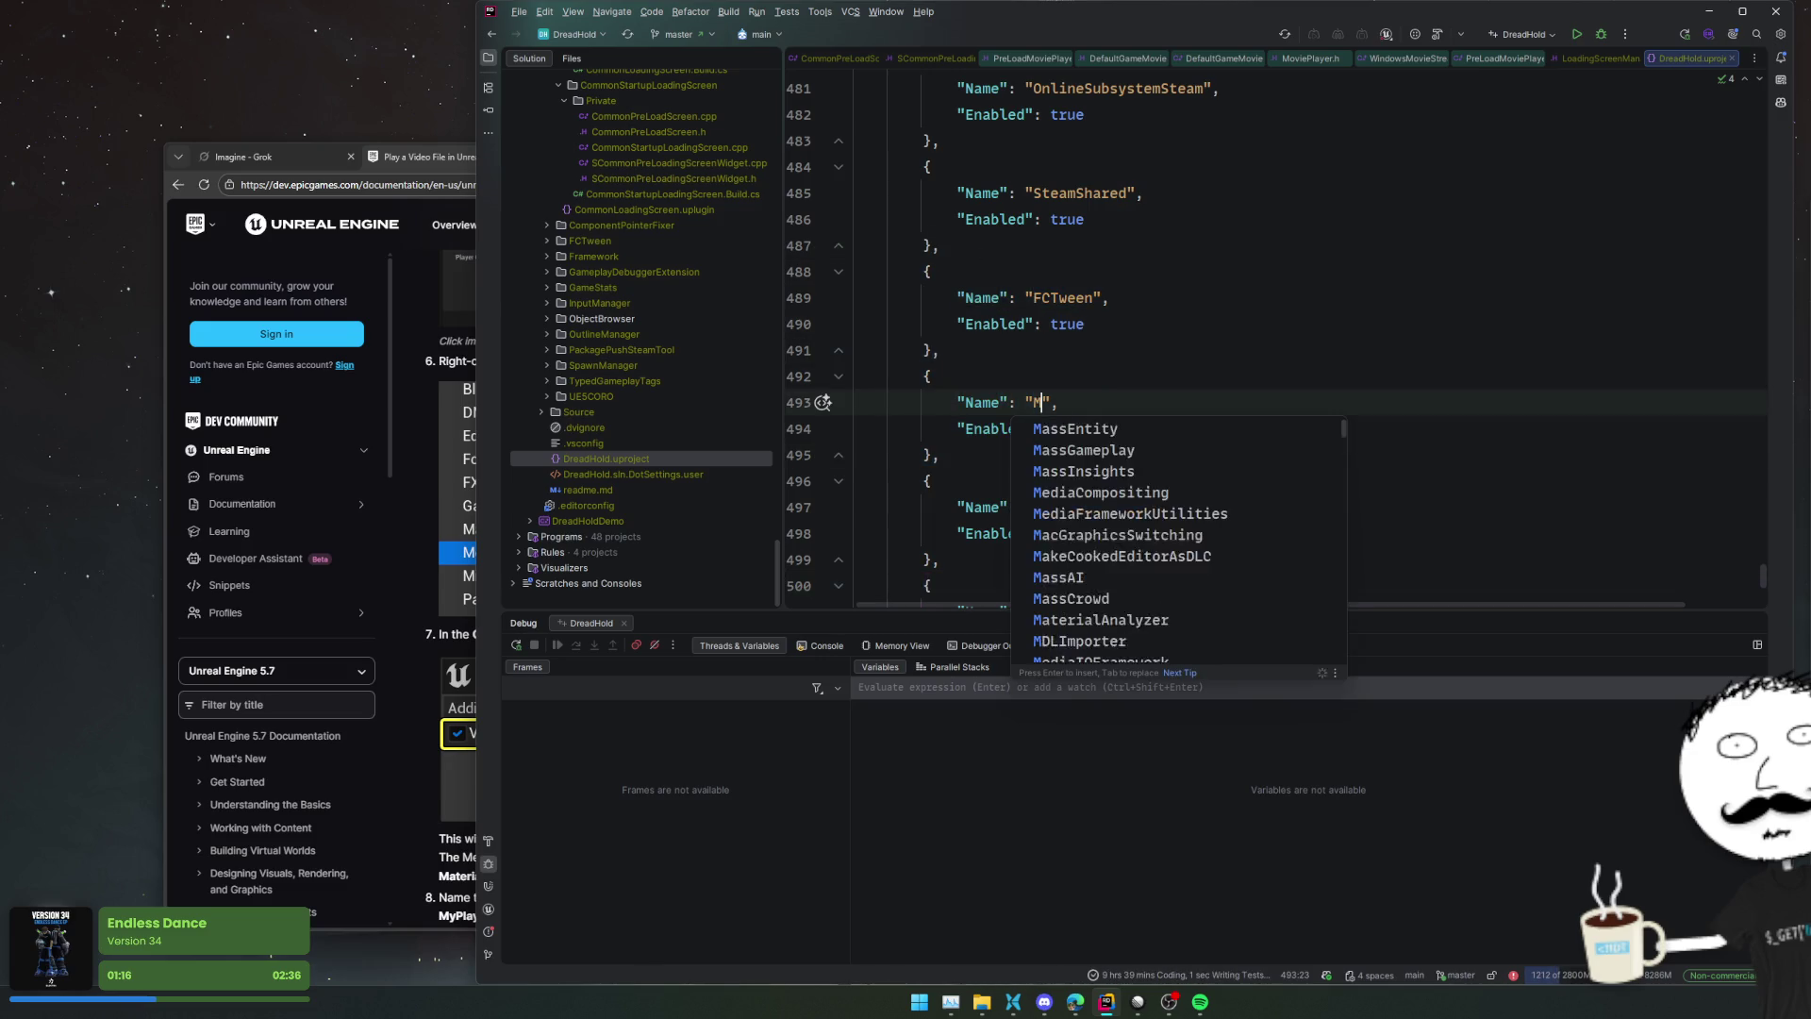
{"action": "type", "text": "y"}
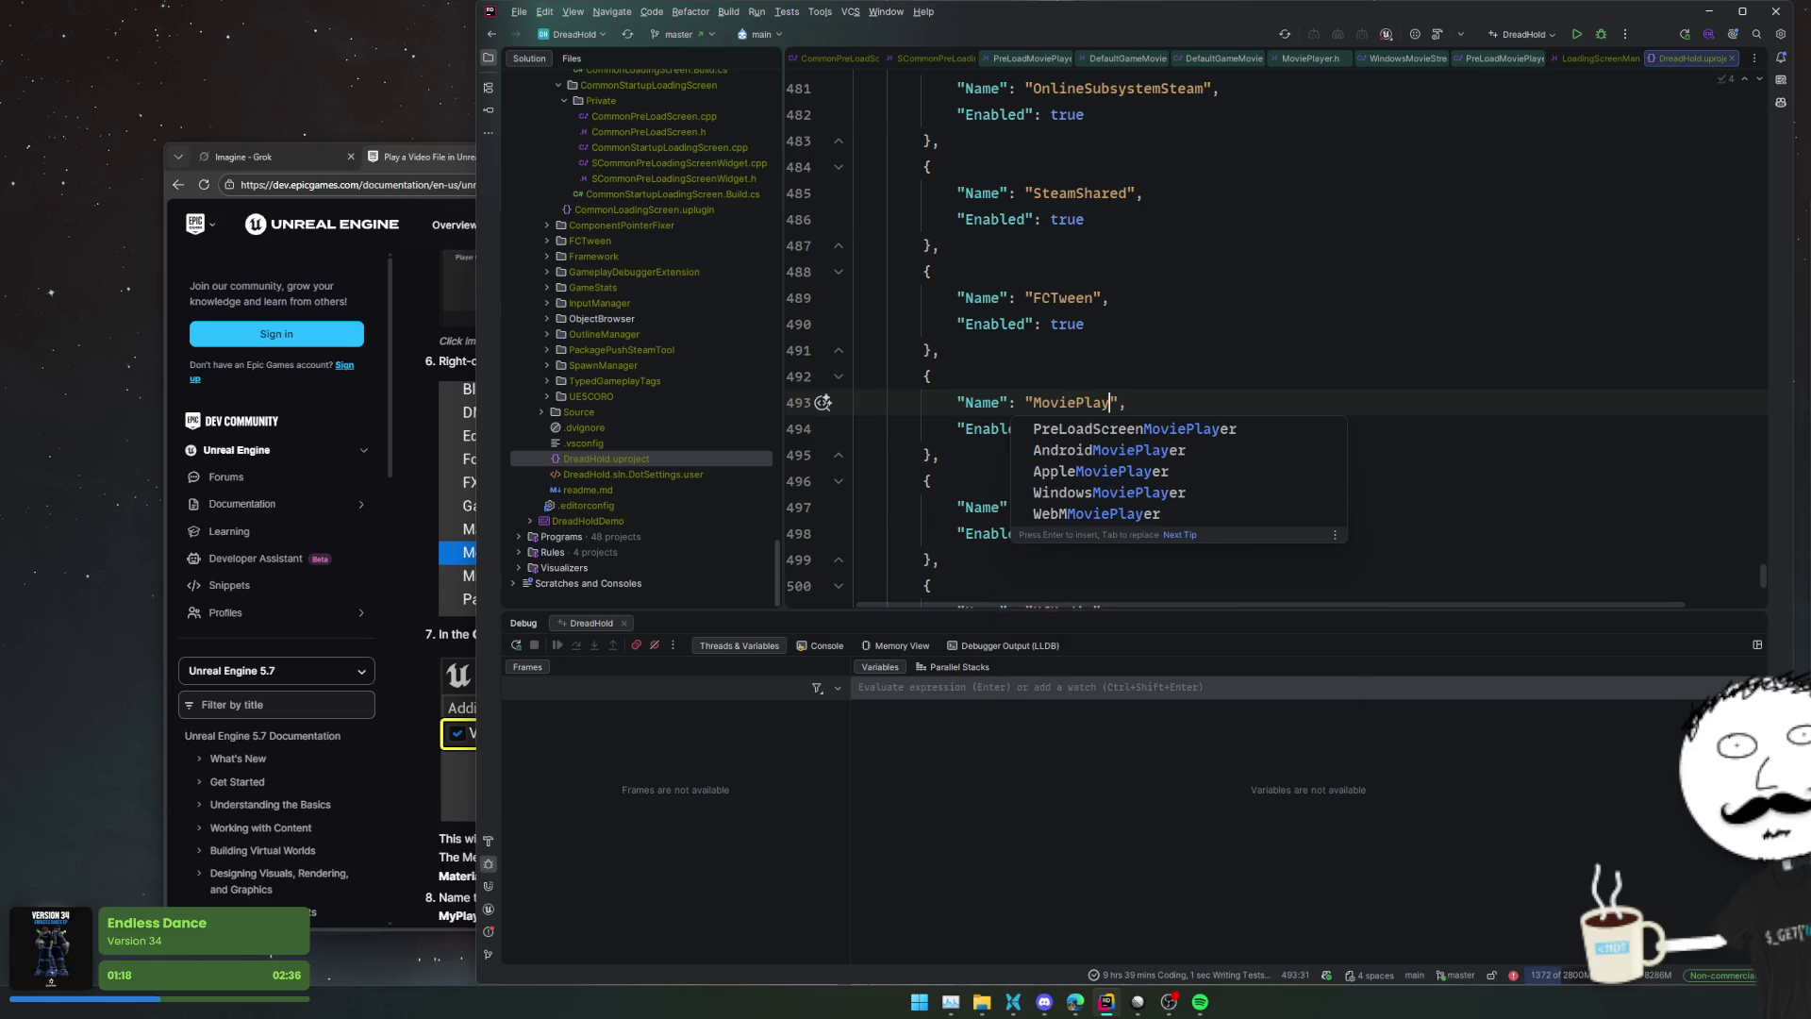
{"action": "key", "text": "ctrl+z"}
{"action": "key", "text": "ctrl+z"}
Search the project file for 'preload' to check for existing preload entries
{"action": "scroll", "coordinate": [1135, 393], "scroll_direction": "up", "scroll_amount": 4}
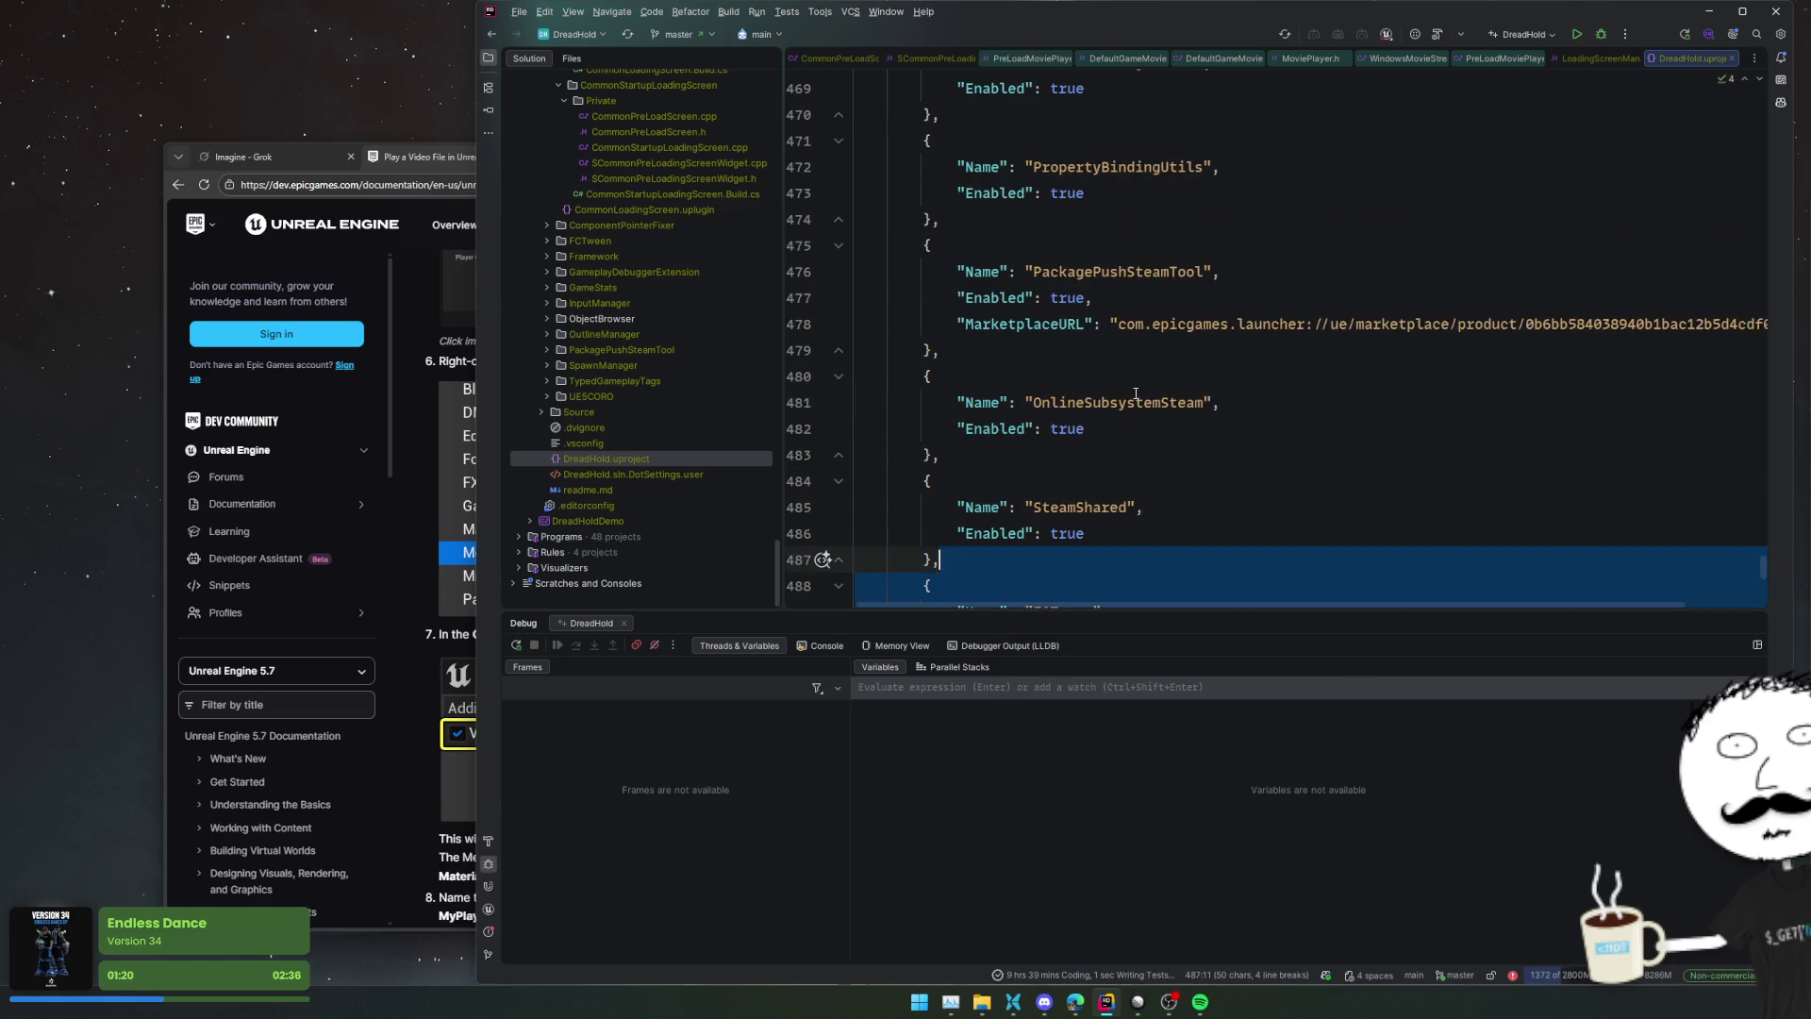
{"action": "left_click", "coordinate": [1136, 396]}
{"action": "scroll", "coordinate": [1135, 396], "scroll_direction": "up", "scroll_amount": 3}
{"action": "scroll", "coordinate": [1084, 401], "scroll_direction": "down", "scroll_amount": 8}
{"action": "scroll", "coordinate": [1070, 403], "scroll_direction": "down", "scroll_amount": 4}
{"action": "scroll", "coordinate": [1071, 403], "scroll_direction": "up", "scroll_amount": 4}
{"action": "key", "text": "ctrl+f"}
{"action": "type", "text": "preload"}
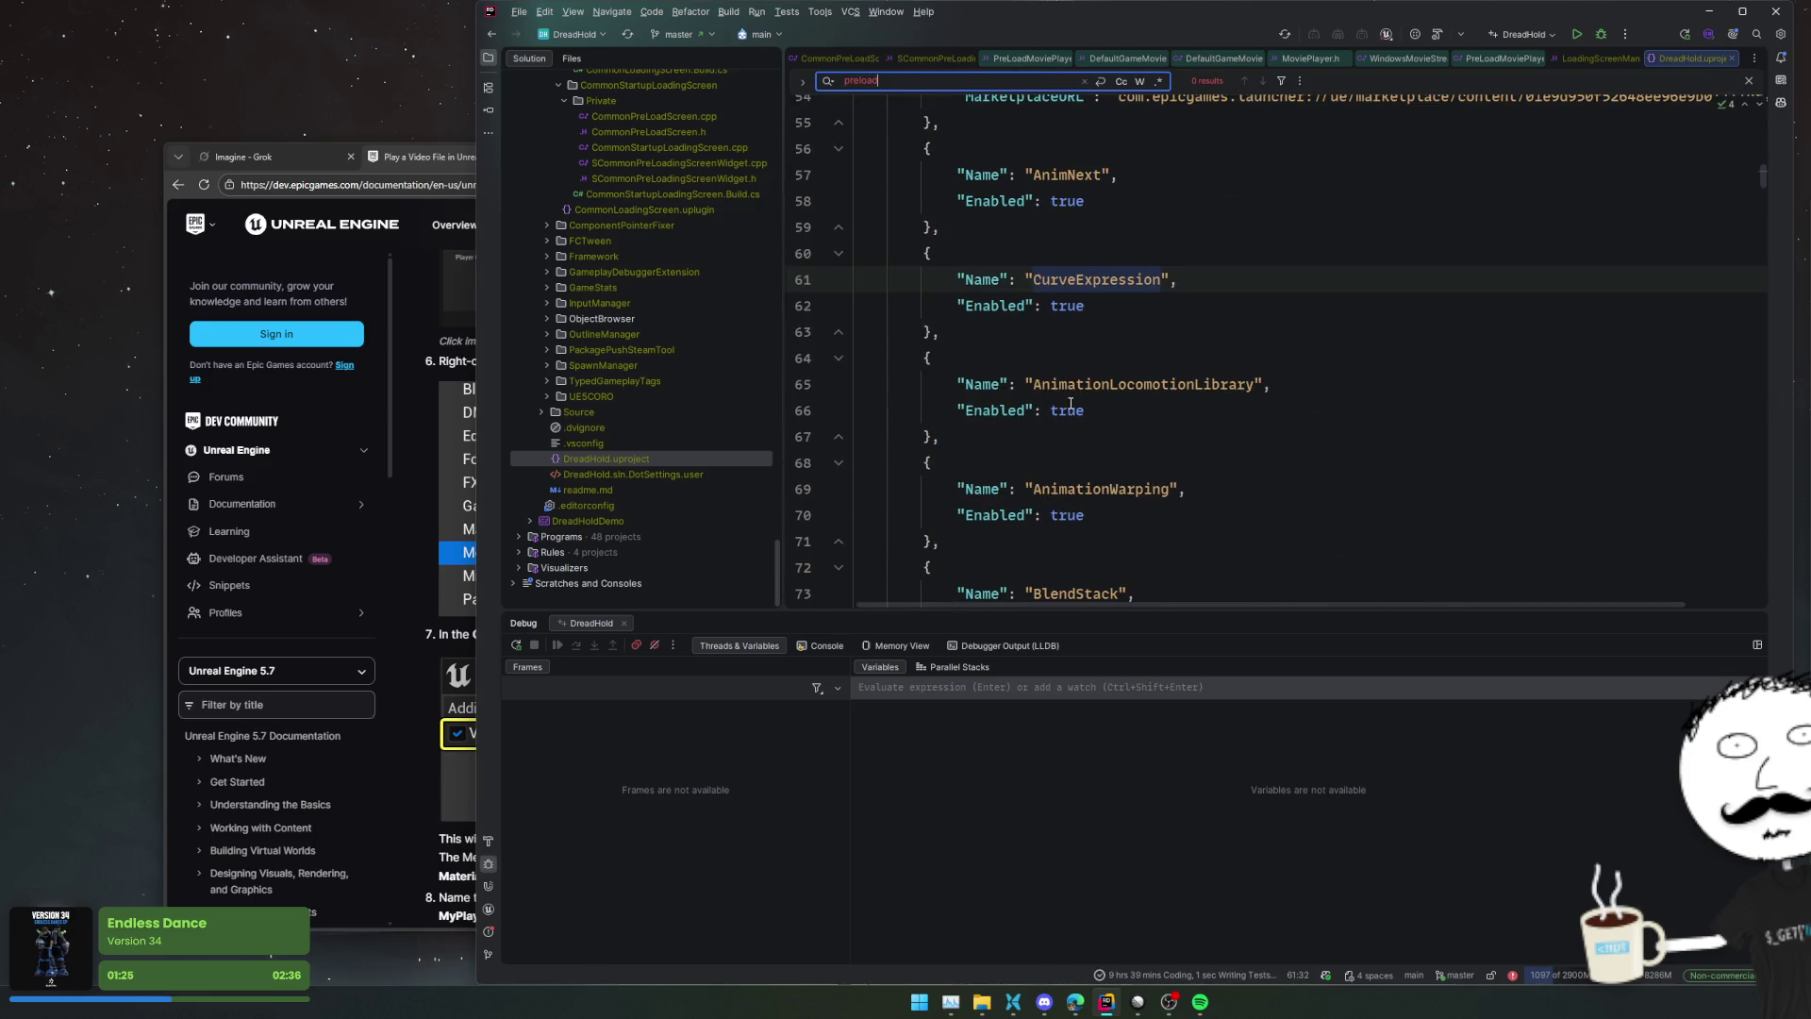
{"action": "key", "text": "Escape"}
{"action": "scroll", "coordinate": [1076, 401], "scroll_direction": "down", "scroll_amount": 20}
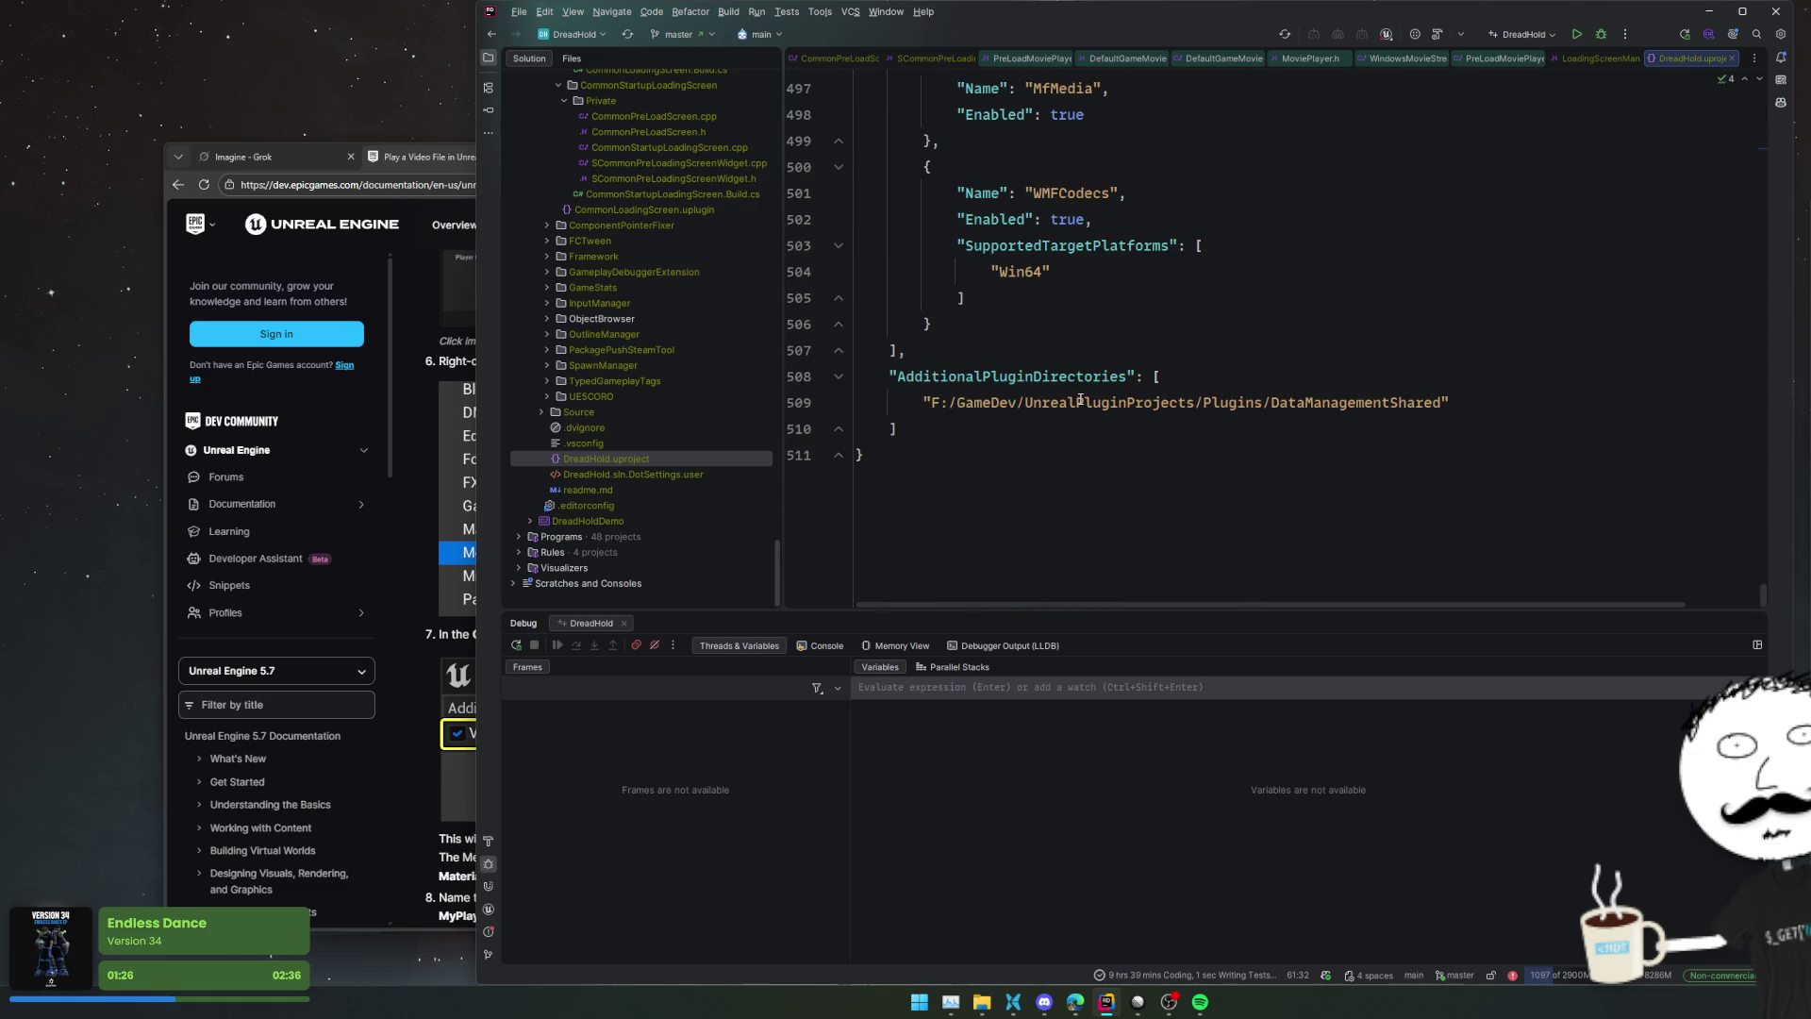
{"action": "scroll", "coordinate": [970, 315], "scroll_direction": "up", "scroll_amount": 4}
Duplicate the MfMedia plugin entry and rename the copy PreLoadScreenMoviePlayer
{"action": "left_click_drag", "start_coordinate": [860, 377], "coordinate": [860, 481]}
{"action": "key", "text": "ctrl+d"}
{"action": "left_click", "coordinate": [1049, 407]}
{"action": "type", "text": "PreL"}
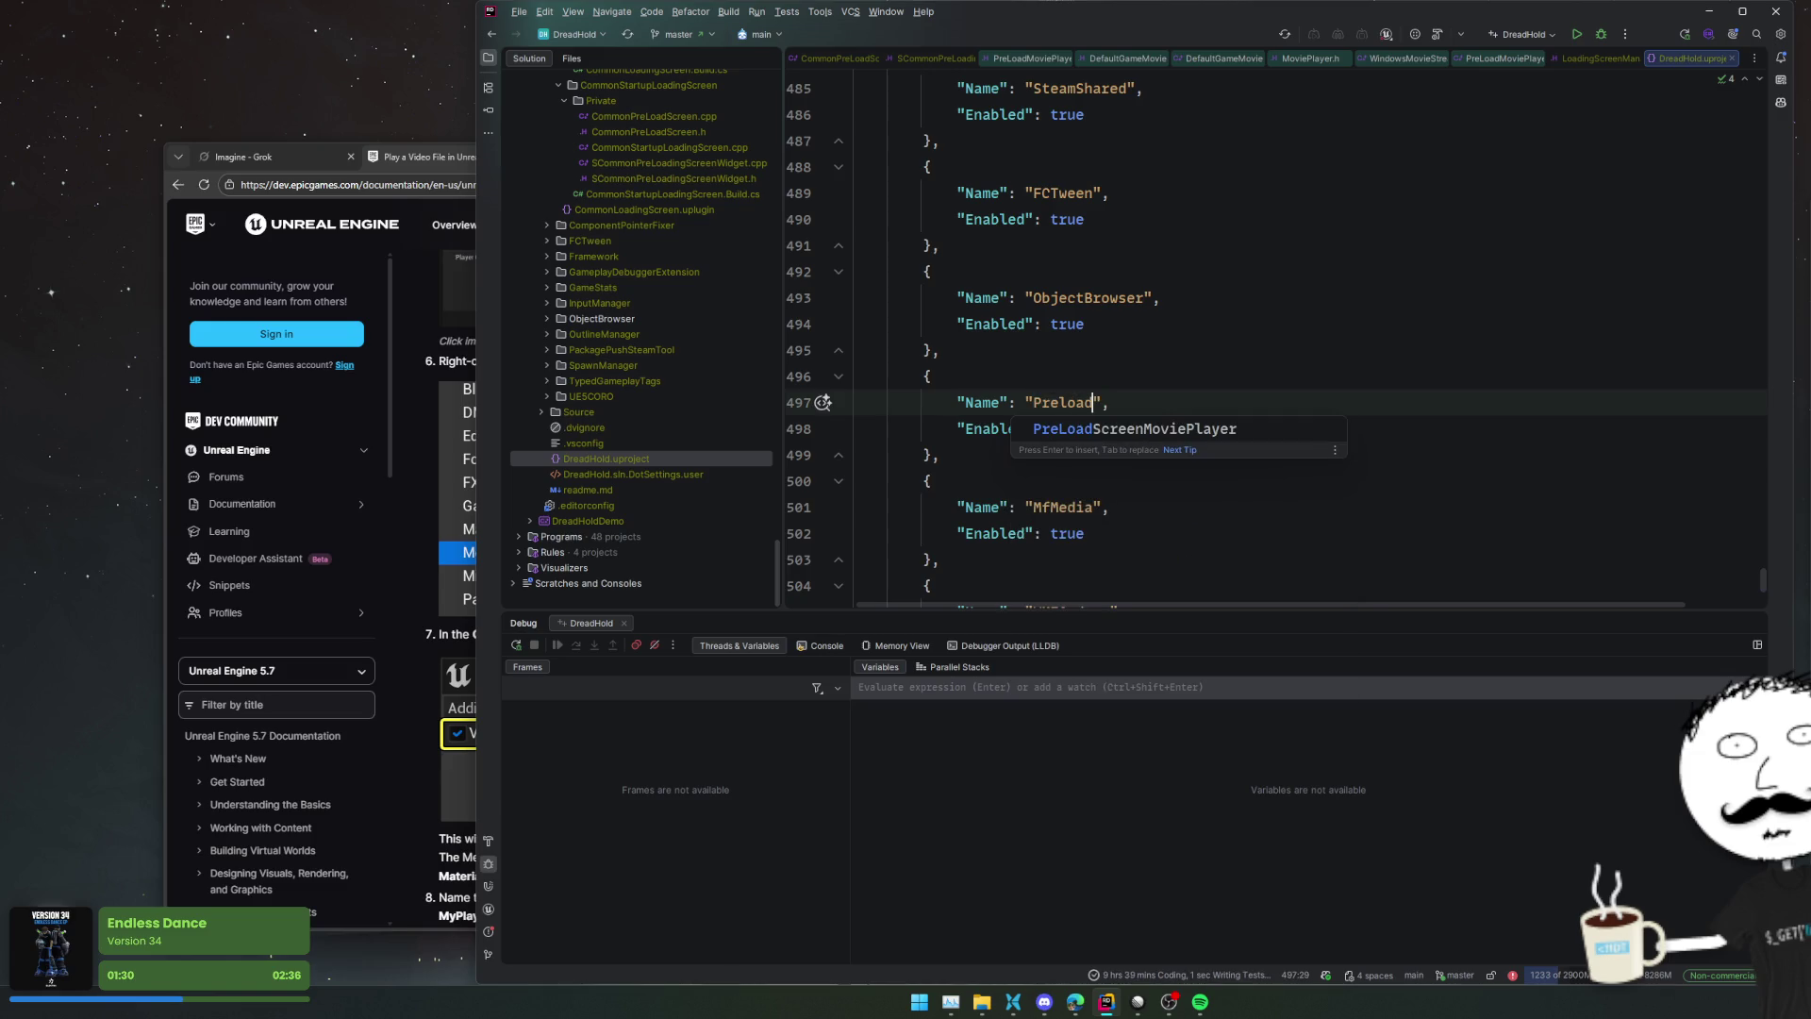
{"action": "key", "text": "Return"}
{"action": "left_click", "coordinate": [1310, 367]}
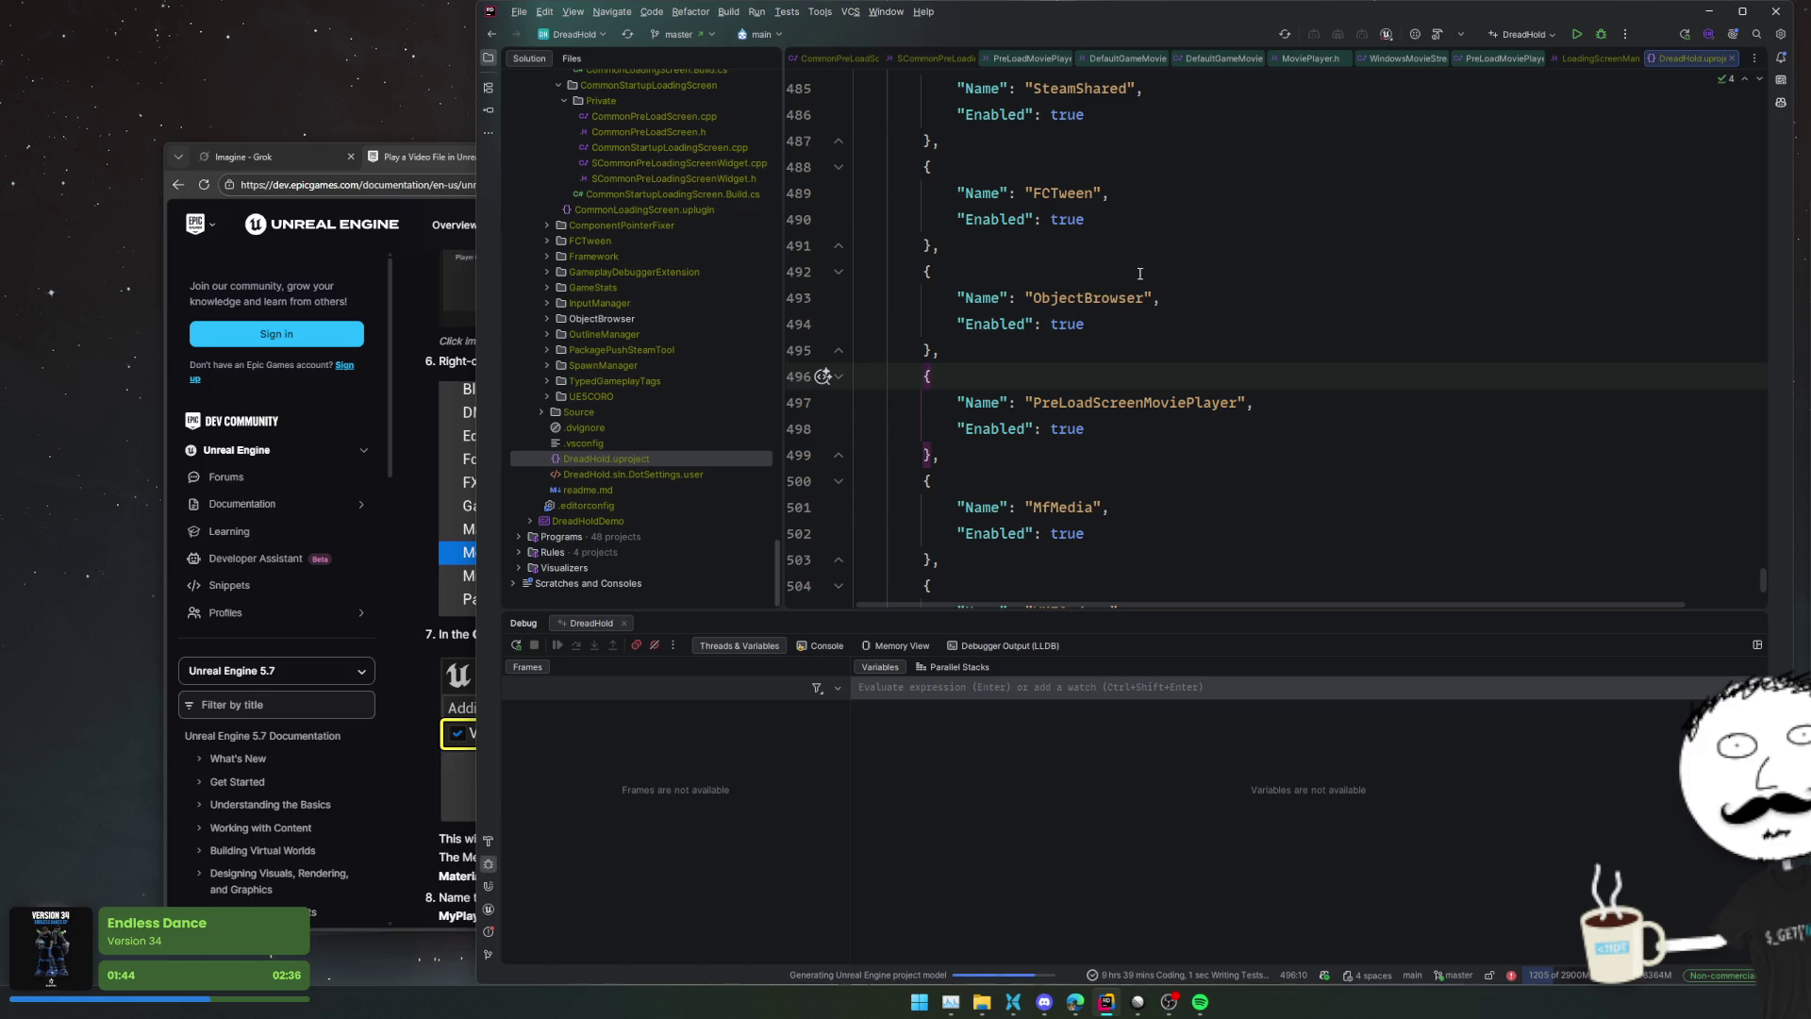
Build the DreadHold project while reading the Unreal documentation page
{"action": "left_click", "coordinate": [1601, 35]}
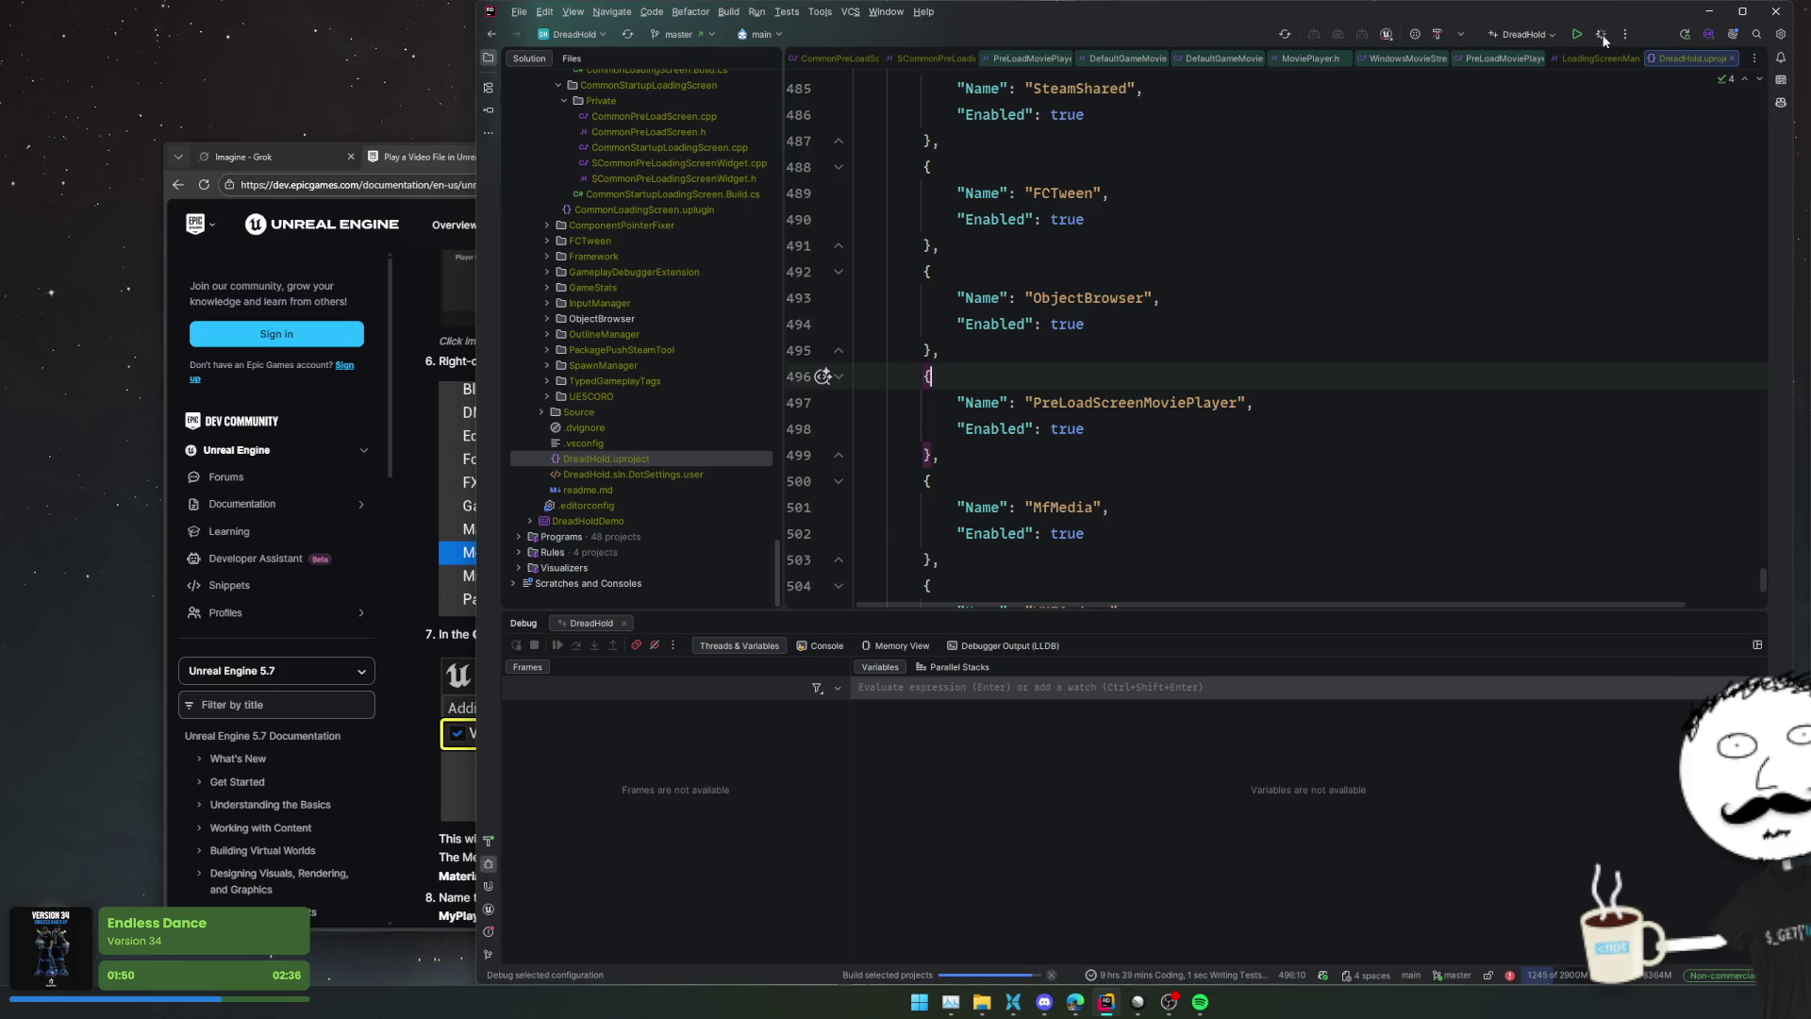
{"action": "left_click", "coordinate": [422, 438]}
{"action": "scroll", "coordinate": [1089, 579], "scroll_direction": "down", "scroll_amount": 10}
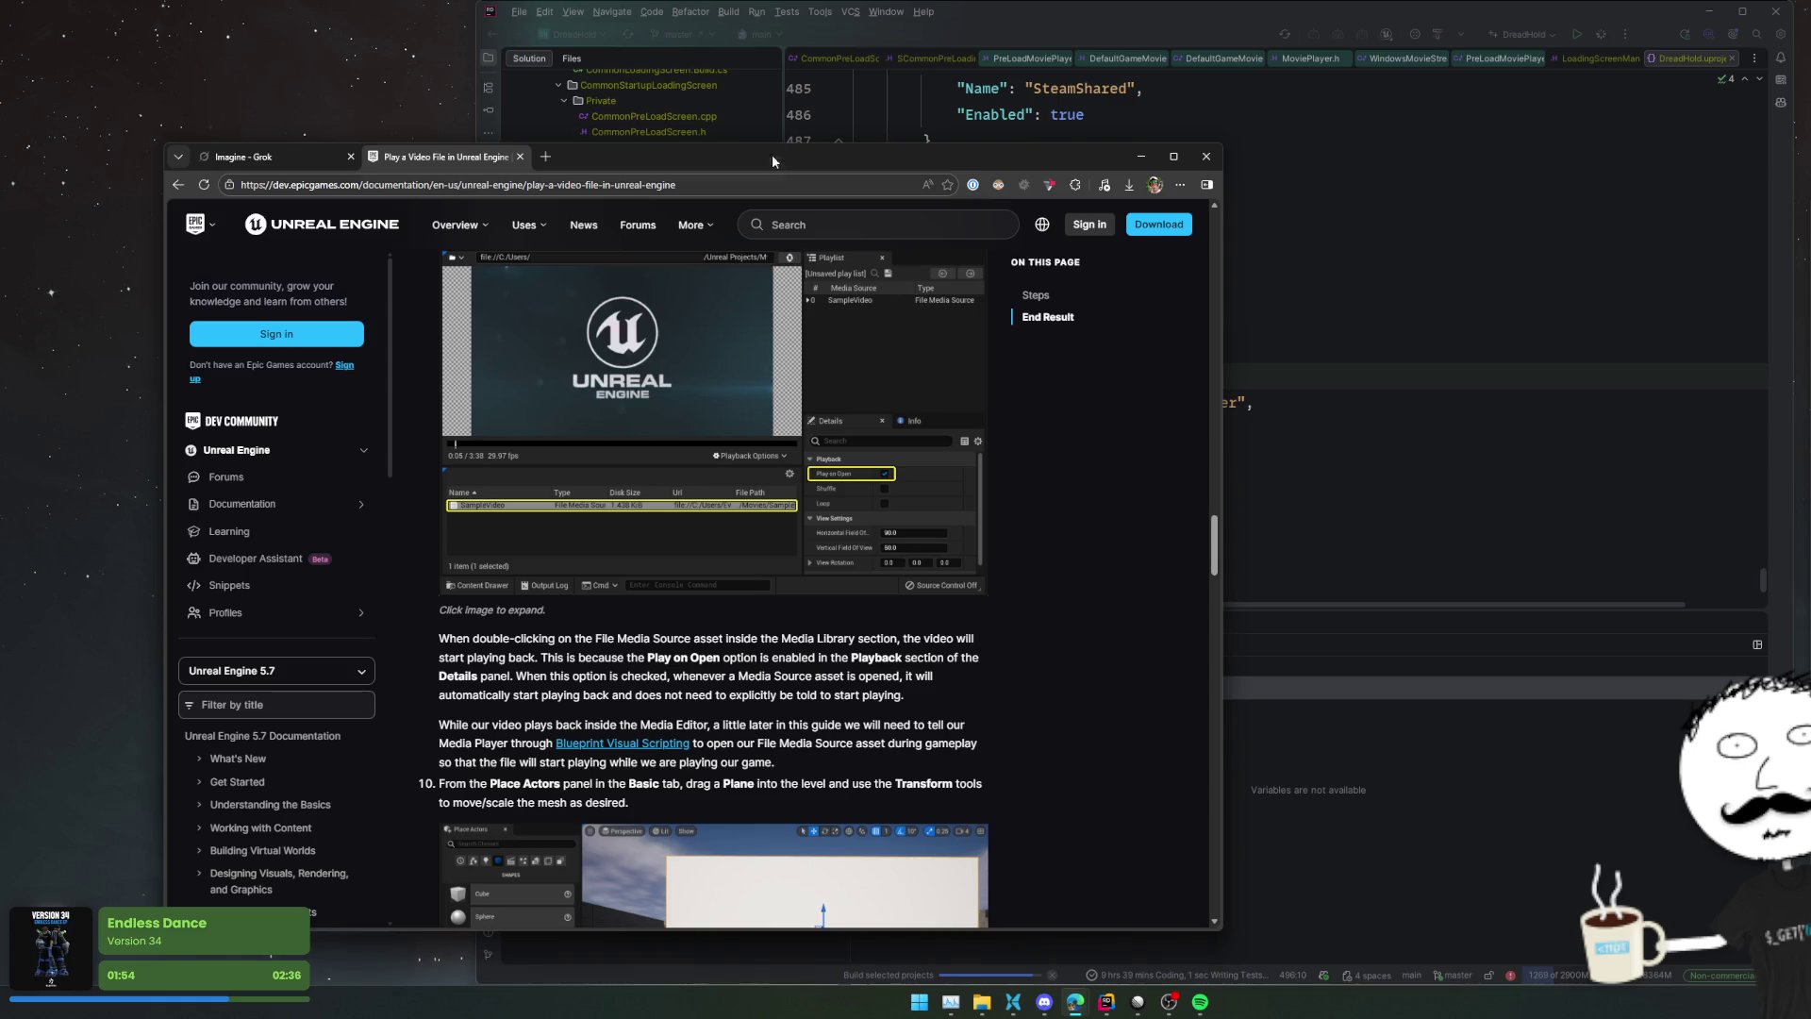
Close the video playback docs tab and scroll the Media Framework thread to post 28
{"action": "middle_click", "coordinate": [412, 154]}
{"action": "middle_click", "coordinate": [315, 159]}
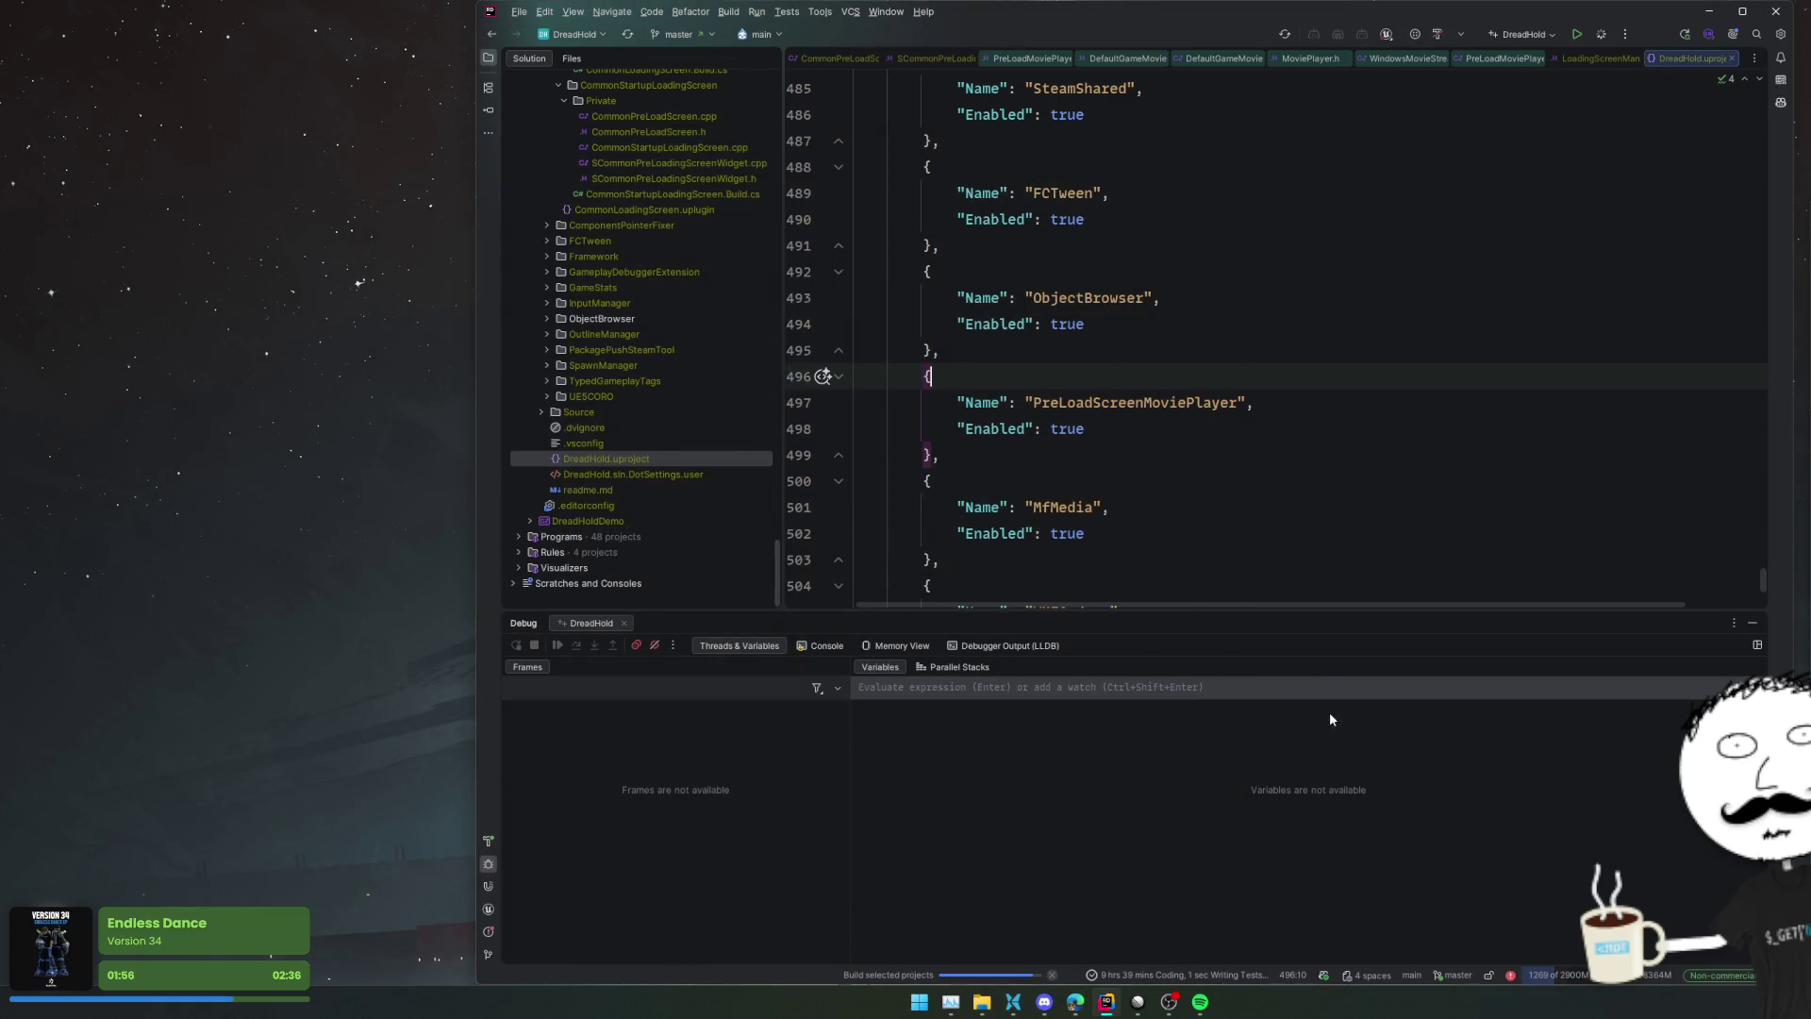
{"action": "mouse_move", "coordinate": [1075, 1001]}
{"action": "left_click", "coordinate": [1200, 932]}
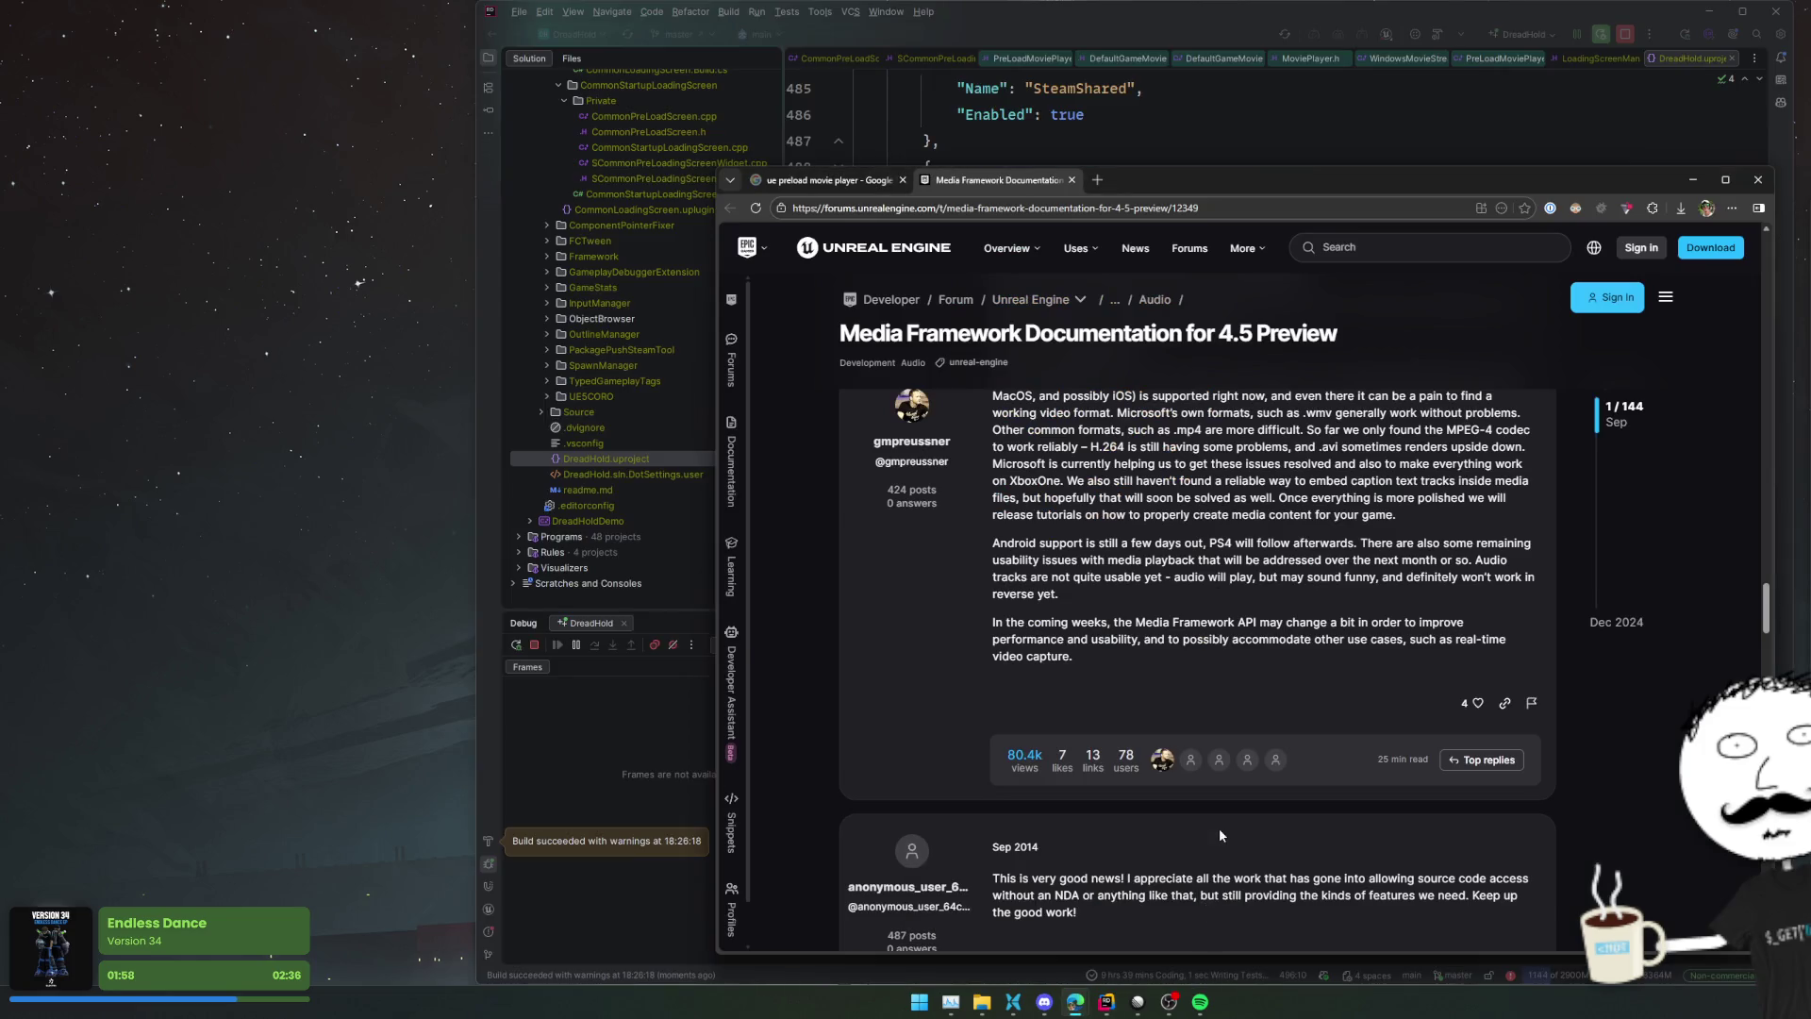
{"action": "scroll", "coordinate": [1218, 828], "scroll_direction": "down", "scroll_amount": 20}
{"action": "scroll", "coordinate": [1223, 820], "scroll_direction": "down", "scroll_amount": 15}
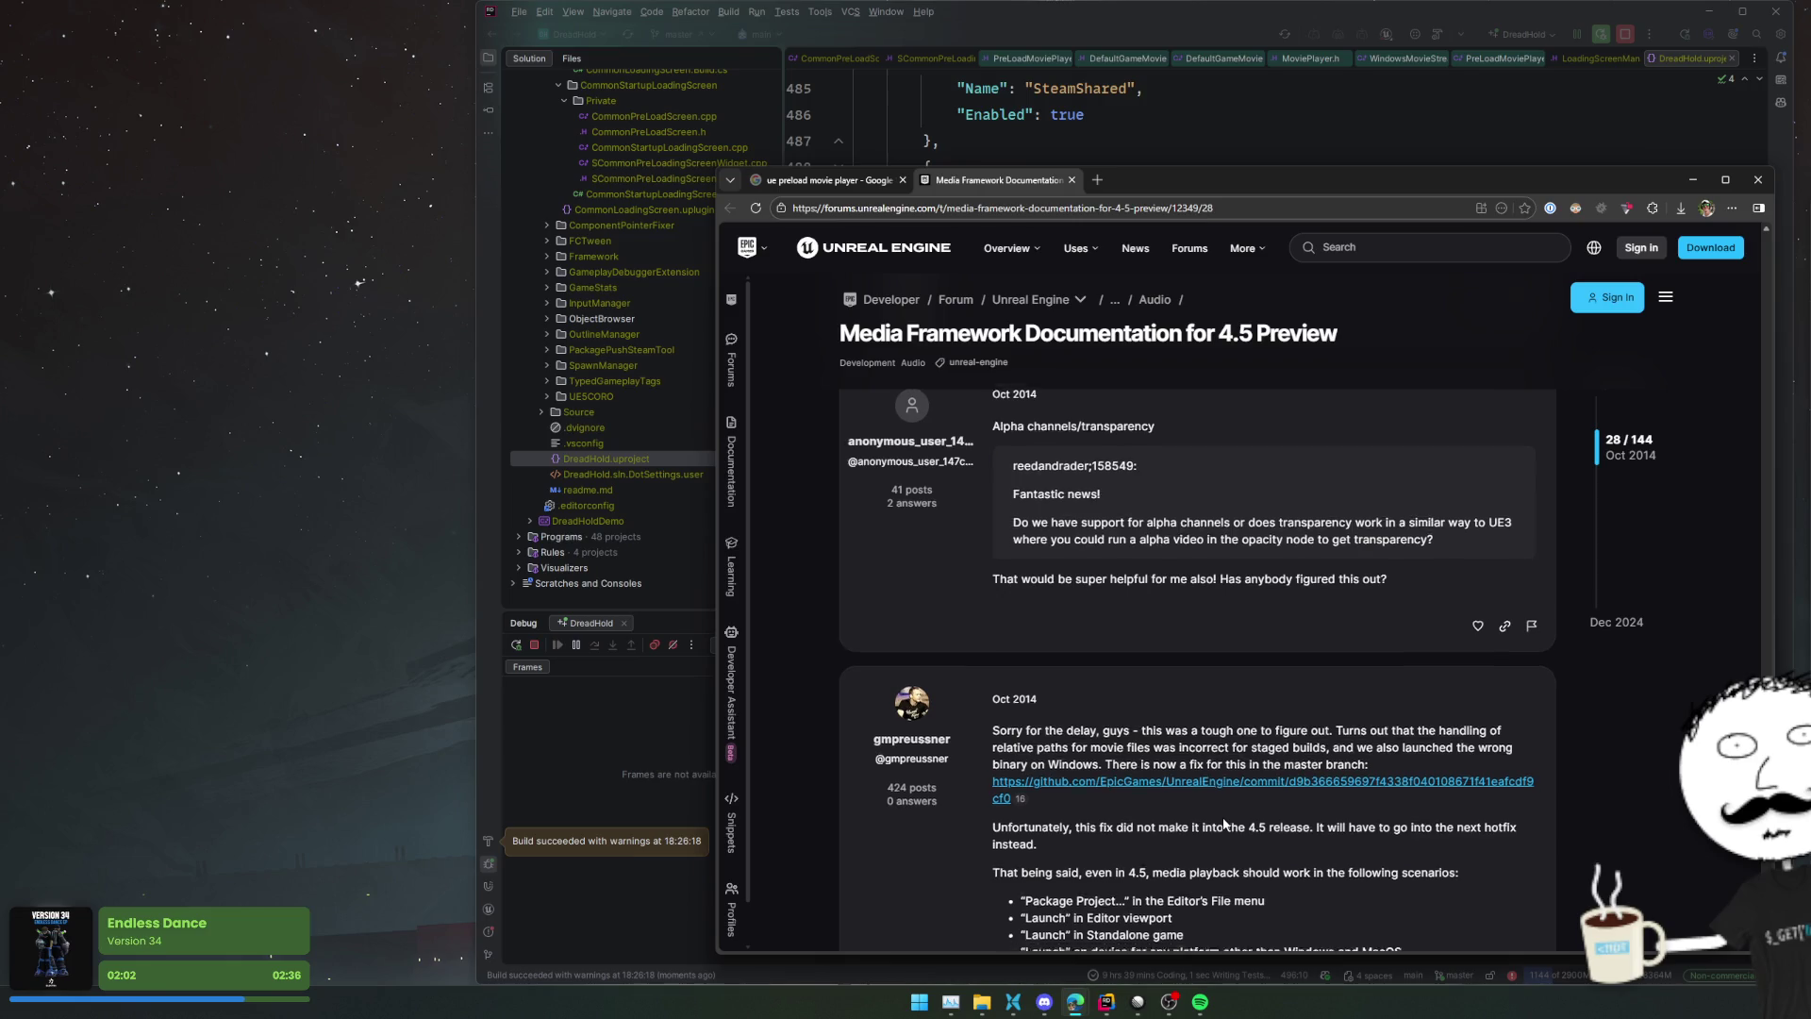
{"action": "scroll", "coordinate": [1224, 824], "scroll_direction": "down", "scroll_amount": 2}
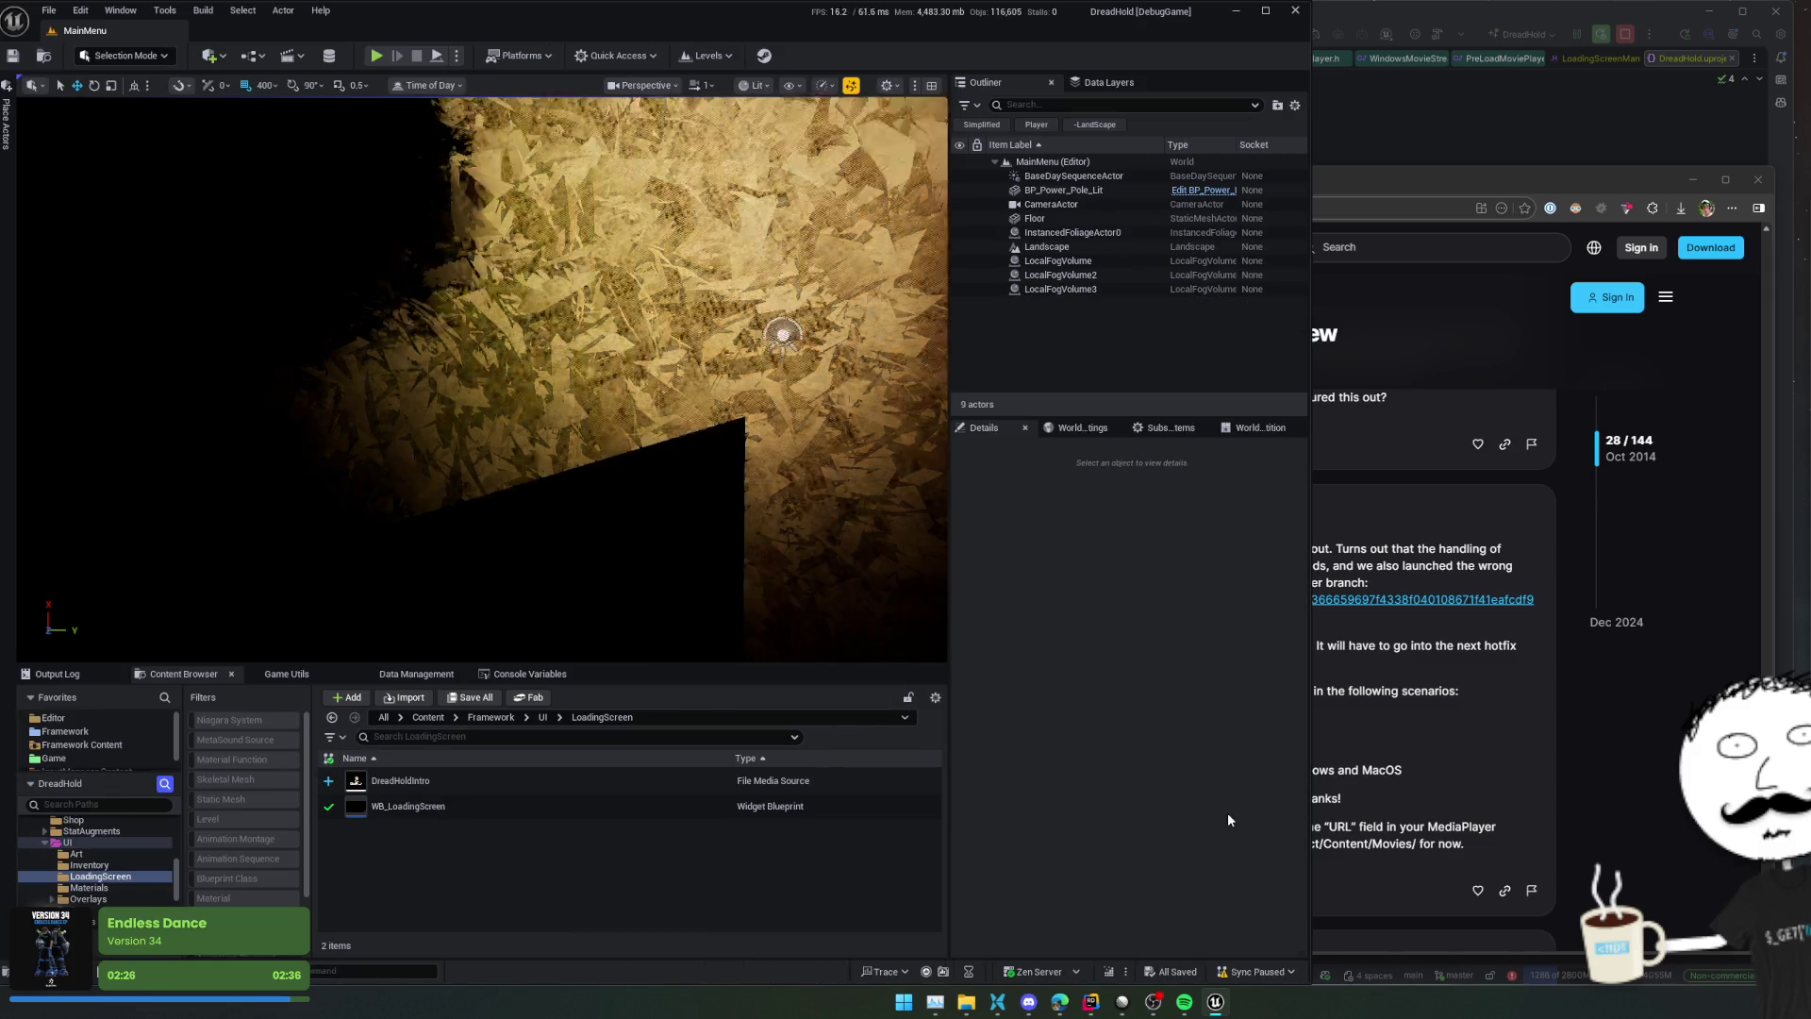
Check the DreadHoldIntro media source, then package the project for Windows
{"action": "double_click", "coordinate": [759, 783]}
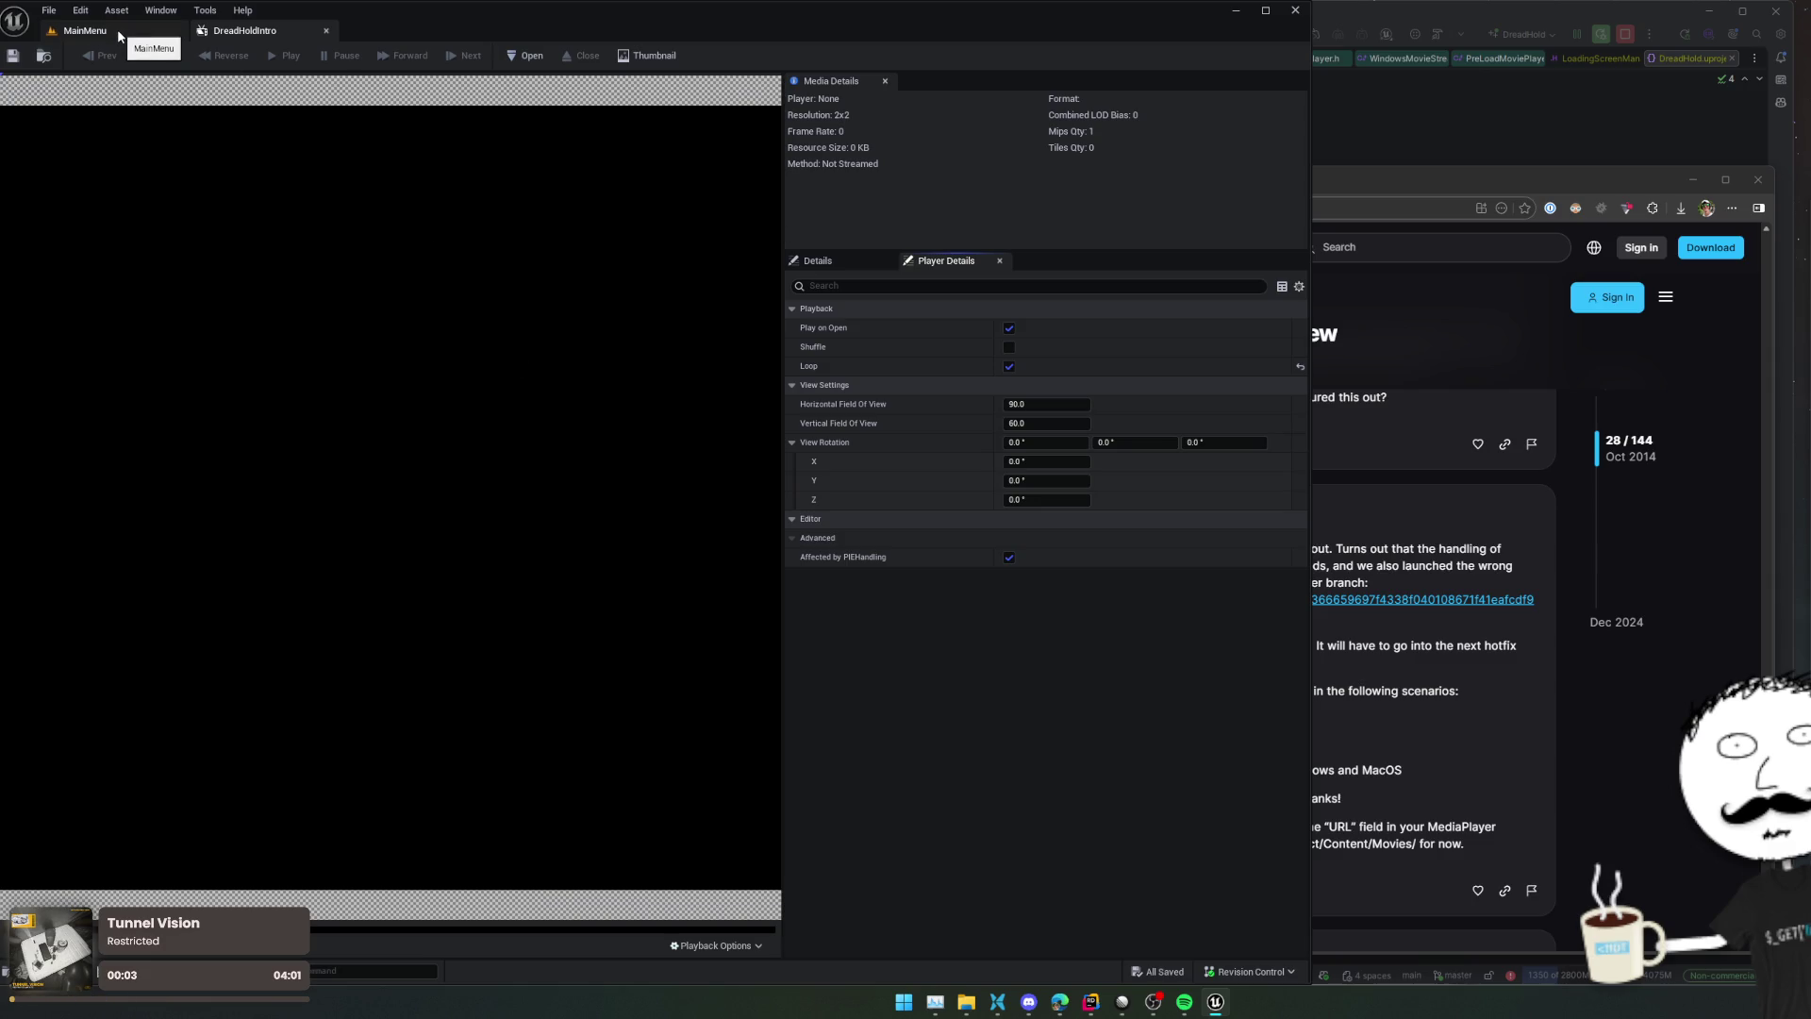
{"action": "left_click", "coordinate": [87, 31]}
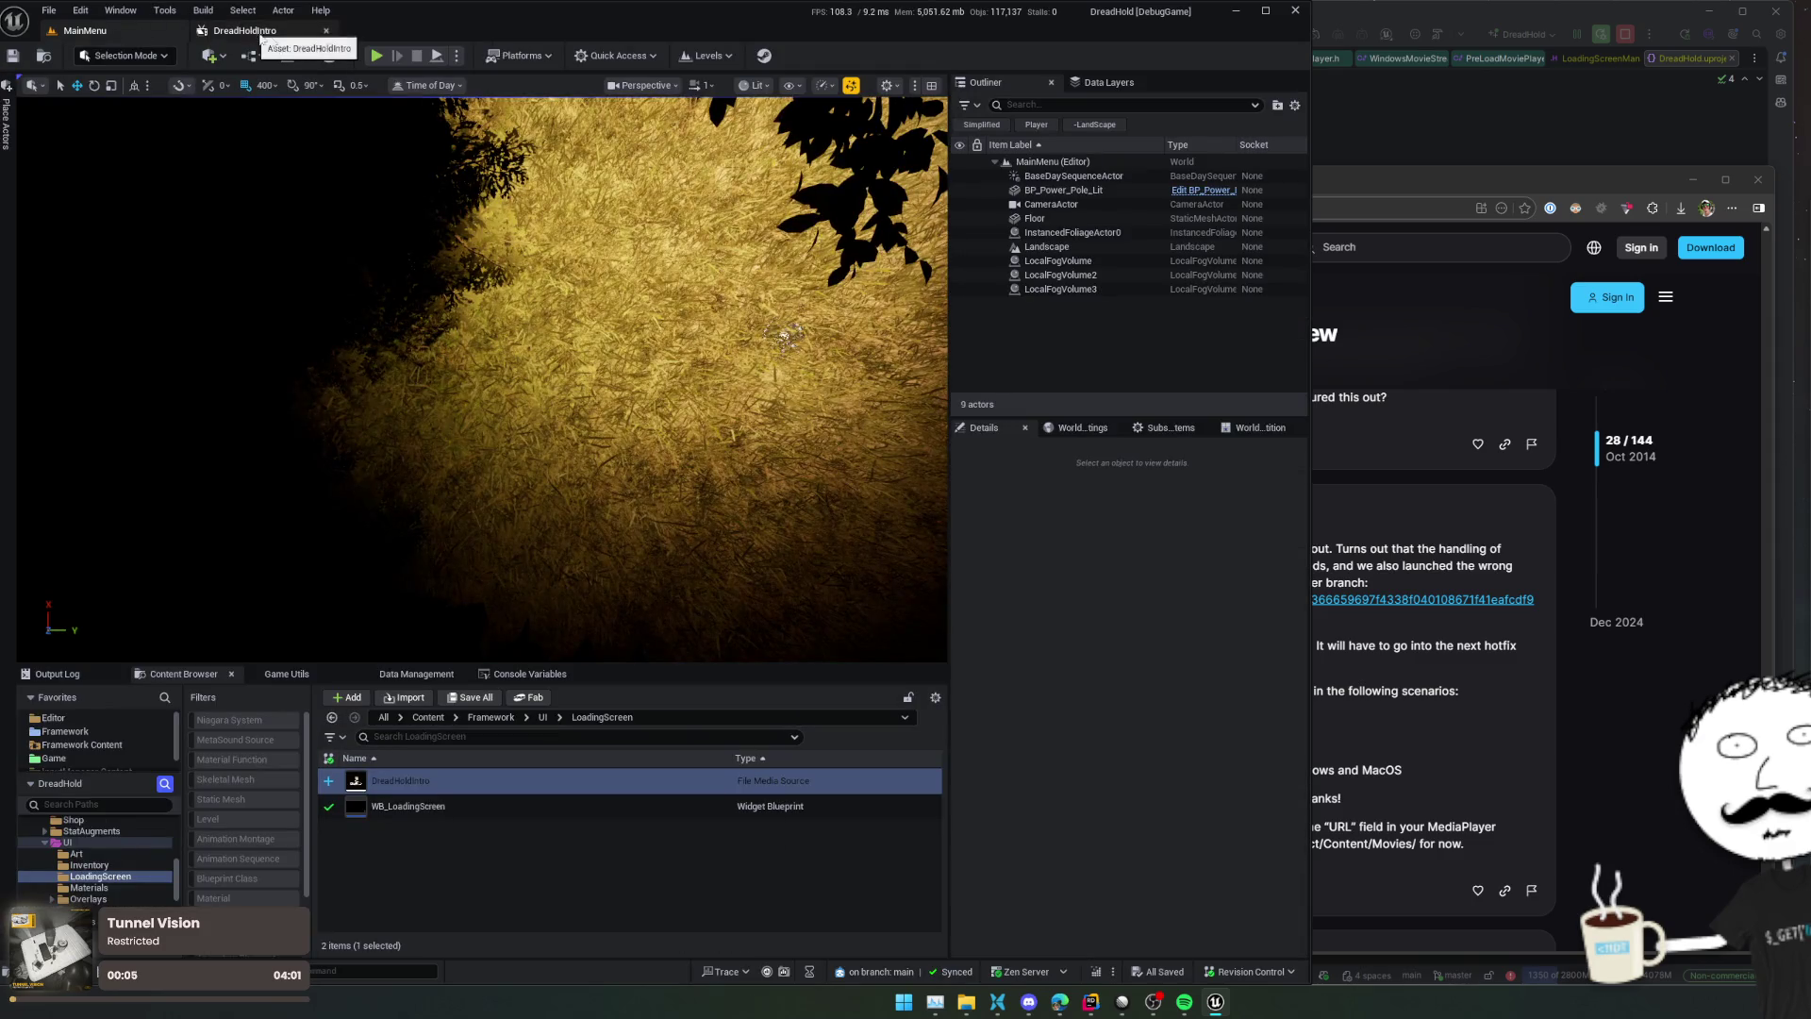
{"action": "left_click", "coordinate": [519, 55]}
{"action": "mouse_move", "coordinate": [565, 281]}
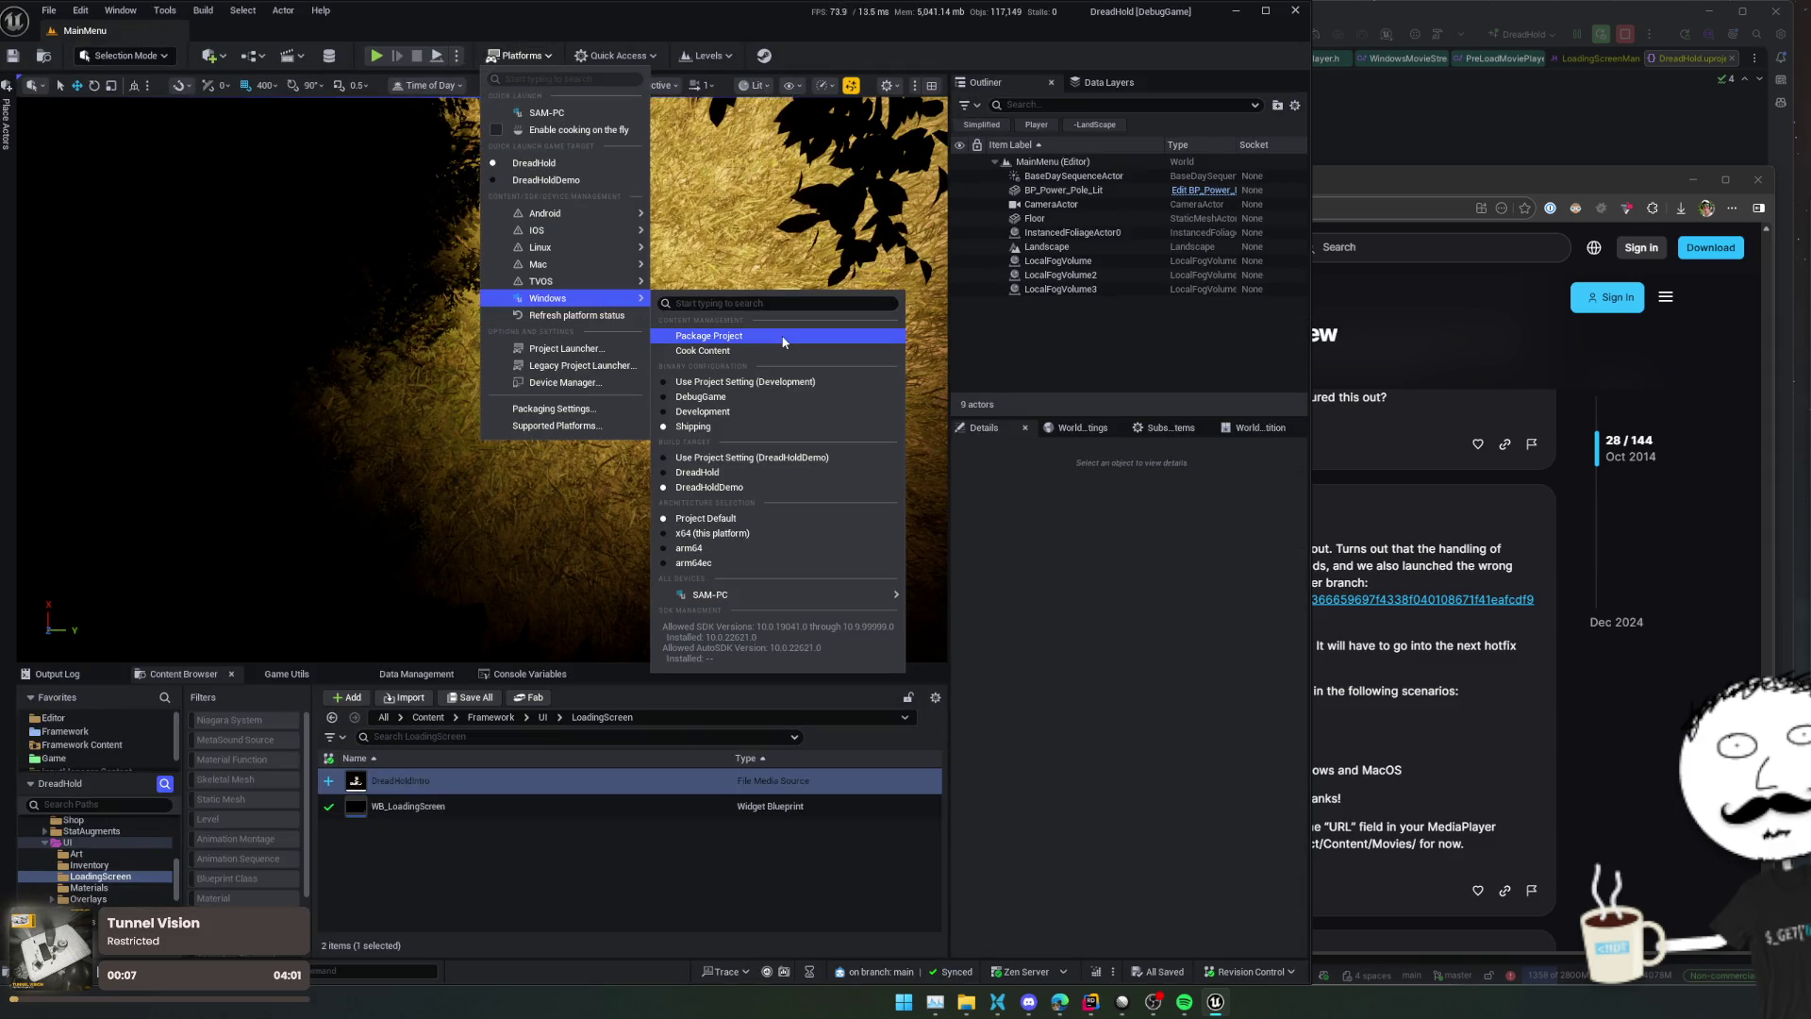
{"action": "left_click", "coordinate": [712, 334]}
{"action": "left_click", "coordinate": [715, 478]}
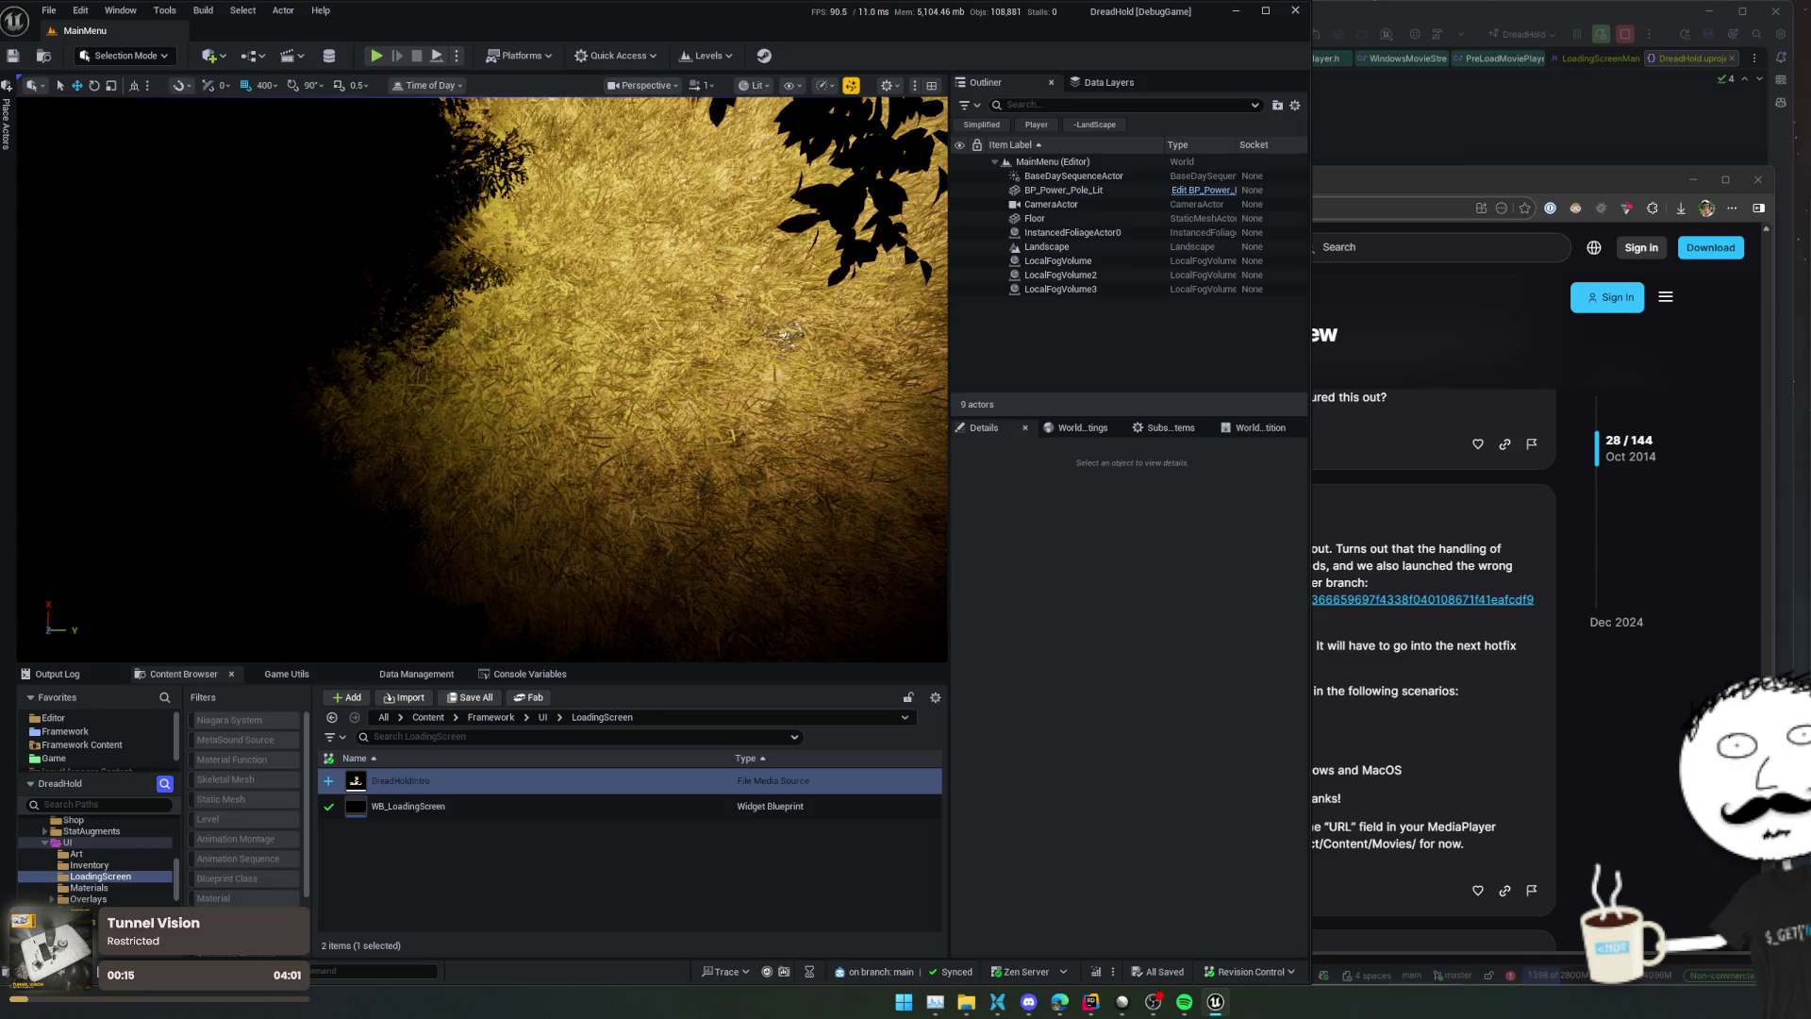
Retry Windows packaging and confirm the output folder
{"action": "left_click", "coordinate": [518, 57]}
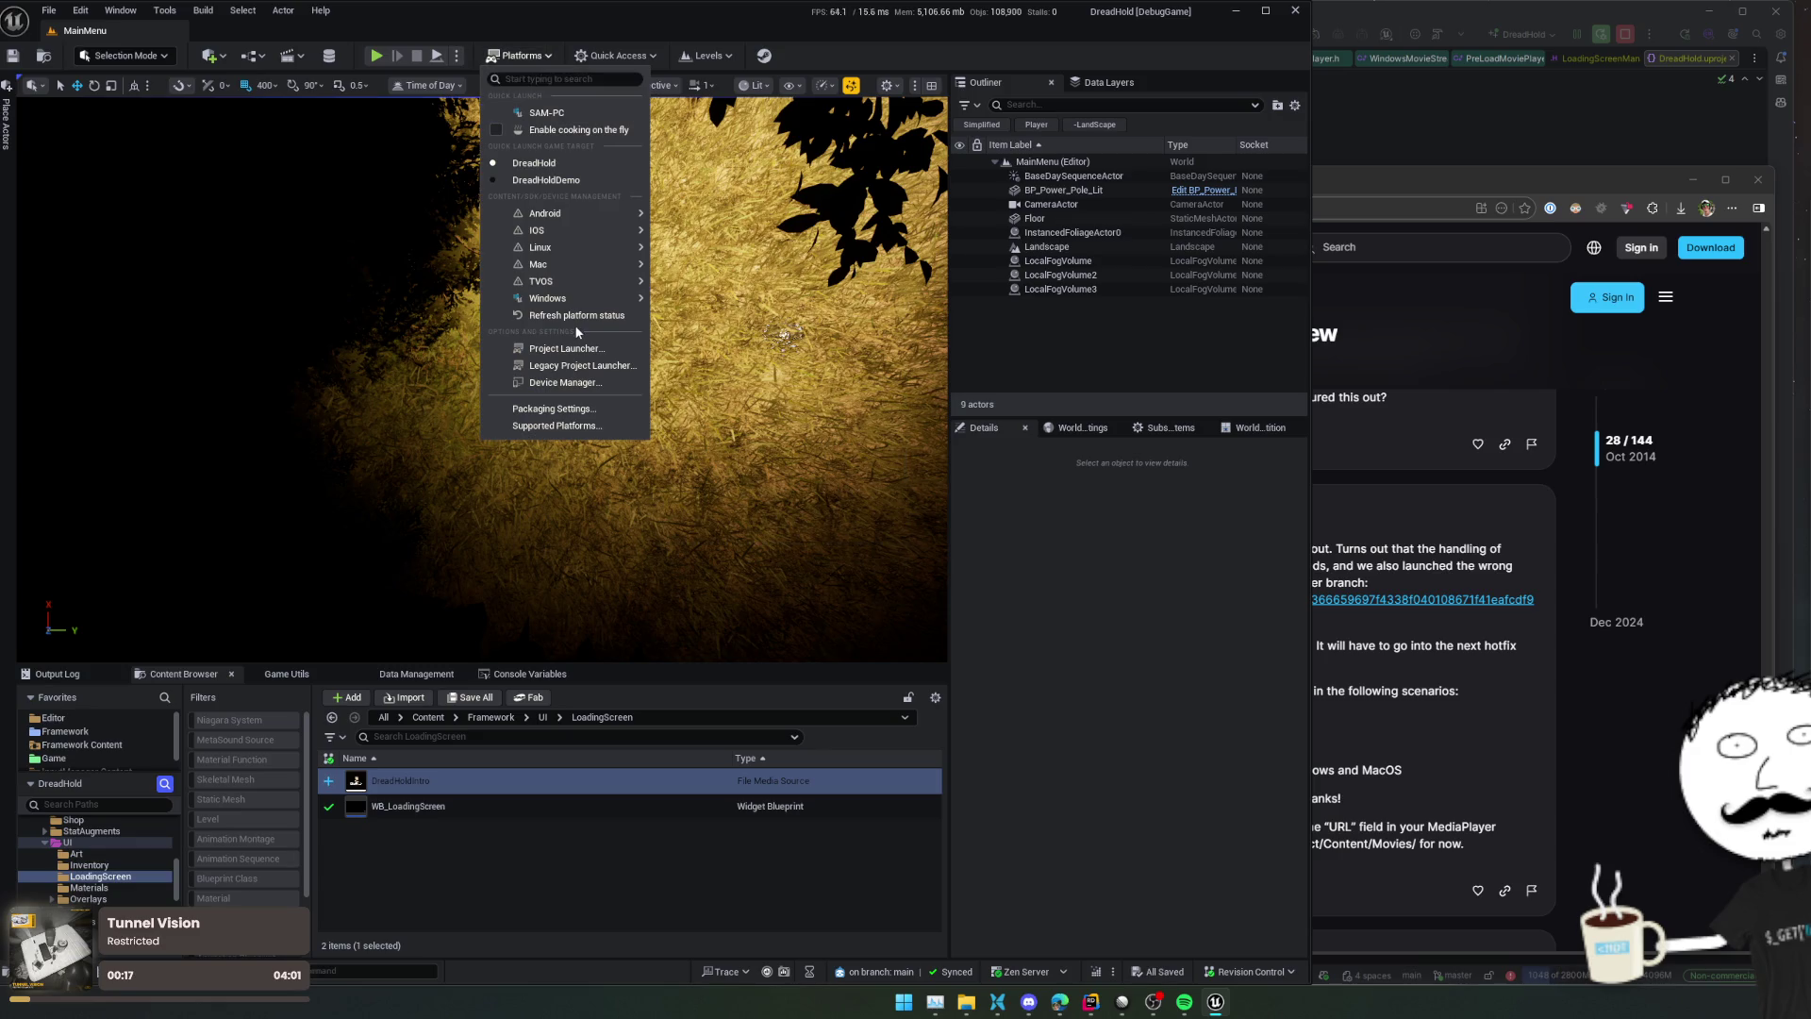
{"action": "mouse_move", "coordinate": [632, 298]}
{"action": "left_click", "coordinate": [709, 336]}
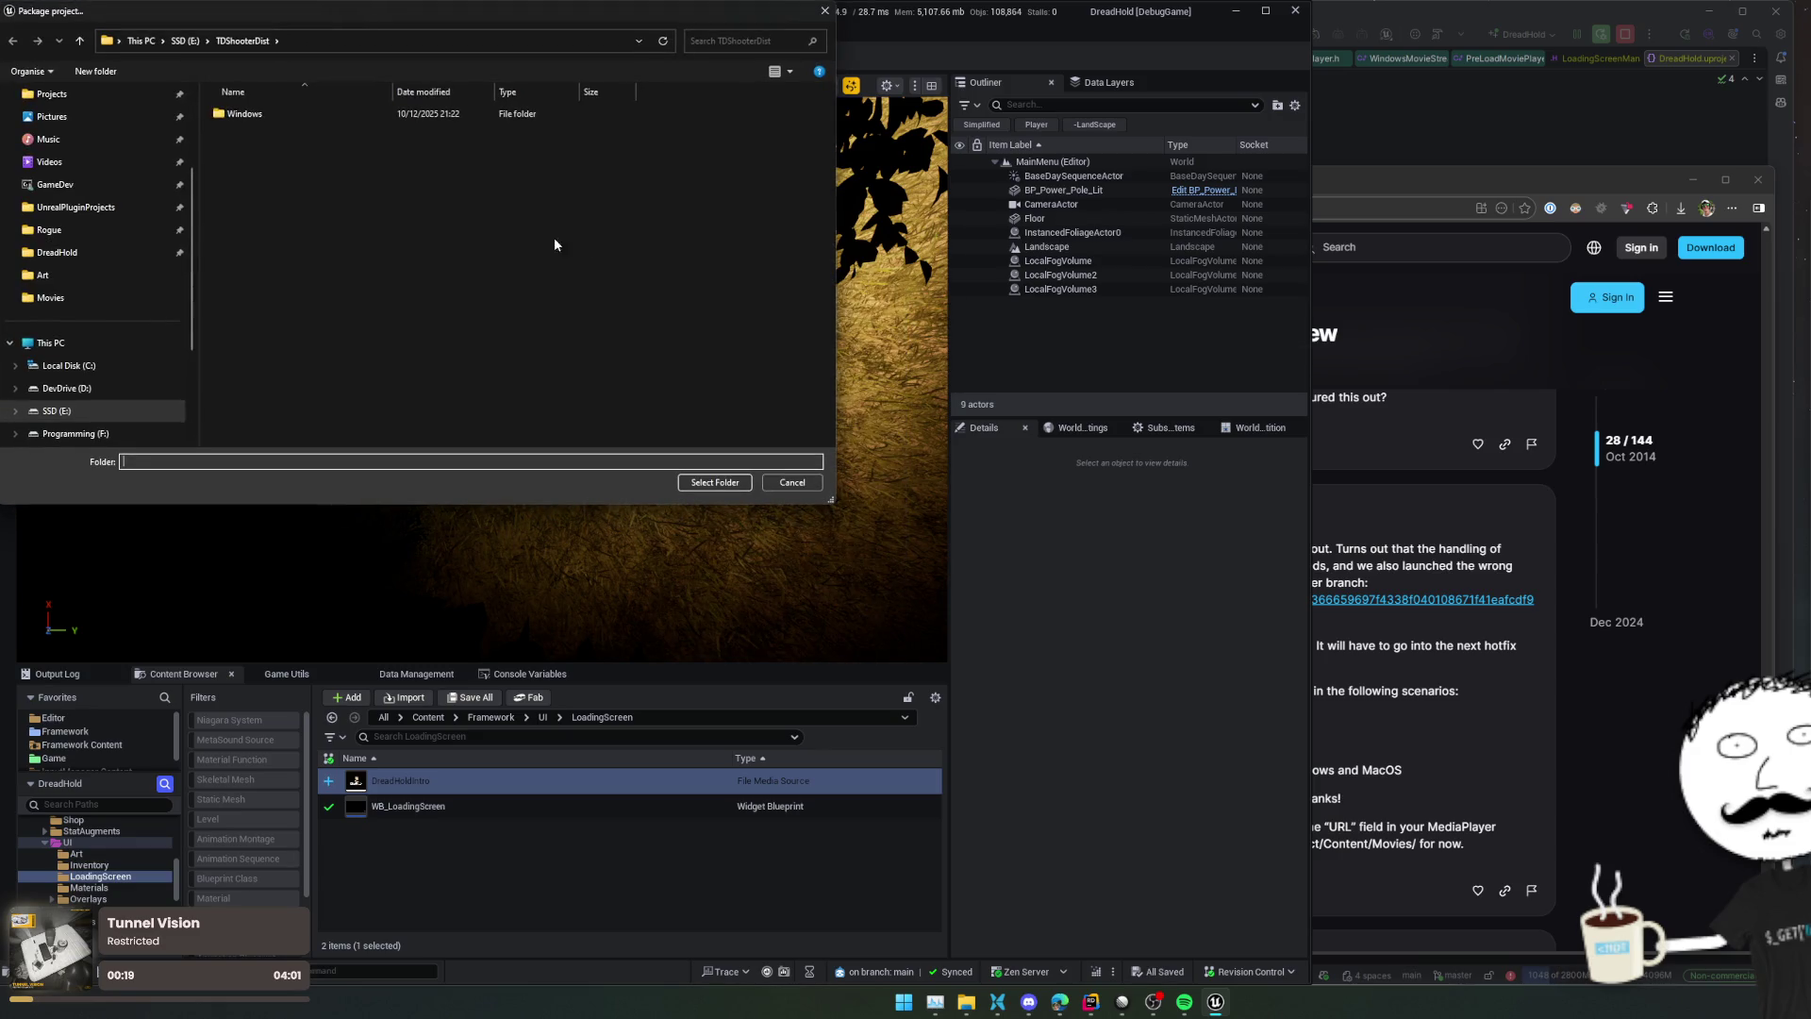
{"action": "left_click", "coordinate": [739, 484]}
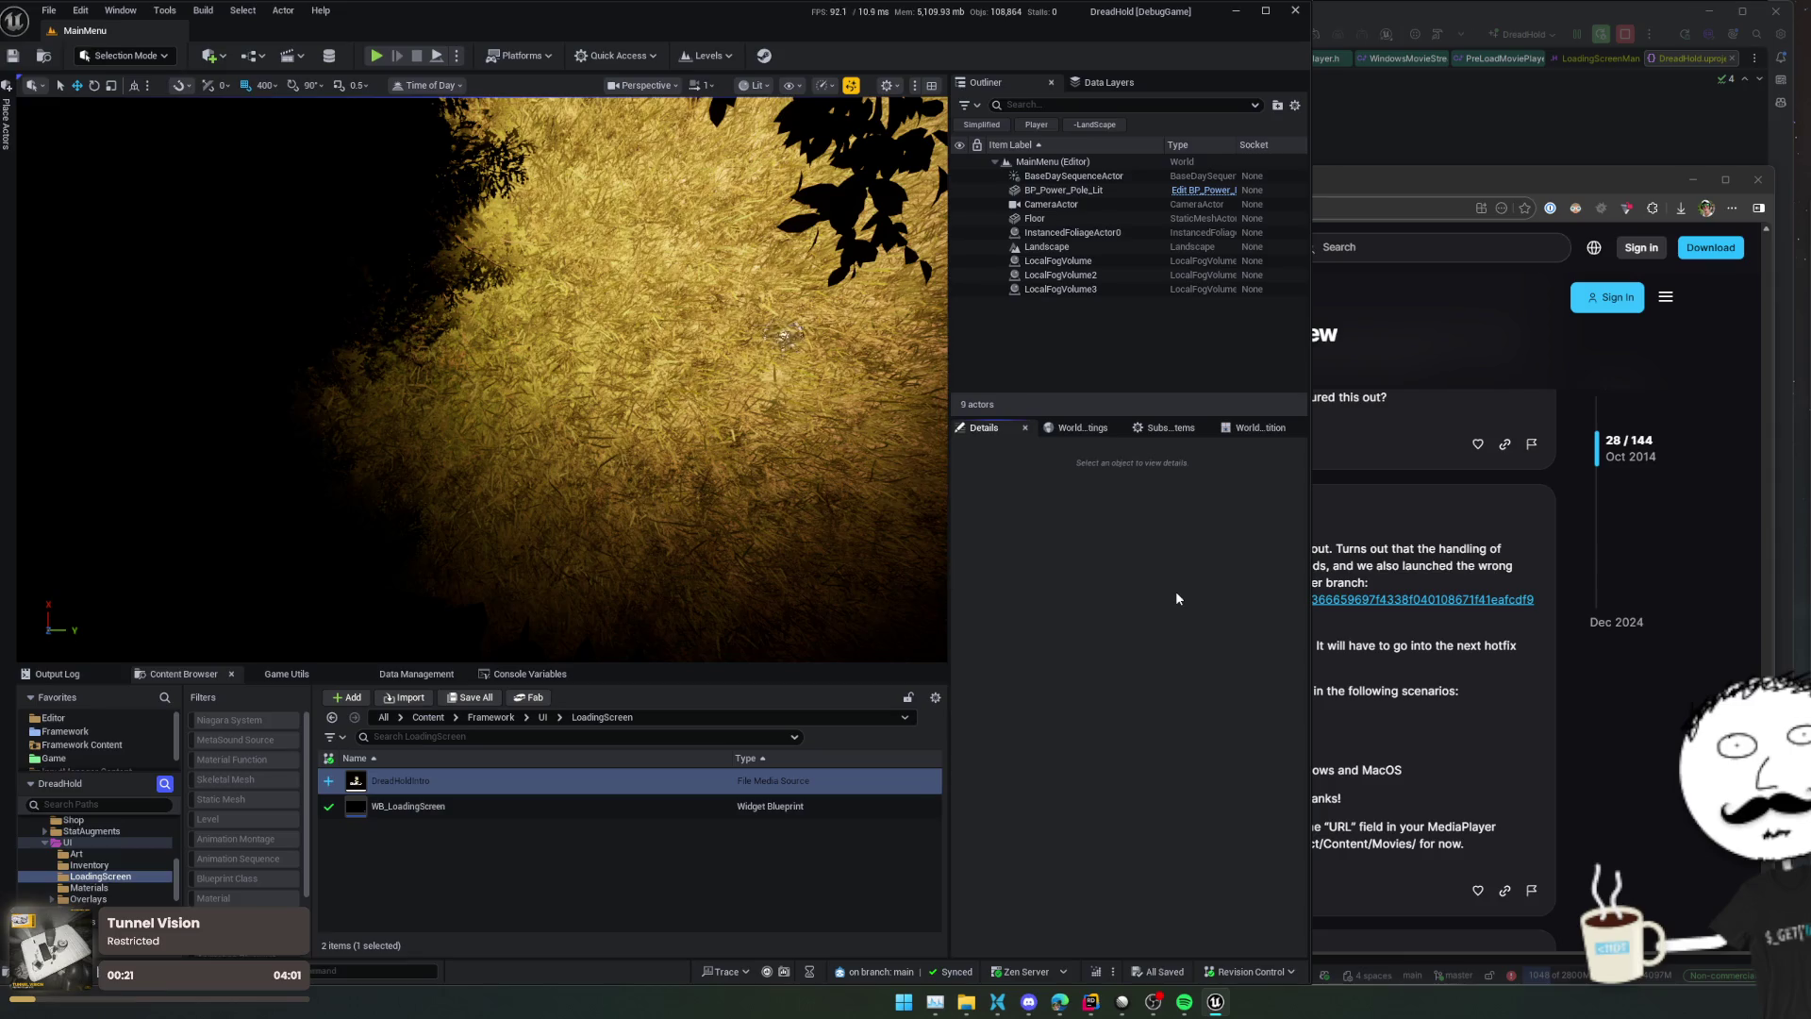
Read the Media Framework thread's latest replies back from post 141 to 123, then close the browser
{"action": "left_click", "coordinate": [1362, 505]}
{"action": "scroll", "coordinate": [1626, 738], "scroll_direction": "down", "scroll_amount": 4}
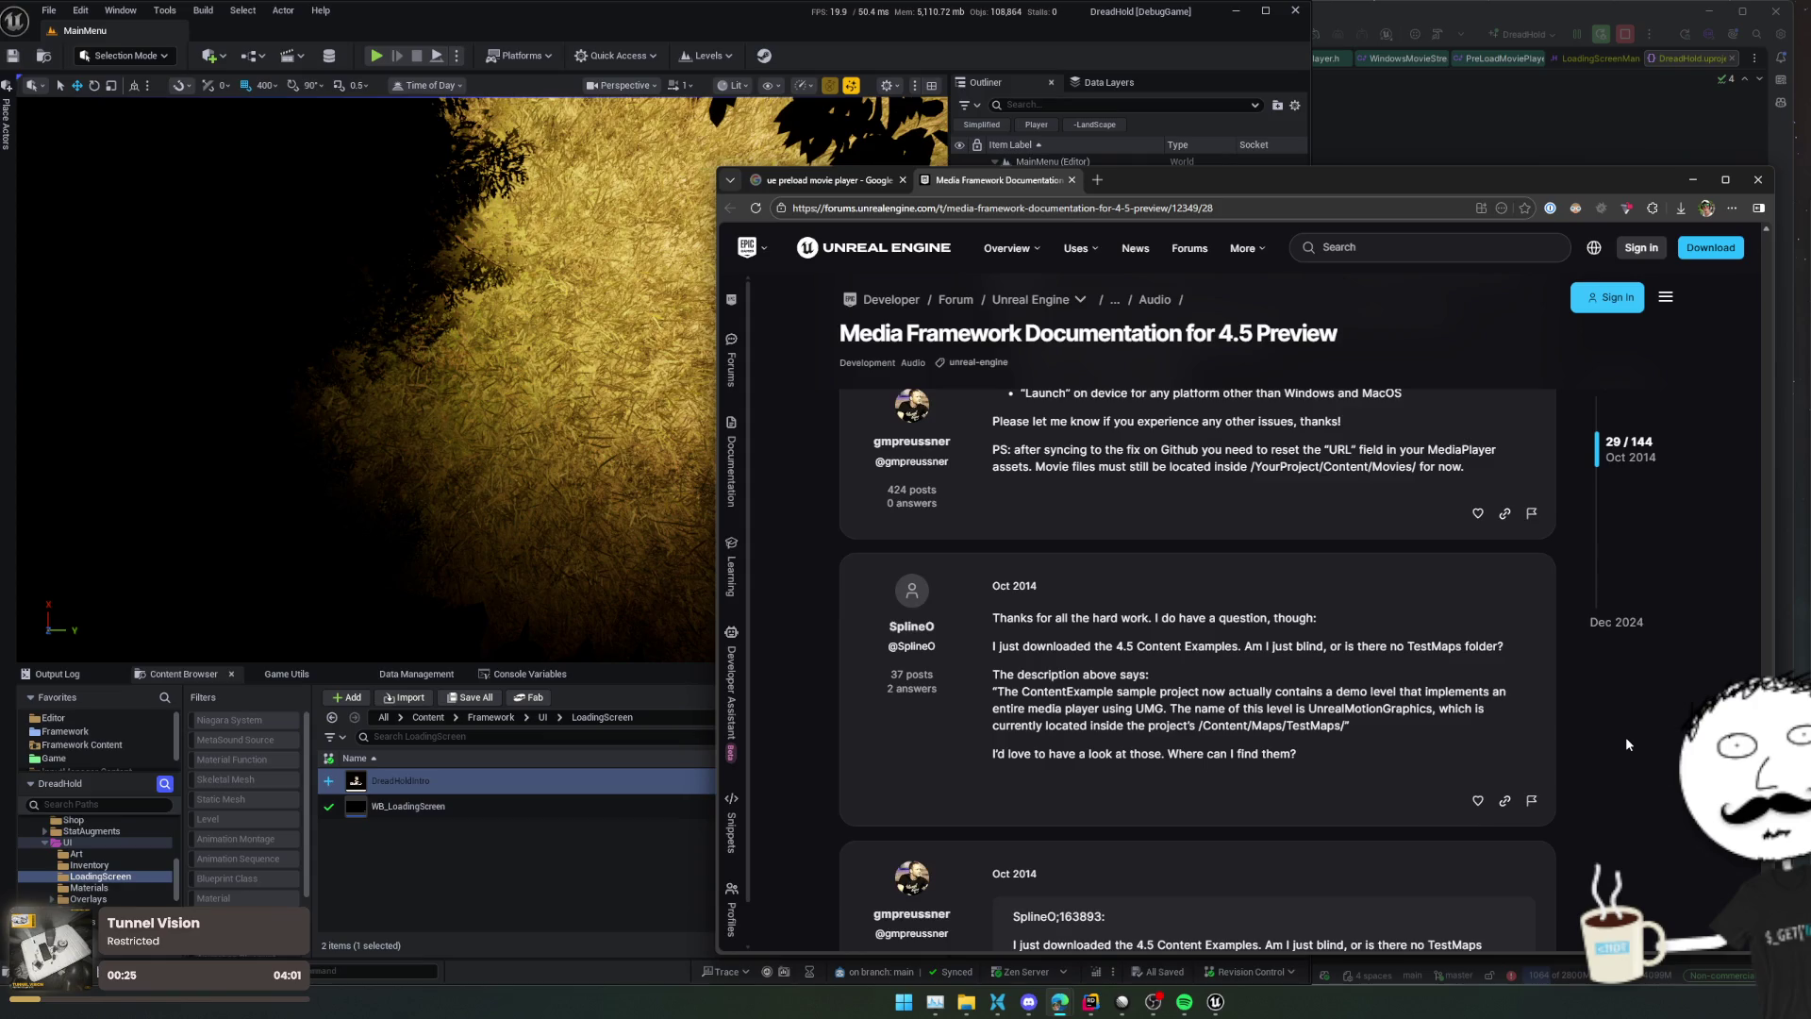
{"action": "scroll", "coordinate": [1626, 738], "scroll_direction": "down", "scroll_amount": 10}
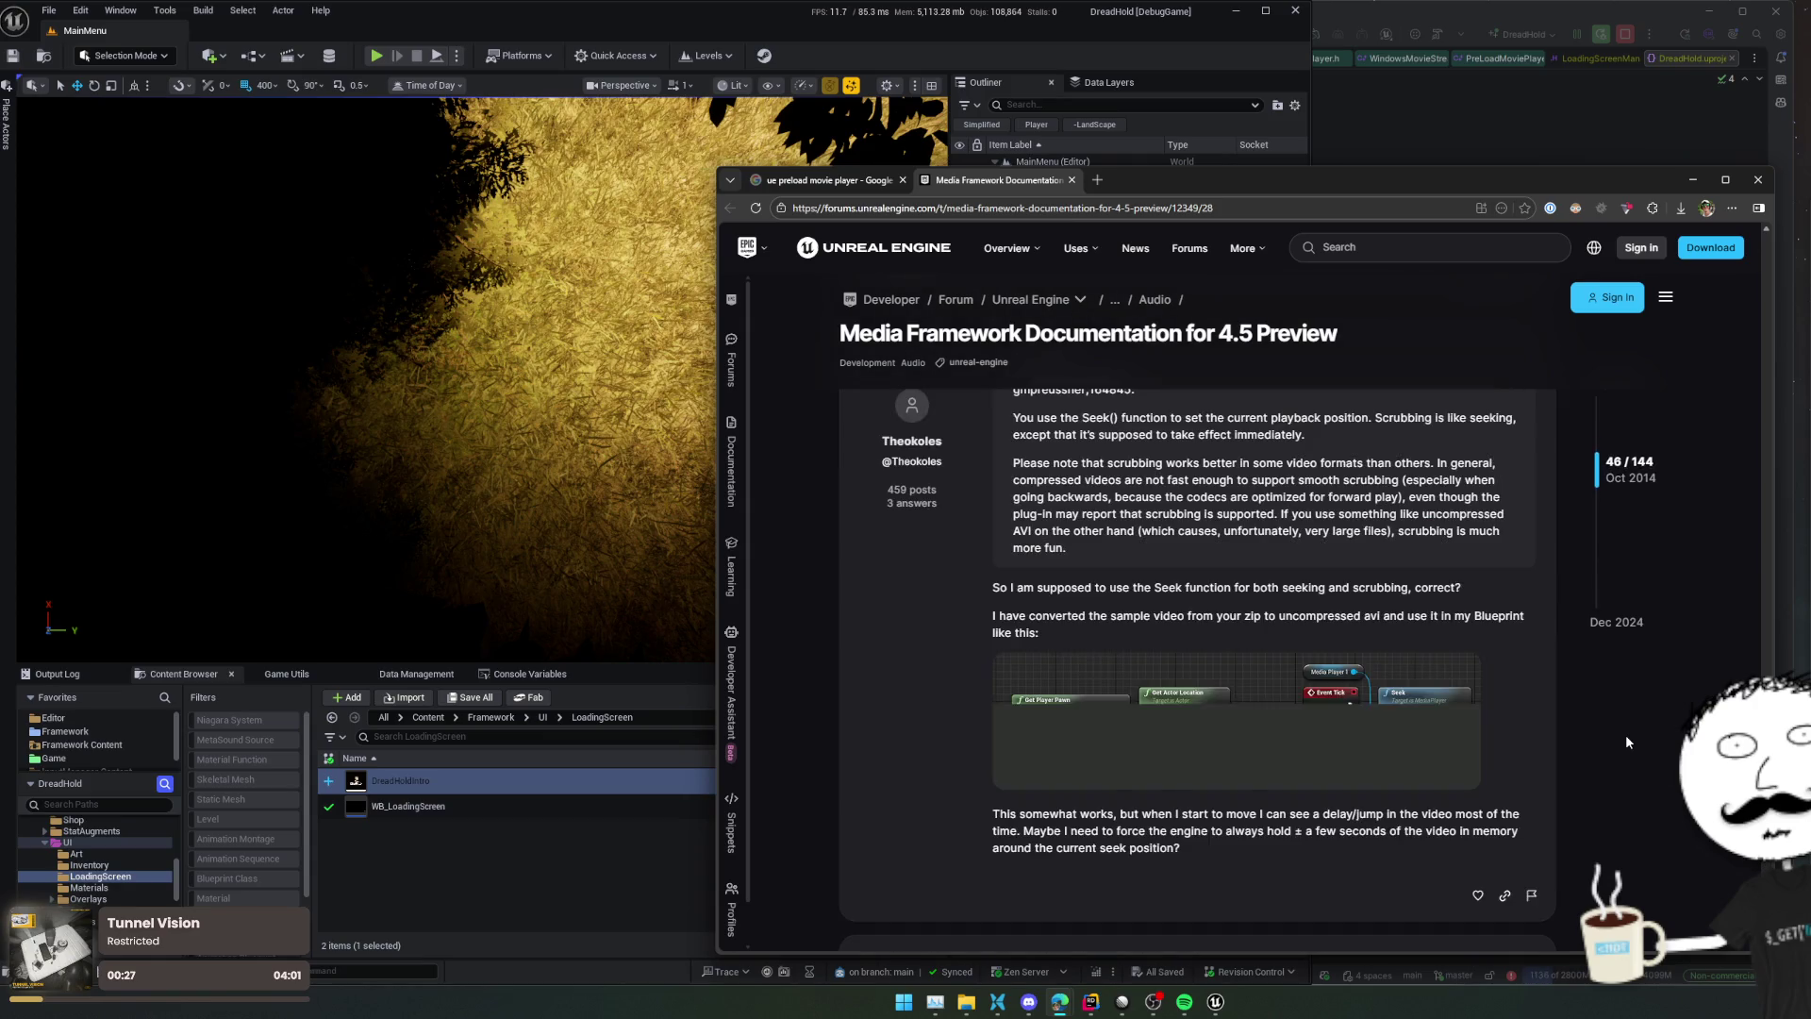
{"action": "left_click", "coordinate": [1635, 622]}
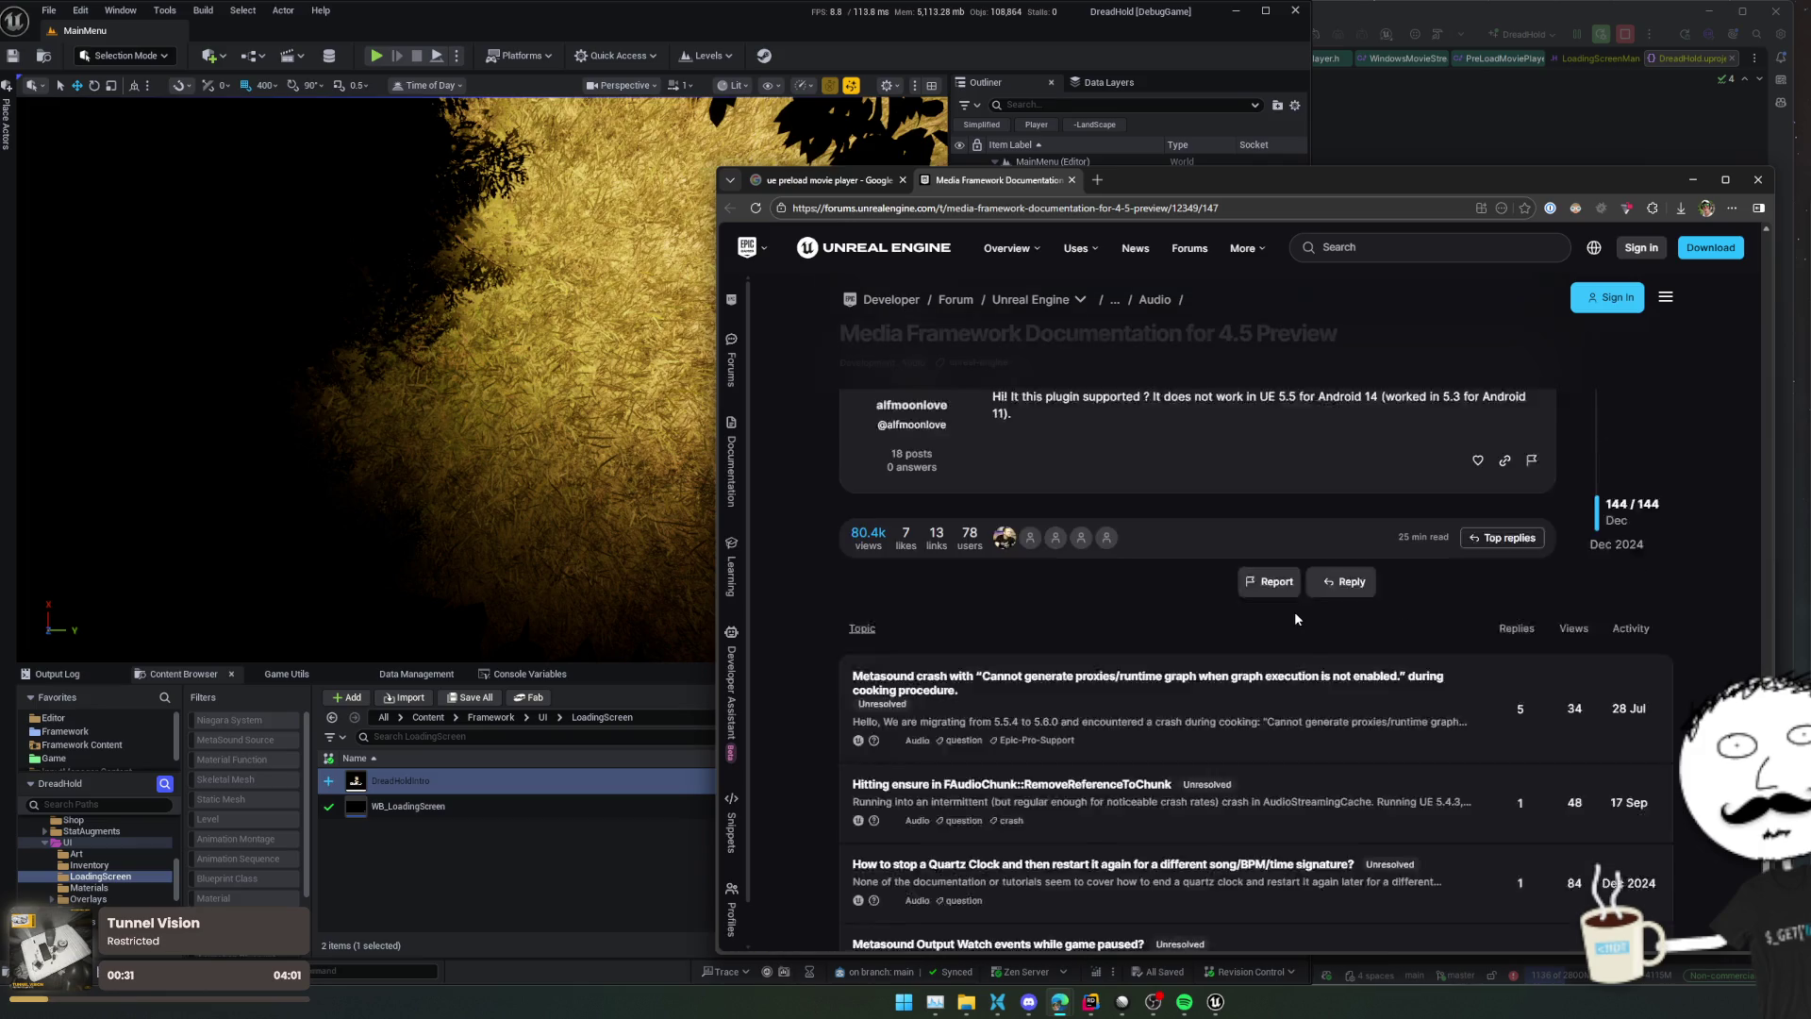
{"action": "scroll", "coordinate": [1294, 611], "scroll_direction": "up", "scroll_amount": 3}
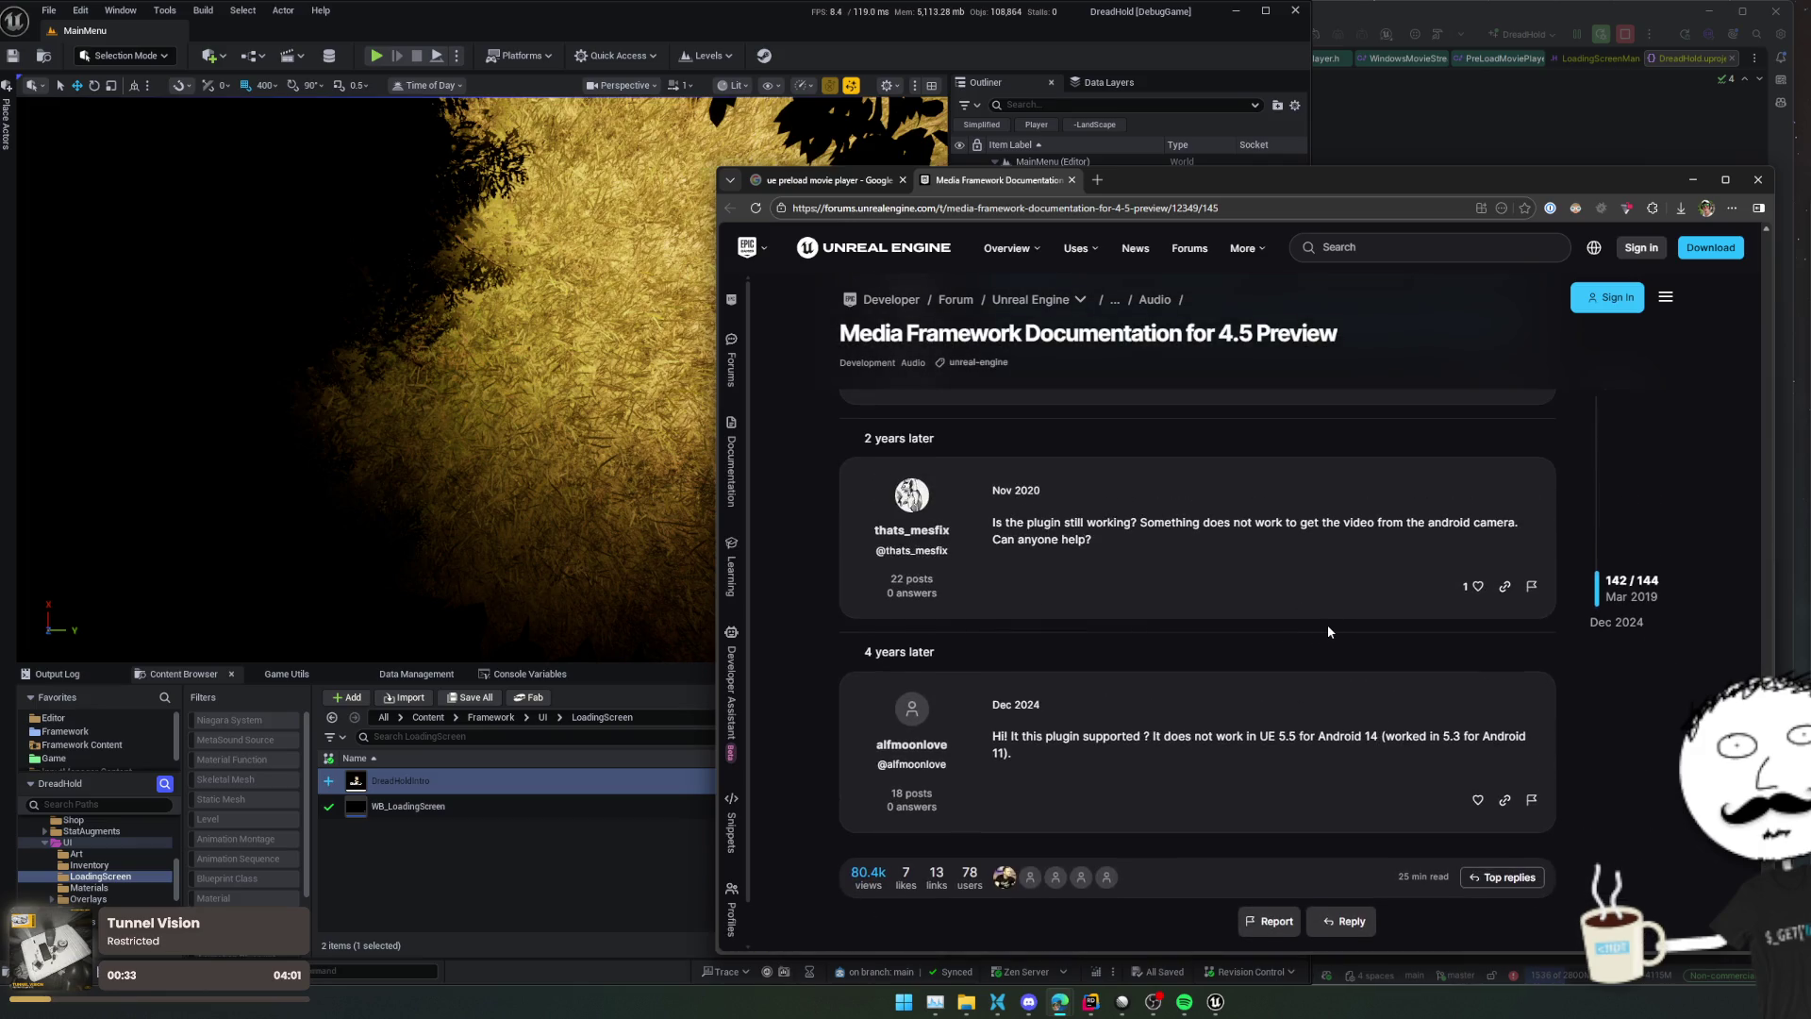
{"action": "scroll", "coordinate": [1334, 638], "scroll_direction": "up", "scroll_amount": 4}
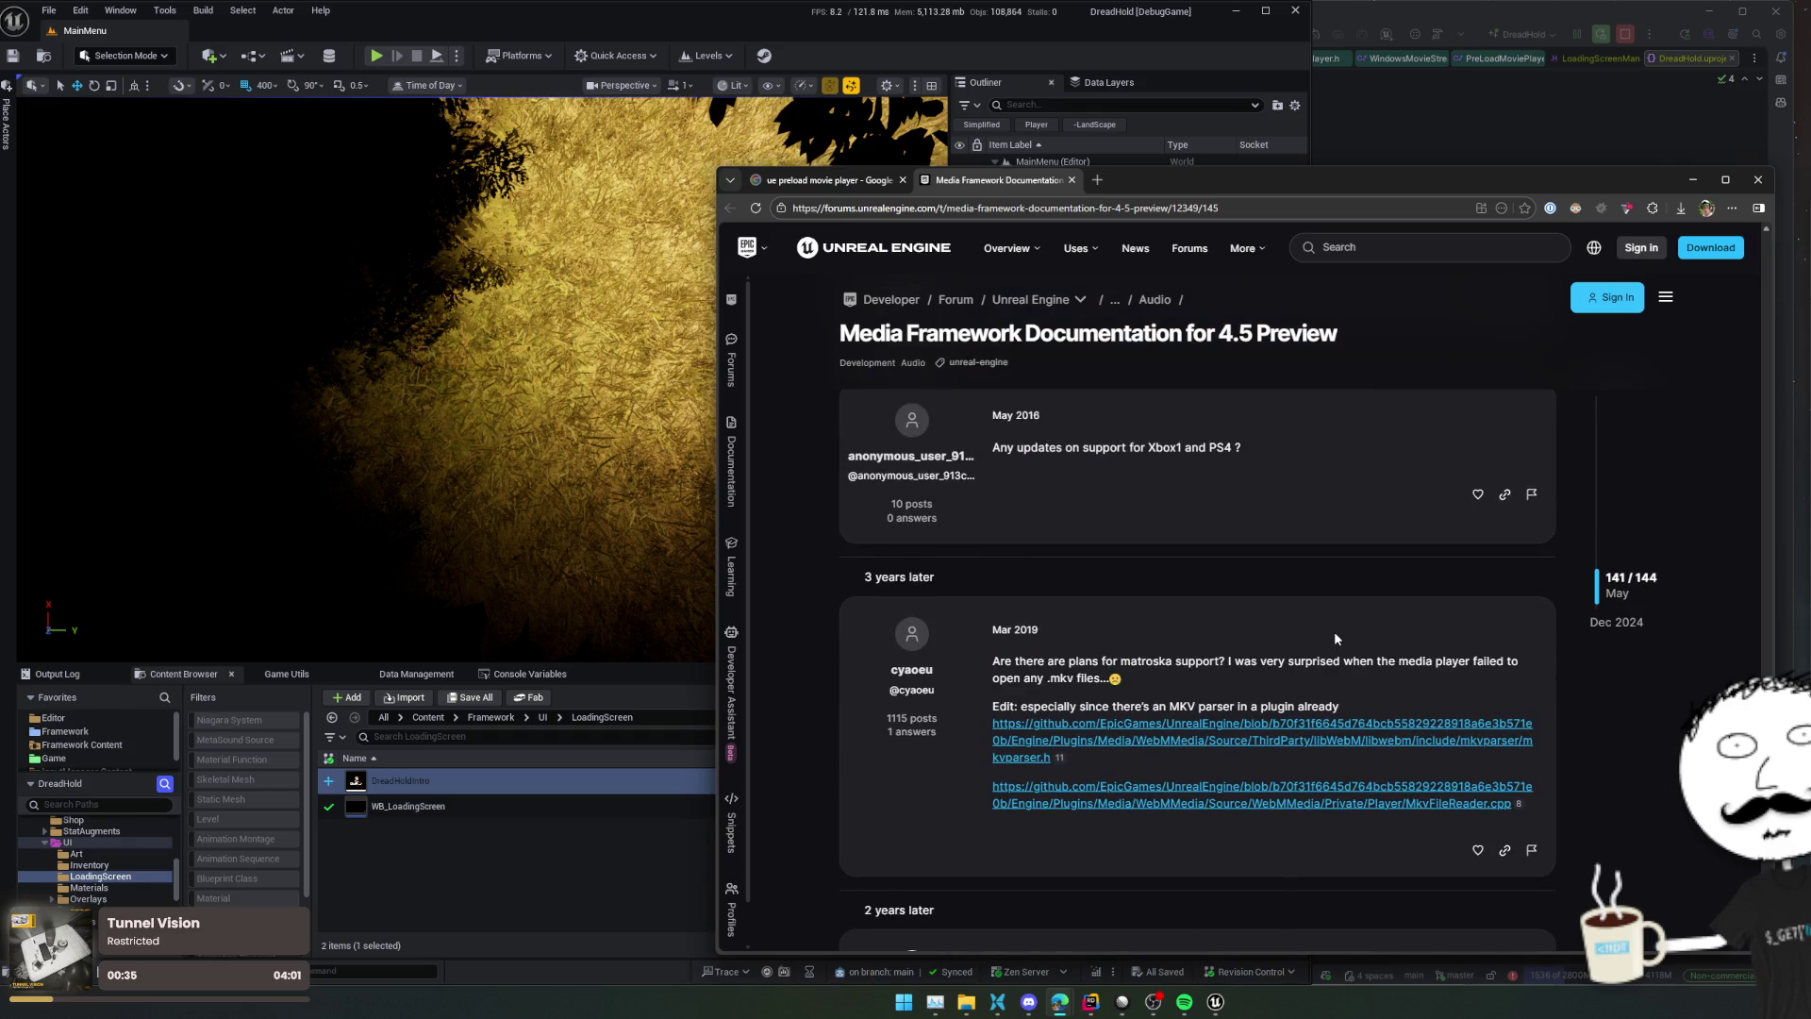
{"action": "scroll", "coordinate": [1334, 630], "scroll_direction": "up", "scroll_amount": 10}
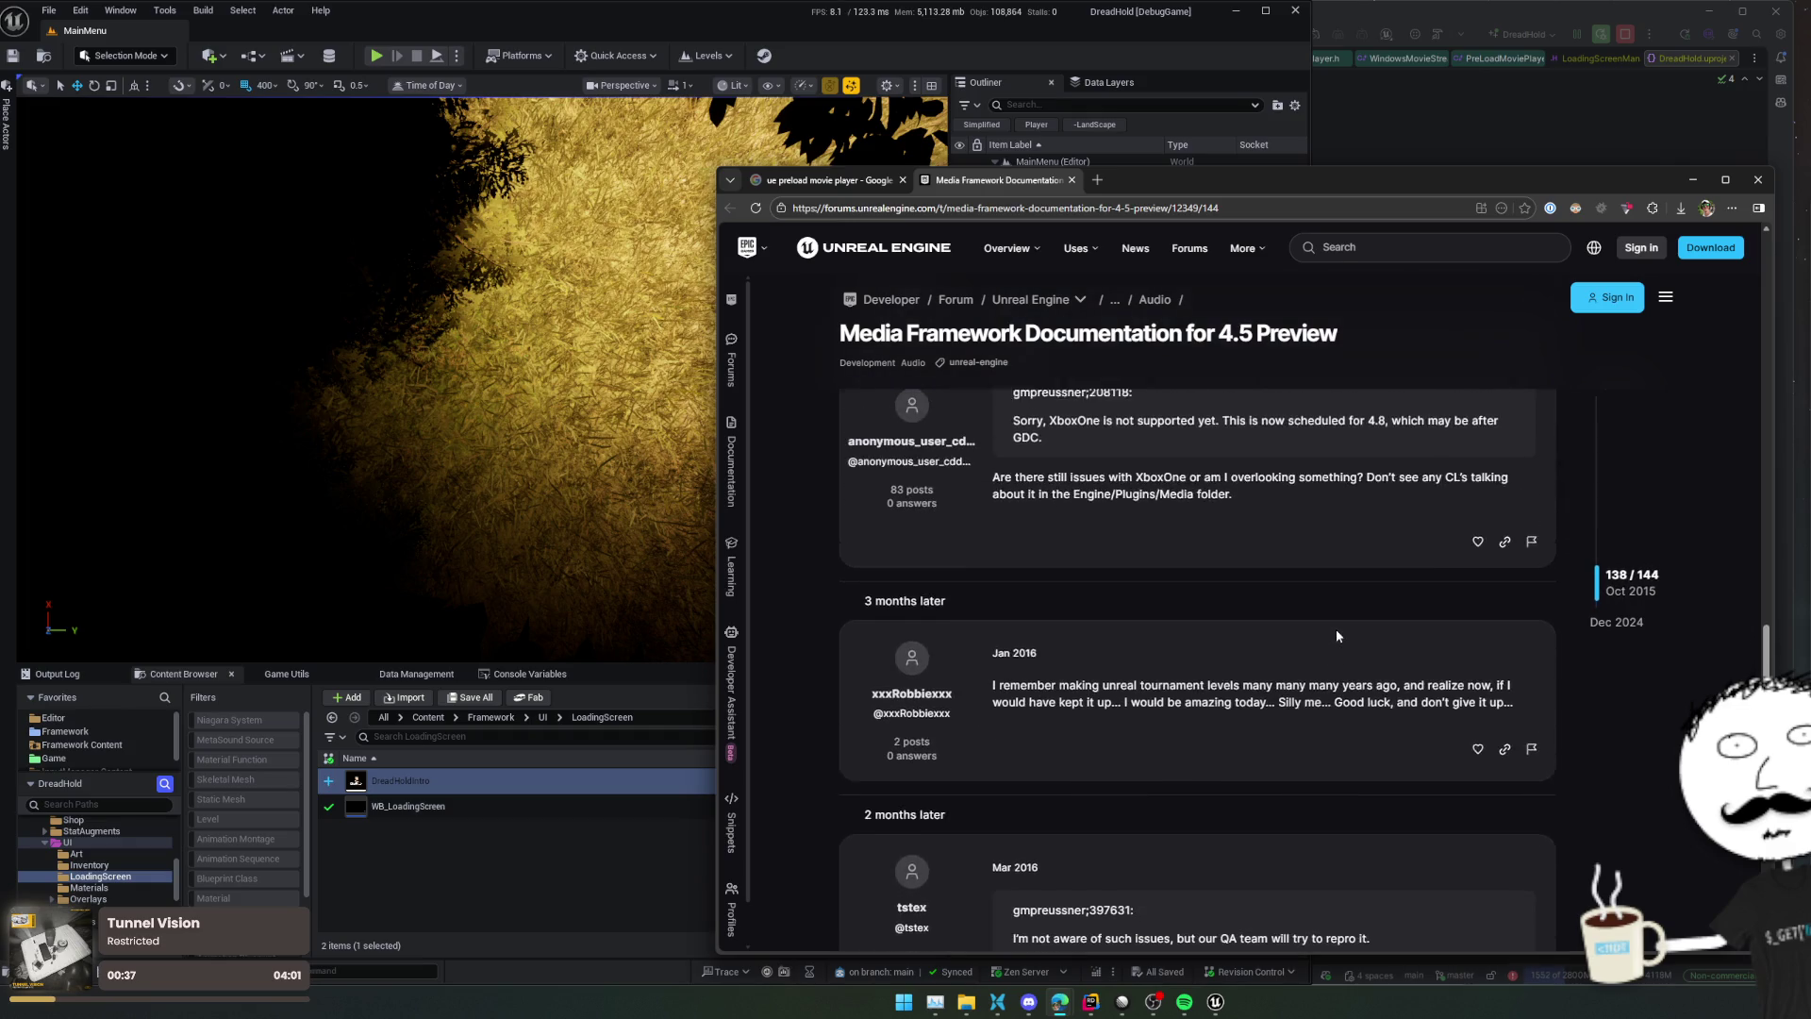
{"action": "scroll", "coordinate": [1336, 628], "scroll_direction": "up", "scroll_amount": 4}
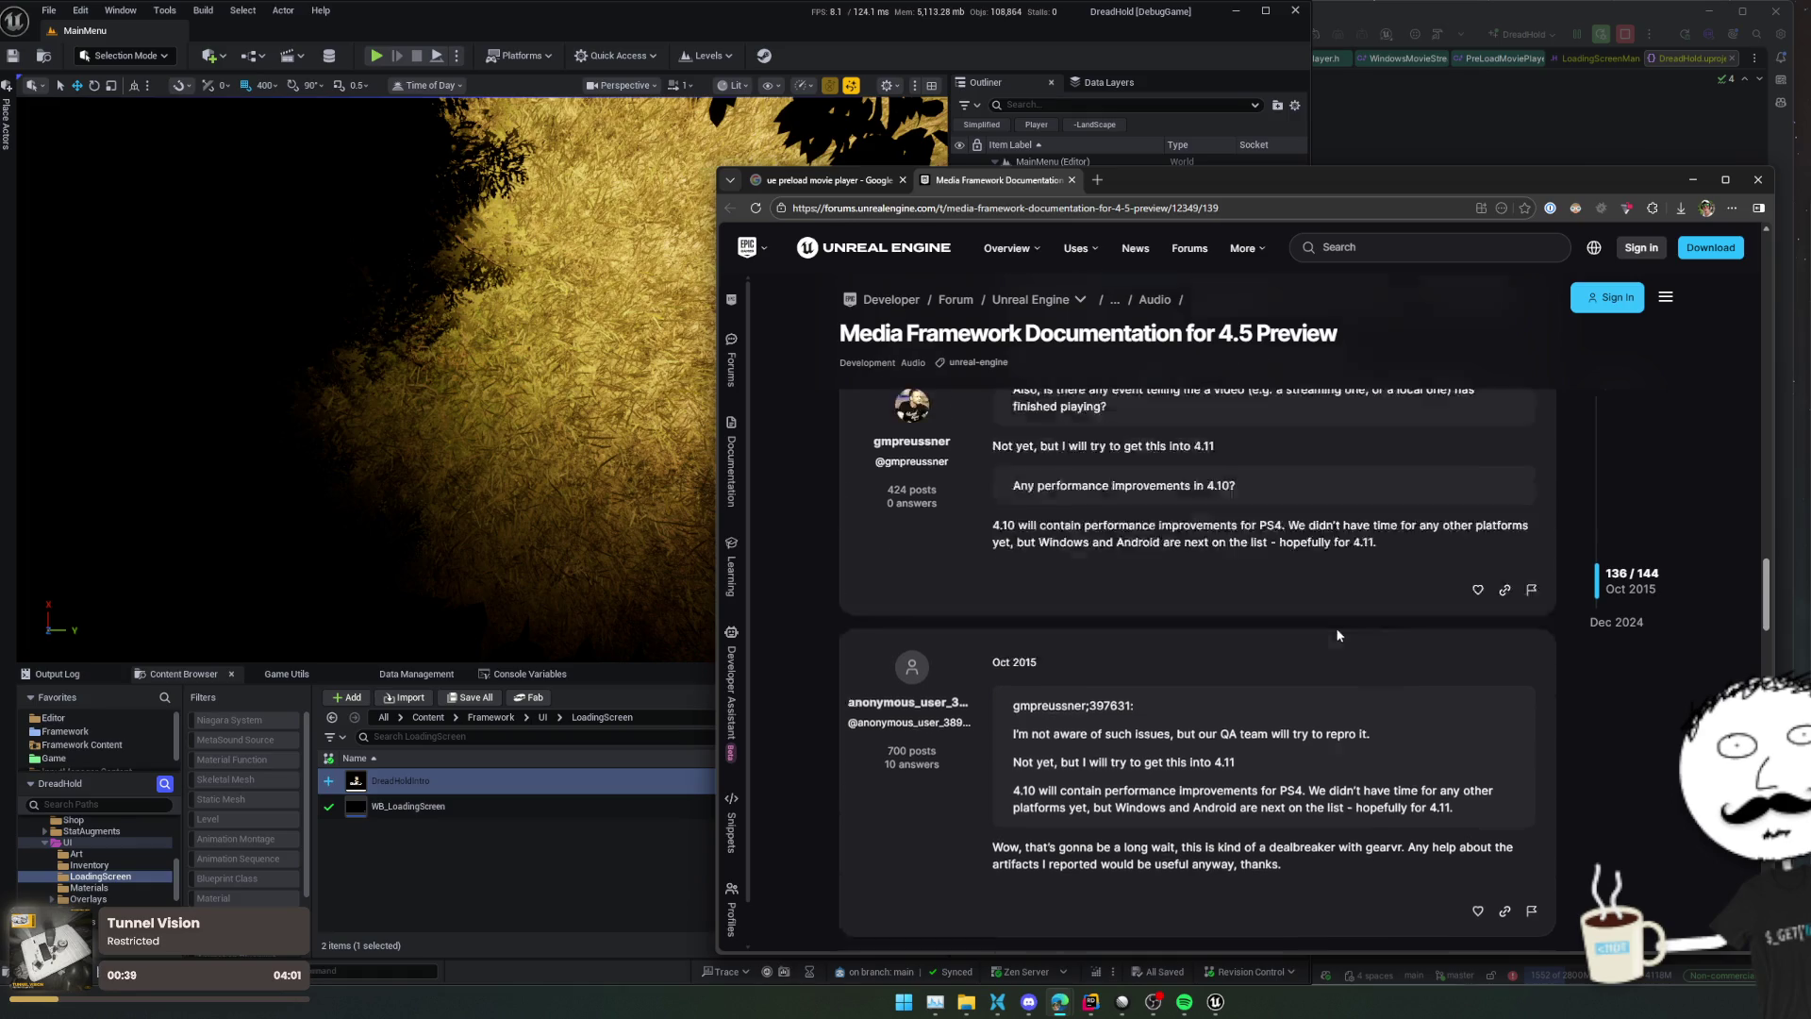
{"action": "scroll", "coordinate": [1337, 633], "scroll_direction": "up", "scroll_amount": 12}
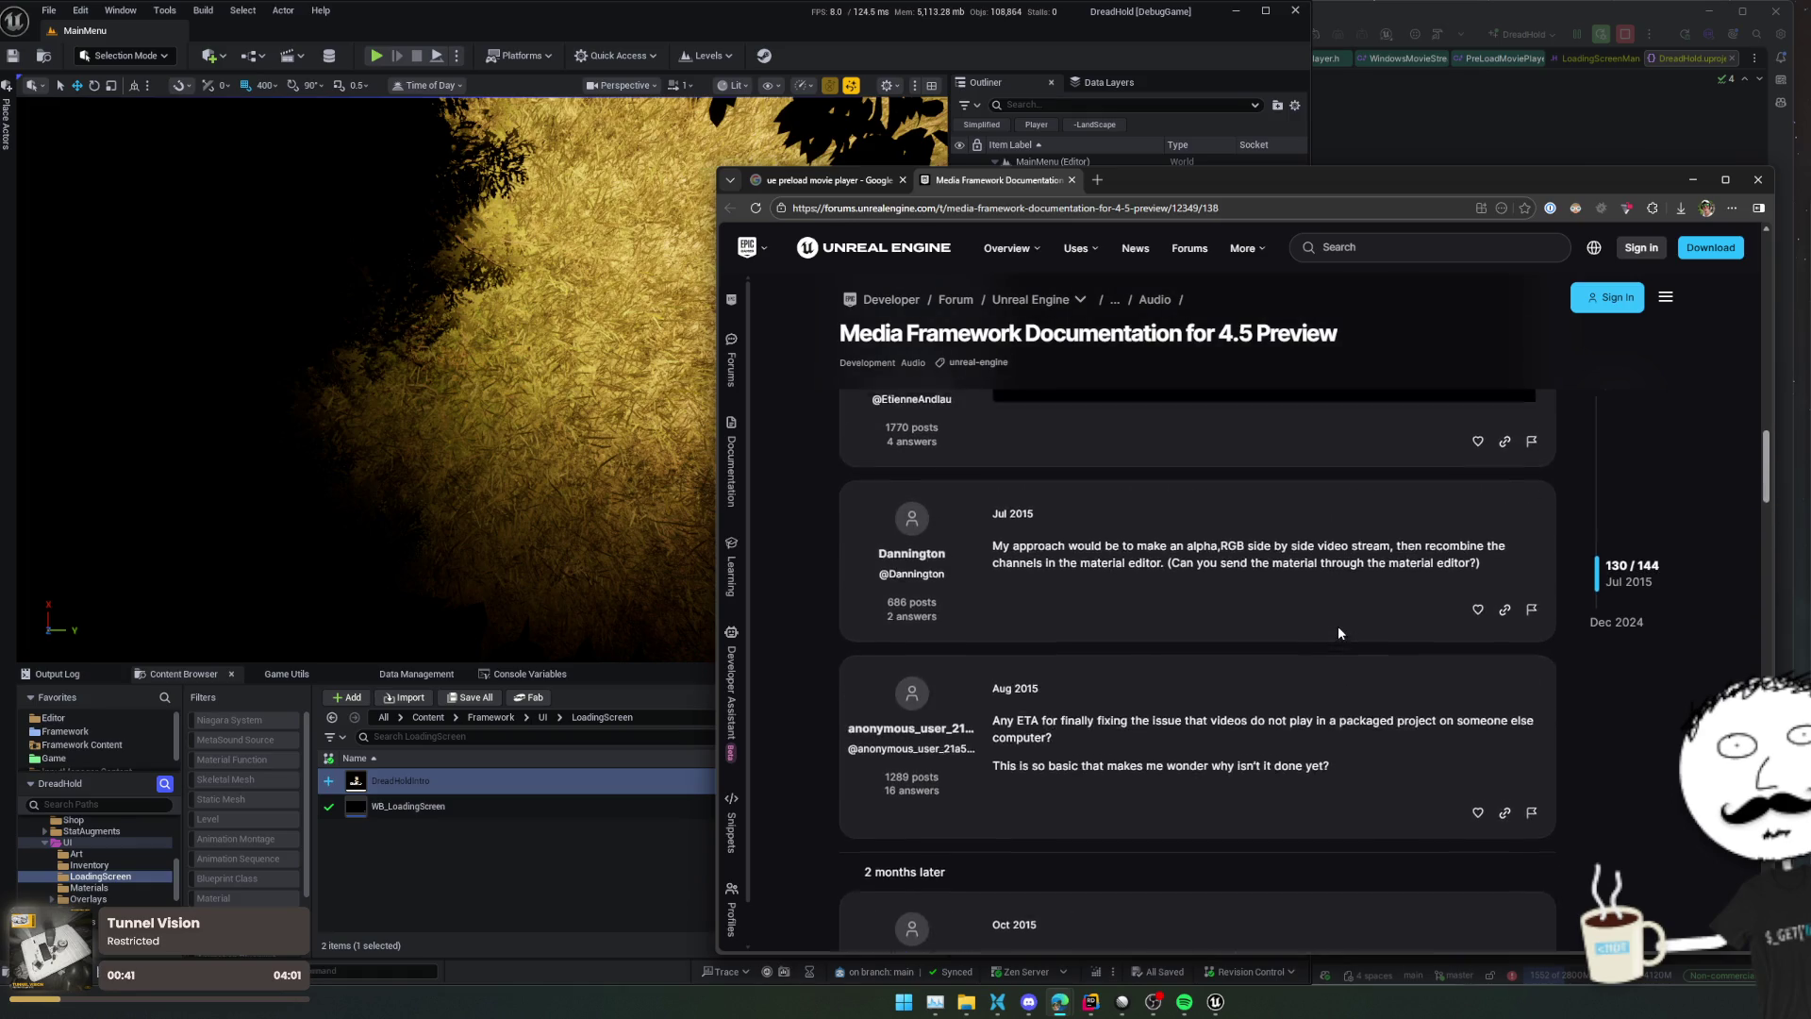
{"action": "scroll", "coordinate": [1340, 633], "scroll_direction": "up", "scroll_amount": 8}
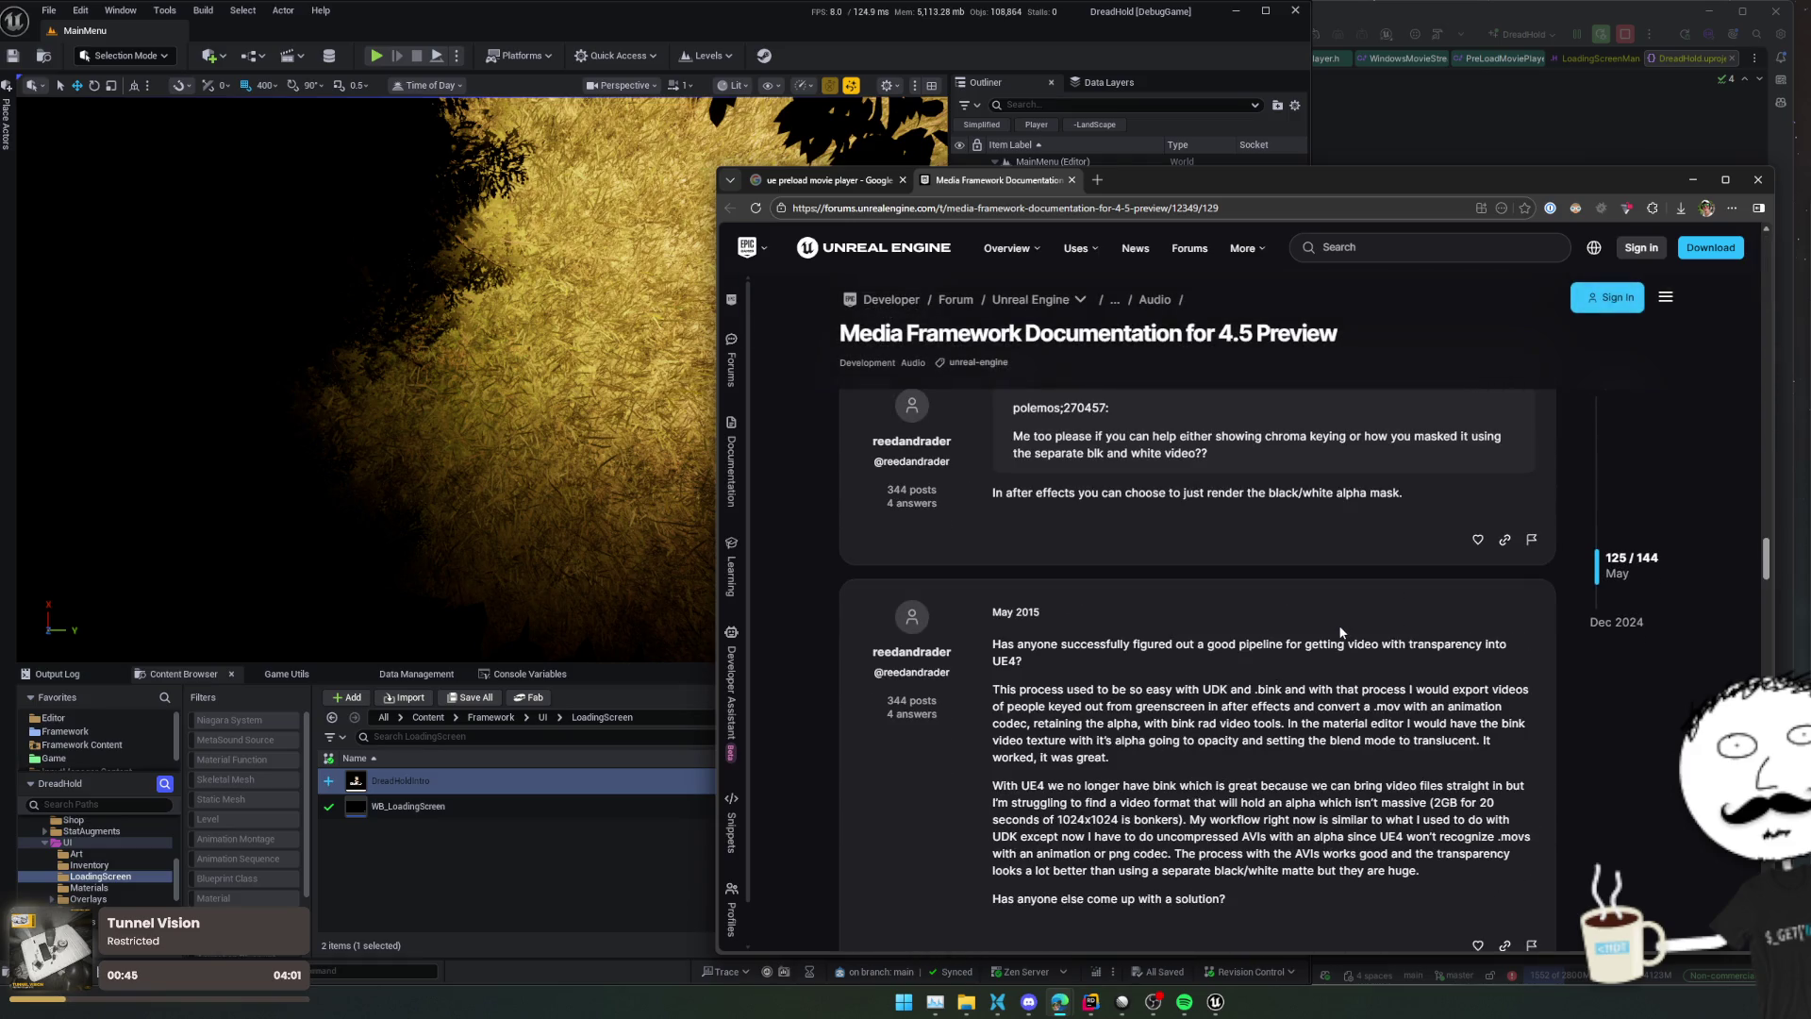
{"action": "scroll", "coordinate": [1338, 624], "scroll_direction": "up", "scroll_amount": 4}
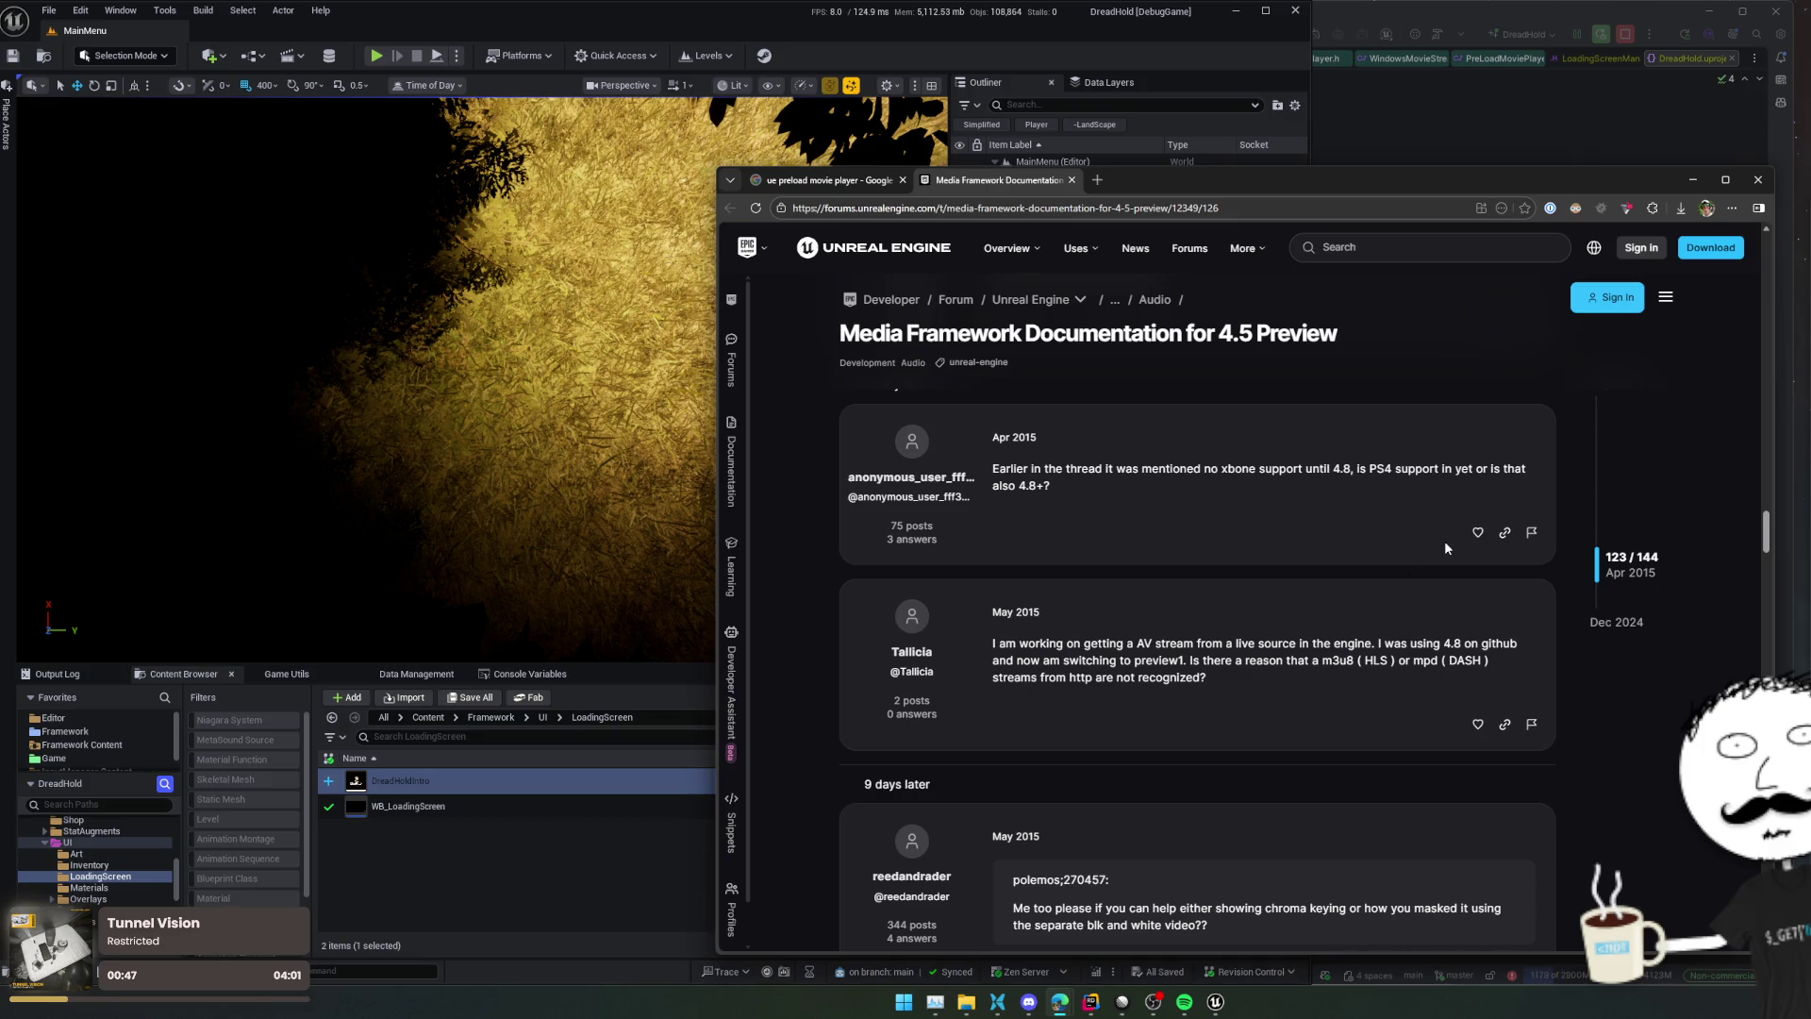
{"action": "left_click", "coordinate": [1762, 179]}
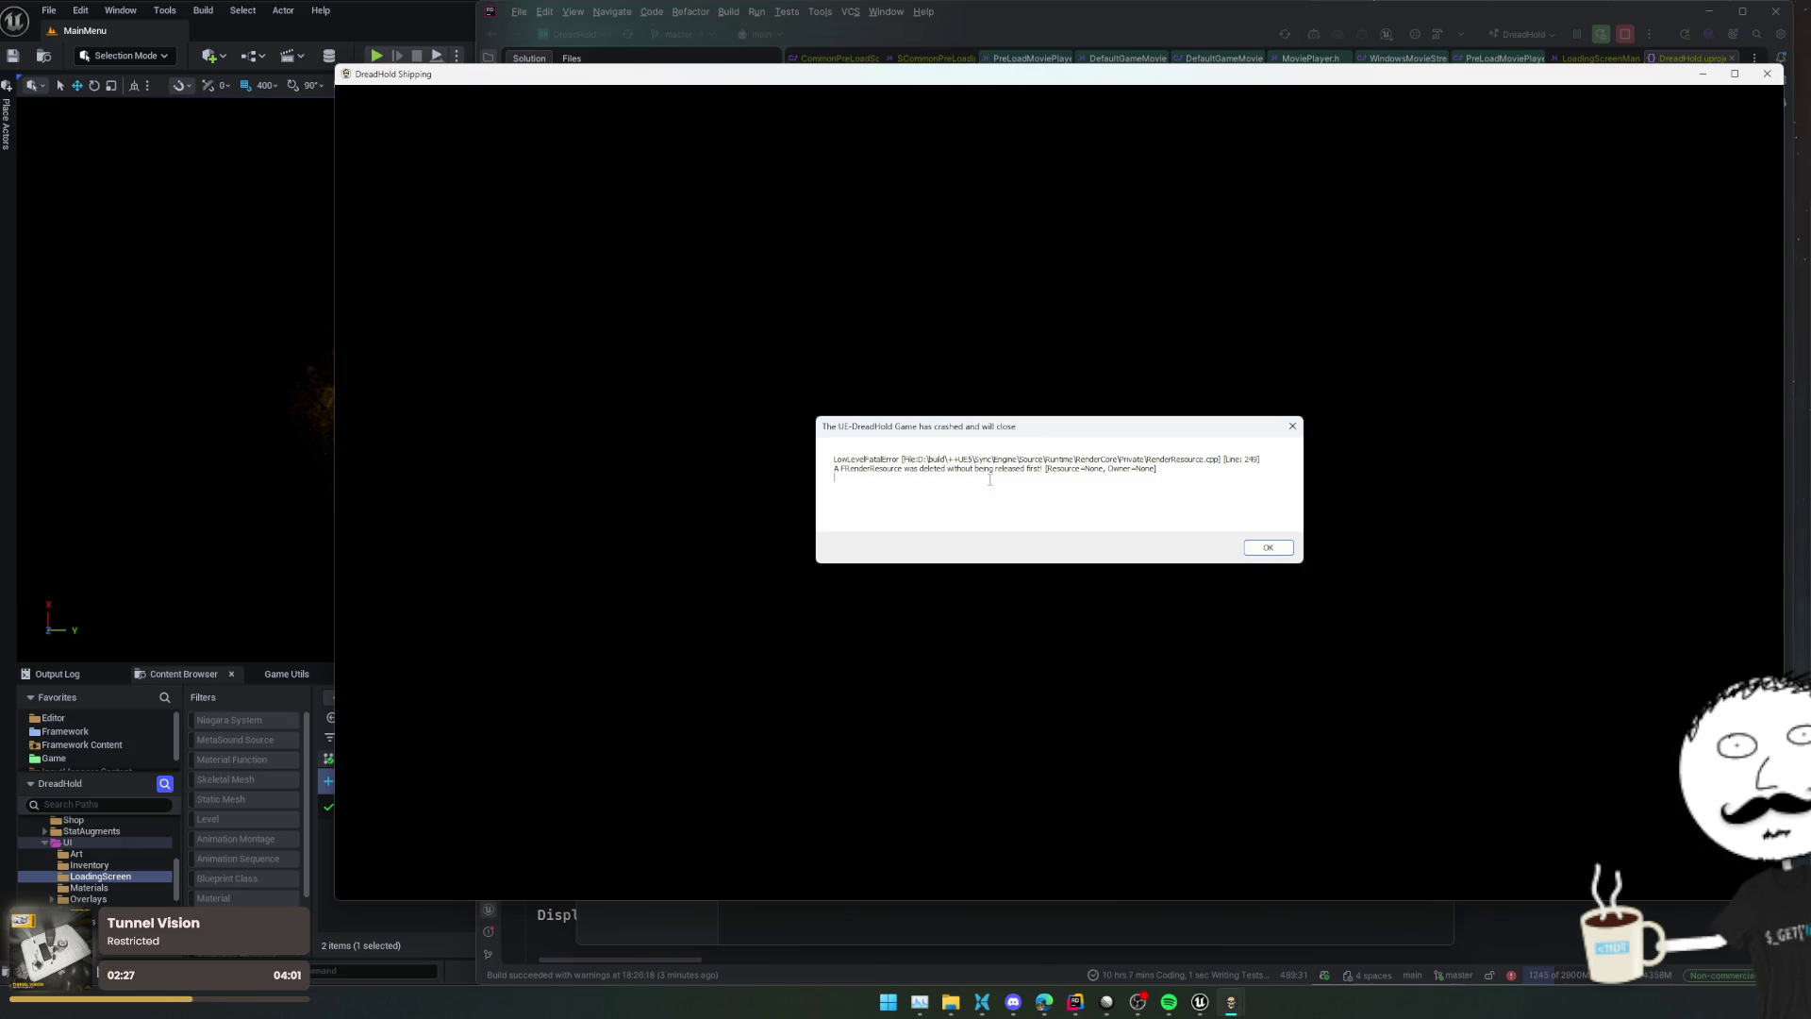
Dismiss the DreadHold crash report and search 'preload movie player' in a new browser tab
{"action": "left_click", "coordinate": [1261, 555]}
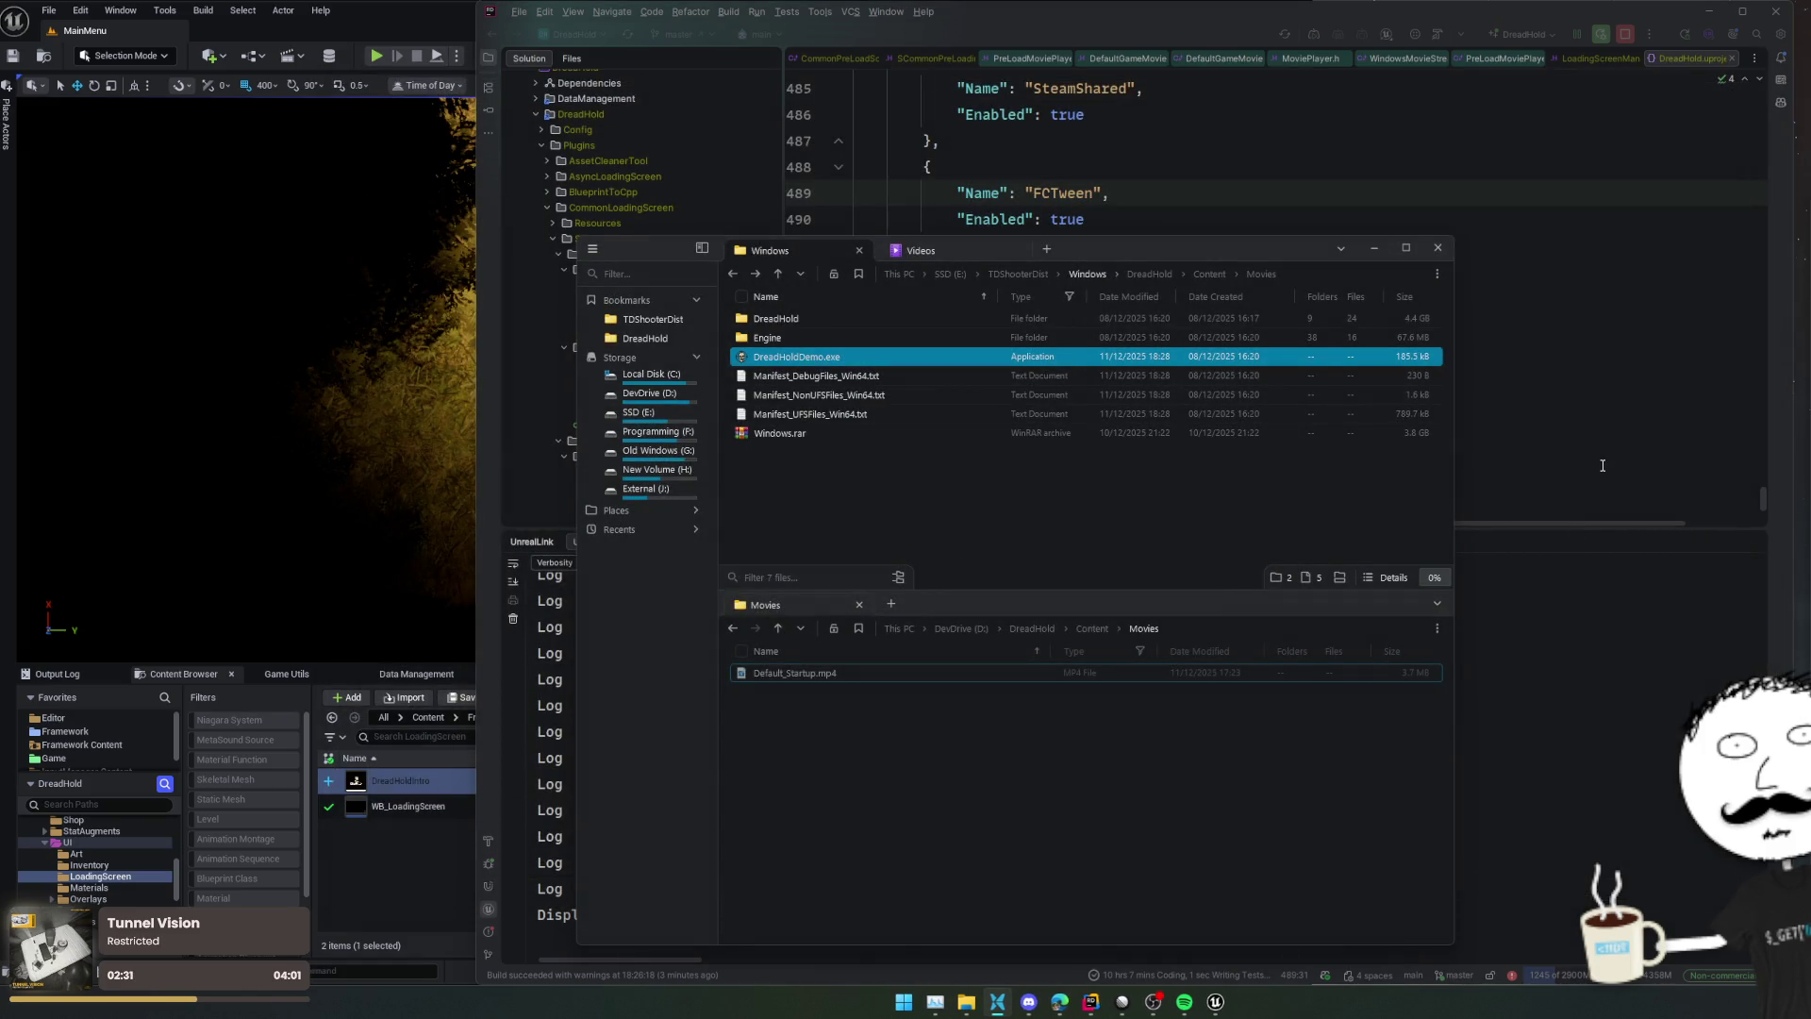
{"action": "left_click", "coordinate": [1060, 1002]}
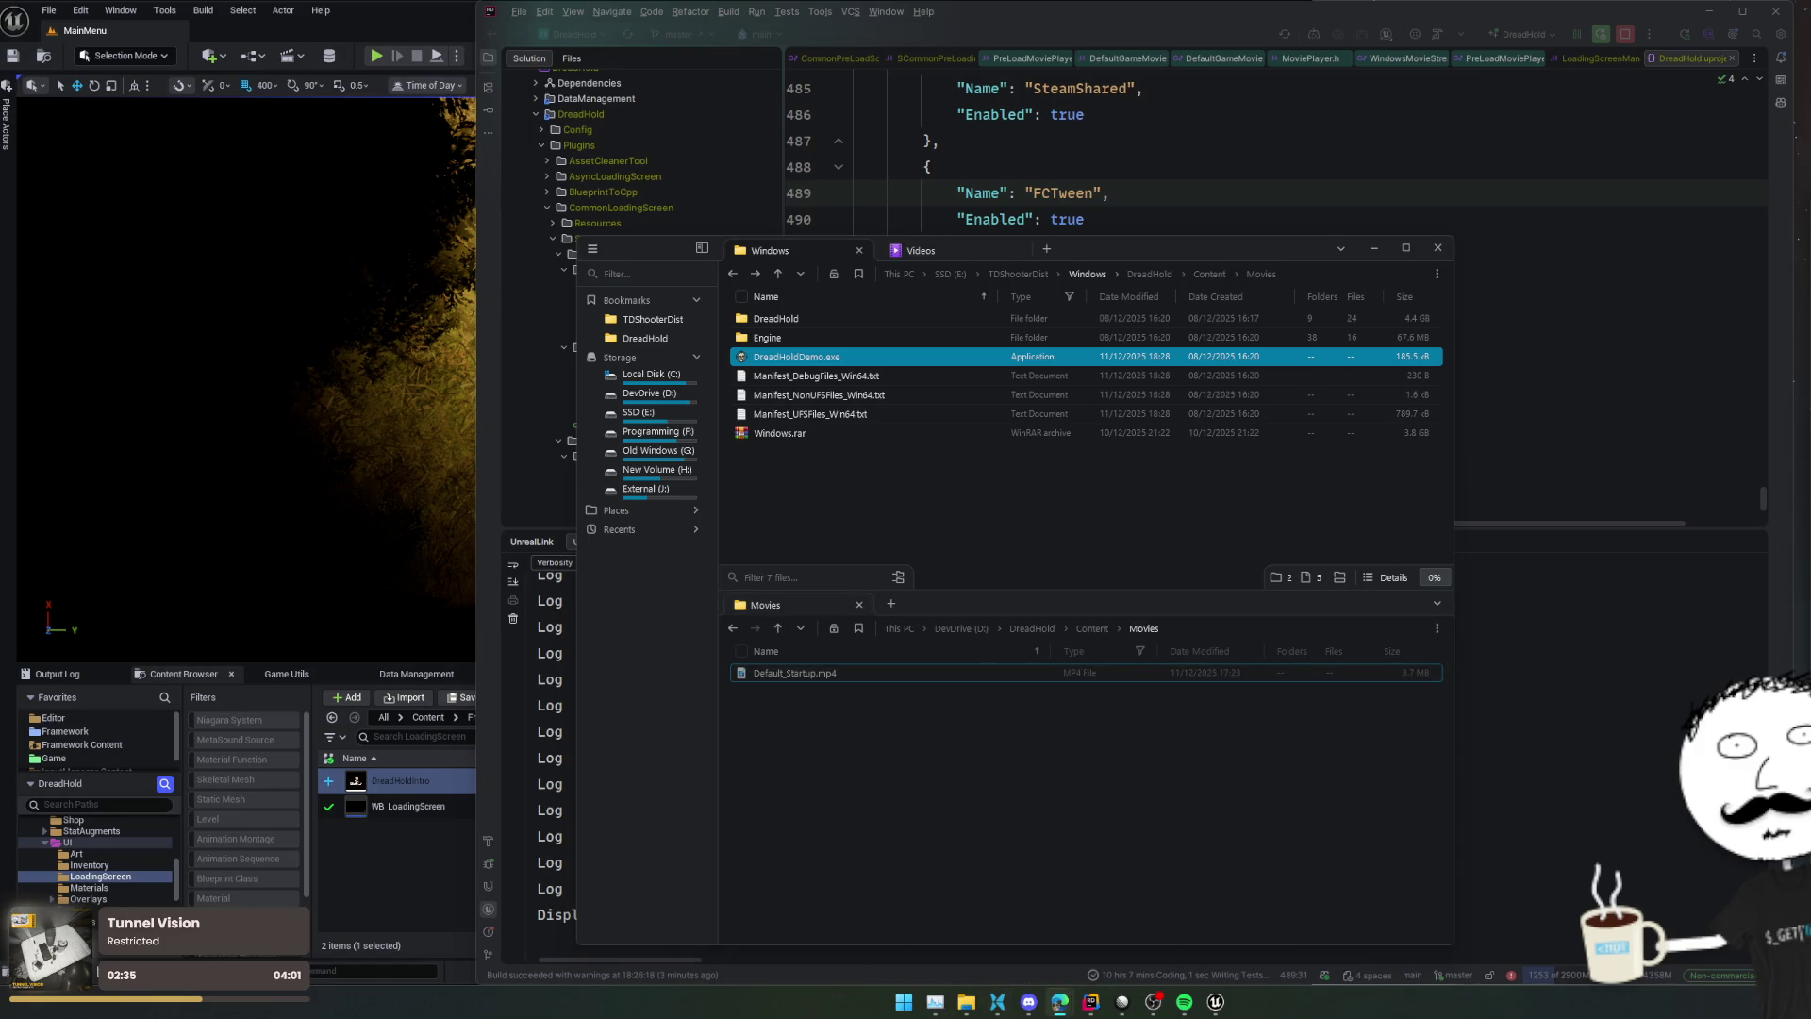
{"action": "type", "text": "prel"}
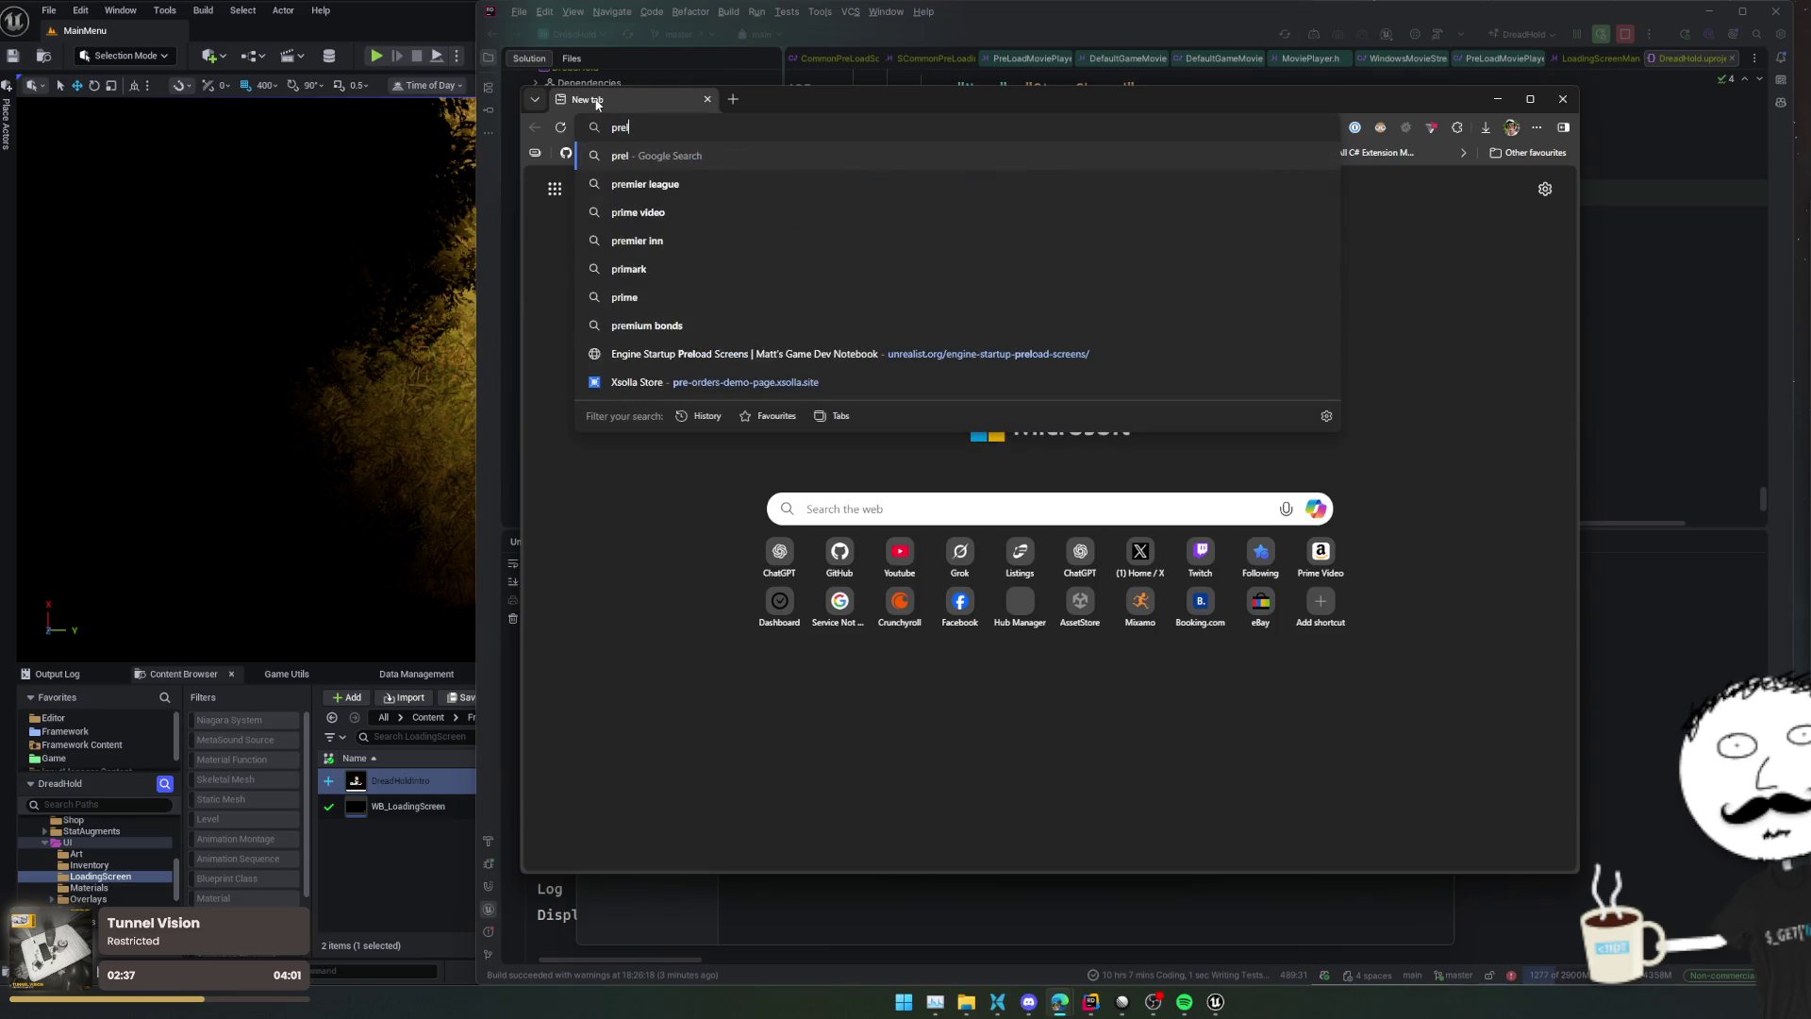
{"action": "type", "text": "oad movie player"}
Search Google for 'ue preload movie player' and read the Movie as LoadingScreen forum thread
{"action": "key", "text": "Home"}
{"action": "type", "text": "ue"}
{"action": "key", "text": "Return"}
{"action": "scroll", "coordinate": [1131, 432], "scroll_direction": "down", "scroll_amount": 6}
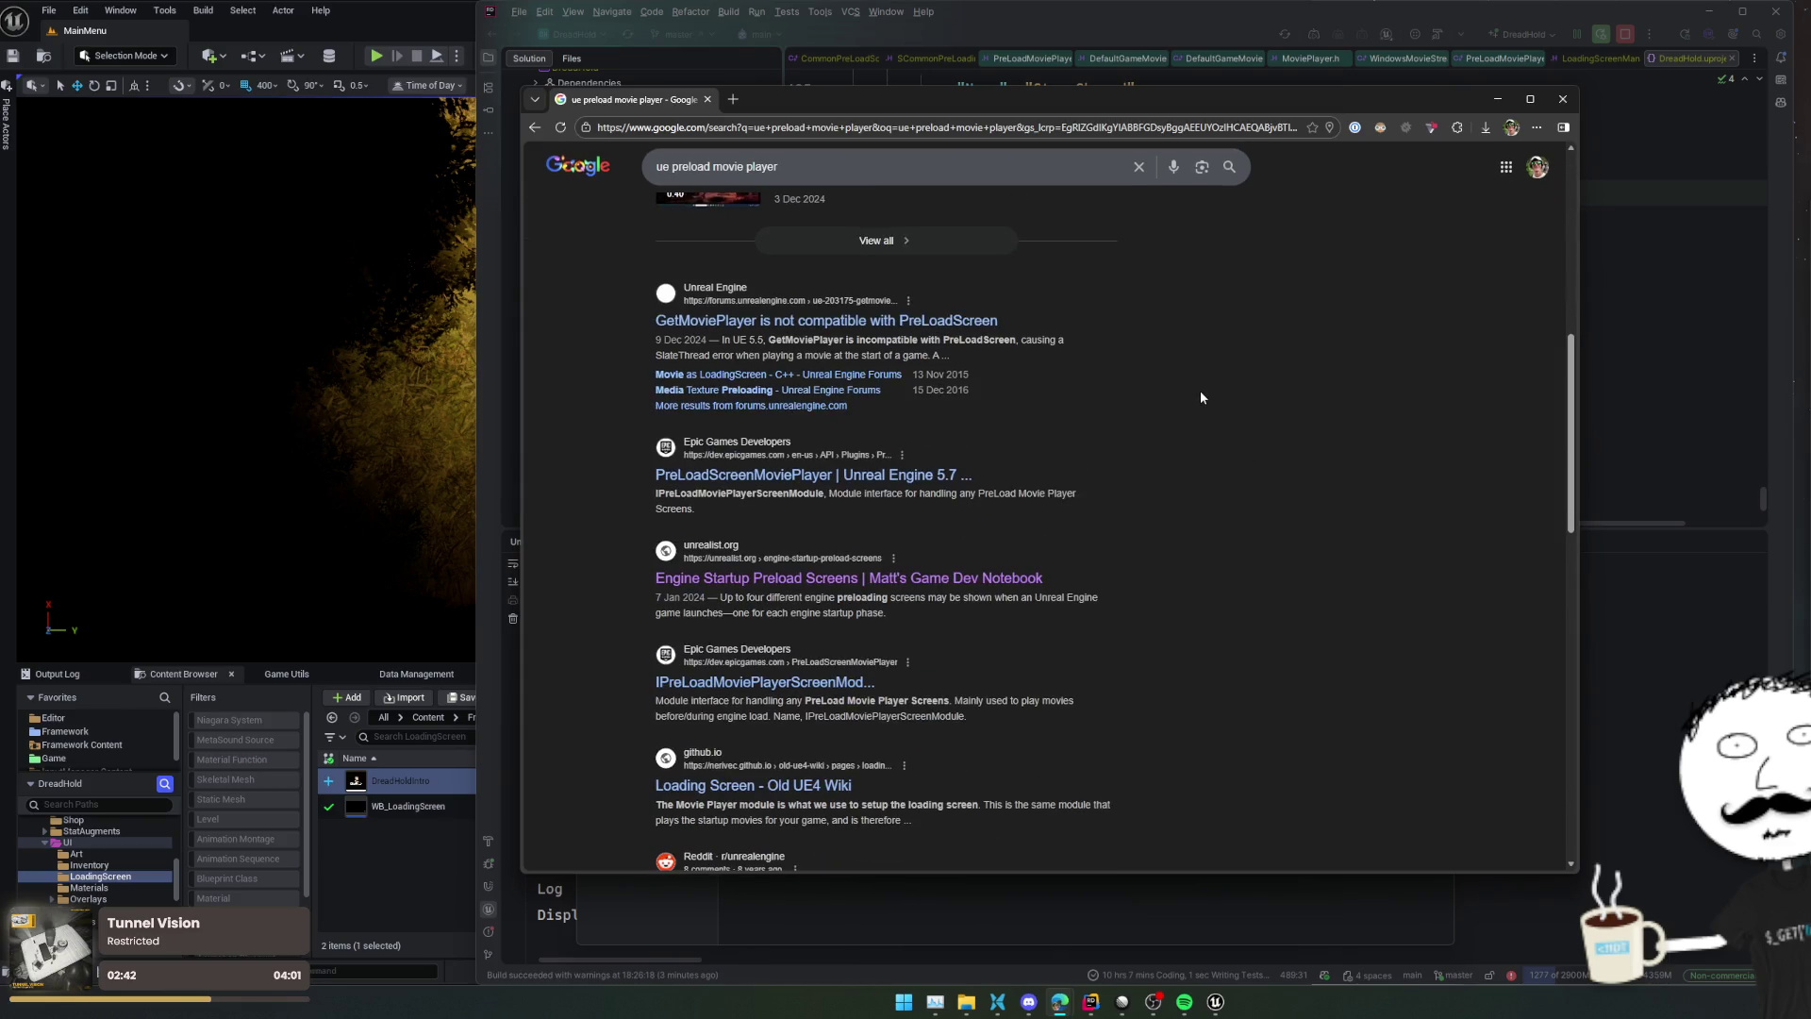
{"action": "left_click", "coordinate": [802, 374]}
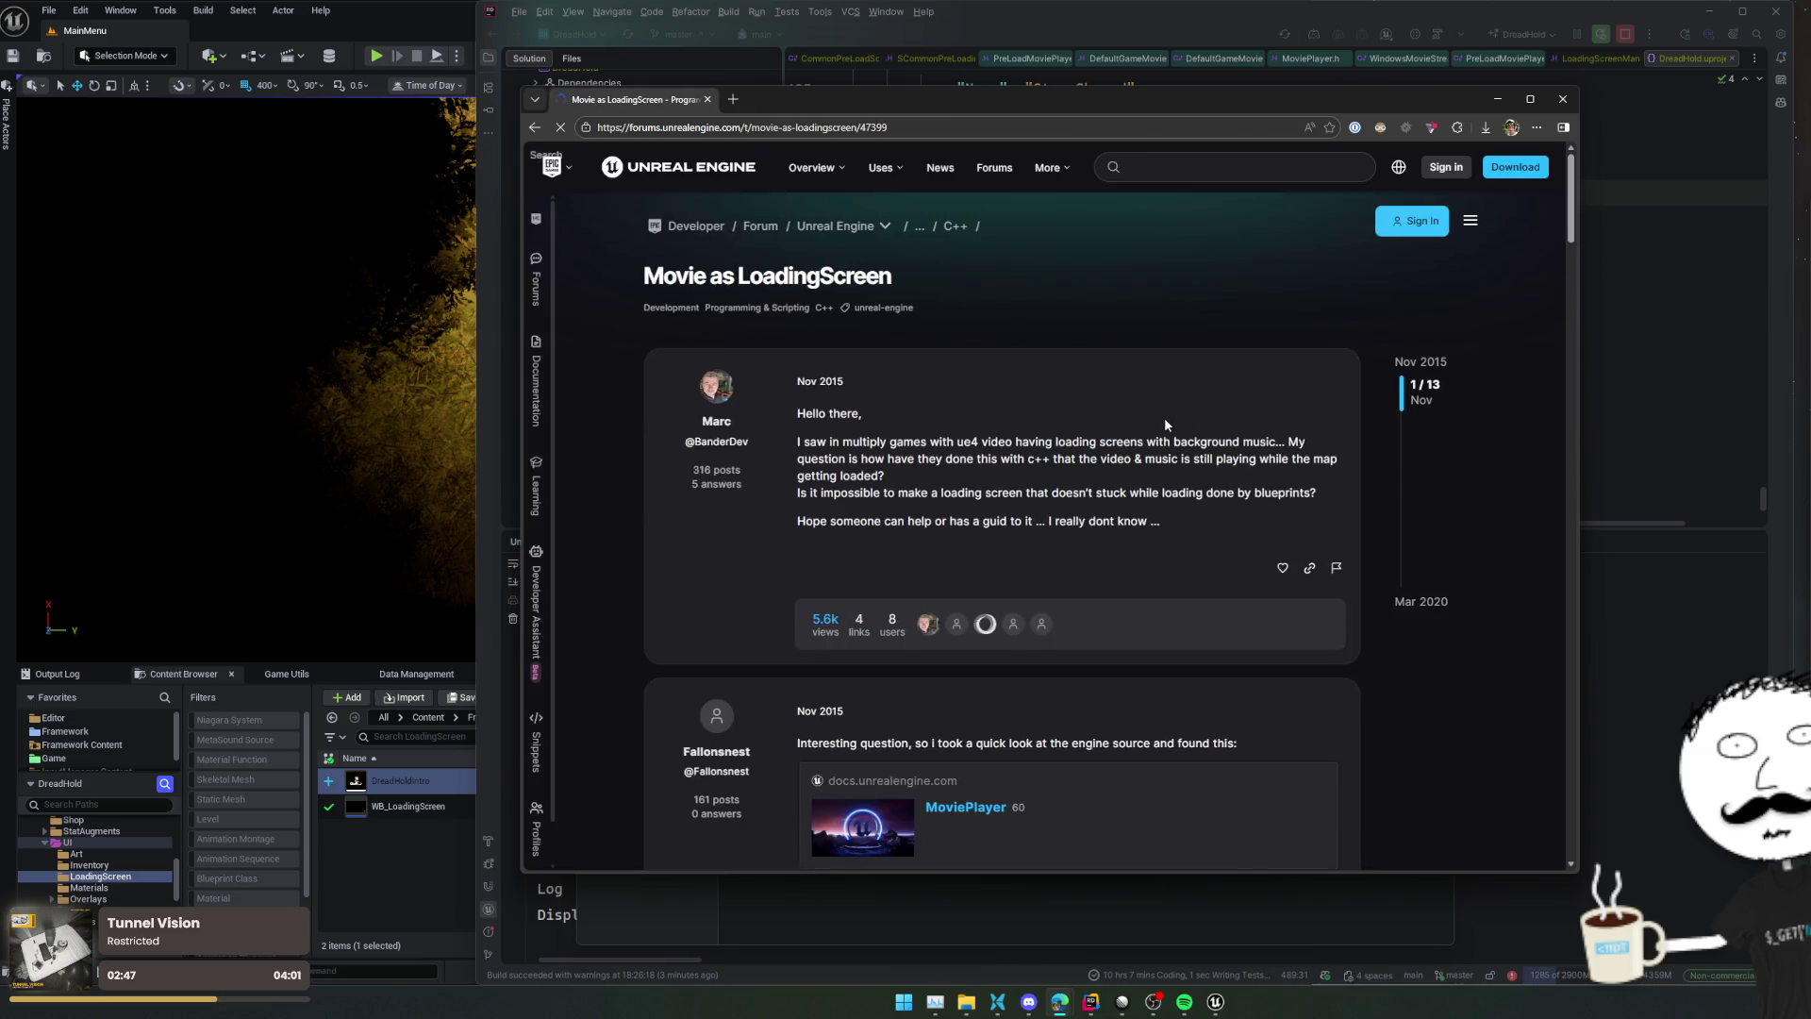
{"action": "scroll", "coordinate": [1164, 417], "scroll_direction": "down", "scroll_amount": 3}
{"action": "scroll", "coordinate": [1164, 415], "scroll_direction": "down", "scroll_amount": 2}
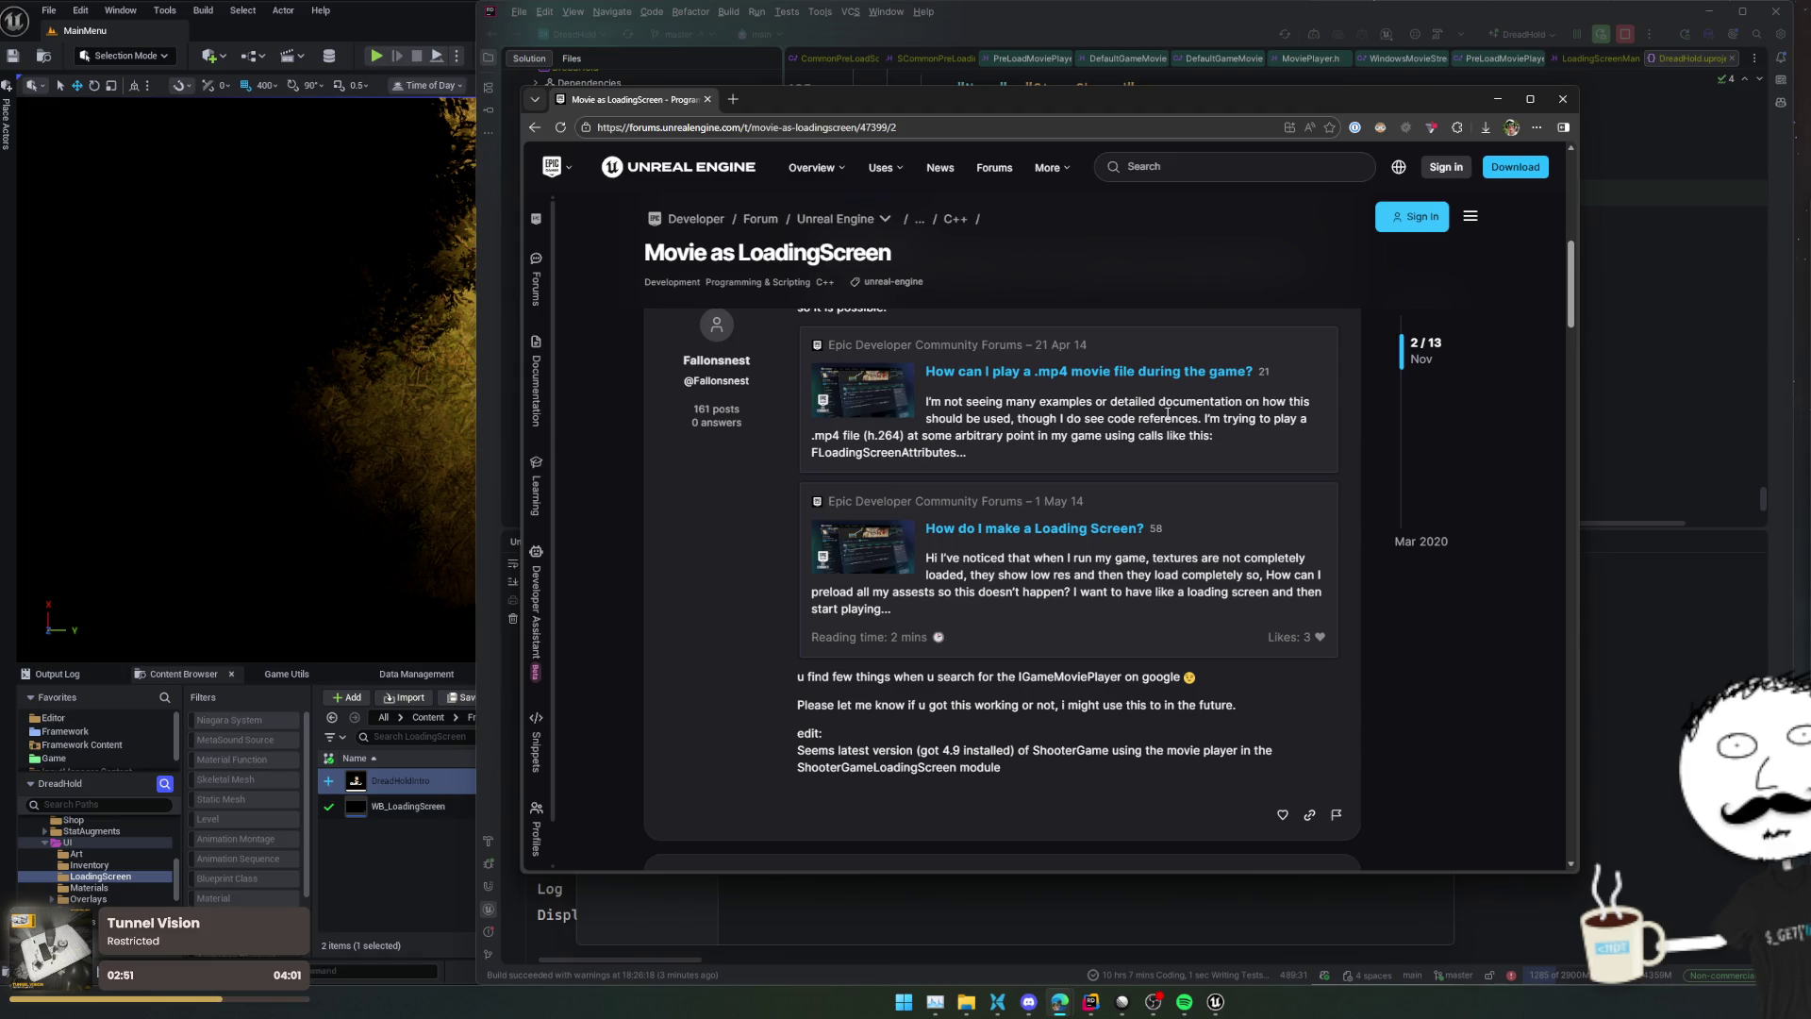
{"action": "scroll", "coordinate": [1168, 411], "scroll_direction": "down", "scroll_amount": 5}
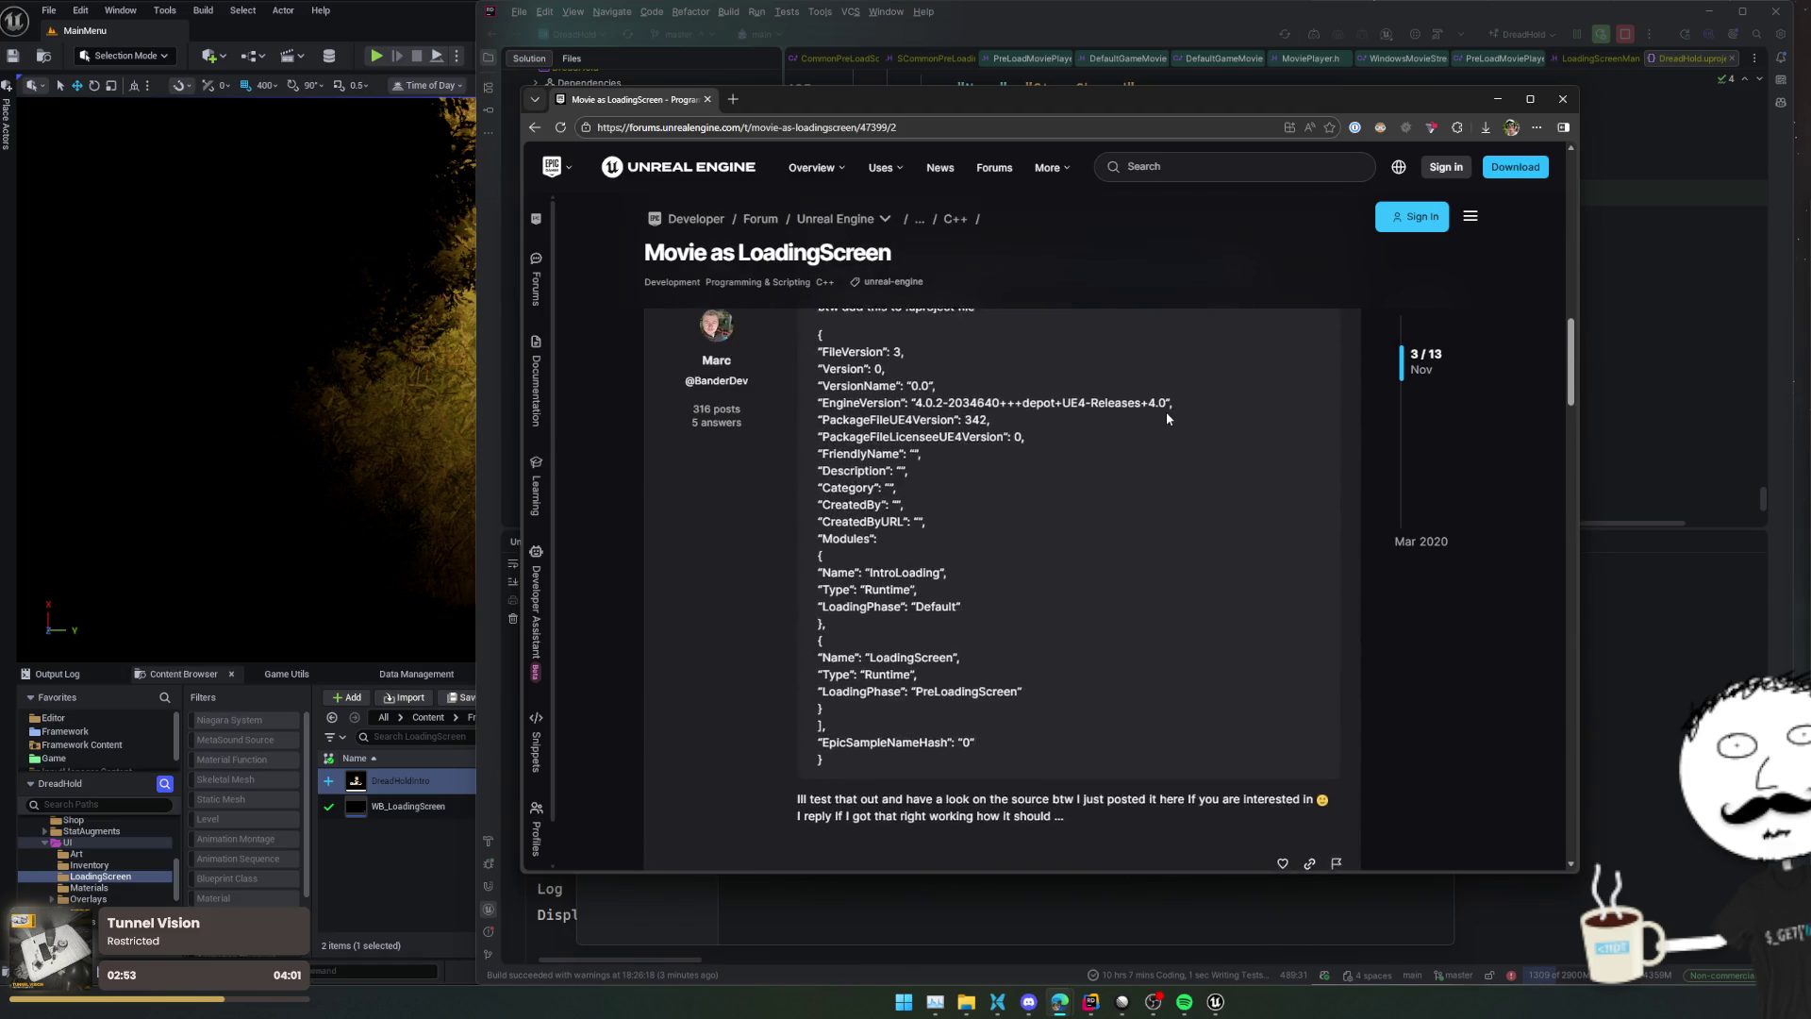
{"action": "scroll", "coordinate": [1167, 415], "scroll_direction": "up", "scroll_amount": 1}
{"action": "scroll", "coordinate": [1167, 418], "scroll_direction": "down", "scroll_amount": 3}
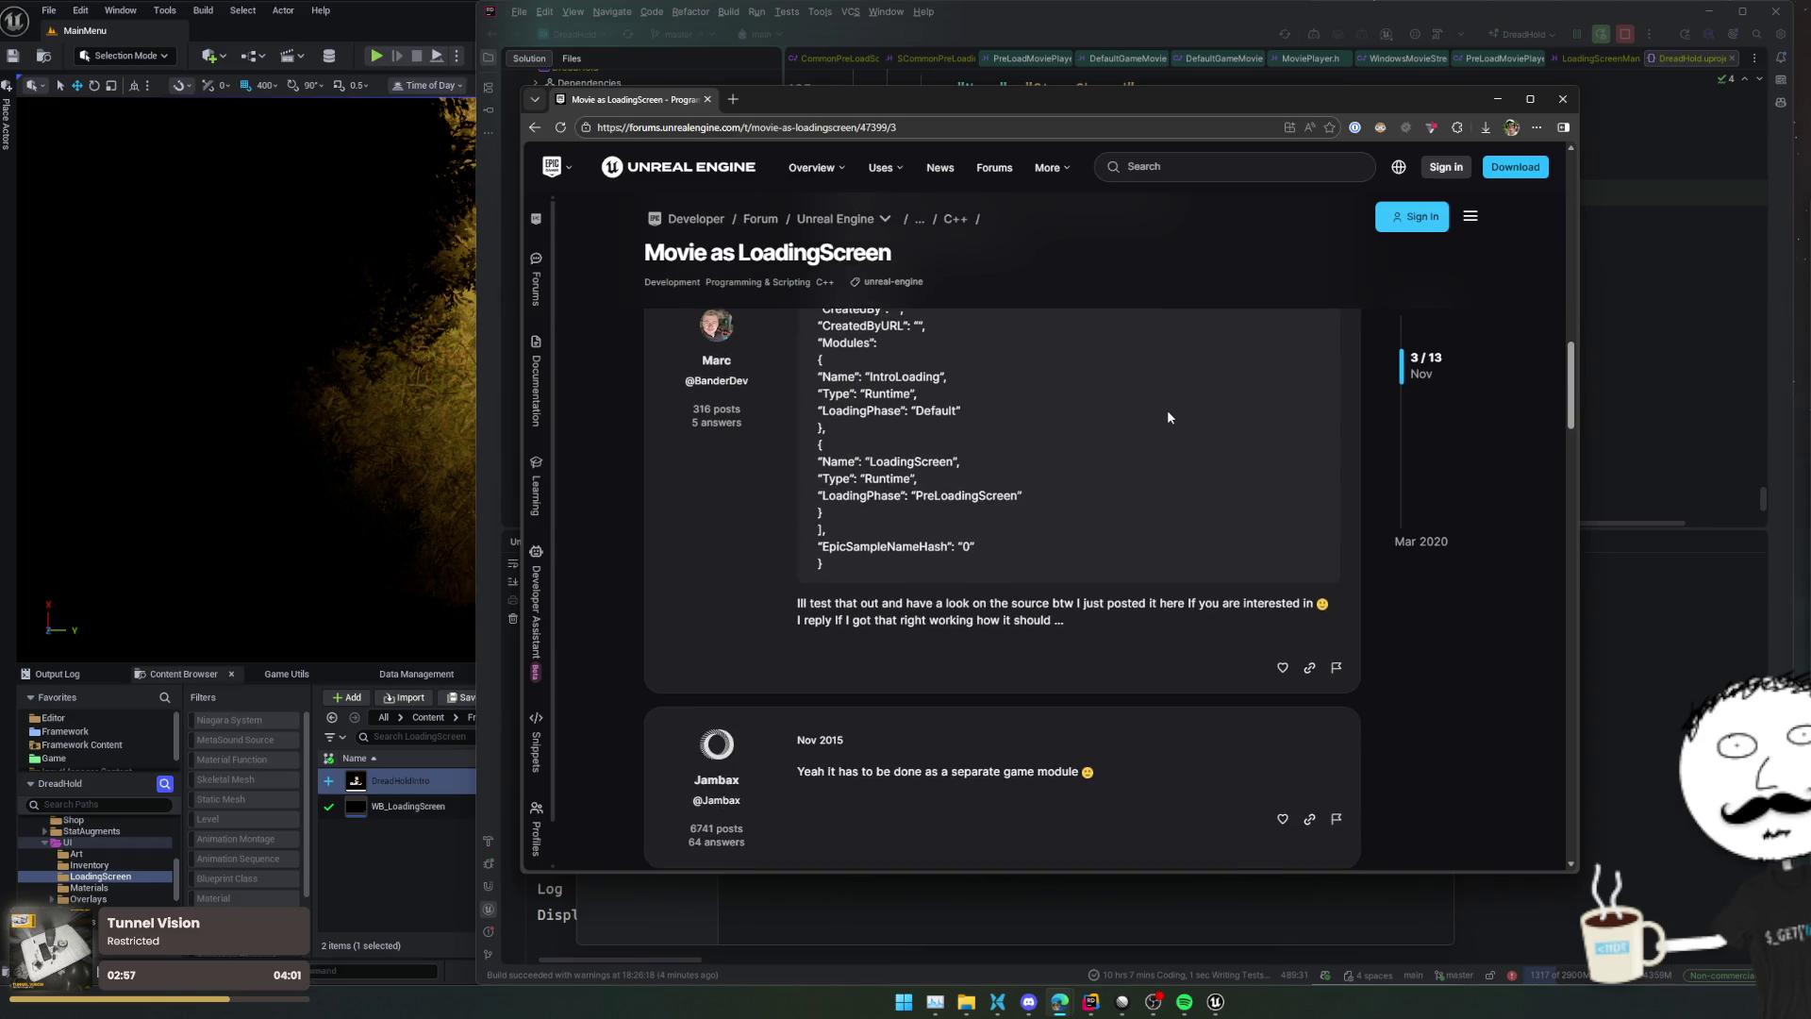
{"action": "scroll", "coordinate": [1168, 409], "scroll_direction": "down", "scroll_amount": 5}
{"action": "scroll", "coordinate": [1169, 409], "scroll_direction": "down", "scroll_amount": 10}
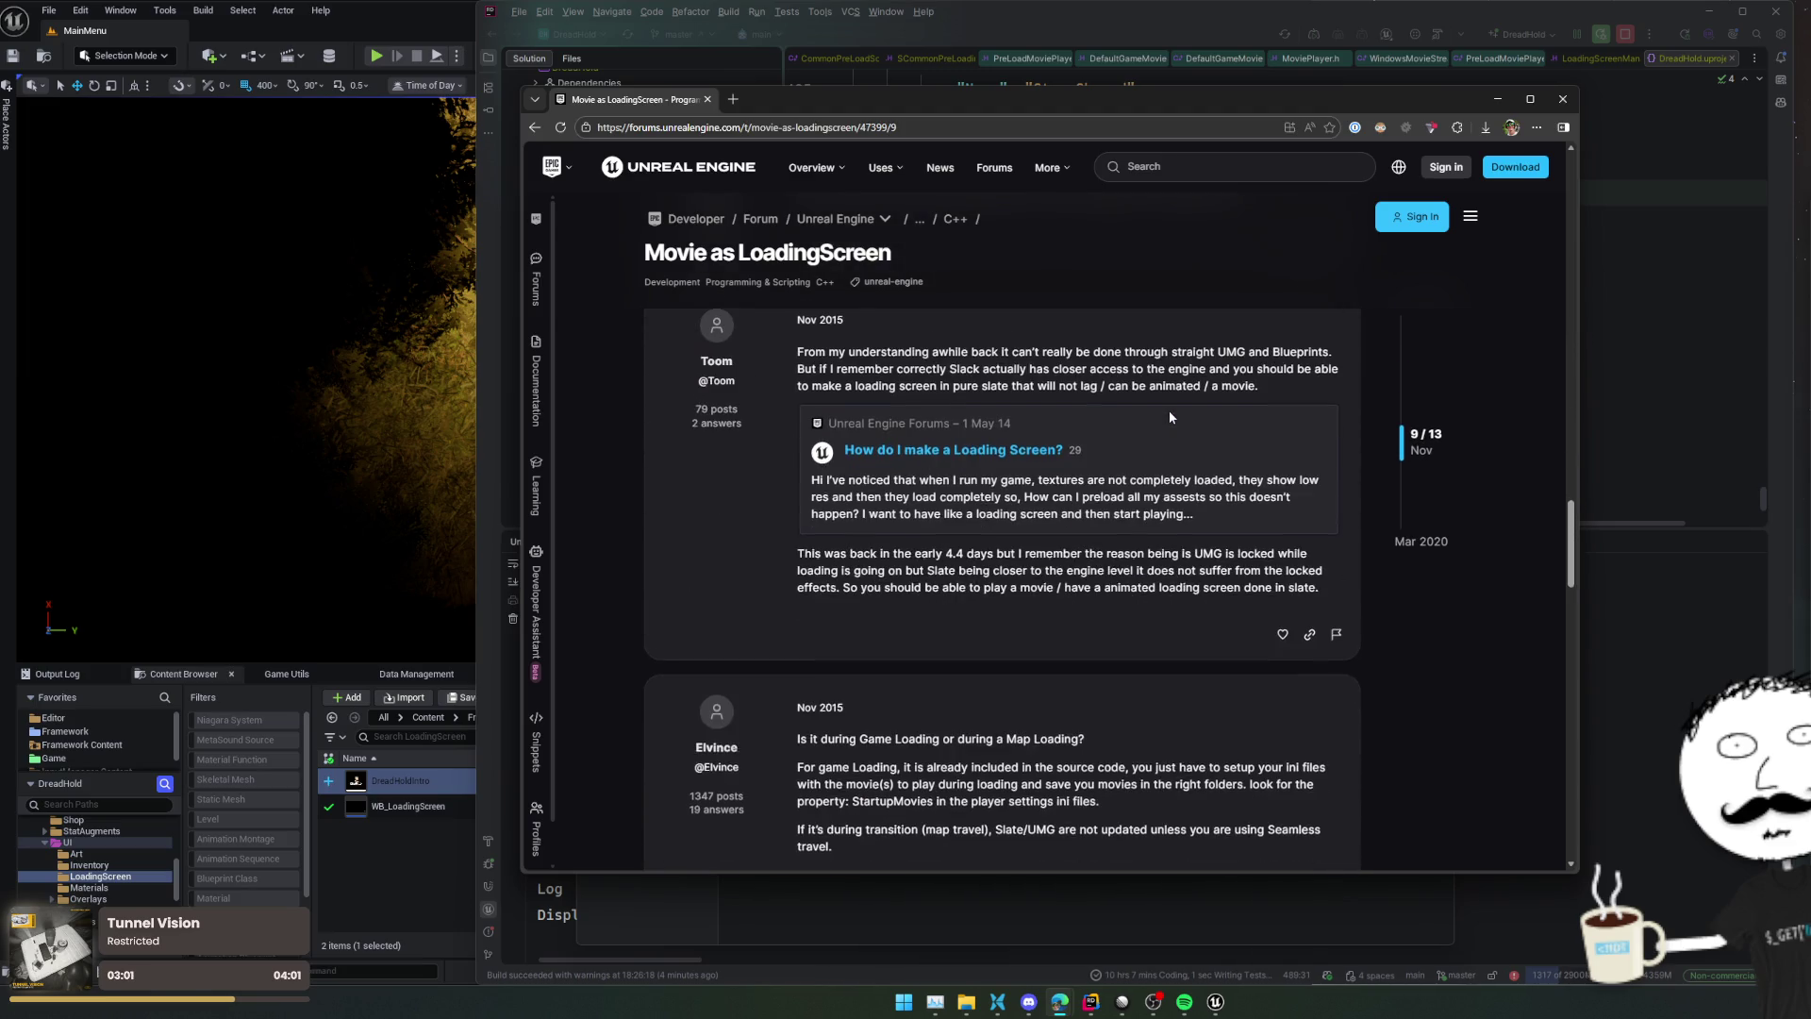
Back on the results, open Loading Screen - Old UE4 Wiki in a background tab
{"action": "key", "text": "alt+Left"}
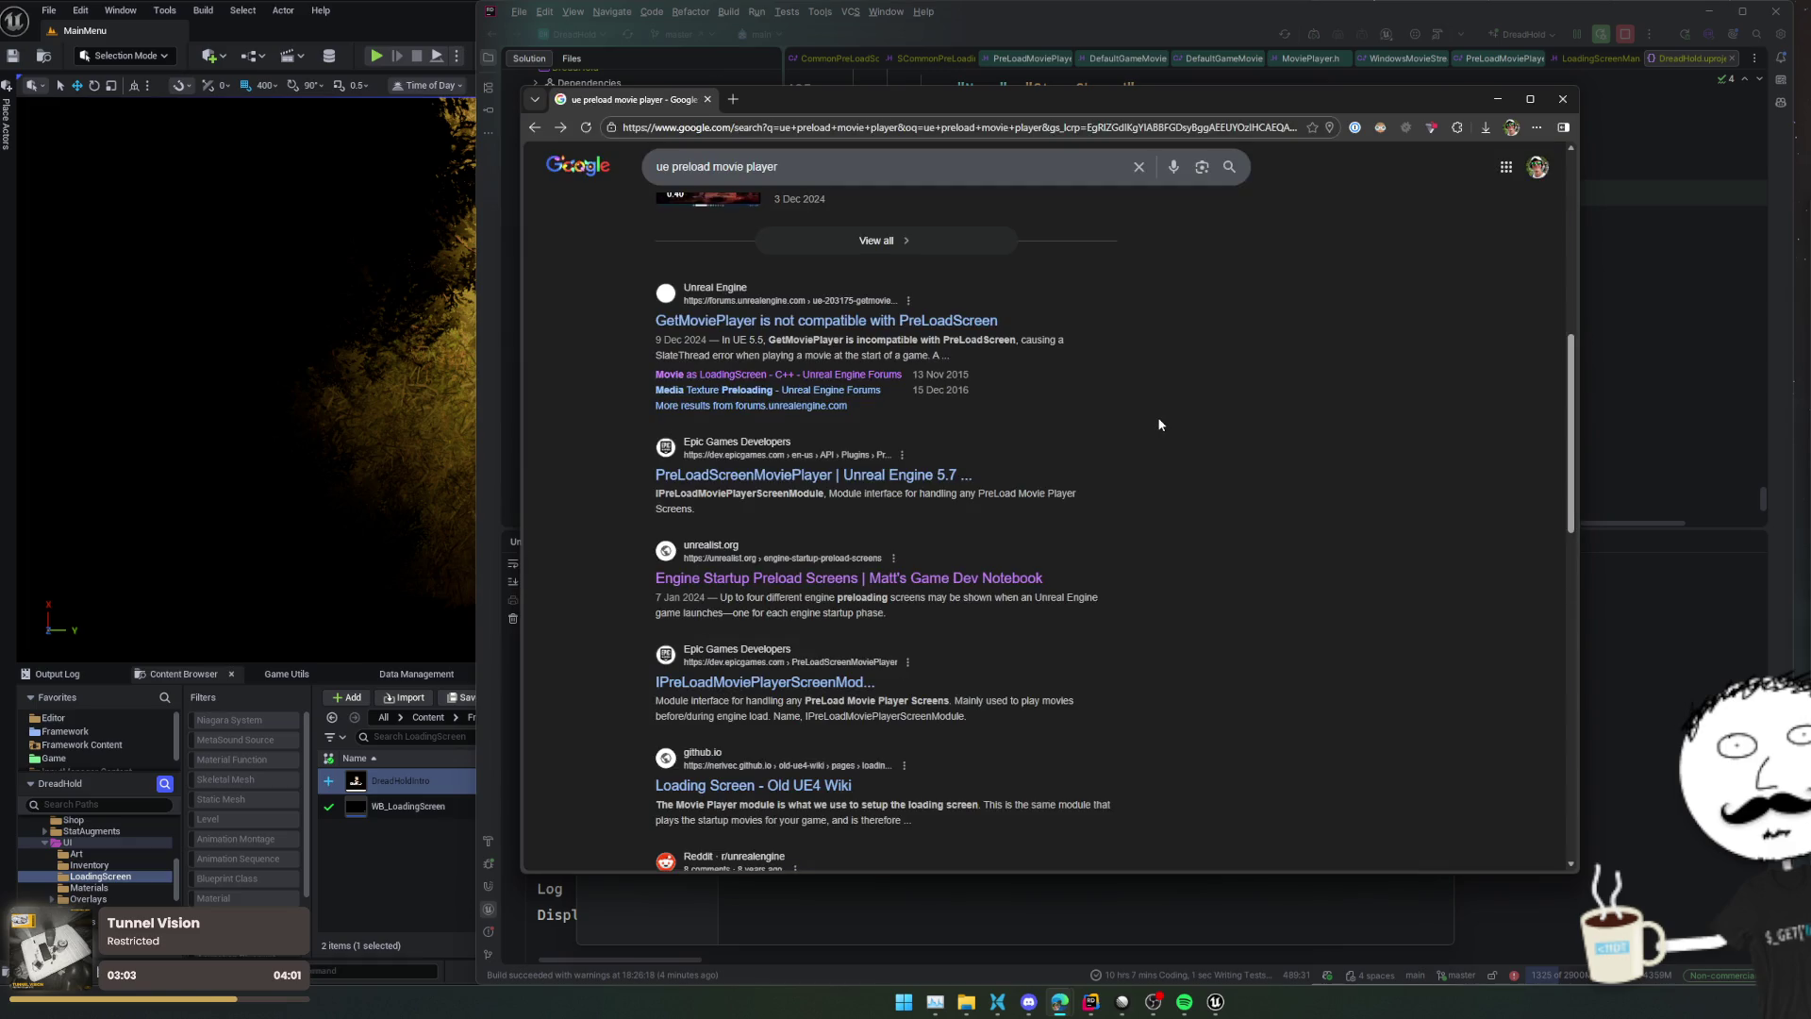
{"action": "middle_click", "coordinate": [816, 785]}
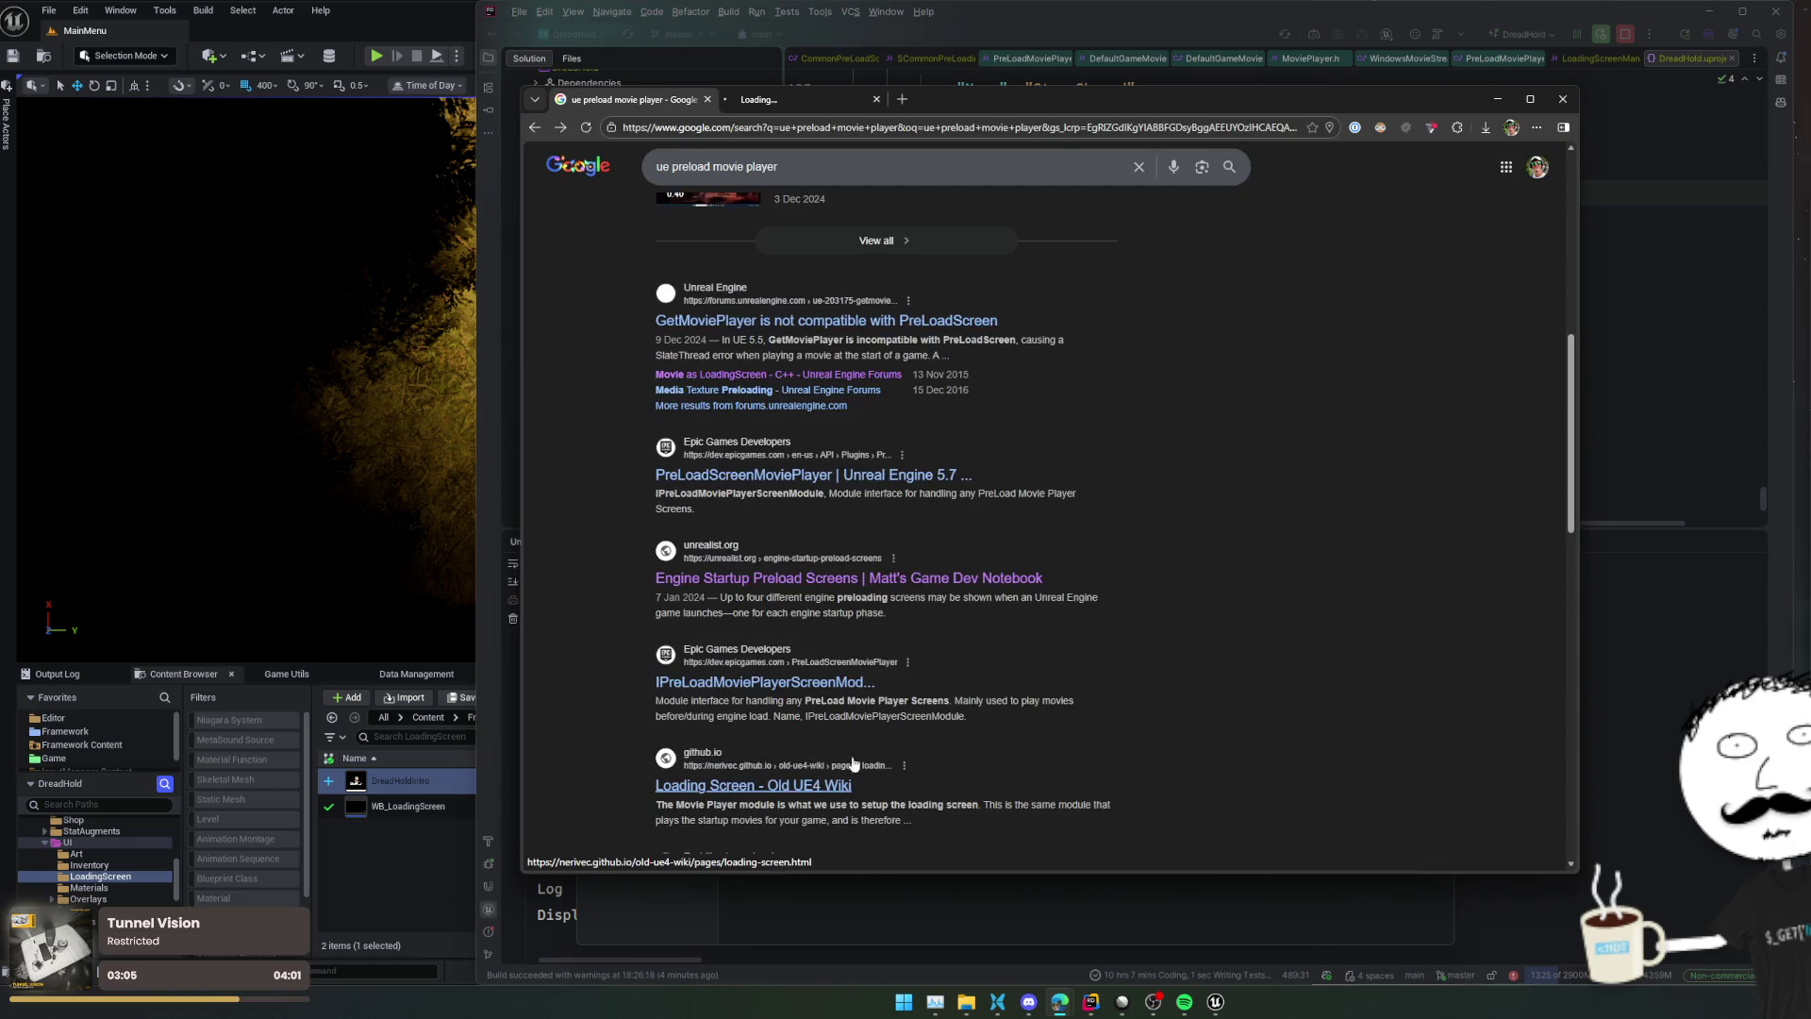
{"action": "scroll", "coordinate": [892, 748], "scroll_direction": "down", "scroll_amount": 3}
{"action": "scroll", "coordinate": [900, 729], "scroll_direction": "up", "scroll_amount": 4}
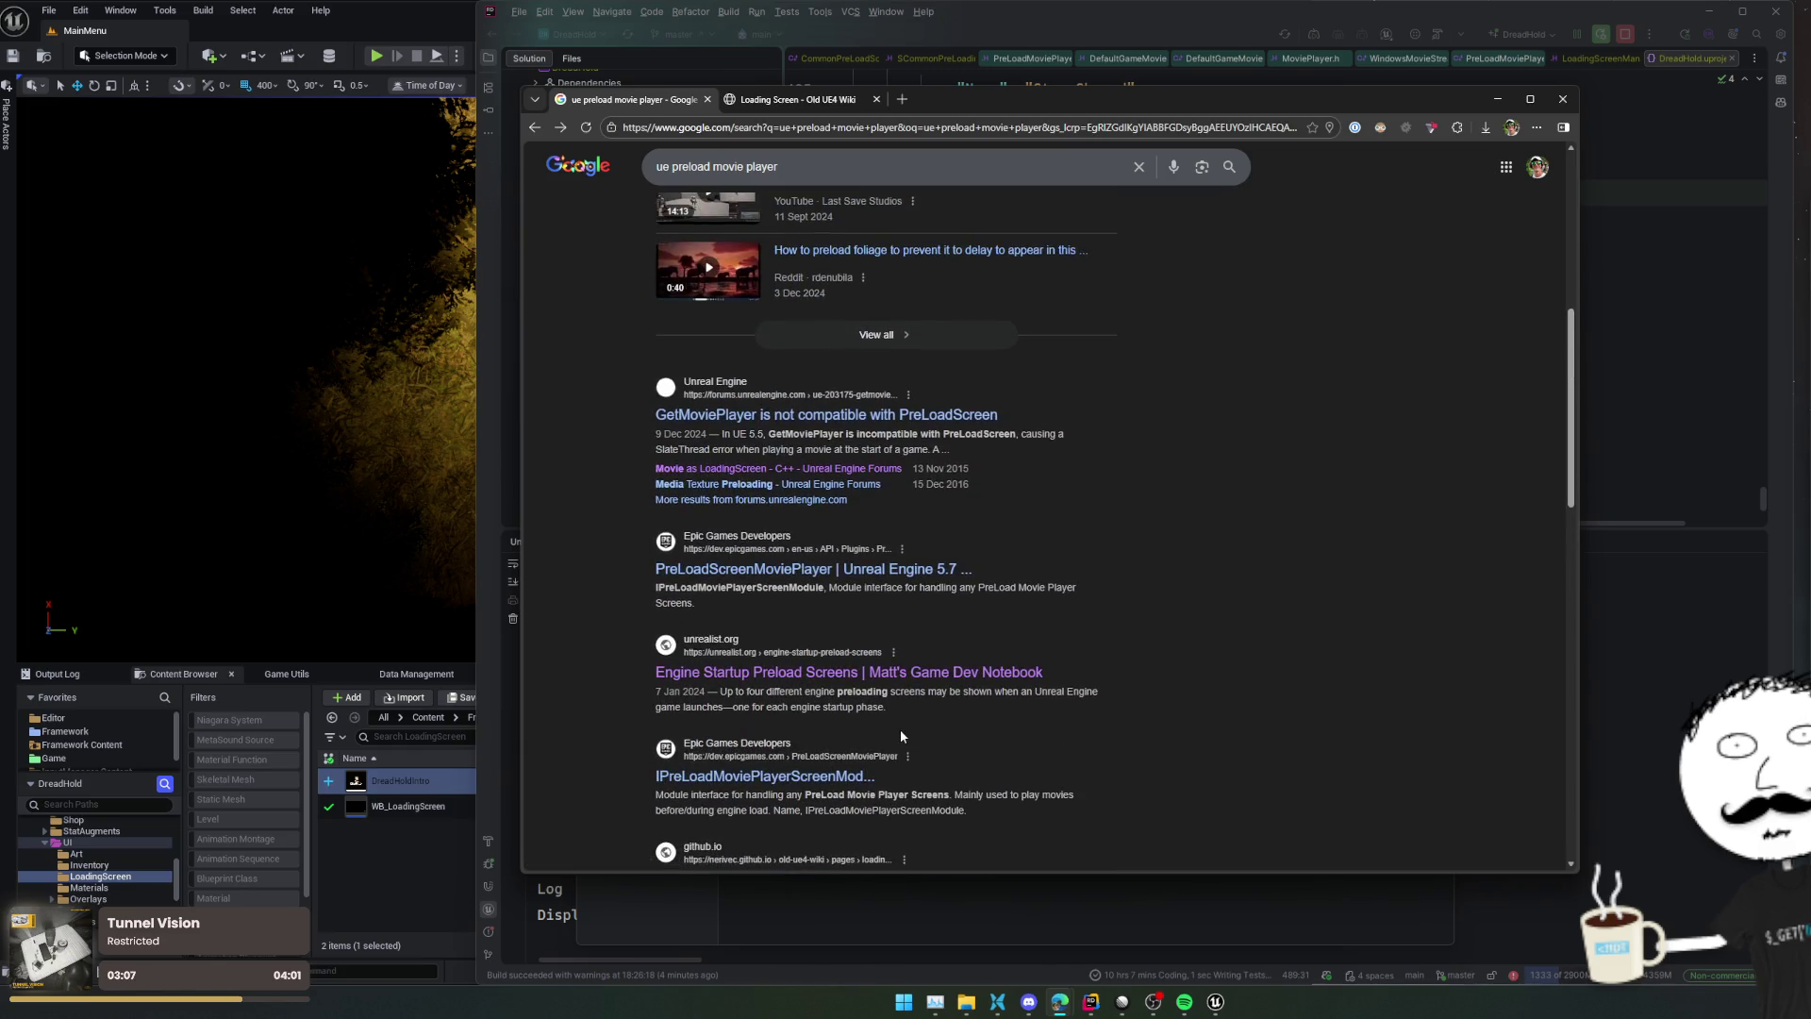
{"action": "scroll", "coordinate": [842, 503], "scroll_direction": "up", "scroll_amount": 6}
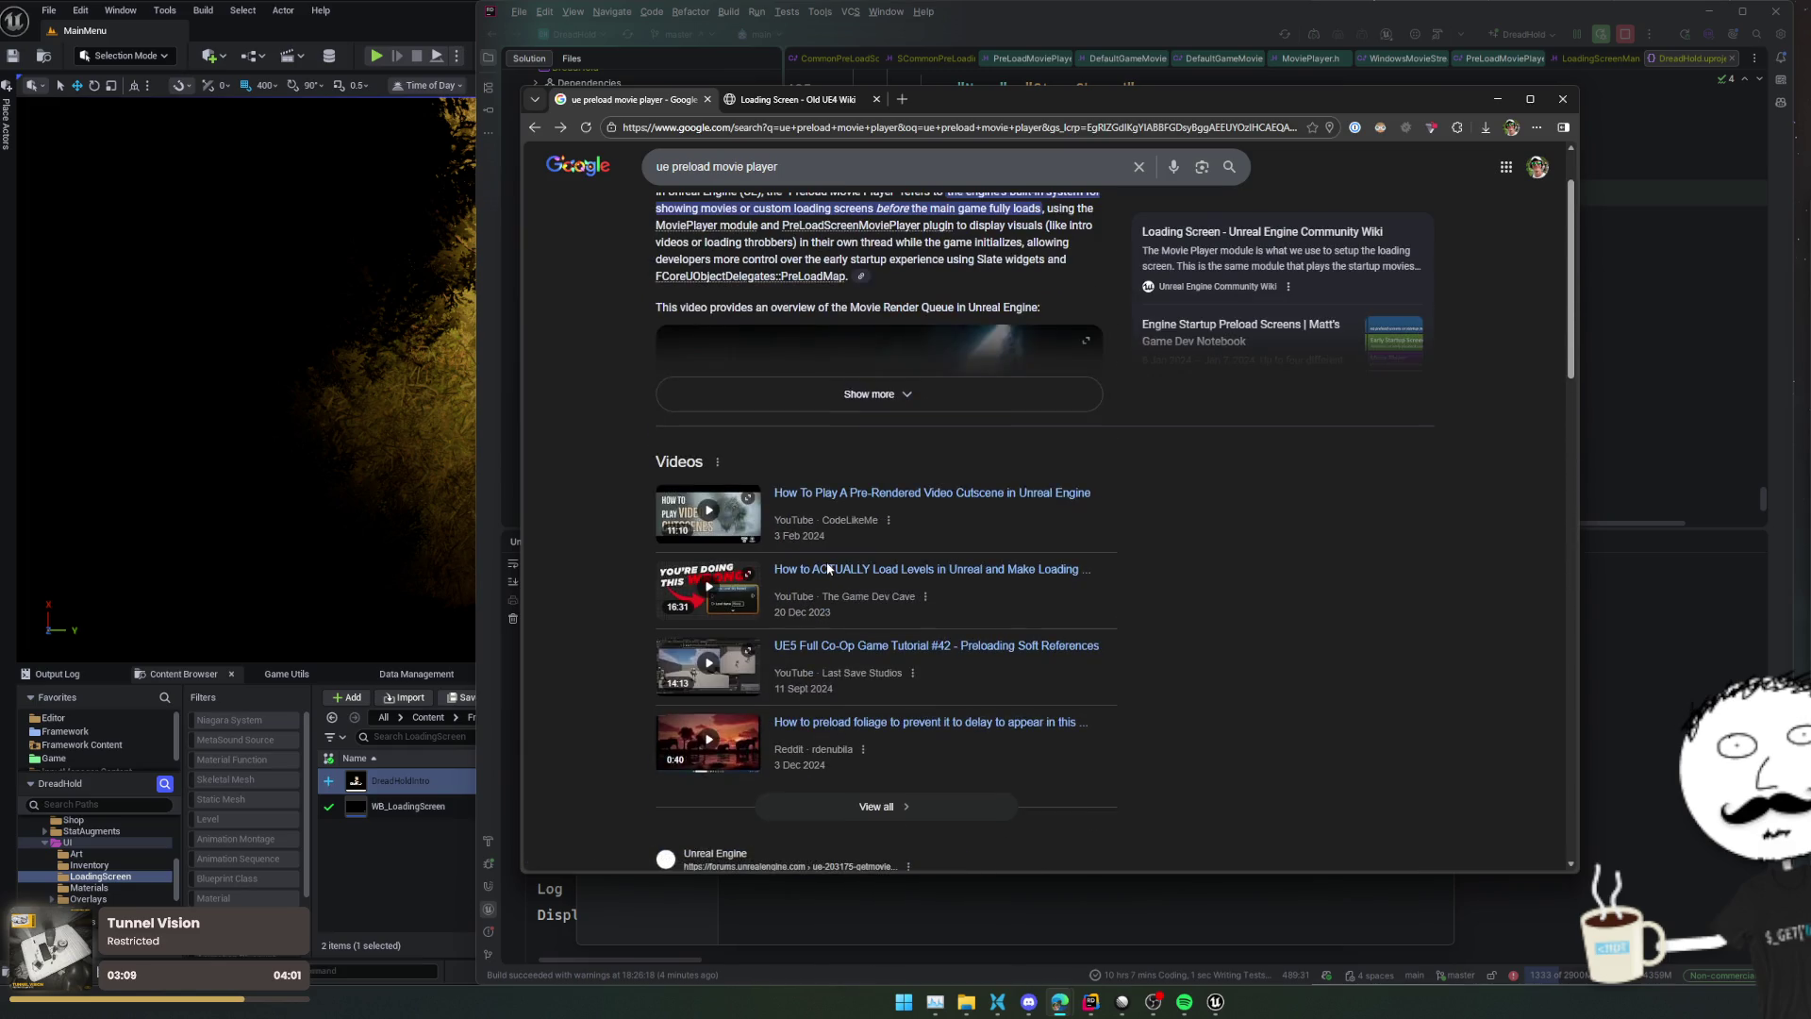
Expand the full AI Overview and read through it
{"action": "left_click", "coordinate": [875, 471]}
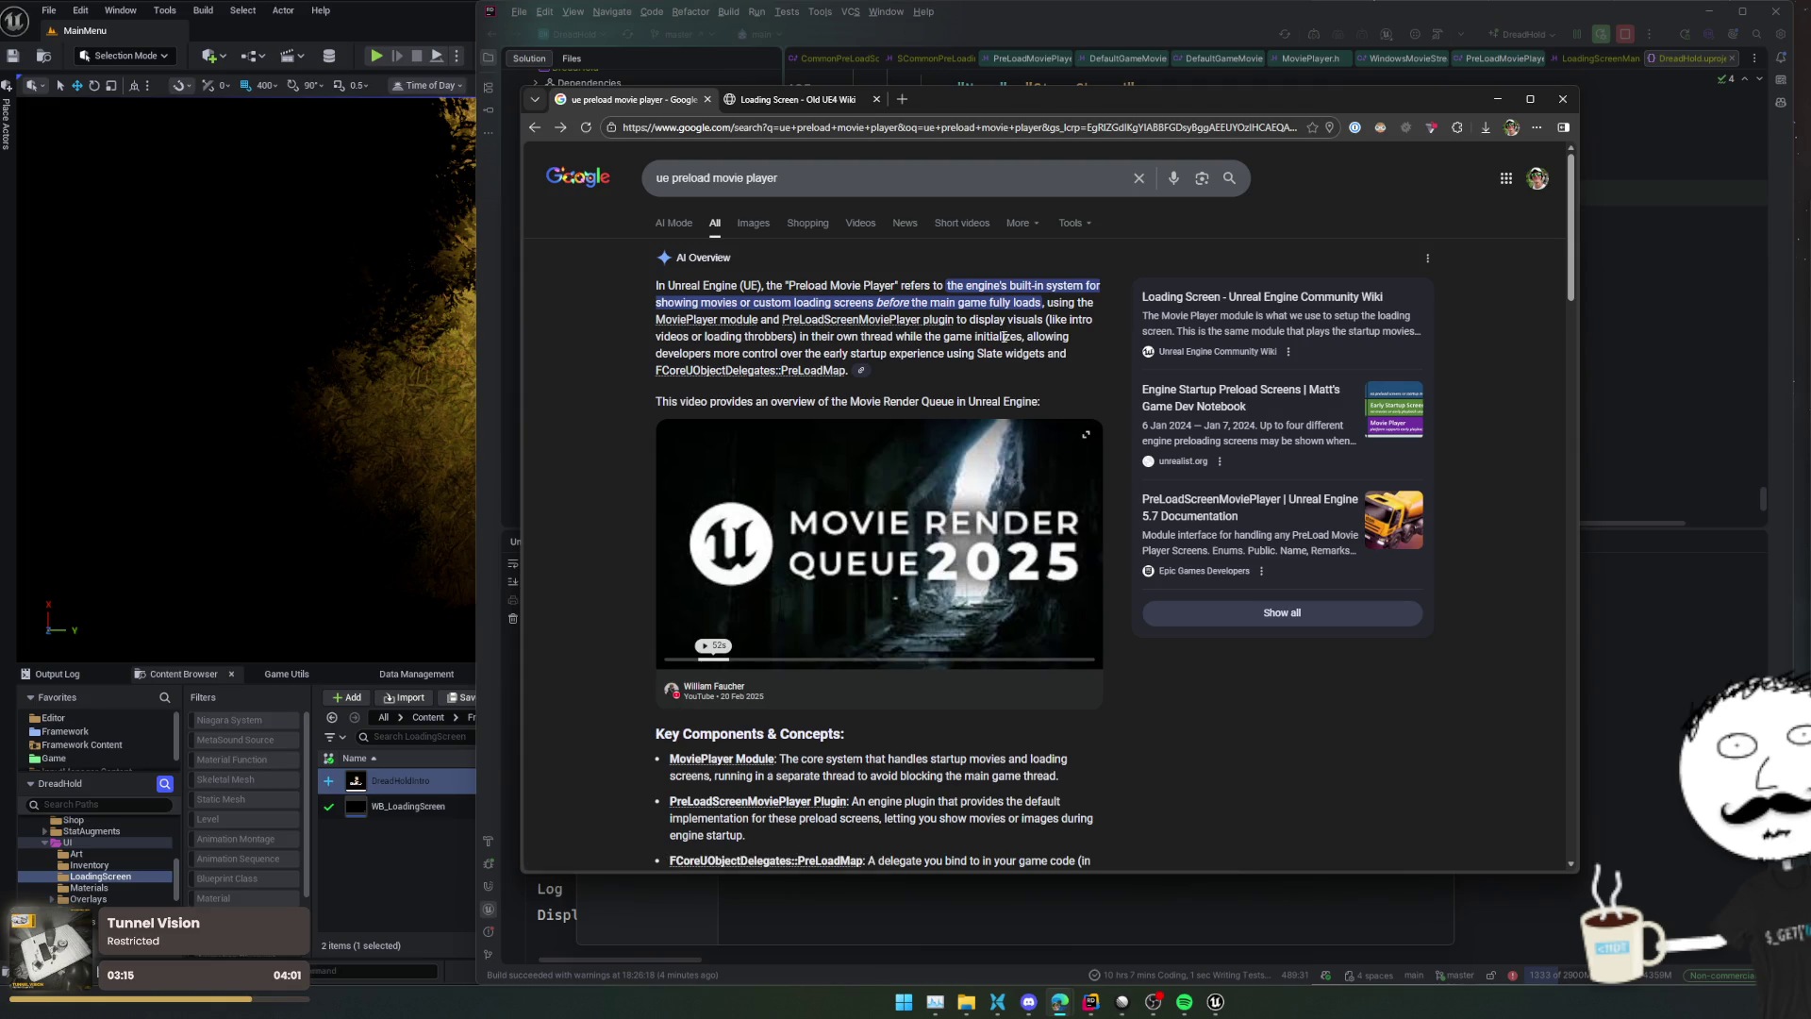
{"action": "scroll", "coordinate": [580, 432], "scroll_direction": "down", "scroll_amount": 3}
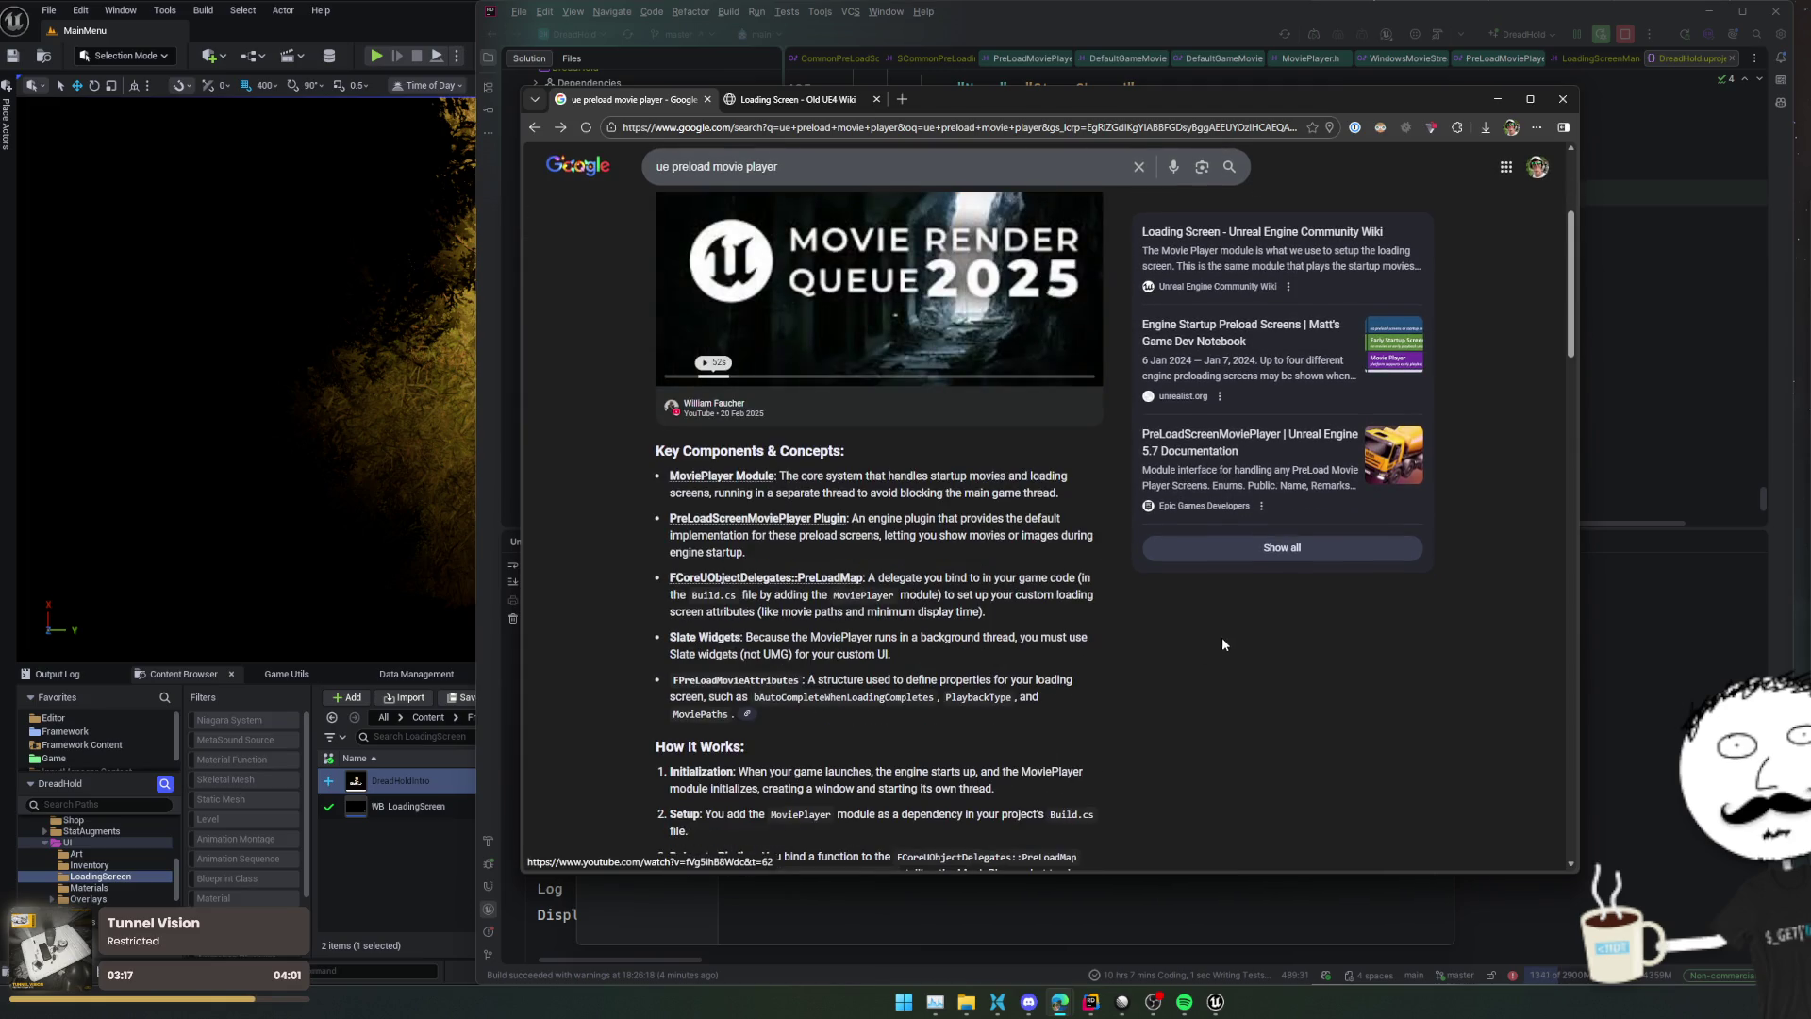
{"action": "scroll", "coordinate": [1223, 639], "scroll_direction": "down", "scroll_amount": 2}
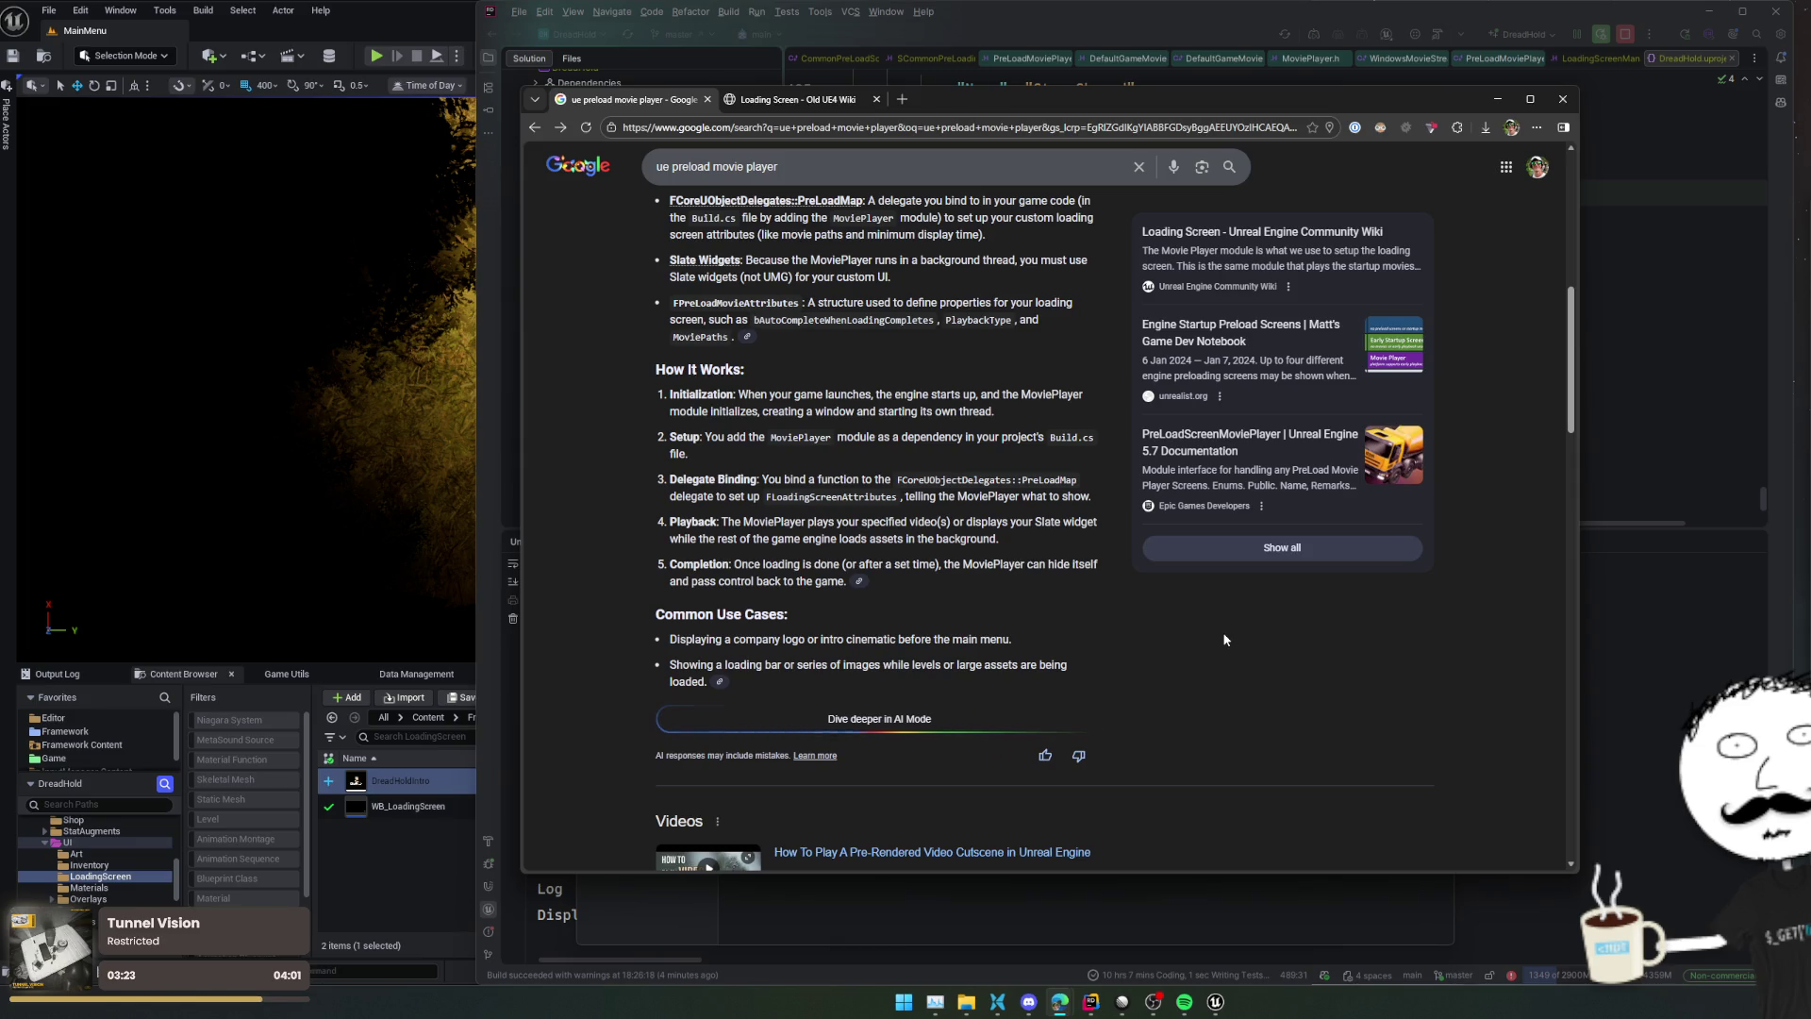
{"action": "scroll", "coordinate": [1224, 640], "scroll_direction": "up", "scroll_amount": 1}
{"action": "scroll", "coordinate": [1224, 639], "scroll_direction": "up", "scroll_amount": 1}
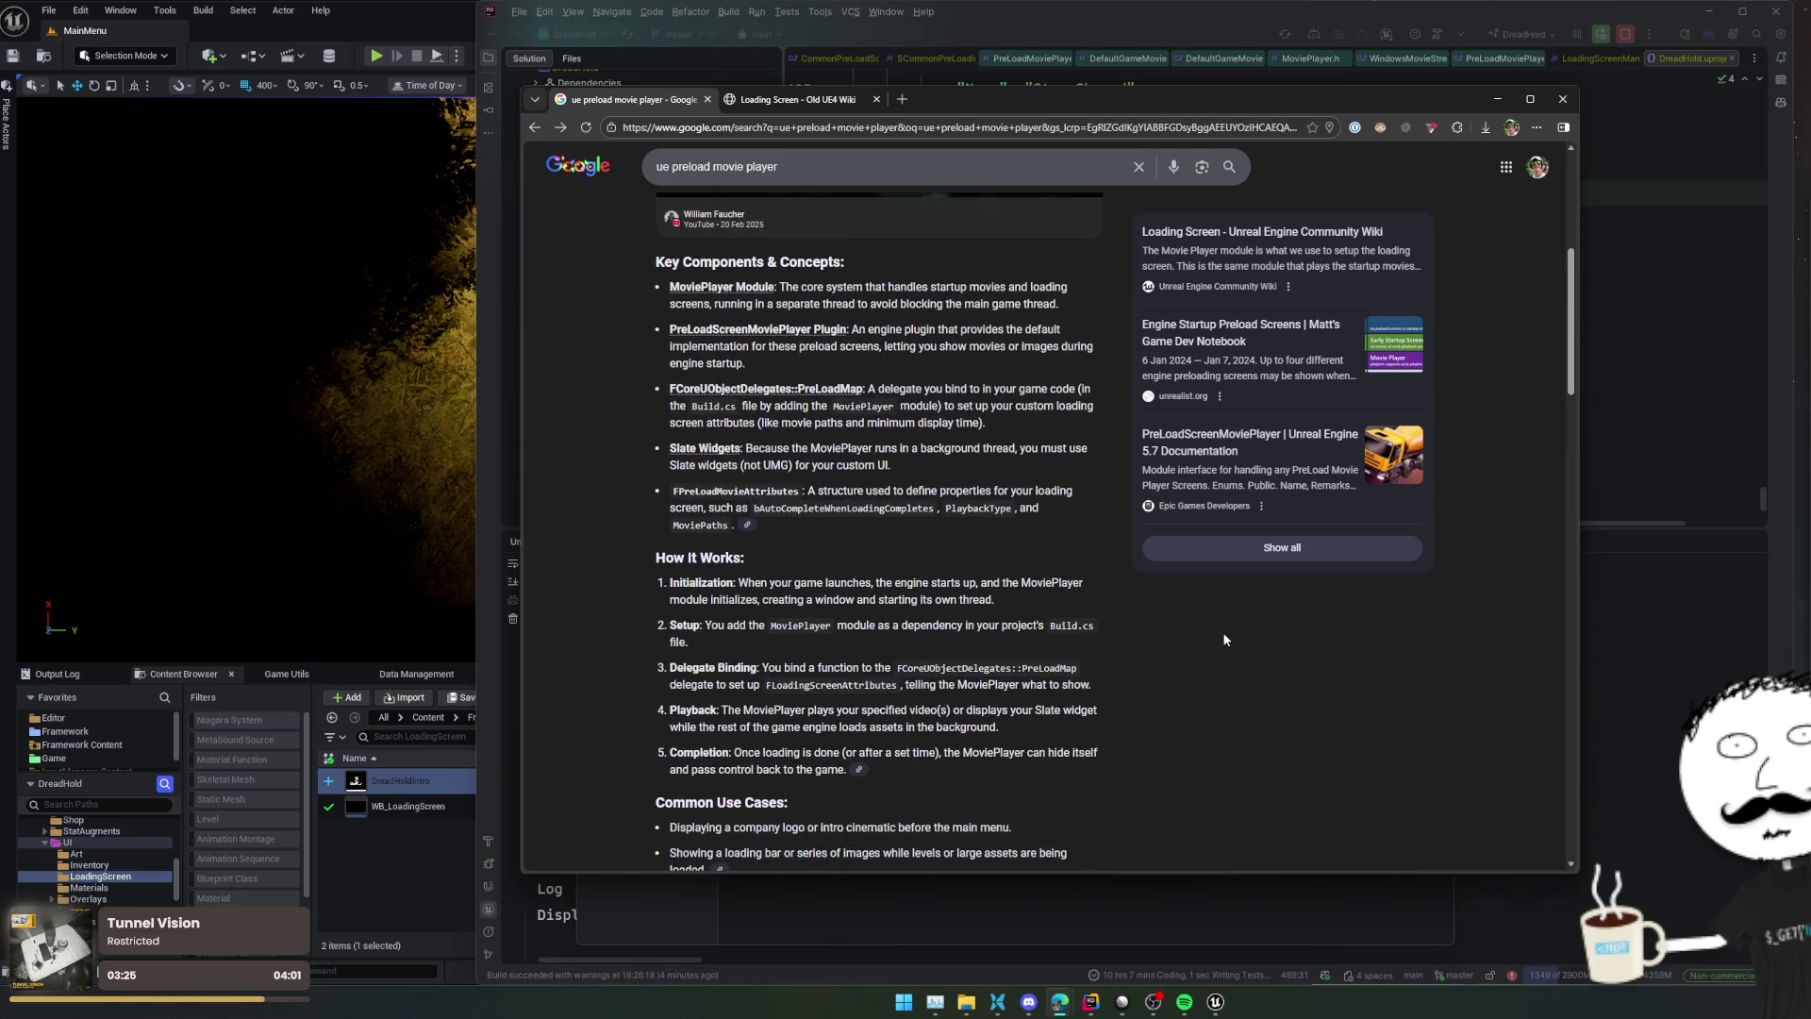
{"action": "scroll", "coordinate": [1224, 639], "scroll_direction": "up", "scroll_amount": 3}
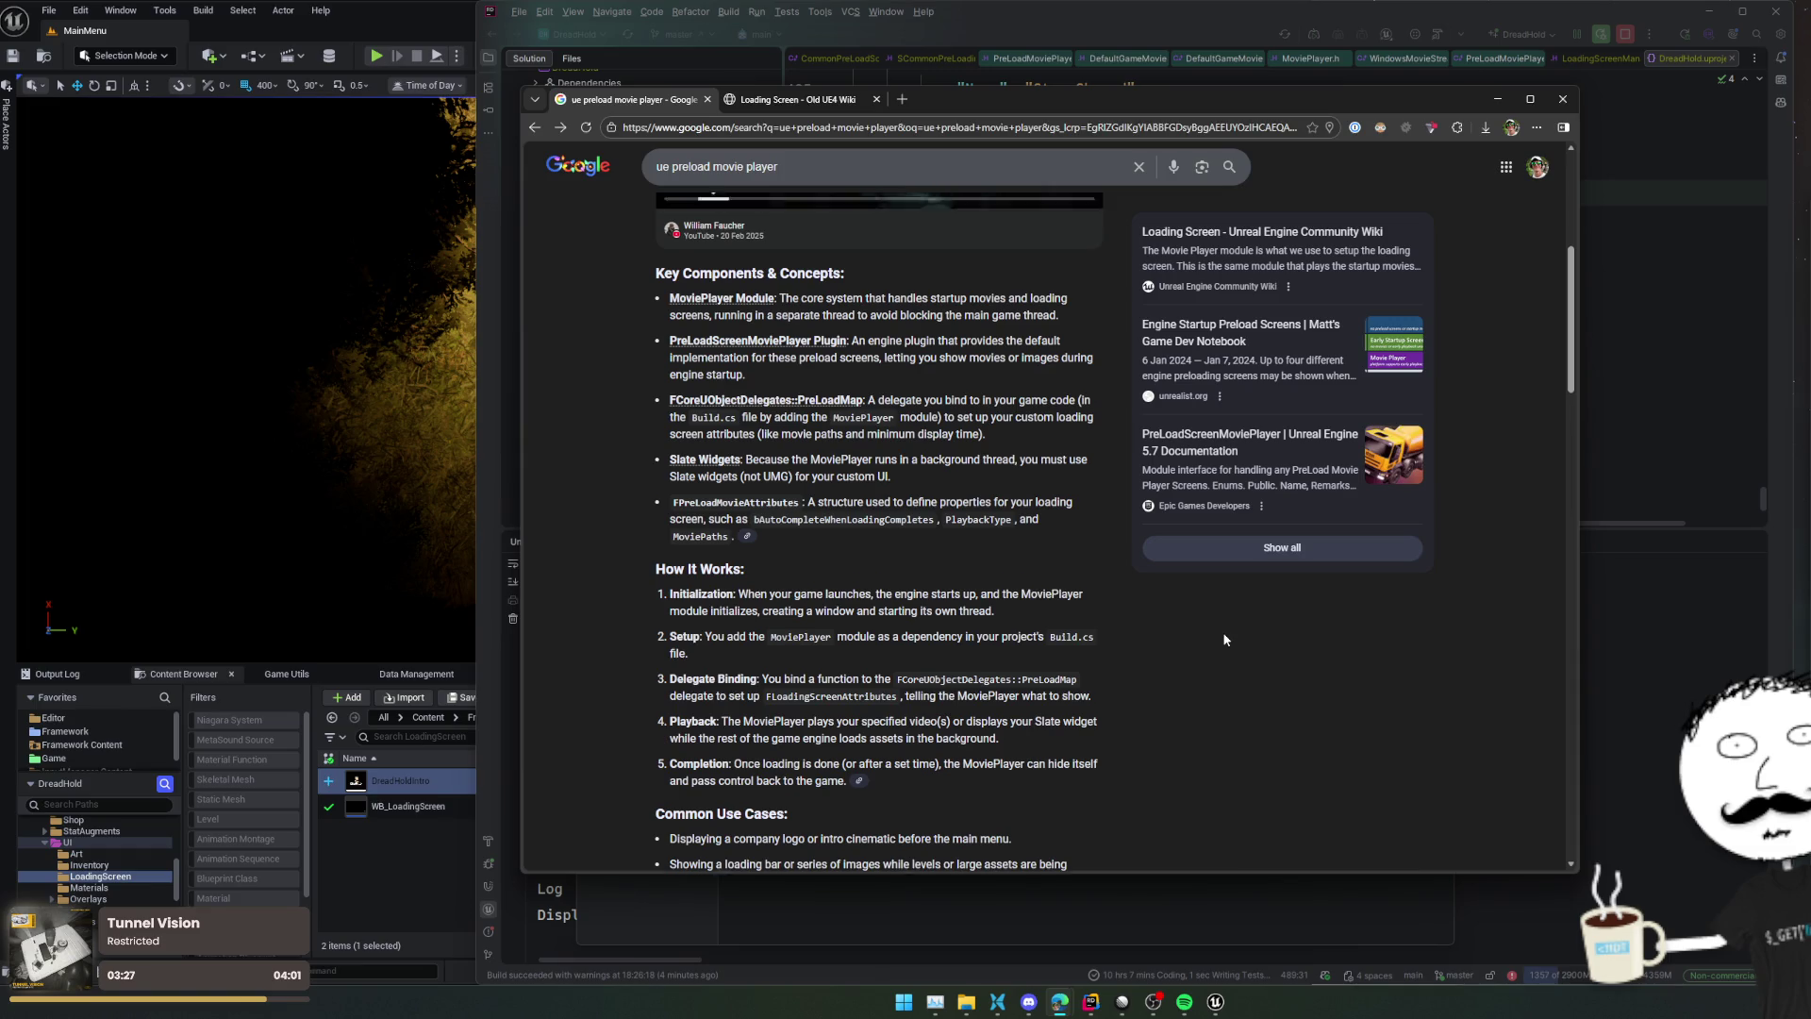
{"action": "scroll", "coordinate": [1225, 636], "scroll_direction": "up", "scroll_amount": 3}
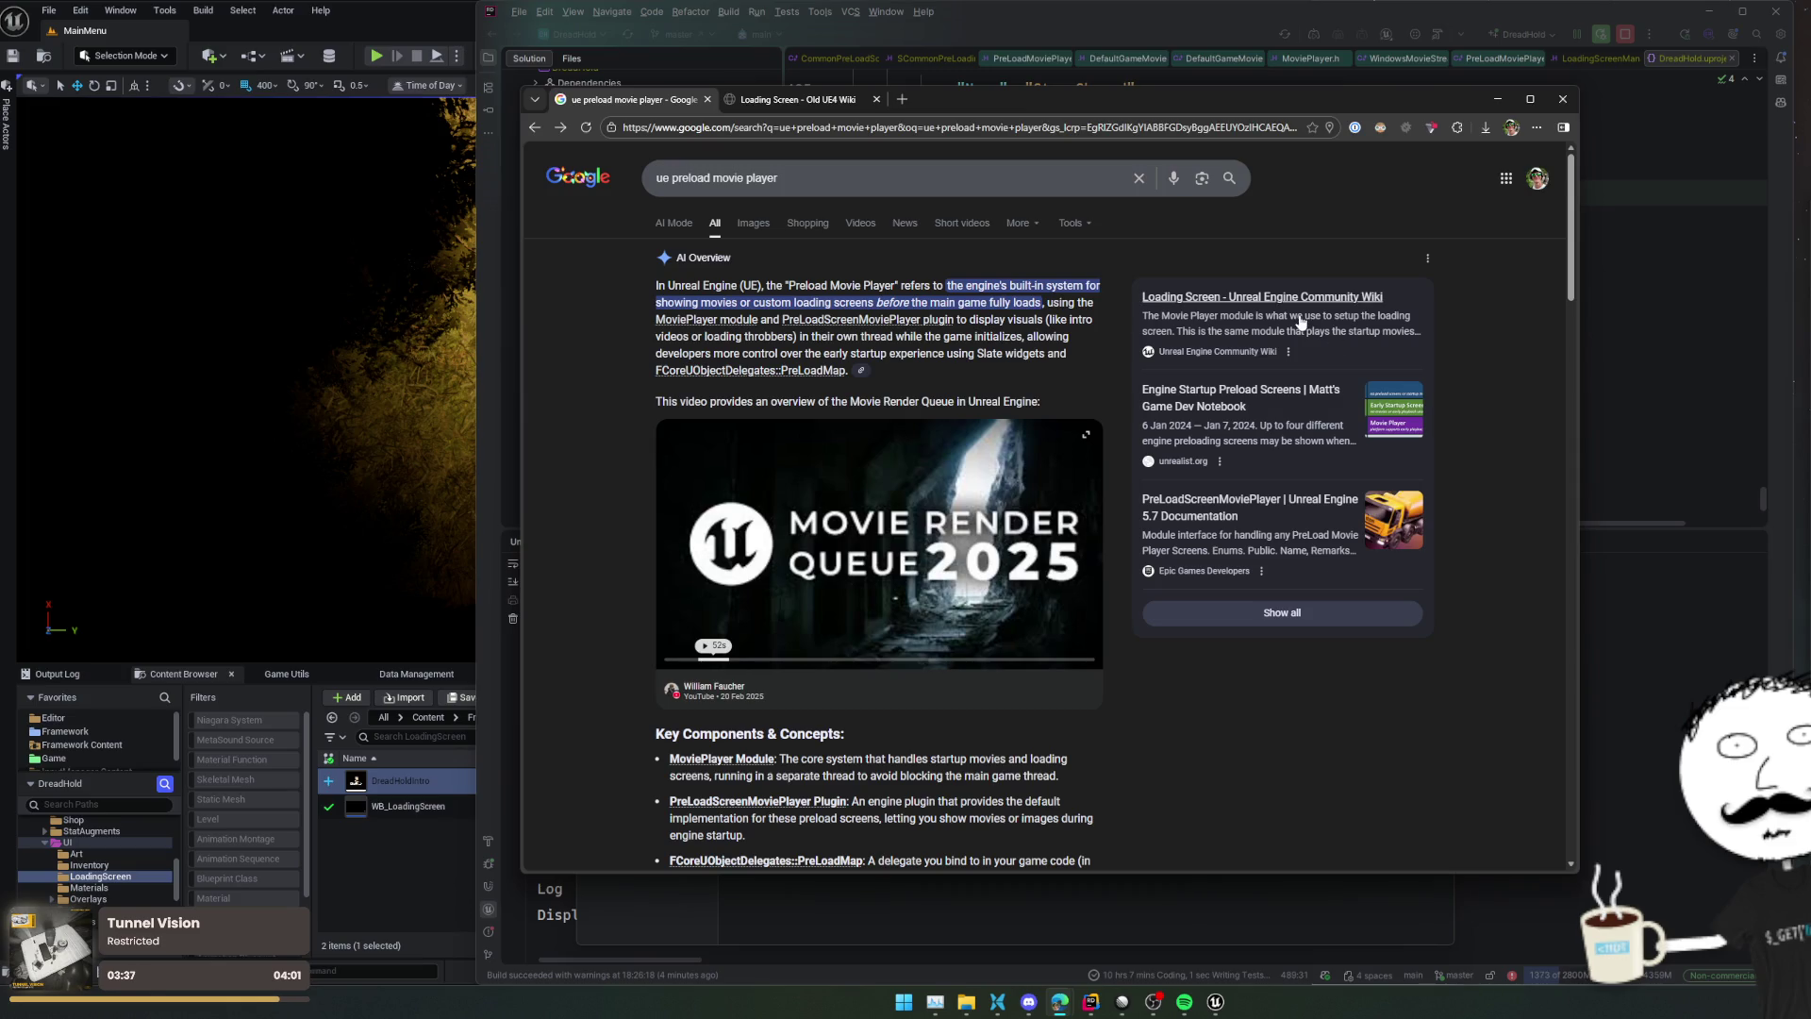
Read the community wiki Loading Screen article and select FLoadingScreenAttributes in its MyGameInstance.cpp code
{"action": "left_click", "coordinate": [1262, 297]}
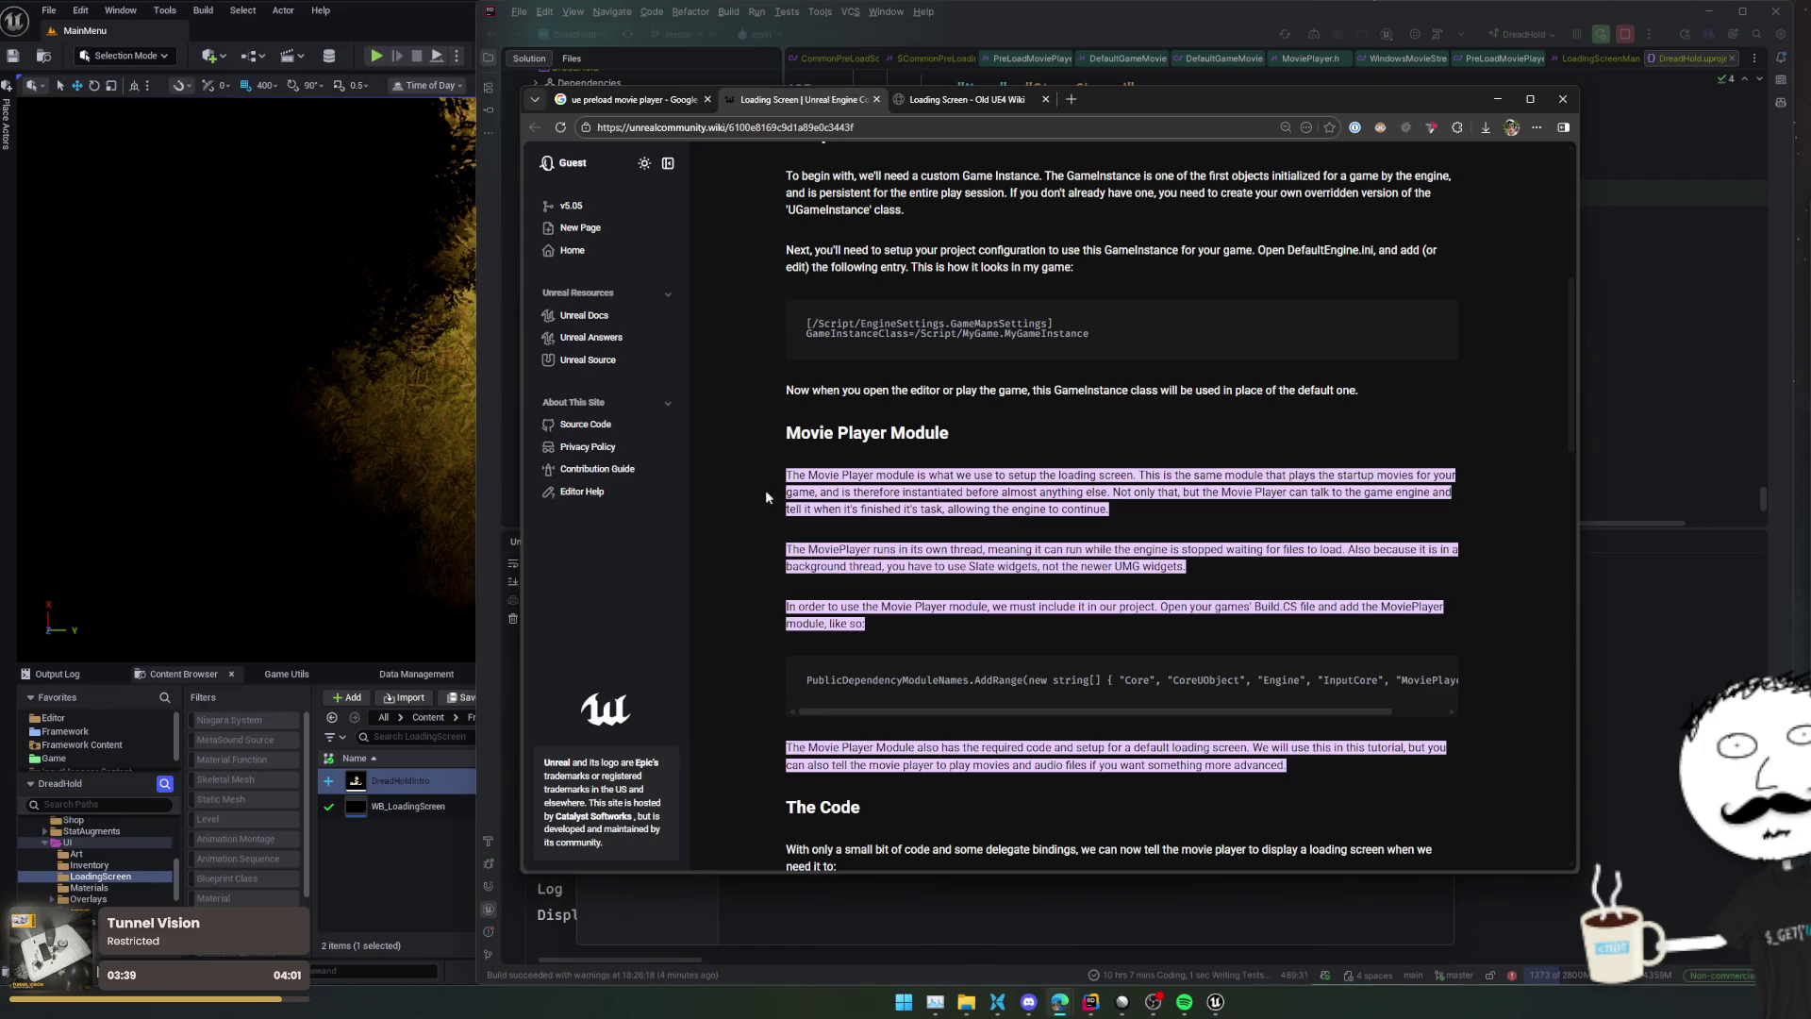
{"action": "scroll", "coordinate": [761, 467], "scroll_direction": "up", "scroll_amount": 1}
{"action": "scroll", "coordinate": [762, 467], "scroll_direction": "down", "scroll_amount": 2}
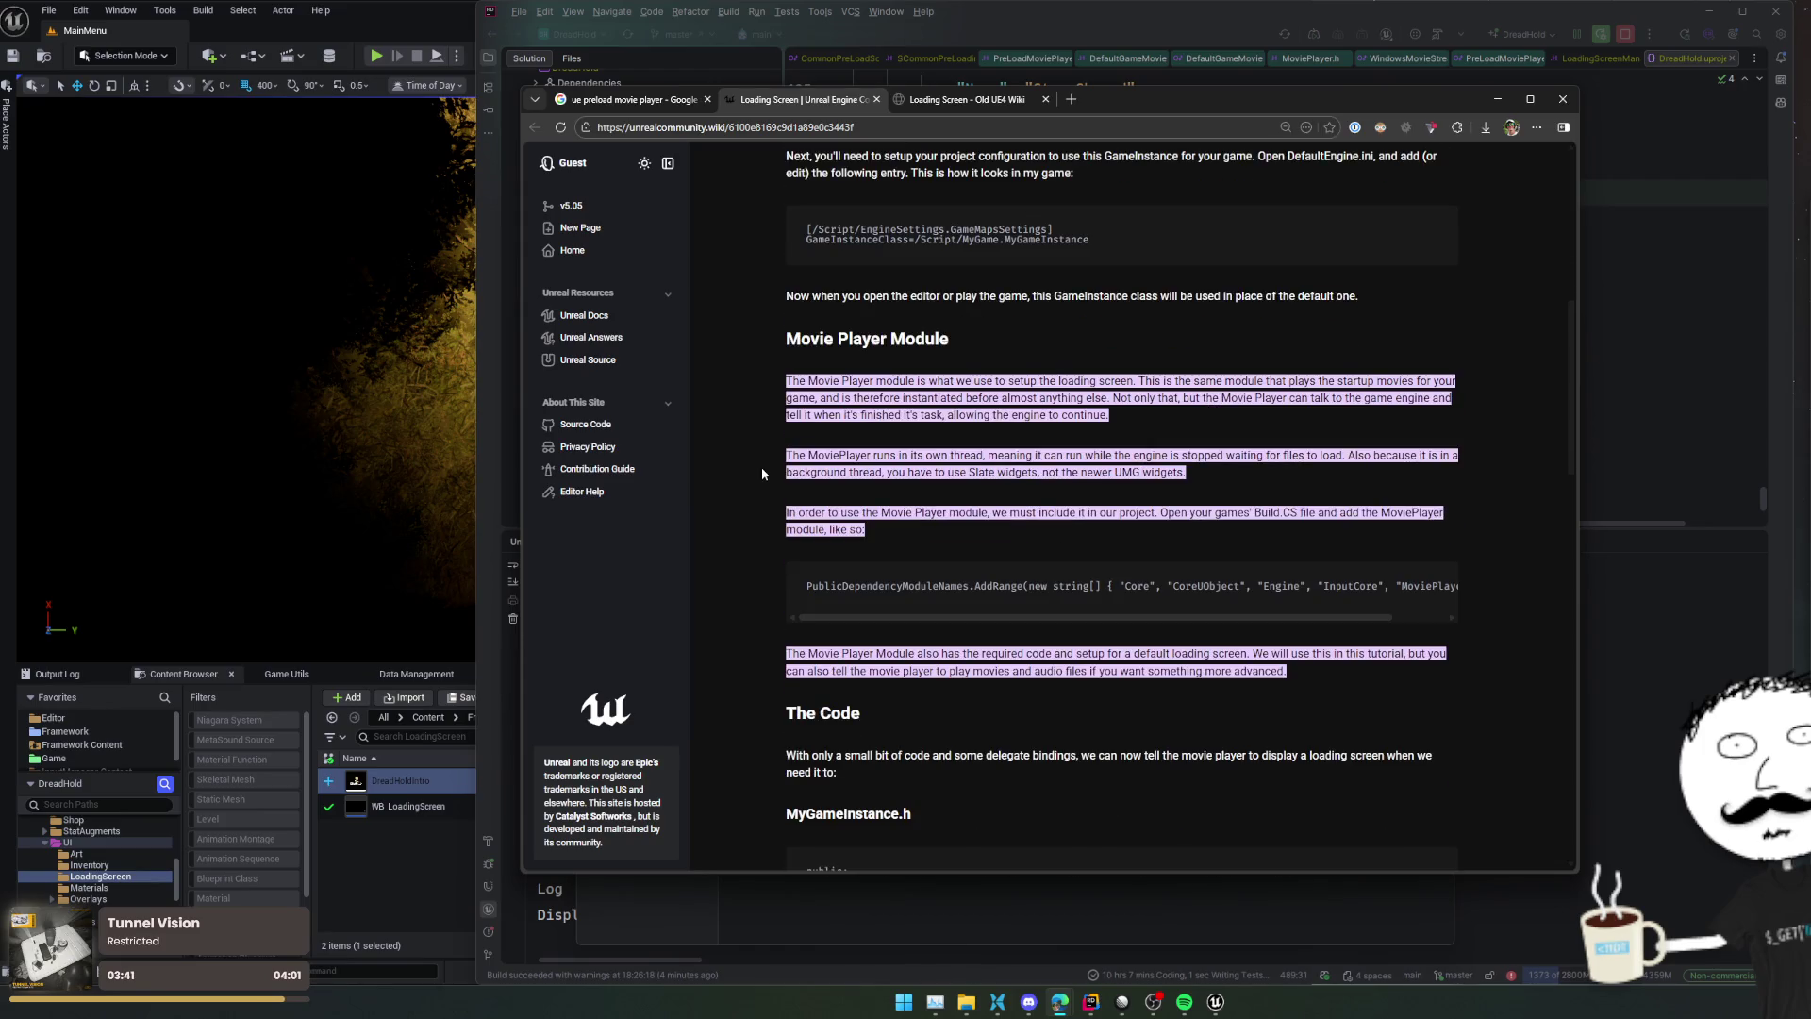
{"action": "scroll", "coordinate": [769, 471], "scroll_direction": "down", "scroll_amount": 3}
{"action": "scroll", "coordinate": [769, 472], "scroll_direction": "down", "scroll_amount": 3}
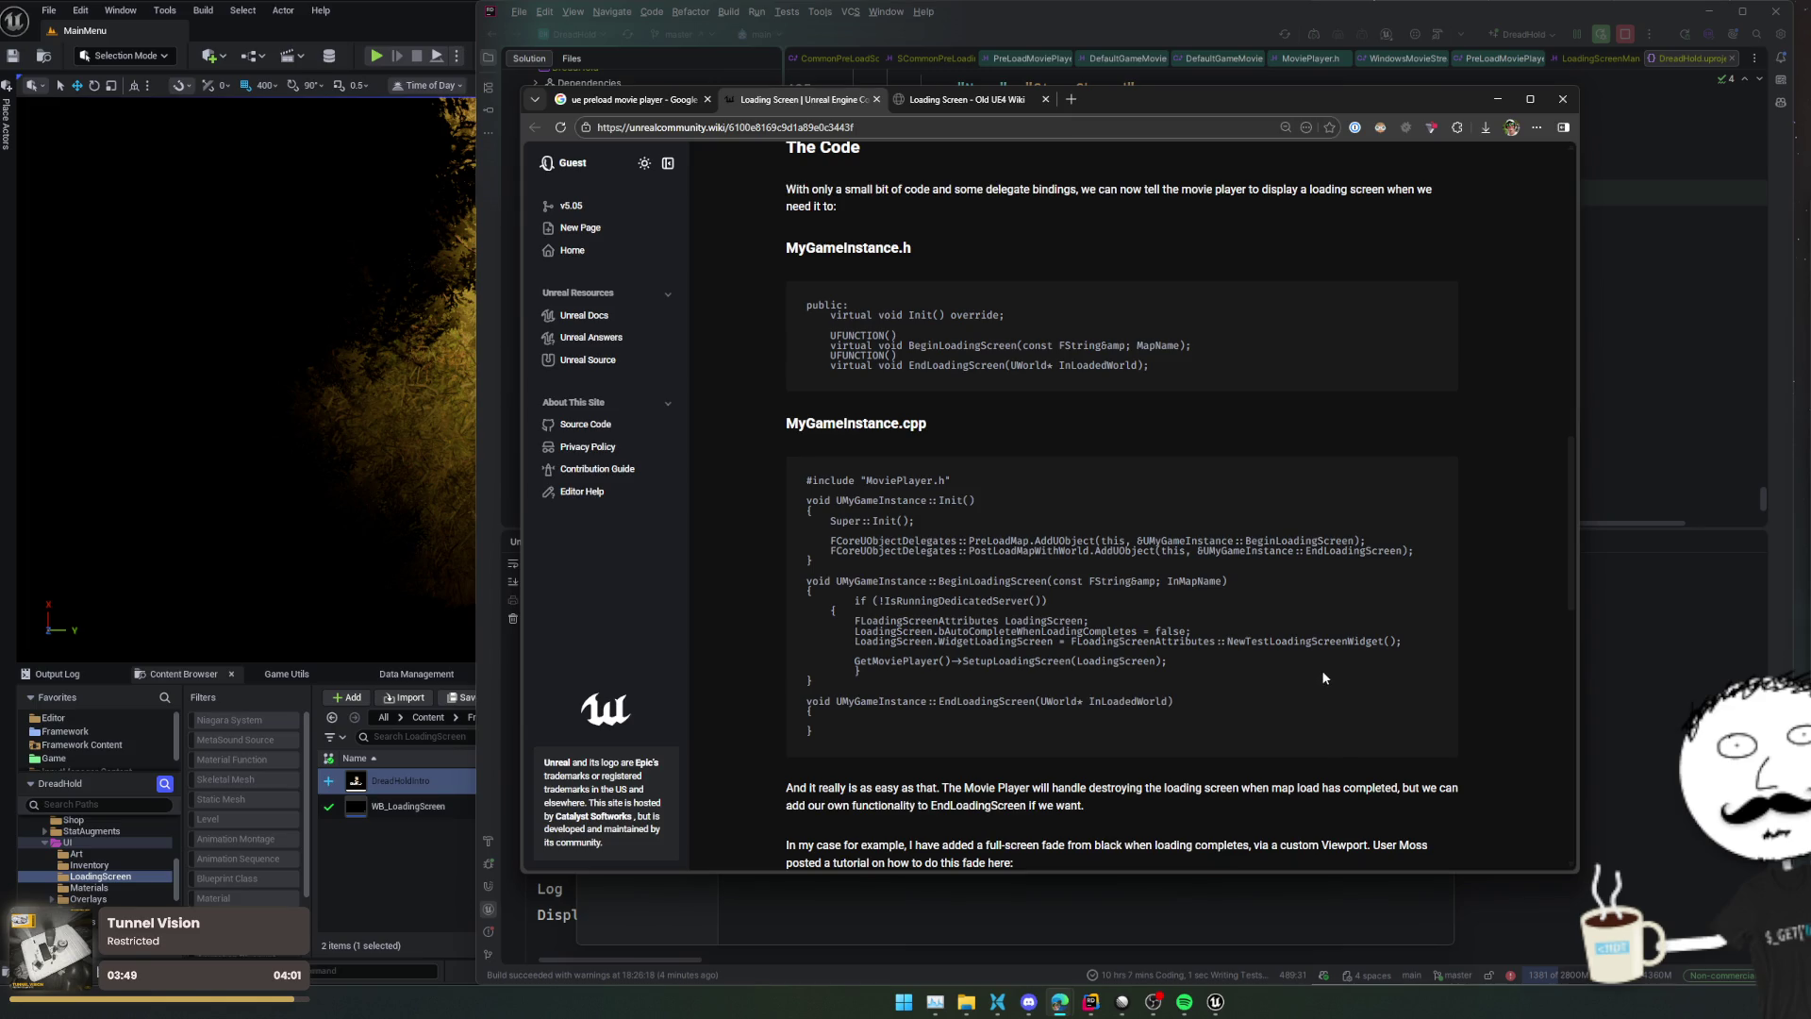
{"action": "scroll", "coordinate": [1325, 677], "scroll_direction": "down", "scroll_amount": 7}
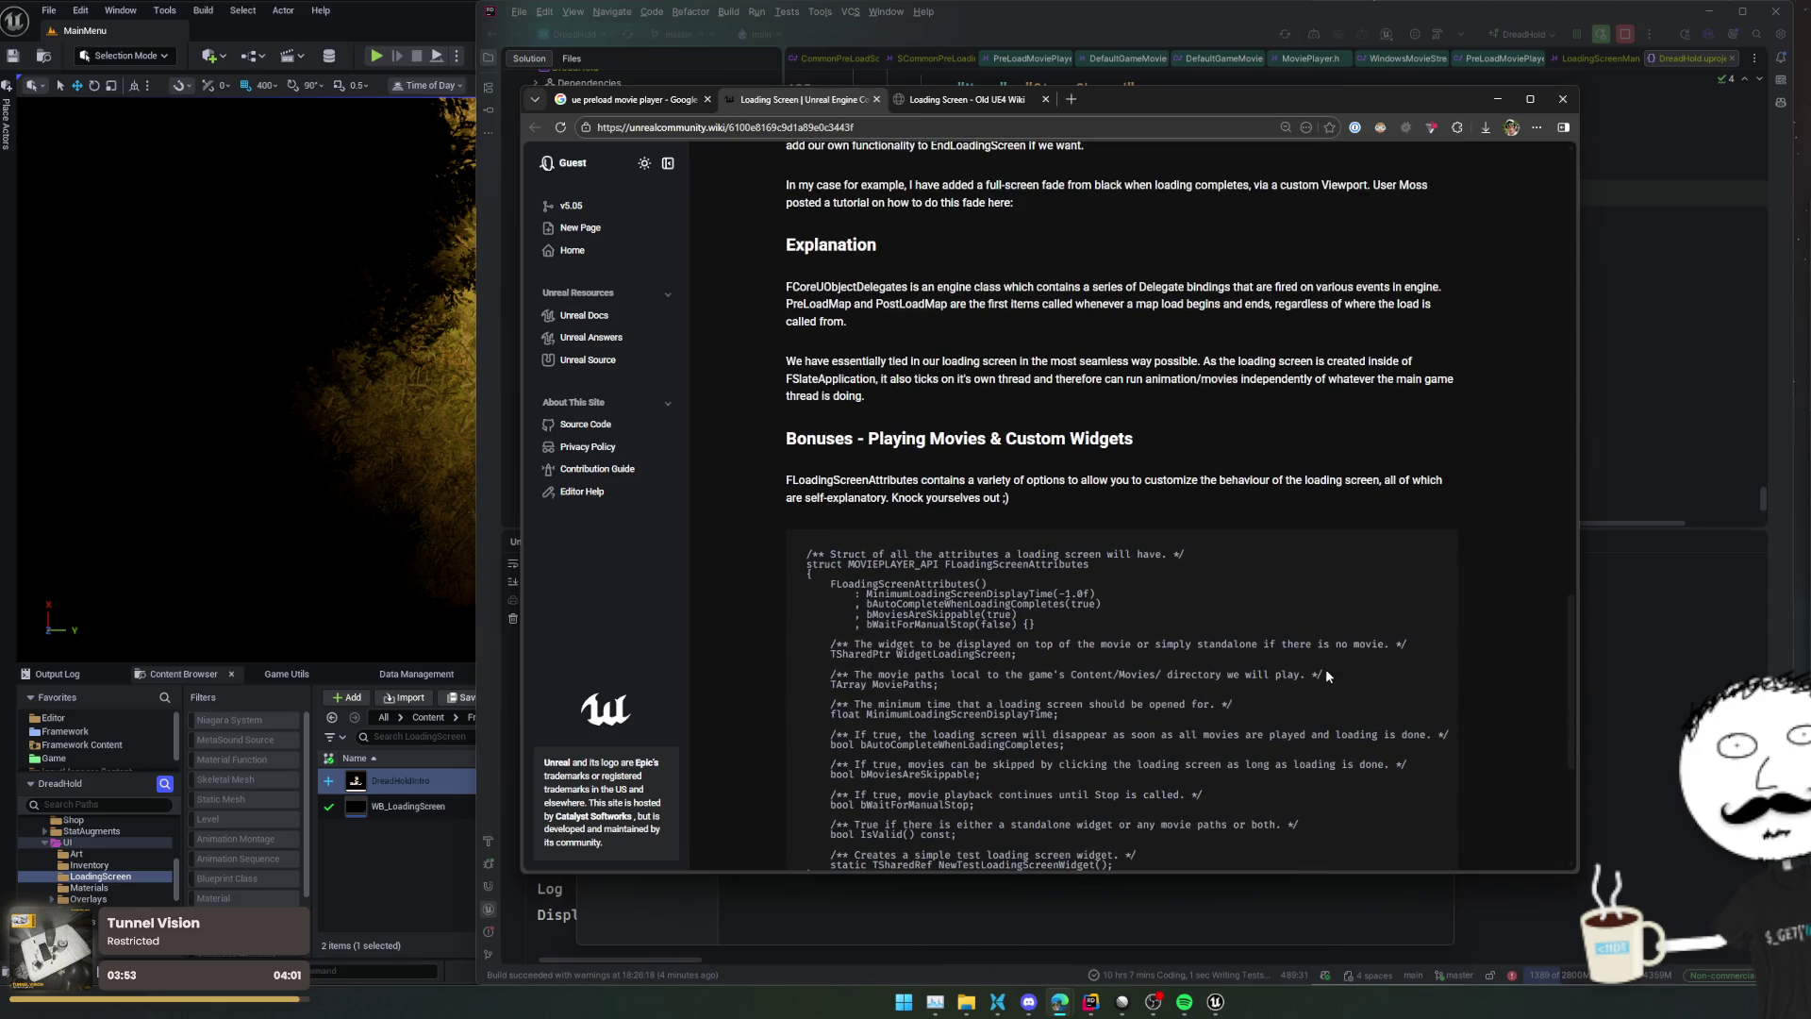
{"action": "scroll", "coordinate": [1325, 677], "scroll_direction": "down", "scroll_amount": 2}
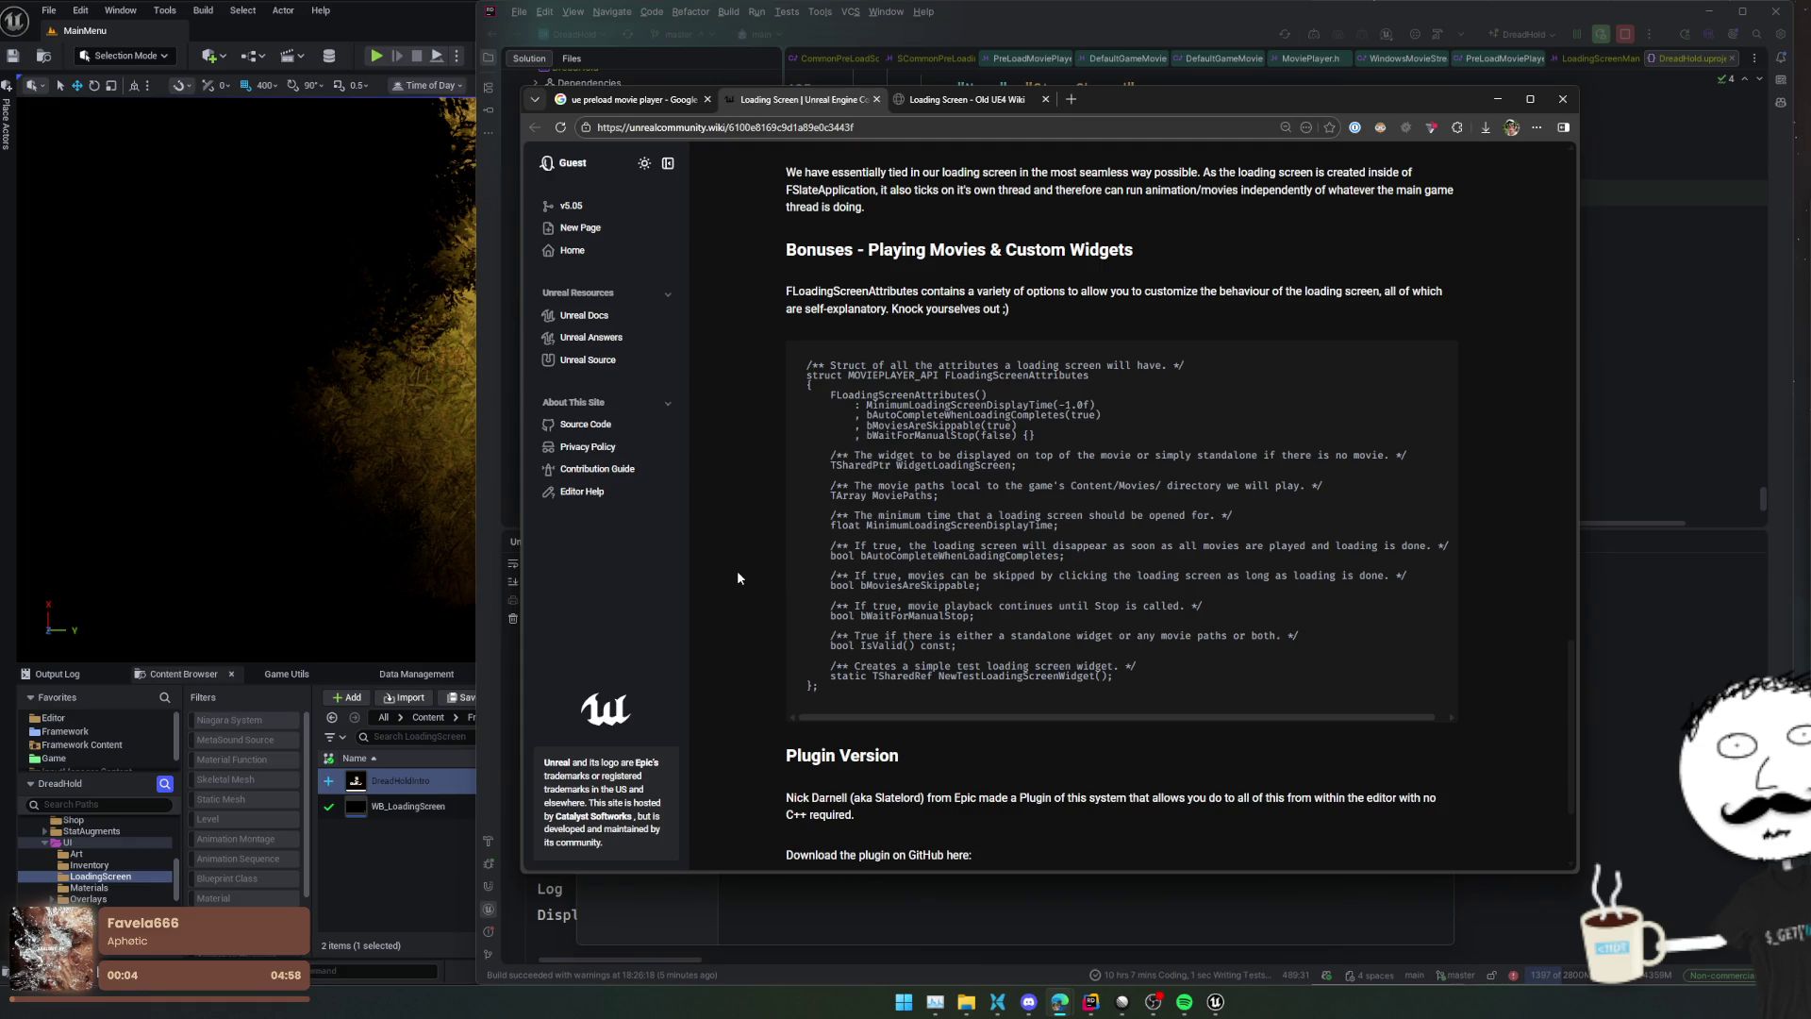
{"action": "scroll", "coordinate": [739, 577], "scroll_direction": "down", "scroll_amount": 2}
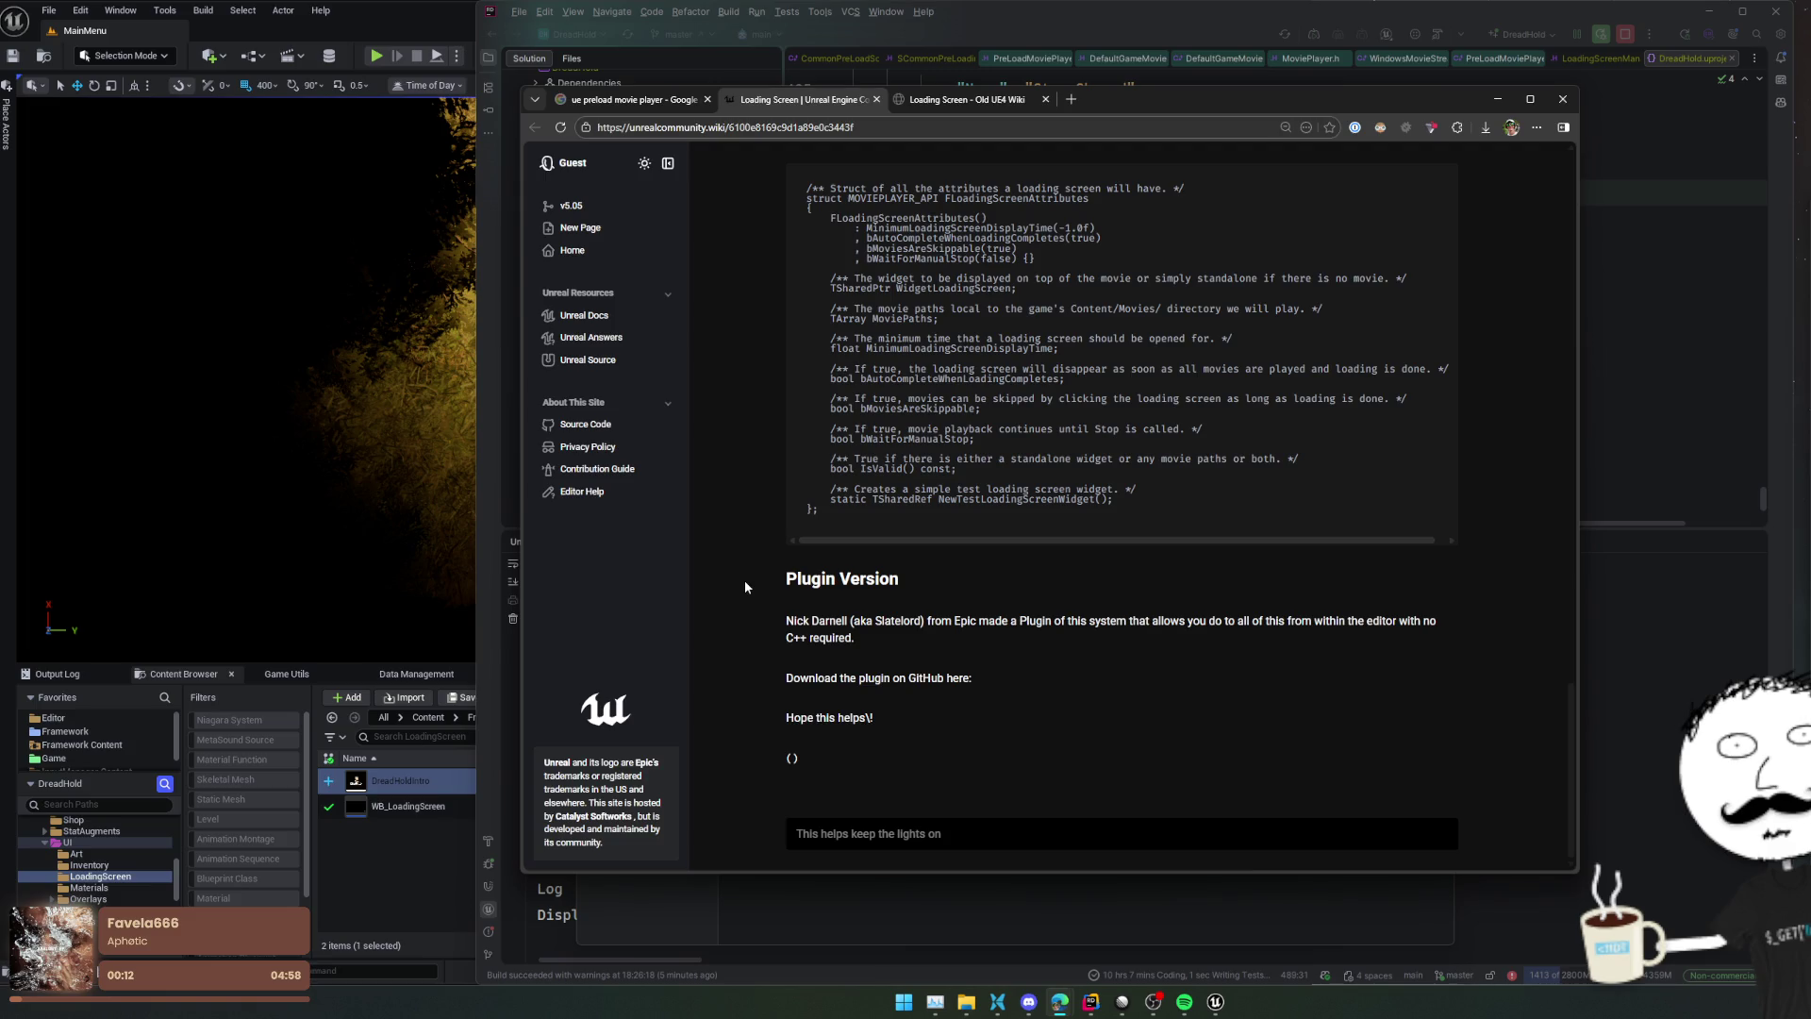
{"action": "scroll", "coordinate": [745, 587], "scroll_direction": "up", "scroll_amount": 10}
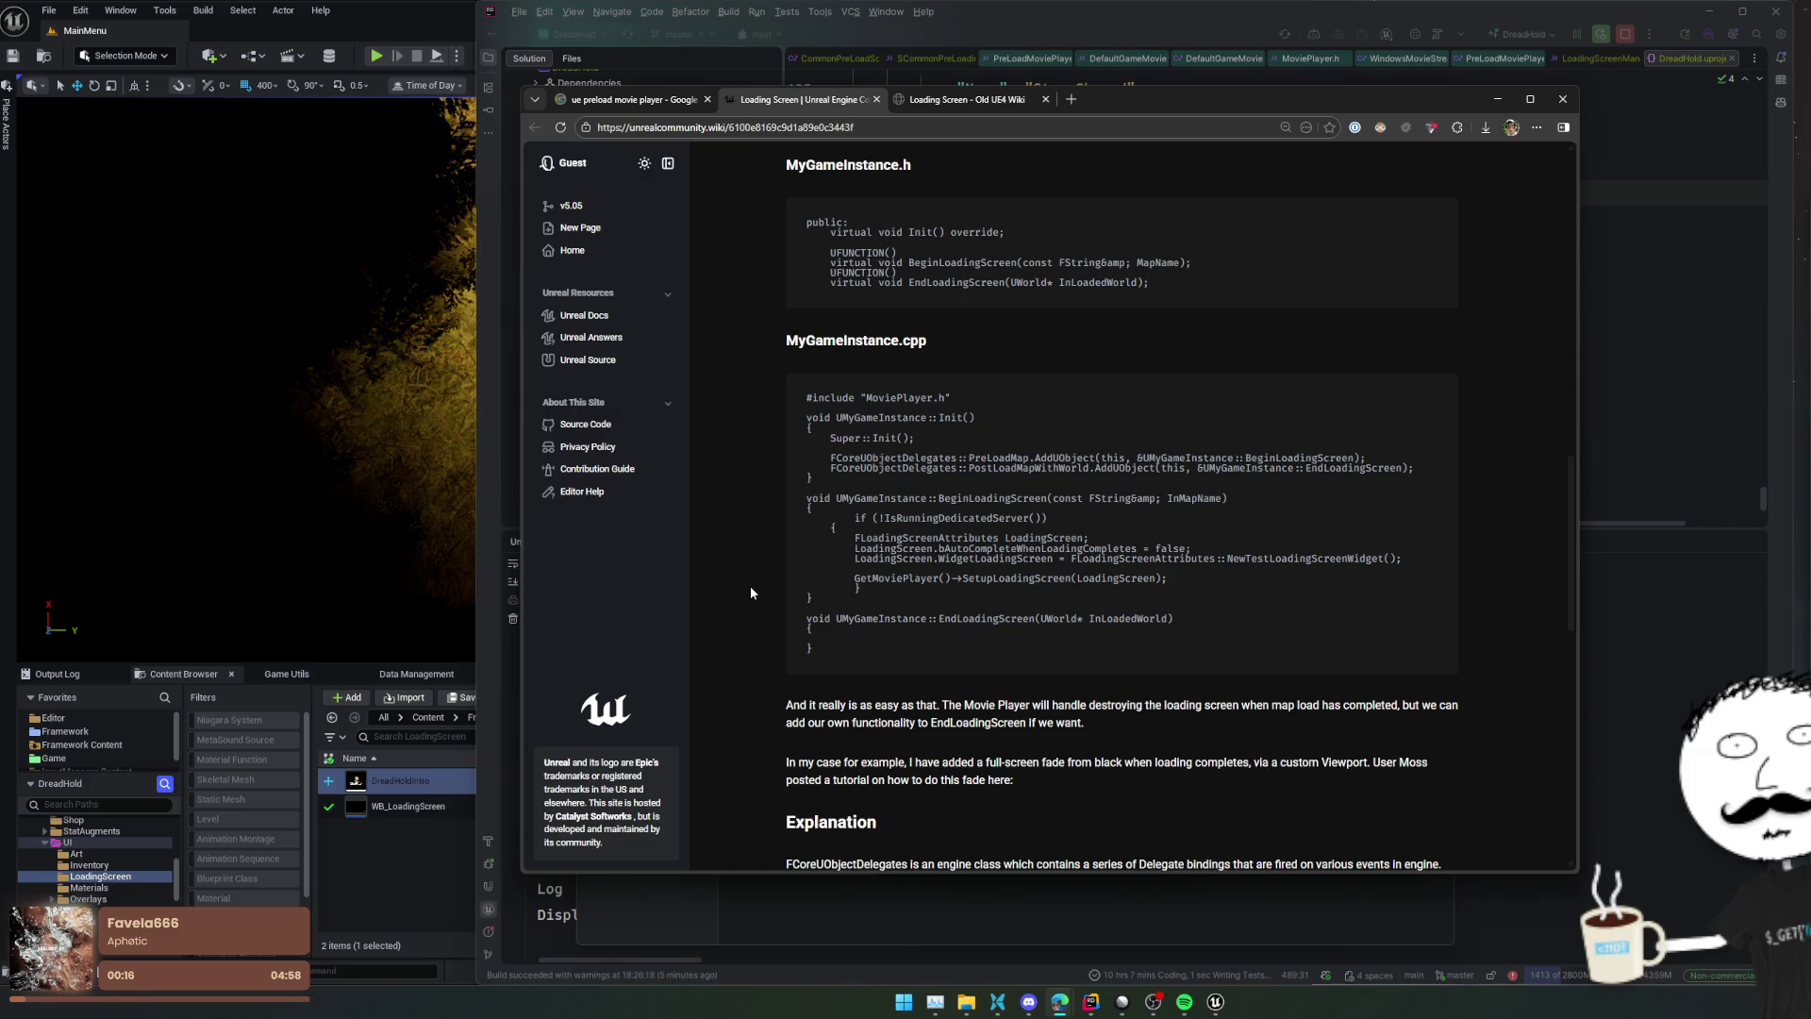
{"action": "double_click", "coordinate": [909, 539]}
{"action": "key", "text": "ctrl+c"}
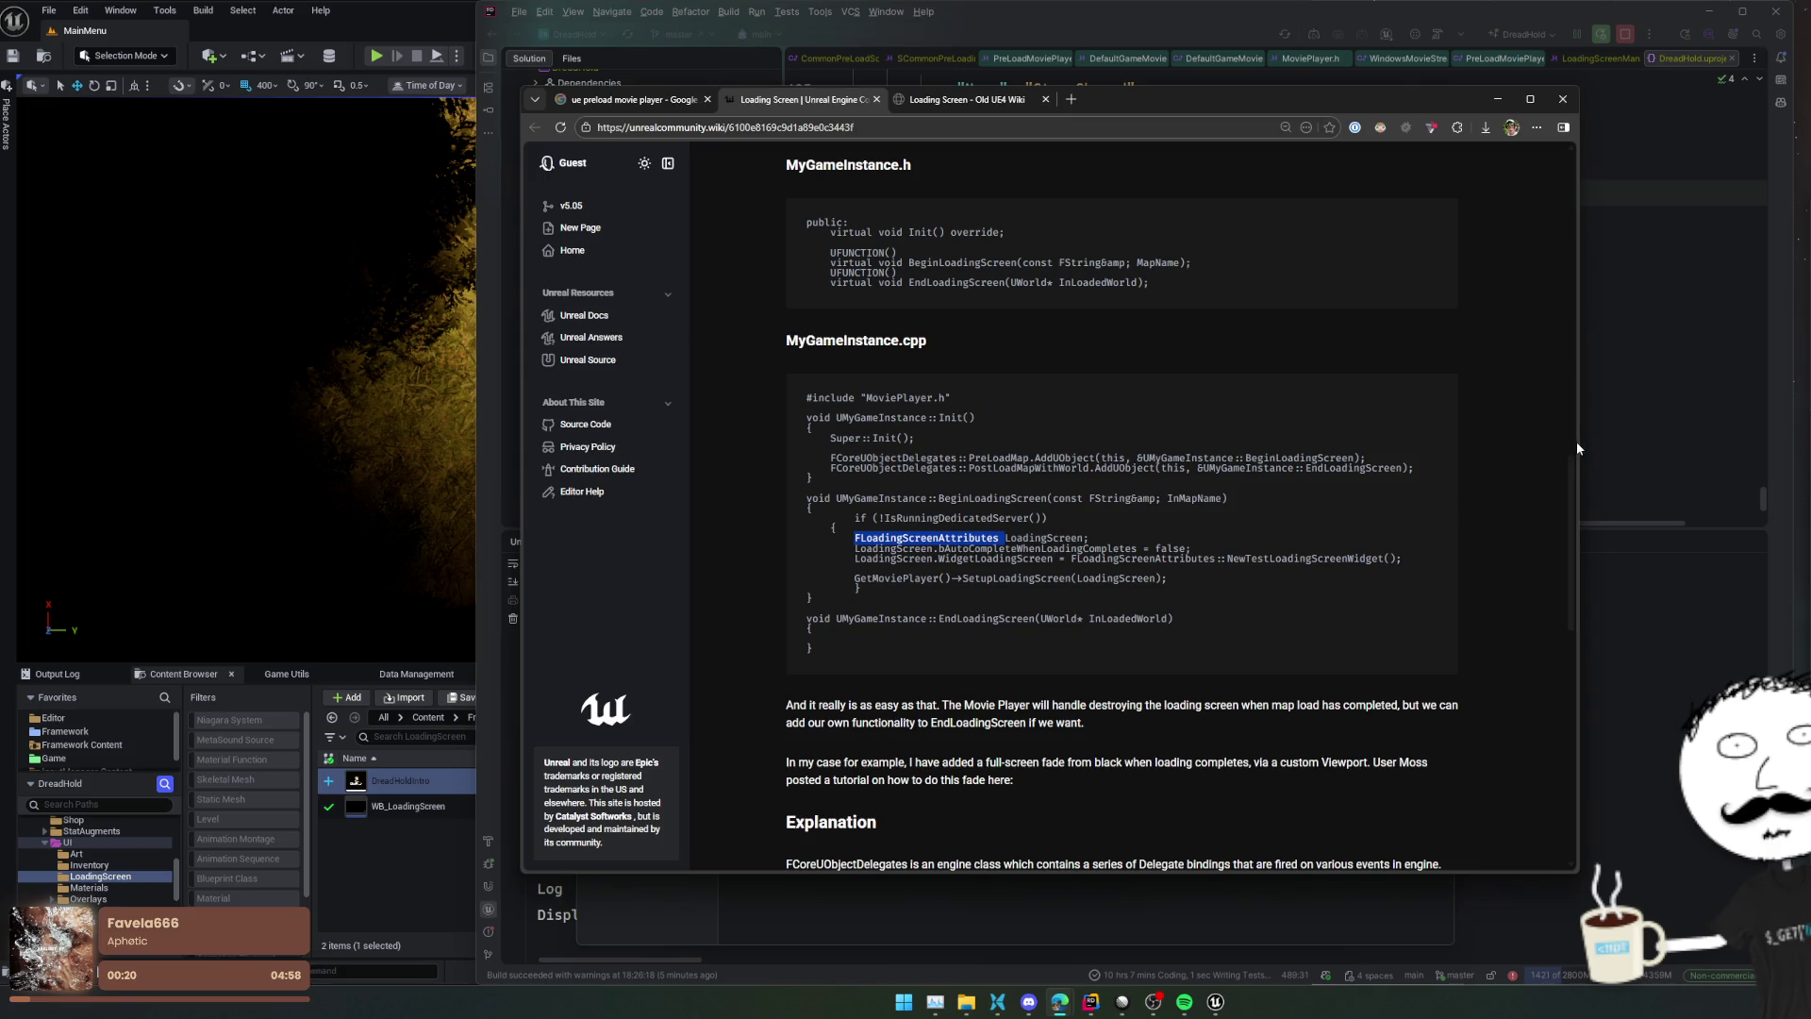
{"action": "left_click", "coordinate": [1613, 415]}
Find FLoadingScreenAttributes across the solution and preview the MoviePlayer.h matches around line 241
{"action": "key", "text": "ctrl+shift+f"}
{"action": "key", "text": "ctrl+v"}
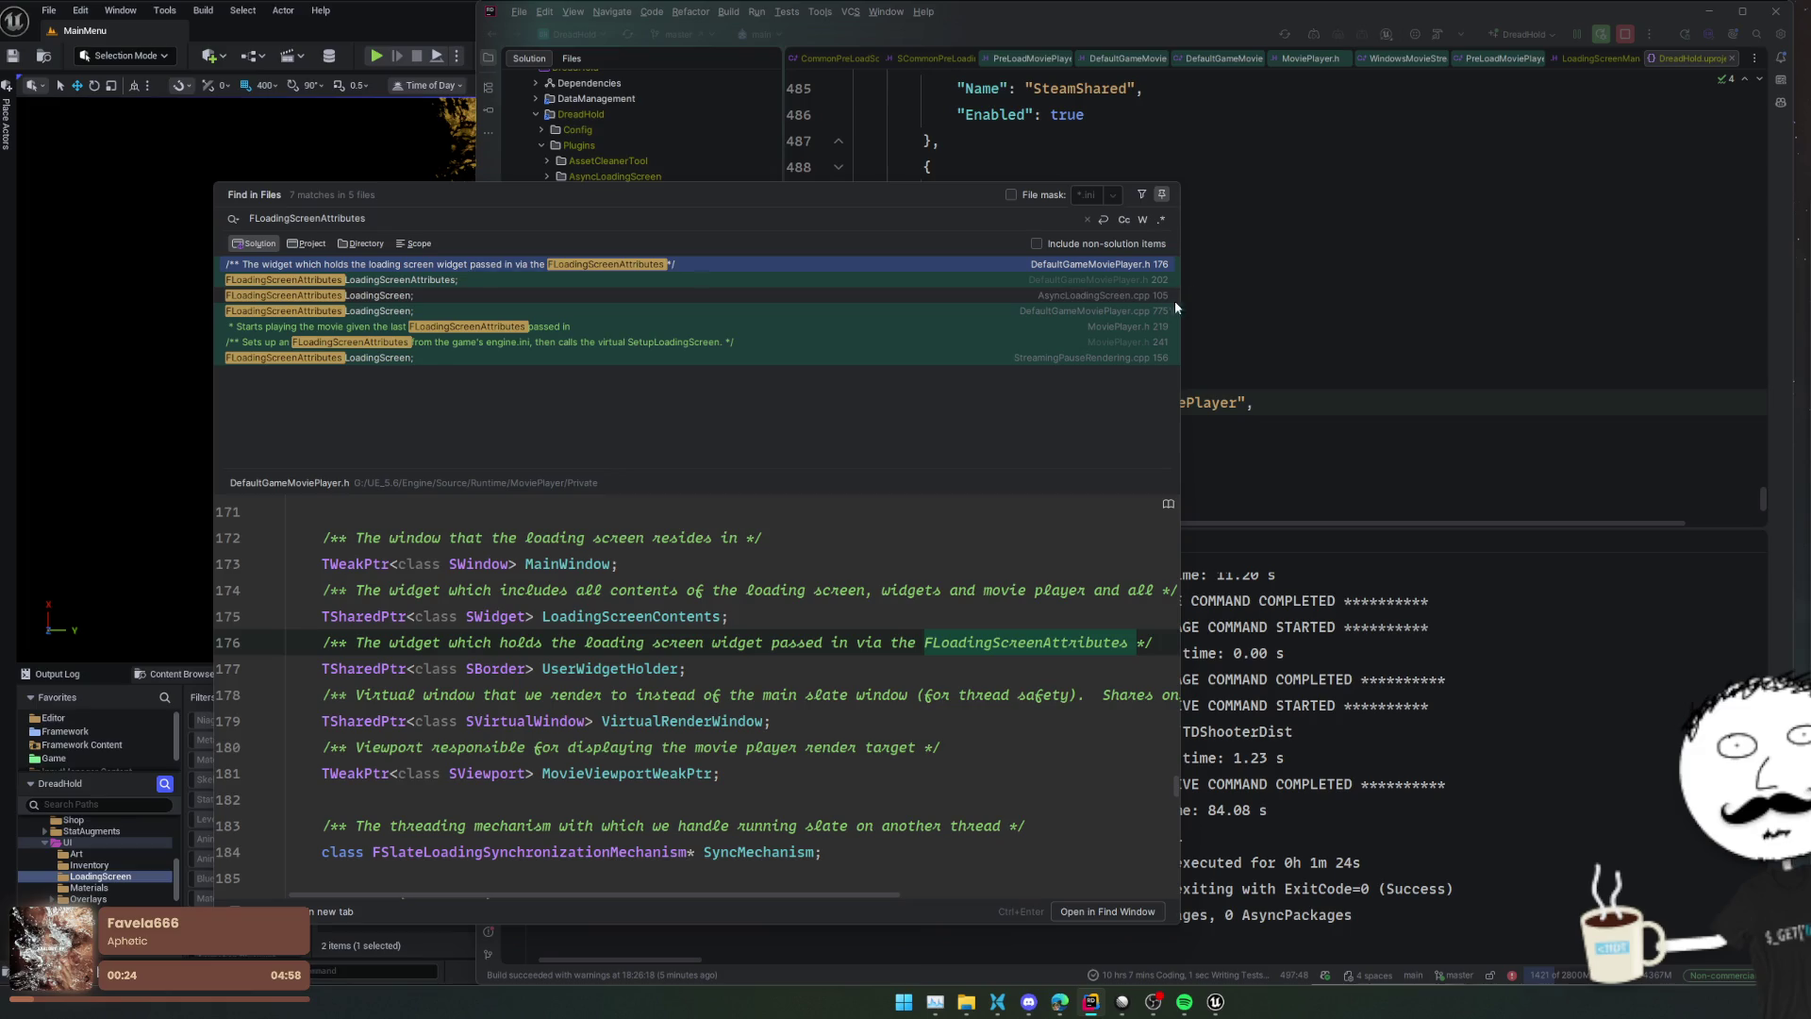
{"action": "left_click", "coordinate": [1143, 298]}
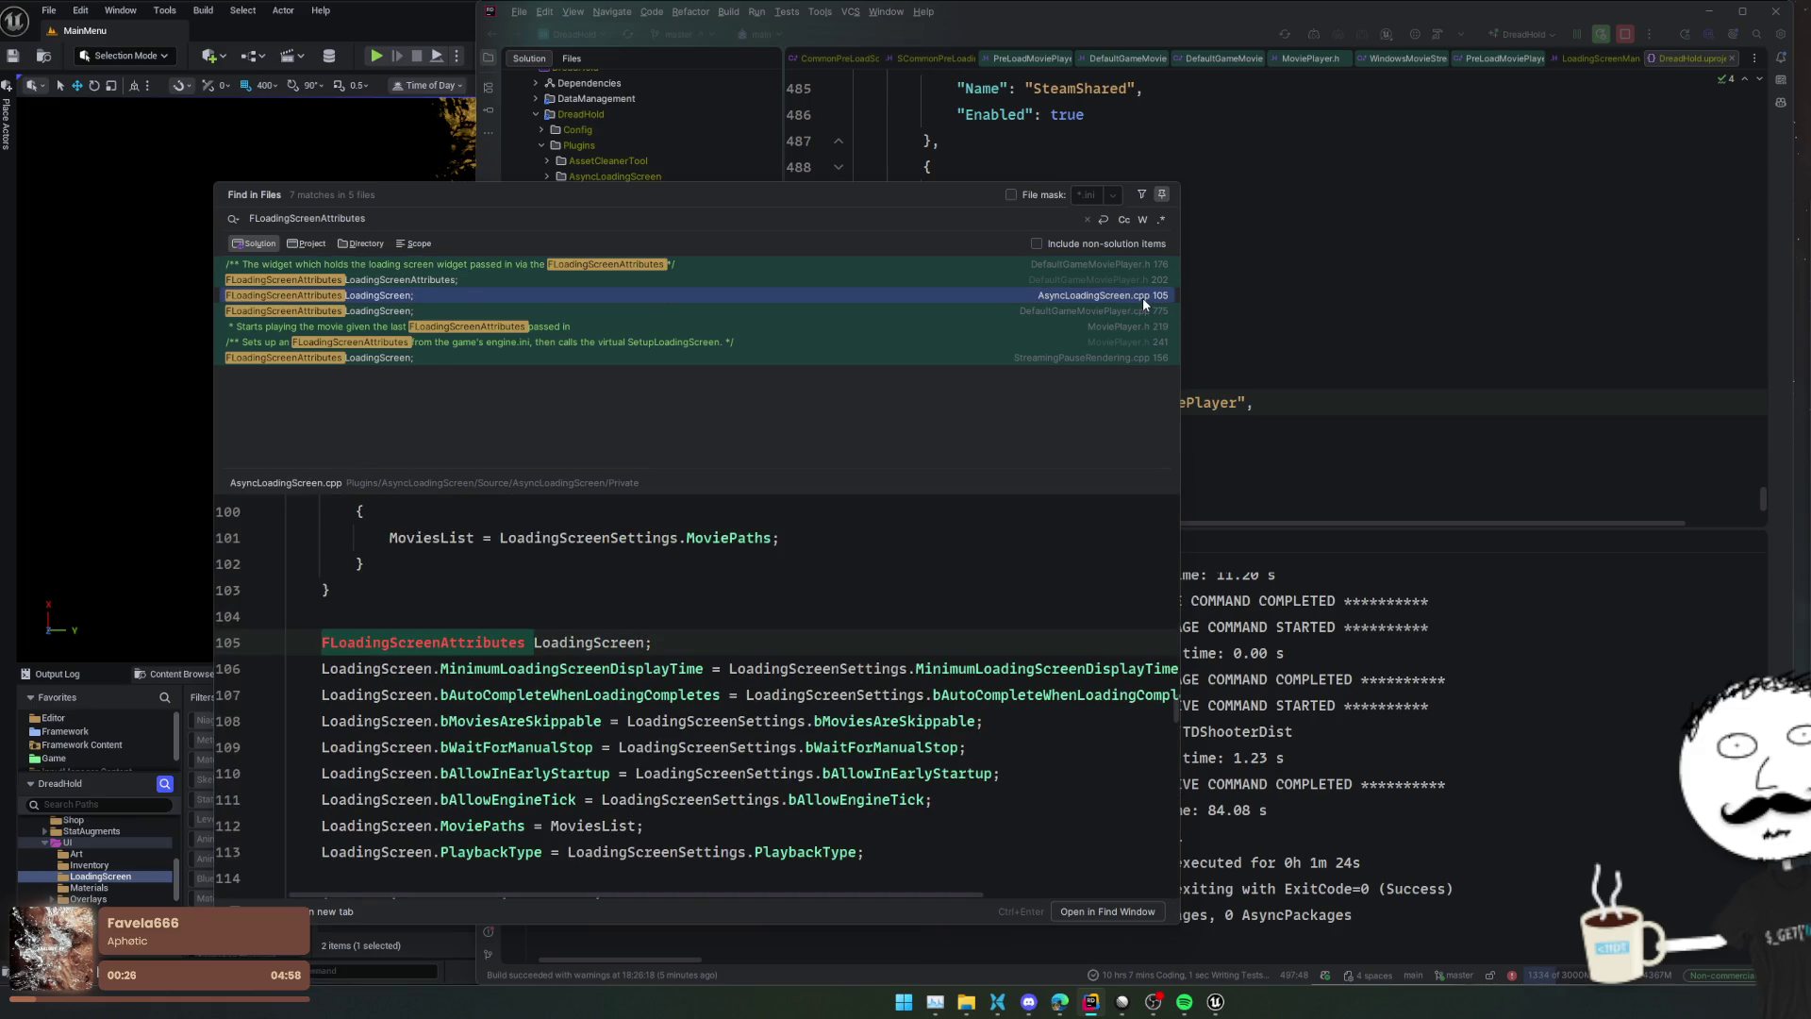
{"action": "scroll", "coordinate": [964, 548], "scroll_direction": "up", "scroll_amount": 3}
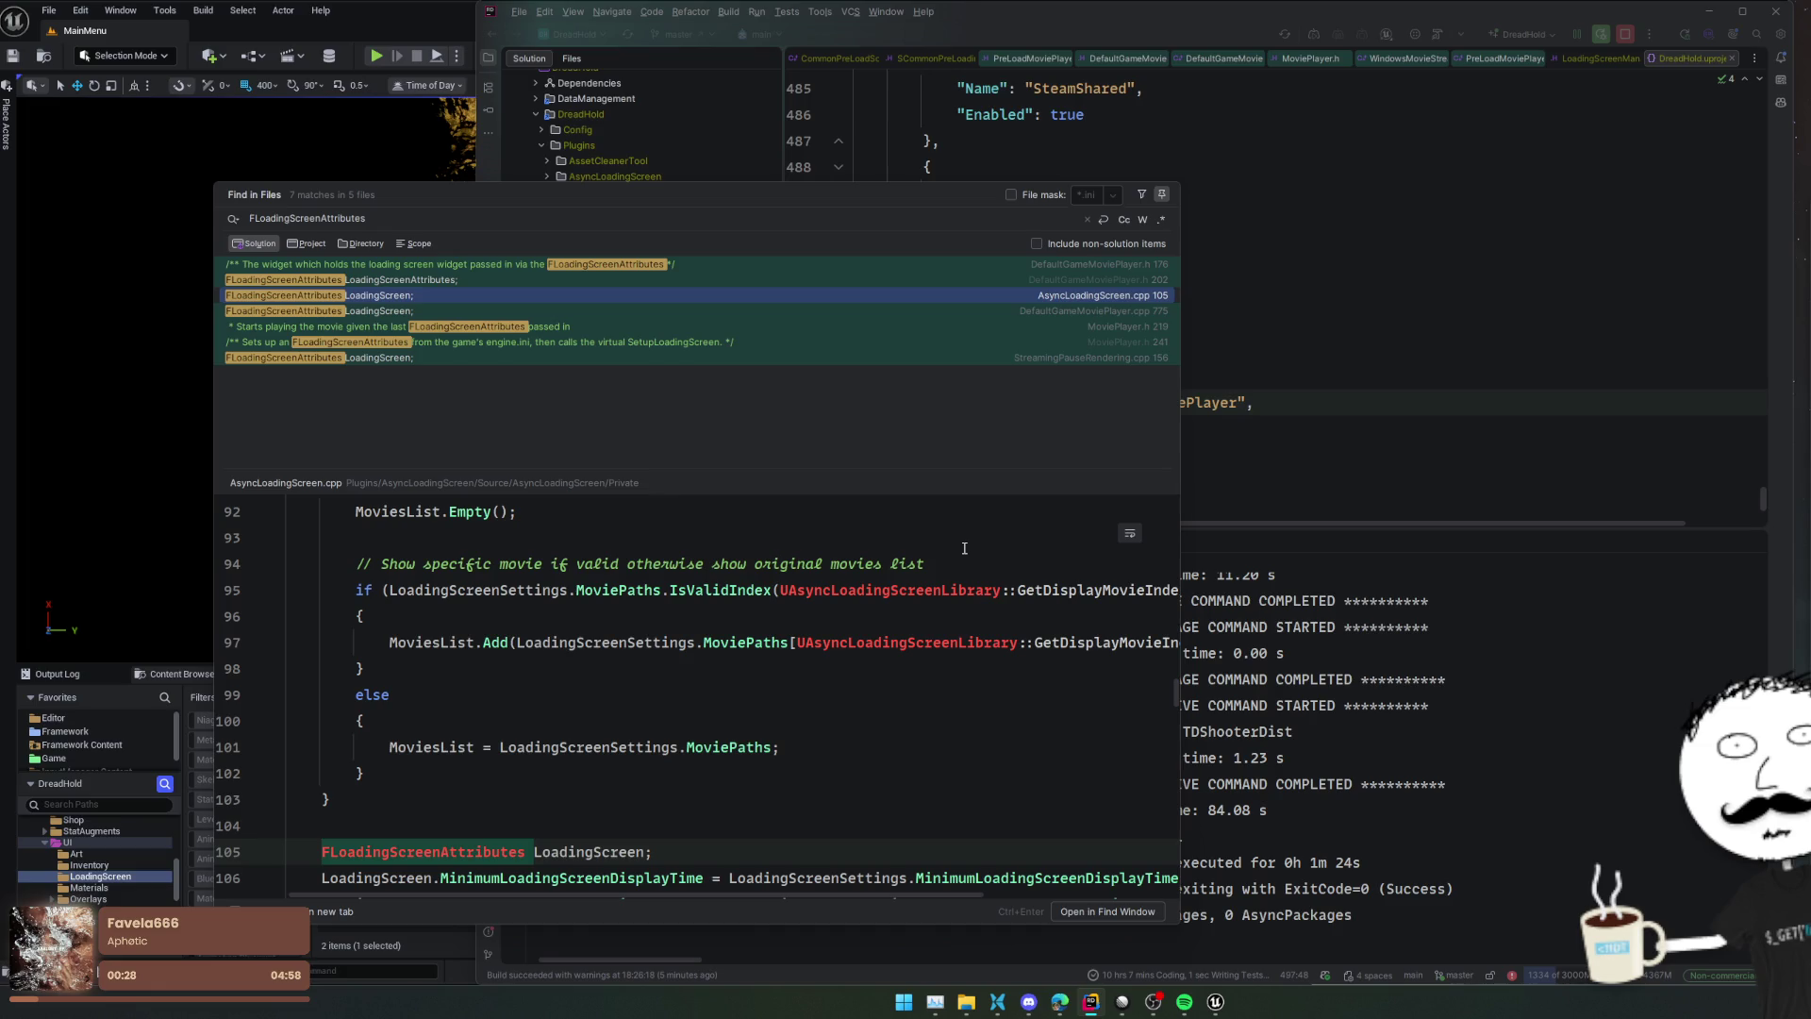
{"action": "left_click", "coordinate": [945, 363]}
{"action": "left_click", "coordinate": [957, 343]}
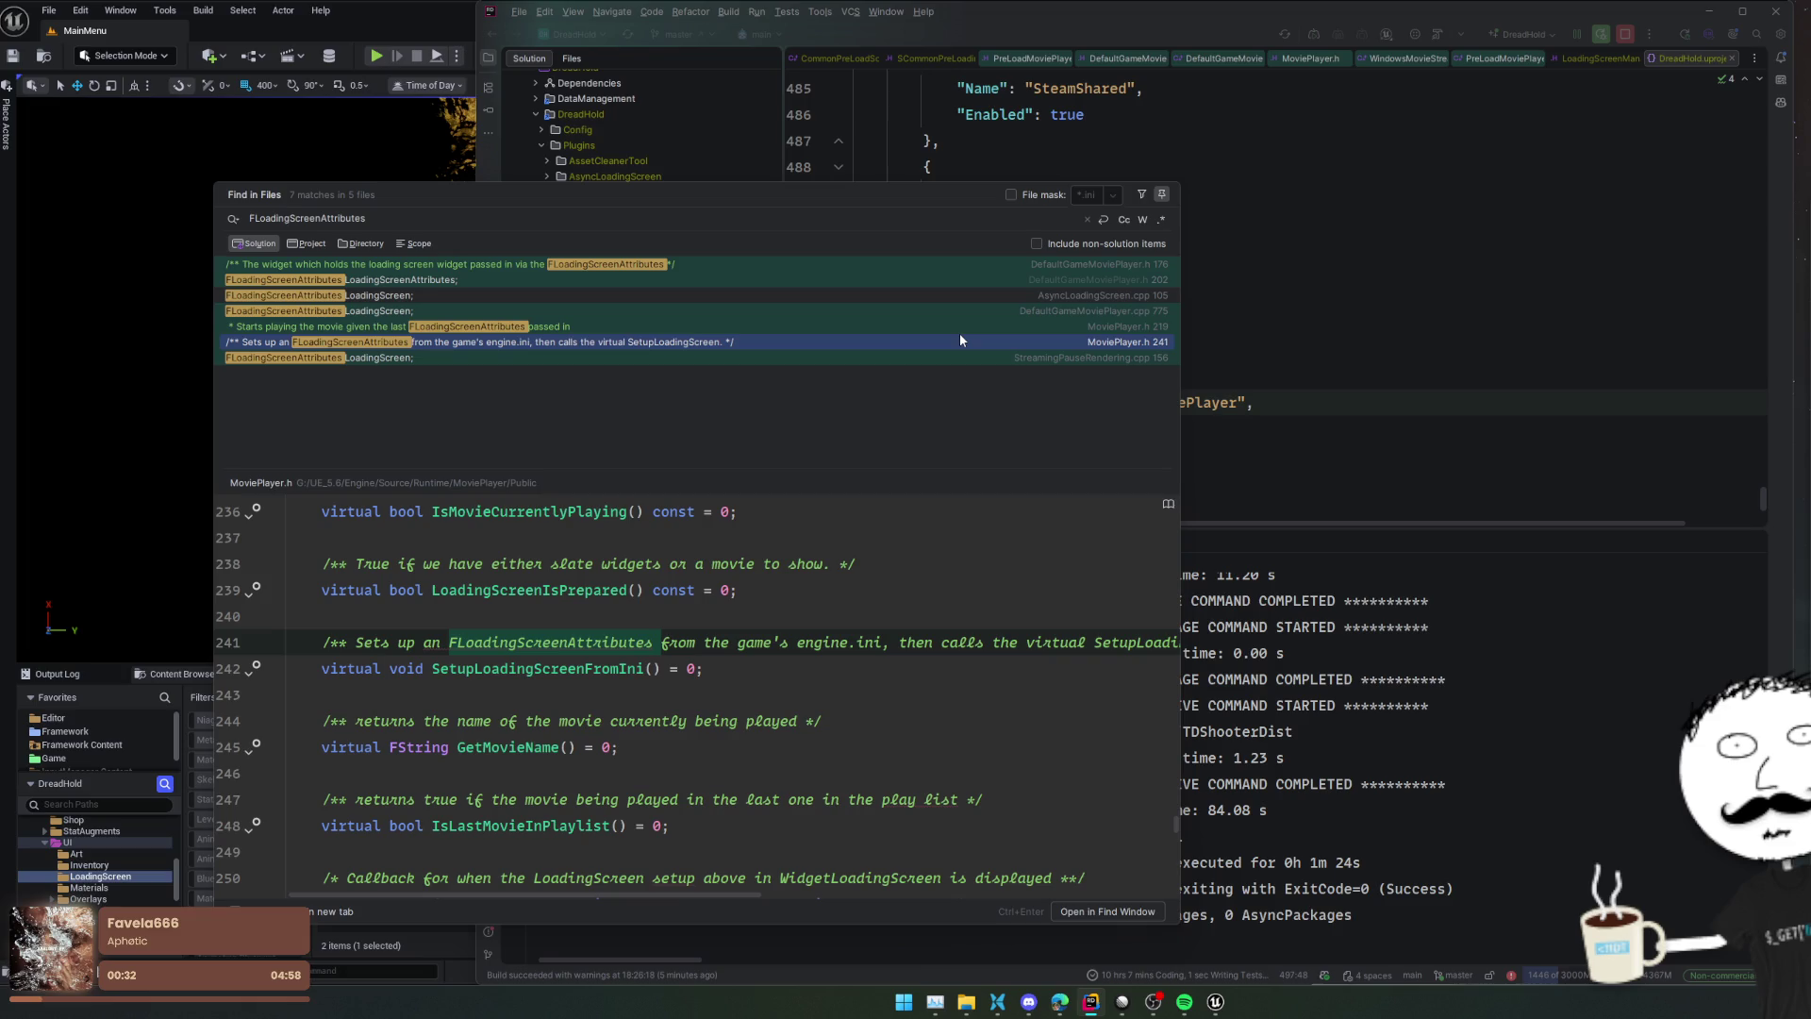
{"action": "key", "text": "Up"}
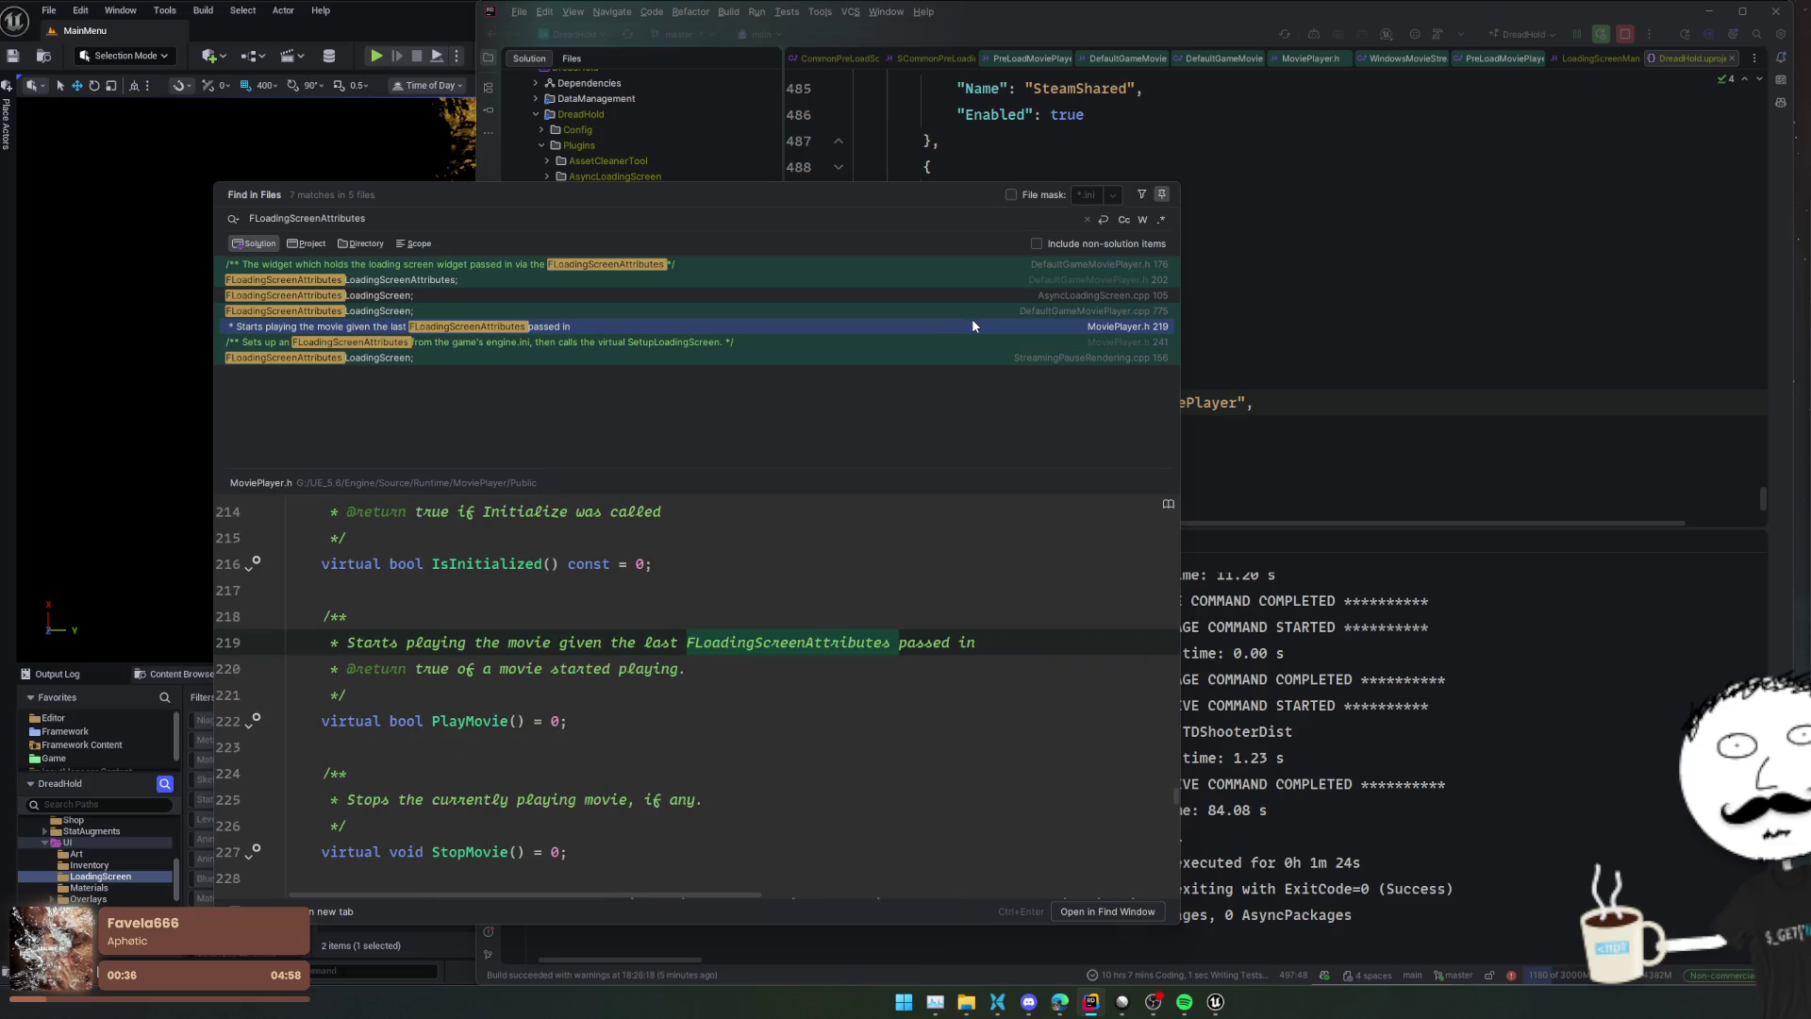
Review the LoadingScreen declaration and open AsyncLoadingScreen.cpp at line 105
{"action": "left_click", "coordinate": [984, 300]}
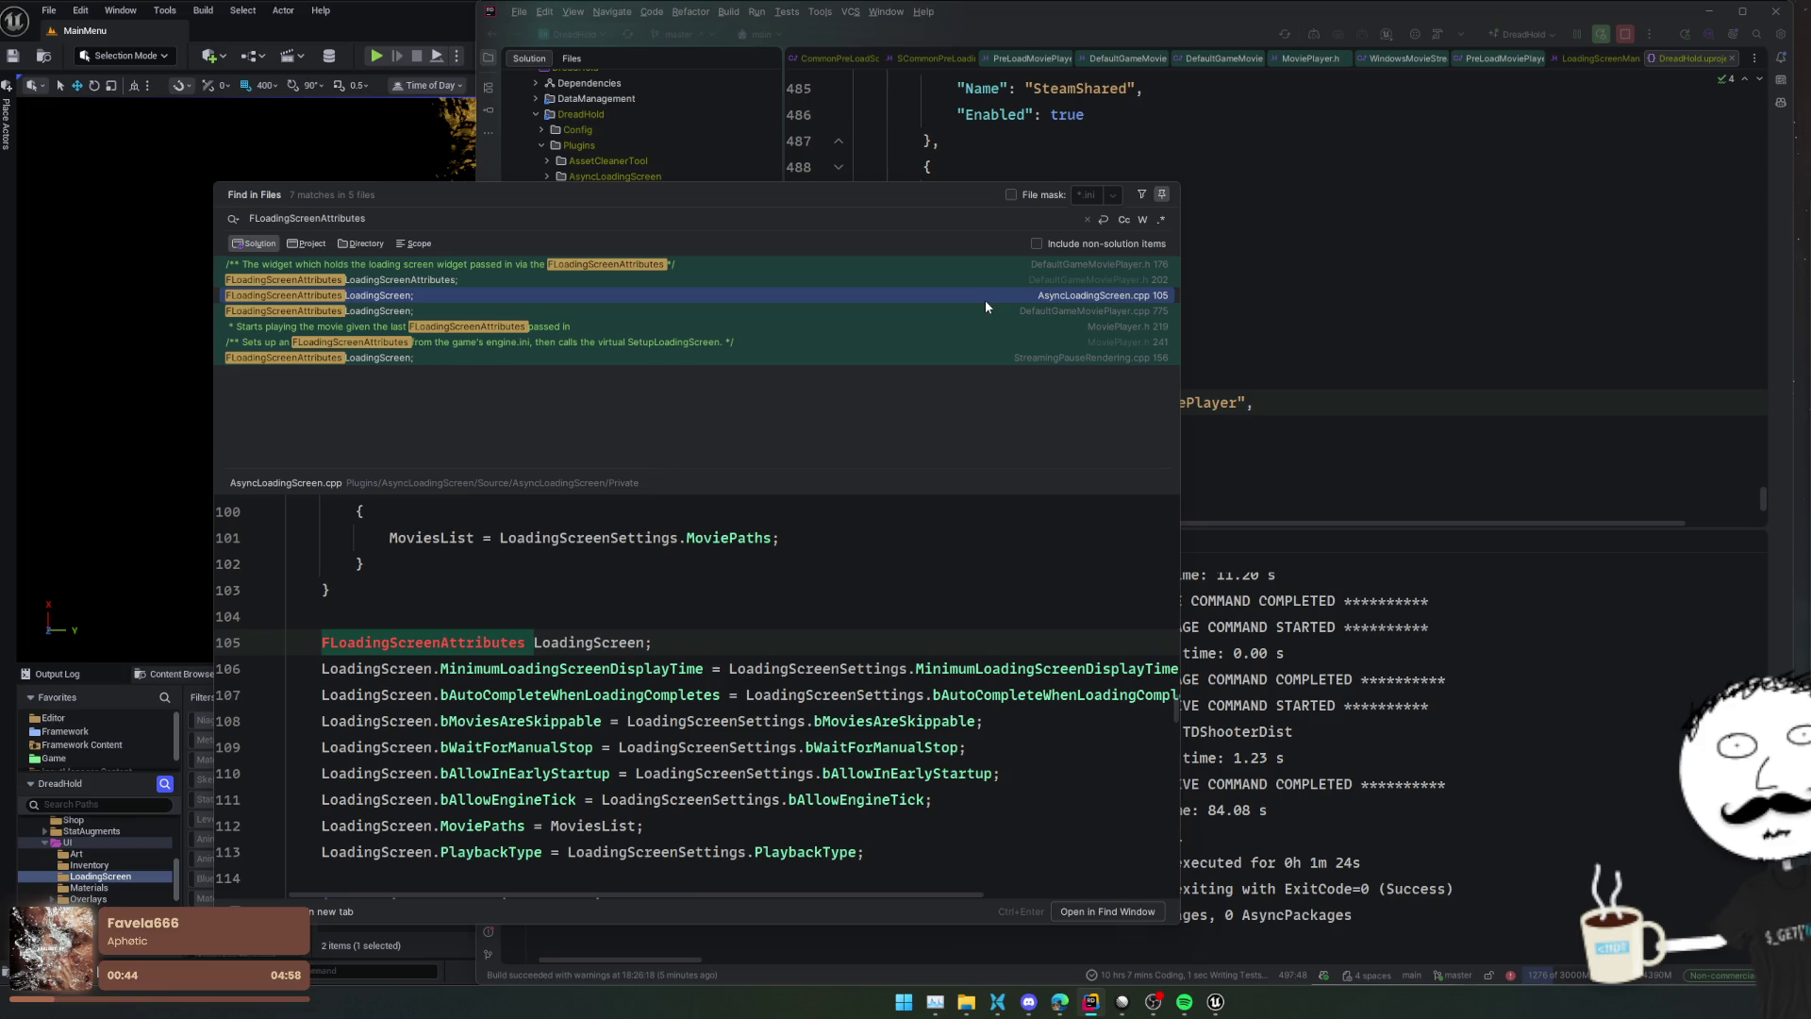
{"action": "scroll", "coordinate": [295, 691], "scroll_direction": "down", "scroll_amount": 10}
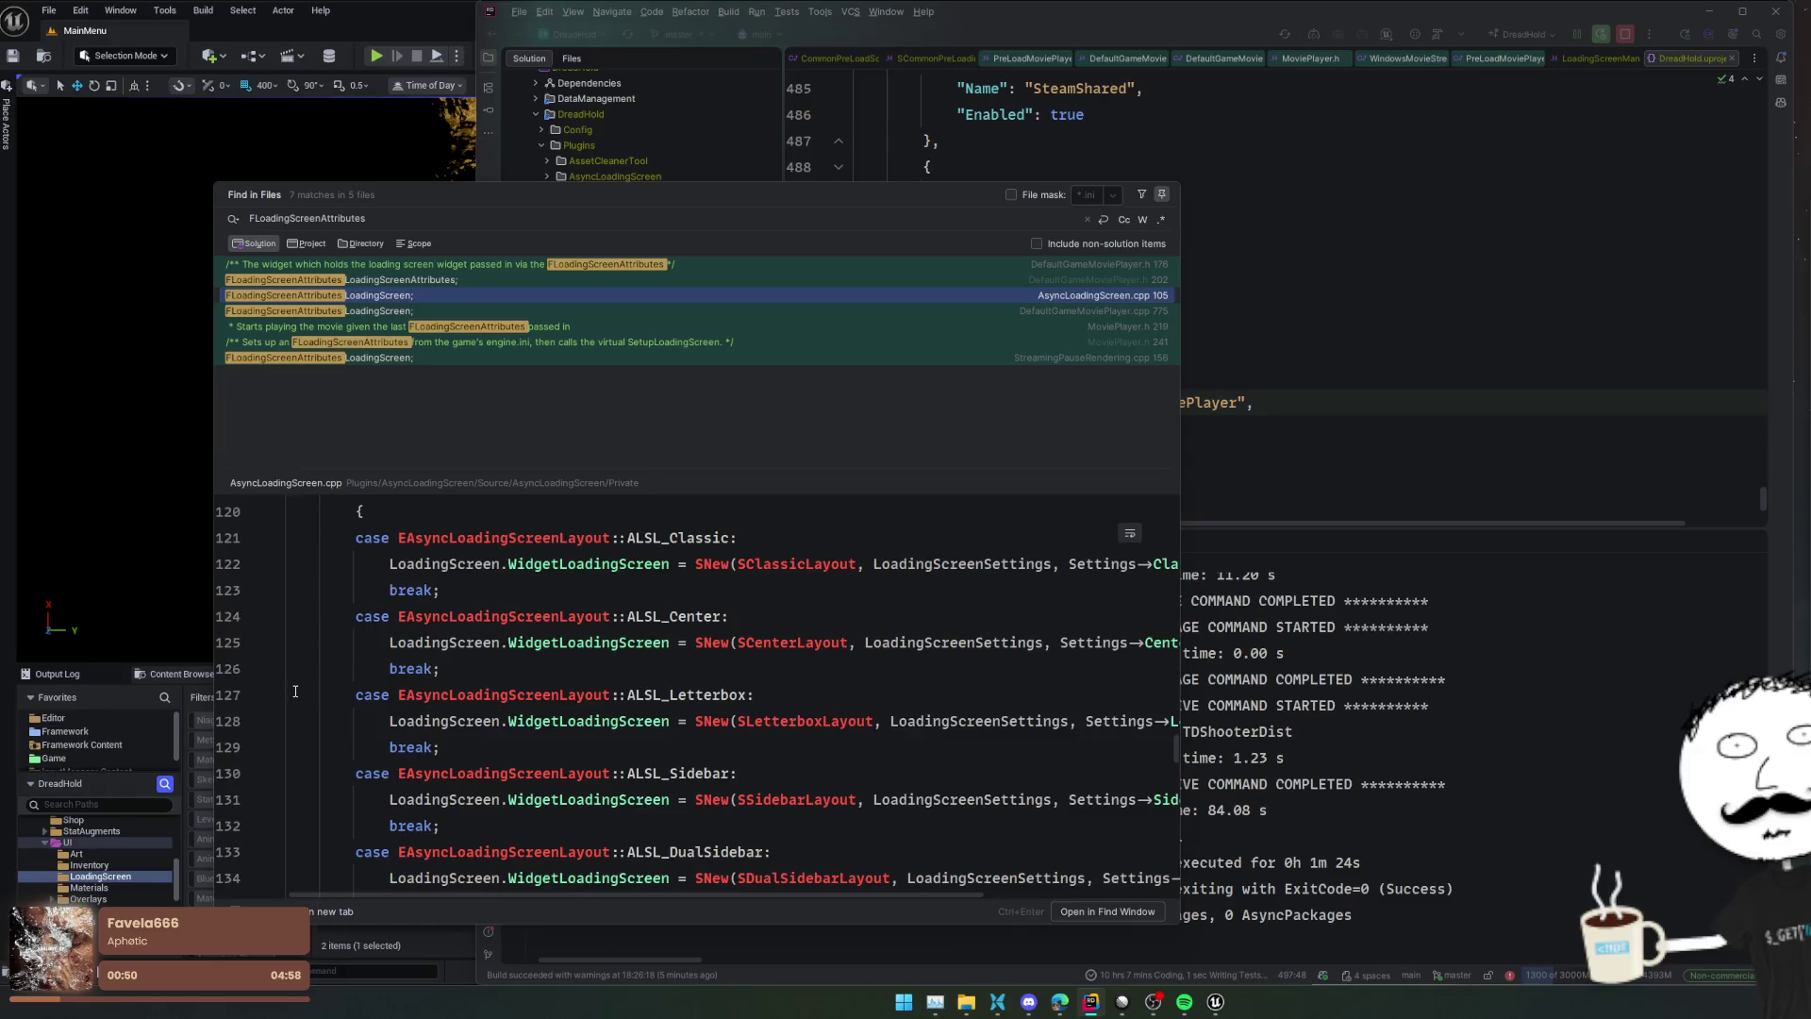
{"action": "scroll", "coordinate": [296, 692], "scroll_direction": "up", "scroll_amount": 4}
{"action": "scroll", "coordinate": [295, 692], "scroll_direction": "down", "scroll_amount": 3}
{"action": "scroll", "coordinate": [295, 691], "scroll_direction": "up", "scroll_amount": 5}
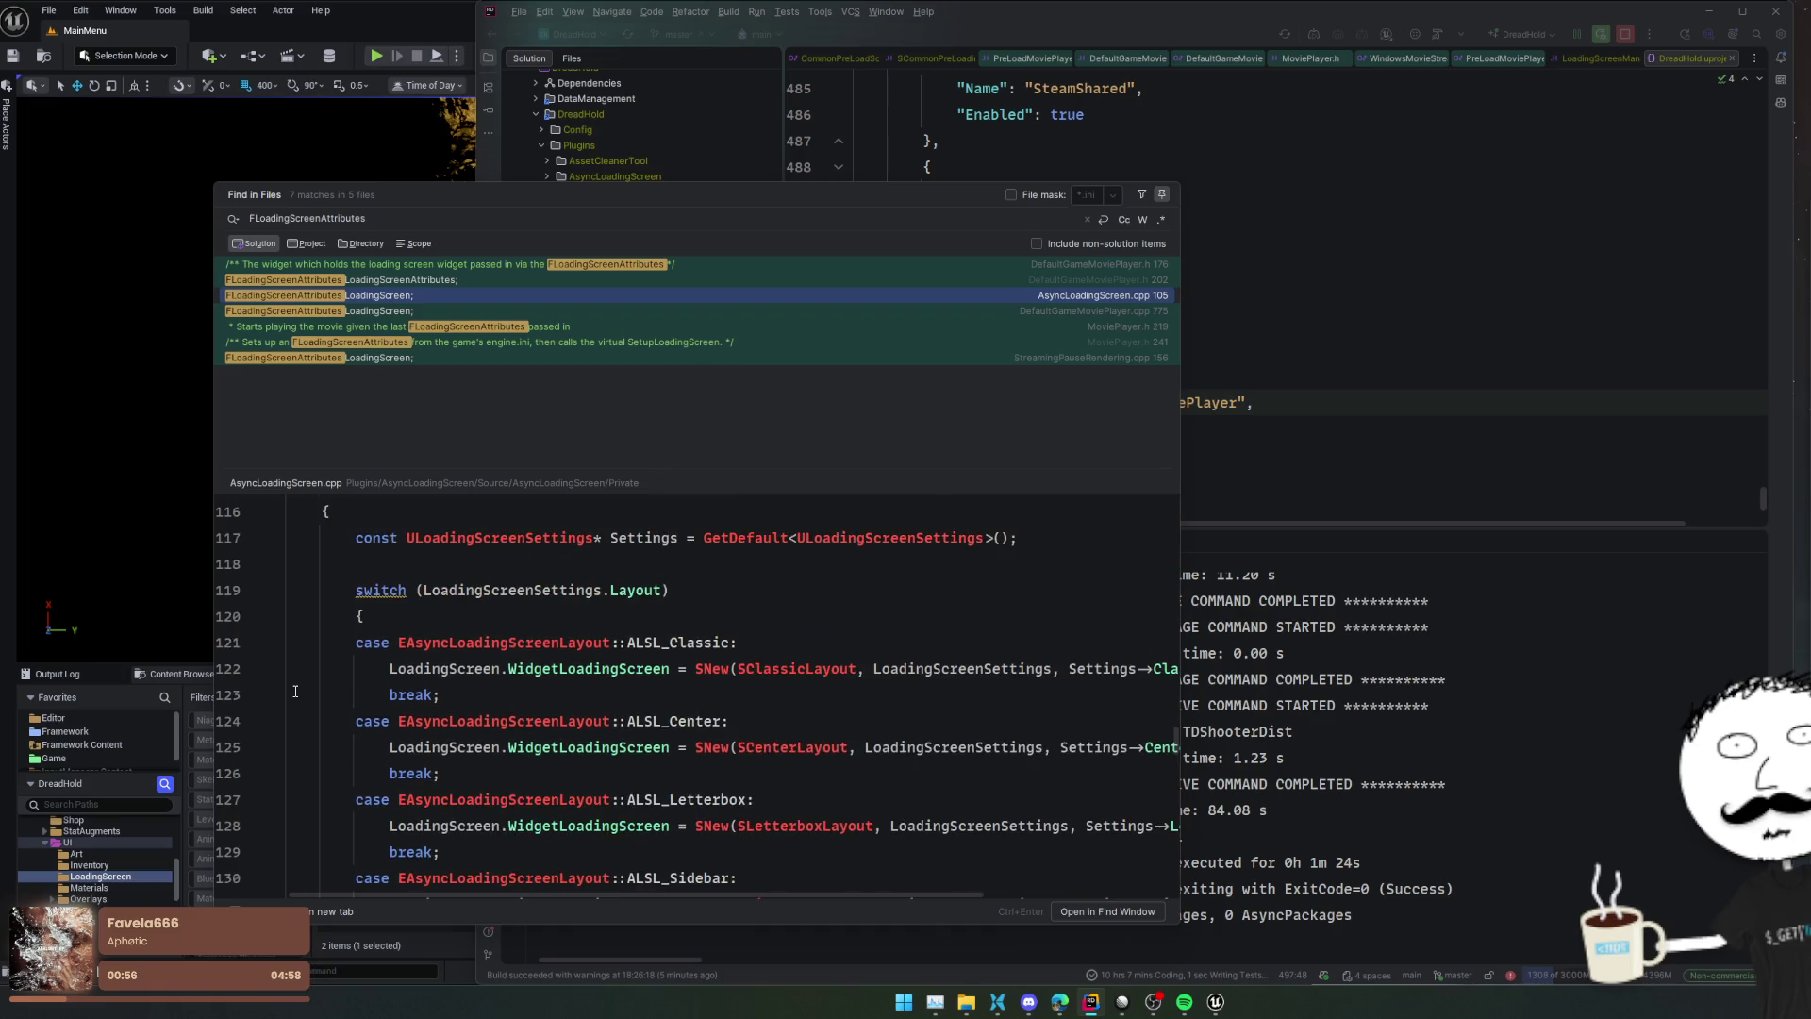
{"action": "scroll", "coordinate": [295, 692], "scroll_direction": "up", "scroll_amount": 4}
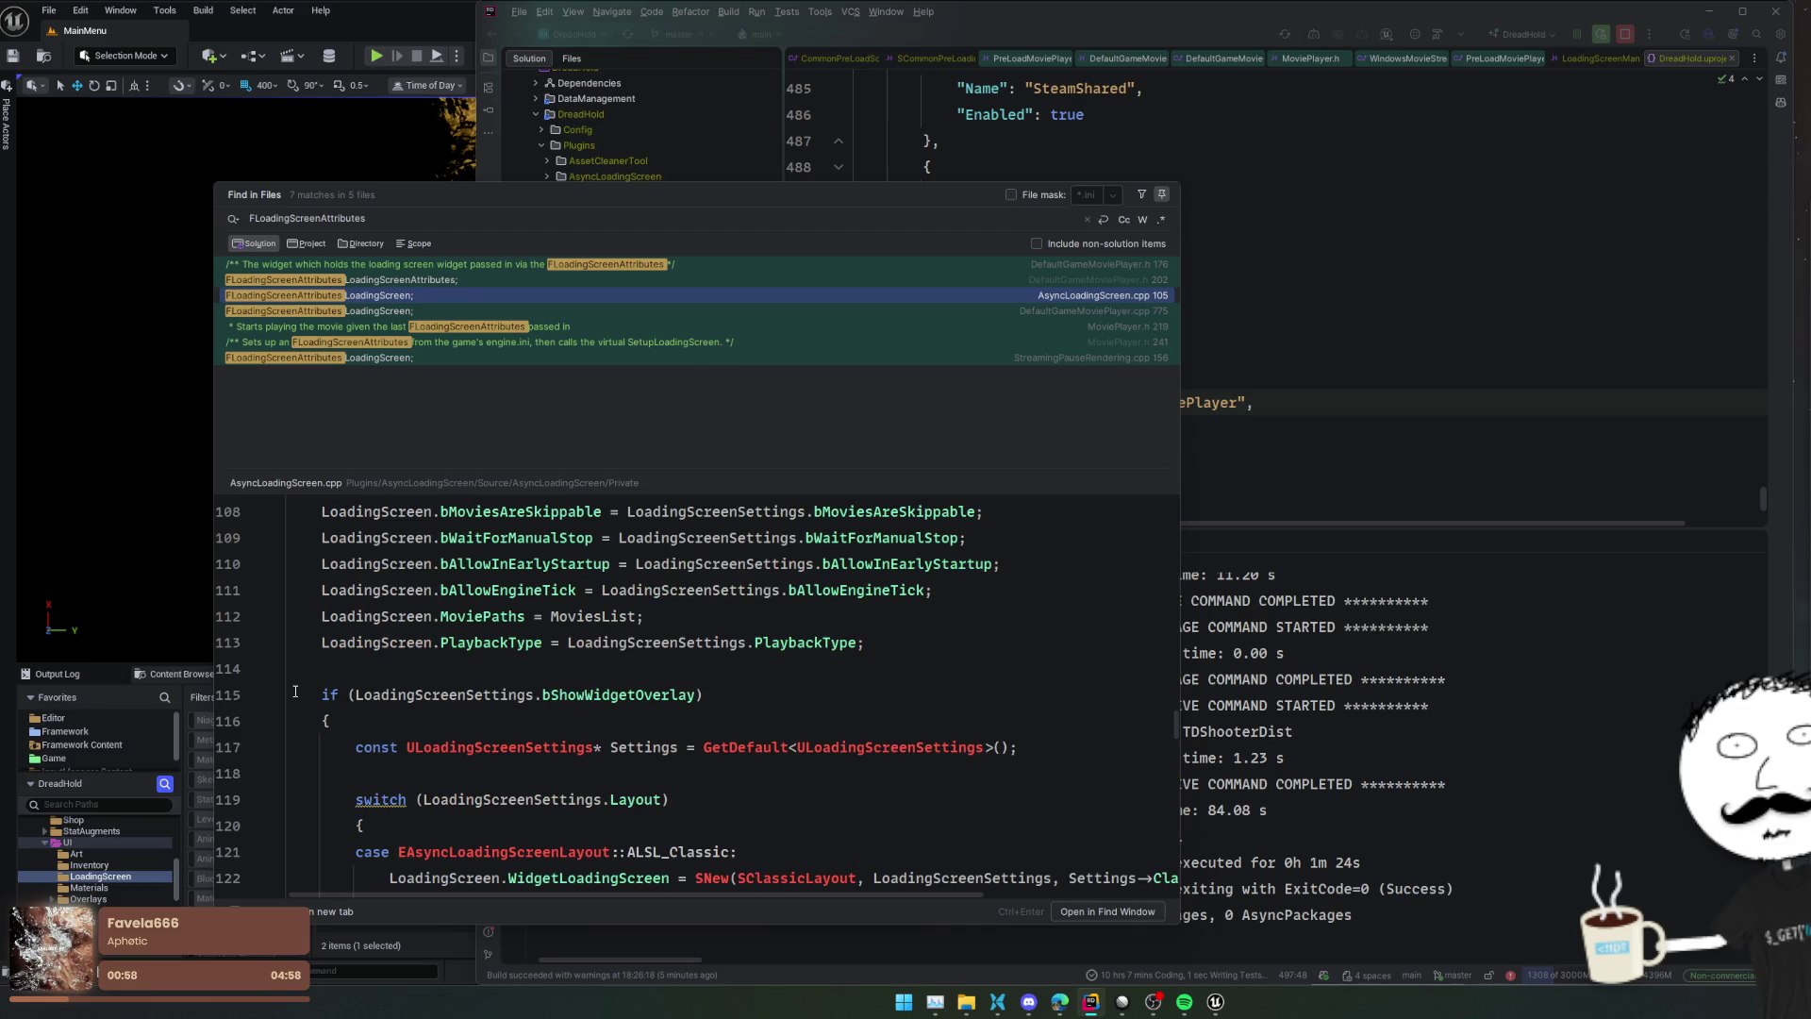
{"action": "double_click", "coordinate": [548, 296]}
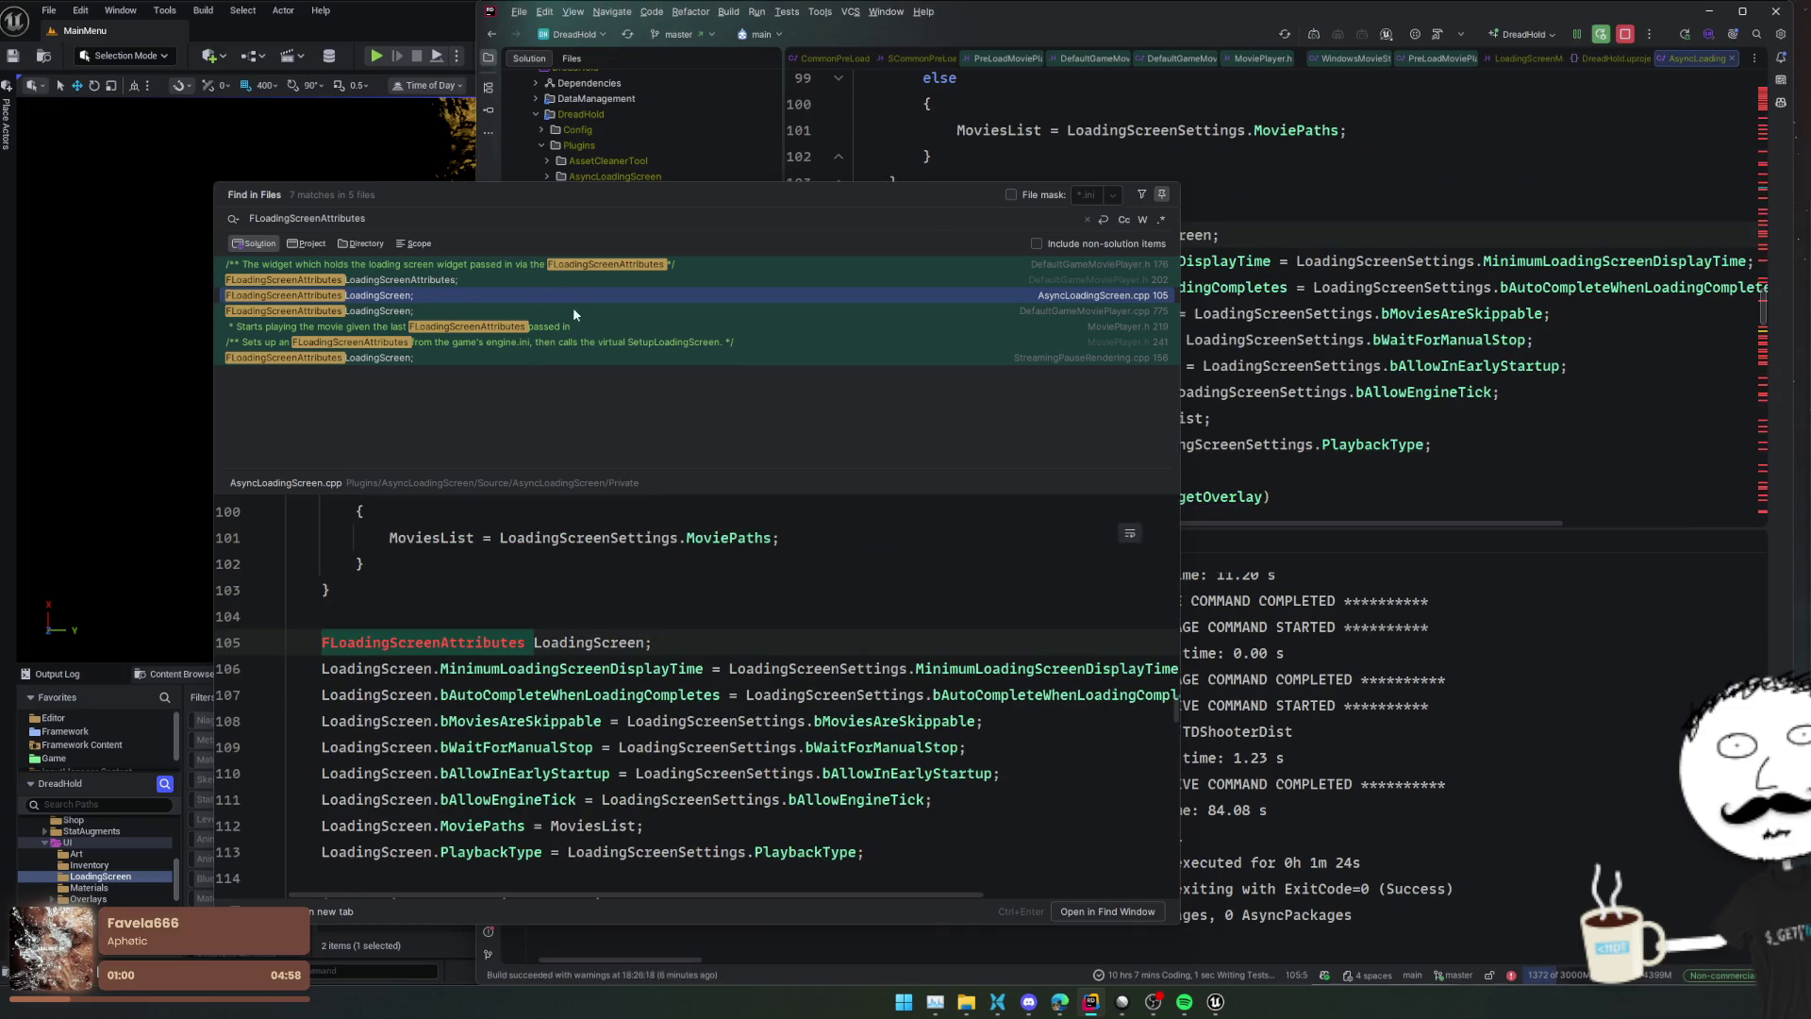
Jump to the FLoadingScreenAttributes struct definition and read its fields
{"action": "key", "text": "Escape"}
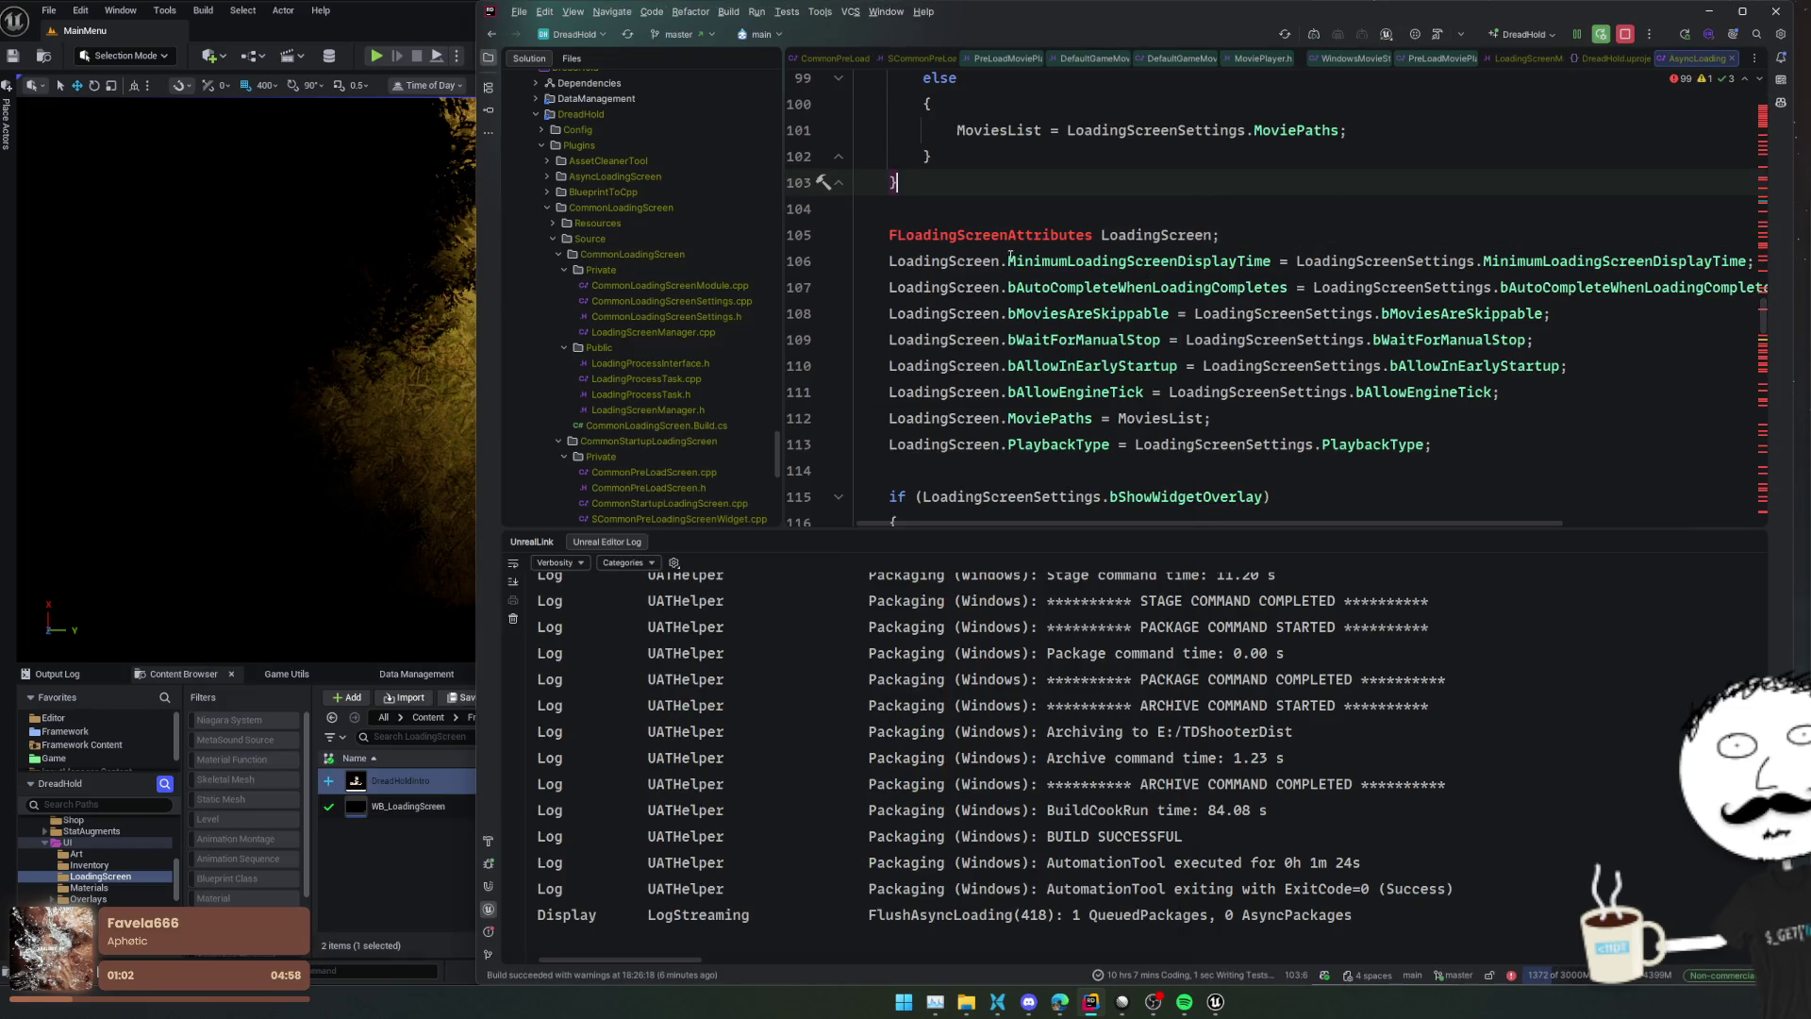
{"action": "key", "text": "ctrl+b"}
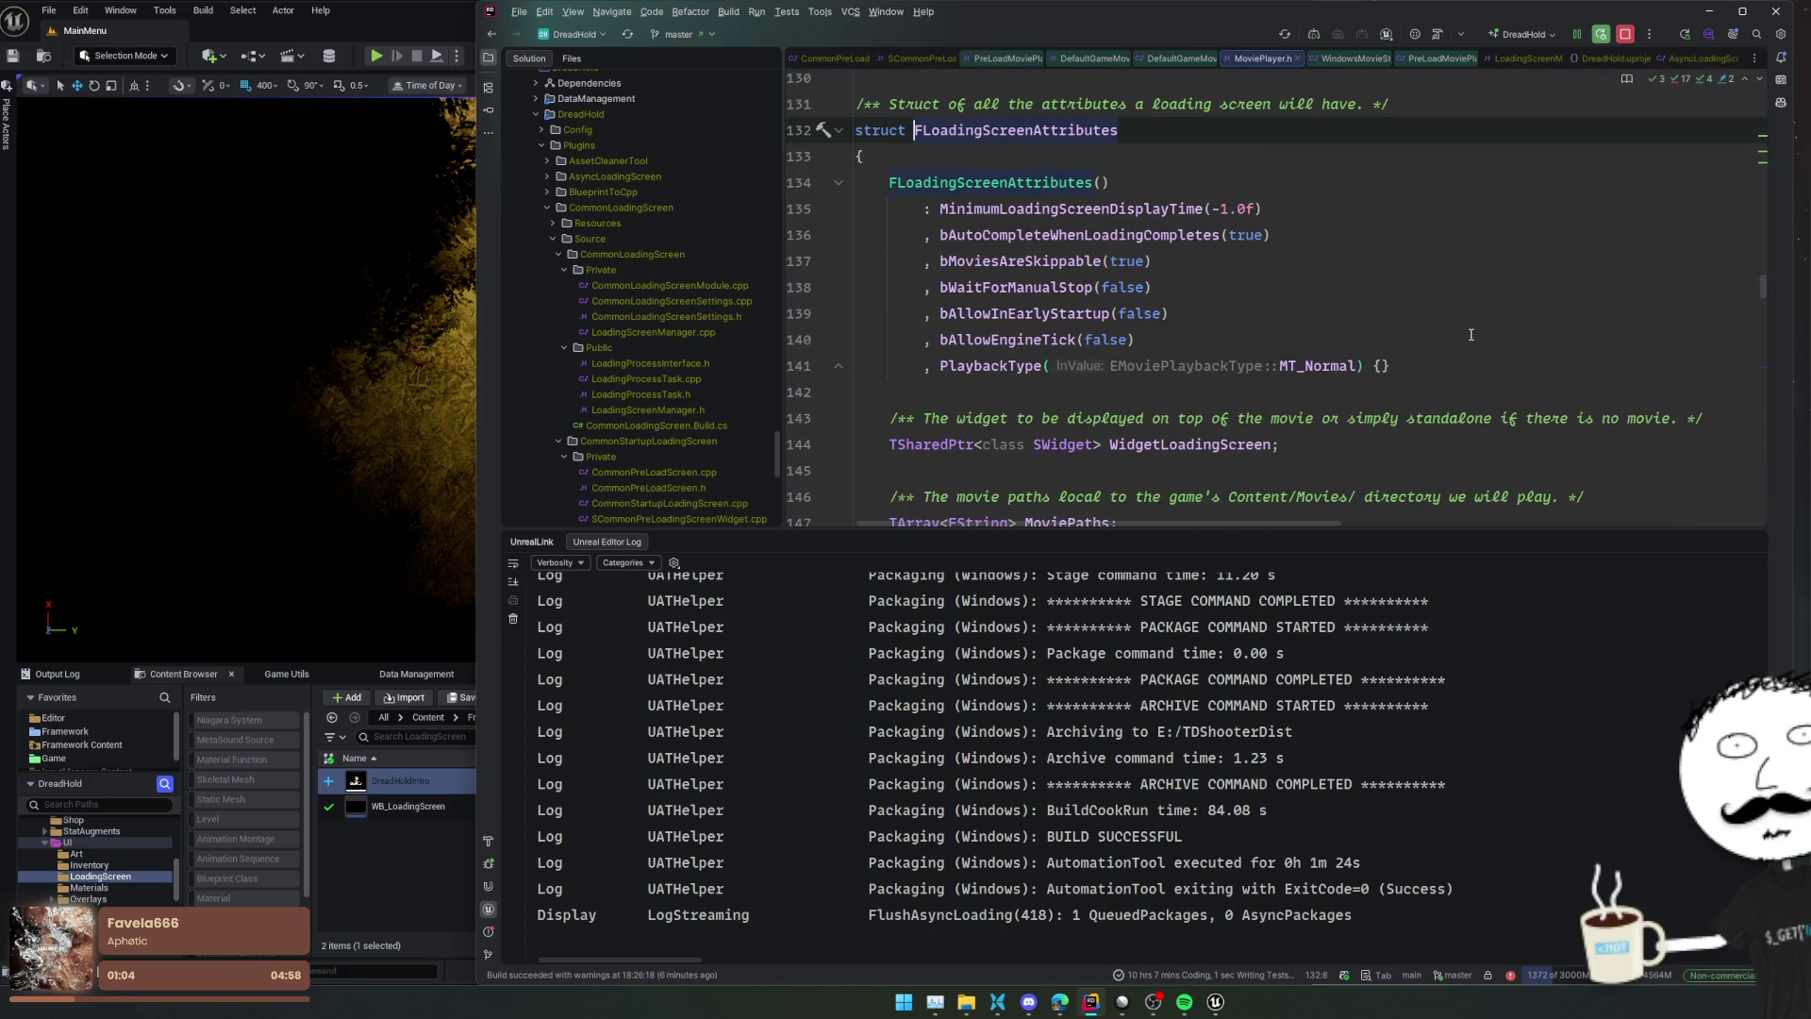
{"action": "scroll", "coordinate": [1469, 325], "scroll_direction": "down", "scroll_amount": 4}
{"action": "scroll", "coordinate": [1470, 325], "scroll_direction": "up", "scroll_amount": 2}
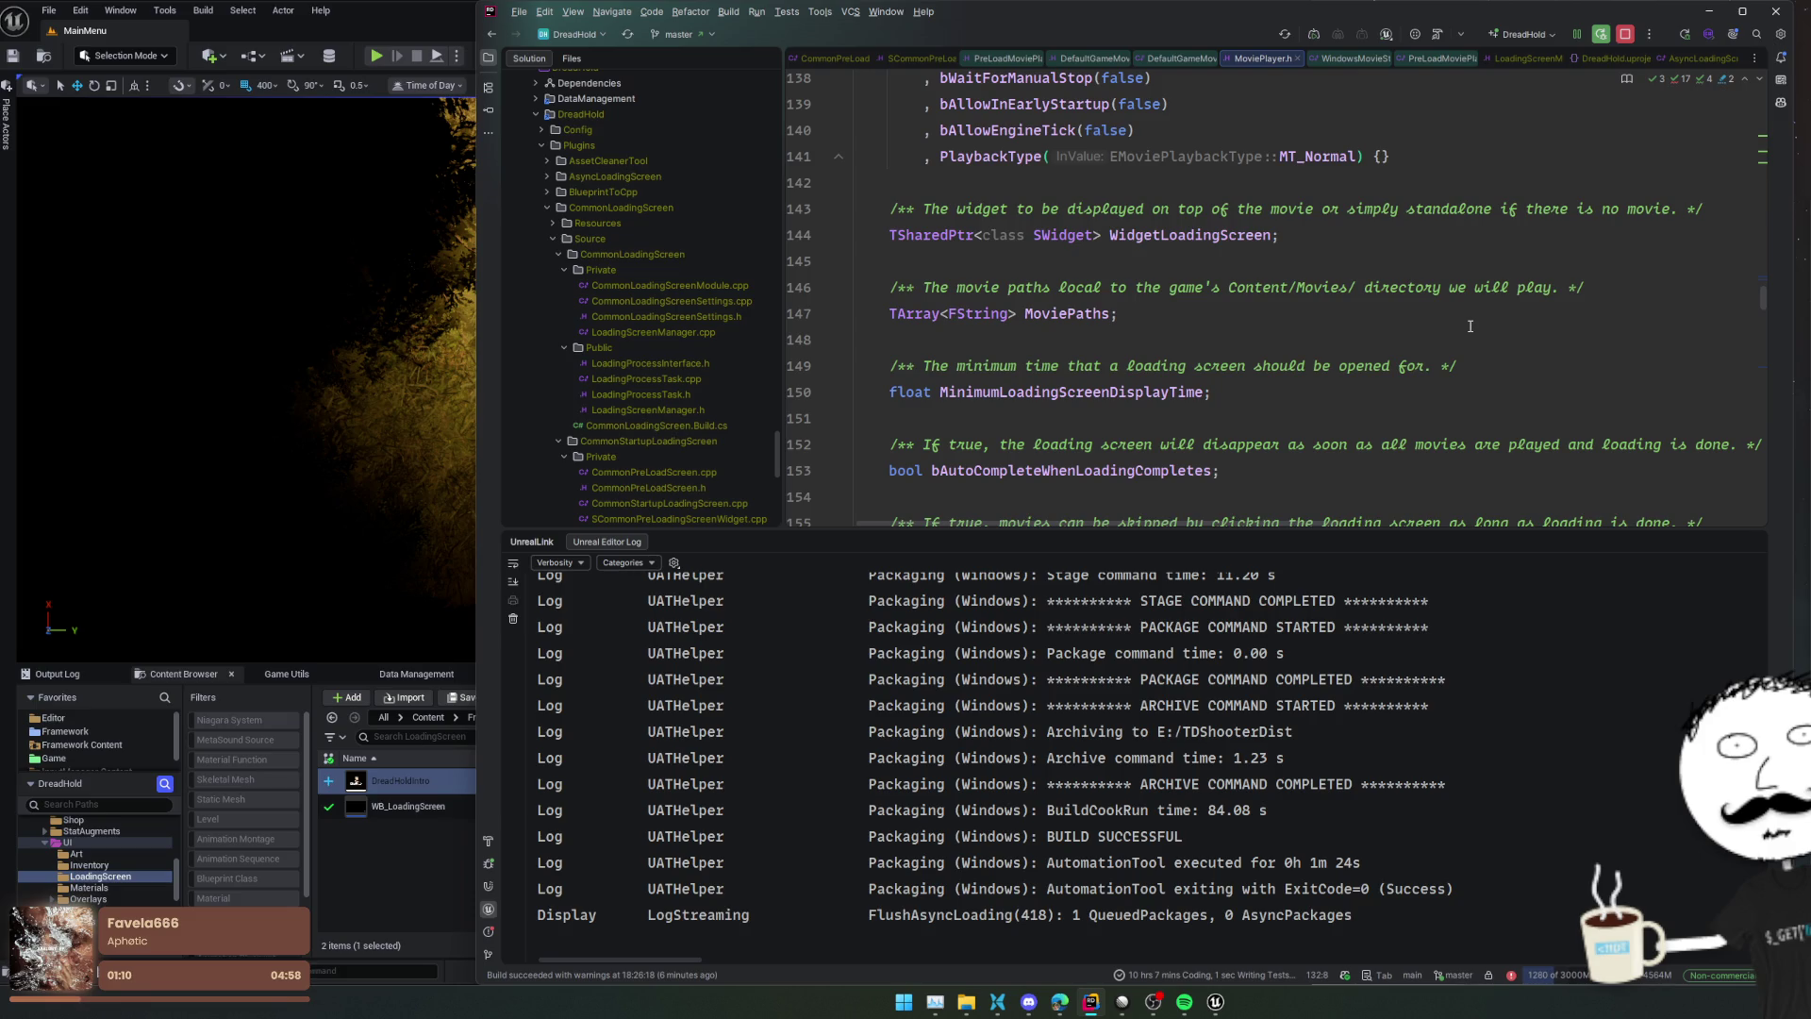
{"action": "scroll", "coordinate": [1470, 326], "scroll_direction": "down", "scroll_amount": 3}
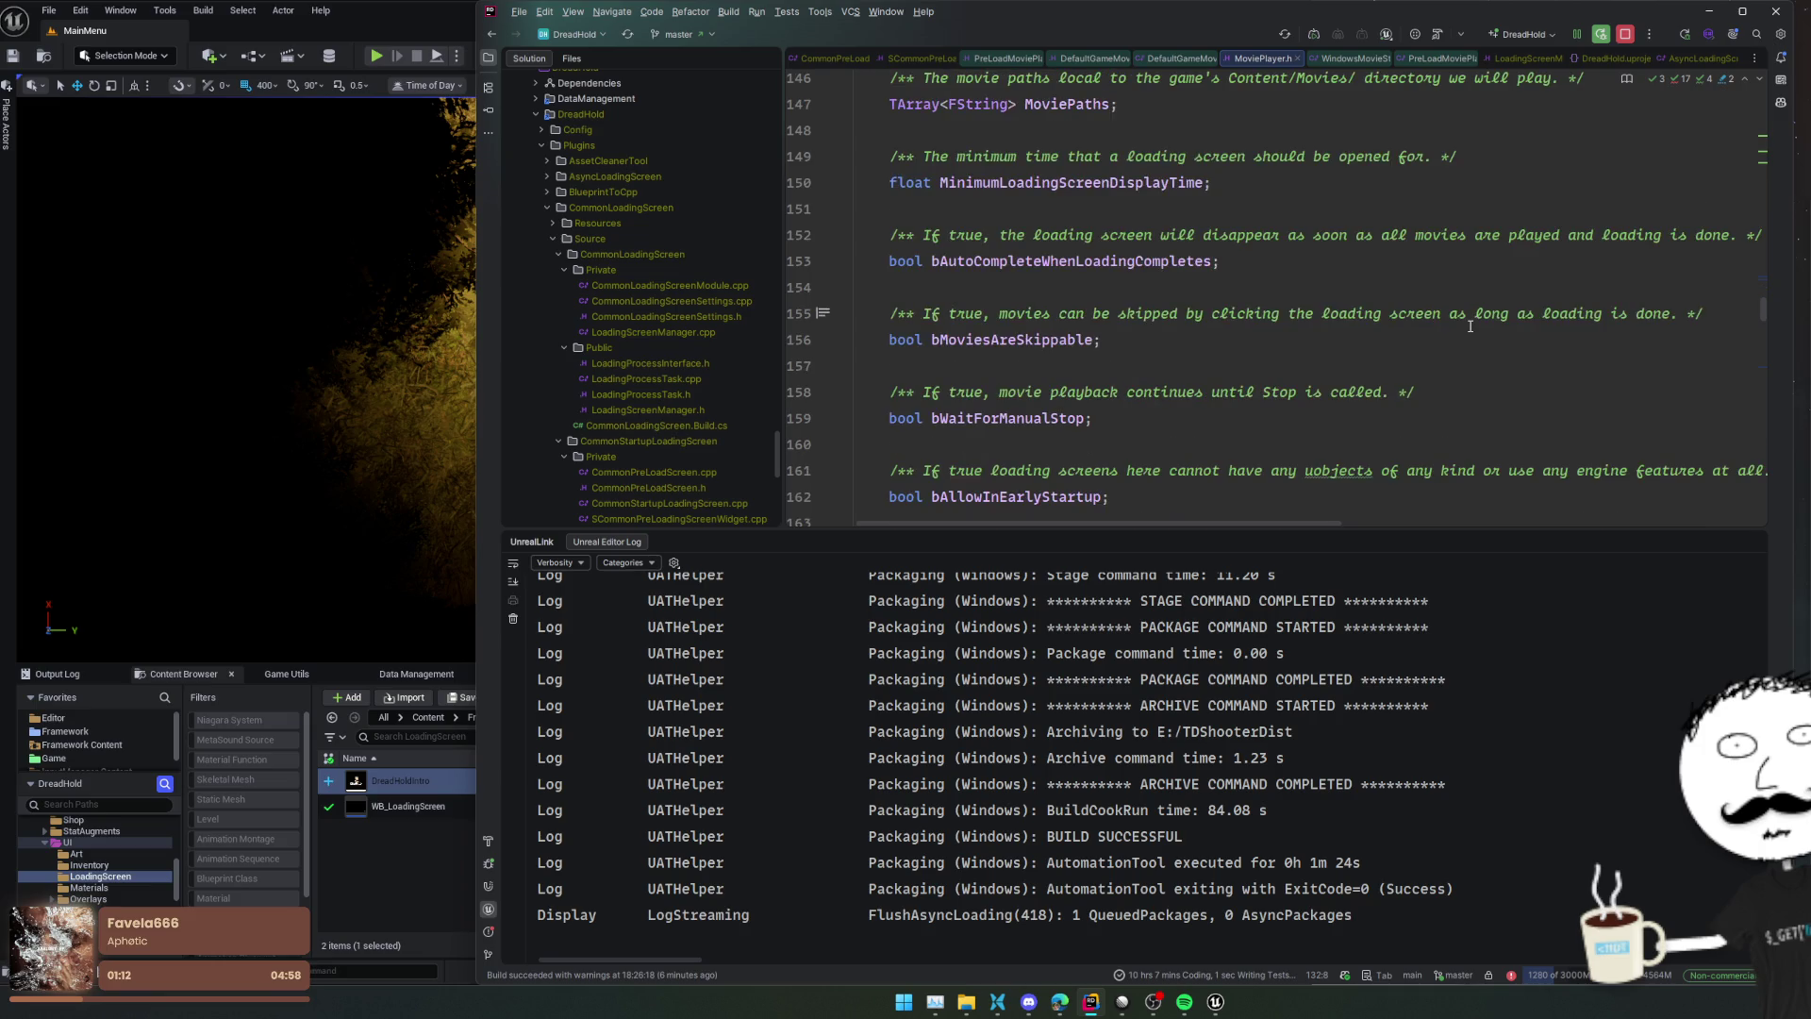
{"action": "scroll", "coordinate": [1469, 326], "scroll_direction": "down", "scroll_amount": 3}
Back in AsyncLoadingScreen.cpp, select SetupLoadingScreen on line 140 and search everywhere for it
{"action": "key", "text": "ctrl+alt+Left"}
{"action": "scroll", "coordinate": [1471, 320], "scroll_direction": "down", "scroll_amount": 3}
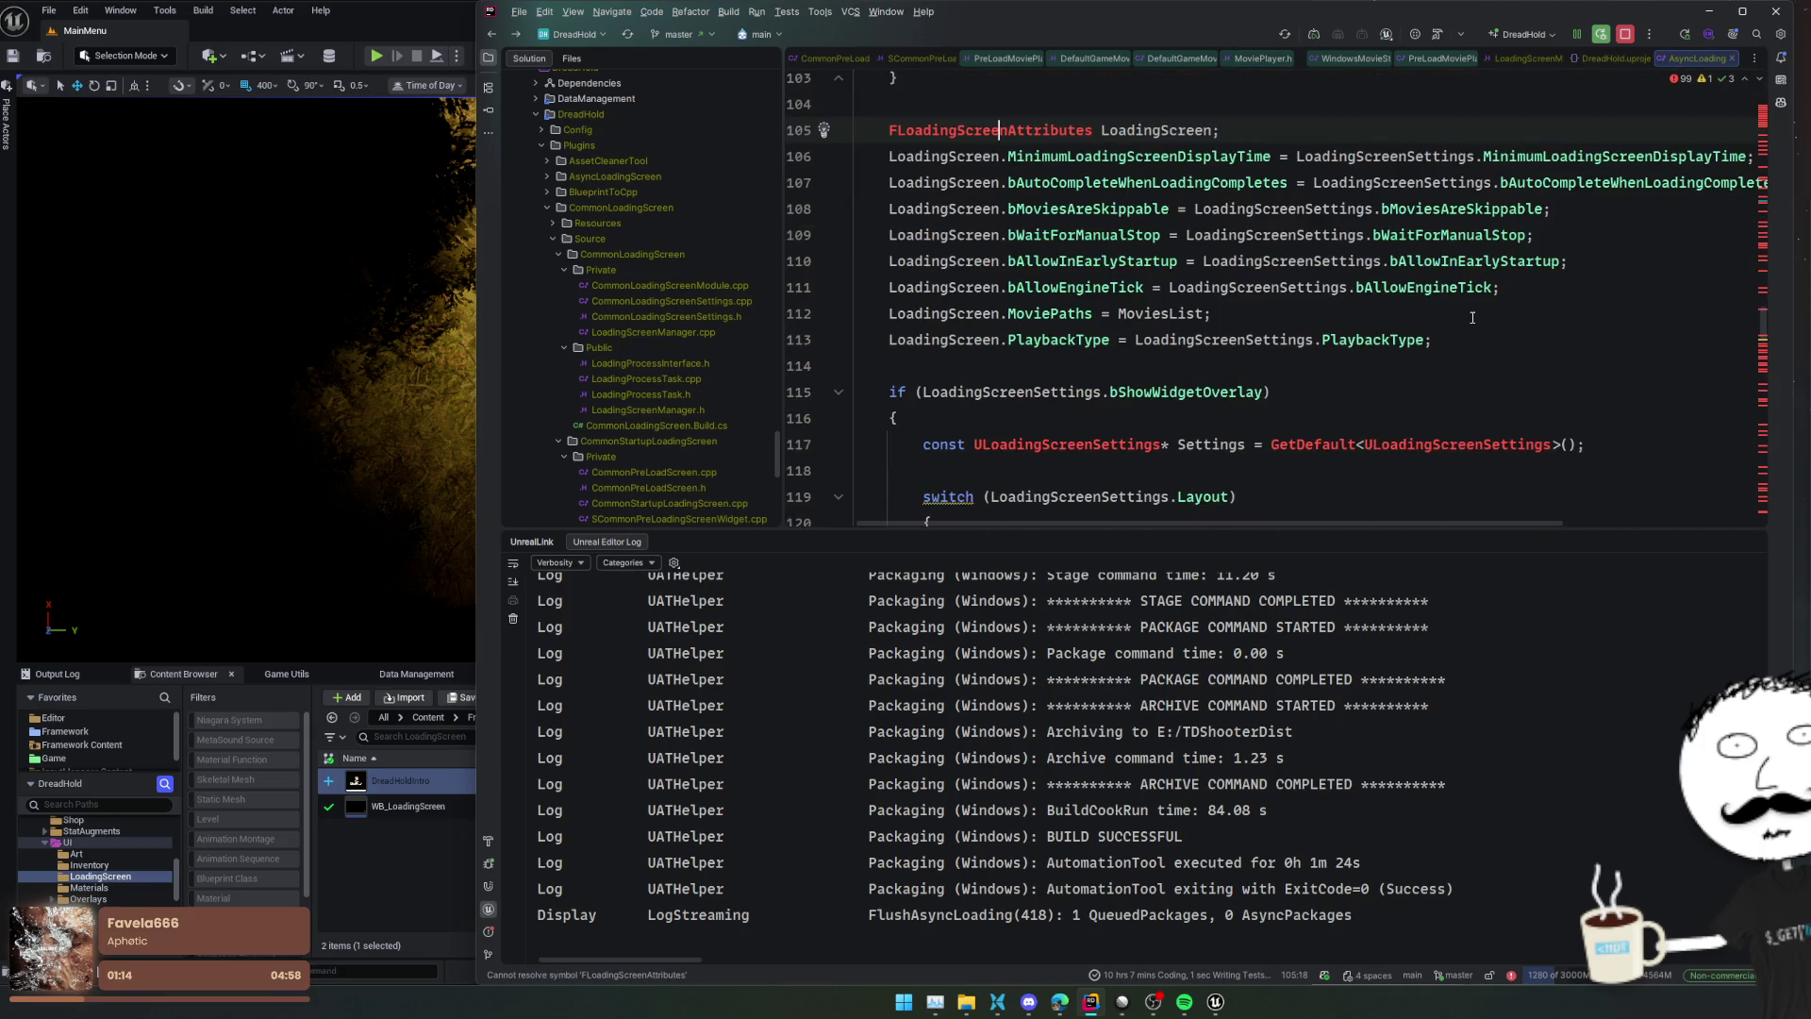
{"action": "scroll", "coordinate": [1471, 318], "scroll_direction": "down", "scroll_amount": 8}
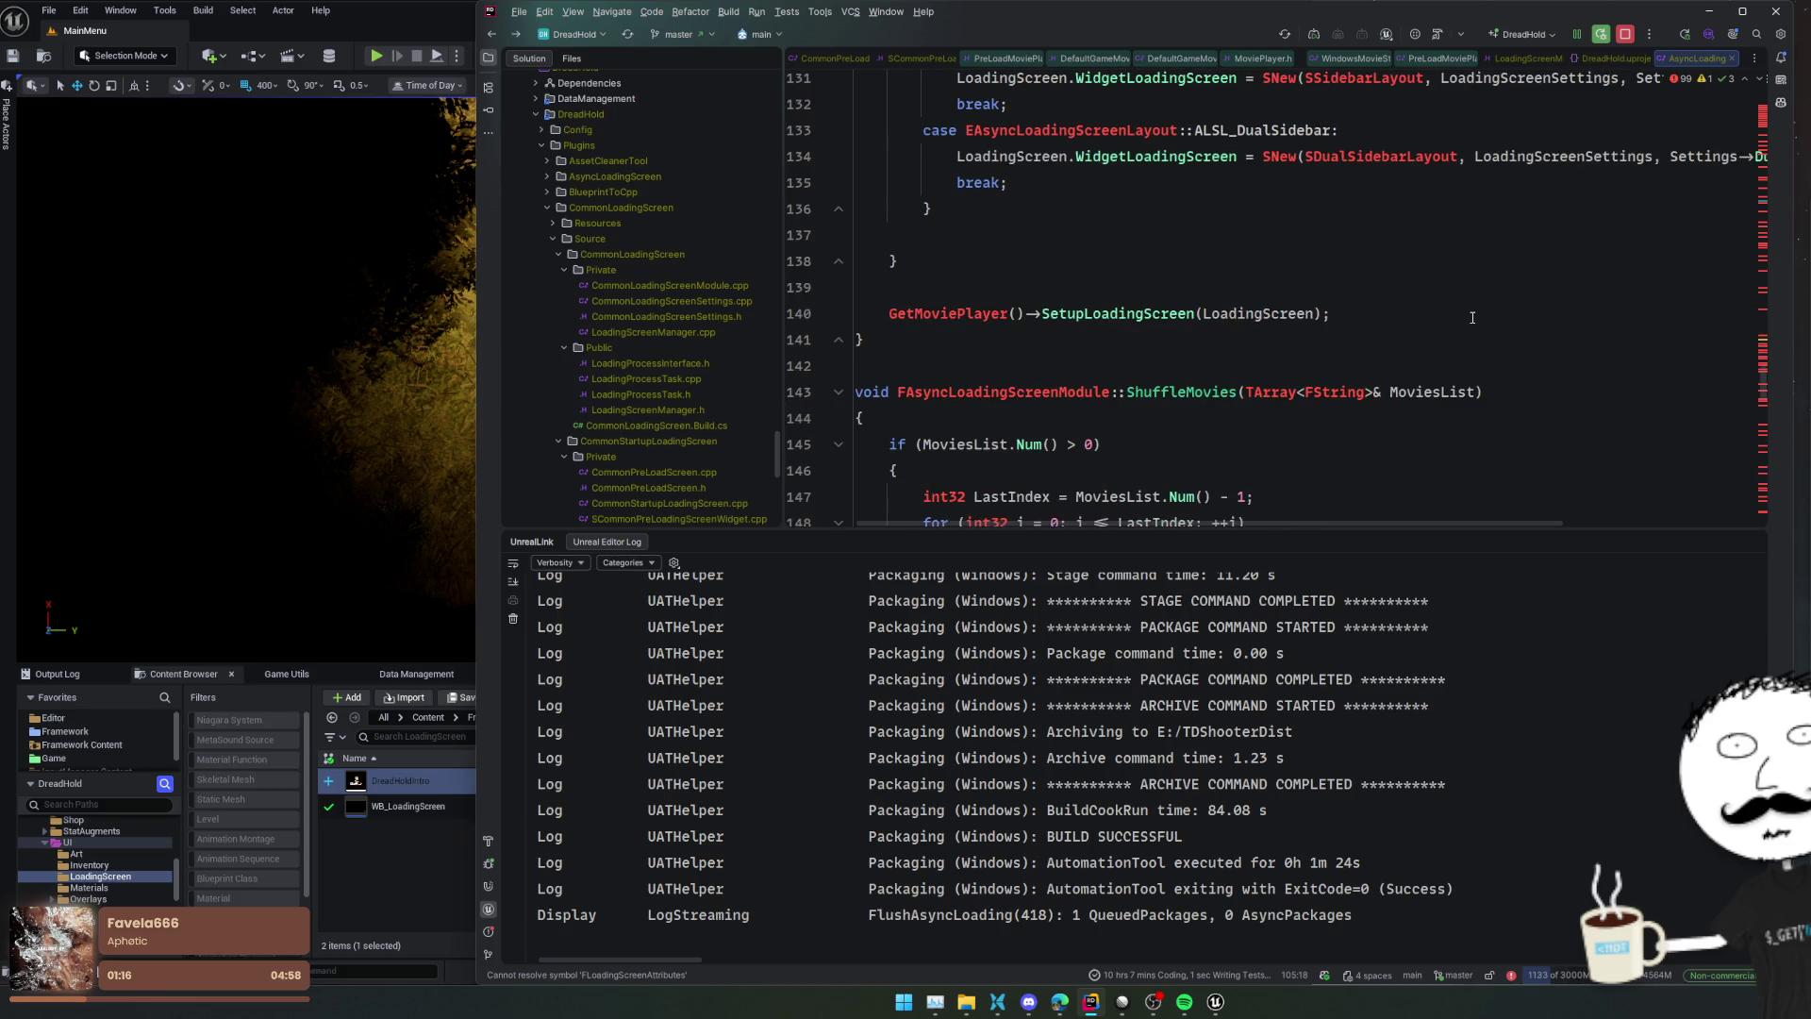
{"action": "left_click", "coordinate": [1155, 320]}
{"action": "double_click", "coordinate": [1118, 313]}
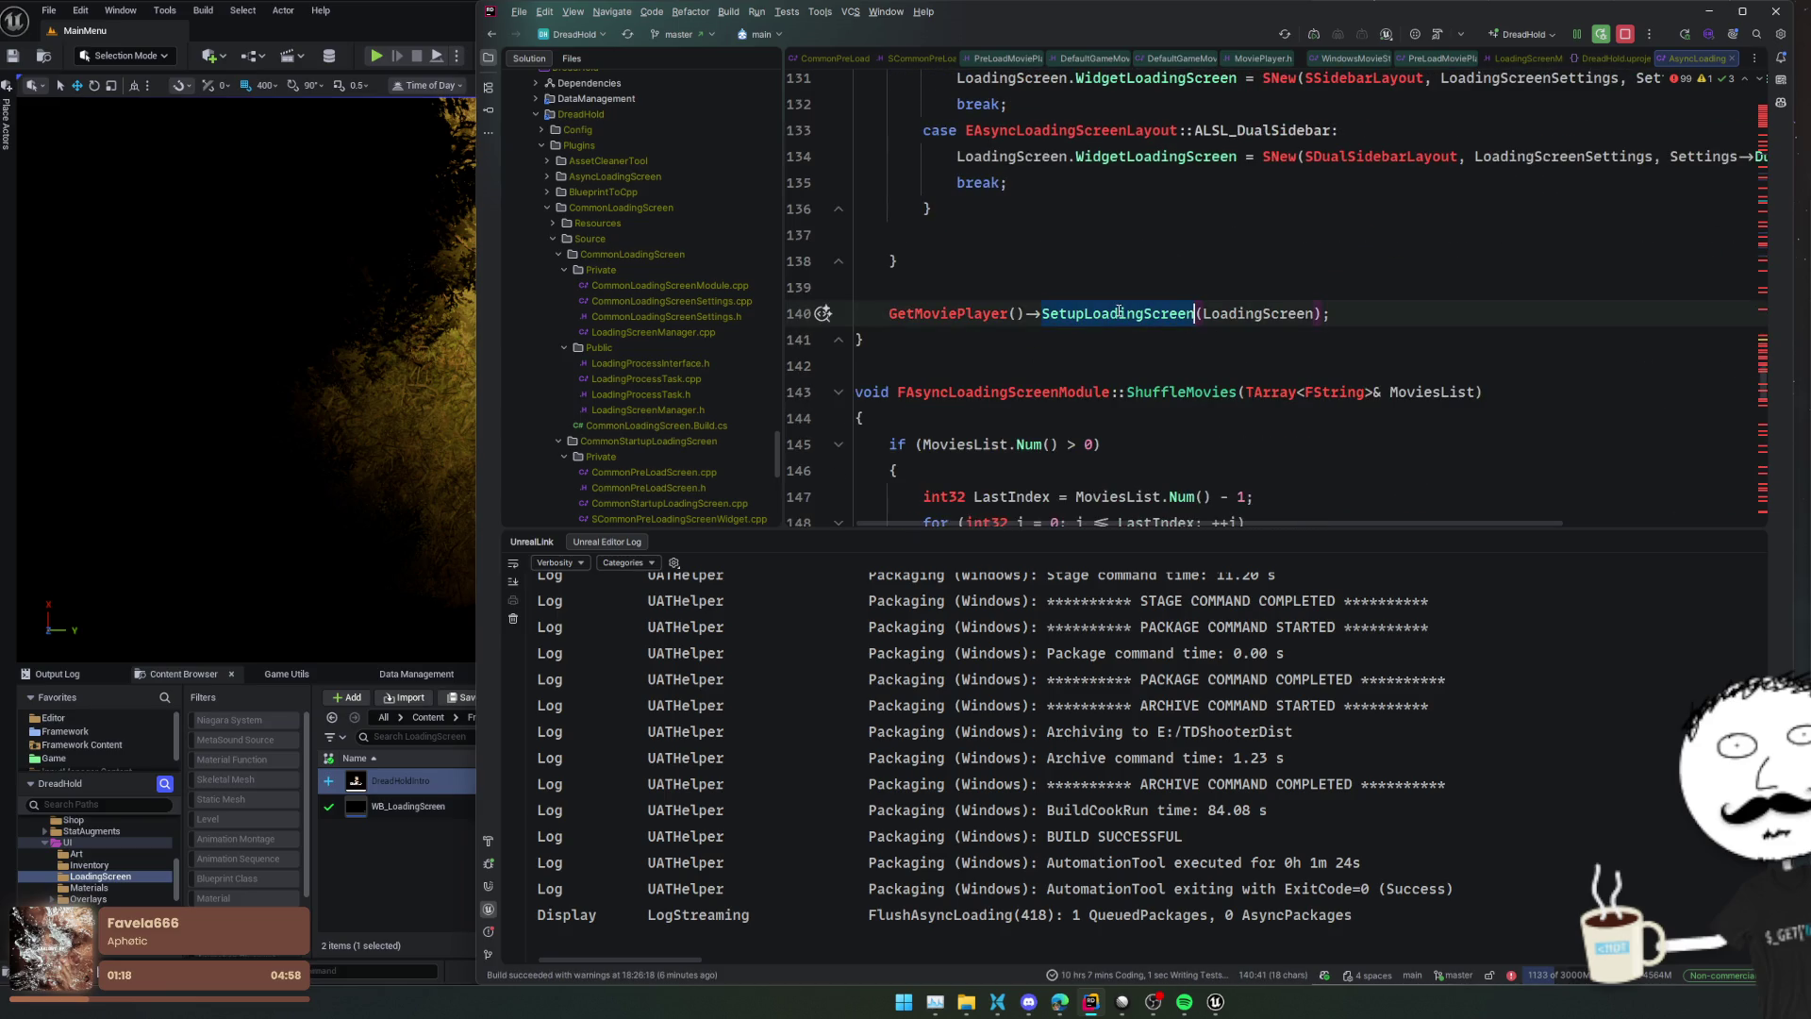
{"action": "key", "text": "ctrl+t"}
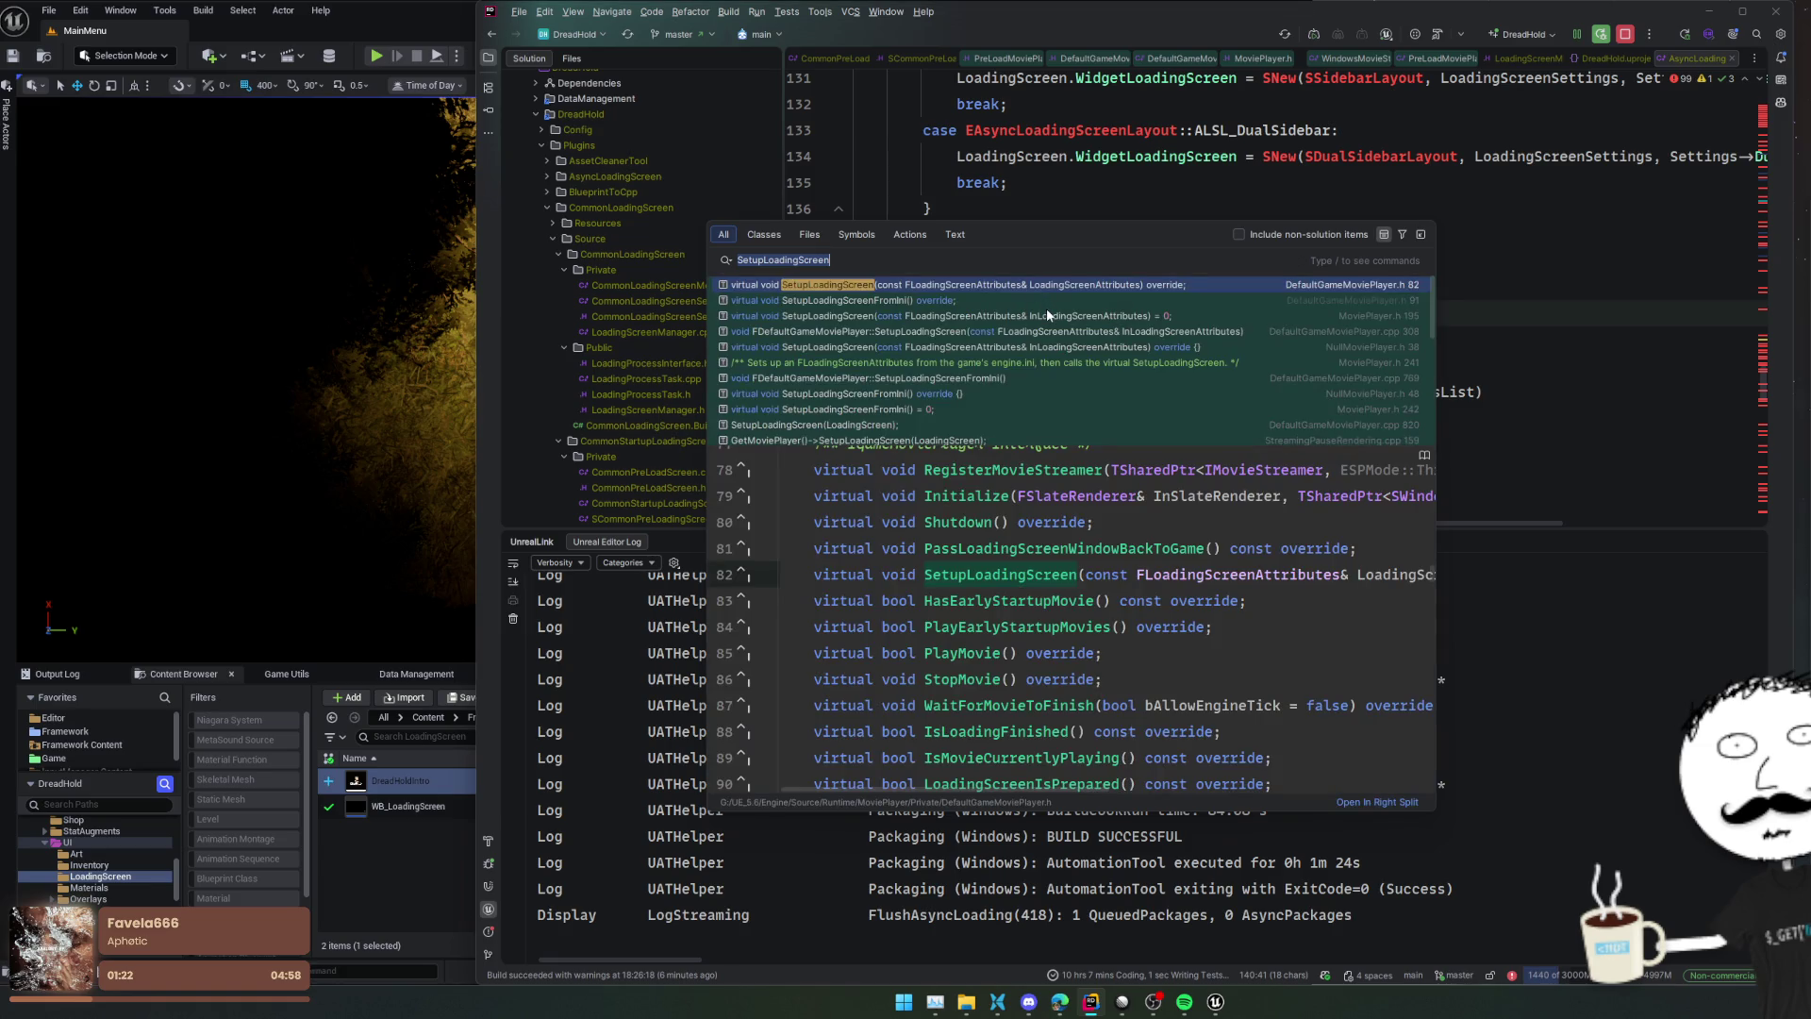
Review the SetupLoadingScreen matches, including the SetupLoadingScreenFromIni comment in MoviePlayer.h
{"action": "scroll", "coordinate": [1045, 307], "scroll_direction": "down", "scroll_amount": 3}
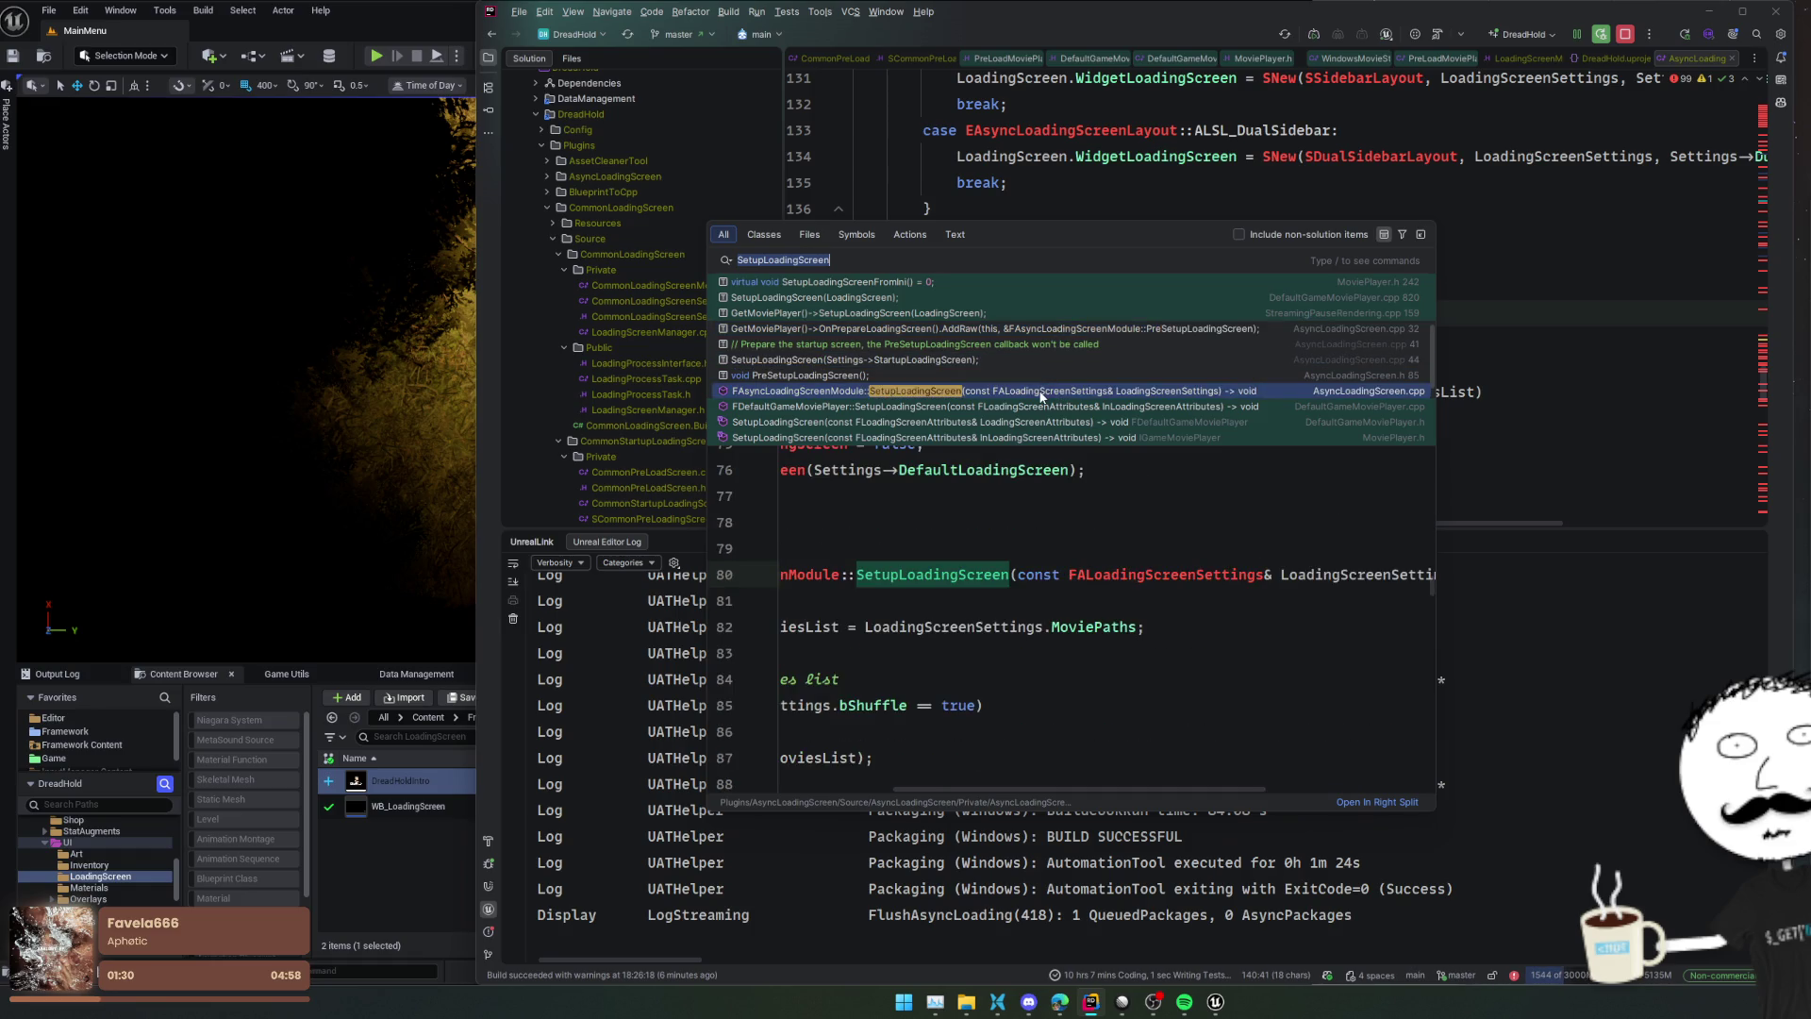
{"action": "scroll", "coordinate": [1041, 396], "scroll_direction": "down", "scroll_amount": 3}
{"action": "scroll", "coordinate": [1039, 387], "scroll_direction": "down", "scroll_amount": 1}
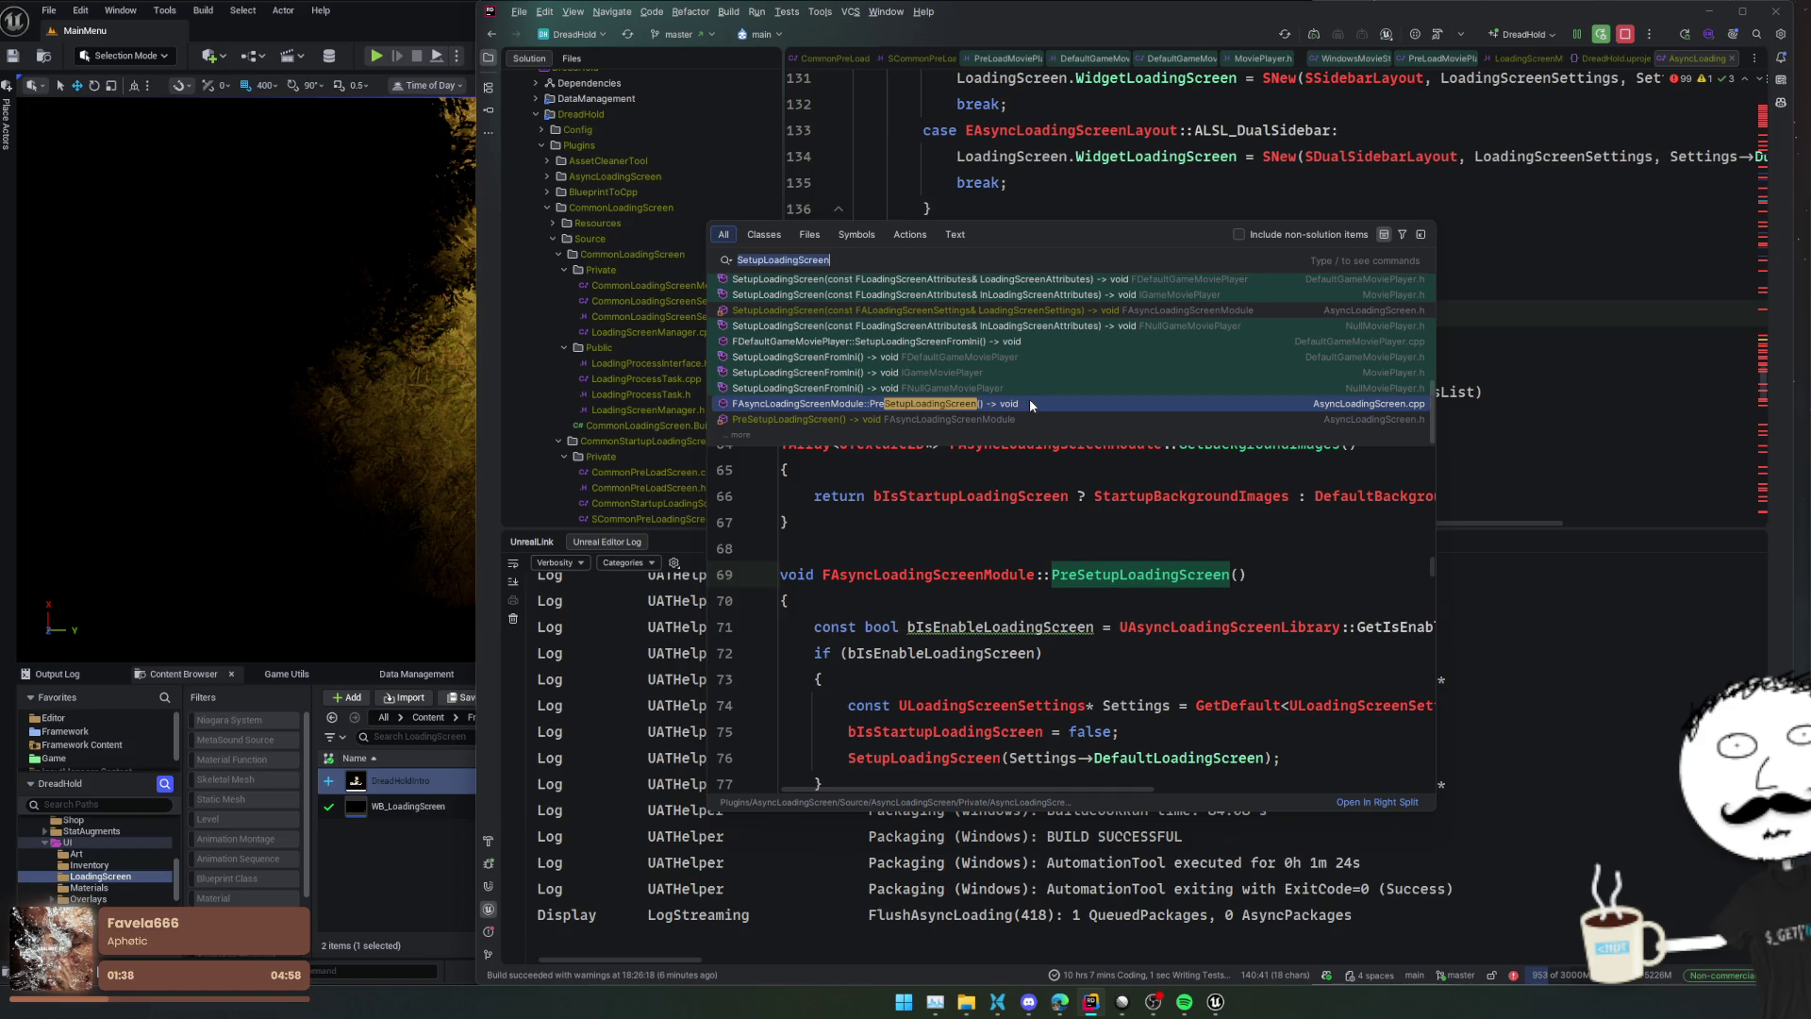
{"action": "scroll", "coordinate": [1105, 365], "scroll_direction": "down", "scroll_amount": 5}
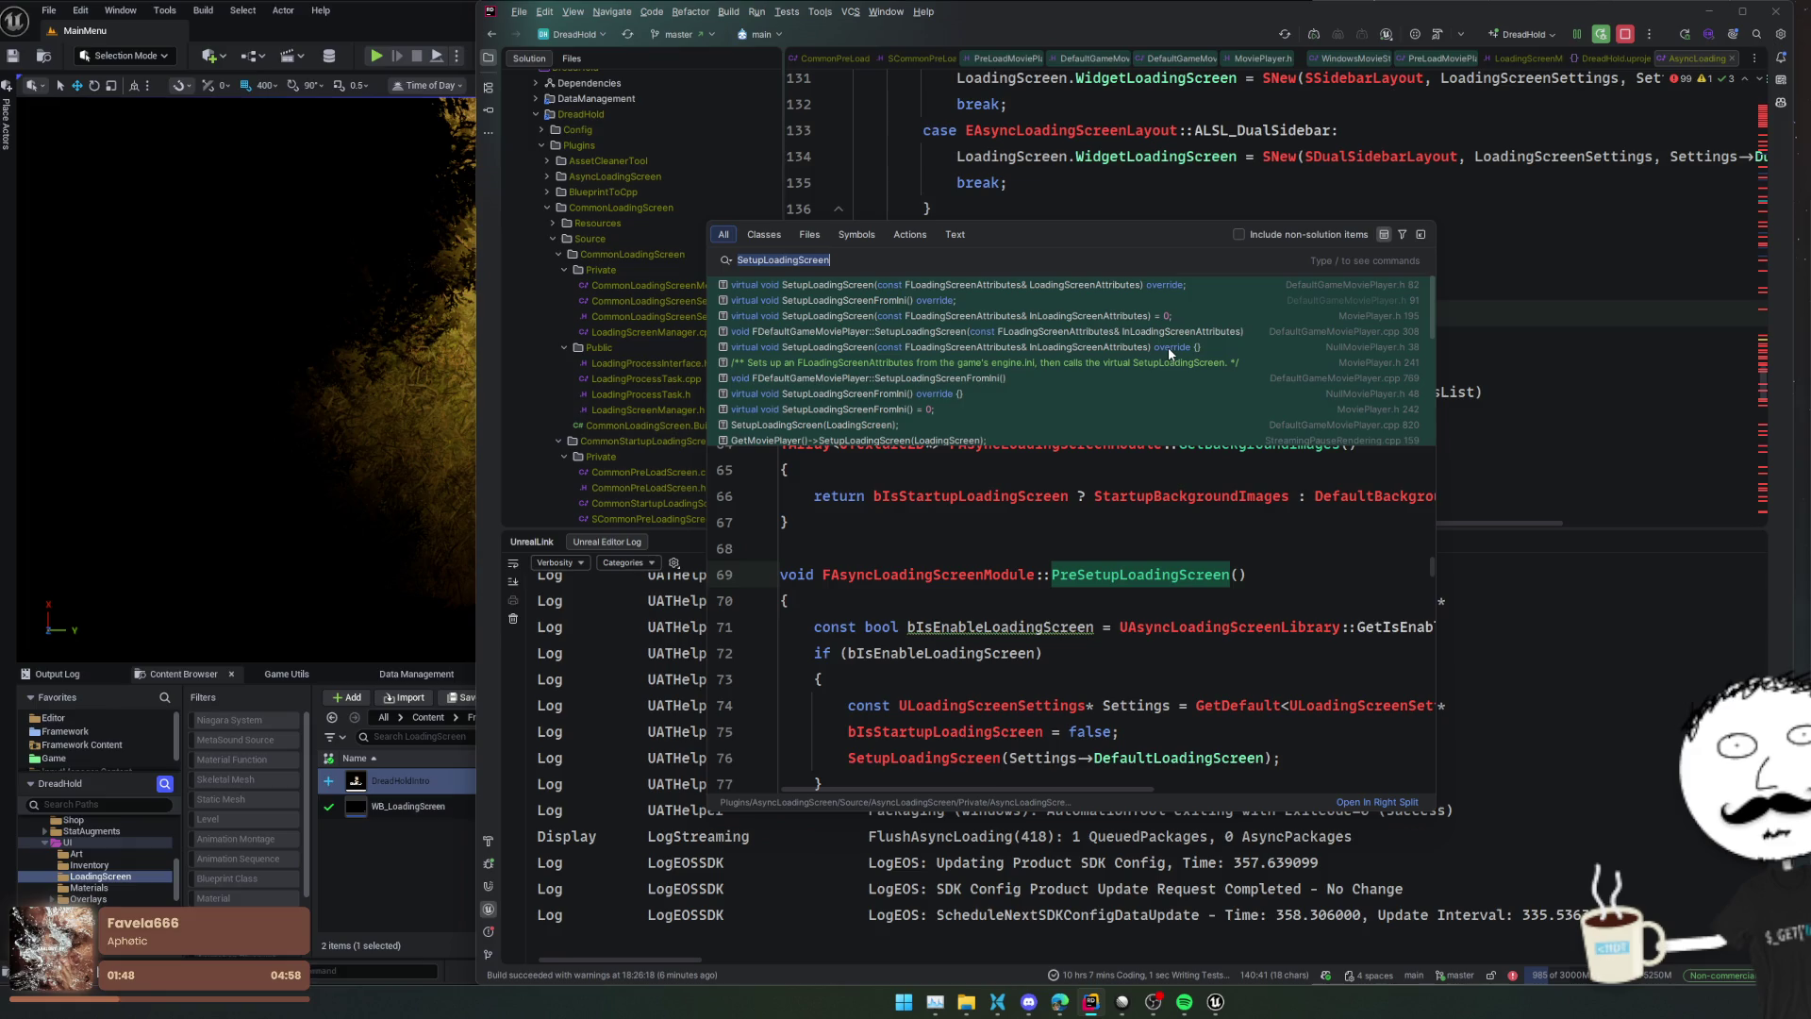
{"action": "left_click", "coordinate": [1139, 366]}
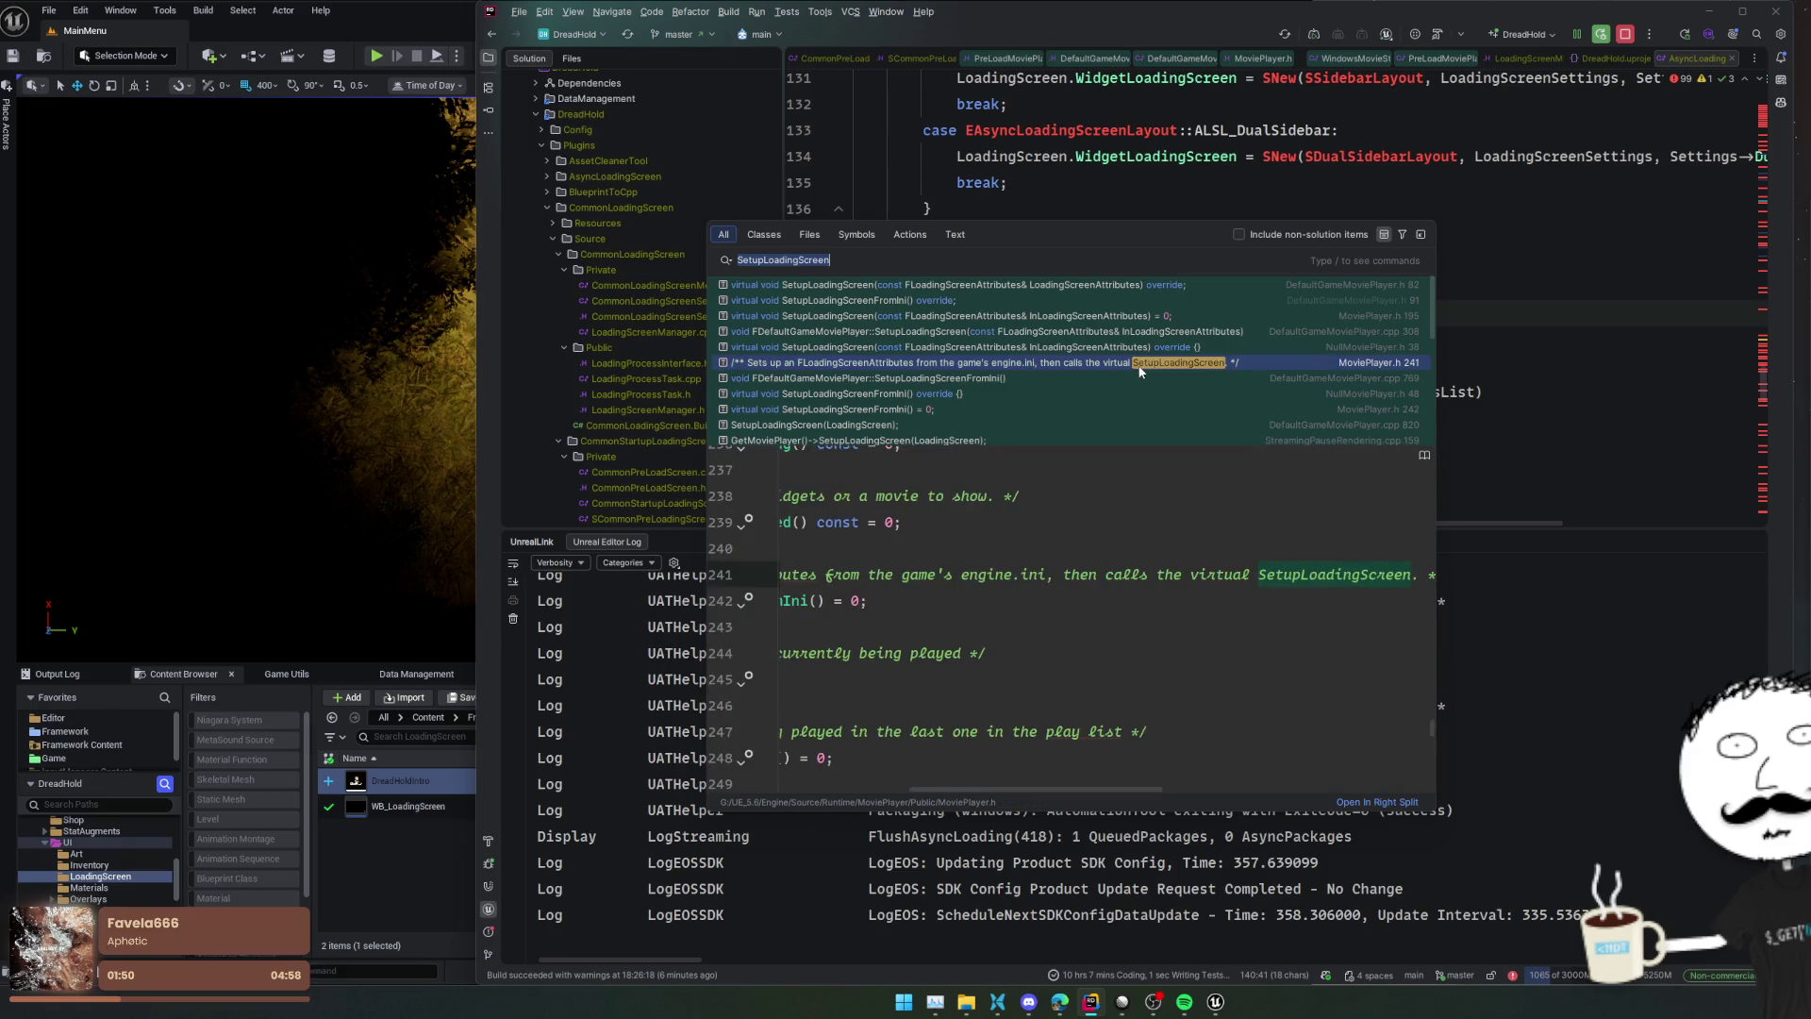
{"action": "left_click", "coordinate": [1078, 575]}
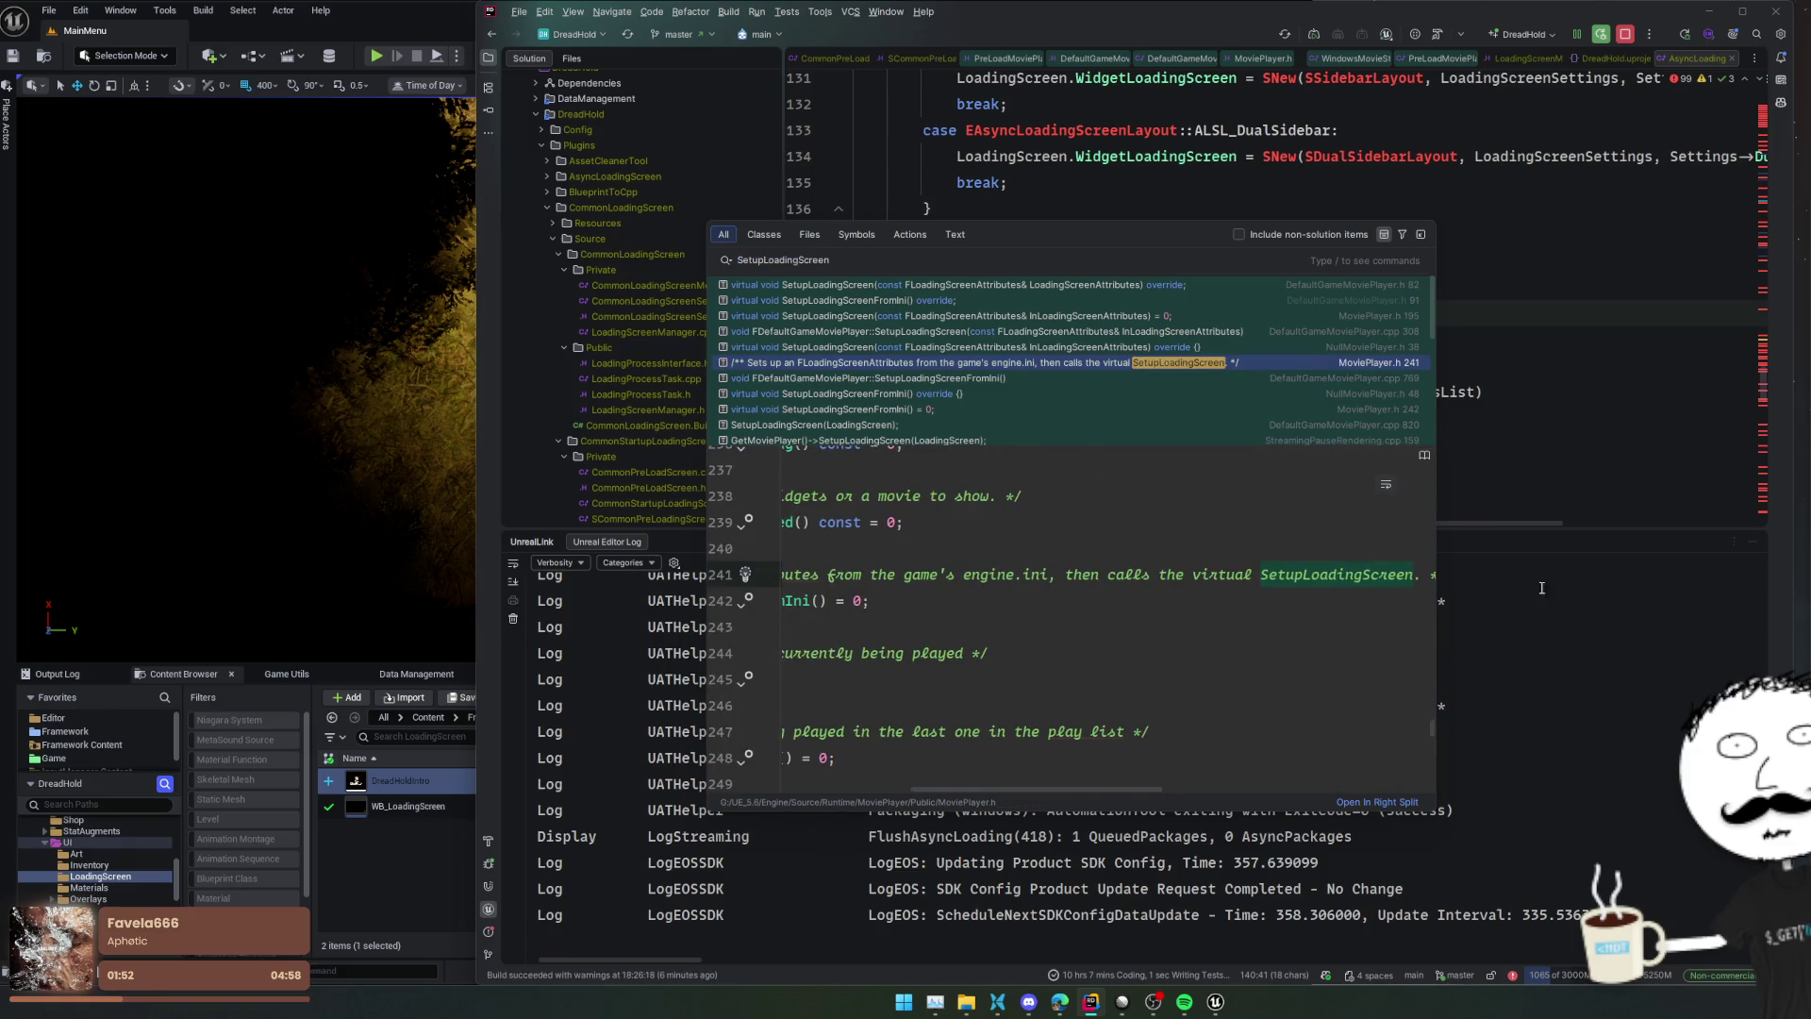
{"action": "left_click", "coordinate": [1541, 588]}
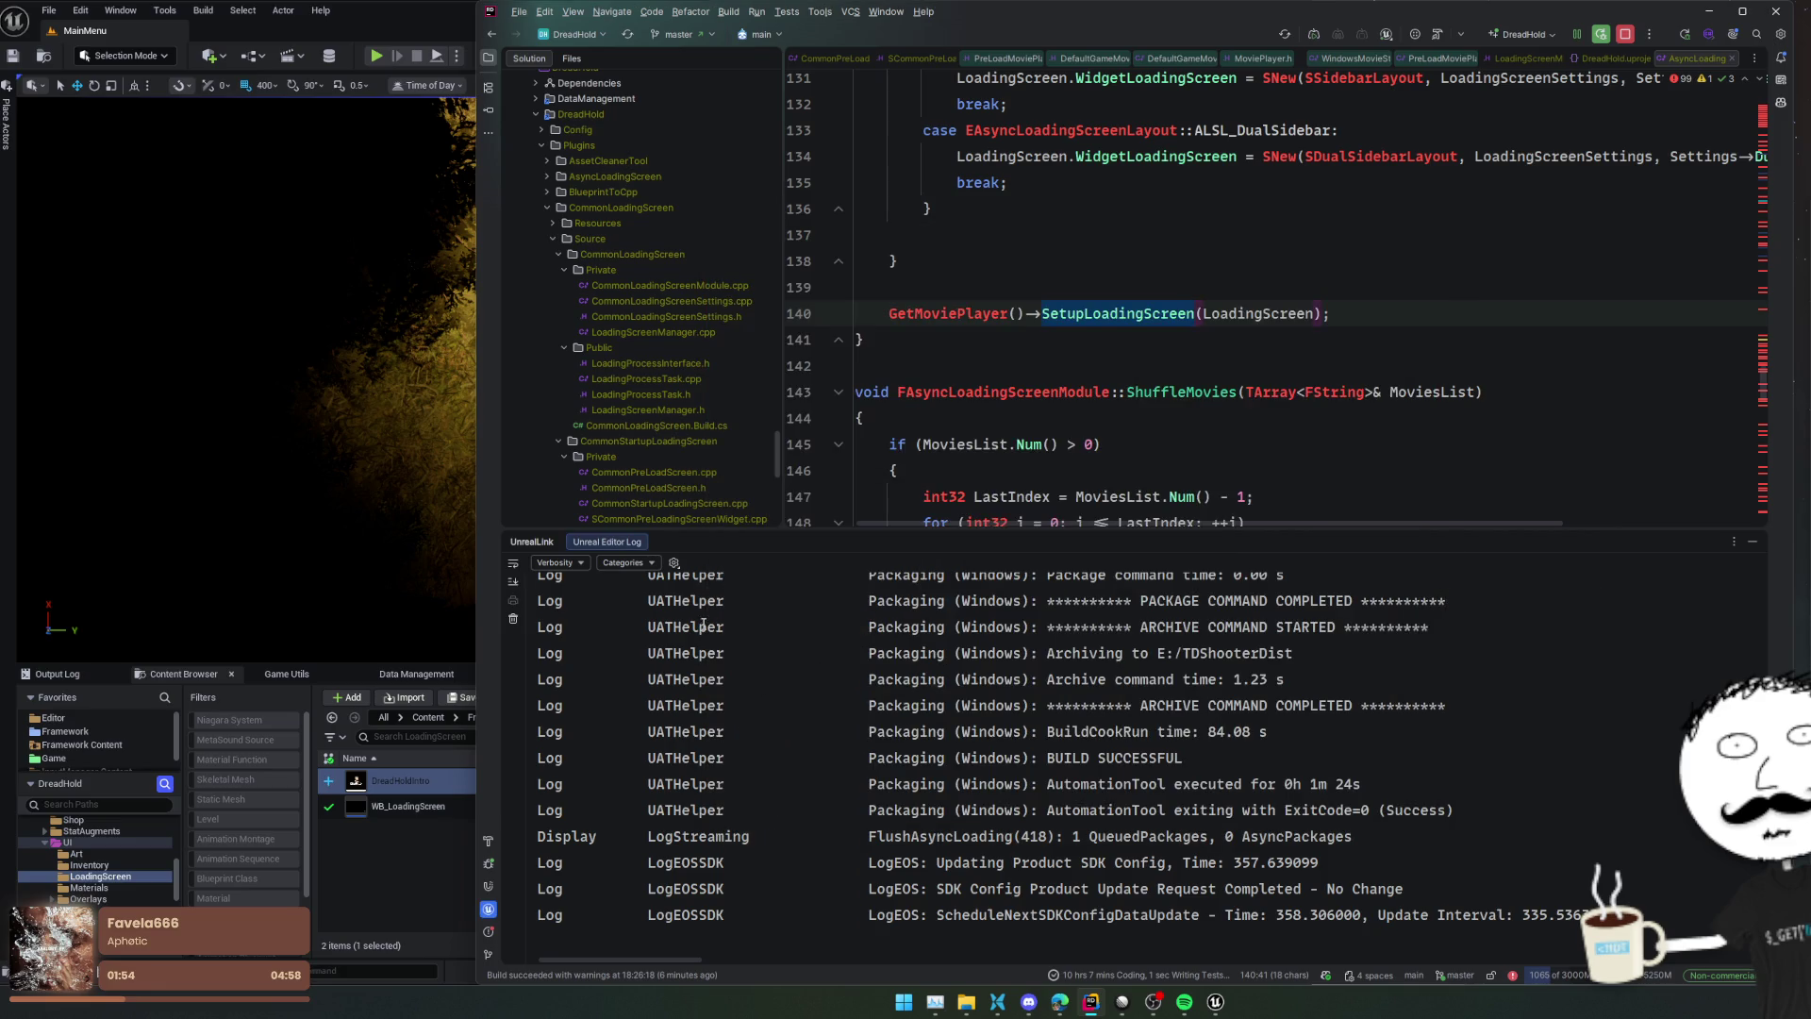
Add a breakpoint on the Classic layout case at line 122 and open WB_LoadingScreen
{"action": "scroll", "coordinate": [1082, 456], "scroll_direction": "up", "scroll_amount": 4}
{"action": "scroll", "coordinate": [1085, 453], "scroll_direction": "up", "scroll_amount": 4}
{"action": "left_click", "coordinate": [803, 470]}
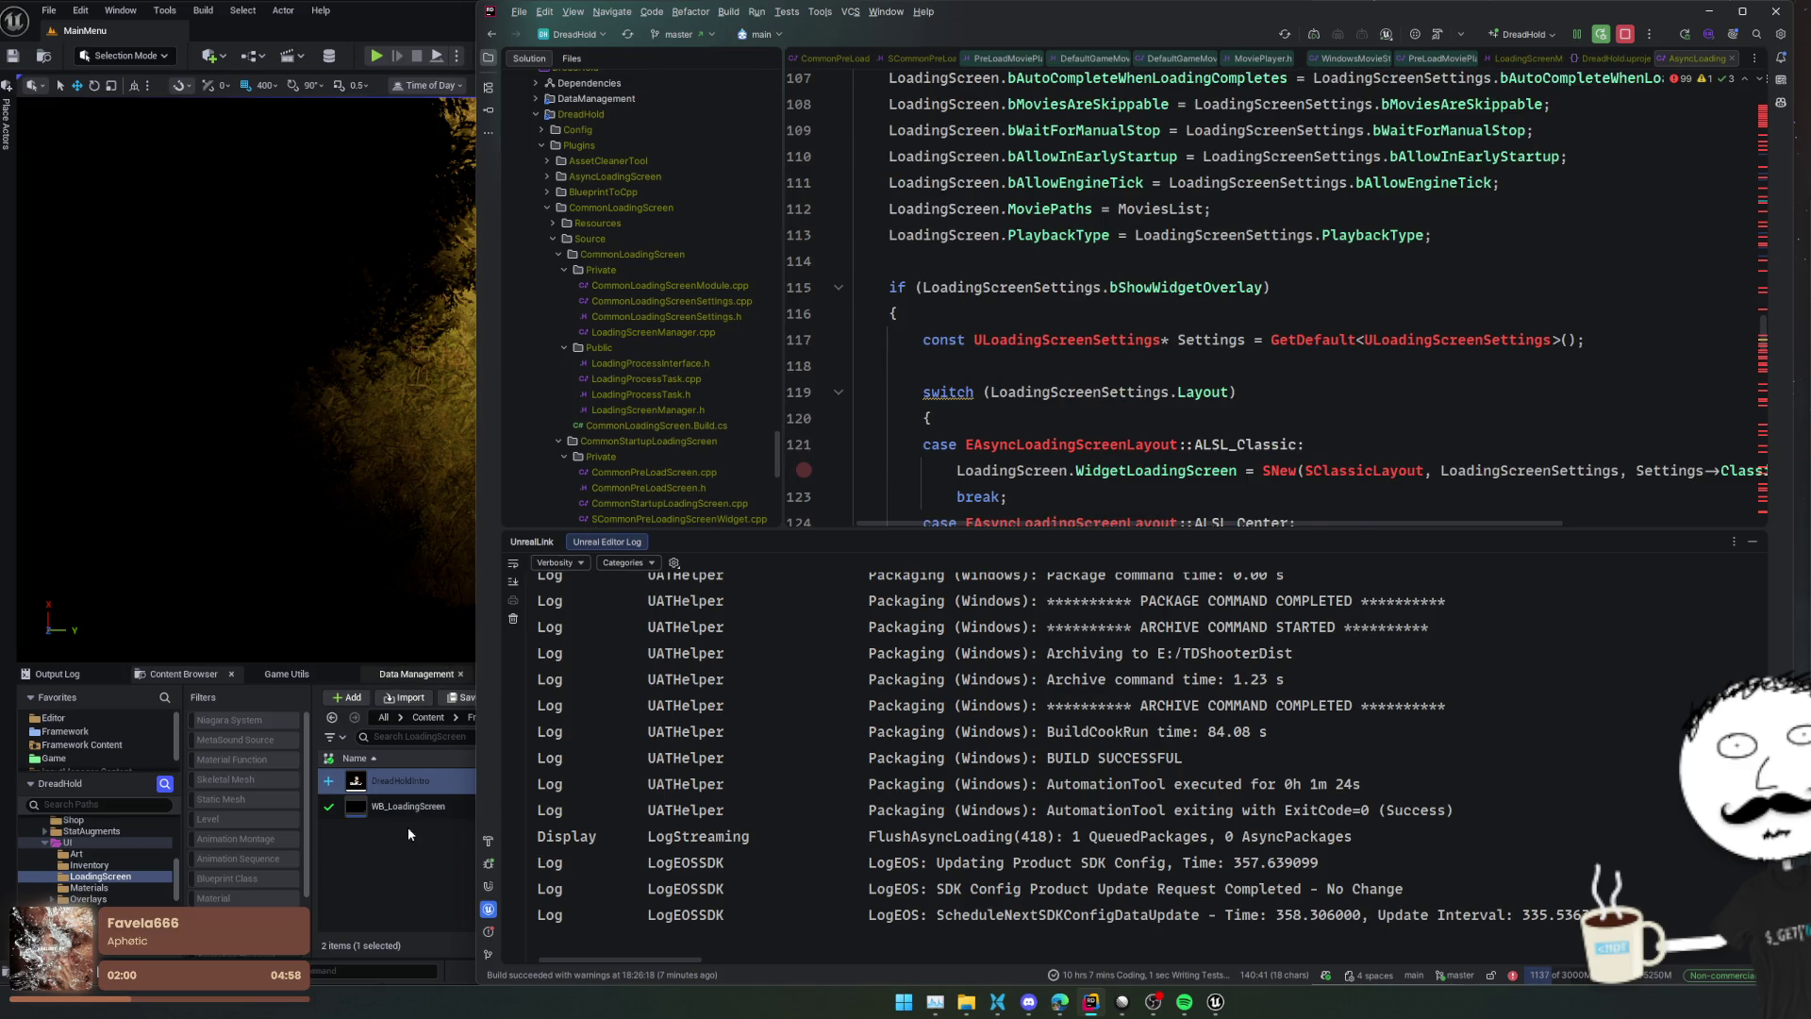
{"action": "double_click", "coordinate": [409, 812]}
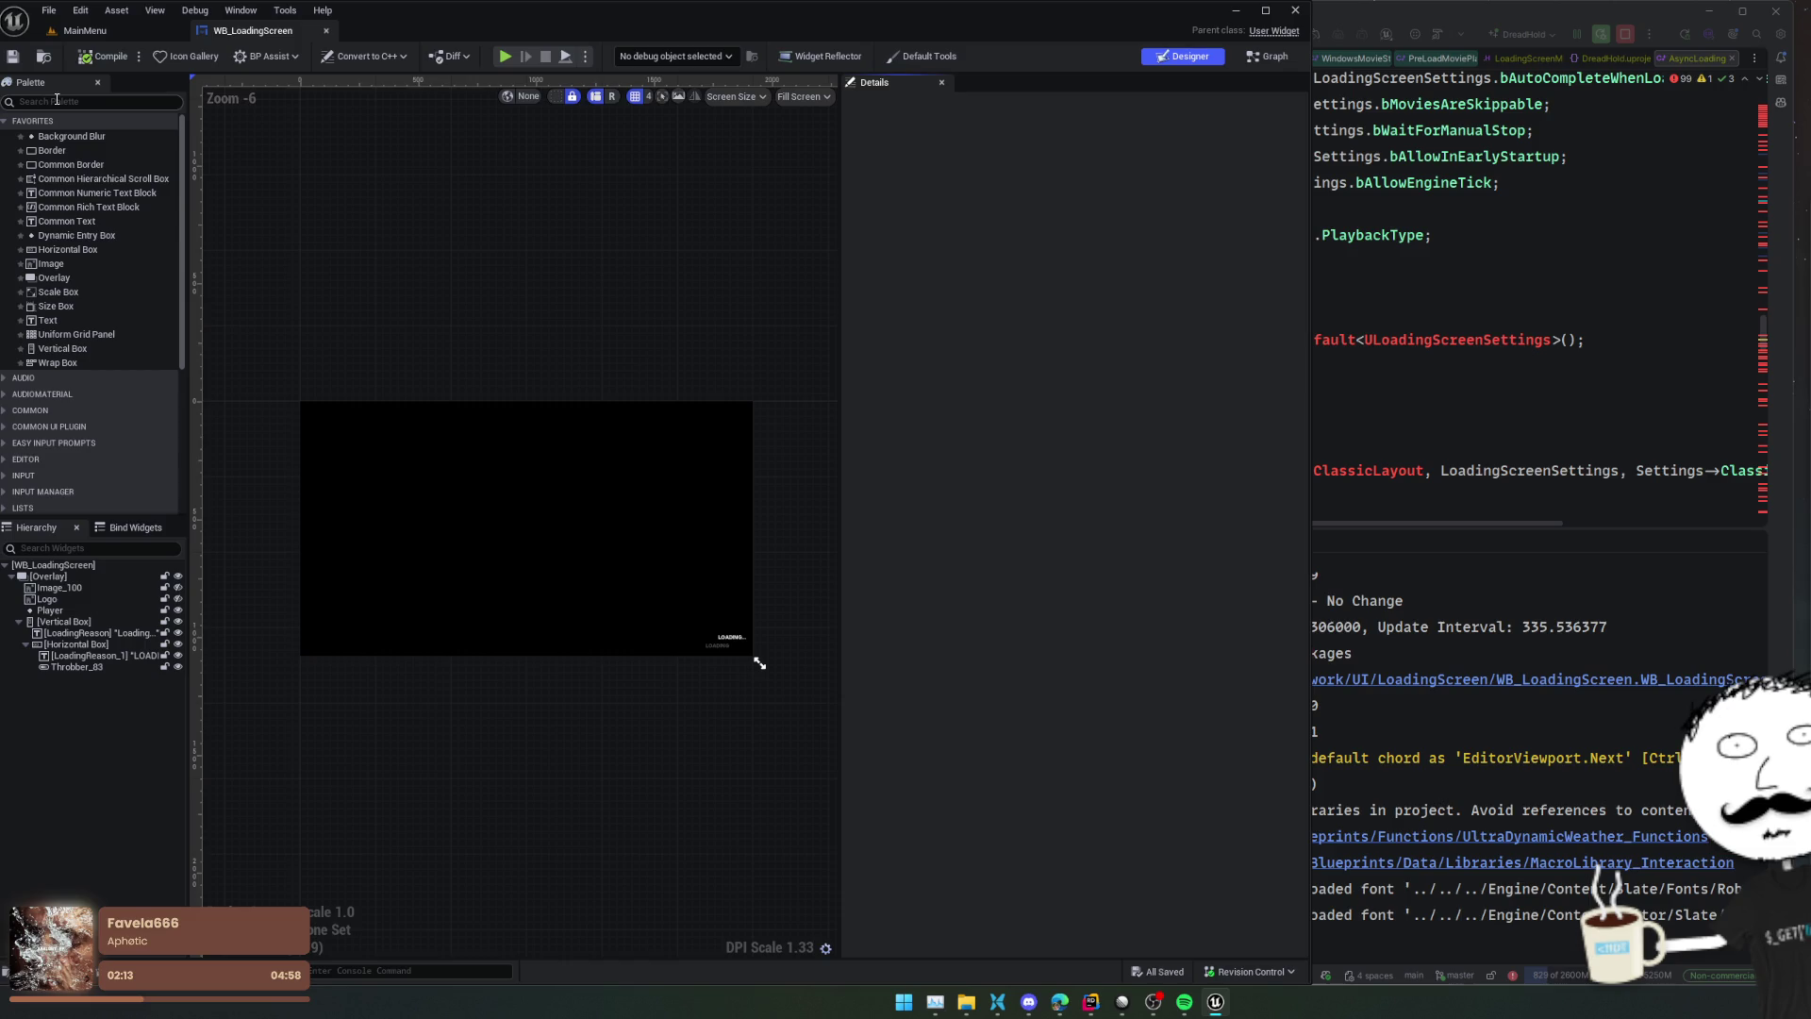
Search the Palette for 'player' and confirm the Player widget's Video is DreadHoldIntro
{"action": "left_click", "coordinate": [56, 100]}
{"action": "type", "text": "movie"}
{"action": "key", "text": "ctrl+a"}
{"action": "type", "text": "player"}
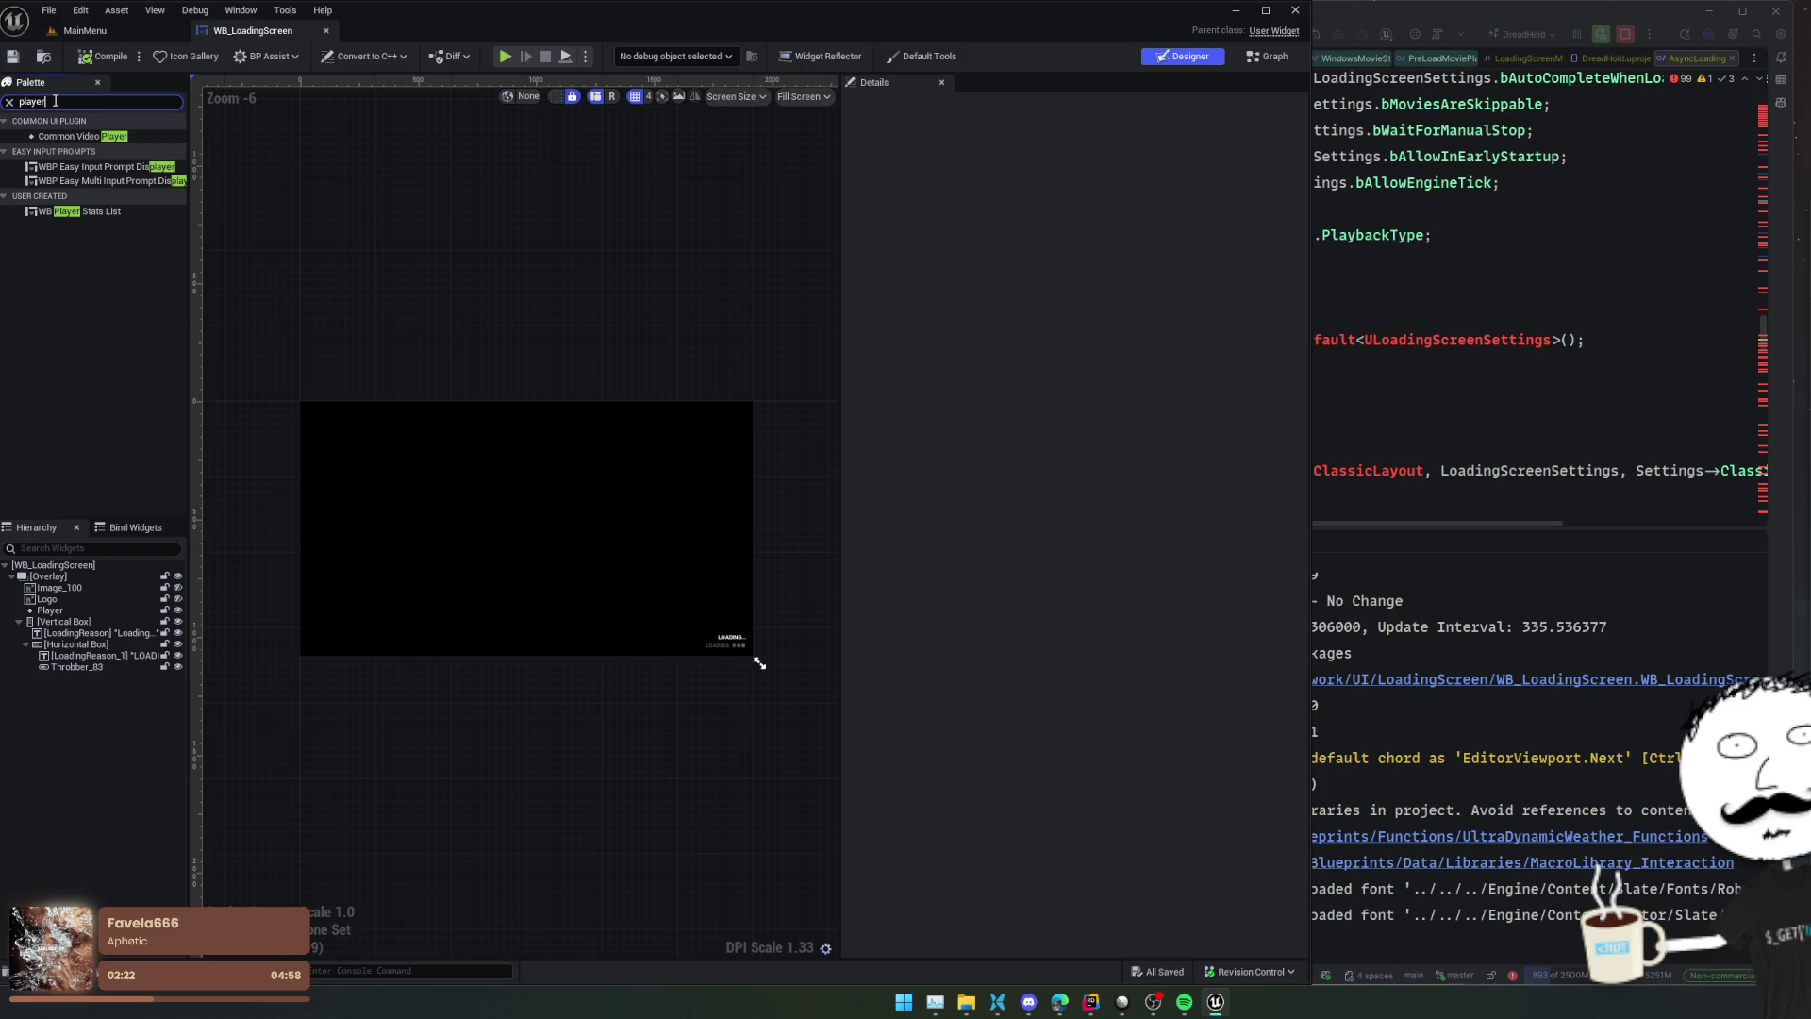
{"action": "left_click", "coordinate": [52, 610]}
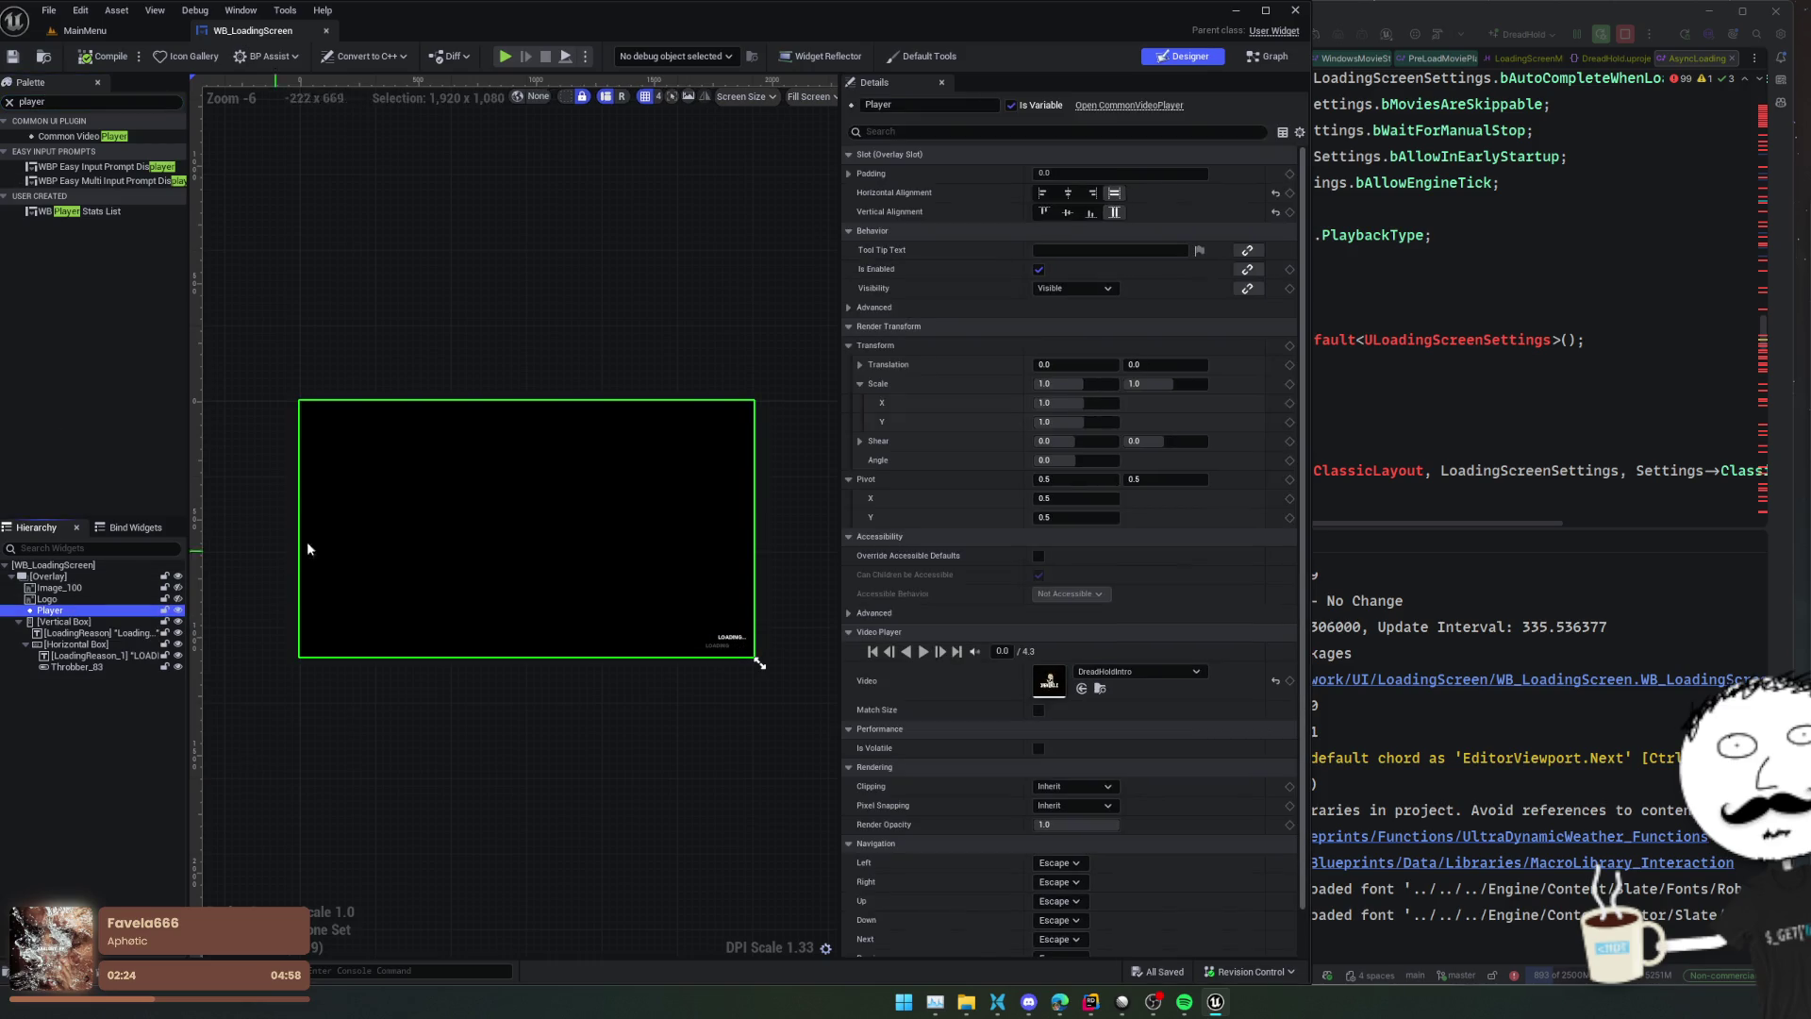
{"action": "left_click_drag", "start_coordinate": [573, 717], "coordinate": [573, 679]}
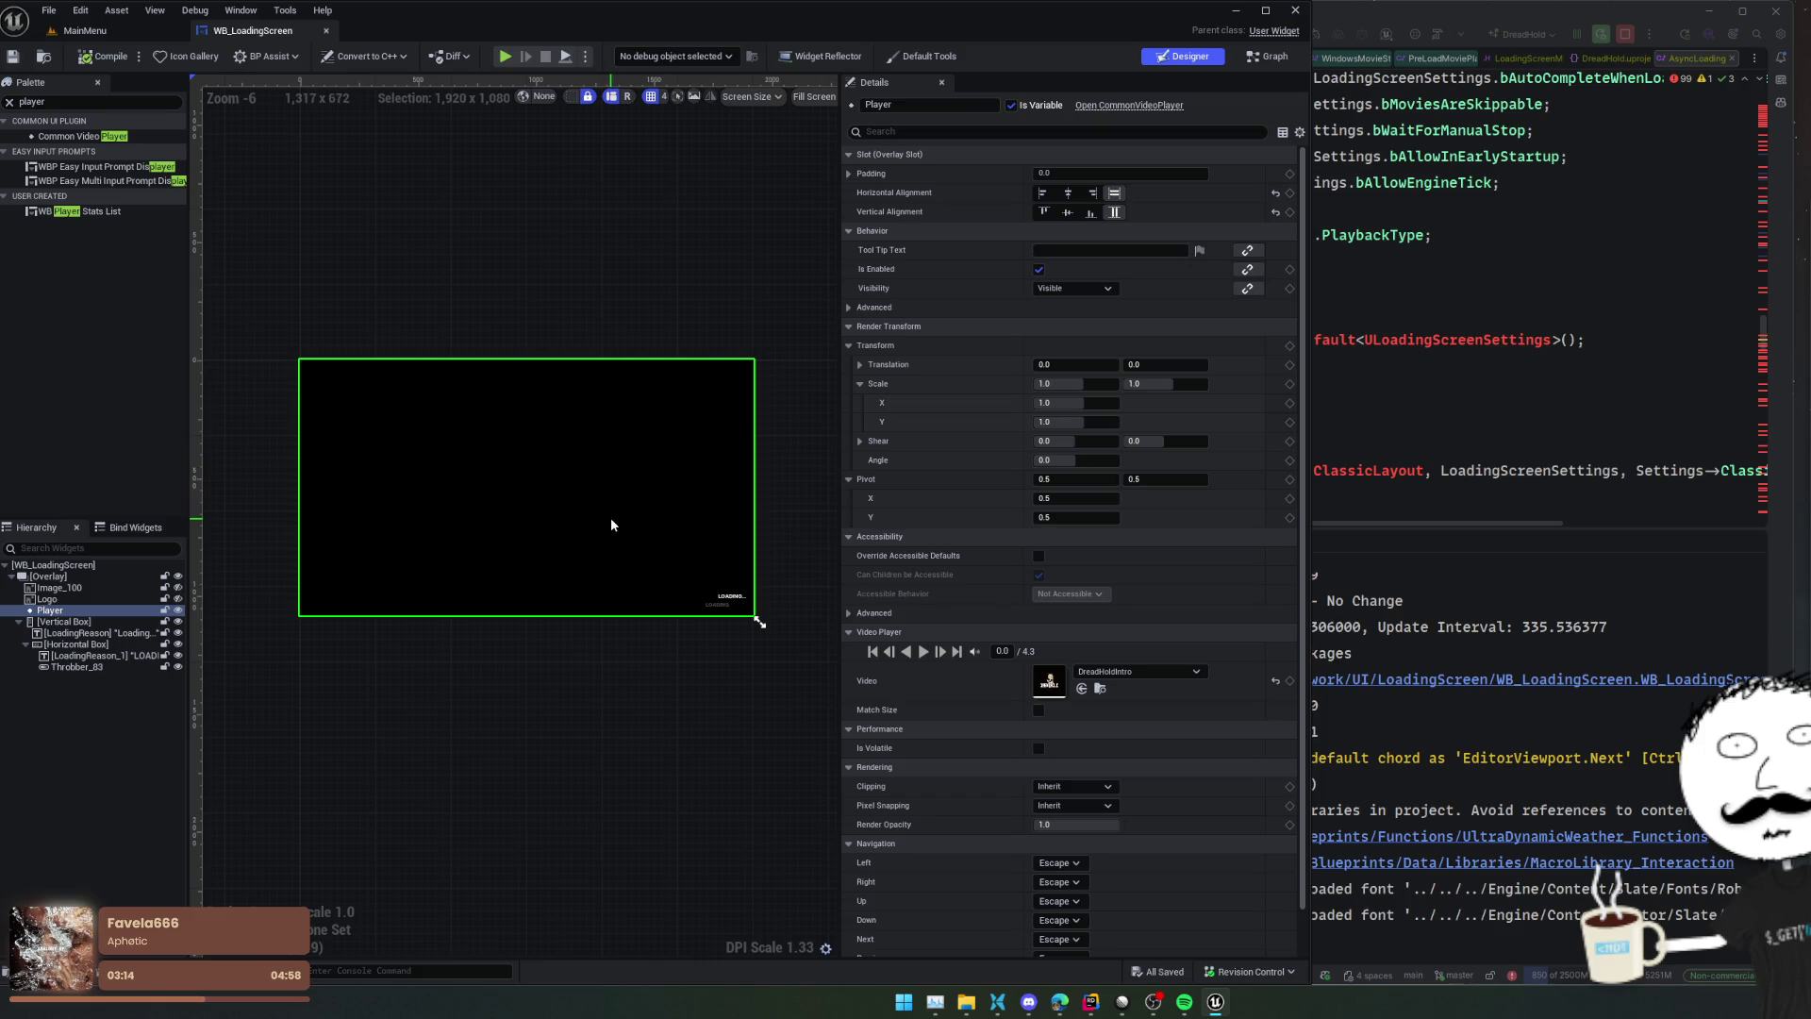
Launch the game, start a Cabin Fever custom match, and stop the preview once loaded
{"action": "left_click", "coordinate": [510, 54]}
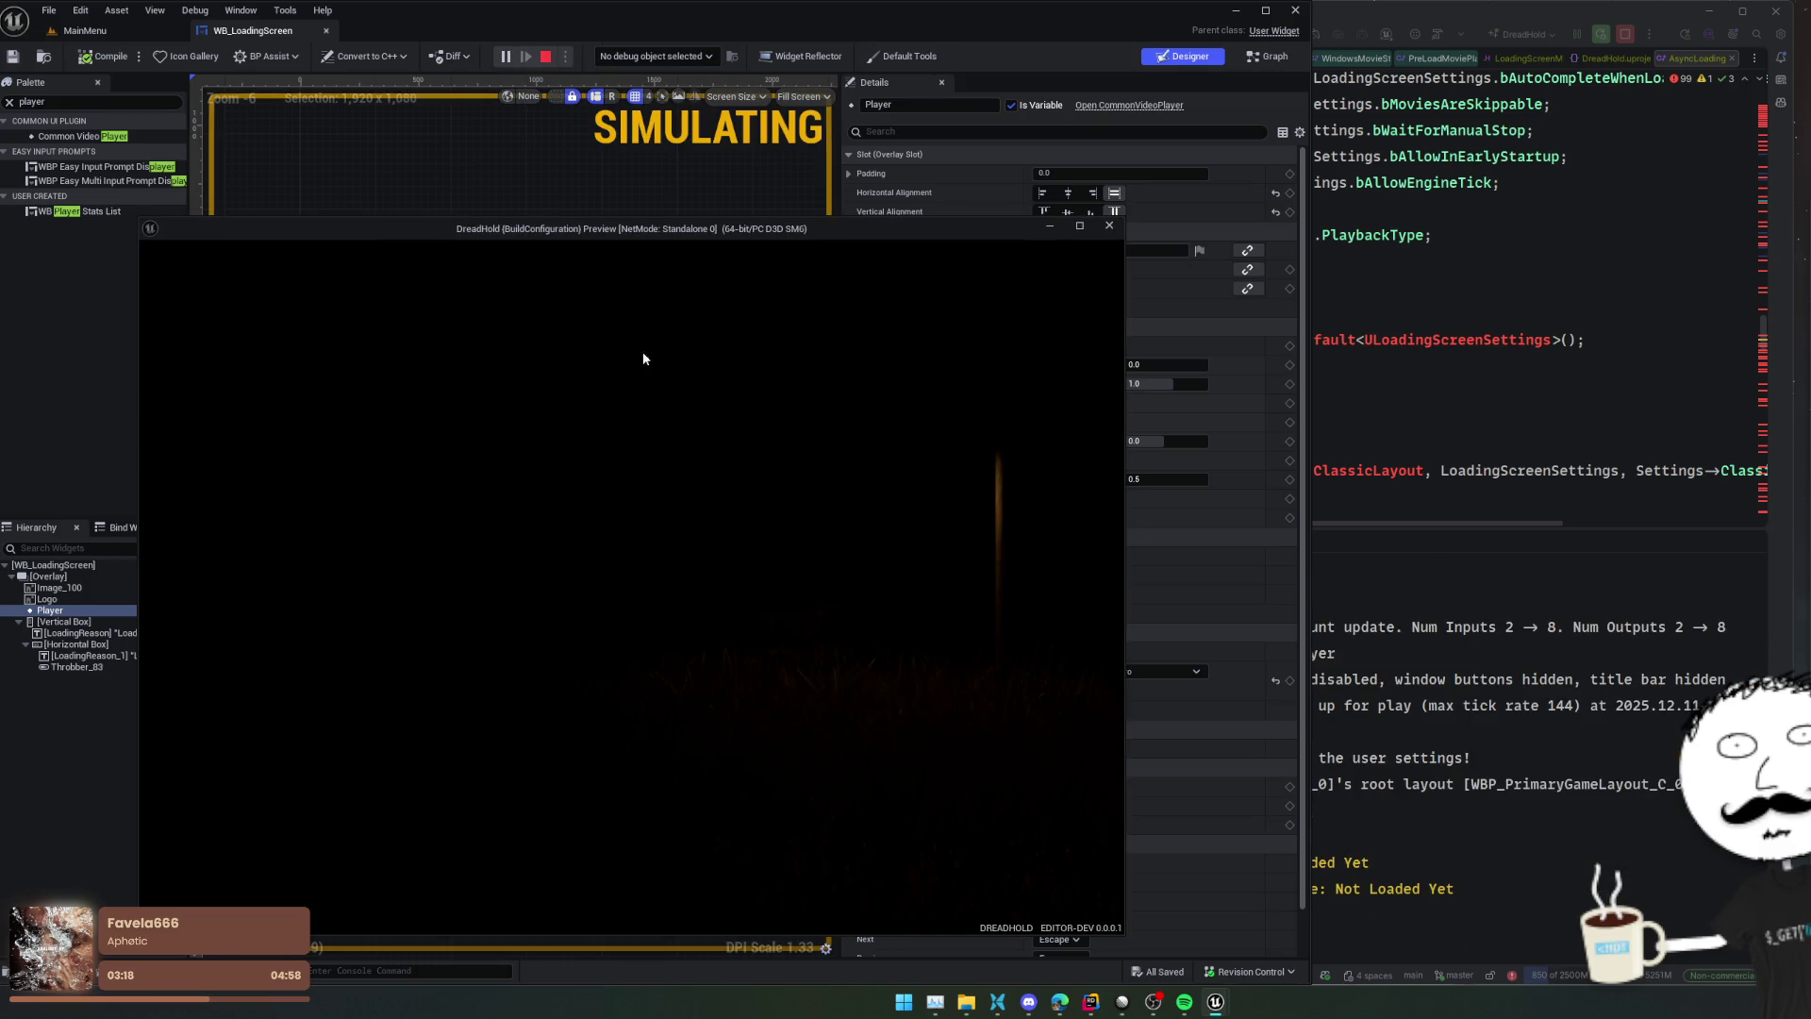
{"action": "left_click", "coordinate": [698, 711]}
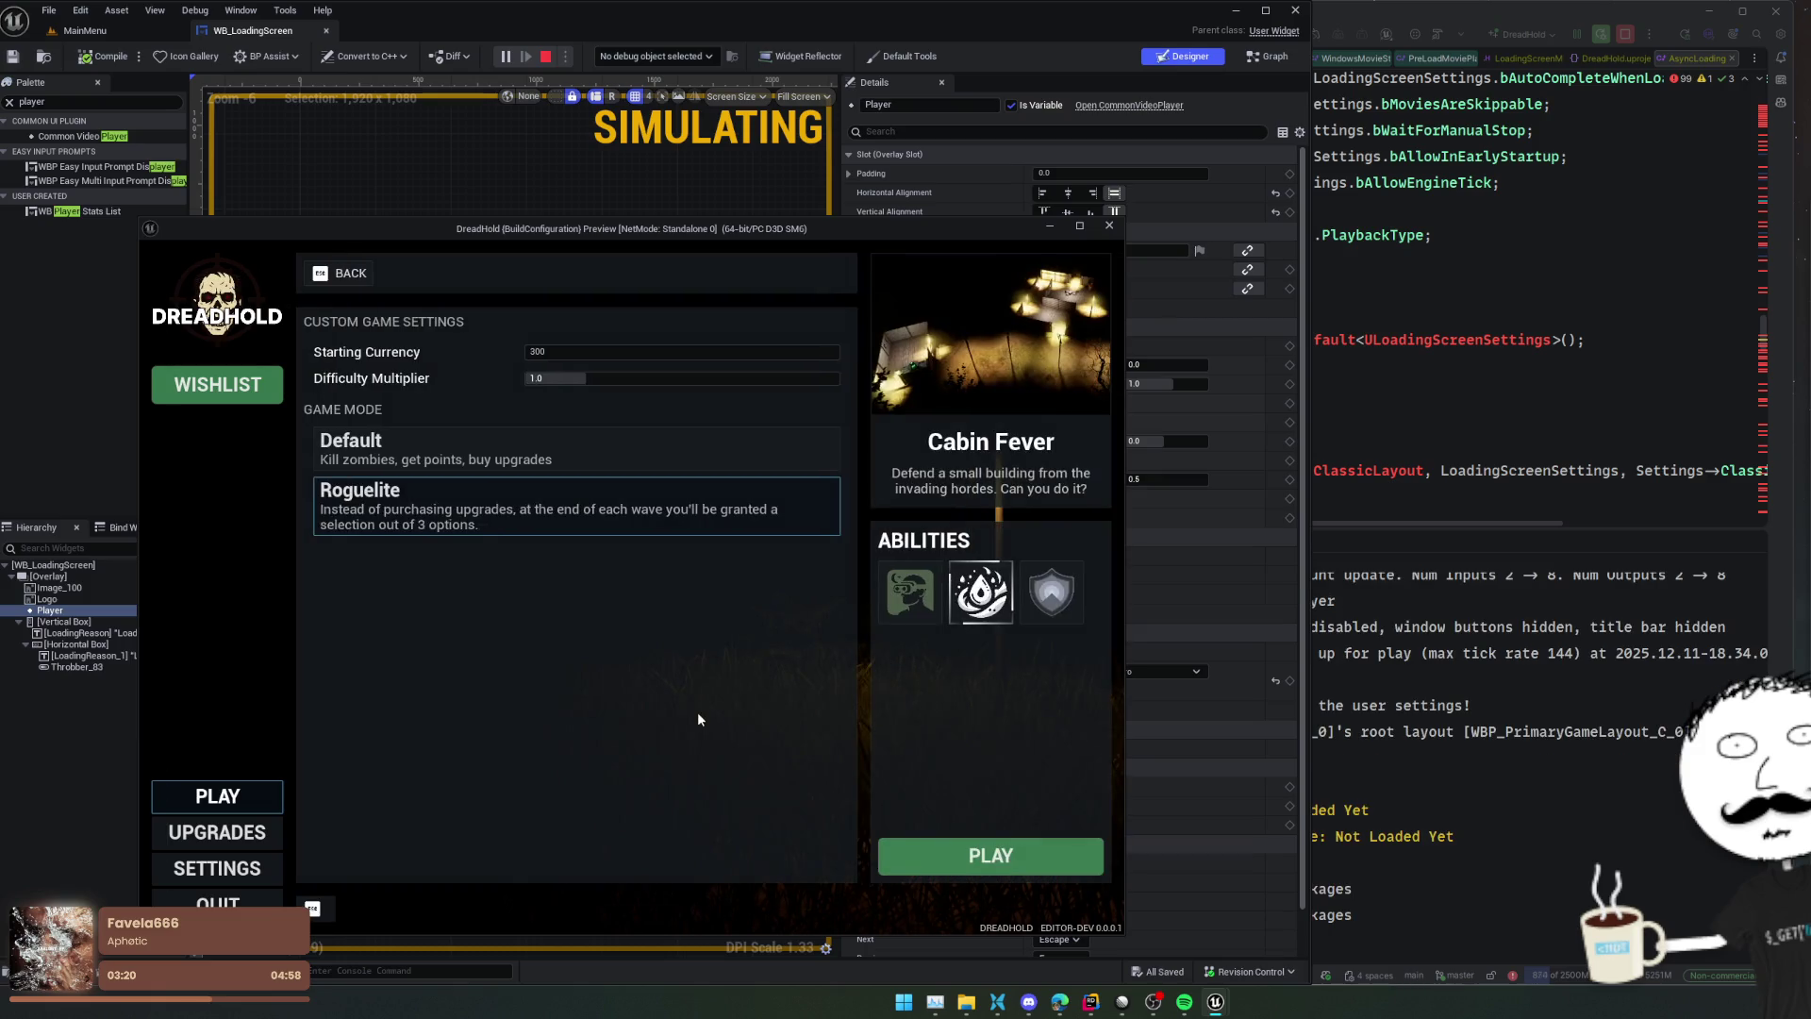
{"action": "left_click", "coordinate": [984, 870]}
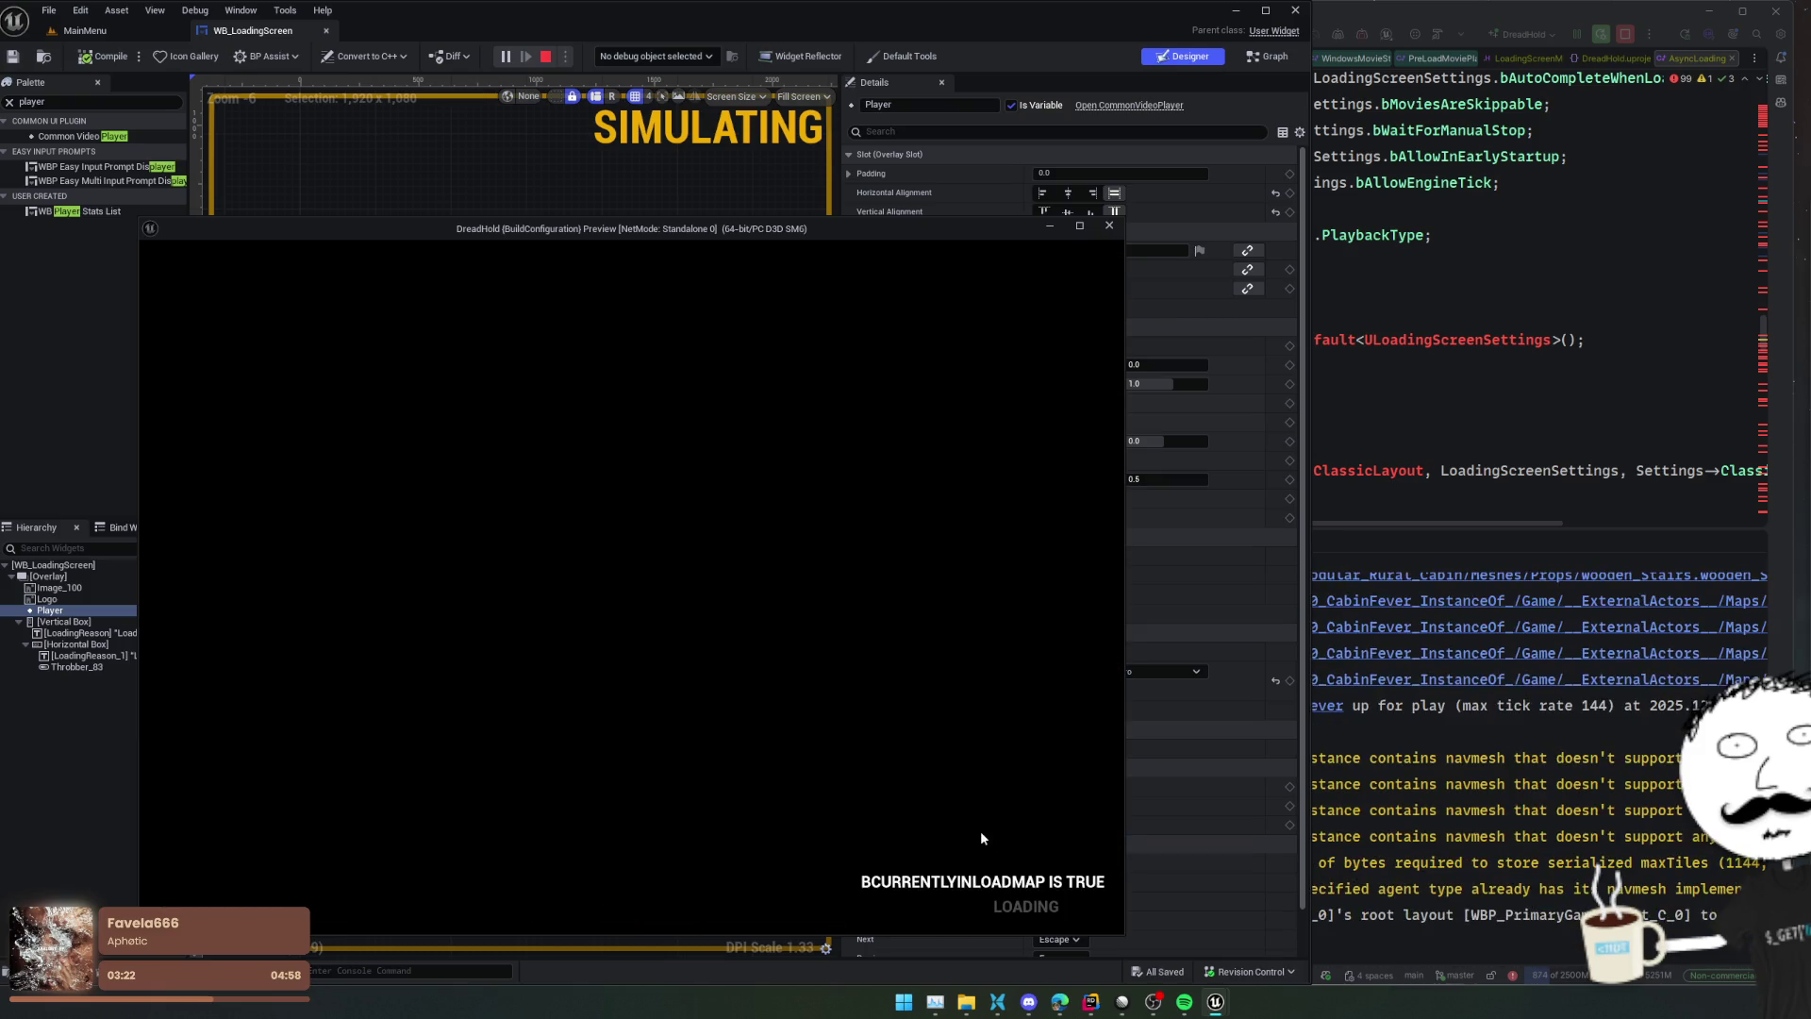
{"action": "left_click", "coordinate": [1545, 733]}
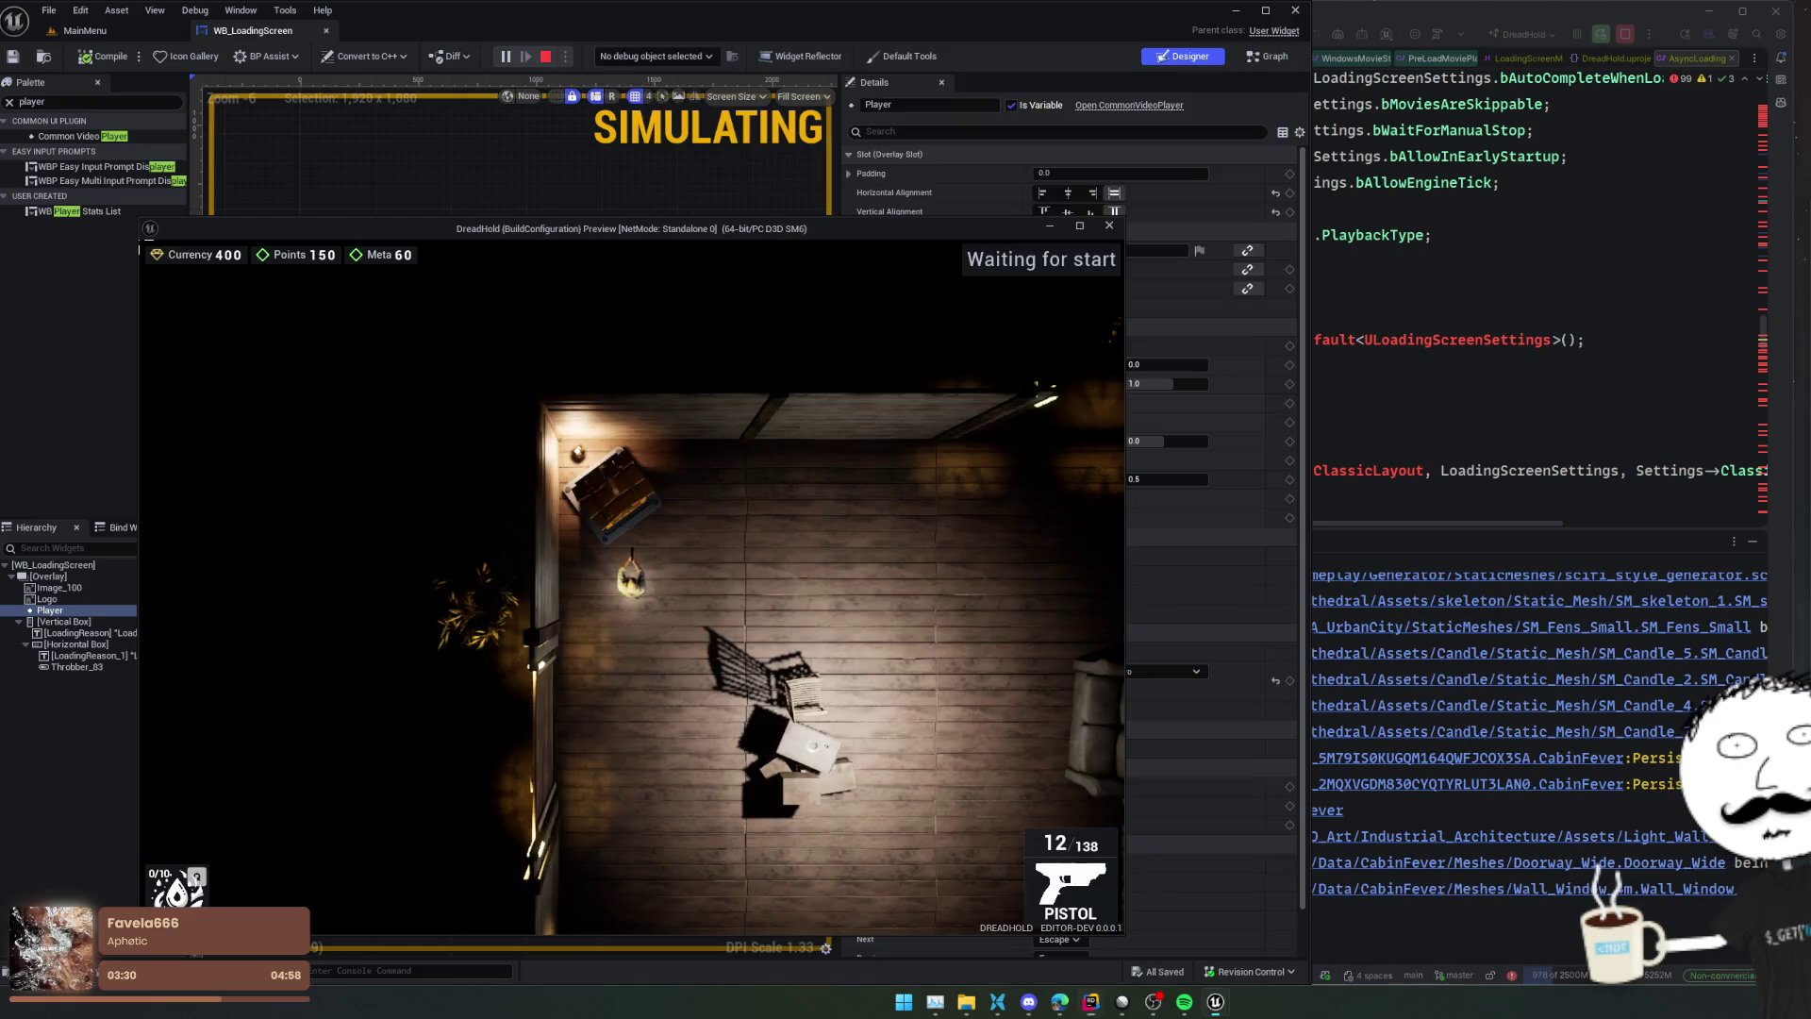
{"action": "left_click", "coordinate": [1110, 227]}
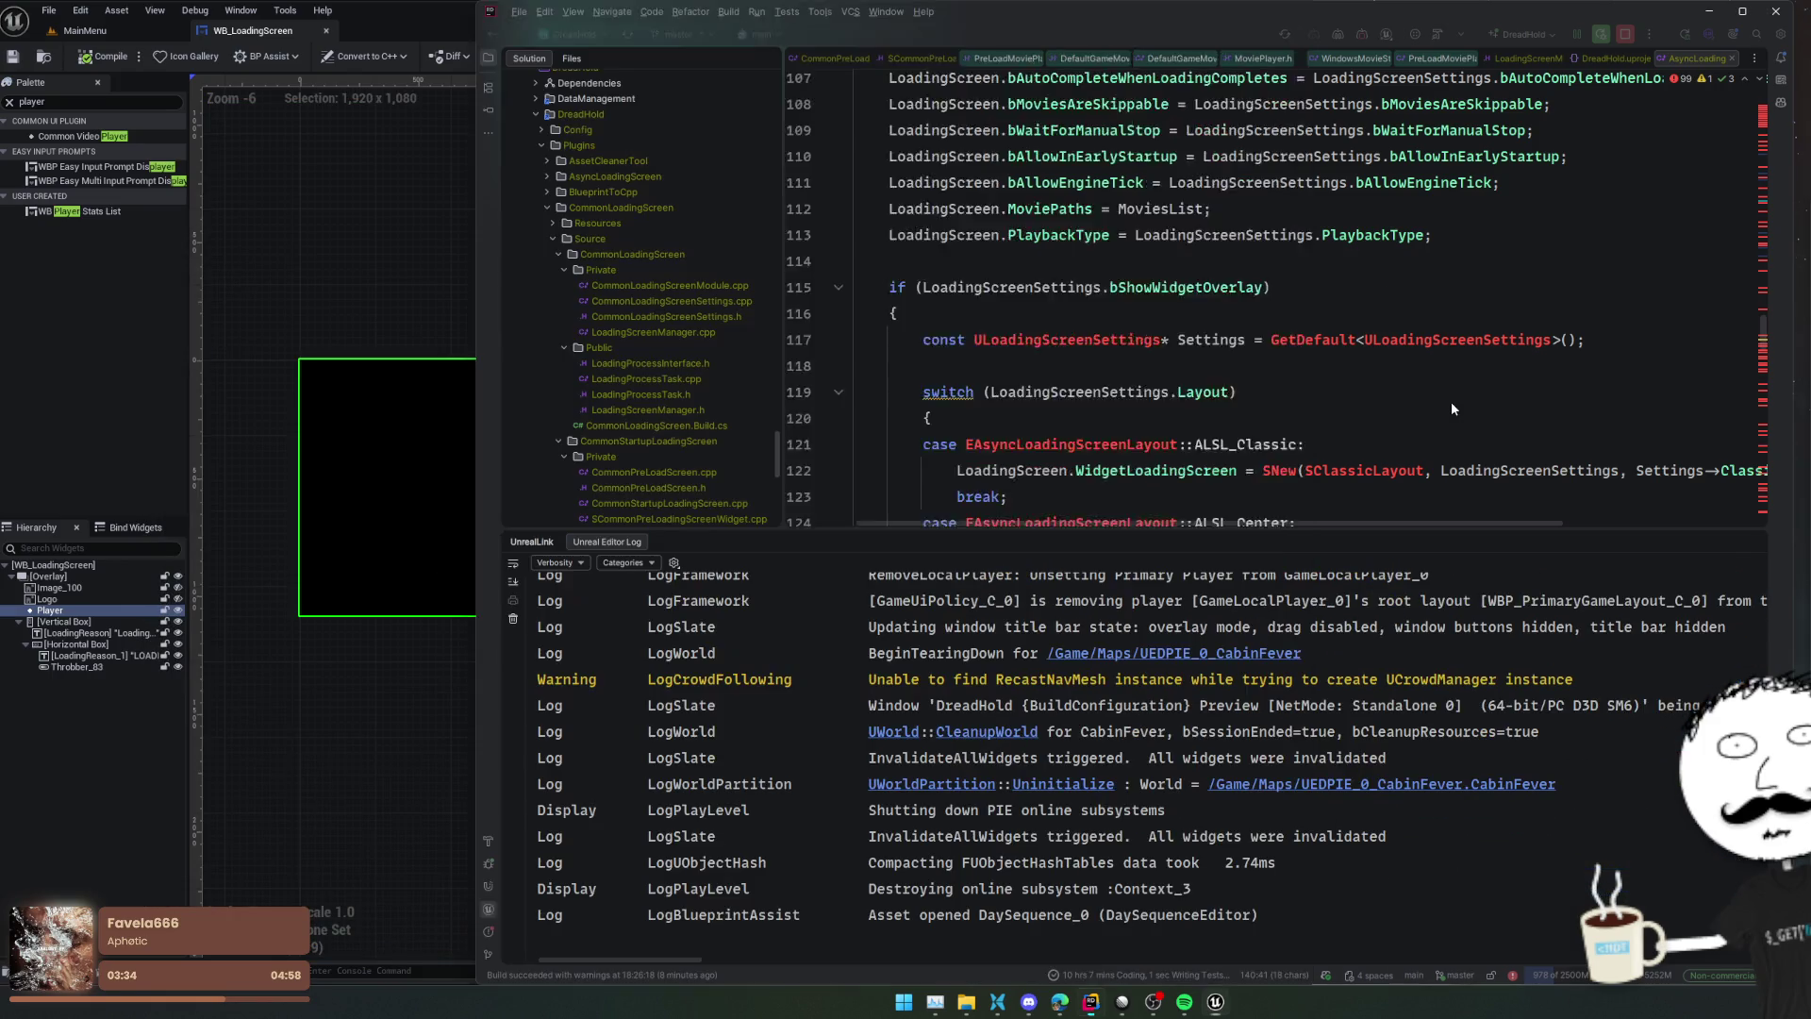
Follow SetVideo into MediaPlayer.cpp's OpenSource and pick out the LogMediaAssets category near Reopen()
{"action": "scroll", "coordinate": [1217, 383], "scroll_direction": "down", "scroll_amount": 10}
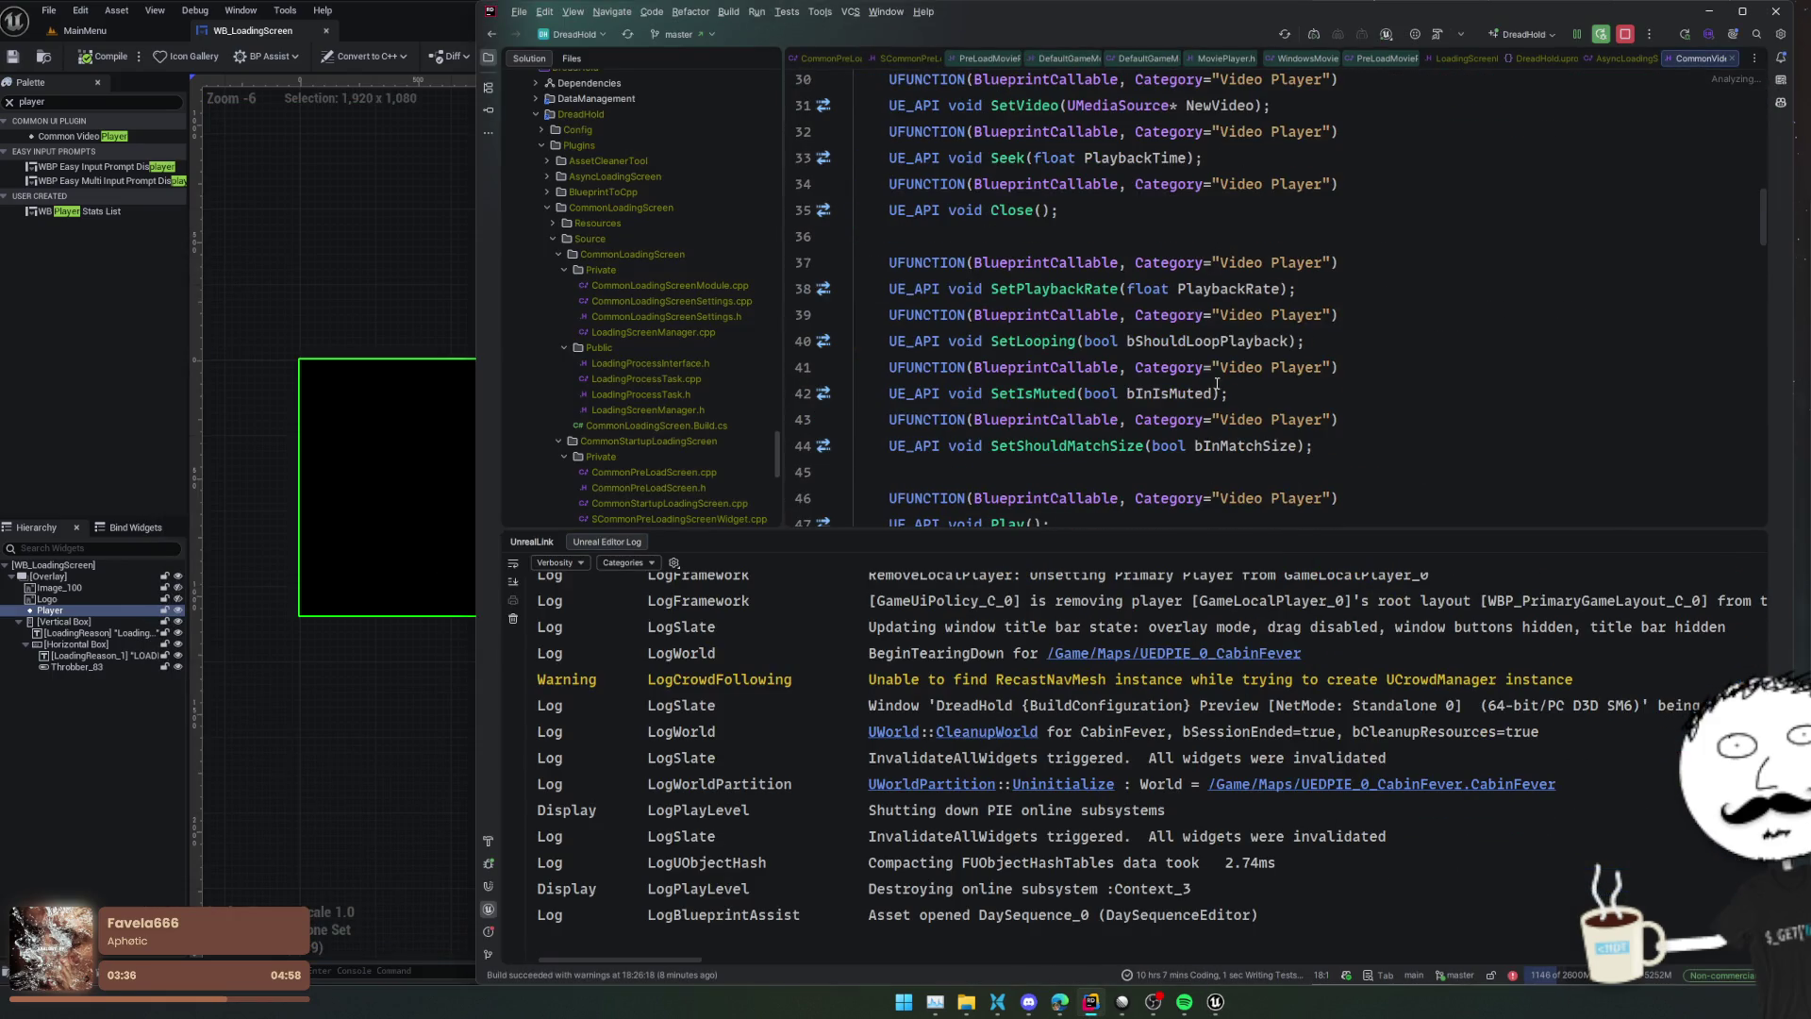
{"action": "scroll", "coordinate": [1039, 237], "scroll_direction": "up", "scroll_amount": 5}
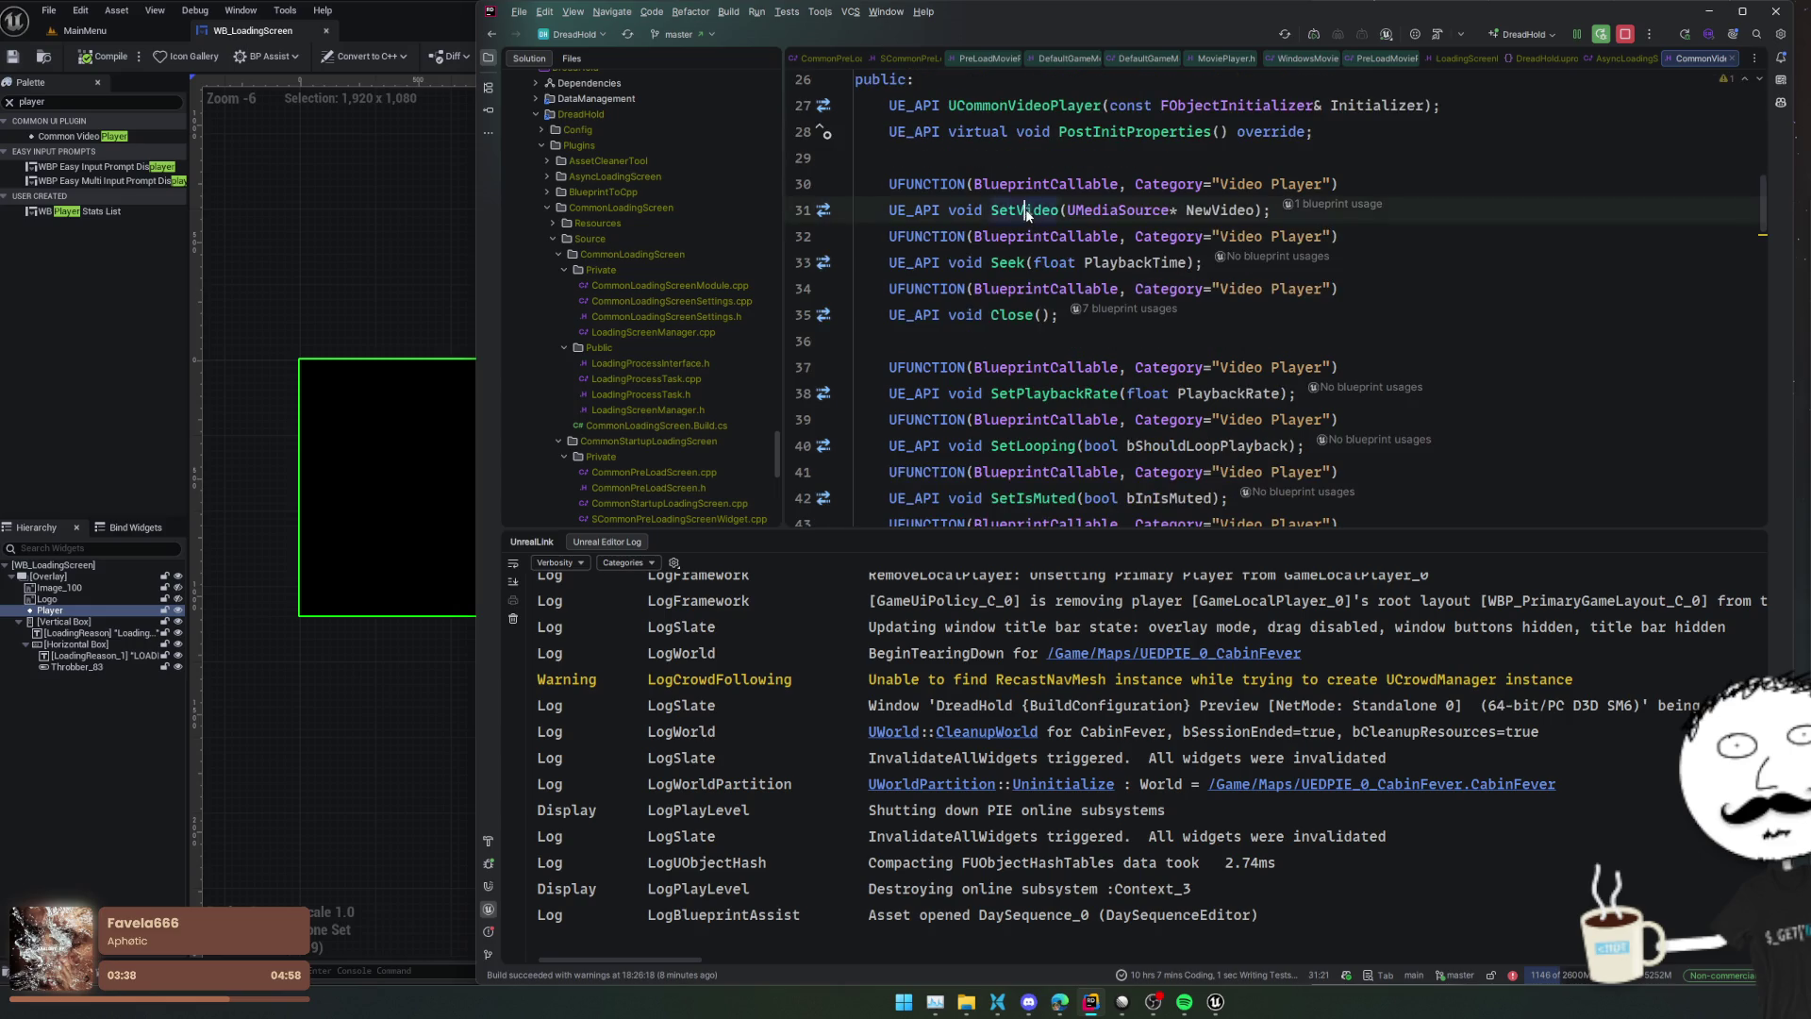
{"action": "left_click", "coordinate": [1023, 210], "text": "ctrl"}
{"action": "left_click", "coordinate": [1094, 365], "text": "ctrl"}
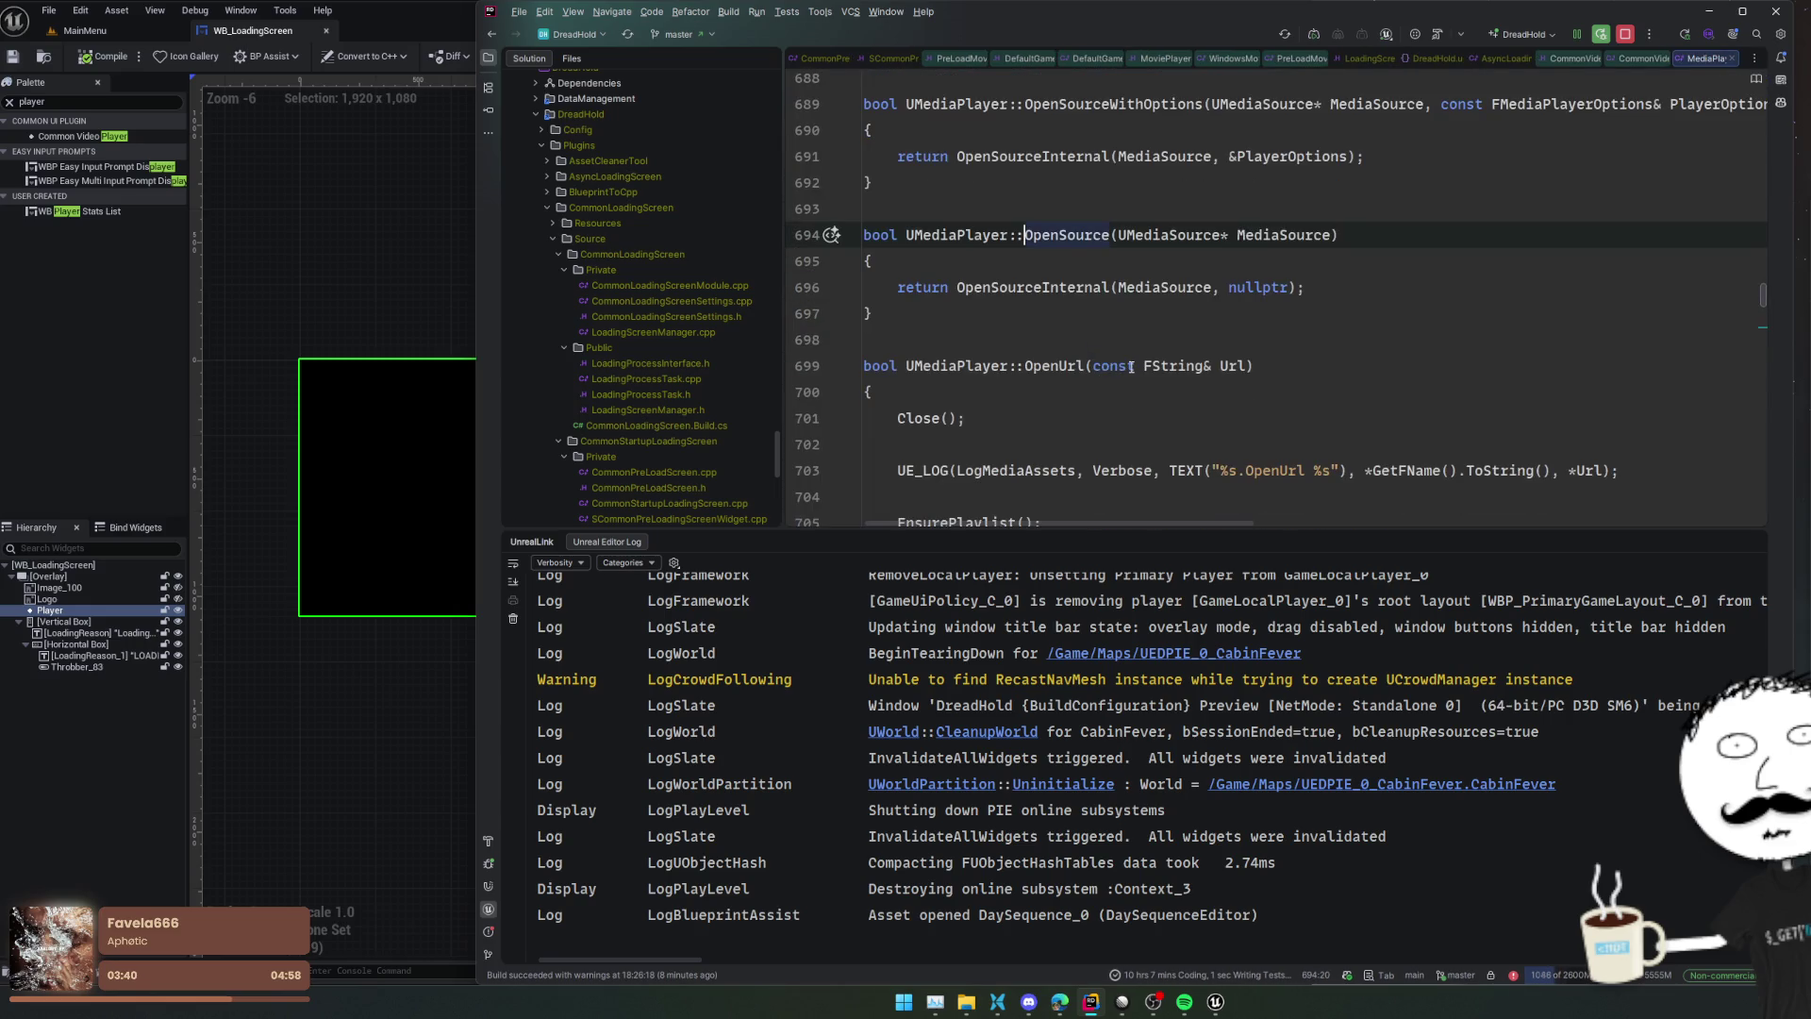
{"action": "scroll", "coordinate": [1131, 366], "scroll_direction": "down", "scroll_amount": 3}
{"action": "double_click", "coordinate": [1118, 261]}
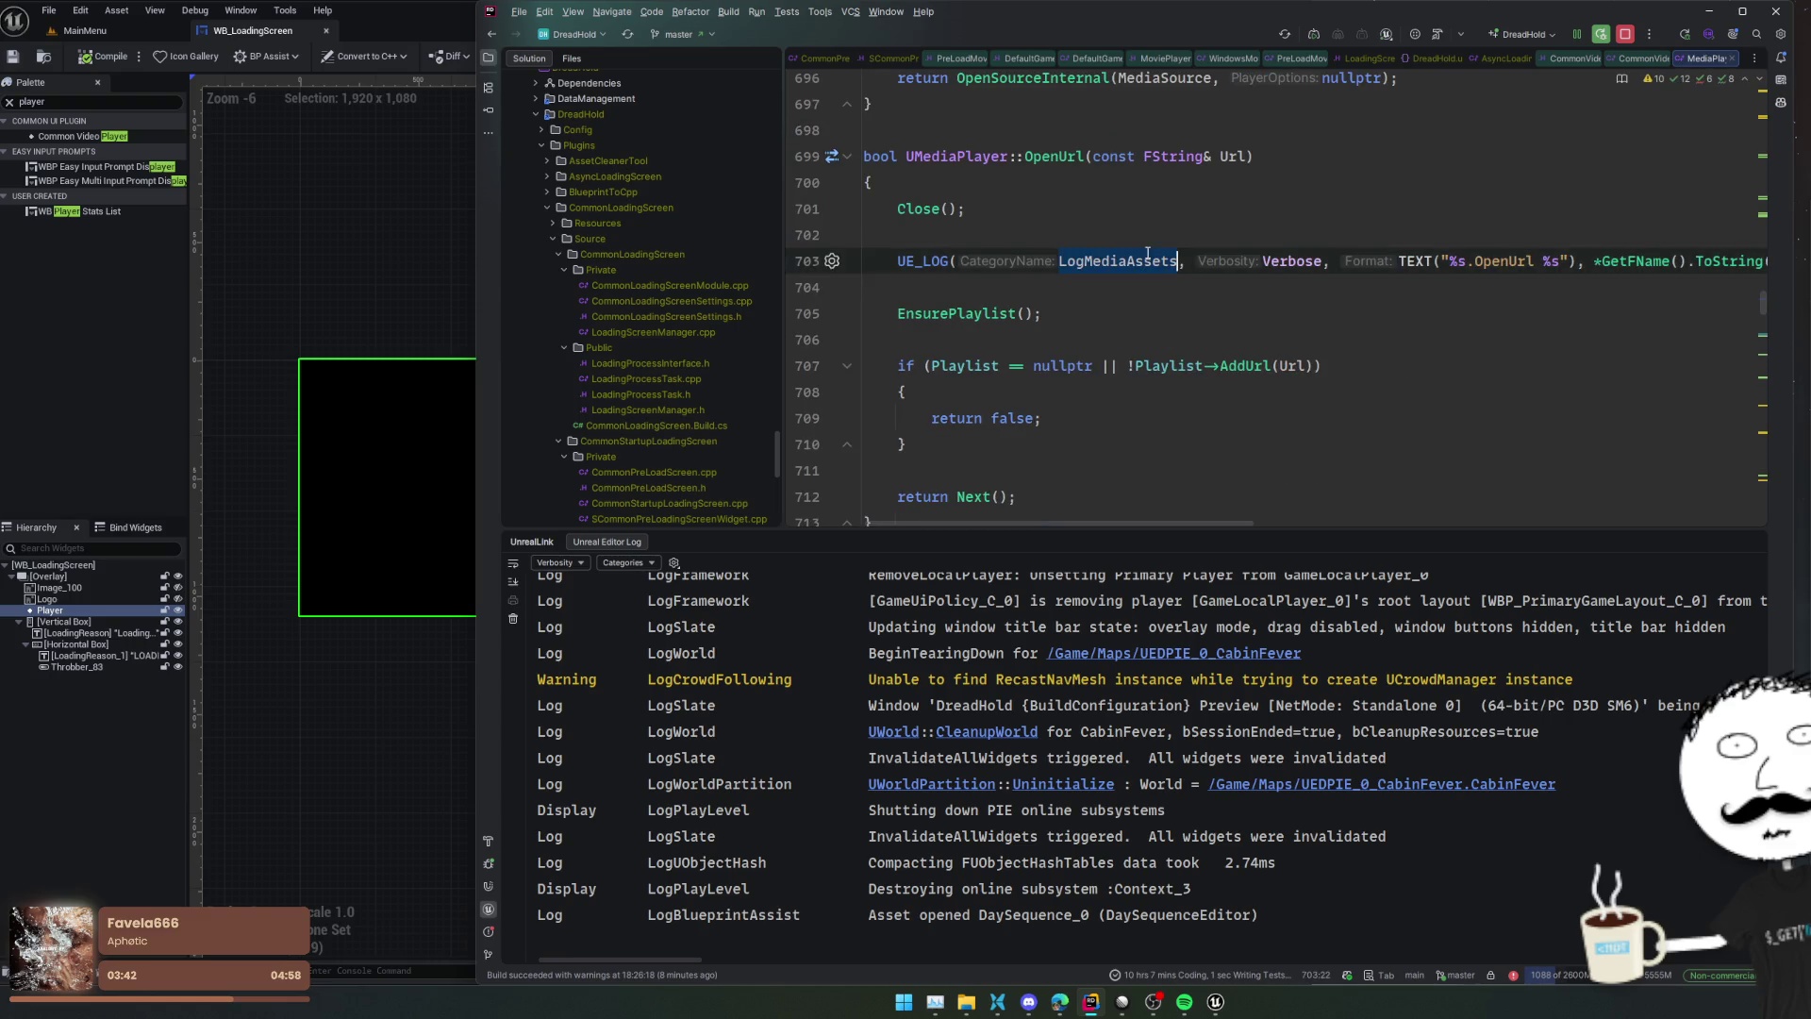
{"action": "scroll", "coordinate": [1082, 374], "scroll_direction": "down", "scroll_amount": 10}
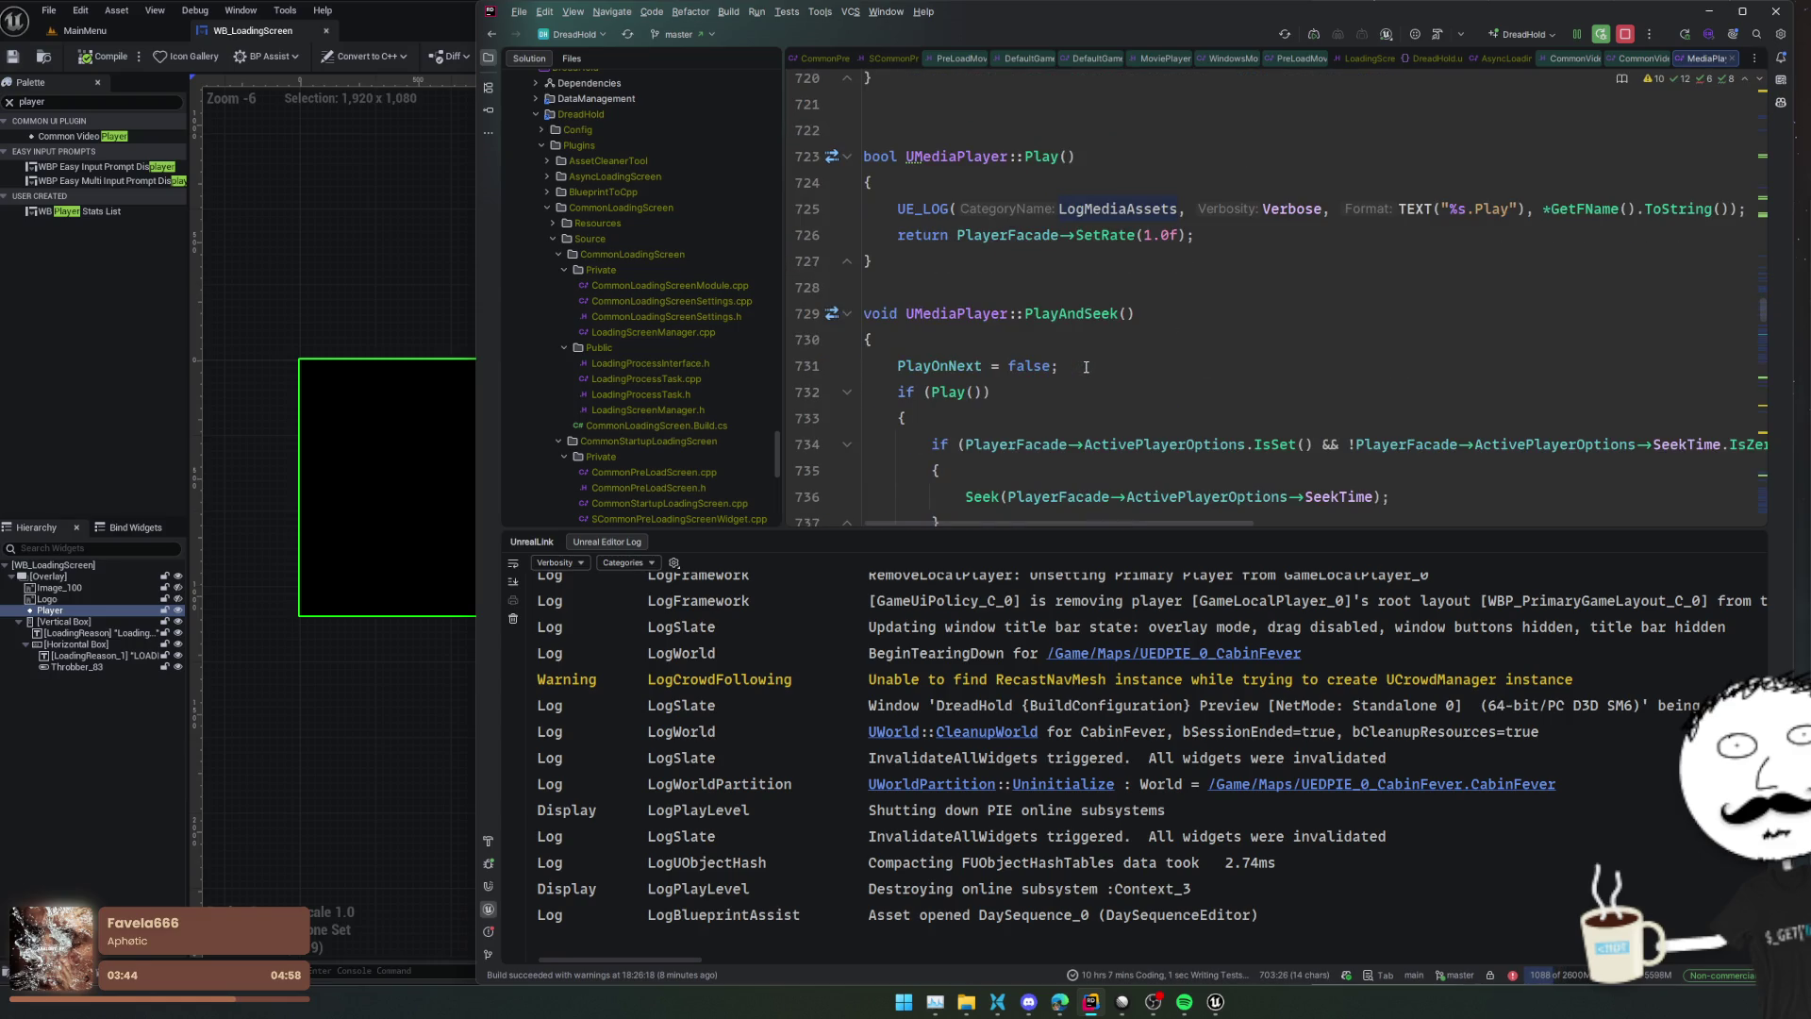
{"action": "scroll", "coordinate": [1087, 366], "scroll_direction": "down", "scroll_amount": 8}
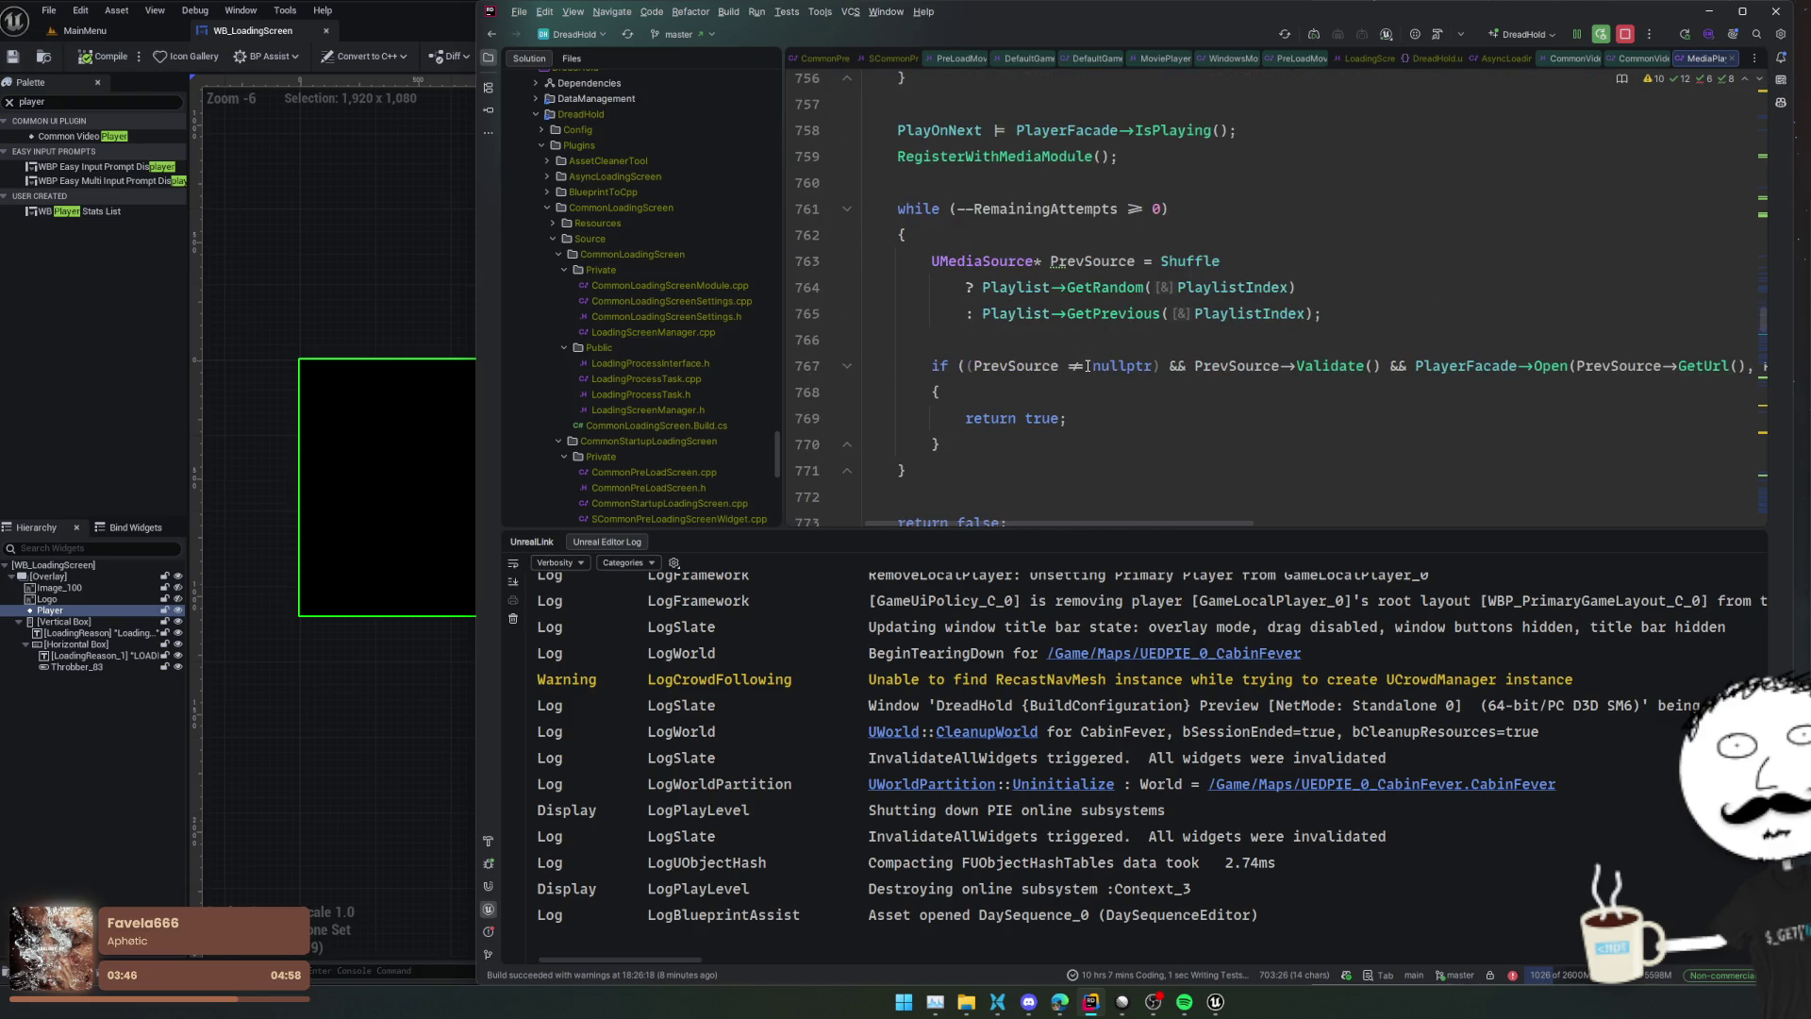
{"action": "scroll", "coordinate": [1088, 366], "scroll_direction": "down", "scroll_amount": 4}
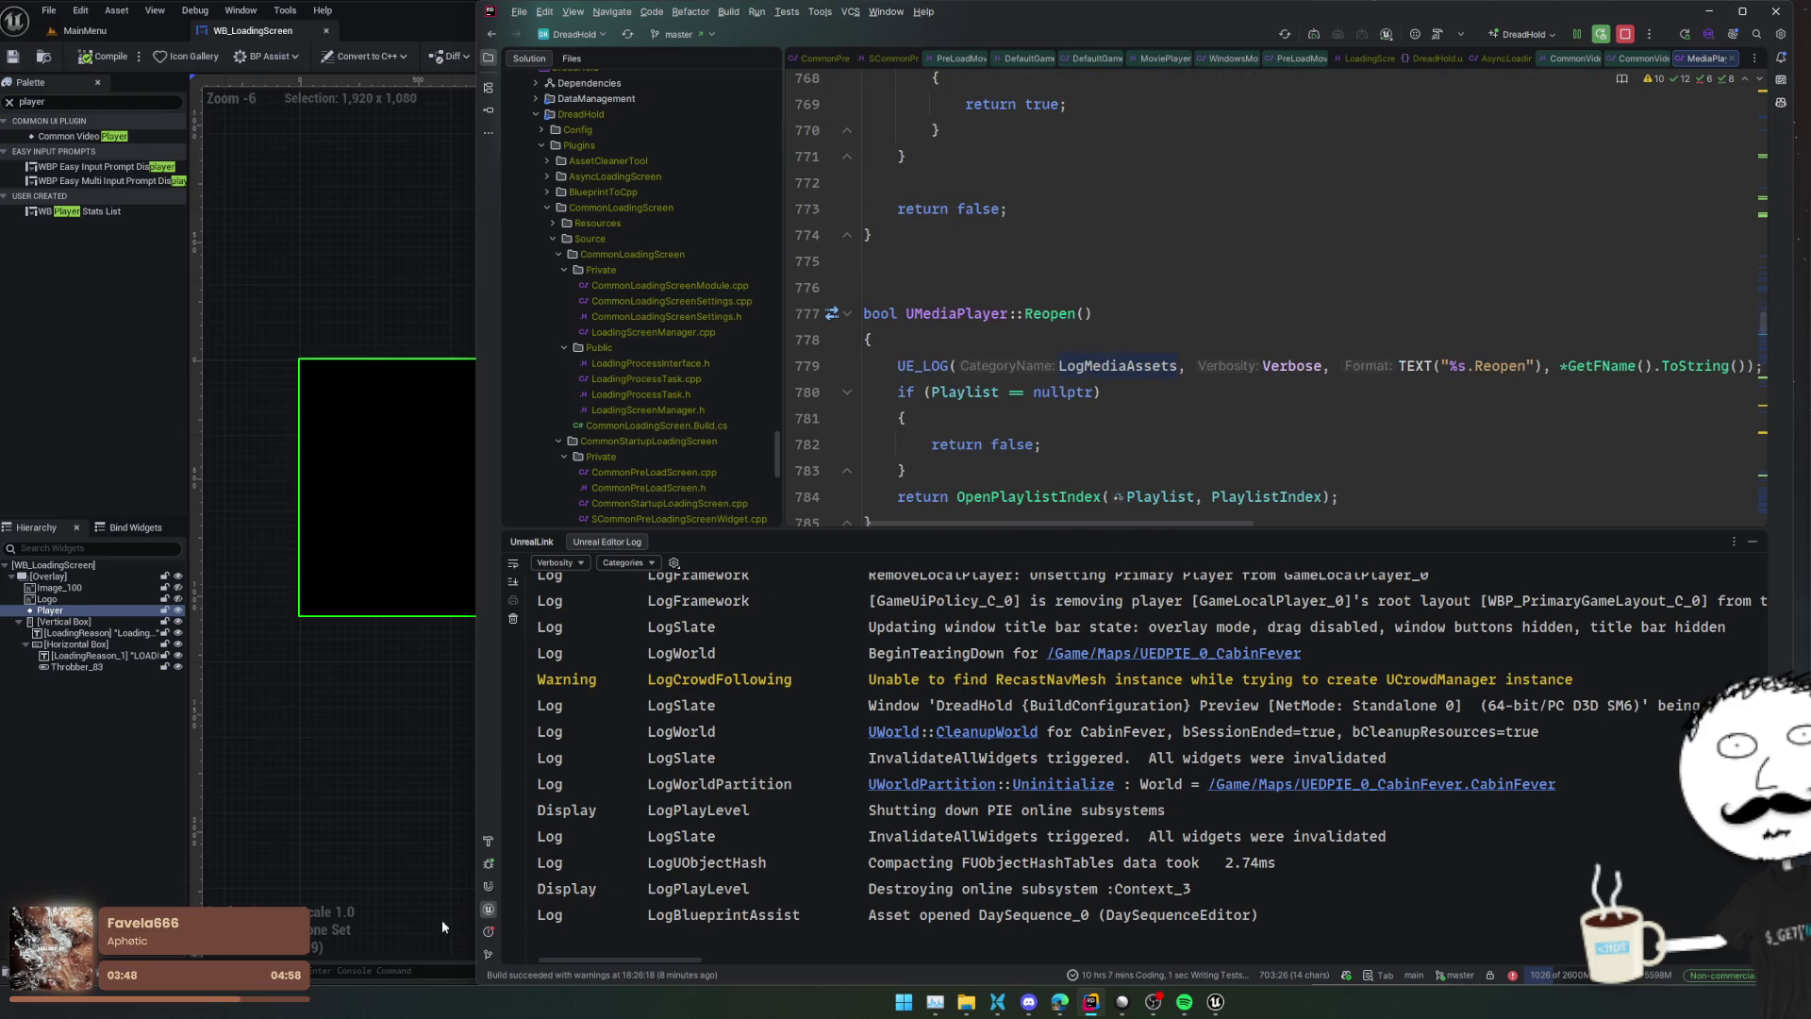
{"action": "left_click", "coordinate": [85, 30]}
Raise LogMediaAssets logging to VeryVerbose with a console command
{"action": "left_click", "coordinate": [361, 972]}
{"action": "type", "text": "ets"}
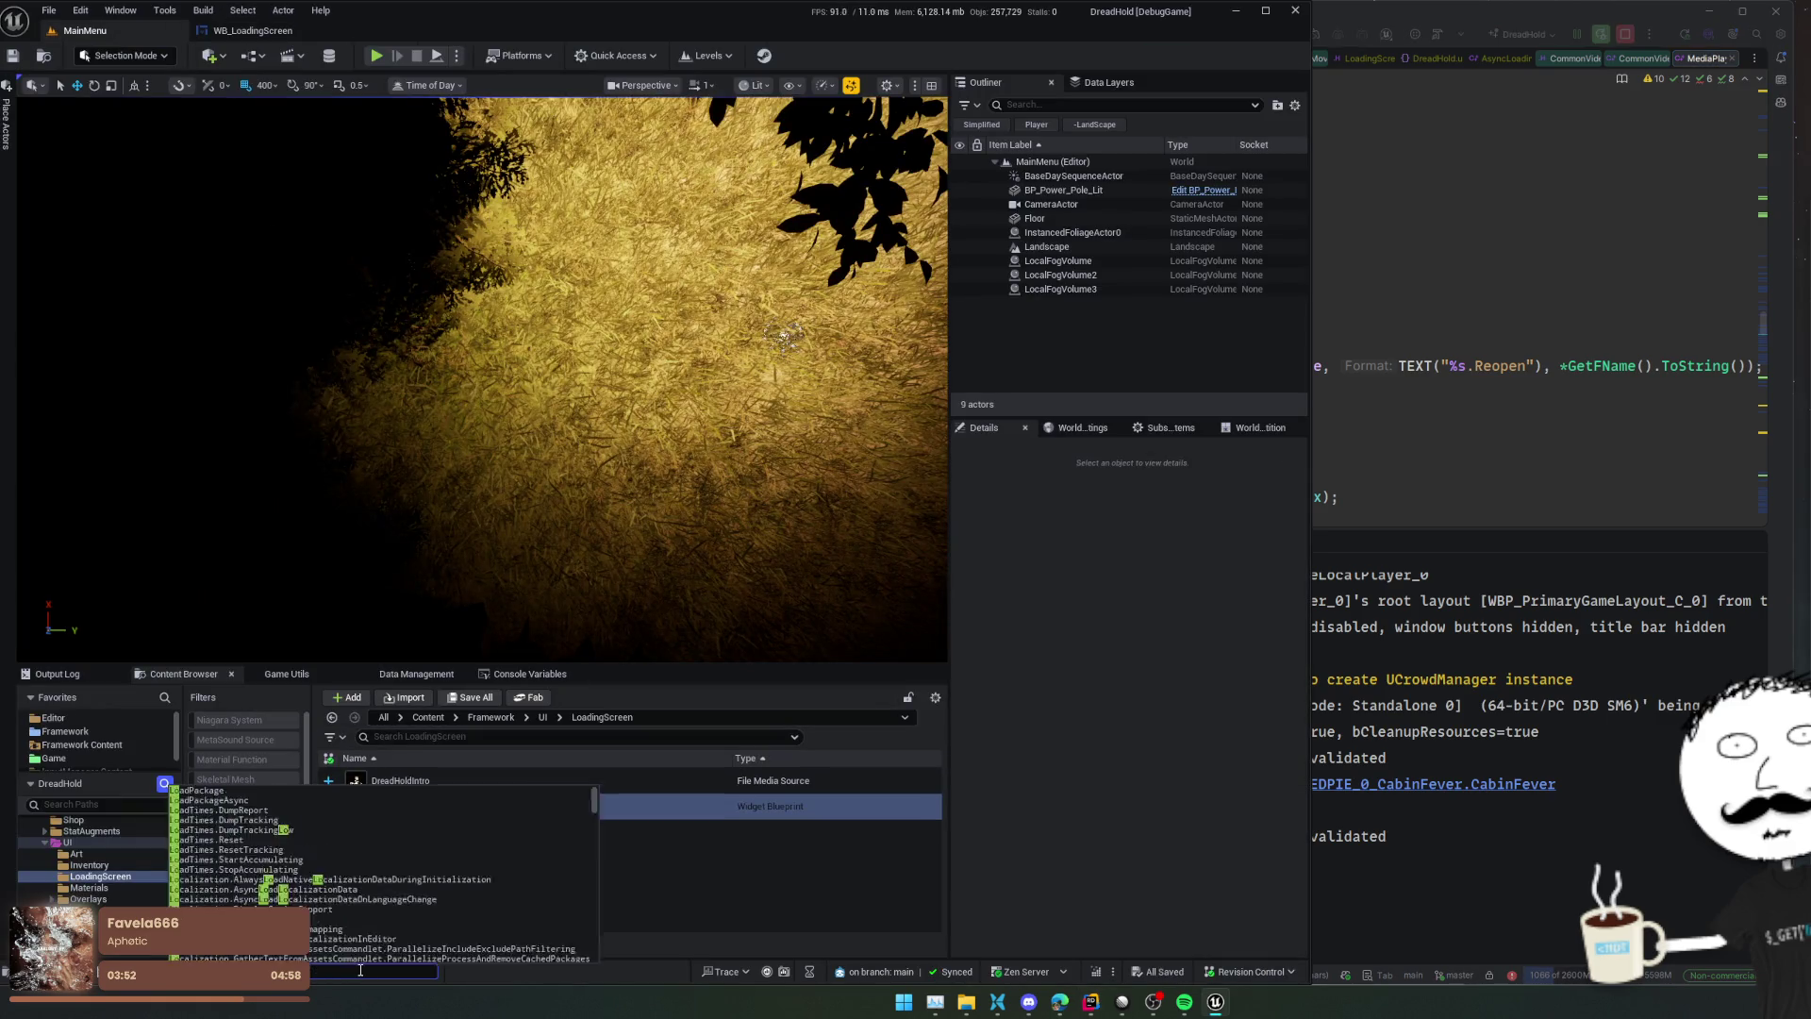
{"action": "type", "text": "ll"}
{"action": "key", "text": "Return"}
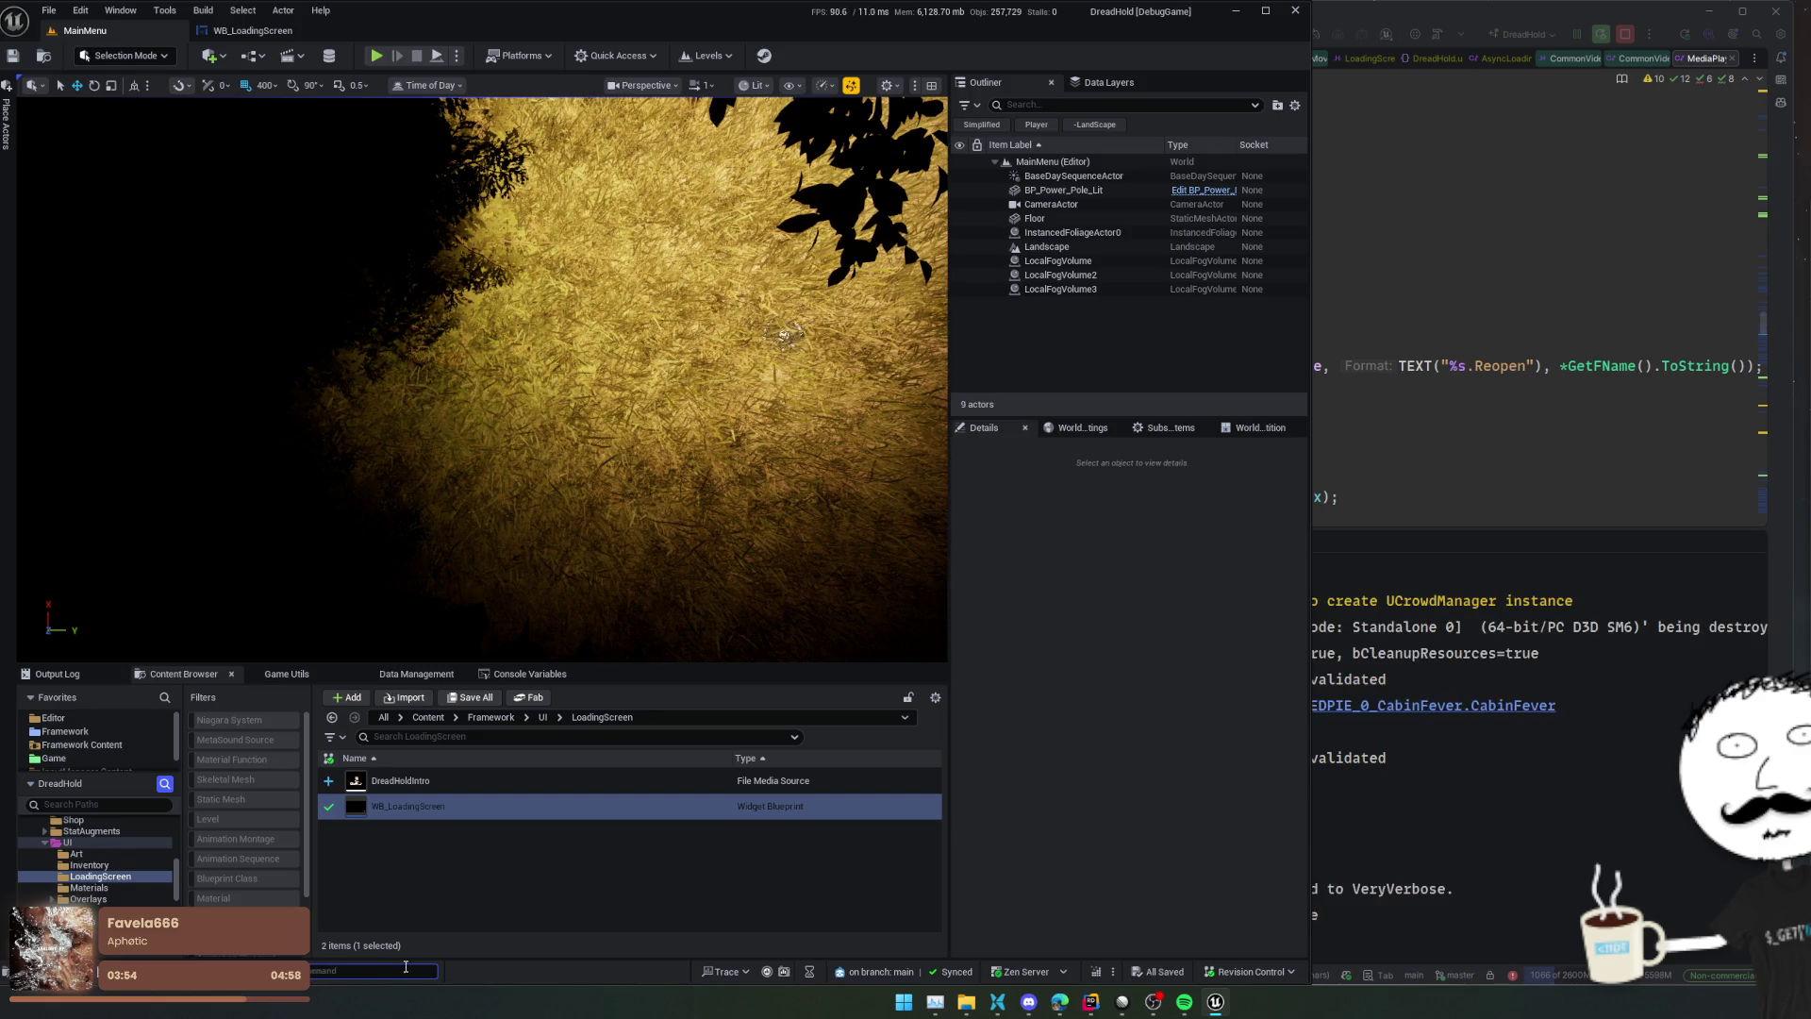
Play in editor and select Cabin Fever to load the level
{"action": "key", "text": "alt+p"}
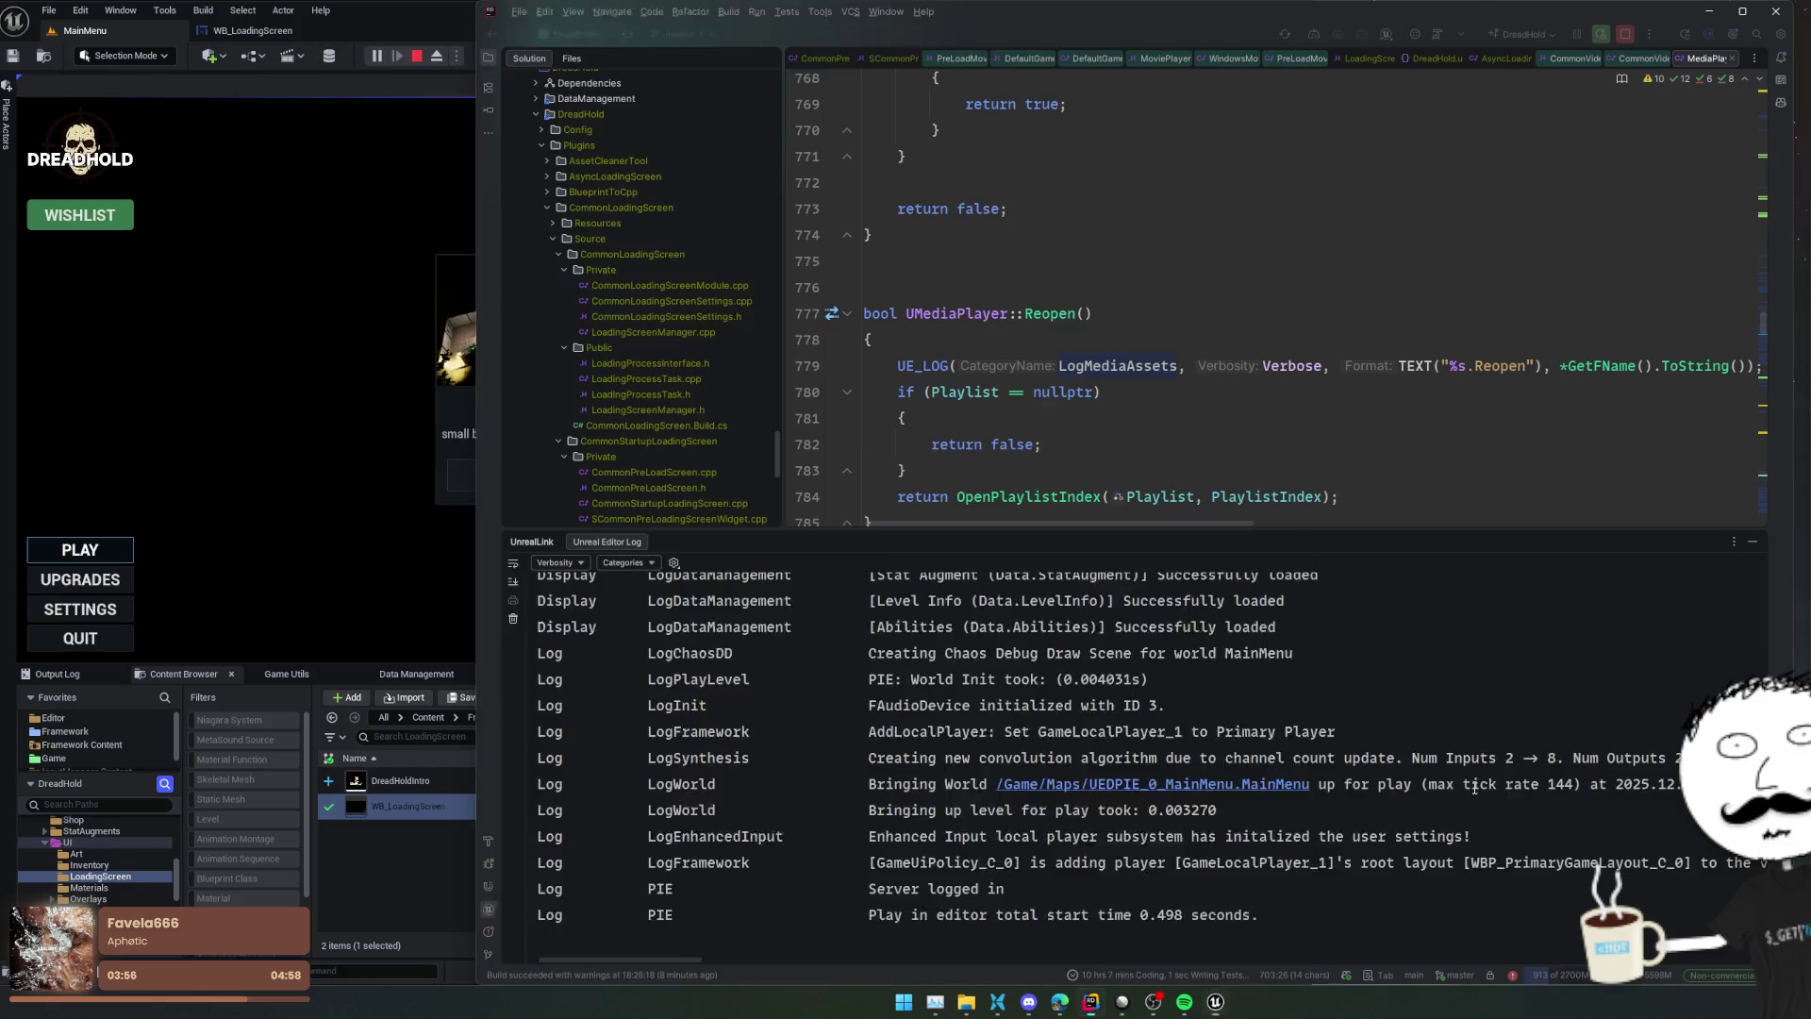
{"action": "left_click", "coordinate": [471, 536]}
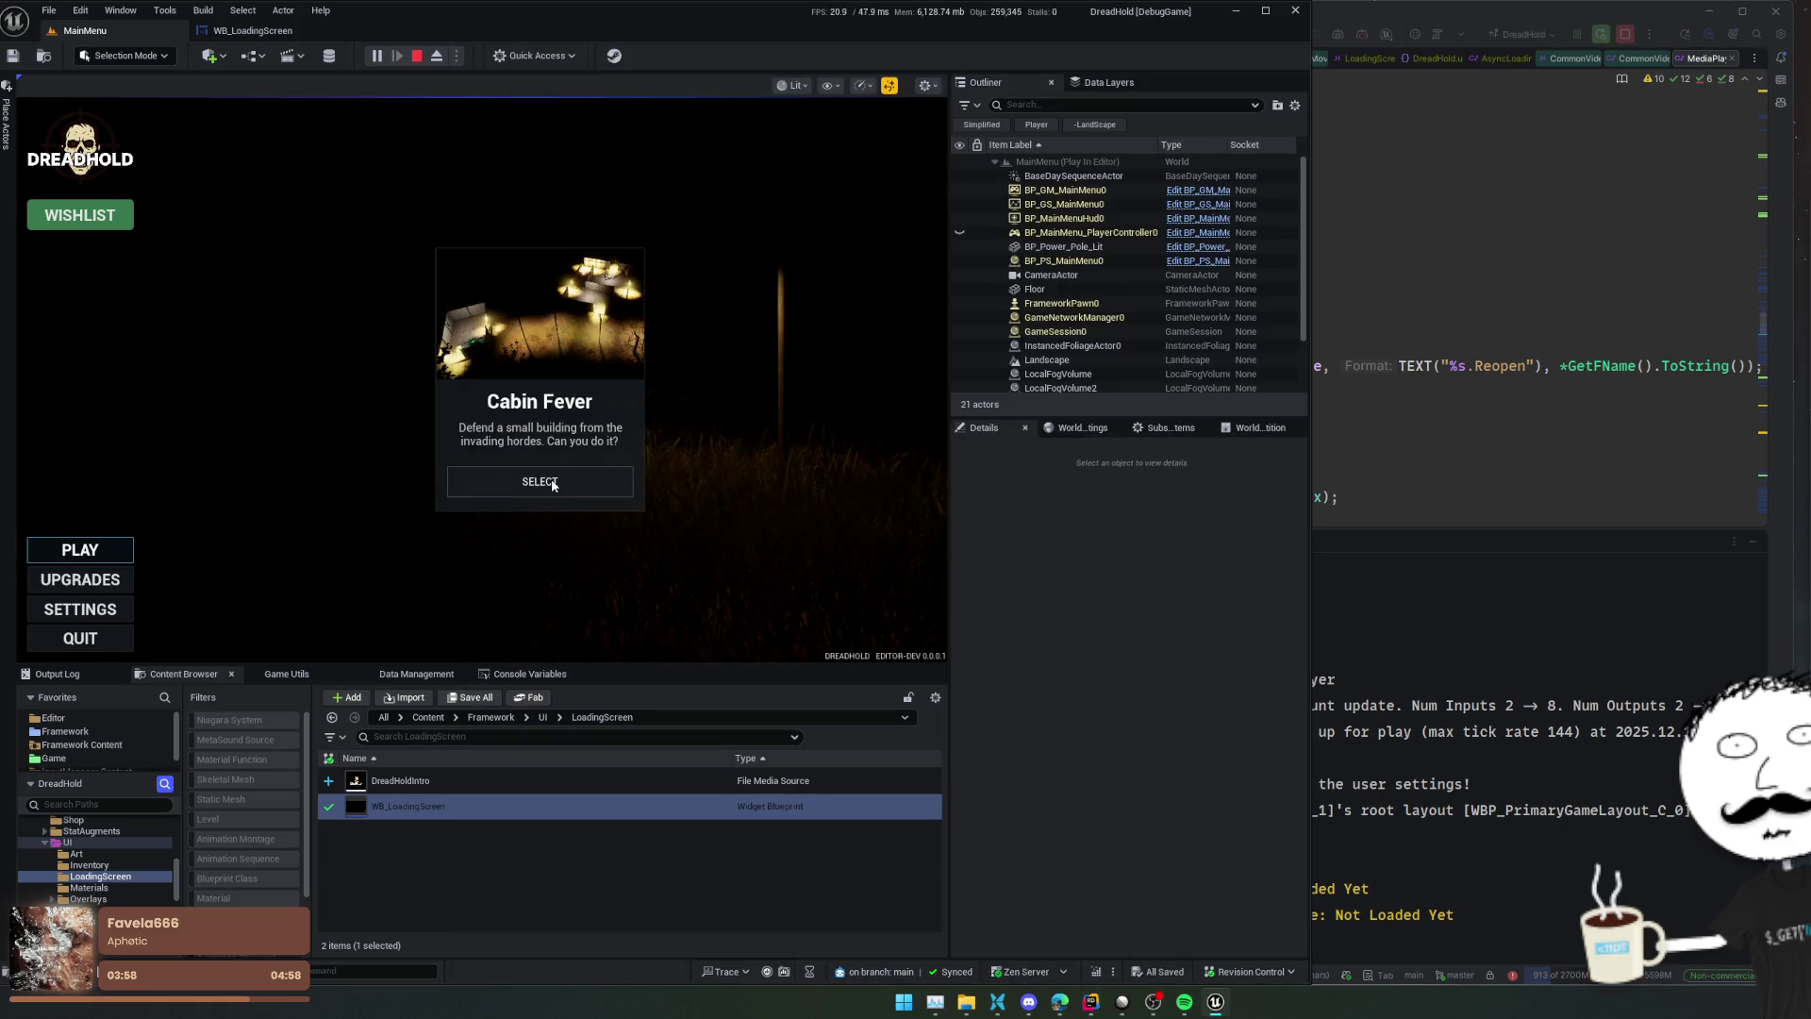
{"action": "left_click", "coordinate": [877, 598]}
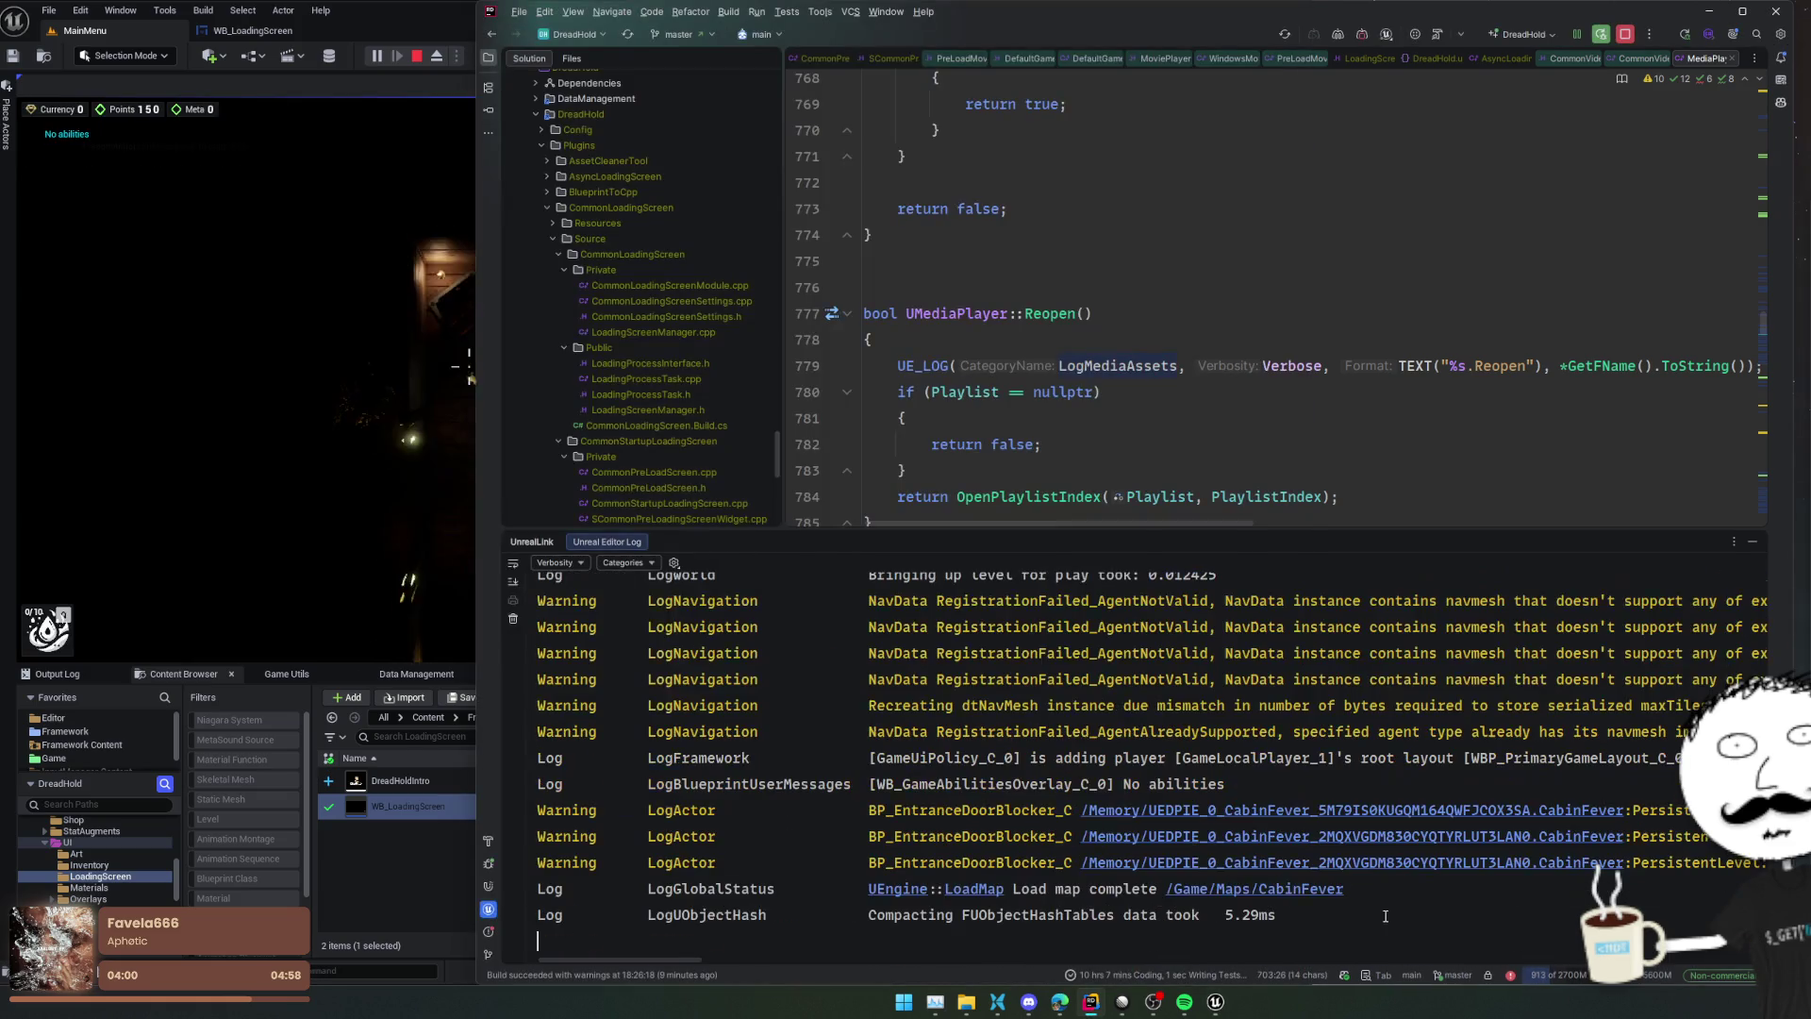
{"action": "scroll", "coordinate": [973, 809], "scroll_direction": "up", "scroll_amount": 3}
{"action": "scroll", "coordinate": [972, 807], "scroll_direction": "down", "scroll_amount": 2}
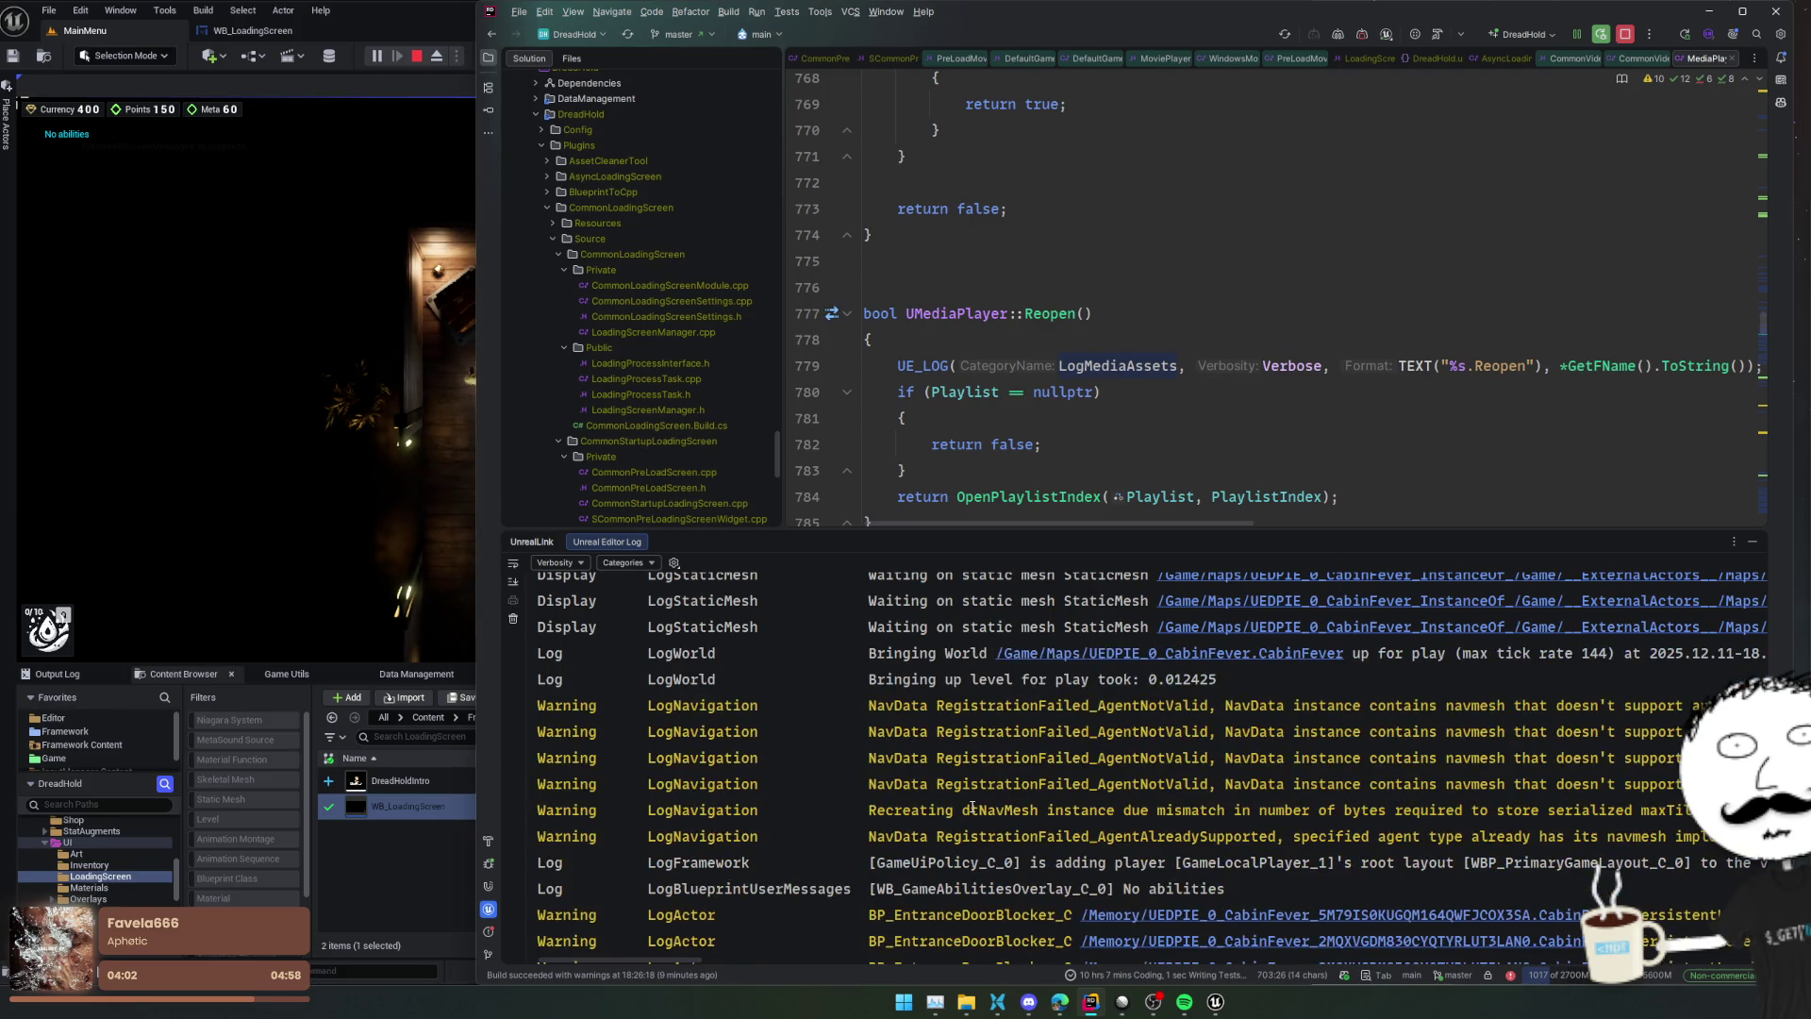
Search the editor log for LogMediaAssets and review DreadHoldIntro's open, rewind, seek and rate 1.0 entries
{"action": "key", "text": "ctrl+f"}
{"action": "type", "text": "LogMediaAssets"}
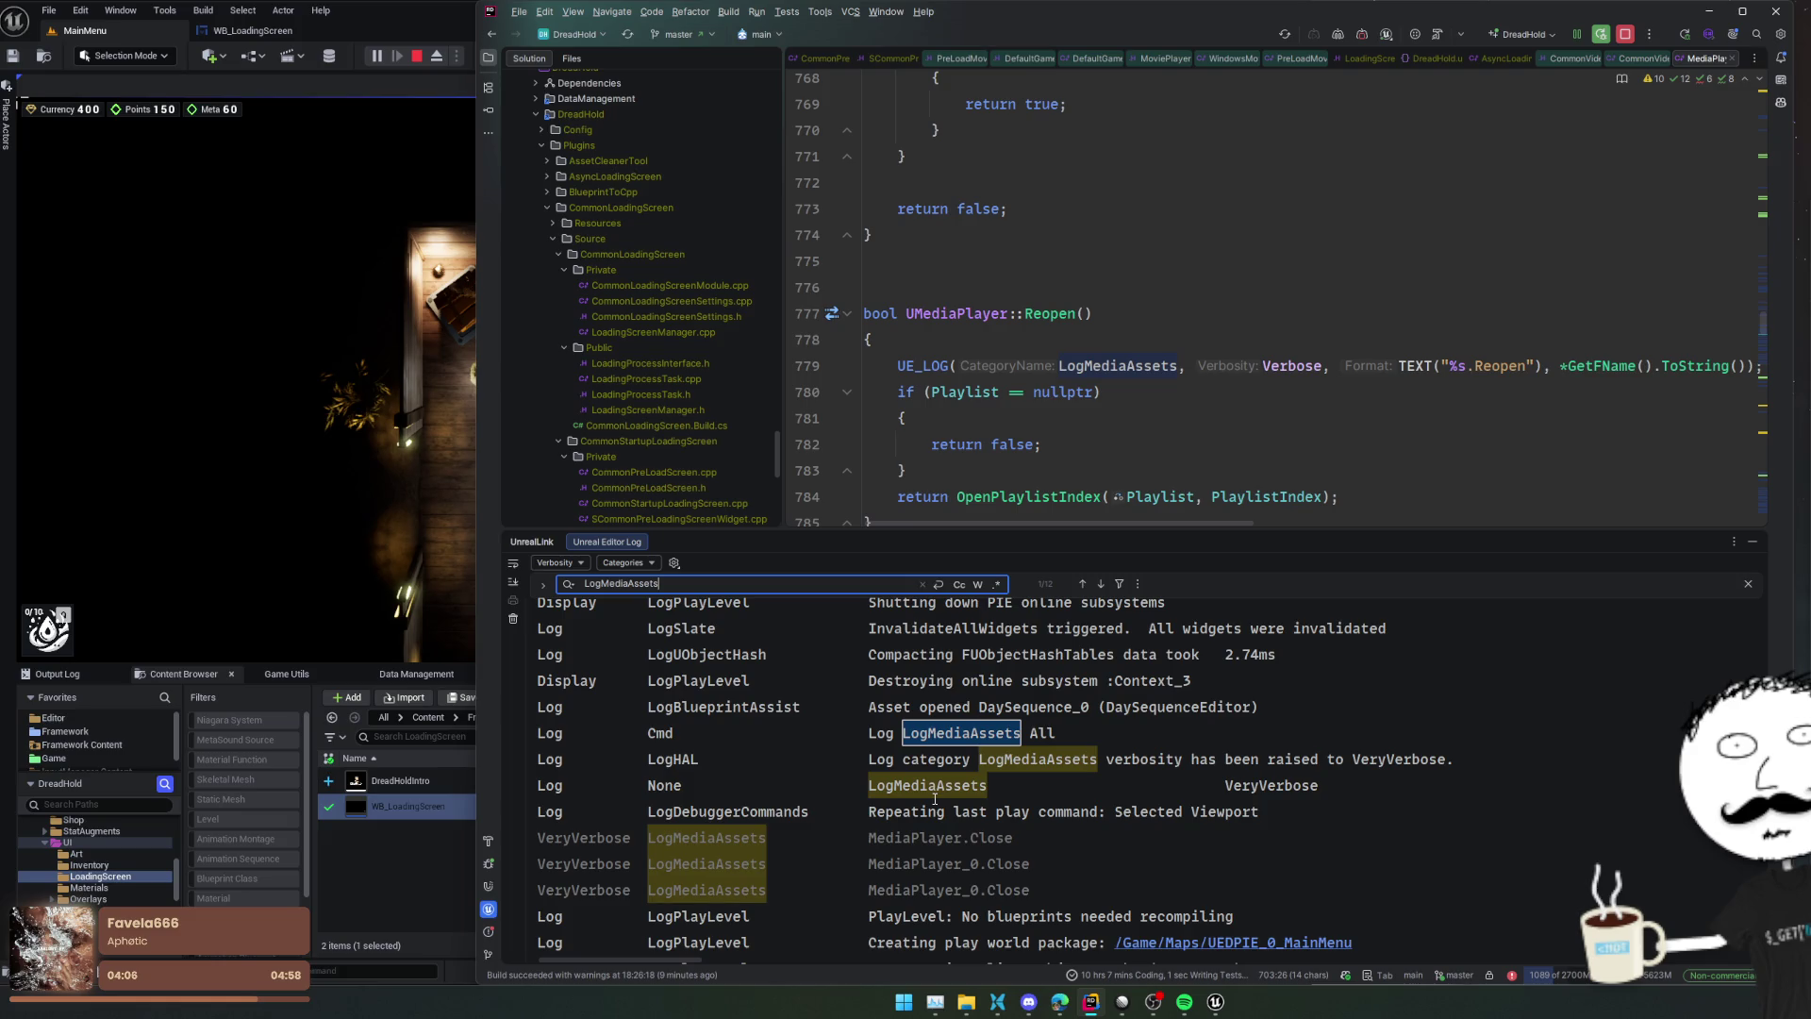
{"action": "key", "text": "Return"}
{"action": "key", "text": "Return"}
{"action": "key", "text": "Return"}
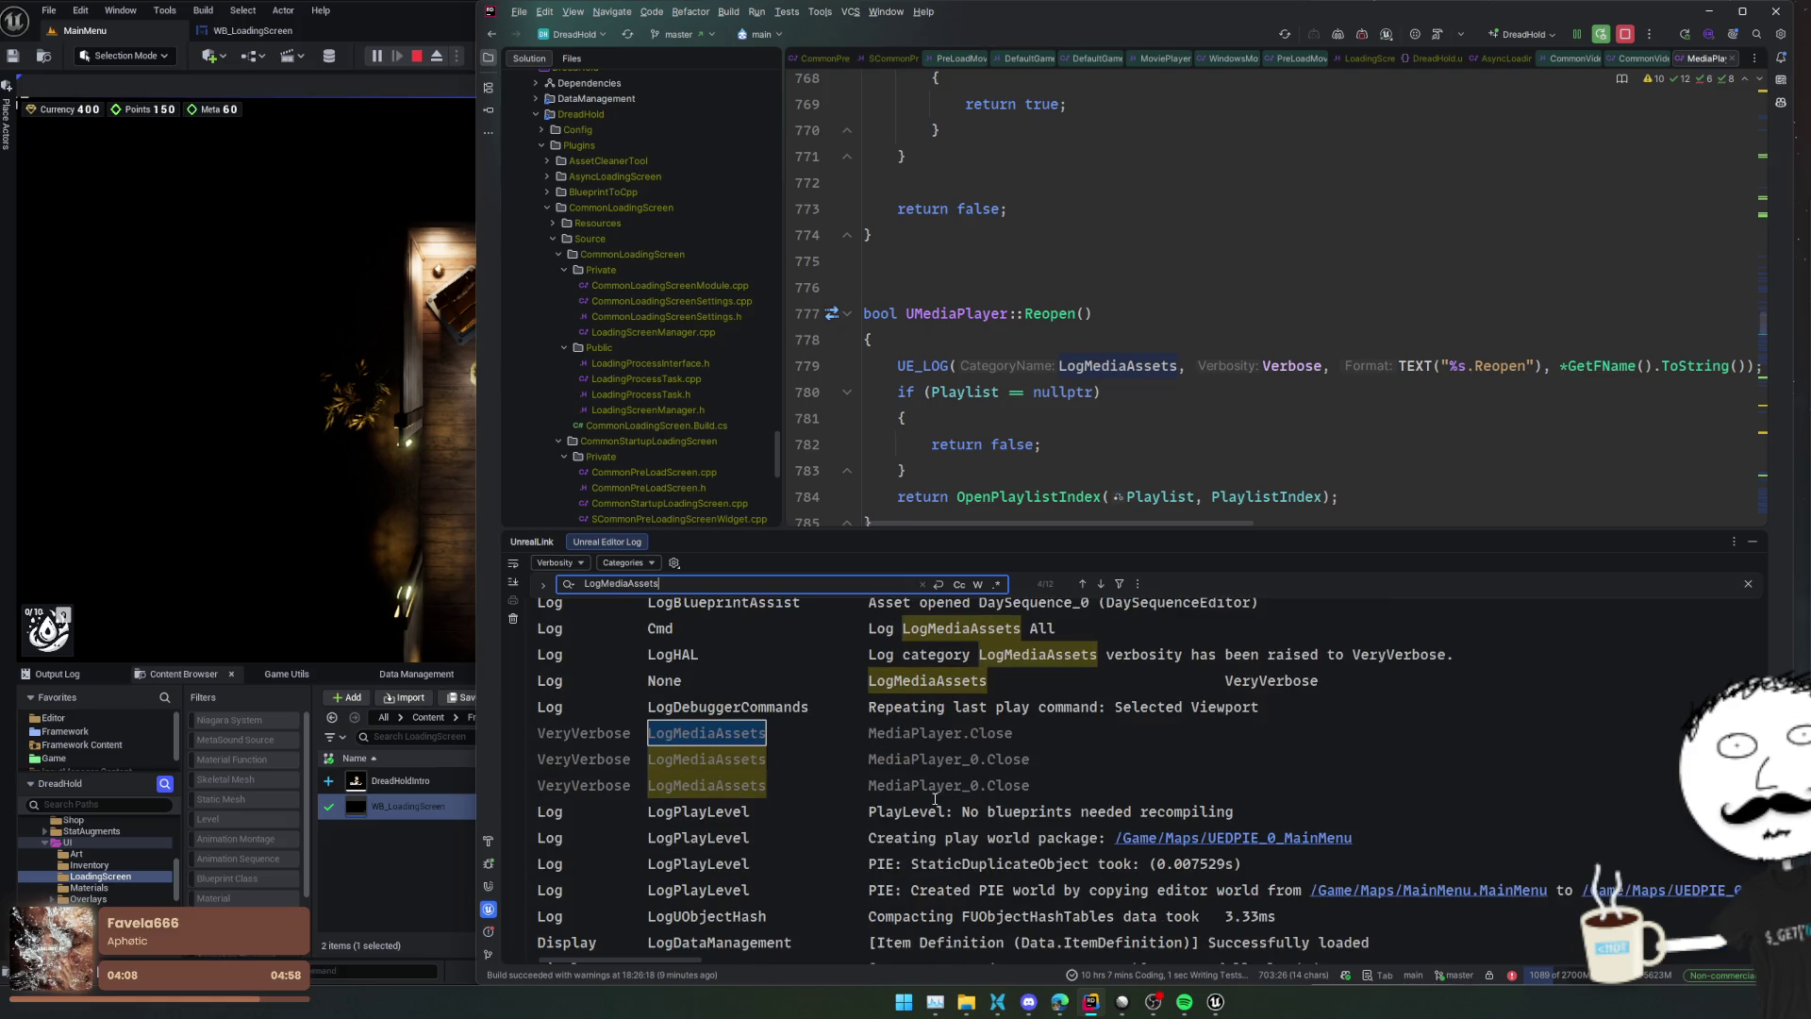
{"action": "key", "text": "Return"}
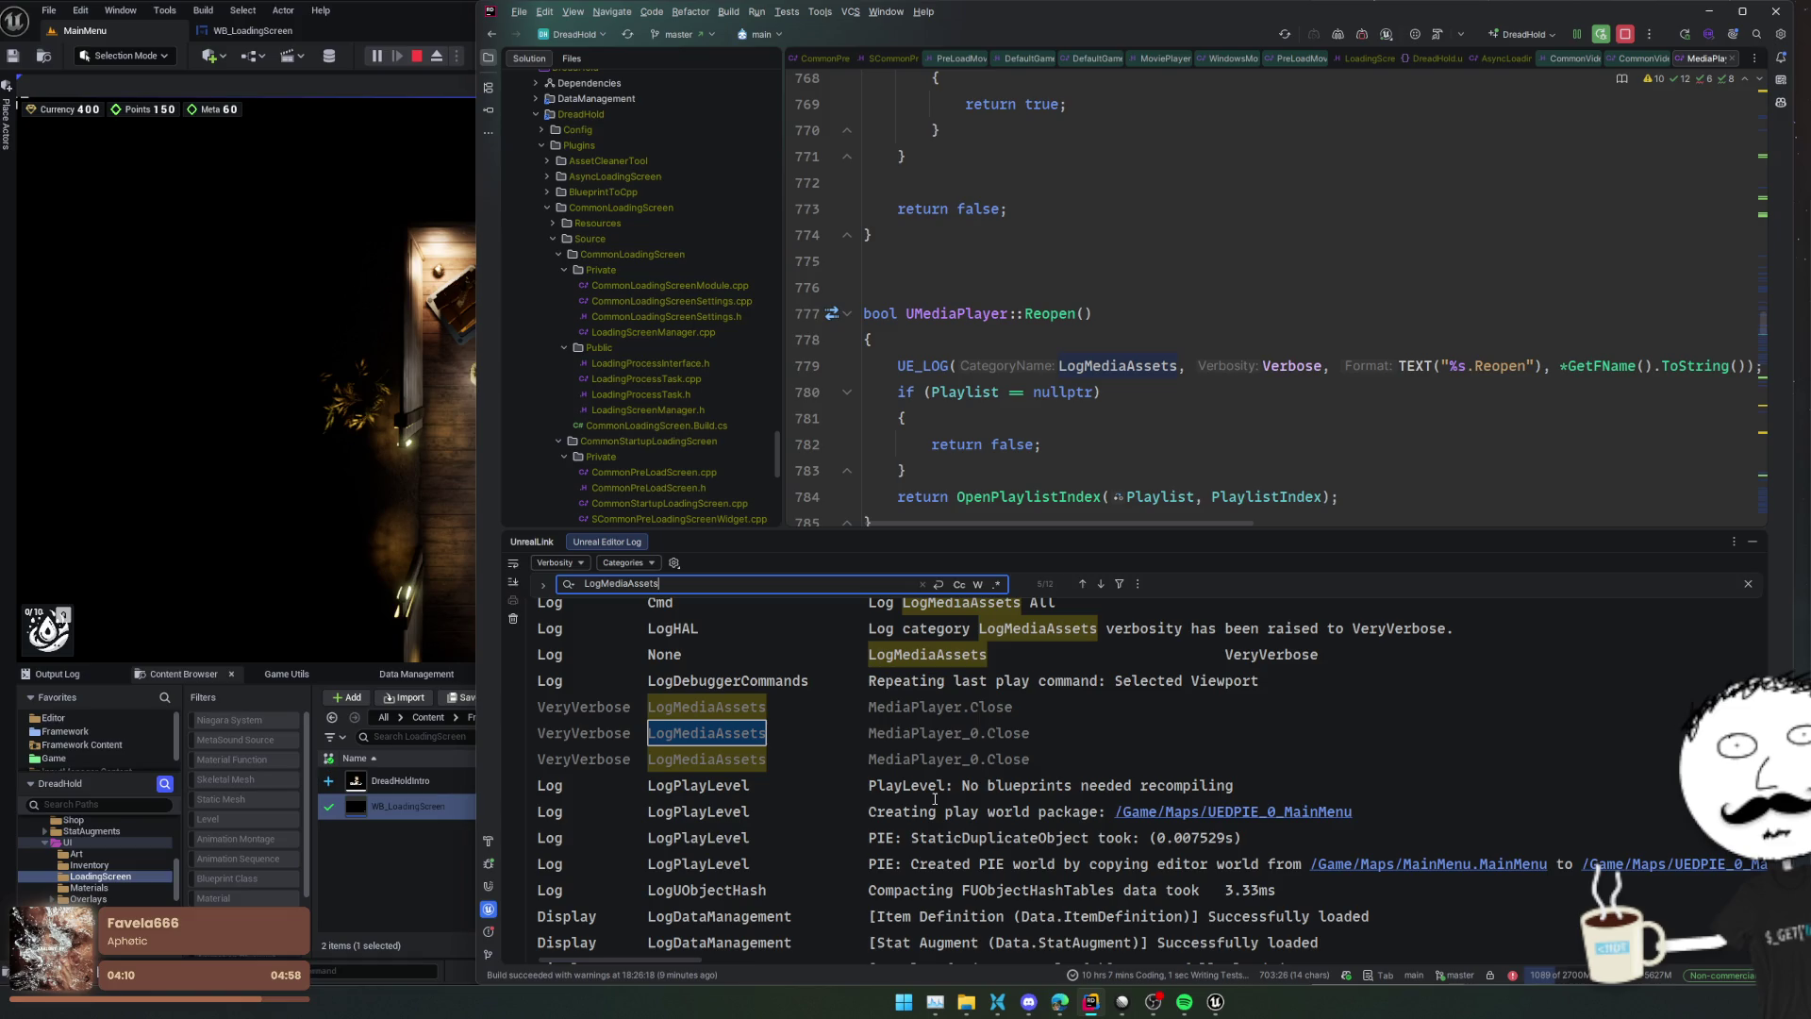
{"action": "key", "text": "Return"}
{"action": "key", "text": "Return"}
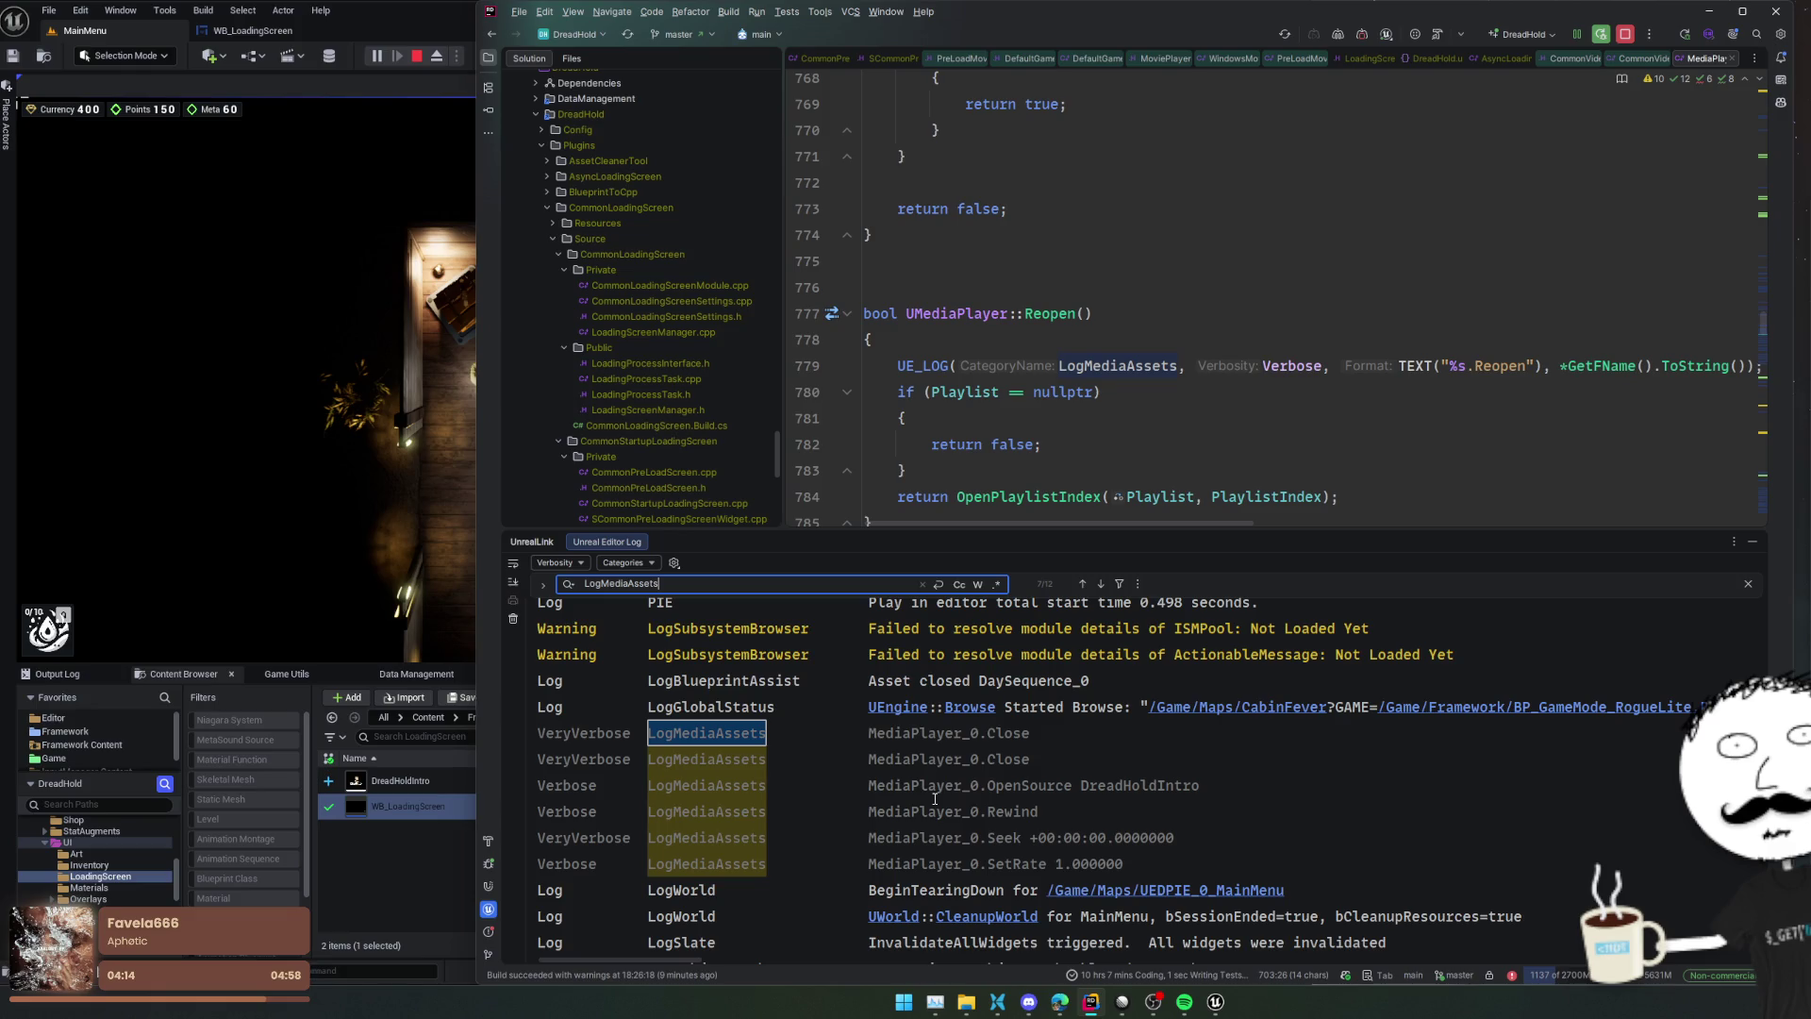
{"action": "scroll", "coordinate": [935, 773], "scroll_direction": "down", "scroll_amount": 2}
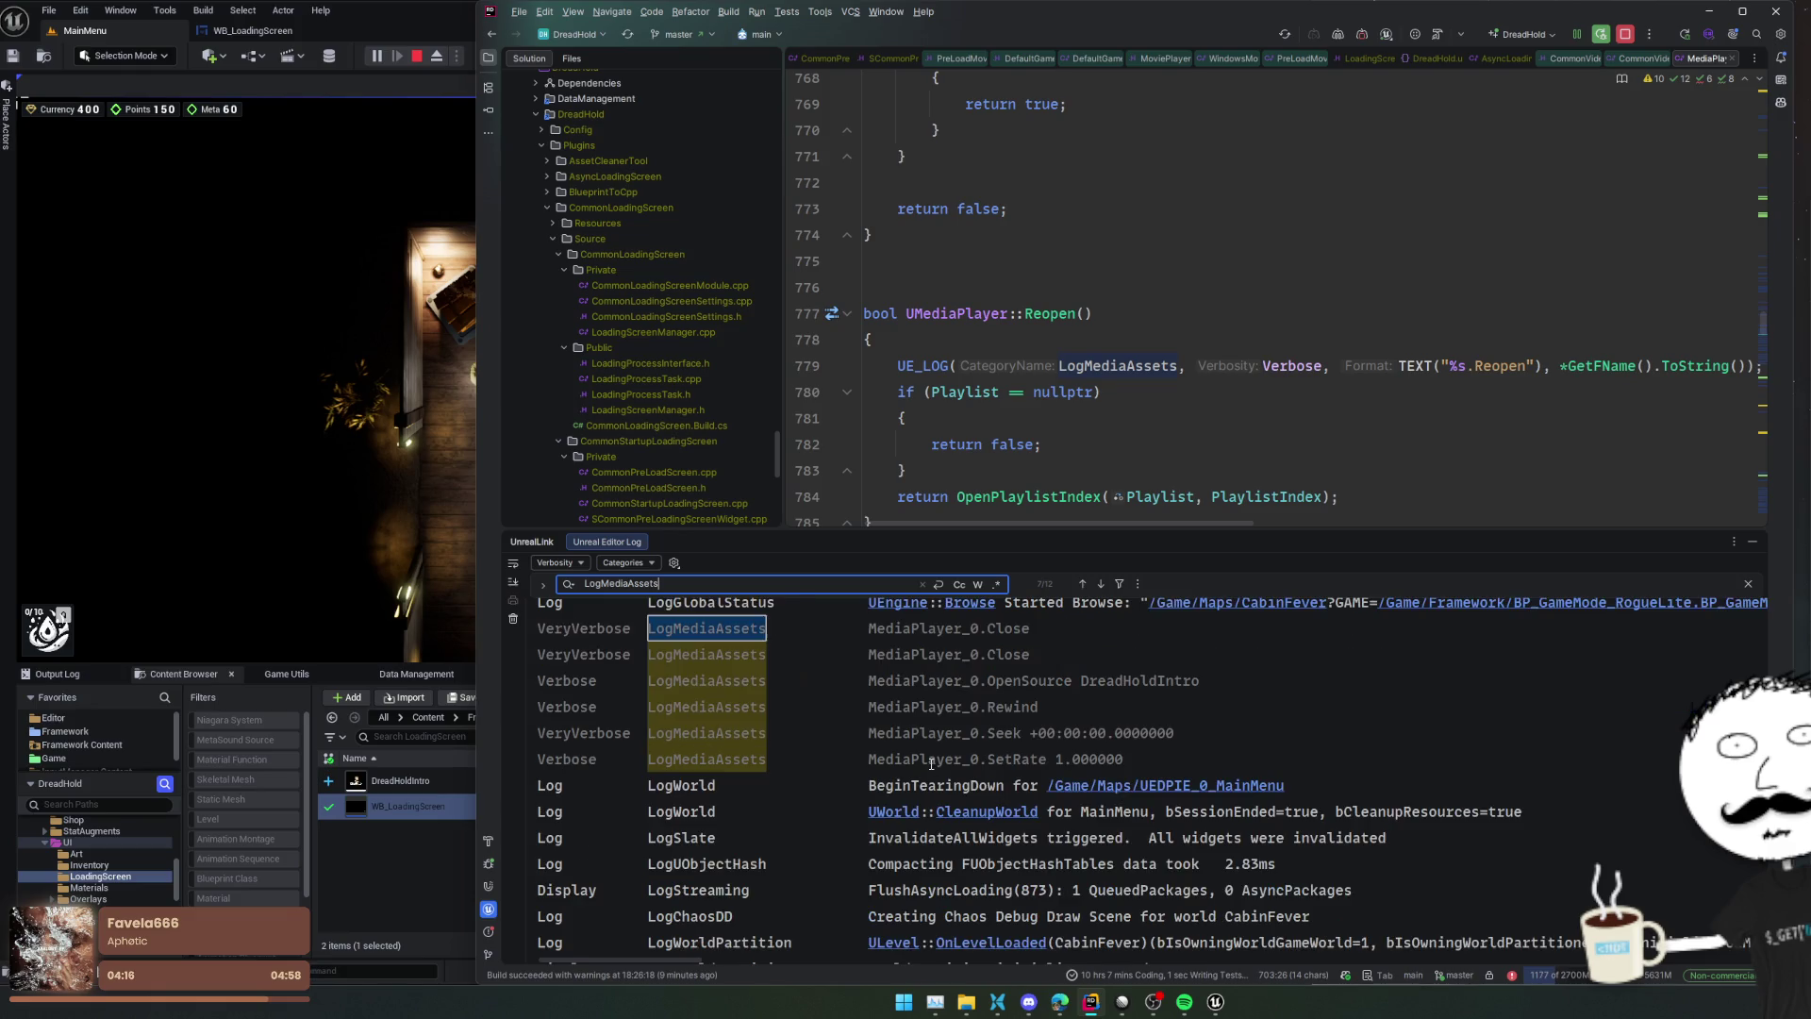
{"action": "scroll", "coordinate": [934, 766], "scroll_direction": "down", "scroll_amount": 2}
{"action": "scroll", "coordinate": [935, 766], "scroll_direction": "down", "scroll_amount": 15}
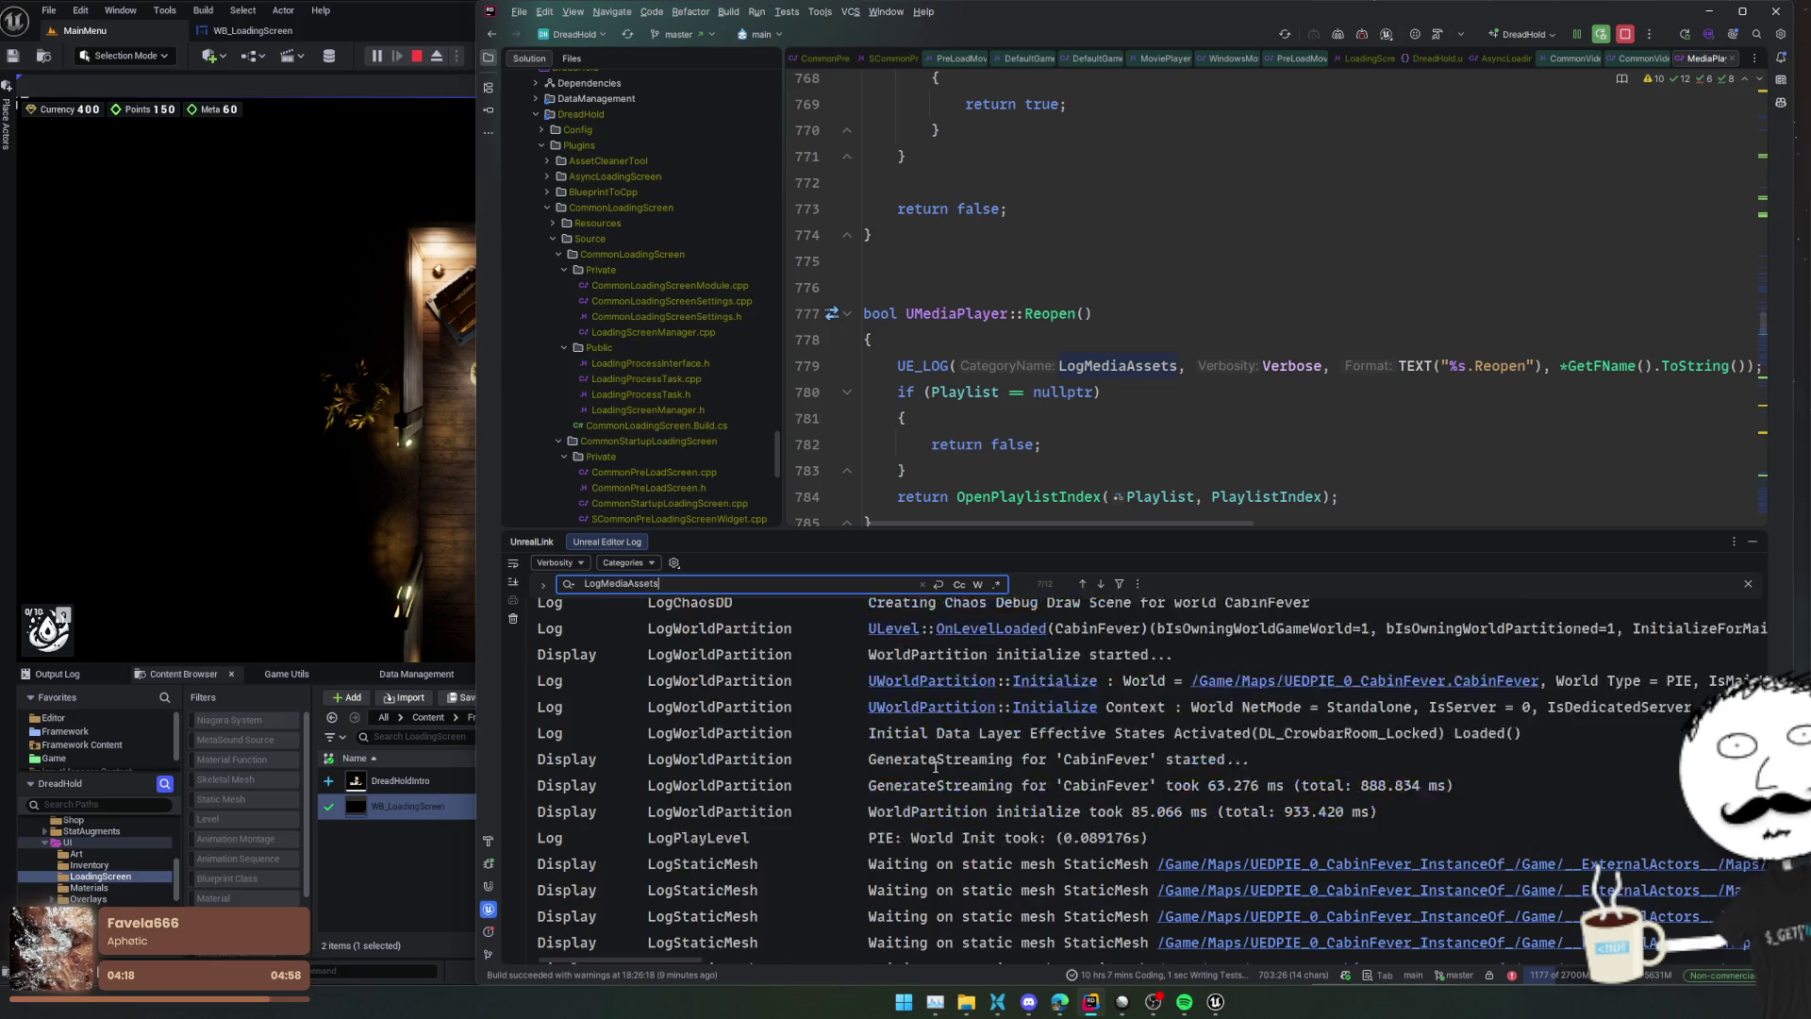
{"action": "scroll", "coordinate": [935, 766], "scroll_direction": "up", "scroll_amount": 15}
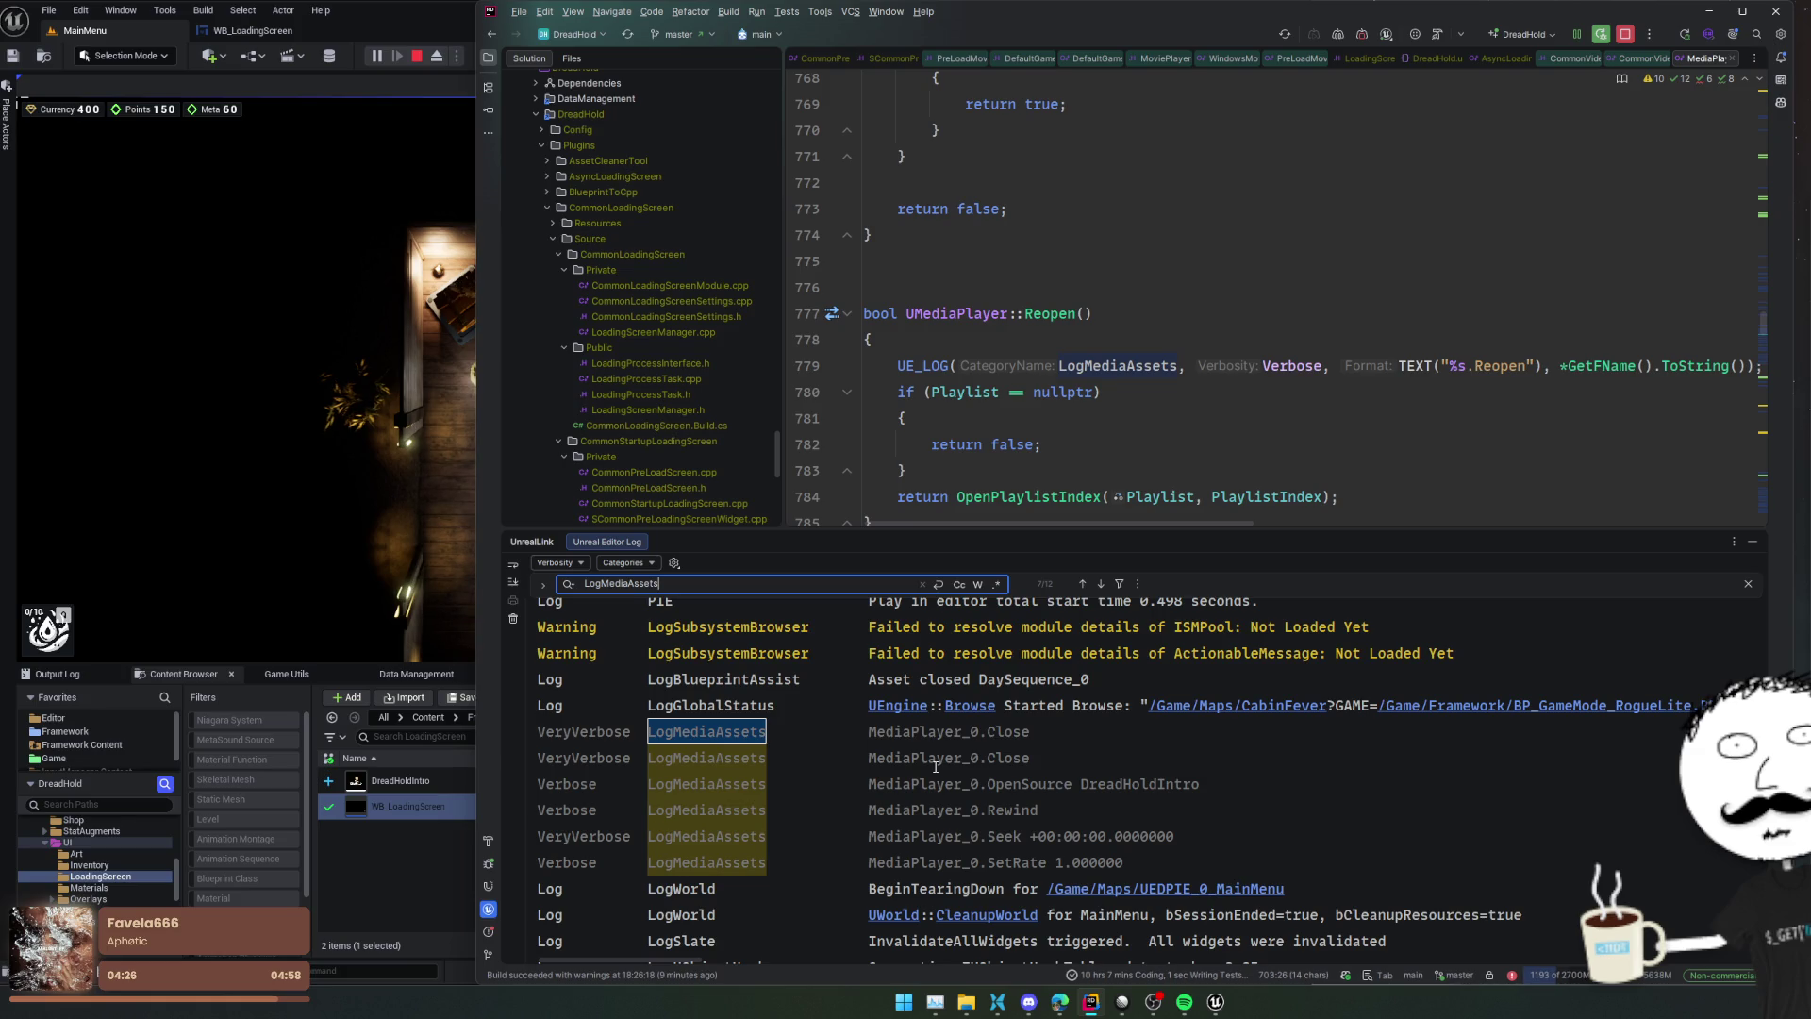
{"action": "left_click", "coordinate": [52, 9]}
Raise Hold Loading Screen Additional Secs to about 4.4, applied in editor too, then start a test run
{"action": "left_click", "coordinate": [80, 10]}
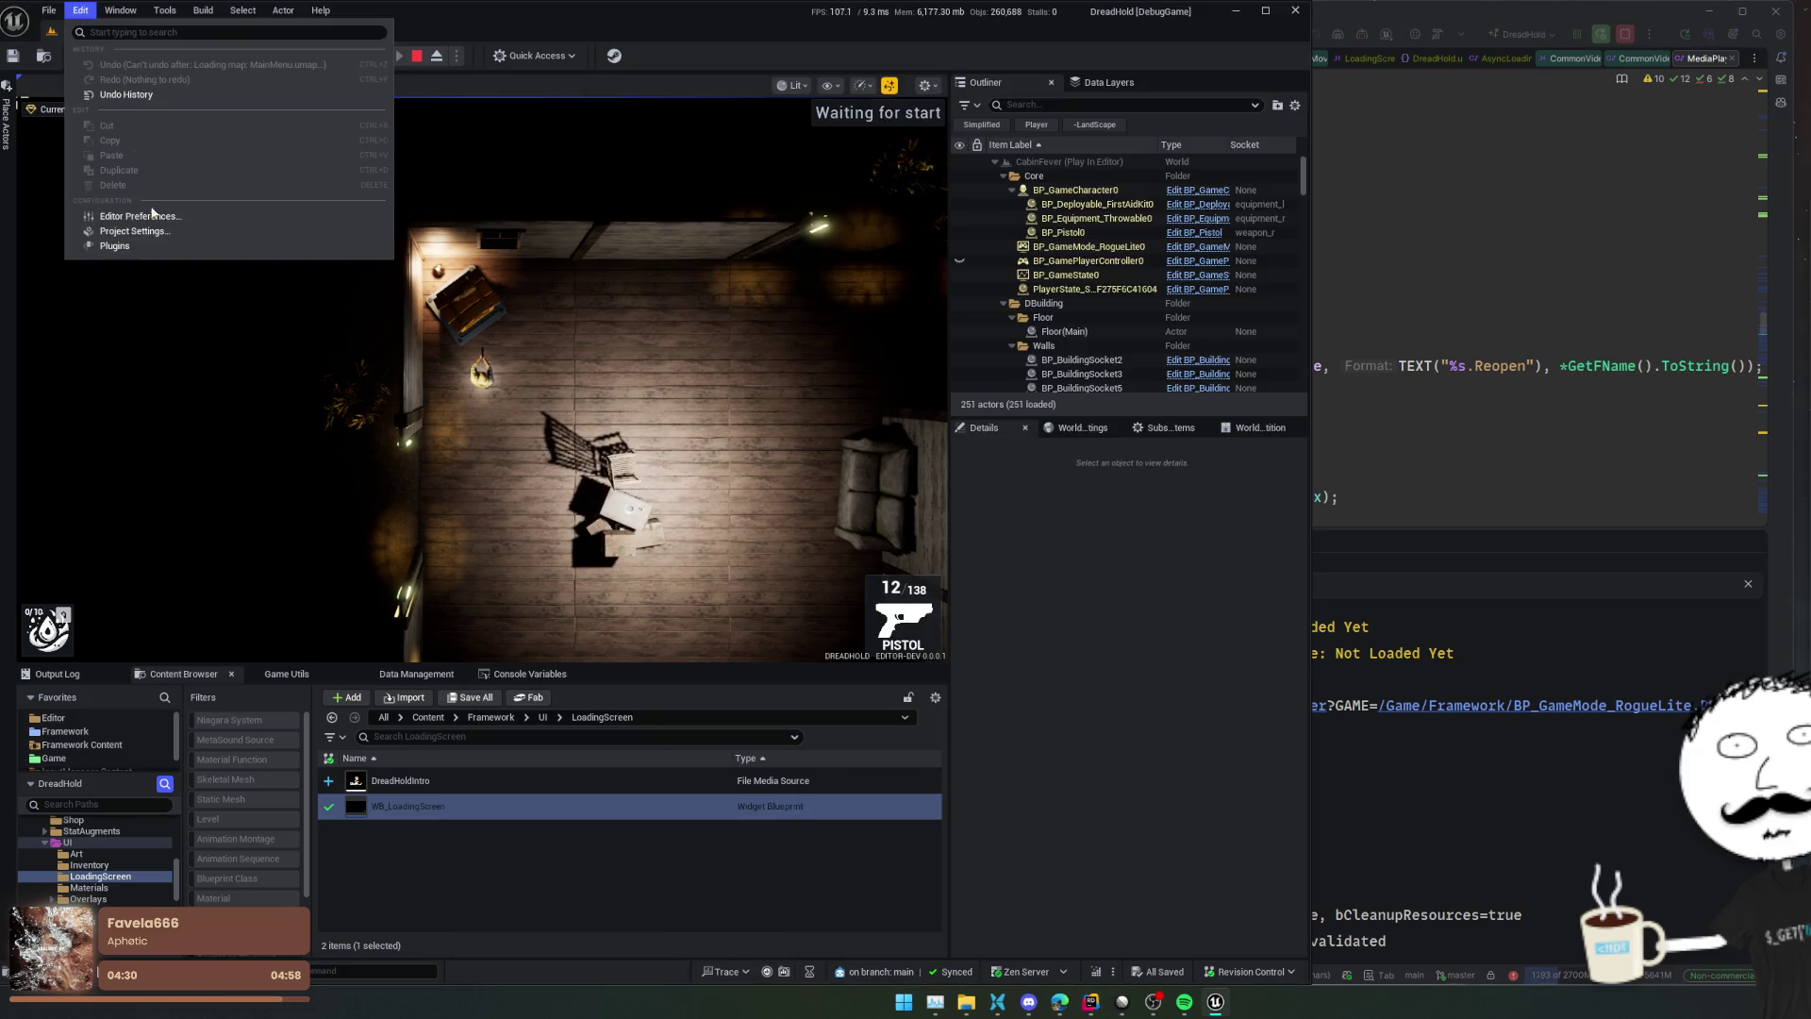
{"action": "left_click", "coordinate": [182, 230]}
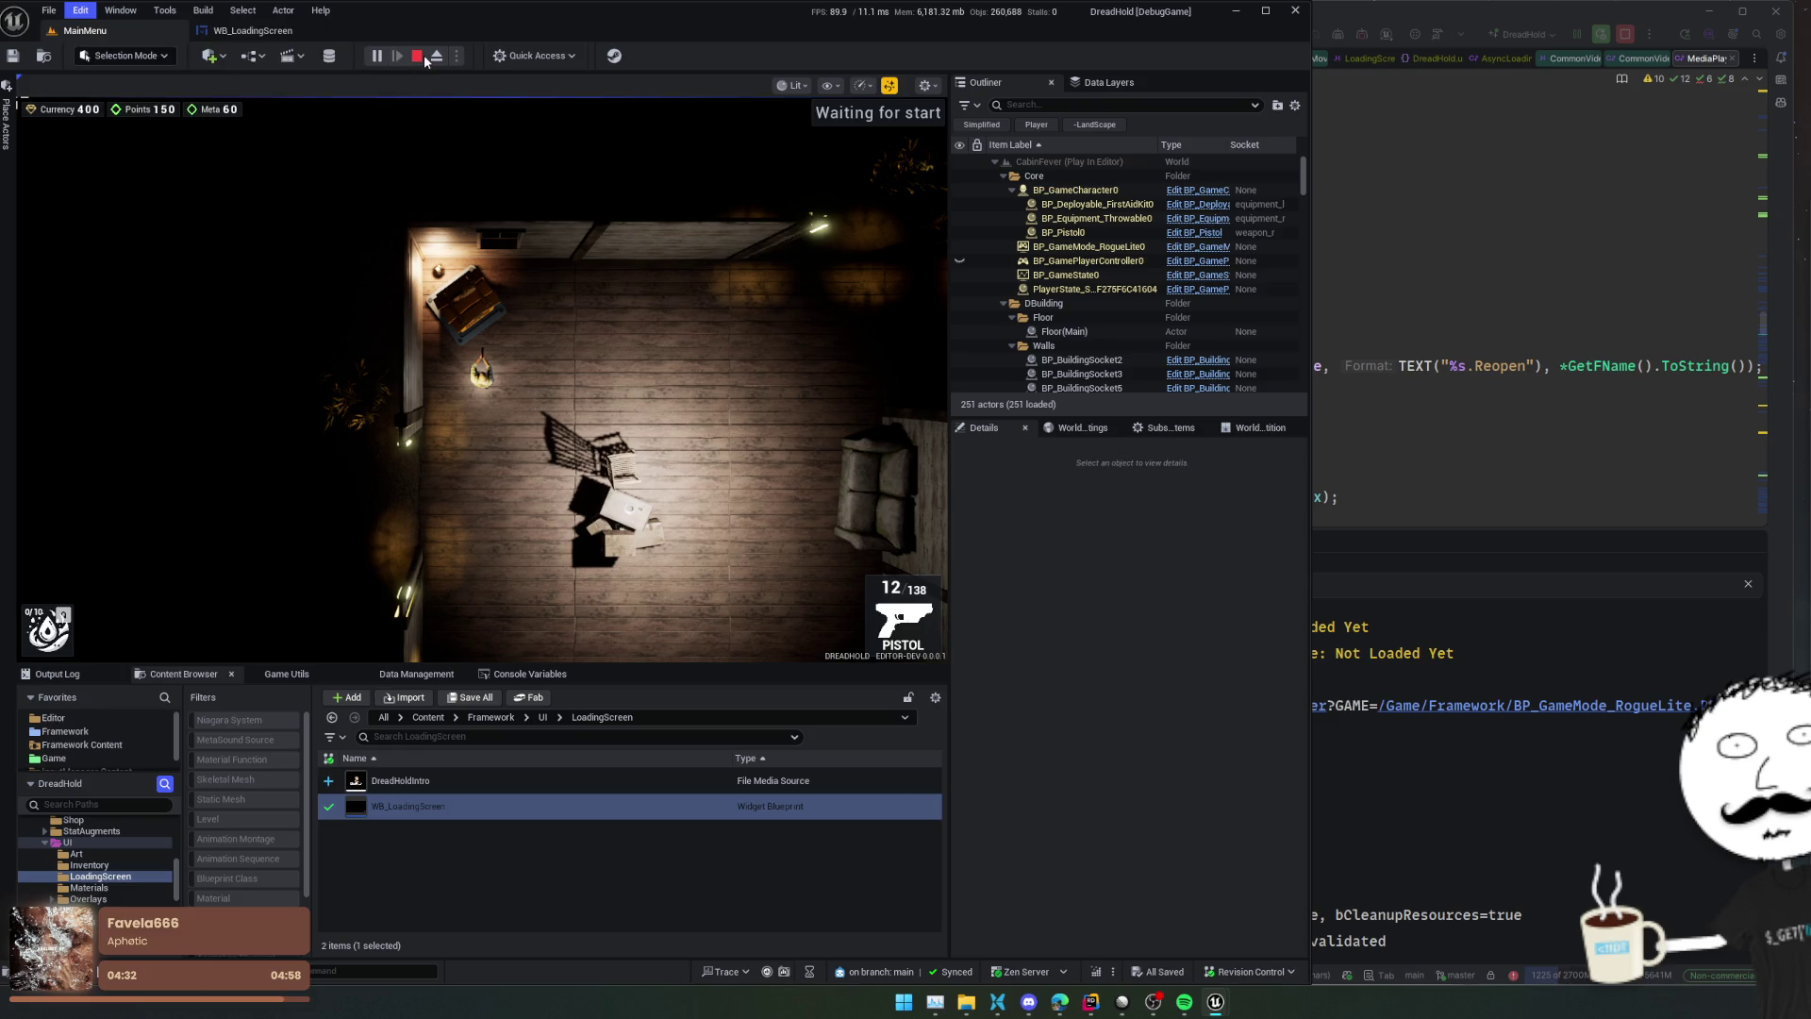
{"action": "left_click", "coordinate": [418, 57]}
{"action": "scroll", "coordinate": [1183, 364], "scroll_direction": "down", "scroll_amount": 5}
{"action": "scroll", "coordinate": [1140, 283], "scroll_direction": "down", "scroll_amount": 2}
{"action": "left_click", "coordinate": [1109, 453]}
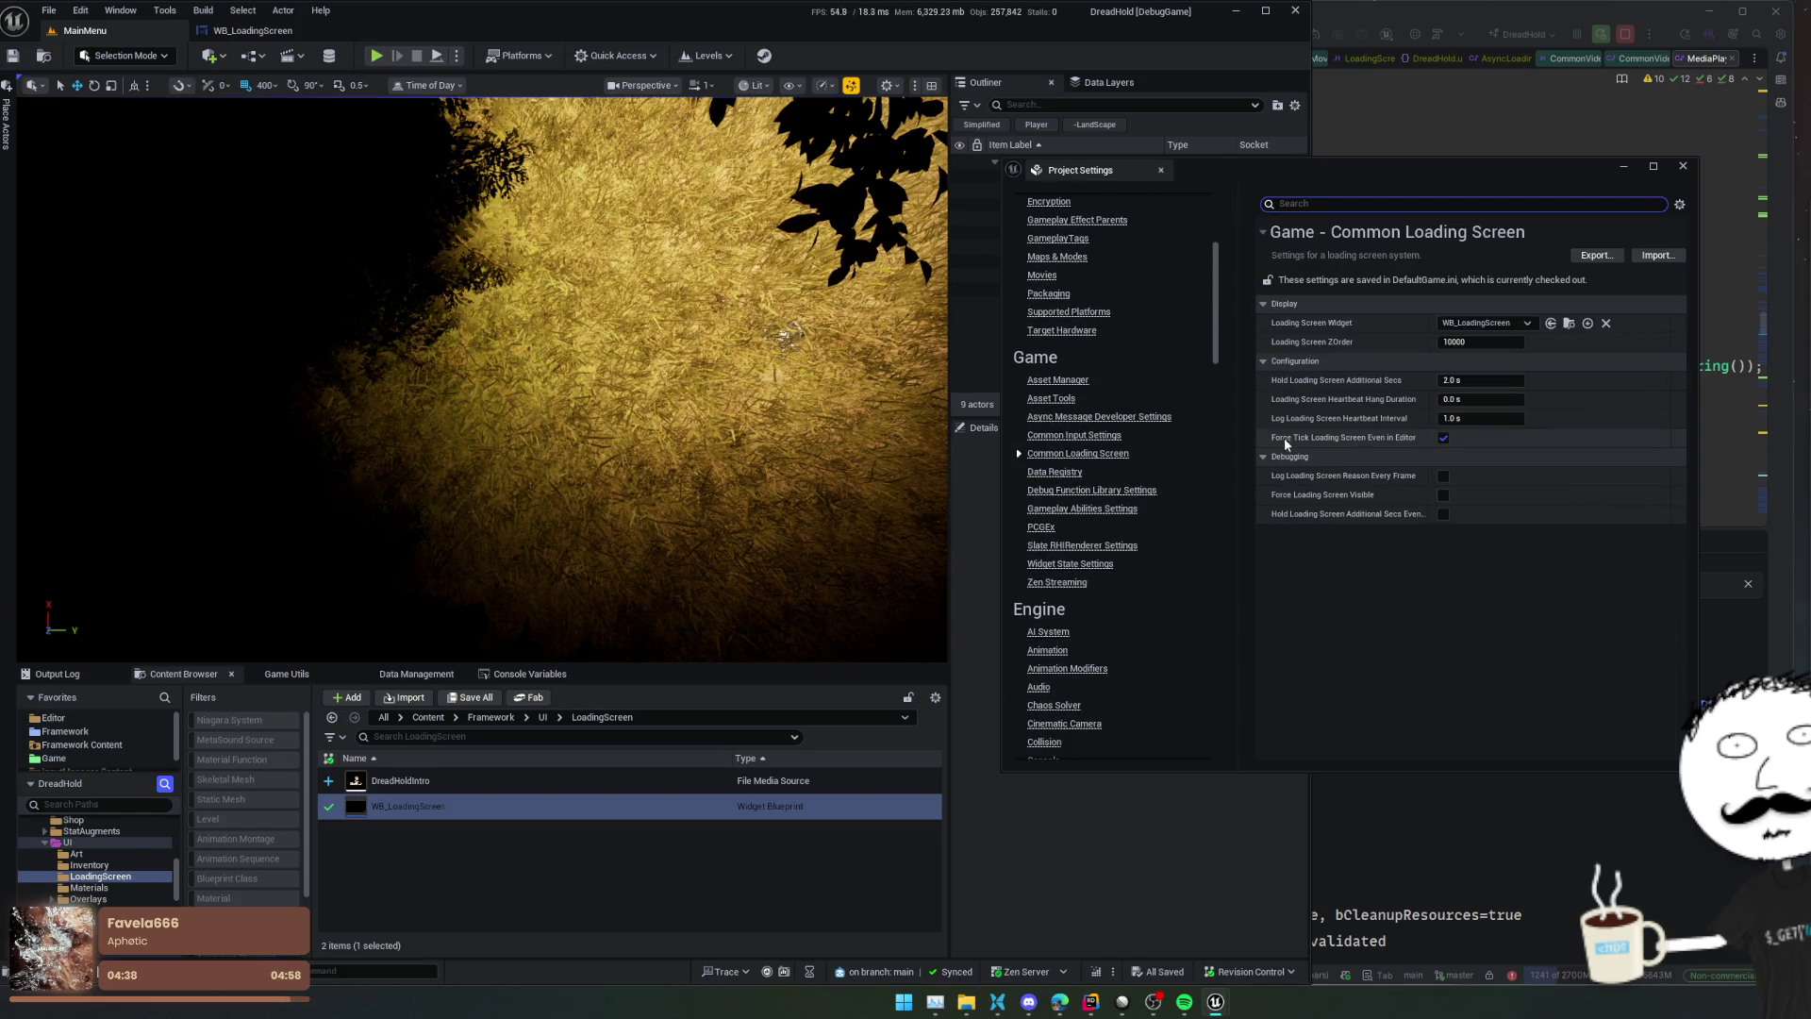
{"action": "left_click_drag", "start_coordinate": [1472, 380], "coordinate": [1523, 380]}
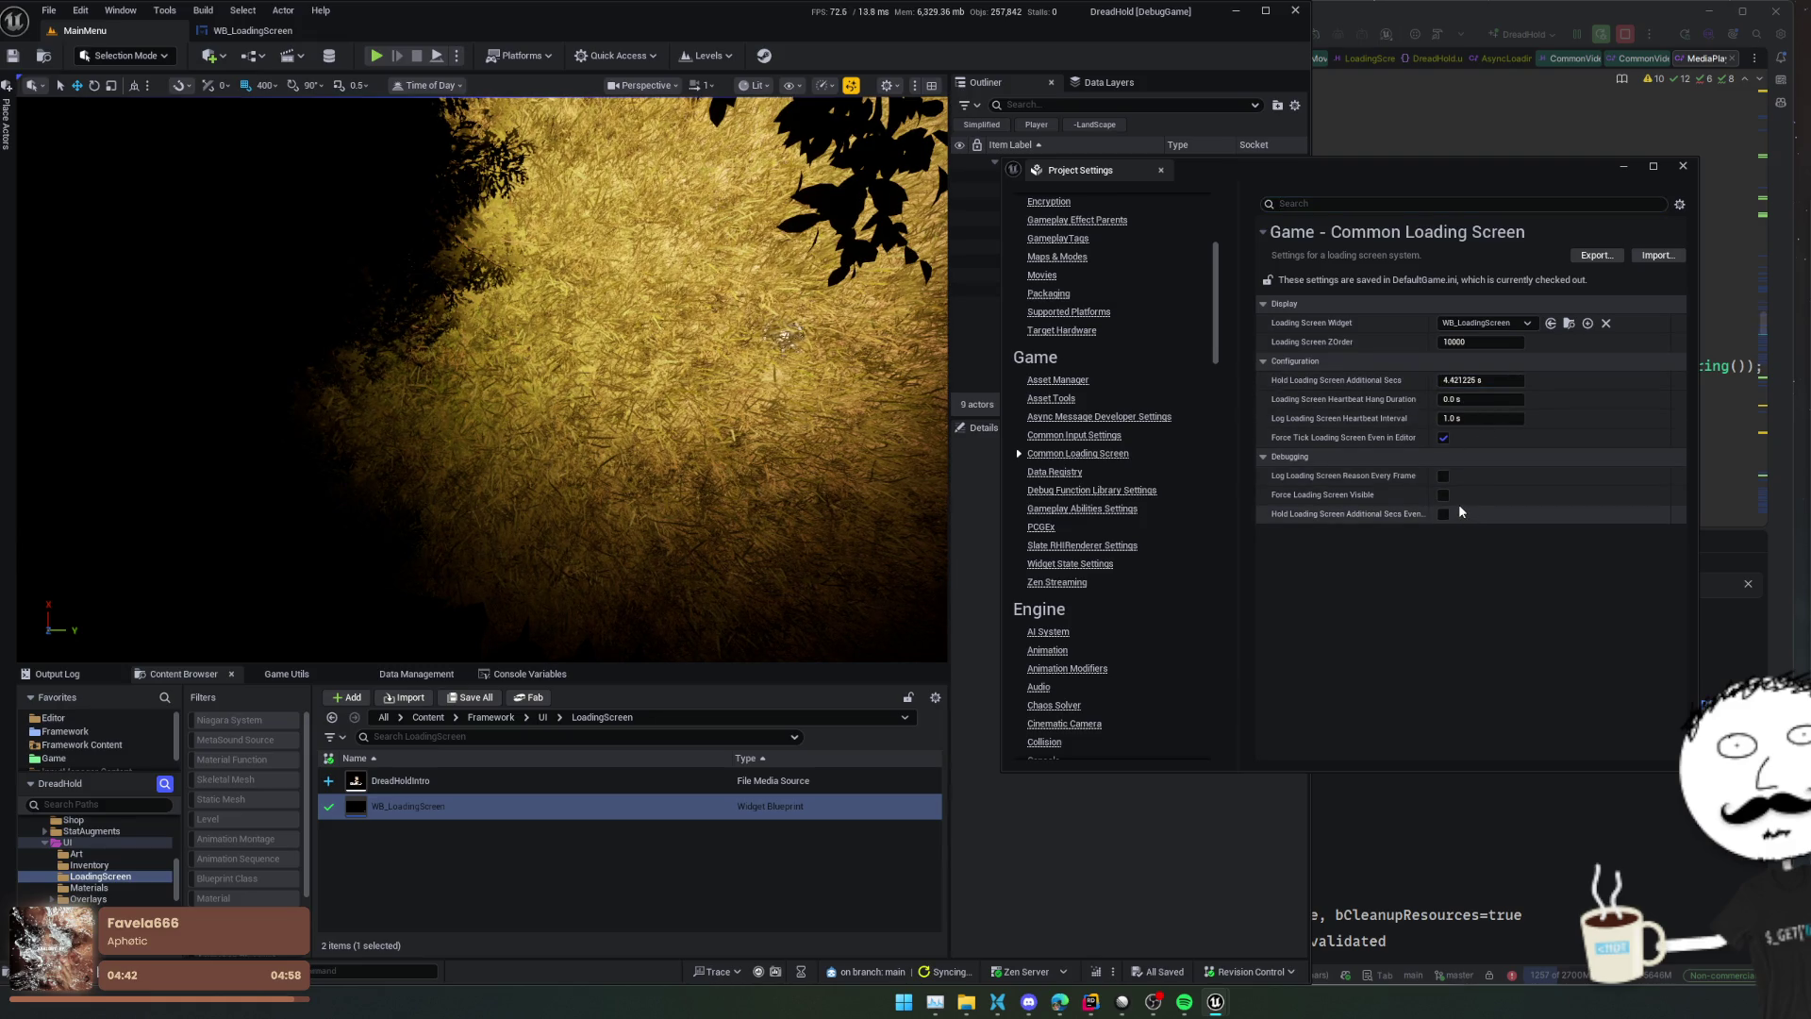
{"action": "left_click", "coordinate": [1442, 514]}
{"action": "left_click", "coordinate": [375, 56]}
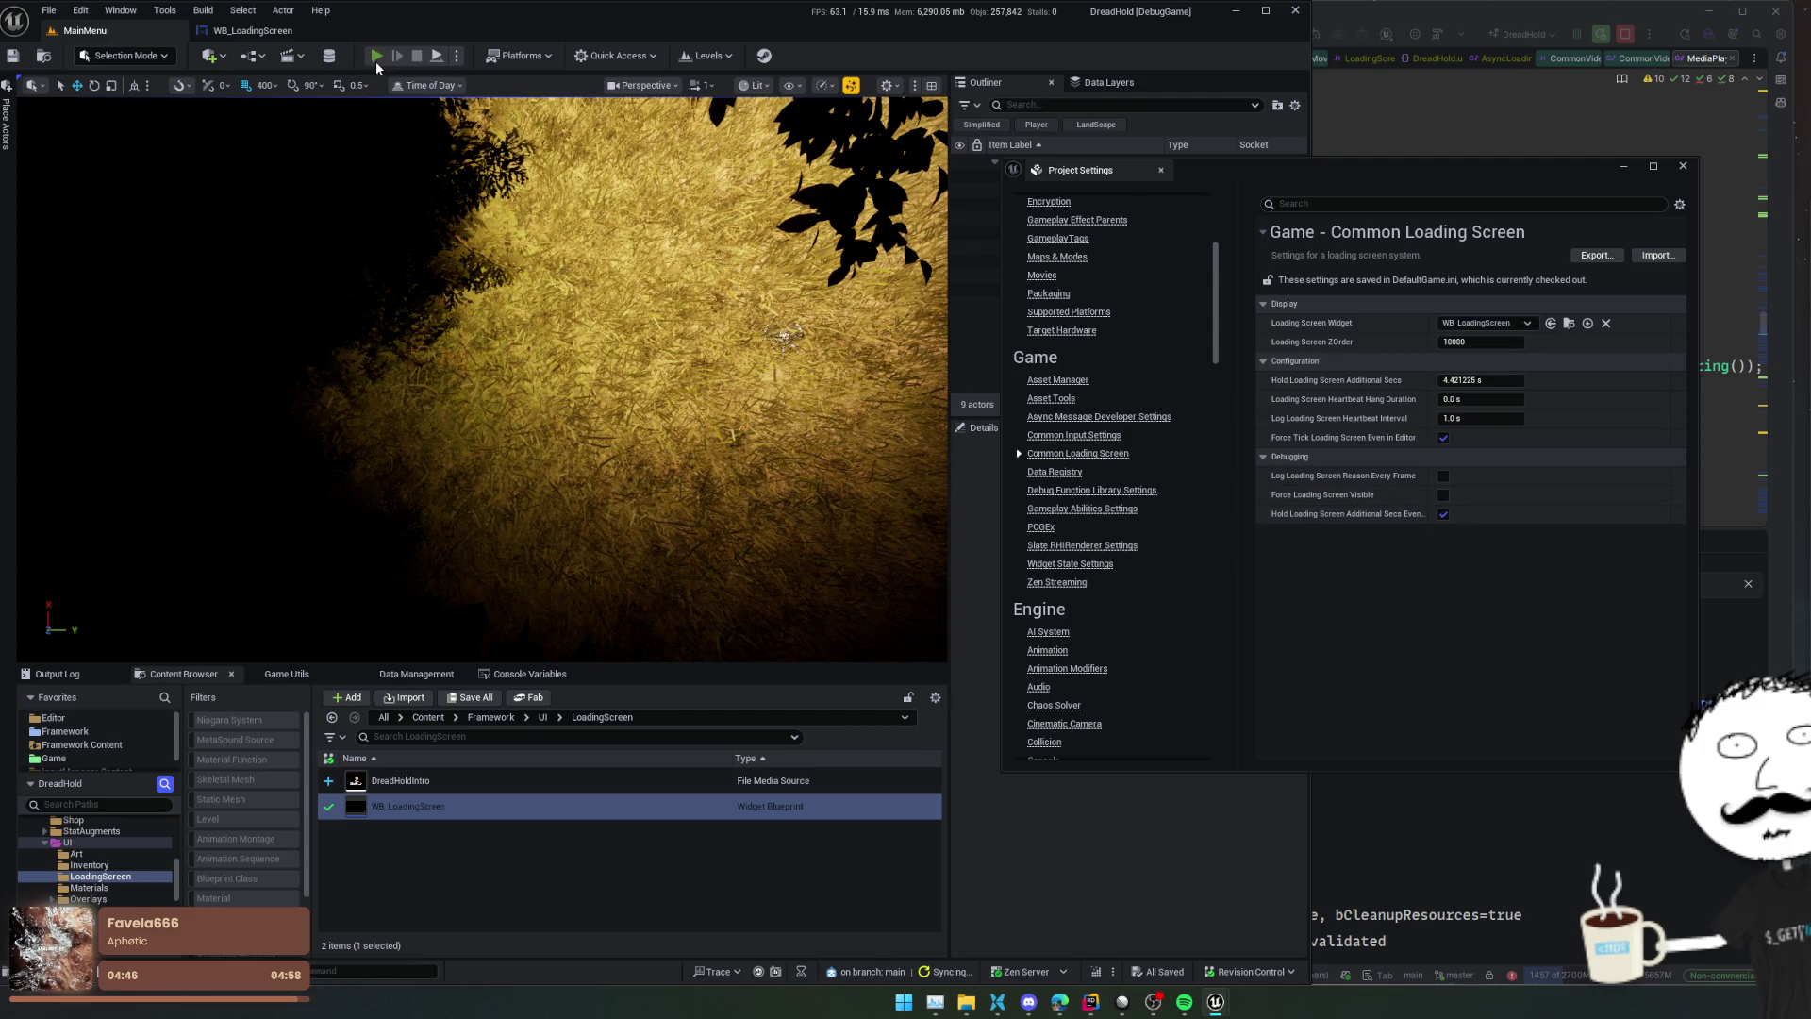
{"action": "left_click", "coordinate": [1343, 810]}
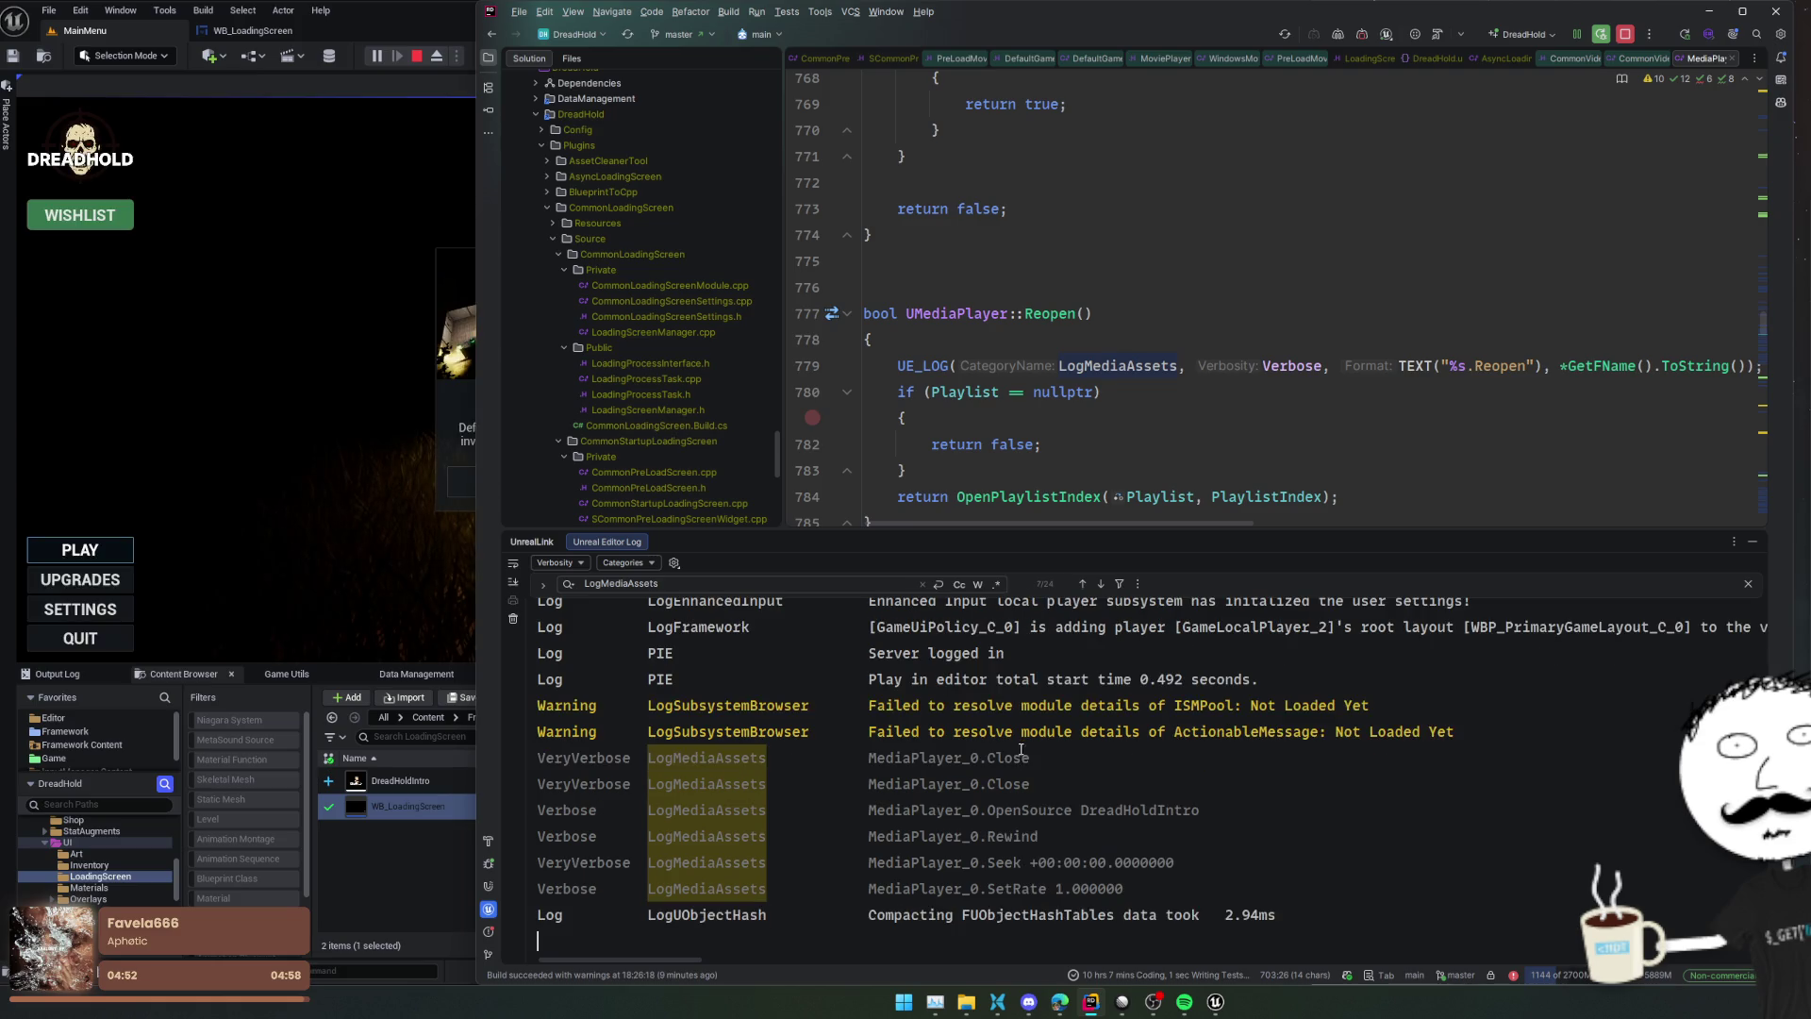
Open WB_LoadingScreen's event graph with Project Settings moved aside, and open Play from Start's C++ source
{"action": "left_click", "coordinate": [277, 430]}
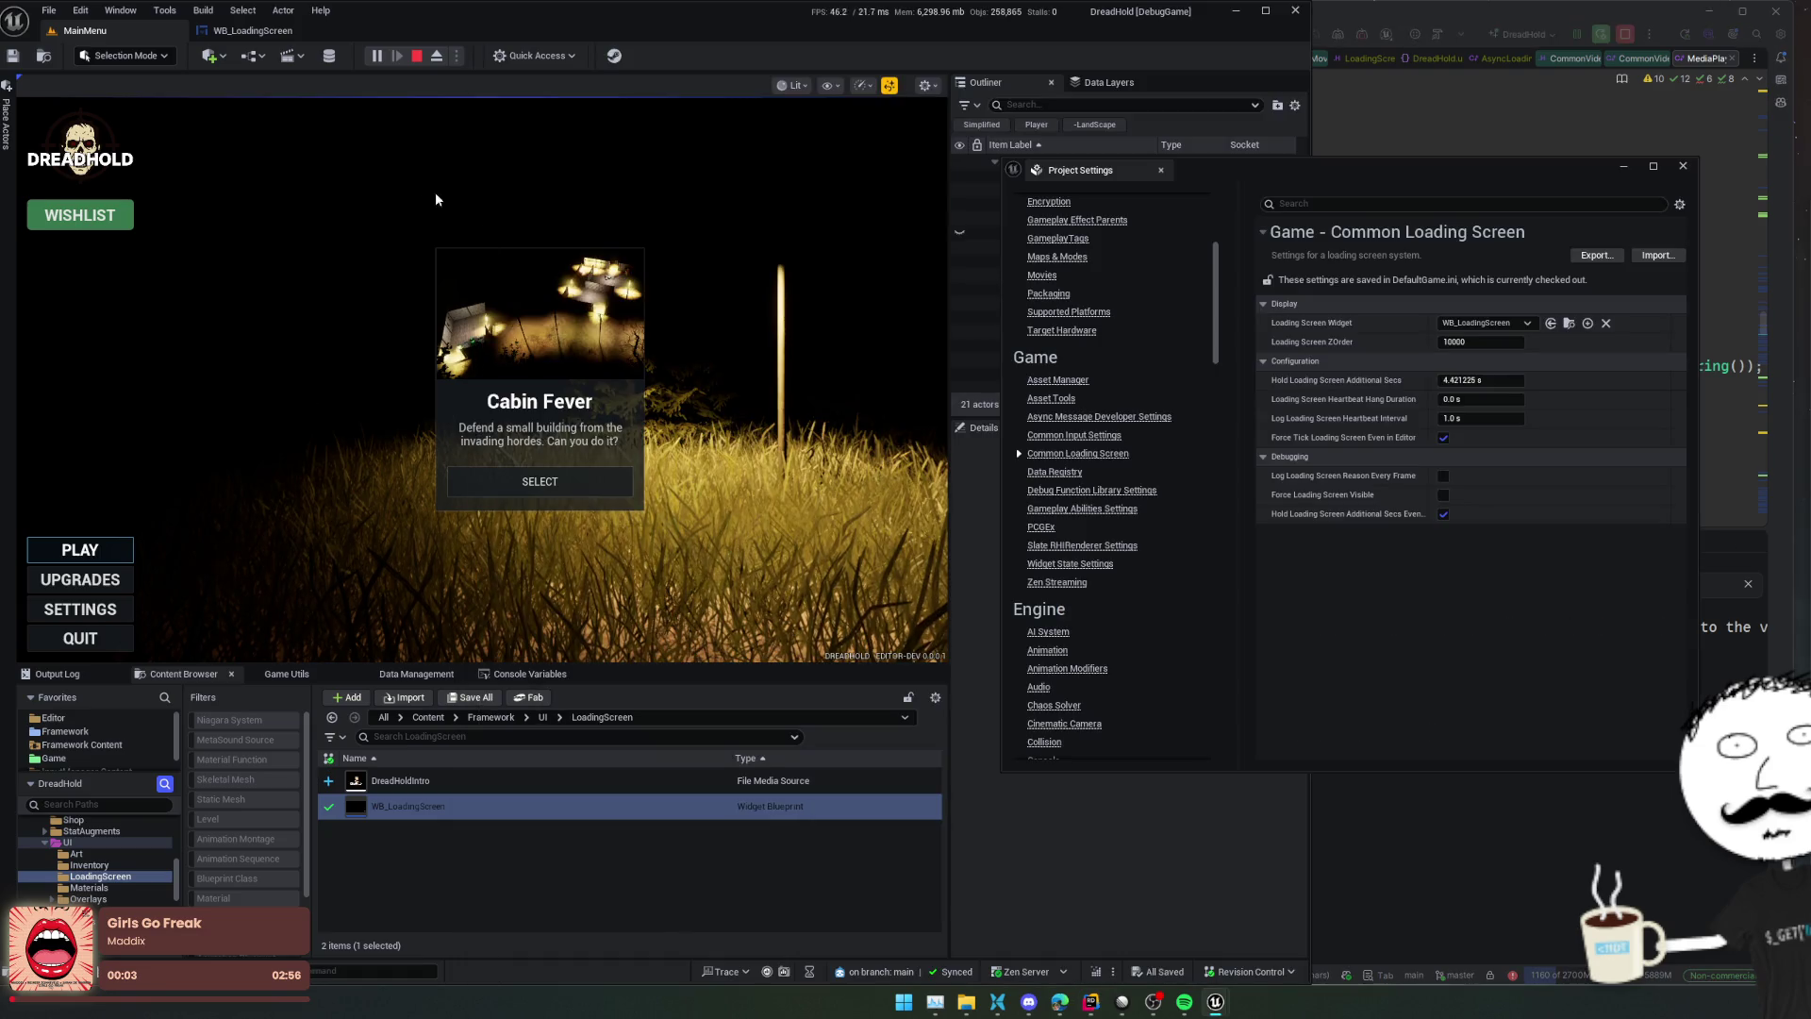
{"action": "left_click", "coordinate": [269, 36]}
{"action": "left_click_drag", "start_coordinate": [1094, 169], "coordinate": [1323, 181]}
{"action": "left_click", "coordinate": [1266, 55]}
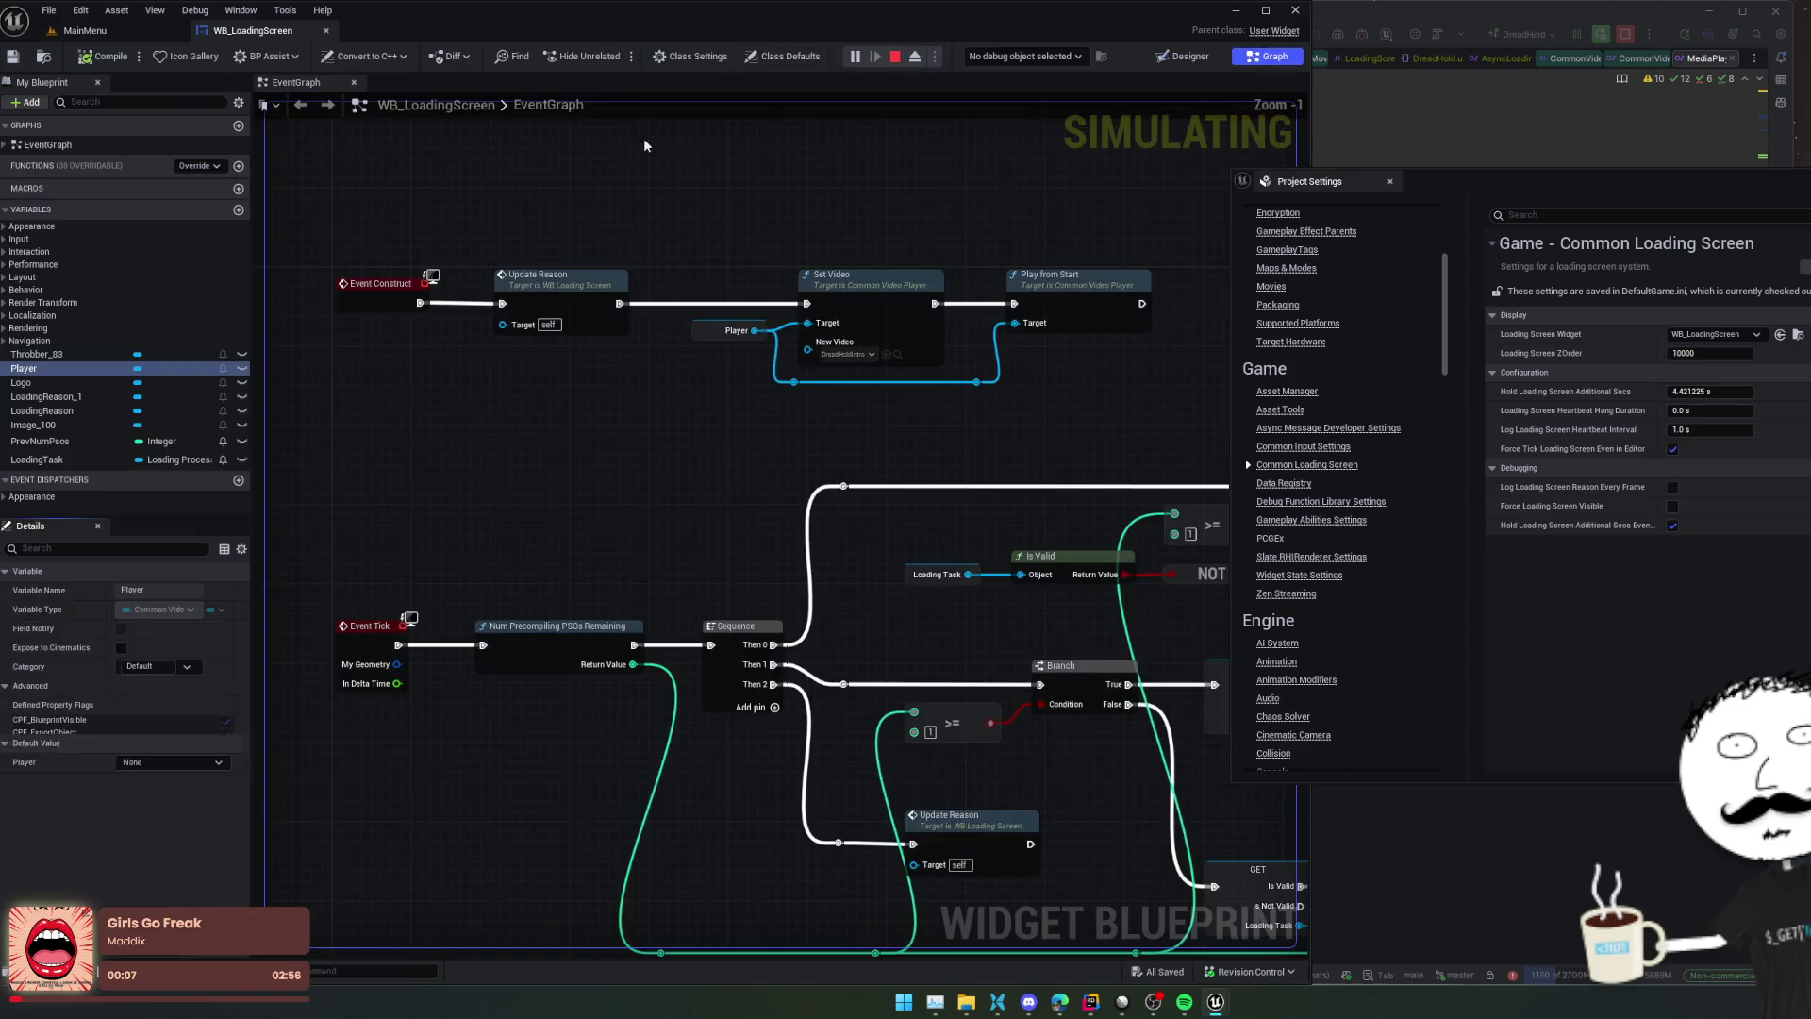
{"action": "double_click", "coordinate": [934, 331]}
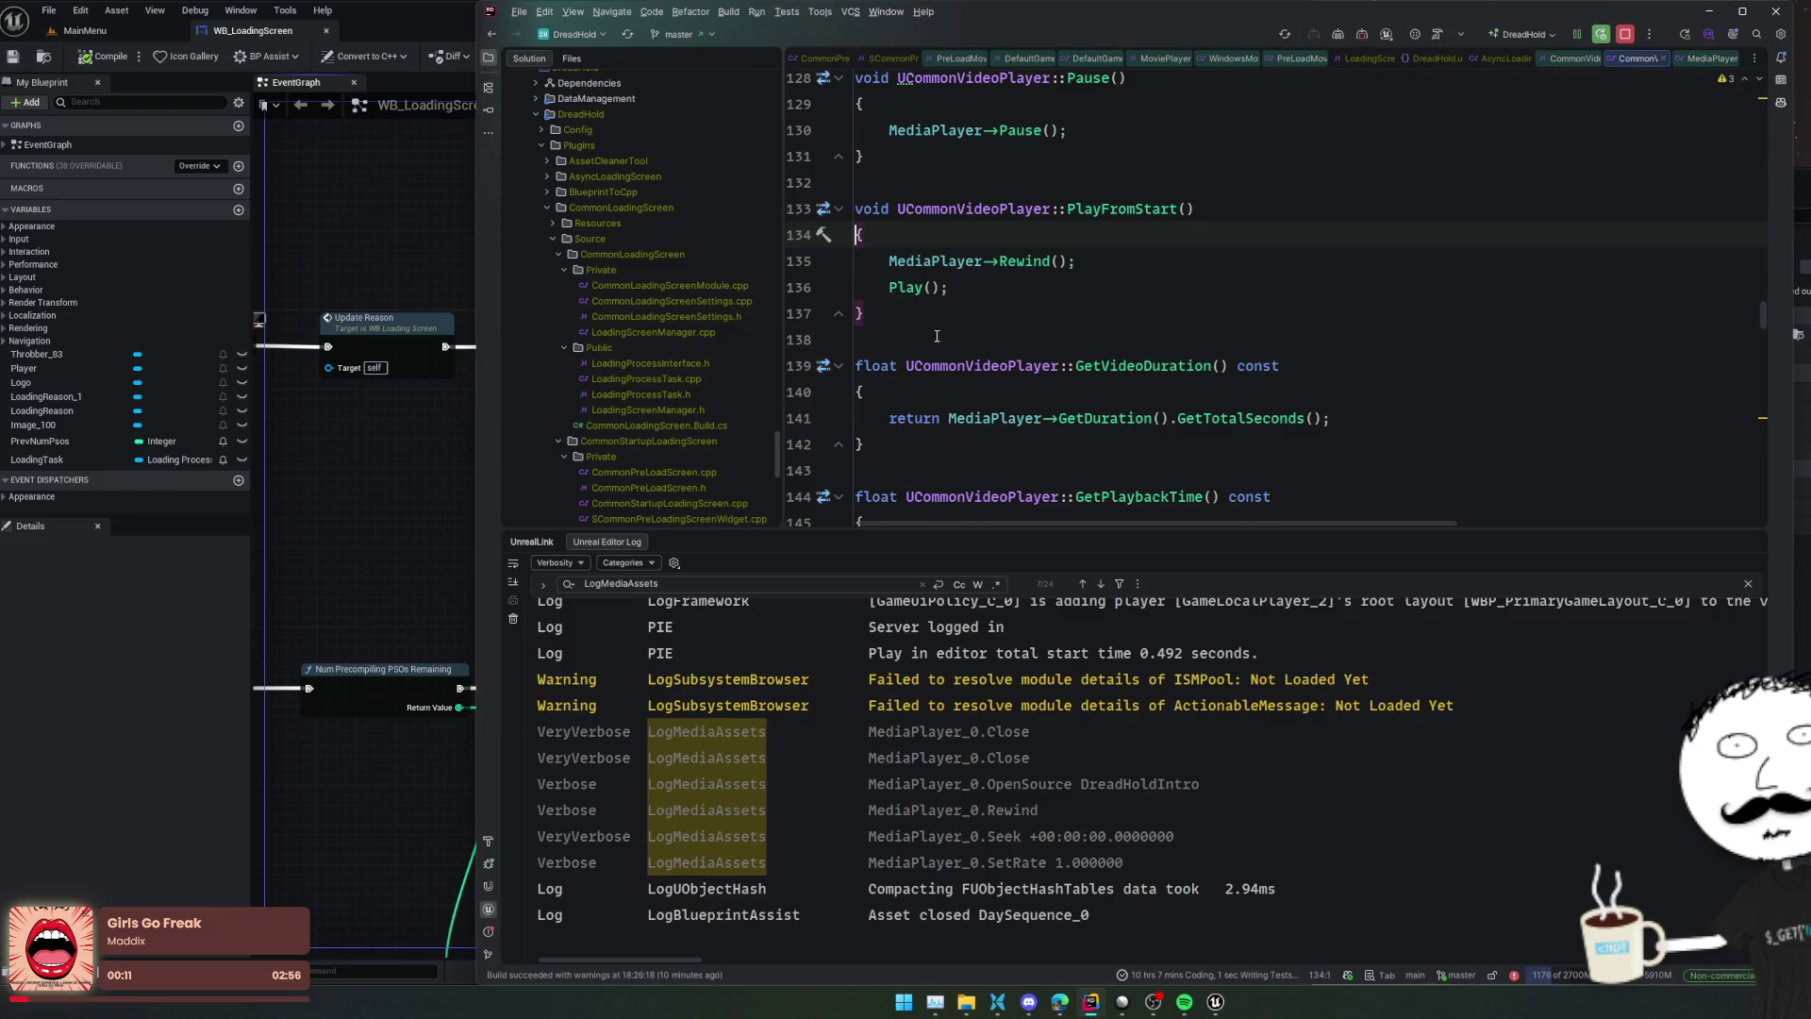
Go to the PlayFromStart declaration in the header and look over OnPlaybackResumedEvent and PlayInternal
{"action": "key", "text": "shift+Escape"}
{"action": "scroll", "coordinate": [1129, 544], "scroll_direction": "down", "scroll_amount": 2}
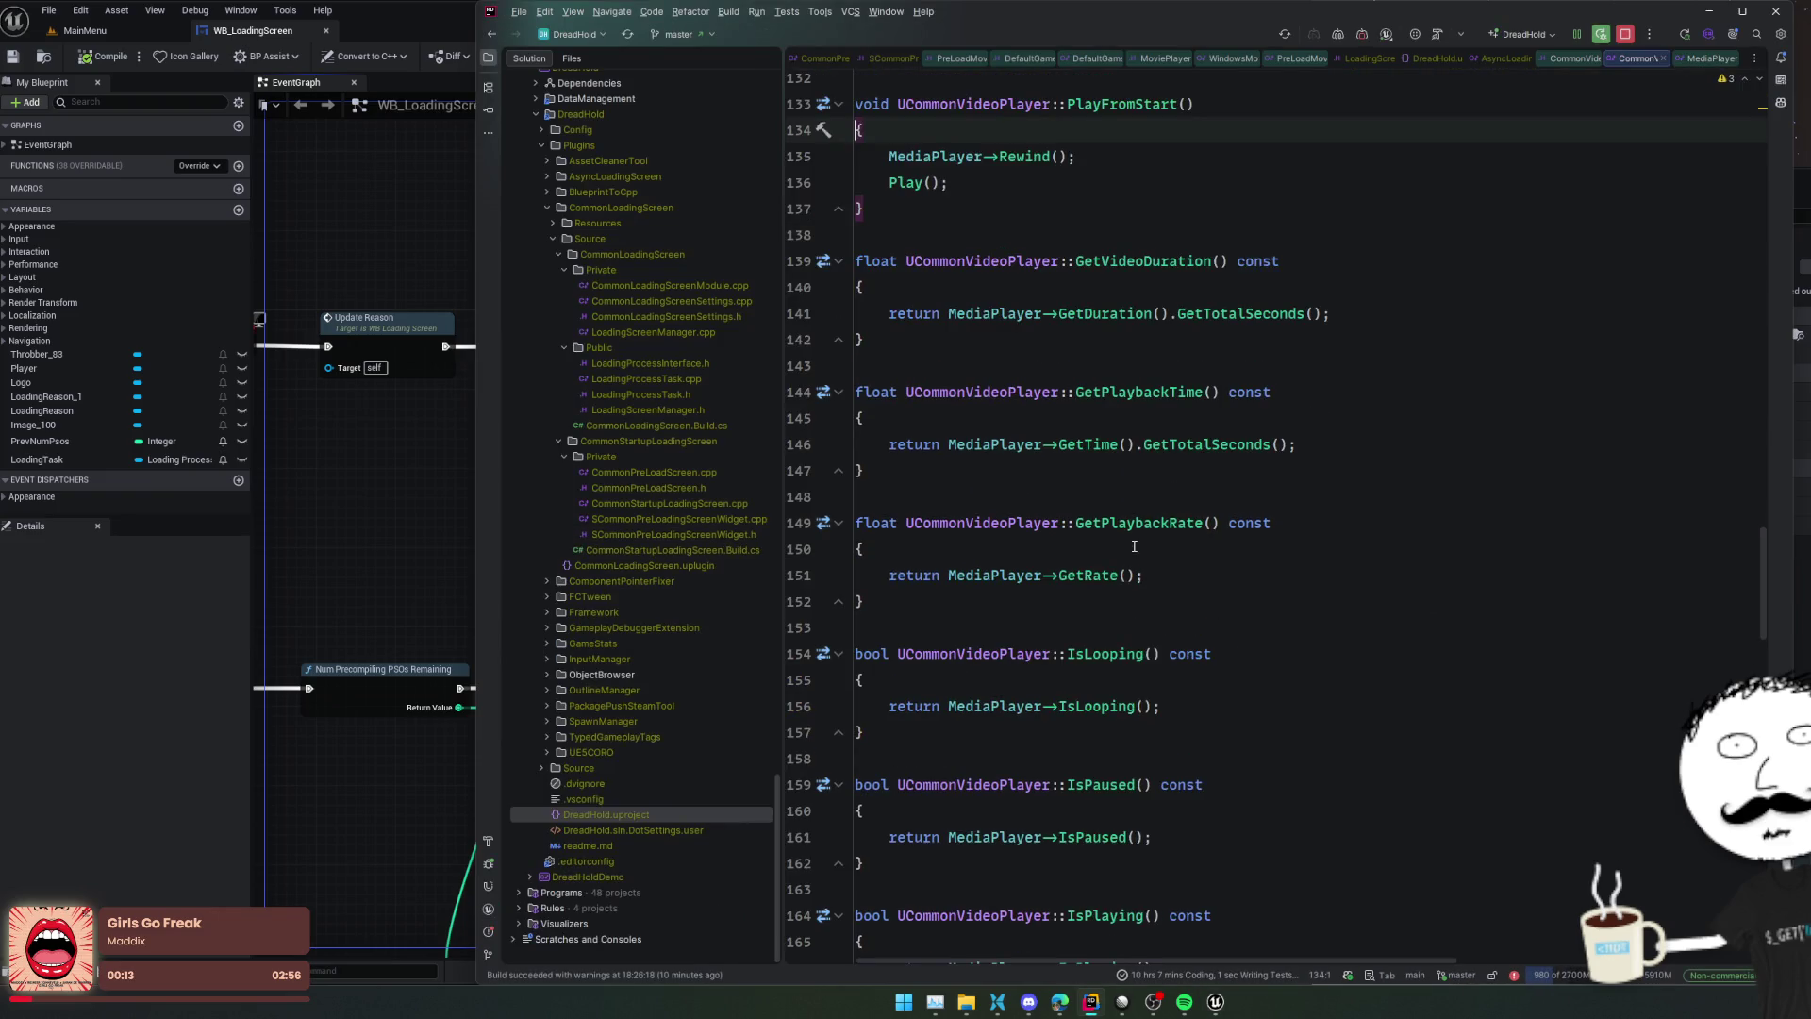
{"action": "scroll", "coordinate": [1129, 544], "scroll_direction": "up", "scroll_amount": 3}
{"action": "left_click", "coordinate": [1121, 314], "text": "ctrl"}
{"action": "scroll", "coordinate": [1480, 577], "scroll_direction": "down", "scroll_amount": 4}
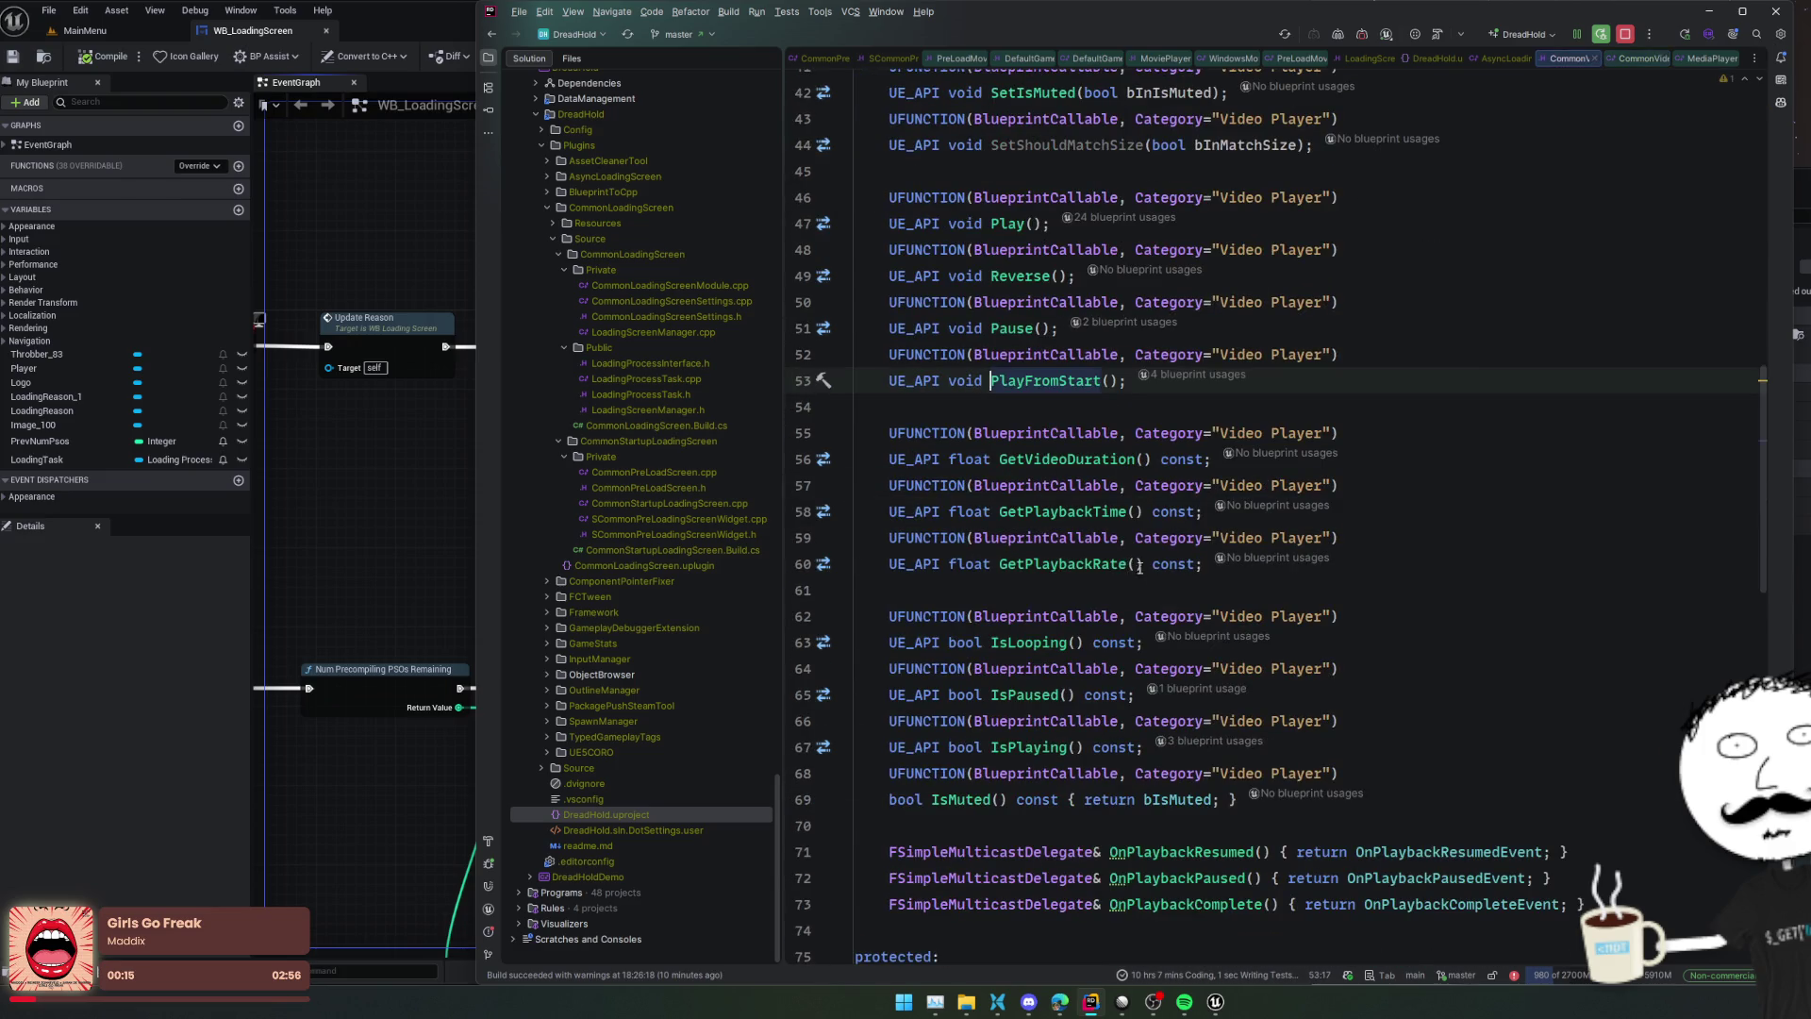
{"action": "scroll", "coordinate": [1487, 576], "scroll_direction": "down", "scroll_amount": 2}
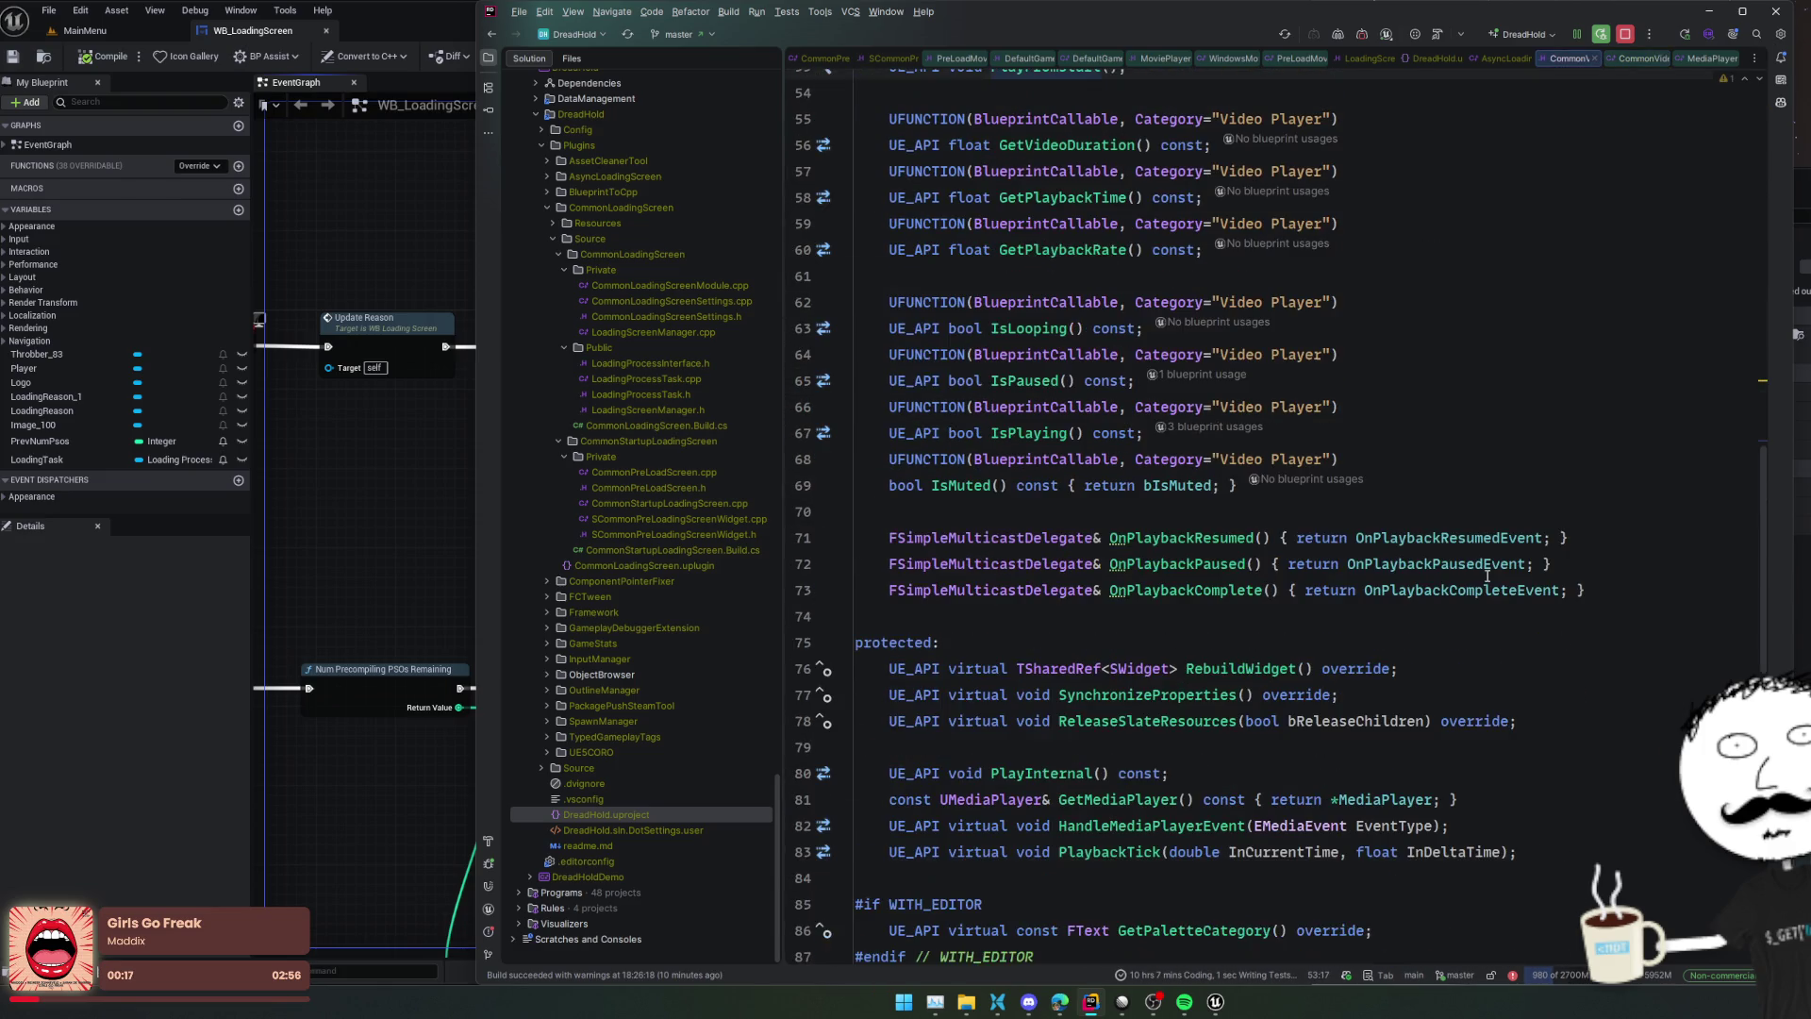
{"action": "left_click", "coordinate": [1526, 530]}
{"action": "scroll", "coordinate": [1558, 520], "scroll_direction": "down", "scroll_amount": 3}
{"action": "left_click", "coordinate": [1533, 558]}
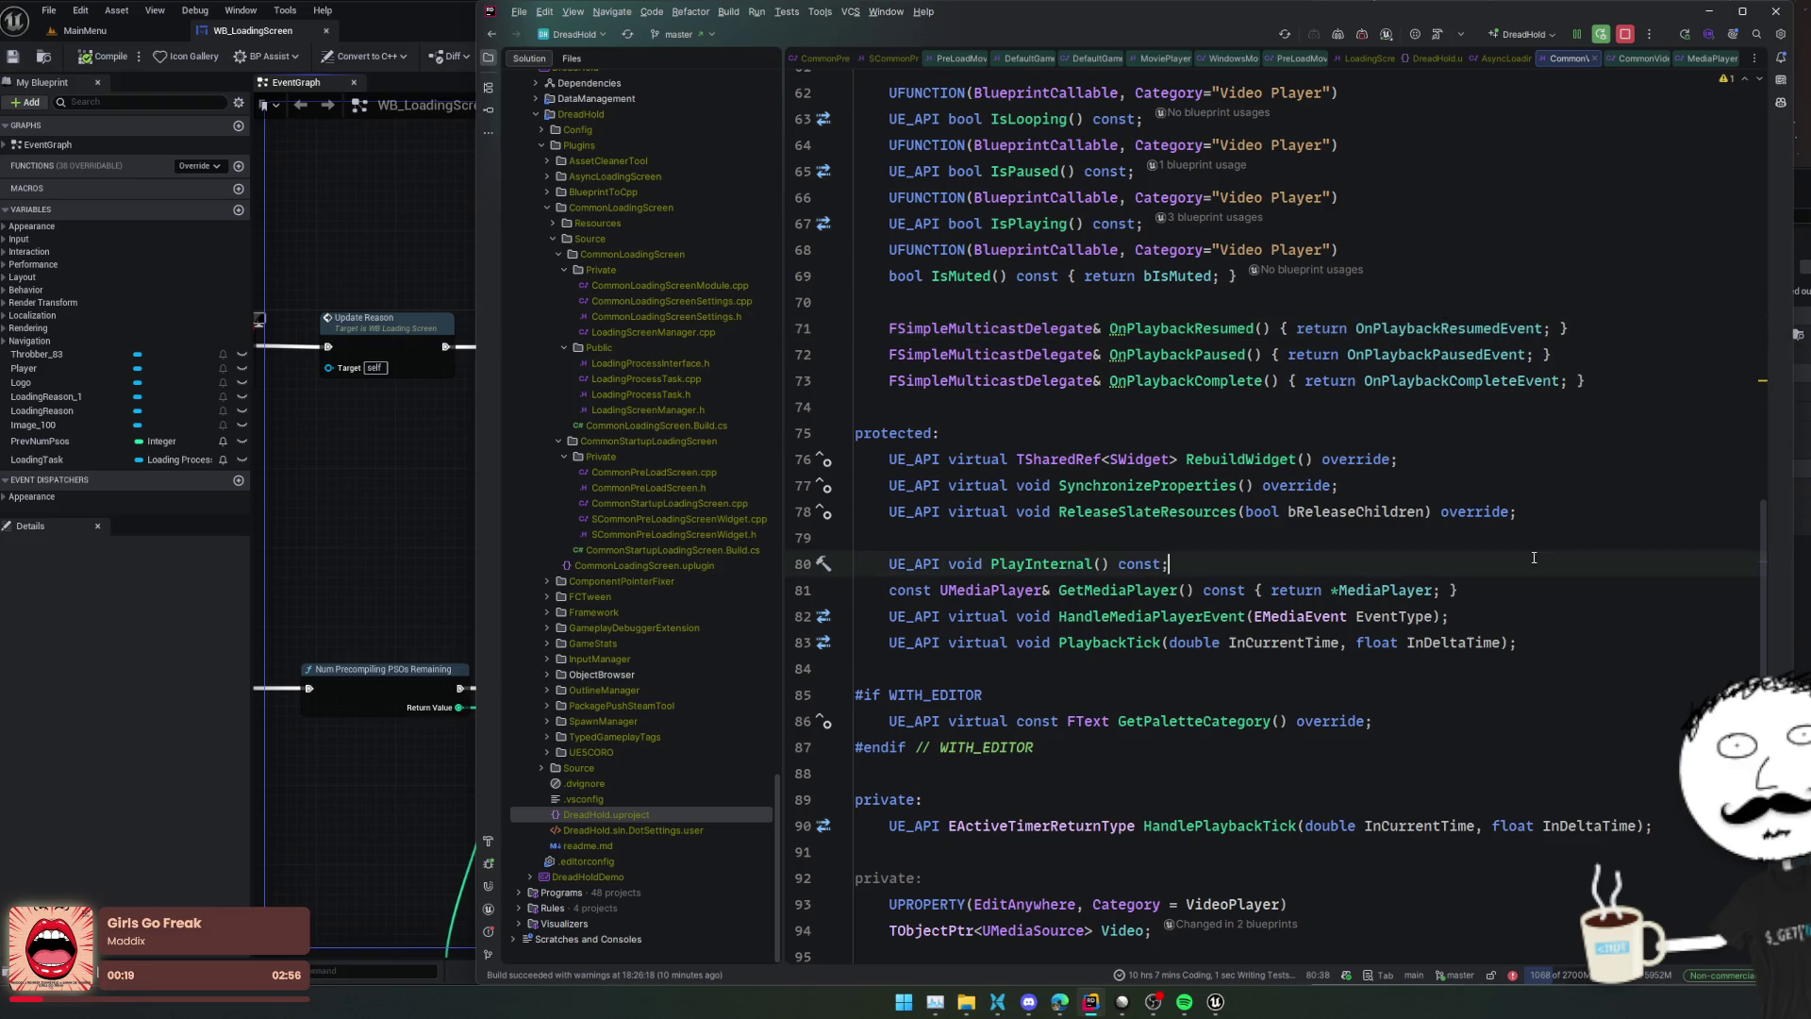
Jump to the HandlePlaybackTick definition and search the file for it, landing on line 228
{"action": "scroll", "coordinate": [1534, 558], "scroll_direction": "down", "scroll_amount": 2}
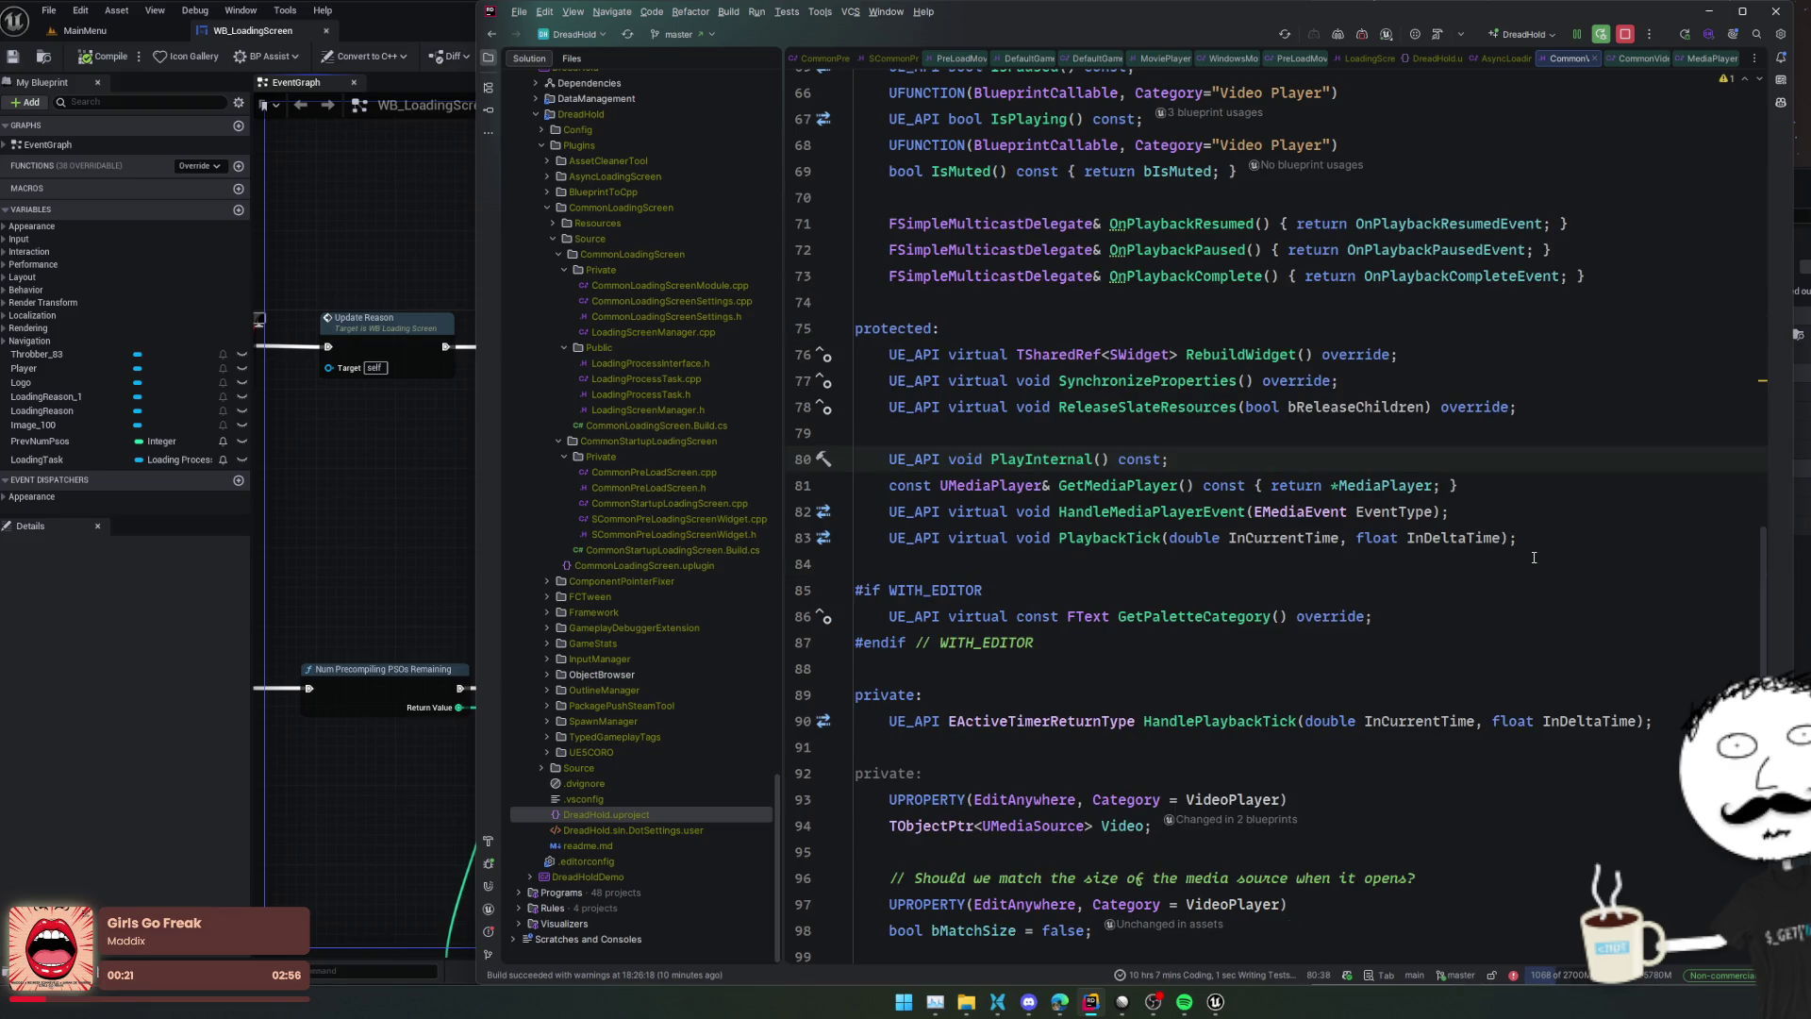
{"action": "scroll", "coordinate": [1533, 557], "scroll_direction": "down", "scroll_amount": 2}
{"action": "left_click", "coordinate": [1274, 601]}
{"action": "left_click", "coordinate": [1264, 616], "text": "ctrl"}
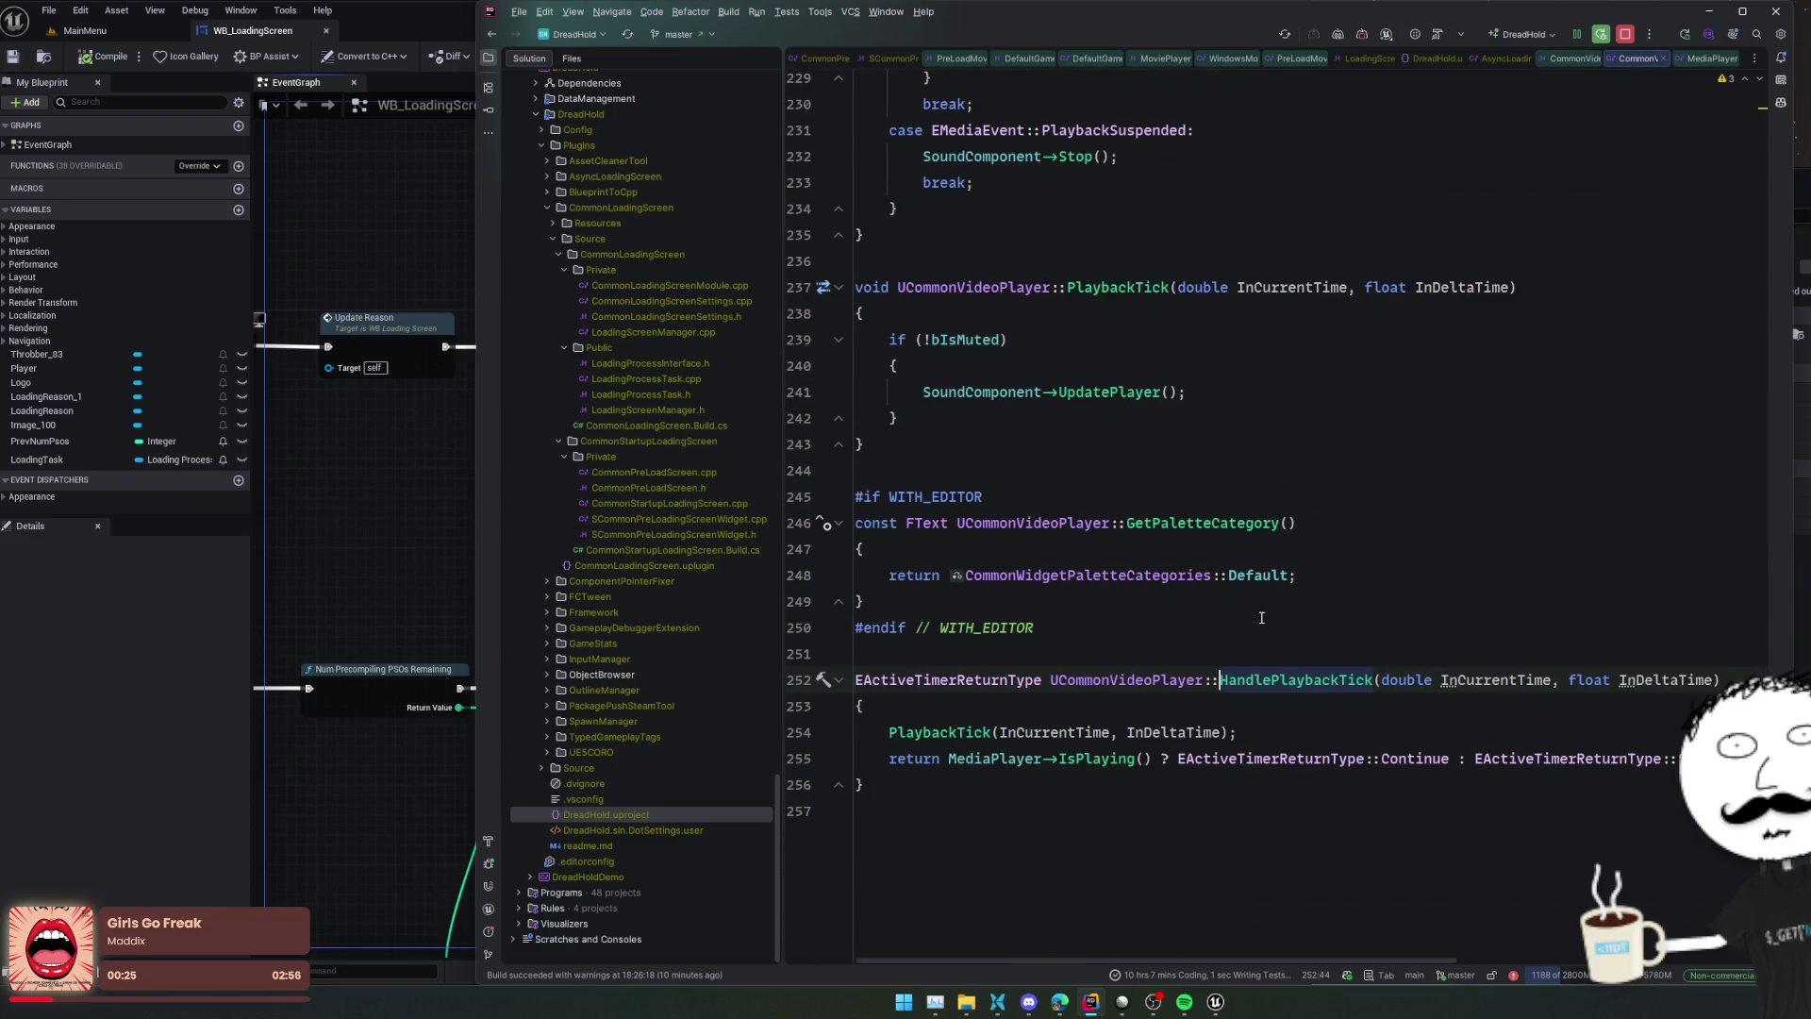
{"action": "double_click", "coordinate": [1282, 679]}
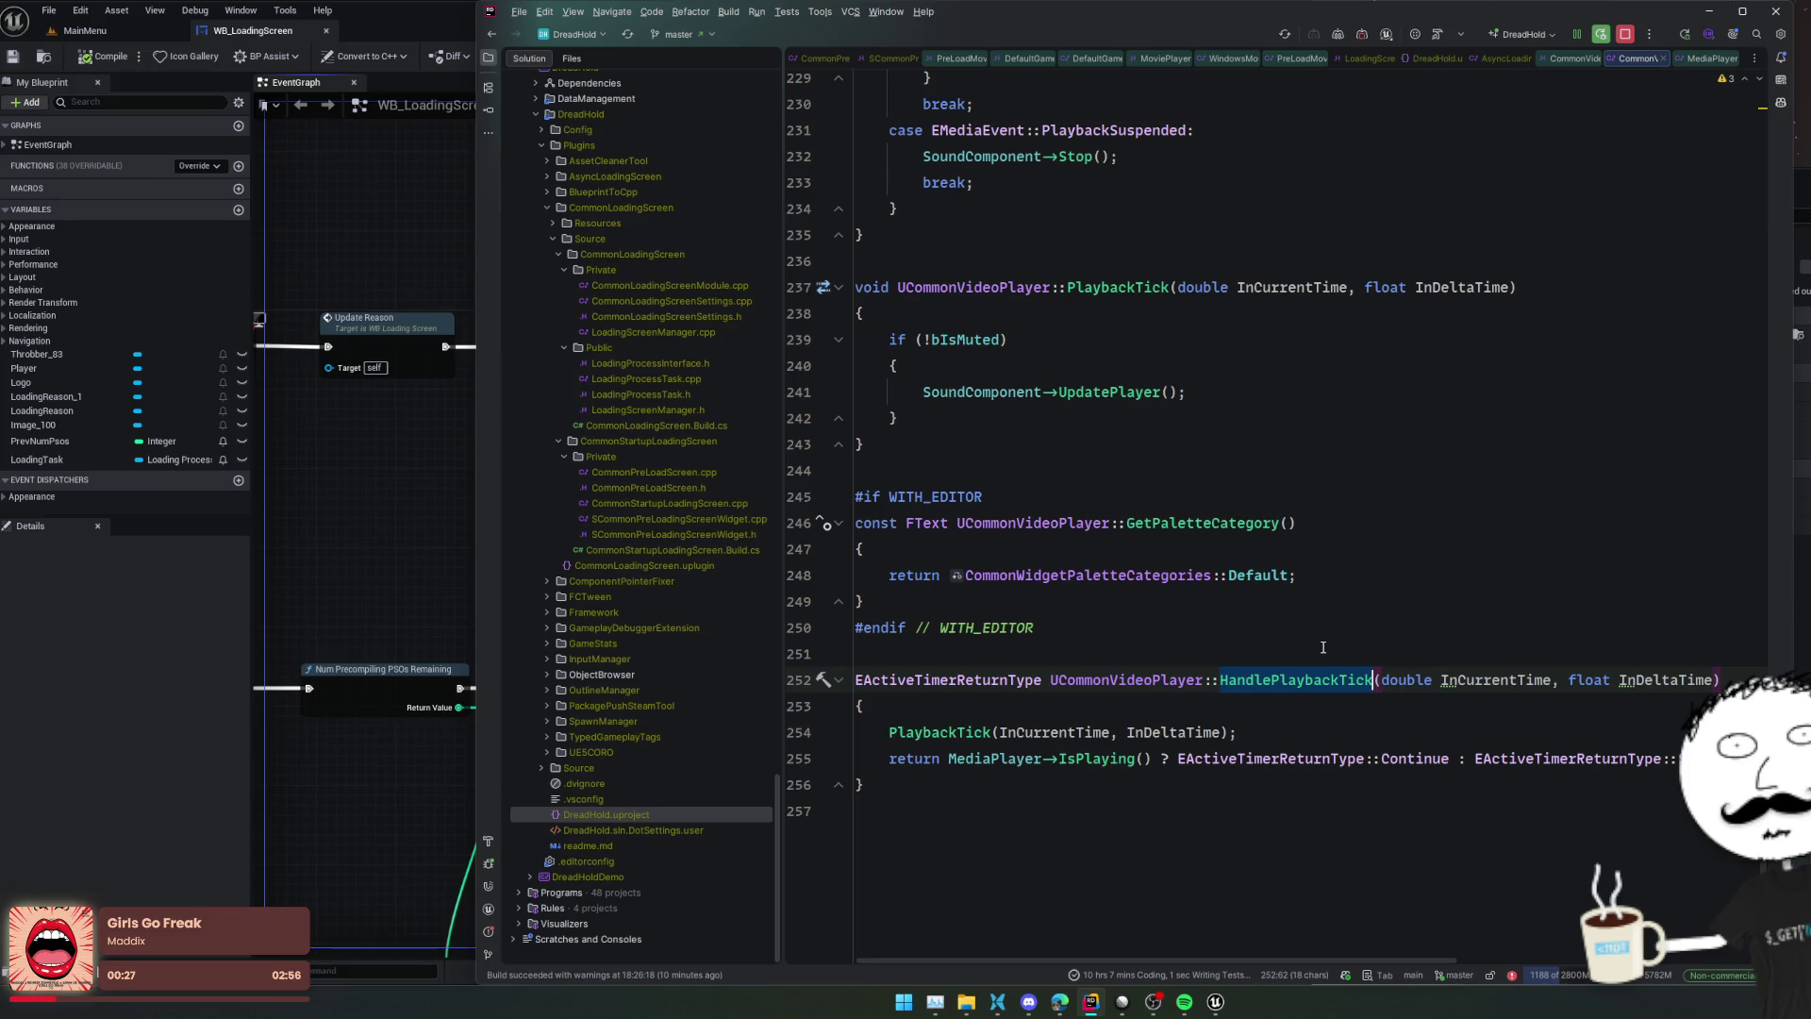
{"action": "key", "text": "ctrl+f"}
{"action": "key", "text": "Return"}
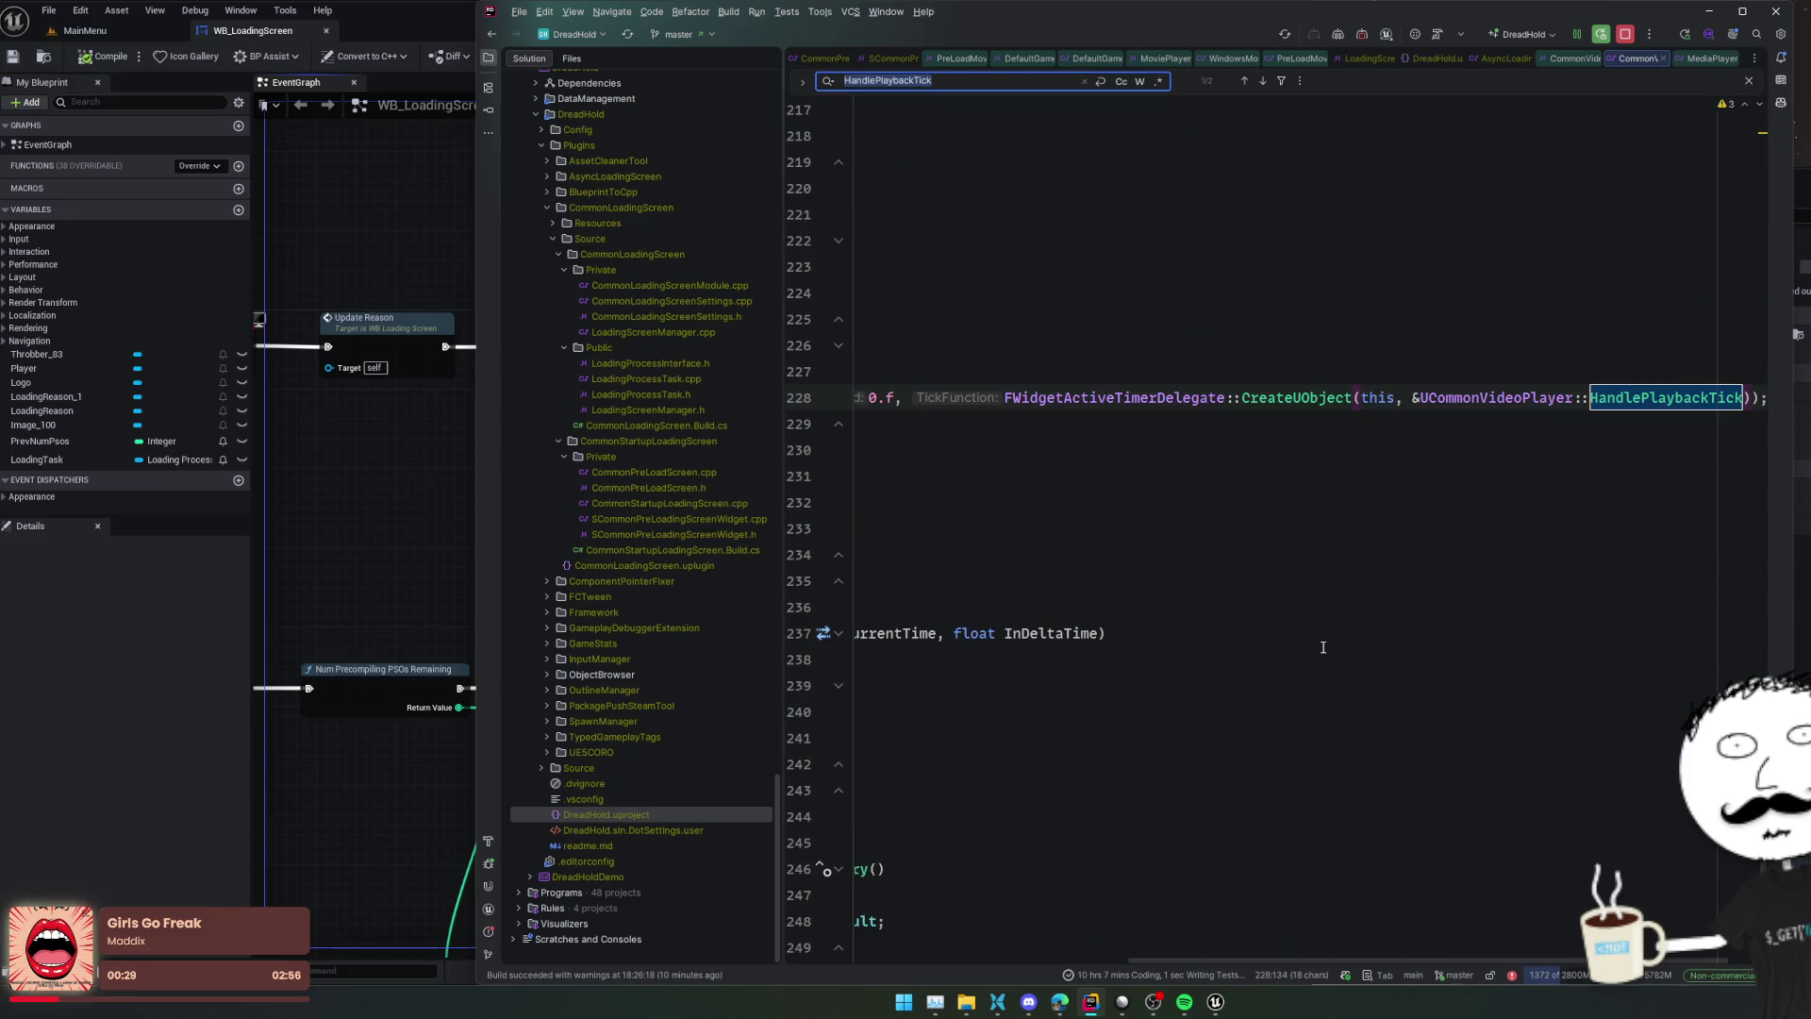
Add a breakpoint on line 198, the EventType switch in HandleMediaPlayerEvent
{"action": "scroll", "coordinate": [1323, 647], "scroll_direction": "left", "scroll_amount": 5}
{"action": "scroll", "coordinate": [1209, 552], "scroll_direction": "up", "scroll_amount": 4}
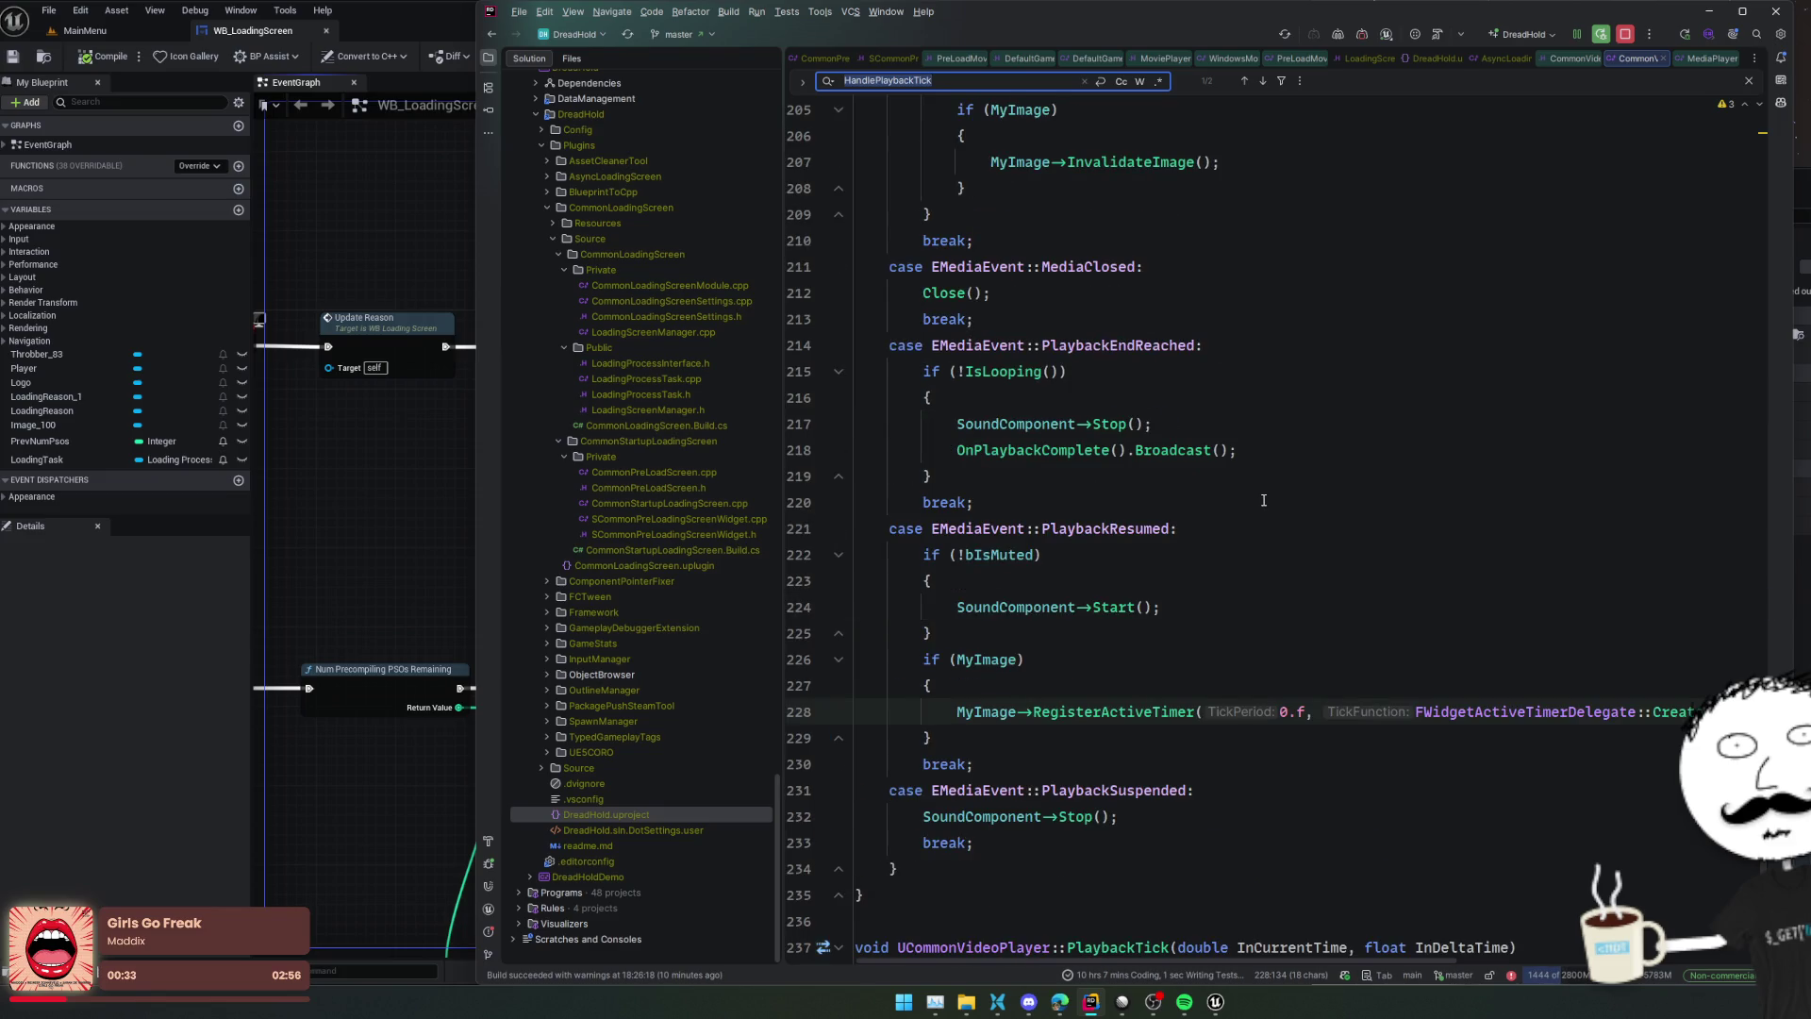
{"action": "scroll", "coordinate": [1264, 500], "scroll_direction": "up", "scroll_amount": 4}
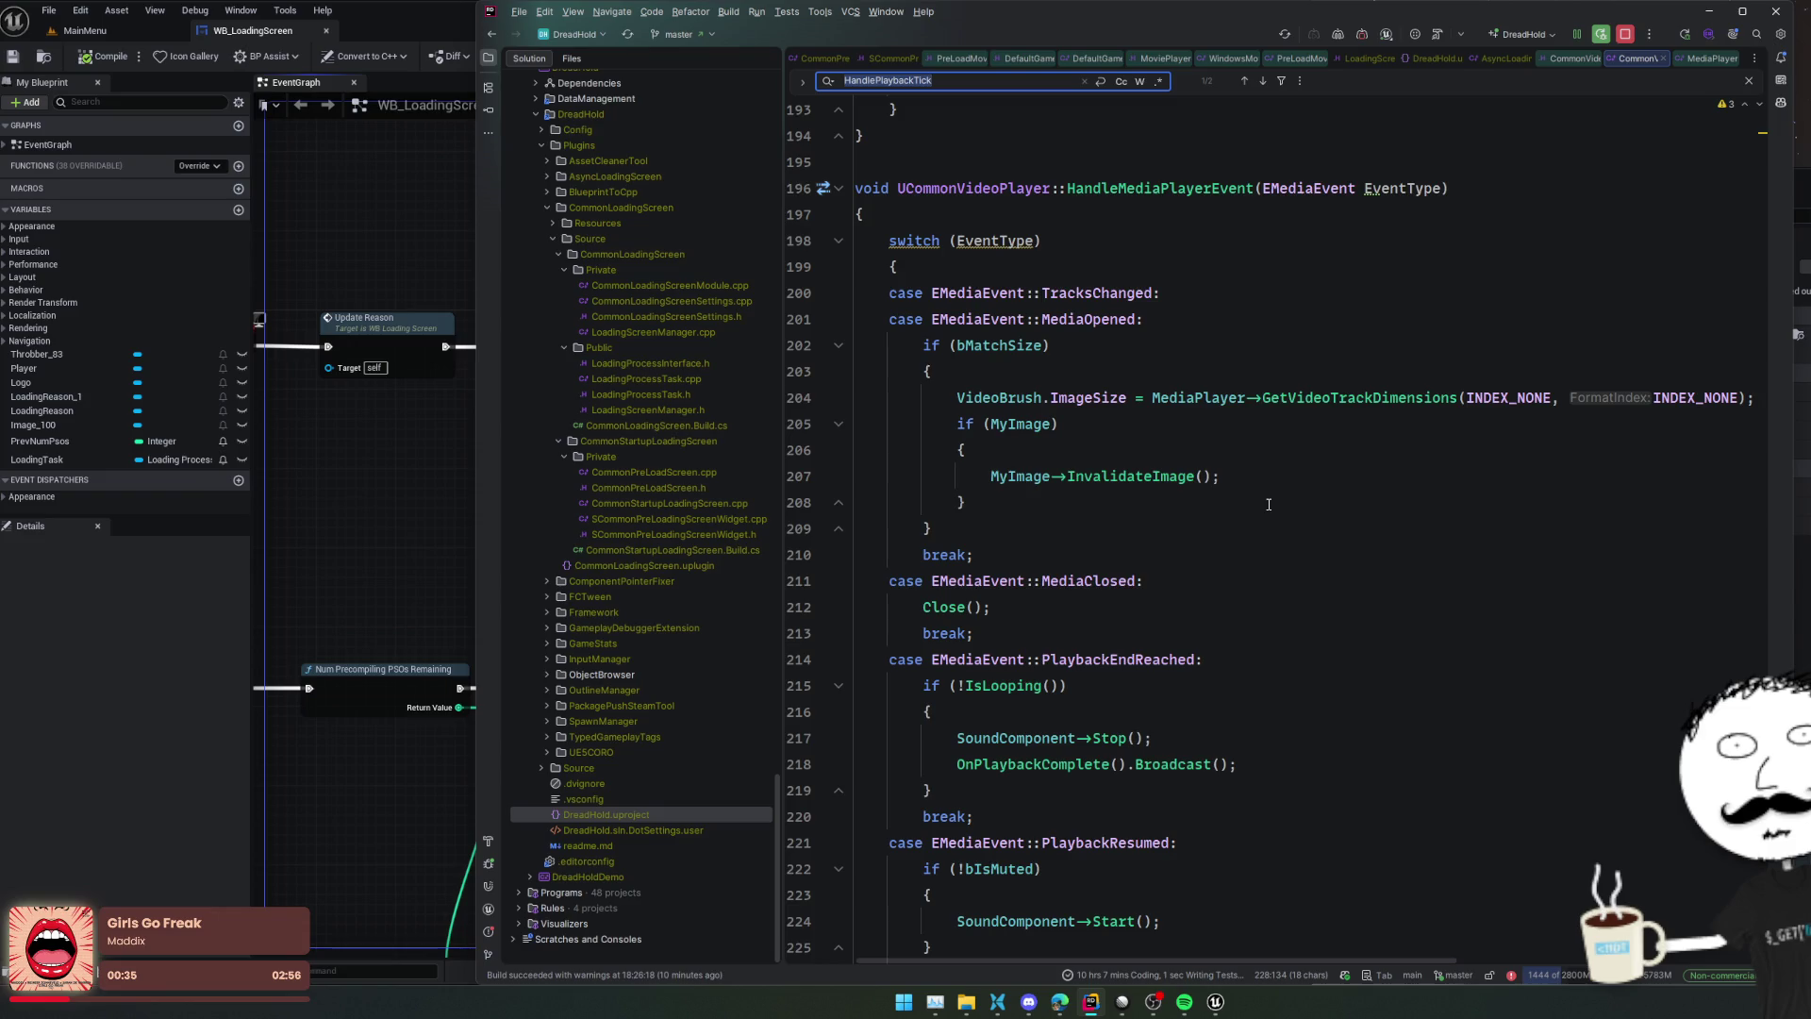
{"action": "scroll", "coordinate": [1271, 505], "scroll_direction": "up", "scroll_amount": 2}
{"action": "scroll", "coordinate": [1273, 505], "scroll_direction": "up", "scroll_amount": 5}
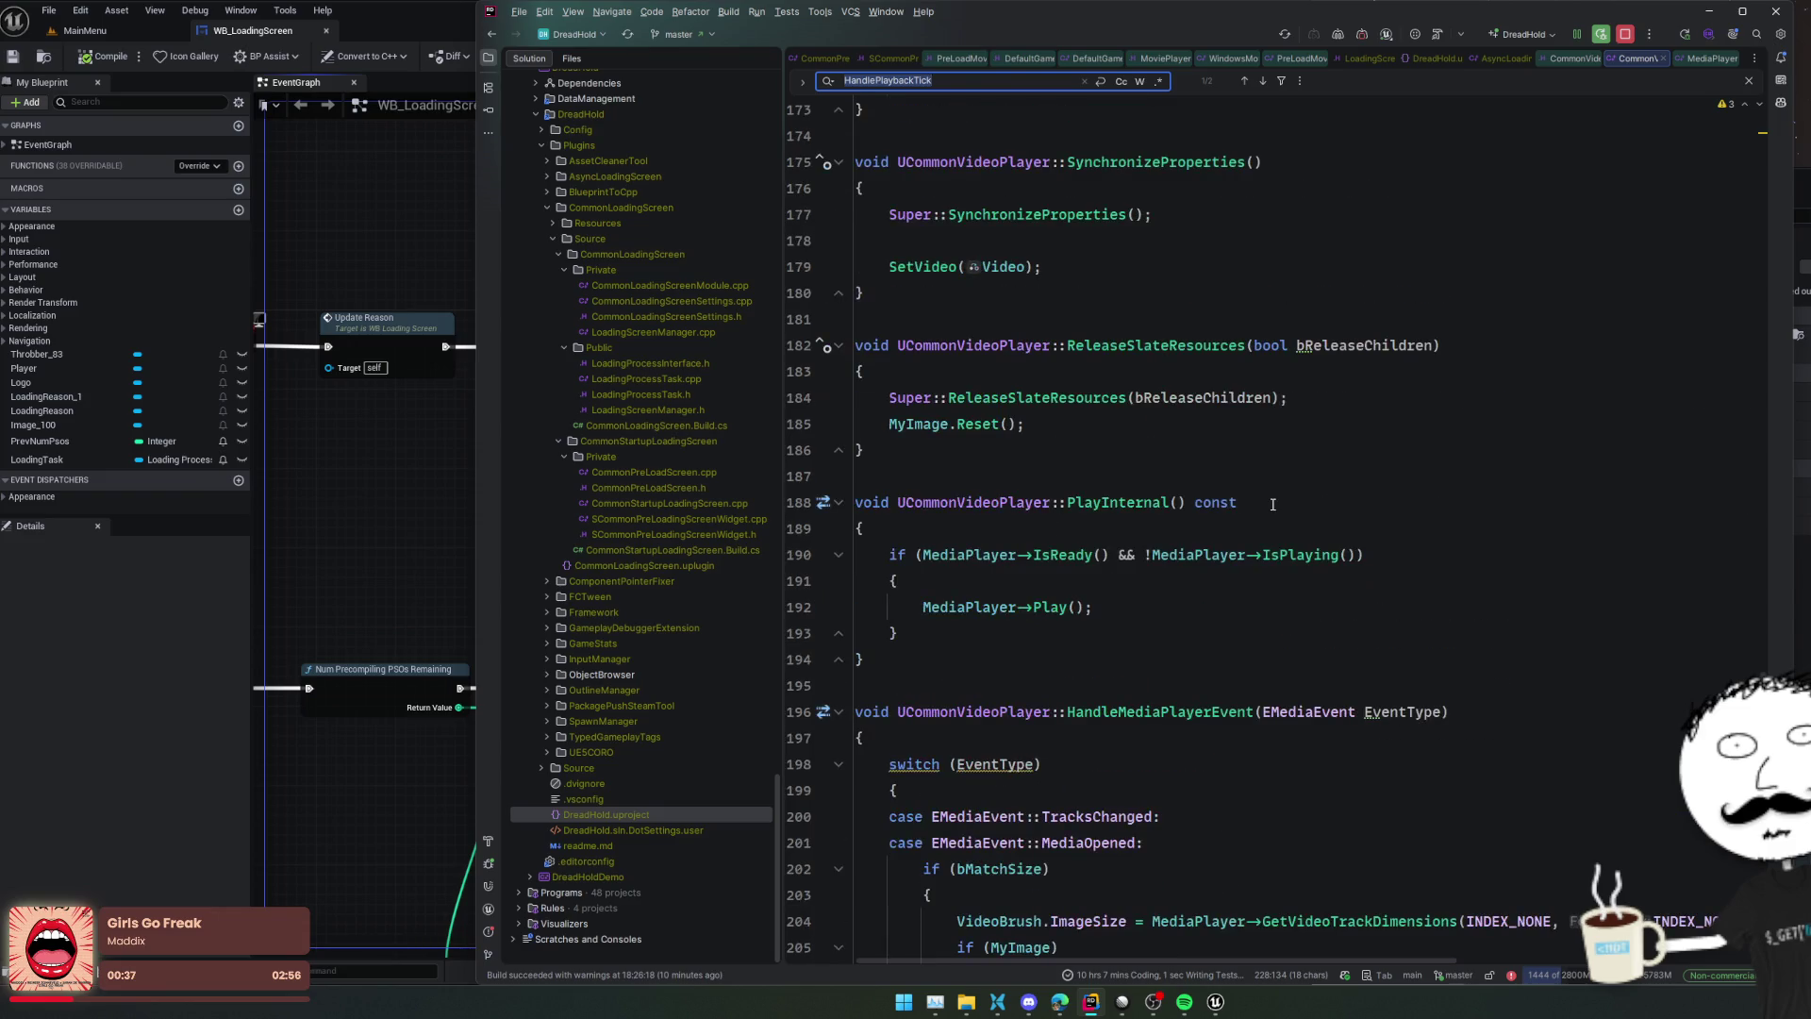
{"action": "scroll", "coordinate": [1264, 509], "scroll_direction": "down", "scroll_amount": 4}
{"action": "left_click", "coordinate": [805, 450]}
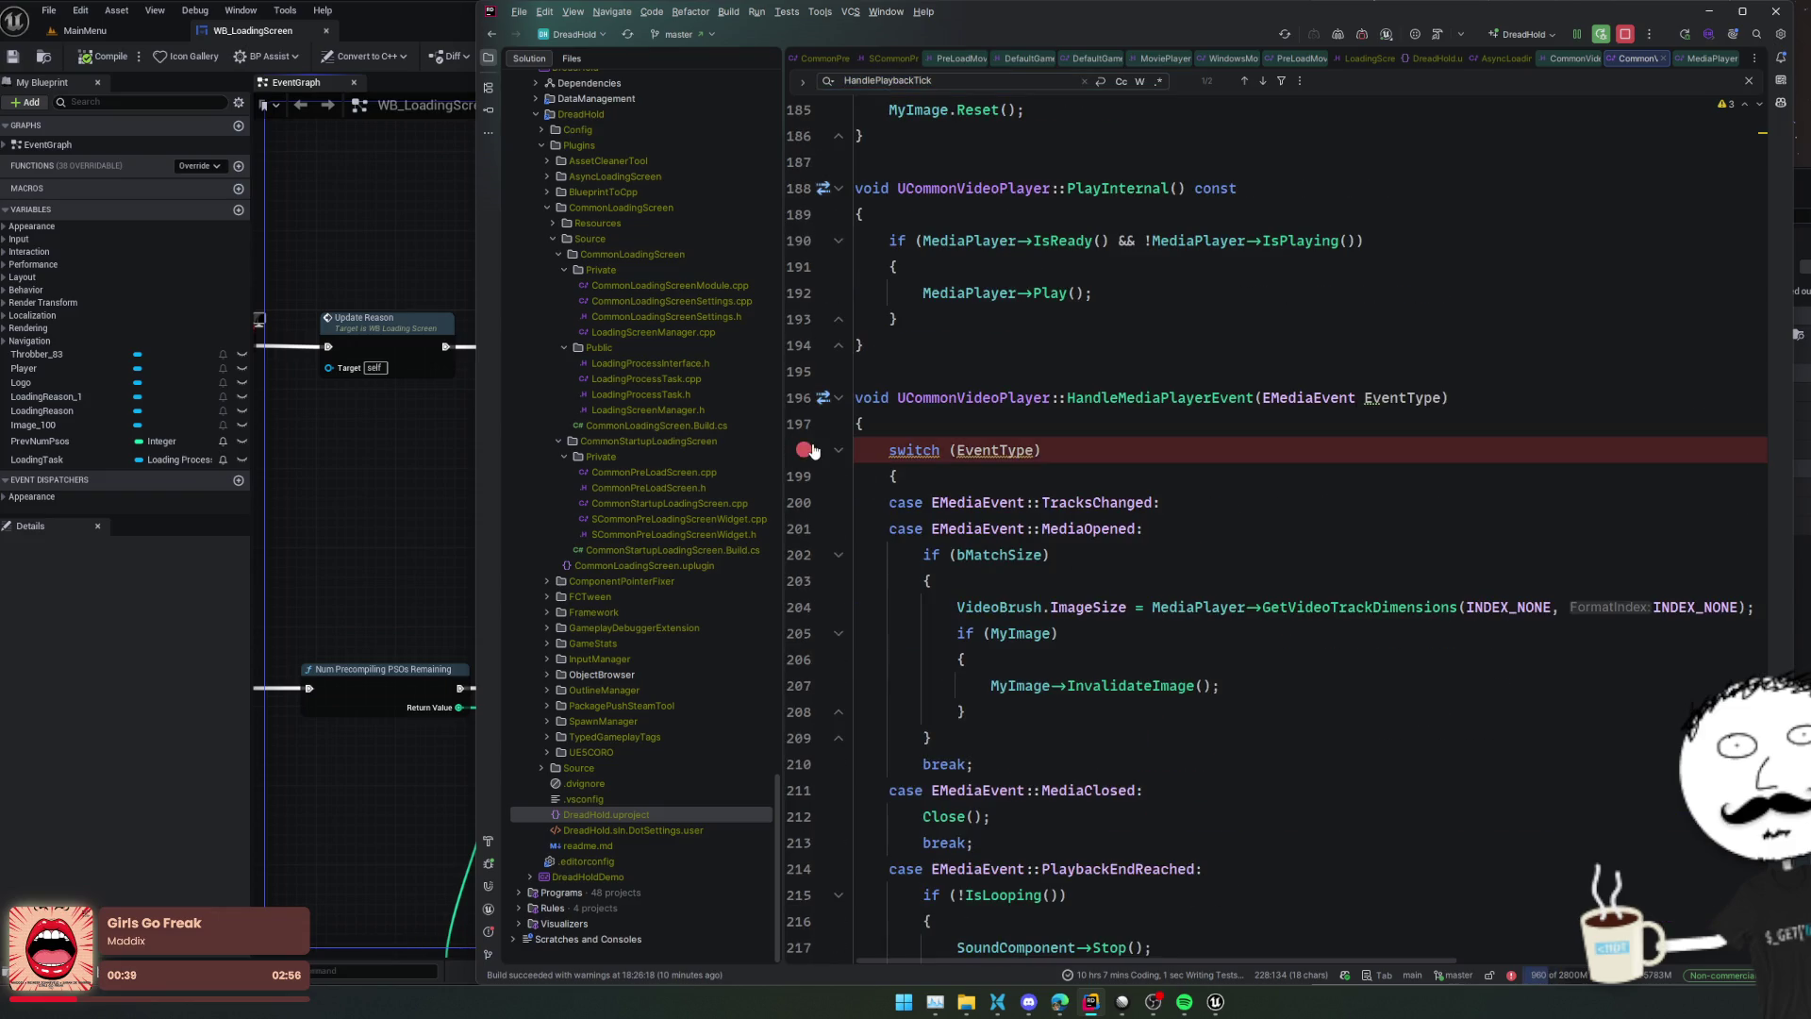
Launch the game under the debugger, step through the TracksChanged breakpoint hit, and resume
{"action": "left_click", "coordinate": [1316, 38]}
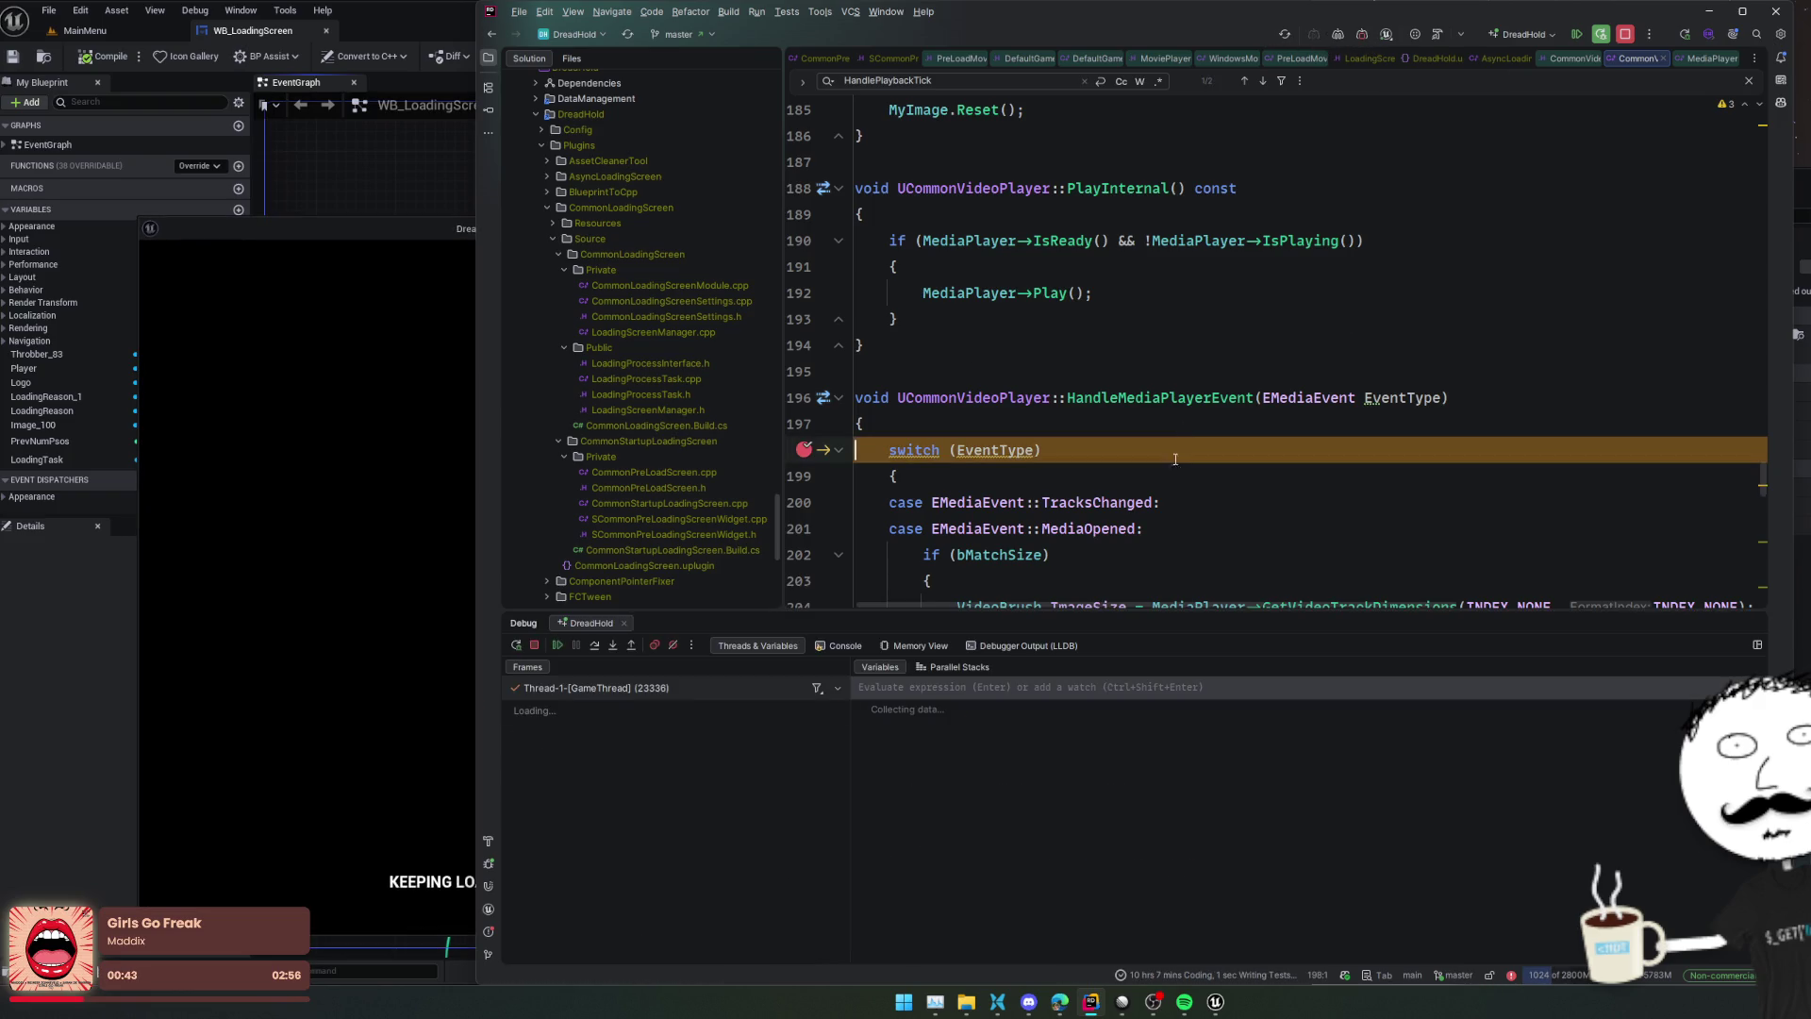
{"action": "left_click", "coordinate": [1166, 485]}
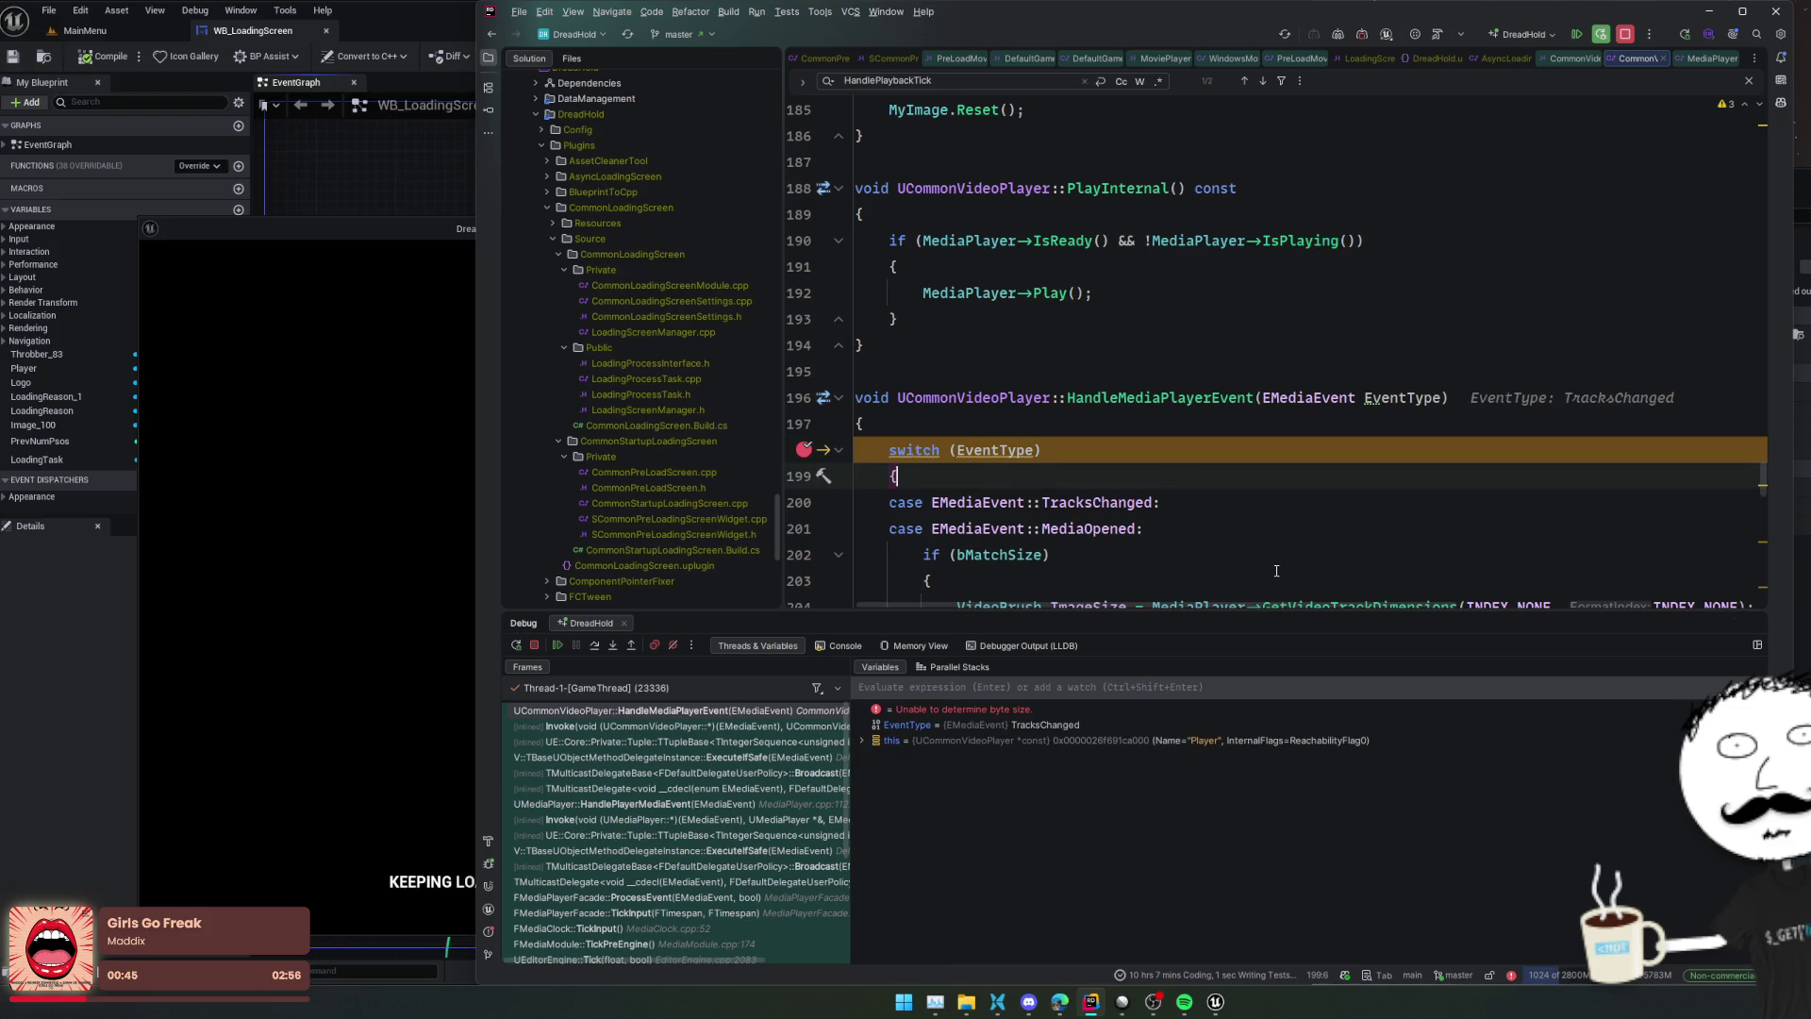
{"action": "scroll", "coordinate": [1037, 594], "scroll_direction": "down", "scroll_amount": 2}
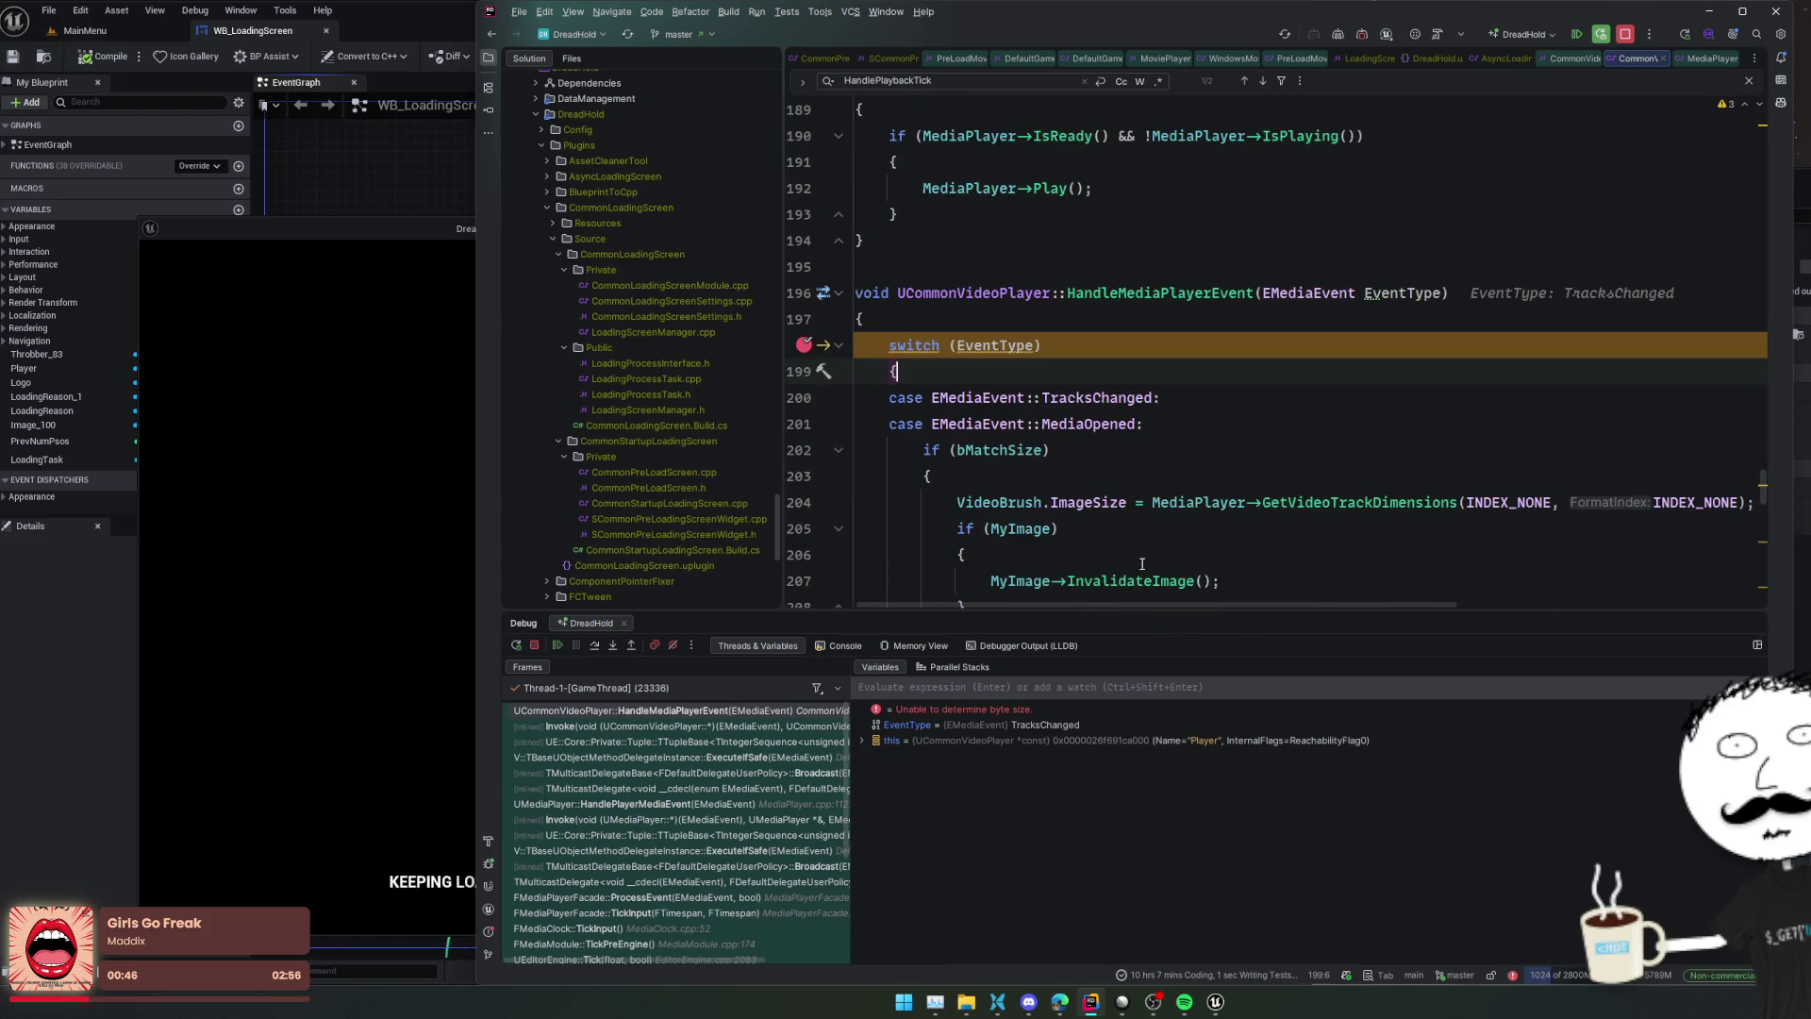
{"action": "left_click", "coordinate": [597, 643]}
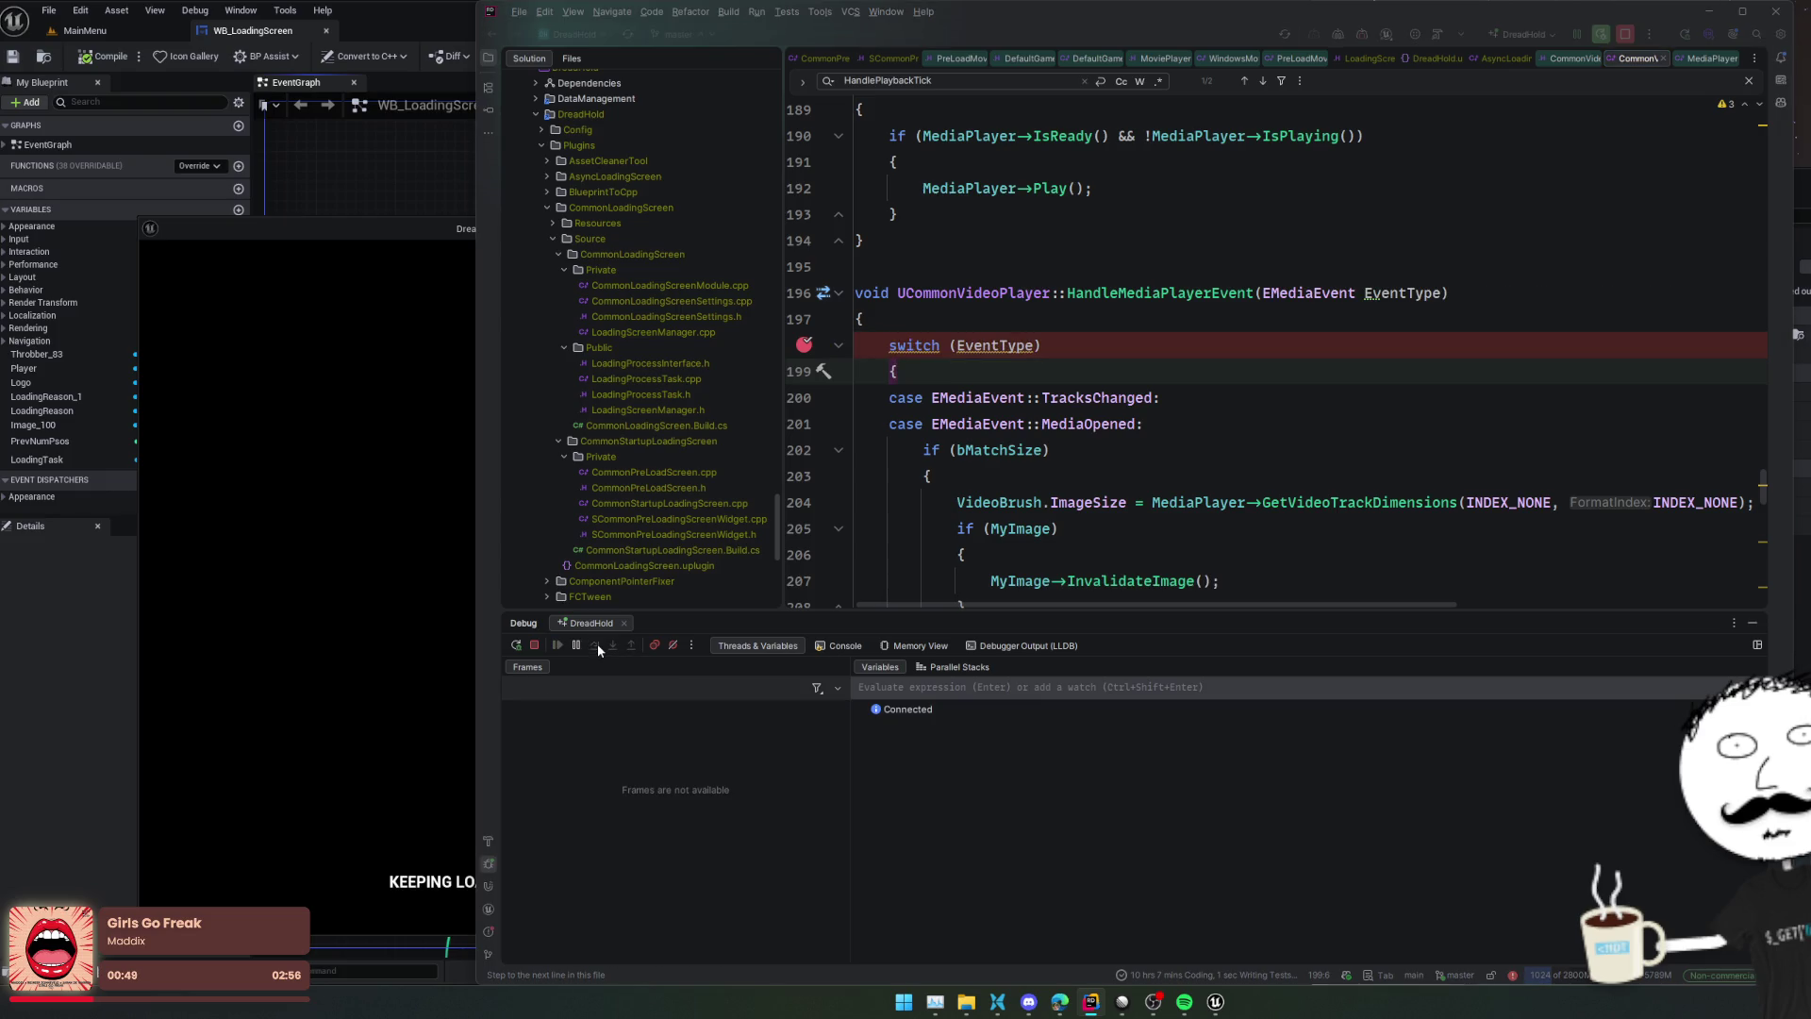
{"action": "left_click", "coordinate": [597, 644]}
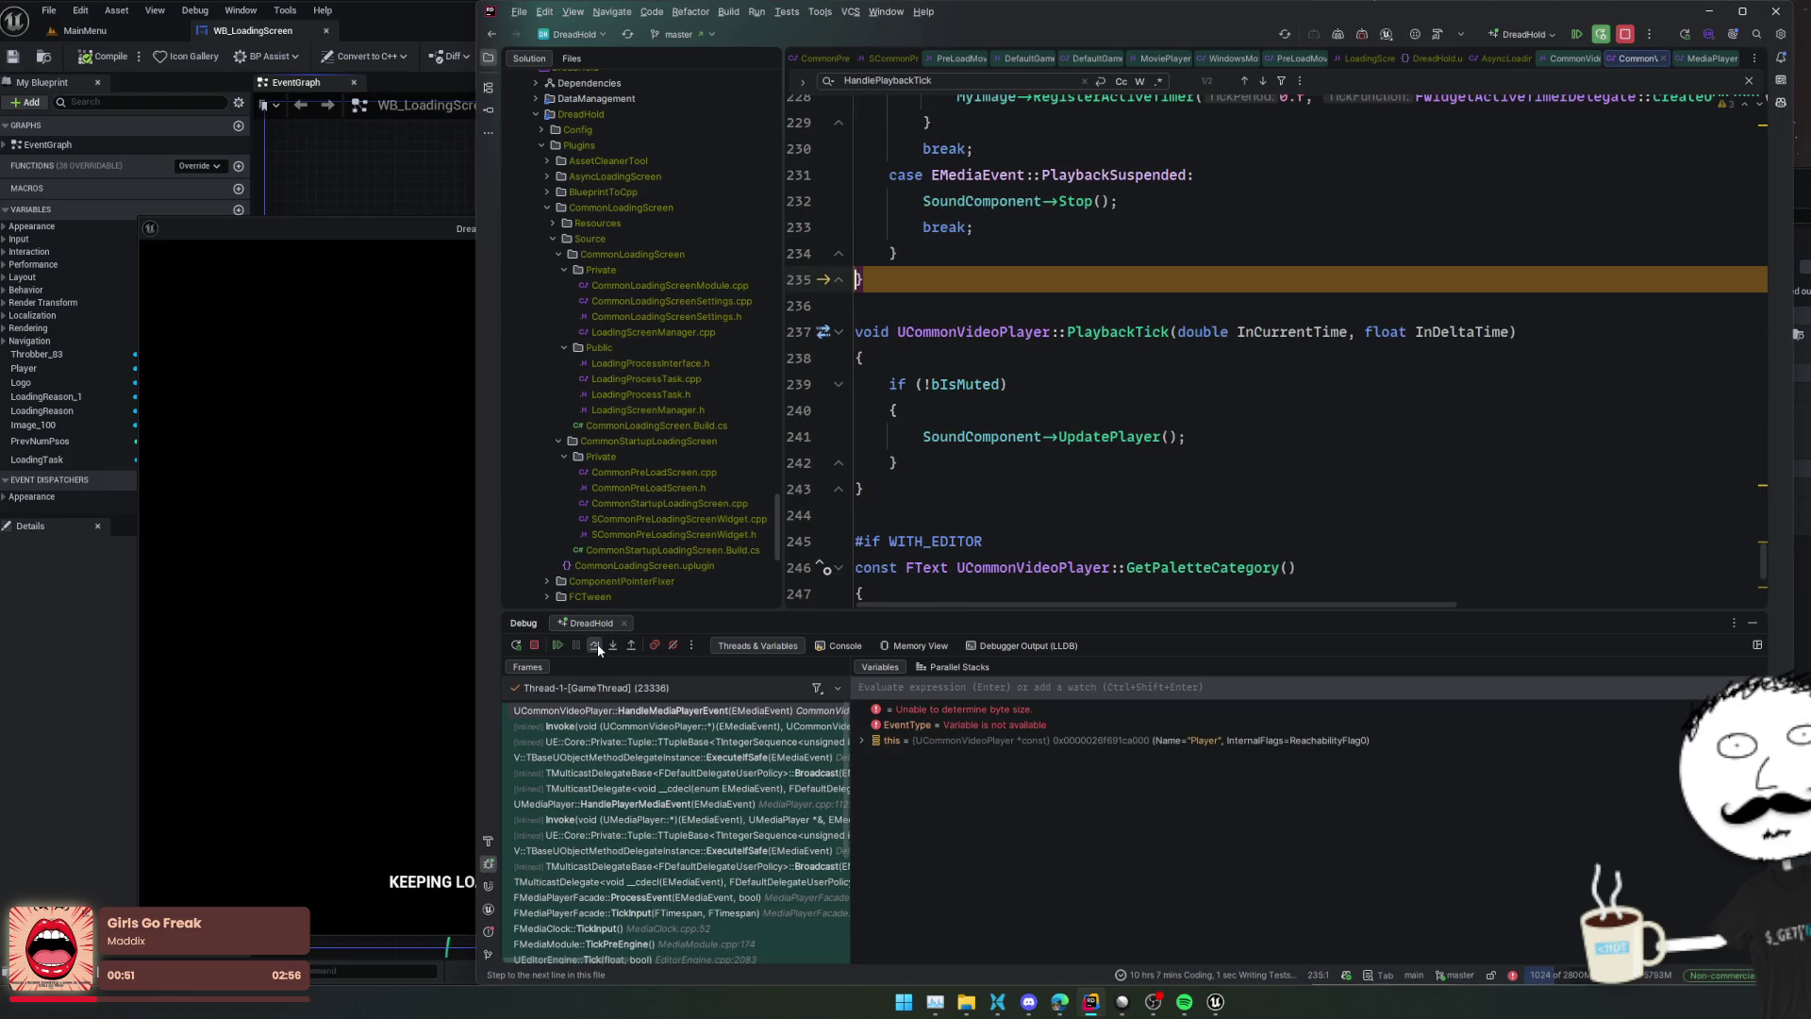
{"action": "left_click", "coordinate": [557, 645]}
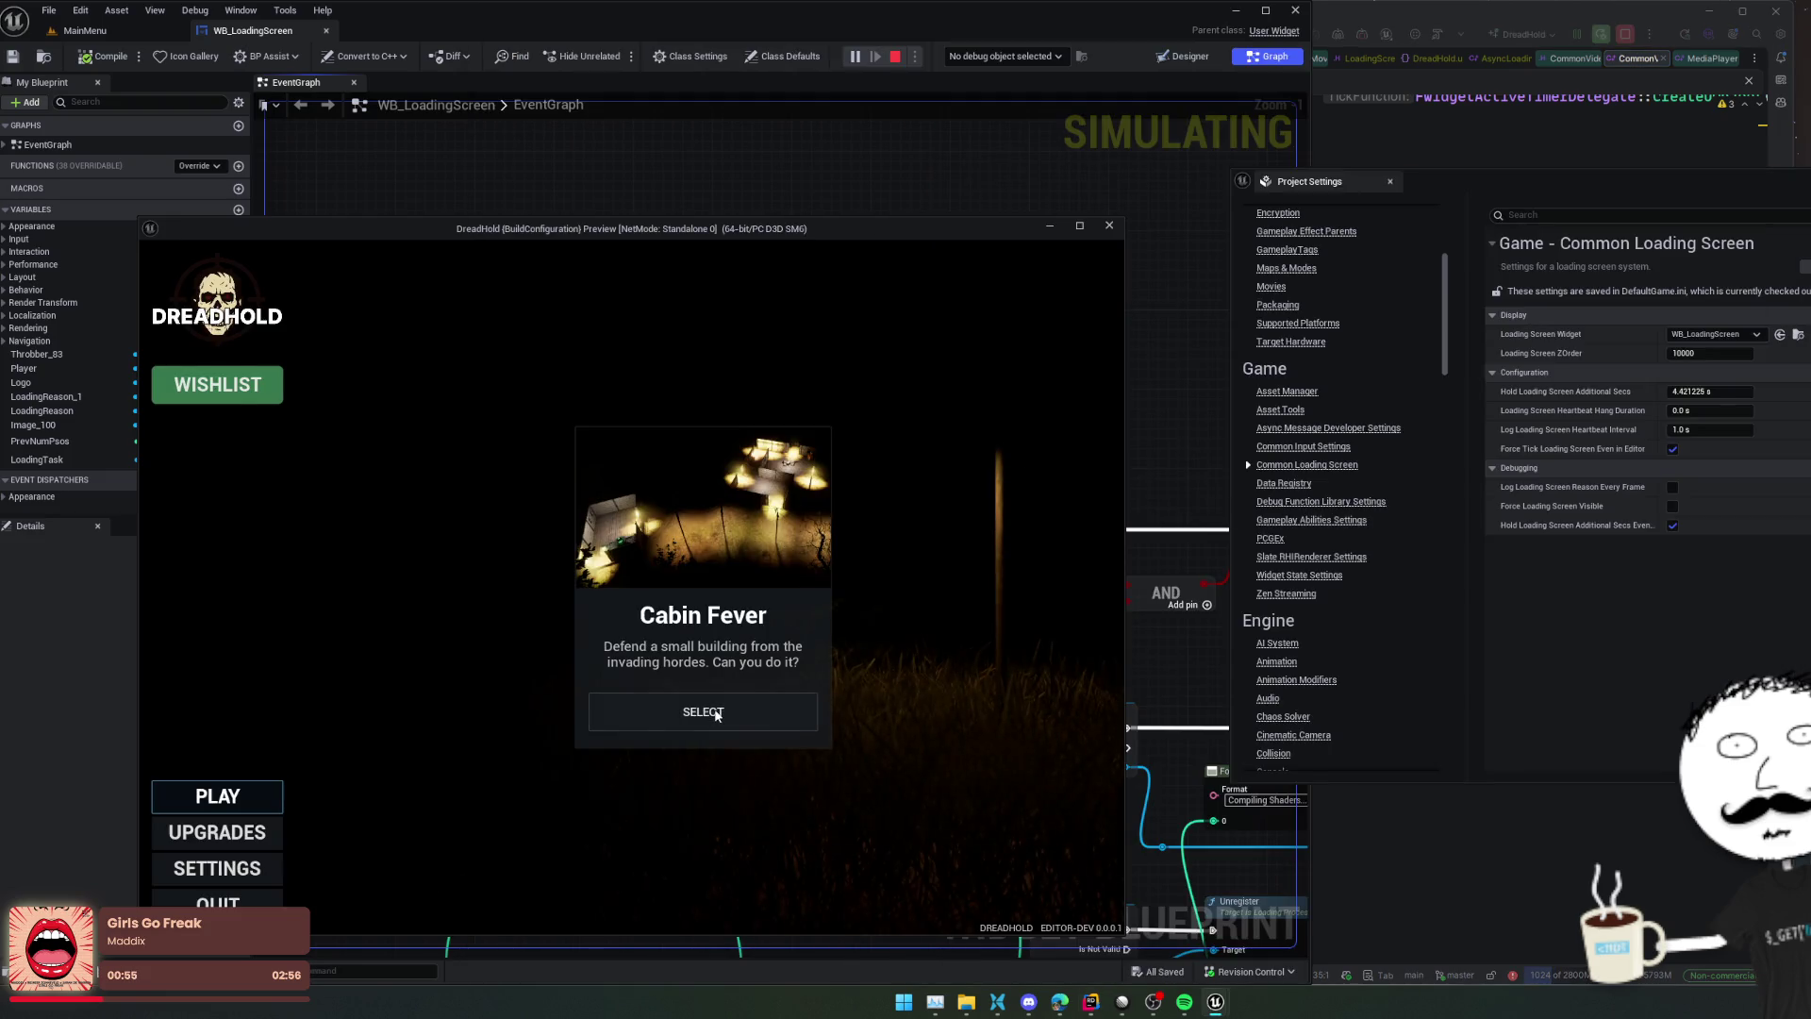
Select Cabin Fever in the running game, then return to the code in Rider
{"action": "left_click", "coordinate": [703, 713]}
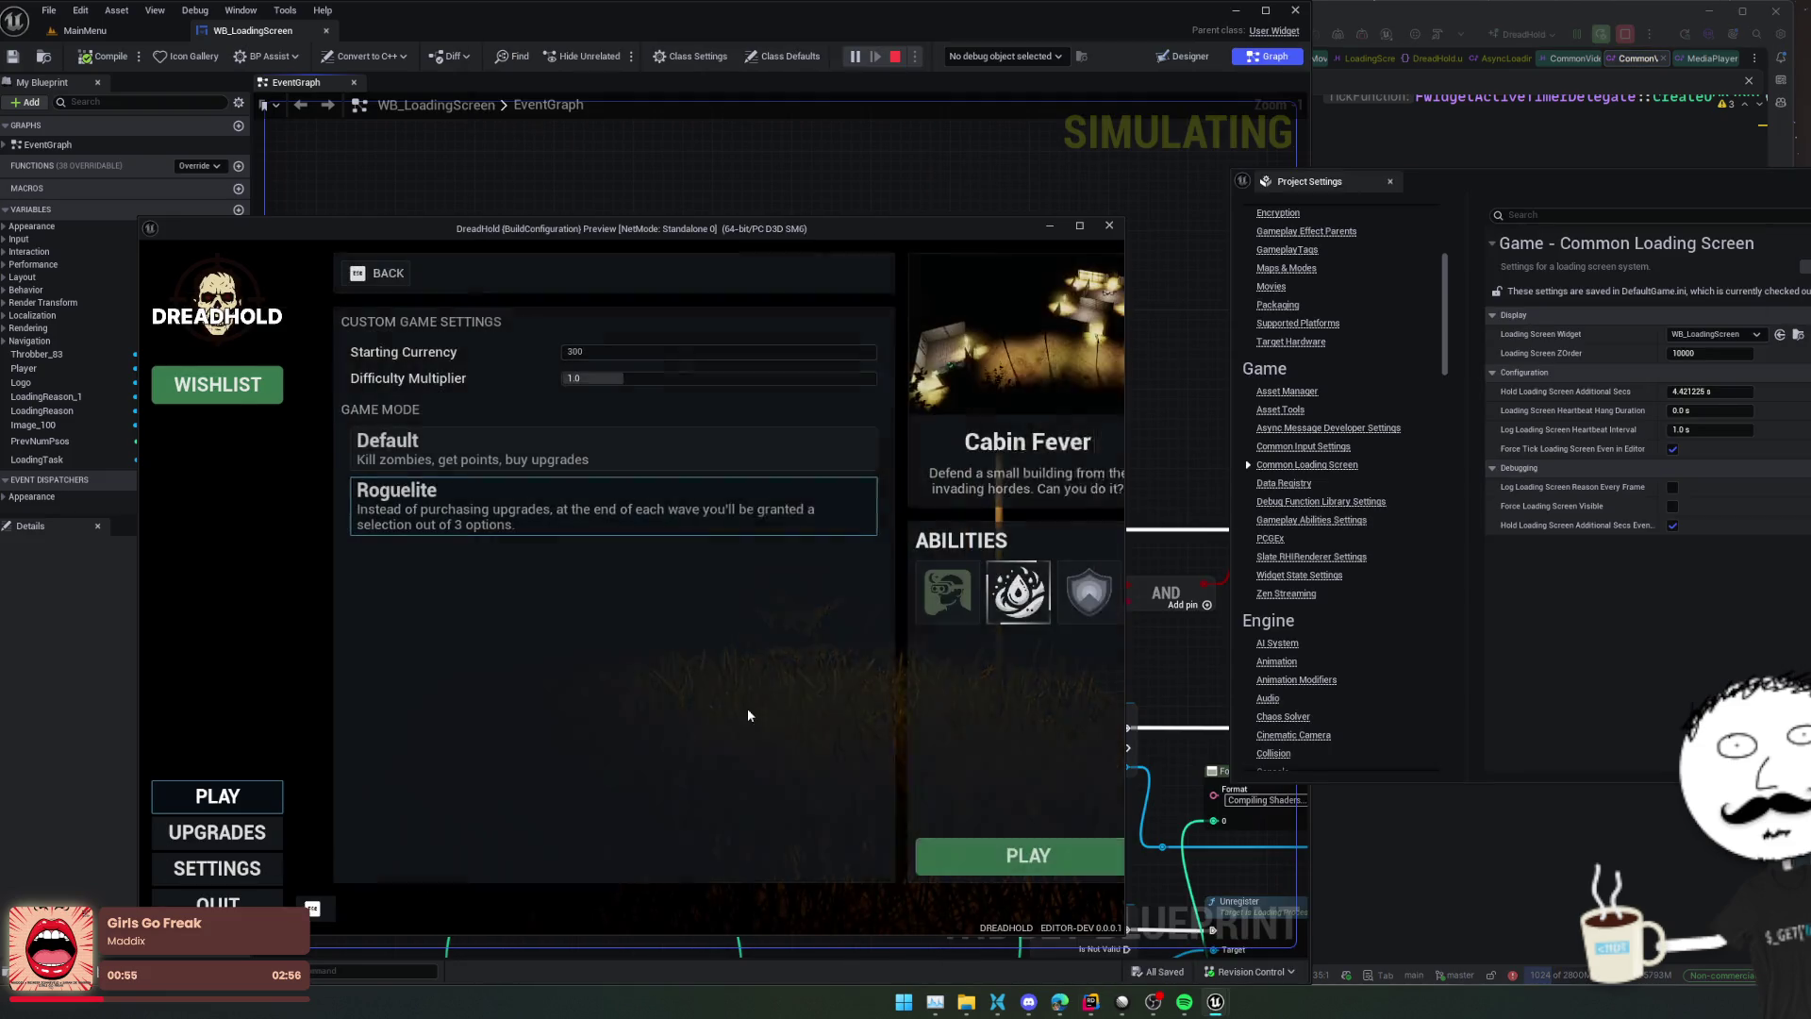
{"action": "left_click", "coordinate": [1480, 854]}
{"action": "scroll", "coordinate": [1172, 484], "scroll_direction": "down", "scroll_amount": 5}
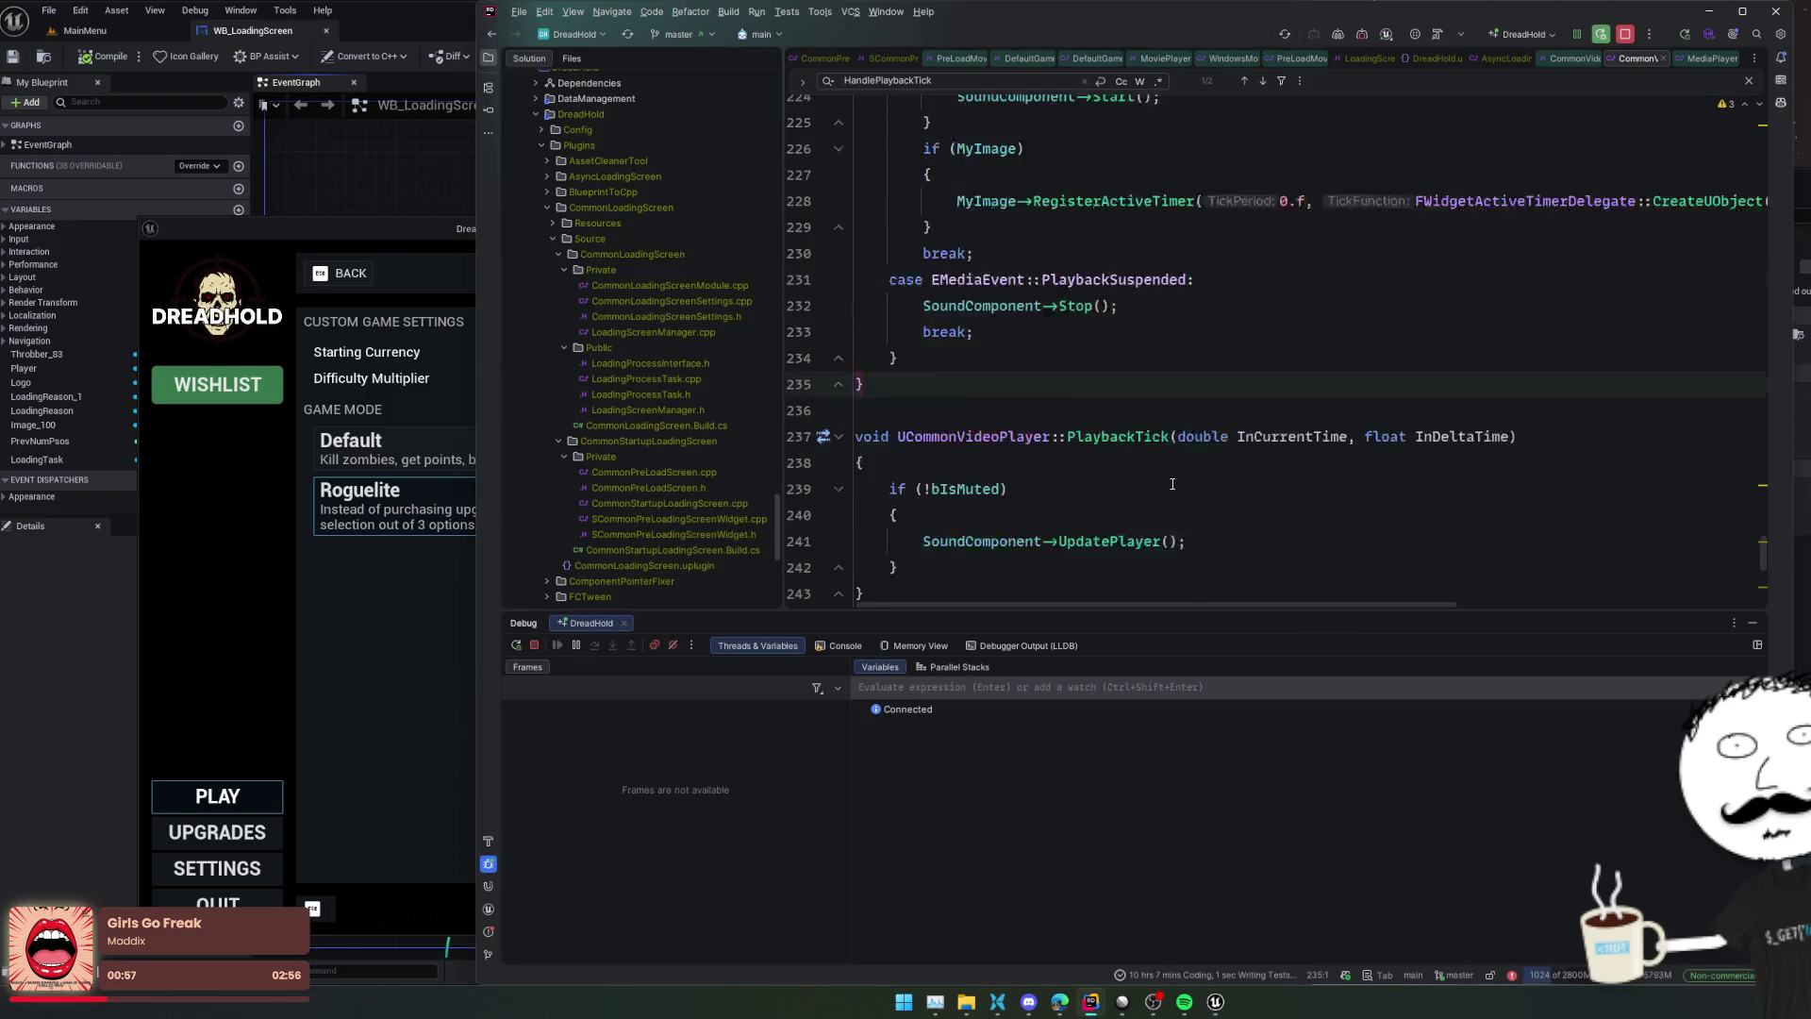
{"action": "scroll", "coordinate": [1212, 495], "scroll_direction": "up", "scroll_amount": 4}
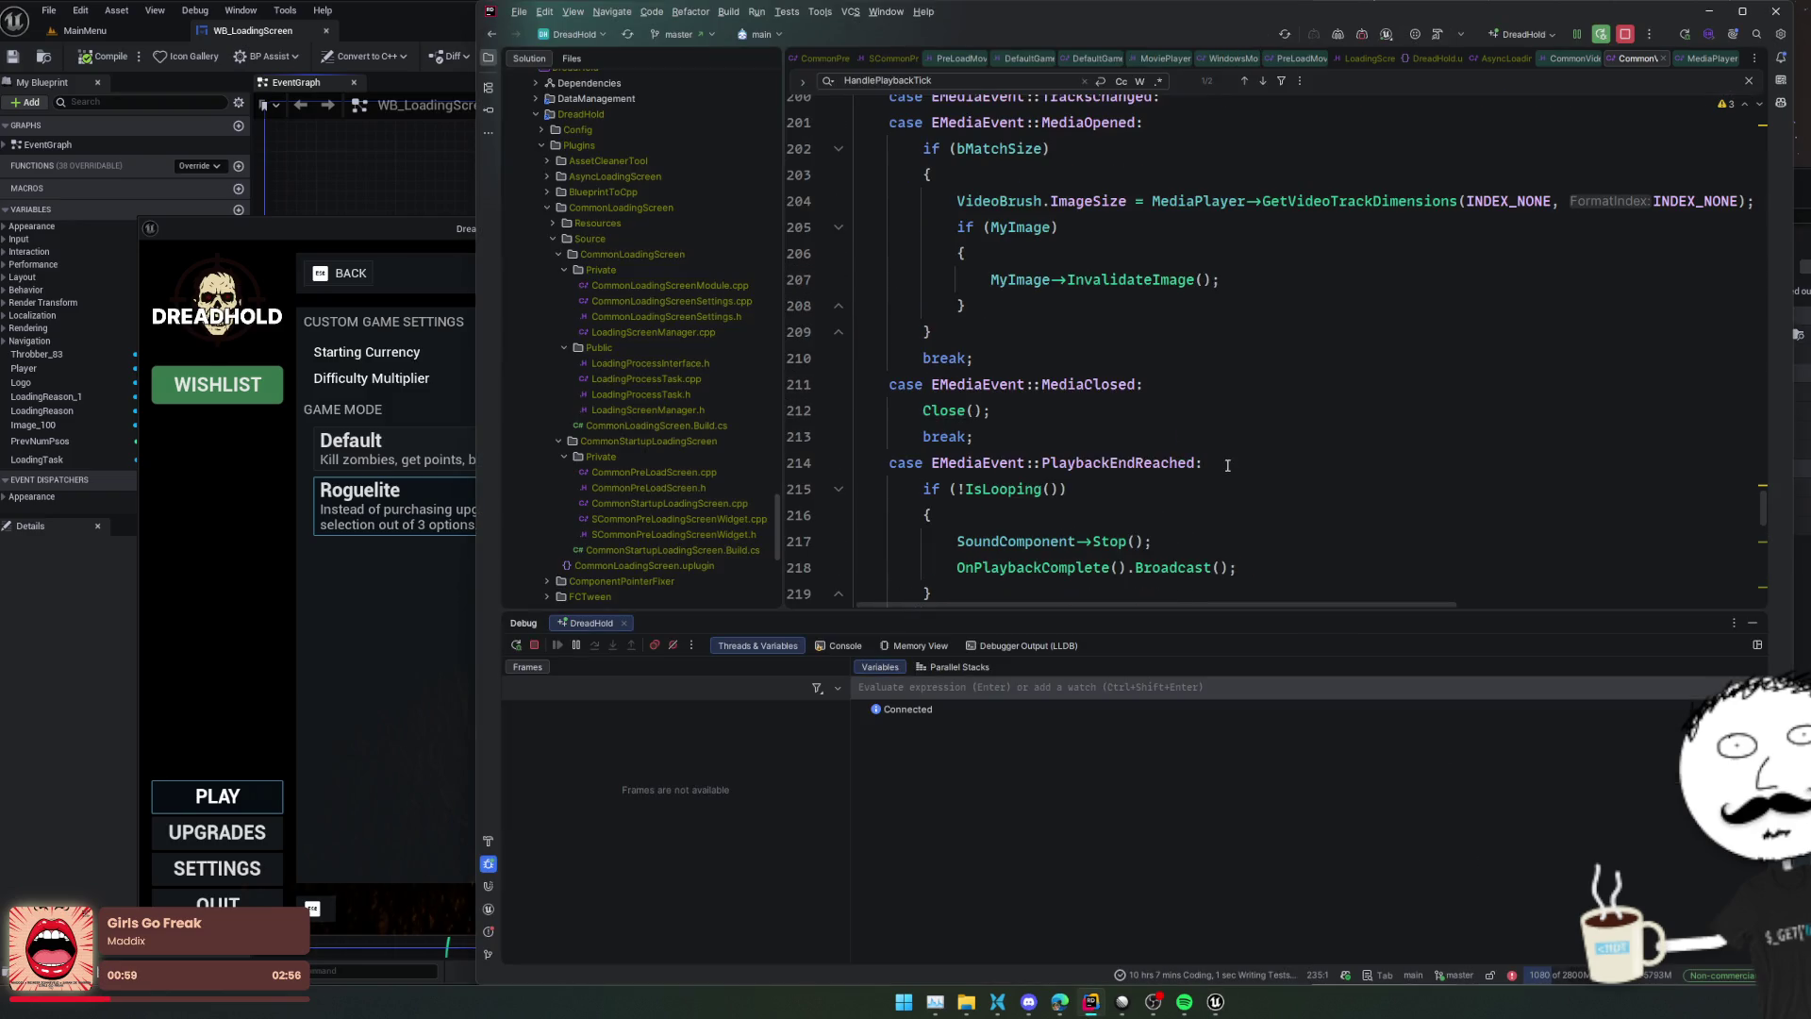
{"action": "scroll", "coordinate": [1167, 444], "scroll_direction": "up", "scroll_amount": 1}
{"action": "scroll", "coordinate": [1037, 377], "scroll_direction": "down", "scroll_amount": 8}
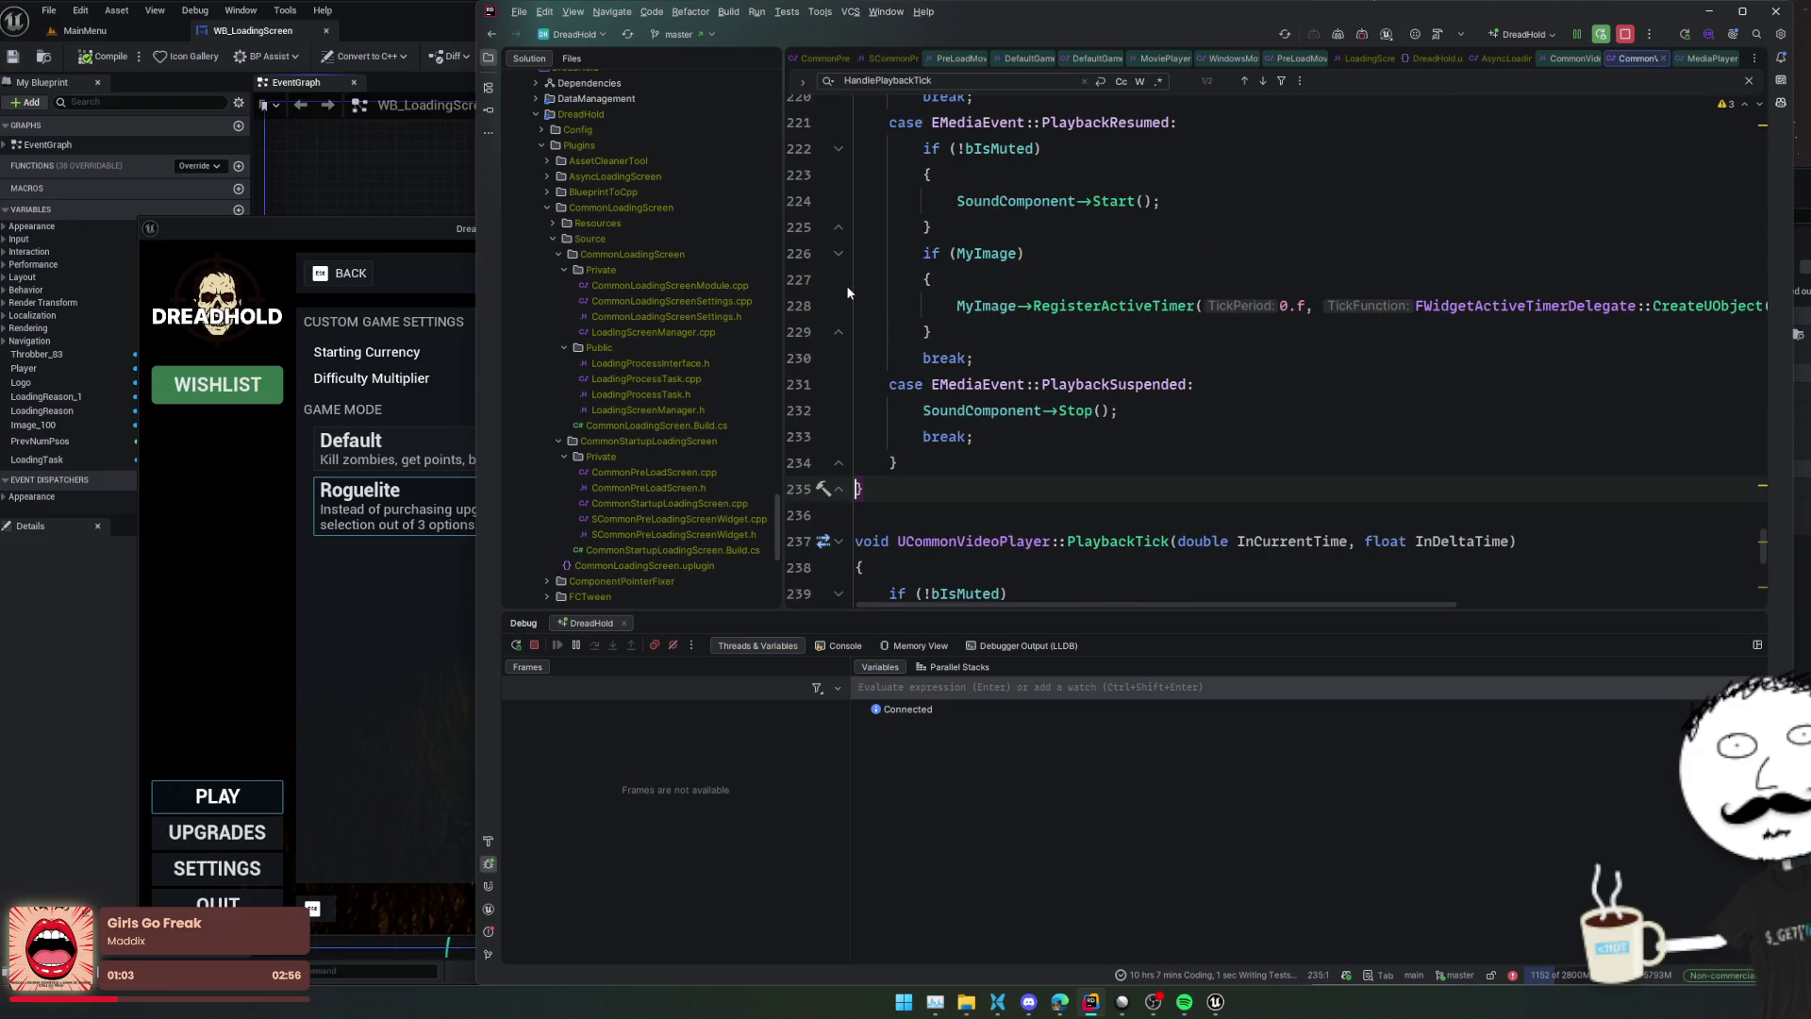
Breakpoint the RegisterActiveTimer call, stop the game, and trace PlaybackResumed's 14 usages to HandleMediaPlayerEvent
{"action": "left_click", "coordinate": [808, 306]}
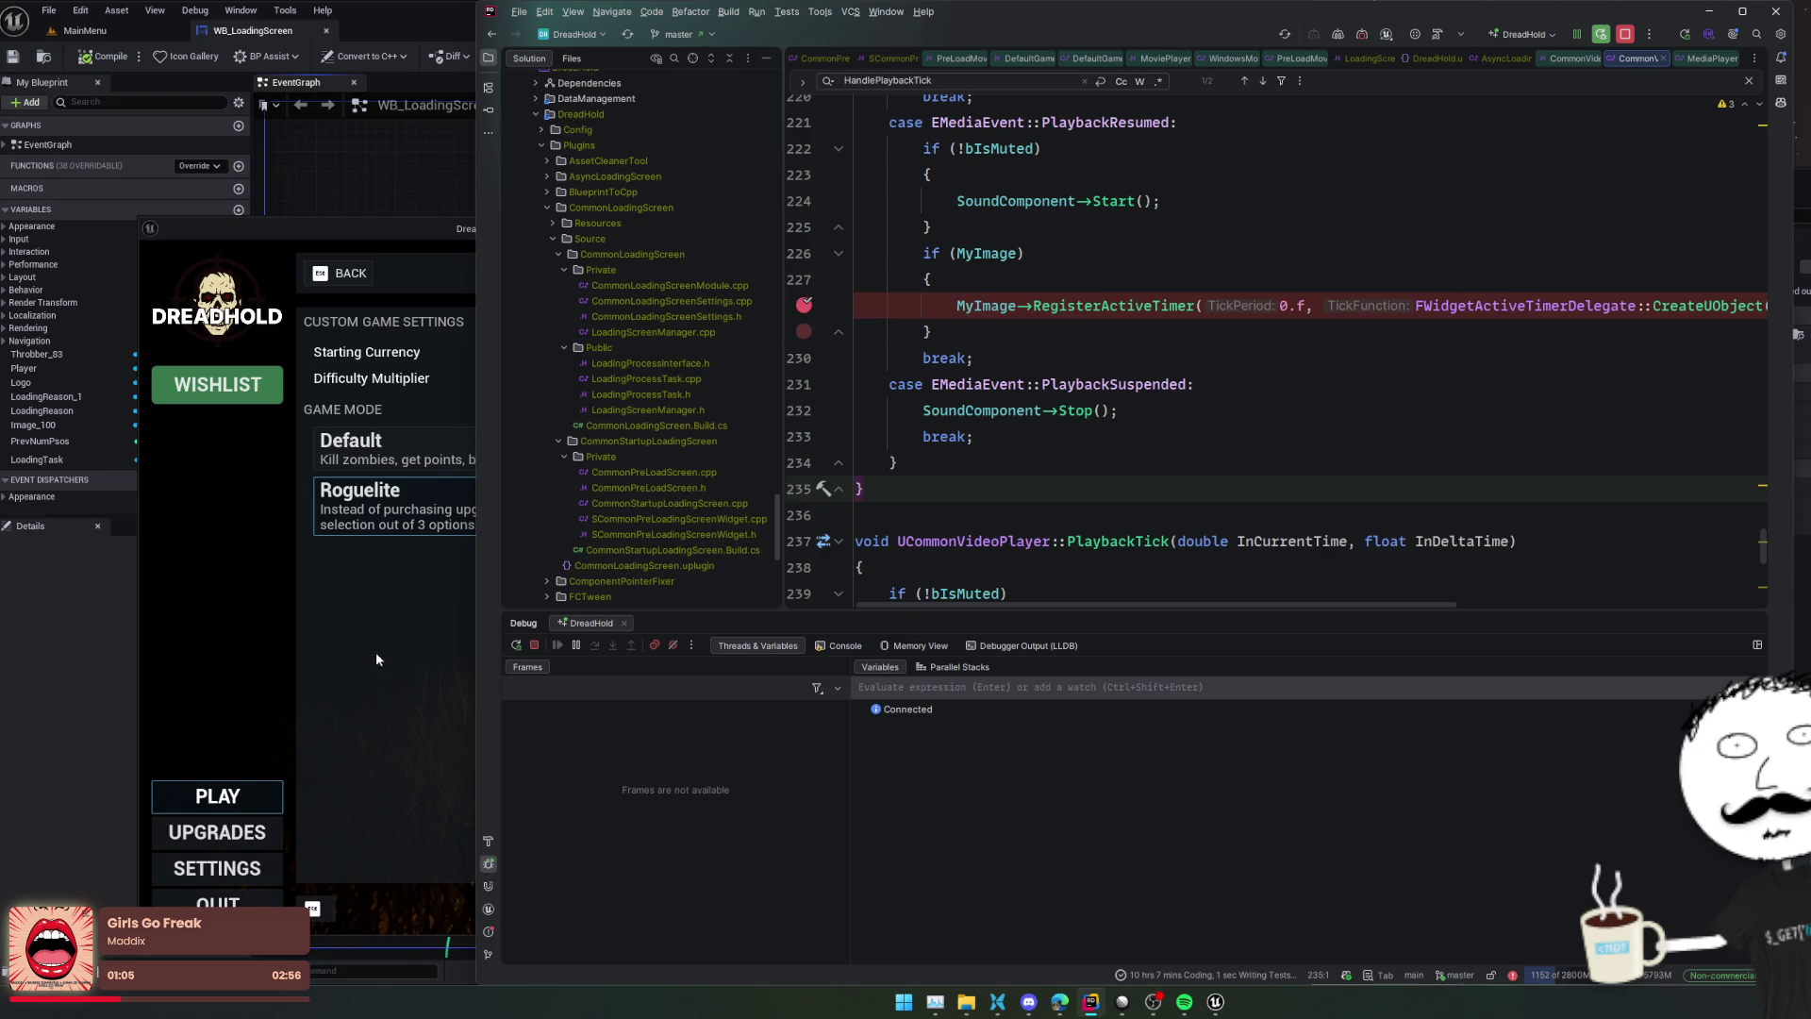
{"action": "left_click", "coordinate": [1361, 34]}
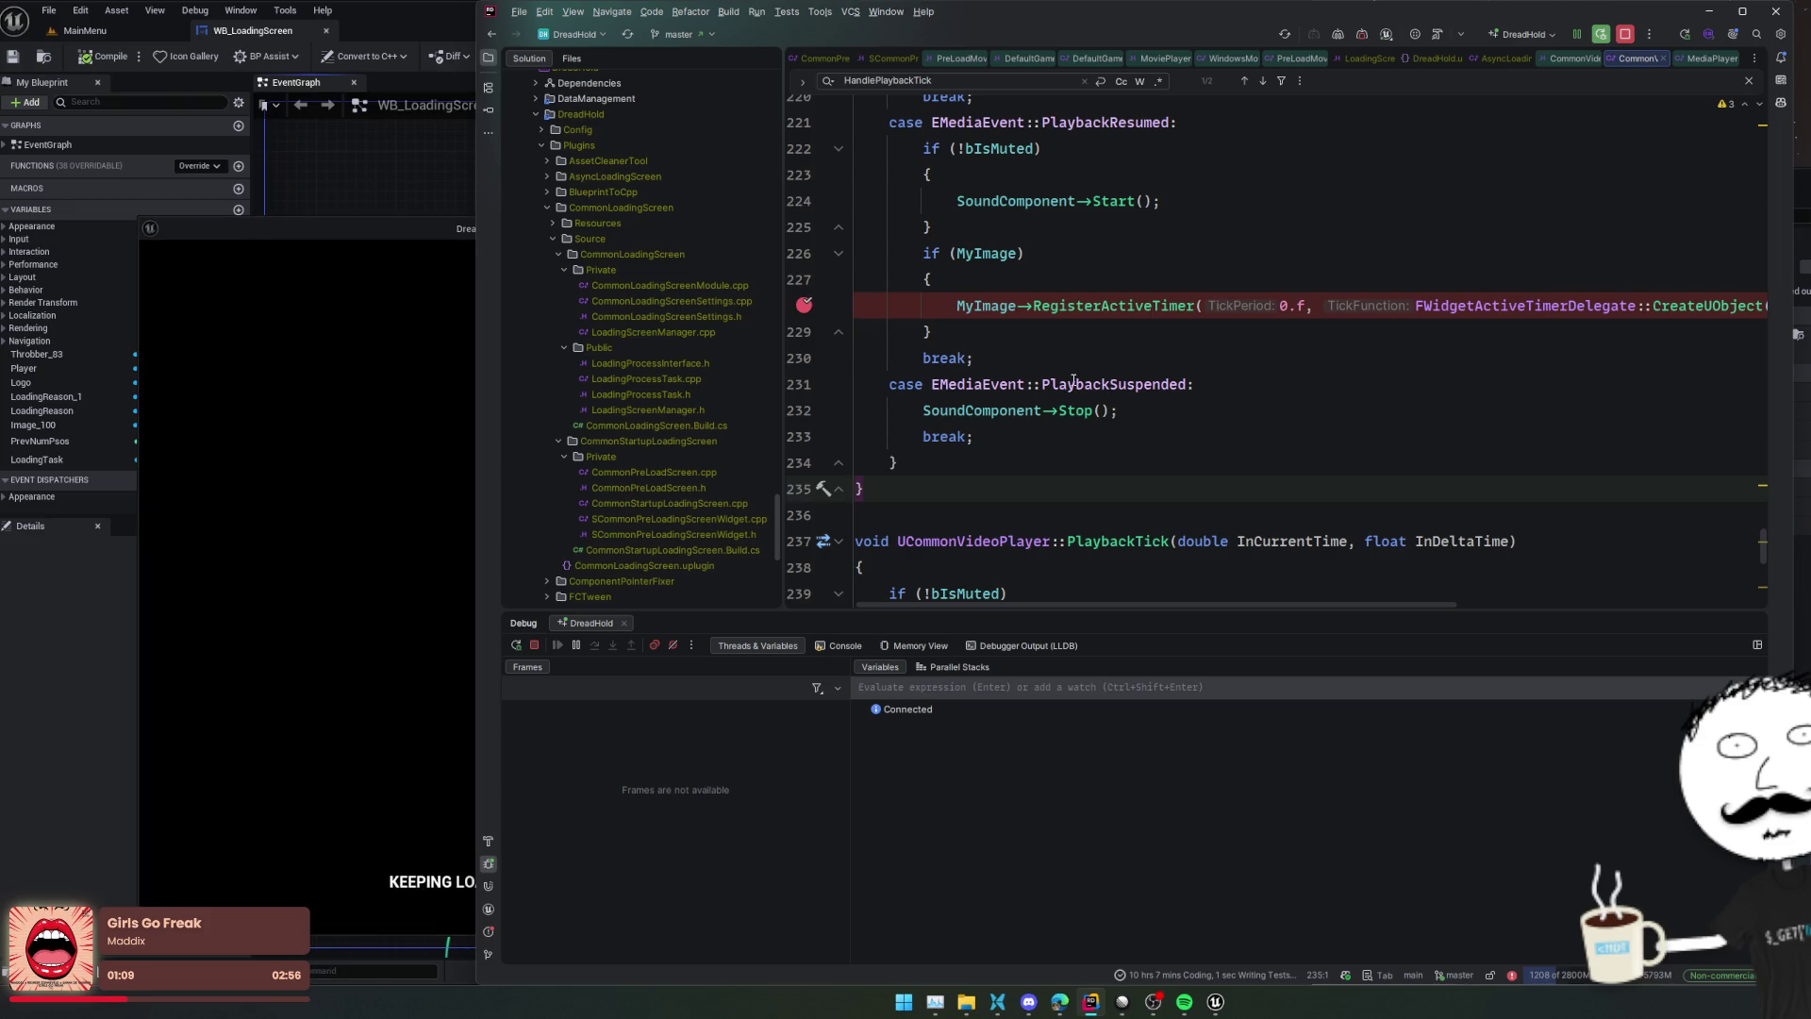
{"action": "scroll", "coordinate": [1125, 349], "scroll_direction": "up", "scroll_amount": 3}
{"action": "double_click", "coordinate": [1125, 335]}
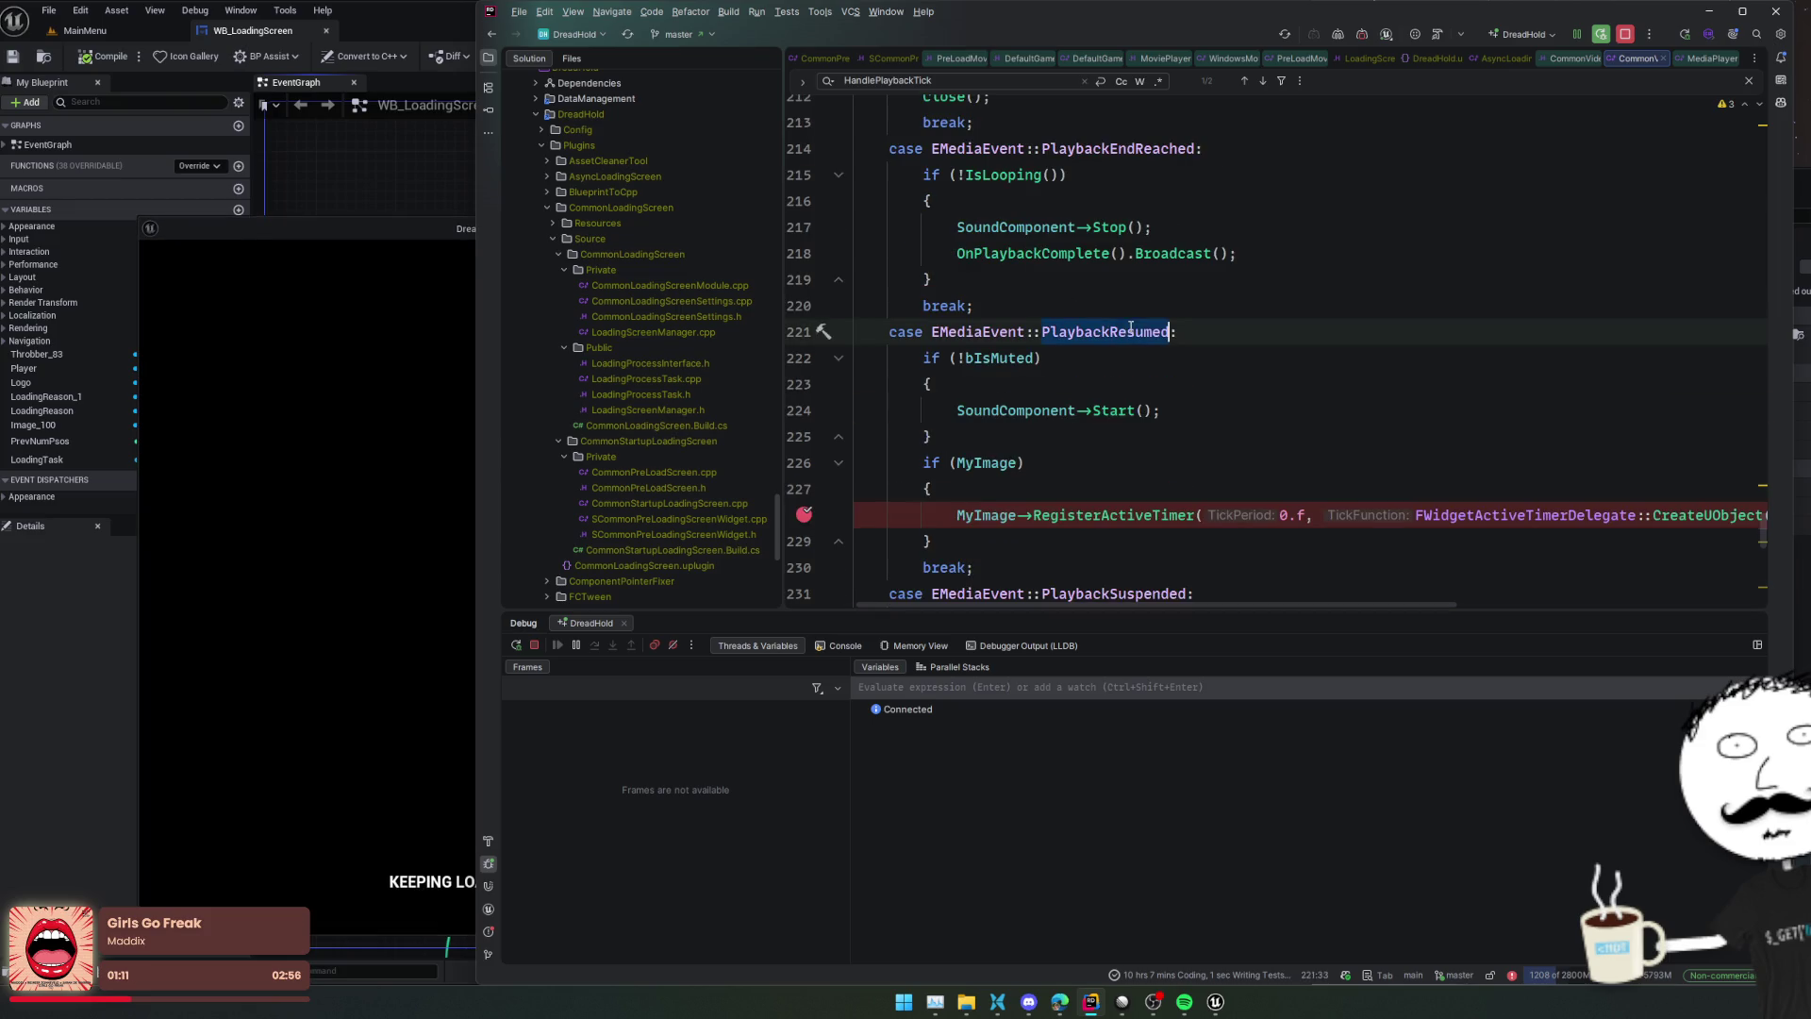
{"action": "scroll", "coordinate": [1124, 368], "scroll_direction": "up", "scroll_amount": 2}
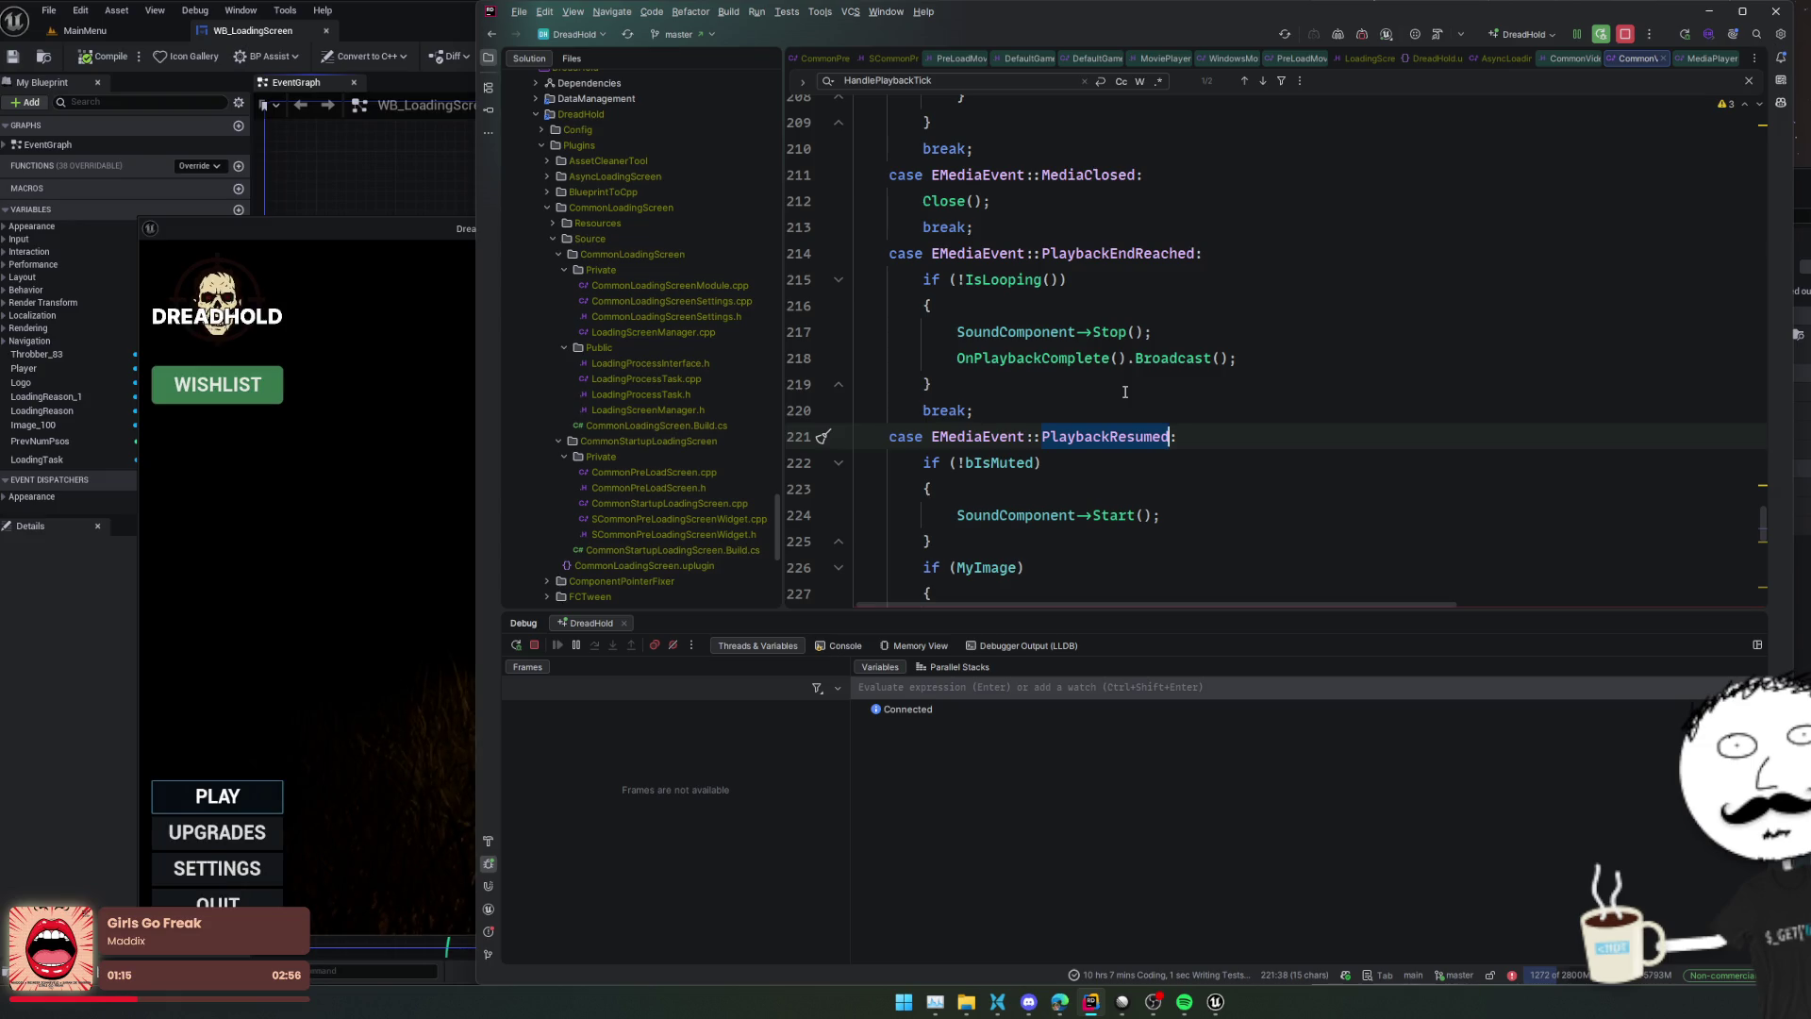
{"action": "scroll", "coordinate": [1090, 376], "scroll_direction": "up", "scroll_amount": 3}
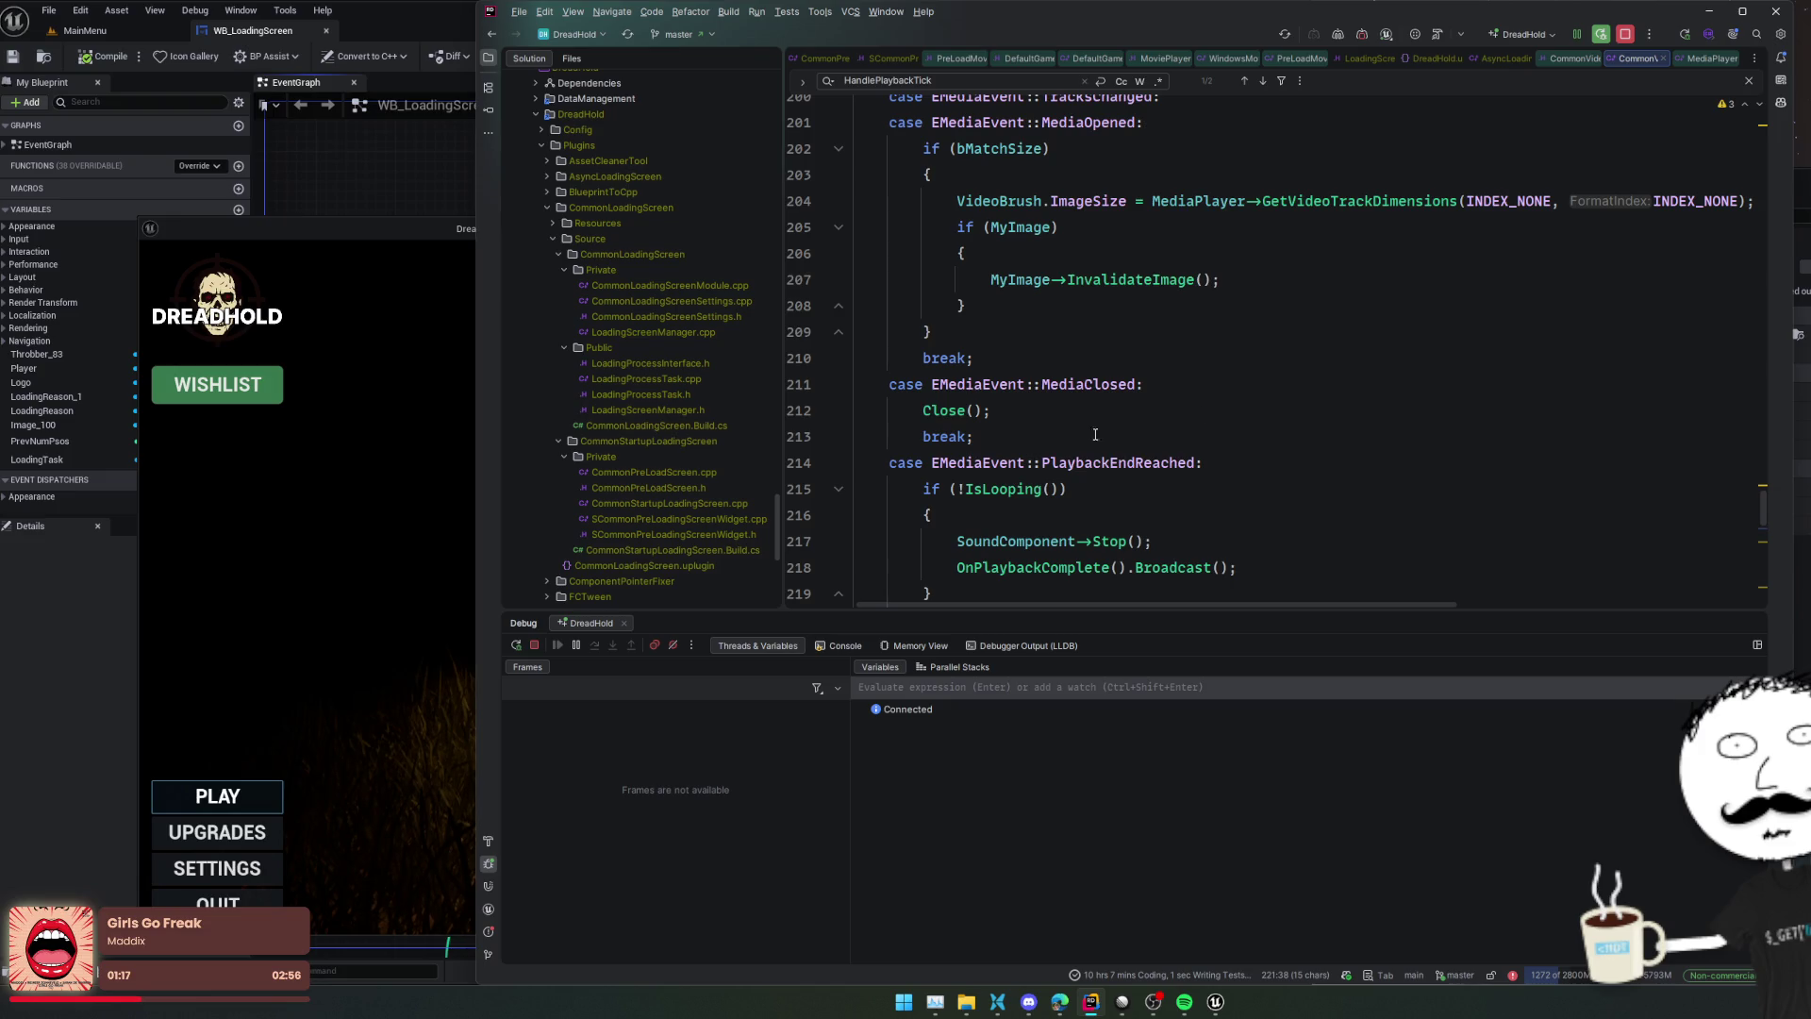
{"action": "scroll", "coordinate": [1095, 434], "scroll_direction": "down", "scroll_amount": 4}
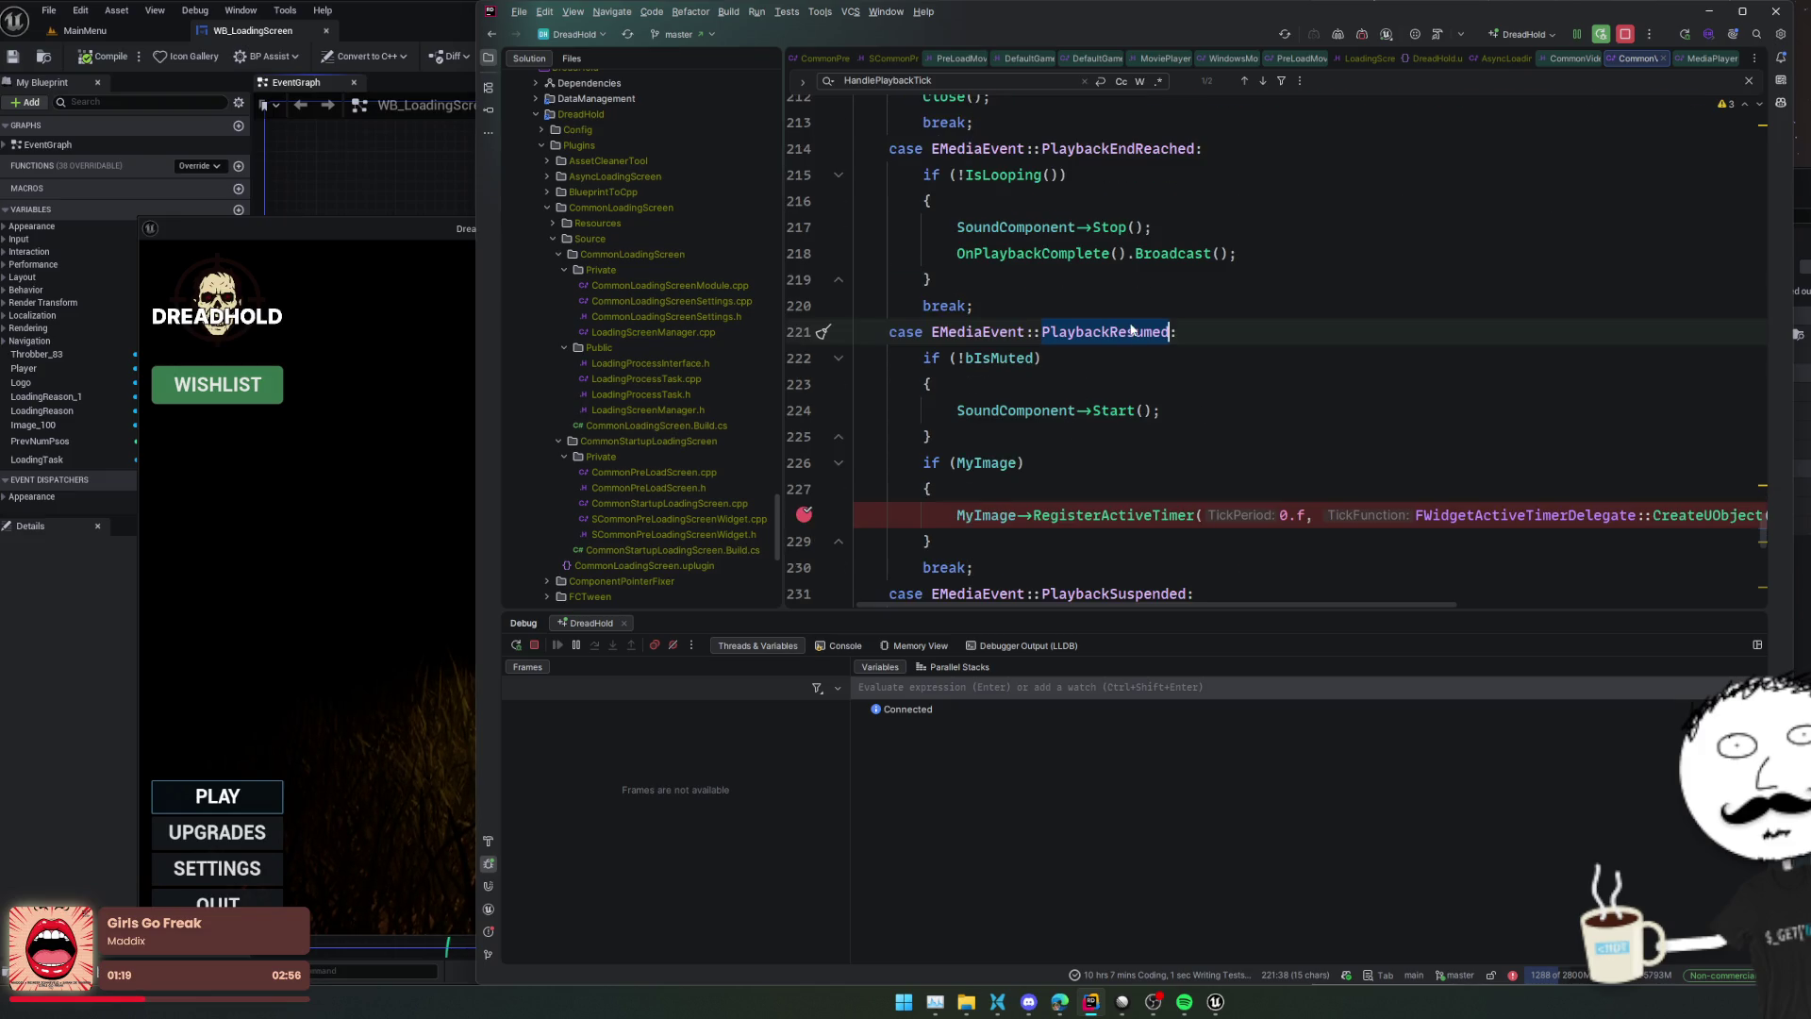
{"action": "left_click", "coordinate": [1123, 331], "text": "ctrl"}
{"action": "left_click", "coordinate": [992, 262], "text": "ctrl"}
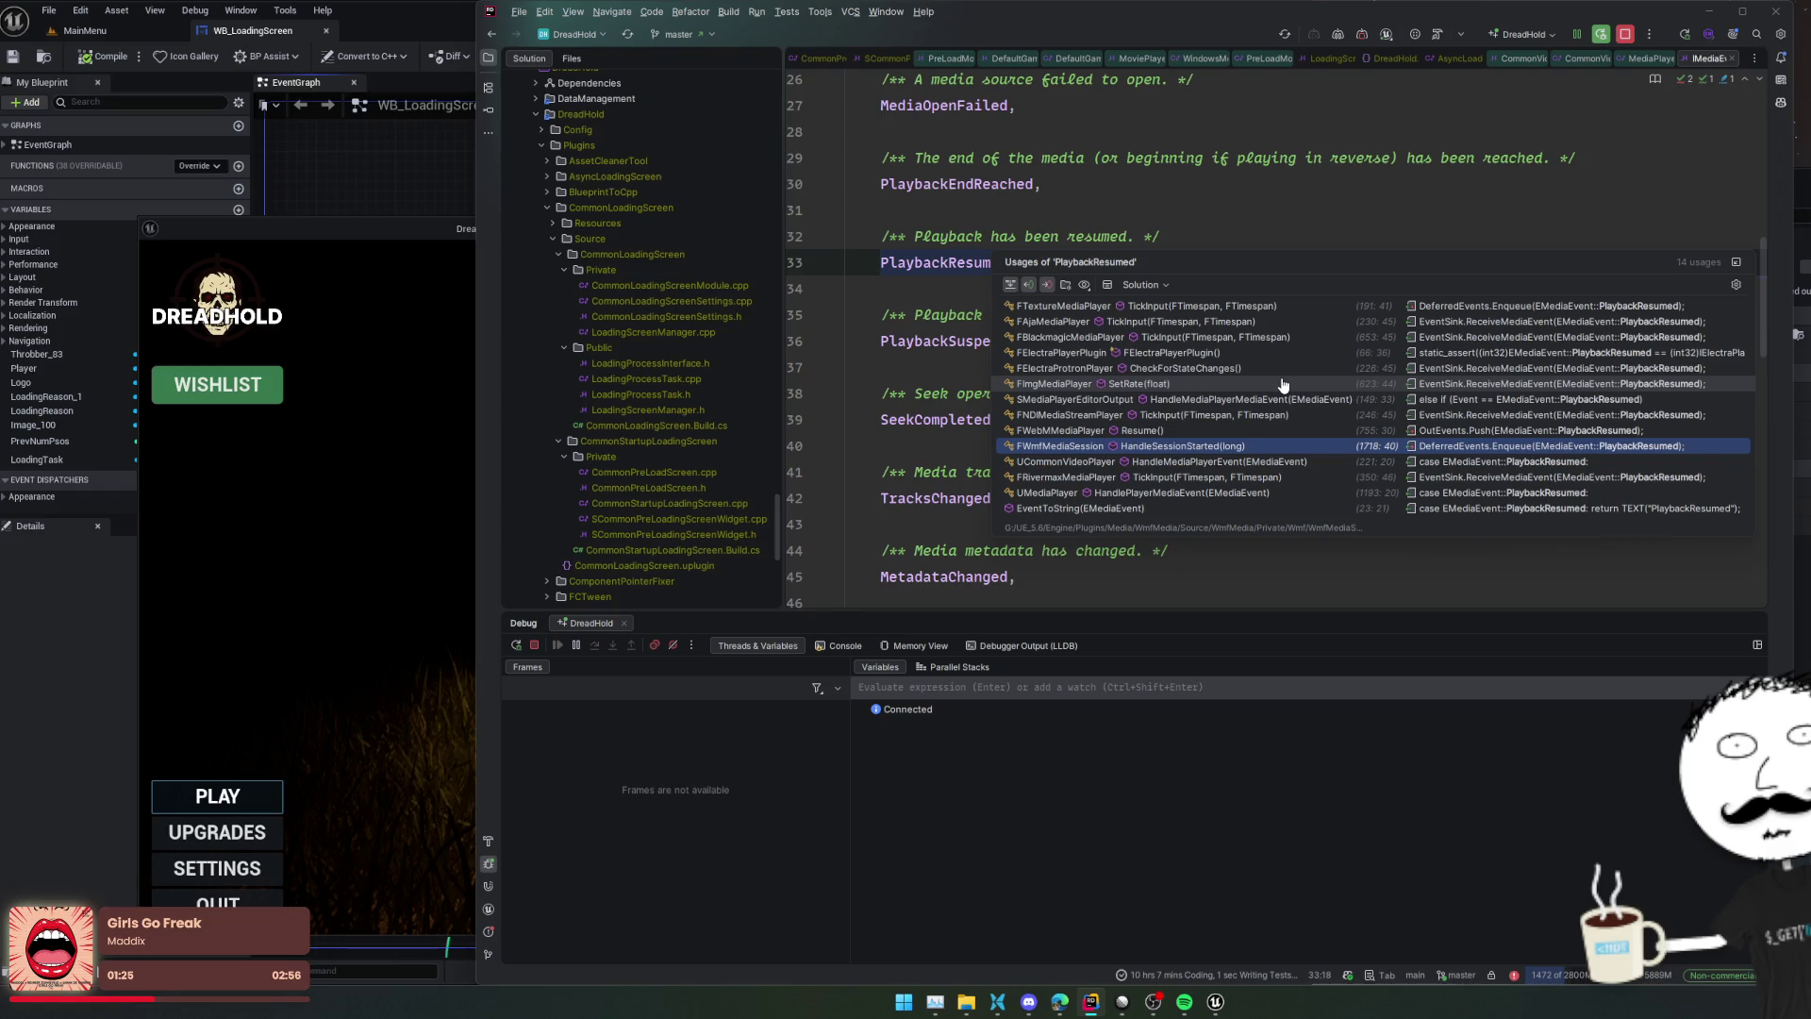
{"action": "left_click", "coordinate": [1274, 464]}
Scroll up through CommonVideoPlayer.cpp past Play, Pause and PlayFromStart to the constructor, then return to Unreal
{"action": "scroll", "coordinate": [1274, 465], "scroll_direction": "up", "scroll_amount": 9}
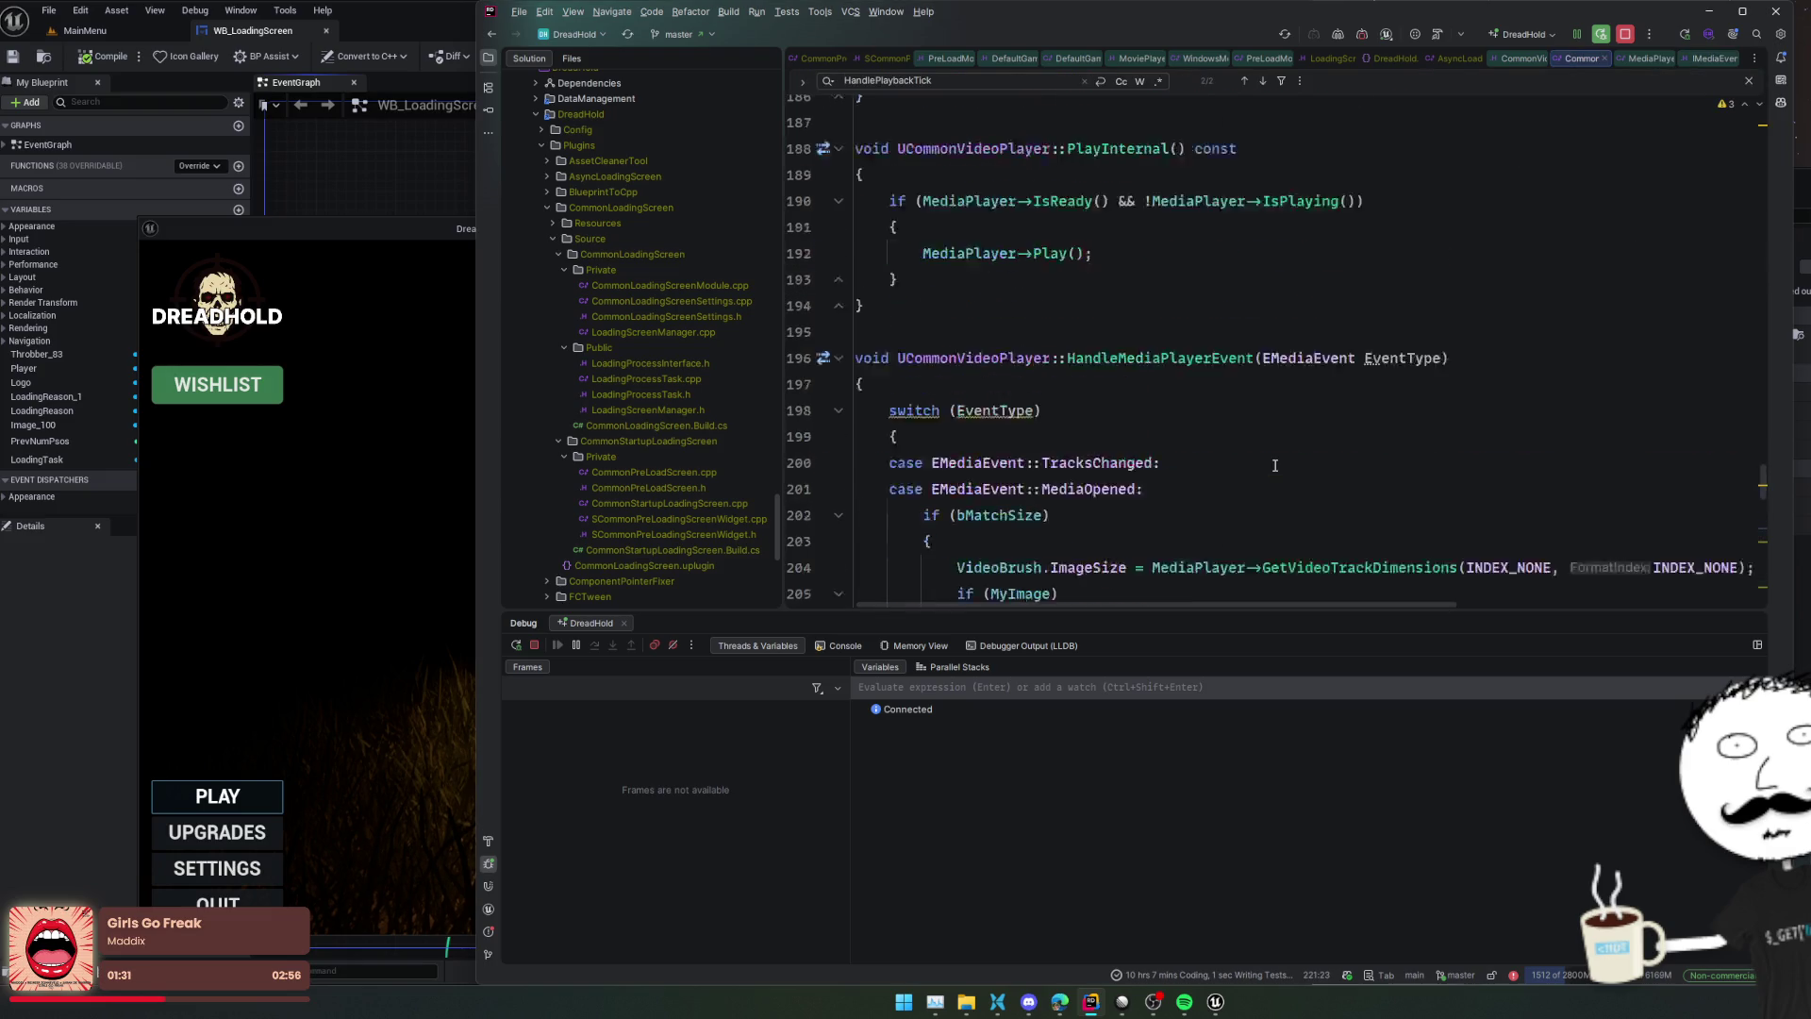
{"action": "scroll", "coordinate": [1275, 464], "scroll_direction": "up", "scroll_amount": 7}
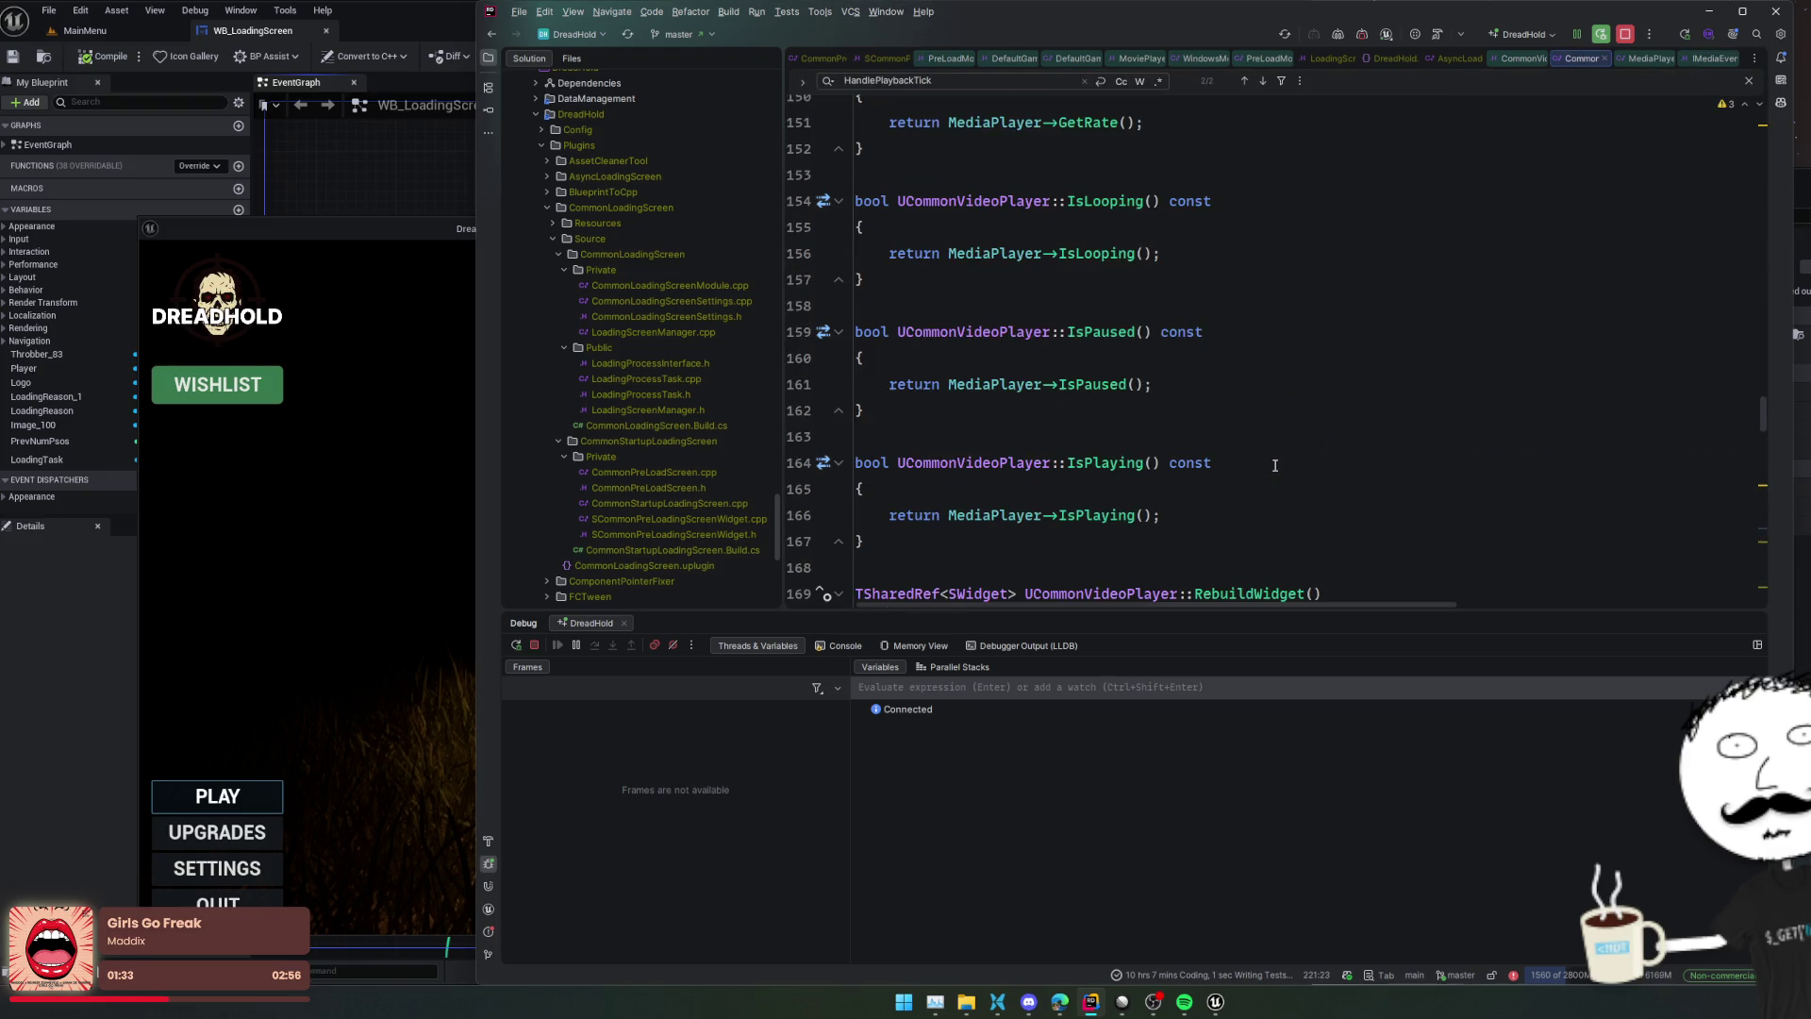
{"action": "scroll", "coordinate": [1274, 465], "scroll_direction": "up", "scroll_amount": 8}
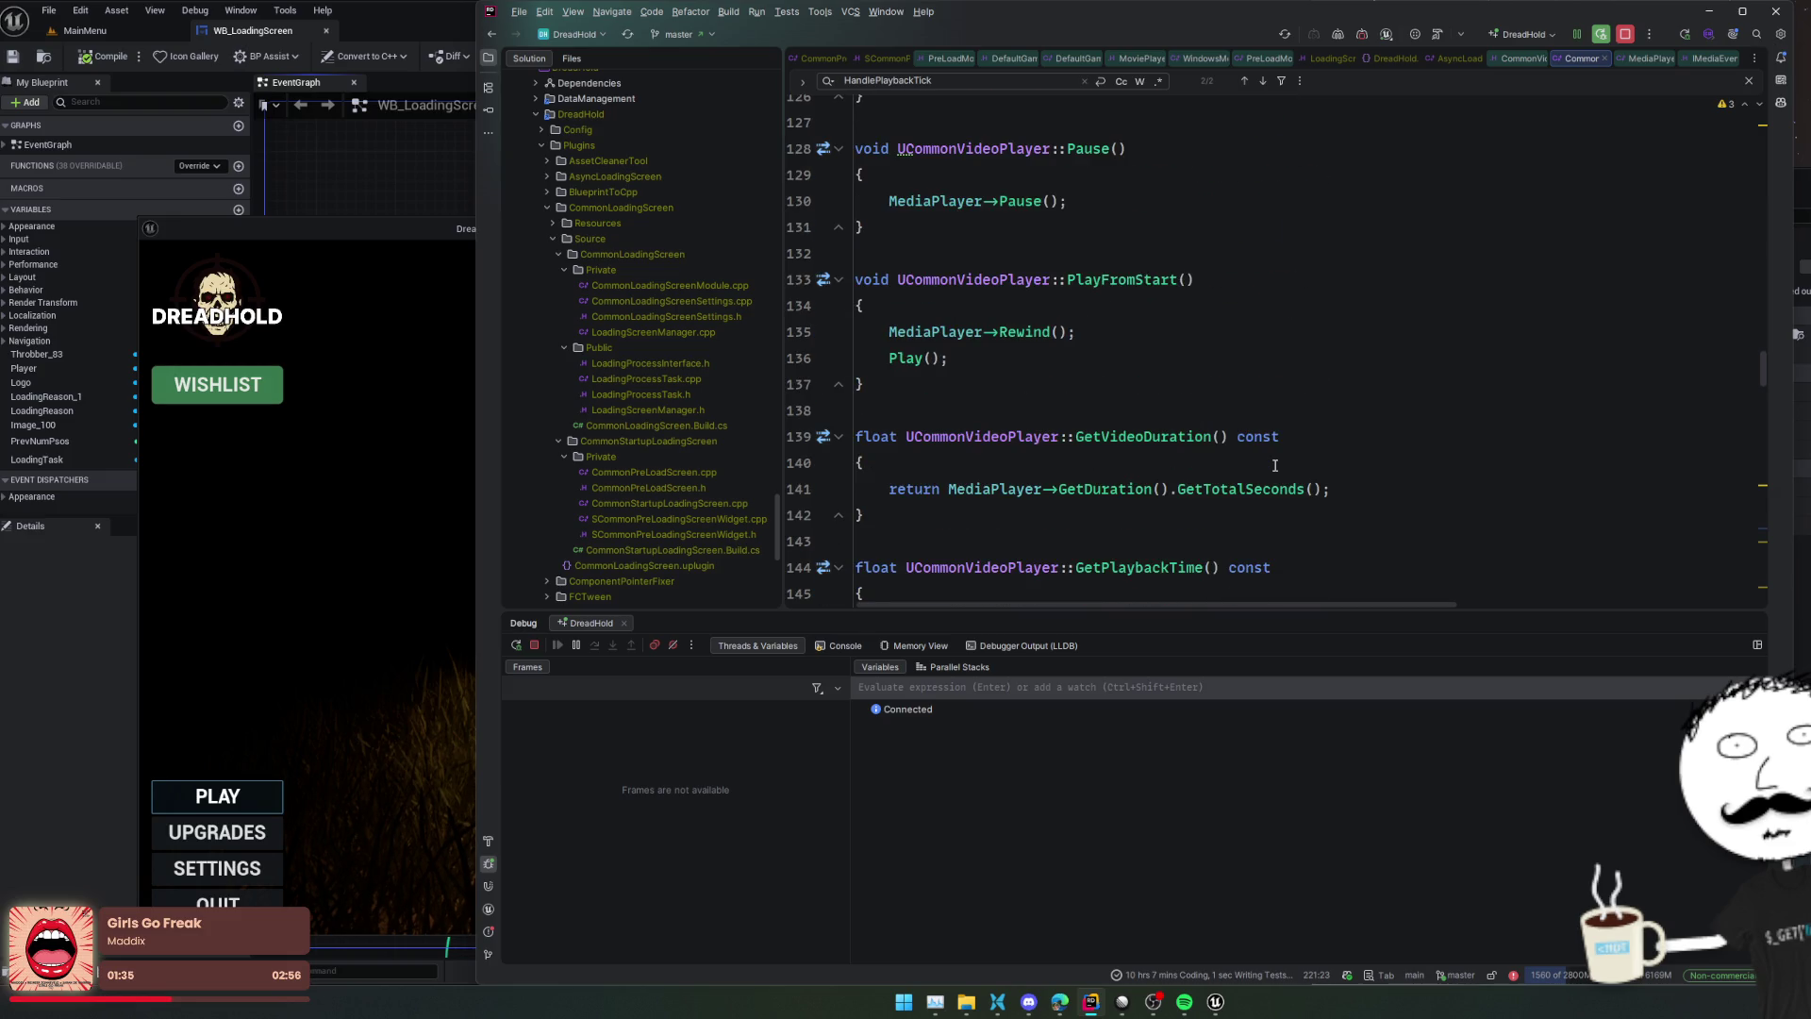
{"action": "scroll", "coordinate": [1275, 465], "scroll_direction": "up", "scroll_amount": 3}
{"action": "scroll", "coordinate": [1275, 465], "scroll_direction": "up", "scroll_amount": 3}
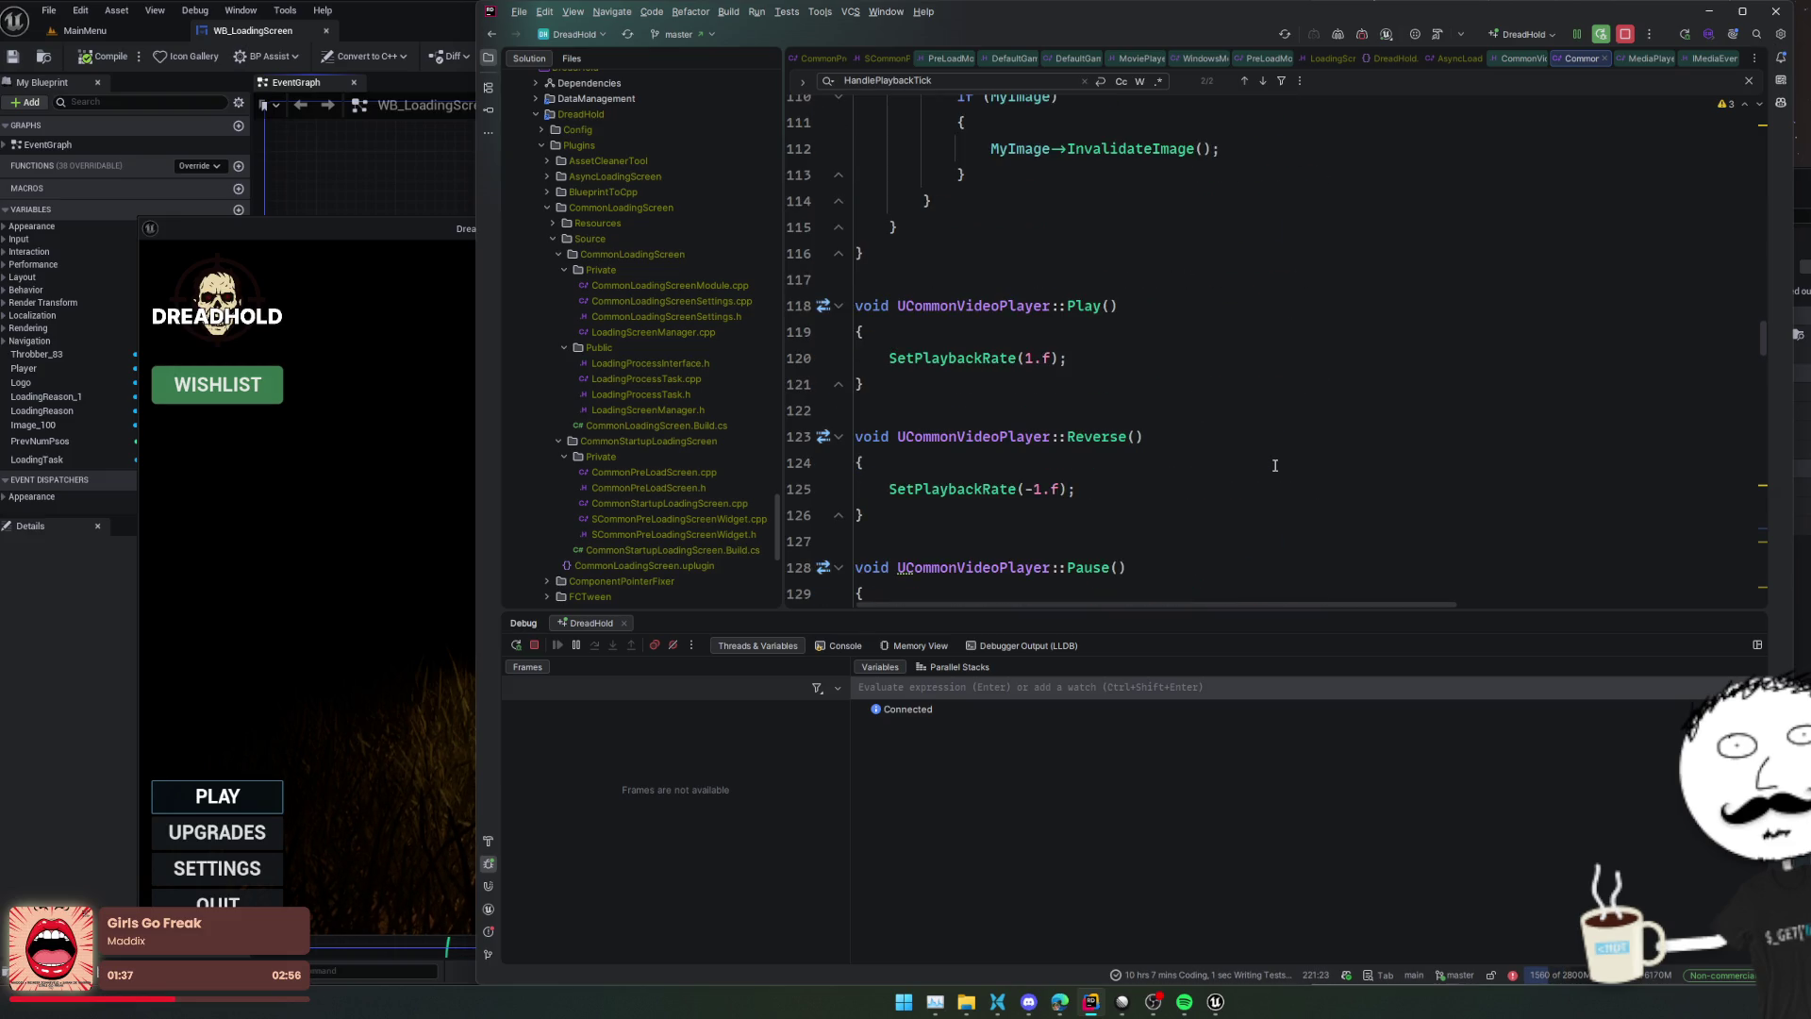
{"action": "scroll", "coordinate": [1274, 465], "scroll_direction": "up", "scroll_amount": 4}
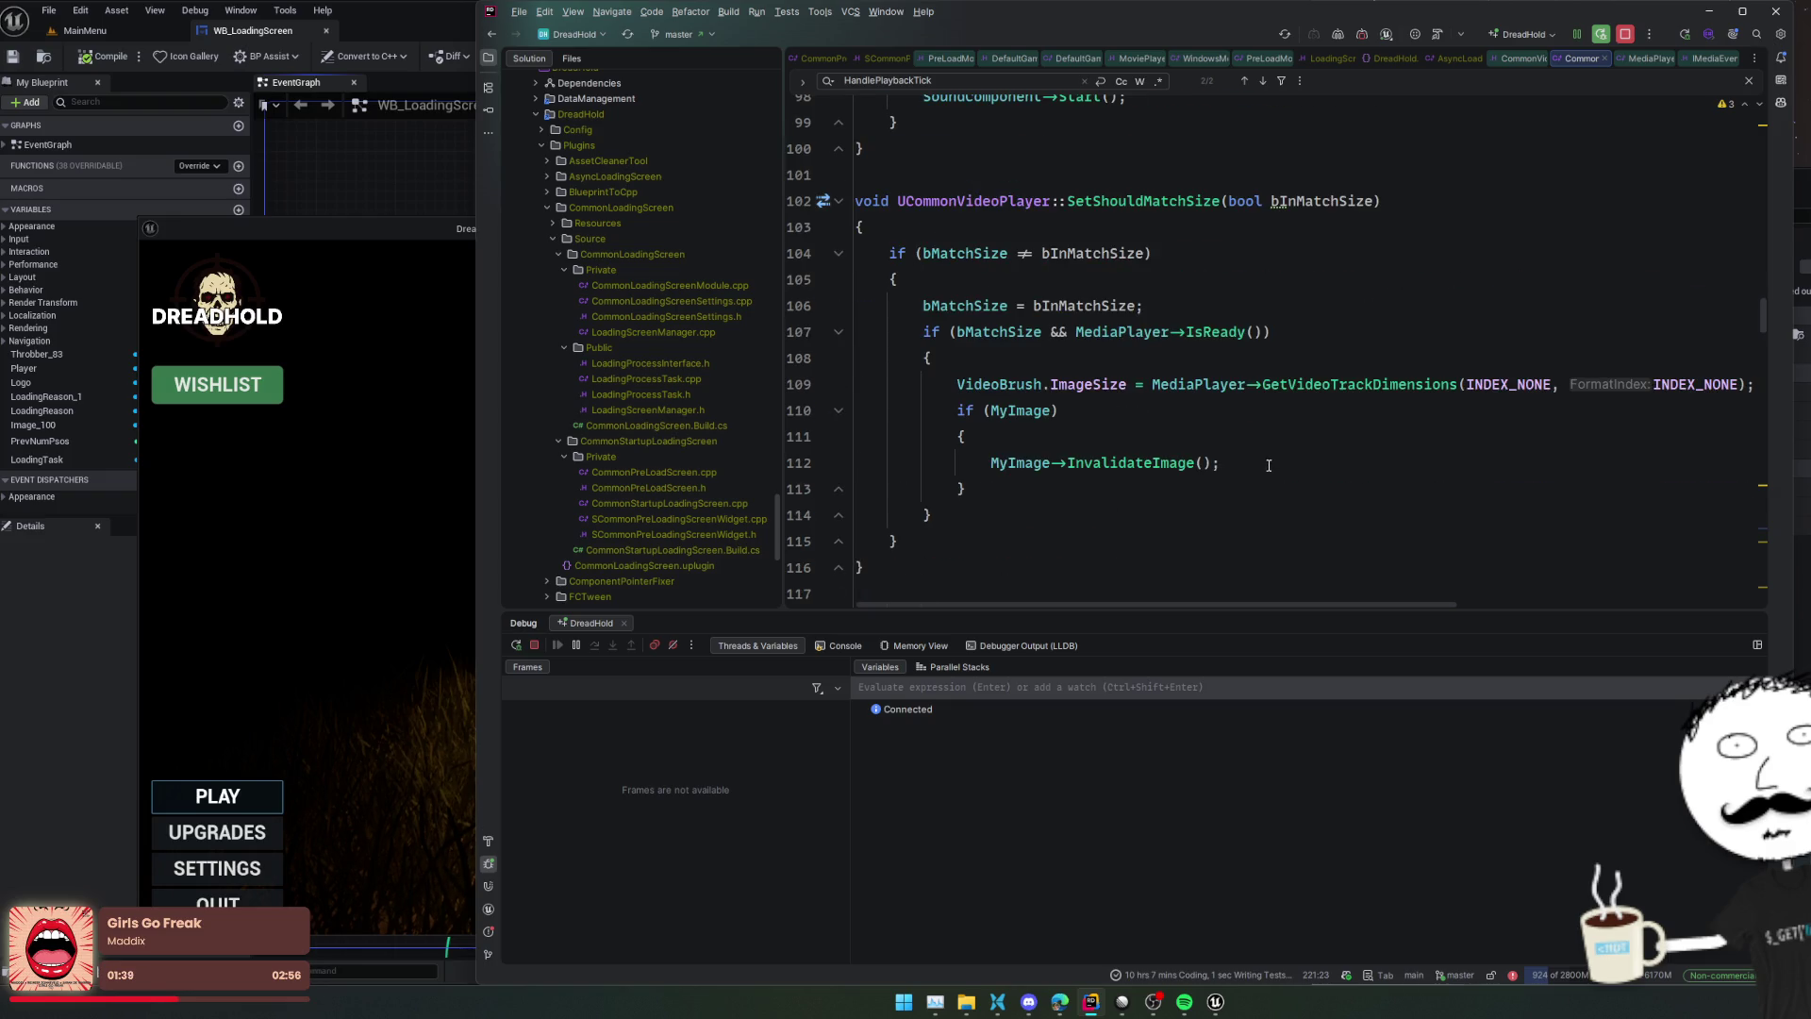
{"action": "scroll", "coordinate": [1268, 466], "scroll_direction": "up", "scroll_amount": 5}
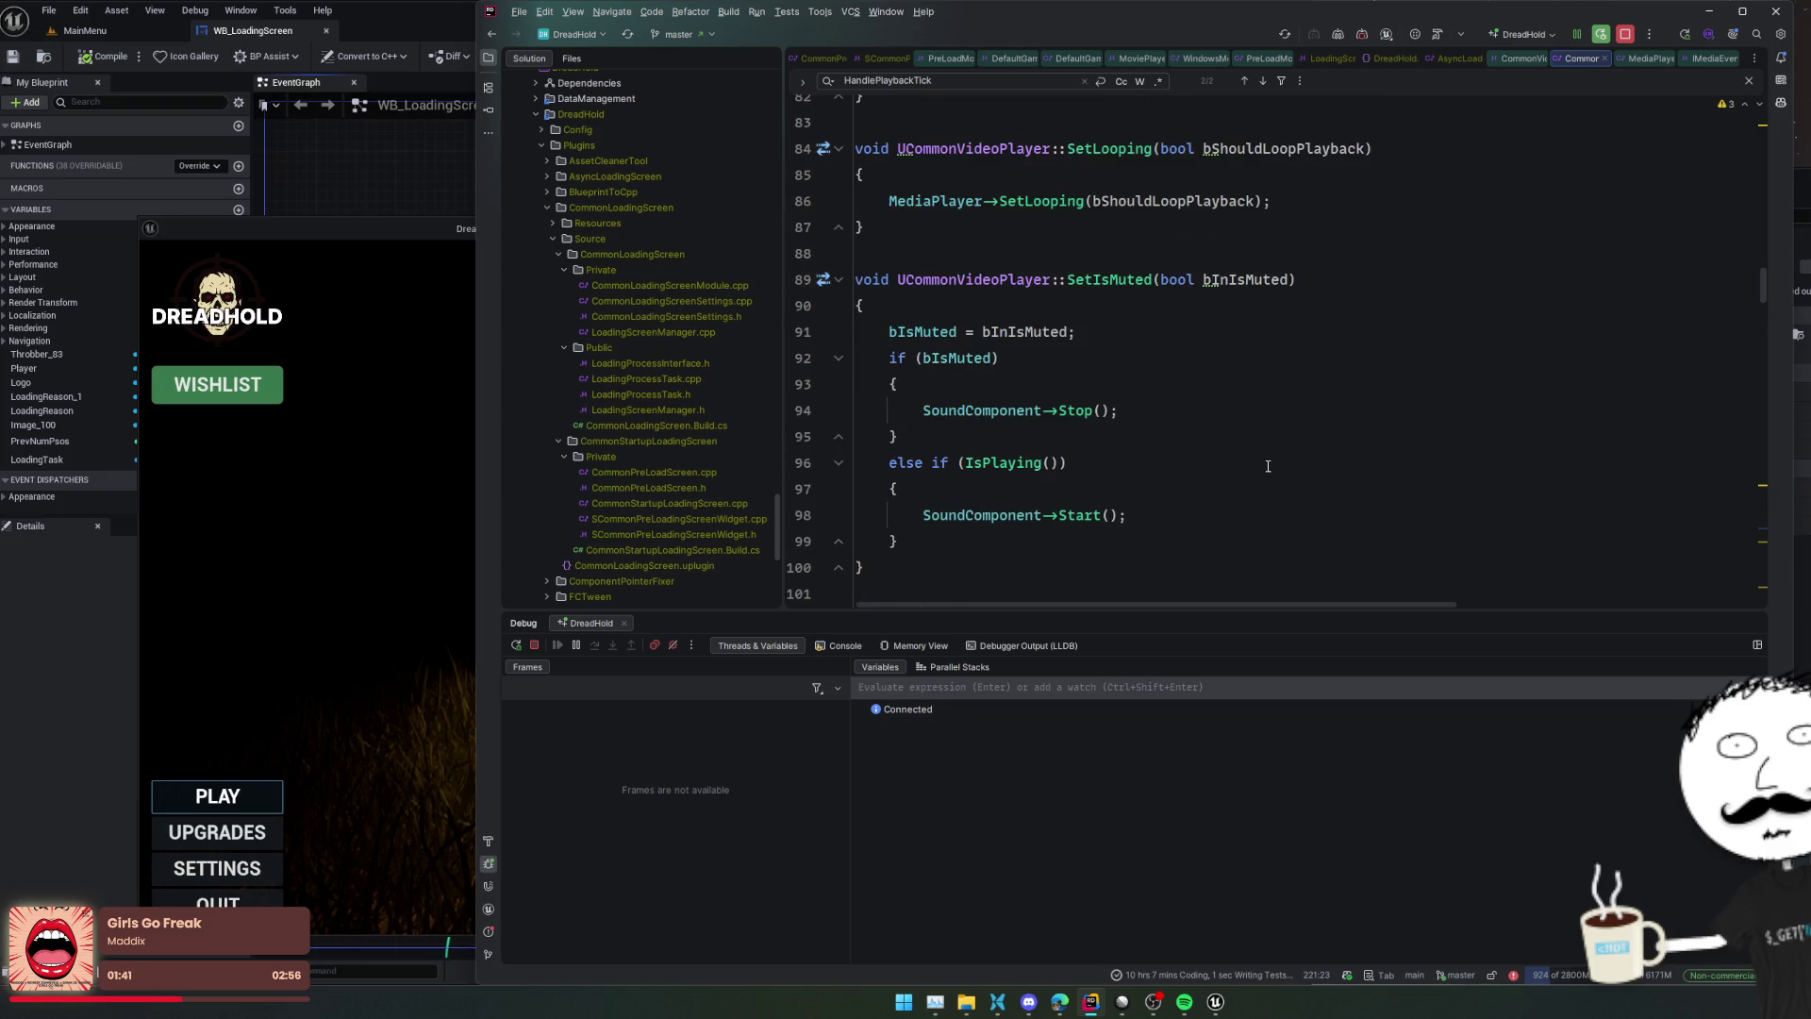
{"action": "scroll", "coordinate": [1268, 466], "scroll_direction": "up", "scroll_amount": 4}
{"action": "scroll", "coordinate": [1268, 466], "scroll_direction": "up", "scroll_amount": 1}
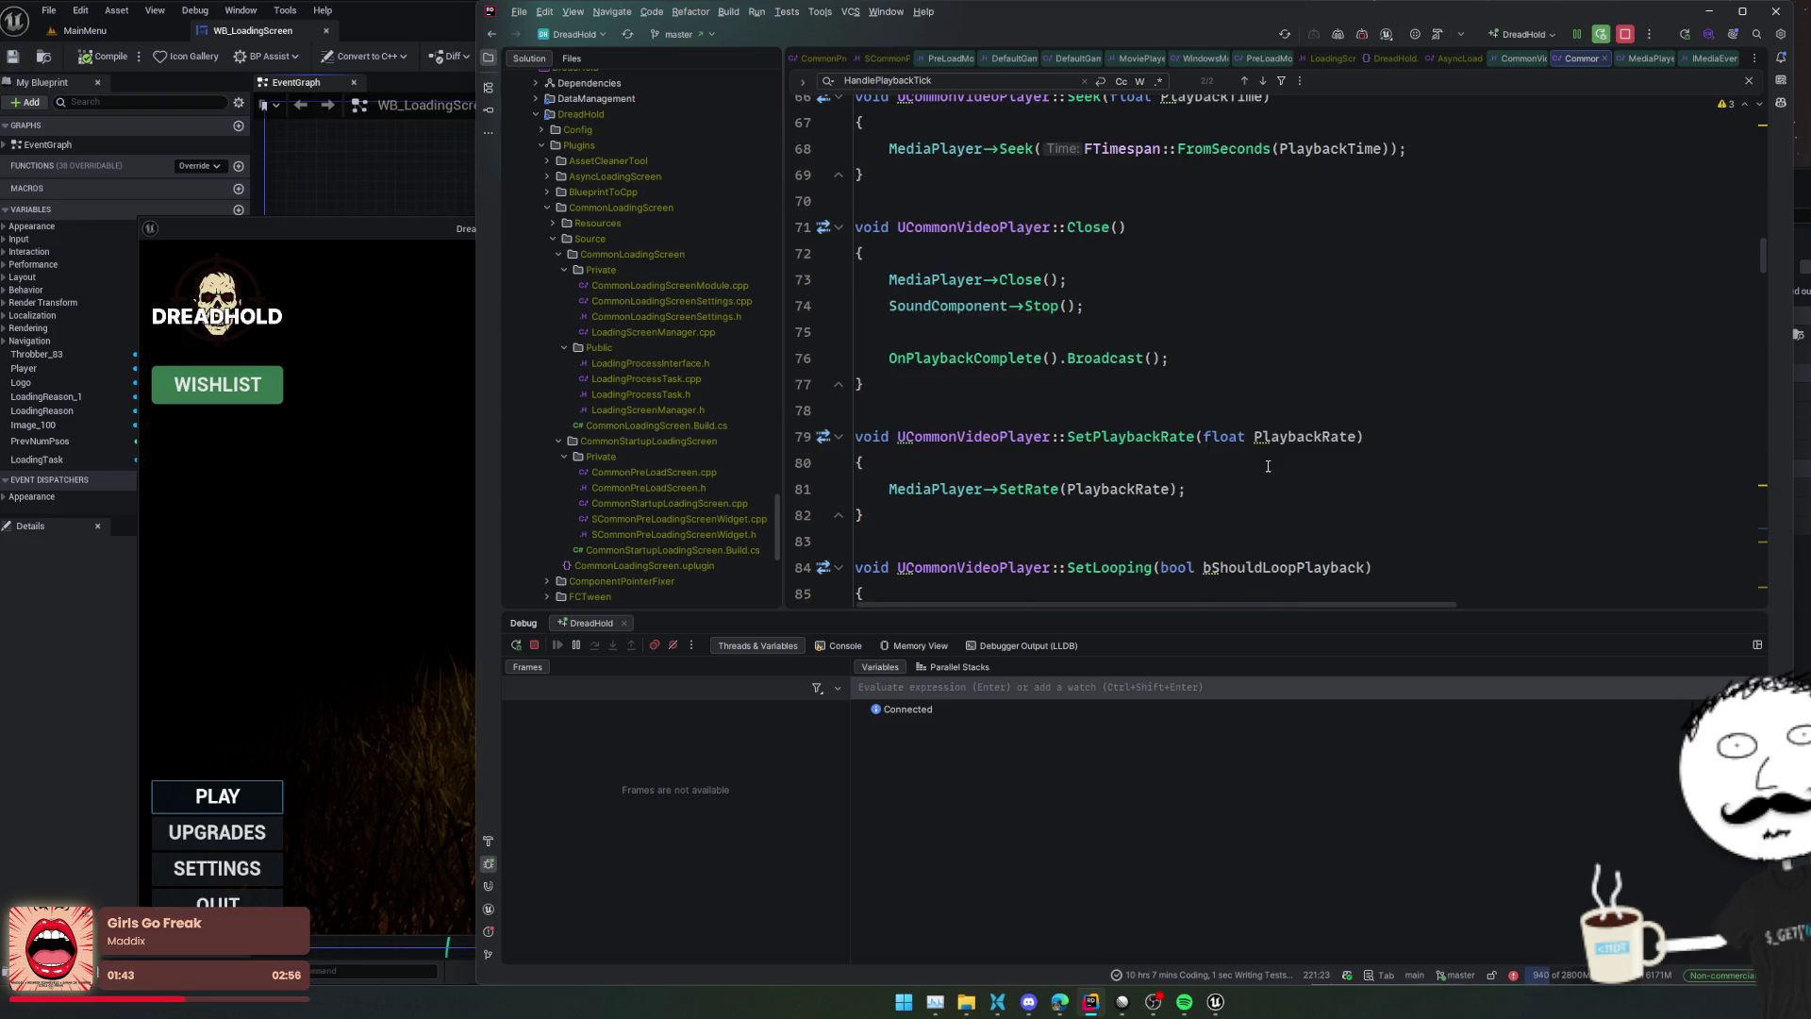
{"action": "scroll", "coordinate": [1267, 466], "scroll_direction": "up", "scroll_amount": 4}
{"action": "scroll", "coordinate": [1268, 466], "scroll_direction": "up", "scroll_amount": 1}
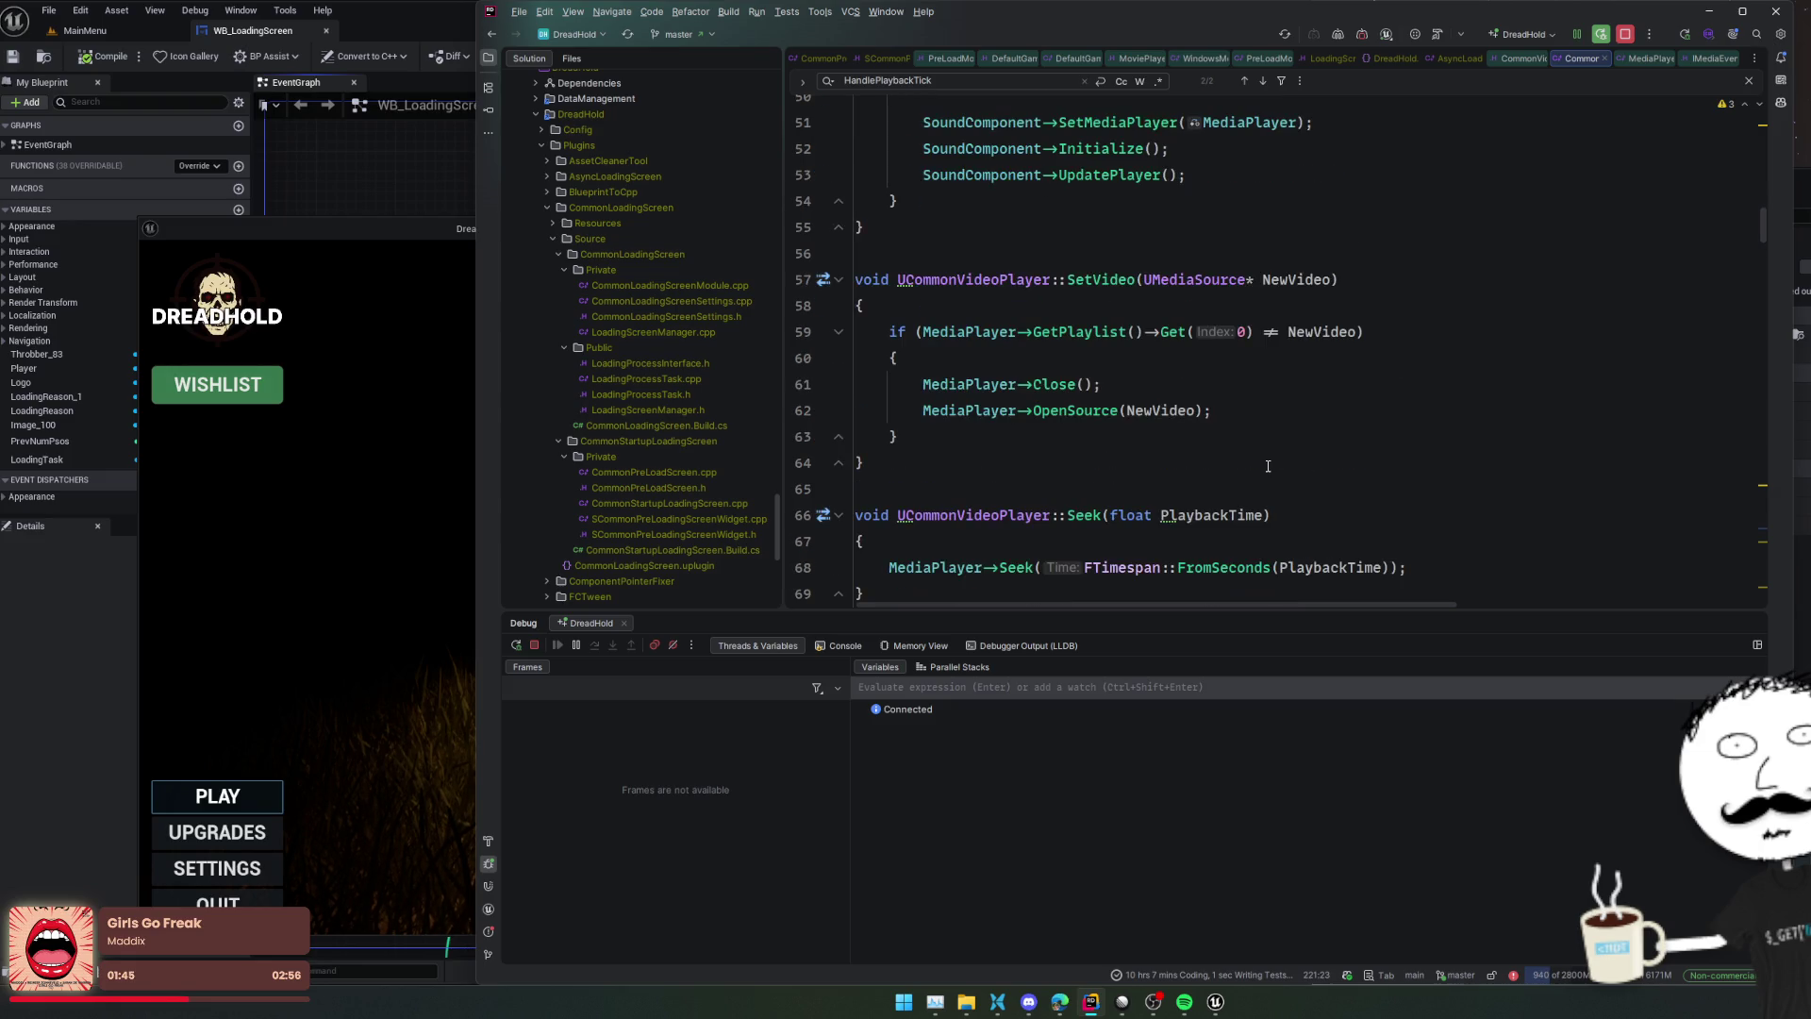
{"action": "scroll", "coordinate": [1268, 466], "scroll_direction": "up", "scroll_amount": 4}
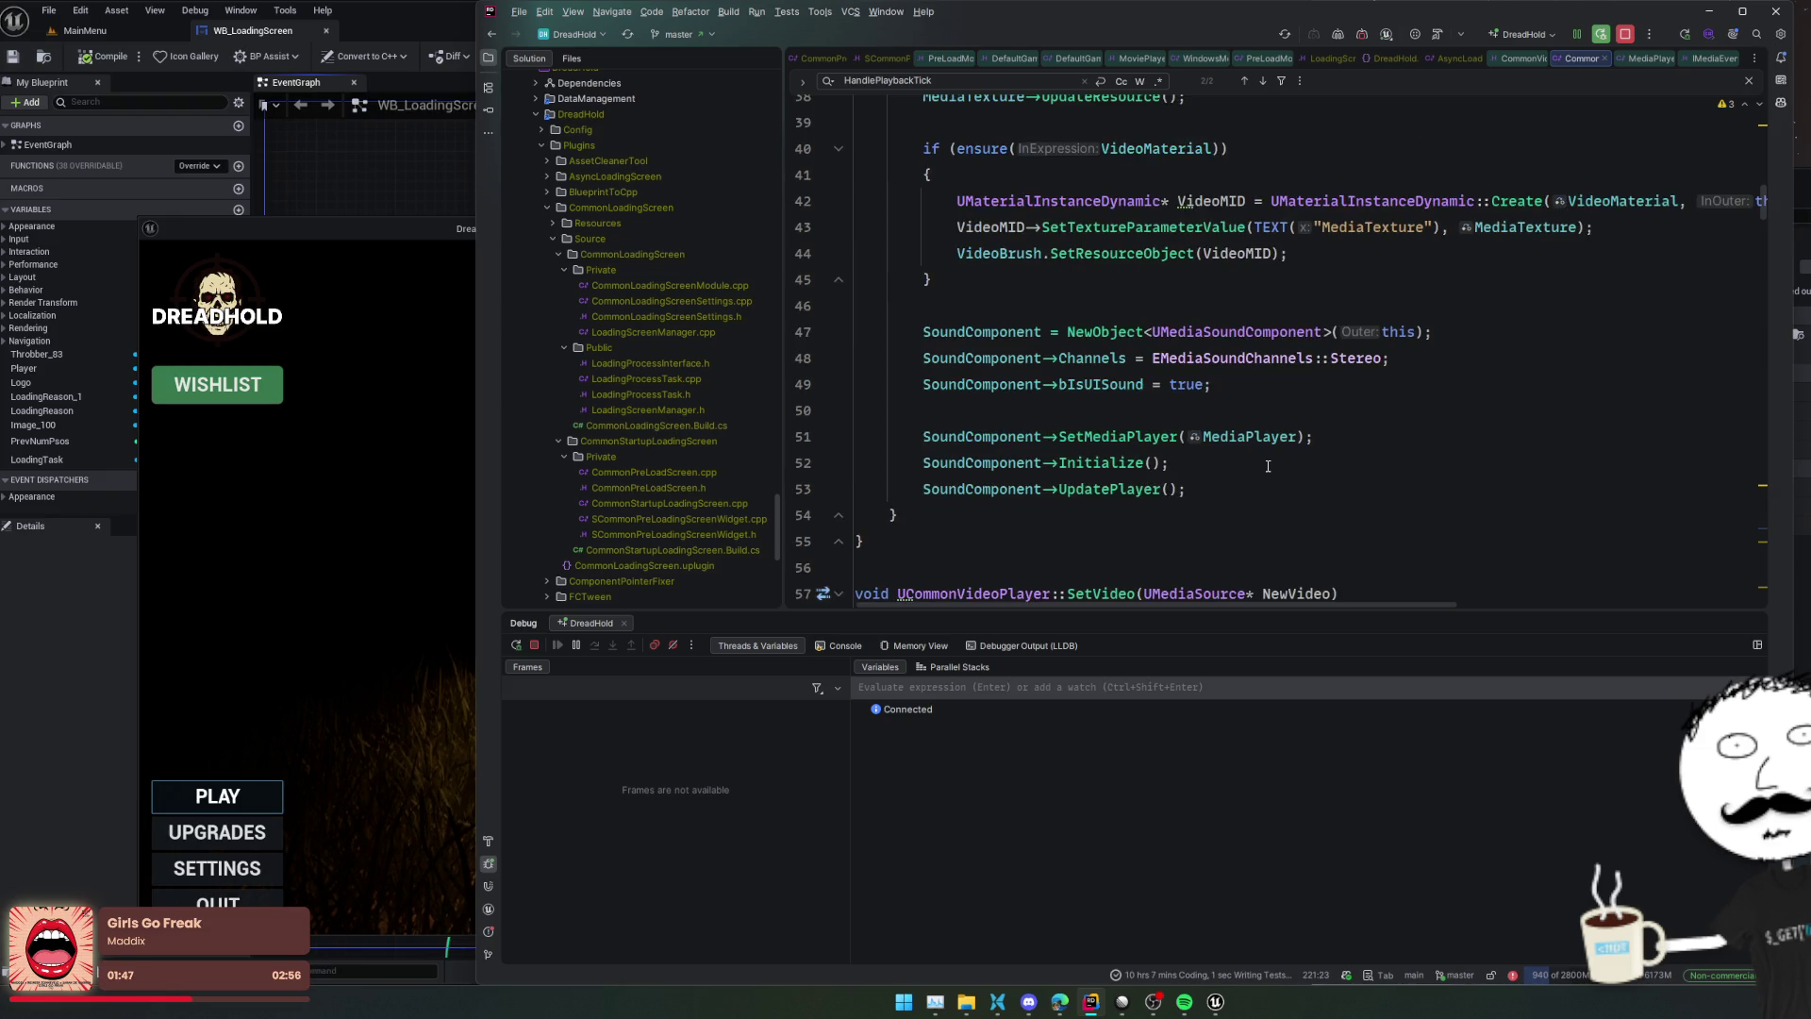
{"action": "scroll", "coordinate": [1267, 466], "scroll_direction": "up", "scroll_amount": 3}
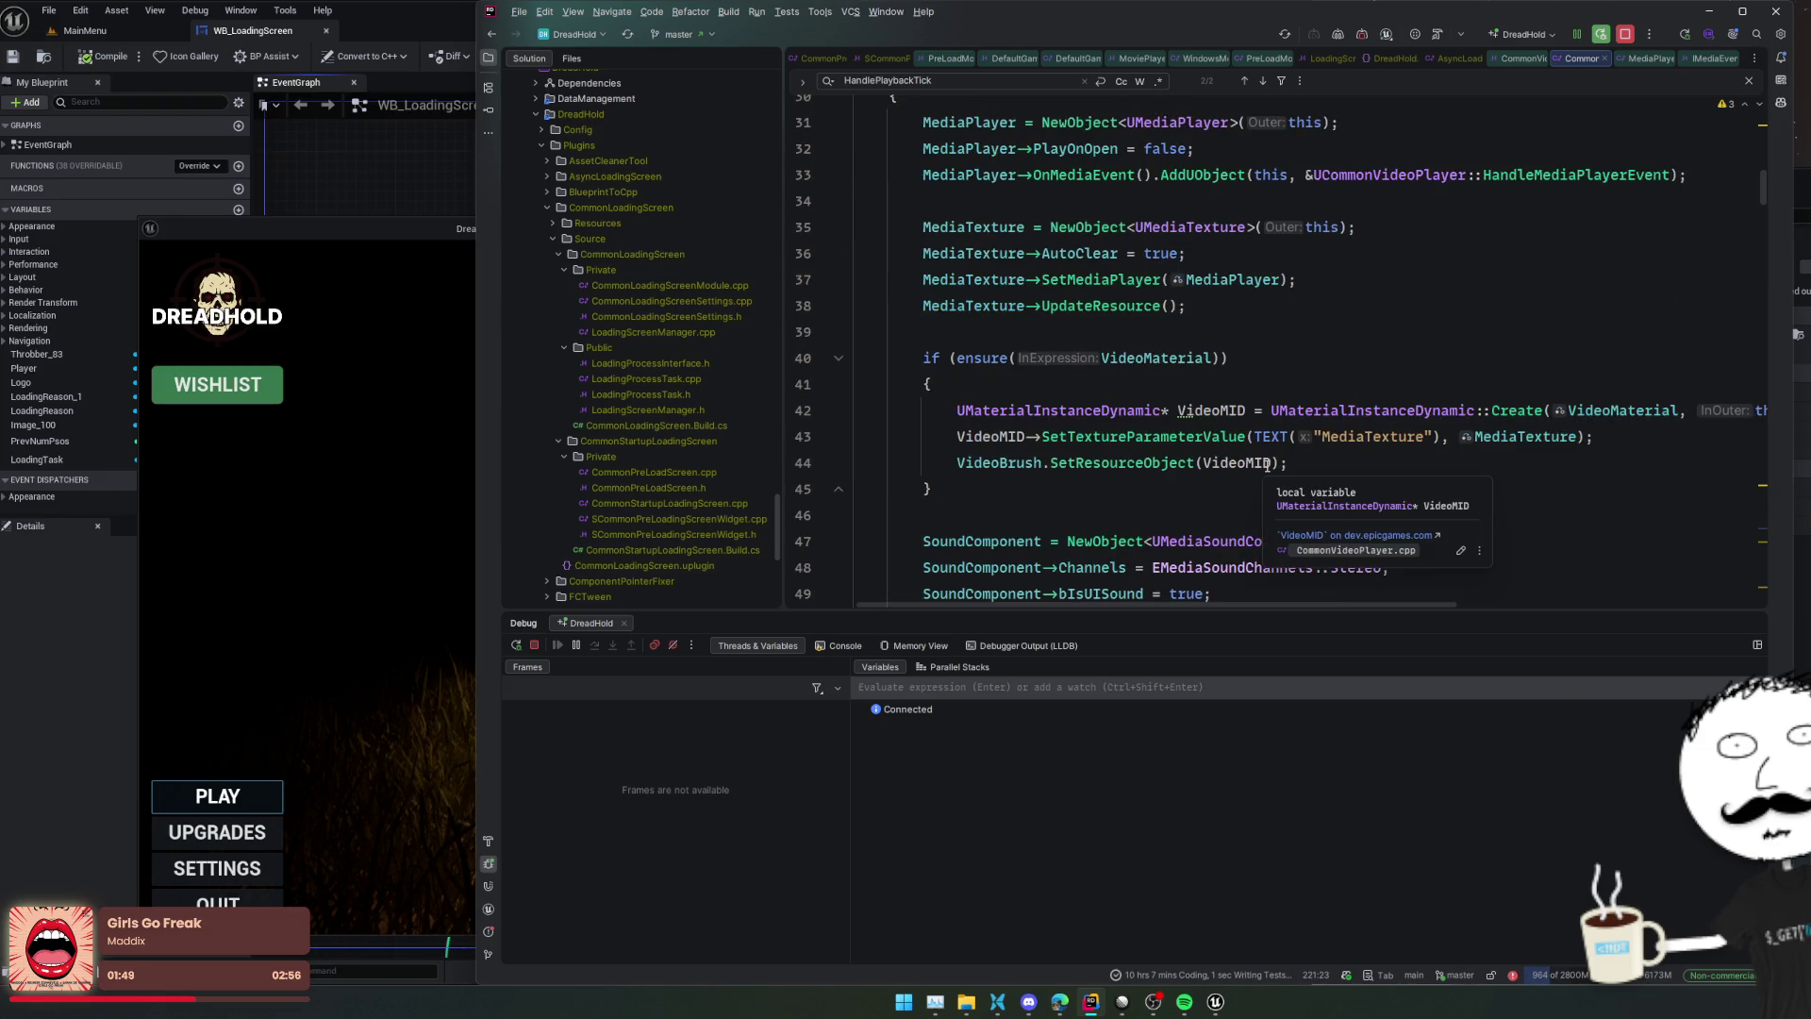
{"action": "scroll", "coordinate": [1268, 466], "scroll_direction": "up", "scroll_amount": 8}
{"action": "left_click", "coordinate": [430, 474]}
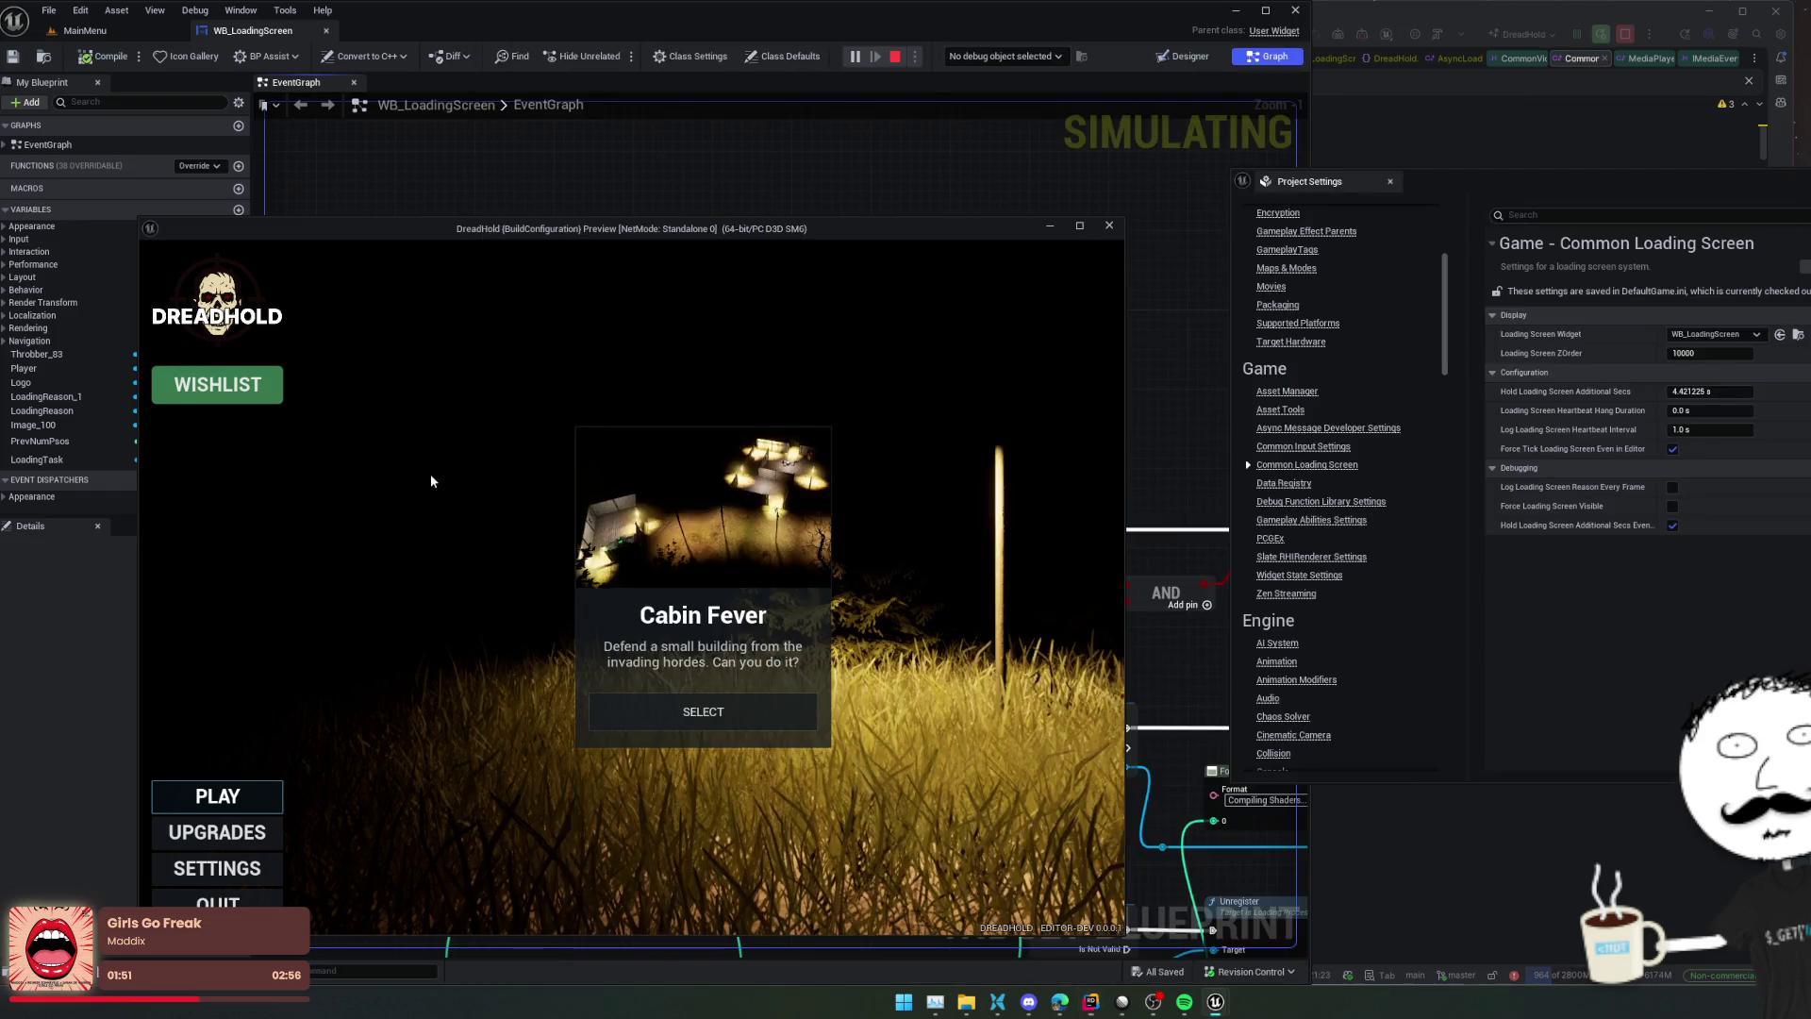
End the DreadHold preview and tick Match Size under Video Player for the Player widget
{"action": "key", "text": "Escape"}
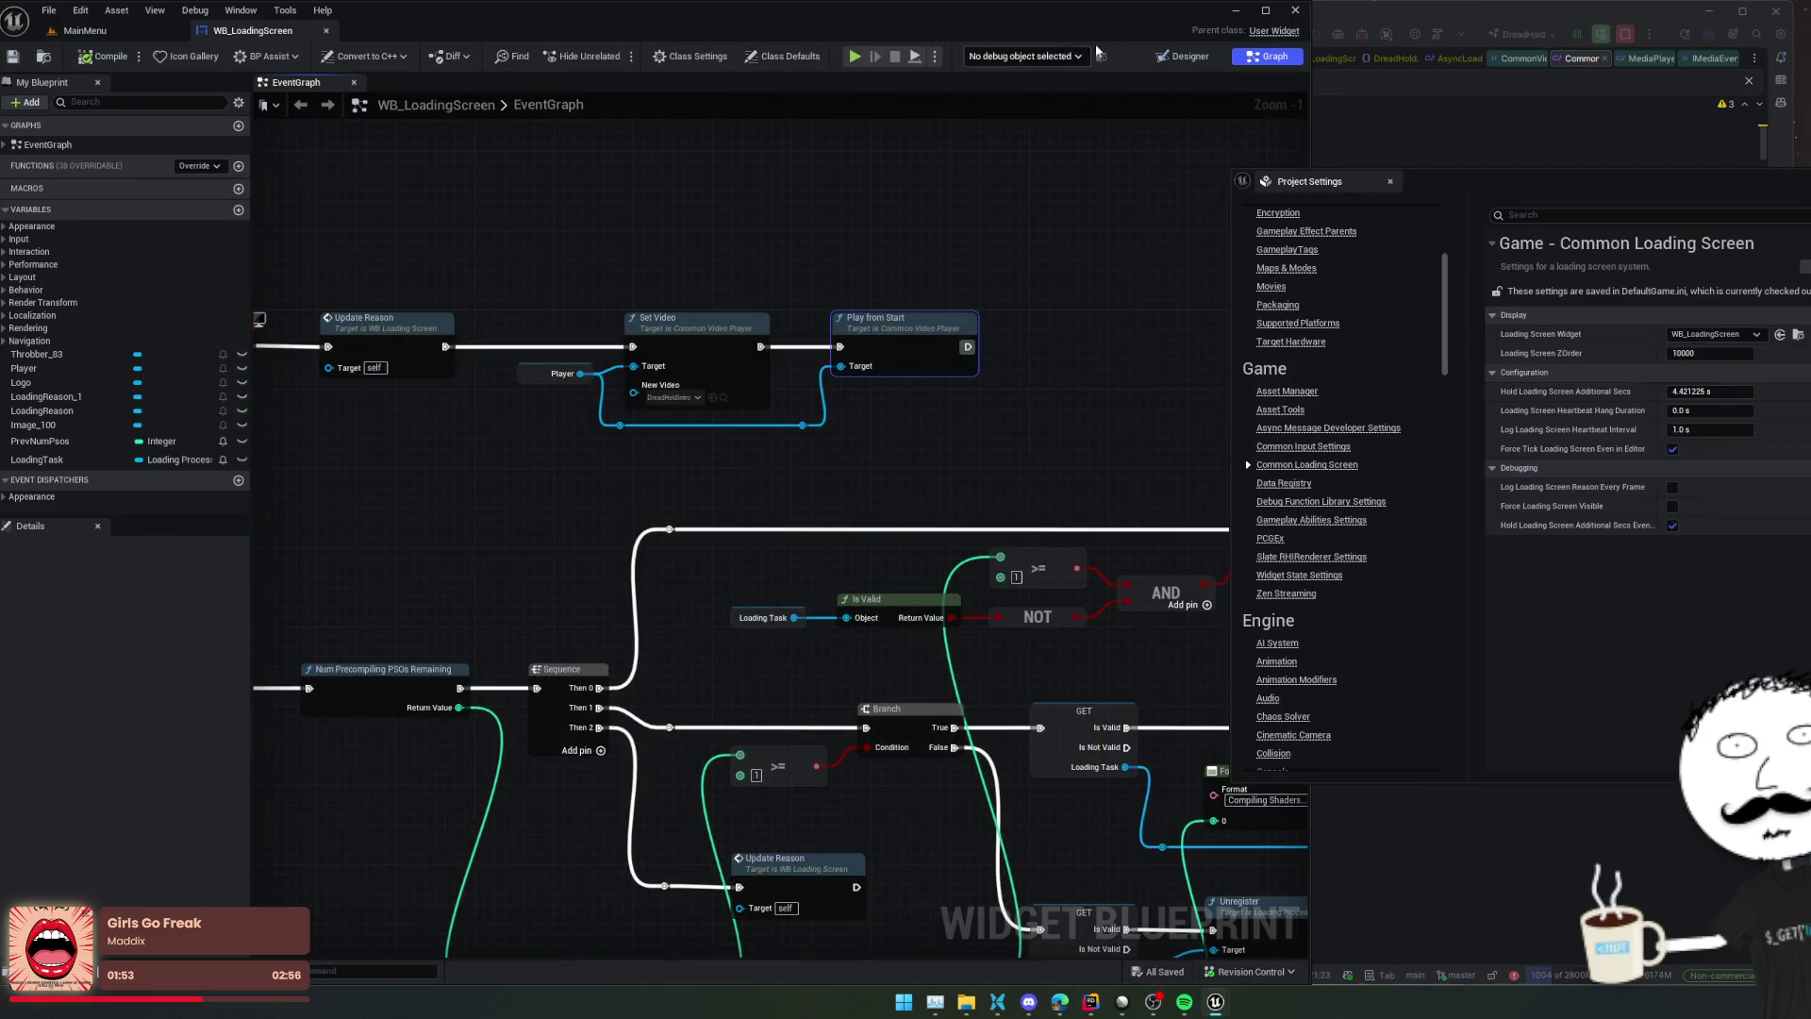
{"action": "left_click", "coordinate": [1184, 56]}
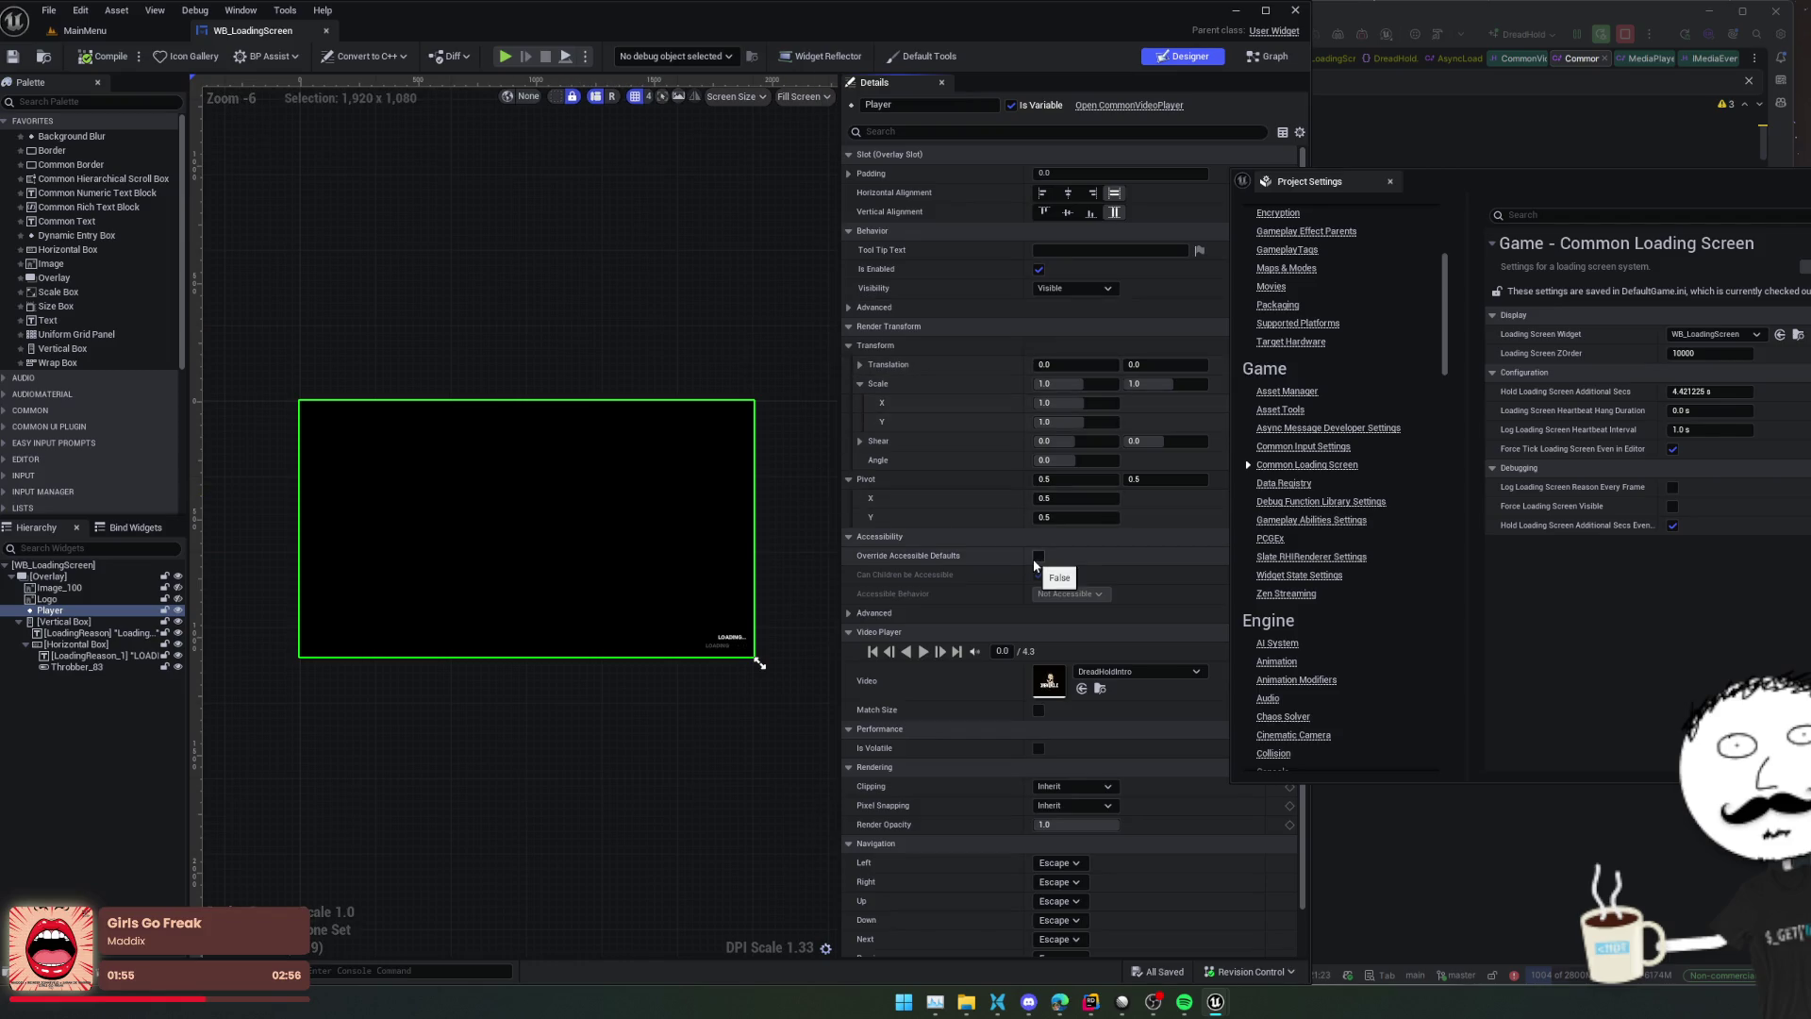
{"action": "left_click", "coordinate": [1038, 710]}
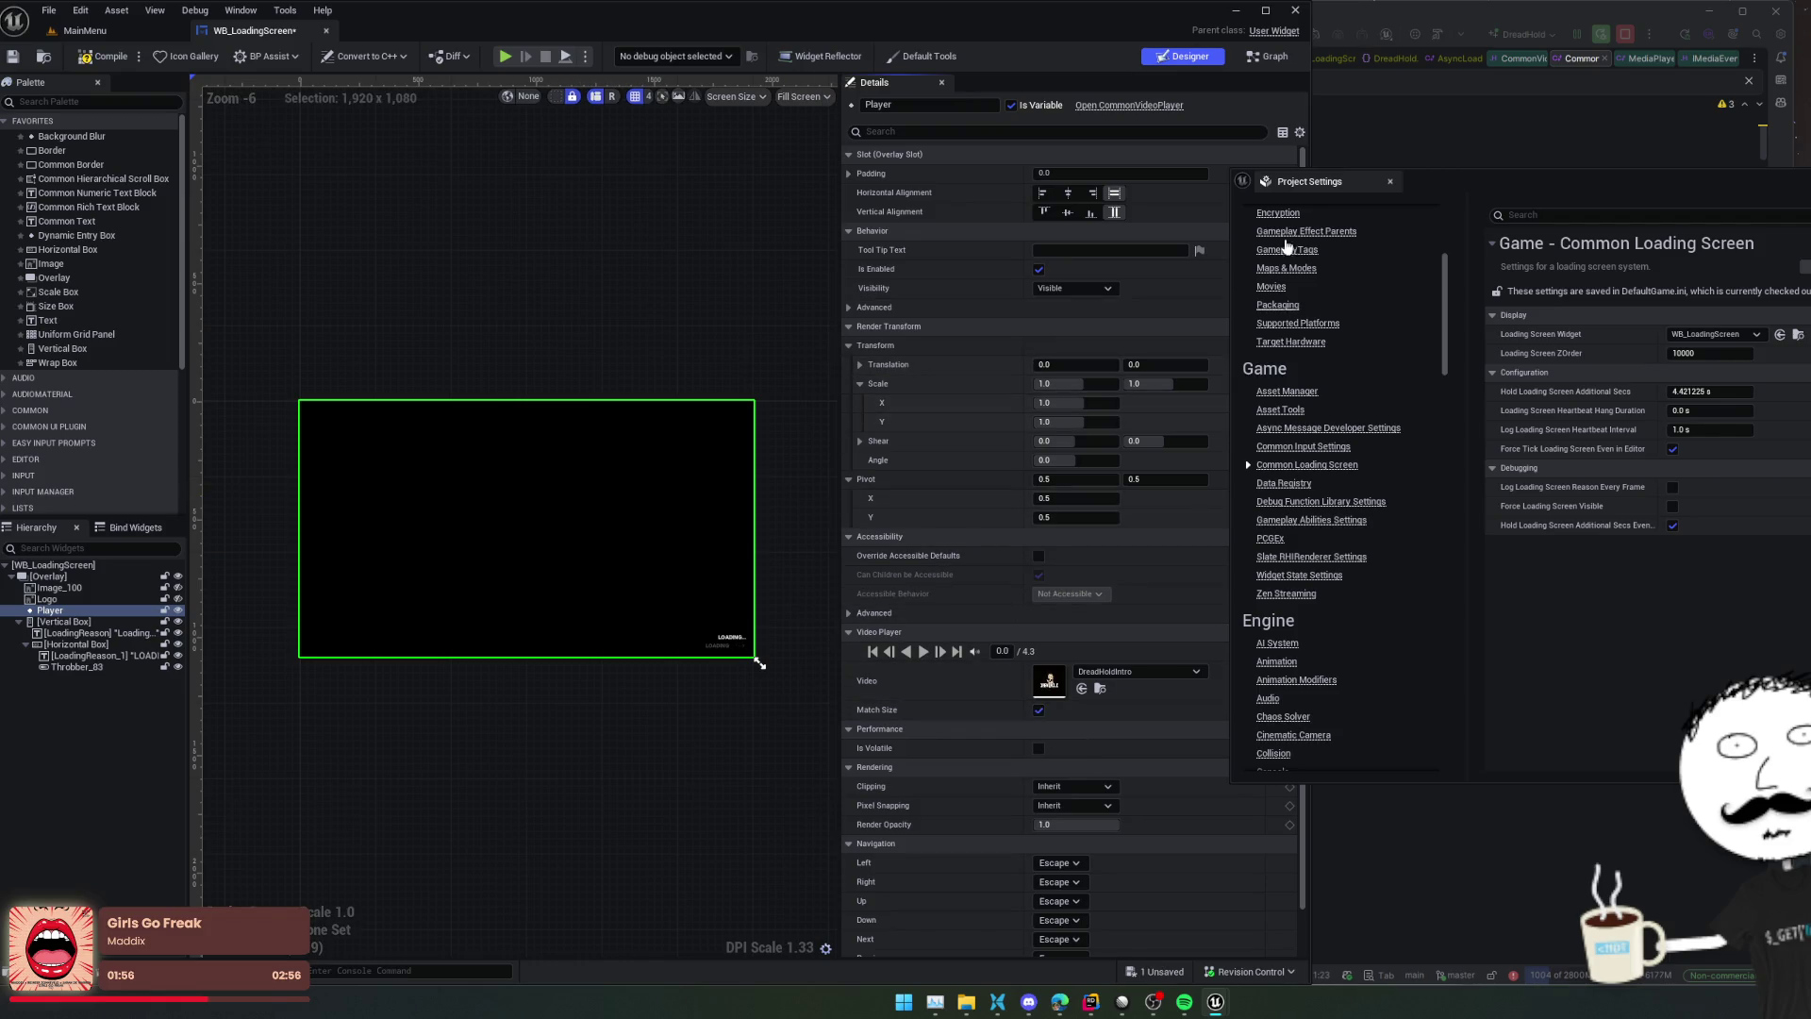
{"action": "left_click", "coordinate": [1266, 59]}
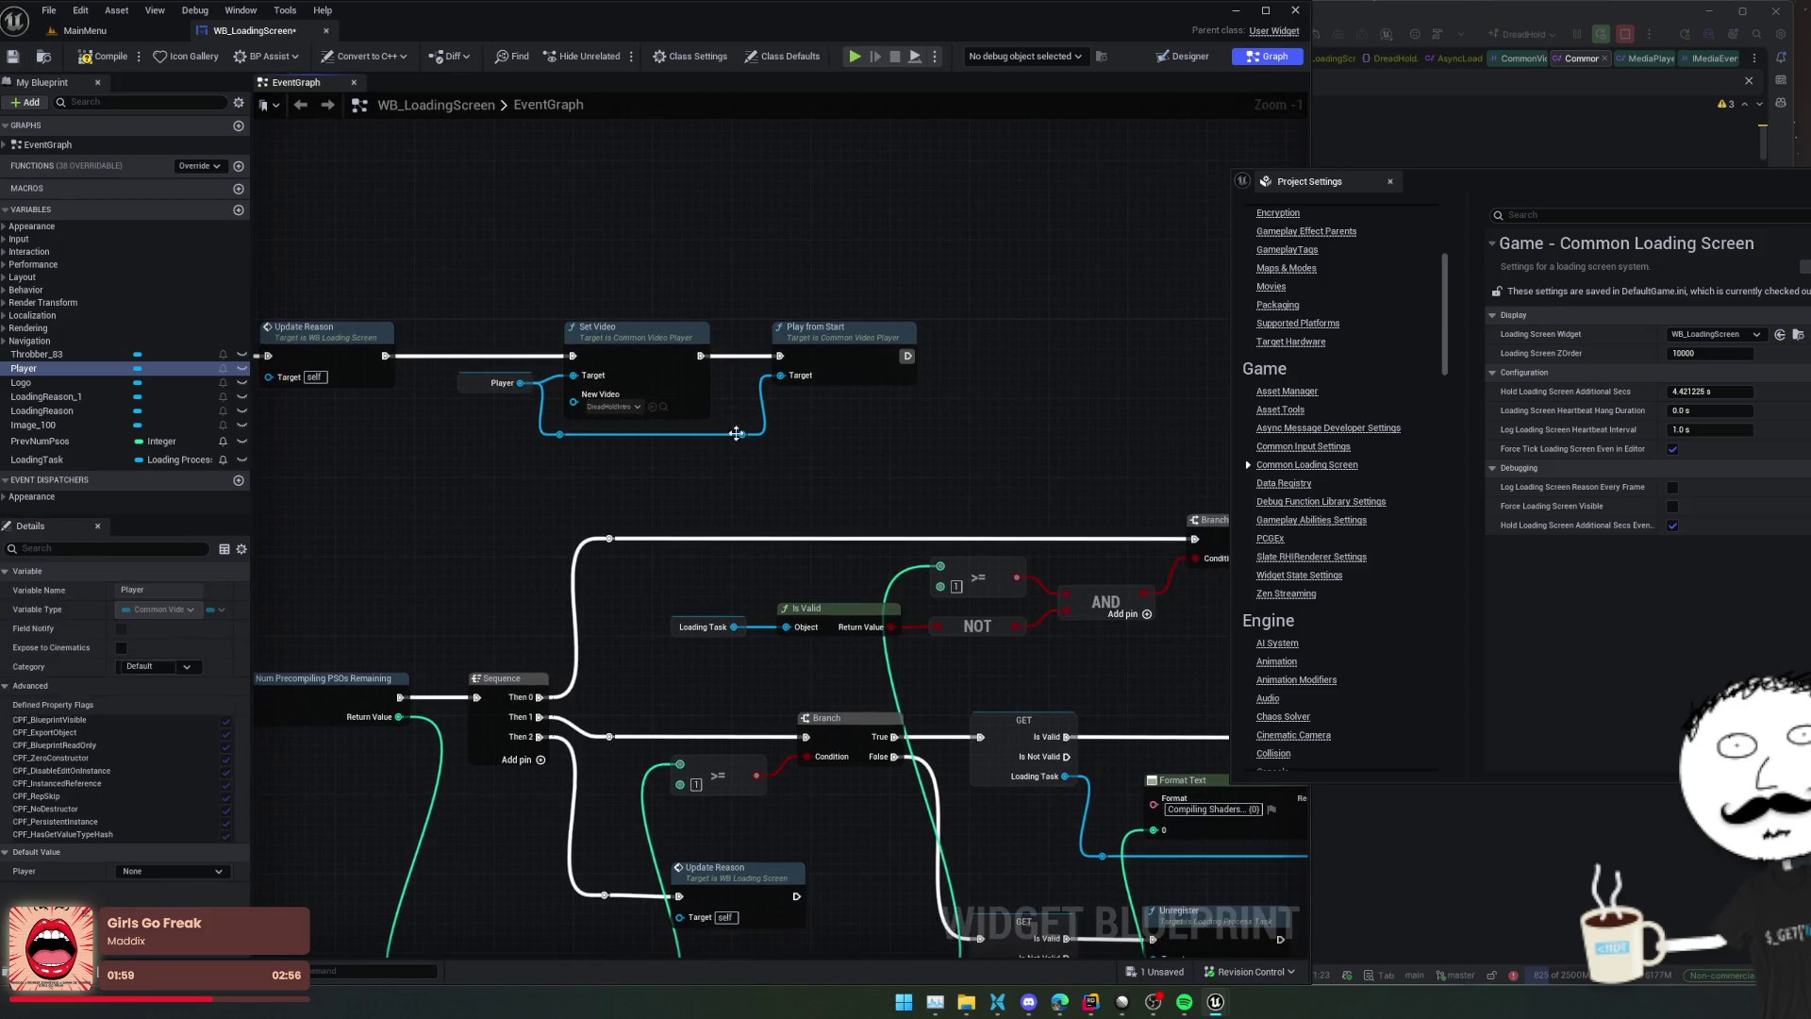
Add a Pause node on Player after Play from Start
{"action": "left_click_drag", "start_coordinate": [744, 434], "coordinate": [812, 432]}
{"action": "type", "text": "play"}
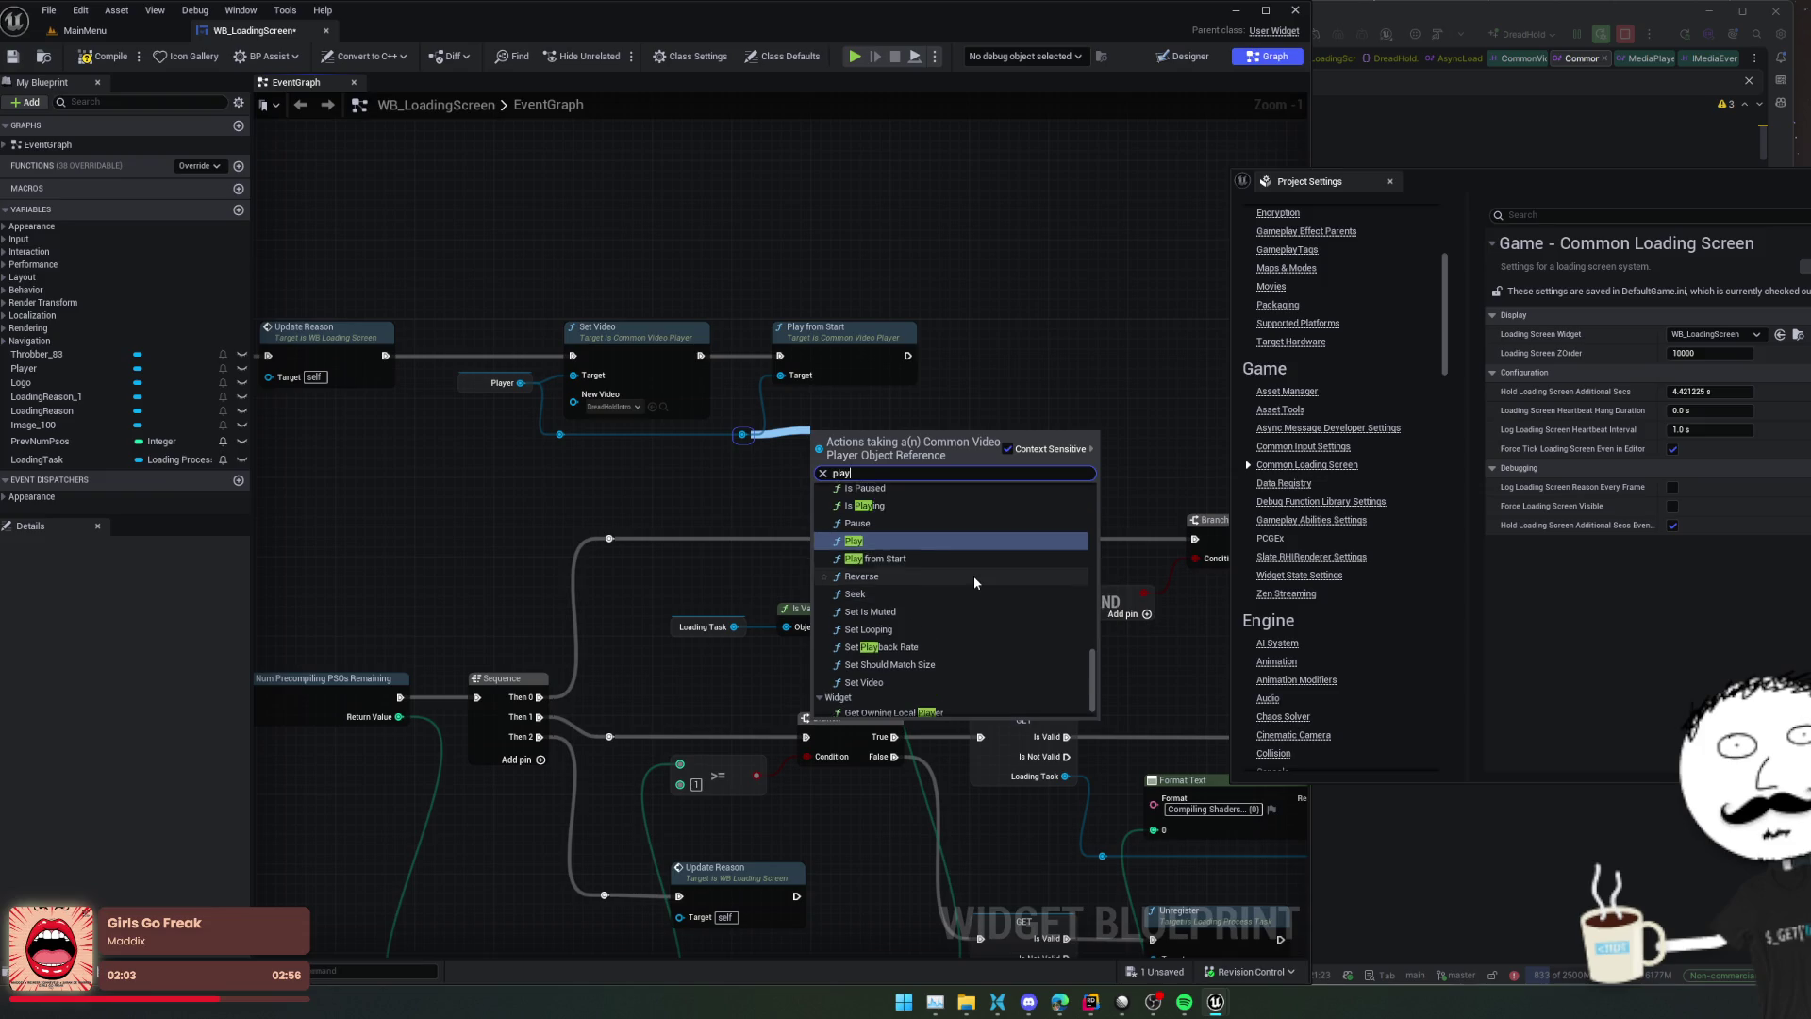
{"action": "key", "text": "Escape"}
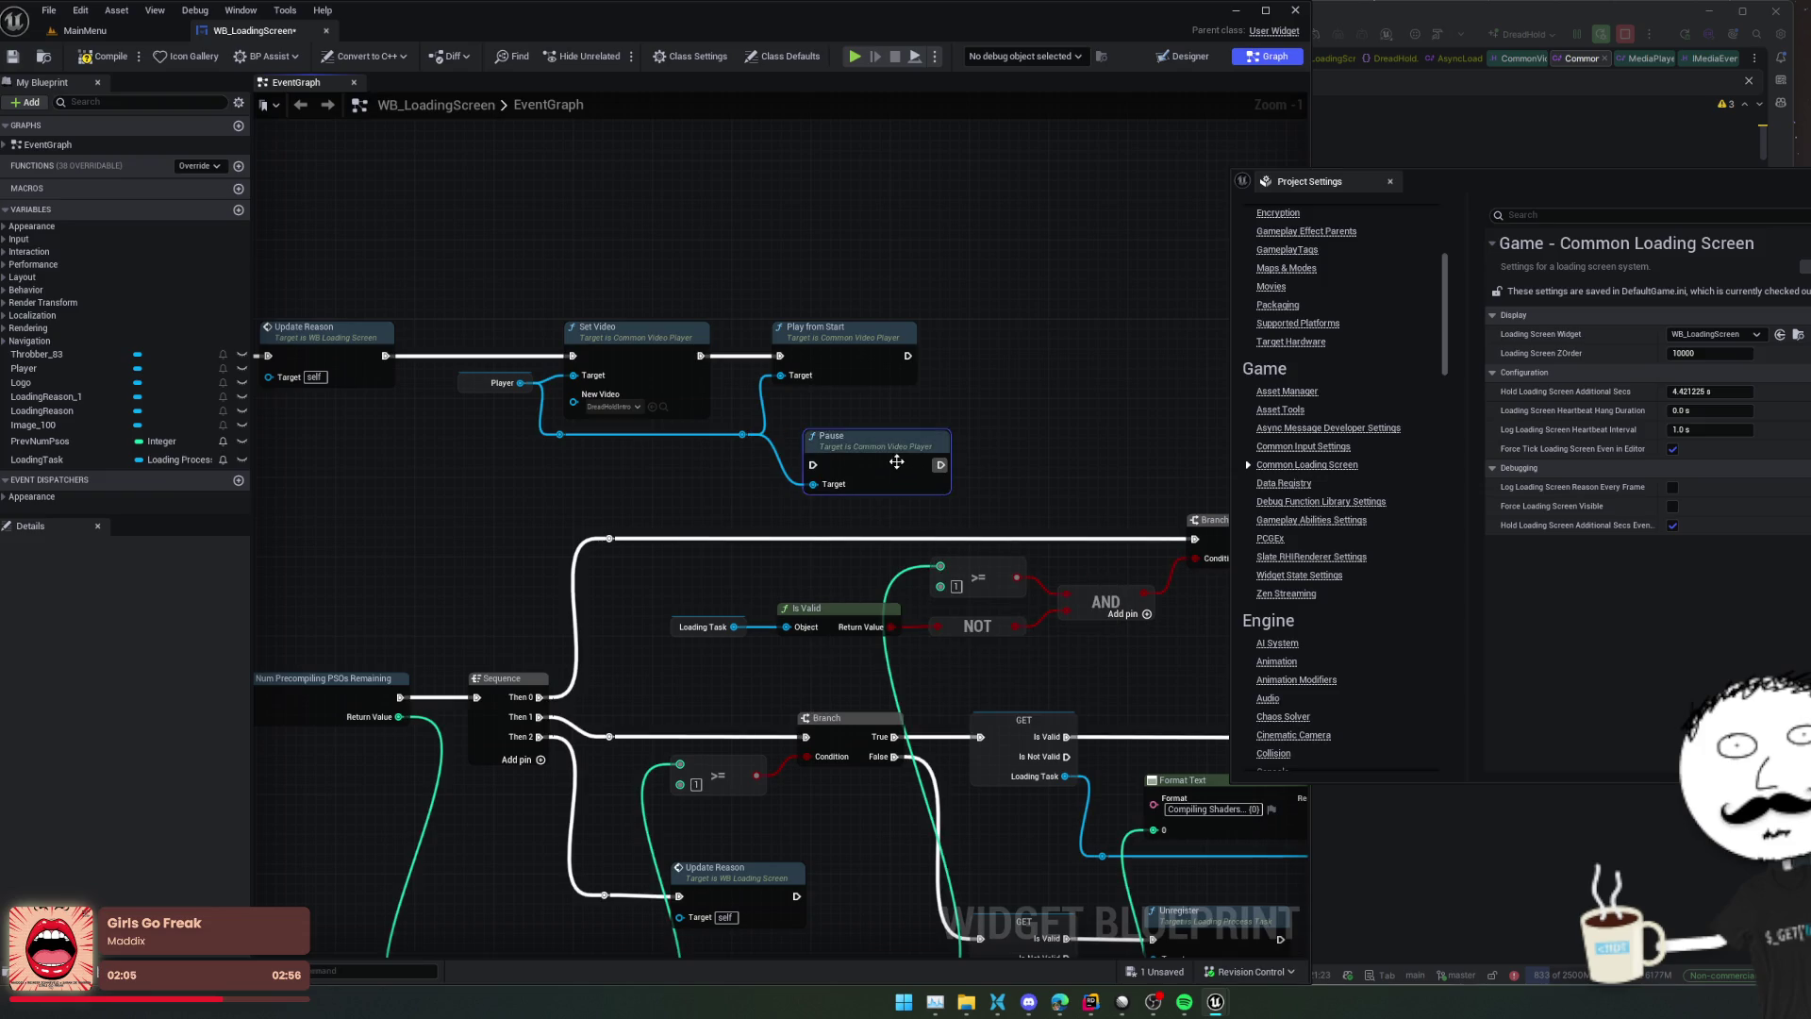
{"action": "left_click_drag", "start_coordinate": [743, 434], "coordinate": [923, 465]}
Add a Play node on Player following the Pause call
{"action": "left_click_drag", "start_coordinate": [678, 446], "coordinate": [959, 374]}
{"action": "type", "text": "resume"}
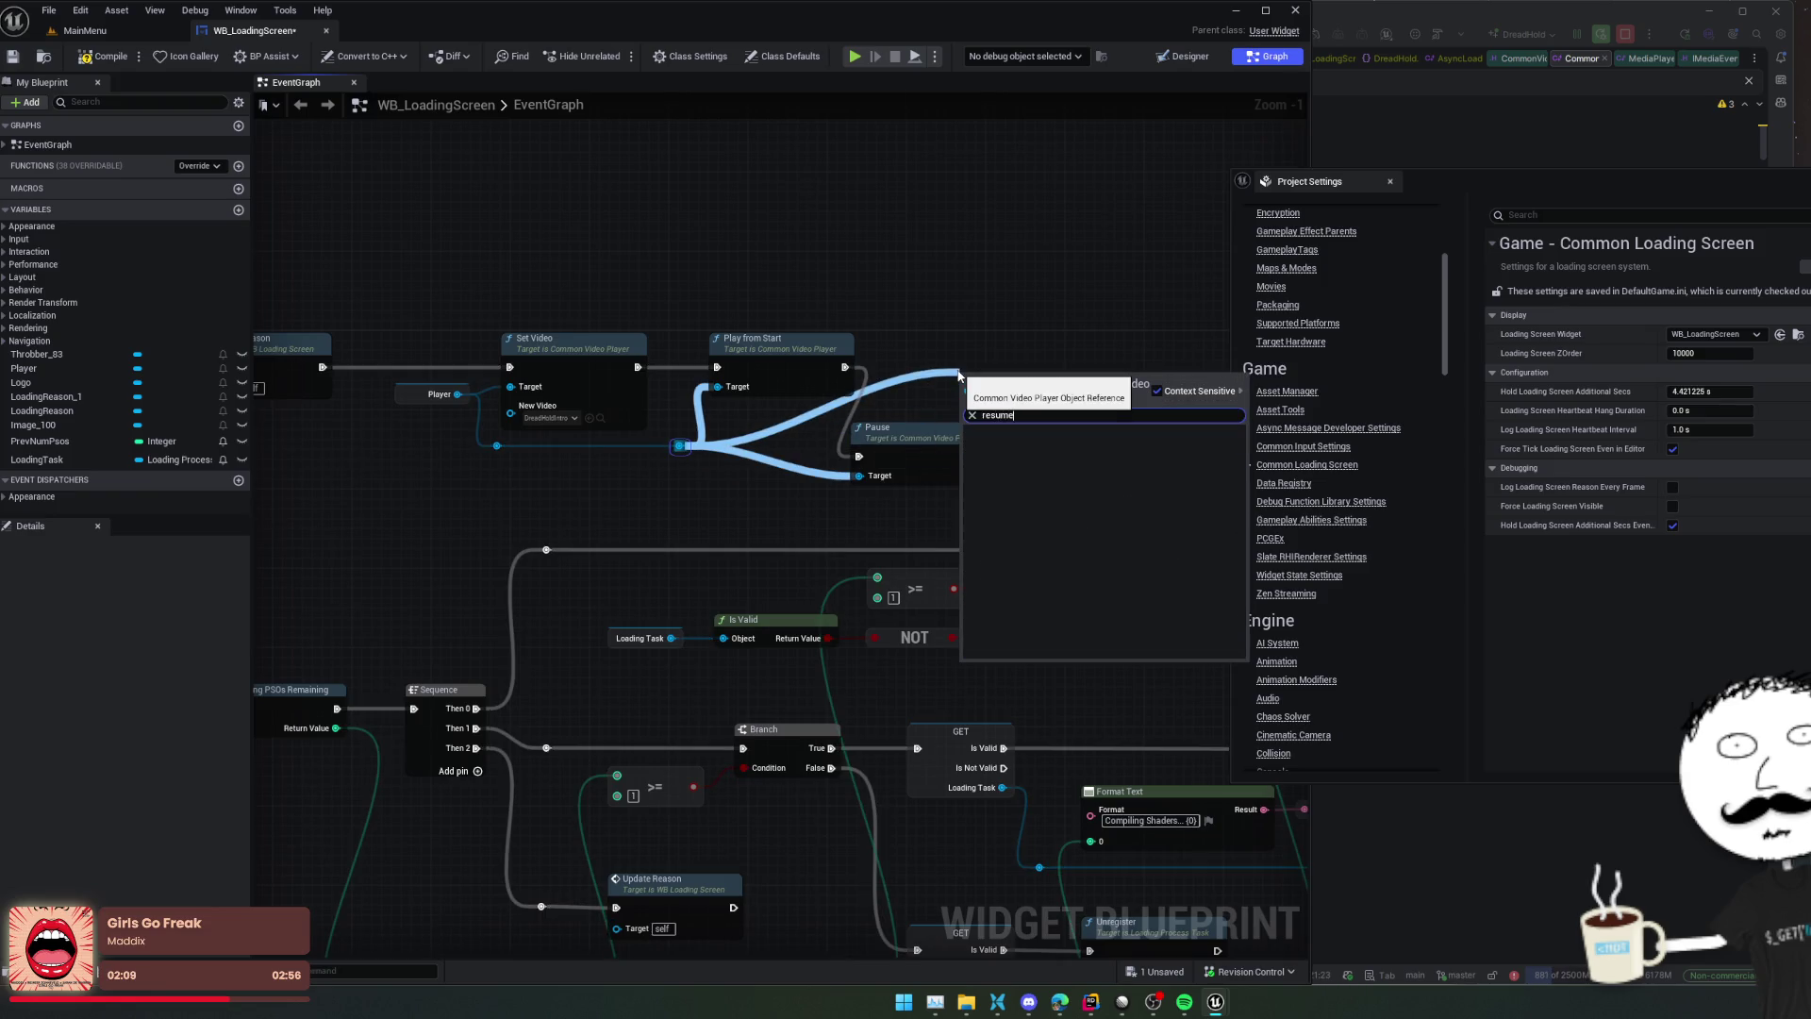
{"action": "key", "text": "BackSpace"}
{"action": "key", "text": "BackSpace"}
{"action": "key", "text": "BackSpace"}
{"action": "type", "text": "pla"}
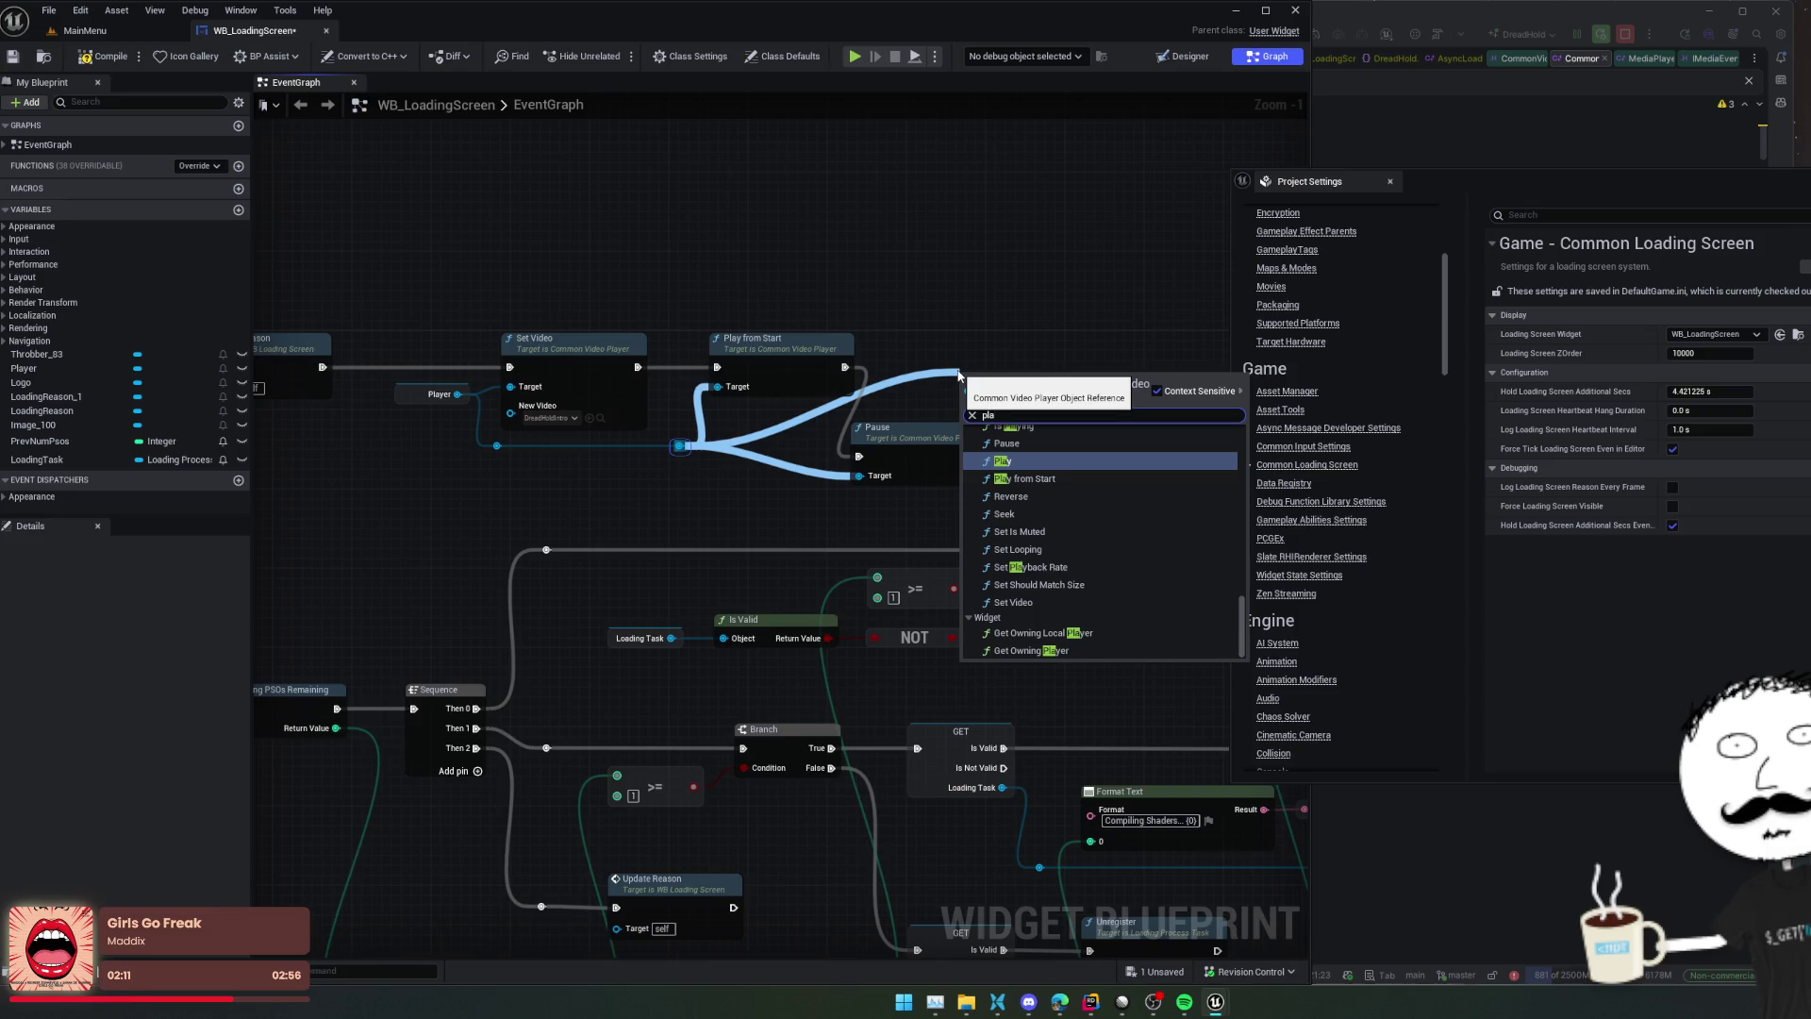
{"action": "scroll", "coordinate": [1158, 530], "scroll_direction": "up", "scroll_amount": 1}
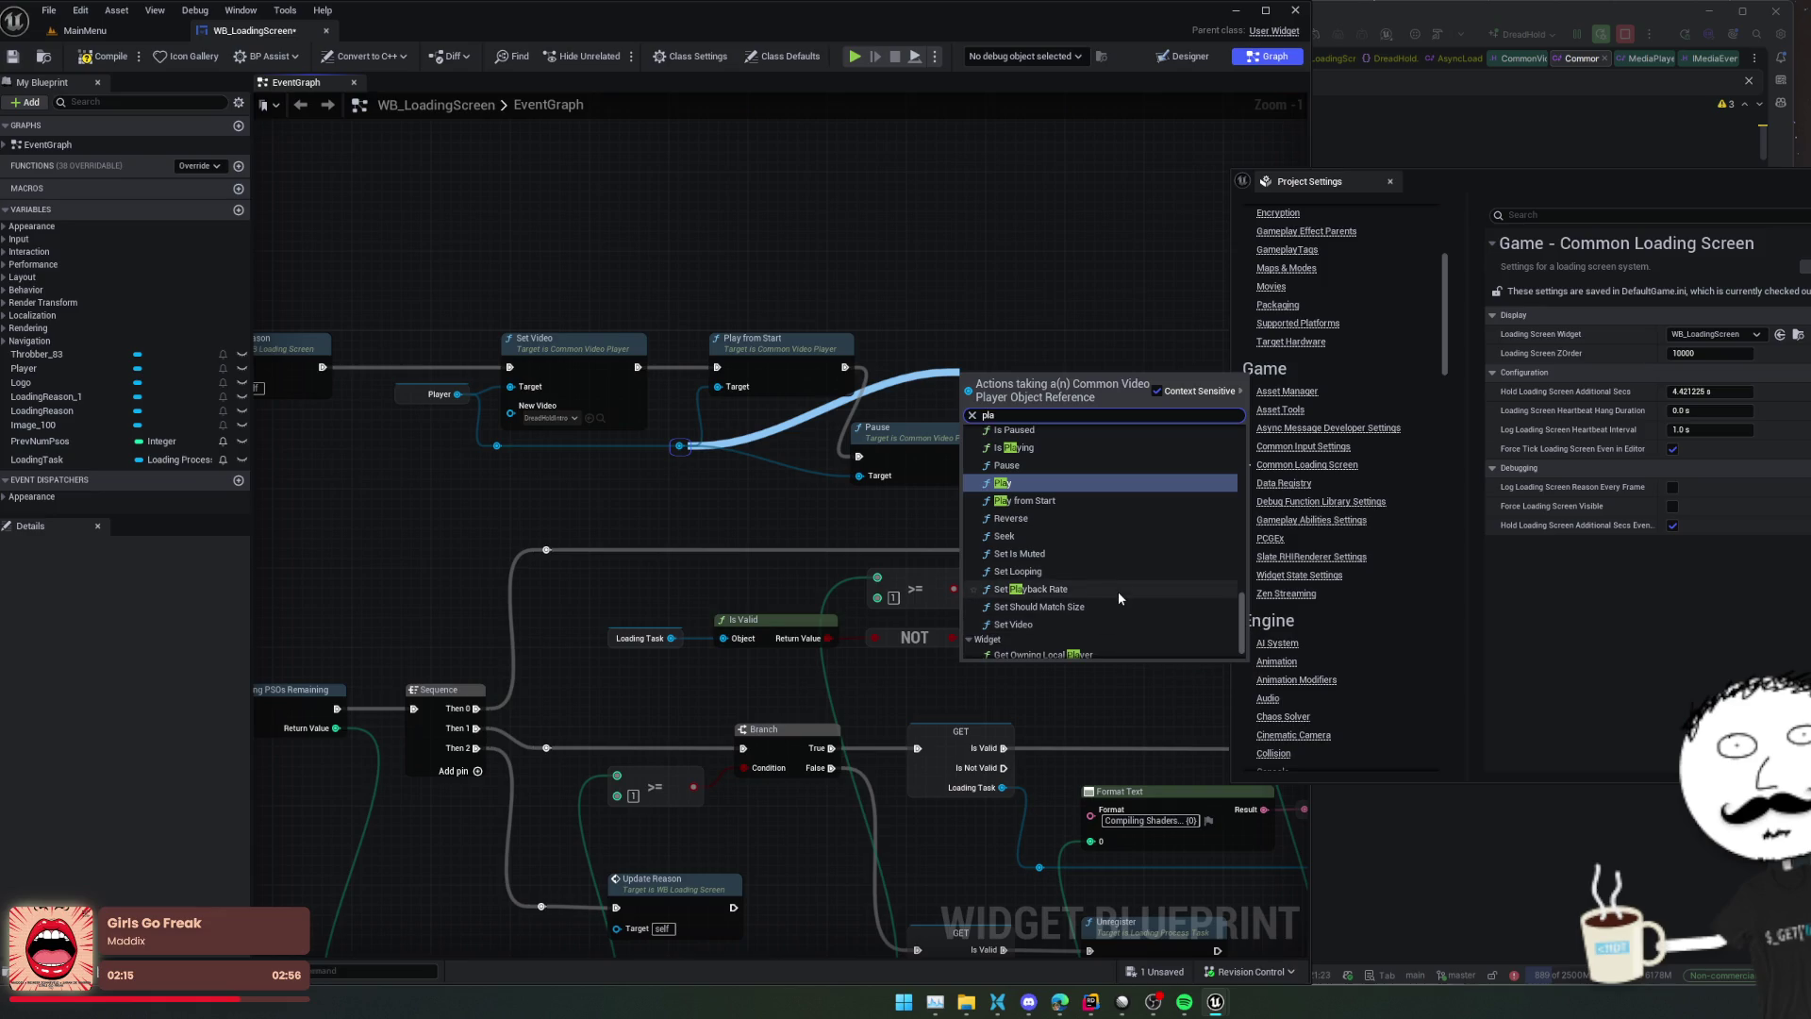
{"action": "scroll", "coordinate": [1117, 590], "scroll_direction": "up", "scroll_amount": 6}
{"action": "scroll", "coordinate": [1119, 593], "scroll_direction": "up", "scroll_amount": 1}
{"action": "scroll", "coordinate": [1119, 593], "scroll_direction": "down", "scroll_amount": 1}
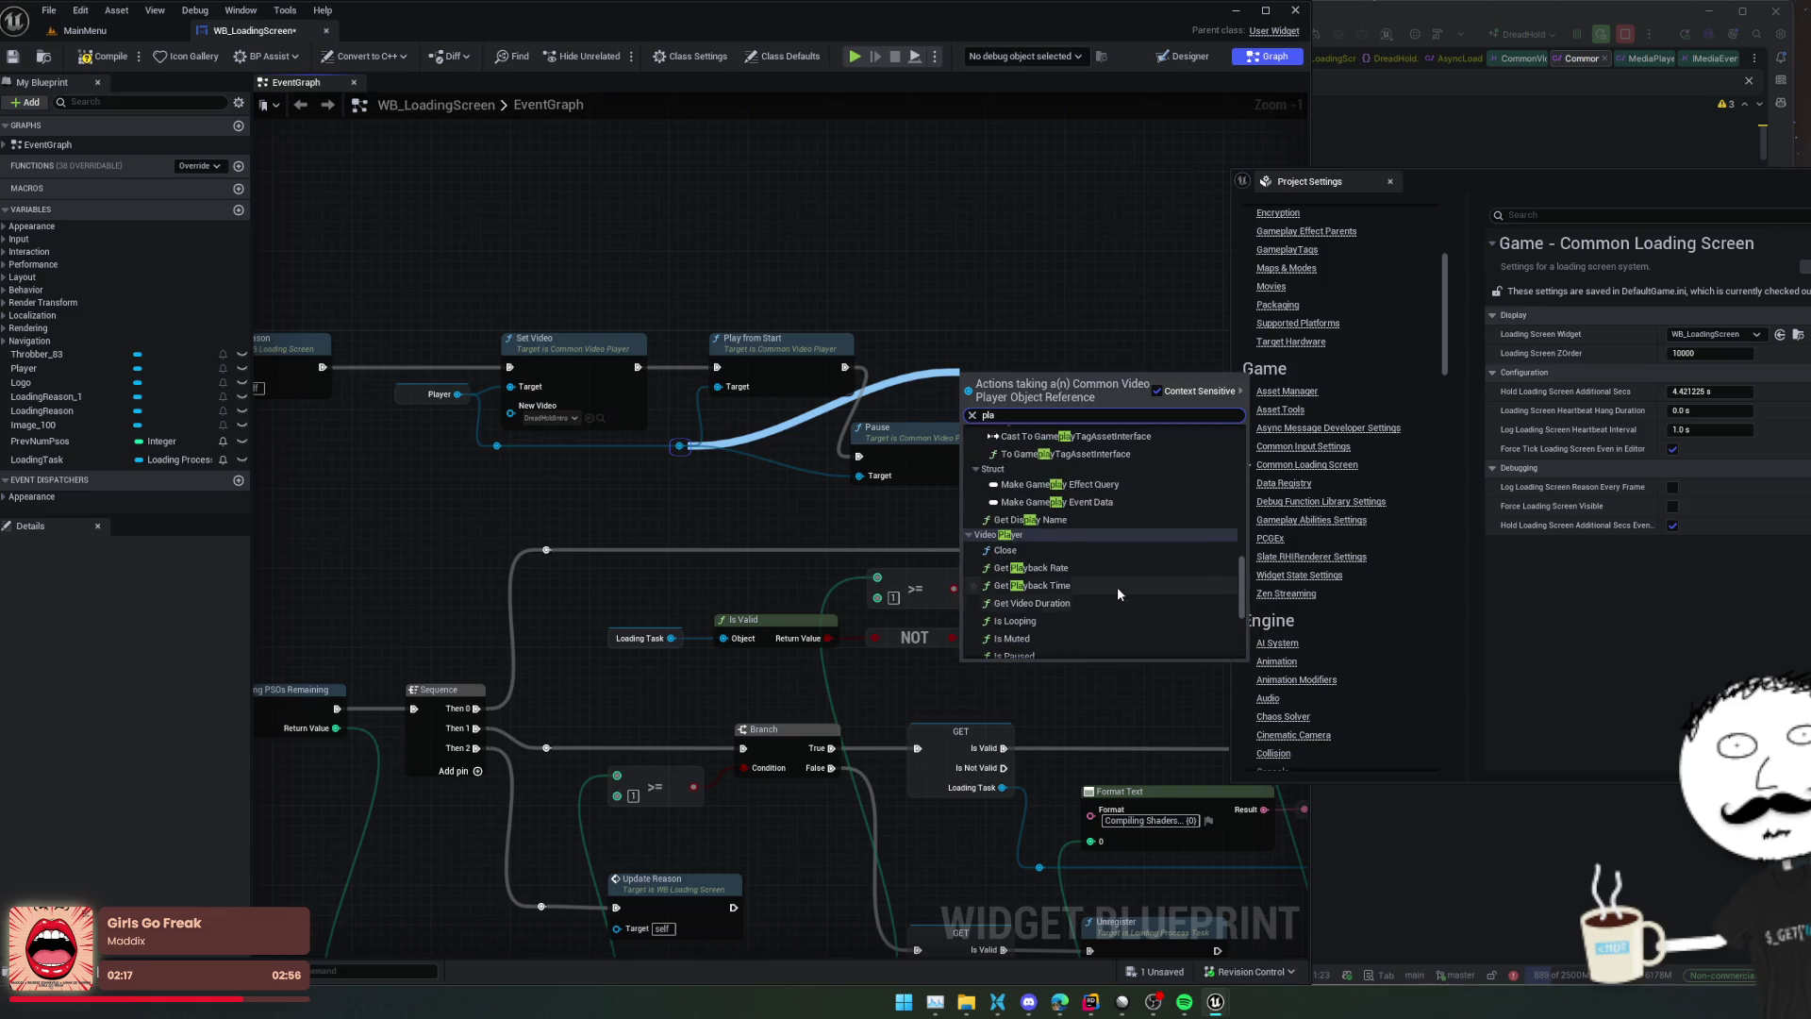
{"action": "scroll", "coordinate": [1120, 594], "scroll_direction": "up", "scroll_amount": 1}
{"action": "scroll", "coordinate": [1120, 593], "scroll_direction": "down", "scroll_amount": 1}
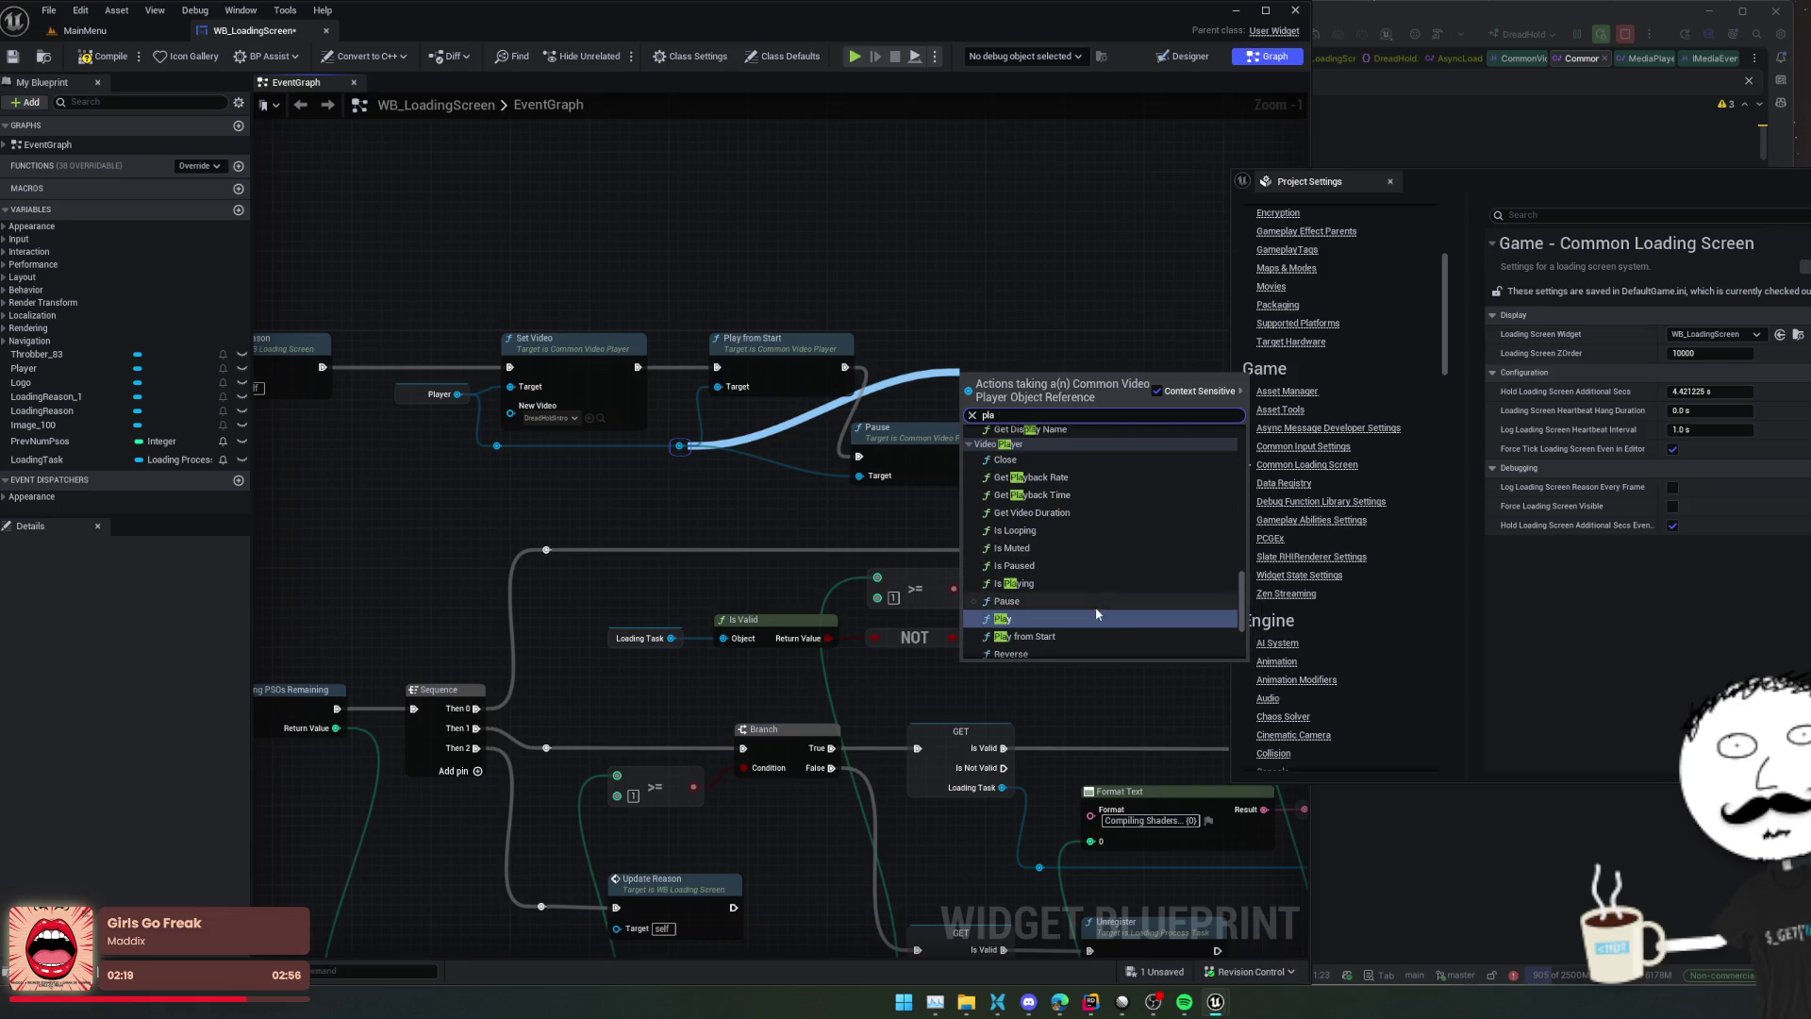
{"action": "left_click", "coordinate": [1094, 617]}
Line up Pause and Play in one row, save the blueprint, and start a test run
{"action": "left_click_drag", "start_coordinate": [981, 377], "coordinate": [1061, 348]}
{"action": "left_click_drag", "start_coordinate": [860, 430], "coordinate": [870, 381]}
{"action": "left_click", "coordinate": [829, 382]}
{"action": "key", "text": "f"}
{"action": "key", "text": "ctrl+s"}
{"action": "left_click", "coordinate": [864, 59]}
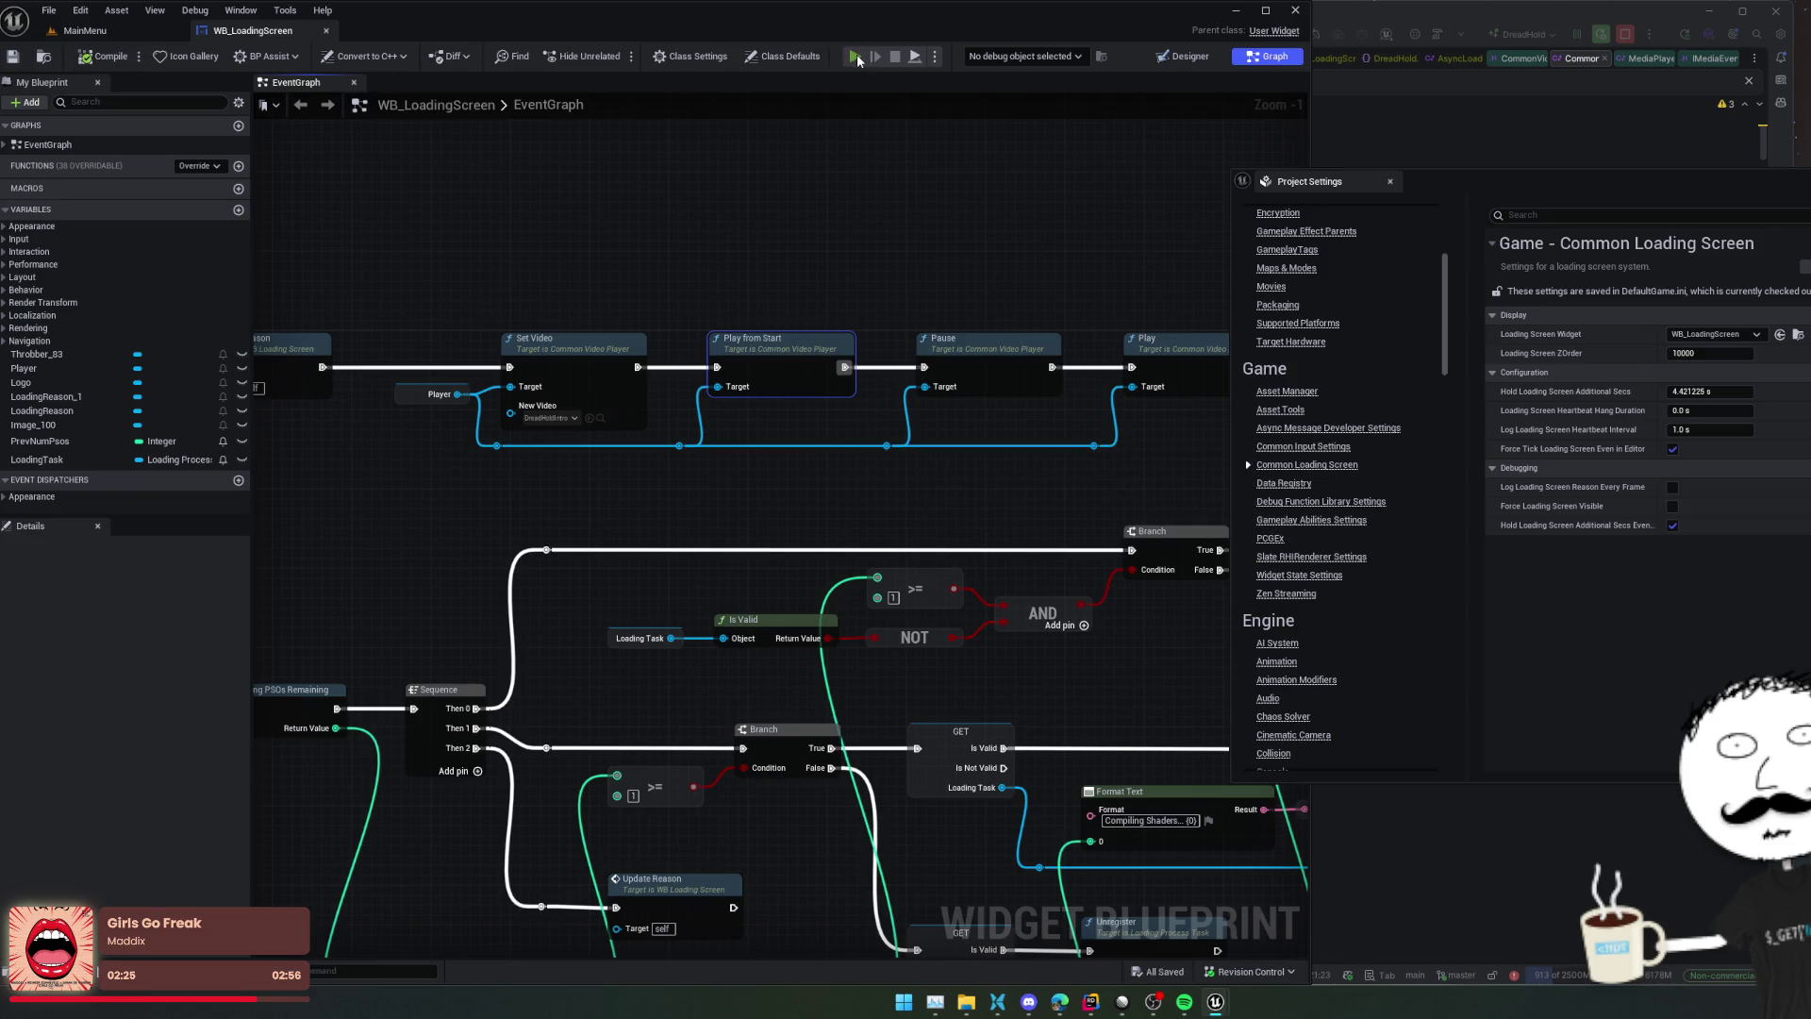
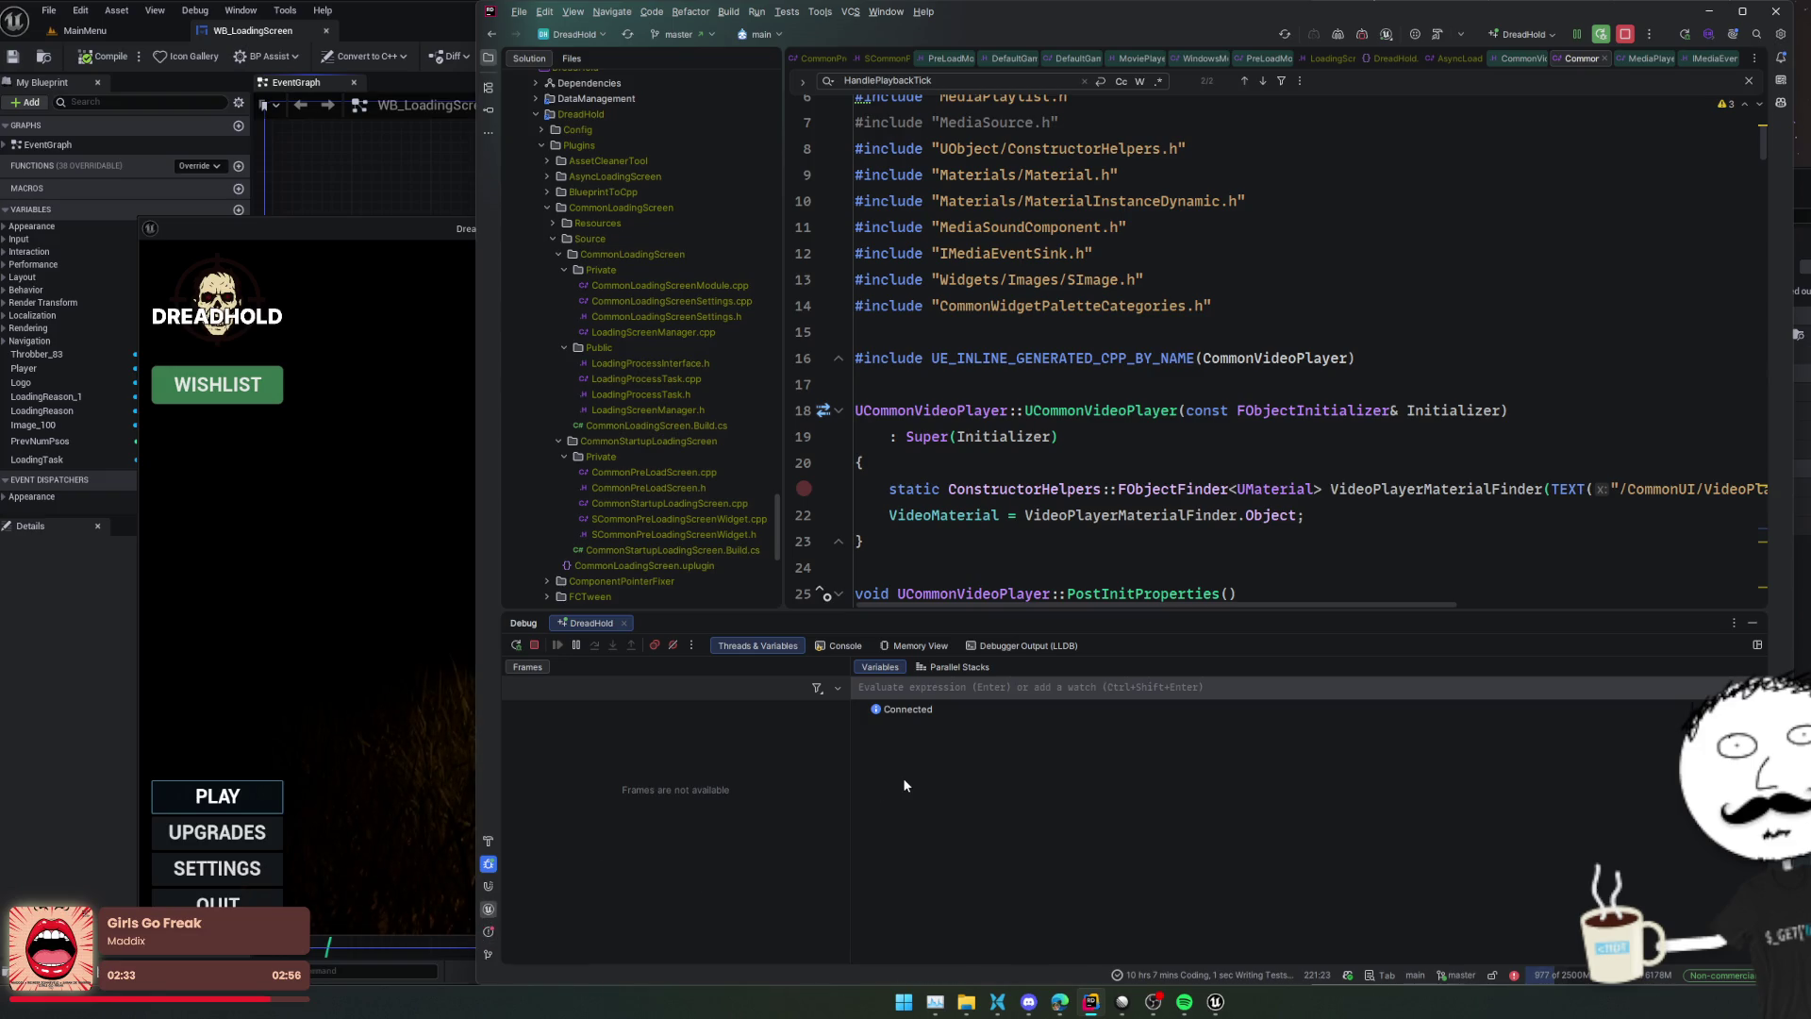
Show the LogMediaAssets editor log and breakpoint the if (MyImage) line in PlaybackResumed
{"action": "left_click", "coordinate": [487, 908]}
{"action": "scroll", "coordinate": [1217, 788], "scroll_direction": "up", "scroll_amount": 2}
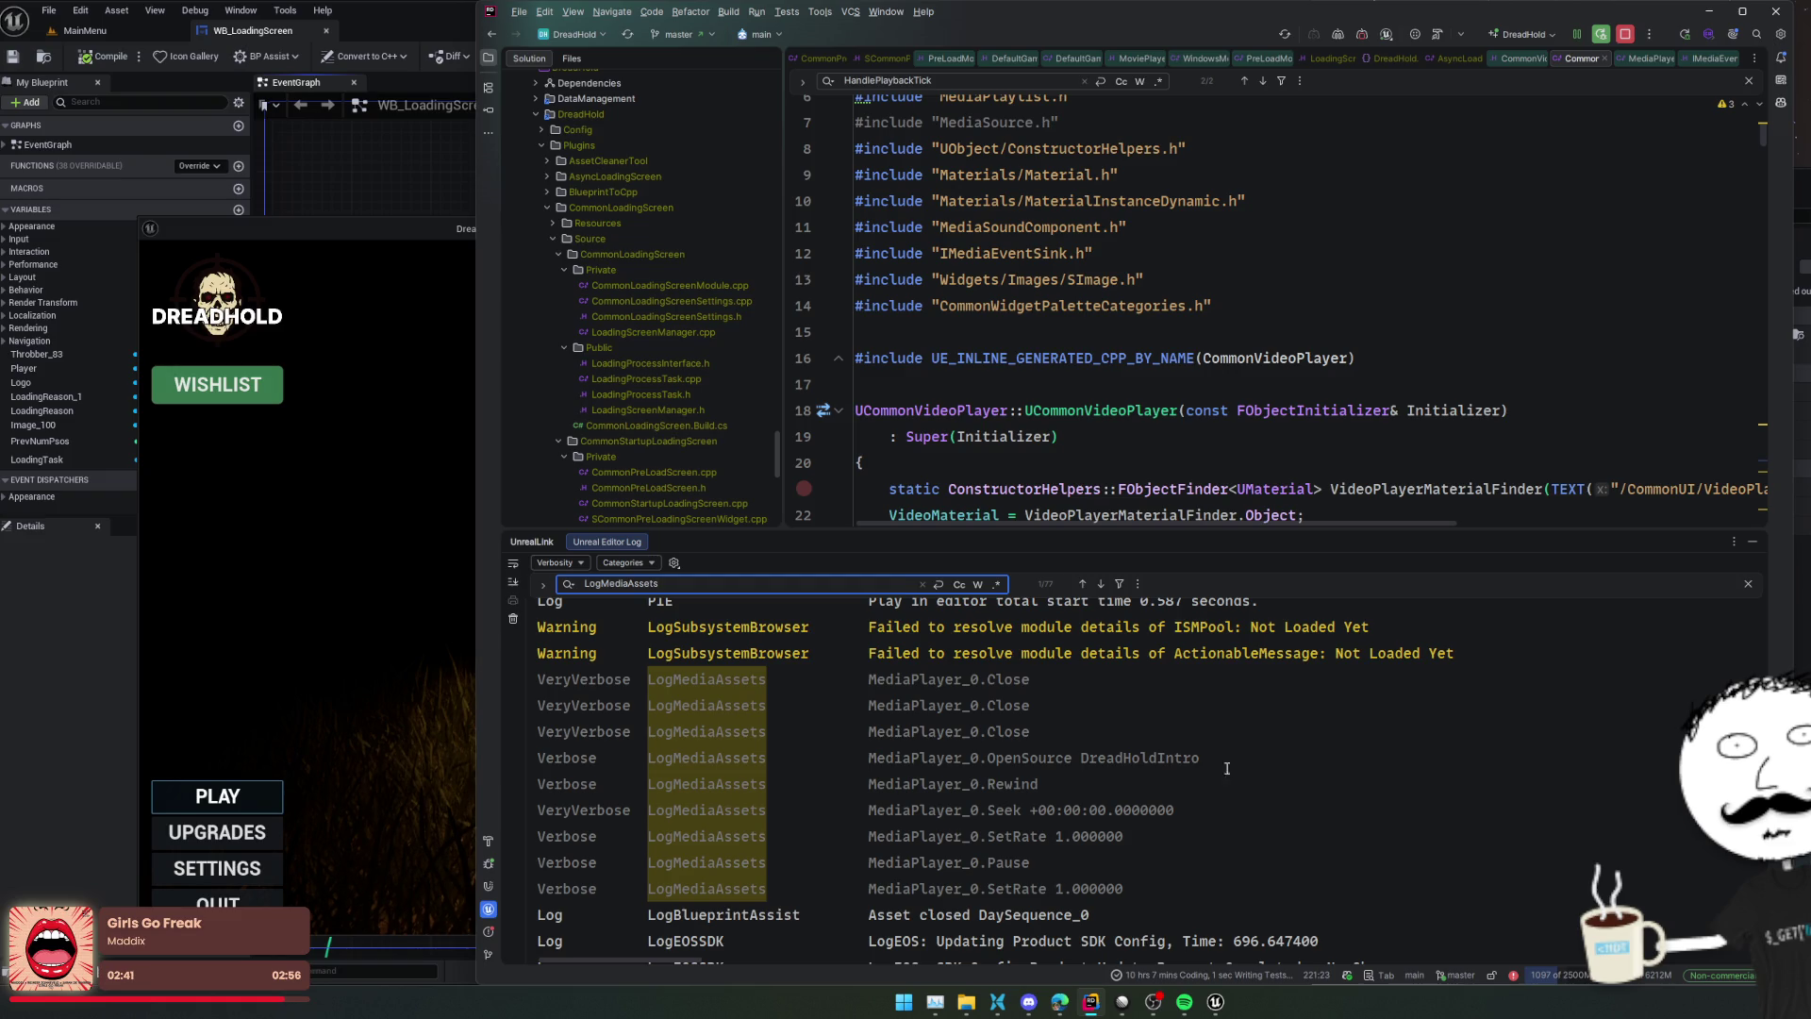
{"action": "key", "text": "ctrl+alt+Left"}
{"action": "key", "text": "ctrl+alt+Left"}
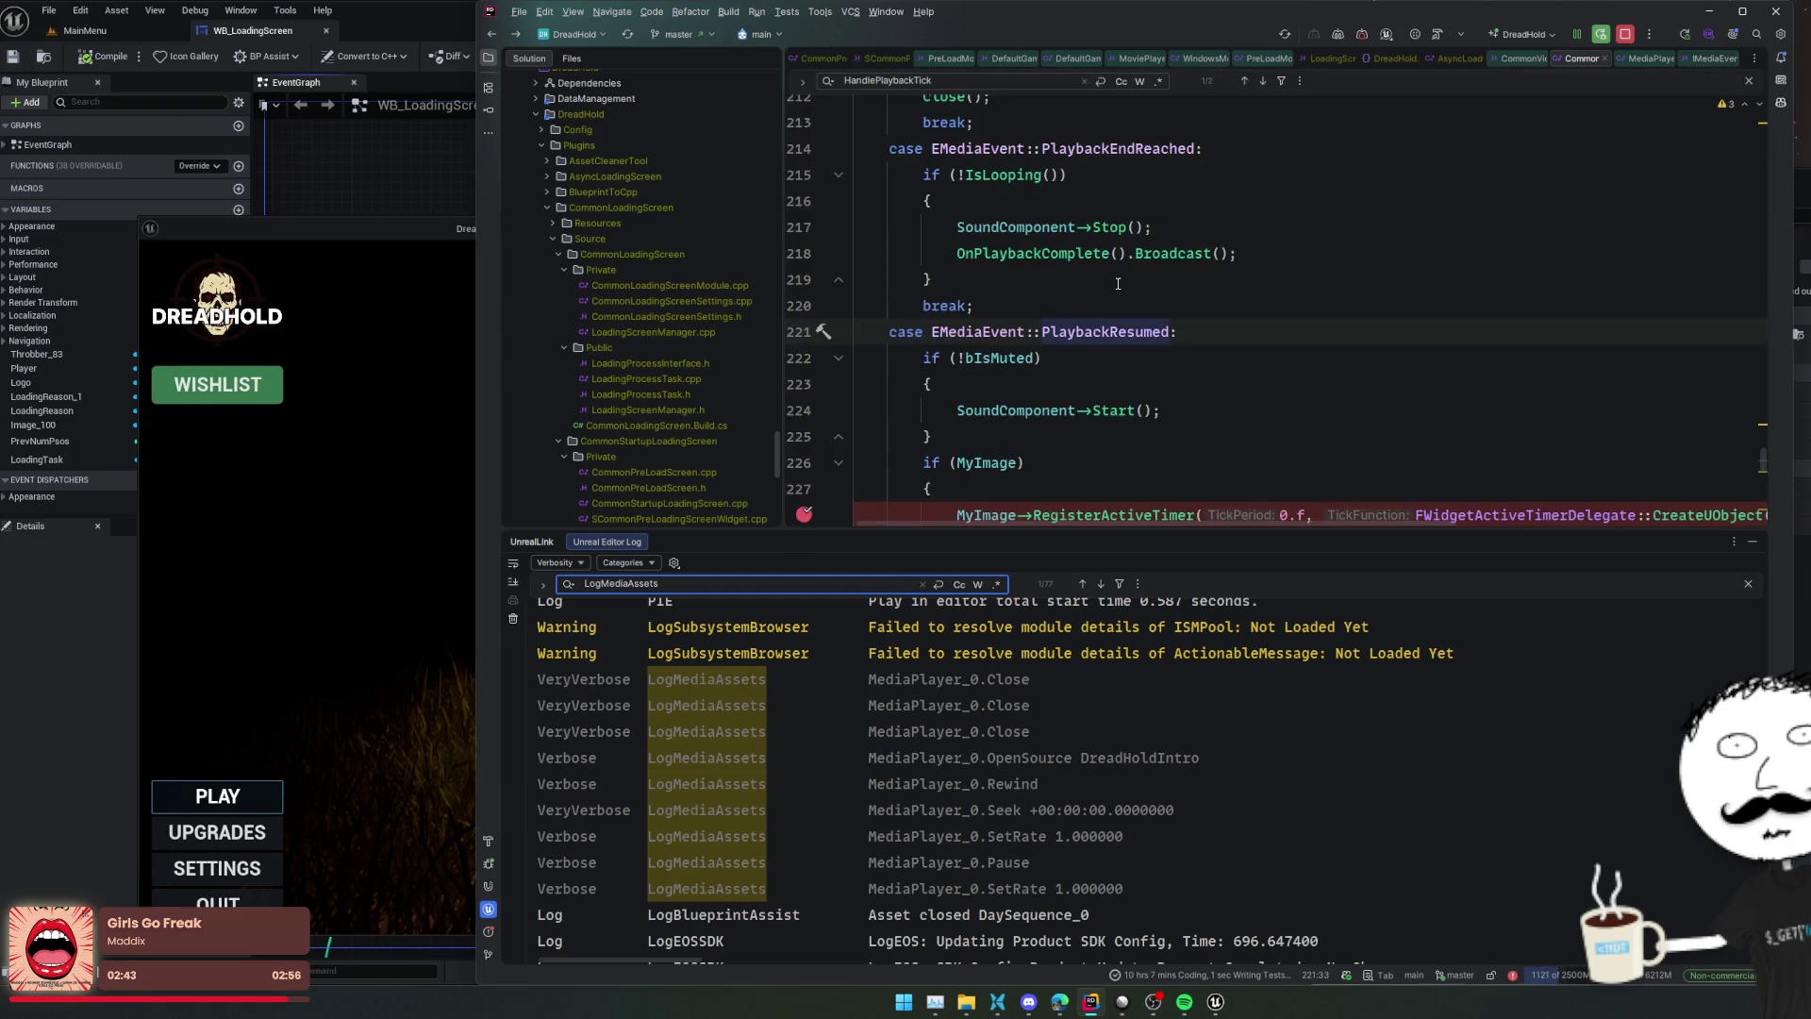
{"action": "scroll", "coordinate": [1118, 283], "scroll_direction": "down", "scroll_amount": 2}
{"action": "left_click", "coordinate": [1280, 275]}
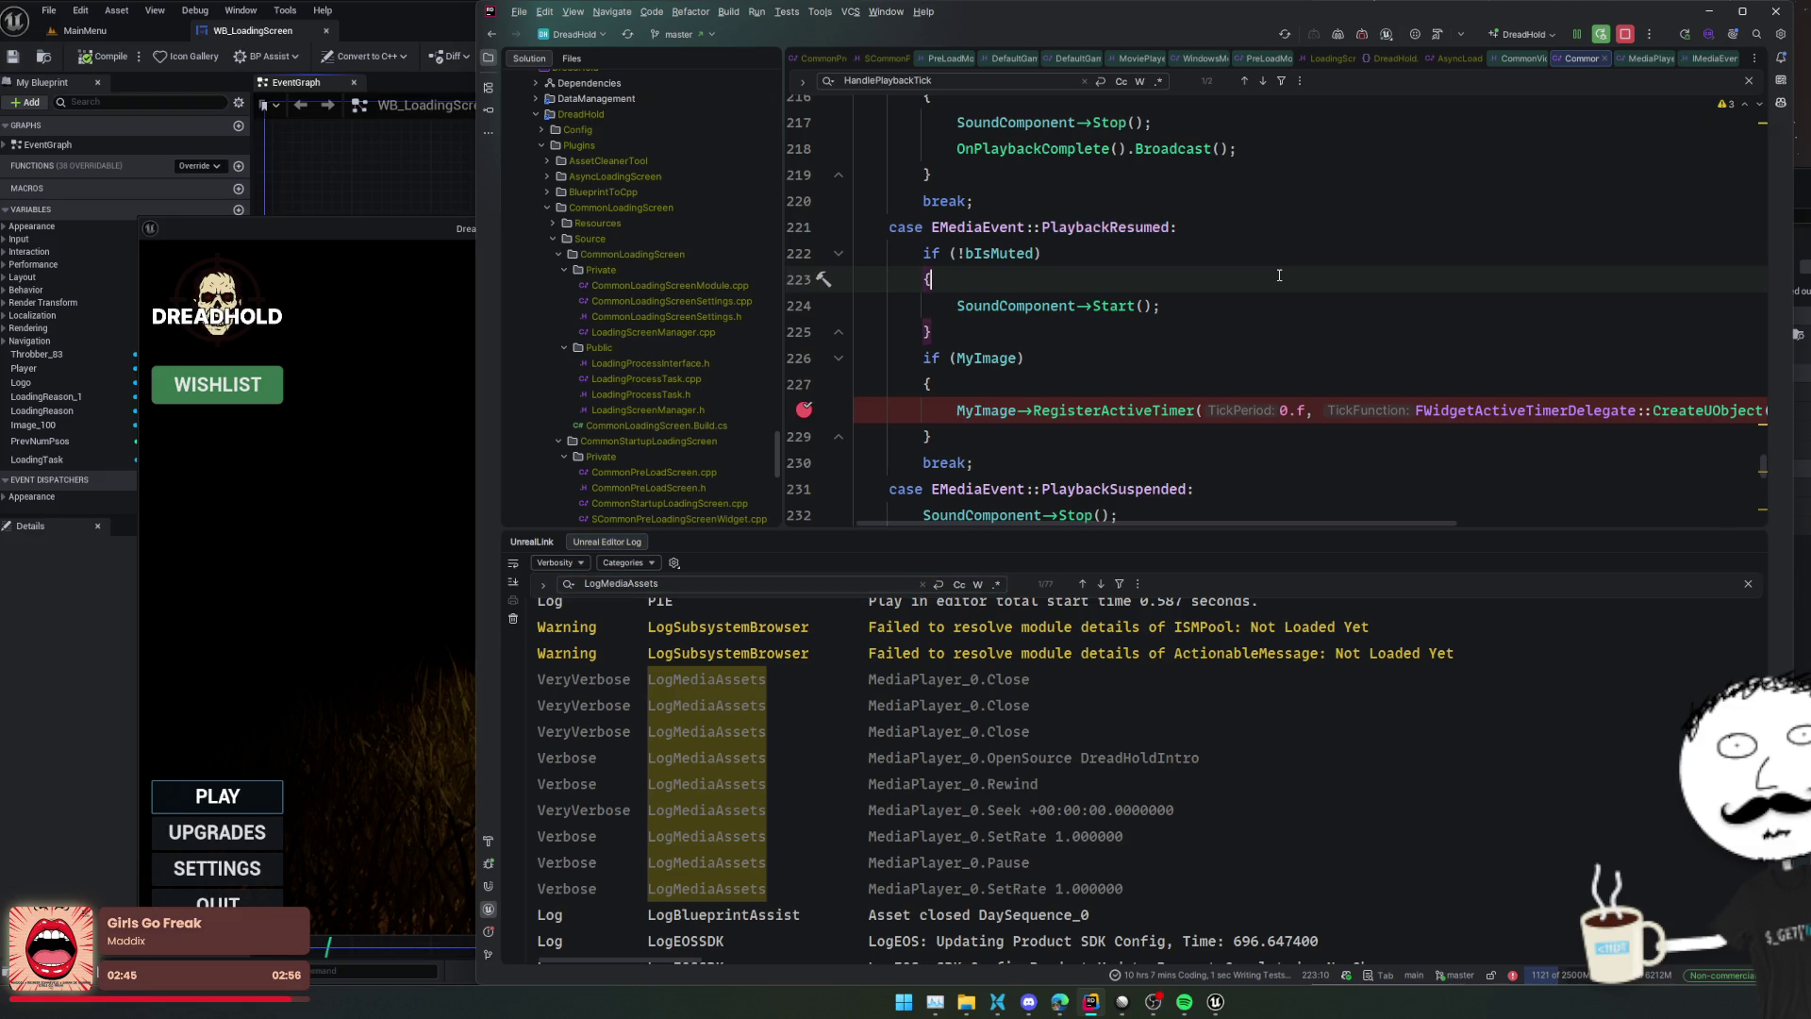
{"action": "scroll", "coordinate": [1280, 275], "scroll_direction": "down", "scroll_amount": 2}
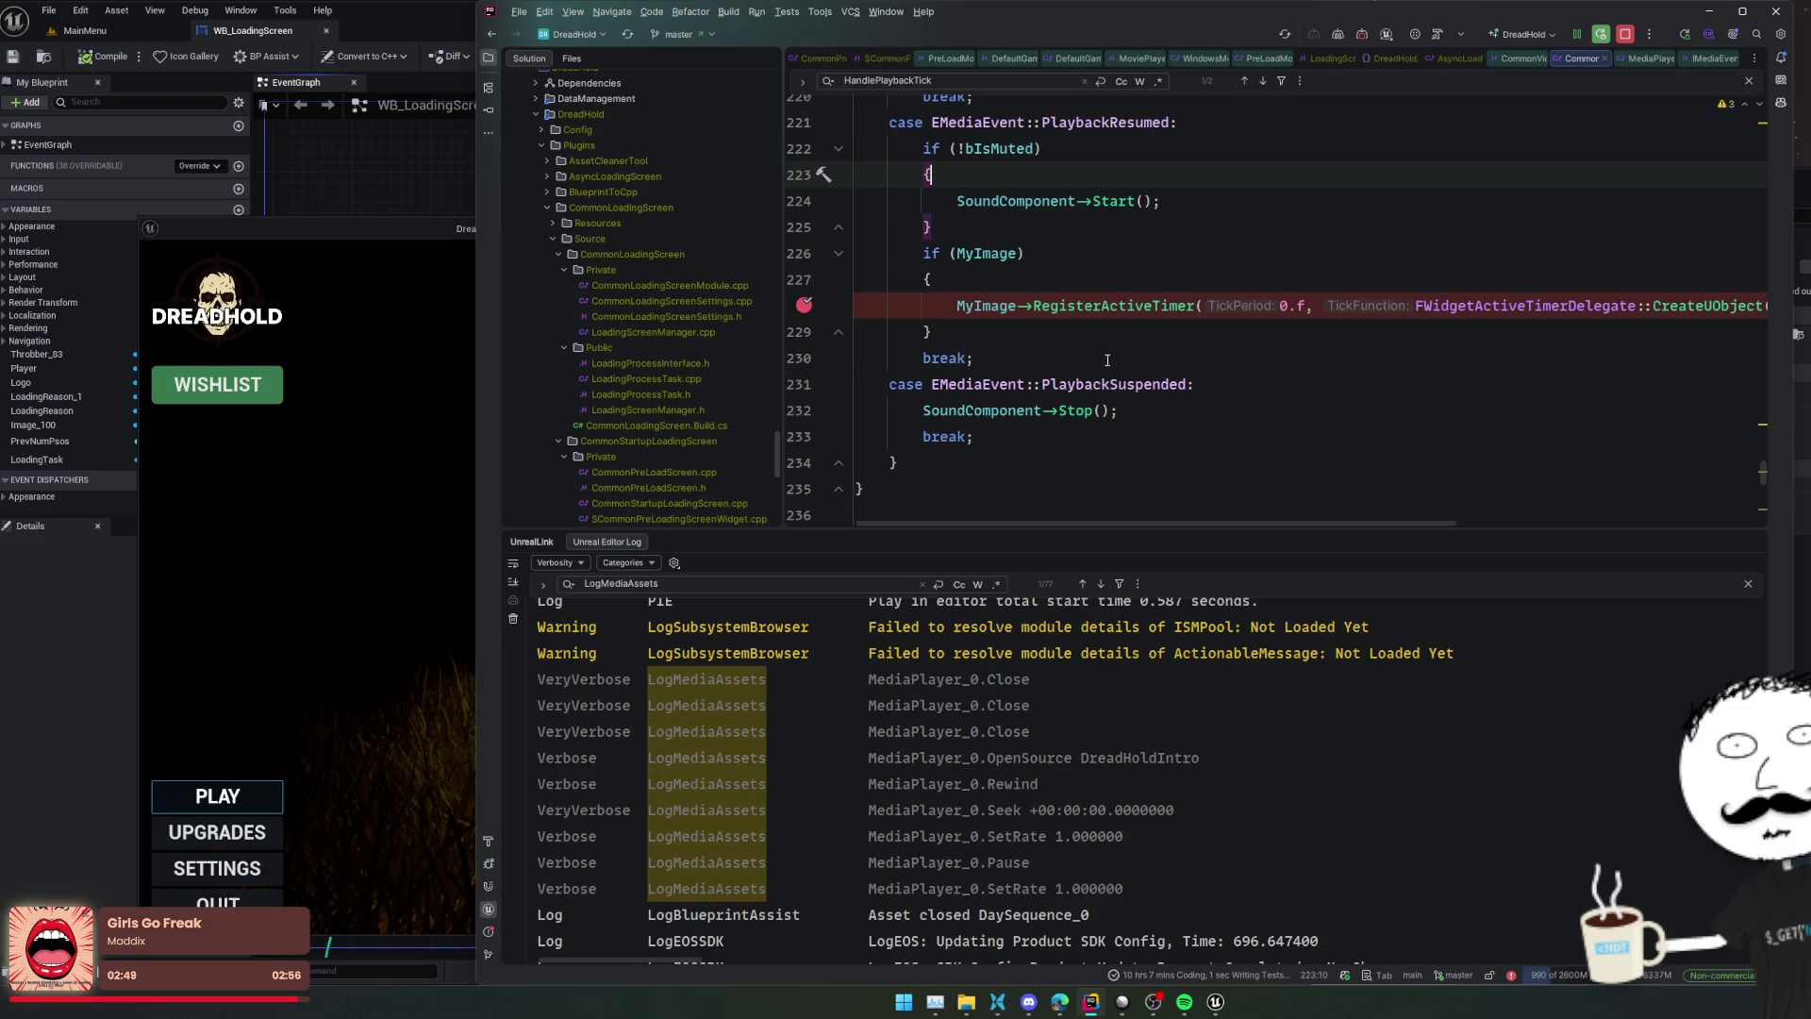
{"action": "left_click", "coordinate": [804, 252]}
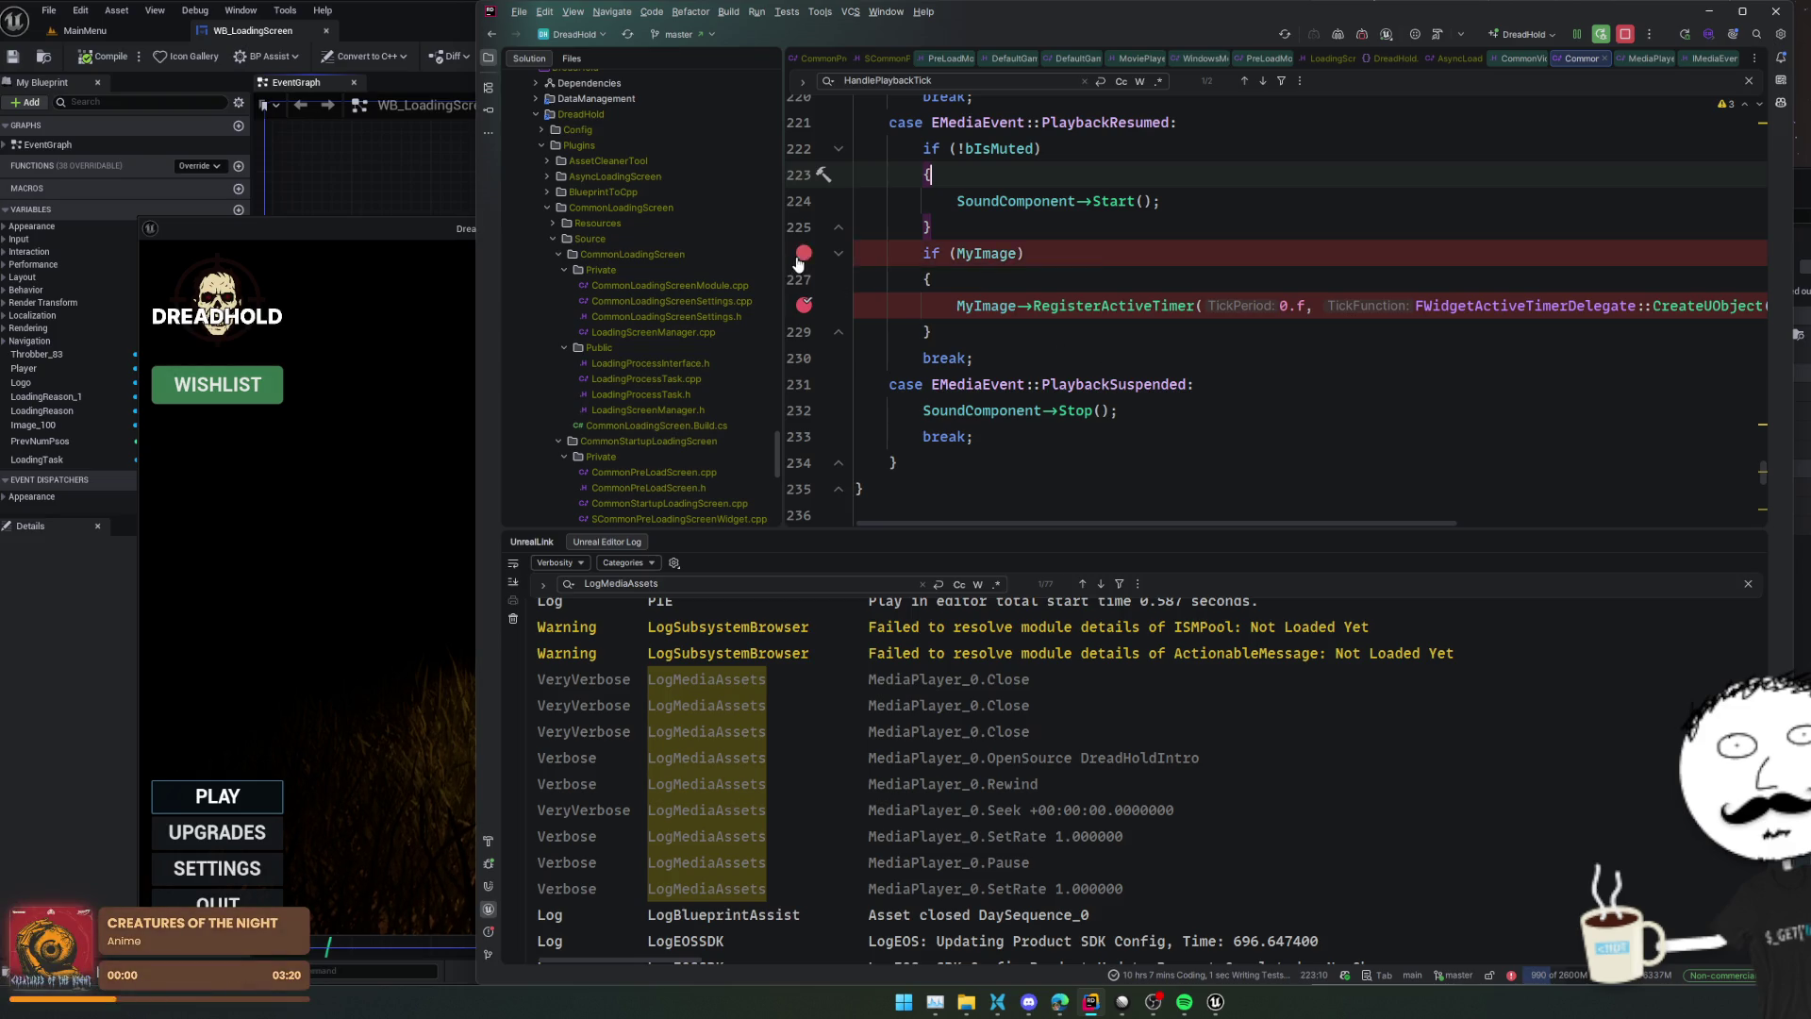
Stop and relaunch the Play-in-Editor session so it can hit the new breakpoint
{"action": "left_click", "coordinate": [1358, 35]}
{"action": "left_click", "coordinate": [1315, 34]}
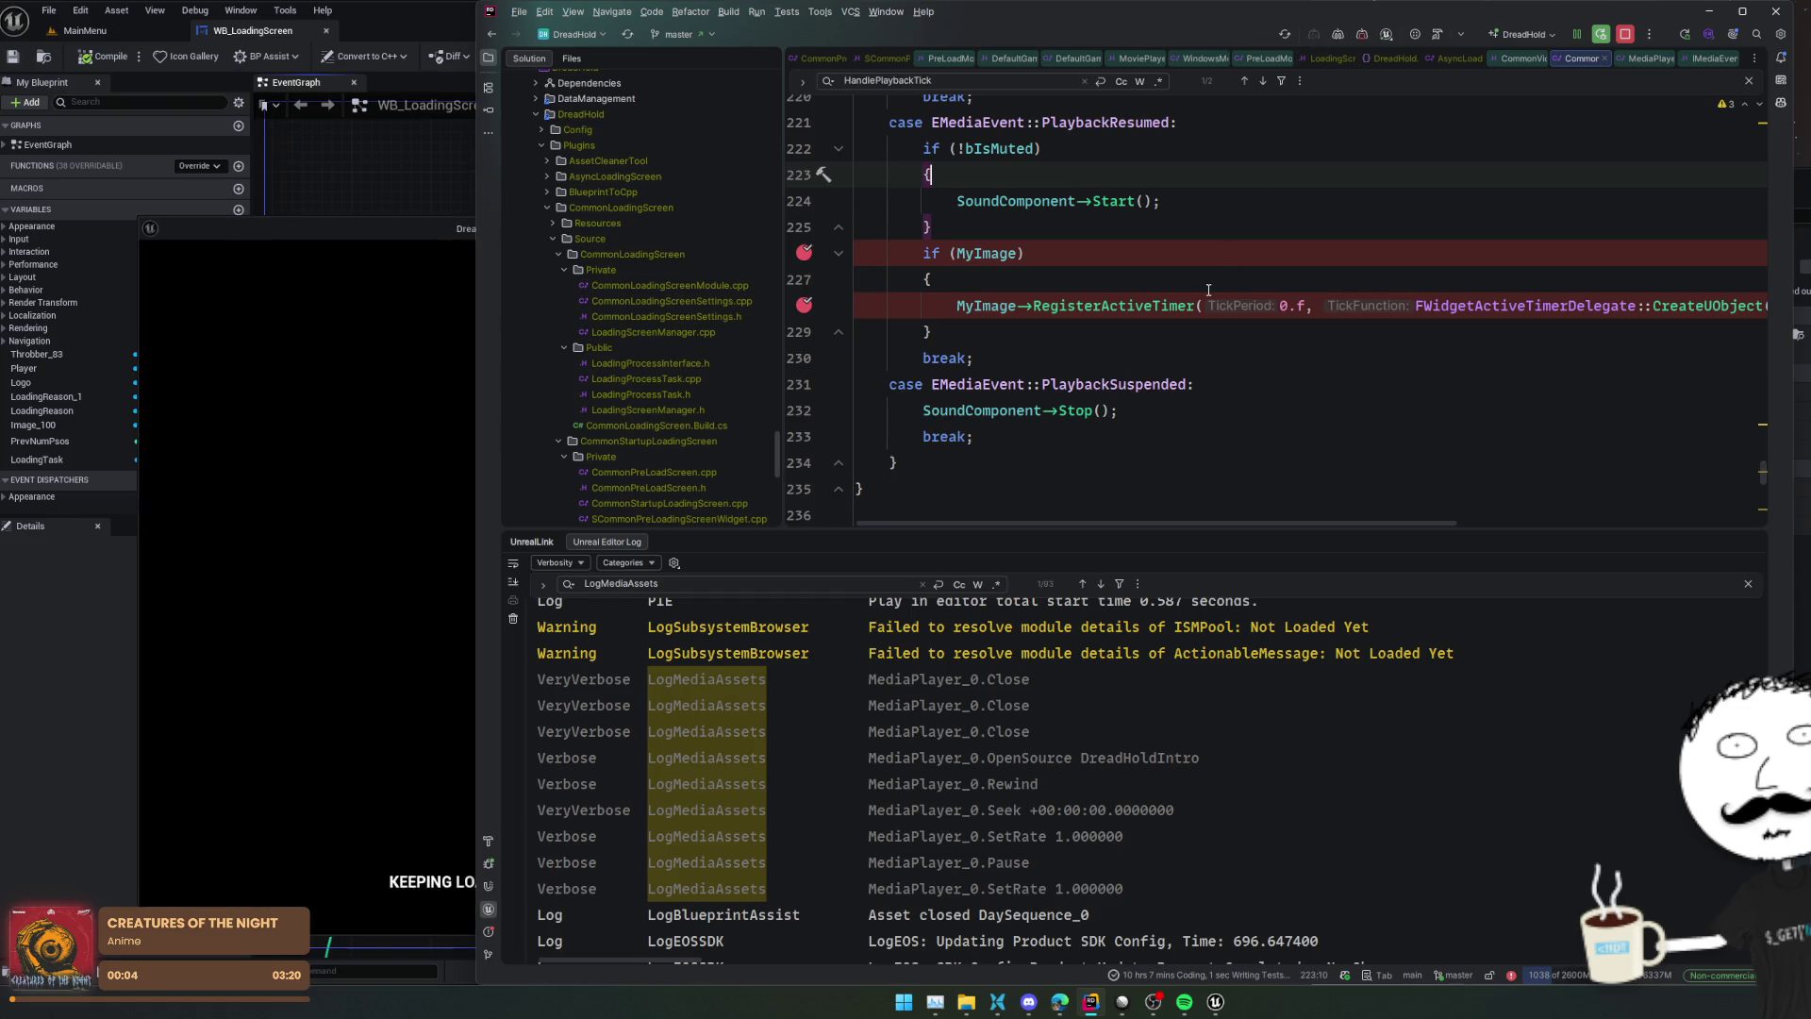
{"action": "scroll", "coordinate": [1208, 289], "scroll_direction": "up", "scroll_amount": 4}
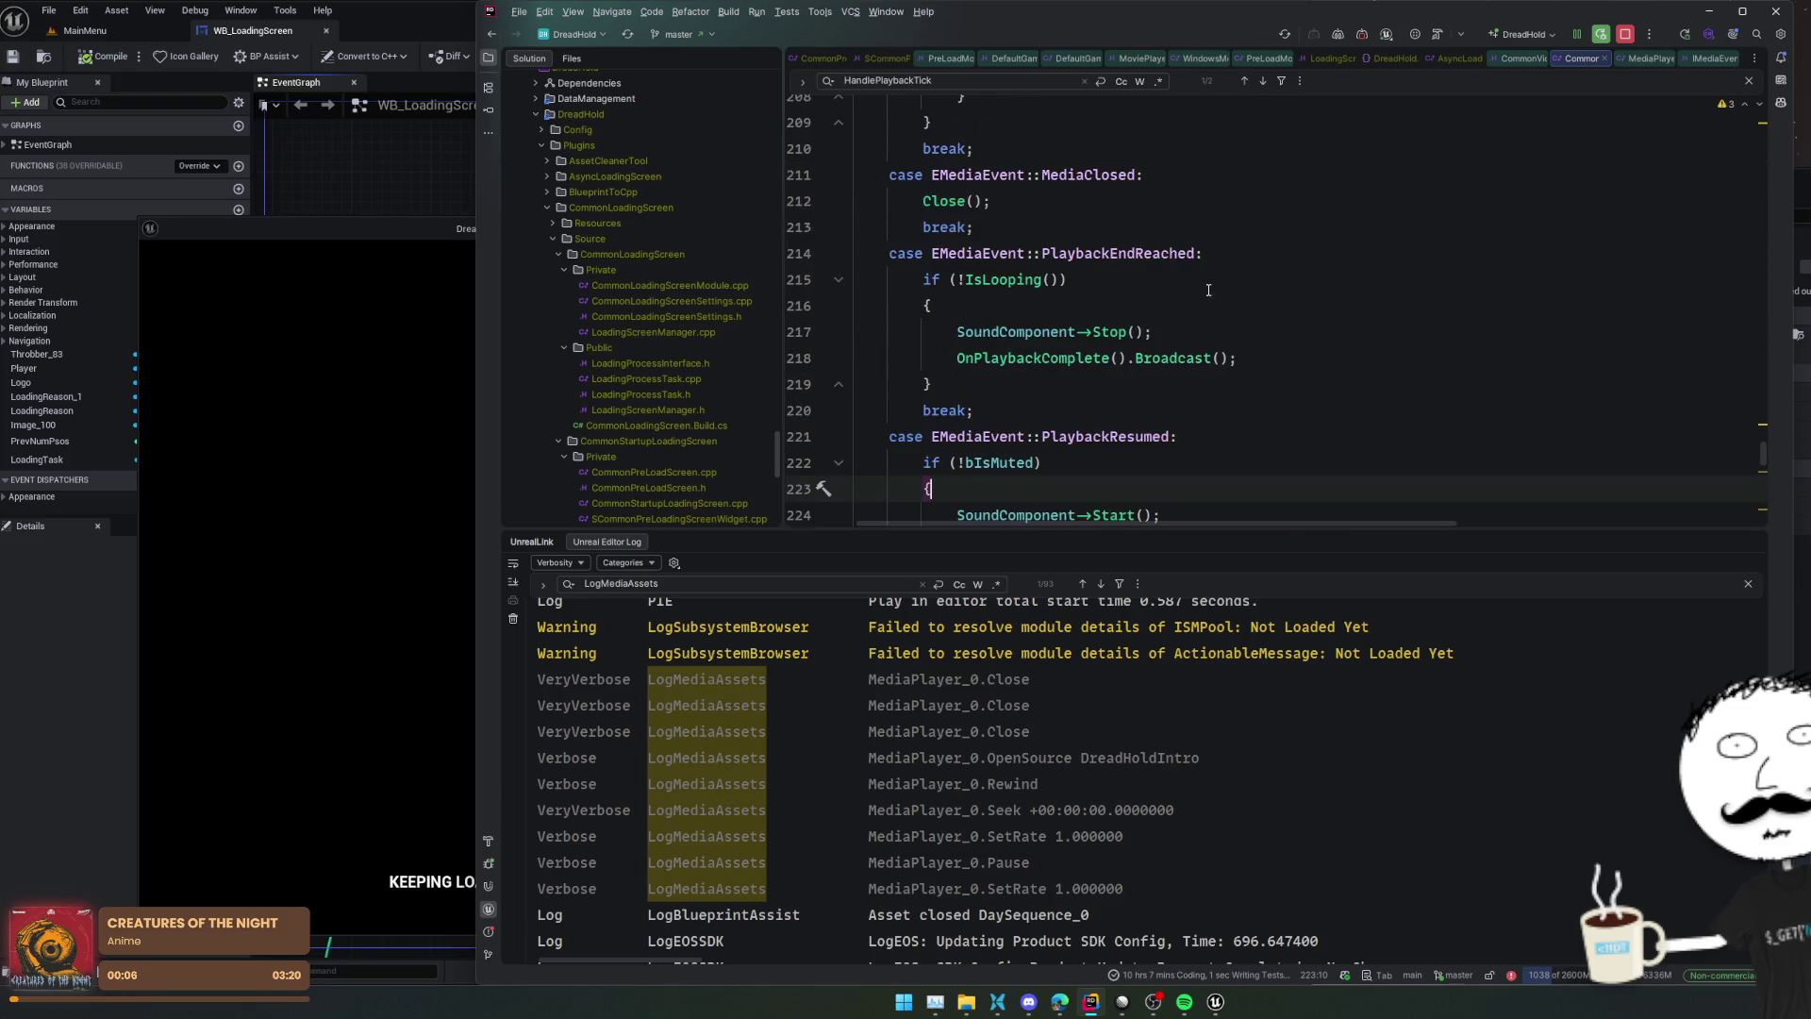
{"action": "scroll", "coordinate": [1209, 289], "scroll_direction": "down", "scroll_amount": 2}
{"action": "scroll", "coordinate": [1208, 289], "scroll_direction": "up", "scroll_amount": 5}
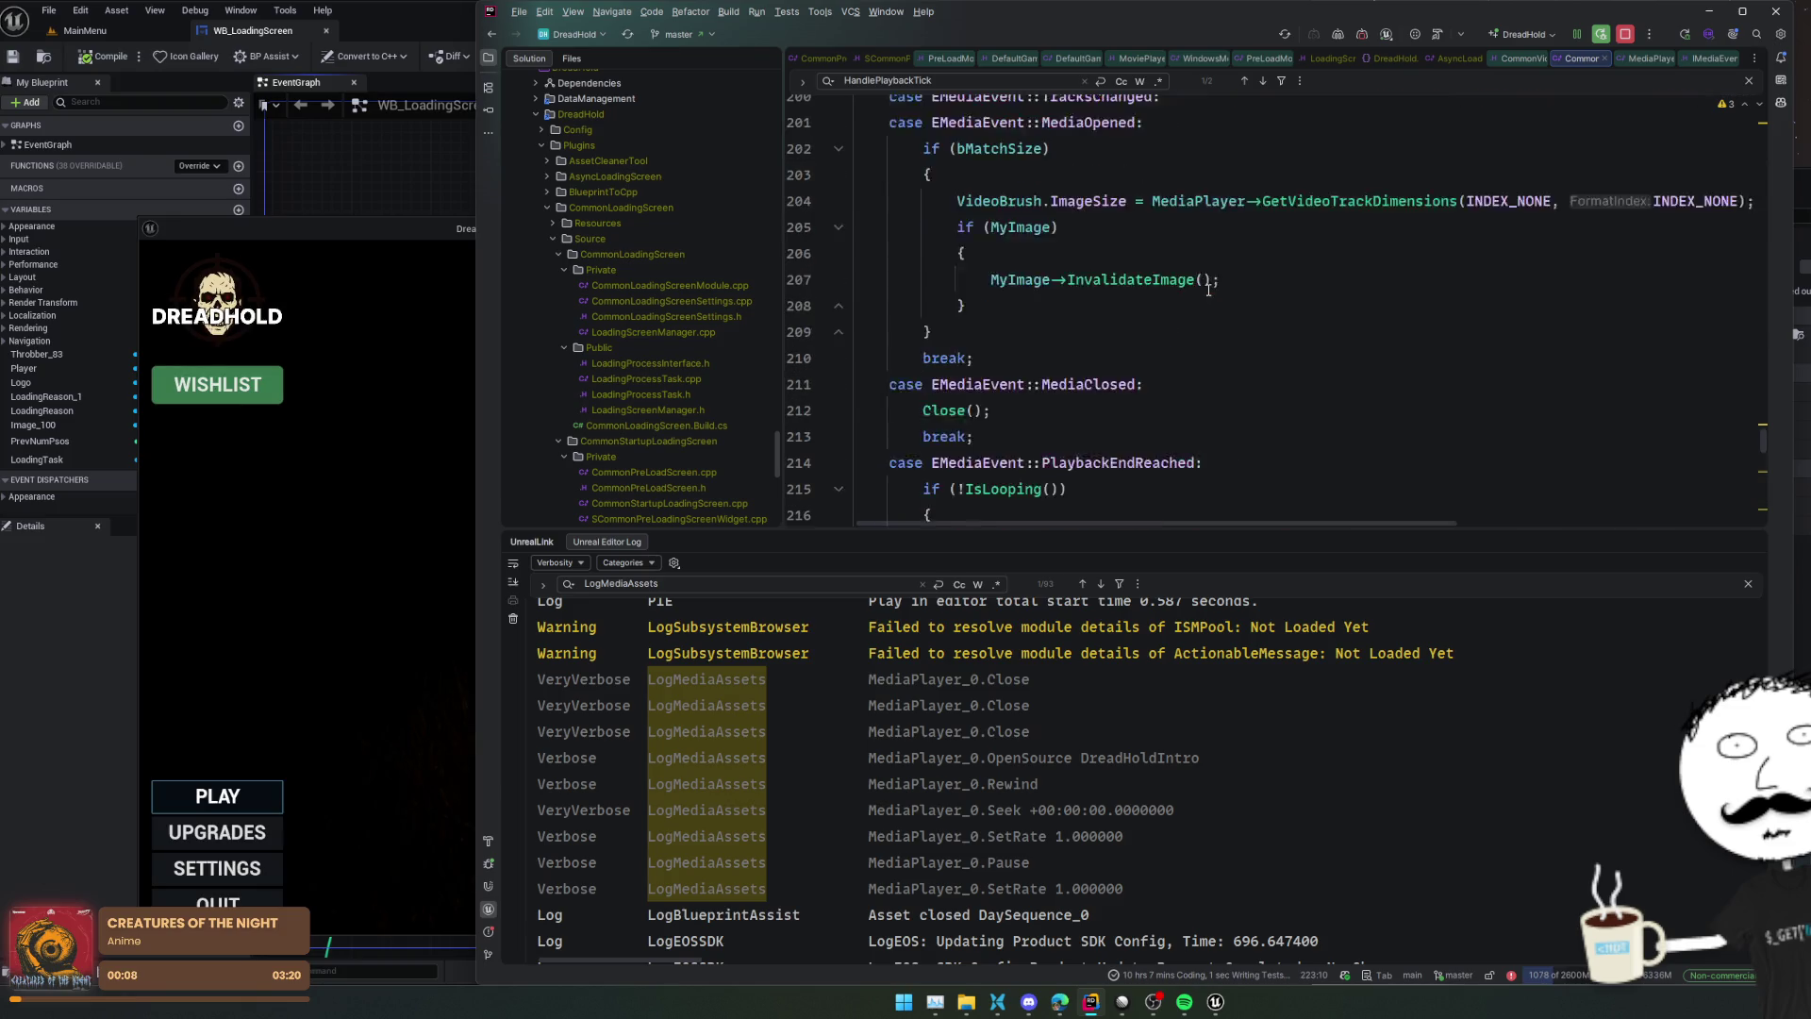
{"action": "scroll", "coordinate": [1208, 290], "scroll_direction": "down", "scroll_amount": 9}
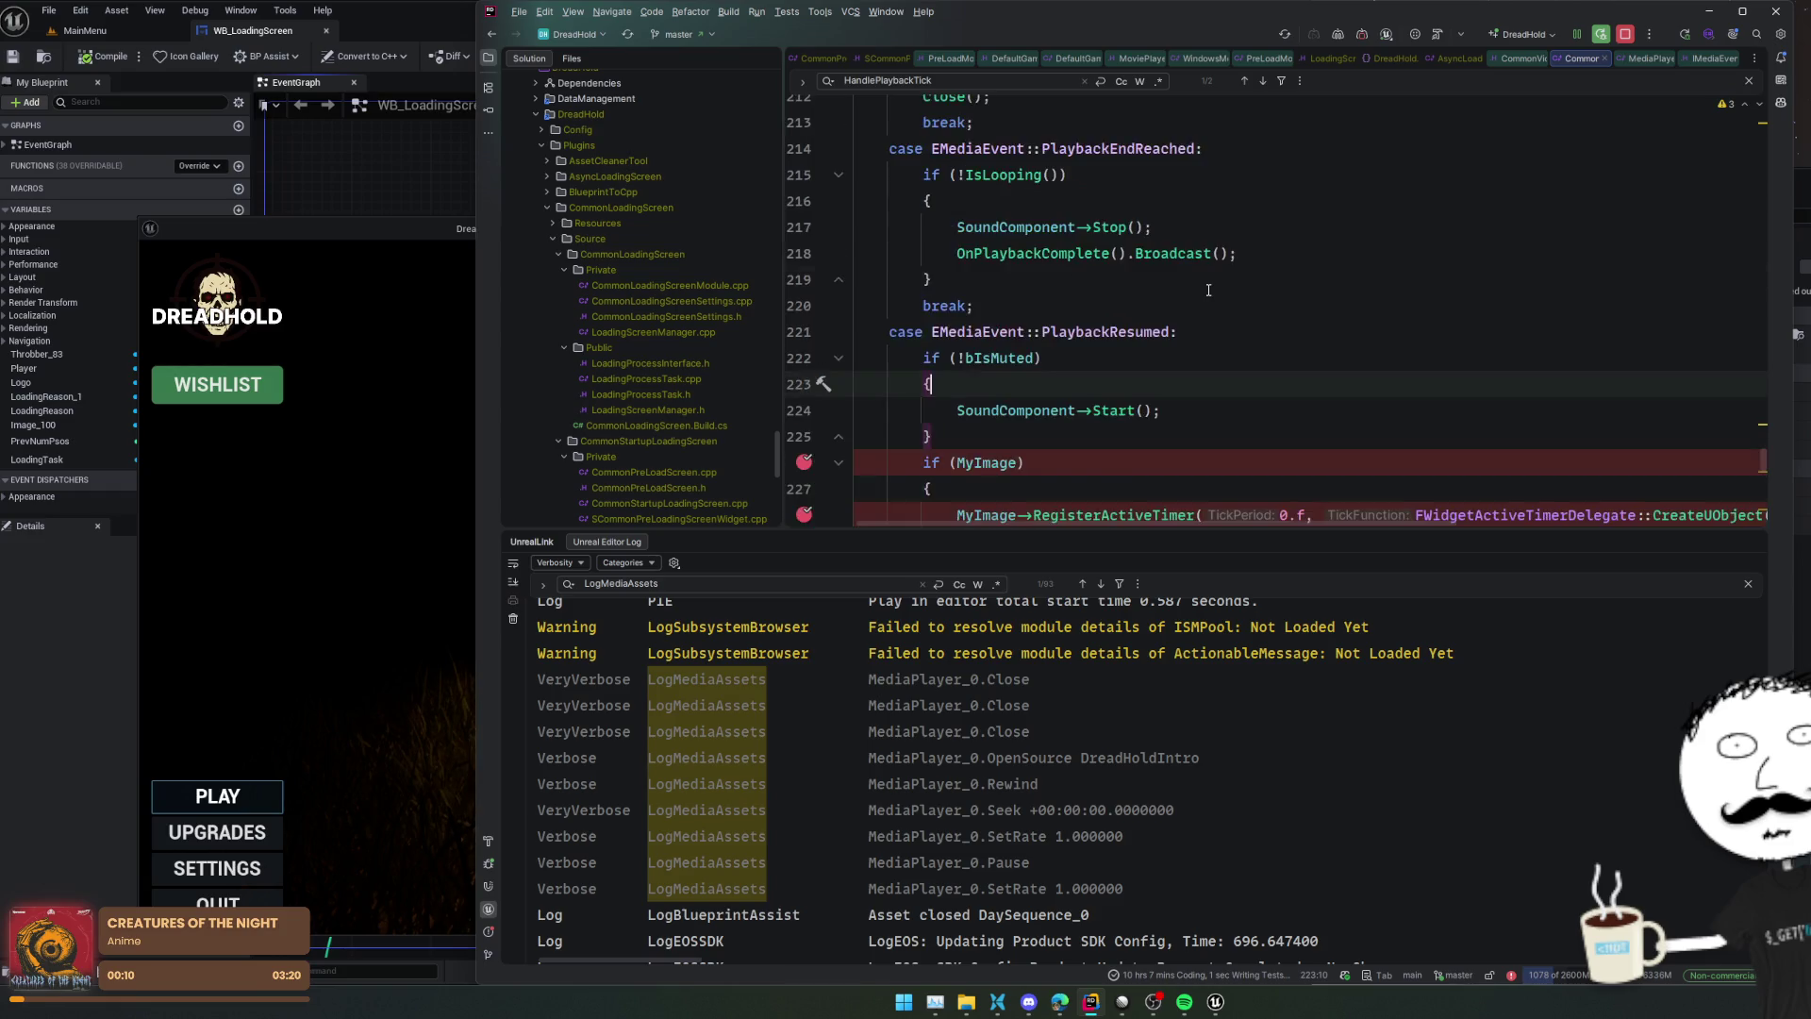
Trace HandlePlaybackTick from its definition at line 252 back to its usage at line 228
{"action": "double_click", "coordinate": [1695, 200]}
{"action": "scroll", "coordinate": [1470, 305], "scroll_direction": "right", "scroll_amount": 5}
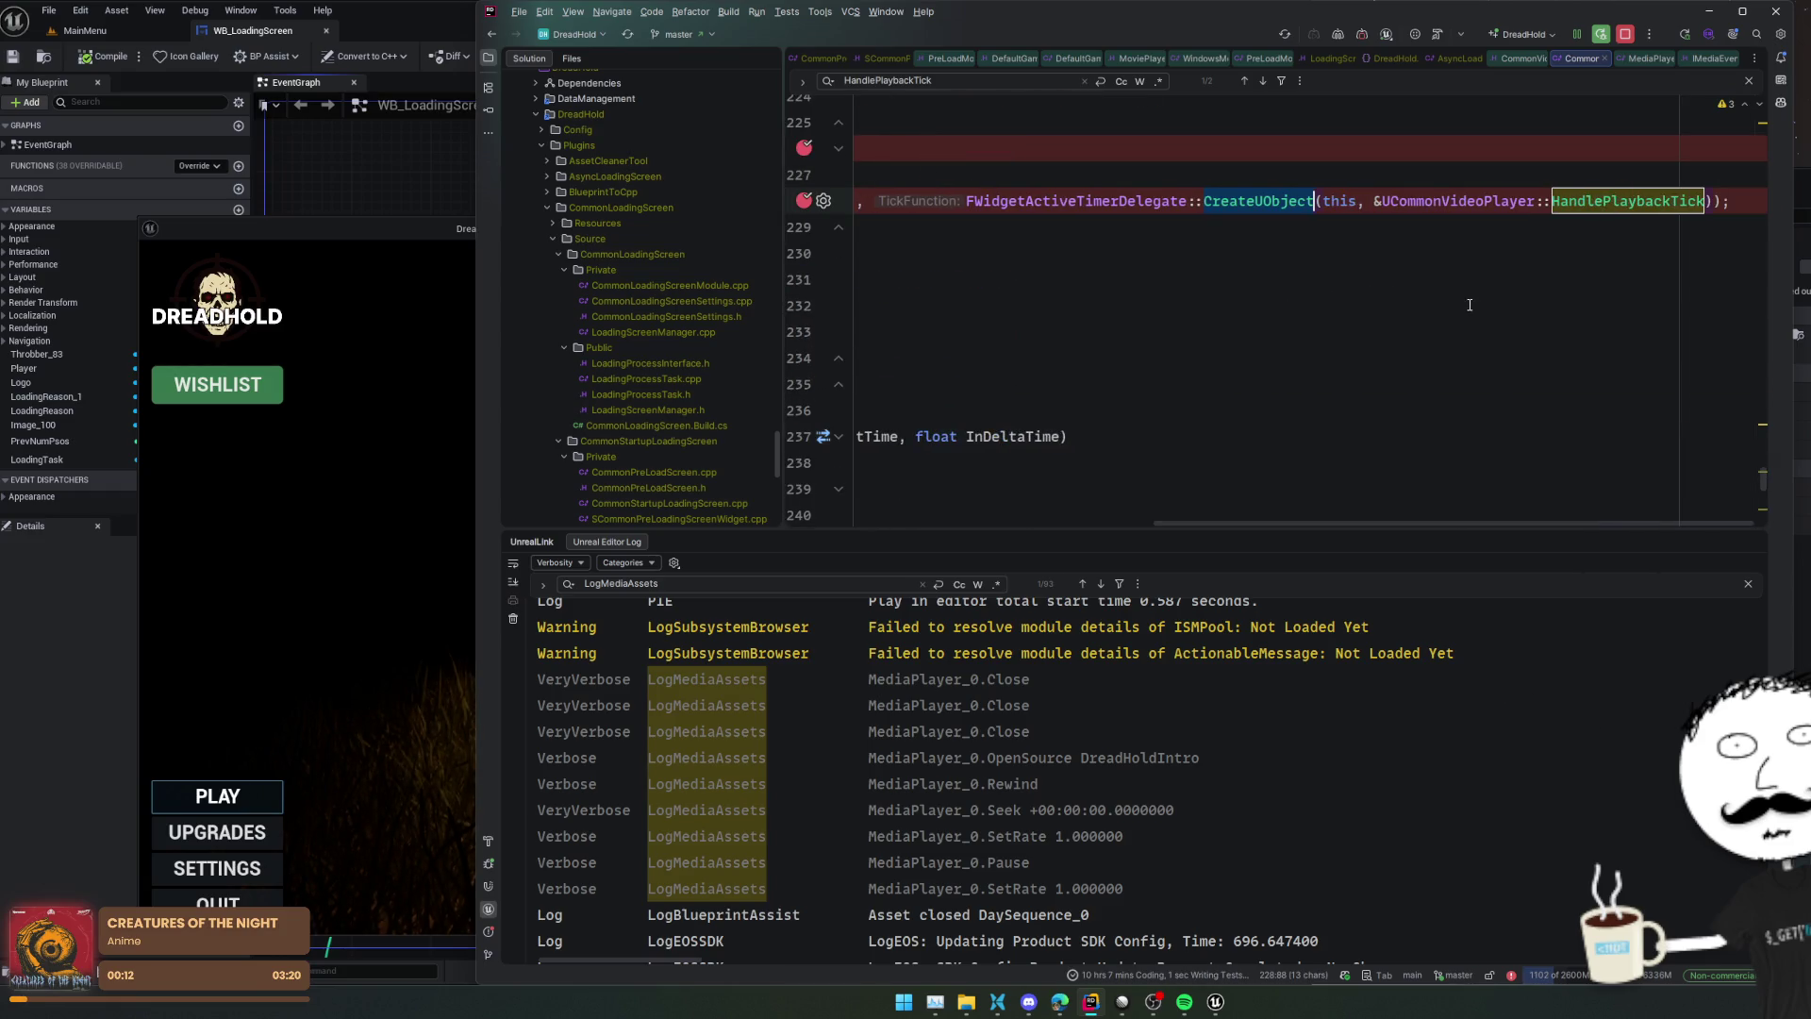
{"action": "double_click", "coordinate": [1613, 201]}
{"action": "key", "text": "ctrl+f"}
{"action": "key", "text": "Return"}
{"action": "scroll", "coordinate": [1484, 305], "scroll_direction": "left", "scroll_amount": 5}
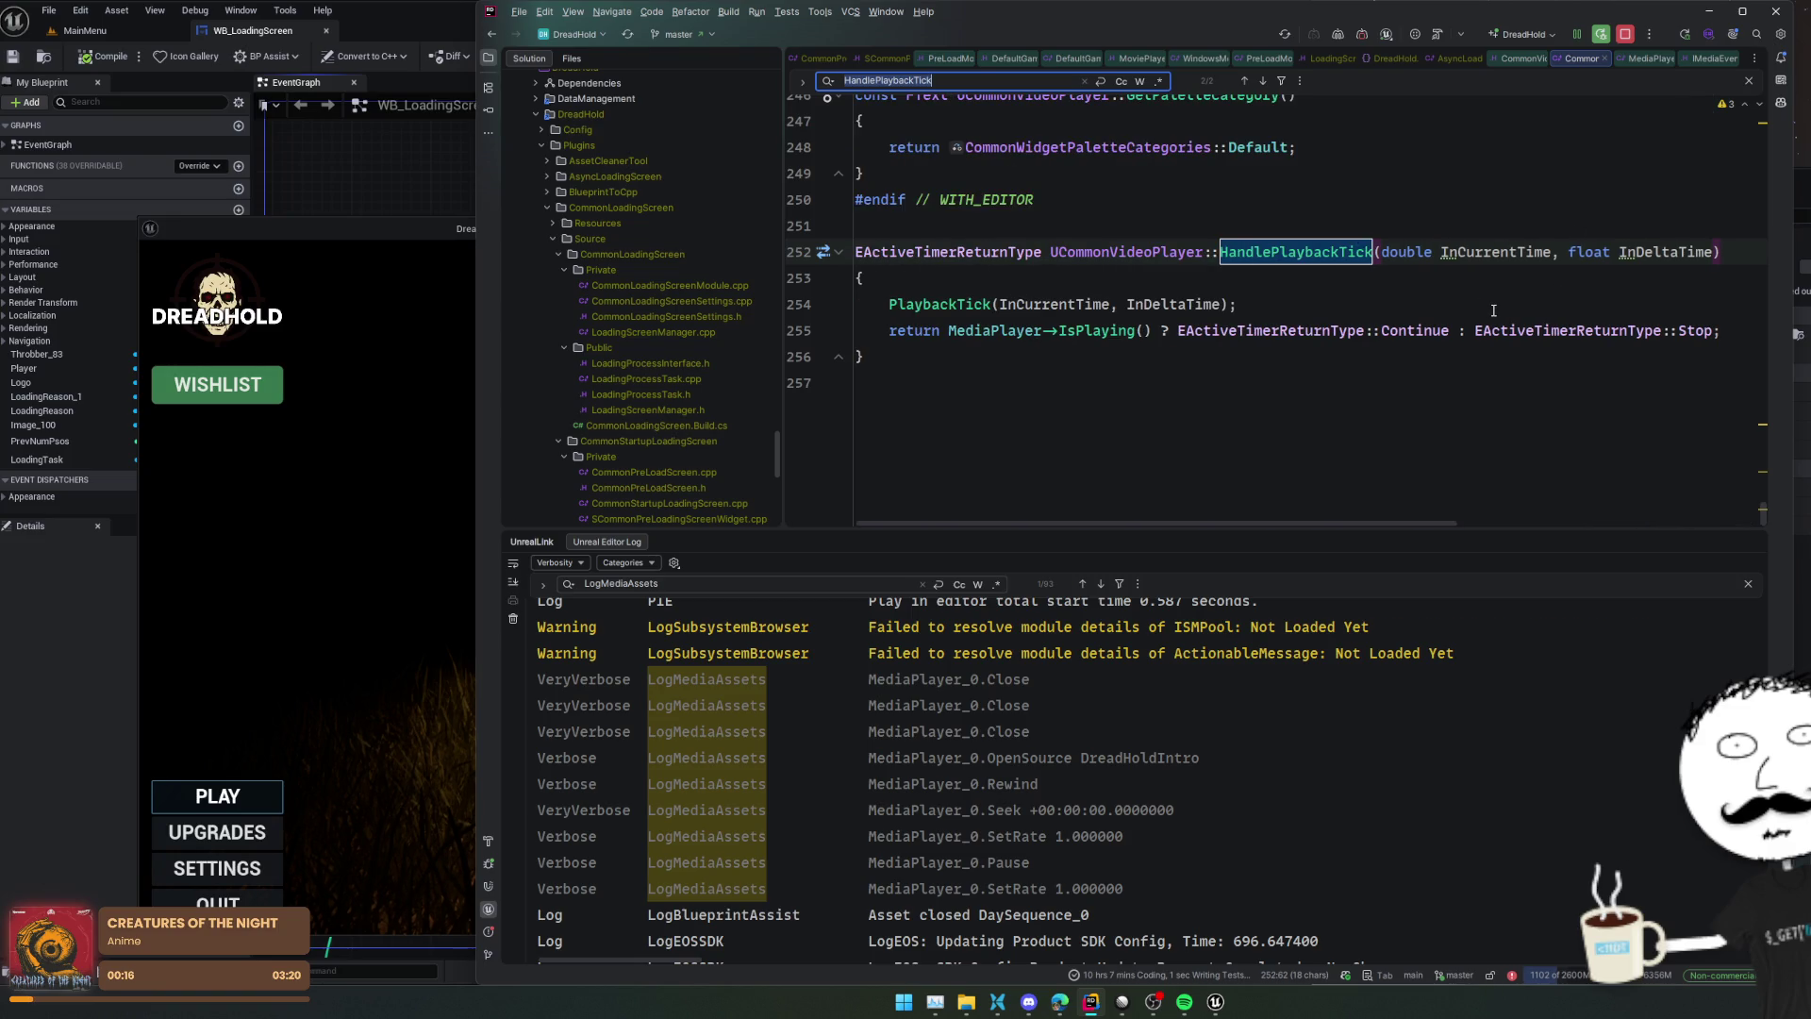
{"action": "key", "text": "Return"}
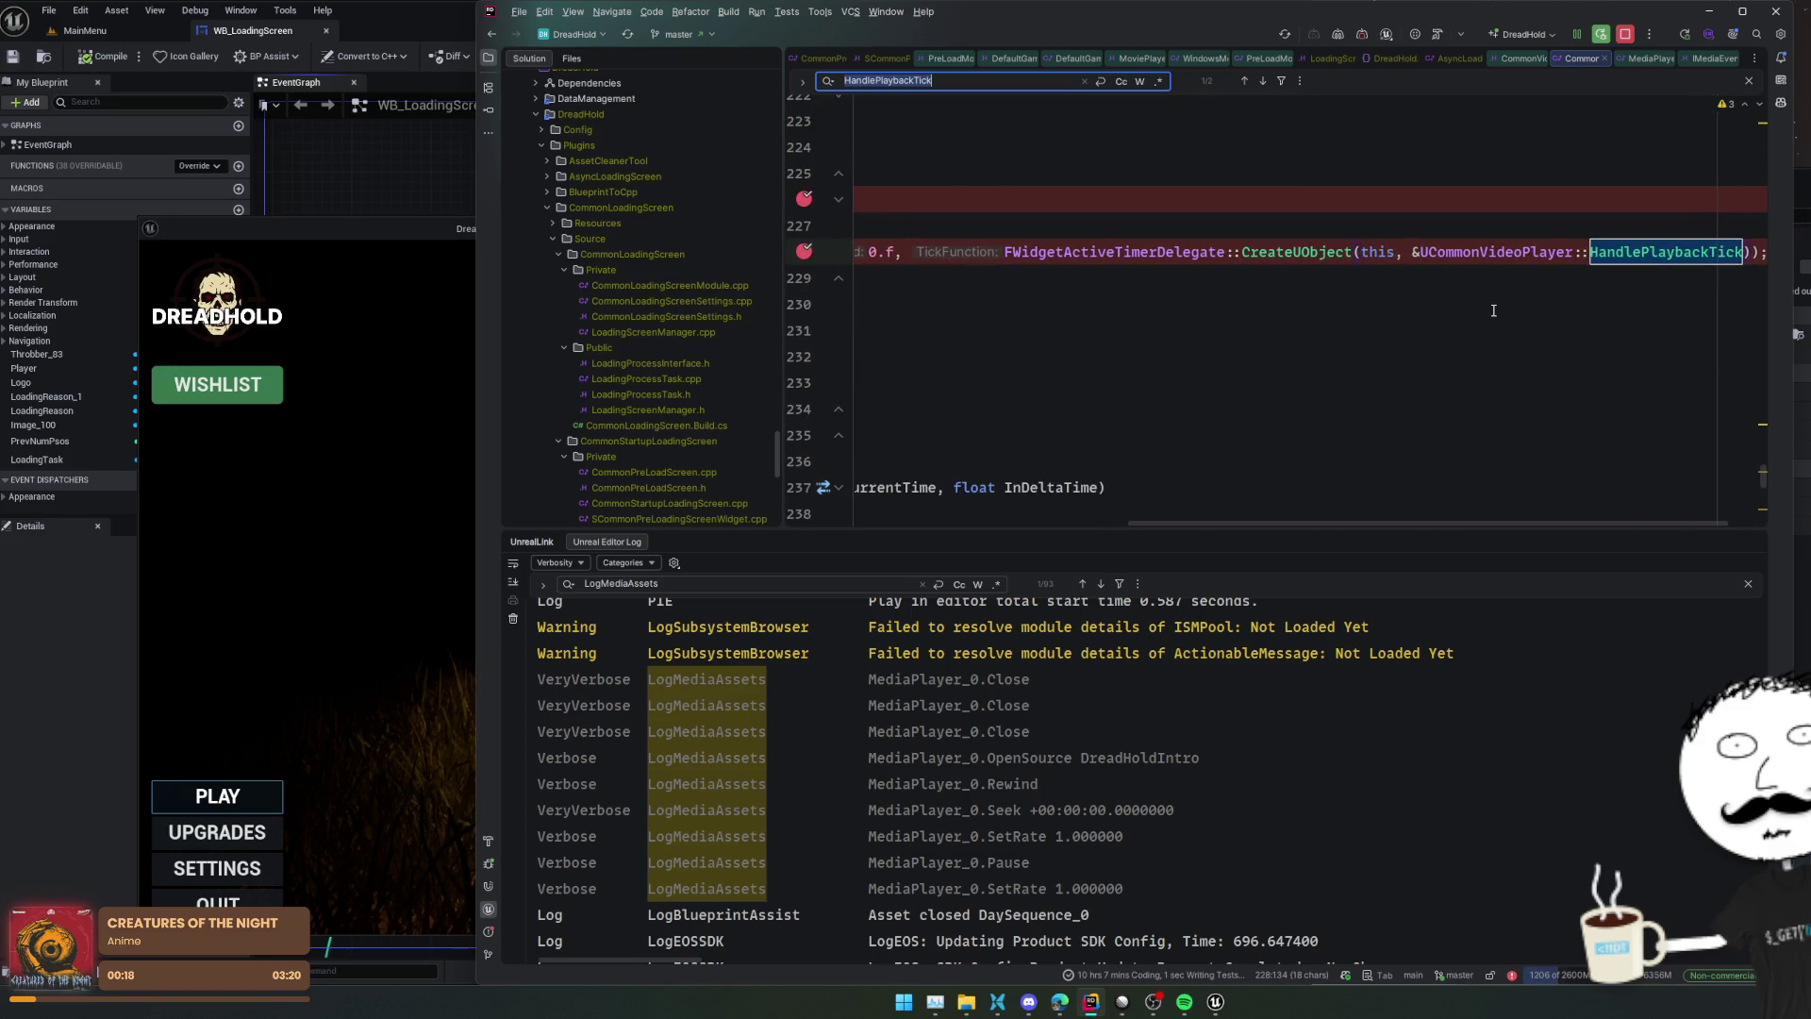
{"action": "scroll", "coordinate": [1490, 312], "scroll_direction": "left", "scroll_amount": 5}
{"action": "scroll", "coordinate": [1320, 308], "scroll_direction": "up", "scroll_amount": 10}
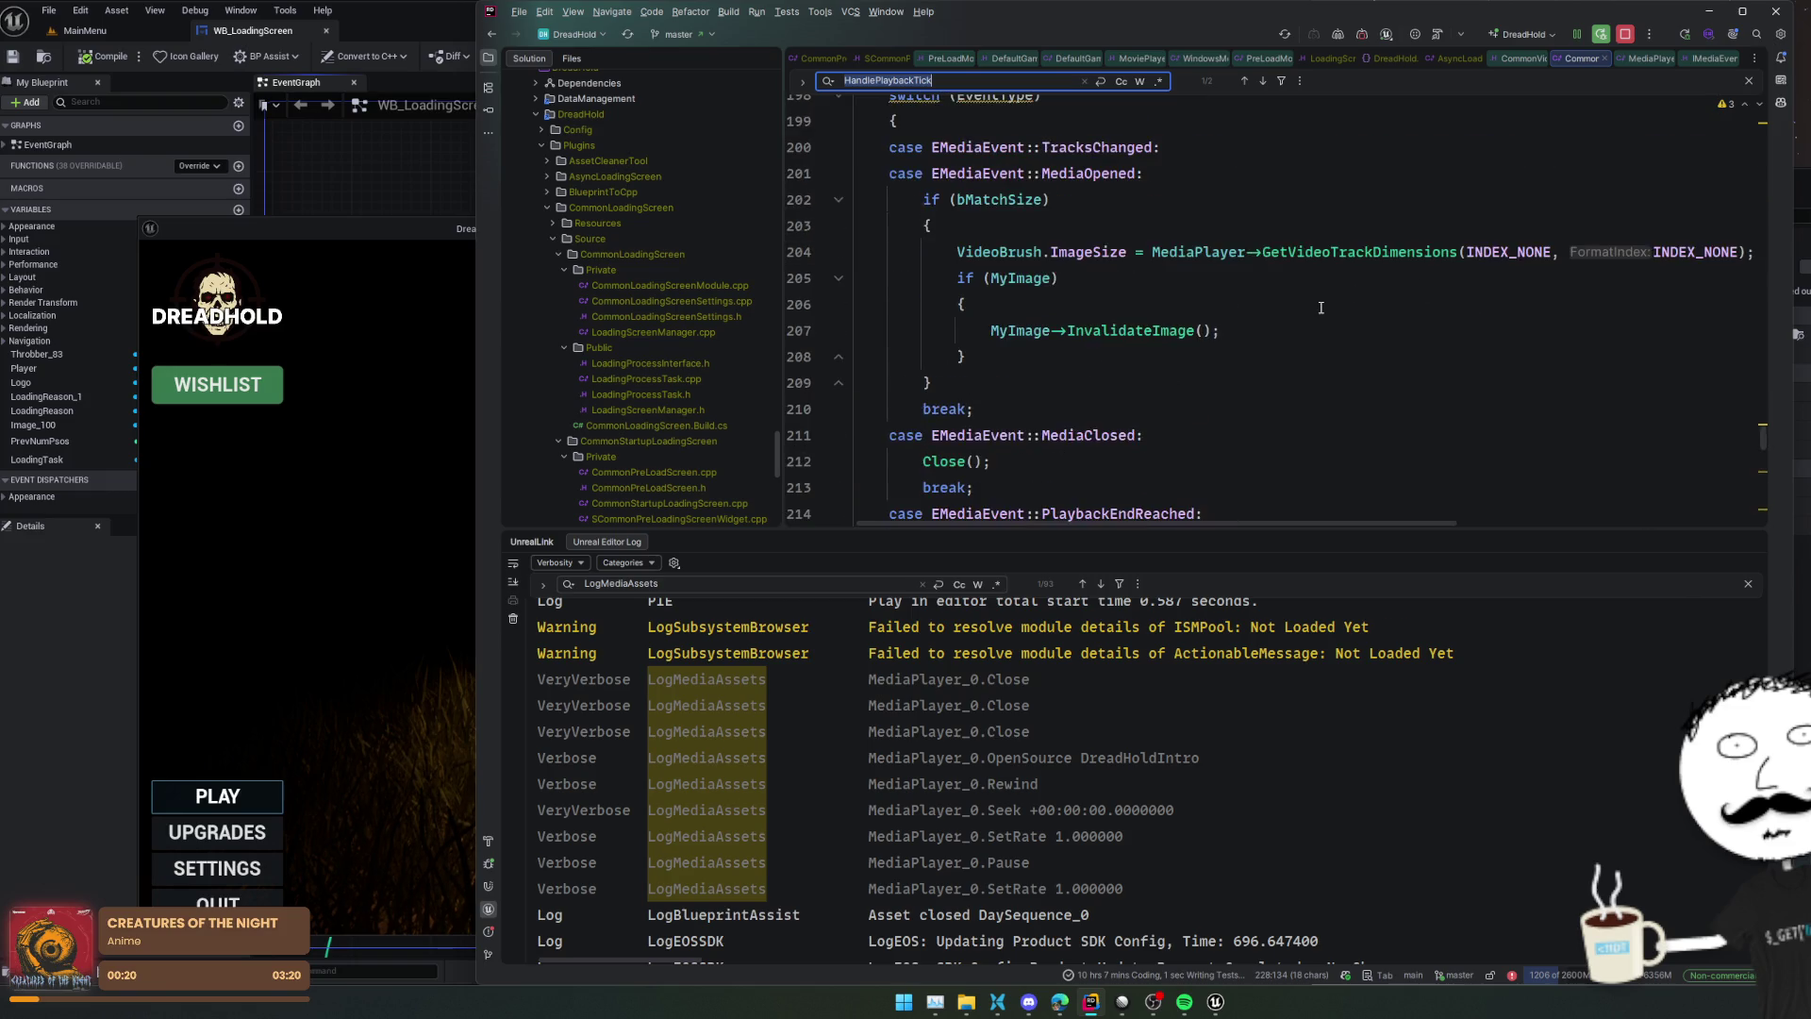
Find where HandleMediaPlayerEvent is bound, at line 33
{"action": "mouse_move", "coordinate": [1159, 243]}
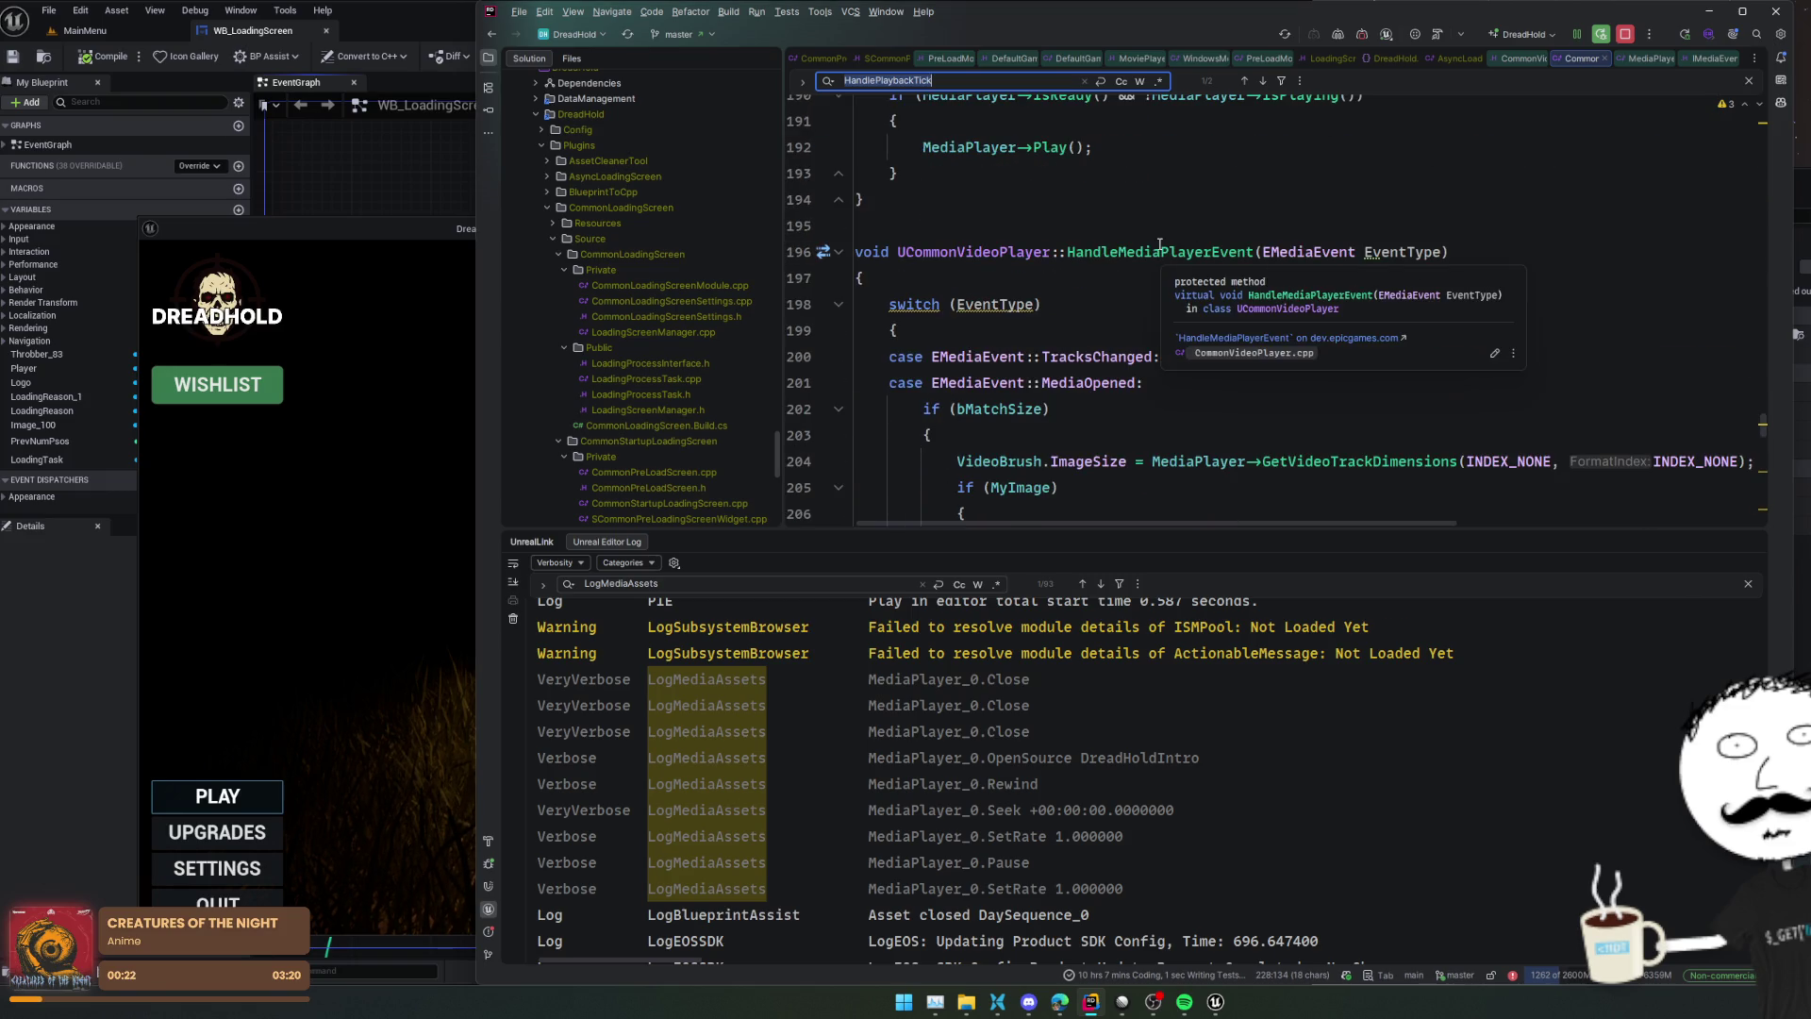
{"action": "double_click", "coordinate": [1159, 246]}
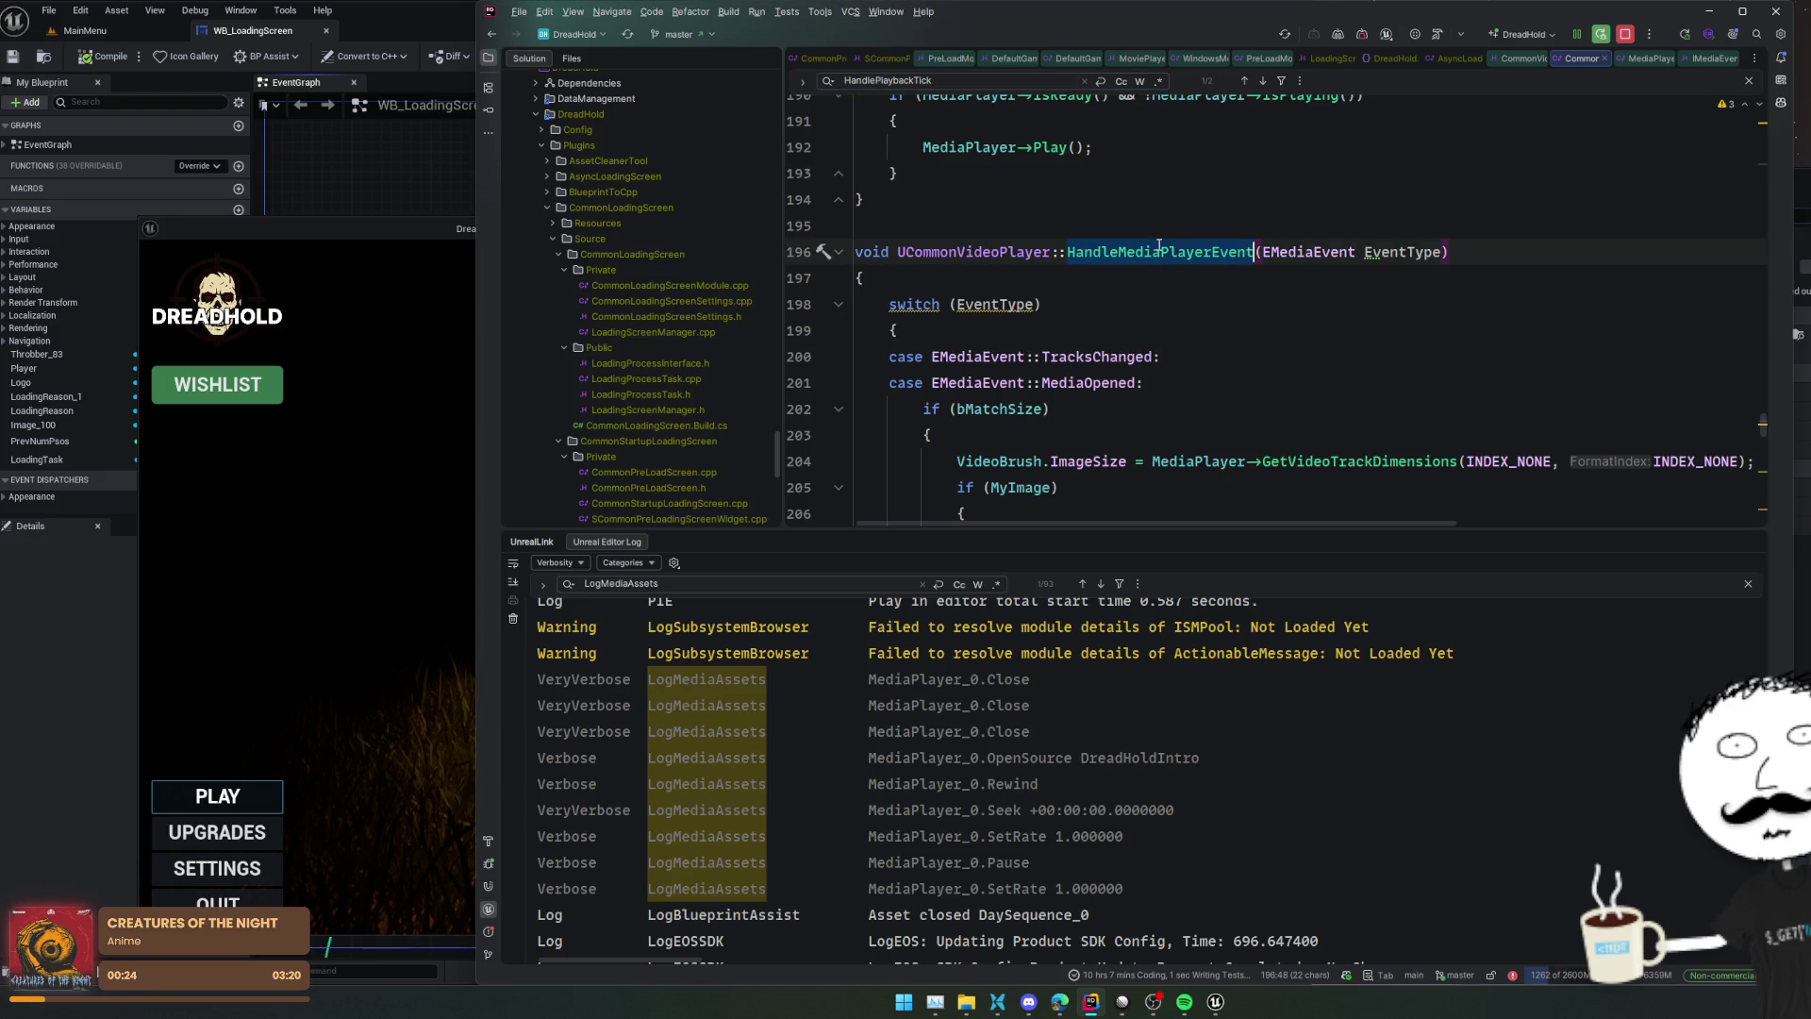
{"action": "key", "text": "ctrl+f"}
{"action": "key", "text": "Return"}
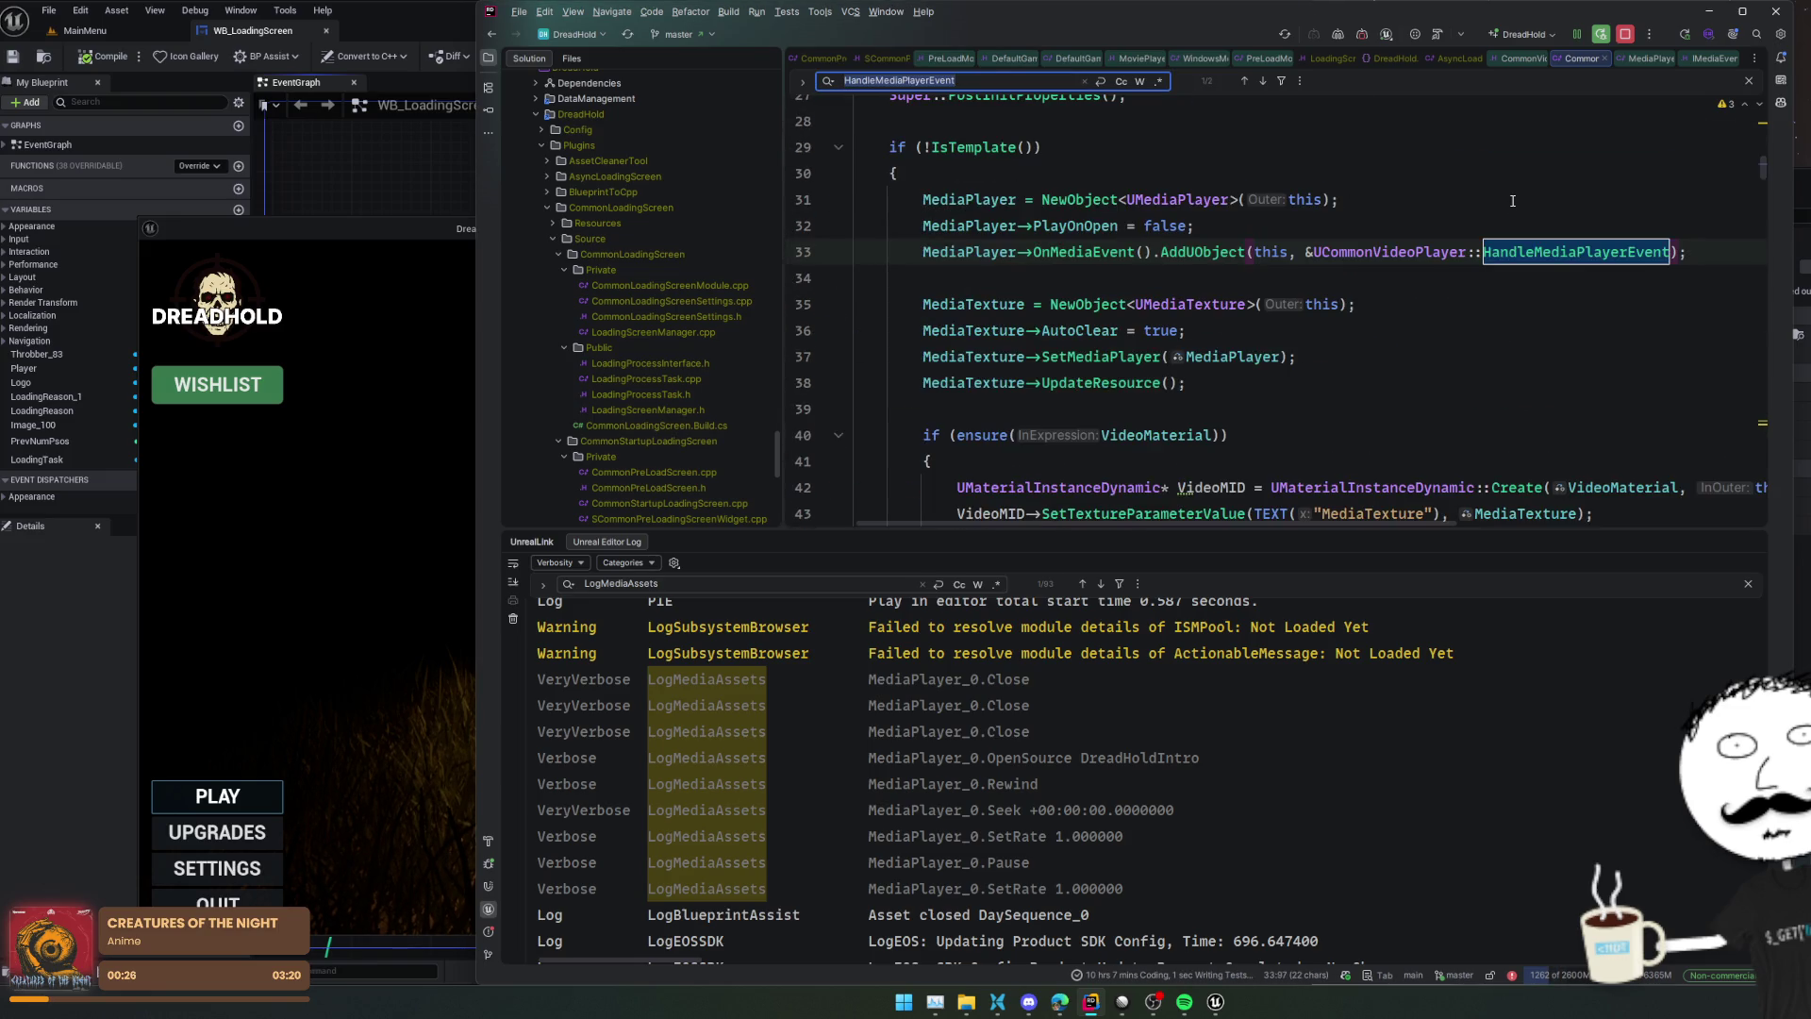
{"action": "scroll", "coordinate": [1359, 226], "scroll_direction": "down", "scroll_amount": 2}
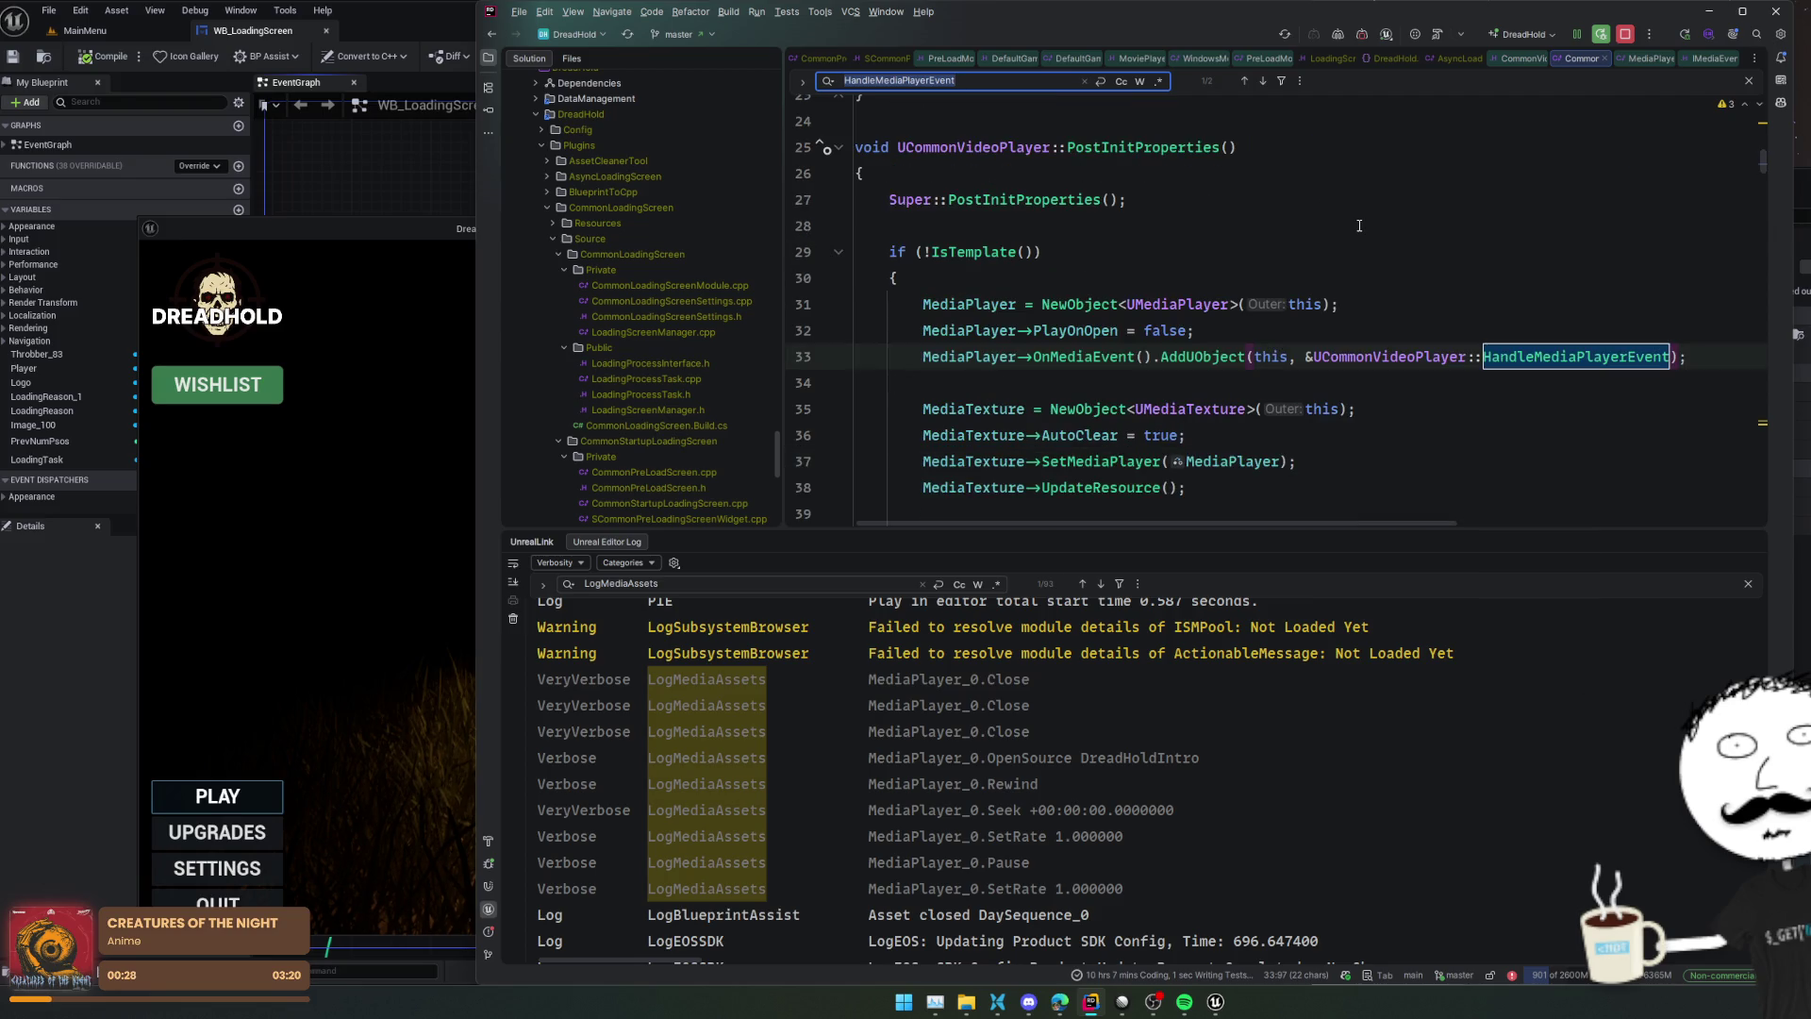
{"action": "scroll", "coordinate": [1359, 227], "scroll_direction": "down", "scroll_amount": 2}
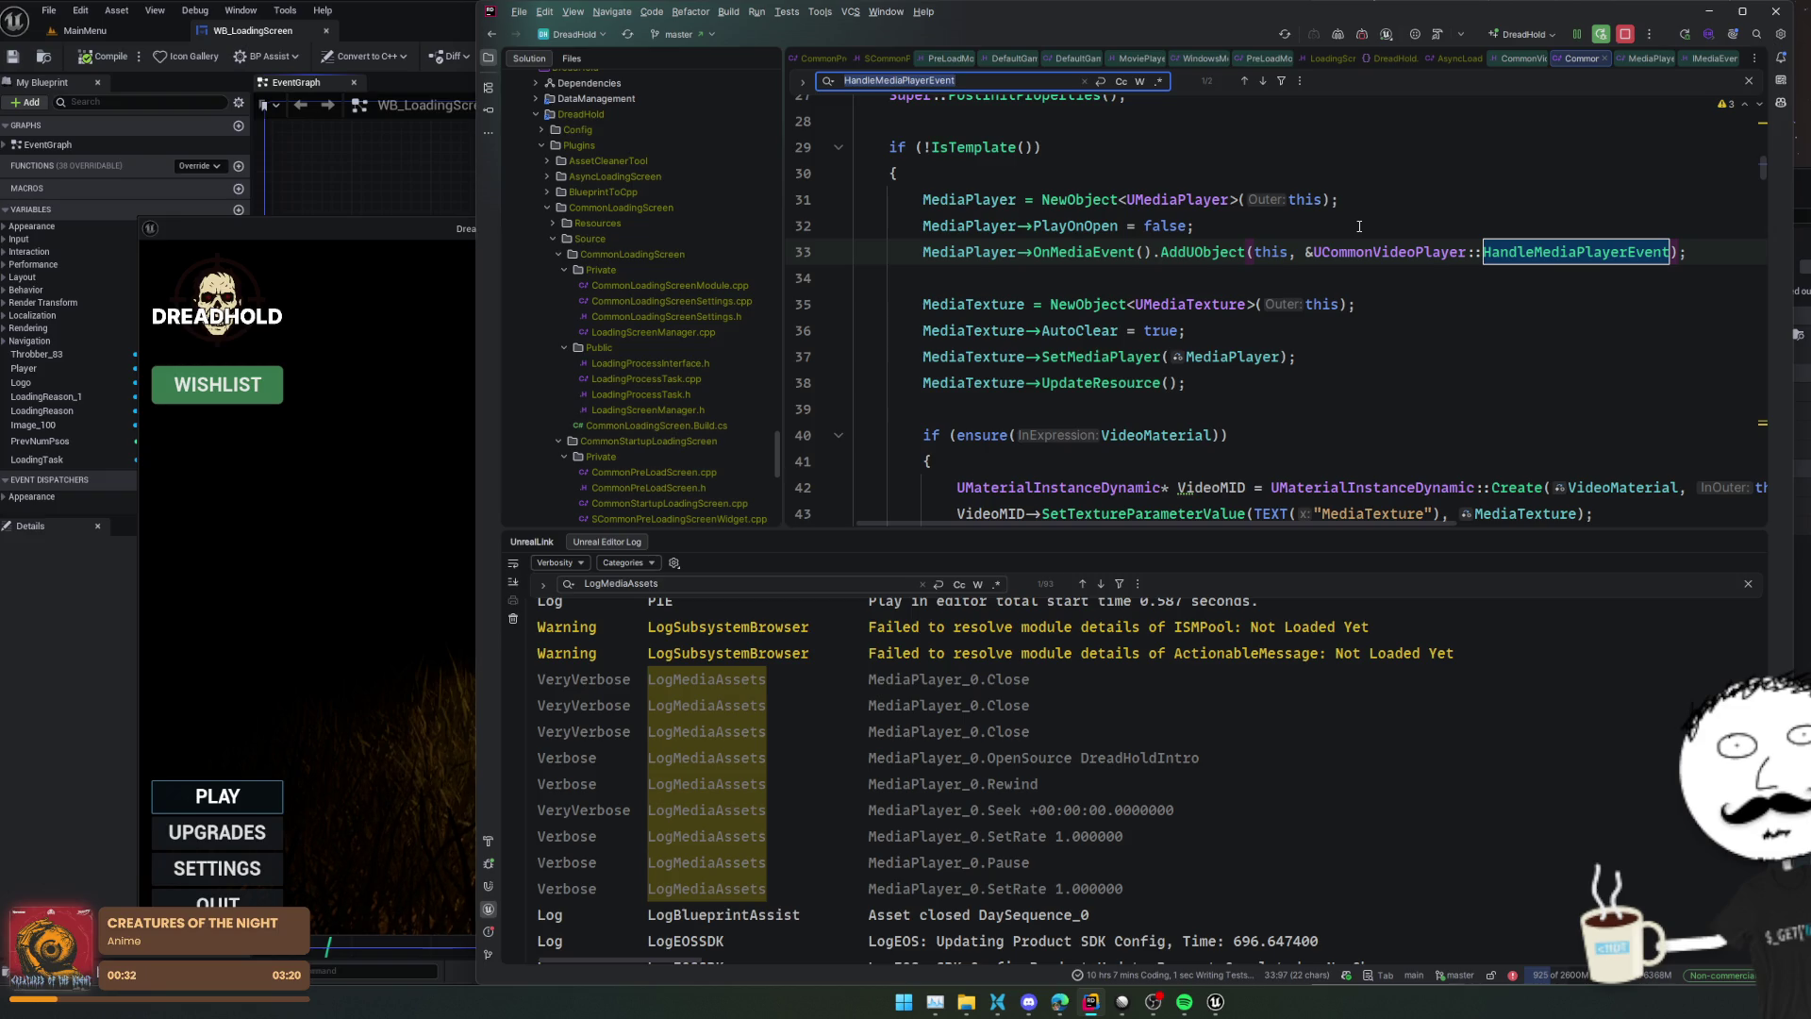
Read down from PlayOnOpen on line 32 into the PlayInternal body
{"action": "double_click", "coordinate": [1089, 227]}
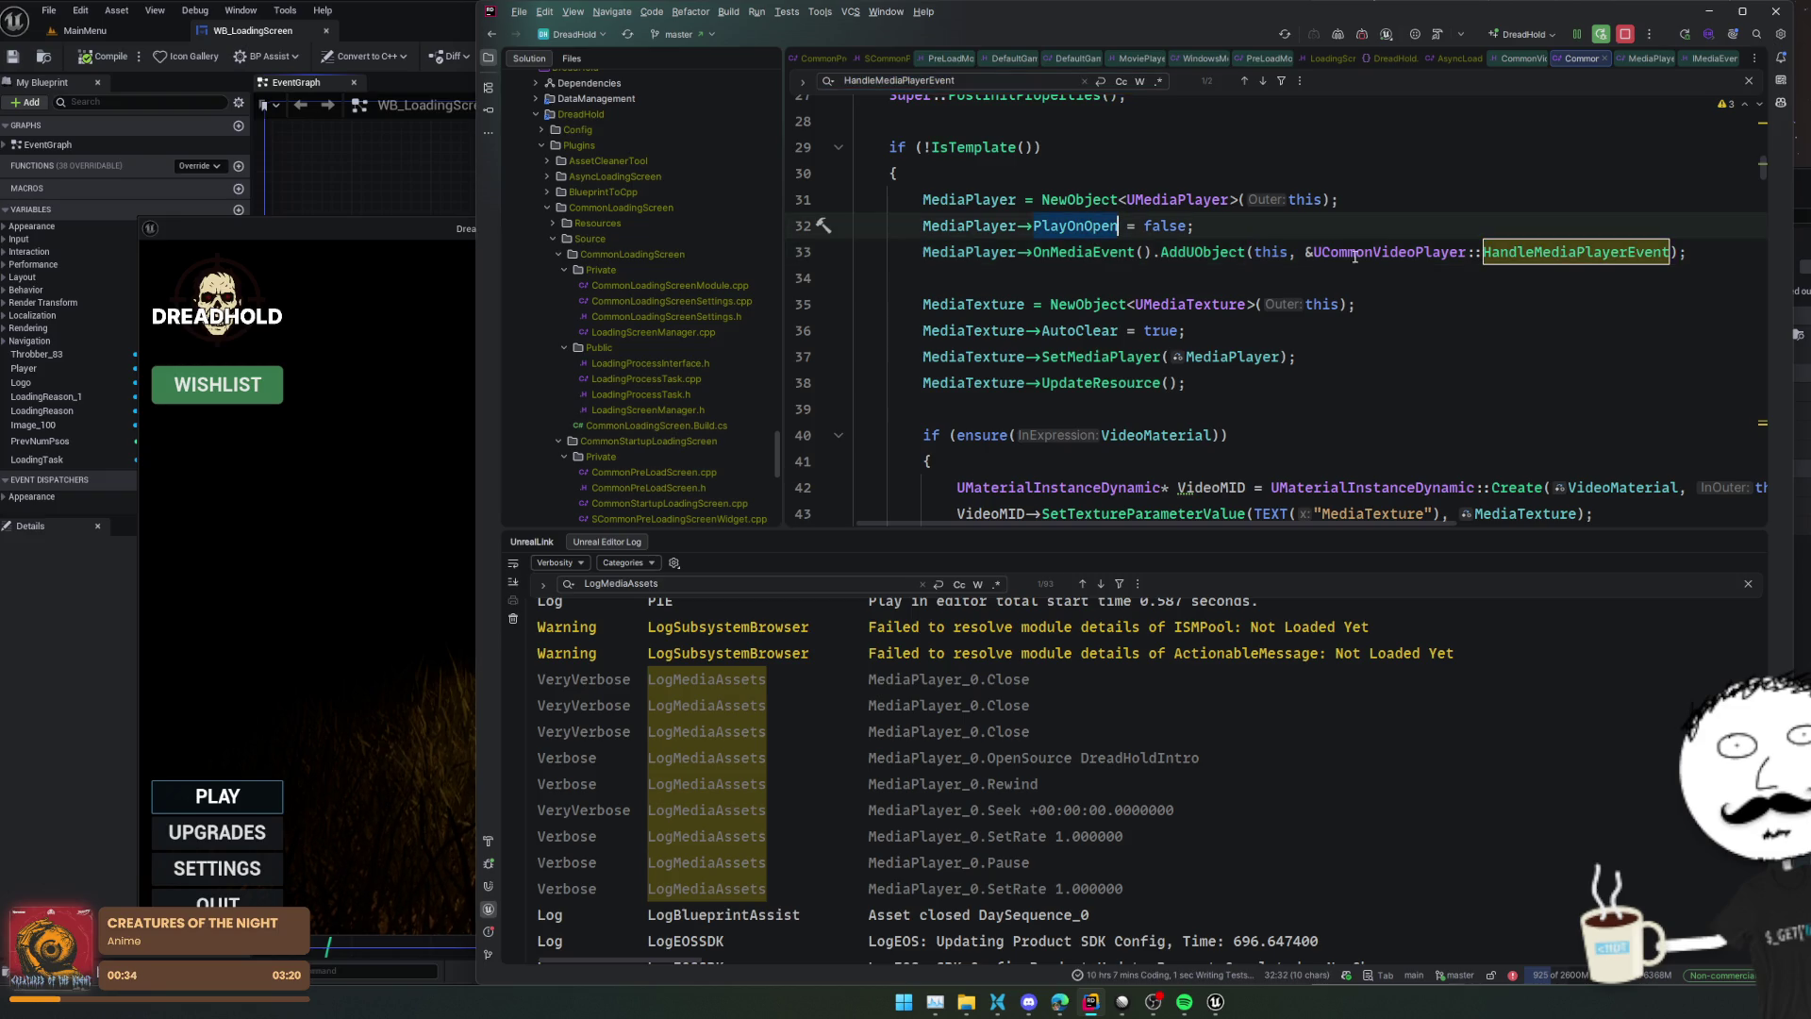
{"action": "mouse_move", "coordinate": [1362, 259]}
{"action": "scroll", "coordinate": [1370, 403], "scroll_direction": "down", "scroll_amount": 3}
{"action": "scroll", "coordinate": [1469, 387], "scroll_direction": "down", "scroll_amount": 1}
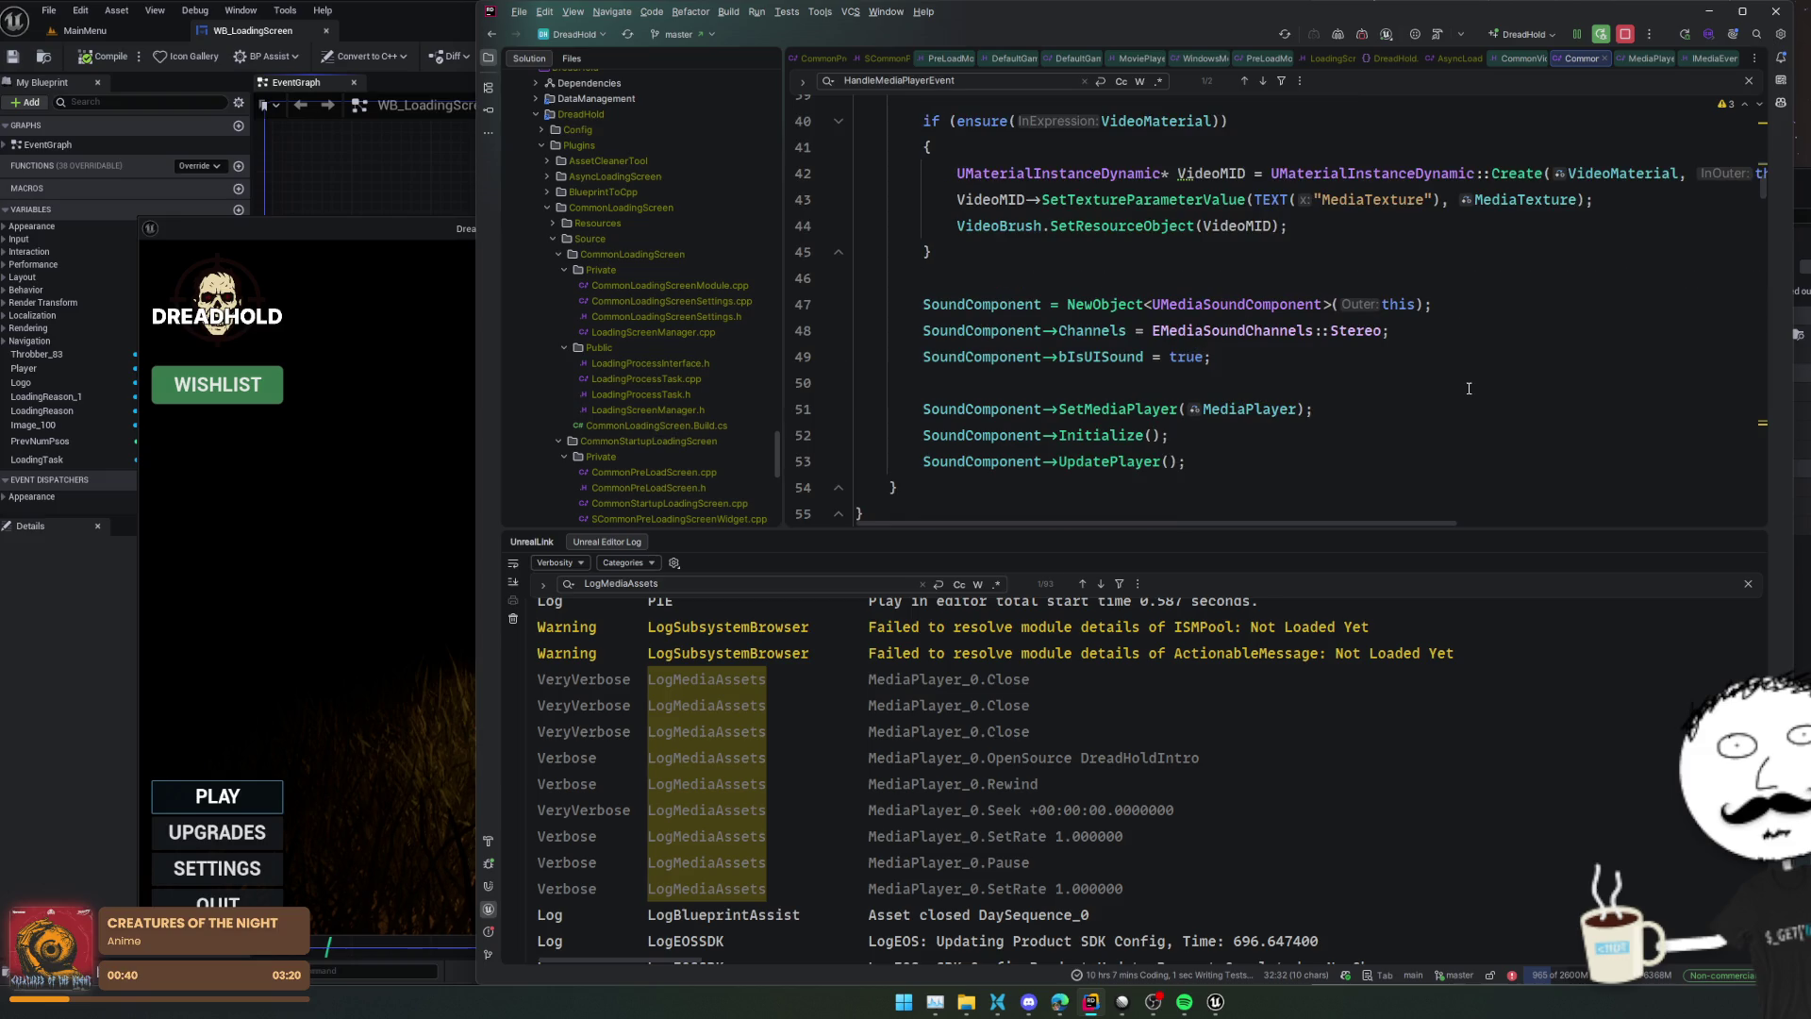
{"action": "scroll", "coordinate": [1468, 388], "scroll_direction": "down", "scroll_amount": 2}
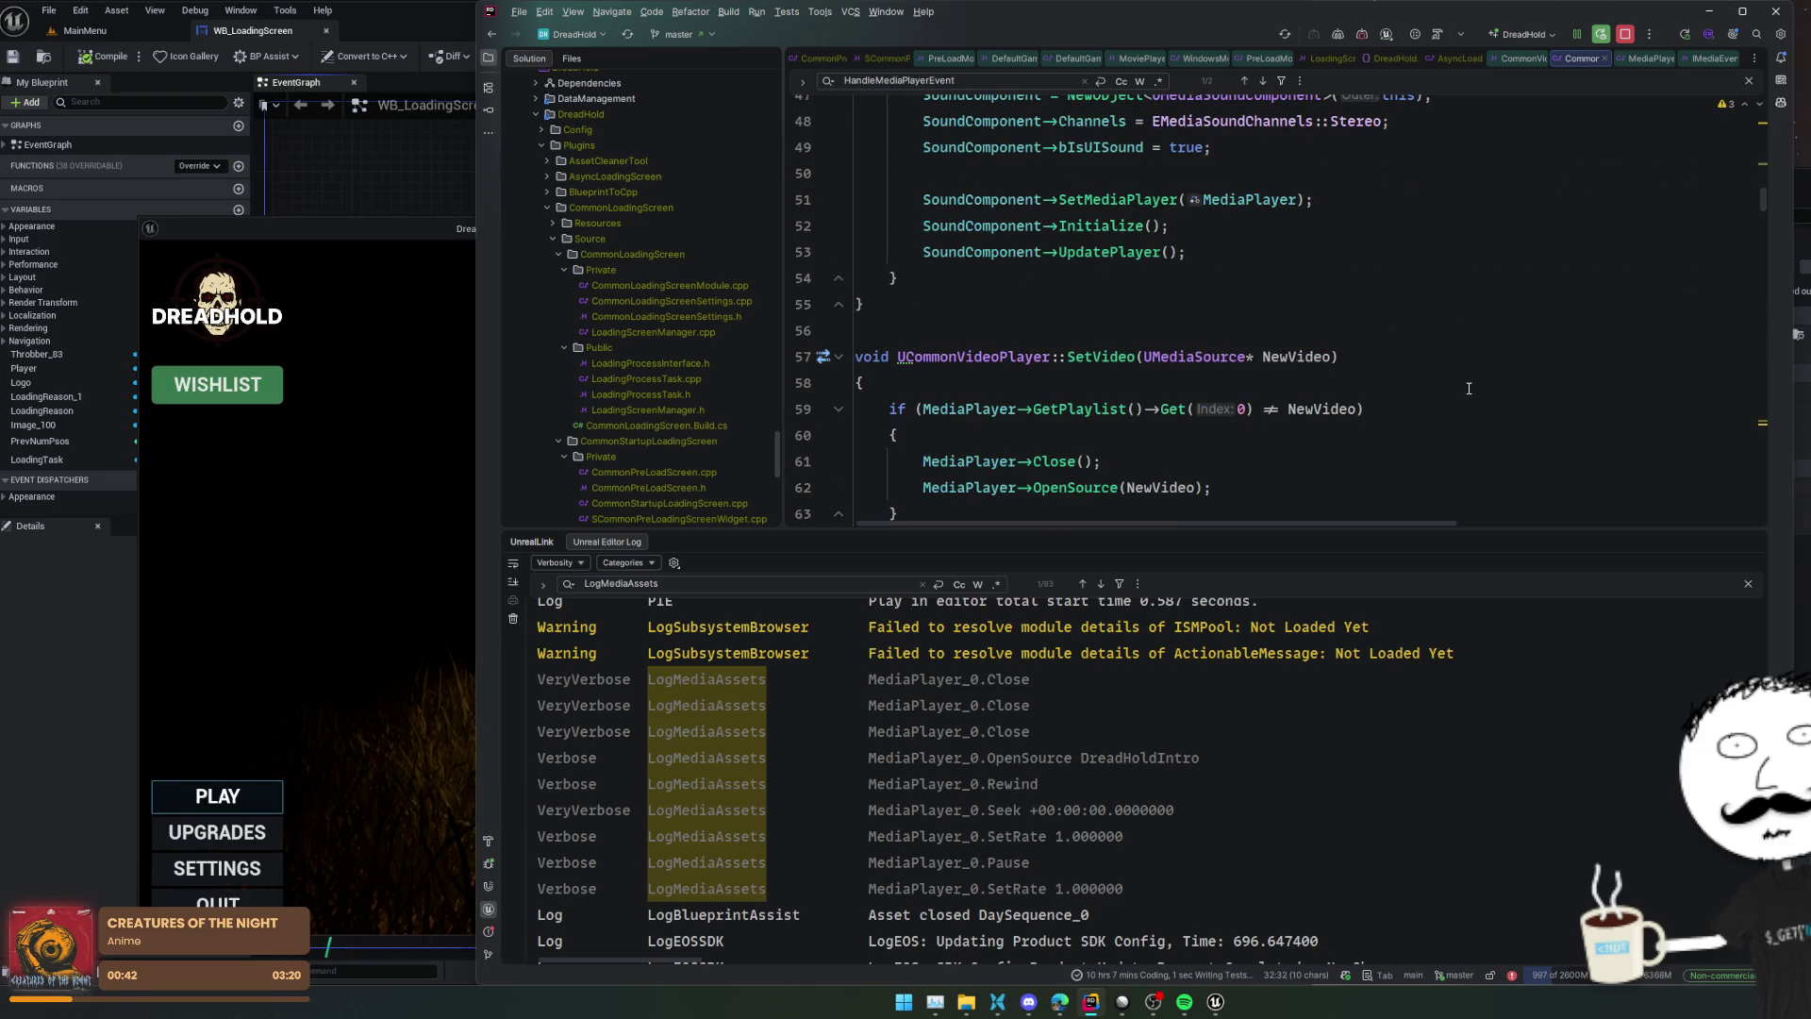
{"action": "scroll", "coordinate": [1468, 388], "scroll_direction": "down", "scroll_amount": 2}
{"action": "scroll", "coordinate": [1469, 387], "scroll_direction": "down", "scroll_amount": 1}
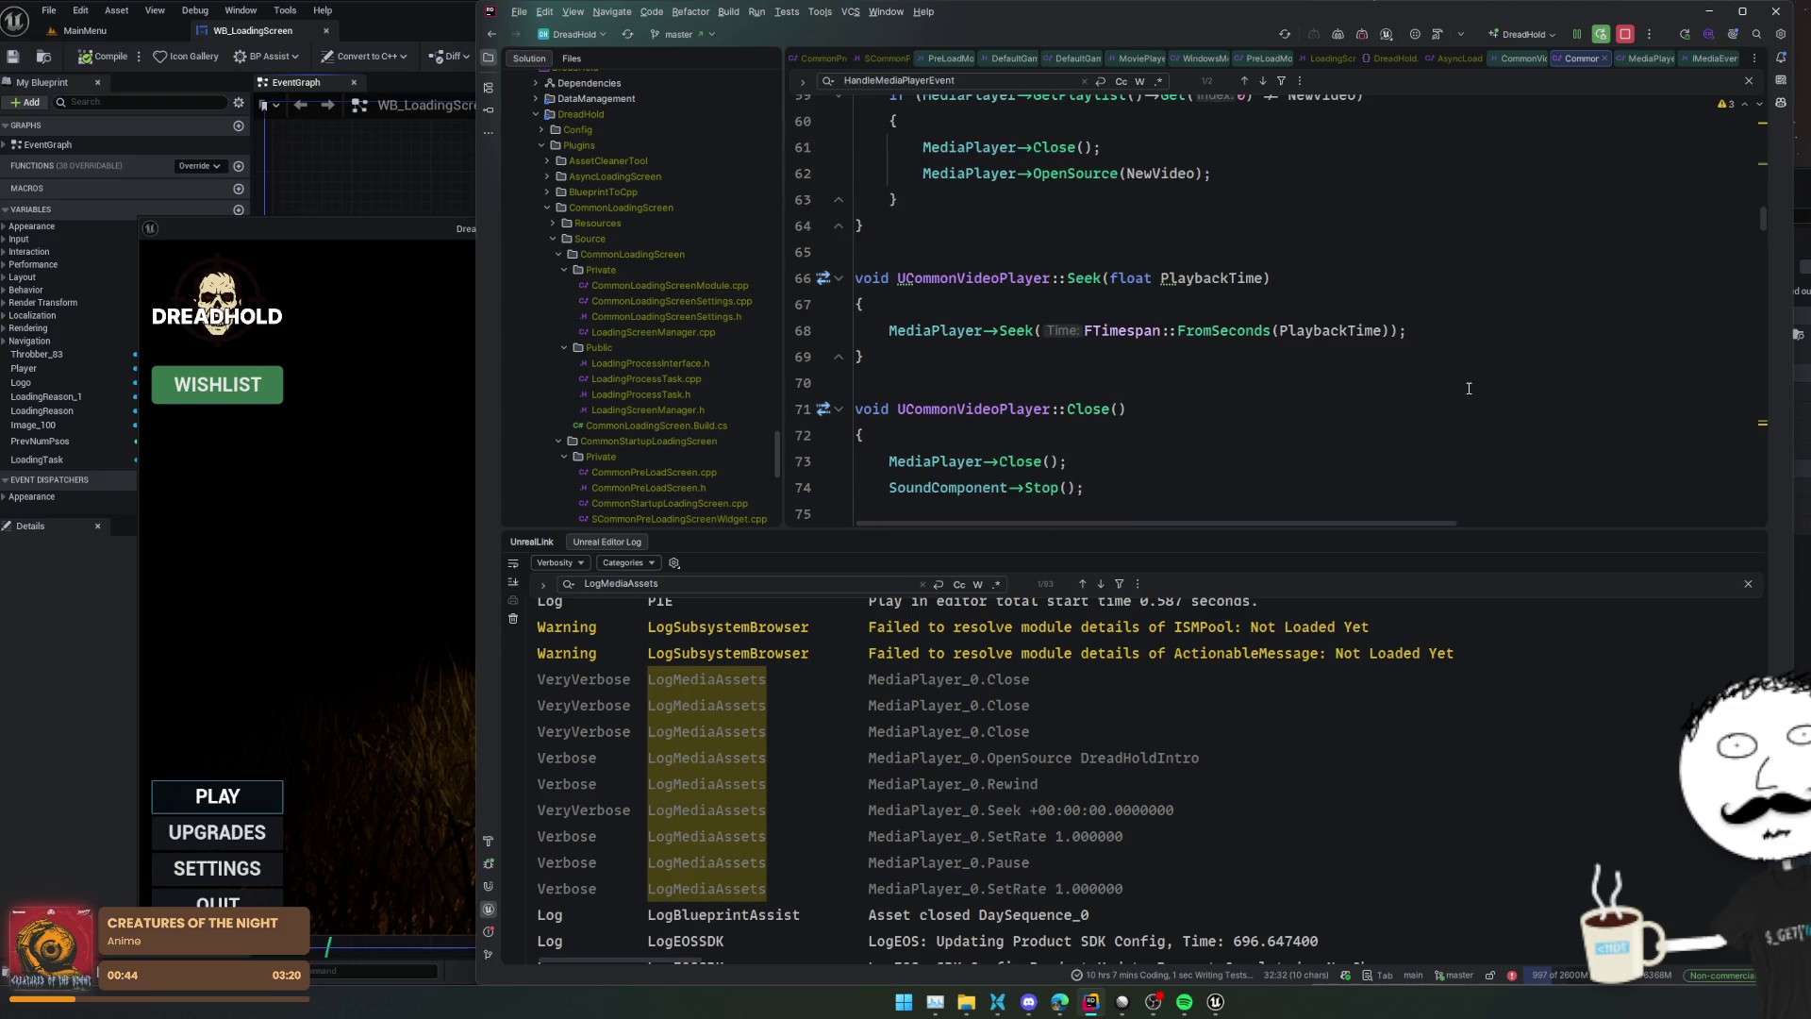
{"action": "scroll", "coordinate": [1468, 387], "scroll_direction": "down", "scroll_amount": 4}
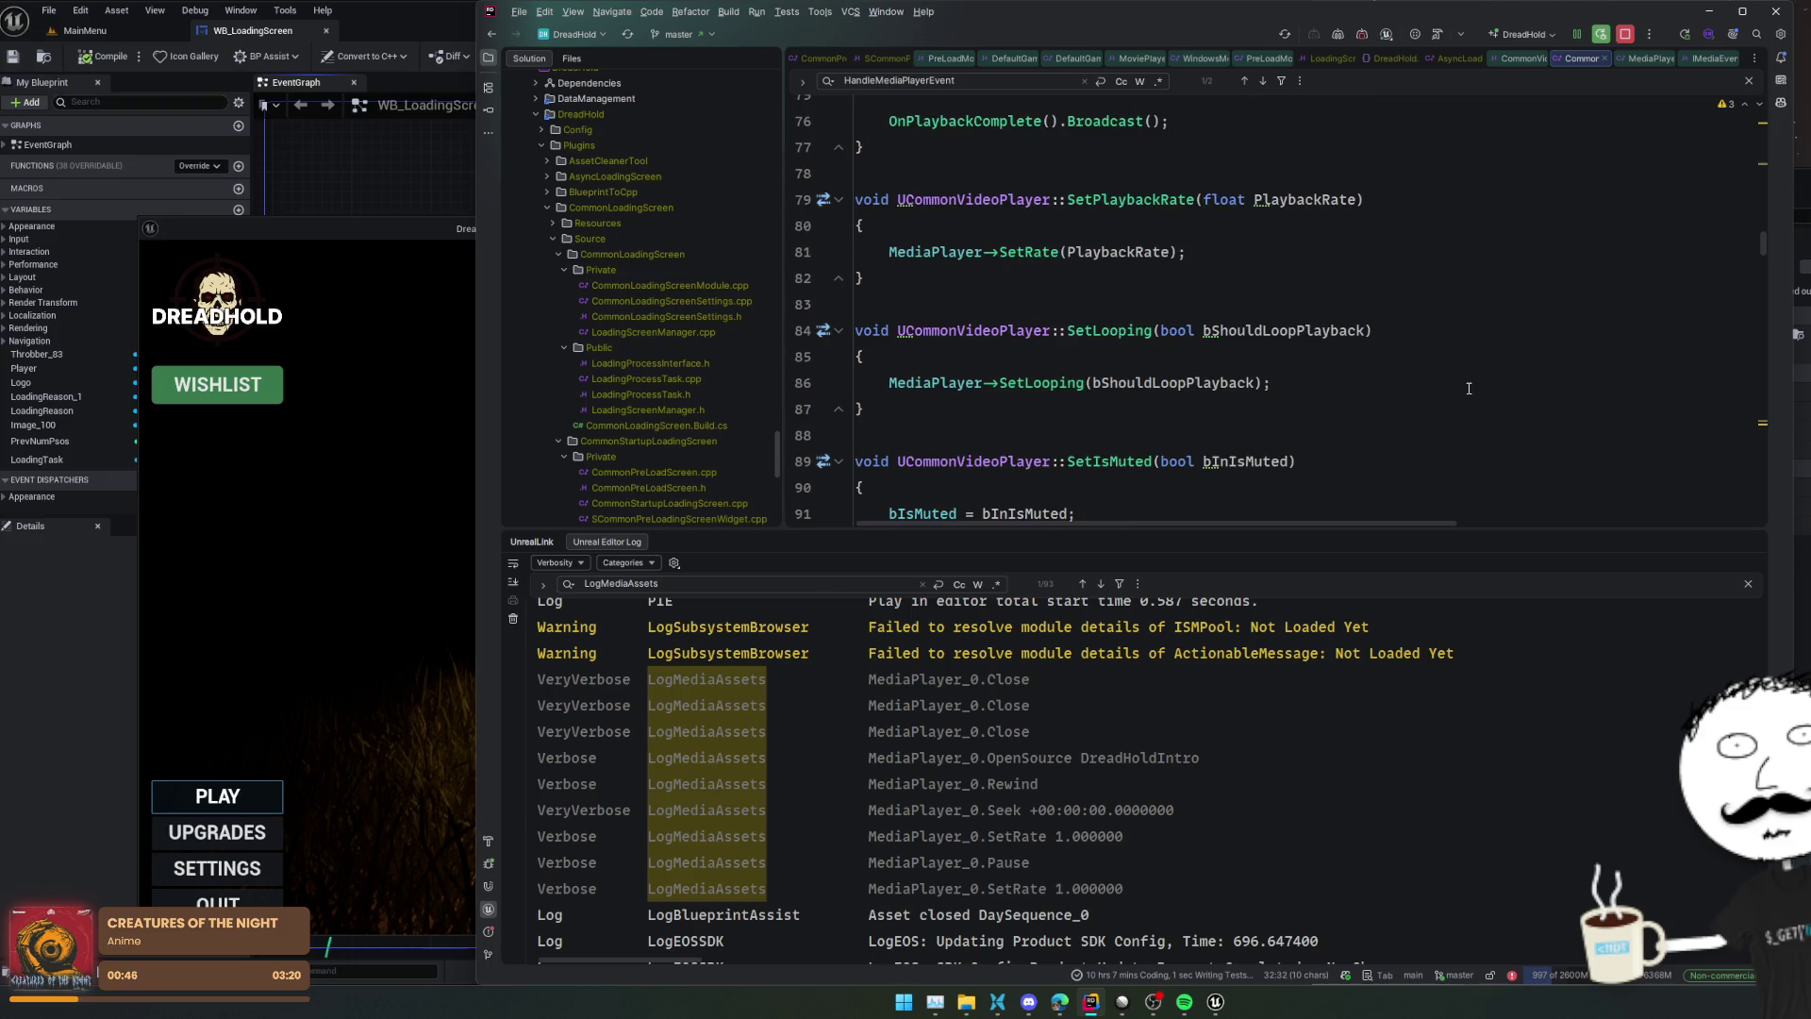
{"action": "scroll", "coordinate": [1468, 388], "scroll_direction": "down", "scroll_amount": 2}
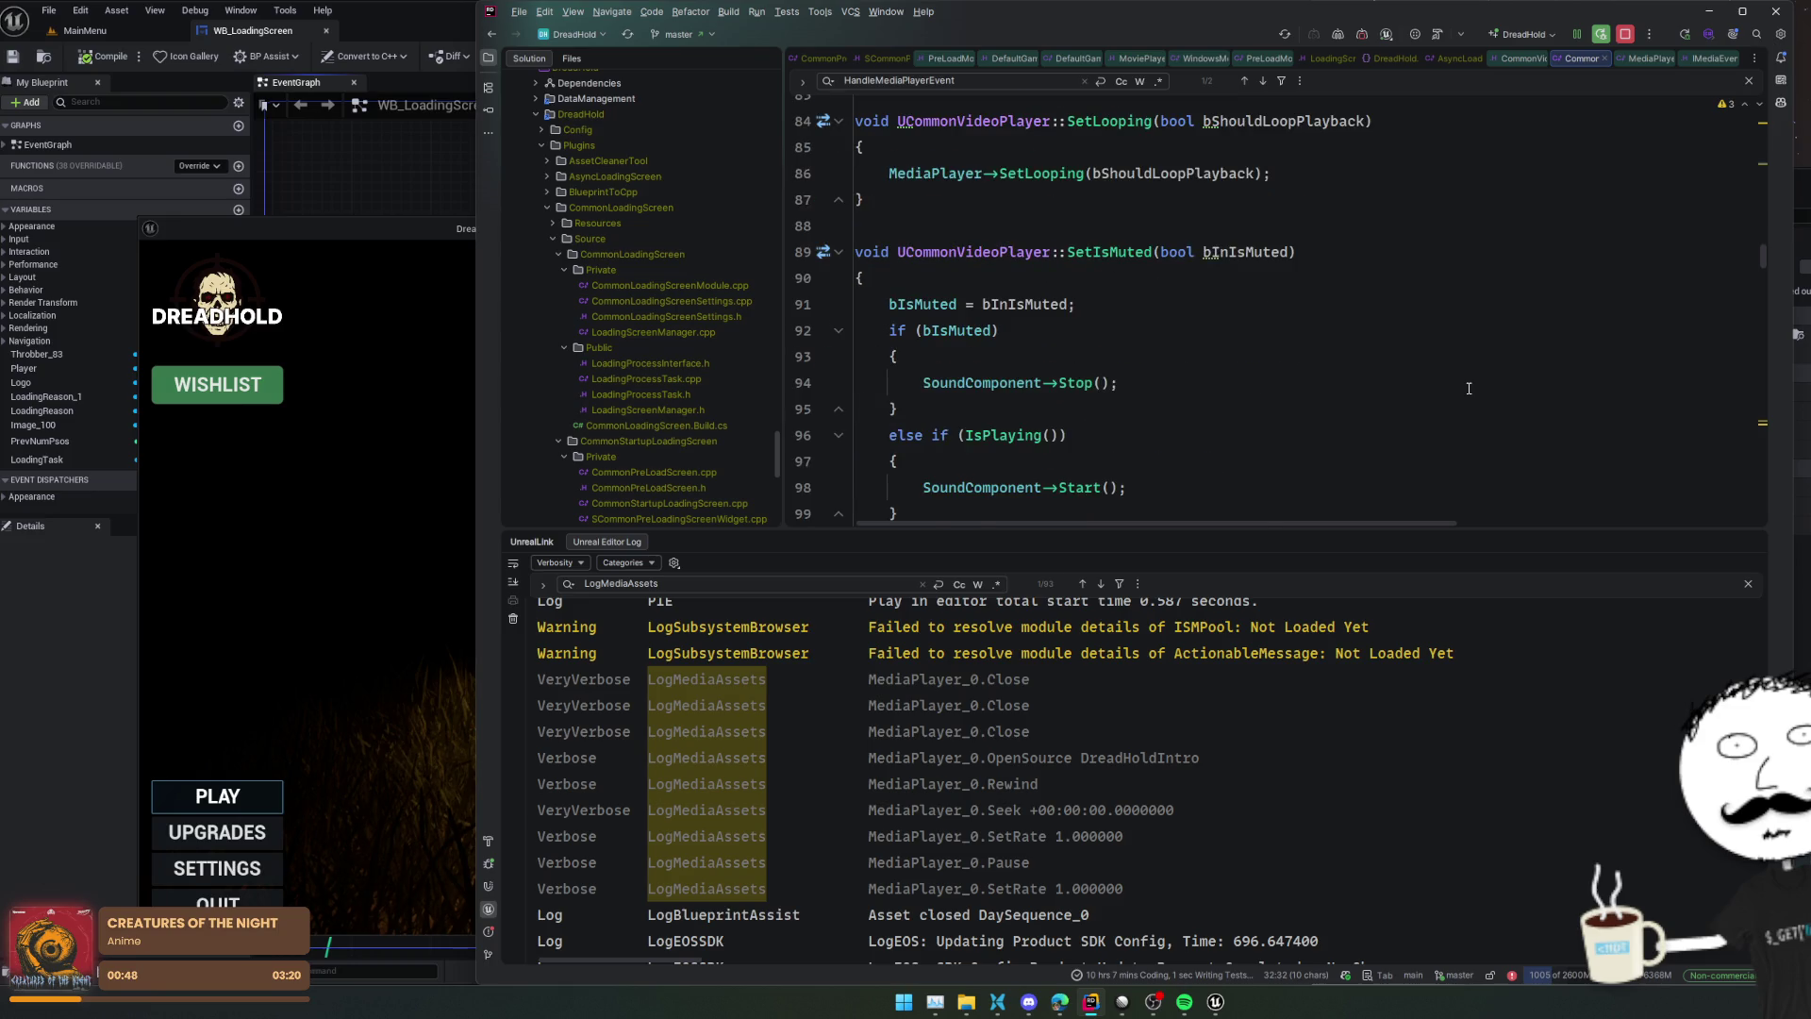
{"action": "scroll", "coordinate": [1468, 388], "scroll_direction": "down", "scroll_amount": 5}
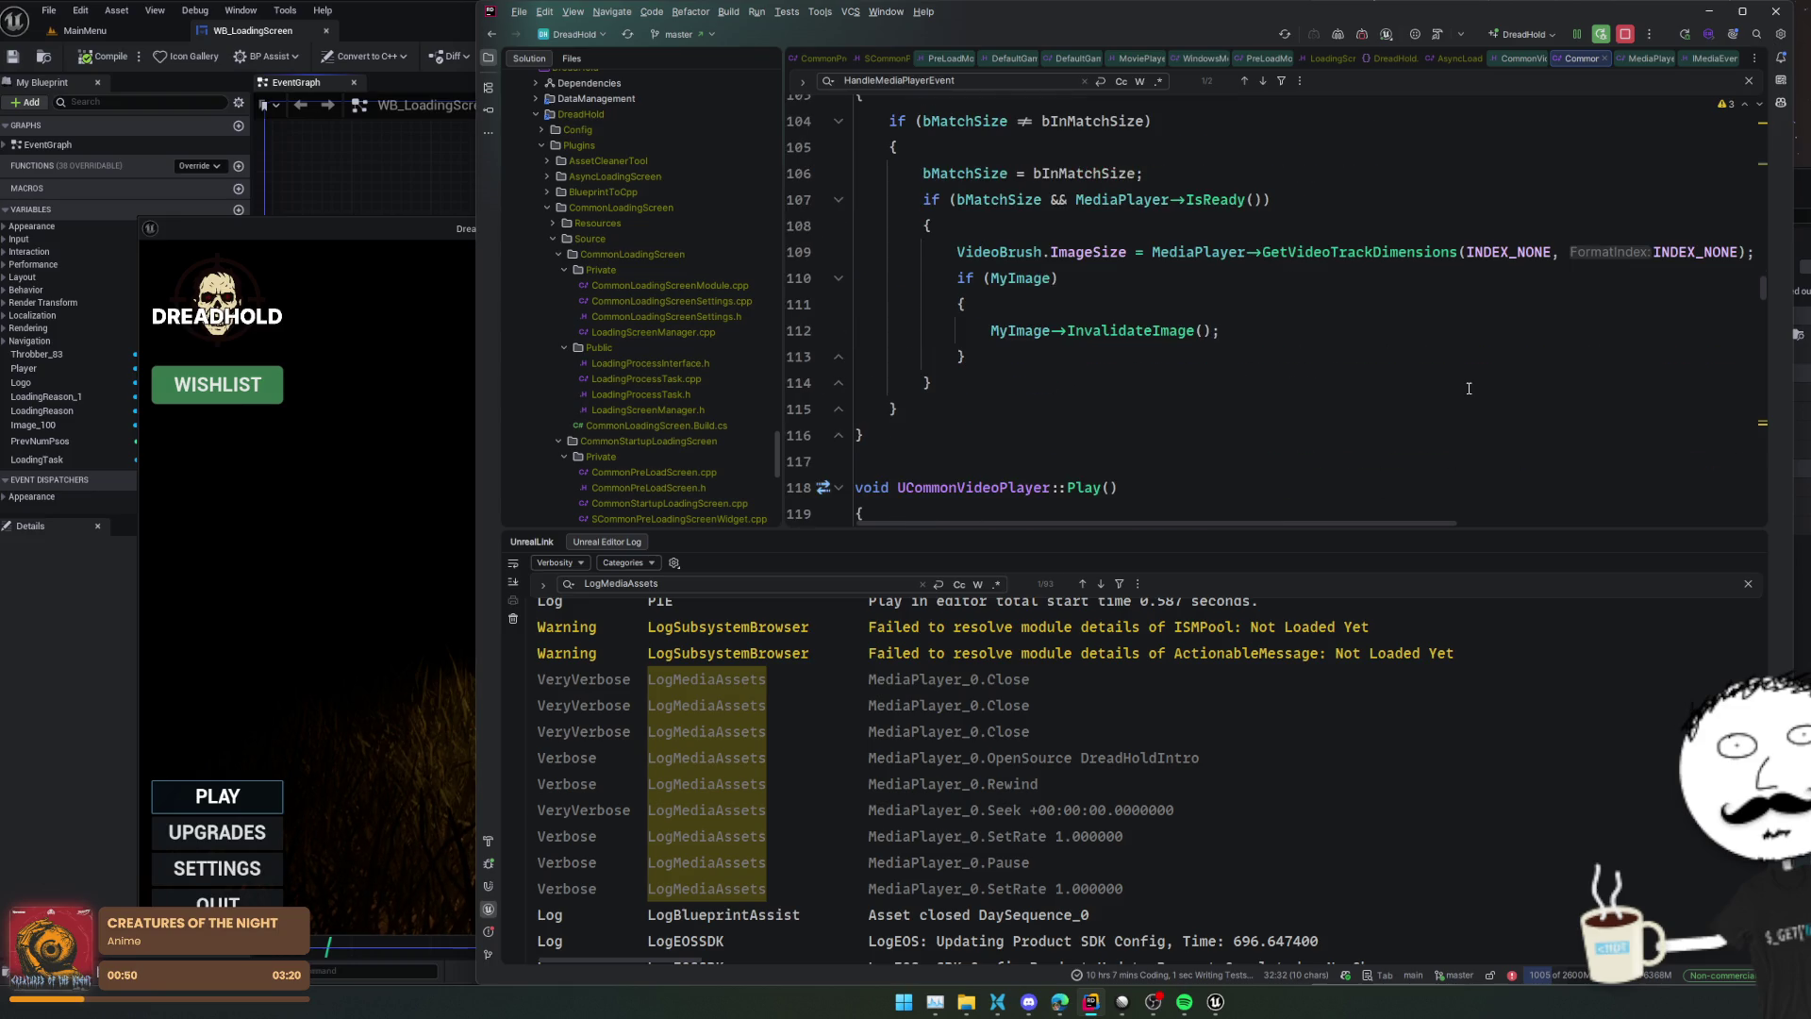
{"action": "scroll", "coordinate": [1469, 388], "scroll_direction": "down", "scroll_amount": 12}
{"action": "scroll", "coordinate": [1468, 387], "scroll_direction": "down", "scroll_amount": 8}
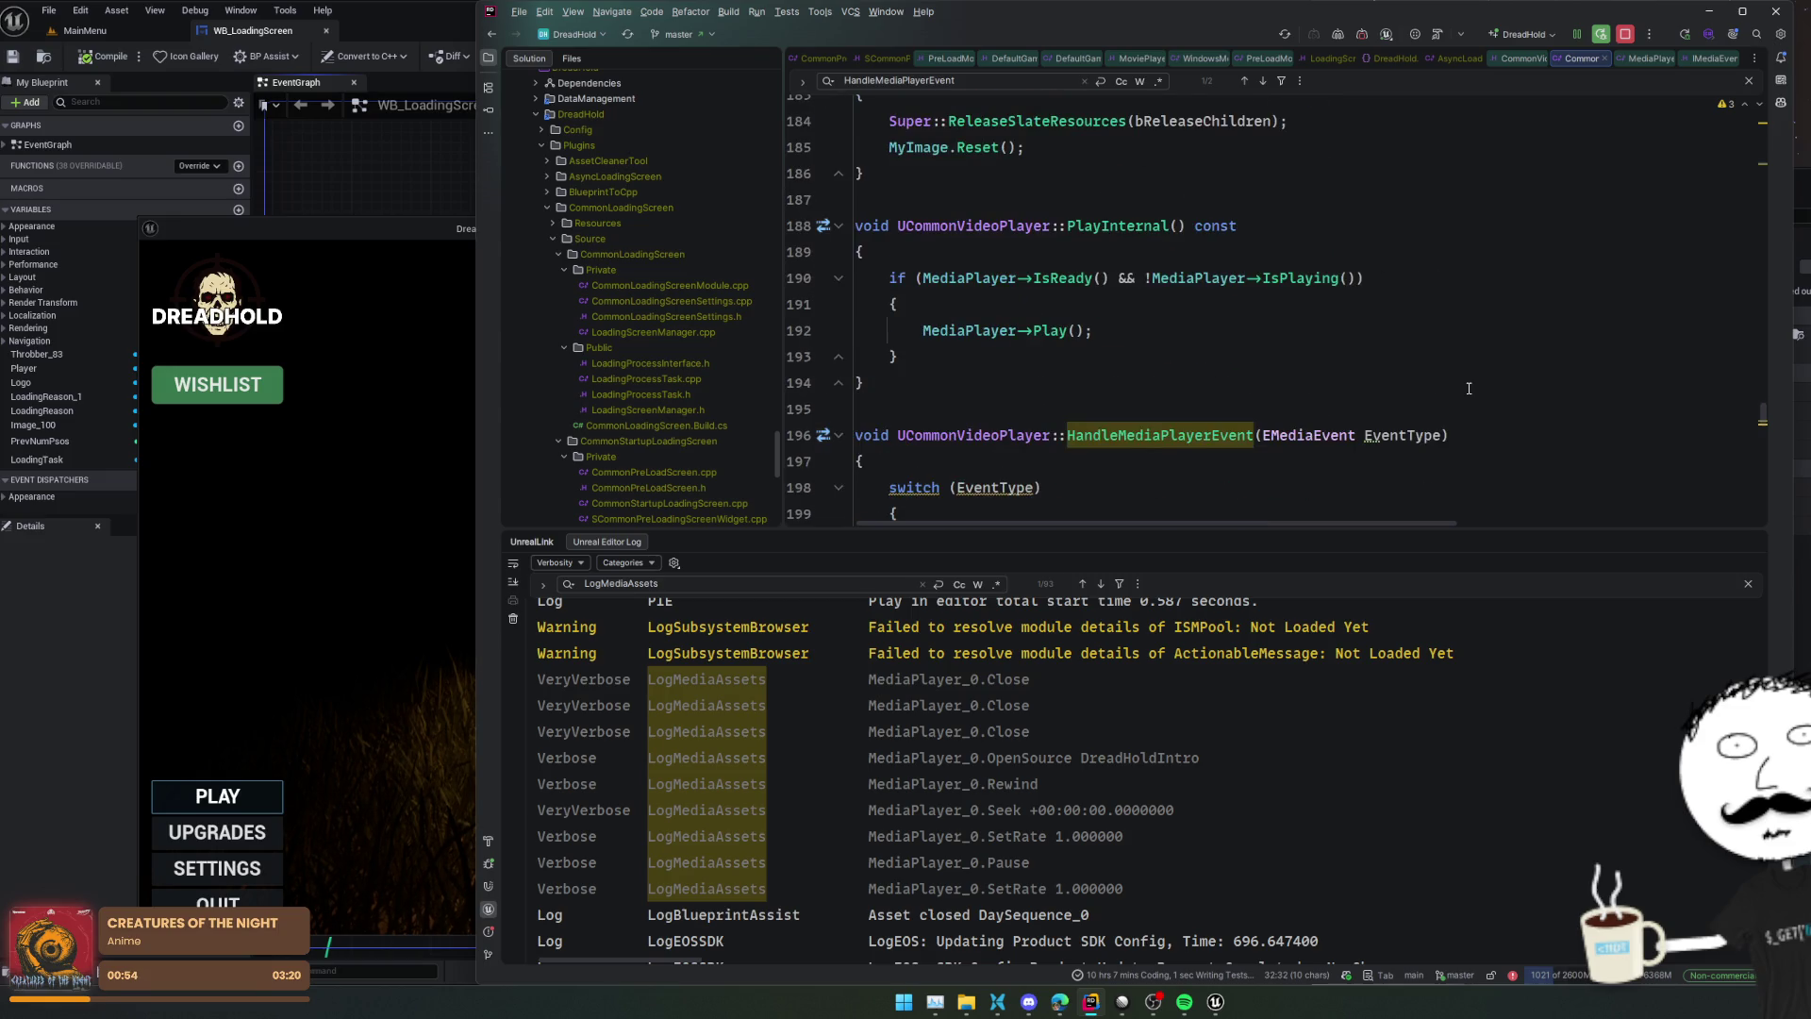
{"action": "left_click", "coordinate": [1472, 298]}
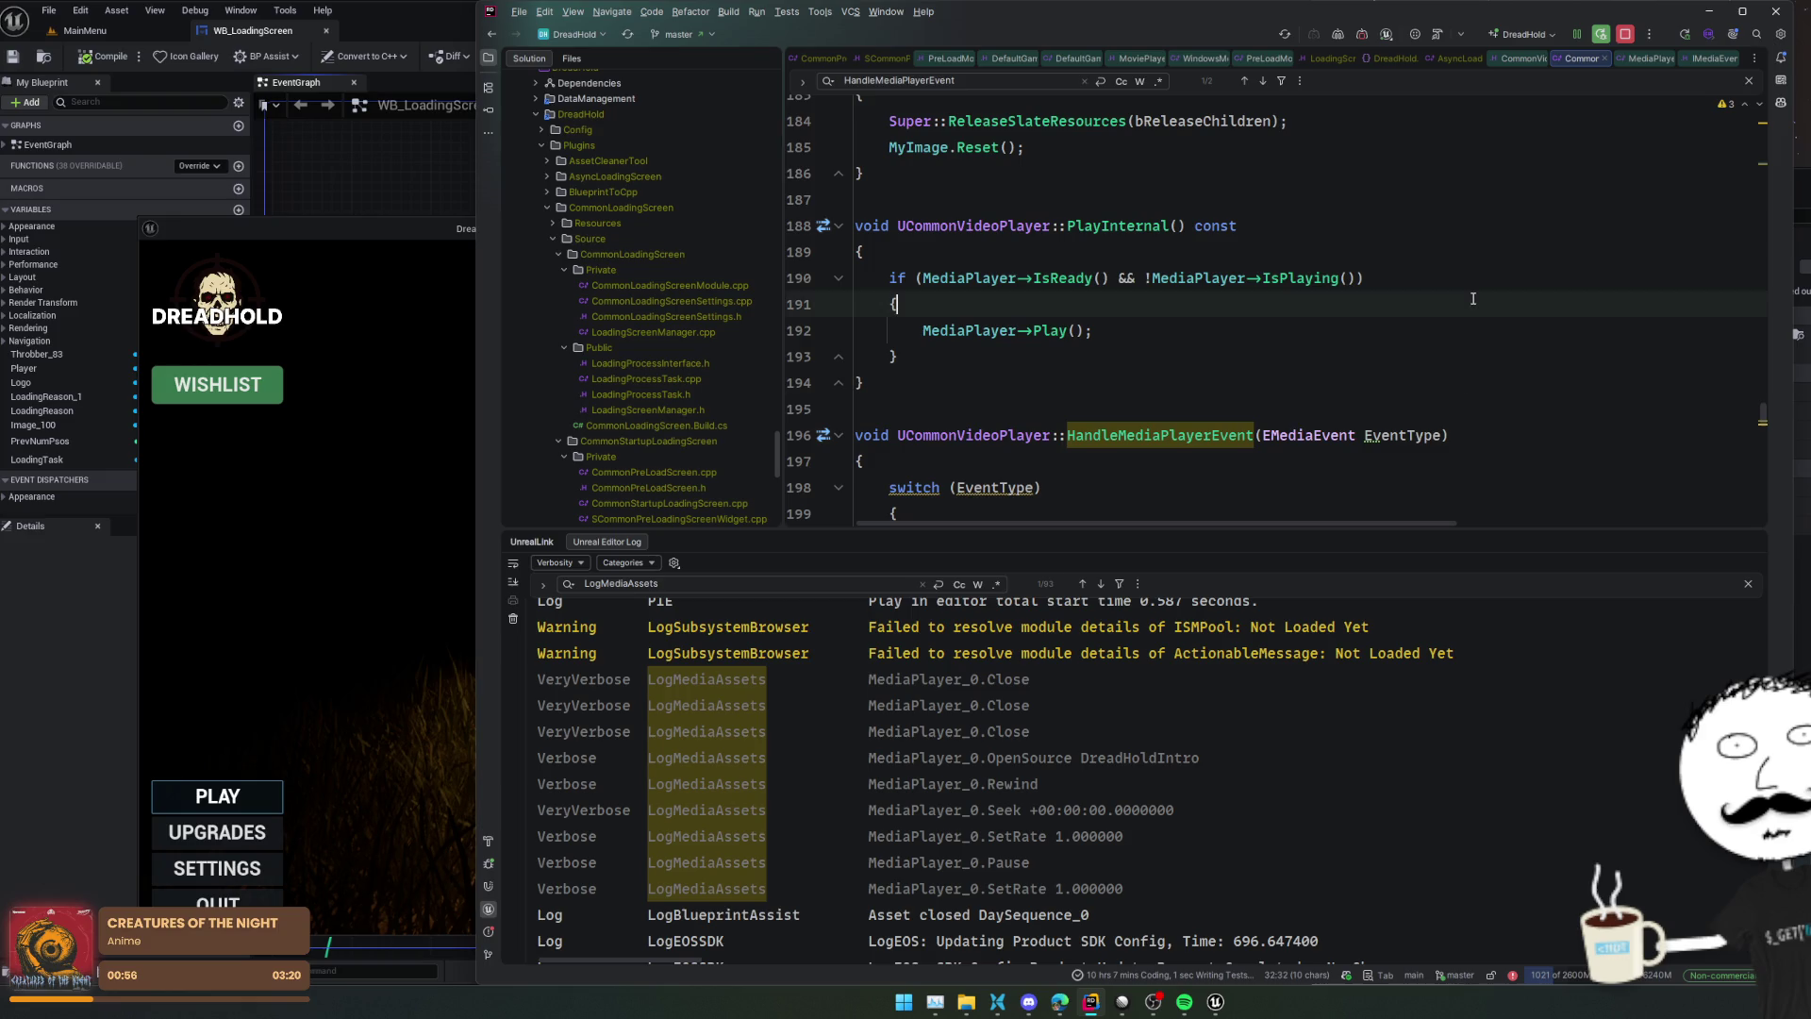
{"action": "scroll", "coordinate": [1472, 298], "scroll_direction": "down", "scroll_amount": 2}
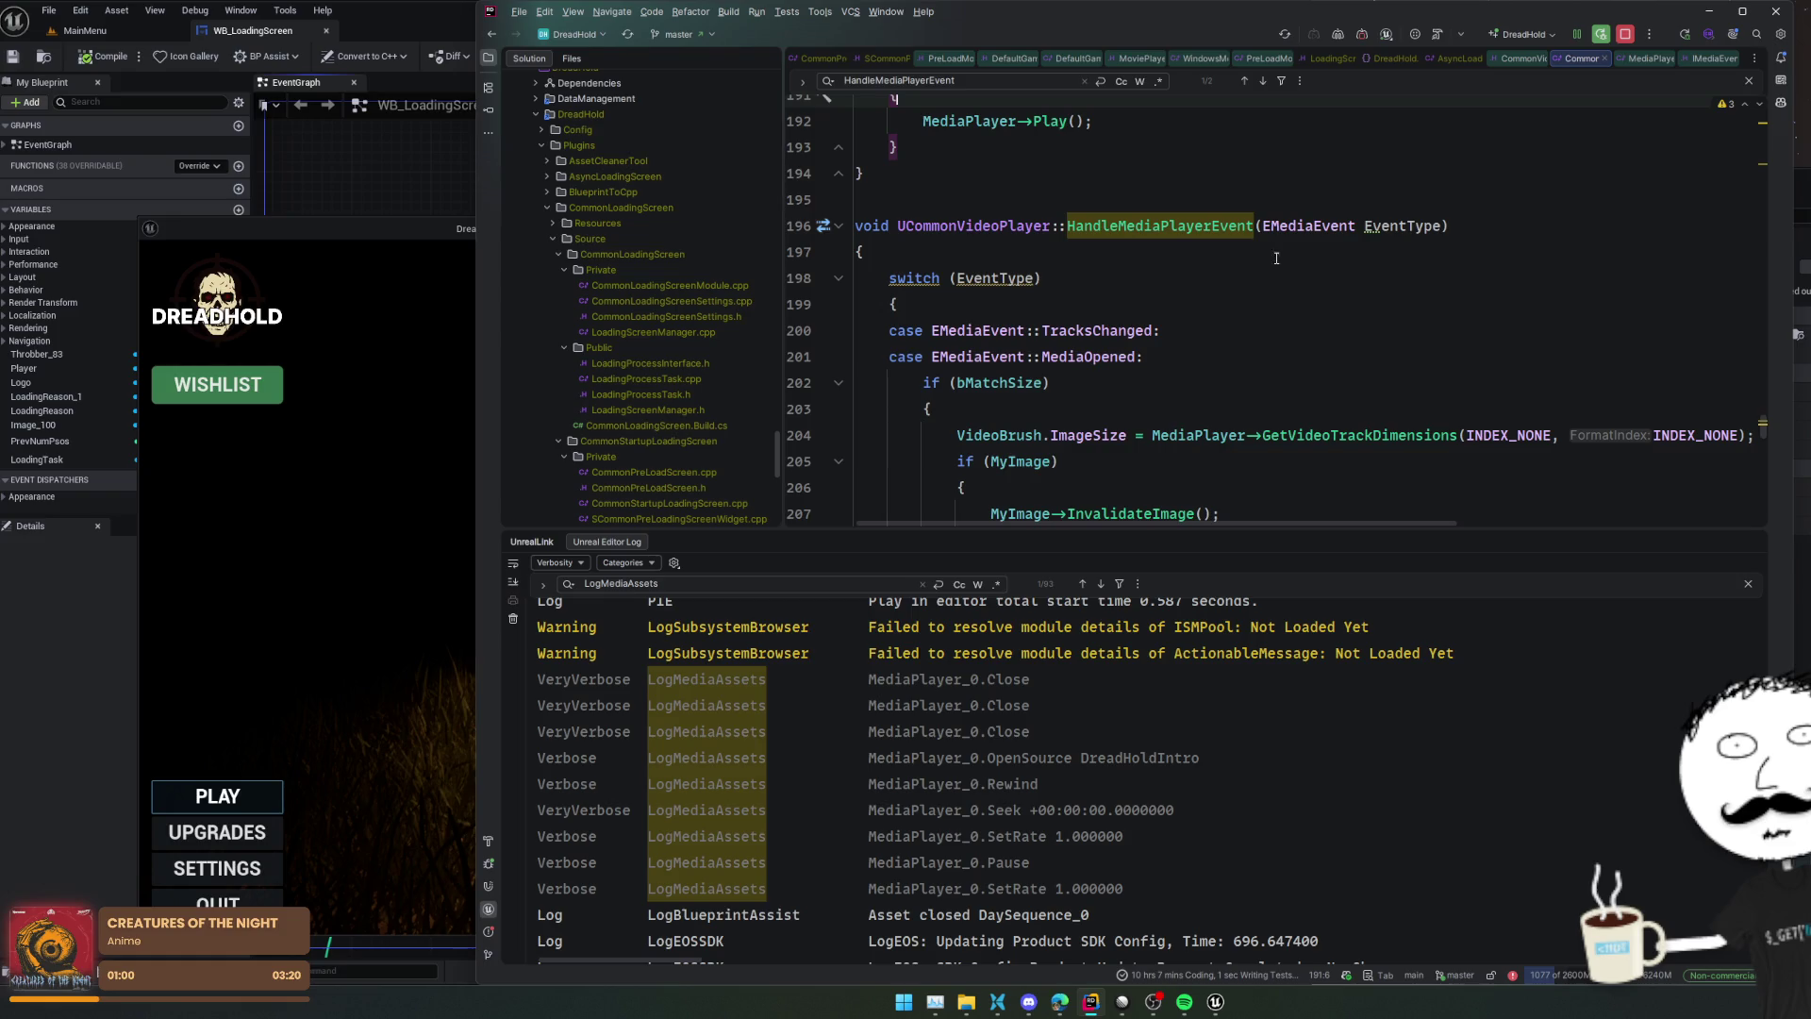
Return to the HandleMediaPlayerEvent binding and open OnMediaEvent's declaration in MediaPlayer.h
{"action": "double_click", "coordinate": [1204, 227]}
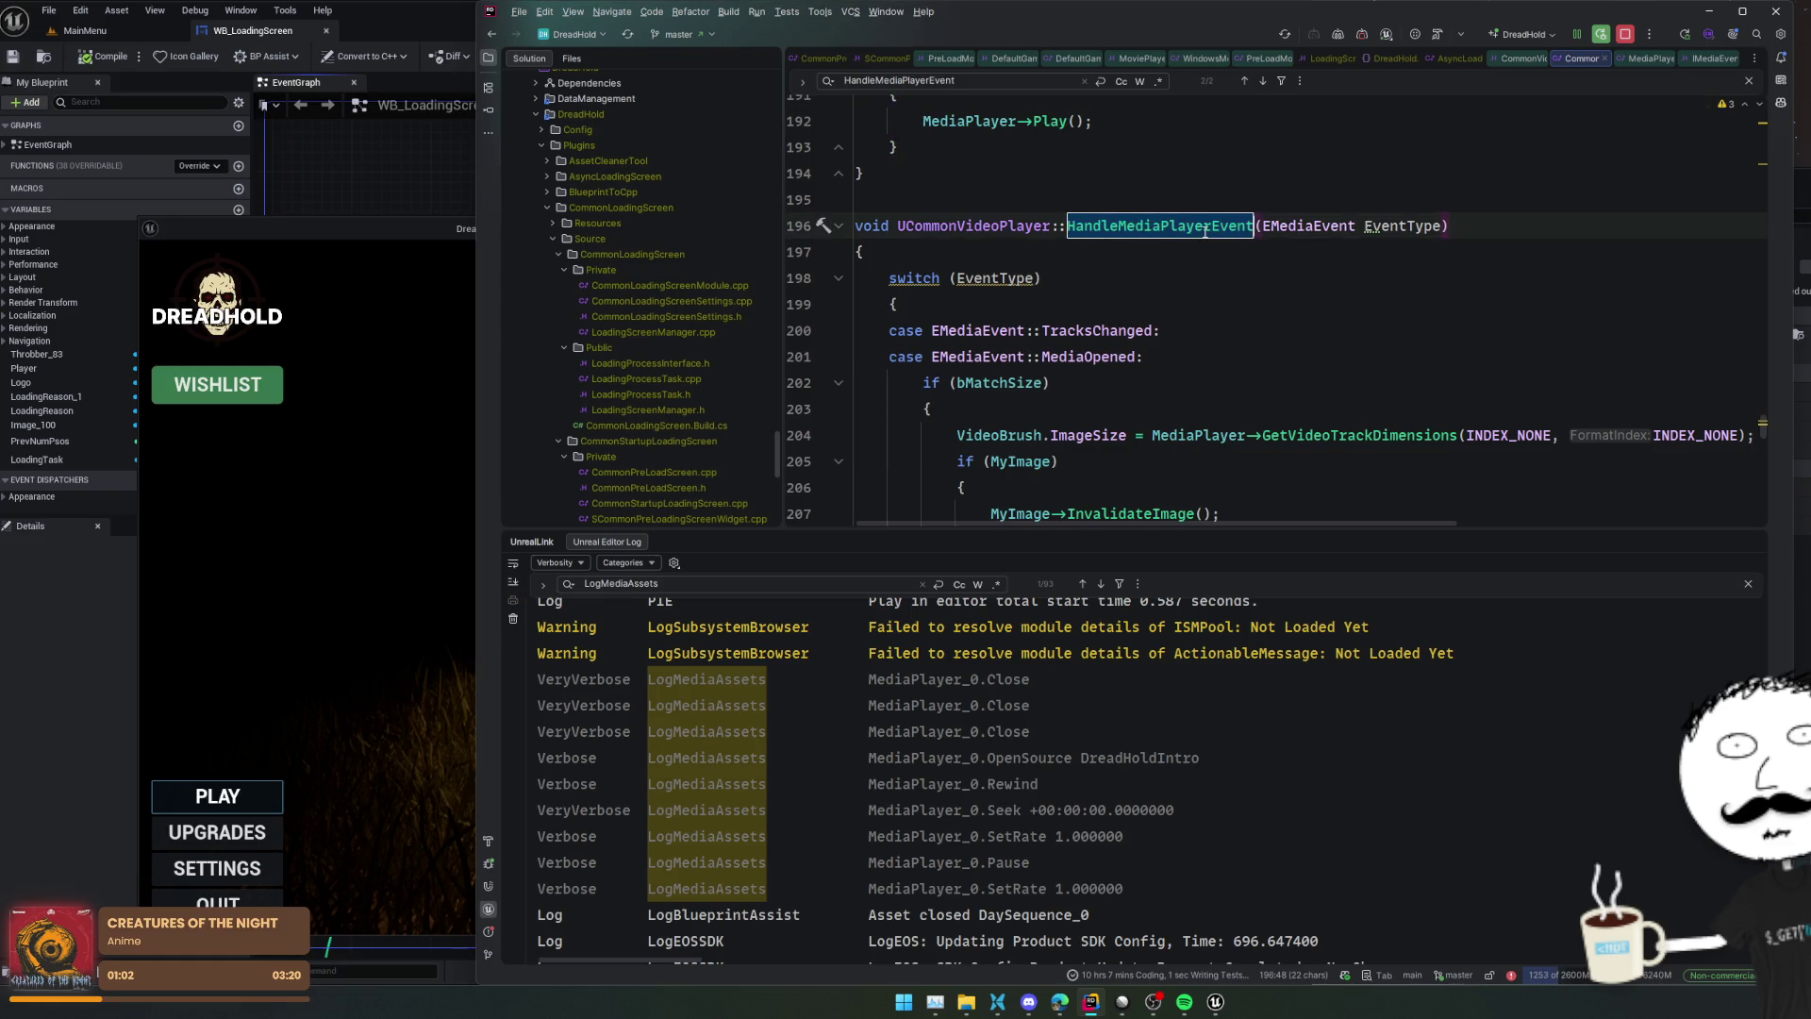
{"action": "key", "text": "ctrl+f"}
{"action": "key", "text": "Return"}
{"action": "left_click", "coordinate": [1104, 253], "text": "ctrl"}
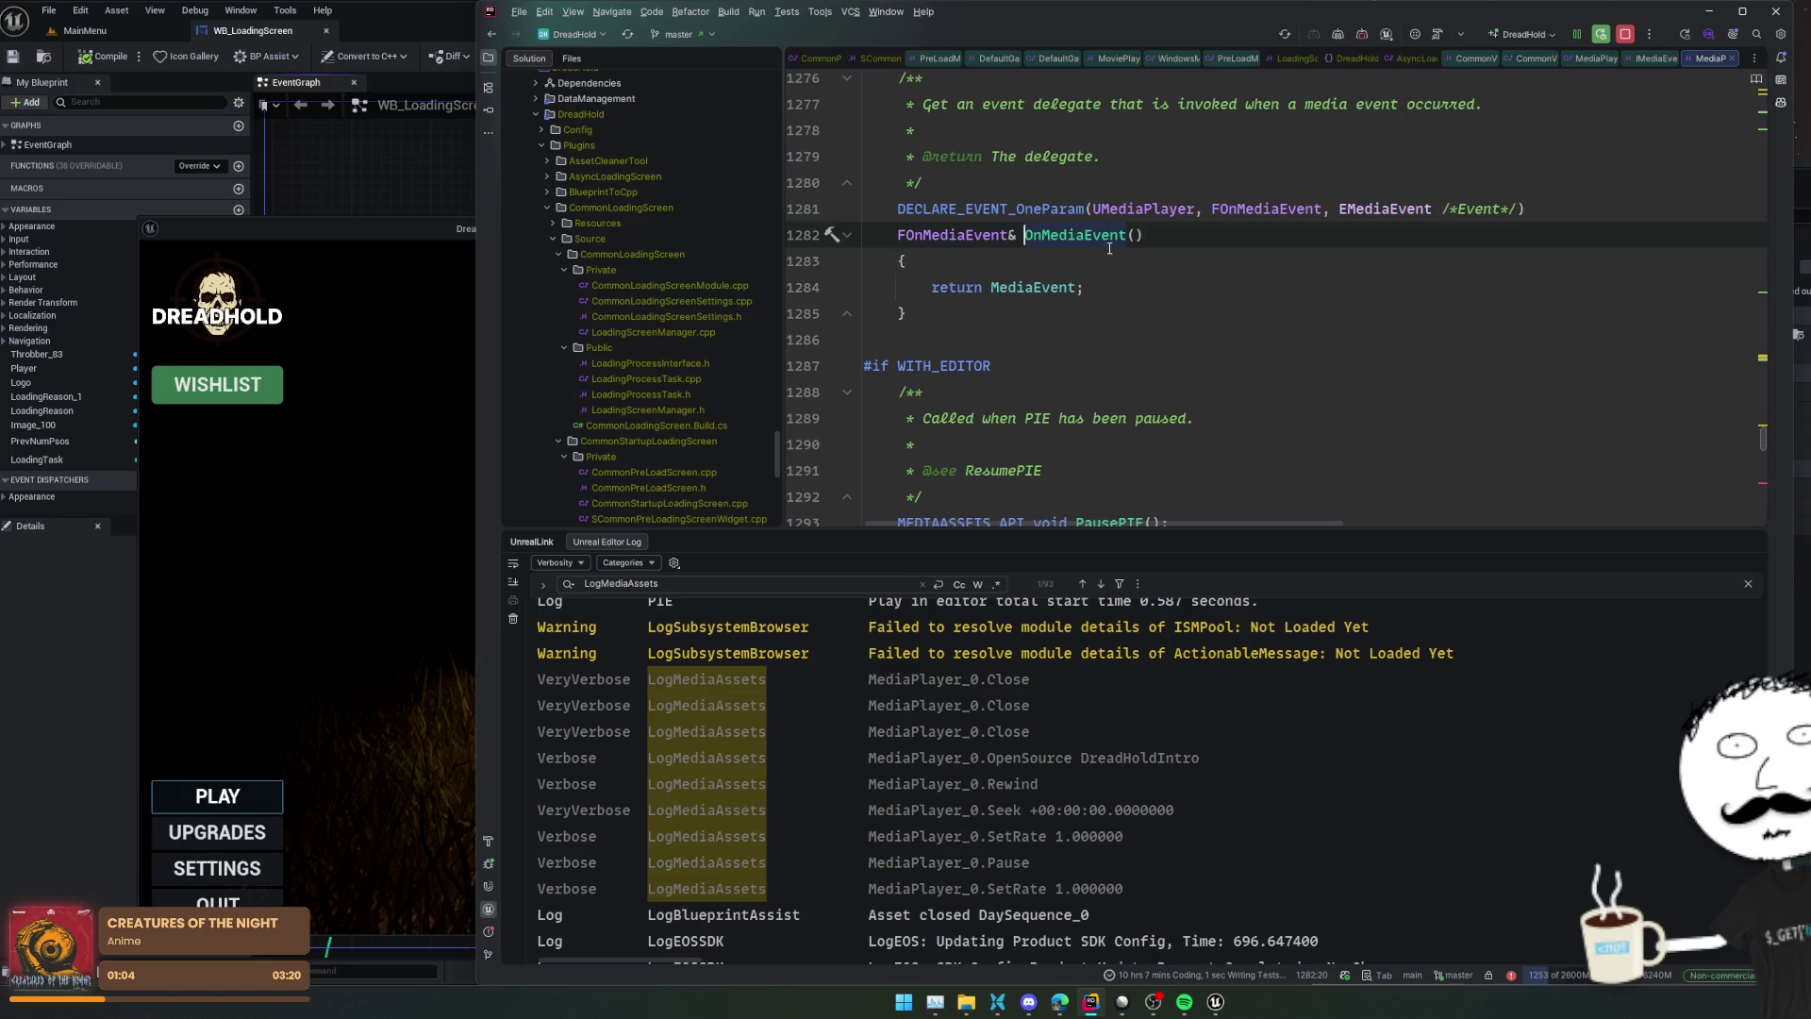
Check usages of the MediaEvent member on line 1501 and go to the OnMediaEvent accessor
{"action": "scroll", "coordinate": [1022, 289], "scroll_direction": "down", "scroll_amount": 5}
{"action": "scroll", "coordinate": [1022, 289], "scroll_direction": "down", "scroll_amount": 15}
{"action": "left_click", "coordinate": [1105, 235]}
{"action": "left_click", "coordinate": [1069, 235], "text": "ctrl"}
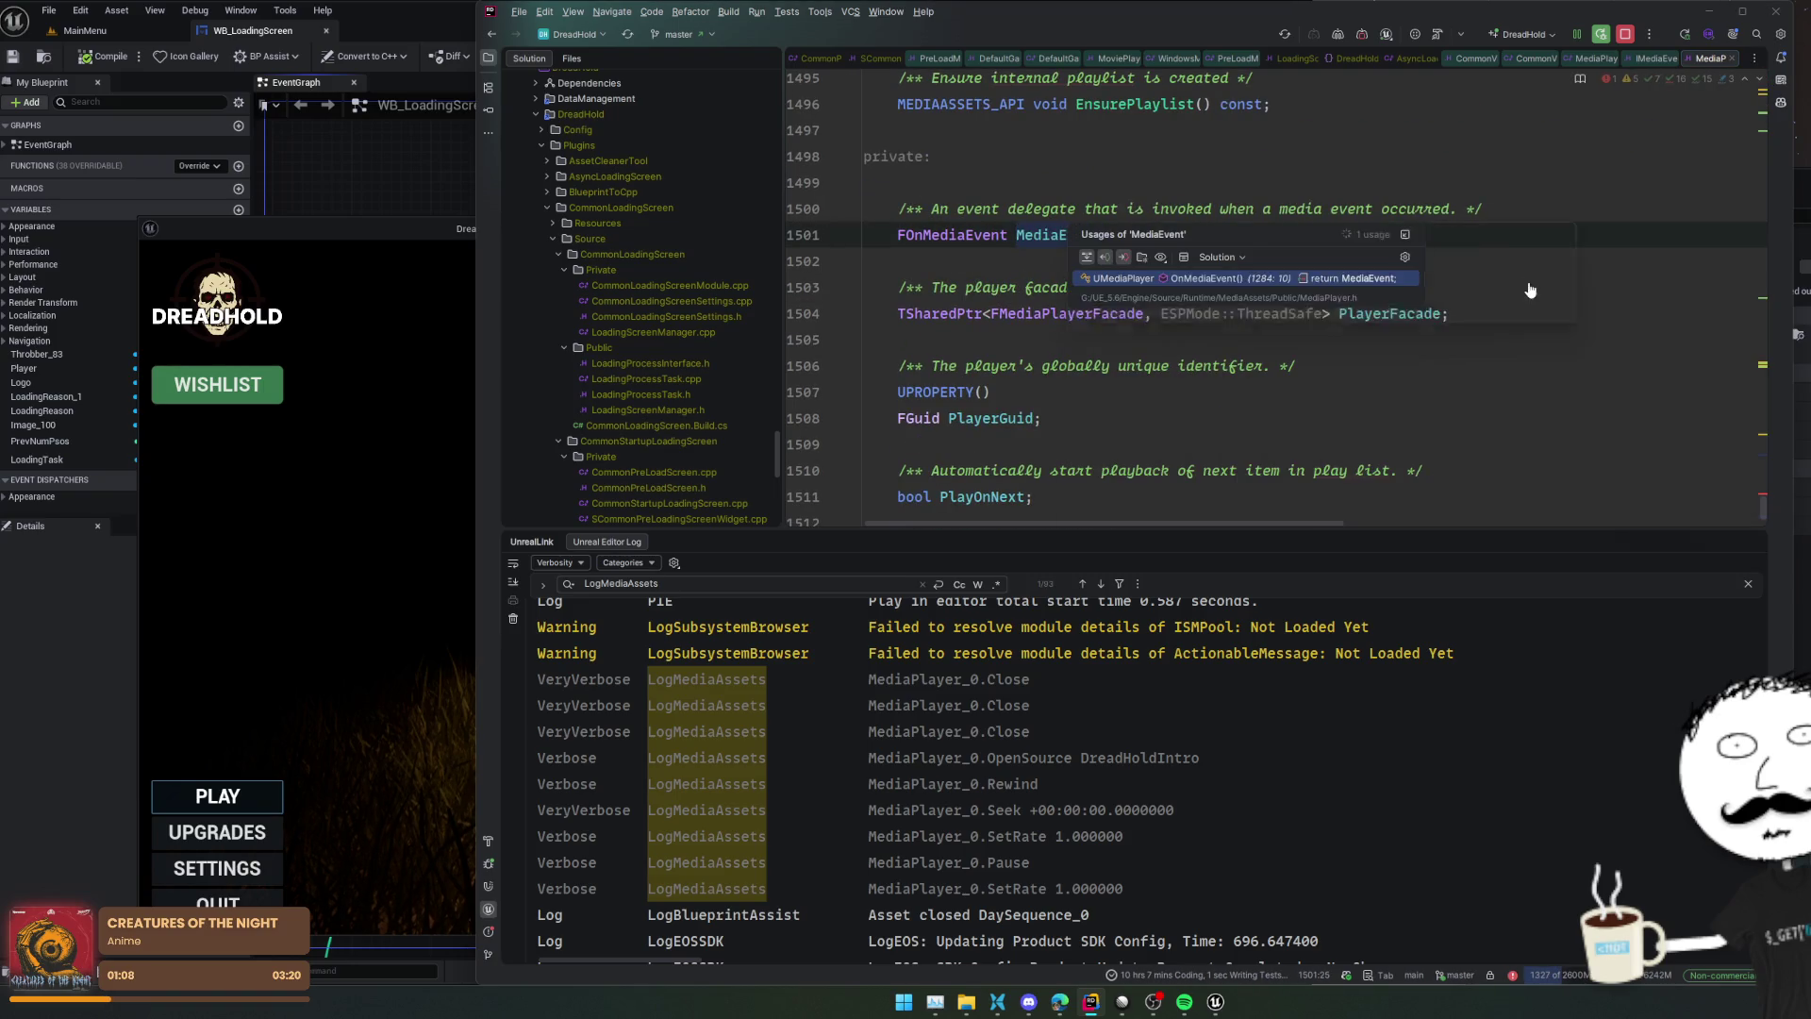
{"action": "left_click", "coordinate": [1529, 292]}
Find all usages of OnMediaEvent() and preview the CommonVideoPlayer binding
{"action": "right_click", "coordinate": [1067, 185]}
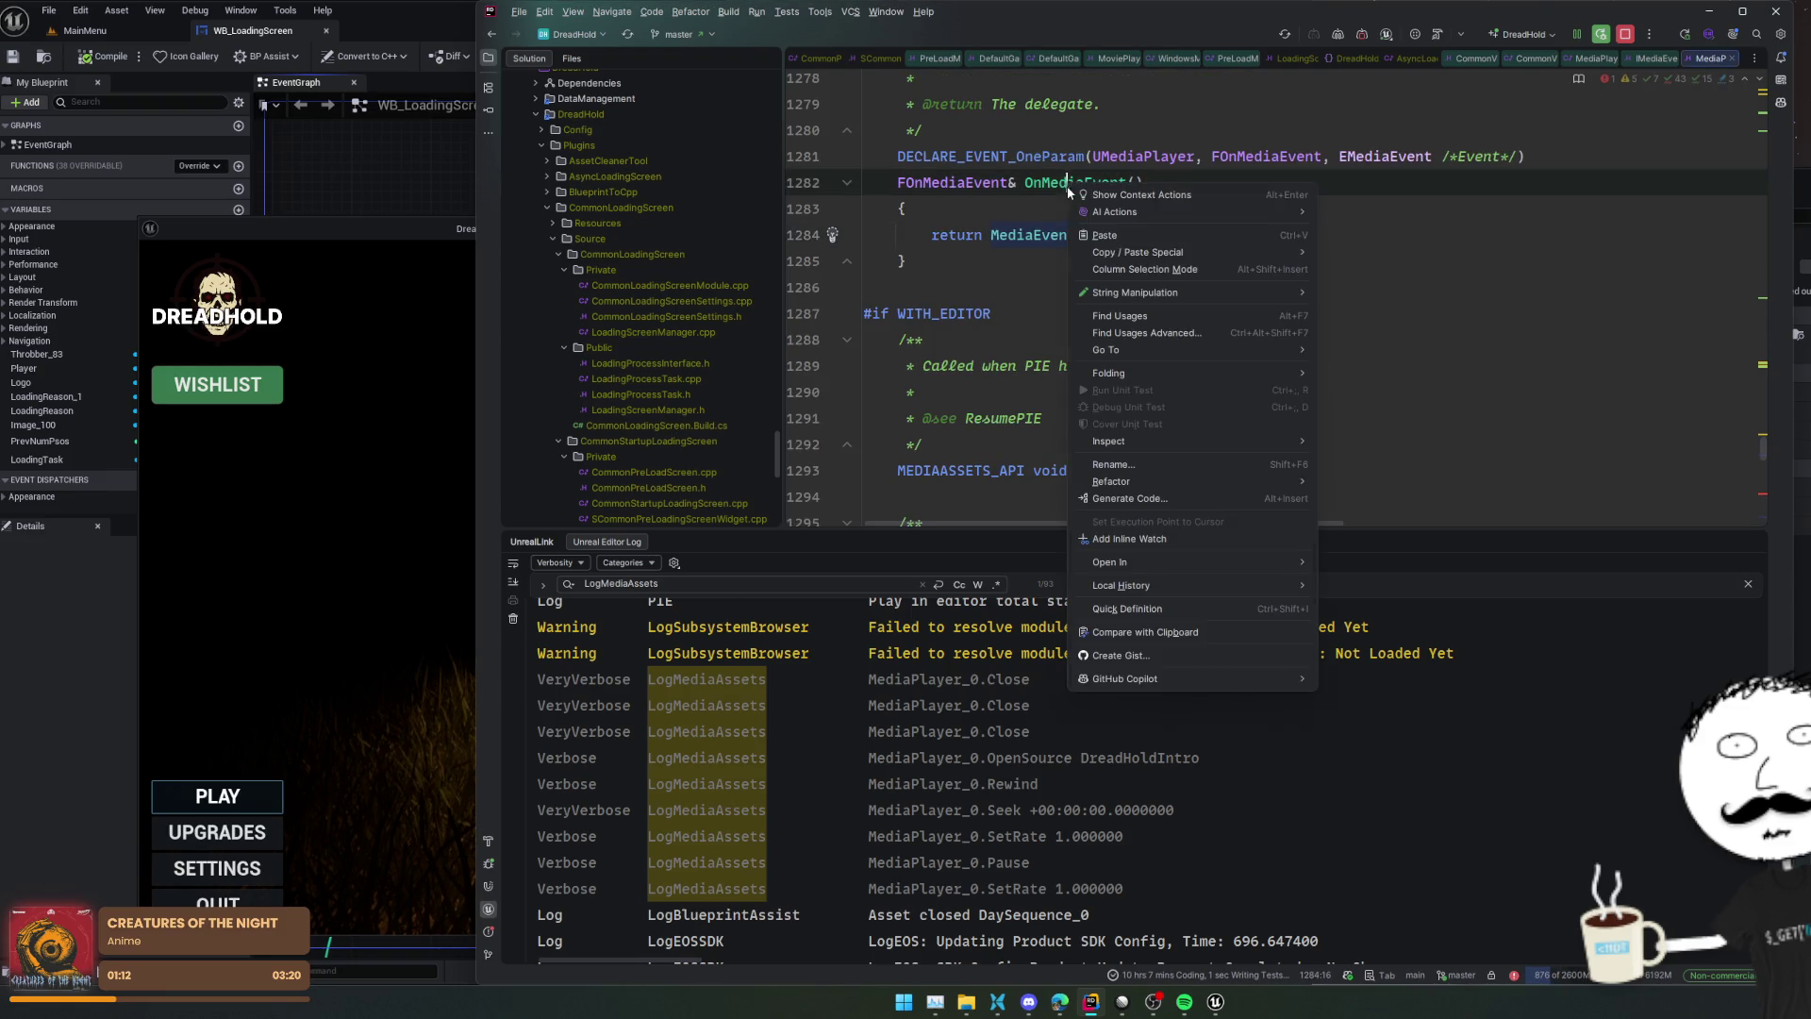
{"action": "left_click", "coordinate": [1132, 315]}
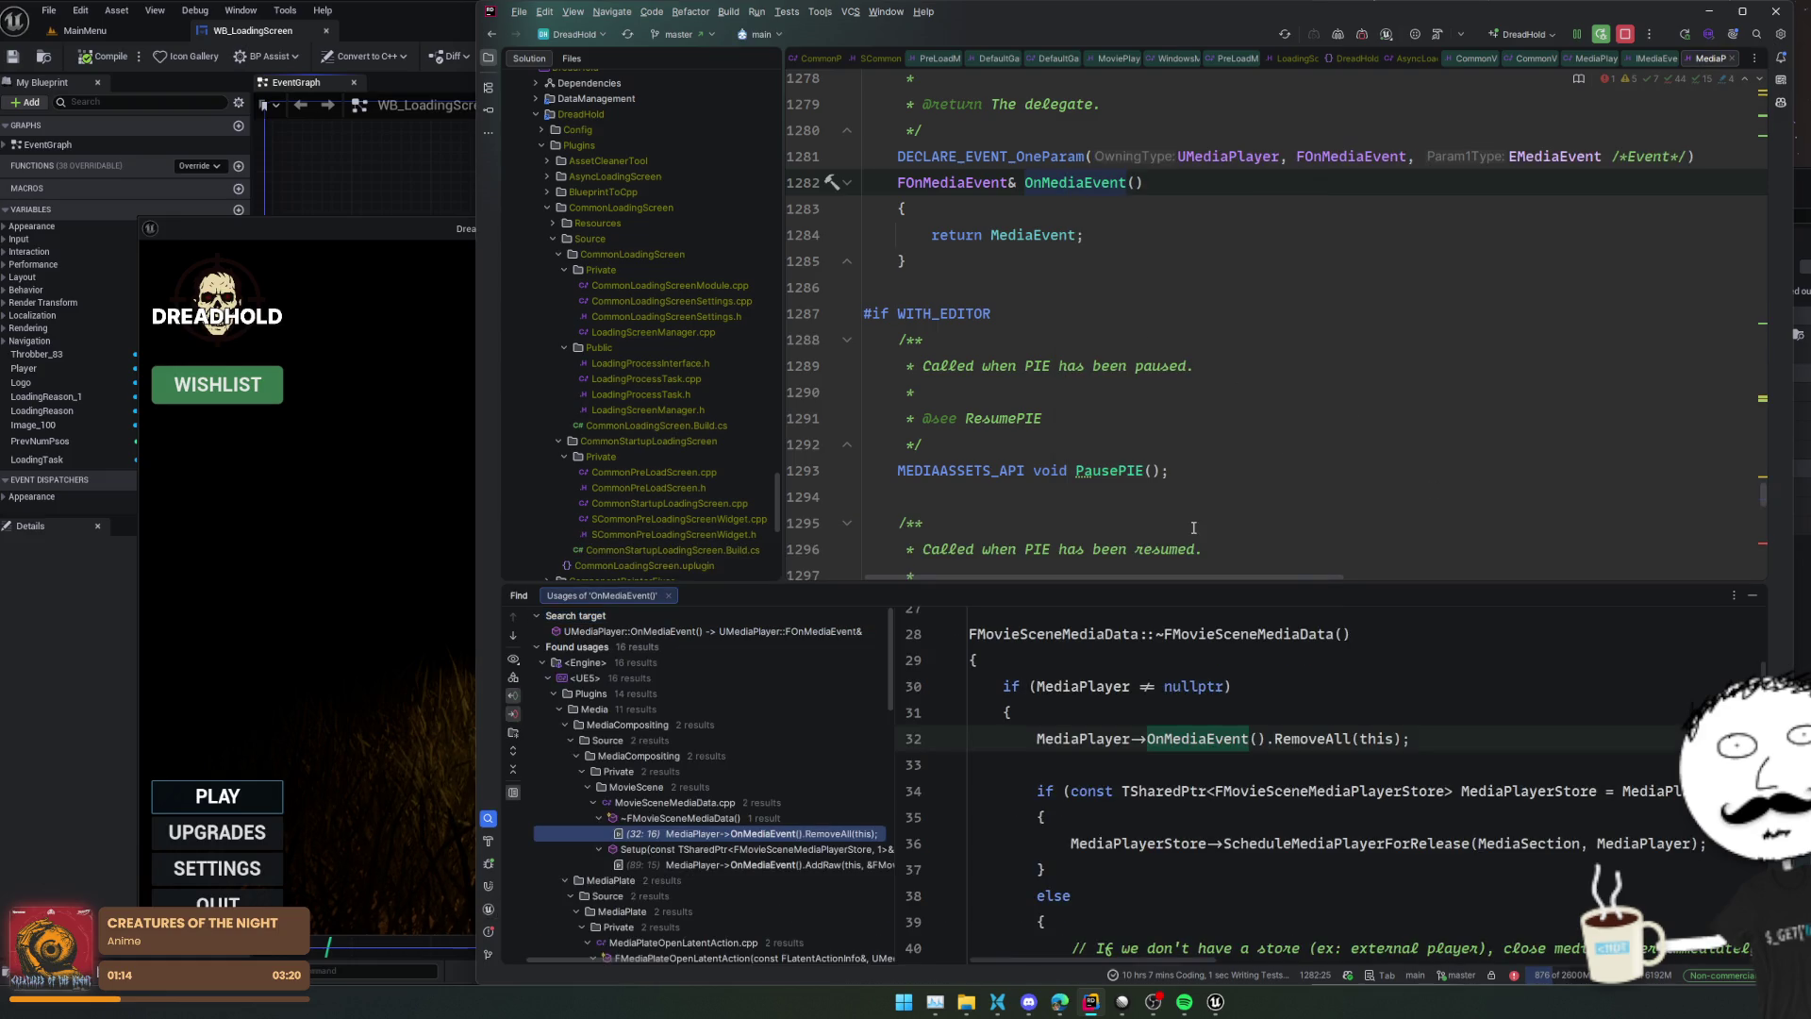
{"action": "scroll", "coordinate": [1439, 690], "scroll_direction": "down", "scroll_amount": 2}
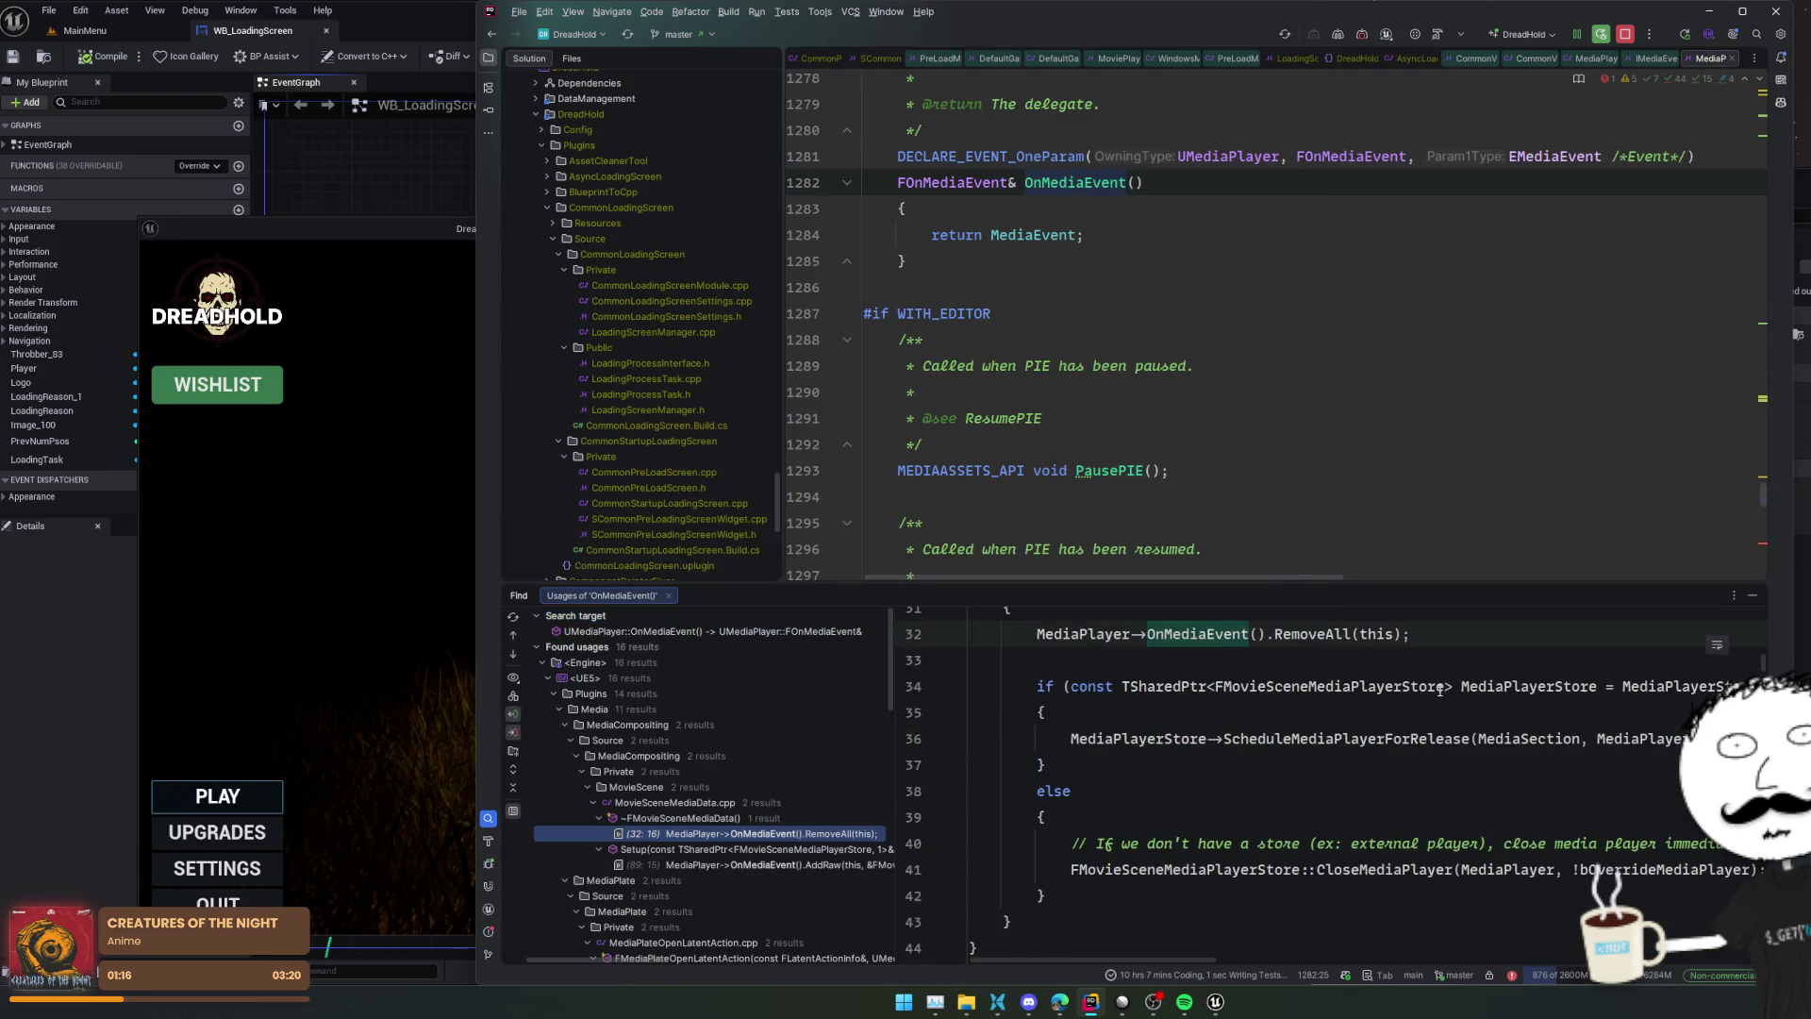
{"action": "scroll", "coordinate": [689, 752], "scroll_direction": "down", "scroll_amount": 5}
{"action": "scroll", "coordinate": [771, 745], "scroll_direction": "down", "scroll_amount": 5}
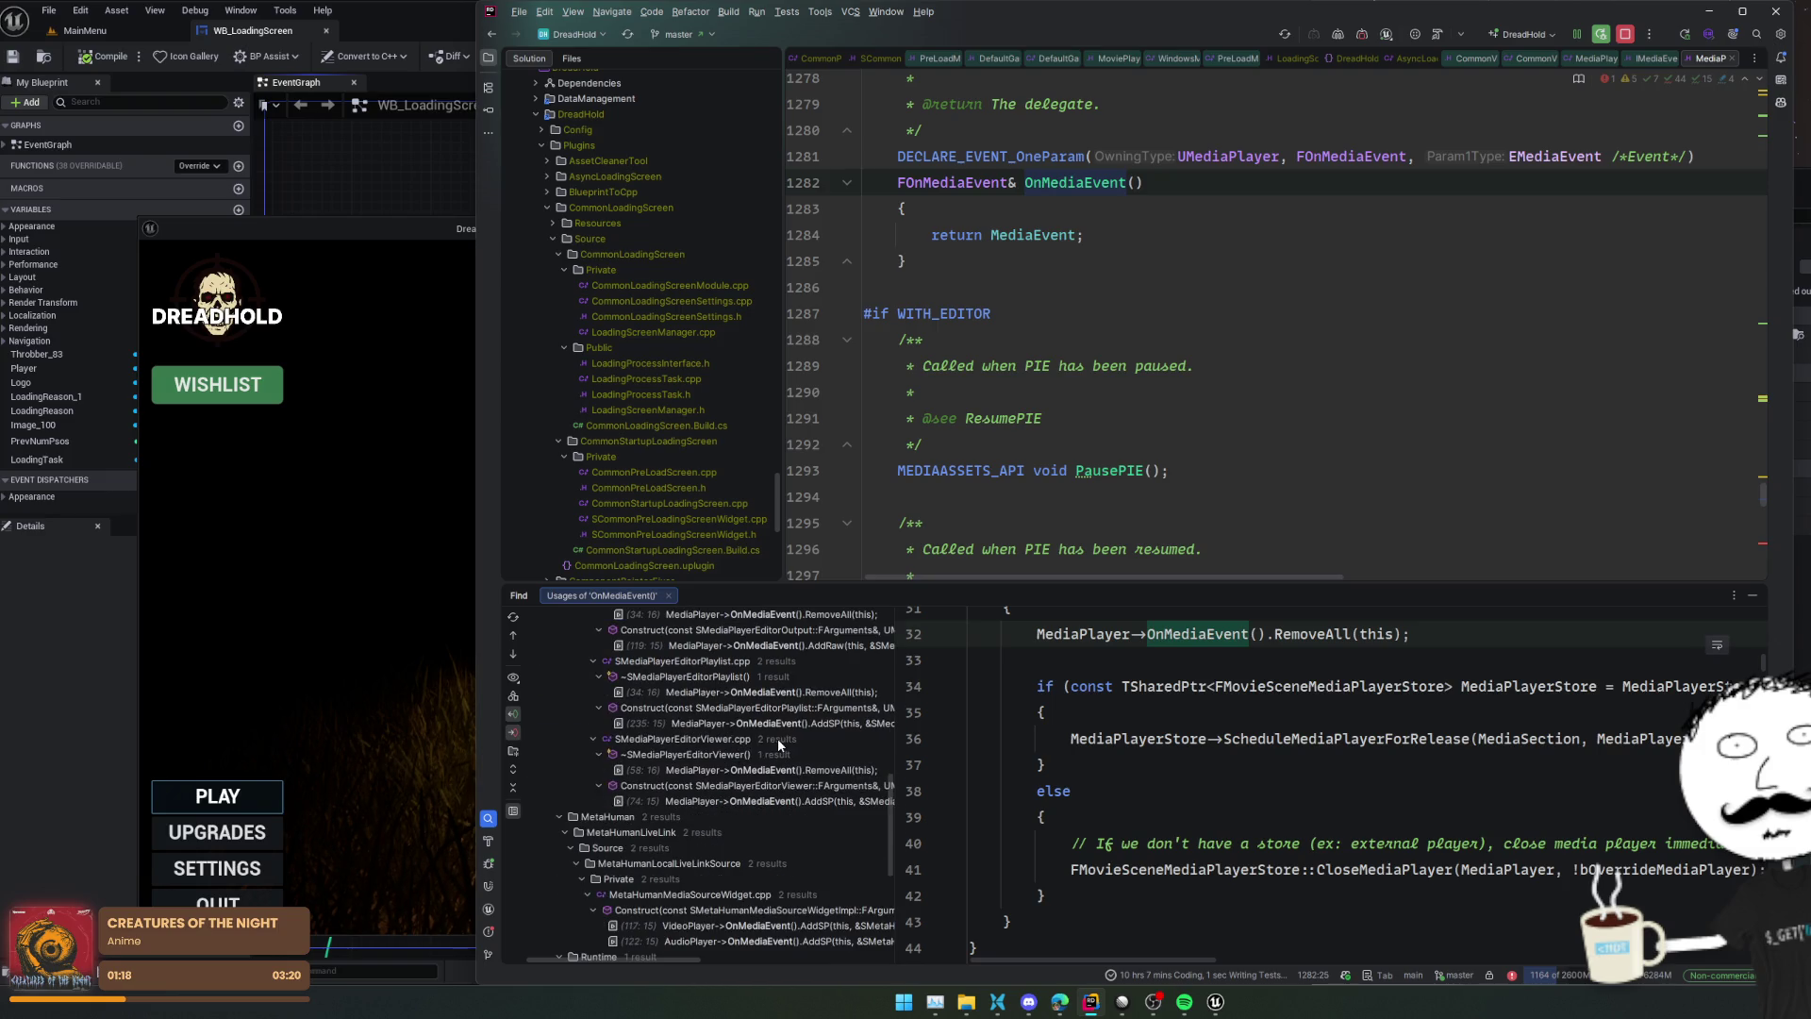
{"action": "scroll", "coordinate": [779, 745], "scroll_direction": "down", "scroll_amount": 3}
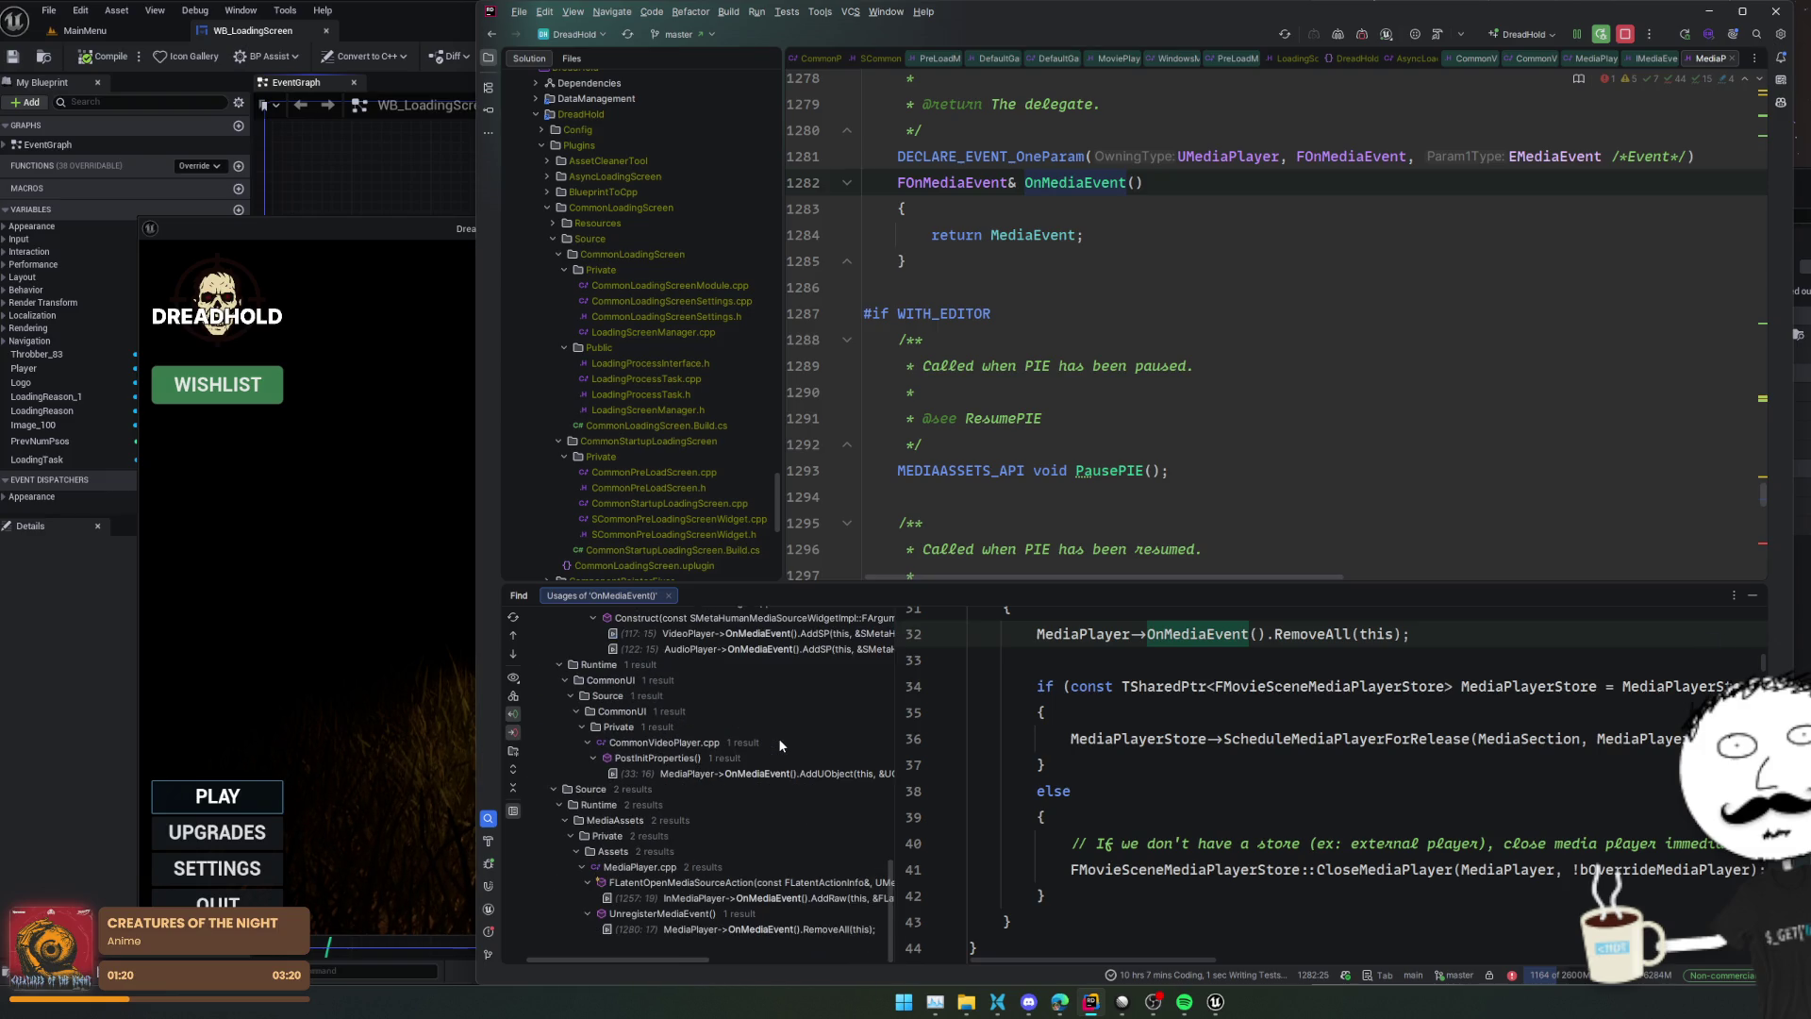
{"action": "left_click", "coordinate": [783, 772]}
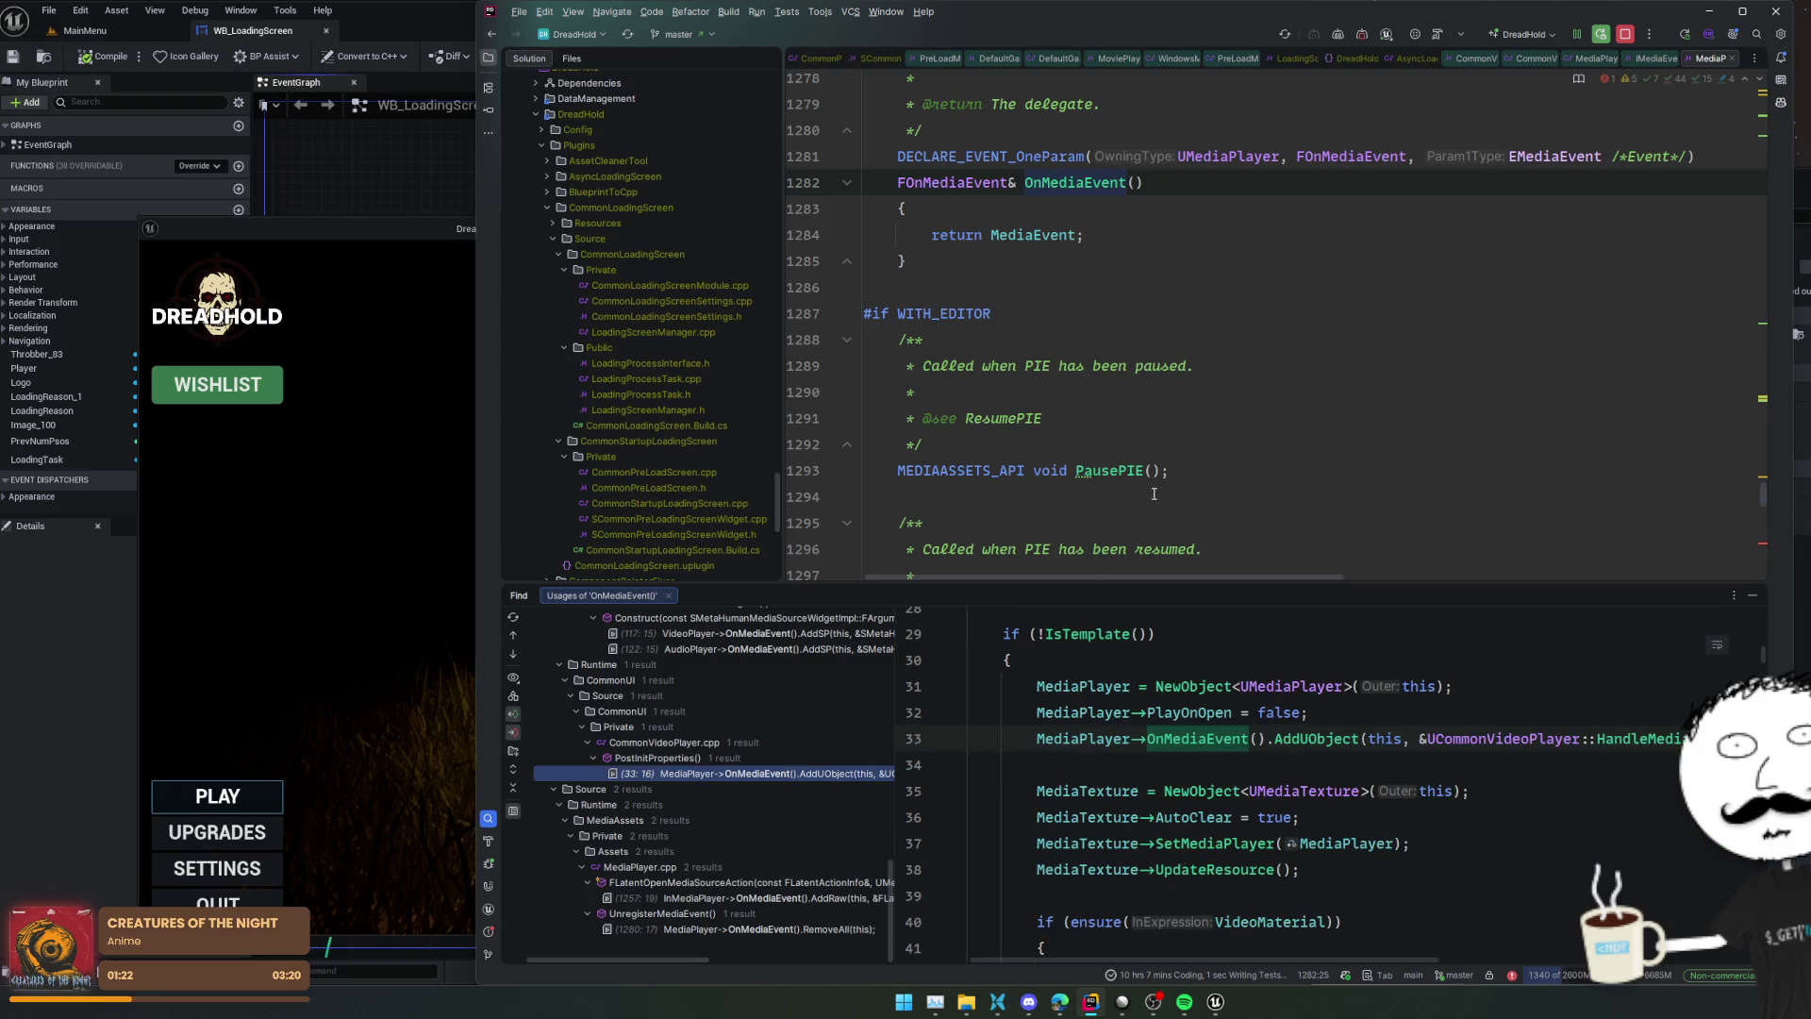
Scroll through MediaPlayer.h to the Play() declaration
{"action": "scroll", "coordinate": [1166, 479], "scroll_direction": "down", "scroll_amount": 5}
{"action": "scroll", "coordinate": [1269, 458], "scroll_direction": "down", "scroll_amount": 9}
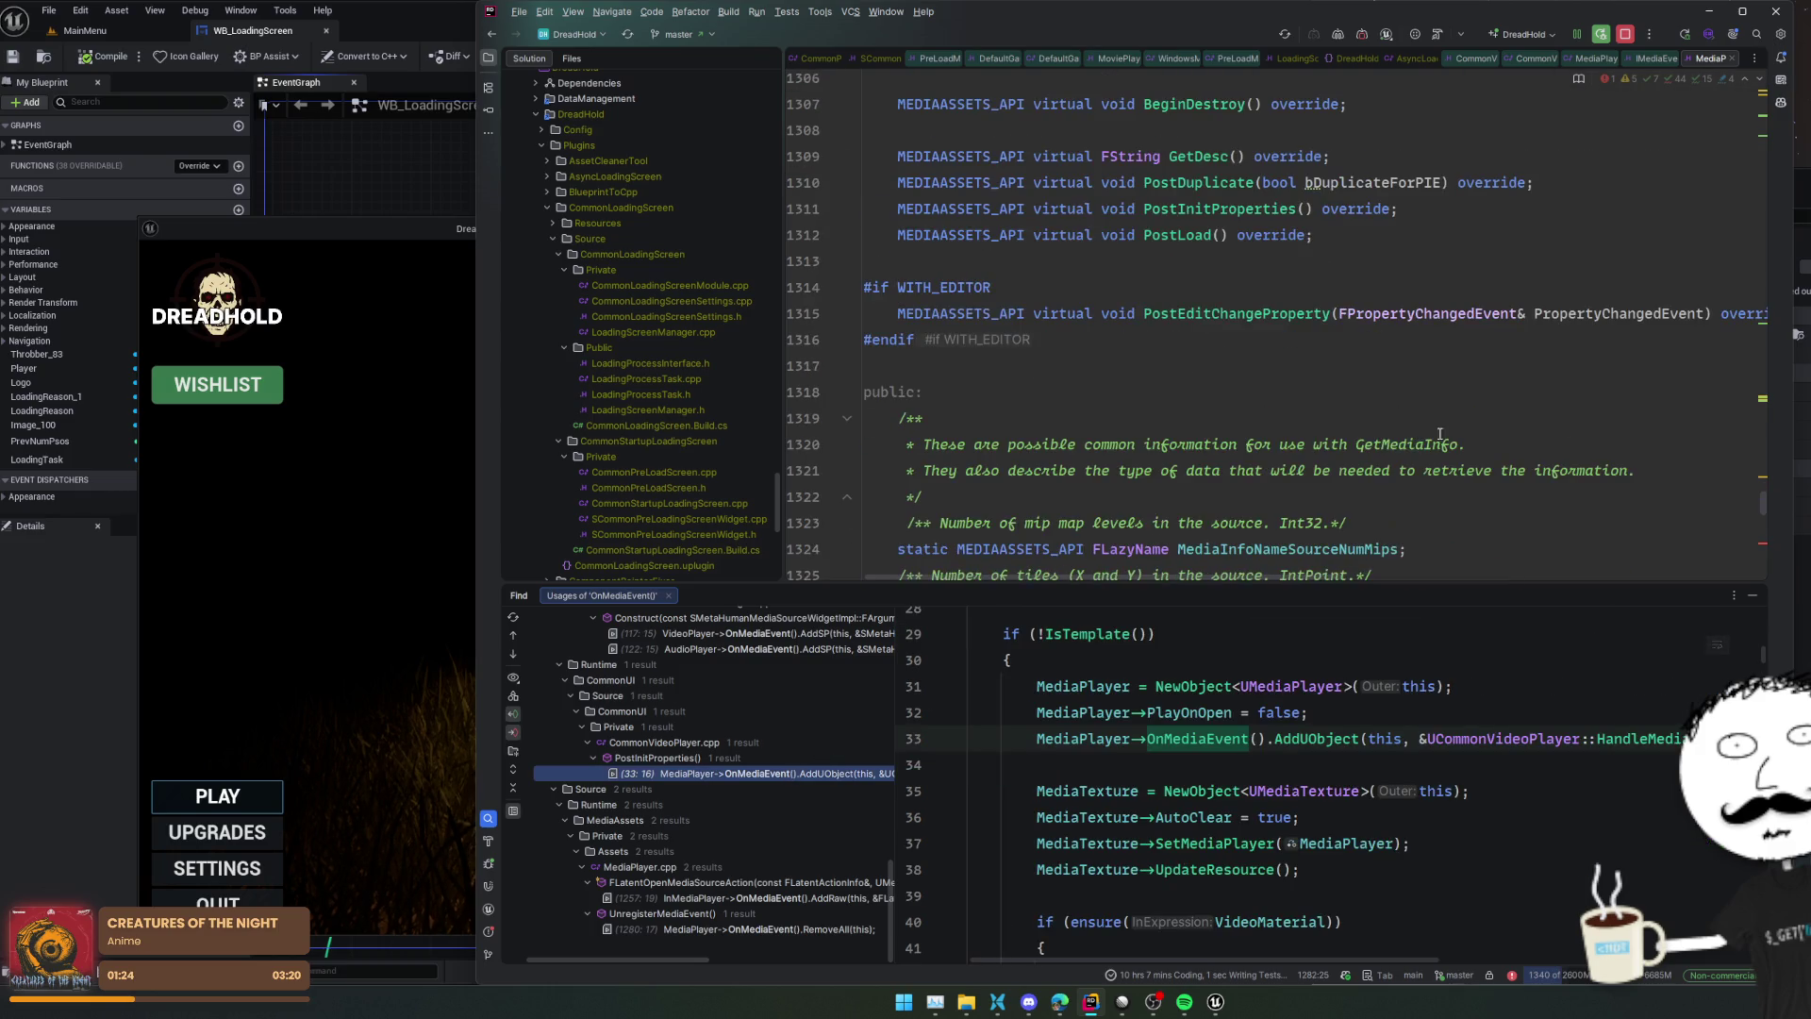
{"action": "scroll", "coordinate": [1505, 433], "scroll_direction": "down", "scroll_amount": 16}
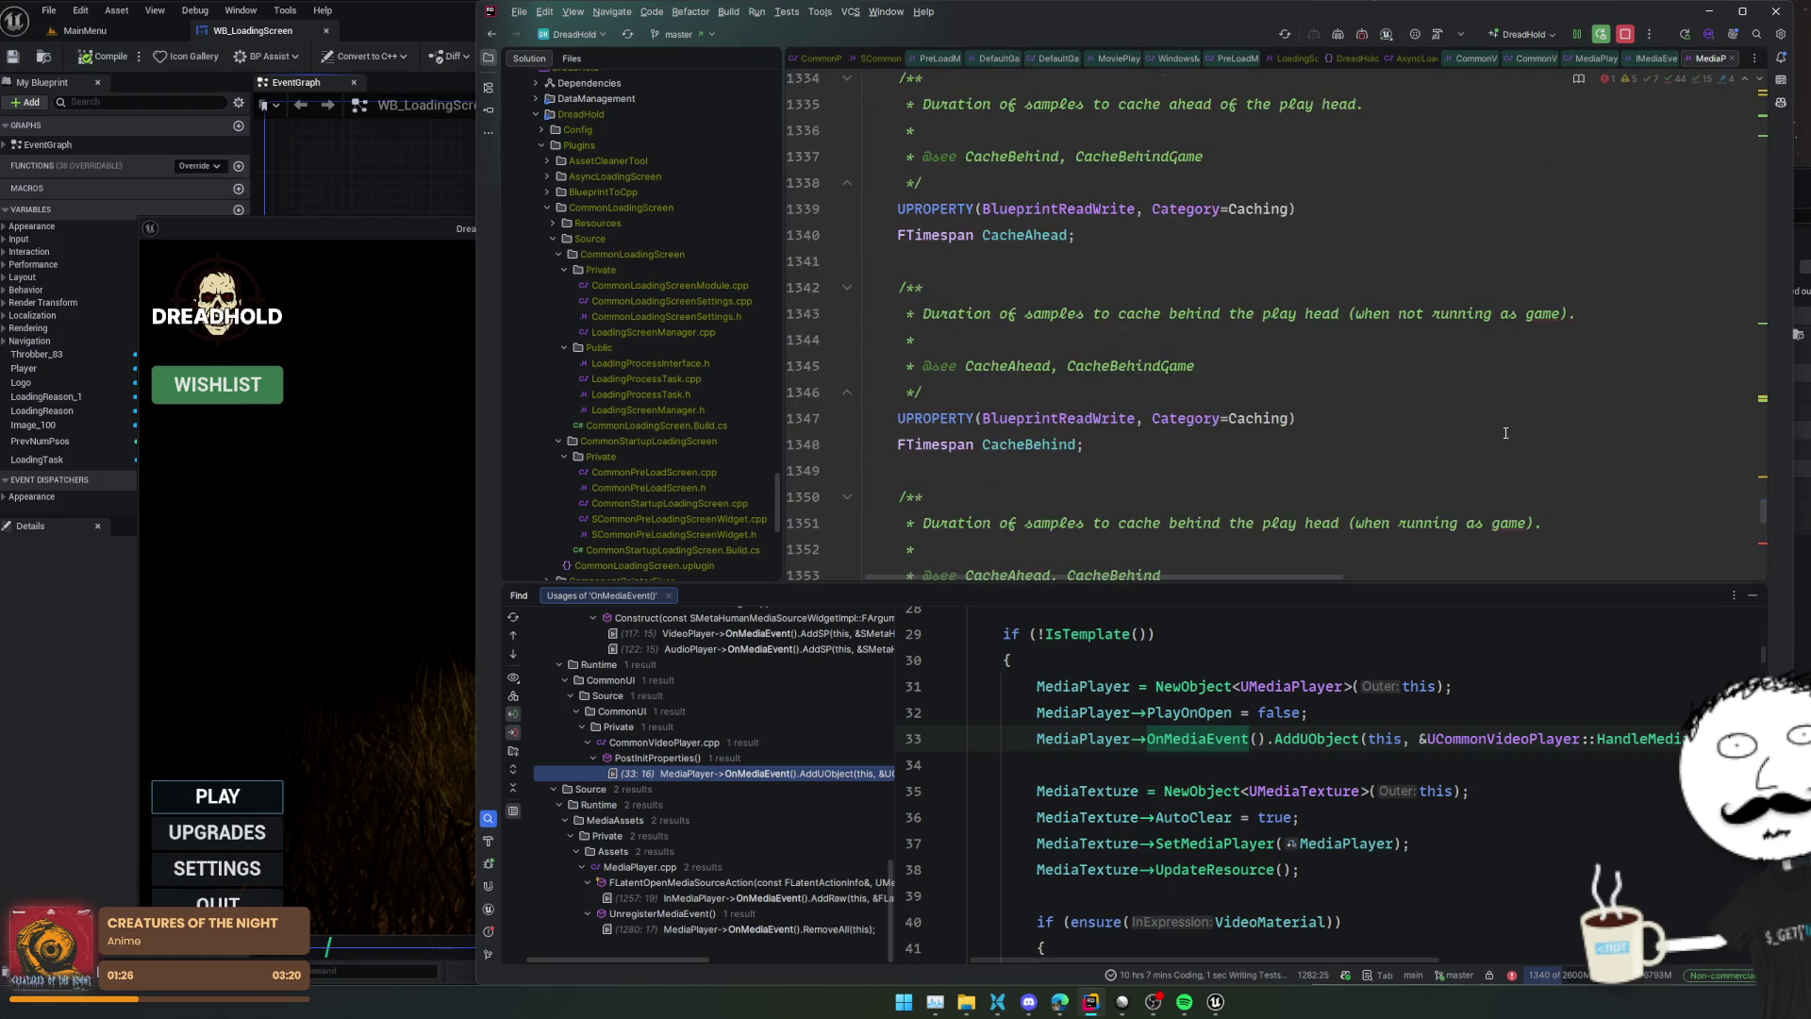
{"action": "scroll", "coordinate": [1505, 433], "scroll_direction": "down", "scroll_amount": 5}
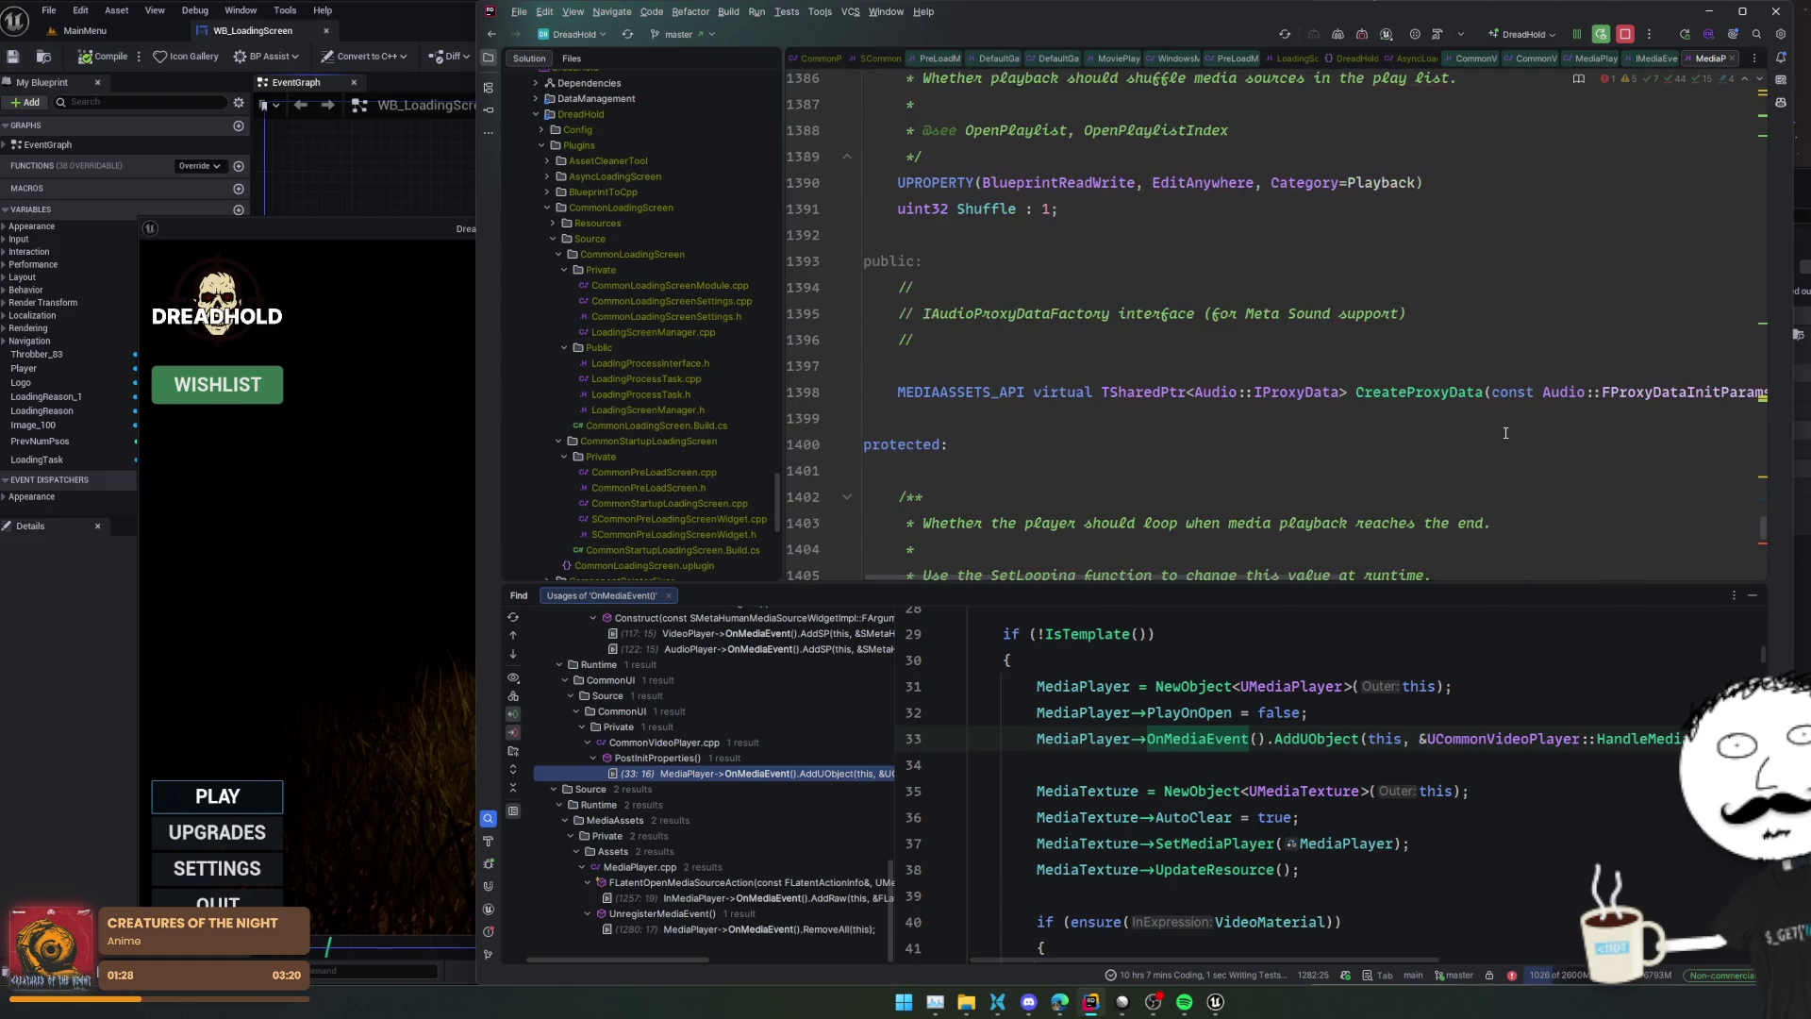
{"action": "scroll", "coordinate": [1505, 433], "scroll_direction": "down", "scroll_amount": 16}
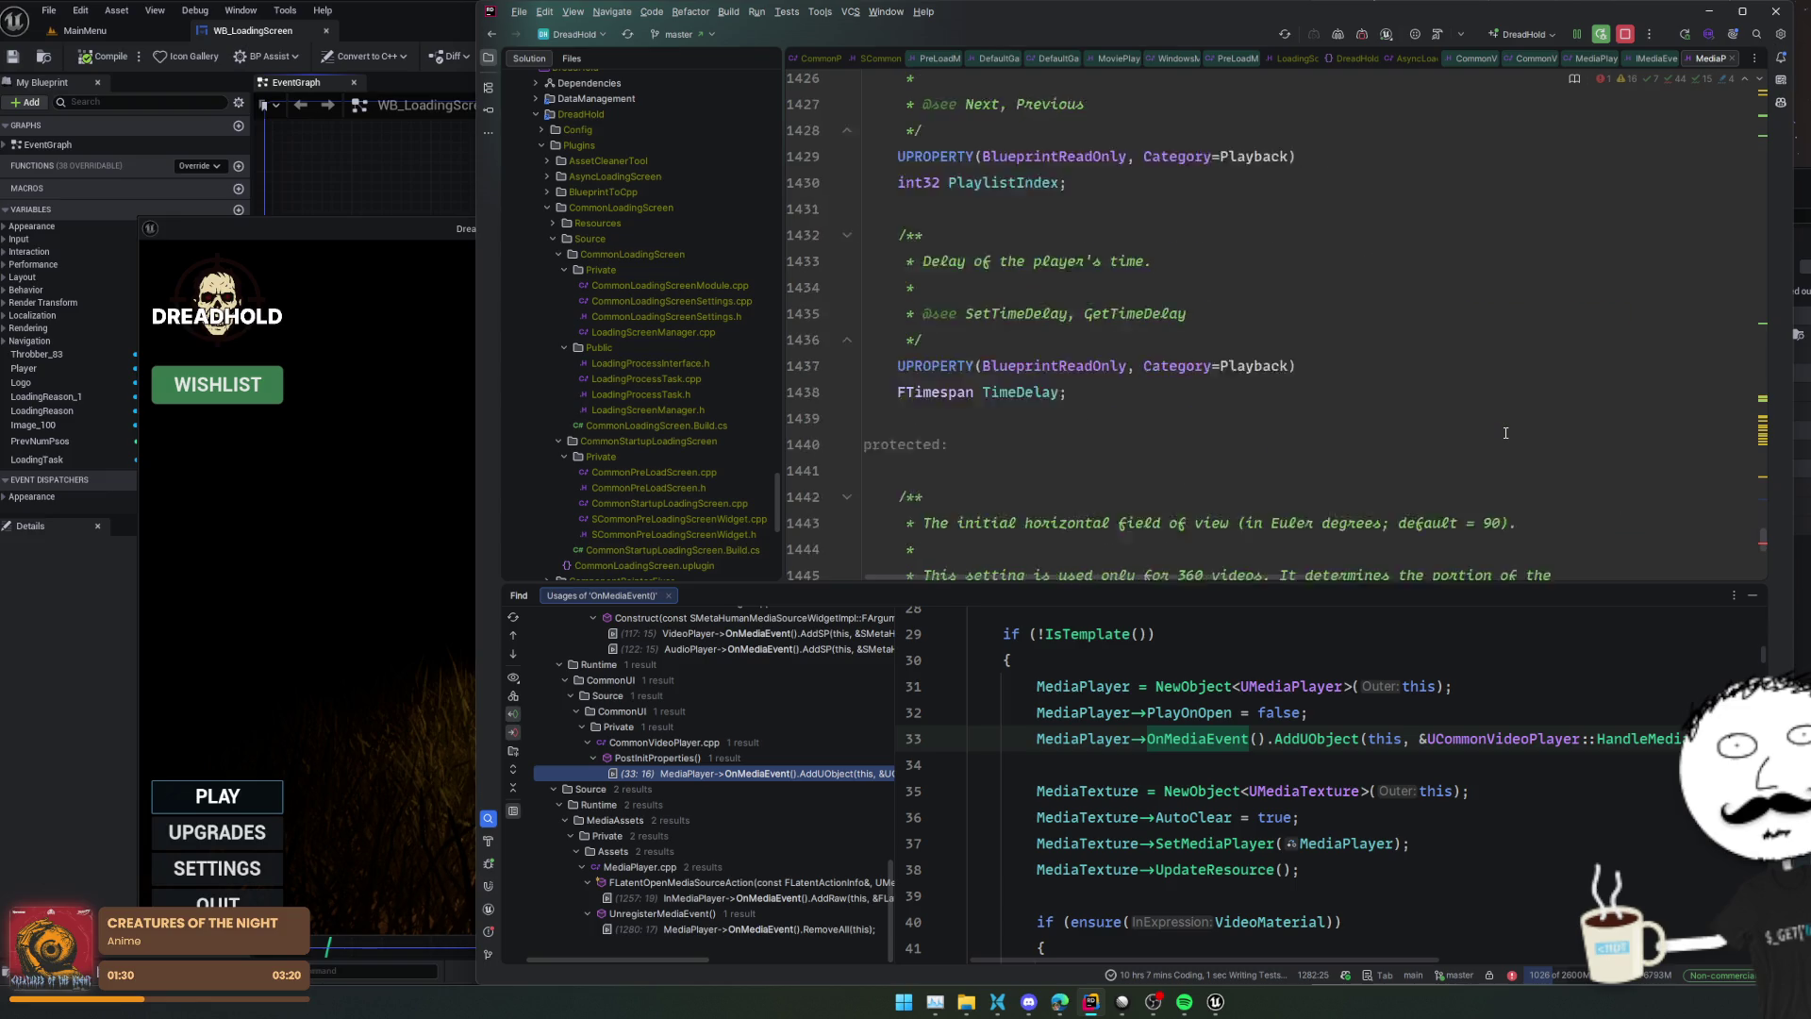
{"action": "scroll", "coordinate": [1506, 433], "scroll_direction": "down", "scroll_amount": 20}
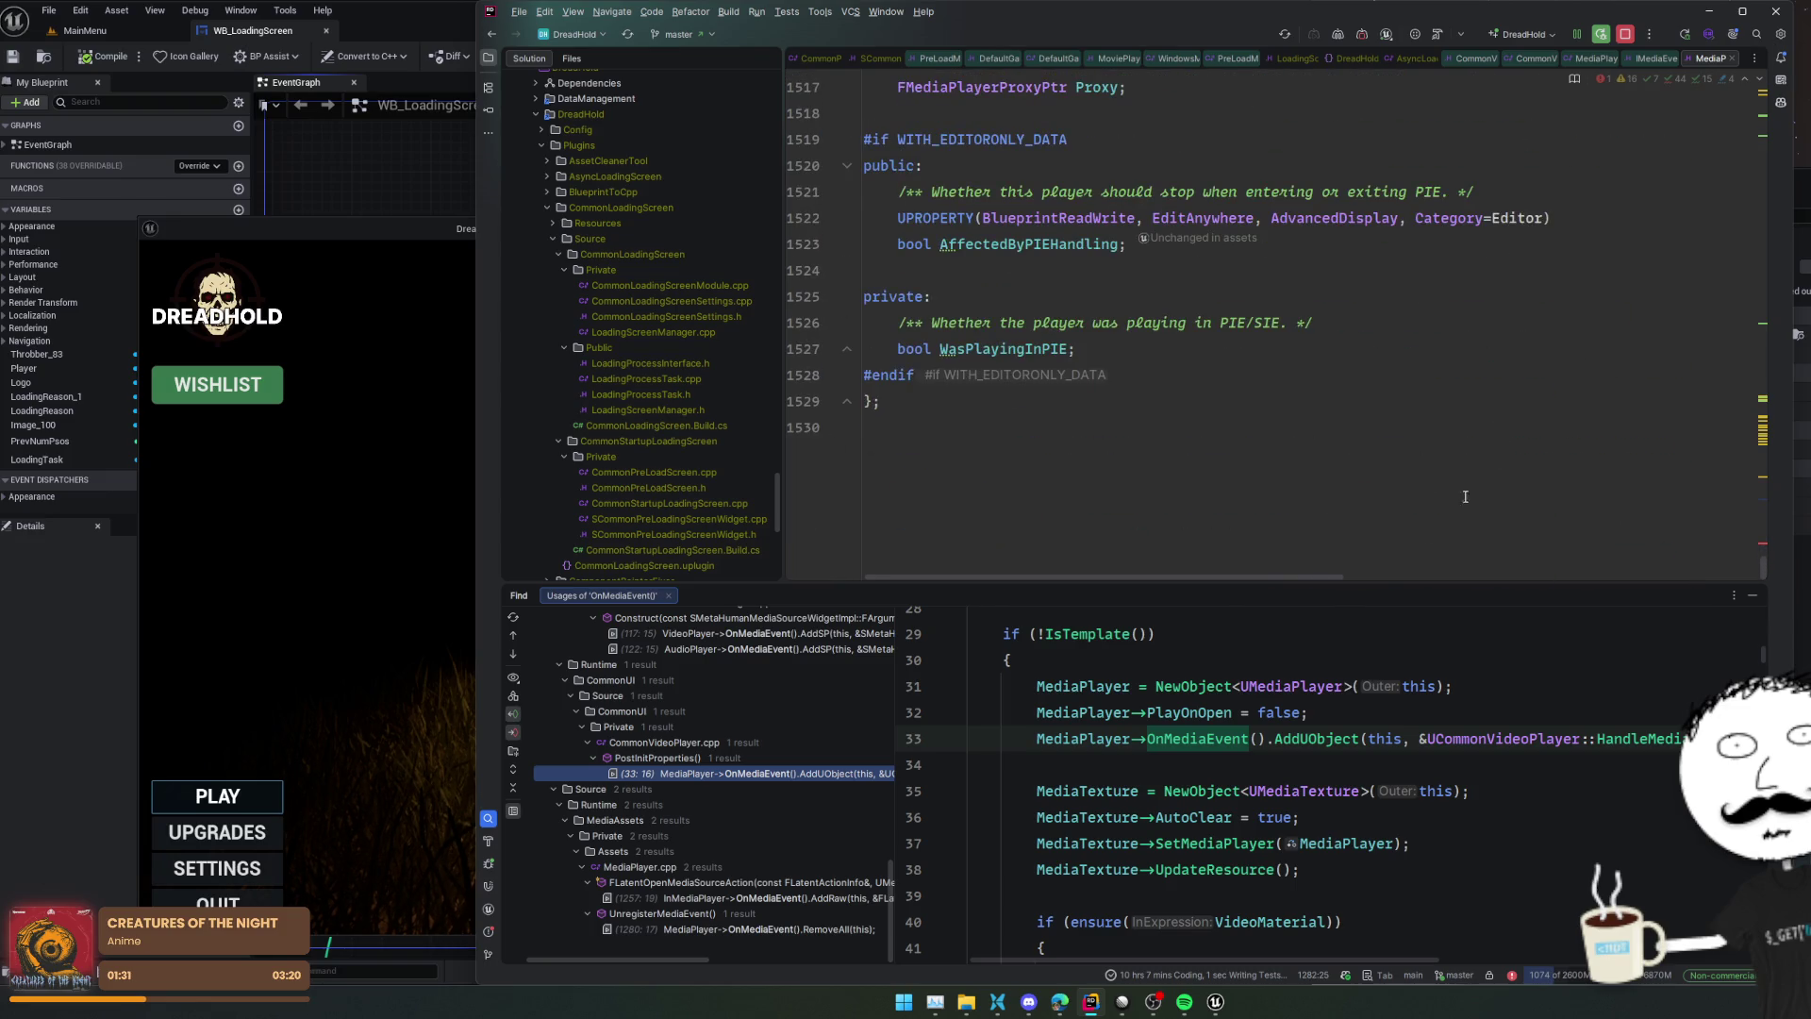
{"action": "scroll", "coordinate": [1465, 496], "scroll_direction": "up", "scroll_amount": 20}
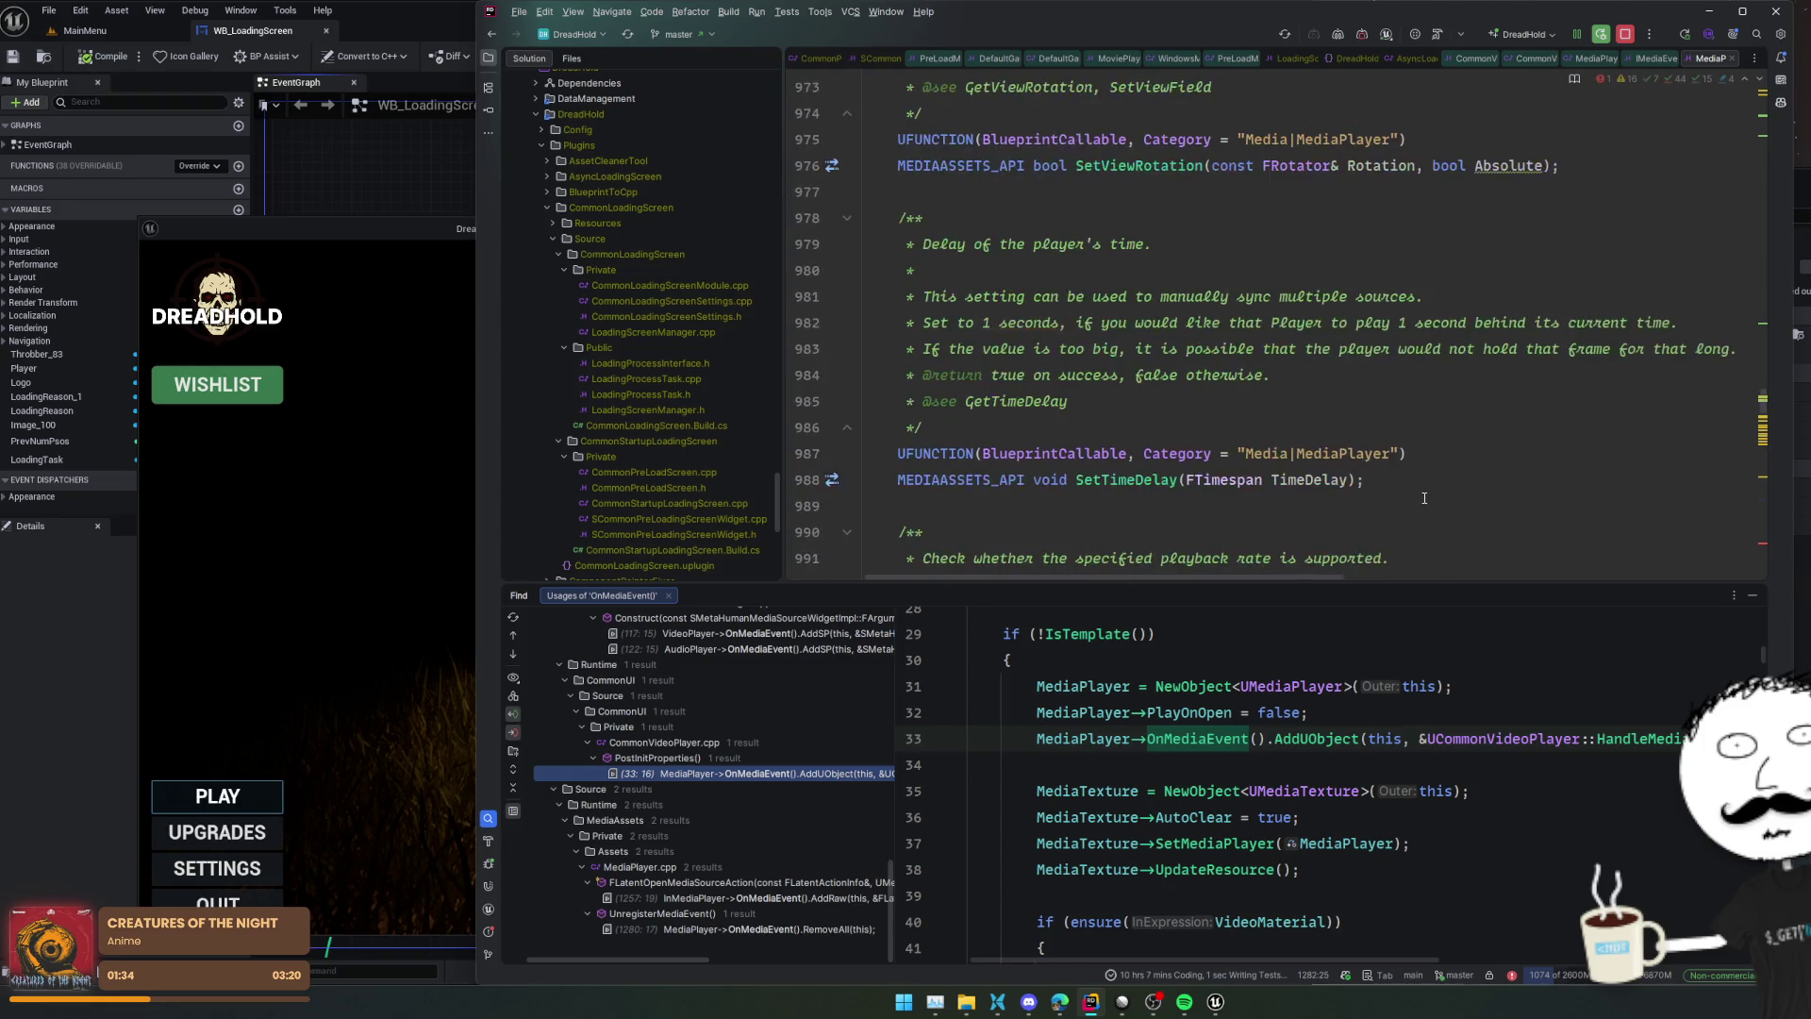
{"action": "scroll", "coordinate": [1424, 497], "scroll_direction": "up", "scroll_amount": 12}
{"action": "scroll", "coordinate": [1424, 497], "scroll_direction": "up", "scroll_amount": 20}
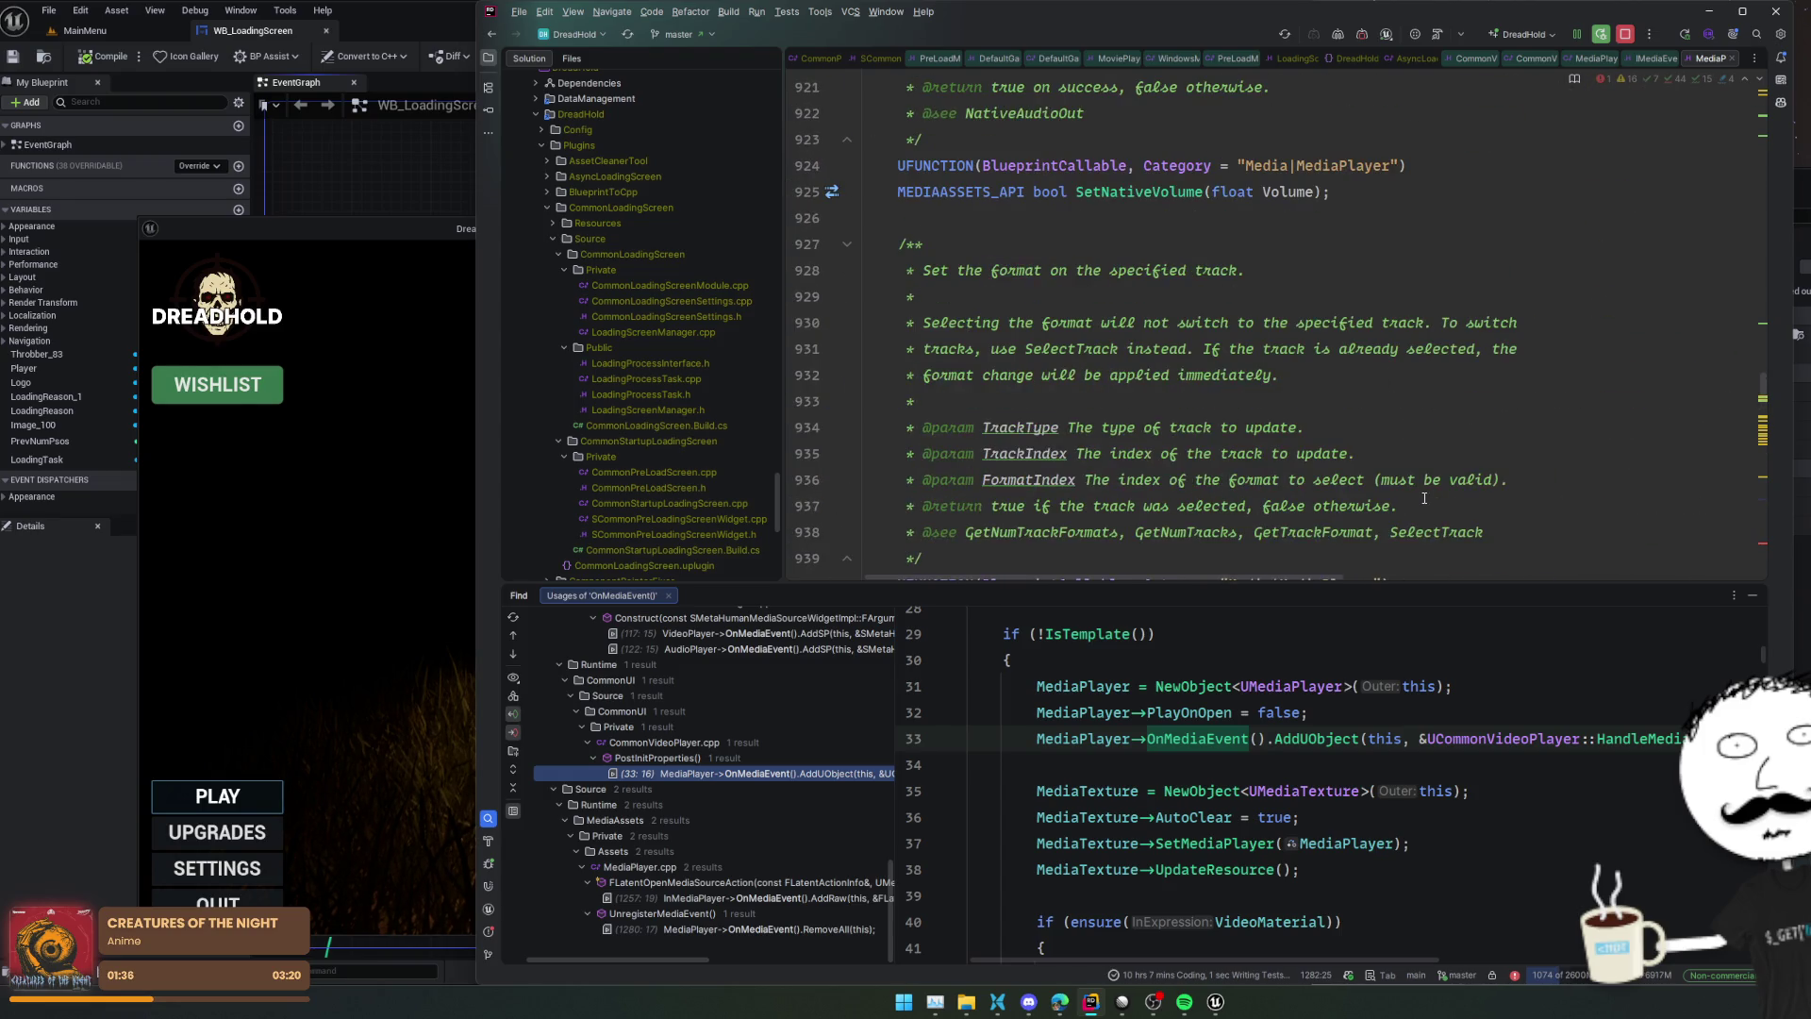
{"action": "scroll", "coordinate": [1424, 497], "scroll_direction": "up", "scroll_amount": 19}
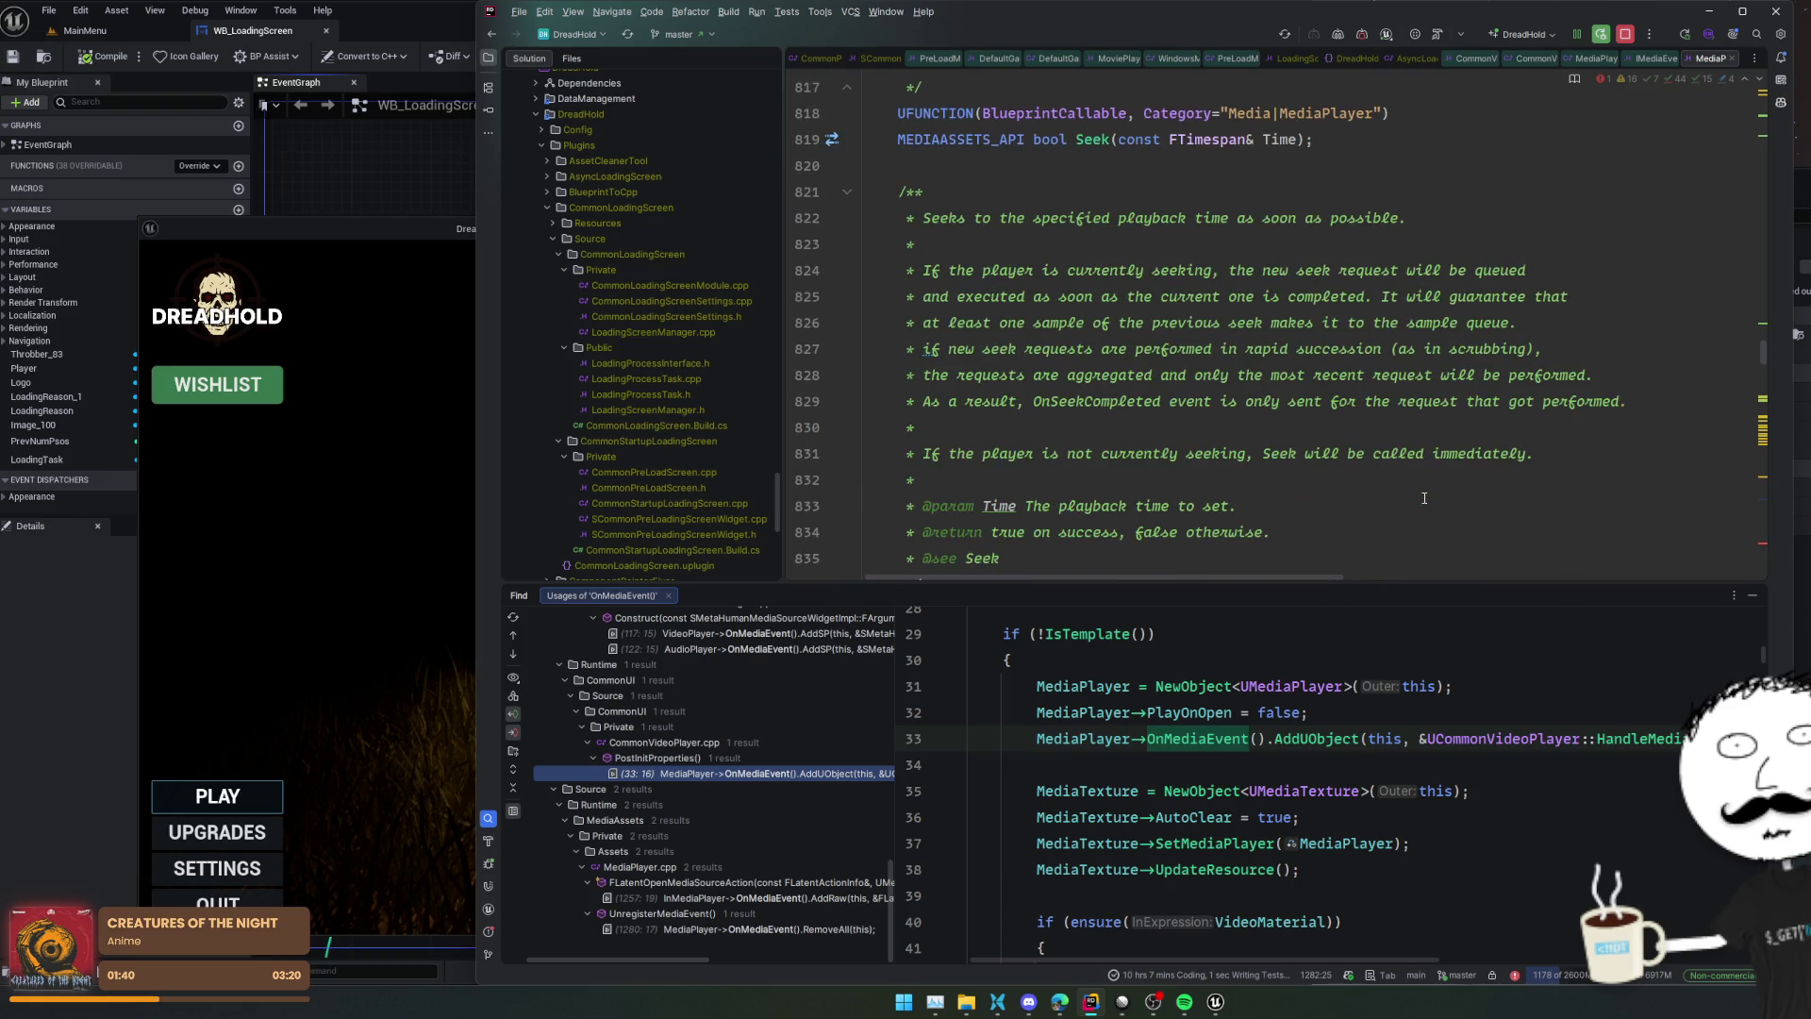
{"action": "scroll", "coordinate": [1424, 498], "scroll_direction": "up", "scroll_amount": 7}
{"action": "scroll", "coordinate": [1424, 497], "scroll_direction": "up", "scroll_amount": 5}
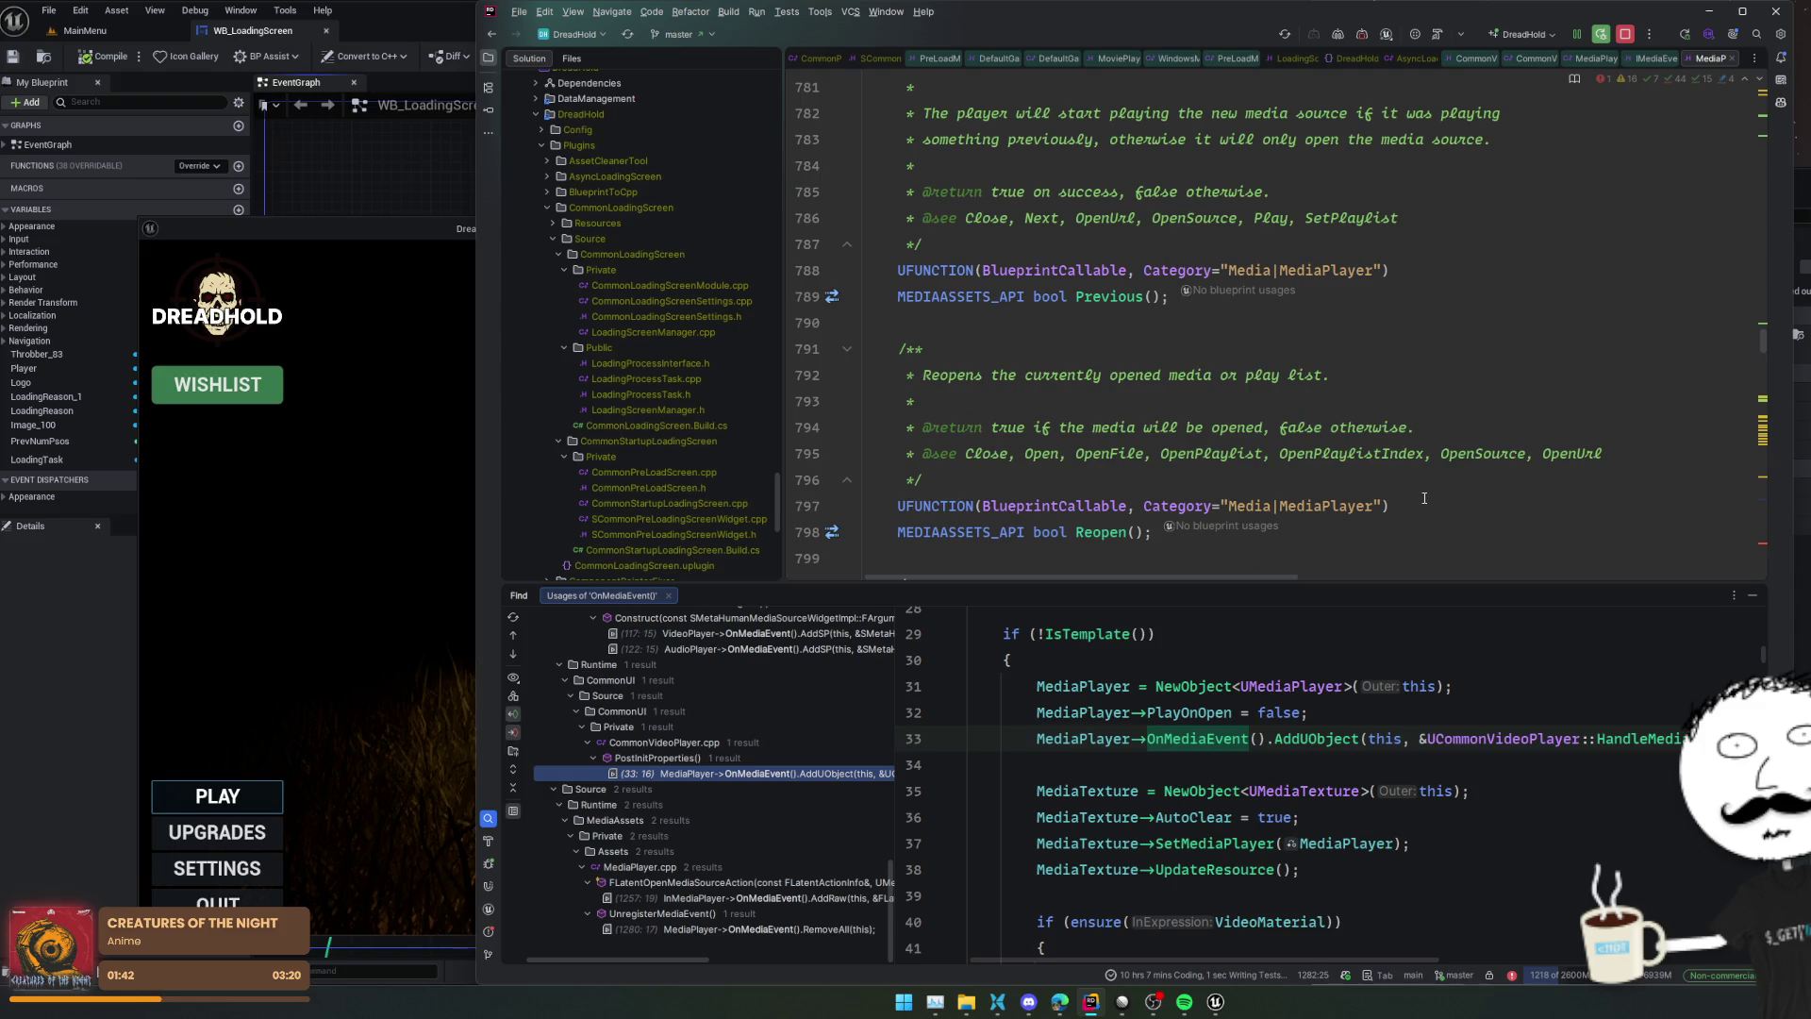
{"action": "scroll", "coordinate": [1424, 497], "scroll_direction": "up", "scroll_amount": 7}
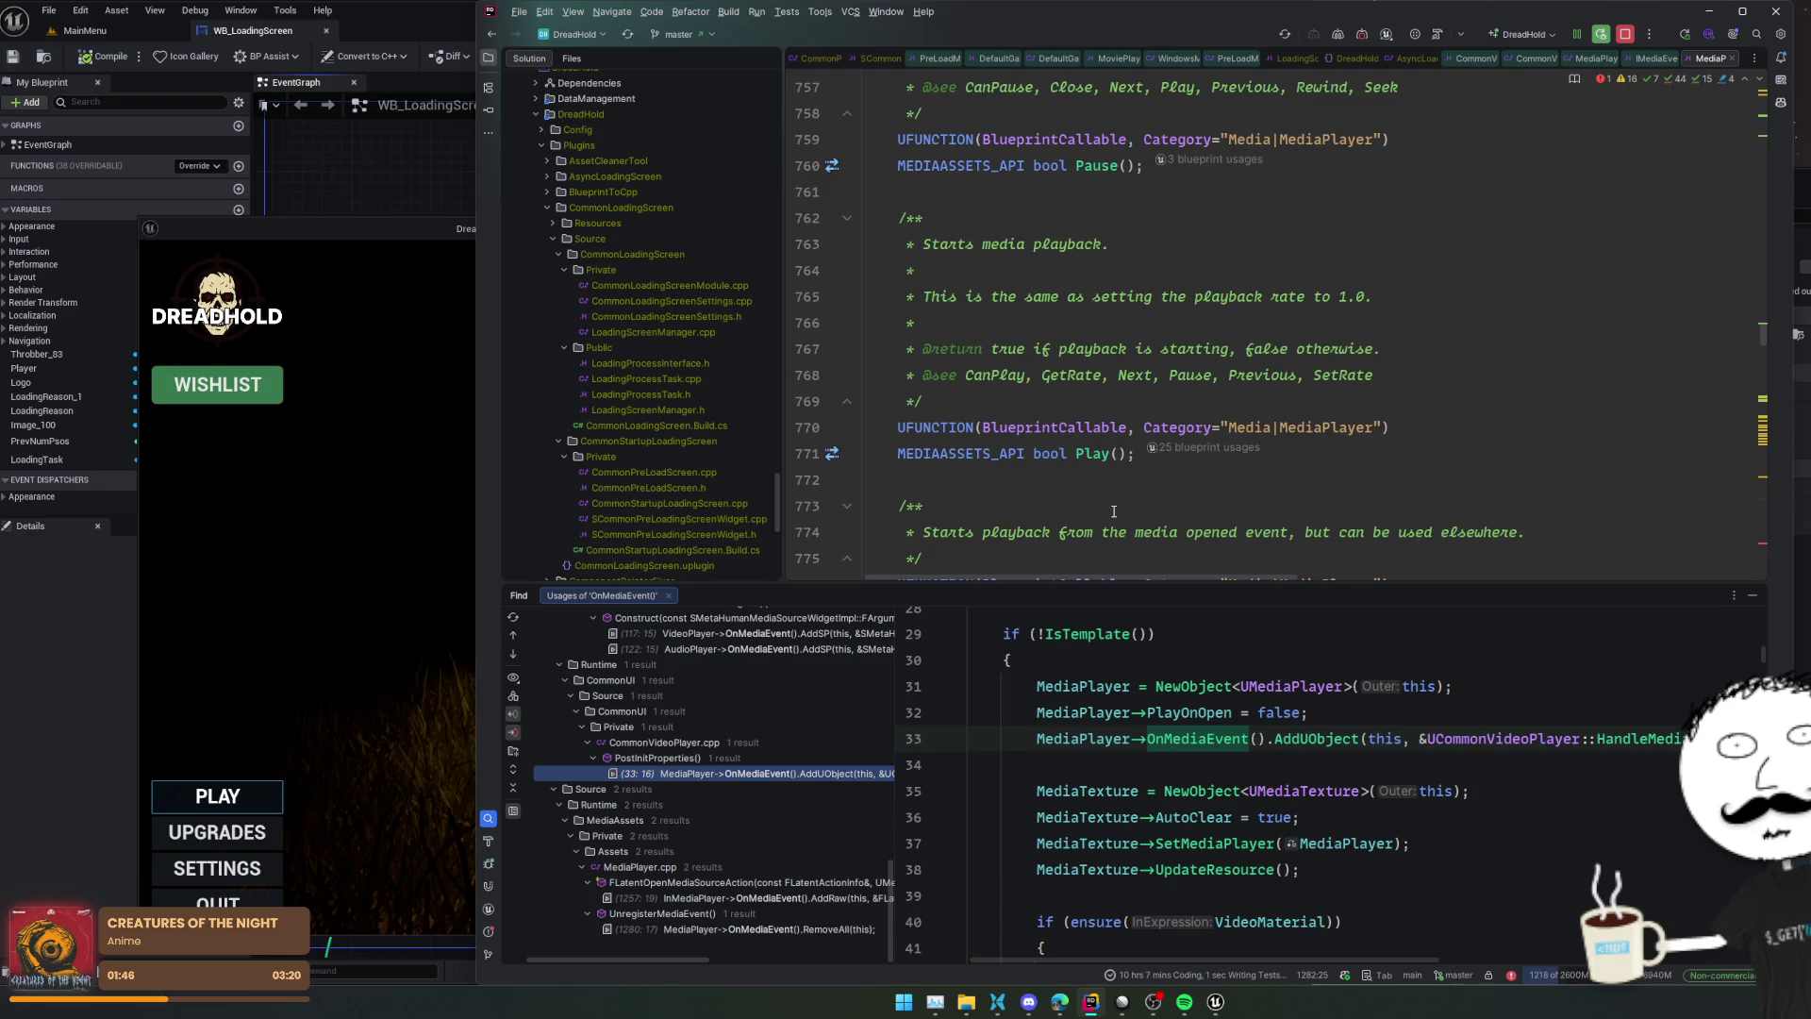
Open Play()'s implementation in MediaPlayer.cpp and scroll up through the file
{"action": "left_click", "coordinate": [1100, 453], "text": "ctrl"}
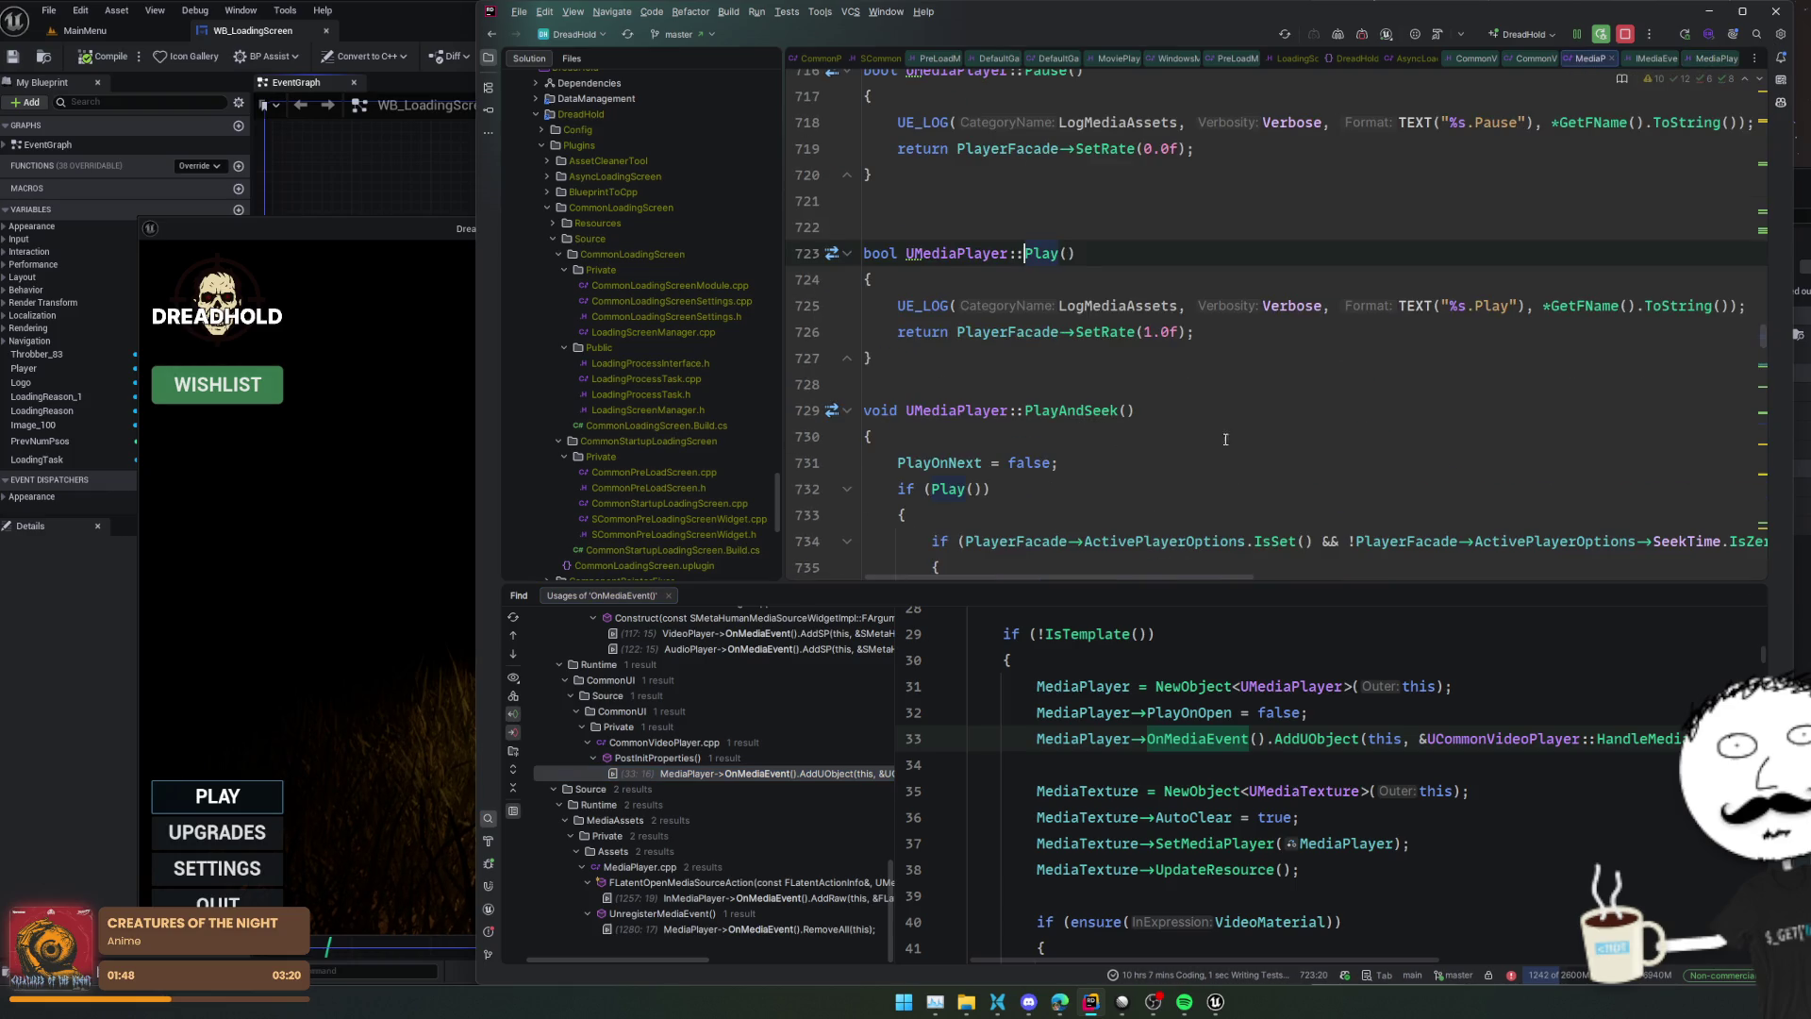
{"action": "scroll", "coordinate": [1123, 341], "scroll_direction": "down", "scroll_amount": 2}
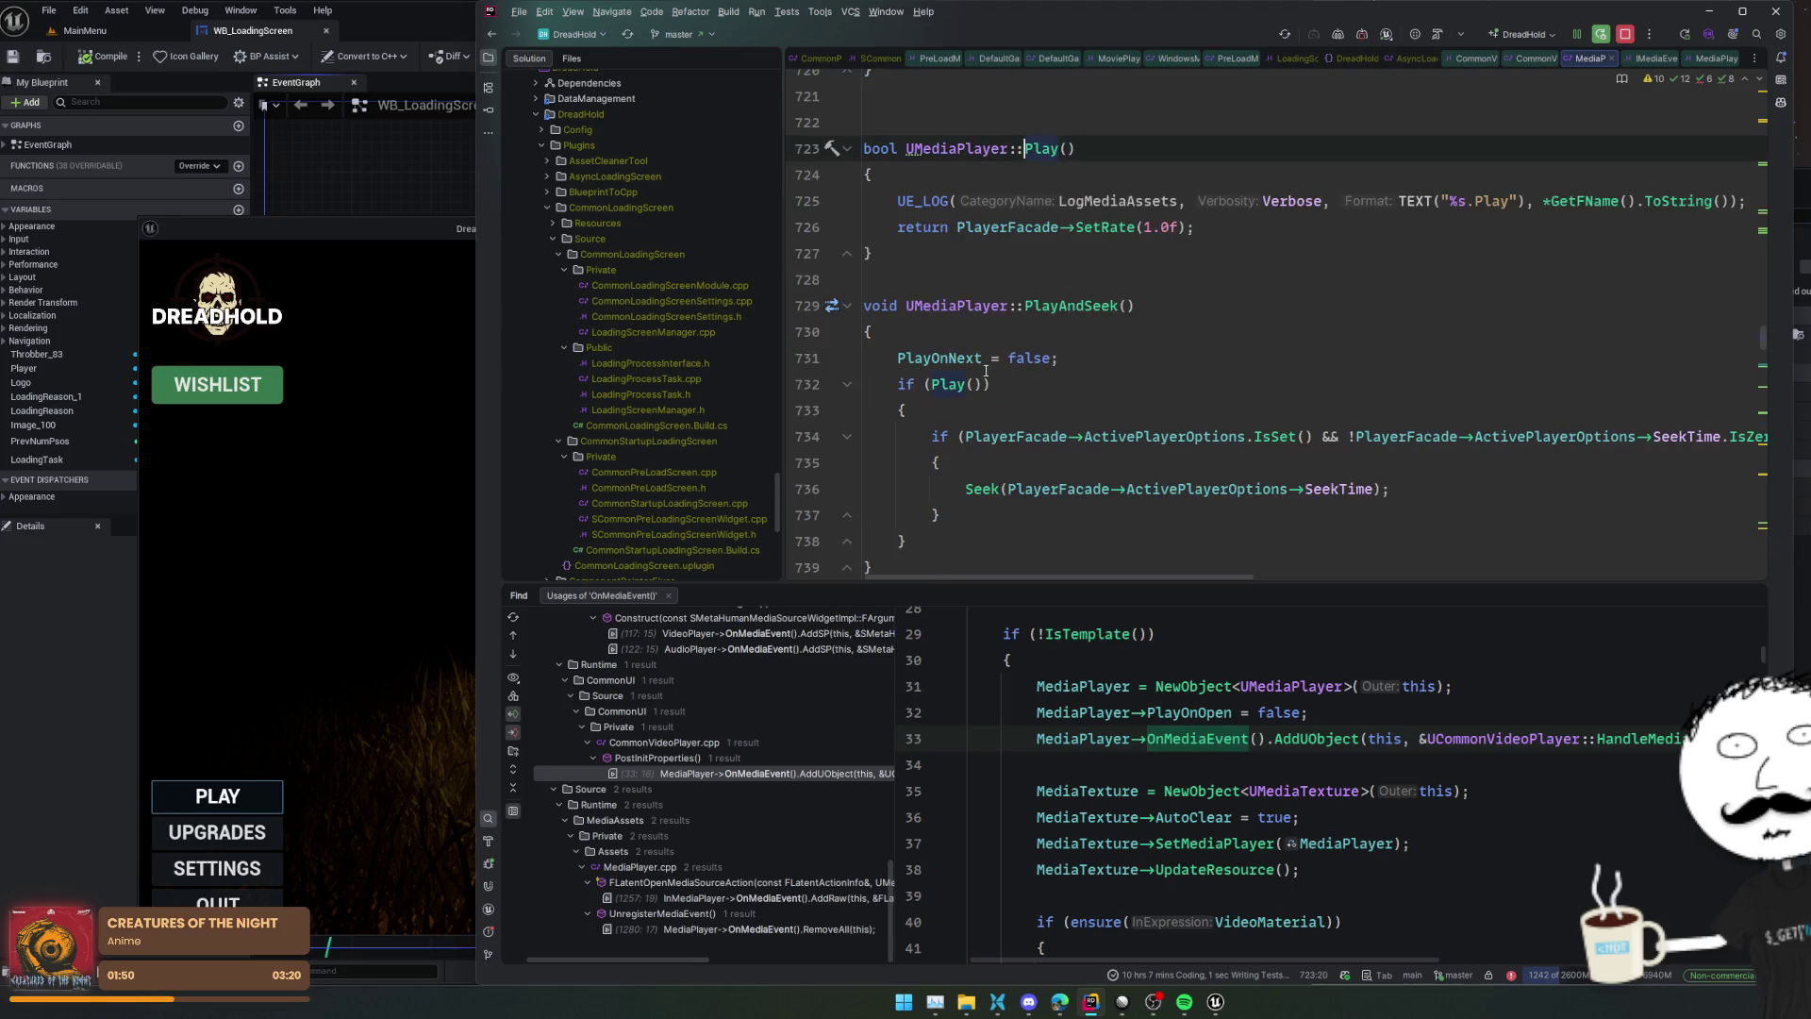
{"action": "scroll", "coordinate": [1233, 356], "scroll_direction": "down", "scroll_amount": 10}
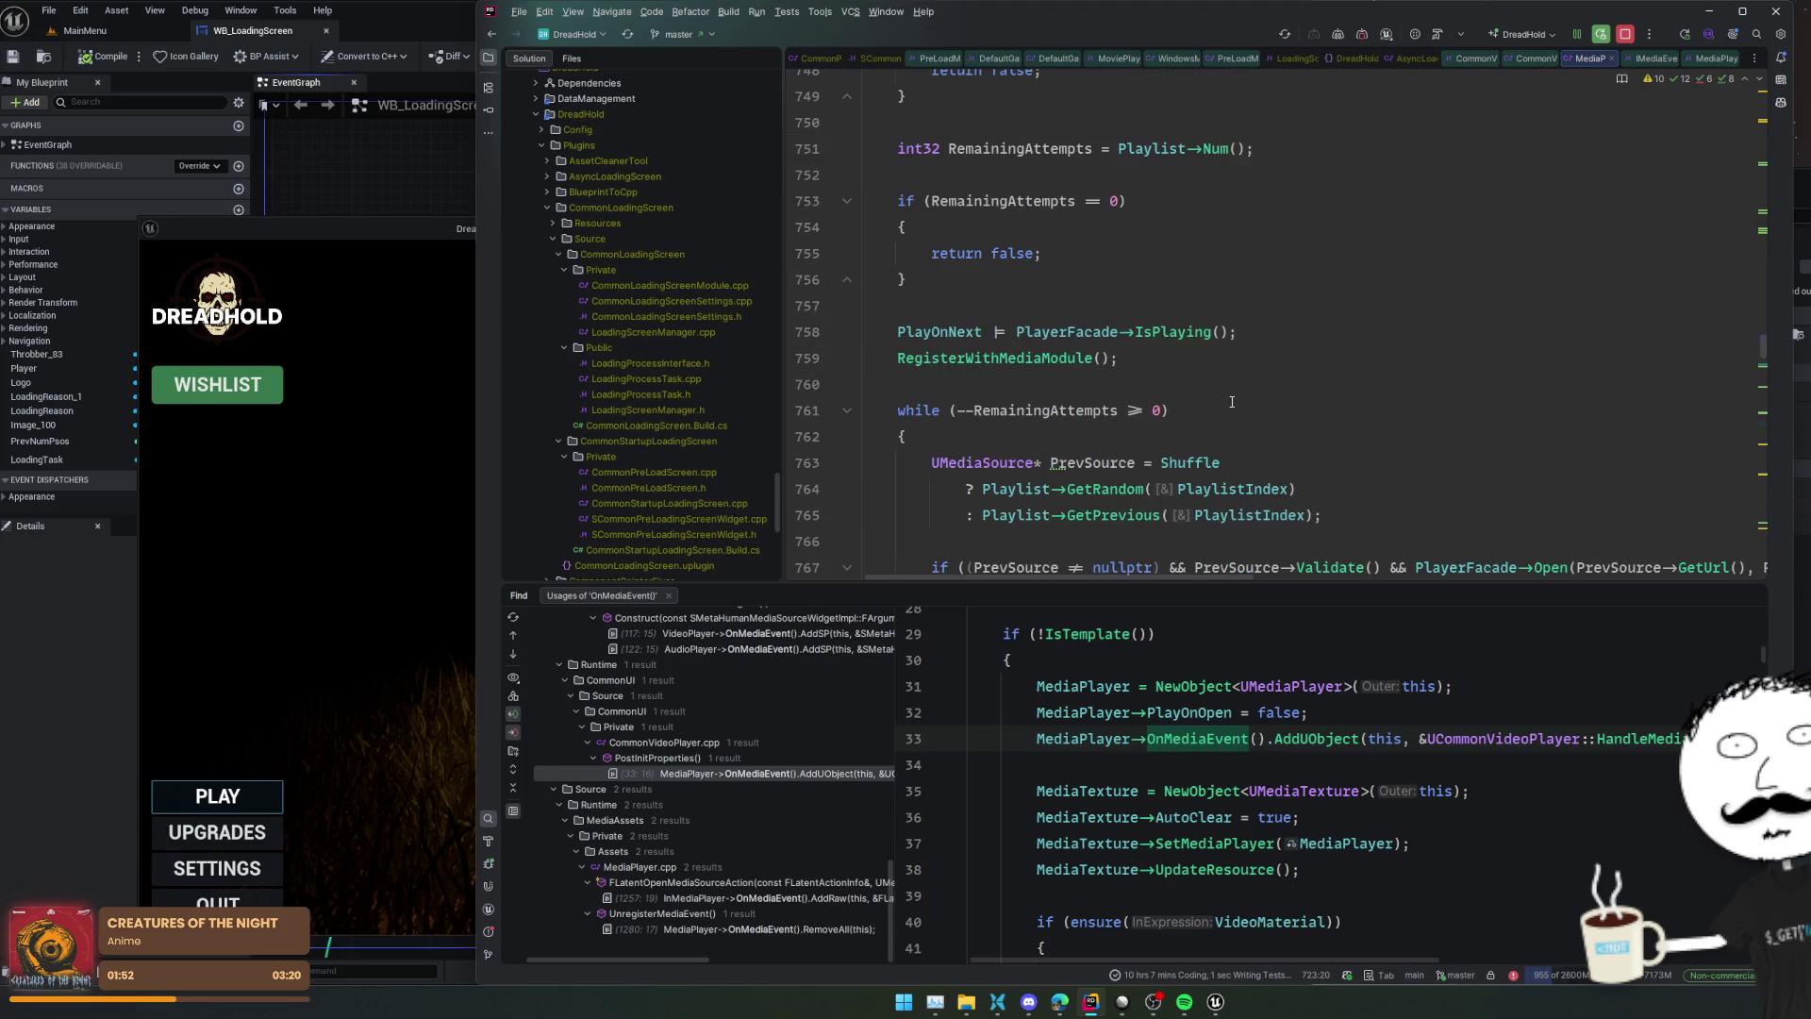
{"action": "scroll", "coordinate": [1232, 402], "scroll_direction": "up", "scroll_amount": 20}
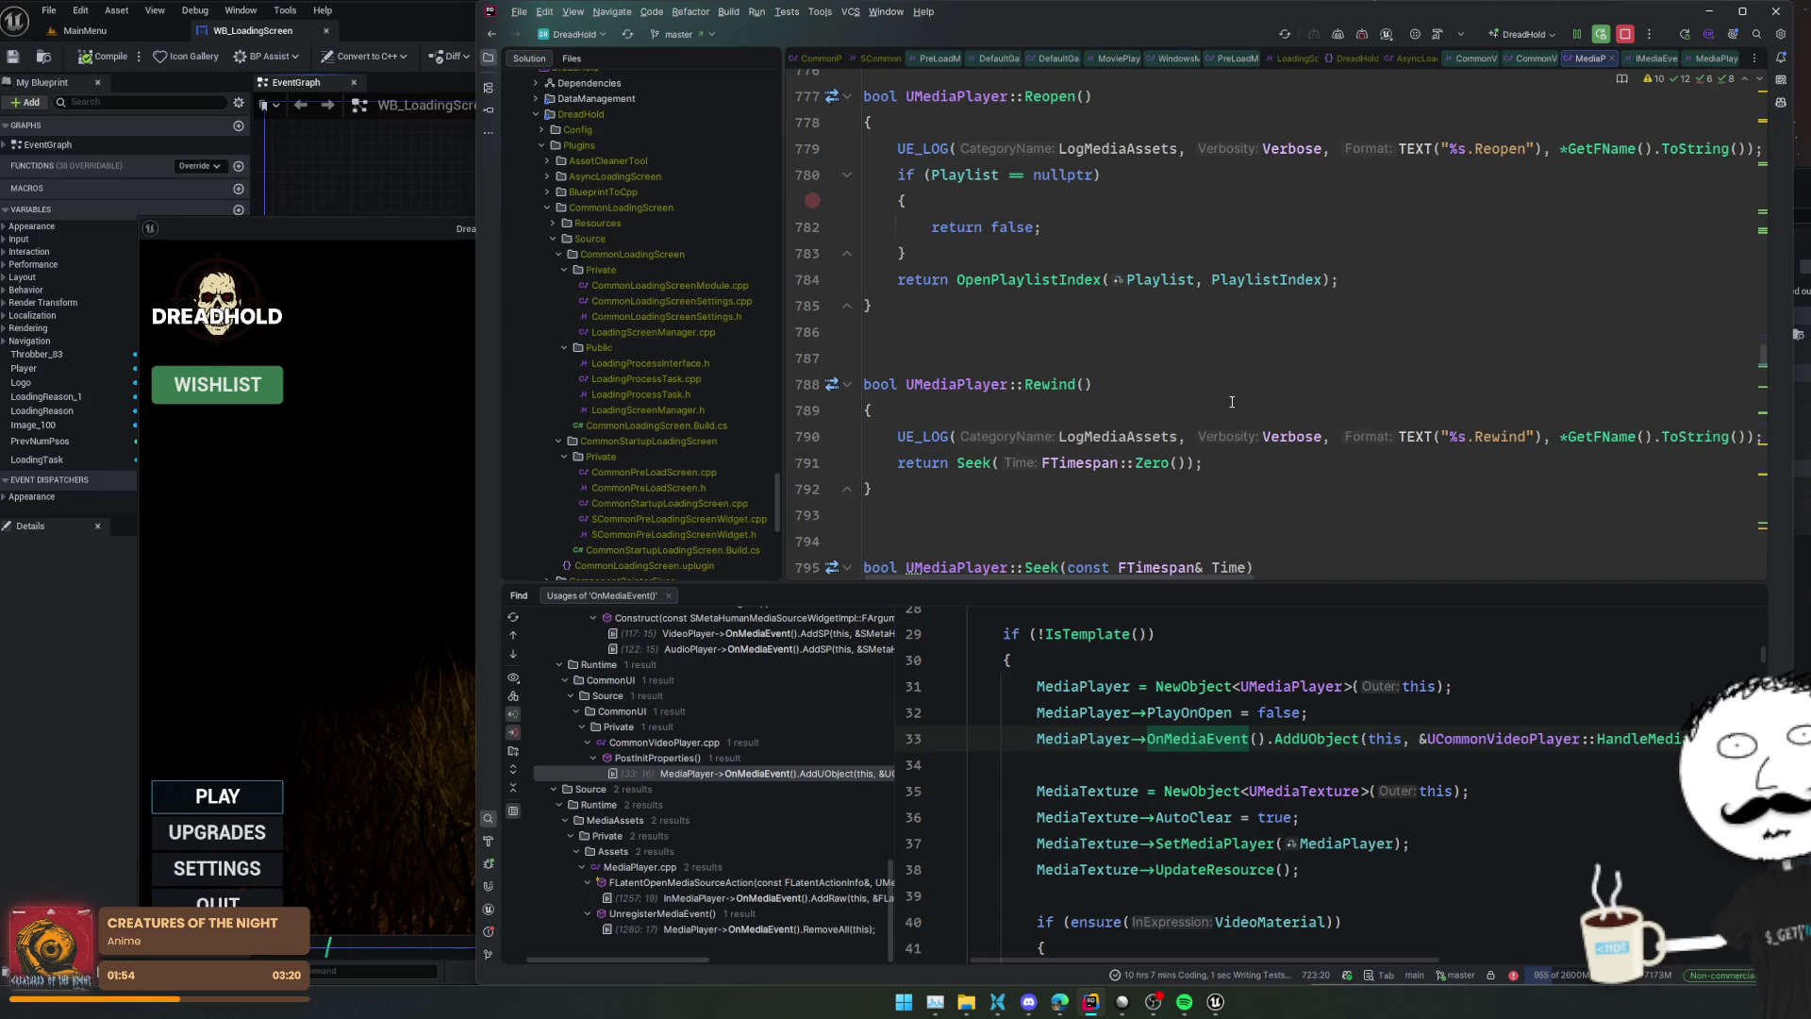
{"action": "scroll", "coordinate": [1225, 423], "scroll_direction": "up", "scroll_amount": 11}
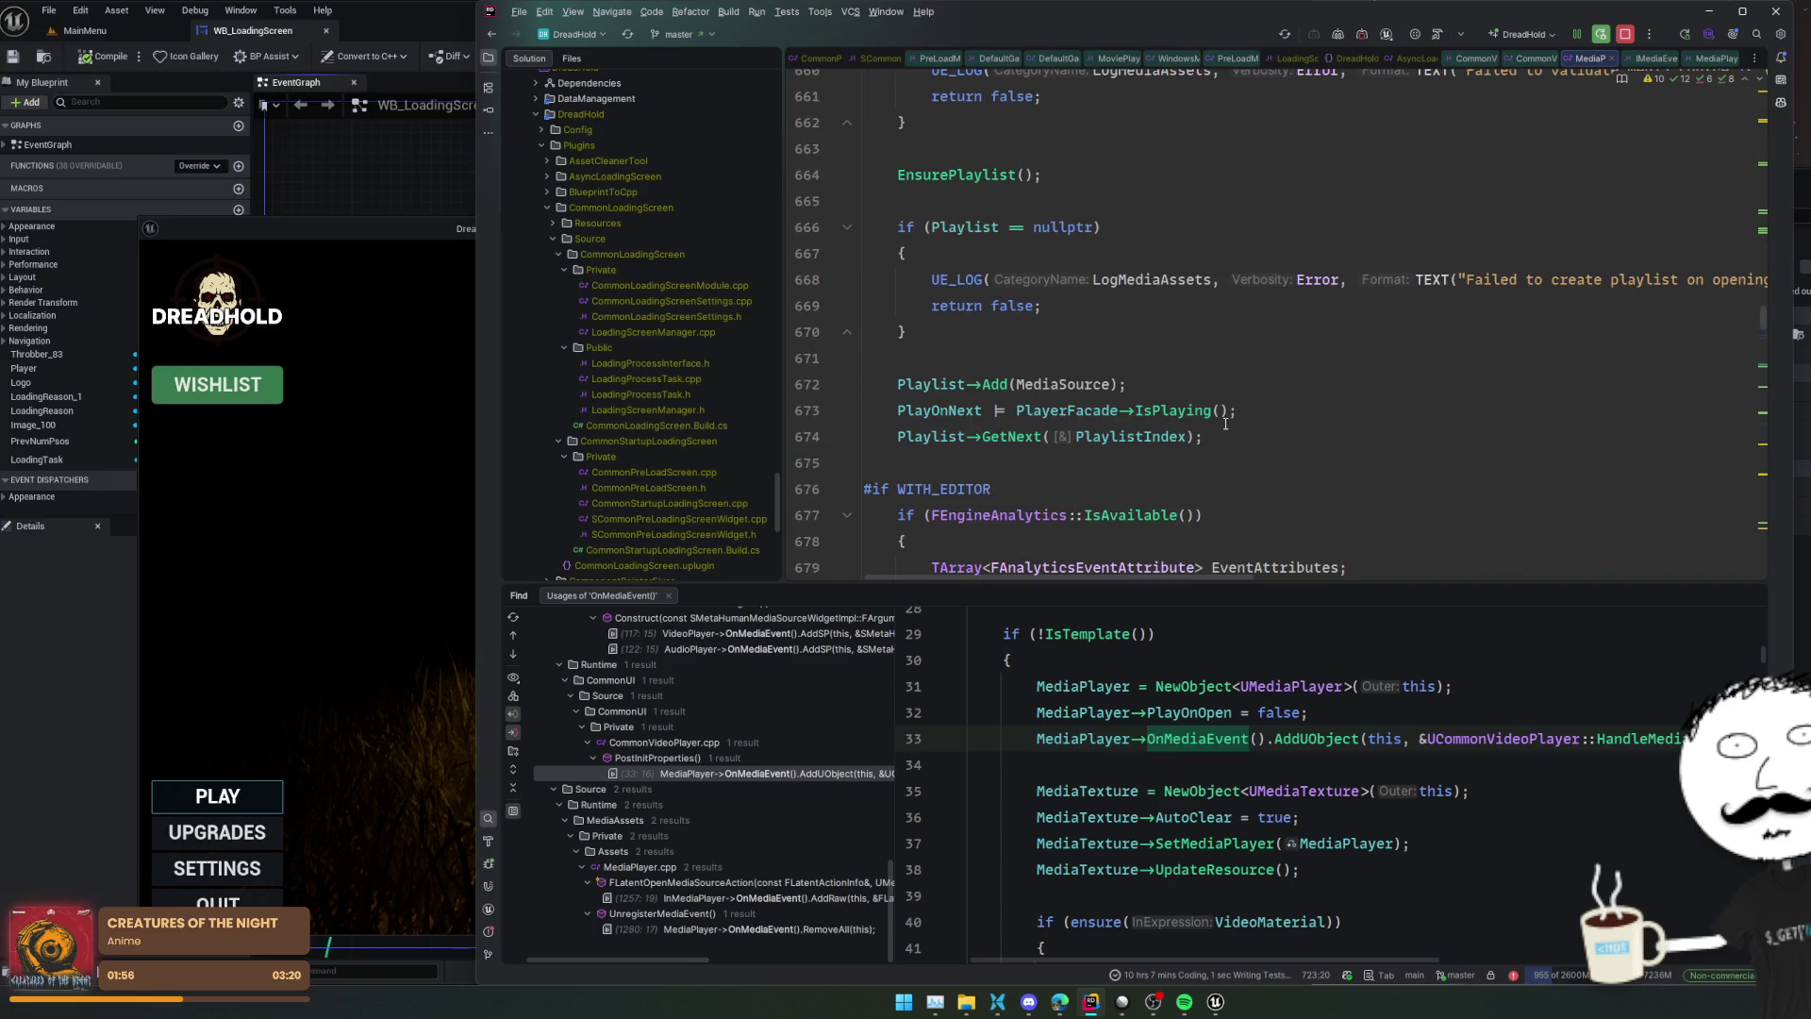
{"action": "scroll", "coordinate": [1225, 424], "scroll_direction": "up", "scroll_amount": 14}
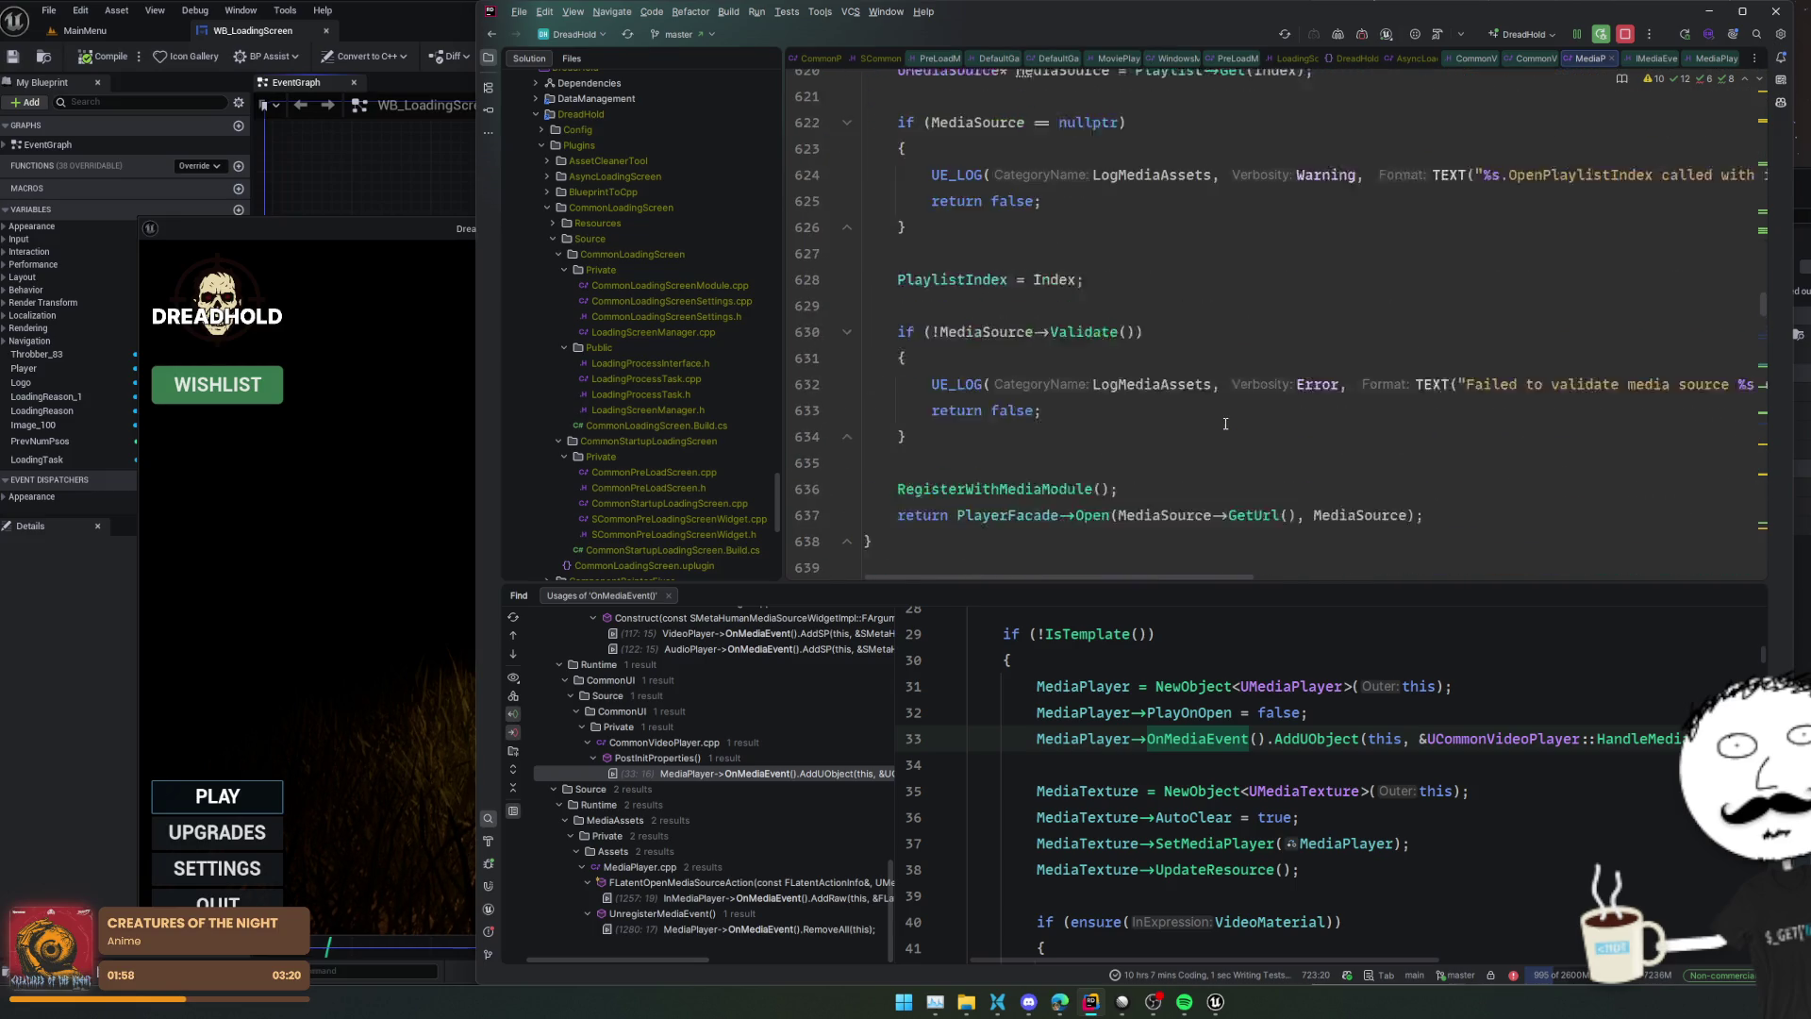
{"action": "scroll", "coordinate": [1225, 423], "scroll_direction": "up", "scroll_amount": 7}
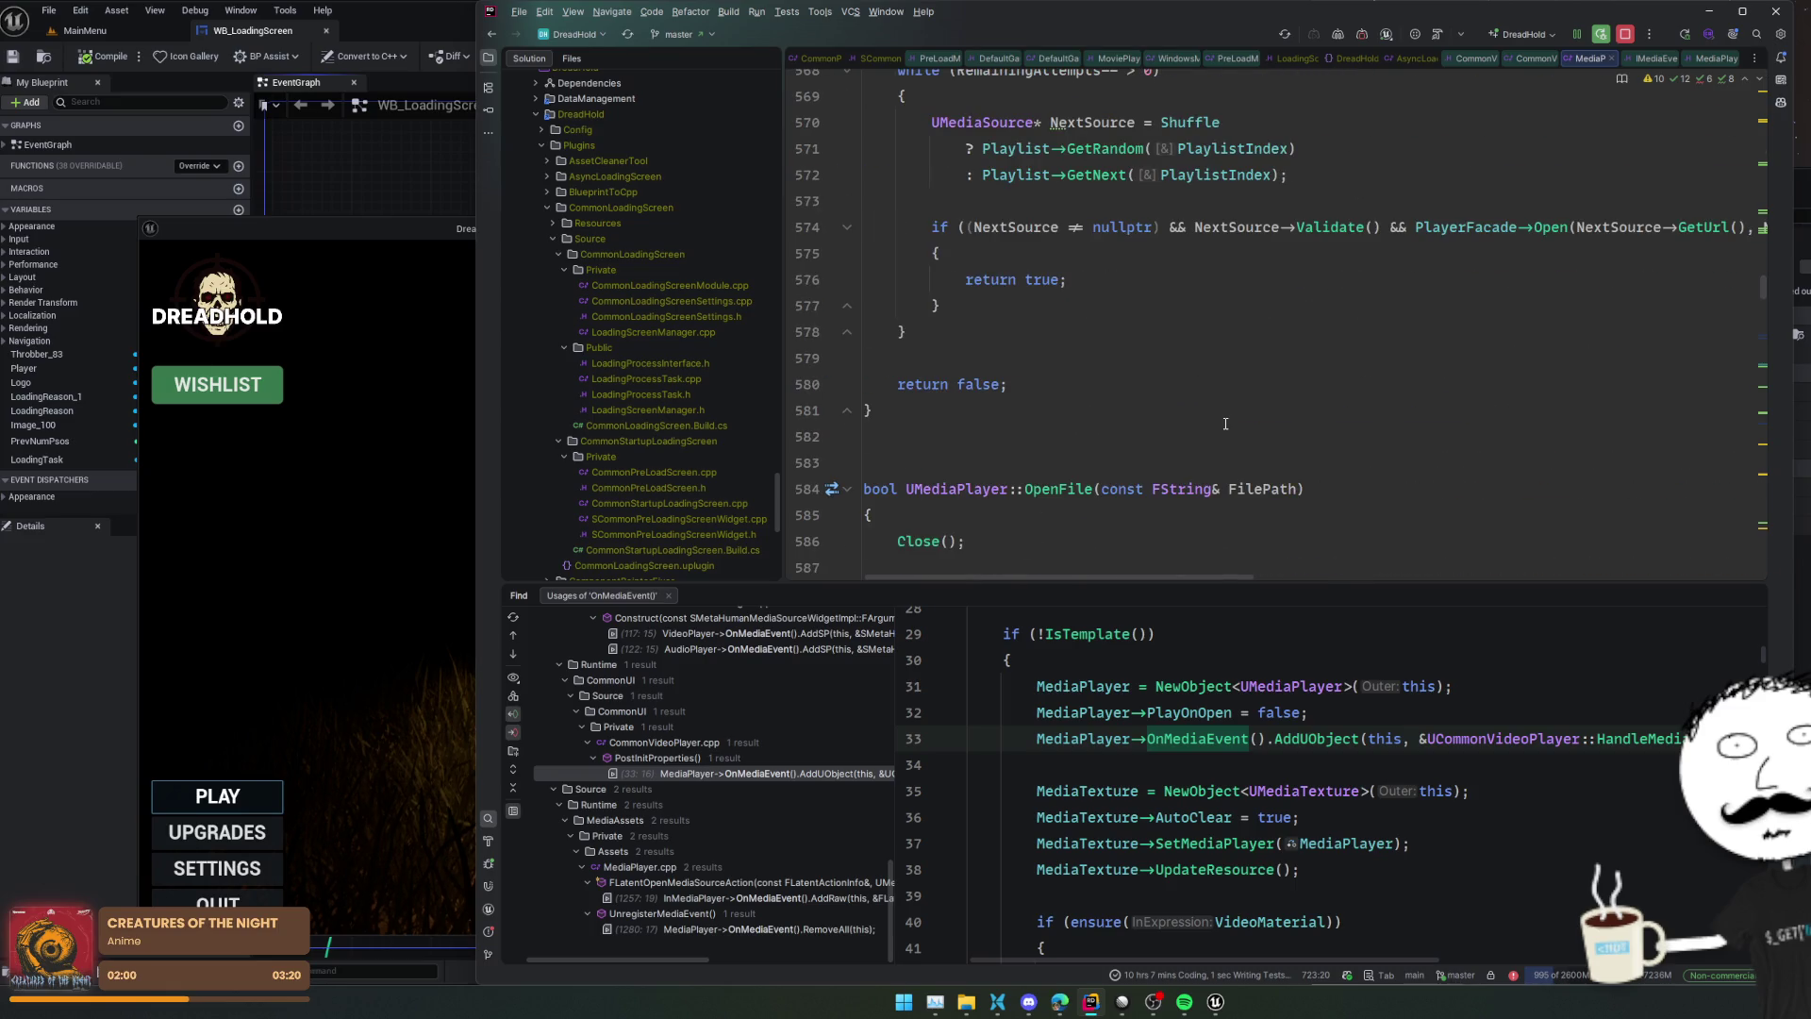
{"action": "scroll", "coordinate": [1225, 424], "scroll_direction": "up", "scroll_amount": 8}
{"action": "scroll", "coordinate": [1226, 424], "scroll_direction": "up", "scroll_amount": 8}
{"action": "scroll", "coordinate": [1225, 424], "scroll_direction": "up", "scroll_amount": 13}
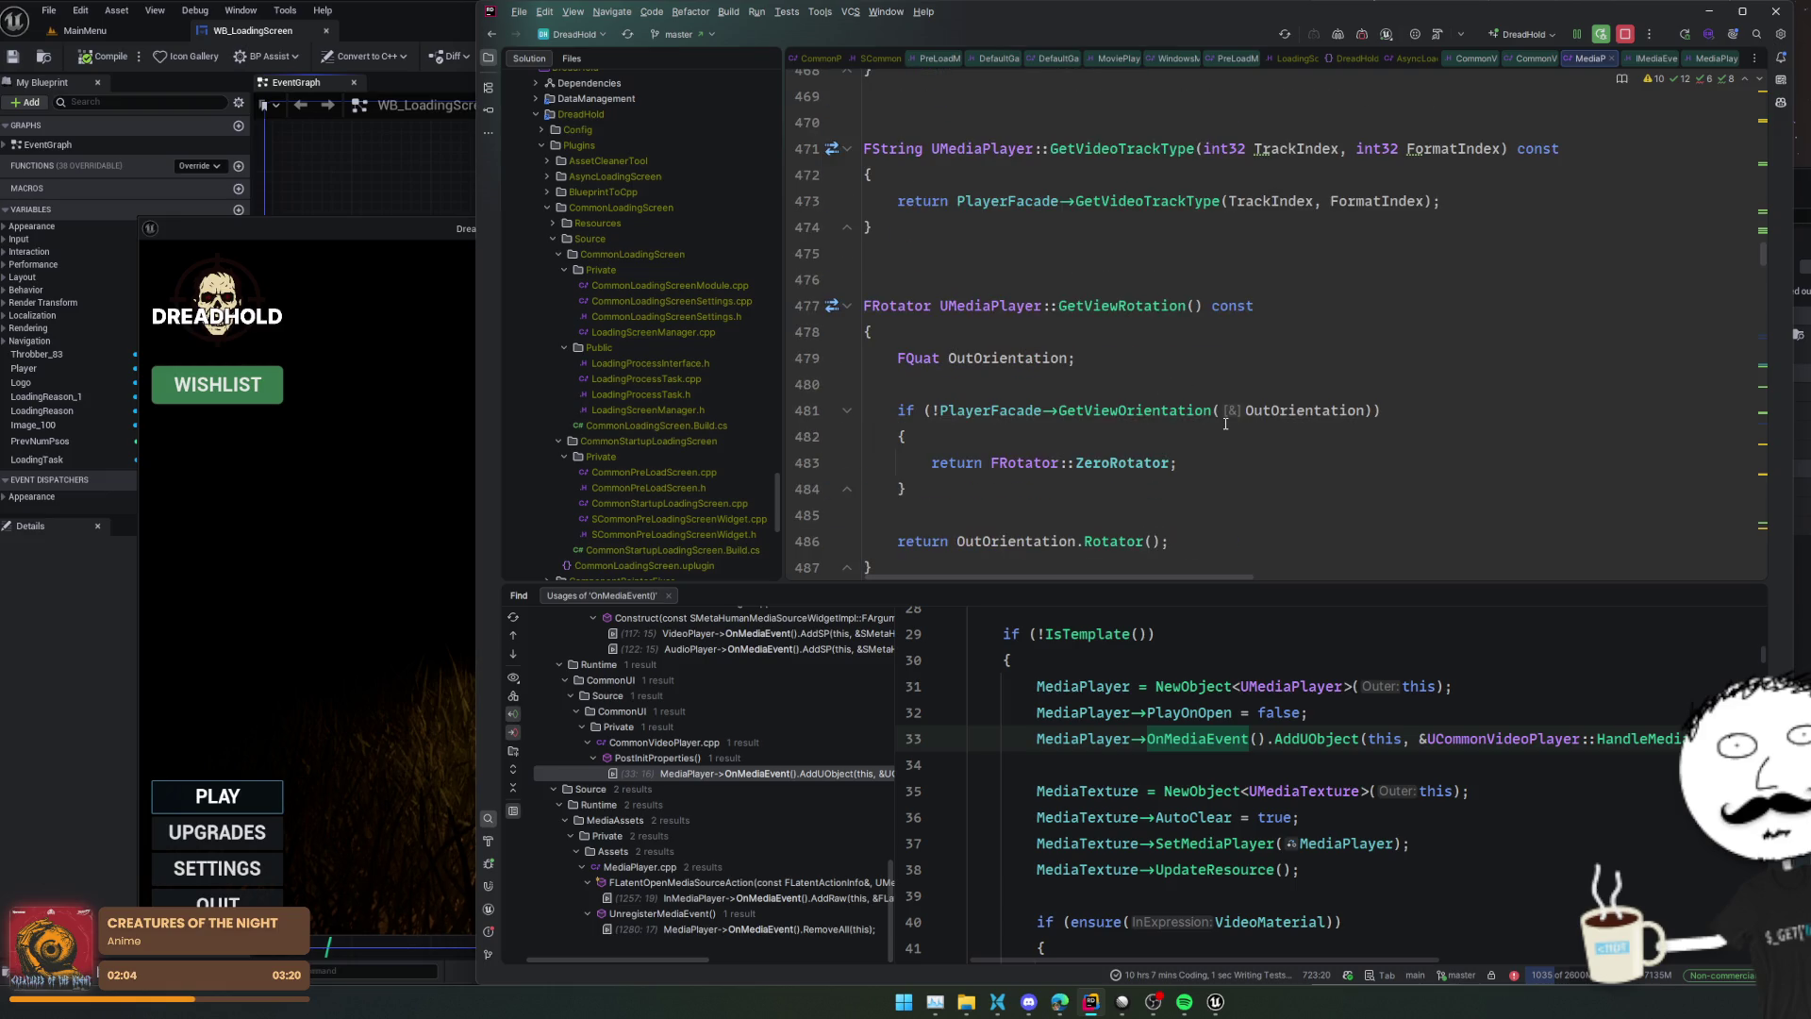
{"action": "scroll", "coordinate": [1225, 423], "scroll_direction": "up", "scroll_amount": 3}
{"action": "scroll", "coordinate": [1225, 423], "scroll_direction": "up", "scroll_amount": 13}
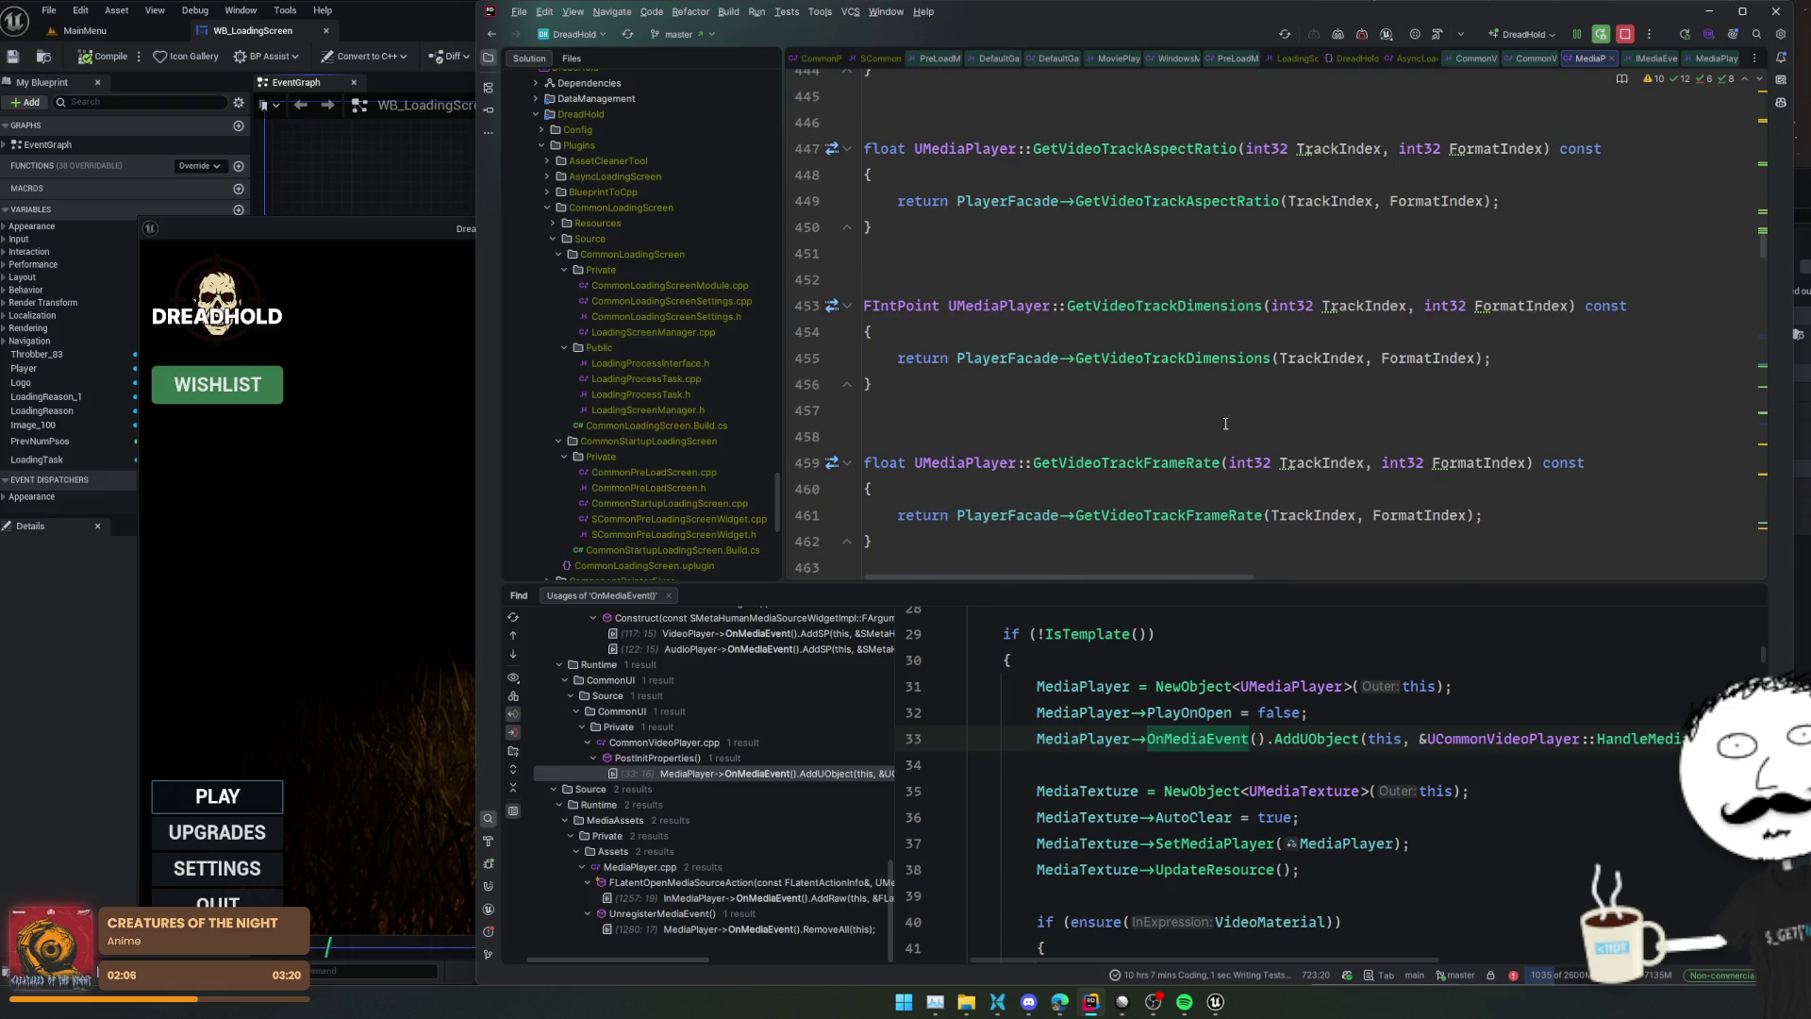
{"action": "scroll", "coordinate": [1226, 423], "scroll_direction": "up", "scroll_amount": 6}
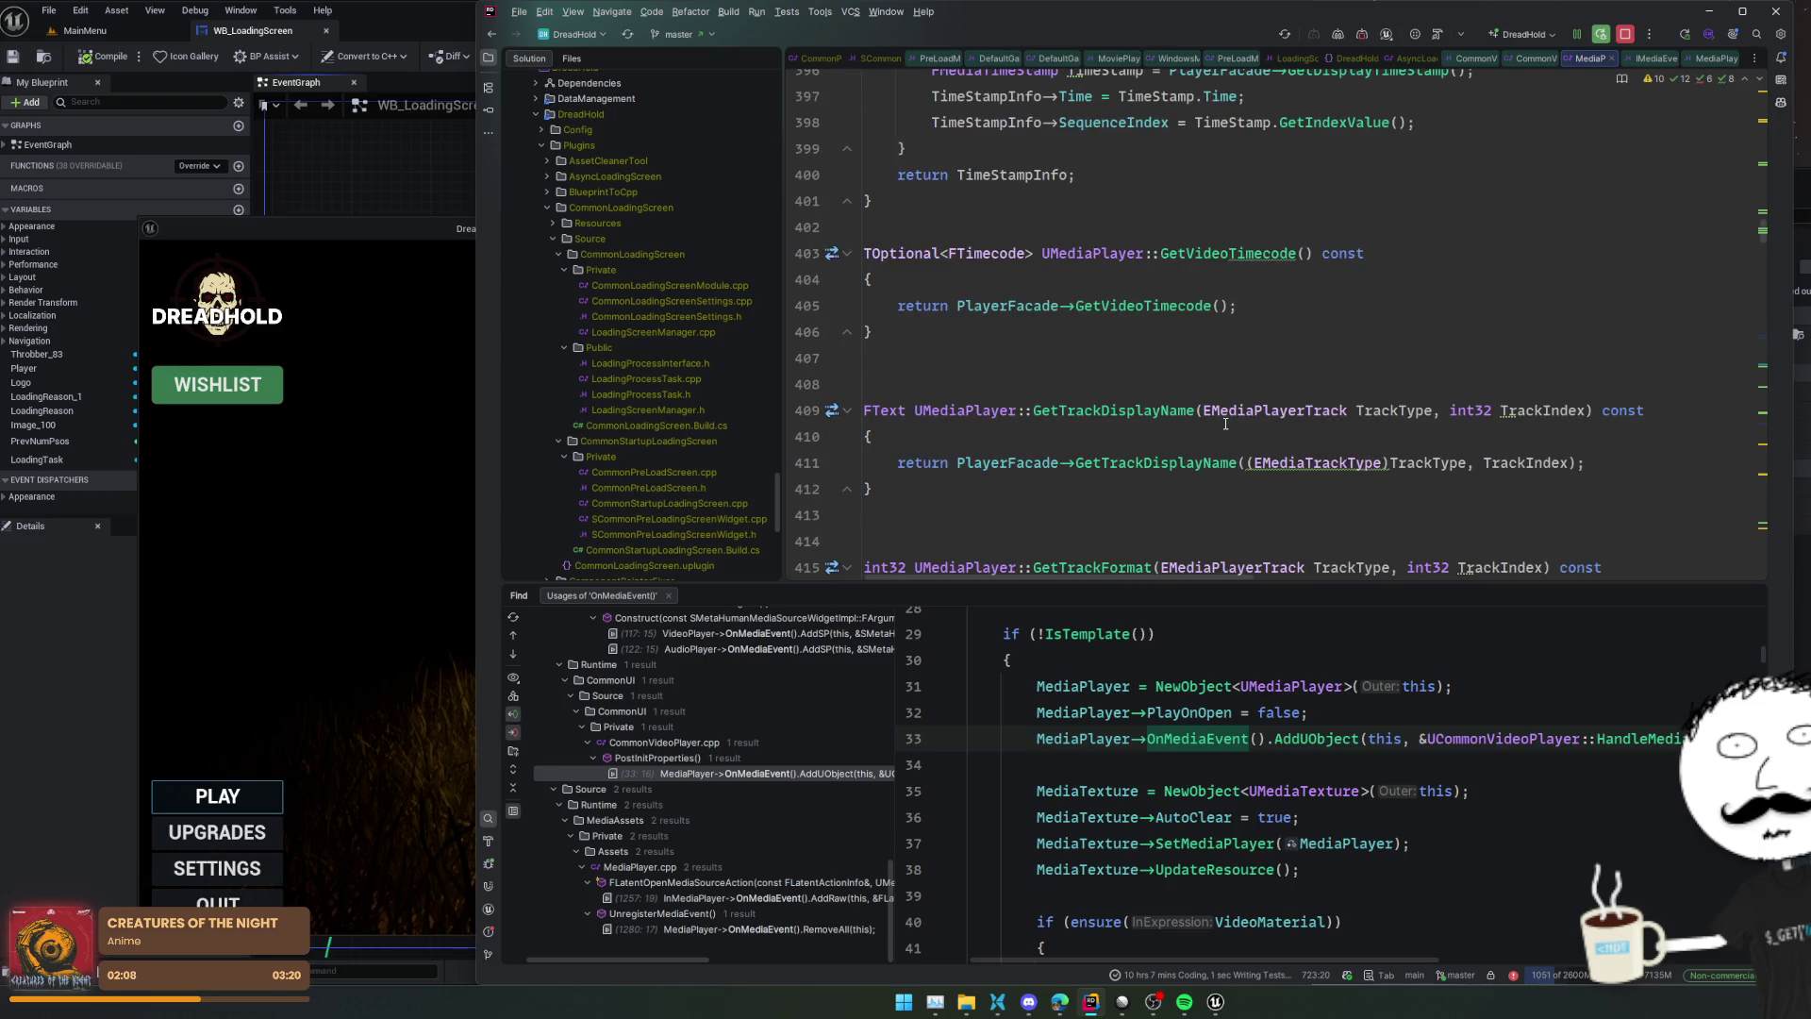
{"action": "scroll", "coordinate": [1225, 423], "scroll_direction": "up", "scroll_amount": 11}
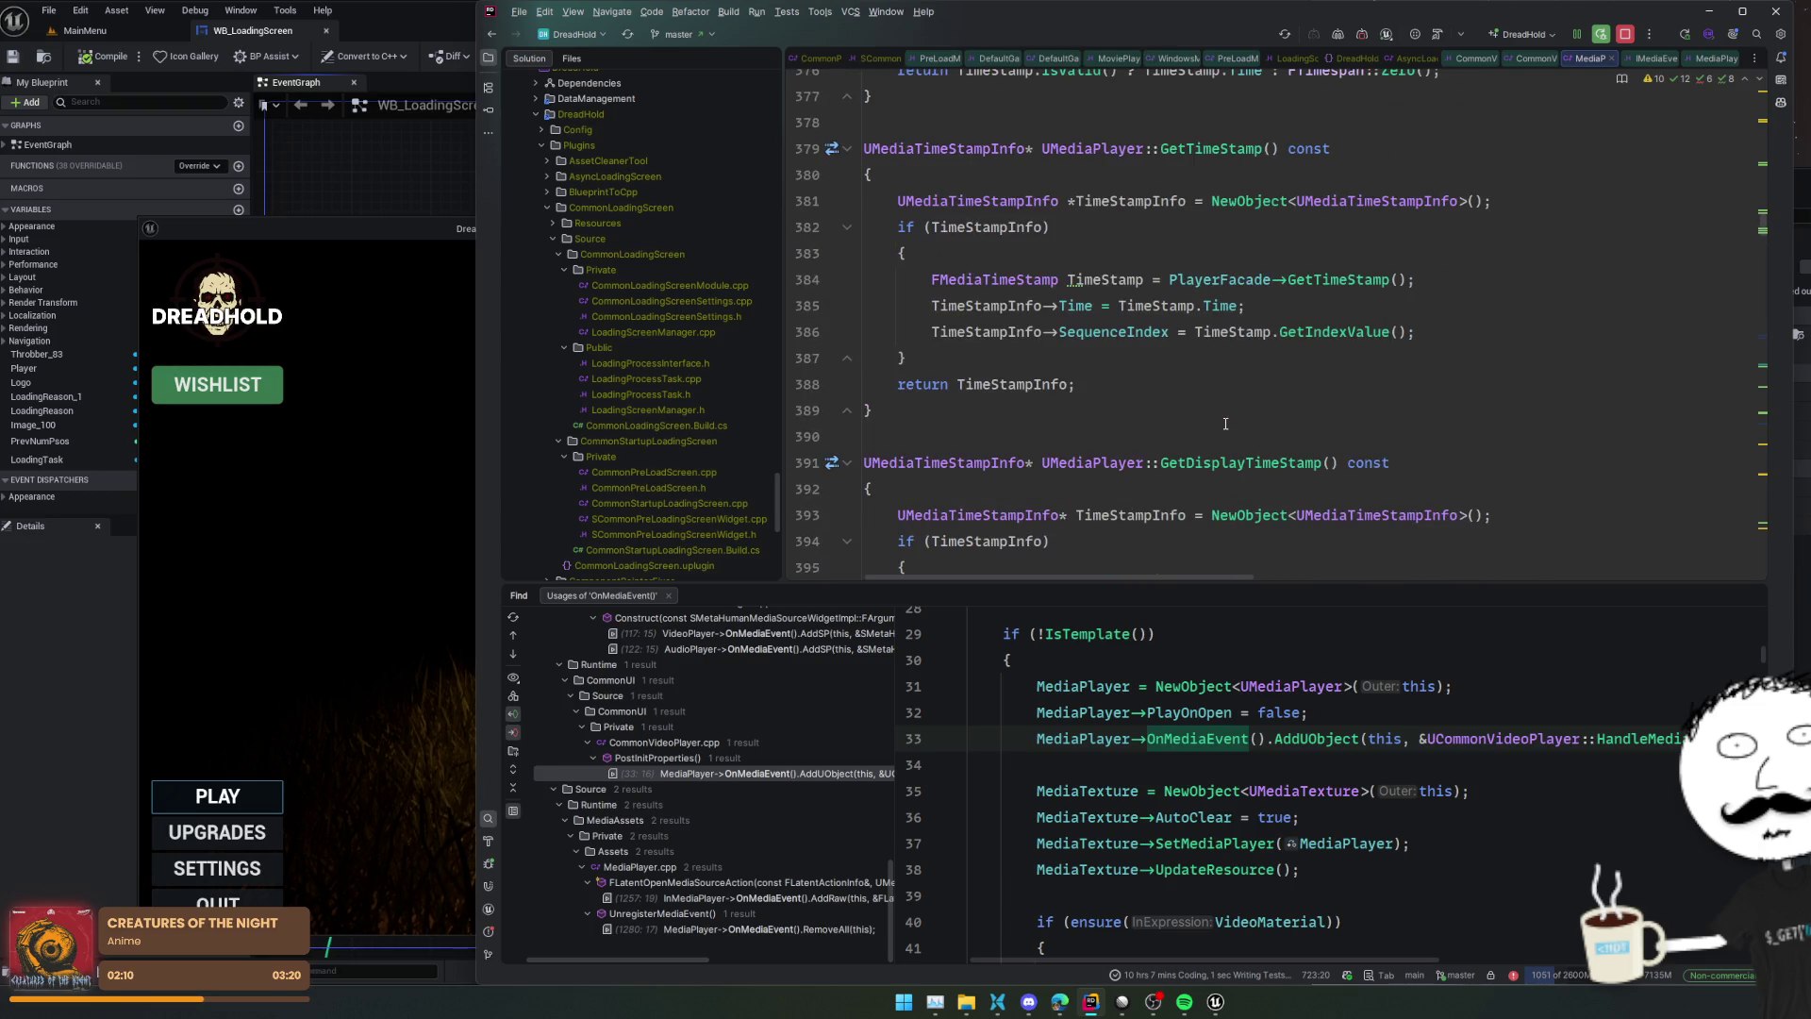
{"action": "scroll", "coordinate": [1225, 424], "scroll_direction": "up", "scroll_amount": 6}
{"action": "scroll", "coordinate": [1225, 424], "scroll_direction": "up", "scroll_amount": 11}
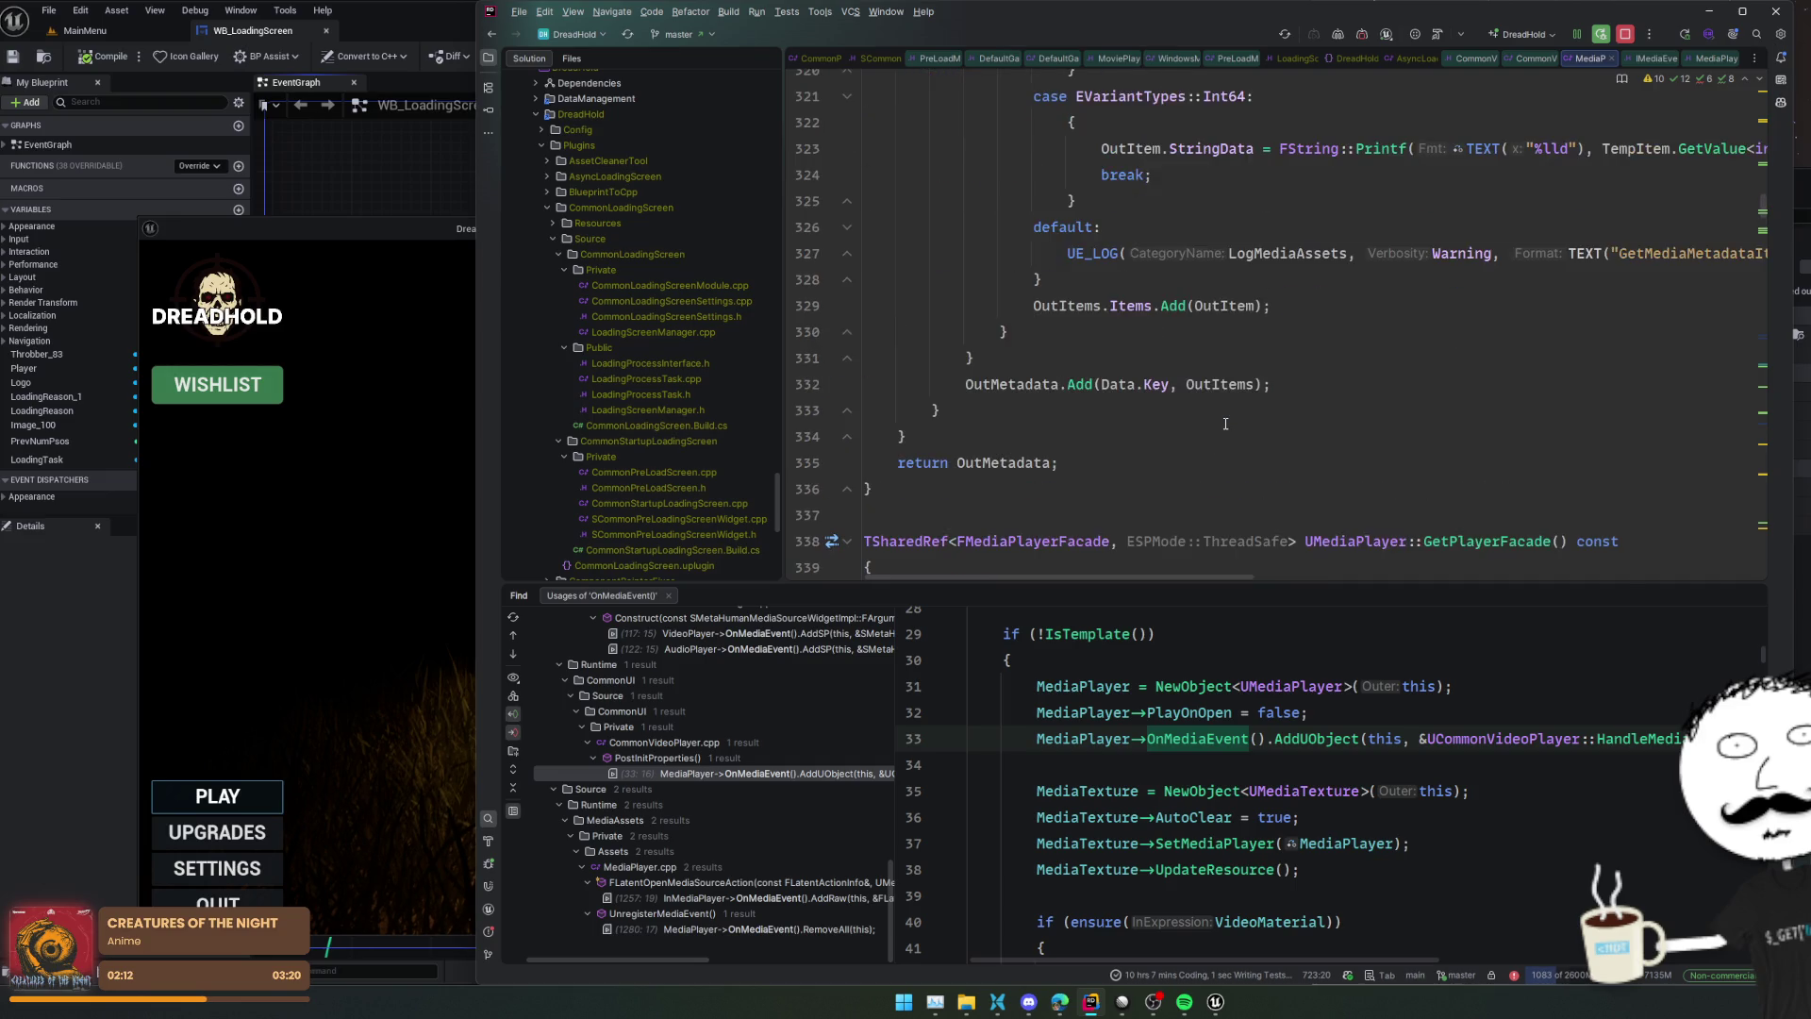
{"action": "scroll", "coordinate": [1226, 423], "scroll_direction": "up", "scroll_amount": 20}
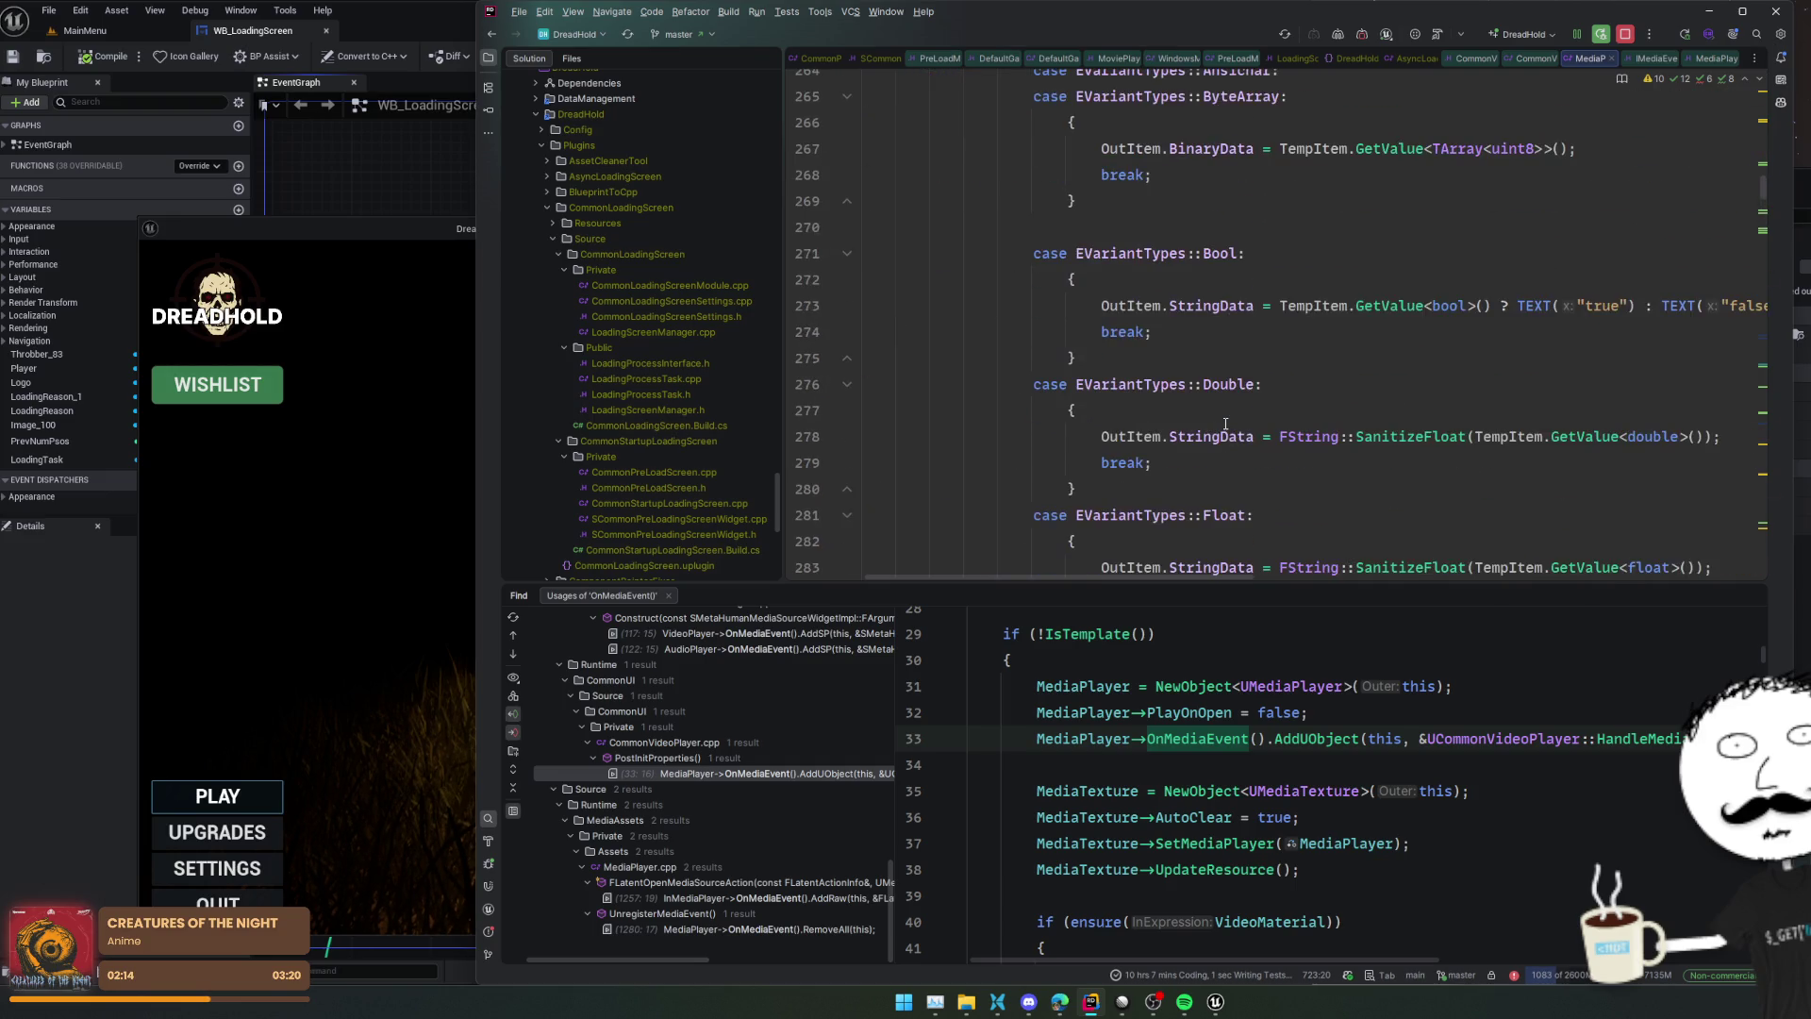
{"action": "scroll", "coordinate": [1226, 425], "scroll_direction": "up", "scroll_amount": 15}
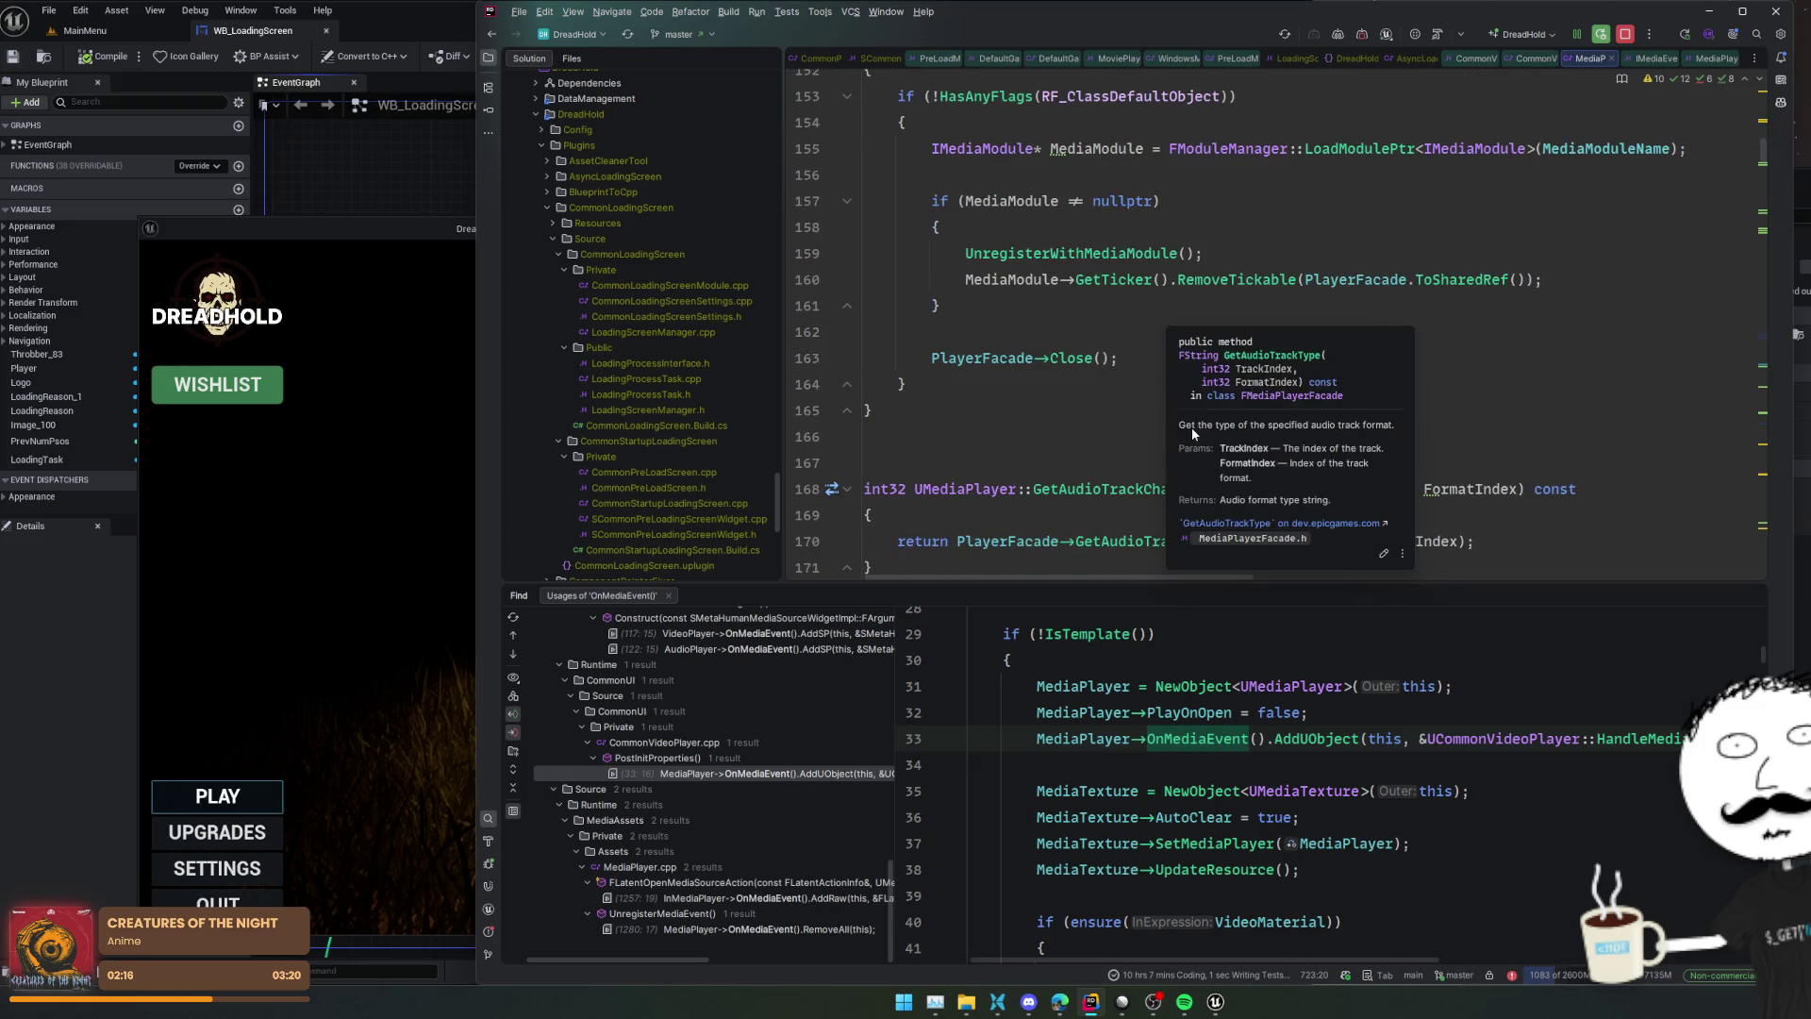
{"action": "scroll", "coordinate": [1601, 494], "scroll_direction": "up", "scroll_amount": 6}
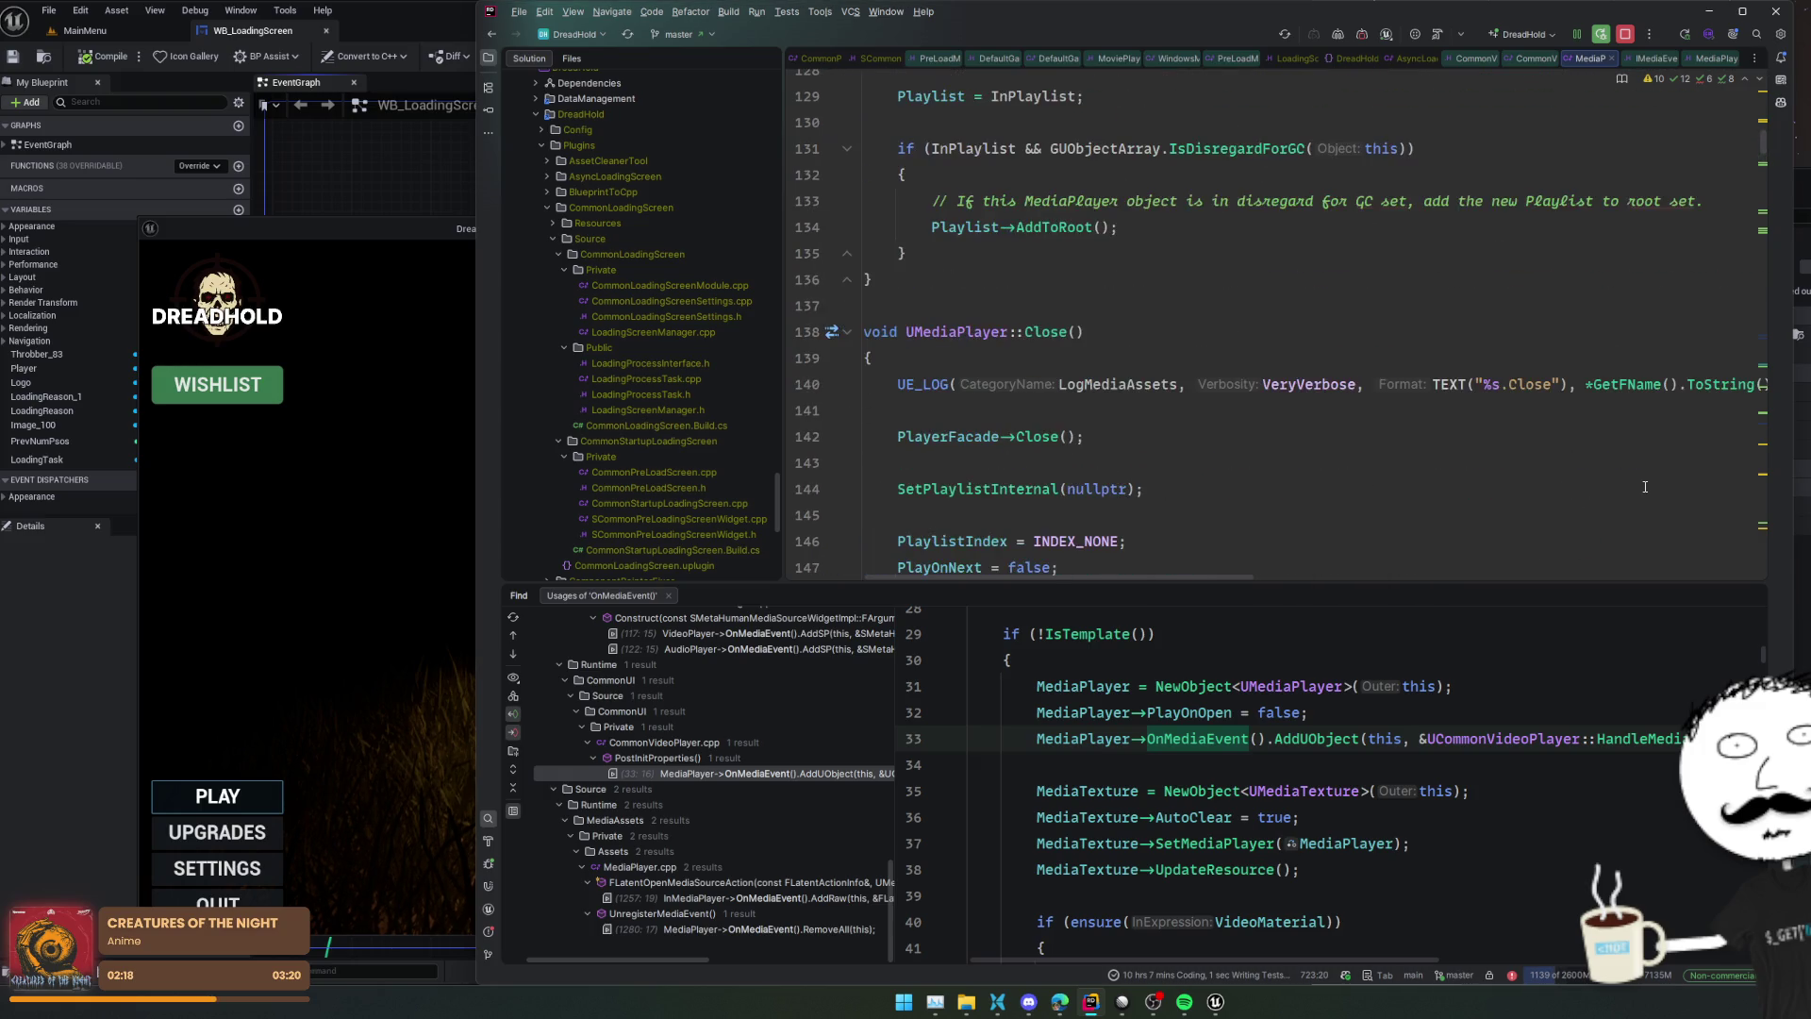
{"action": "scroll", "coordinate": [1645, 486], "scroll_direction": "down", "scroll_amount": 4}
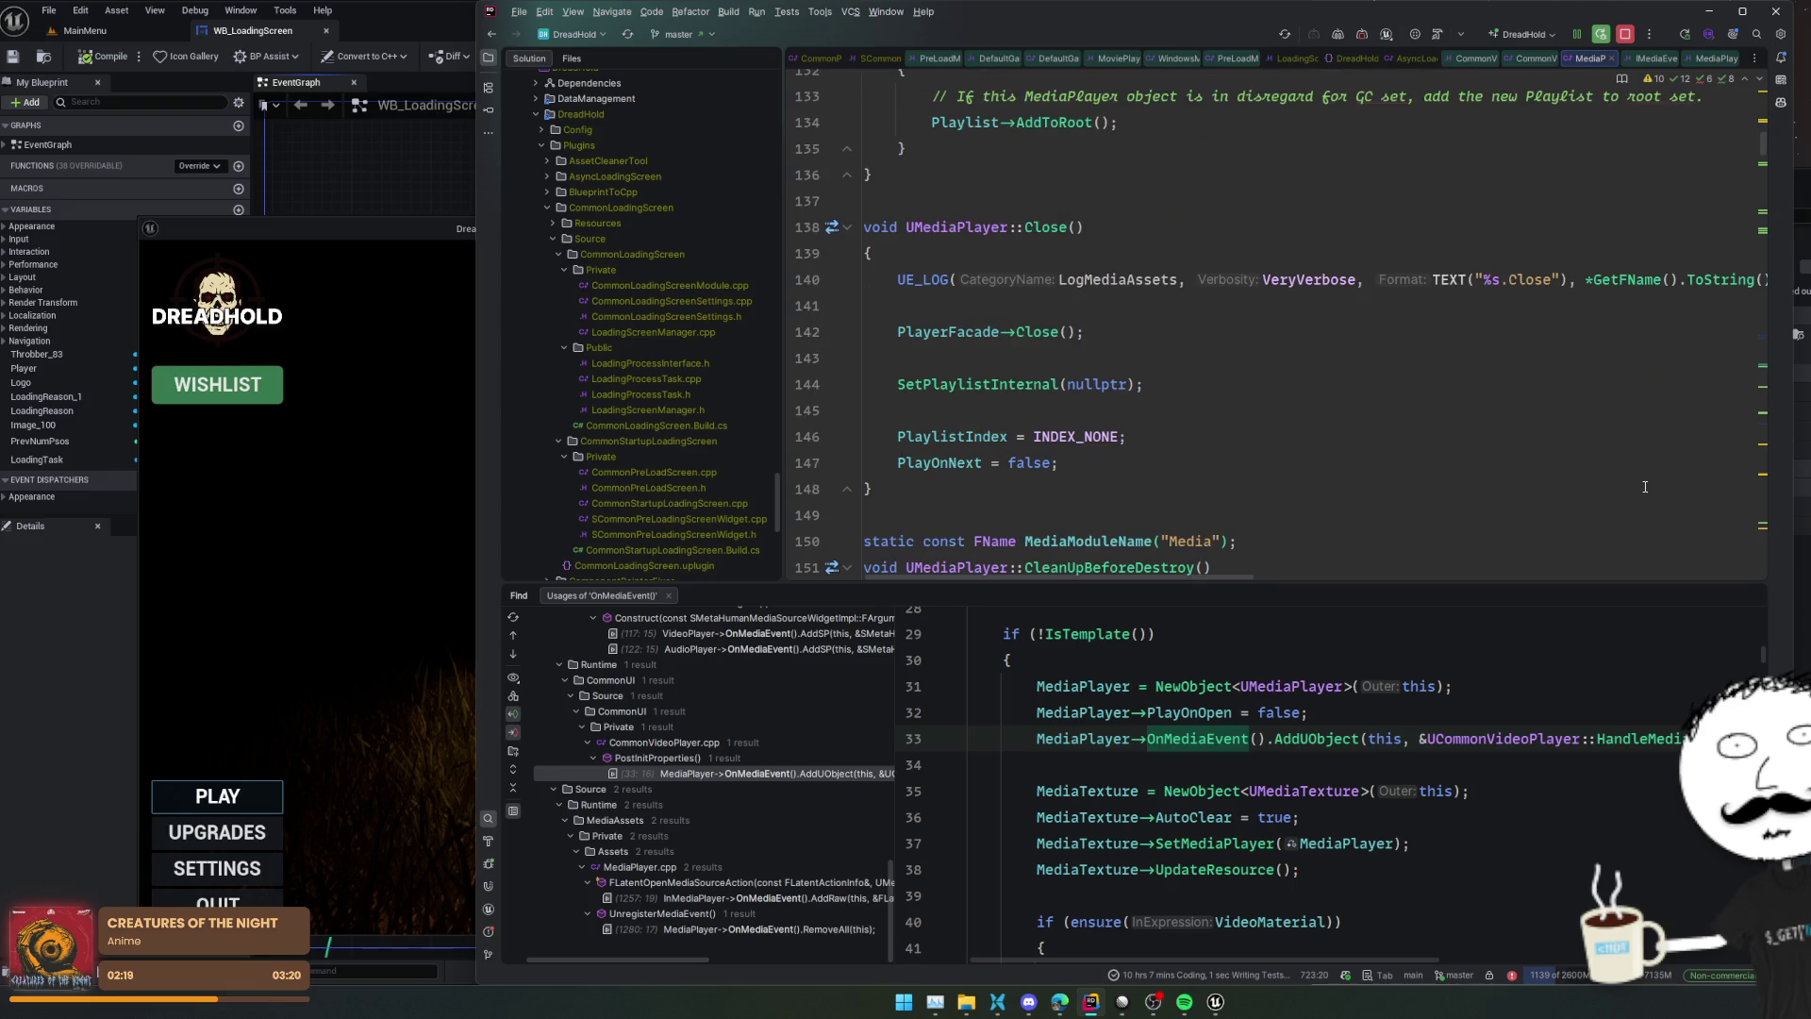
Reach the UMediaPlayer constructor, peek OnMediaEvent's declaration, then return to the constructor
{"action": "left_click", "coordinate": [1597, 412]}
{"action": "scroll", "coordinate": [1597, 418], "scroll_direction": "up", "scroll_amount": 6}
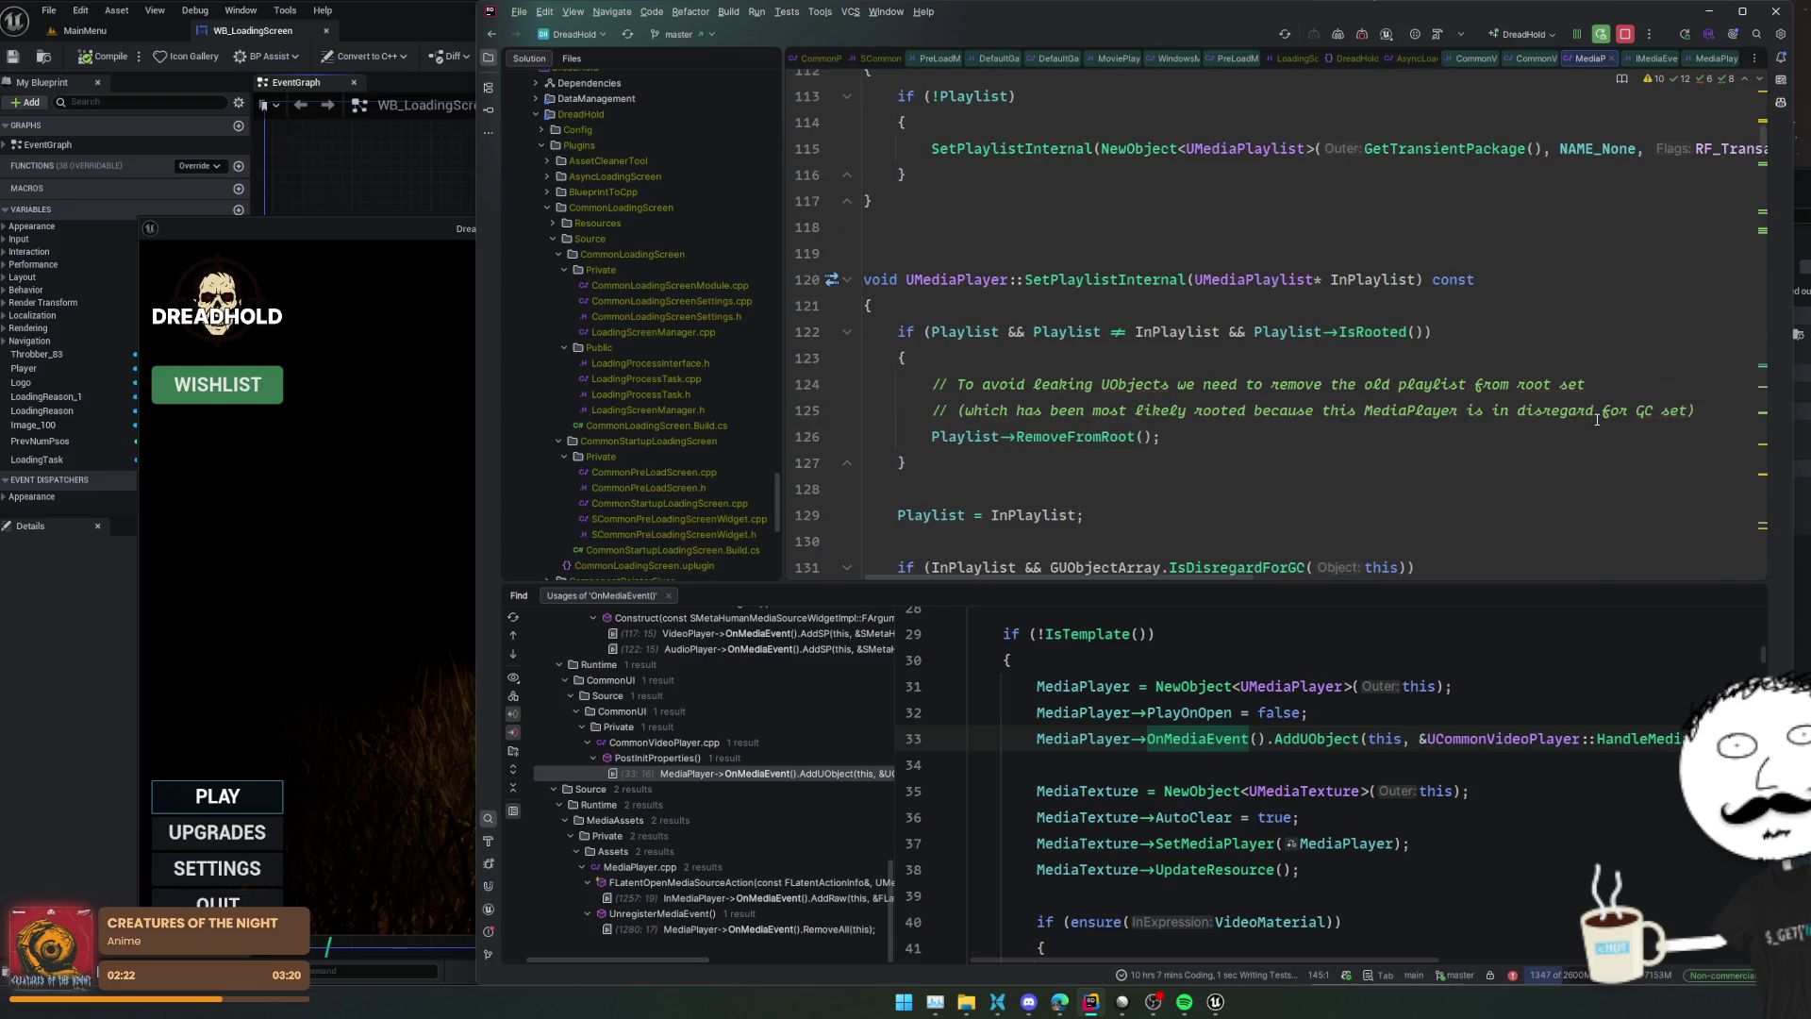
{"action": "scroll", "coordinate": [1597, 419], "scroll_direction": "up", "scroll_amount": 10}
{"action": "scroll", "coordinate": [1593, 423], "scroll_direction": "up", "scroll_amount": 7}
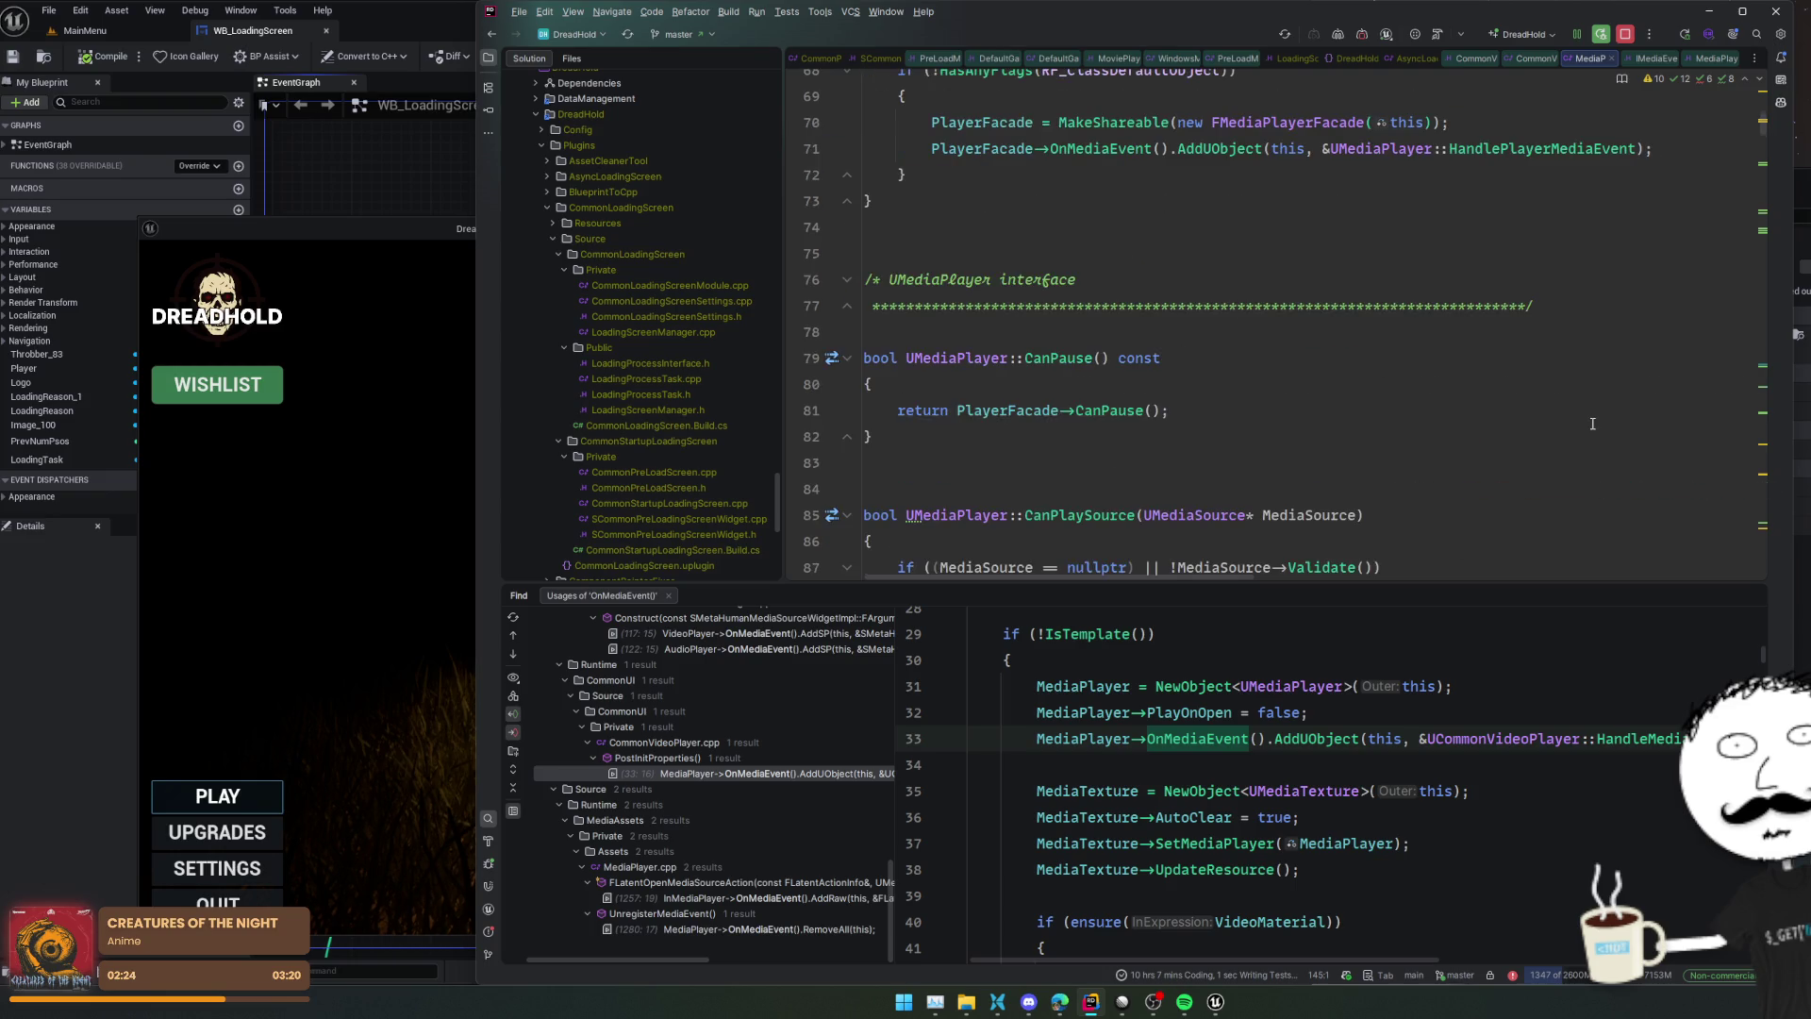
{"action": "scroll", "coordinate": [1592, 423], "scroll_direction": "up", "scroll_amount": 2}
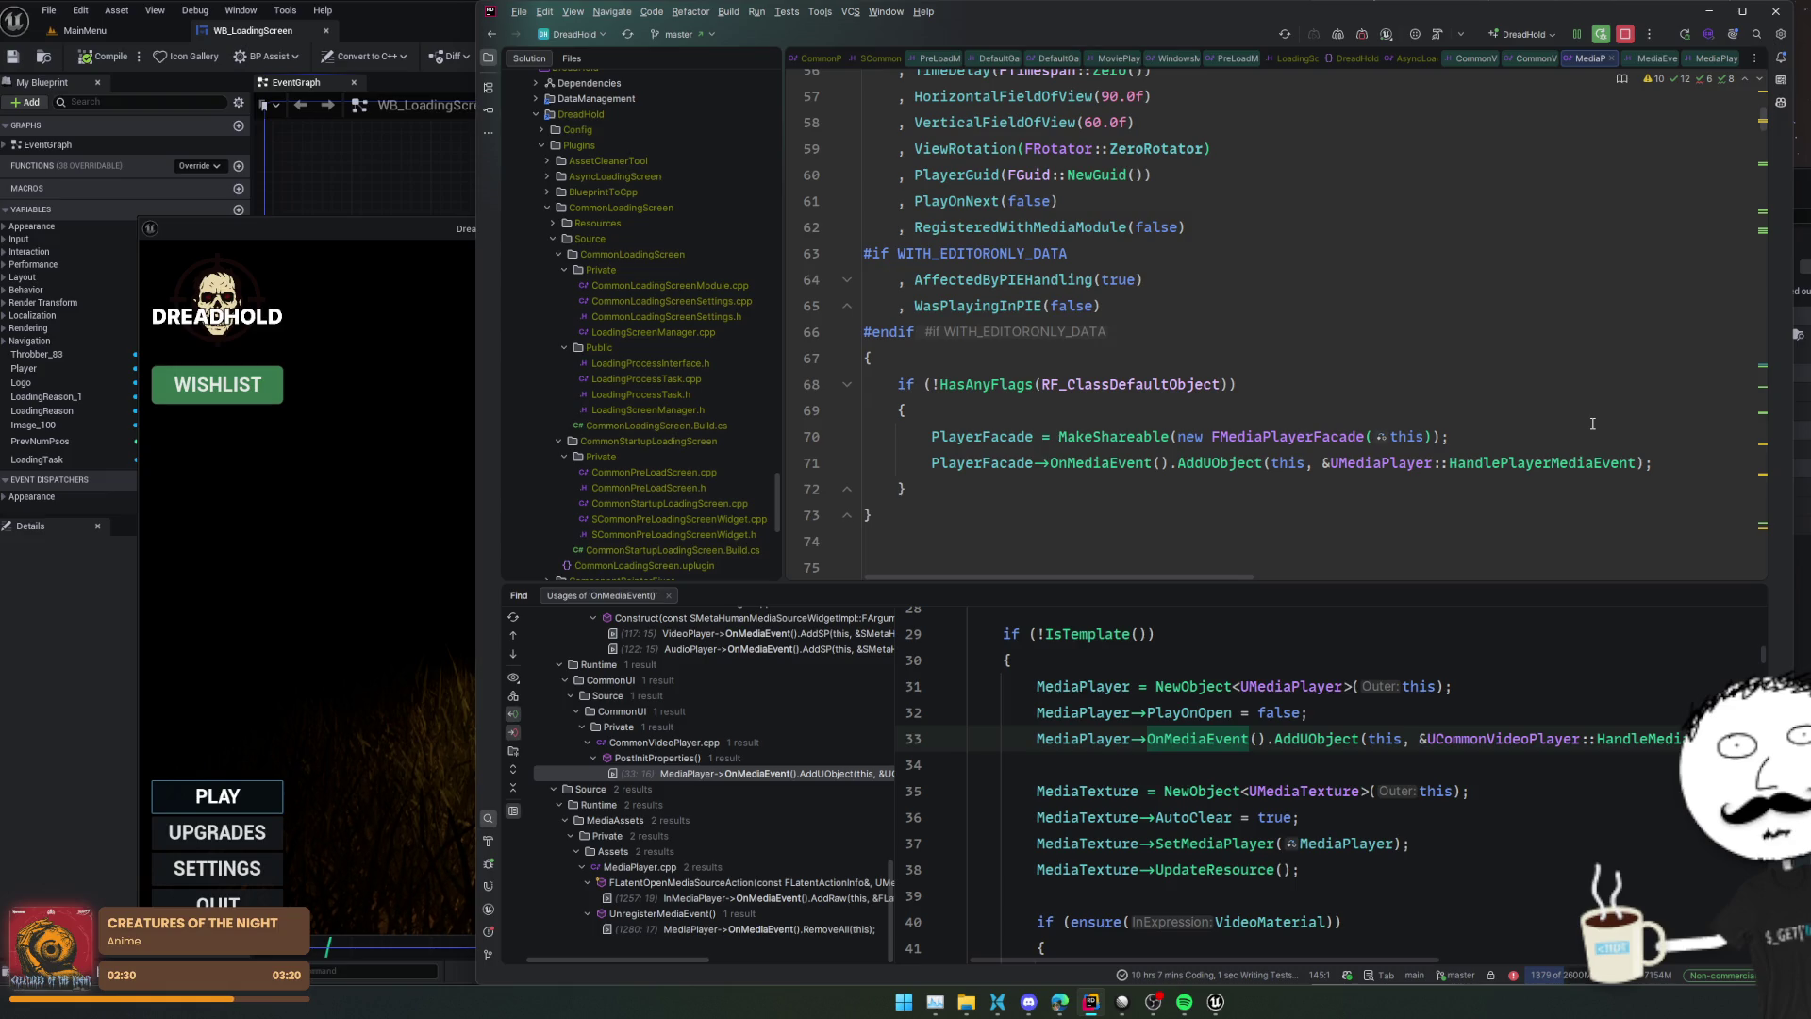
{"action": "scroll", "coordinate": [1431, 371], "scroll_direction": "up", "scroll_amount": 7}
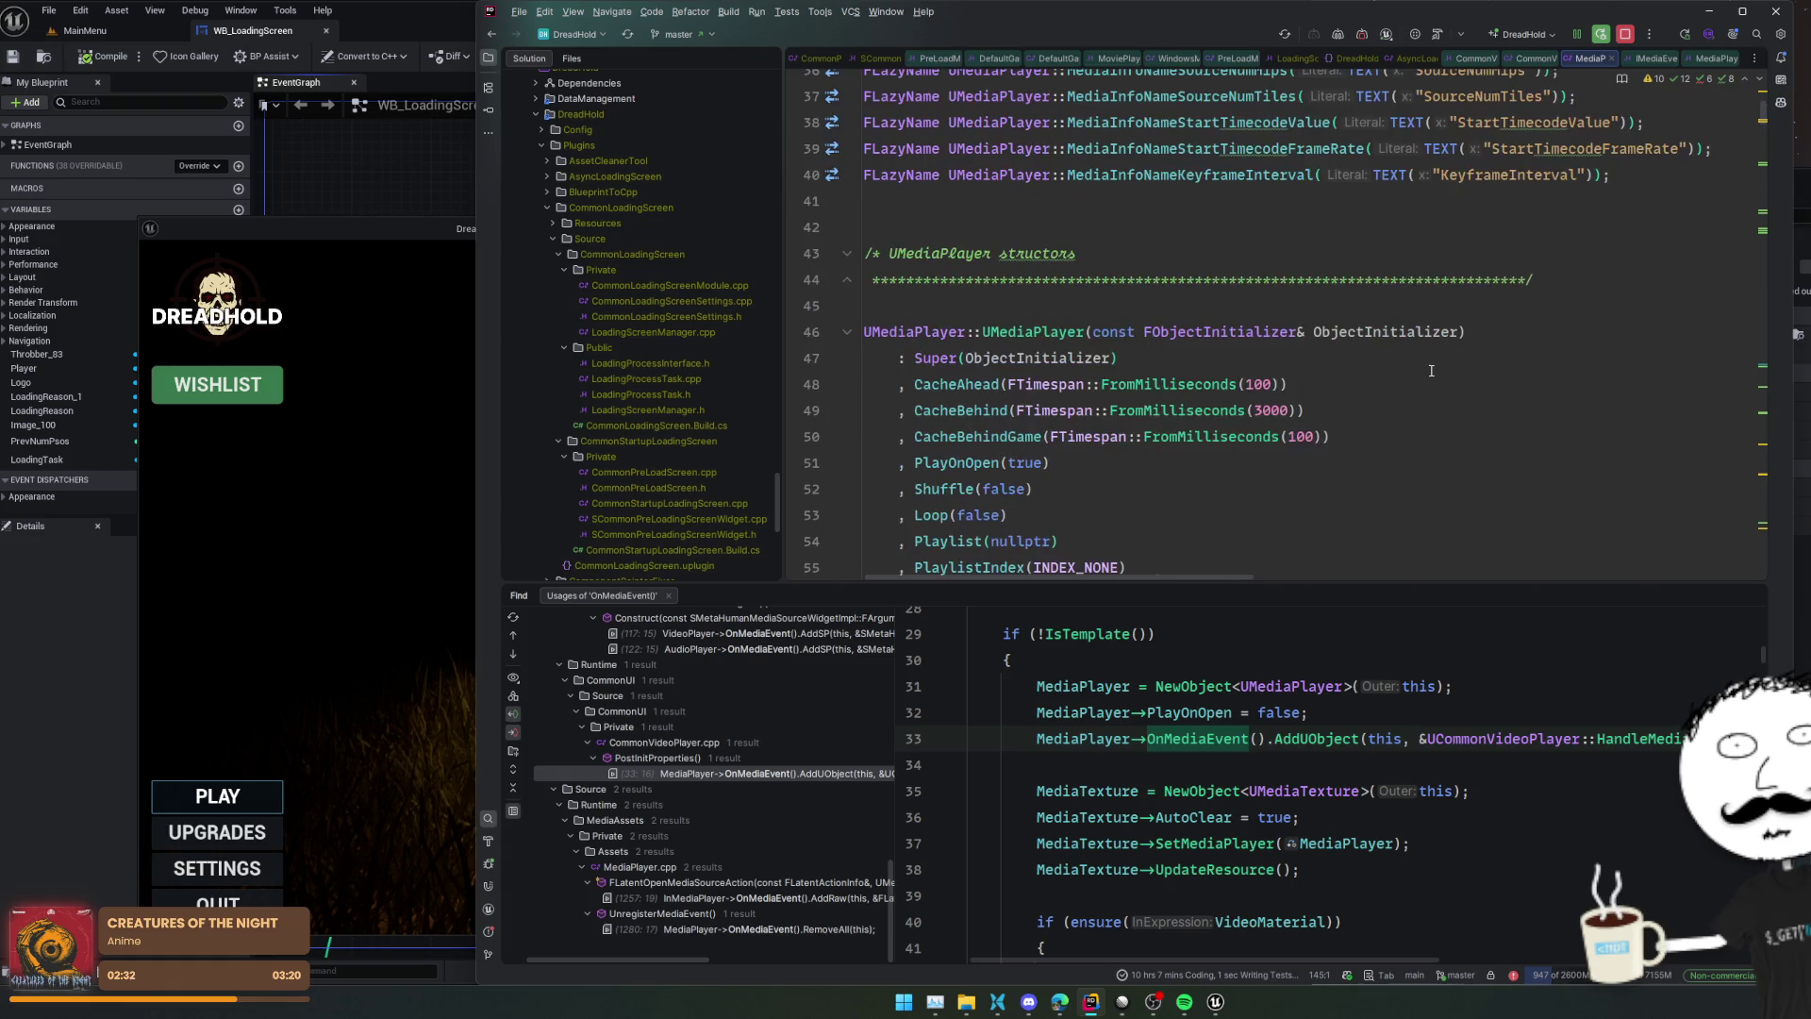
{"action": "scroll", "coordinate": [1430, 370], "scroll_direction": "down", "scroll_amount": 8}
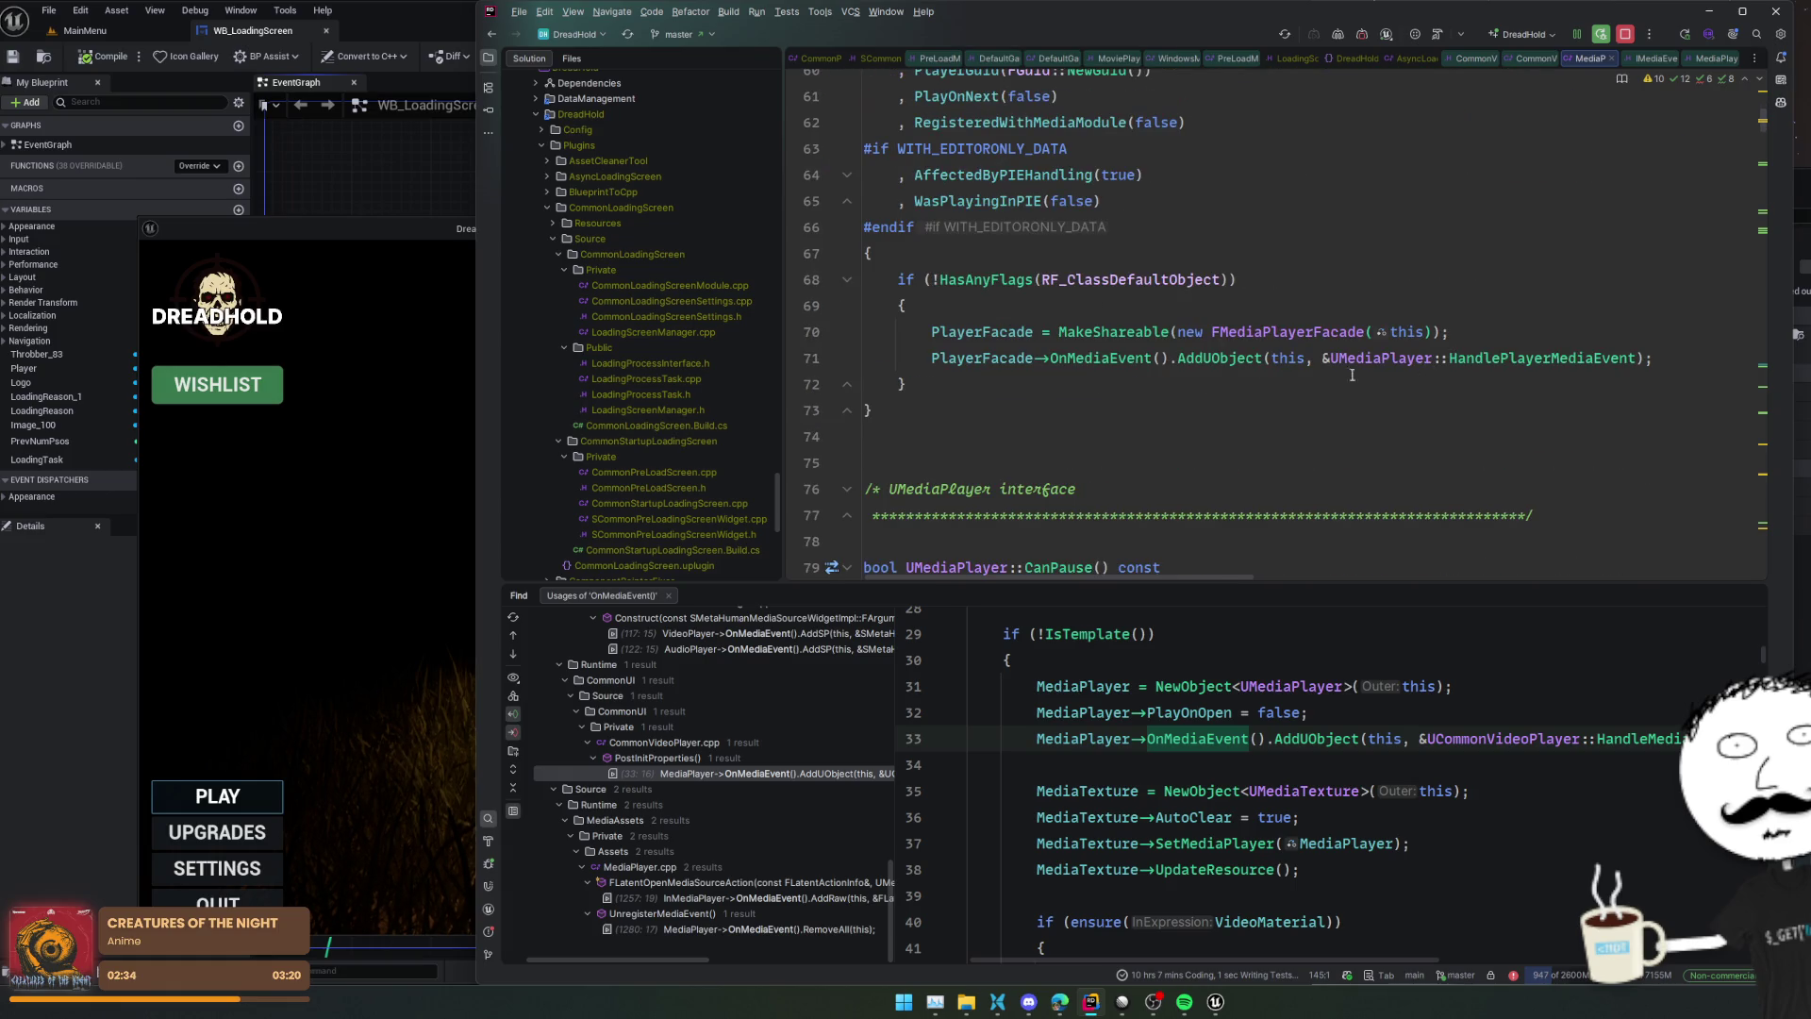
{"action": "left_click", "coordinate": [1124, 358], "text": "ctrl"}
{"action": "key", "text": "ctrl+minus"}
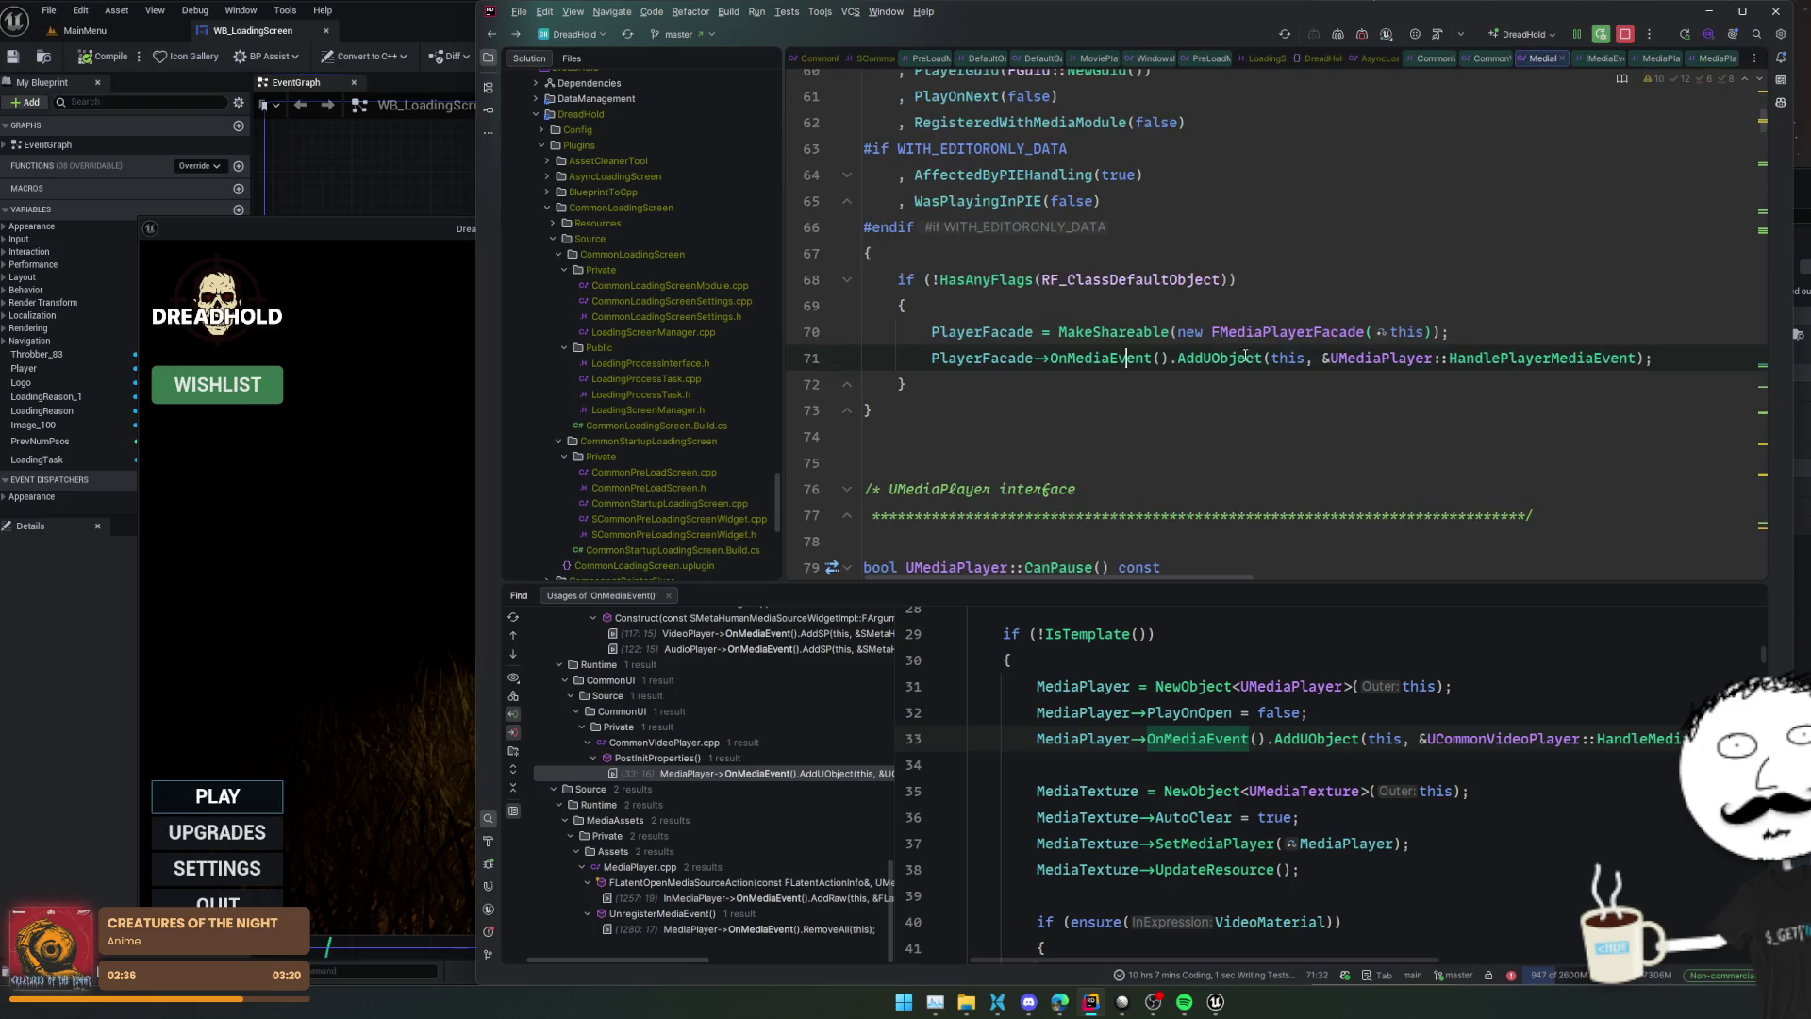
Open HandlePlayerMediaEvent's definition and read through its switch cases
{"action": "left_click", "coordinate": [1542, 358], "text": "ctrl"}
{"action": "scroll", "coordinate": [1503, 349], "scroll_direction": "down", "scroll_amount": 3}
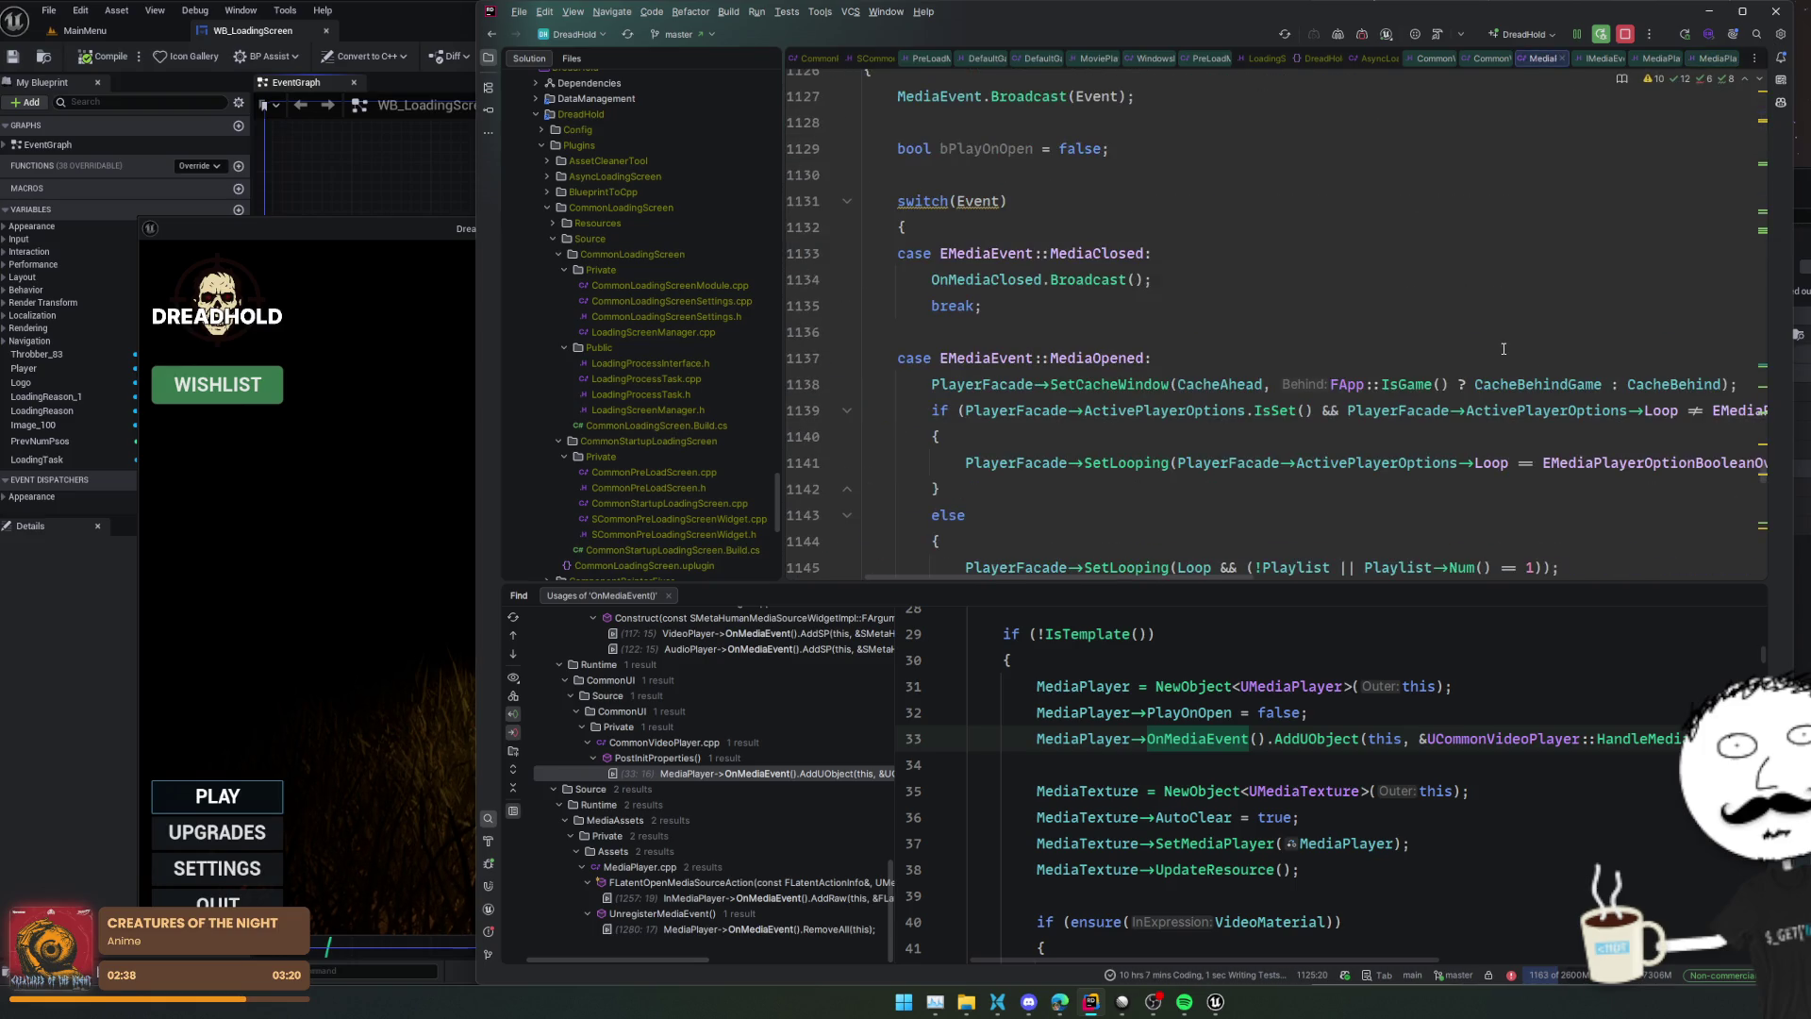
{"action": "scroll", "coordinate": [1504, 349], "scroll_direction": "down", "scroll_amount": 7}
{"action": "scroll", "coordinate": [1503, 349], "scroll_direction": "down", "scroll_amount": 9}
{"action": "scroll", "coordinate": [1503, 349], "scroll_direction": "down", "scroll_amount": 4}
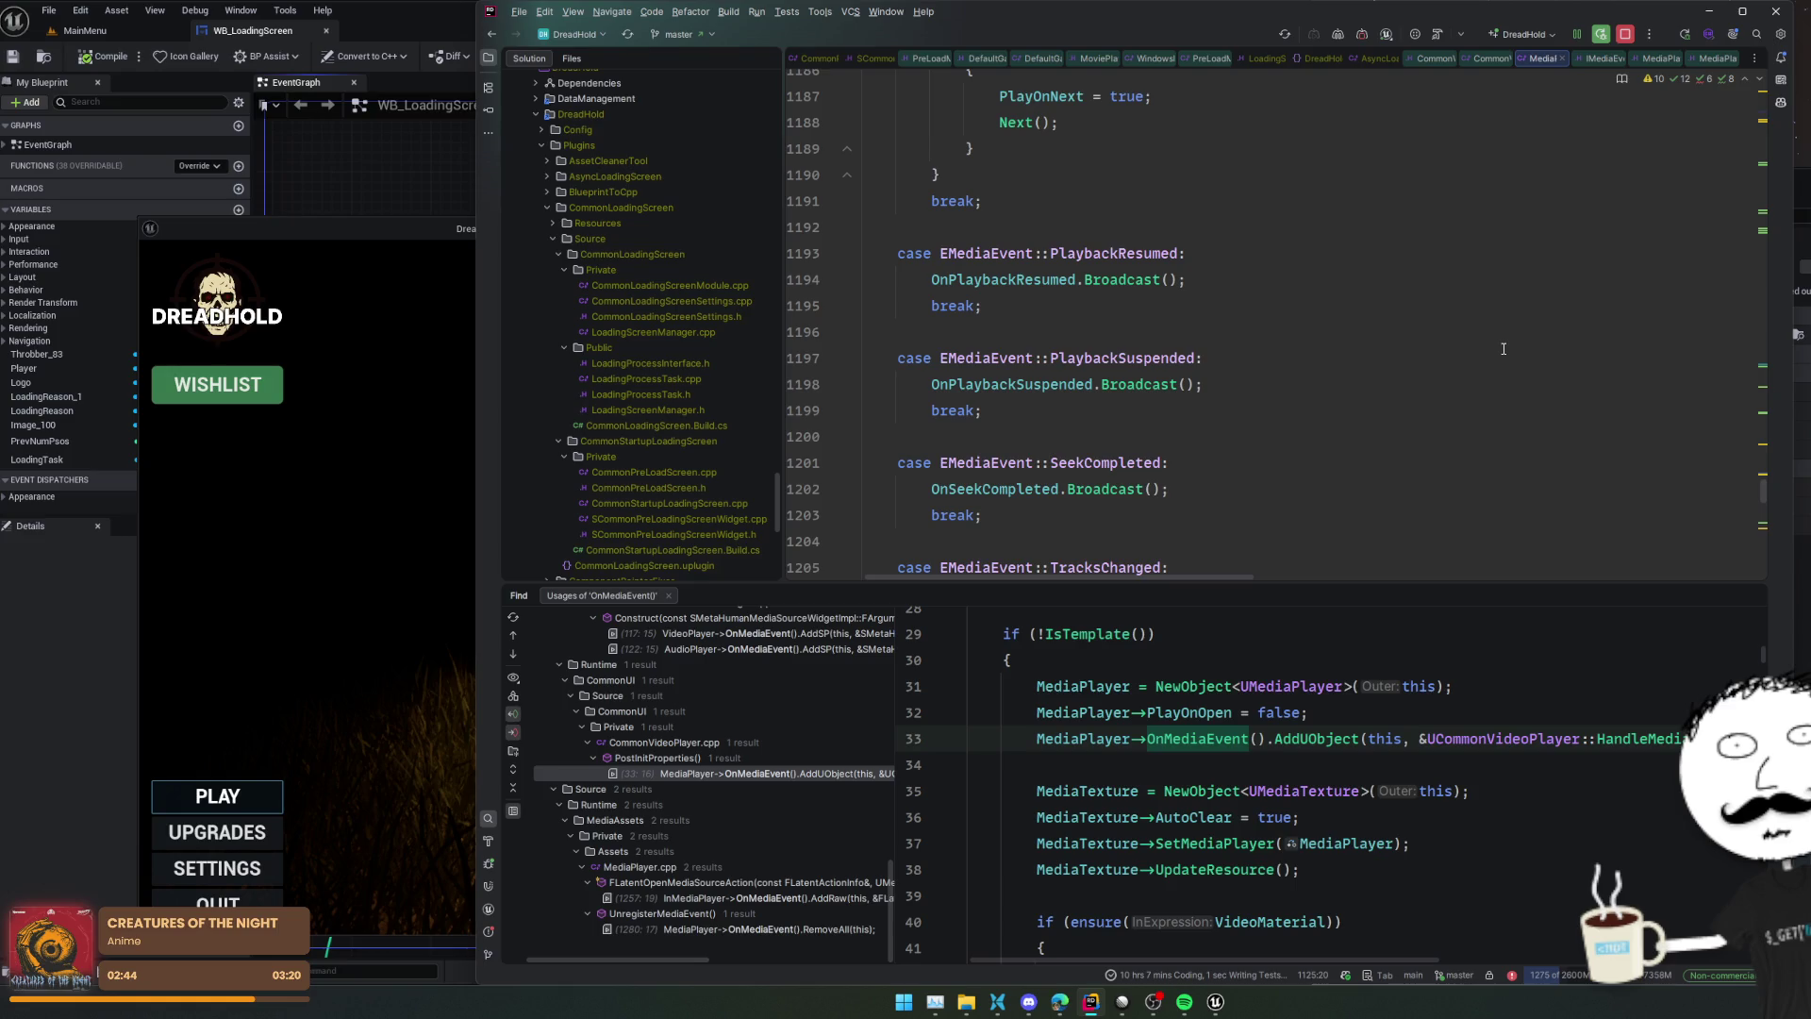
{"action": "scroll", "coordinate": [1504, 349], "scroll_direction": "down", "scroll_amount": 4}
{"action": "scroll", "coordinate": [1503, 349], "scroll_direction": "down", "scroll_amount": 4}
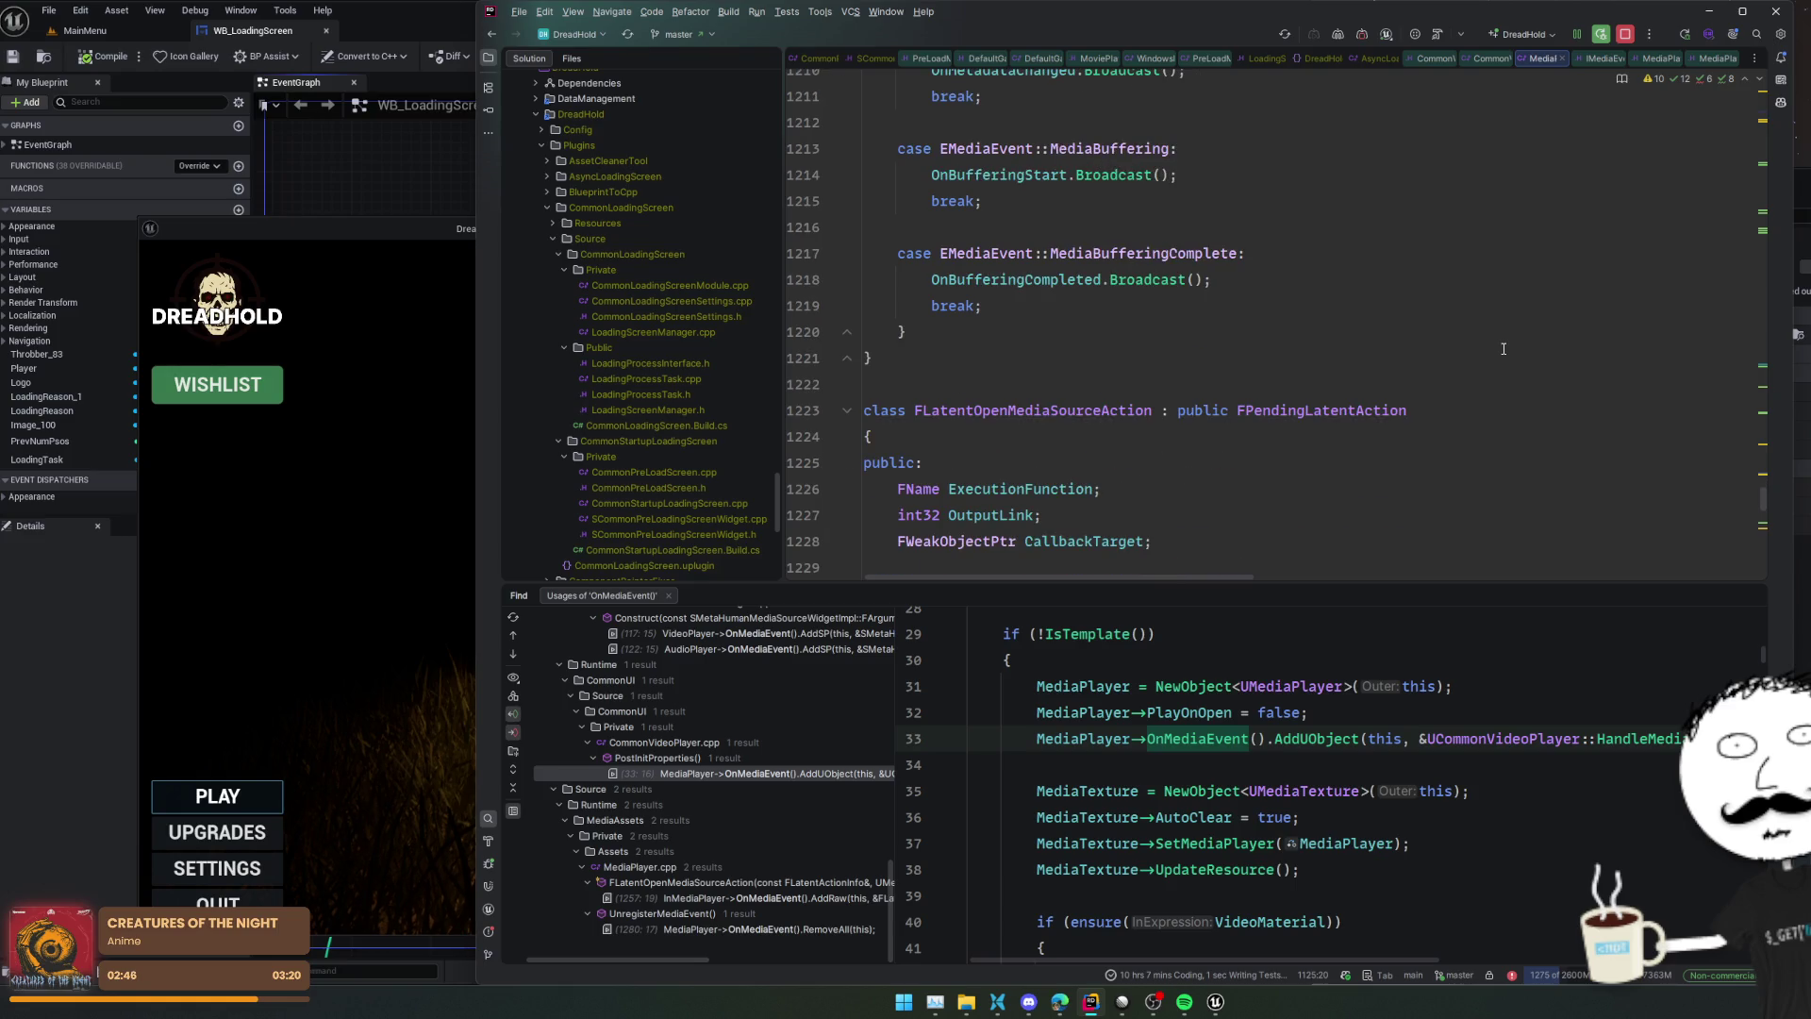
{"action": "scroll", "coordinate": [1538, 406], "scroll_direction": "up", "scroll_amount": 12}
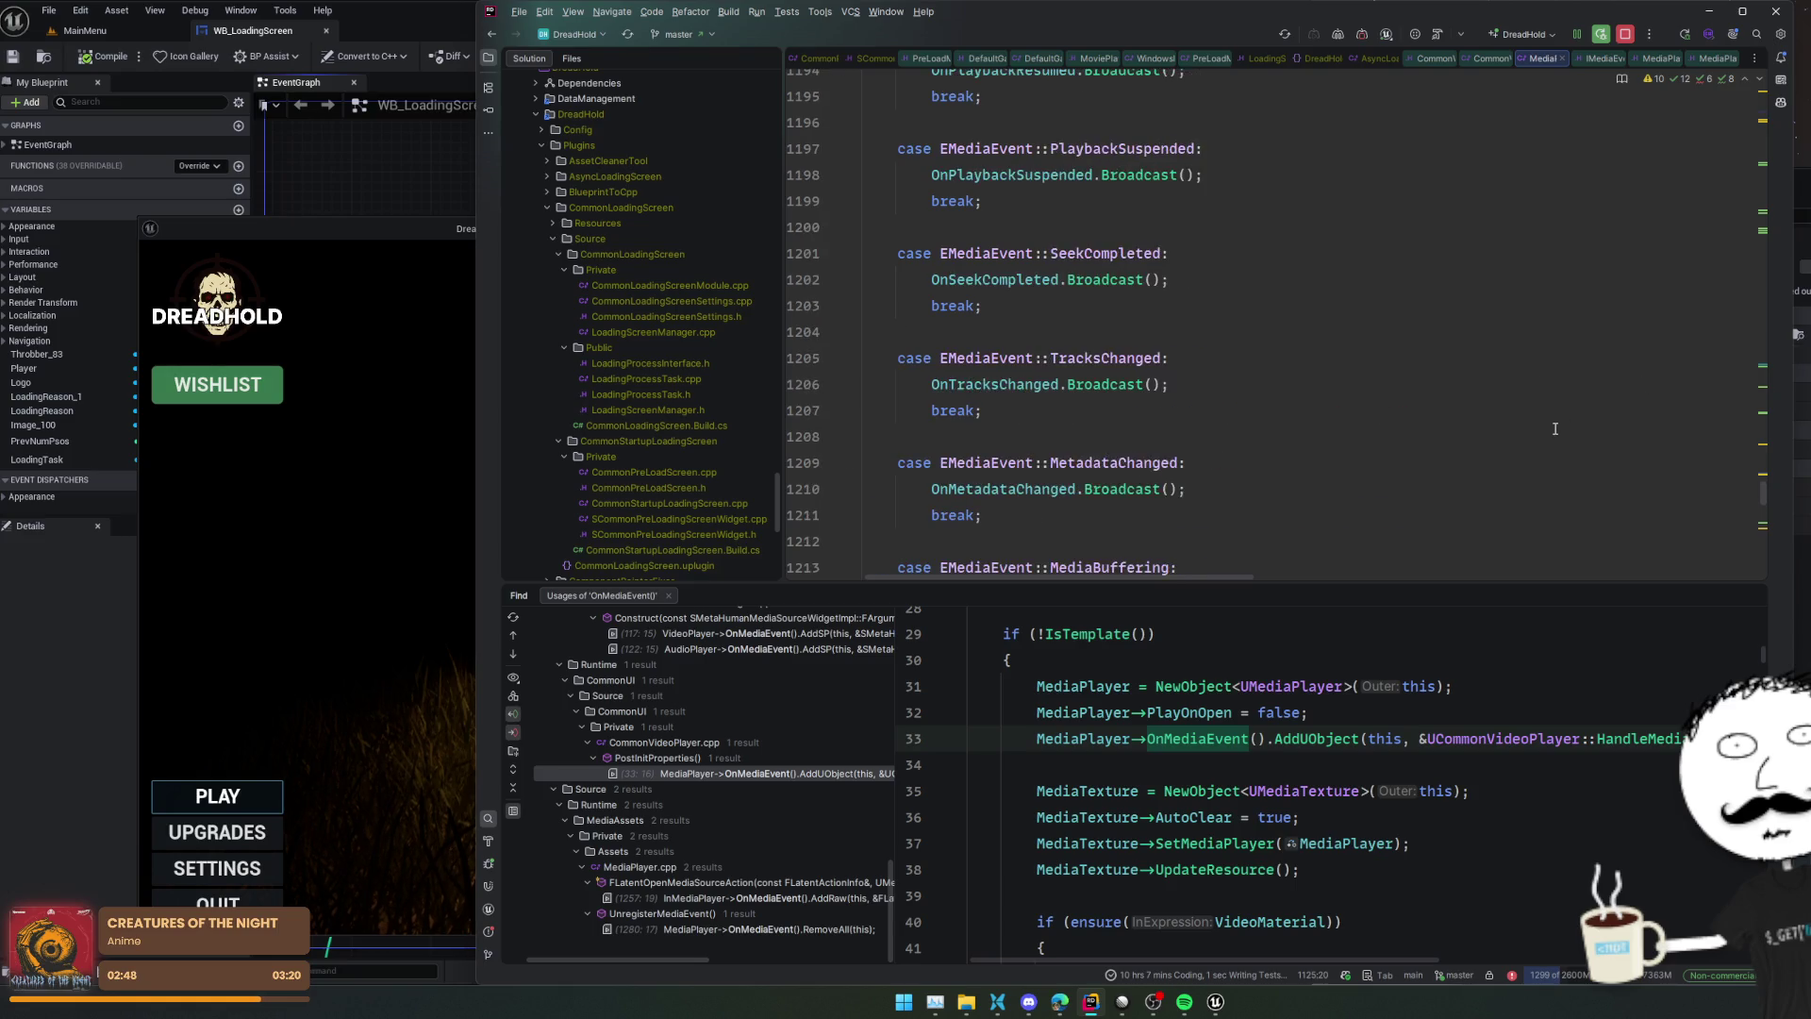
{"action": "scroll", "coordinate": [1553, 428], "scroll_direction": "up", "scroll_amount": 3}
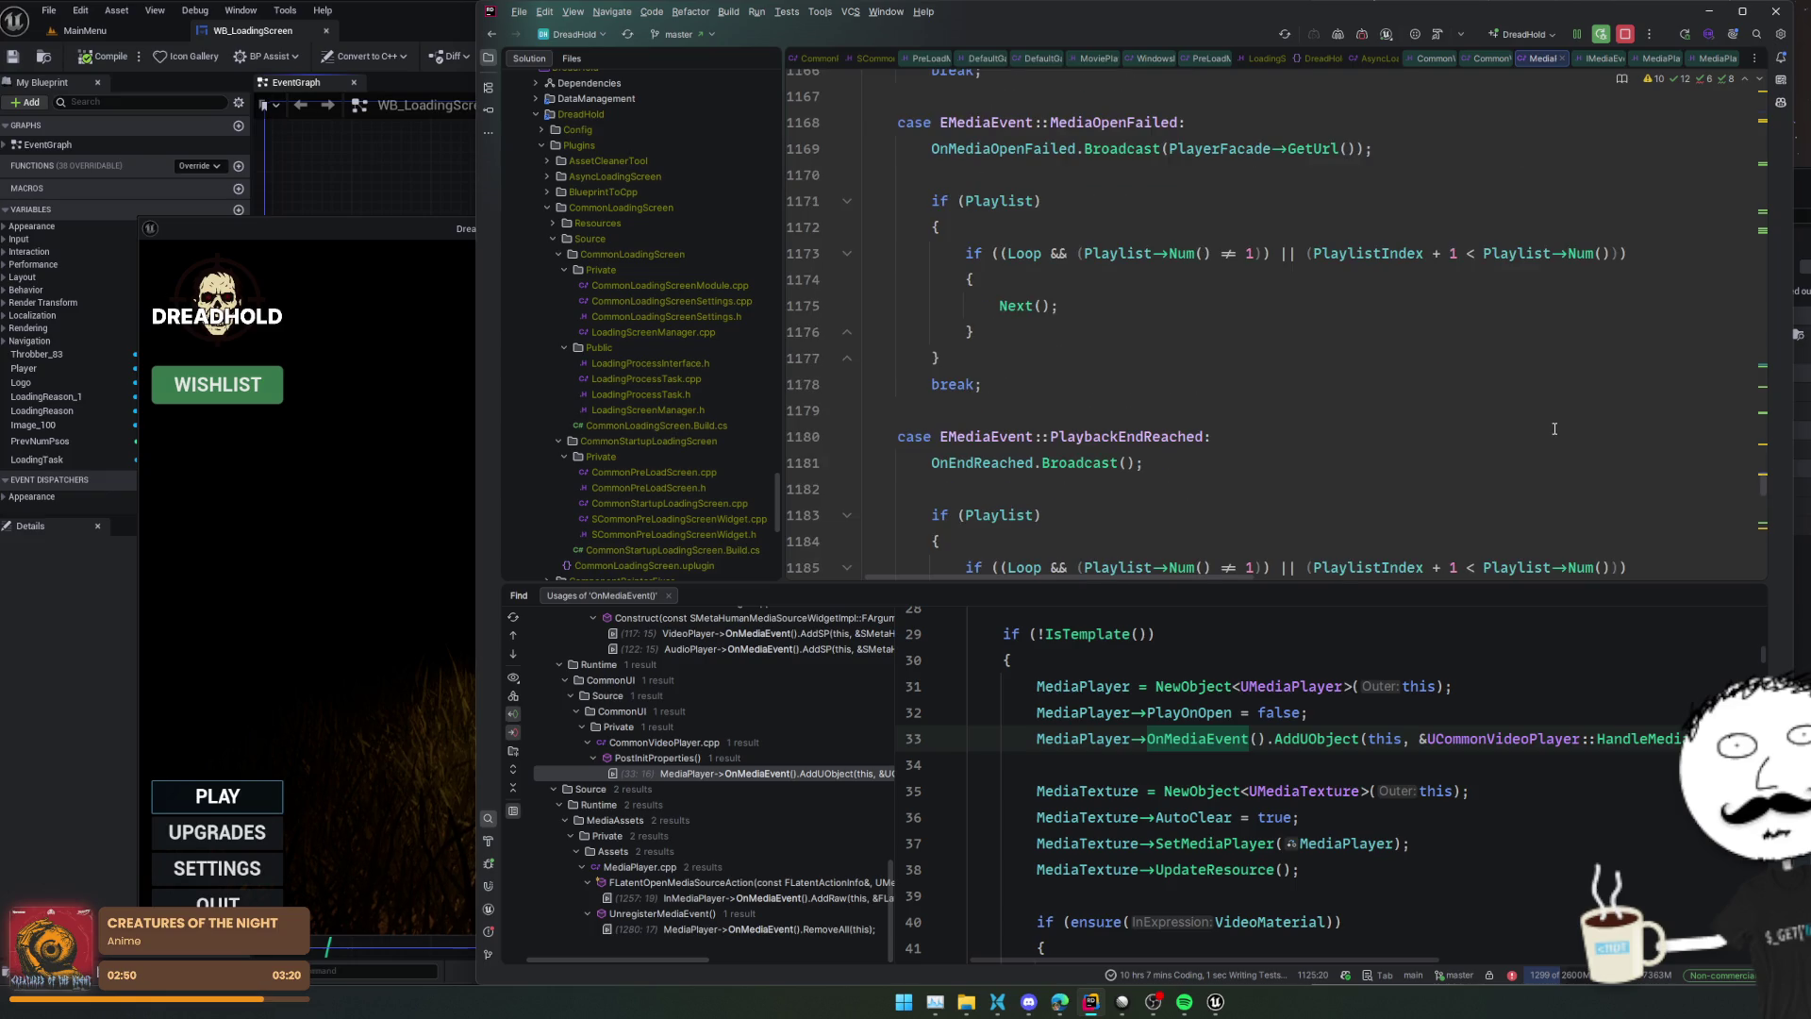
{"action": "scroll", "coordinate": [1553, 428], "scroll_direction": "up", "scroll_amount": 4}
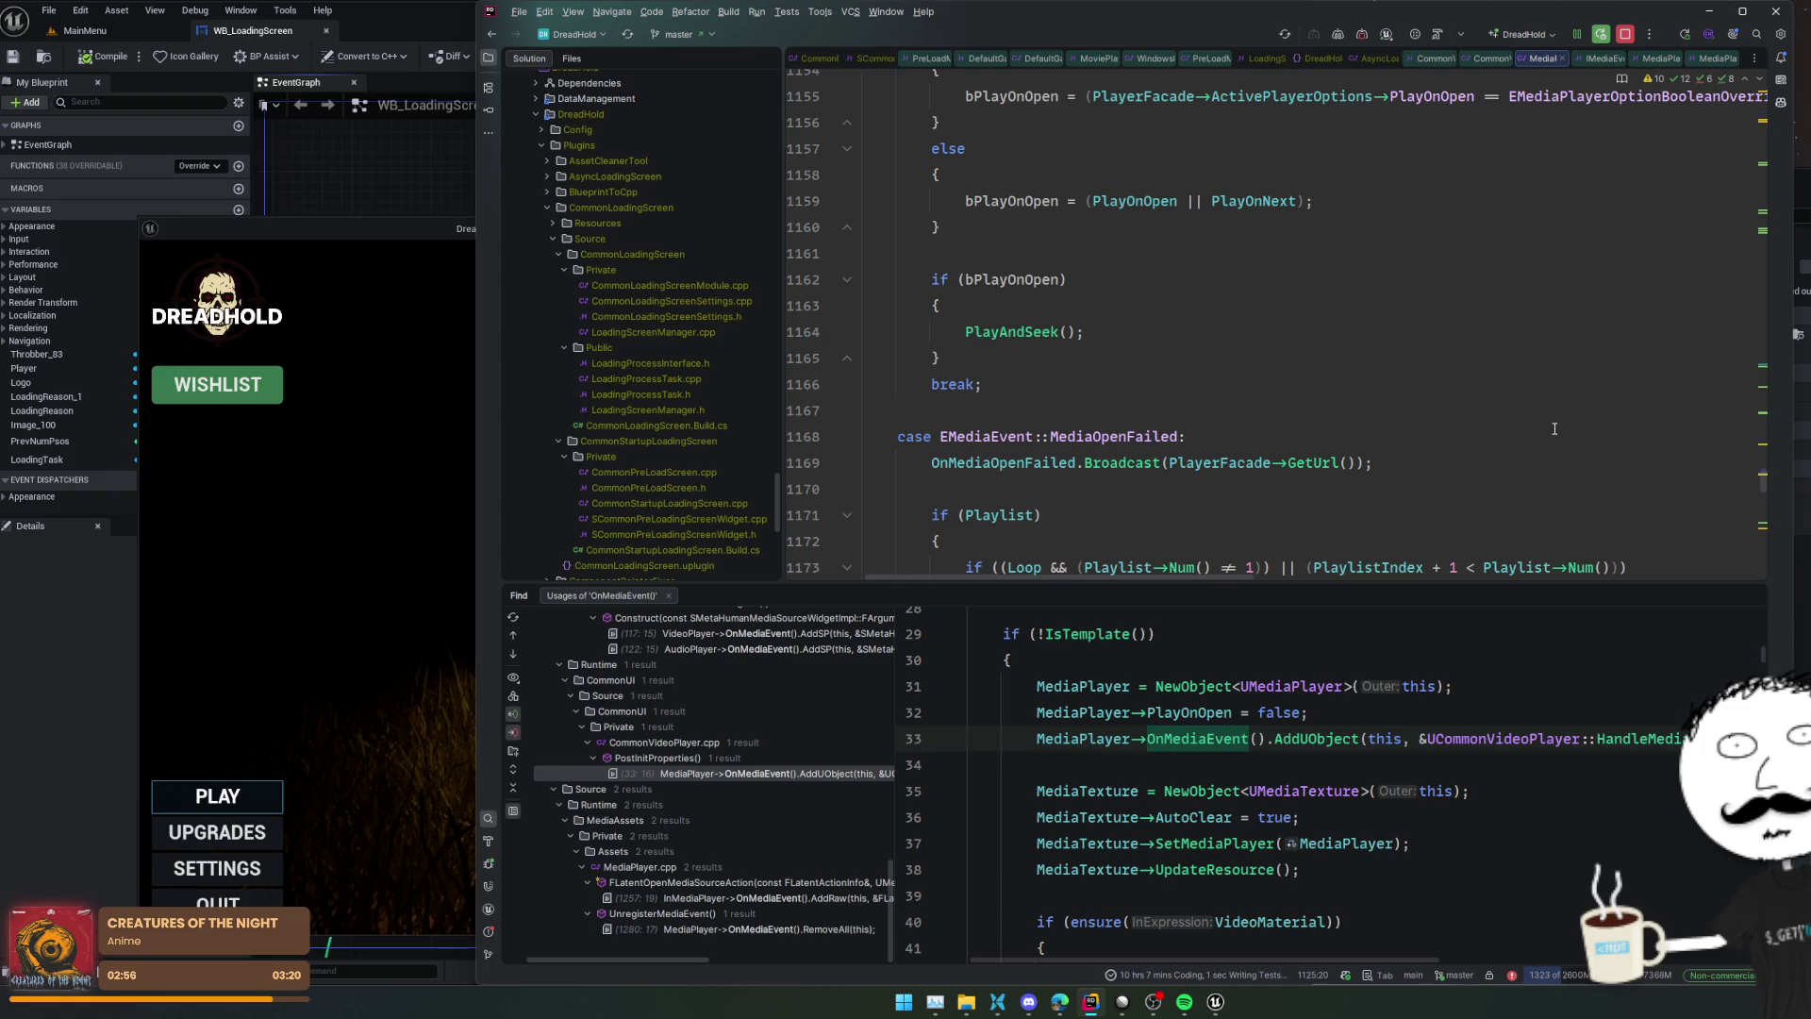
{"action": "scroll", "coordinate": [1547, 425], "scroll_direction": "up", "scroll_amount": 4}
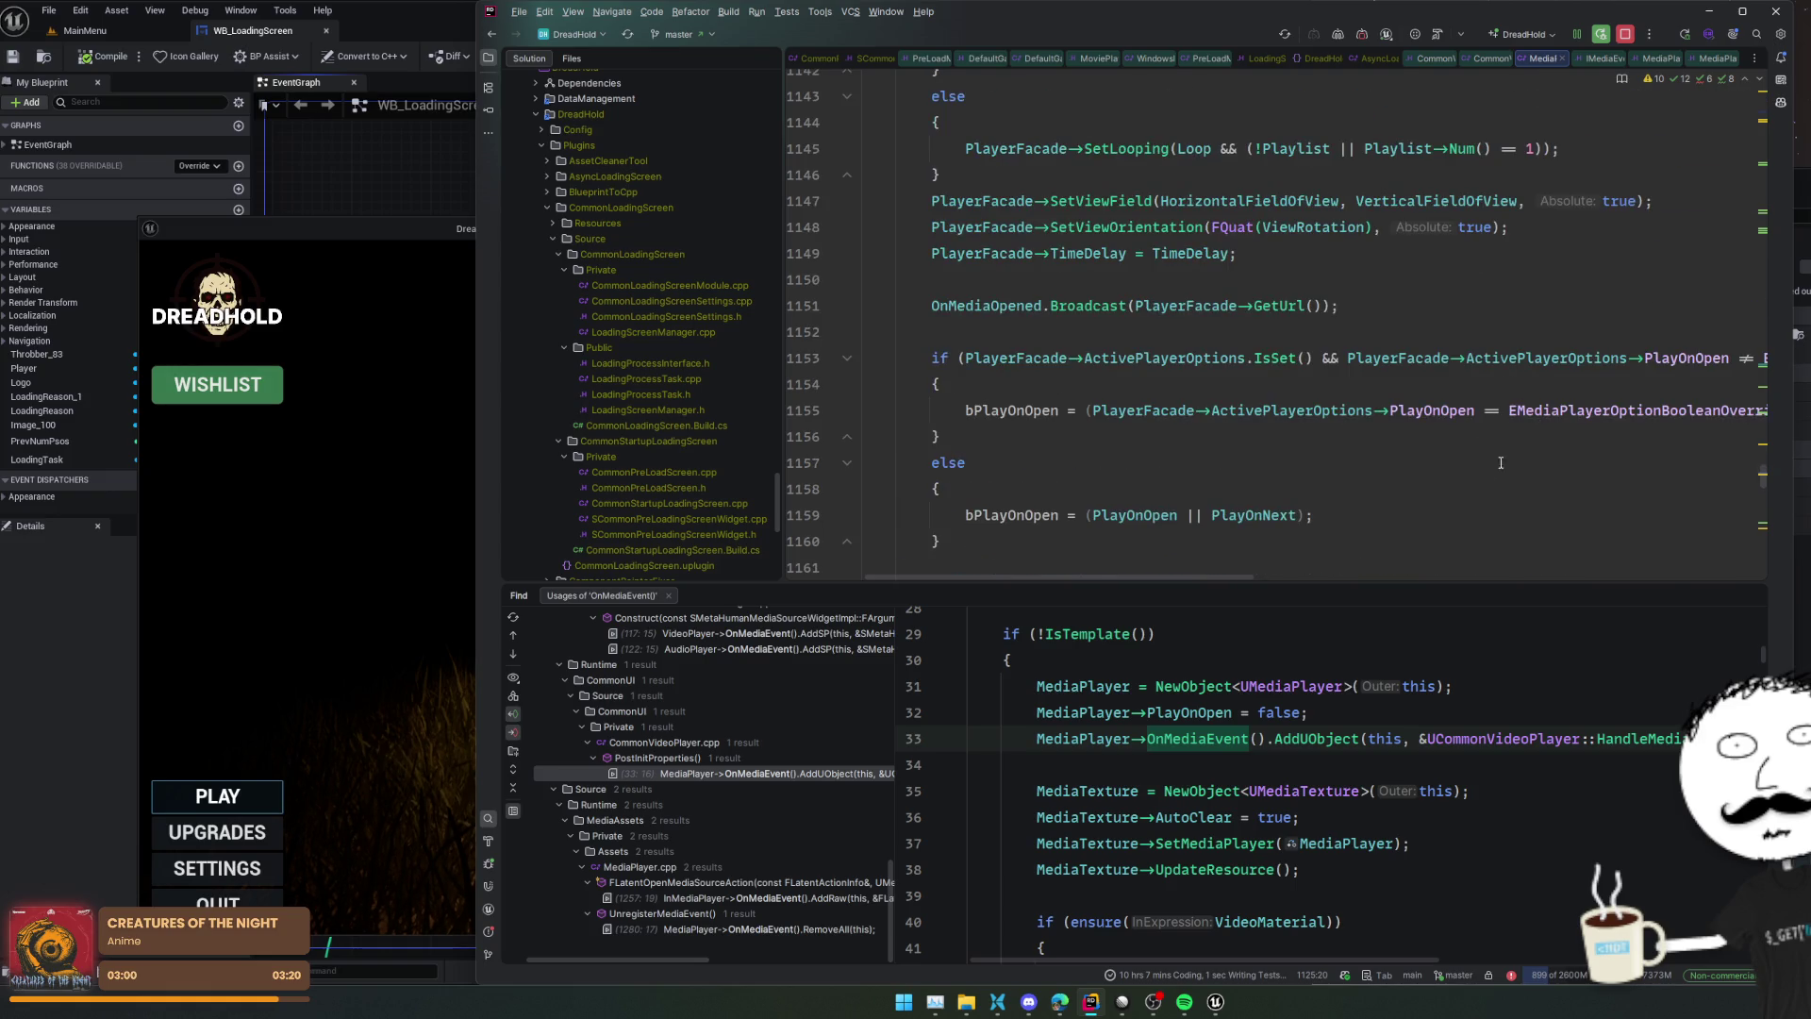
{"action": "scroll", "coordinate": [1500, 462], "scroll_direction": "up", "scroll_amount": 3}
{"action": "scroll", "coordinate": [1516, 481], "scroll_direction": "up", "scroll_amount": 4}
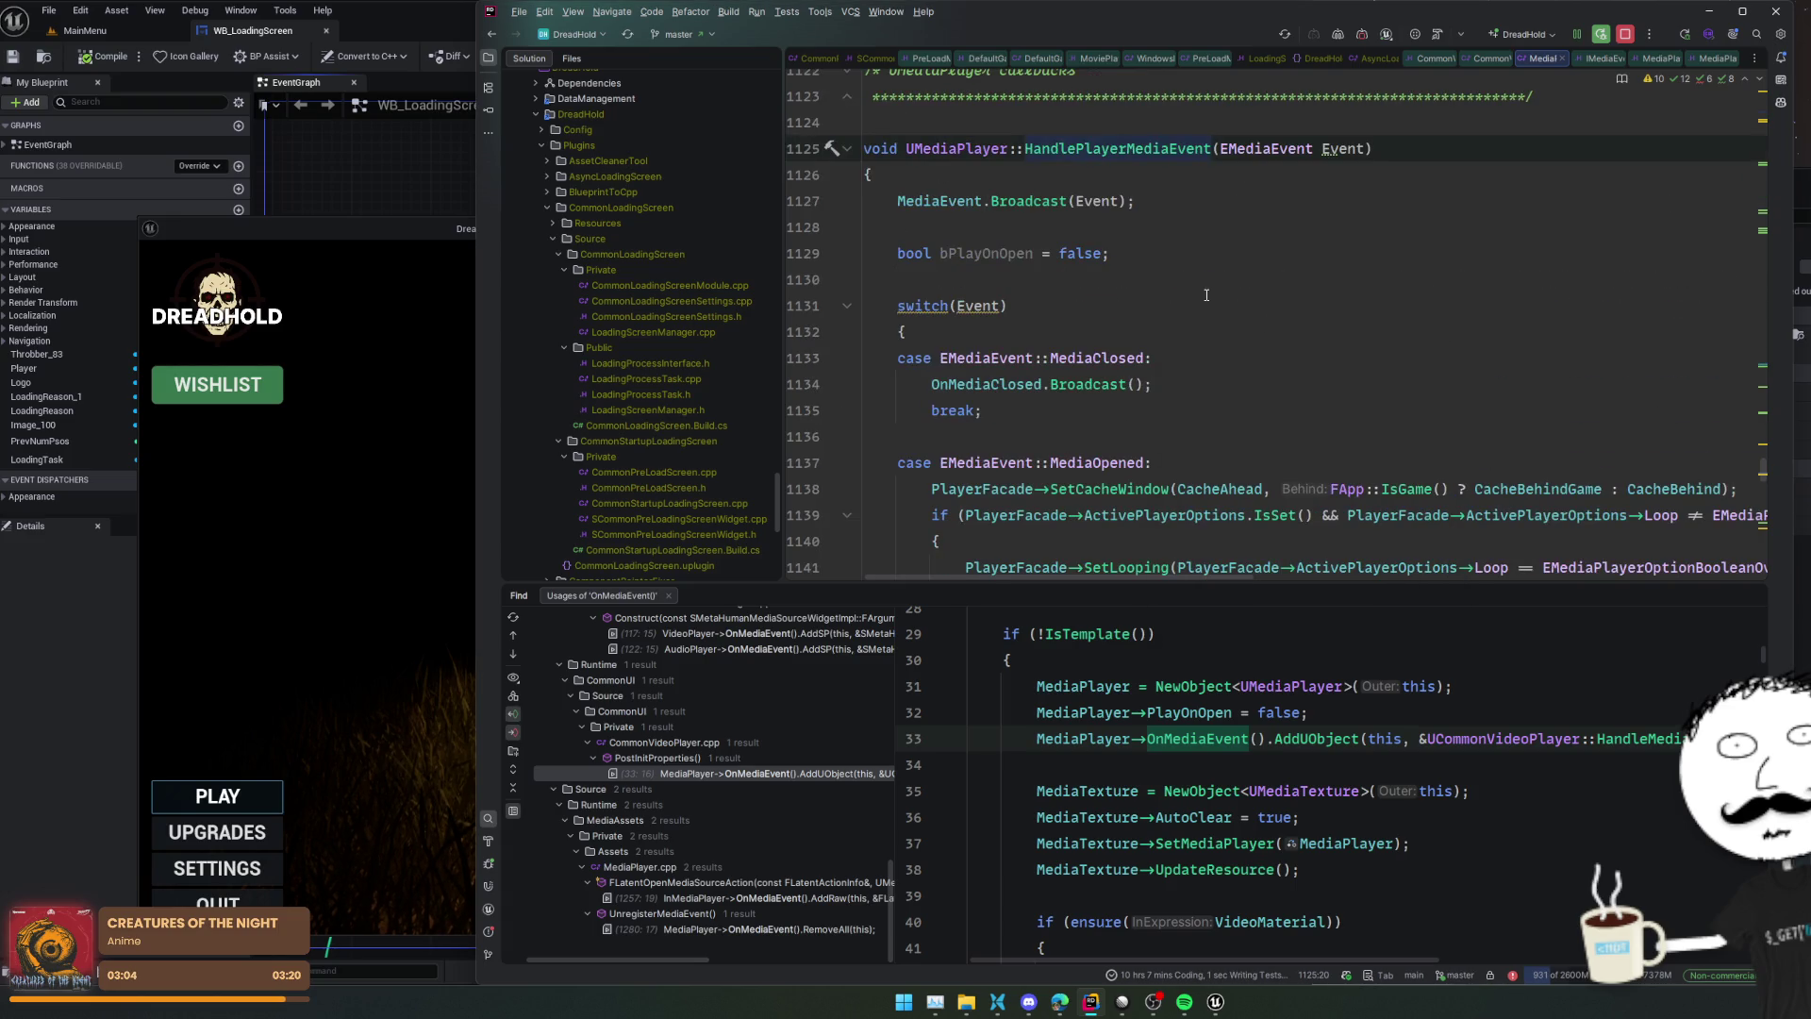
Check the MediaEvent declaration, return to line 1127, and breakpoint the MediaEvent.Broadcast(Event) line
{"action": "left_click", "coordinate": [935, 205], "text": "ctrl"}
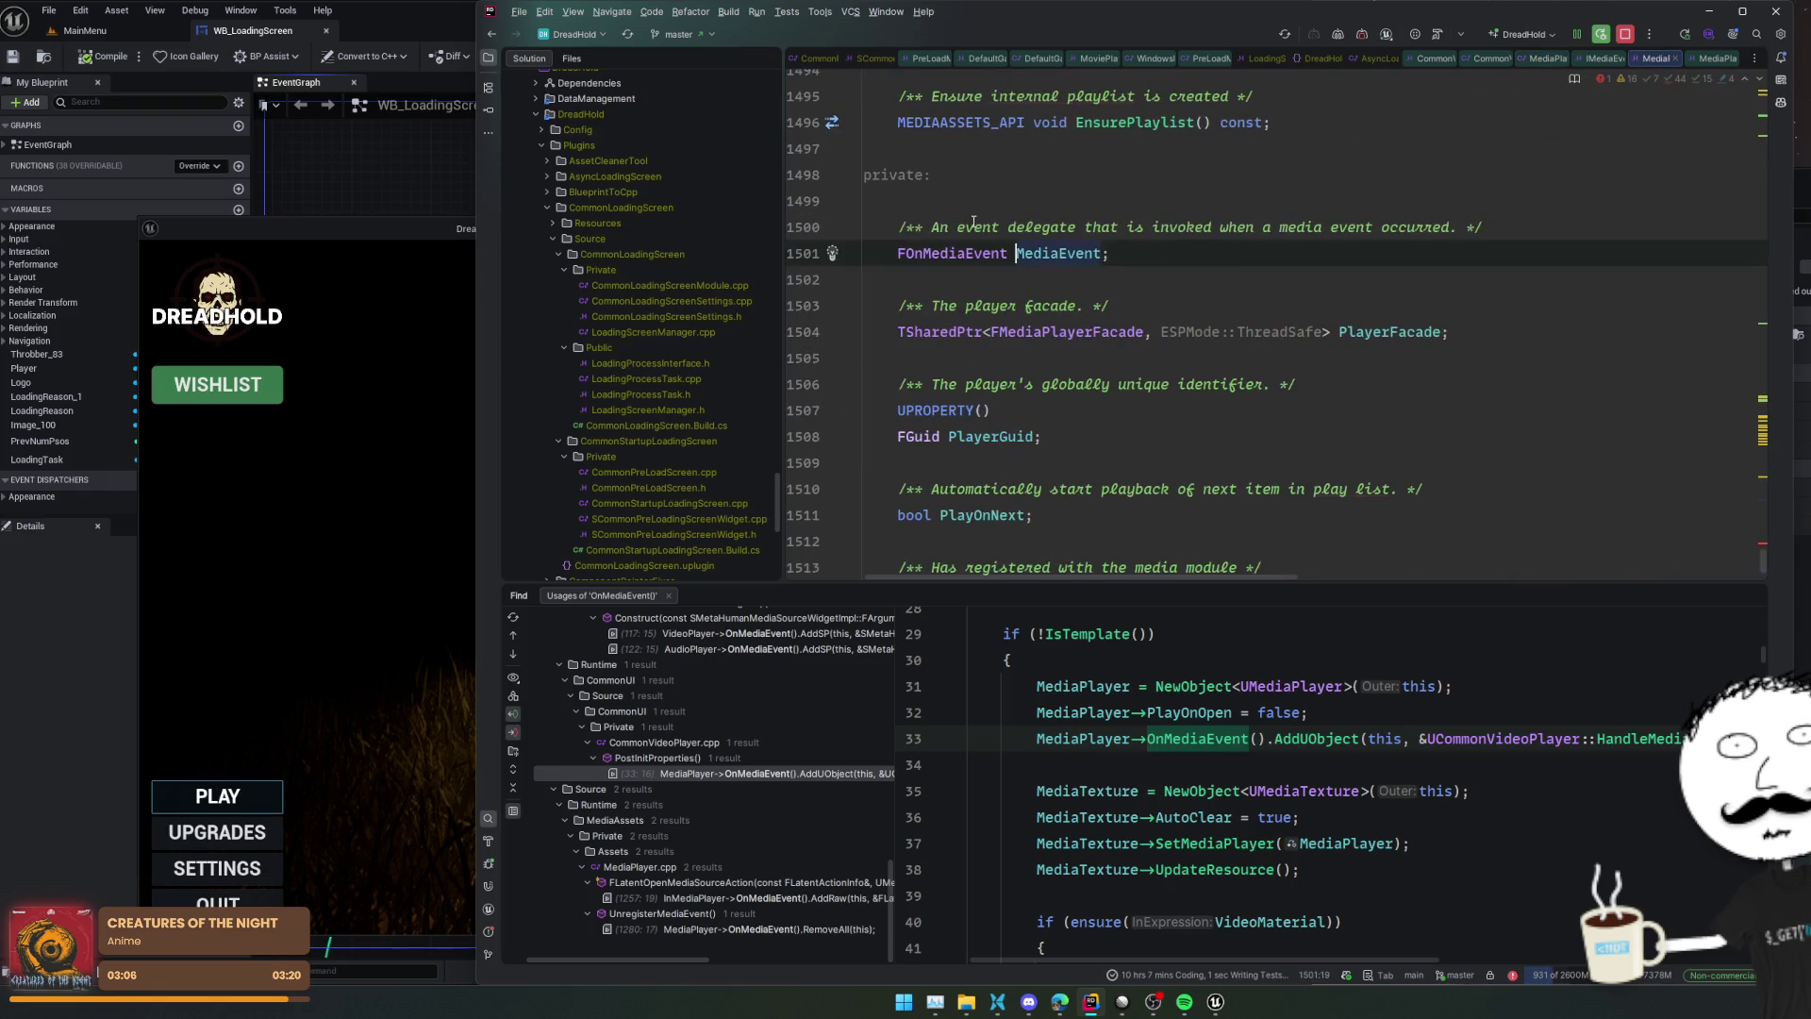
{"action": "key", "text": "ctrl+minus"}
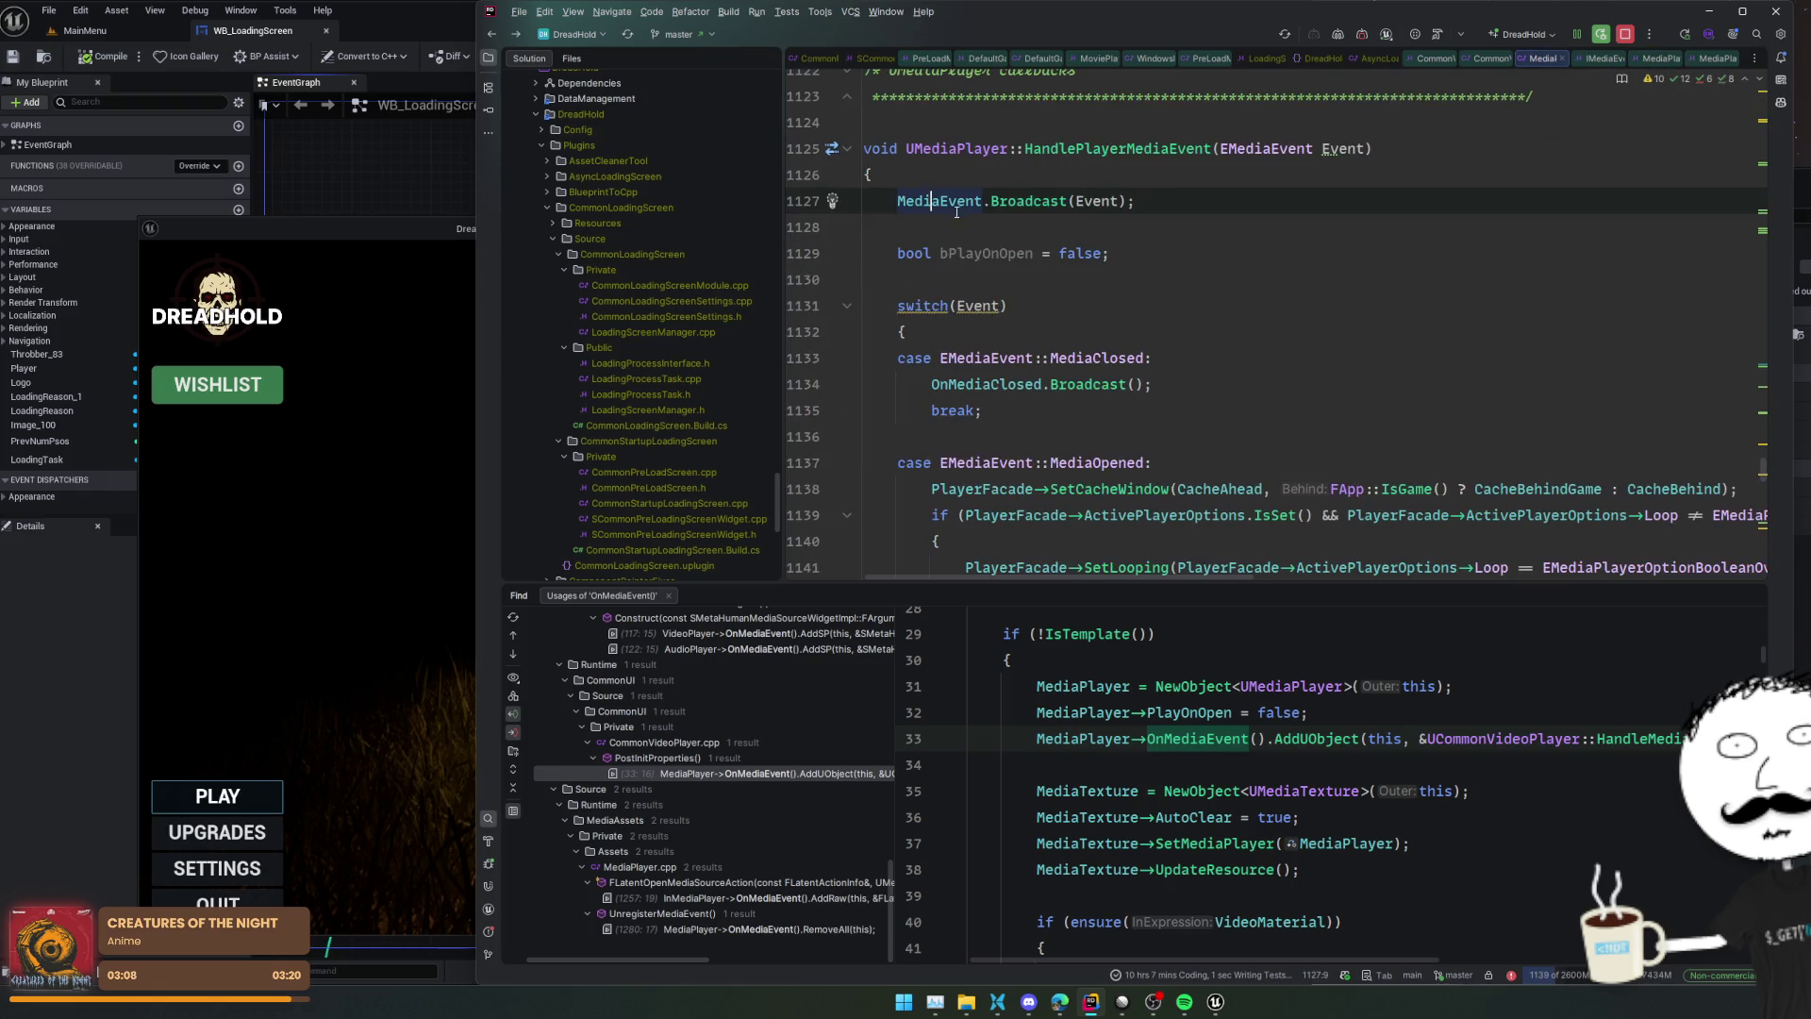
{"action": "left_click", "coordinate": [812, 200]}
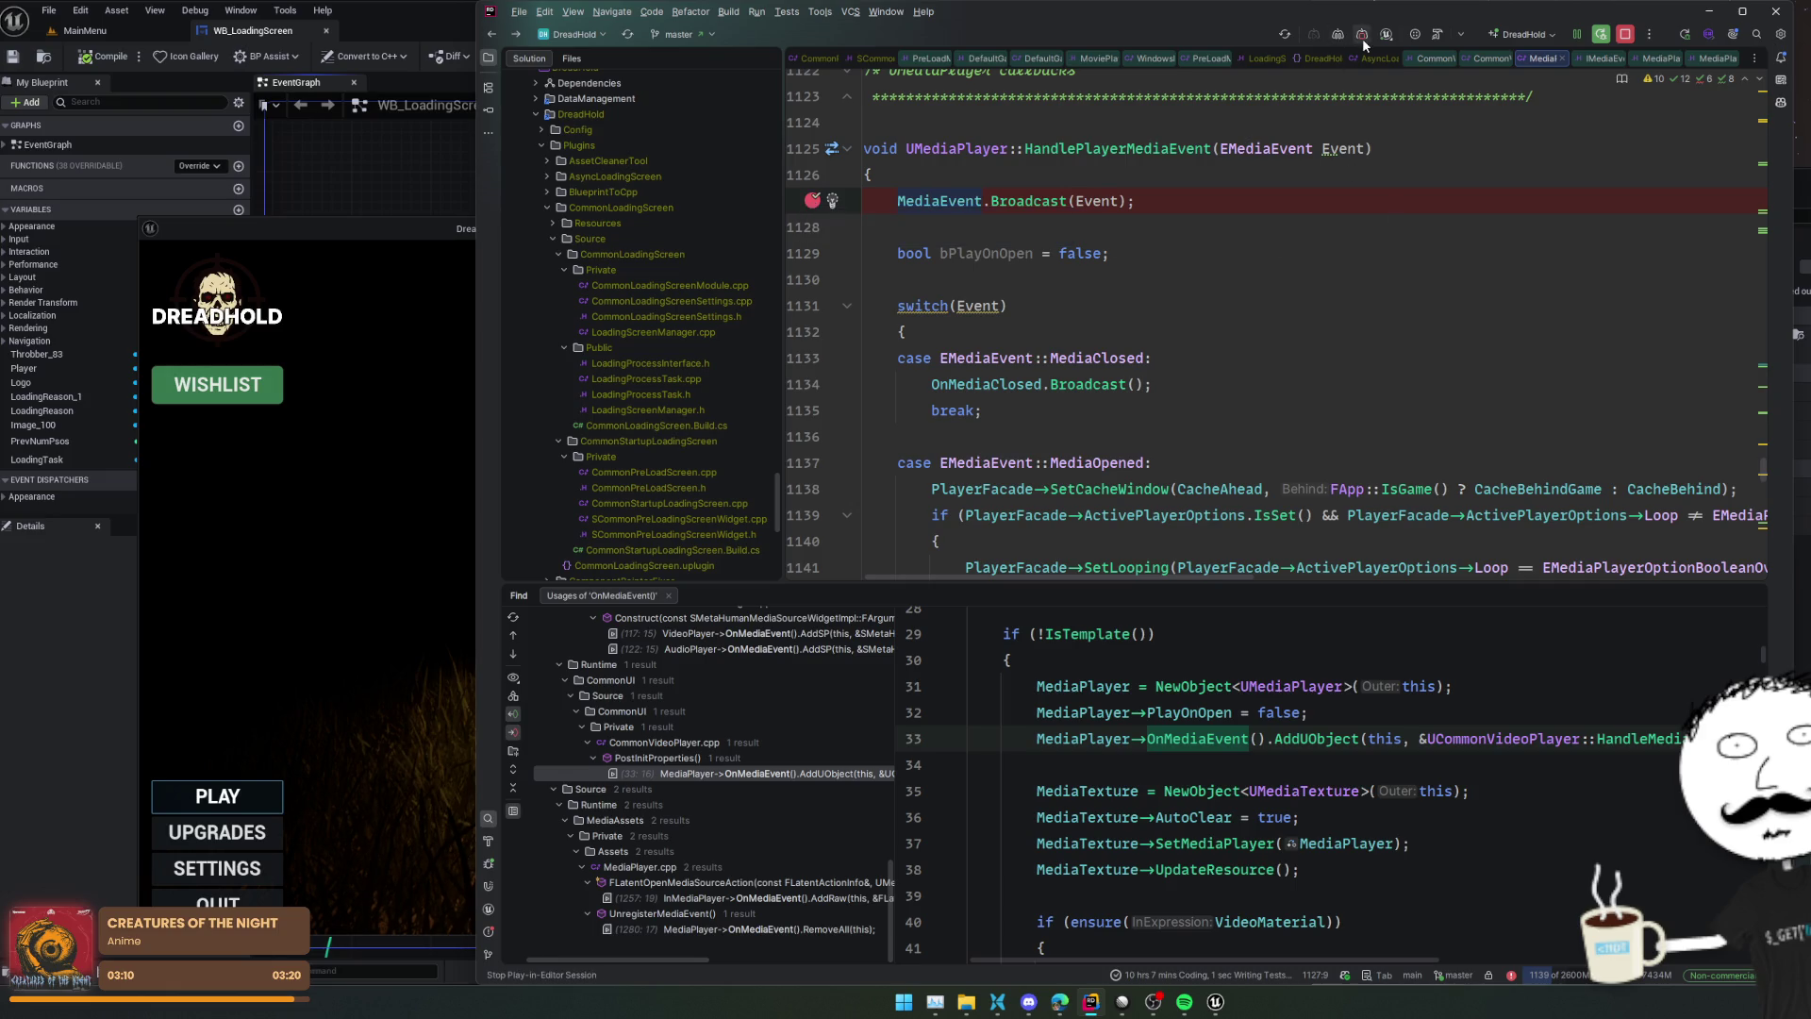
Inspect the caught Event value, resume execution twice, and return to the IDE
{"action": "left_click", "coordinate": [1362, 38]}
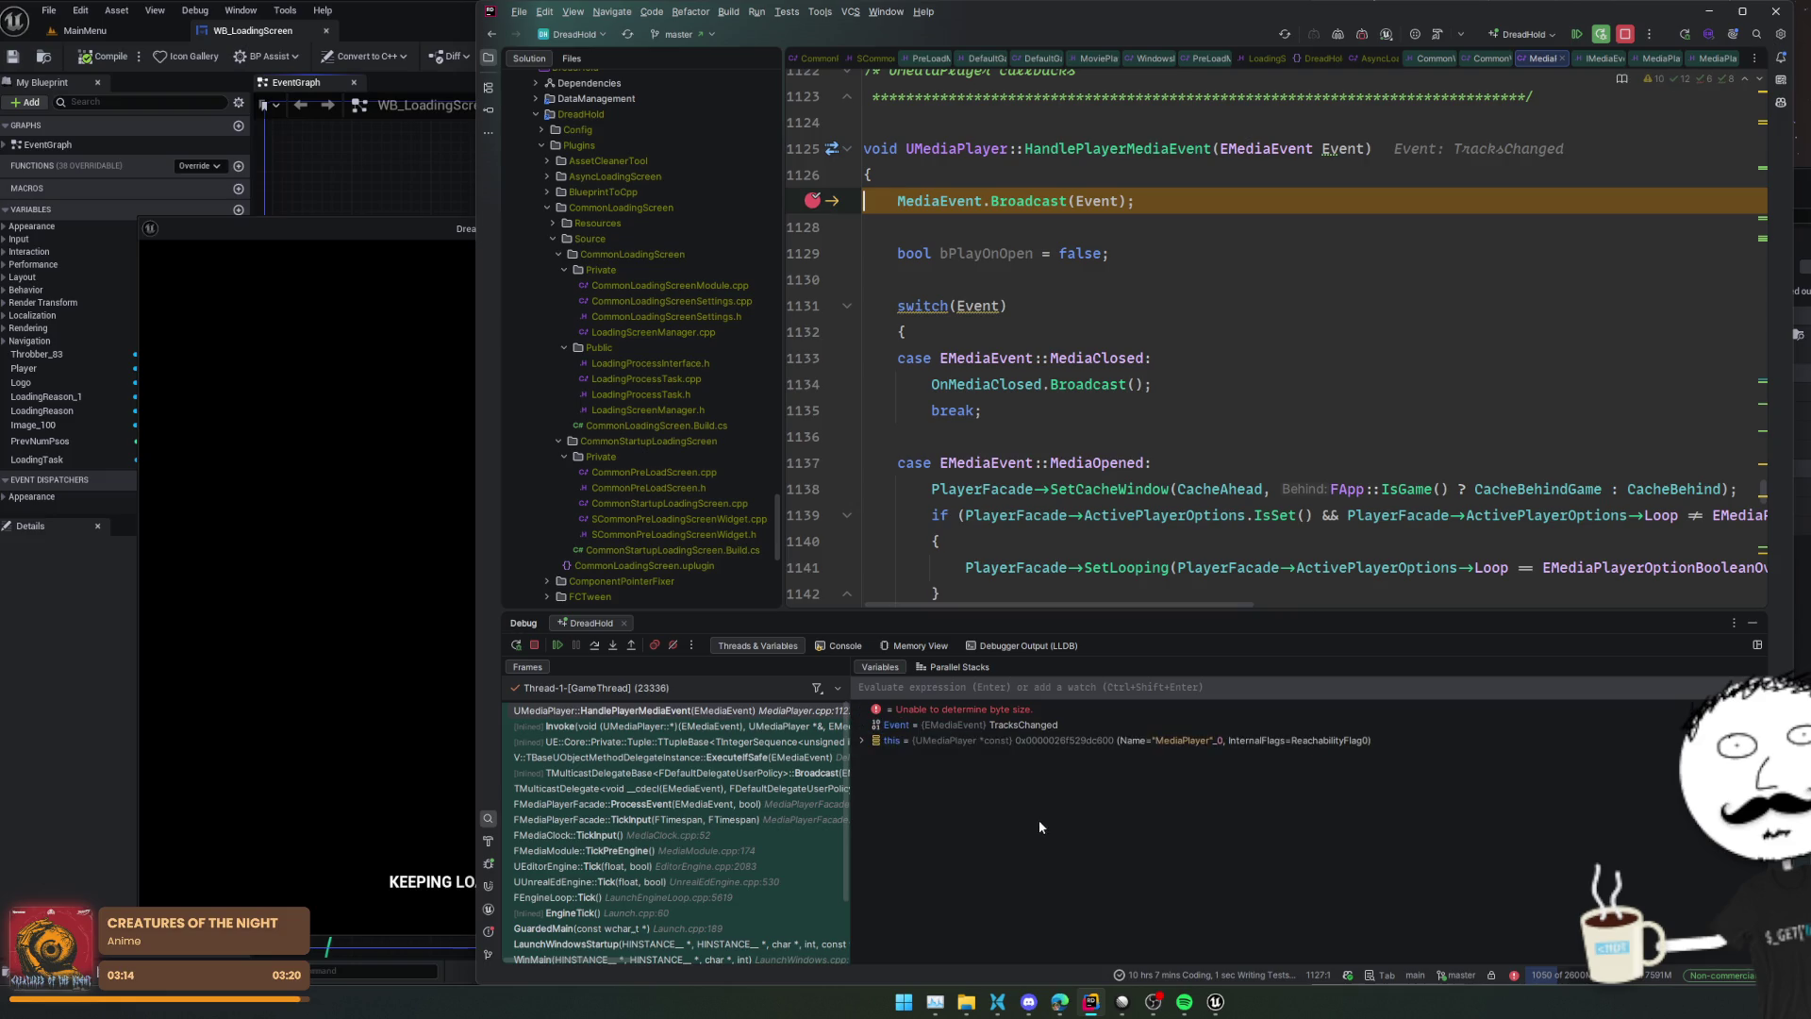
{"action": "left_click", "coordinate": [1030, 726]}
{"action": "left_click", "coordinate": [557, 646]}
{"action": "left_click", "coordinate": [557, 646]}
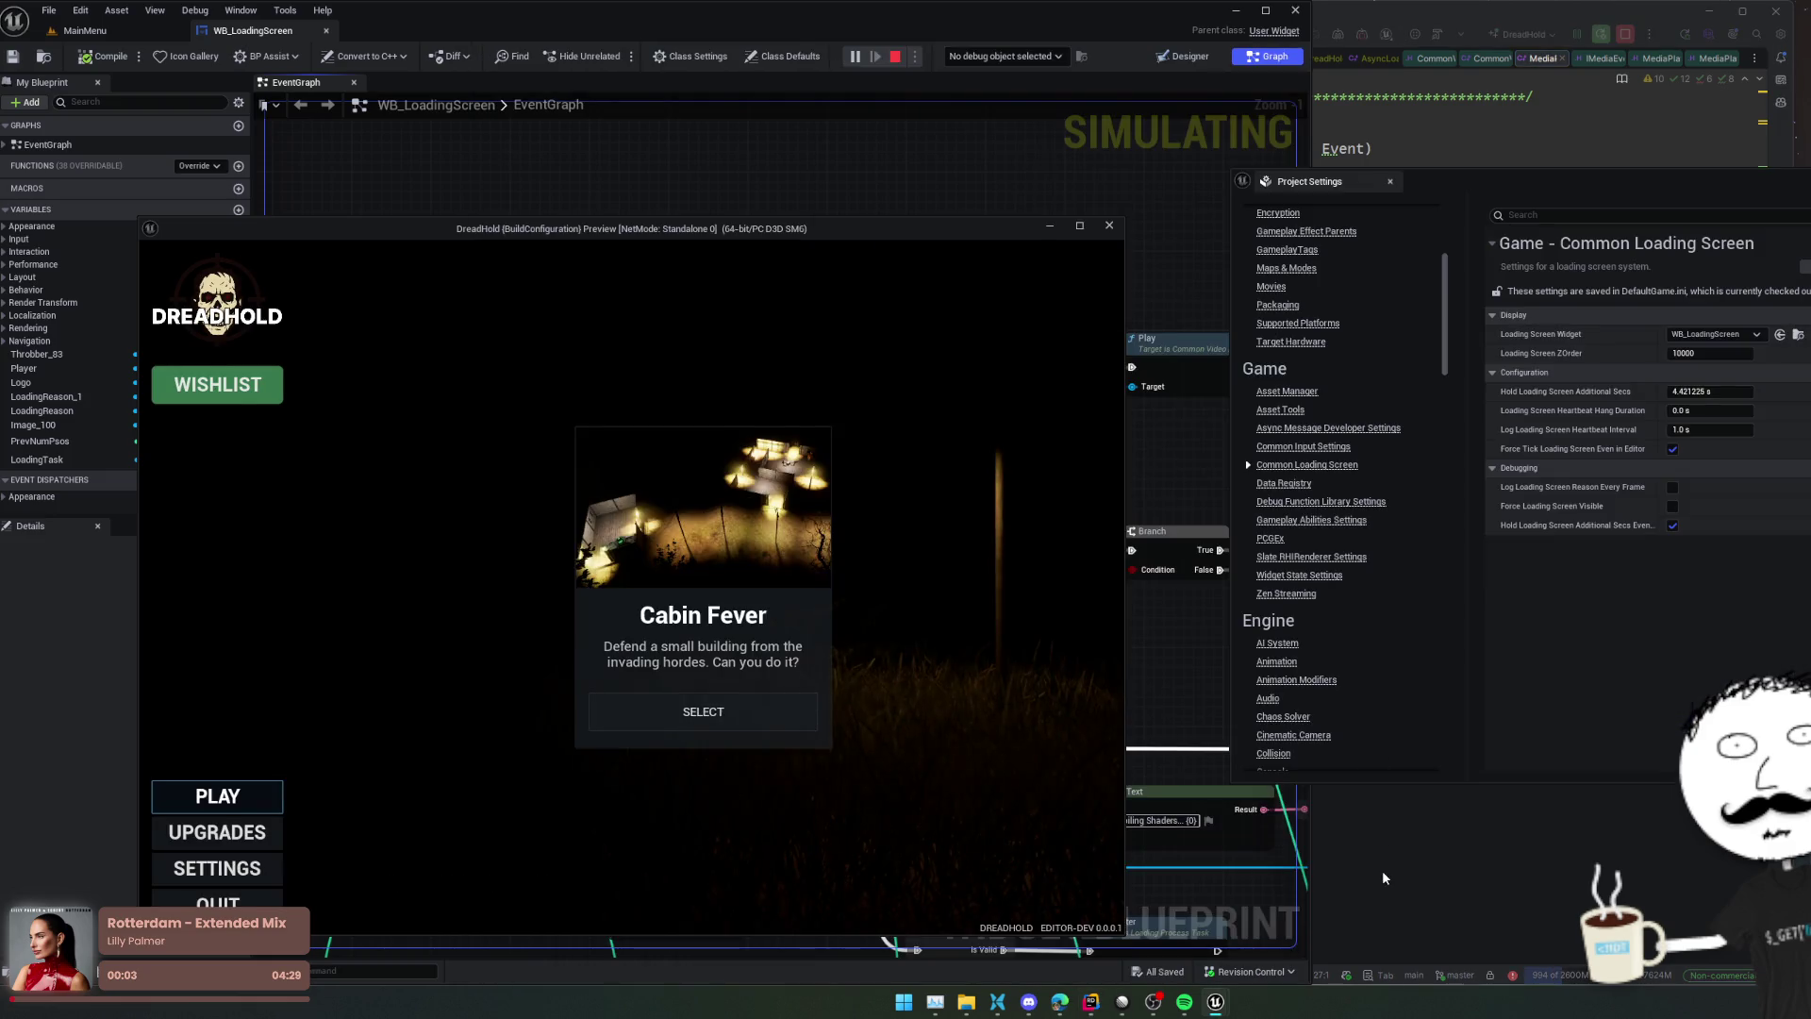
{"action": "left_click", "coordinate": [1383, 878]}
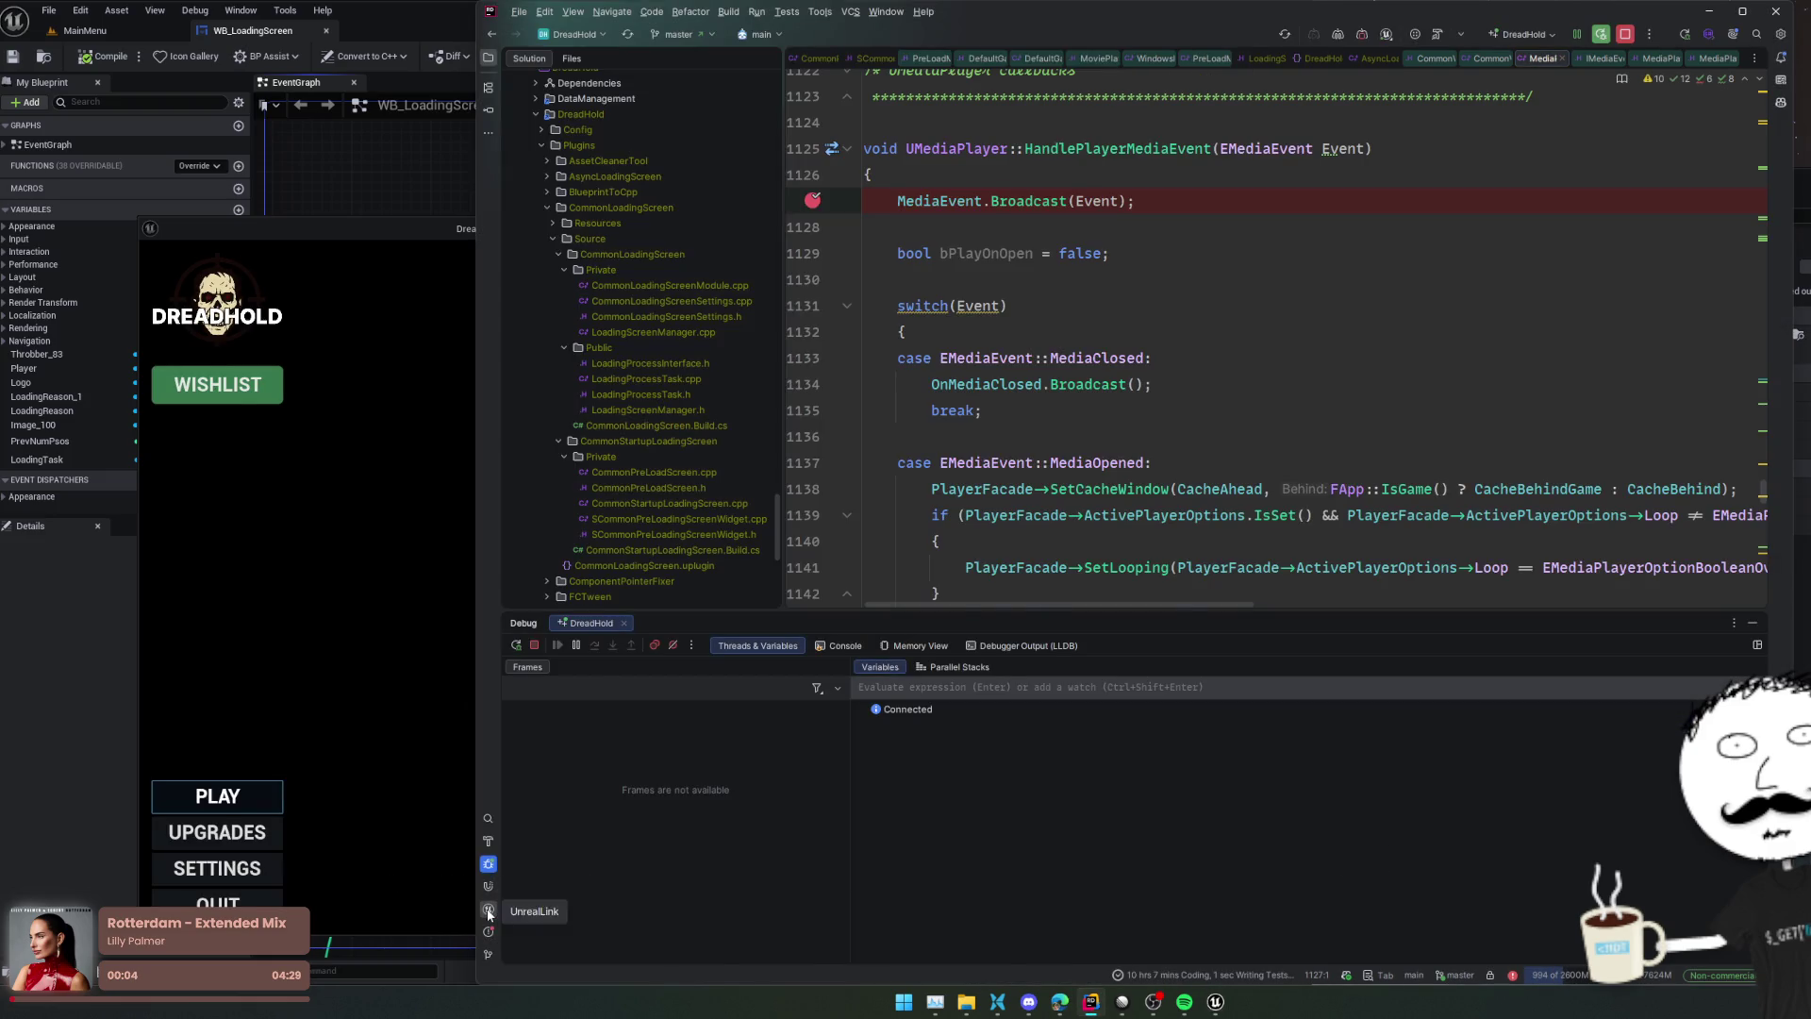
Scroll the LogMediaAssets log through MediaPlayer_0 opening DreadHoldIntro, pausing, and resuming at rate 1.000000
{"action": "left_click", "coordinate": [488, 908]}
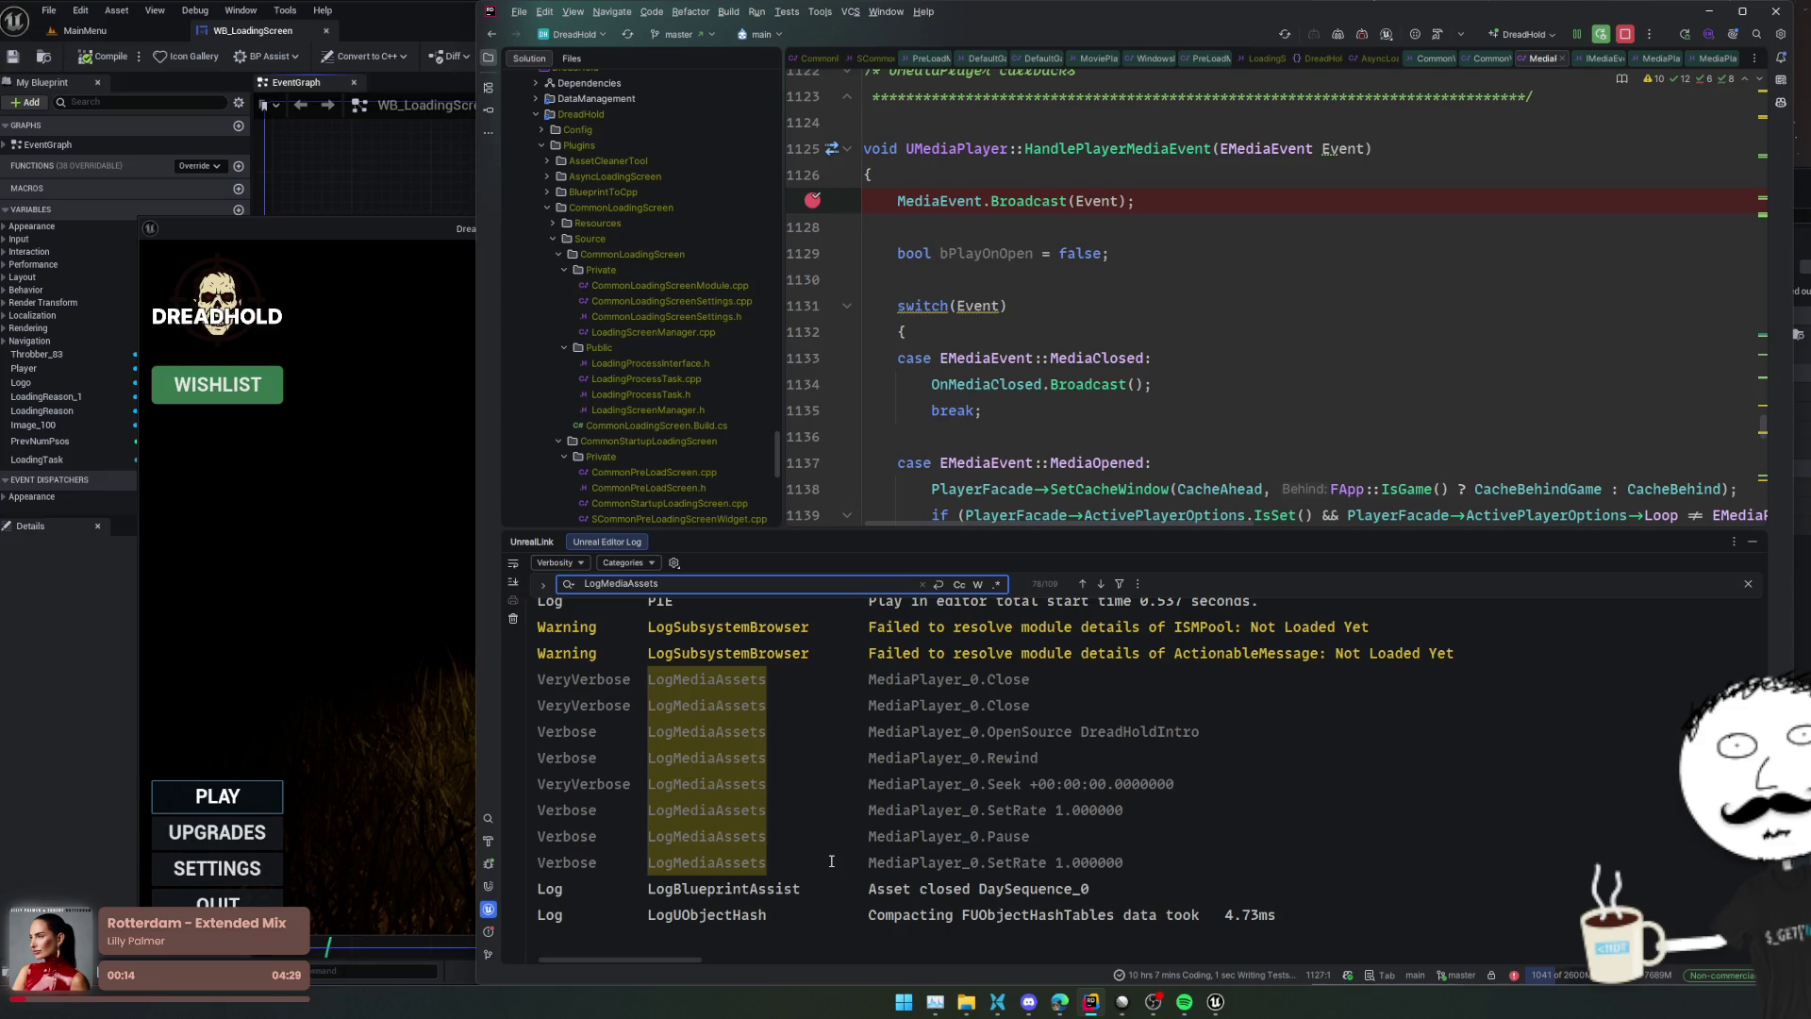
{"action": "scroll", "coordinate": [899, 350], "scroll_direction": "down", "scroll_amount": 8}
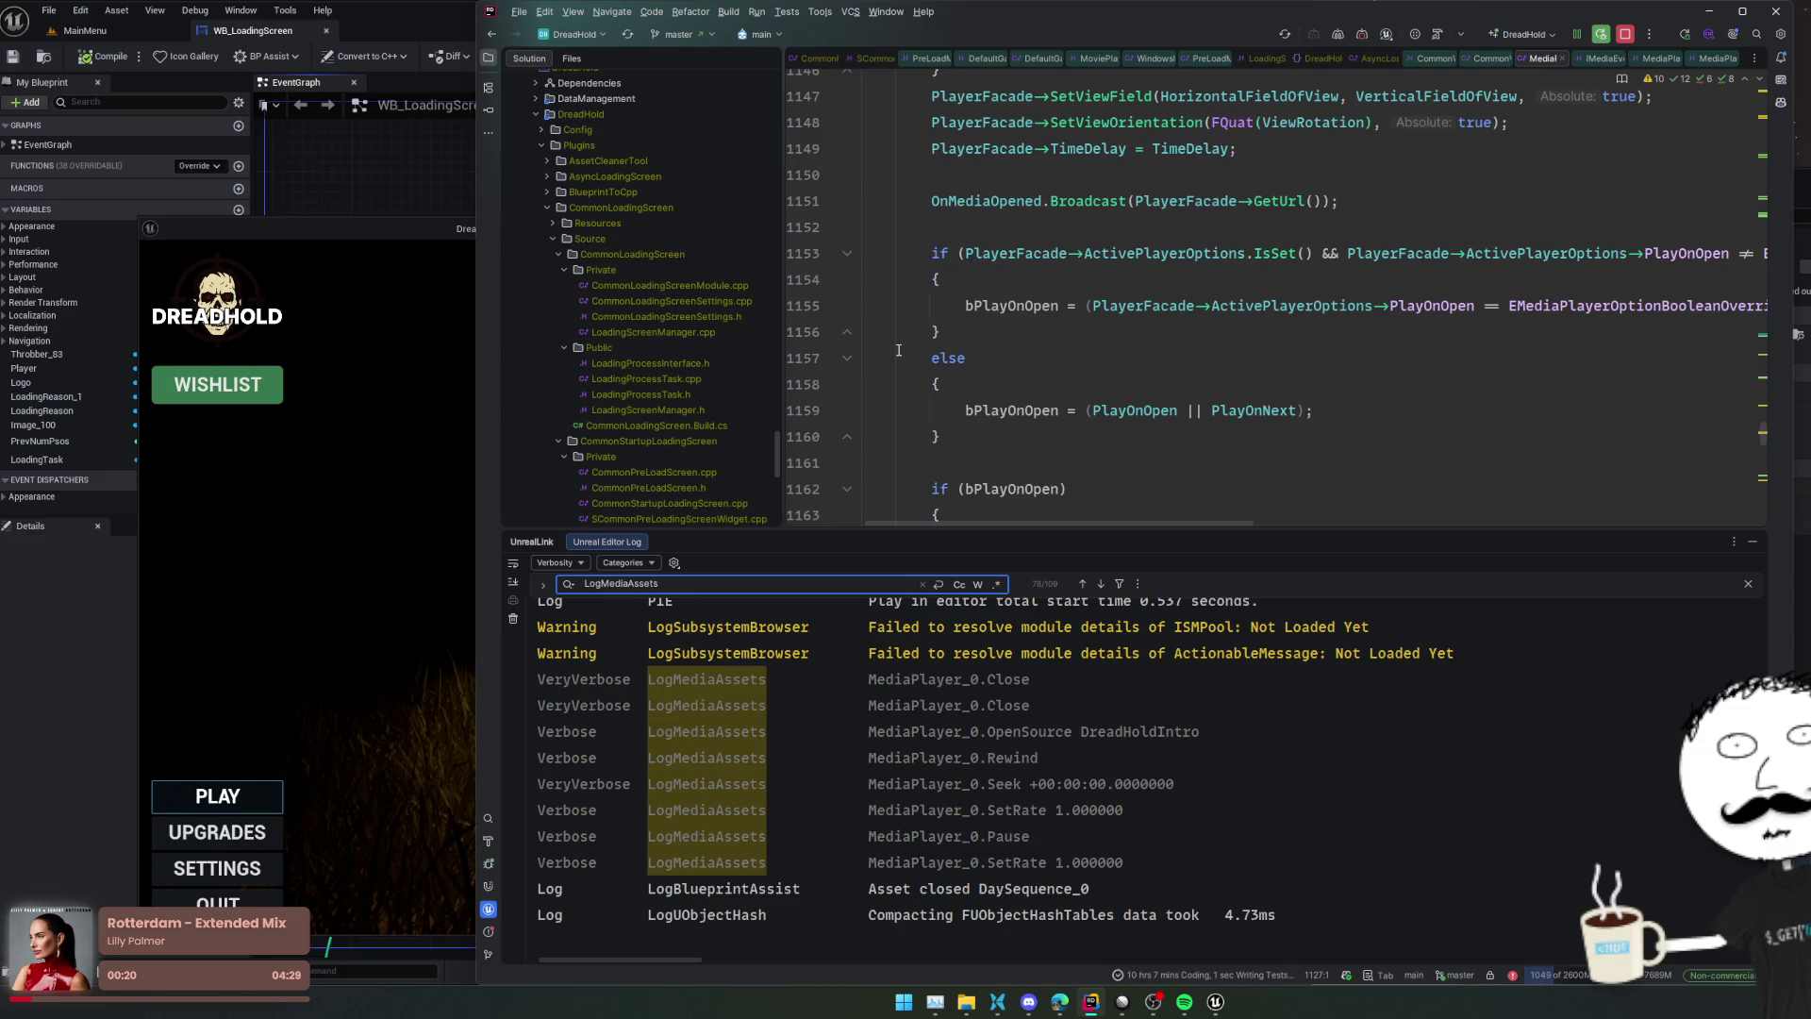
{"action": "scroll", "coordinate": [898, 349], "scroll_direction": "down", "scroll_amount": 4}
{"action": "scroll", "coordinate": [899, 350], "scroll_direction": "down", "scroll_amount": 5}
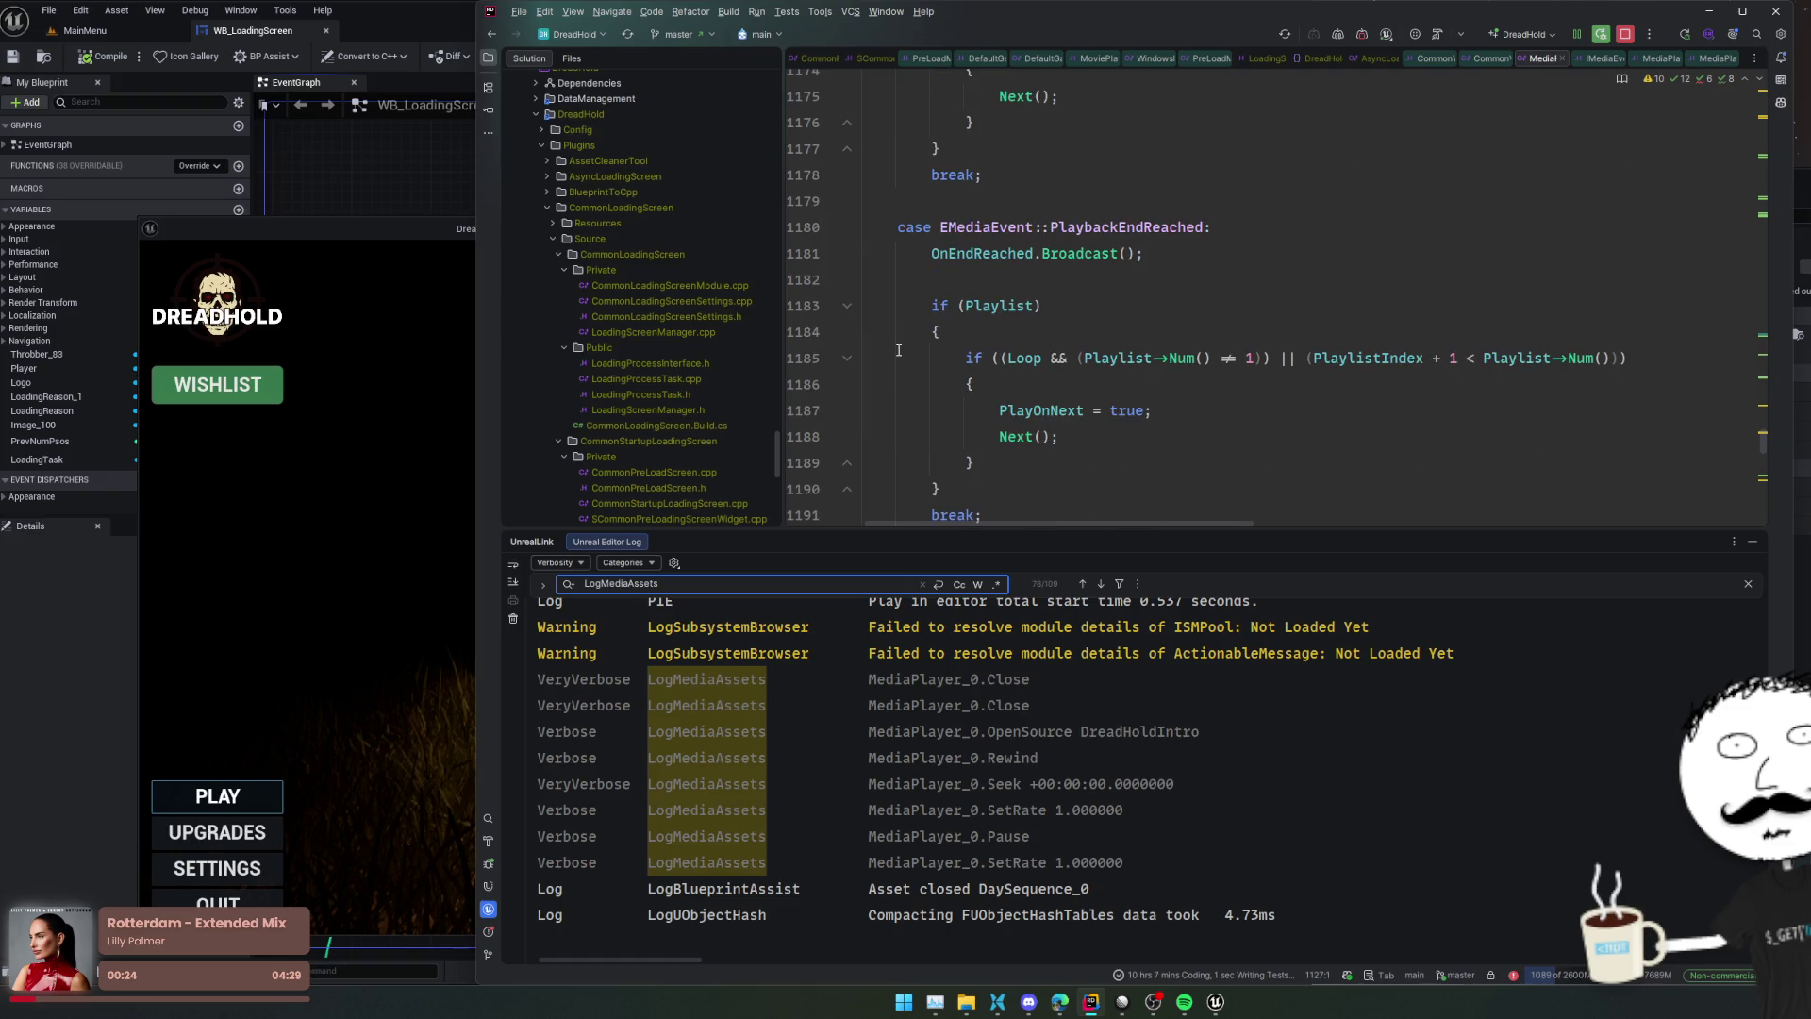
{"action": "scroll", "coordinate": [899, 349], "scroll_direction": "down", "scroll_amount": 3}
{"action": "scroll", "coordinate": [898, 350], "scroll_direction": "down", "scroll_amount": 4}
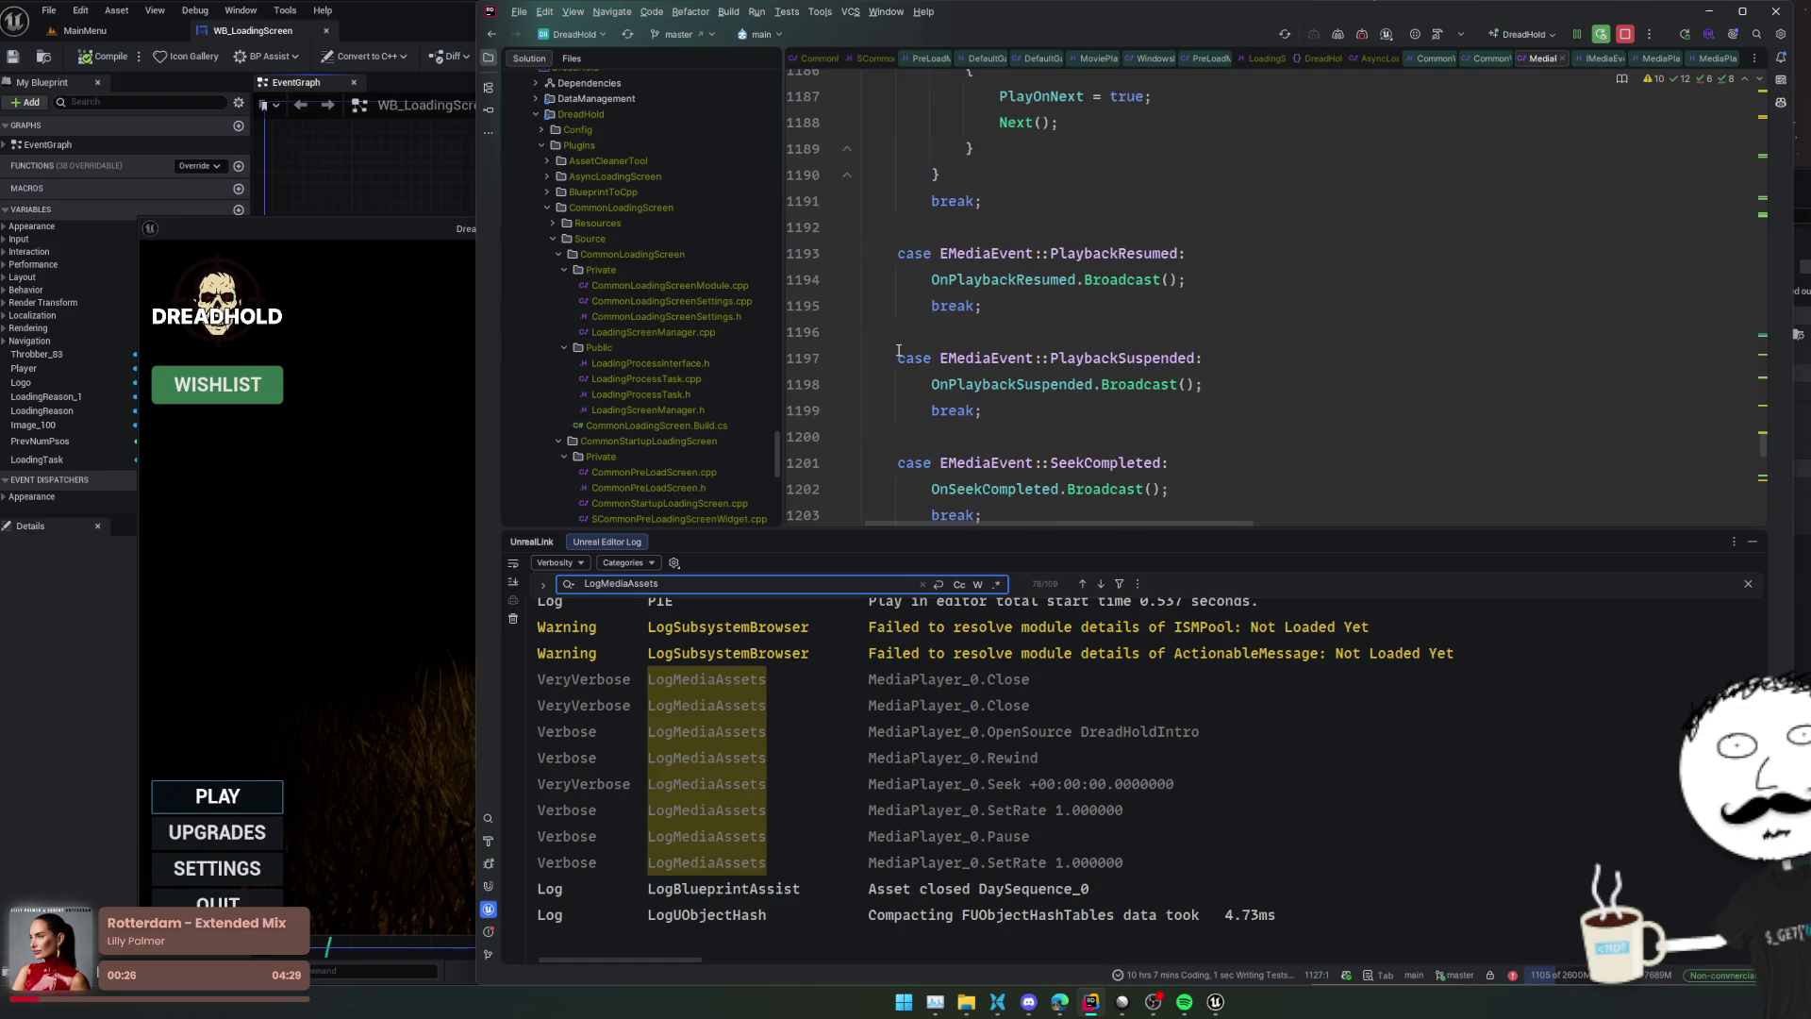
{"action": "scroll", "coordinate": [898, 350], "scroll_direction": "down", "scroll_amount": 1}
{"action": "scroll", "coordinate": [899, 350], "scroll_direction": "down", "scroll_amount": 5}
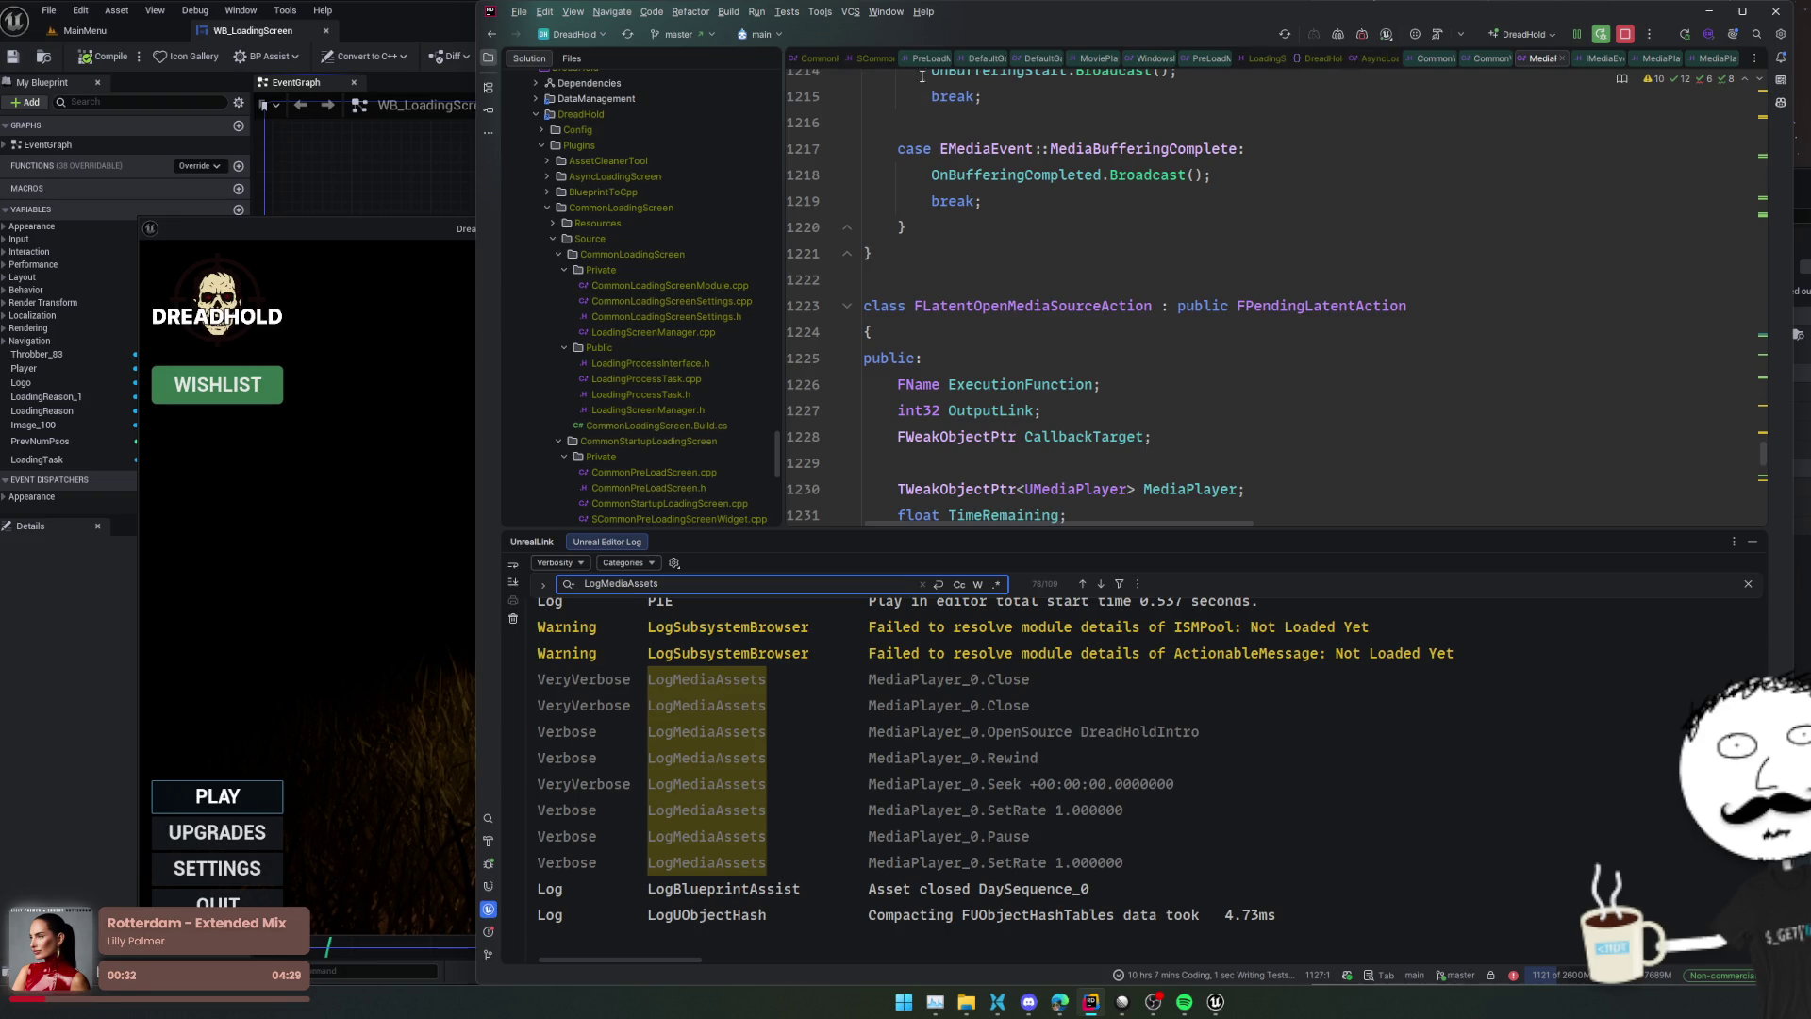
Go from the CommonVideoPlayer header to HandlePlaybackTick's definition, then up to HandleMediaPlayerEvent
{"action": "left_click", "coordinate": [816, 58]}
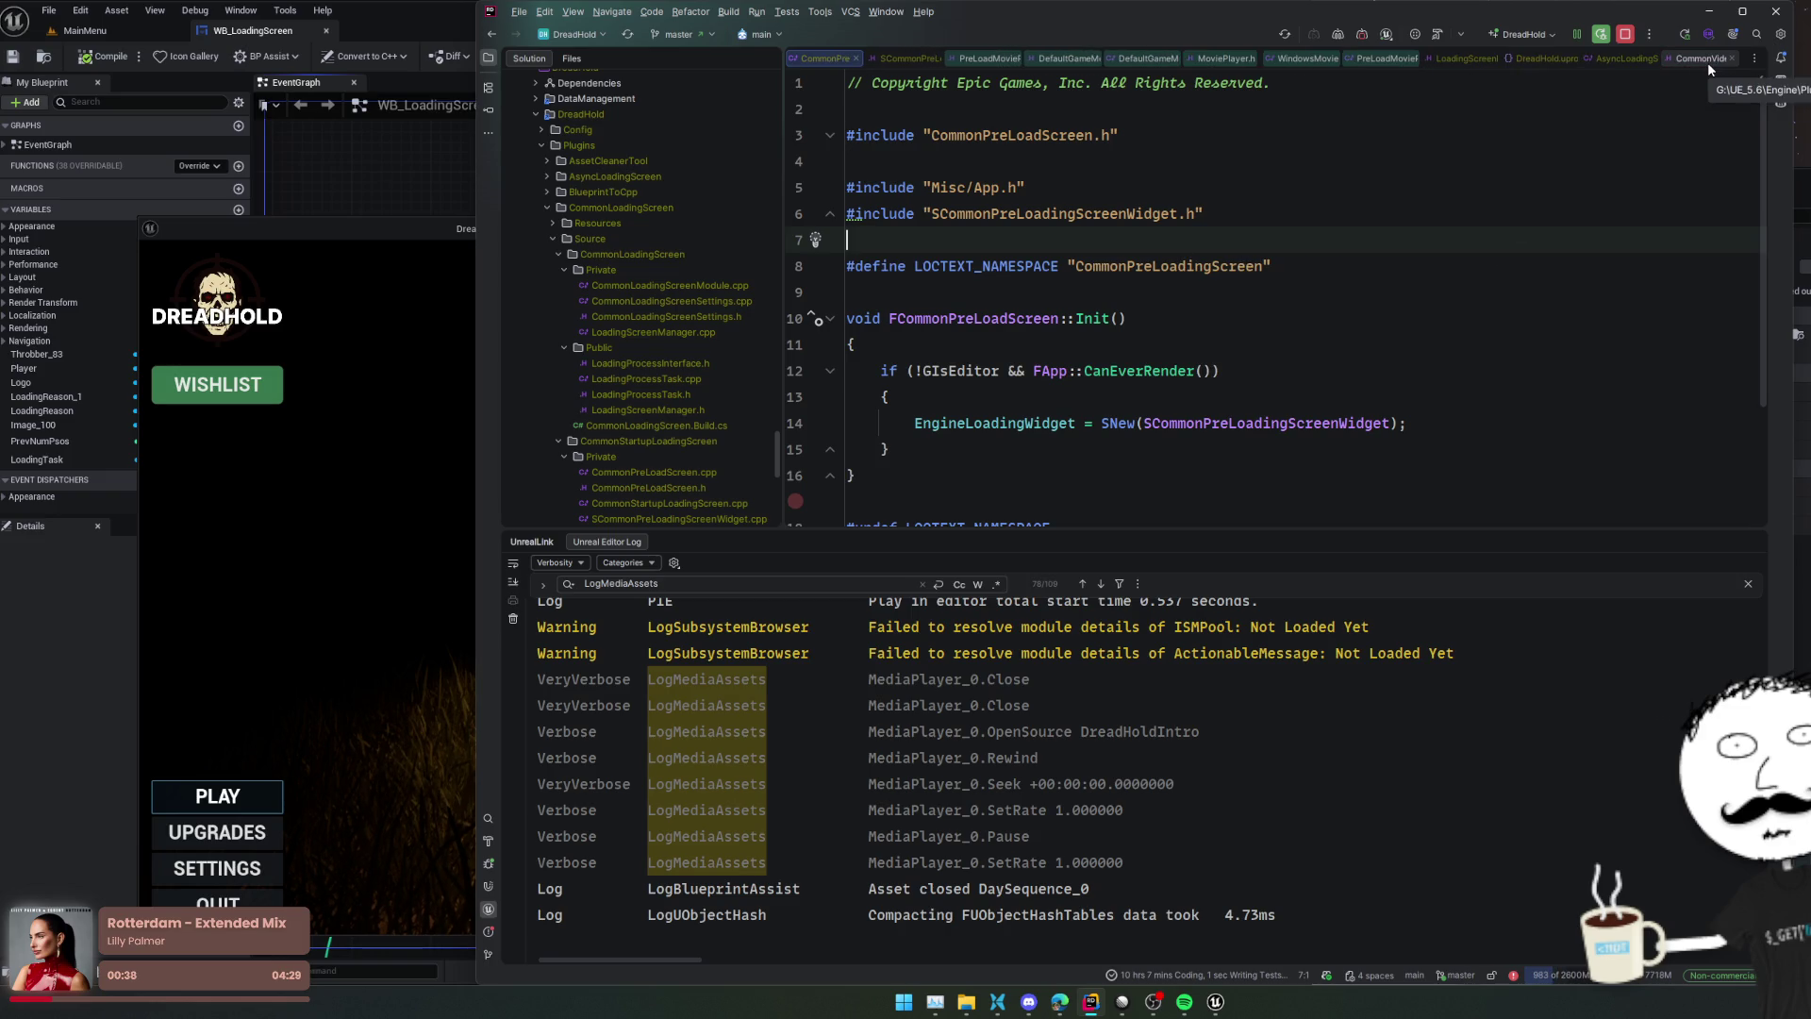
{"action": "left_click", "coordinate": [1708, 62]}
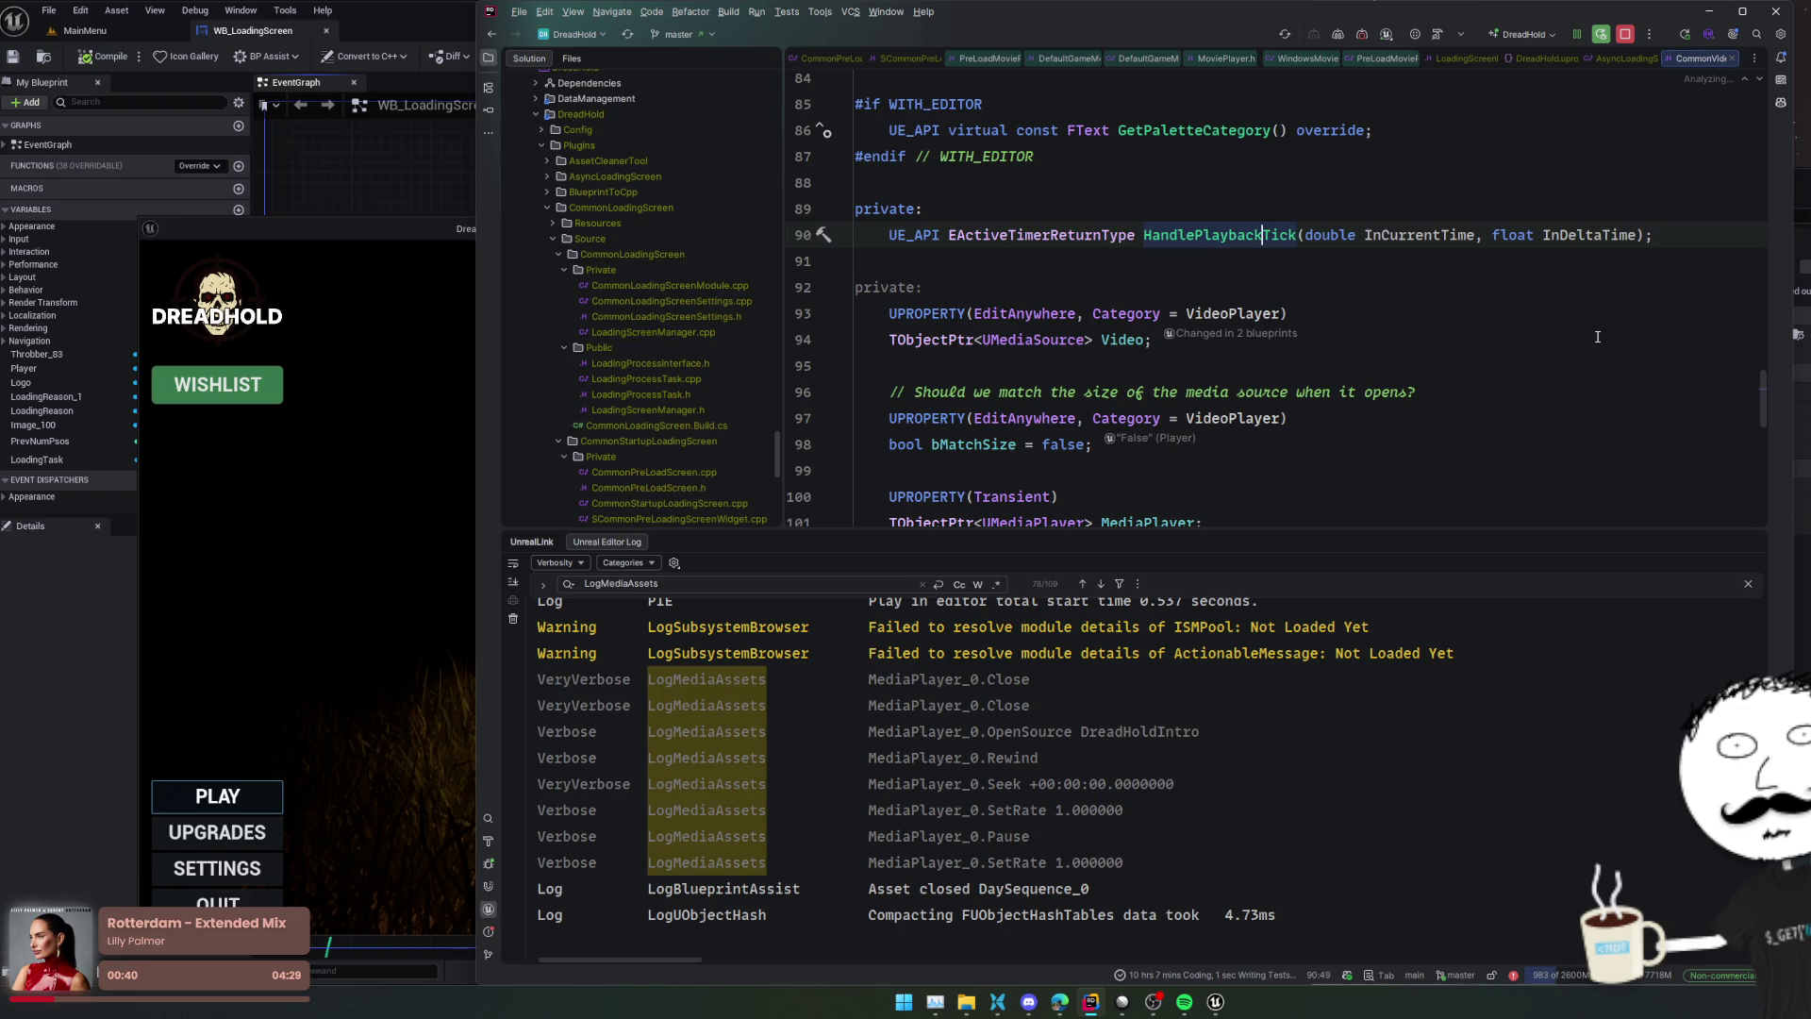
{"action": "key", "text": "F12"}
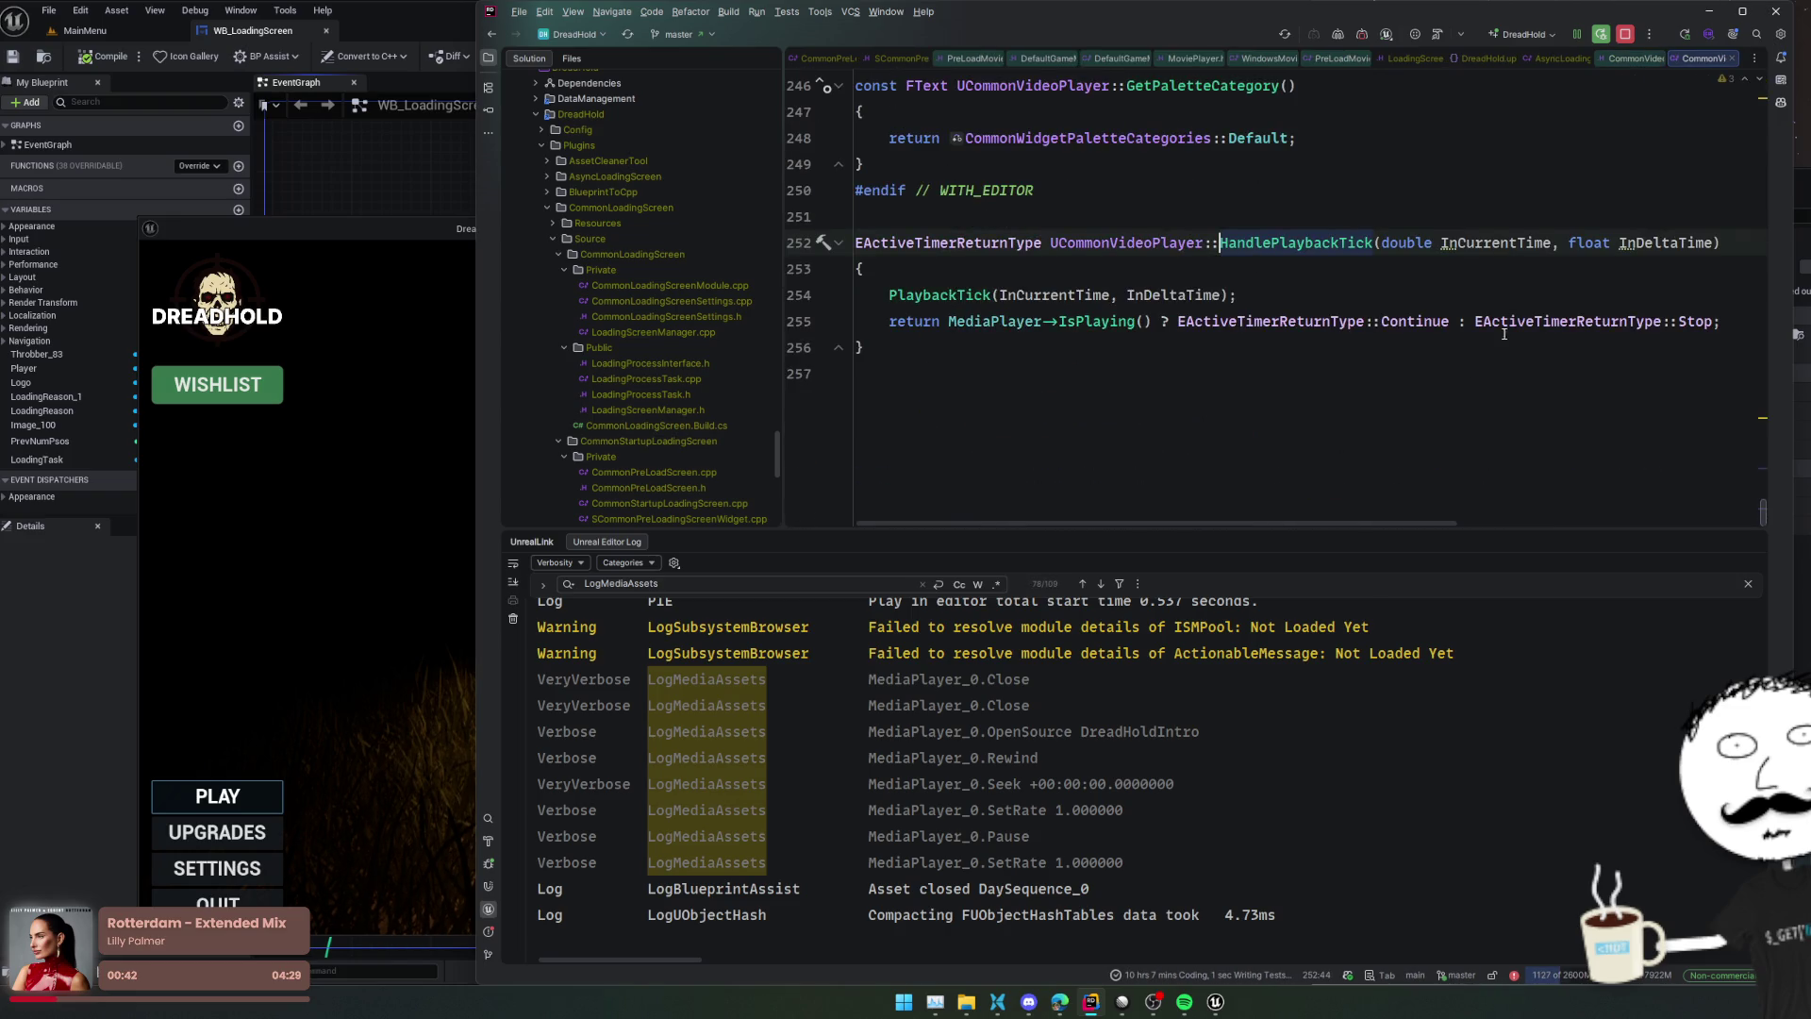
{"action": "left_click", "coordinate": [1495, 374]}
{"action": "scroll", "coordinate": [1415, 405], "scroll_direction": "up", "scroll_amount": 10}
{"action": "left_click", "coordinate": [1404, 349]}
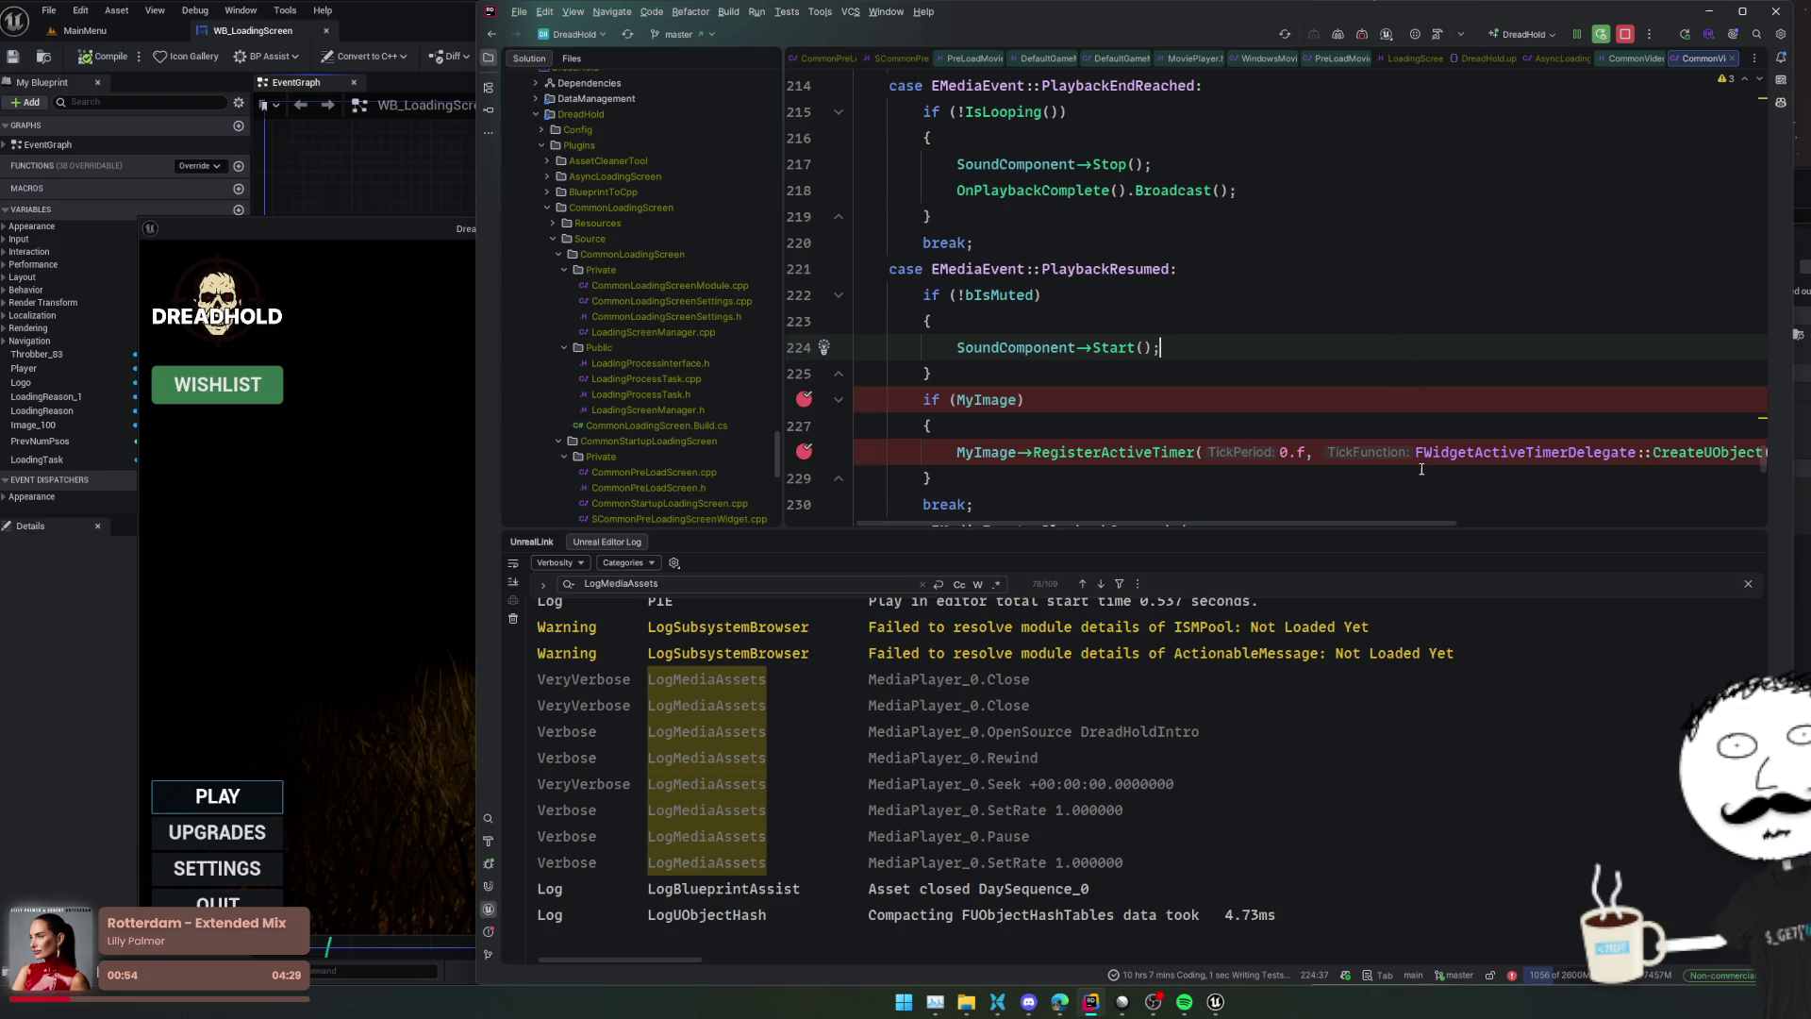
{"action": "scroll", "coordinate": [1421, 469], "scroll_direction": "up", "scroll_amount": 8}
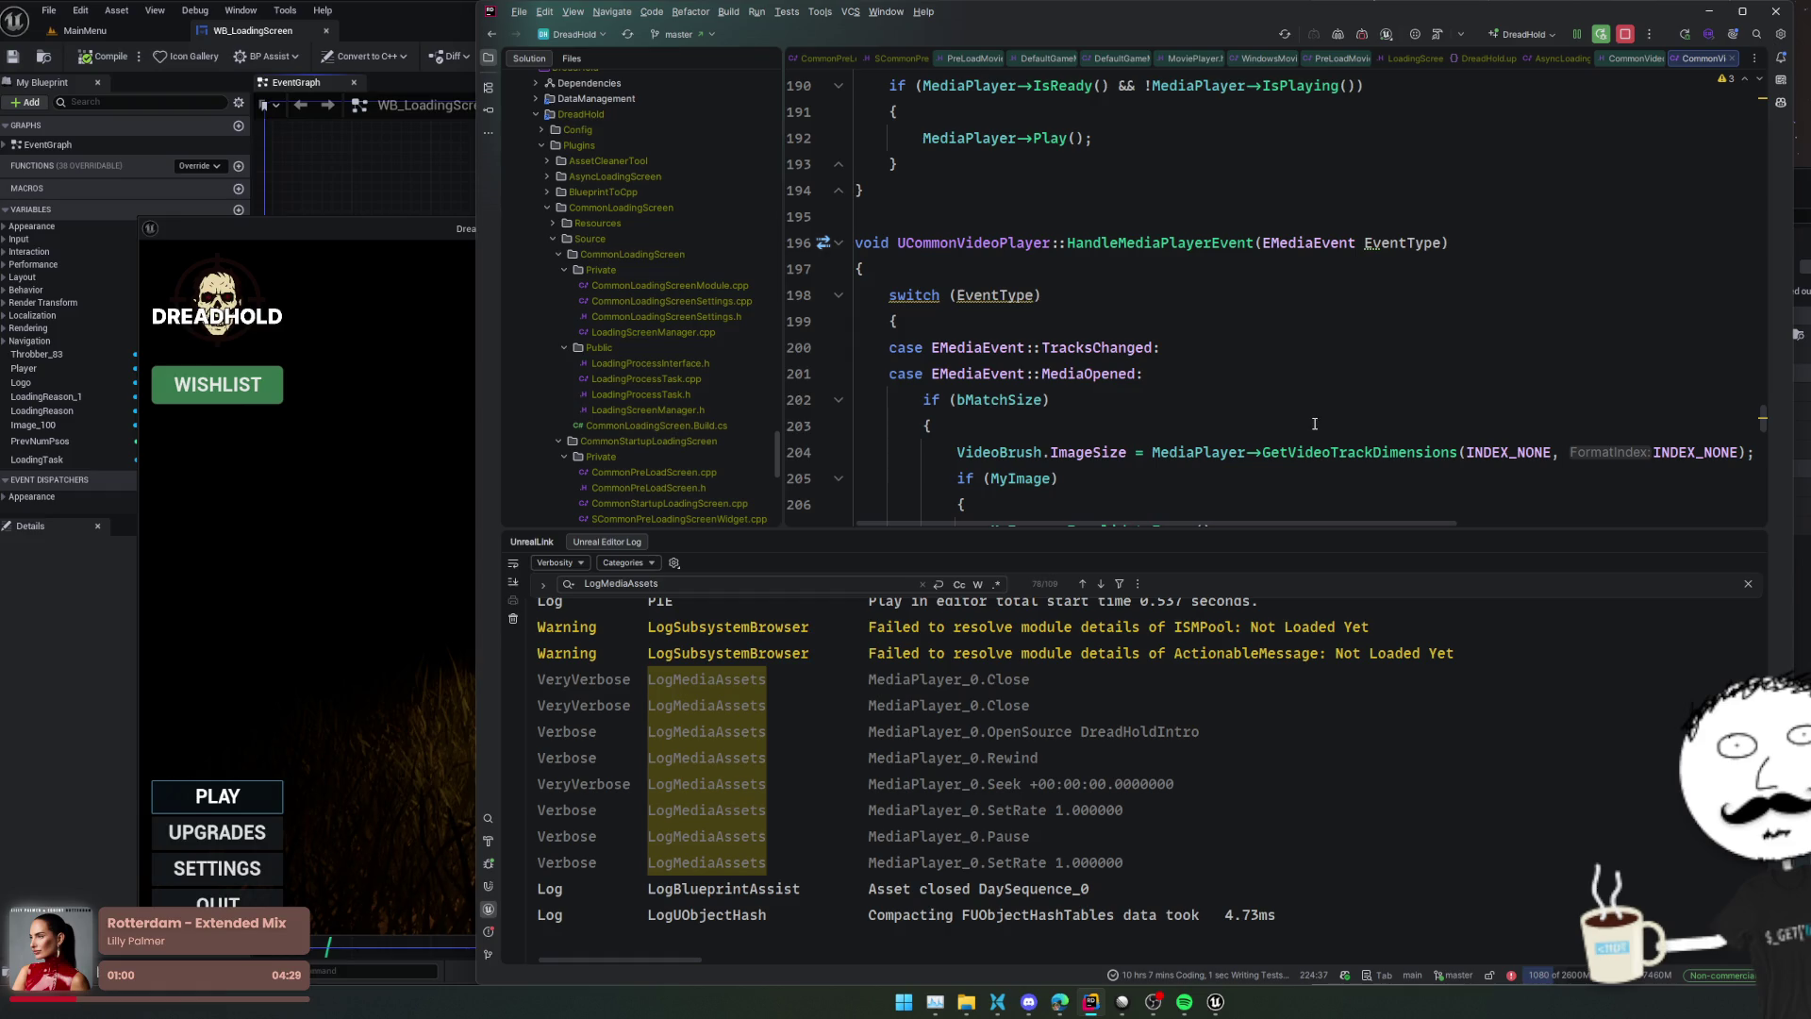
{"action": "left_click", "coordinate": [365, 552]}
Stop the game preview, open Edit > Plugins and search the plugins for 'movie'
{"action": "left_click", "coordinate": [1111, 226]}
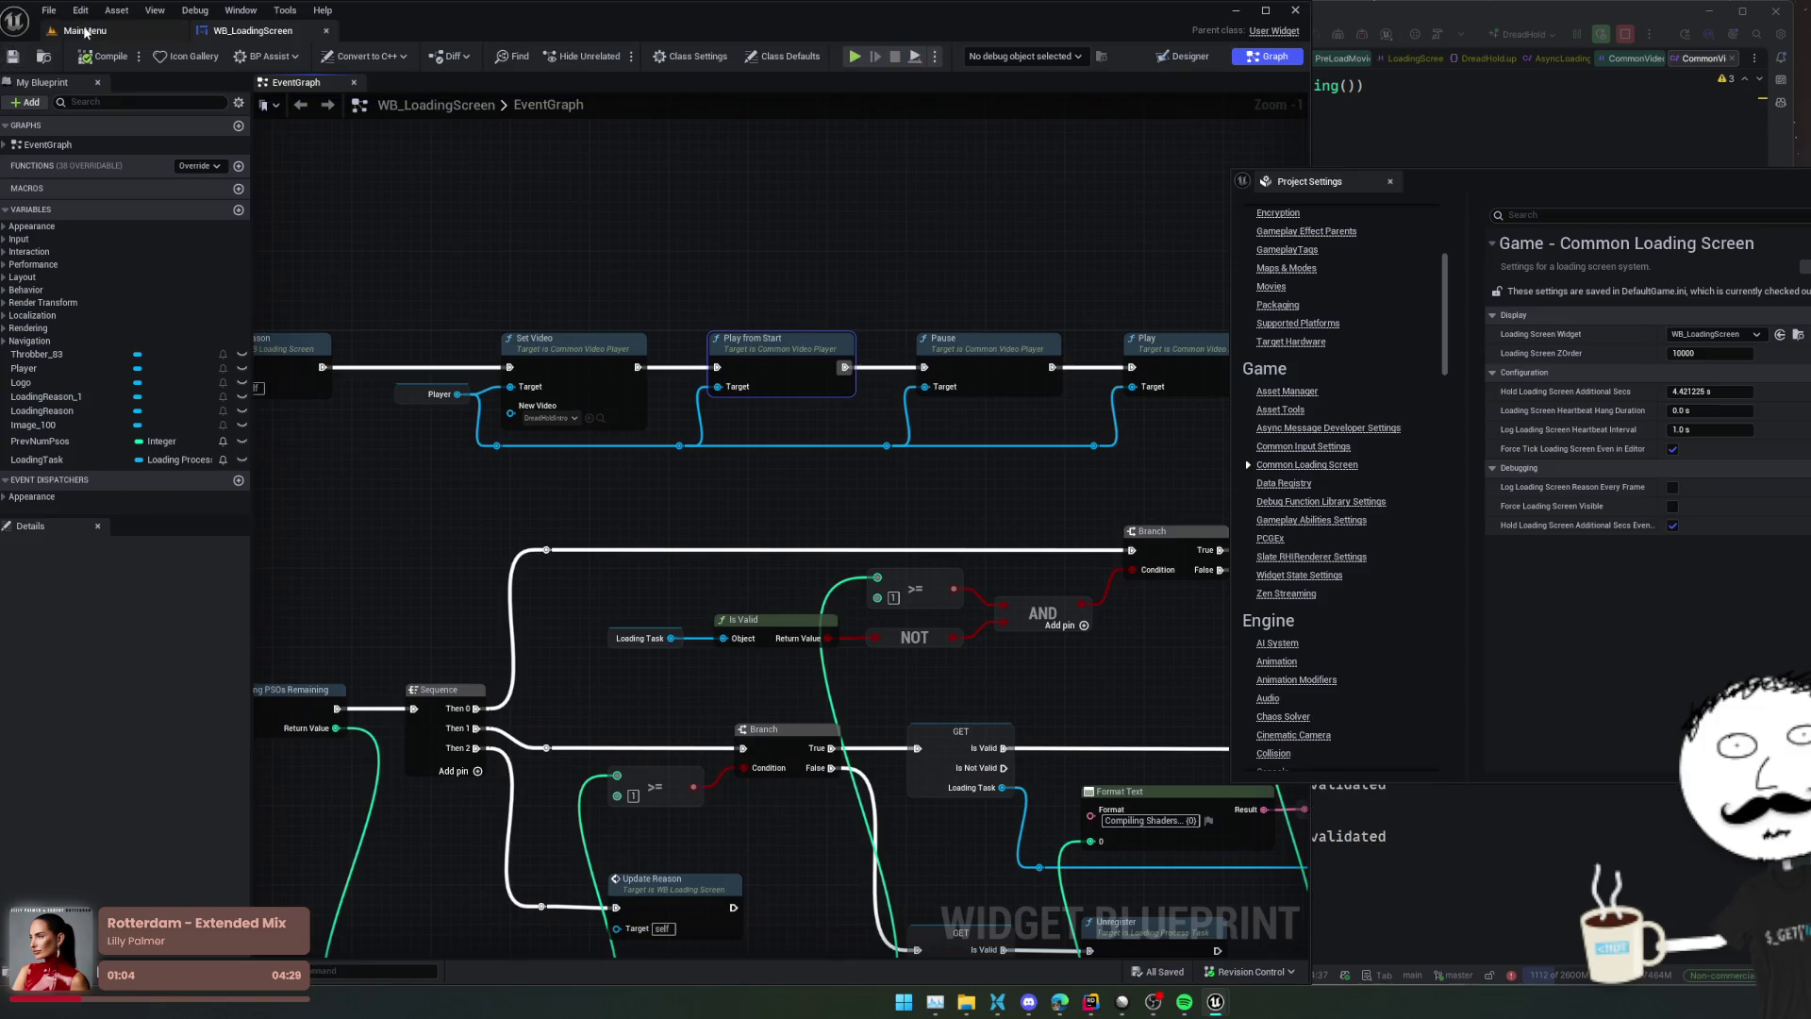
{"action": "left_click", "coordinate": [80, 11]}
{"action": "left_click", "coordinate": [133, 200]}
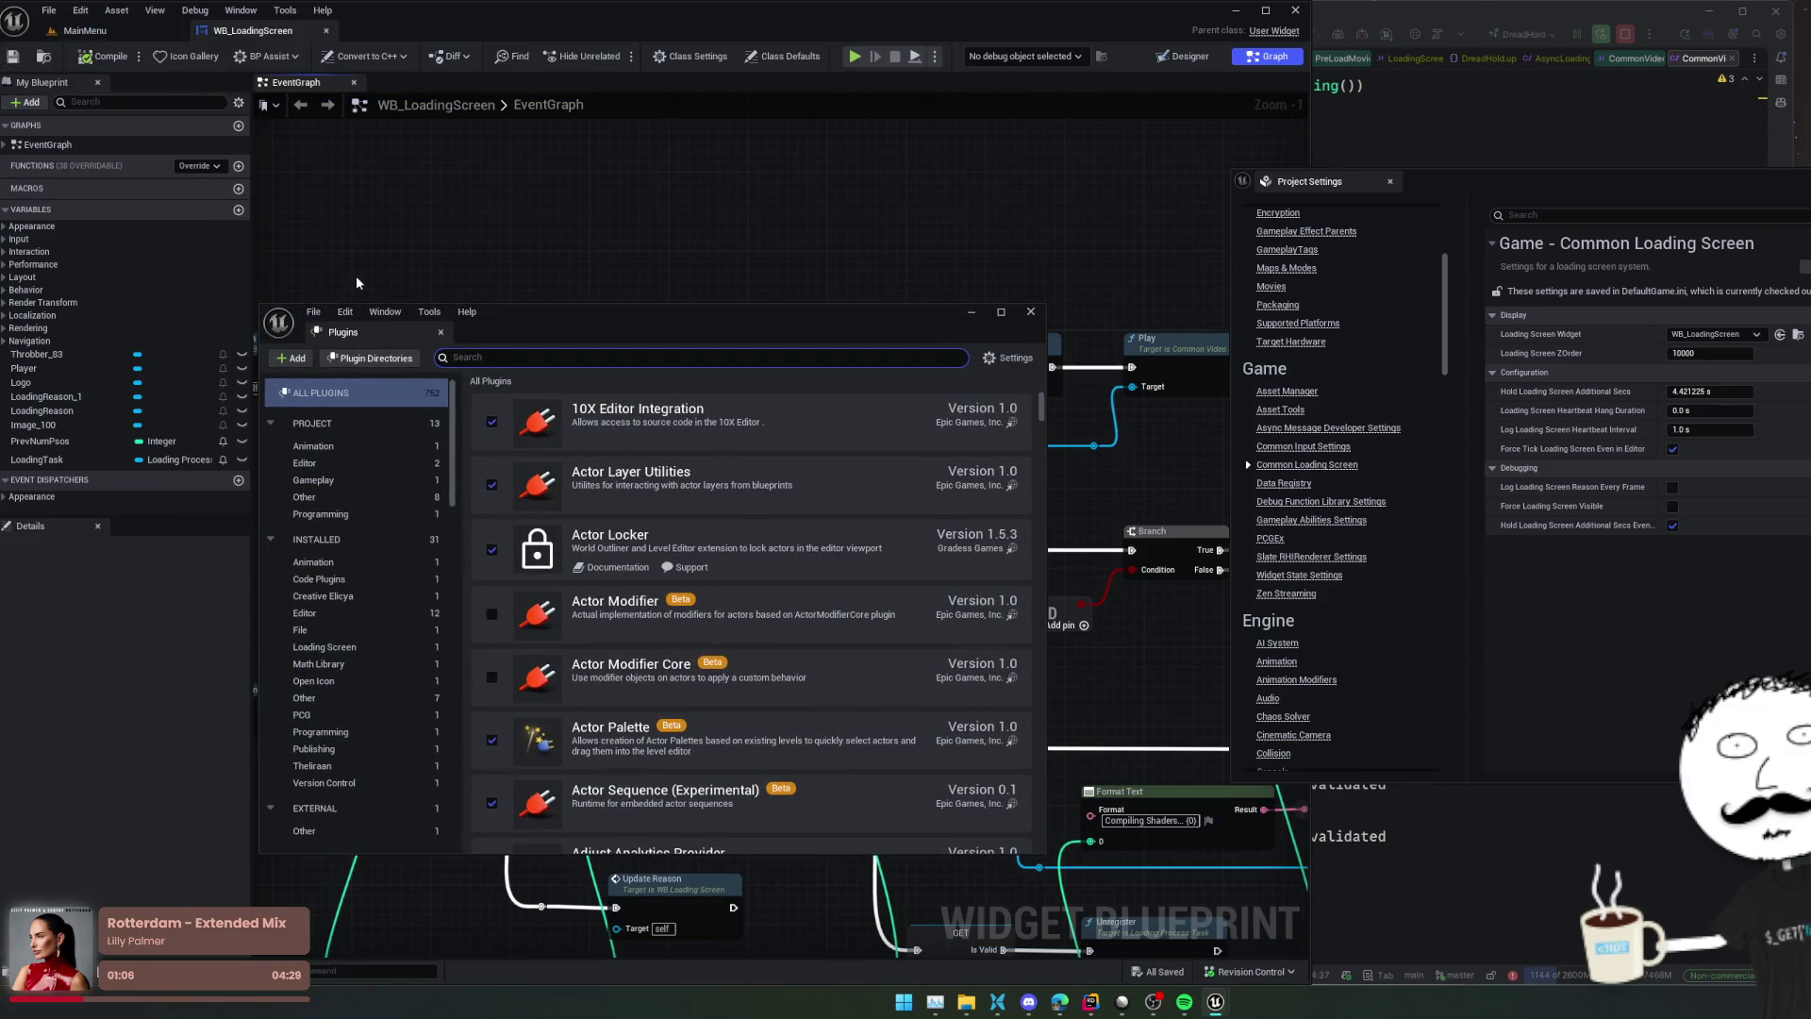
{"action": "type", "text": "movie"}
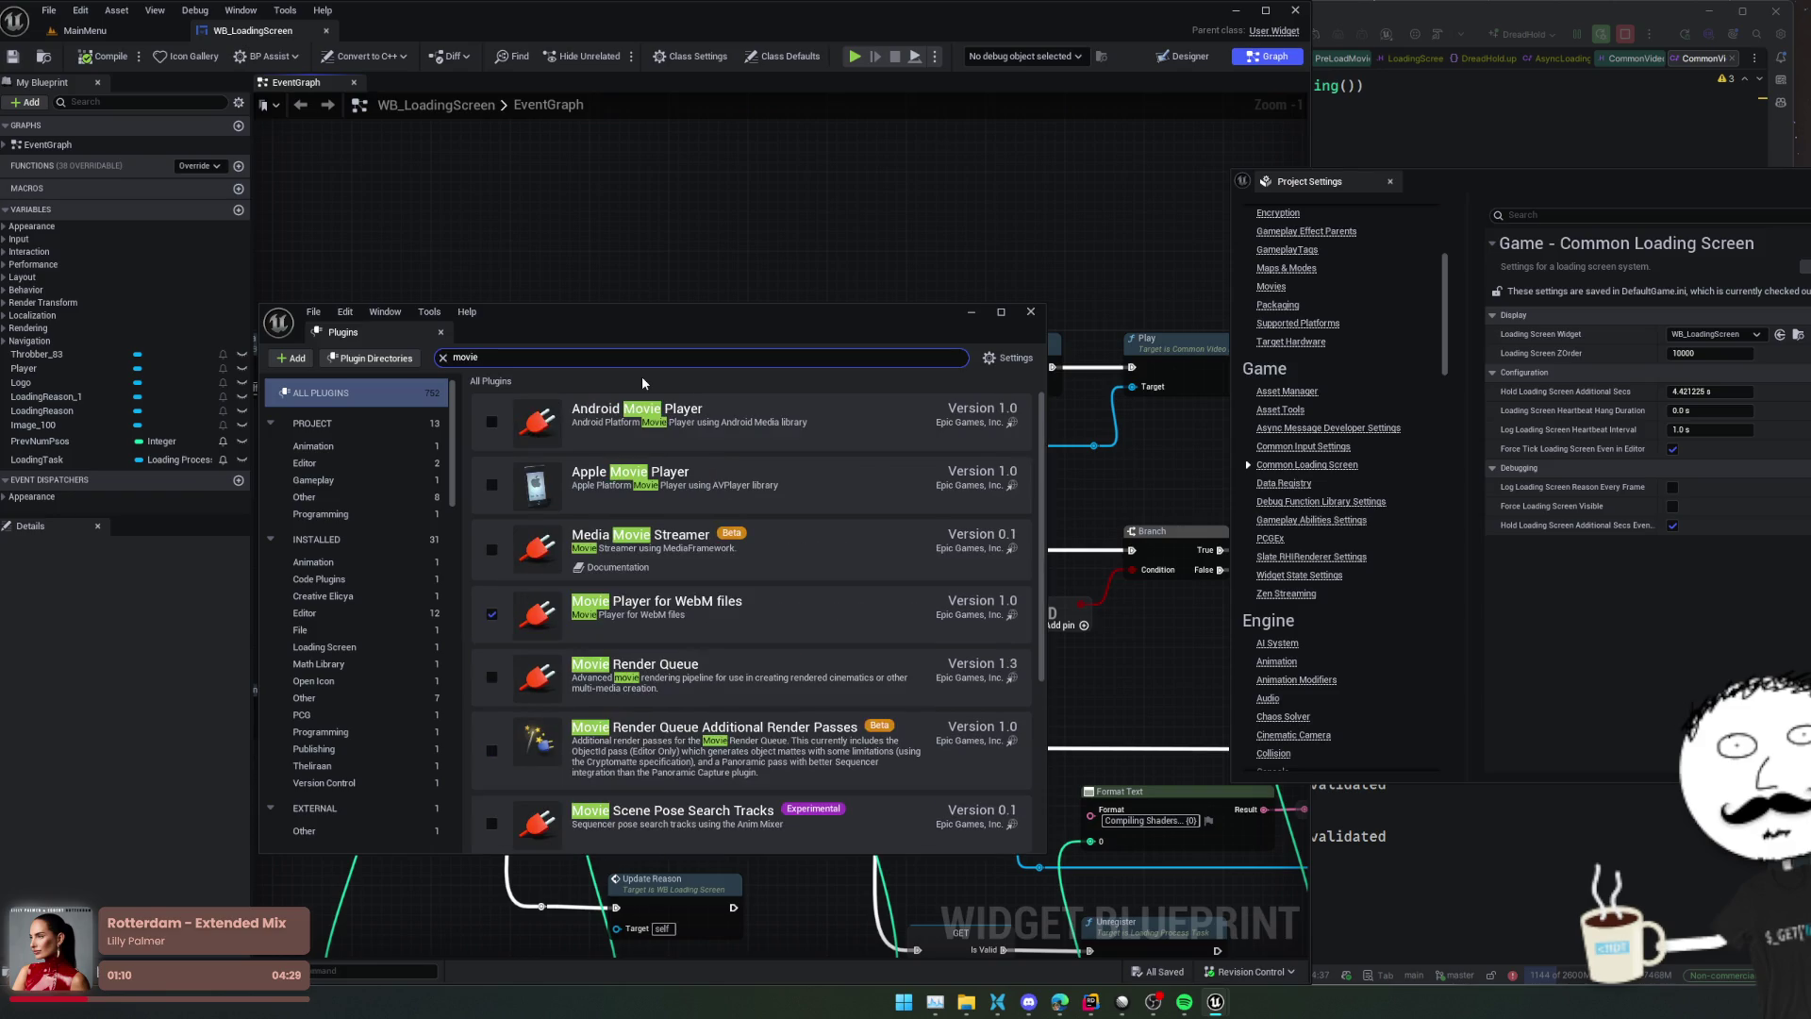
{"action": "scroll", "coordinate": [803, 596], "scroll_direction": "down", "scroll_amount": 1}
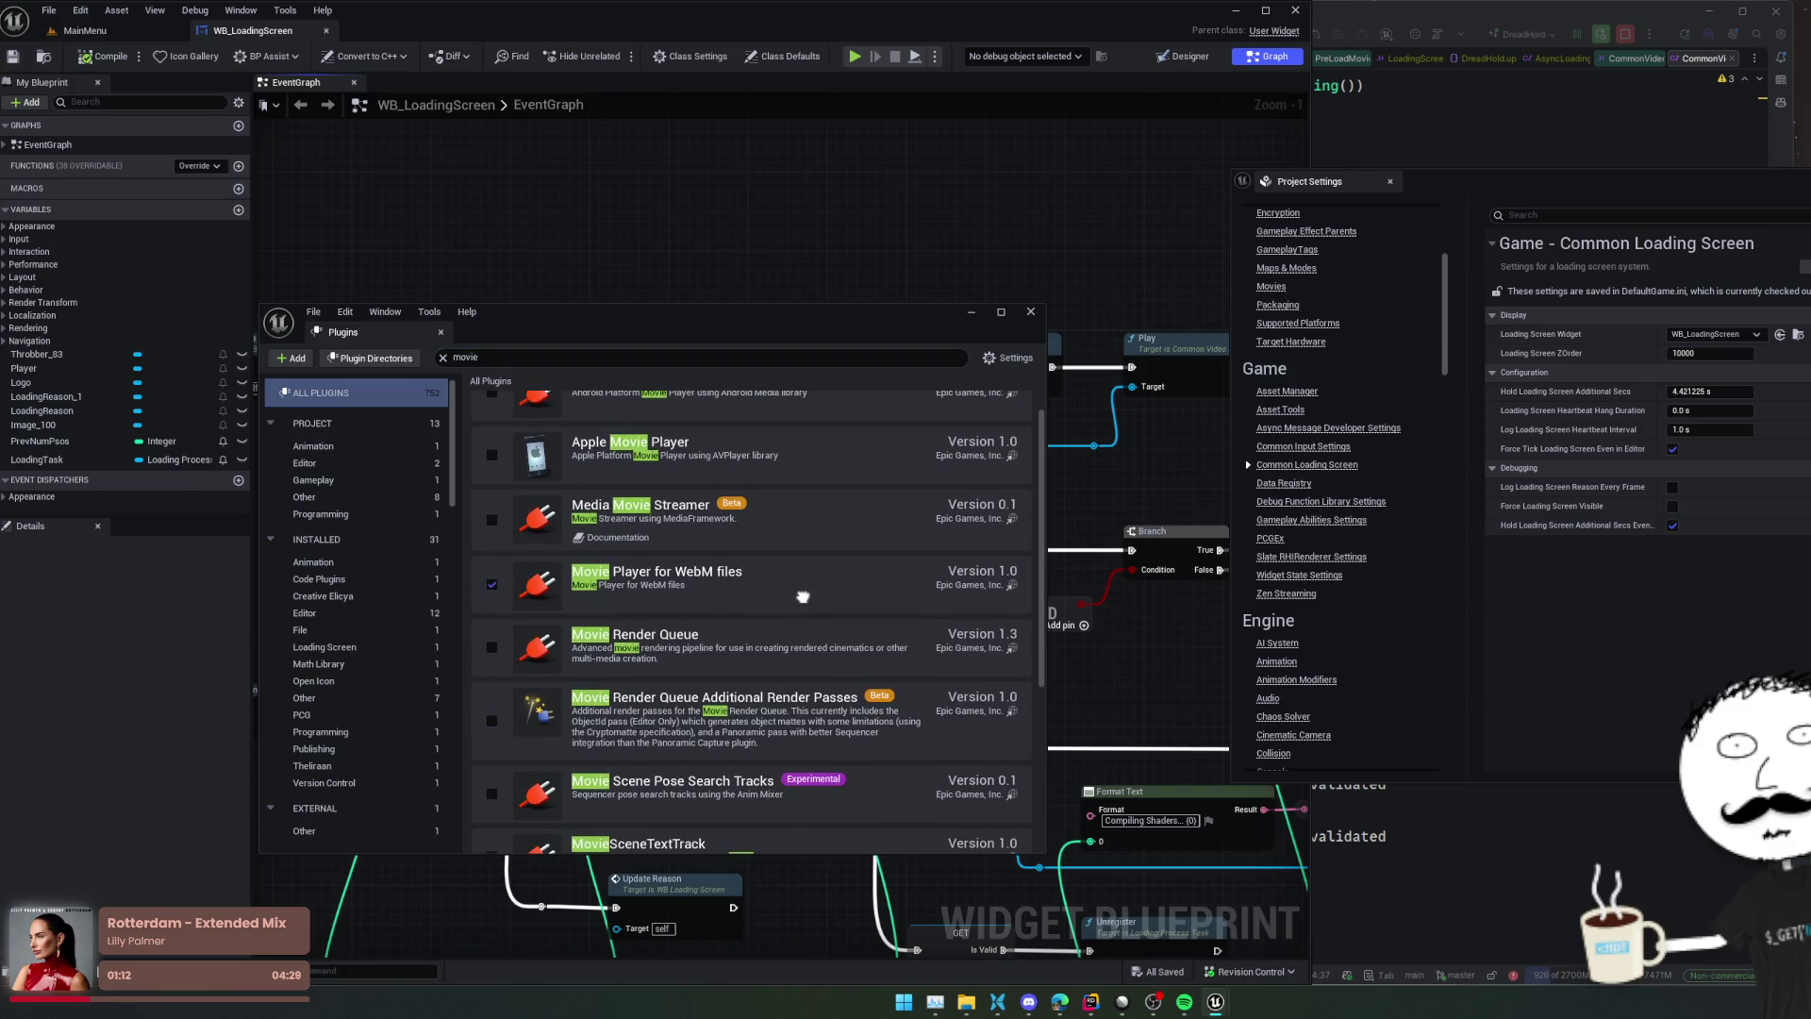
{"action": "scroll", "coordinate": [802, 596], "scroll_direction": "down", "scroll_amount": 1}
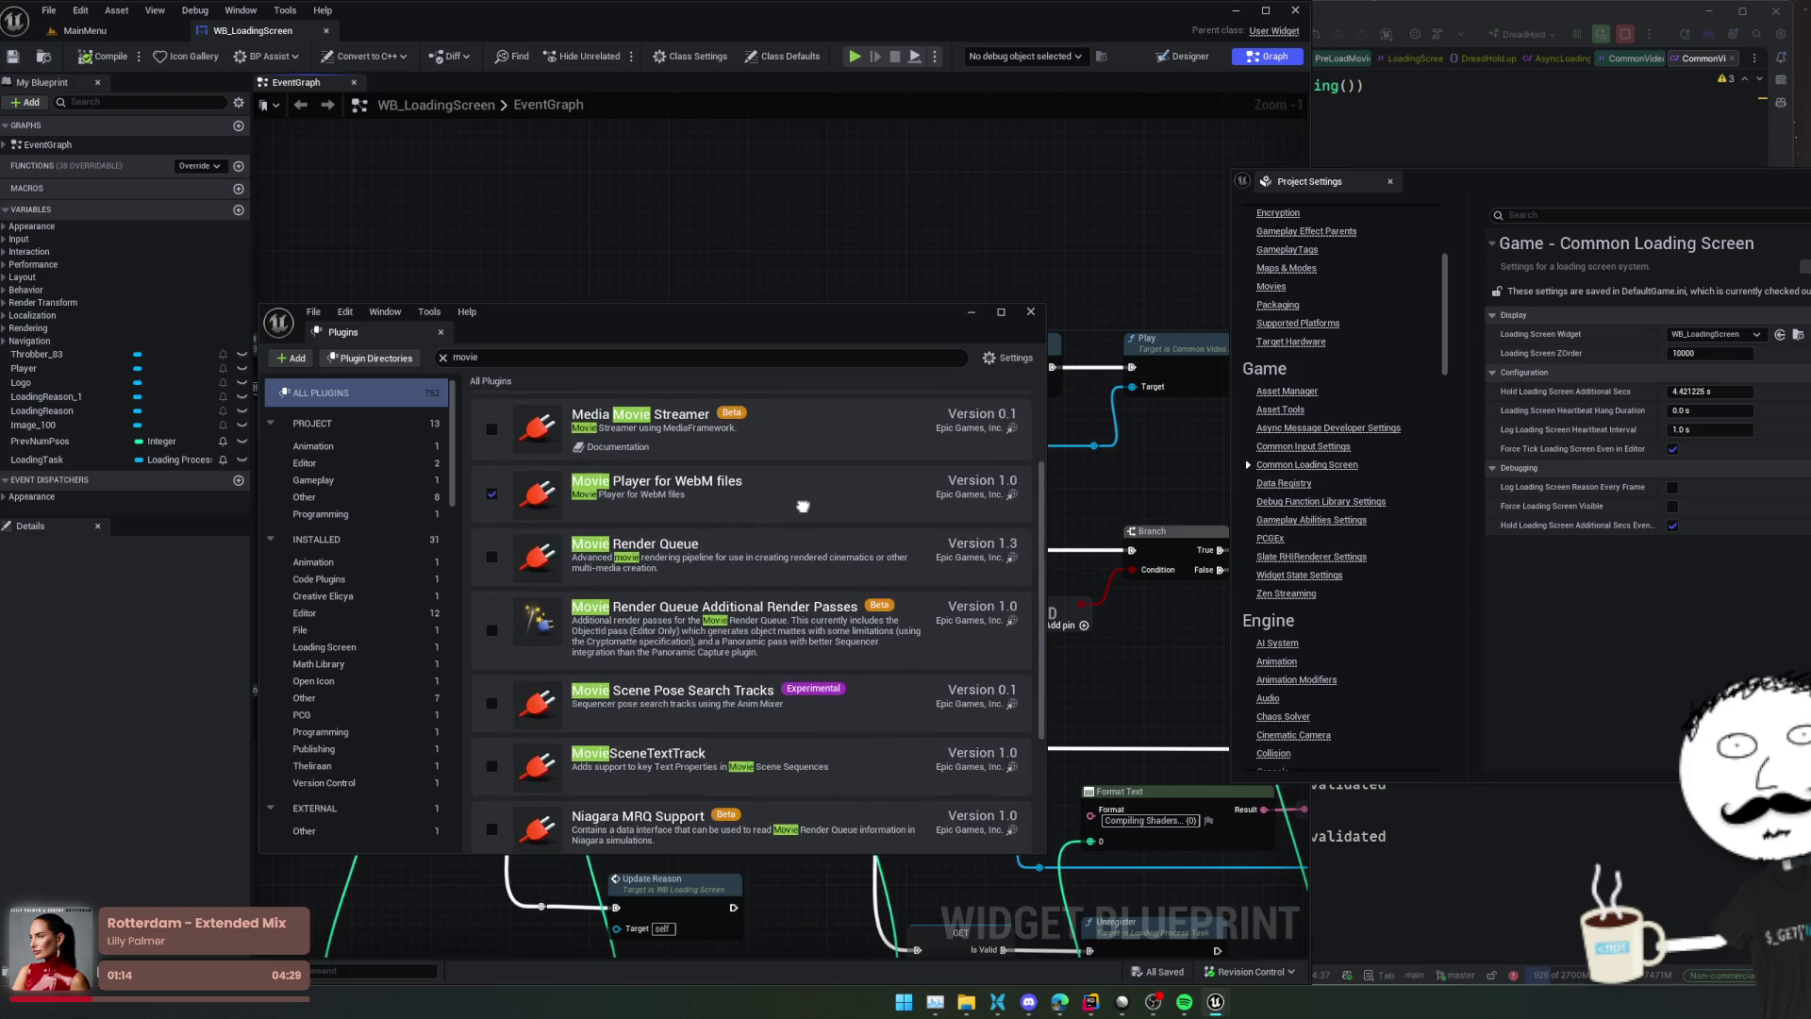
{"action": "scroll", "coordinate": [803, 506], "scroll_direction": "down", "scroll_amount": 4}
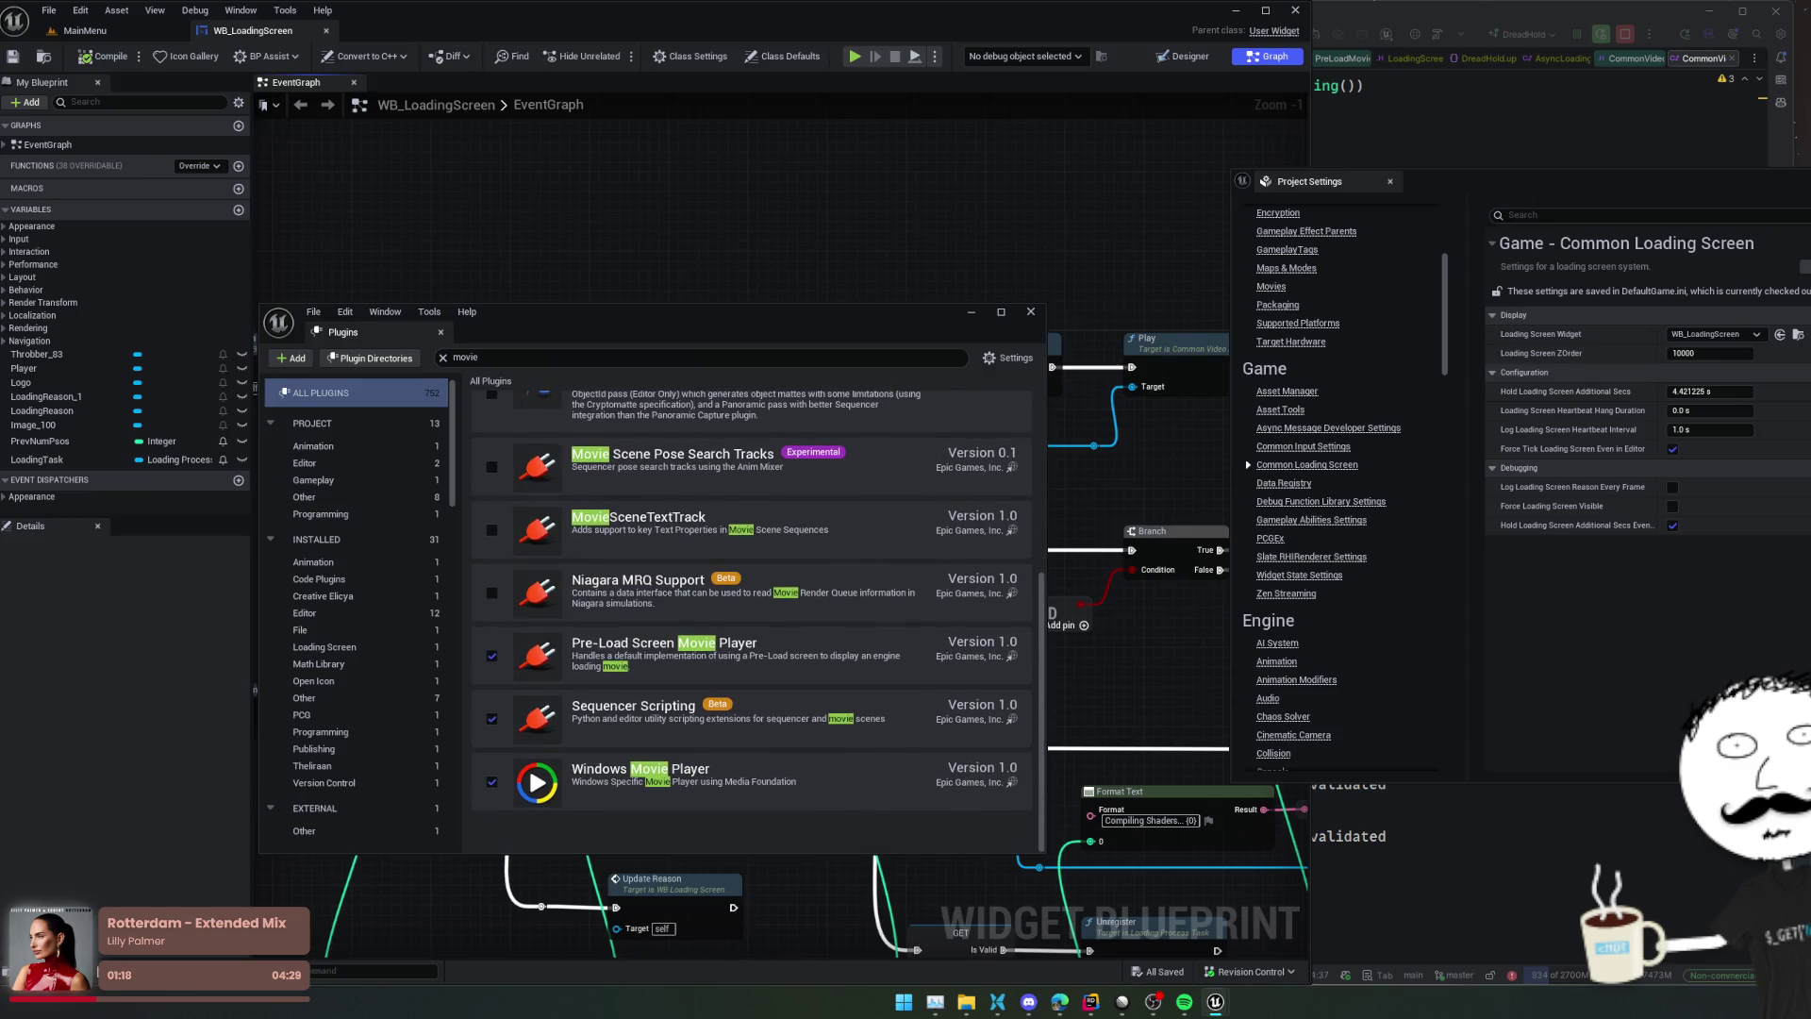
{"action": "scroll", "coordinate": [877, 408], "scroll_direction": "up", "scroll_amount": 1}
Change the plugin search to 'player' and browse results like Electra Player and AVF Media Player
{"action": "left_click", "coordinate": [862, 359]}
{"action": "type", "text": "player"}
{"action": "scroll", "coordinate": [741, 641], "scroll_direction": "down", "scroll_amount": 1}
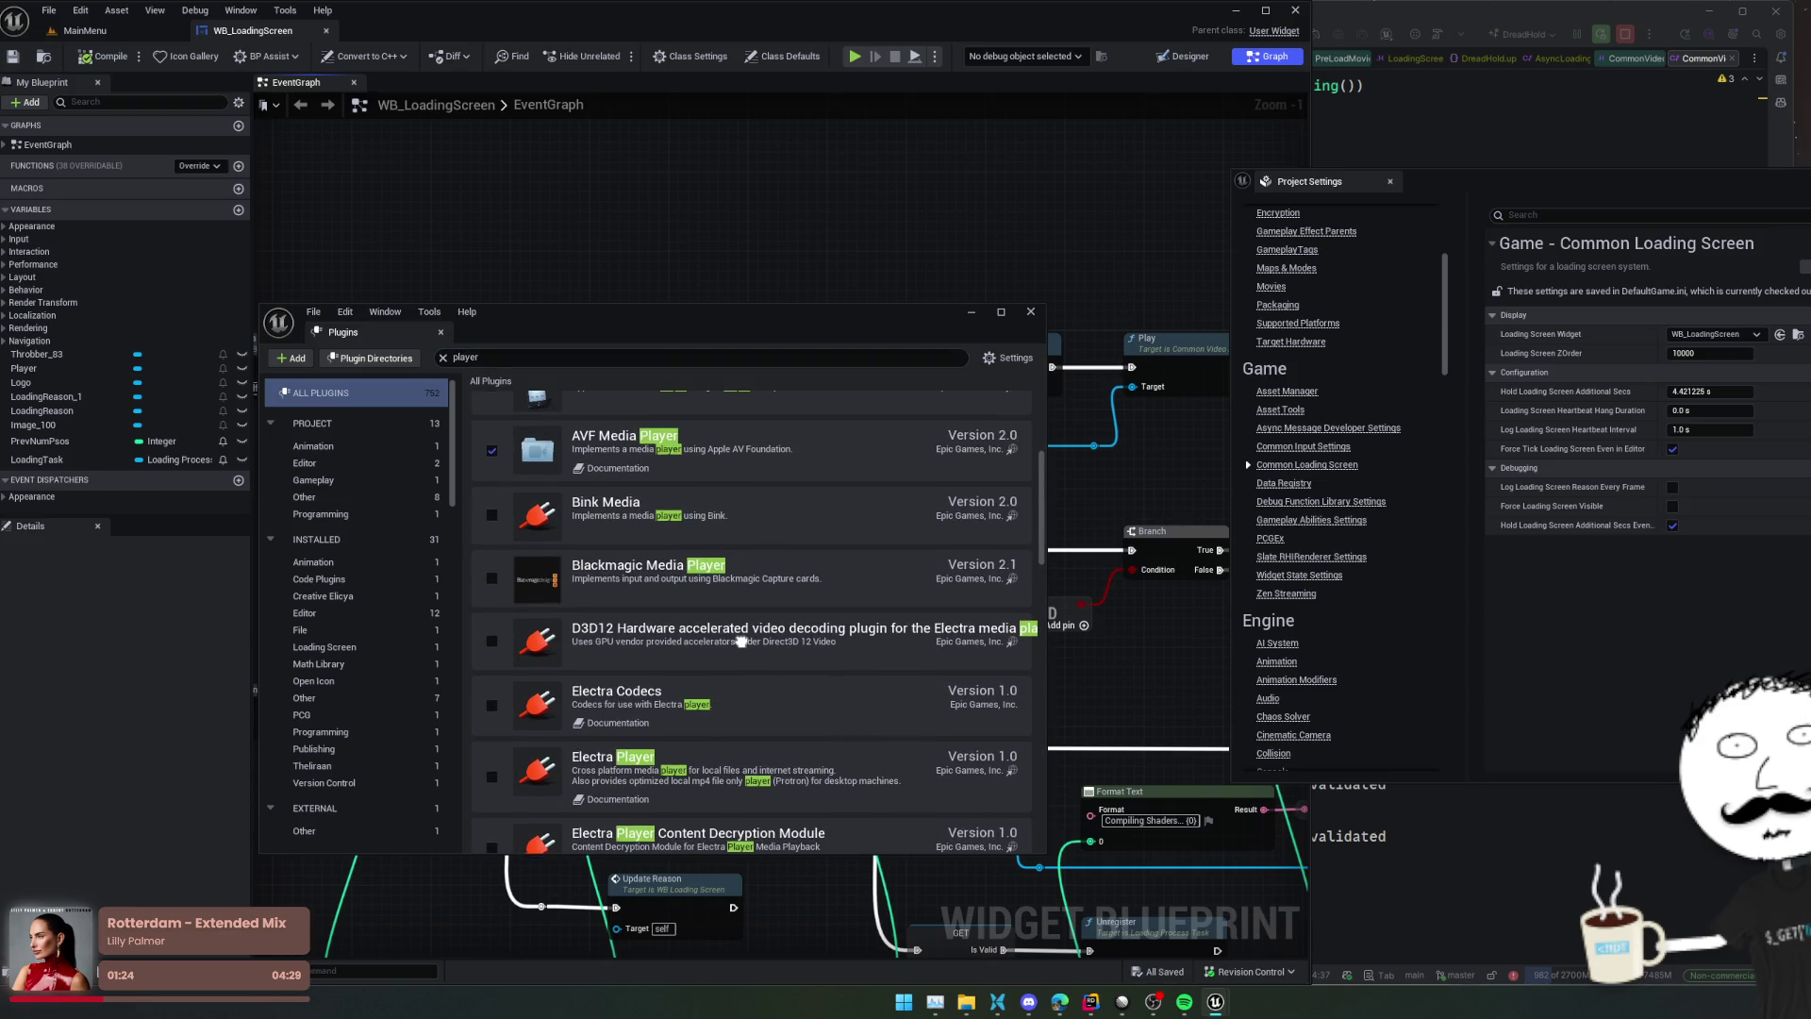
{"action": "scroll", "coordinate": [764, 613], "scroll_direction": "up", "scroll_amount": 4}
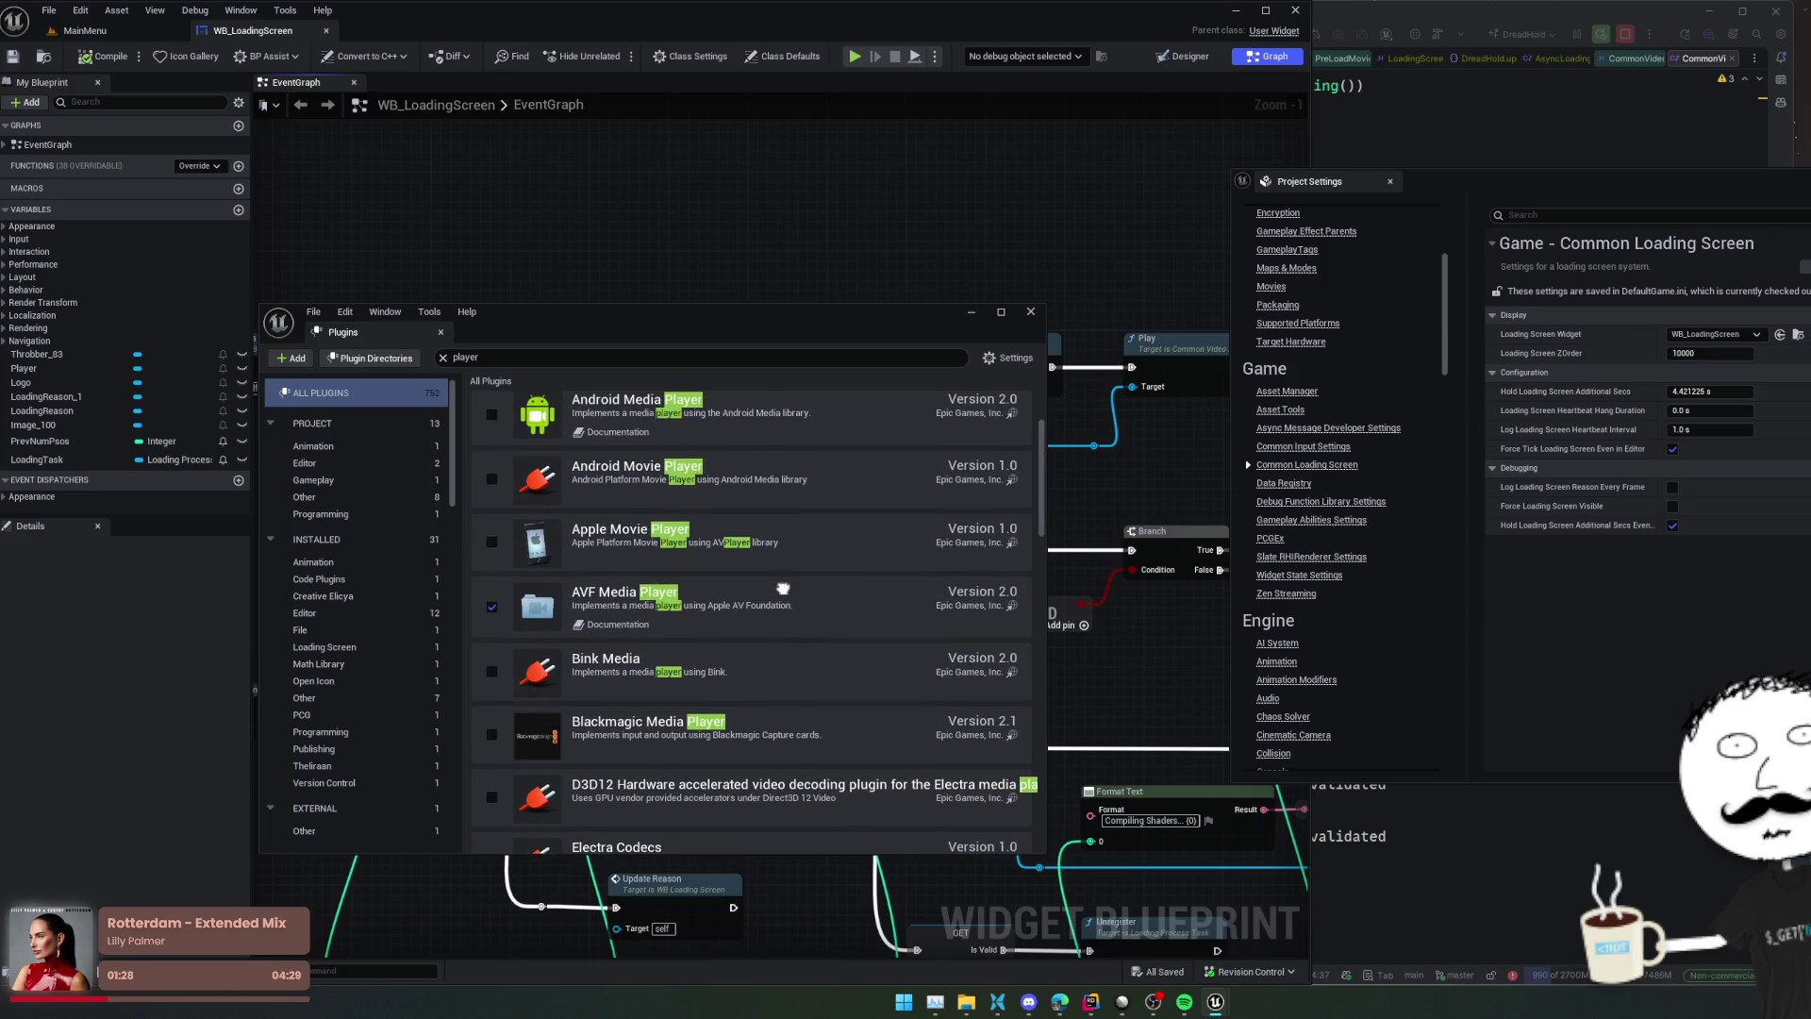
{"action": "scroll", "coordinate": [783, 589], "scroll_direction": "down", "scroll_amount": 5}
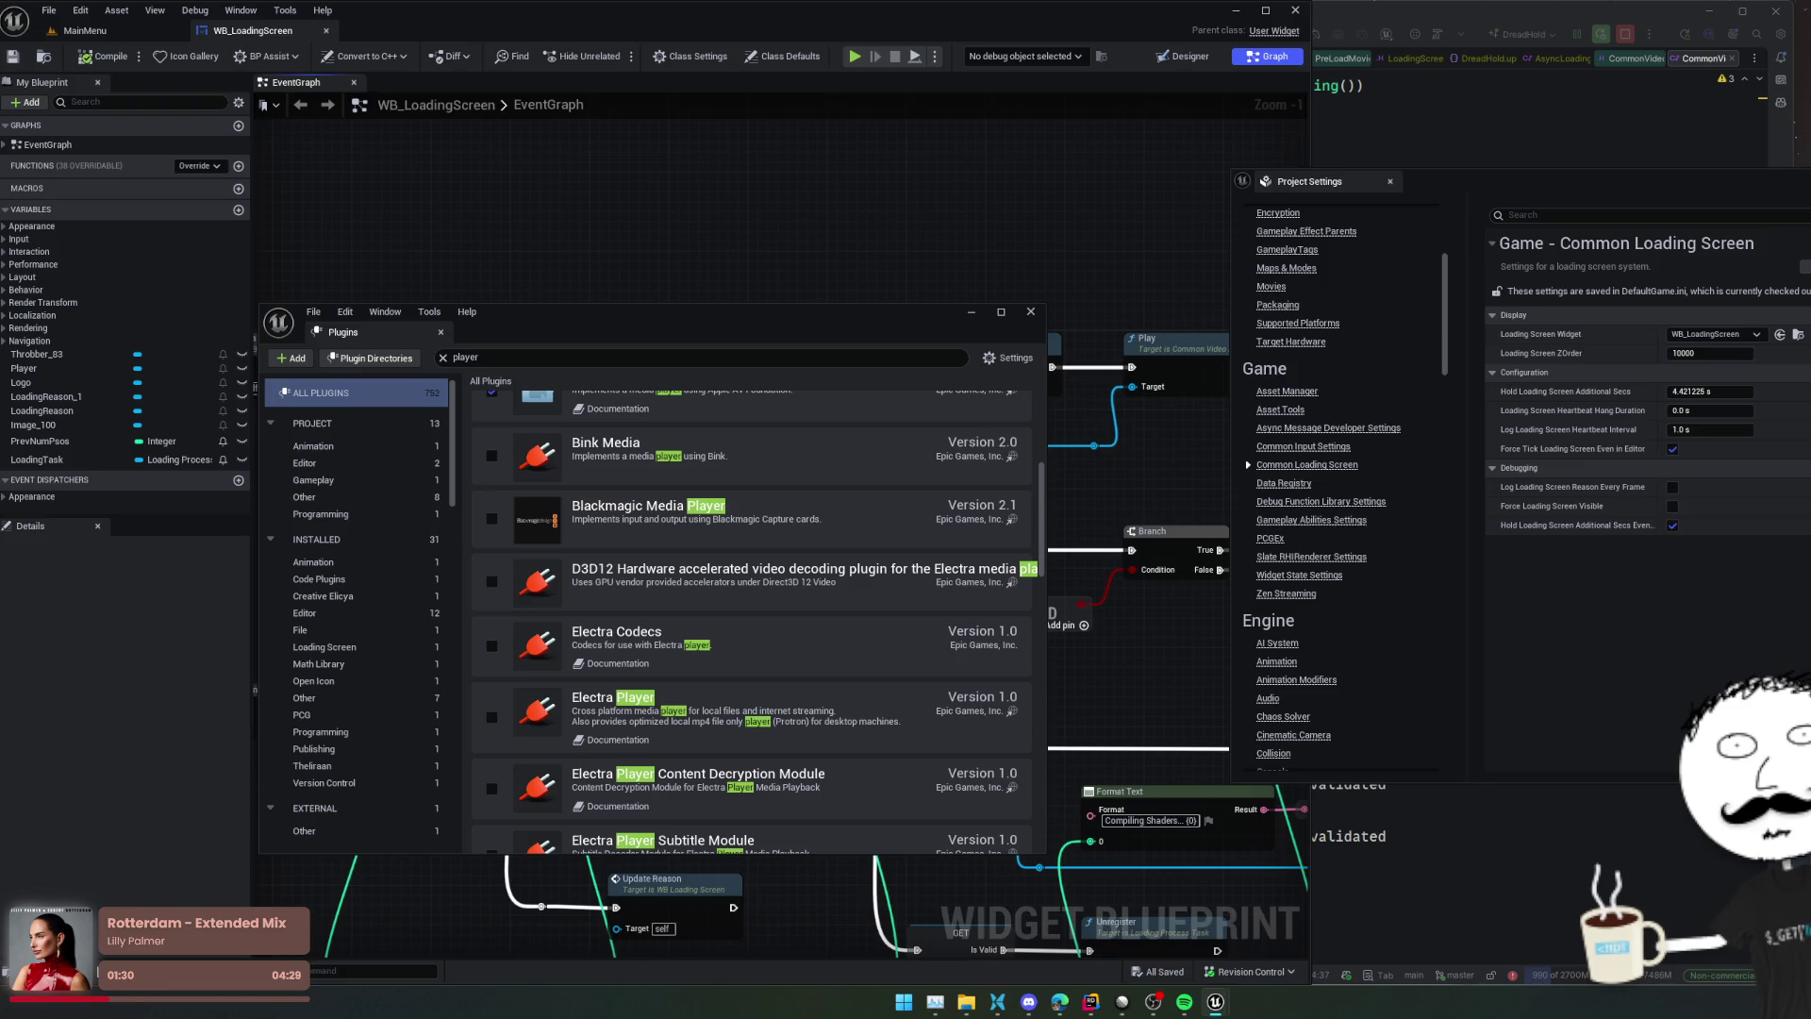
{"action": "scroll", "coordinate": [858, 623], "scroll_direction": "down", "scroll_amount": 2}
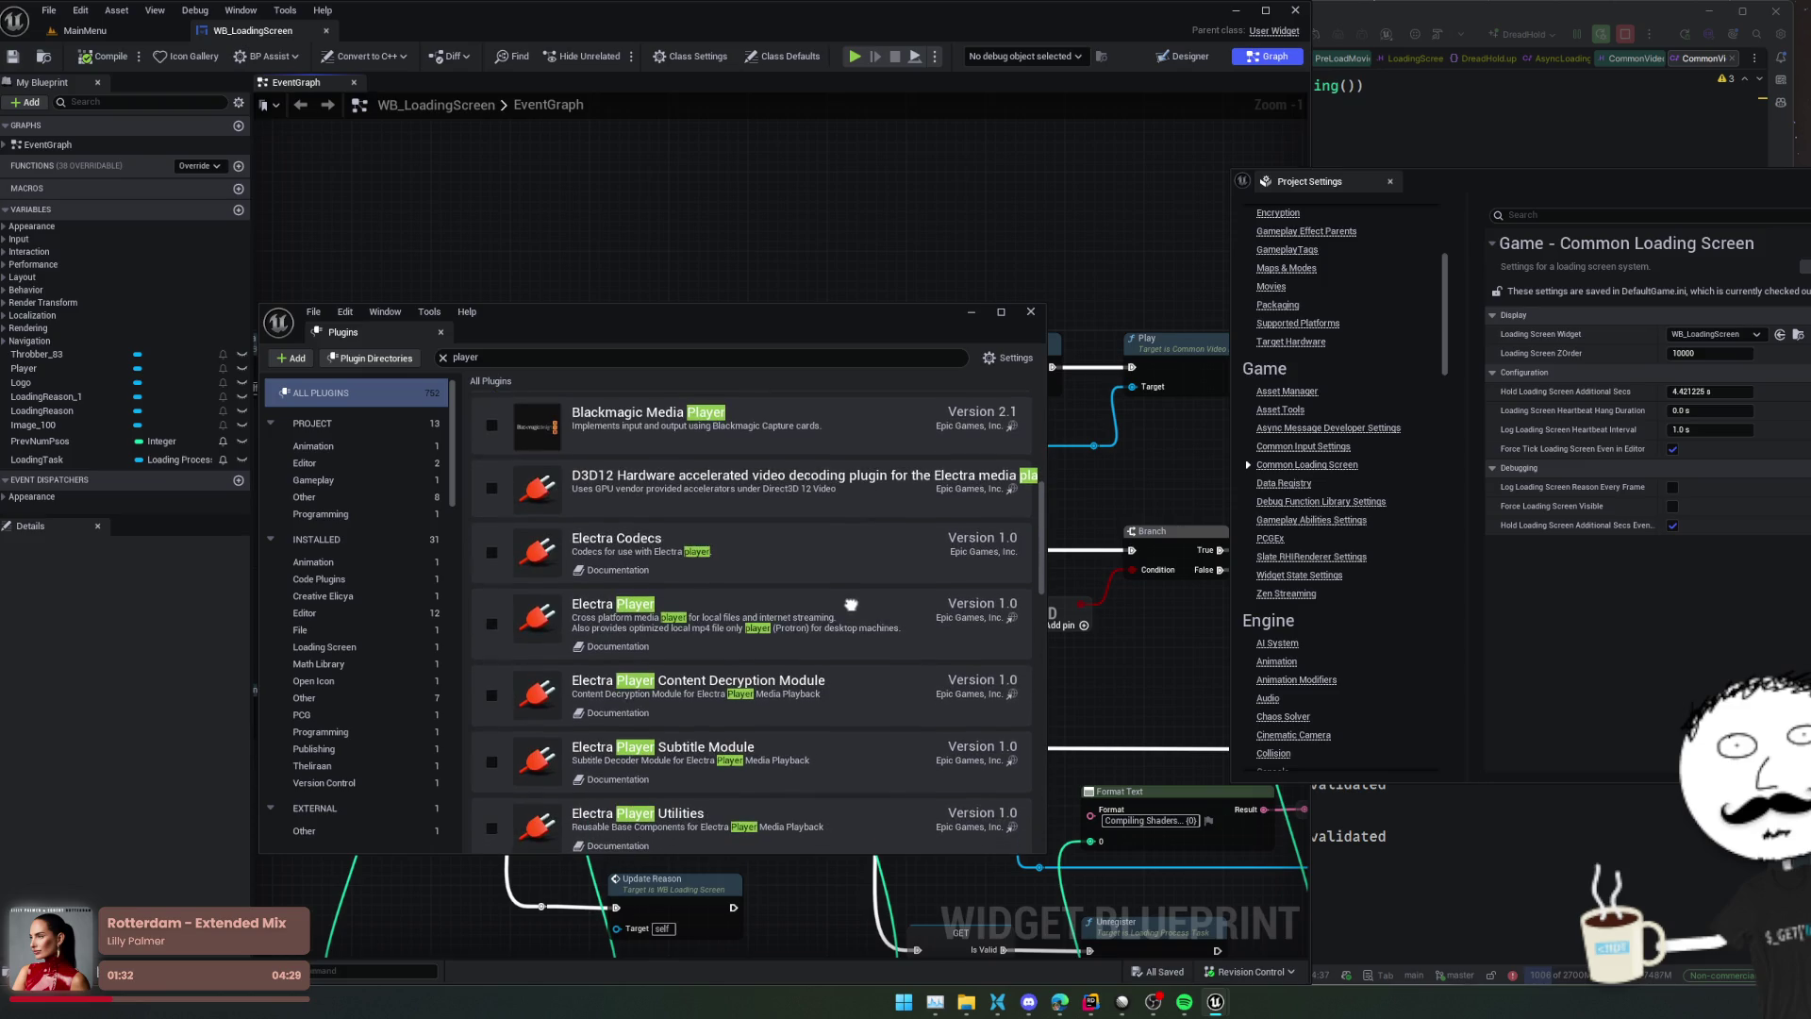
{"action": "scroll", "coordinate": [851, 605], "scroll_direction": "down", "scroll_amount": 2}
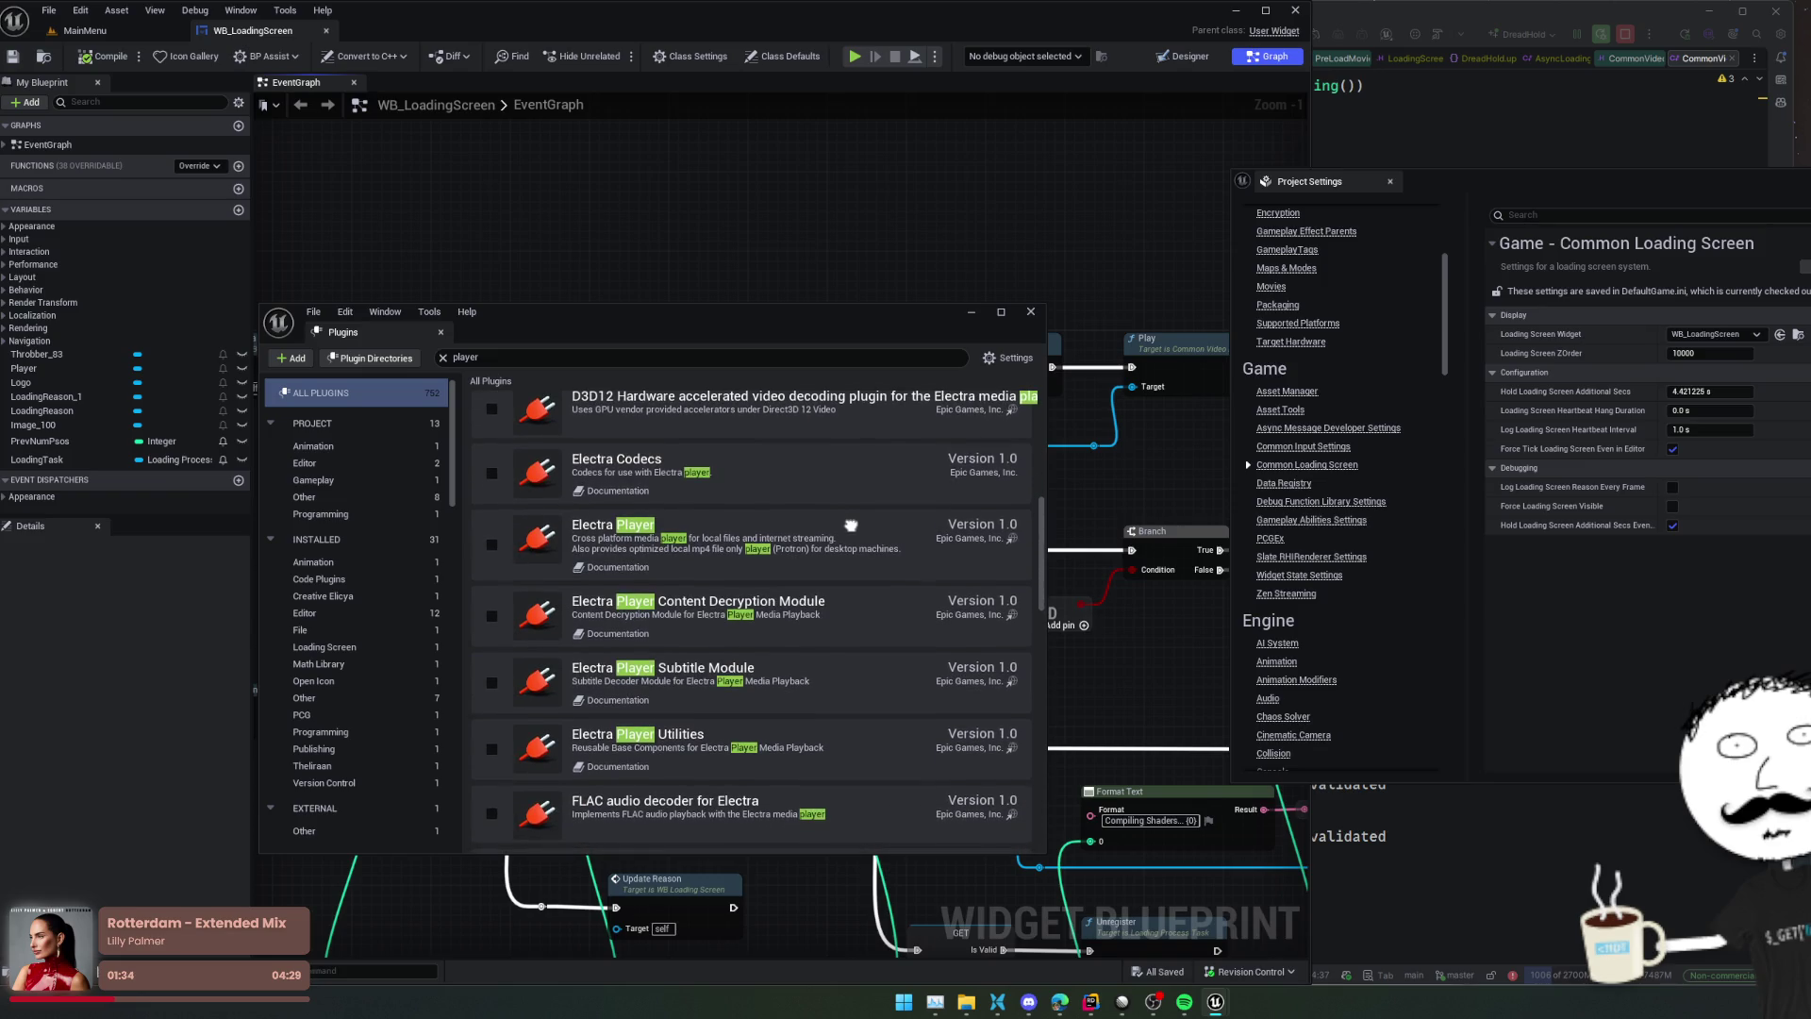
{"action": "left_click_drag", "start_coordinate": [851, 525], "coordinate": [851, 485]}
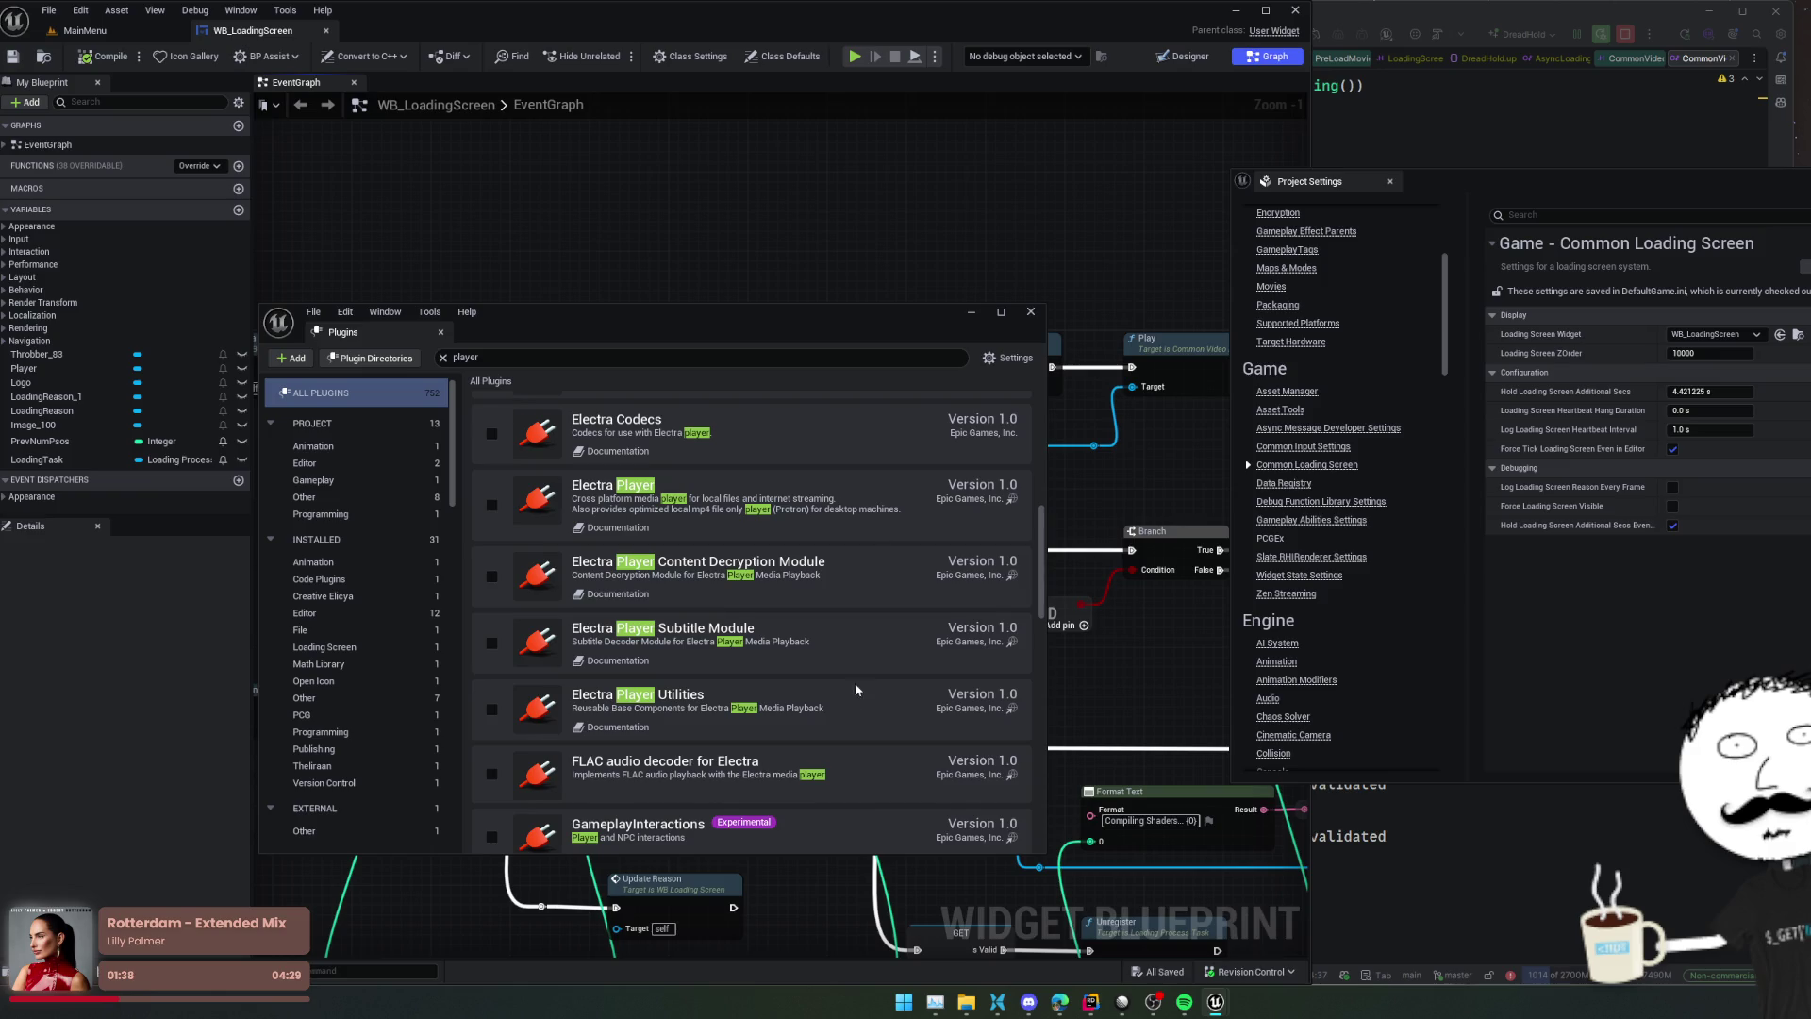
{"action": "scroll", "coordinate": [829, 624], "scroll_direction": "down", "scroll_amount": 1}
{"action": "left_click_drag", "start_coordinate": [829, 624], "coordinate": [828, 619]}
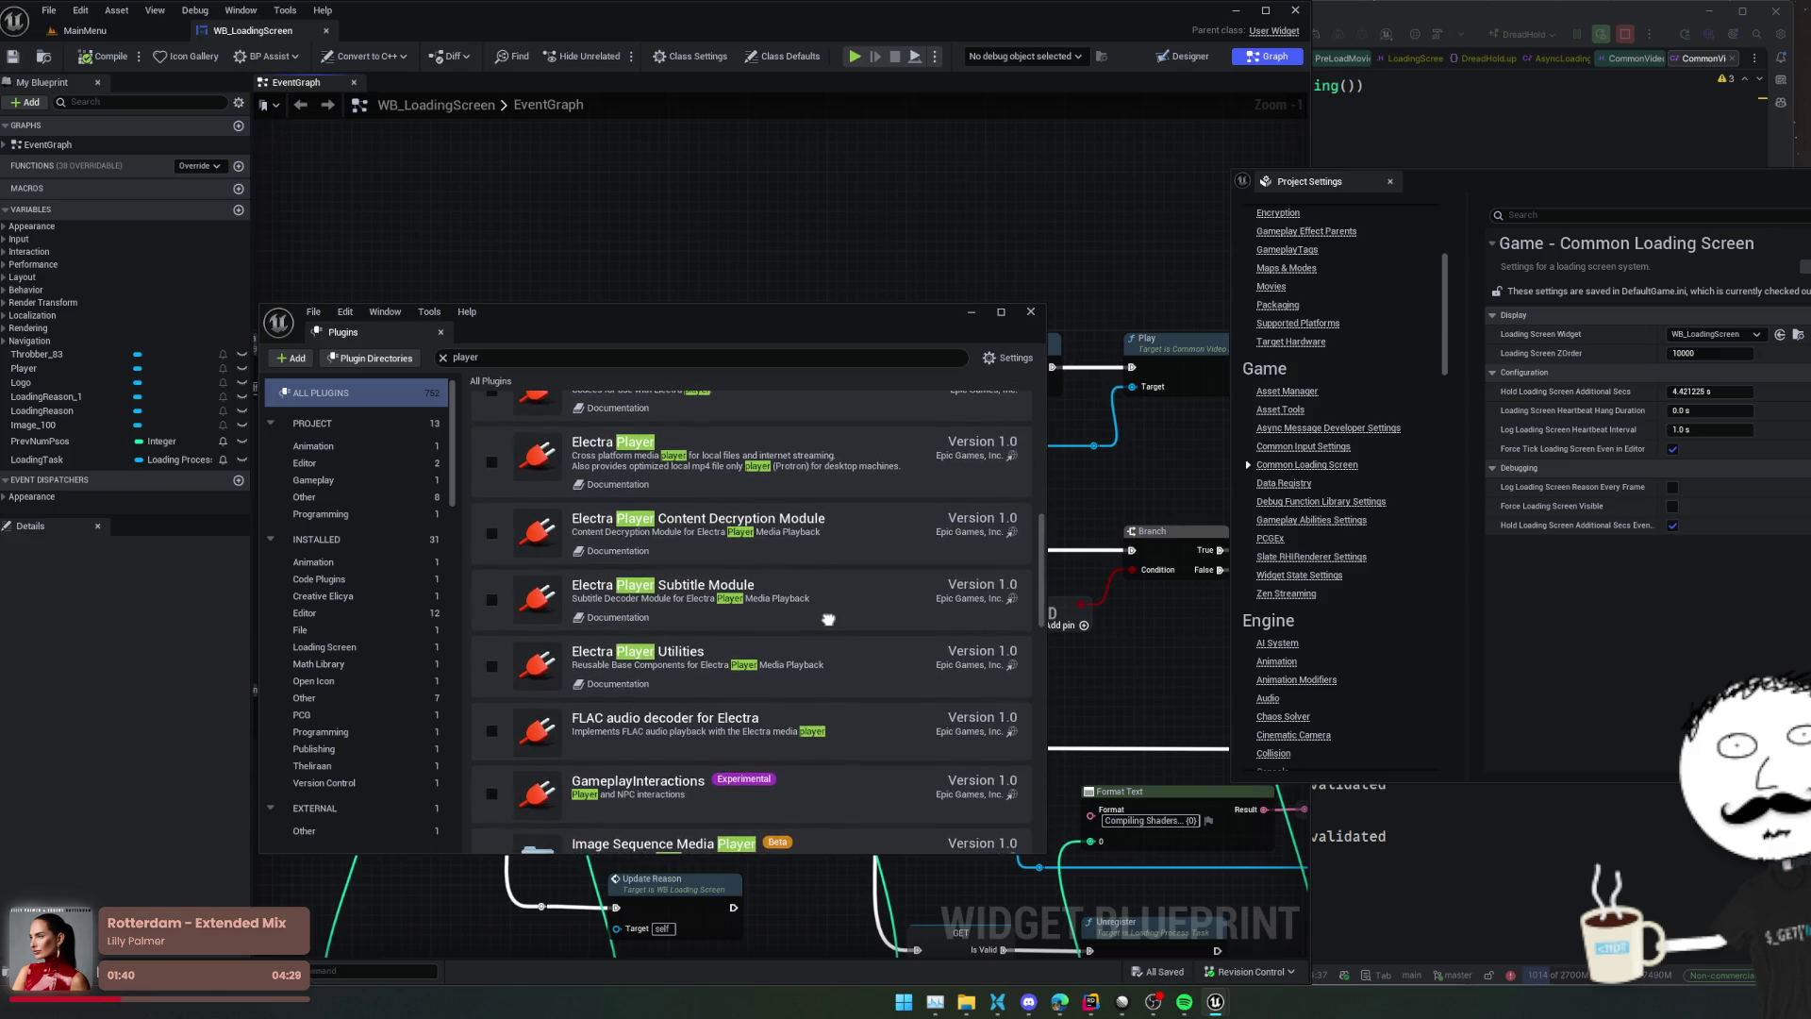
Open the Electra Player documentation and scroll through the Media Framework overview
{"action": "left_click", "coordinate": [630, 483]}
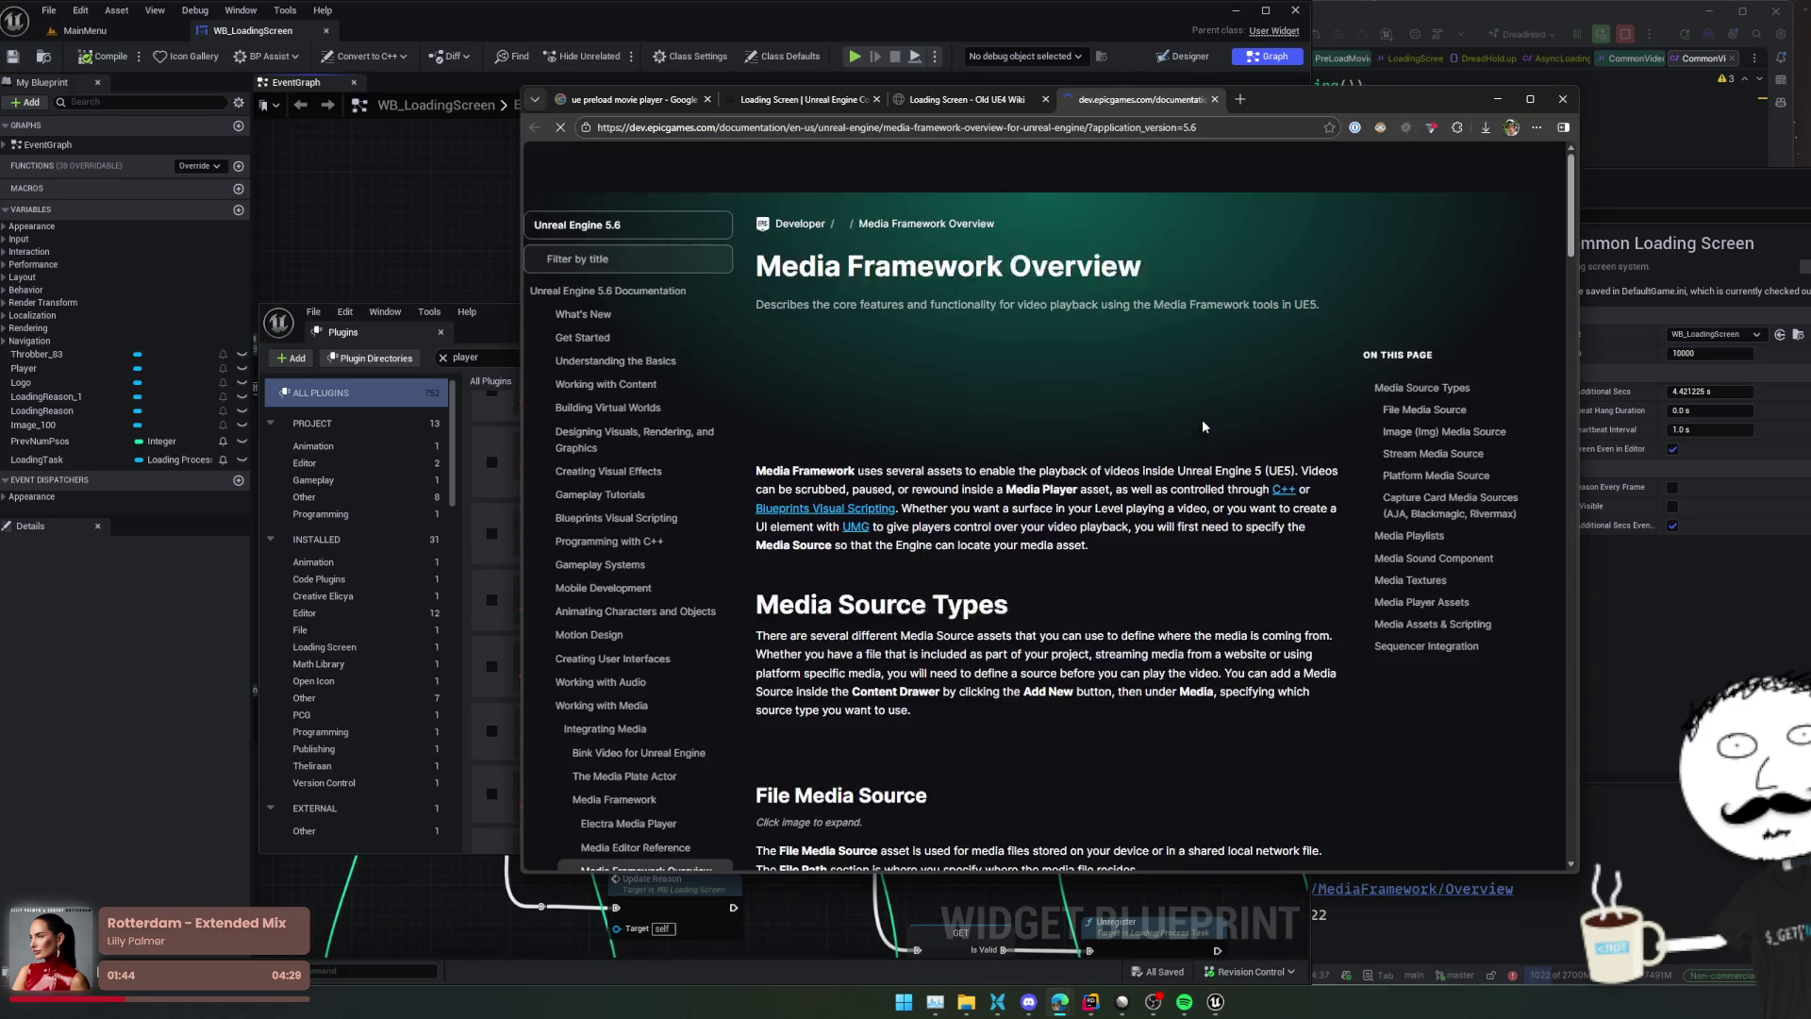
{"action": "scroll", "coordinate": [1247, 411], "scroll_direction": "down", "scroll_amount": 5}
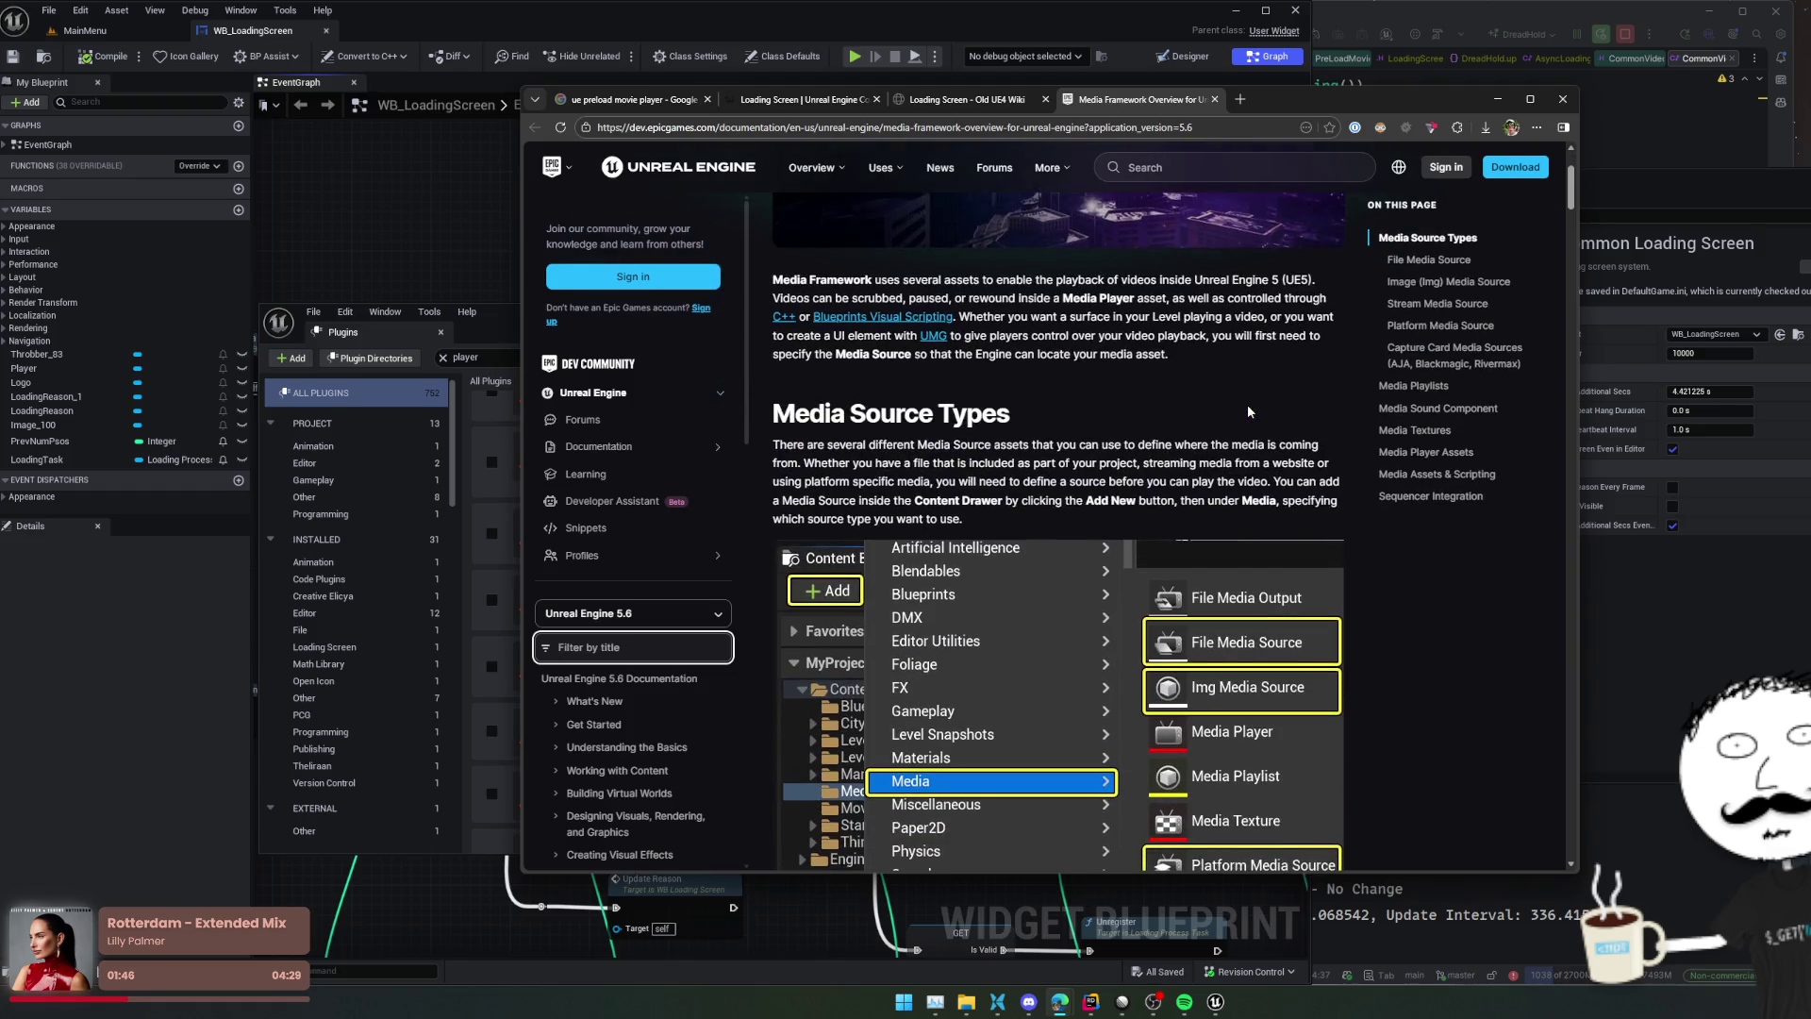
{"action": "scroll", "coordinate": [1248, 413], "scroll_direction": "down", "scroll_amount": 15}
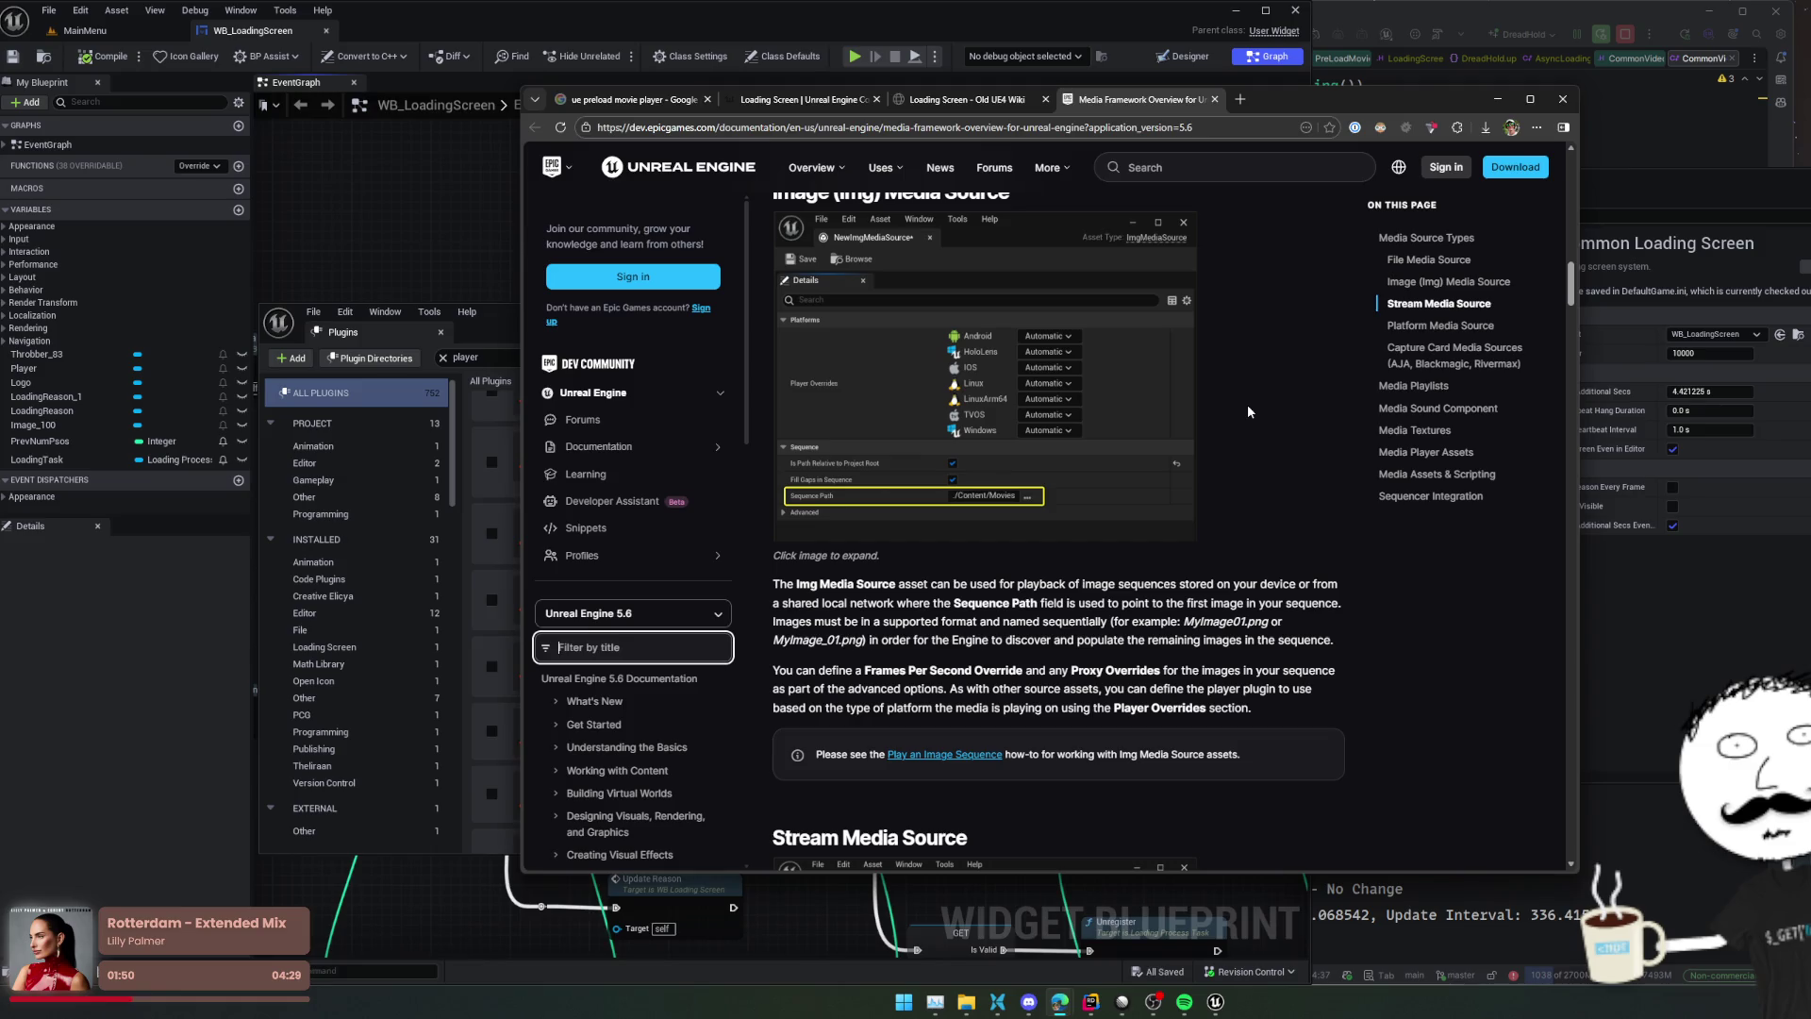
{"action": "scroll", "coordinate": [1248, 412], "scroll_direction": "down", "scroll_amount": 10}
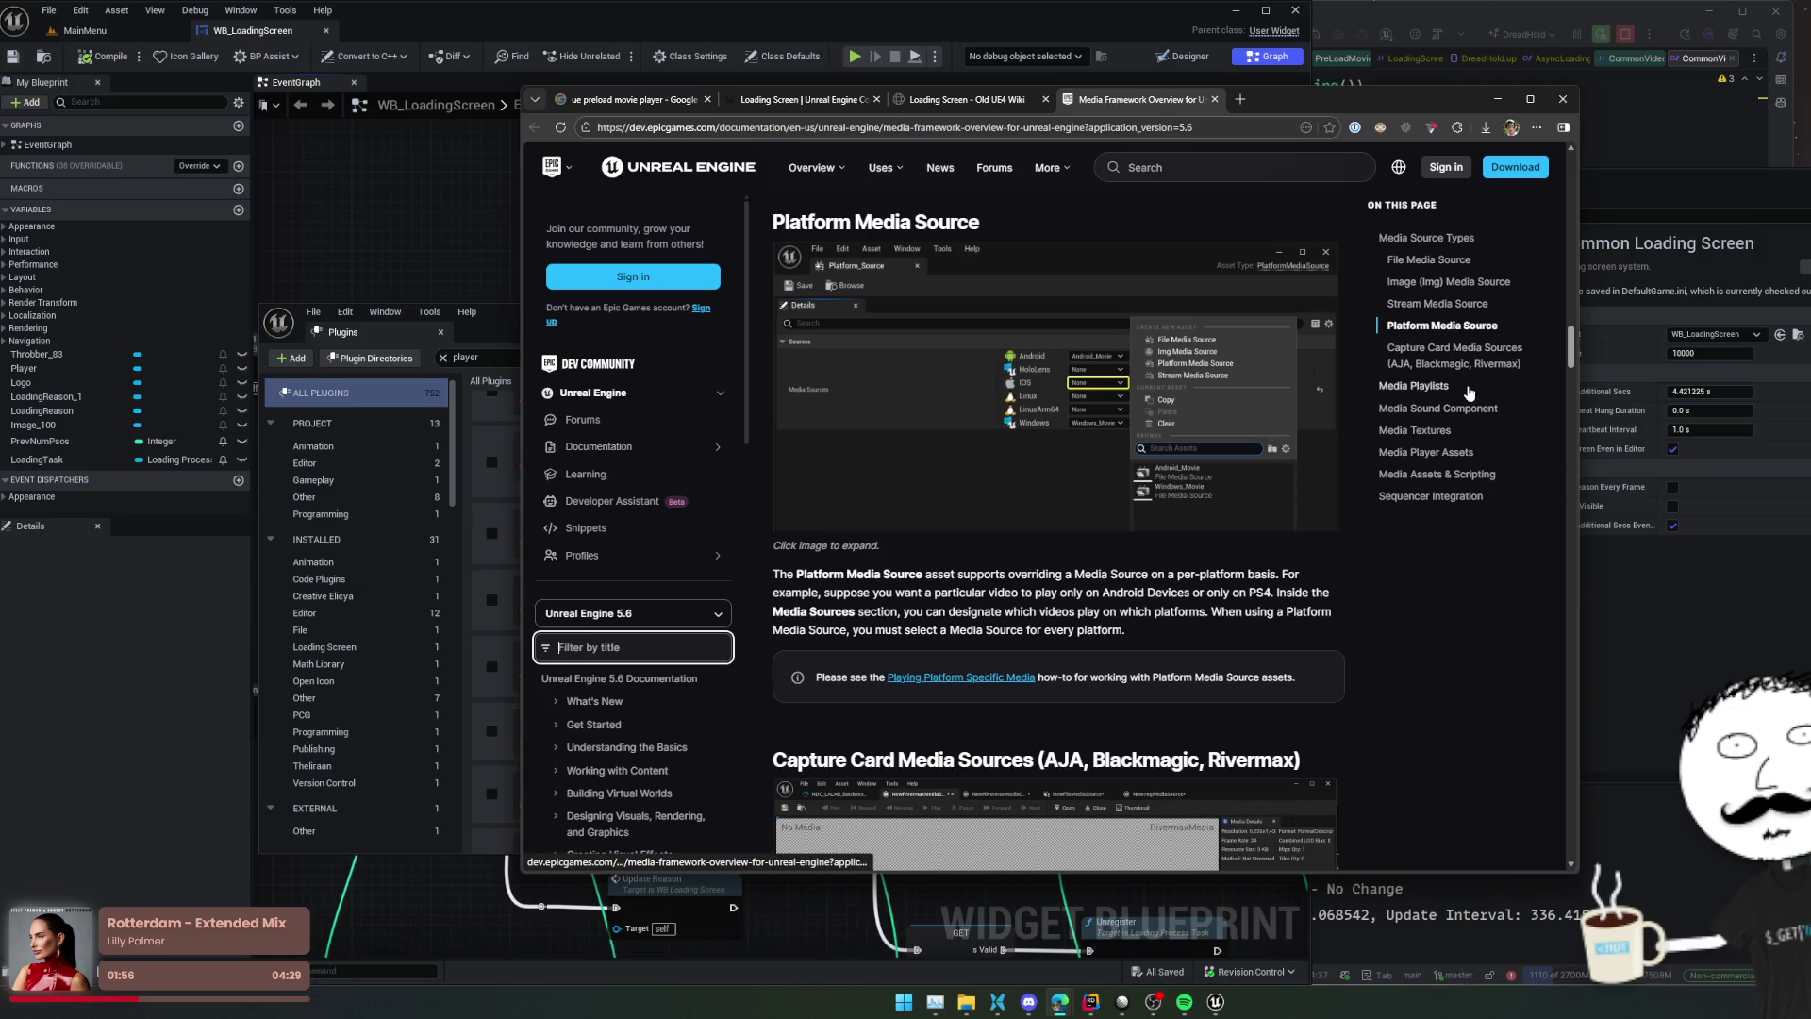
Read from Media Assets & Scripting down to Sequencer Integration, then return to the Plugins browser
{"action": "left_click", "coordinate": [1435, 474]}
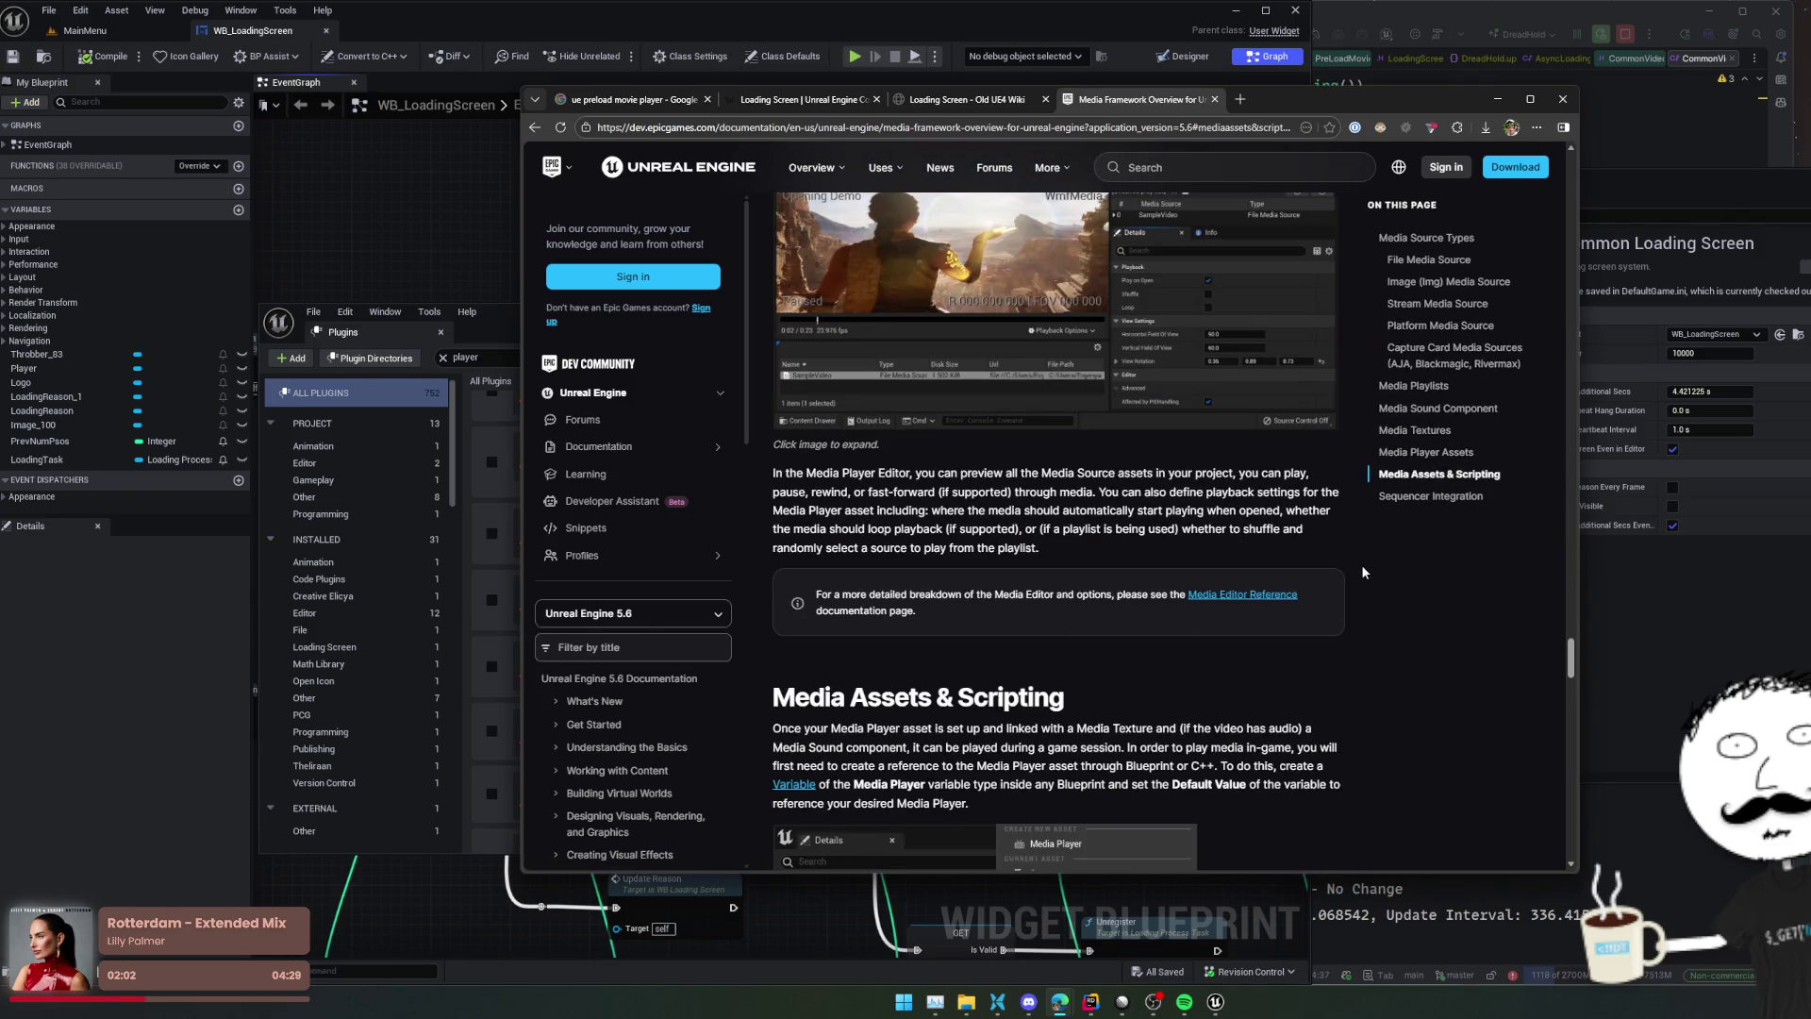
{"action": "scroll", "coordinate": [1361, 570], "scroll_direction": "down", "scroll_amount": 3}
{"action": "scroll", "coordinate": [1362, 571], "scroll_direction": "down", "scroll_amount": 3}
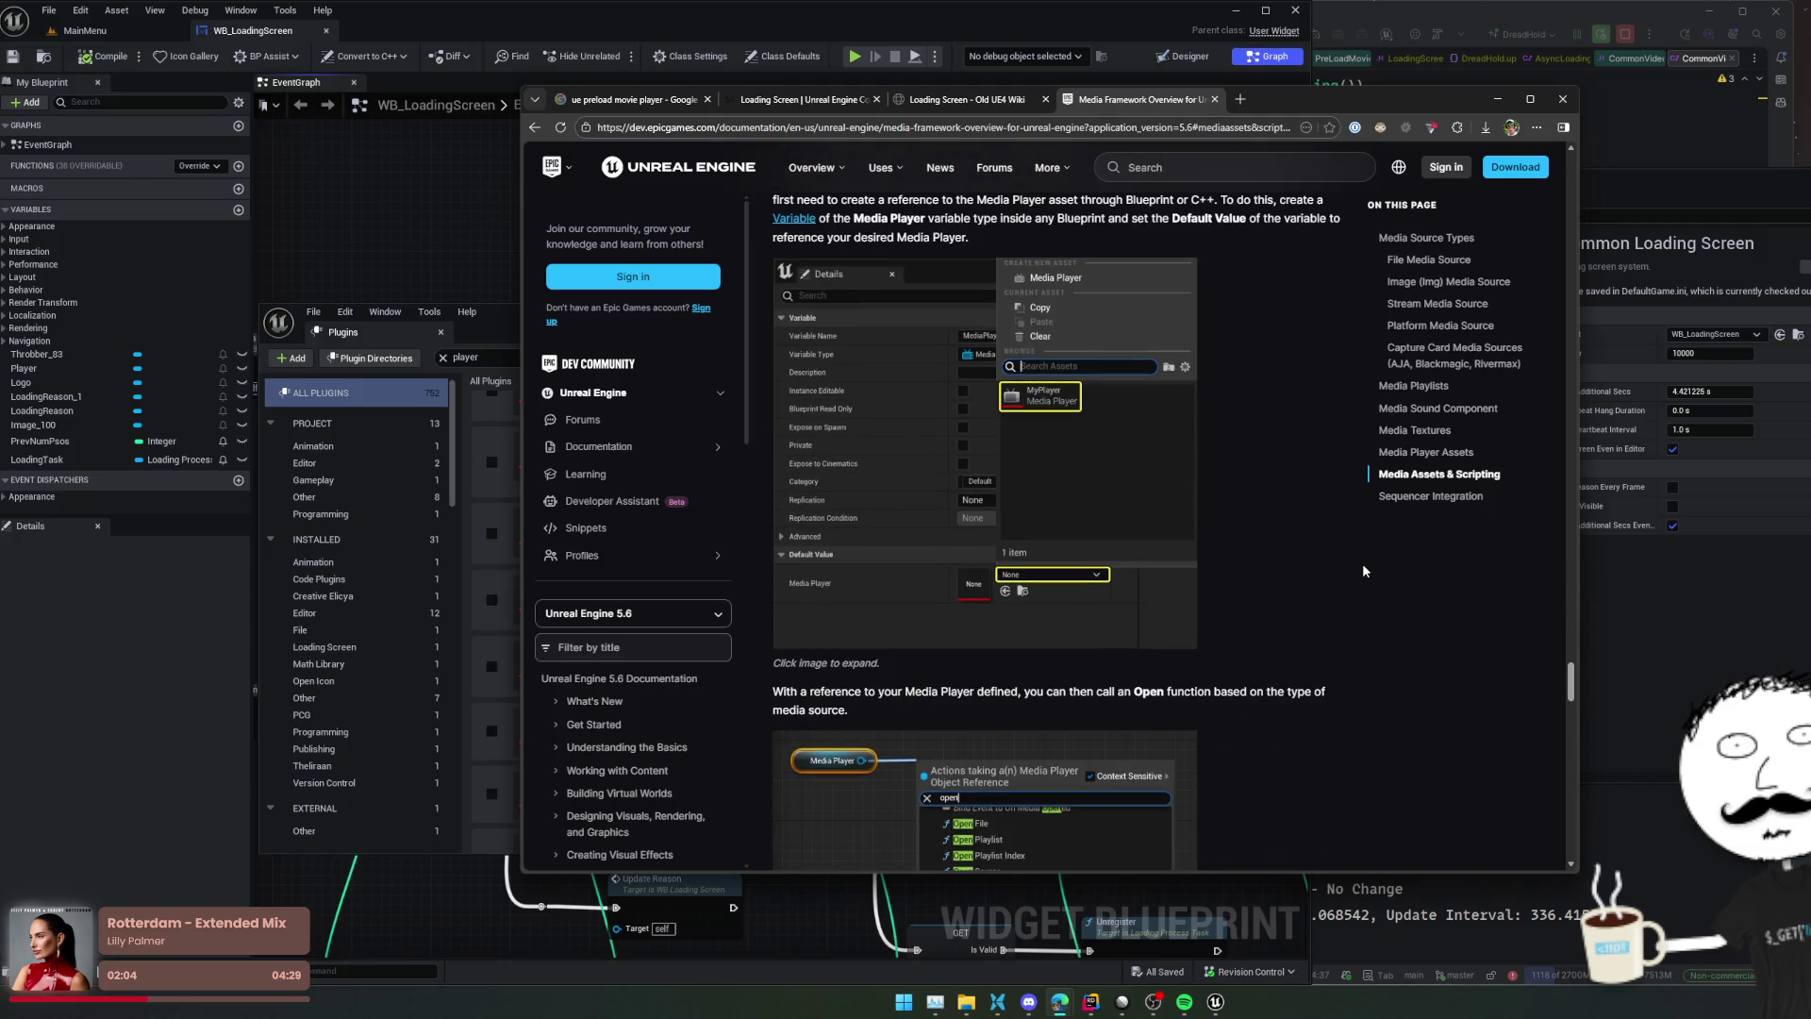
{"action": "scroll", "coordinate": [1362, 571], "scroll_direction": "down", "scroll_amount": 3}
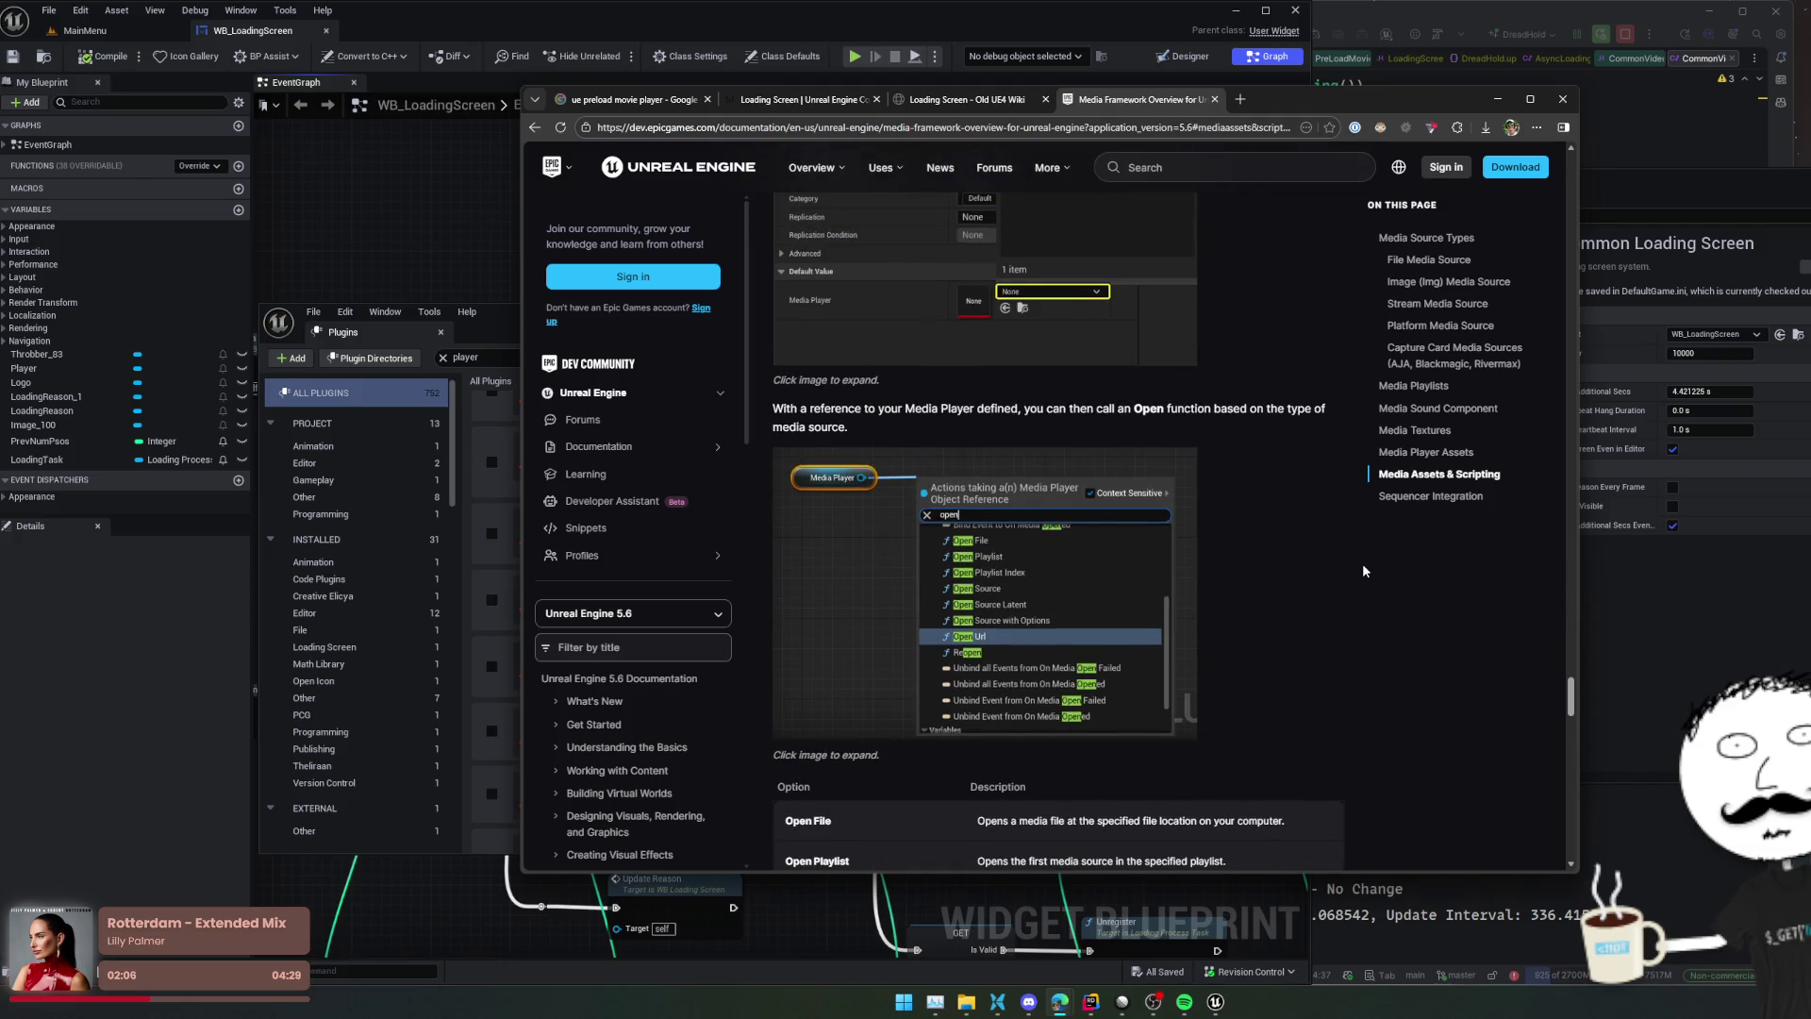
{"action": "scroll", "coordinate": [1362, 570], "scroll_direction": "down", "scroll_amount": 10}
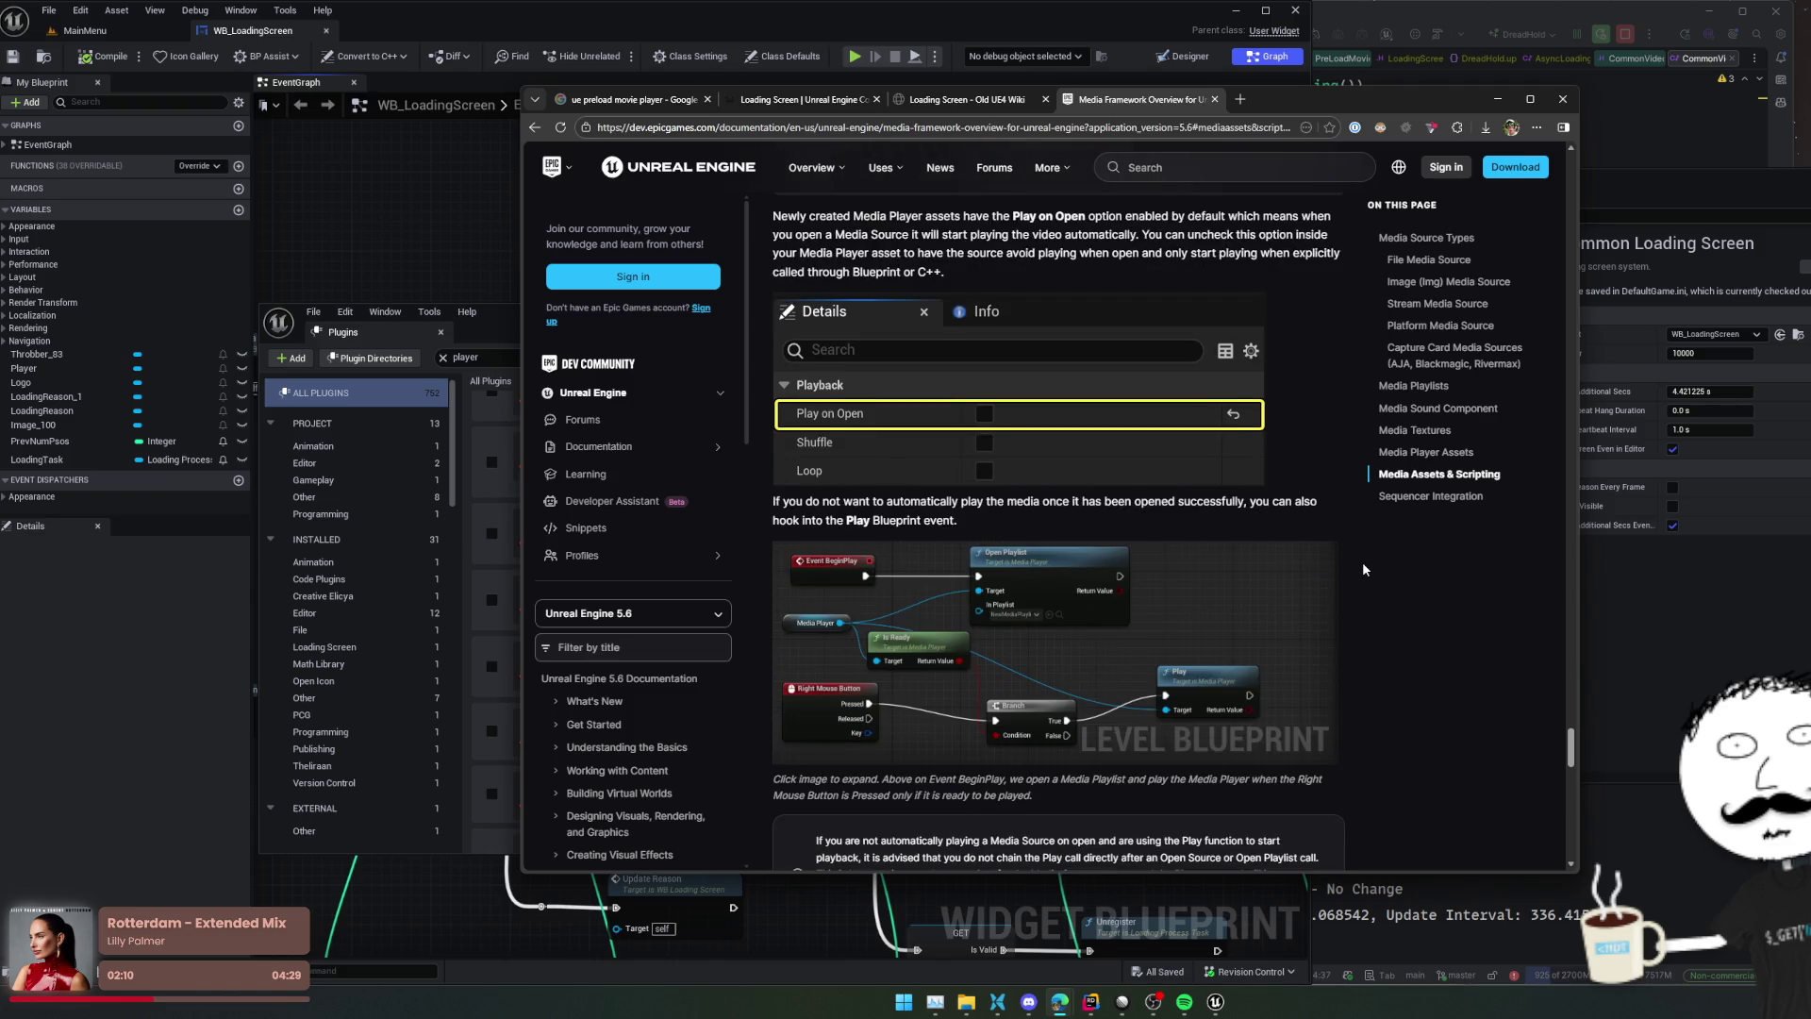
{"action": "scroll", "coordinate": [1362, 562], "scroll_direction": "down", "scroll_amount": 3}
{"action": "scroll", "coordinate": [1362, 563], "scroll_direction": "down", "scroll_amount": 2}
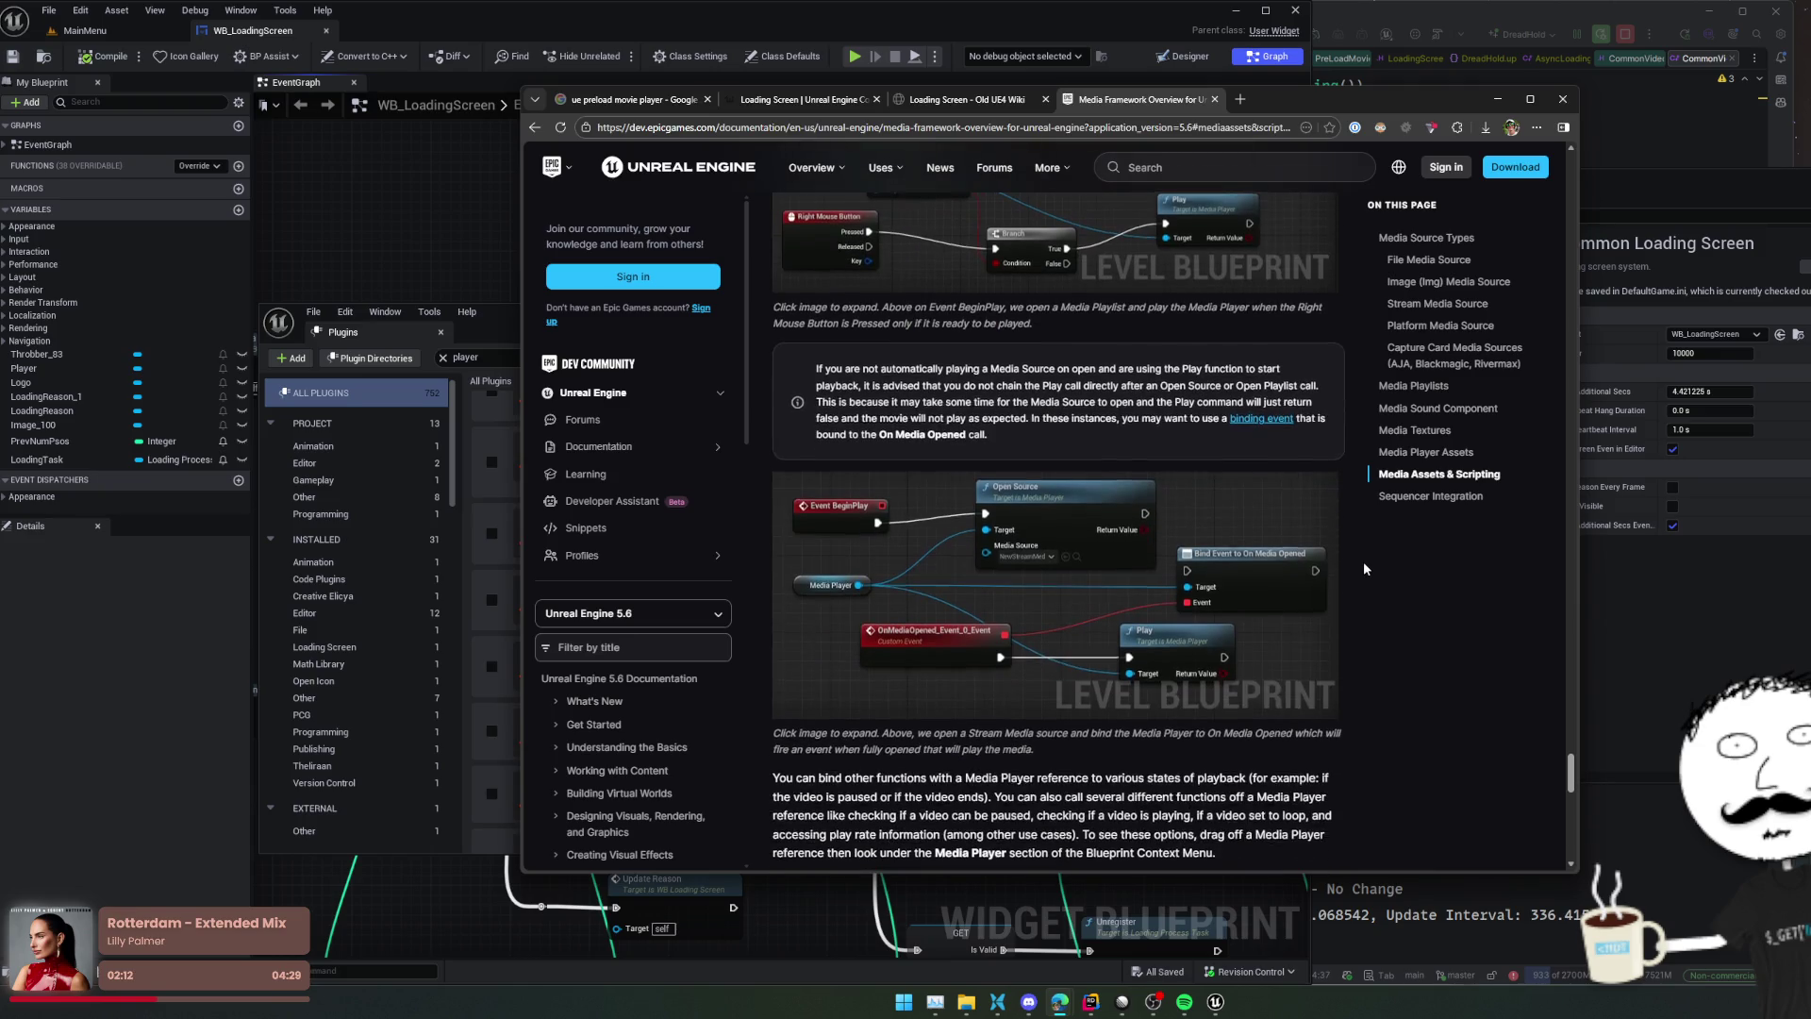
{"action": "scroll", "coordinate": [1362, 562], "scroll_direction": "down", "scroll_amount": 4}
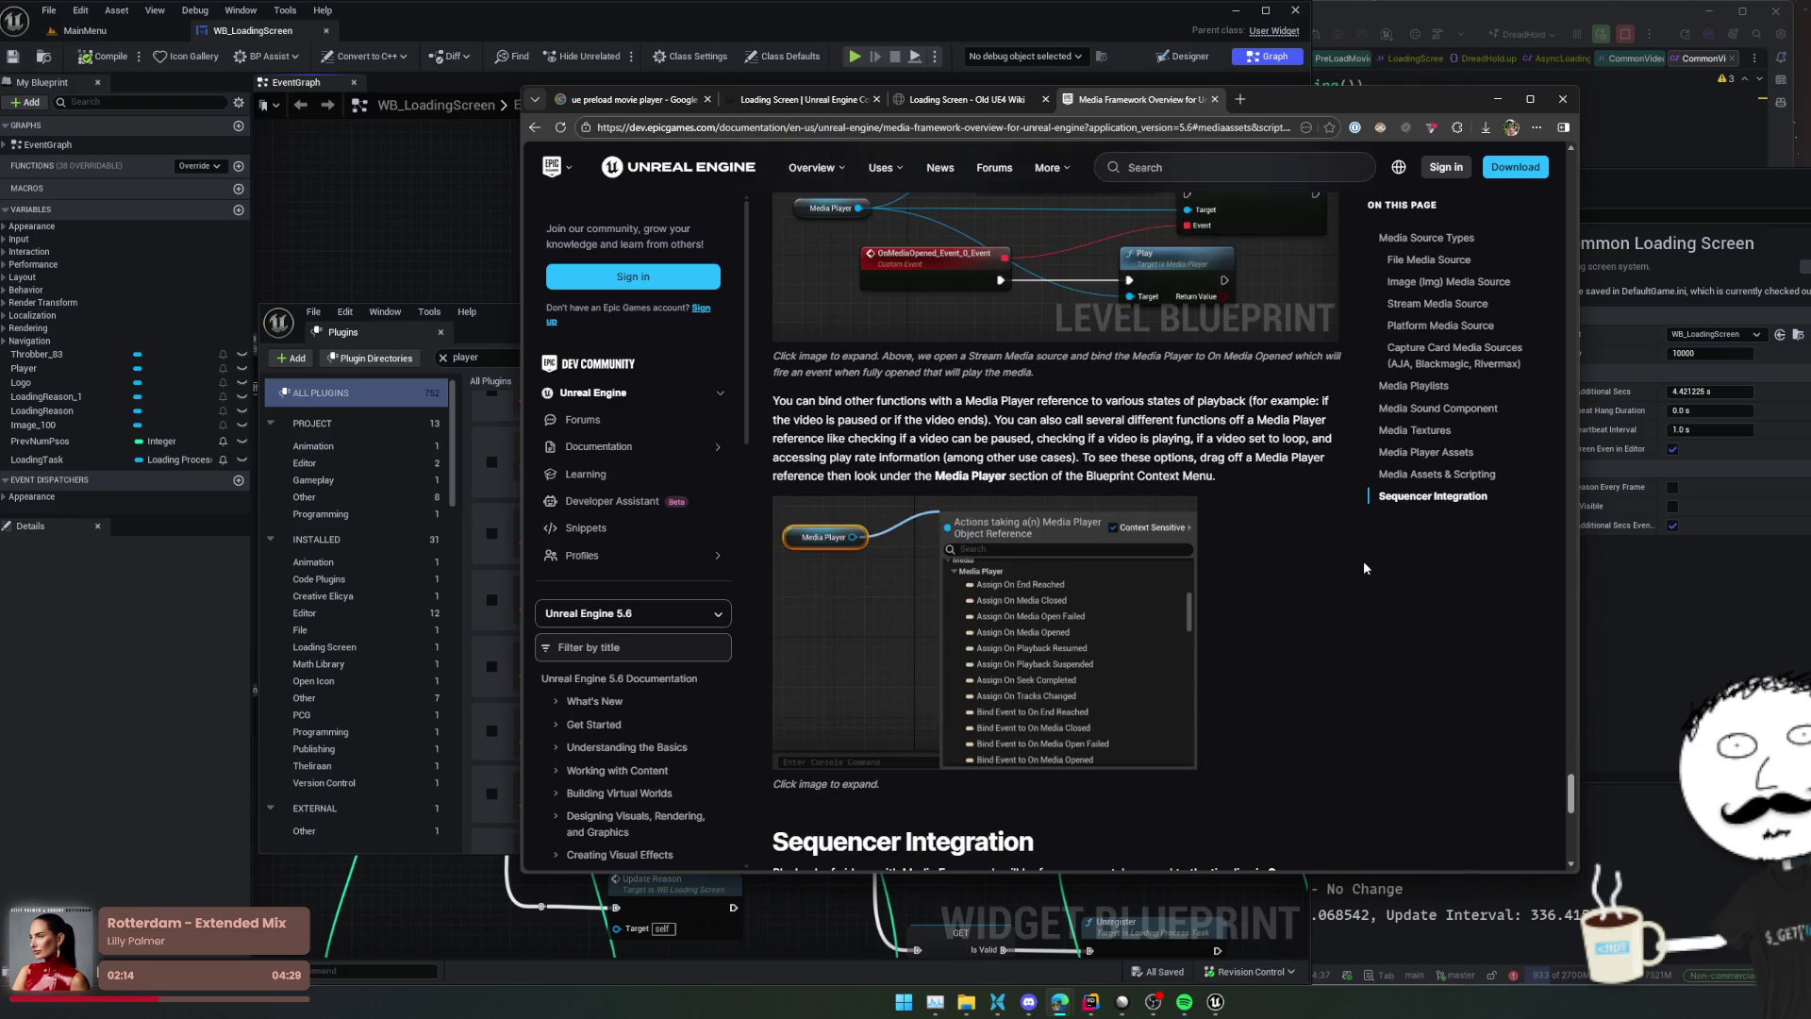
{"action": "scroll", "coordinate": [1363, 563], "scroll_direction": "down", "scroll_amount": 5}
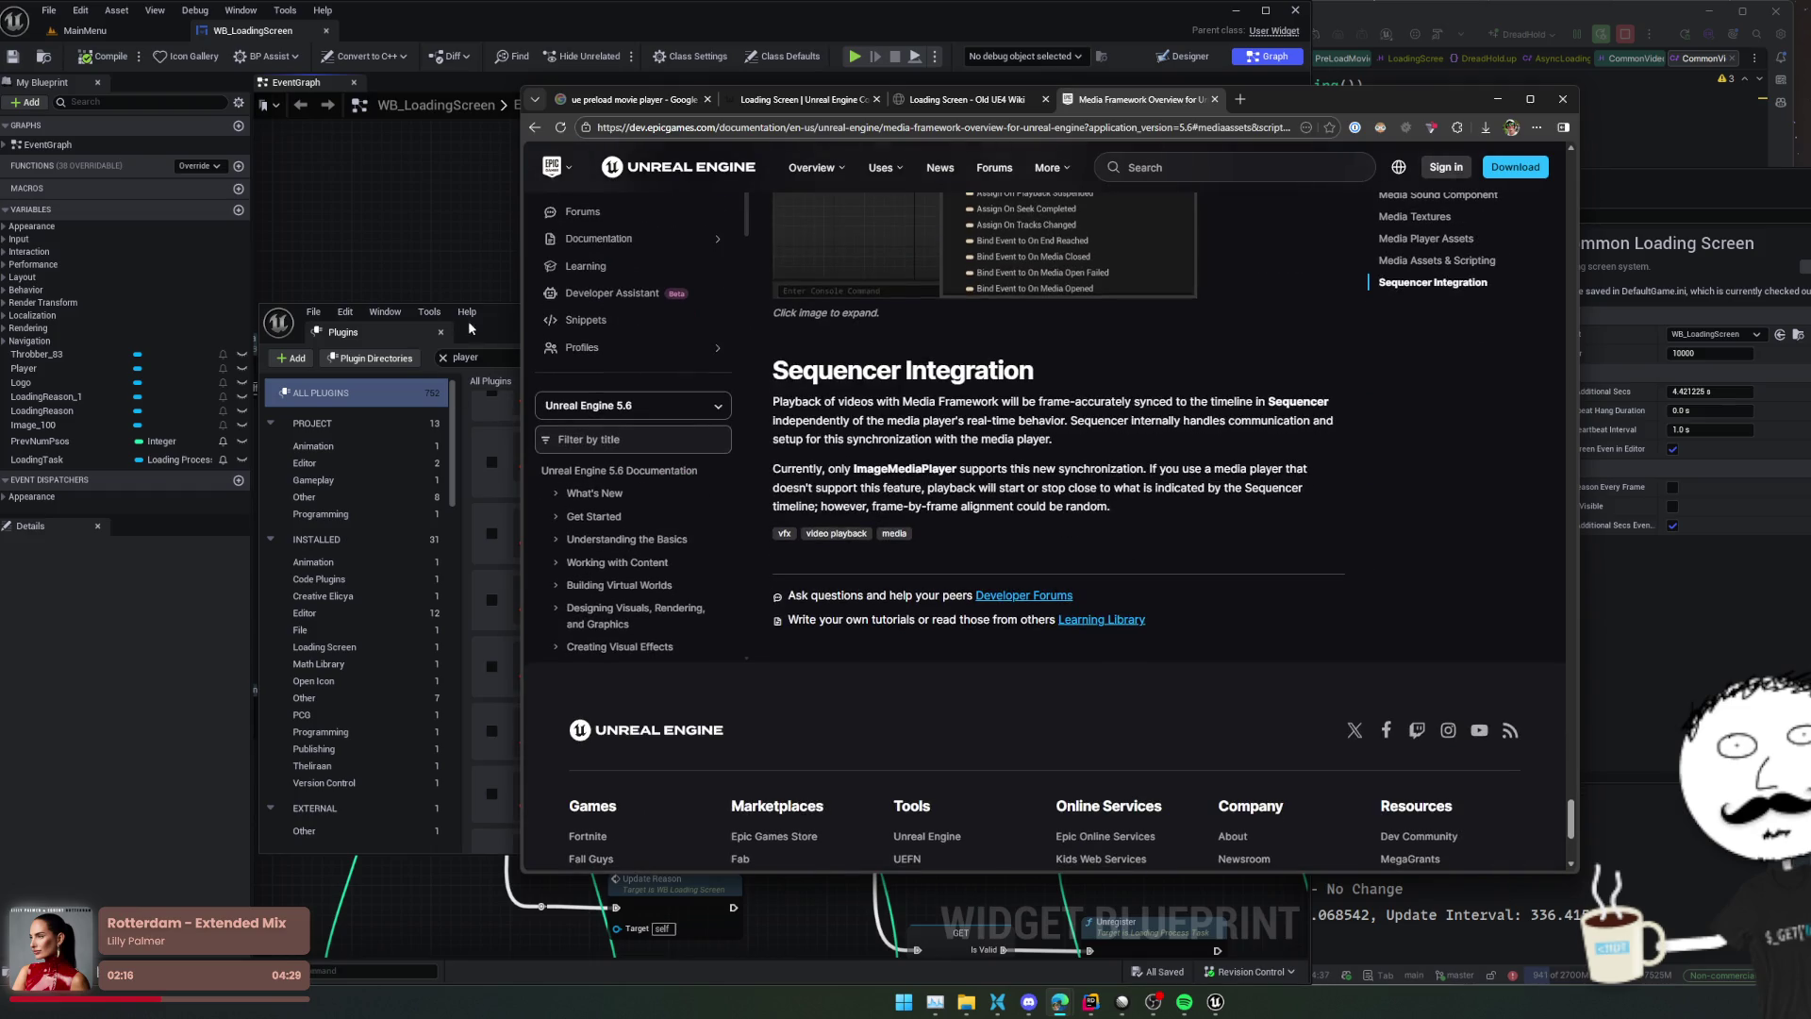
{"action": "left_click", "coordinate": [470, 327]}
{"action": "scroll", "coordinate": [783, 552], "scroll_direction": "down", "scroll_amount": 3}
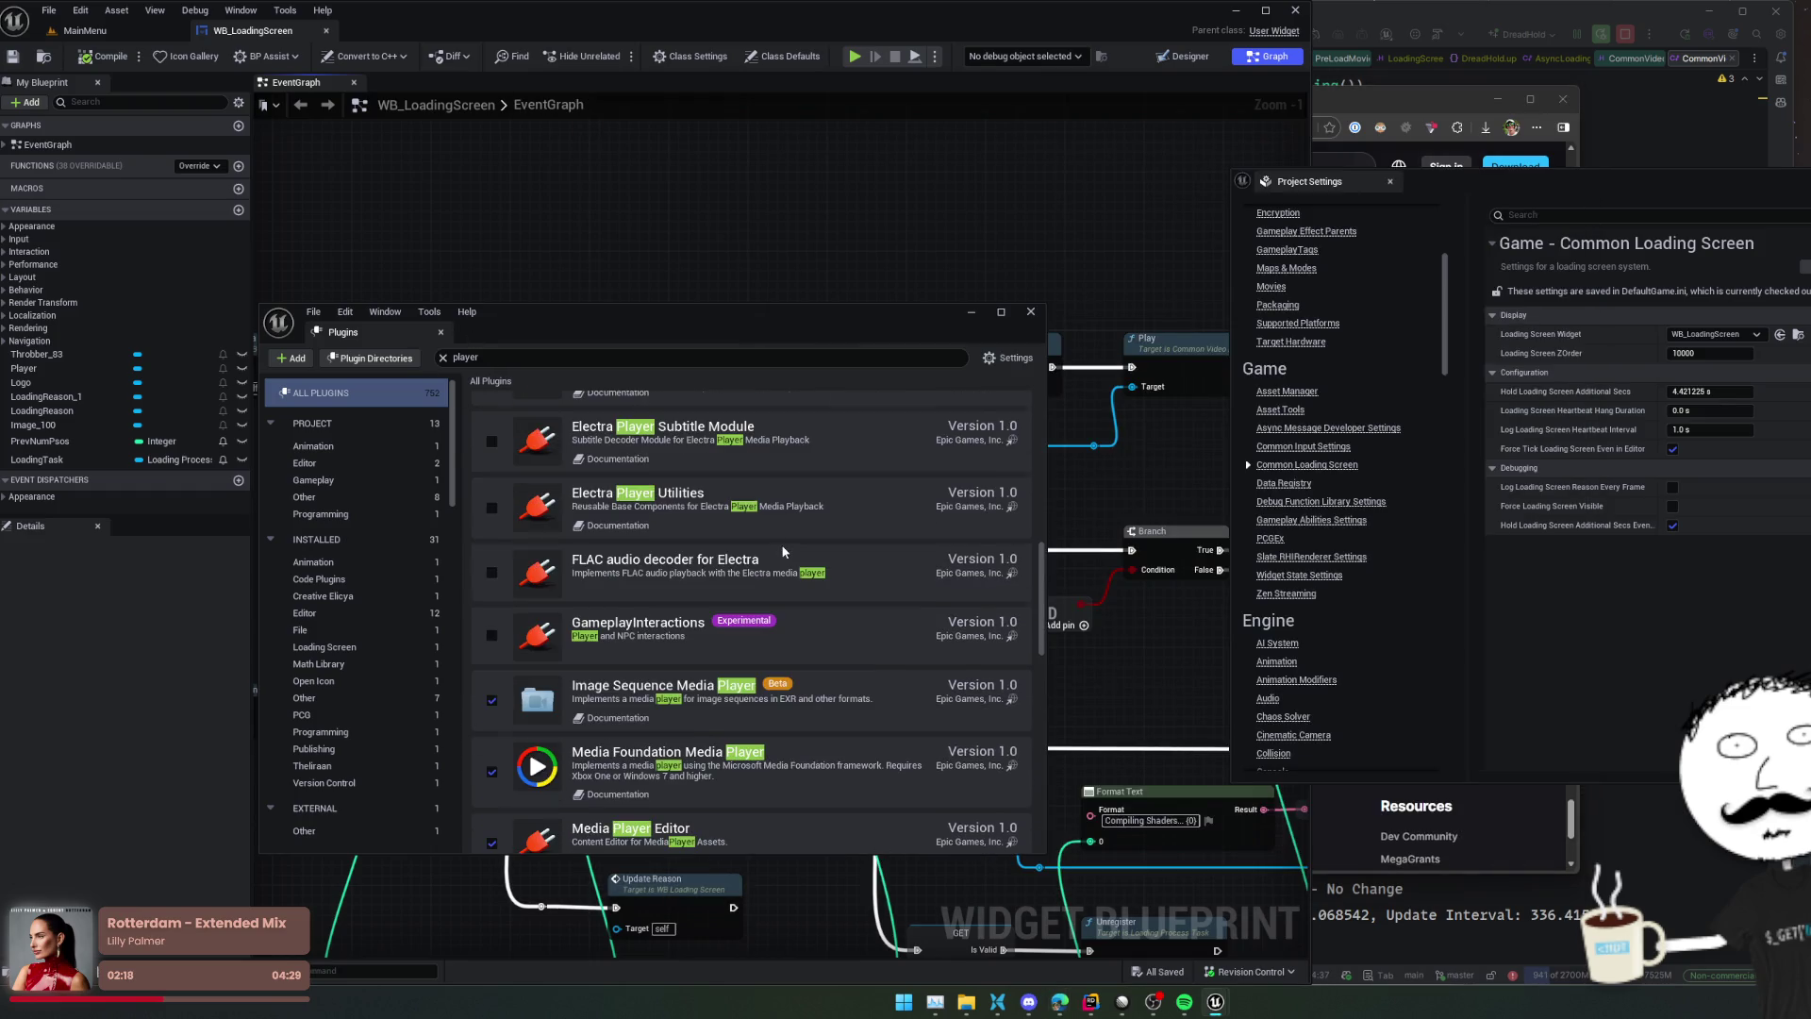
Review the 'player' media plugin results, then close the Plugins browser to reveal WB_LoadingScreen's event graph
{"action": "scroll", "coordinate": [802, 549], "scroll_direction": "down", "scroll_amount": 2}
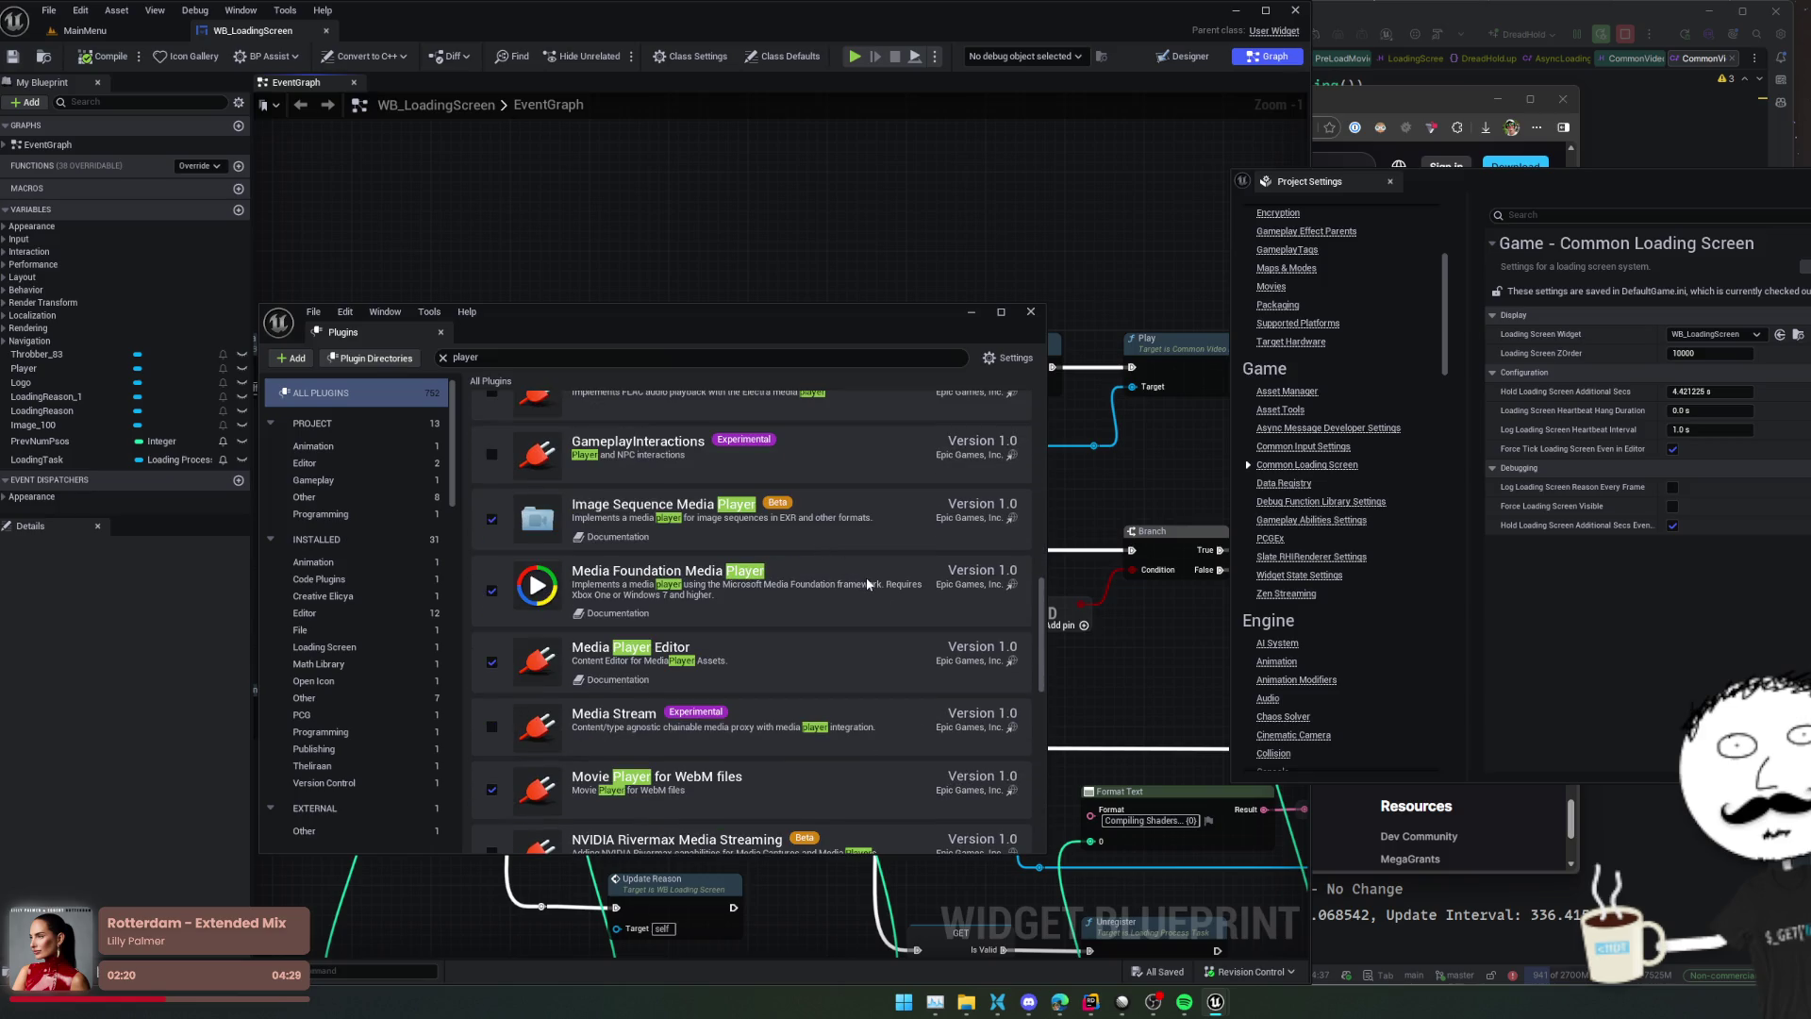
{"action": "scroll", "coordinate": [867, 583], "scroll_direction": "down", "scroll_amount": 2}
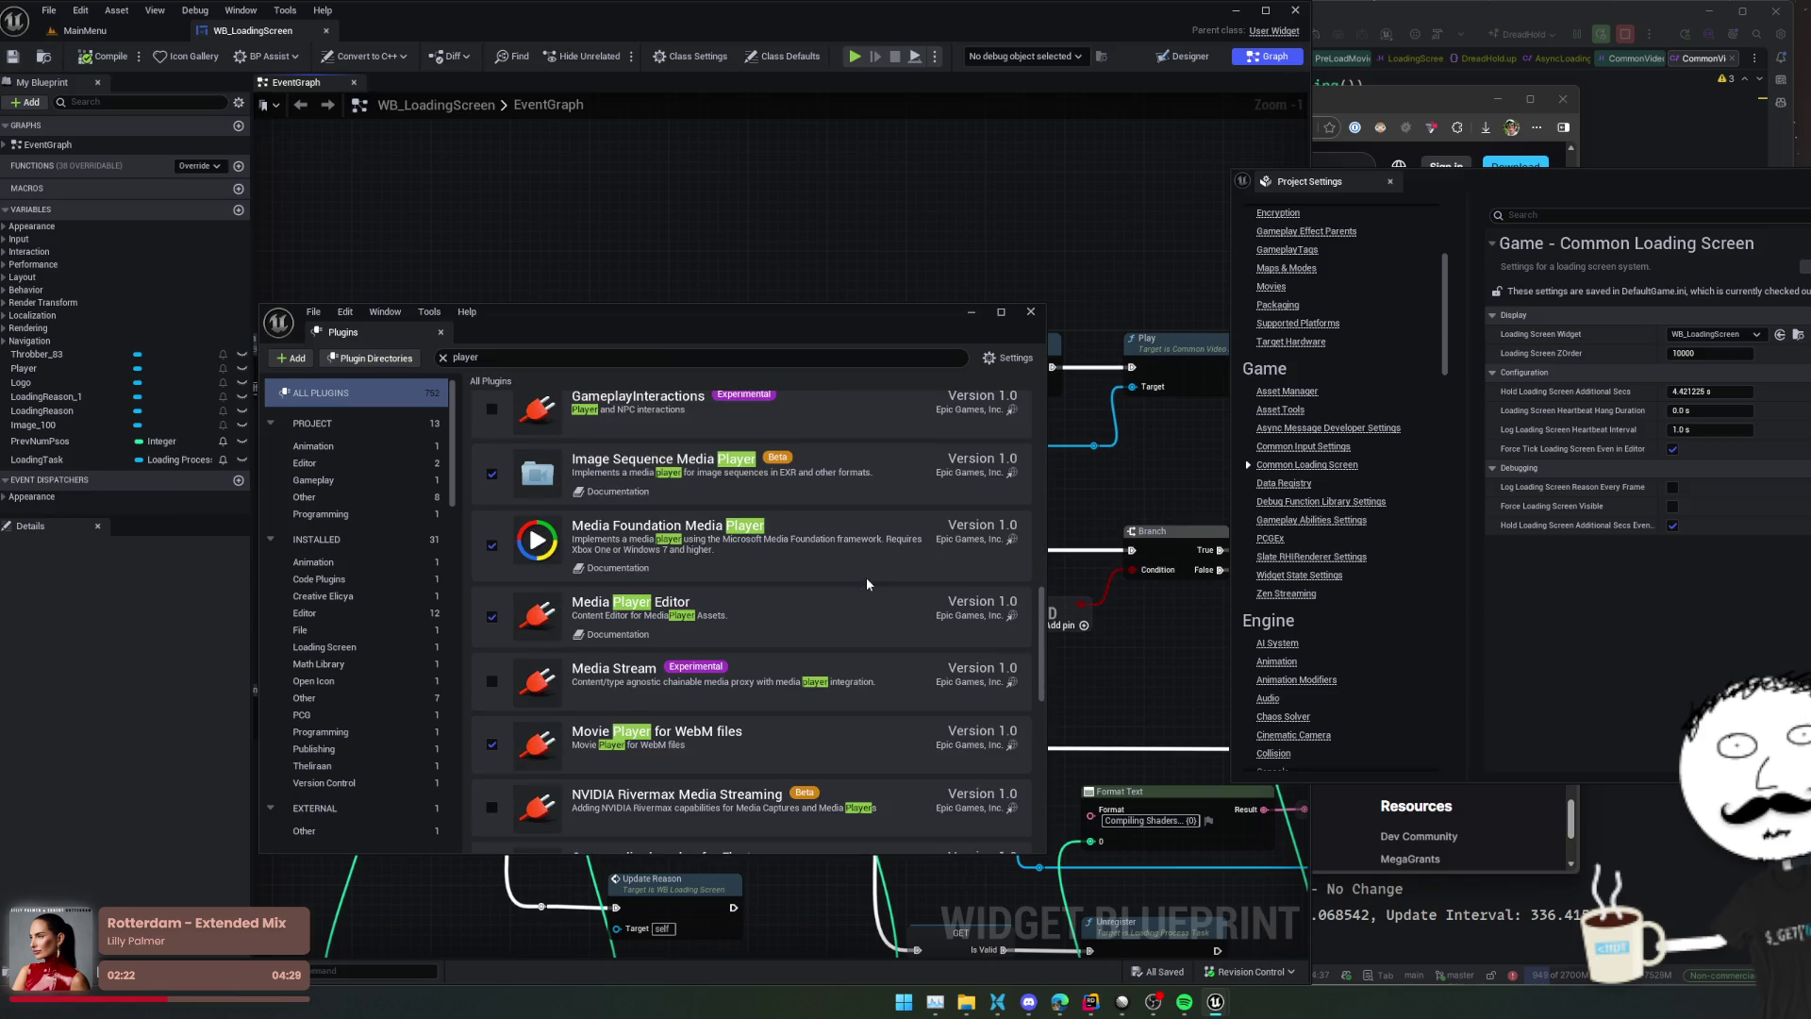
{"action": "scroll", "coordinate": [821, 528], "scroll_direction": "down", "scroll_amount": 3}
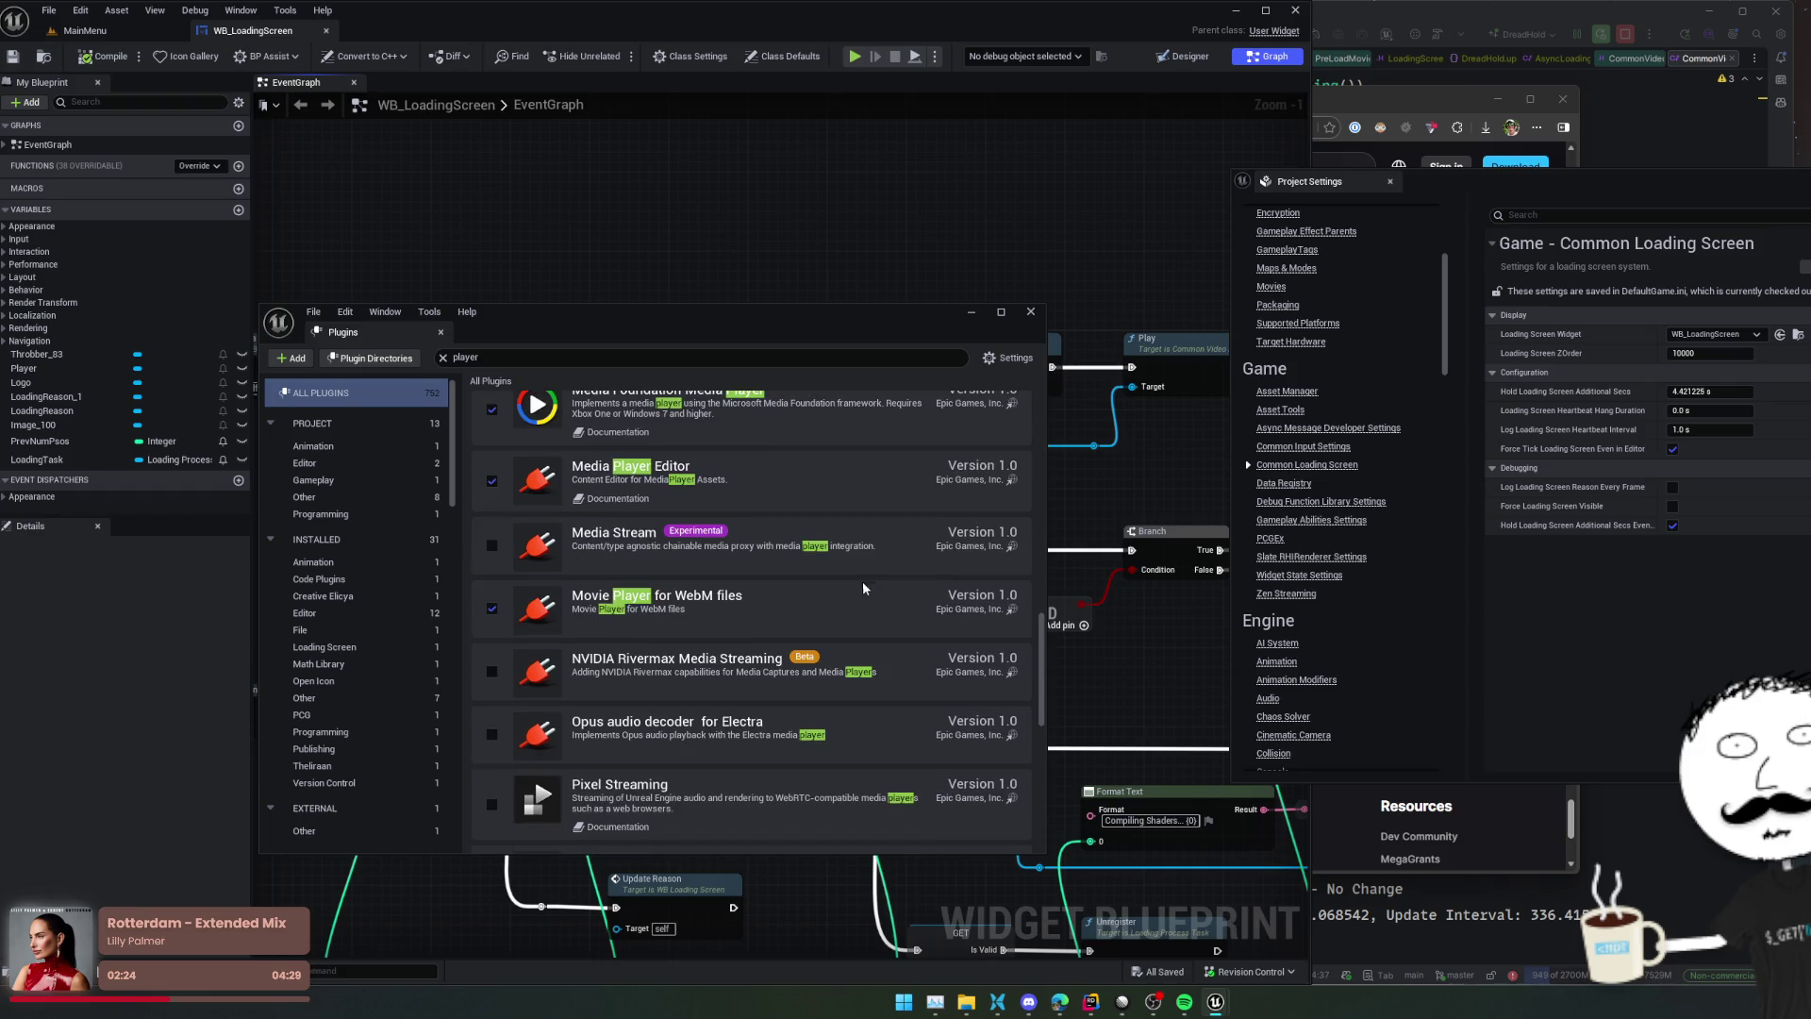
{"action": "scroll", "coordinate": [760, 456], "scroll_direction": "down", "scroll_amount": 2}
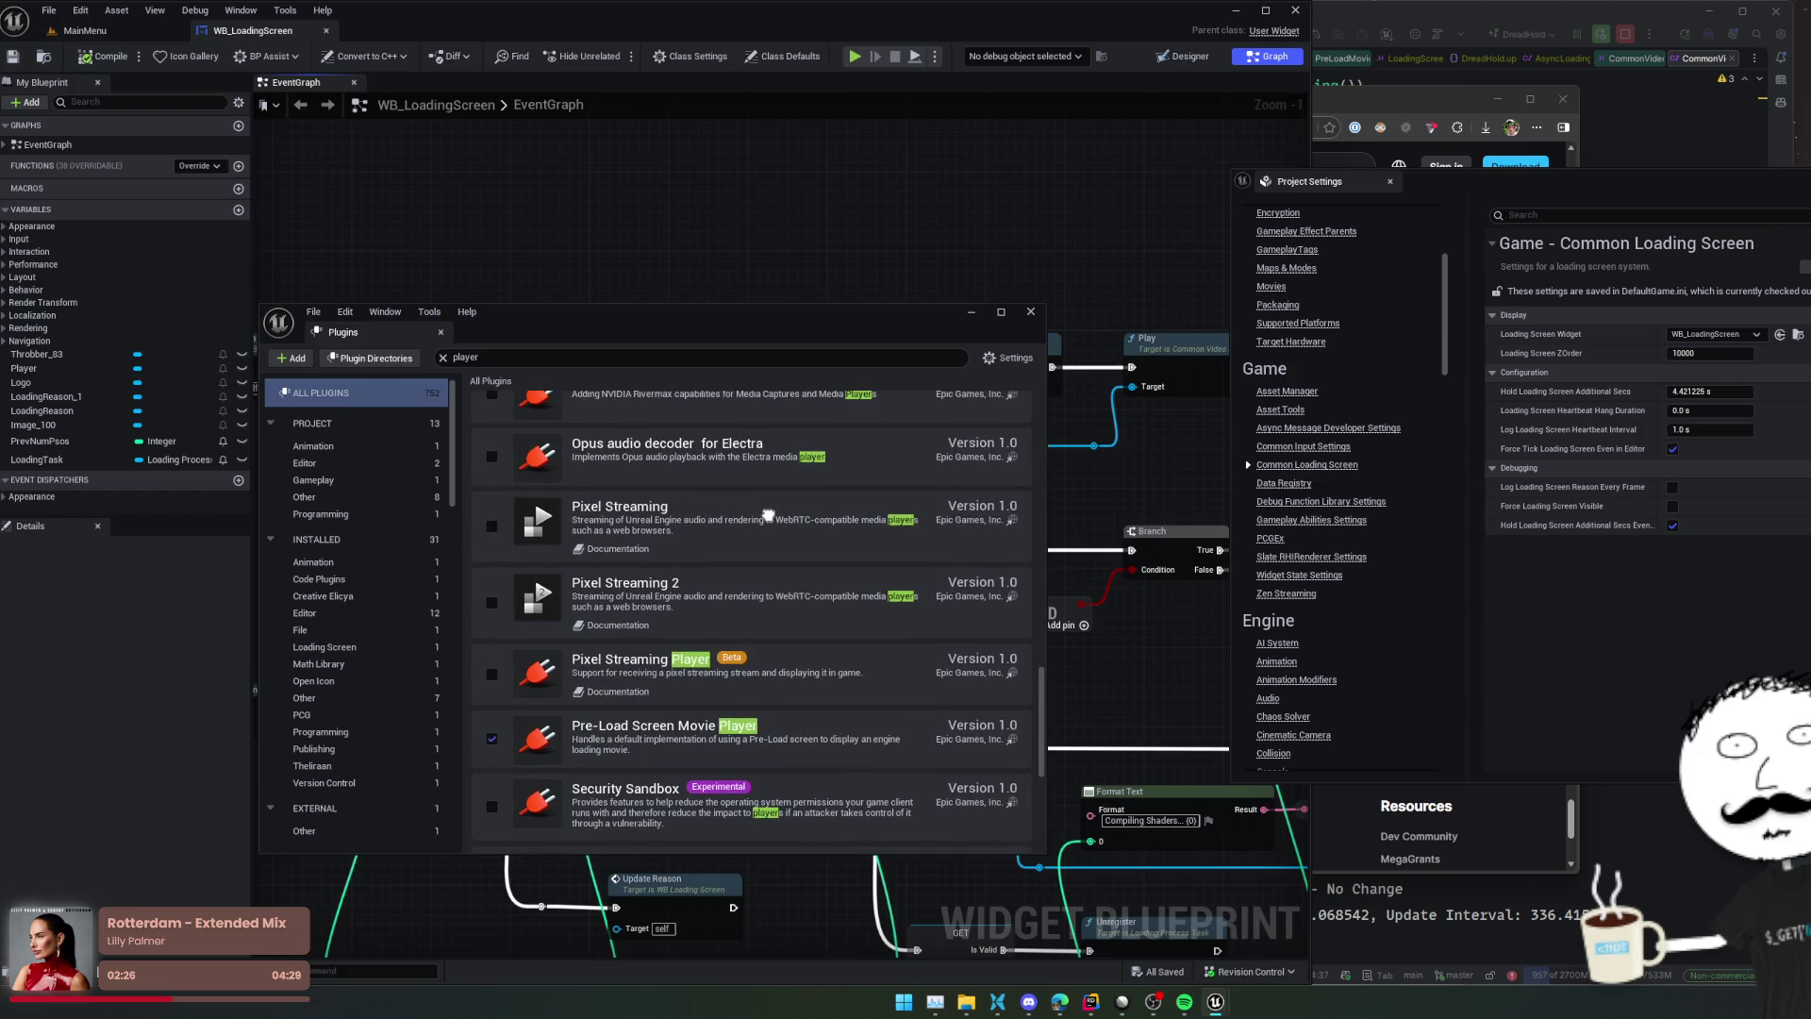
{"action": "scroll", "coordinate": [768, 515], "scroll_direction": "down", "scroll_amount": 3}
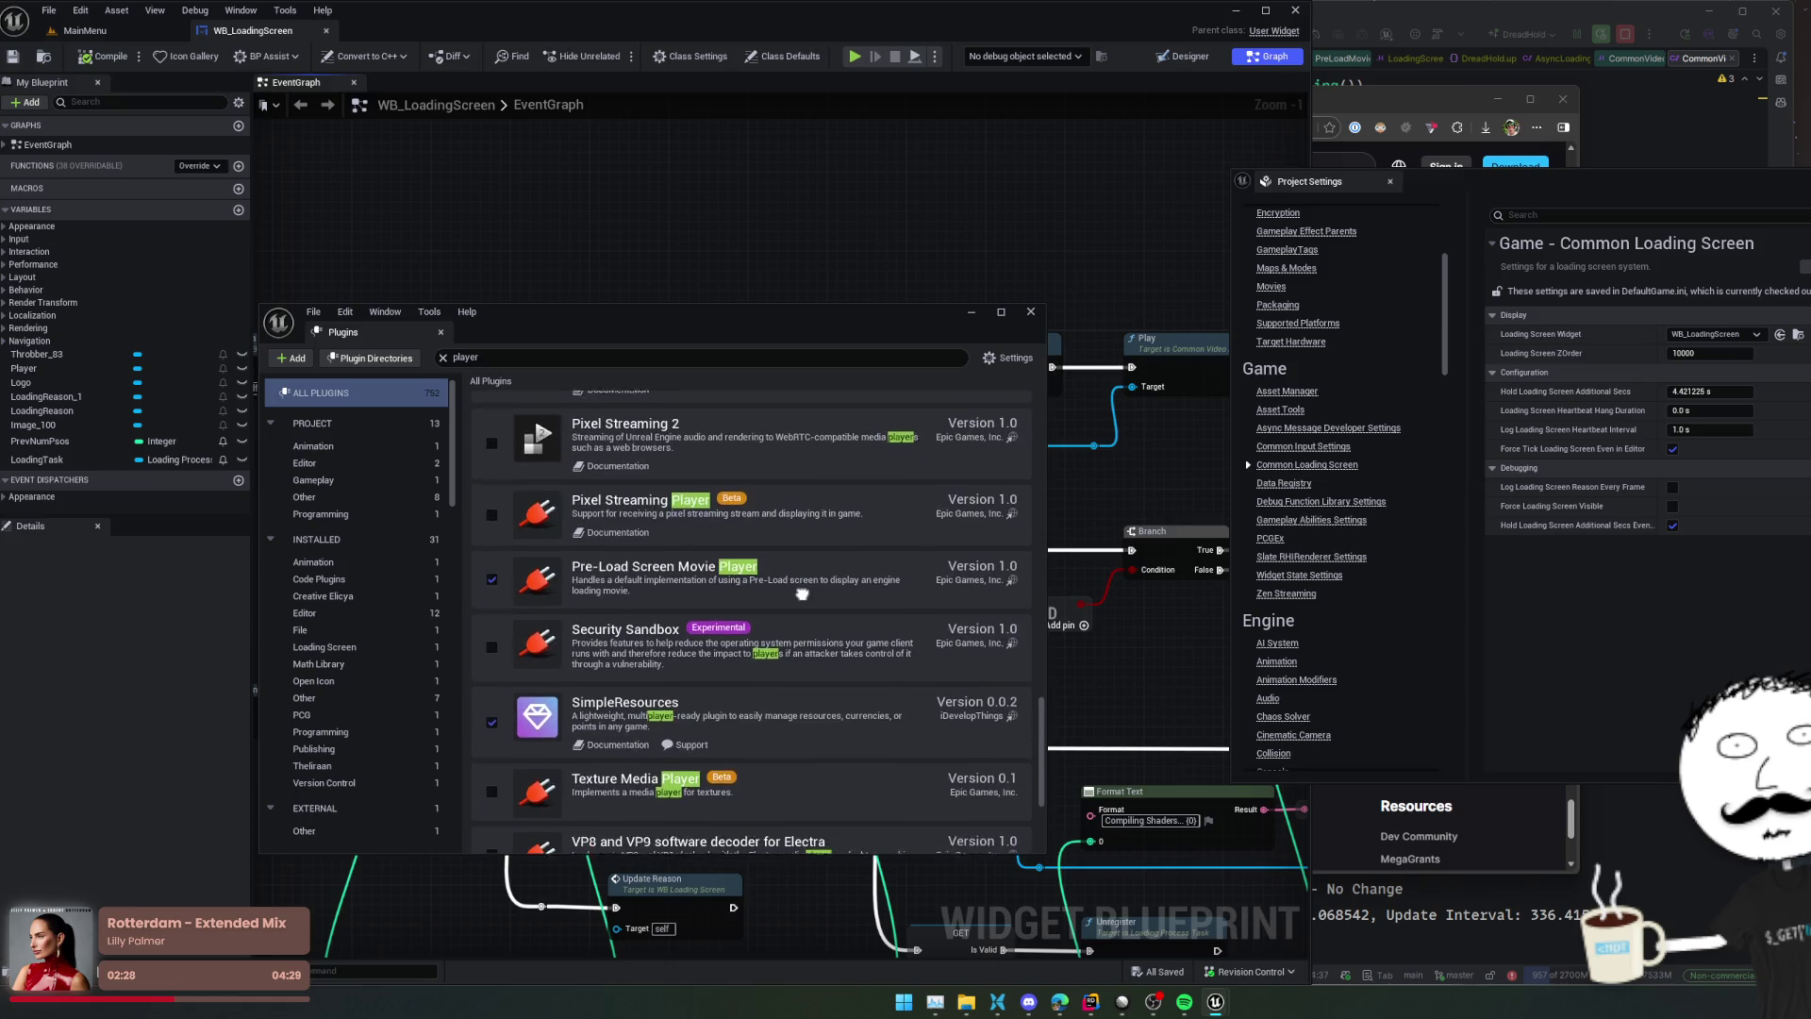
{"action": "scroll", "coordinate": [802, 580], "scroll_direction": "down", "scroll_amount": 2}
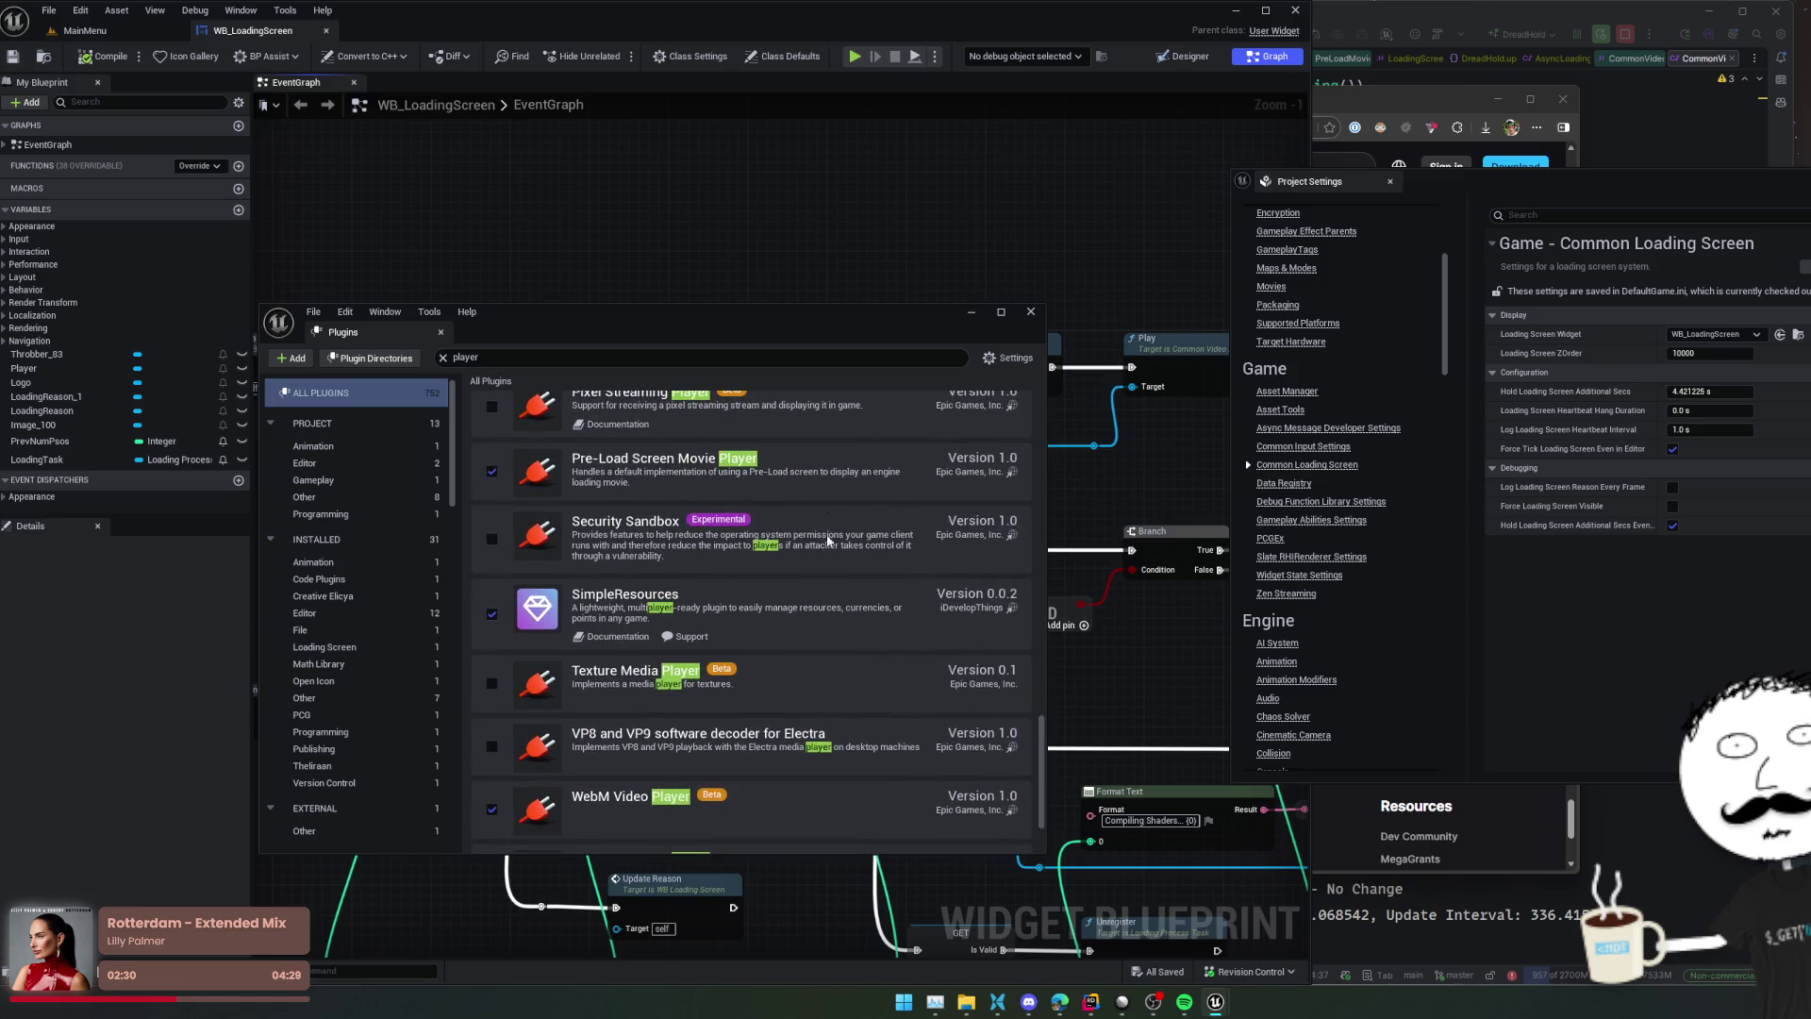
{"action": "scroll", "coordinate": [790, 651], "scroll_direction": "down", "scroll_amount": 2}
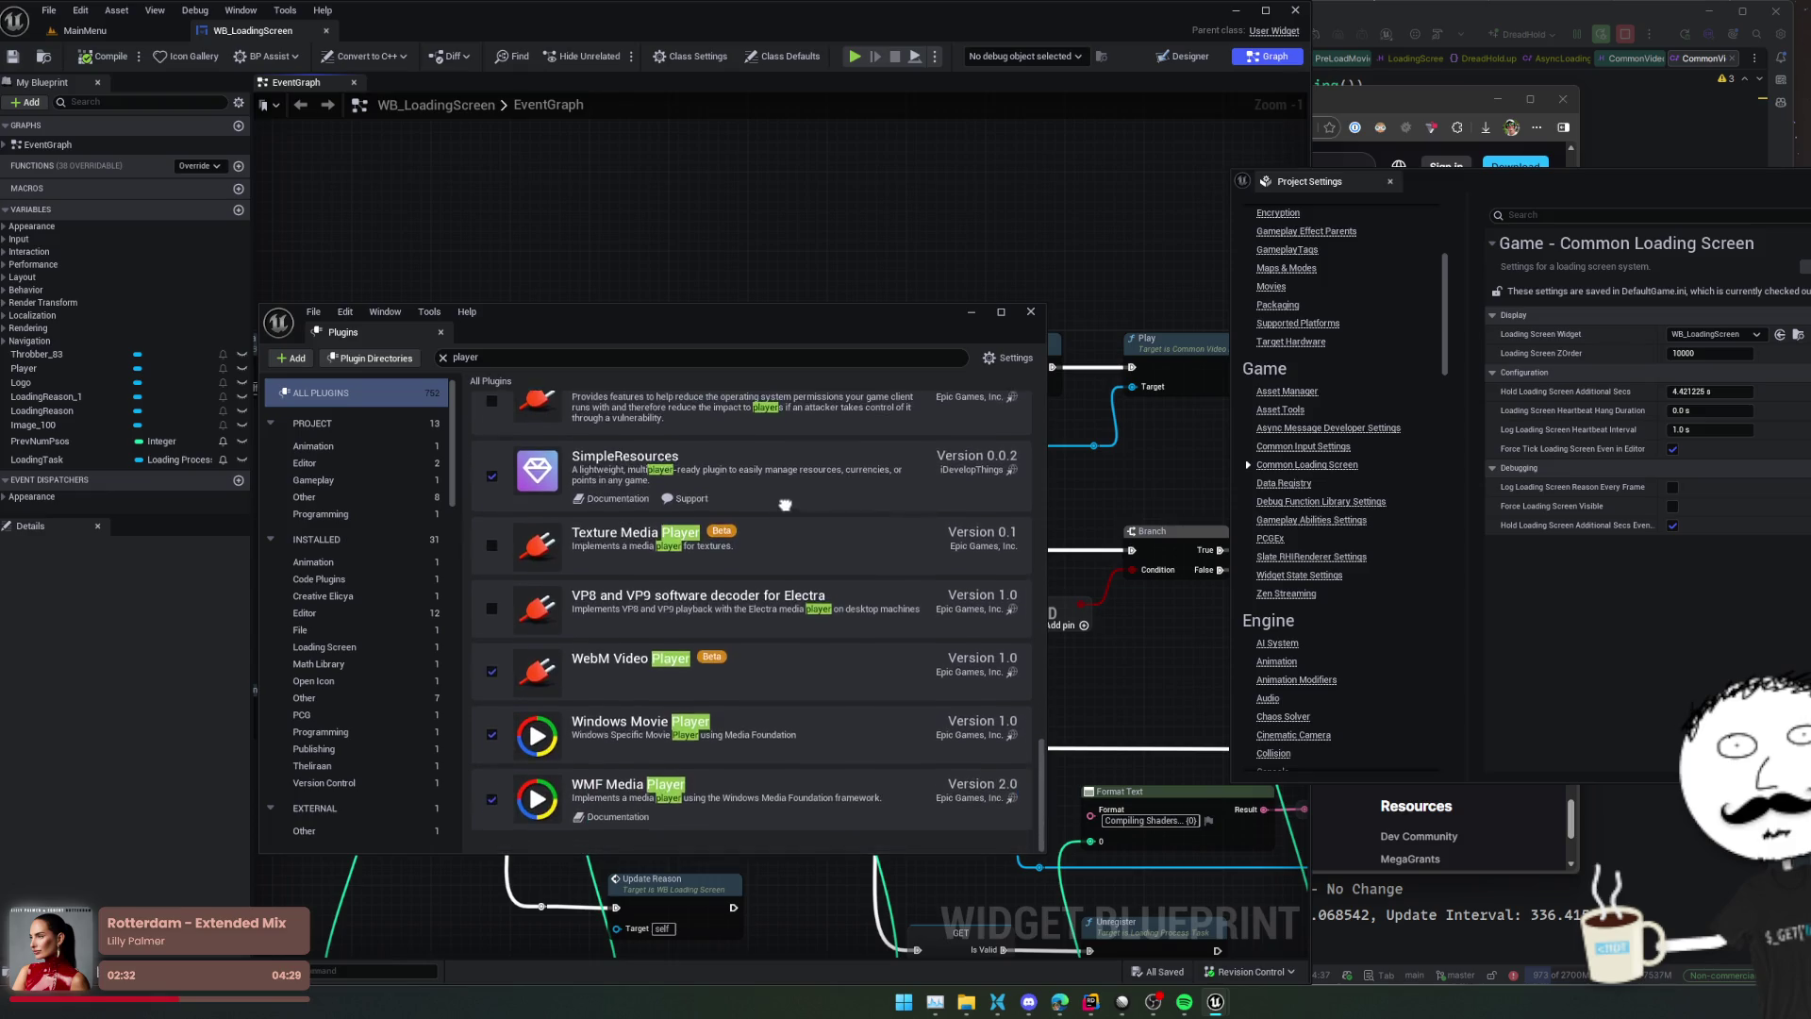
{"action": "scroll", "coordinate": [769, 618], "scroll_direction": "down", "scroll_amount": 1}
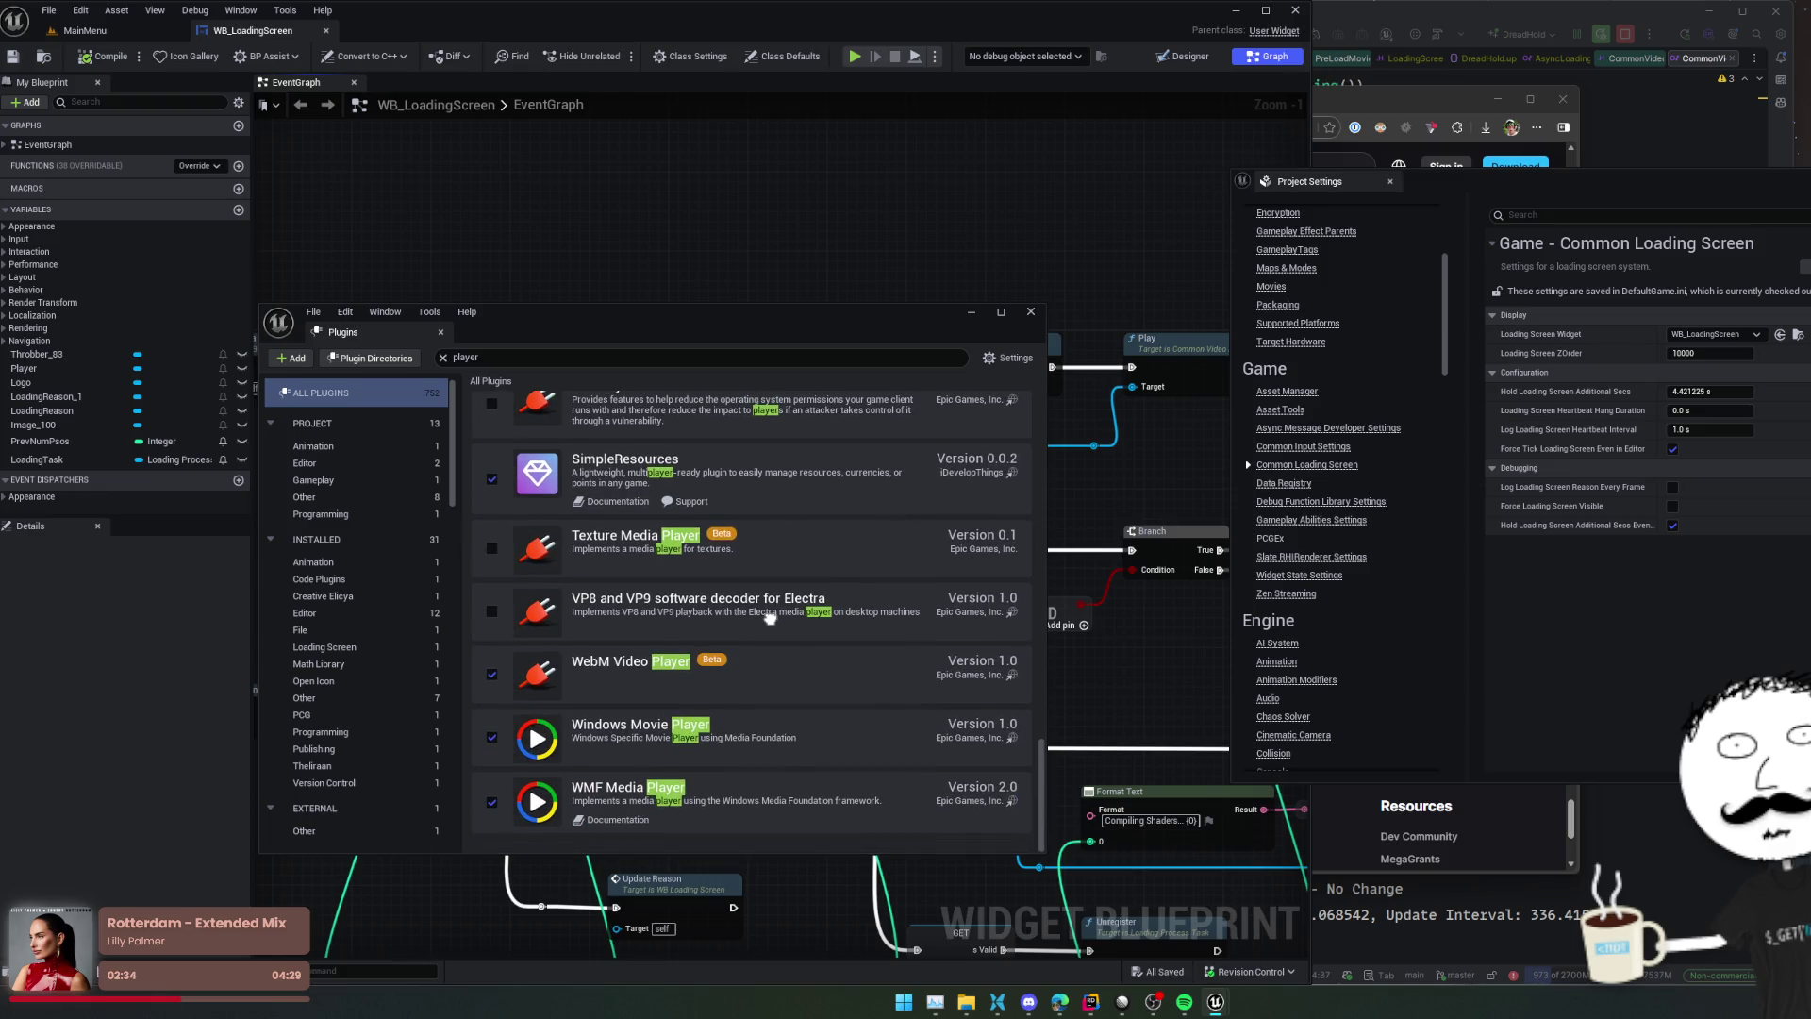
{"action": "scroll", "coordinate": [777, 654], "scroll_direction": "up", "scroll_amount": 1}
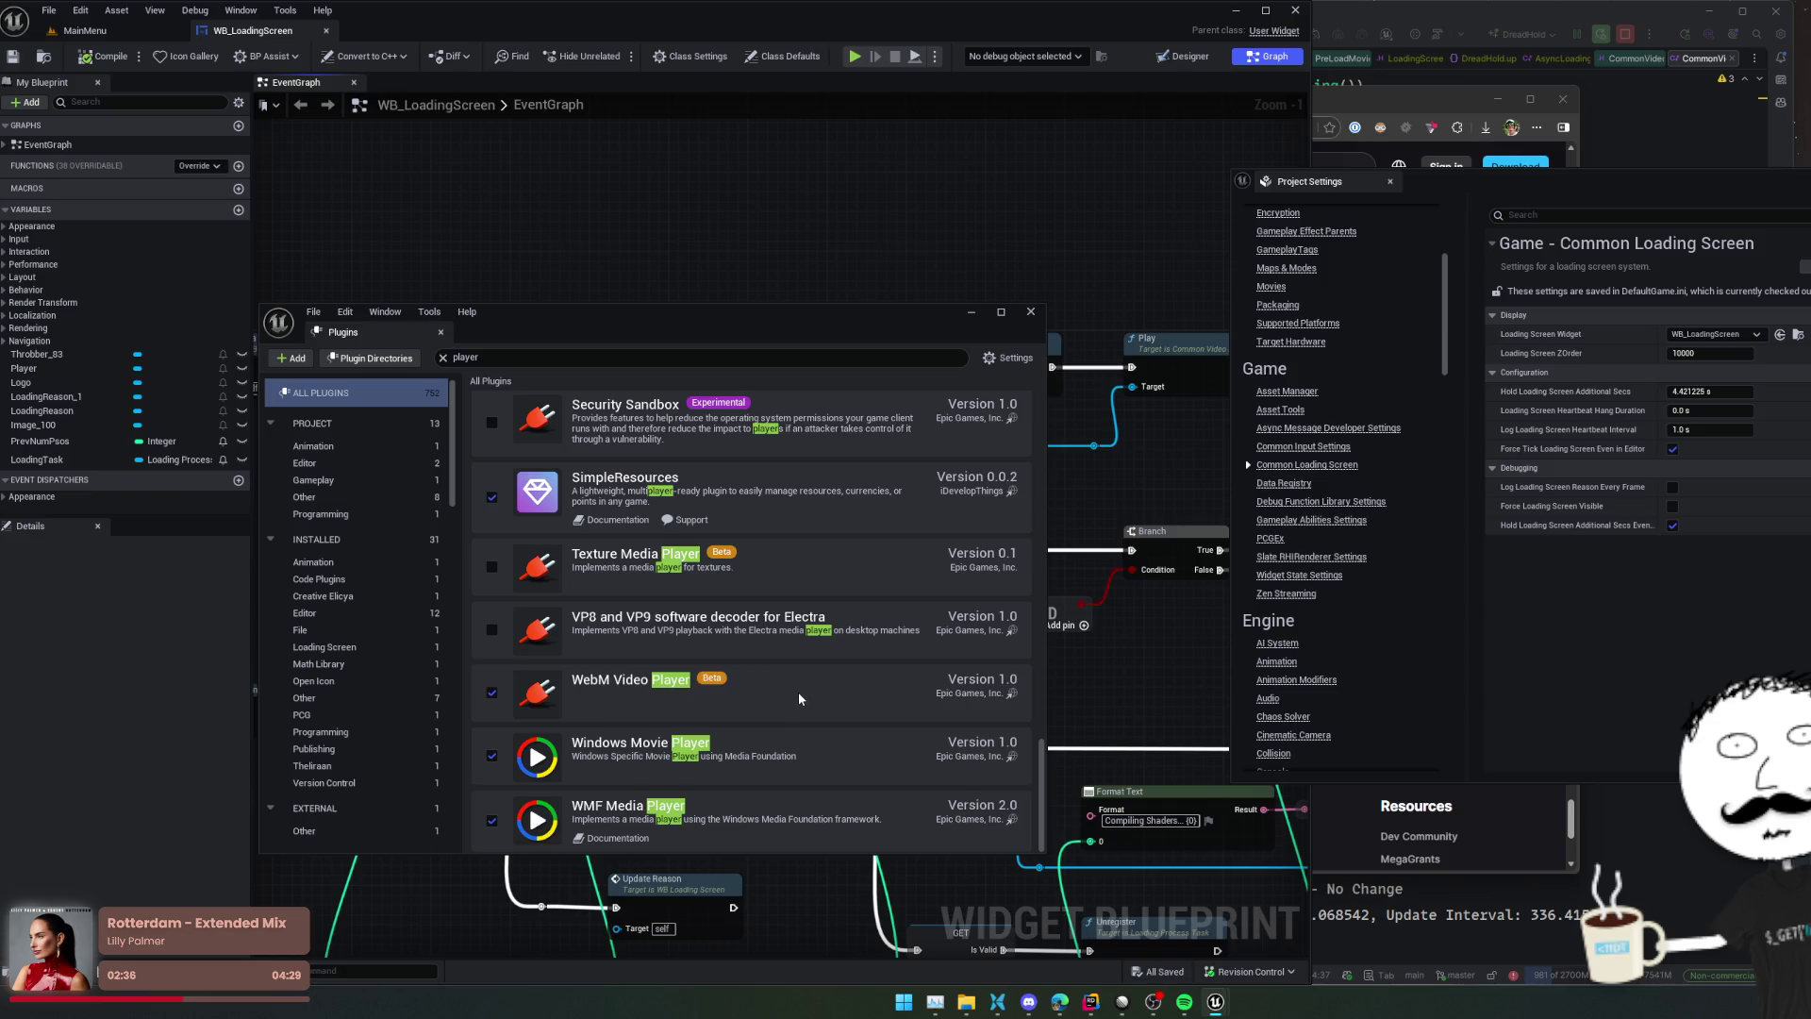
{"action": "scroll", "coordinate": [788, 736], "scroll_direction": "up", "scroll_amount": 10}
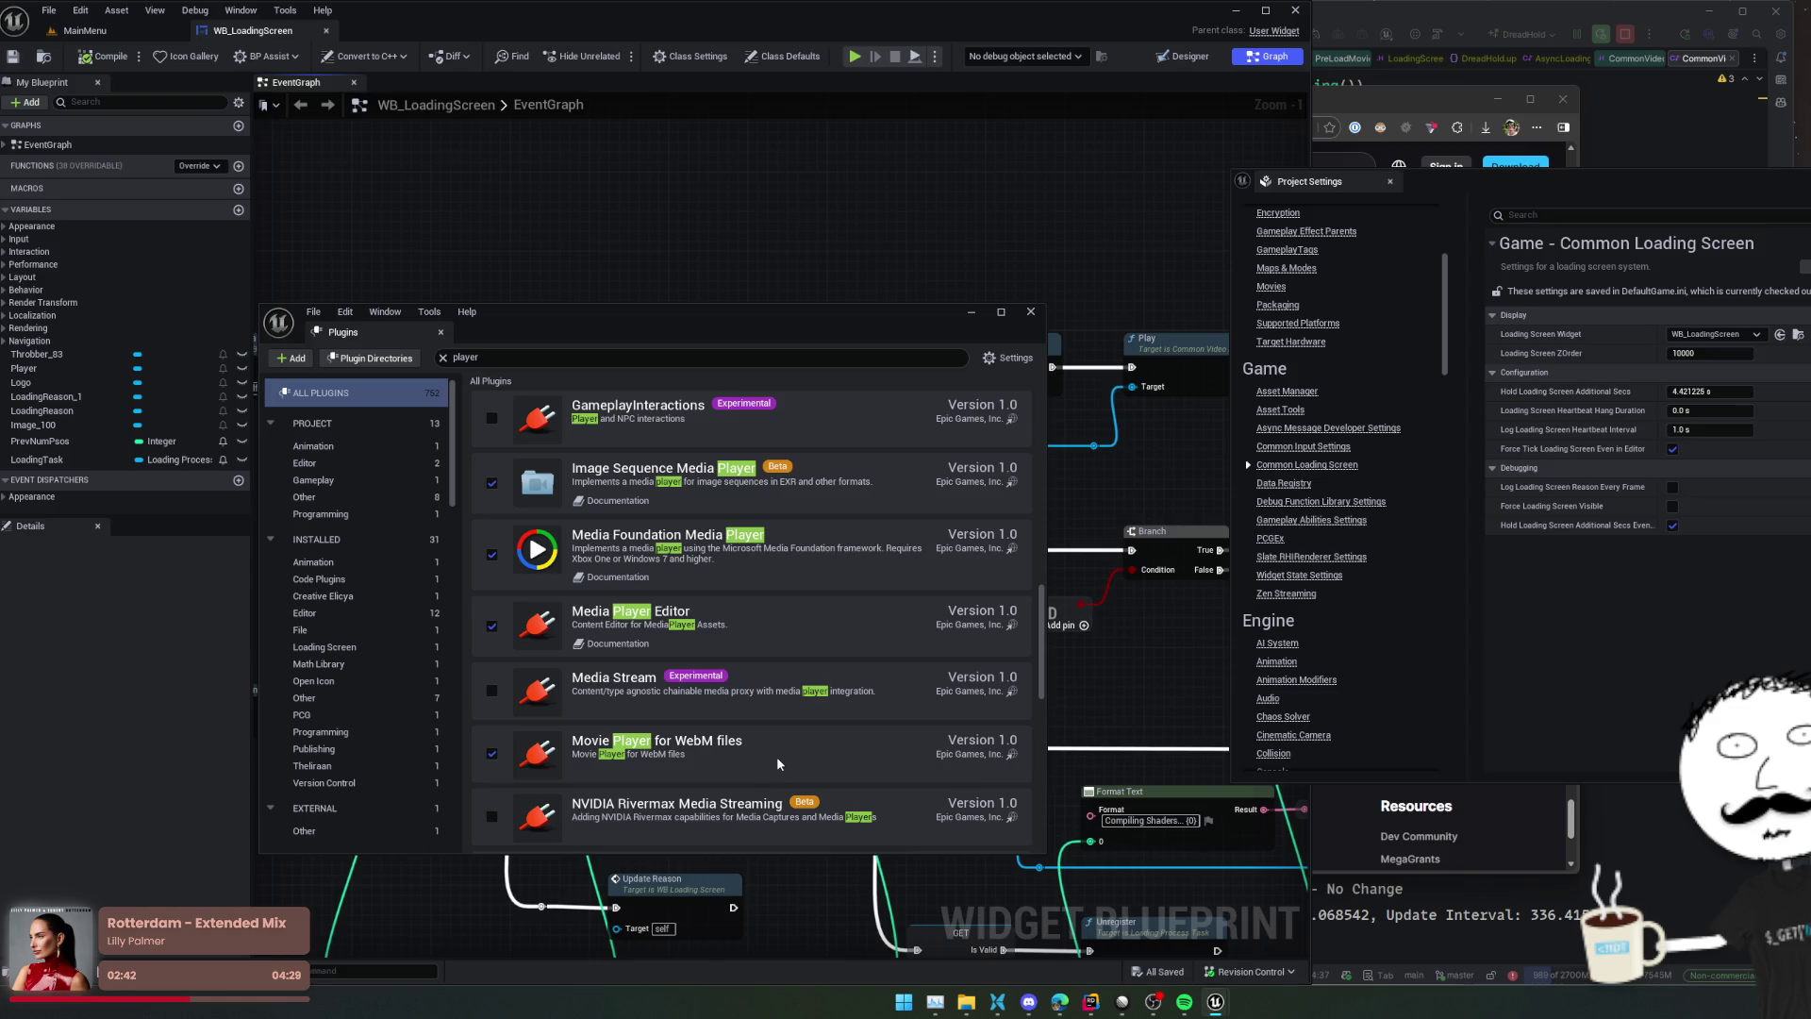
{"action": "scroll", "coordinate": [779, 762], "scroll_direction": "up", "scroll_amount": 10}
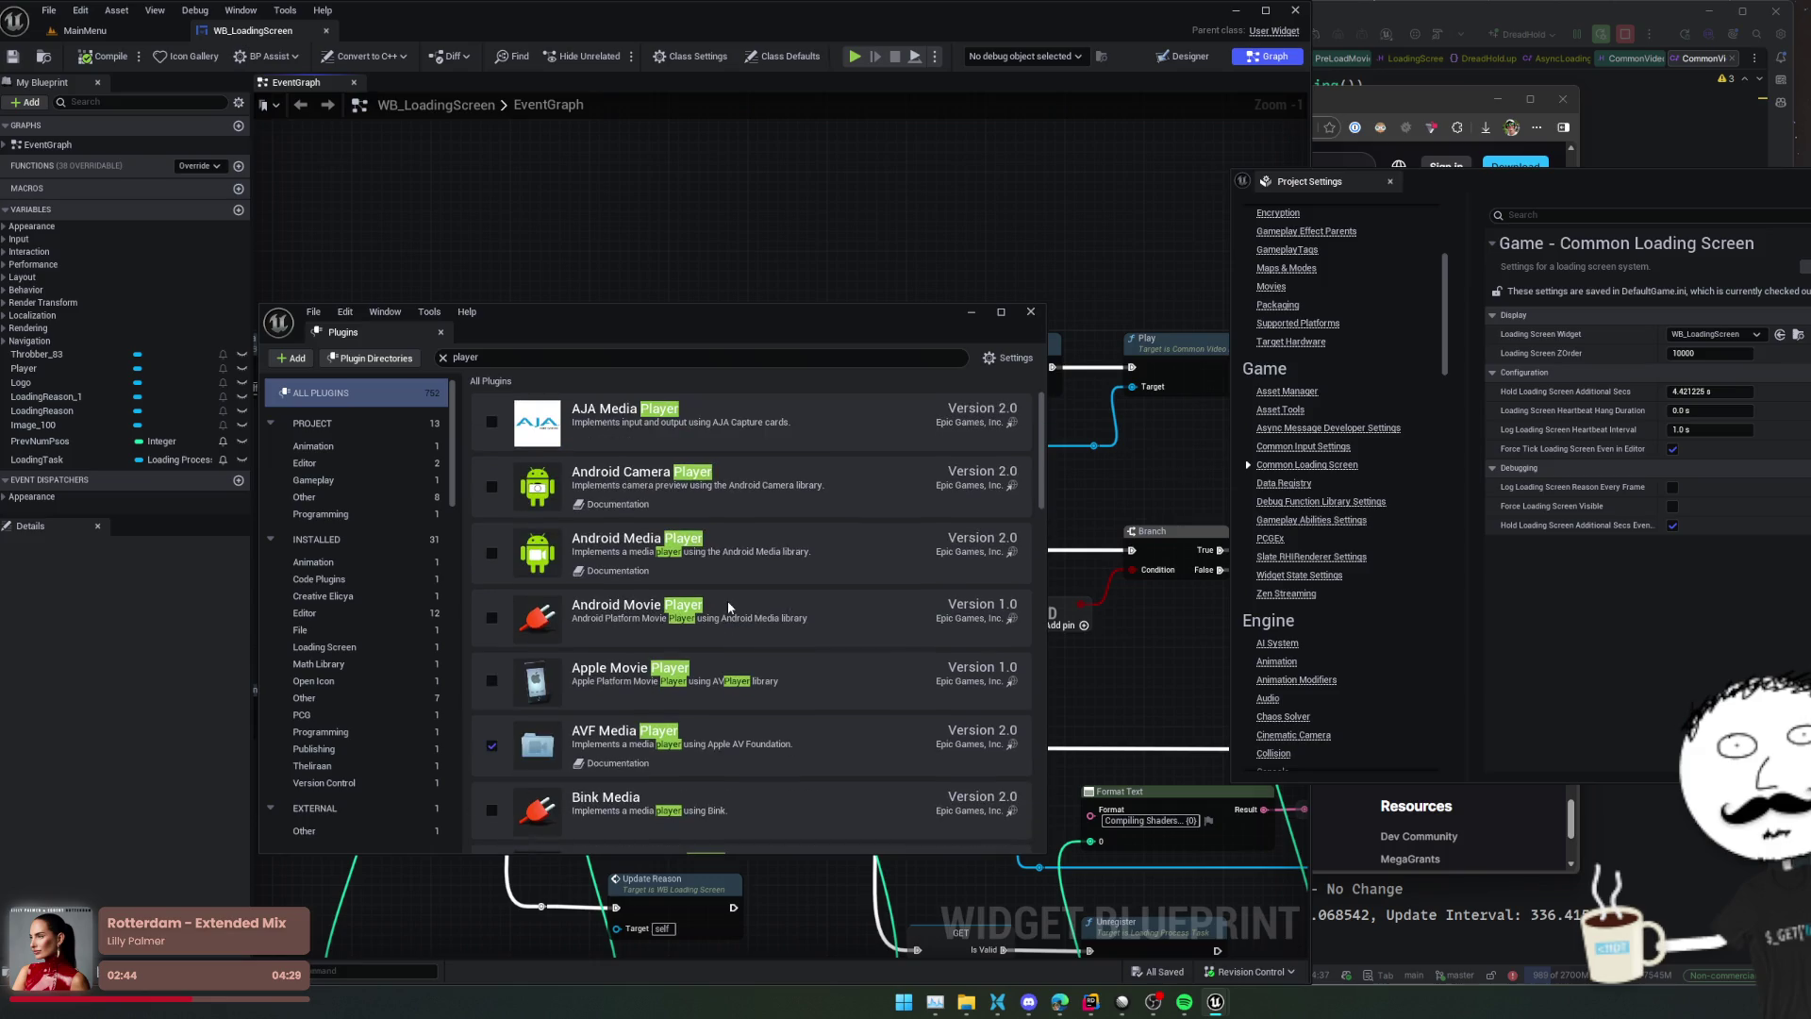
{"action": "left_click", "coordinate": [1030, 311]}
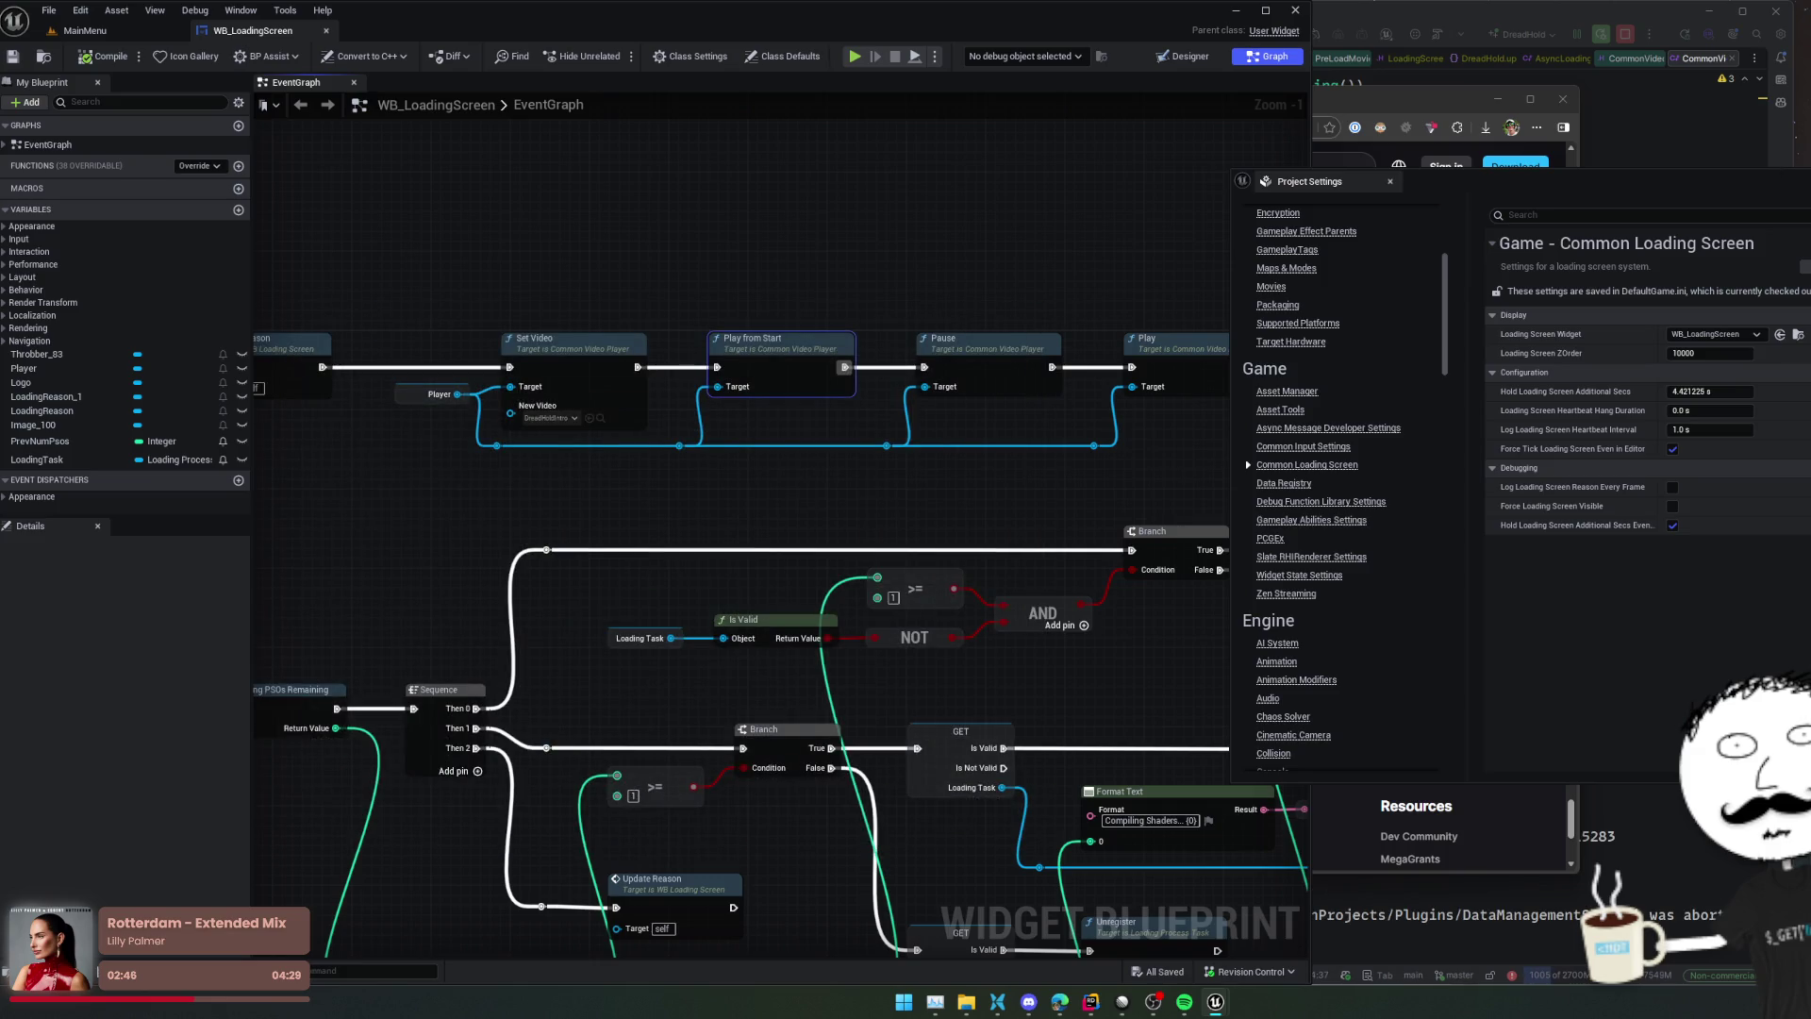
Close the project settings and return to the video player source code with the log panel collapsed
{"action": "left_click", "coordinate": [1390, 181]}
{"action": "left_click", "coordinate": [1024, 399]}
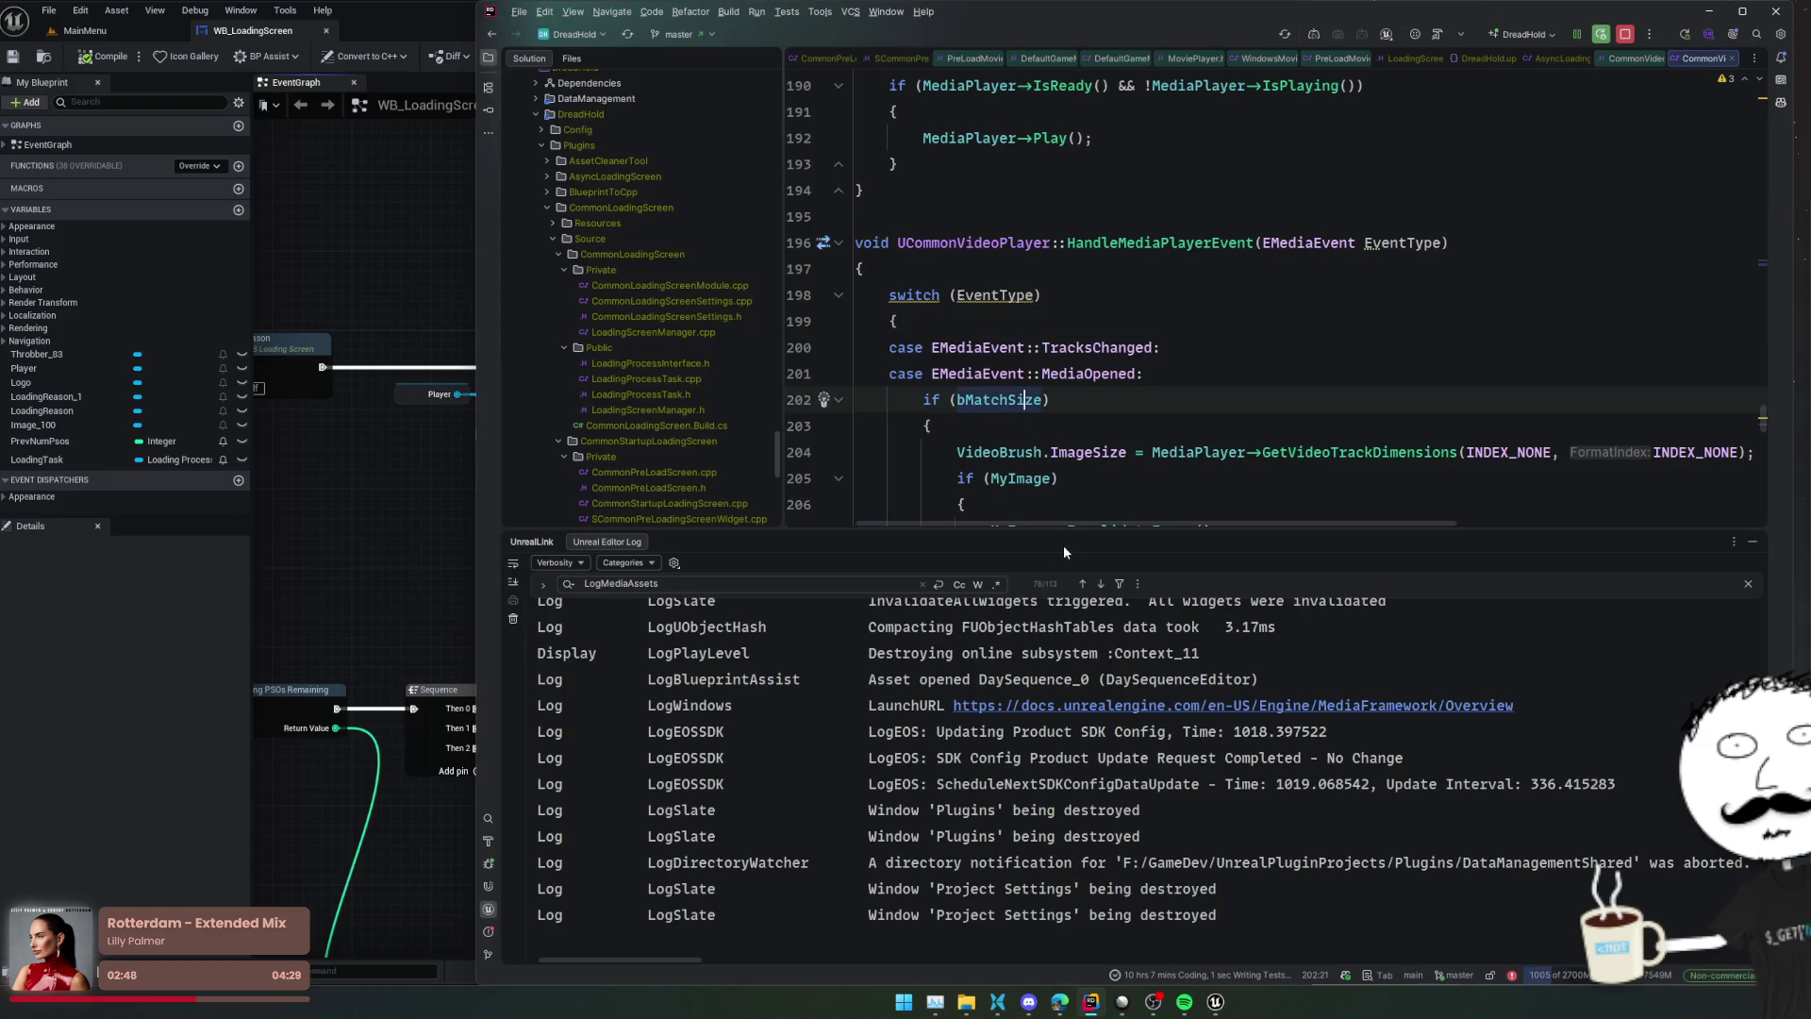
{"action": "left_click", "coordinate": [1075, 374]}
Delete the PreLoadScreenMoviePlayer, MfMedia and WMFCodecs plugin entries from DreadHold.uproject and save it
{"action": "left_click", "coordinate": [1483, 58]}
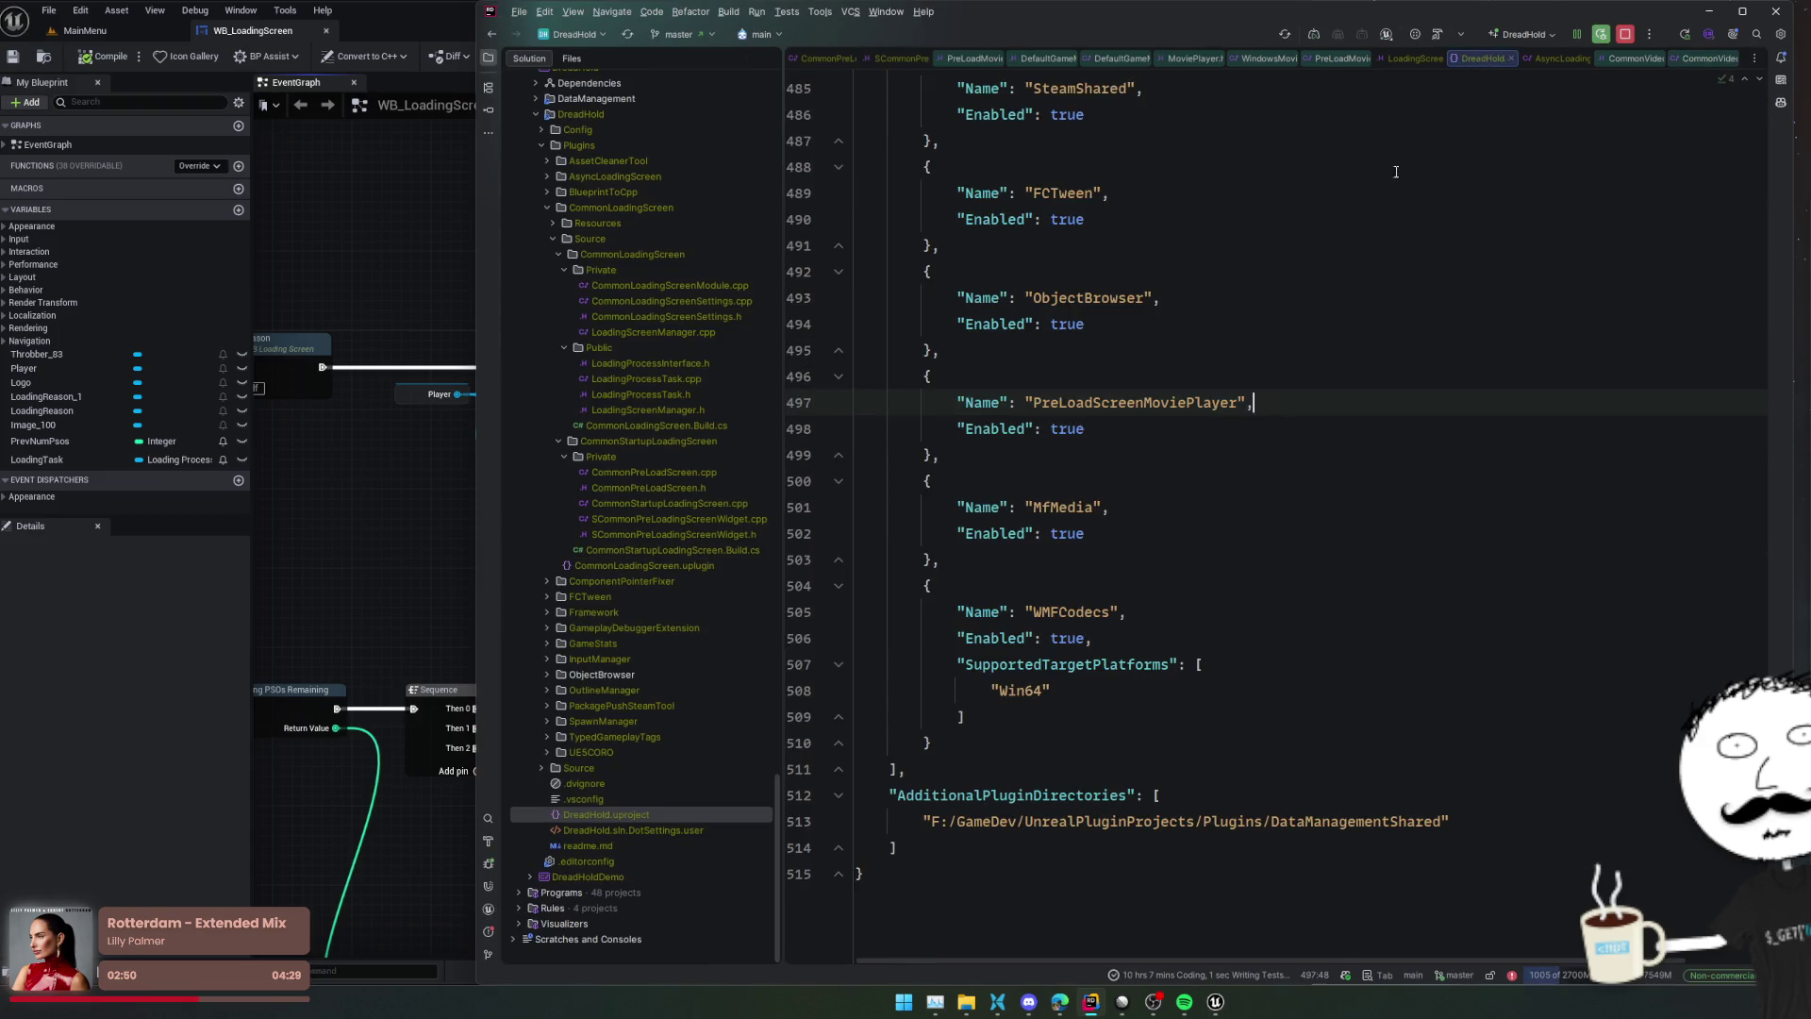
{"action": "scroll", "coordinate": [1088, 575], "scroll_direction": "down", "scroll_amount": 1}
{"action": "left_click_drag", "start_coordinate": [958, 675], "coordinate": [953, 287]}
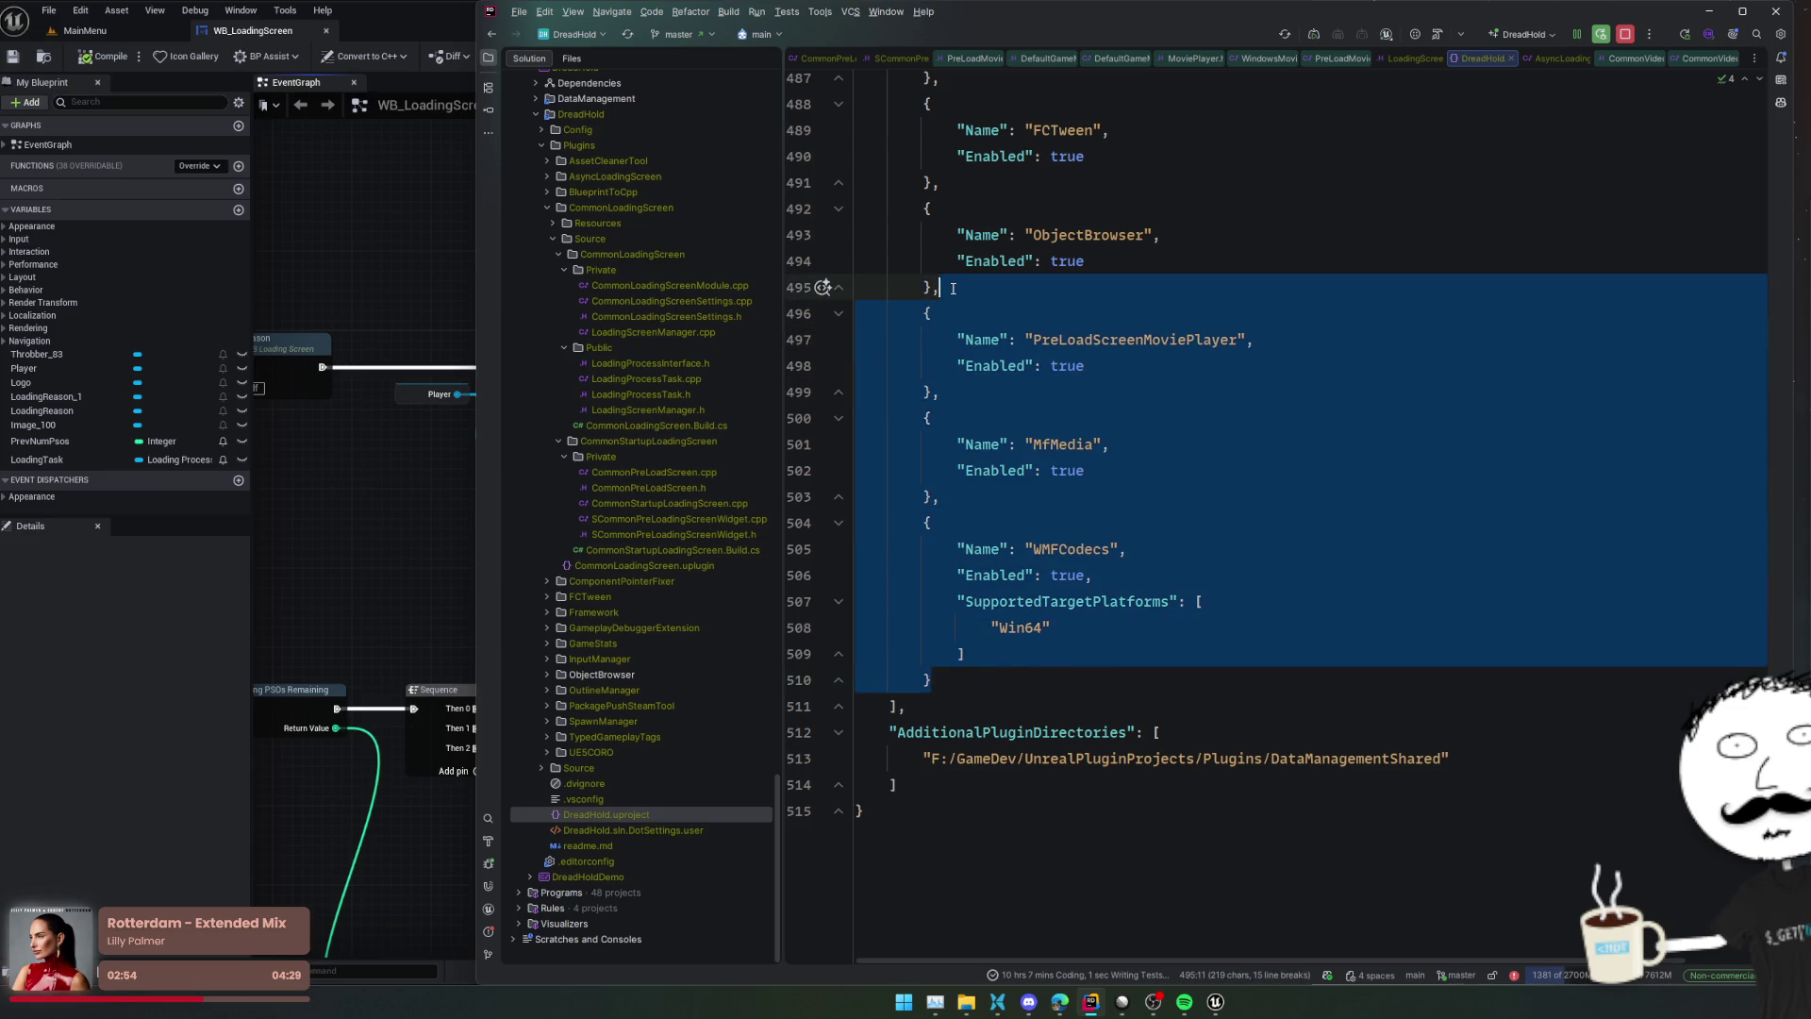
{"action": "key", "text": "Delete"}
{"action": "left_click", "coordinate": [1245, 408]}
{"action": "key", "text": "Down"}
{"action": "key", "text": "Down"}
{"action": "key", "text": "Down"}
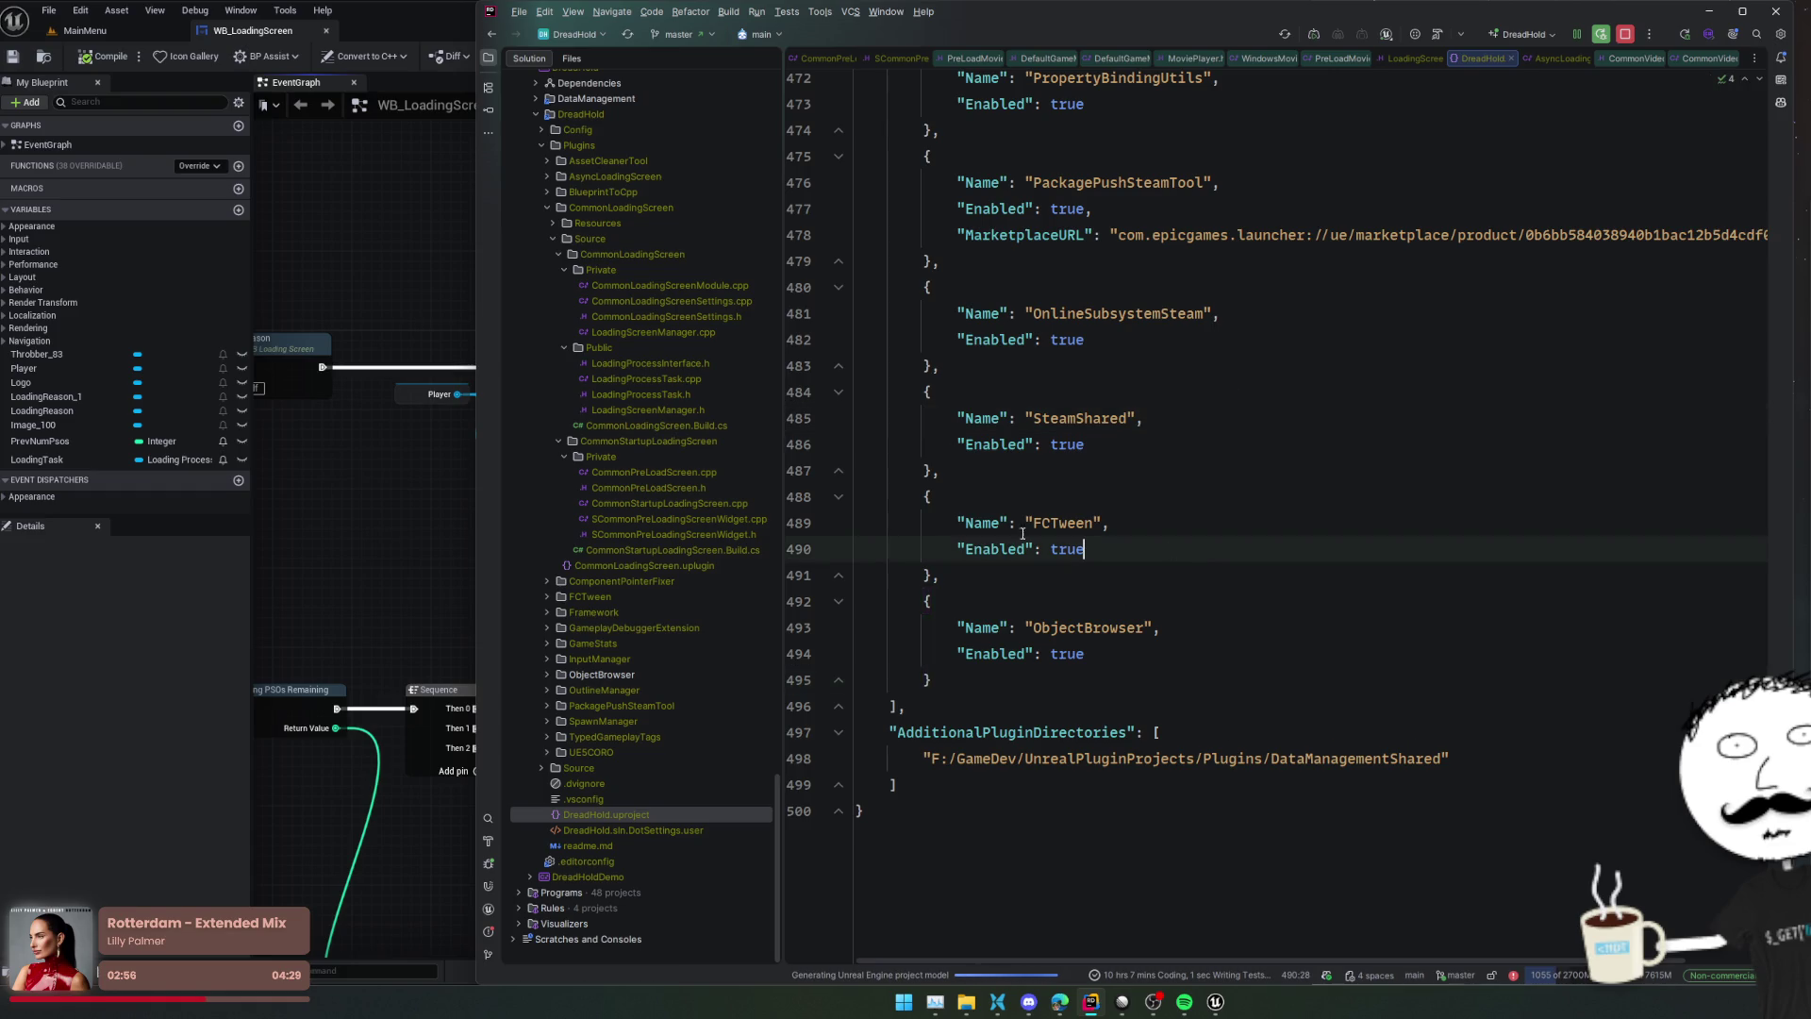
Delete the Set Video, Play and Pause nodes from the WB_LoadingScreen event graph
{"action": "left_click", "coordinate": [347, 223]}
{"action": "mouse_move", "coordinate": [1286, 296]}
{"action": "left_mouse_down"}
{"action": "mouse_move", "coordinate": [999, 373]}
{"action": "mouse_move", "coordinate": [406, 488]}
{"action": "left_mouse_up"}
{"action": "key", "text": "Delete"}
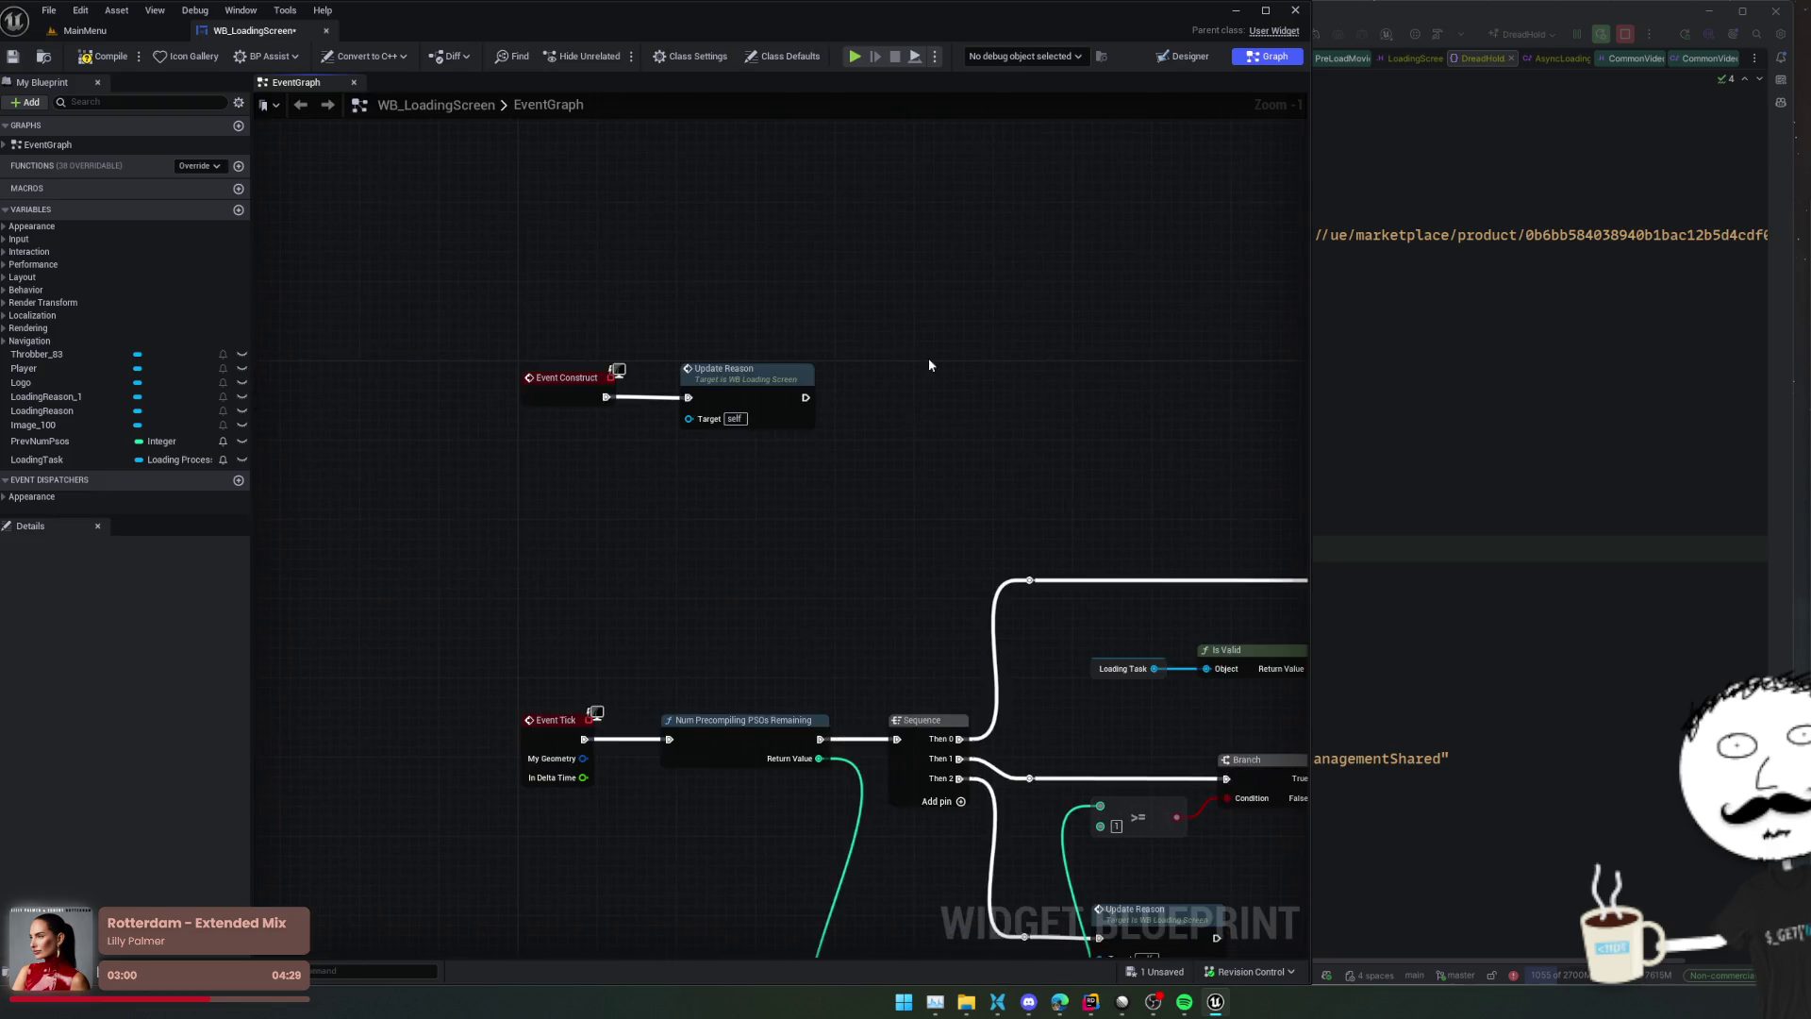
Move the breakpoint from line 1127 to the switch on line 1131 and resume the game
{"action": "left_click", "coordinate": [1165, 56]}
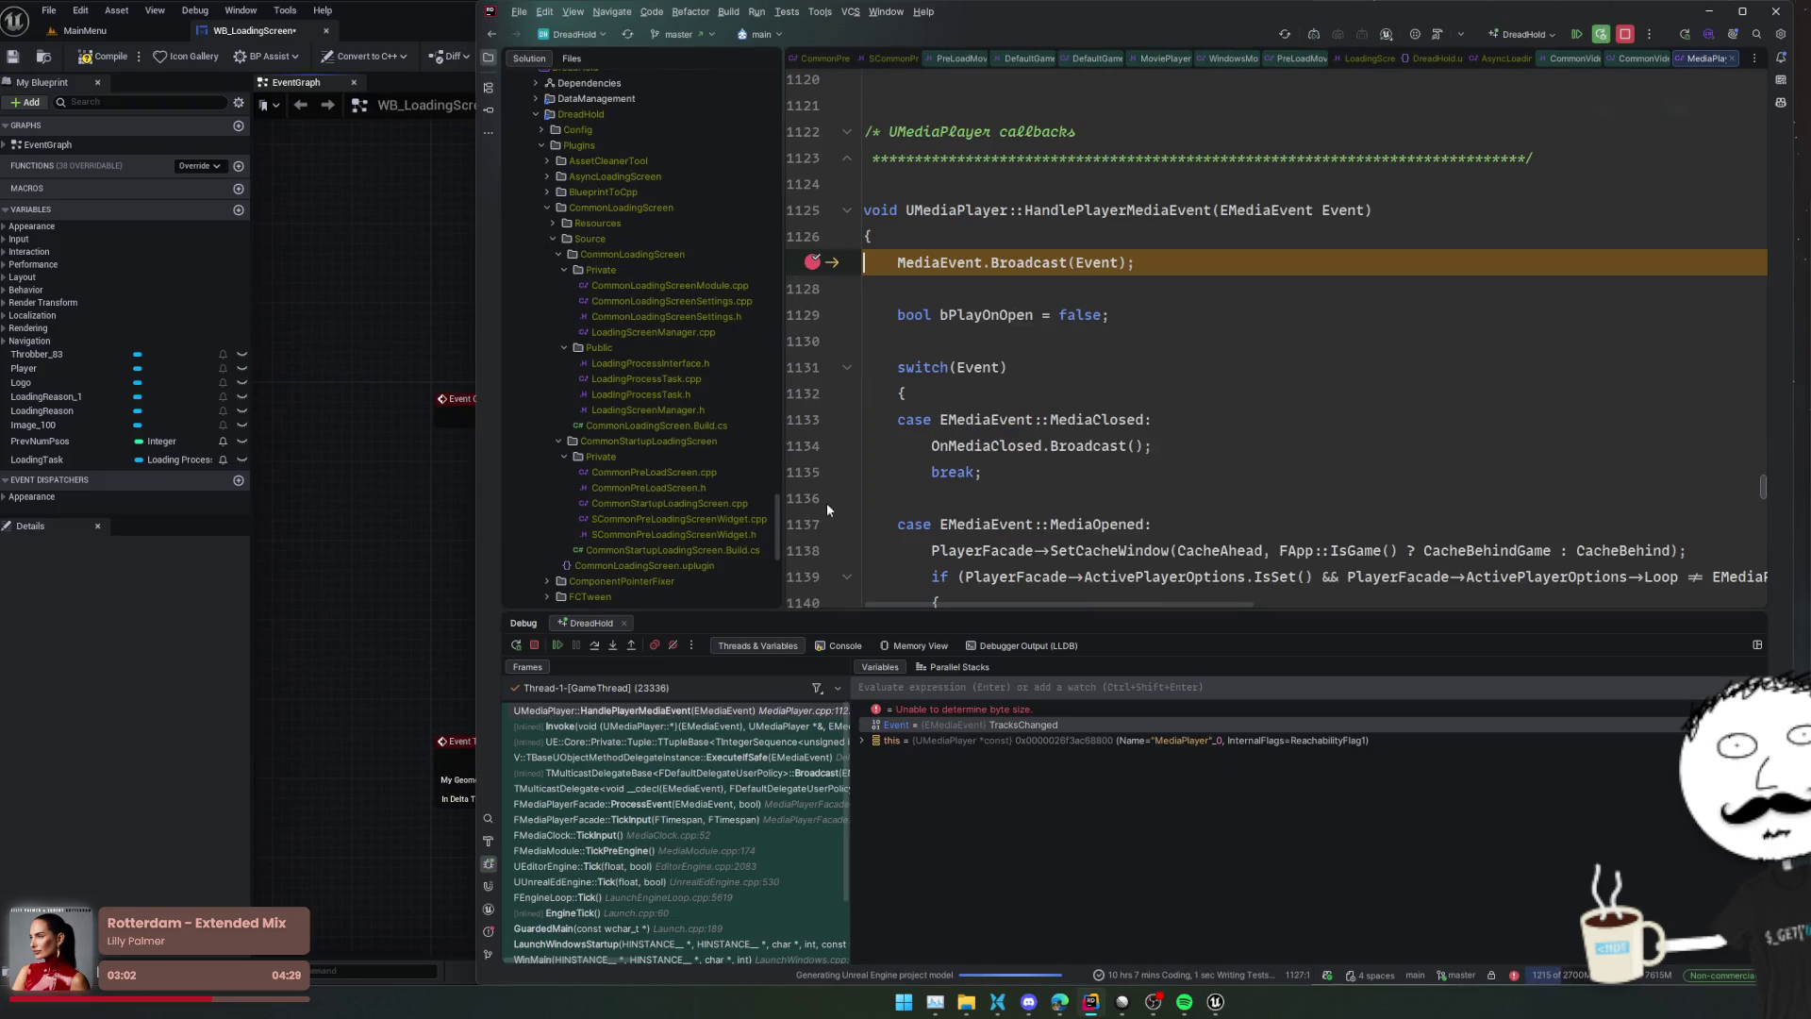
{"action": "left_click", "coordinate": [812, 263]}
{"action": "left_click", "coordinate": [812, 367]}
{"action": "key", "text": "F9"}
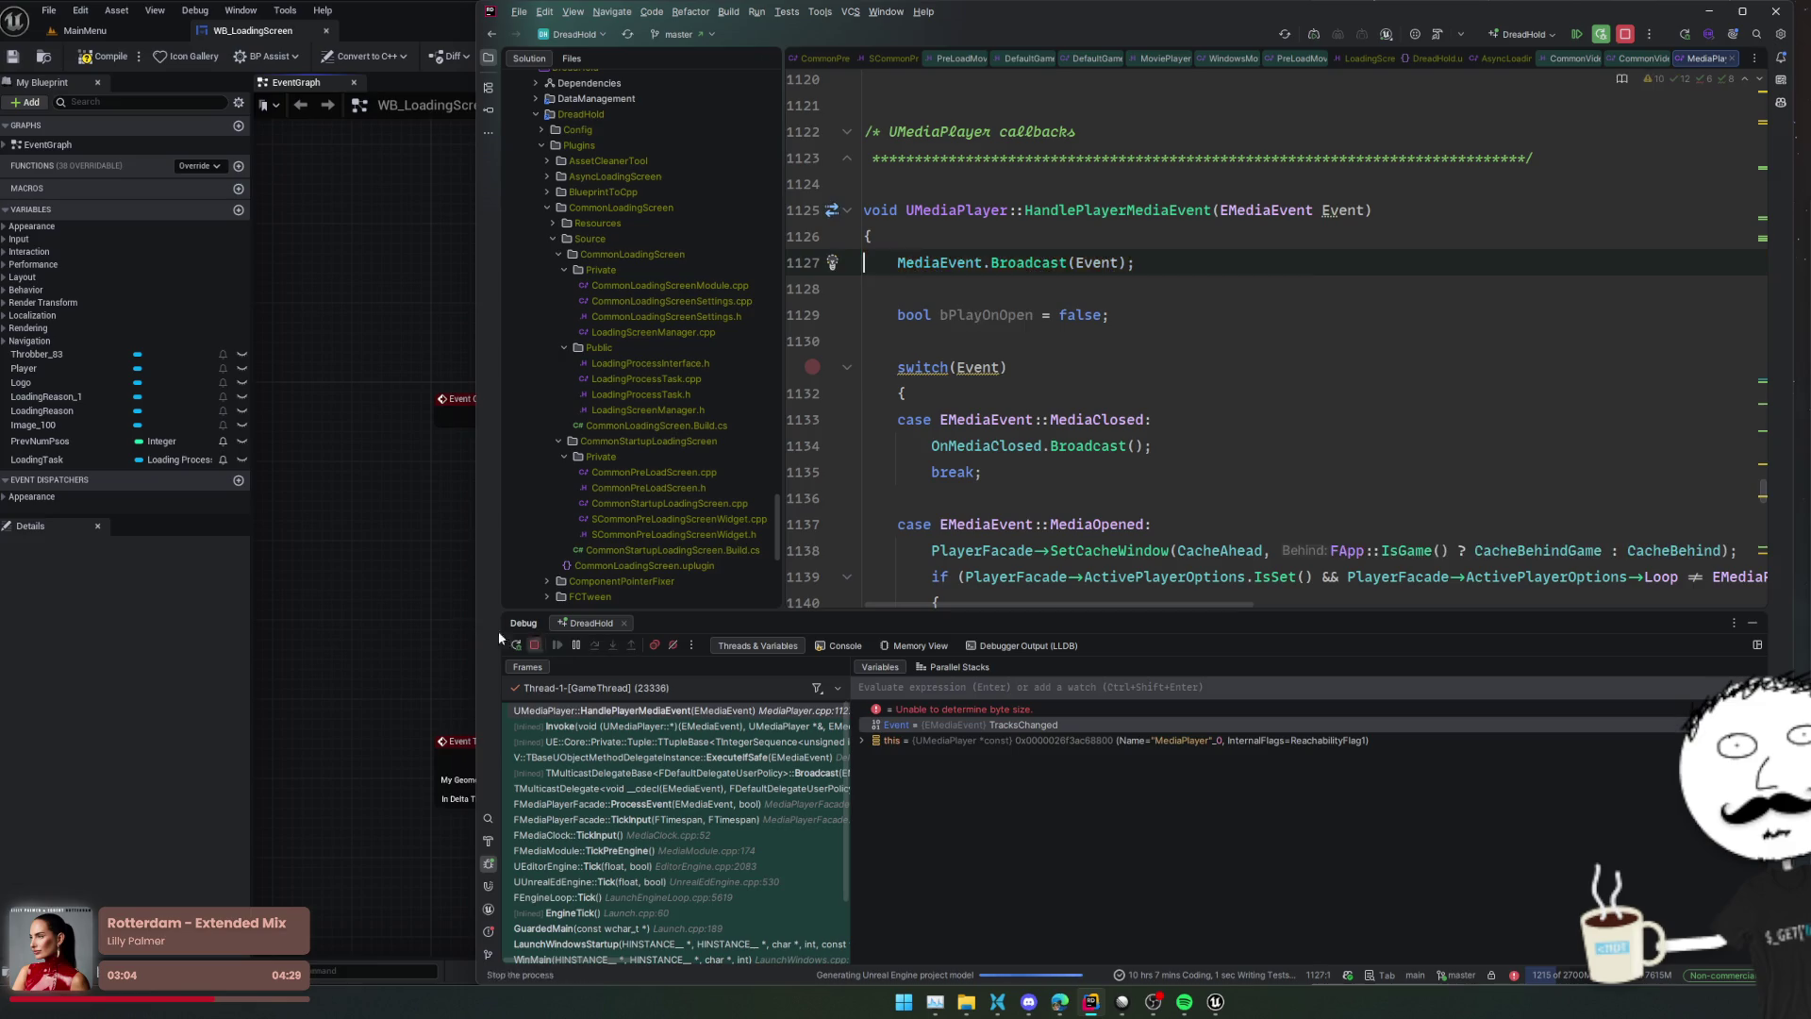
{"action": "left_click", "coordinate": [415, 410]}
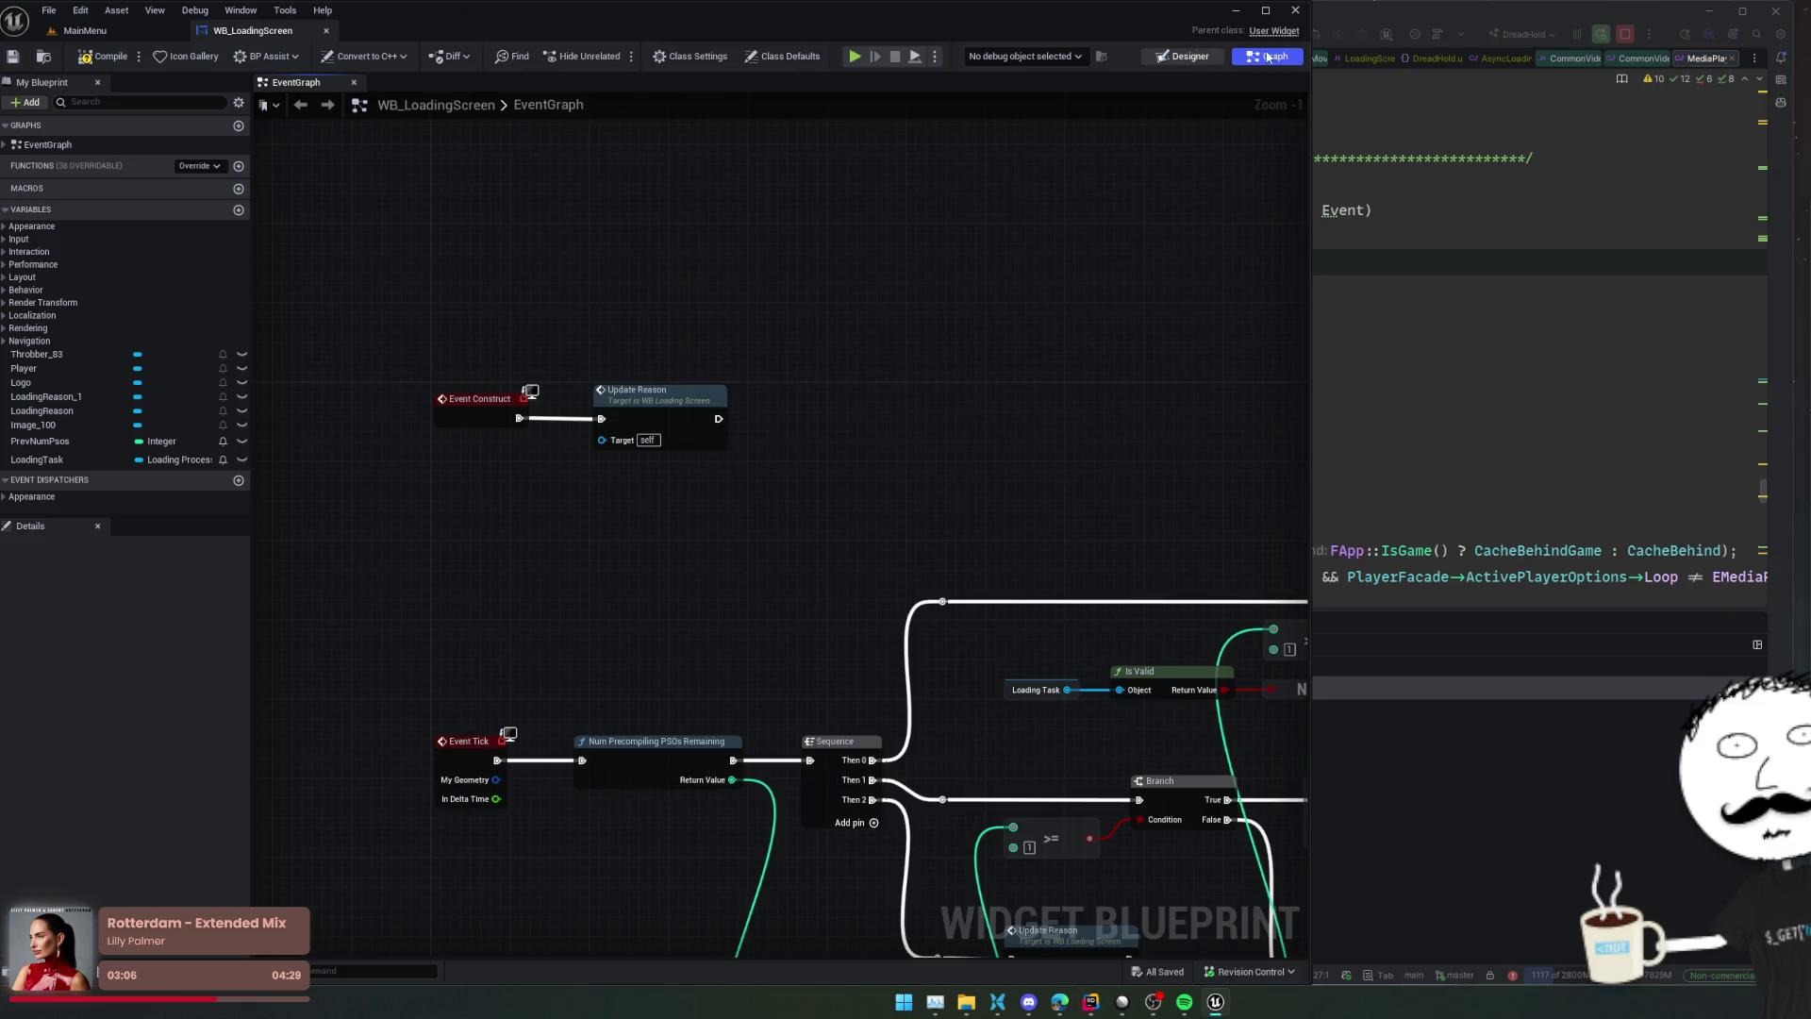
In the Designer, delete the Player video widget and select the Logo widget
{"action": "left_click", "coordinate": [1183, 56]}
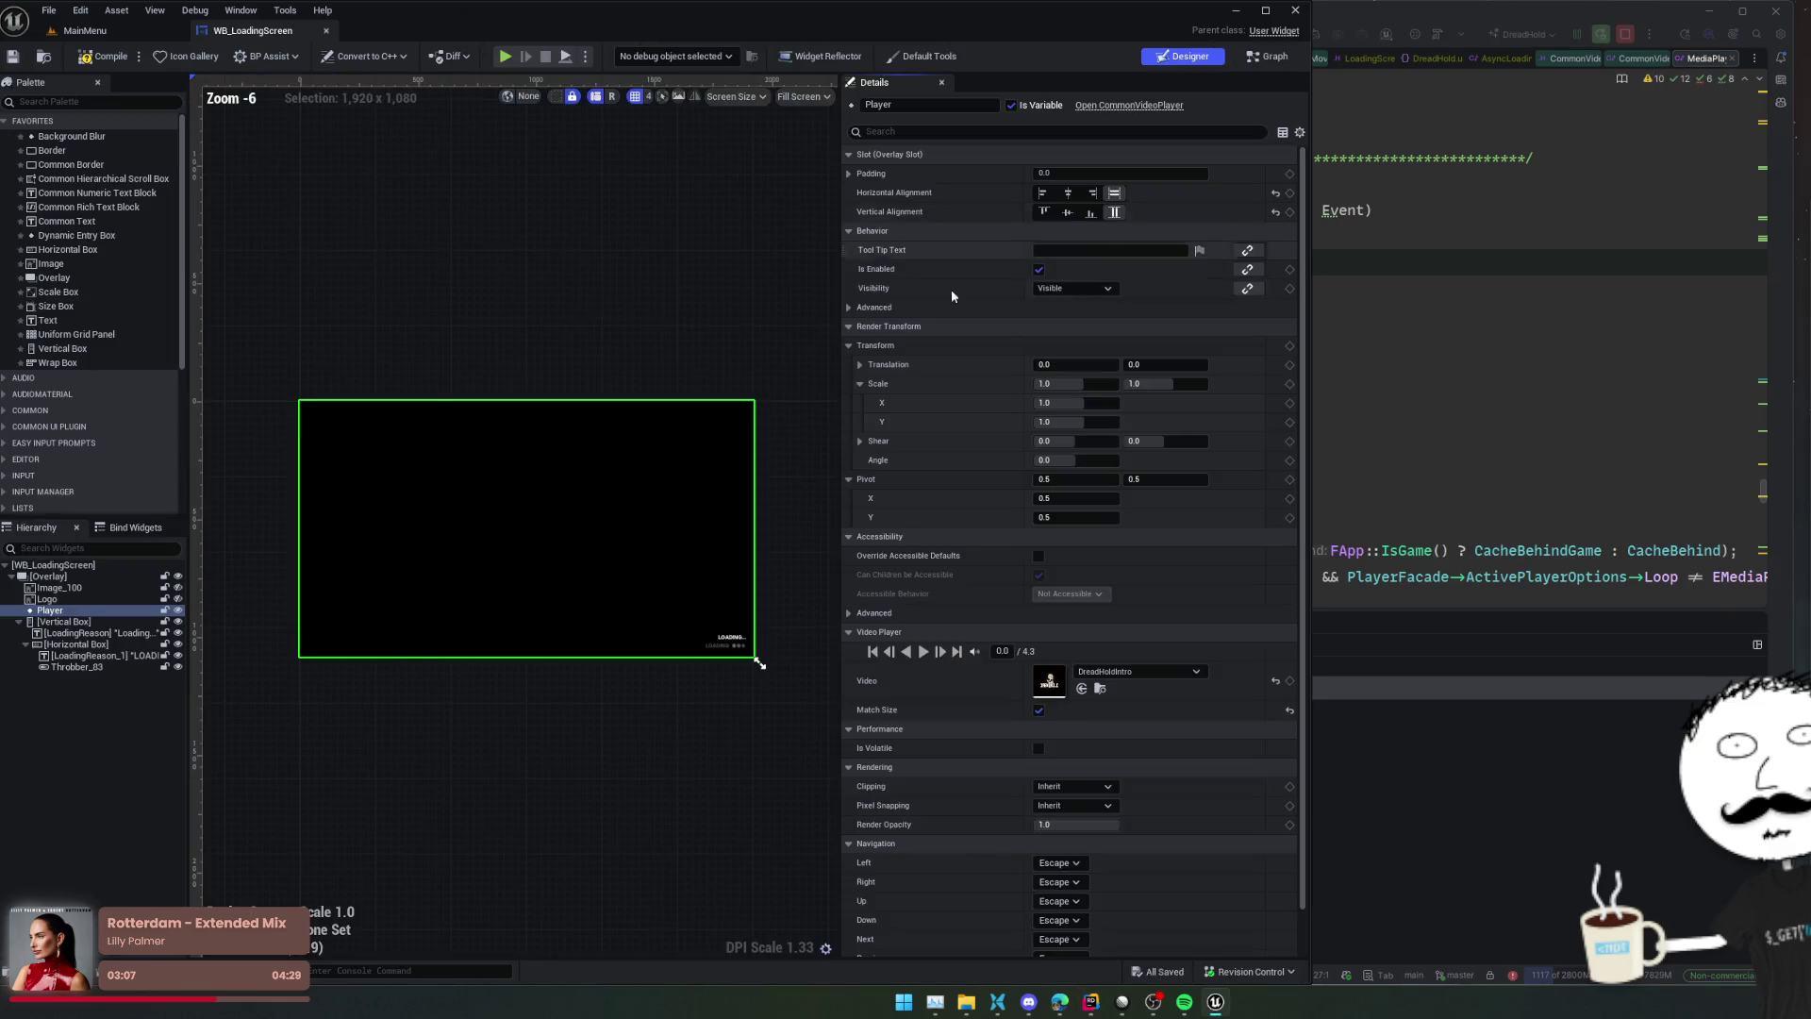
{"action": "key", "text": "Delete"}
{"action": "left_click", "coordinate": [104, 601]}
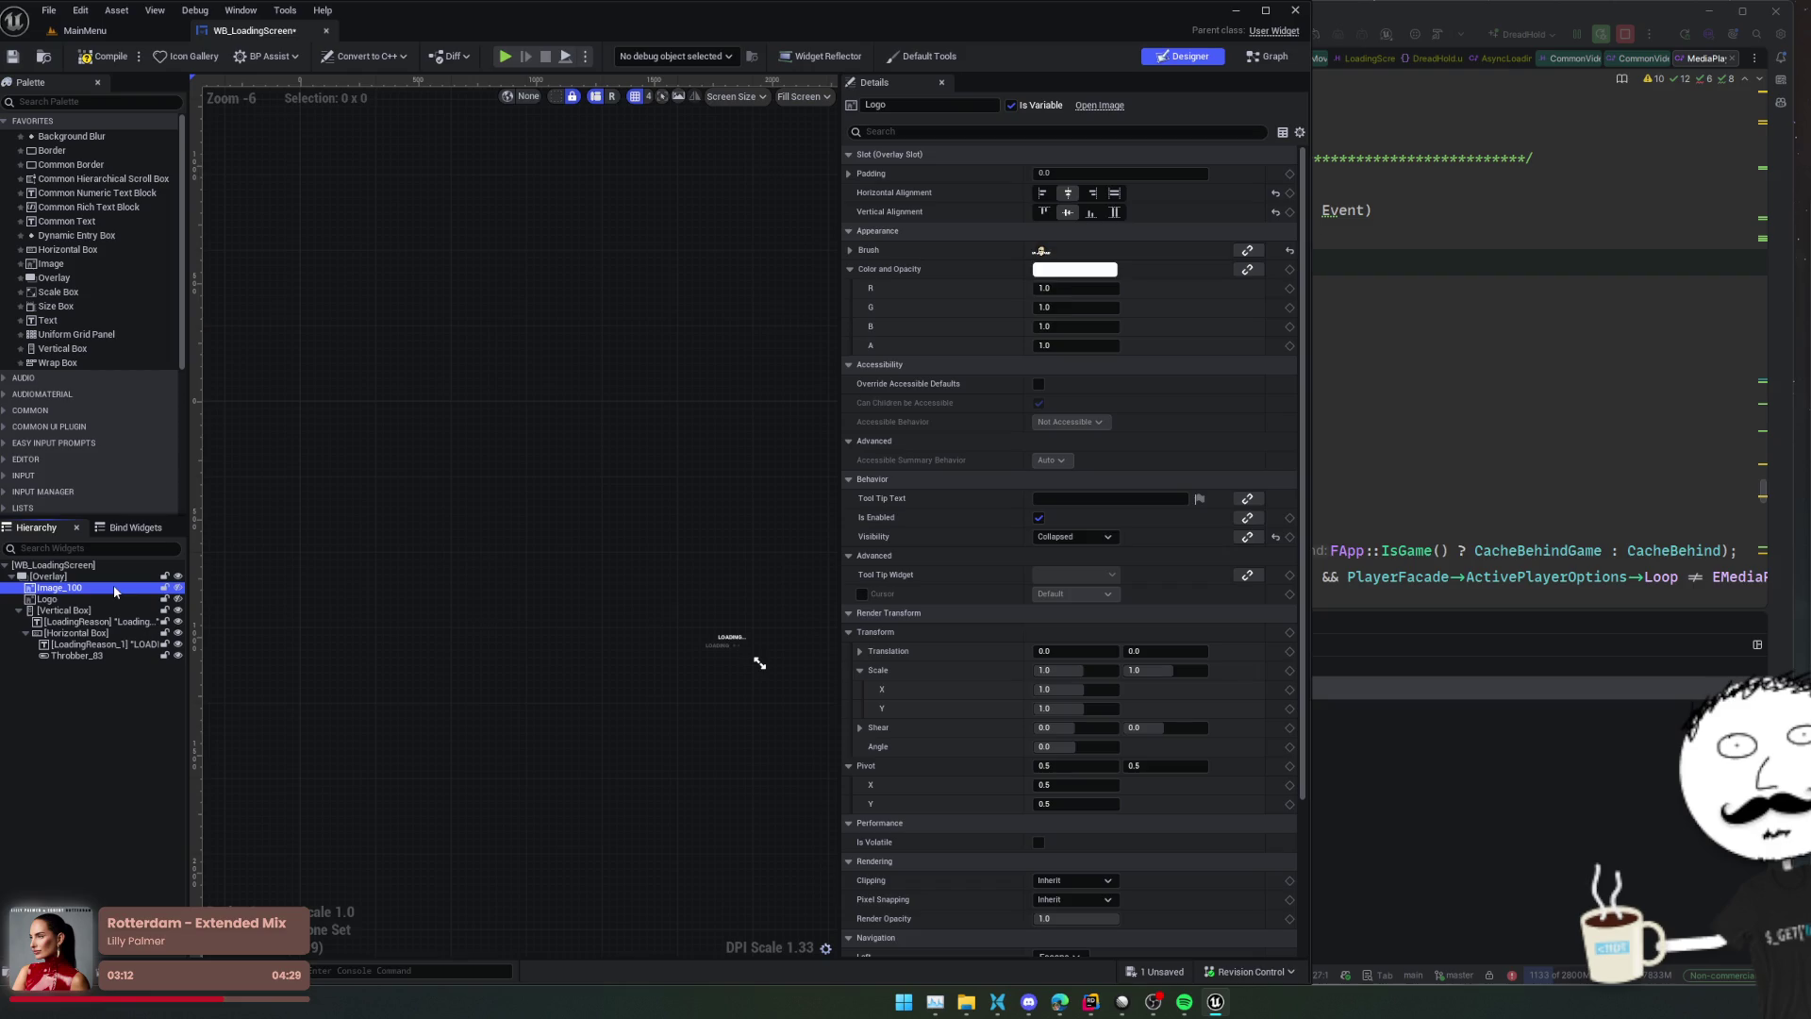
{"action": "left_click", "coordinate": [177, 599]}
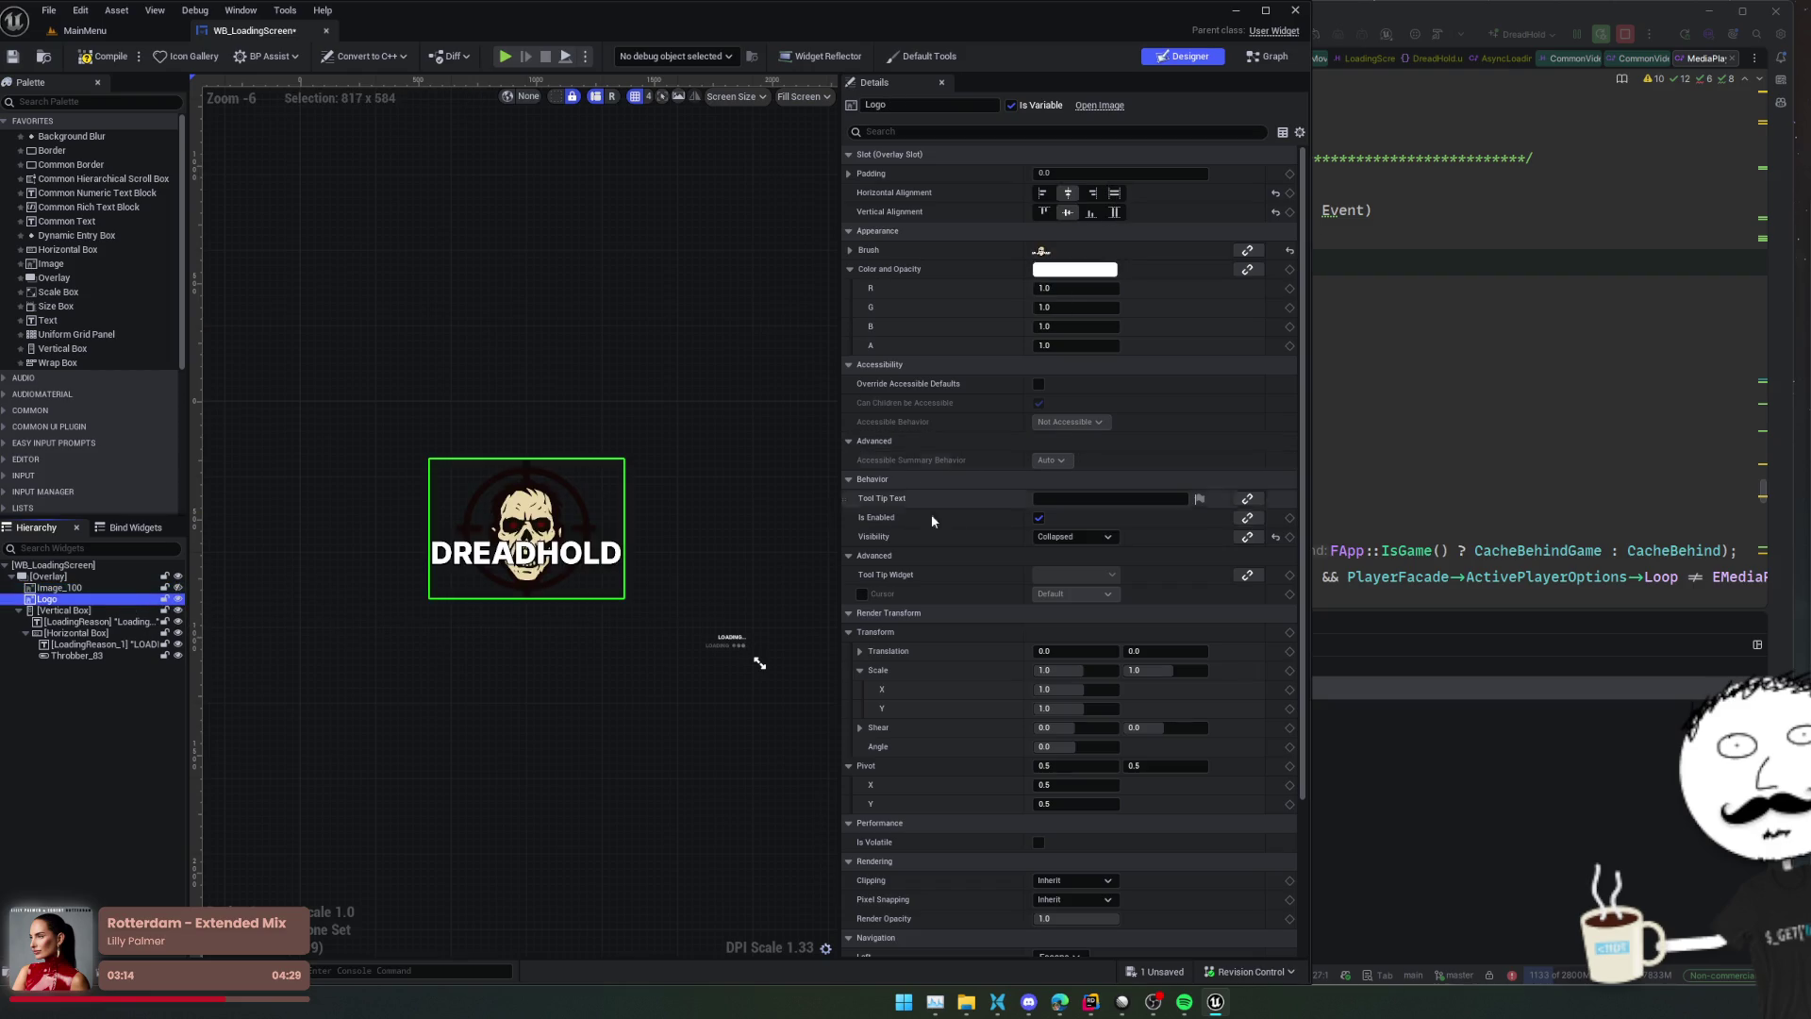
{"action": "scroll", "coordinate": [909, 594], "scroll_direction": "down", "scroll_amount": 5}
{"action": "scroll", "coordinate": [943, 377], "scroll_direction": "up", "scroll_amount": 1}
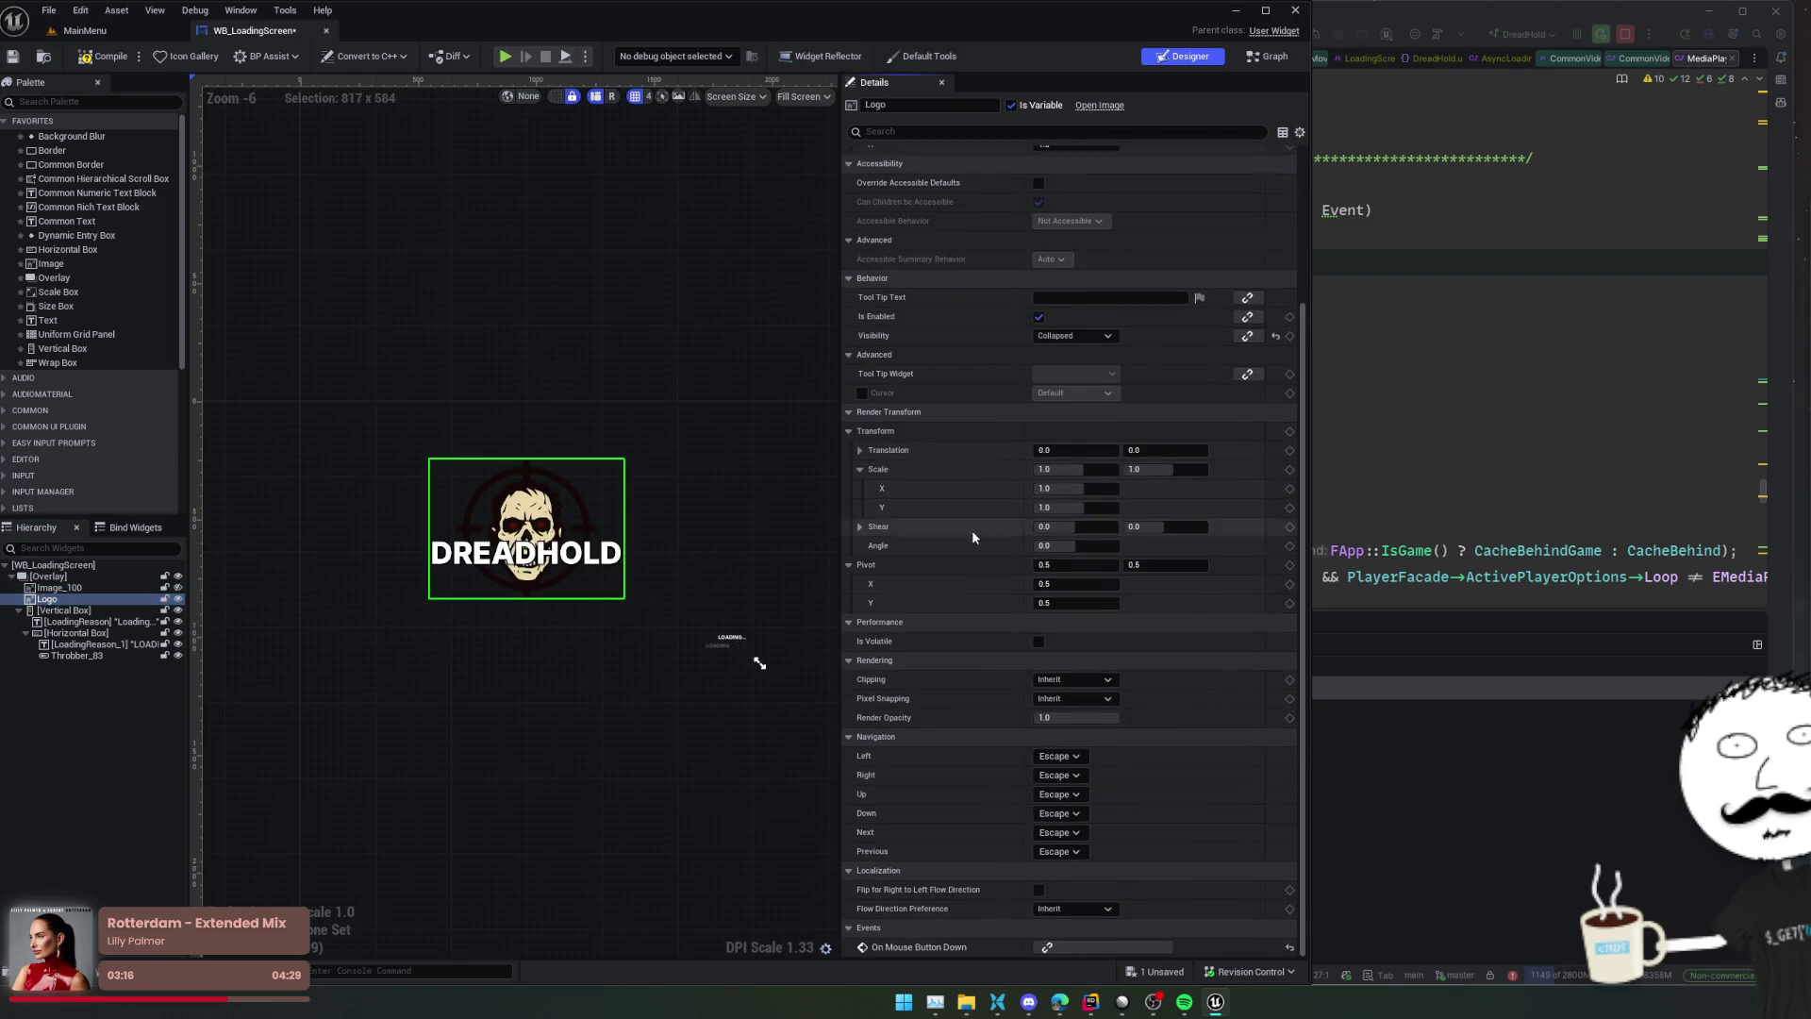
Set the Logo's Visibility to Visible, then compile and save WB_LoadingScreen
{"action": "left_click", "coordinate": [1074, 343]}
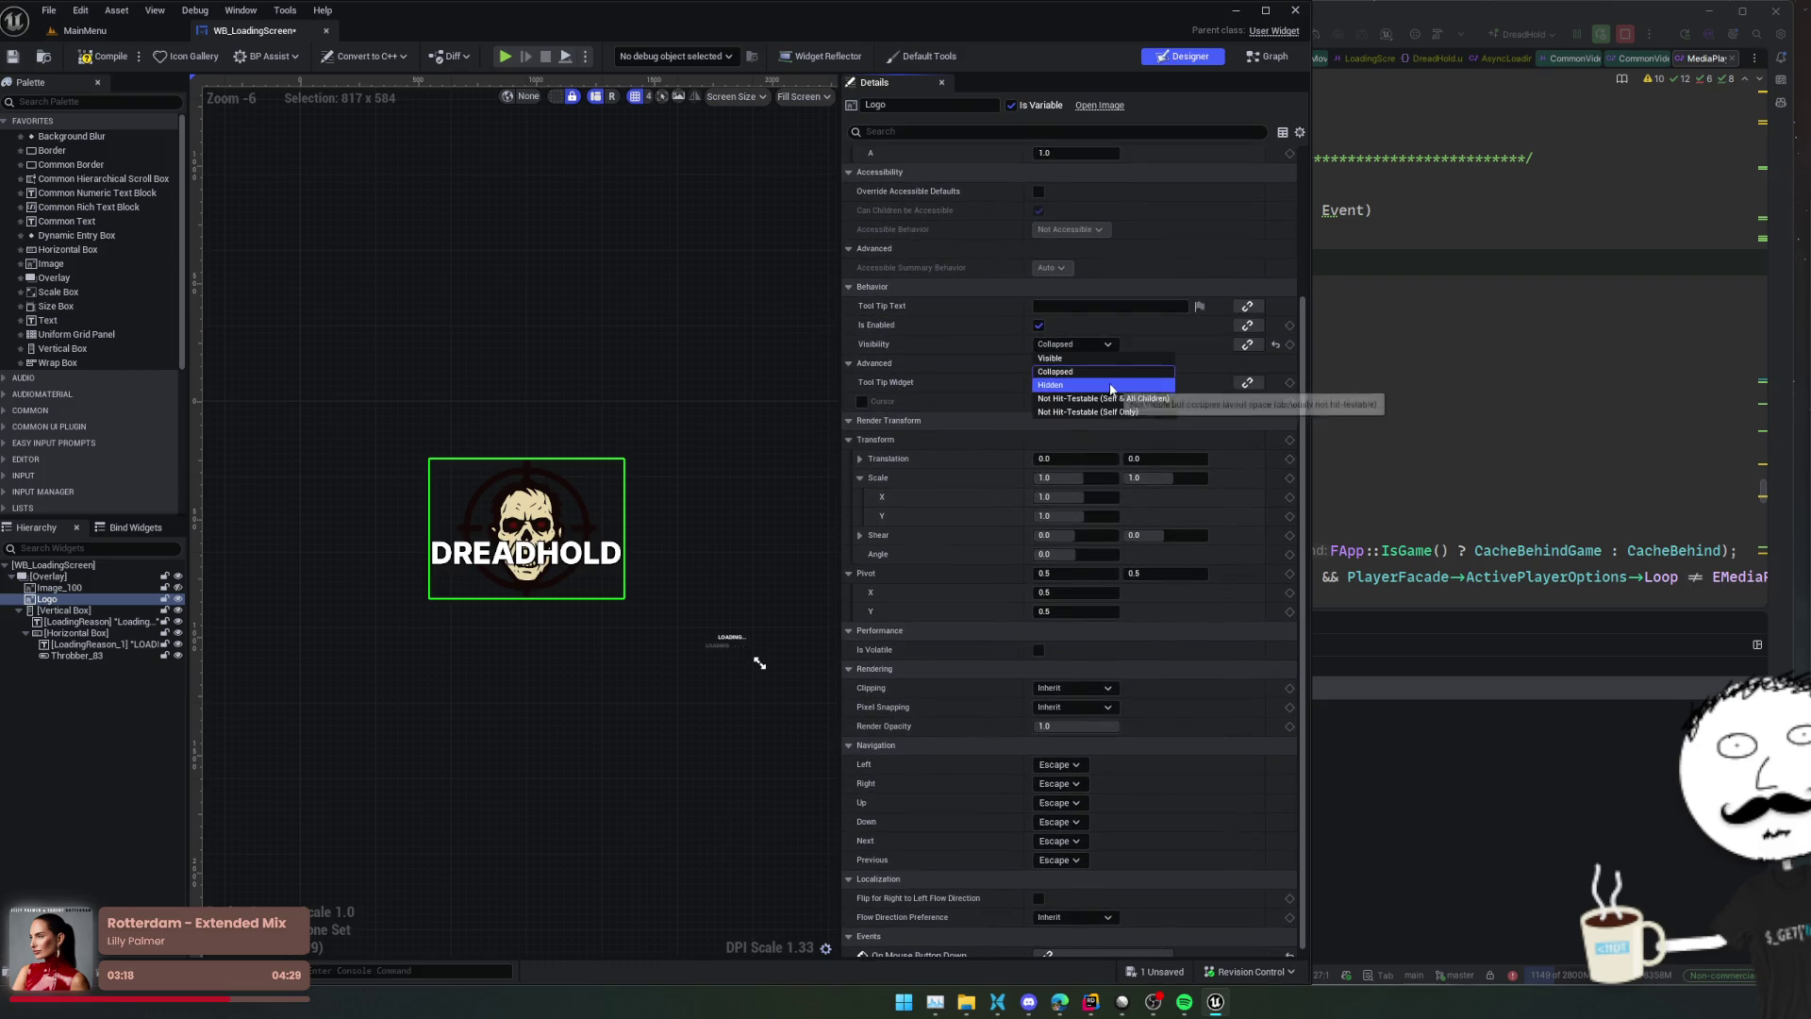
{"action": "left_click", "coordinate": [1085, 358]}
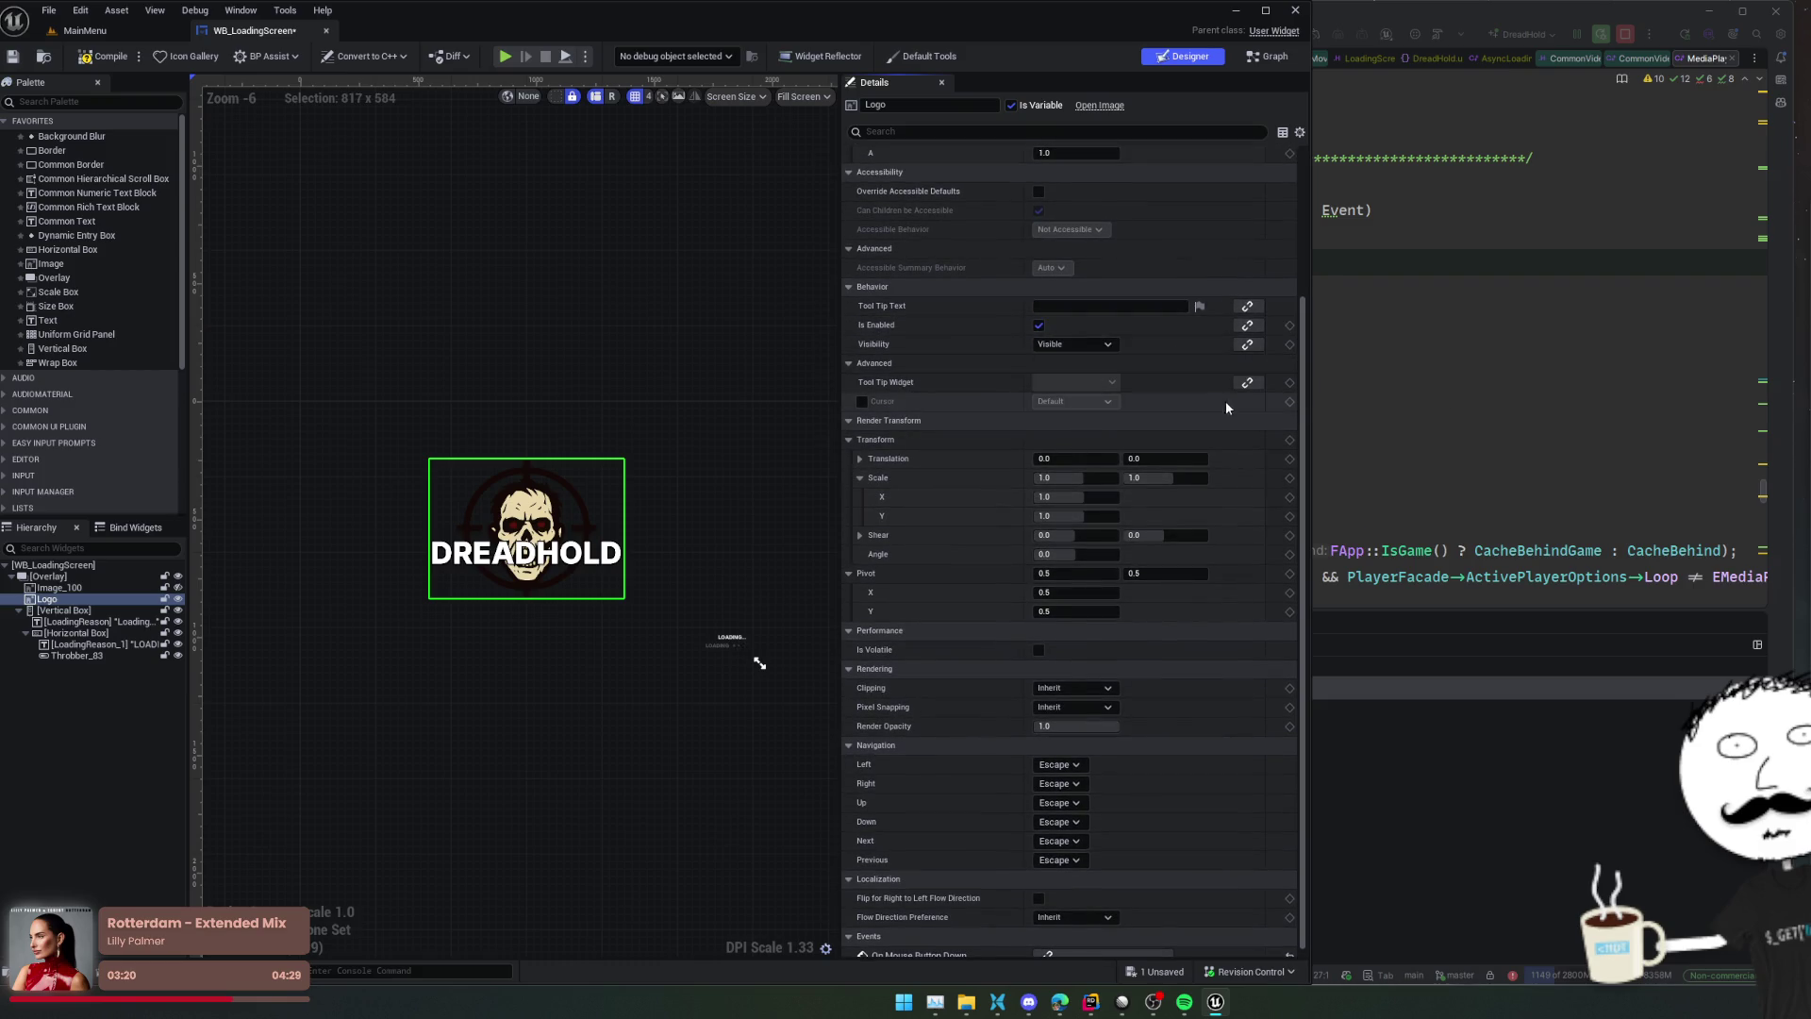
{"action": "scroll", "coordinate": [898, 294], "scroll_direction": "down", "scroll_amount": 2}
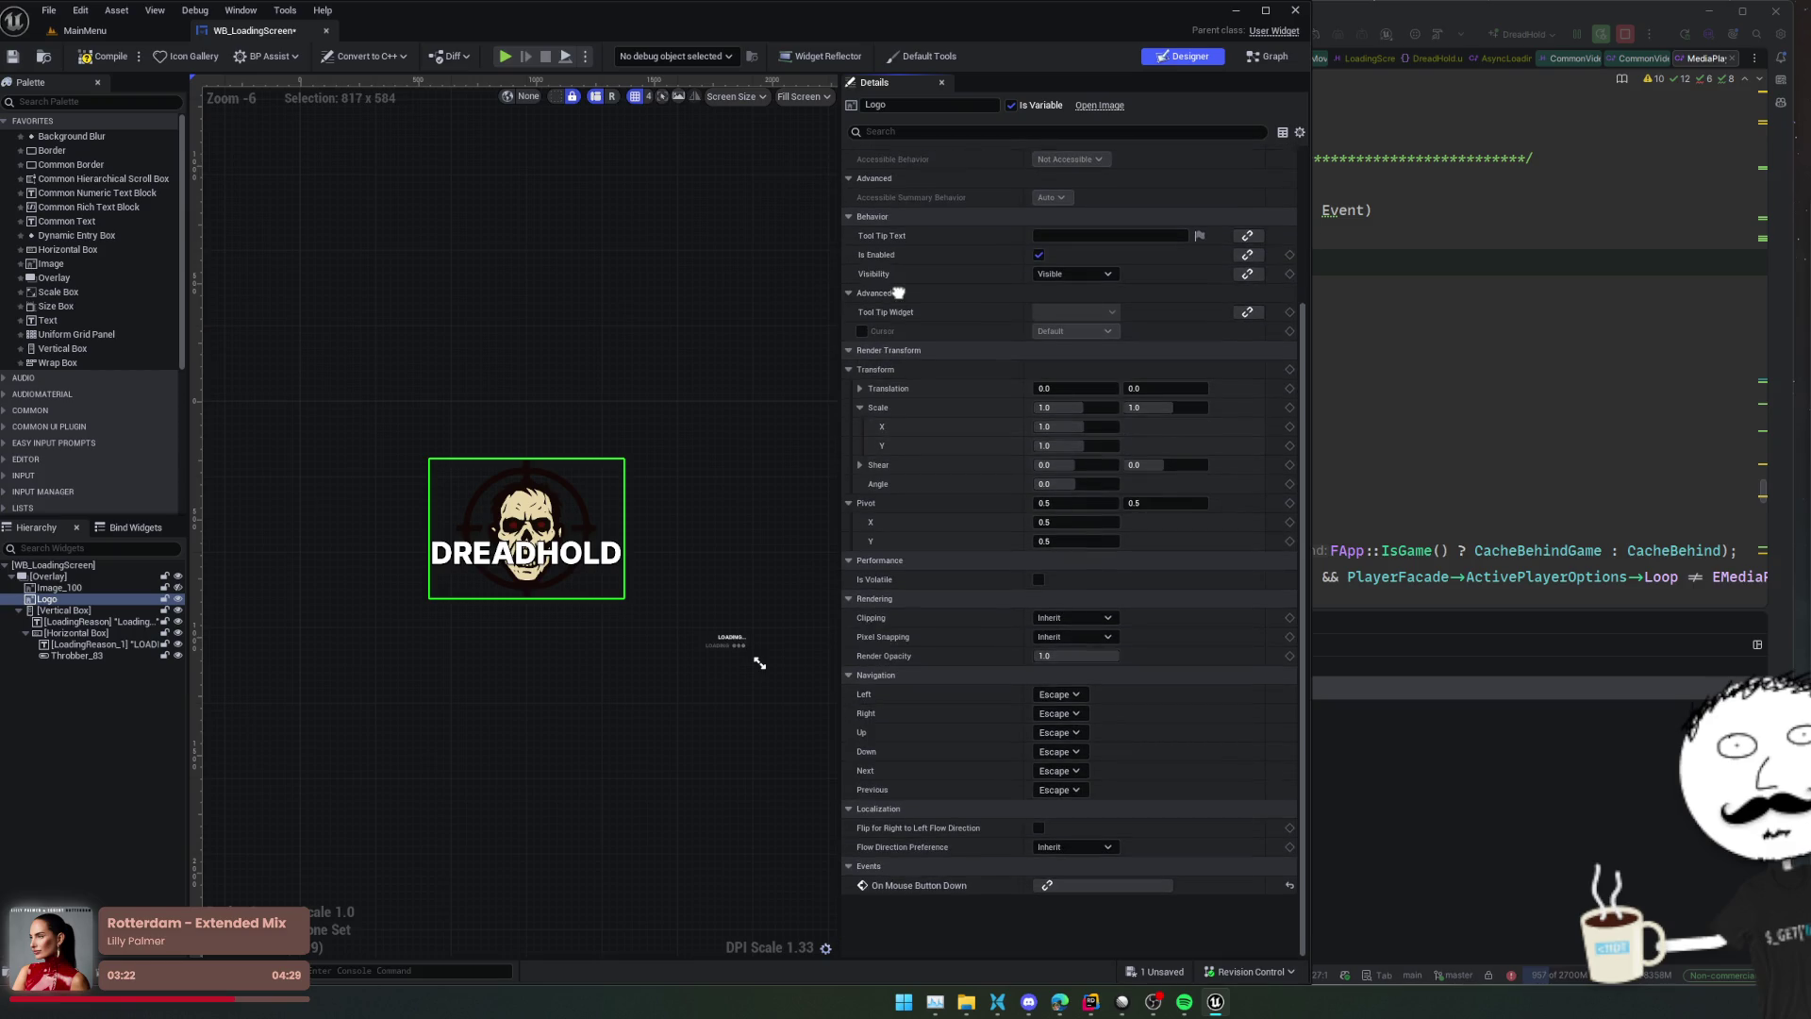
{"action": "scroll", "coordinate": [898, 294], "scroll_direction": "up", "scroll_amount": 2}
{"action": "left_click", "coordinate": [104, 56]}
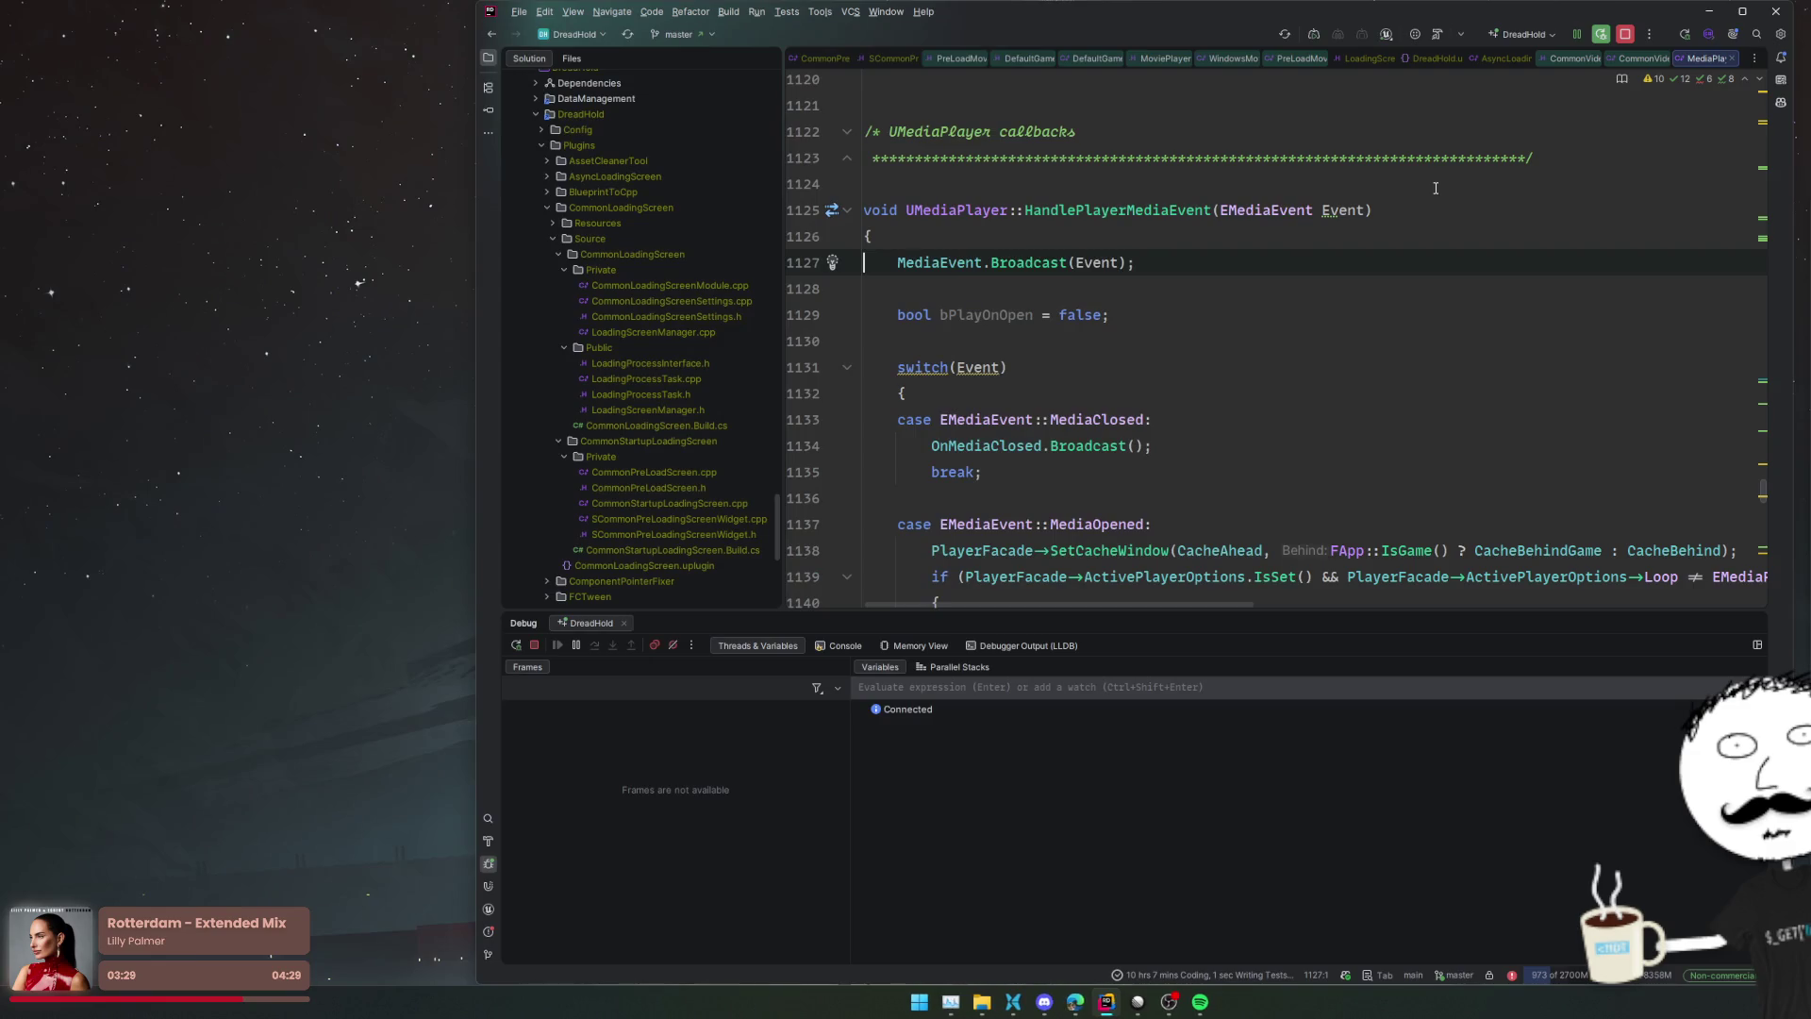
{"action": "left_click", "coordinate": [1435, 188]}
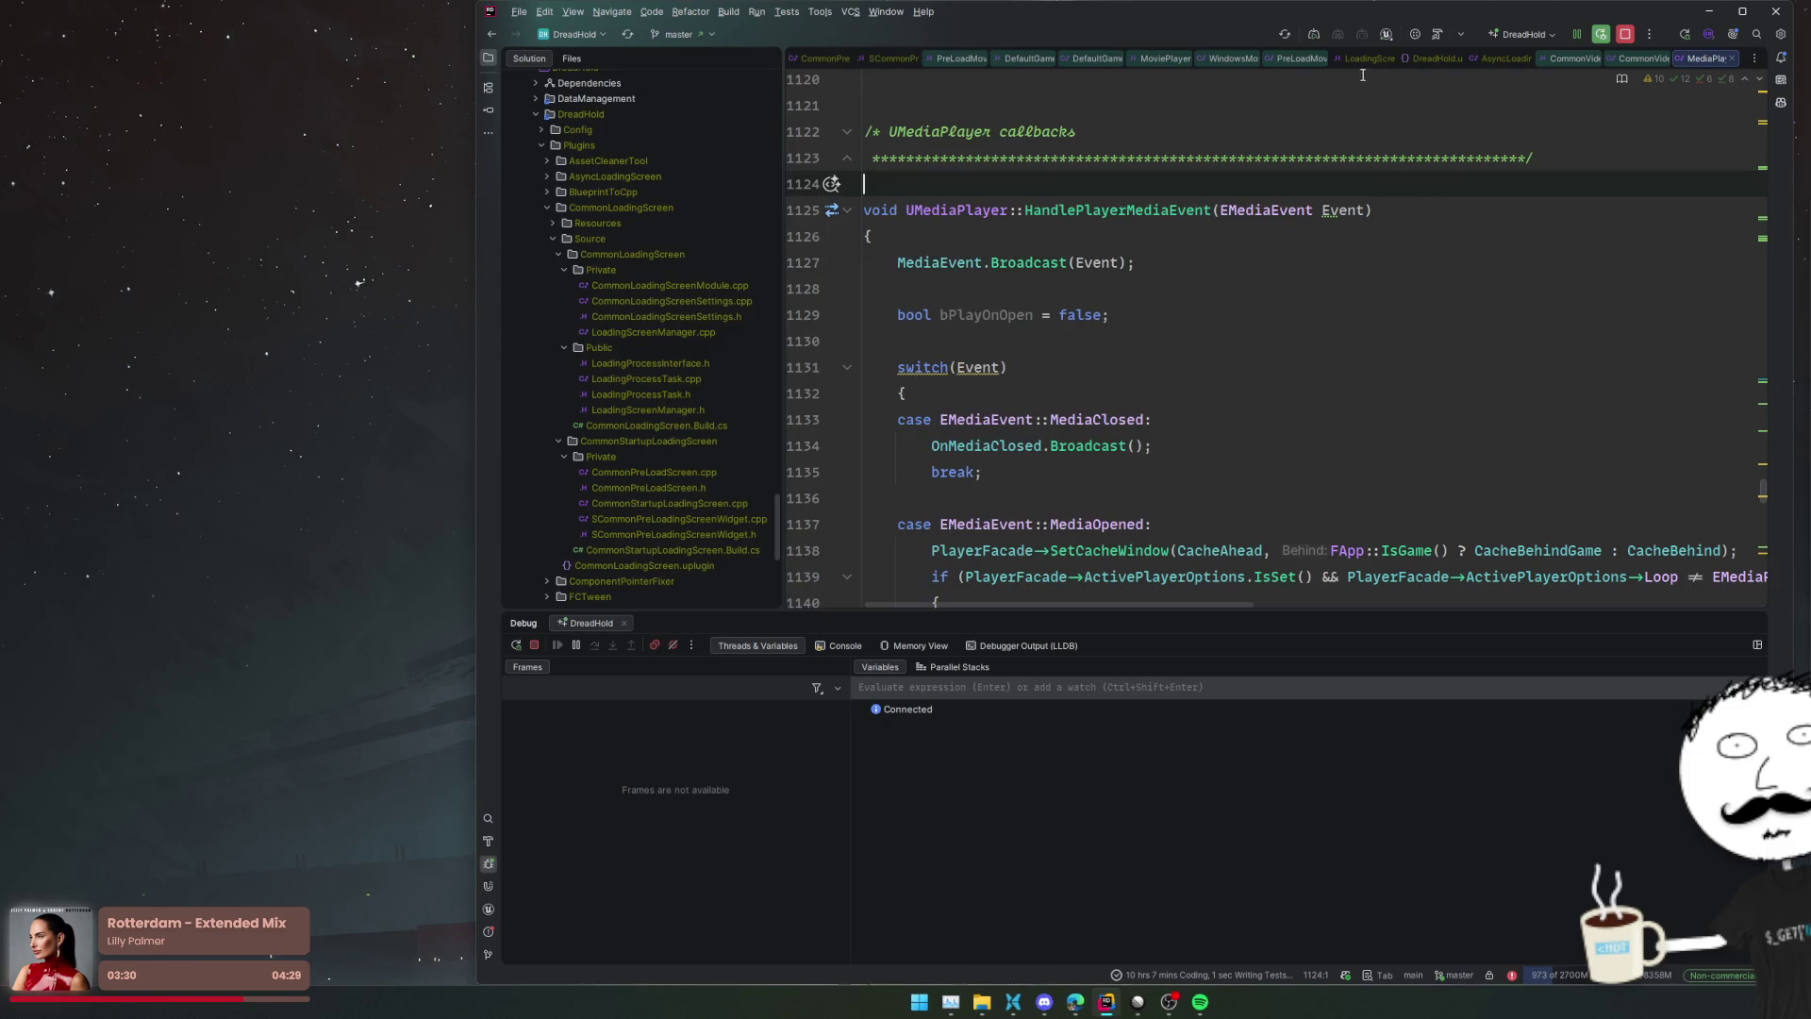
Refresh the solution files and relaunch the DreadHold editor with the Debug button
{"action": "left_click", "coordinate": [1284, 34]}
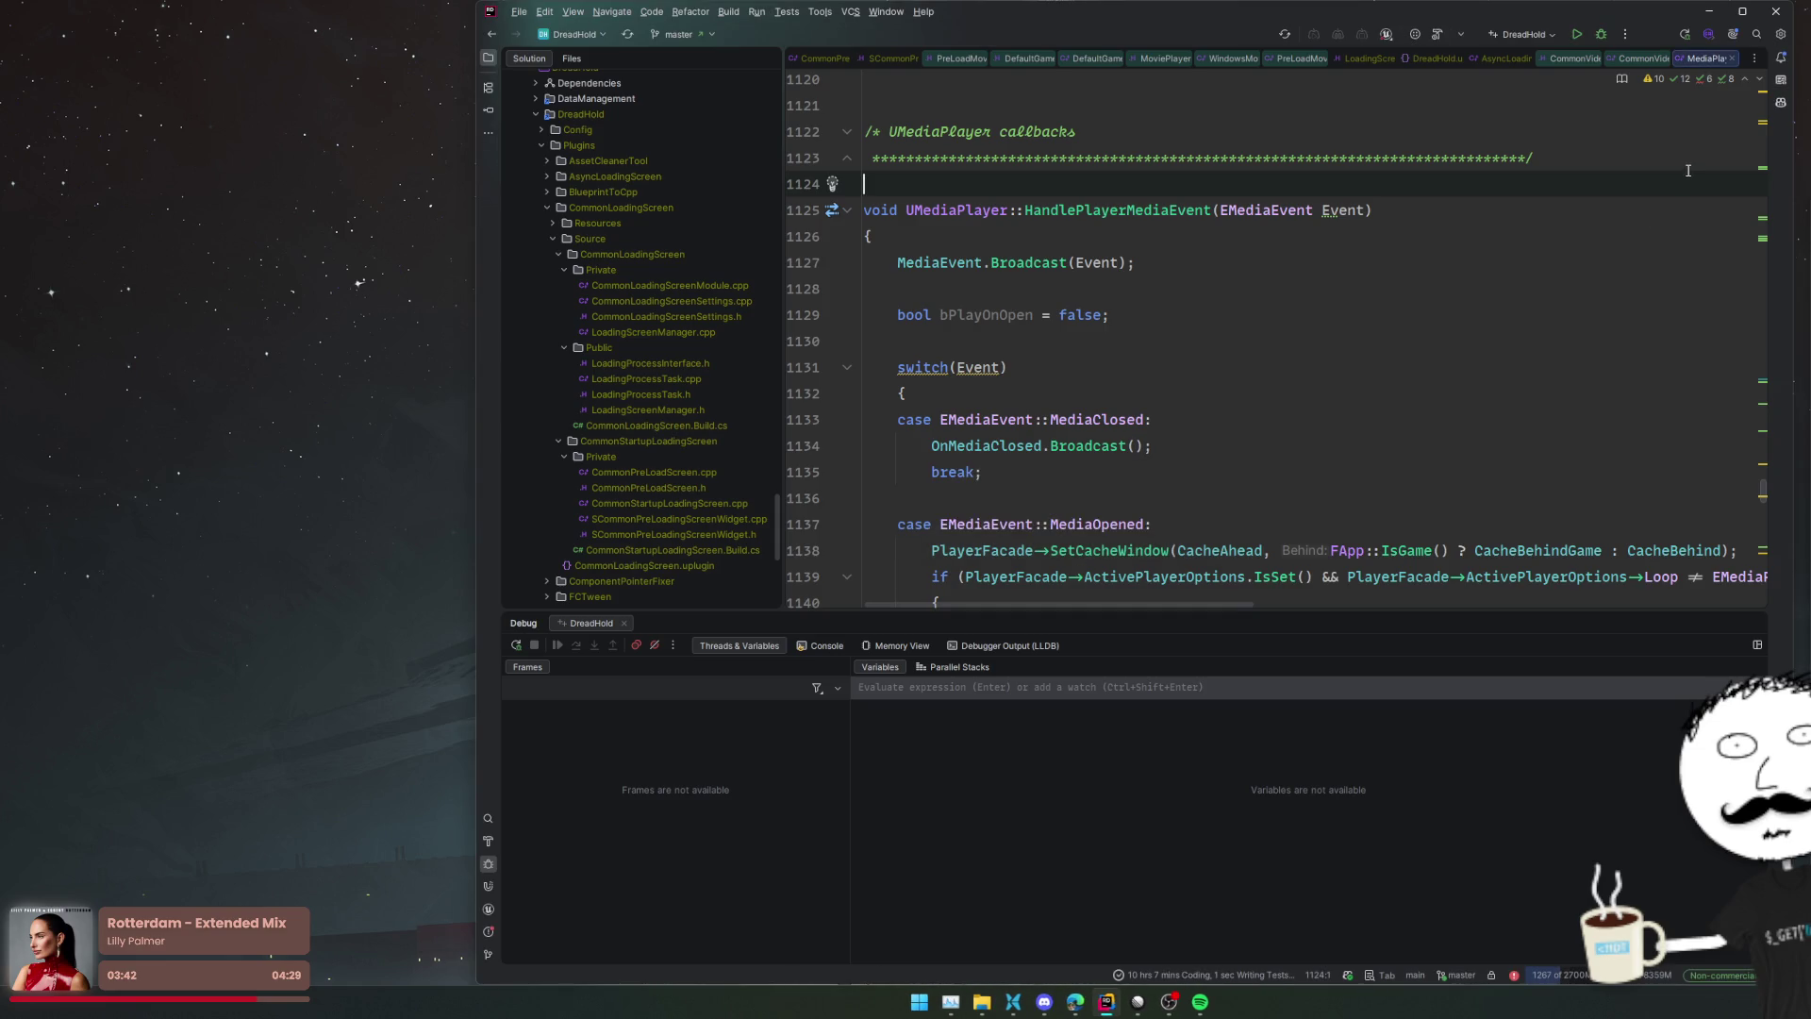
{"action": "left_click", "coordinate": [1599, 35]}
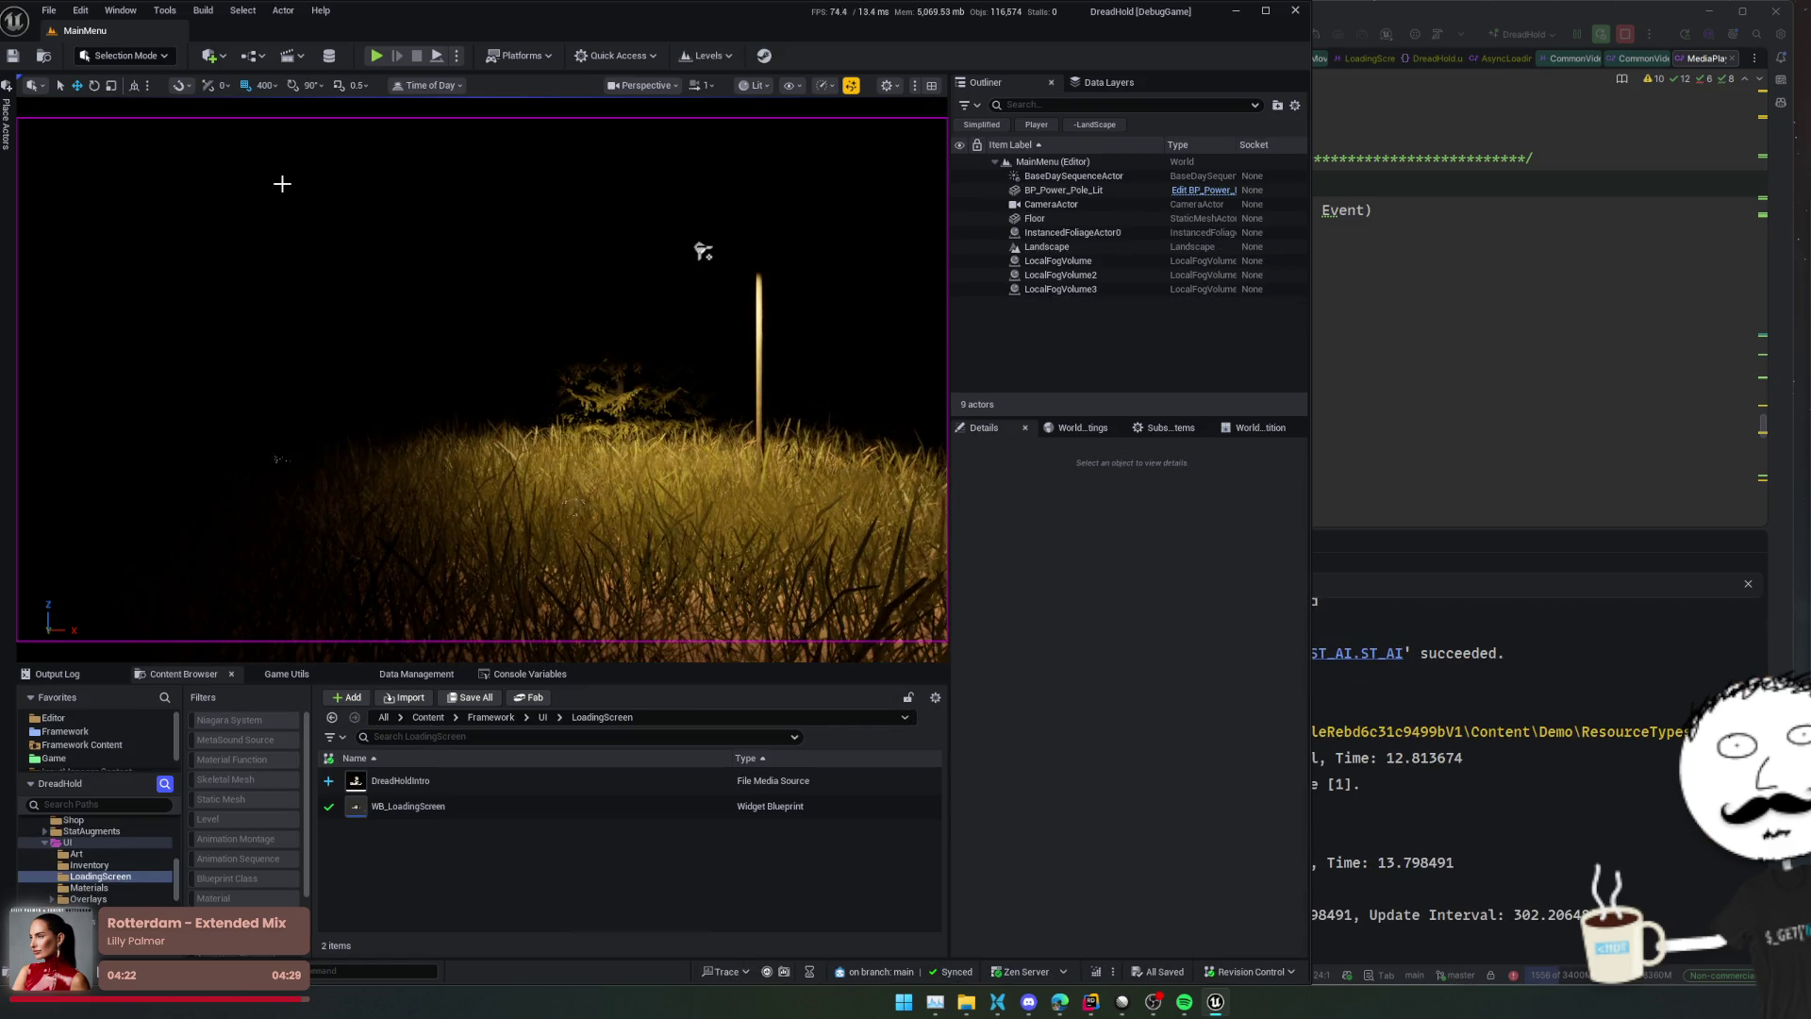
Test-play the MainMenu level, then package the project for Windows into the TDShooterDist folder
{"action": "left_click", "coordinate": [377, 58]}
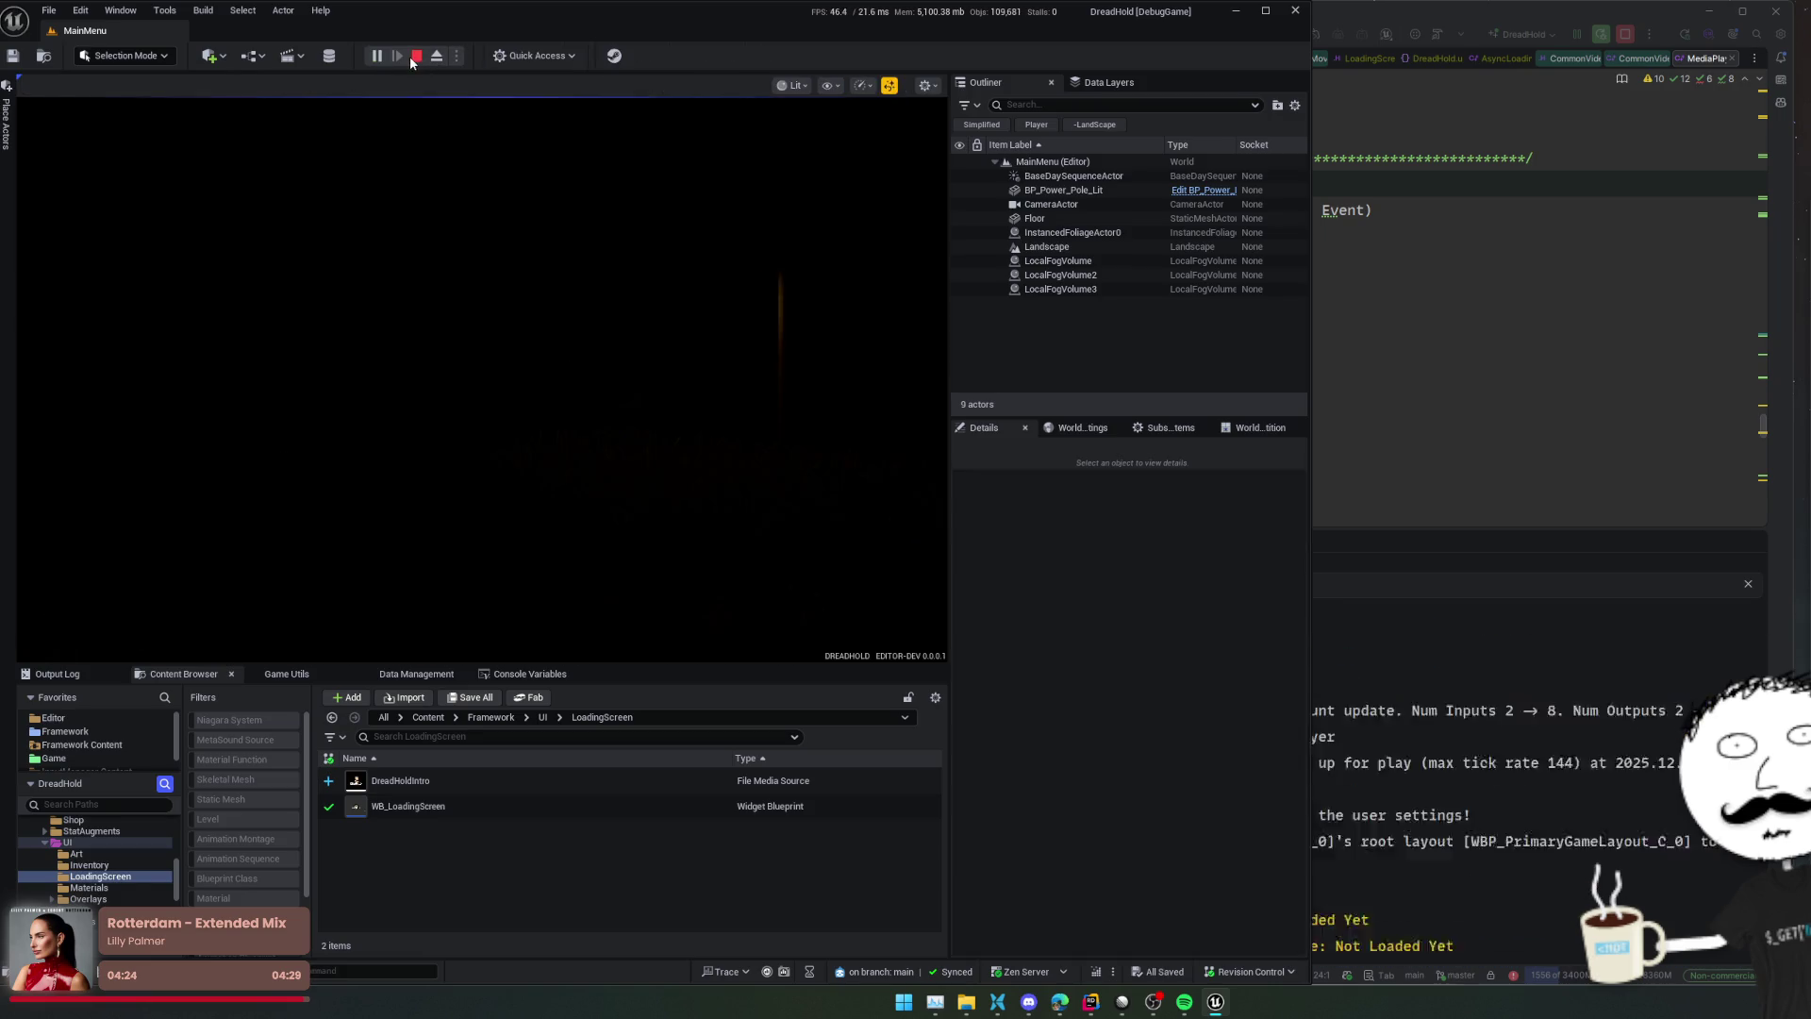
{"action": "key", "text": "Escape"}
{"action": "left_click", "coordinate": [519, 55]}
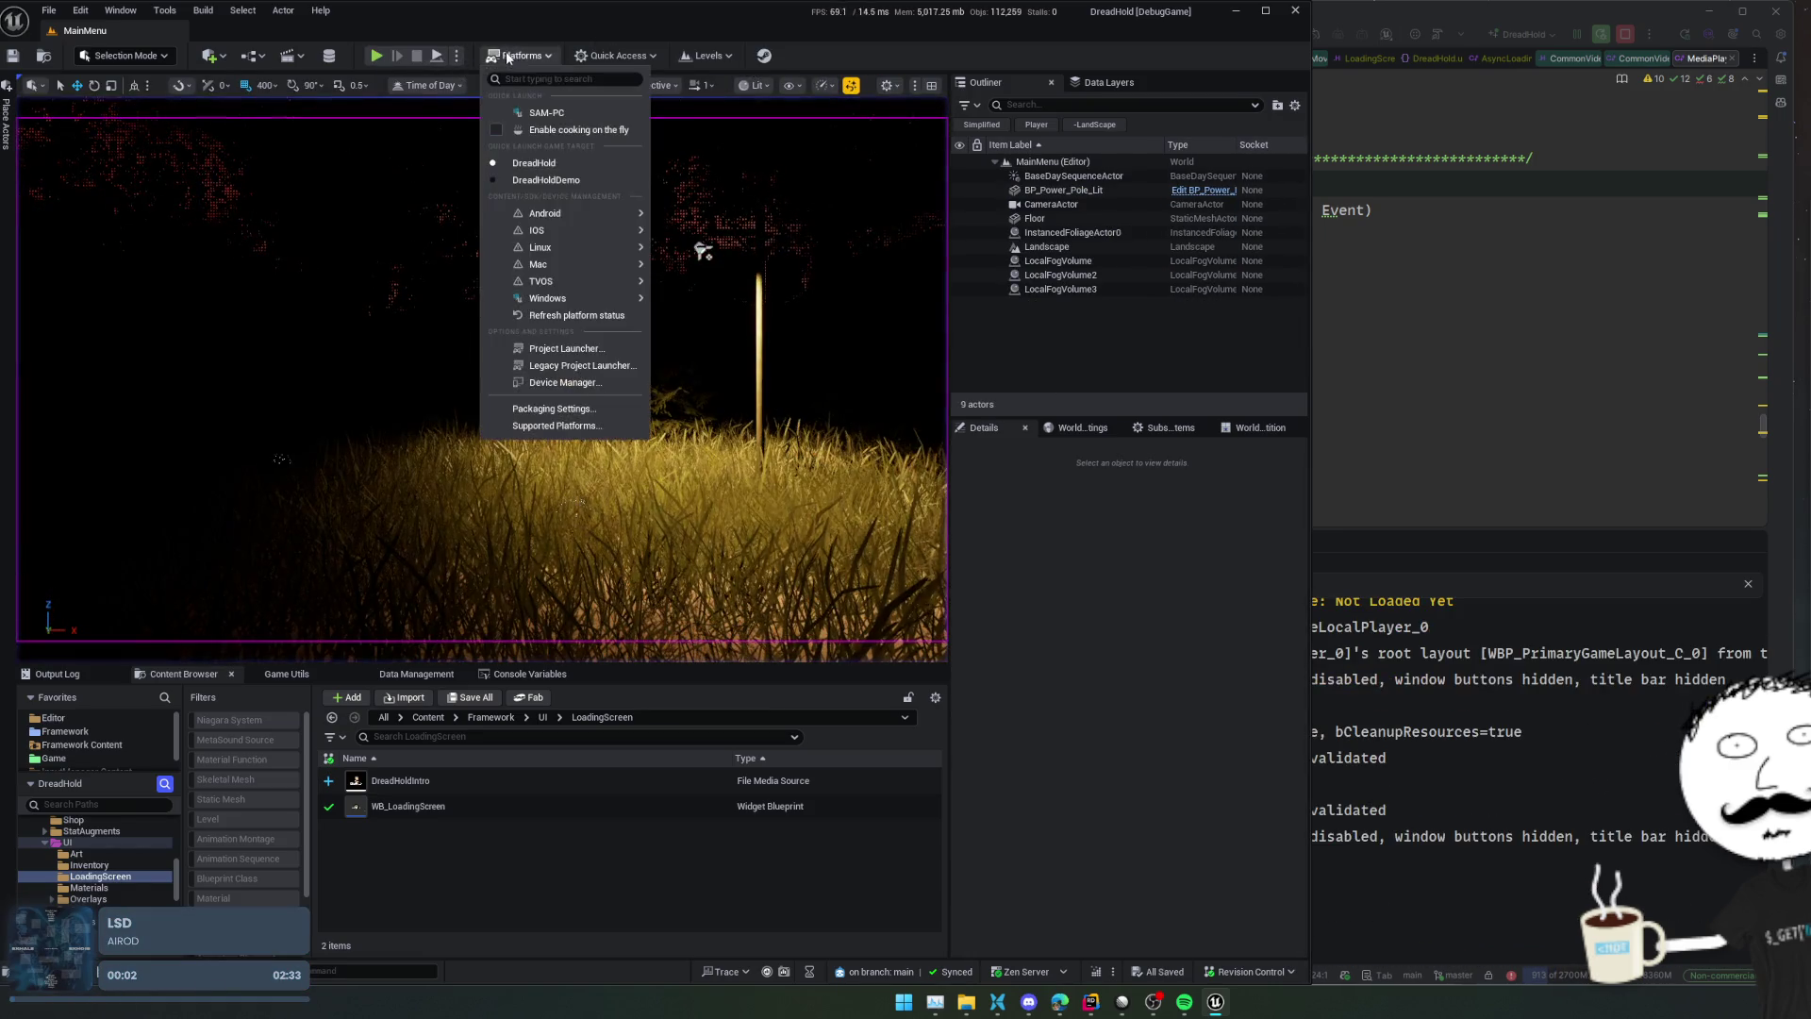
{"action": "mouse_move", "coordinate": [611, 298]}
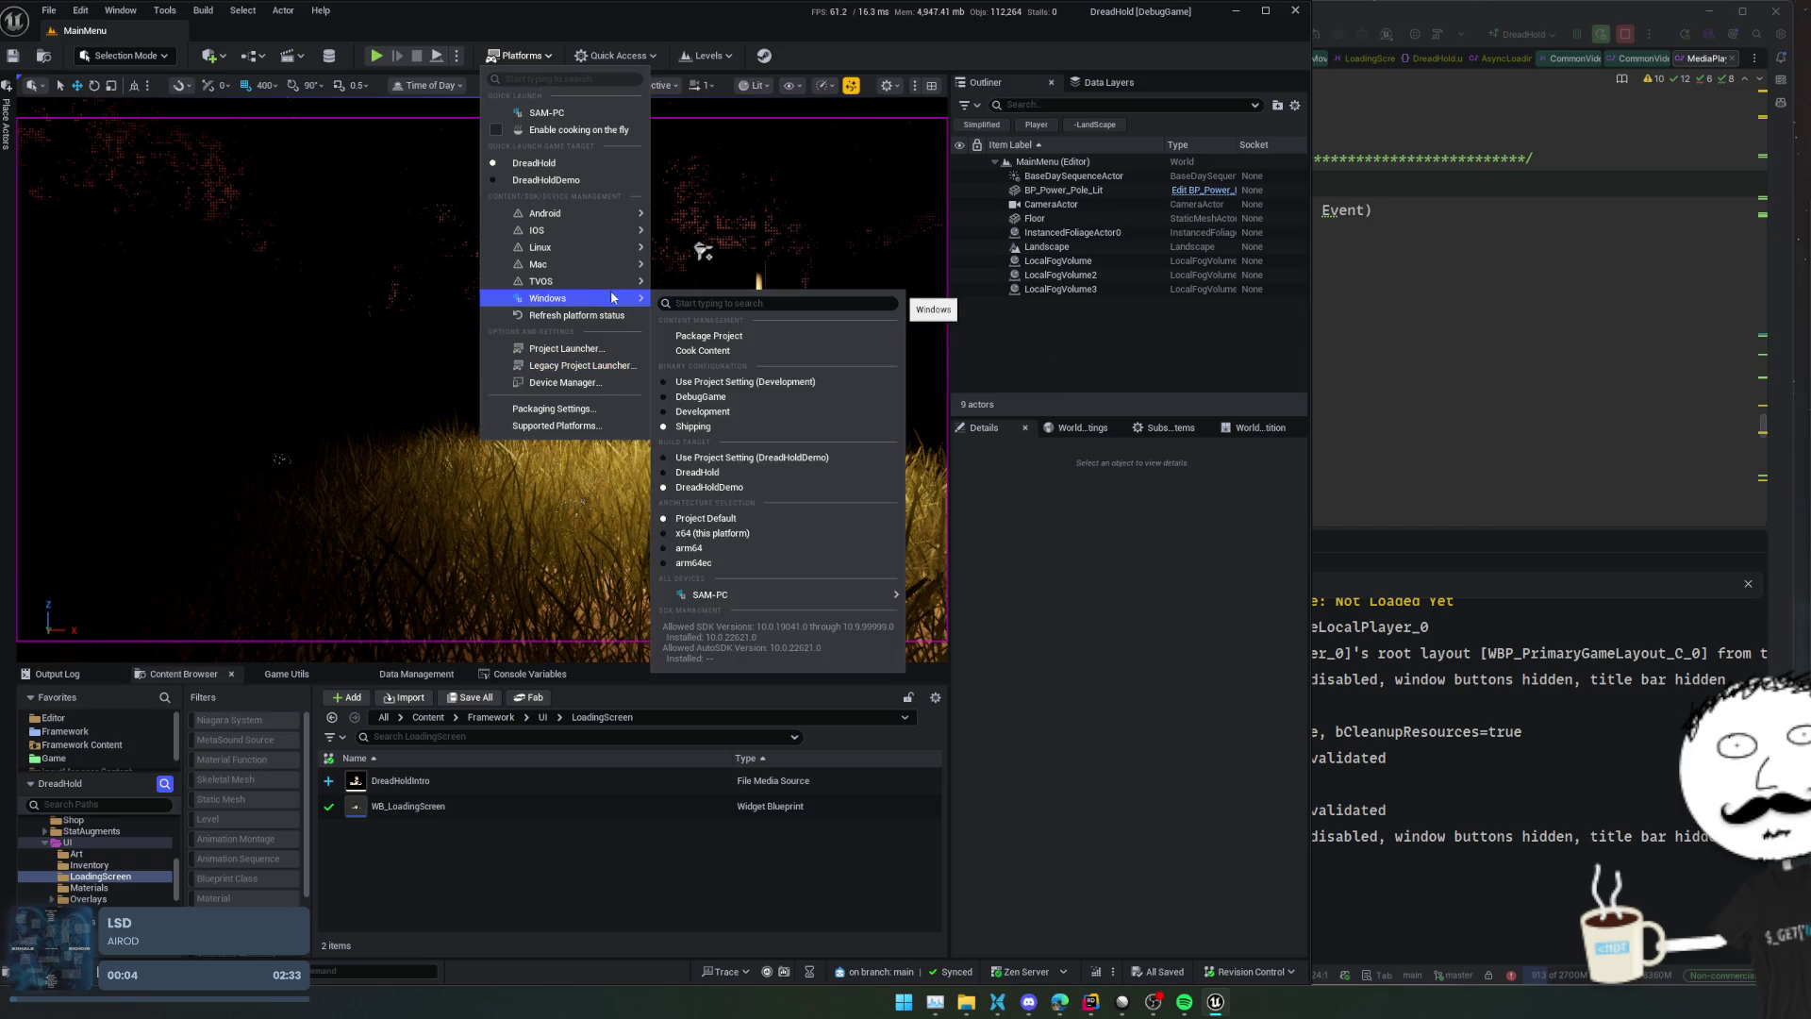
{"action": "left_click", "coordinate": [717, 335]}
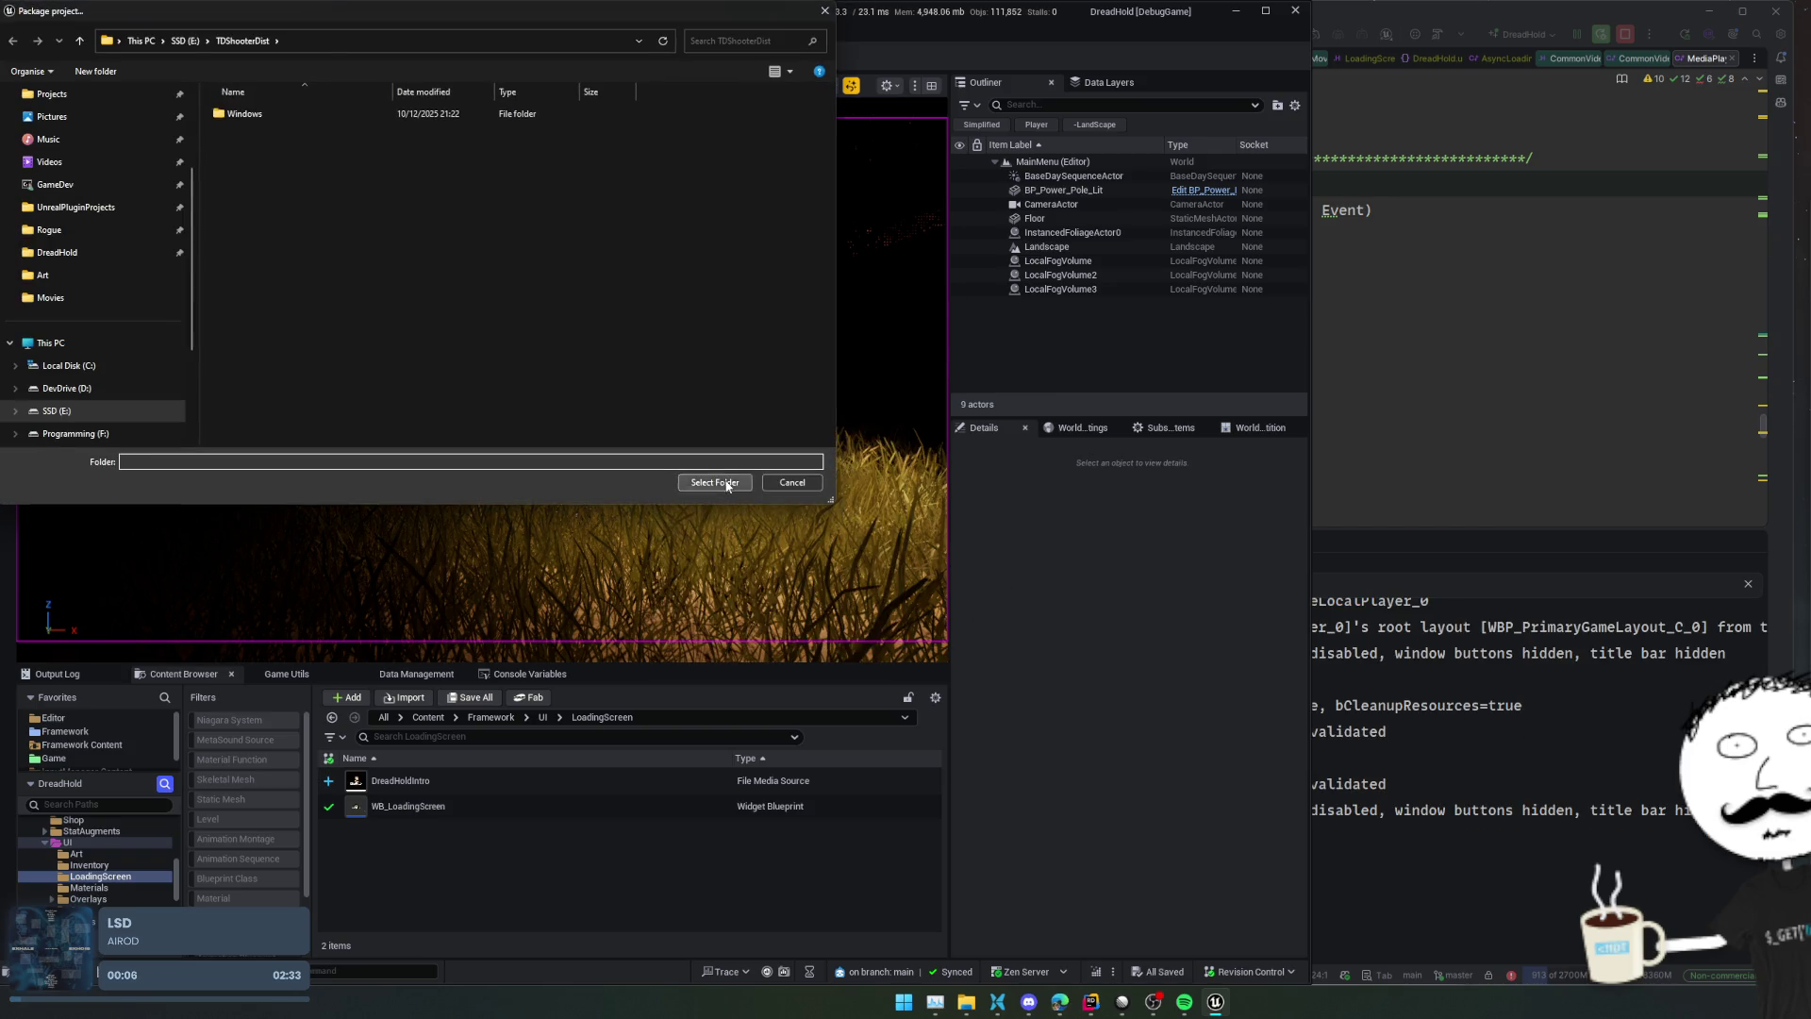
{"action": "left_click", "coordinate": [715, 482]}
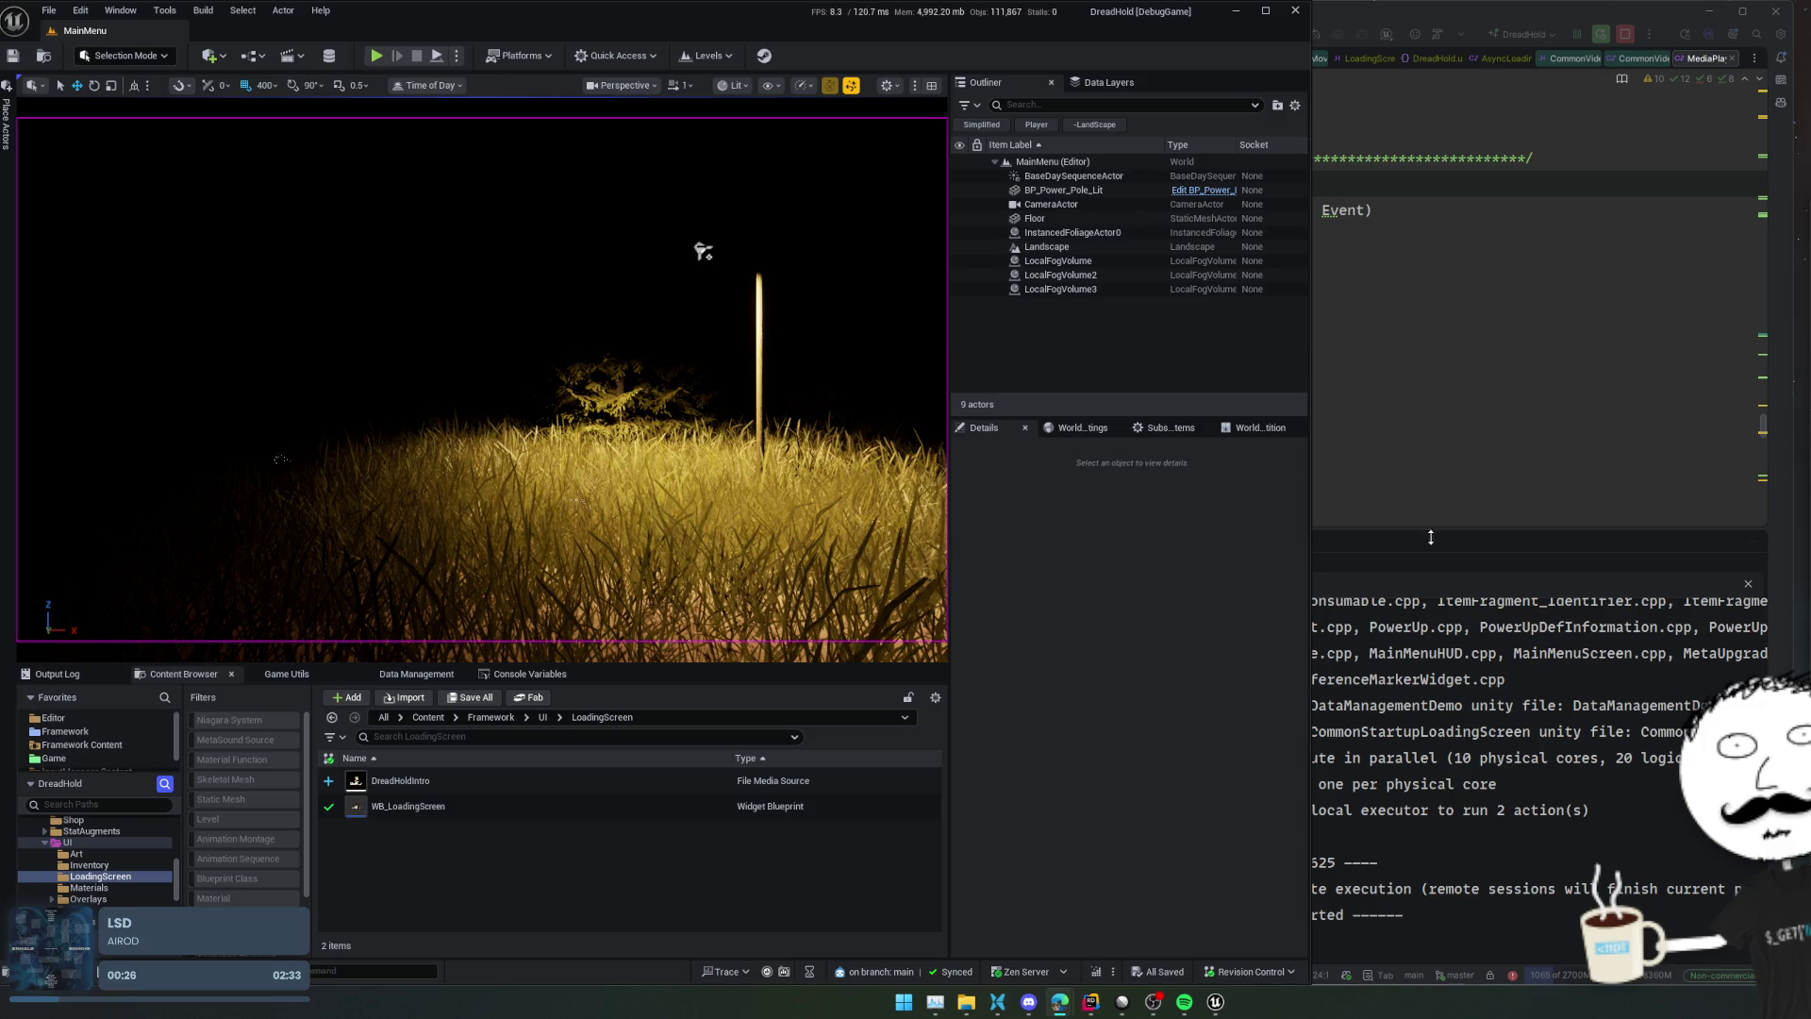
Bring Rider forward to follow the Windows packaging log until all 2782 packages are cooked
{"action": "mouse_move", "coordinate": [1122, 1003]}
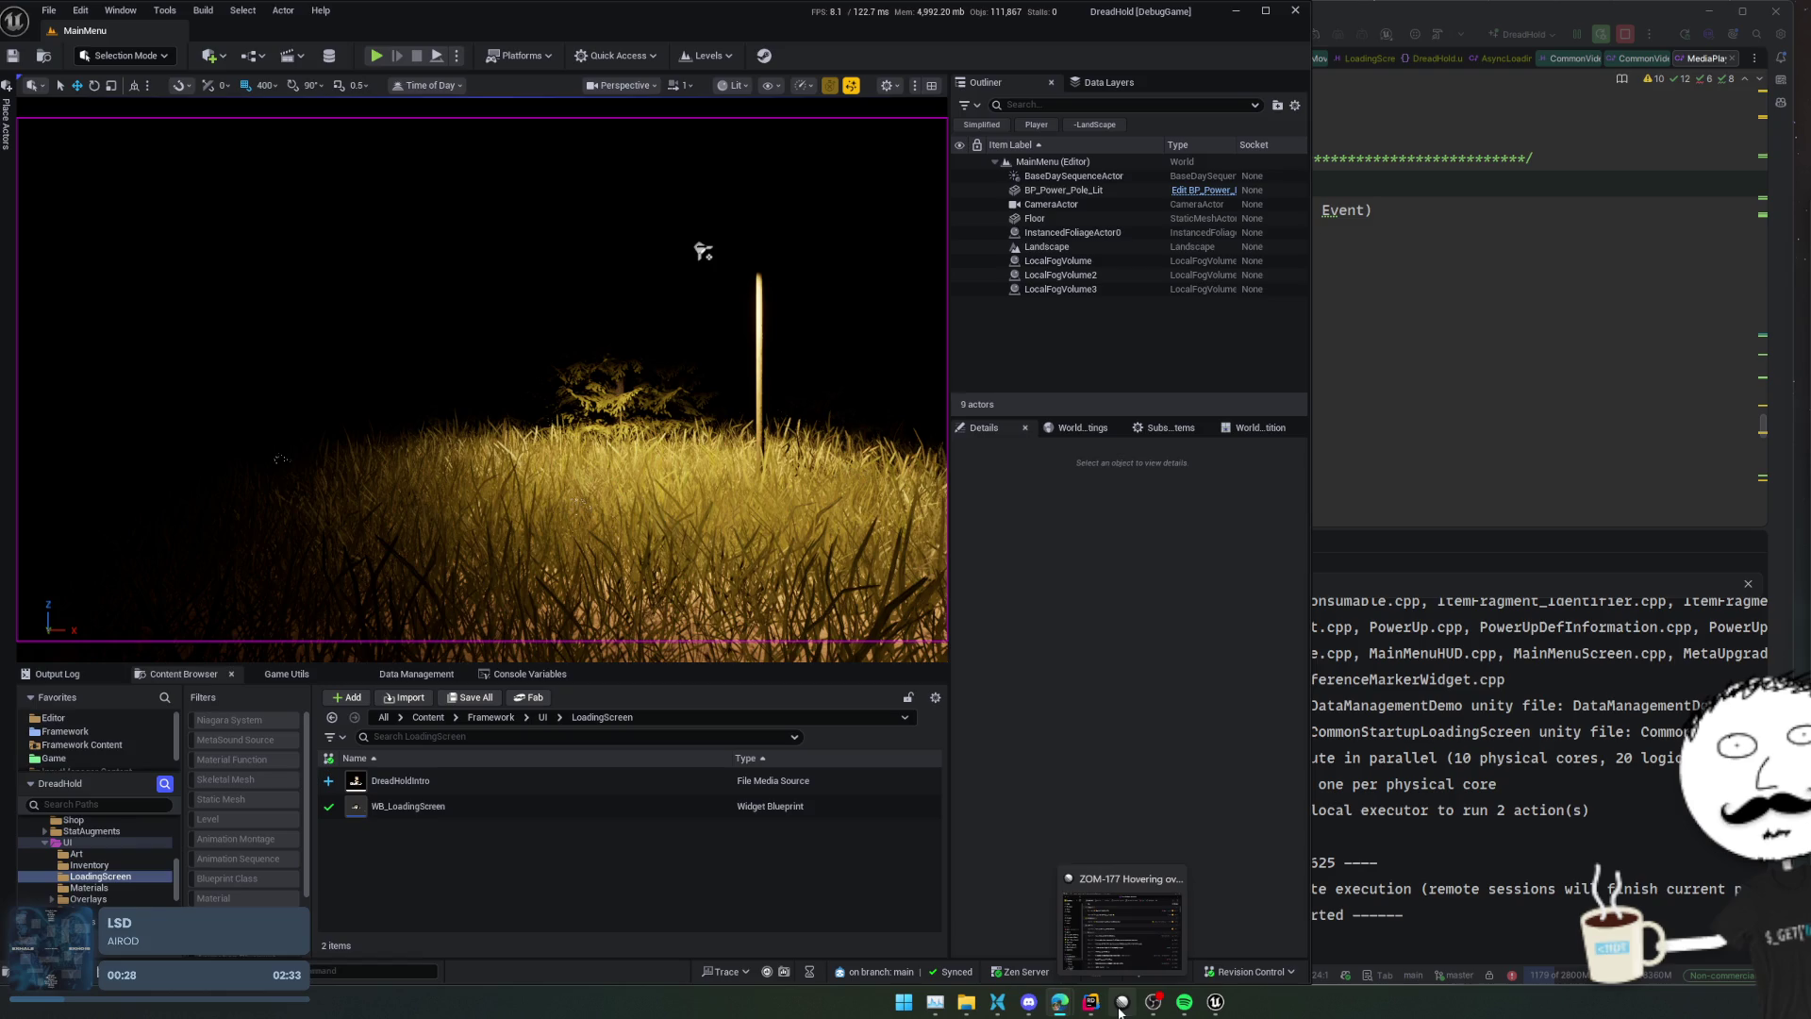
{"action": "mouse_move", "coordinate": [971, 1014]}
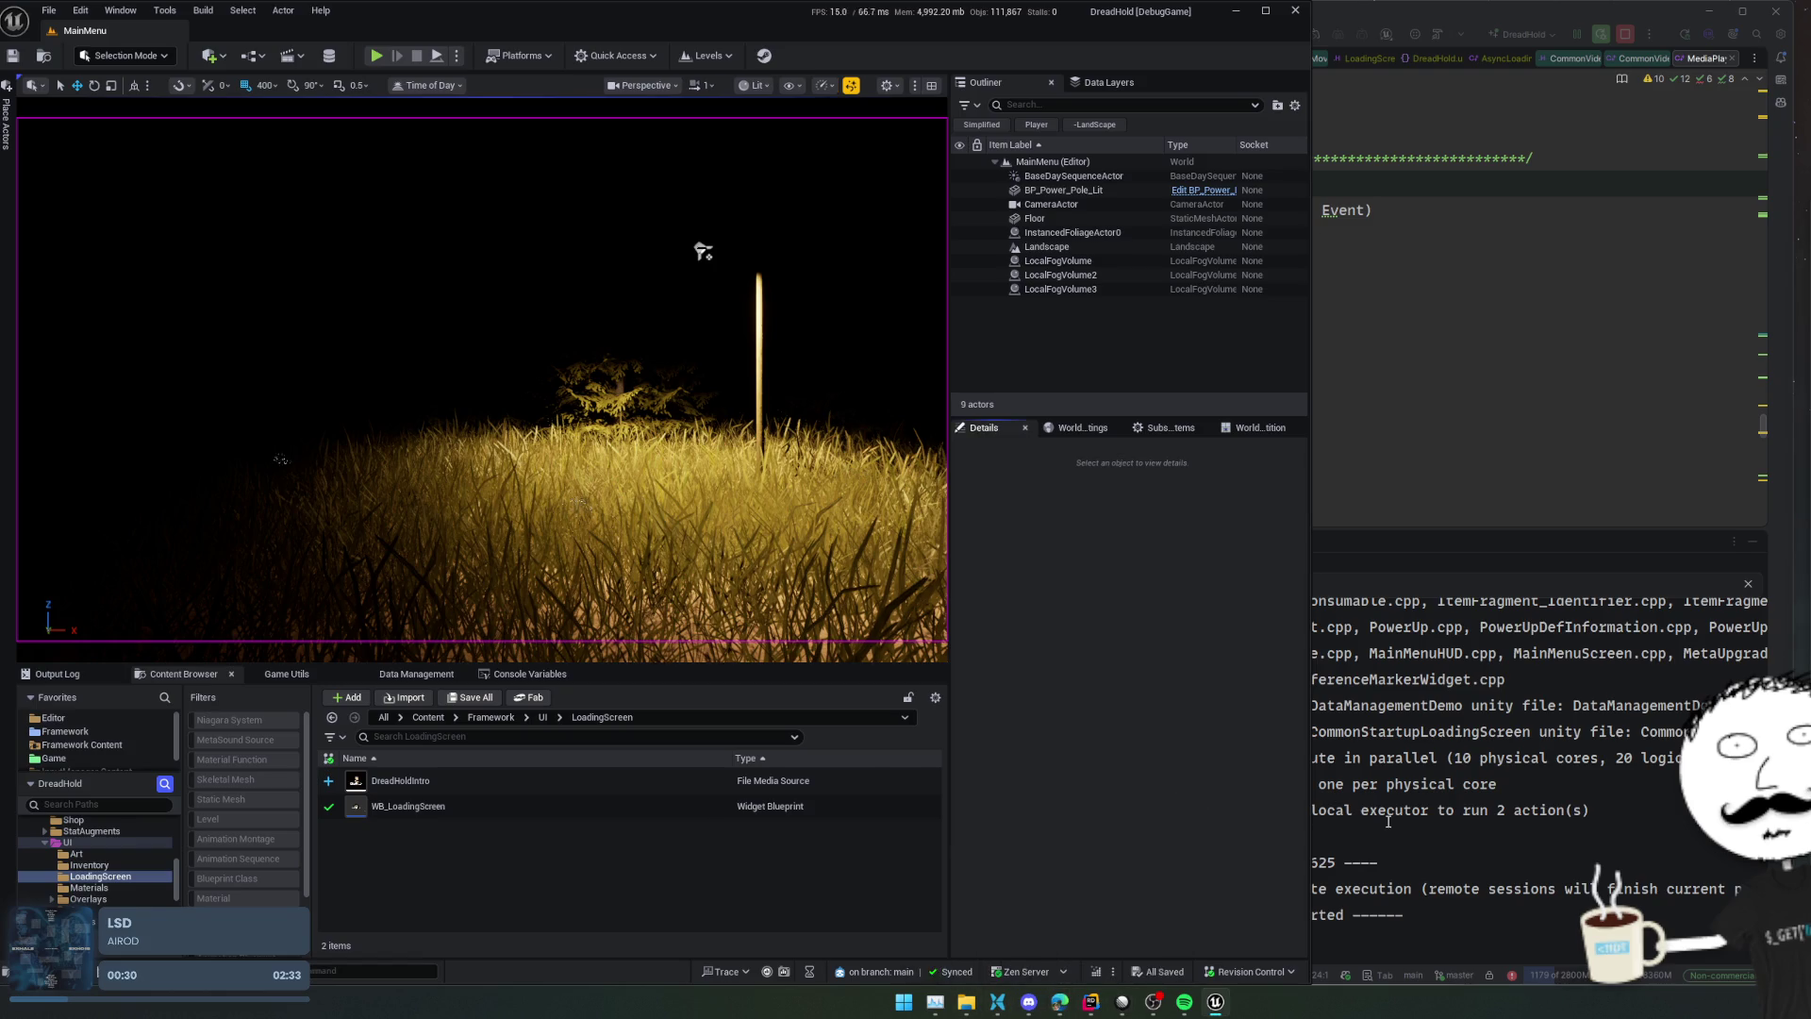
{"action": "left_click", "coordinate": [1388, 820]}
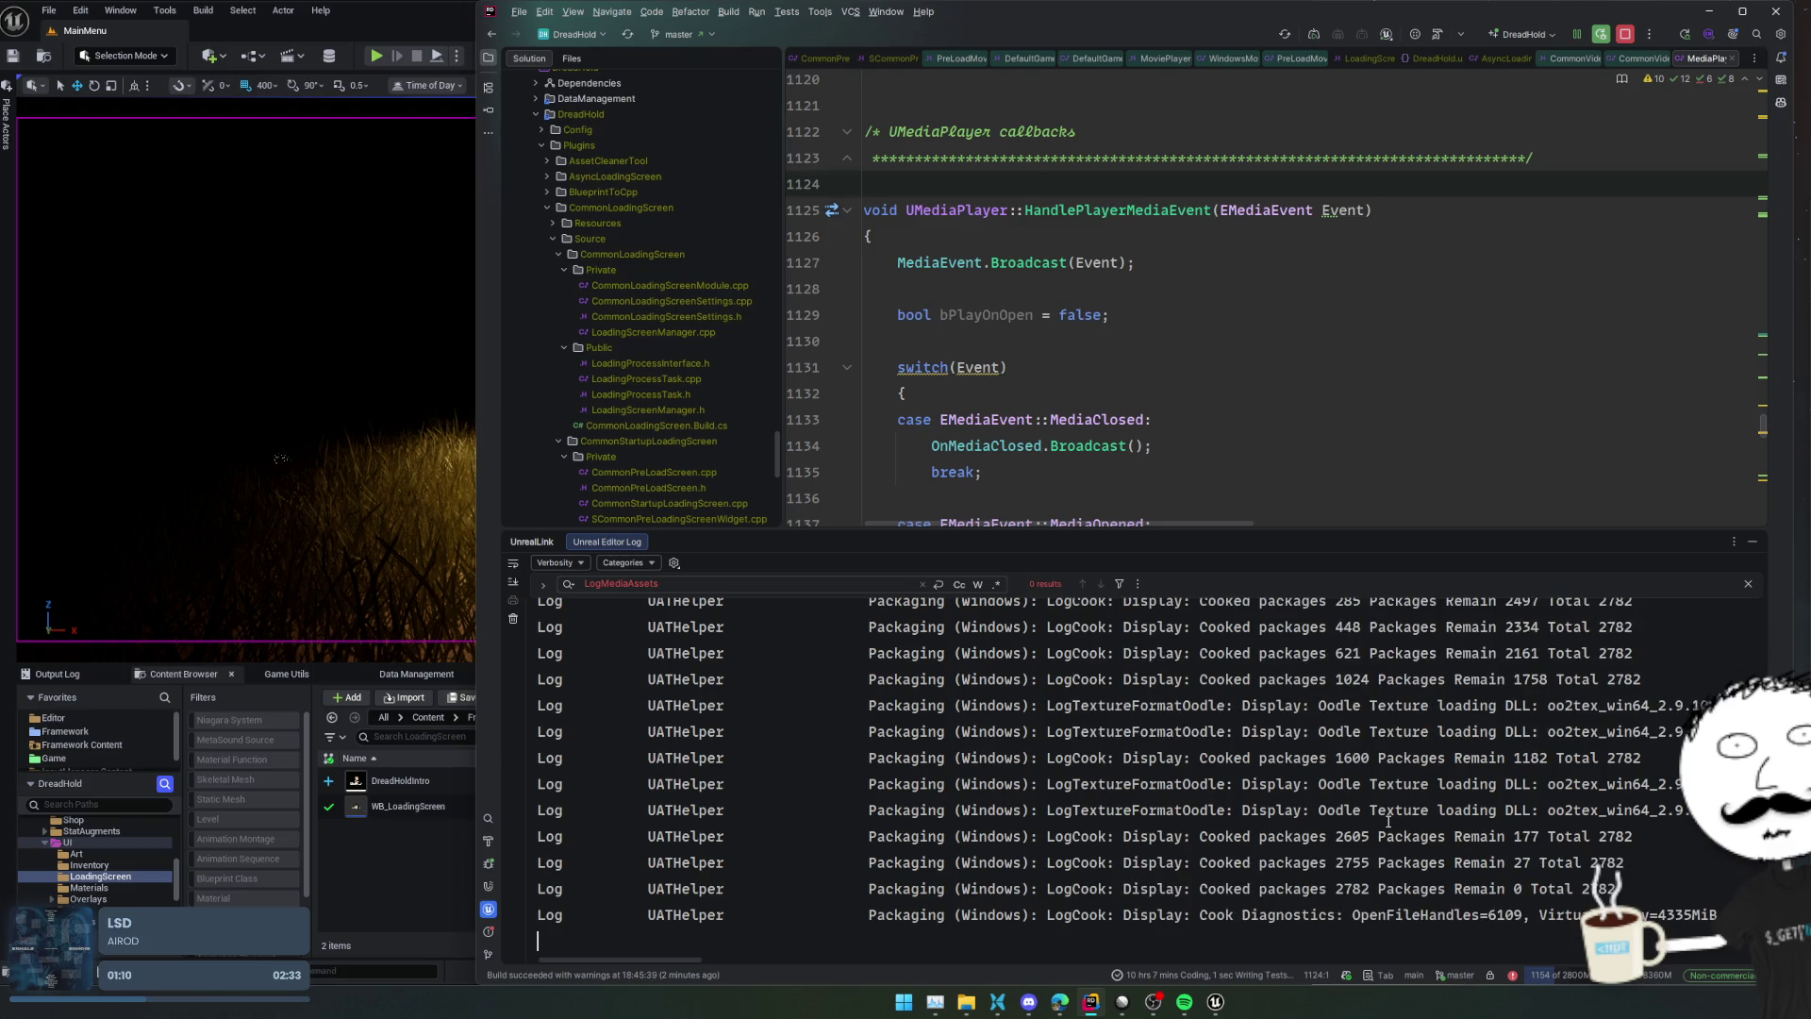
Open the BastionOfBeginnings solution in a new Rider window and move it to the left
{"action": "left_click", "coordinate": [812, 367]}
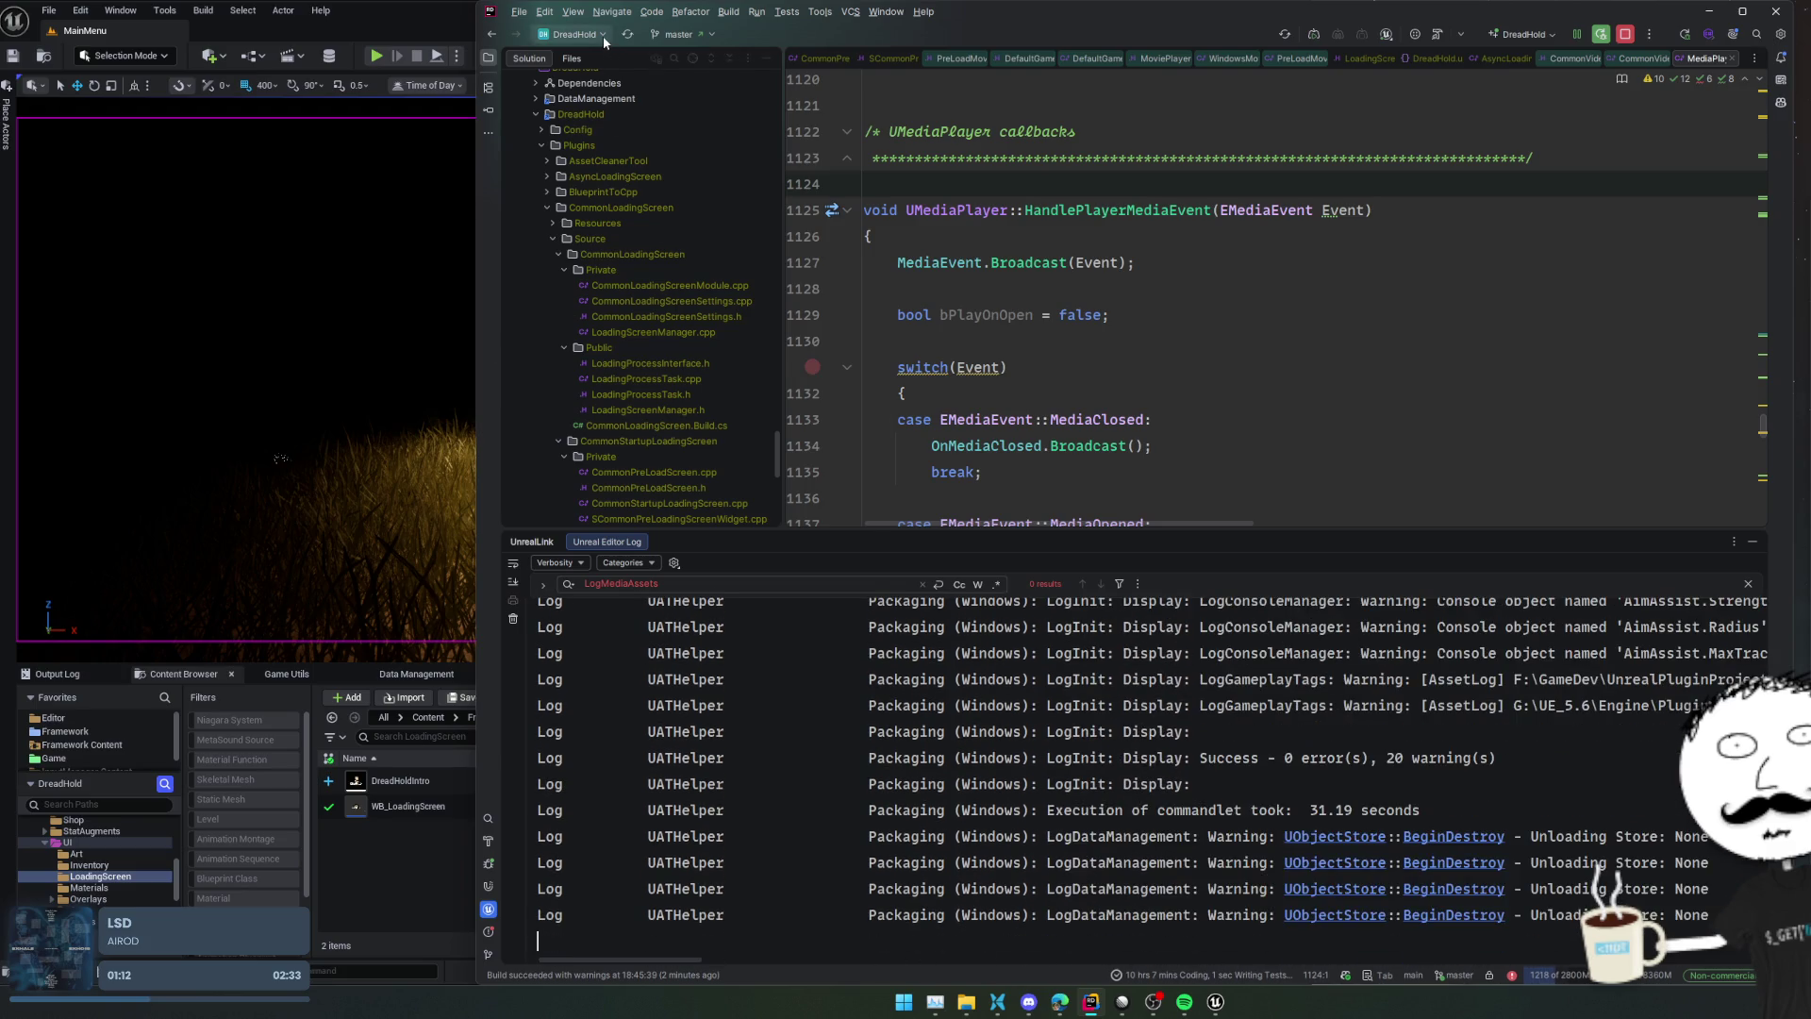
{"action": "left_click", "coordinate": [603, 35]}
{"action": "left_click", "coordinate": [651, 193]}
{"action": "left_click", "coordinate": [1131, 535]}
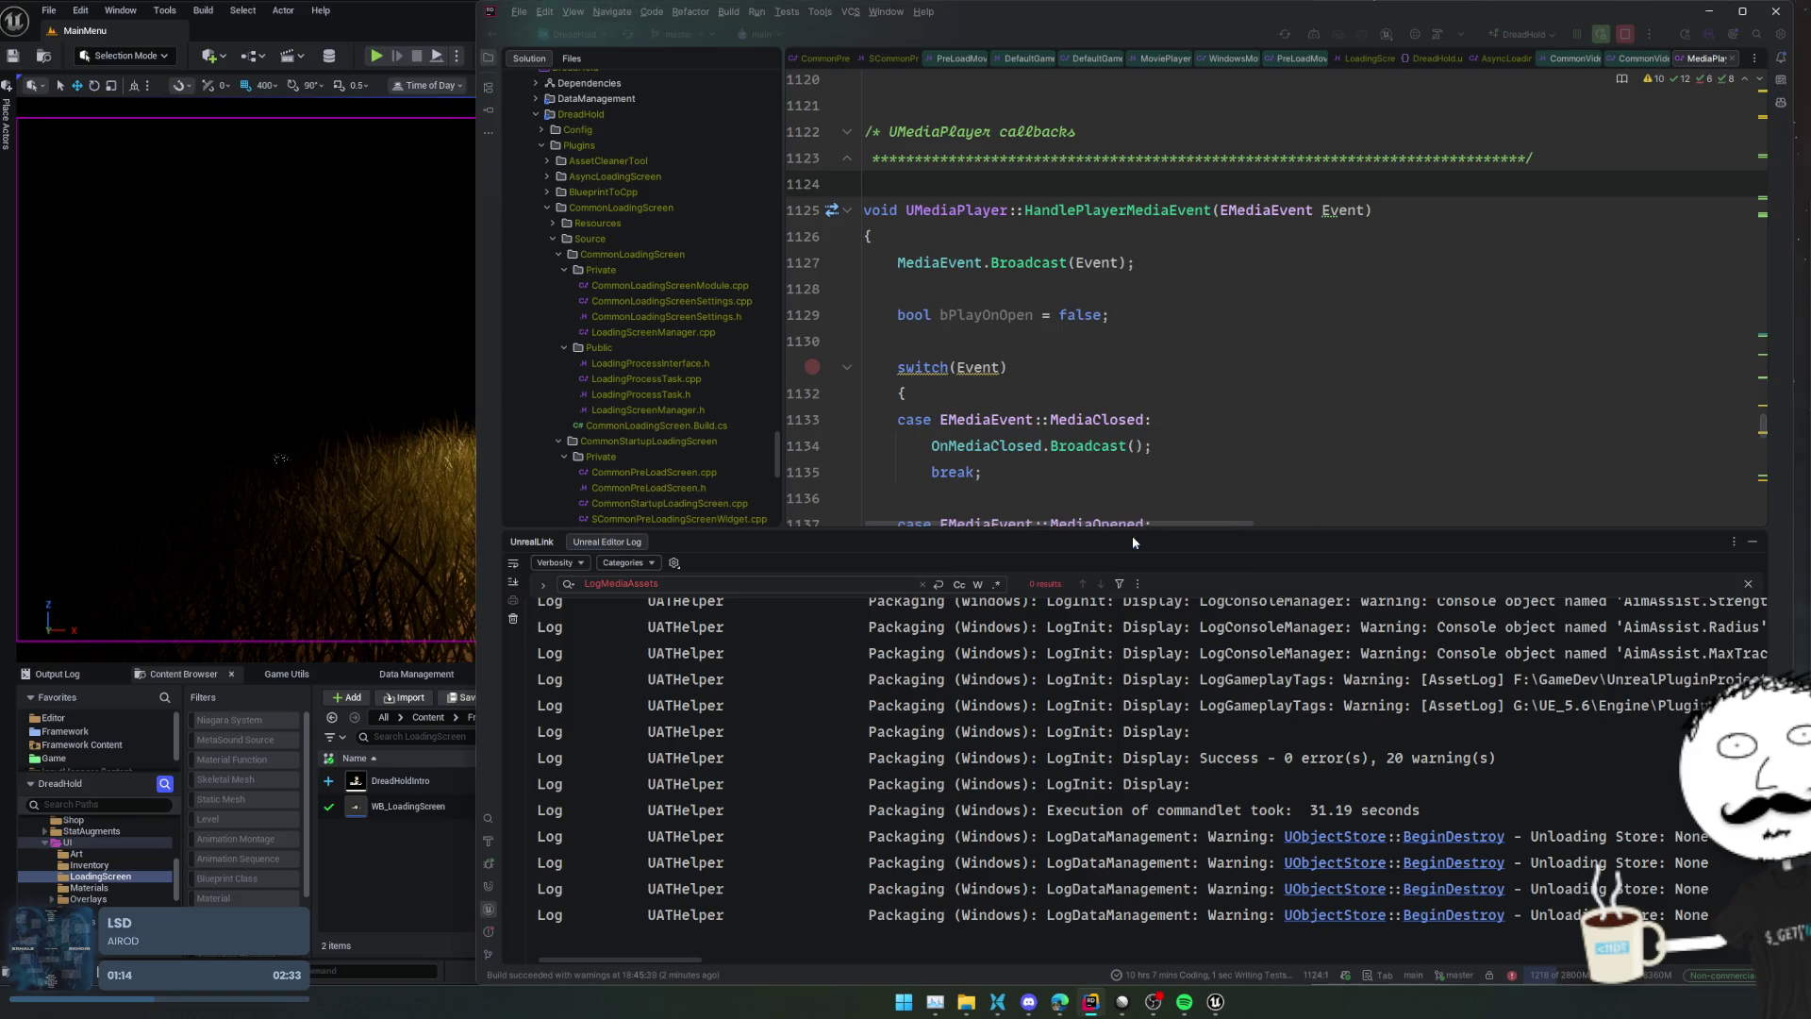
{"action": "mouse_move", "coordinate": [1745, 66]}
{"action": "left_mouse_down"}
{"action": "mouse_move", "coordinate": [1260, 42]}
{"action": "mouse_move", "coordinate": [795, 107]}
{"action": "left_mouse_up"}
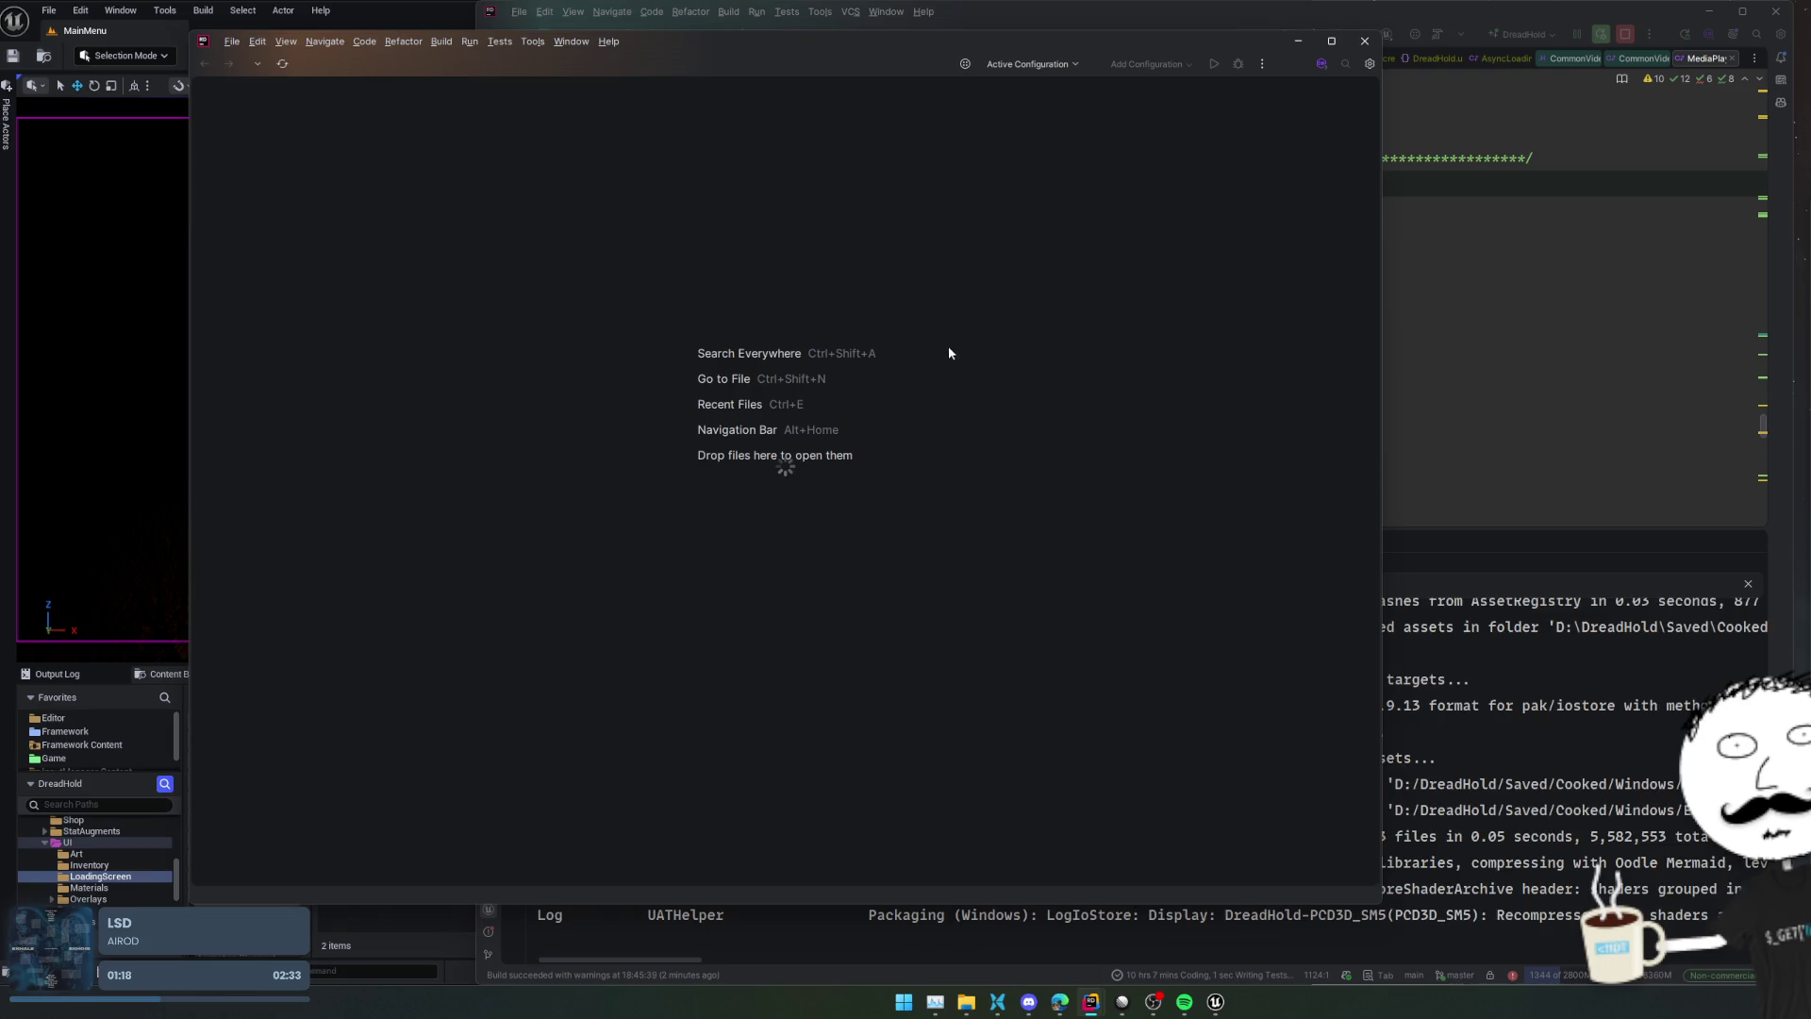